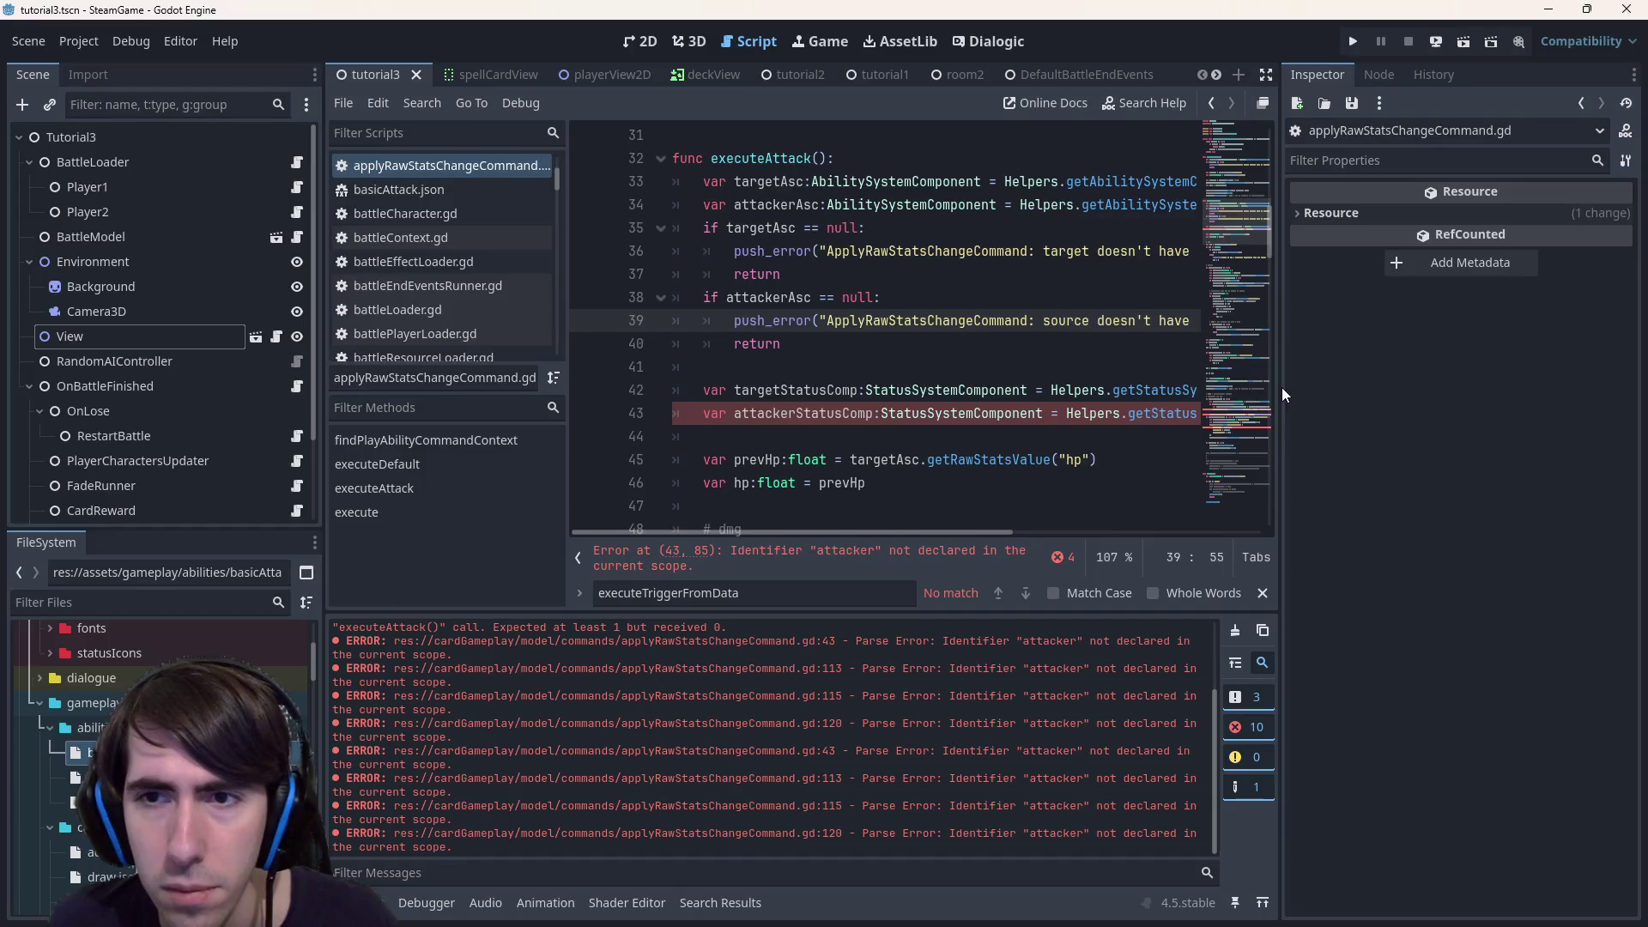
# Widen the script editor and scroll to the undeclared 'attacker' references in the script
pyautogui.moveTo(1278, 387); pyautogui.dragTo(1480, 423)
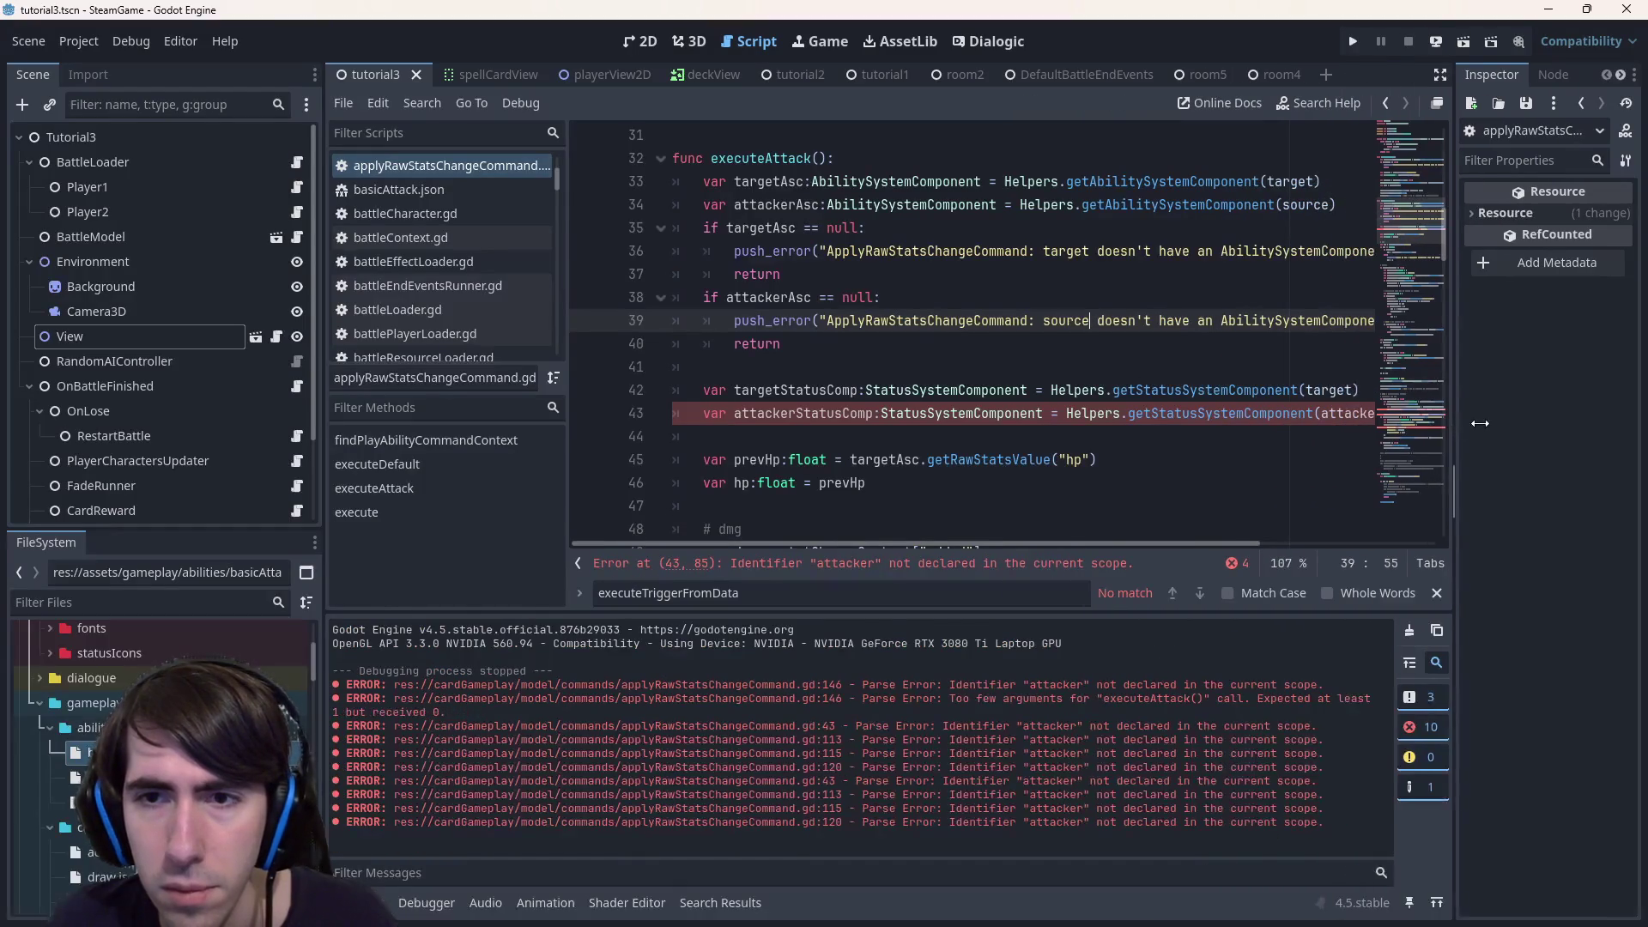
pyautogui.doubleClick(1335, 418)
pyautogui.hscroll(-2, 1185, 498)
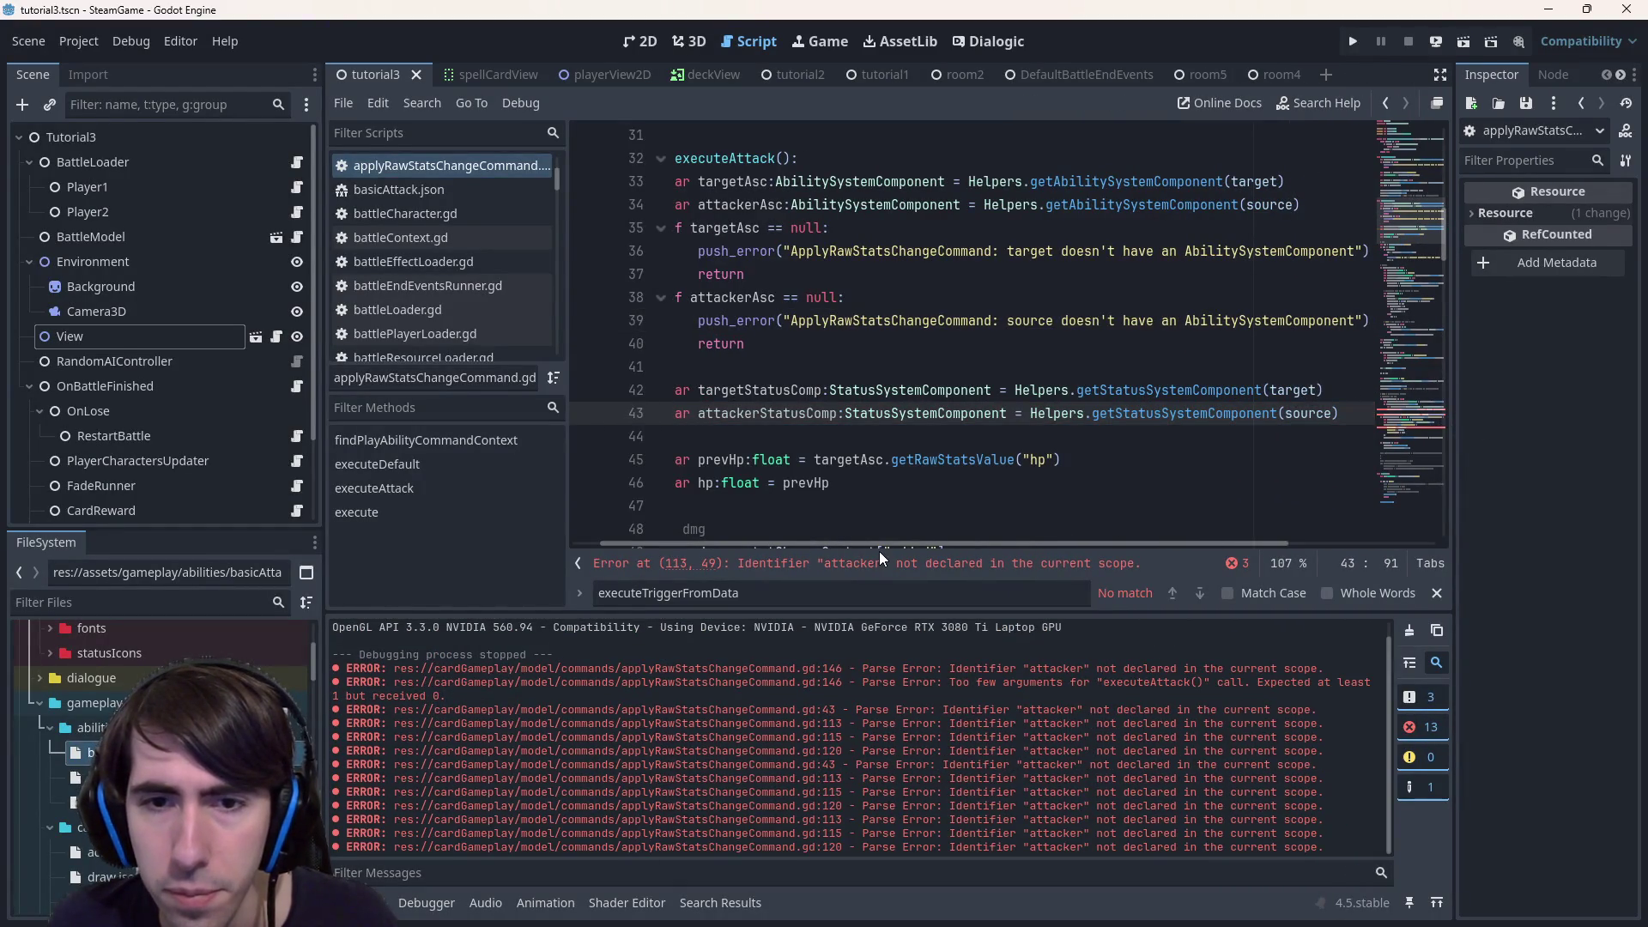
pyautogui.scroll(-19, 907, 475)
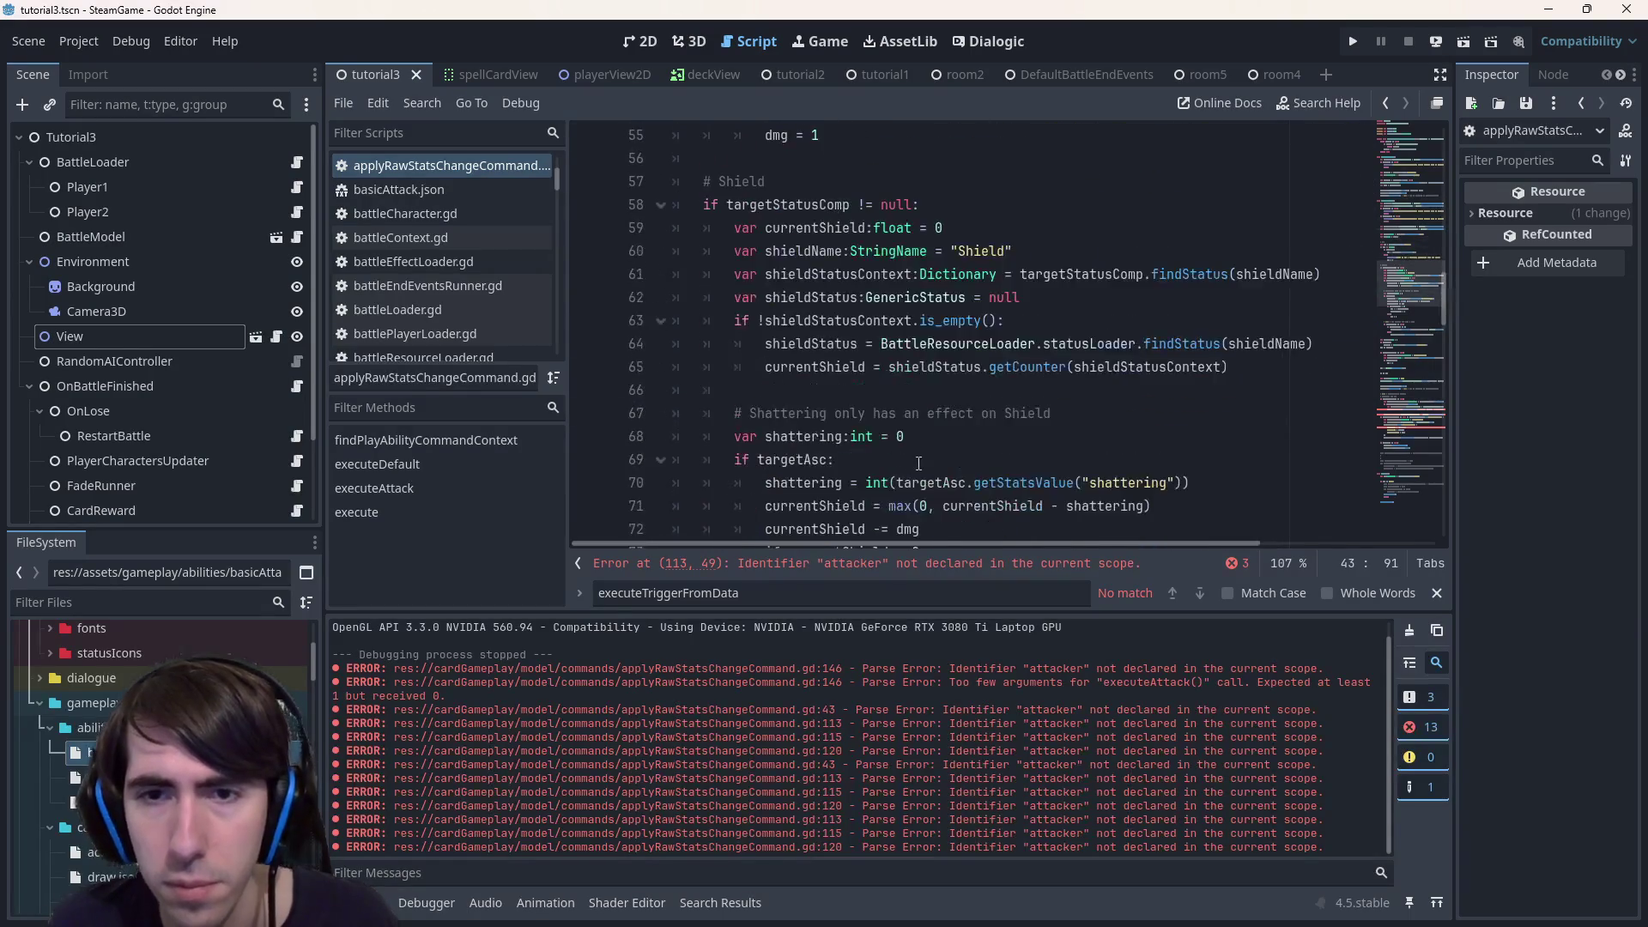
pyautogui.scroll(-6, 918, 463)
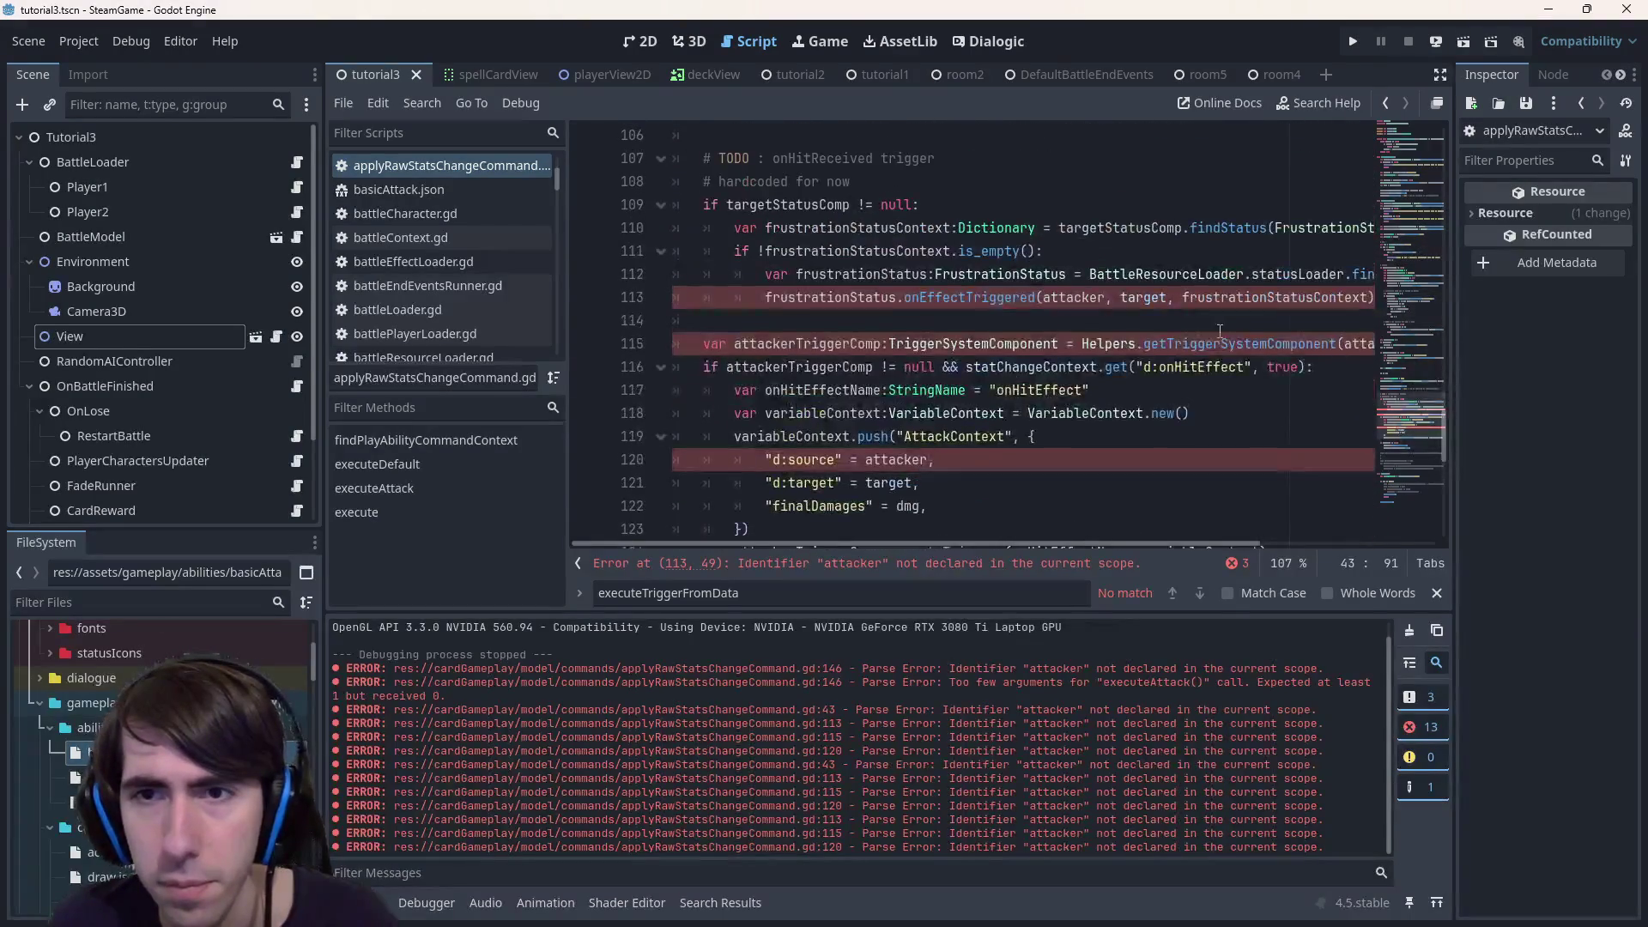
# Replace 'attacker' with 'source' on lines 113, 120 and 115
pyautogui.doubleClick(1078, 300)
pyautogui.write('source')
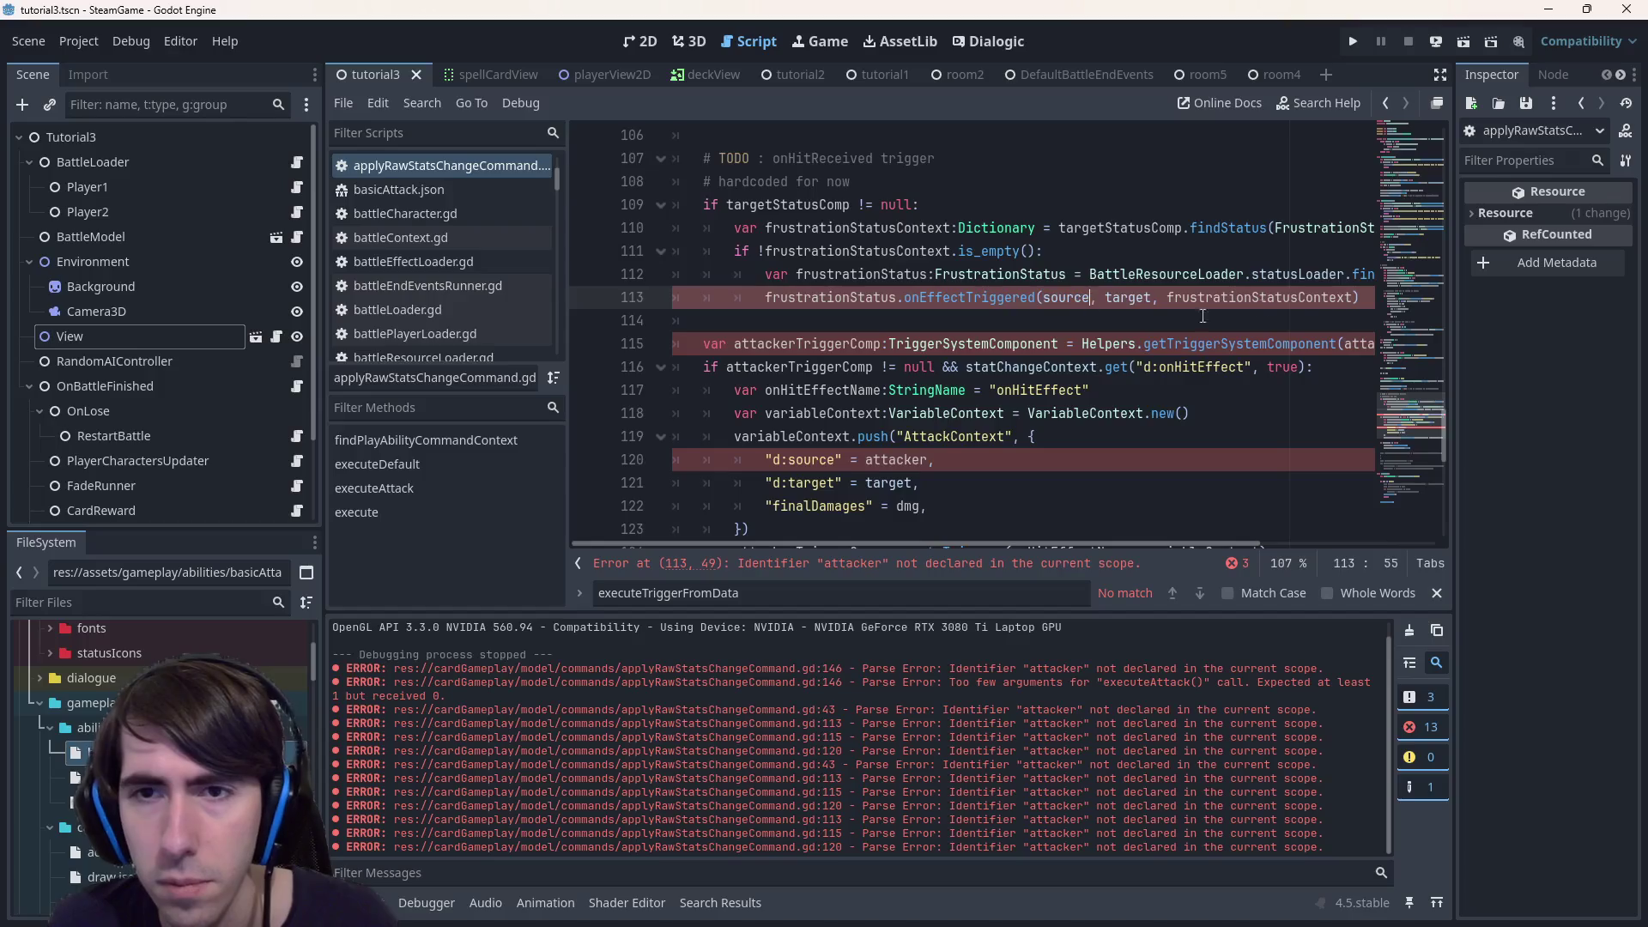
pyautogui.doubleClick(896, 461)
pyautogui.write('source')
pyautogui.doubleClick(1246, 343)
pyautogui.write('source')
# Run the current scene to test the fix
pyautogui.hscroll(-3, 819, 533)
pyautogui.scroll(-5, 818, 515)
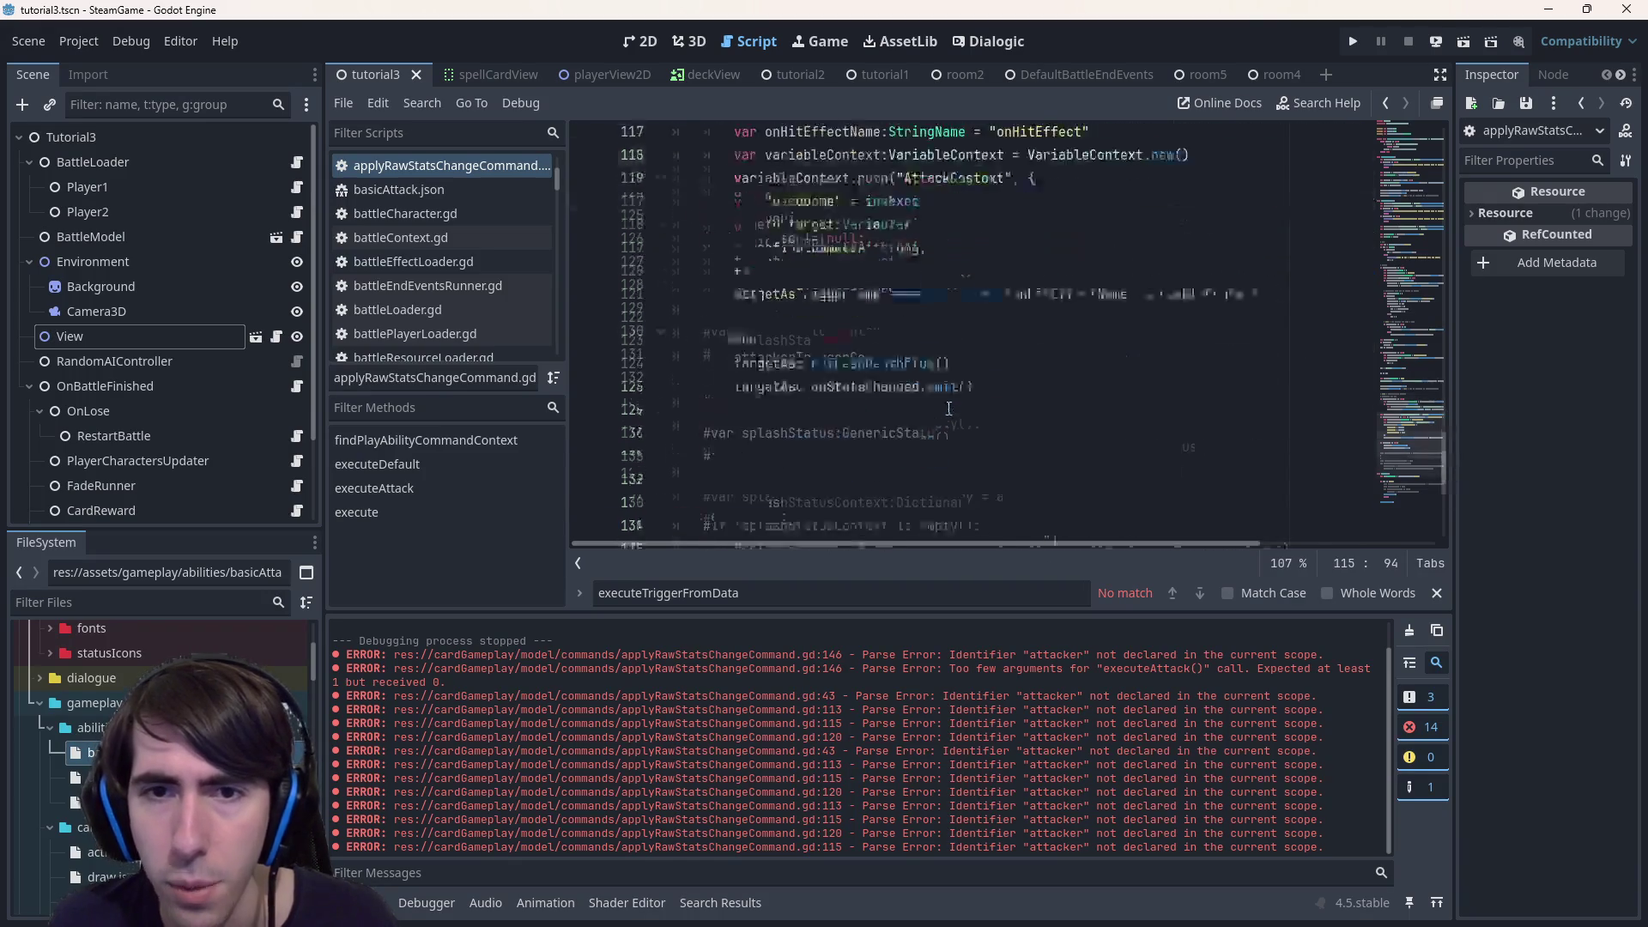
pyautogui.scroll(6, 1021, 337)
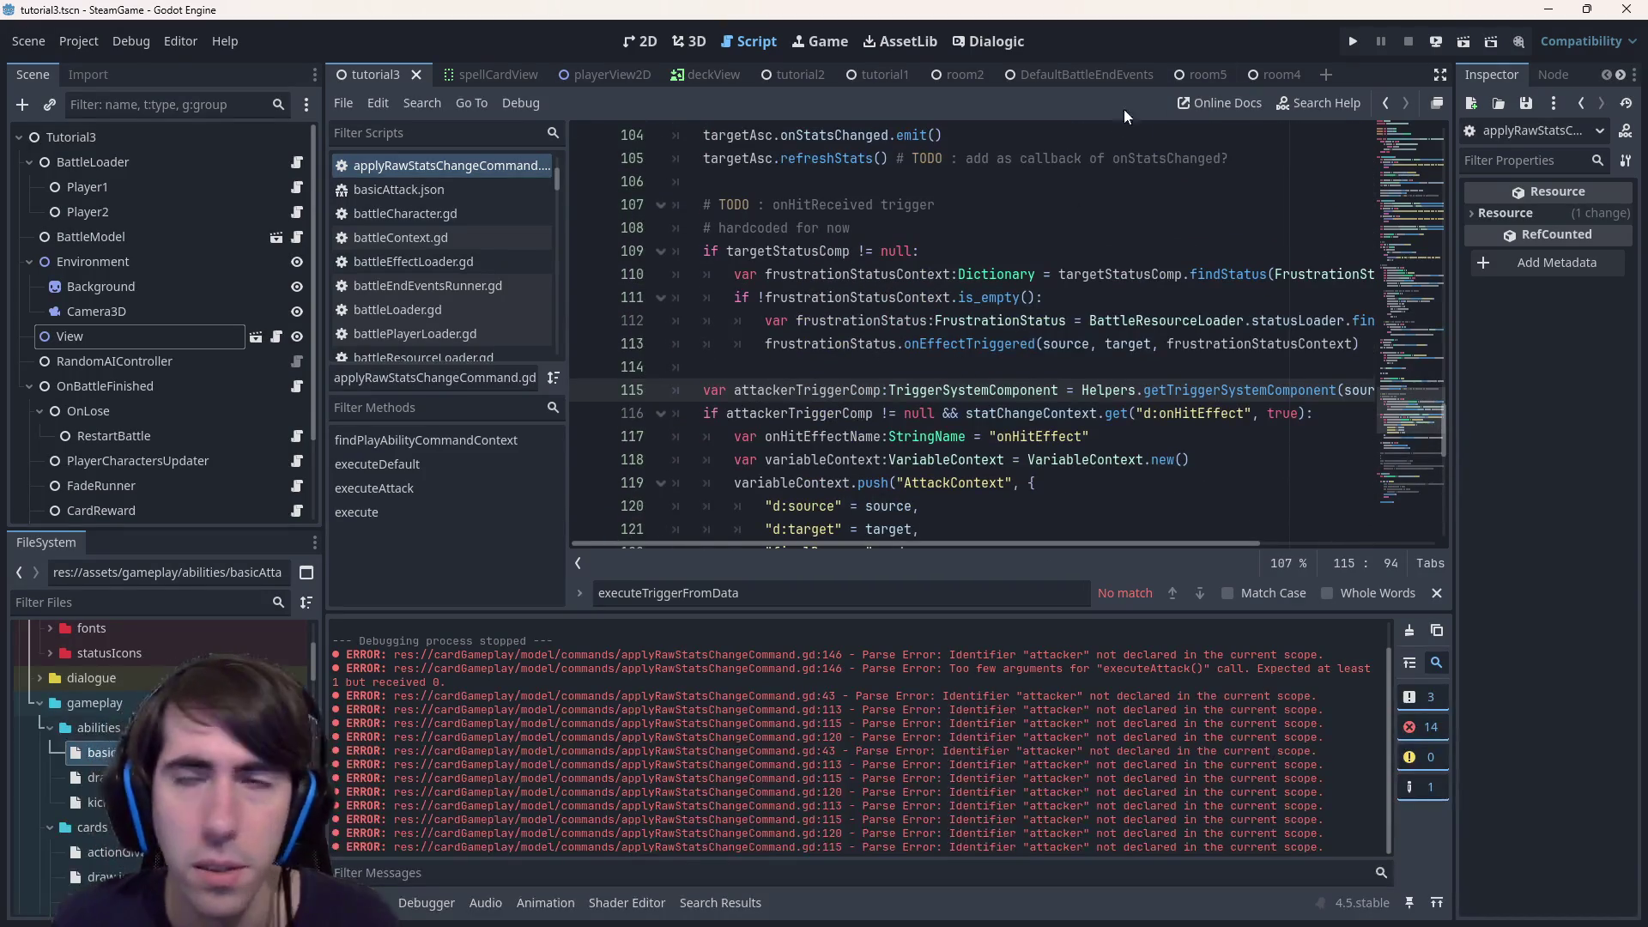
pyautogui.click(1461, 41)
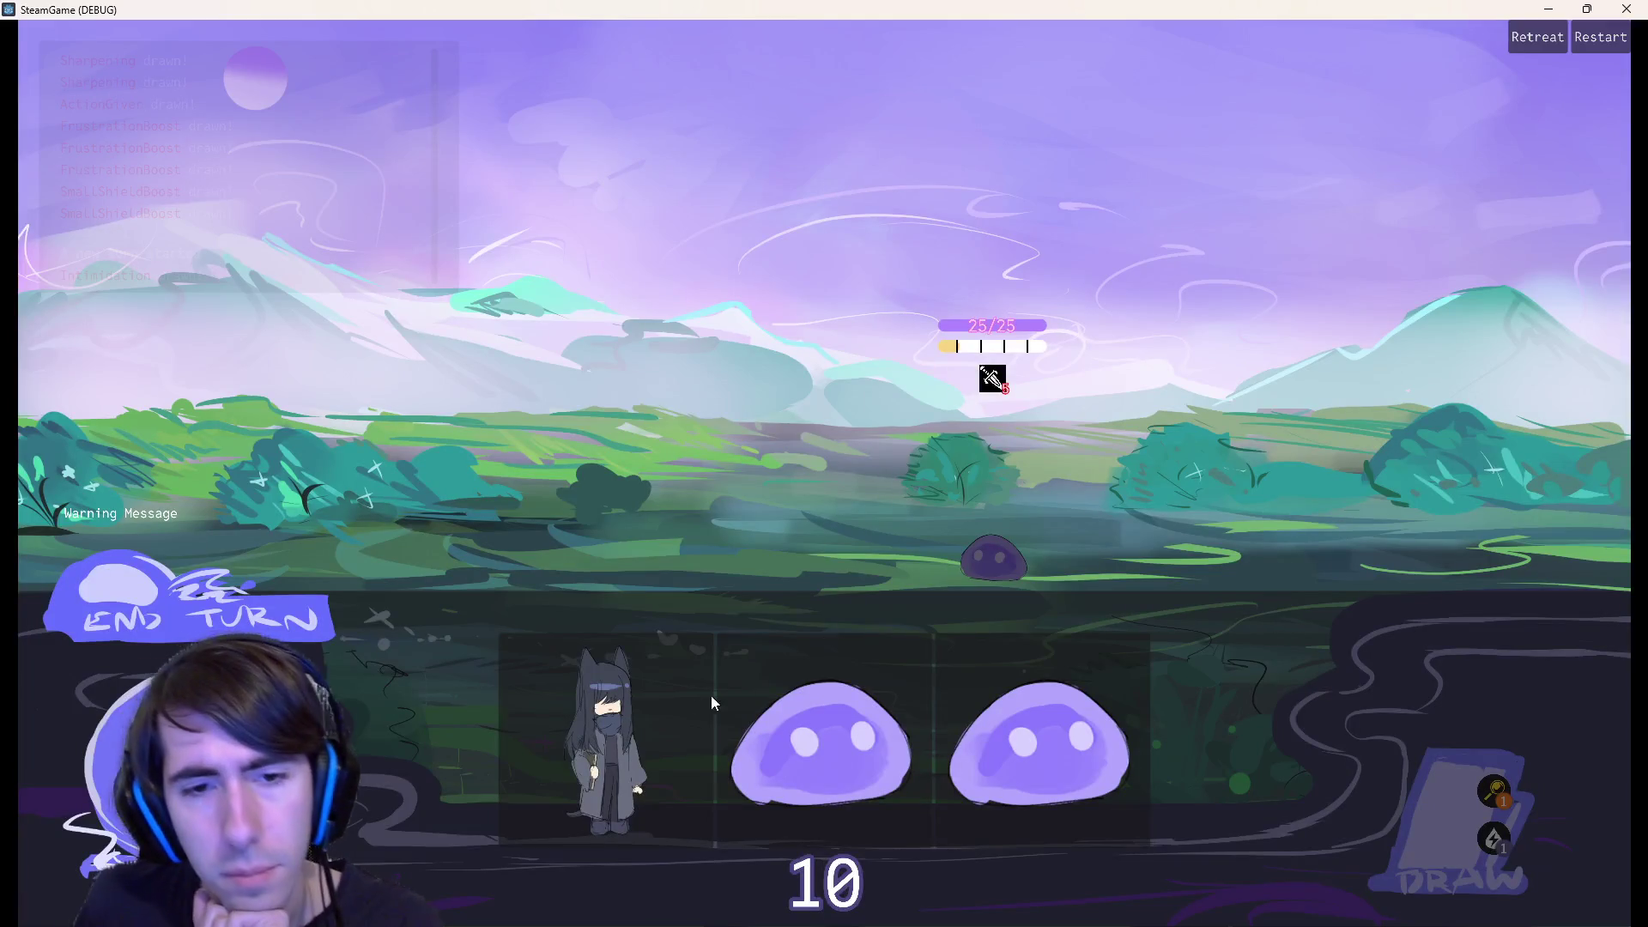
# Deploy the swordswoman and two slimes, then play two Sharpening cards and Shockwave on her
pyautogui.moveTo(711, 695); pyautogui.dragTo(673, 502)
pyautogui.moveTo(720, 729)
pyautogui.mouseDown()
pyautogui.moveTo(478, 506)
pyautogui.moveTo(403, 549)
pyautogui.mouseUp()
pyautogui.moveTo(539, 600)
pyautogui.mouseDown()
pyautogui.moveTo(501, 462)
pyautogui.moveTo(528, 549)
pyautogui.mouseUp()
pyautogui.moveTo(741, 734); pyautogui.dragTo(676, 542)
pyautogui.moveTo(815, 713); pyautogui.dragTo(675, 506)
pyautogui.moveTo(727, 755); pyautogui.dragTo(654, 502)
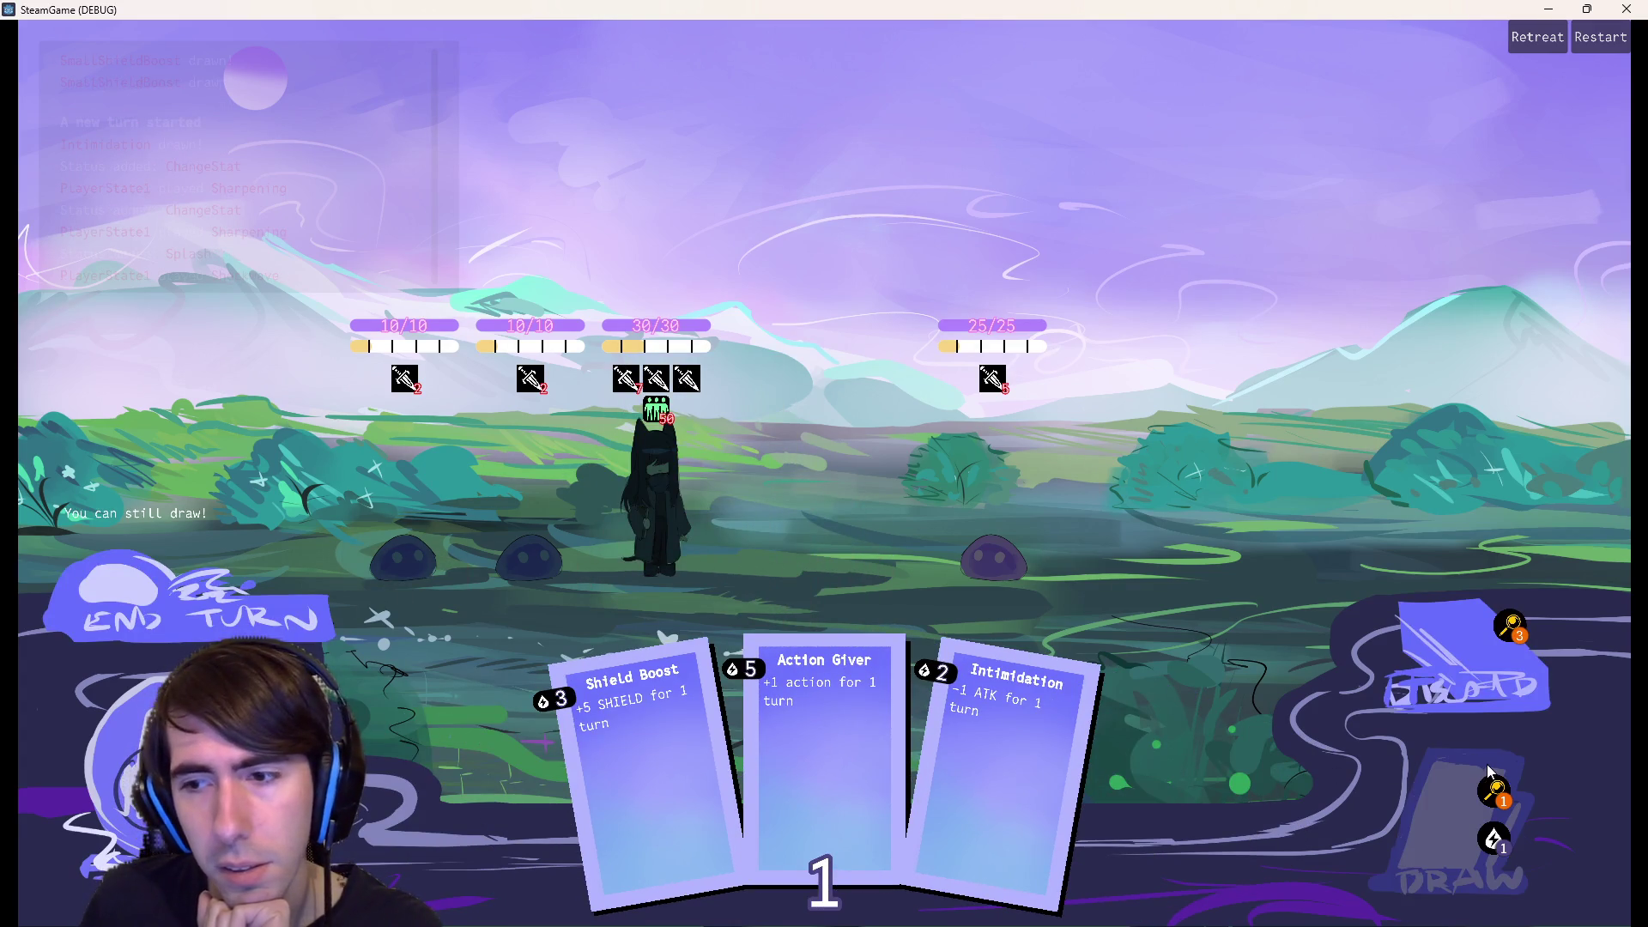
# Draw a card, end the turn, and draw two more cards
pyautogui.click(1489, 770)
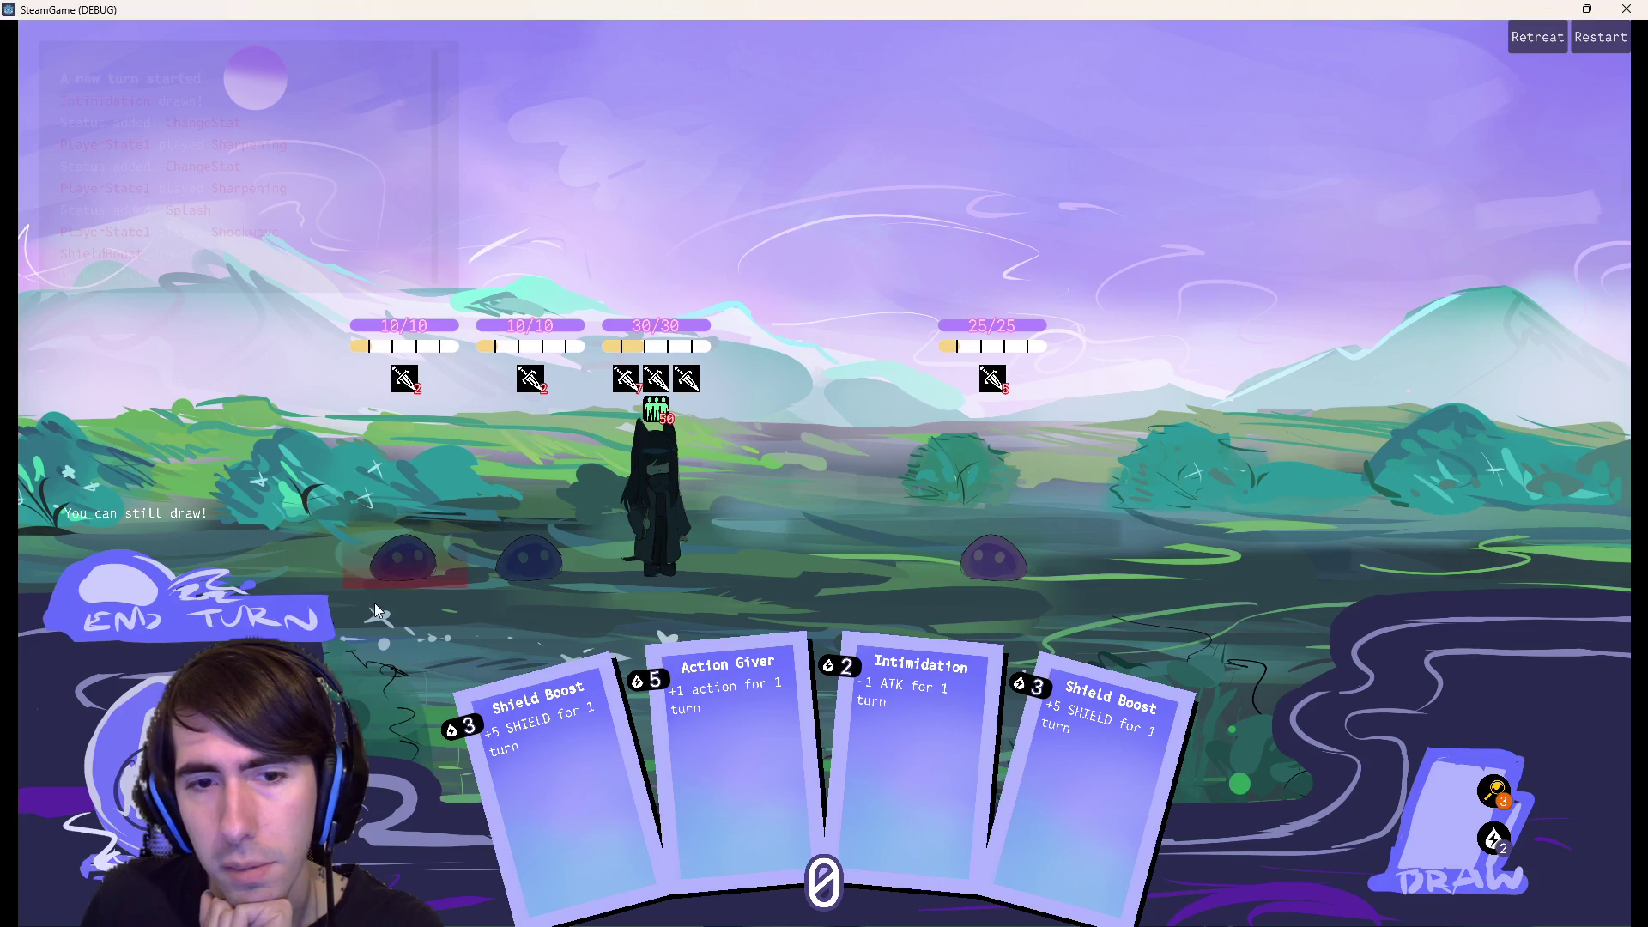
pyautogui.click(328, 592)
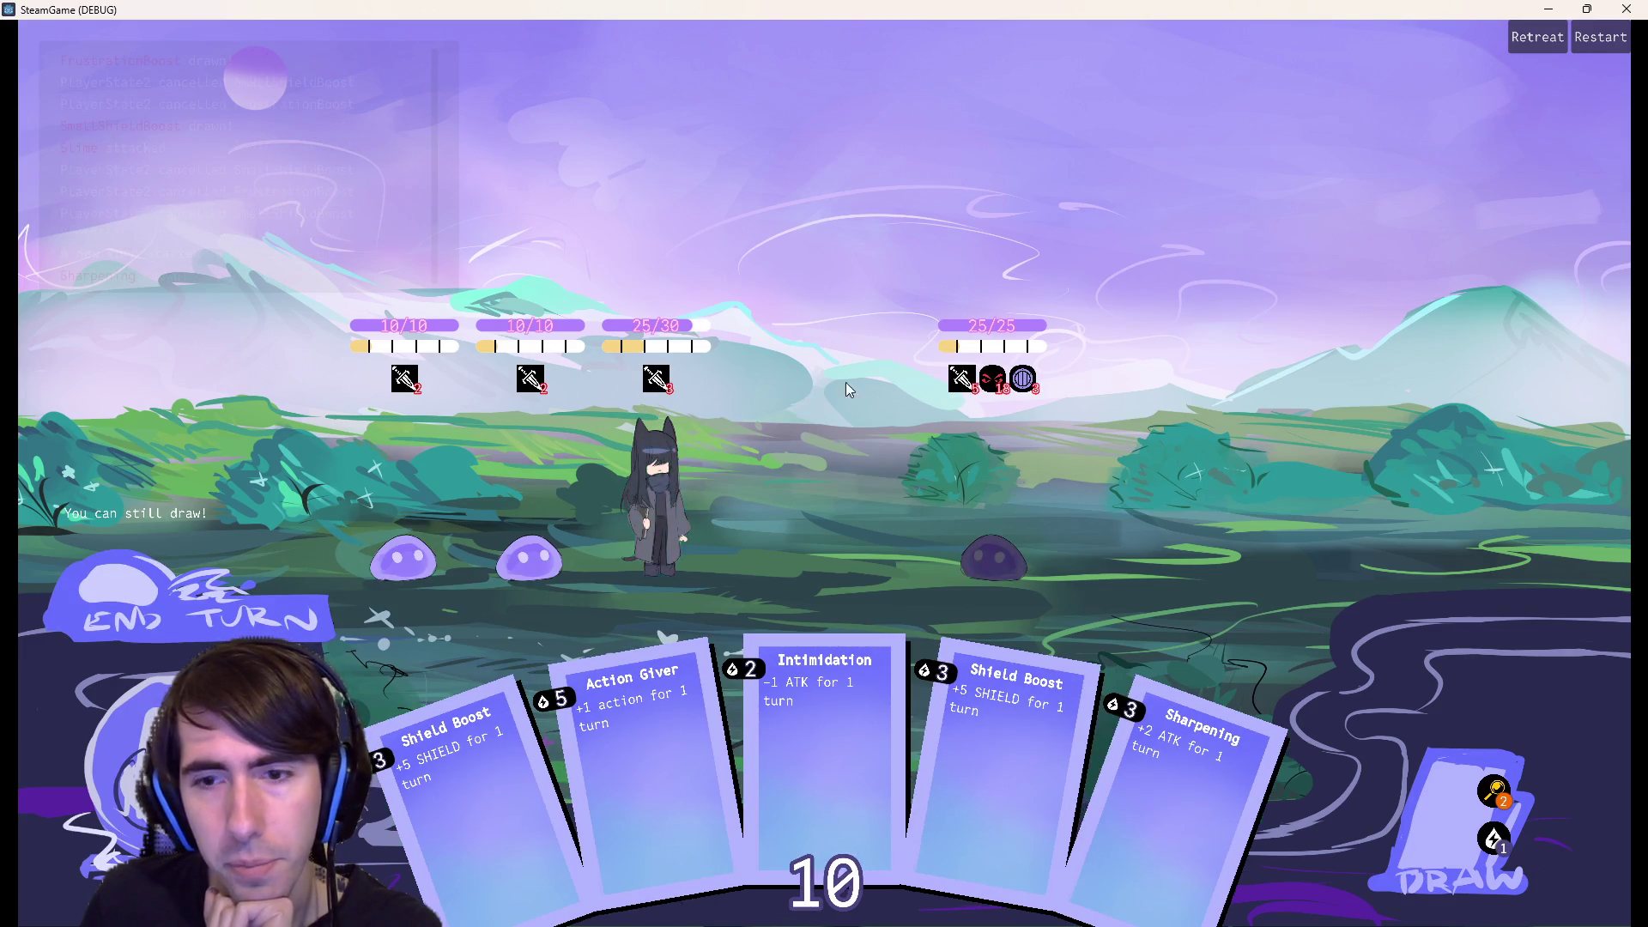
pyautogui.click(1408, 827)
pyautogui.click(1408, 818)
# Play the drawn Shockwave card against an enemy, then close and relaunch the game
pyautogui.moveTo(1264, 832); pyautogui.dragTo(545, 523)
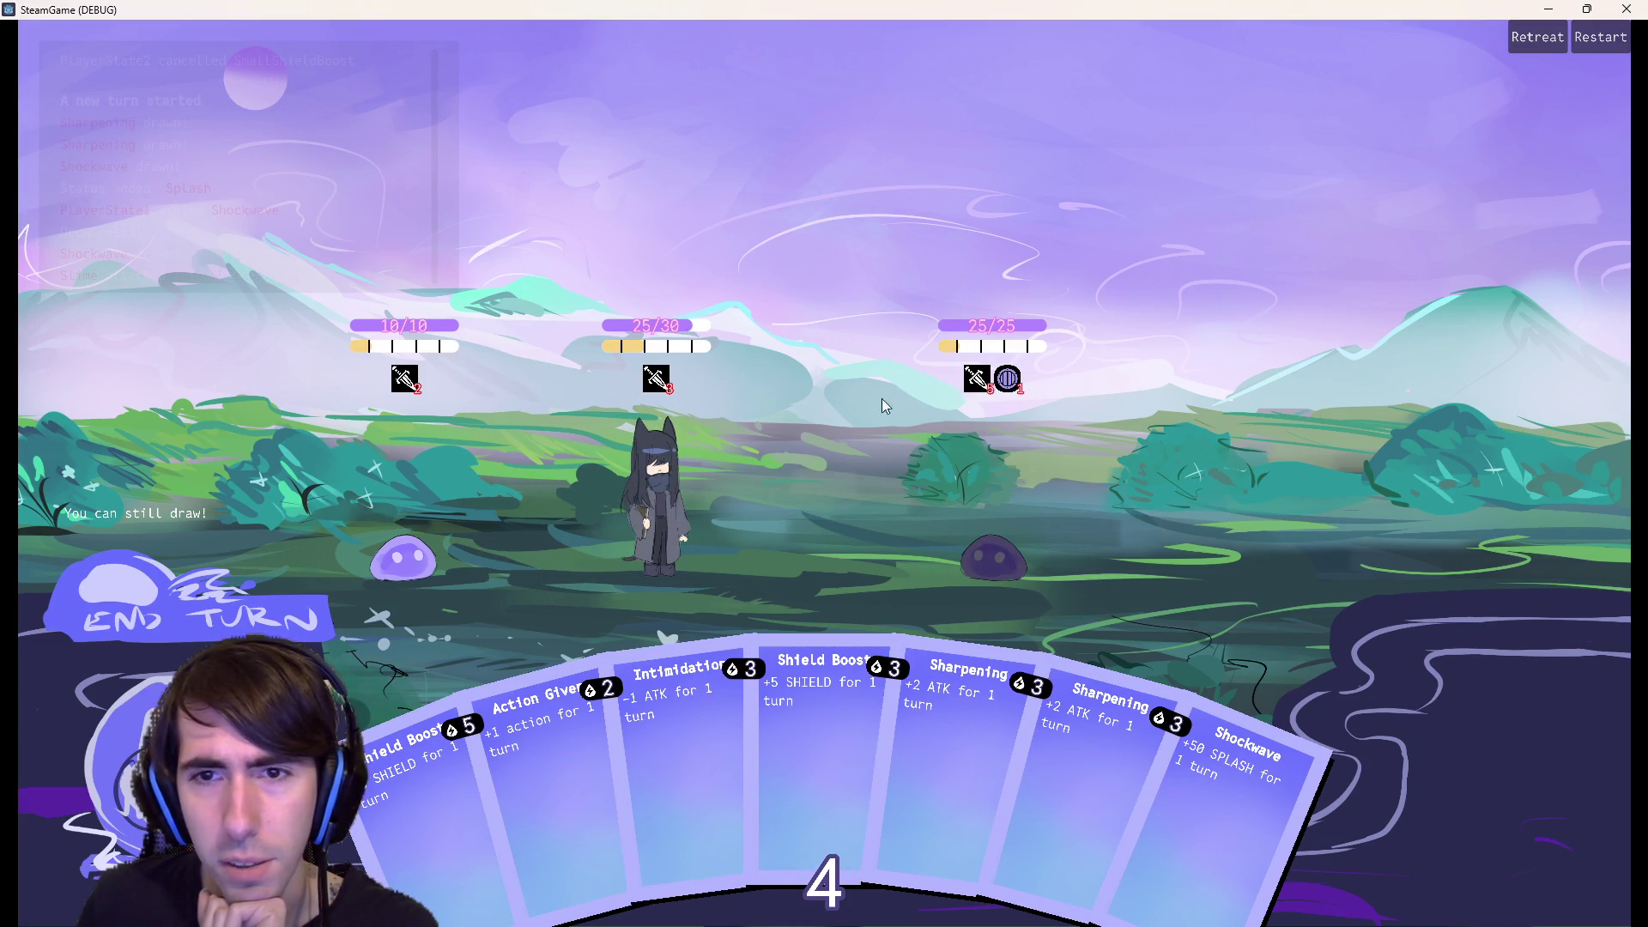
pyautogui.moveTo(980, 391)
pyautogui.moveTo(1253, 768); pyautogui.dragTo(415, 443)
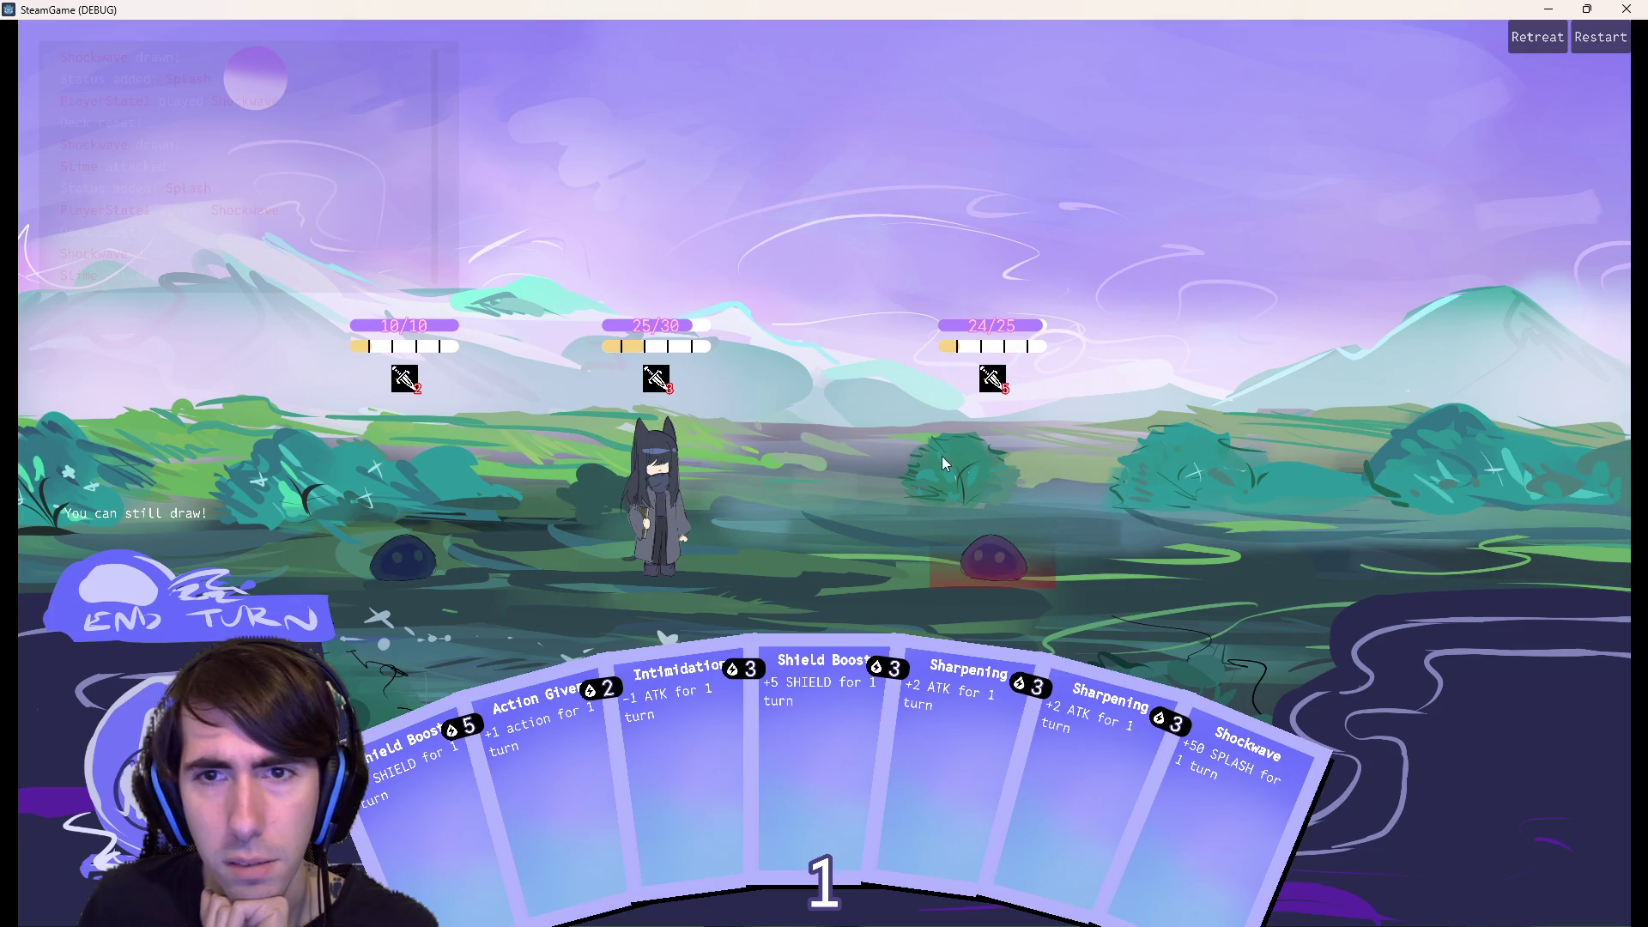
pyautogui.click(1620, 9)
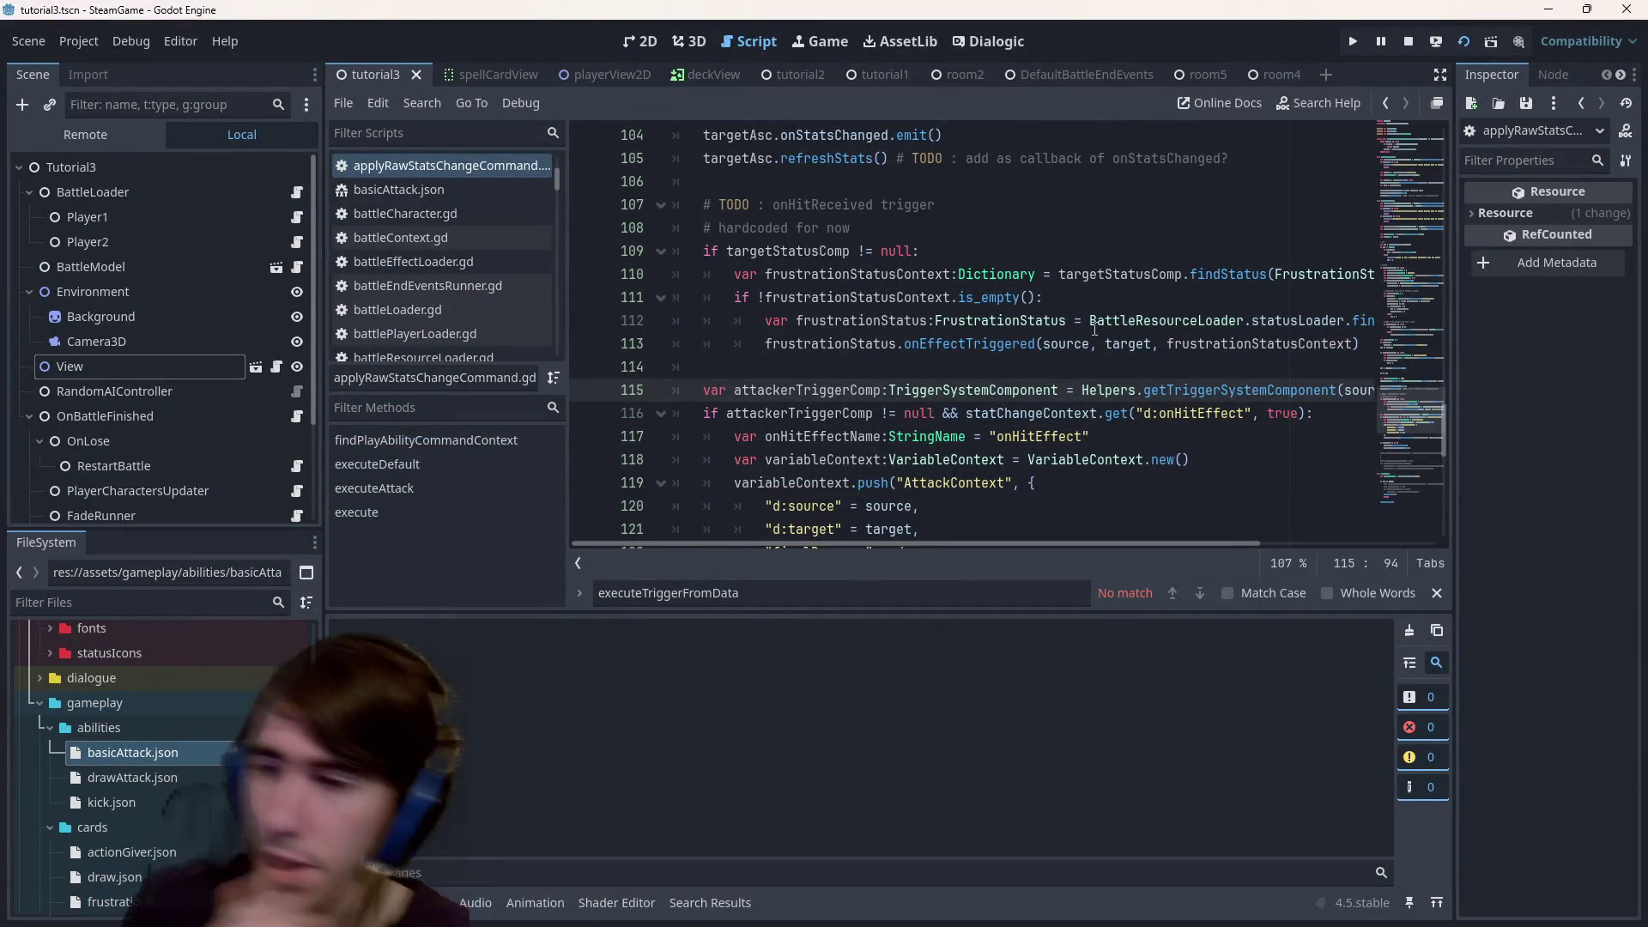
pyautogui.press('F5')
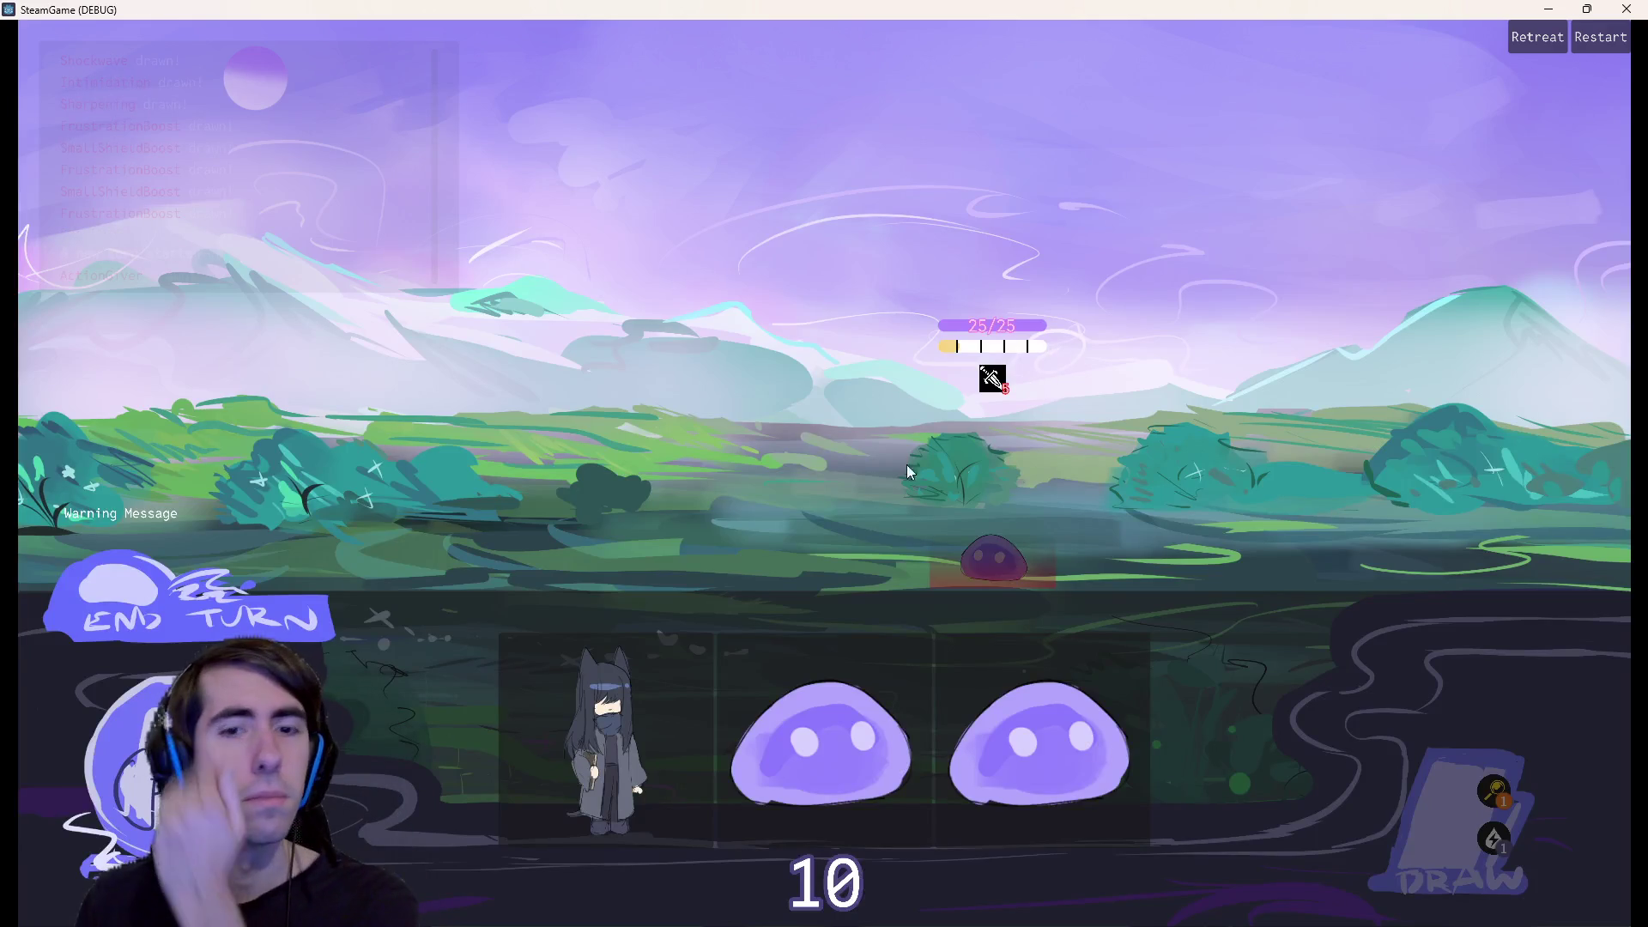
# Deploy the hero and a slime, then play Sharpening, Shockwave and Shield Boost on the hero
pyautogui.moveTo(605, 730); pyautogui.dragTo(657, 515)
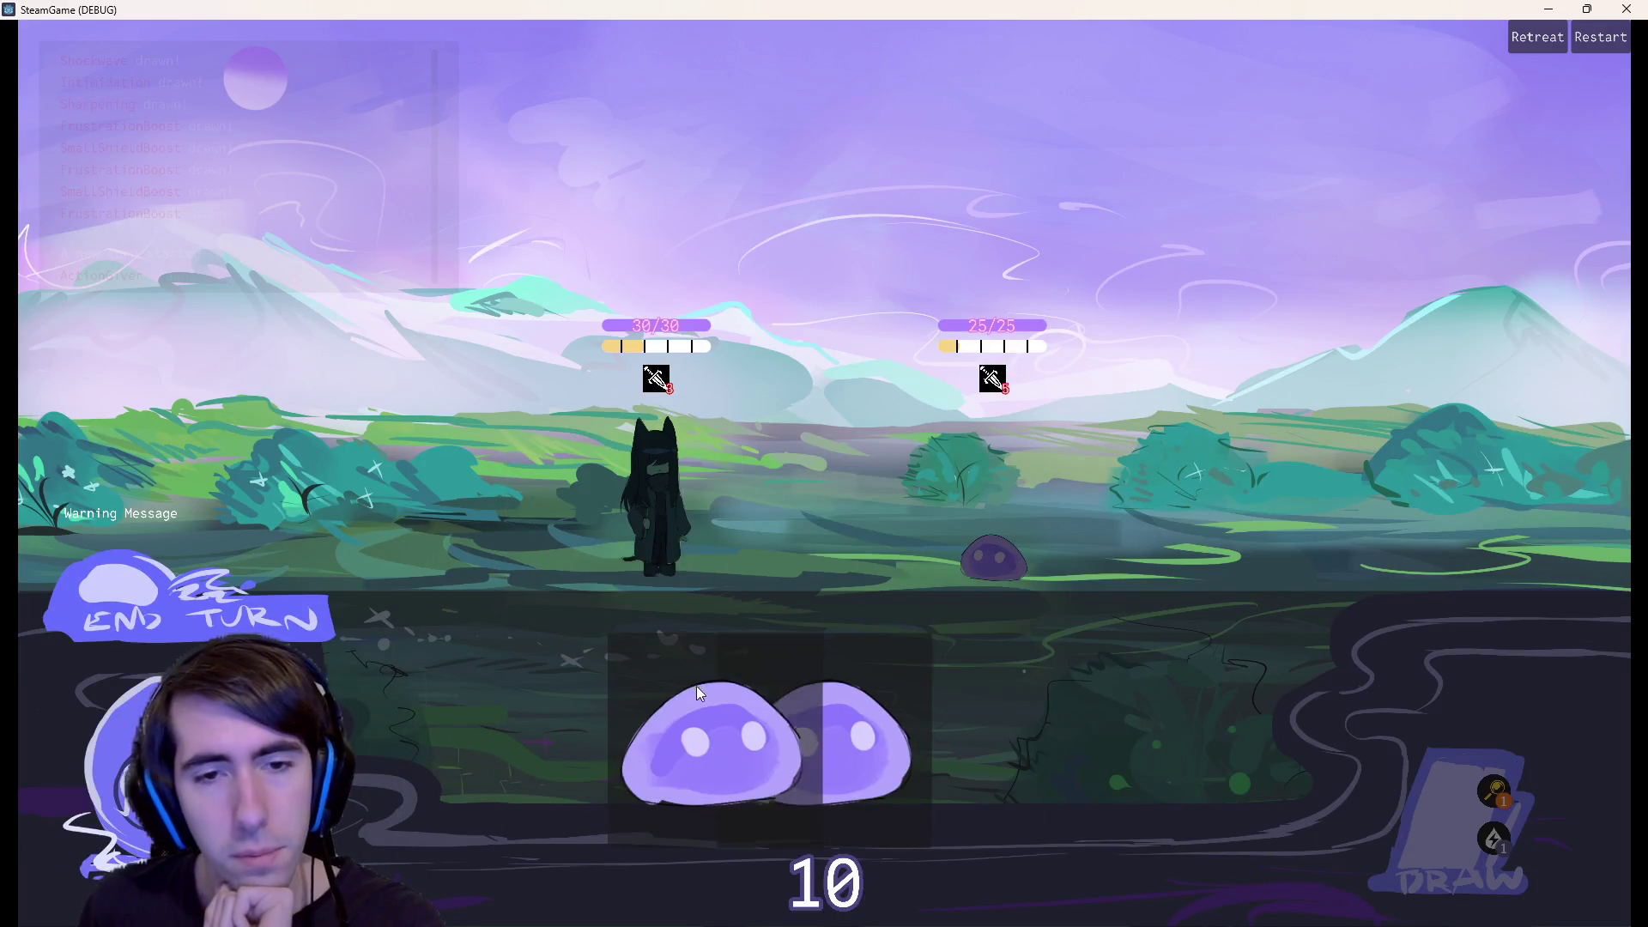
pyautogui.moveTo(604, 575); pyautogui.dragTo(417, 491)
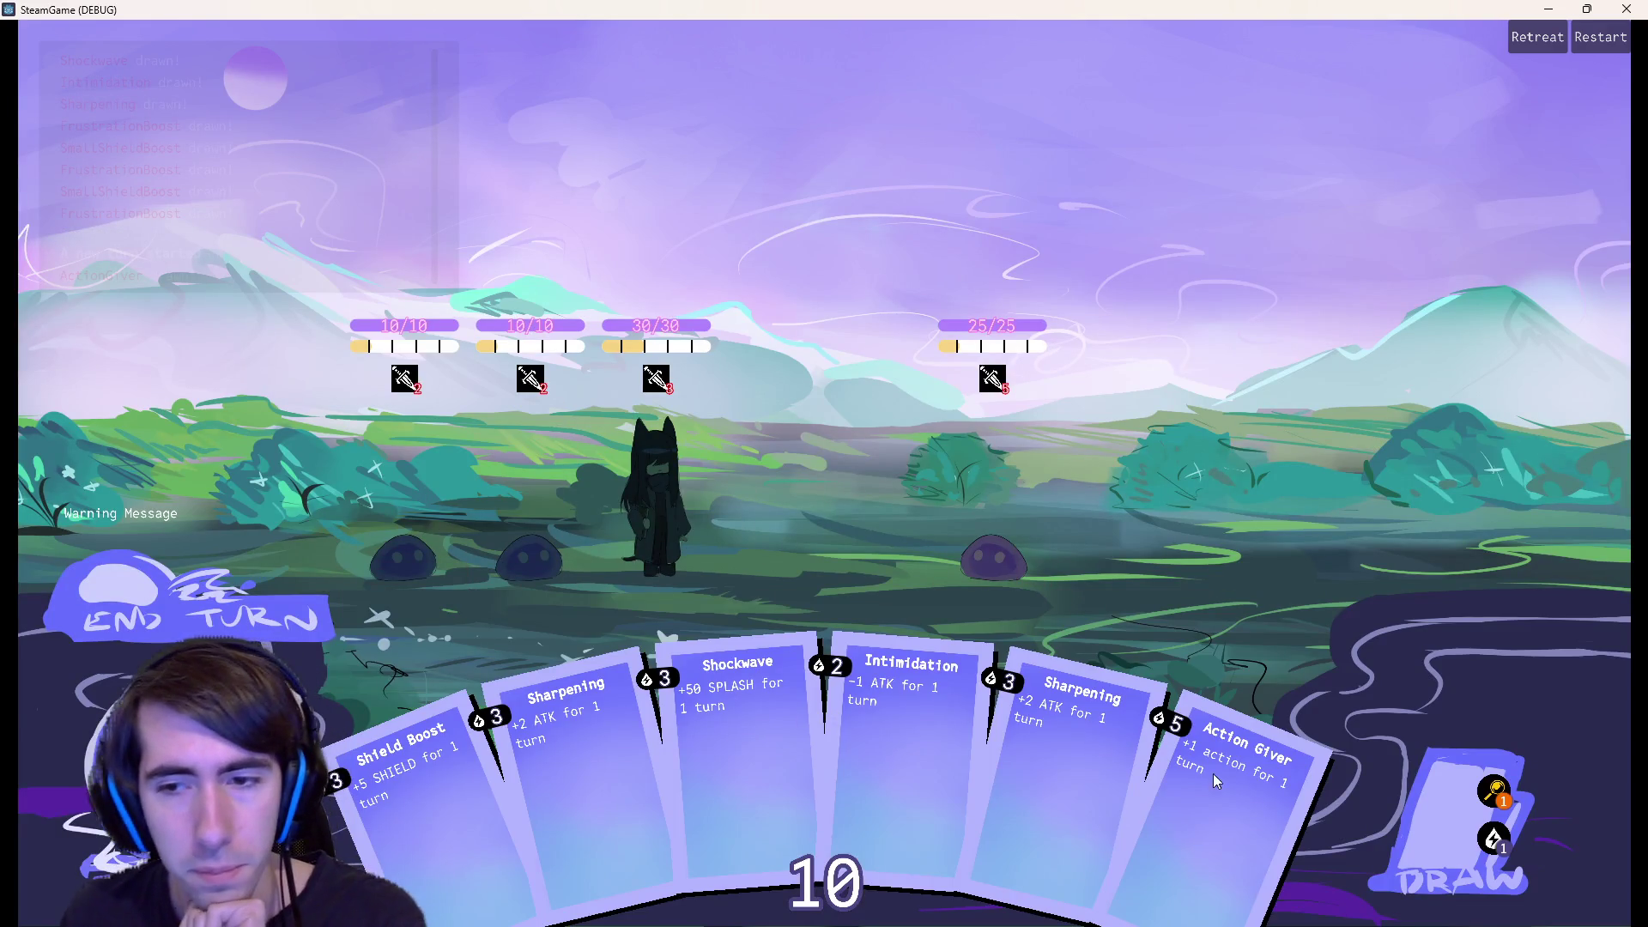
pyautogui.moveTo(567, 730); pyautogui.dragTo(656, 502)
pyautogui.moveTo(626, 687); pyautogui.dragTo(645, 497)
pyautogui.moveTo(726, 703)
pyautogui.mouseDown()
pyautogui.moveTo(696, 574)
pyautogui.moveTo(712, 796)
pyautogui.mouseUp()
pyautogui.moveTo(550, 756)
pyautogui.mouseDown()
pyautogui.moveTo(606, 496)
pyautogui.moveTo(635, 506)
pyautogui.mouseUp()
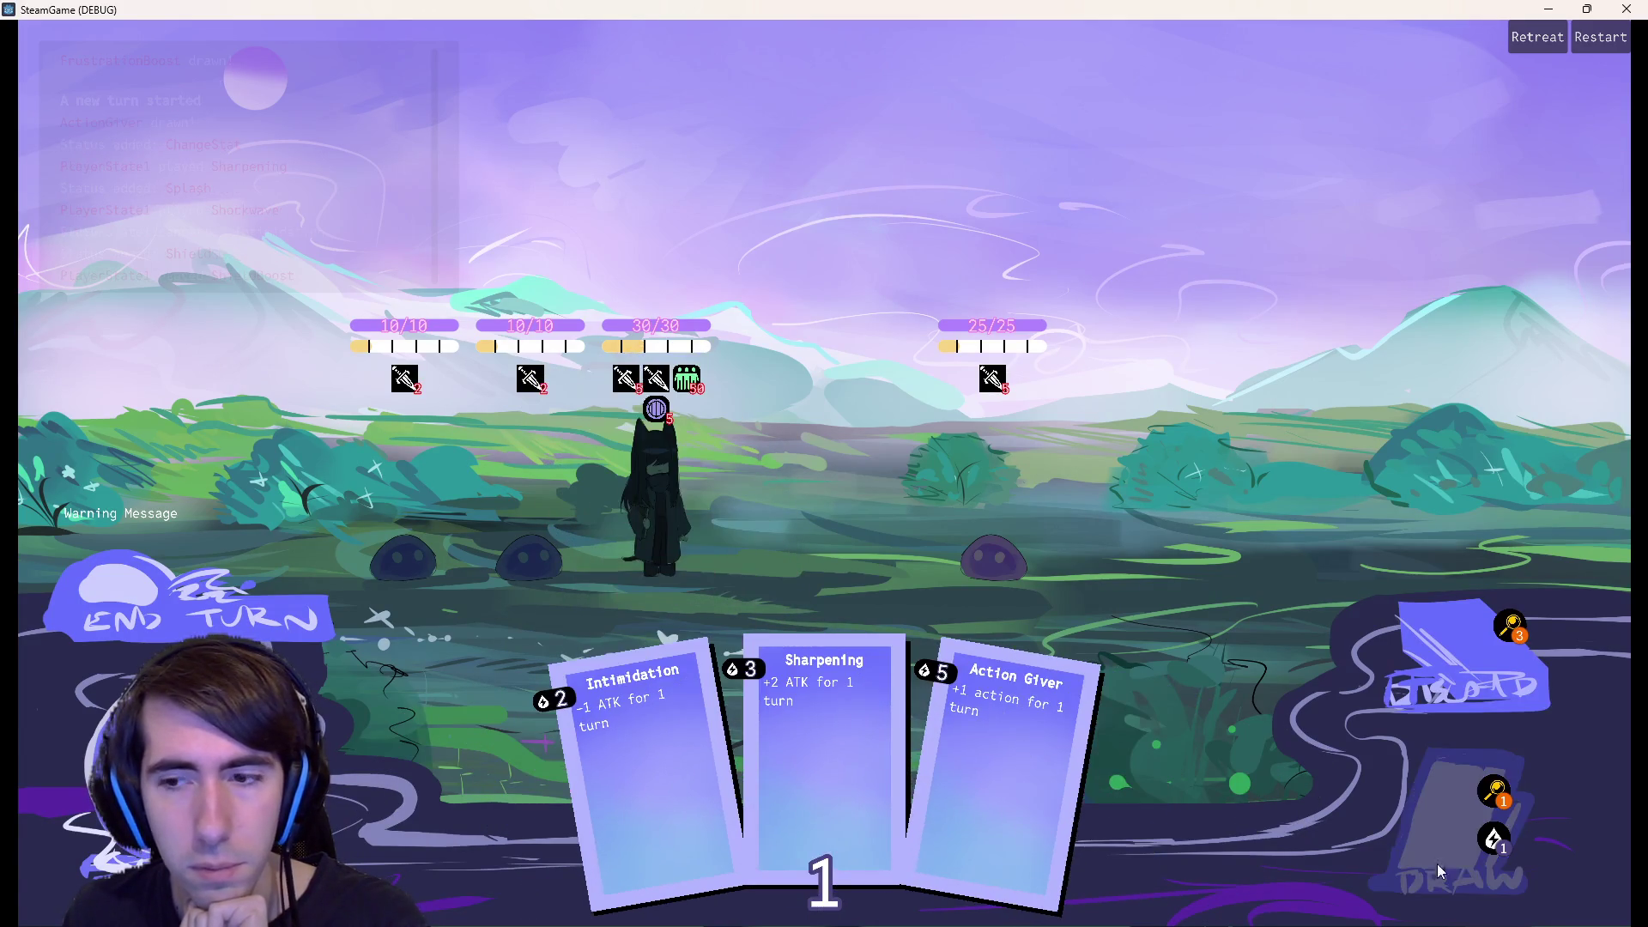
# End the turn, play a drawn Shockwave on the middle slime, then close the game
pyautogui.click(300, 594)
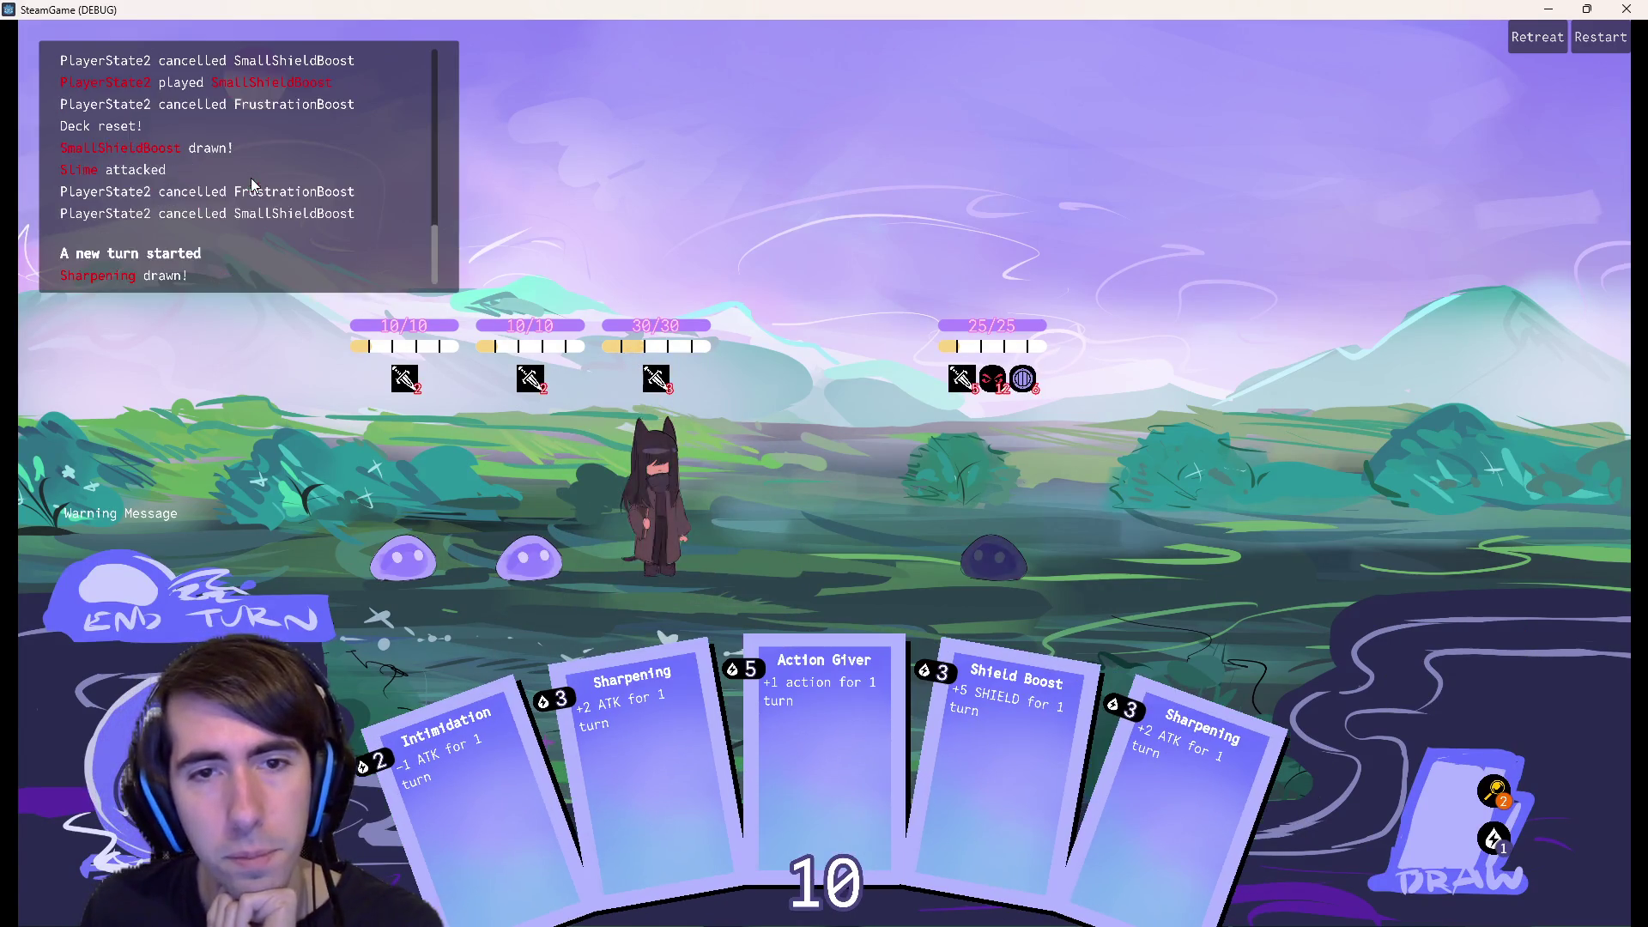
pyautogui.click(1451, 824)
pyautogui.moveTo(1218, 772)
pyautogui.mouseDown()
pyautogui.moveTo(494, 440)
pyautogui.moveTo(534, 477)
pyautogui.mouseUp()
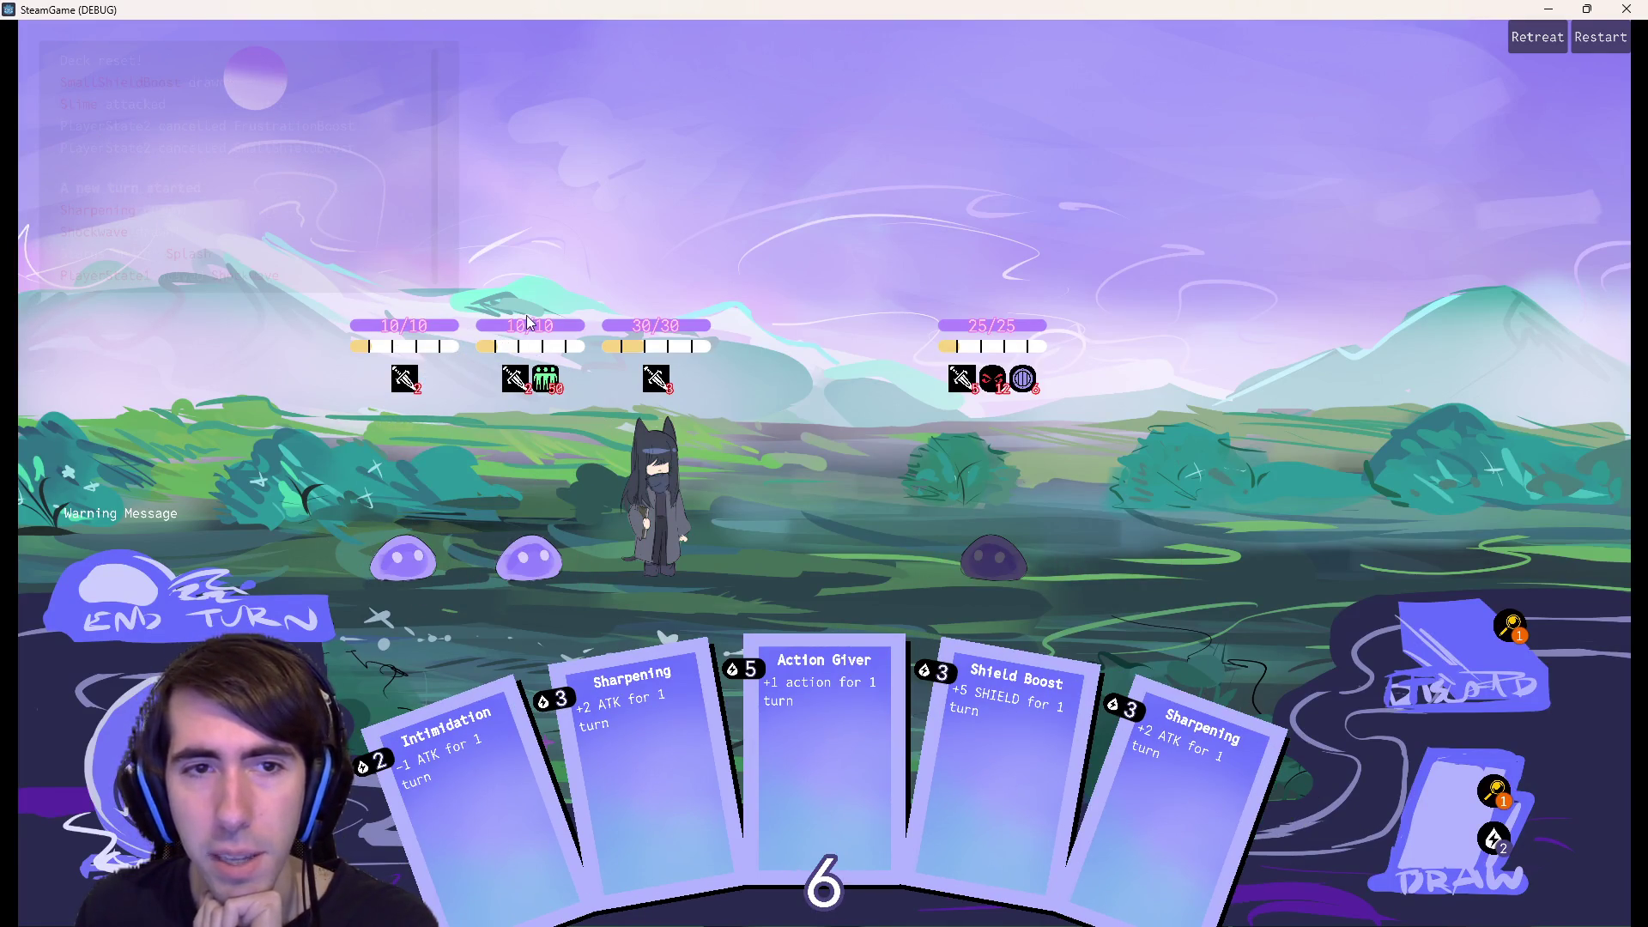
pyautogui.click(534, 456)
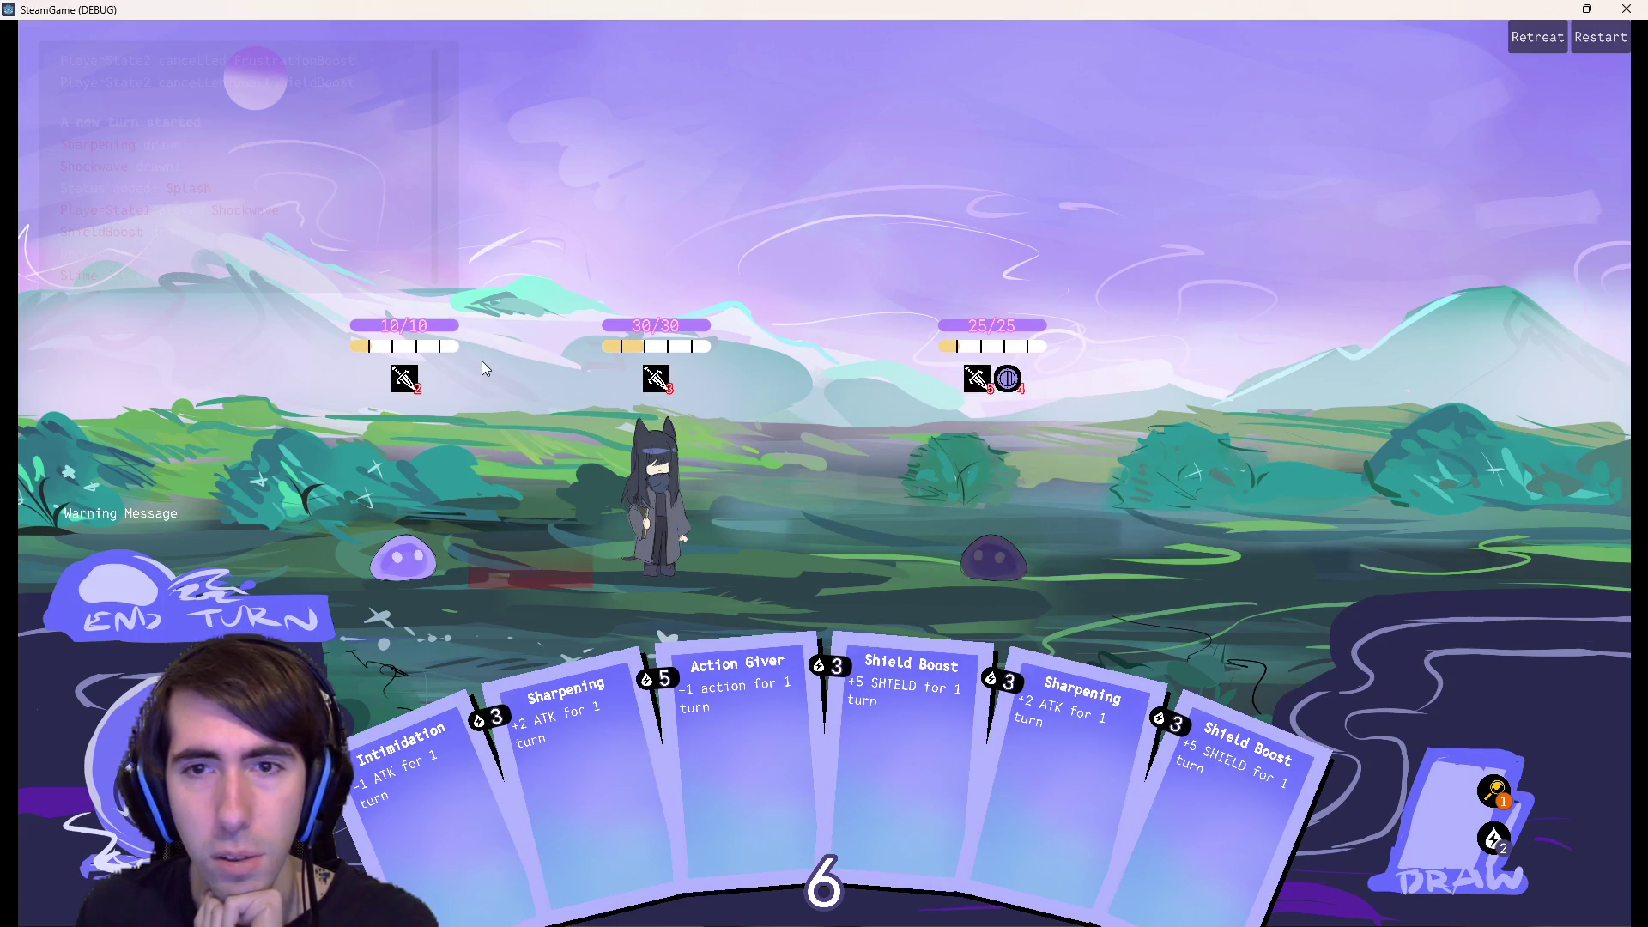
pyautogui.click(1626, 10)
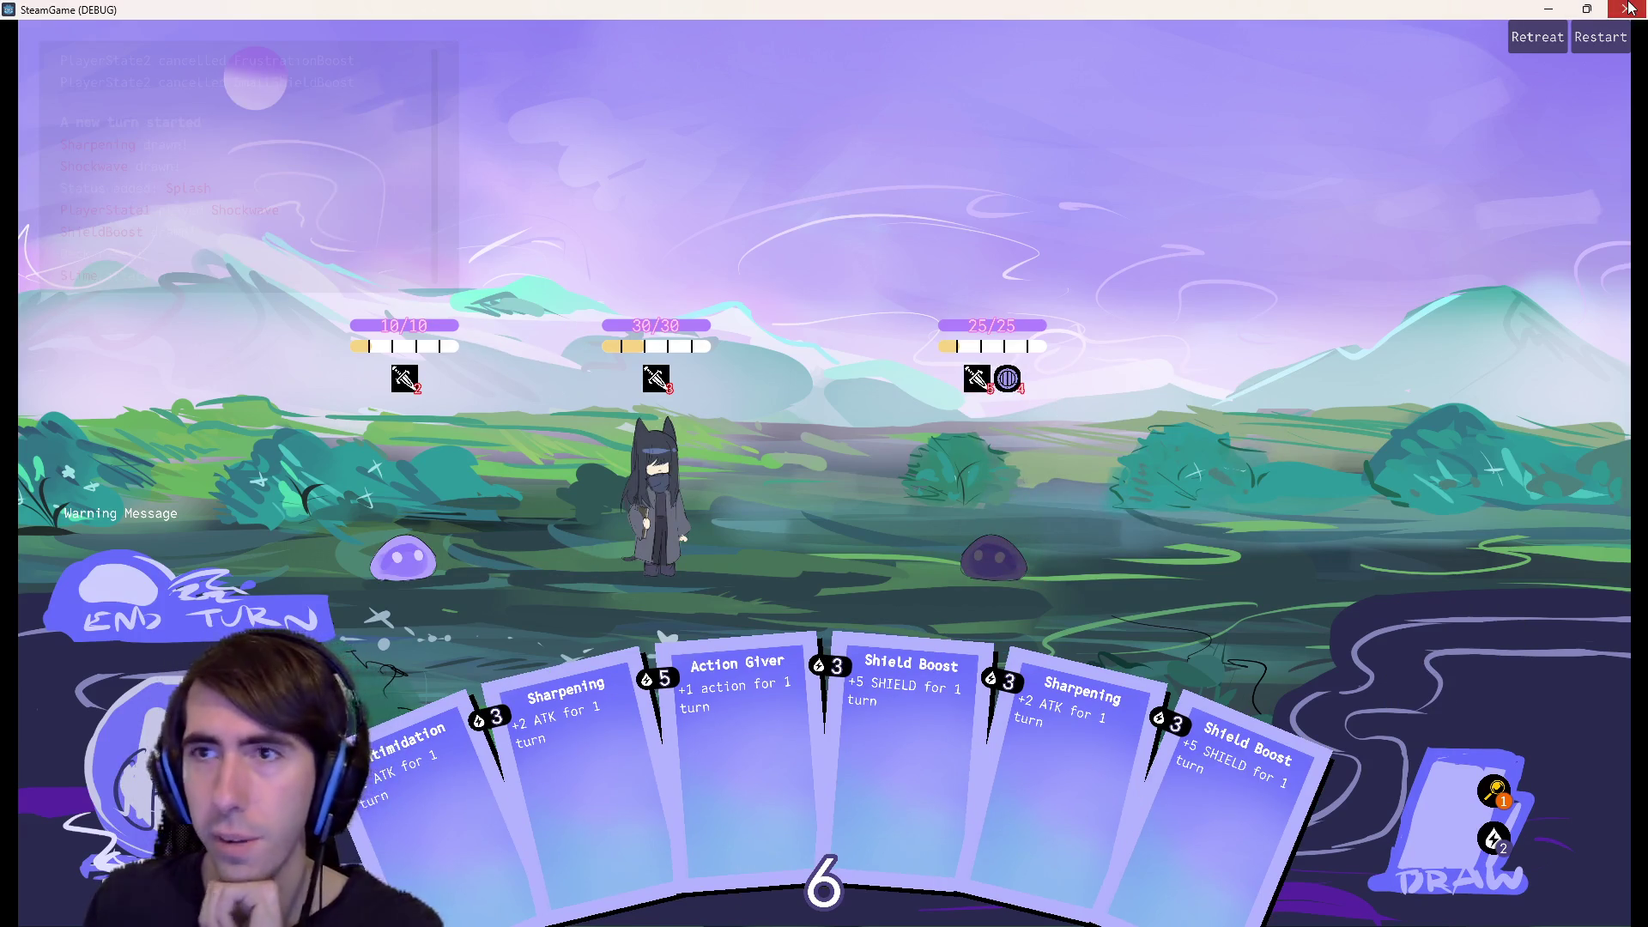
pyautogui.scroll(3, 441, 214)
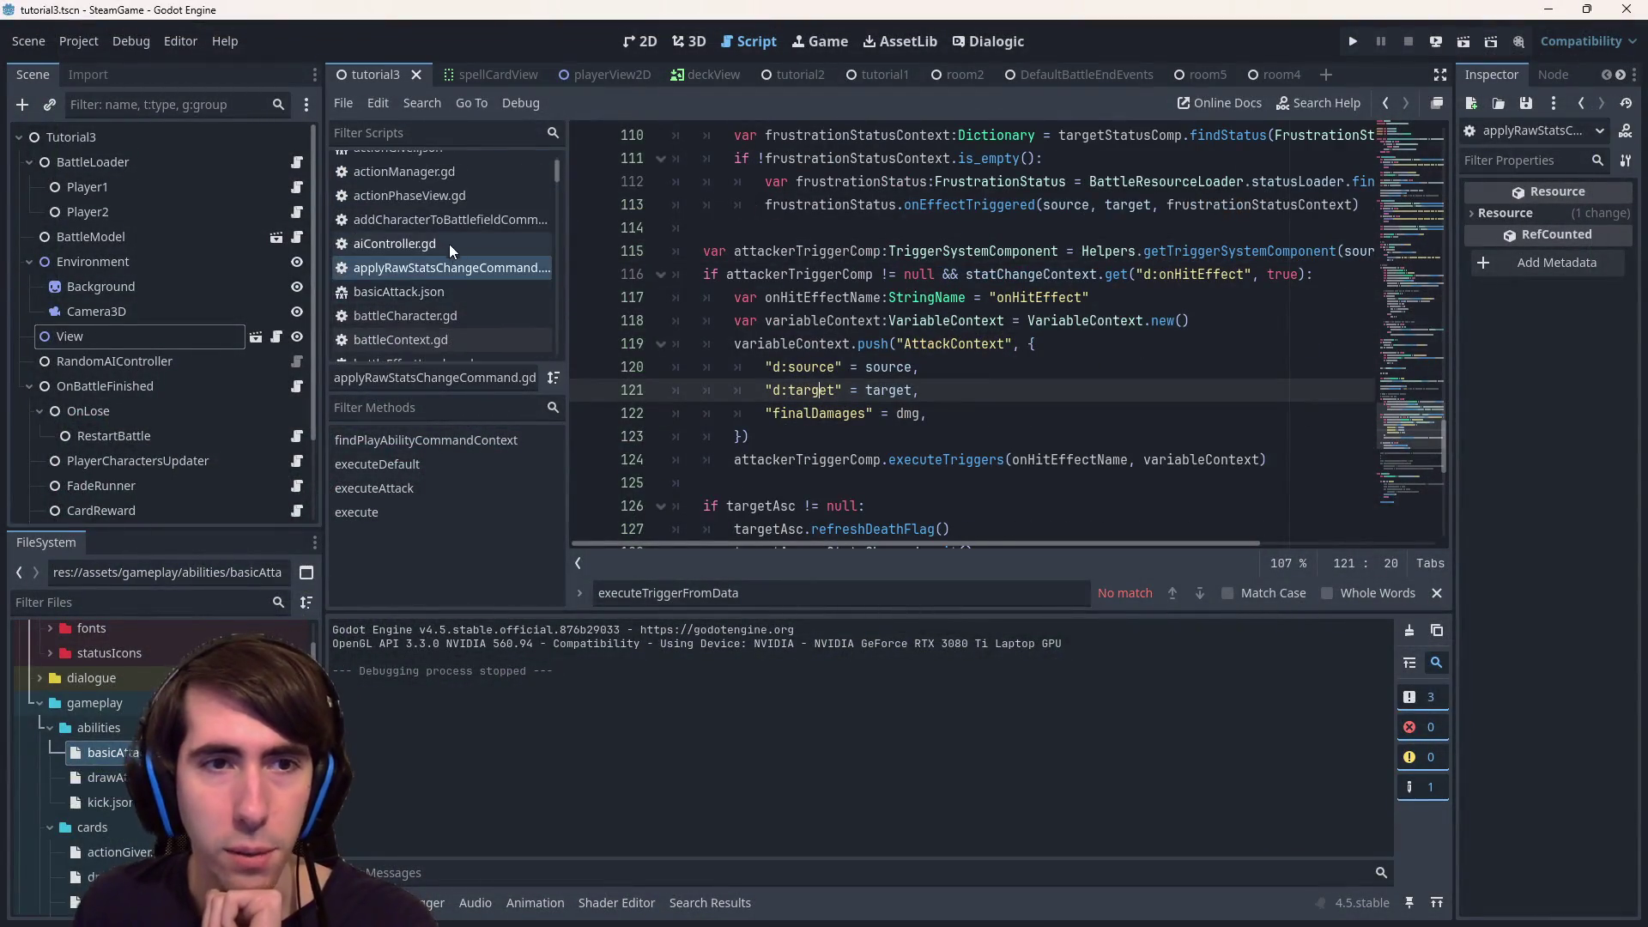
# Delete the commented-out lines 142–145 in execute() and save the script
pyautogui.scroll(-8, 917, 403)
pyautogui.scroll(5, 917, 402)
pyautogui.scroll(-5, 856, 455)
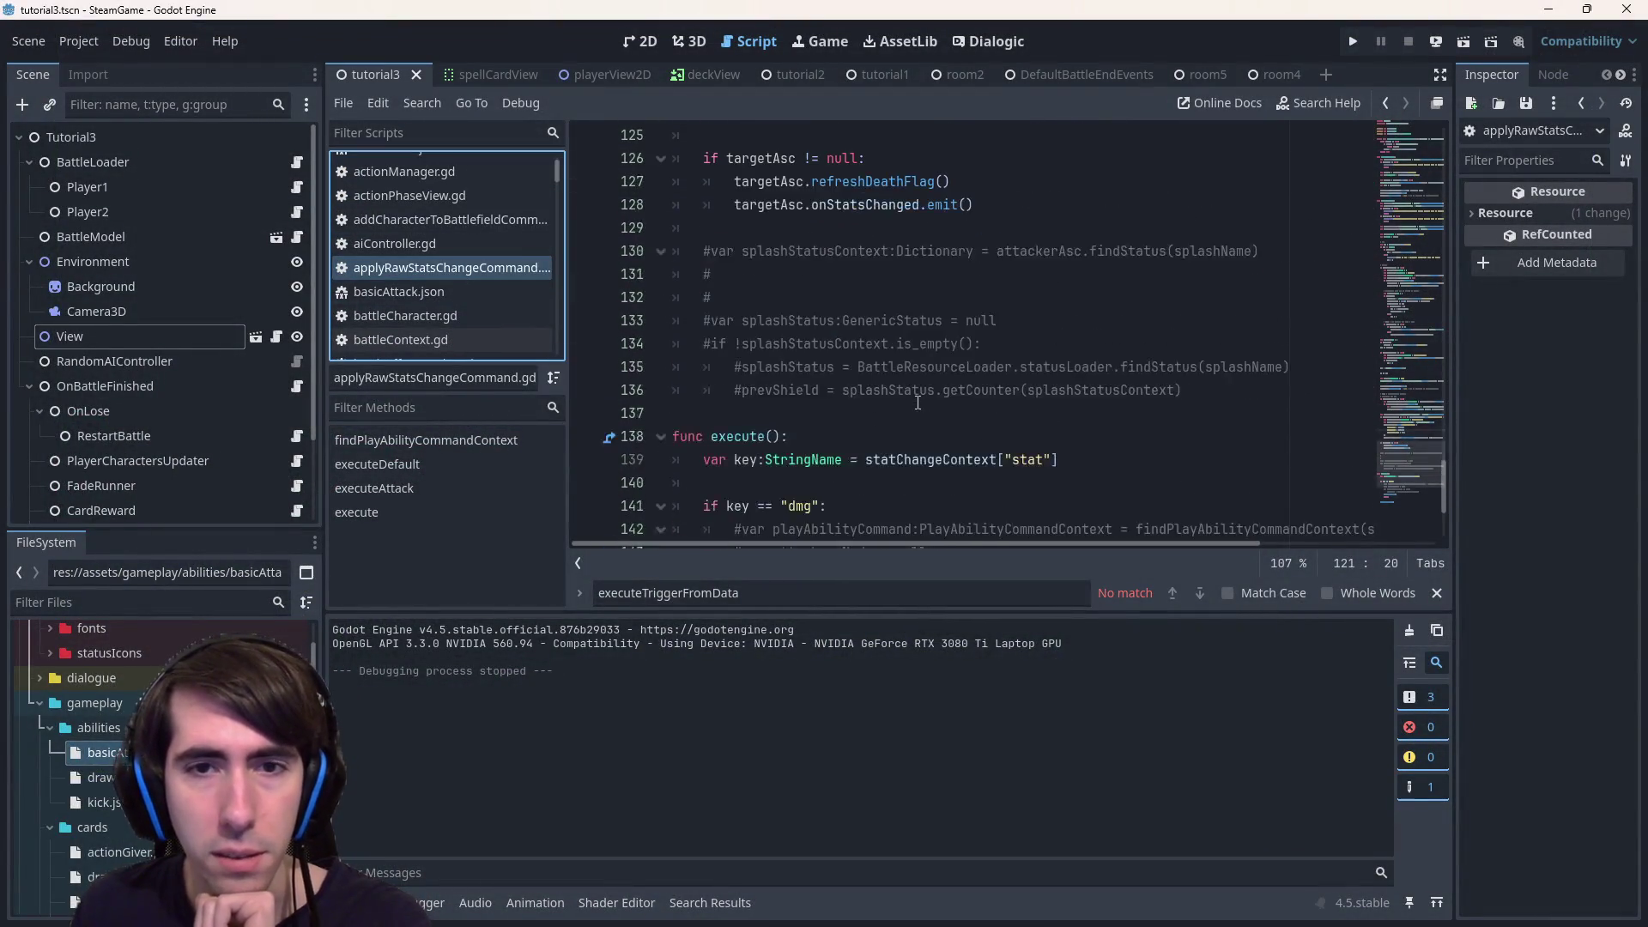
pyautogui.moveTo(1052, 390)
pyautogui.mouseDown()
pyautogui.moveTo(938, 390)
pyautogui.moveTo(544, 328)
pyautogui.mouseUp()
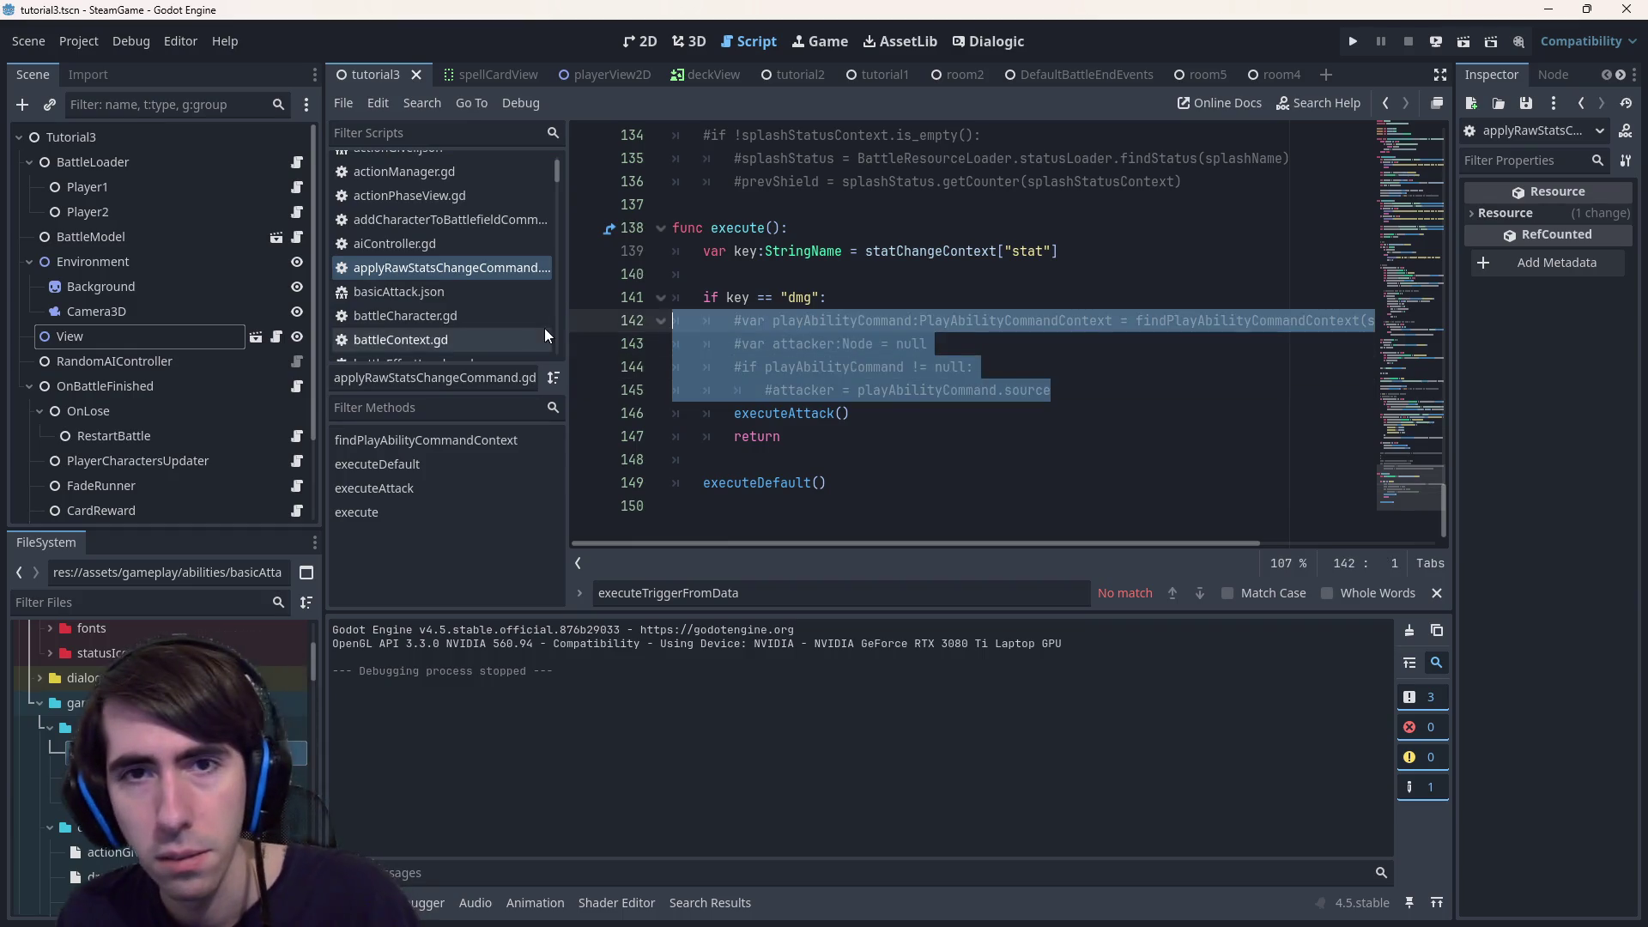
pyautogui.press('BackSpace')
pyautogui.press('BackSpace')
pyautogui.scroll(3, 903, 396)
pyautogui.scroll(-1, 902, 396)
pyautogui.scroll(1, 903, 397)
pyautogui.hotkey('ctrl', 's')
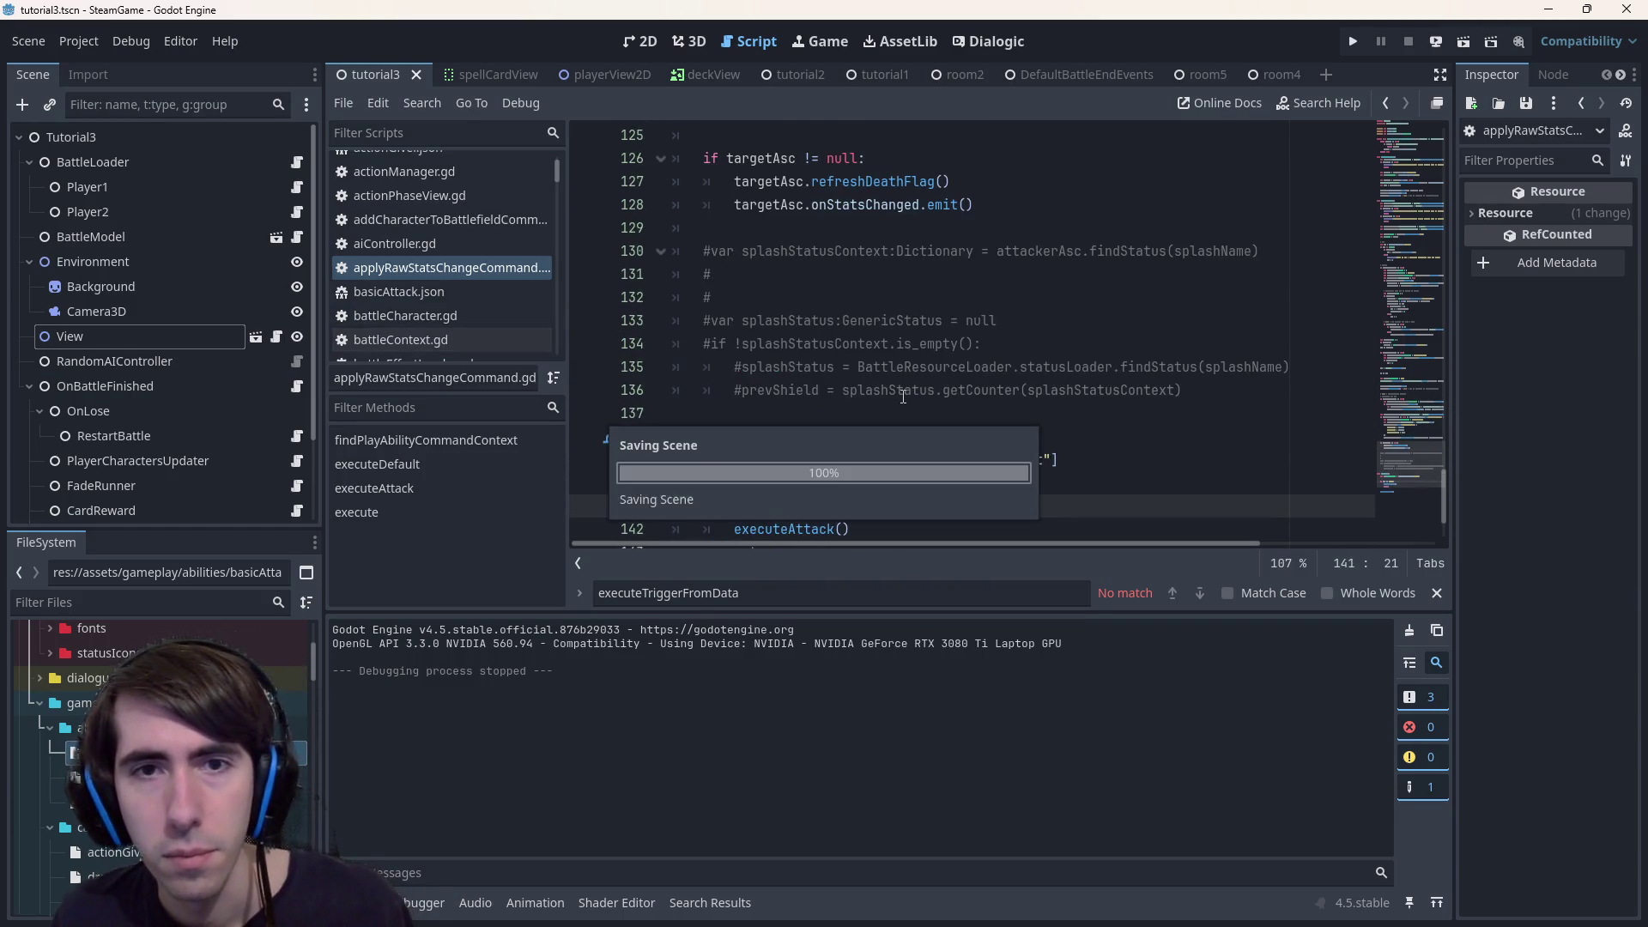
# Delete the commented splash-status block on lines 129–136 and save the script
pyautogui.click(802, 274)
pyautogui.scroll(4, 802, 275)
pyautogui.scroll(-2, 815, 271)
pyautogui.scroll(2, 824, 265)
pyautogui.doubleClick(974, 181)
pyautogui.scroll(-2, 925, 332)
pyautogui.scroll(-2, 925, 331)
pyautogui.moveTo(1188, 390)
pyautogui.mouseDown()
pyautogui.moveTo(686, 274)
pyautogui.moveTo(639, 223)
pyautogui.mouseUp()
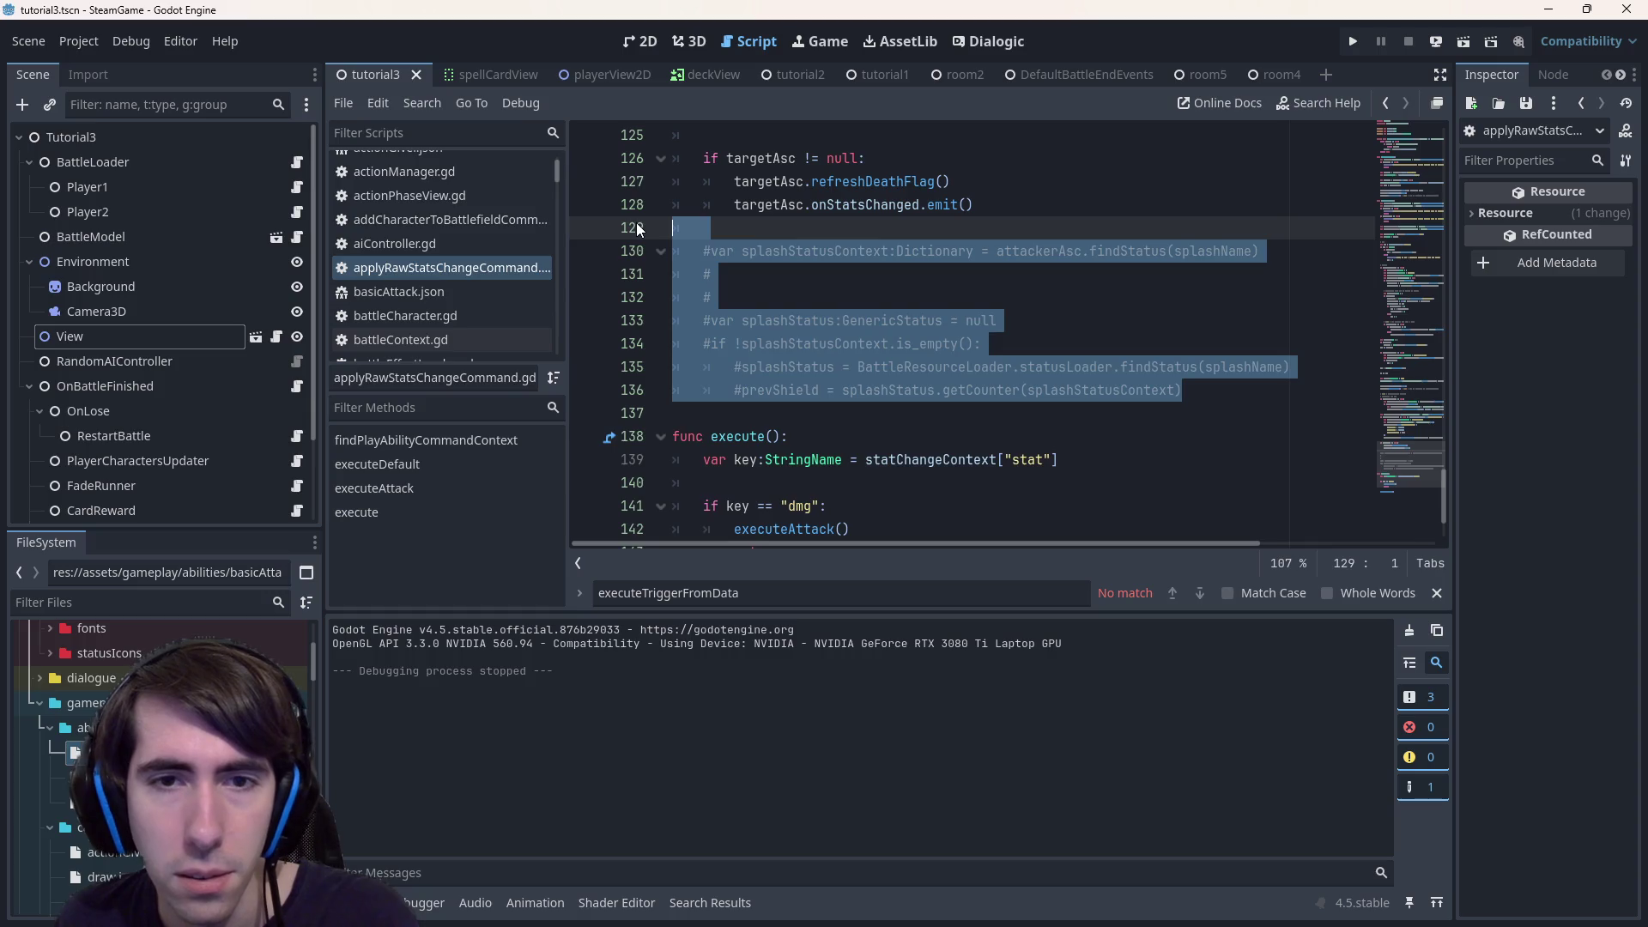
pyautogui.press('BackSpace')
pyautogui.press('BackSpace')
pyautogui.hotkey('ctrl', 's')
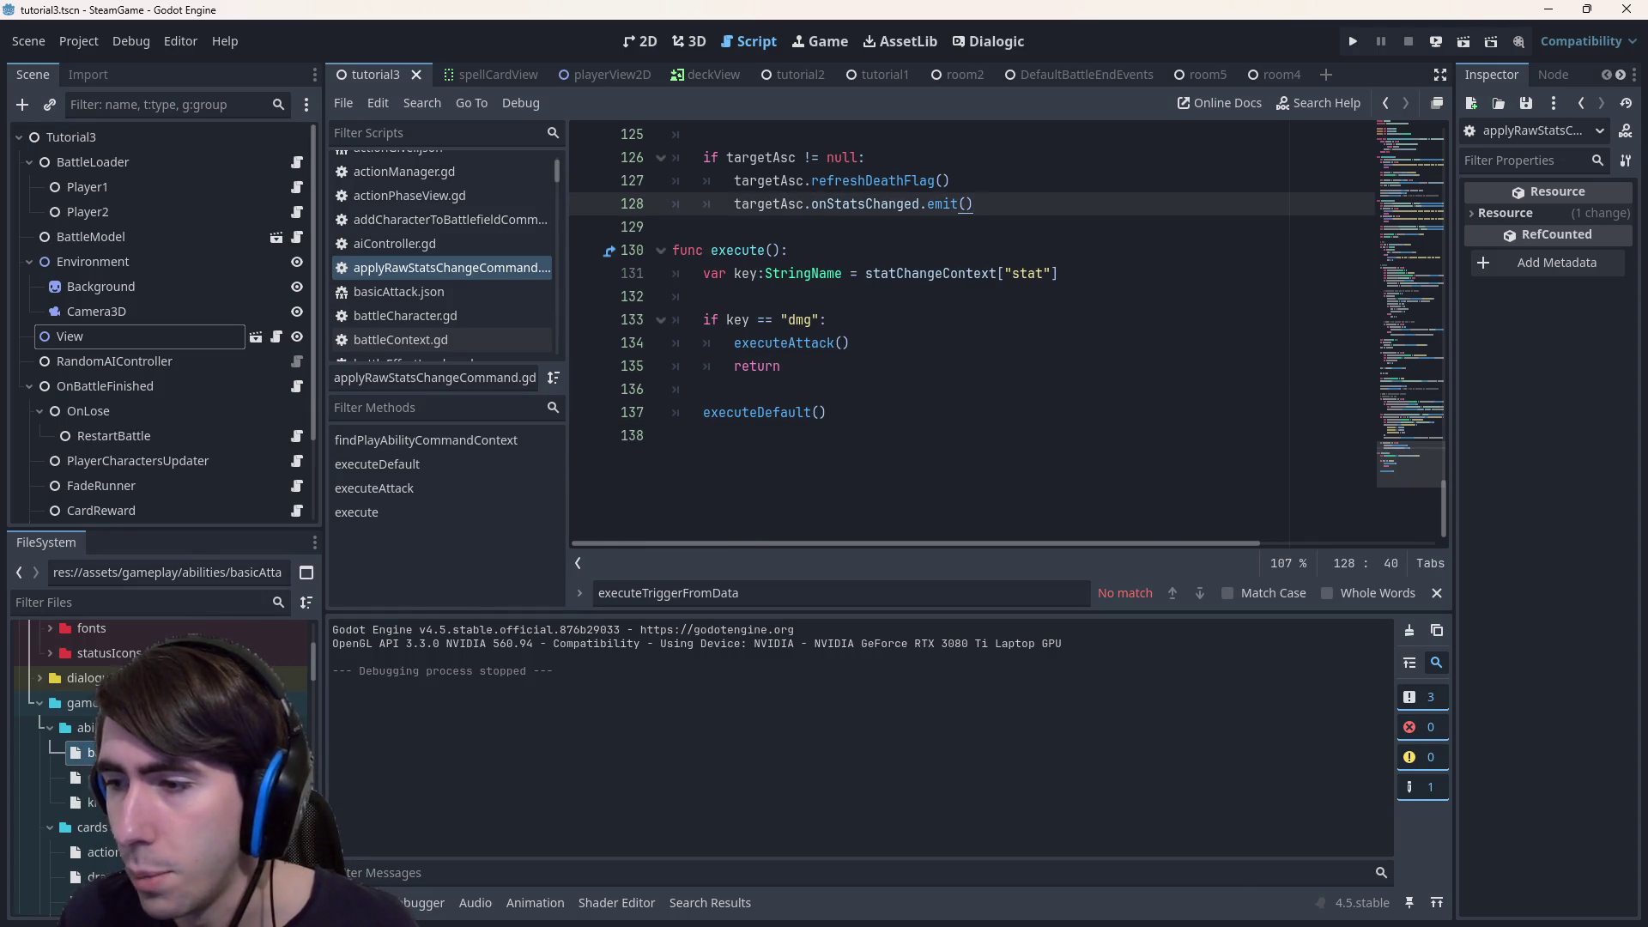
pyautogui.hotkey('alt', 'Tab')
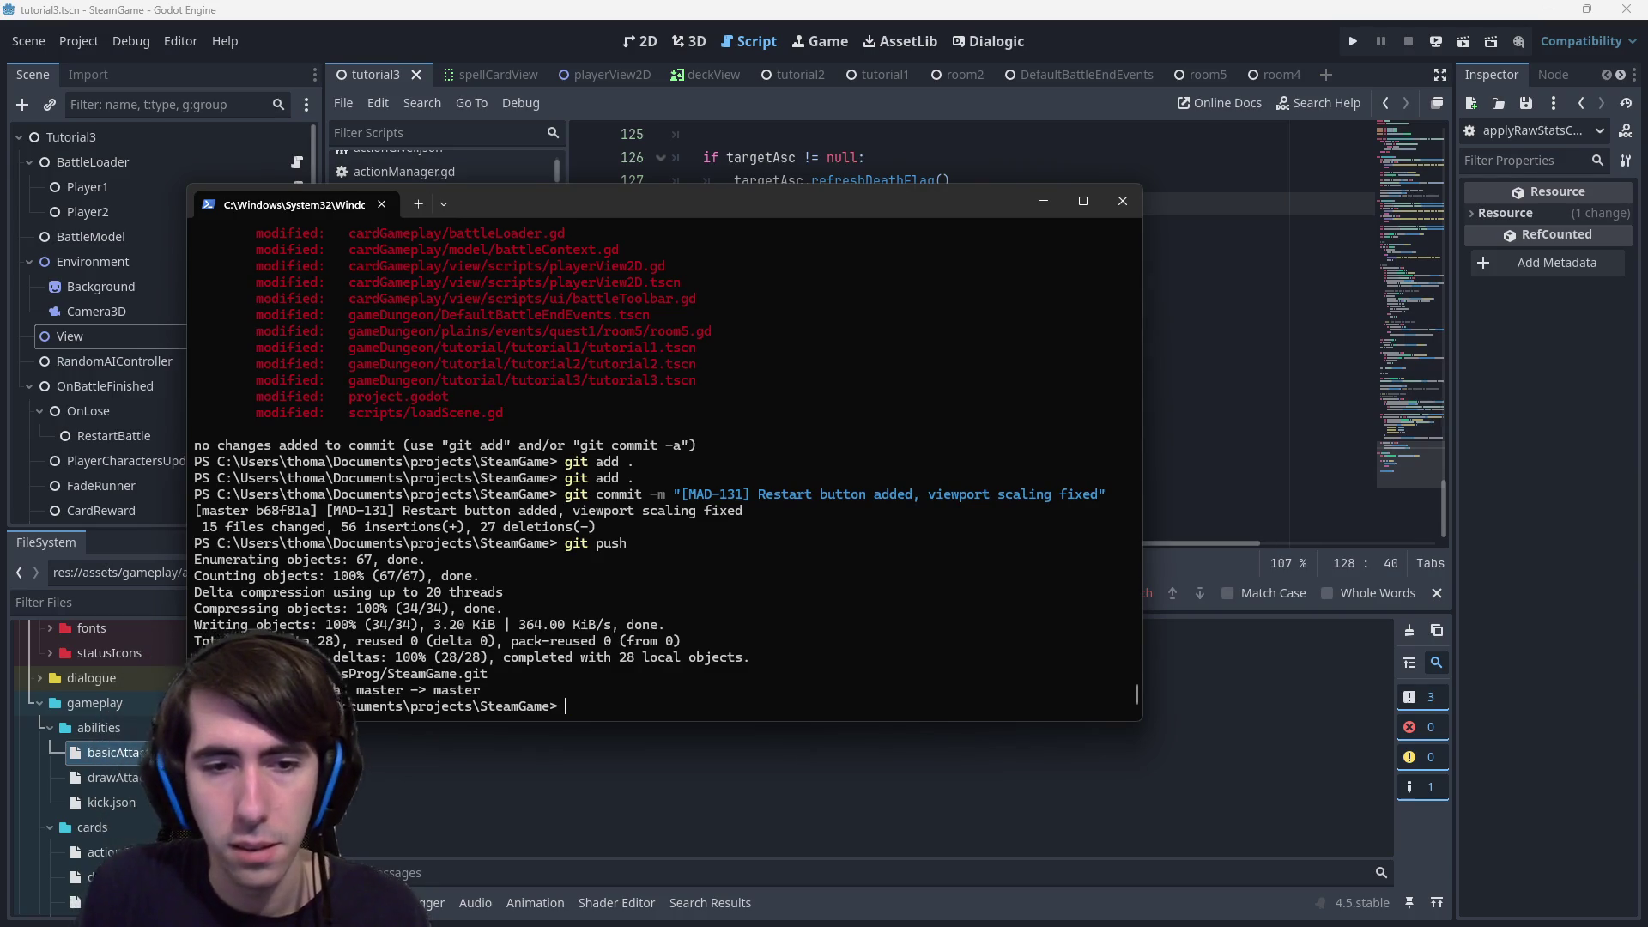
# Run git status to list the 14 modified files, then go to the GitHub project board
pyautogui.write('us')
pyautogui.press('Return')
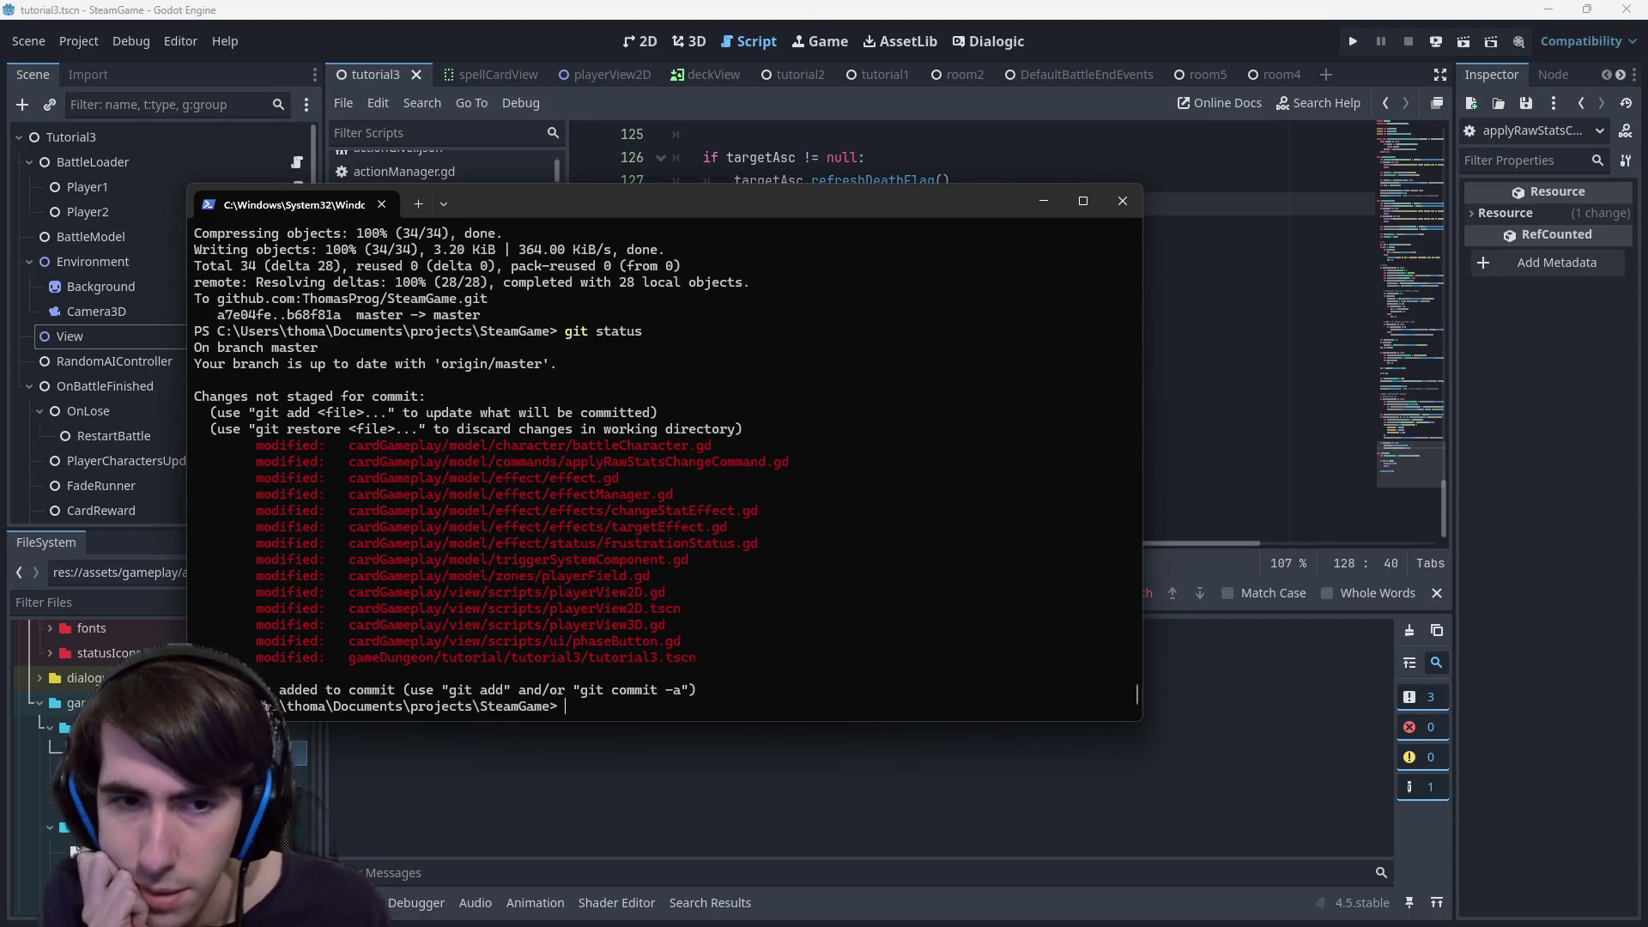
pyautogui.press('BackSpace')
pyautogui.press('BackSpace')
pyautogui.press('BackSpace')
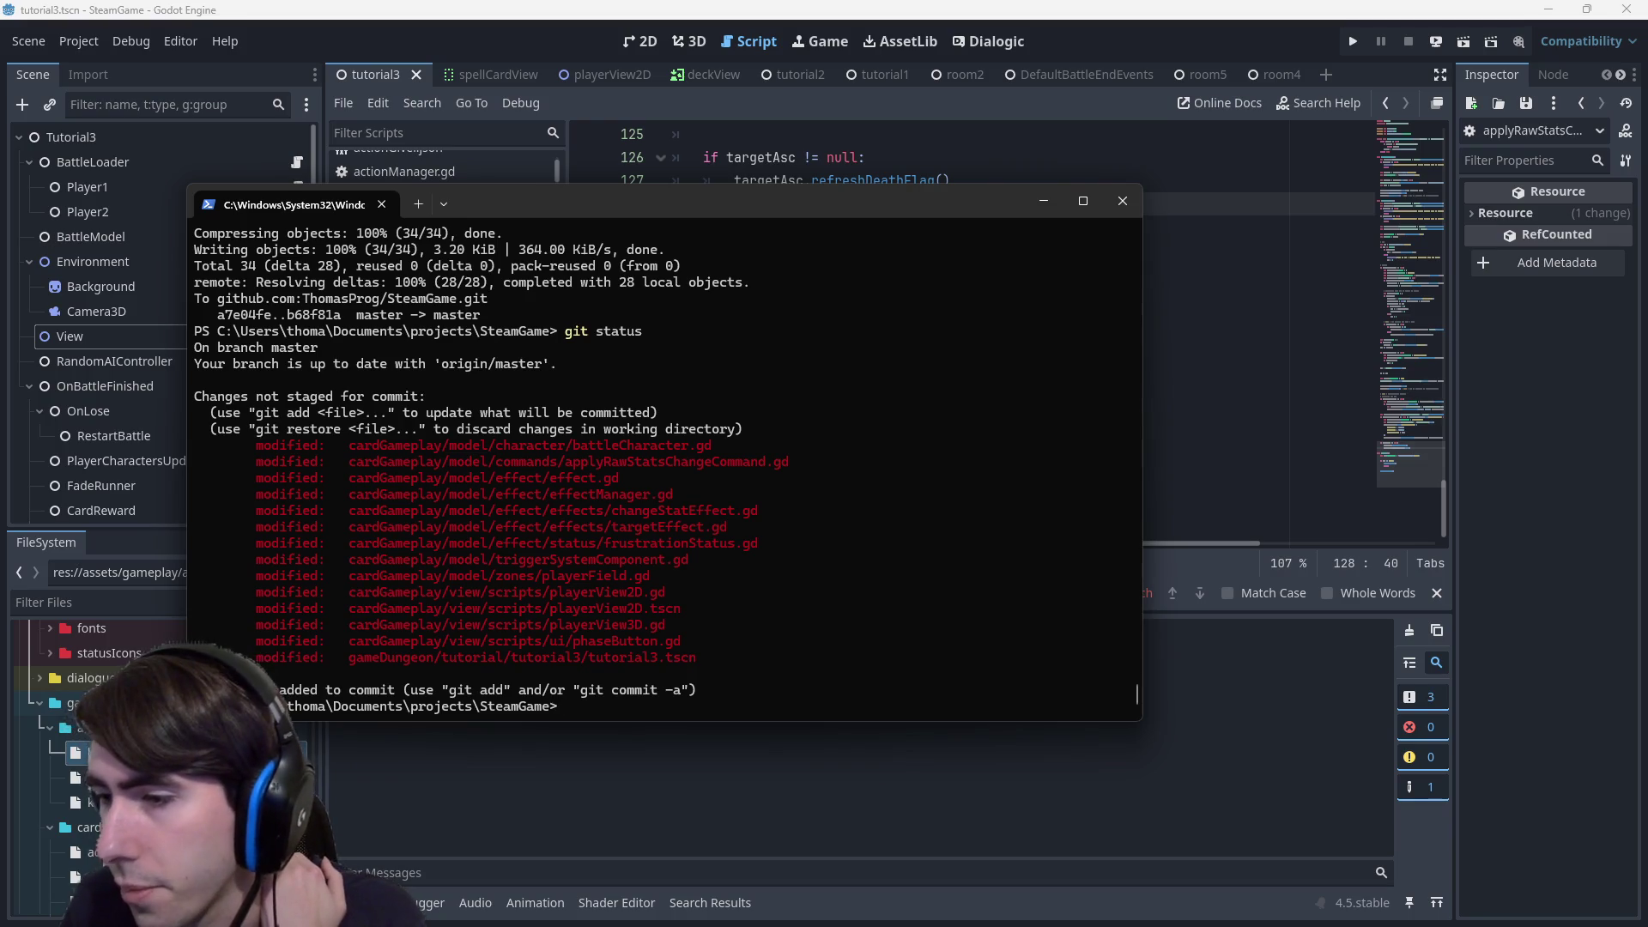
pyautogui.hotkey('alt', 'Tab')
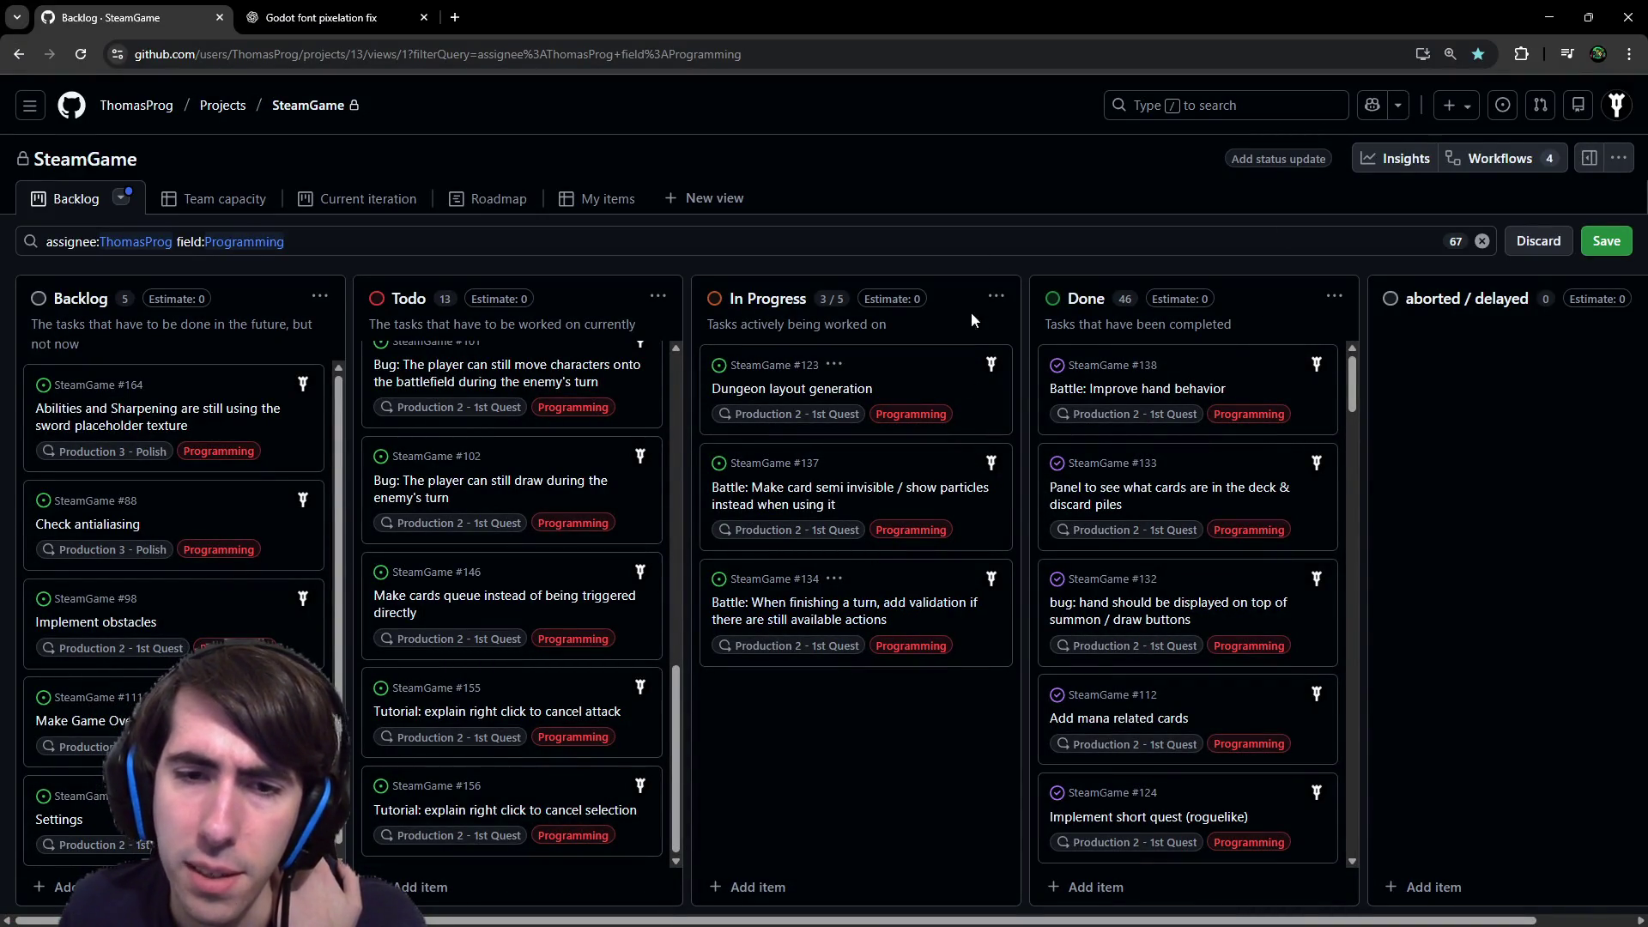
# Switch from the SteamGame project board back to Windows Terminal
pyautogui.hotkey('alt', 'Tab')
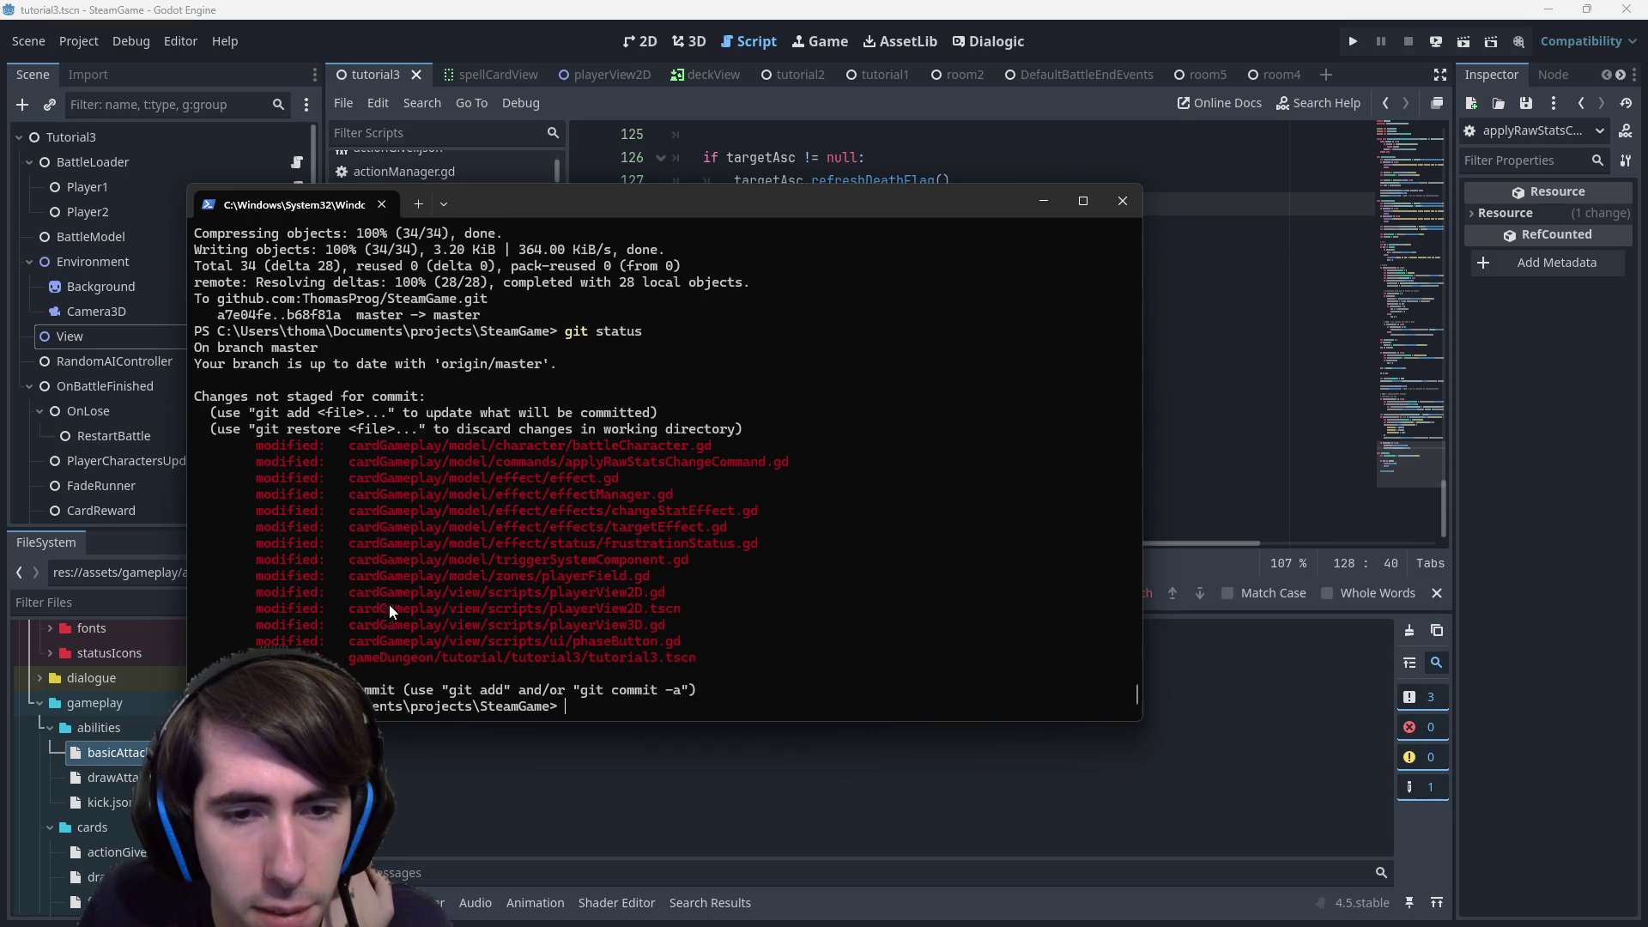
# Show the git diff of phaseButton.gd and list the modified files with git status
pyautogui.moveTo(368, 657)
pyautogui.mouseDown()
pyautogui.moveTo(620, 640)
pyautogui.moveTo(395, 640)
pyautogui.mouseUp()
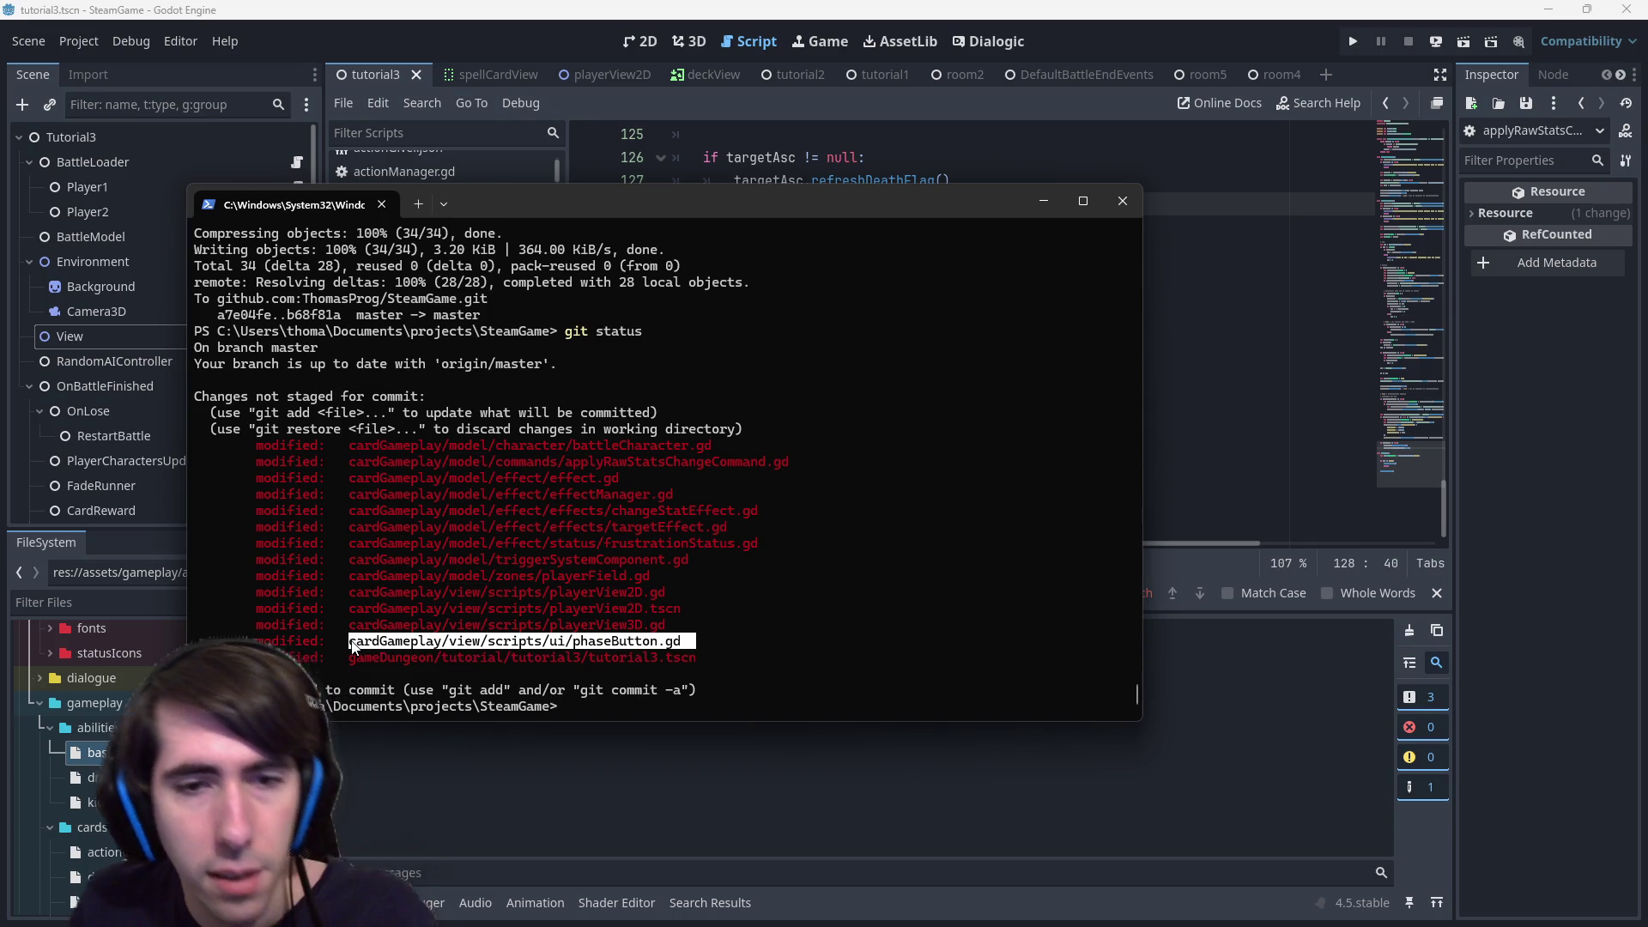
pyautogui.write('git diff')
pyautogui.write('cardGameplay/view/scripts/ui/phaseButton.gd')
pyautogui.press('Return')
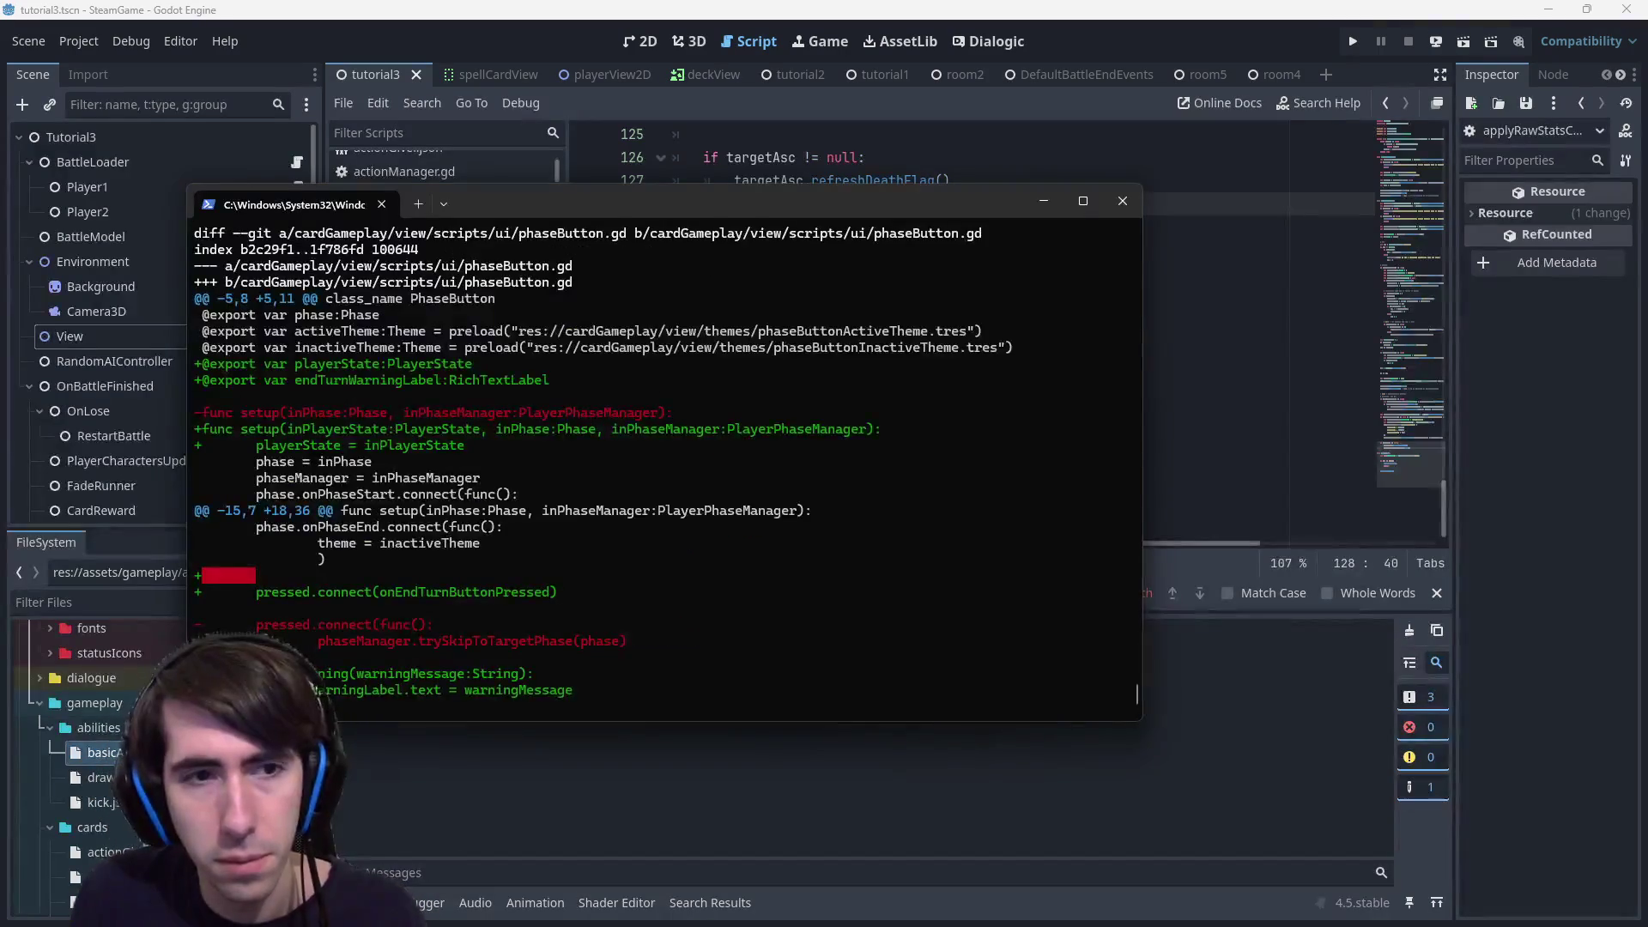
pyautogui.write('git statu')
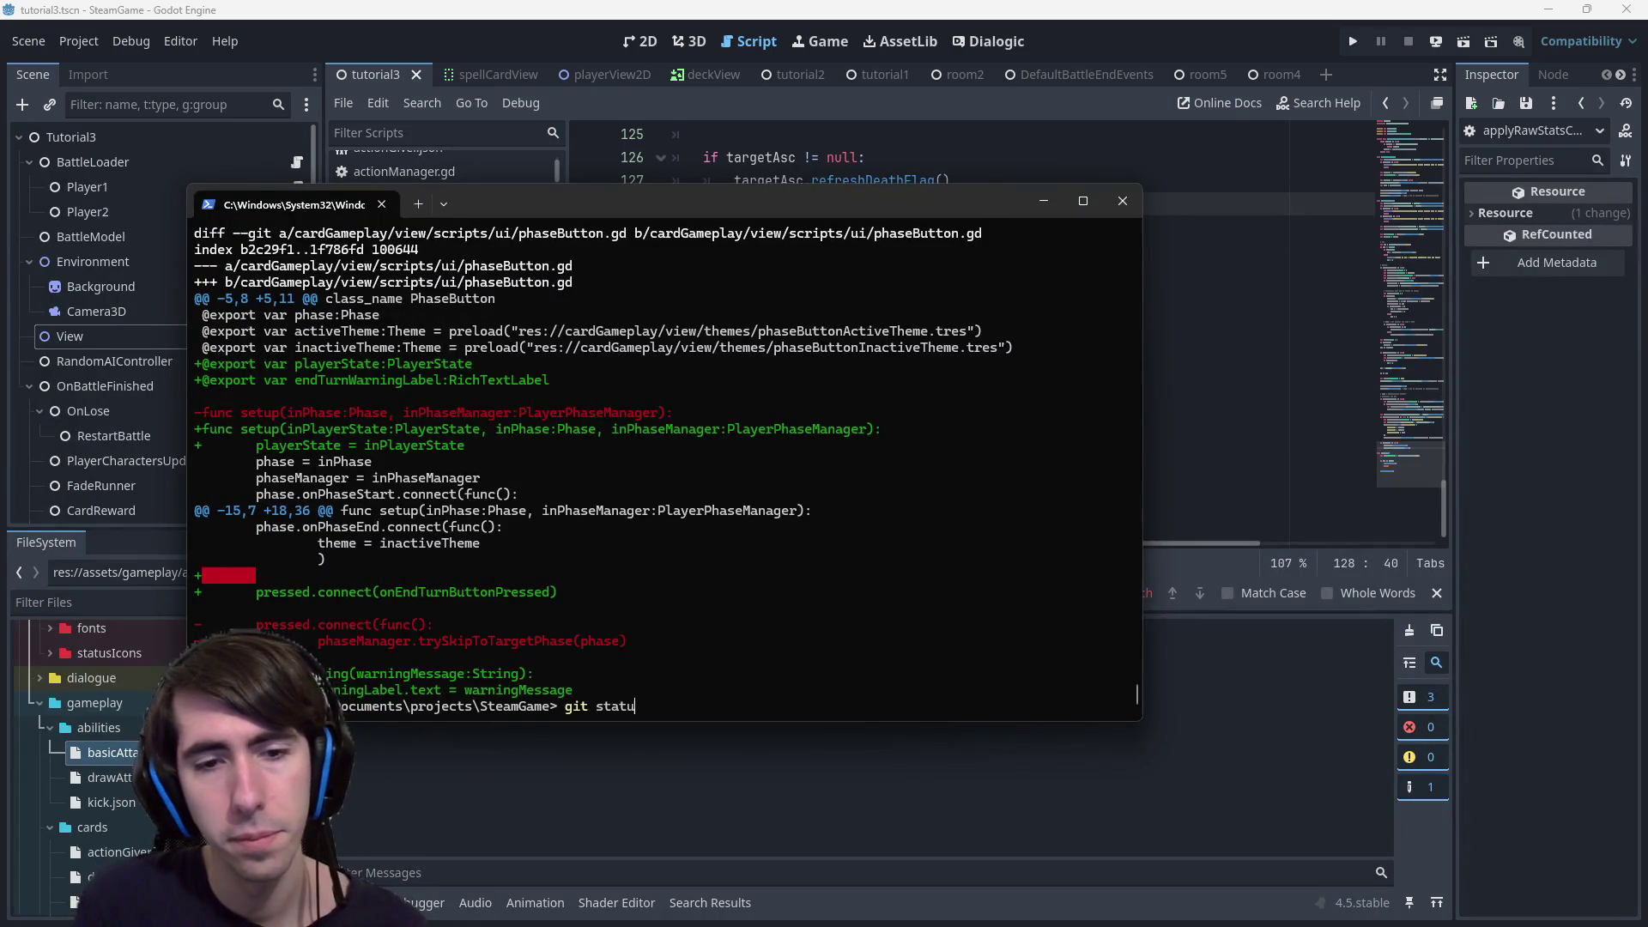
pyautogui.write('s')
pyautogui.press('Return')
# Stage all changes with git add . and unstage phaseButton.gd via git reset
pyautogui.write('git add')
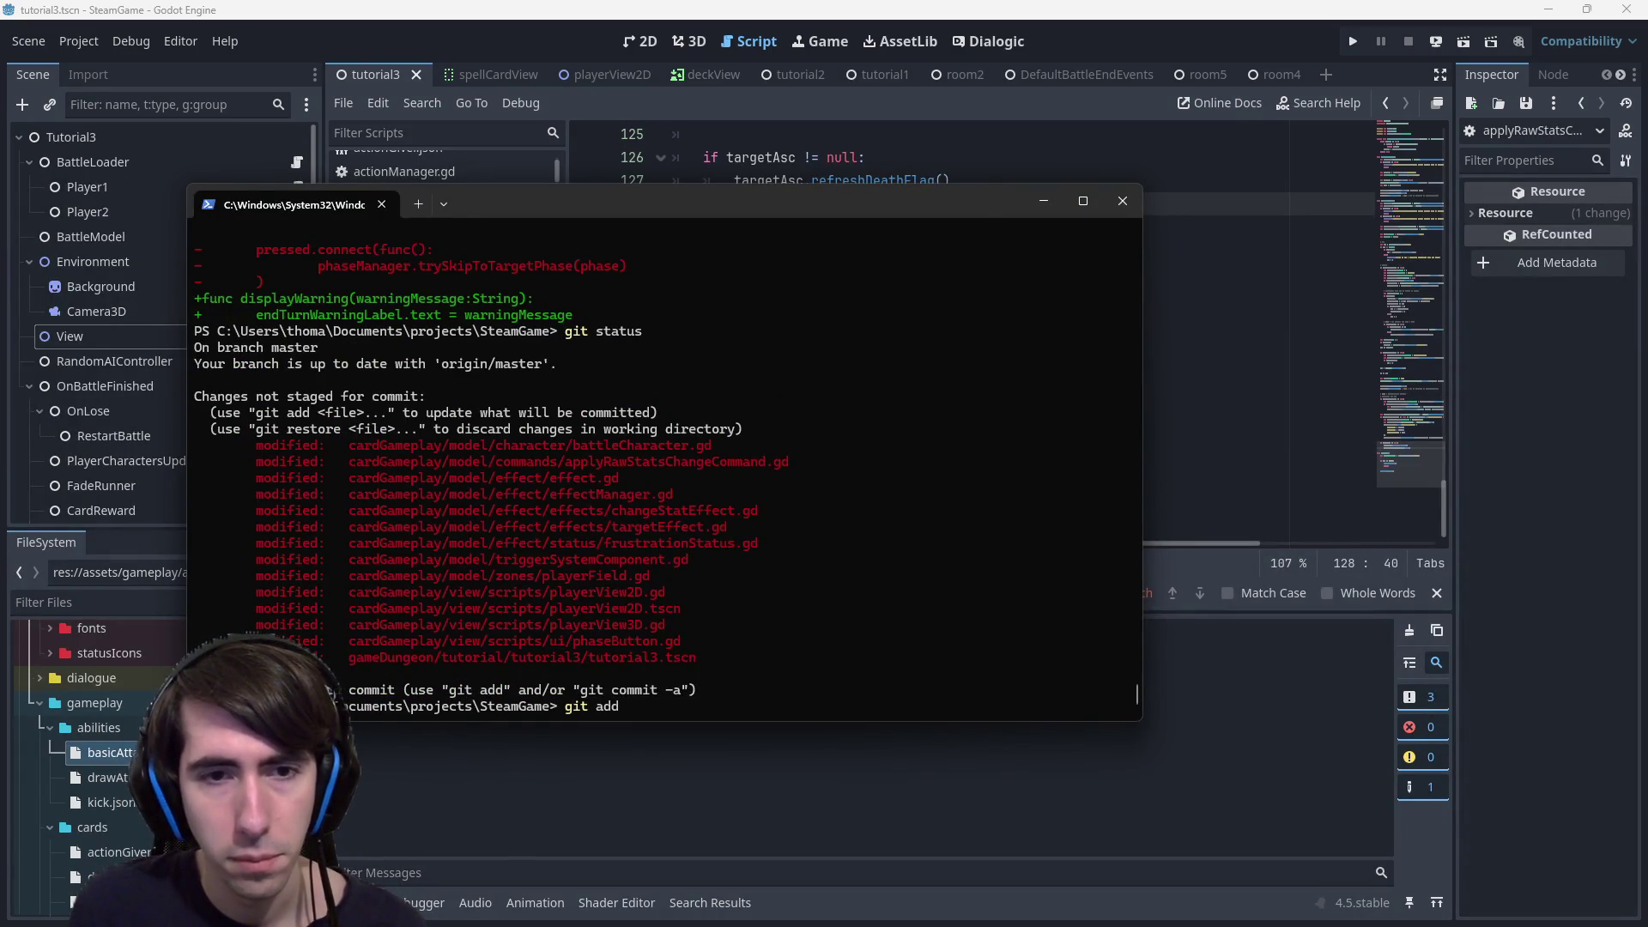
pyautogui.write(' .')
pyautogui.press('Return')
pyautogui.write('gi')
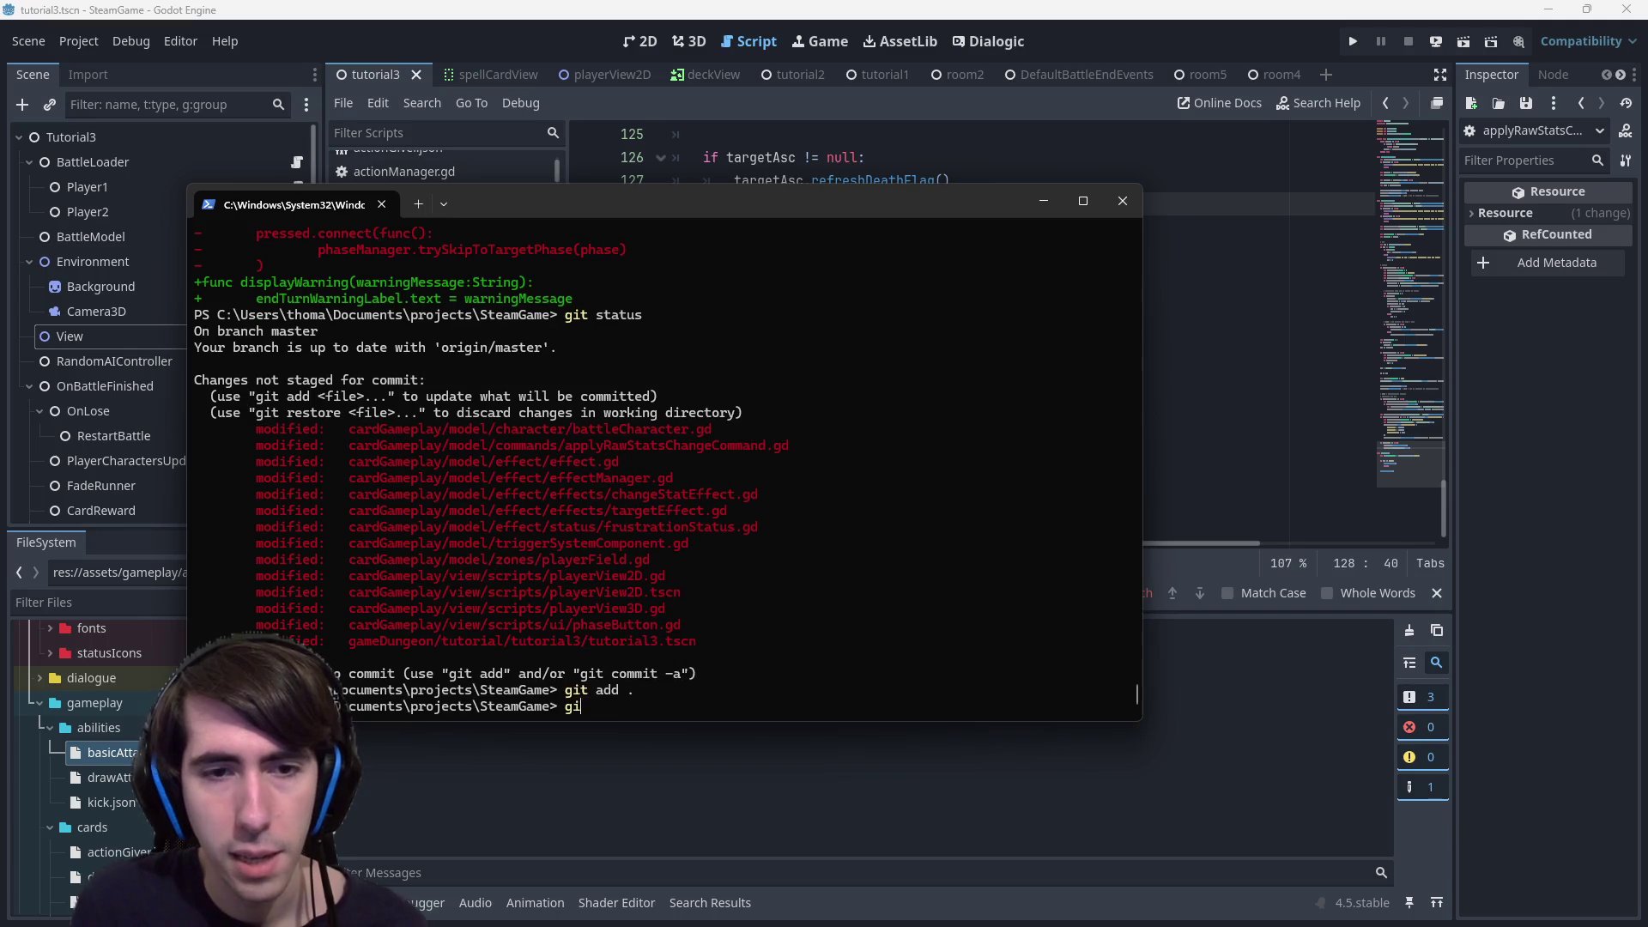
pyautogui.press('BackSpace')
pyautogui.press('BackSpace')
pyautogui.press('BackSpace')
pyautogui.write('reset')
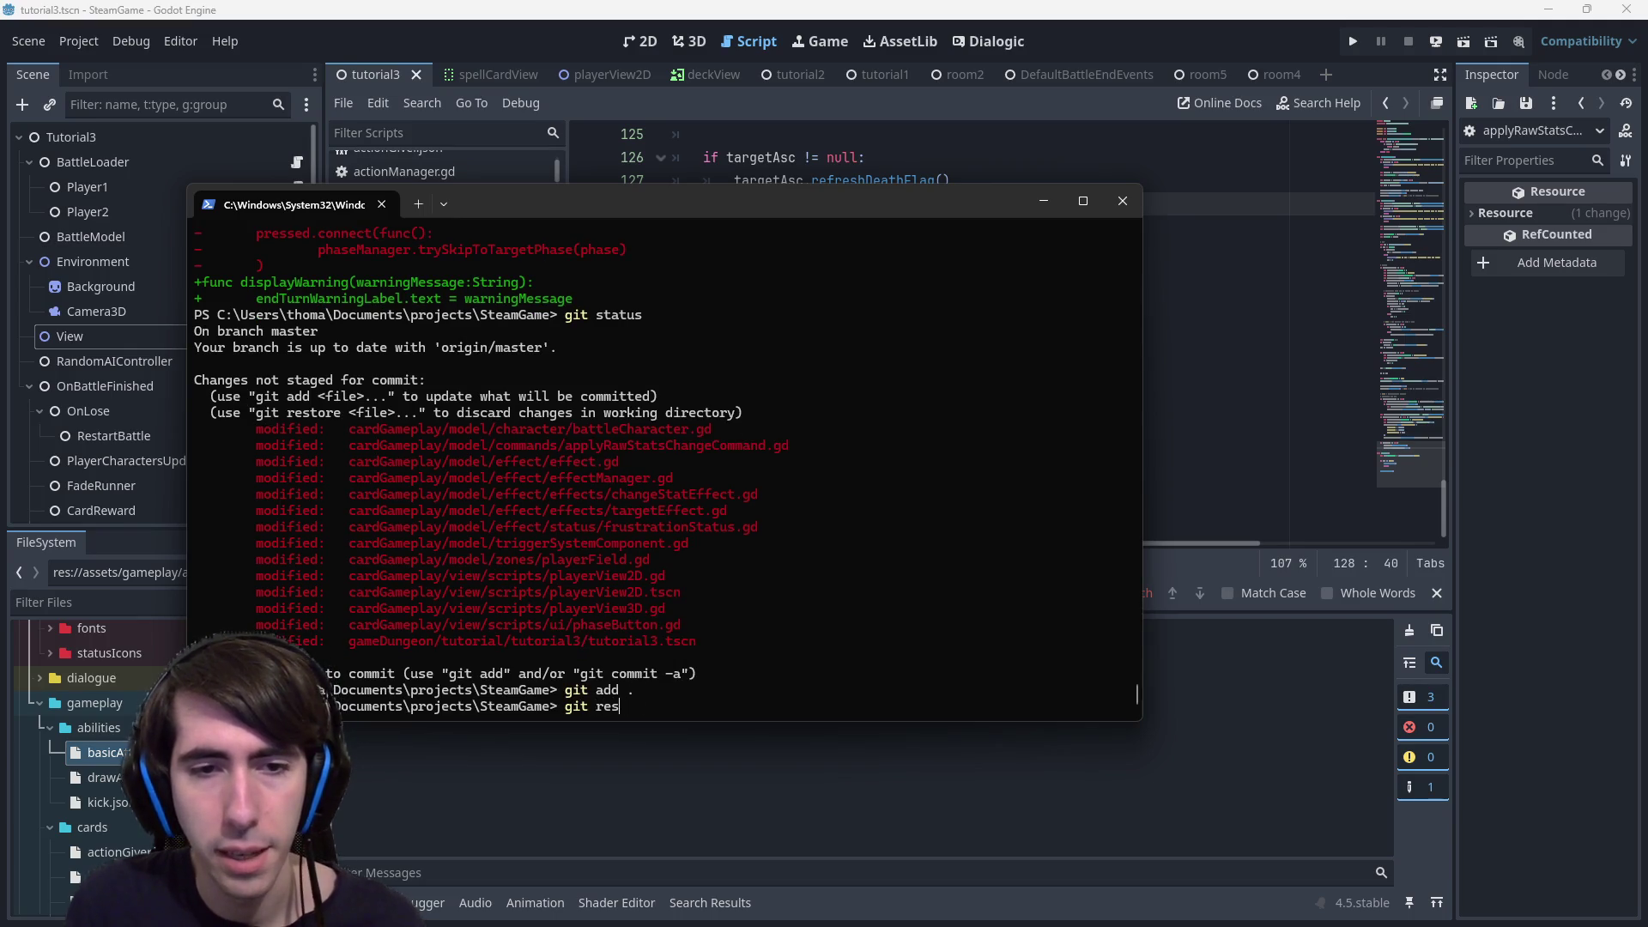
pyautogui.moveTo(341, 624)
pyautogui.mouseDown()
pyautogui.moveTo(690, 640)
pyautogui.moveTo(703, 617)
pyautogui.mouseUp()
pyautogui.rightClick(703, 616)
pyautogui.rightClick(703, 616)
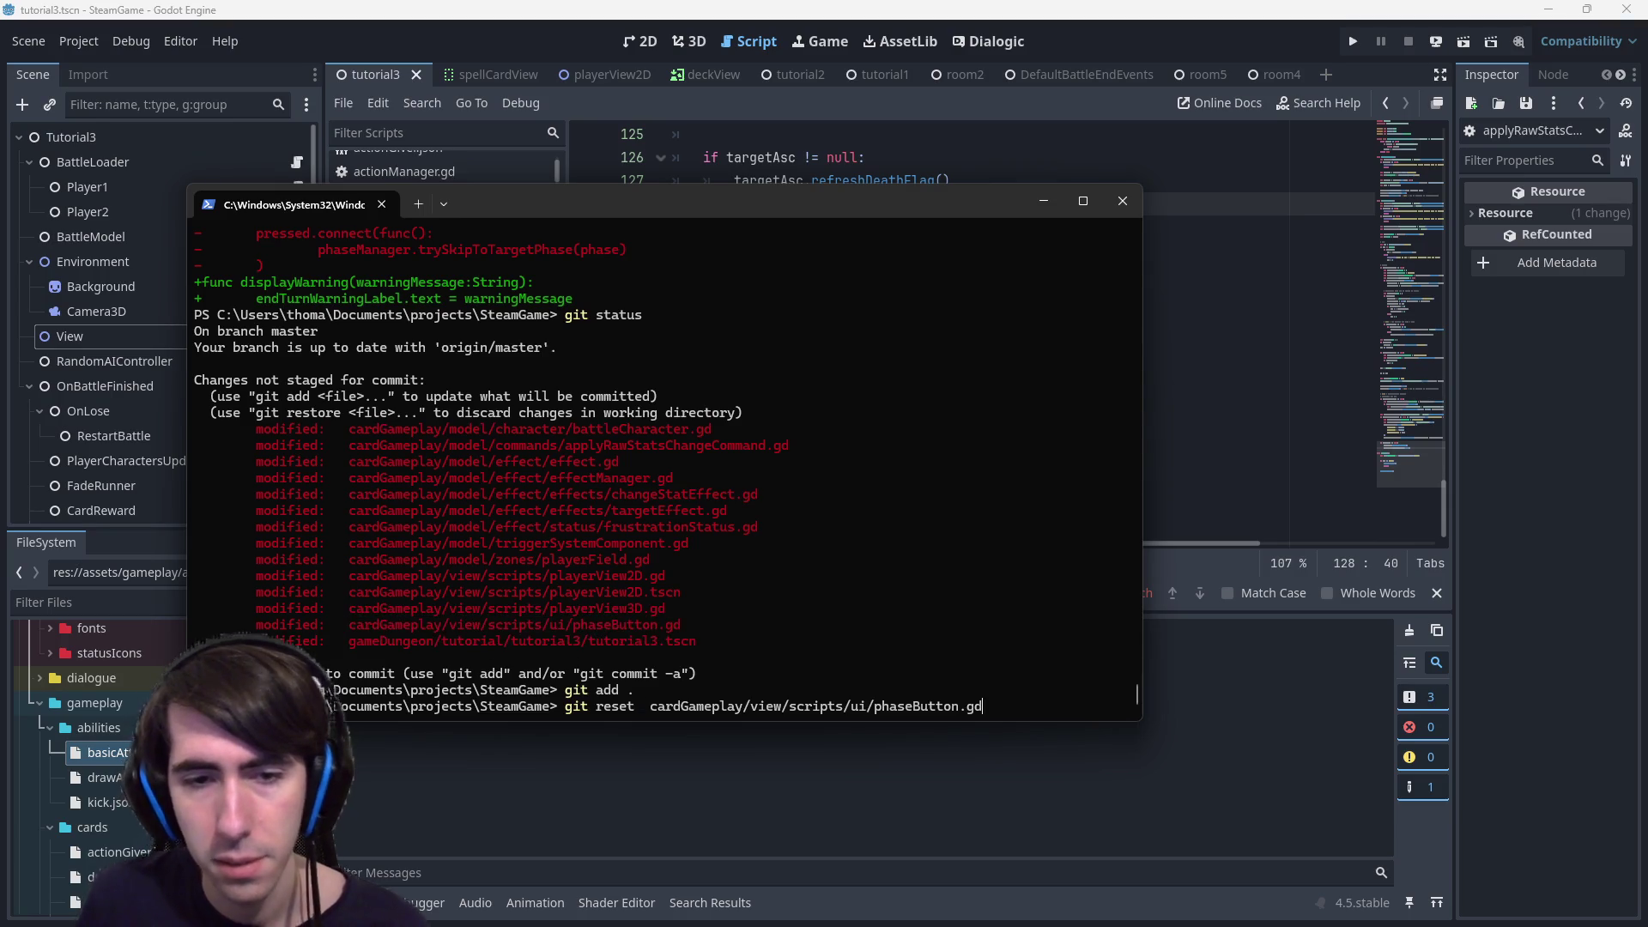
pyautogui.press('Return')
# Review the phaseButton.gd diff and check git status for staged files
pyautogui.write('git diff')
pyautogui.press('Return')
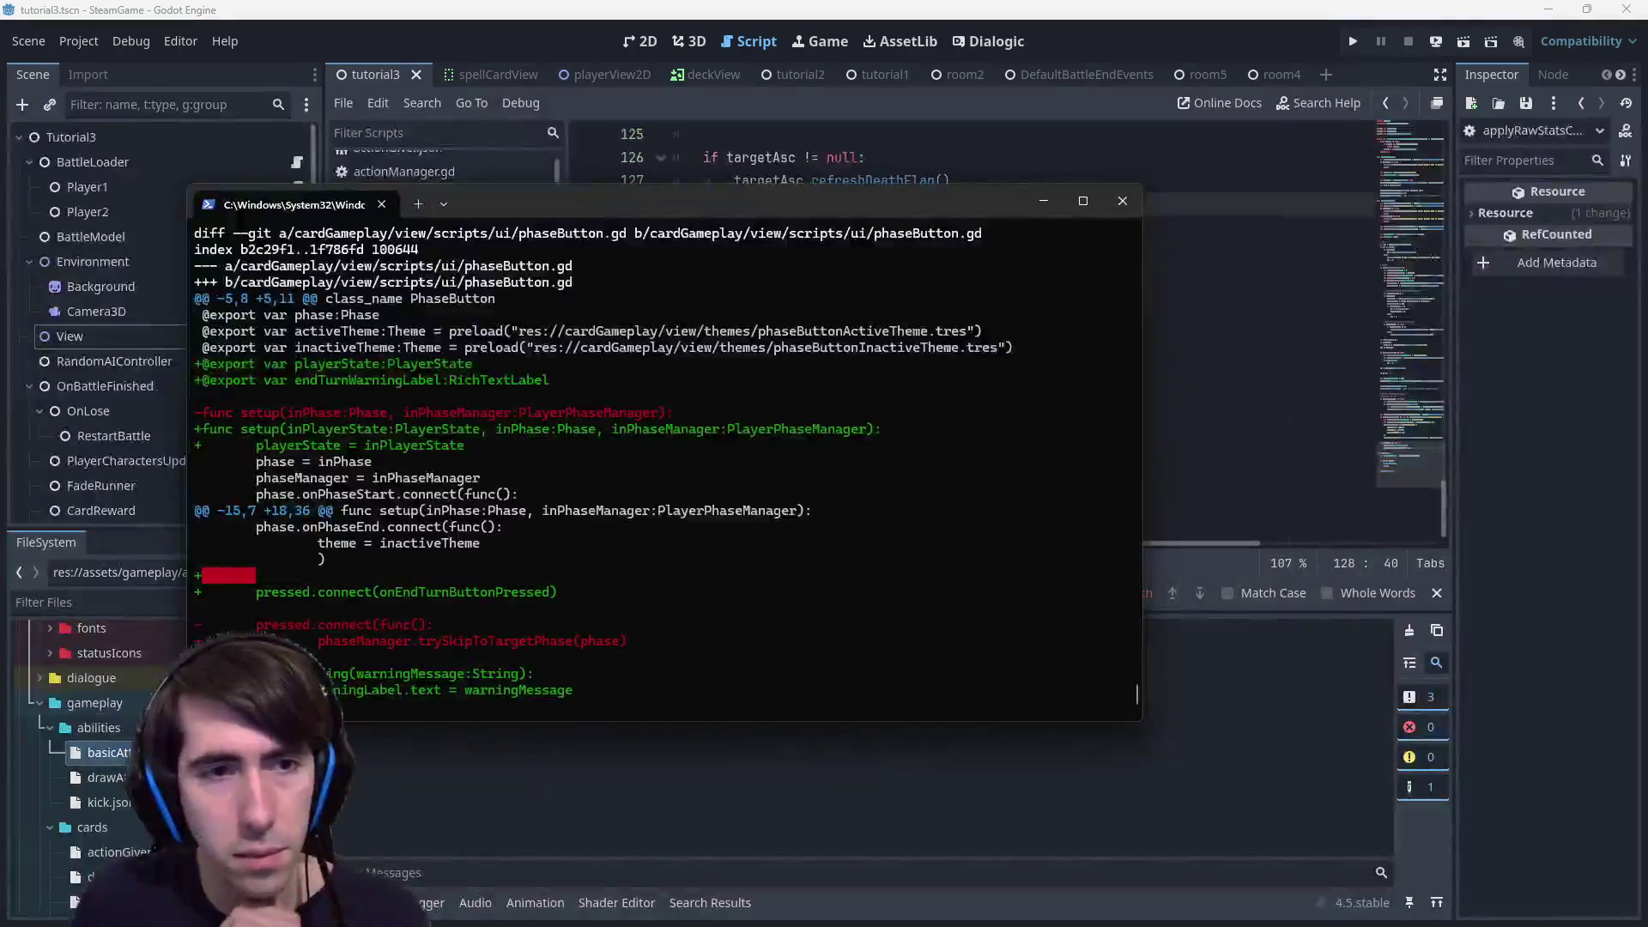
pyautogui.press('Down')
pyautogui.scroll(-9, 665, 464)
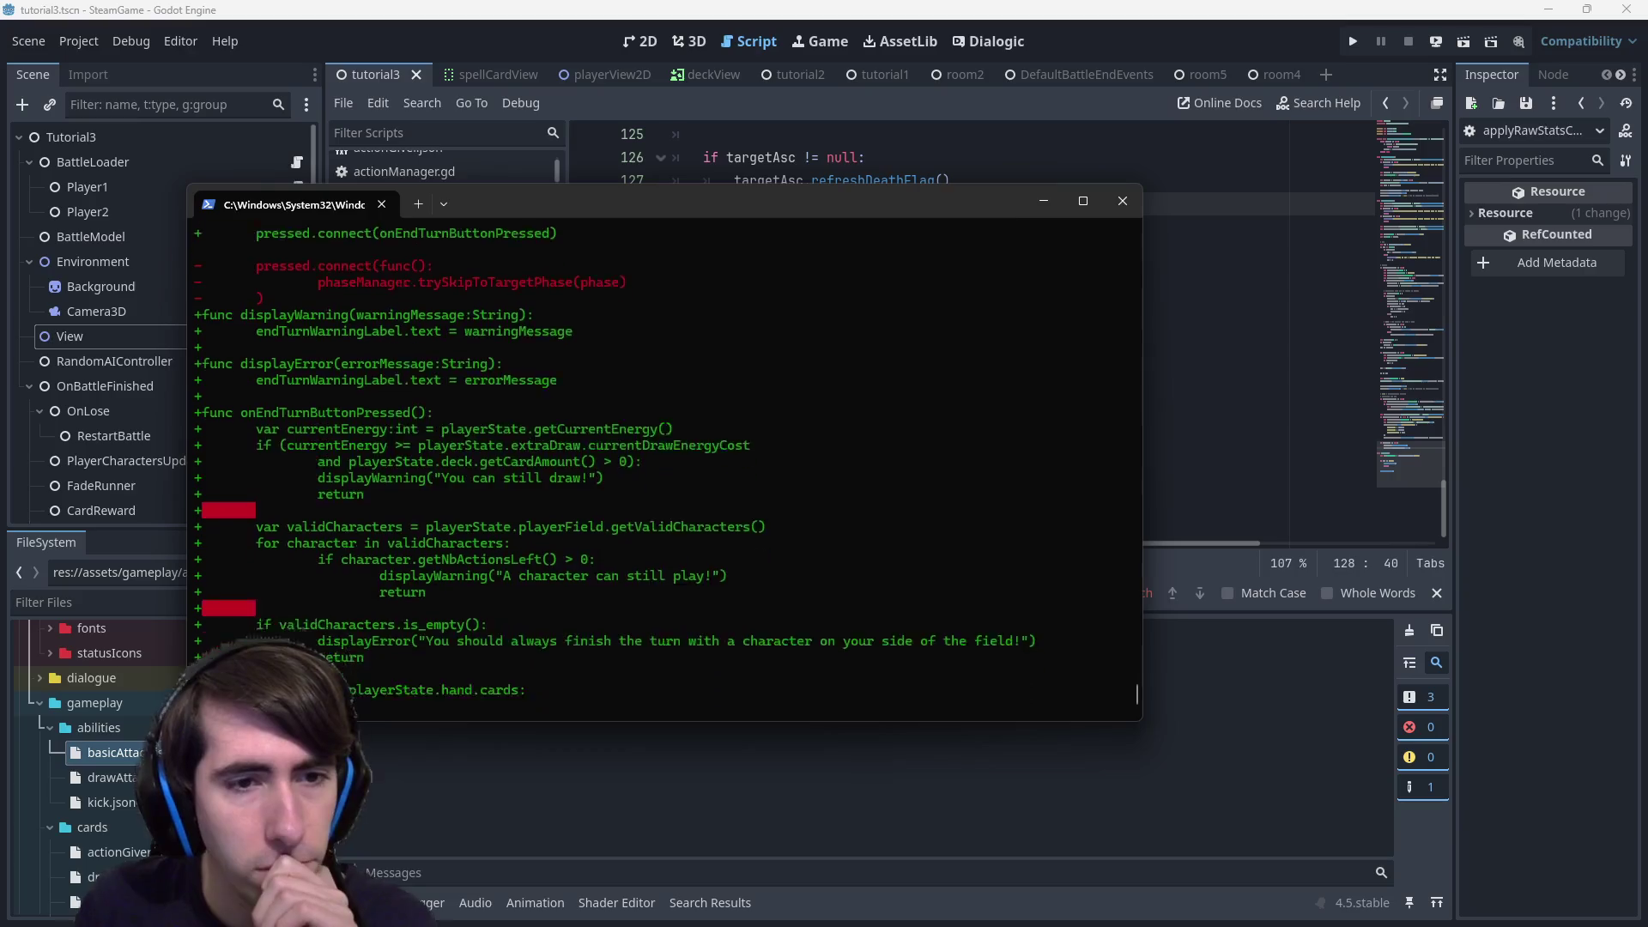
pyautogui.scroll(9, 665, 464)
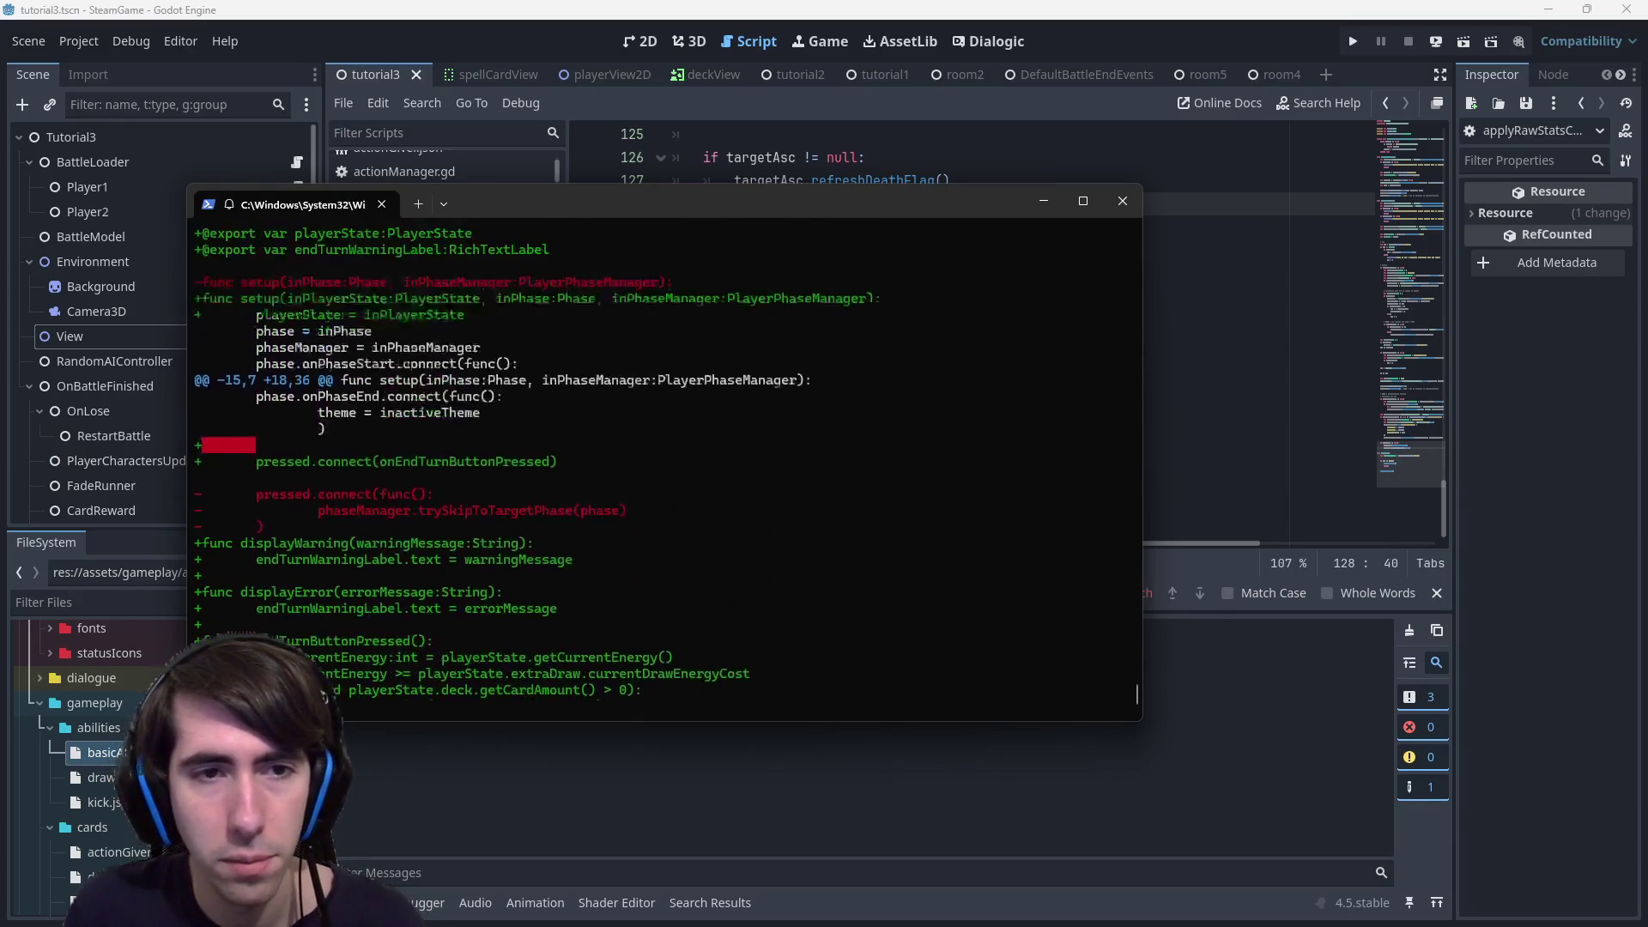
pyautogui.write('qgit status')
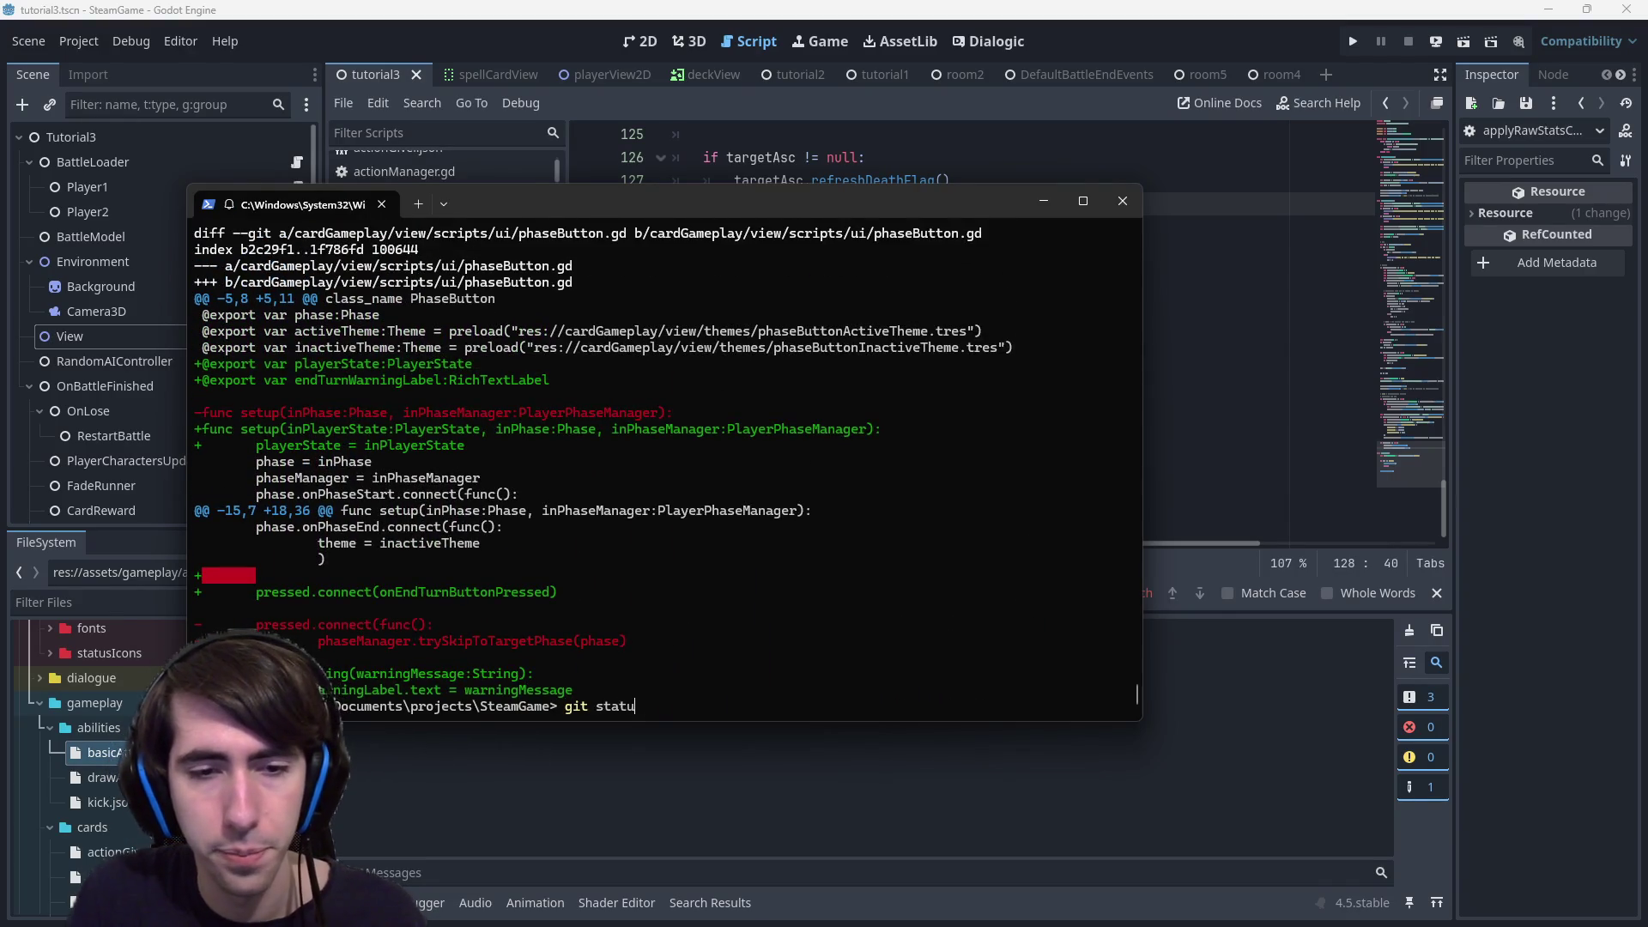
pyautogui.press('Return')
# Unstage tutorial3.tscn with git reset and show its diff
pyautogui.write('git dff')
pyautogui.press('BackSpace')
pyautogui.press('BackSpace')
pyautogui.press('BackSpace')
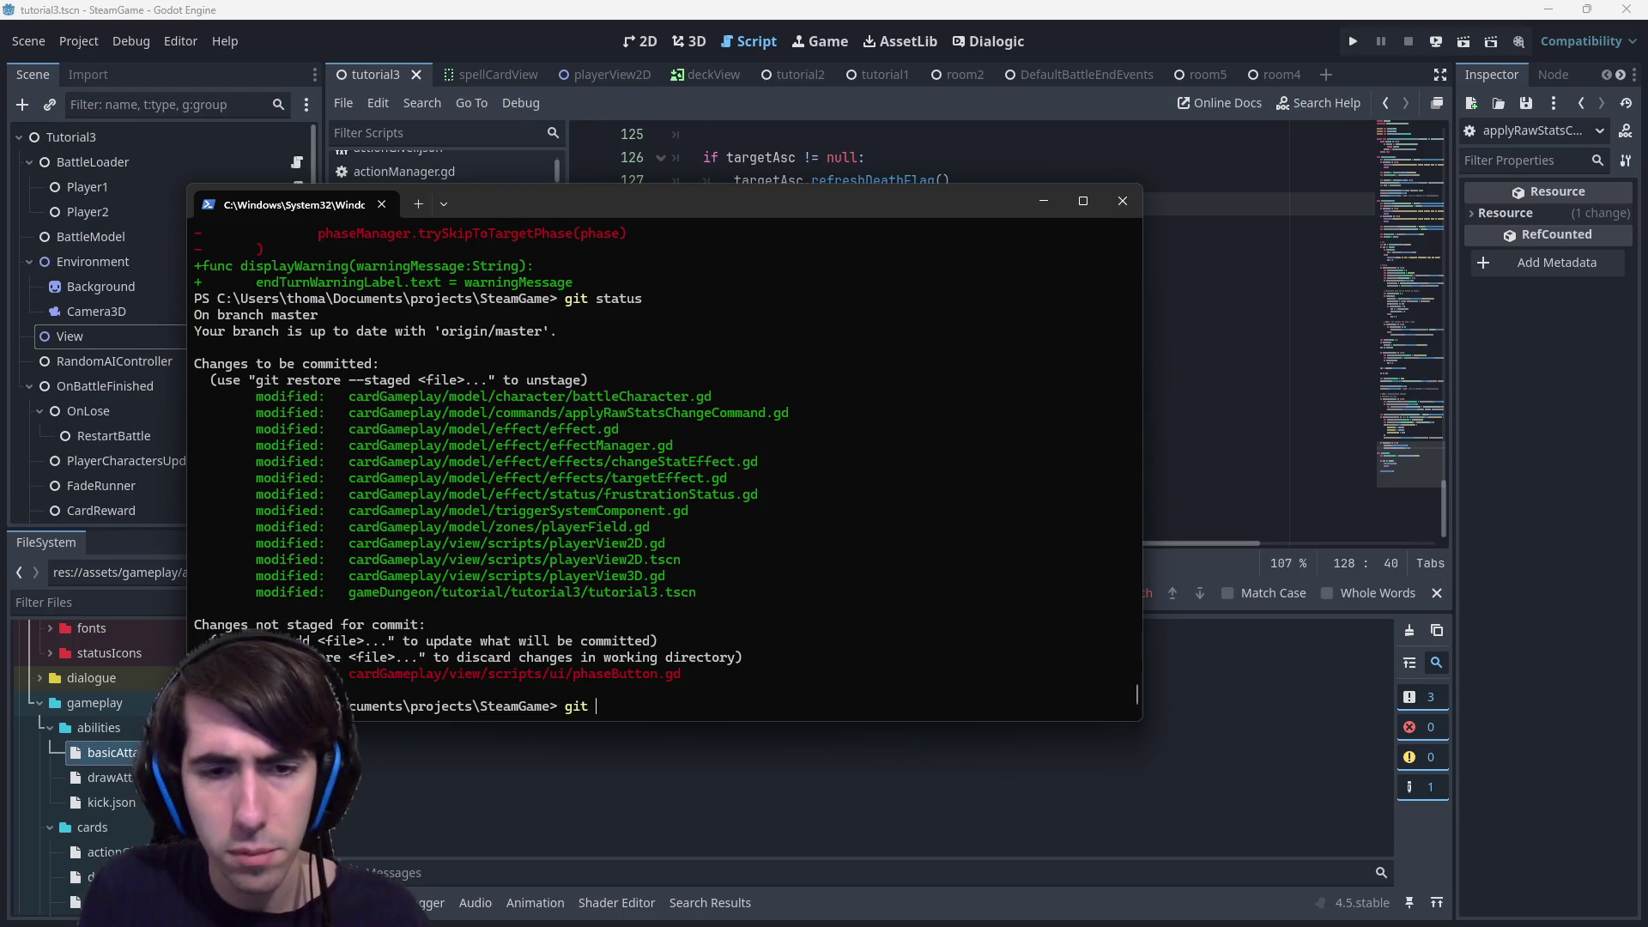
pyautogui.write('reset')
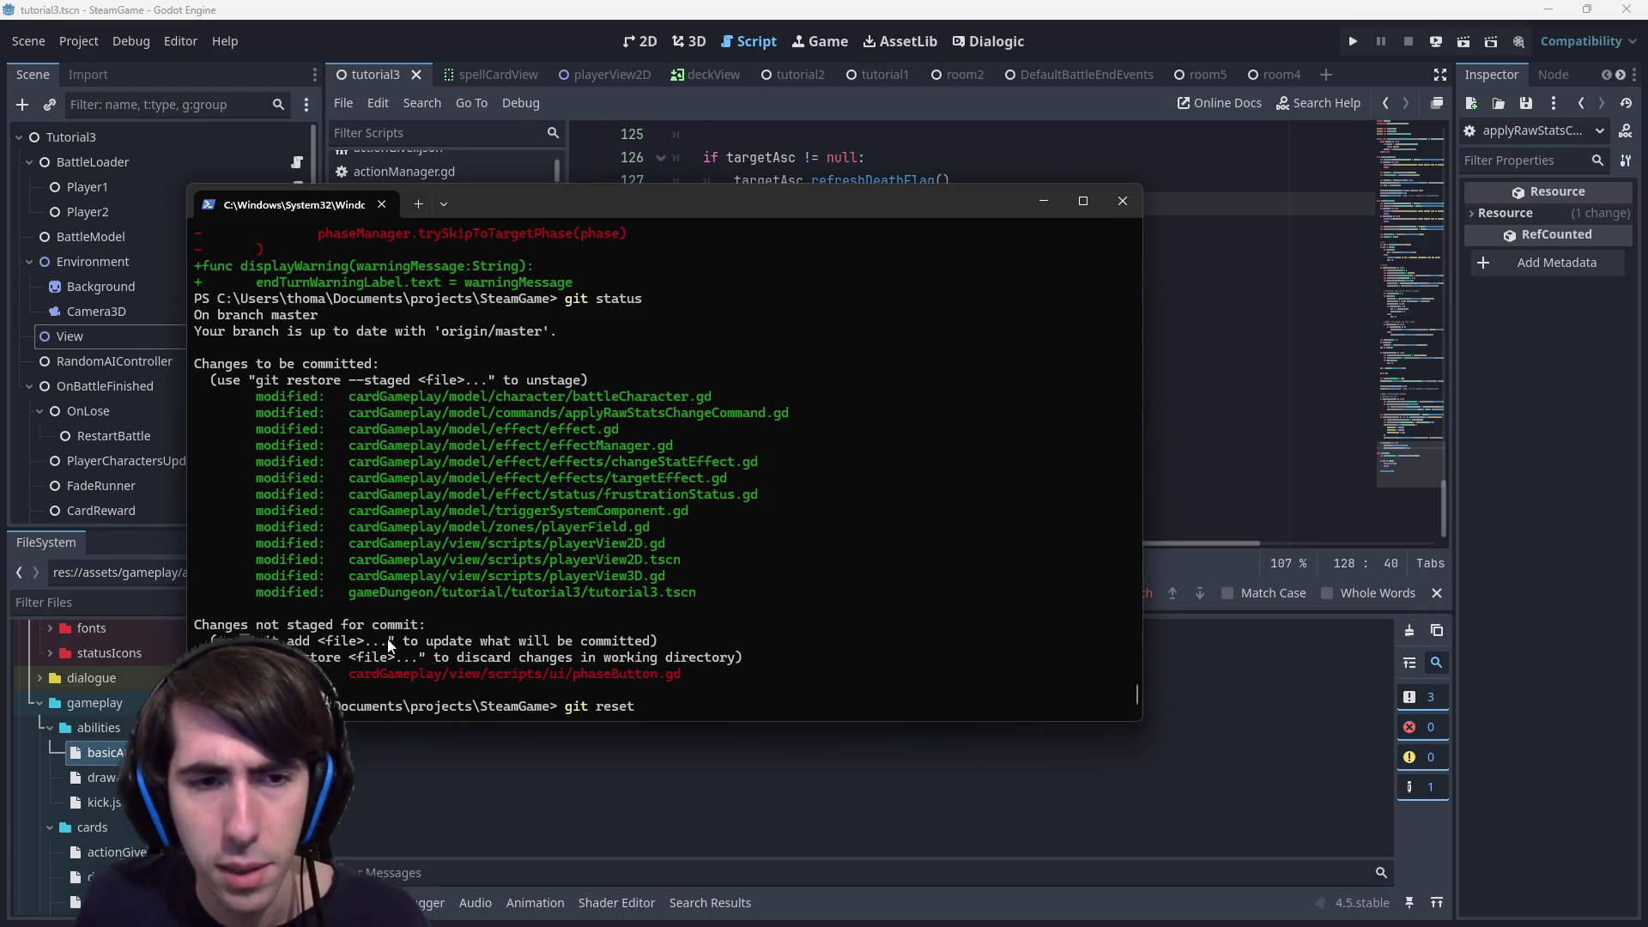
pyautogui.moveTo(346, 591); pyautogui.dragTo(700, 591)
pyautogui.hotkey('ctrl', 'c')
pyautogui.hotkey('ctrl', 'v')
pyautogui.press('Return')
pyautogui.write('ff')
pyautogui.hotkey('ctrl', 'v')
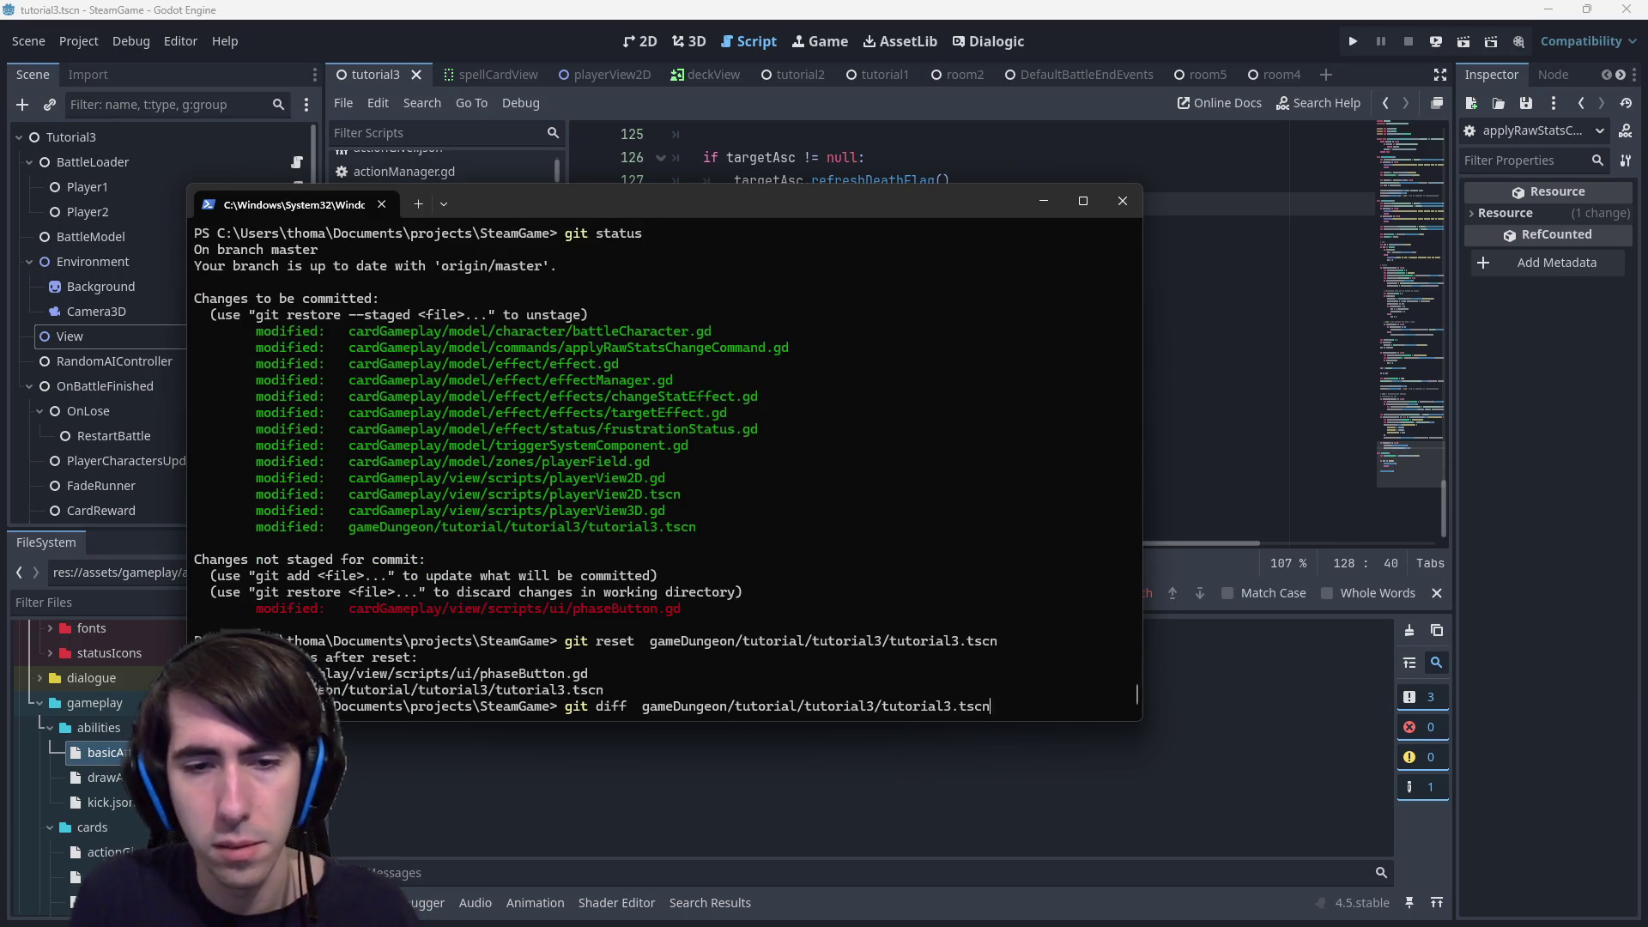
pyautogui.press('Return')
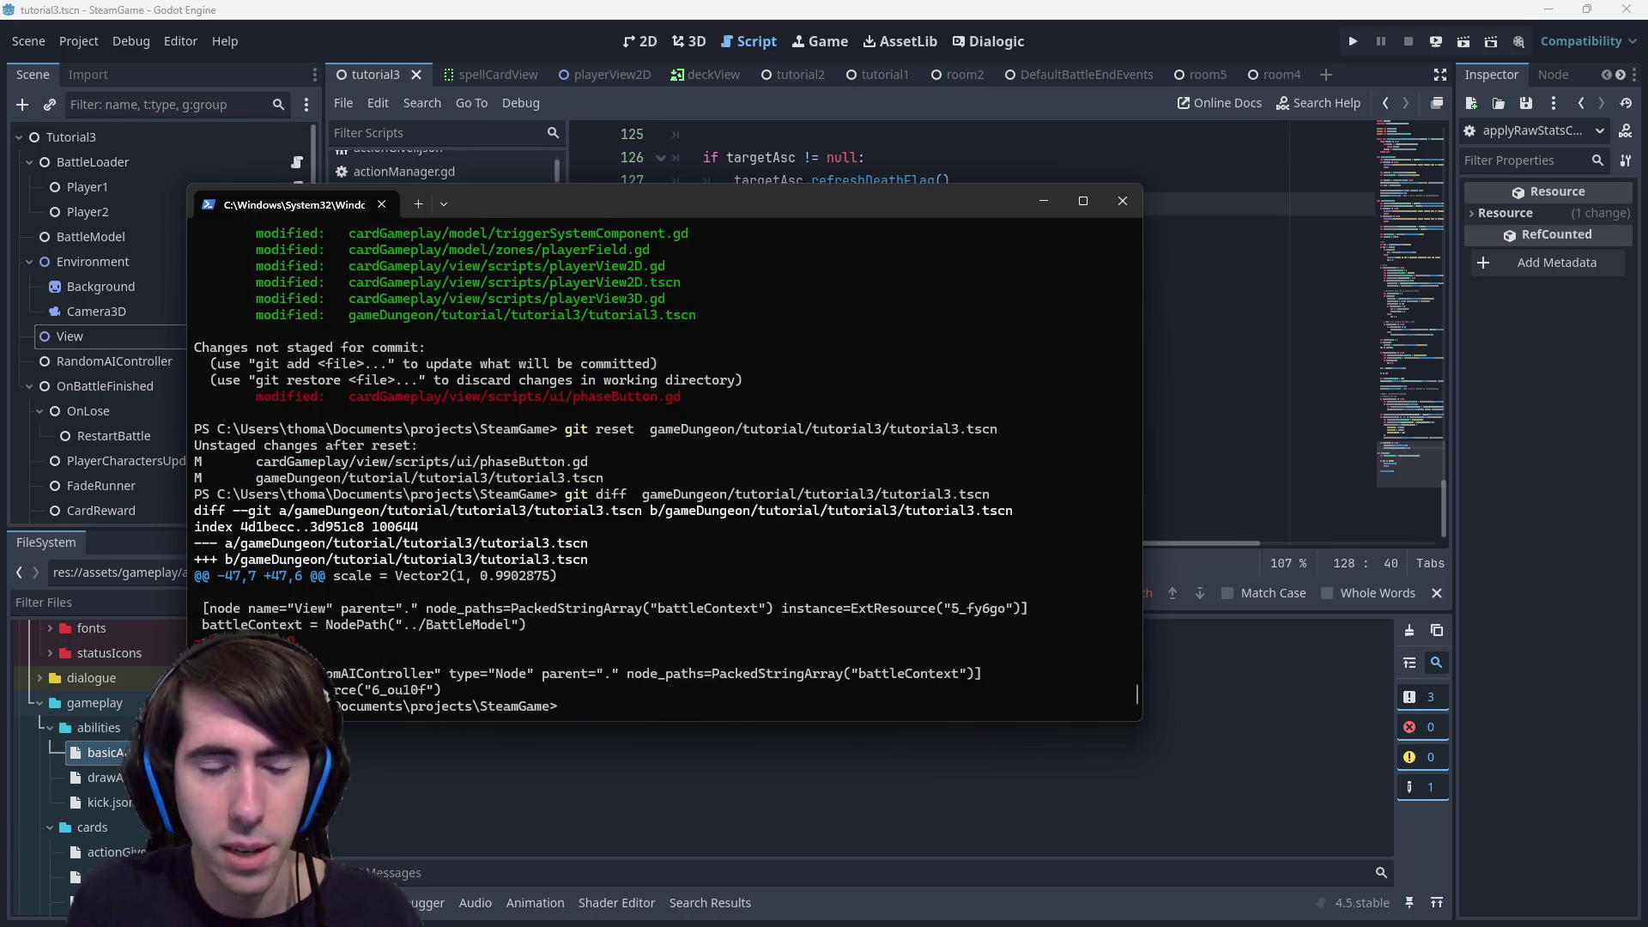
# Check git status, then unstage playerView2D.tscn, playerView2D.gd, playerView3D.gd and playerField.gd
pyautogui.write('git status')
pyautogui.press('Return')
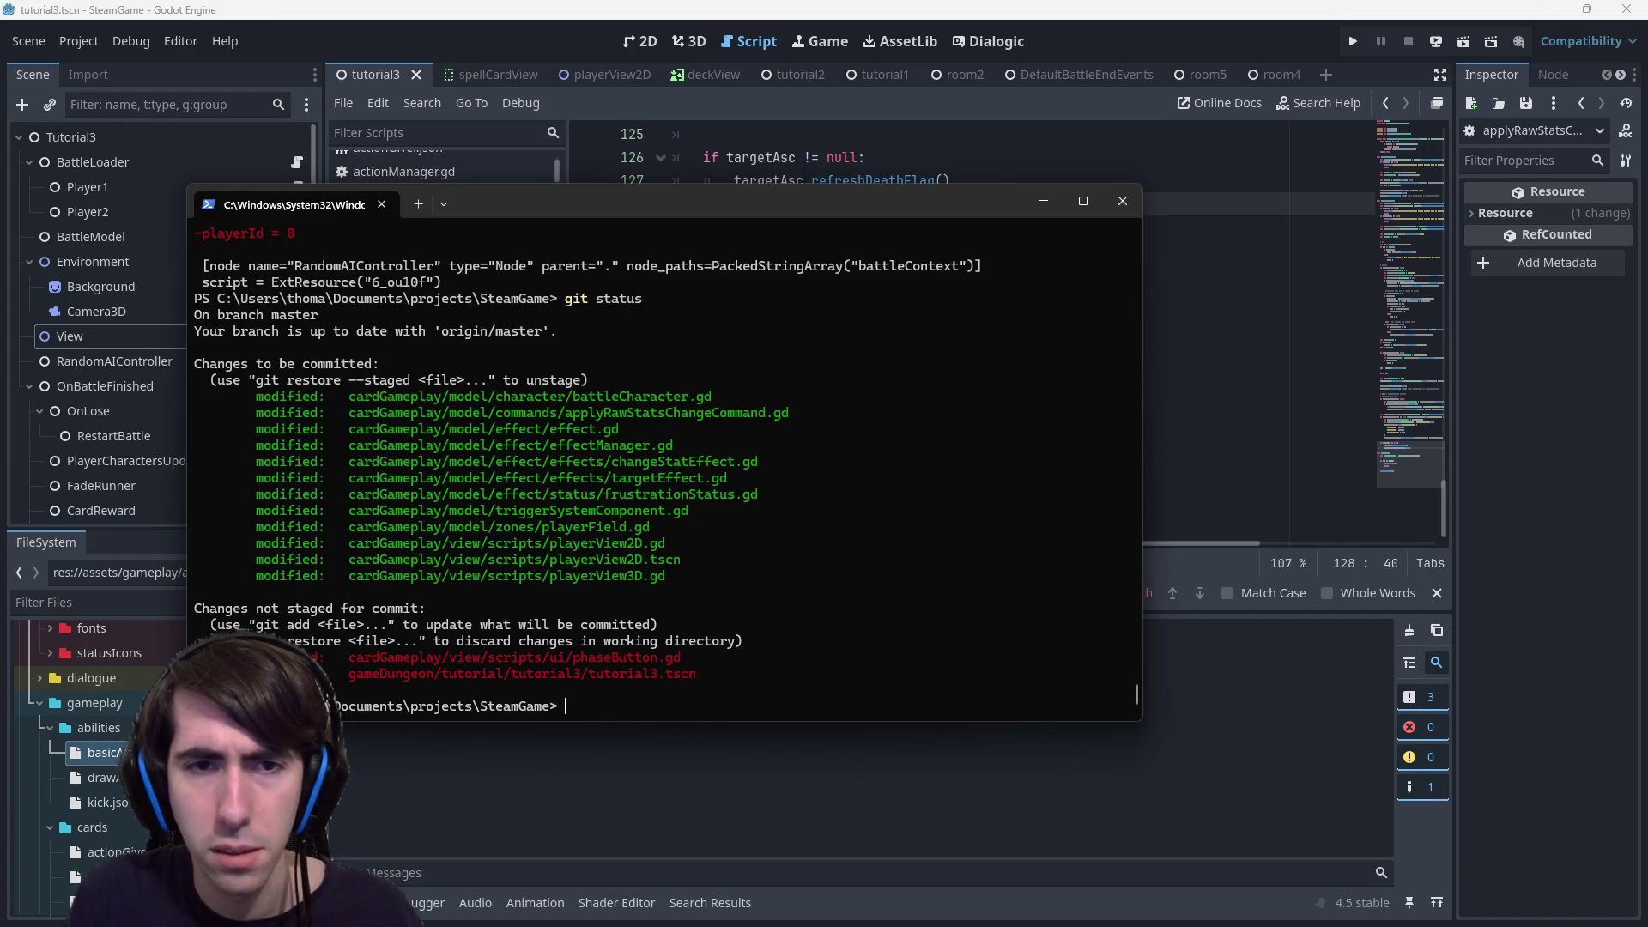
pyautogui.write('git reset')
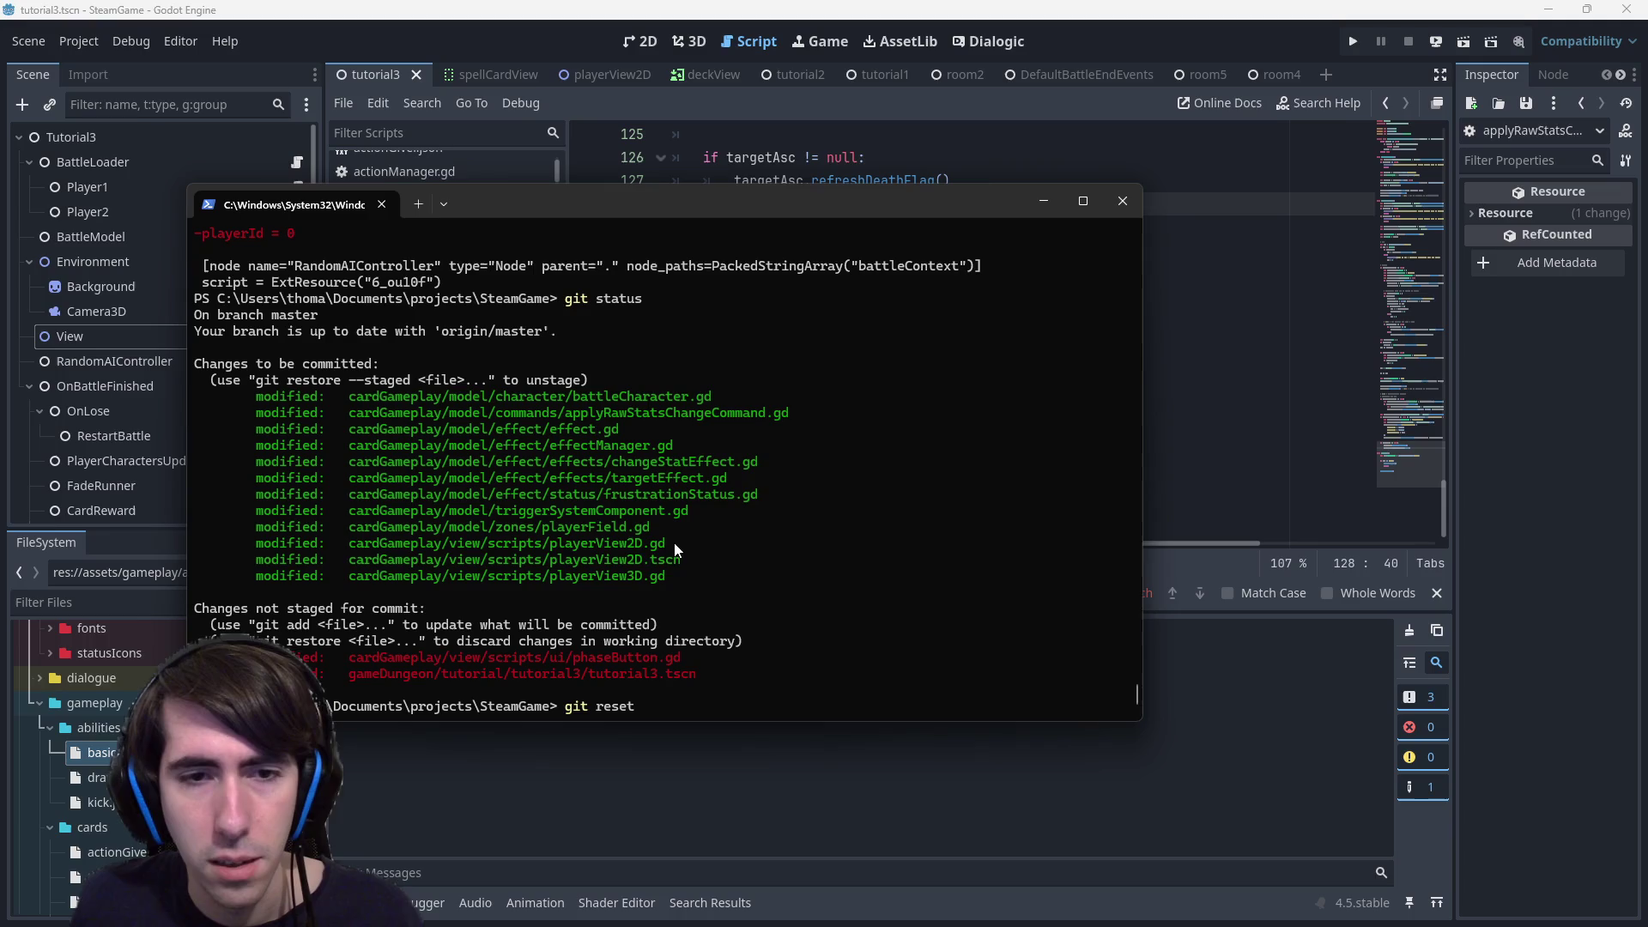
pyautogui.moveTo(675, 562)
pyautogui.mouseDown()
pyautogui.moveTo(350, 546)
pyautogui.moveTo(347, 566)
pyautogui.mouseUp()
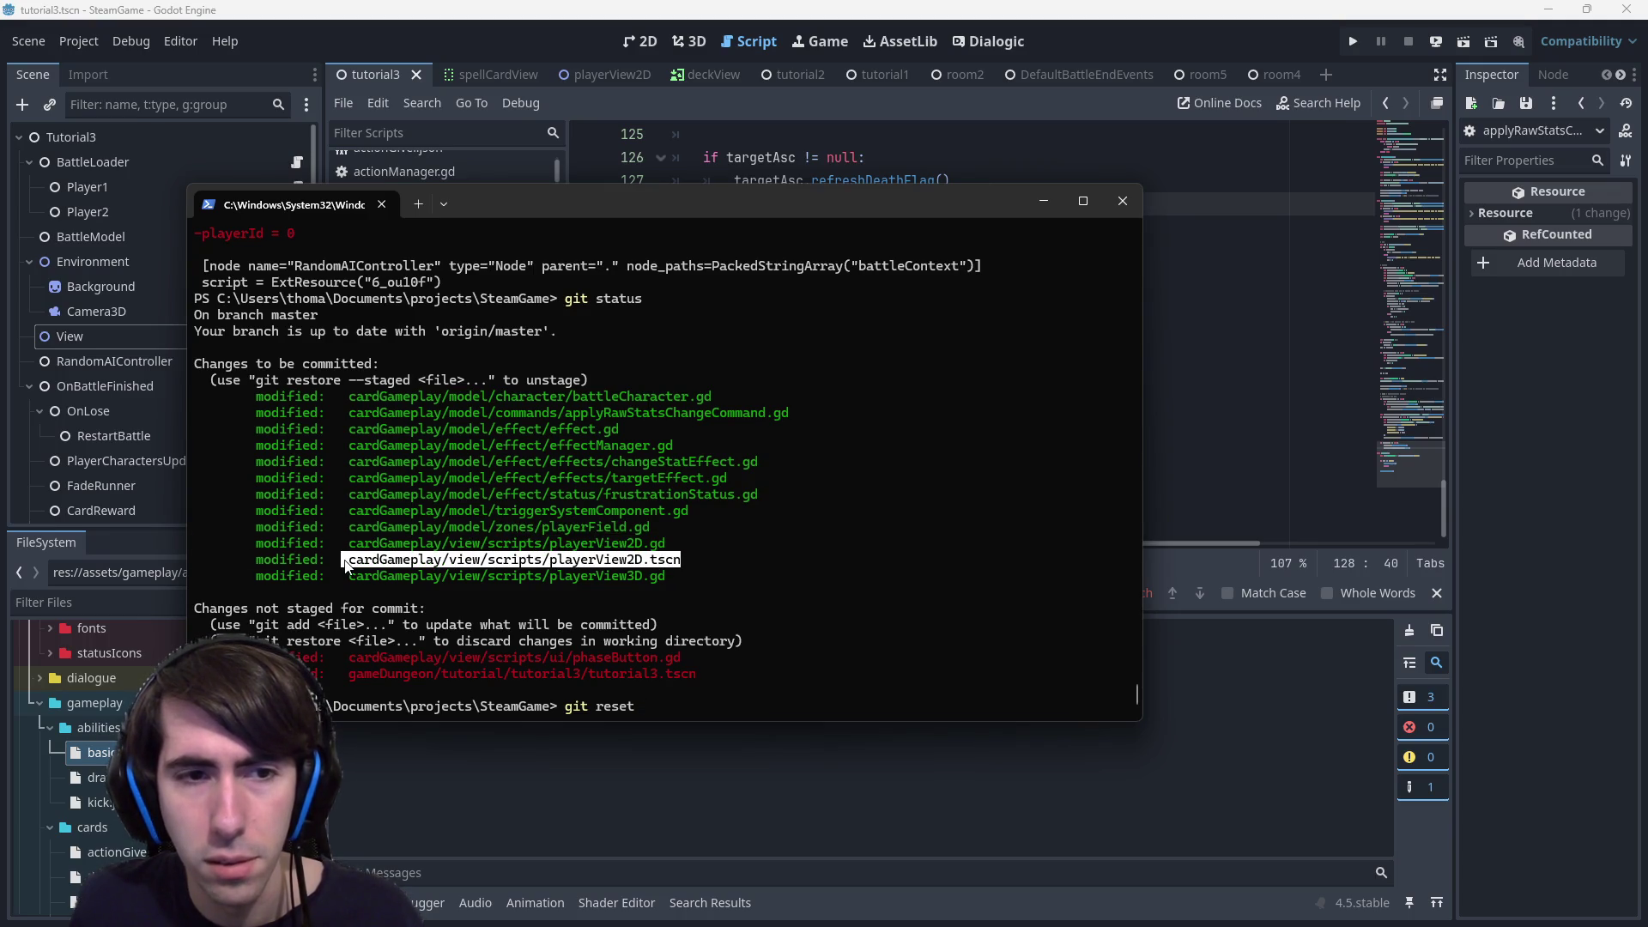
pyautogui.hotkey('ctrl', 'c')
pyautogui.hotkey('ctrl', 'v')
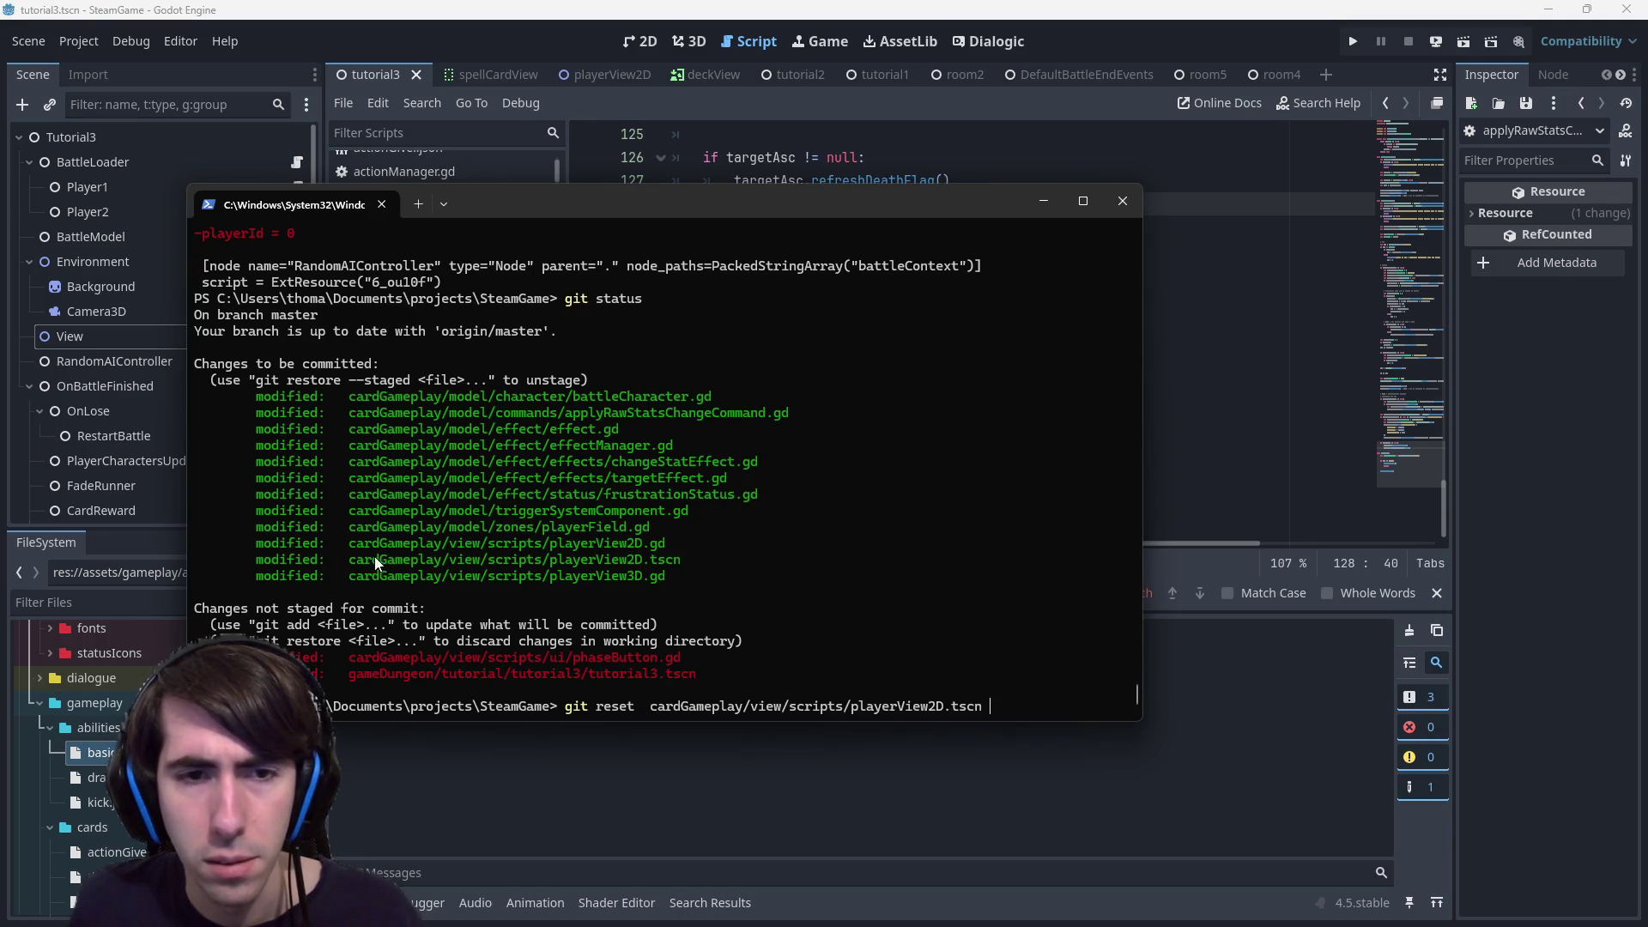
pyautogui.moveTo(341, 542); pyautogui.dragTo(667, 544)
pyautogui.hotkey('ctrl', 'c')
pyautogui.hotkey('ctrl', 'v')
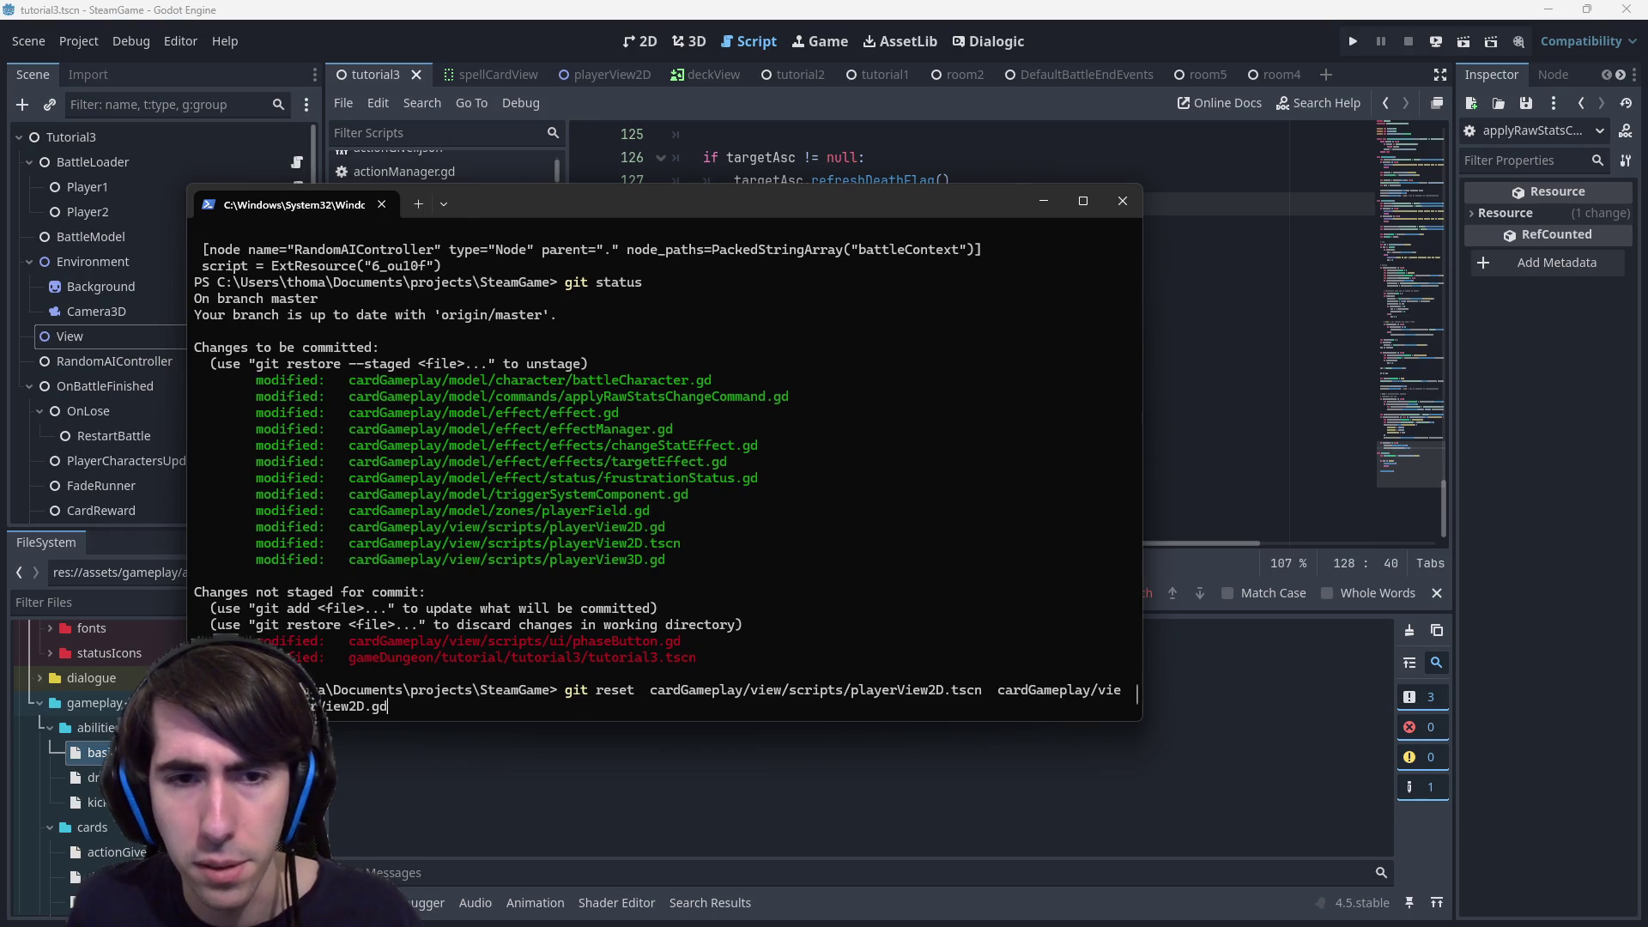
pyautogui.moveTo(338, 558); pyautogui.dragTo(681, 565)
pyautogui.hotkey('ctrl', 'c')
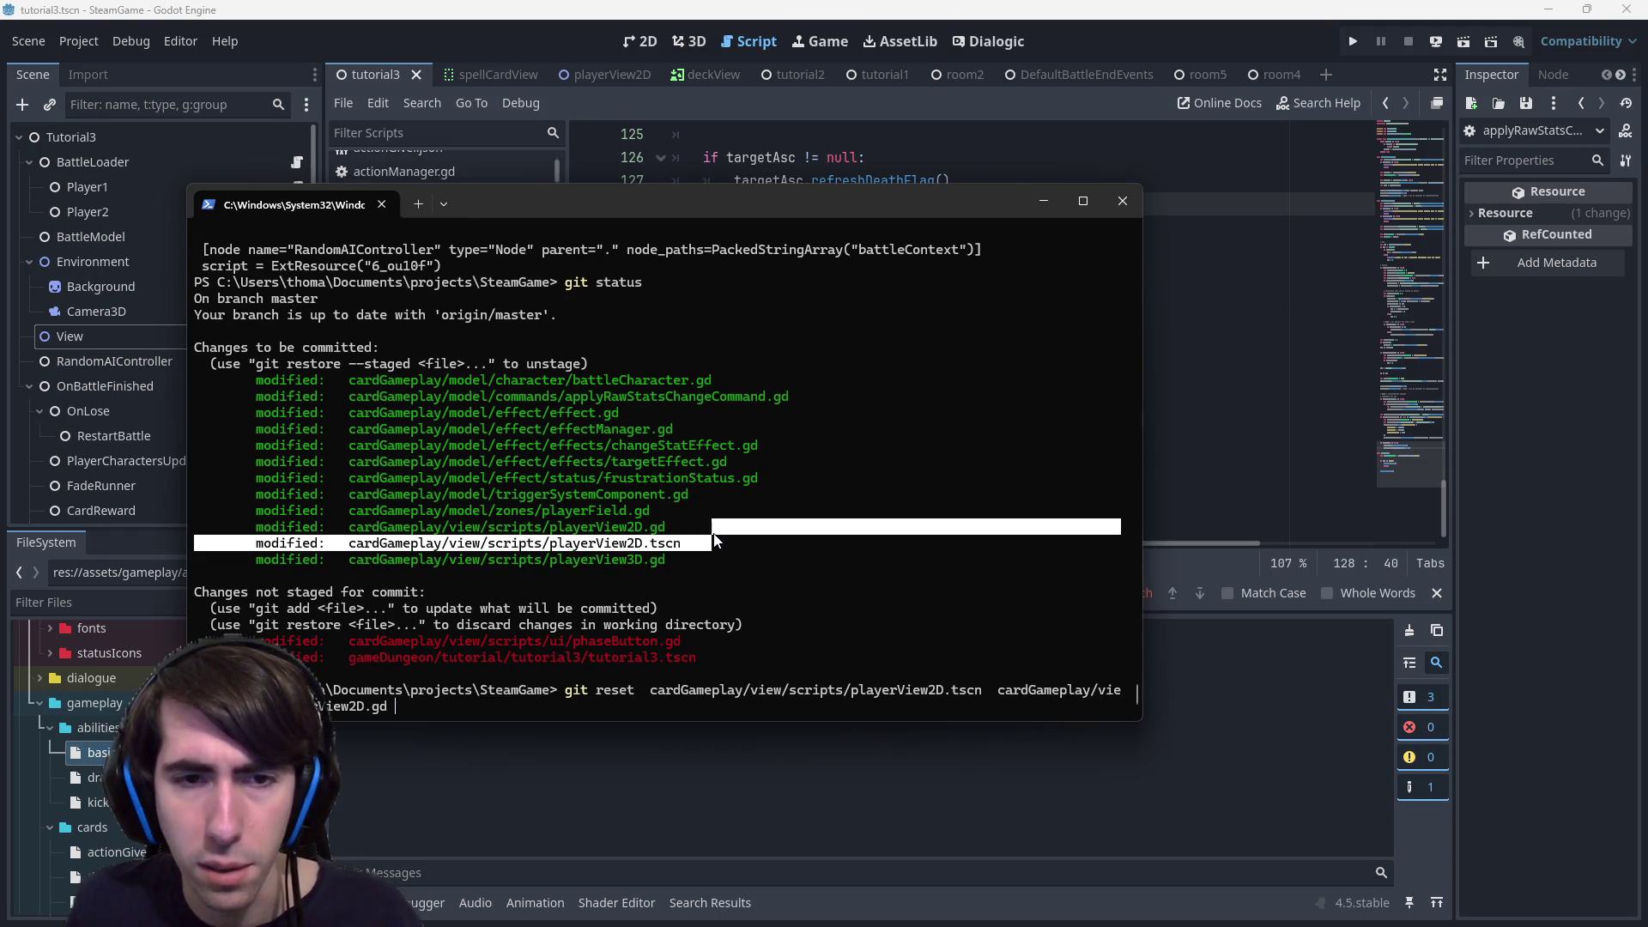
pyautogui.hotkey('ctrl', 'v')
pyautogui.moveTo(347, 517); pyautogui.dragTo(667, 513)
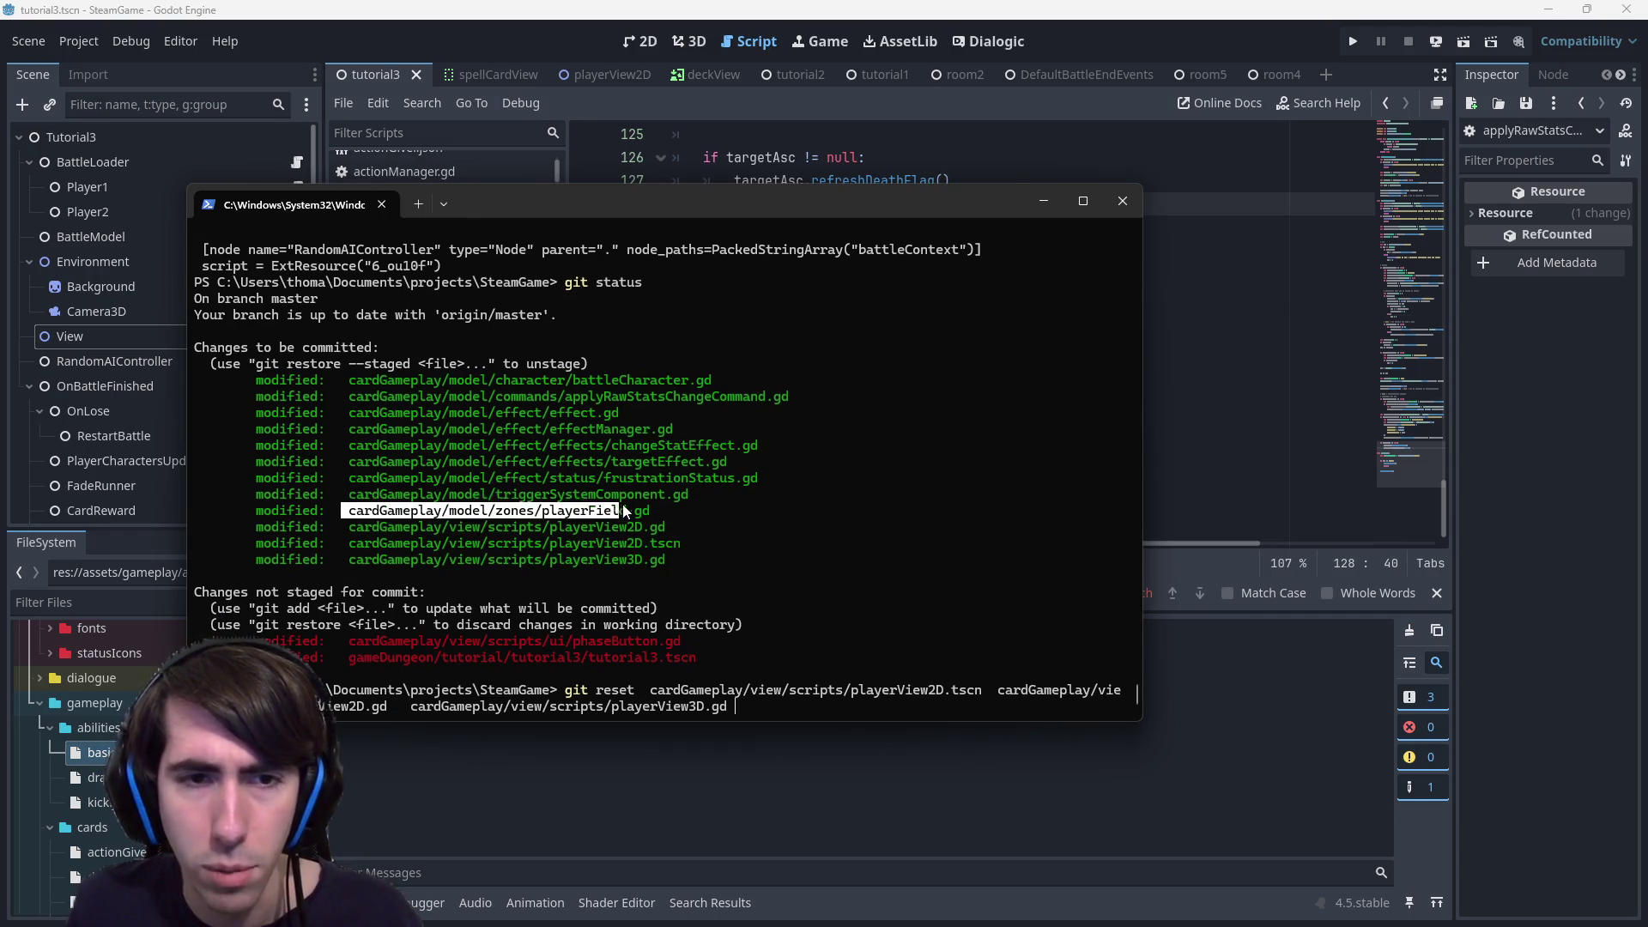
pyautogui.hotkey('ctrl', 'c')
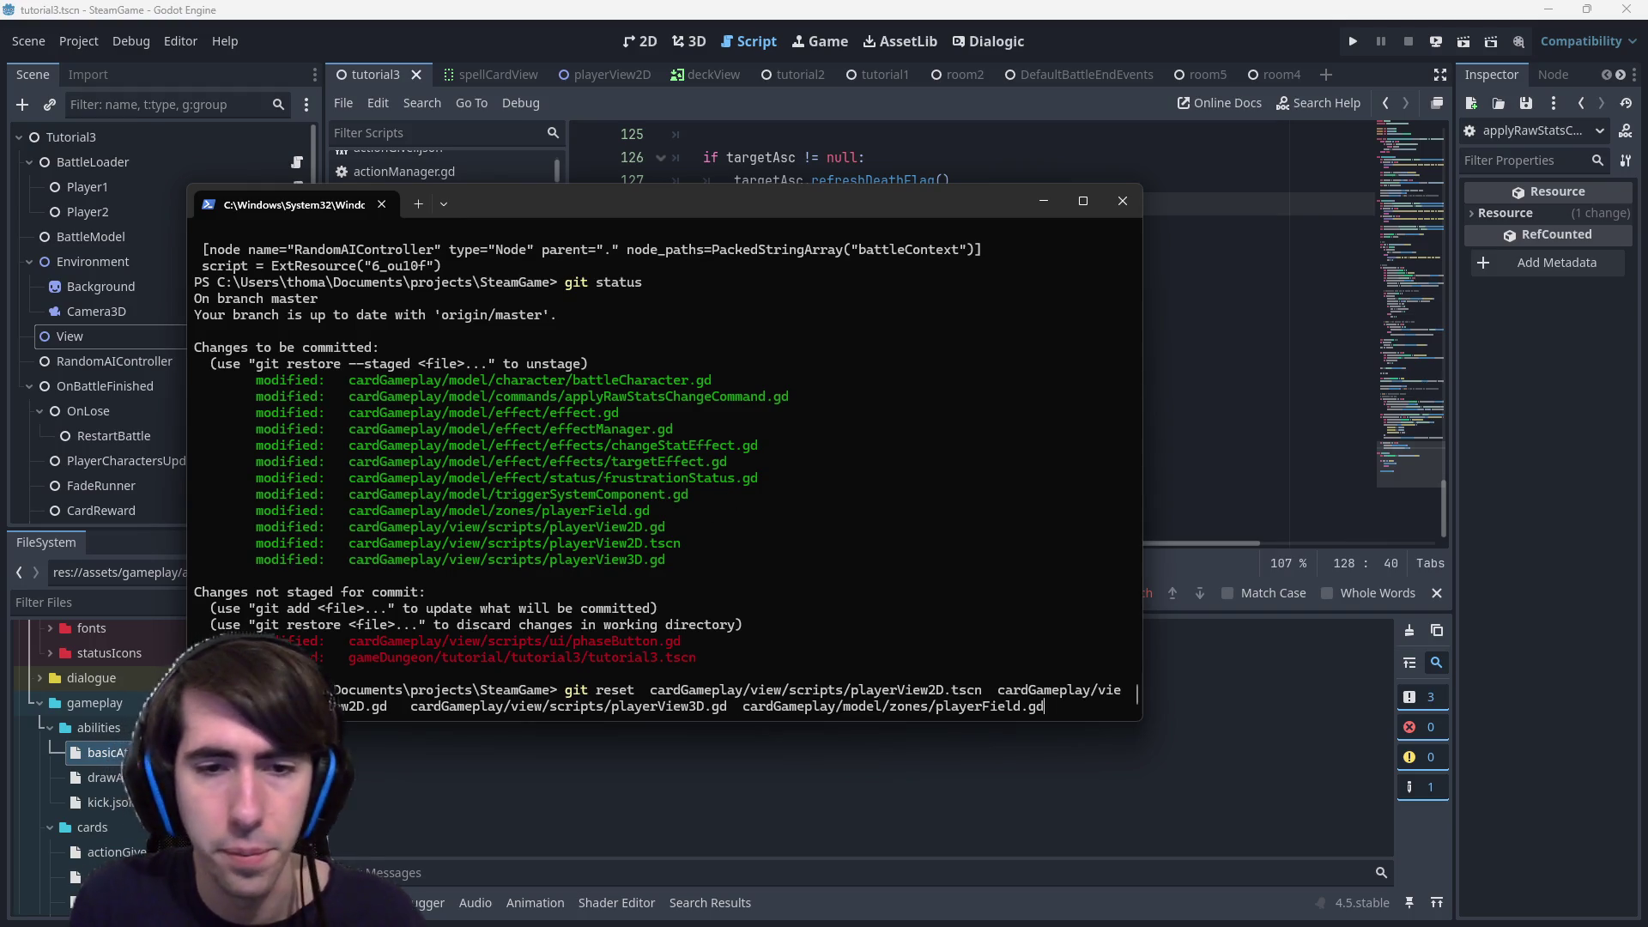
pyautogui.press('Return')
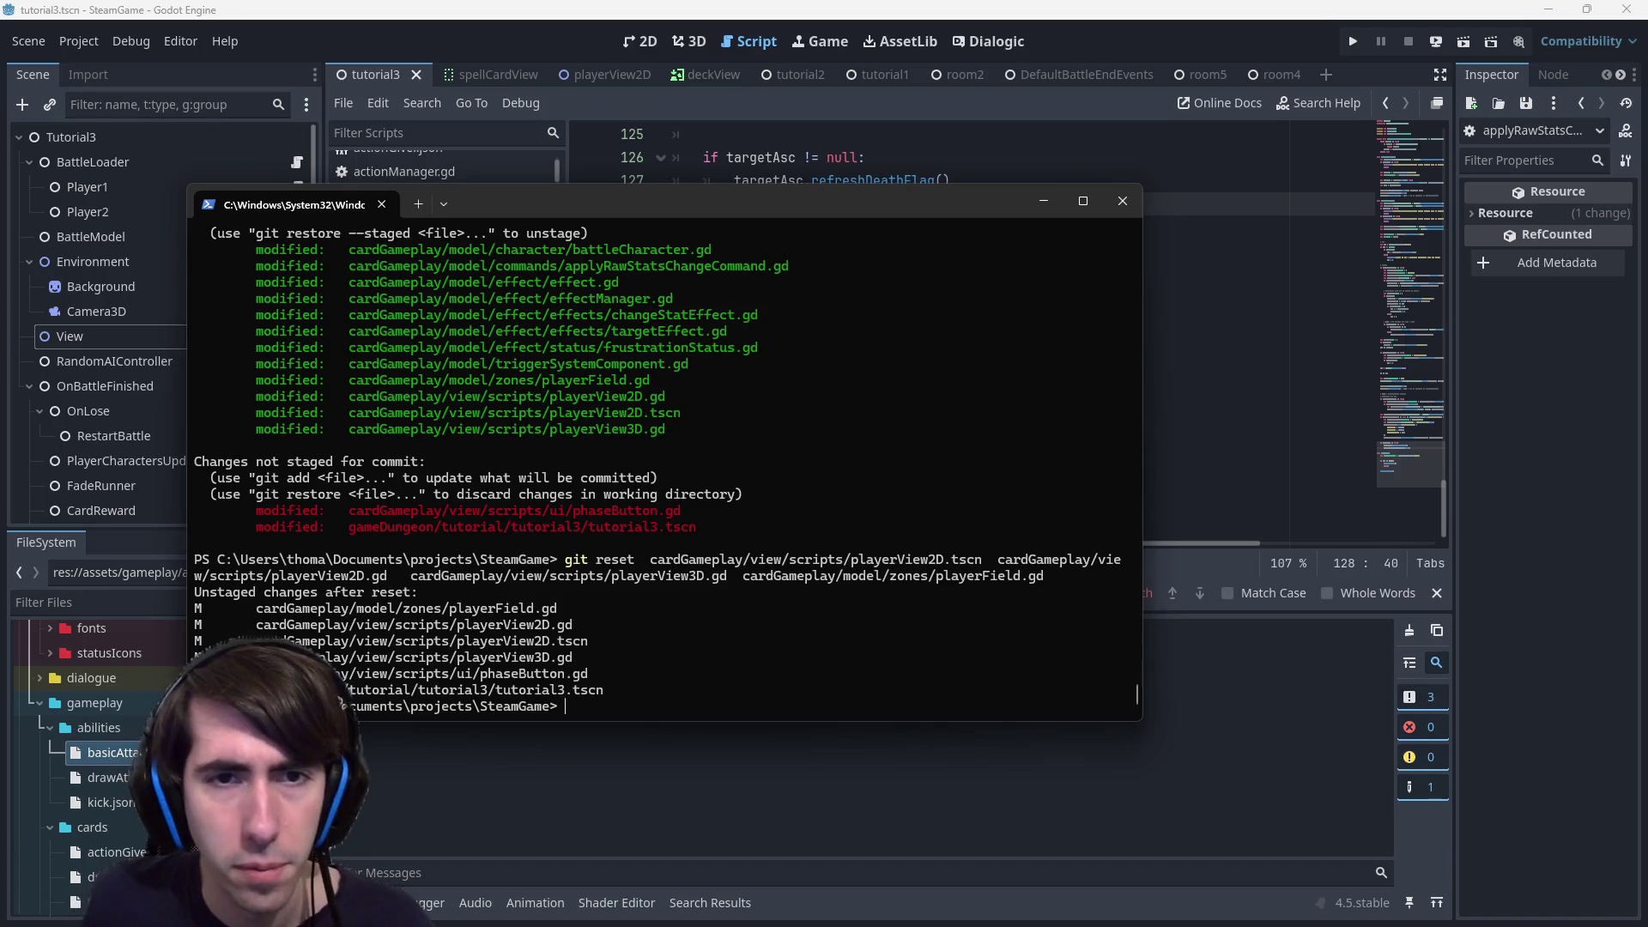
pyautogui.scroll(1, 699, 485)
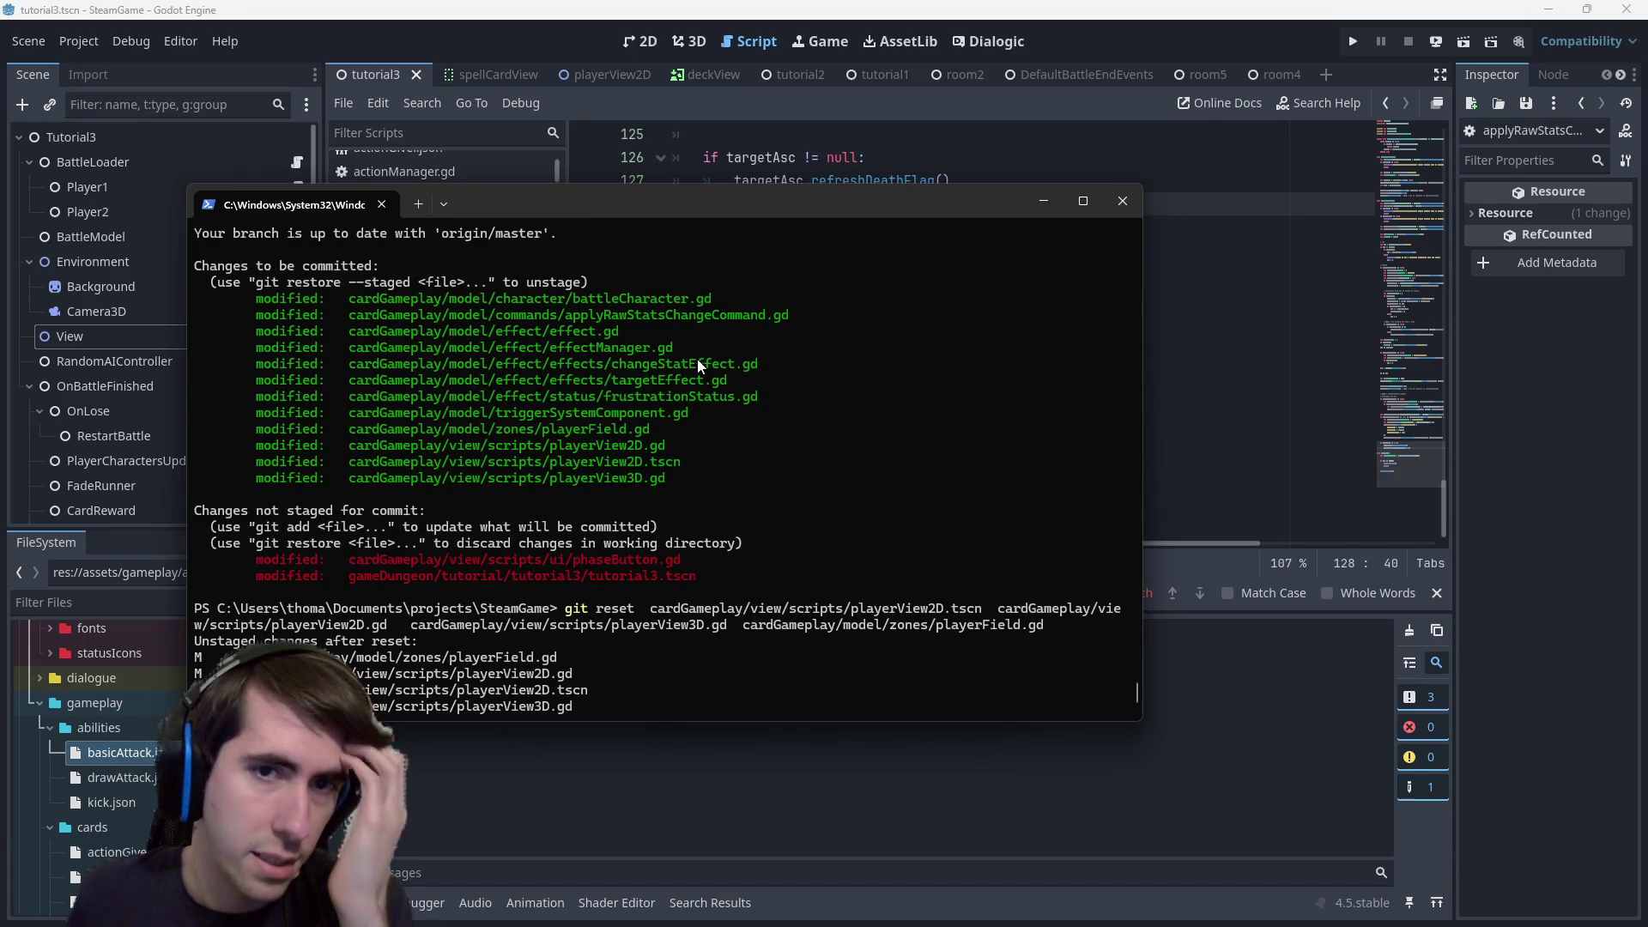
# Commit the hotfix 'Frustration now doesnt trigger splash when the opponent has stamina effect'
pyautogui.write('git statu')
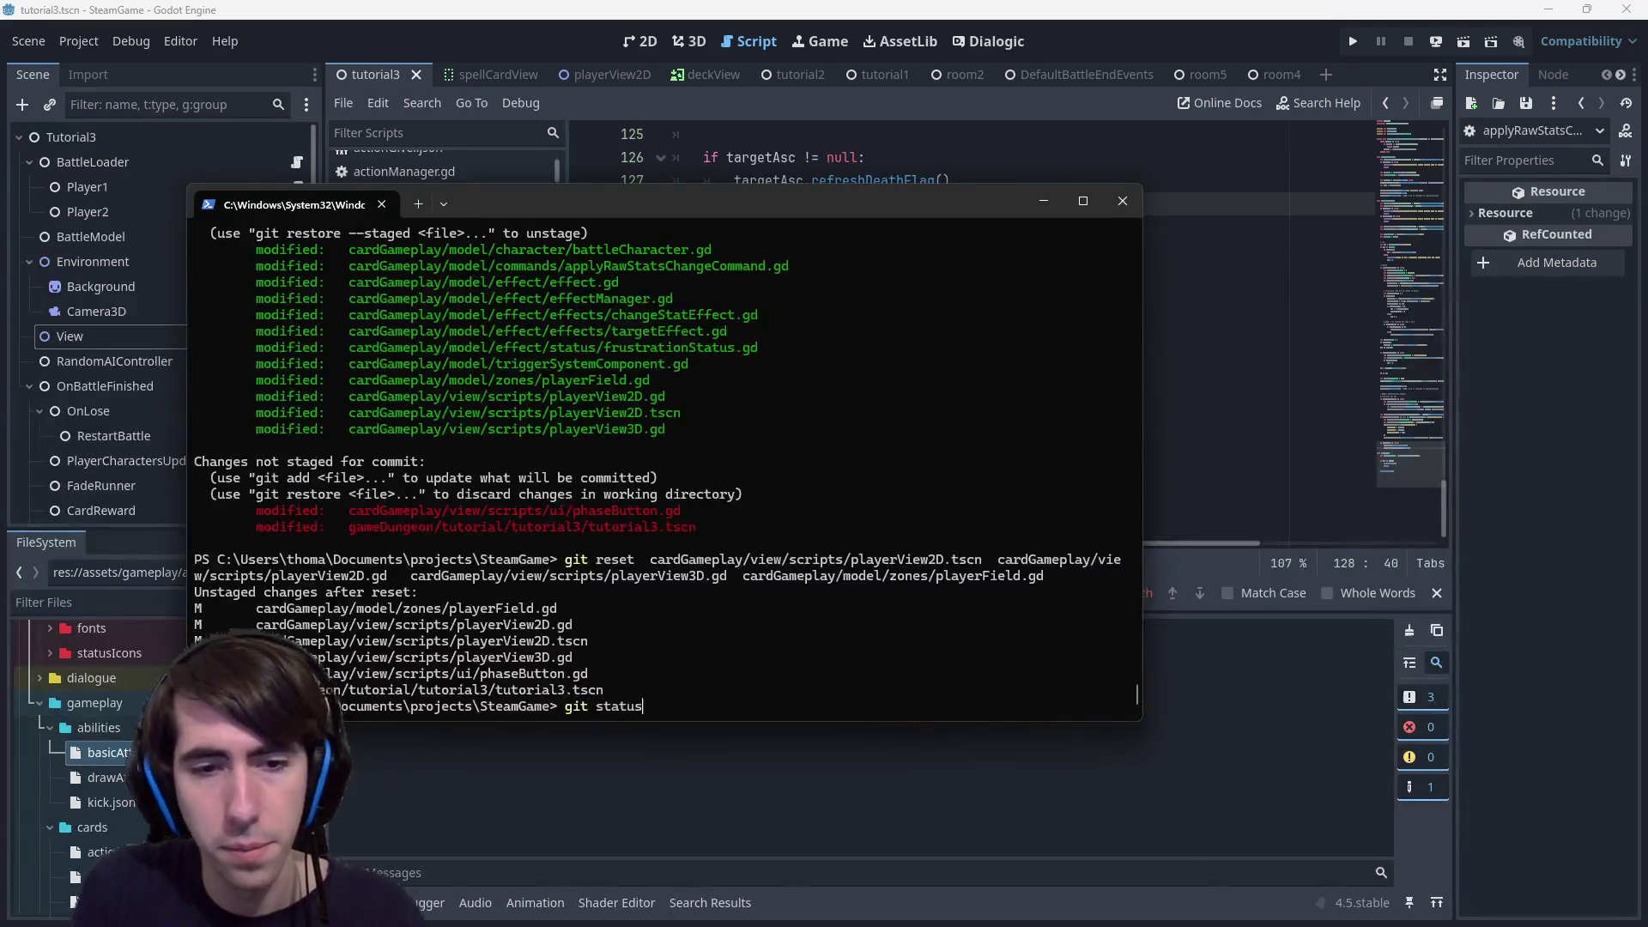
pyautogui.write('s')
pyautogui.press('Return')
pyautogui.write('git commit -m')
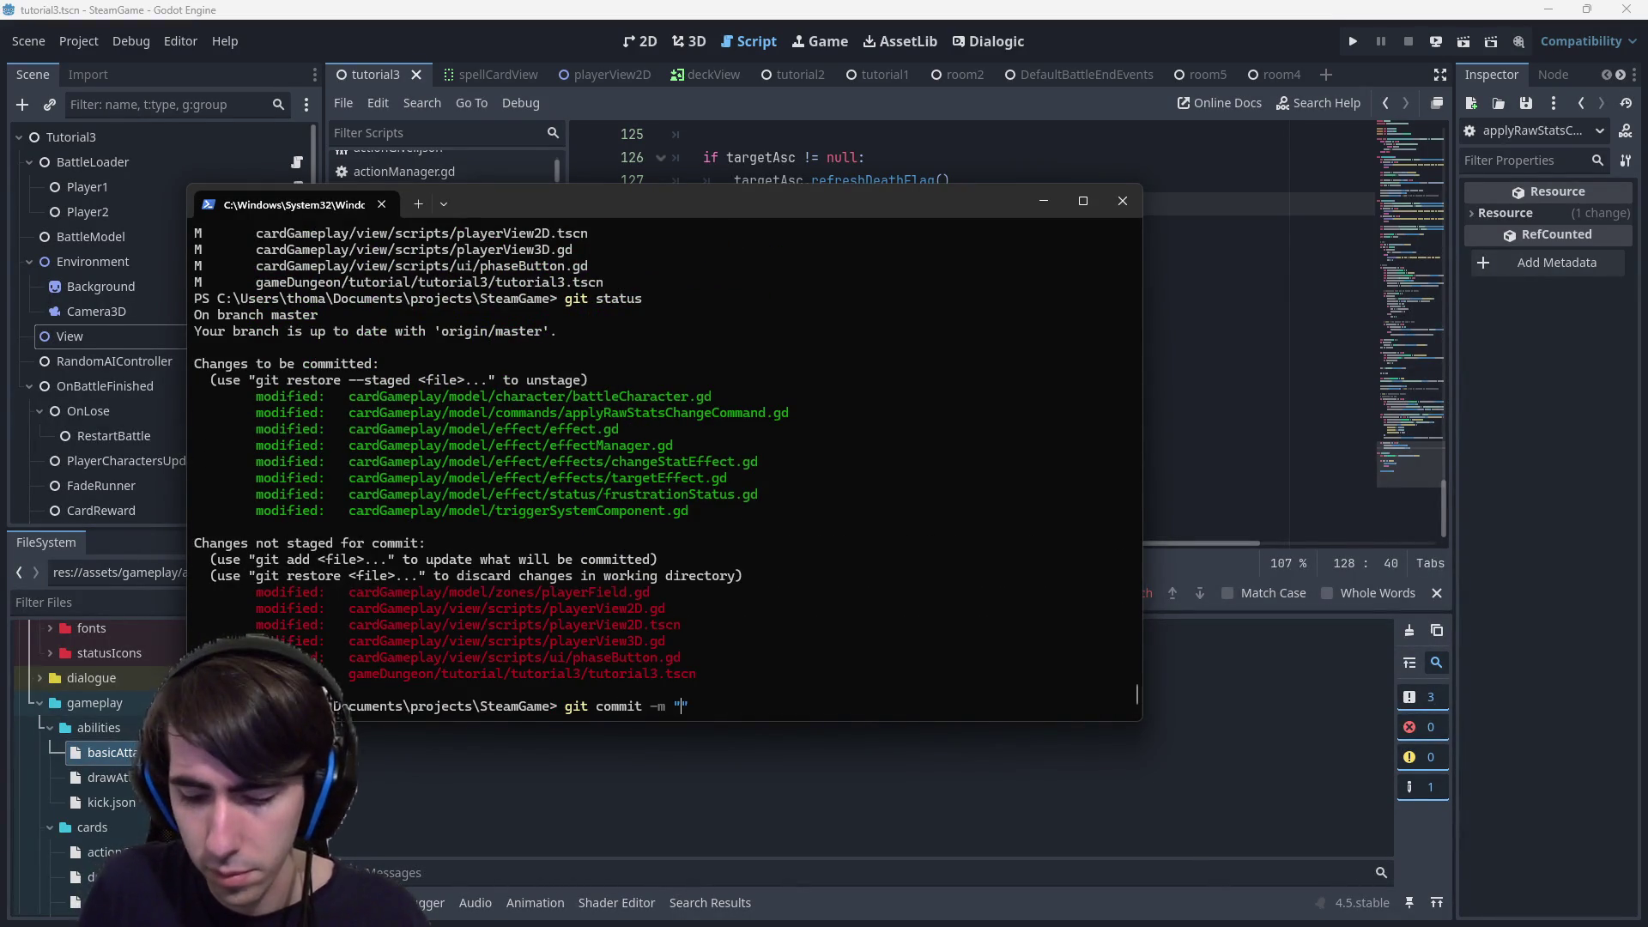
pyautogui.write('x] ')
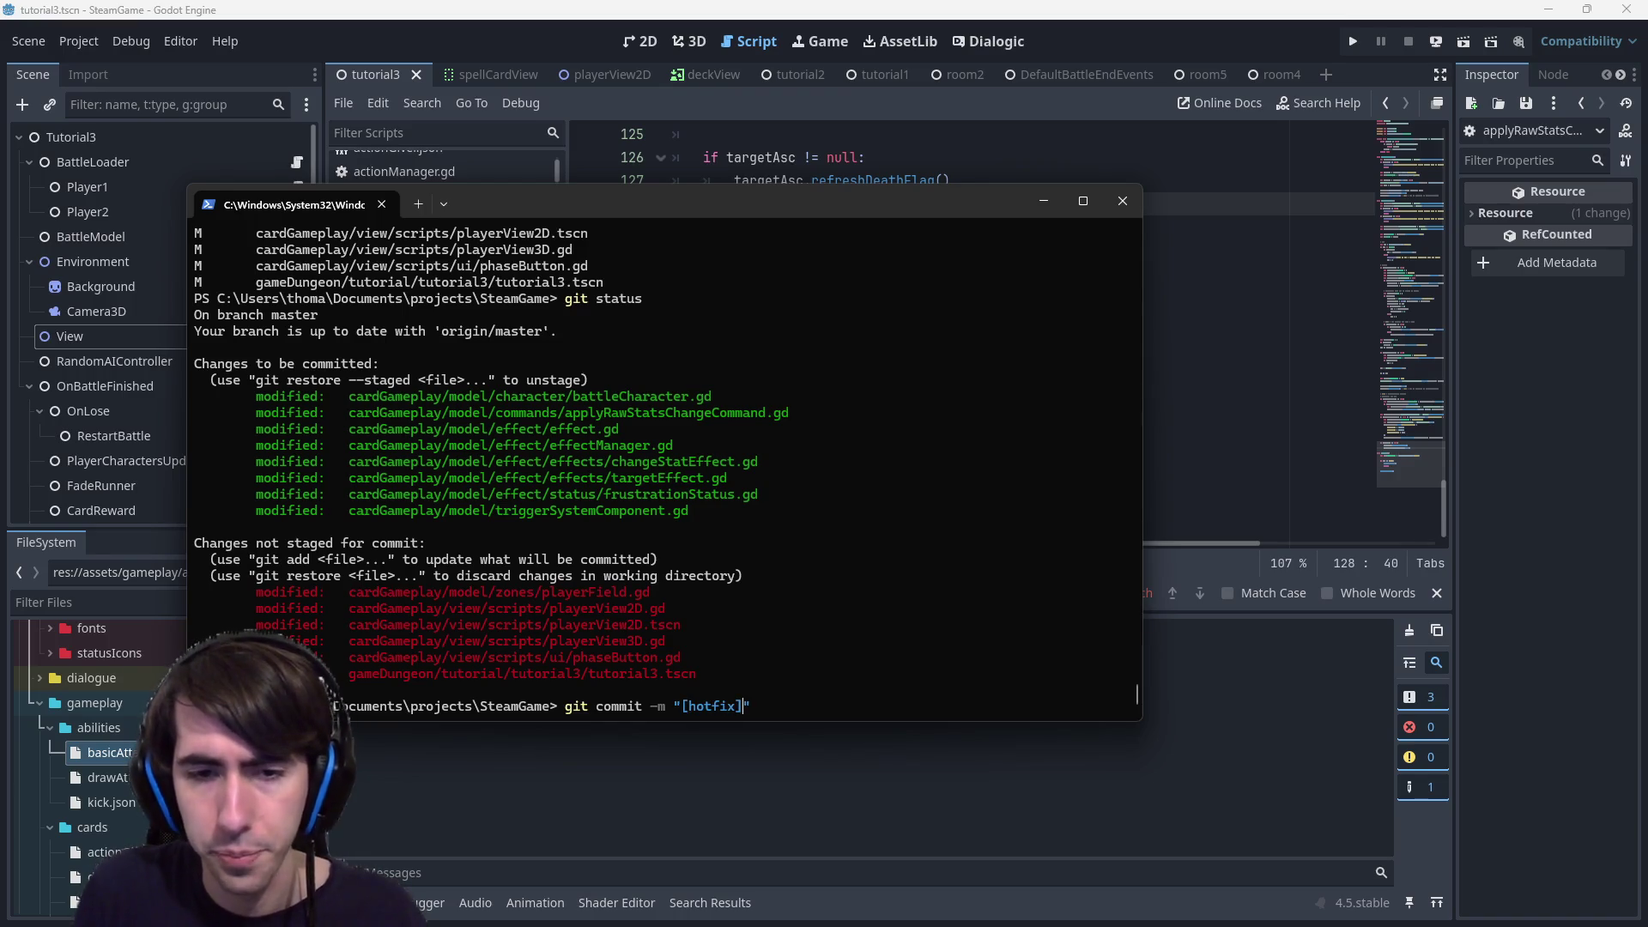
pyautogui.write('Frustration ')
pyautogui.write('now ')
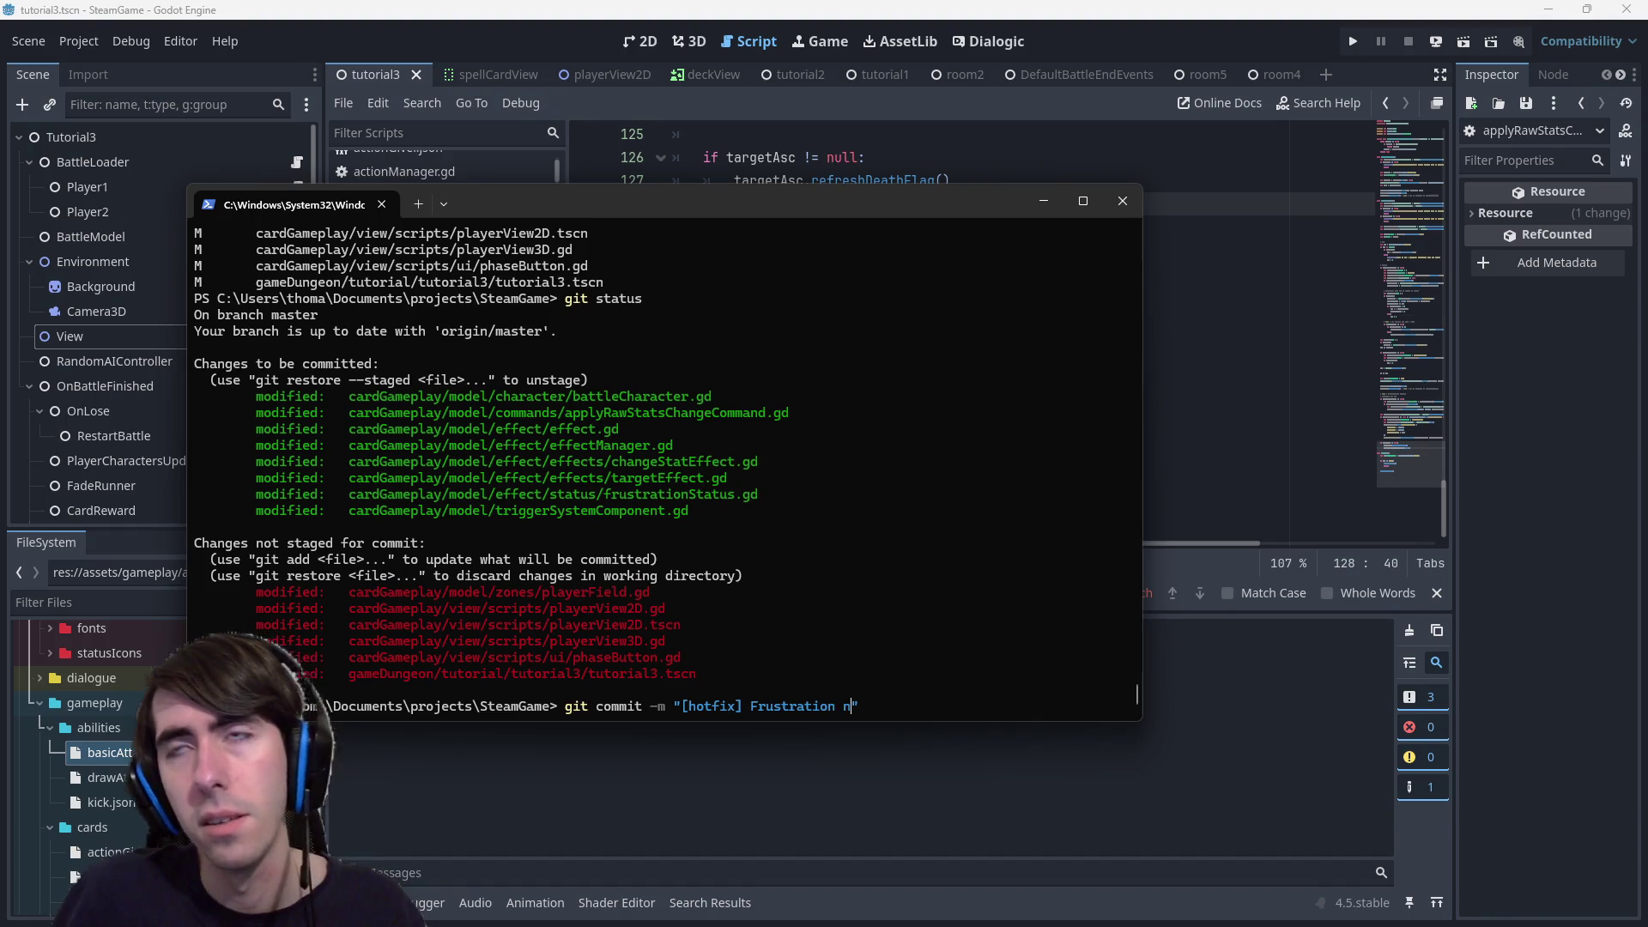
pyautogui.write('doesnt trigger')
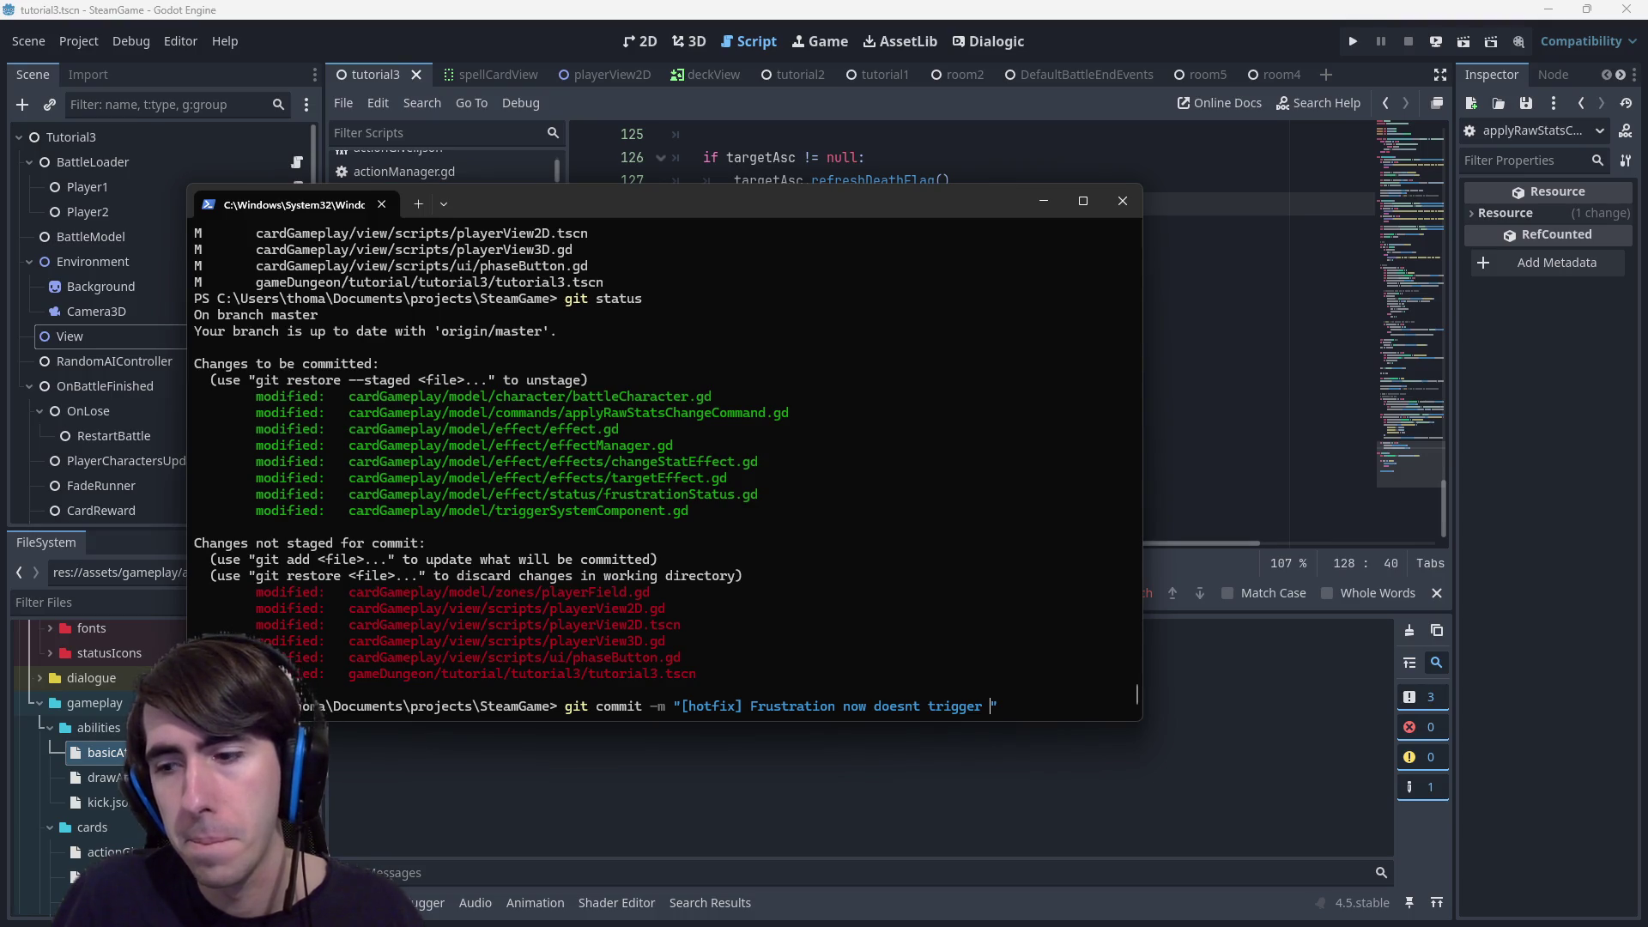
pyautogui.write(' splash ')
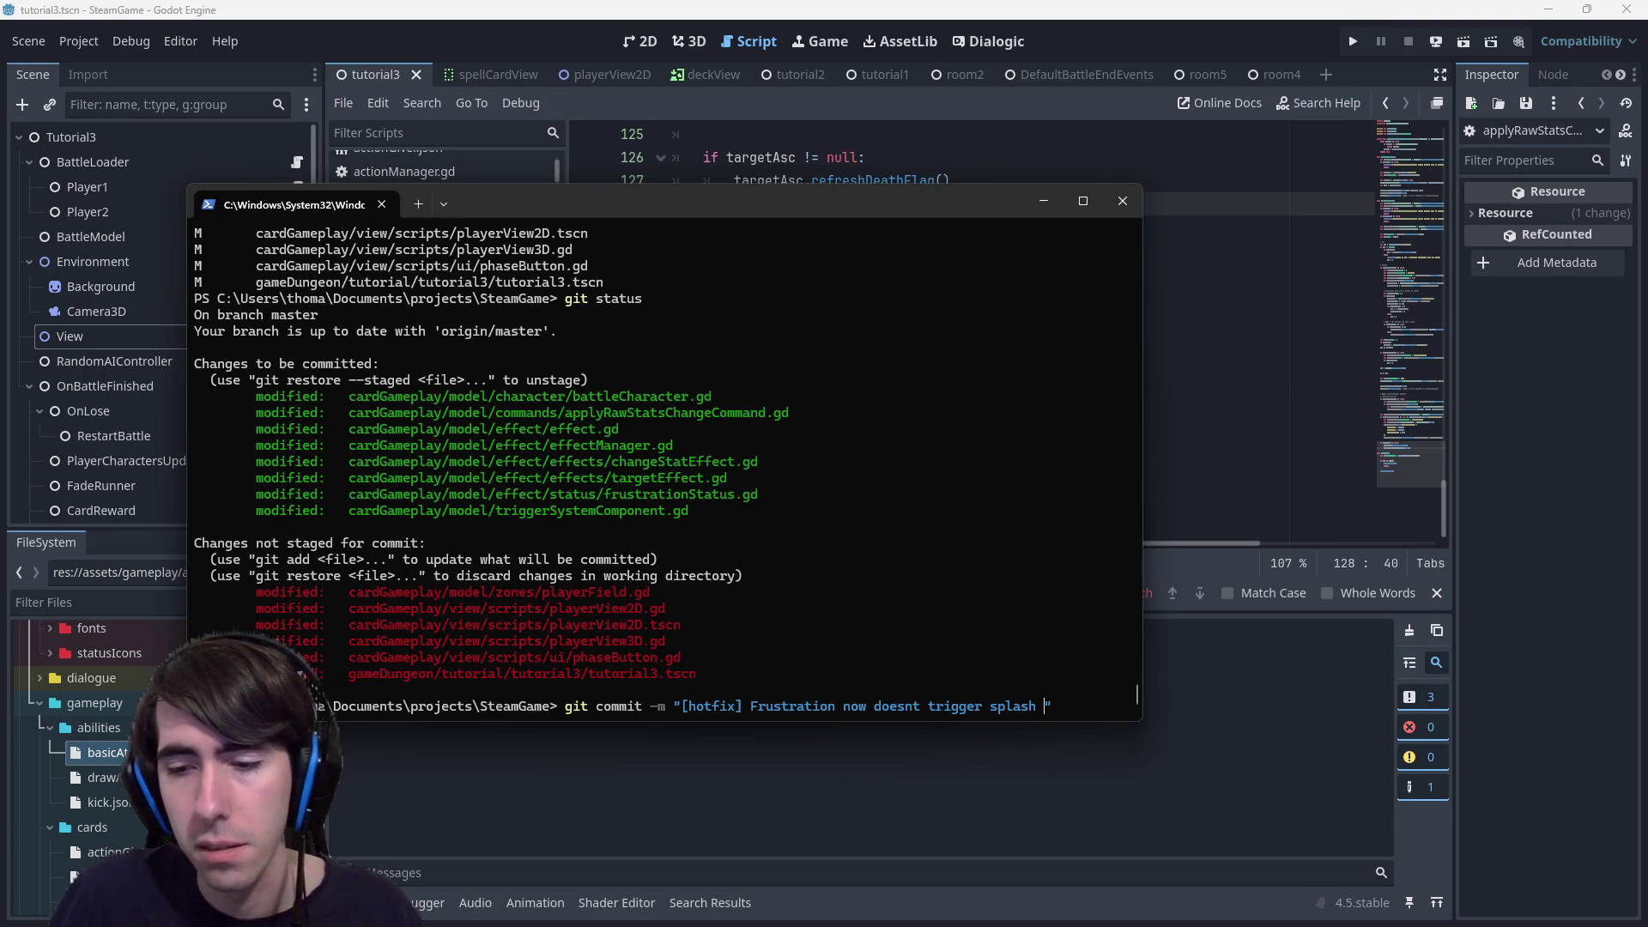
pyautogui.write('when the a')
pyautogui.press('BackSpace')
pyautogui.press('BackSpace')
pyautogui.write('o ')
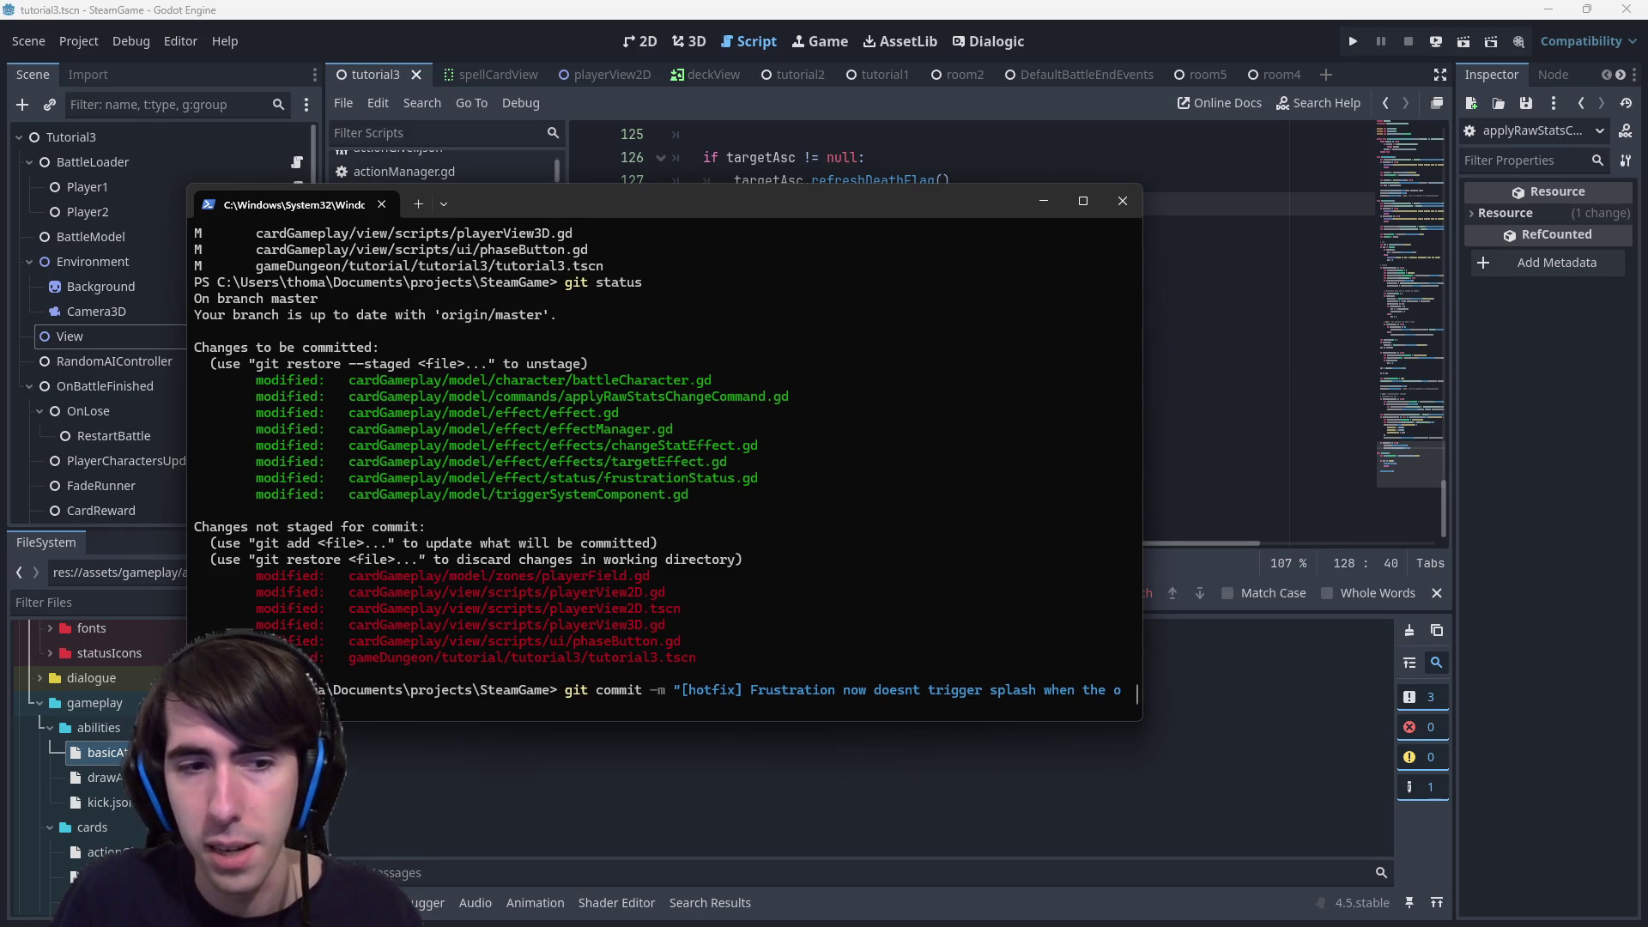
pyautogui.write('pponent has stamina"')
pyautogui.write('effect')
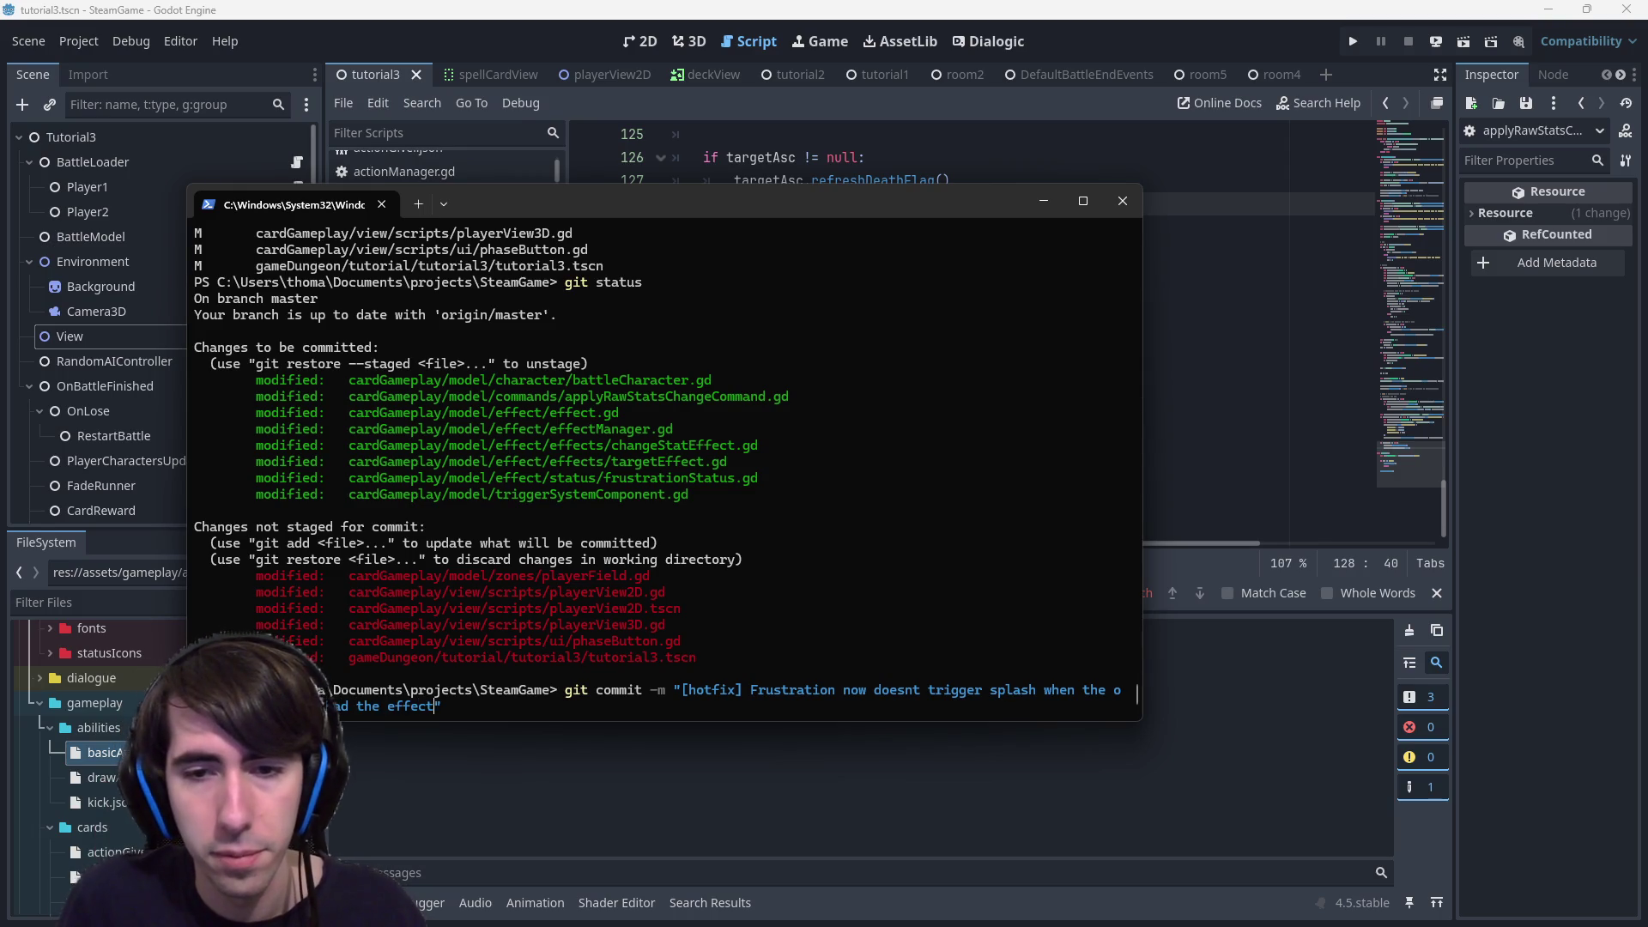
pyautogui.press('Return')
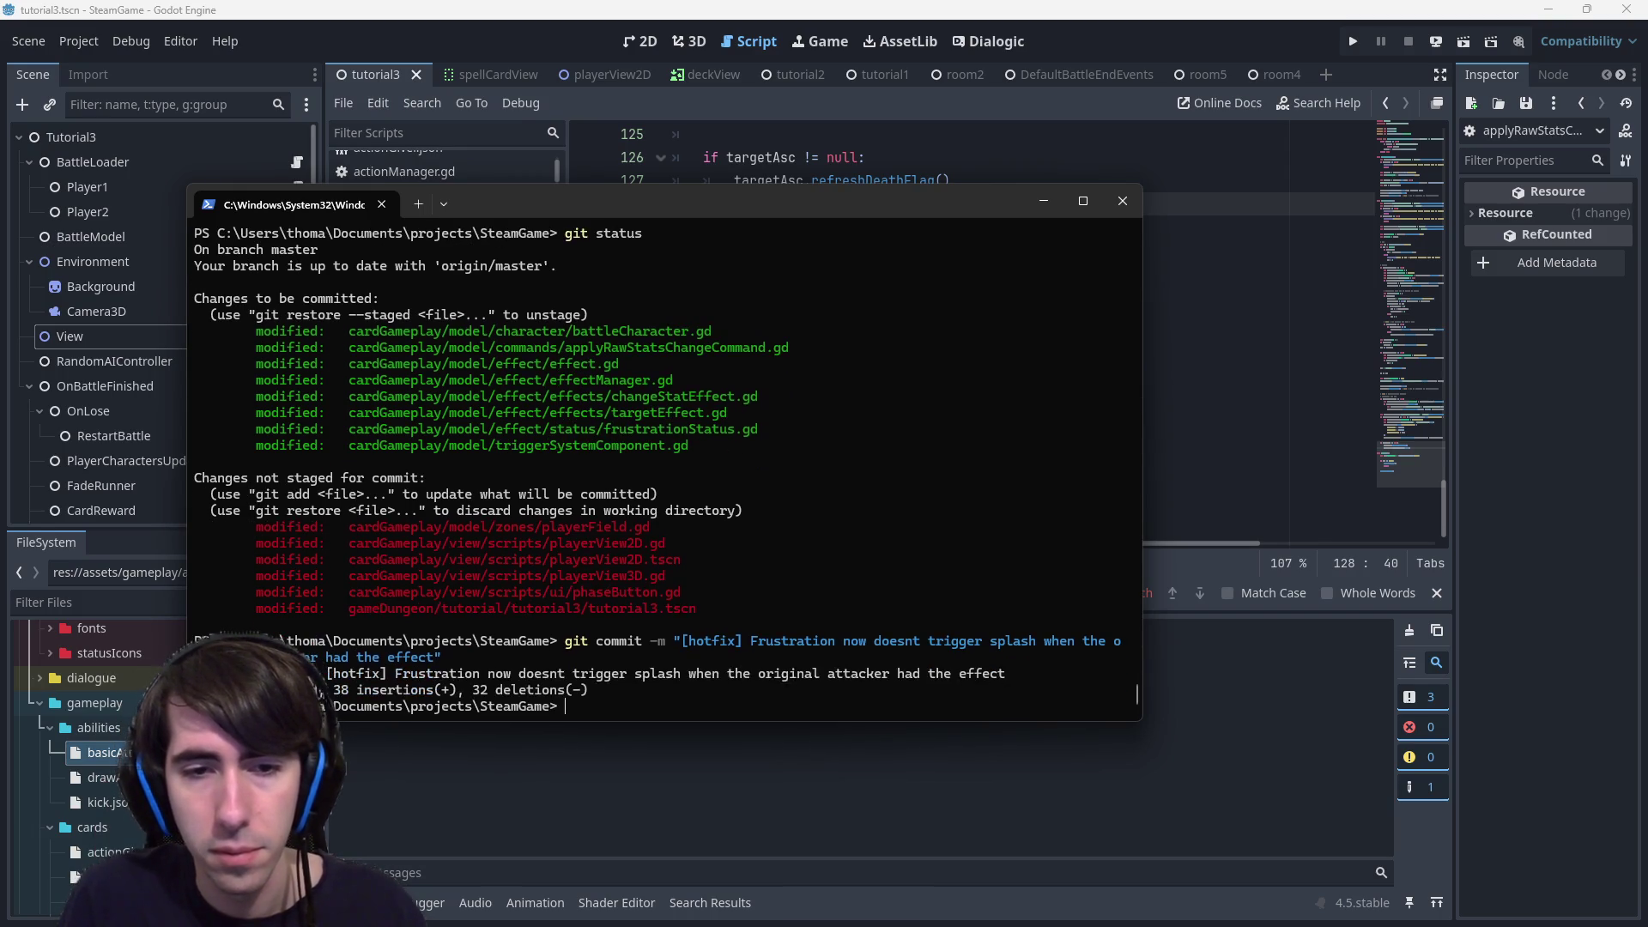
# Push the hotfix, check git status, and stage all remaining changes with git add
pyautogui.write('git push')
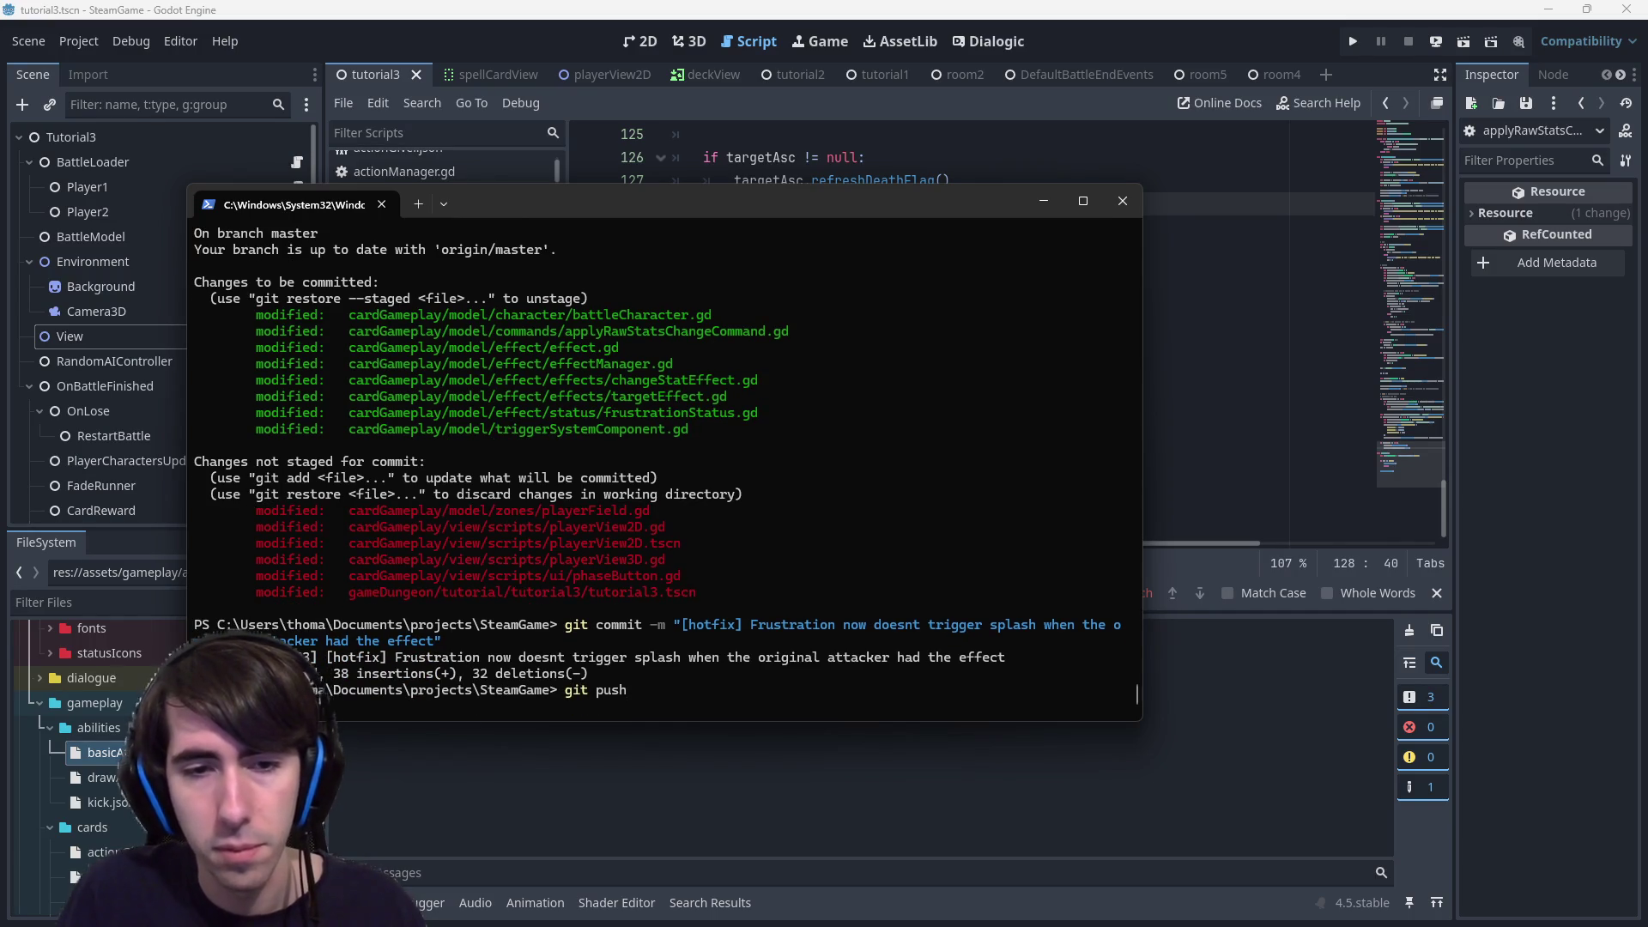
pyautogui.press('Return')
pyautogui.write('git status')
pyautogui.press('Return')
pyautogui.write('git add .')
pyautogui.press('Return')
# Commit with message '[MAD-134] Validation added before finishing turn' and type git push
pyautogui.write('git commi')
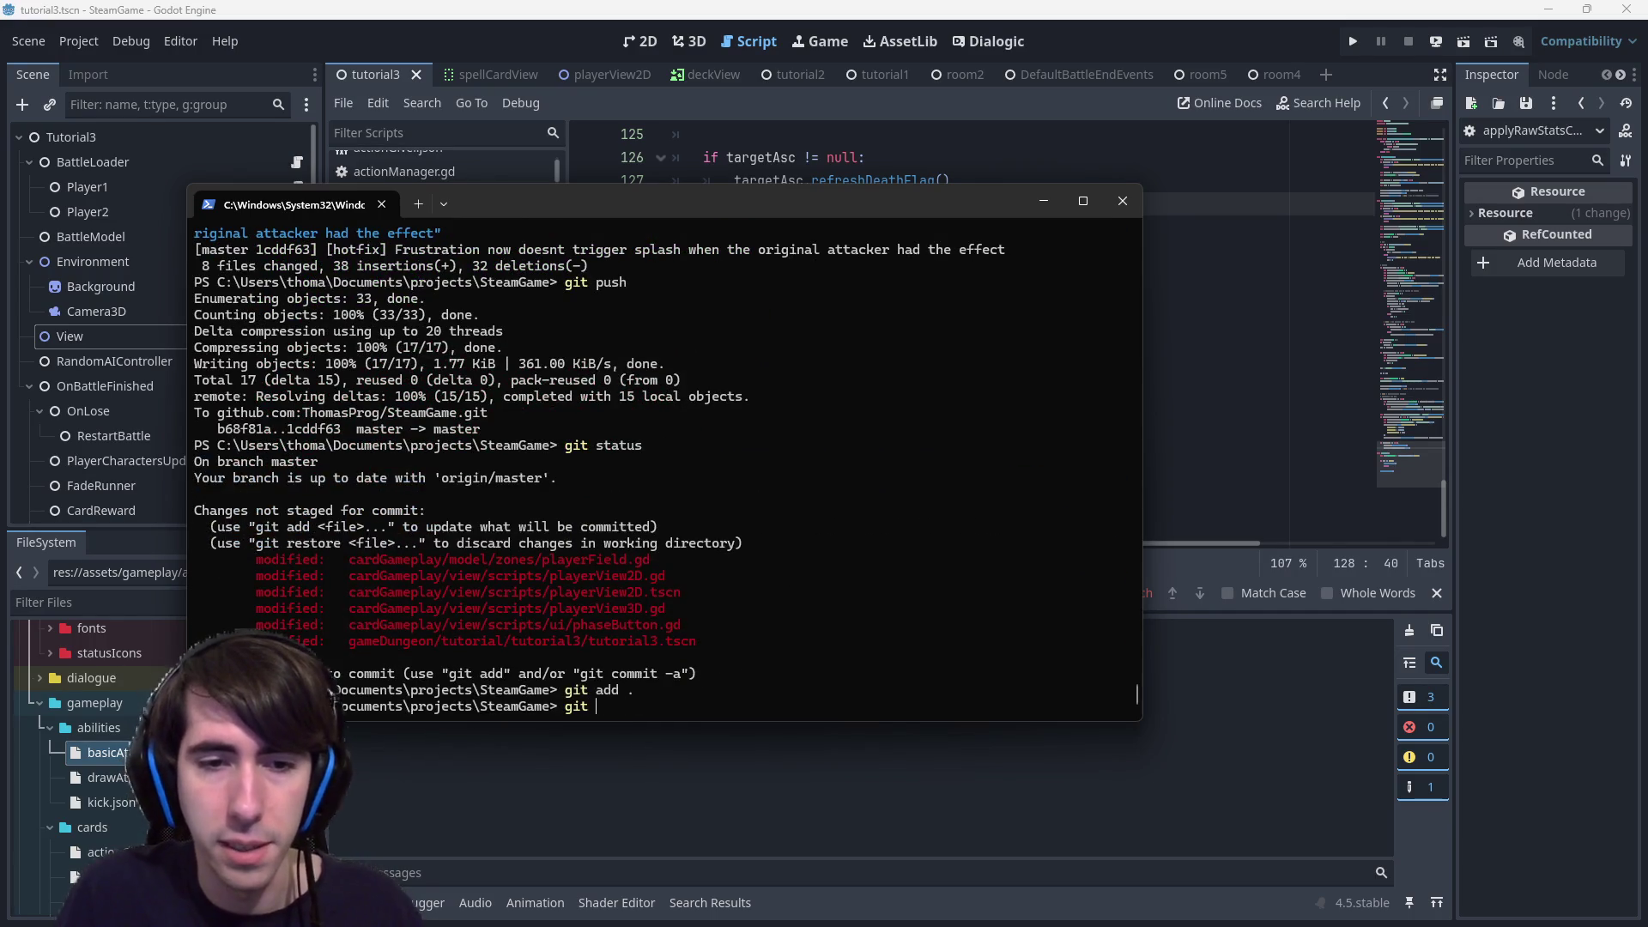
pyautogui.write('t -m "')
pyautogui.press('Left')
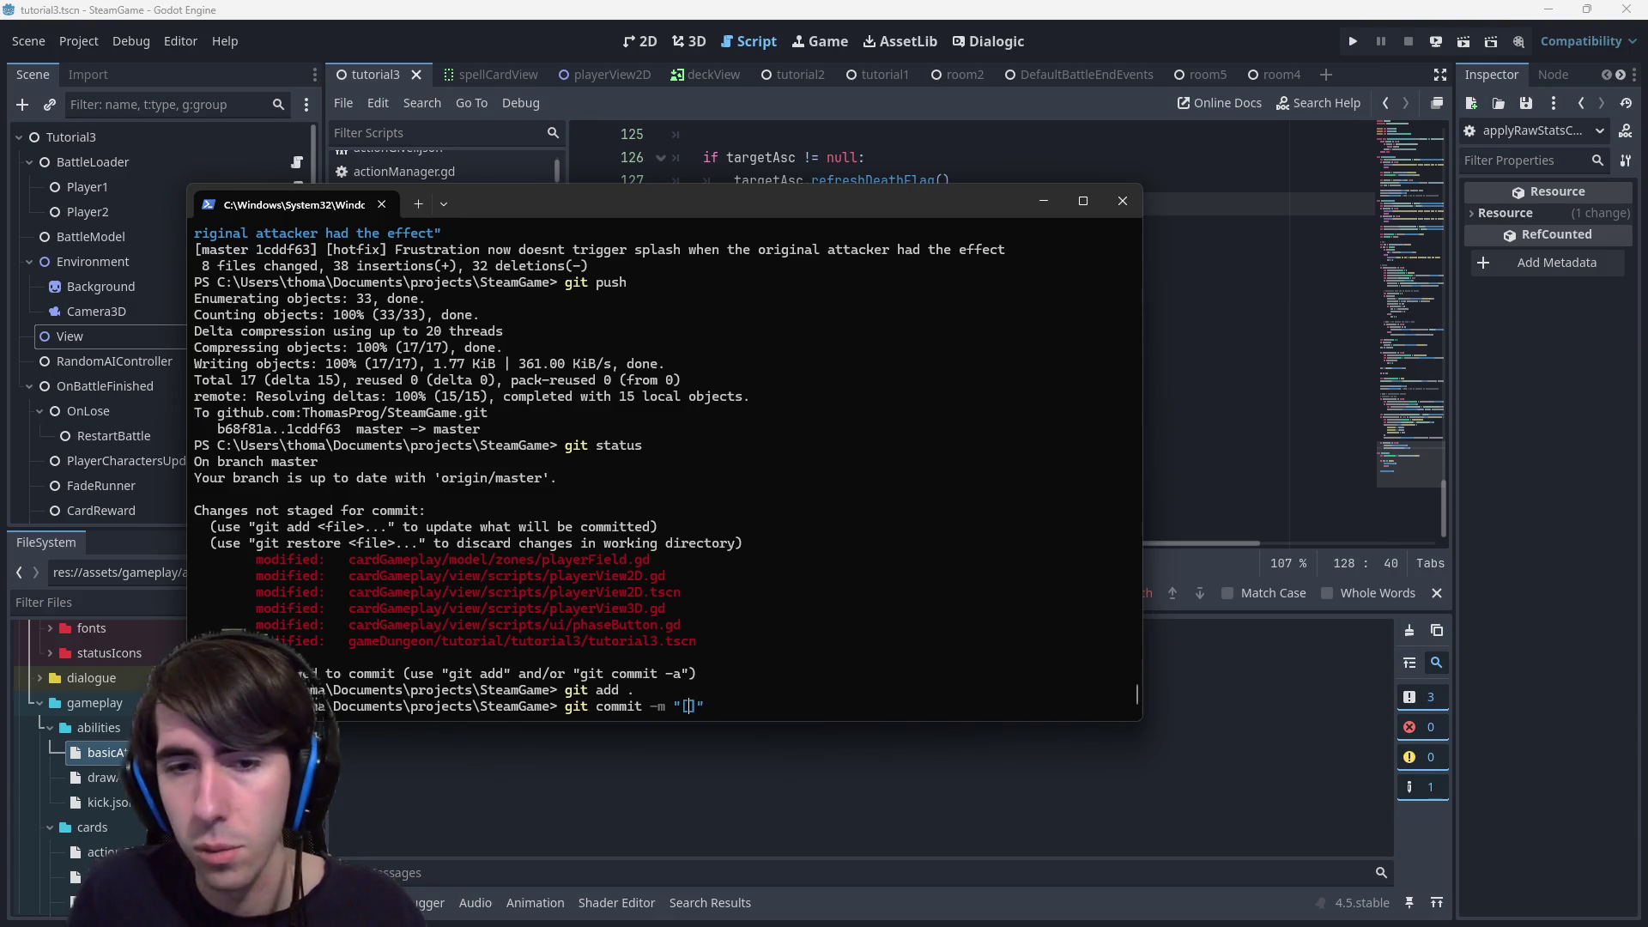
pyautogui.write('MAD-13')
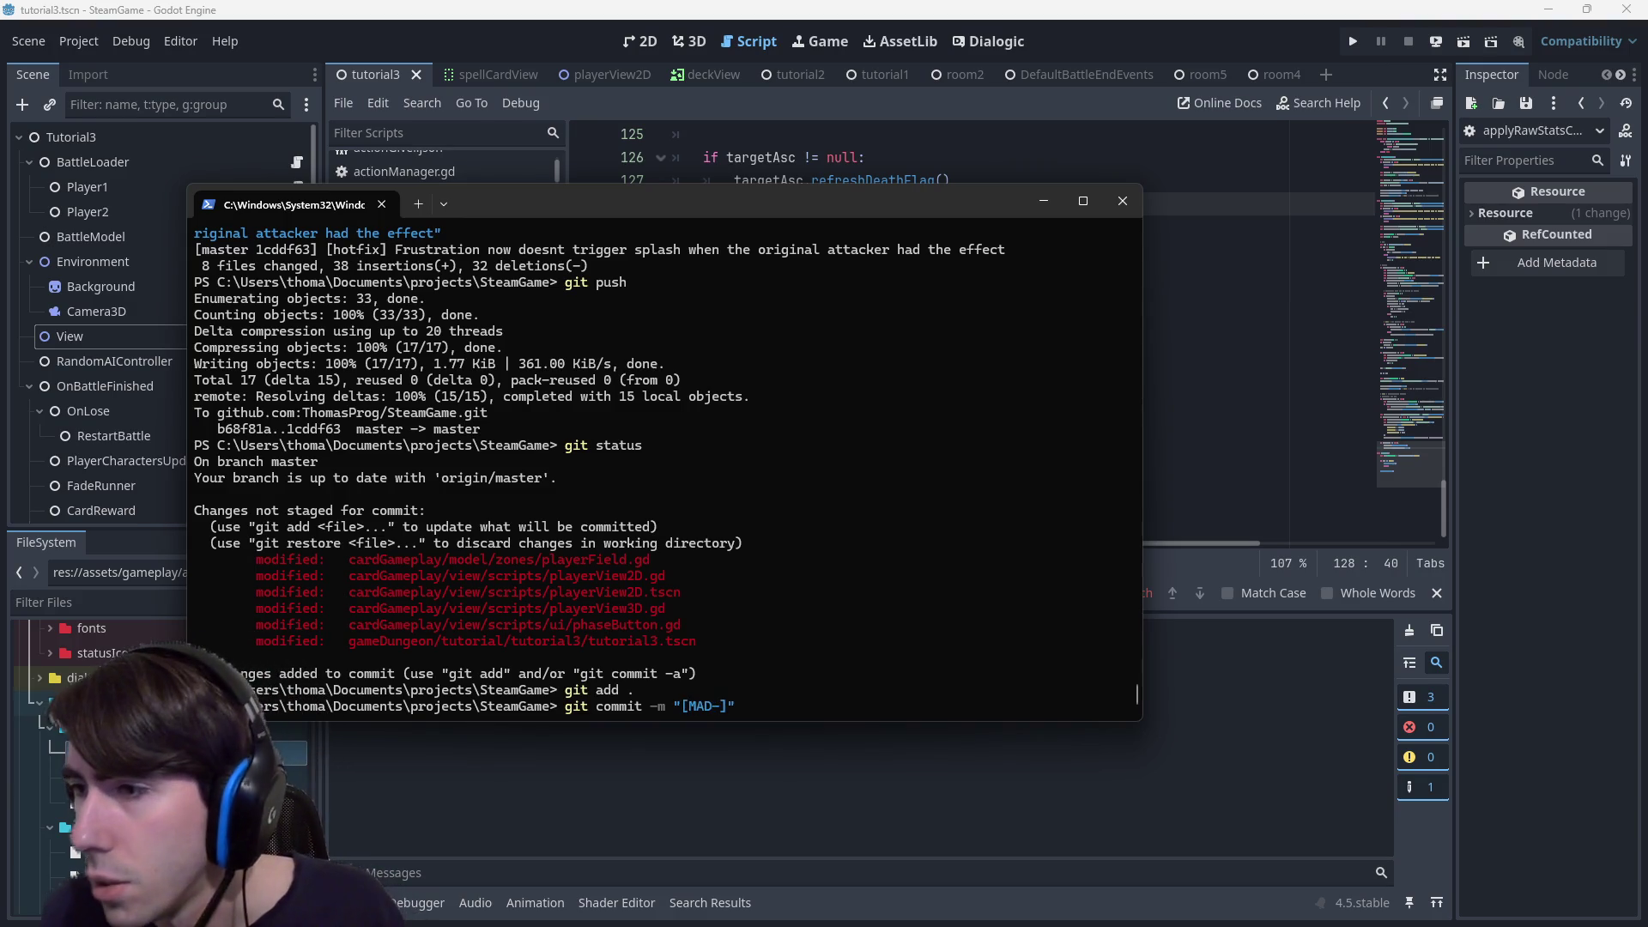
pyautogui.write('4]')
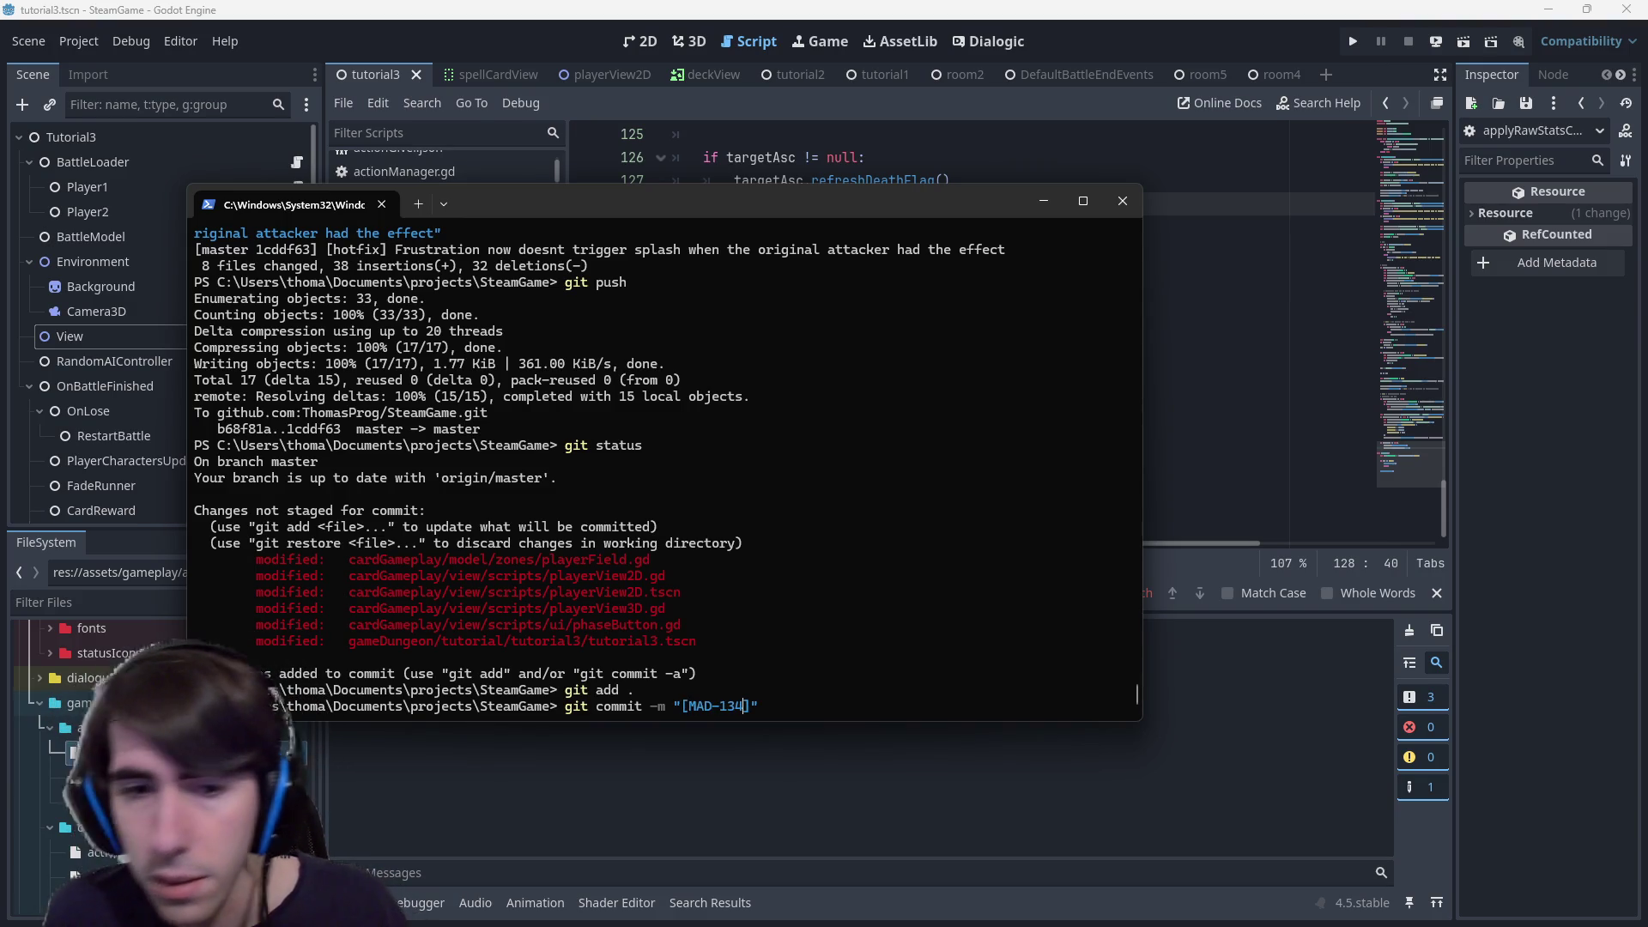
pyautogui.write(' Validation added ')
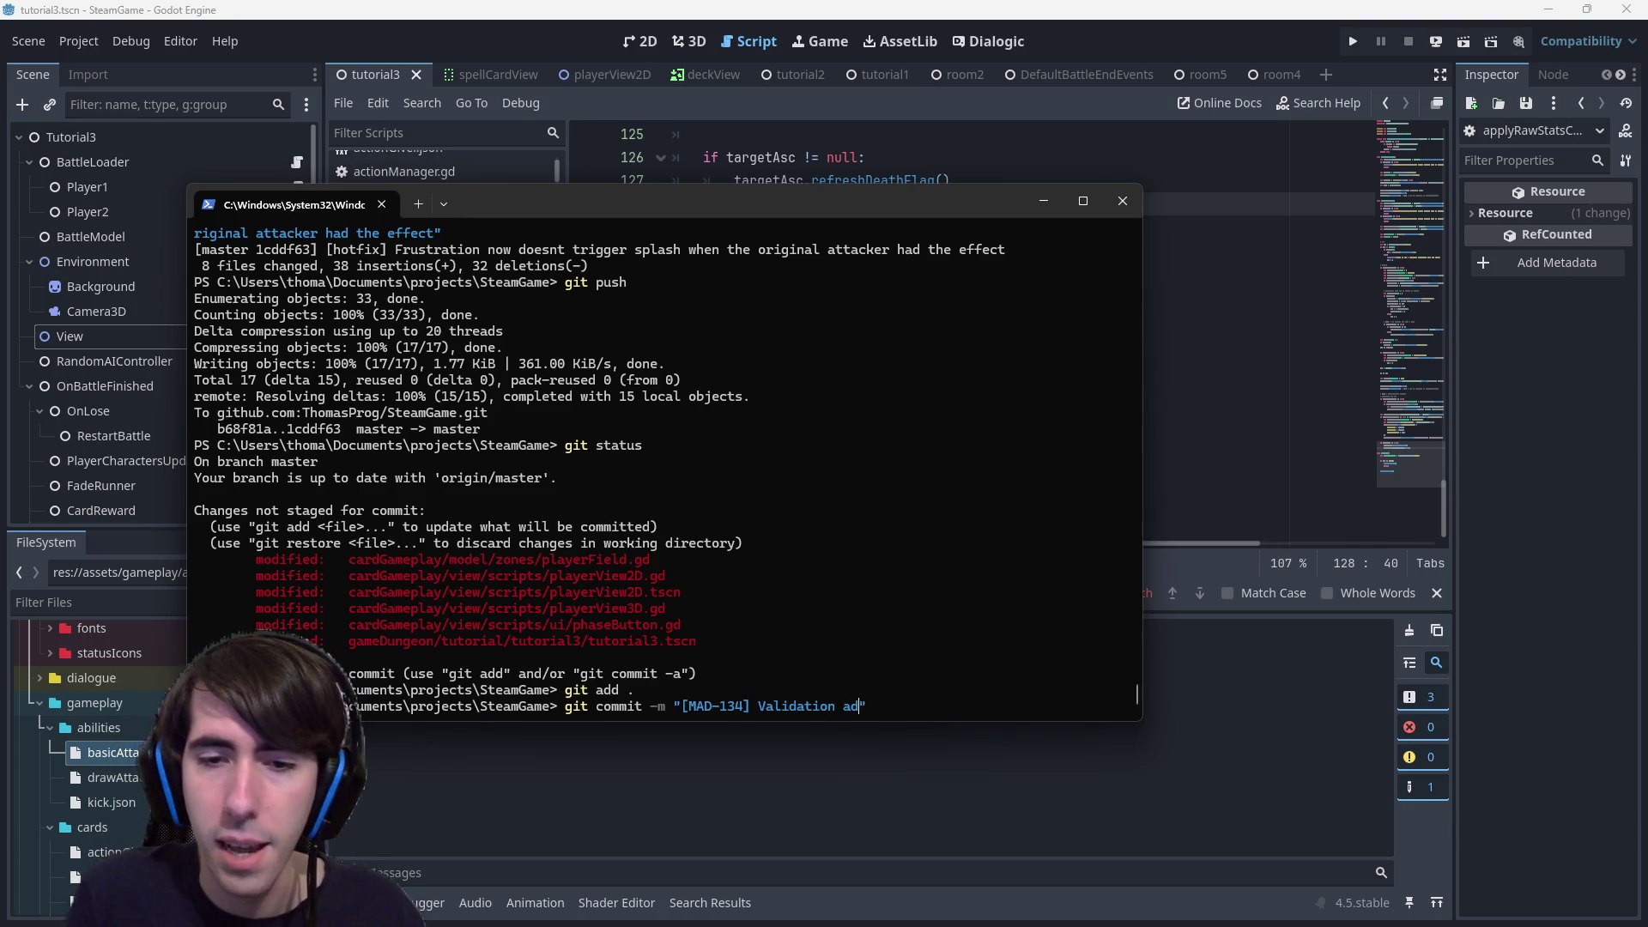
pyautogui.write('before finis')
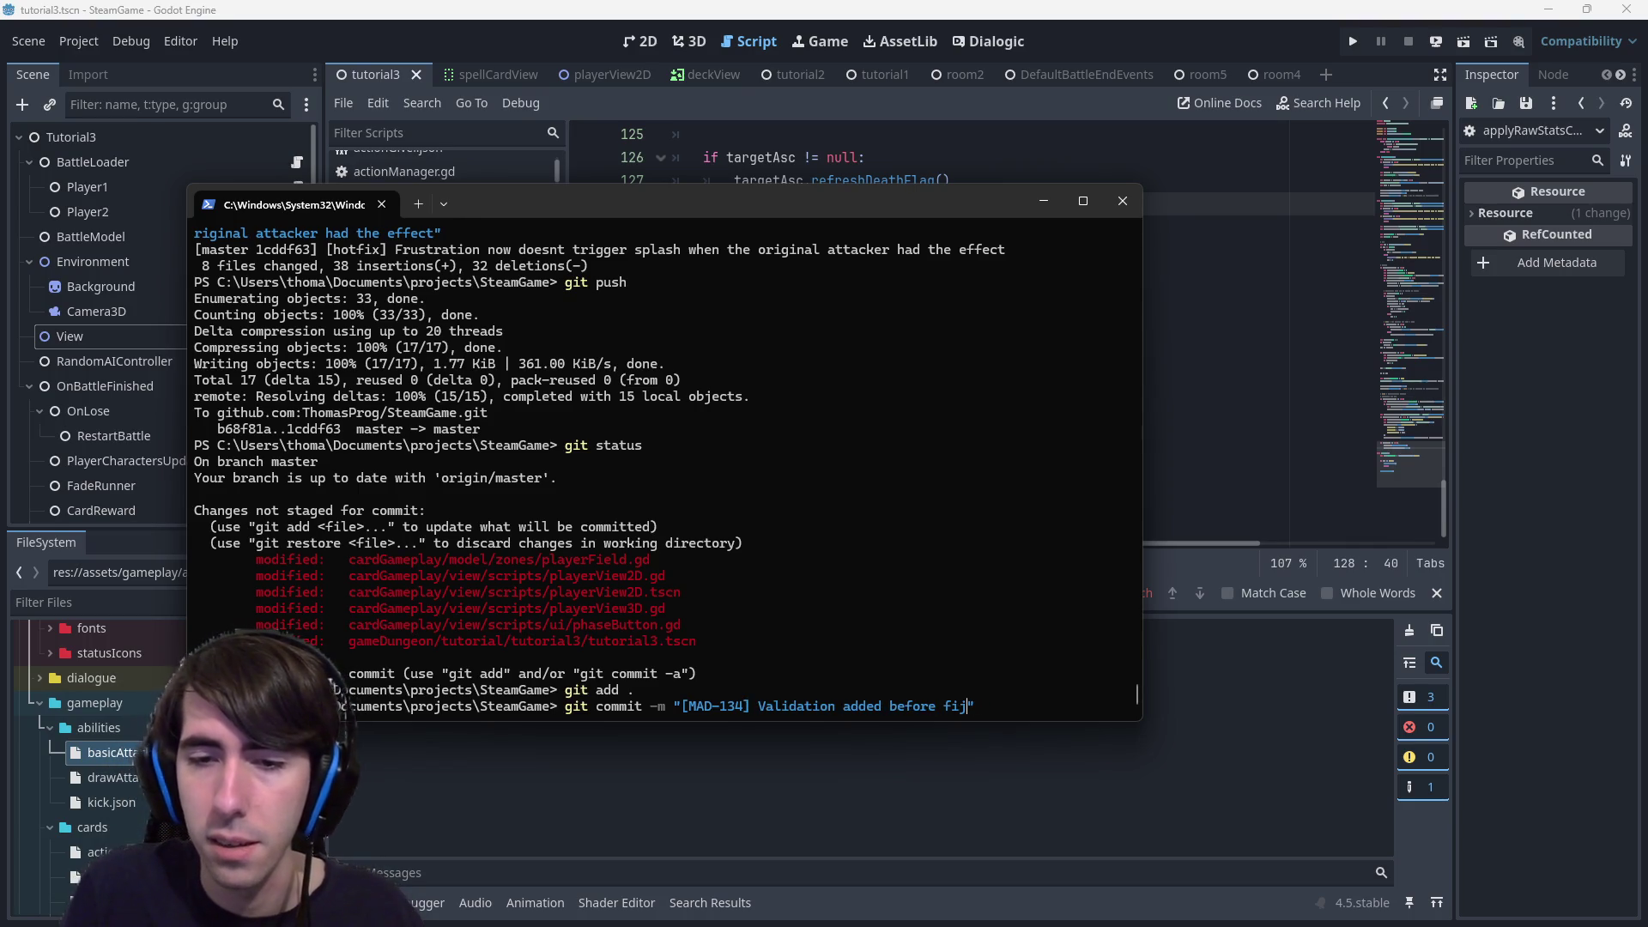
pyautogui.write('hing turn')
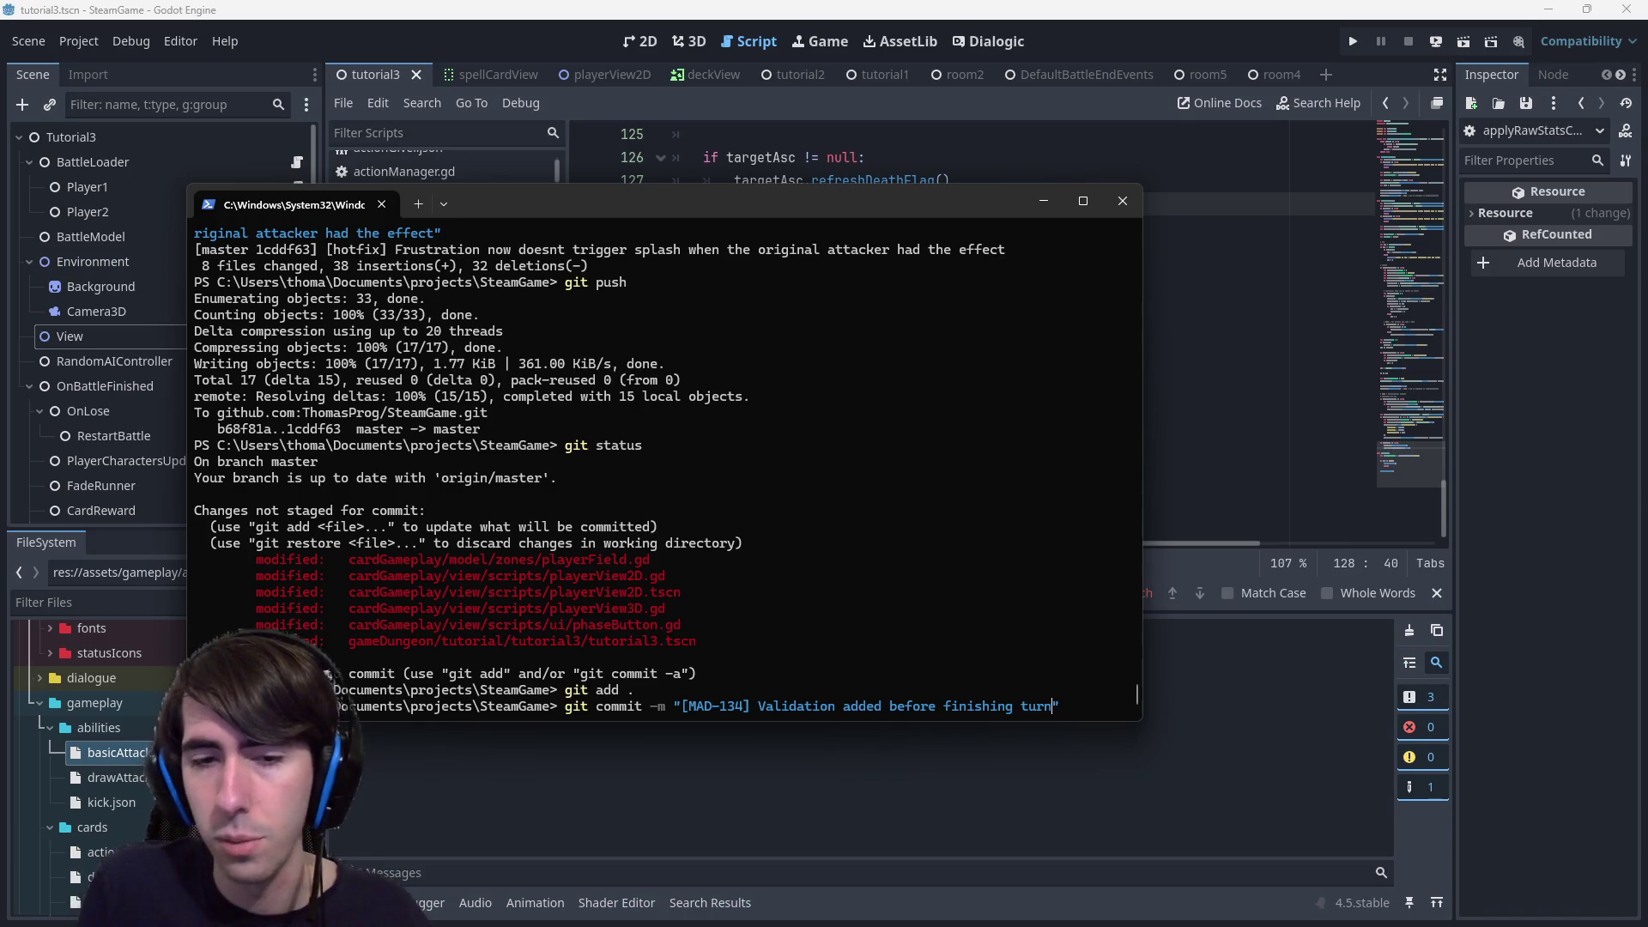
pyautogui.press('Return')
pyautogui.write('git push')
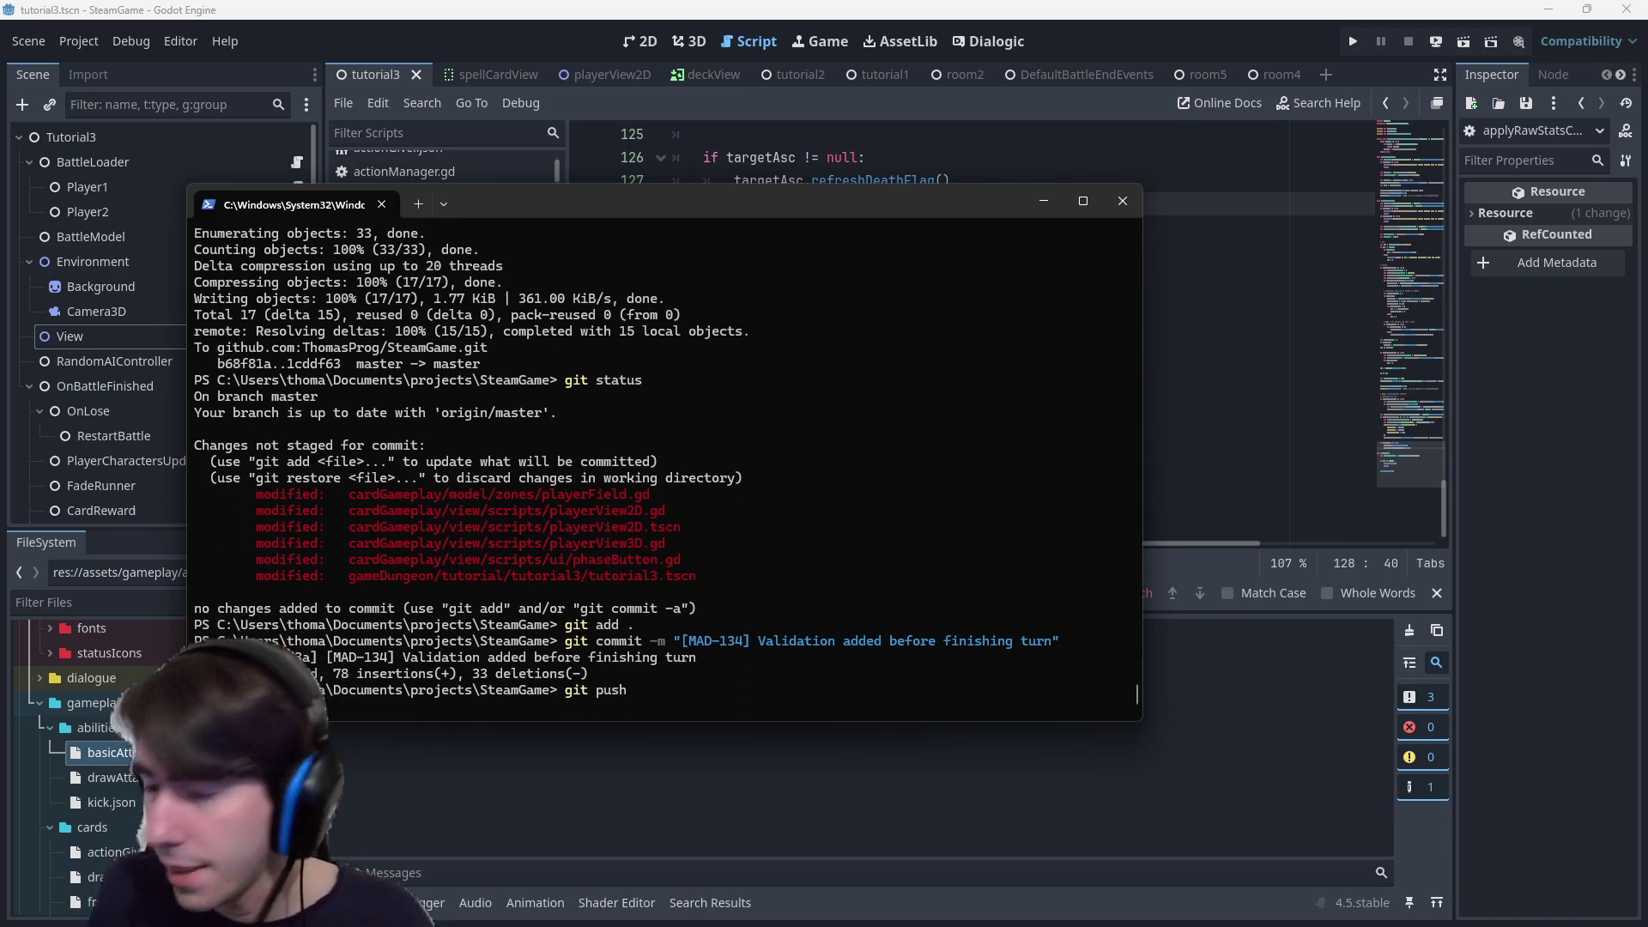
# Open the View node's playerView2D.gd, then read the End Turn button's phaseButton.gd script
pyautogui.click(630, 38)
pyautogui.click(631, 38)
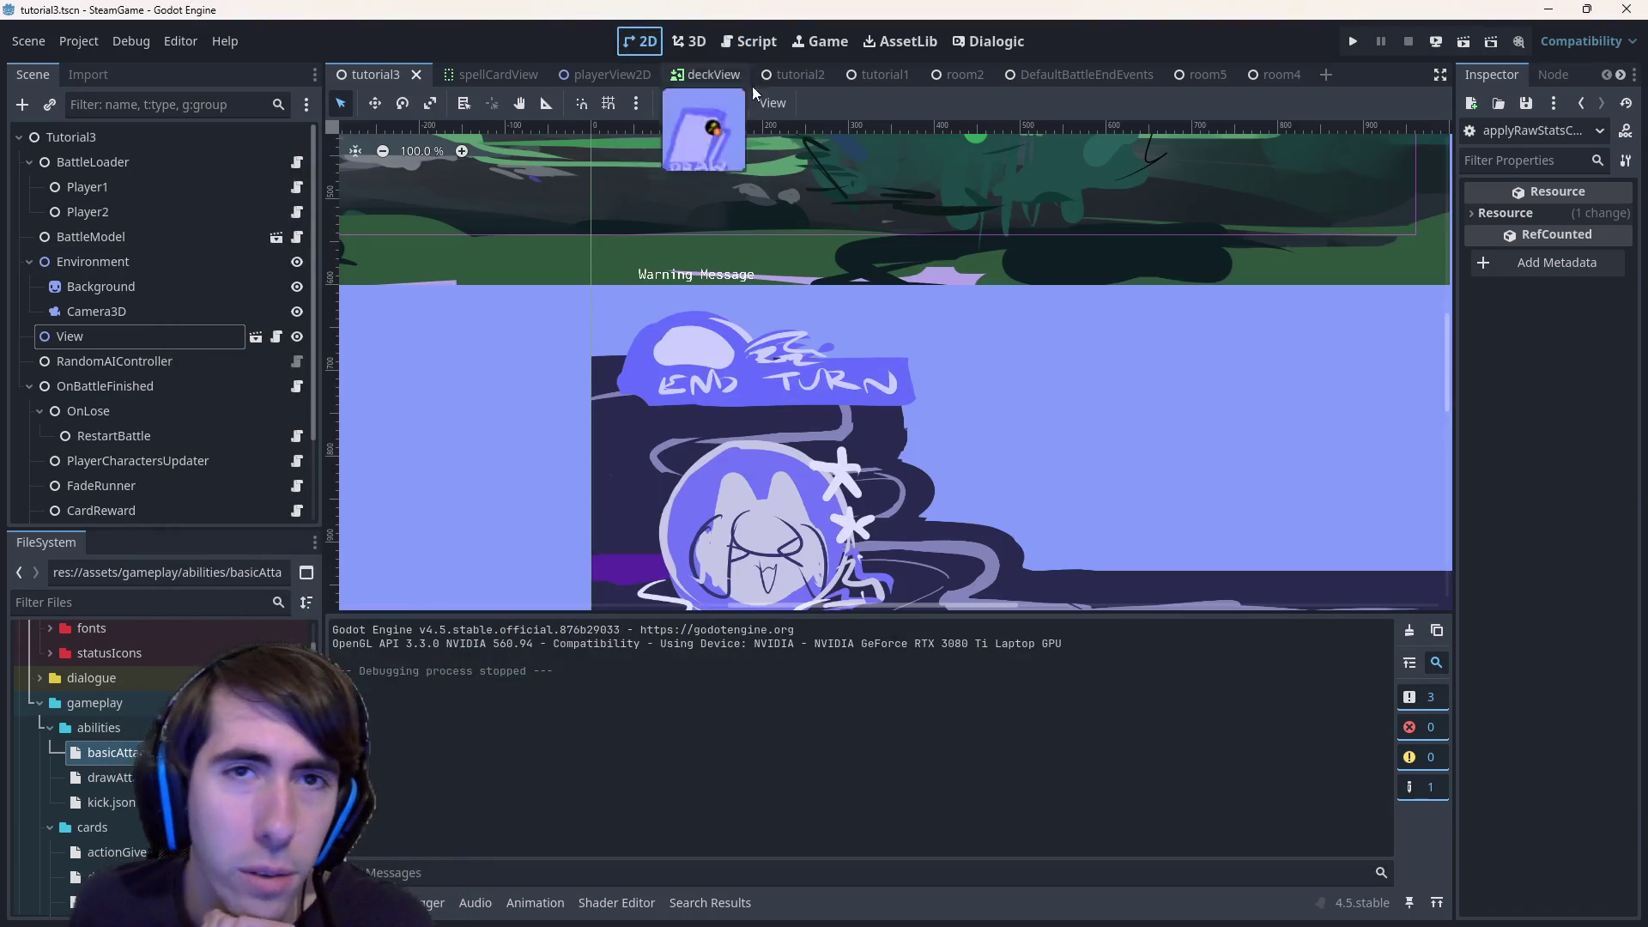
pyautogui.scroll(-4, 747, 350)
pyautogui.click(749, 355)
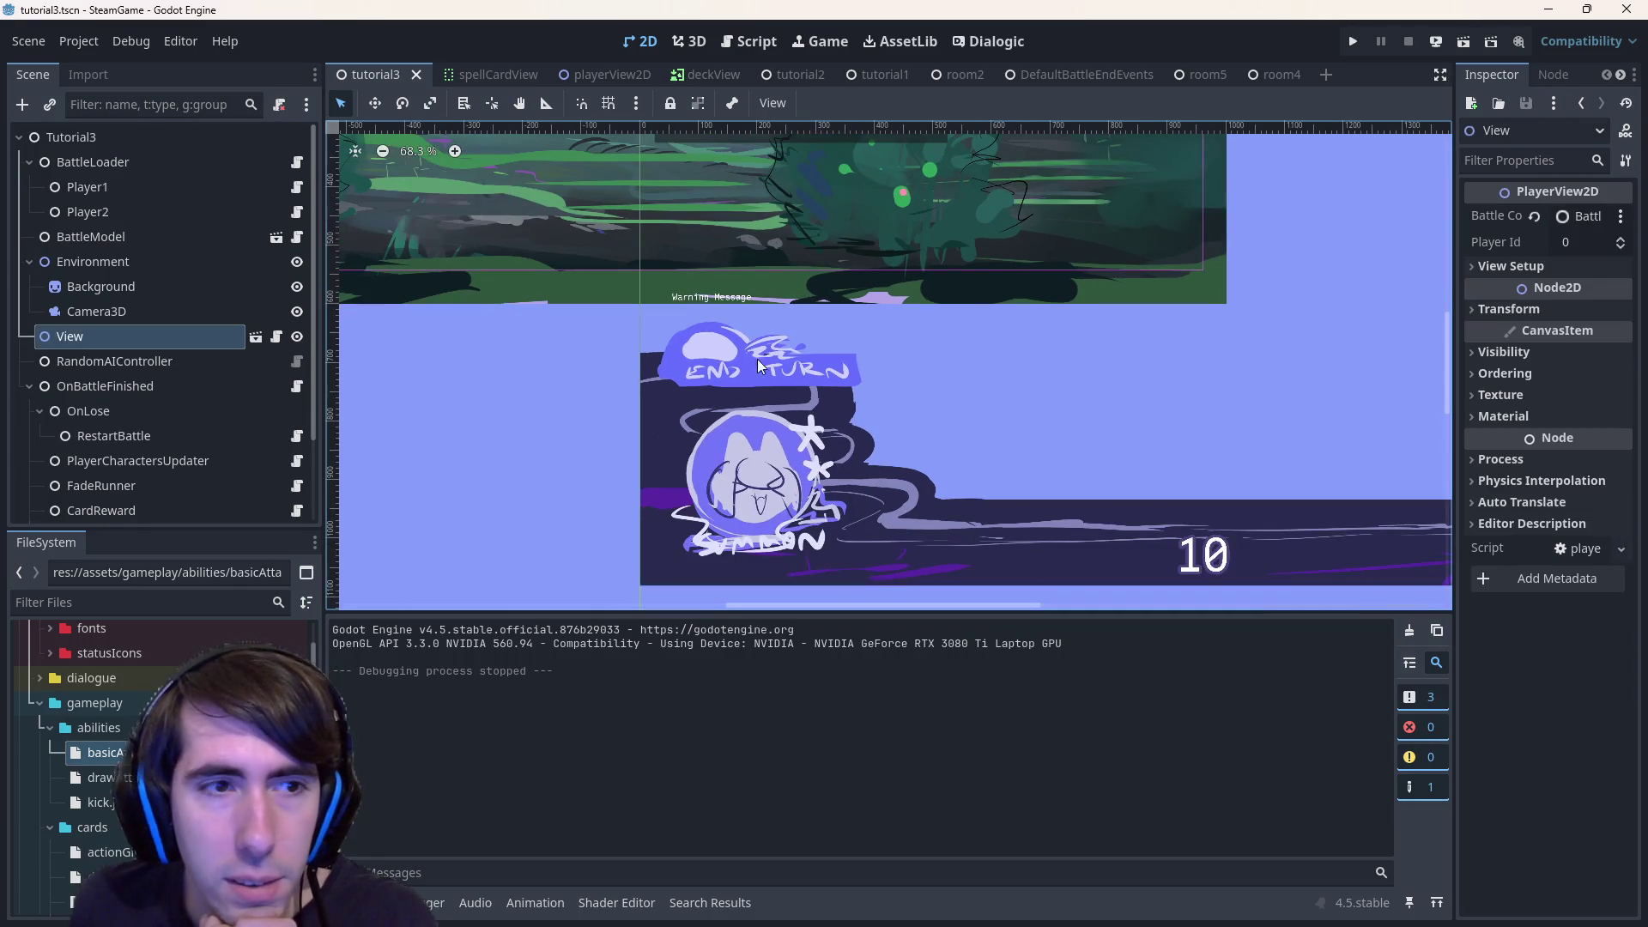
pyautogui.click(276, 340)
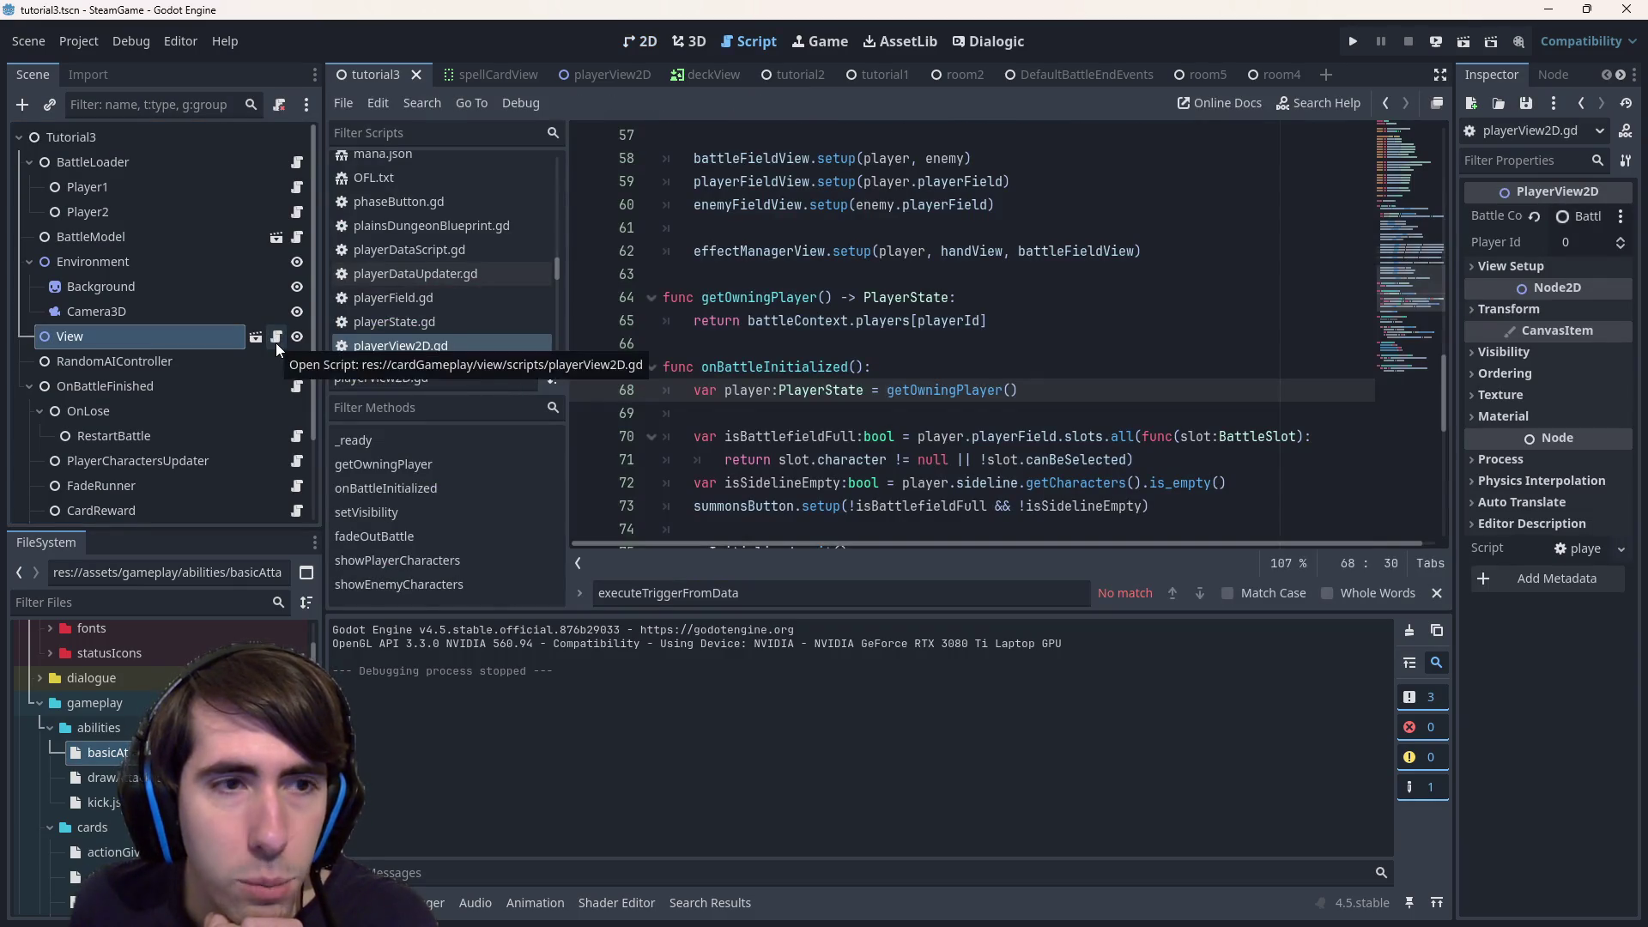
pyautogui.click(275, 288)
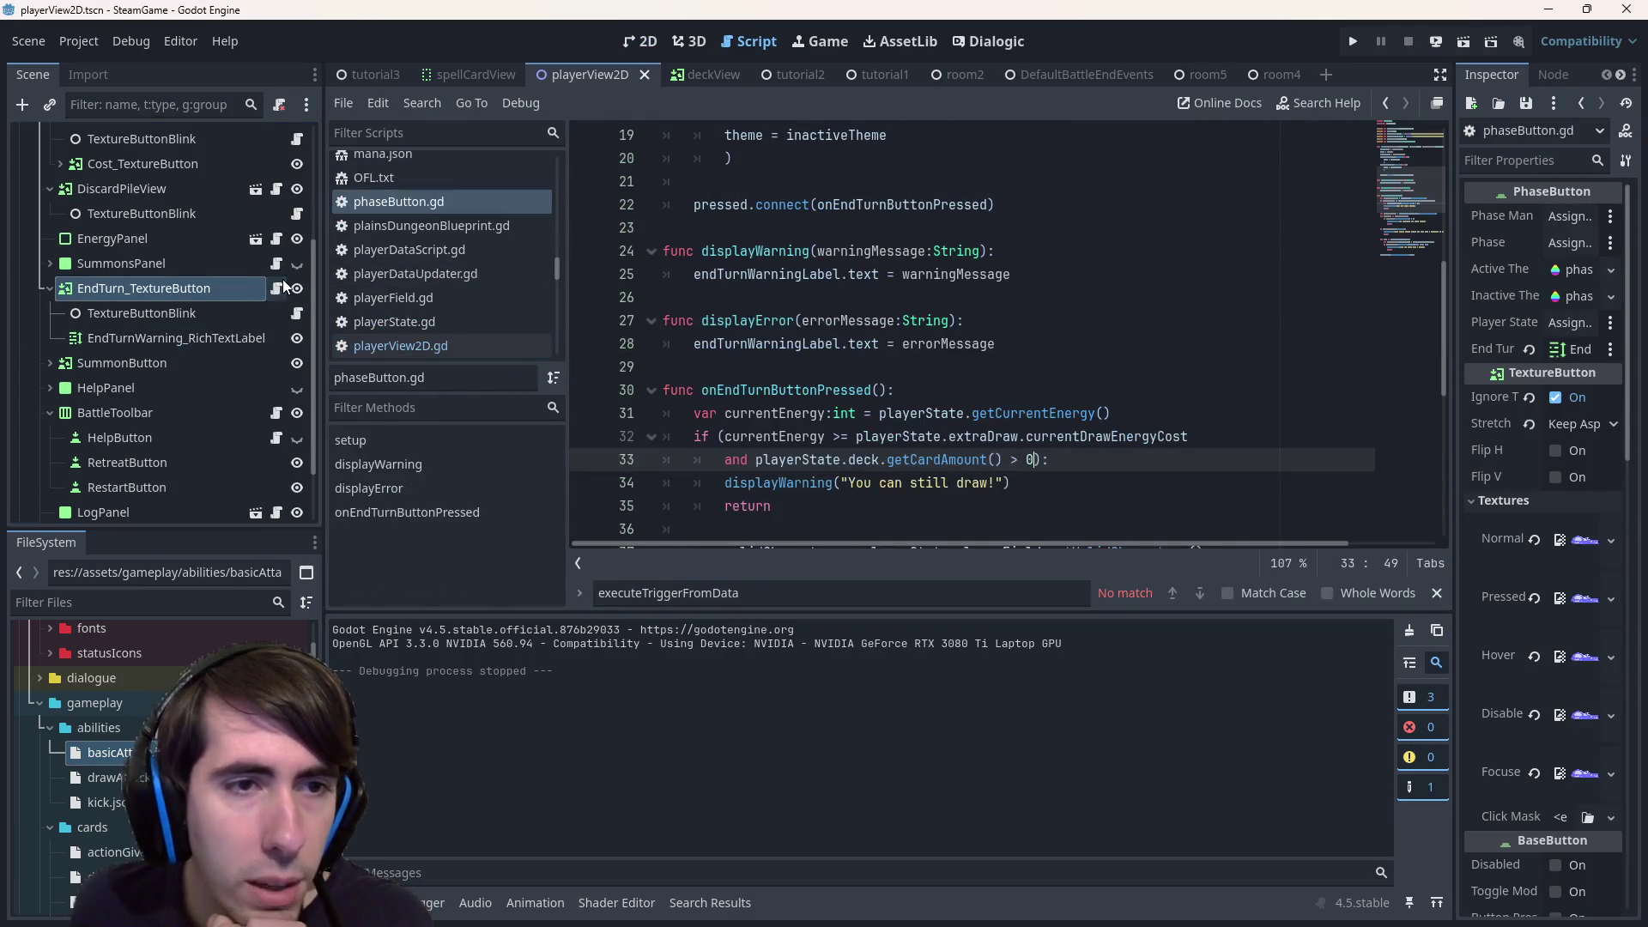
pyautogui.scroll(-3, 773, 411)
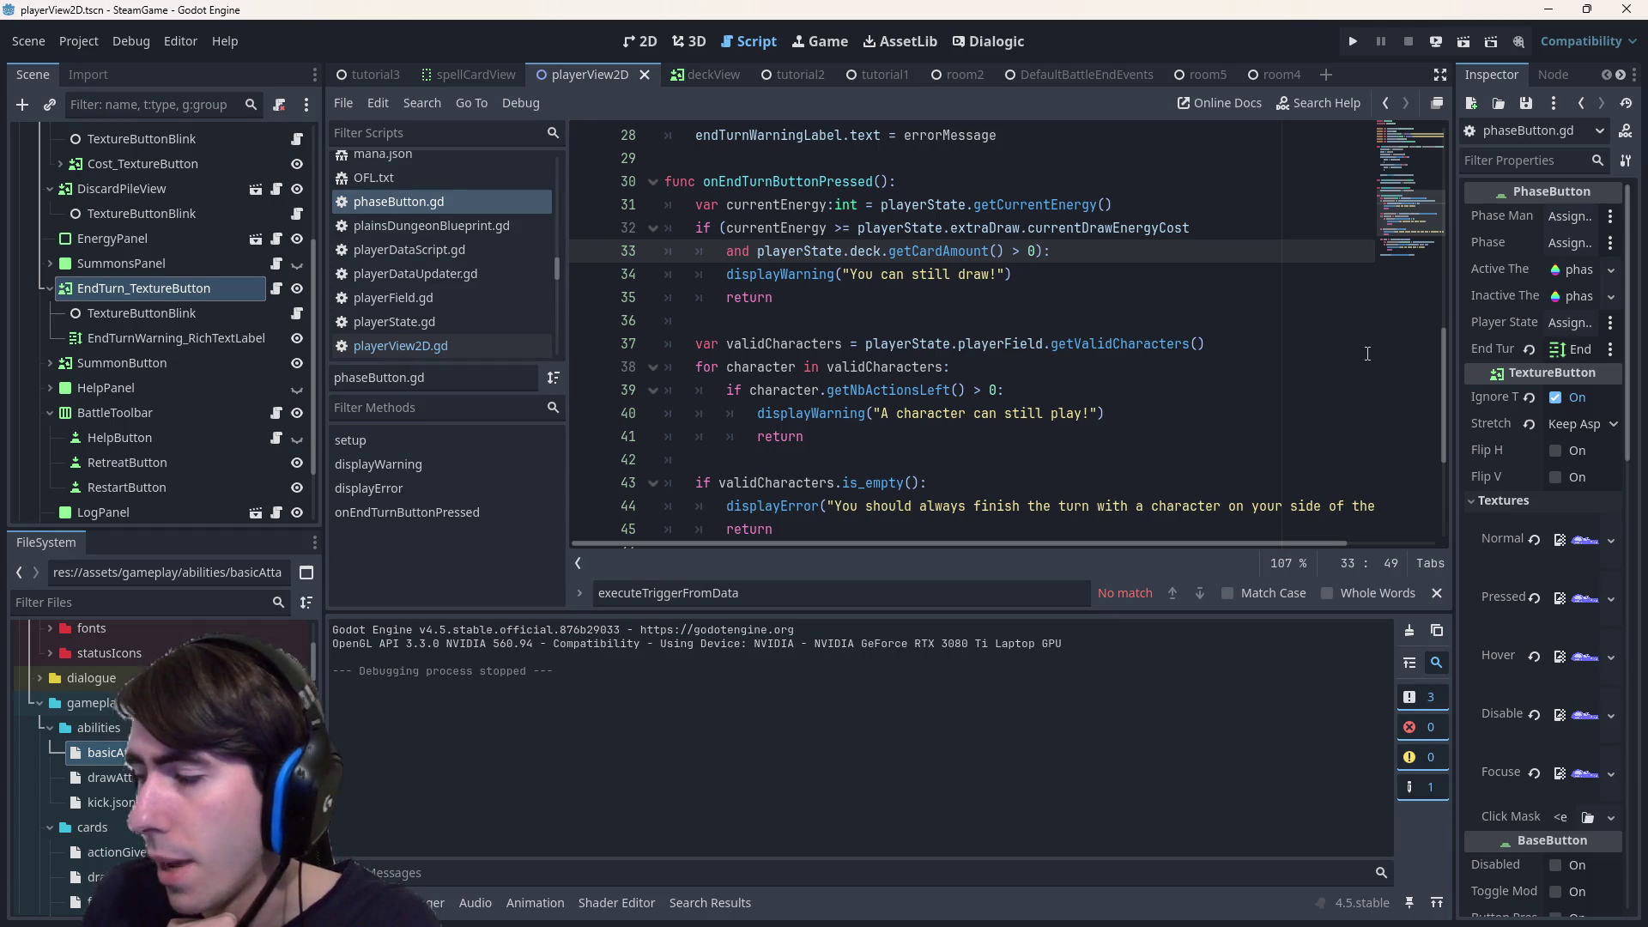
pyautogui.scroll(3, 736, 422)
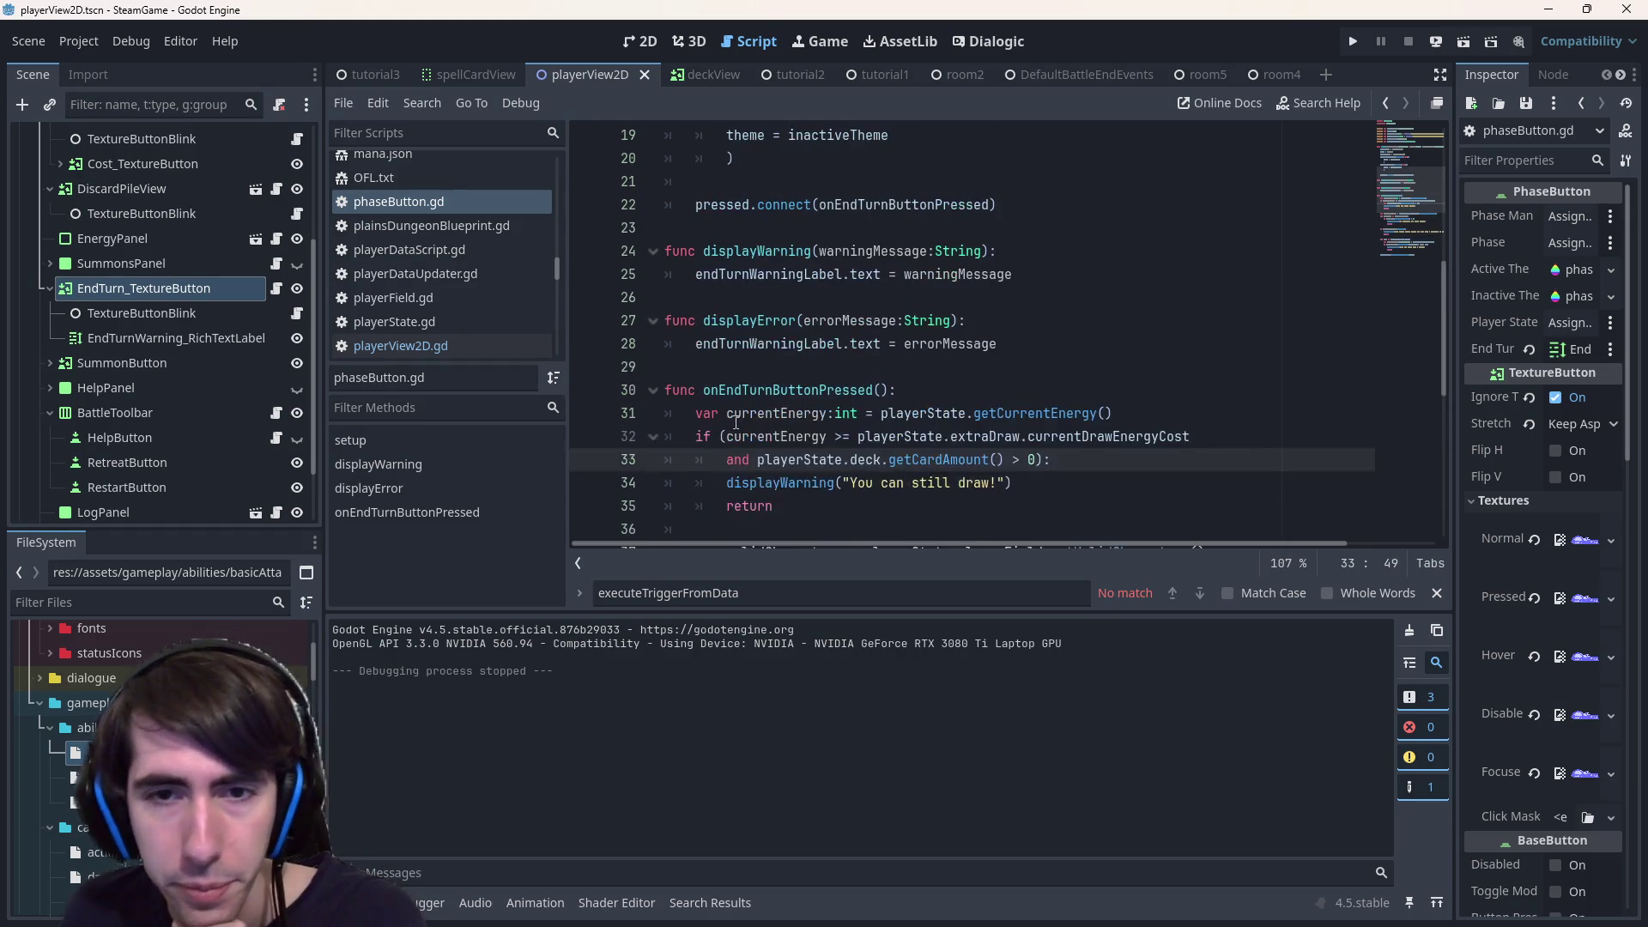
pyautogui.scroll(-2, 735, 422)
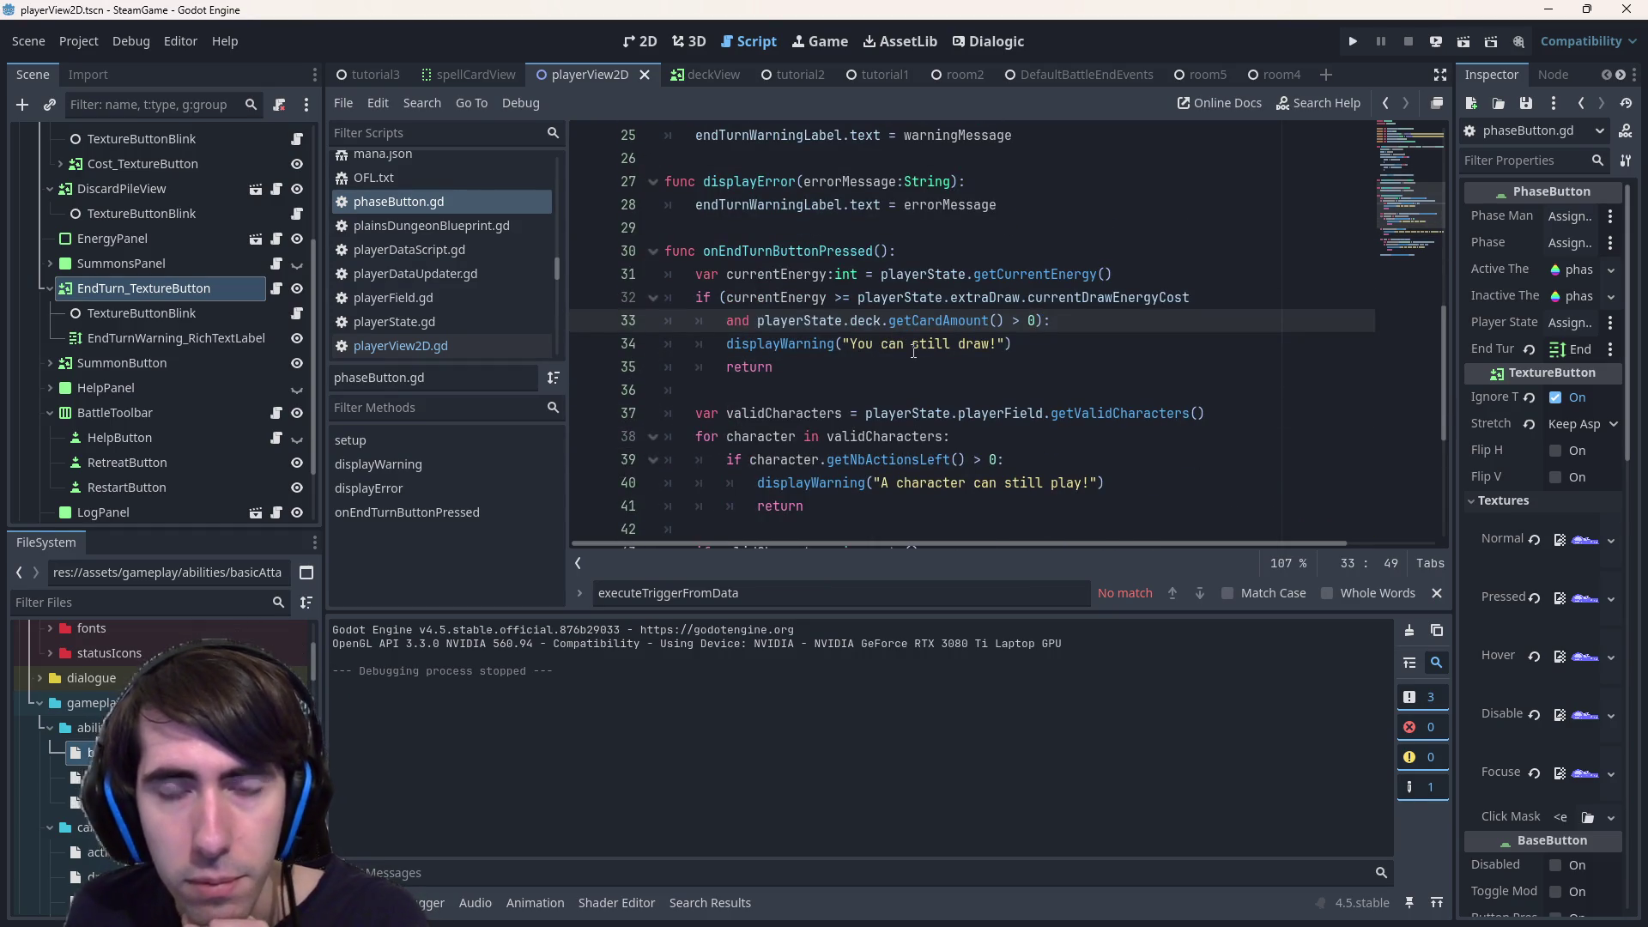
# Check the End Turn button in 2D, then find the displayWarning function in phaseButton.gd
pyautogui.click(632, 45)
pyautogui.click(742, 49)
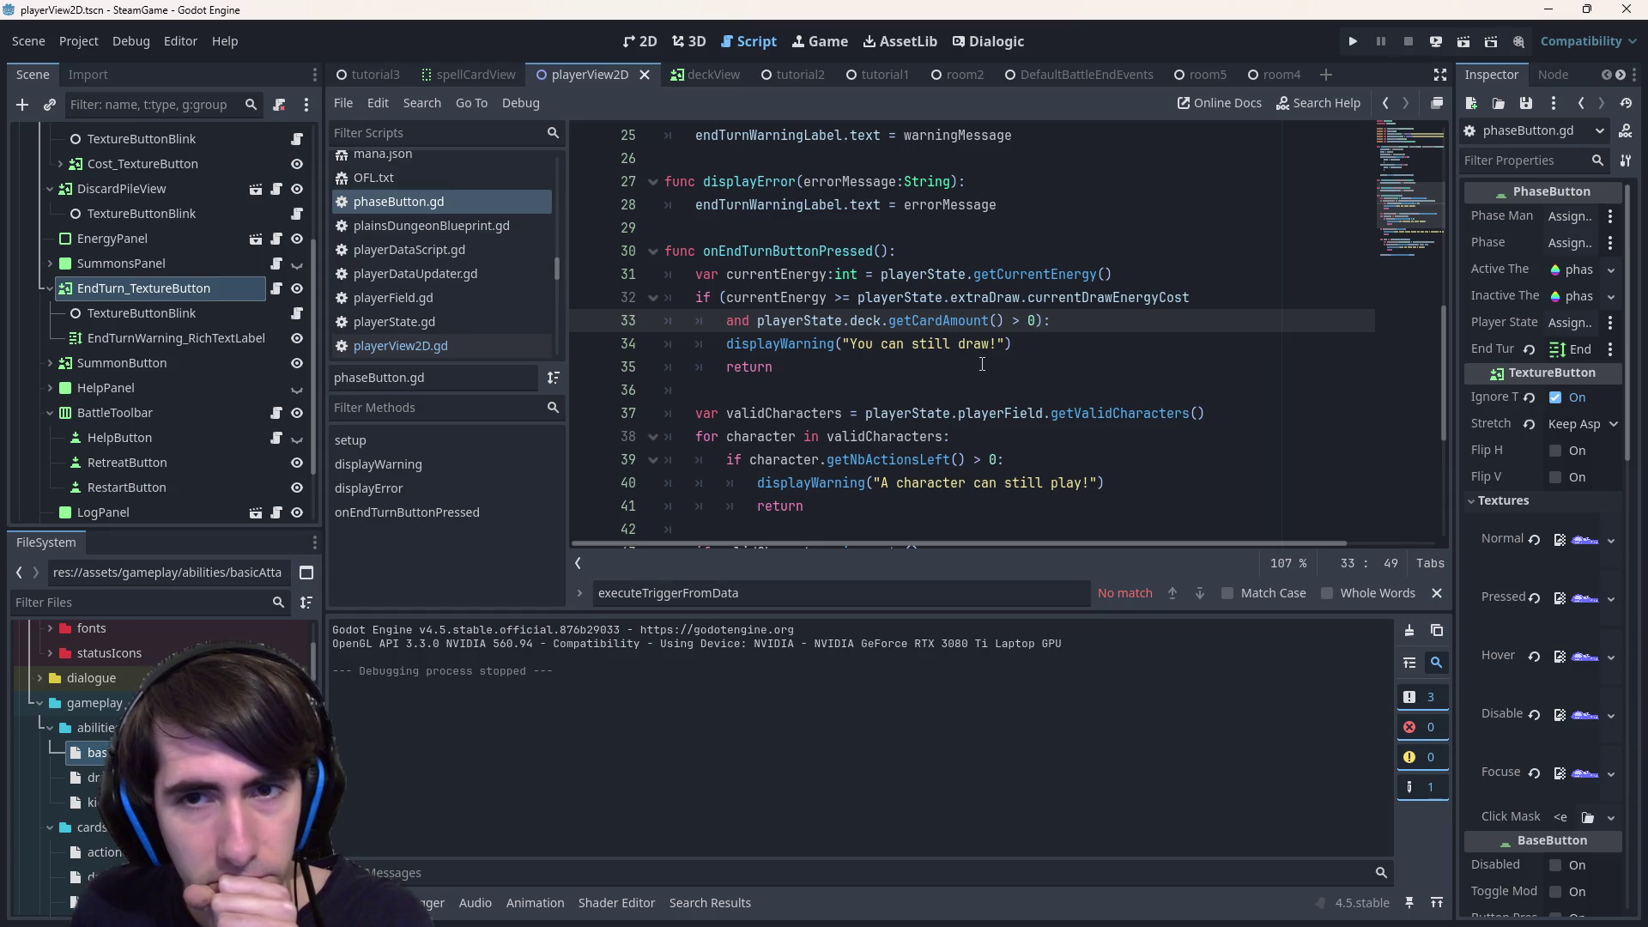
pyautogui.scroll(-3, 982, 364)
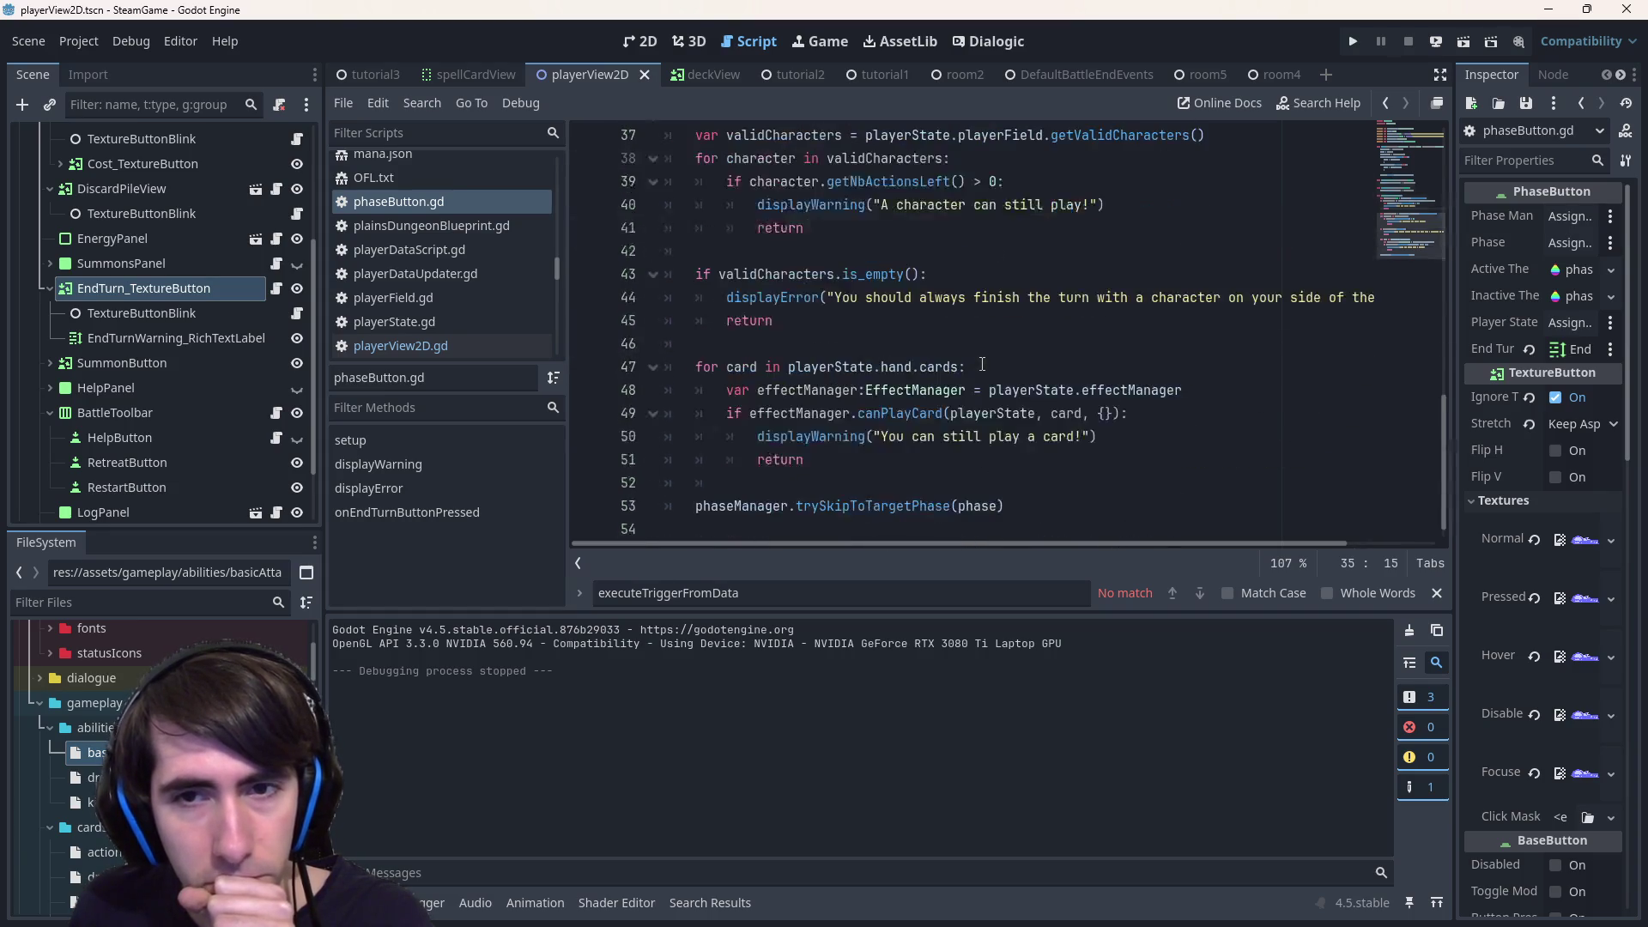
pyautogui.scroll(-1, 981, 364)
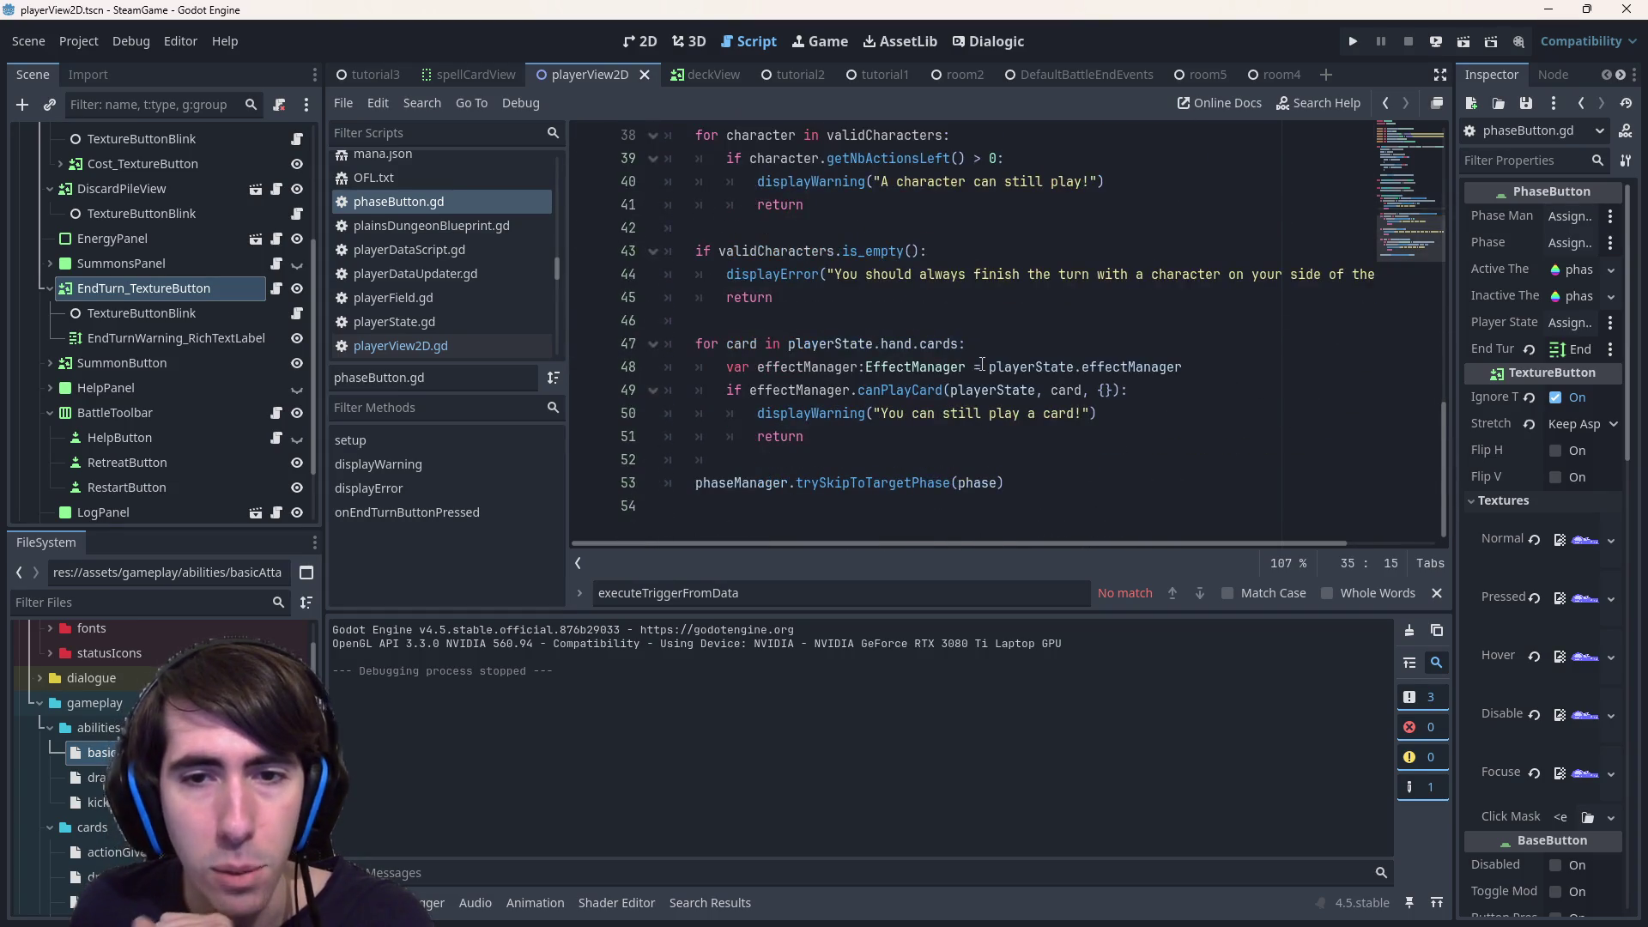
pyautogui.scroll(8, 982, 364)
pyautogui.click(997, 366)
pyautogui.click(1057, 398)
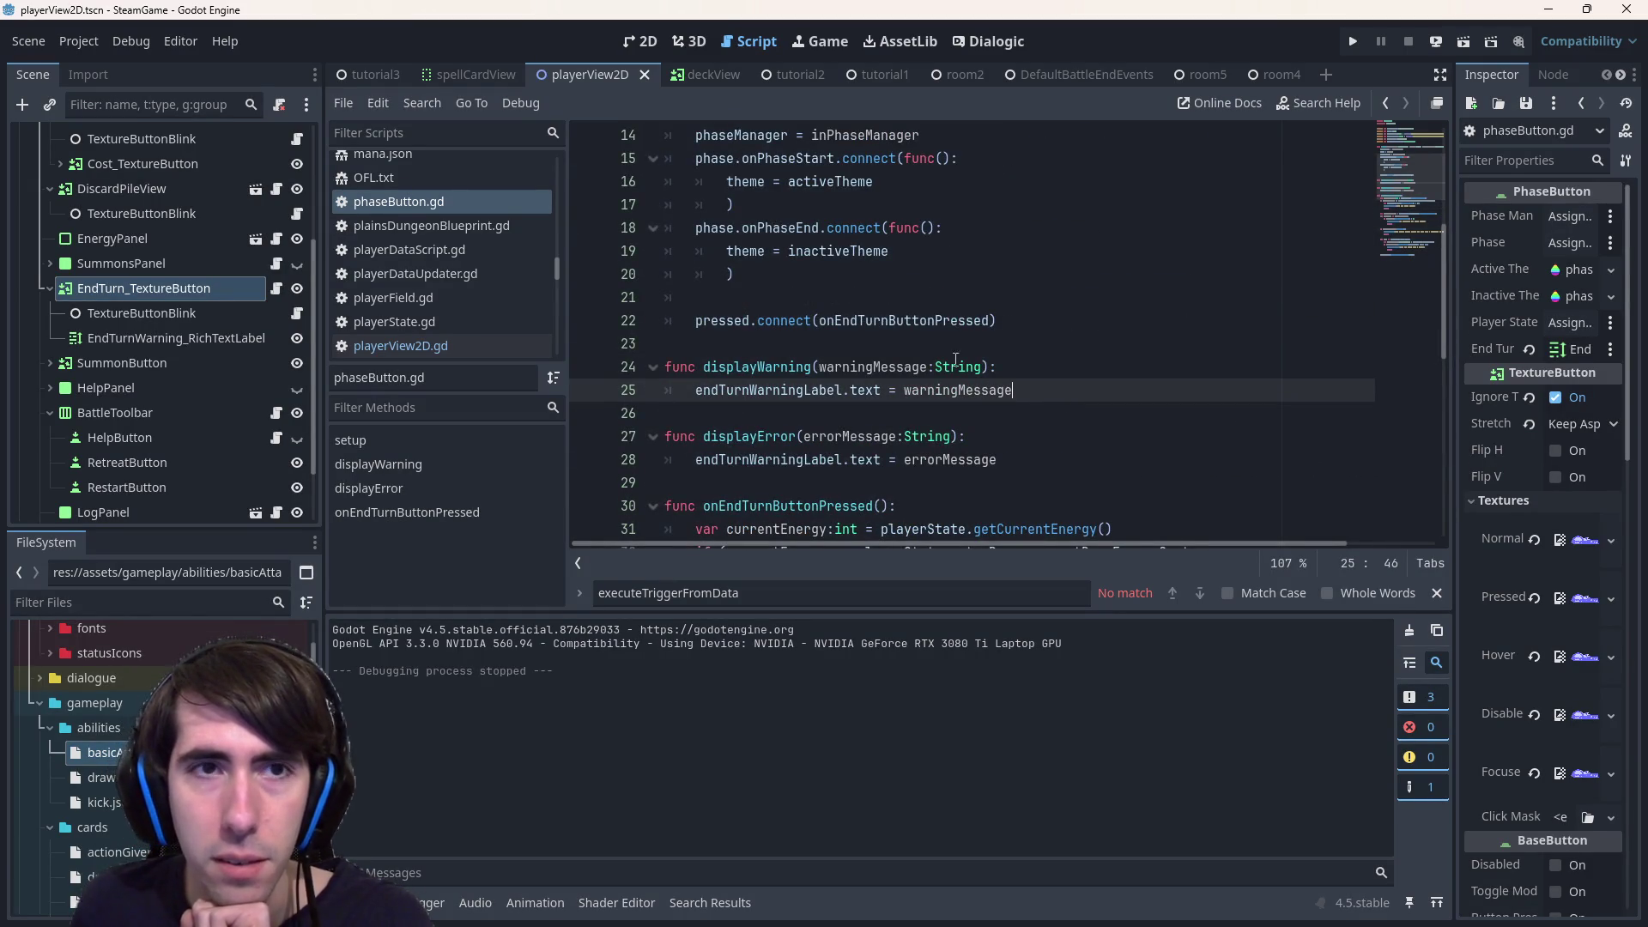
# Back in 2D, start adding a child node under EndTurn_TextureButton
pyautogui.click(639, 41)
pyautogui.click(709, 309)
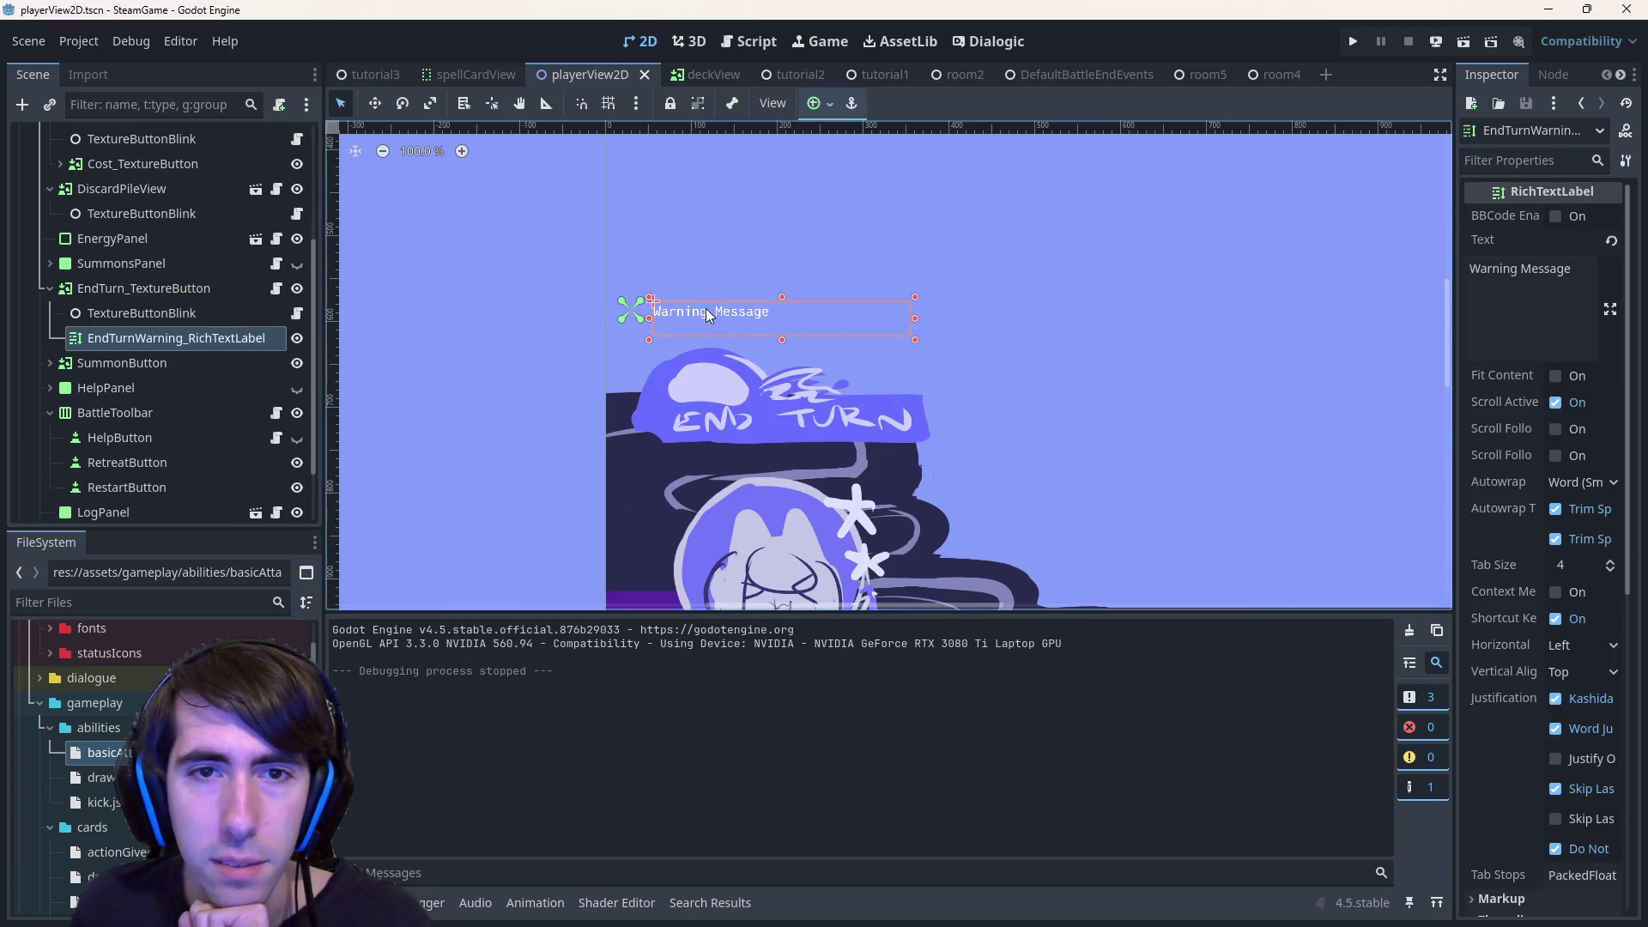
pyautogui.rightClick(126, 287)
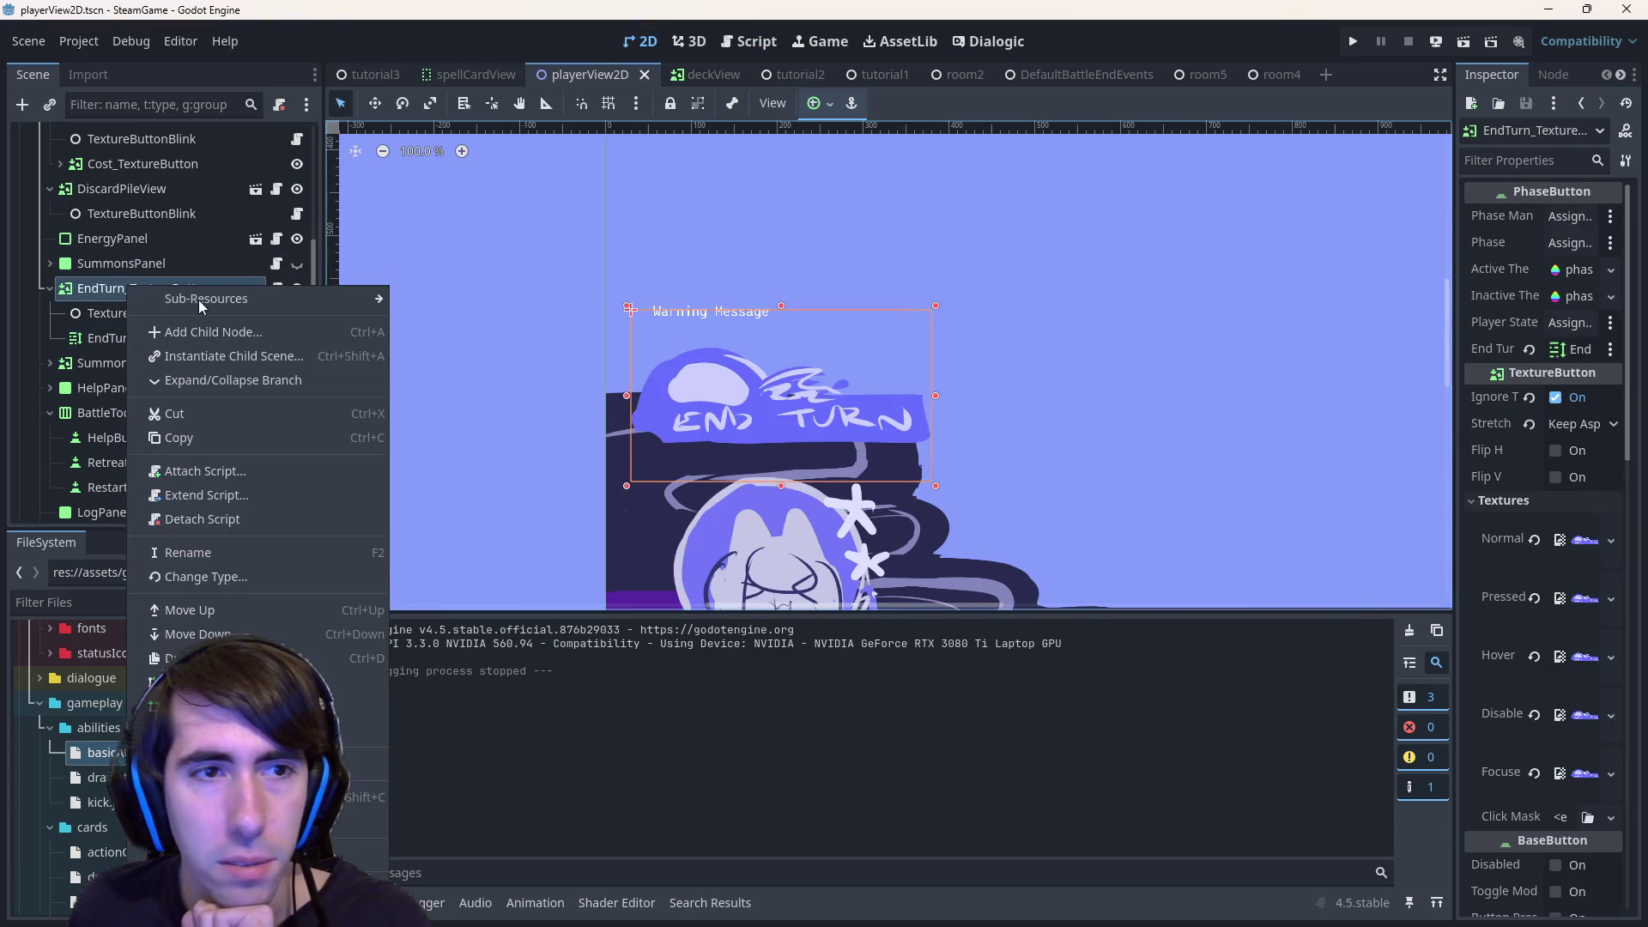
pyautogui.click(213, 332)
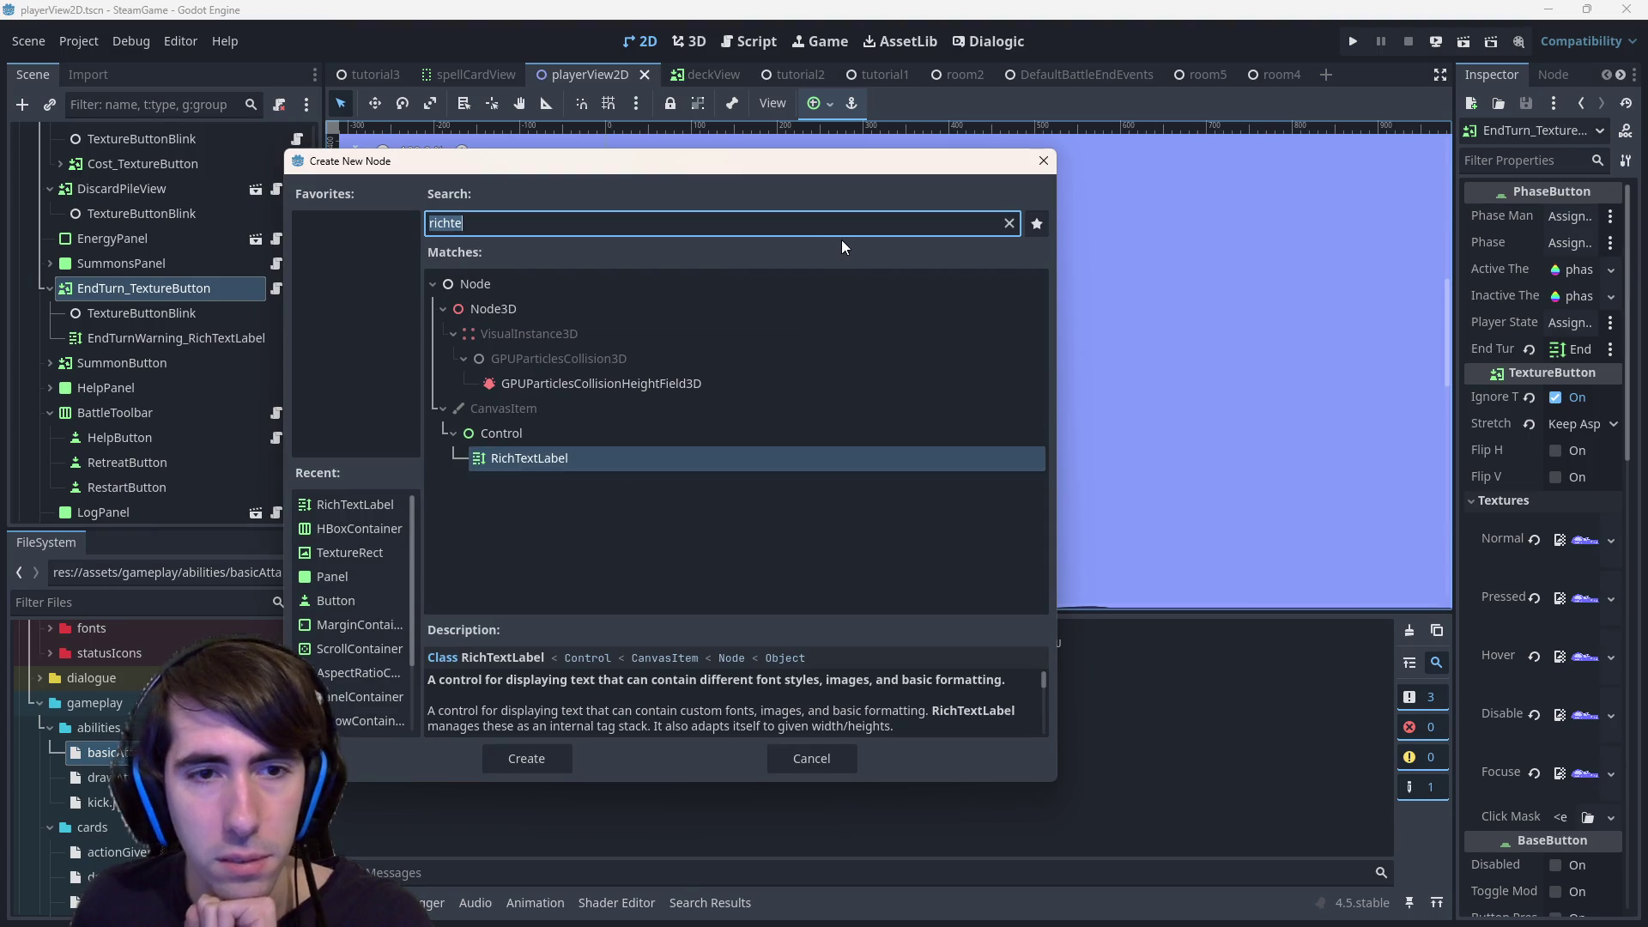
# Add a Panel under EndTurn_TextureButton and widen it to 326×40
pyautogui.press('BackSpace')
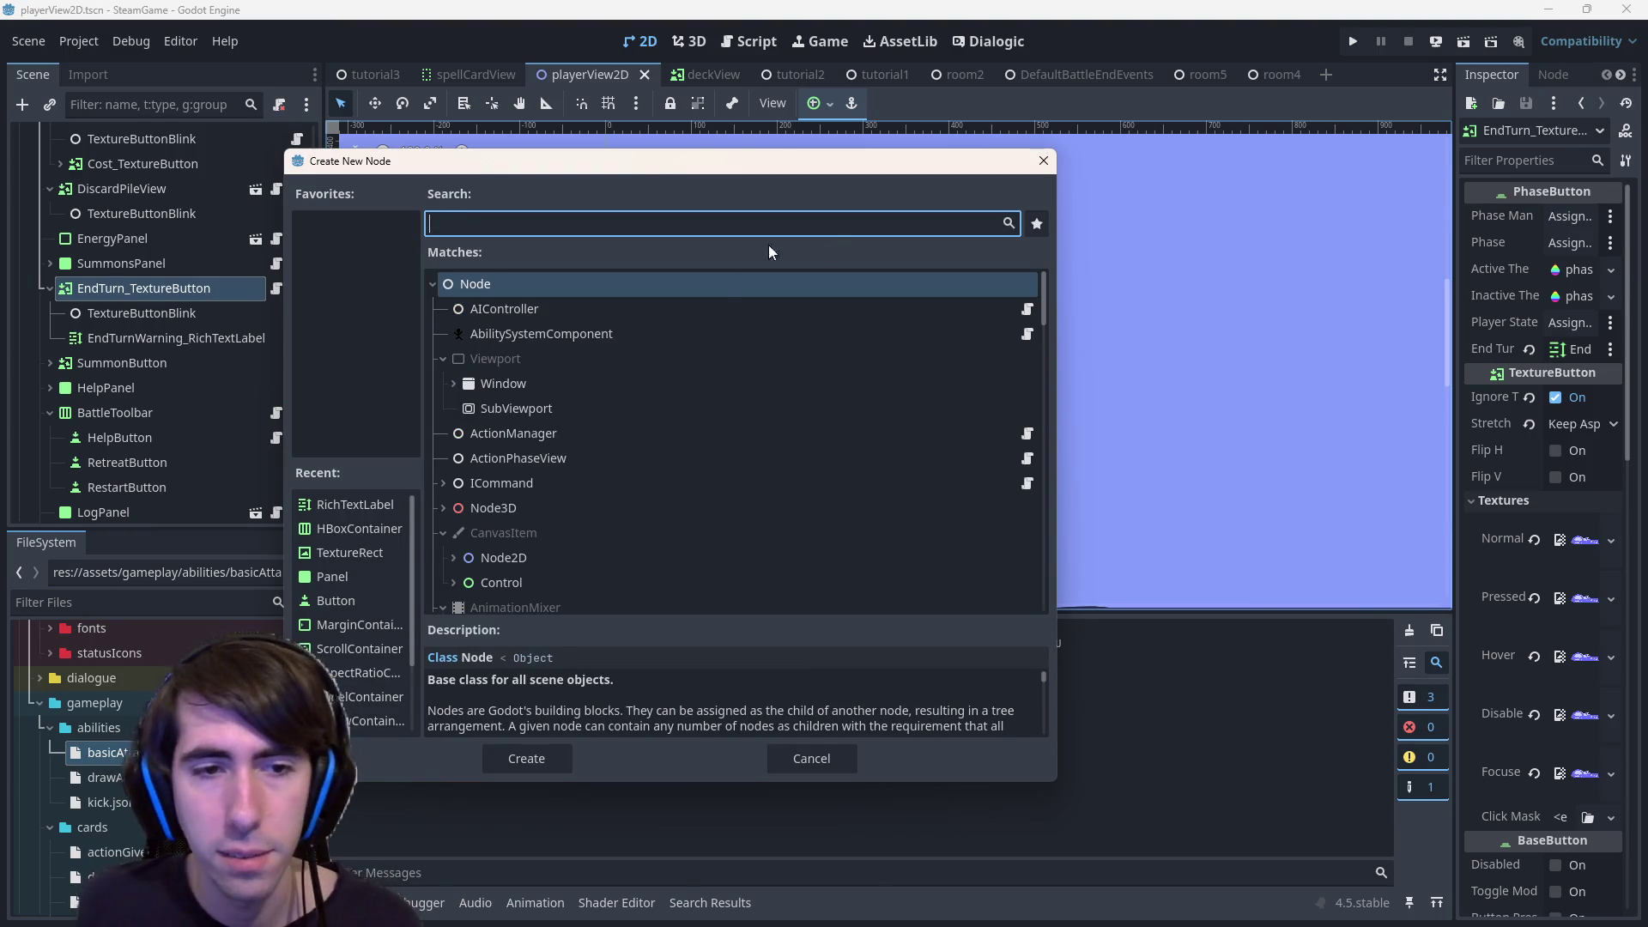
pyautogui.write('panel')
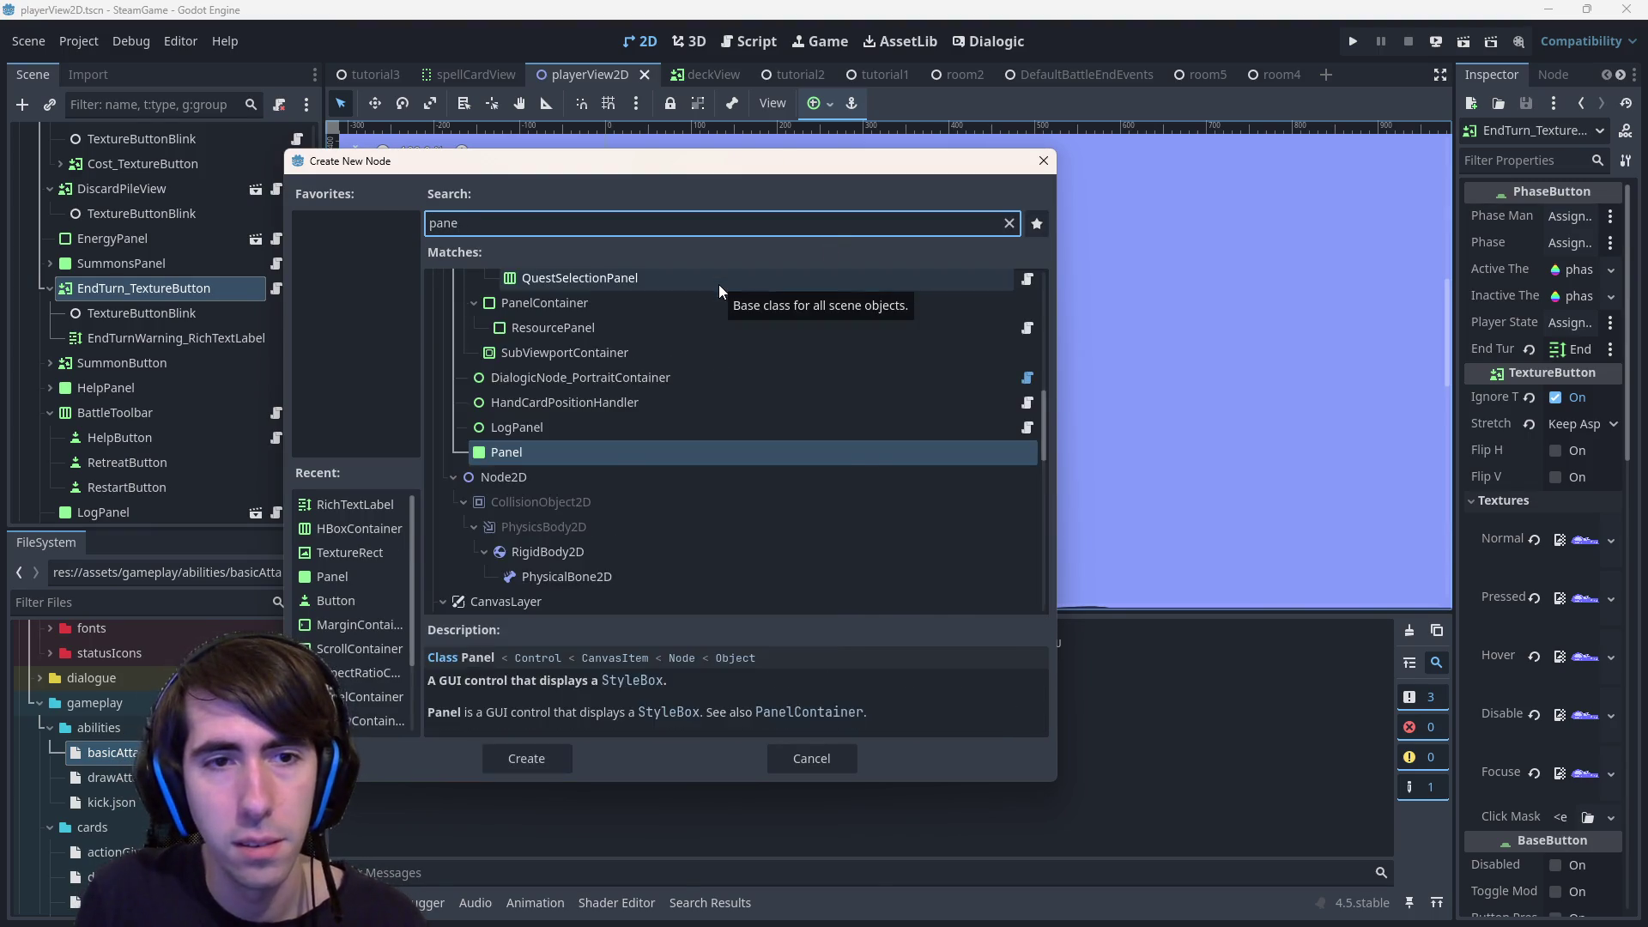
pyautogui.press('Return')
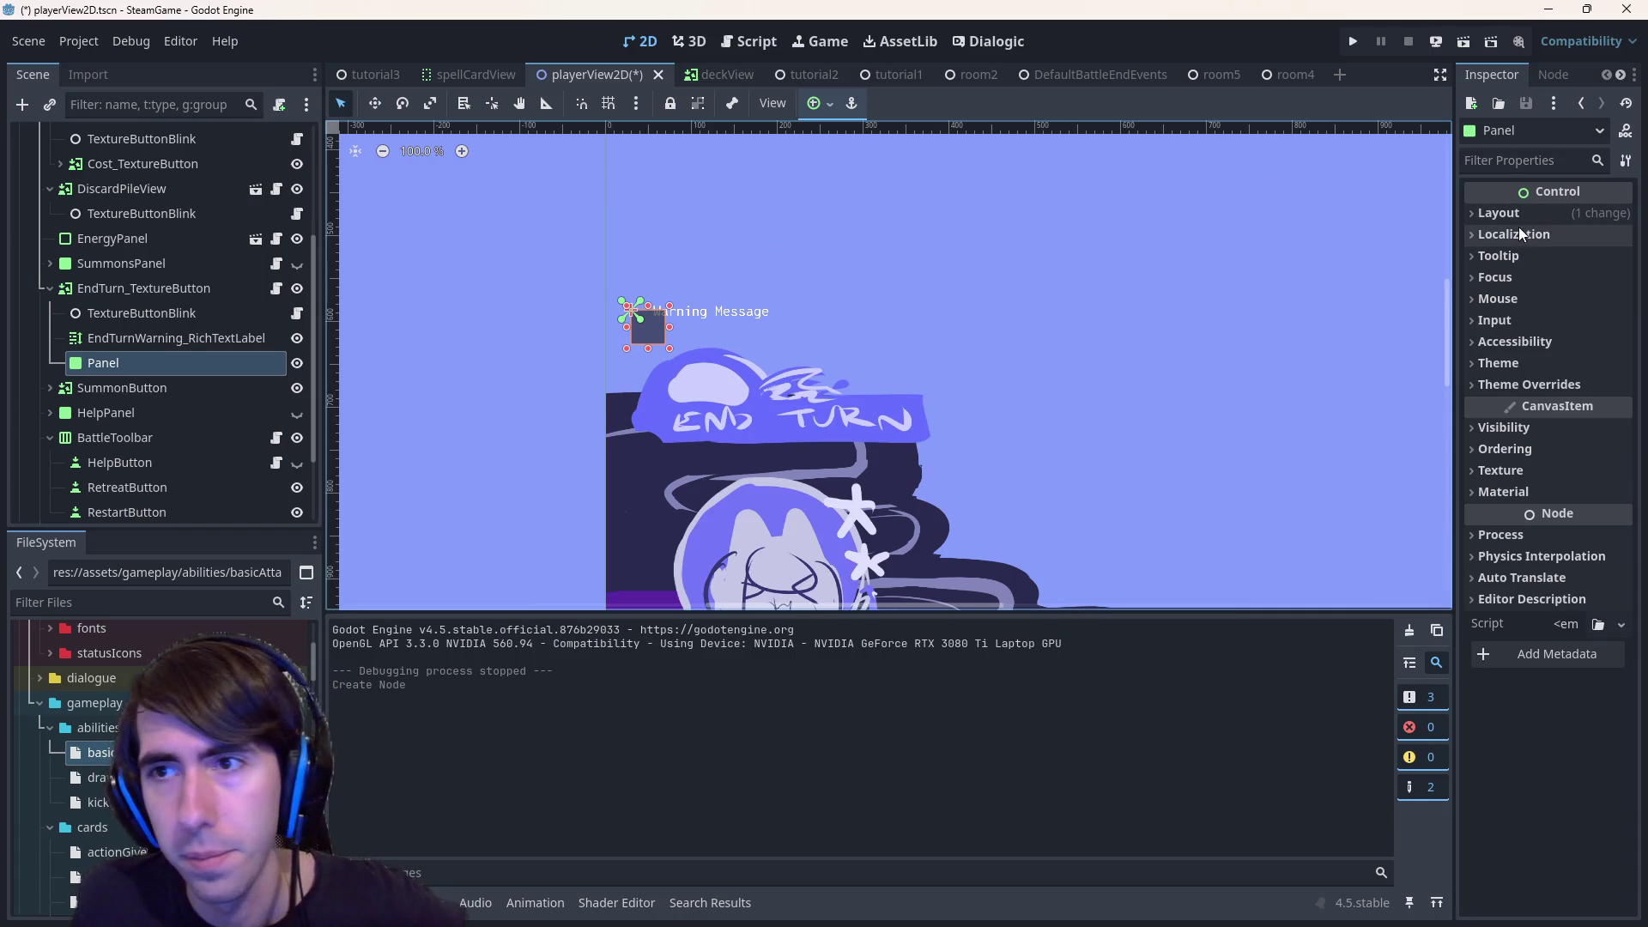
pyautogui.click(1506, 385)
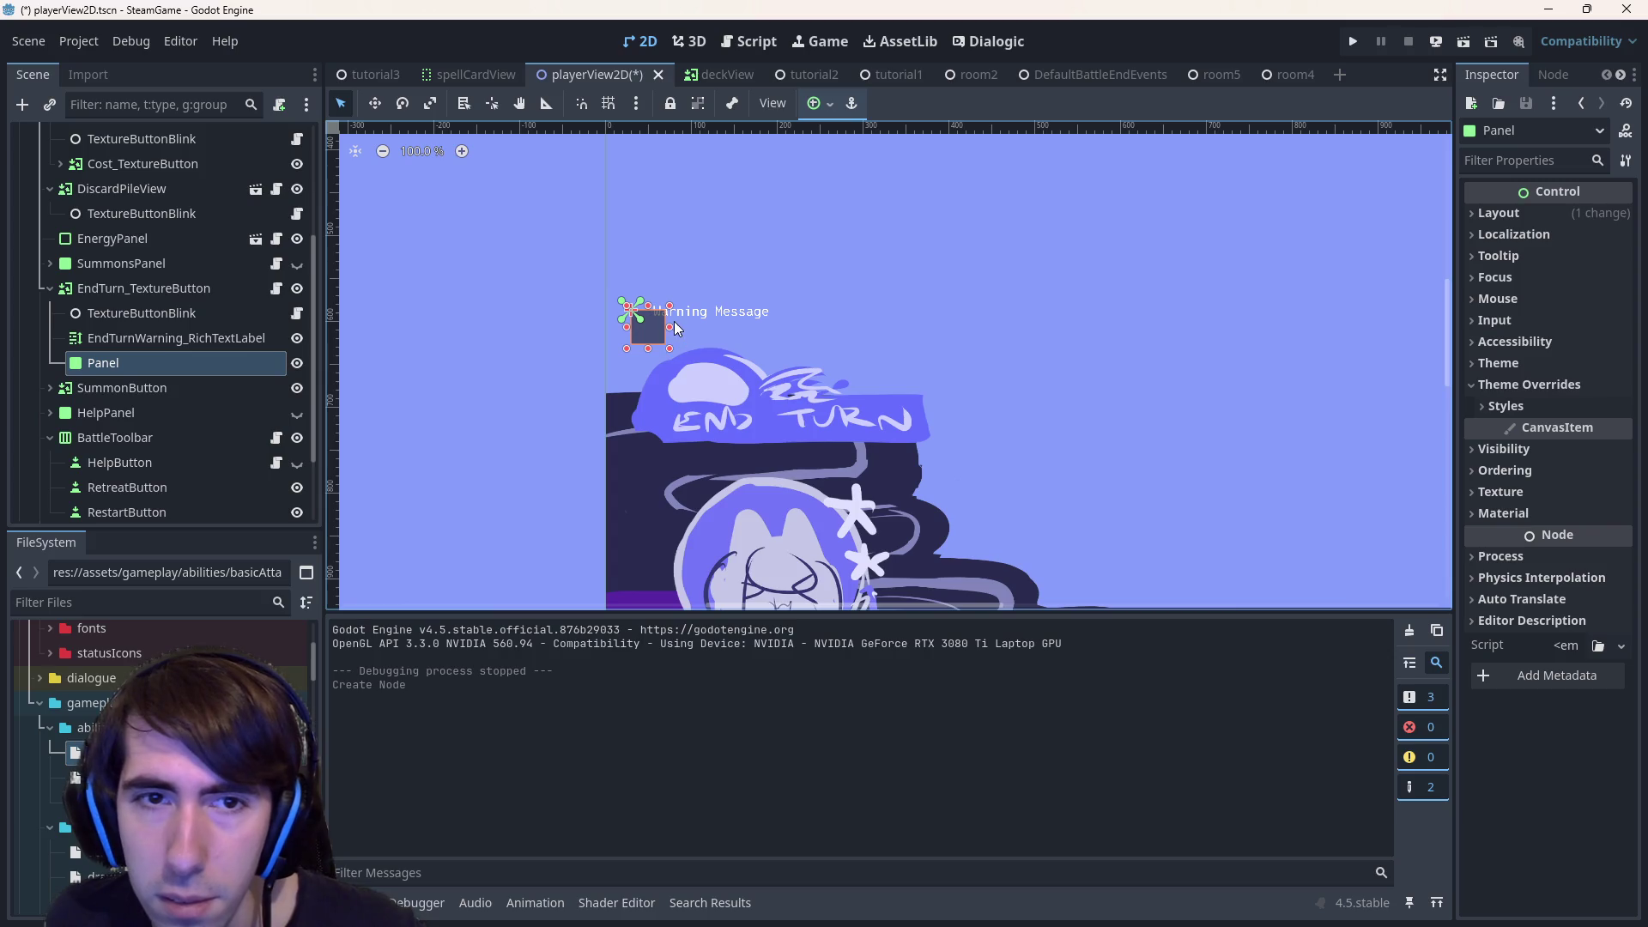
pyautogui.moveTo(671, 327); pyautogui.dragTo(912, 327)
# Move EndTurnWarning_RichTextLabel into the Panel, give it the Full Rect anchor preset, and save
pyautogui.click(163, 338)
pyautogui.moveTo(146, 336); pyautogui.dragTo(178, 360)
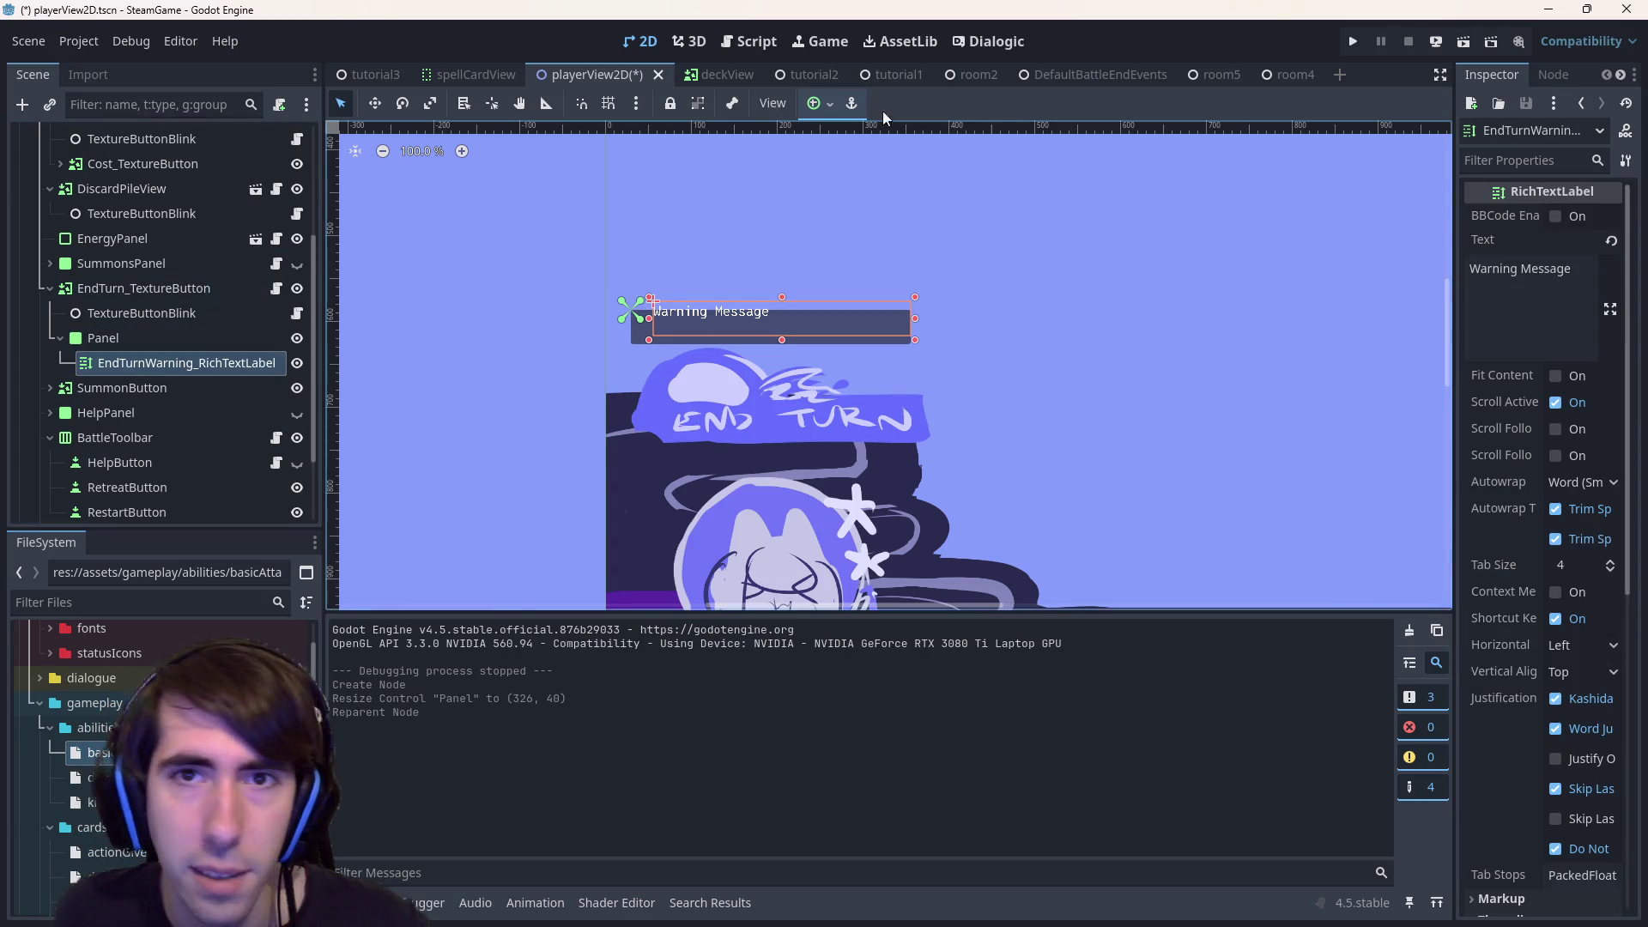
pyautogui.click(814, 103)
pyautogui.click(899, 252)
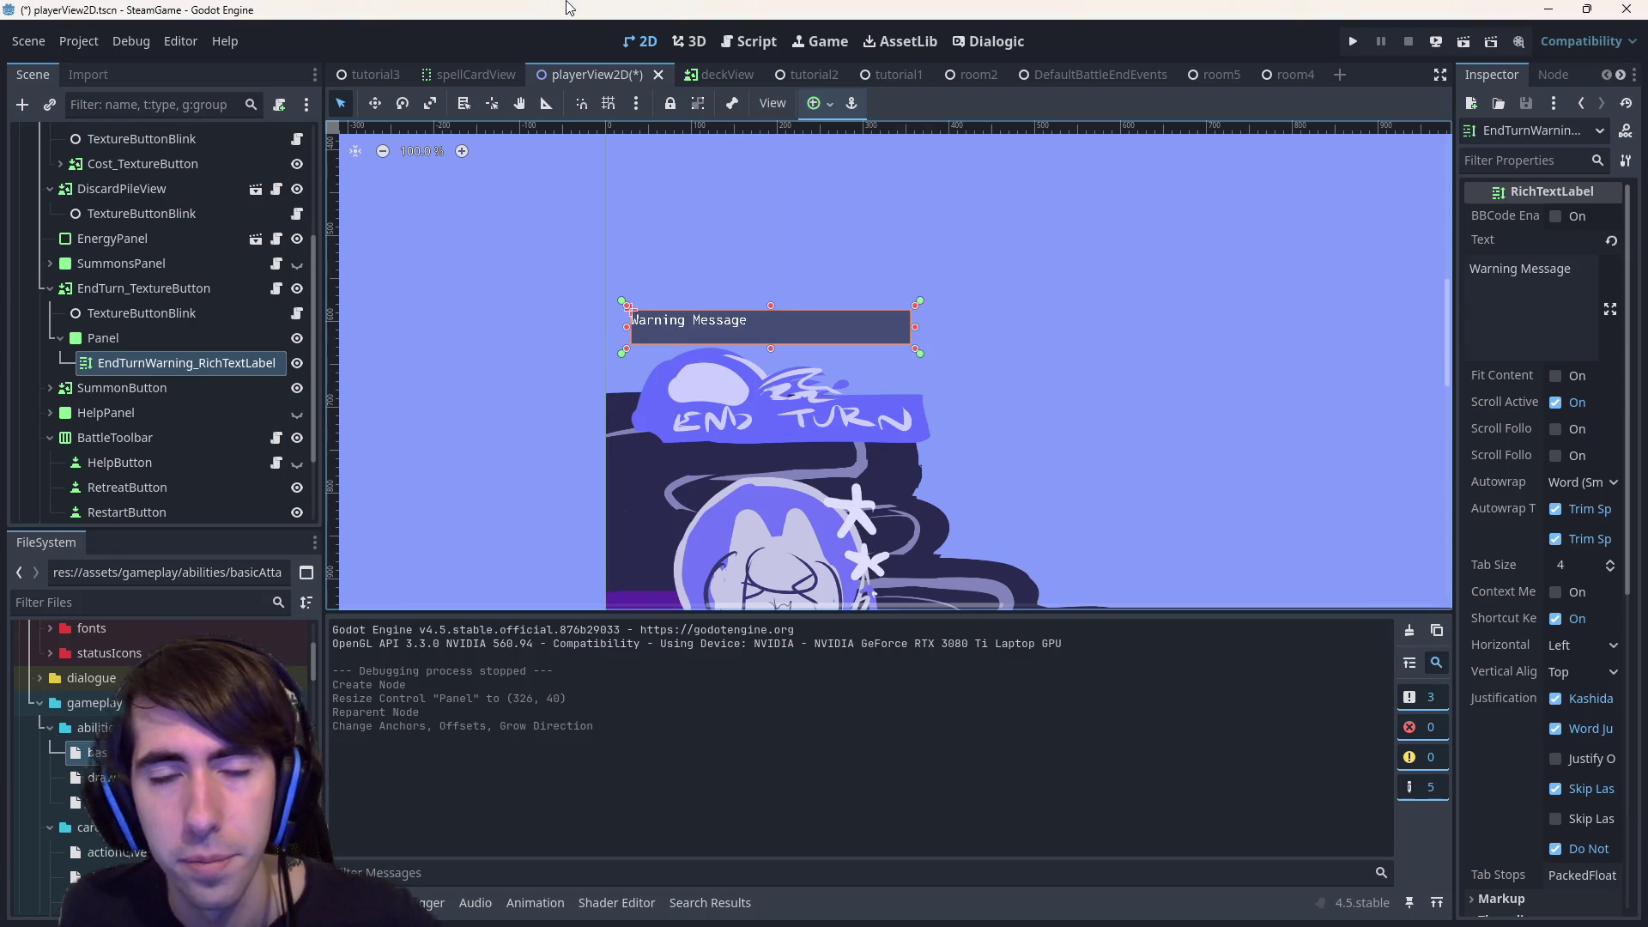
pyautogui.hotkey('ctrl', 's')
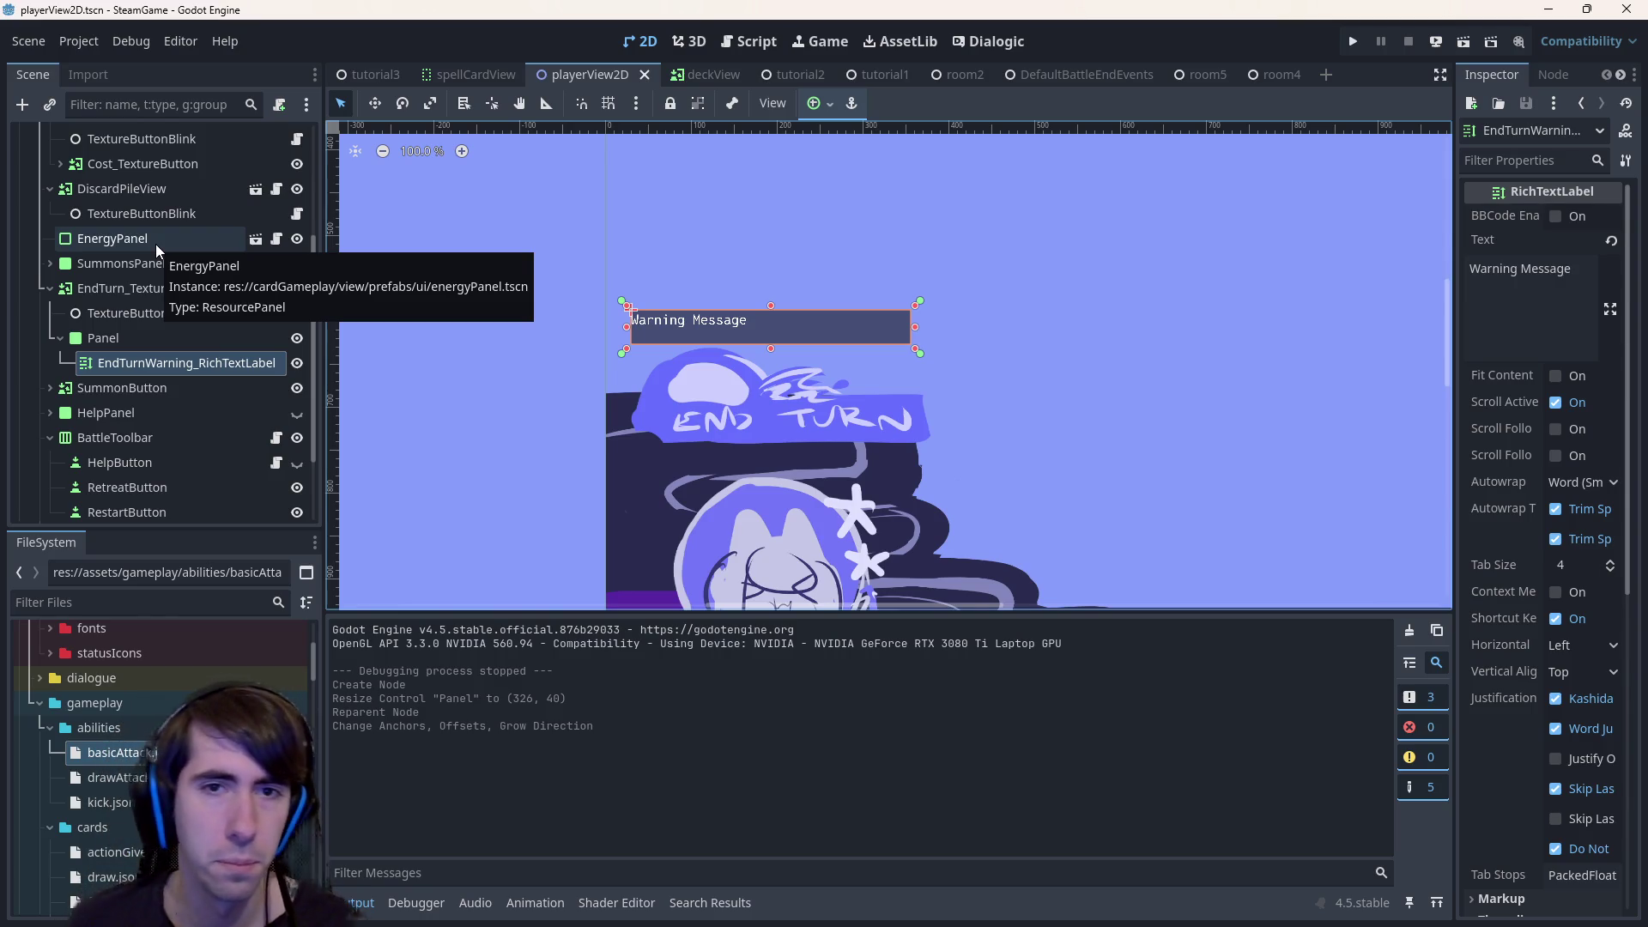
# Try a second line in the warning label's text, remove it, and select EndTurn_TextureButton
pyautogui.click(1584, 299)
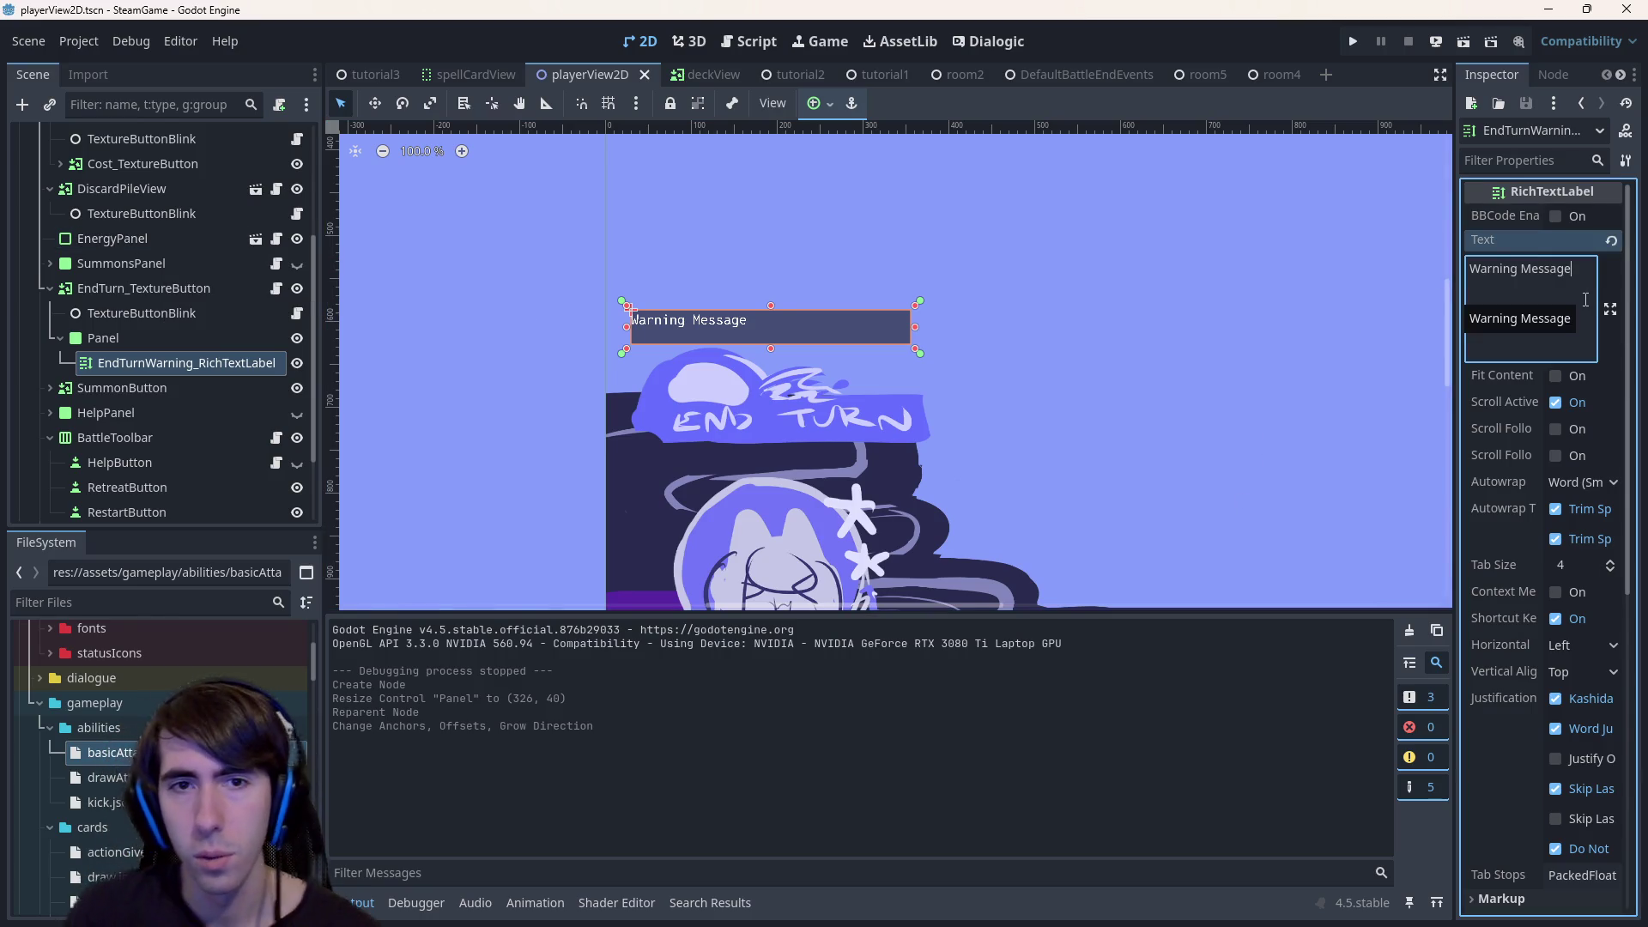
pyautogui.press('Return')
pyautogui.press('BackSpace')
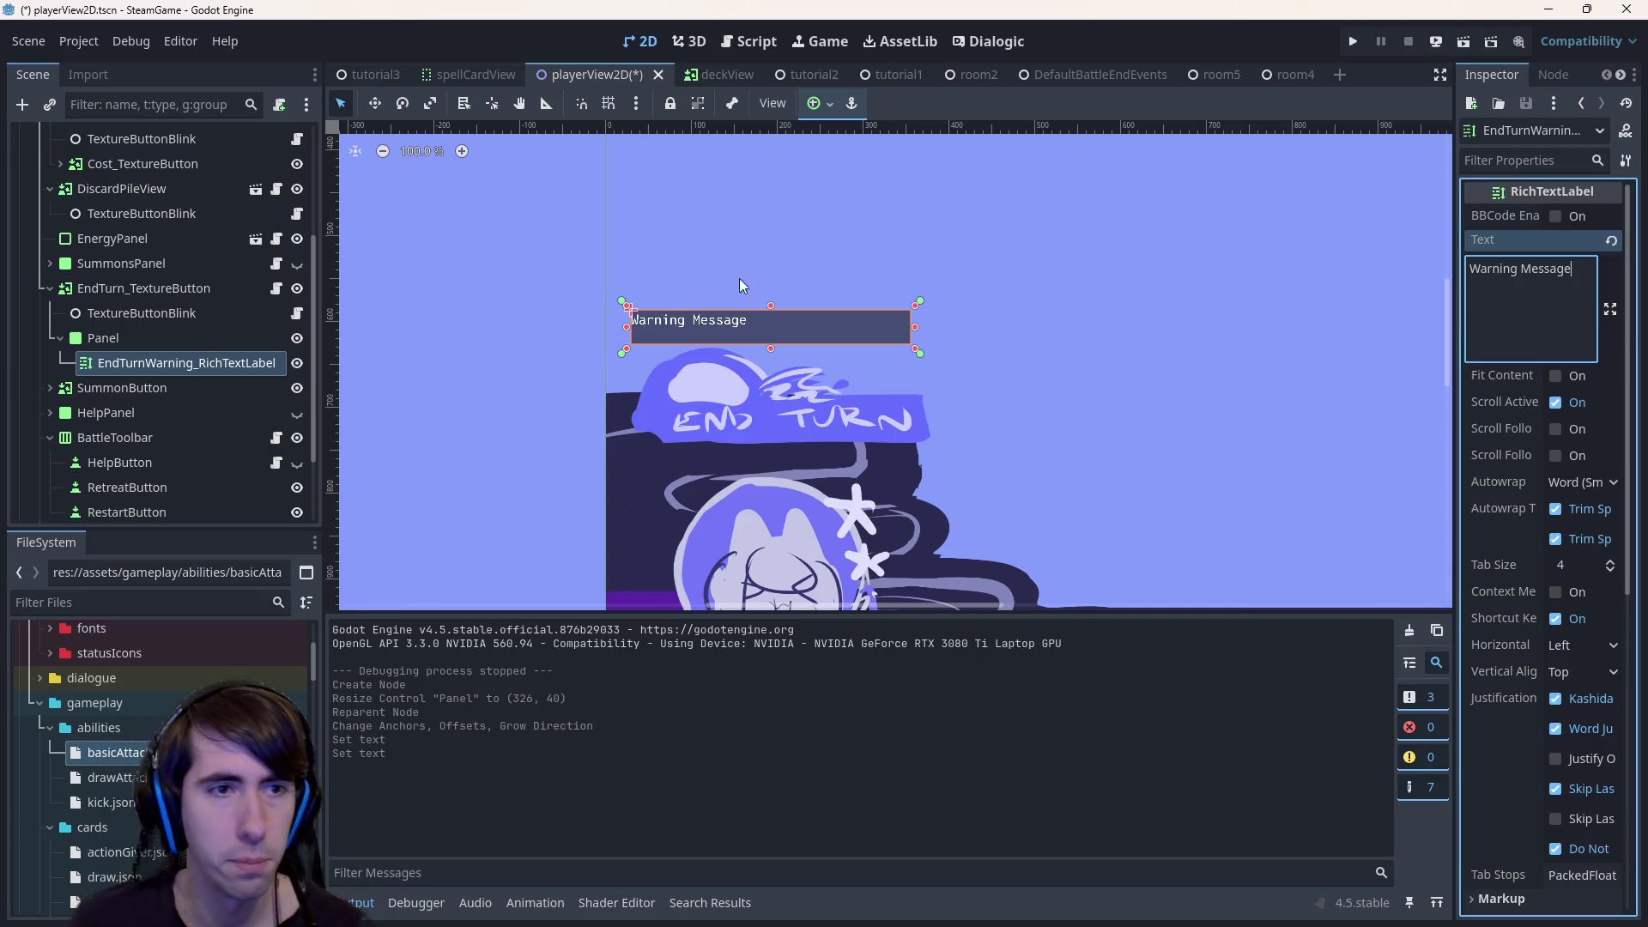
pyautogui.click(255, 286)
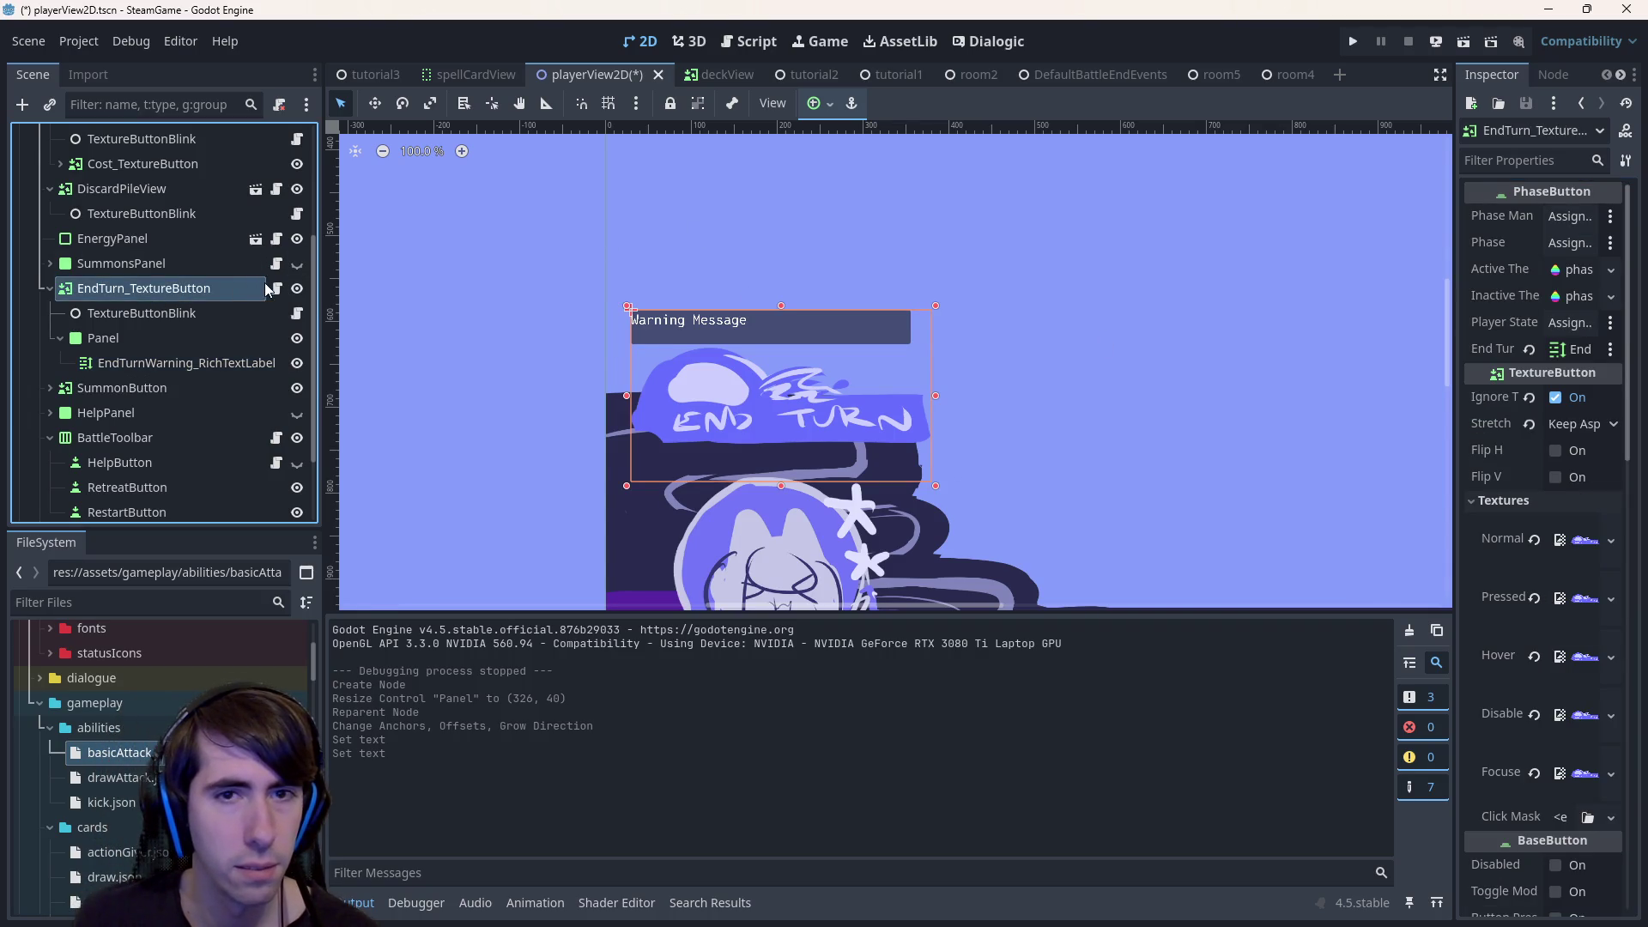
# Append a new line "Press again to bypass the warning" to line 25 of displayWarning and save
pyautogui.click(273, 287)
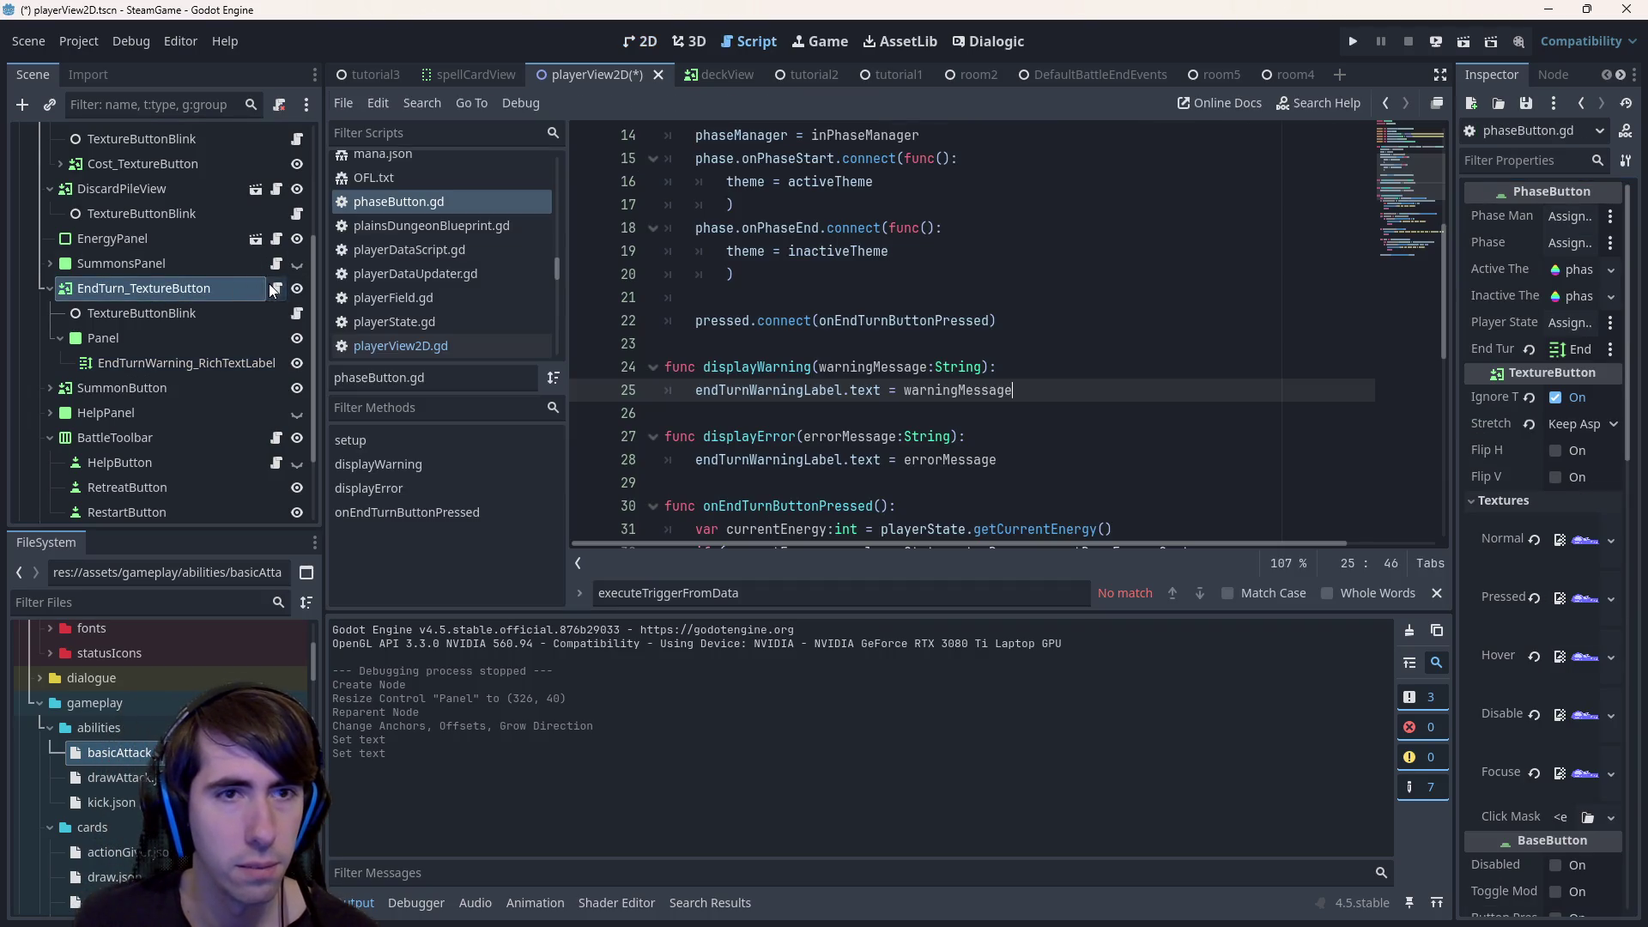
pyautogui.click(913, 392)
pyautogui.click(1032, 391)
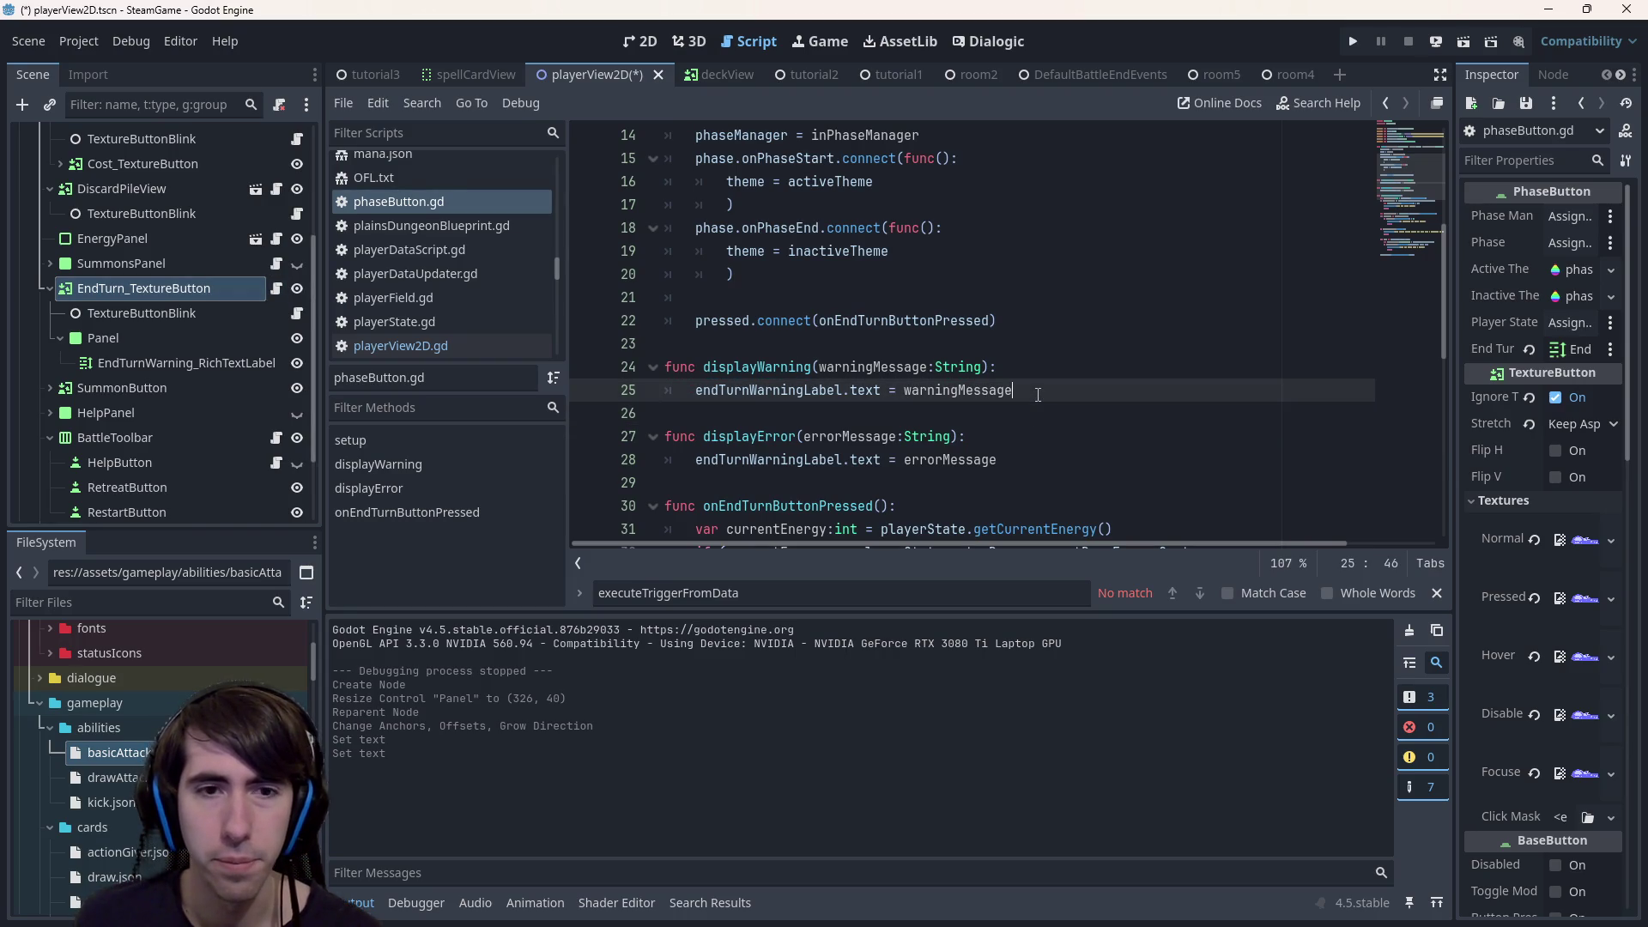
pyautogui.write('+ "')
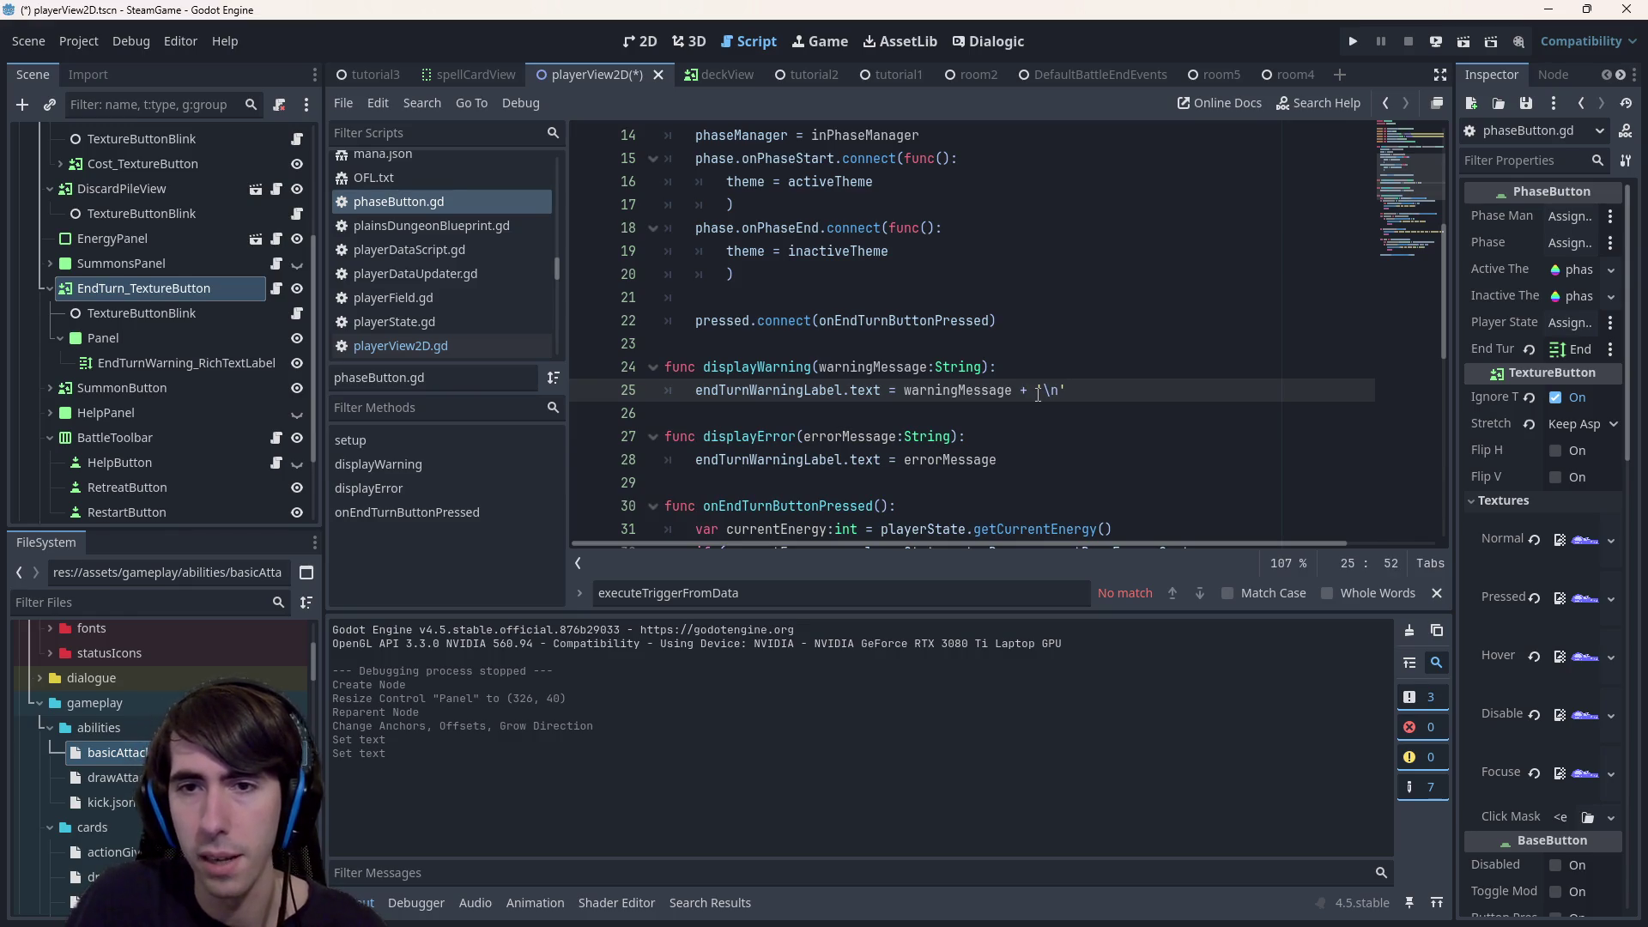
pyautogui.write('  + "Pres')
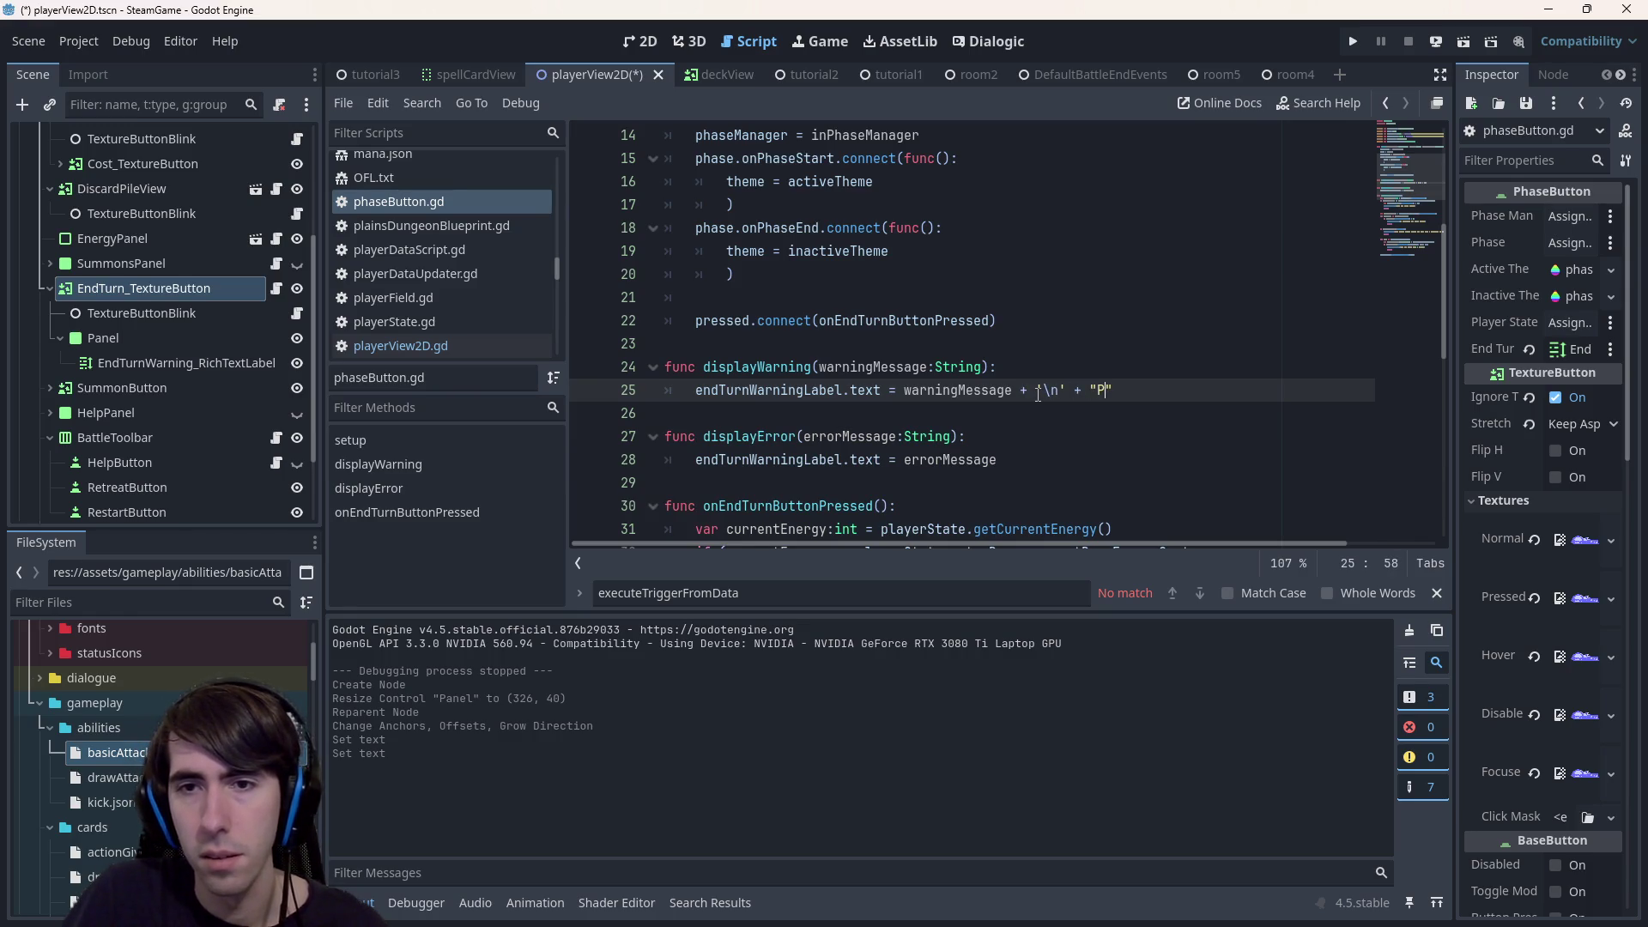
pyautogui.write('s again to b')
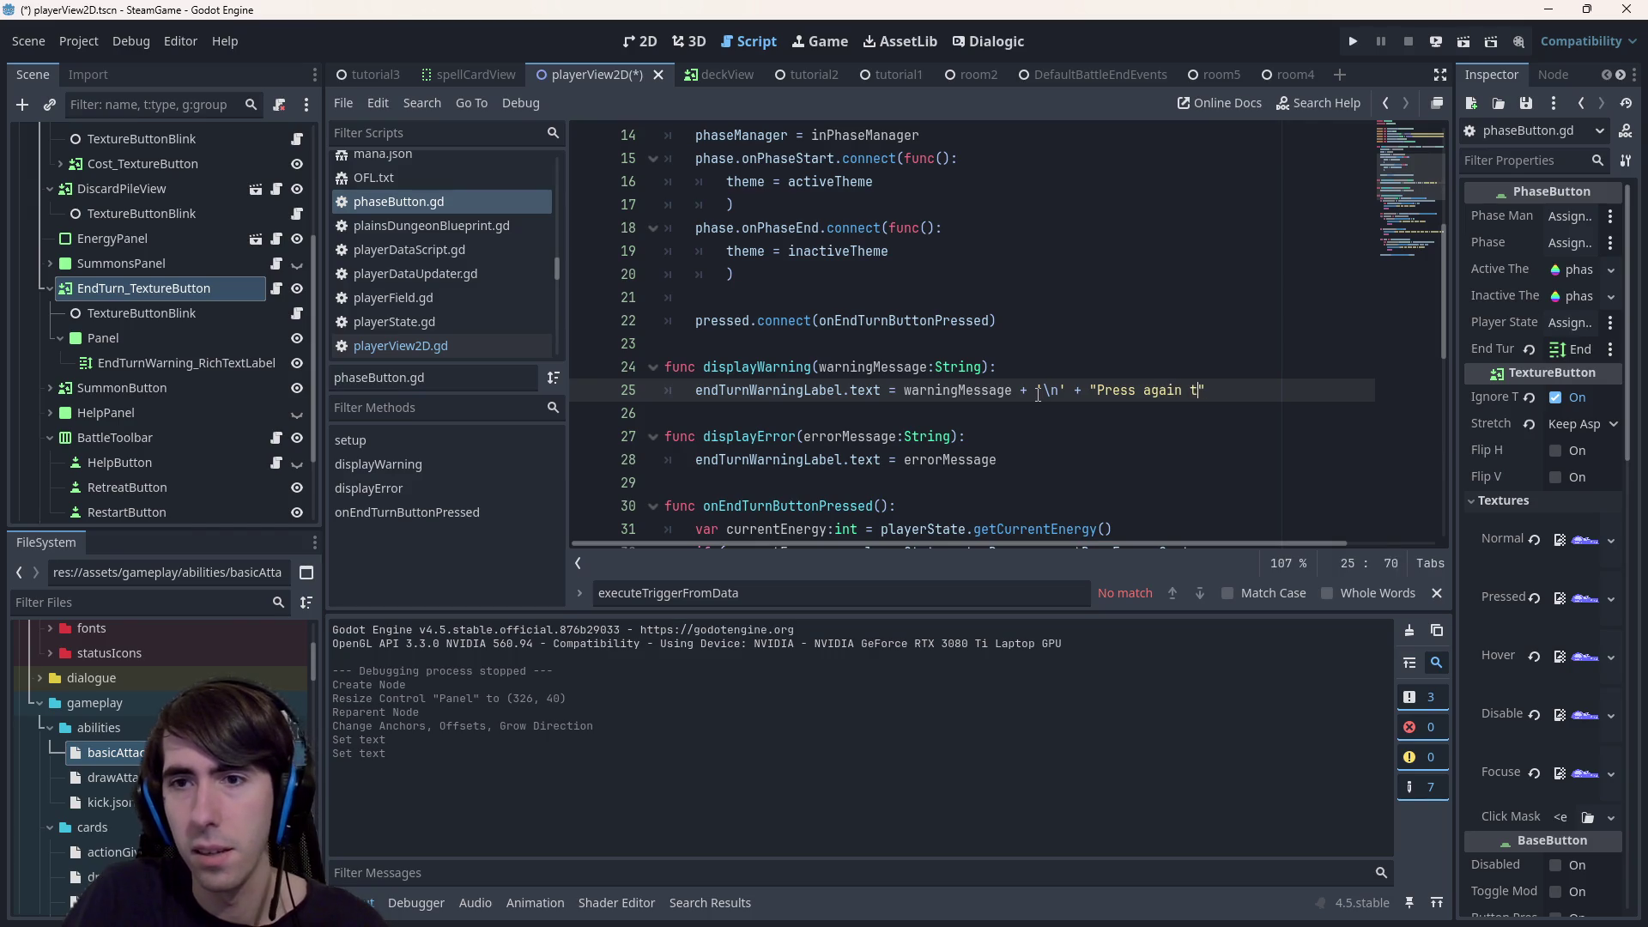
pyautogui.write('ypass the warn')
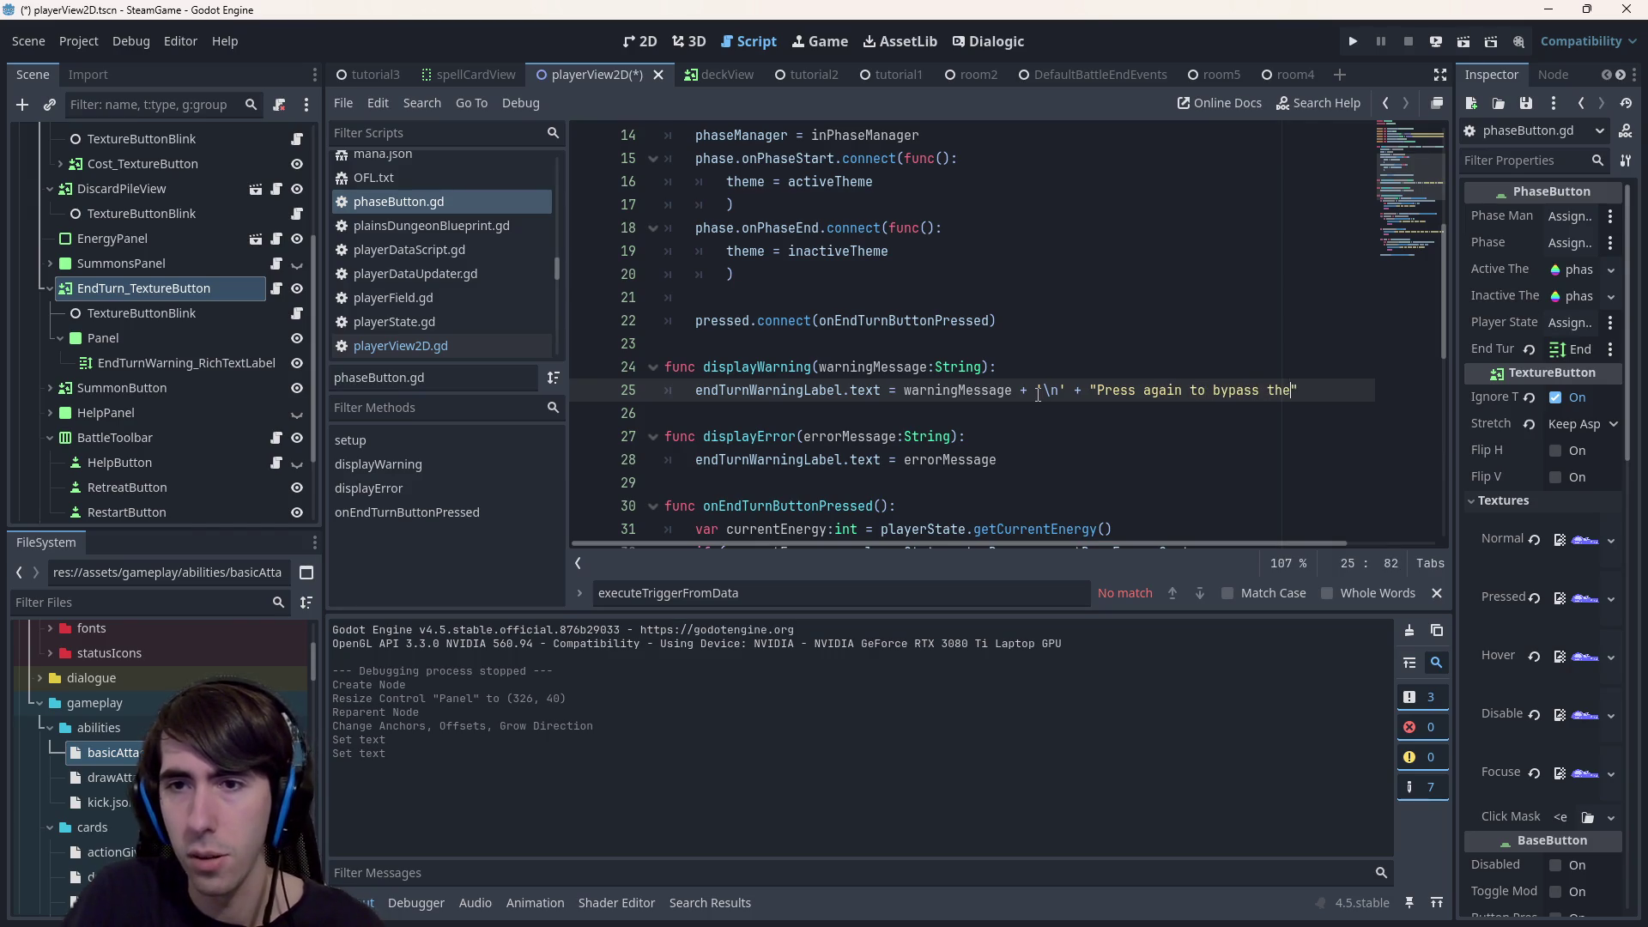
pyautogui.write('ing')
pyautogui.hotkey('ctrl', 's')
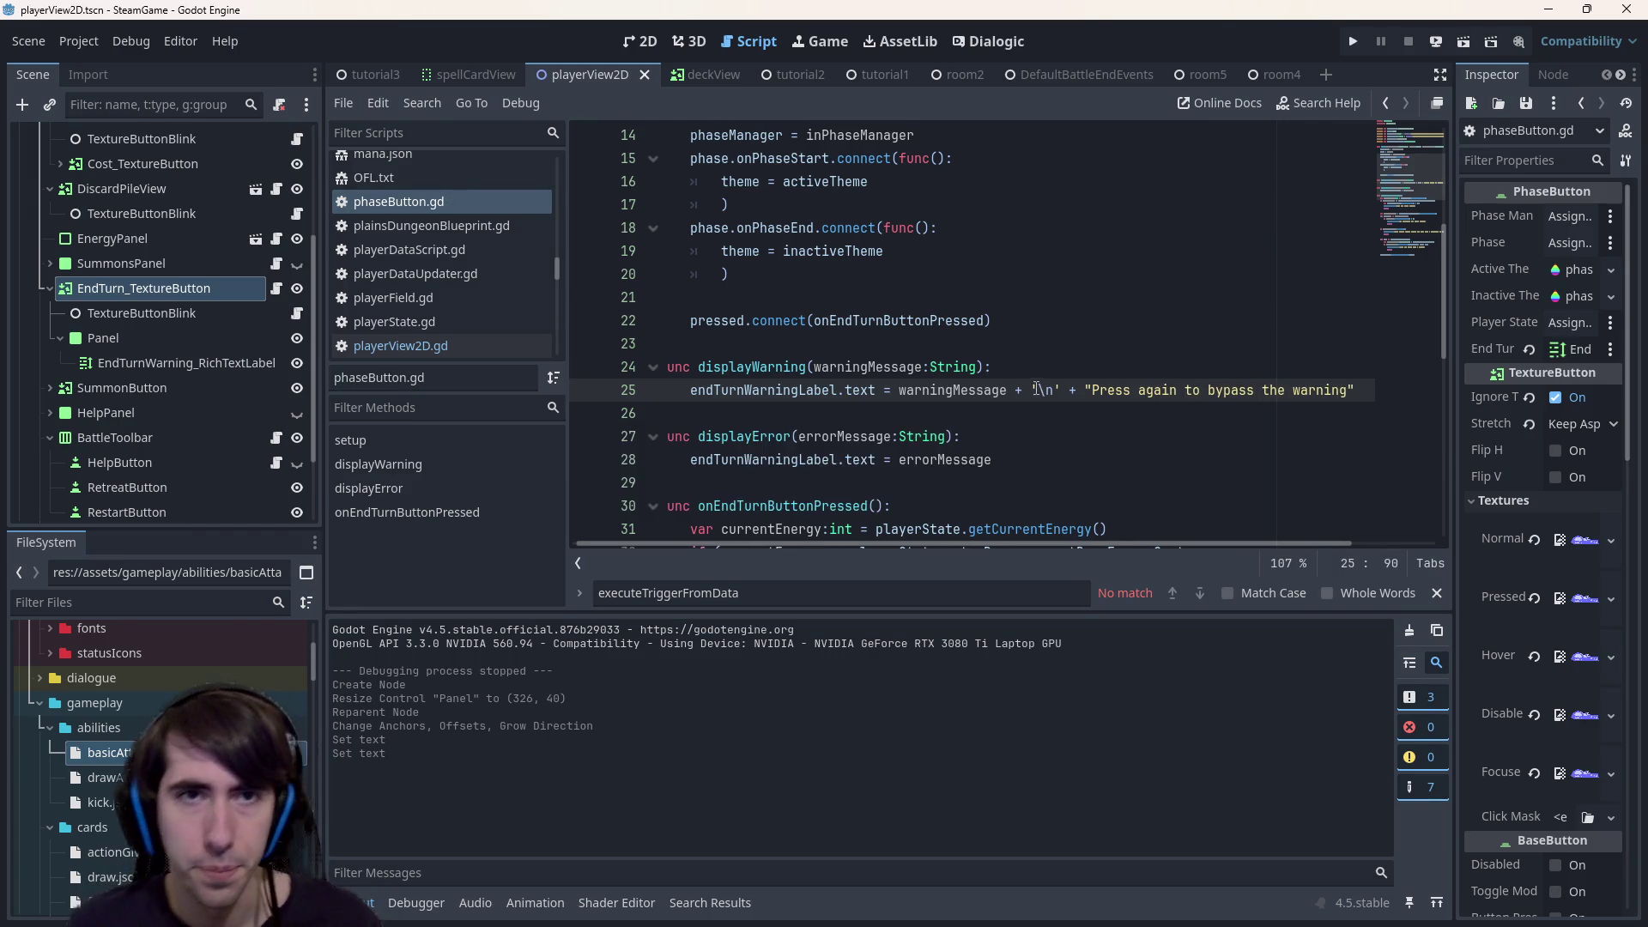
pyautogui.click(645, 40)
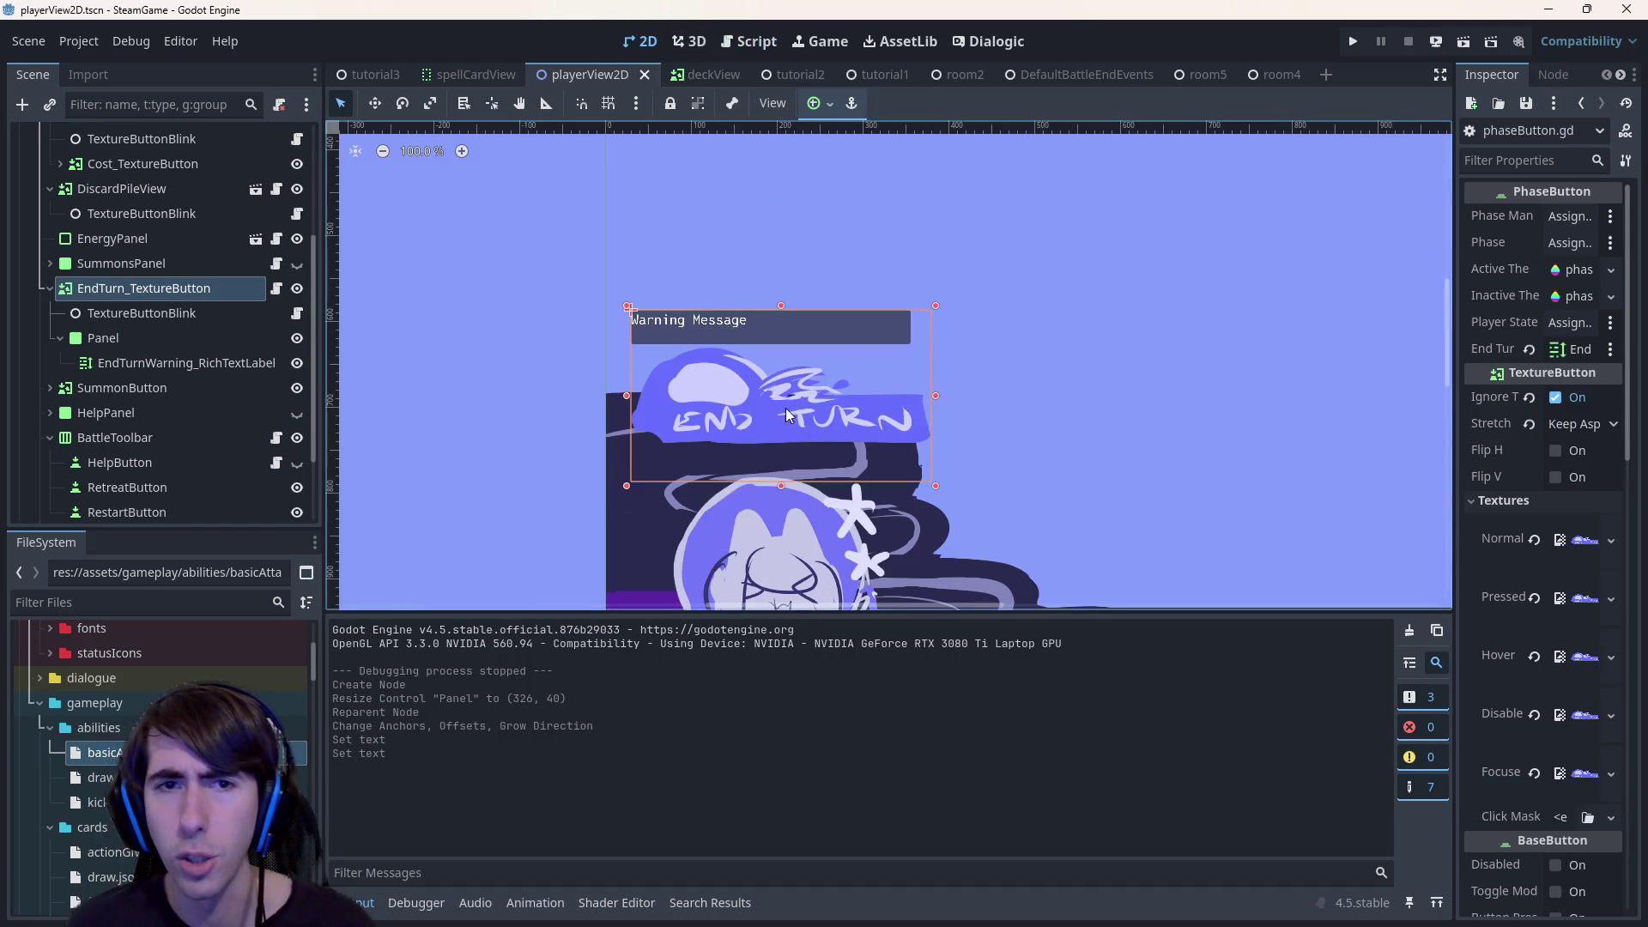
# Add a VBoxContainer under the Panel and make it fill the Panel with Full Rect
pyautogui.click(692, 323)
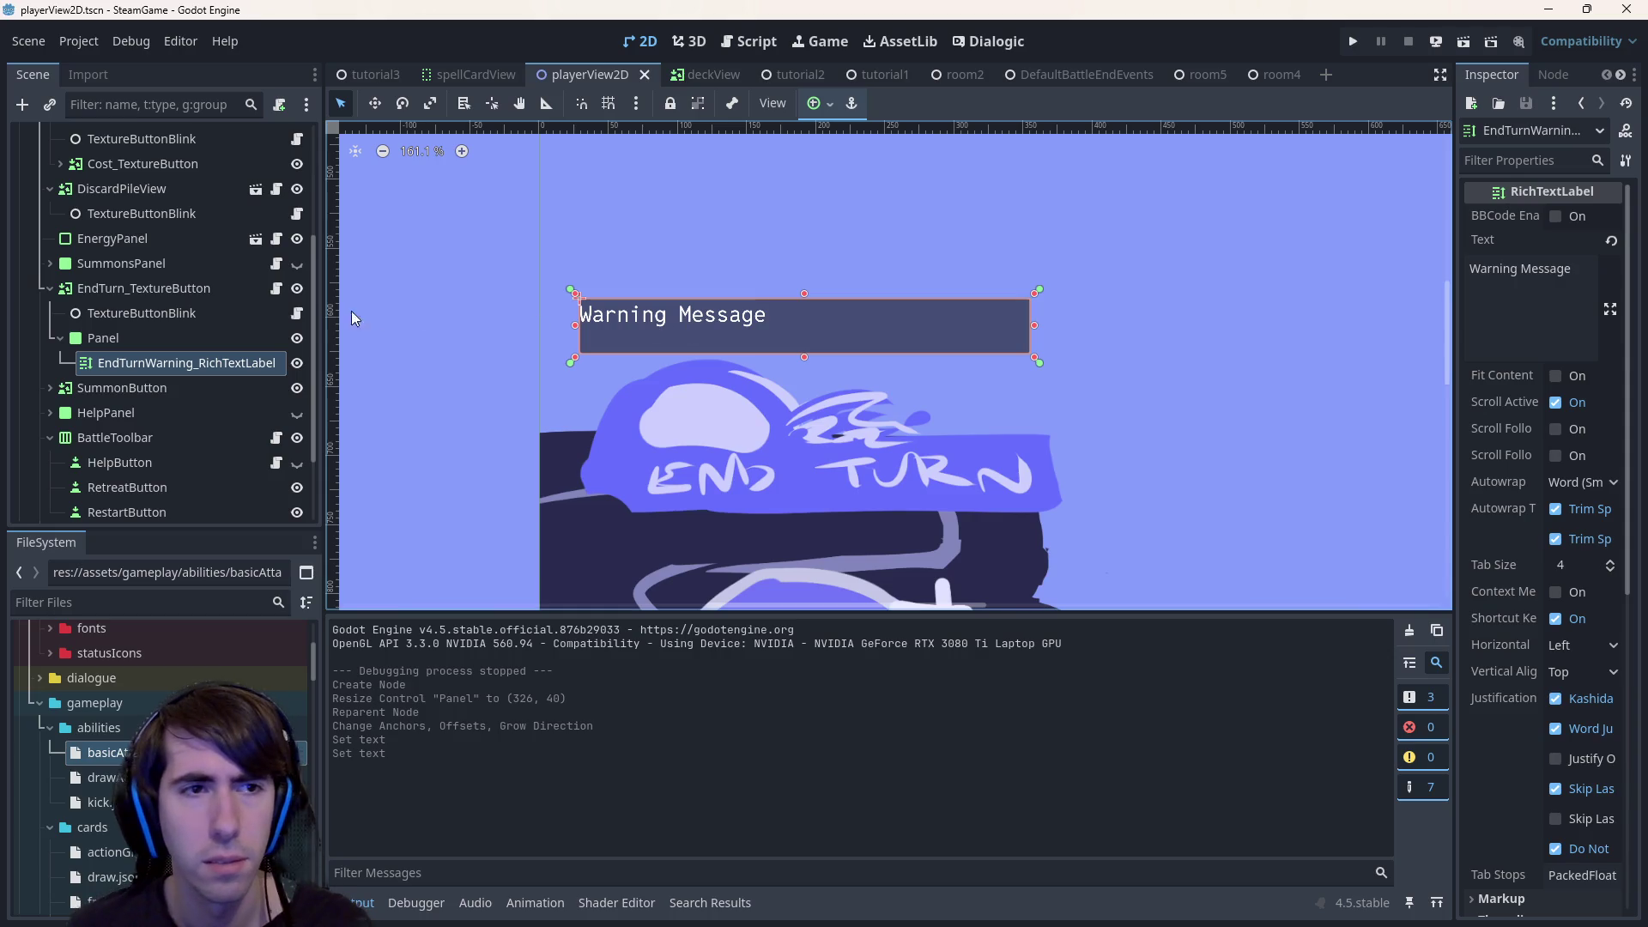
pyautogui.click(249, 338)
pyautogui.rightClick(198, 338)
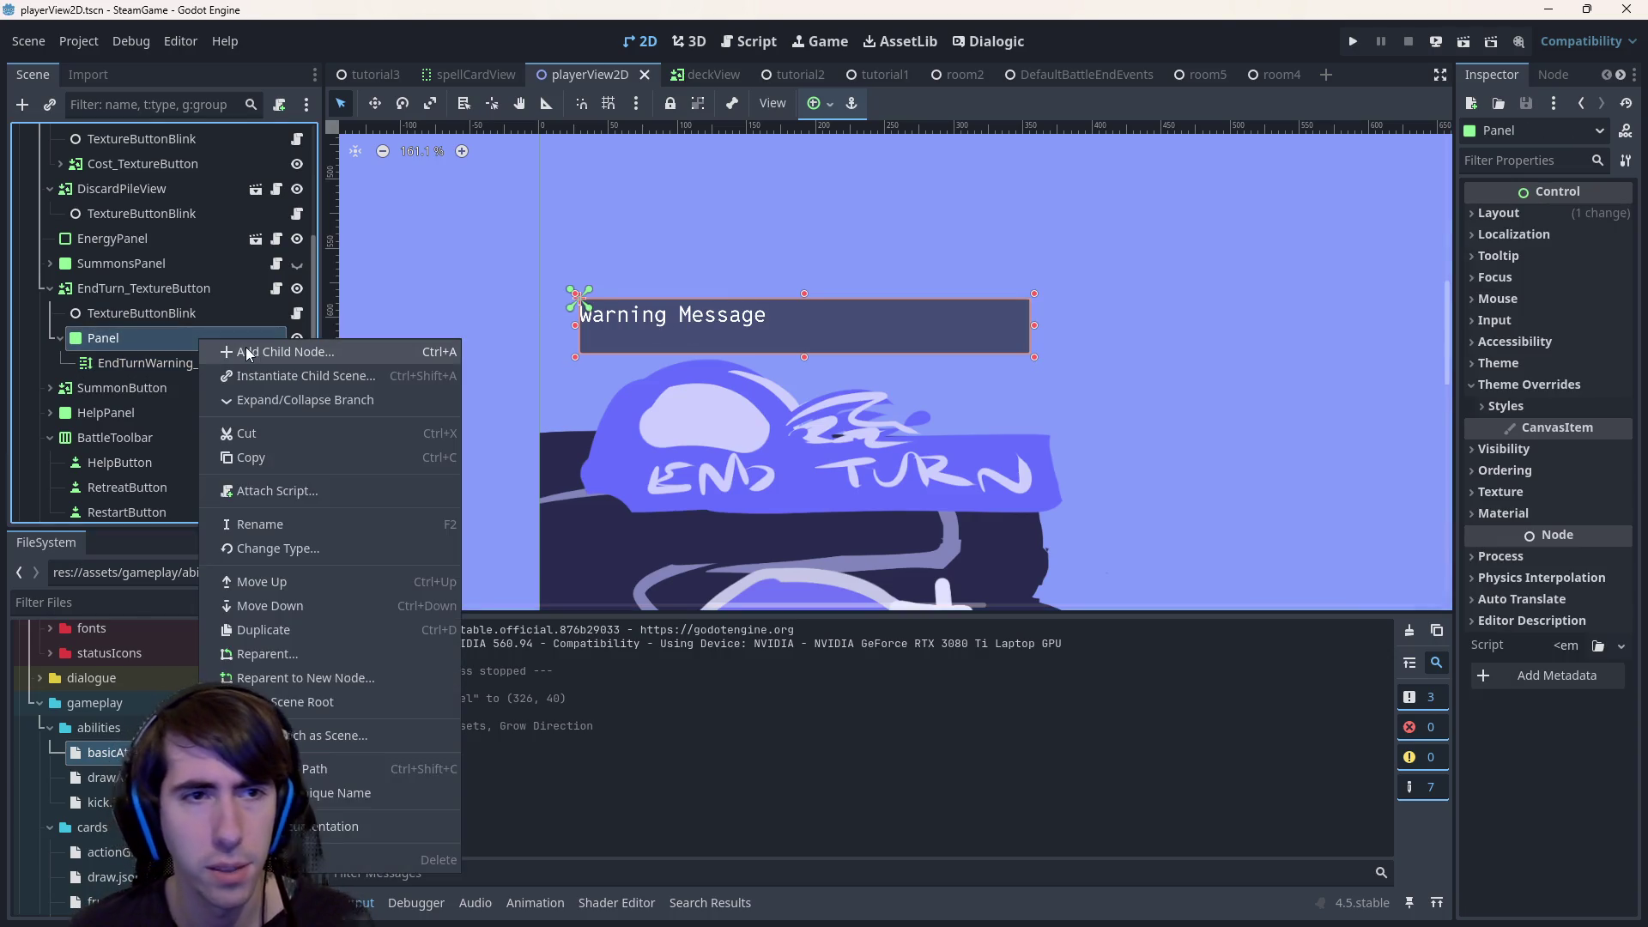
pyautogui.click(245, 347)
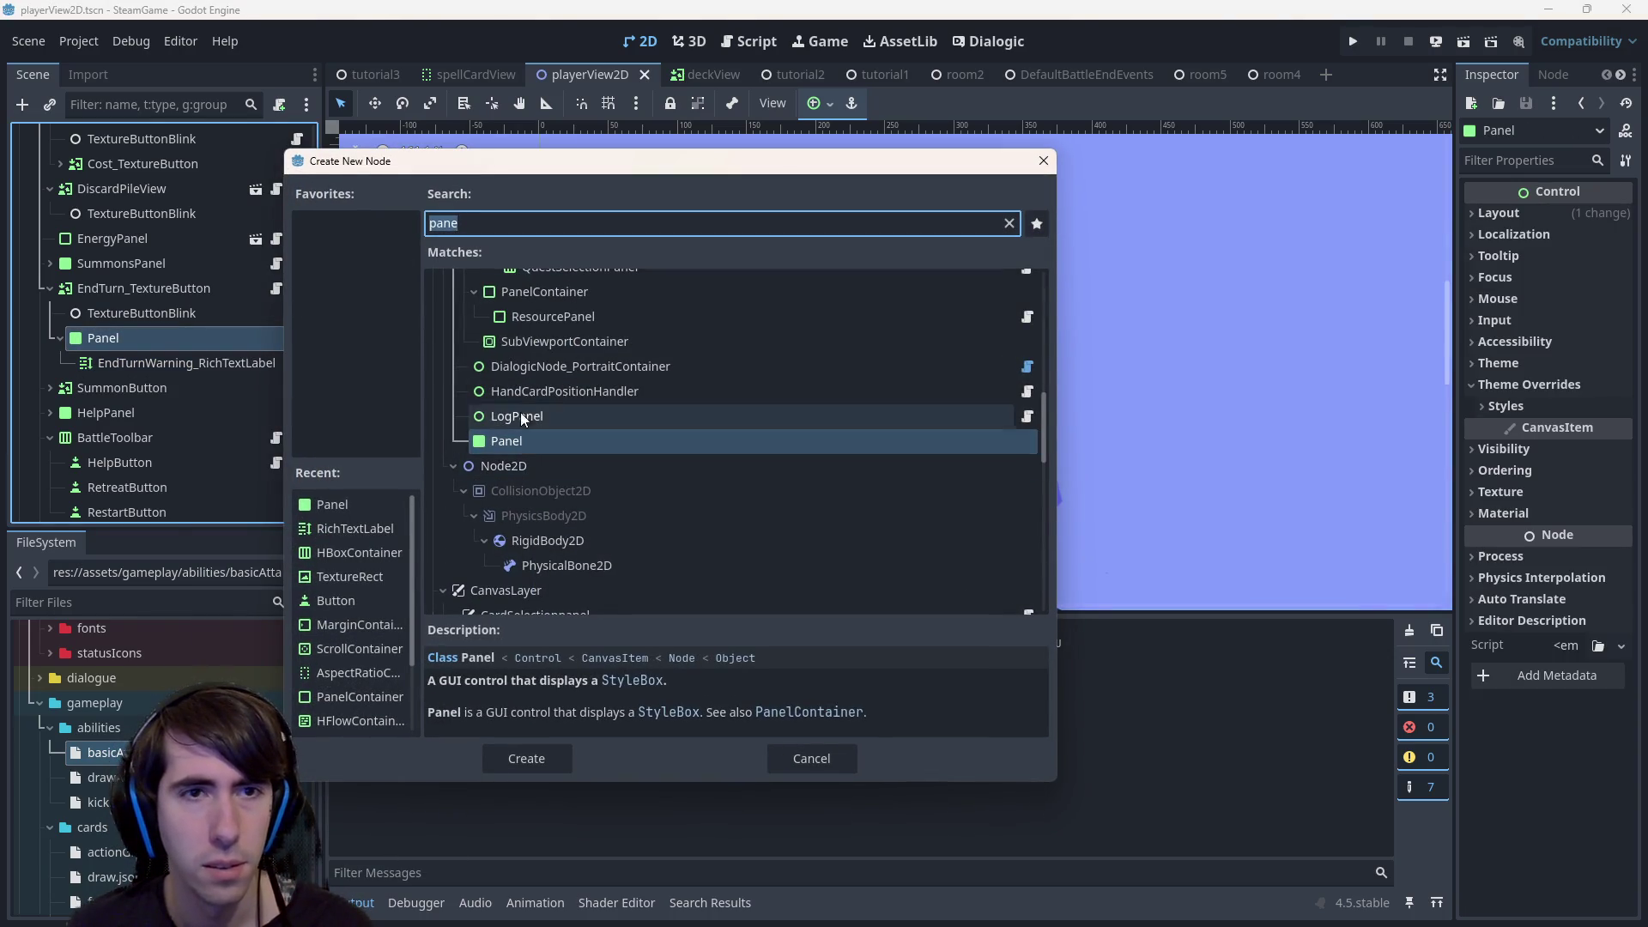
pyautogui.write('vbox')
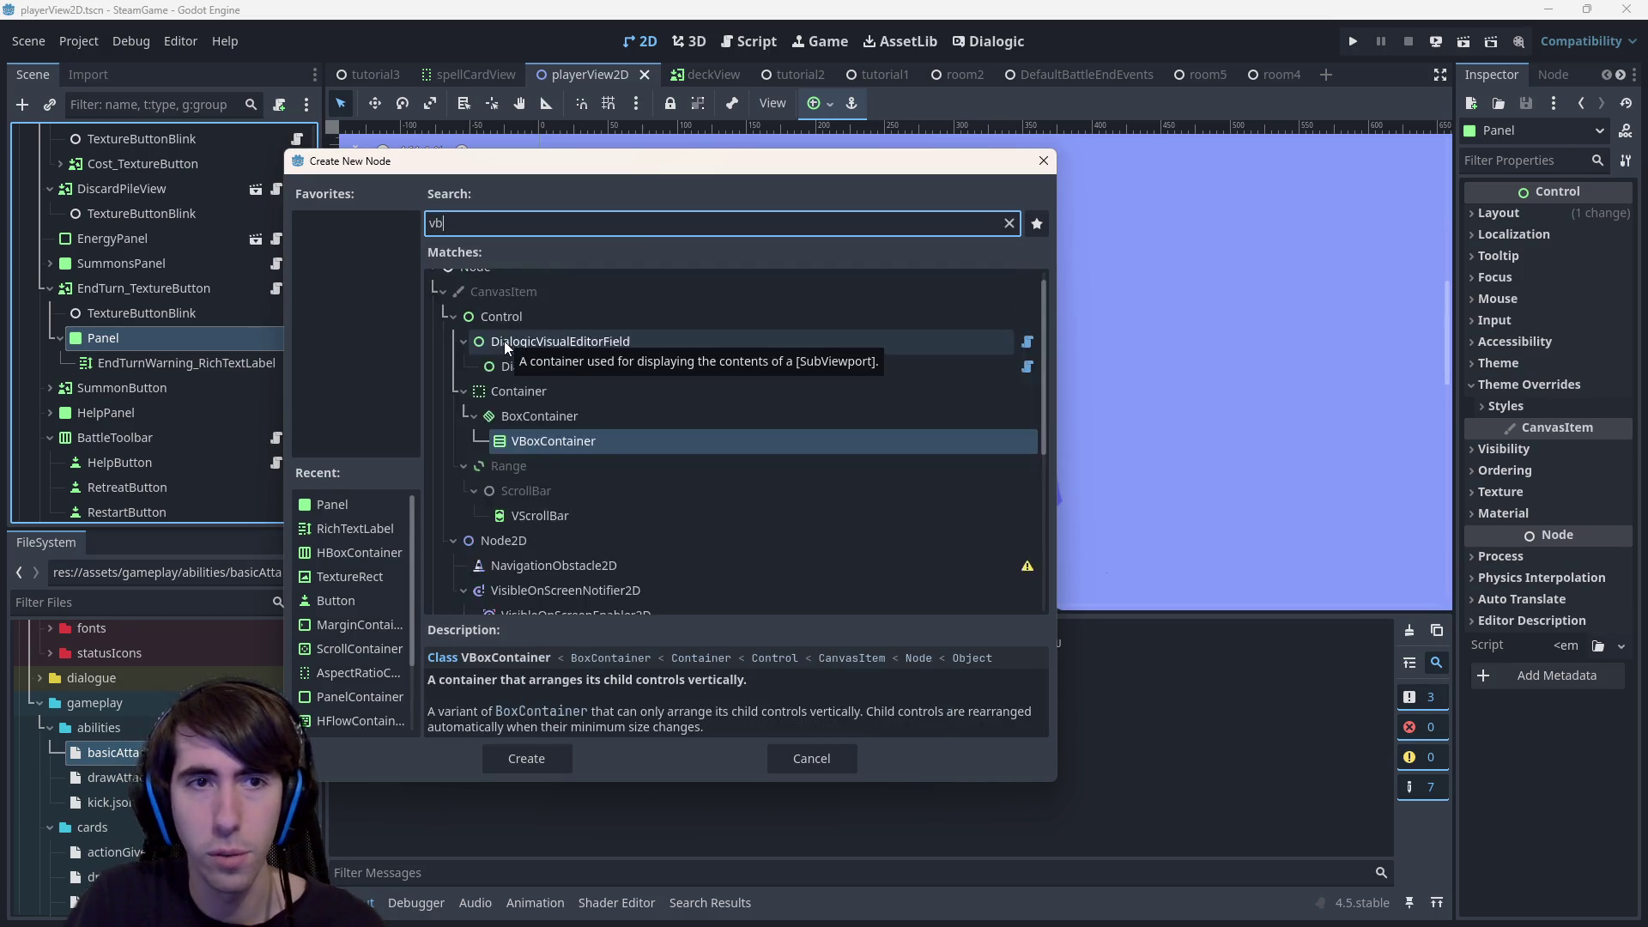
pyautogui.press('Return')
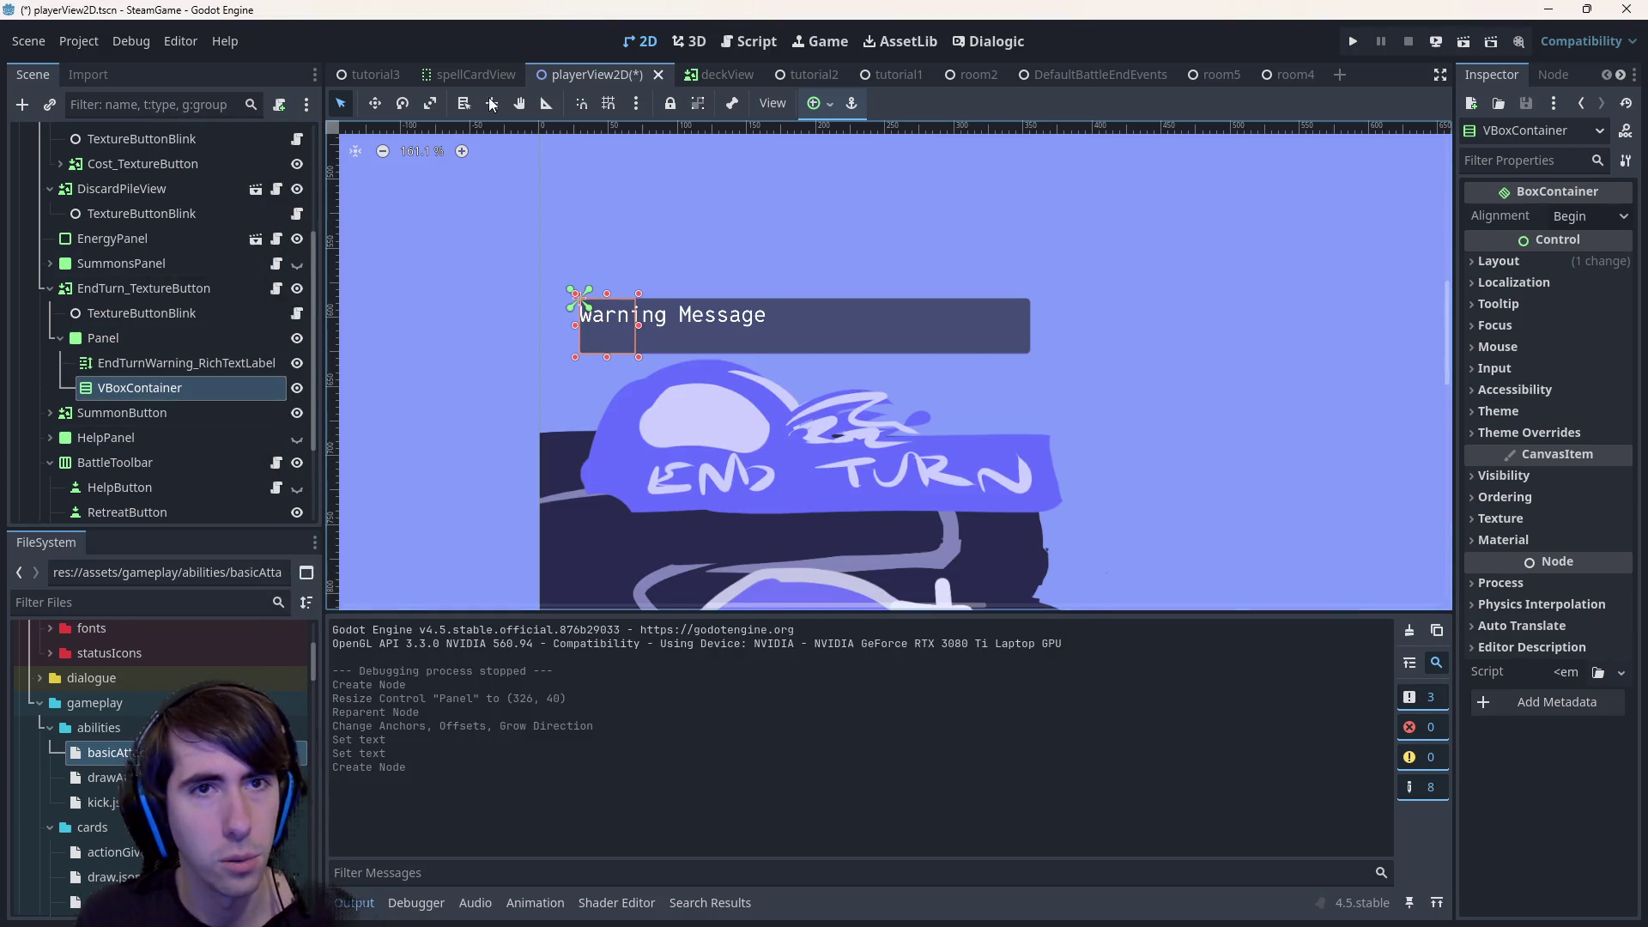
pyautogui.click(813, 103)
pyautogui.click(917, 266)
# Move the warning label into the VBoxContainer, enable Vertical Expand, and duplicate it
pyautogui.moveTo(183, 360); pyautogui.dragTo(174, 387)
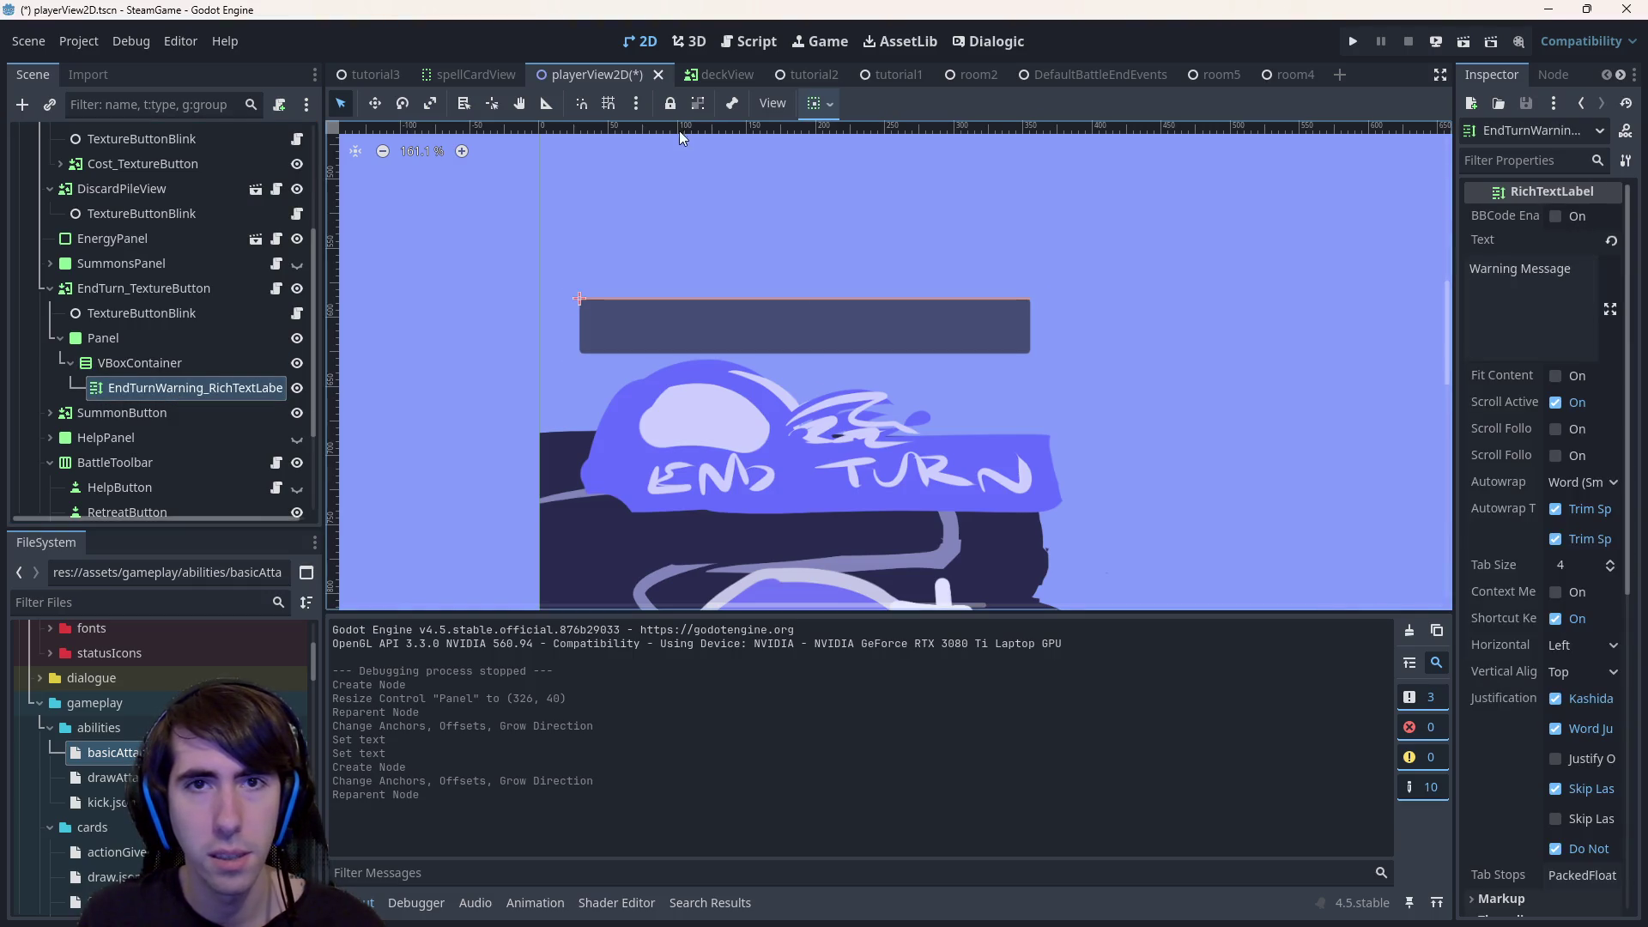
pyautogui.click(811, 104)
pyautogui.click(913, 300)
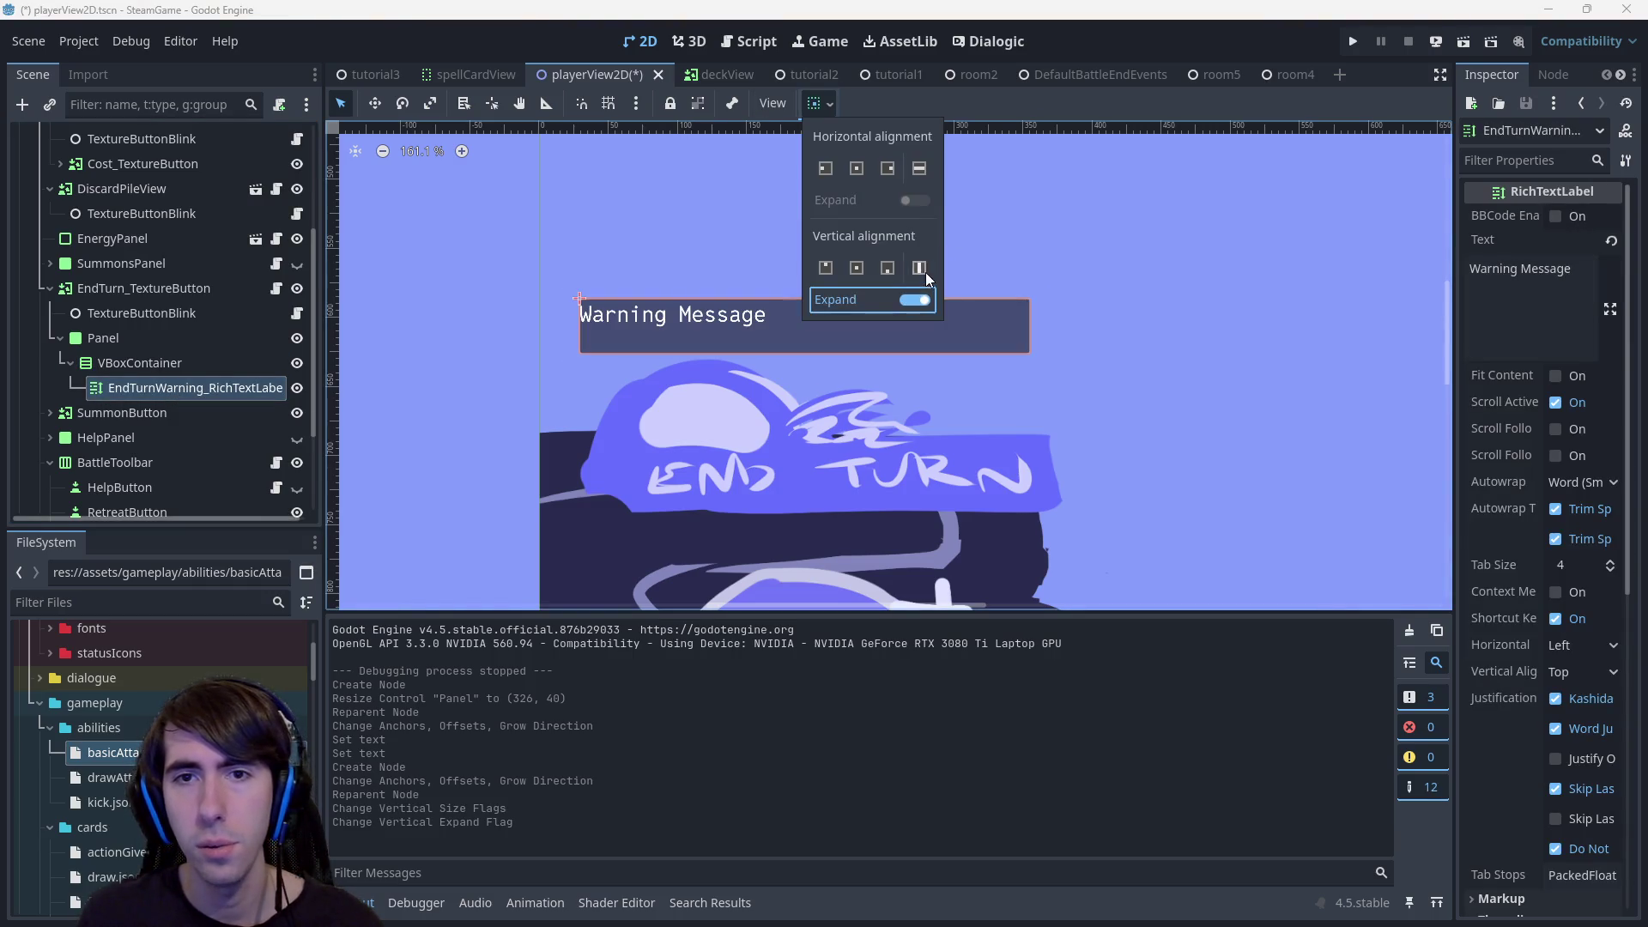
pyautogui.click(201, 387)
pyautogui.hotkey('ctrl', 'd')
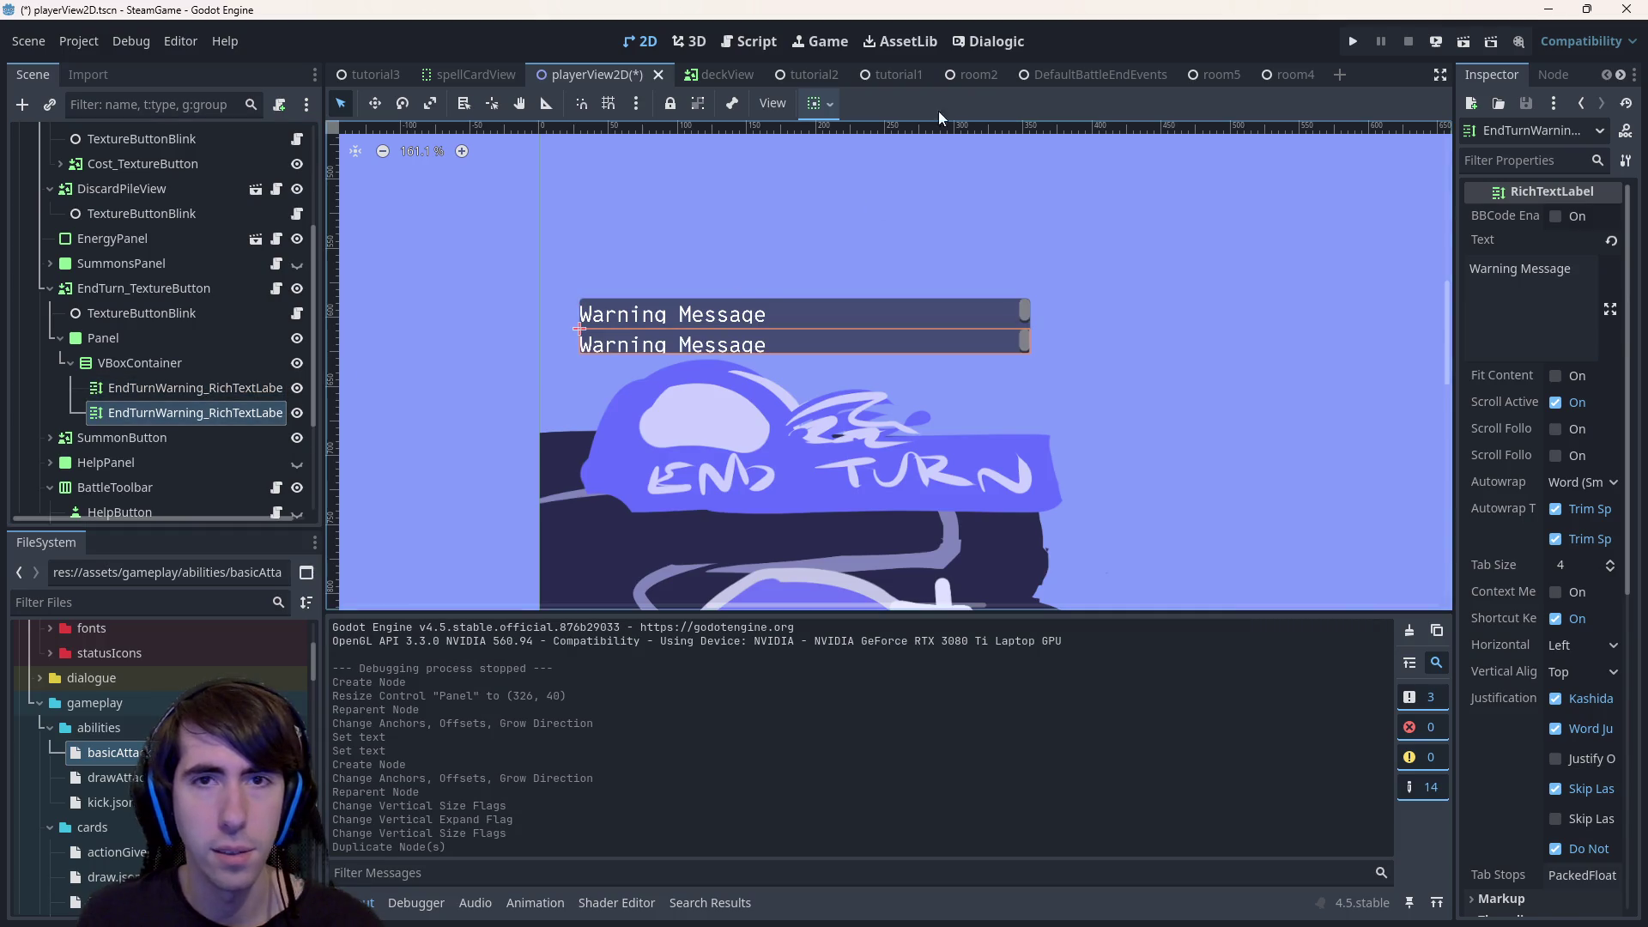
# Override the second warning label's normal font size to 16
pyautogui.scroll(-5, 1528, 515)
pyautogui.moveTo(1455, 459); pyautogui.dragTo(1319, 511)
pyautogui.click(1407, 629)
pyautogui.click(1423, 675)
pyautogui.click(1423, 673)
pyautogui.click(1405, 725)
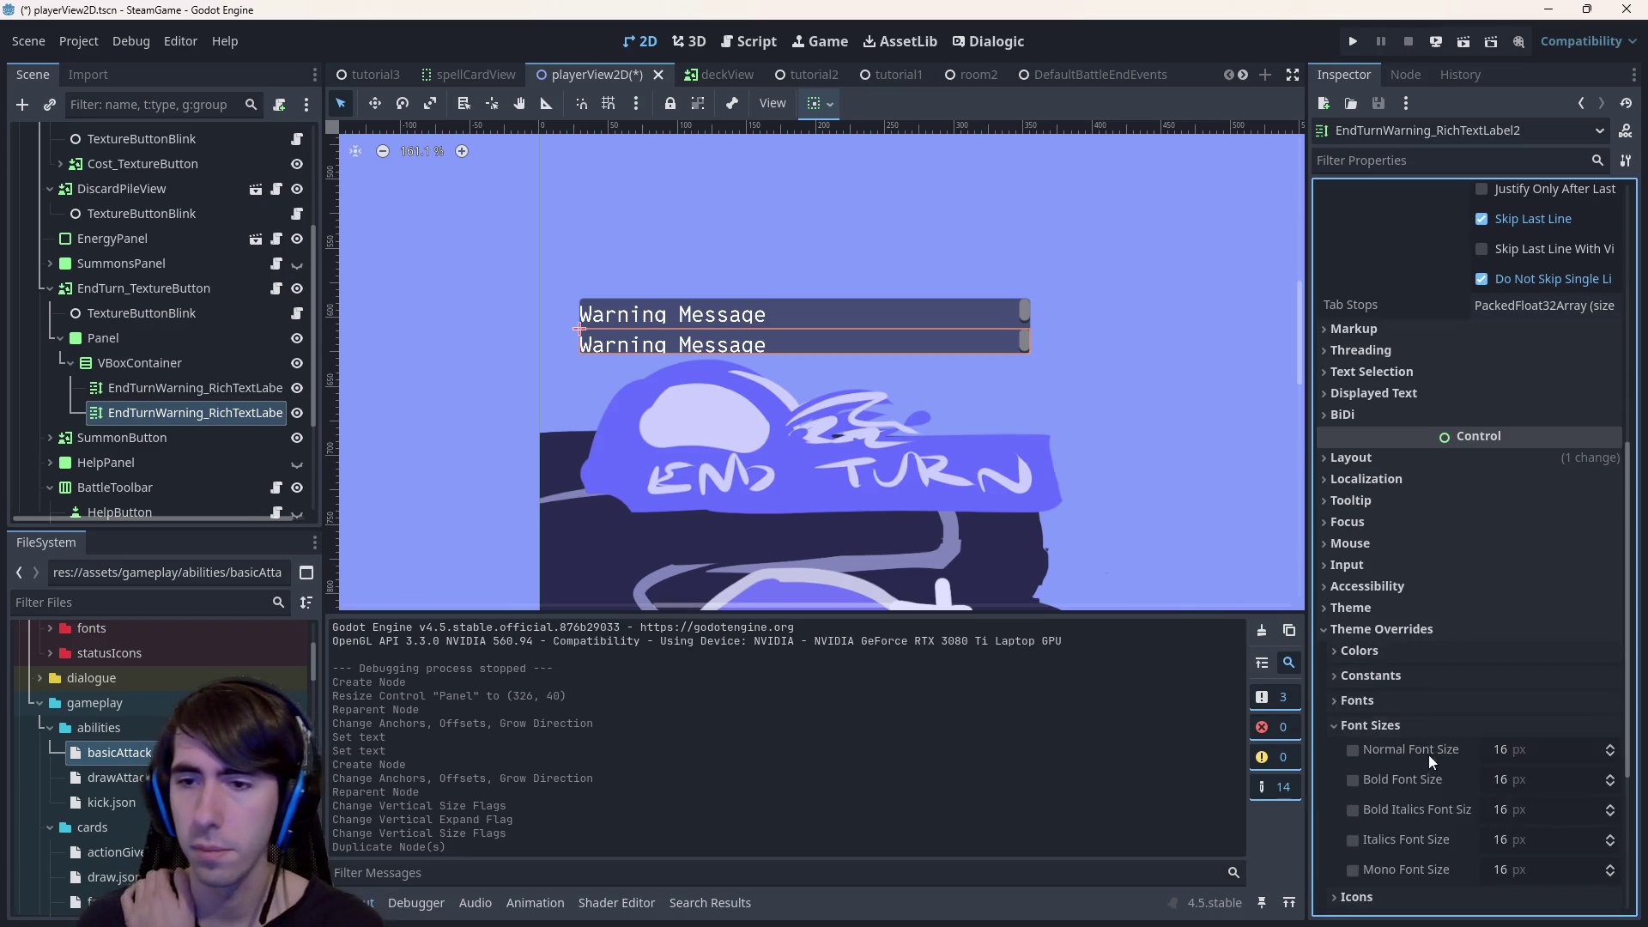
pyautogui.moveTo(1532, 750)
pyautogui.mouseDown()
pyautogui.moveTo(1493, 750)
pyautogui.moveTo(1545, 750)
pyautogui.mouseUp()
pyautogui.click(1520, 752)
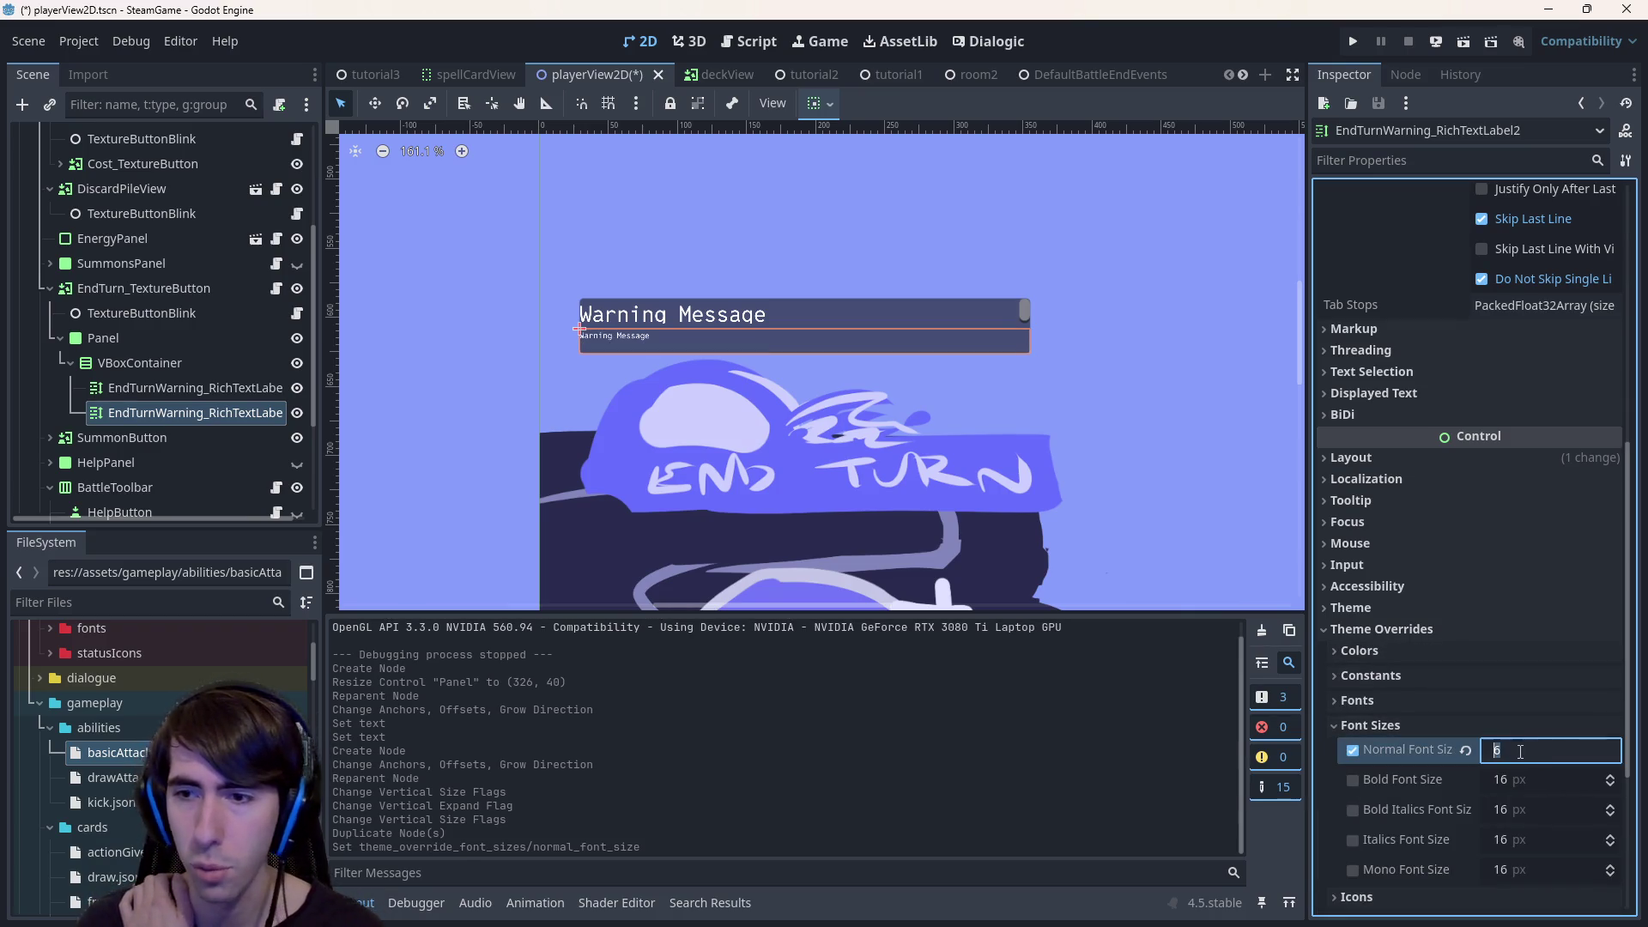
pyautogui.write('16')
pyautogui.press('Return')
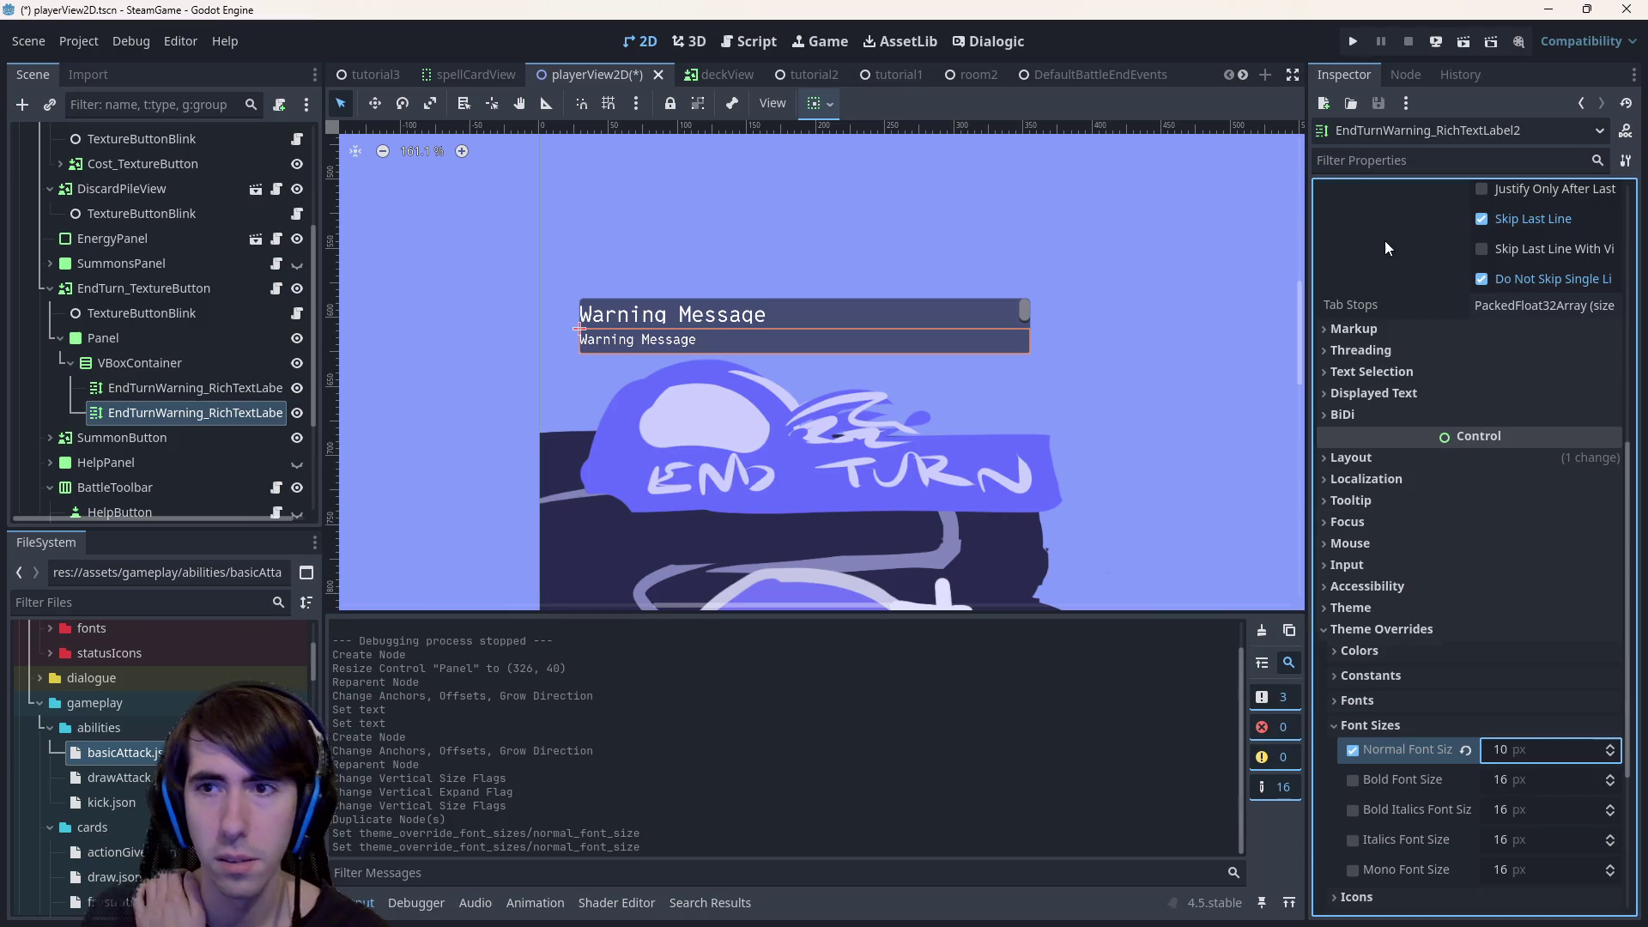
# Replace the second label's text with 'Click again to bypass this warning.' and save the scene
pyautogui.scroll(7, 1425, 352)
pyautogui.tripleClick(1425, 352)
pyautogui.scroll(-7, 1453, 606)
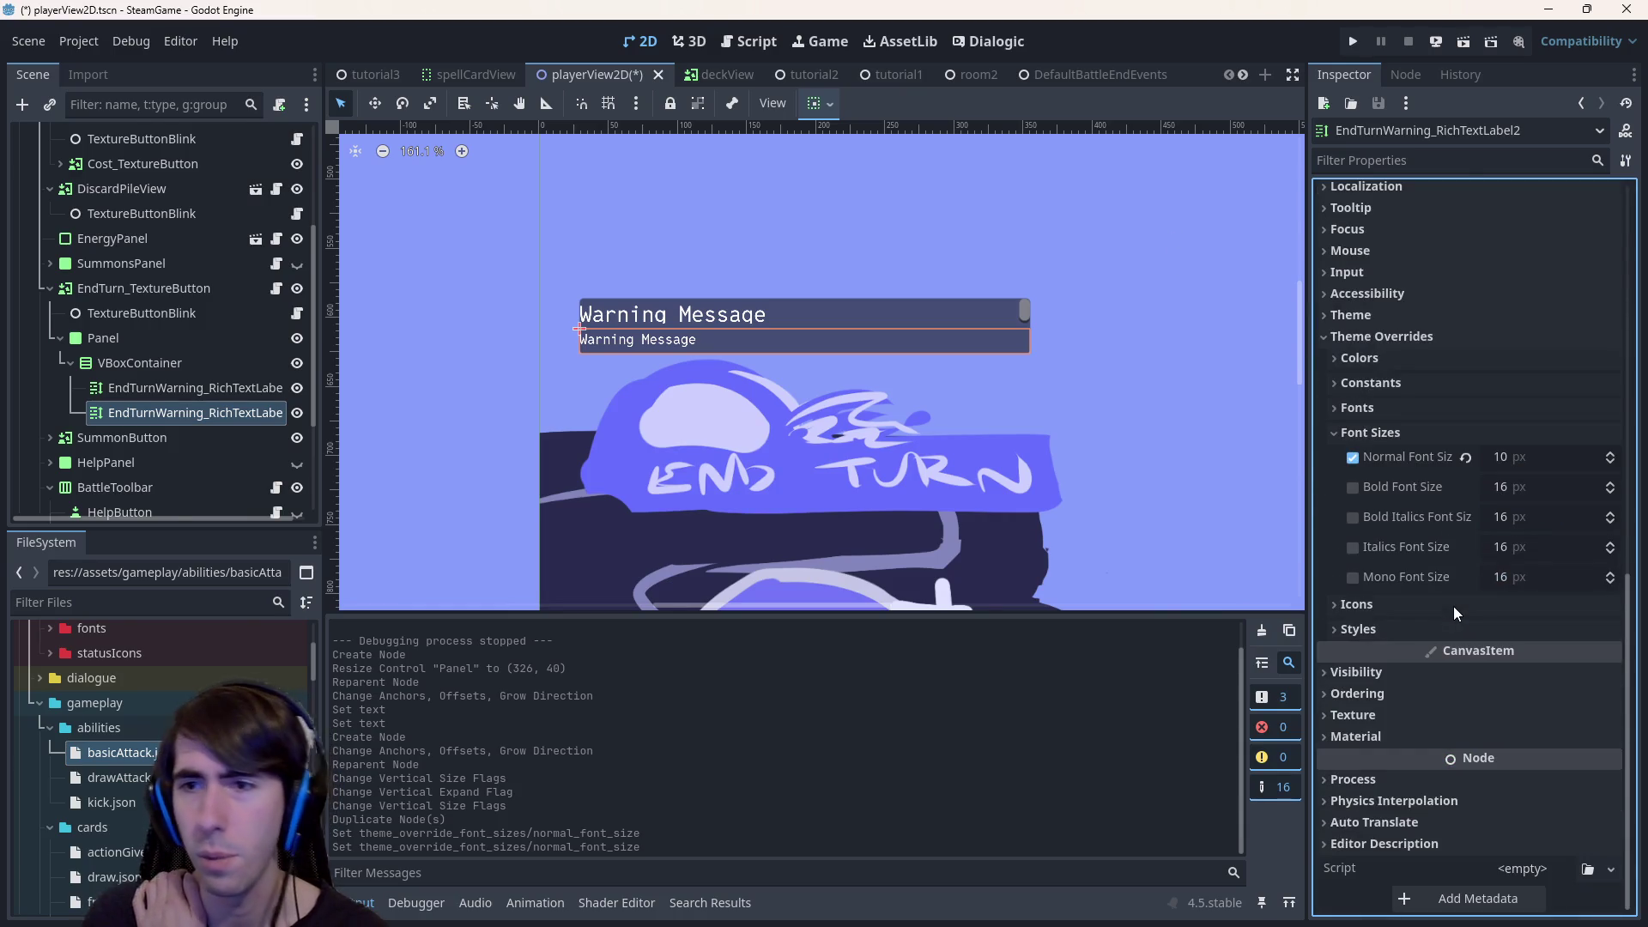
pyautogui.scroll(7, 1396, 373)
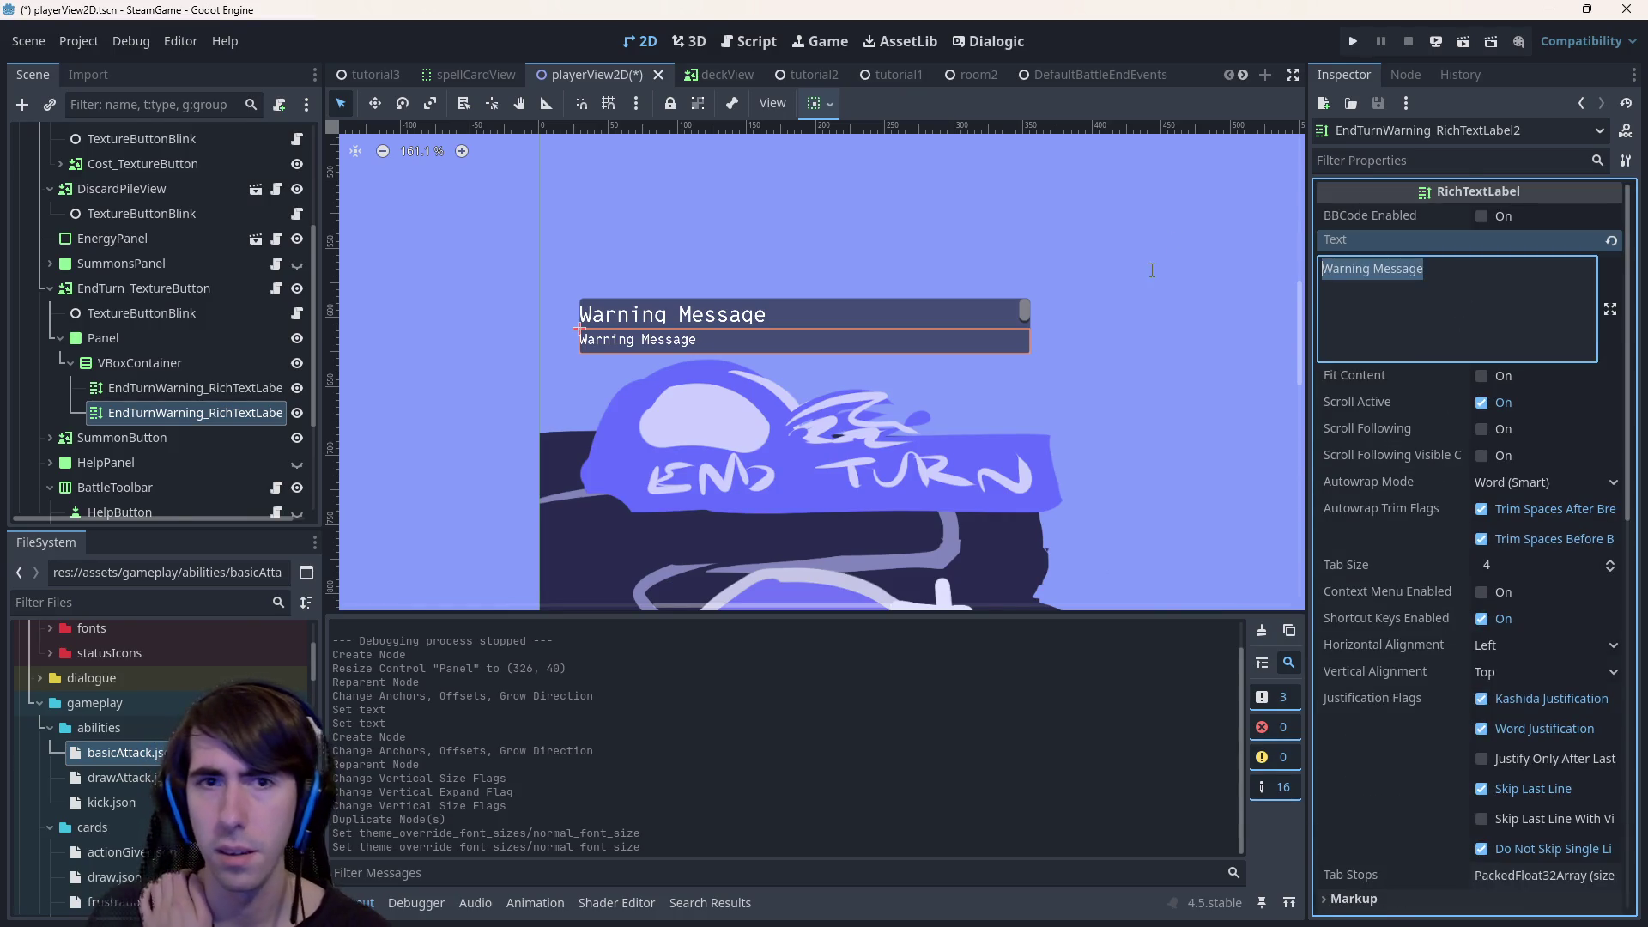
pyautogui.write('Cli')
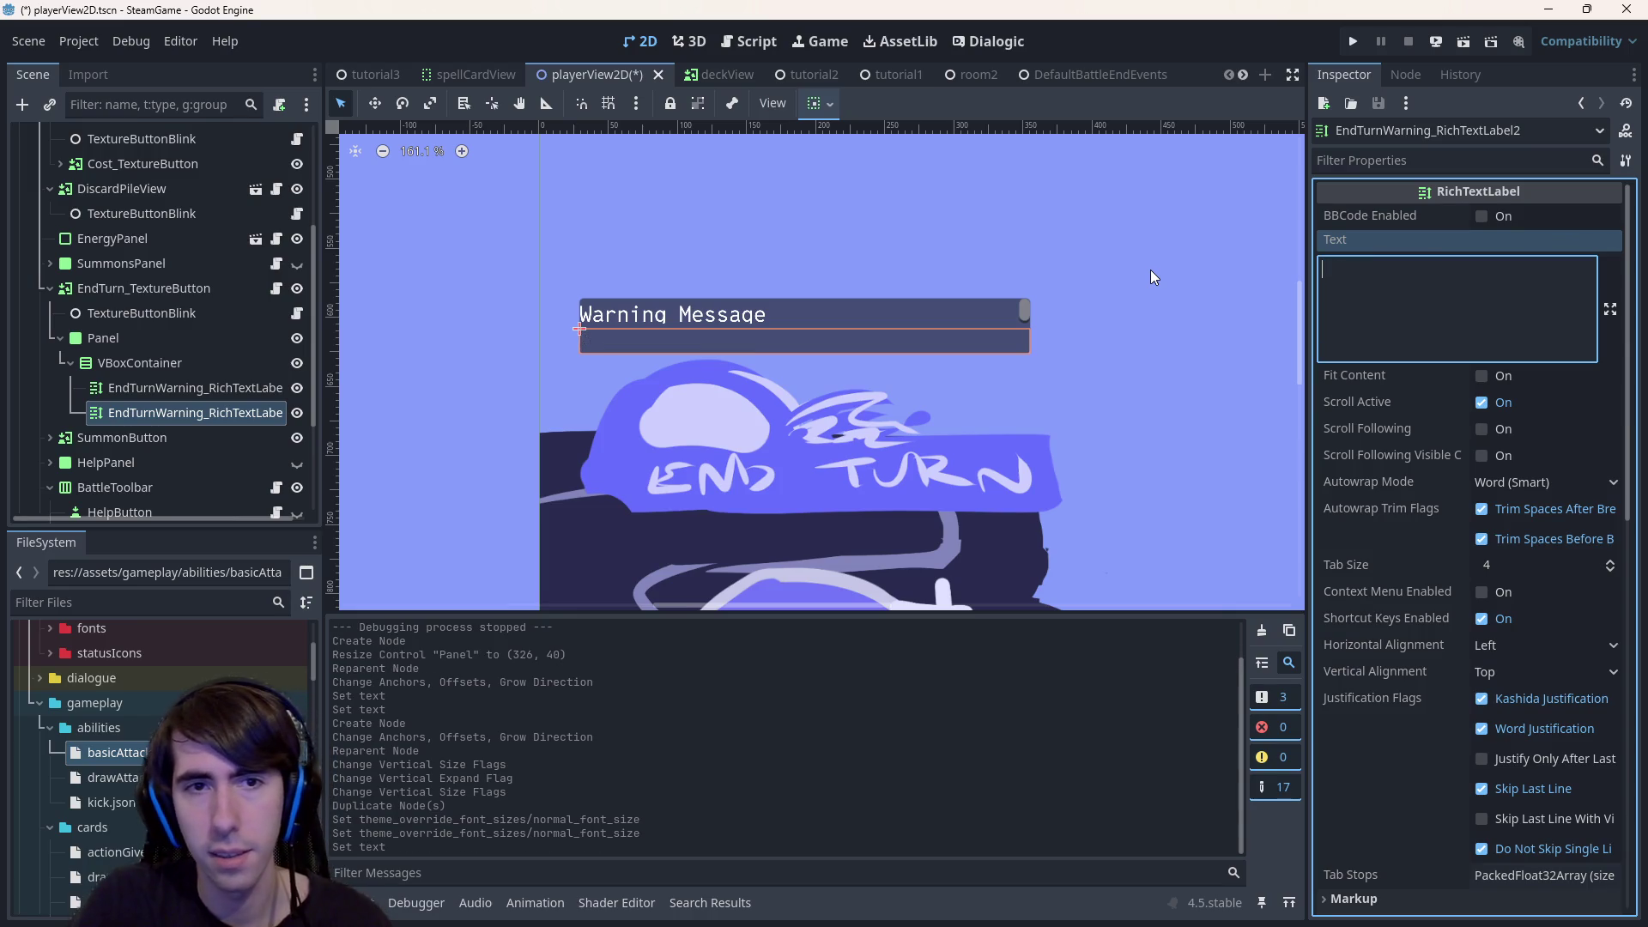
pyautogui.write('ck again to by')
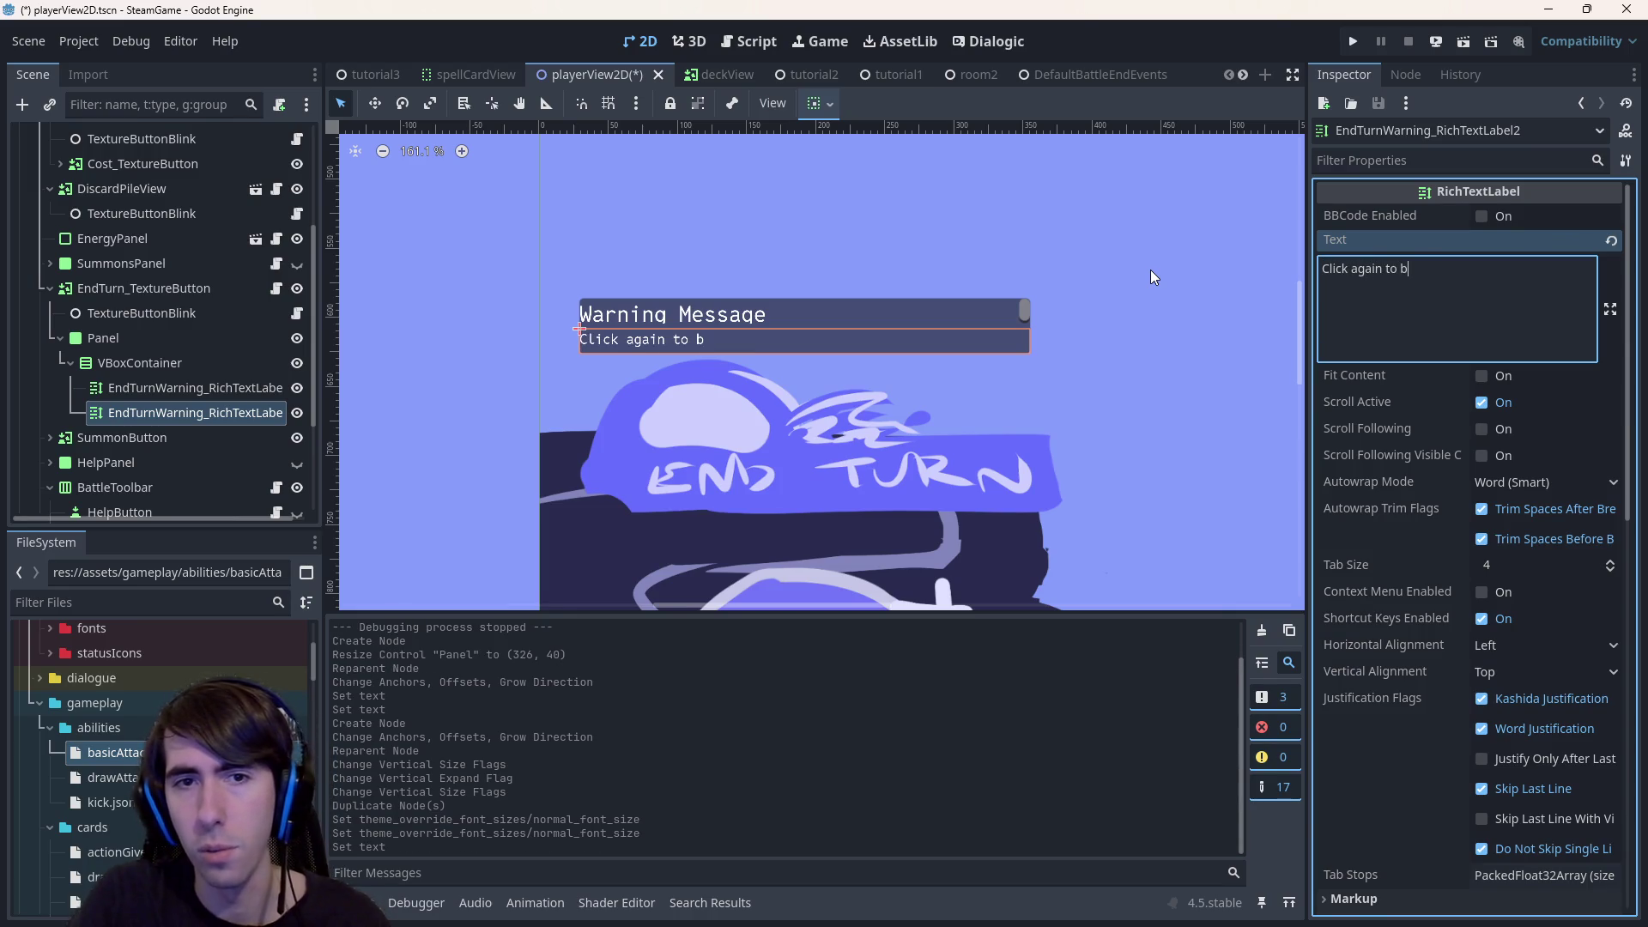
pyautogui.write('pass this warning')
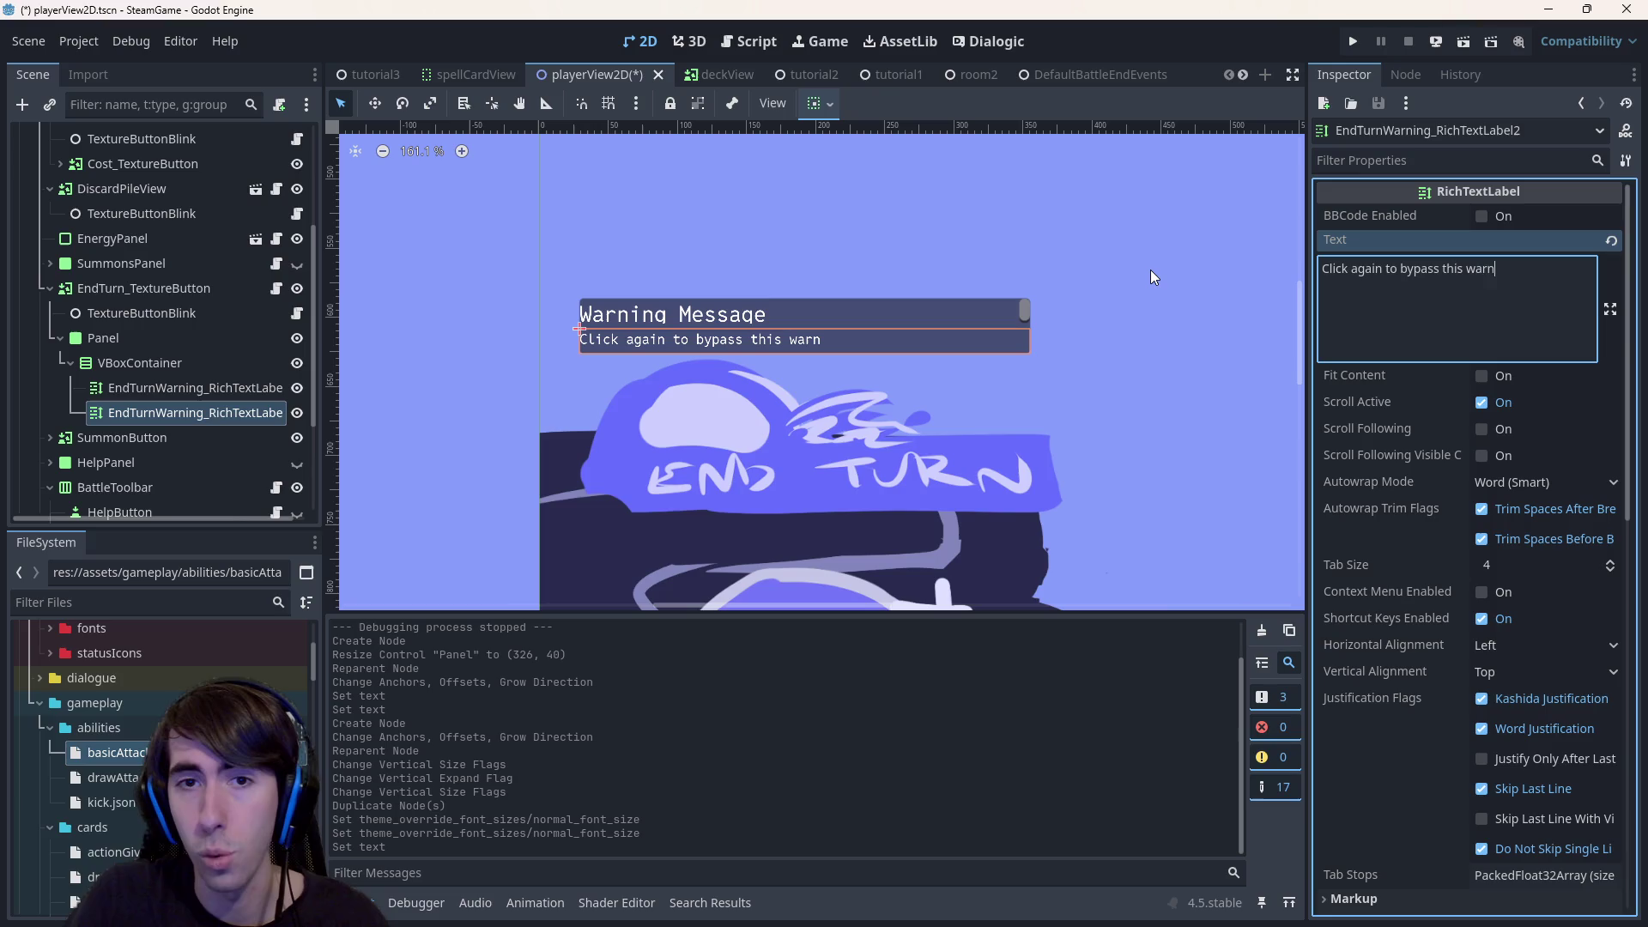
pyautogui.write('.')
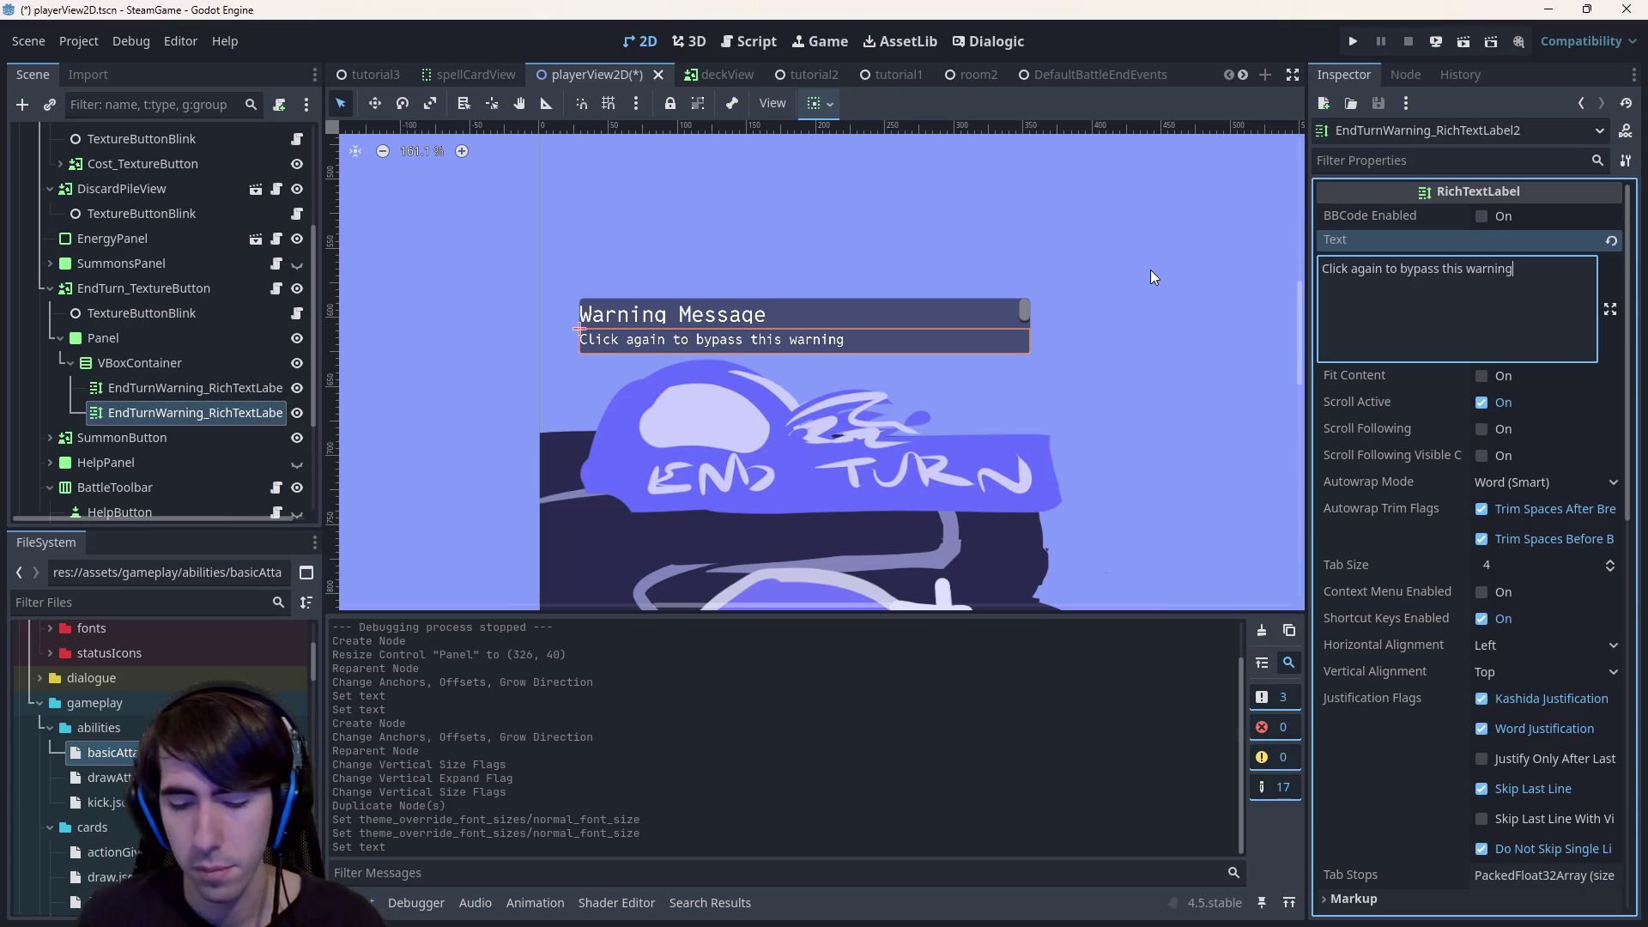
pyautogui.hotkey('ctrl', 's')
pyautogui.scroll(-3, 1527, 399)
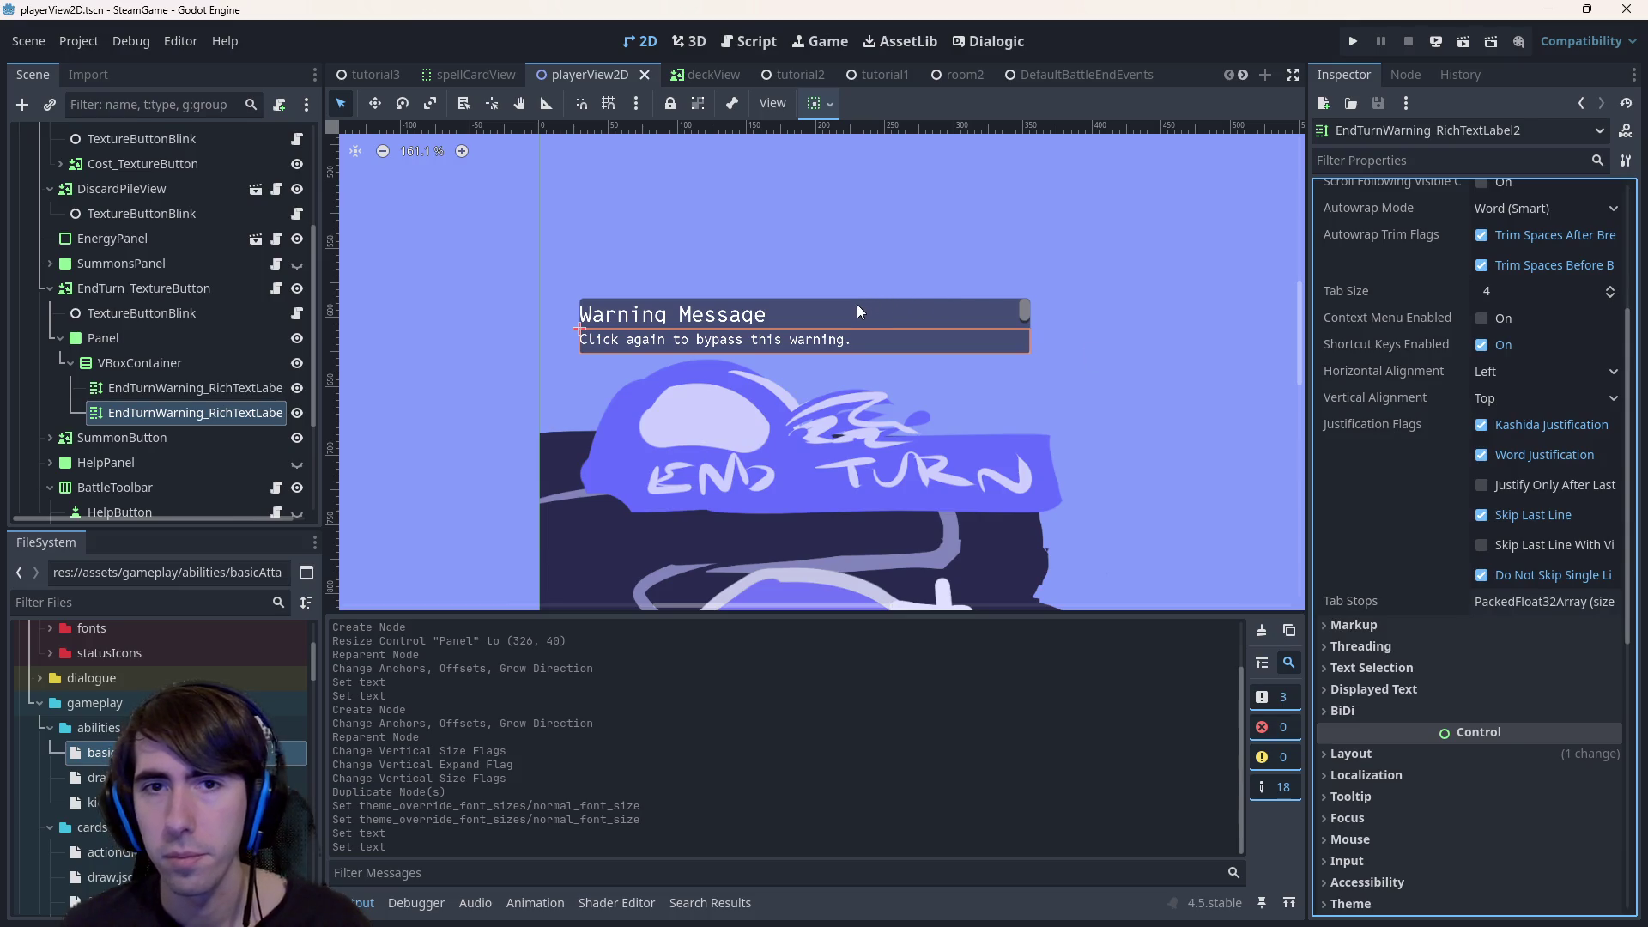
pyautogui.click(836, 325)
pyautogui.click(931, 333)
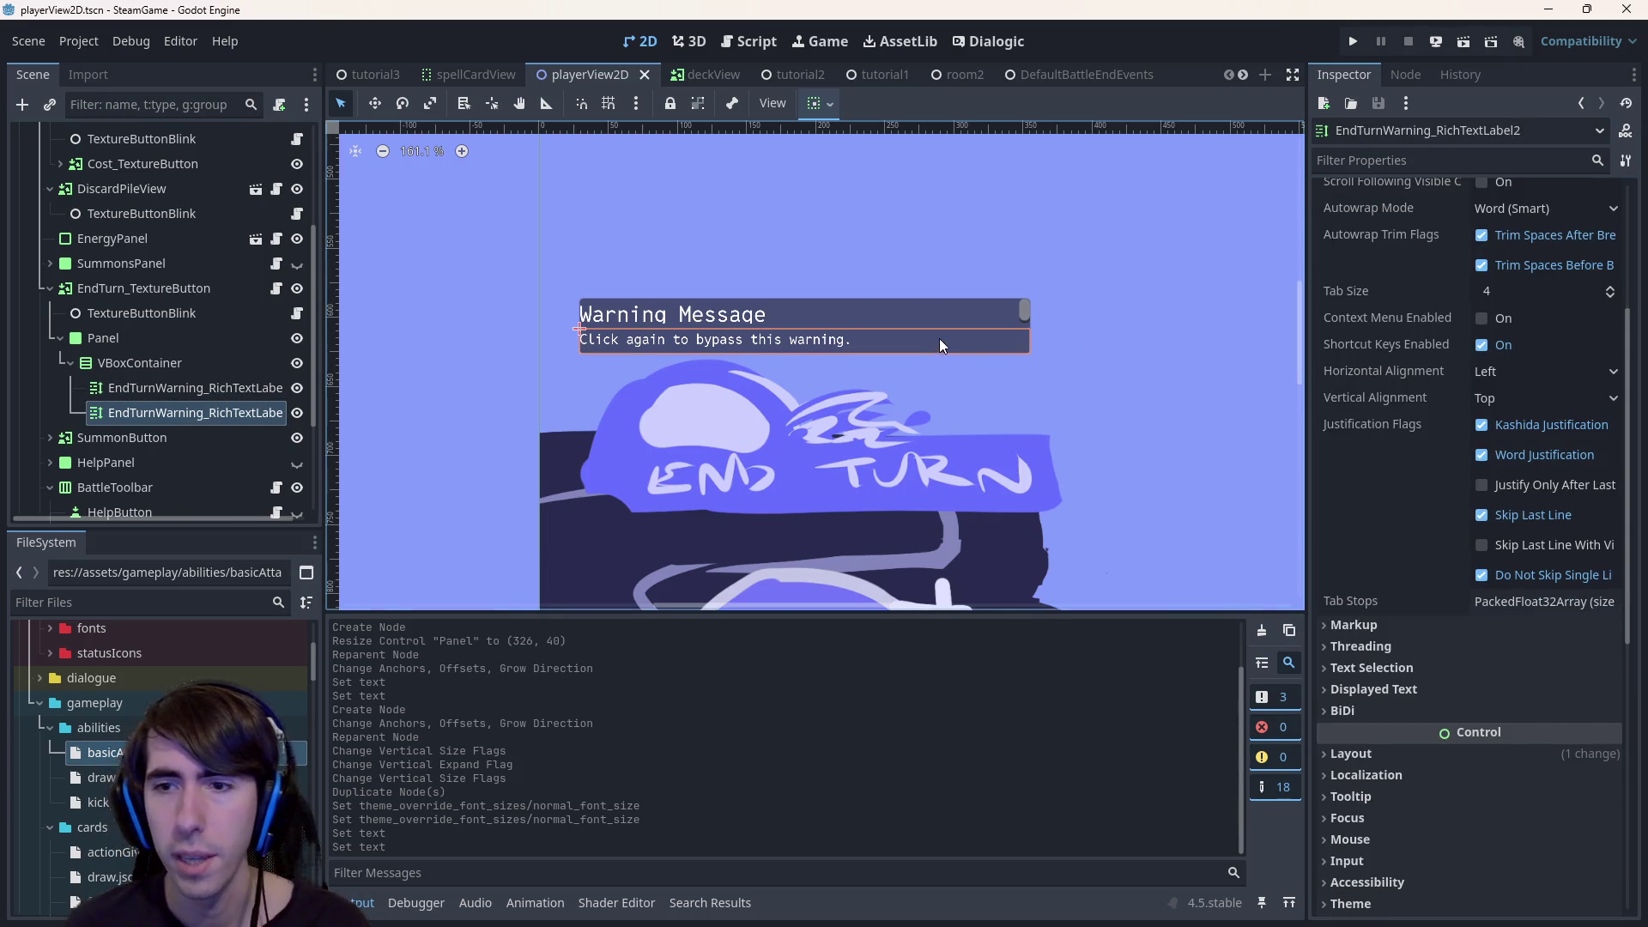
# Turn on Fit Content for the first warning label, change the Panel to a PanelContainer, and save
pyautogui.click(107, 387)
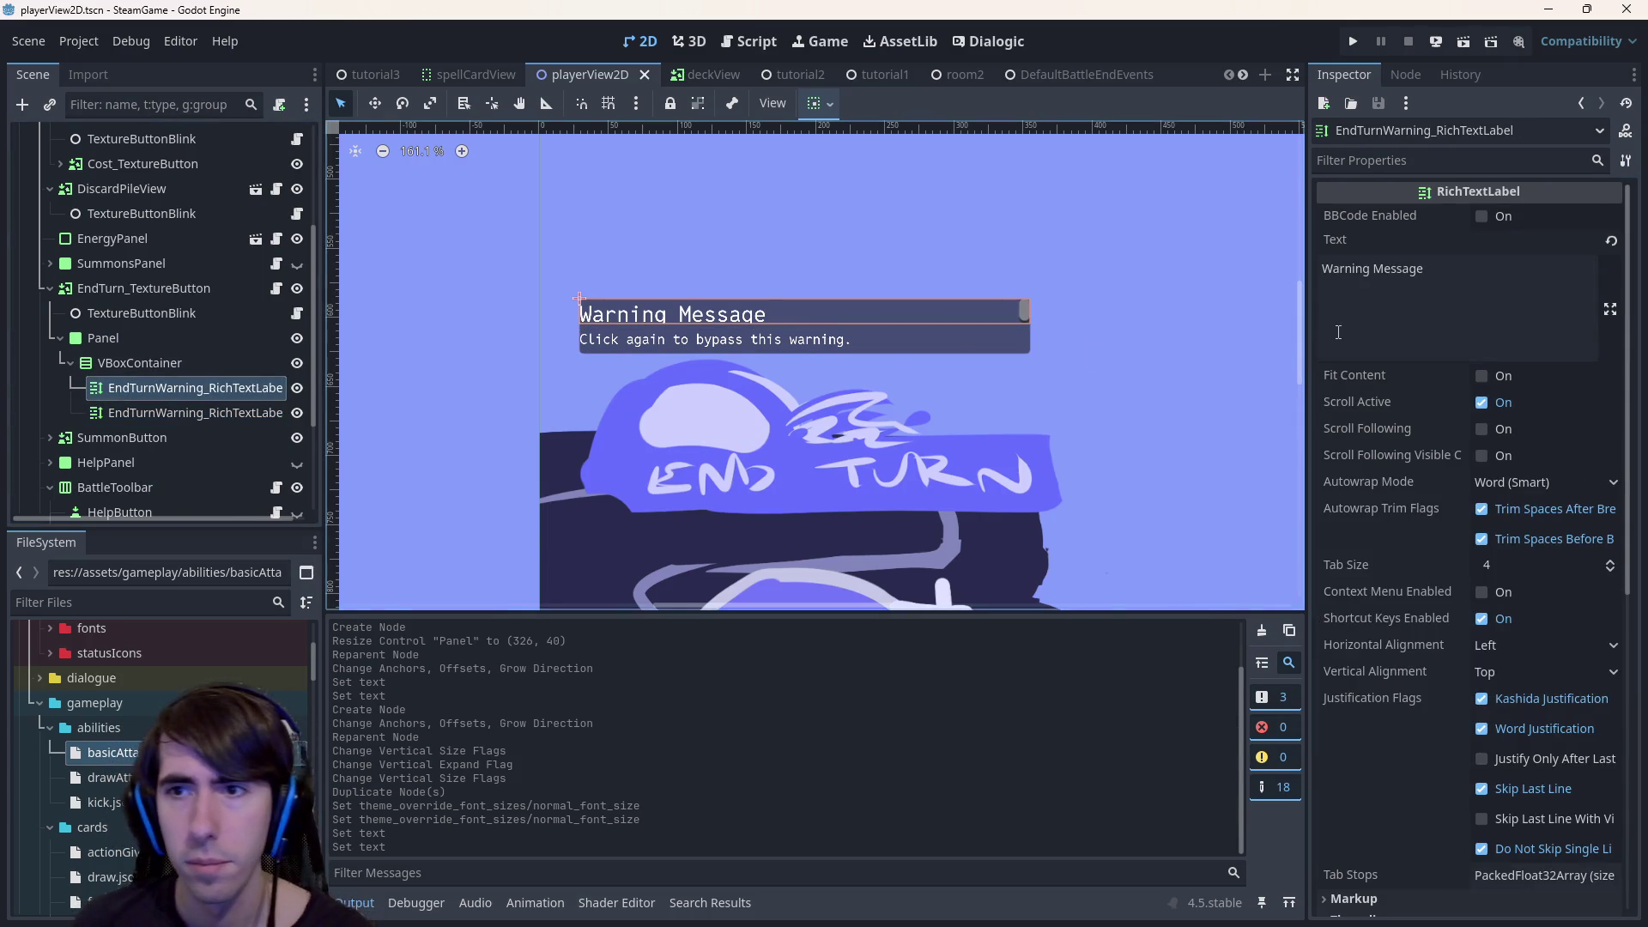
pyautogui.click(1478, 377)
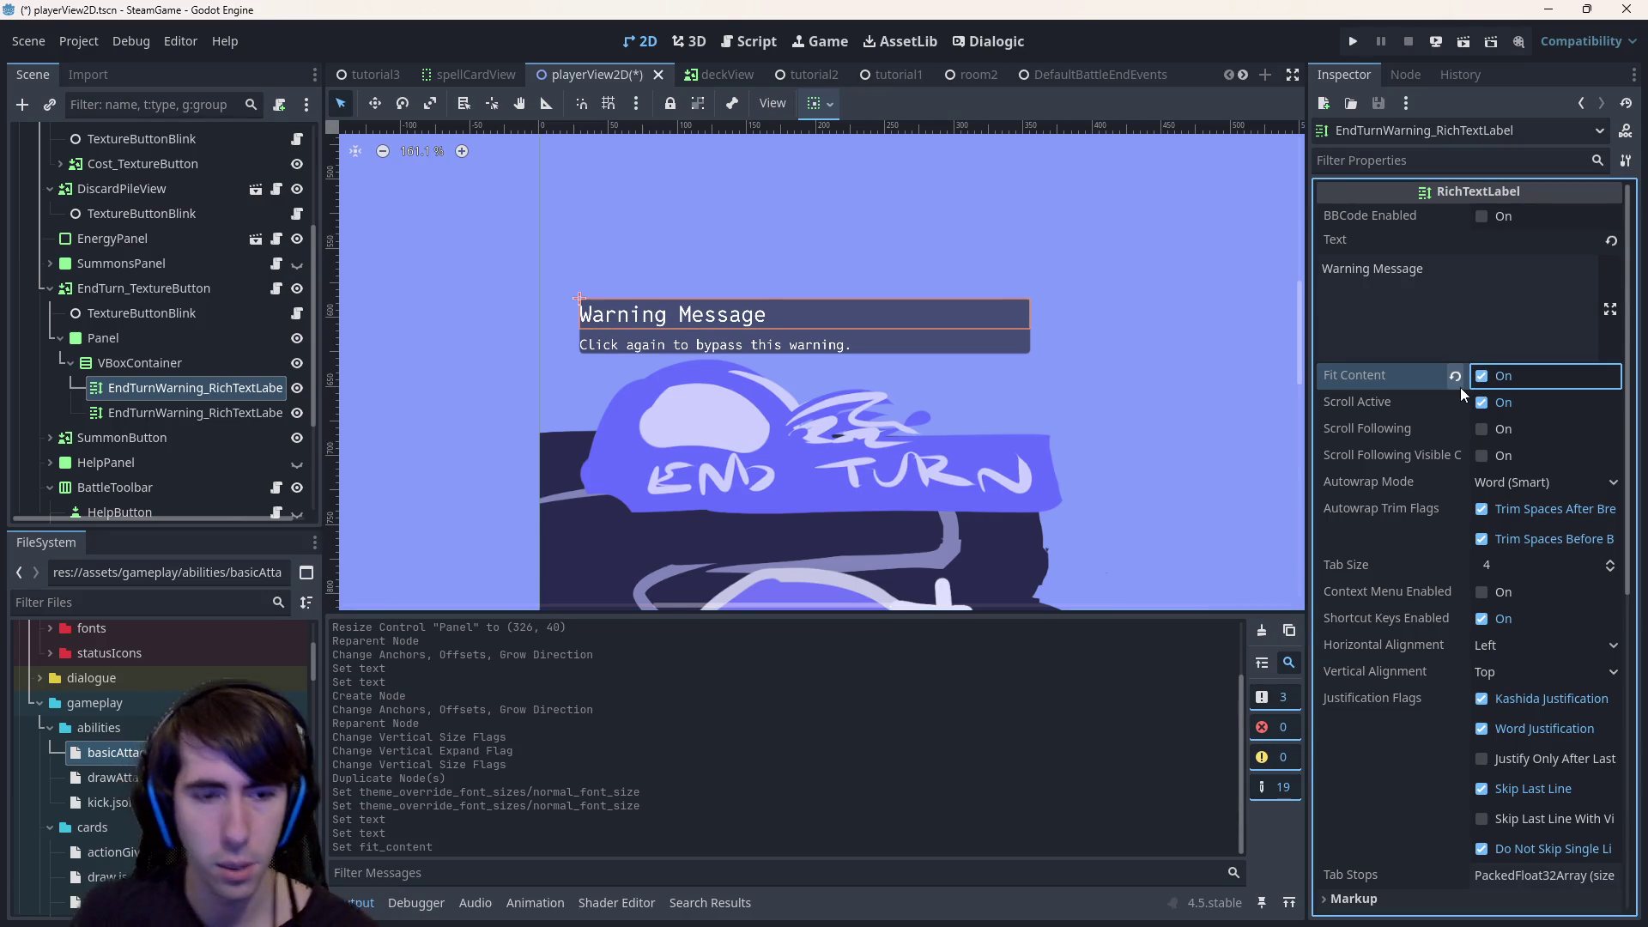
pyautogui.rightClick(162, 345)
pyautogui.click(255, 554)
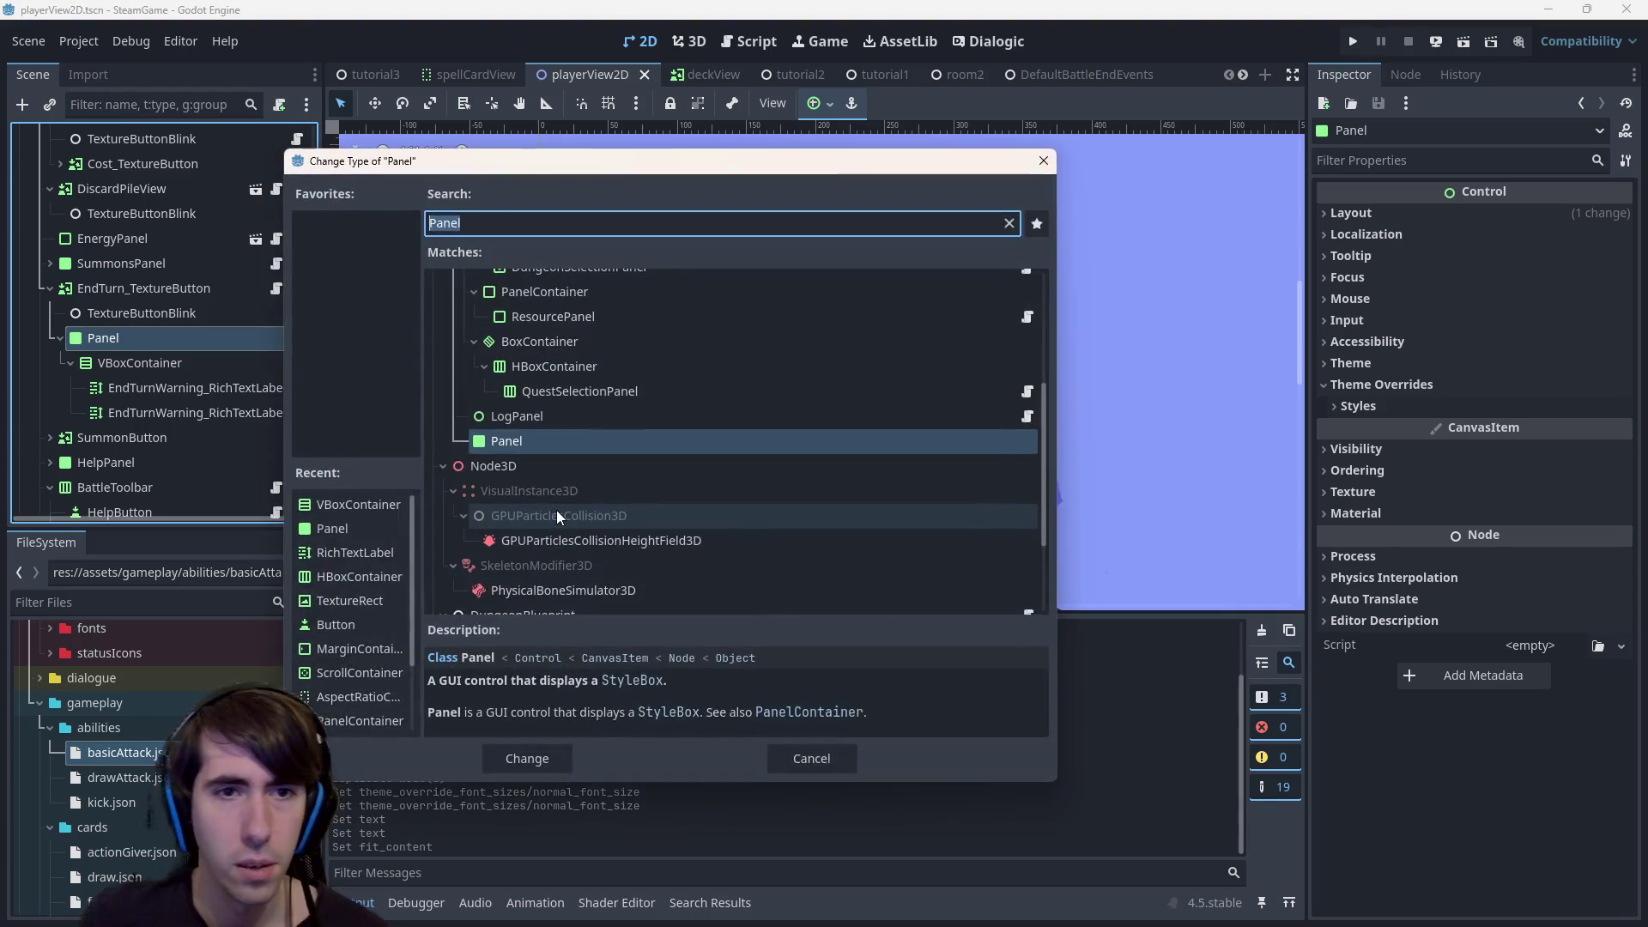
pyautogui.write('panelcontainer')
pyautogui.press('Return')
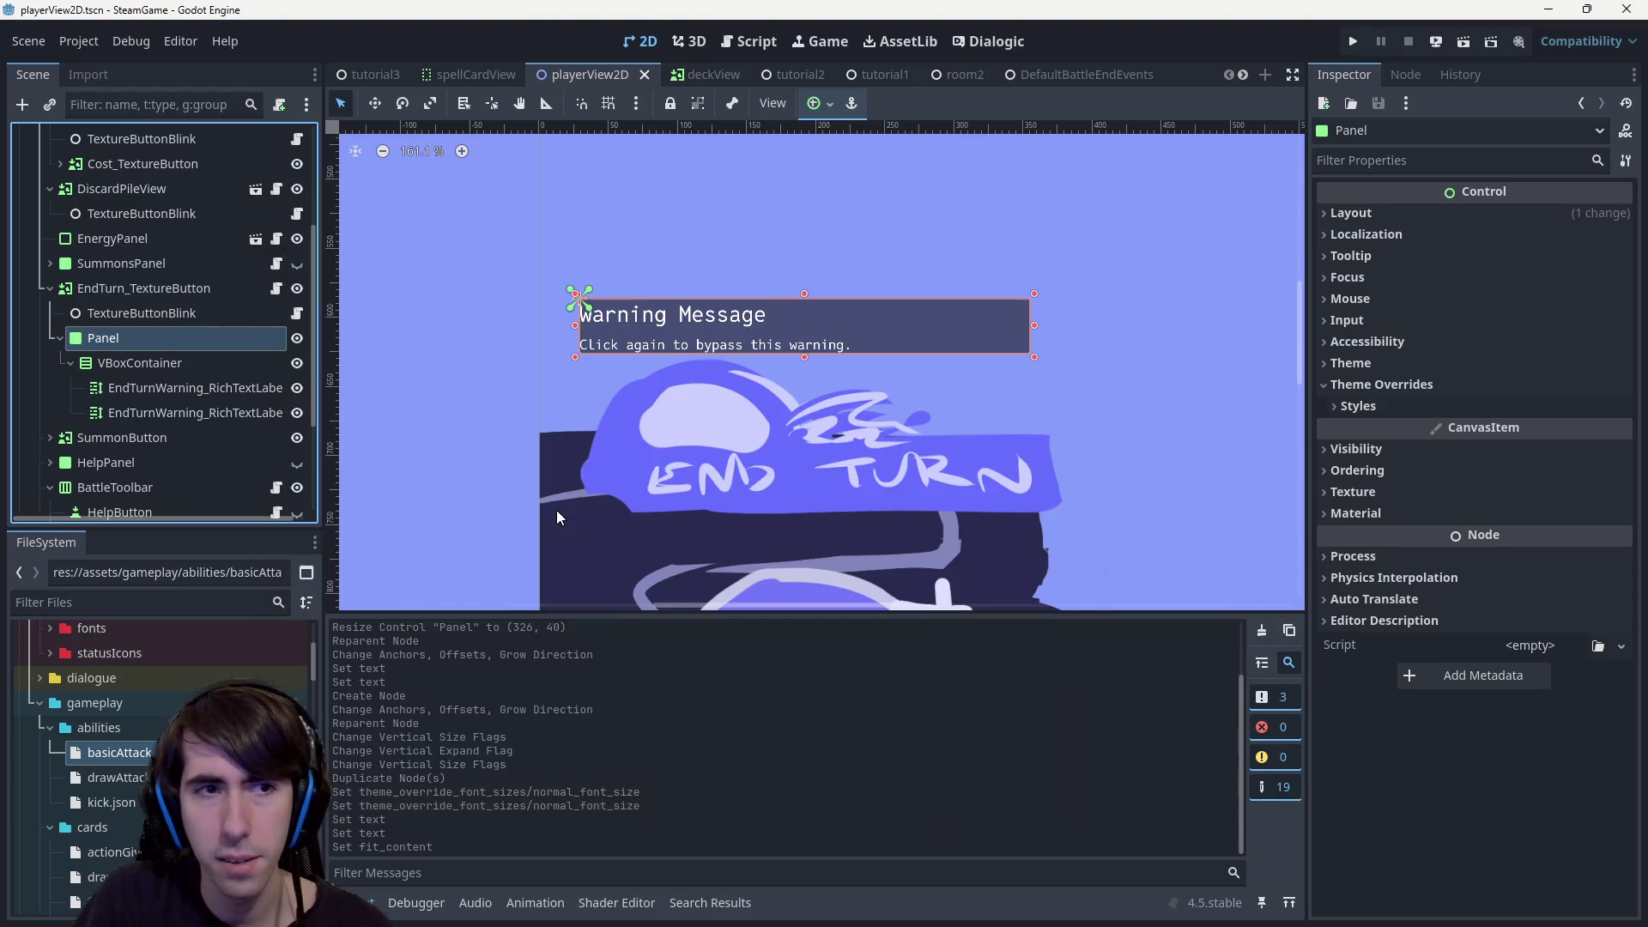
pyautogui.hotkey('ctrl', 's')
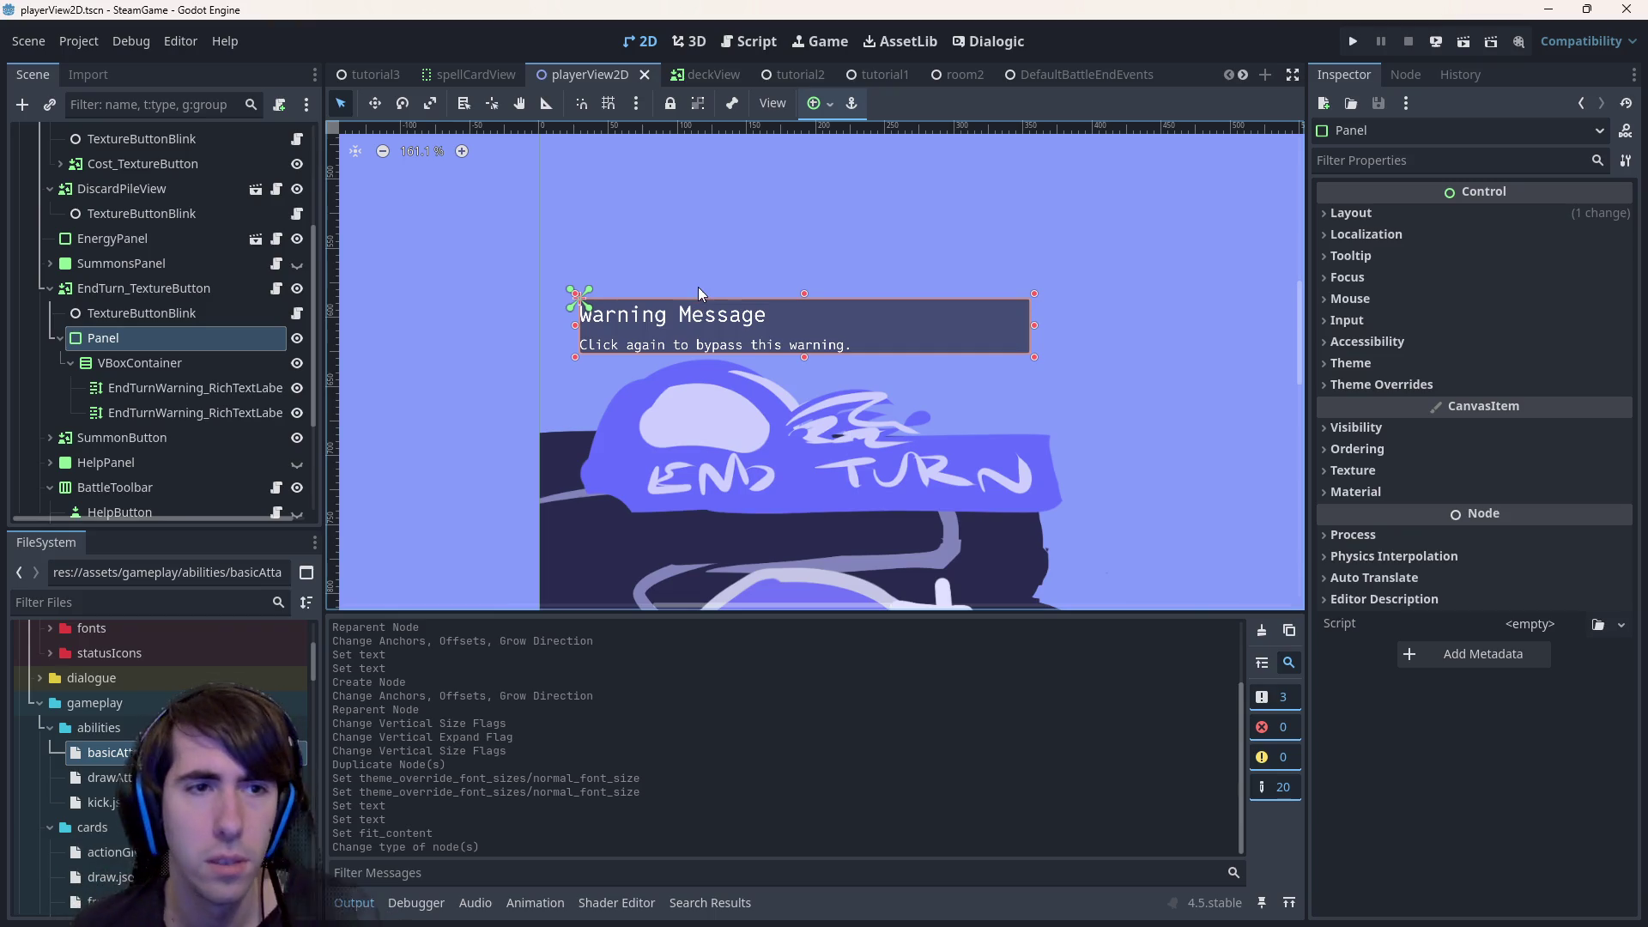
# Add test lines 'gdr hrd' to the first label, enable Fit Content on the second, and save
pyautogui.click(188, 385)
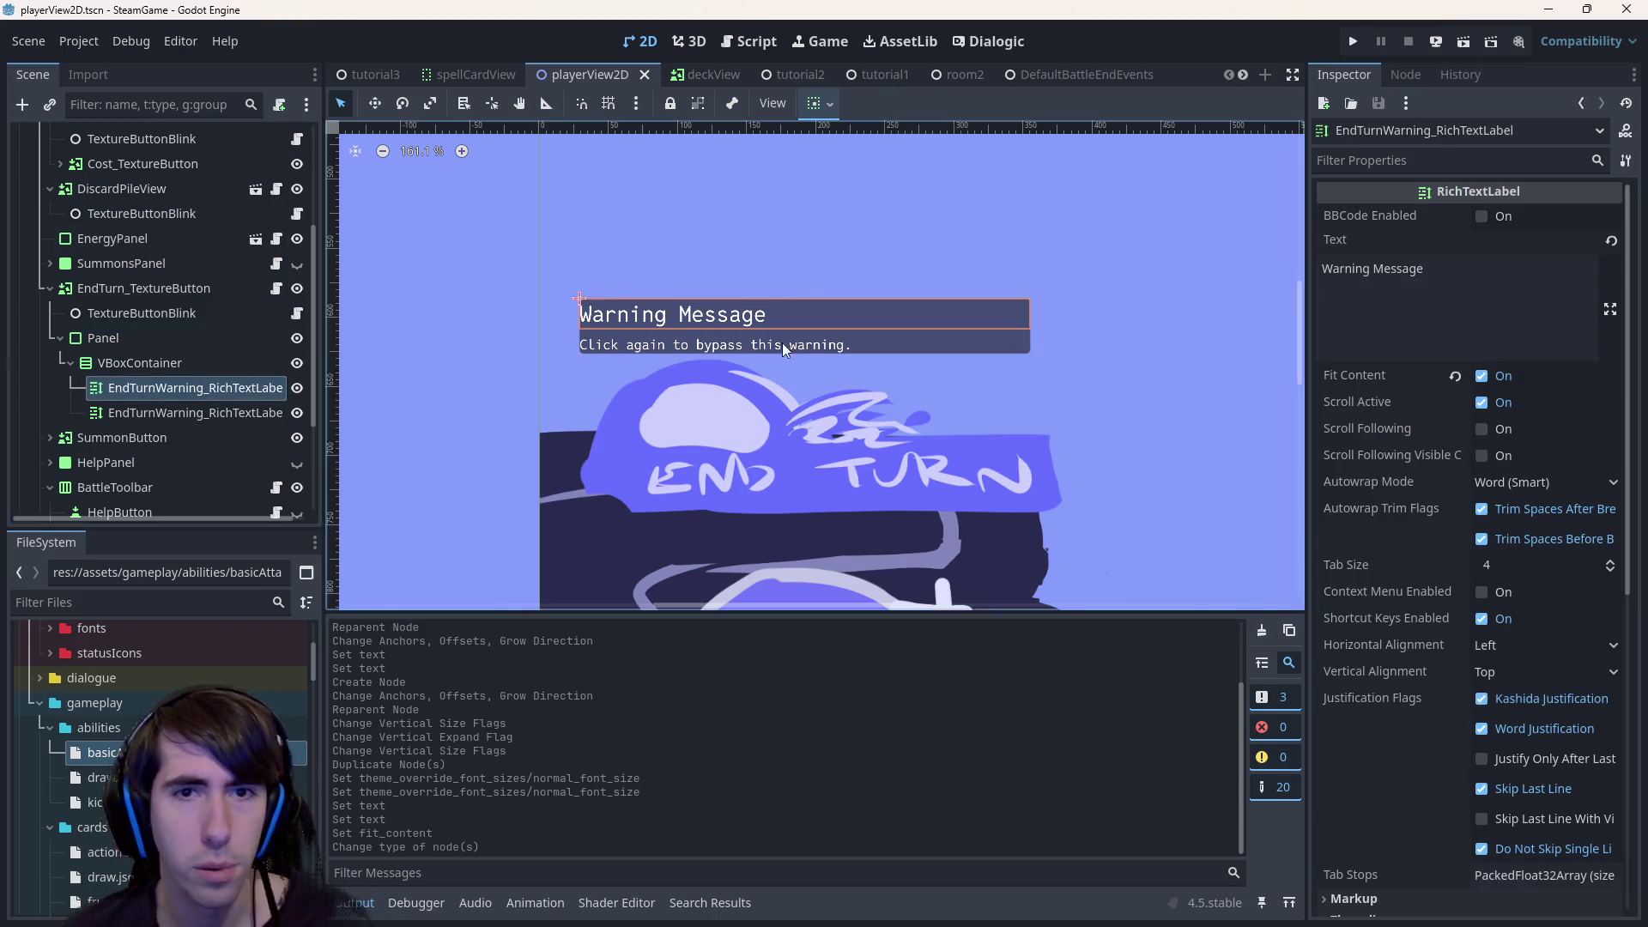
pyautogui.click(1469, 293)
pyautogui.write('gdr hrd')
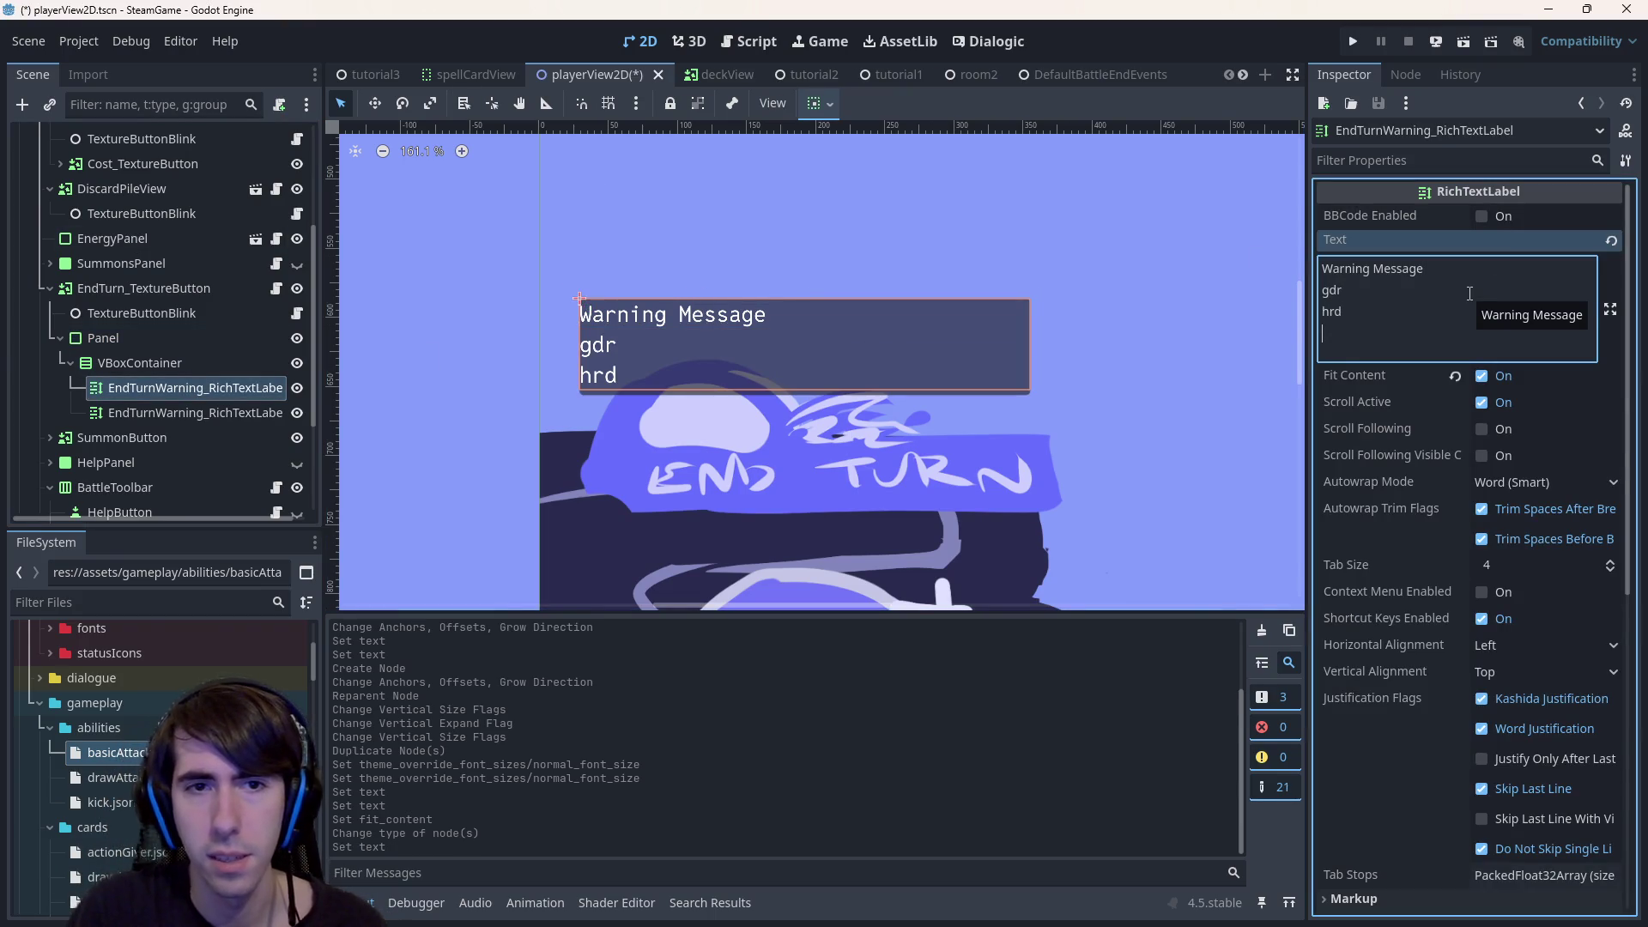
pyautogui.click(386, 380)
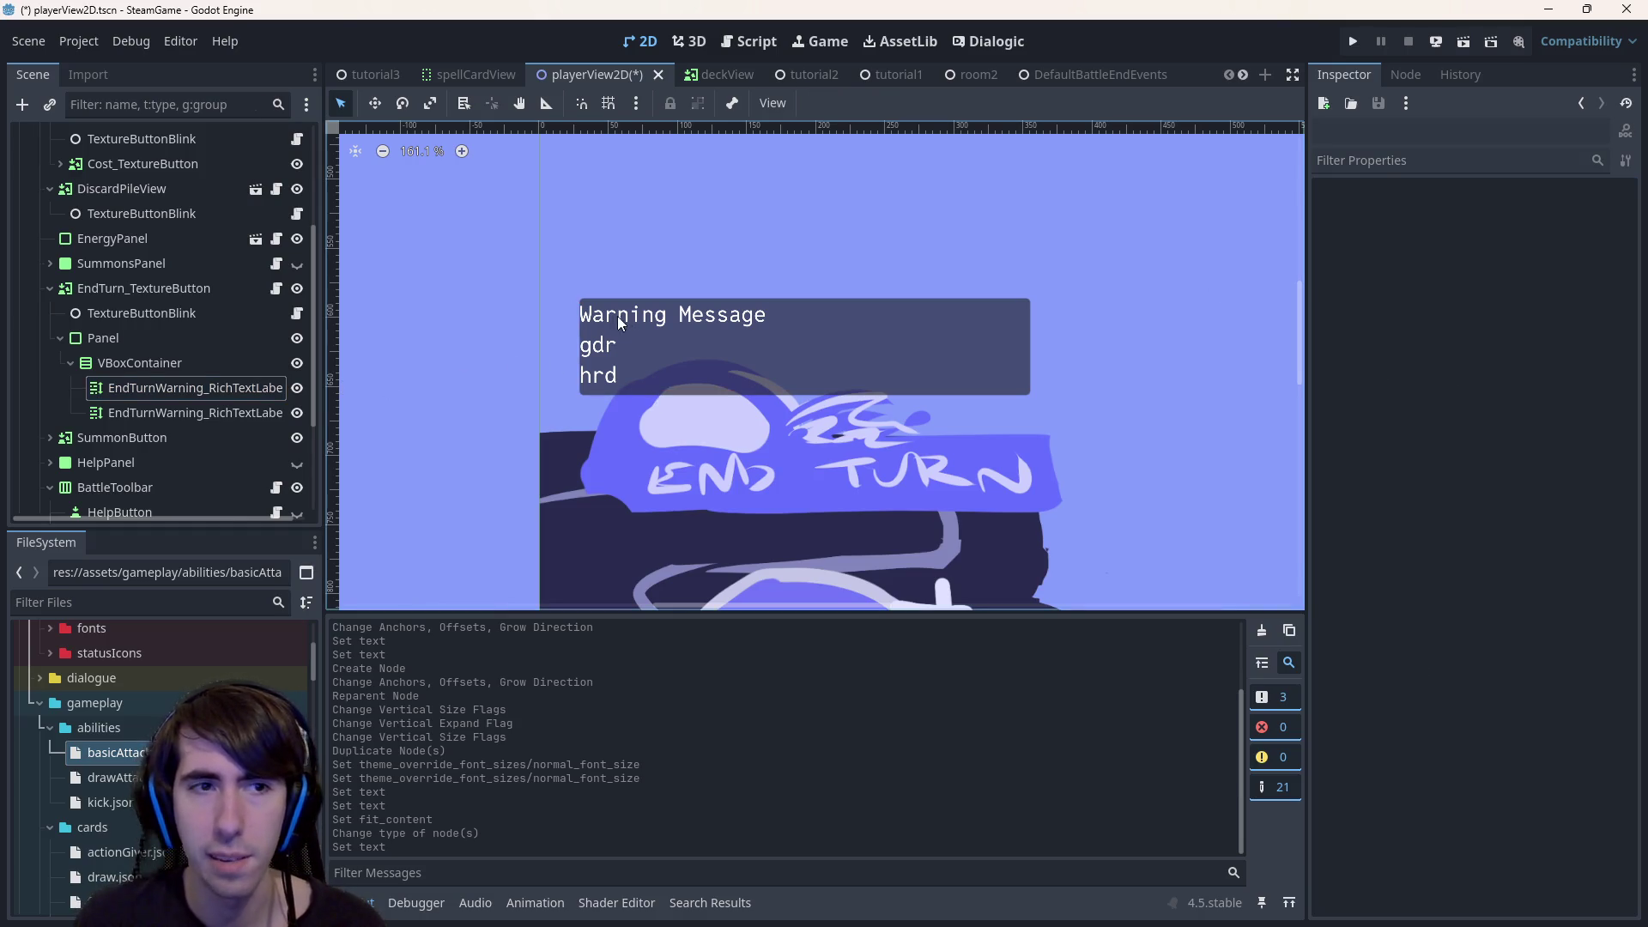
pyautogui.click(232, 384)
pyautogui.click(232, 408)
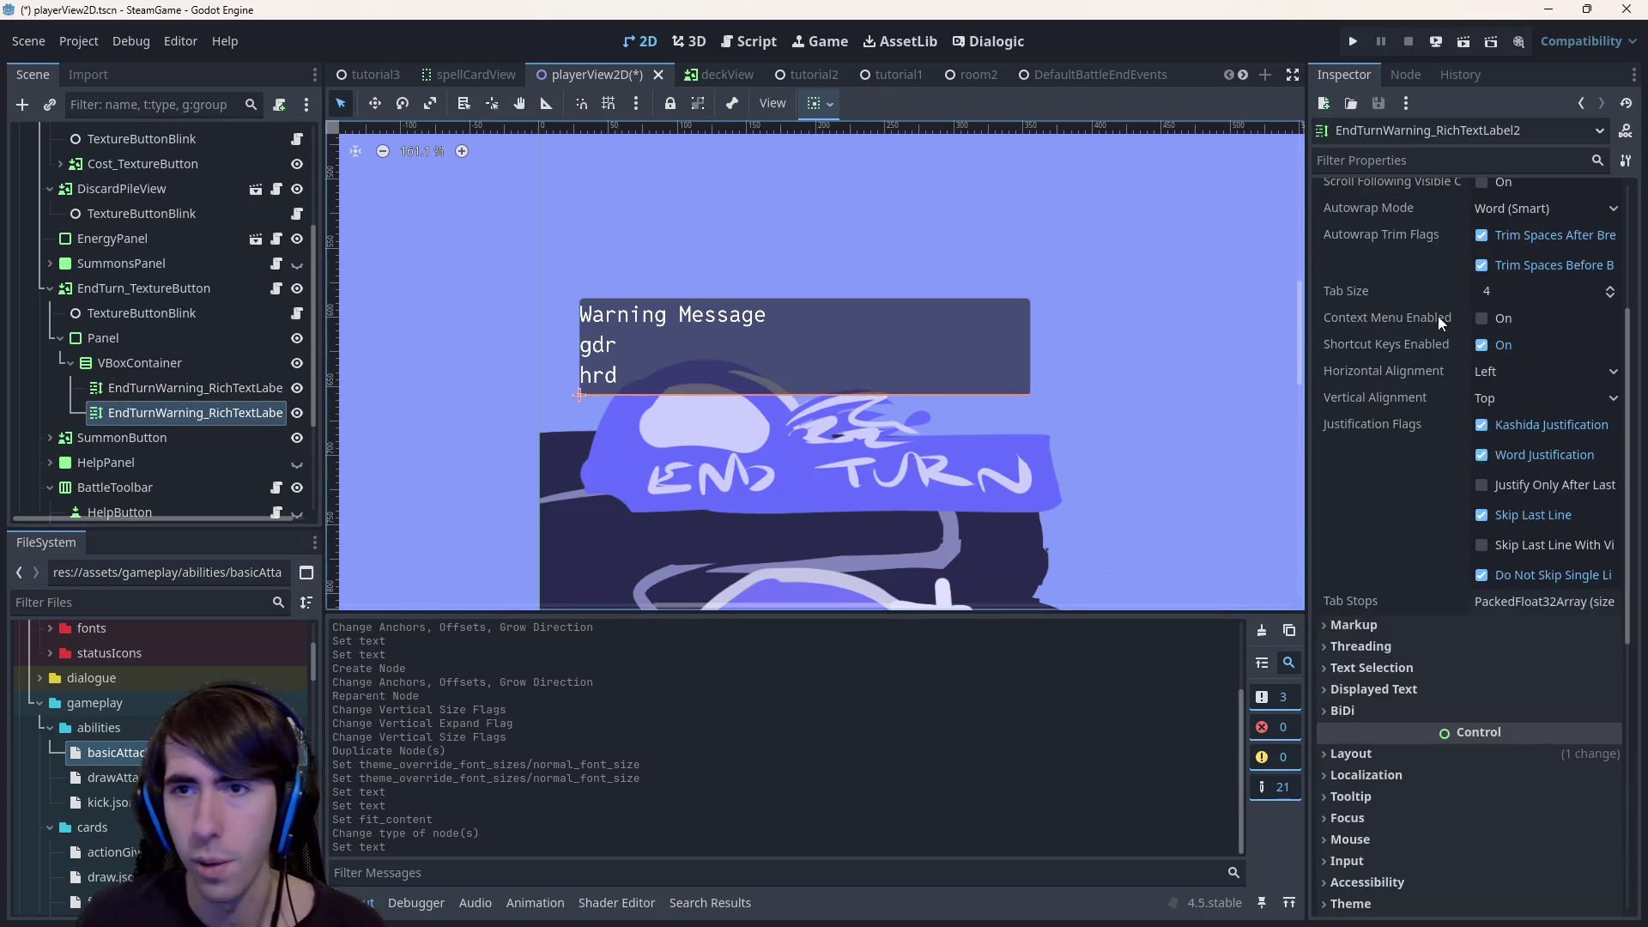
pyautogui.scroll(5, 1428, 306)
pyautogui.click(1490, 381)
pyautogui.hotkey('ctrl', 's')
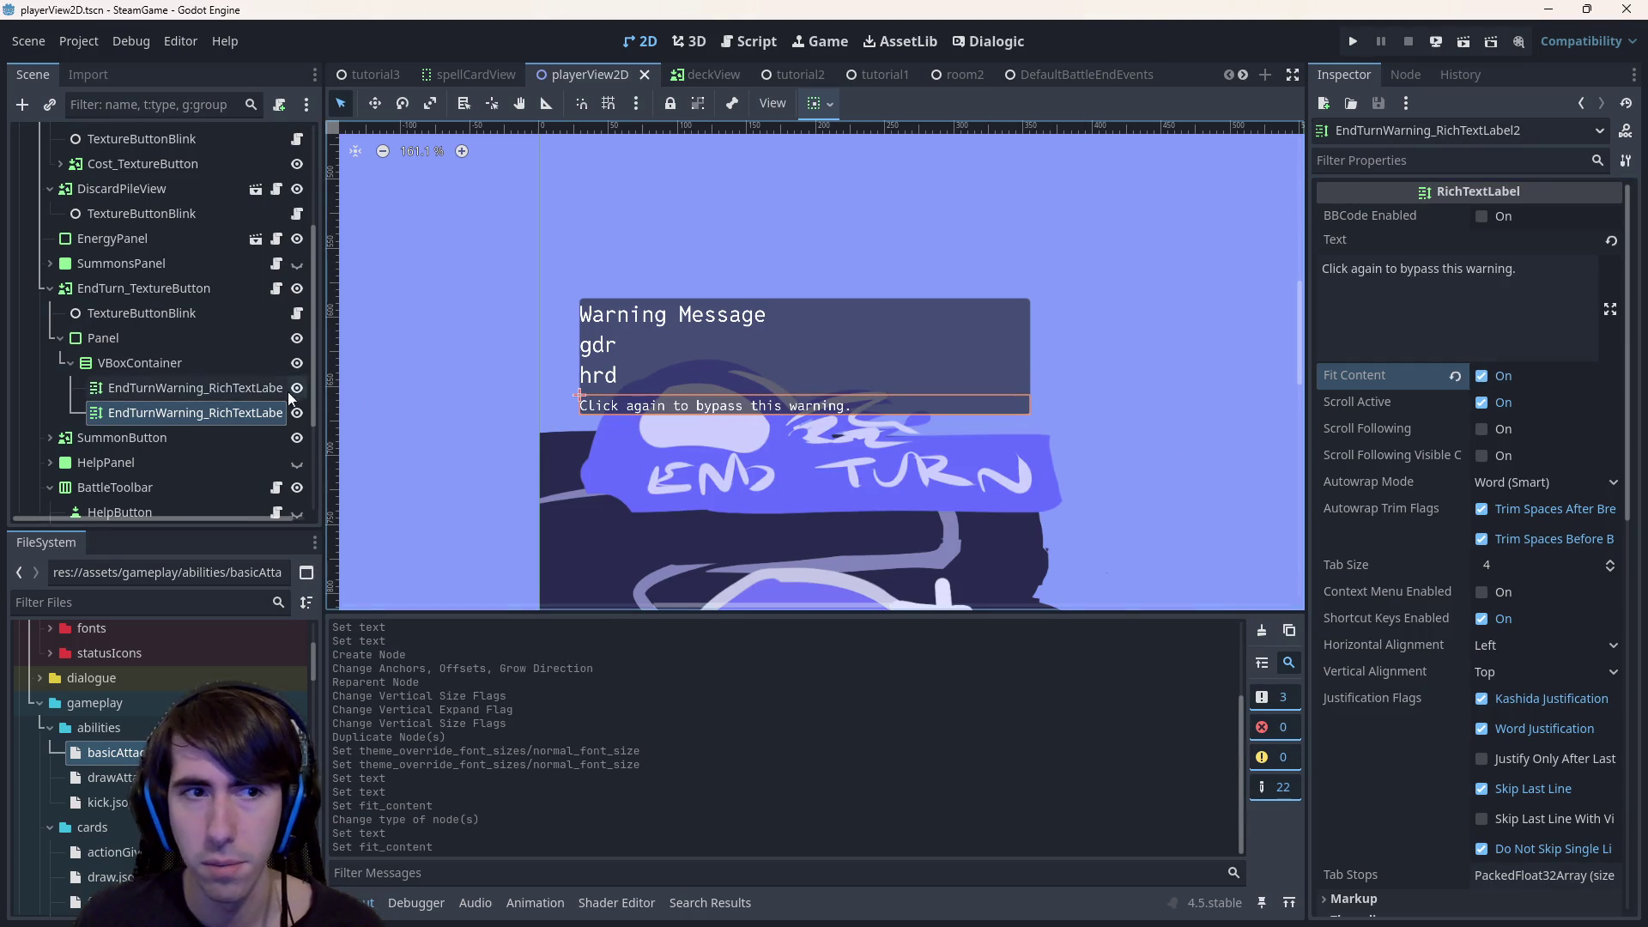
# Select the Panel node and bring up its anchor presets
pyautogui.click(187, 341)
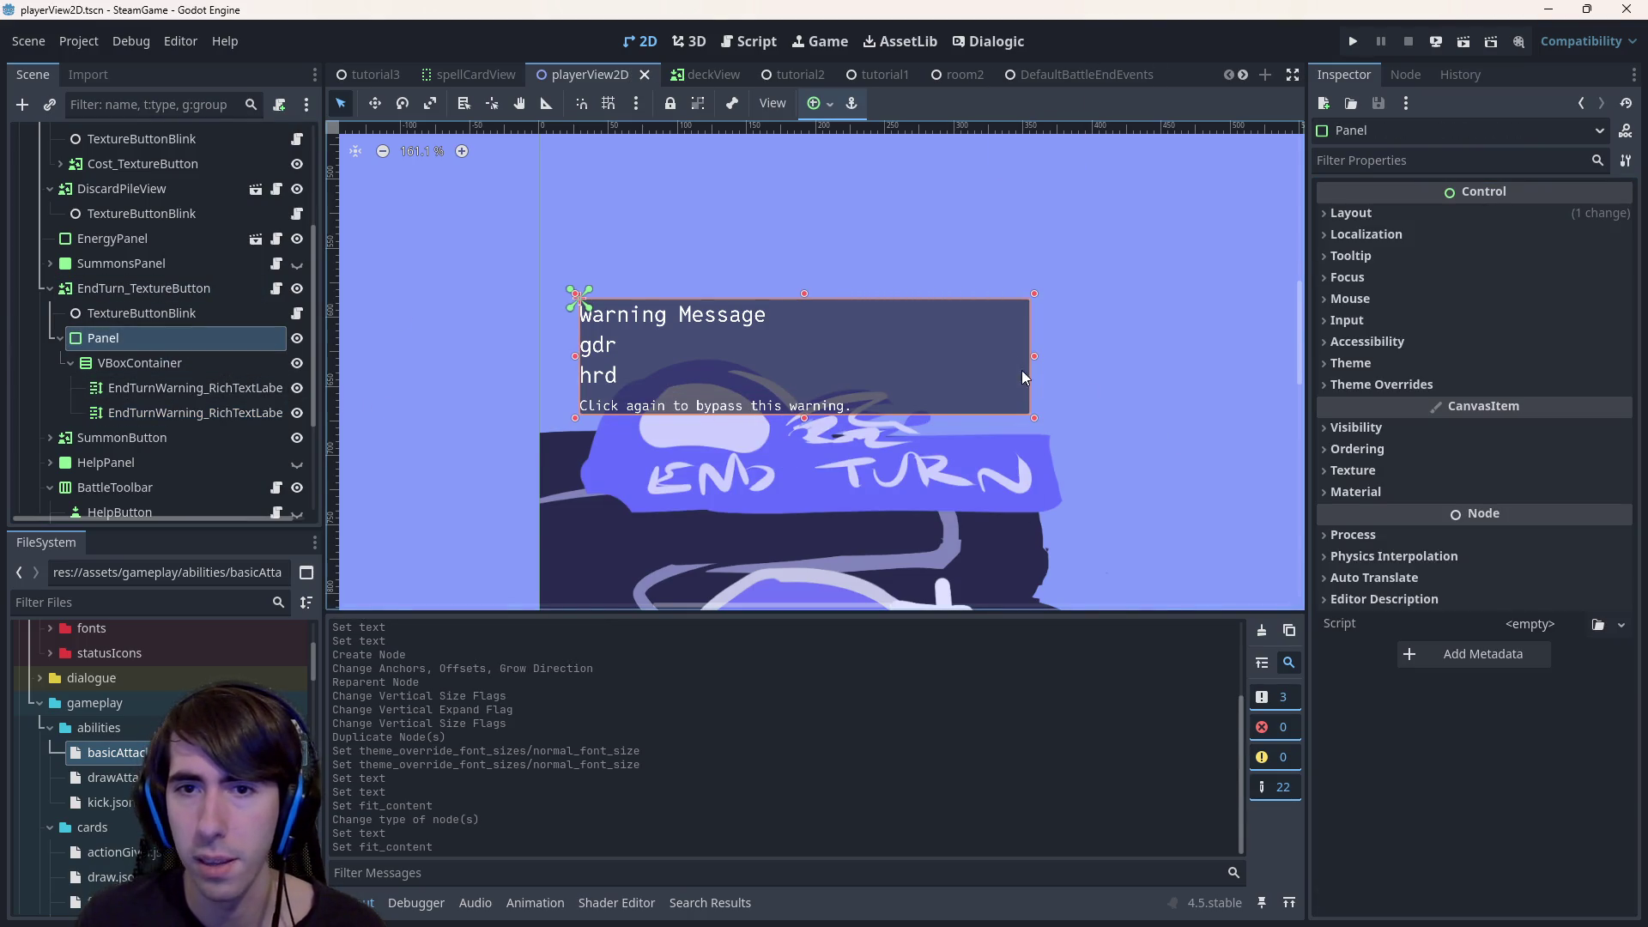
pyautogui.scroll(4, 1021, 367)
pyautogui.scroll(-2, 766, 395)
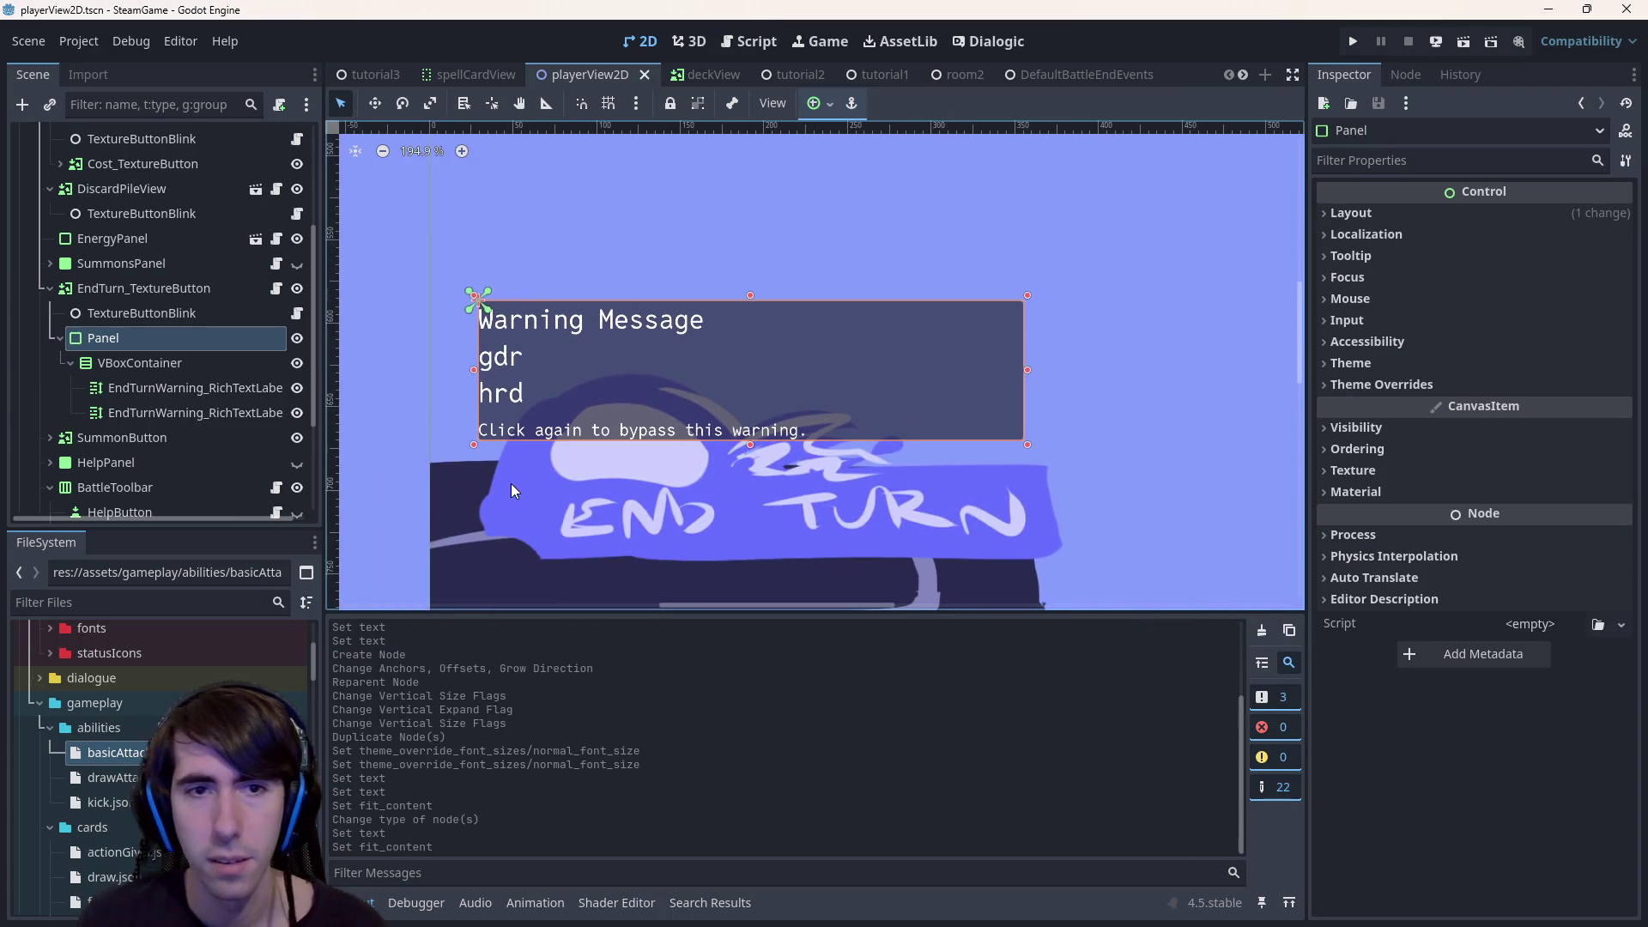
pyautogui.click(821, 103)
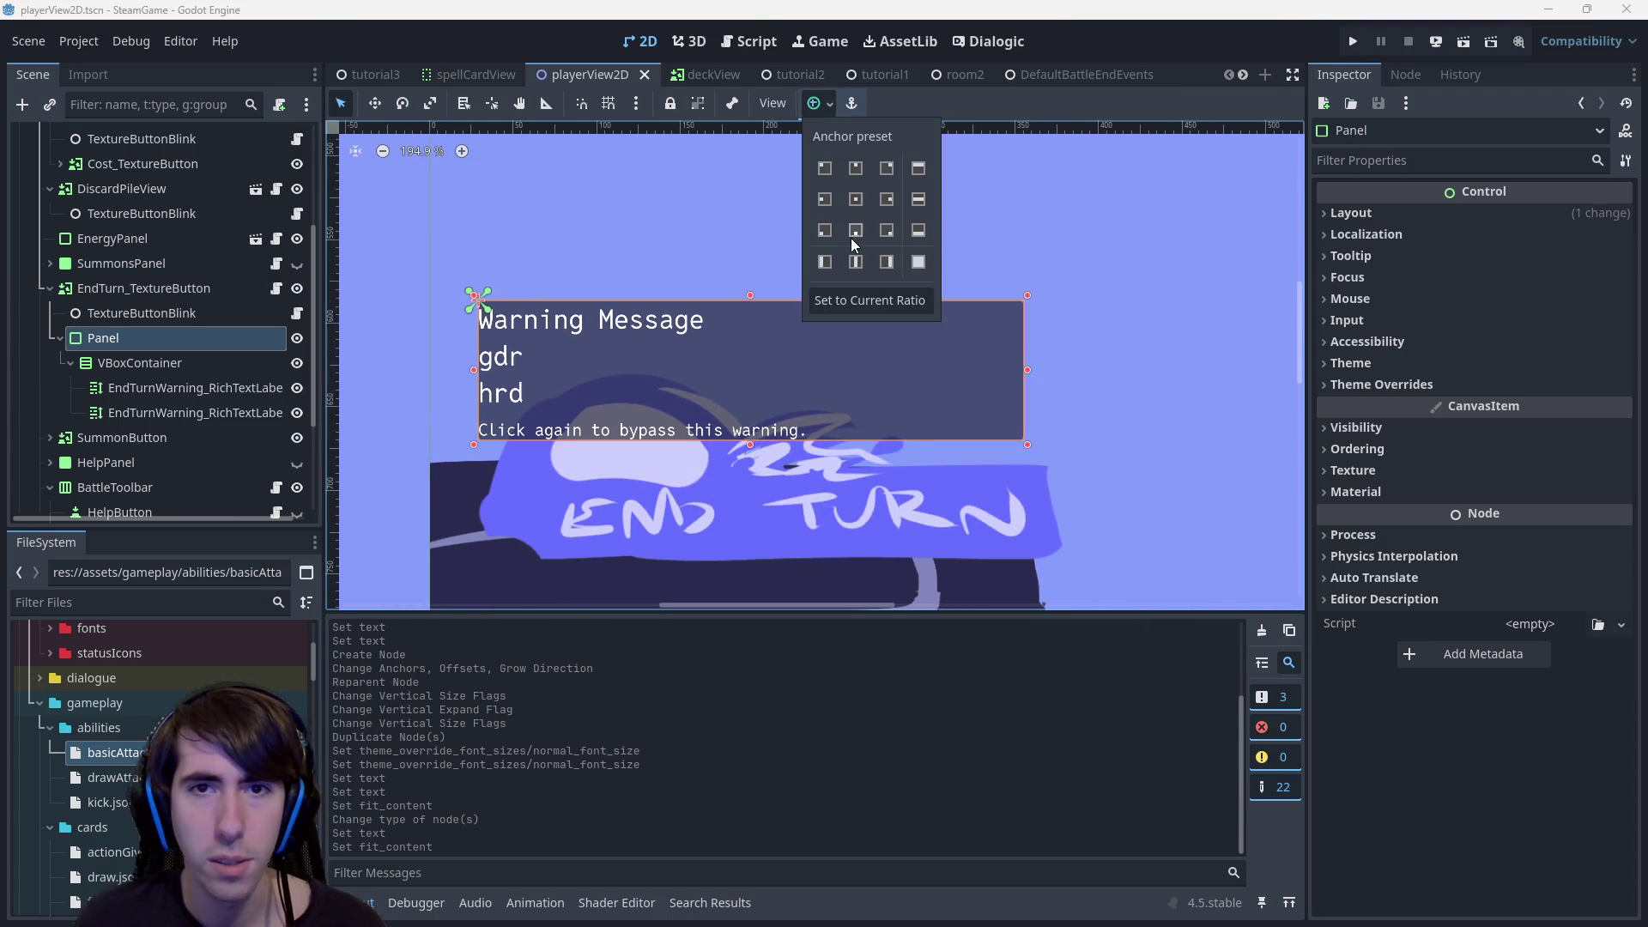
# Anchor the warning Panel to Center Bottom and inspect its size and position
pyautogui.click(855, 230)
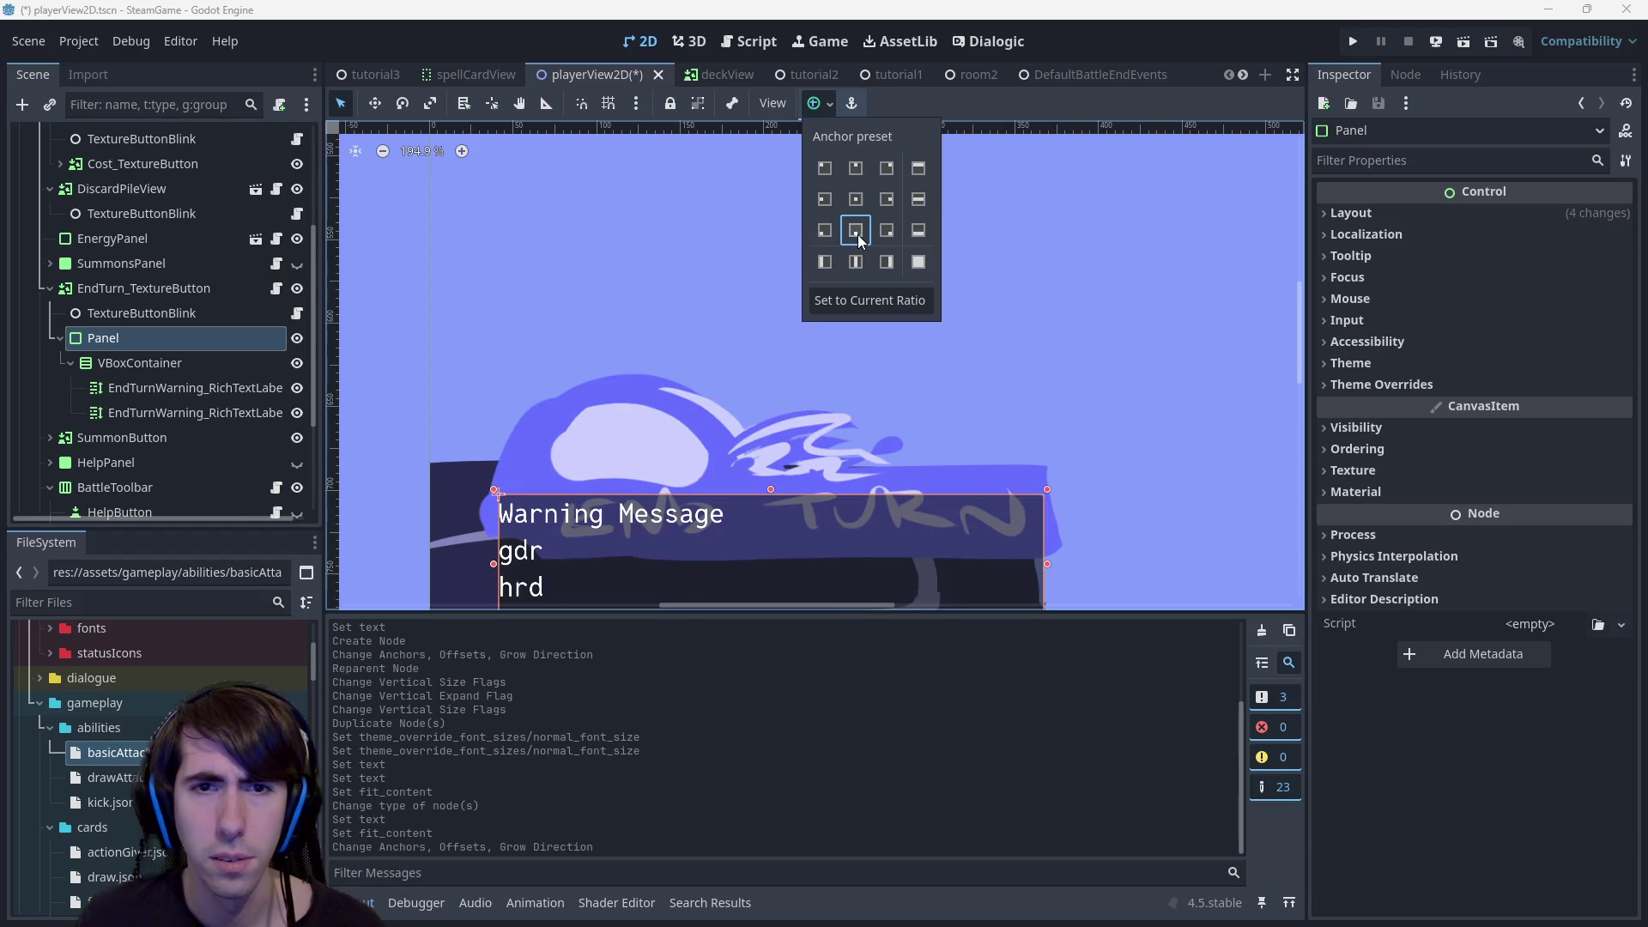
pyautogui.scroll(-5, 759, 373)
pyautogui.scroll(1, 716, 450)
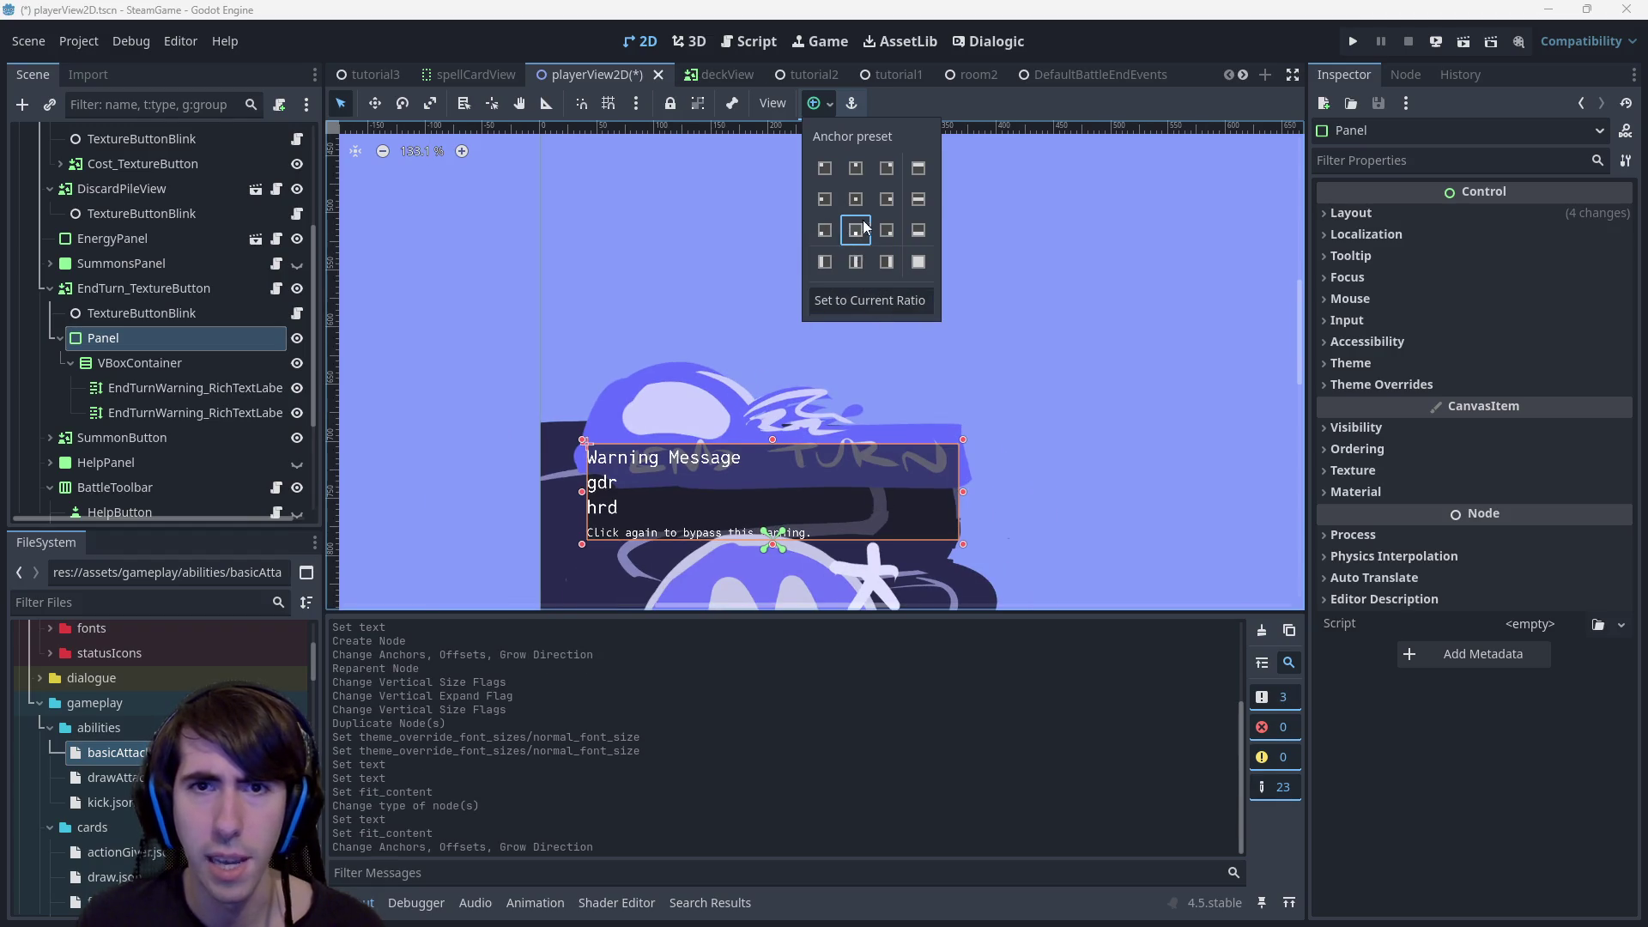
pyautogui.click(824, 351)
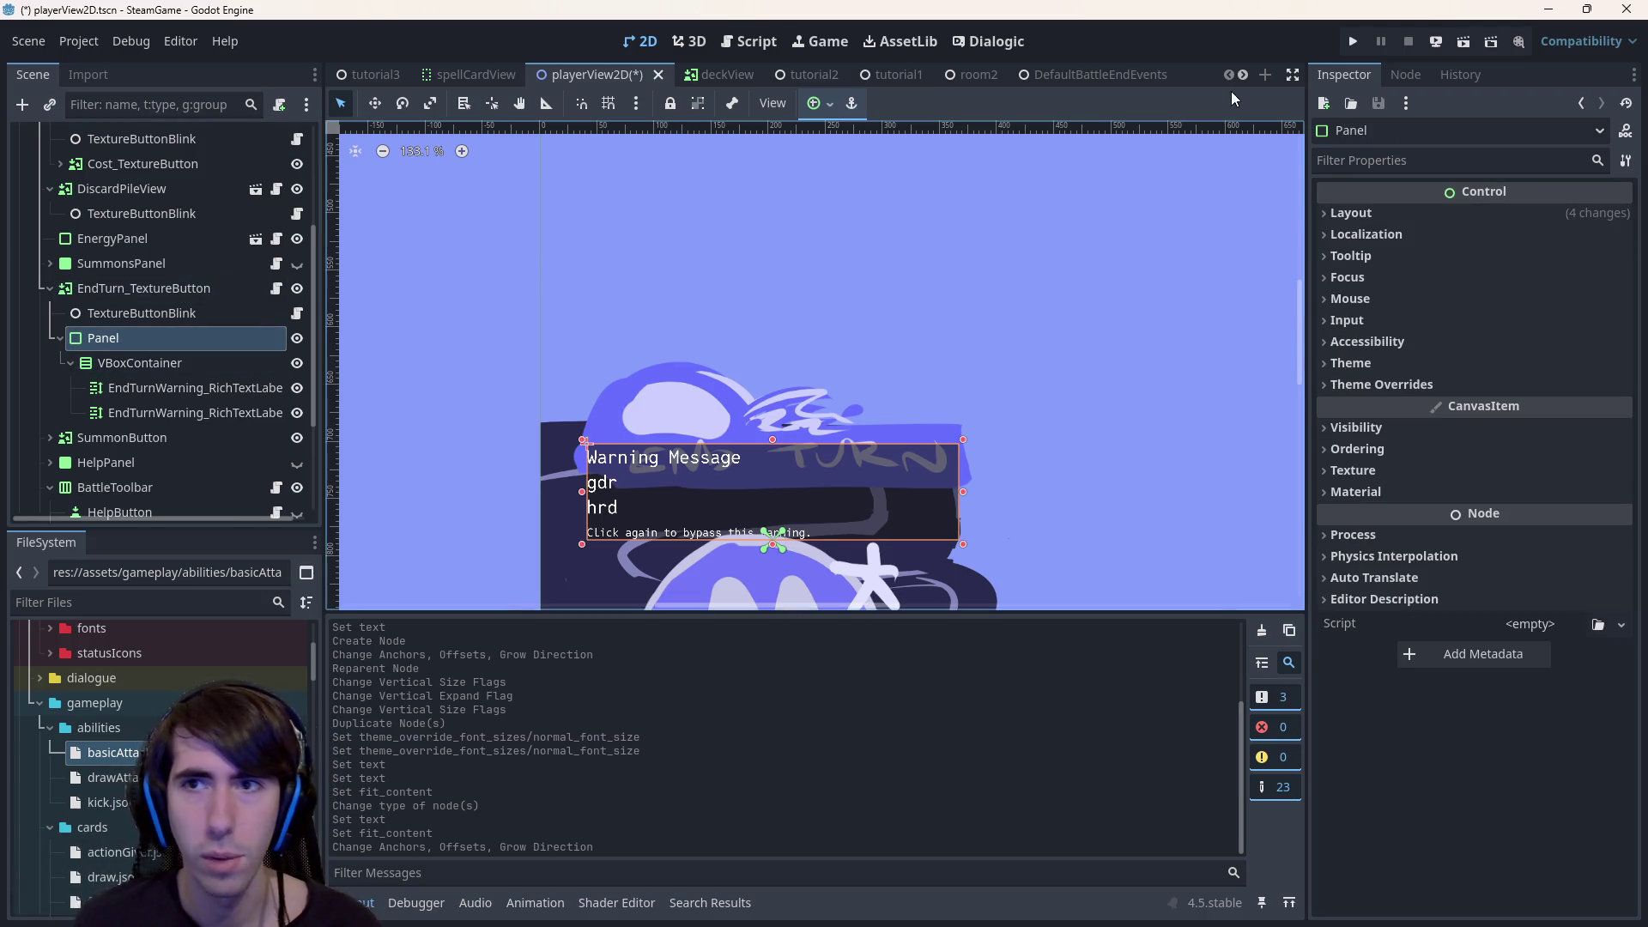
pyautogui.click(1377, 216)
pyautogui.click(1476, 452)
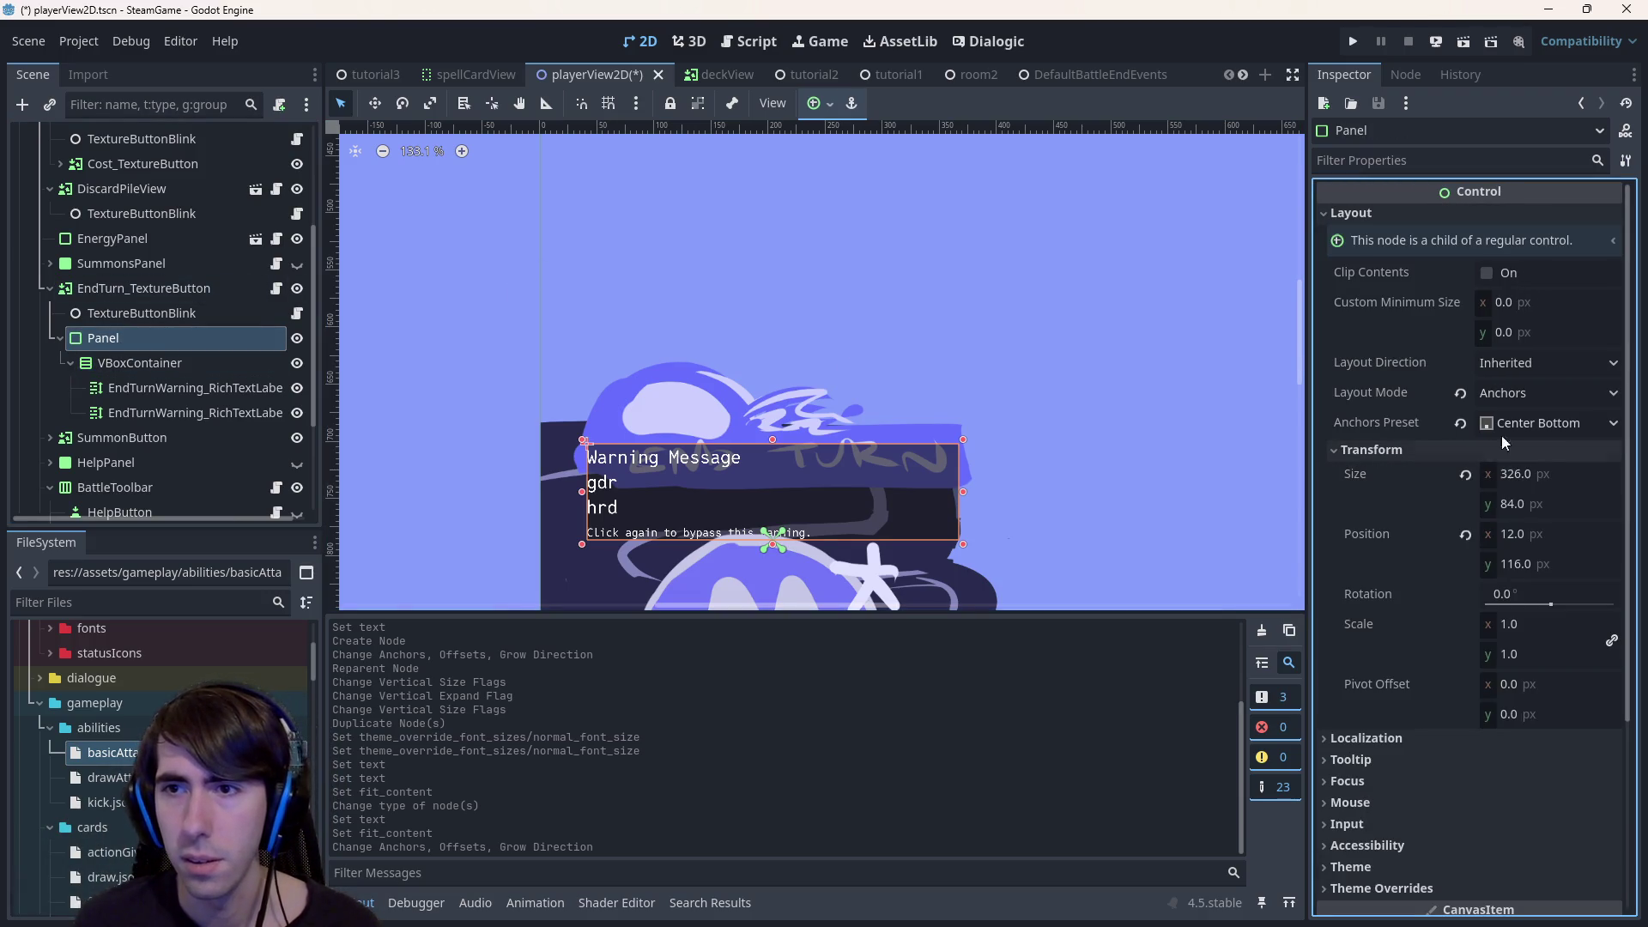
# Review the VBoxContainer's layout, sizing and theme overrides, keeping alignment at Begin, then reselect the Panel
pyautogui.click(154, 362)
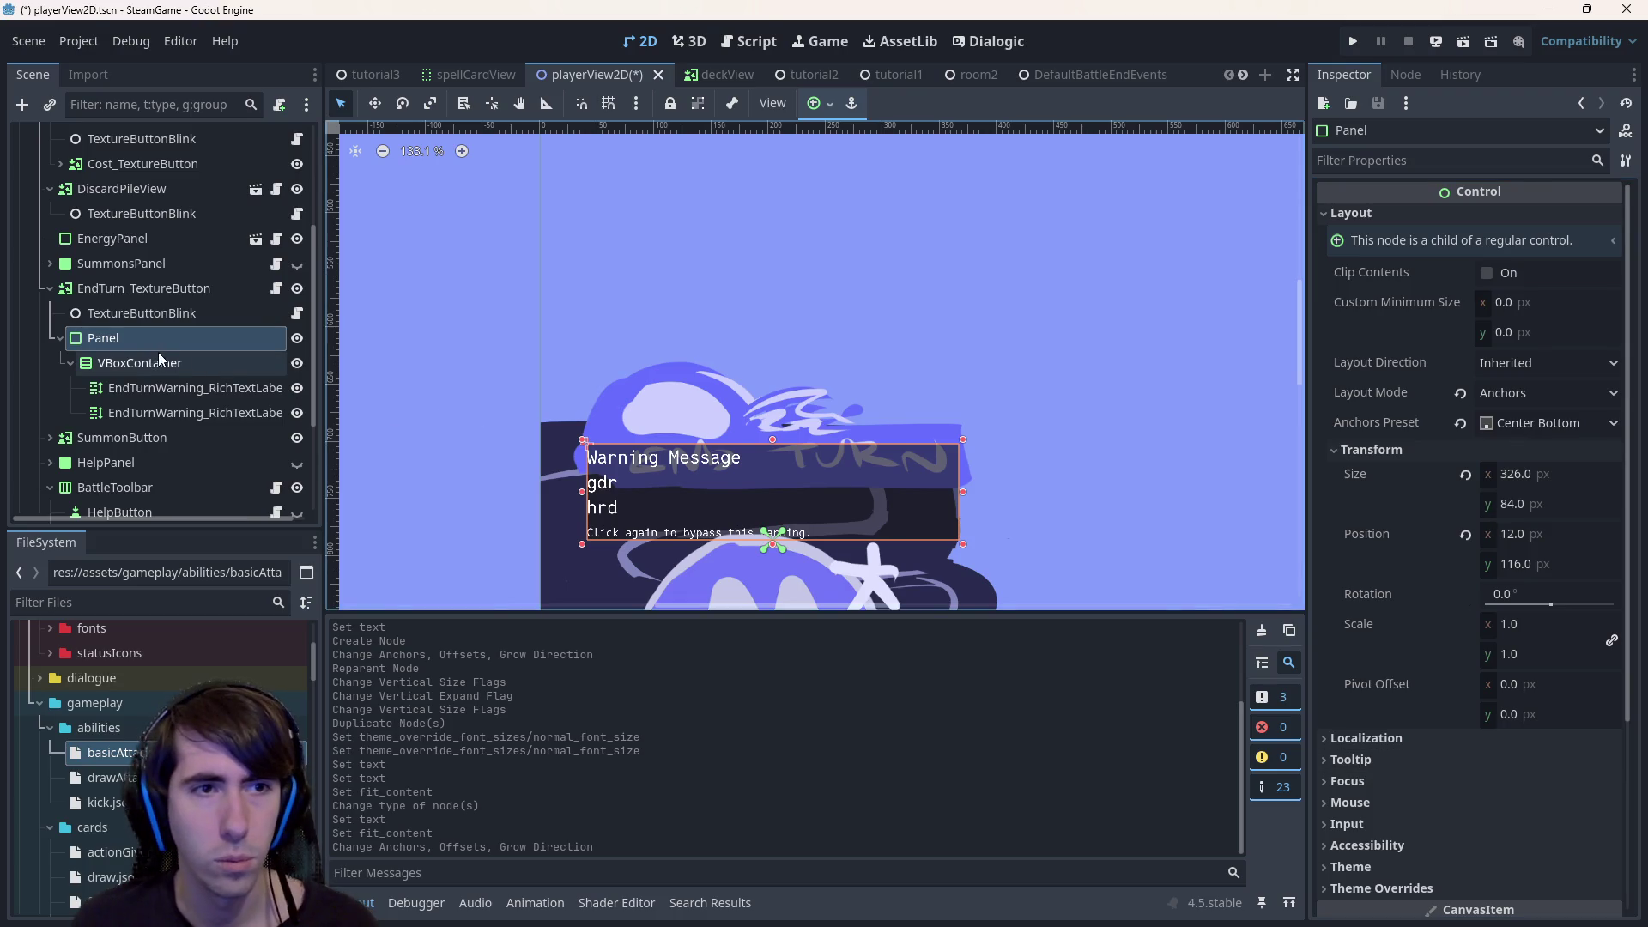
pyautogui.click(1373, 283)
pyautogui.click(1397, 262)
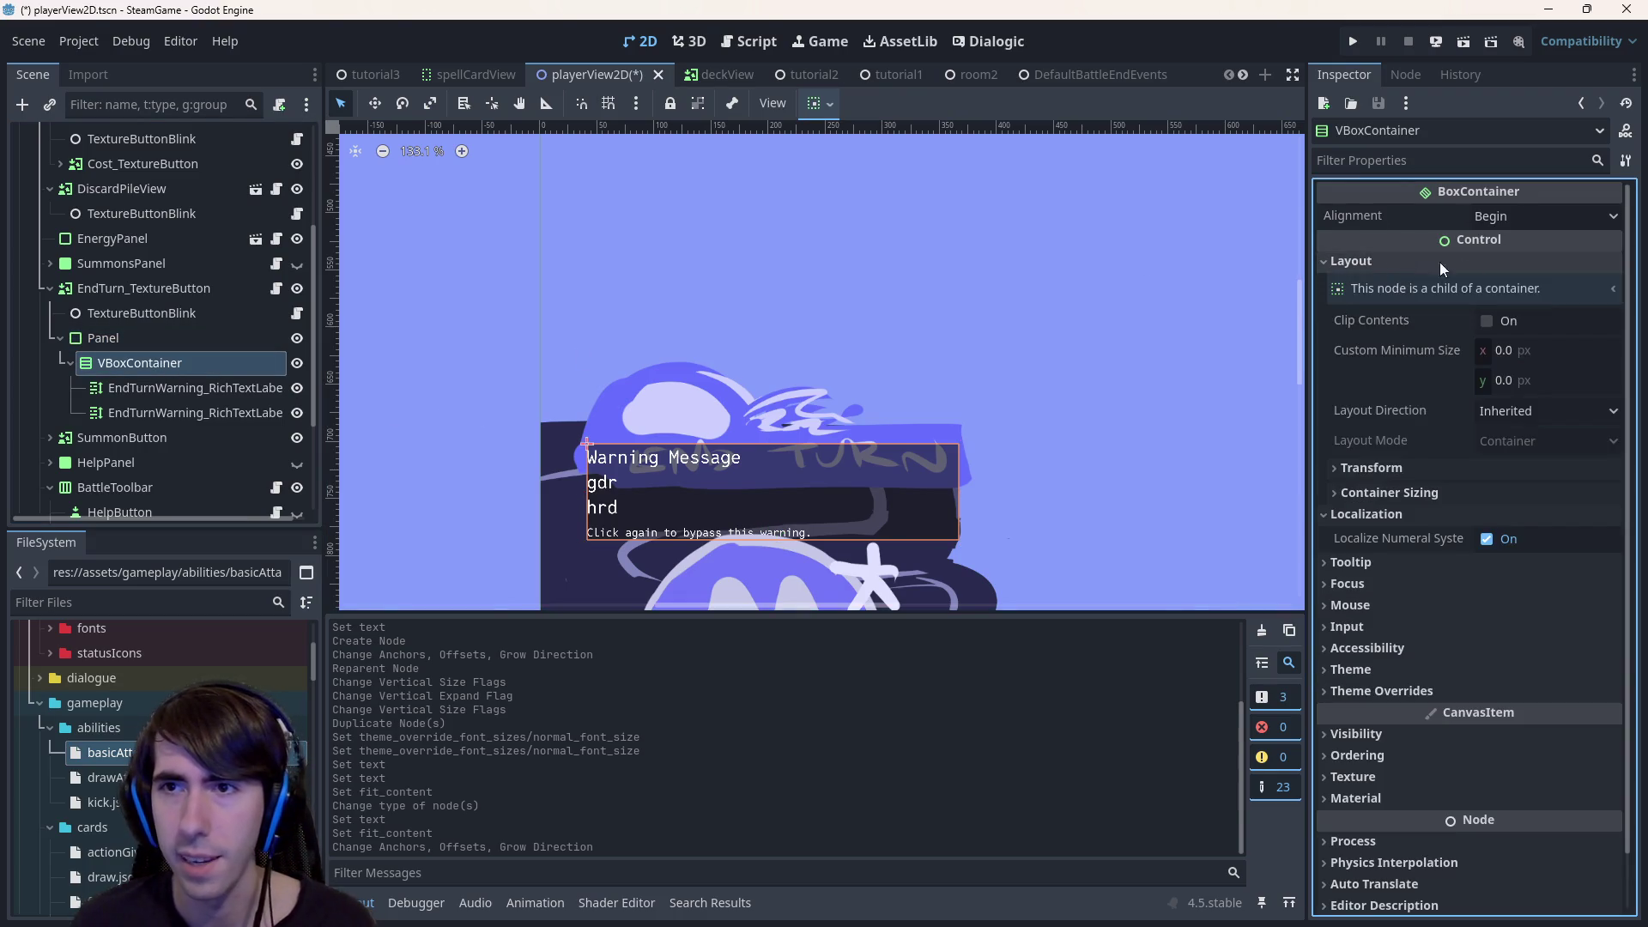
pyautogui.click(1443, 509)
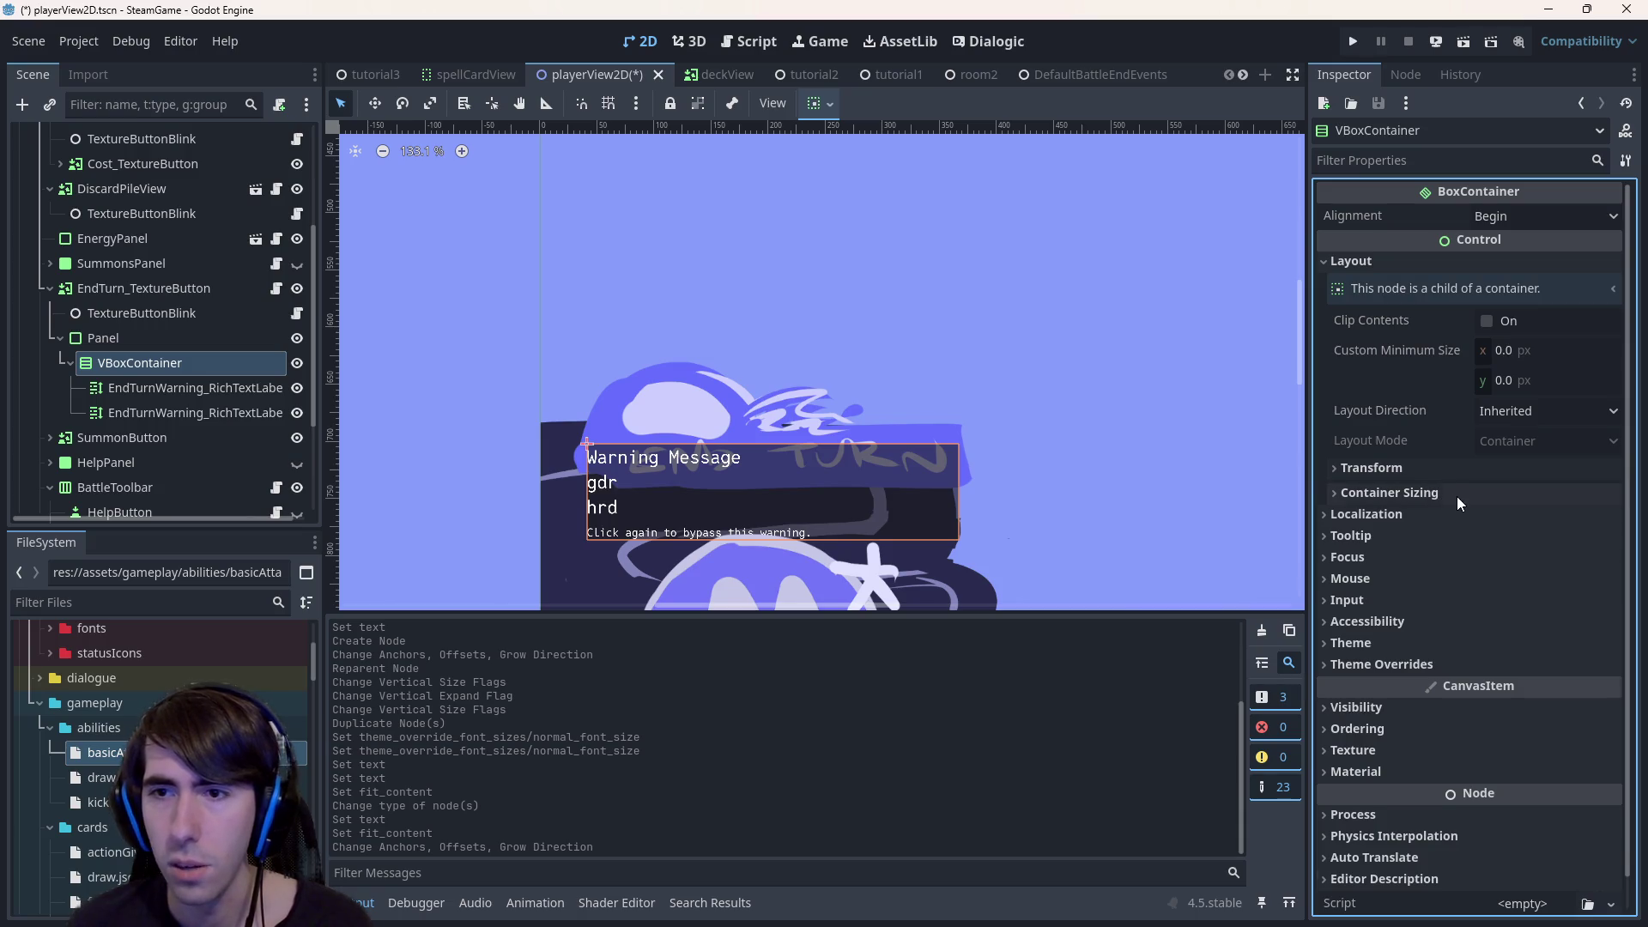
pyautogui.click(1455, 496)
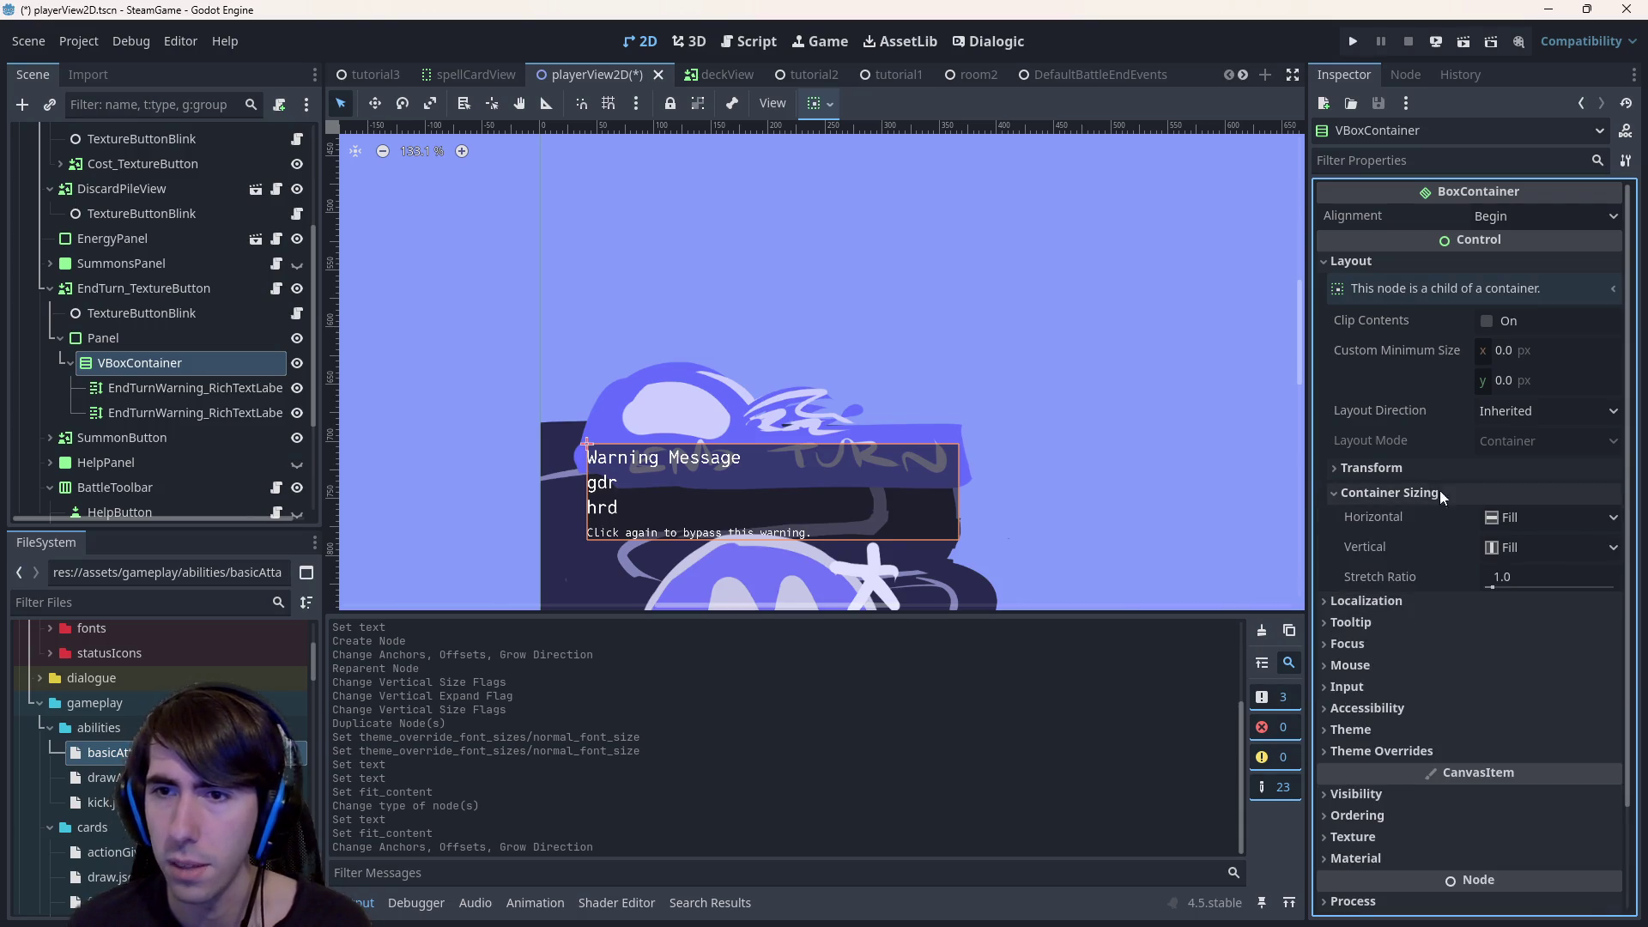
pyautogui.click(1418, 470)
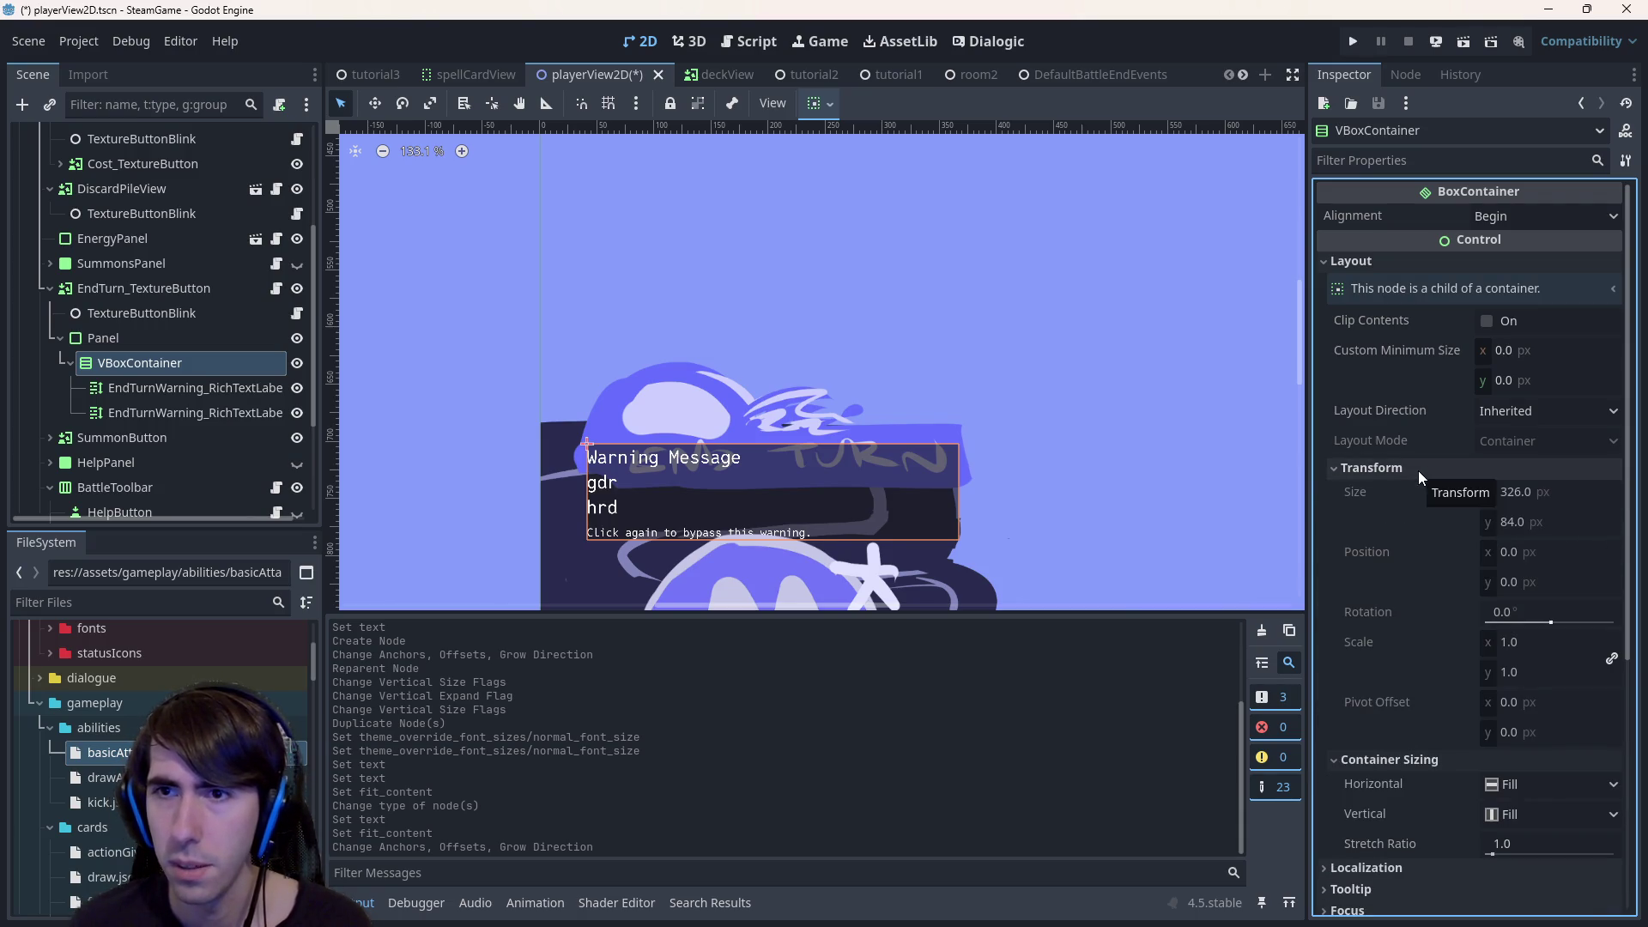
pyautogui.click(1517, 215)
pyautogui.click(1517, 214)
pyautogui.scroll(-5, 1389, 728)
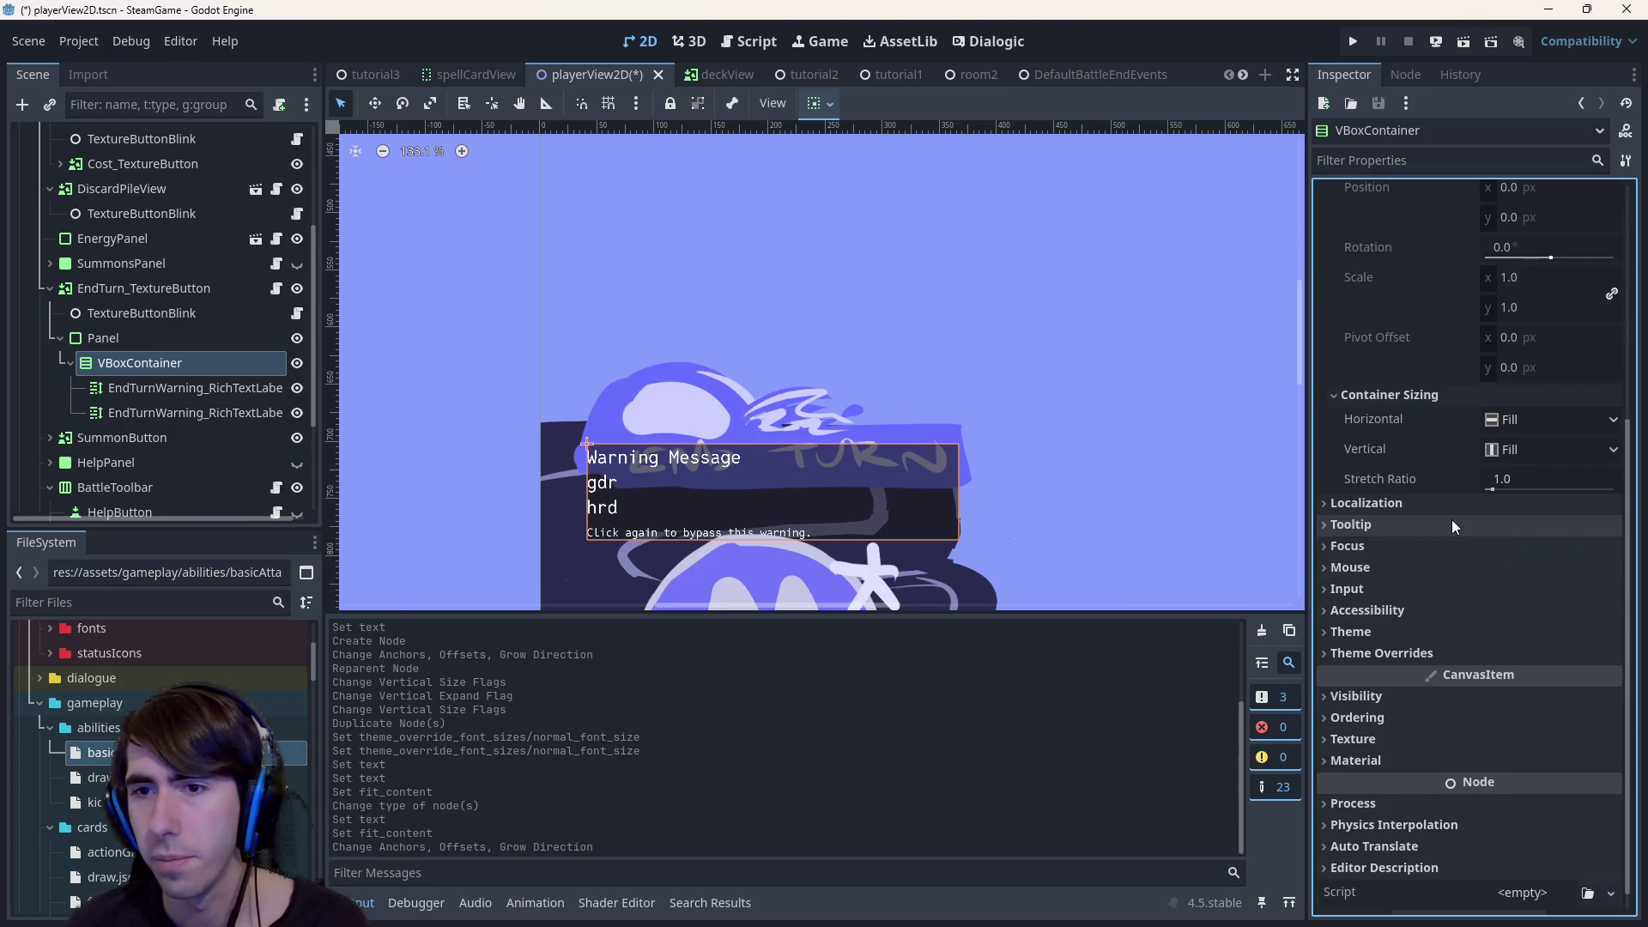
pyautogui.click(1421, 657)
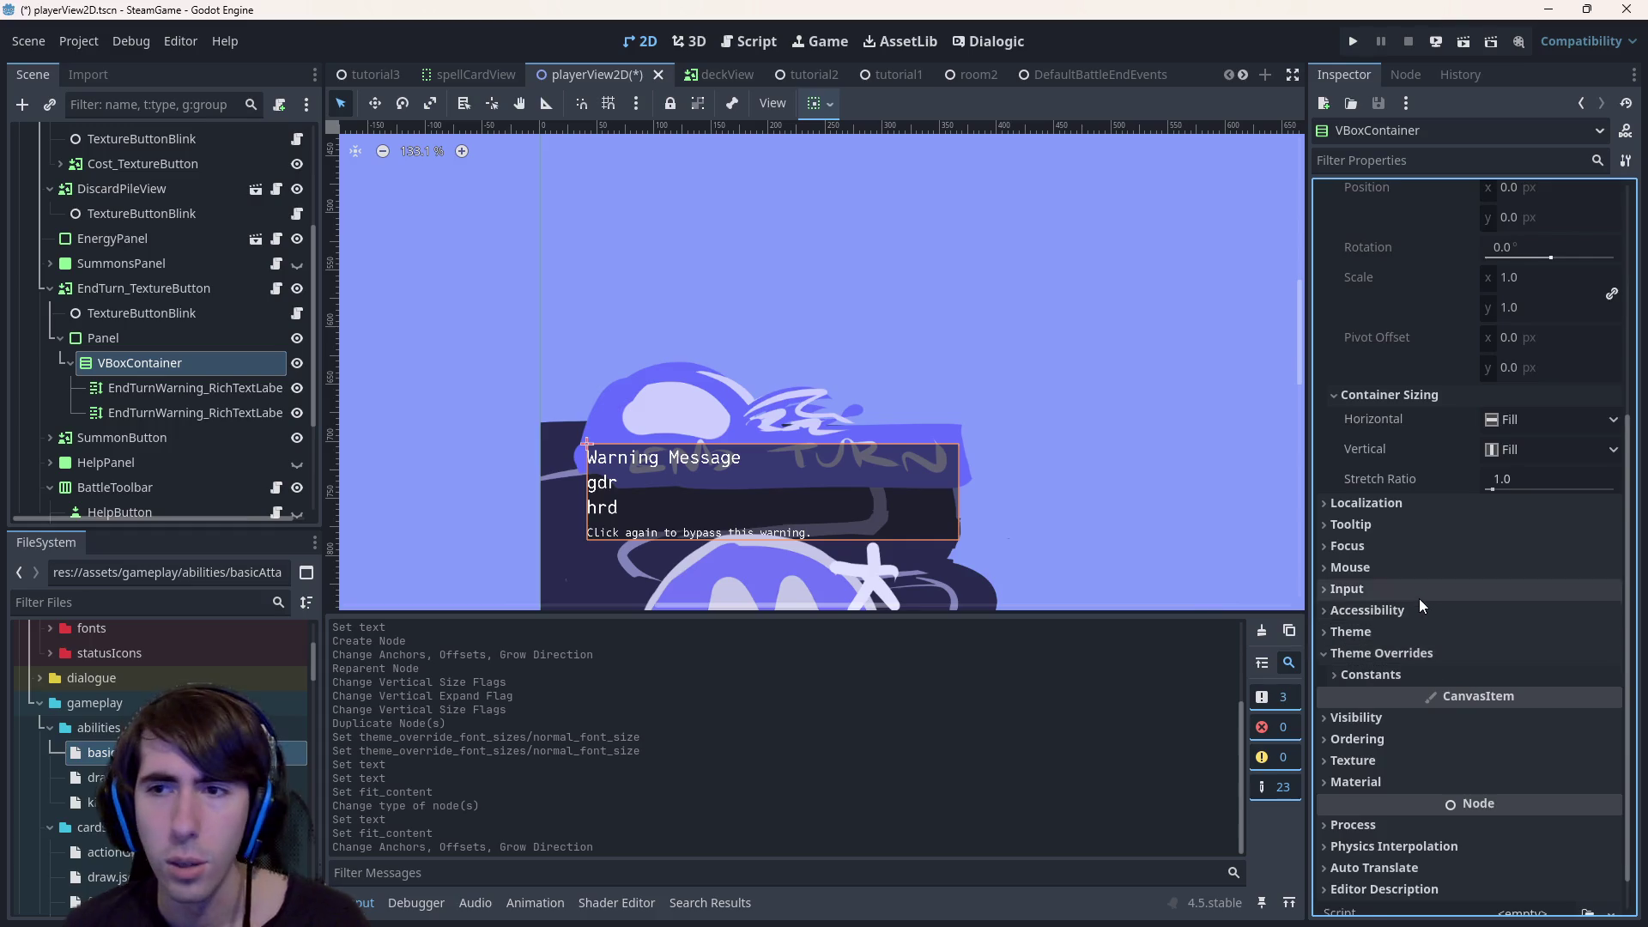
pyautogui.scroll(3, 1420, 599)
pyautogui.scroll(3, 1419, 599)
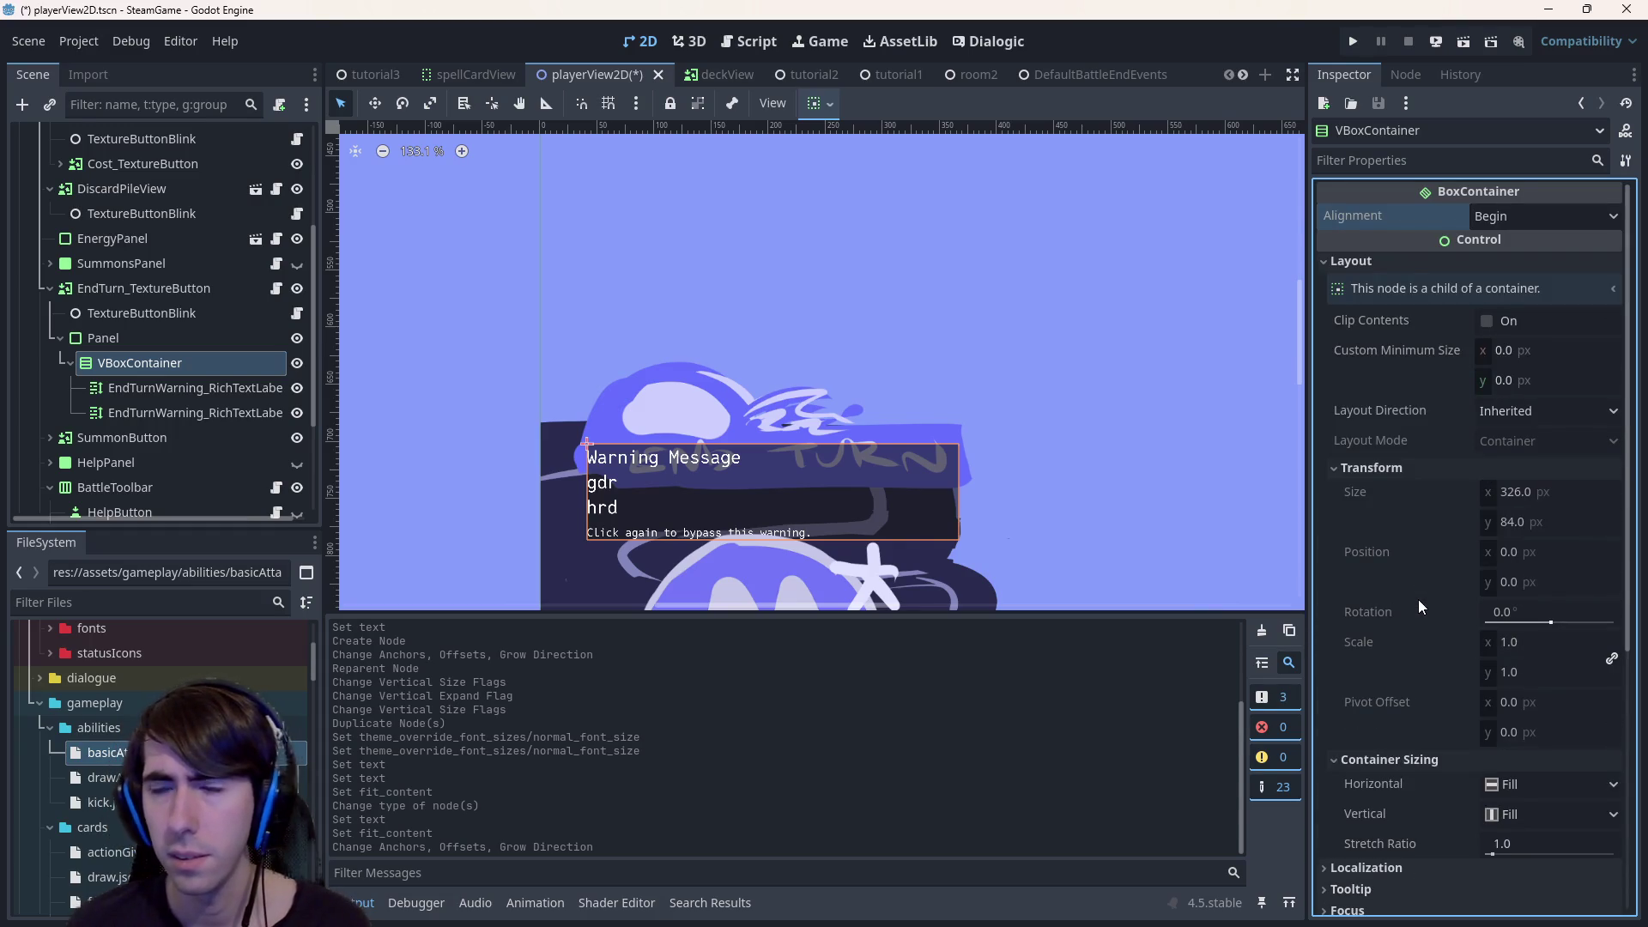
pyautogui.click(103, 337)
pyautogui.click(814, 103)
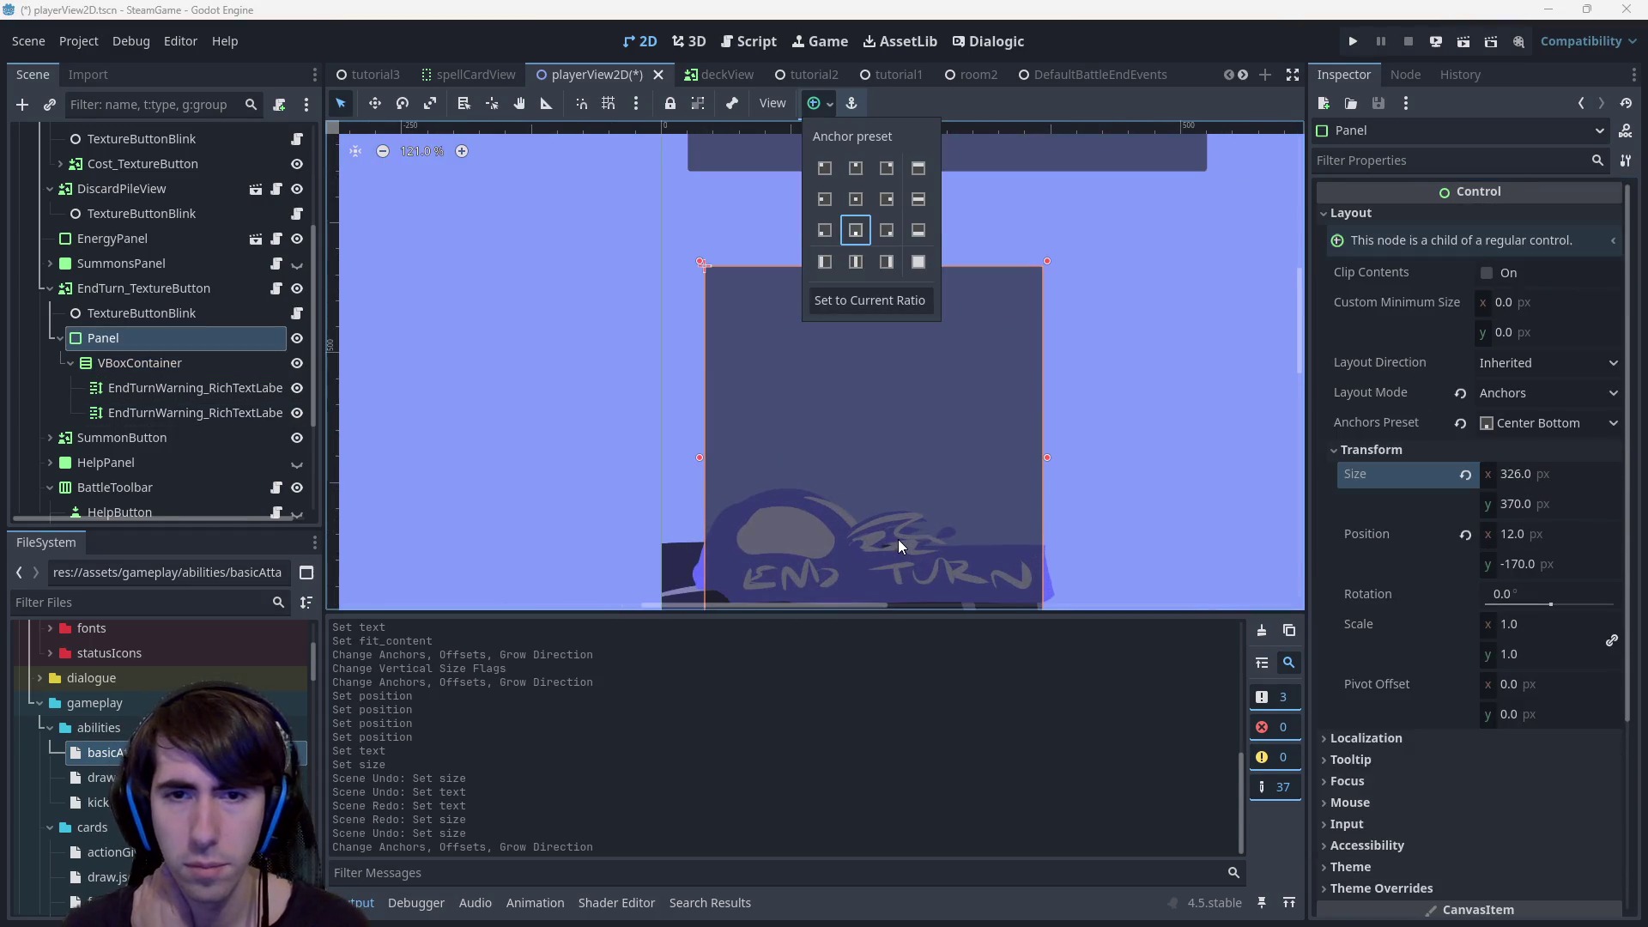
# Set the warning Panel's height to 40 and its y position to 0, then save the scene
pyautogui.click(927, 474)
pyautogui.scroll(-3, 926, 474)
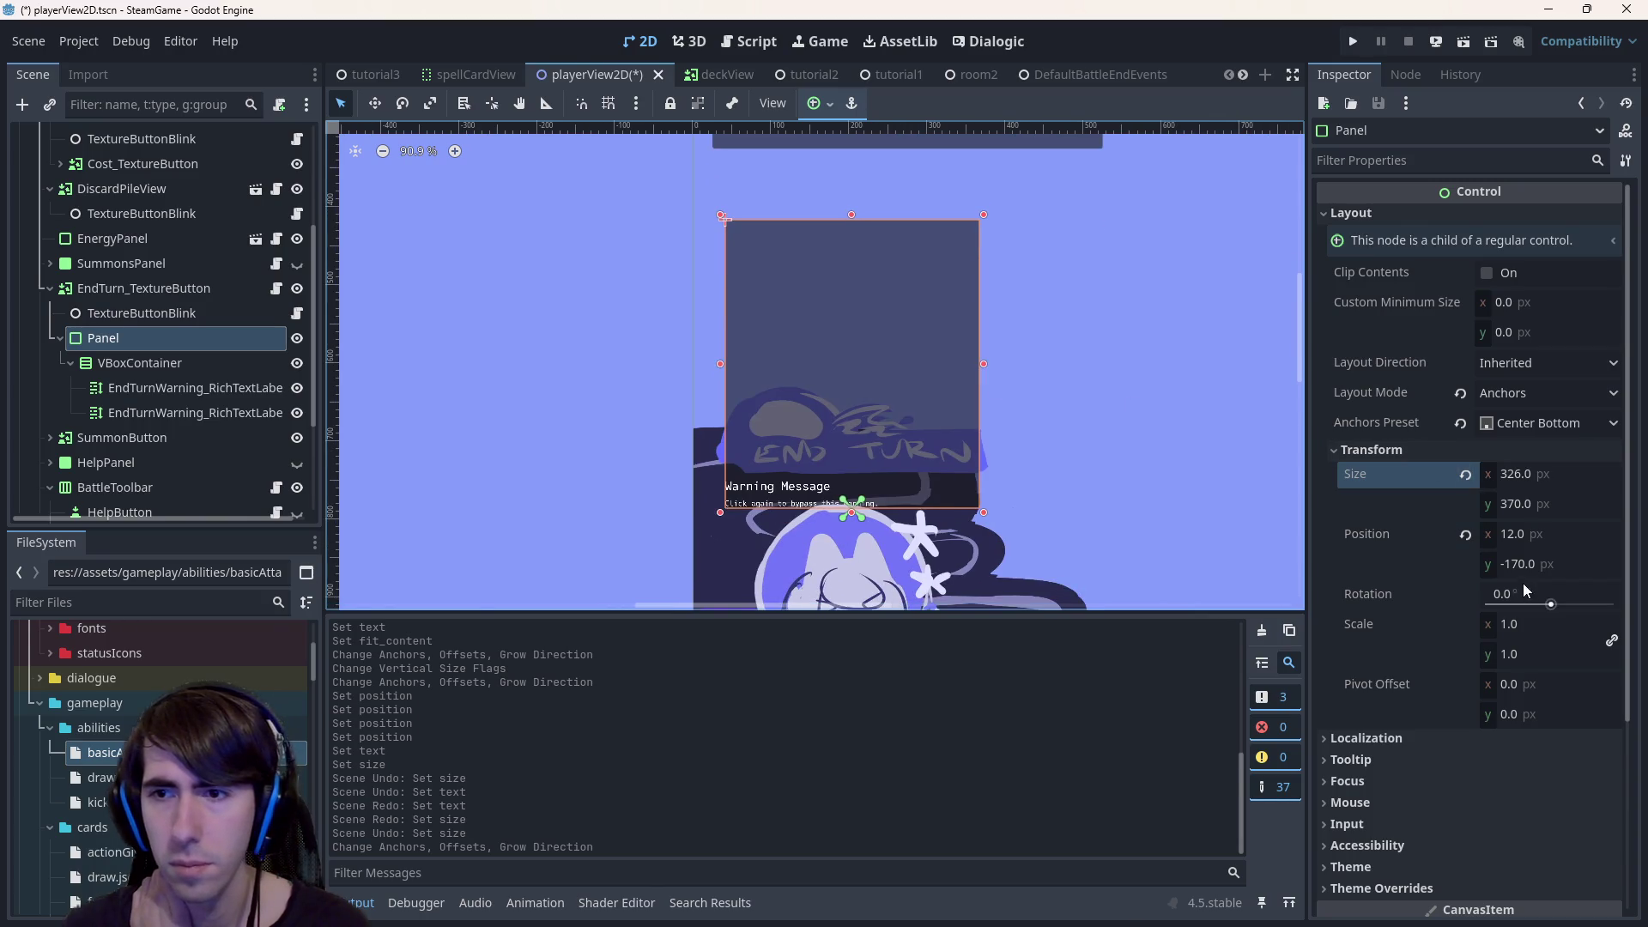
pyautogui.click(1517, 475)
pyautogui.click(1517, 504)
pyautogui.write('40')
pyautogui.press('Return')
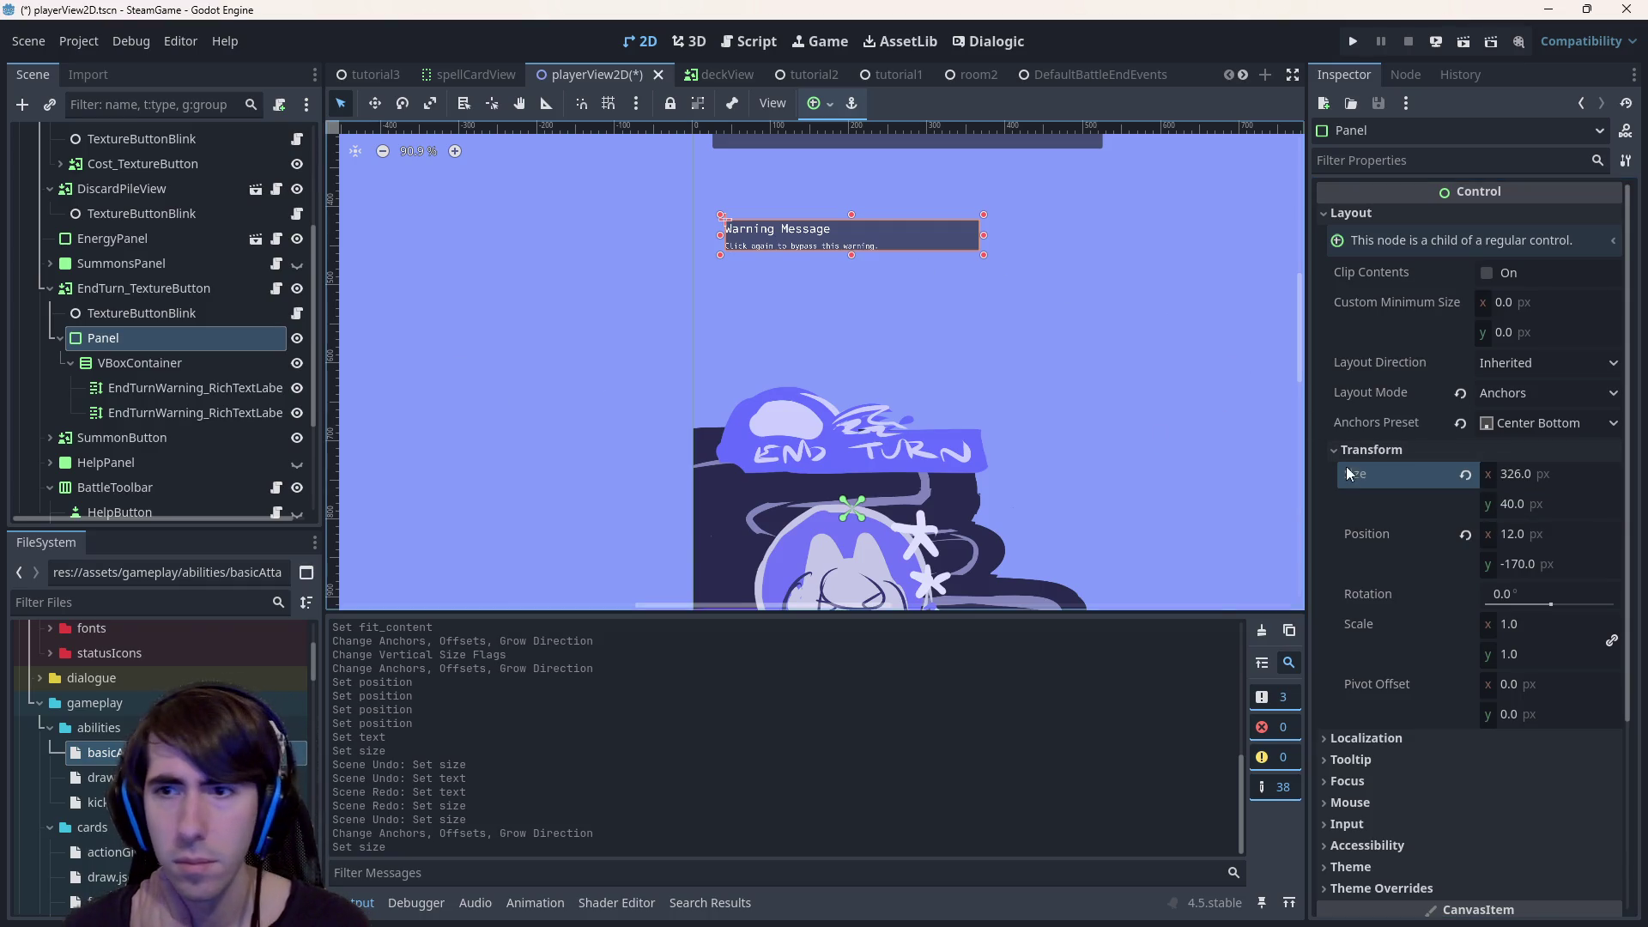
pyautogui.click(1557, 566)
pyautogui.write('0')
pyautogui.press('Return')
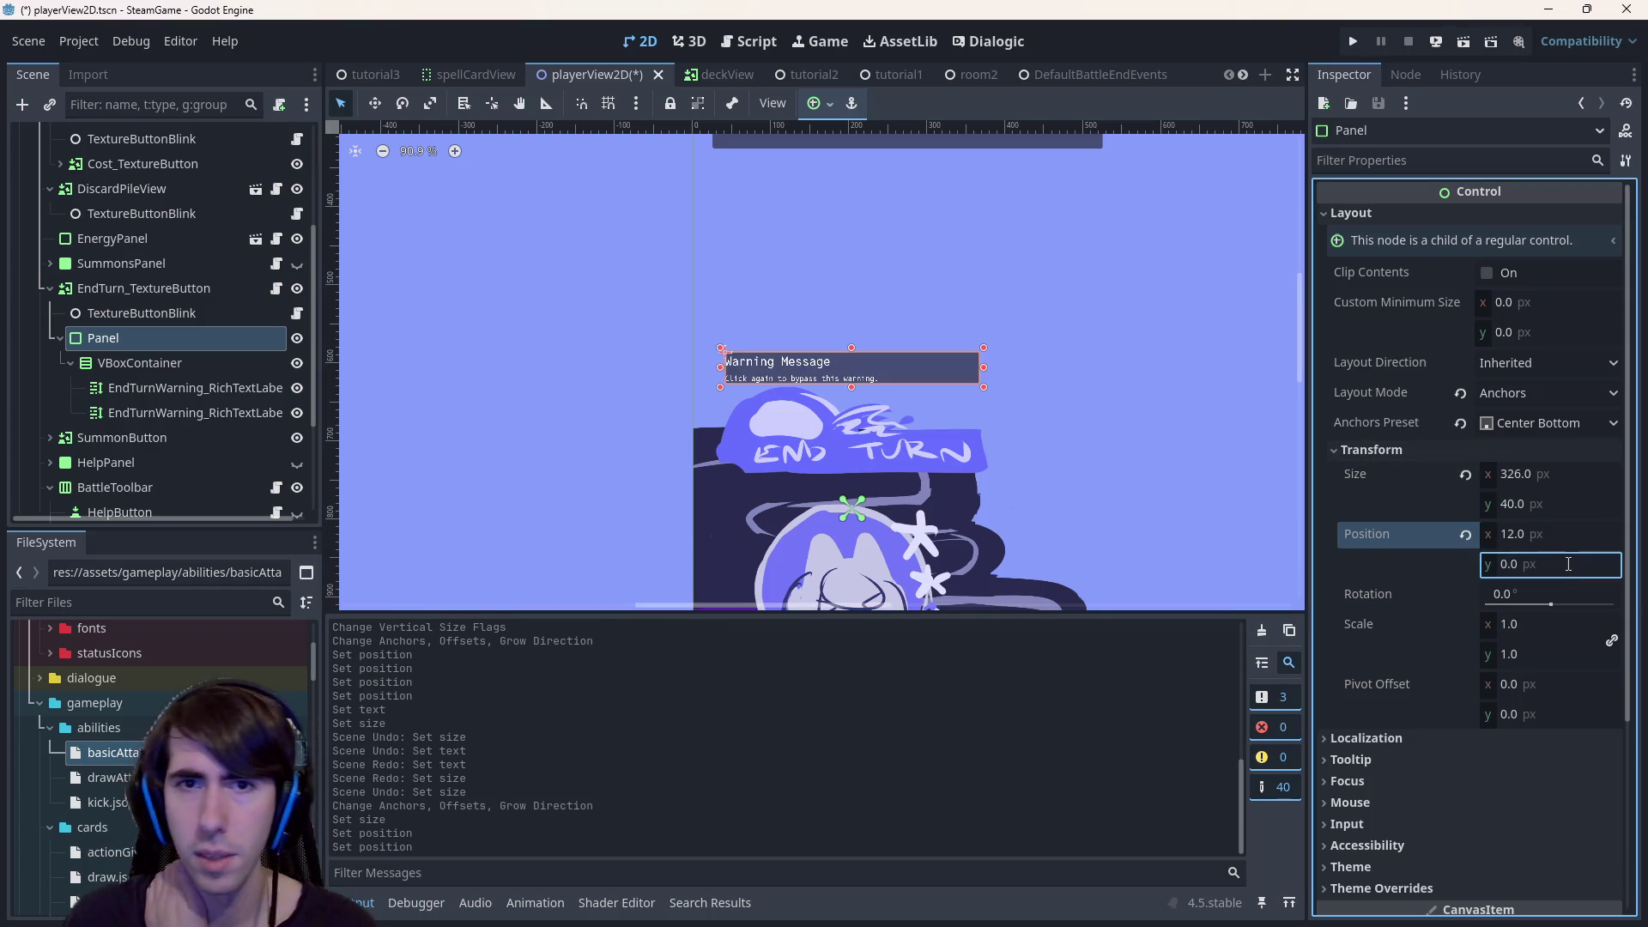
pyautogui.scroll(4, 901, 416)
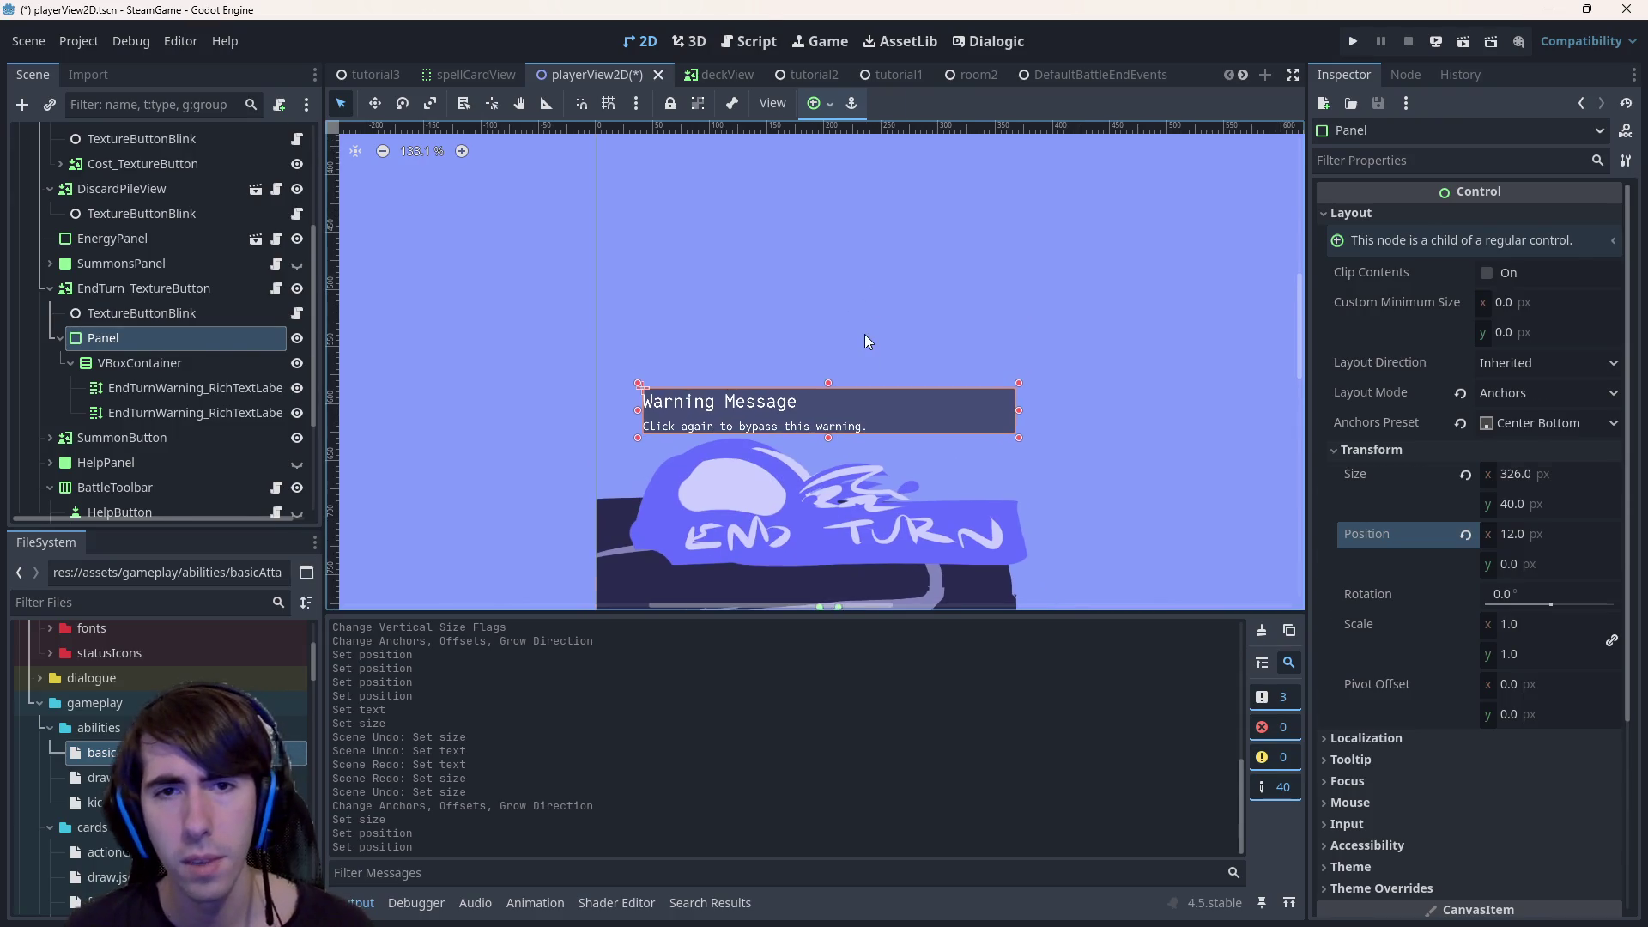
pyautogui.click(542, 359)
pyautogui.hotkey('ctrl', 's')
pyautogui.click(795, 400)
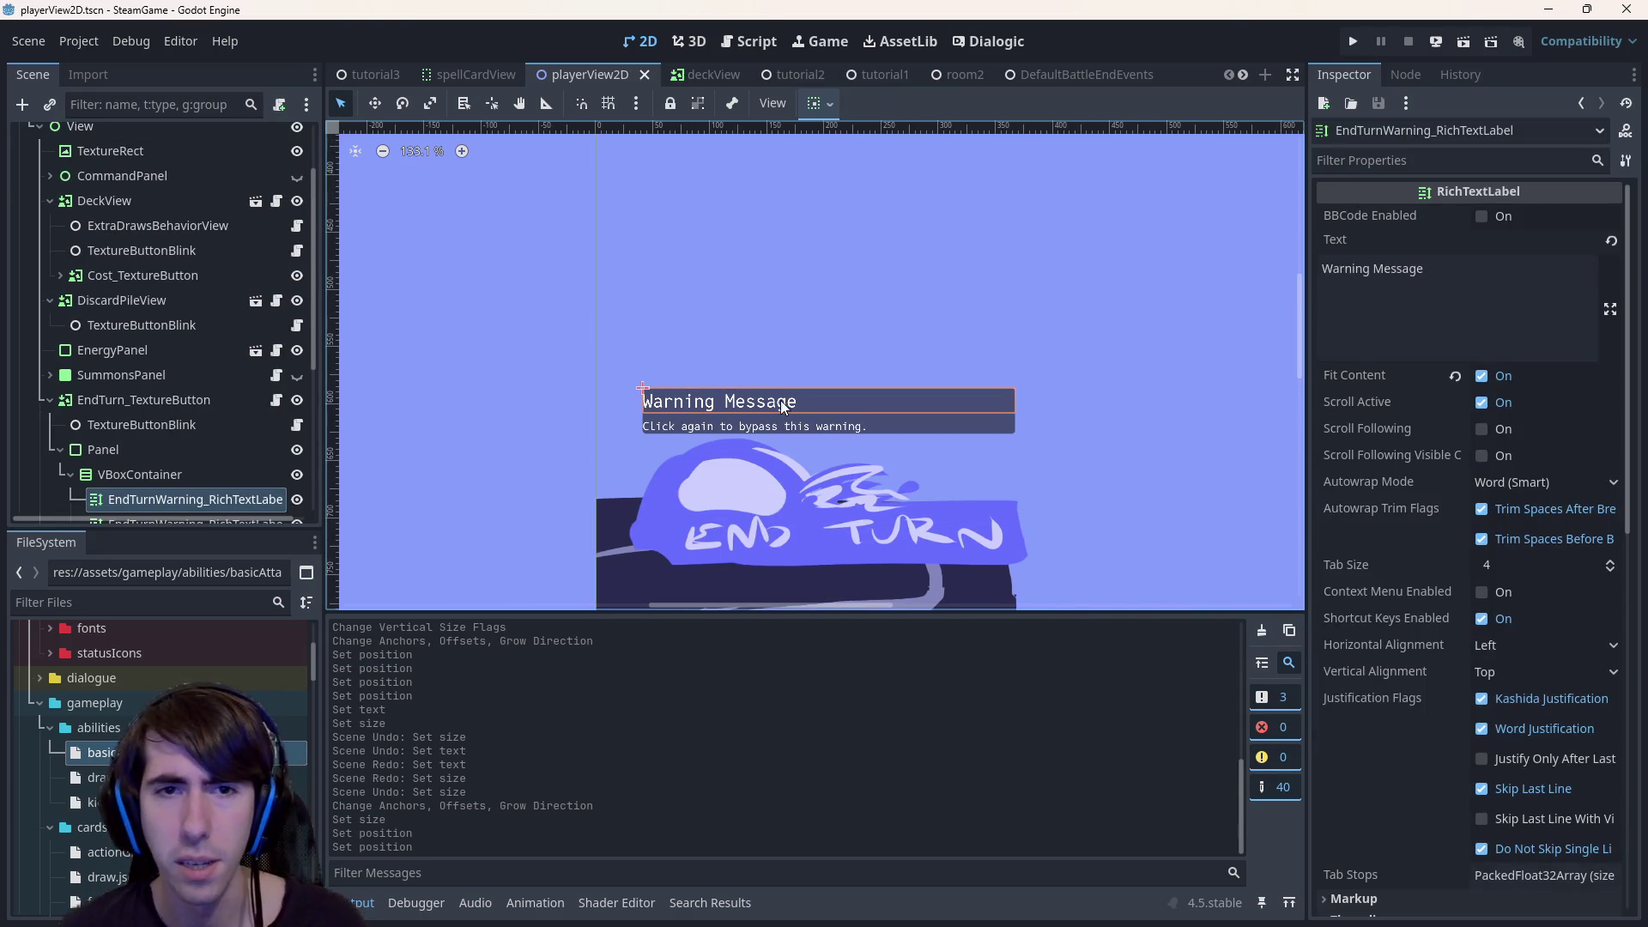
# Inspect the EndTurn_TextureButton, Panel and warning label nodes in the scene tree
pyautogui.scroll(-1, 170, 410)
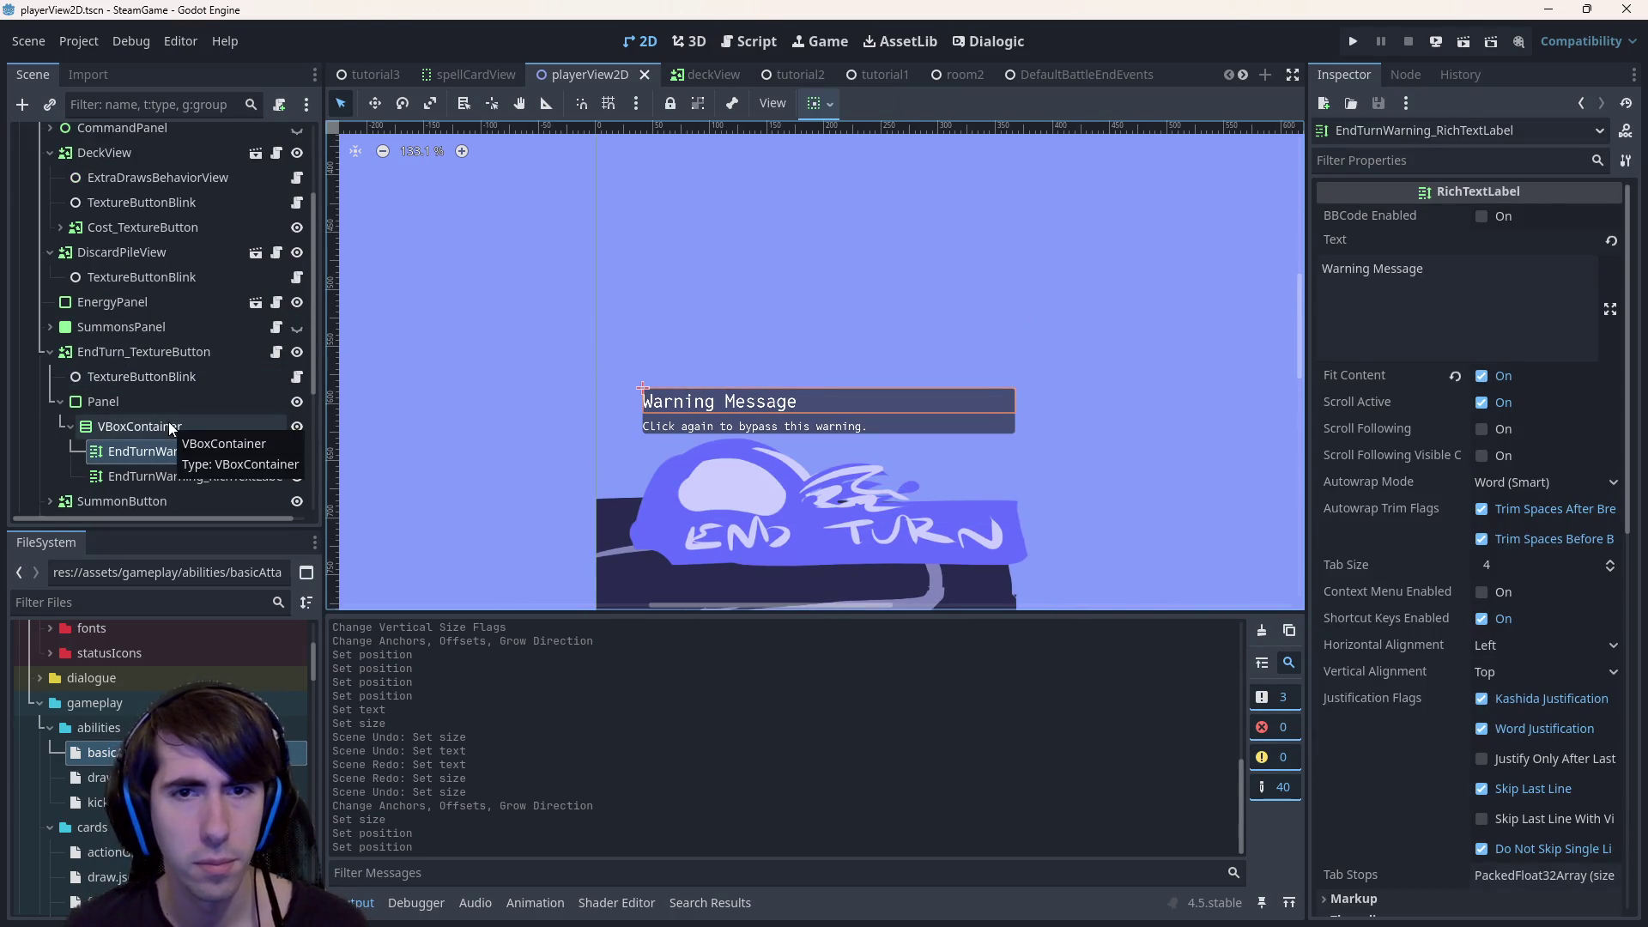
pyautogui.click(150, 361)
pyautogui.click(154, 404)
pyautogui.click(156, 449)
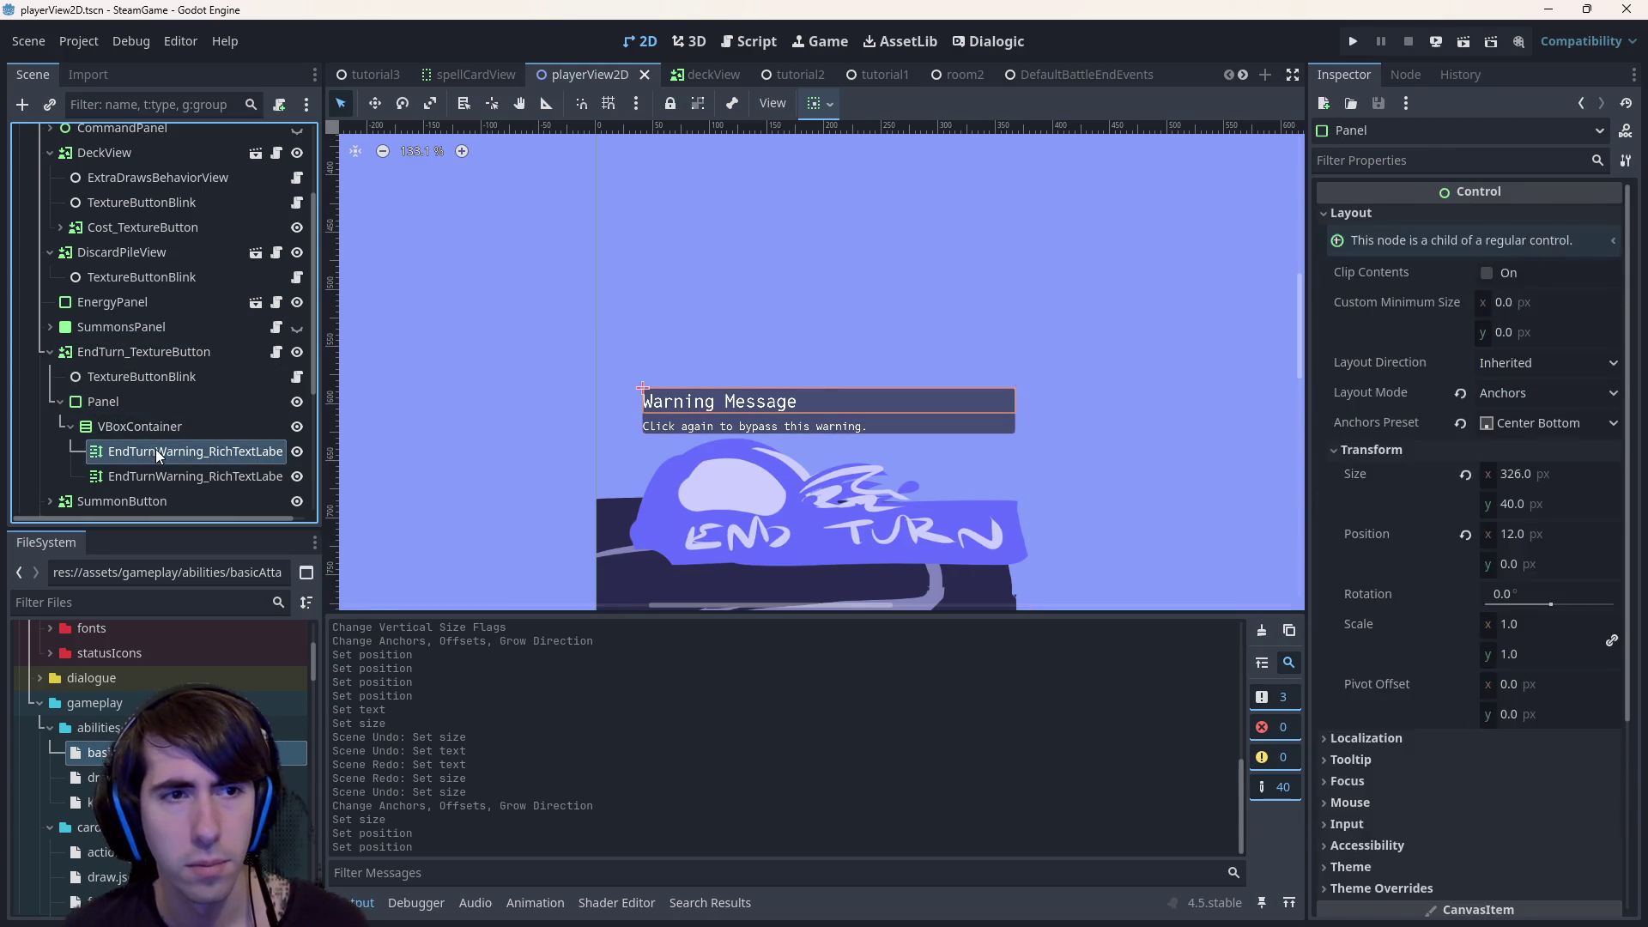
pyautogui.click(137, 352)
pyautogui.scroll(-4, 770, 436)
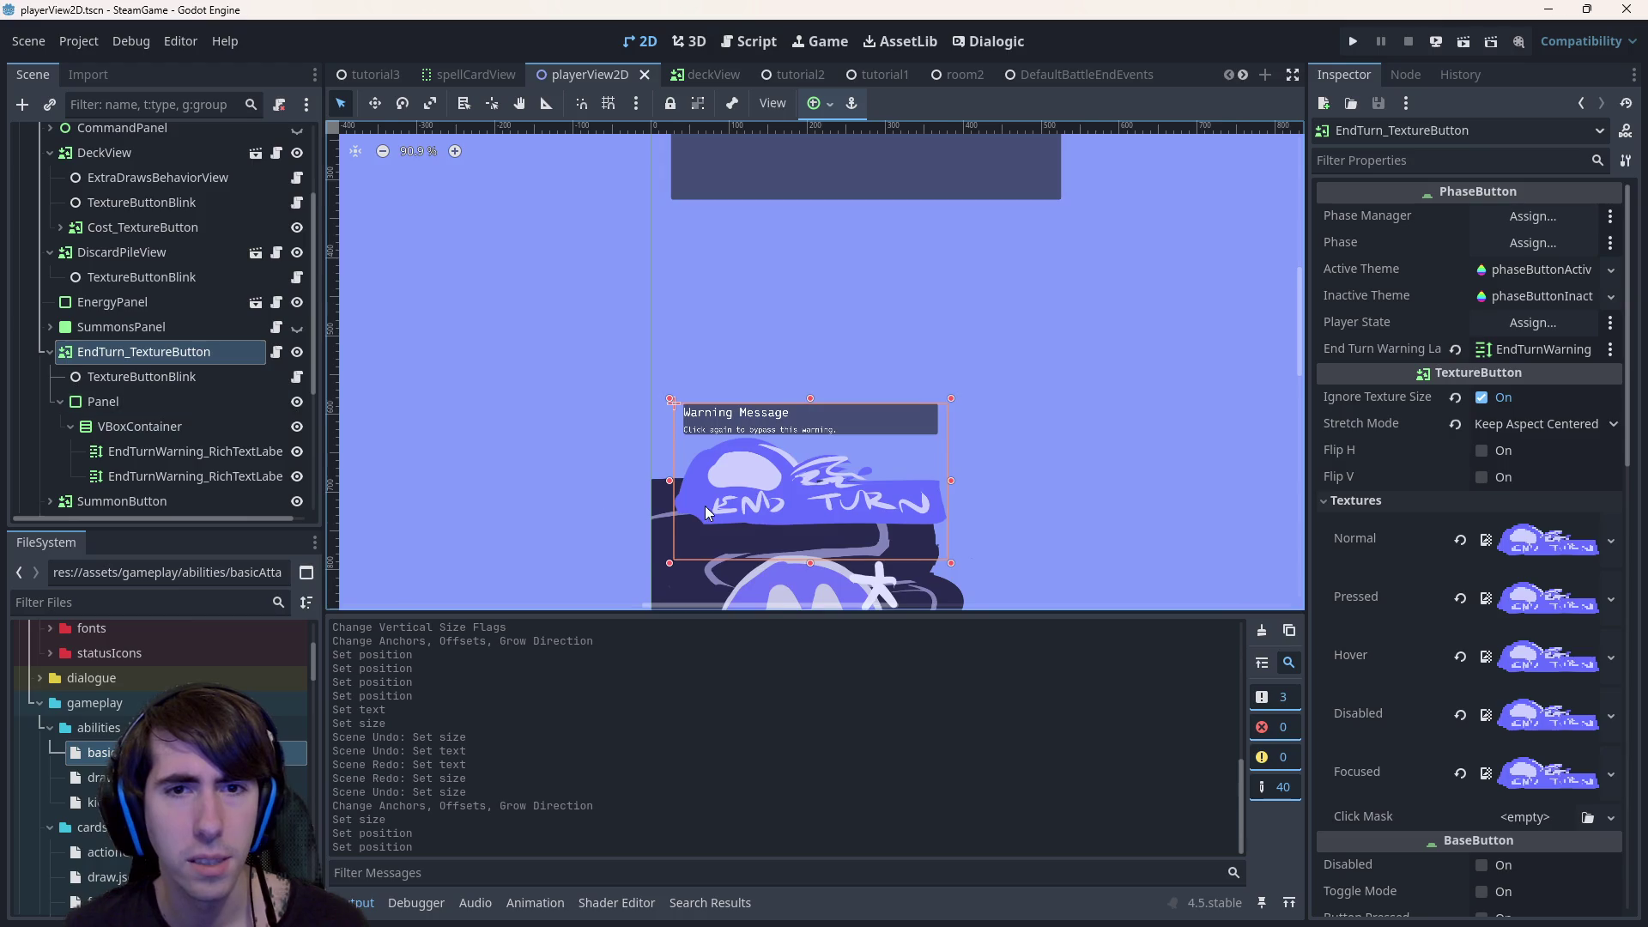
pyautogui.scroll(-1, 702, 508)
pyautogui.click(120, 400)
pyautogui.click(117, 353)
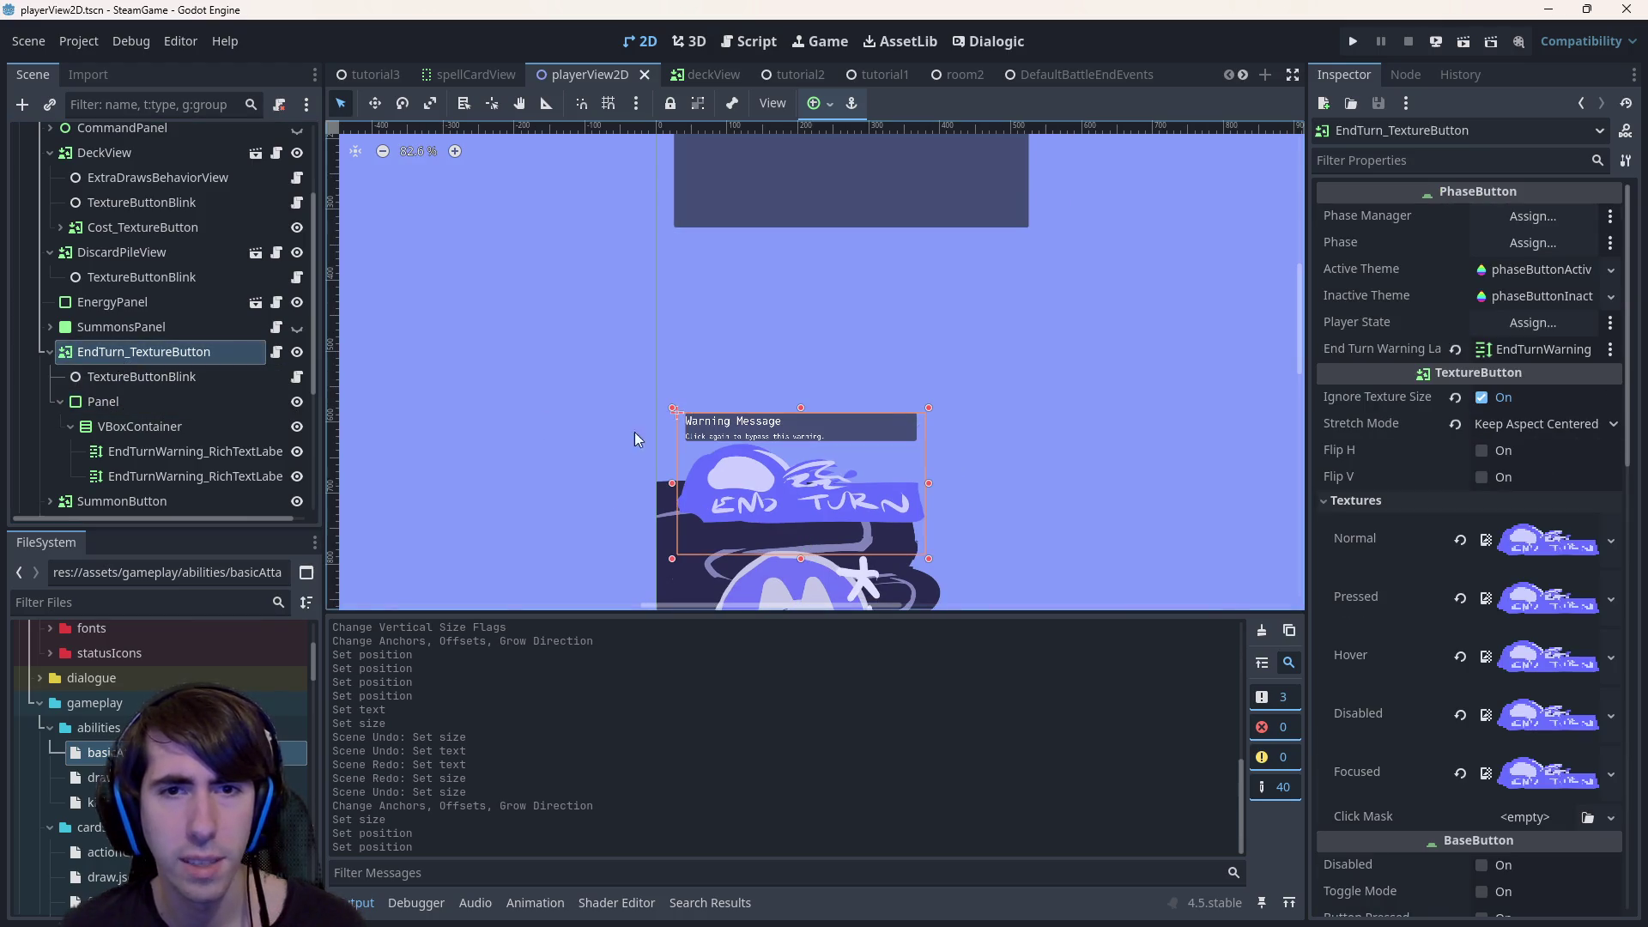
pyautogui.scroll(-2, 901, 413)
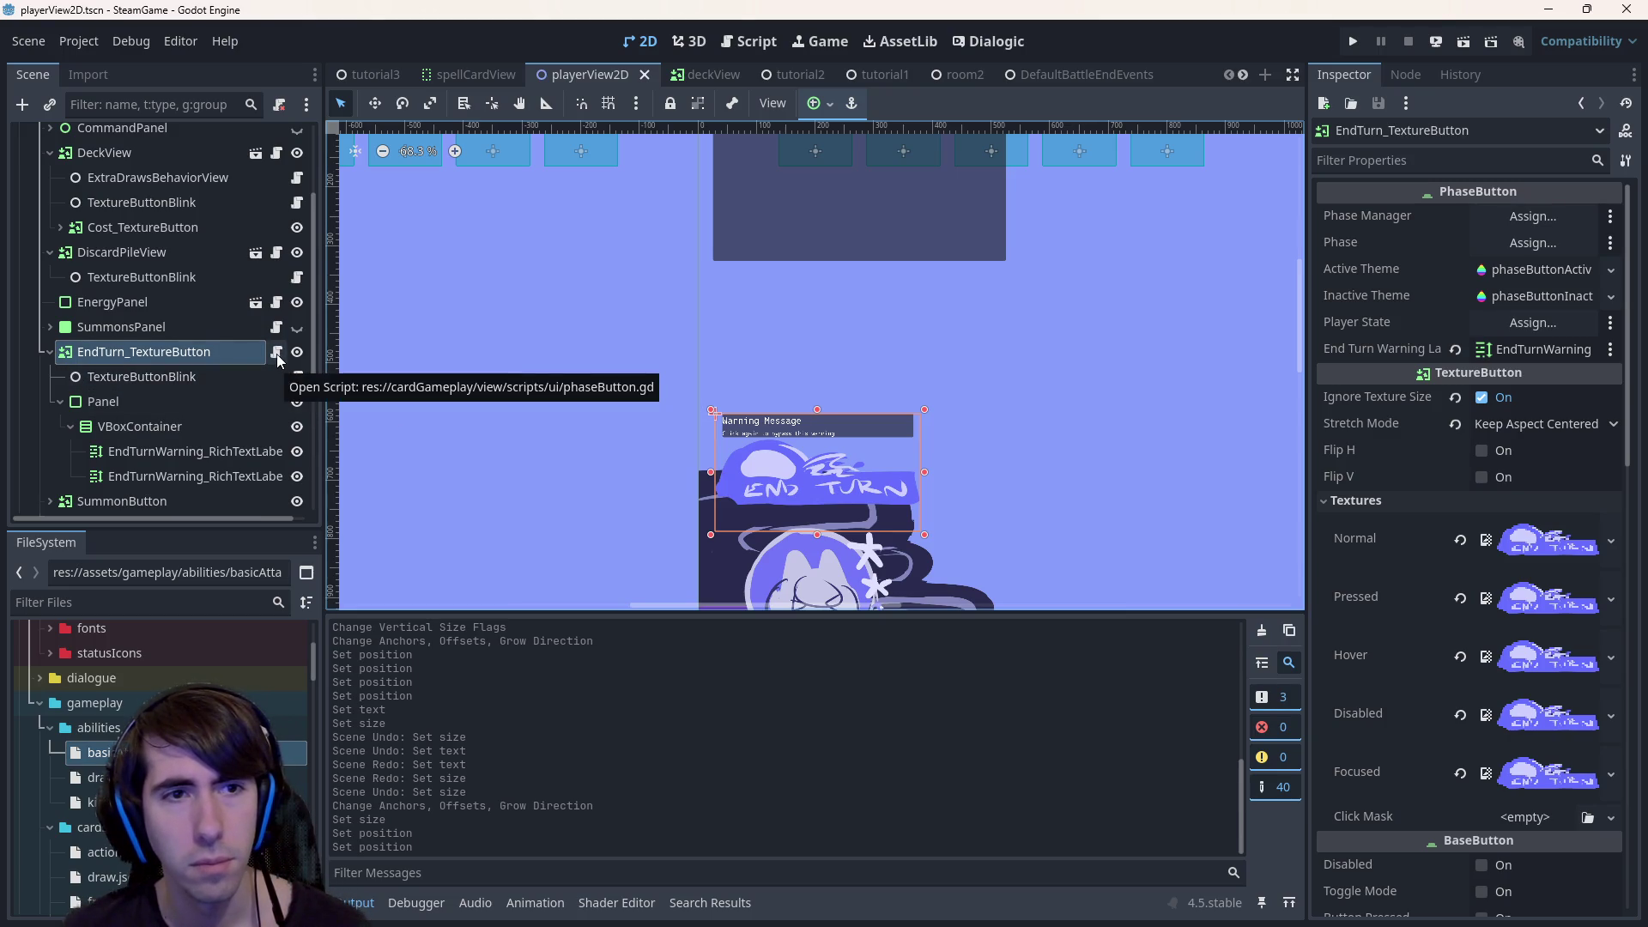
# Open phaseButton.gd and check the bypass-hint warning label in the 2D view
pyautogui.click(275, 351)
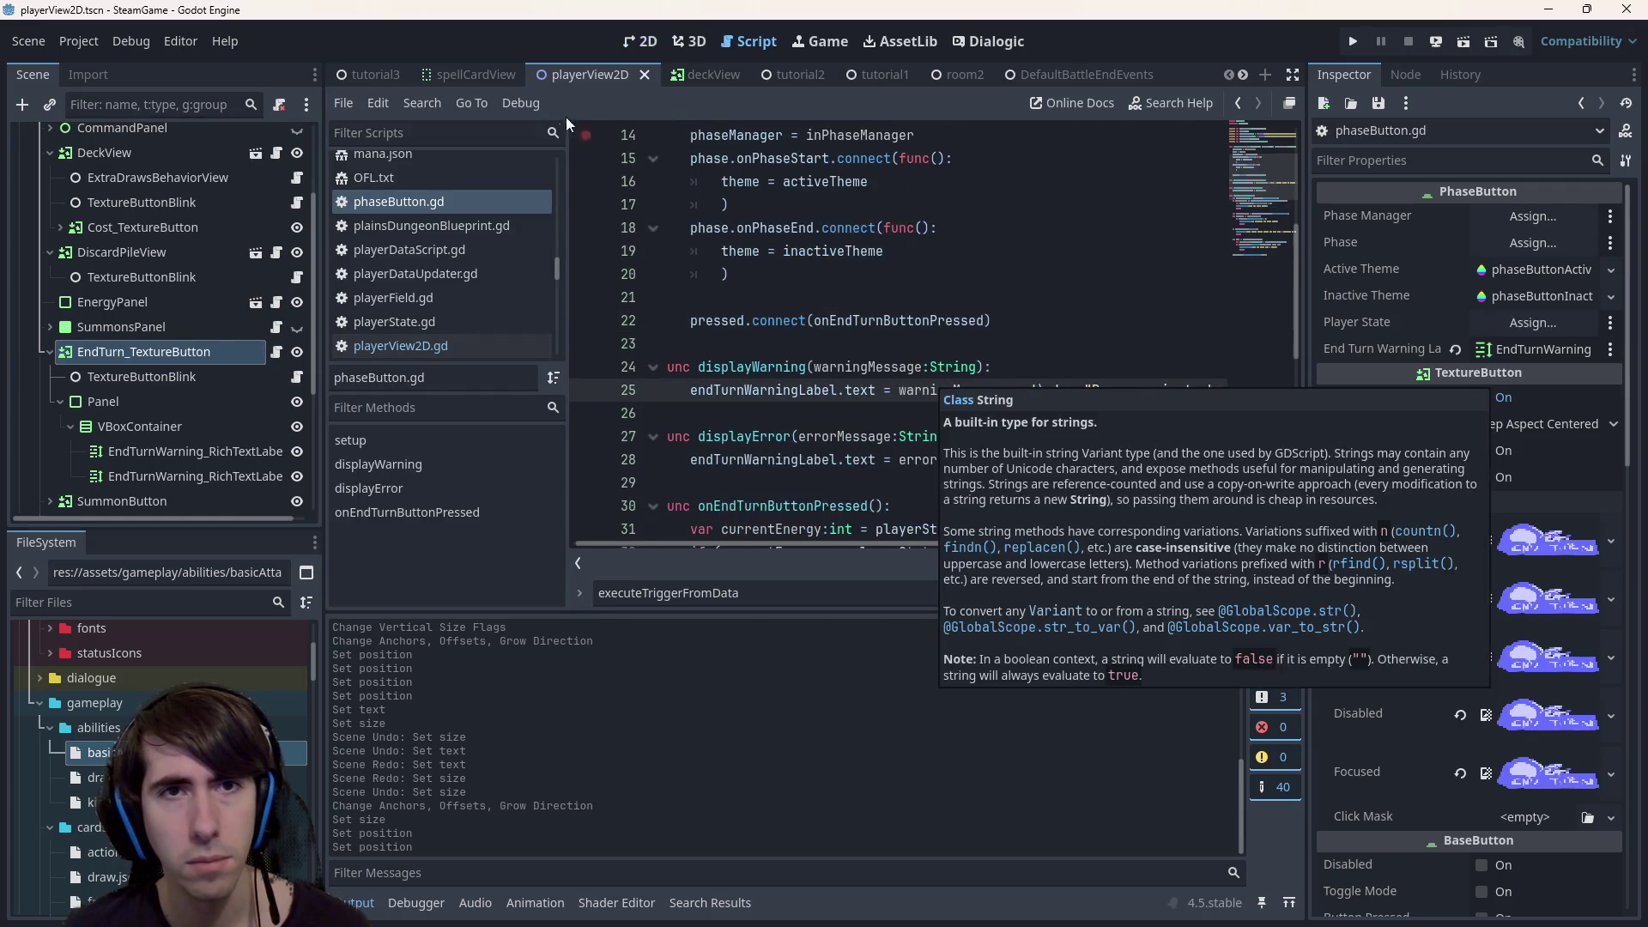
pyautogui.scroll(5, 794, 316)
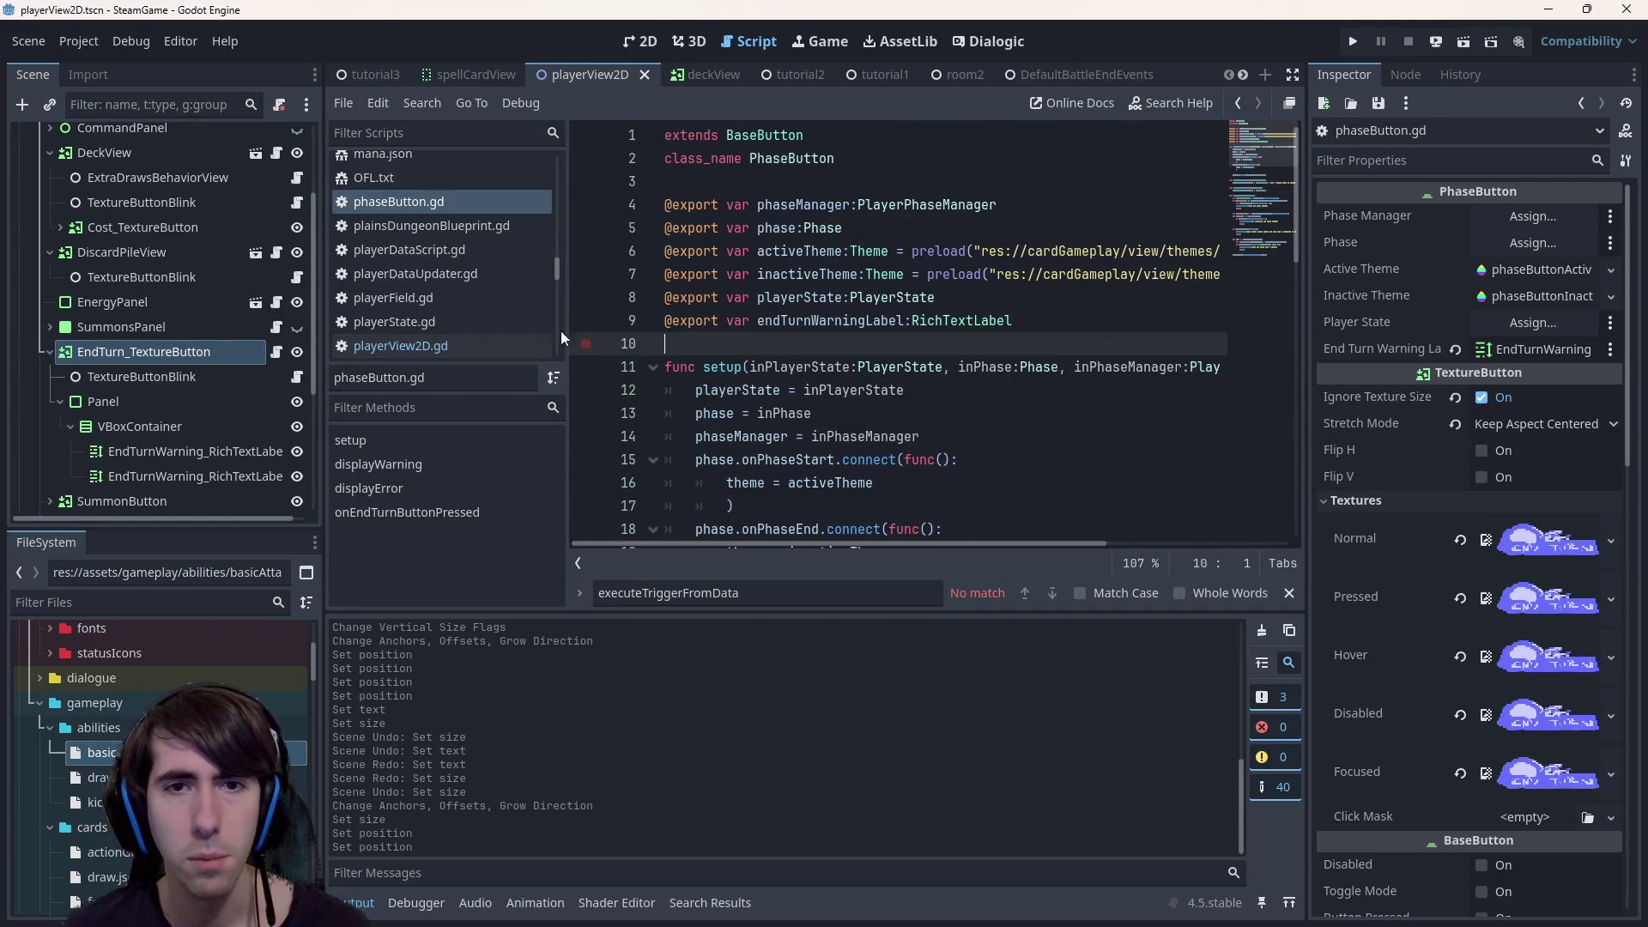
pyautogui.click(645, 45)
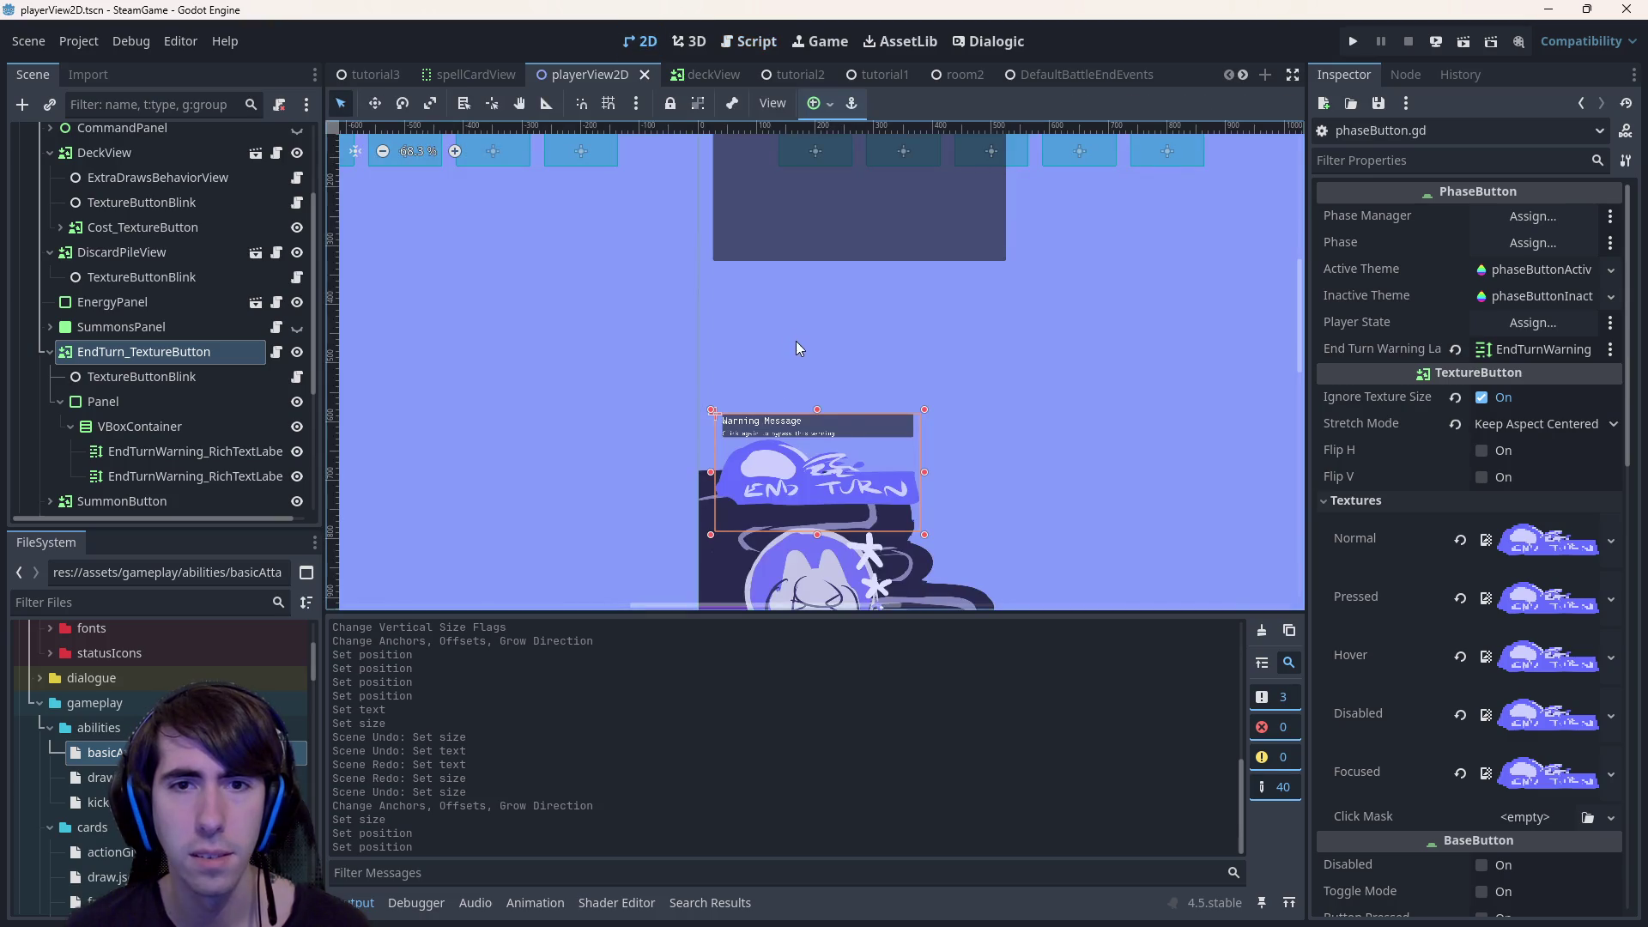
pyautogui.scroll(4, 772, 452)
pyautogui.click(759, 422)
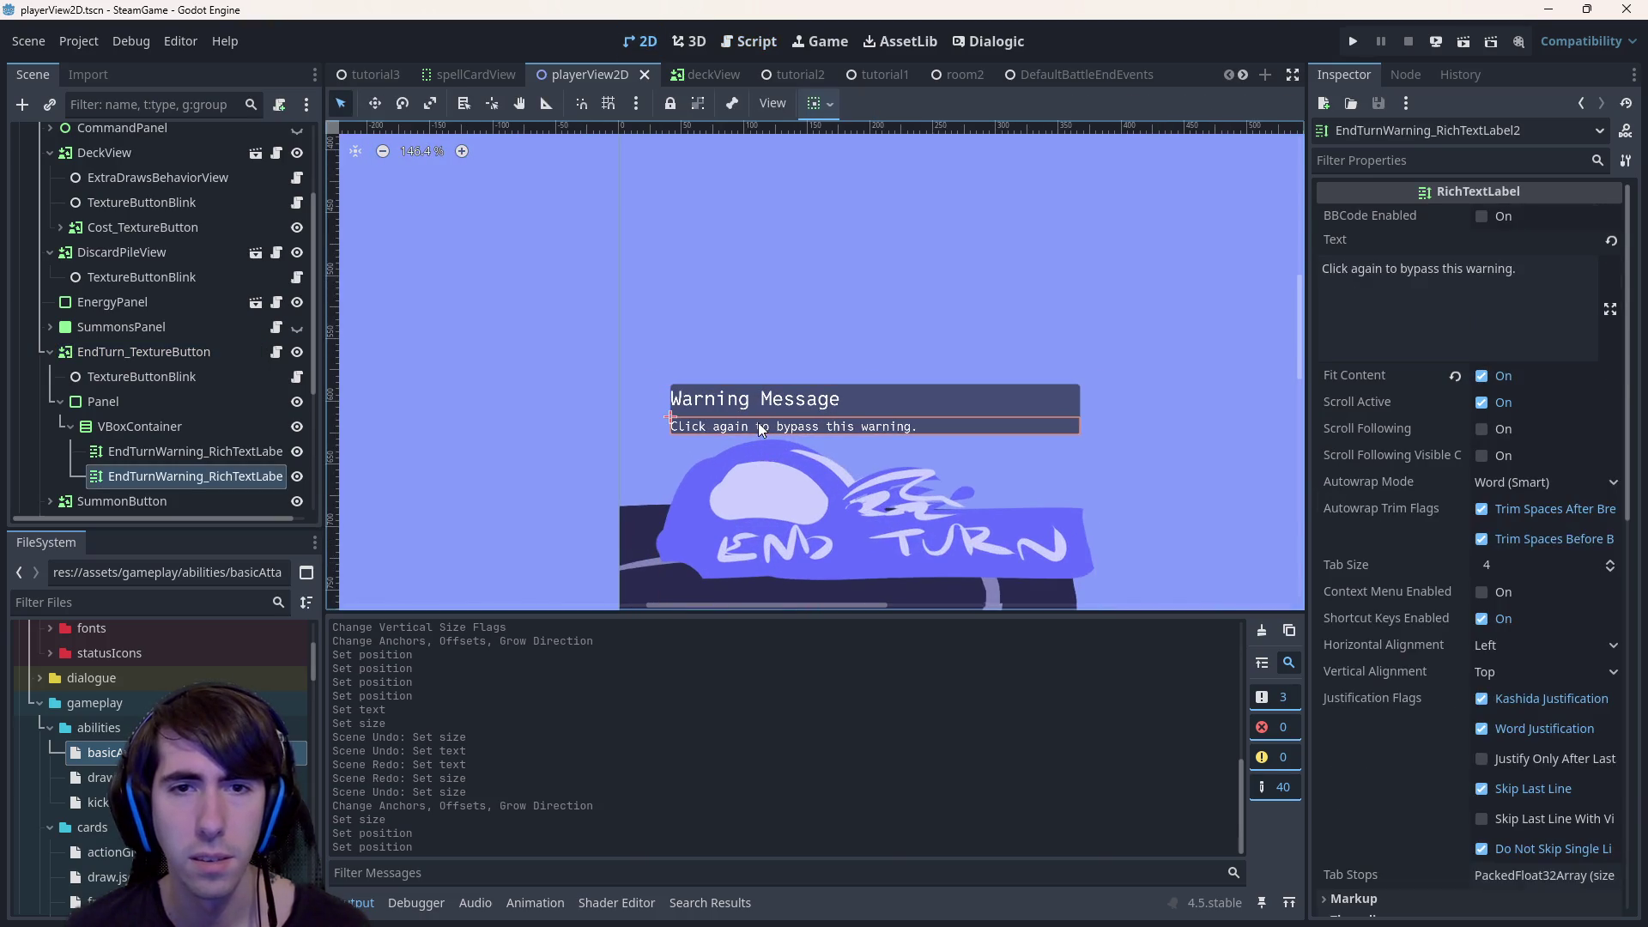
pyautogui.click(753, 41)
pyautogui.scroll(-6, 1012, 375)
pyautogui.scroll(2, 1012, 375)
# Delete the extra code after warningMessage on line 25 so only warningMessage remains
pyautogui.moveTo(1014, 415); pyautogui.dragTo(1284, 418)
pyautogui.press('BackSpace')
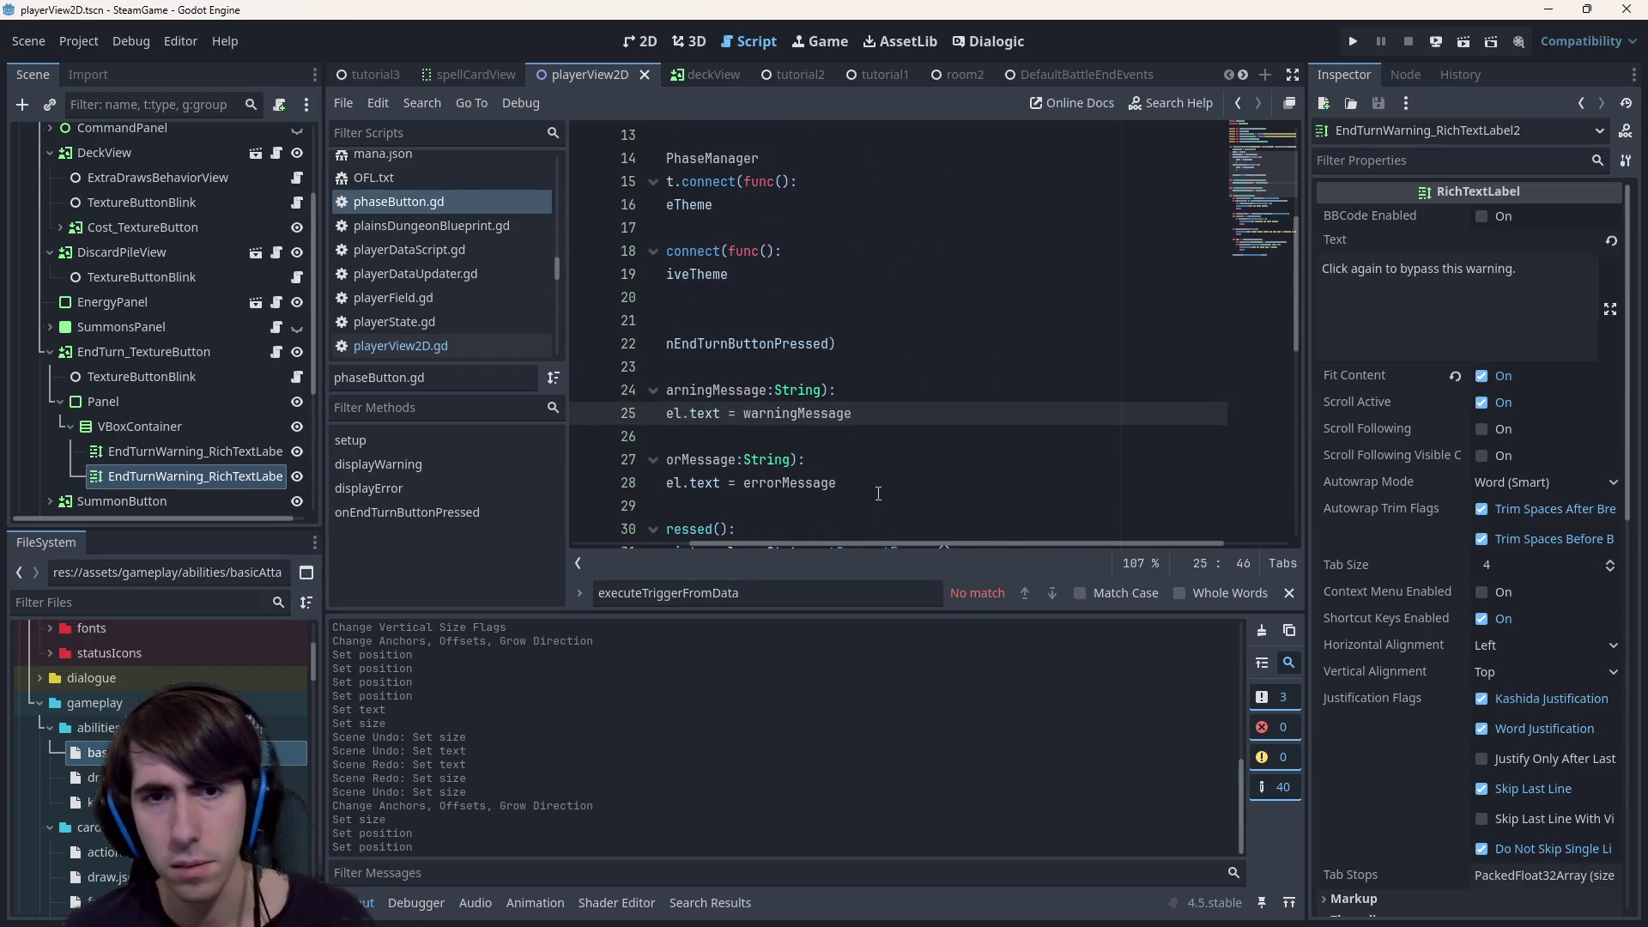
pyautogui.hscroll(-3, 693, 525)
pyautogui.scroll(4, 694, 525)
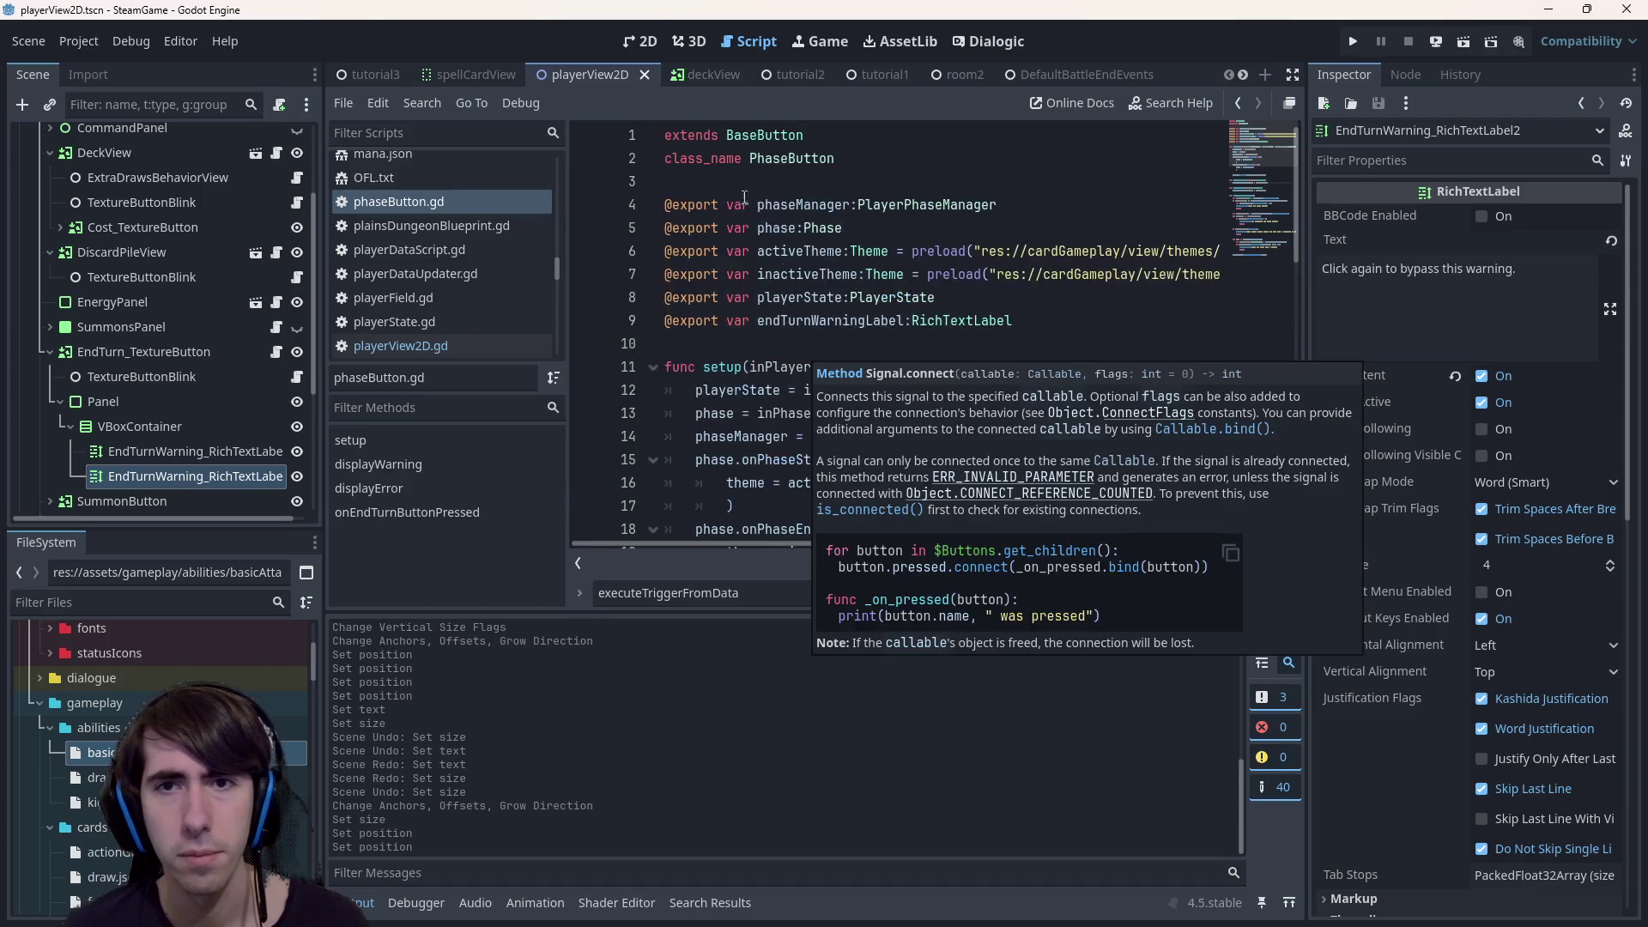
pyautogui.click(631, 41)
pyautogui.scroll(-5, 1392, 567)
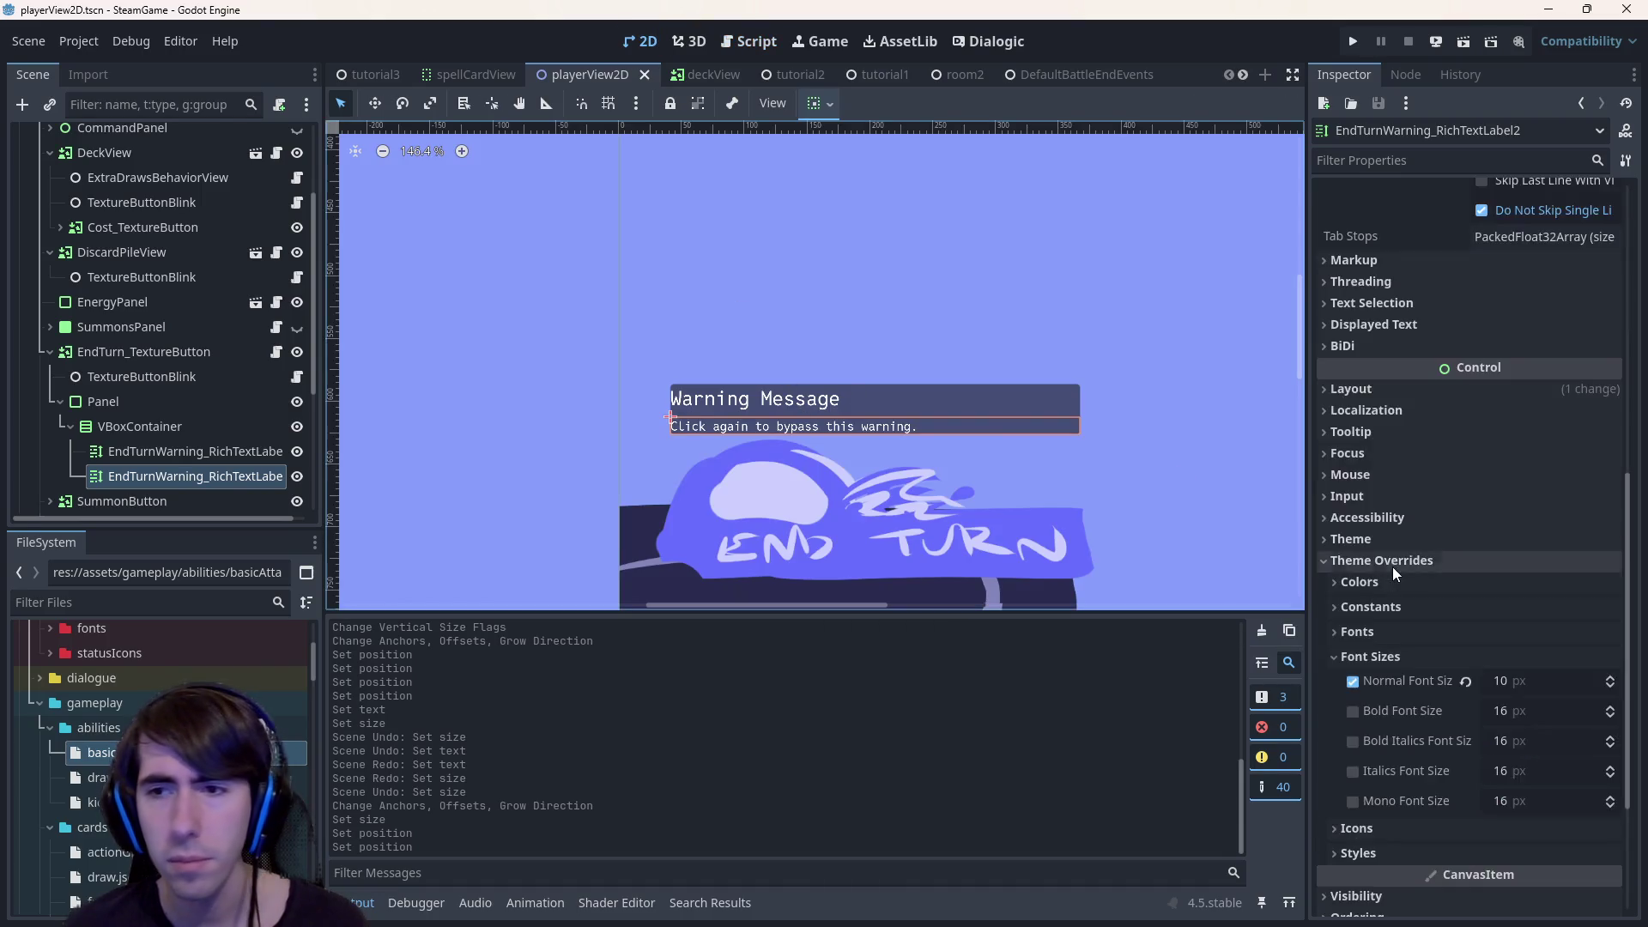
# Override the bypass-hint label's Default Color with light grey d4d4d4
pyautogui.scroll(-3, 1392, 567)
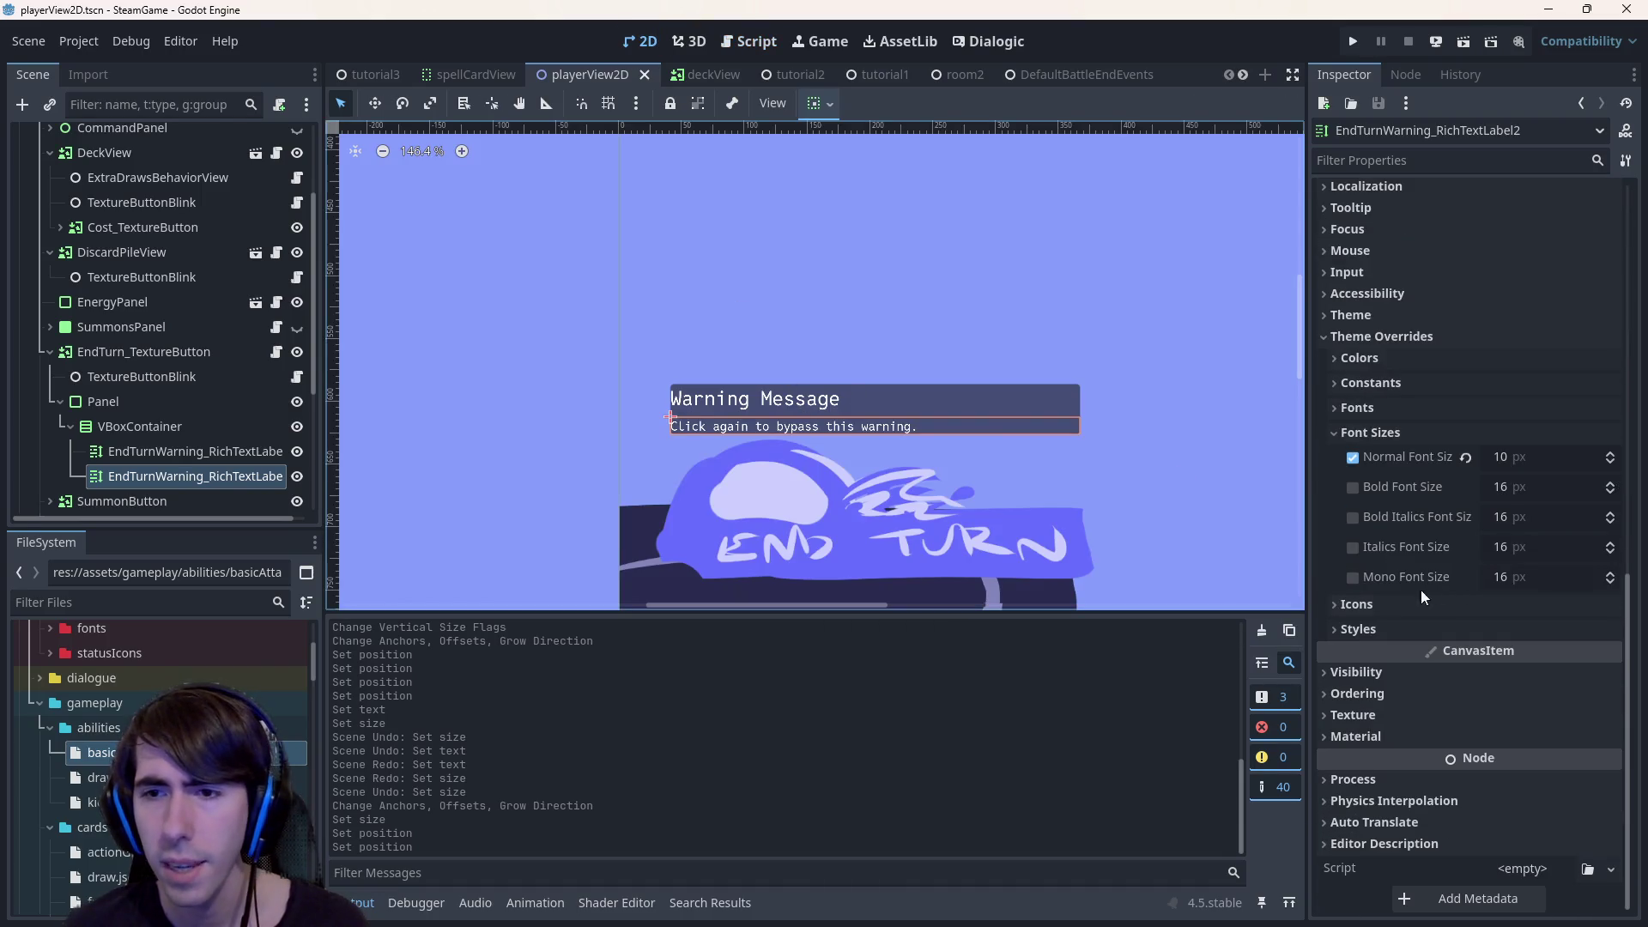
pyautogui.click(1387, 361)
pyautogui.click(1511, 383)
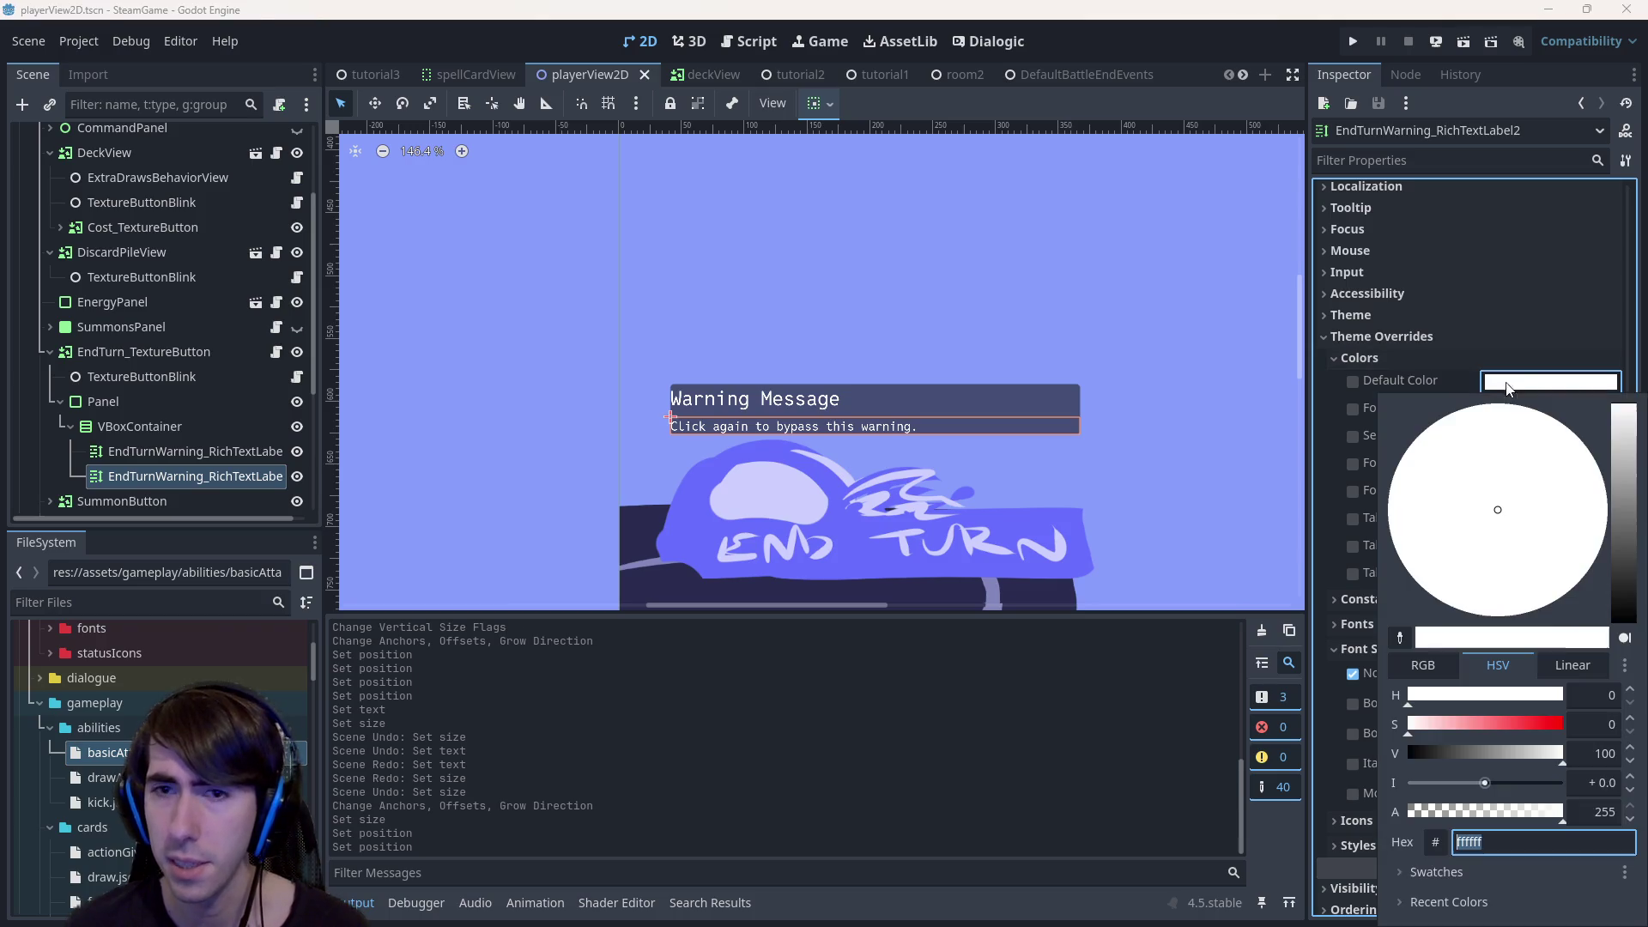
pyautogui.moveTo(1629, 570)
pyautogui.mouseDown()
pyautogui.moveTo(1605, 412)
pyautogui.moveTo(1606, 455)
pyautogui.mouseUp()
pyautogui.click(848, 423)
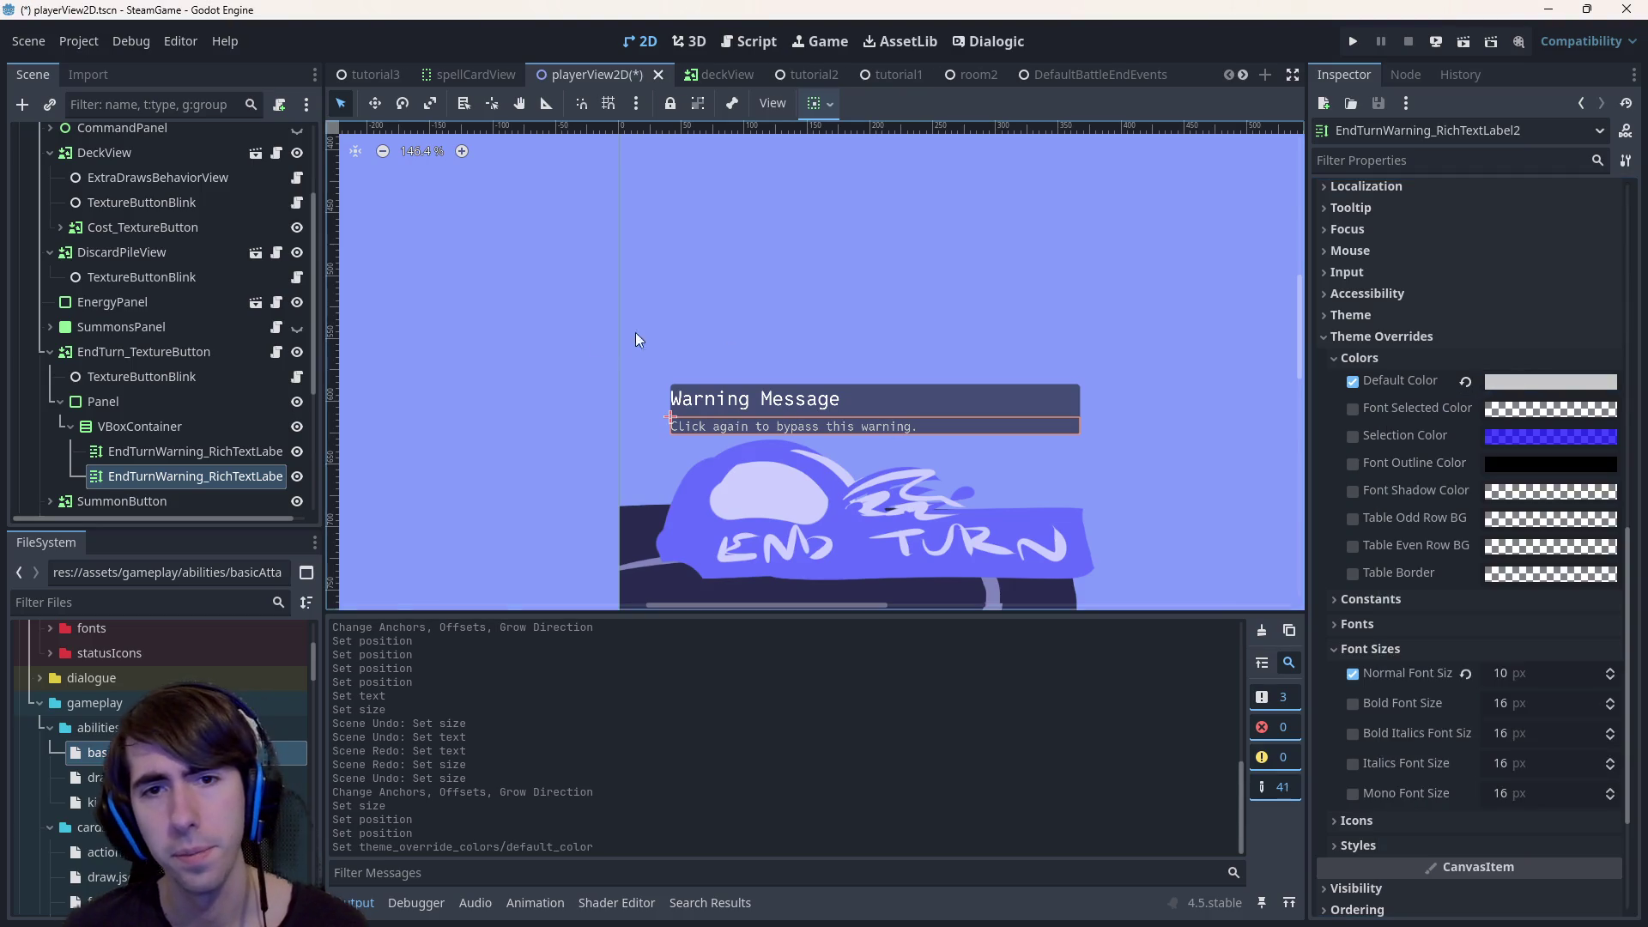
pyautogui.click(570, 347)
pyautogui.click(782, 392)
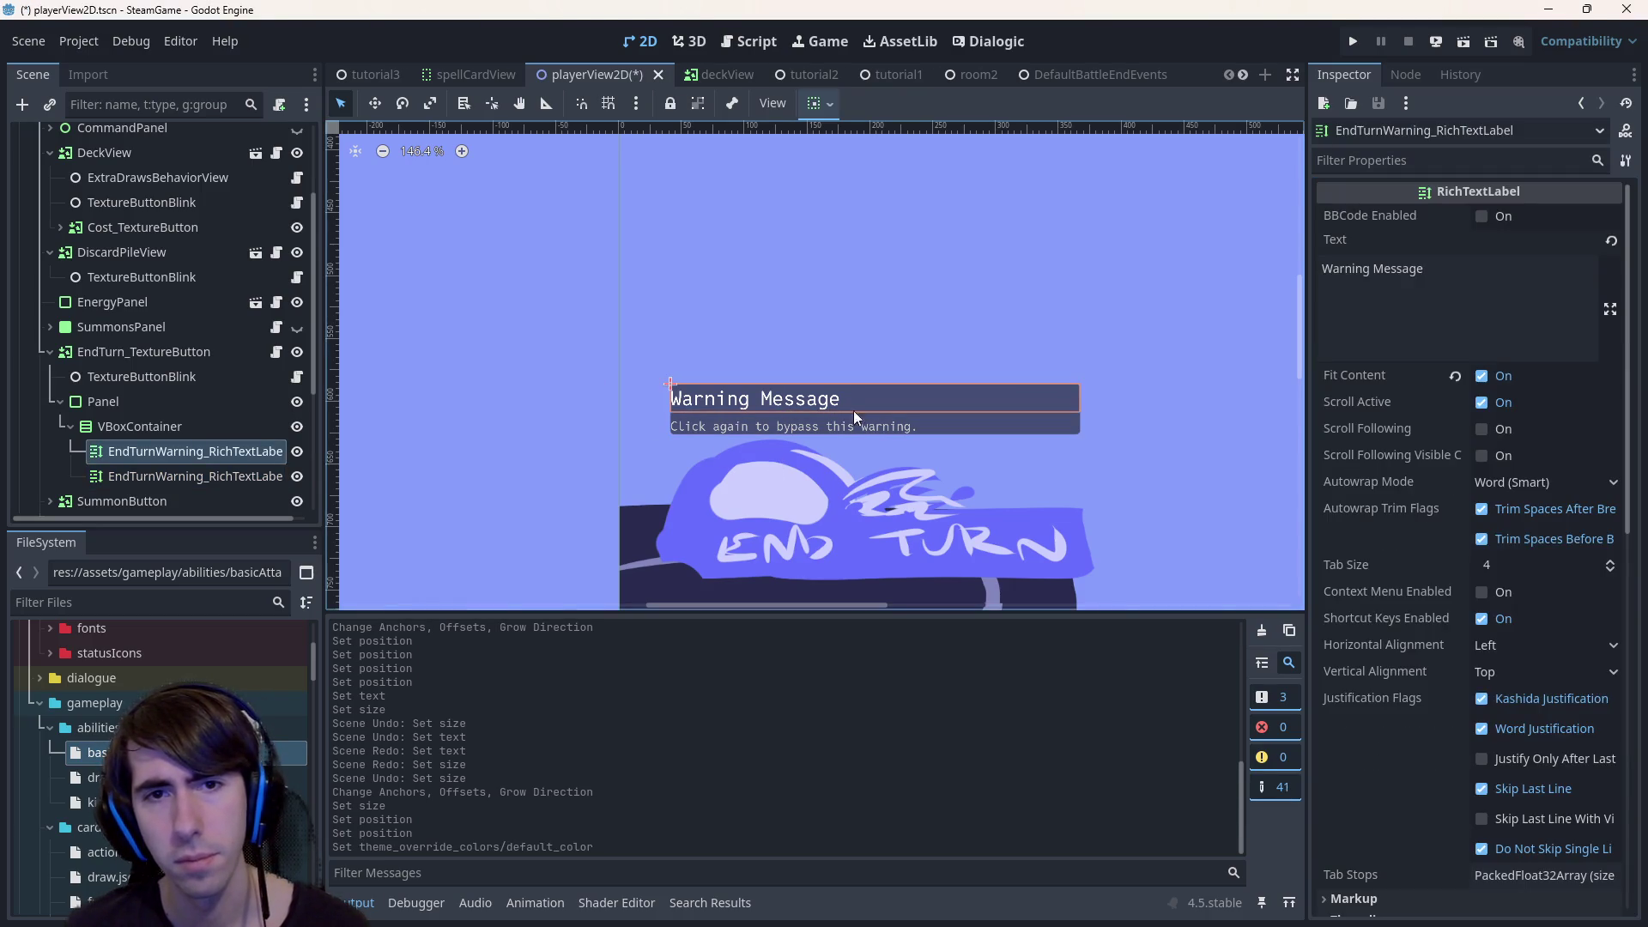
# Select the VBoxContainer holding the Warning Message and bypass-hint labels
pyautogui.click(120, 473)
pyautogui.click(167, 453)
pyautogui.click(206, 477)
pyautogui.click(211, 453)
pyautogui.click(182, 429)
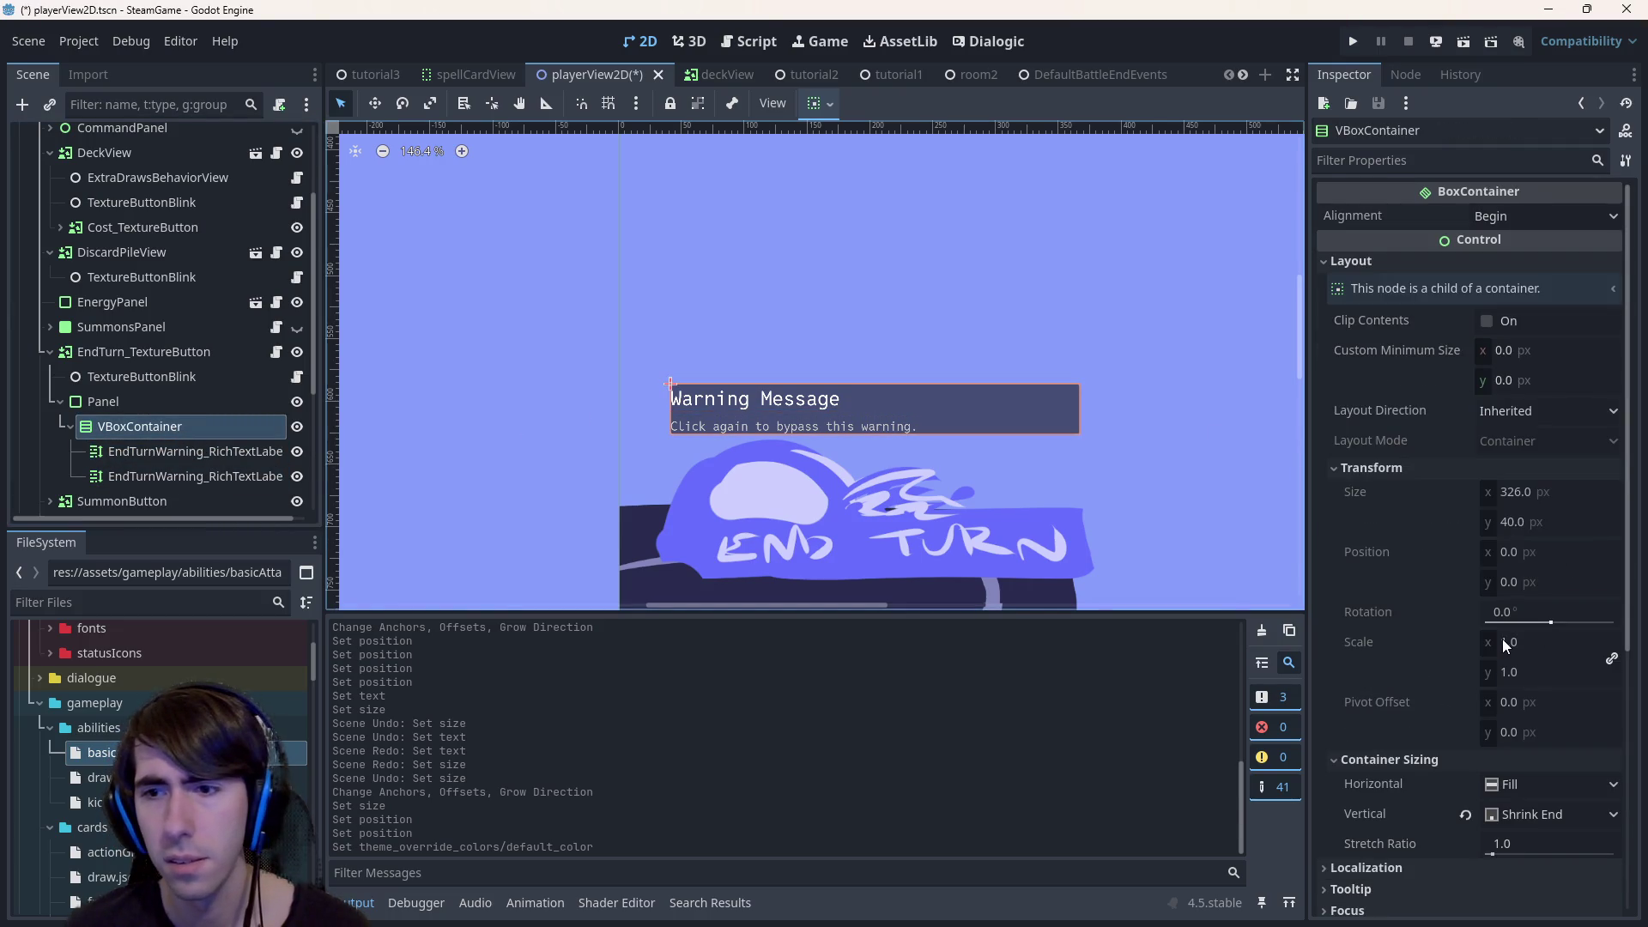
# Enable the VBoxContainer's Separation constant override and set it to 0
pyautogui.scroll(-5, 1449, 580)
pyautogui.click(1424, 583)
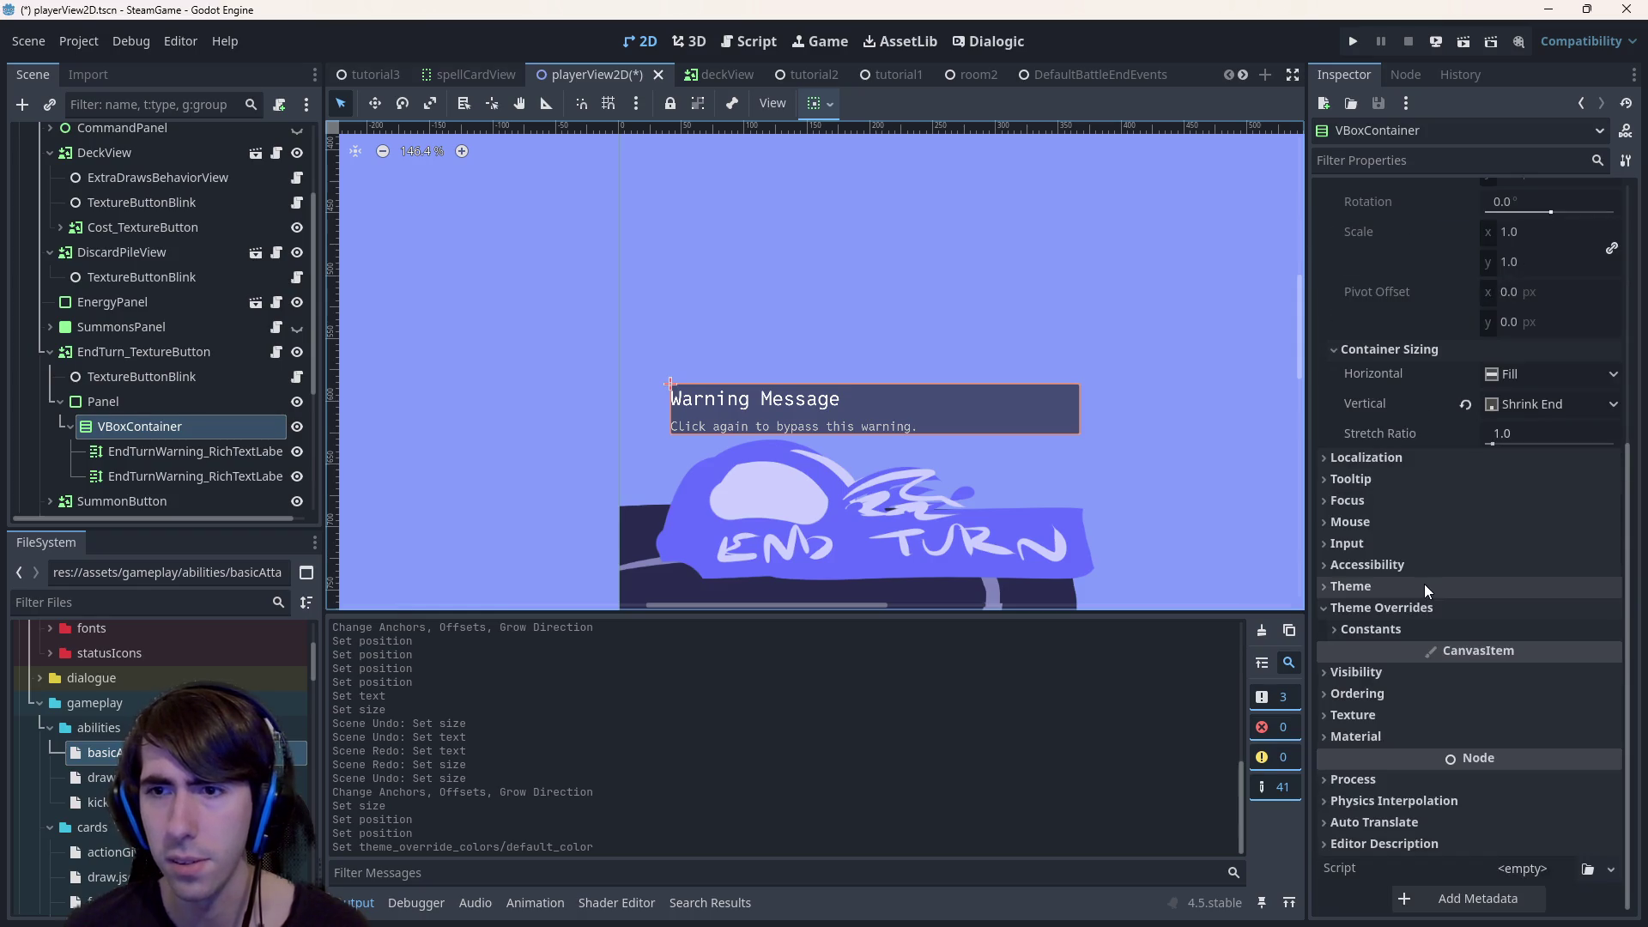
pyautogui.click(1450, 629)
pyautogui.click(1351, 654)
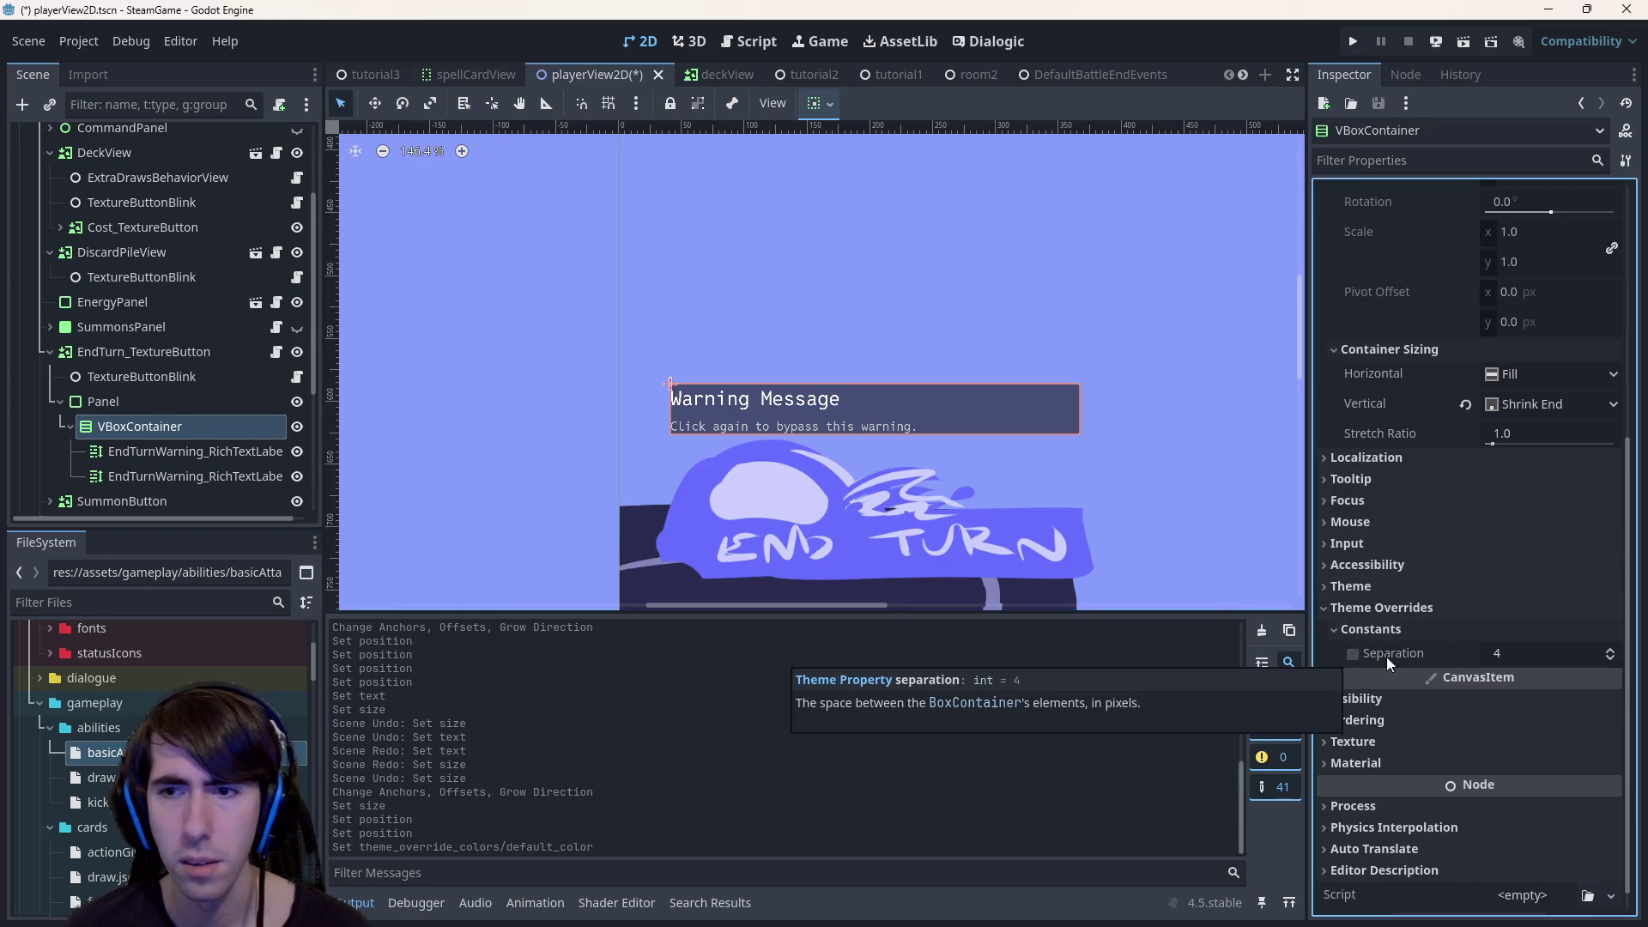
pyautogui.click(1502, 652)
pyautogui.write('0')
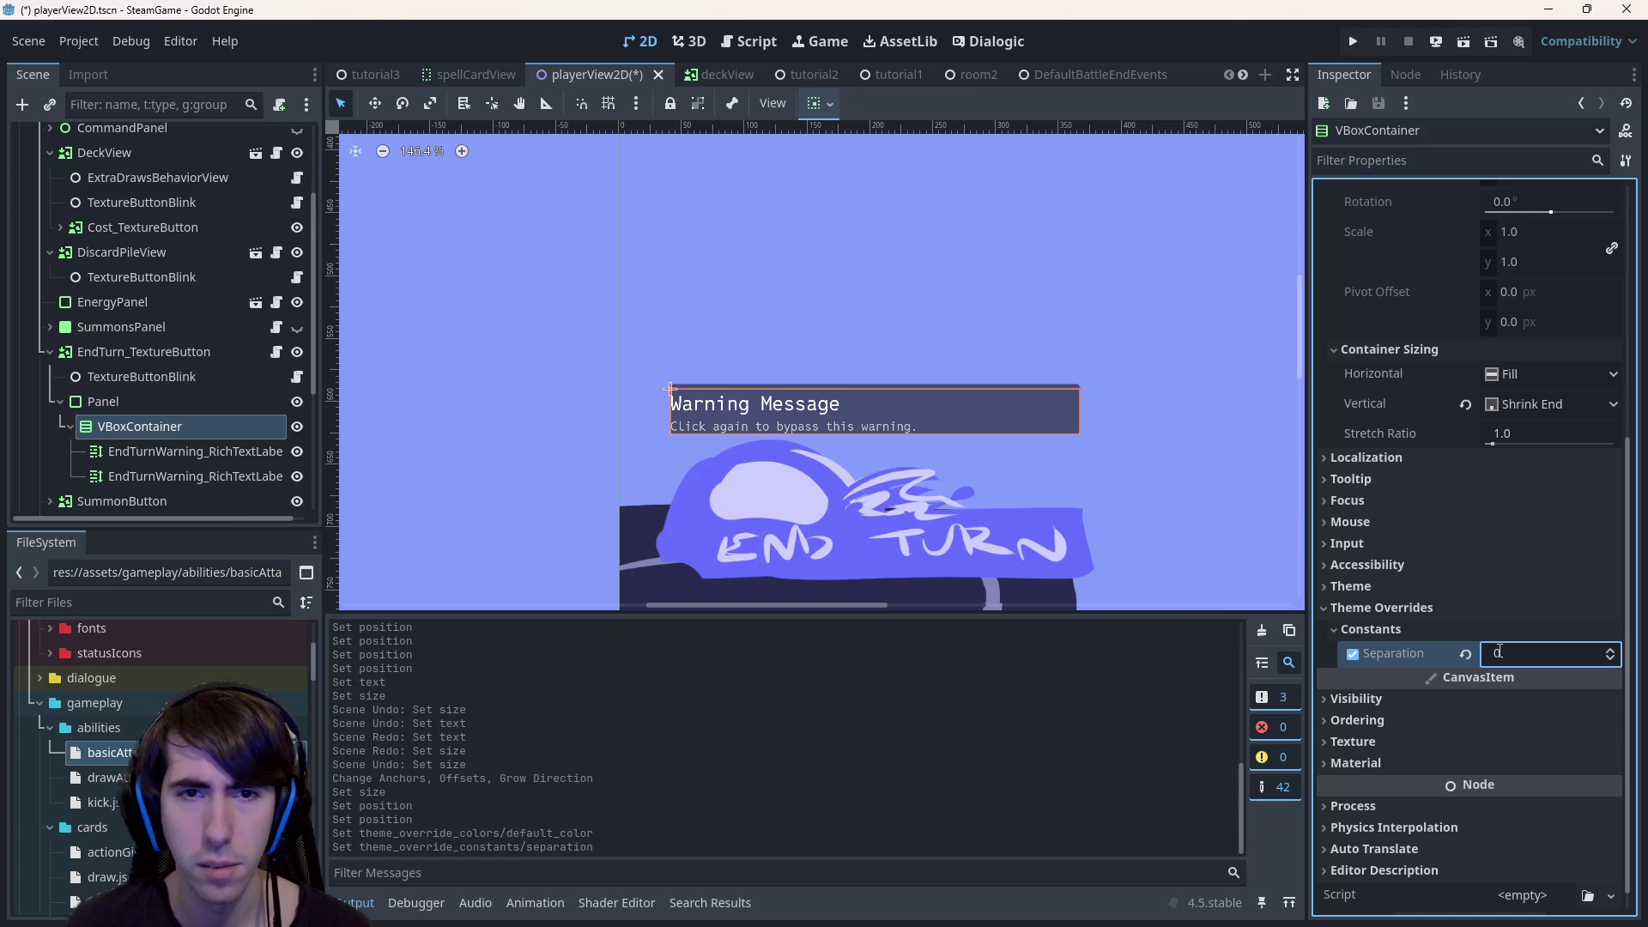
pyautogui.click(211, 402)
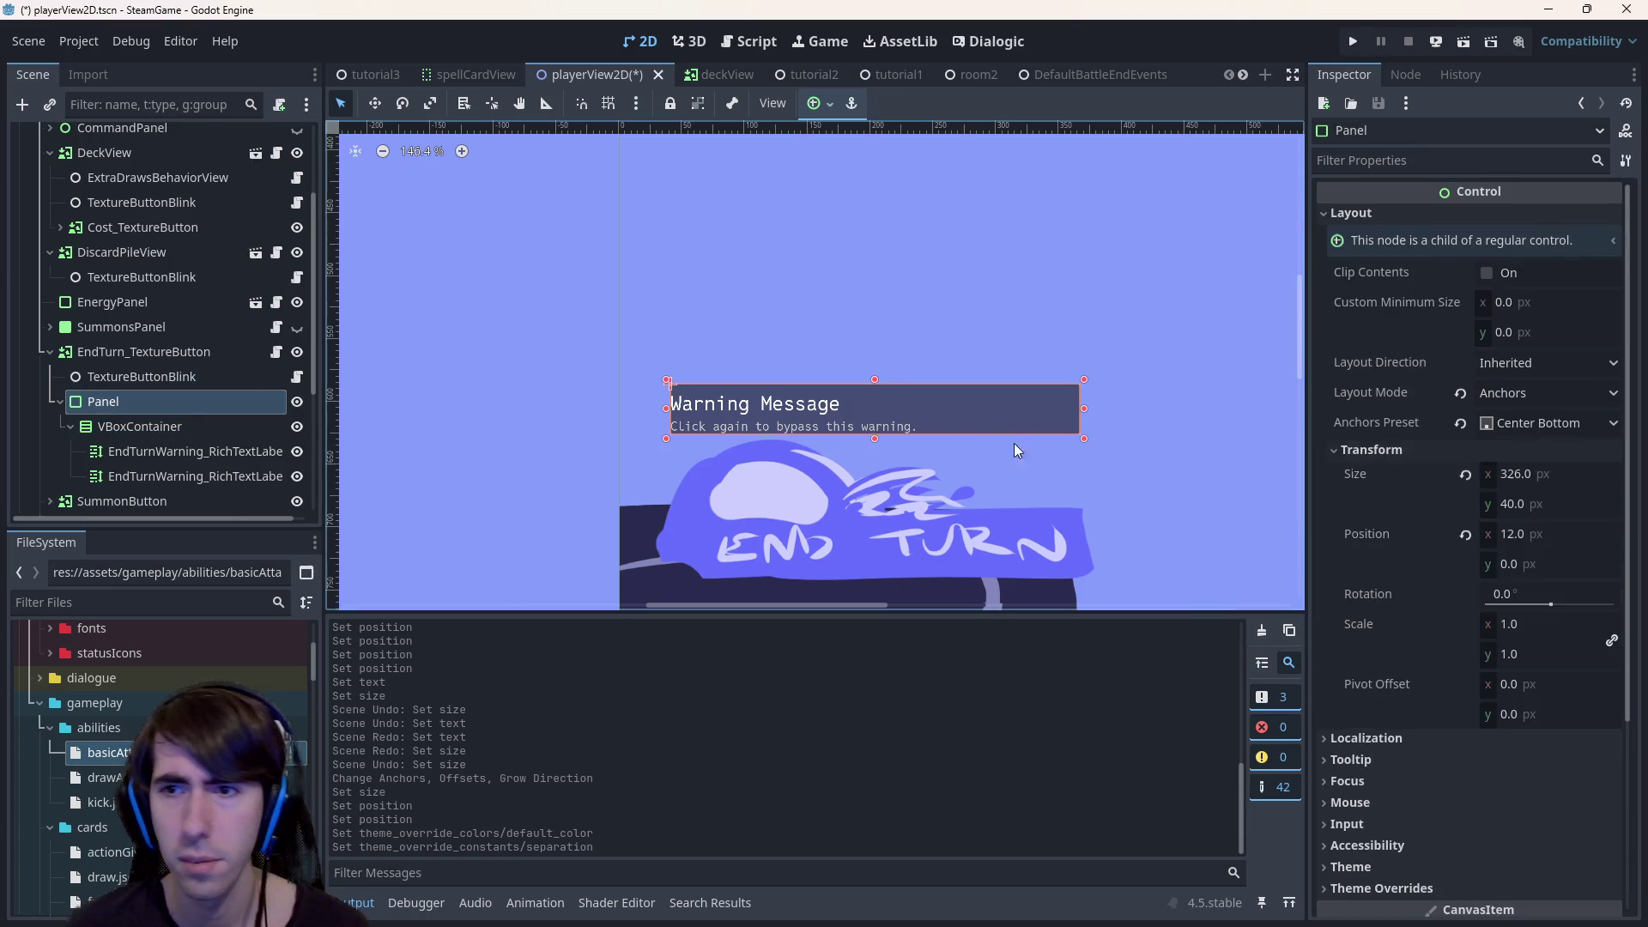
pyautogui.click(1519, 504)
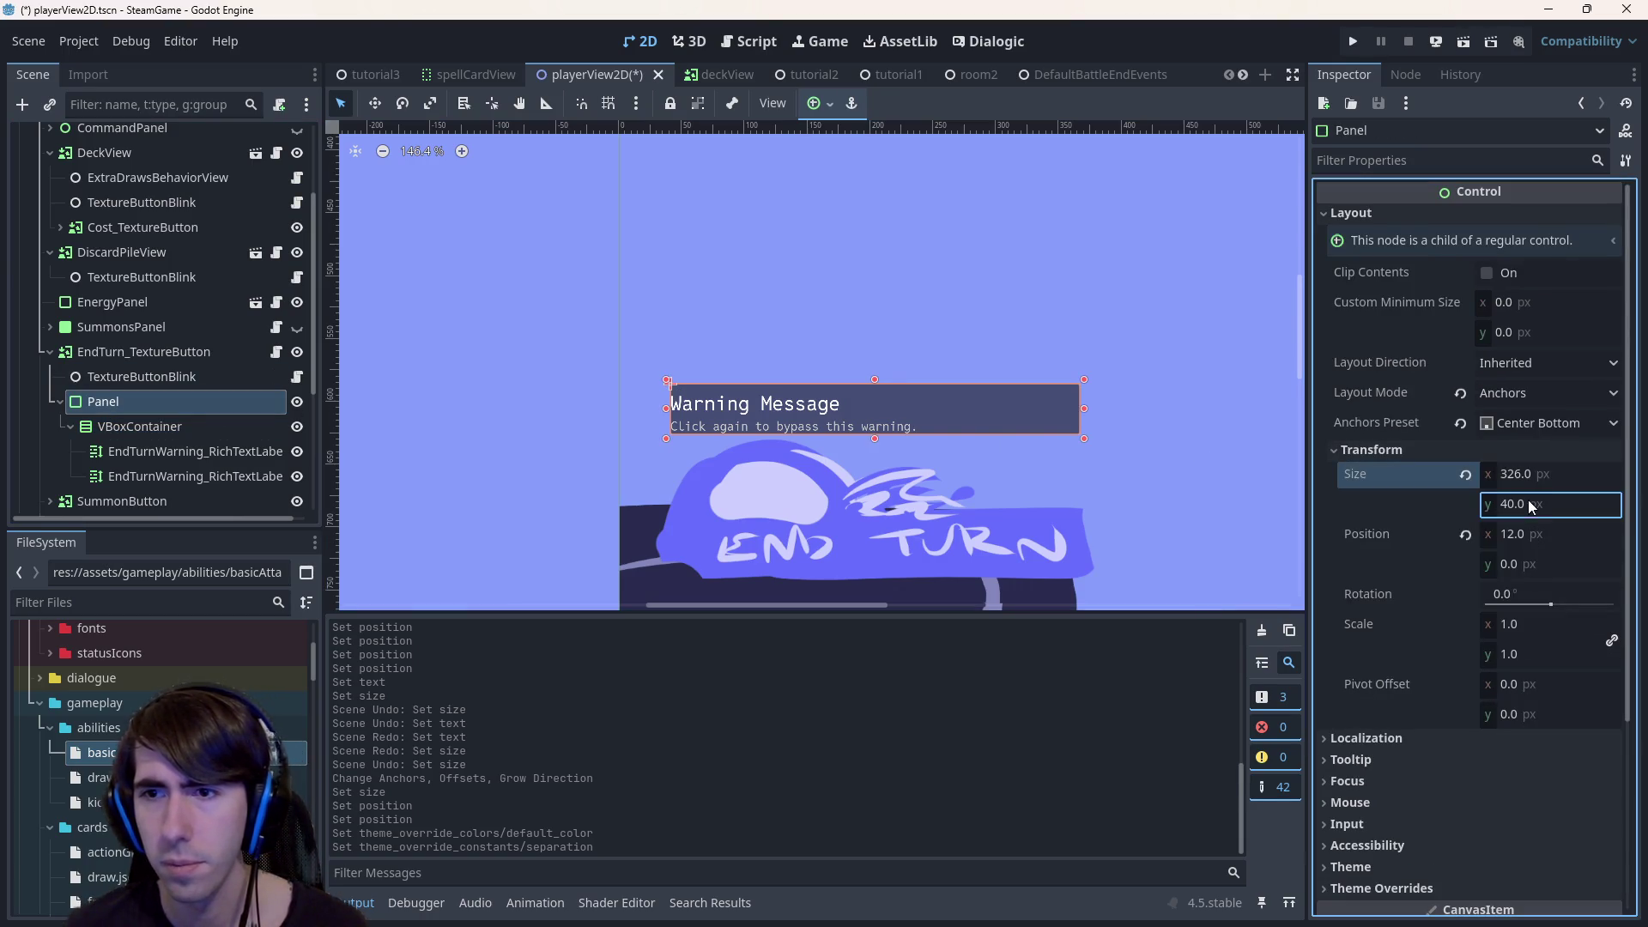
# Set the warning Panel's height to 36 px and save the scene
pyautogui.write('36')
pyautogui.press('Return')
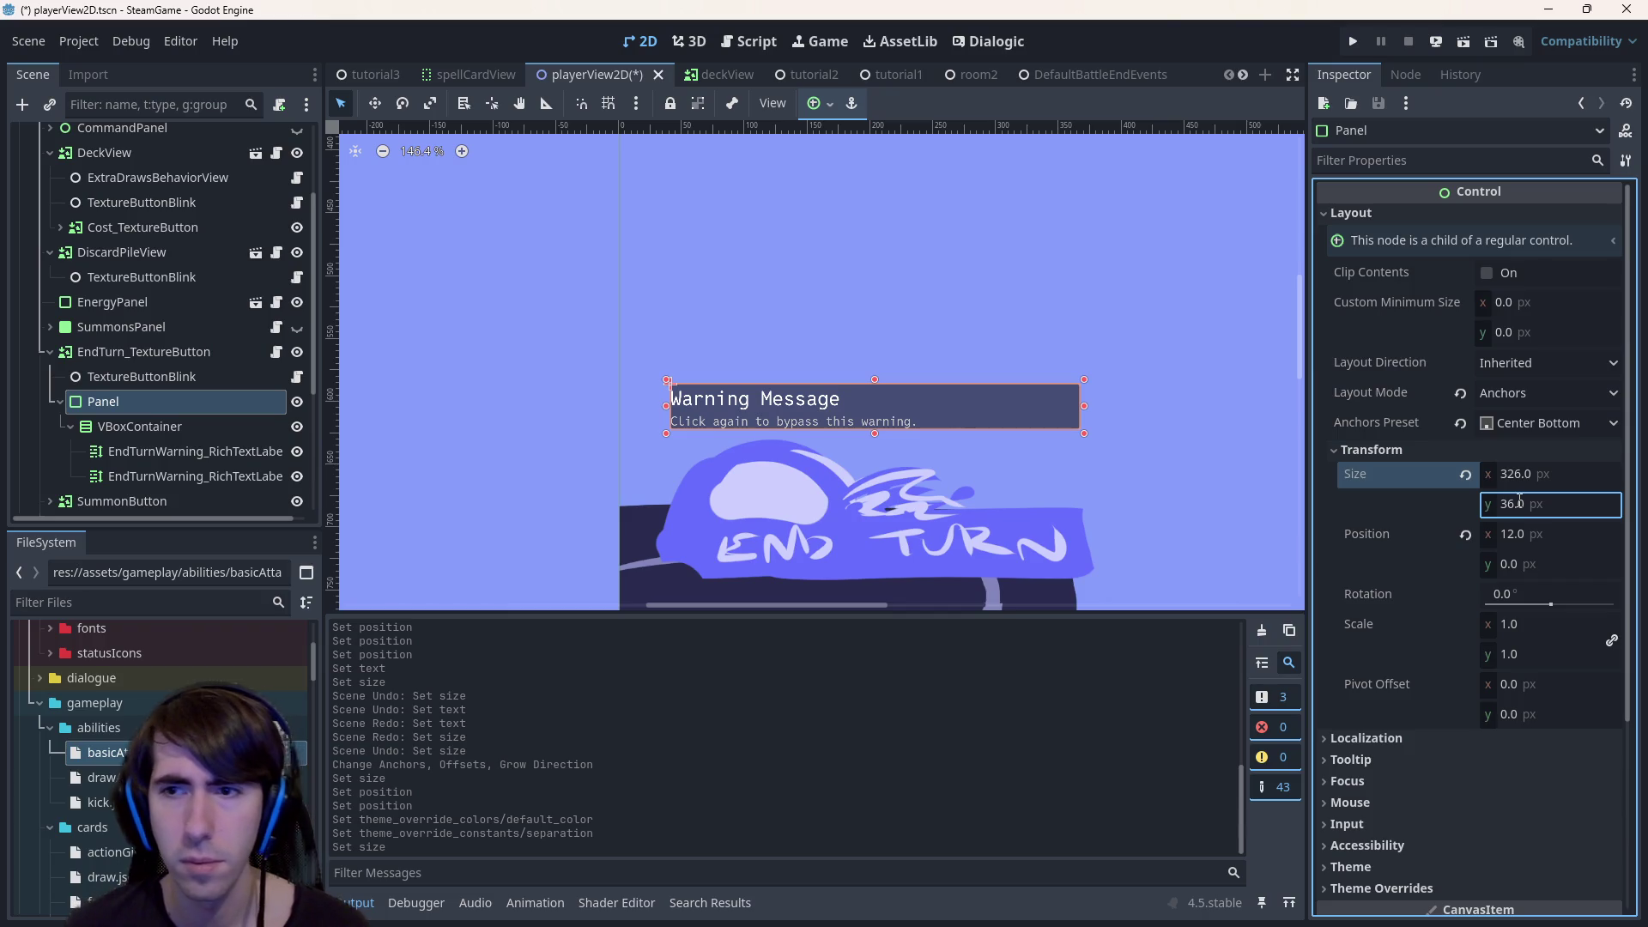
pyautogui.hotkey('ctrl', 's')
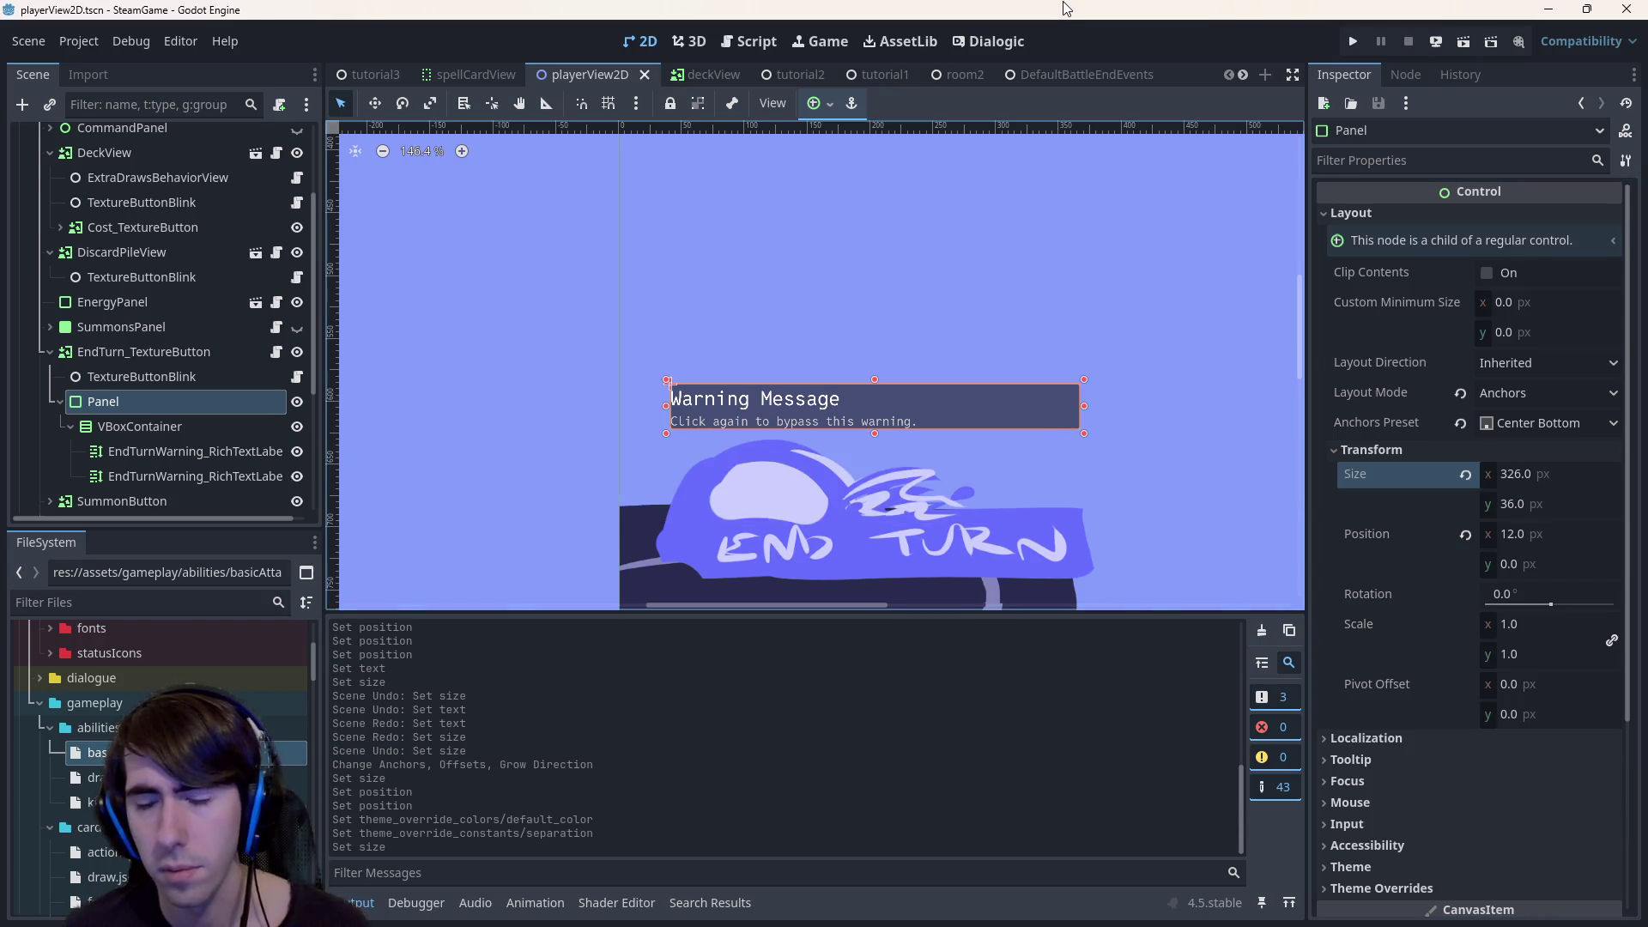
# Set the Panel's pivot offset to 326/2 = 163 and 36, then save
pyautogui.click(1550, 712)
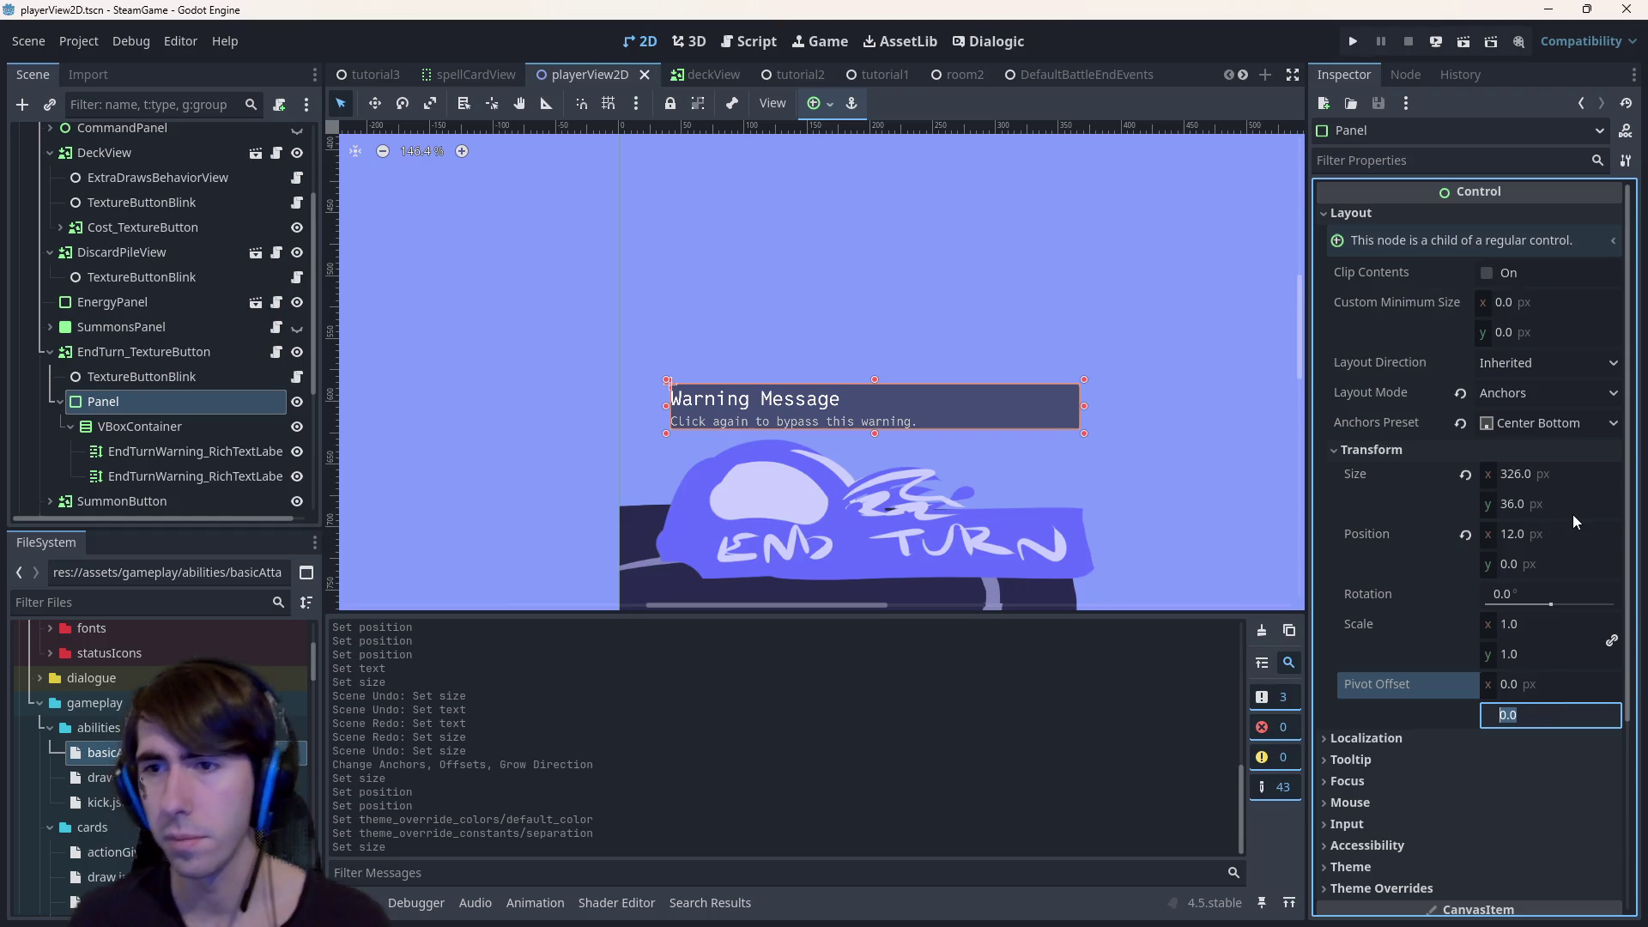
pyautogui.write('36')
pyautogui.press('Return')
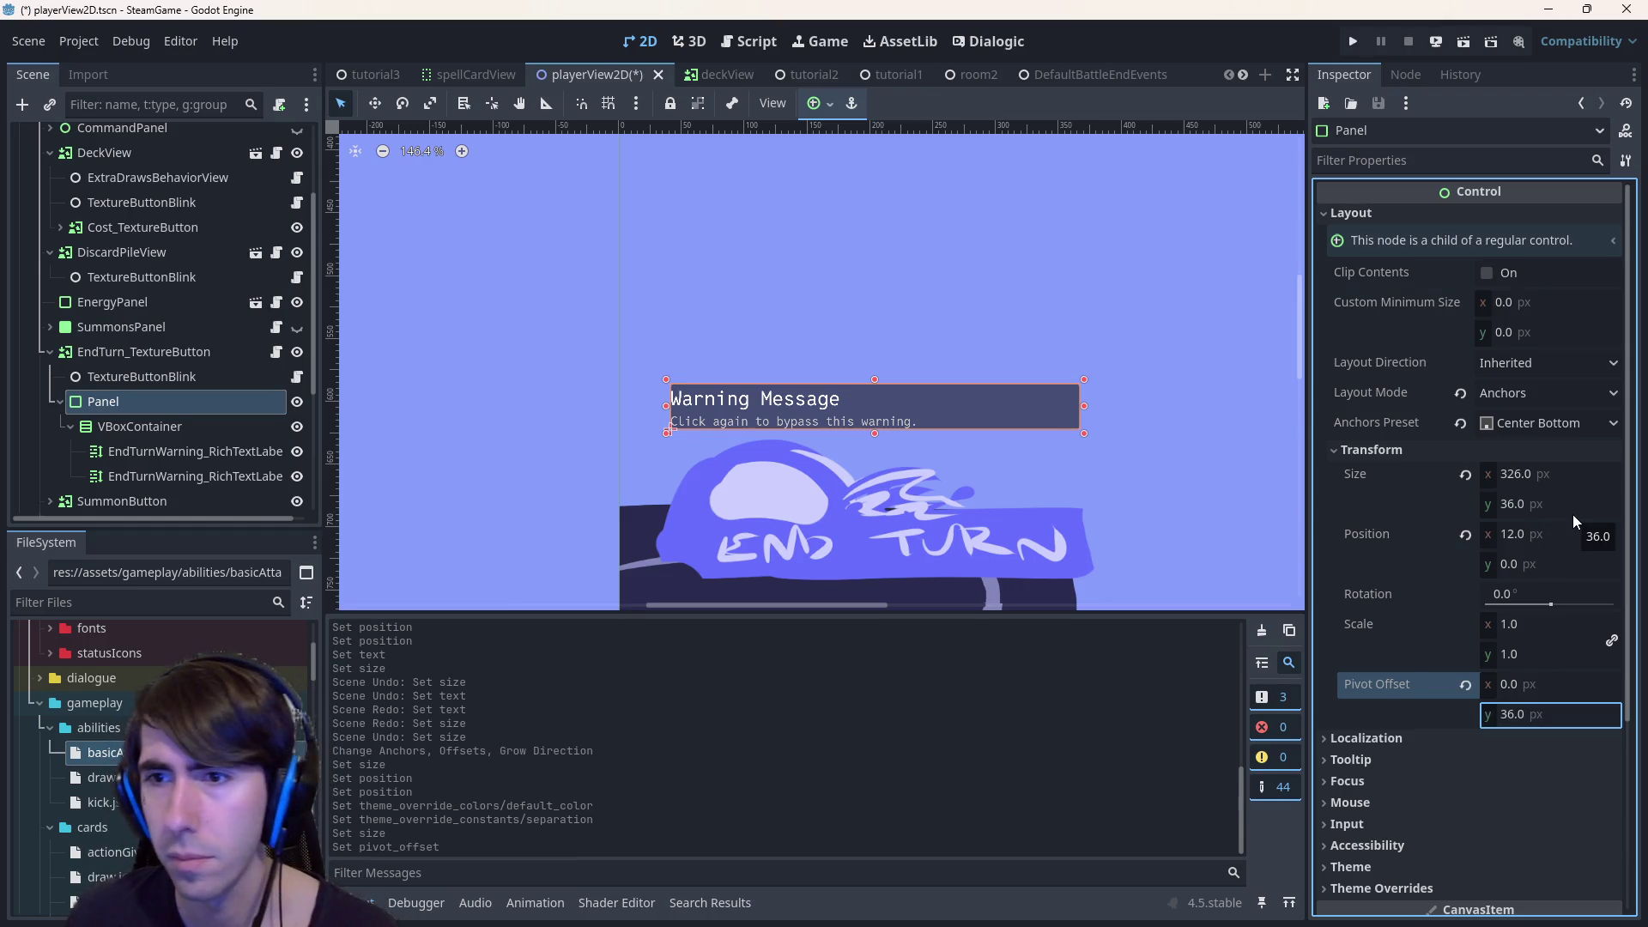
pyautogui.click(1515, 474)
pyautogui.hotkey('ctrl', 'c')
pyautogui.click(1513, 684)
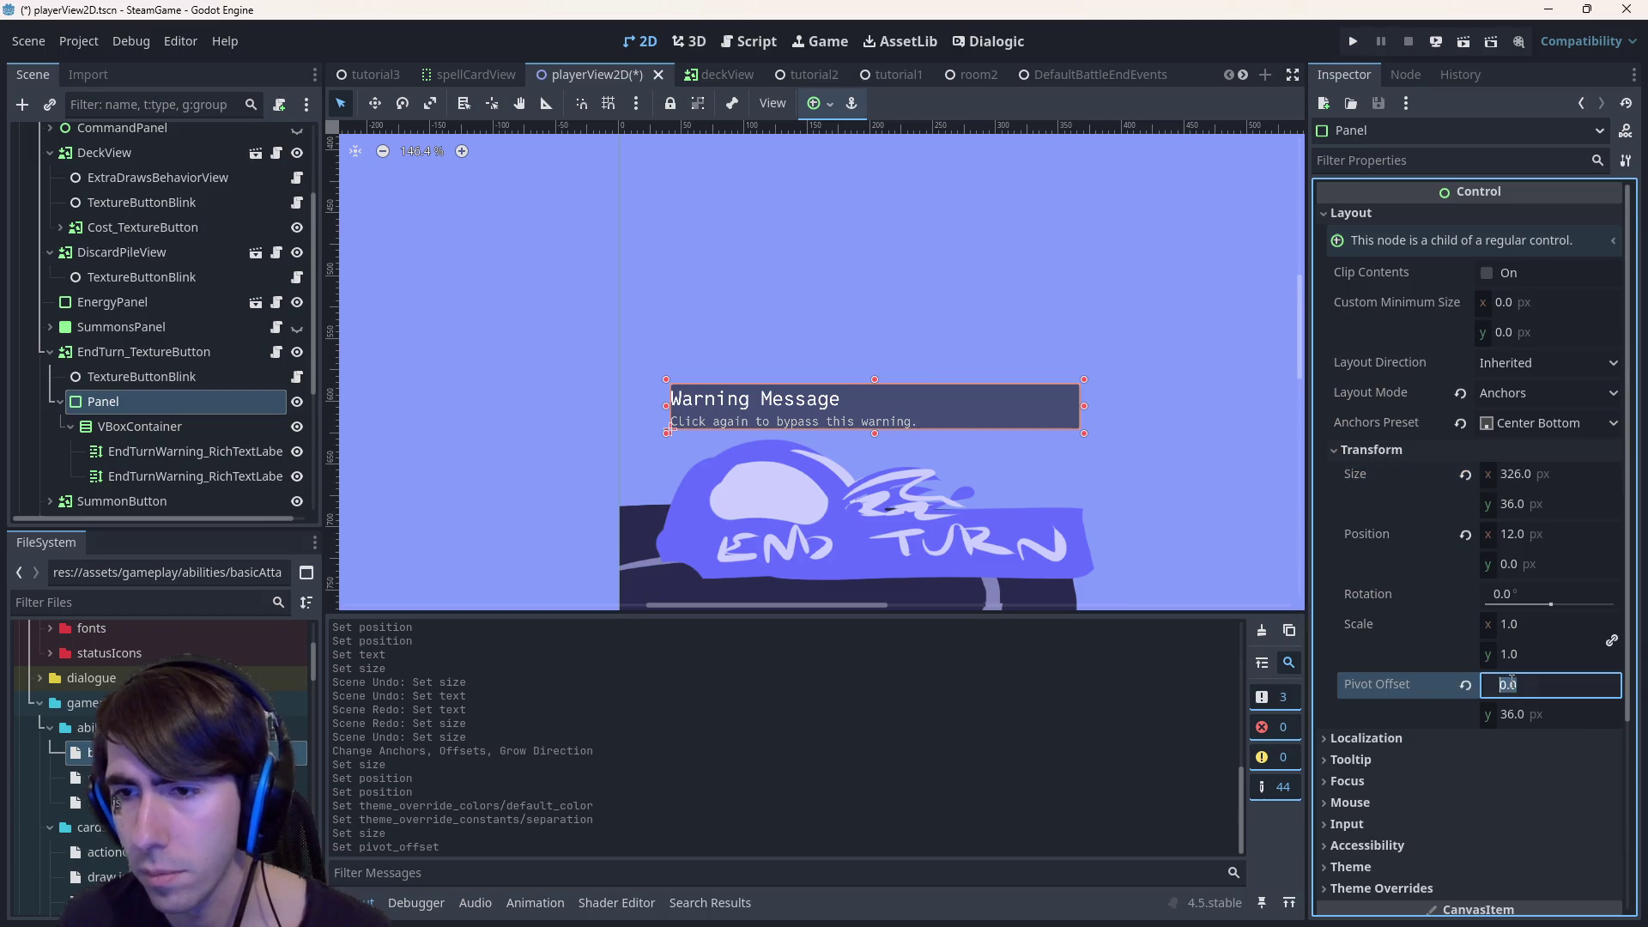
pyautogui.hotkey('ctrl', 'v')
pyautogui.write('/2')
pyautogui.press('Return')
pyautogui.hotkey('ctrl', 's')
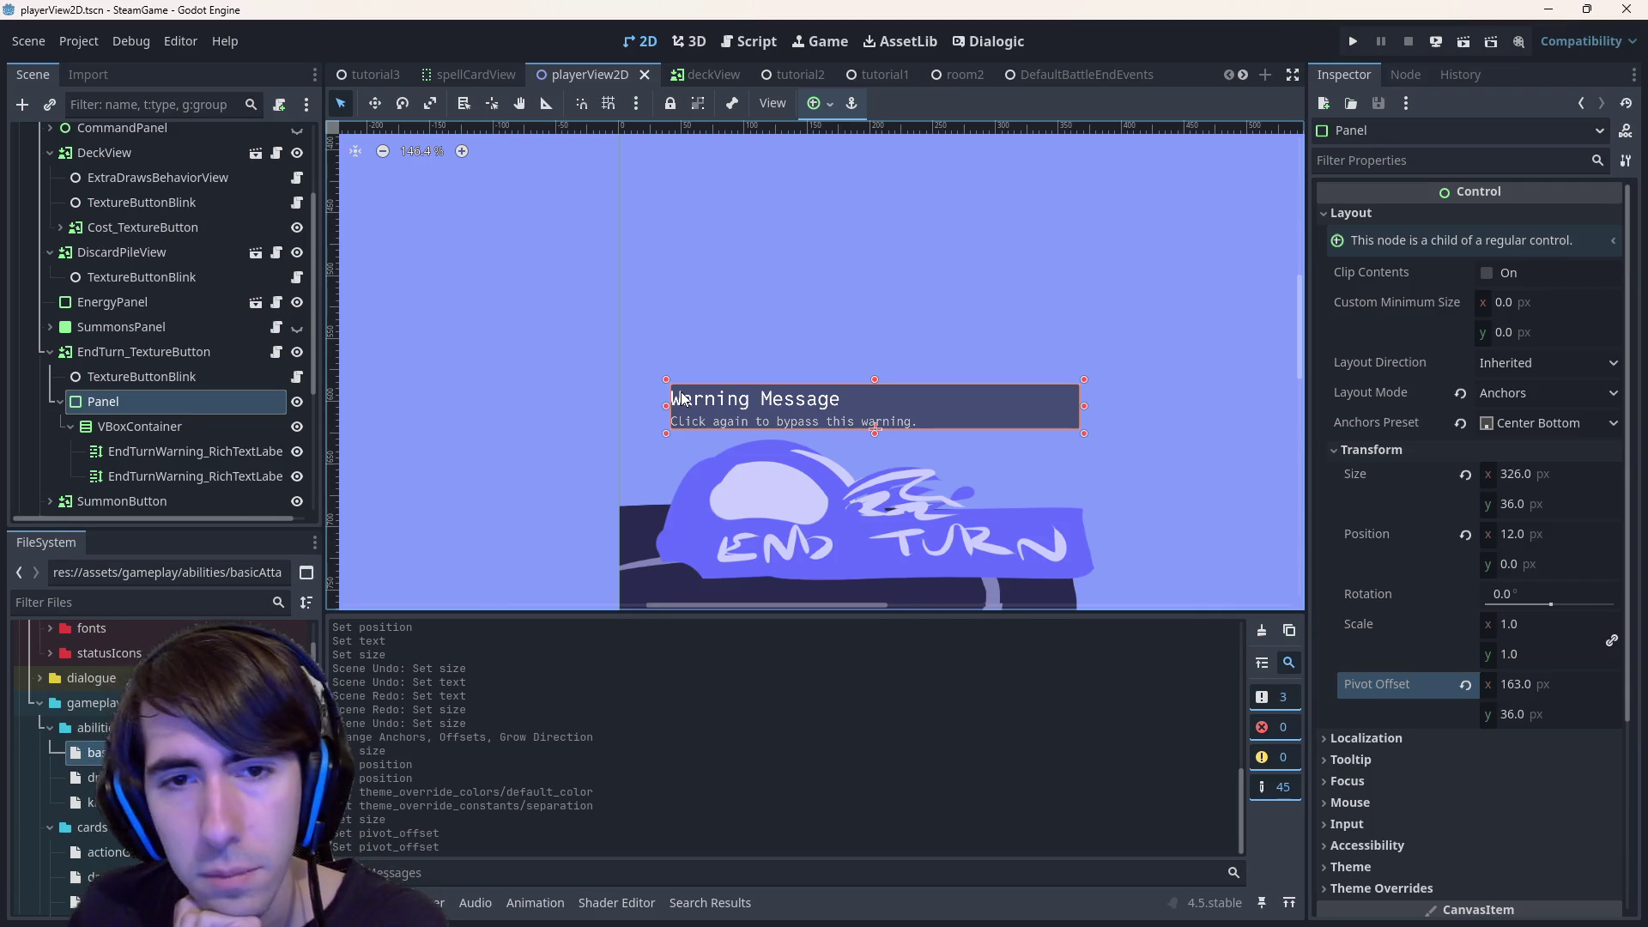
pyautogui.click(713, 408)
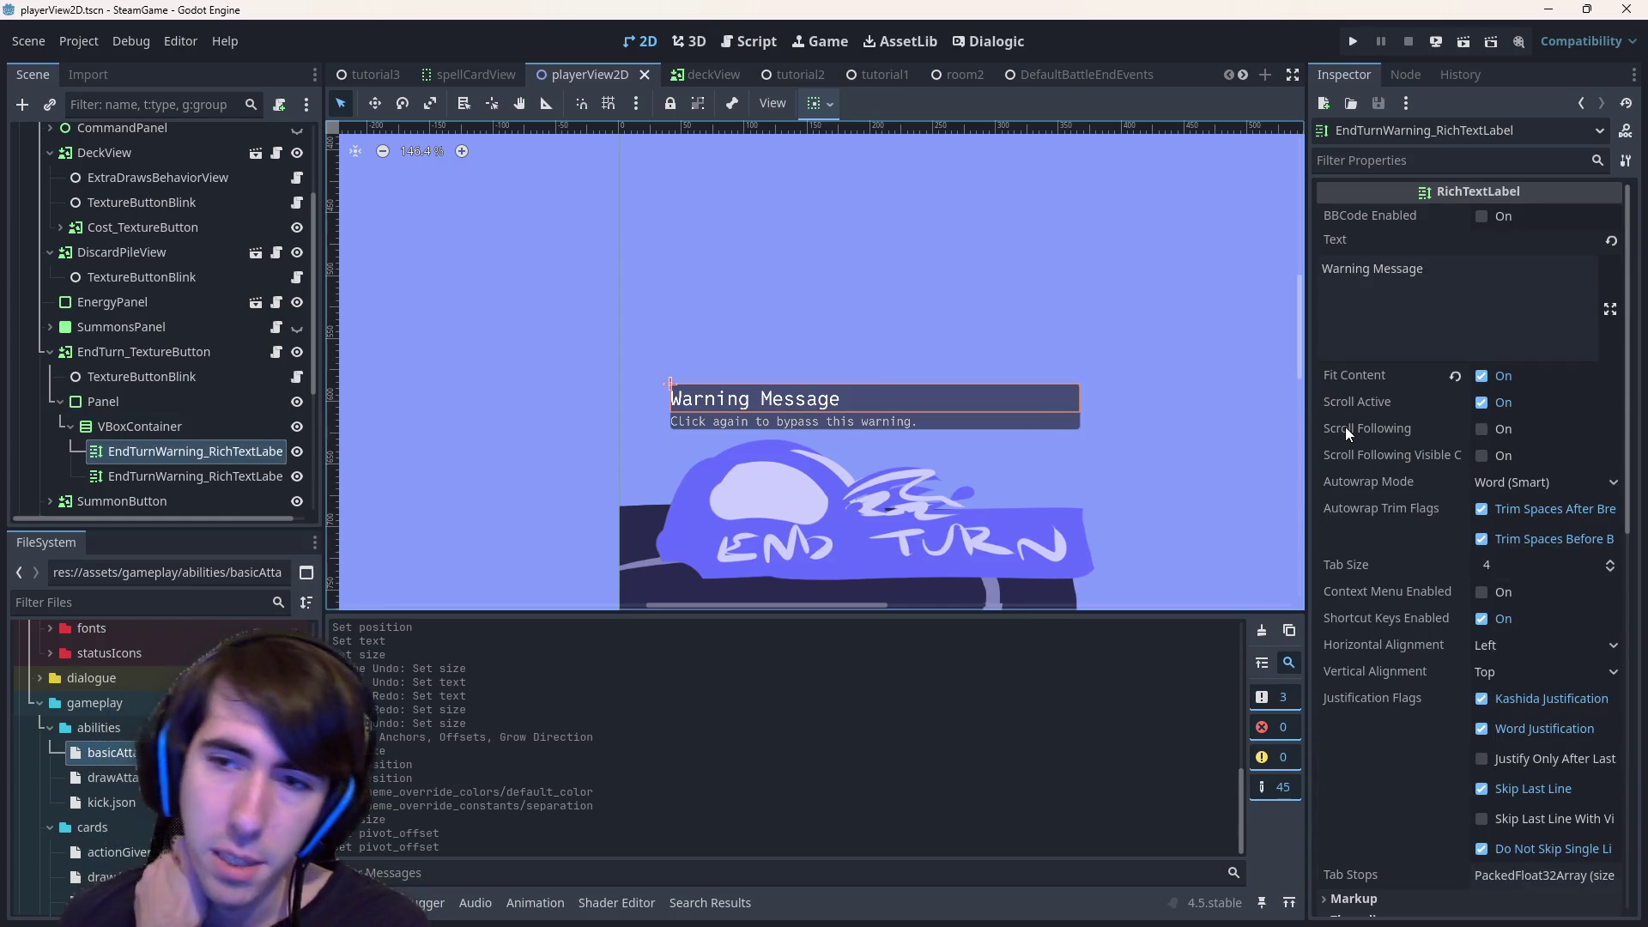
# Enable a Default Color override on the Warning Message label and tint it warm yellow
pyautogui.scroll(-5, 1399, 479)
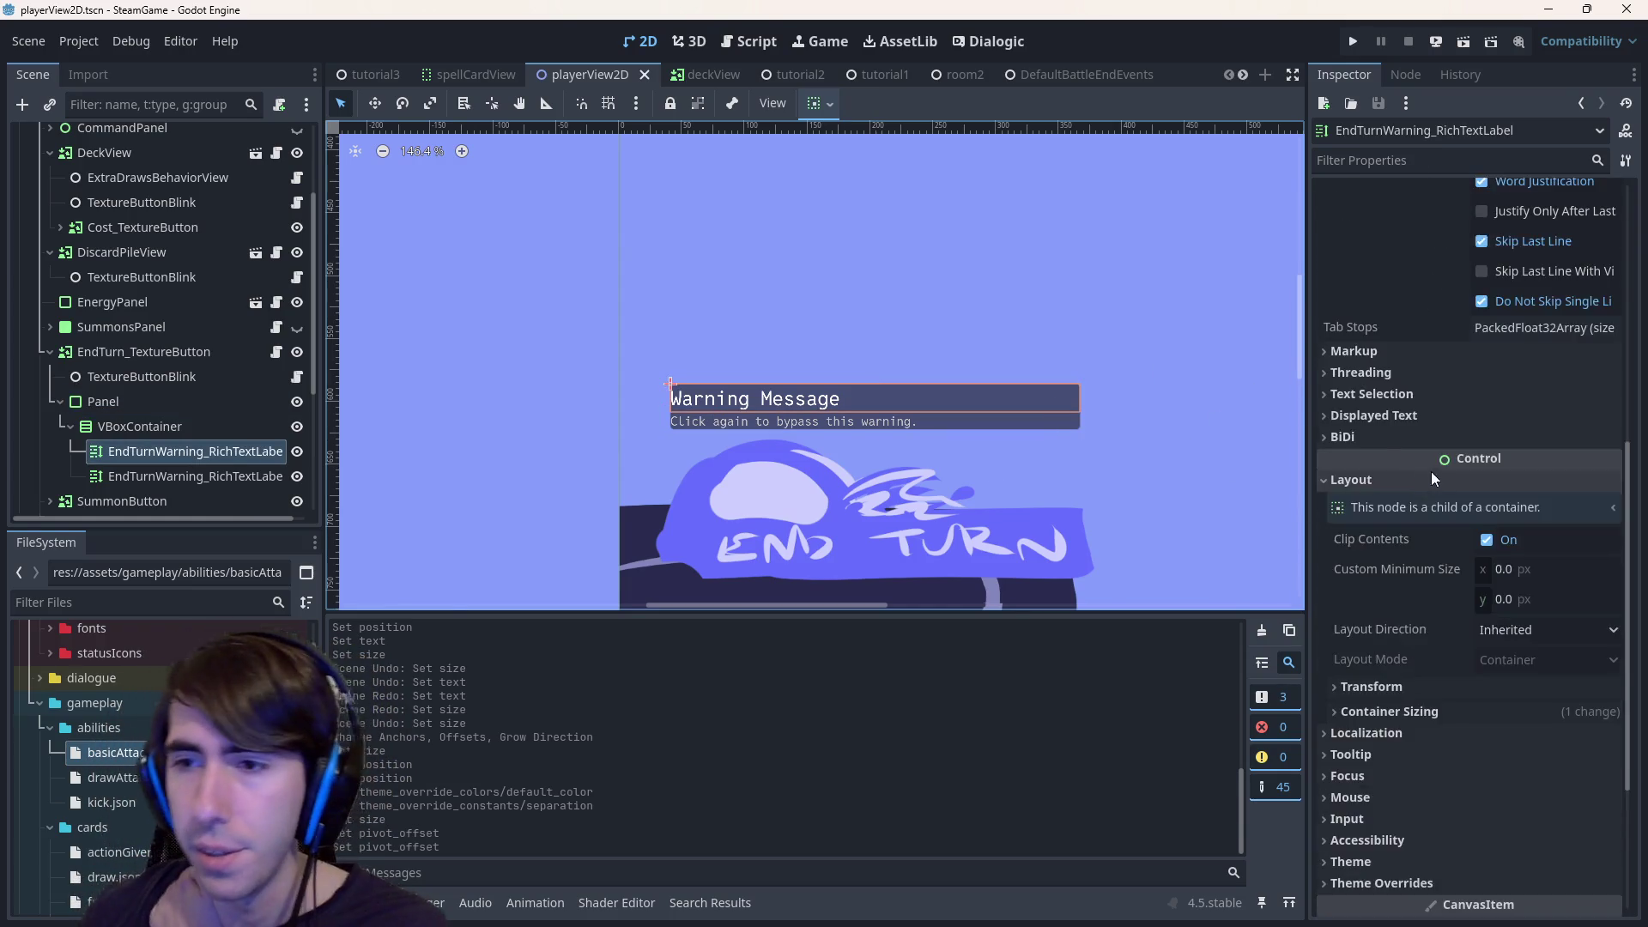
pyautogui.scroll(-4, 1424, 478)
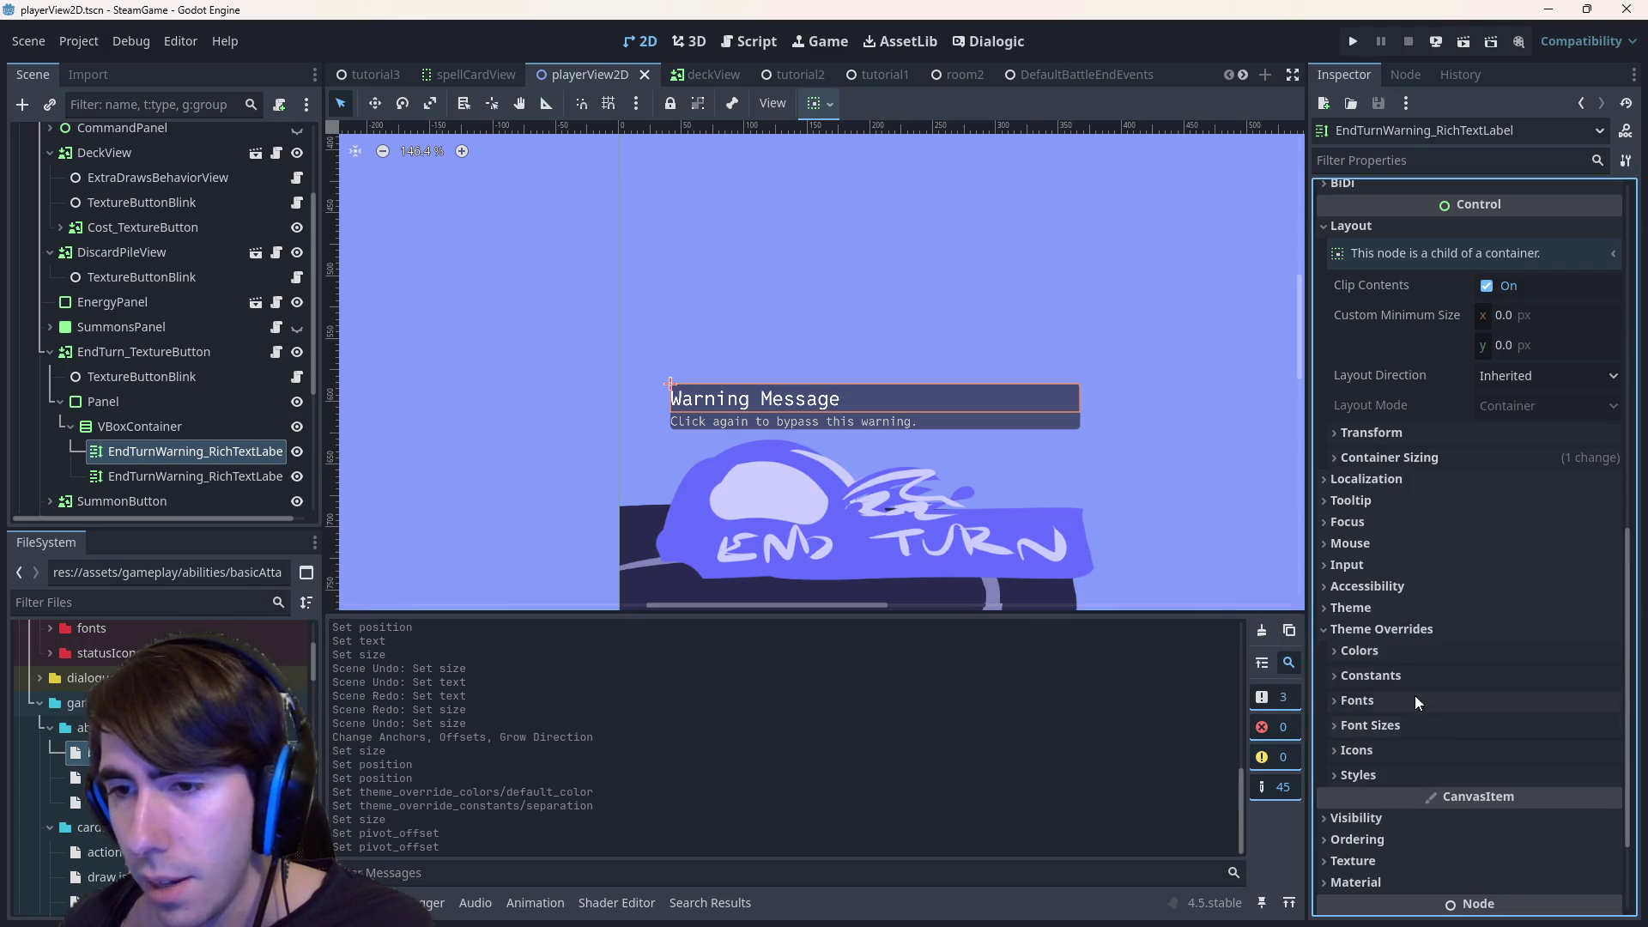
pyautogui.click(1421, 651)
pyautogui.click(1352, 673)
pyautogui.click(1550, 674)
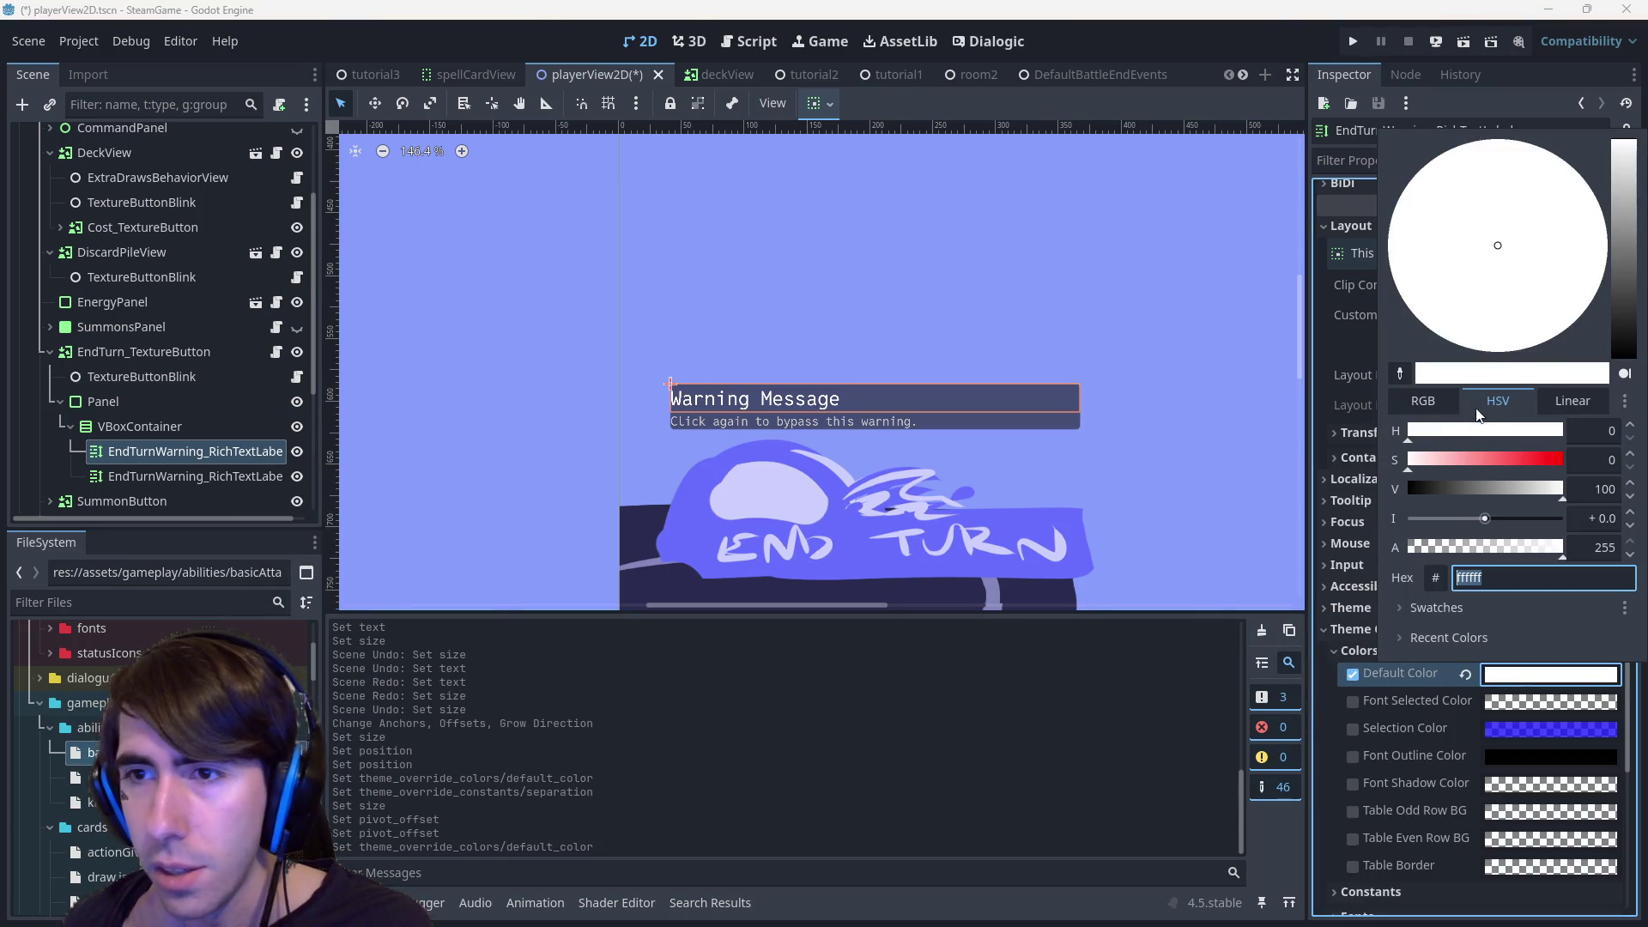
pyautogui.click(1510, 461)
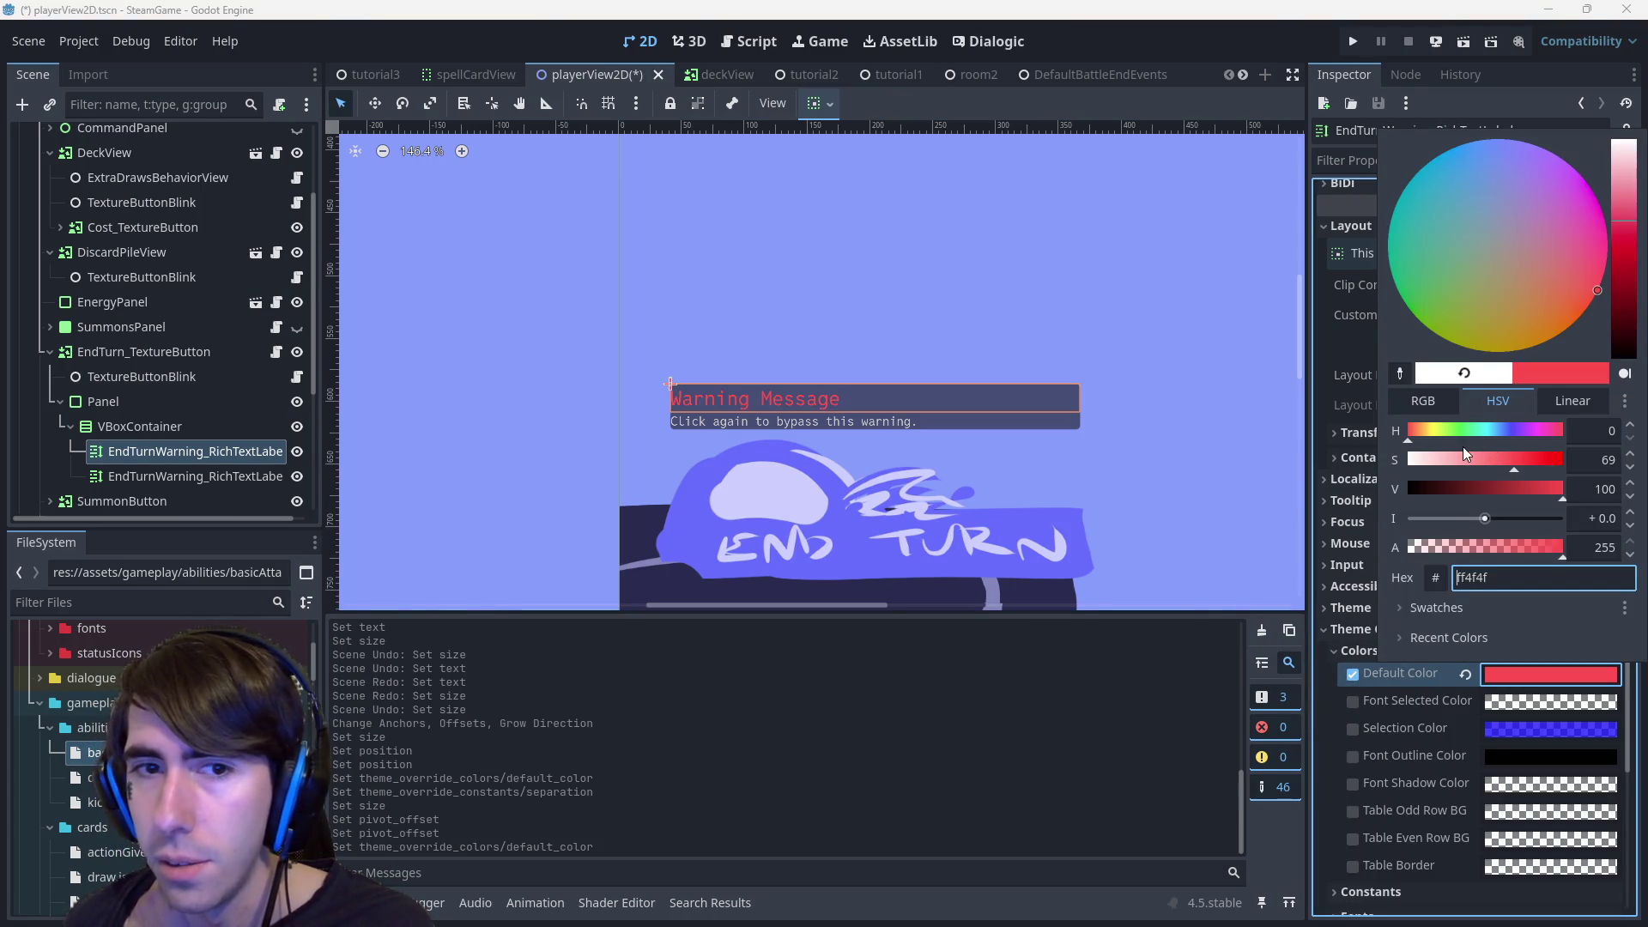
pyautogui.moveTo(1434, 429)
pyautogui.mouseDown()
pyautogui.moveTo(1408, 432)
pyautogui.moveTo(1444, 425)
pyautogui.moveTo(1424, 429)
pyautogui.mouseUp()
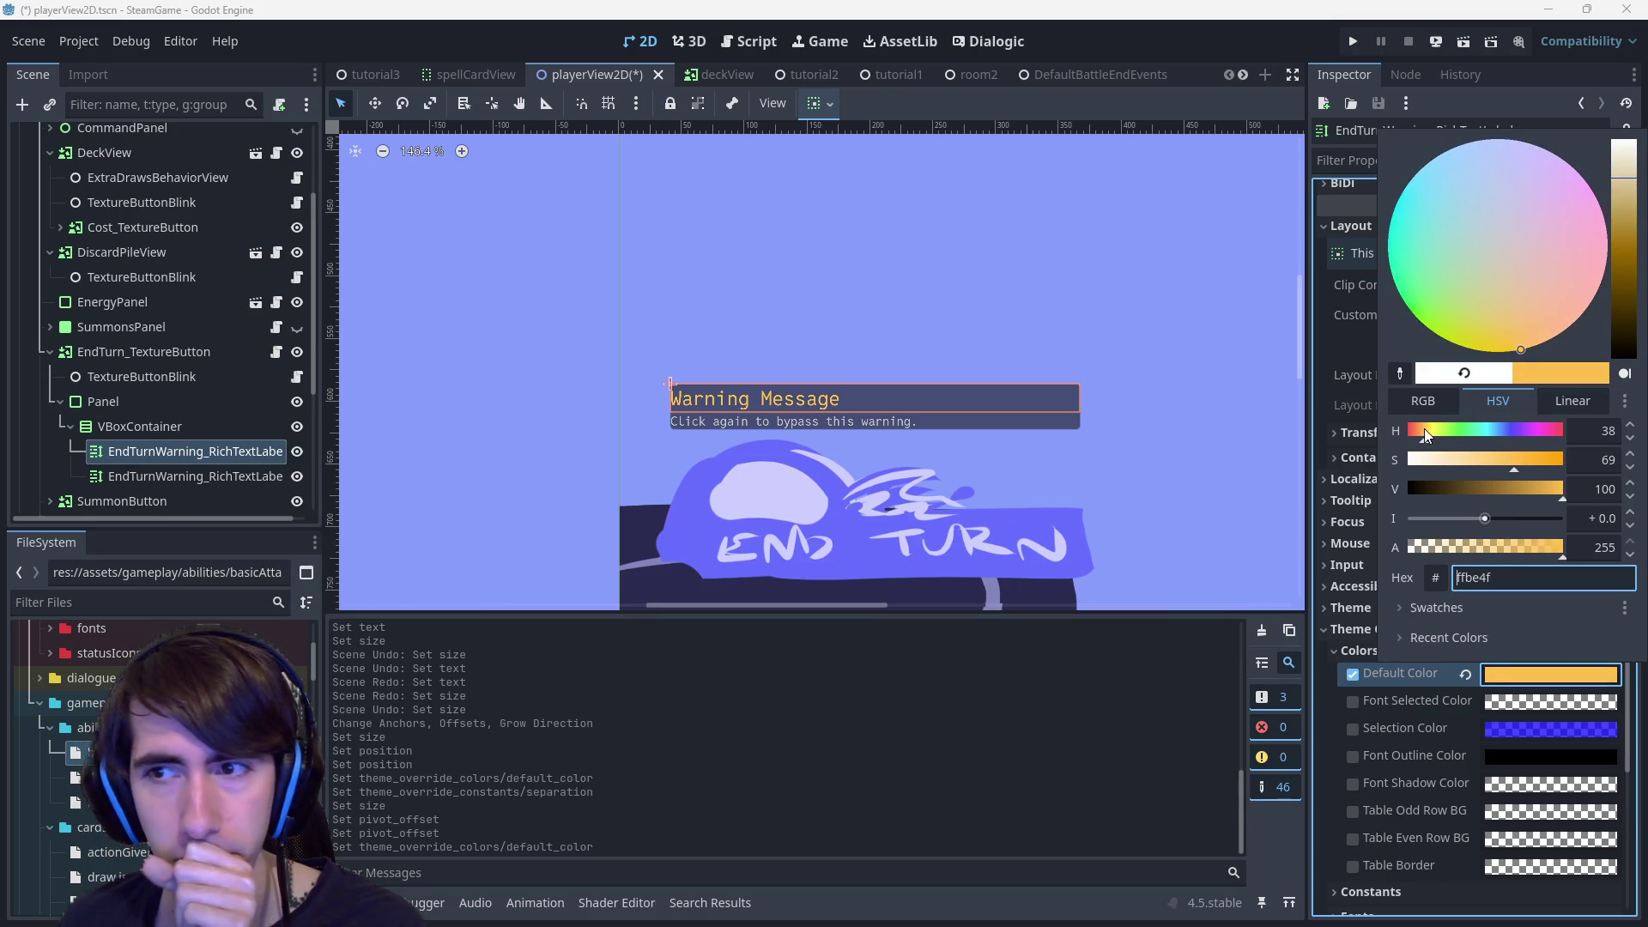
# Check the yellow label on the canvas and copy its ffbe4f hex code
pyautogui.scroll(-3, 991, 491)
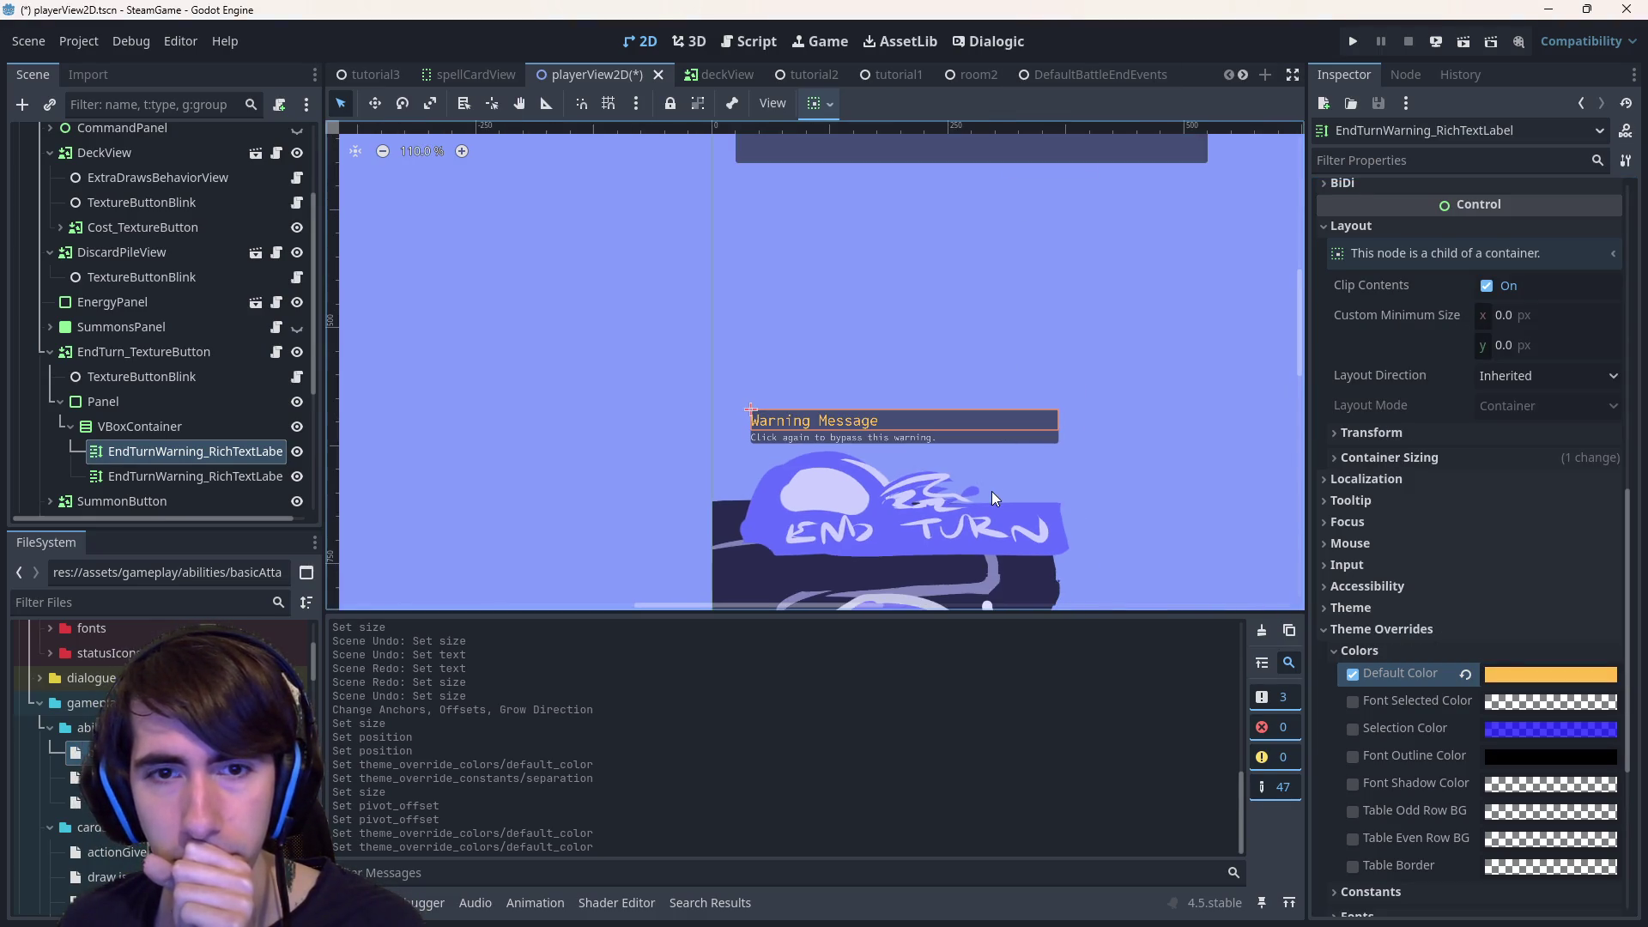
pyautogui.moveTo(946, 491)
pyautogui.mouseDown()
pyautogui.moveTo(861, 487)
pyautogui.moveTo(801, 452)
pyautogui.mouseUp()
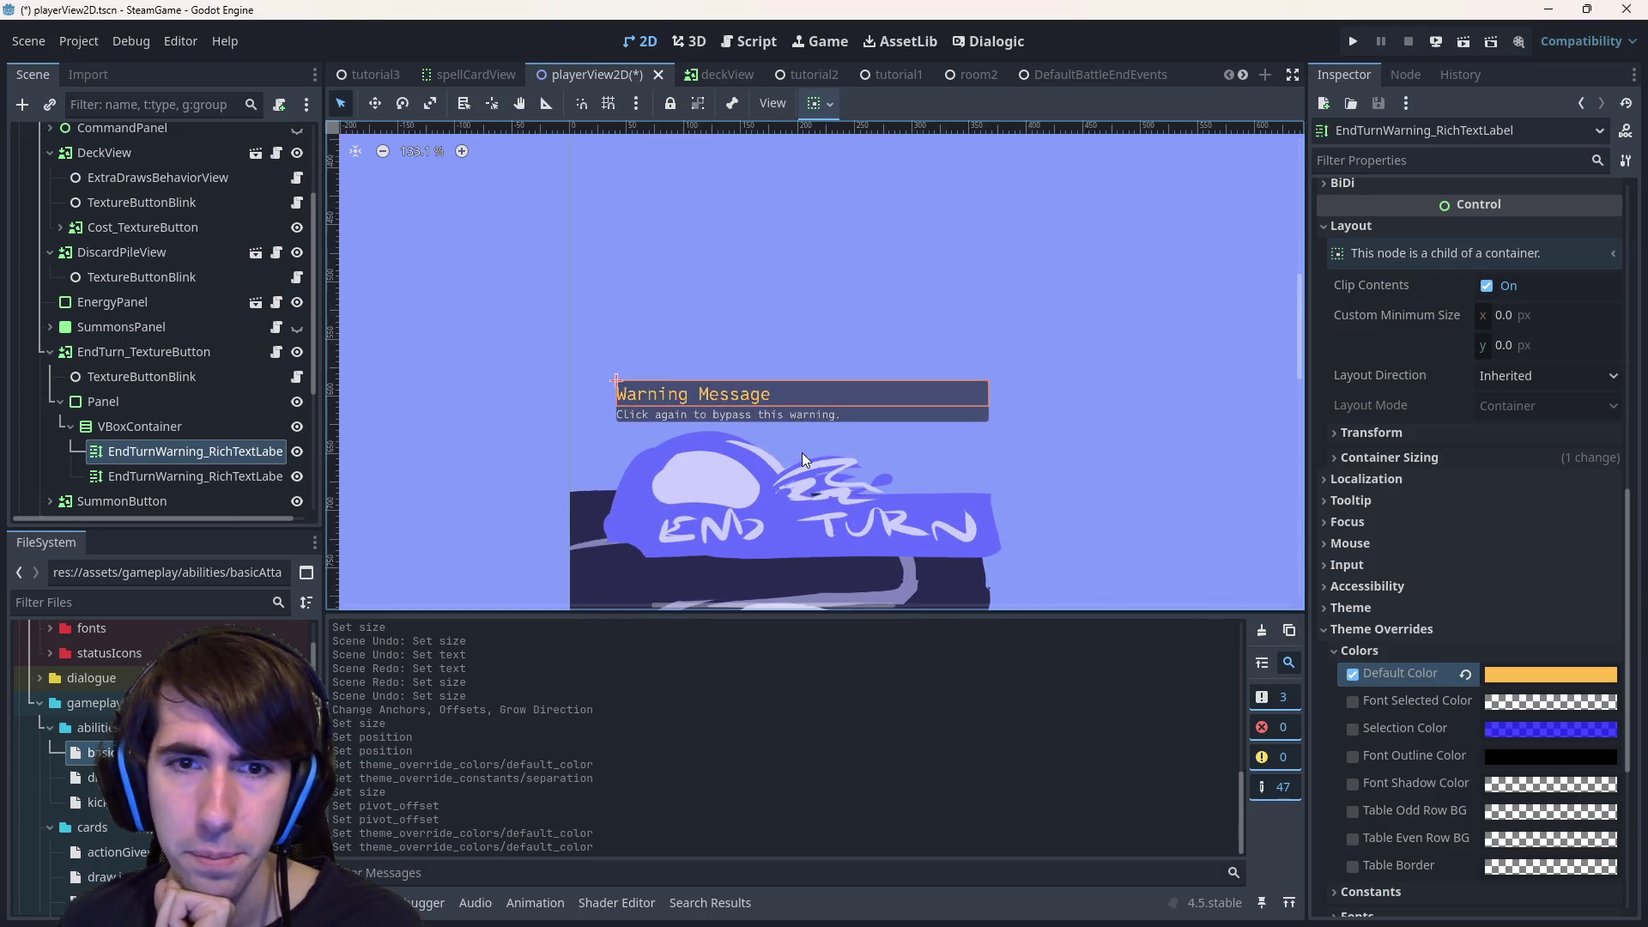
pyautogui.scroll(-3, 801, 451)
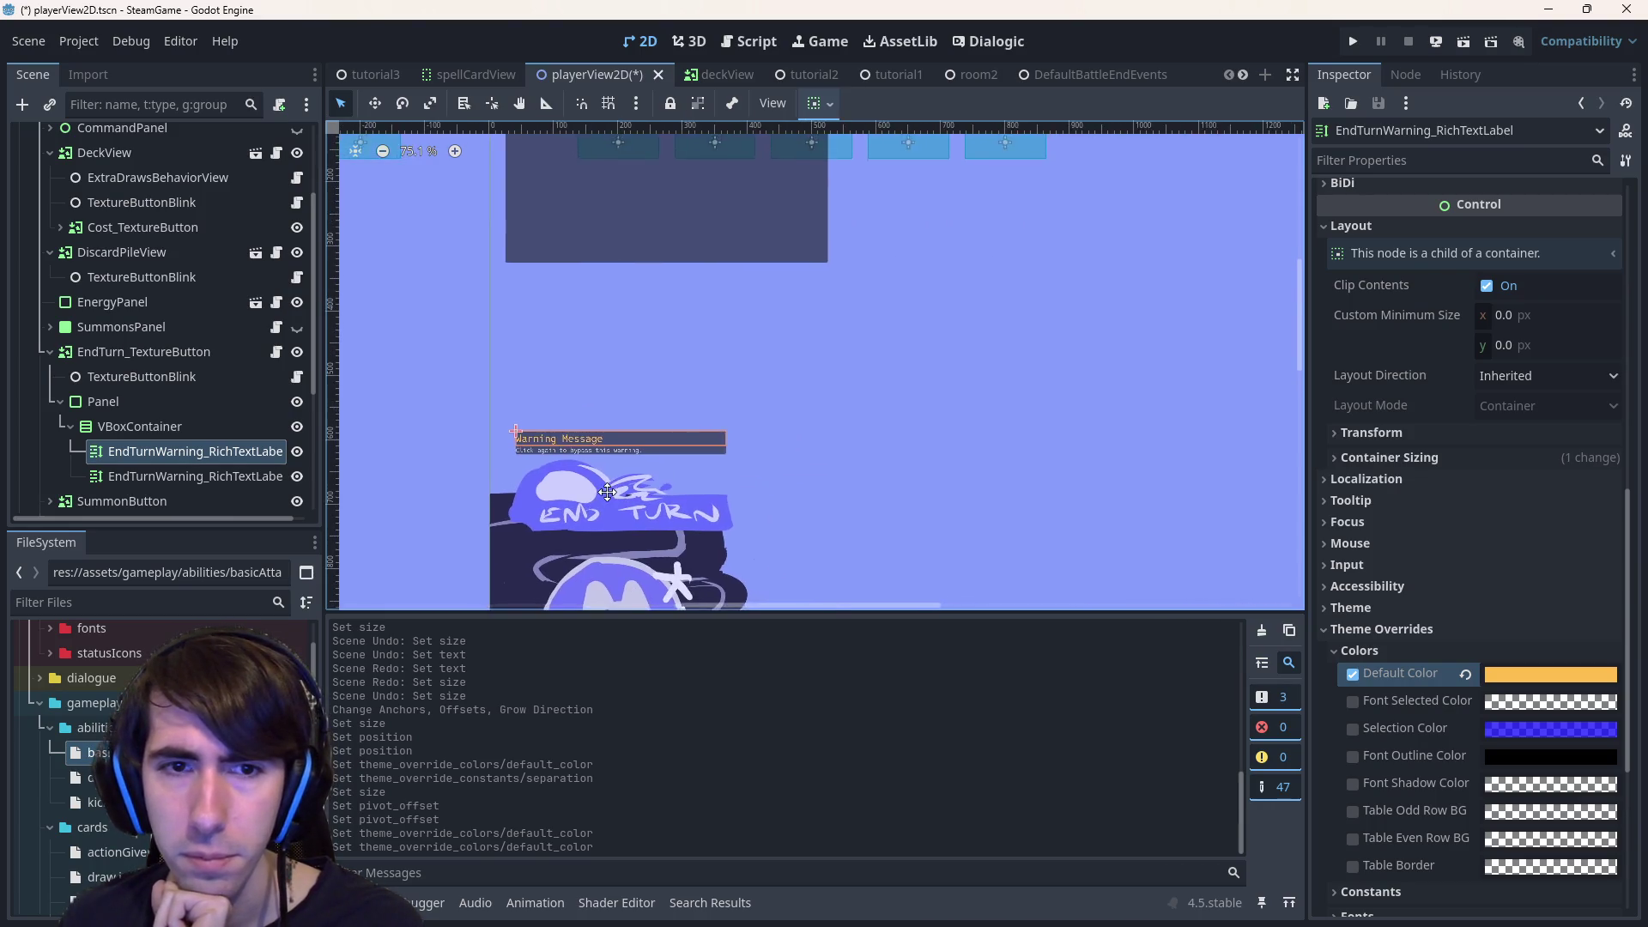
pyautogui.scroll(5, 869, 476)
pyautogui.scroll(-3, 869, 473)
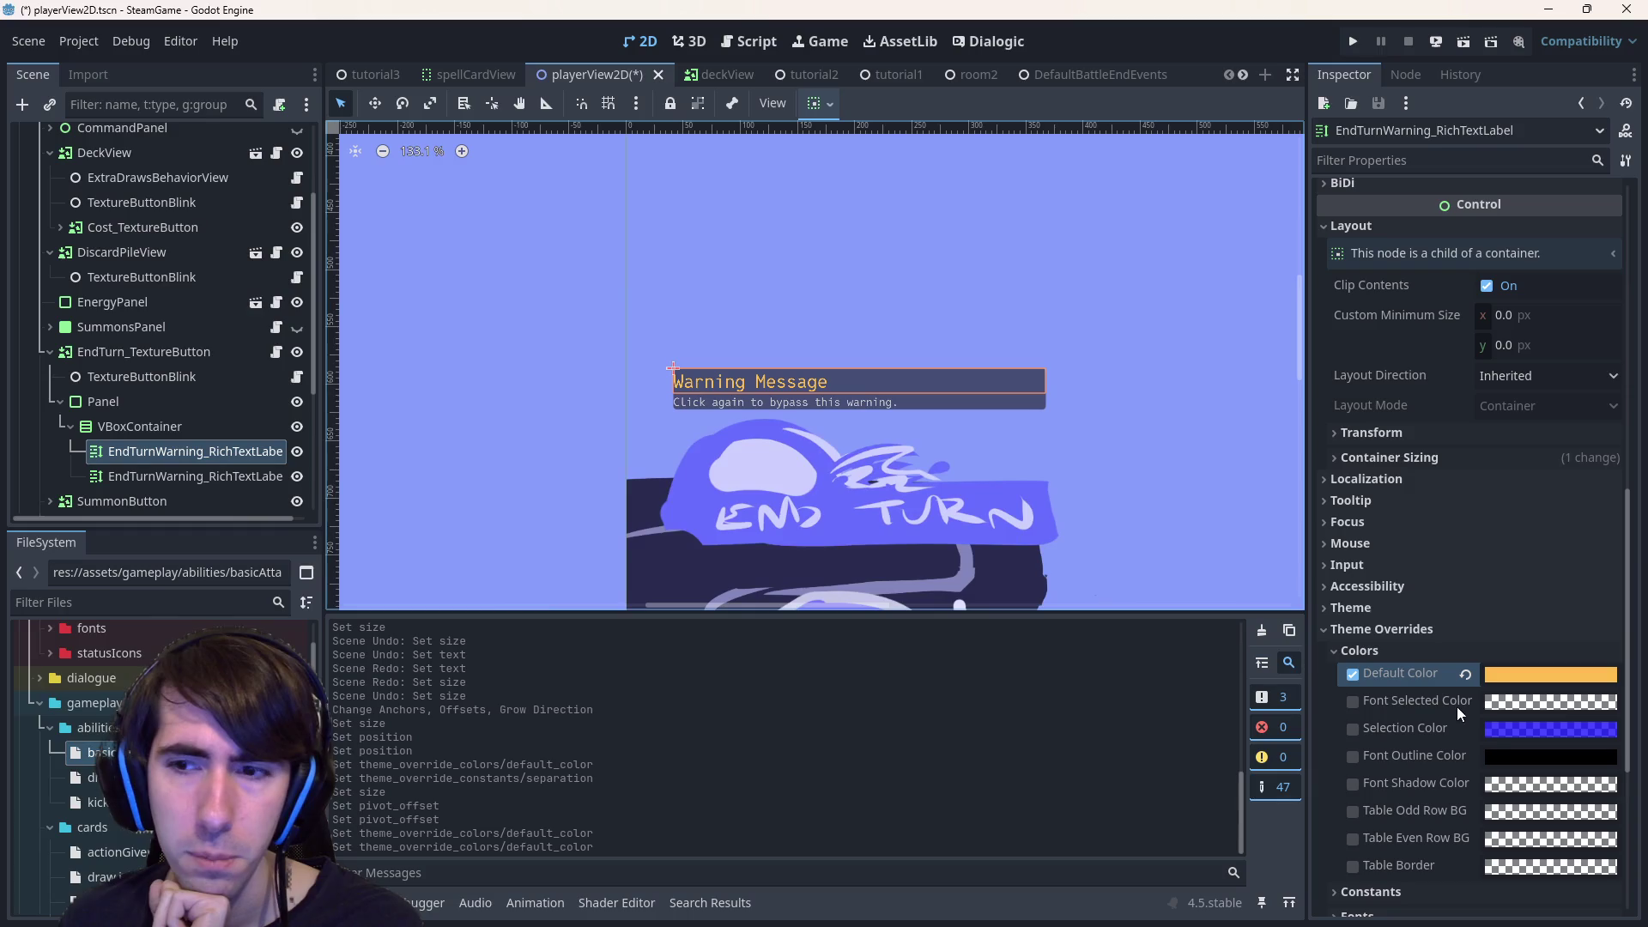
pyautogui.click(1502, 675)
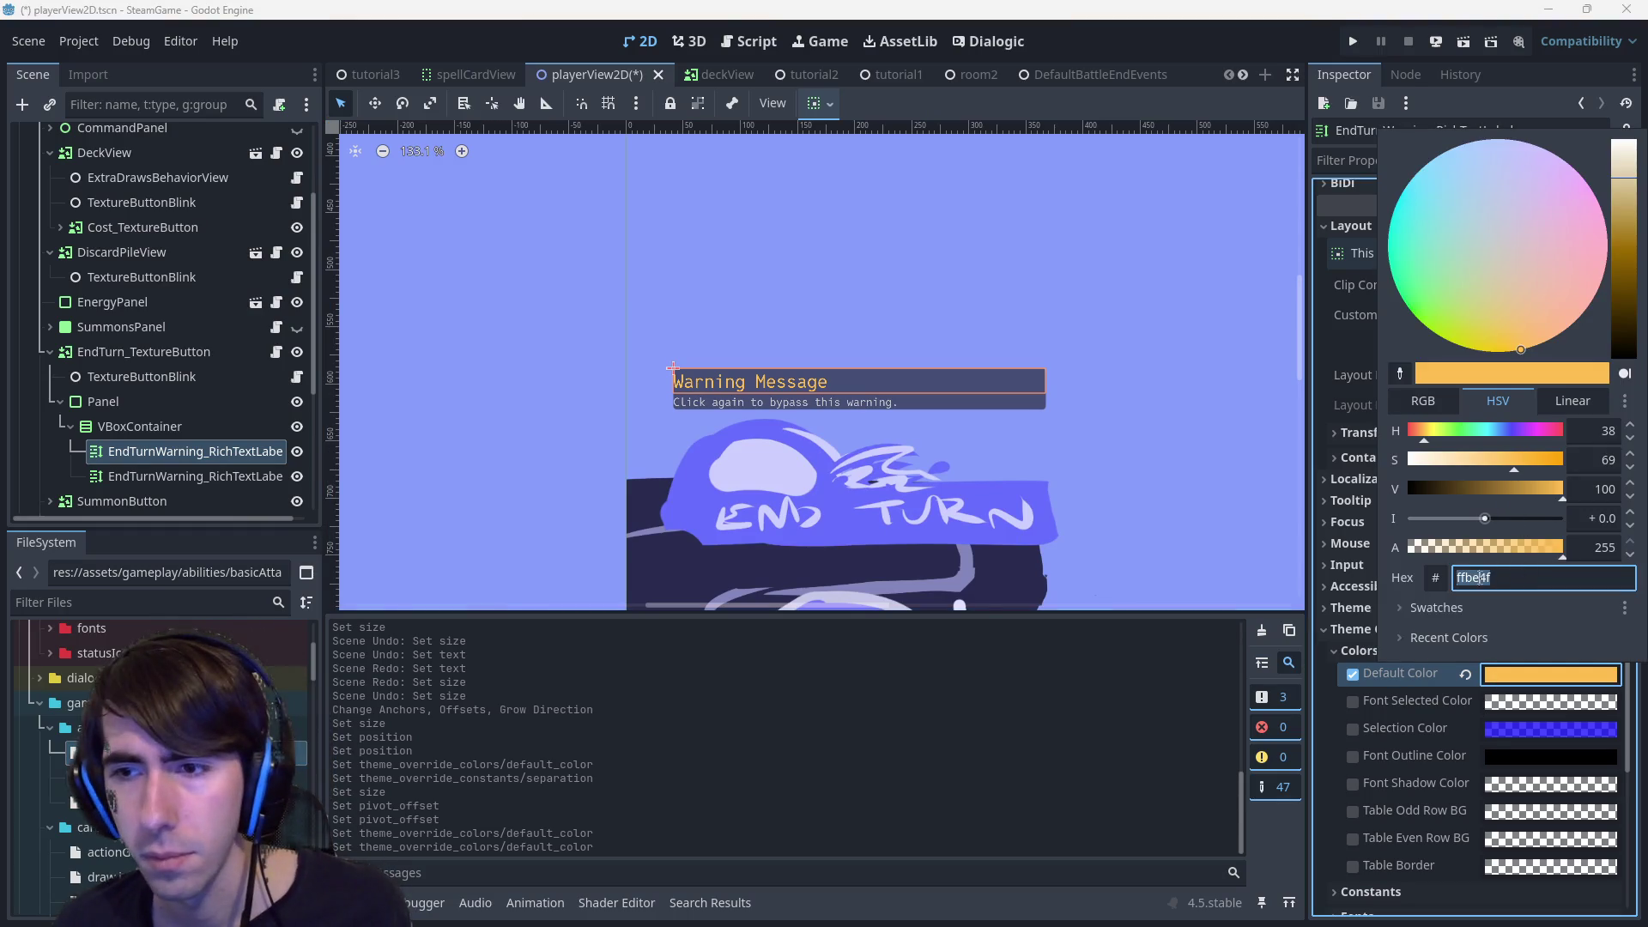
pyautogui.press('Escape')
pyautogui.click(749, 41)
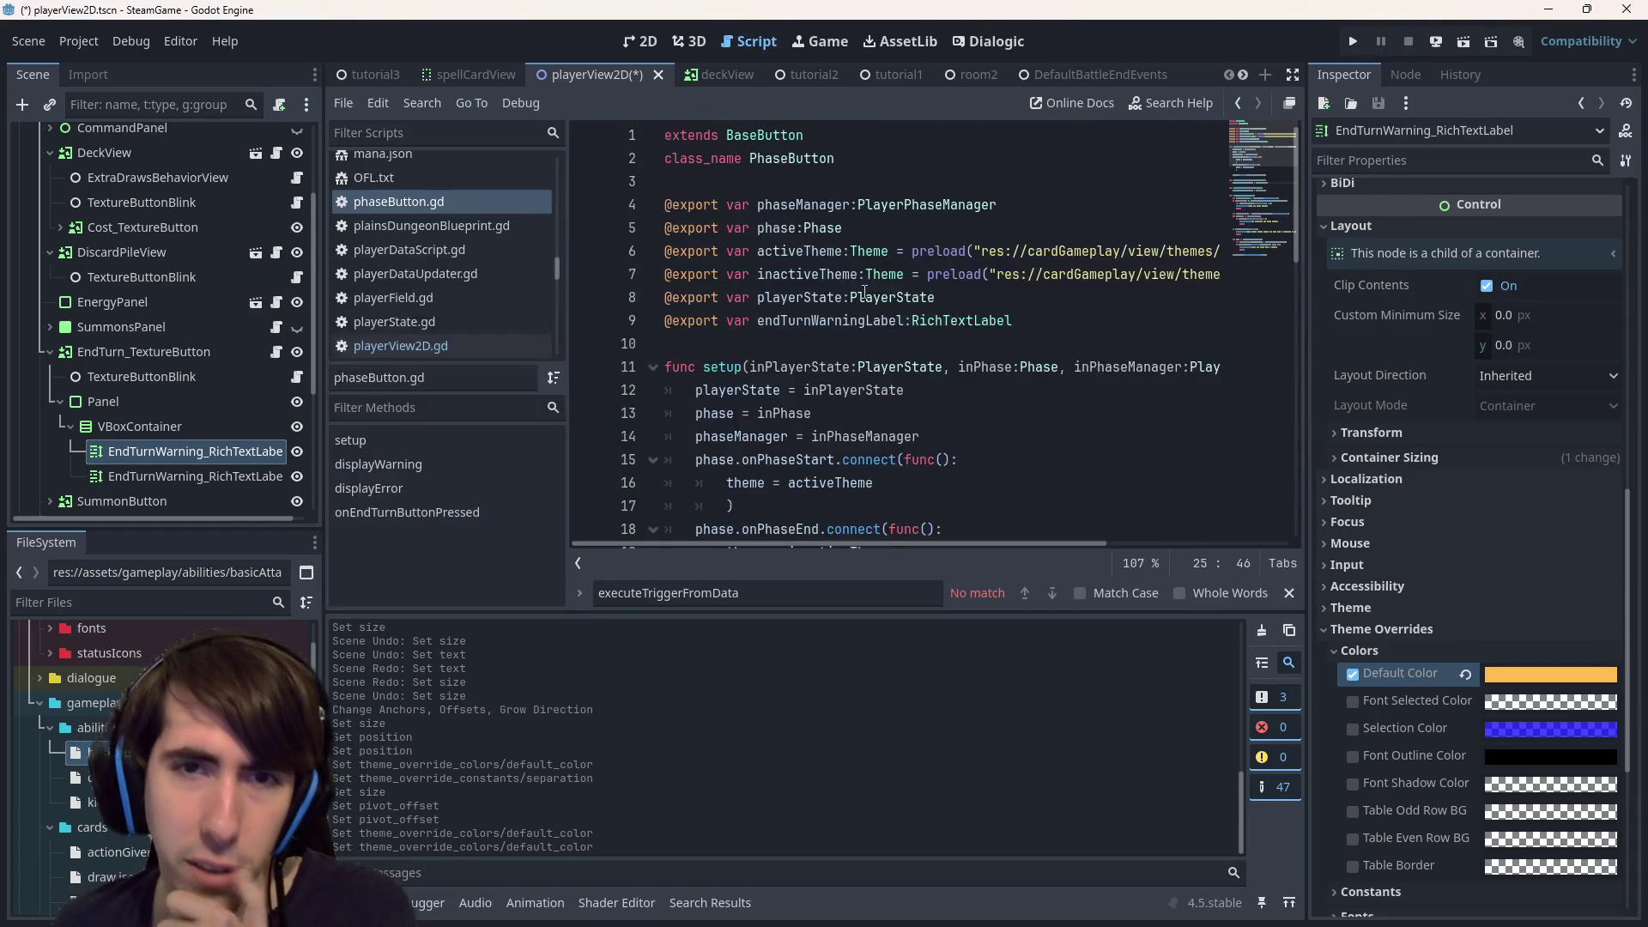
# Add an exported warningColor declaration using Color("ffbe4f") below the exported variables and save
pyautogui.click(940, 340)
pyautogui.press('Return')
pyautogui.press('Return')
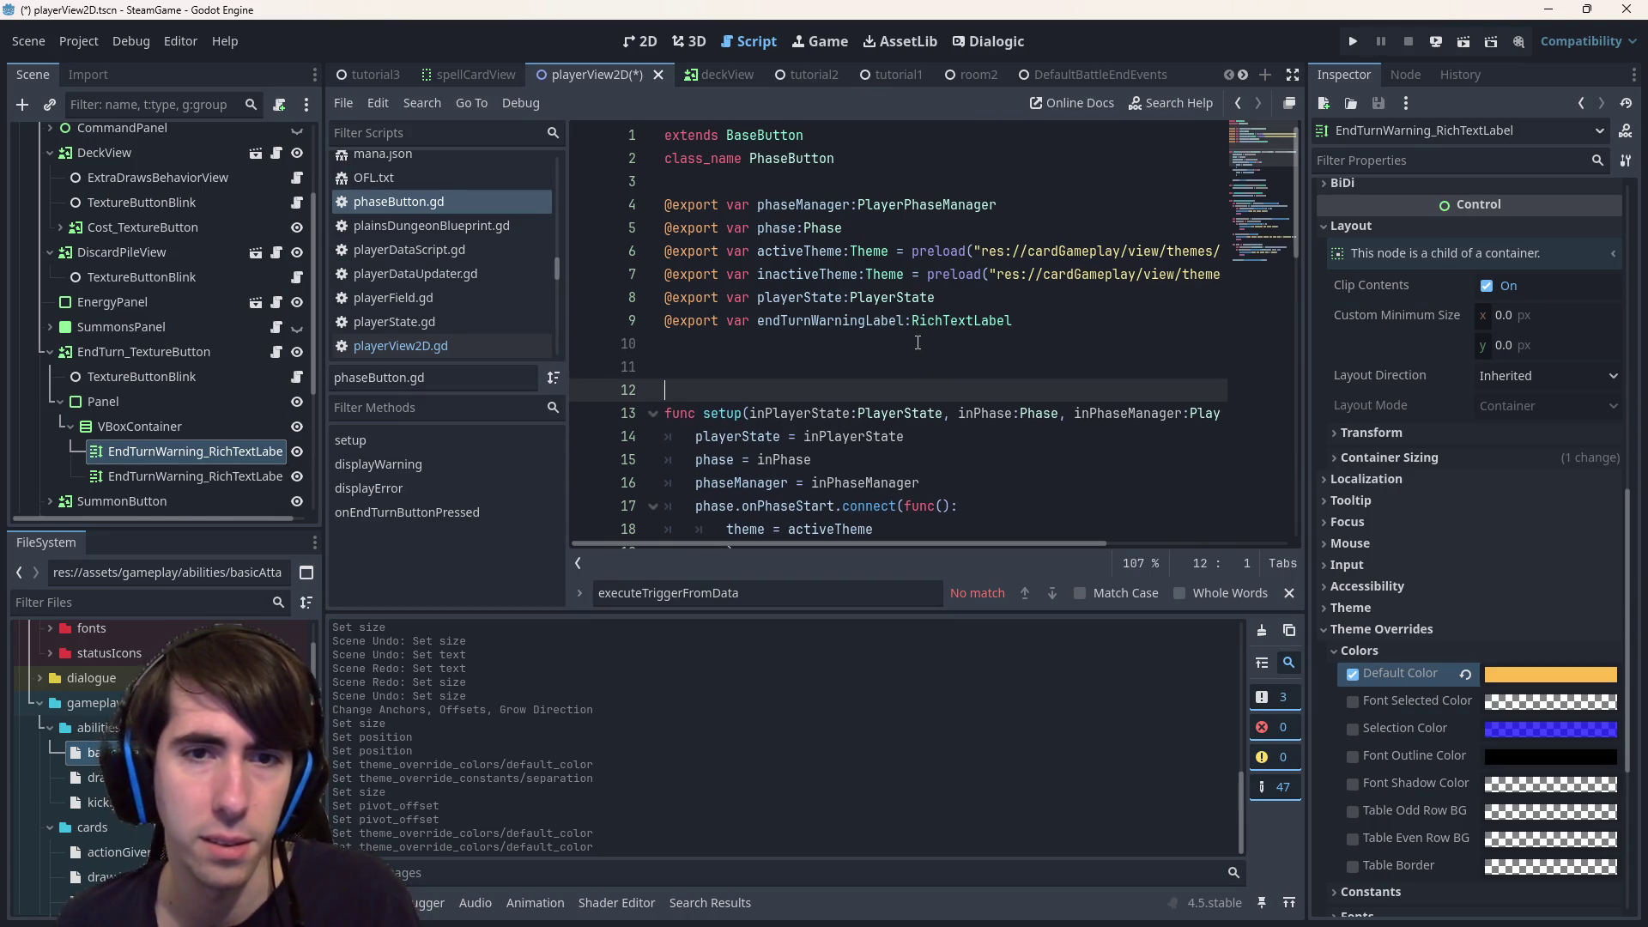
pyautogui.press('Up')
pyautogui.write('@xepo')
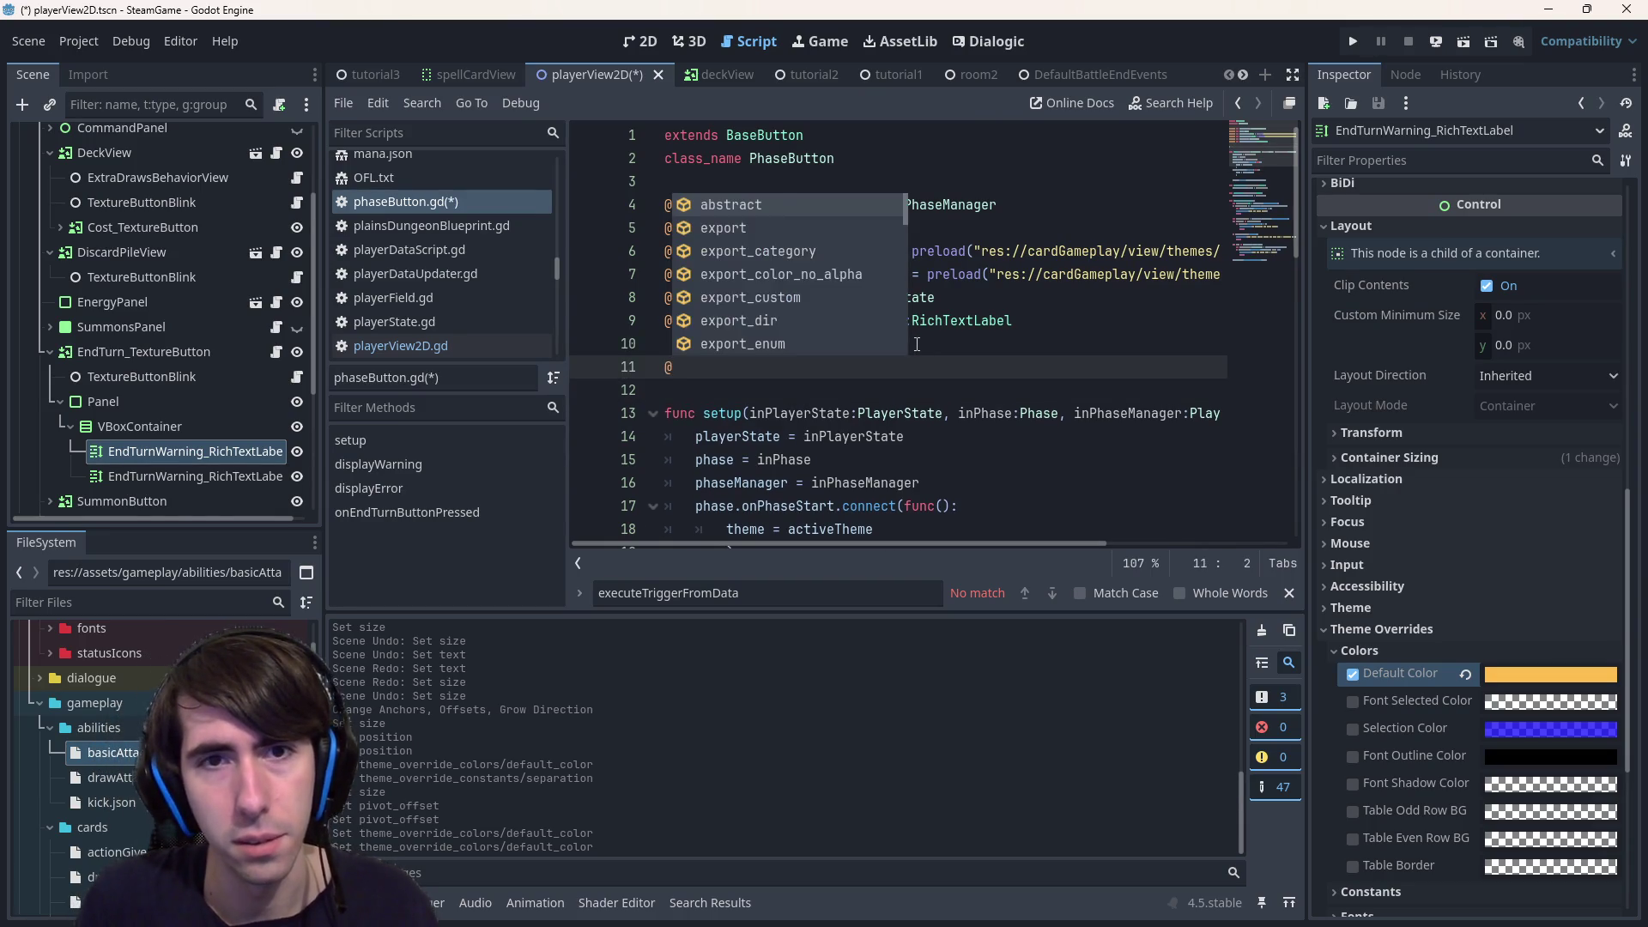
pyautogui.press('BackSpace')
pyautogui.press('BackSpace')
pyautogui.press('BackSpace')
pyautogui.write('@export var ')
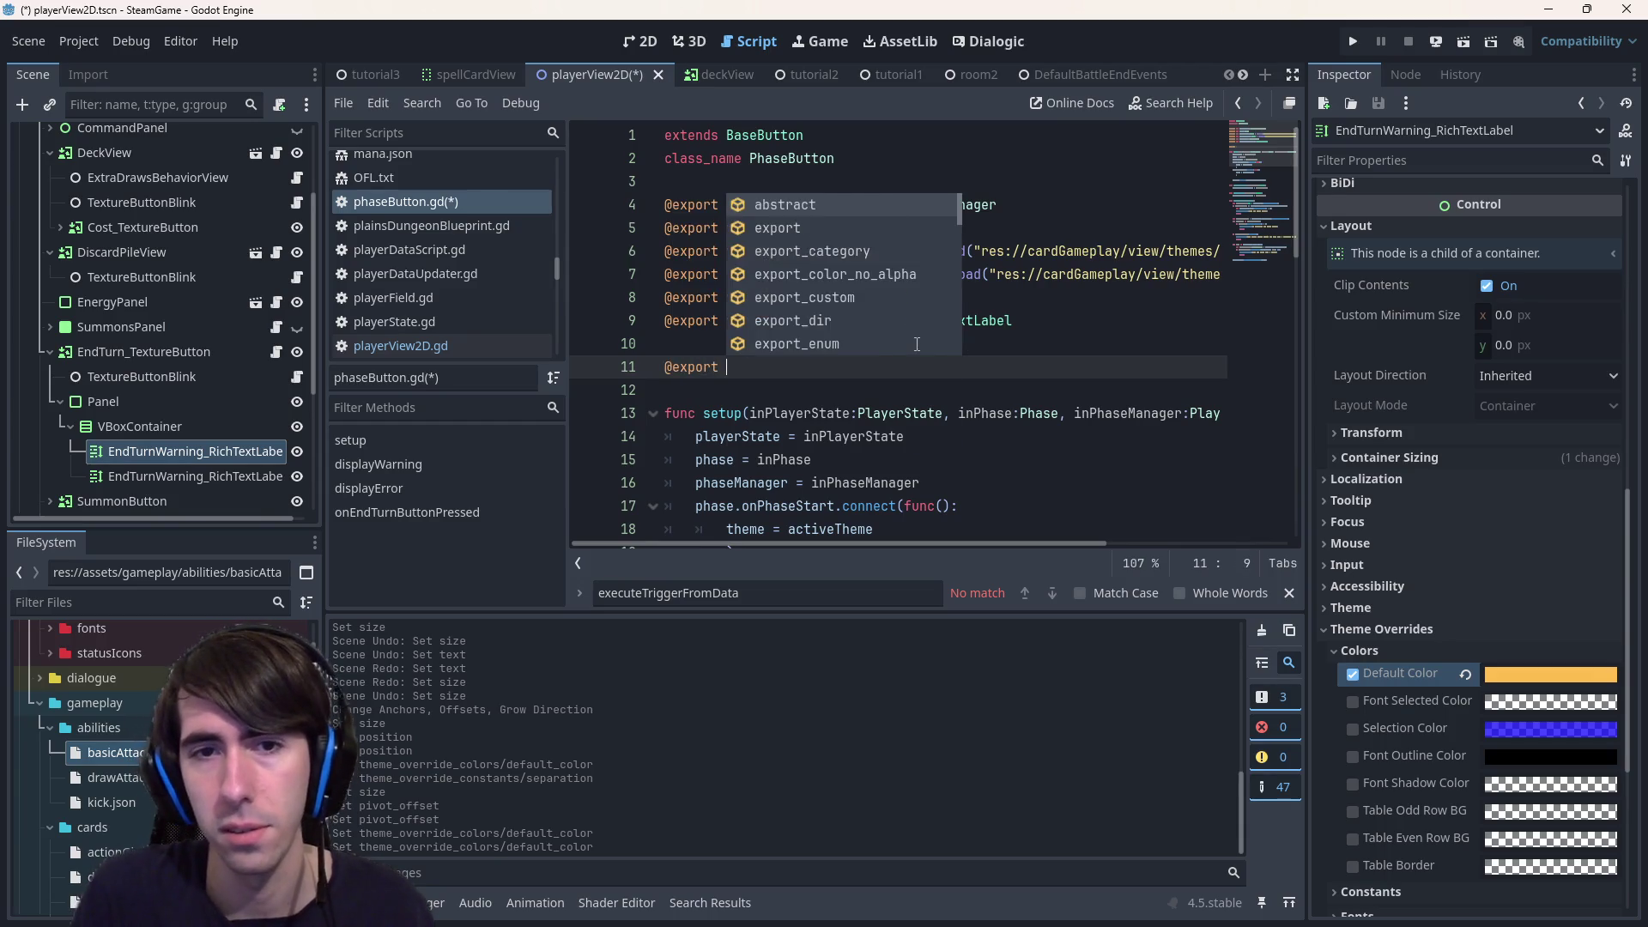
pyautogui.write('warningCo')
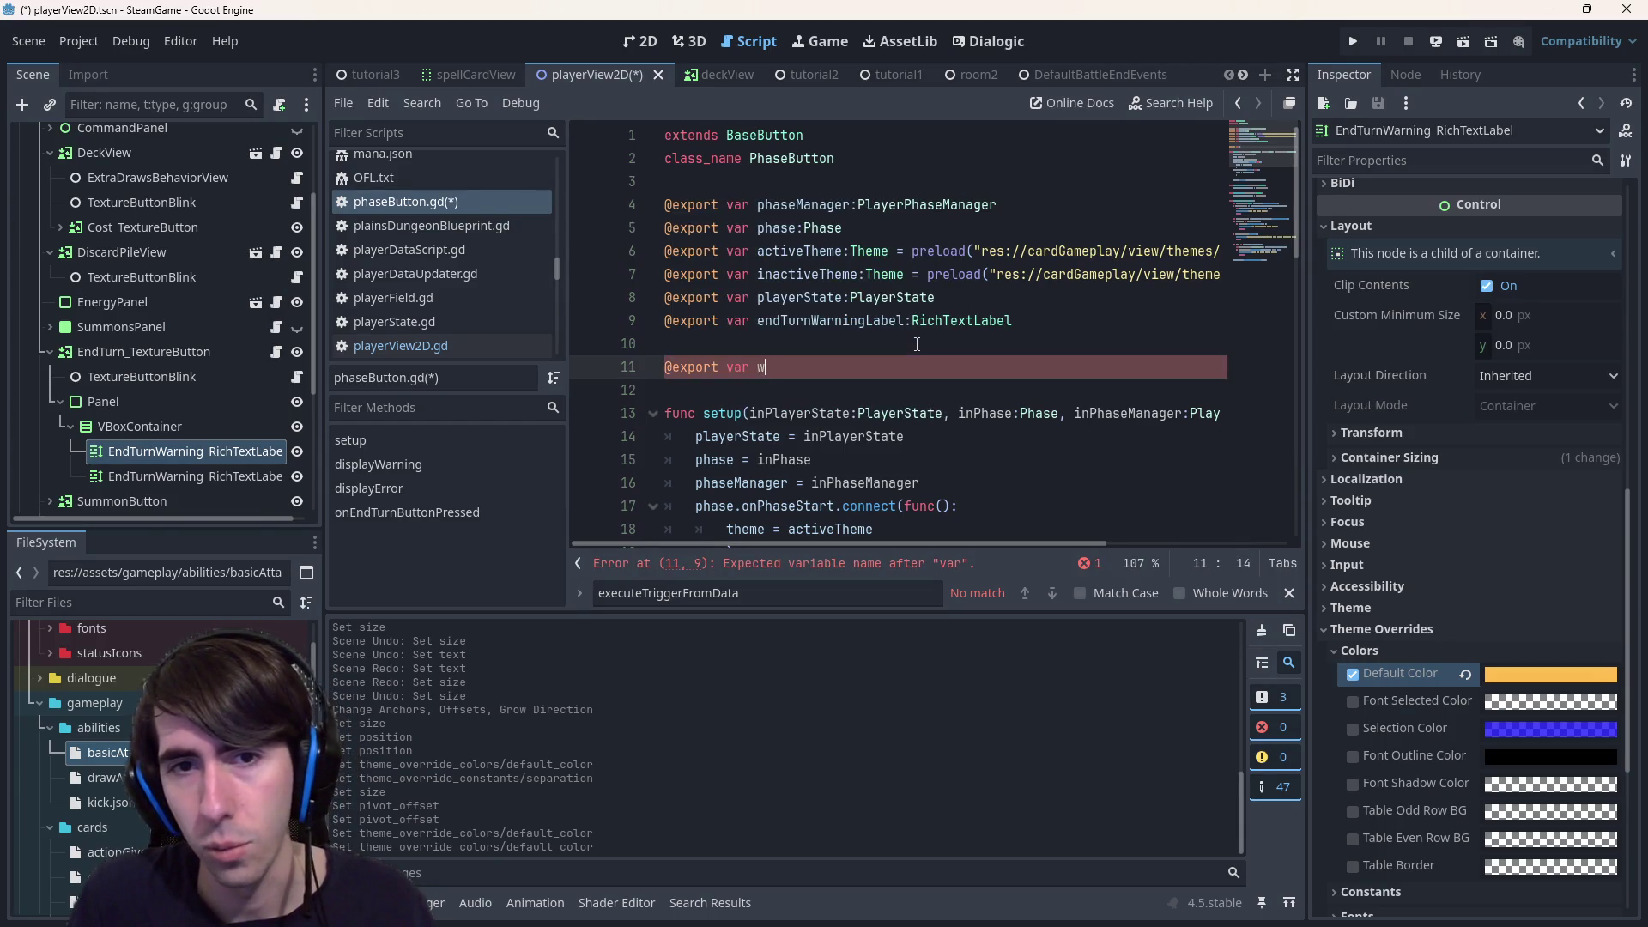
pyautogui.write('lor:Color')
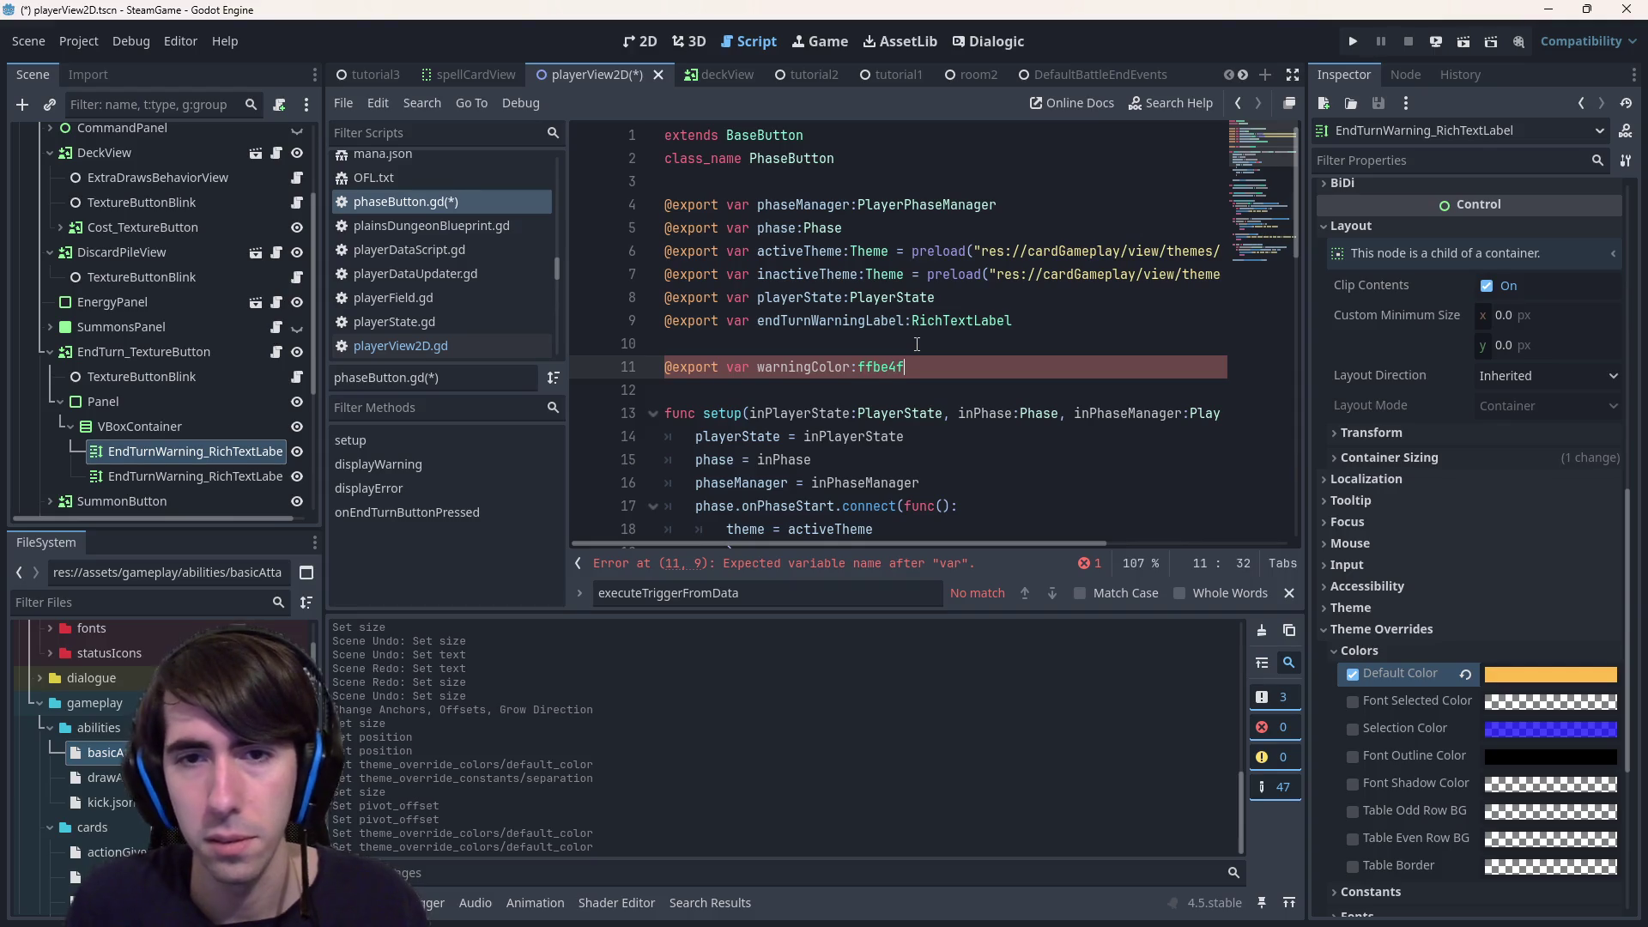
pyautogui.write('(')
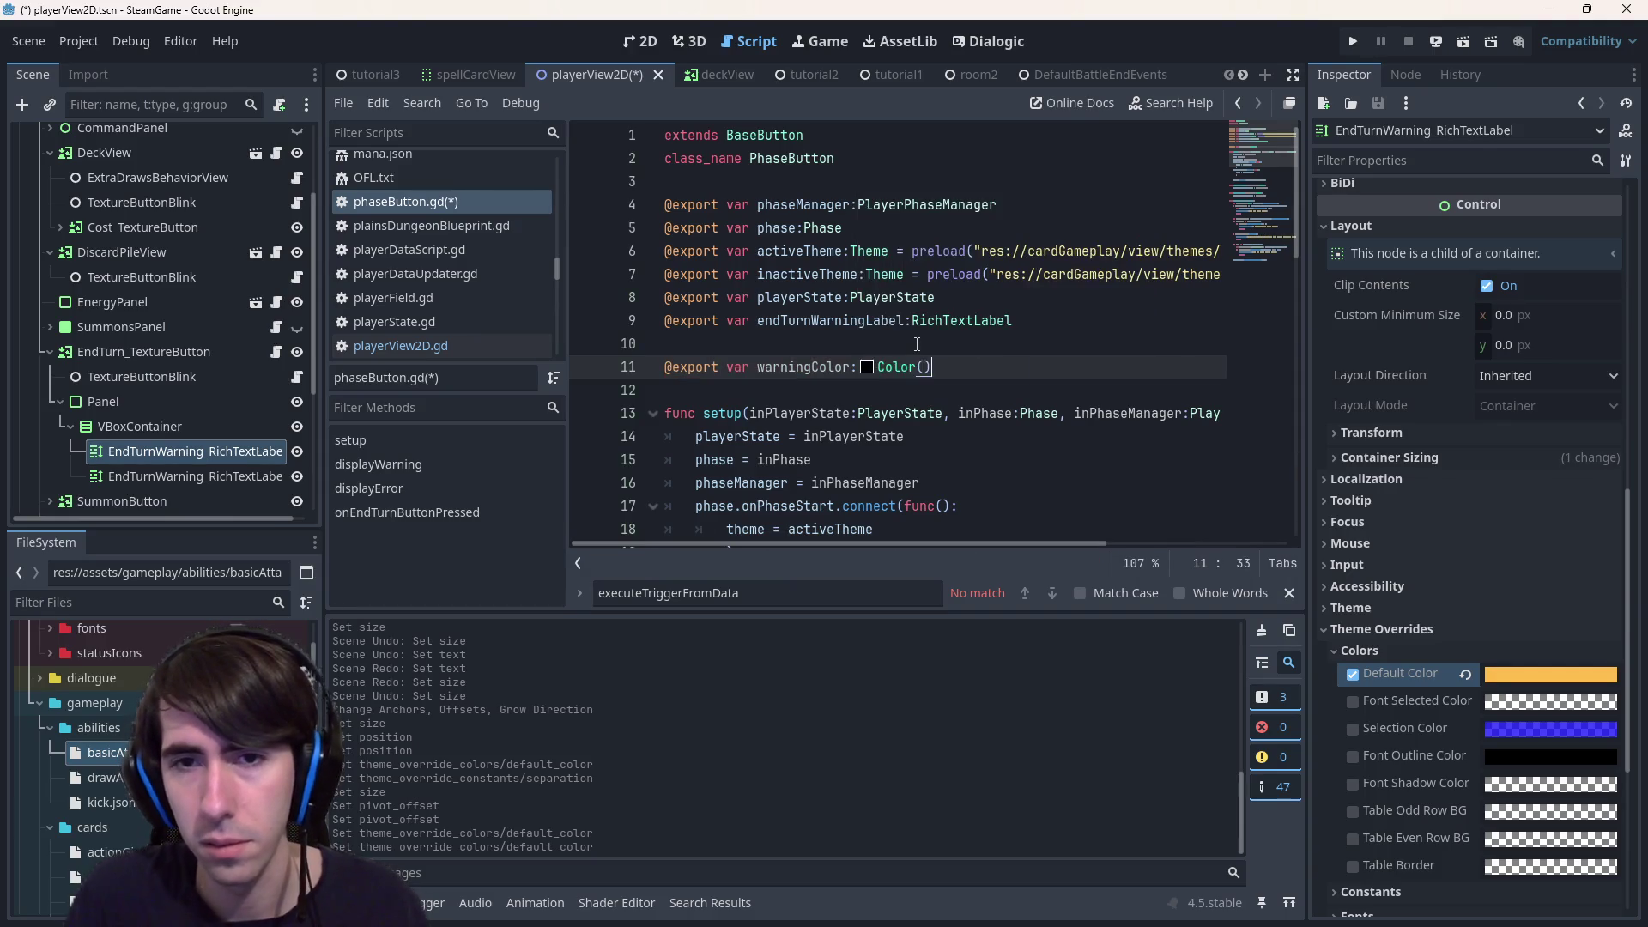
pyautogui.write('ffbe4f')
pyautogui.hotkey('ctrl', 'shift', 'Left')
pyautogui.write('"')
pyautogui.hotkey('ctrl', 's')
# Rework the declaration as an assignment to Color("ffbe4f"), dropping the invalid .new, and save
pyautogui.click(617, 369)
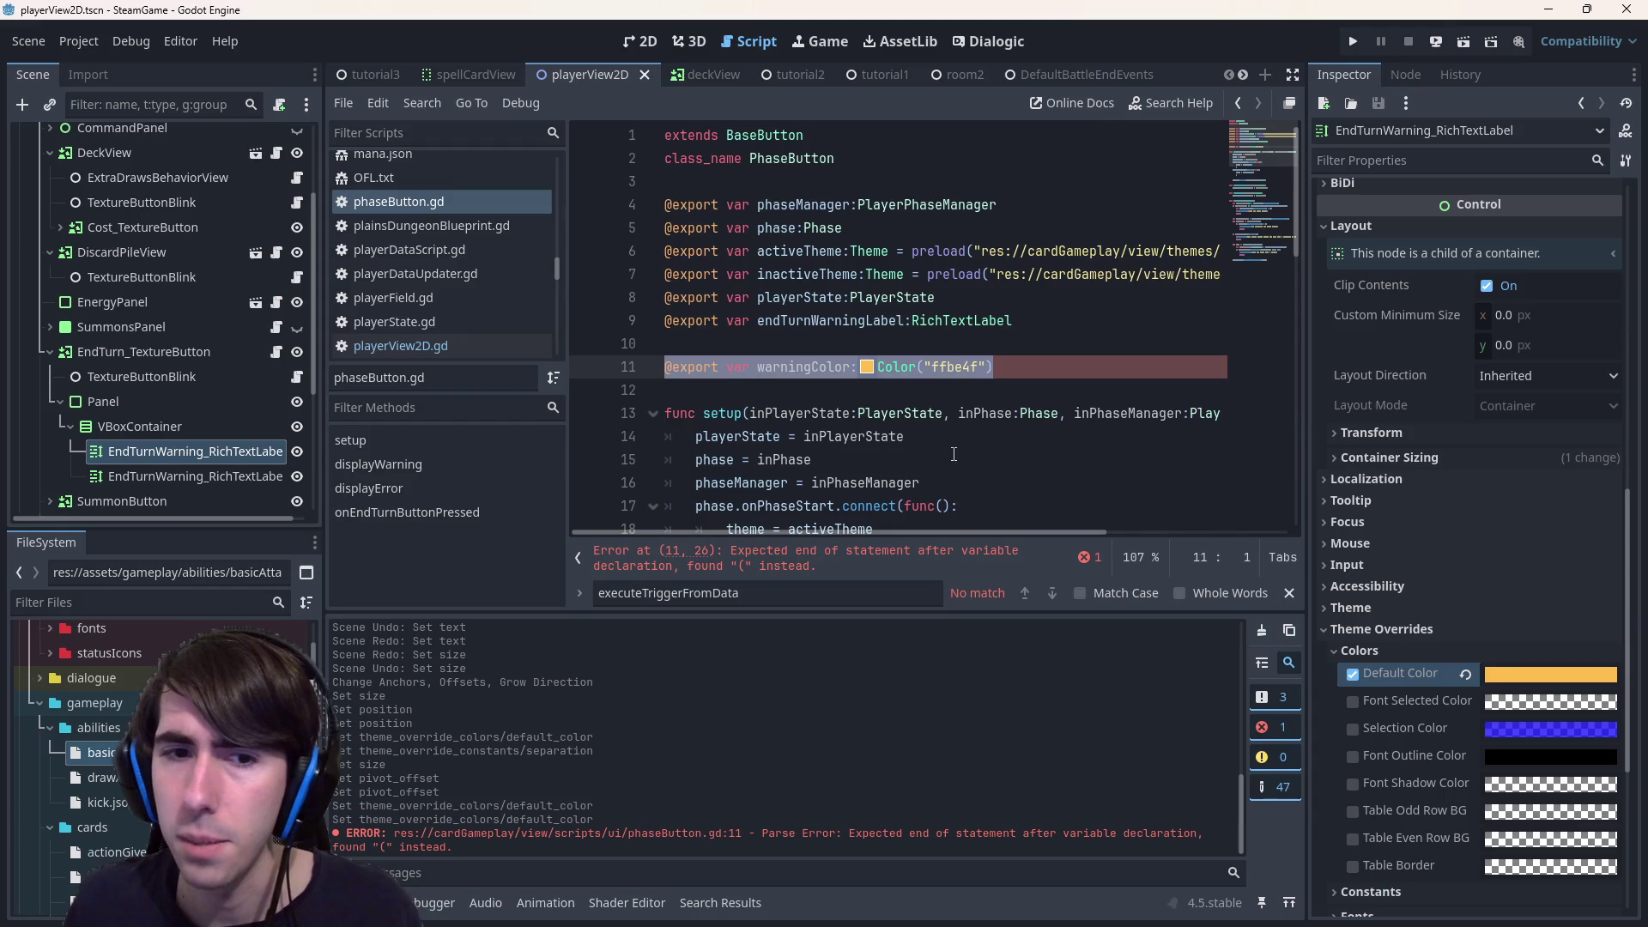
pyautogui.click(1012, 370)
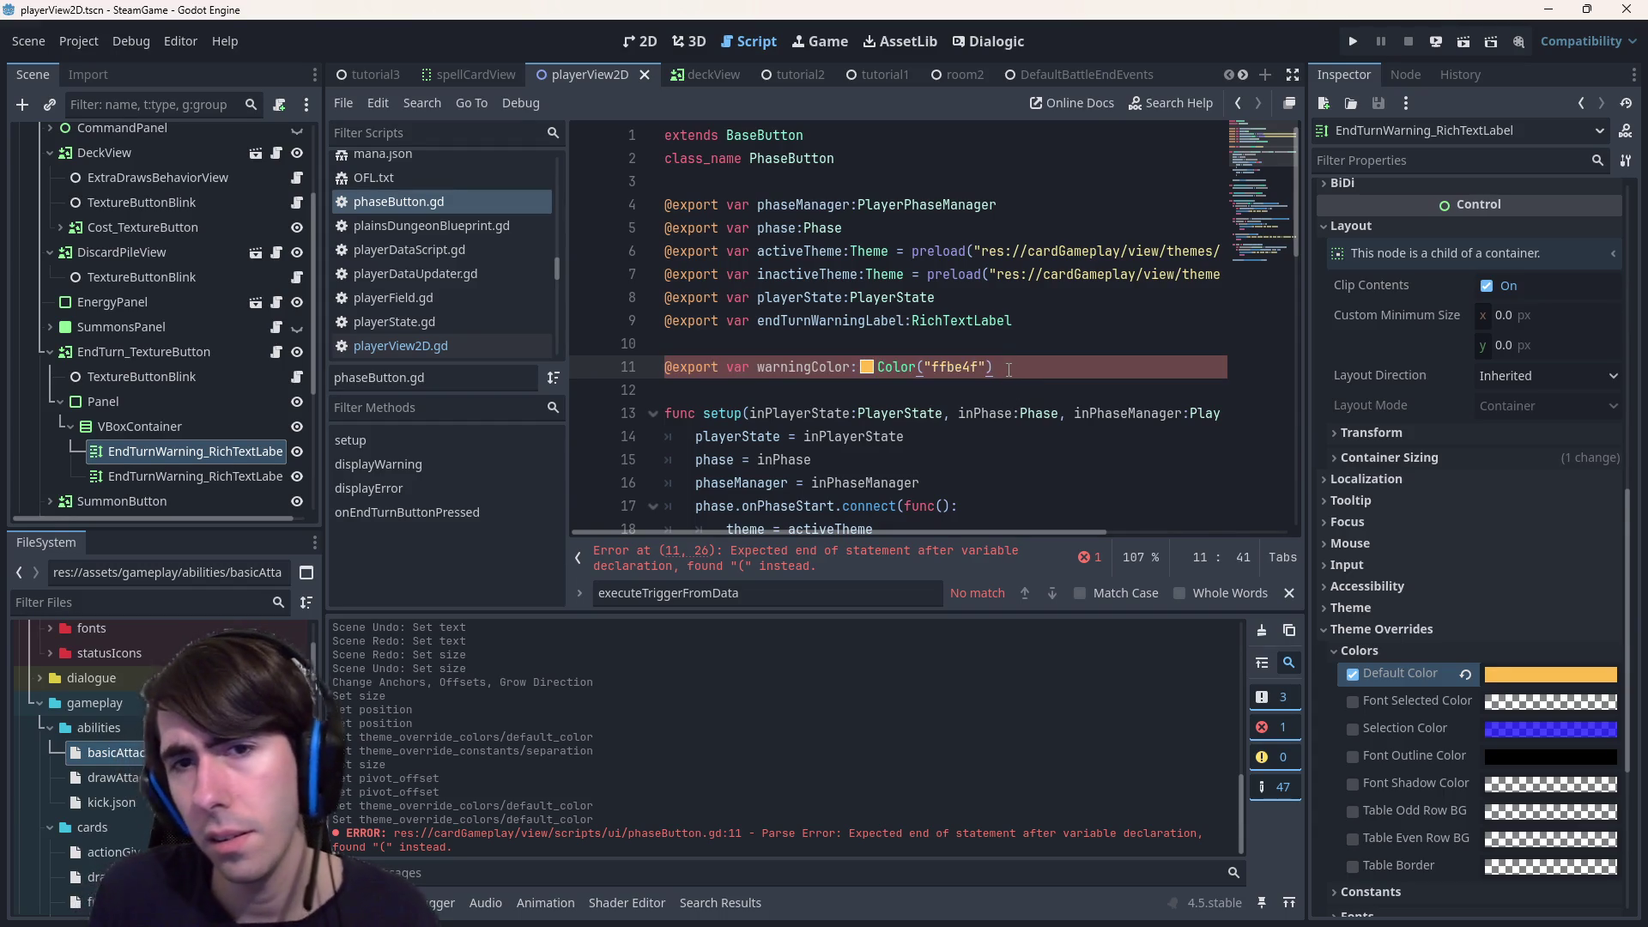
pyautogui.write('= Colo')
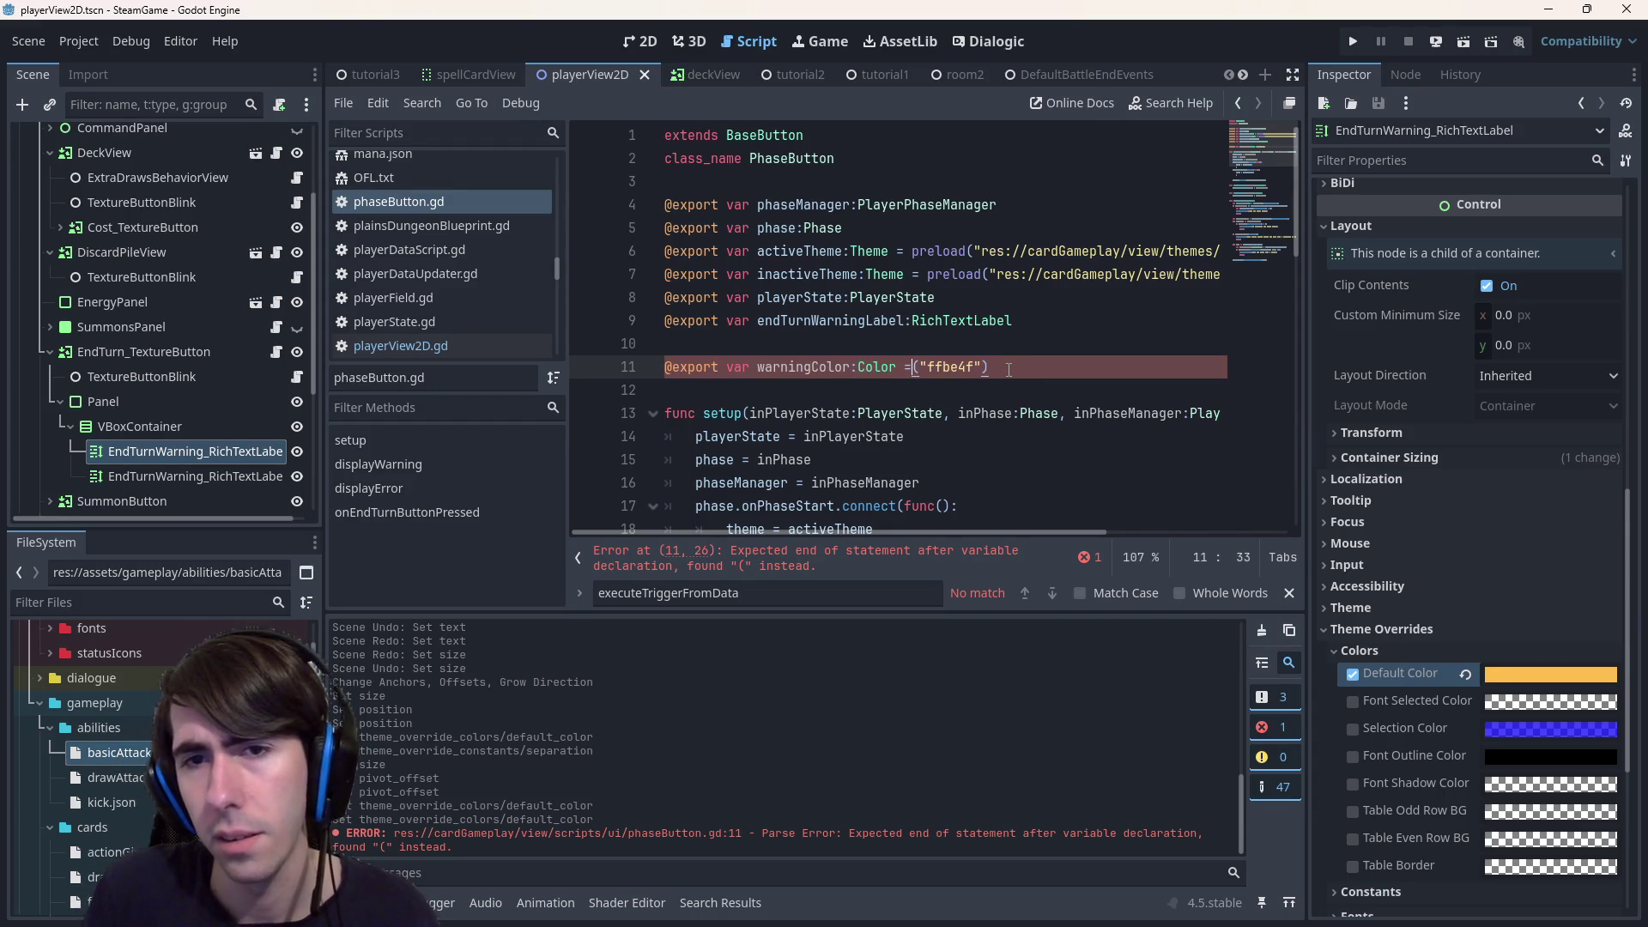
pyautogui.write('r.new')
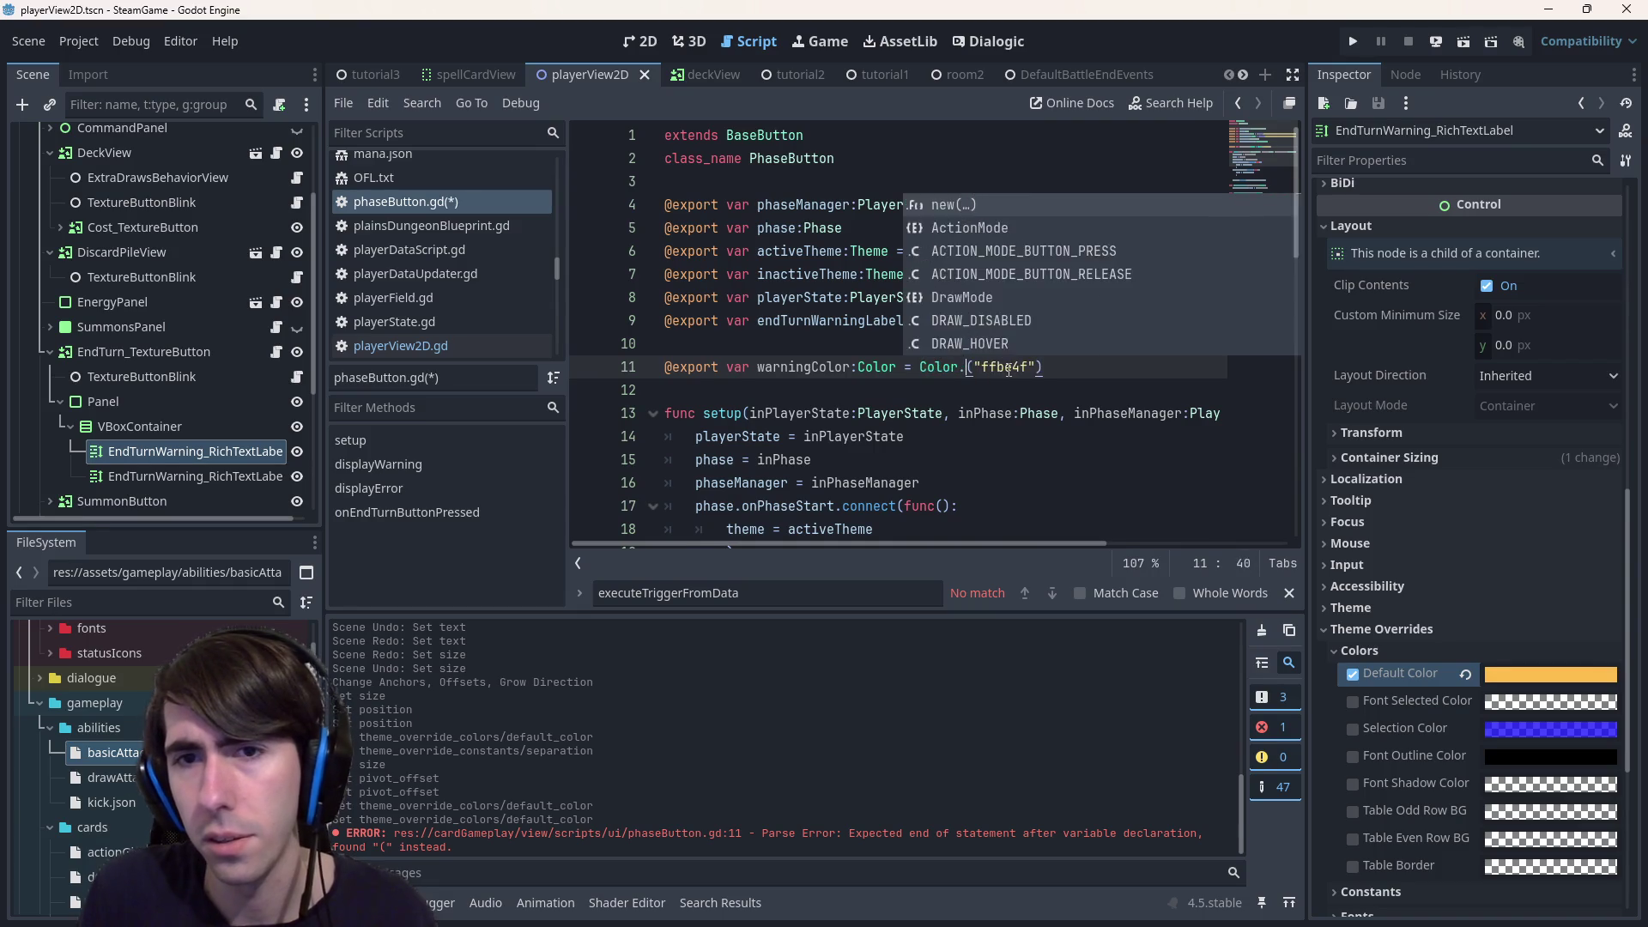
pyautogui.press('Escape')
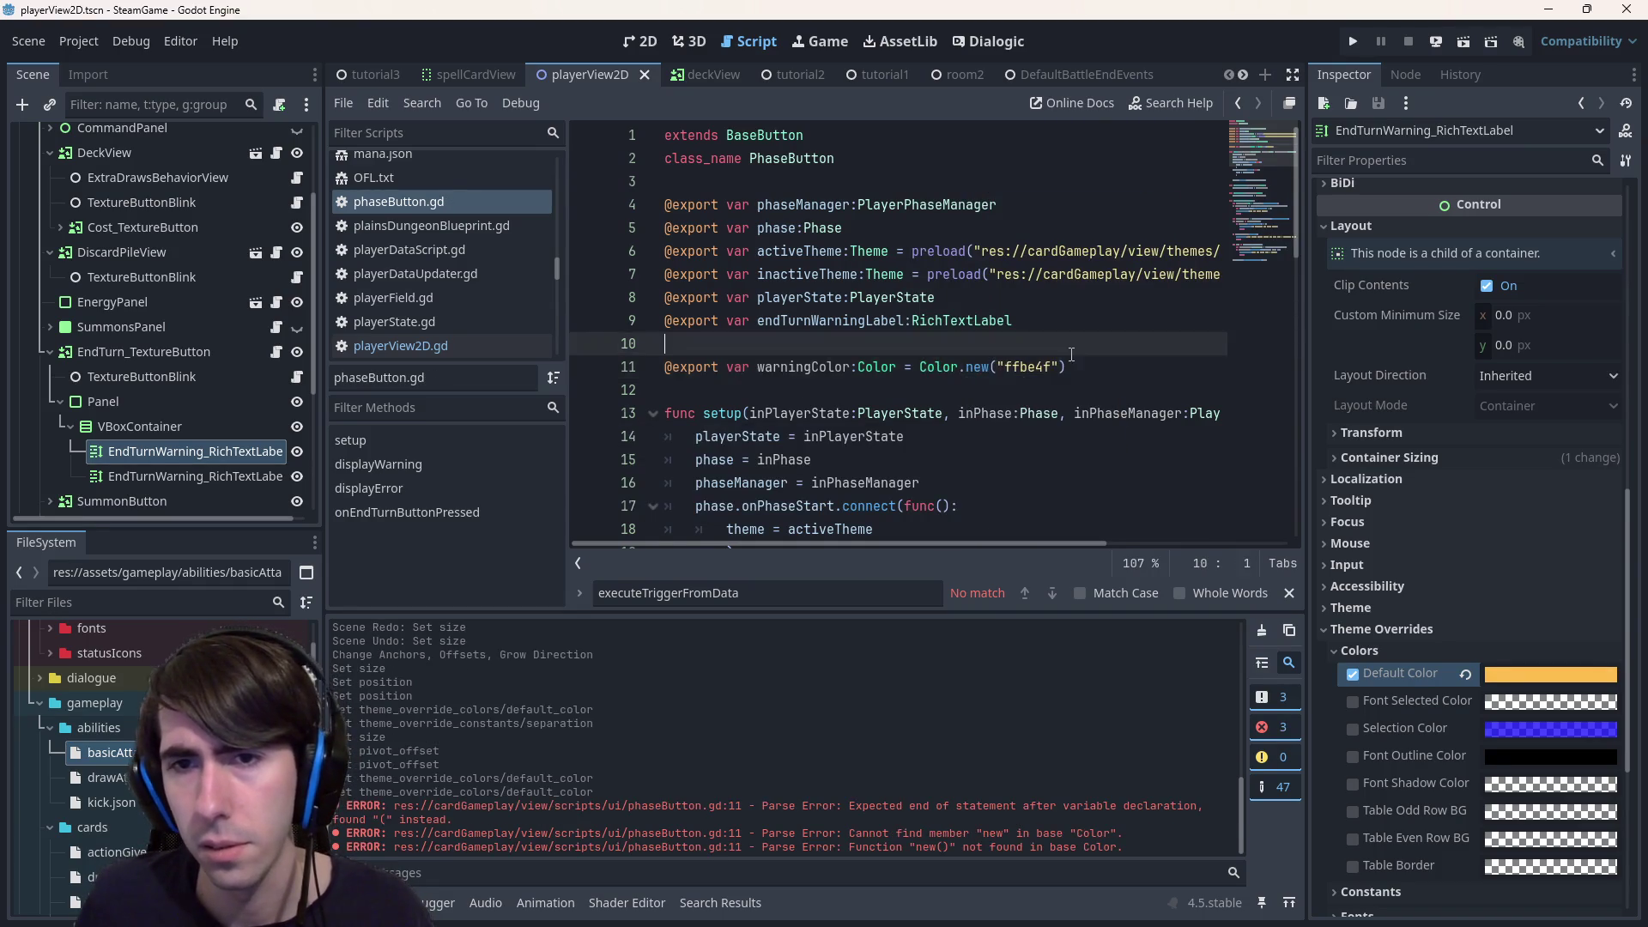
pyautogui.press('BackSpace')
pyautogui.press('BackSpace')
pyautogui.press('BackSpace')
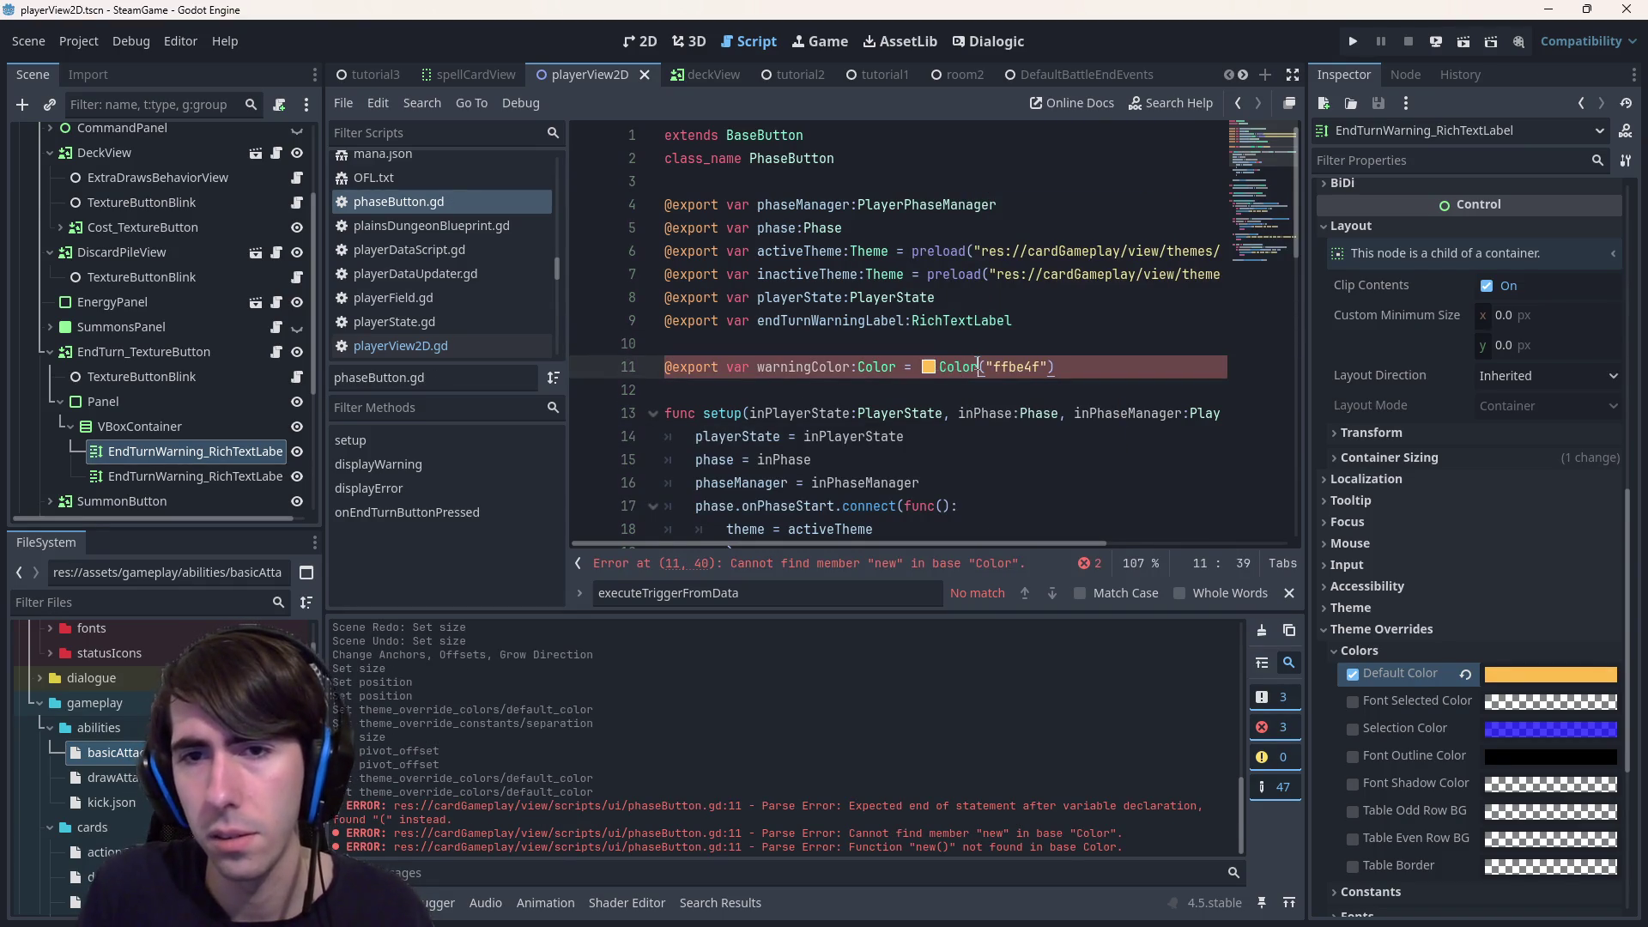
pyautogui.hotkey('ctrl', 's')
pyautogui.write('.')
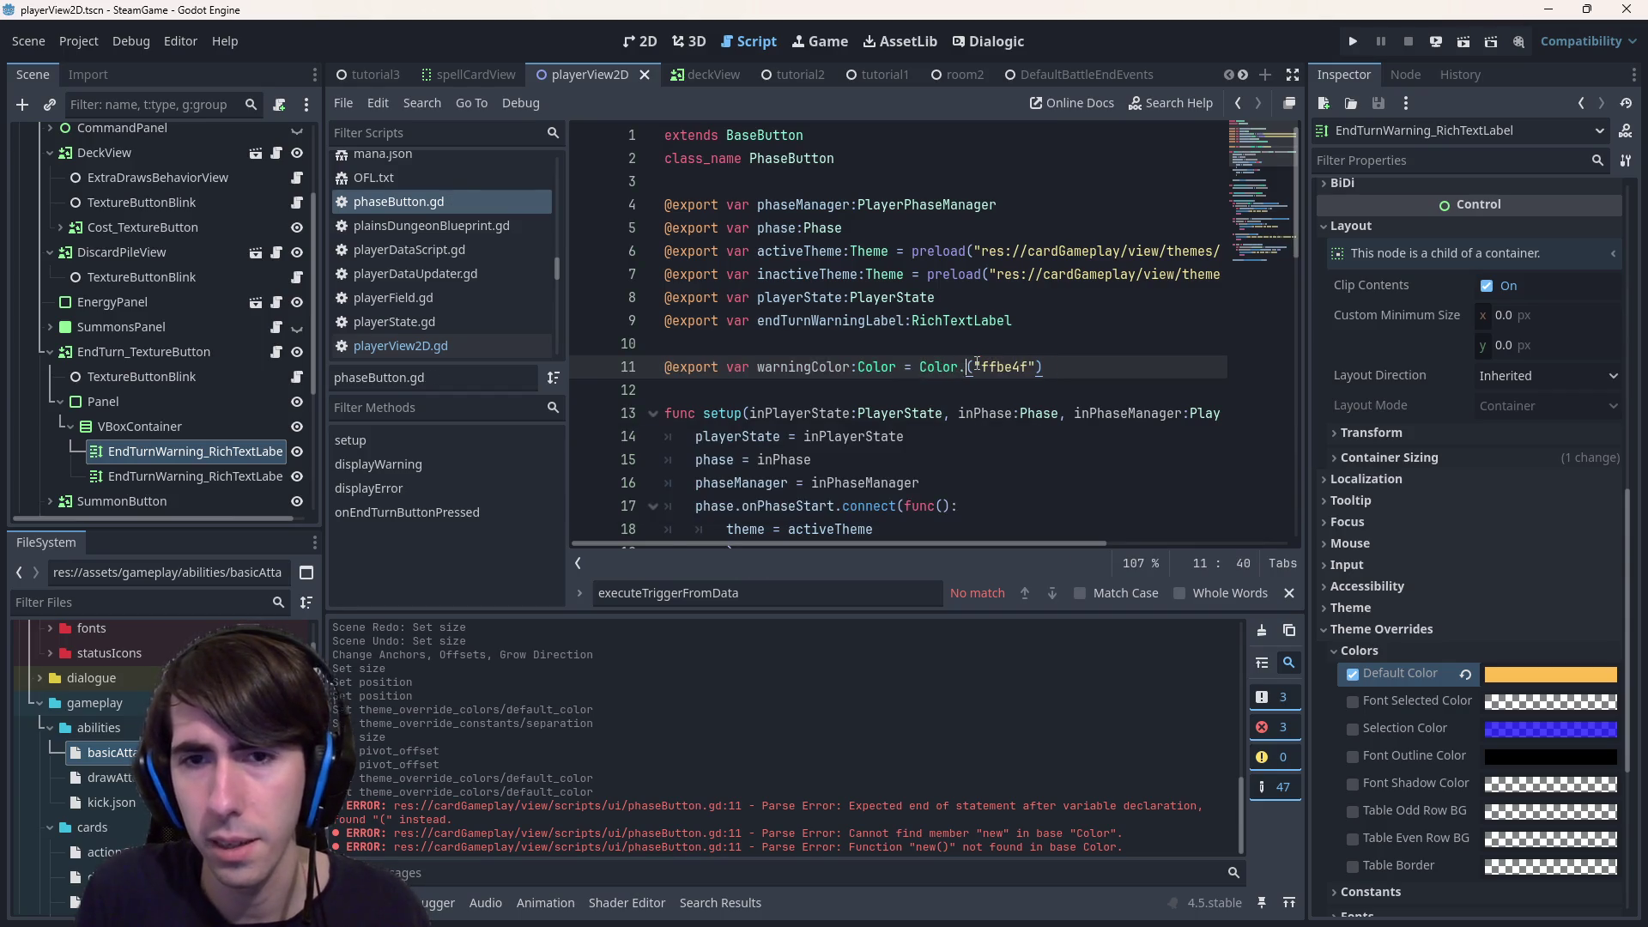
pyautogui.press('Escape')
pyautogui.hotkey('ctrl', 's')
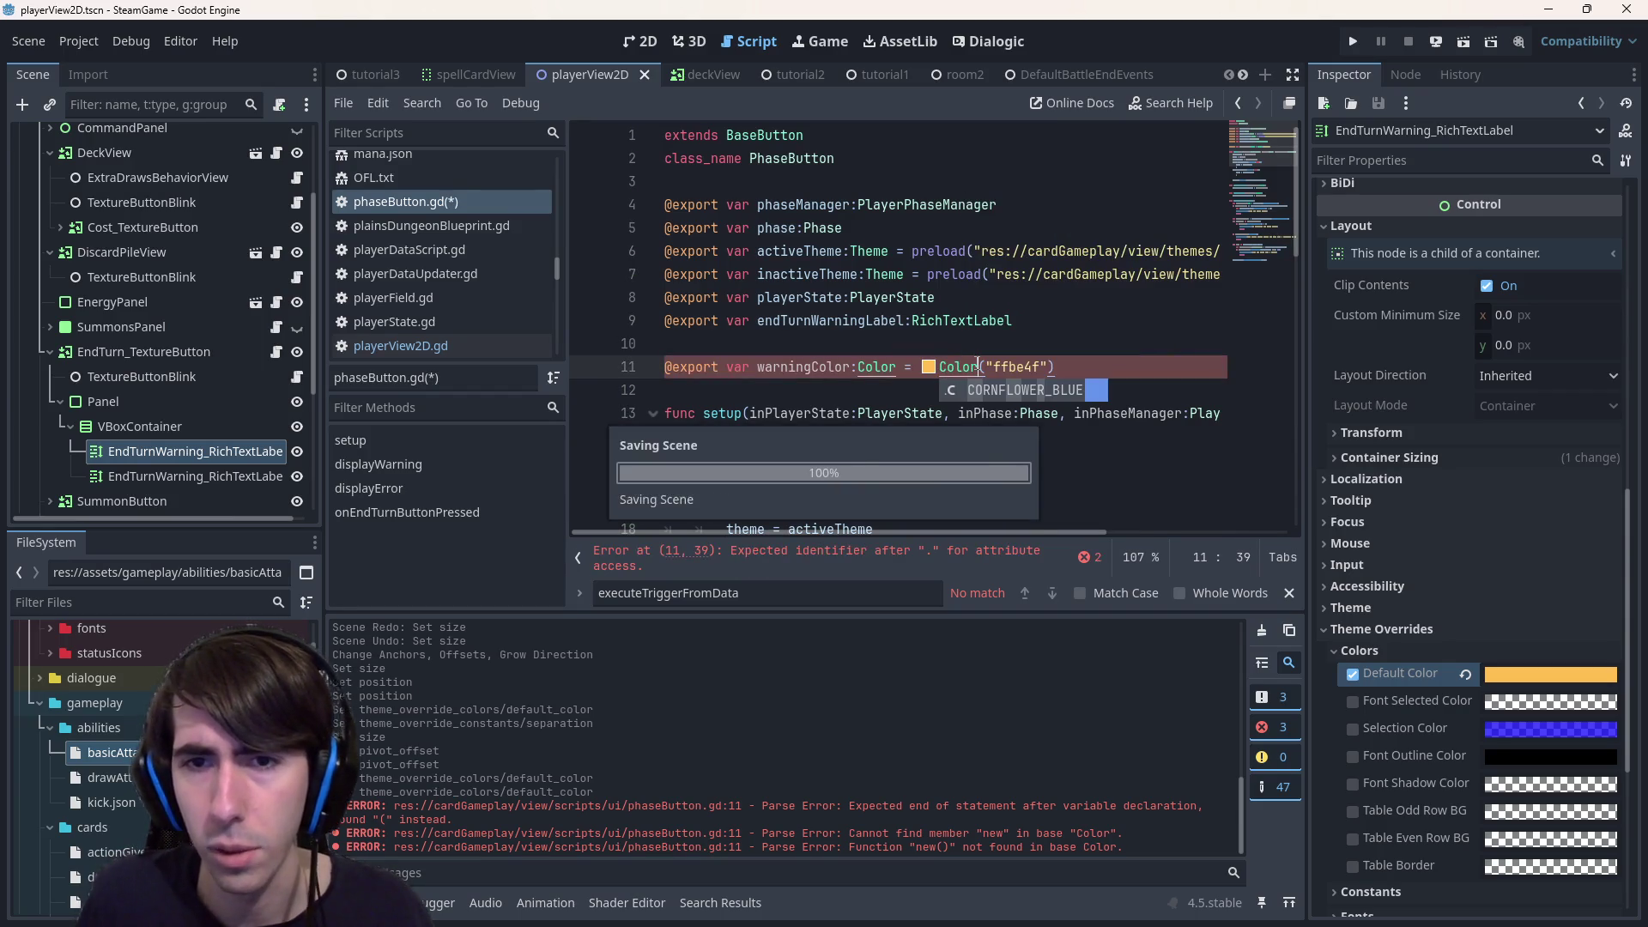
# Read the Color class constructors in the docs, then return and select the declaration line
pyautogui.keyDown('ctrl'); pyautogui.click(975, 362); pyautogui.keyUp('ctrl')
pyautogui.scroll(-15, 848, 331)
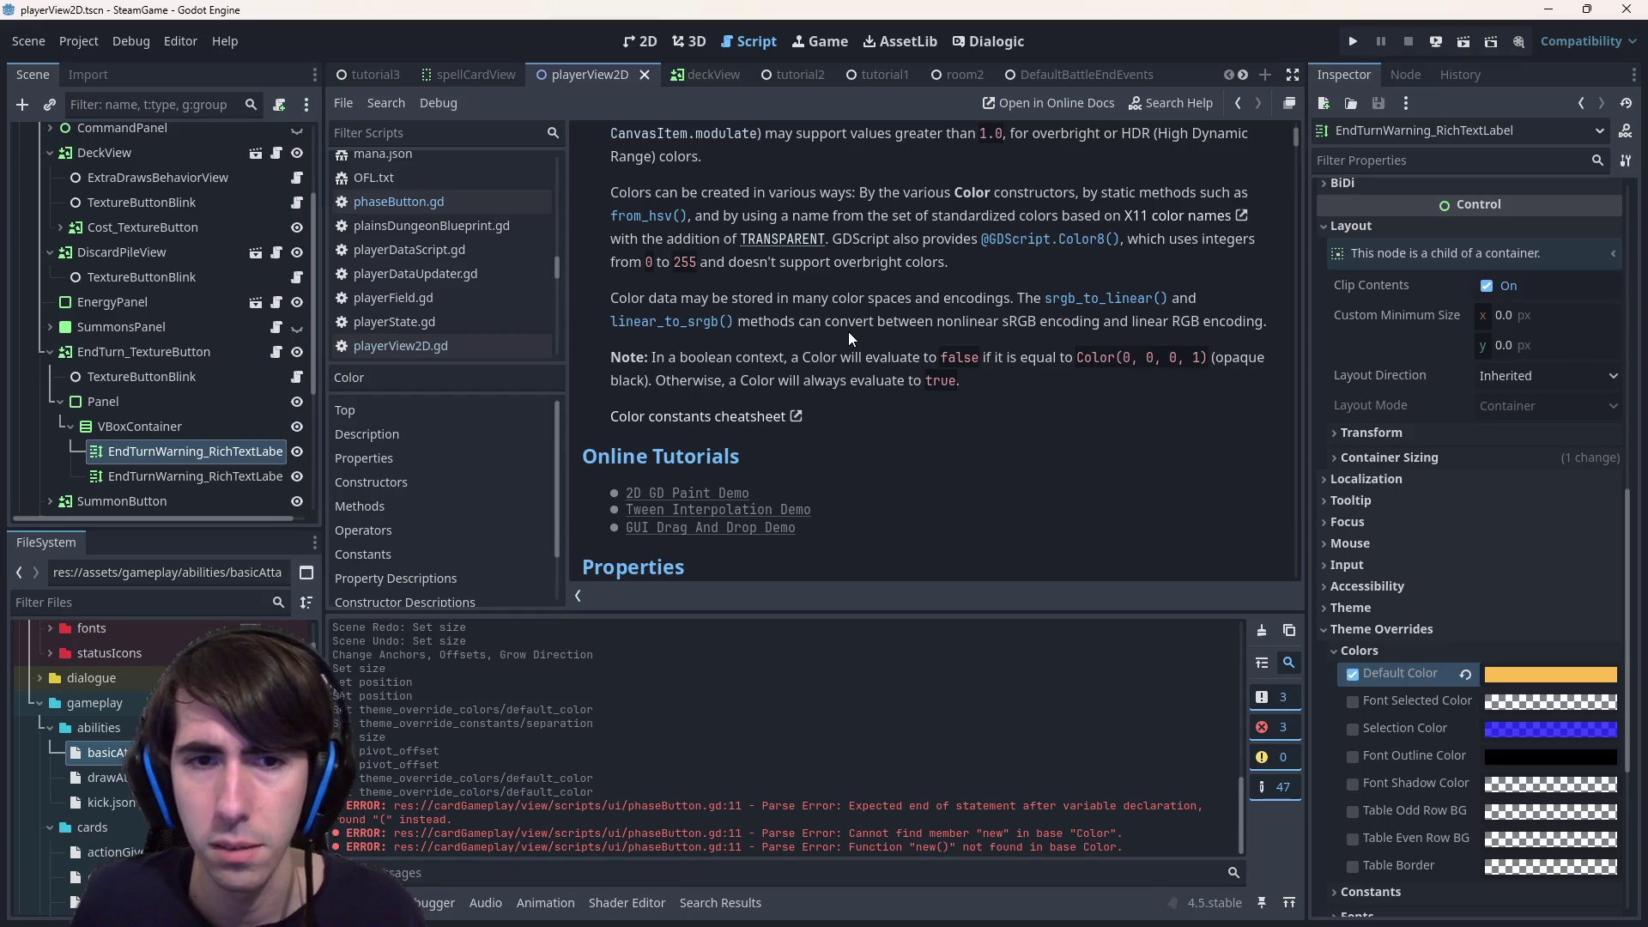
pyautogui.scroll(8, 842, 334)
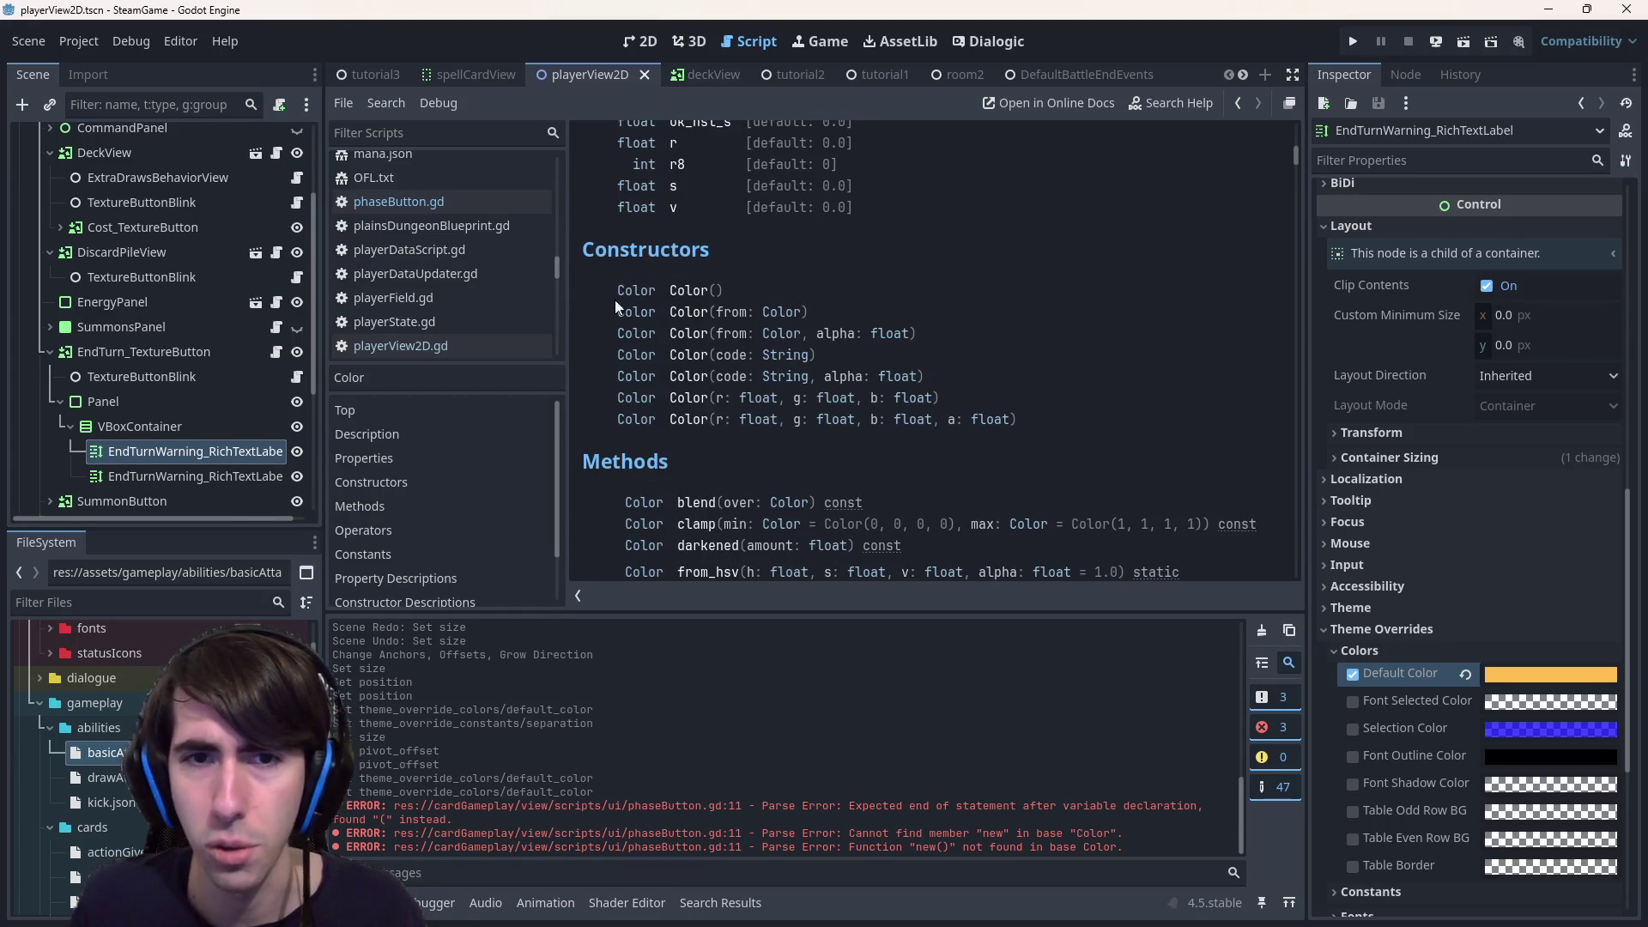
pyautogui.hotkey('alt', 'Left')
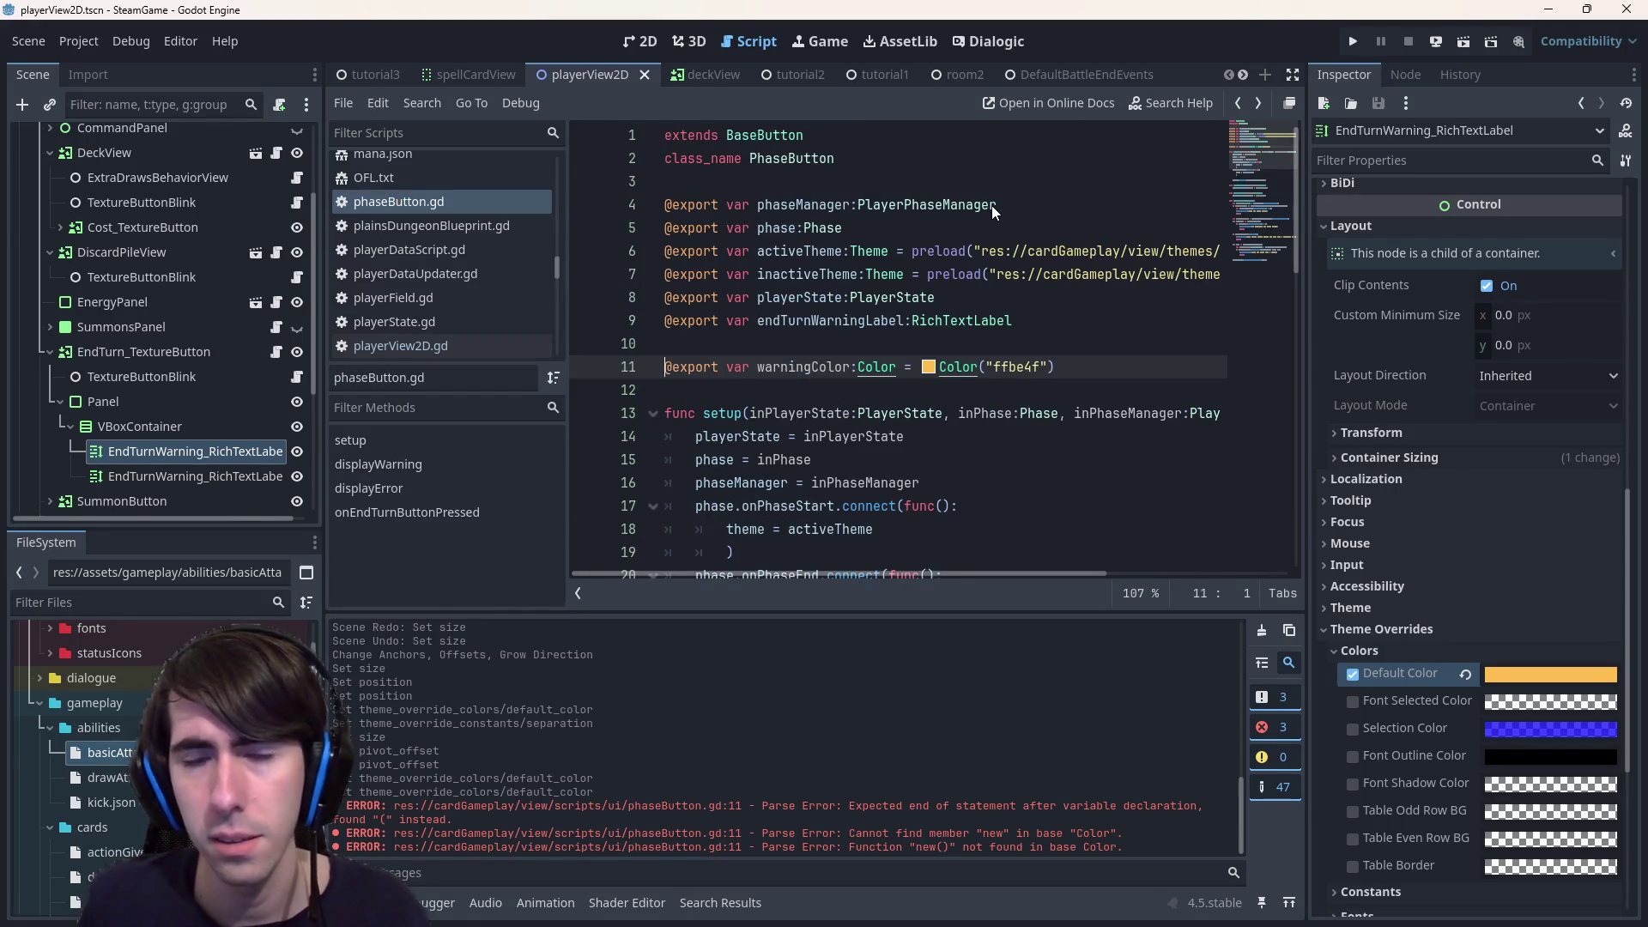
pyautogui.moveTo(1058, 367); pyautogui.dragTo(604, 367)
# Duplicate the warningColor line as an errorColor export and save
pyautogui.hotkey('ctrl', 'c')
pyautogui.press('End')
pyautogui.press('Return')
pyautogui.hotkey('ctrl', 'v')
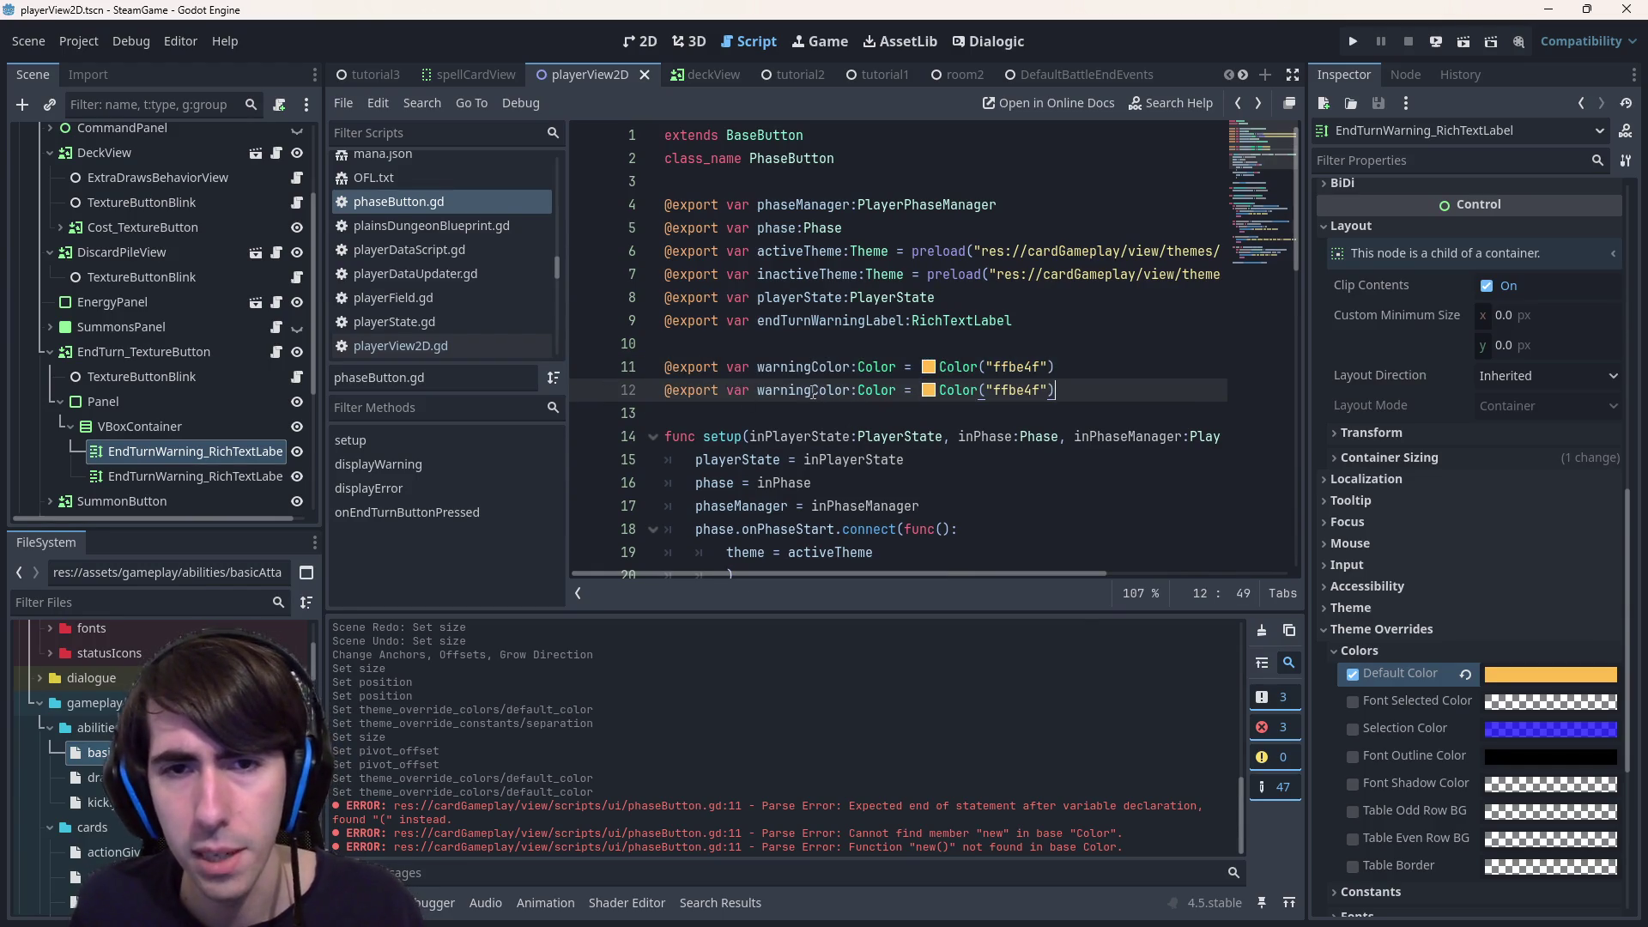
pyautogui.click(812, 390)
pyautogui.hotkey('ctrl', 'BackSpace')
pyautogui.write('error')
pyautogui.hotkey('ctrl', 's')
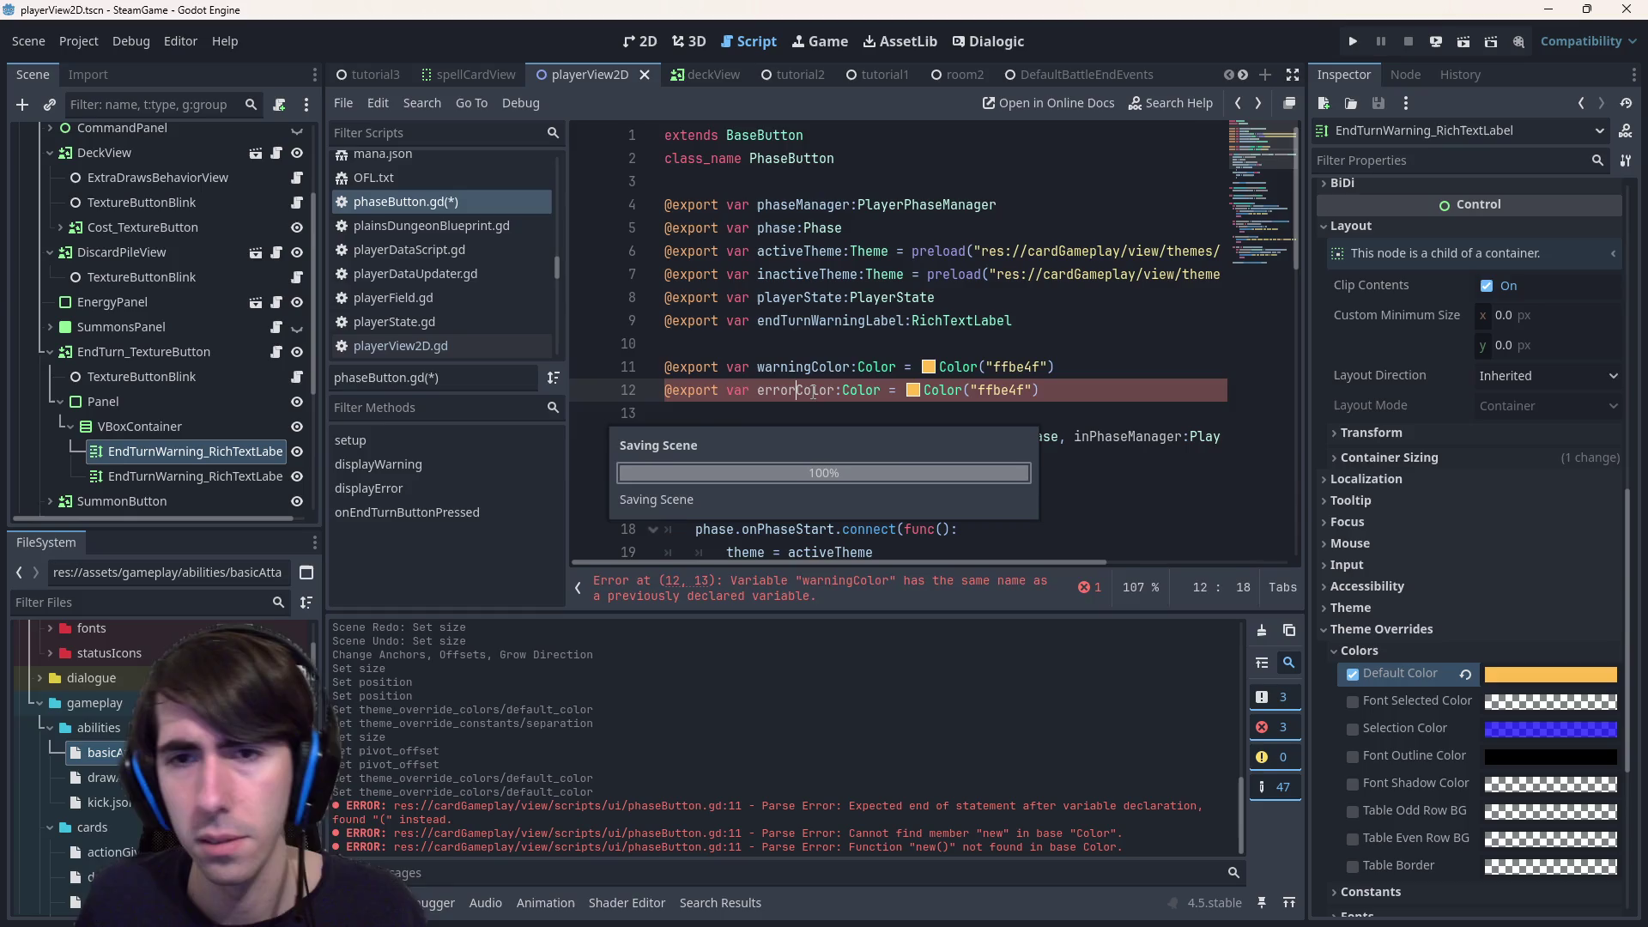
# Shift the Warning Message label's Default Color hue toward red
pyautogui.click(1549, 674)
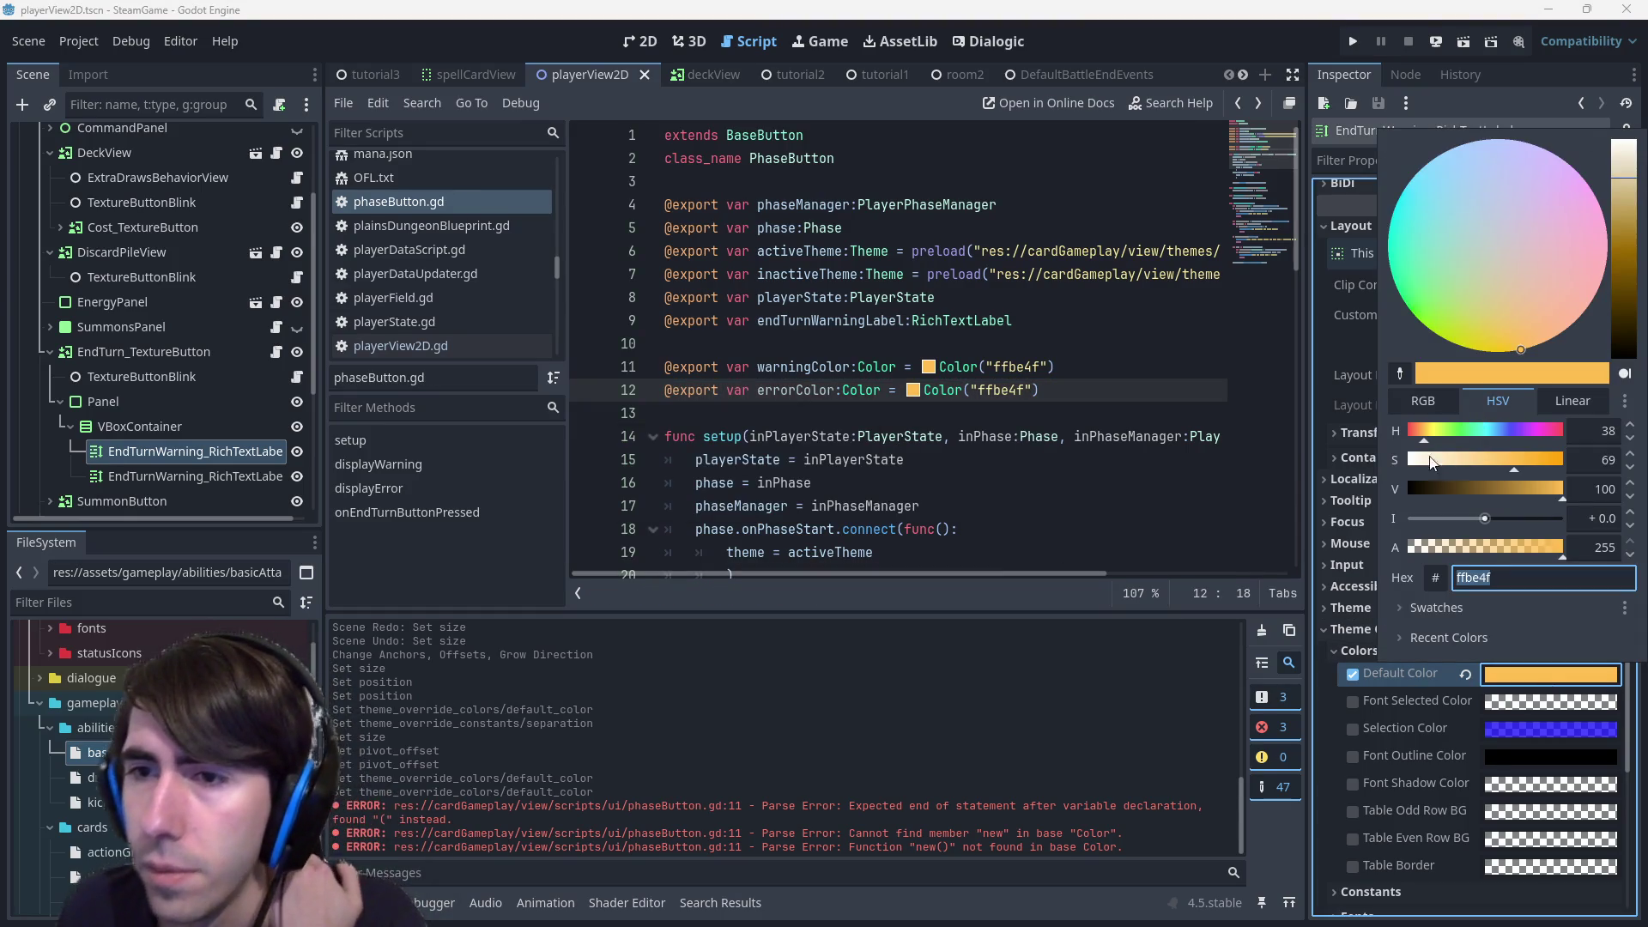
pyautogui.moveTo(1426, 430); pyautogui.dragTo(1409, 433)
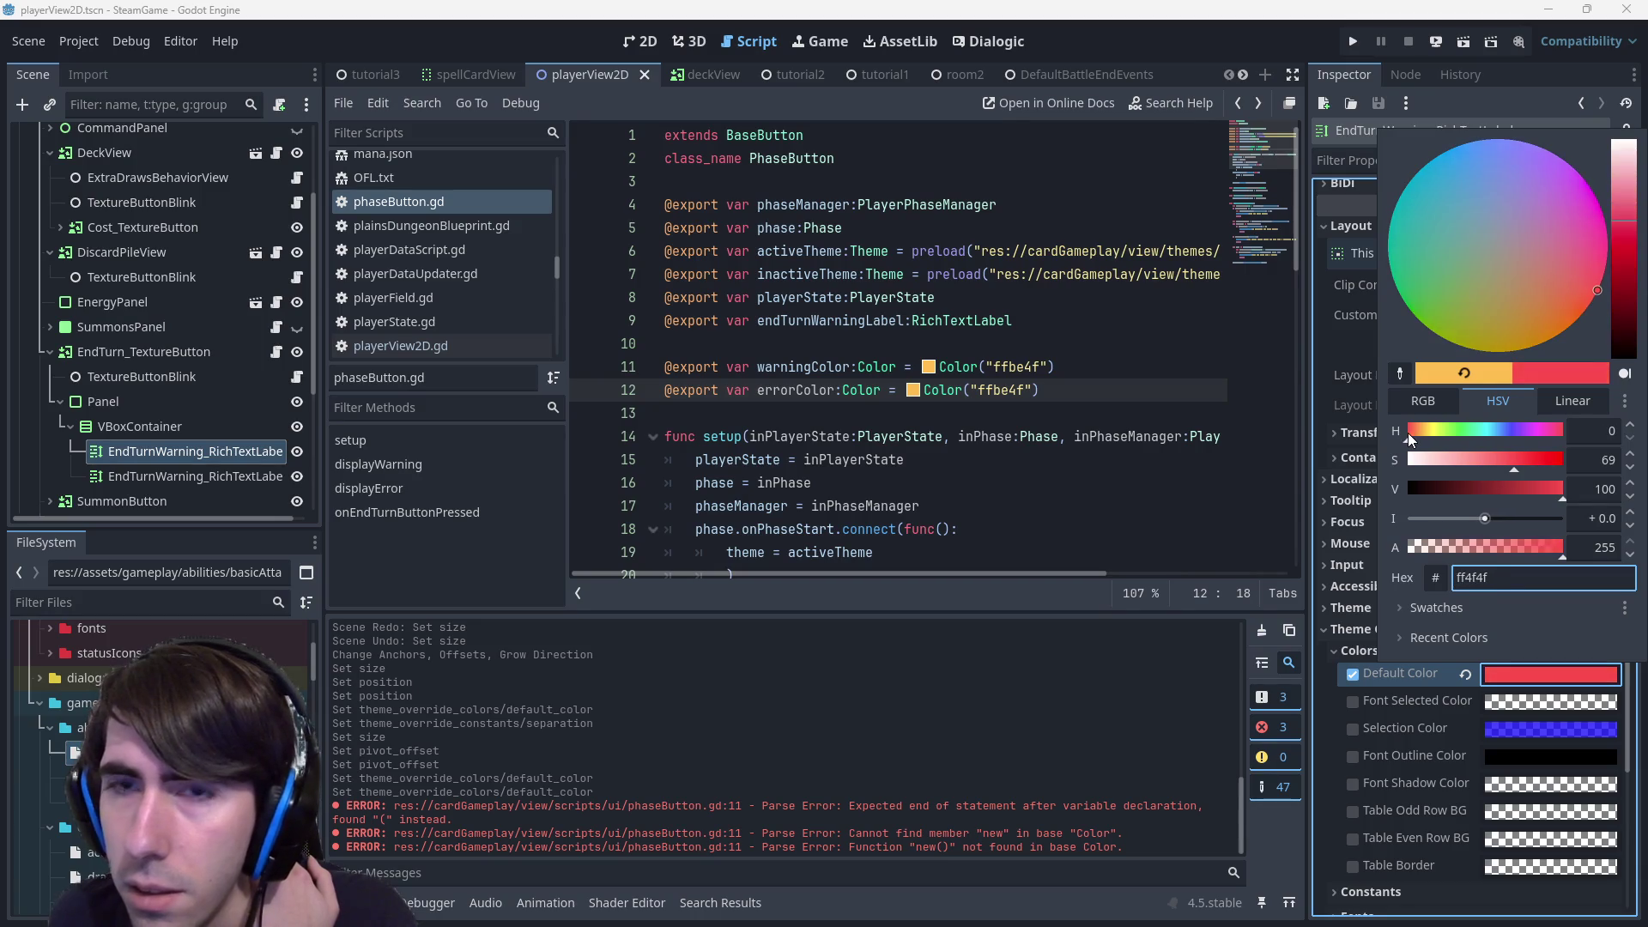
pyautogui.click(1058, 208)
pyautogui.click(689, 41)
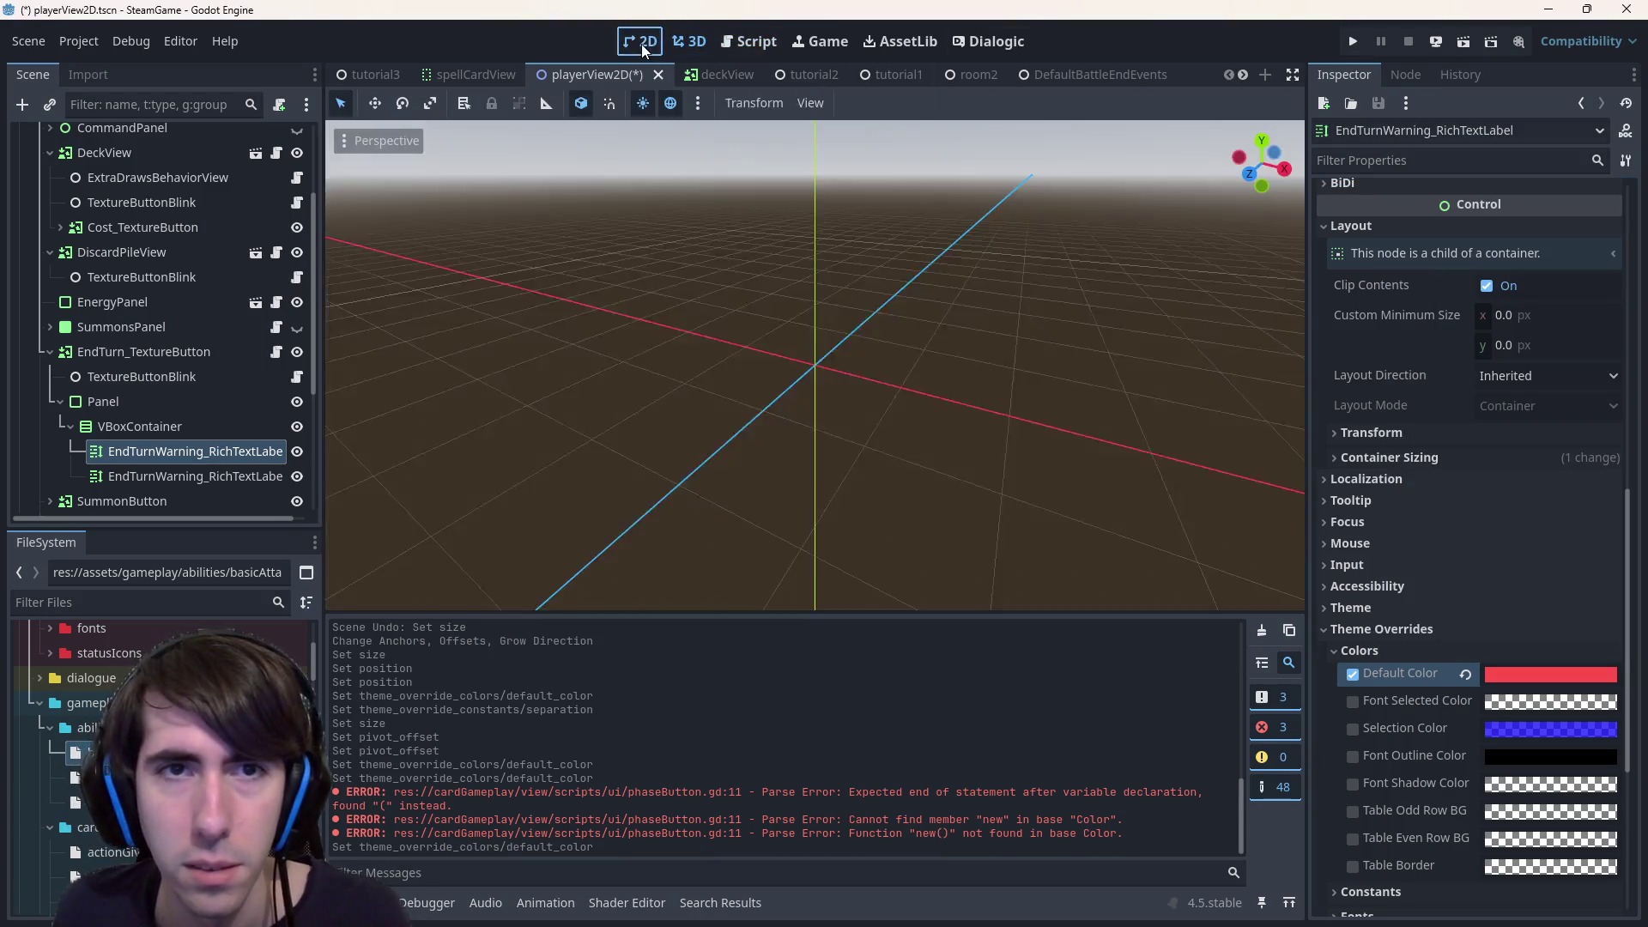
pyautogui.click(644, 47)
pyautogui.click(1519, 674)
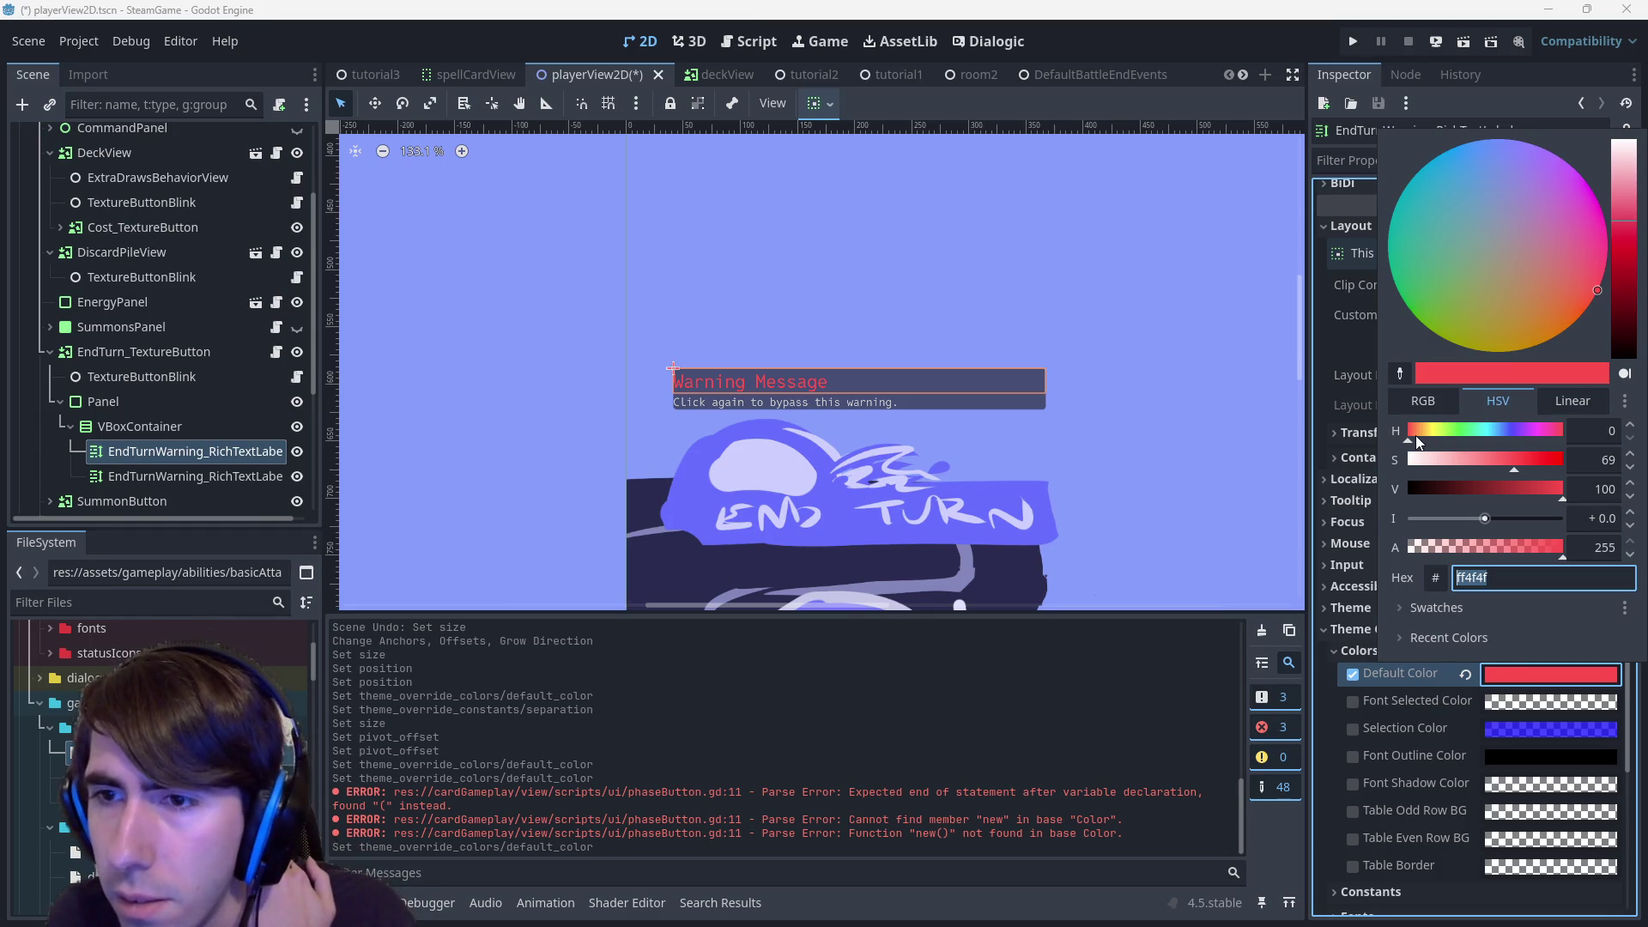
pyautogui.moveTo(1424, 436); pyautogui.dragTo(1412, 431)
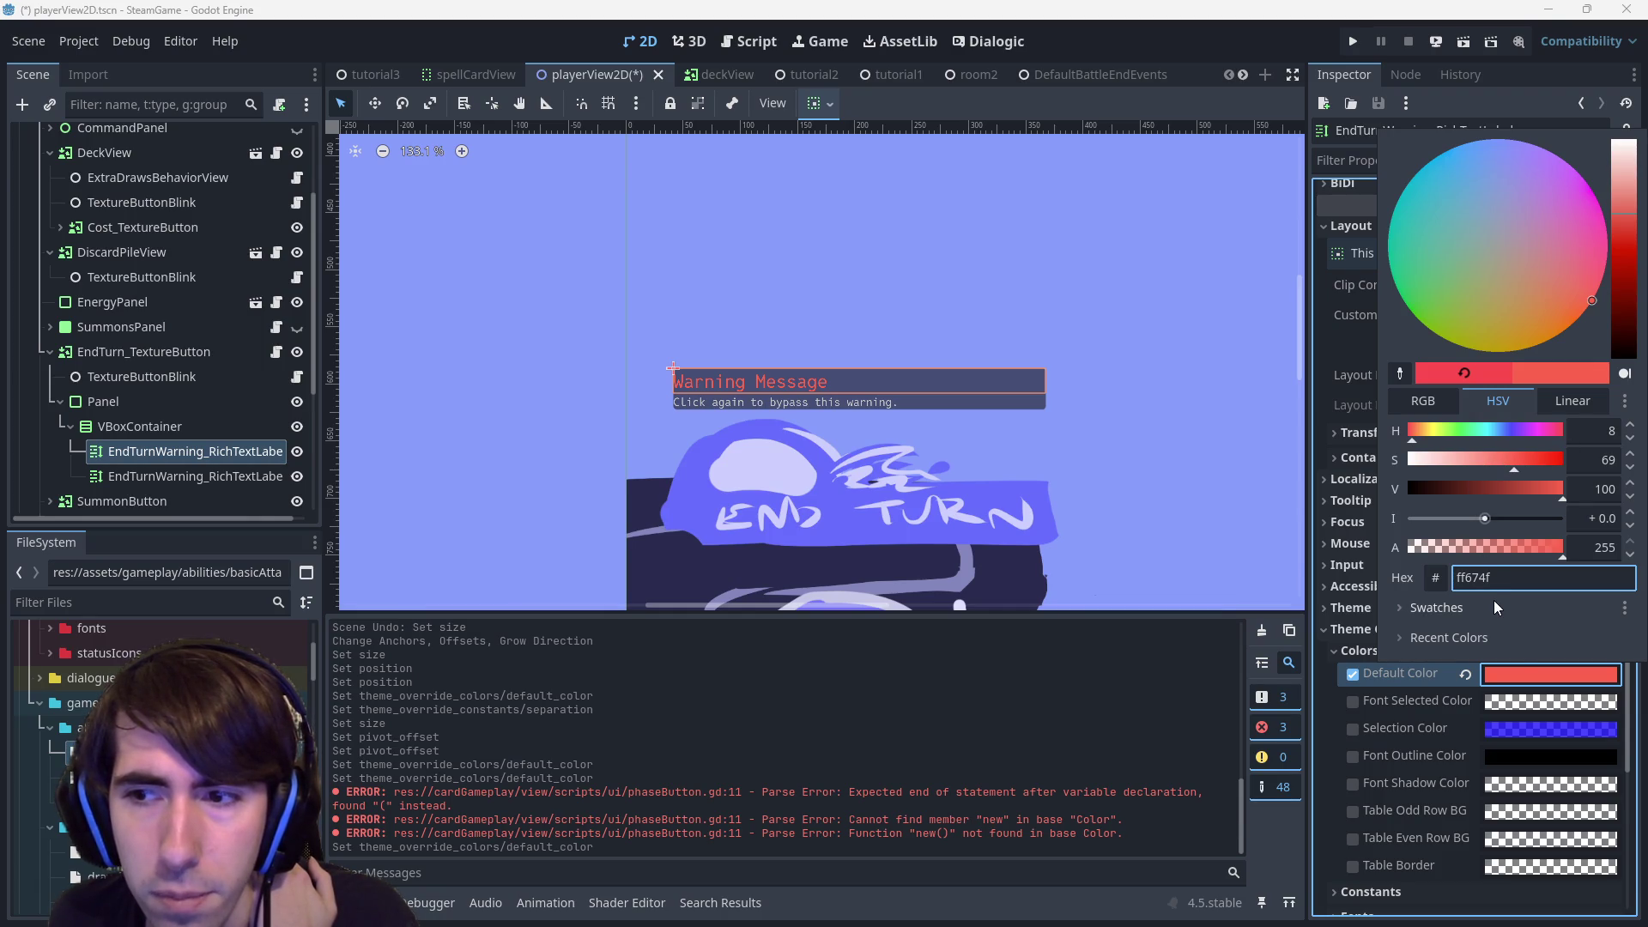
# Copy the hex ff674f and paste it as errorColor's value on line 12
pyautogui.doubleClick(1485, 578)
pyautogui.hotkey('ctrl', 'c')
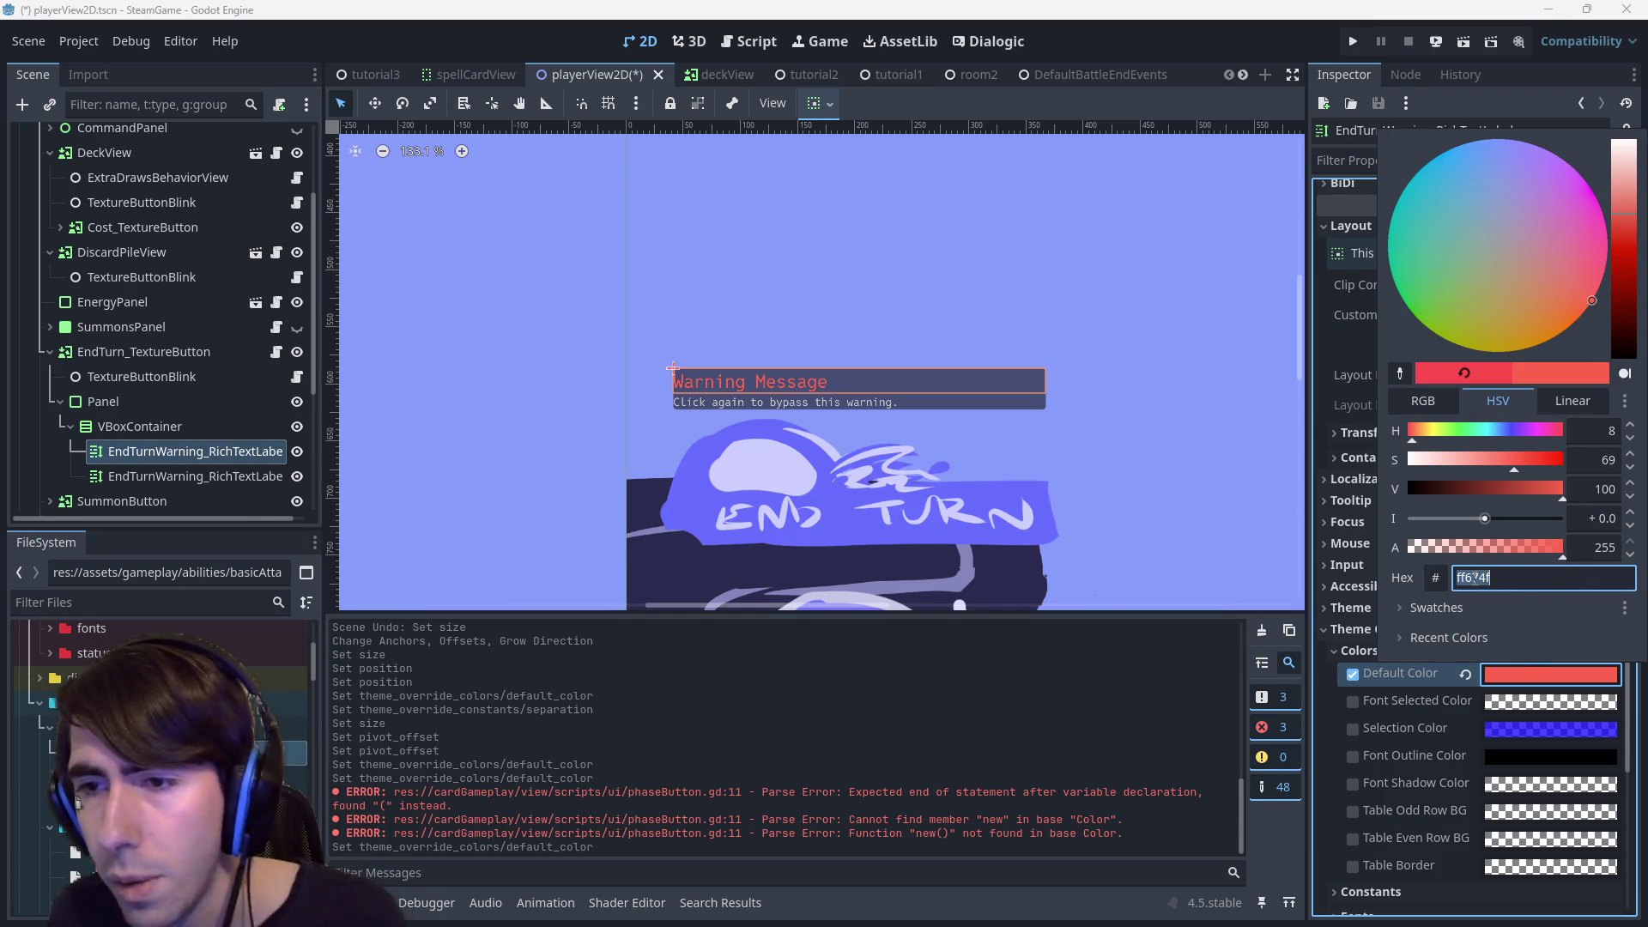
pyautogui.click(771, 39)
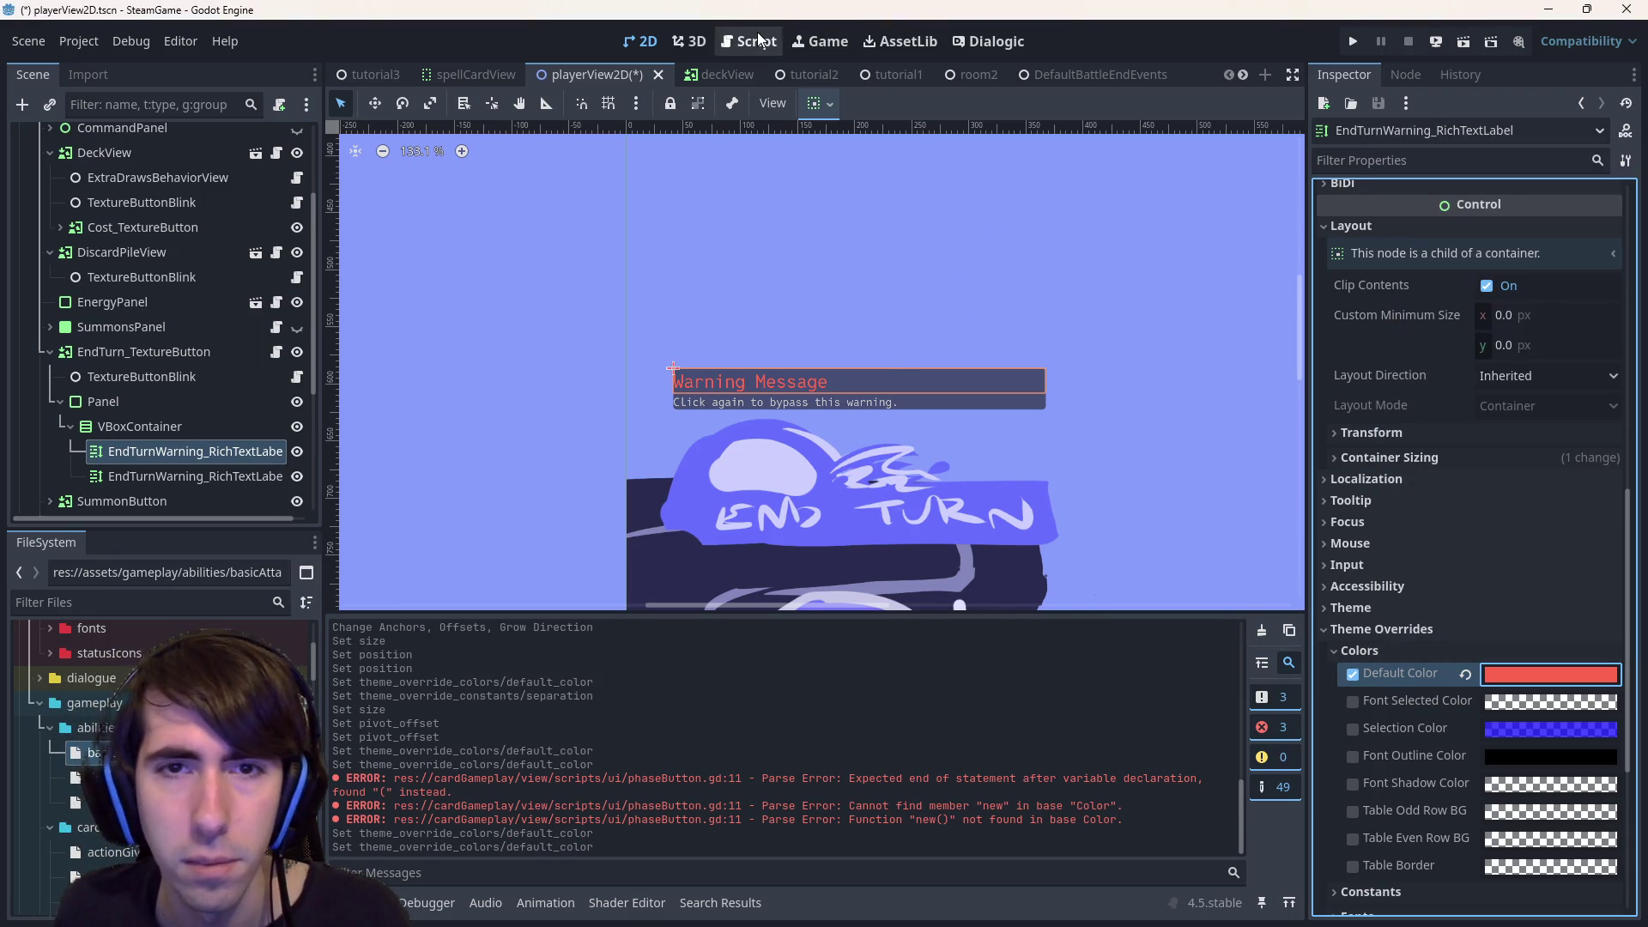
pyautogui.click(770, 39)
pyautogui.doubleClick(1005, 390)
pyautogui.hotkey('ctrl', 'v')
# Save the script with errorColor set to ff674f and review the display functions
pyautogui.hotkey('ctrl', 's')
pyautogui.doubleClick(807, 368)
pyautogui.scroll(-5, 815, 365)
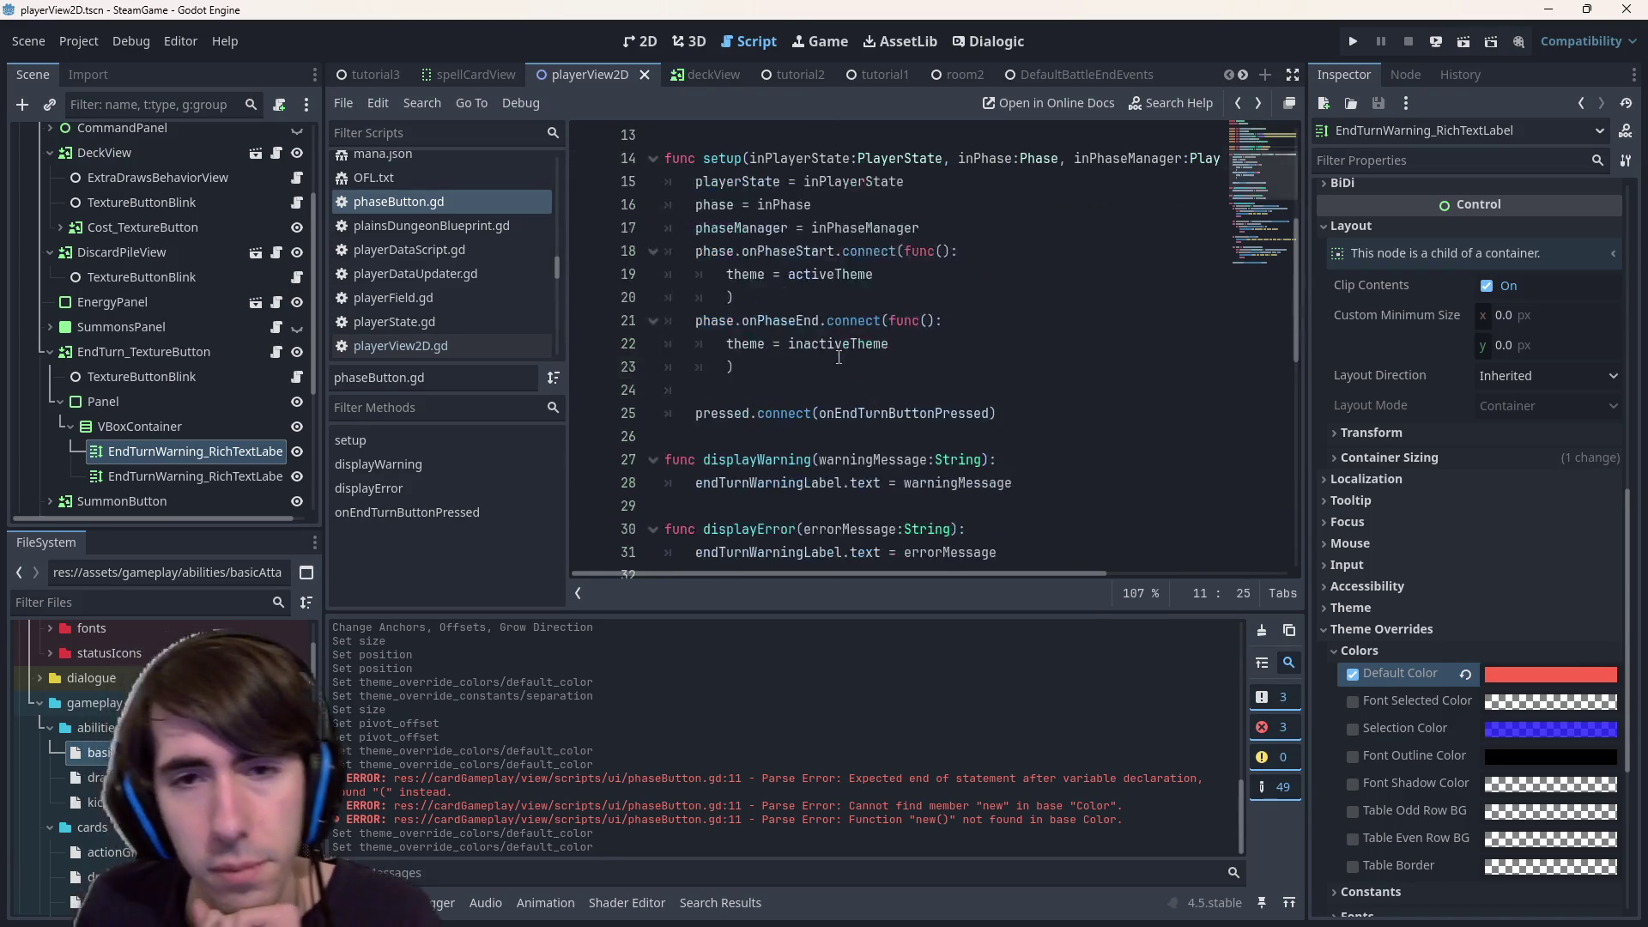
pyautogui.scroll(4, 837, 357)
pyautogui.scroll(-5, 812, 324)
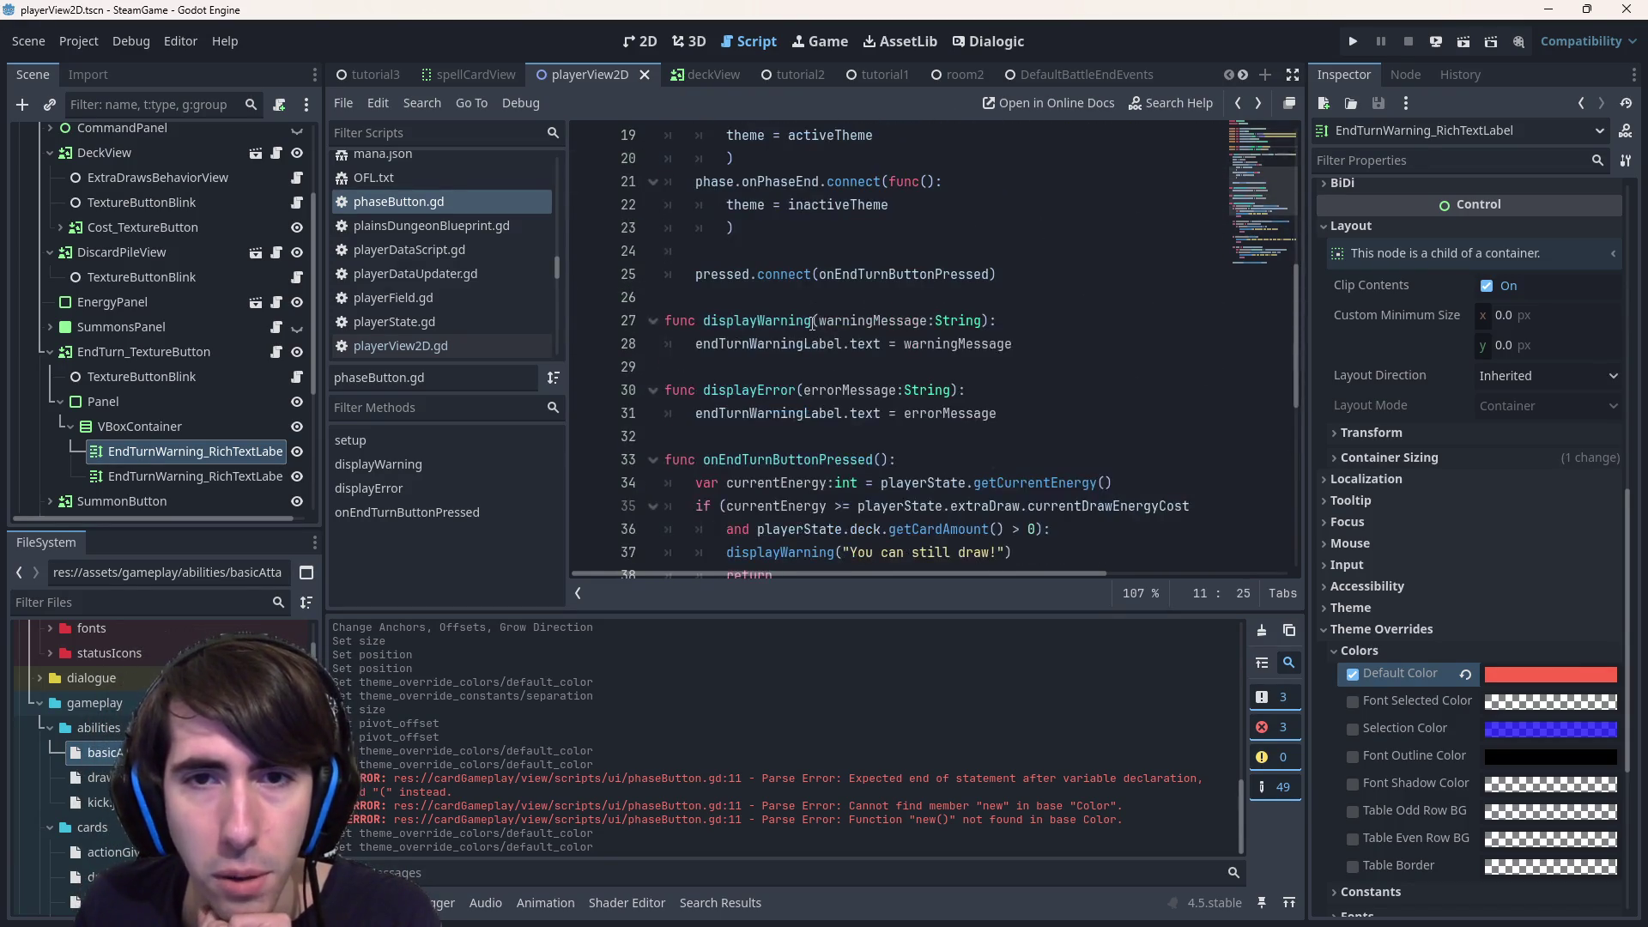
pyautogui.scroll(3, 811, 324)
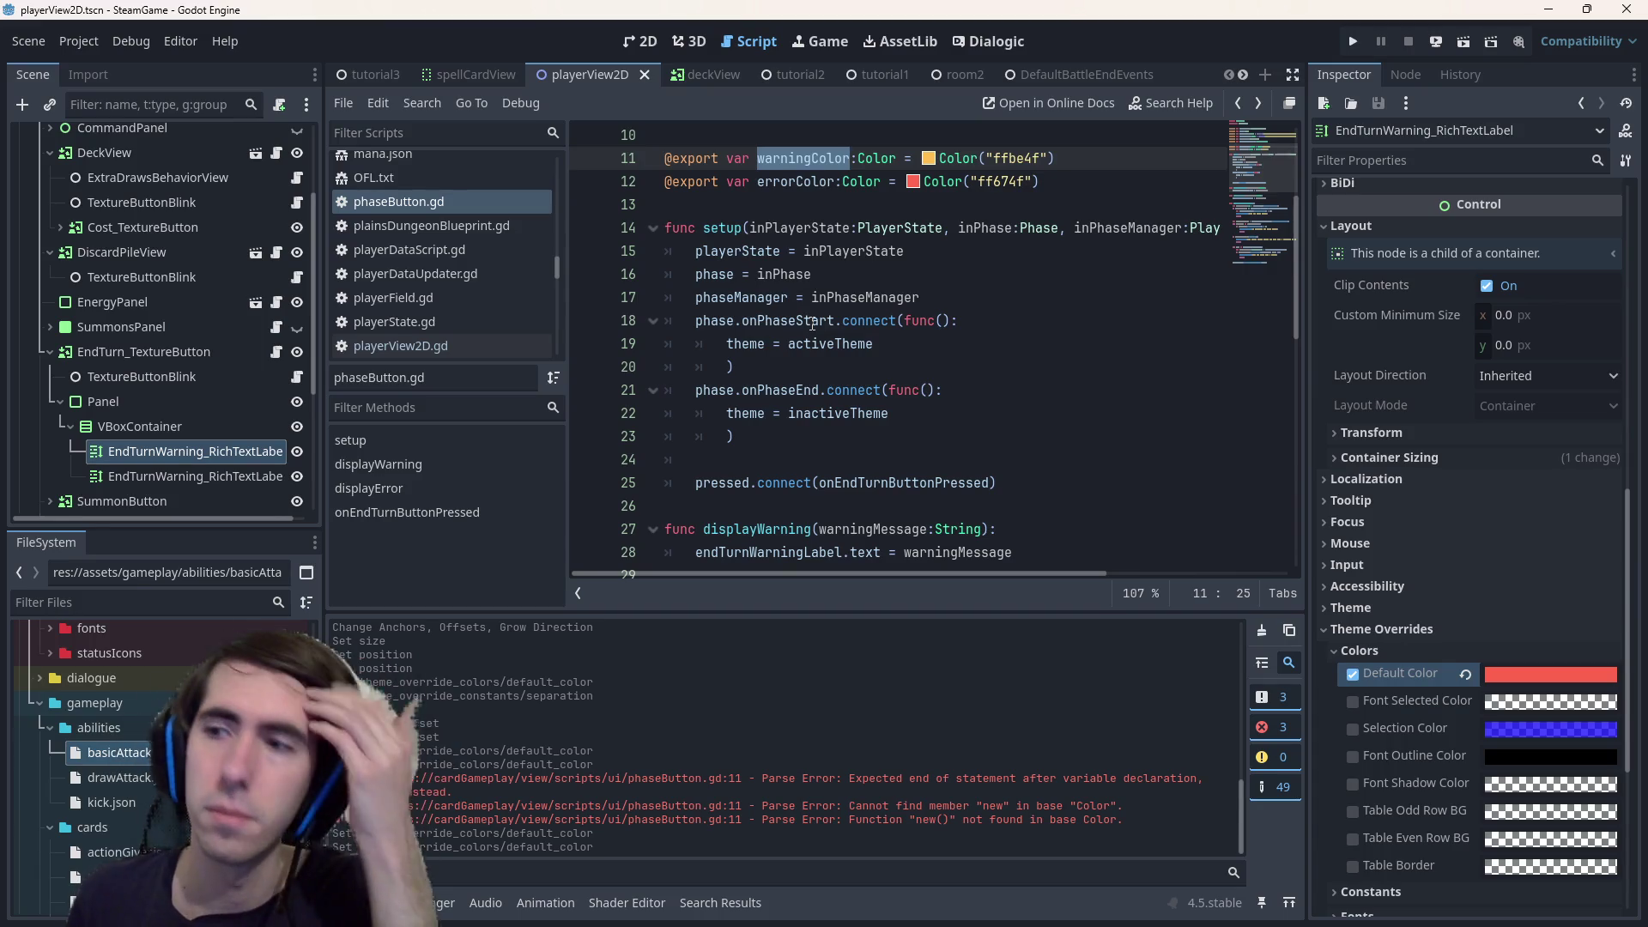
pyautogui.scroll(-3, 812, 324)
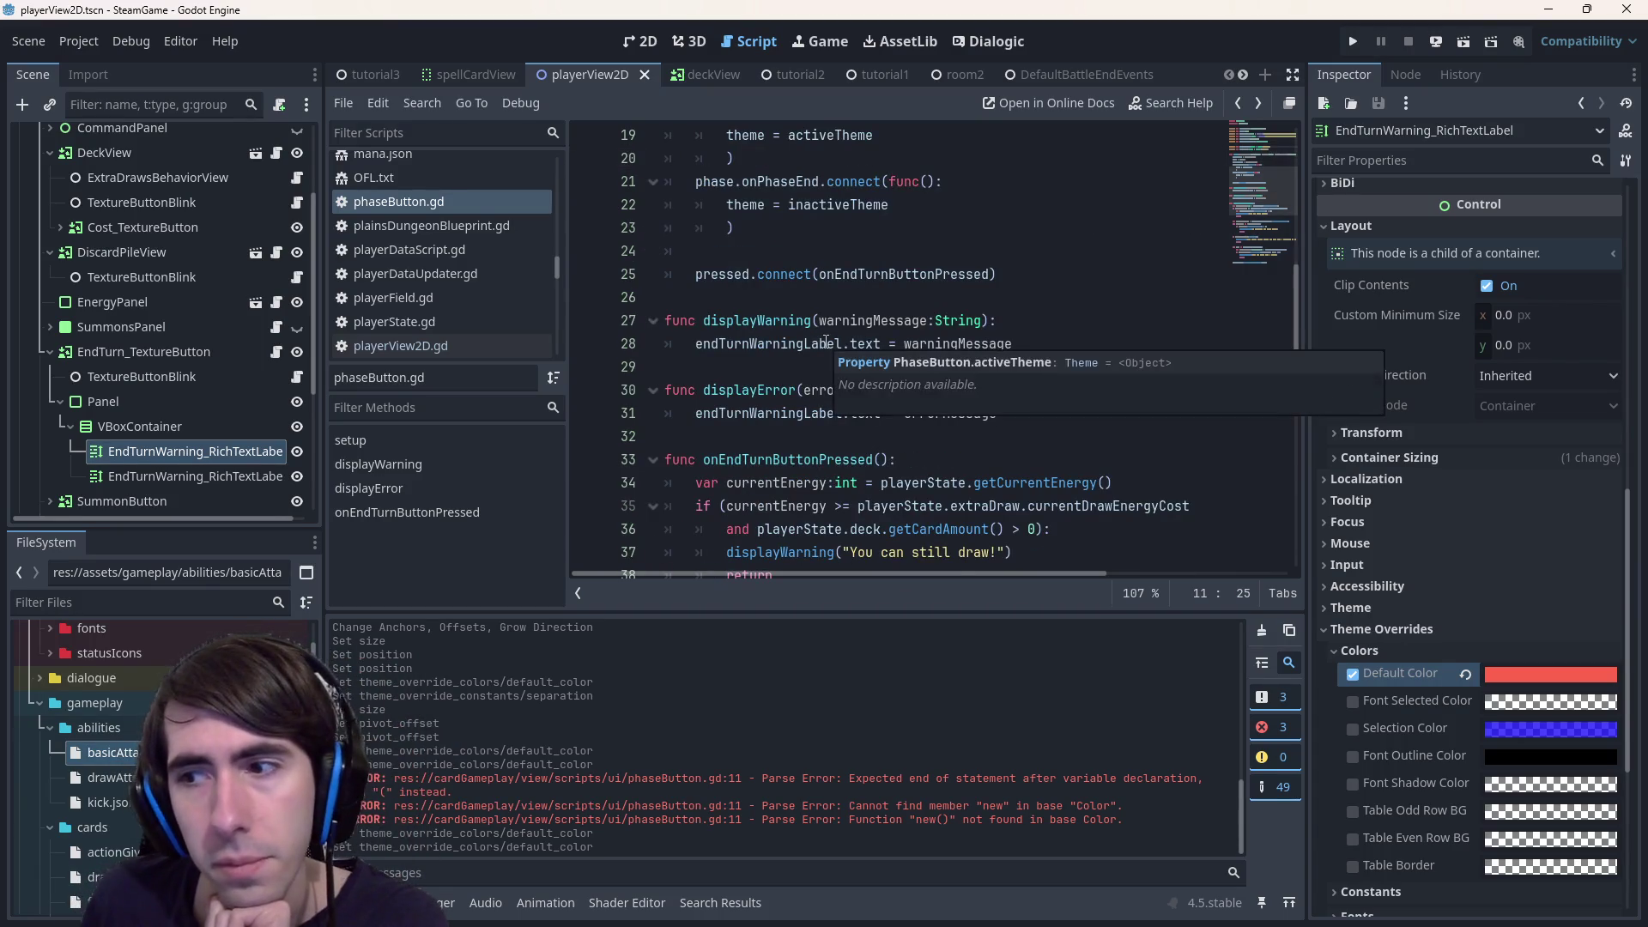
pyautogui.scroll(-1, 826, 342)
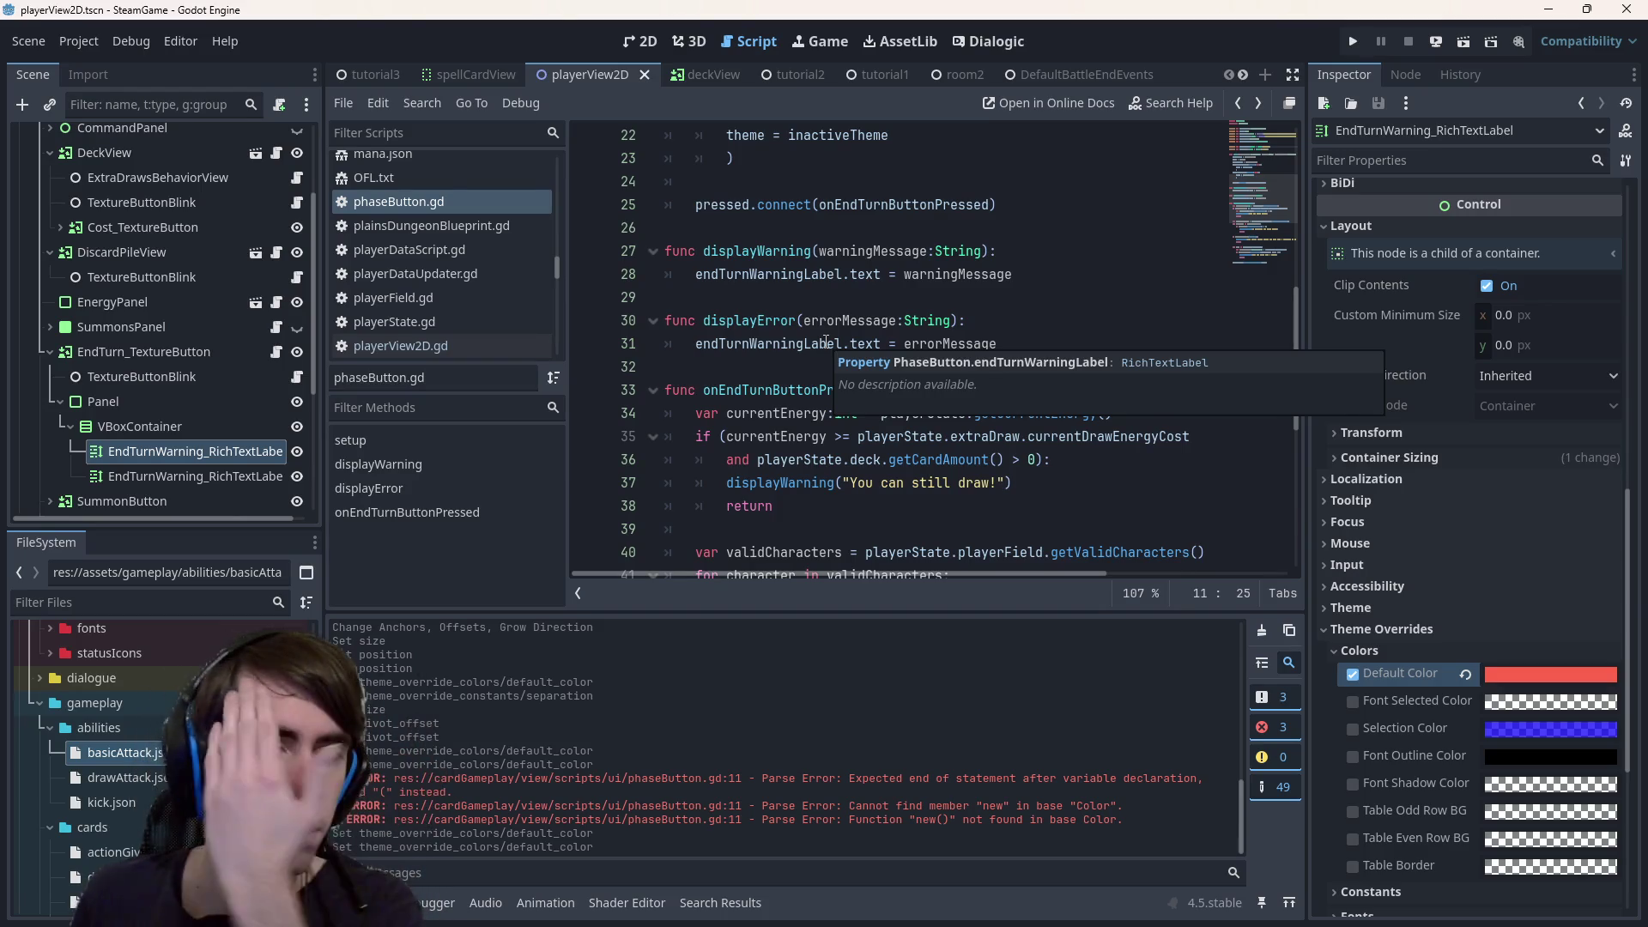
pyautogui.scroll(-6, 826, 341)
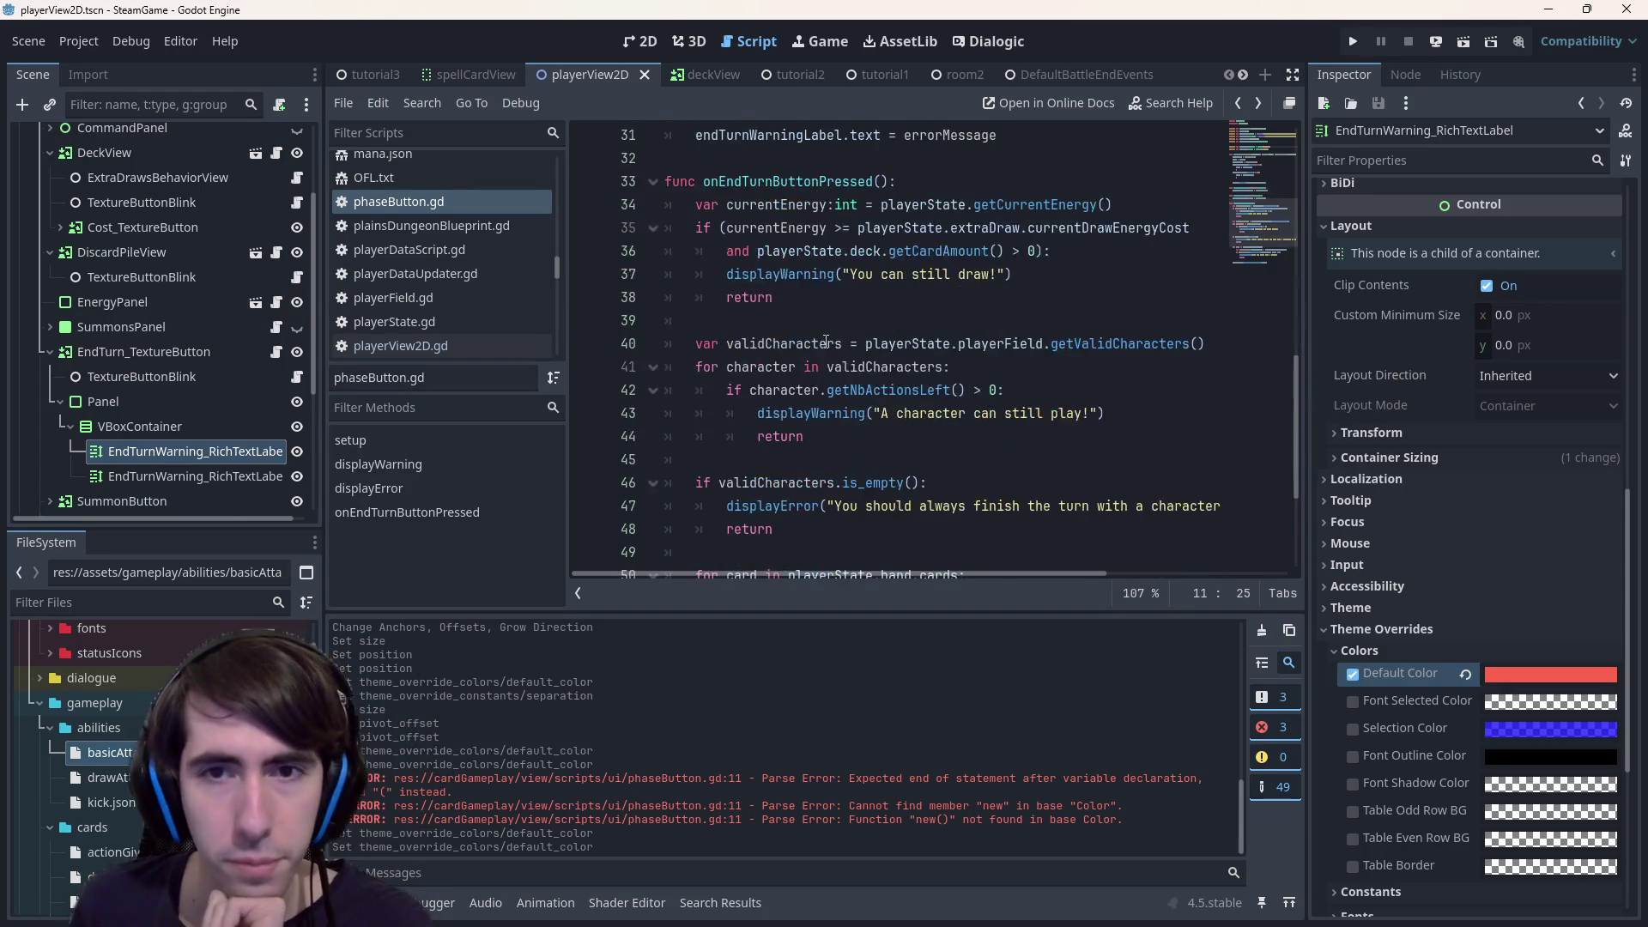
pyautogui.scroll(7, 826, 341)
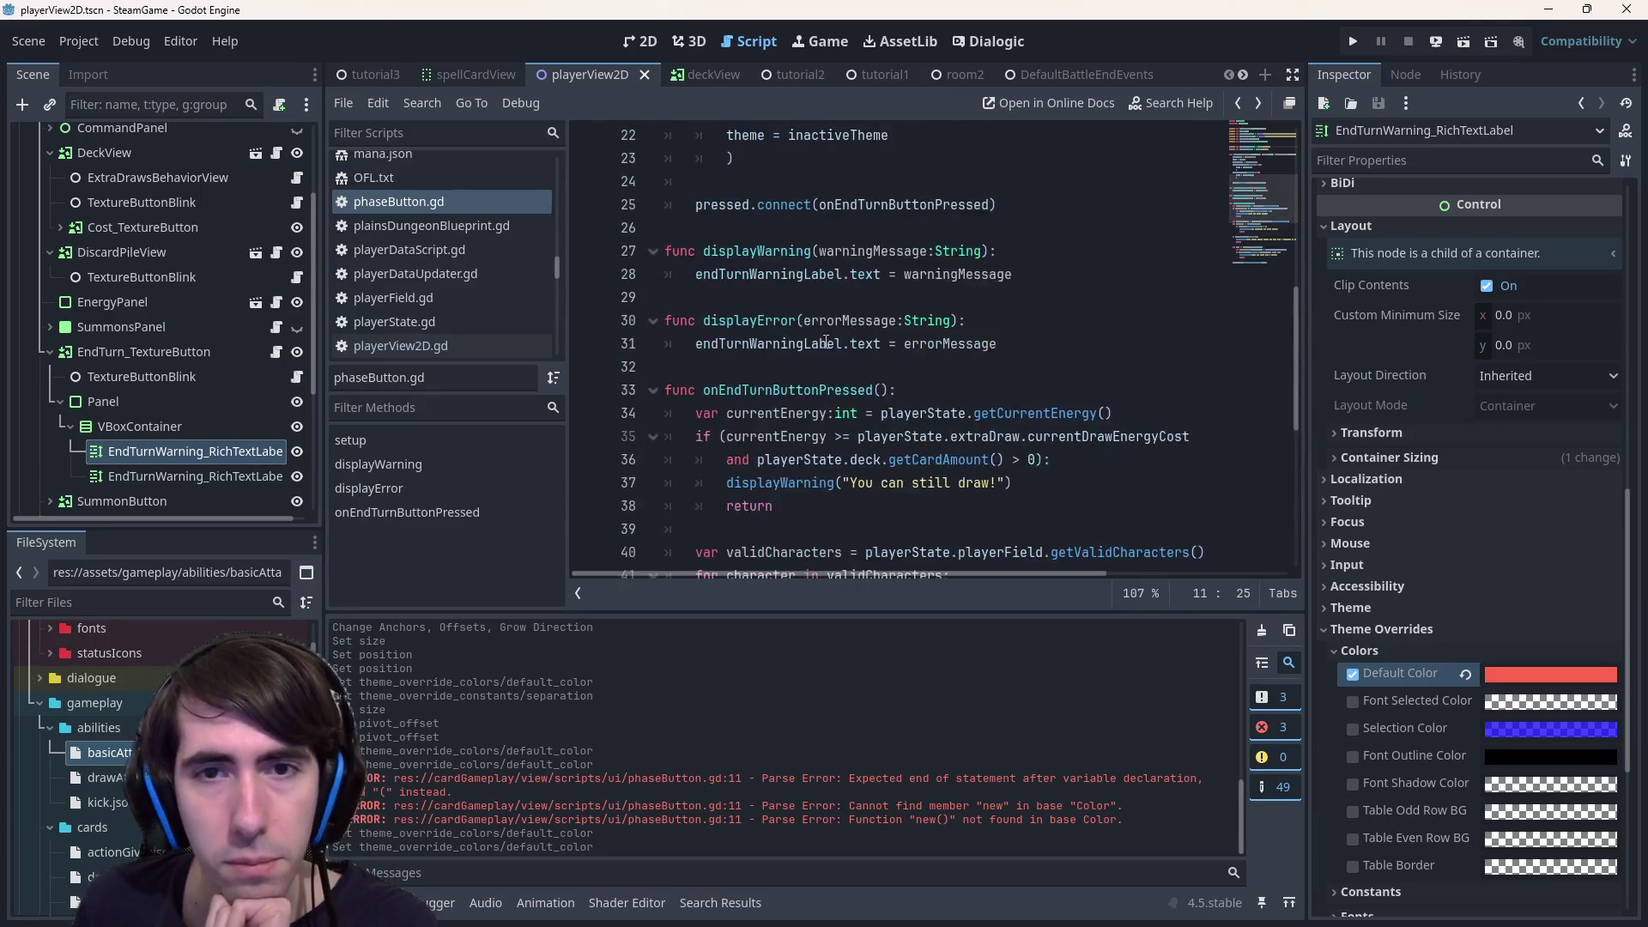
# Insert an endTurnWarningLabel.add_theme_color_override() call as displayWarning's first line
pyautogui.click(1029, 322)
pyautogui.press('Return')
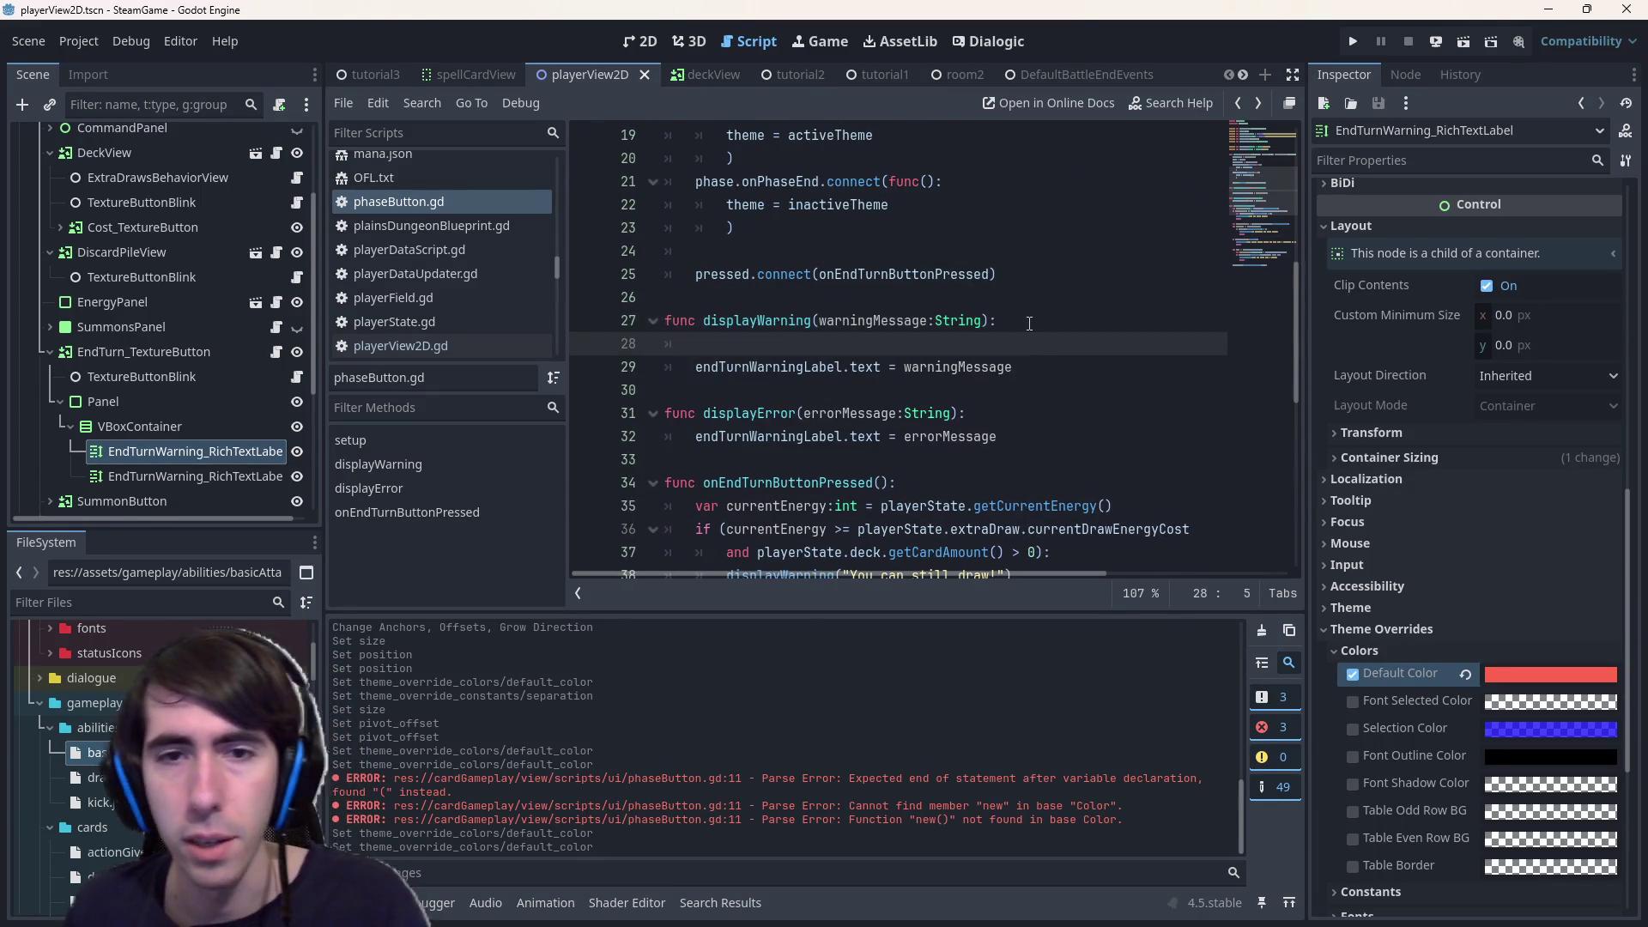
pyautogui.write('endTurnWarningLabel.')
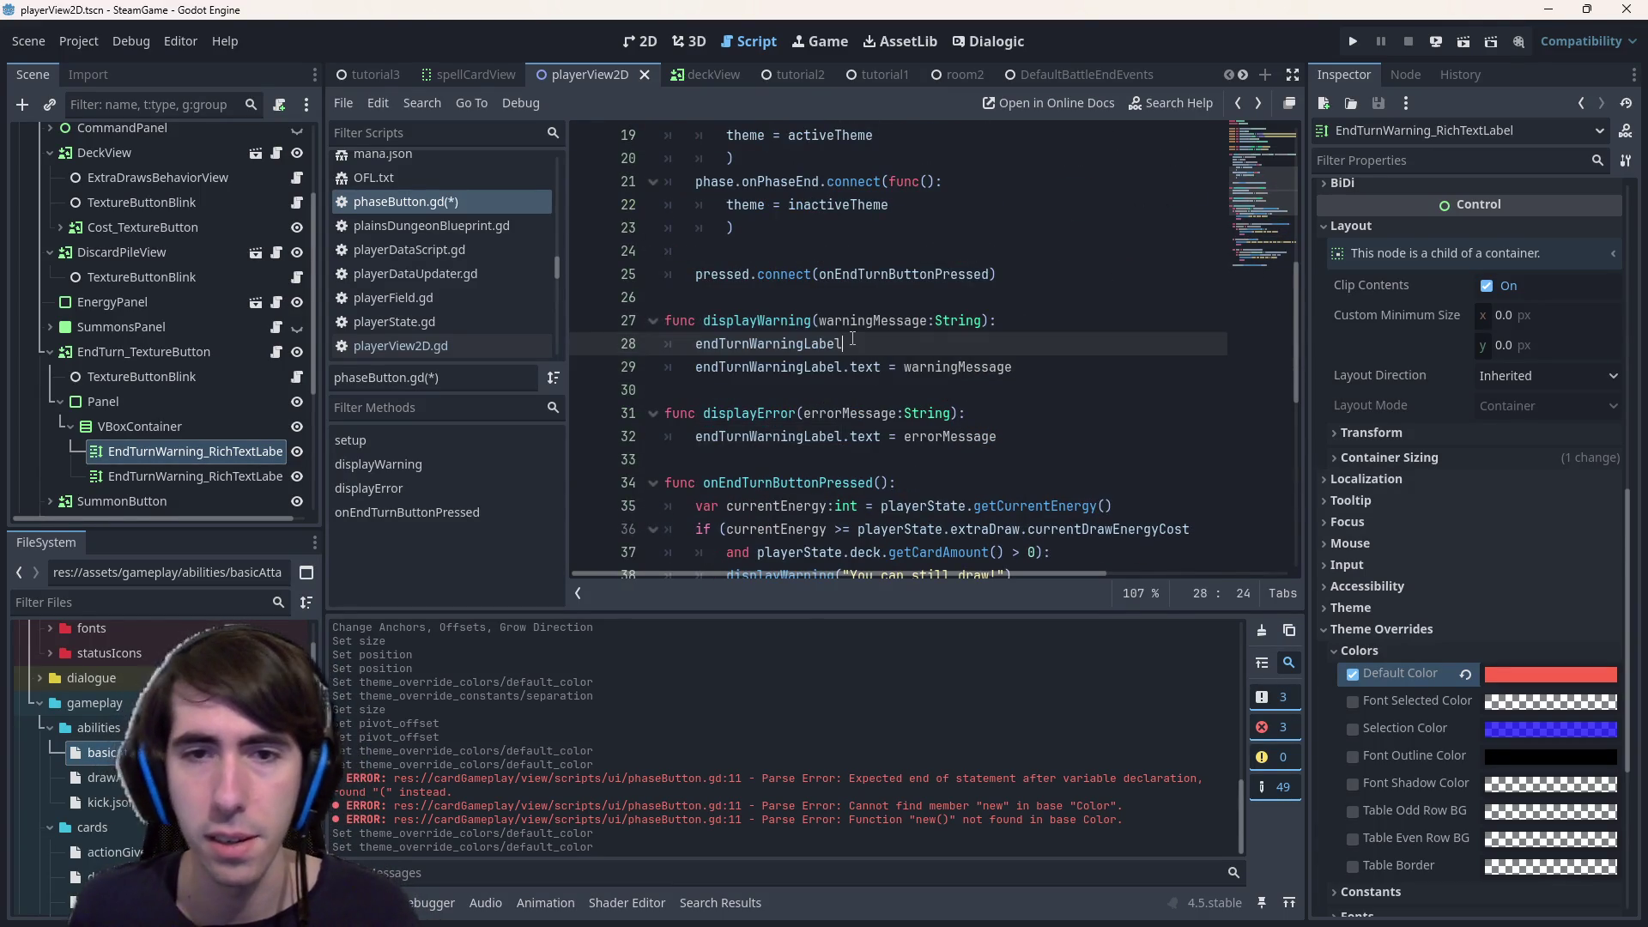
pyautogui.write('color')
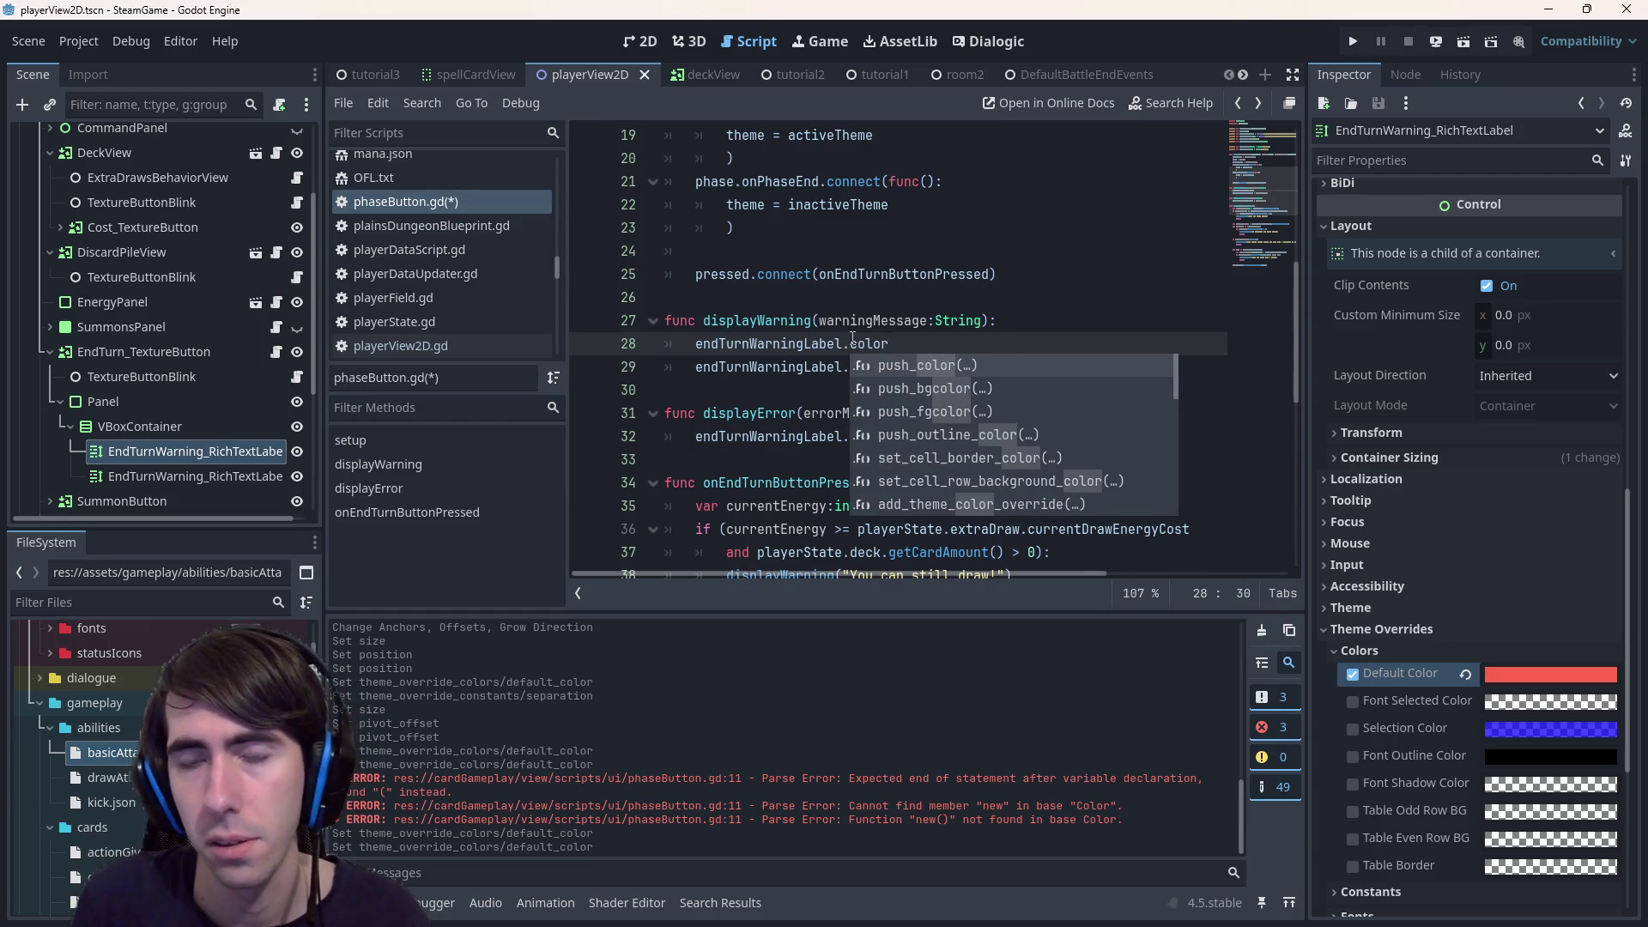
pyautogui.press('Return')
pyautogui.hotkey('ctrl', 'BackSpace')
pyautogui.hotkey('ctrl', 'BackSpace')
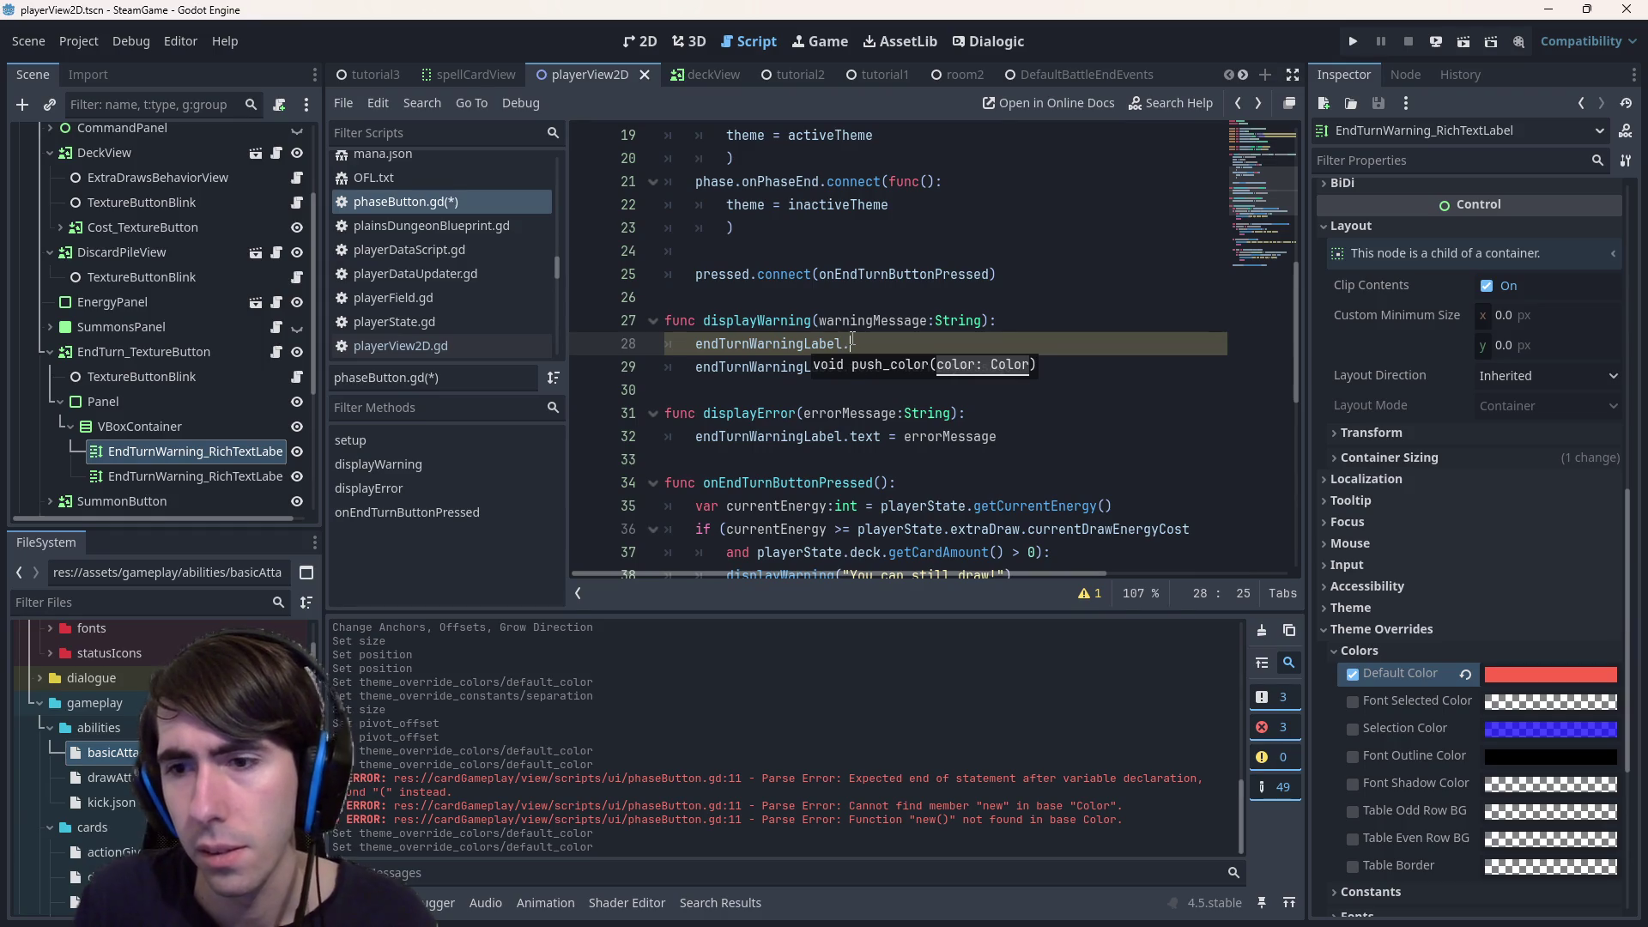
pyautogui.hotkey('ctrl', 'space')
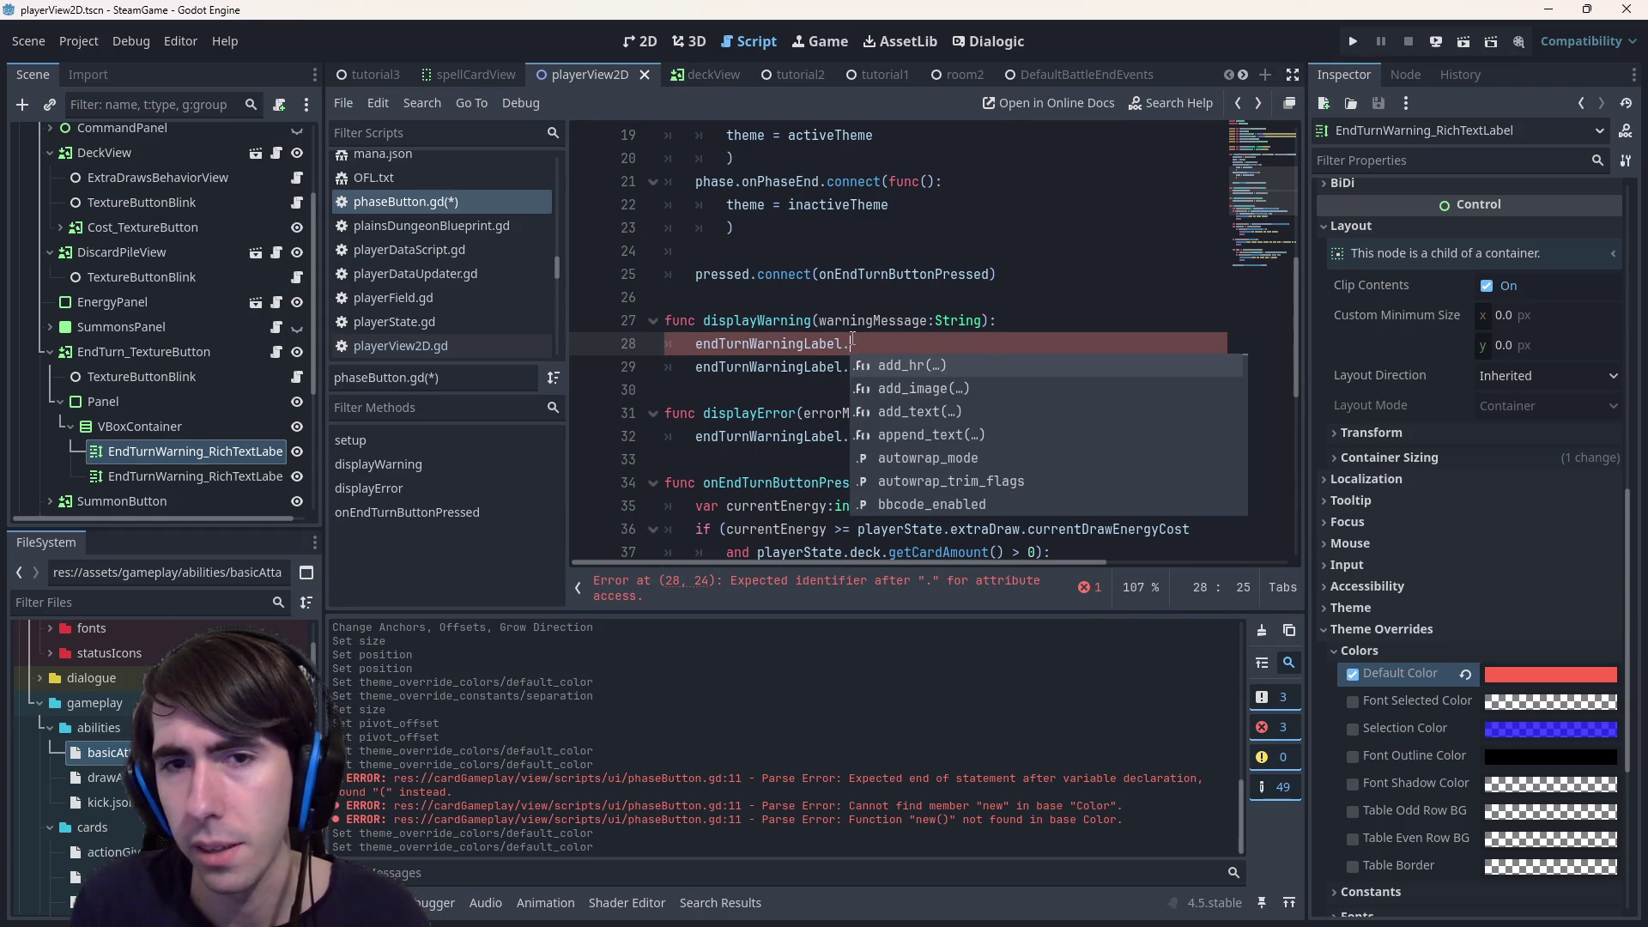
pyautogui.write('override')
pyautogui.hotkey('ctrl', 'BackSpace')
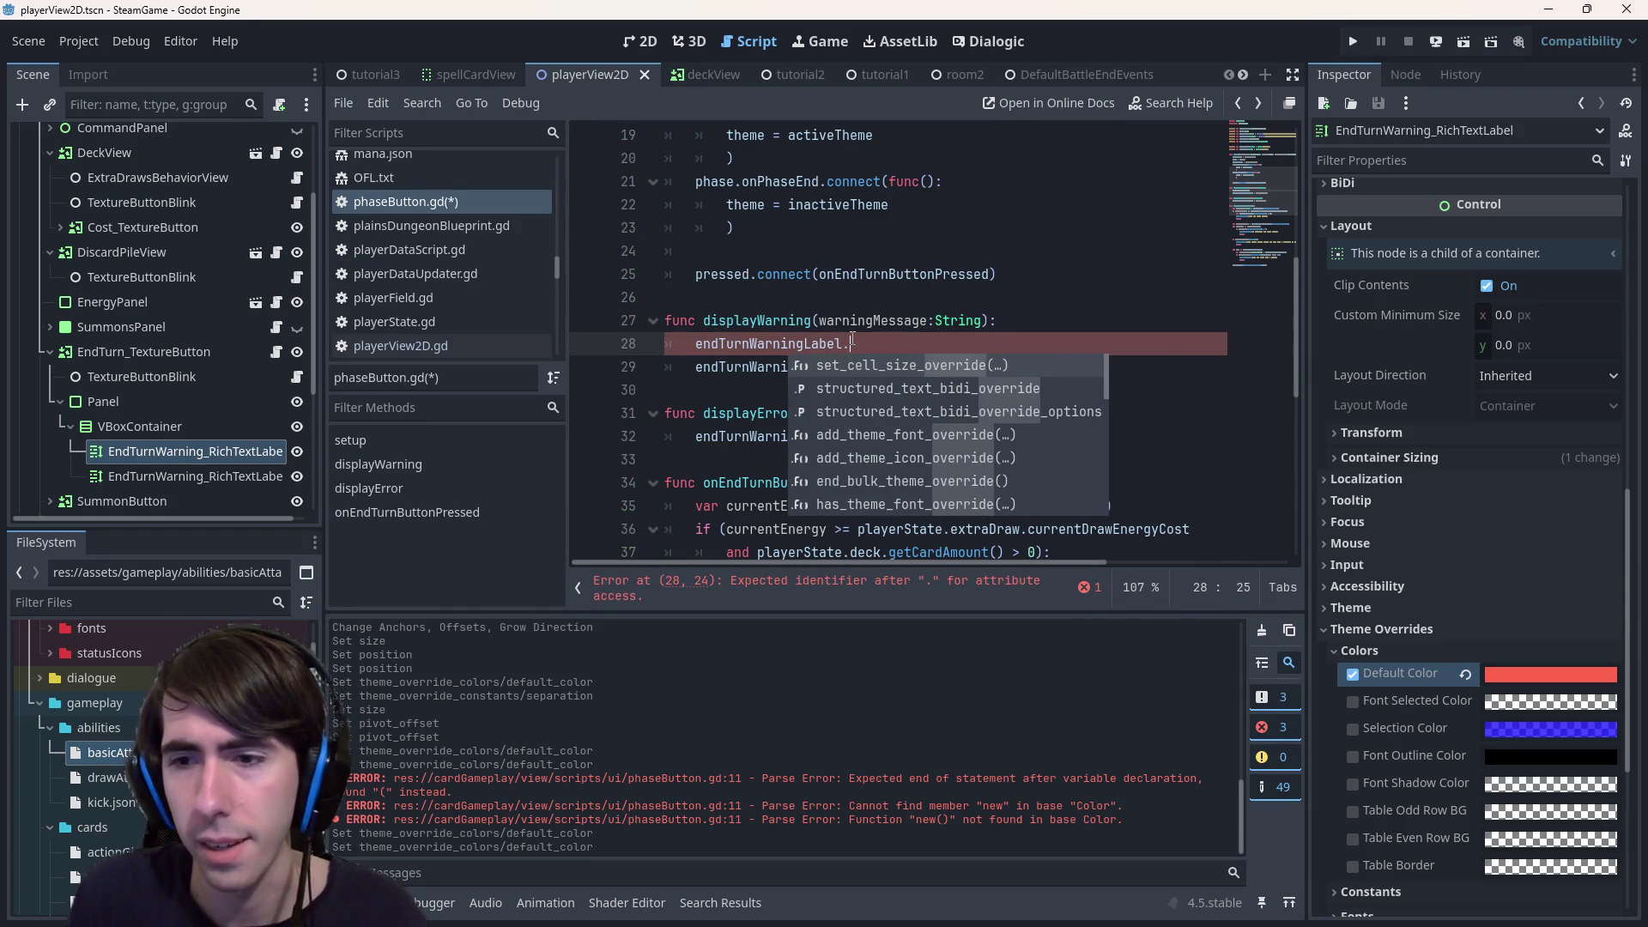
pyautogui.write('theme')
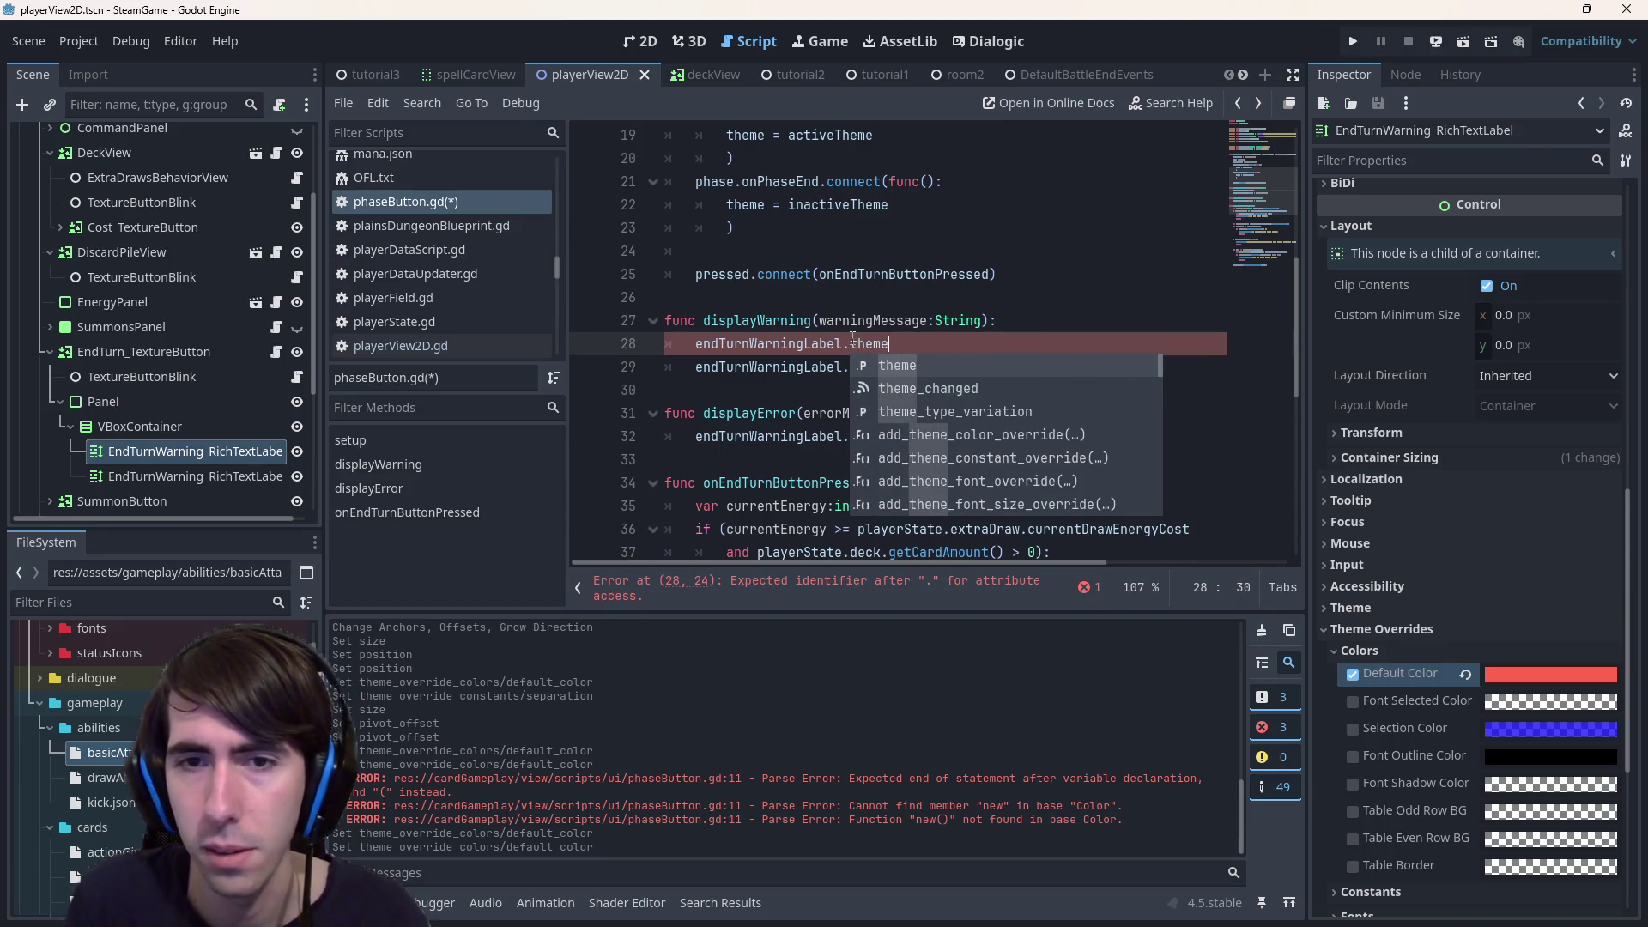
pyautogui.write('_overr')
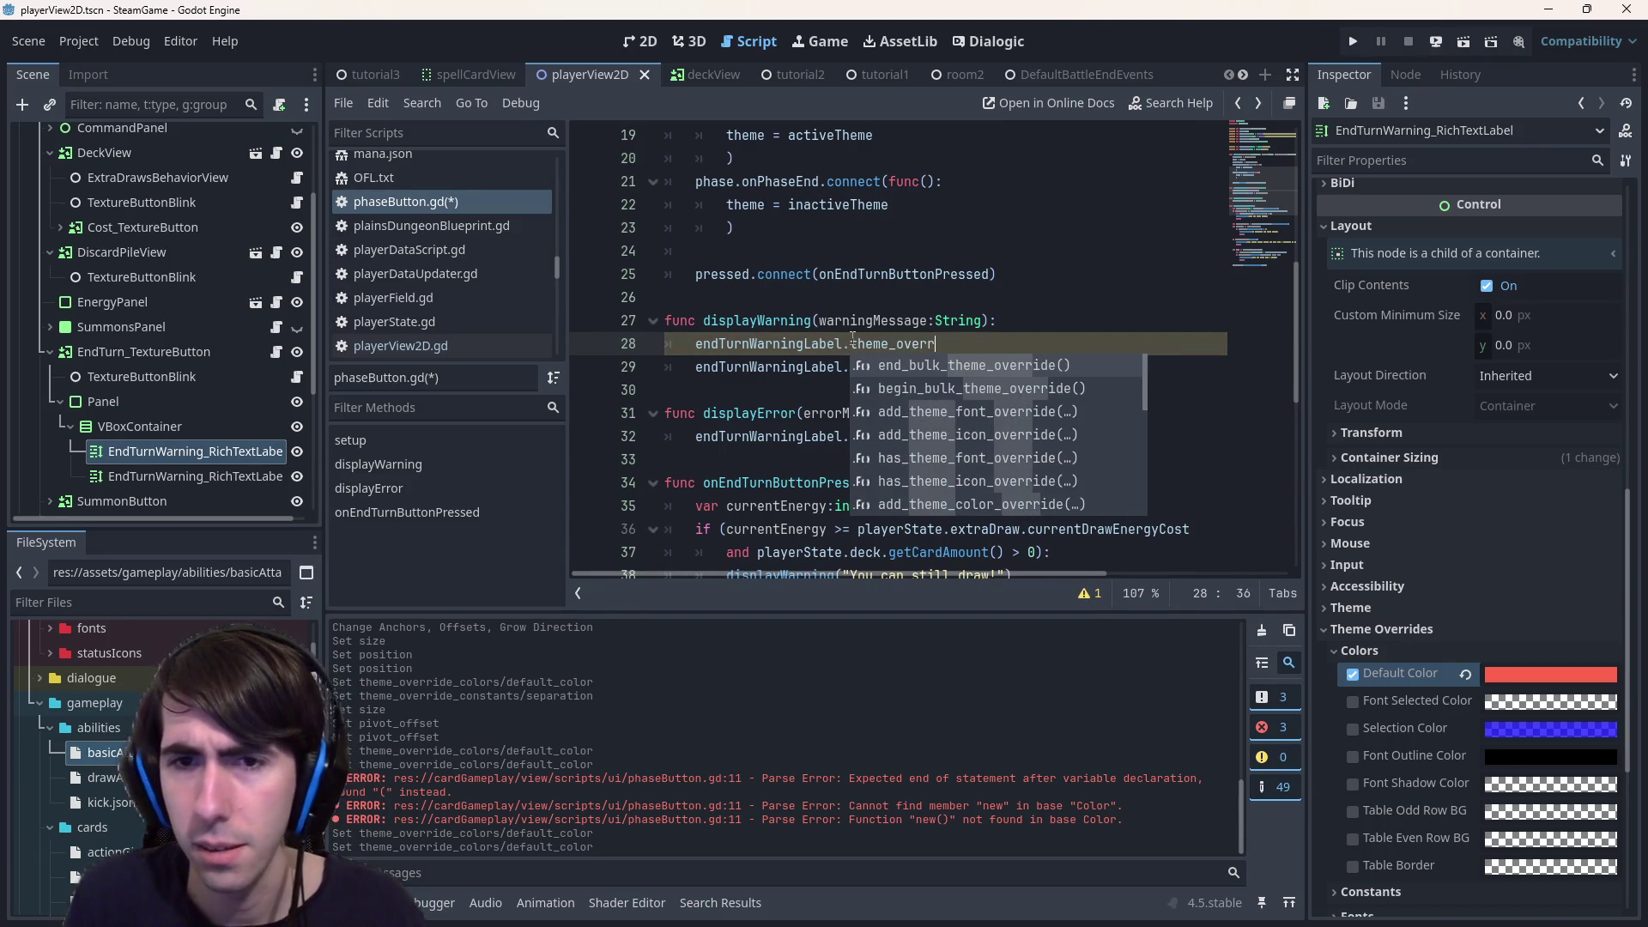
pyautogui.press('Down')
pyautogui.press('Down')
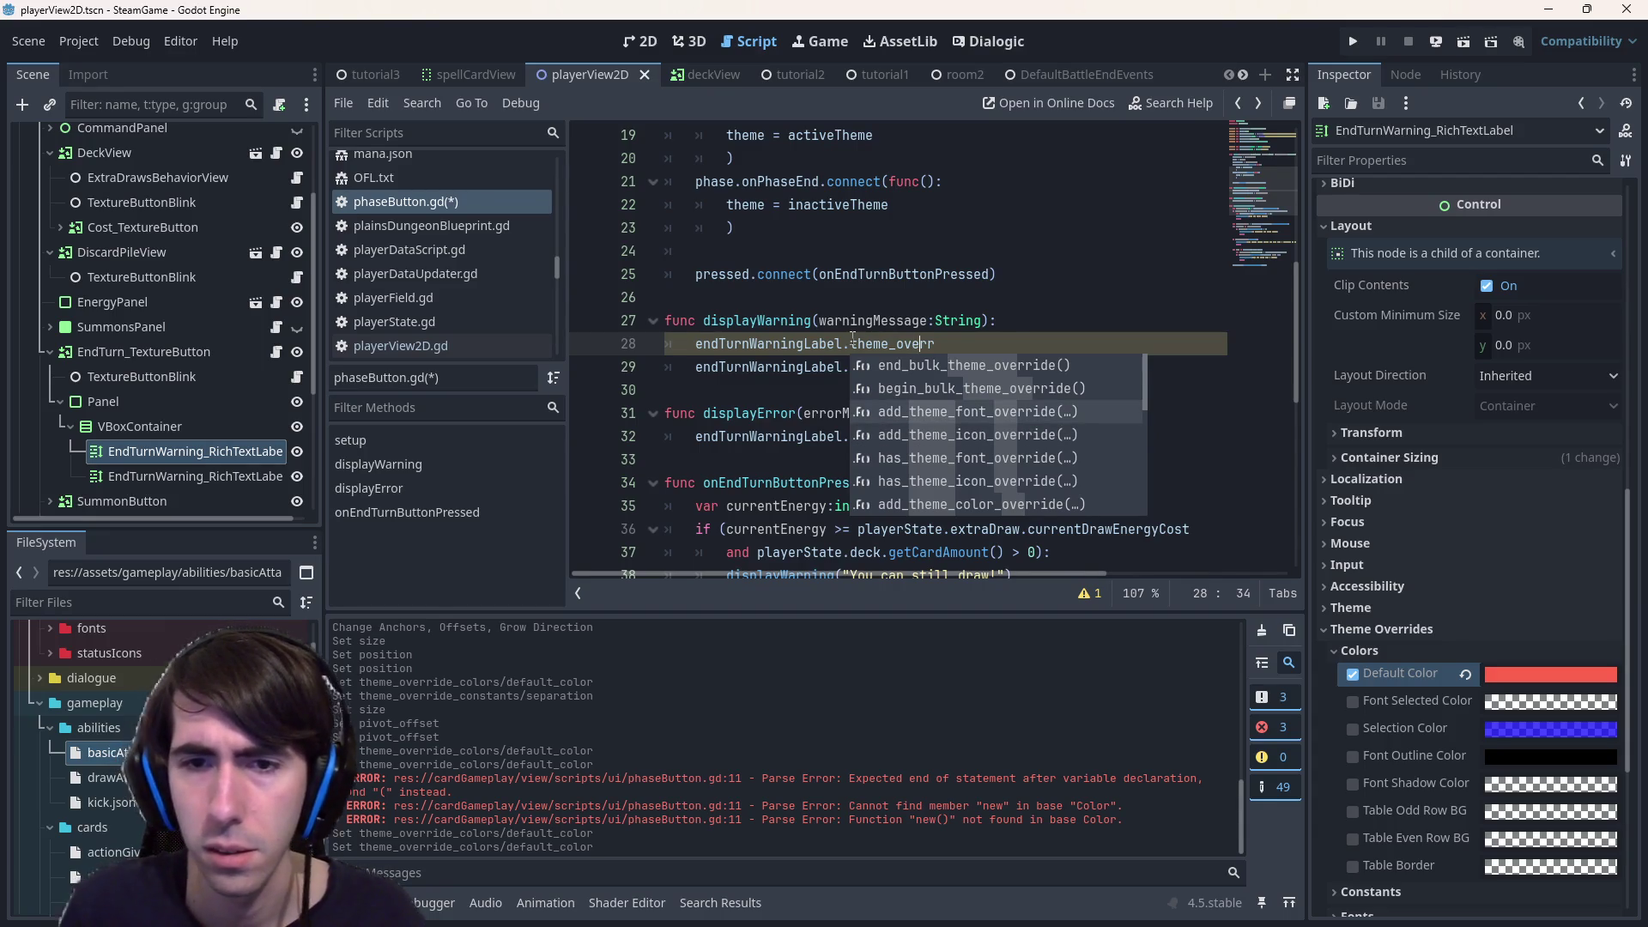
pyautogui.press('Down')
pyautogui.press('Down')
pyautogui.press('Down')
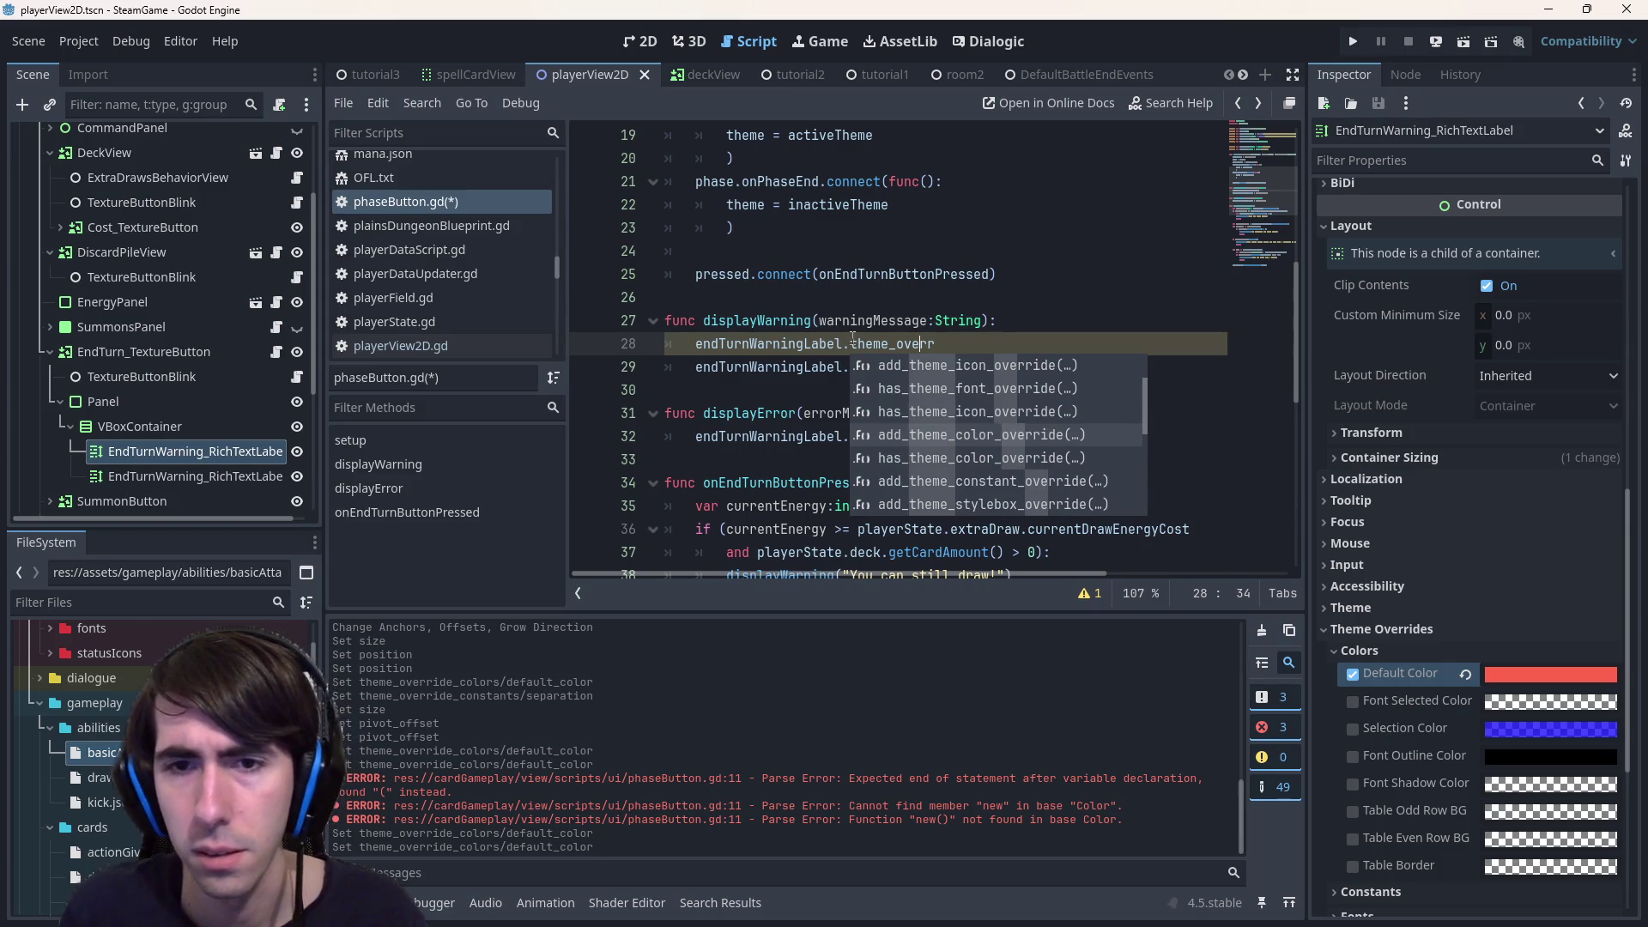
pyautogui.press('Return')
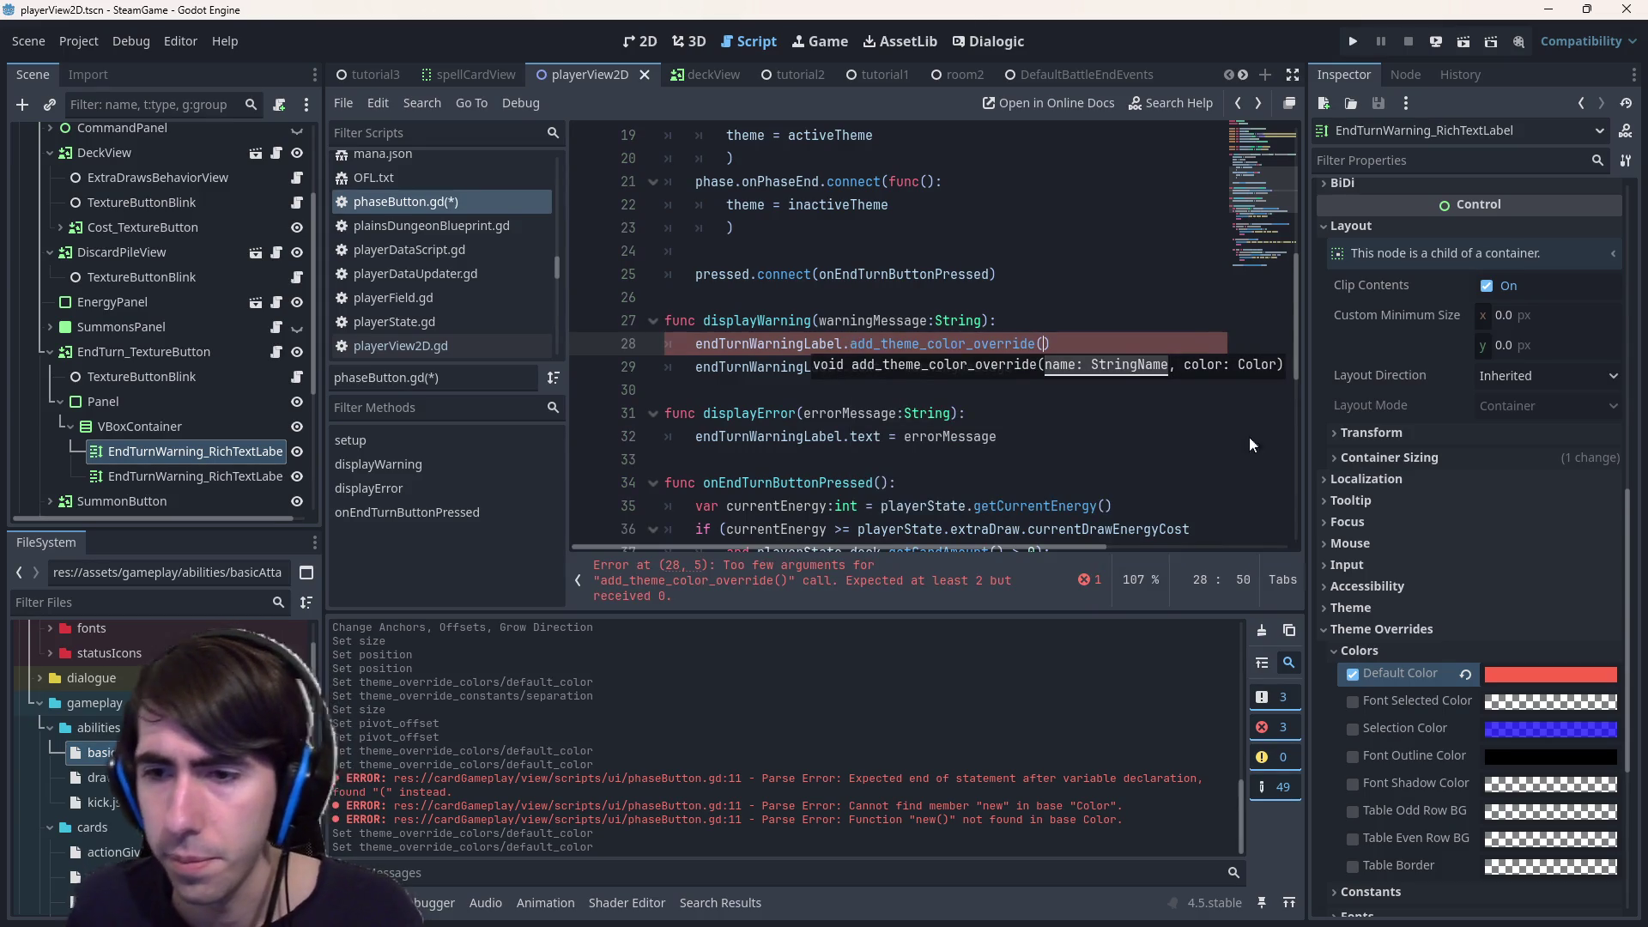
pyautogui.rightClick(1401, 680)
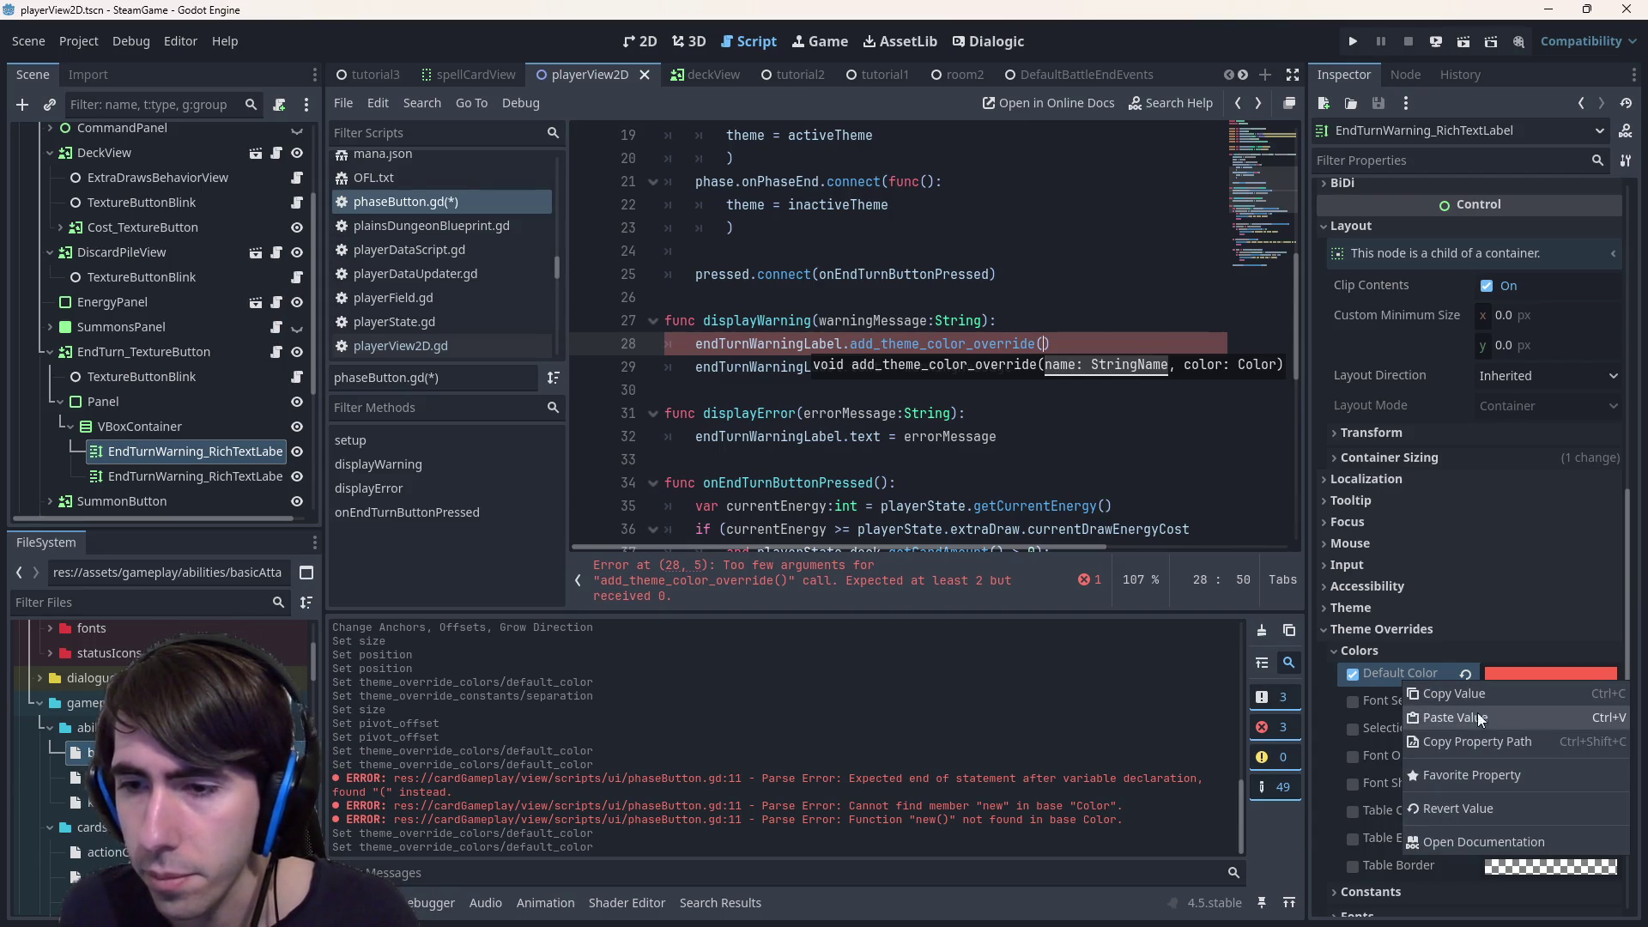
# In displayWarning, override "theme_override_colors/default_color" with warningColor using the copied property path
pyautogui.click(1515, 734)
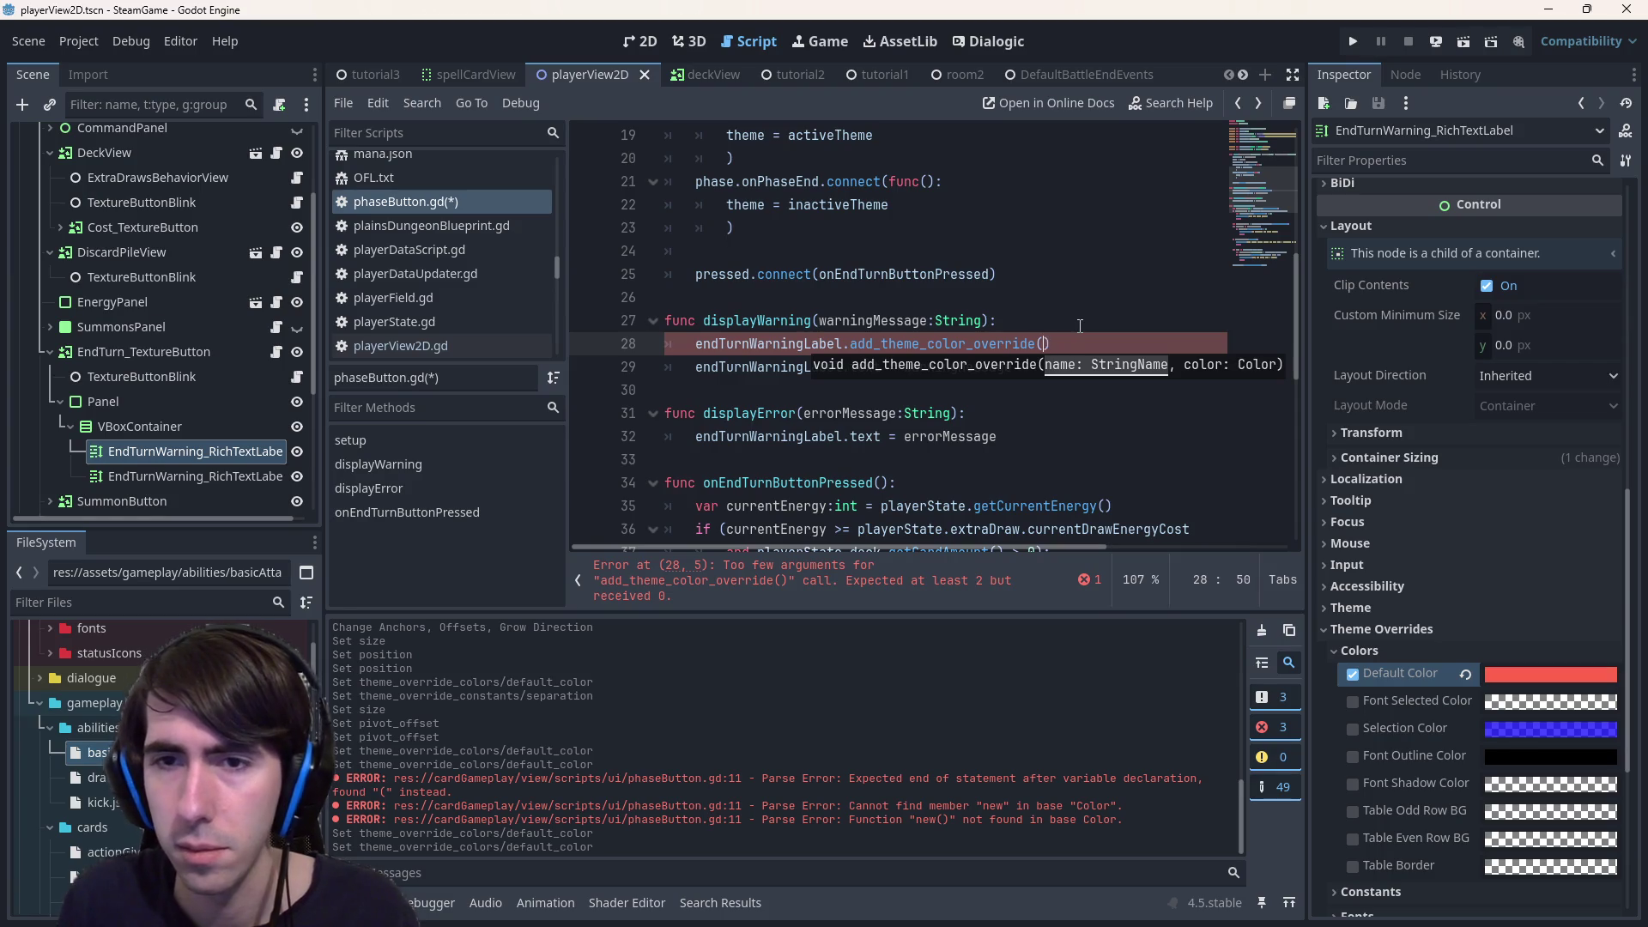
pyautogui.write(':"')
pyautogui.write('theme_override_colors/default_color')
pyautogui.write('",')
pyautogui.hotkey('ctrl', 's')
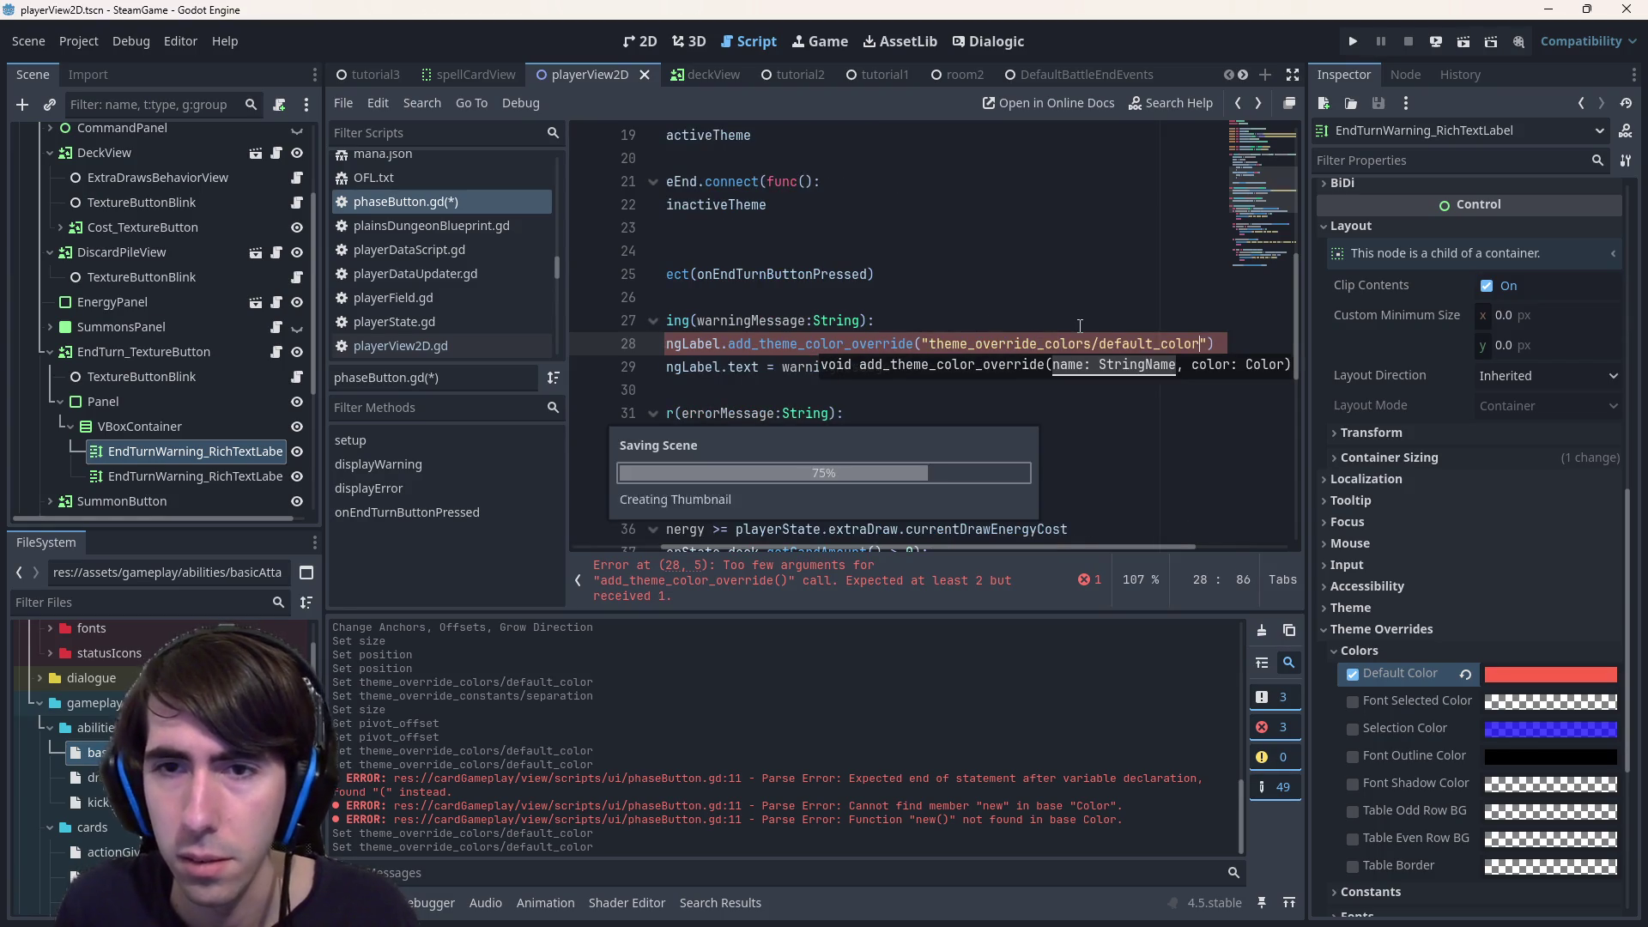
pyautogui.write('warn')
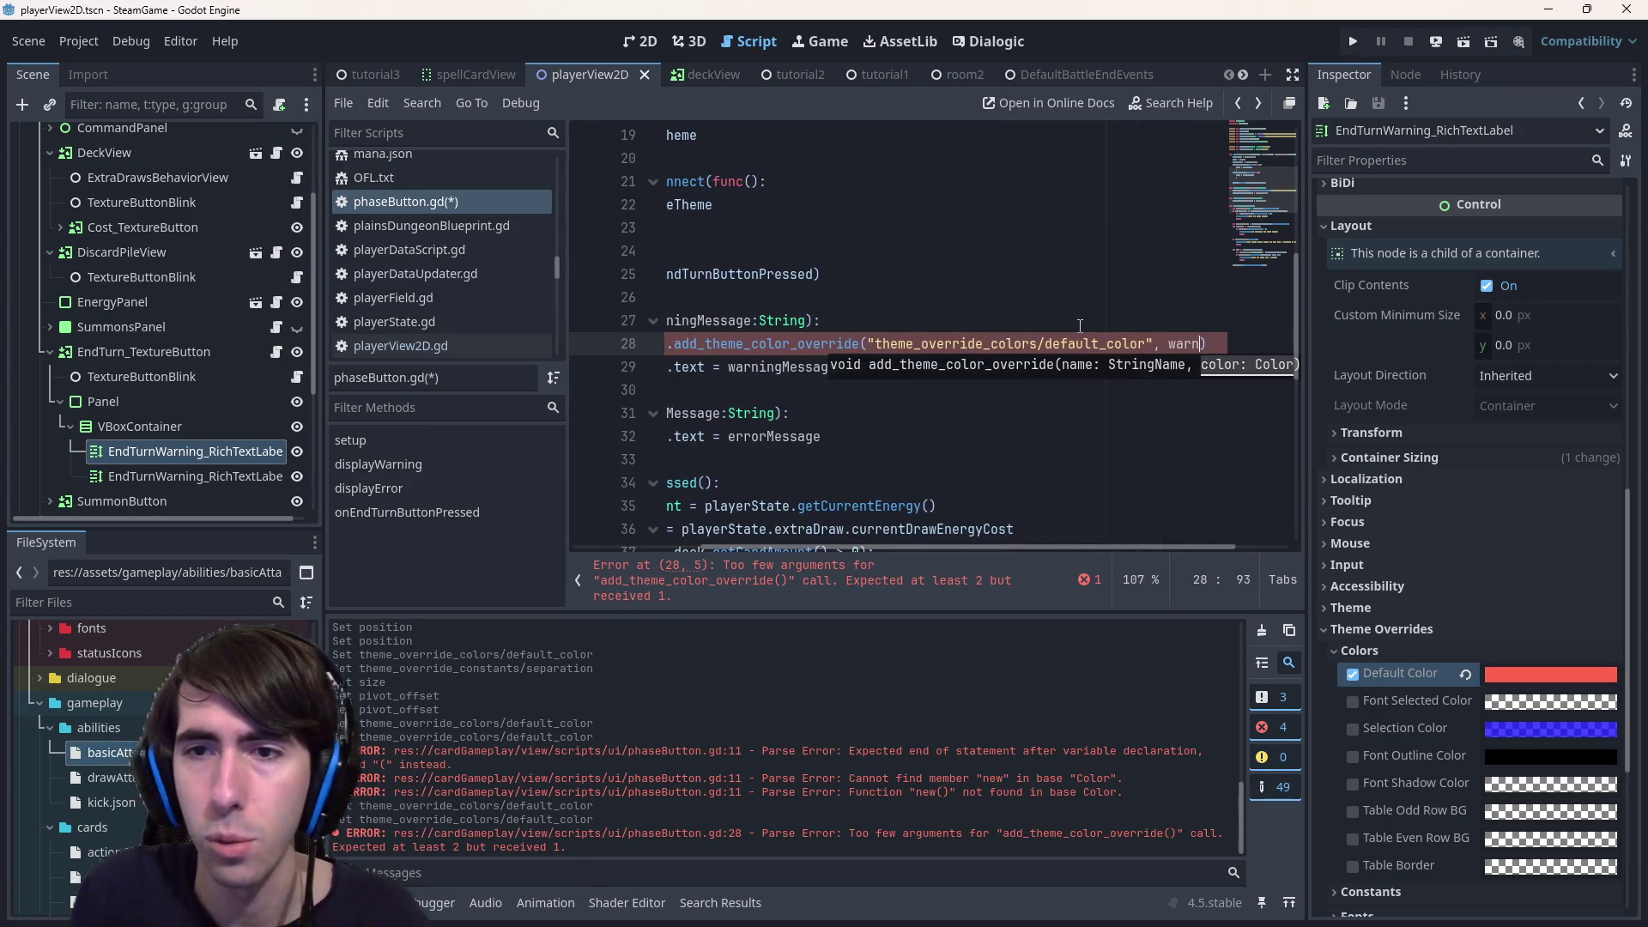
pyautogui.press('Return')
# Add the same default_color override to displayError, using errorColor instead of warningColor
pyautogui.hotkey('shift', 'Home')
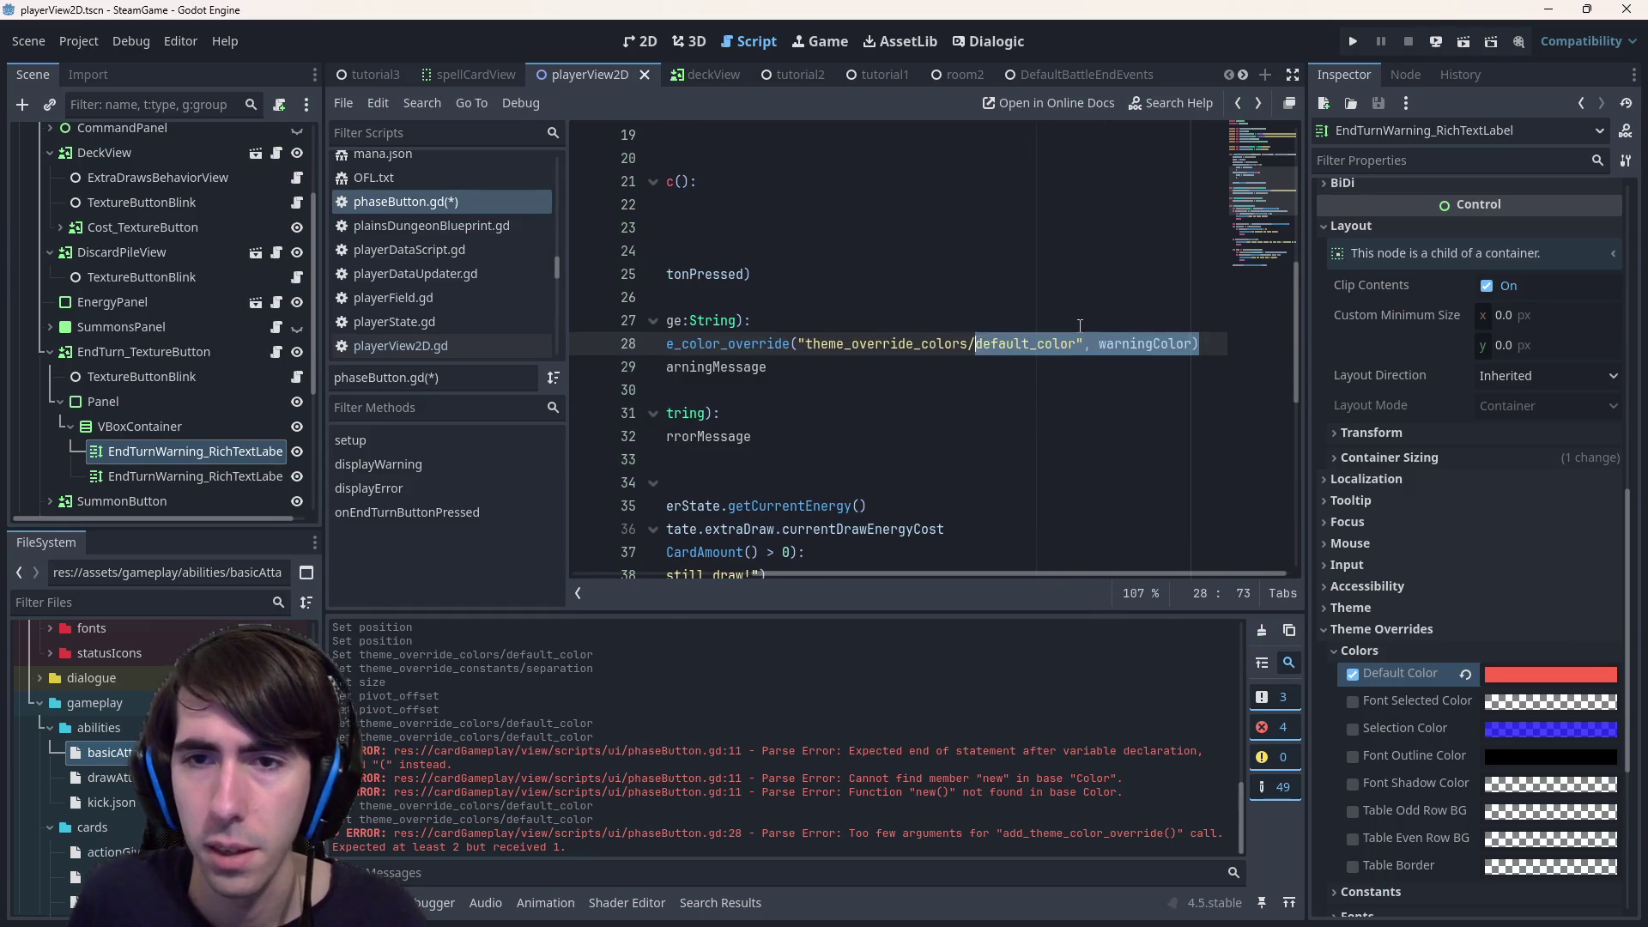
pyautogui.click(1078, 416)
pyautogui.press('Return')
pyautogui.write('endTurnWarningLabel.add_theme_color_override("theme_override_colors/default_color", warningColor)')
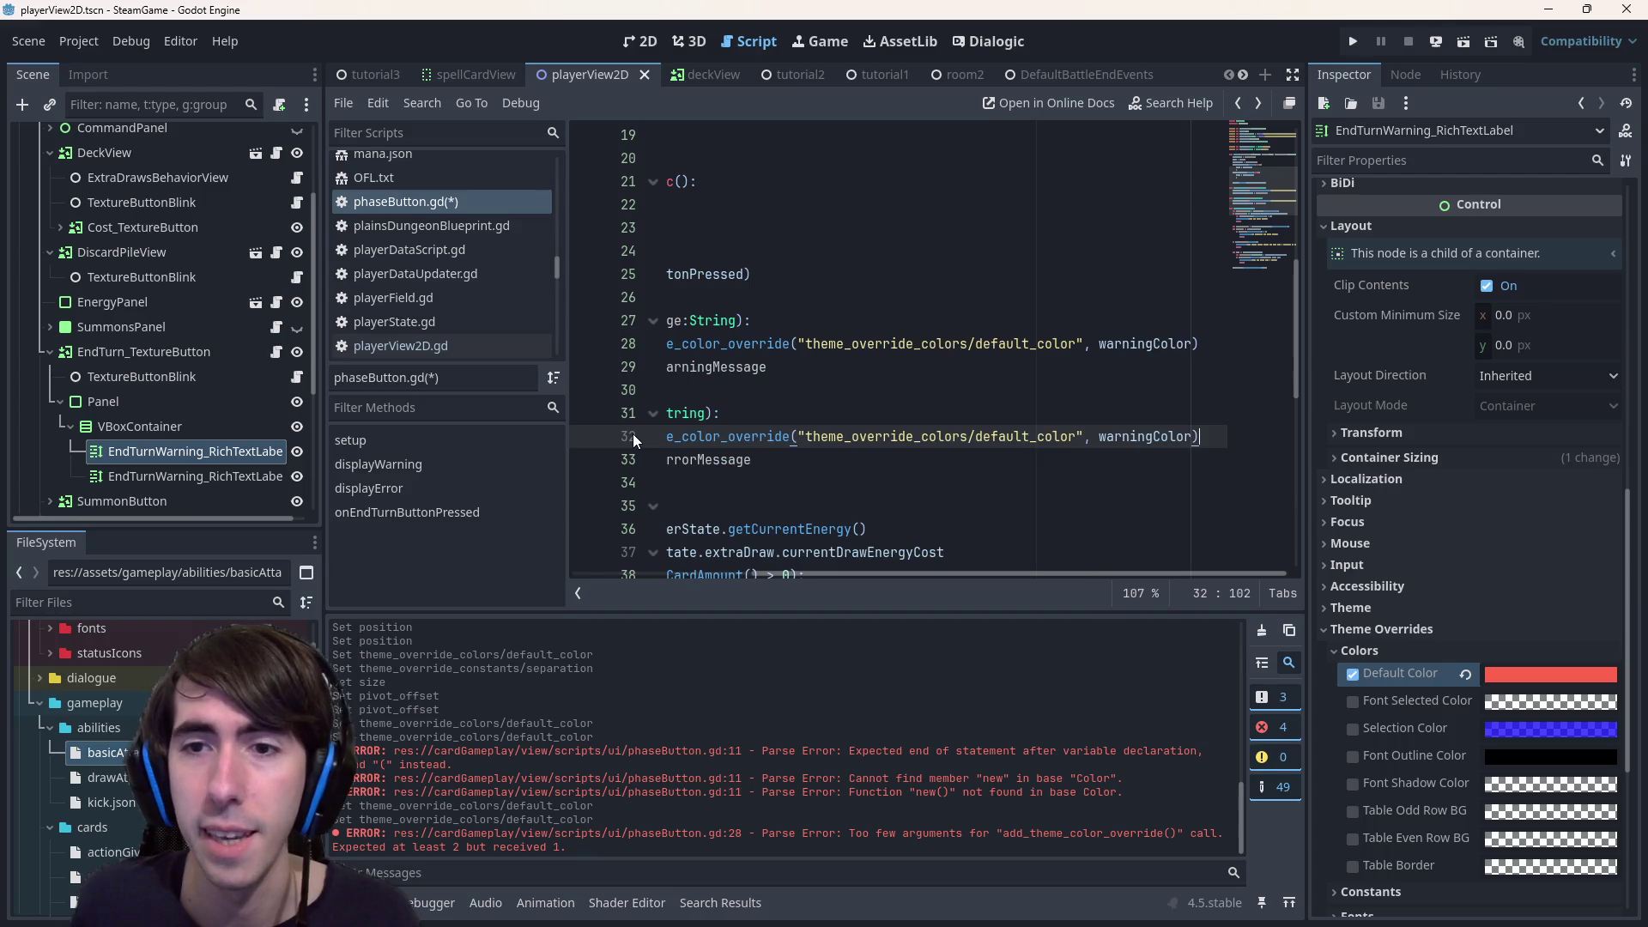
pyautogui.doubleClick(1146, 436)
pyautogui.write('error')
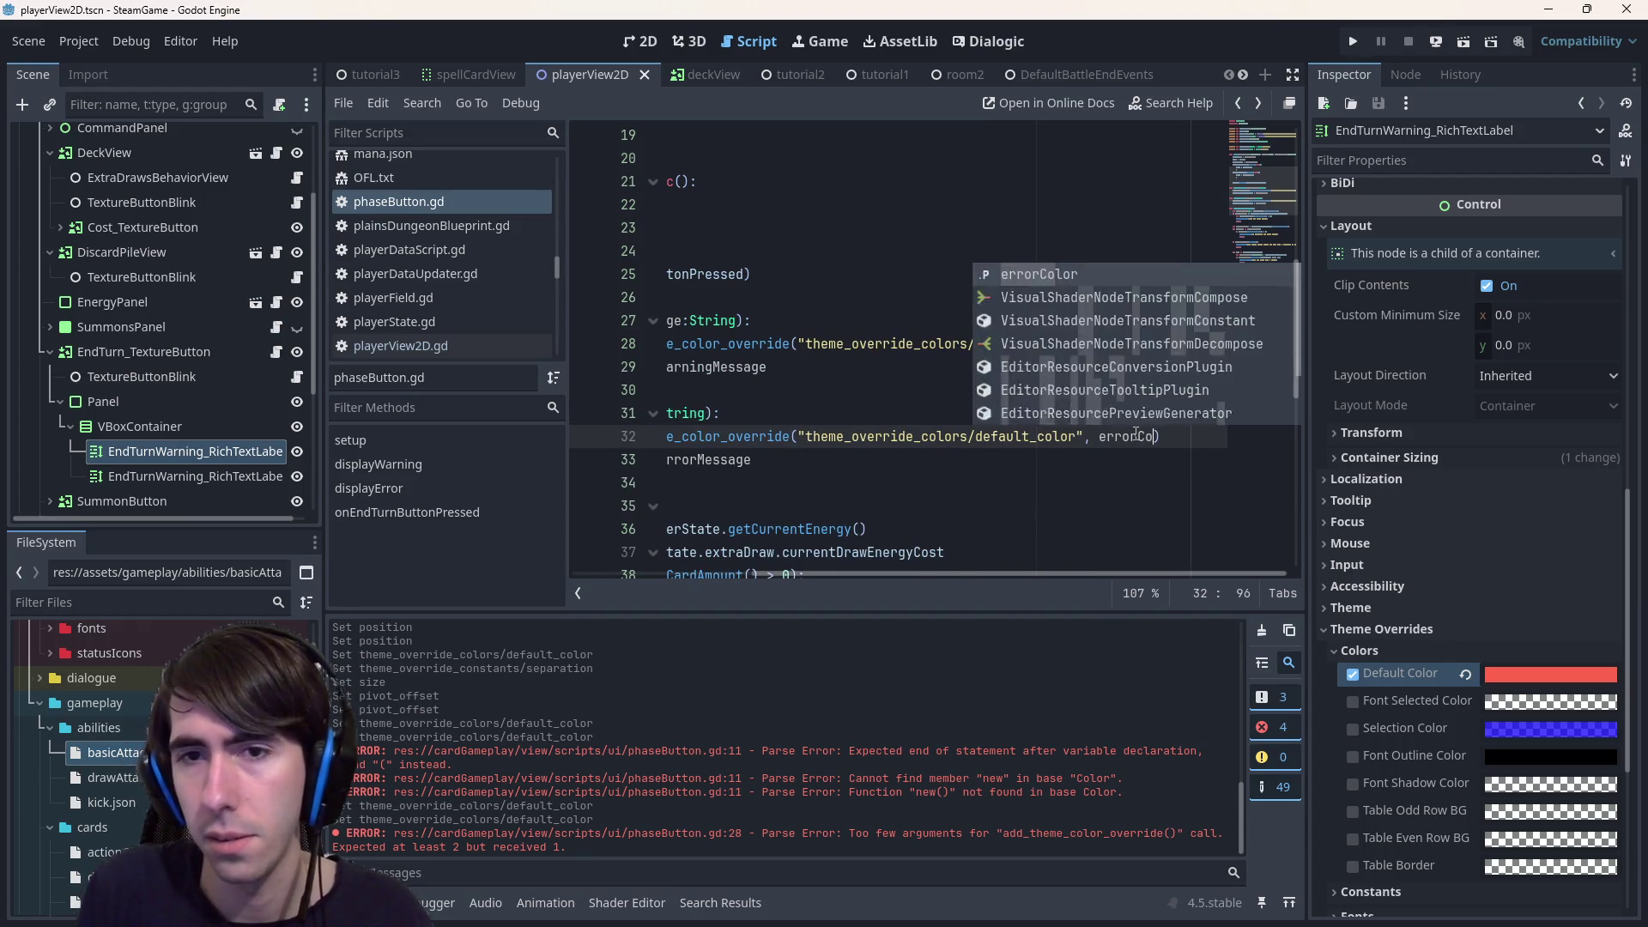
pyautogui.press('Return')
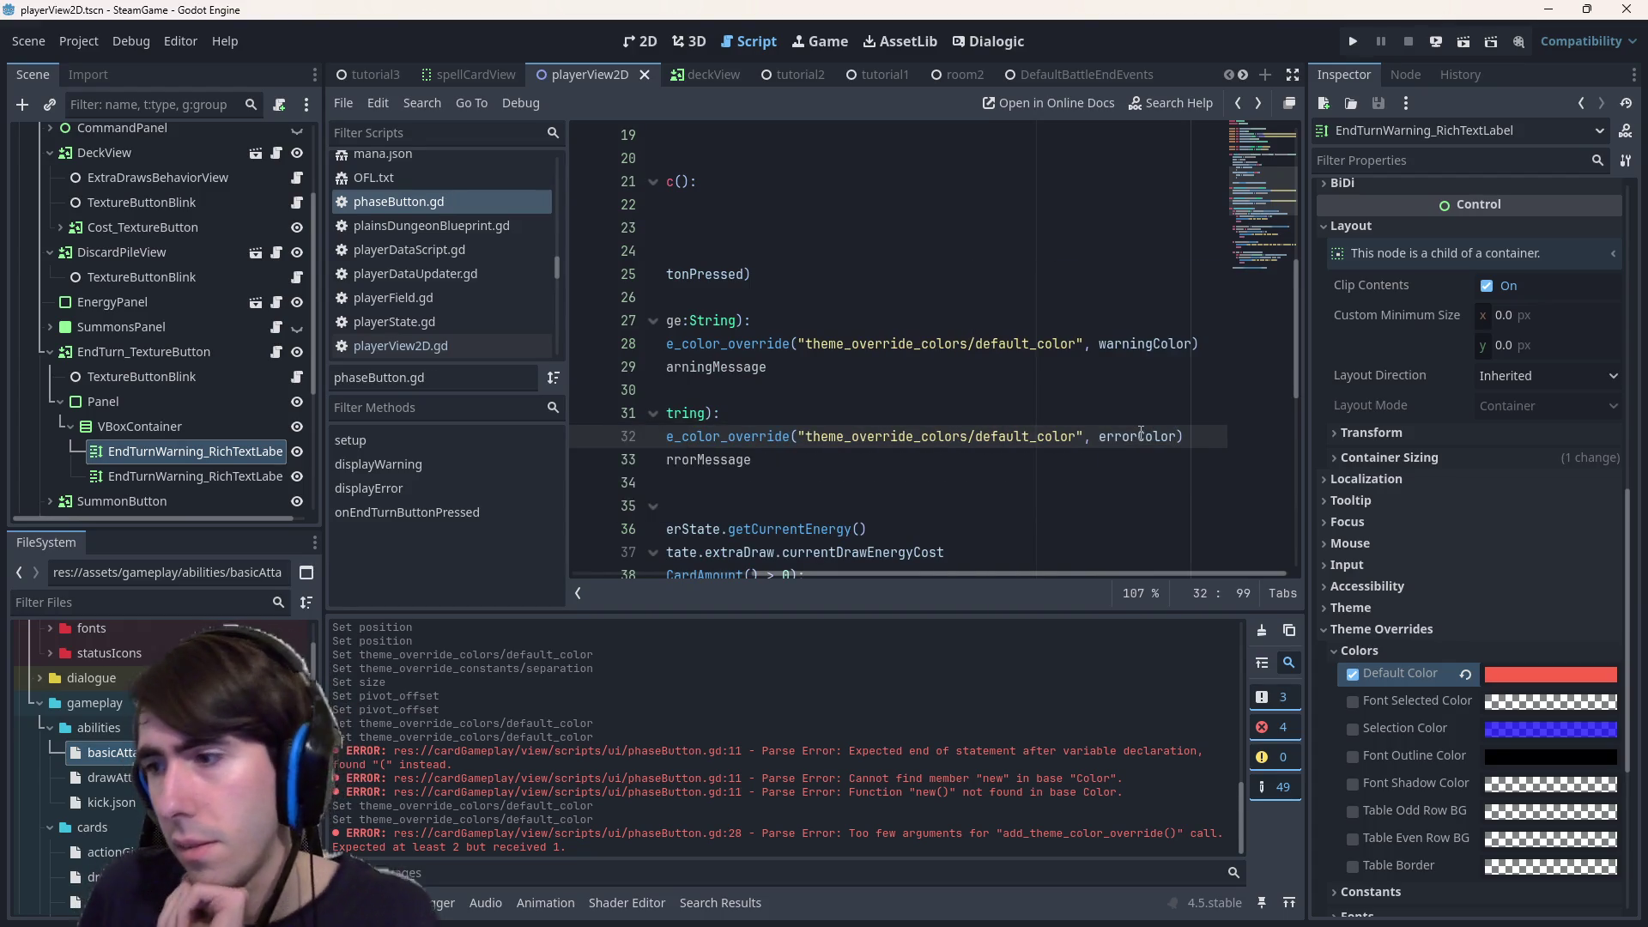
pyautogui.moveTo(1093, 525); pyautogui.dragTo(600, 500)
pyautogui.click(1061, 465)
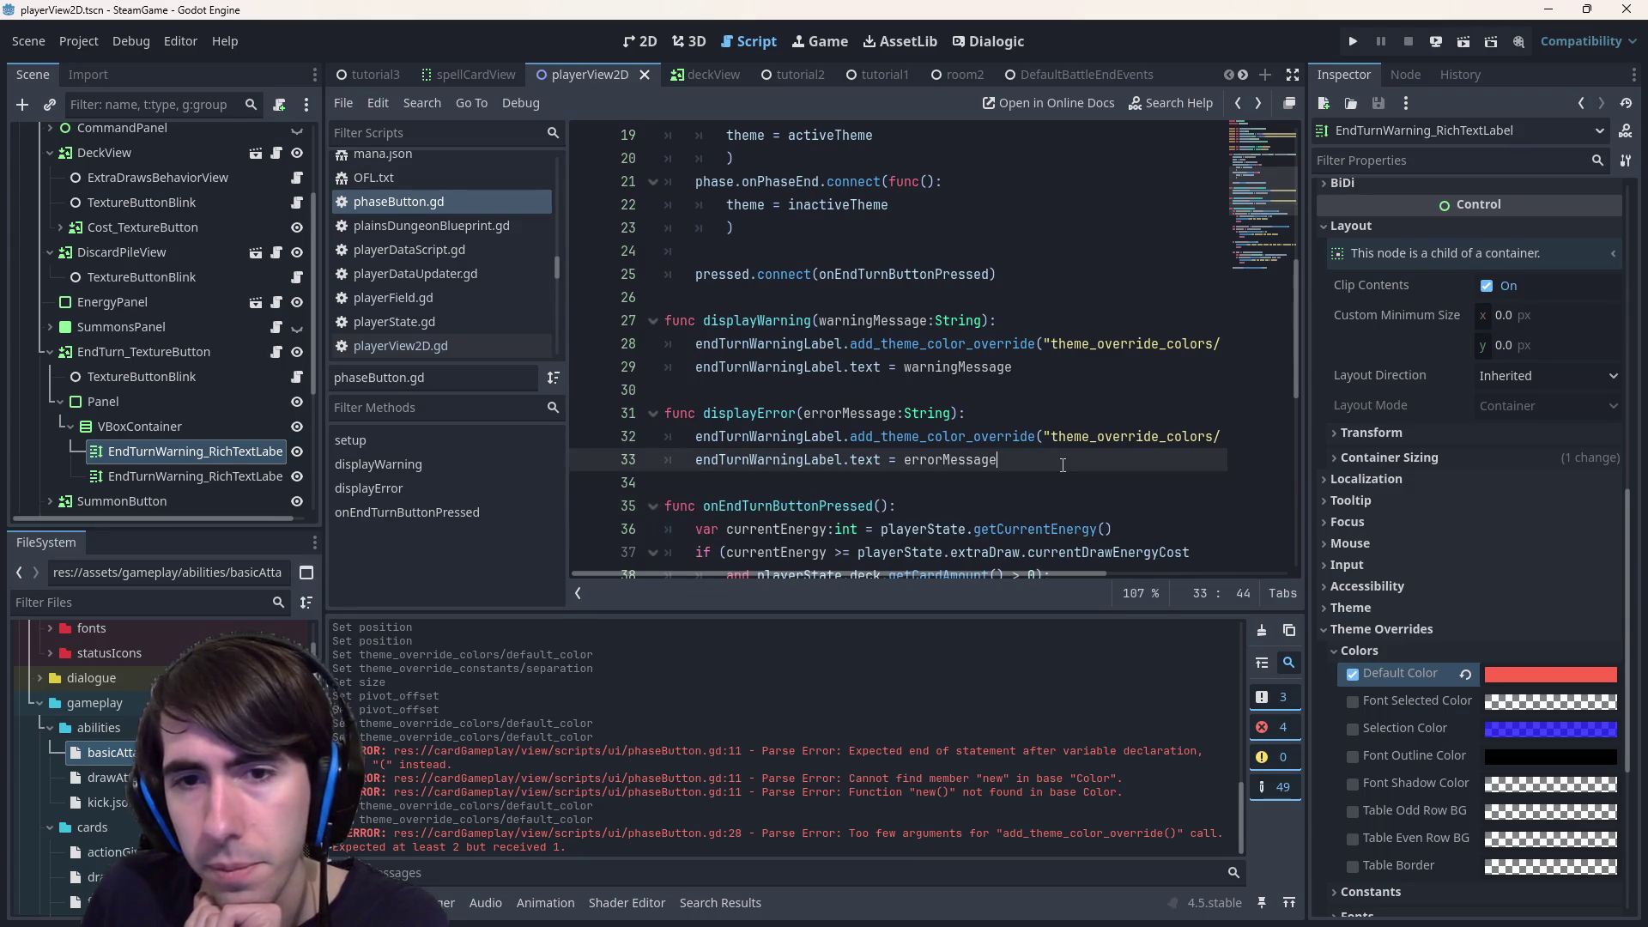
pyautogui.doubleClick(766, 415)
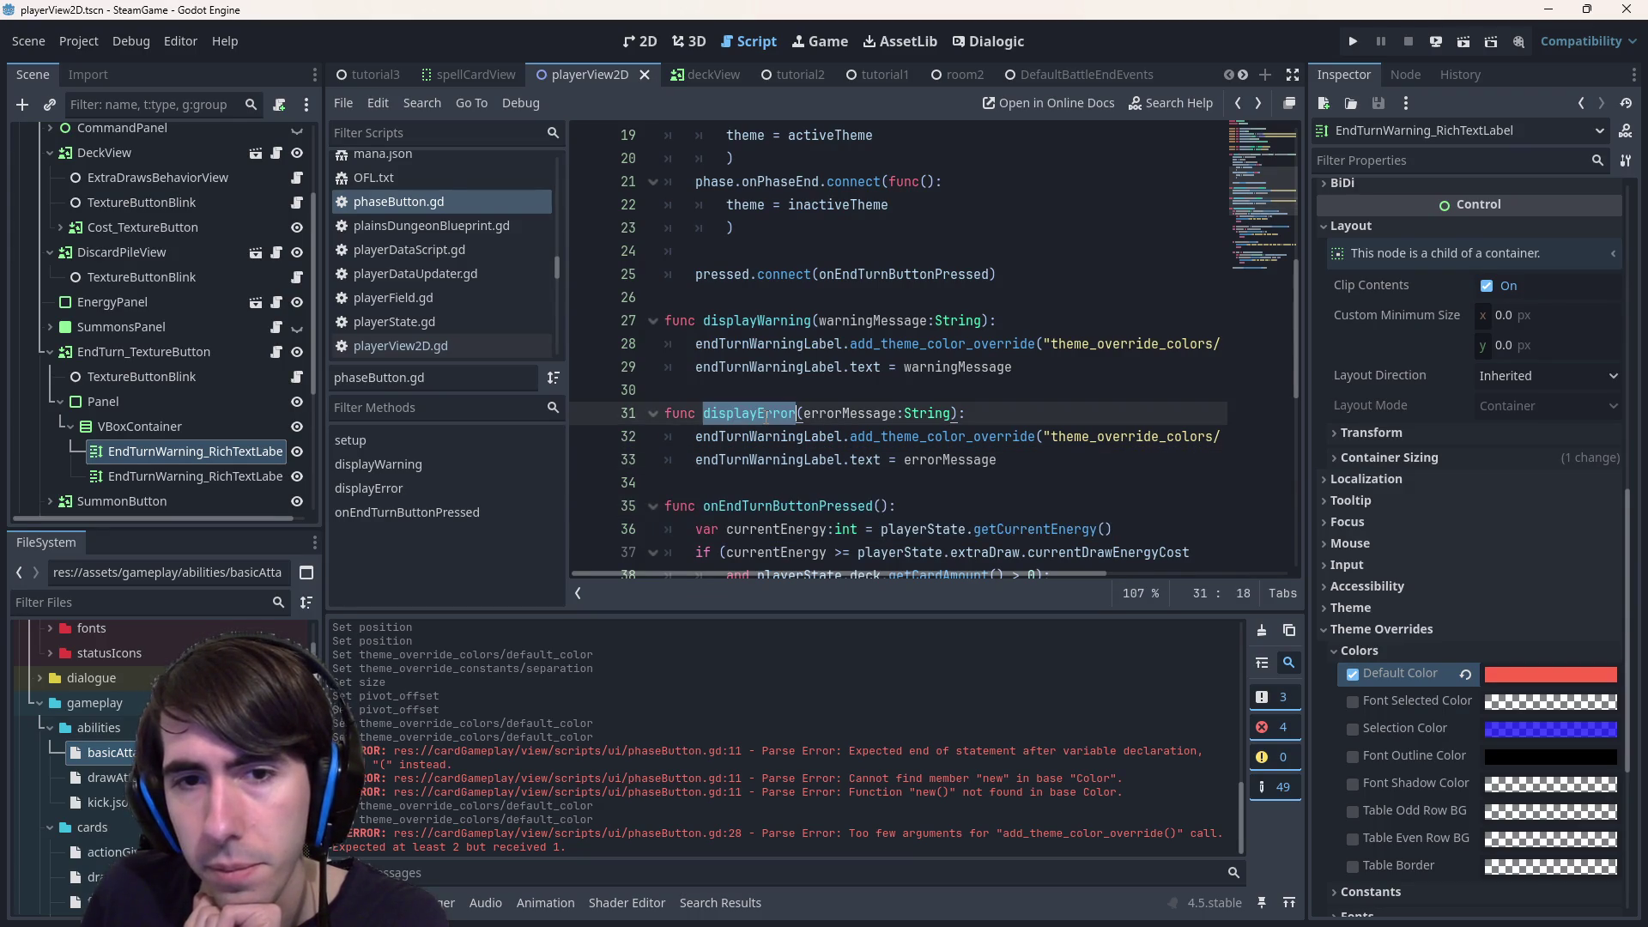
pyautogui.doubleClick(752, 323)
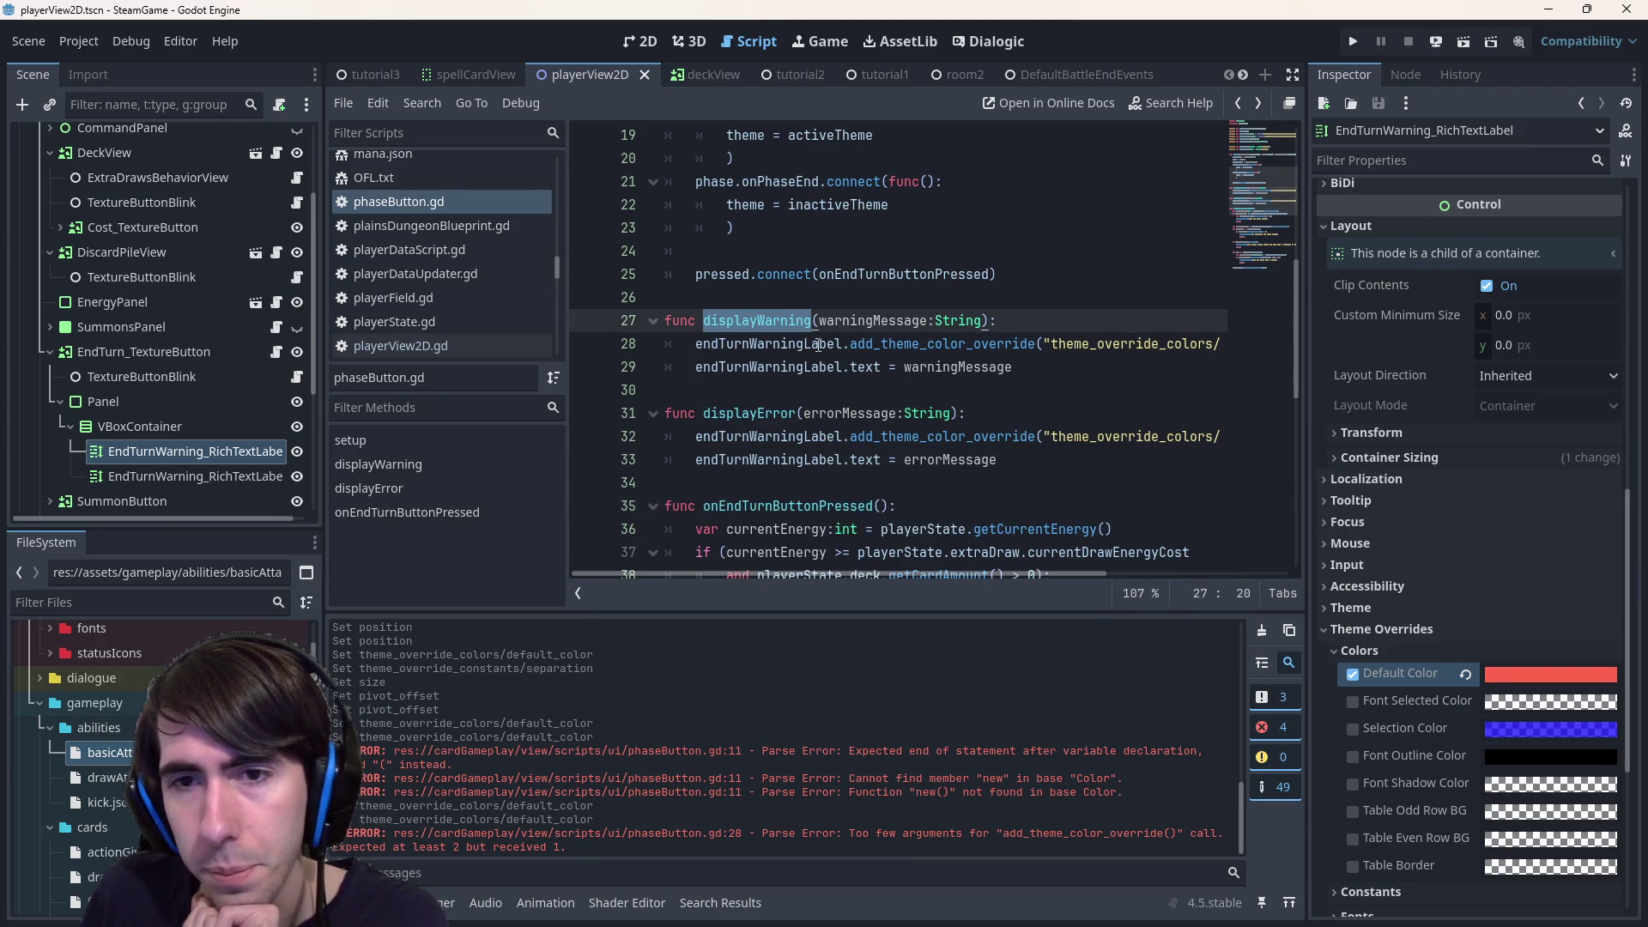
pyautogui.scroll(6, 829, 351)
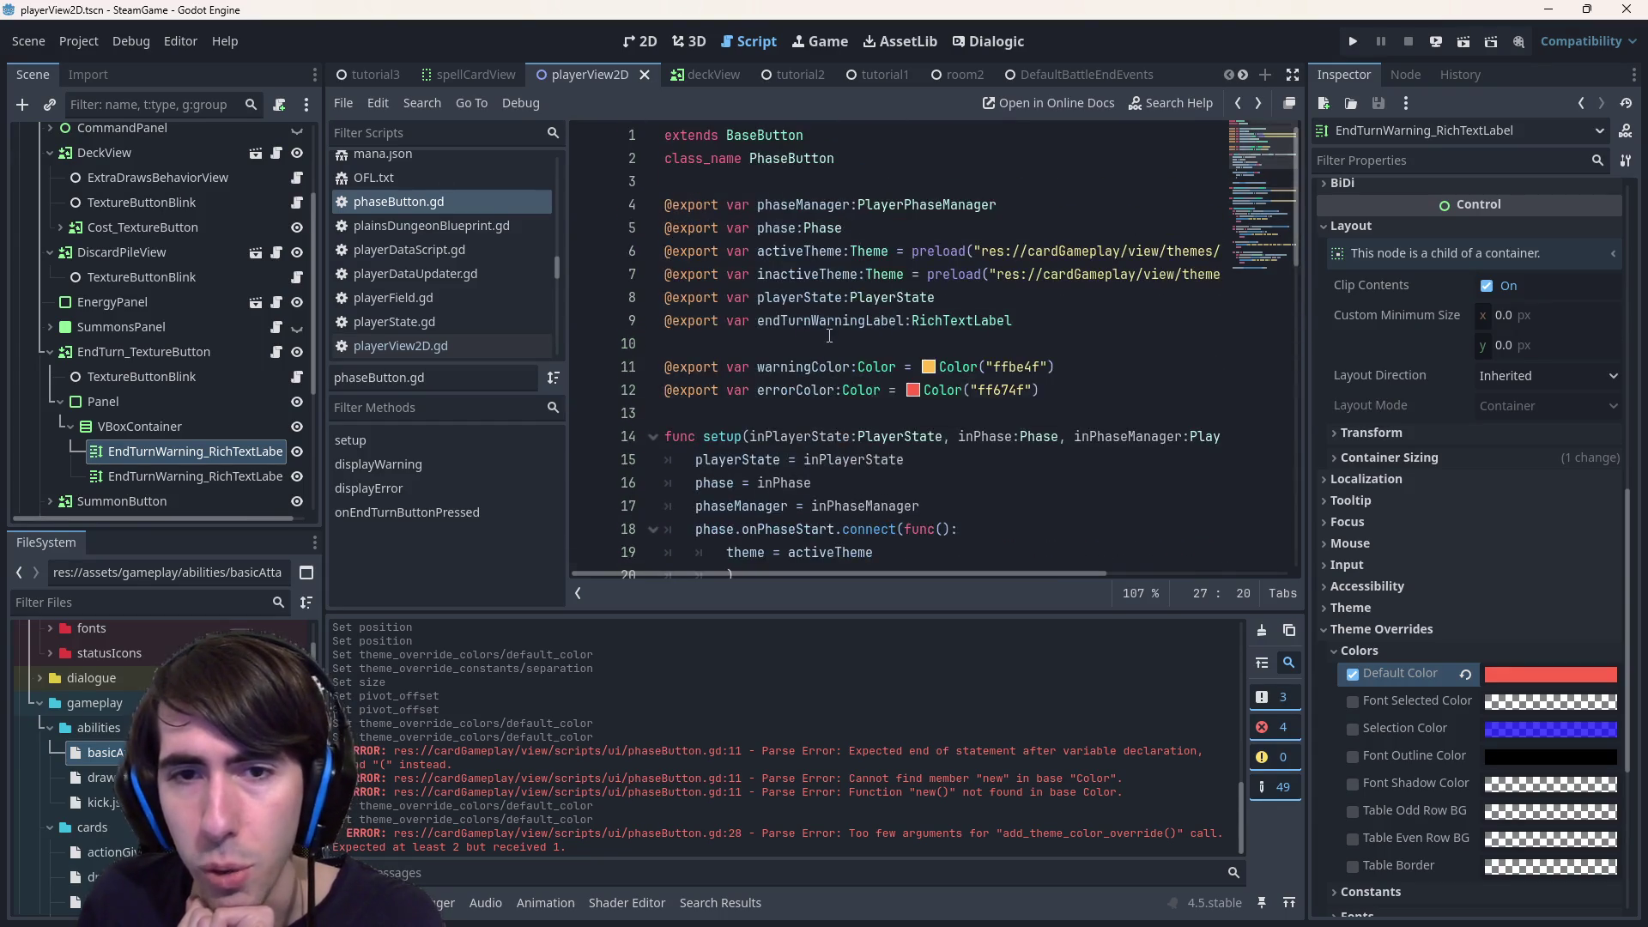
pyautogui.scroll(-6, 829, 336)
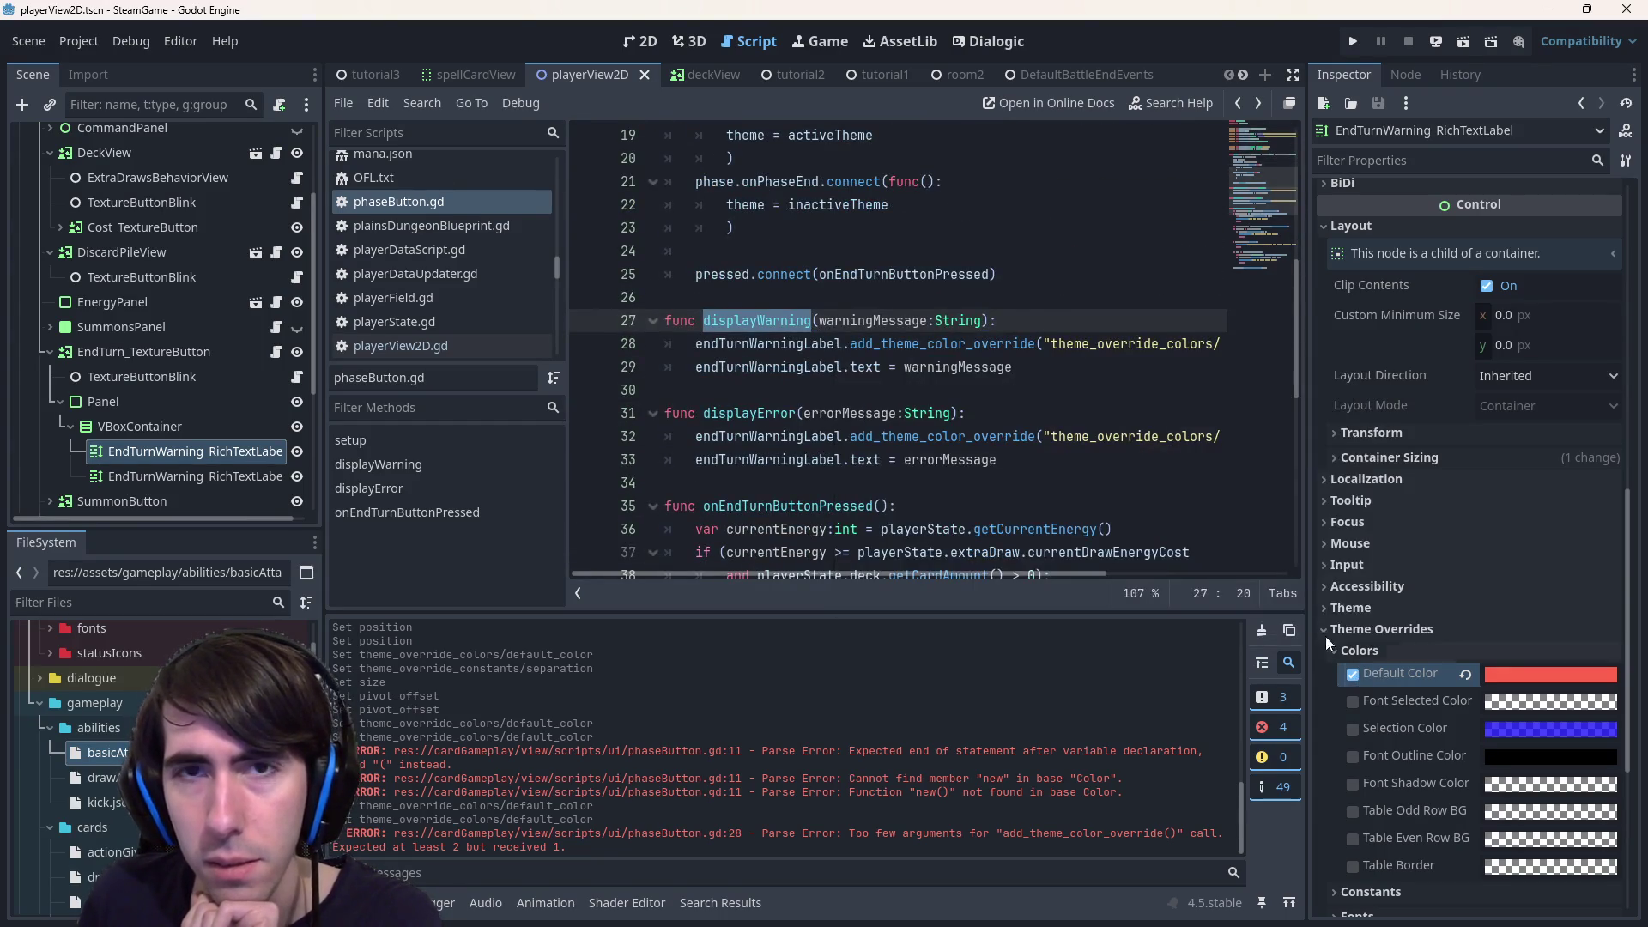
pyautogui.click(642, 41)
# Toggle the 'Click again to bypass this warning.' label's visibility off and on to check the panel layout
pyautogui.click(829, 404)
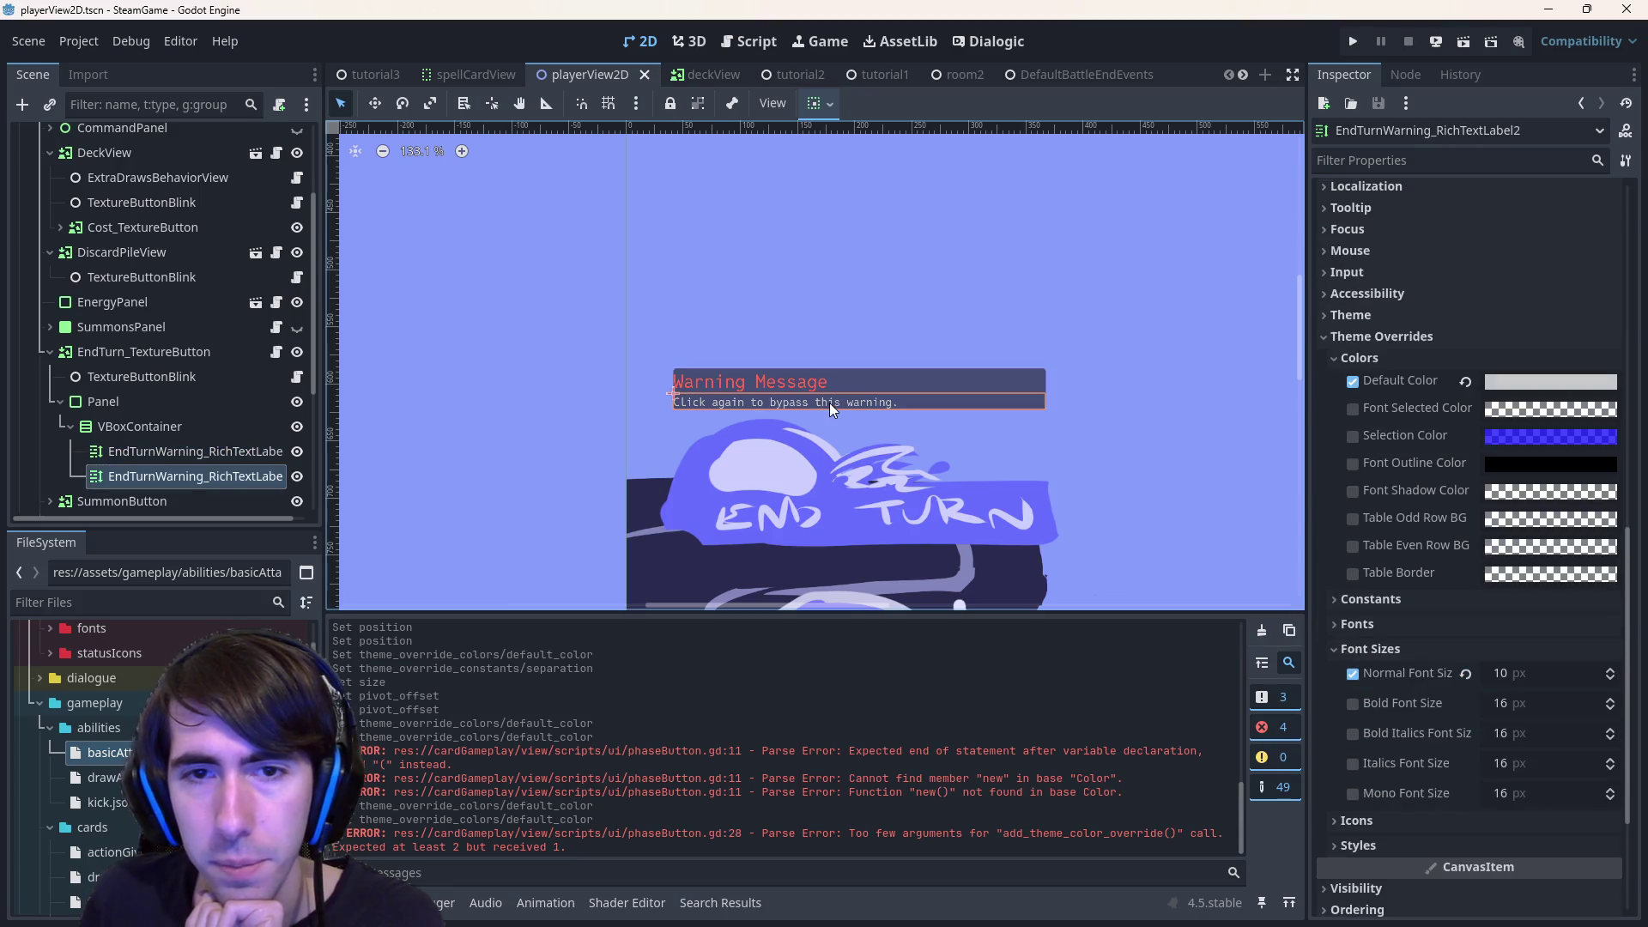
pyautogui.click(140, 426)
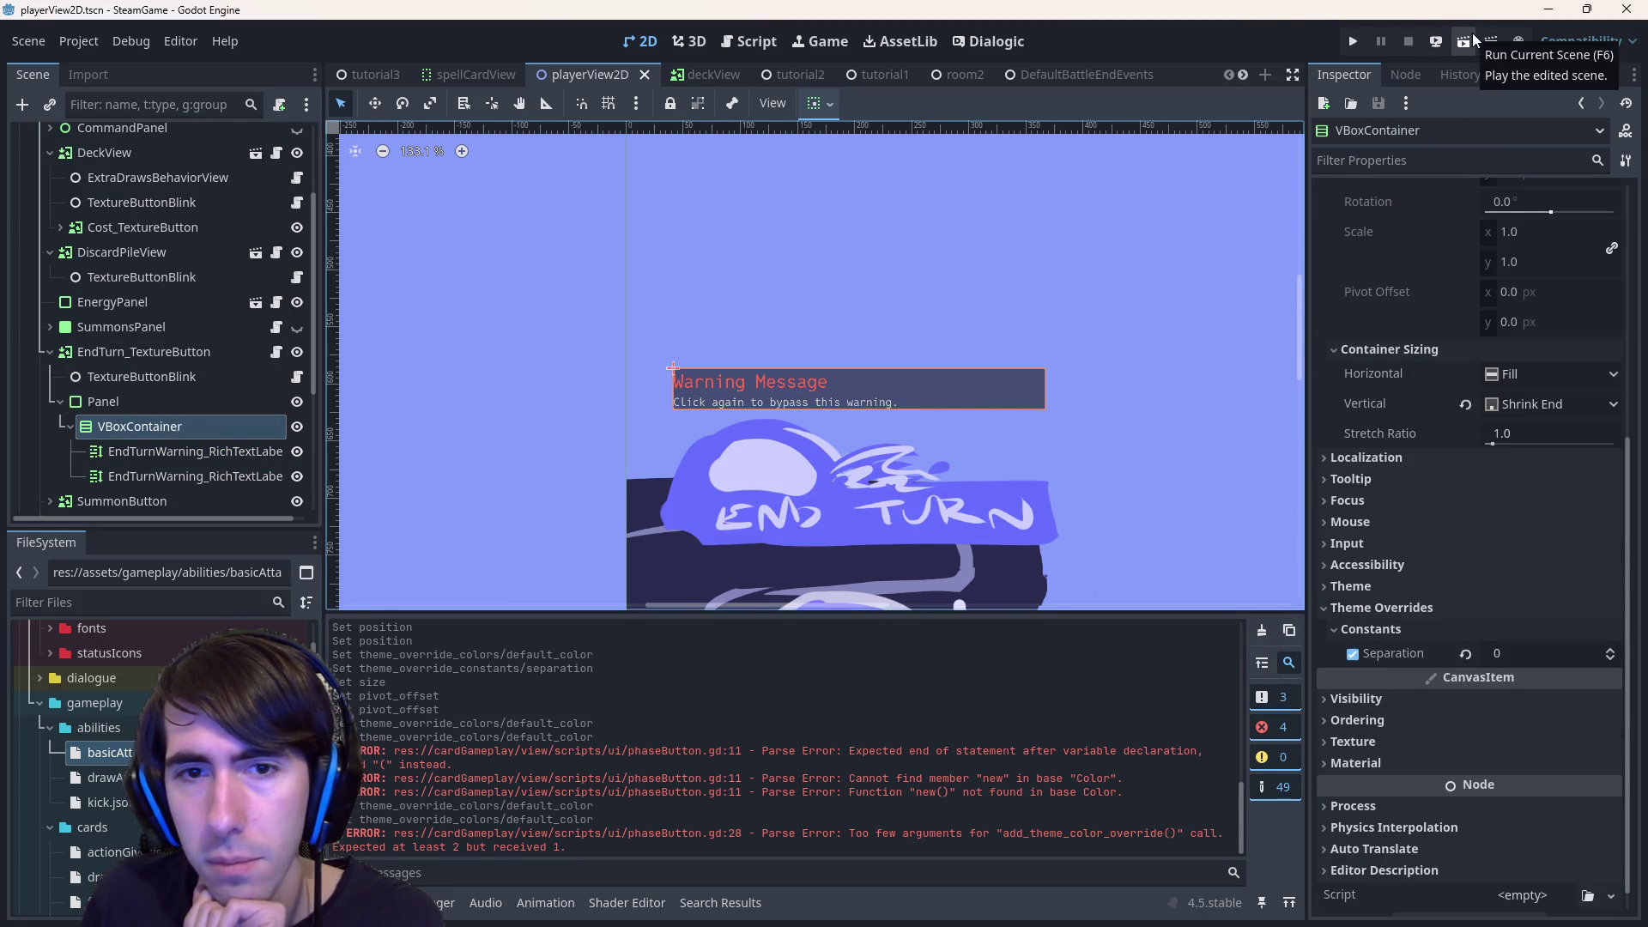
pyautogui.click(743, 400)
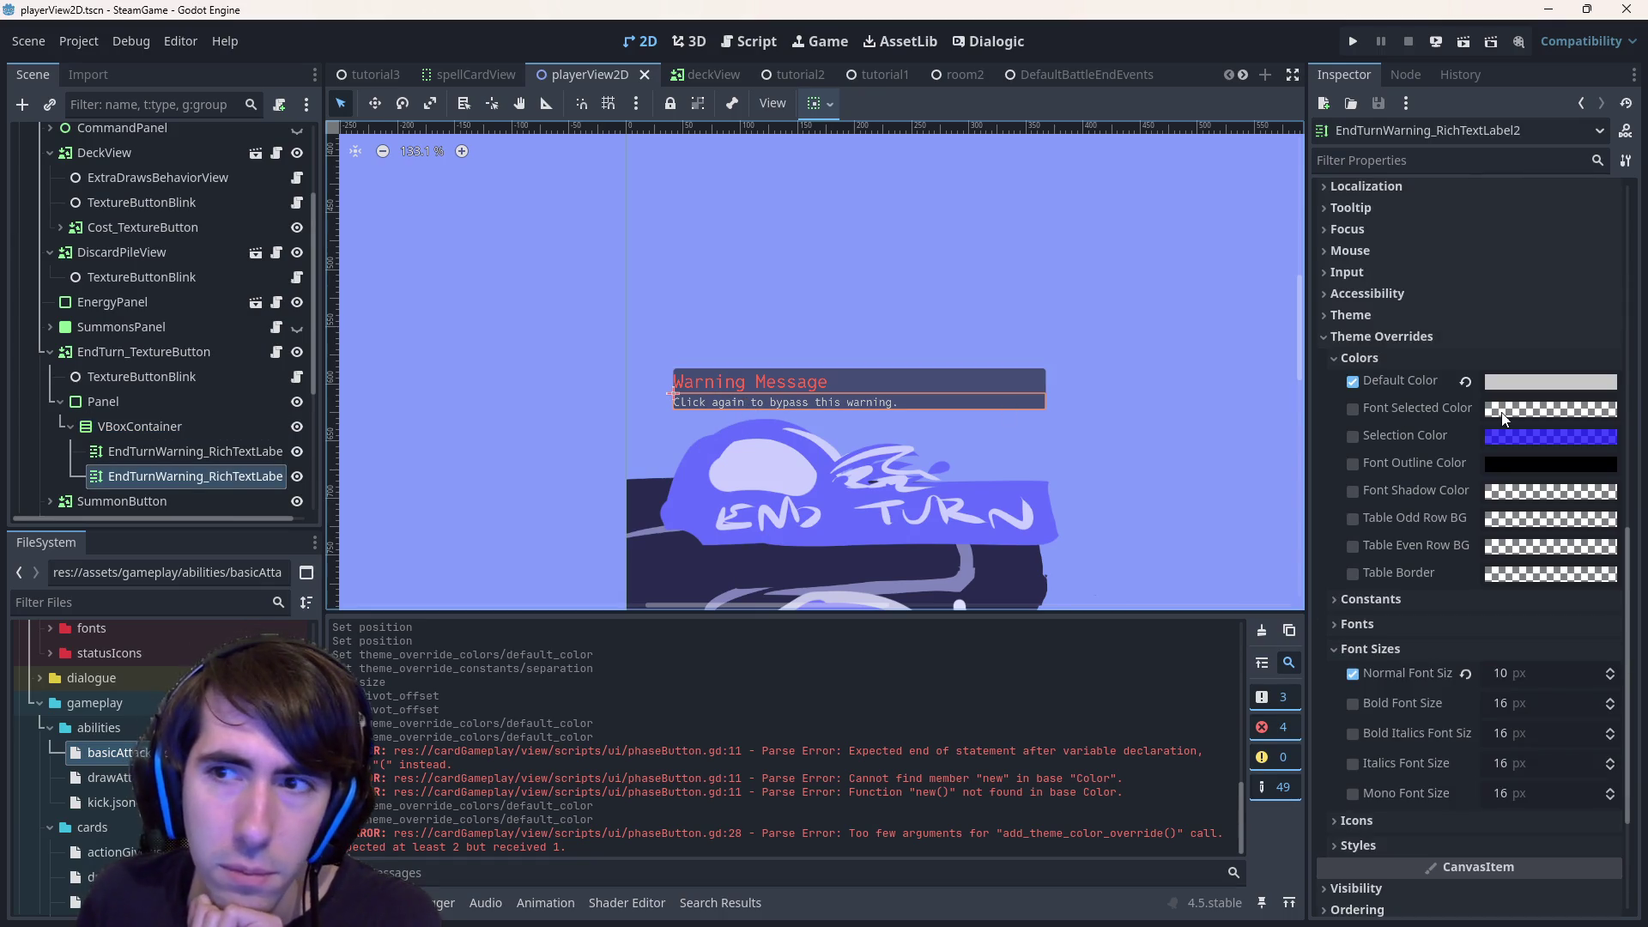
pyautogui.scroll(10, 1461, 394)
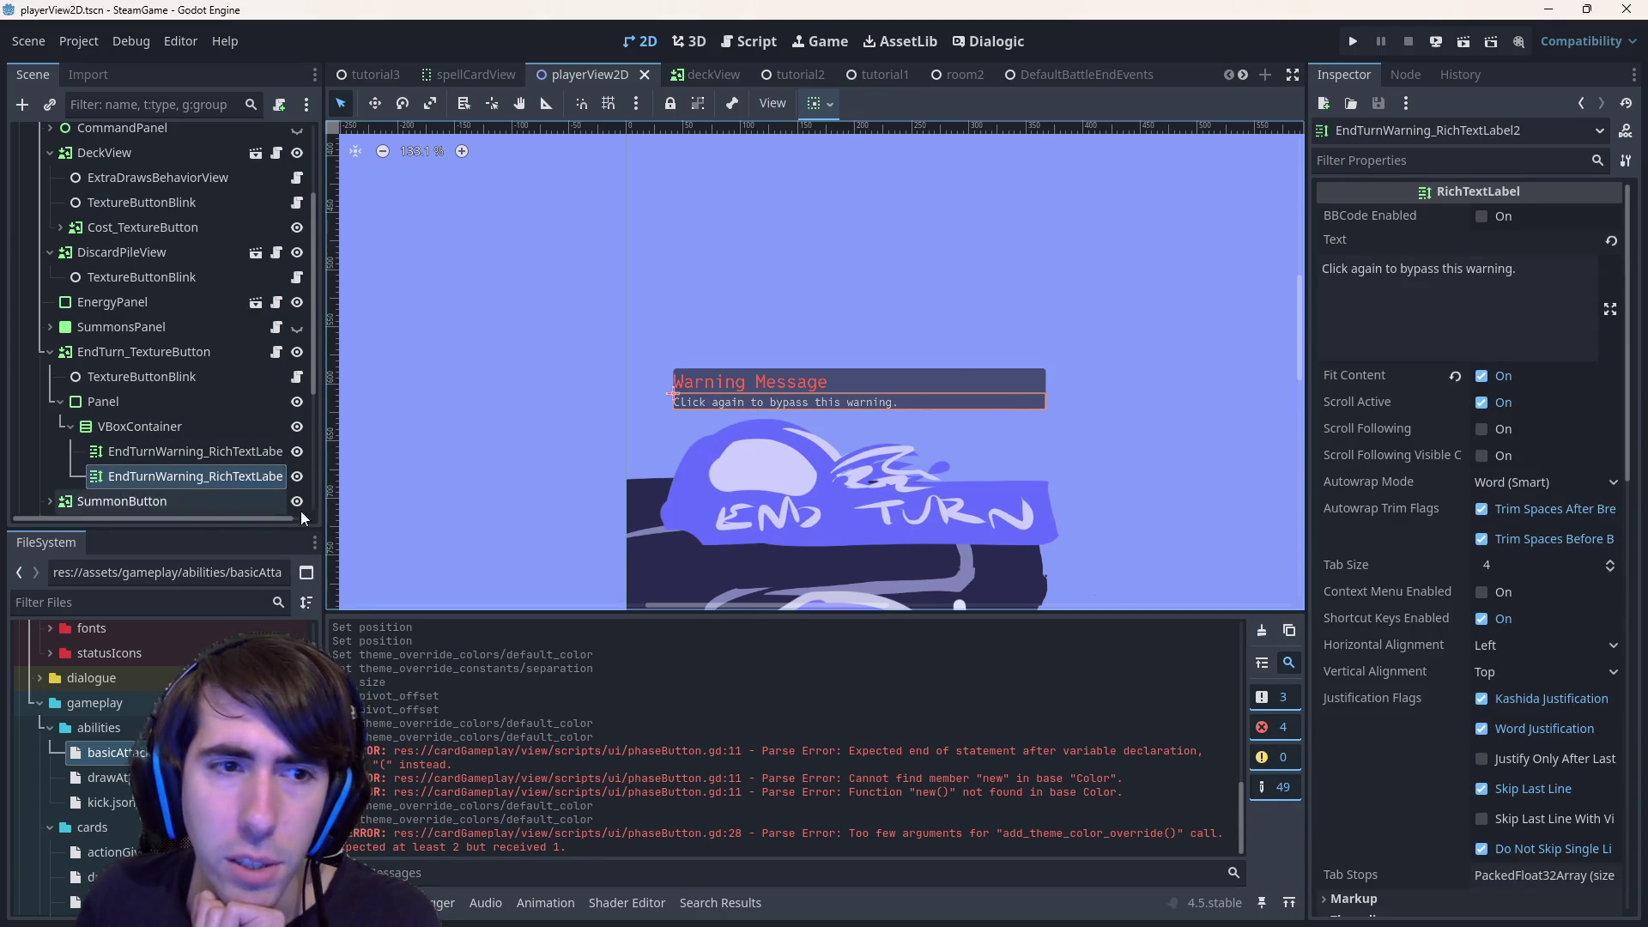
pyautogui.click(297, 476)
pyautogui.click(297, 476)
pyautogui.click(297, 477)
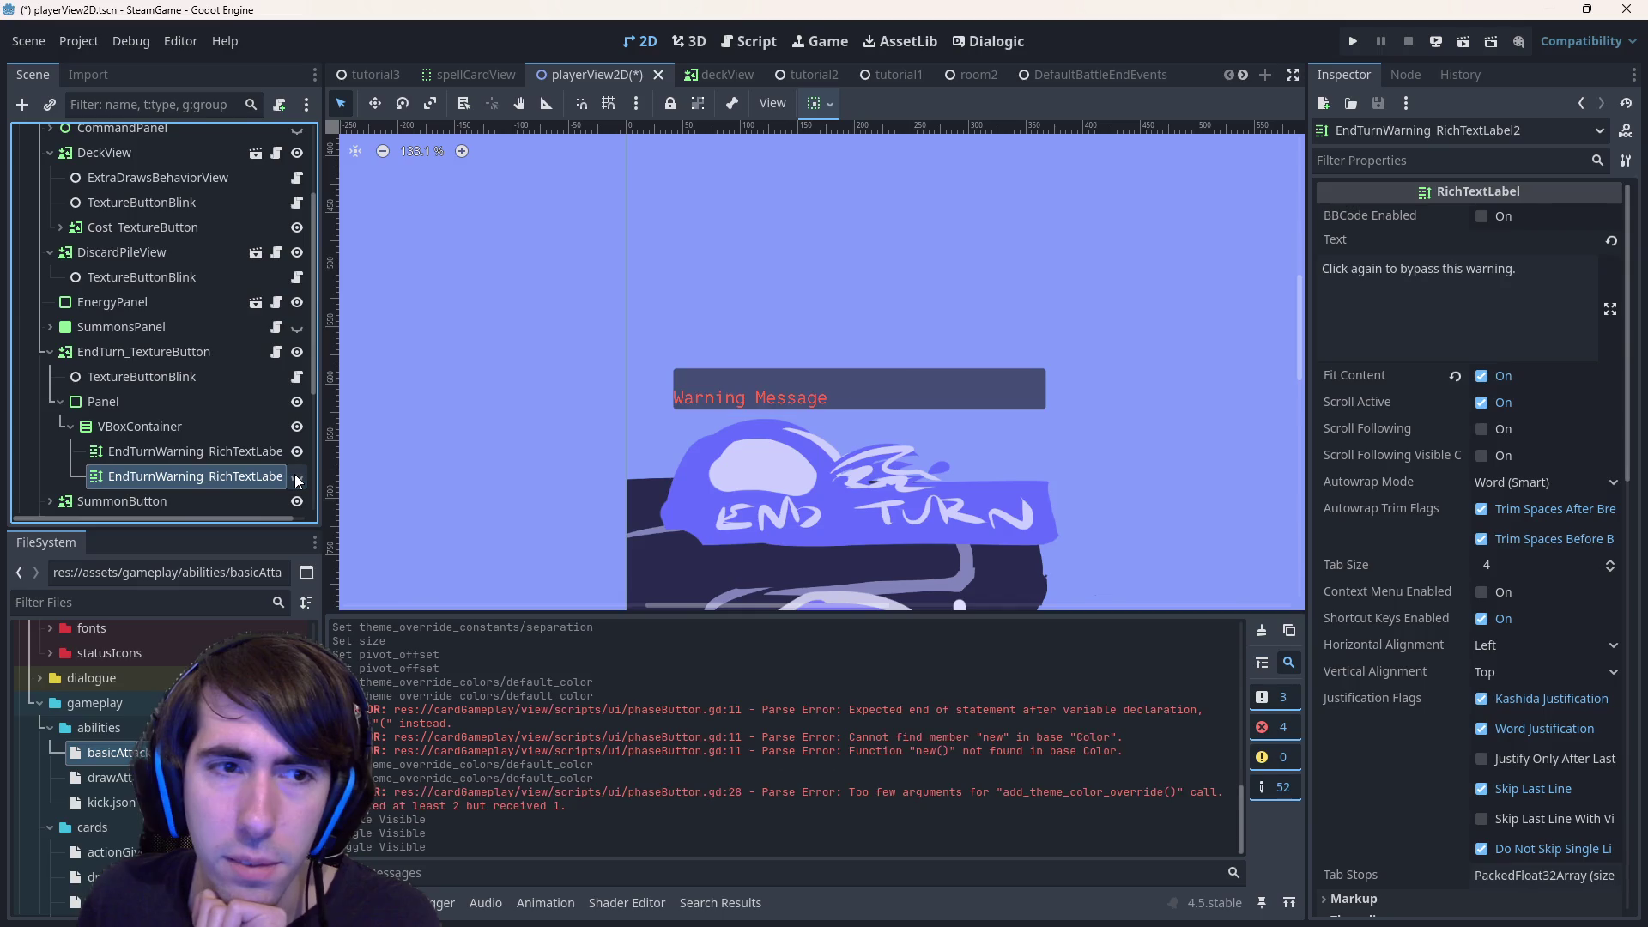
pyautogui.click(297, 477)
pyautogui.click(180, 429)
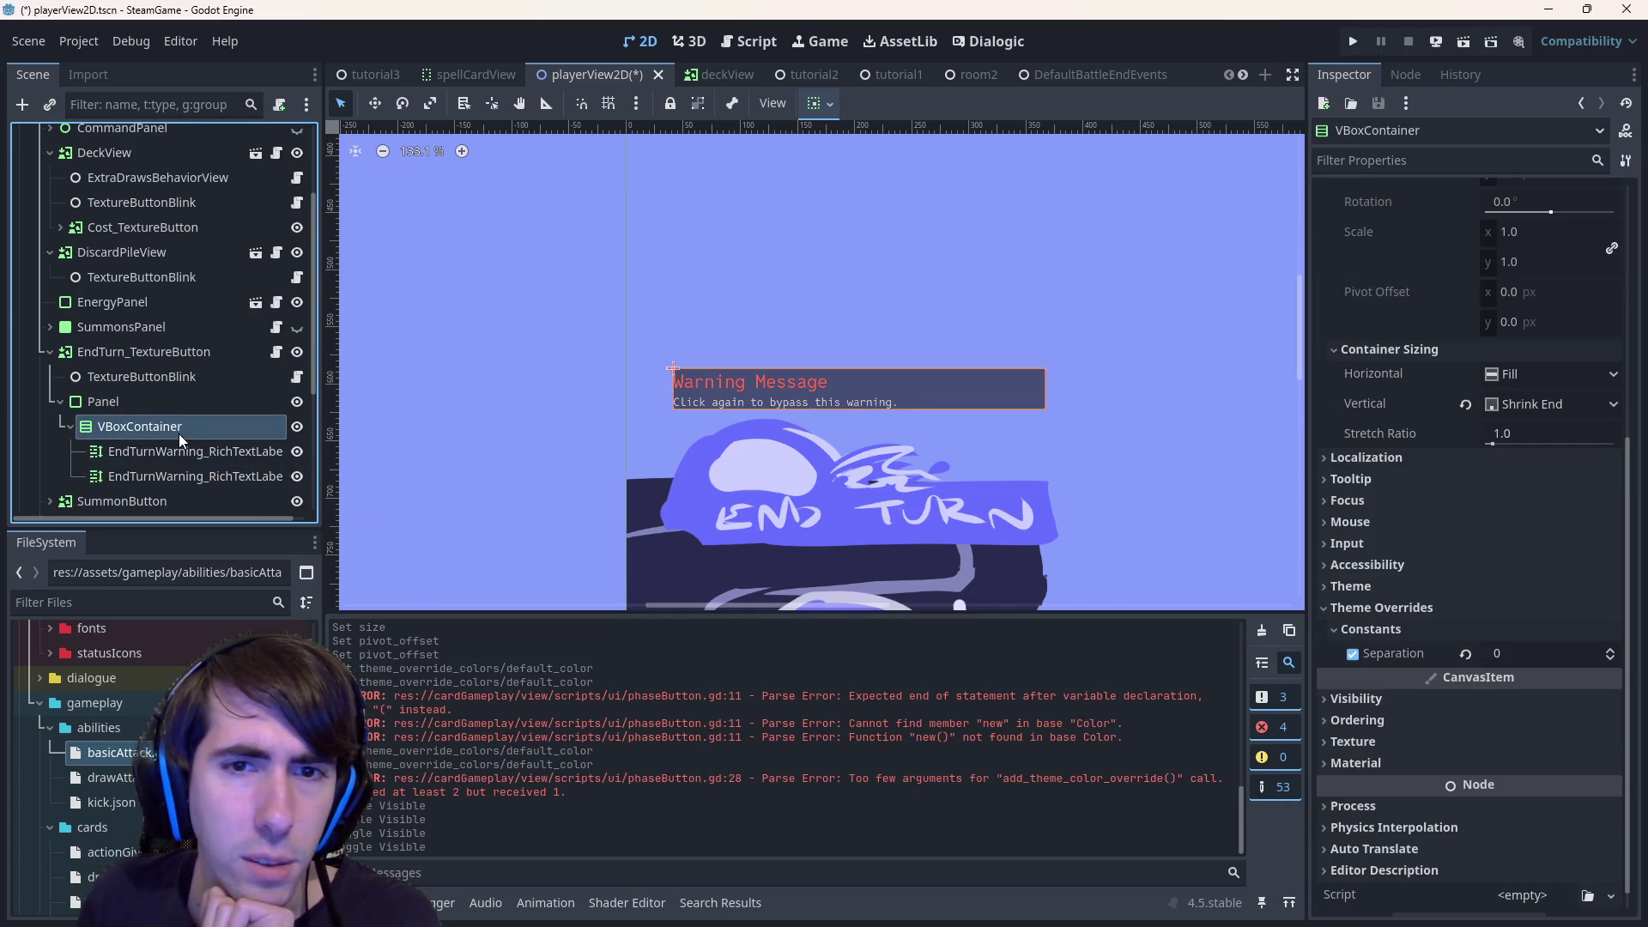
# Review the warning Panel's Theme Overrides > Styles, then enable Clip Contents under Layout
pyautogui.click(103, 402)
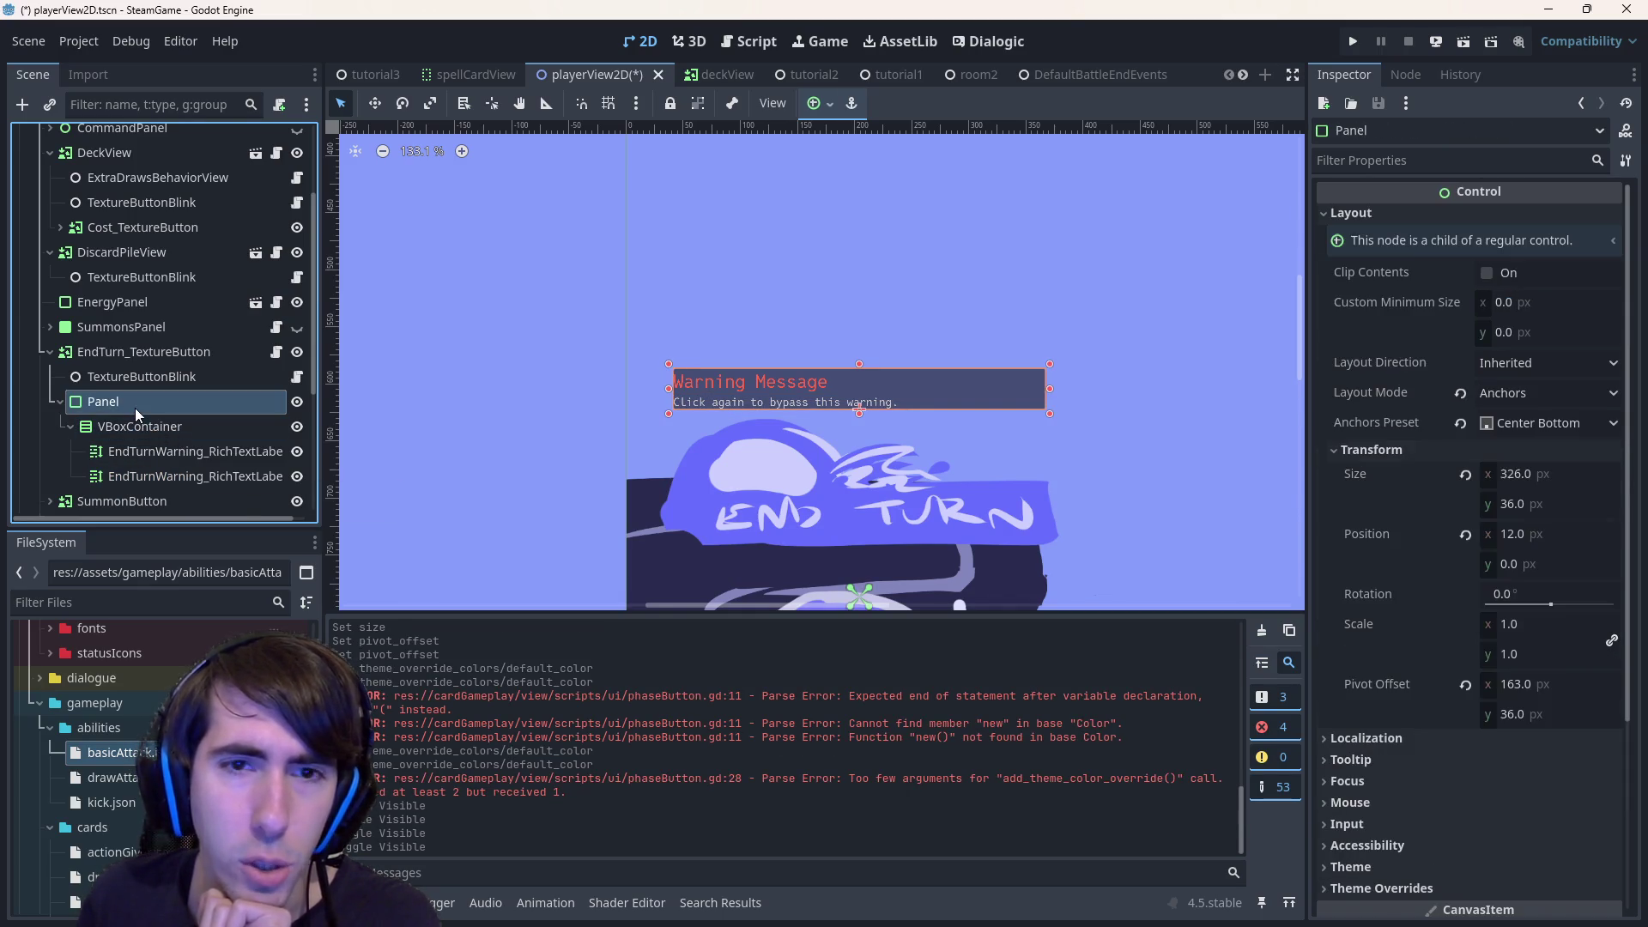
pyautogui.scroll(-2, 1425, 601)
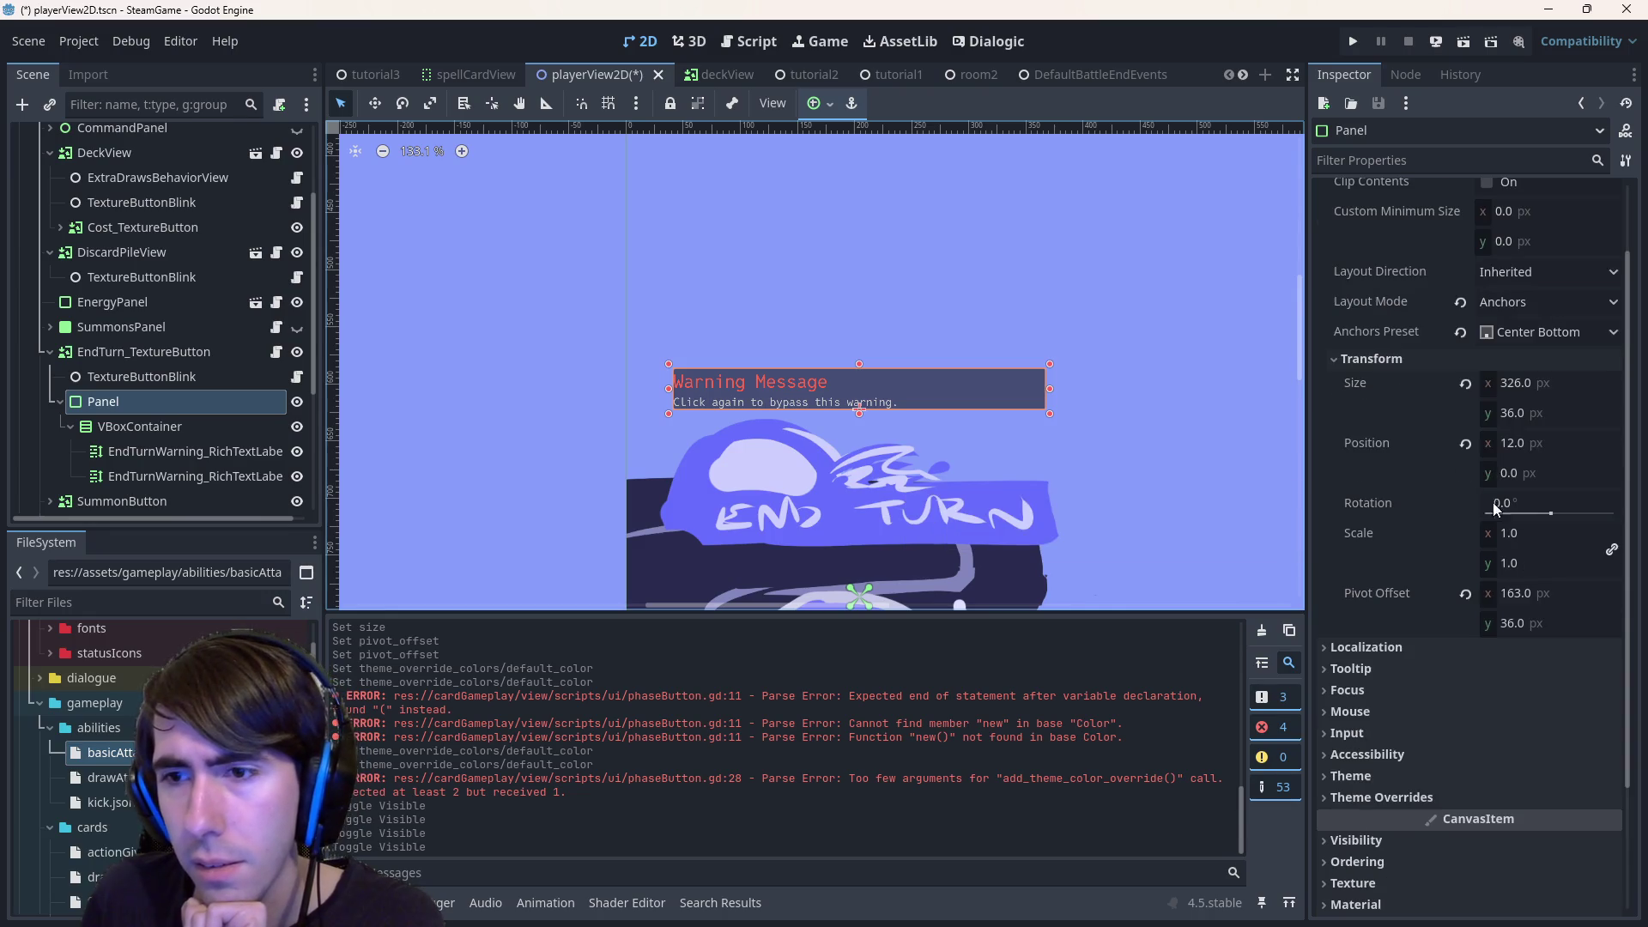
pyautogui.click(1401, 792)
pyautogui.click(1405, 628)
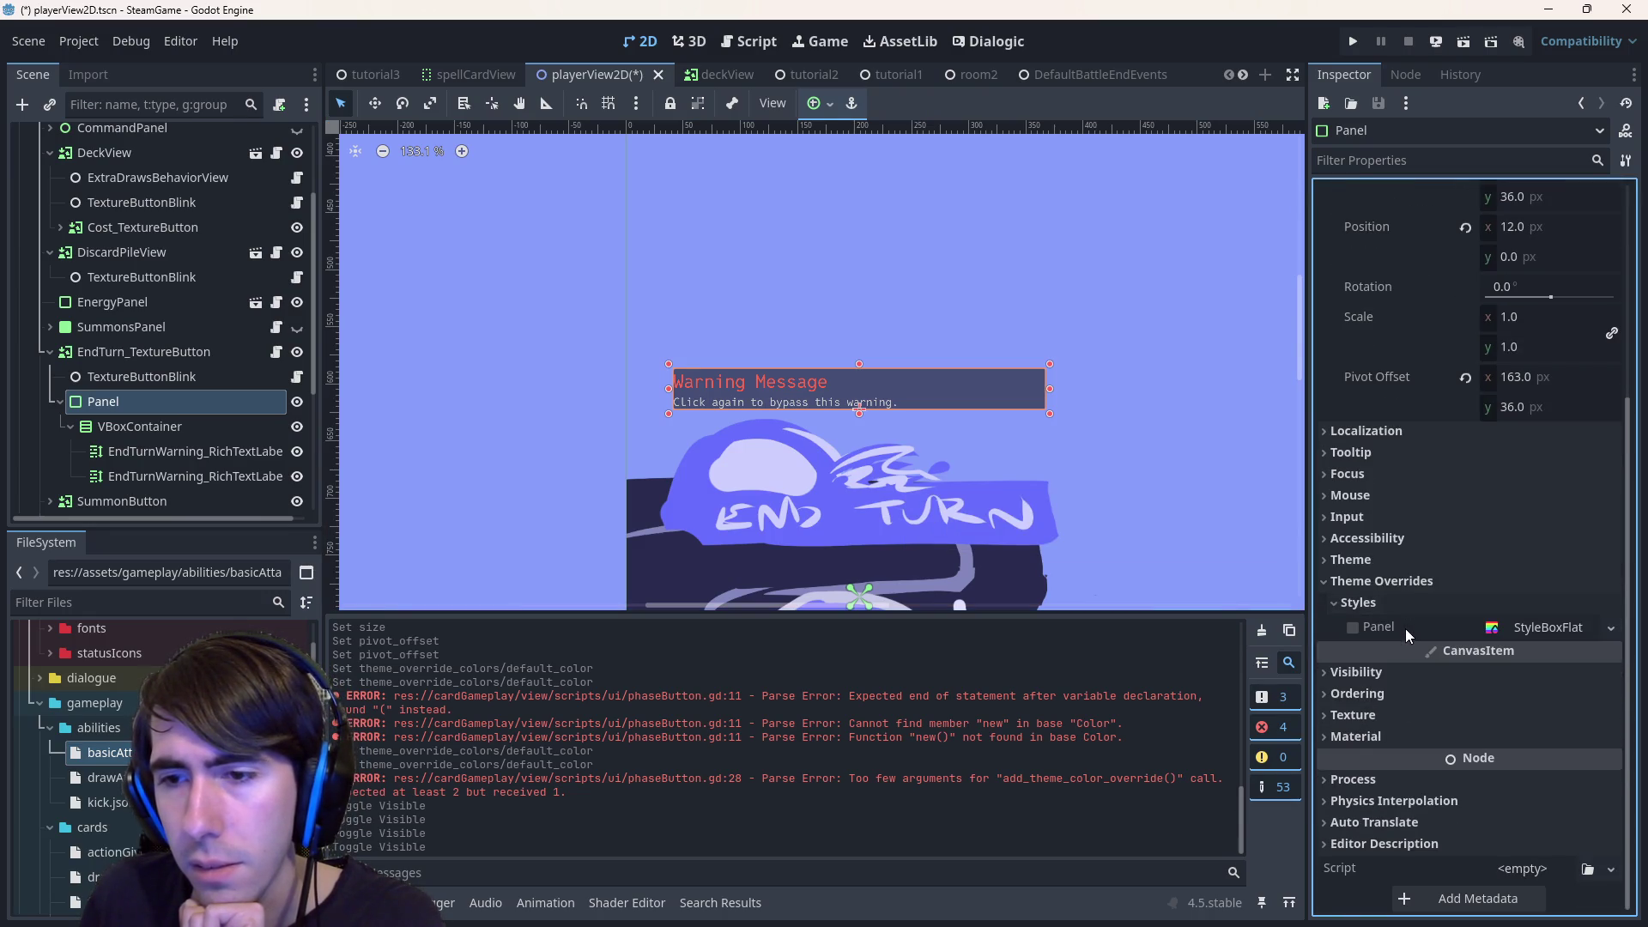
pyautogui.click(1351, 738)
pyautogui.click(1351, 738)
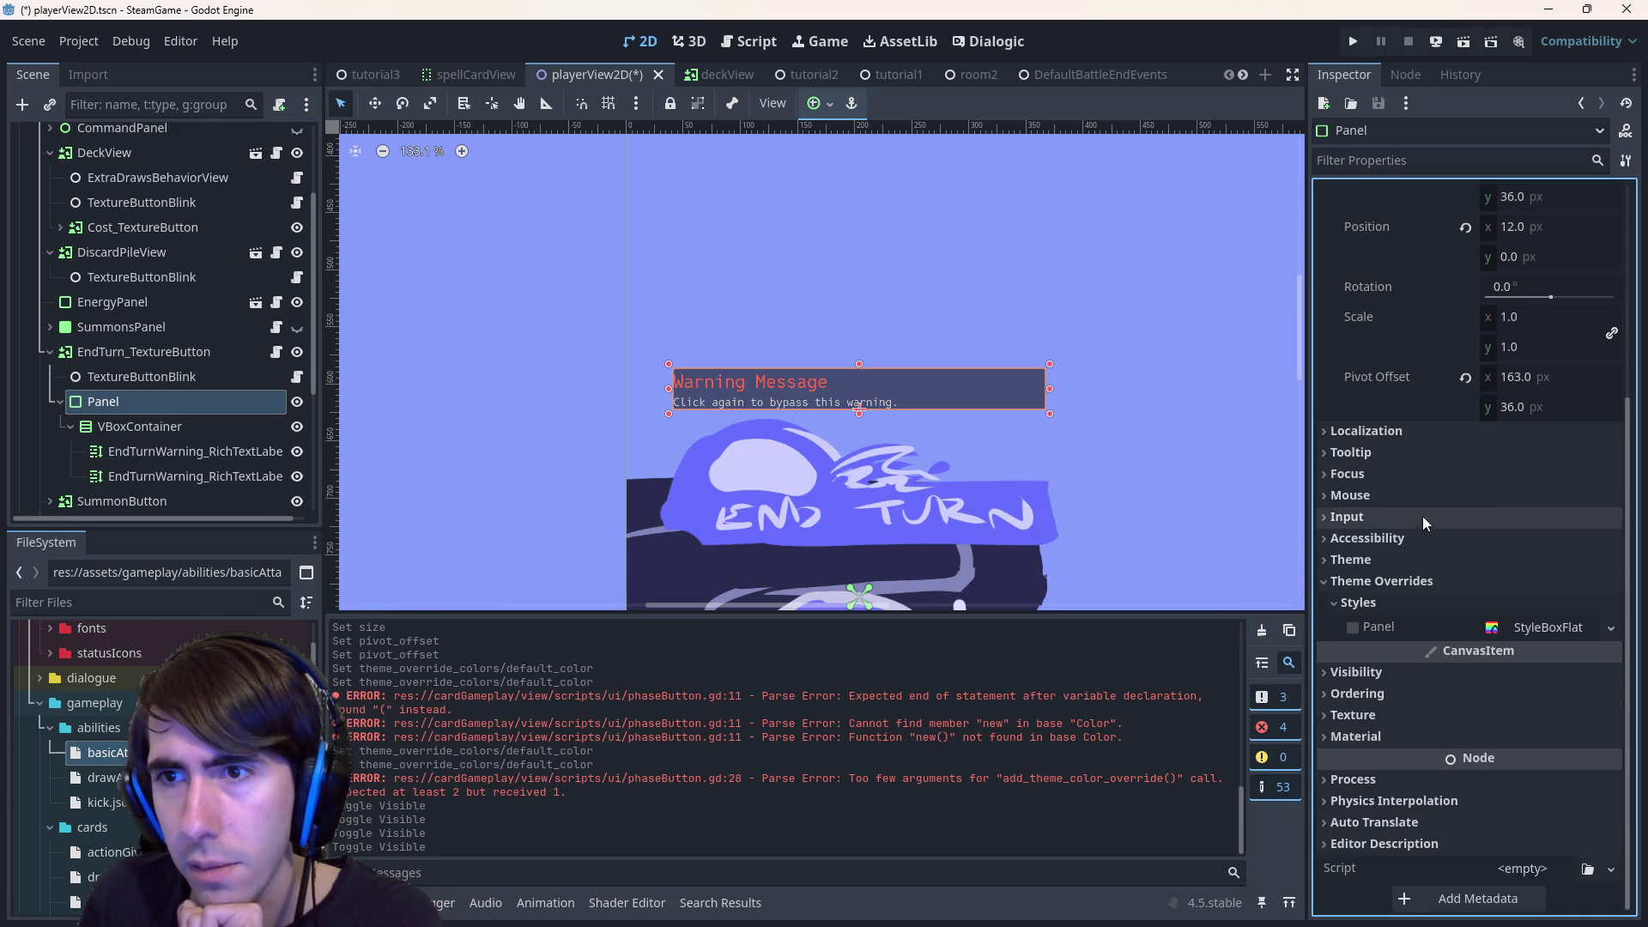
pyautogui.scroll(3, 1451, 541)
pyautogui.click(1485, 273)
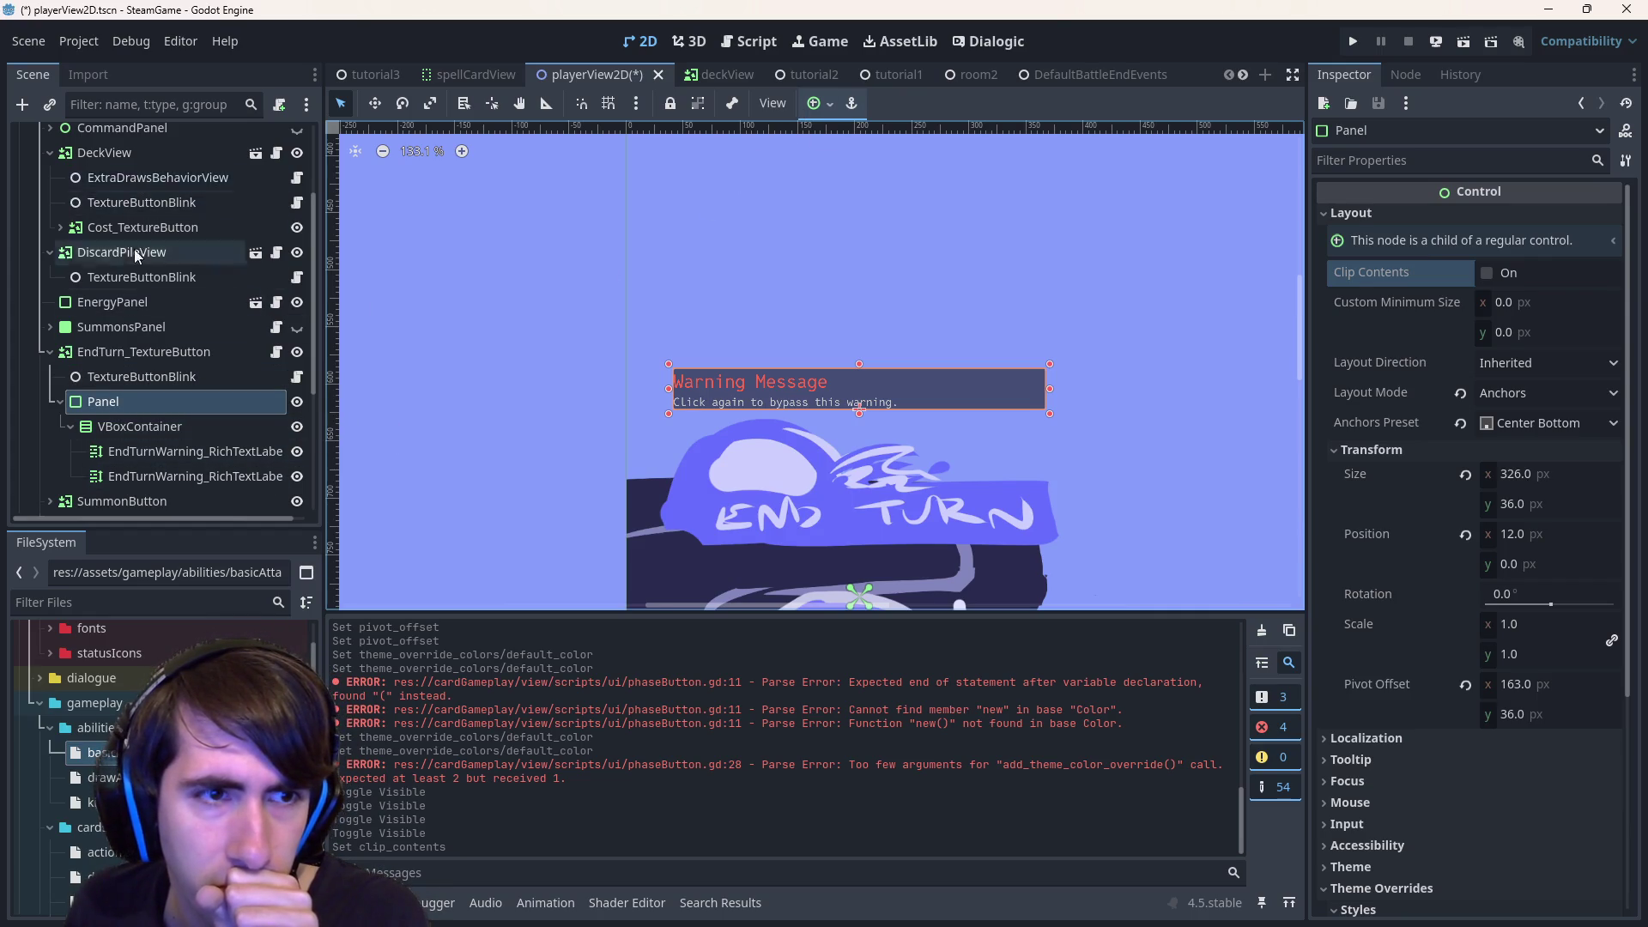
pyautogui.scroll(3, 155, 395)
pyautogui.scroll(-3, 163, 382)
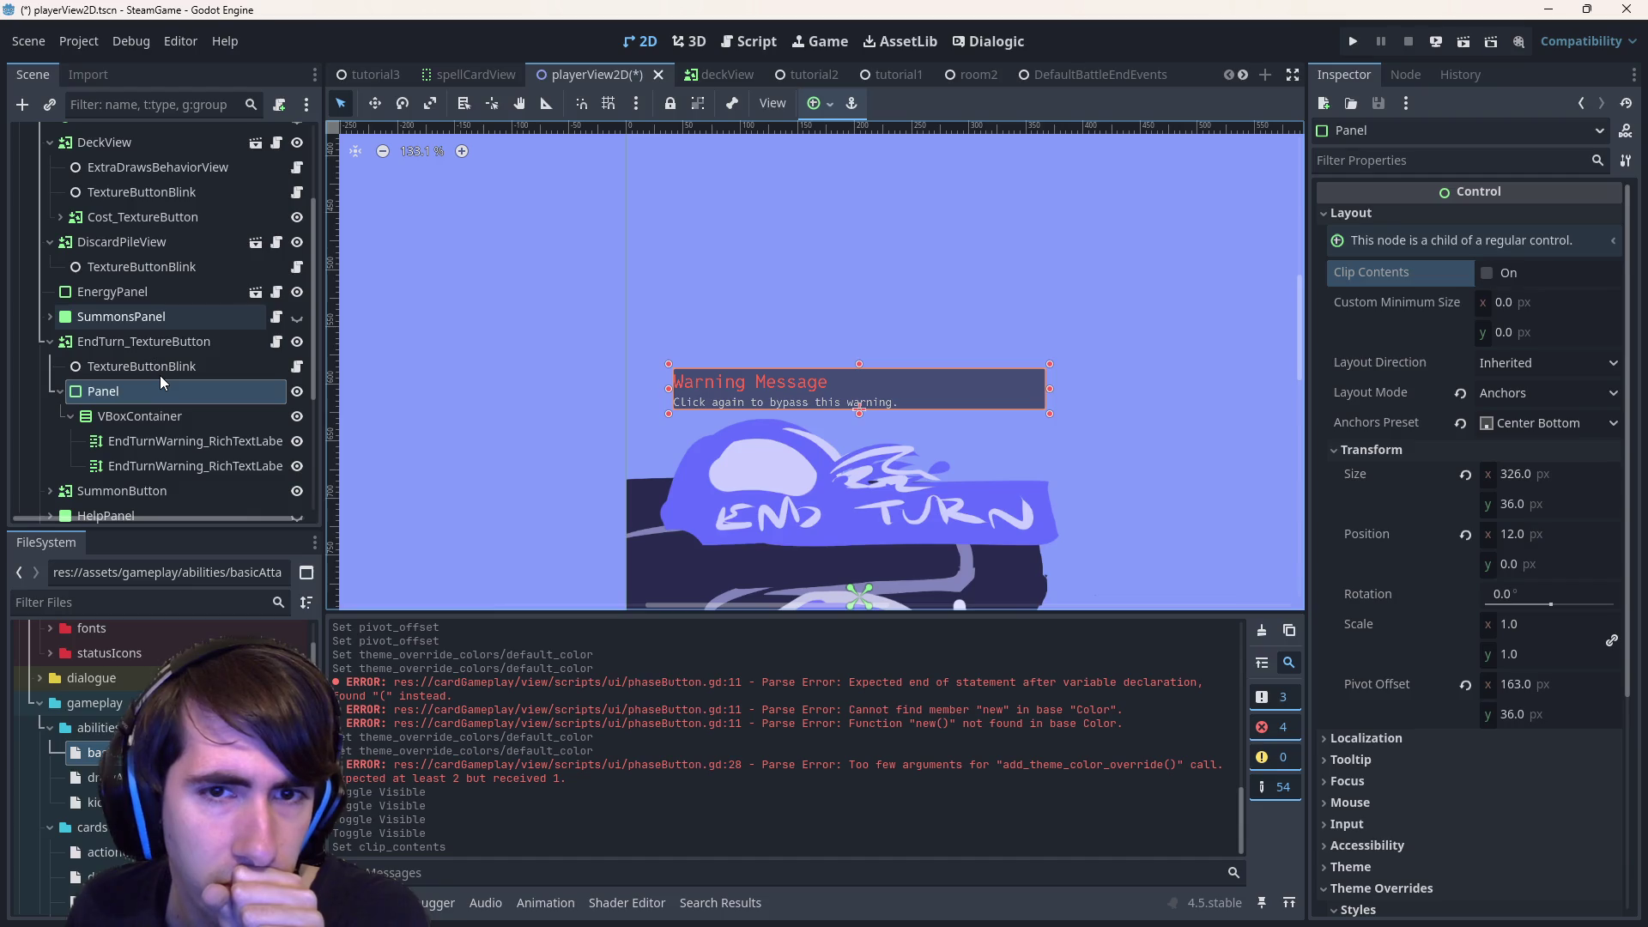
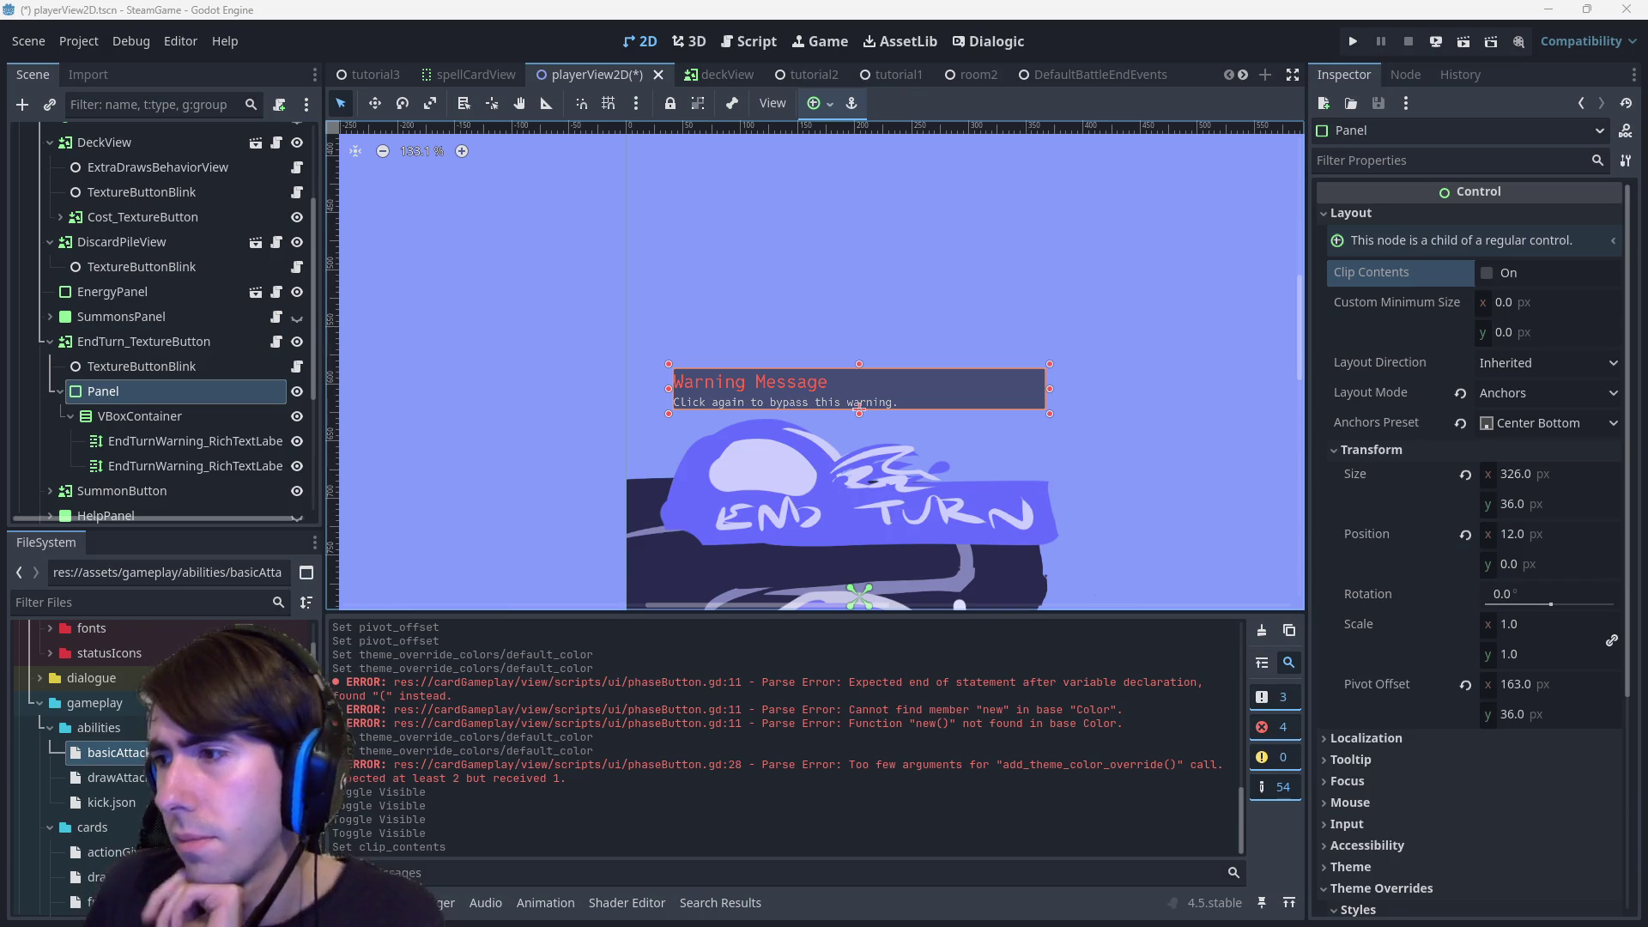
# Bring the Chrome window with the 'godot panelcontainer fit to children' results to the front, maximized
pyautogui.hotkey('alt', 'Tab')
pyautogui.press('super+Up')
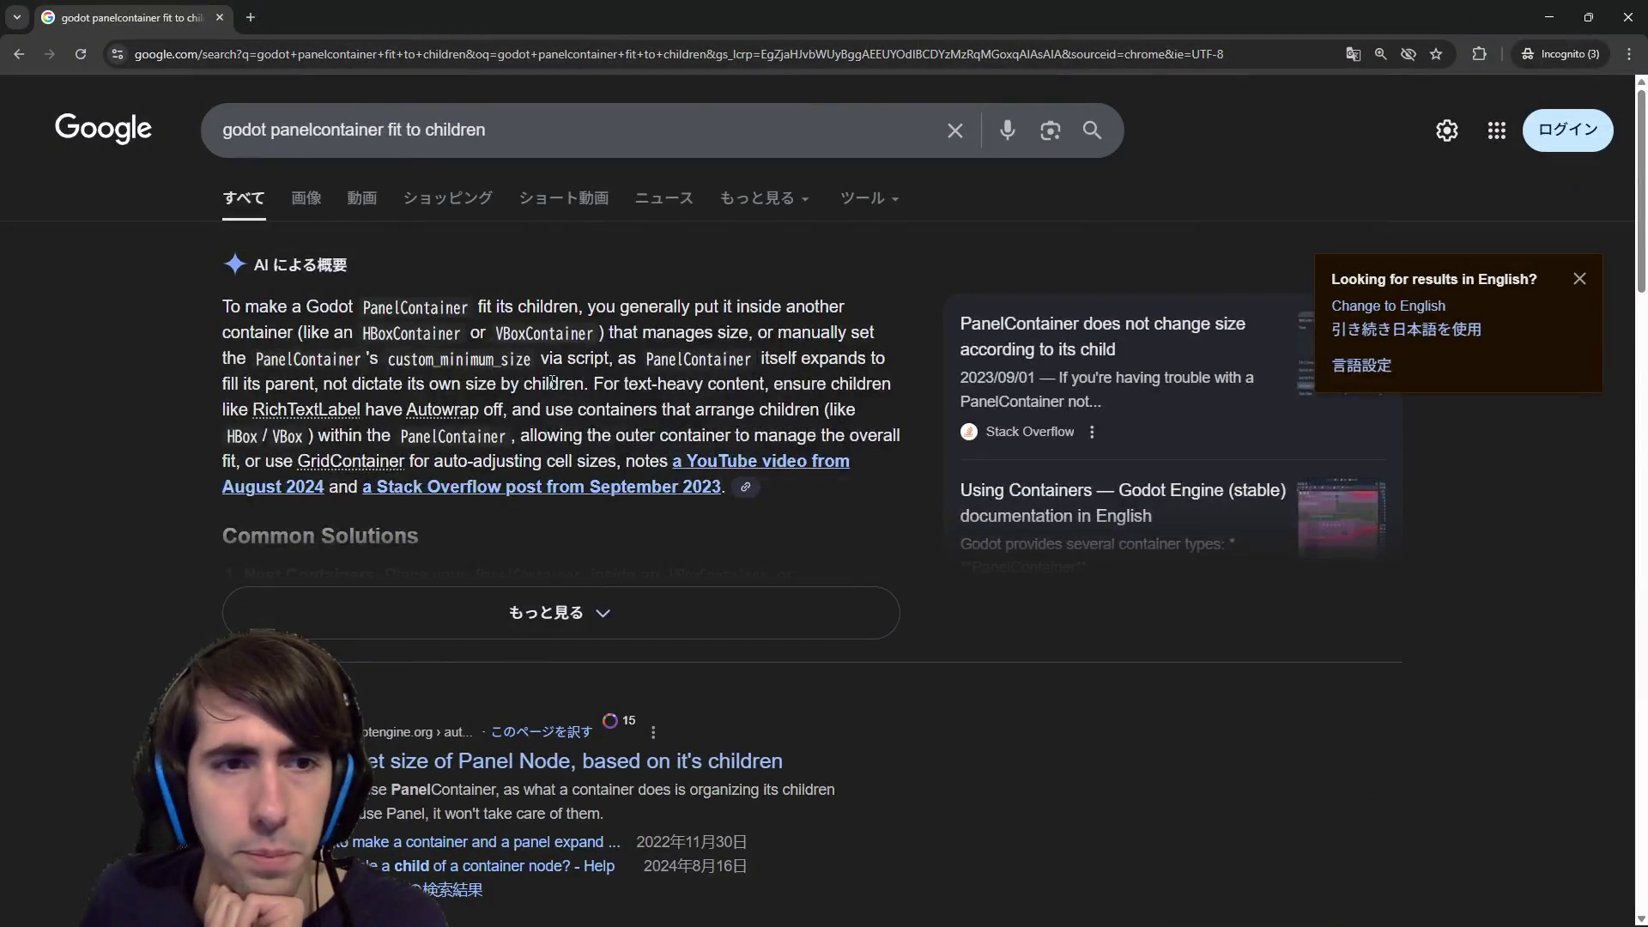
# Read the AI overview on containers arranging their children and expand the full answer
pyautogui.moveTo(415, 329); pyautogui.dragTo(730, 329)
pyautogui.click(730, 328)
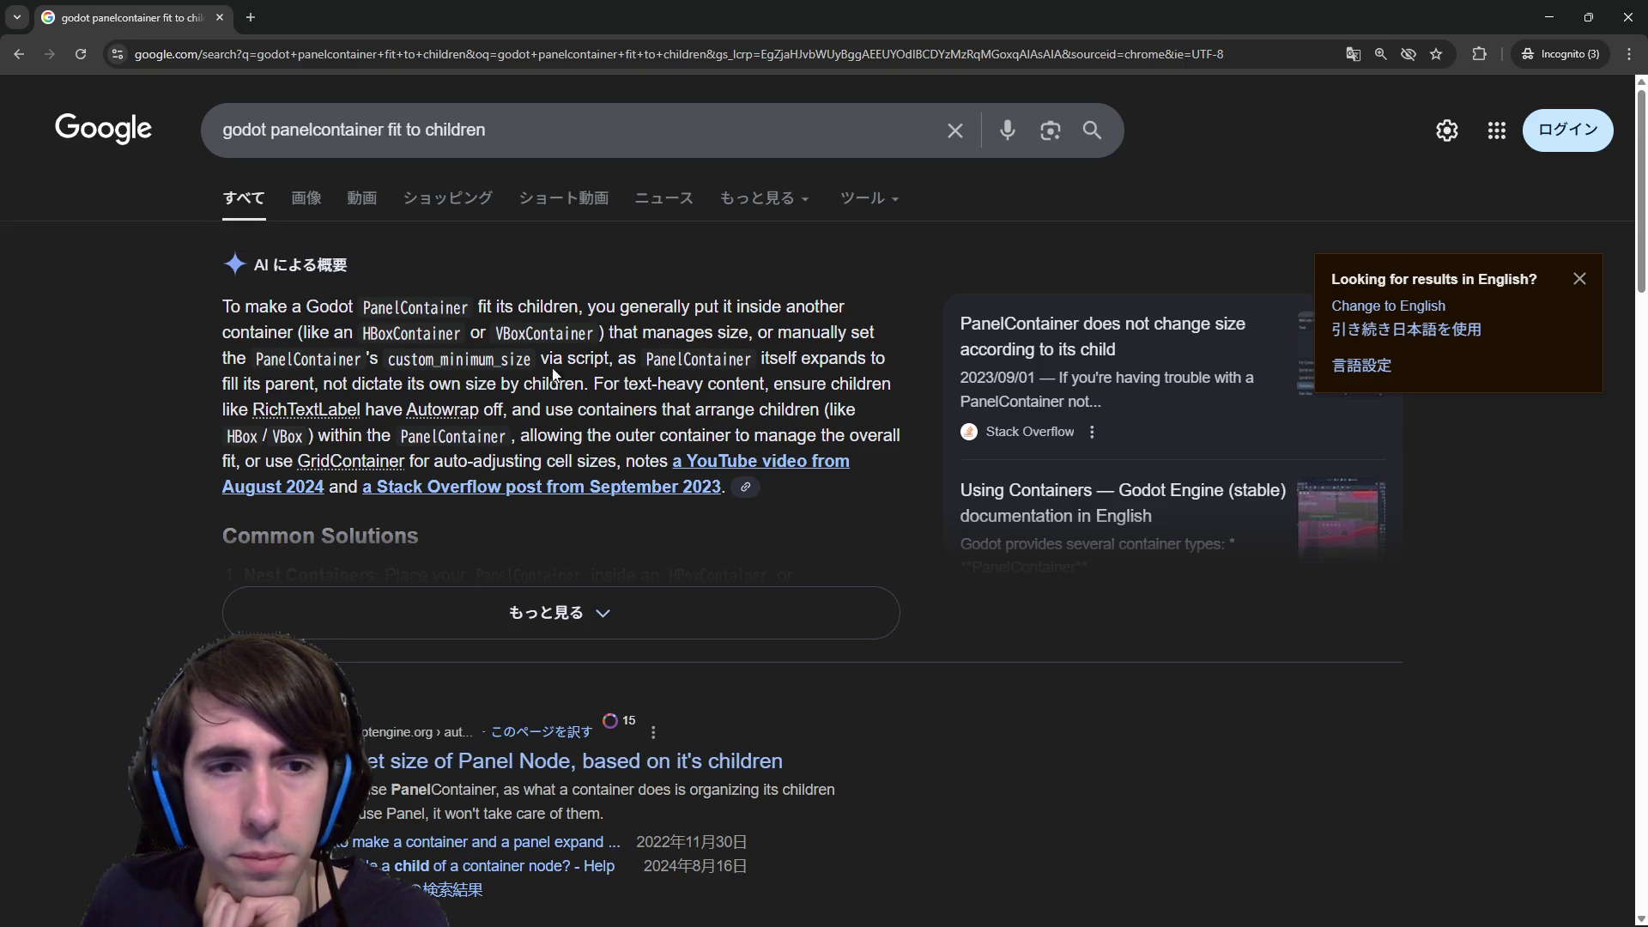
pyautogui.moveTo(555, 410); pyautogui.dragTo(581, 444)
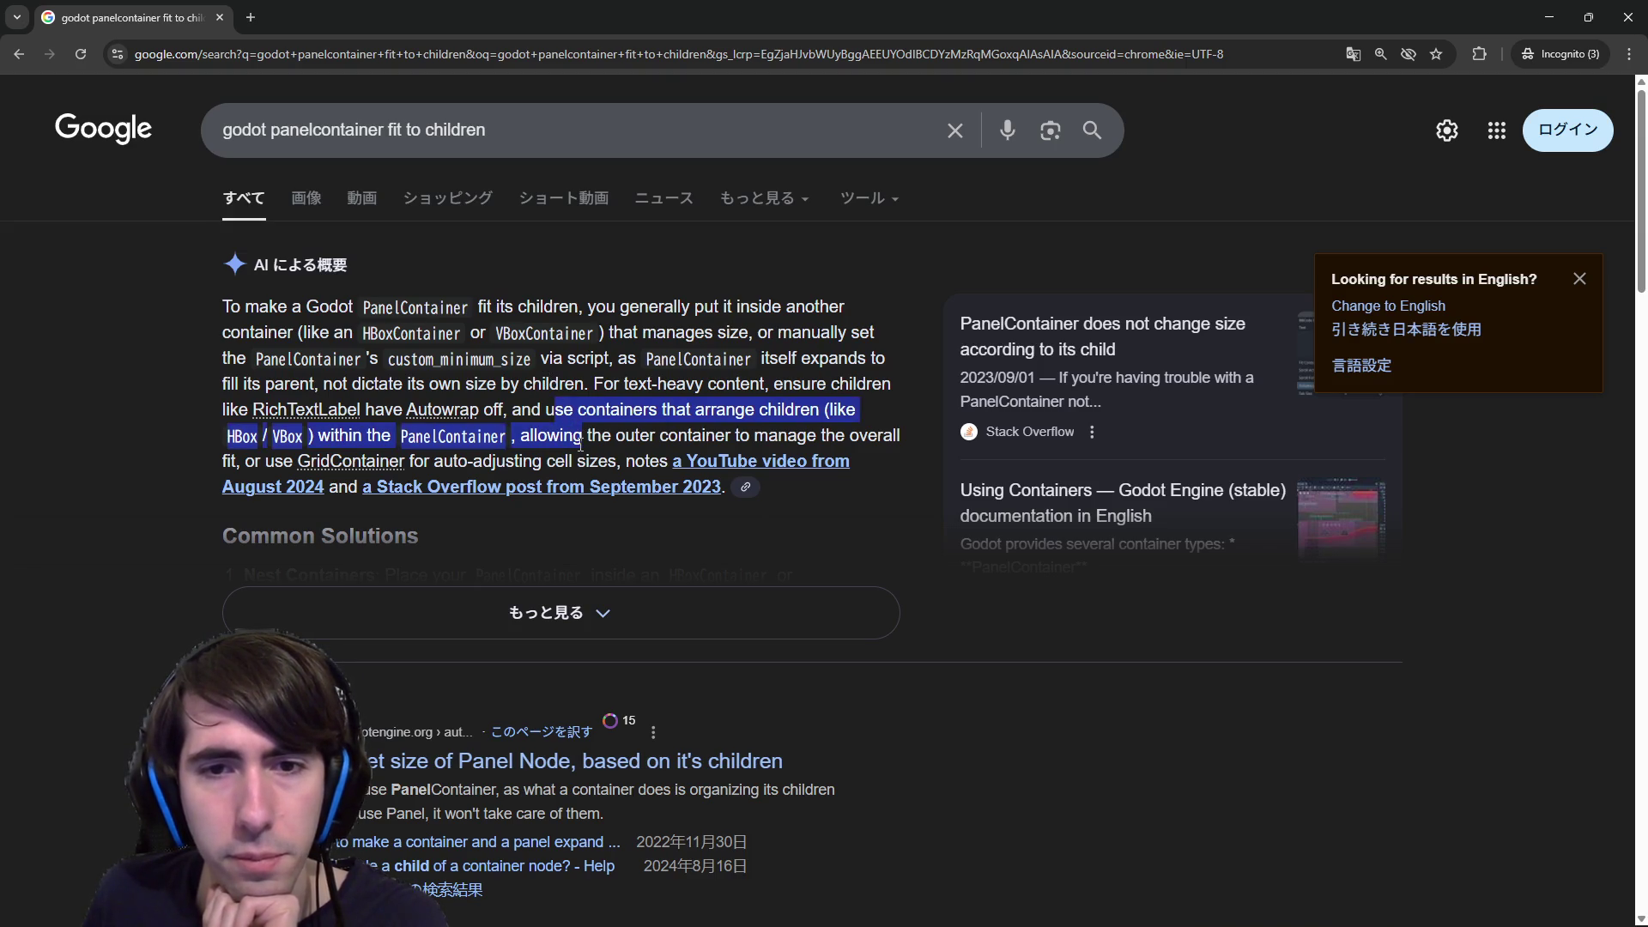
pyautogui.scroll(-2, 581, 444)
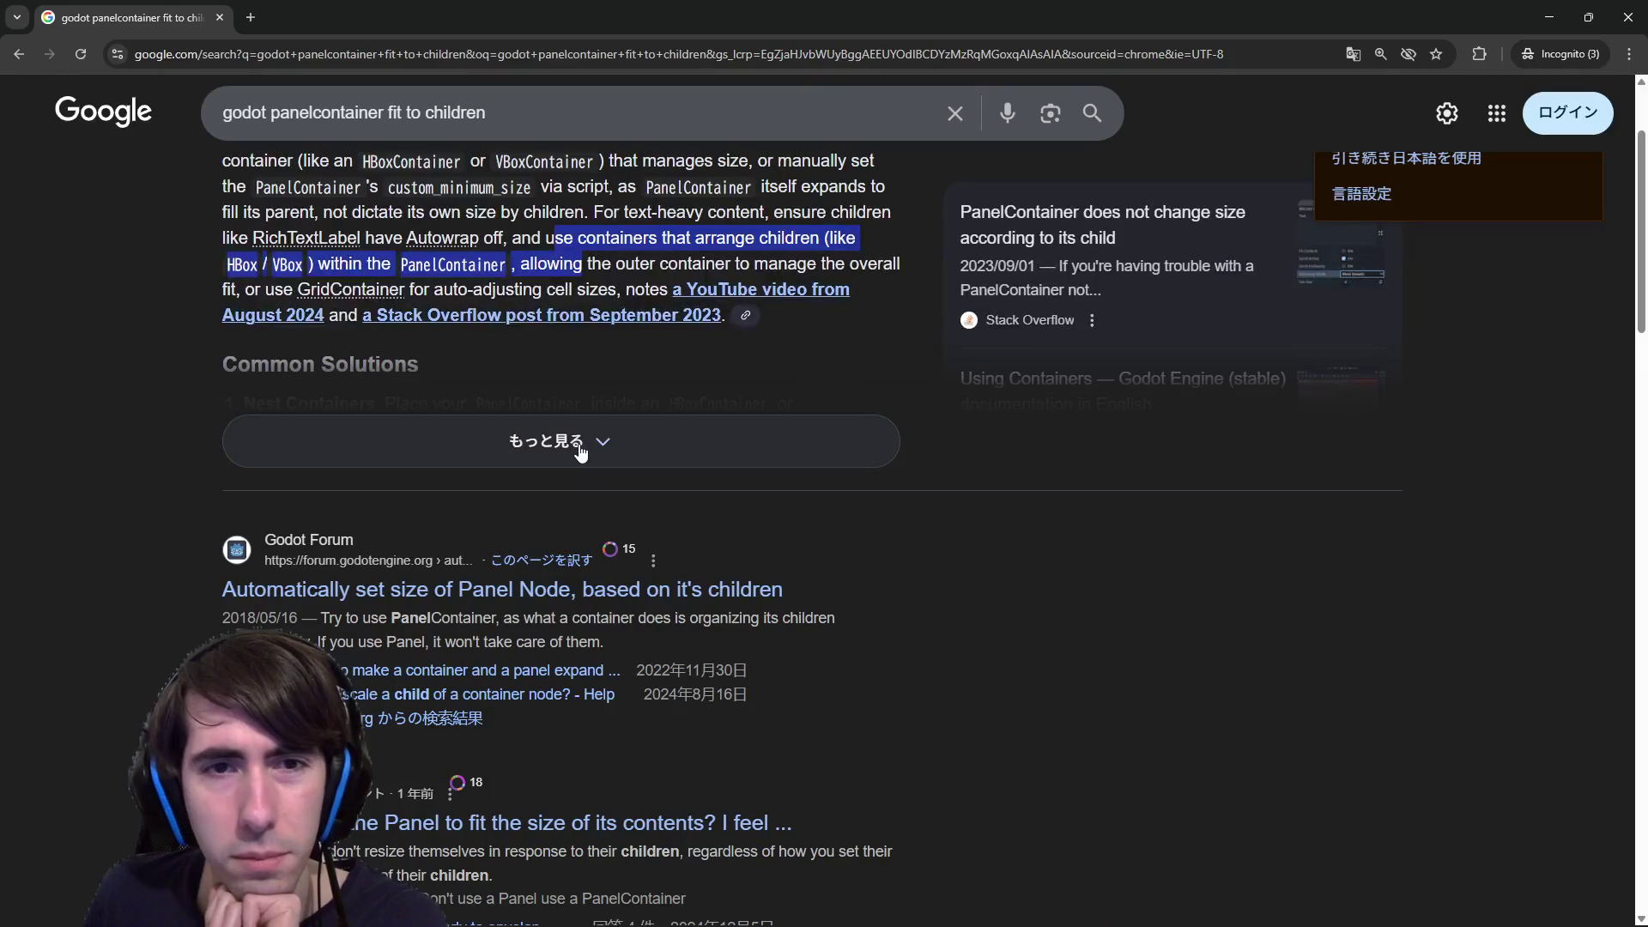
pyautogui.click(579, 445)
# Open the Reddit result in a background tab and minimize Chrome to return to Godot
pyautogui.scroll(-5, 579, 444)
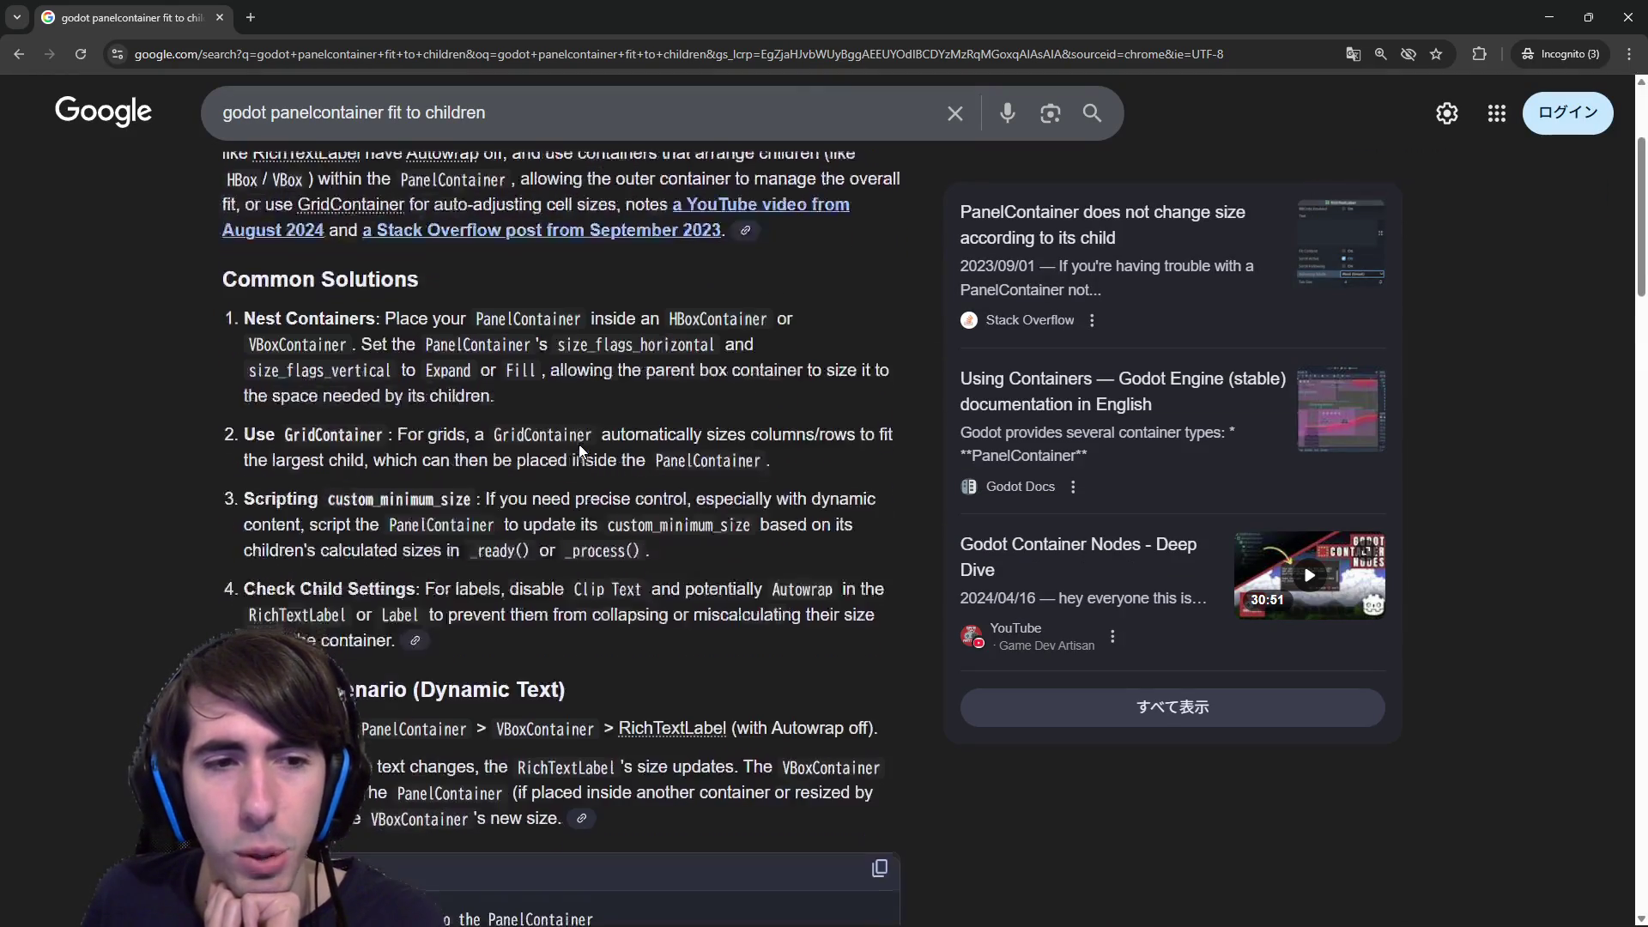
pyautogui.scroll(-1, 592, 434)
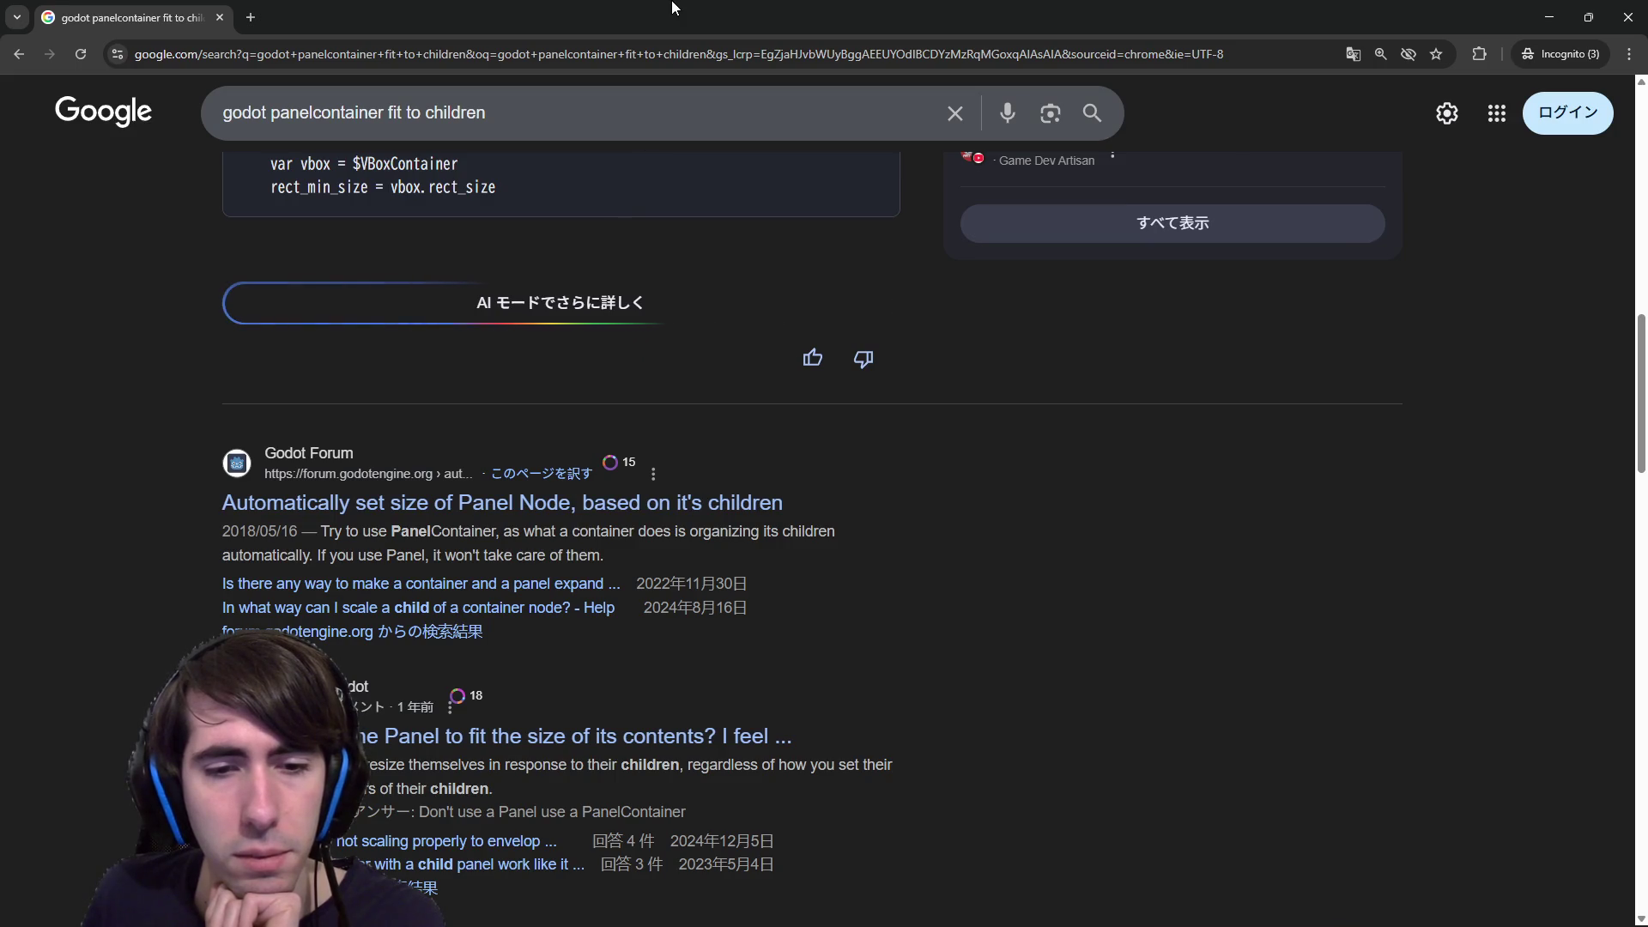
pyautogui.middleClick(698, 751)
pyautogui.click(1549, 17)
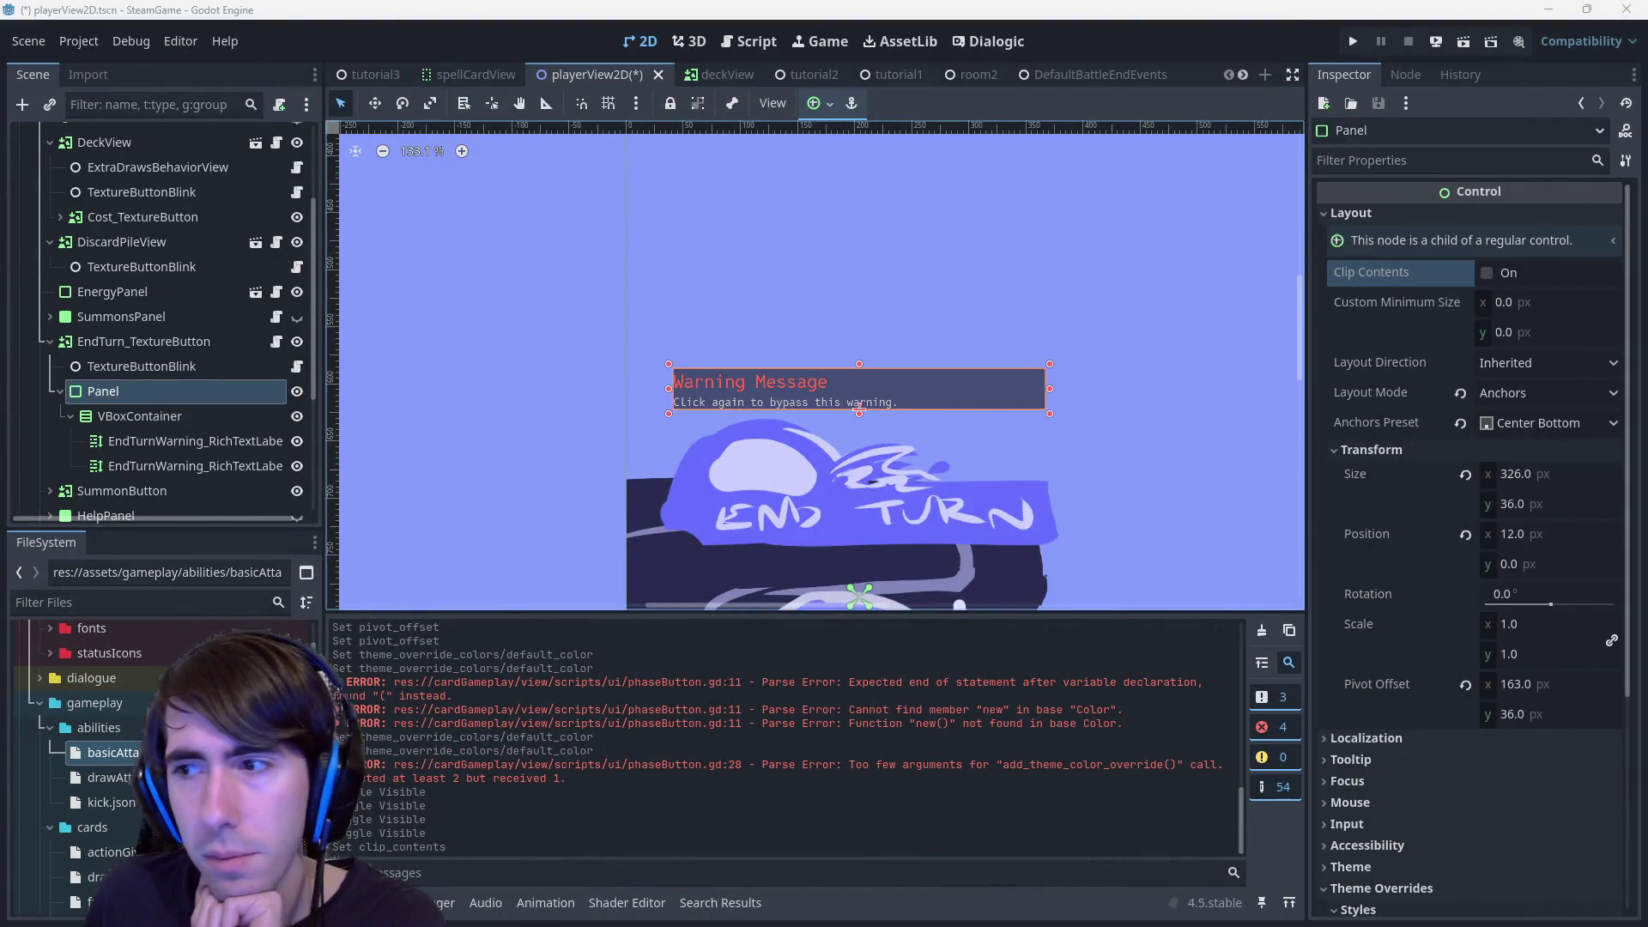
pyautogui.hotkey('alt', 'Tab')
pyautogui.scroll(-2, 591, 595)
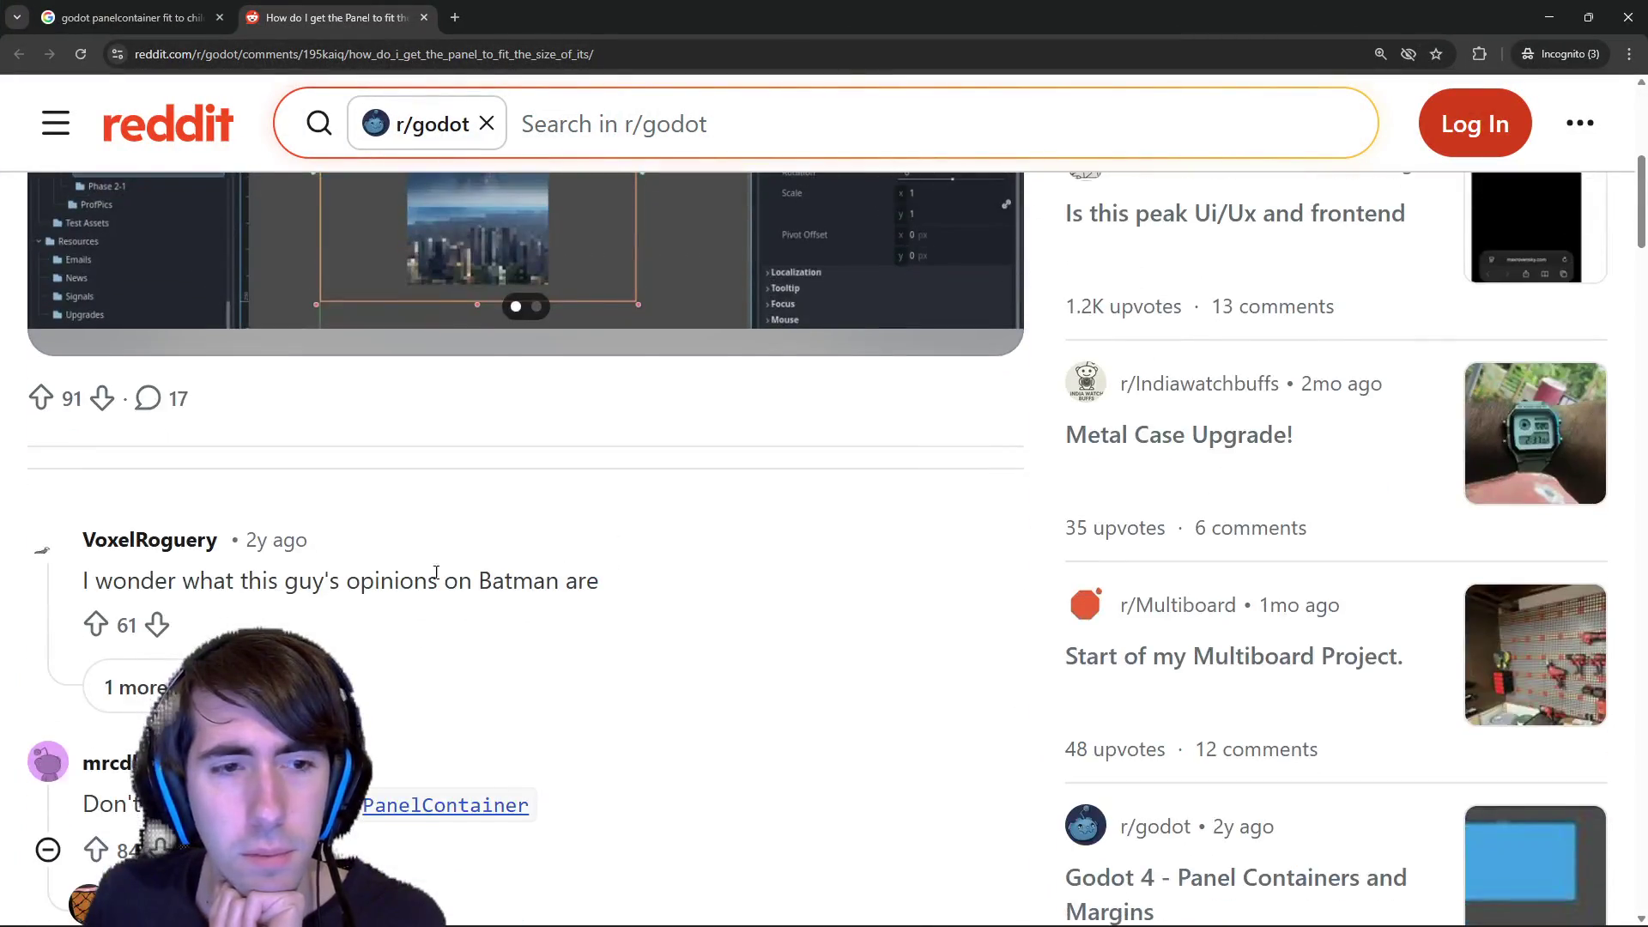
pyautogui.scroll(6, 386, 618)
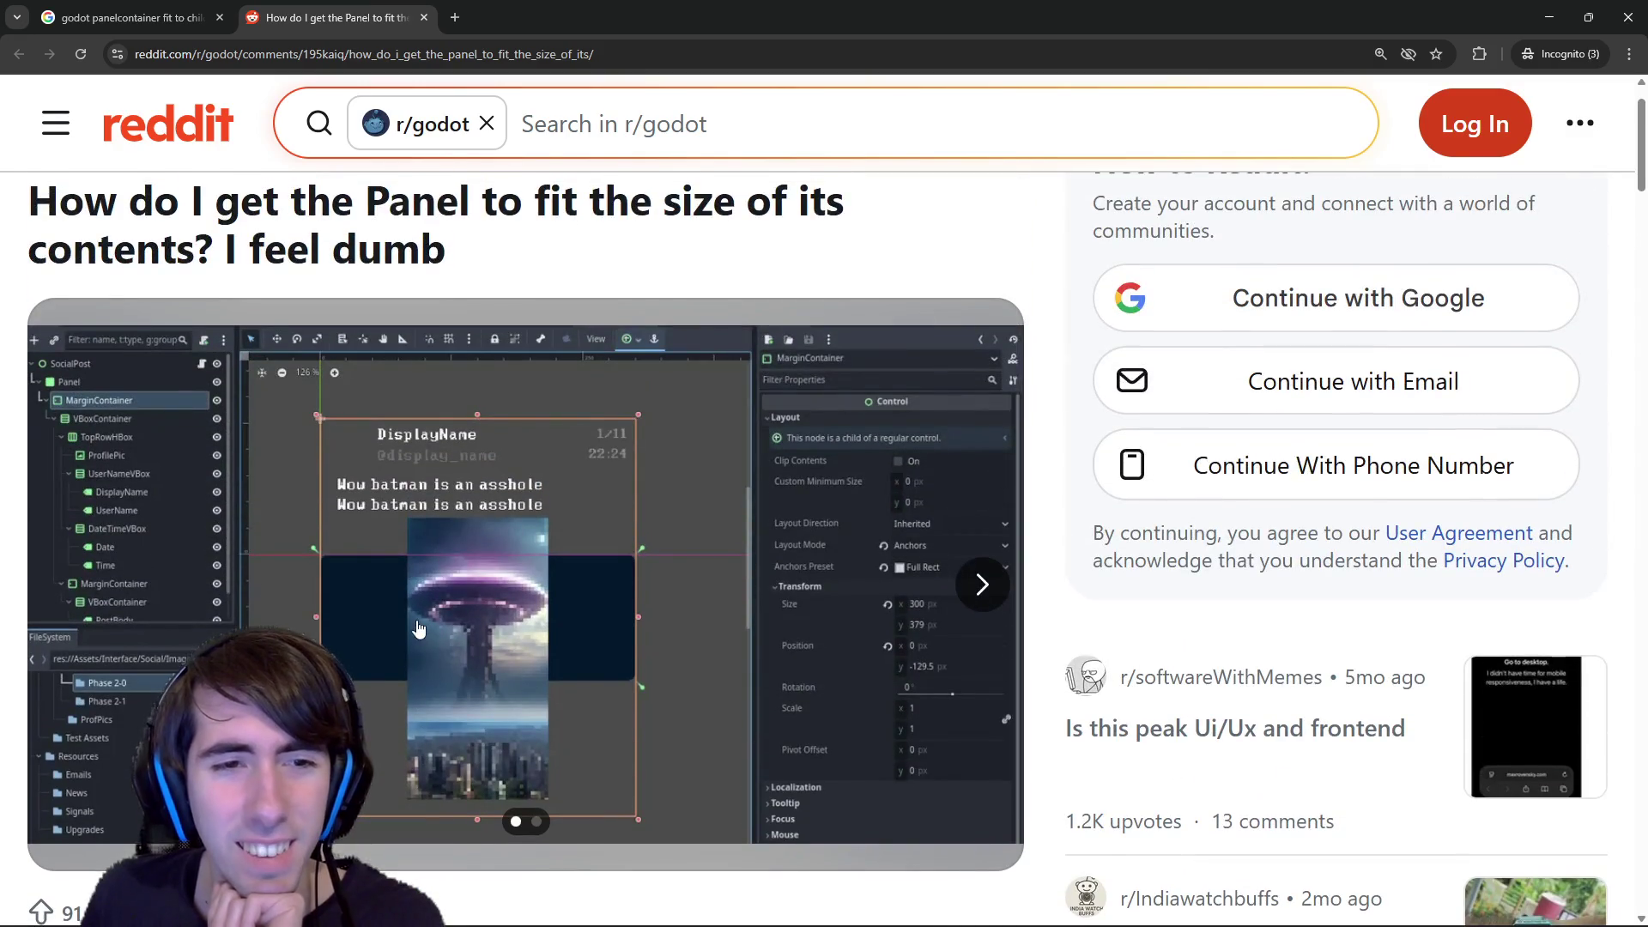
pyautogui.scroll(-1, 415, 620)
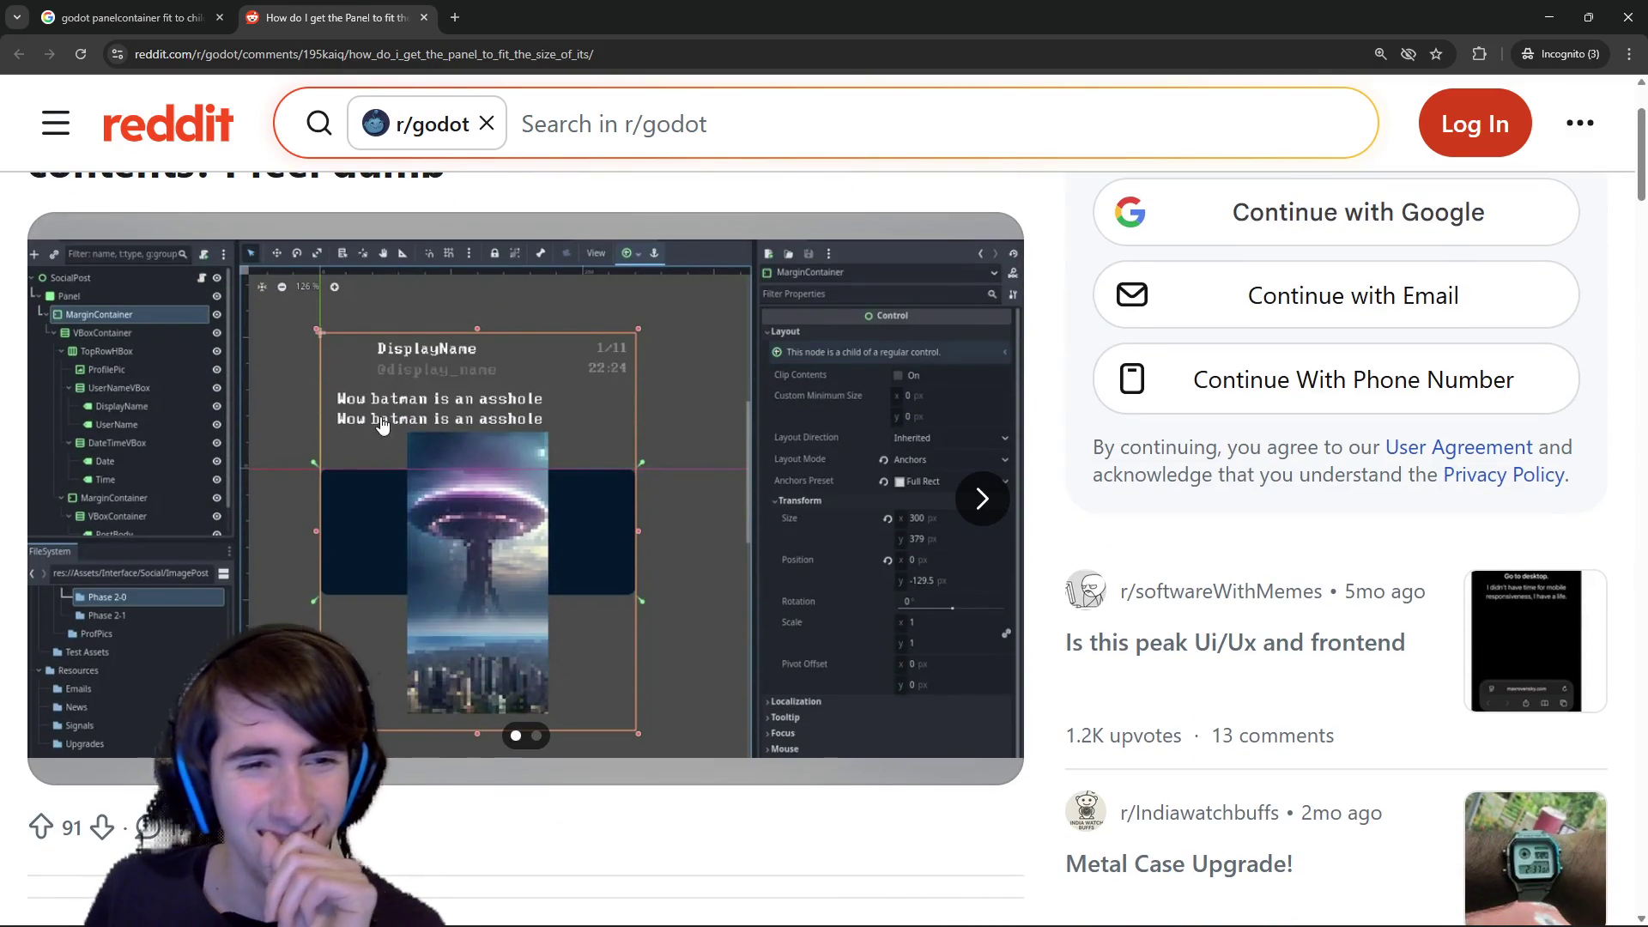
pyautogui.scroll(-3, 497, 429)
pyautogui.scroll(-2, 496, 429)
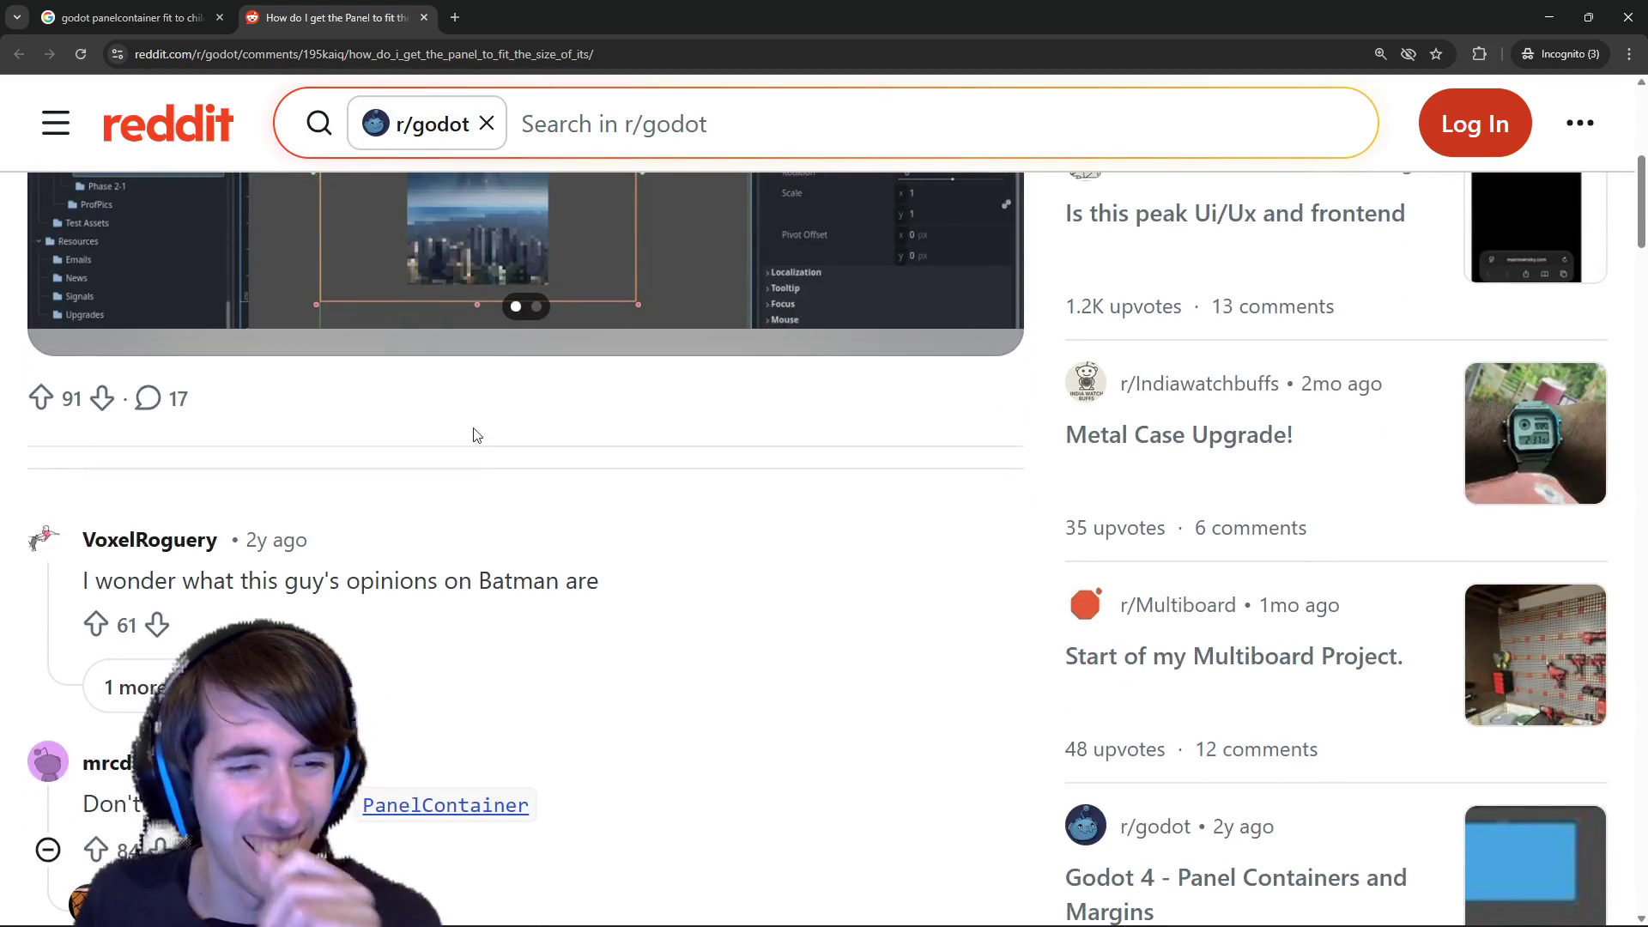
pyautogui.scroll(-4, 173, 633)
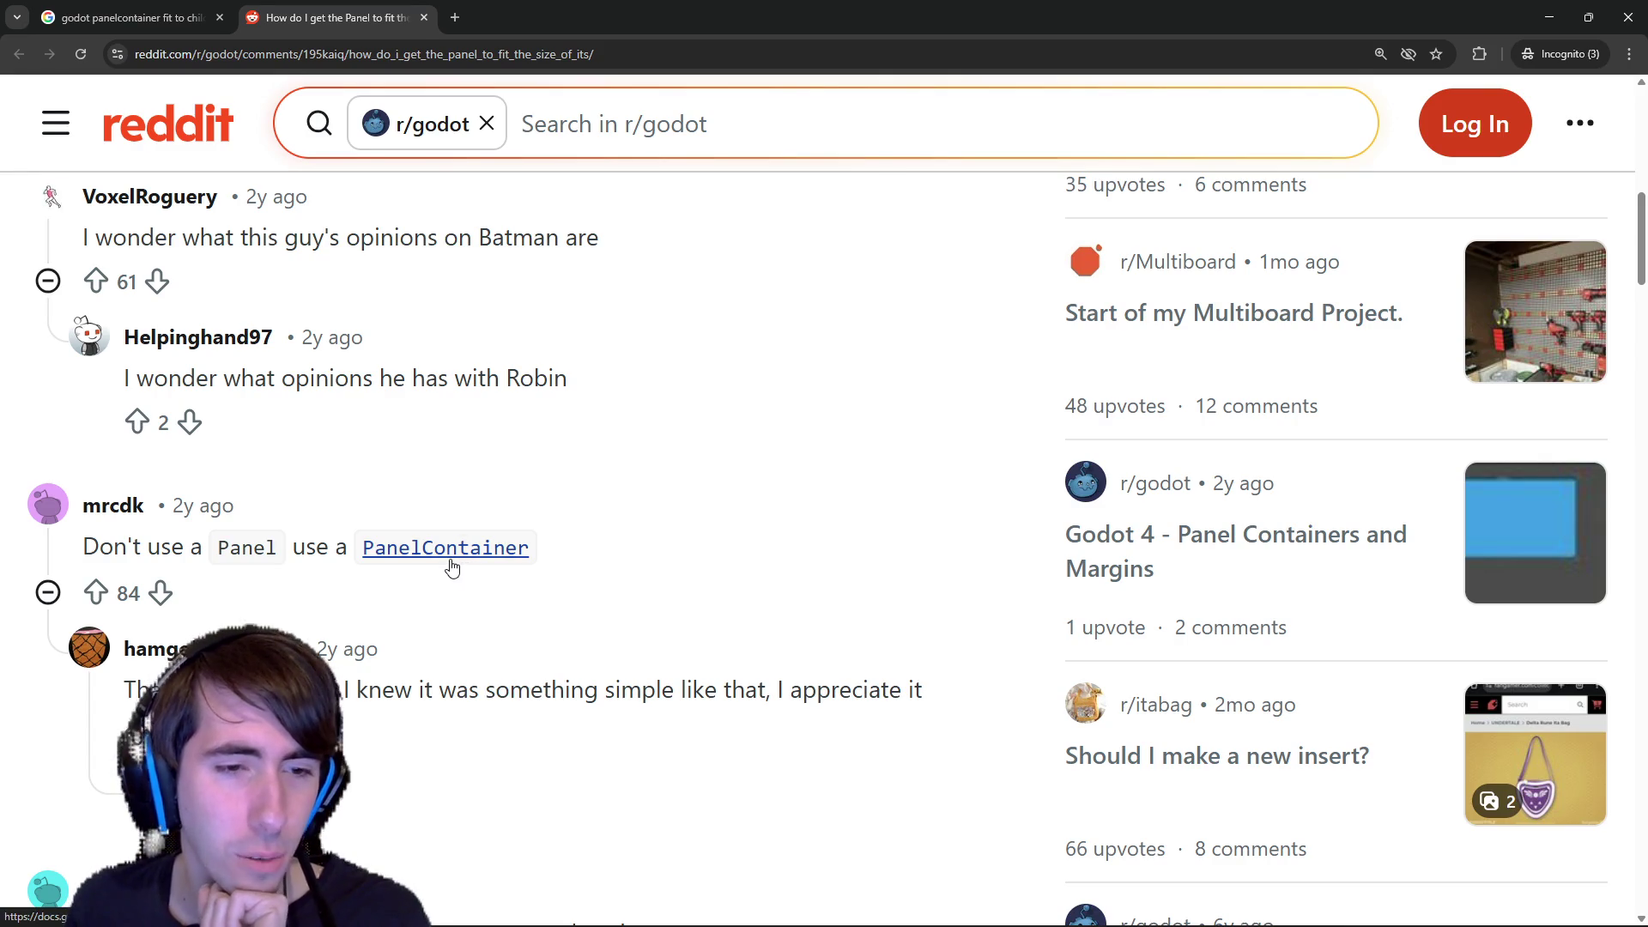
pyautogui.scroll(-2, 462, 568)
pyautogui.scroll(-2, 452, 569)
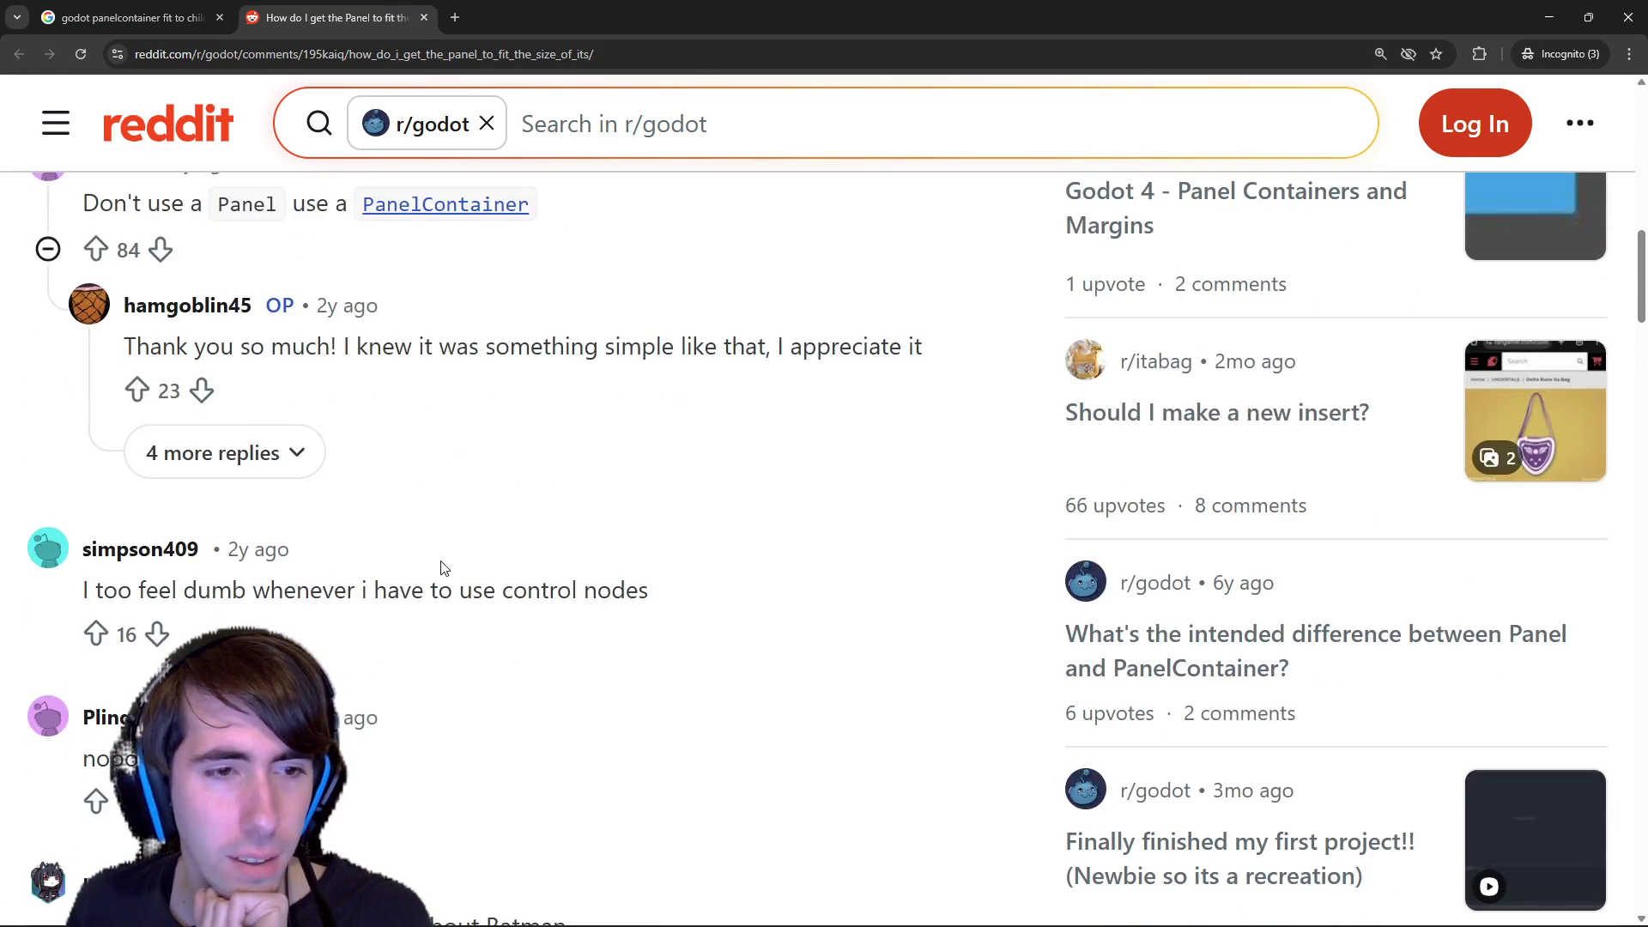
pyautogui.scroll(-2, 442, 568)
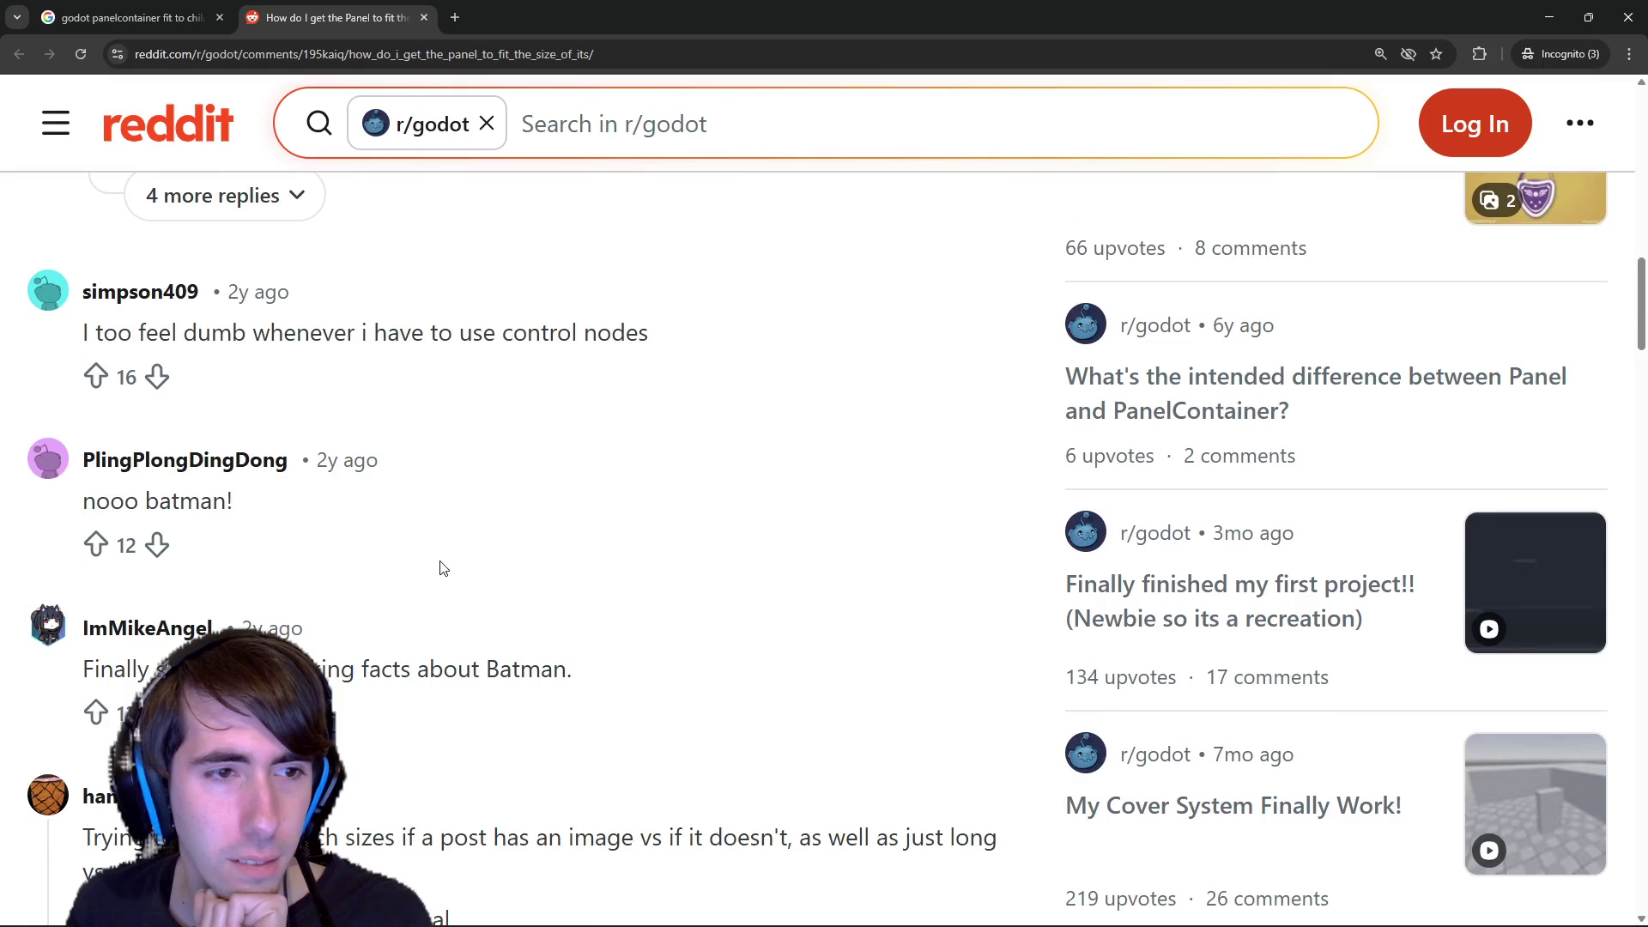
pyautogui.scroll(-1, 443, 568)
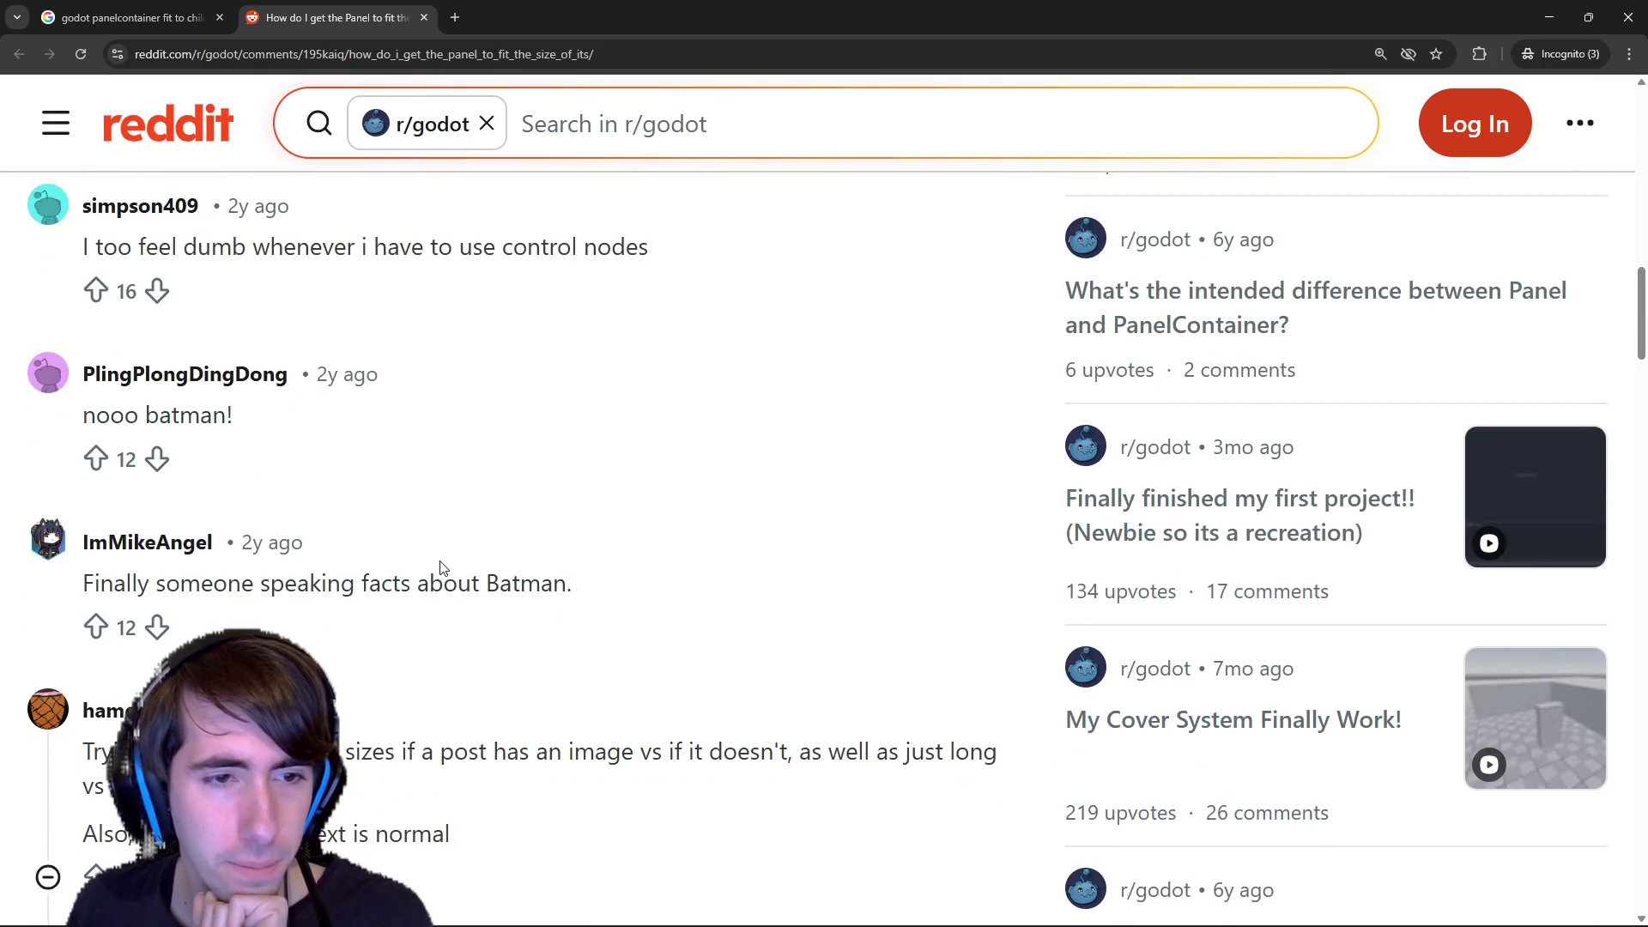
pyautogui.scroll(-2, 443, 568)
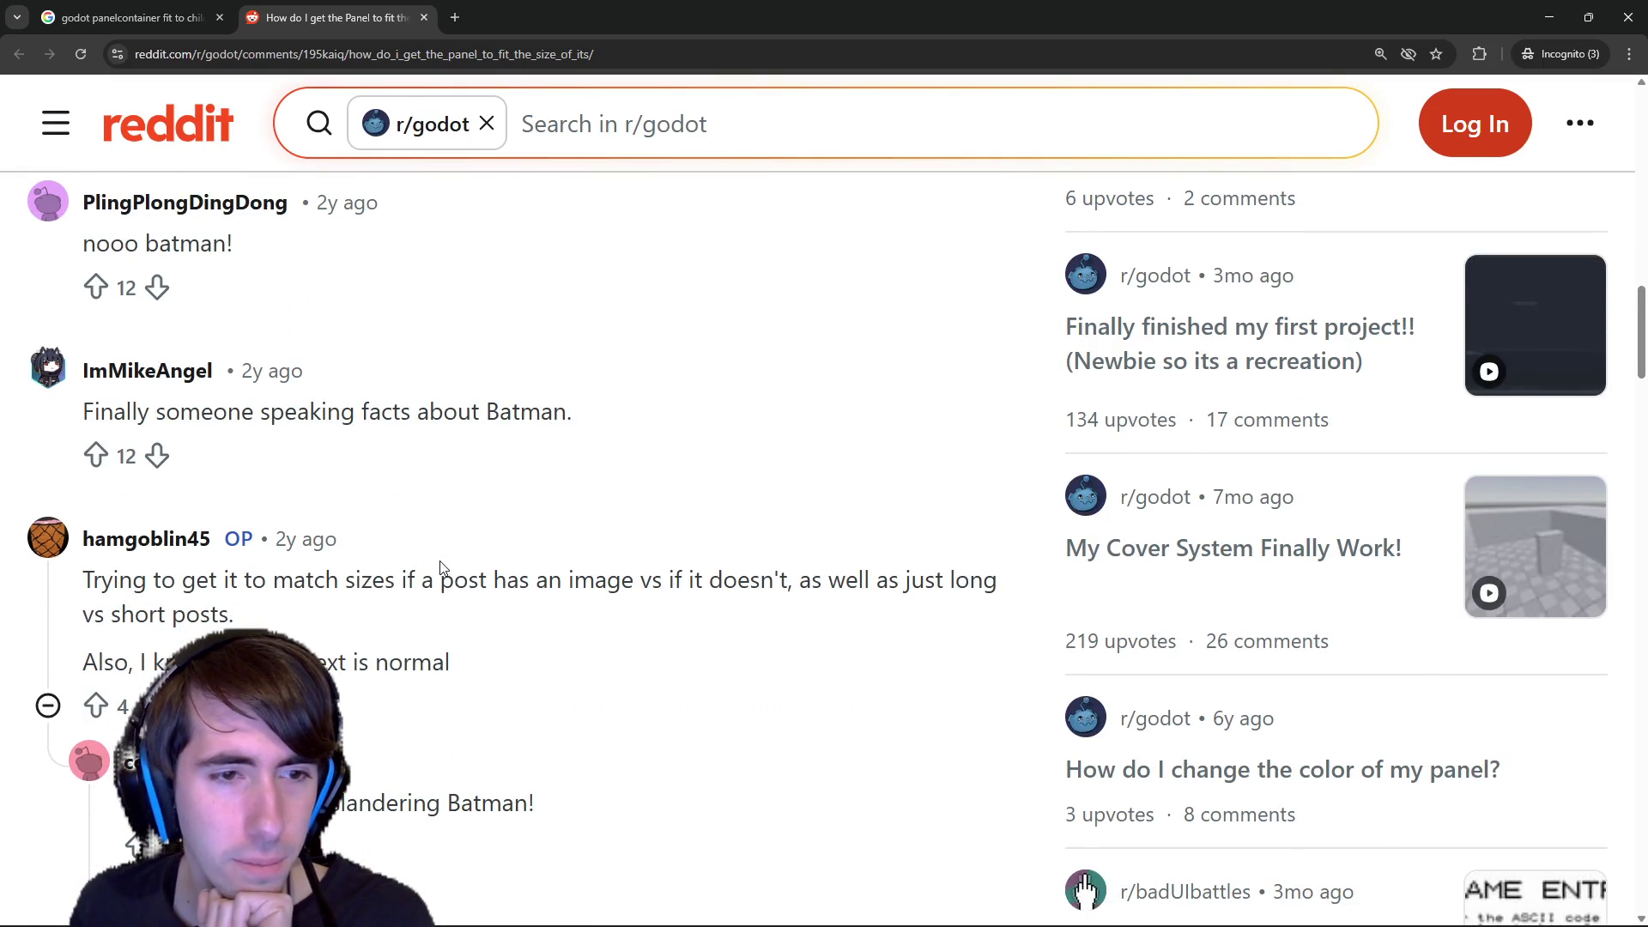
pyautogui.scroll(-1, 443, 568)
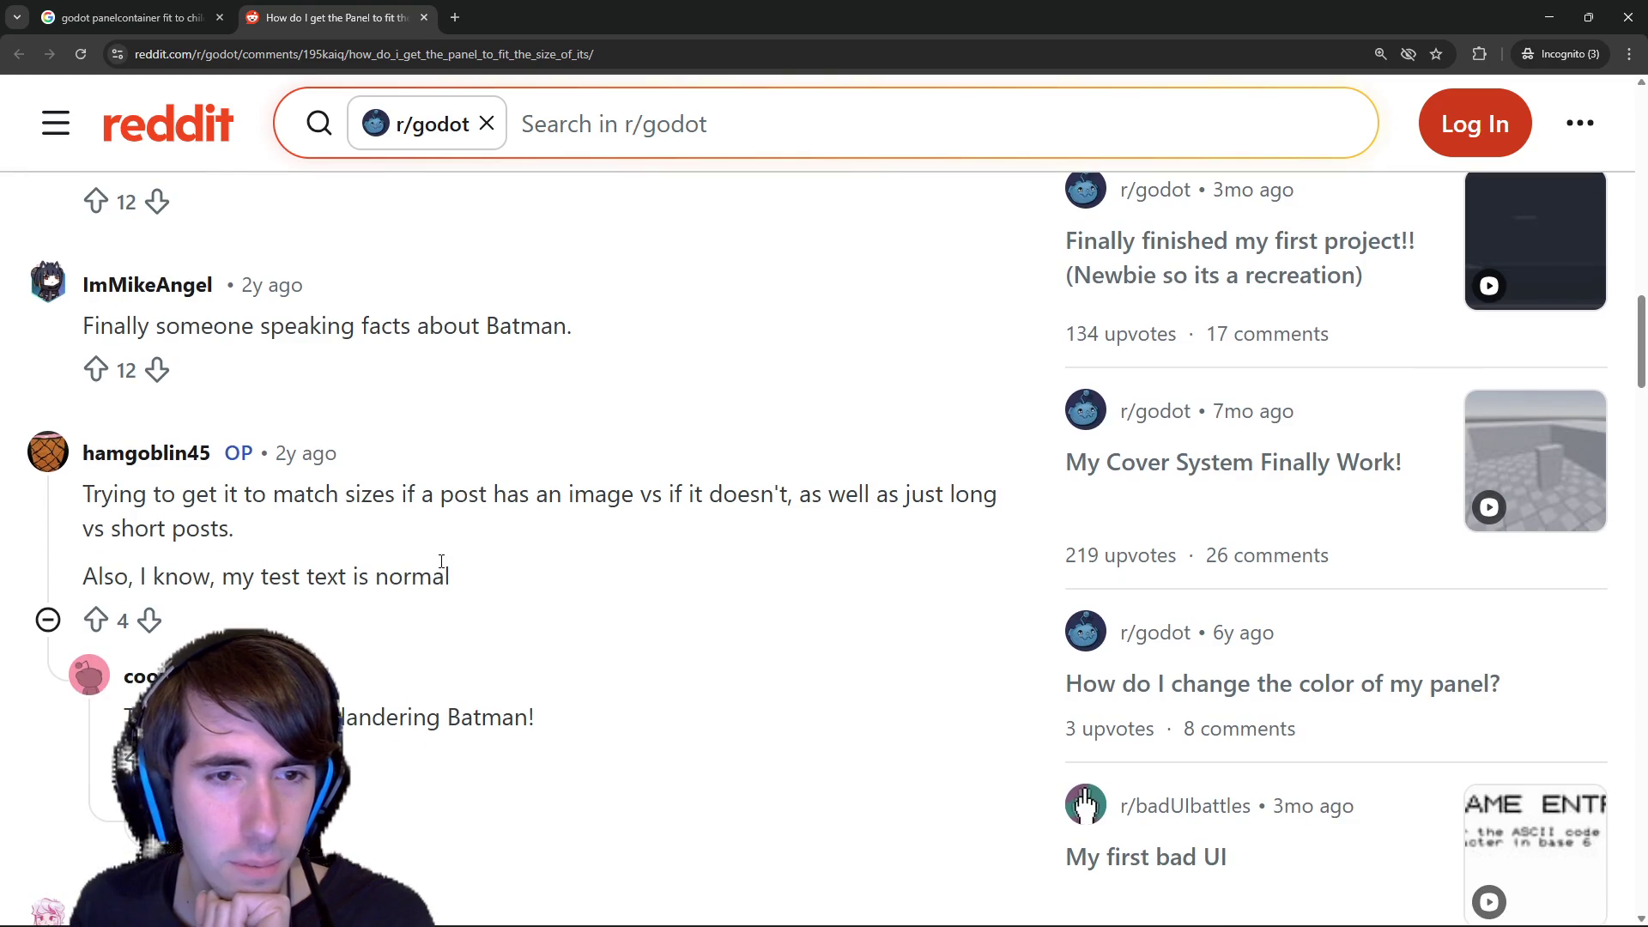
pyautogui.scroll(-2, 442, 561)
pyautogui.scroll(1, 442, 563)
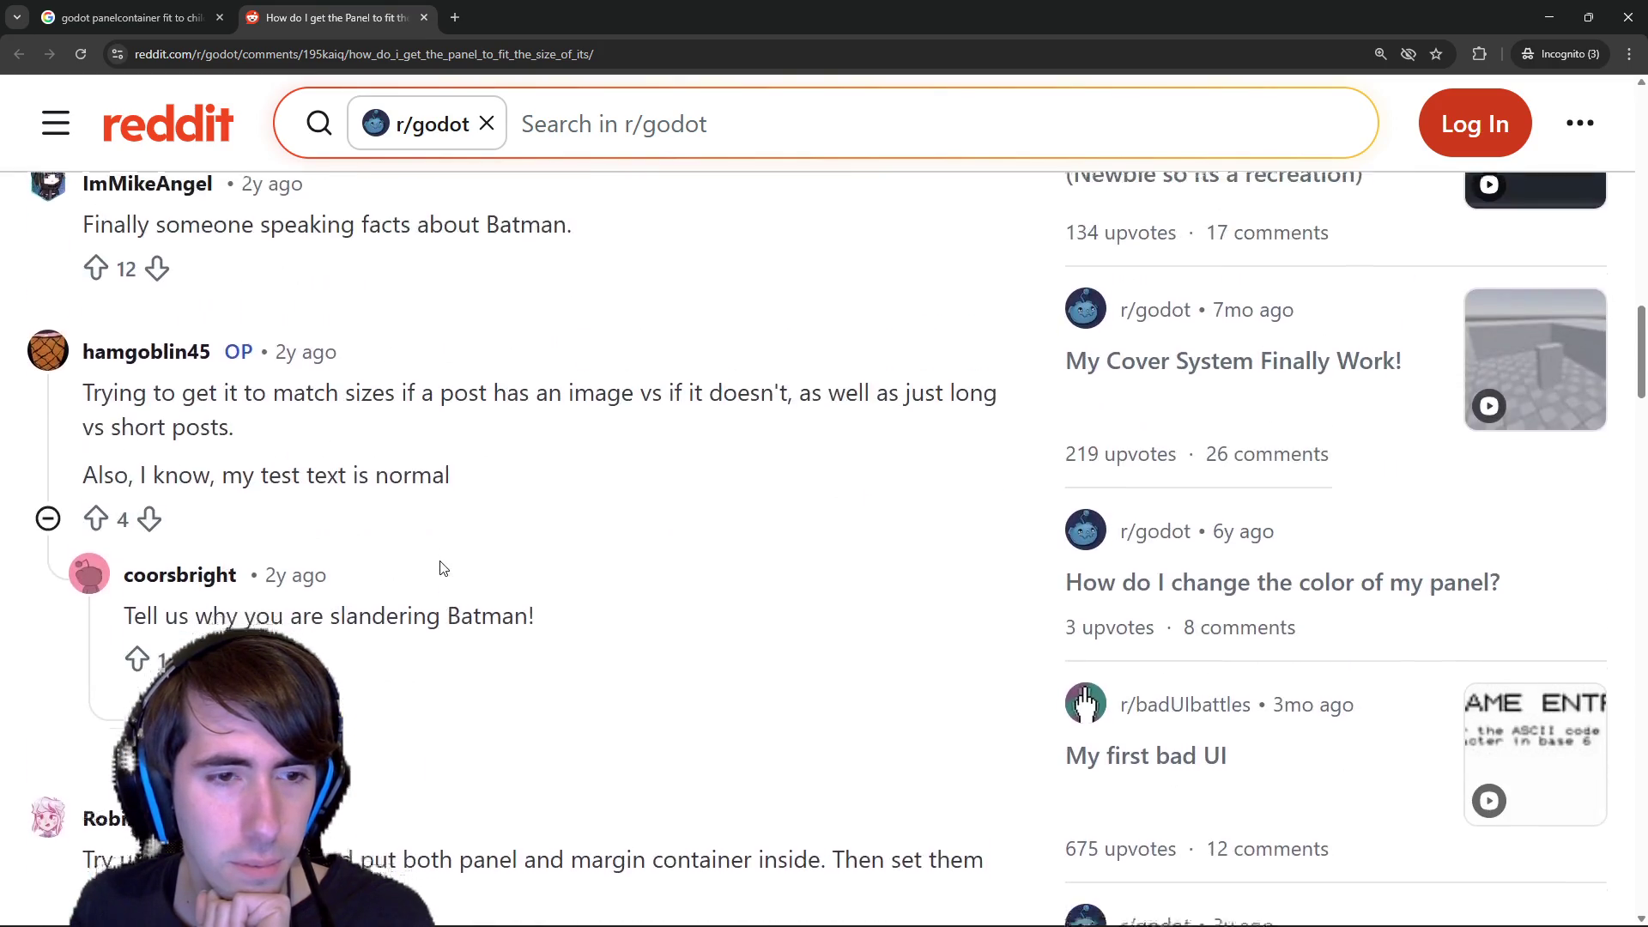
pyautogui.scroll(-3, 443, 568)
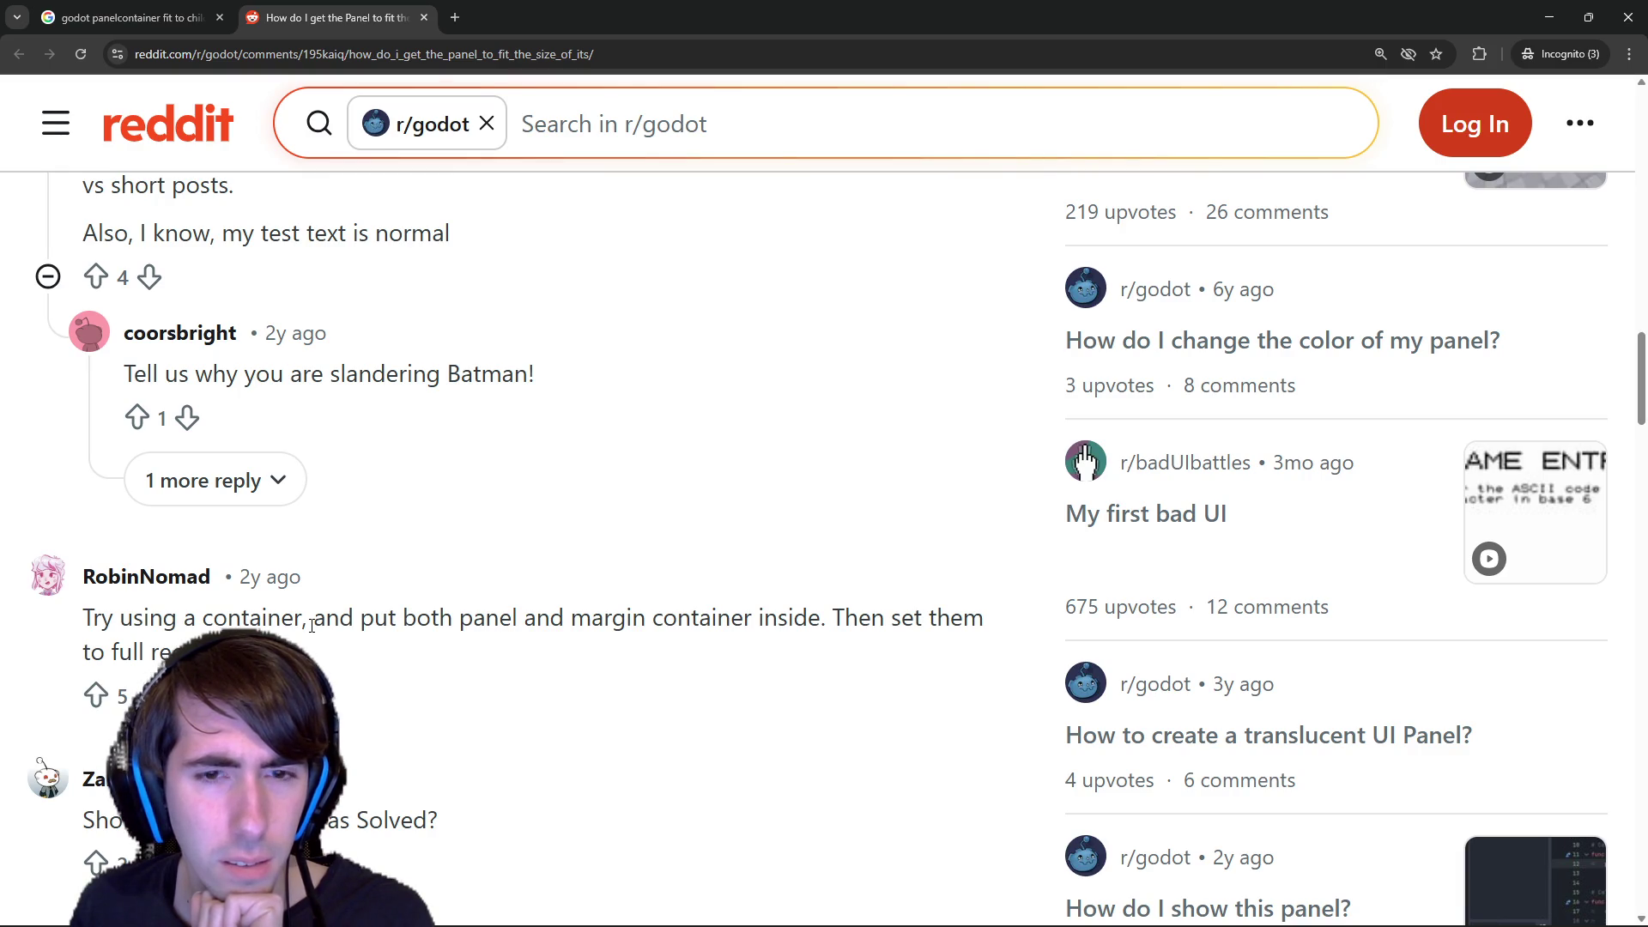
pyautogui.hotkey('alt', 'Tab')
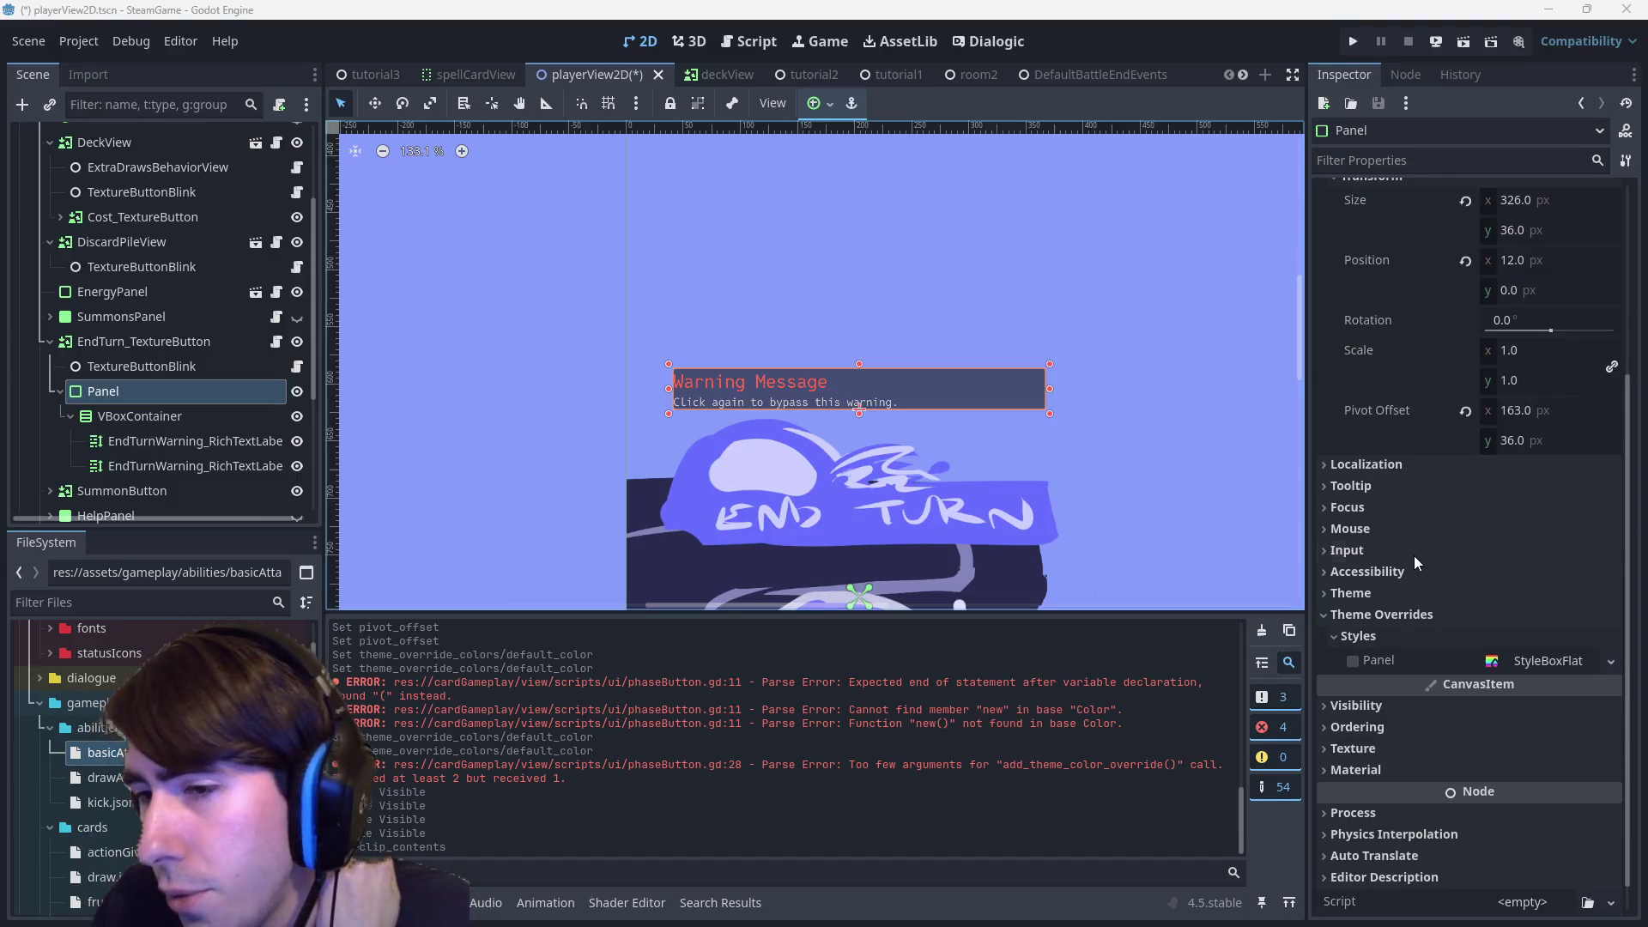
# Select the VBoxContainer inside the warning Panel in the Scene tree
pyautogui.click(740, 385)
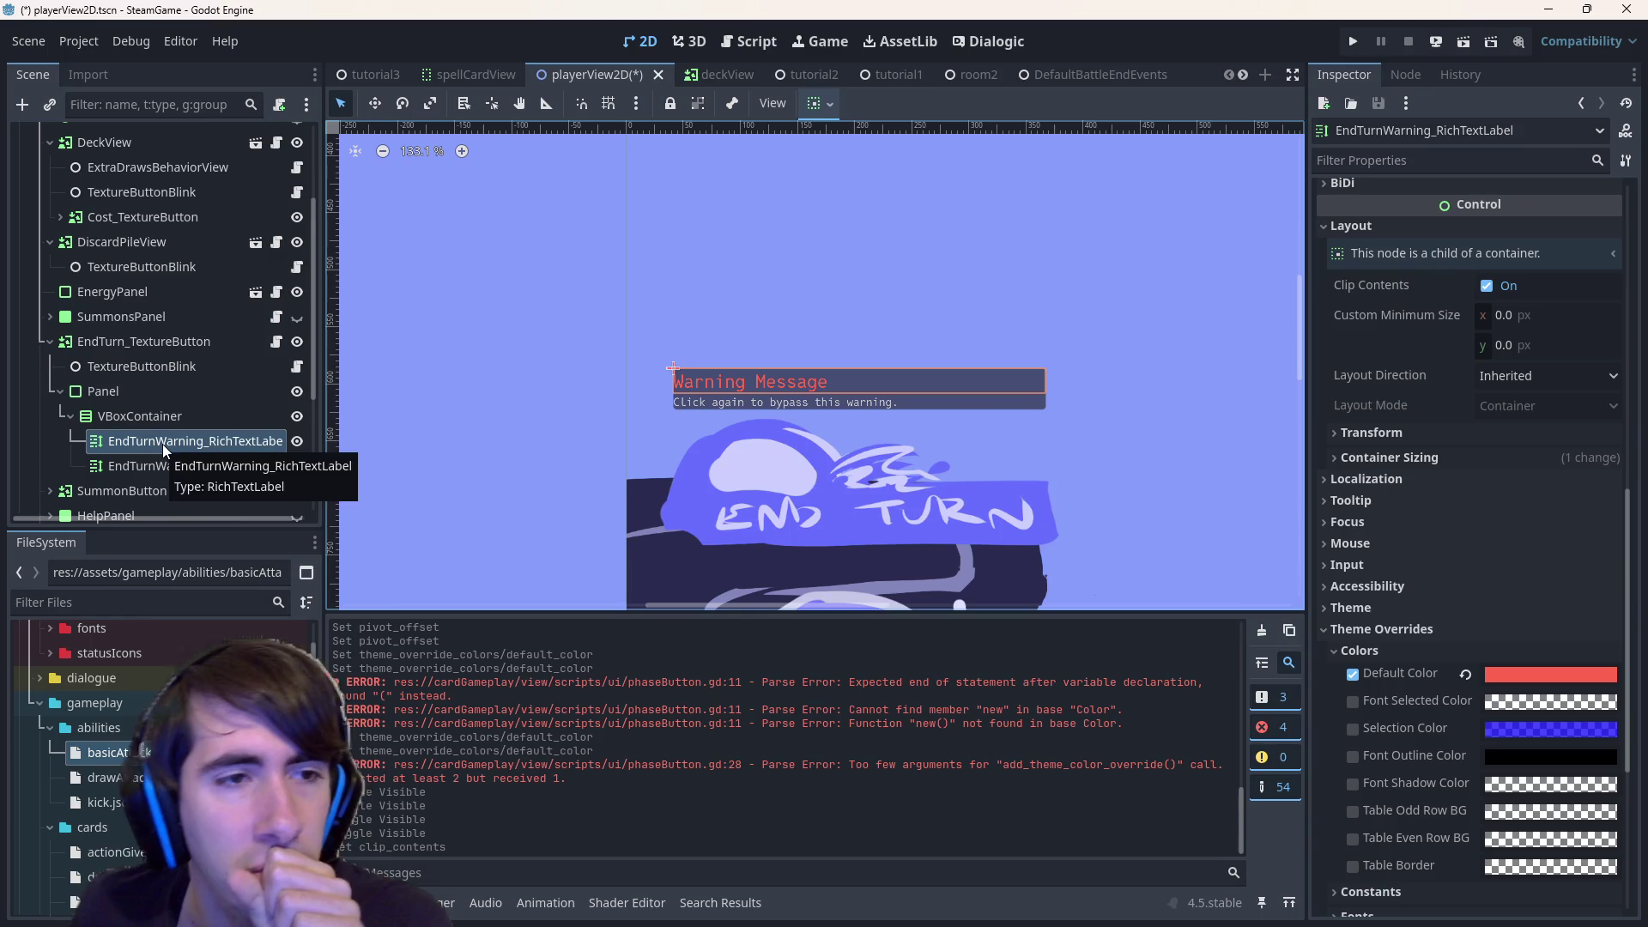
pyautogui.scroll(-7, 811, 345)
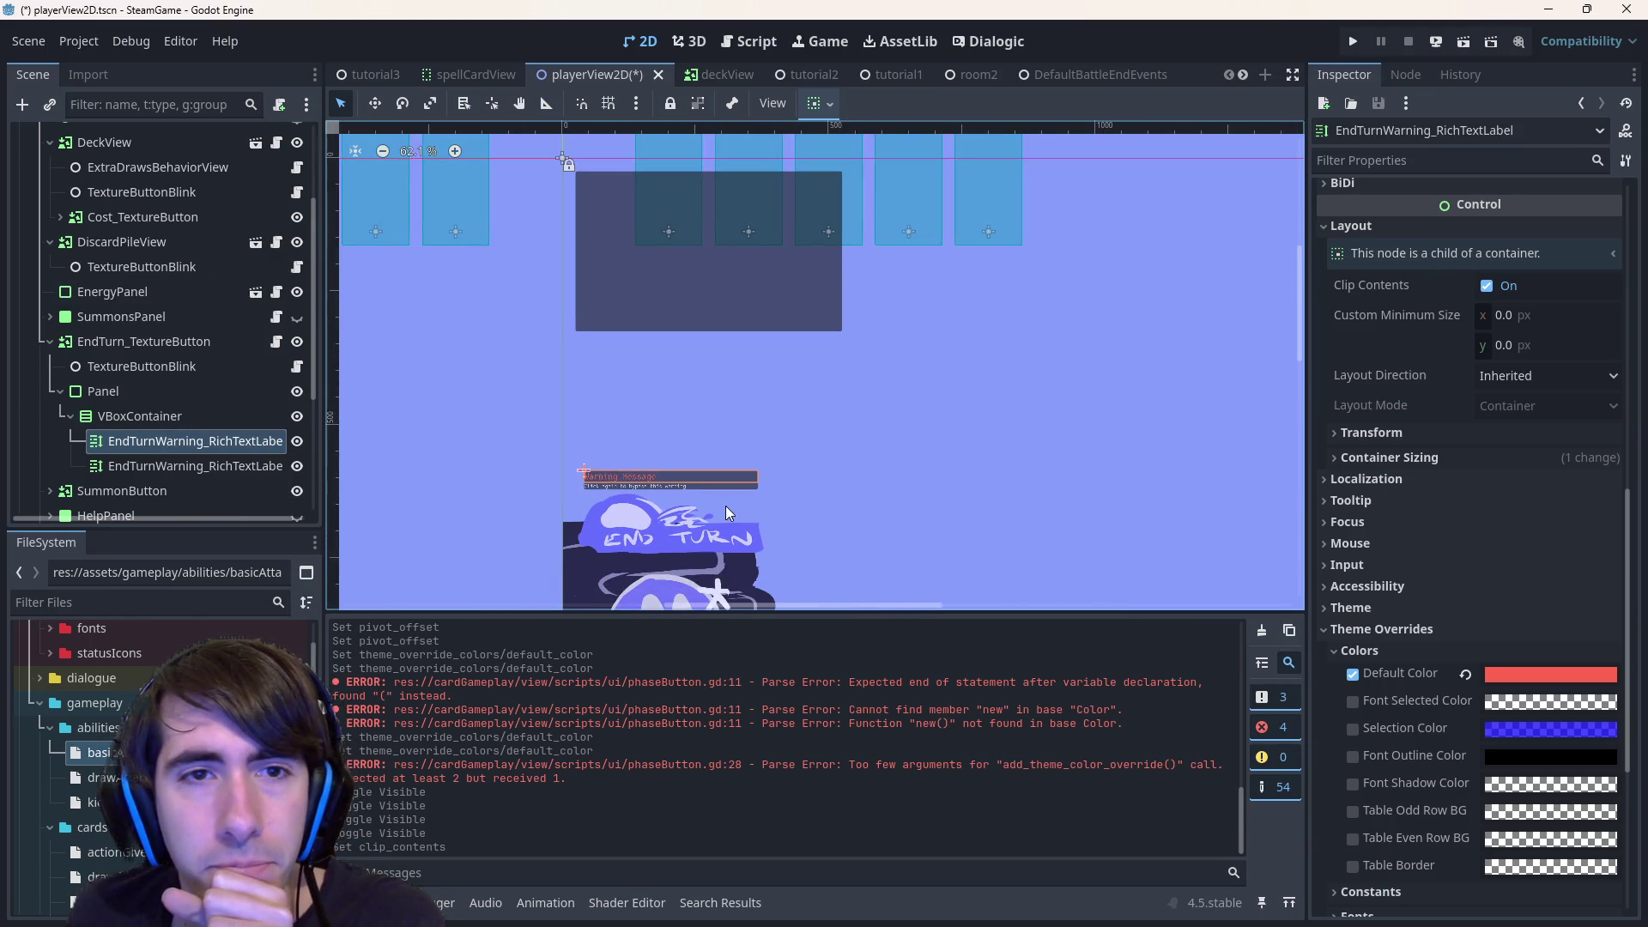
pyautogui.scroll(4, 708, 507)
pyautogui.hscroll(1, 796, 511)
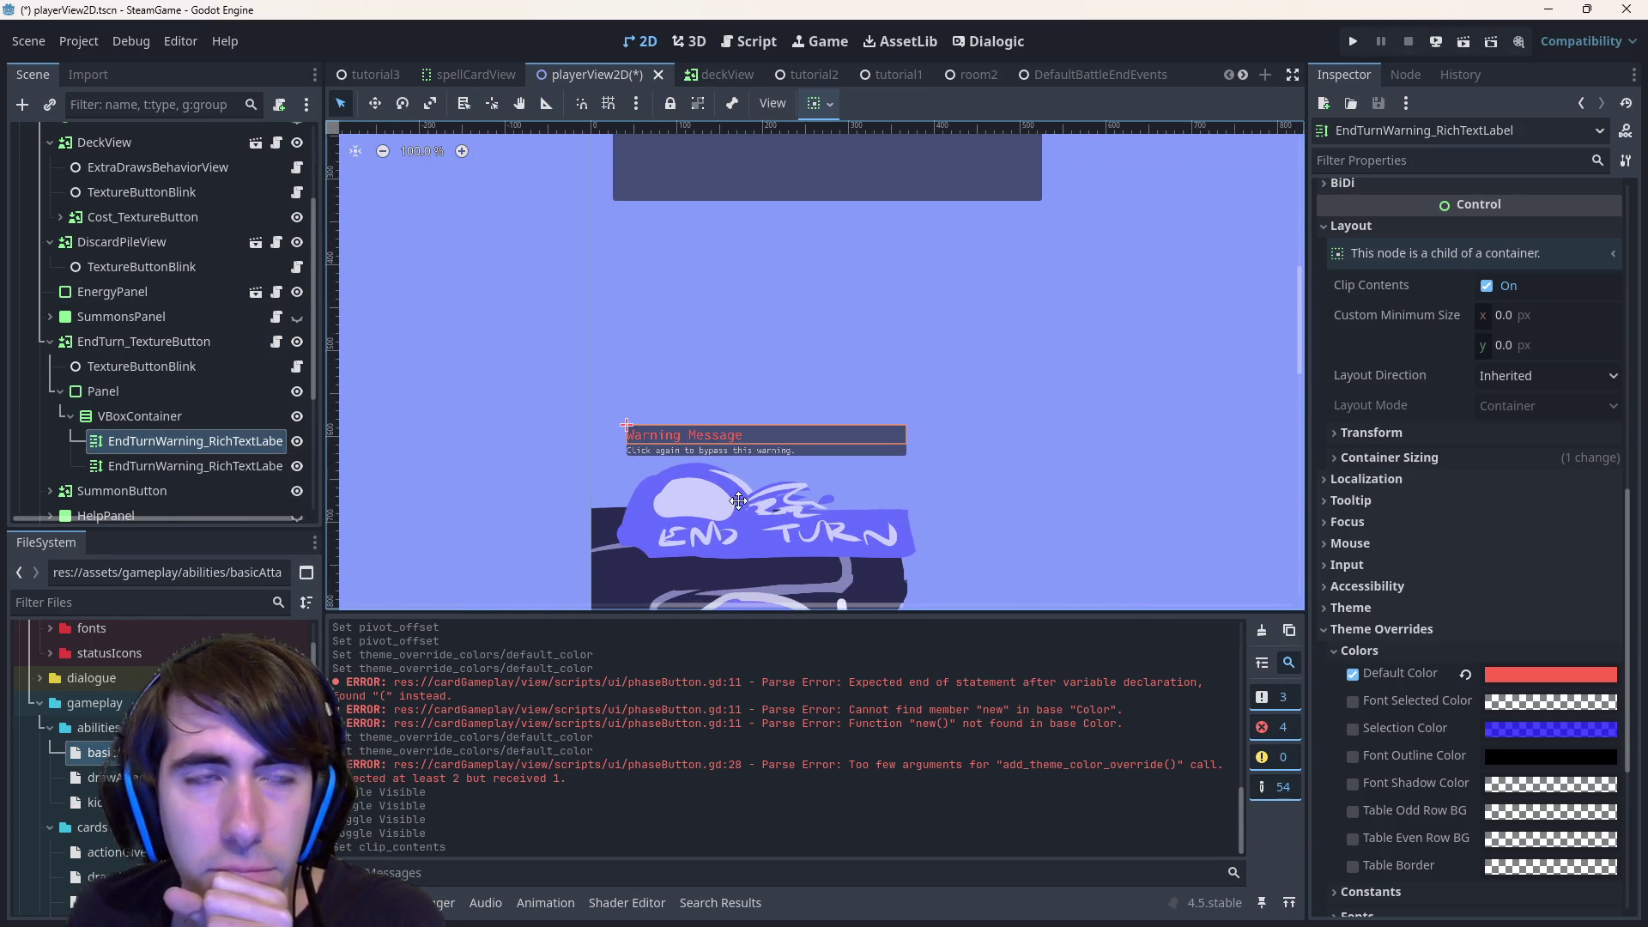
pyautogui.scroll(8, 736, 497)
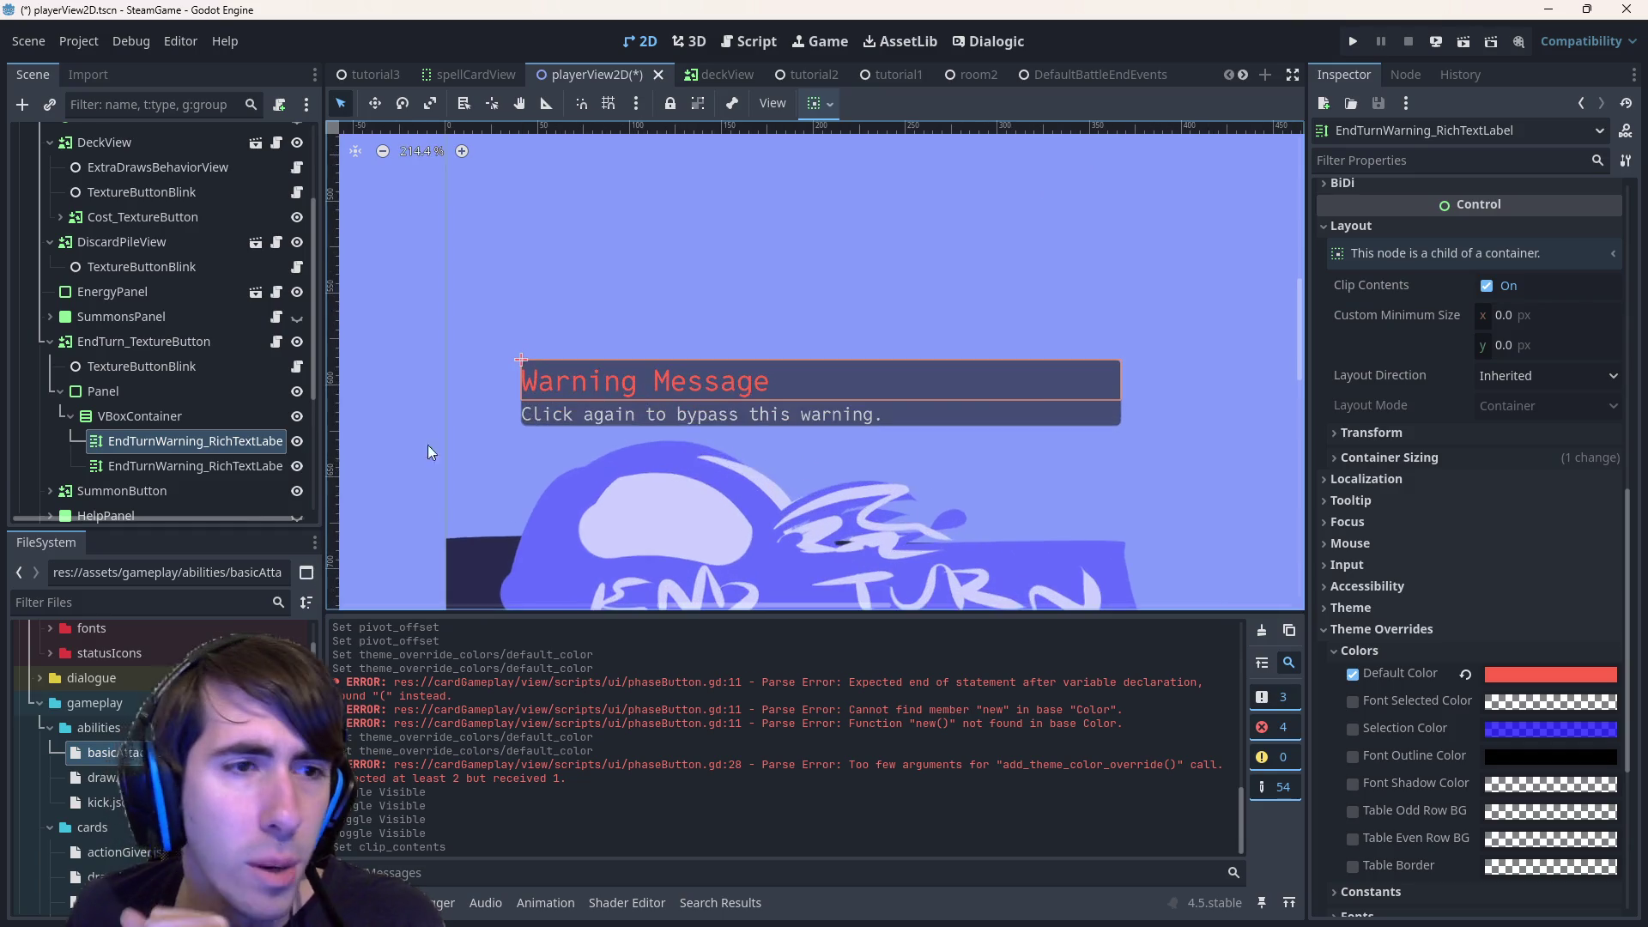
pyautogui.click(239, 410)
pyautogui.scroll(5, 1459, 450)
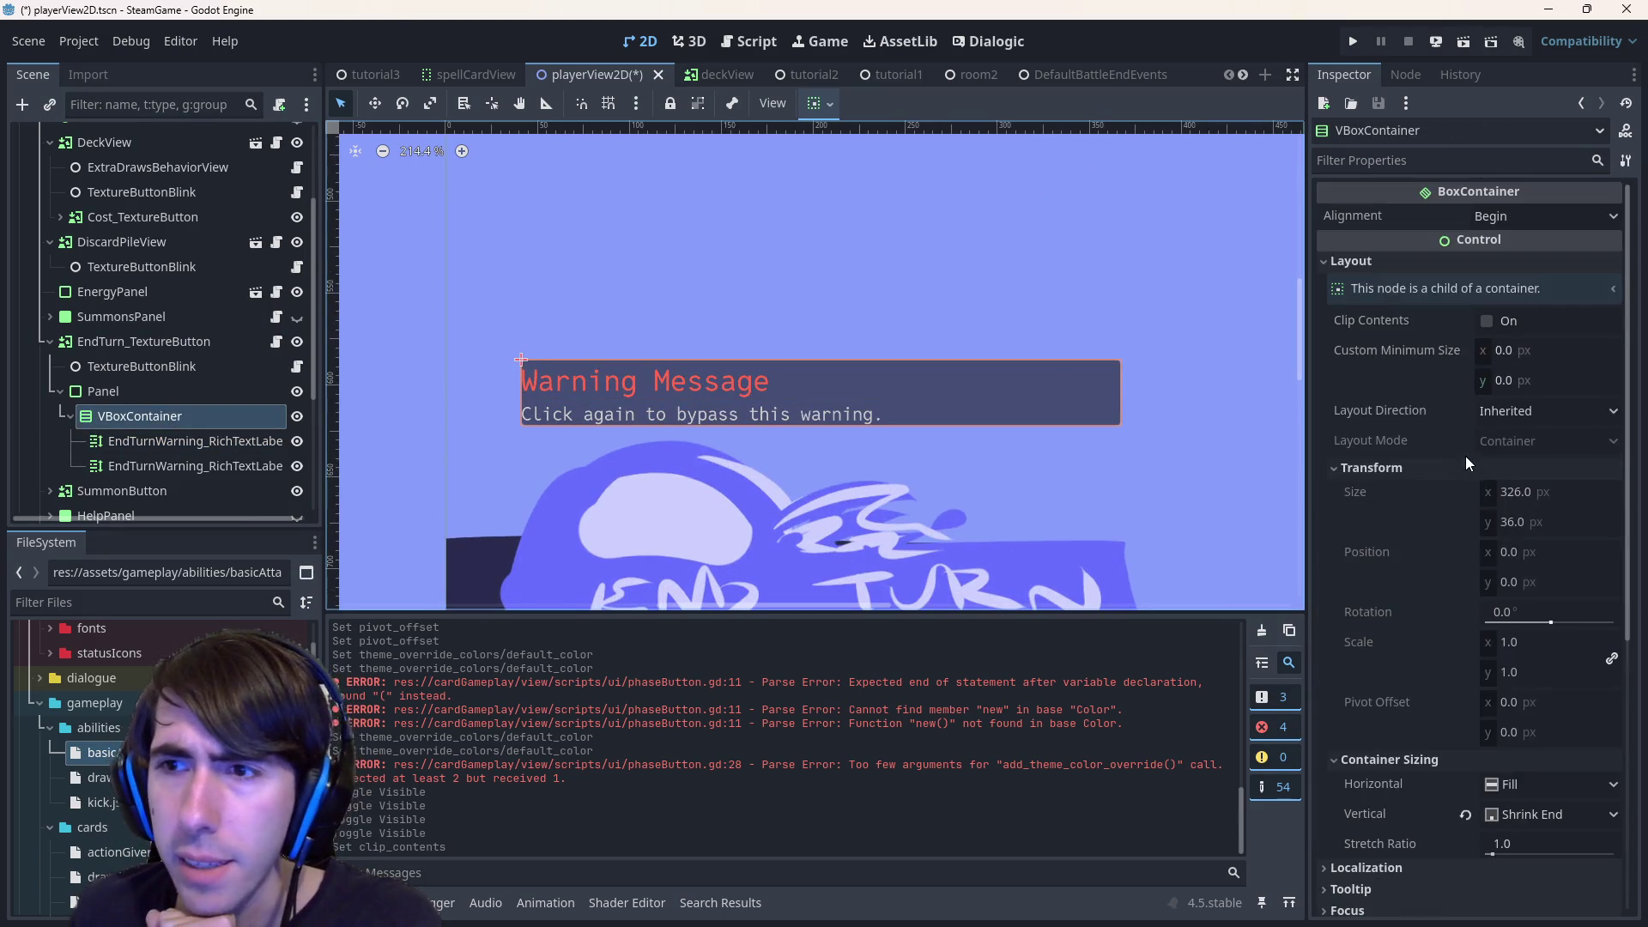
pyautogui.scroll(-4, 1465, 456)
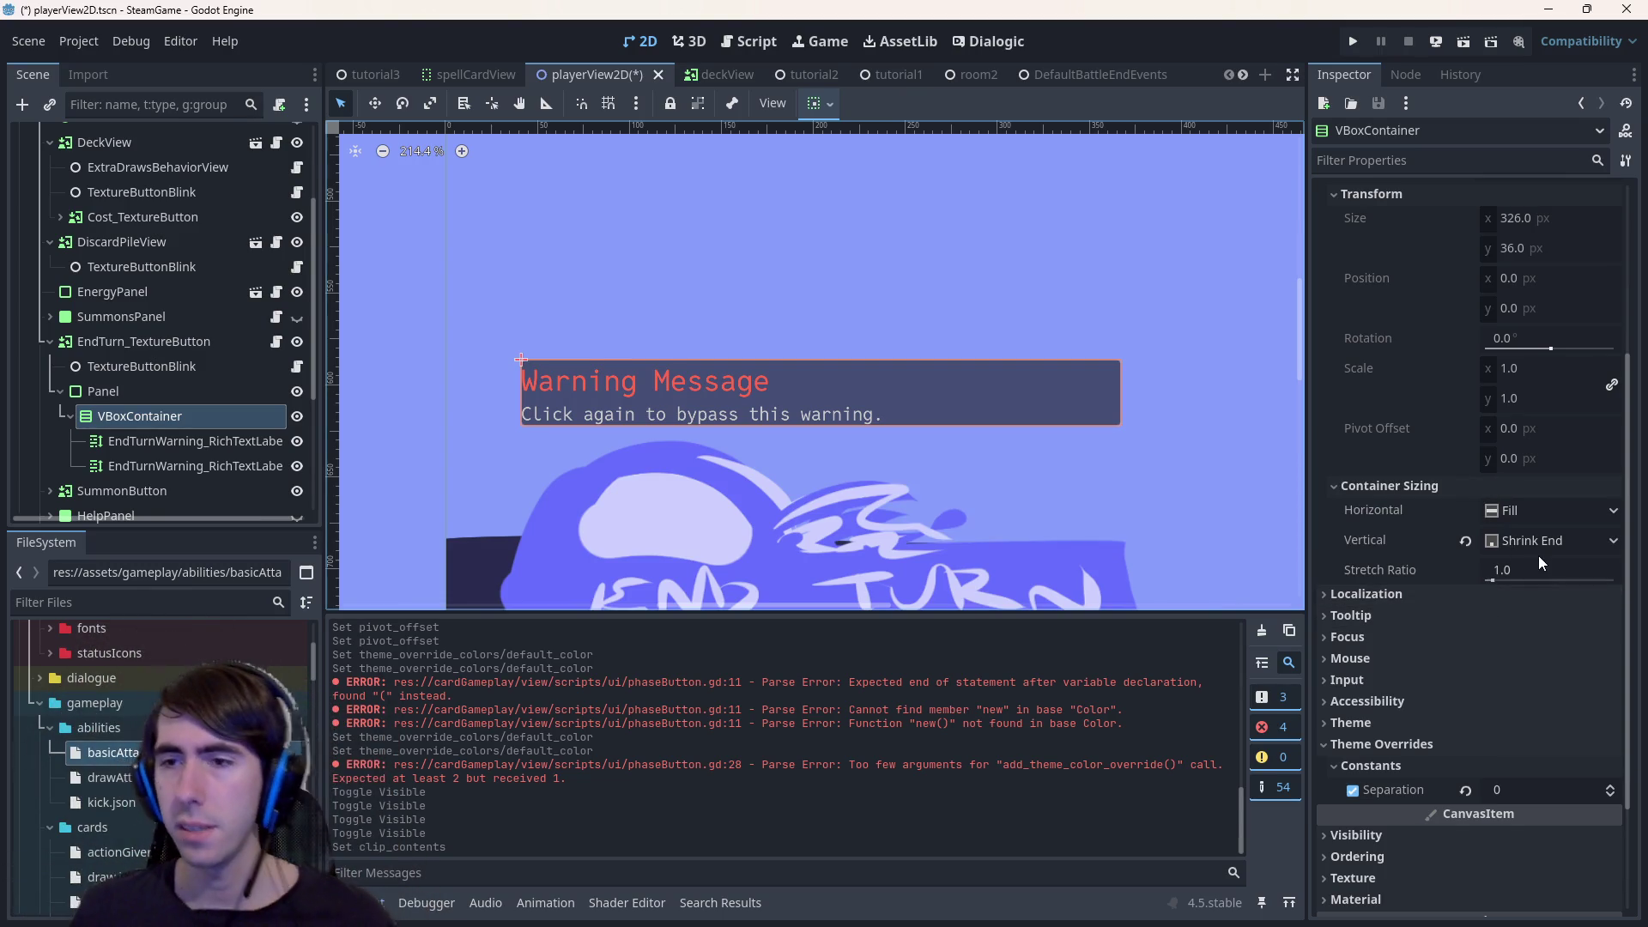
# Change the VBoxContainer's vertical container sizing from Shrink End to Fill and save the scene
pyautogui.click(1548, 512)
pyautogui.click(1548, 511)
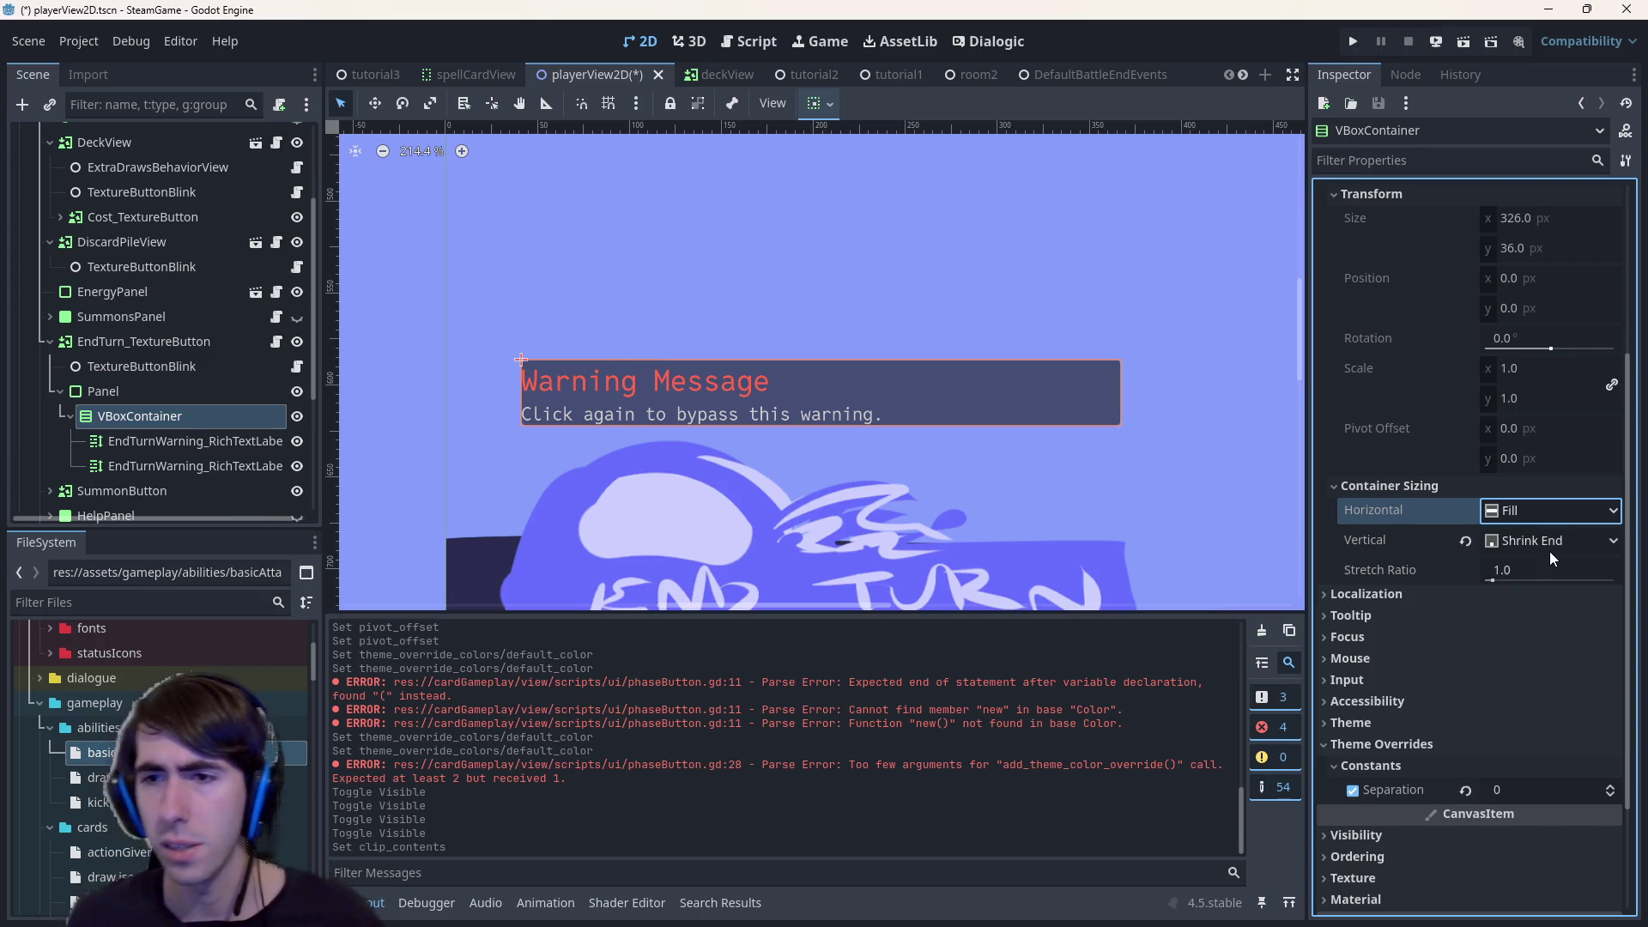
pyautogui.click(1542, 548)
pyautogui.click(1527, 543)
pyautogui.click(1532, 544)
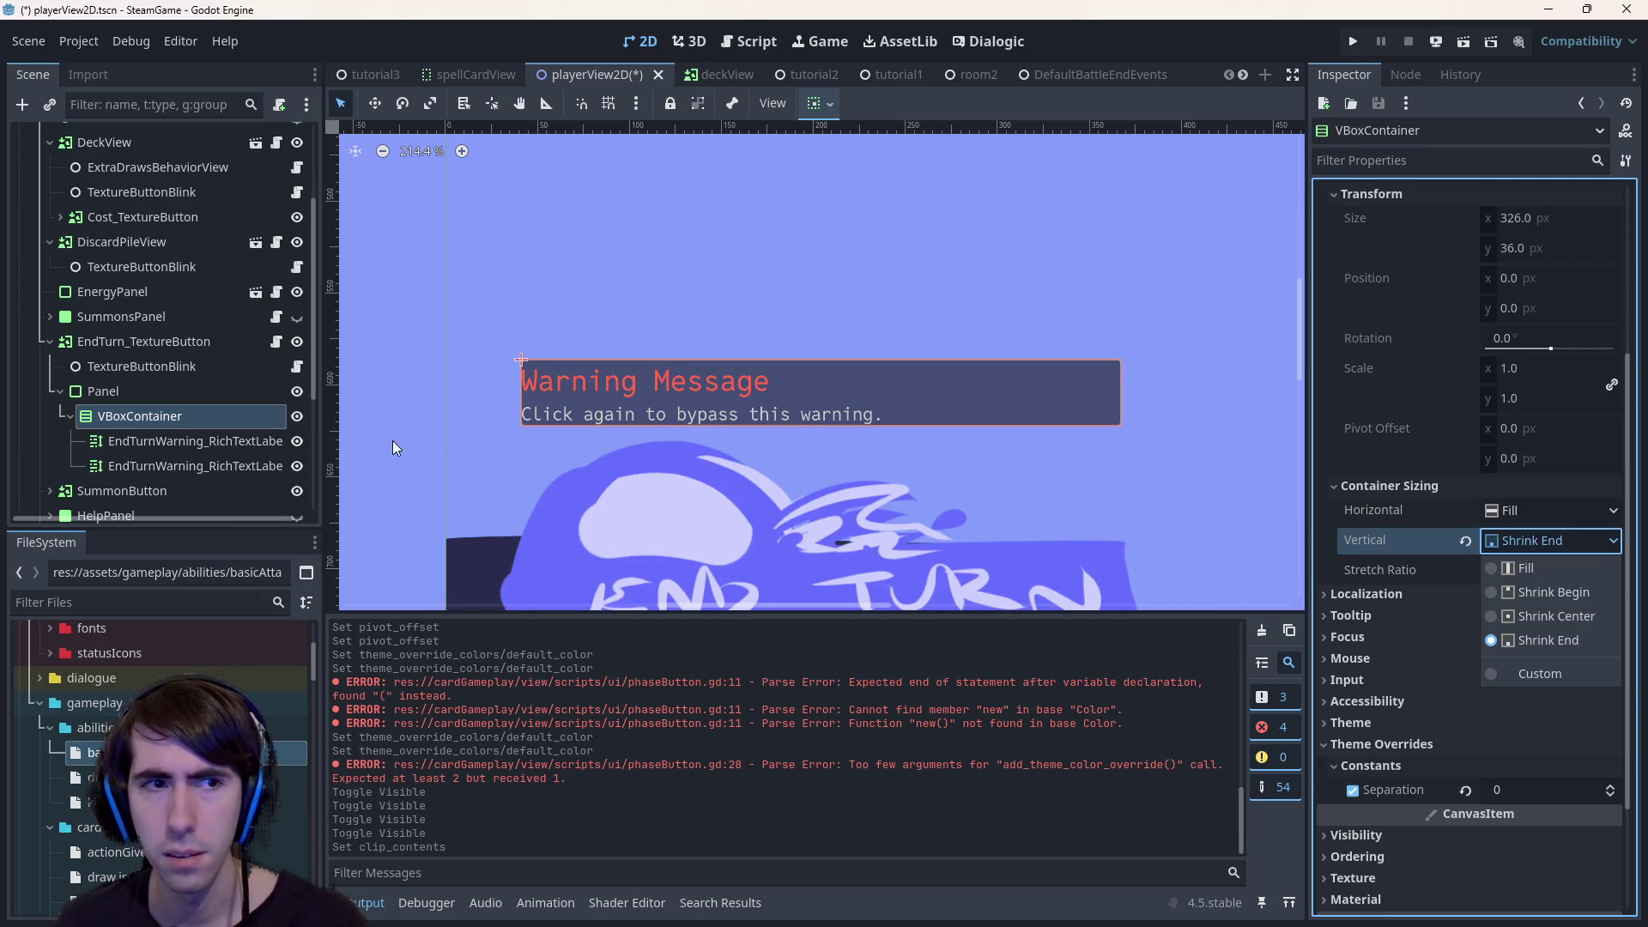
pyautogui.click(109, 399)
pyautogui.click(107, 394)
pyautogui.click(168, 416)
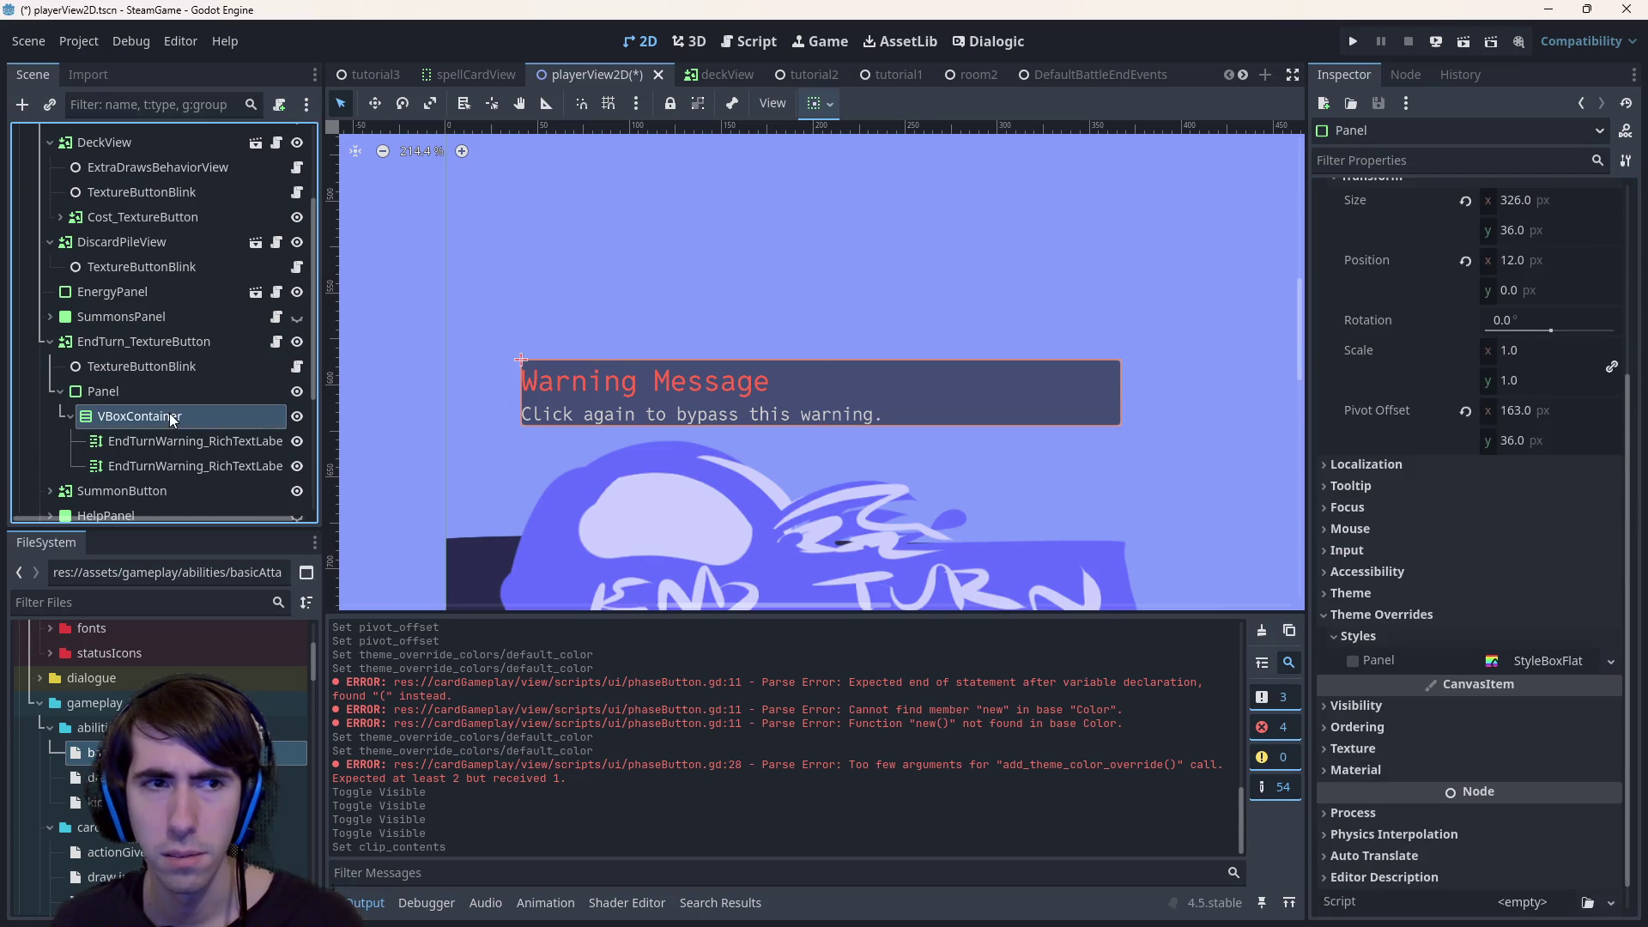
pyautogui.click(1568, 541)
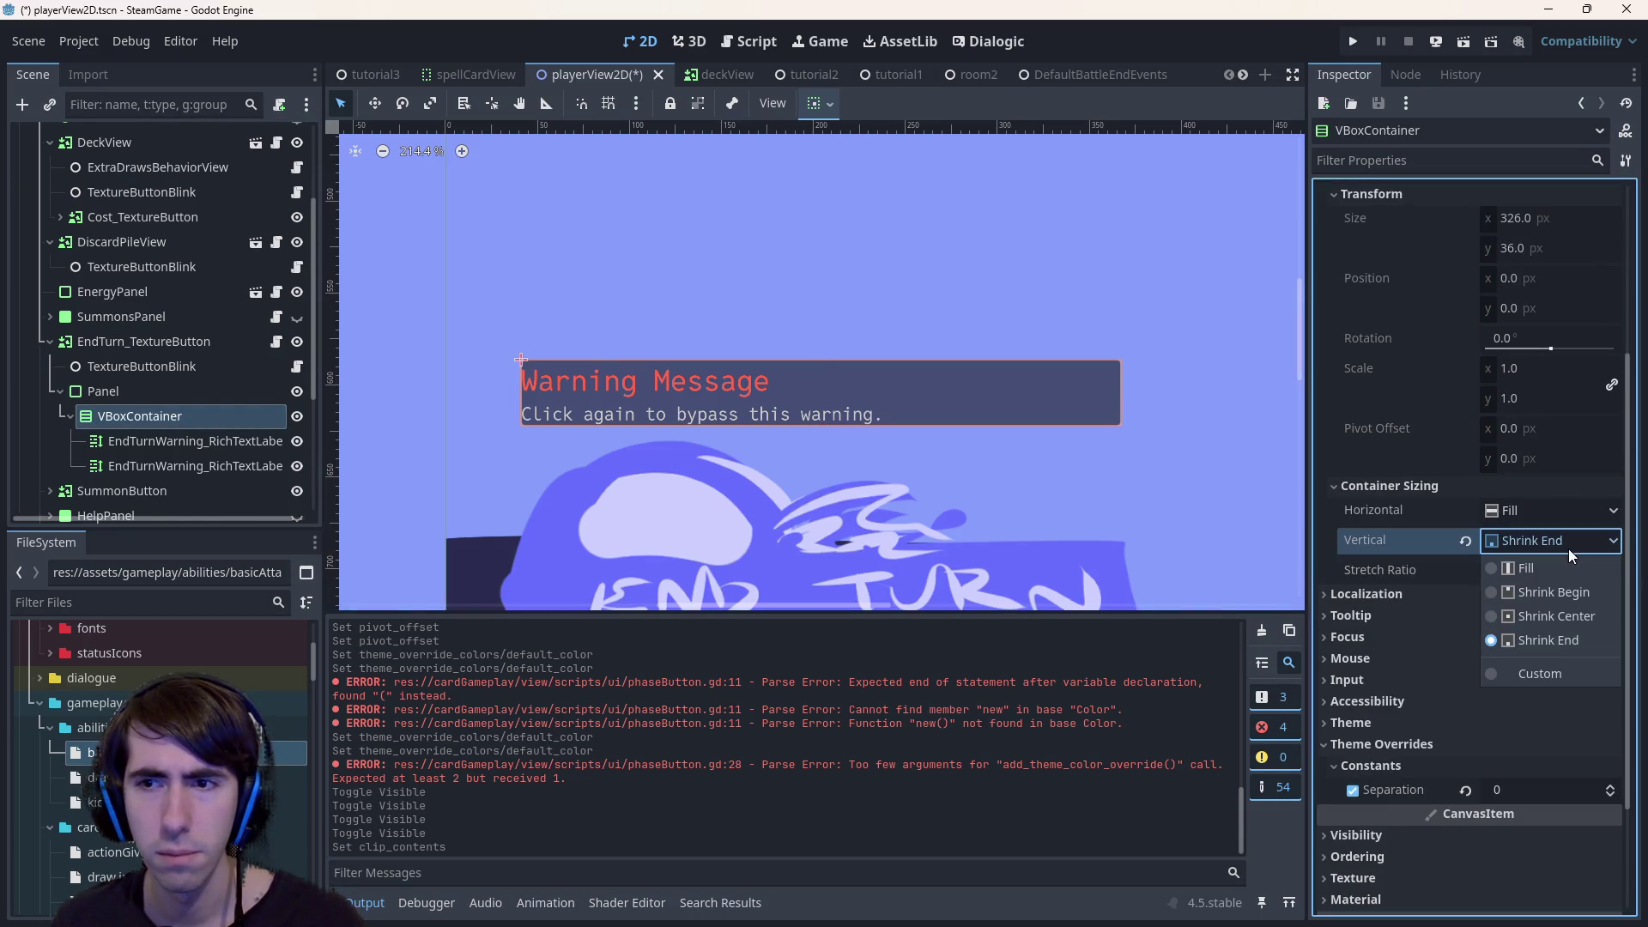
pyautogui.click(1463, 543)
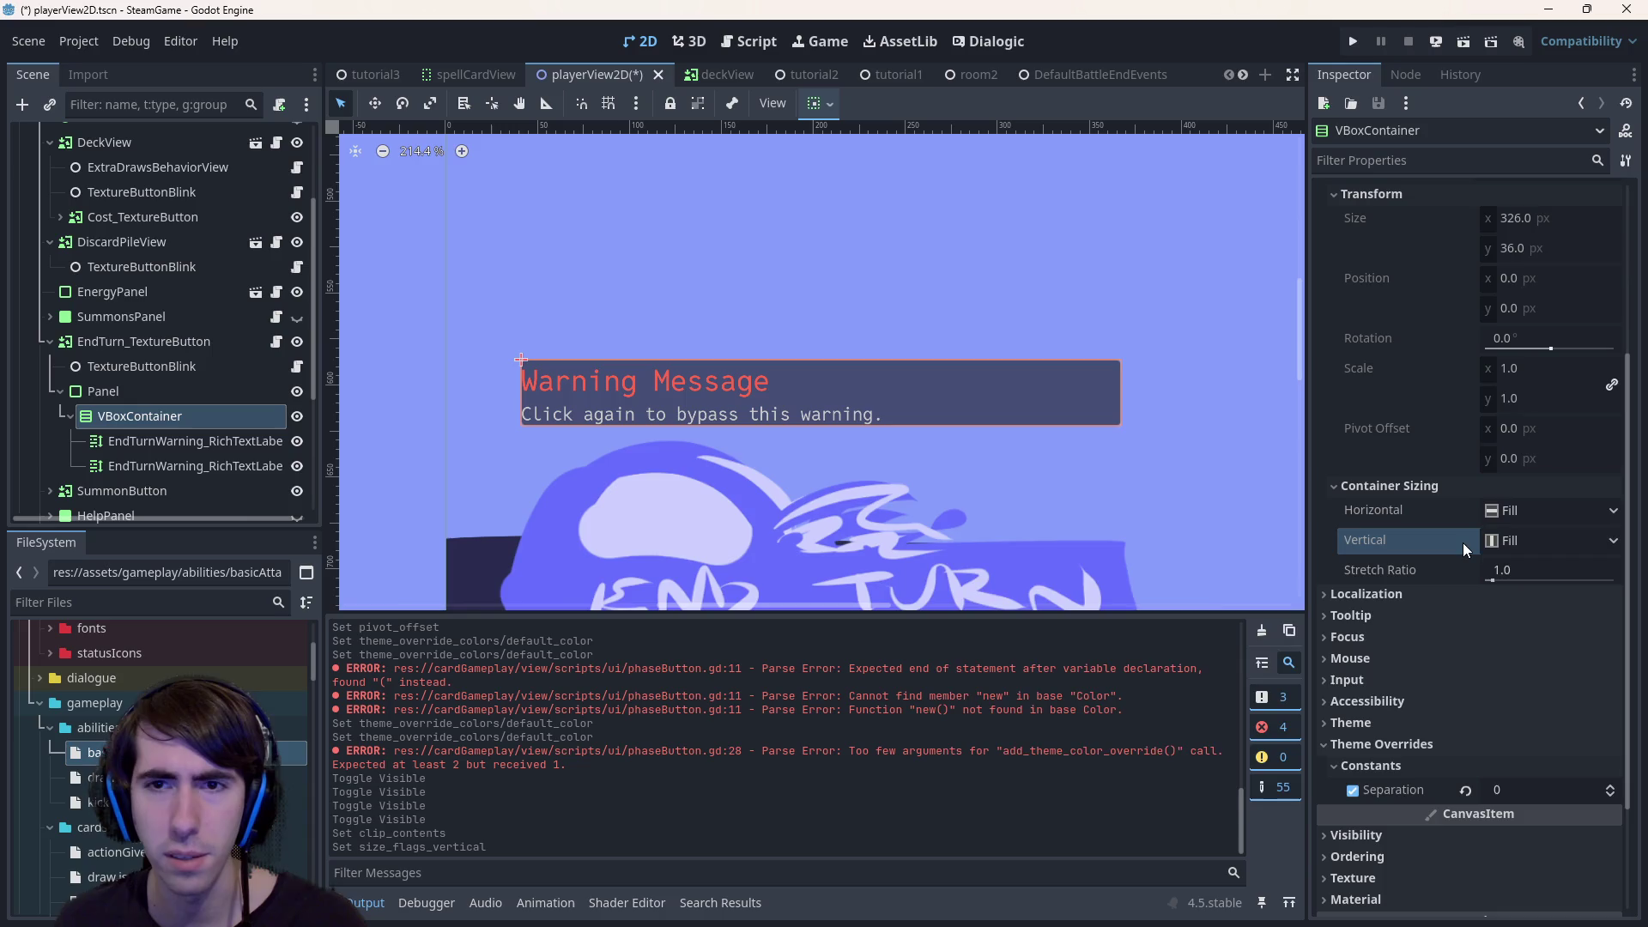
pyautogui.hotkey('ctrl', 's')
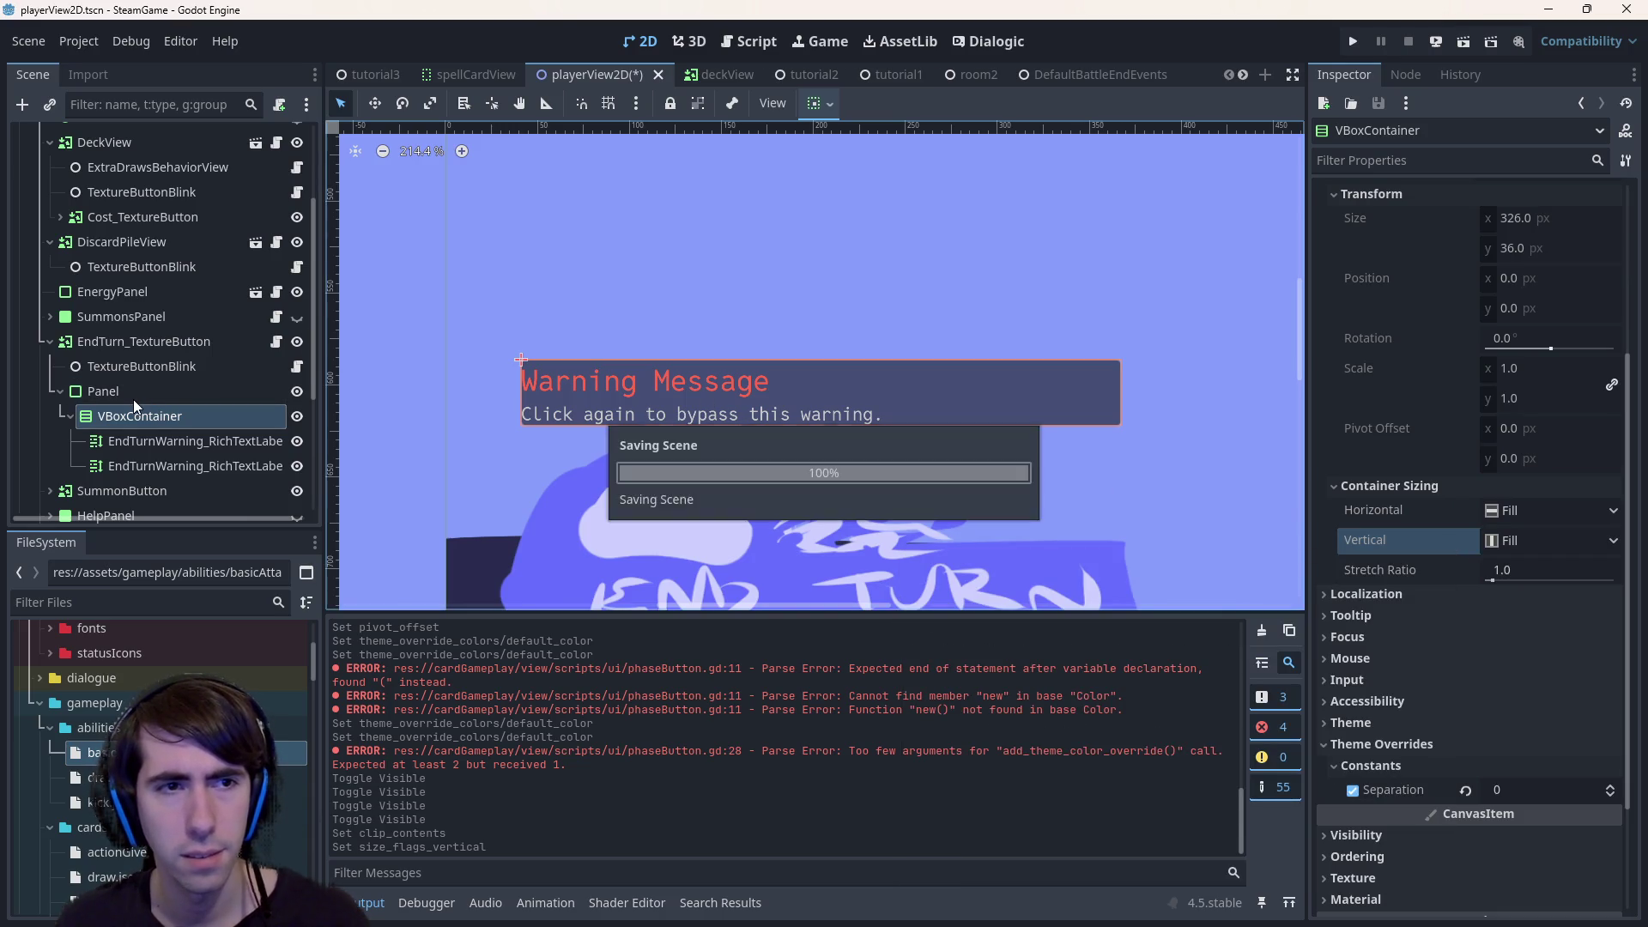
pyautogui.click(127, 395)
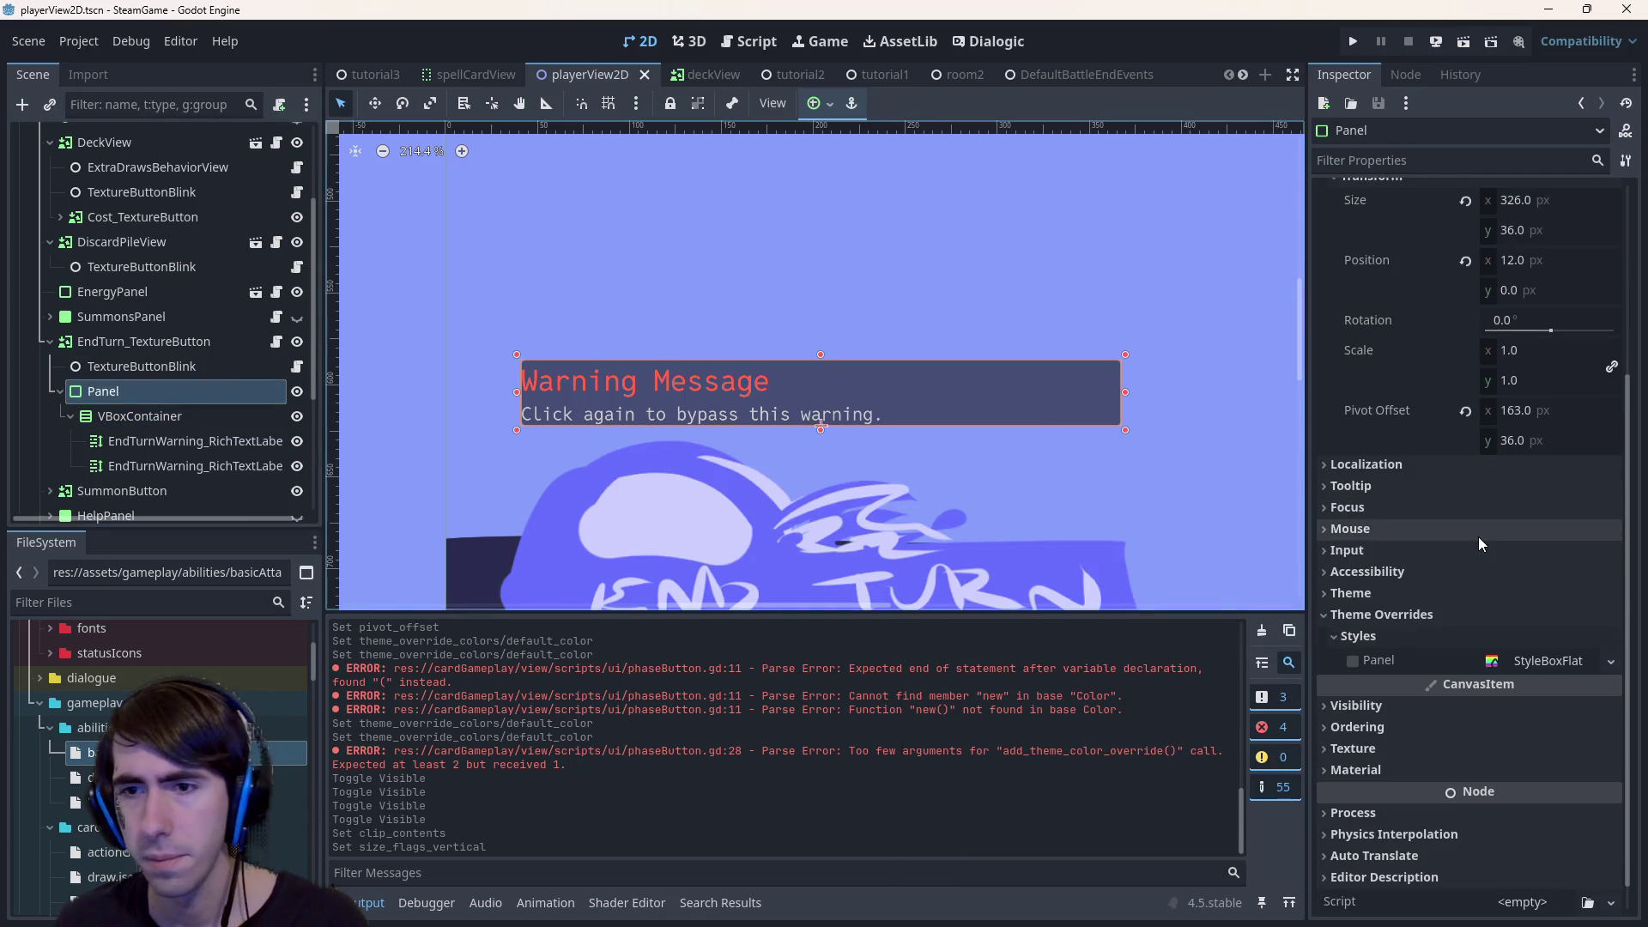
pyautogui.scroll(3, 1429, 635)
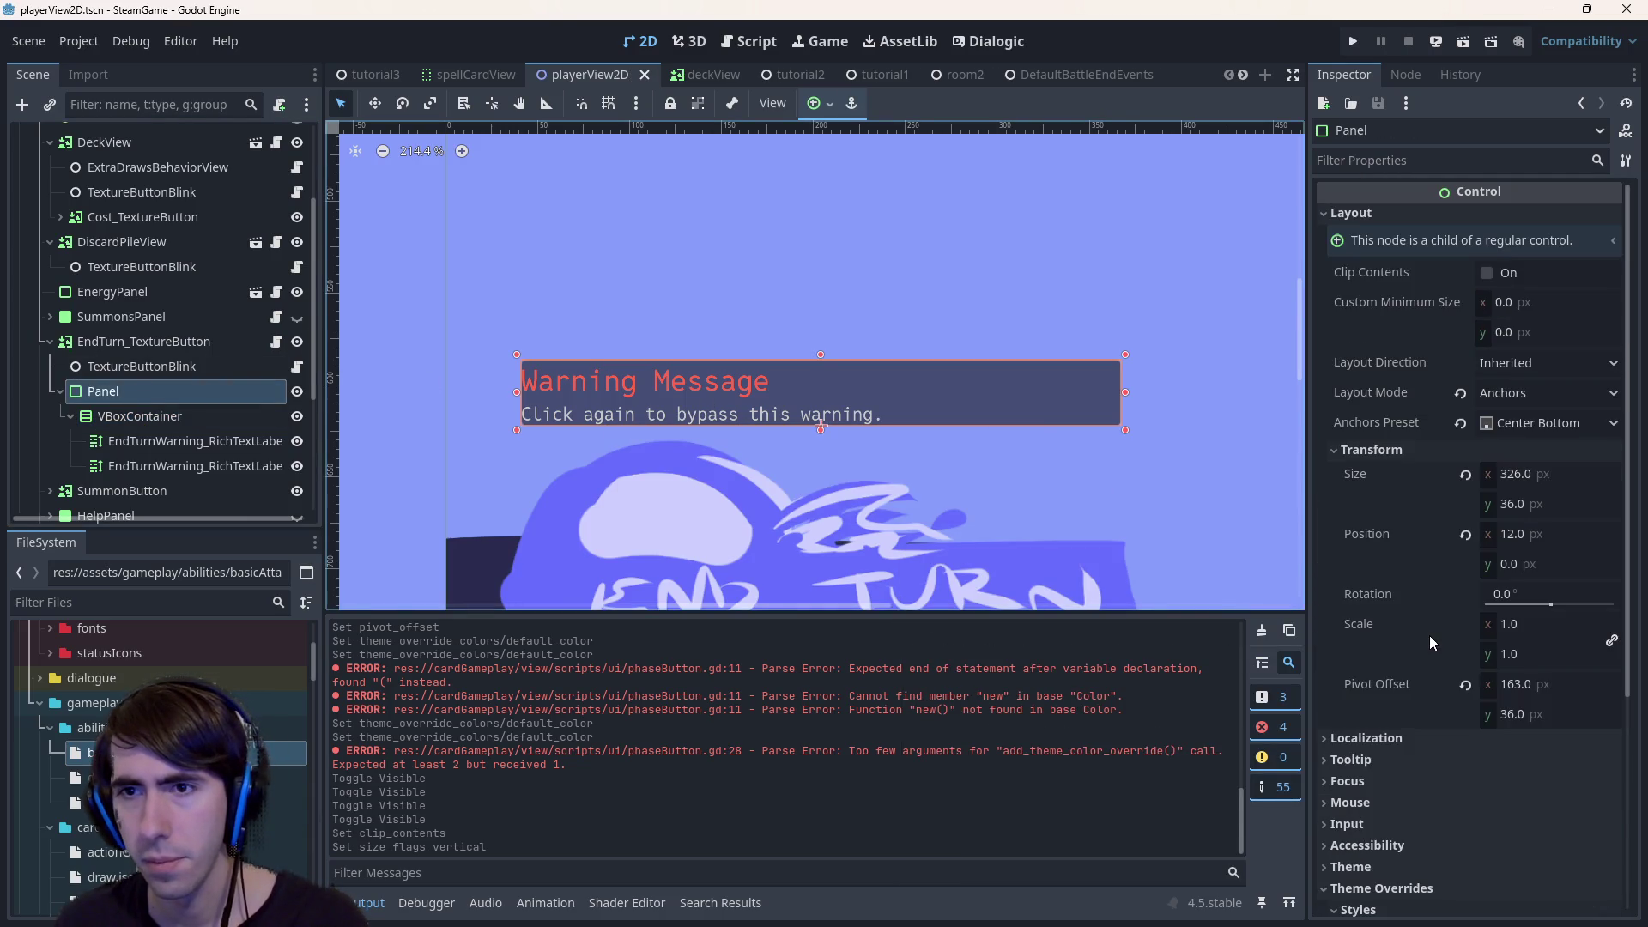
pyautogui.click(1543, 422)
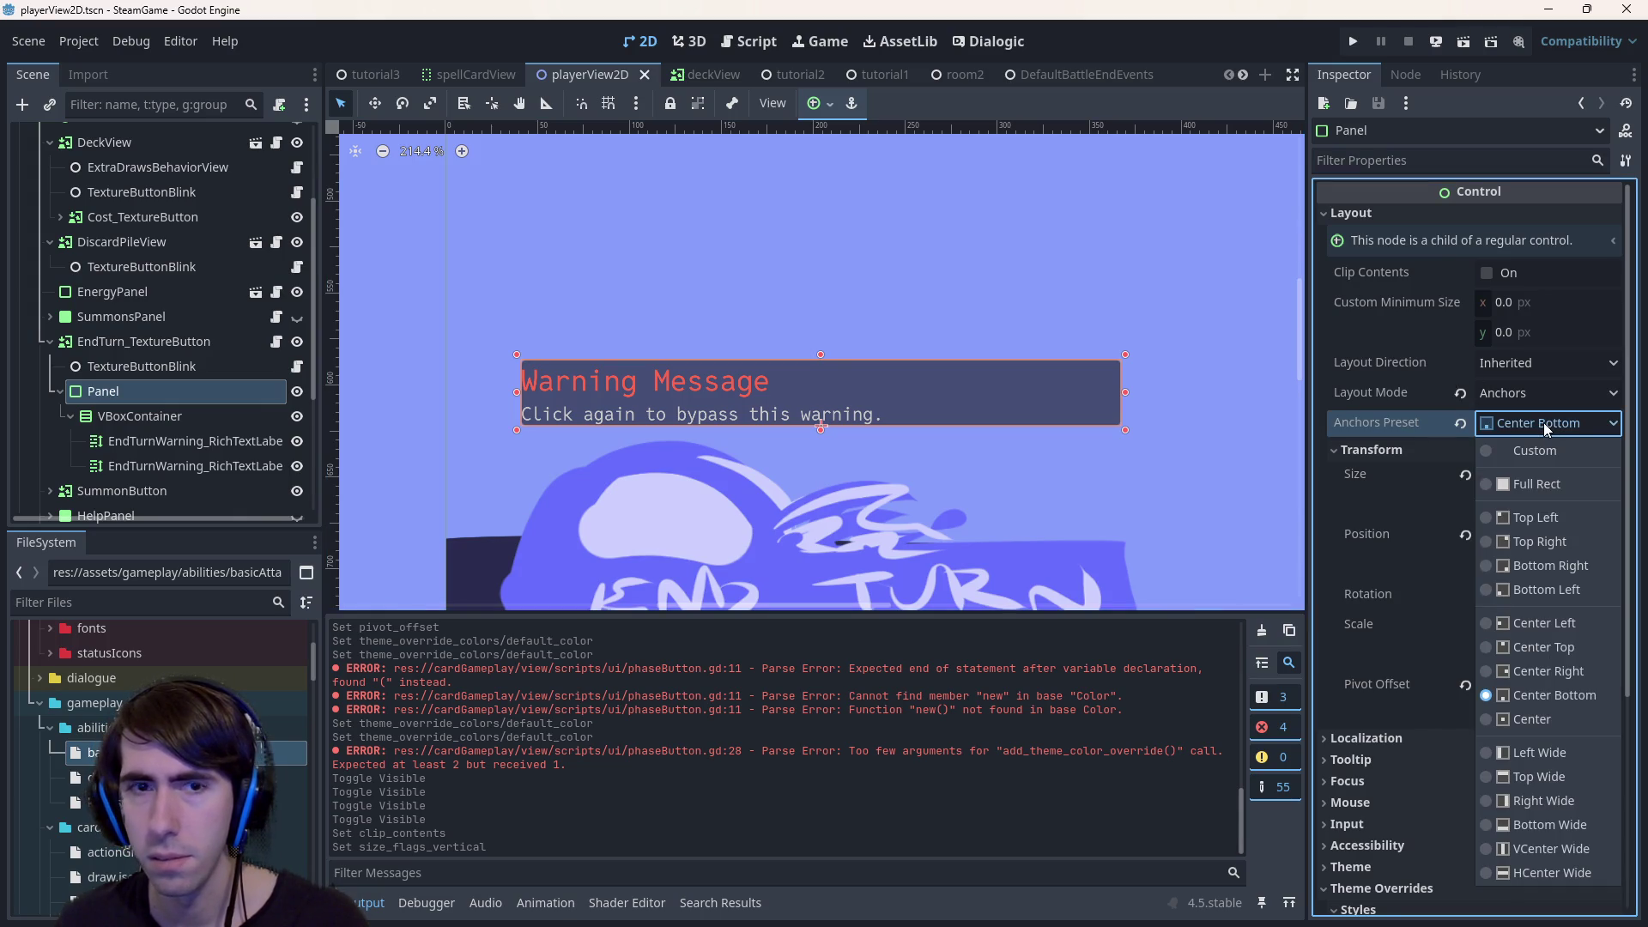
pyautogui.click(1543, 422)
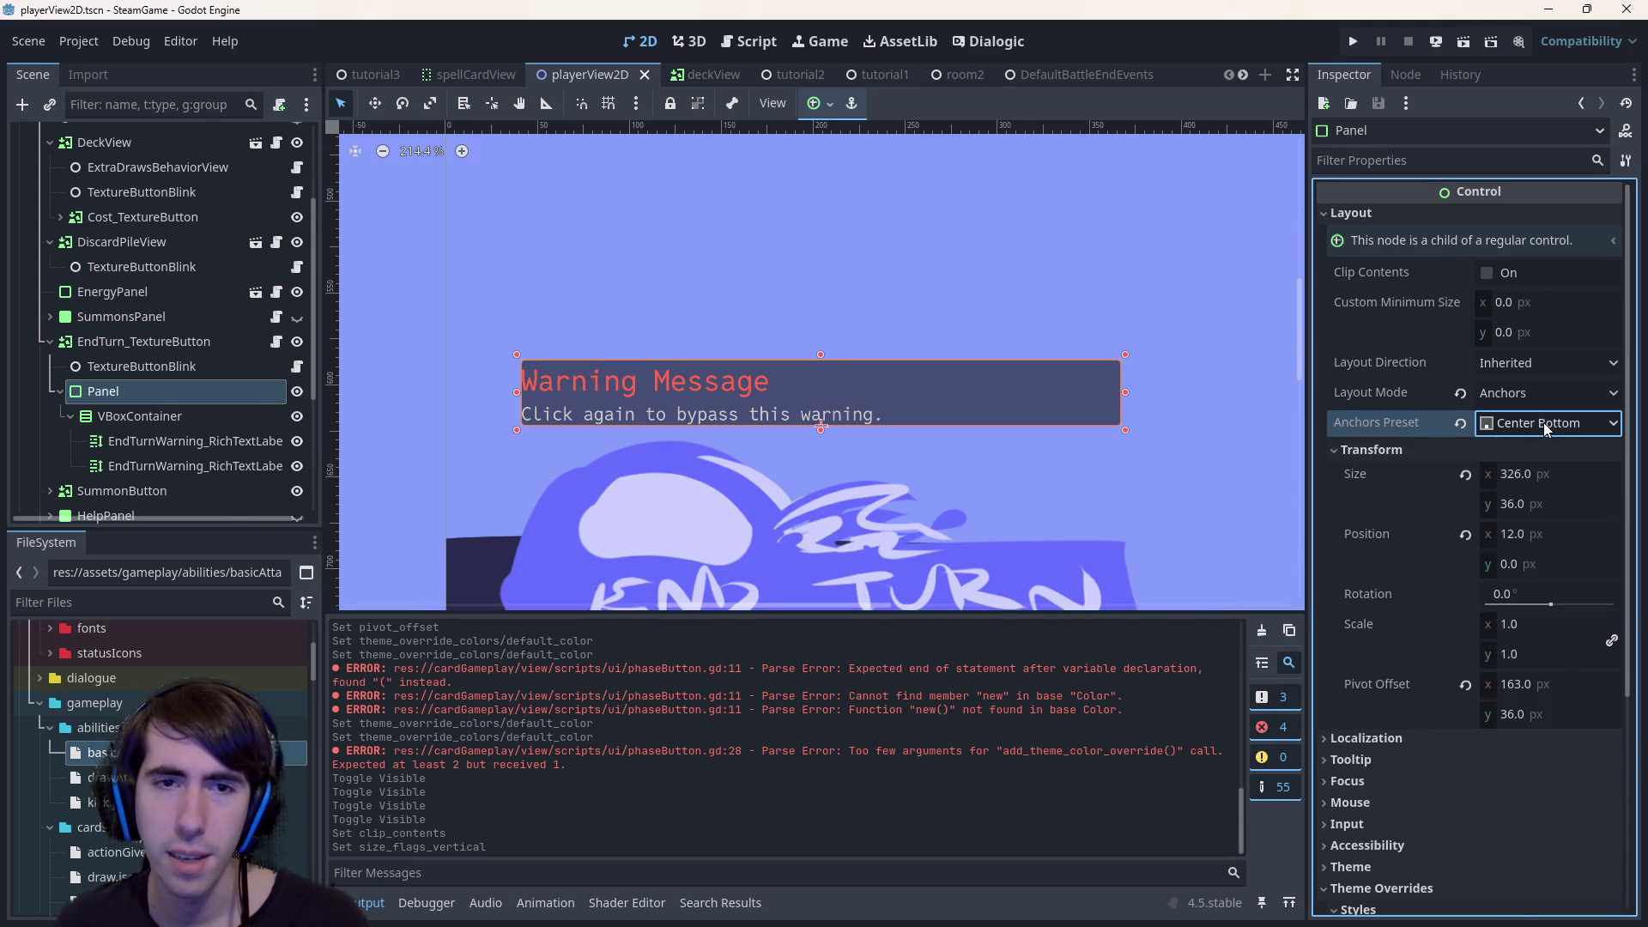
pyautogui.rightClick(122, 347)
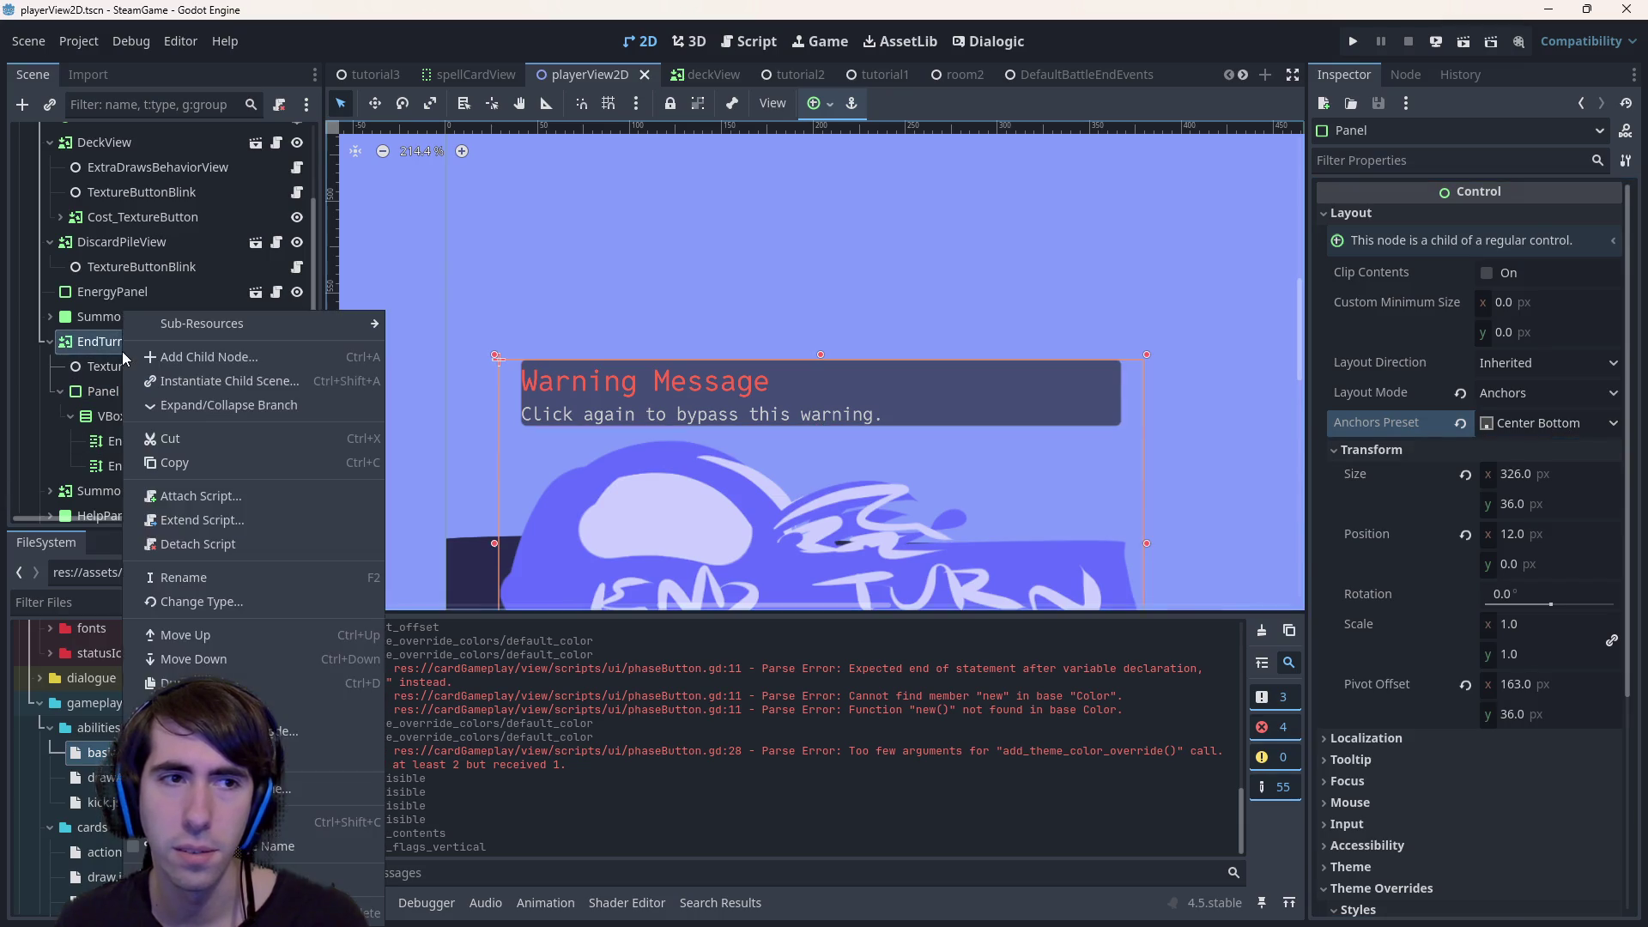
pyautogui.click(96, 393)
pyautogui.click(62, 389)
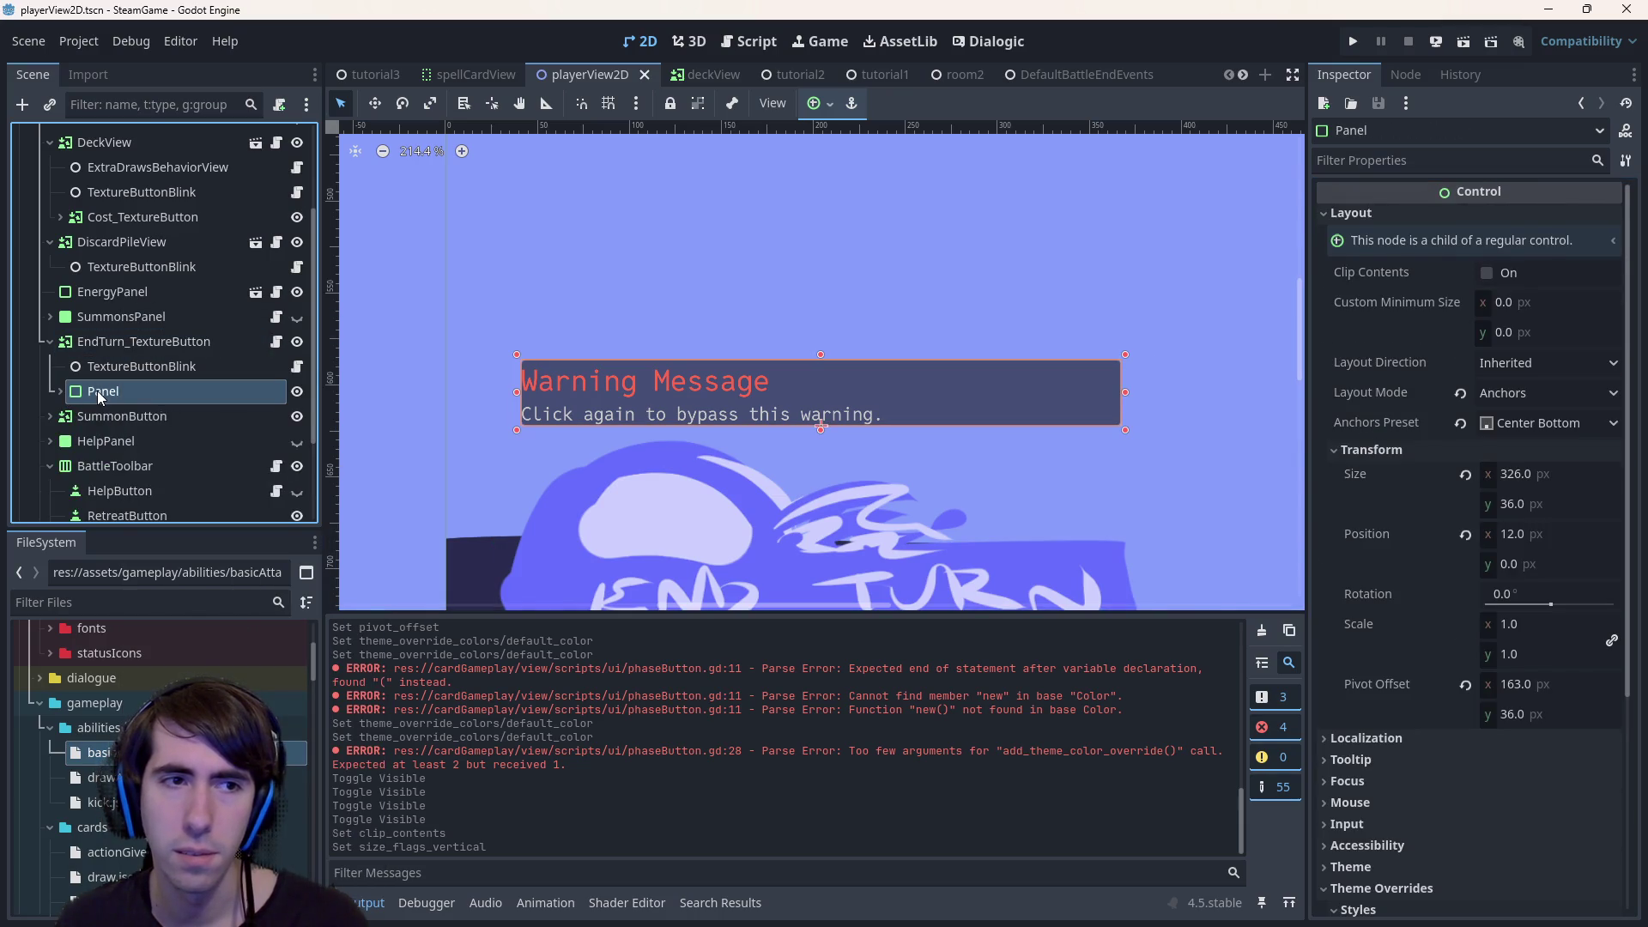
pyautogui.doubleClick(96, 390)
pyautogui.click(296, 393)
pyautogui.click(296, 392)
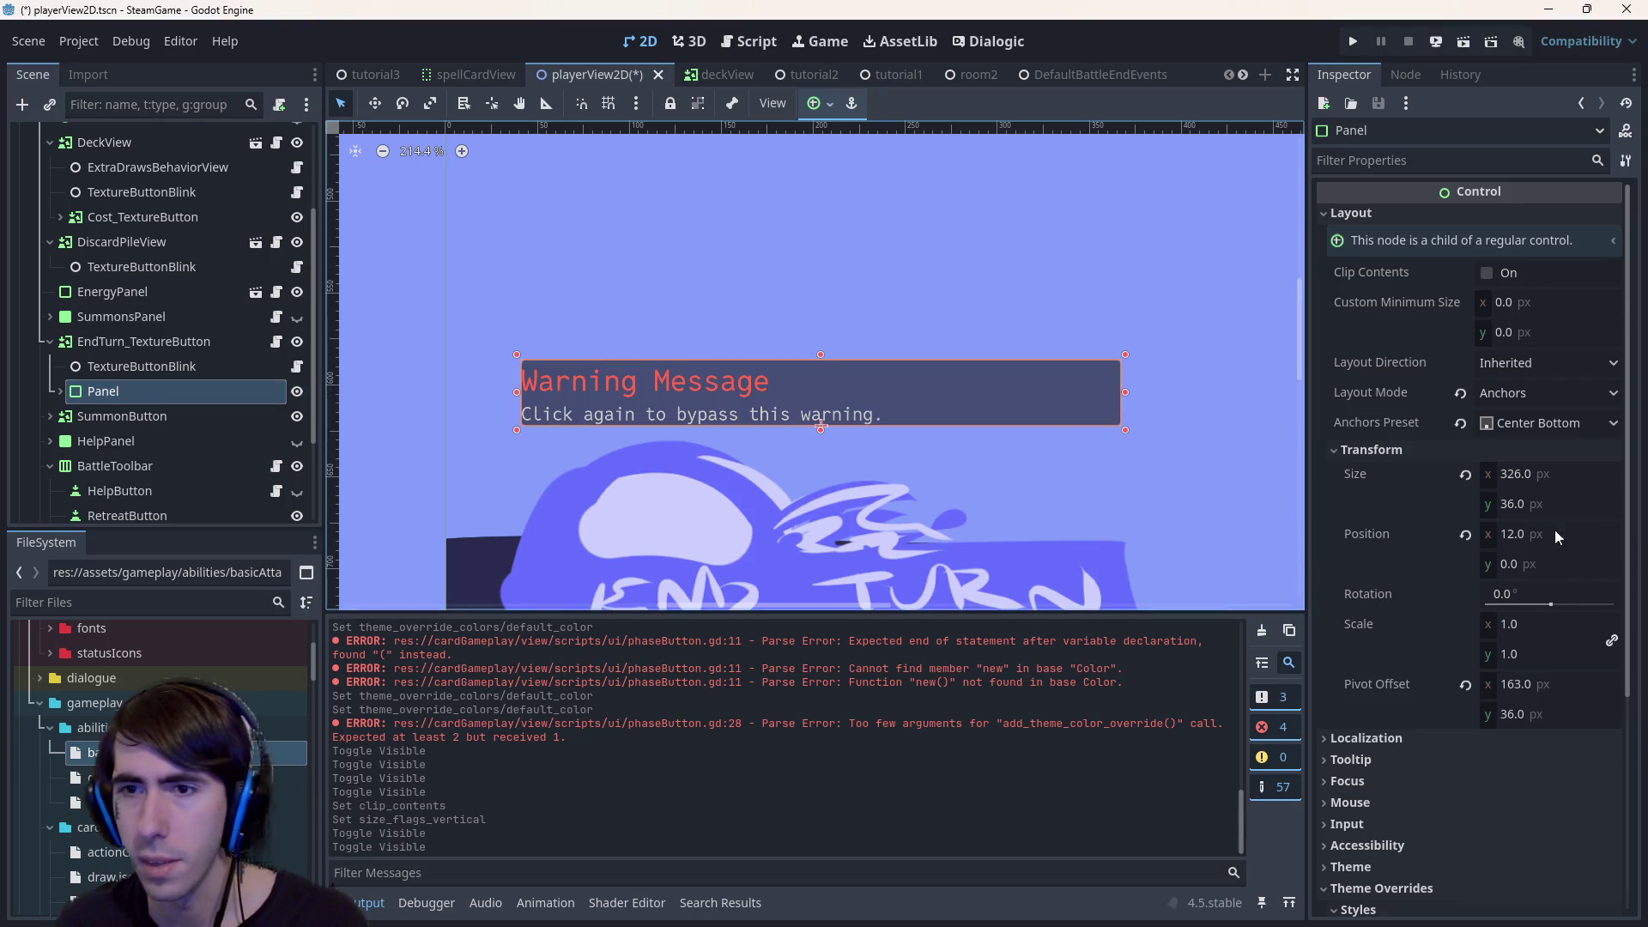
pyautogui.moveTo(1535, 498)
pyautogui.mouseDown()
pyautogui.moveTo(1557, 498)
pyautogui.moveTo(1536, 497)
pyautogui.mouseUp()
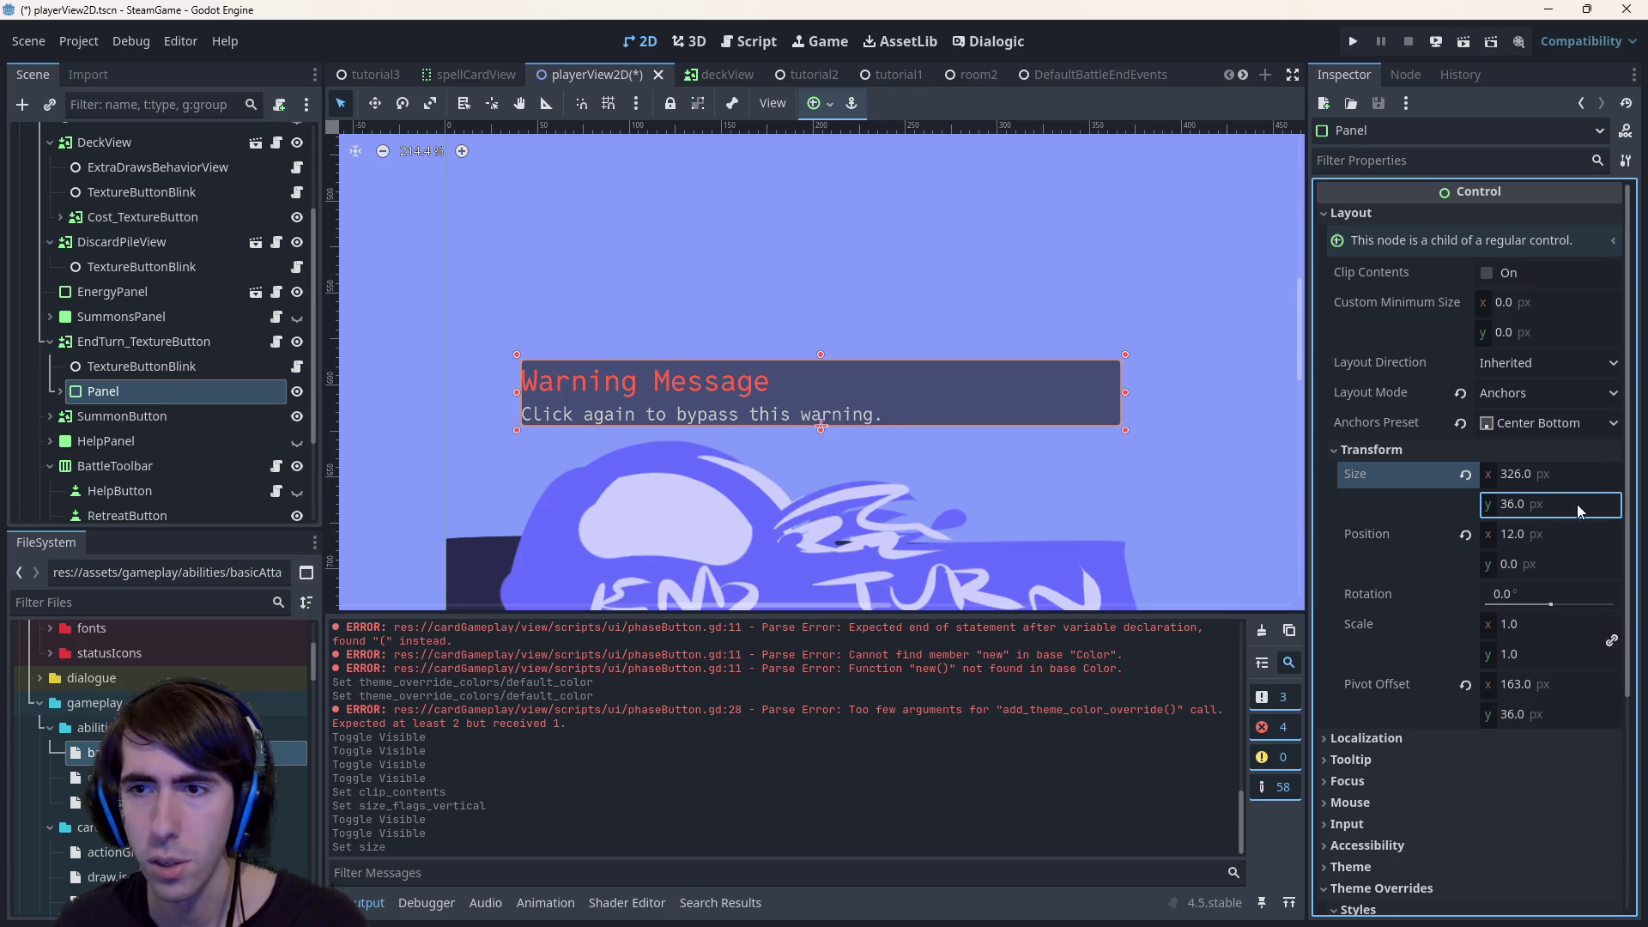
pyautogui.click(670, 407)
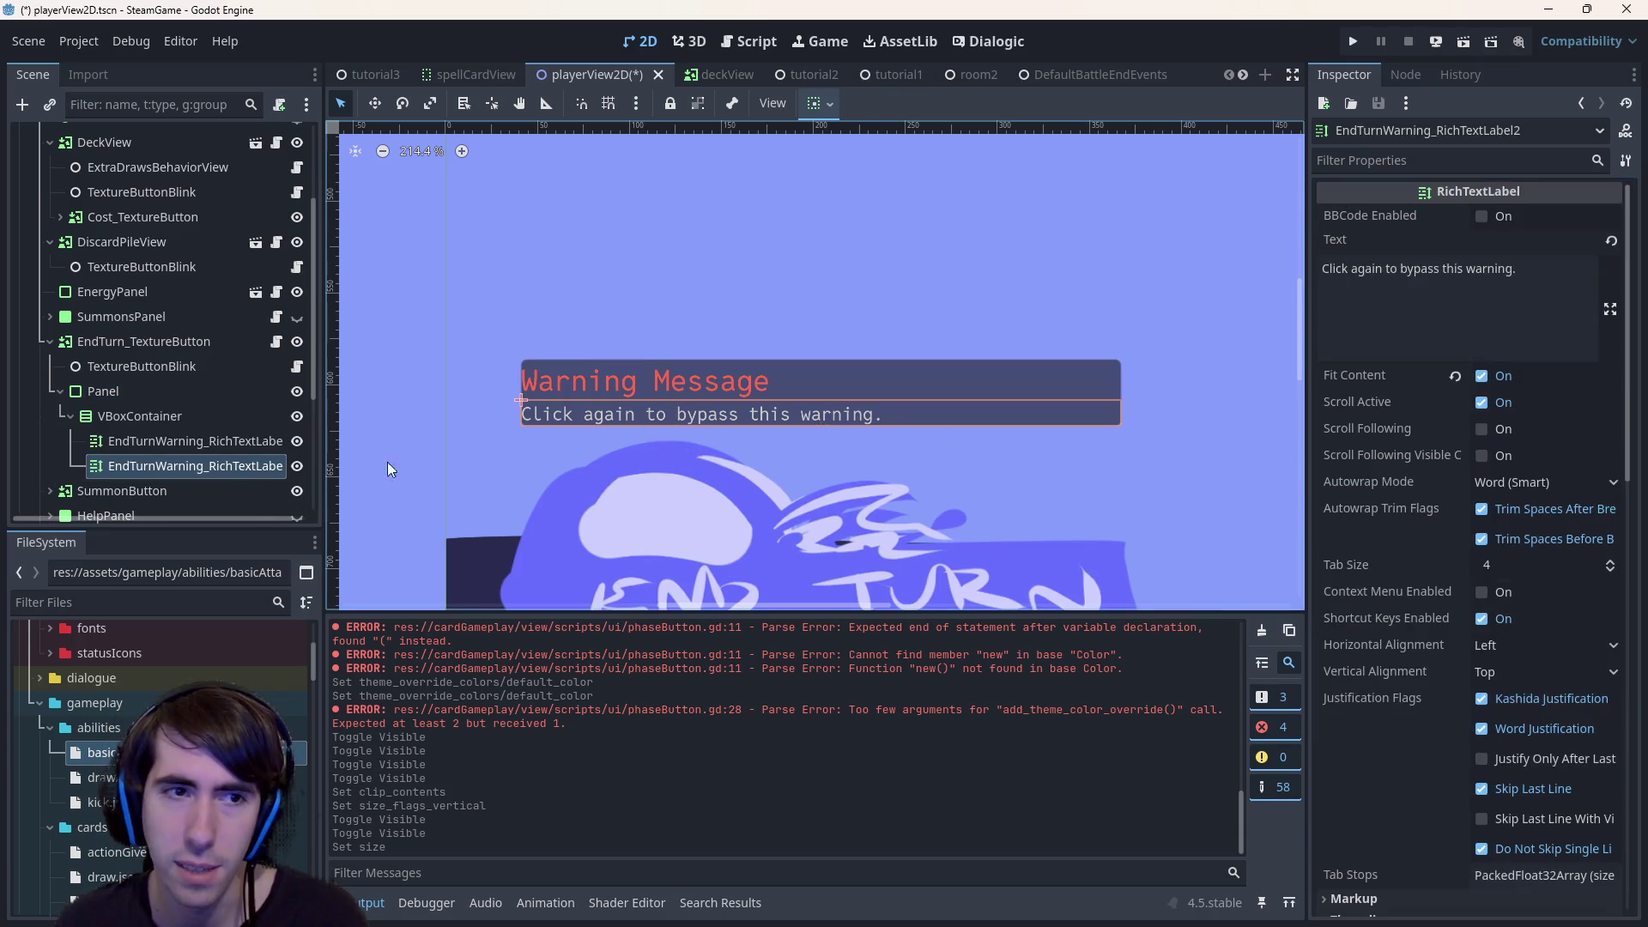
pyautogui.click(296, 466)
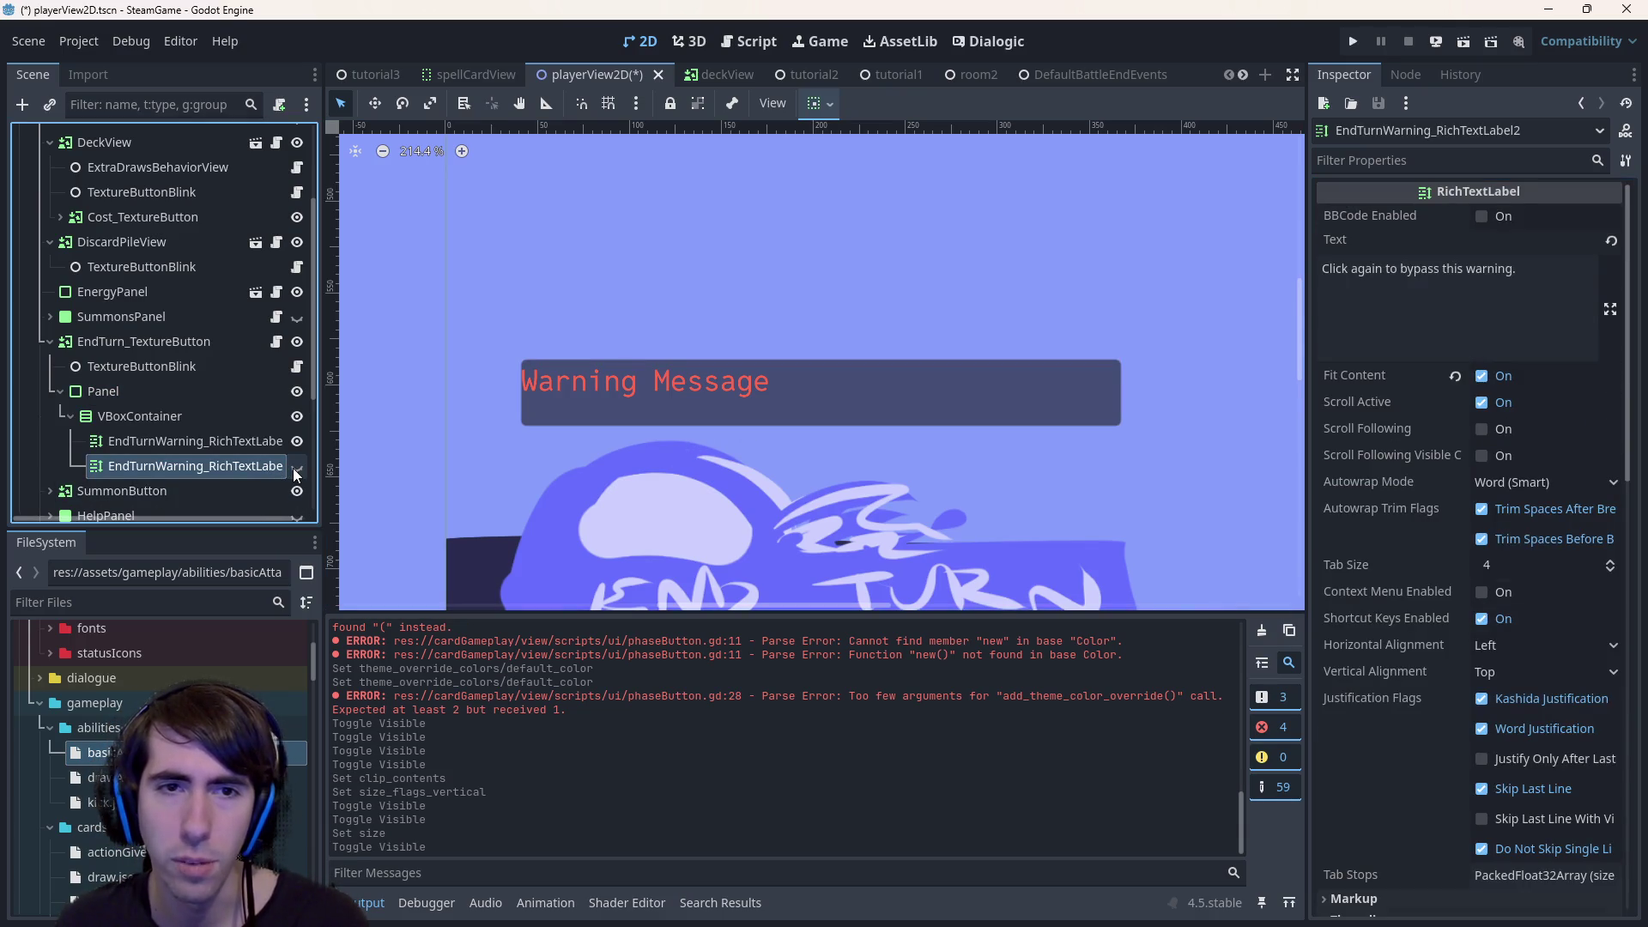
pyautogui.click(249, 392)
pyautogui.moveTo(1582, 515); pyautogui.dragTo(1549, 515)
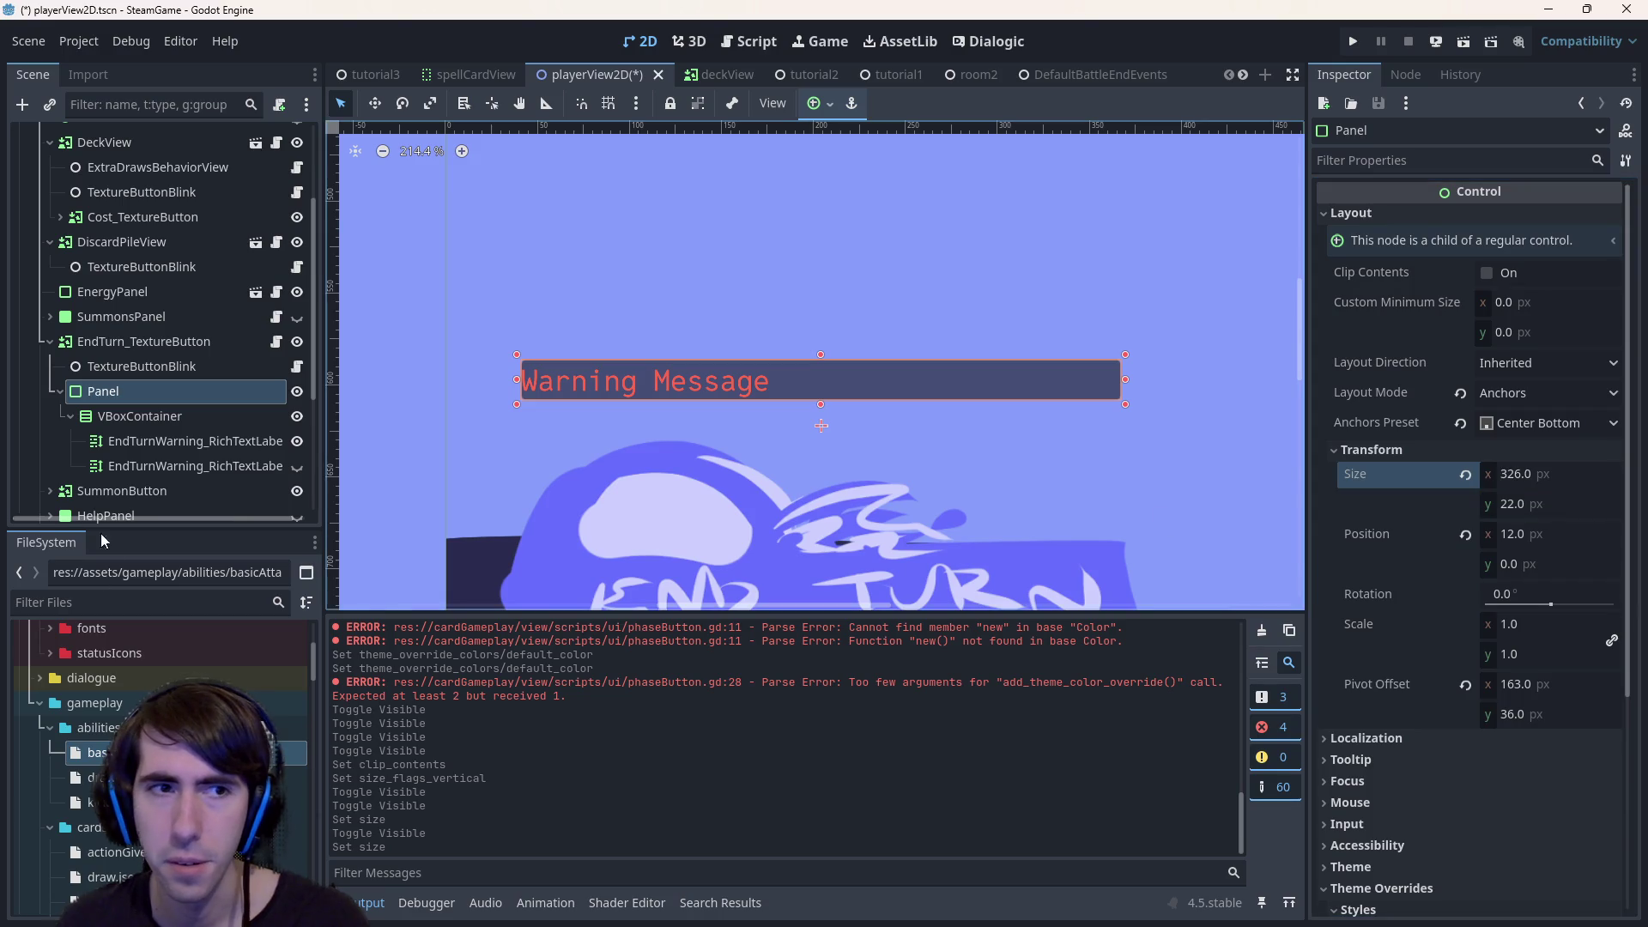
pyautogui.click(280, 466)
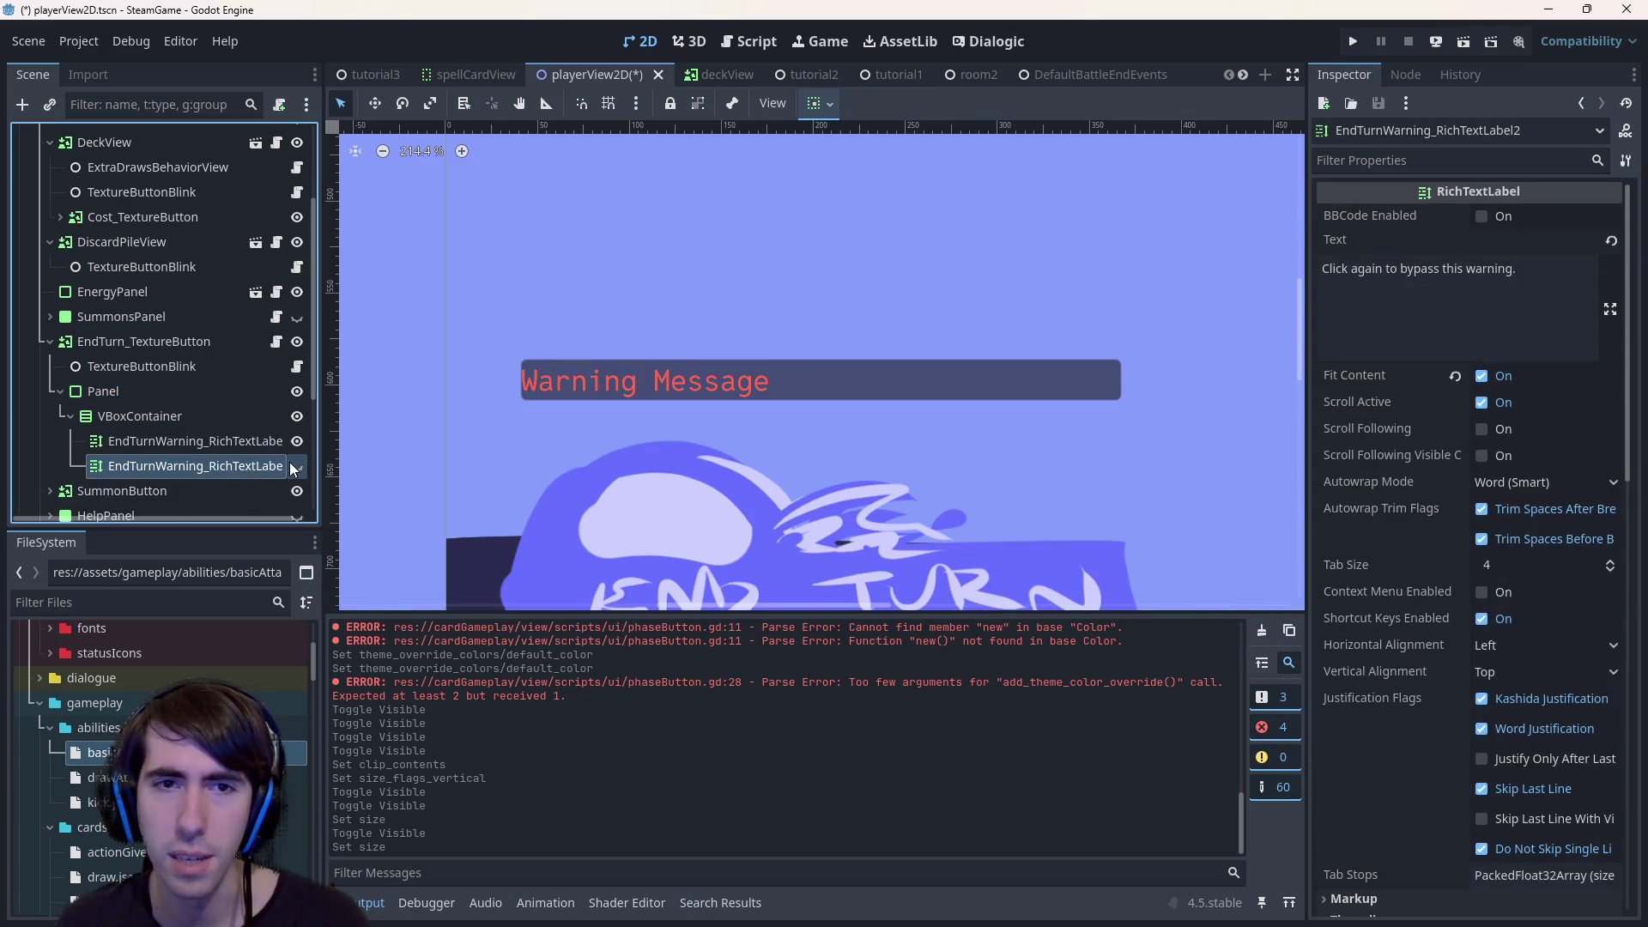
pyautogui.click(297, 466)
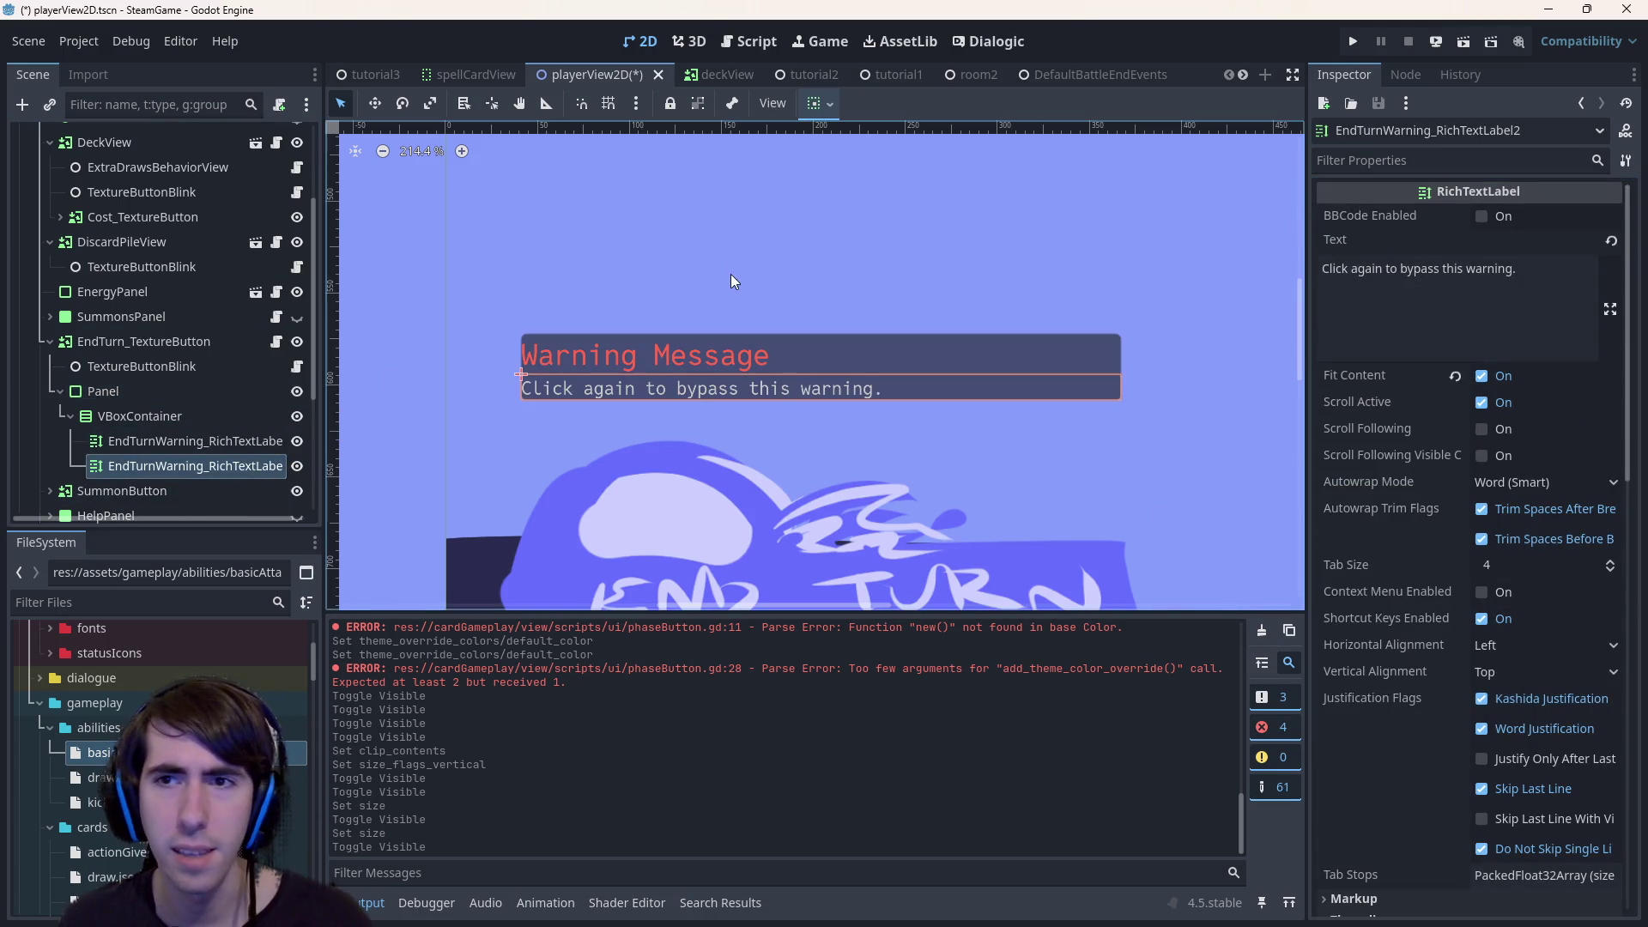
pyautogui.hotkey('ctrl', 'z')
pyautogui.hotkey('ctrl', 'z')
pyautogui.hotkey('ctrl', 'z')
pyautogui.hotkey('ctrl', 's')
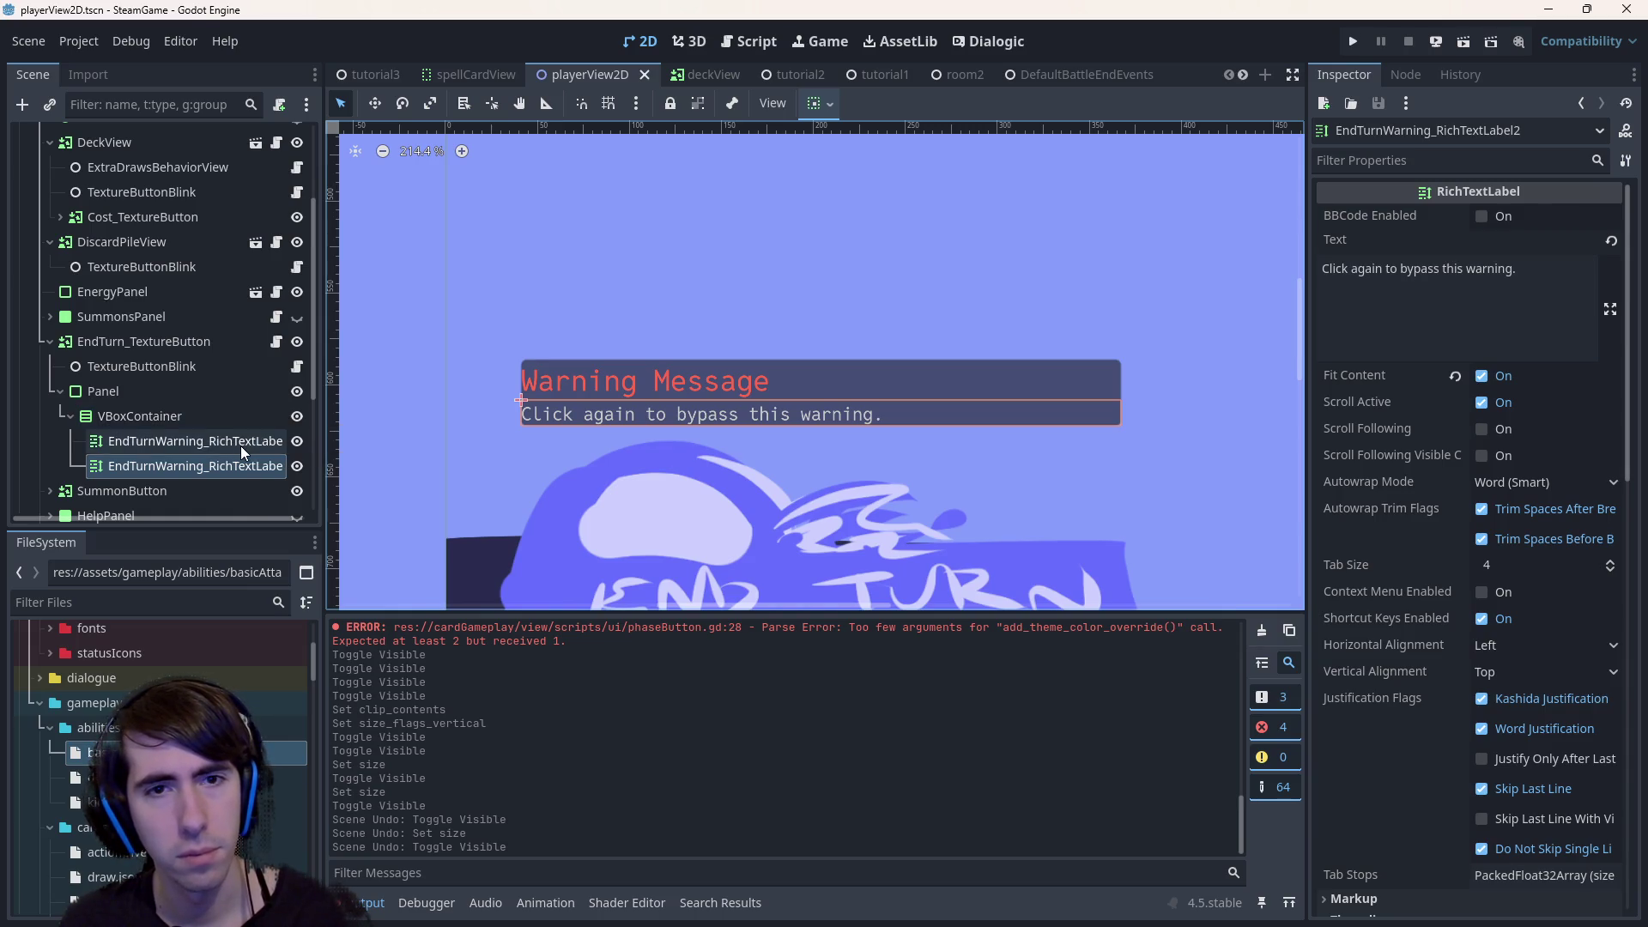
pyautogui.click(239, 442)
pyautogui.click(199, 408)
pyautogui.click(168, 395)
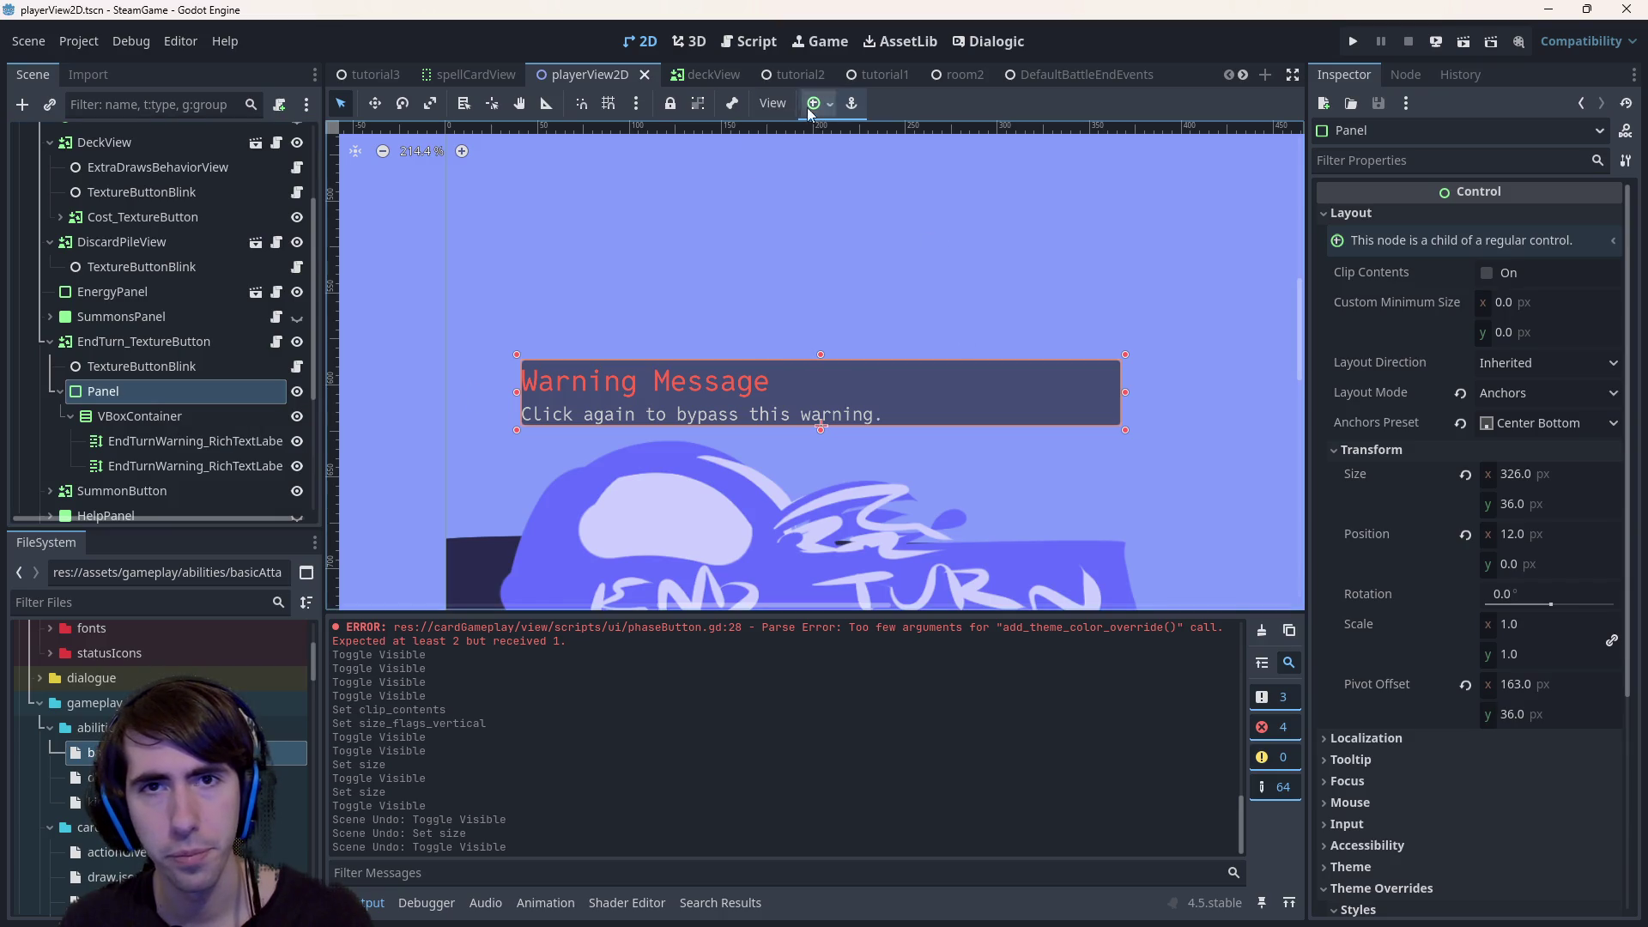
pyautogui.scroll(-4, 796, 393)
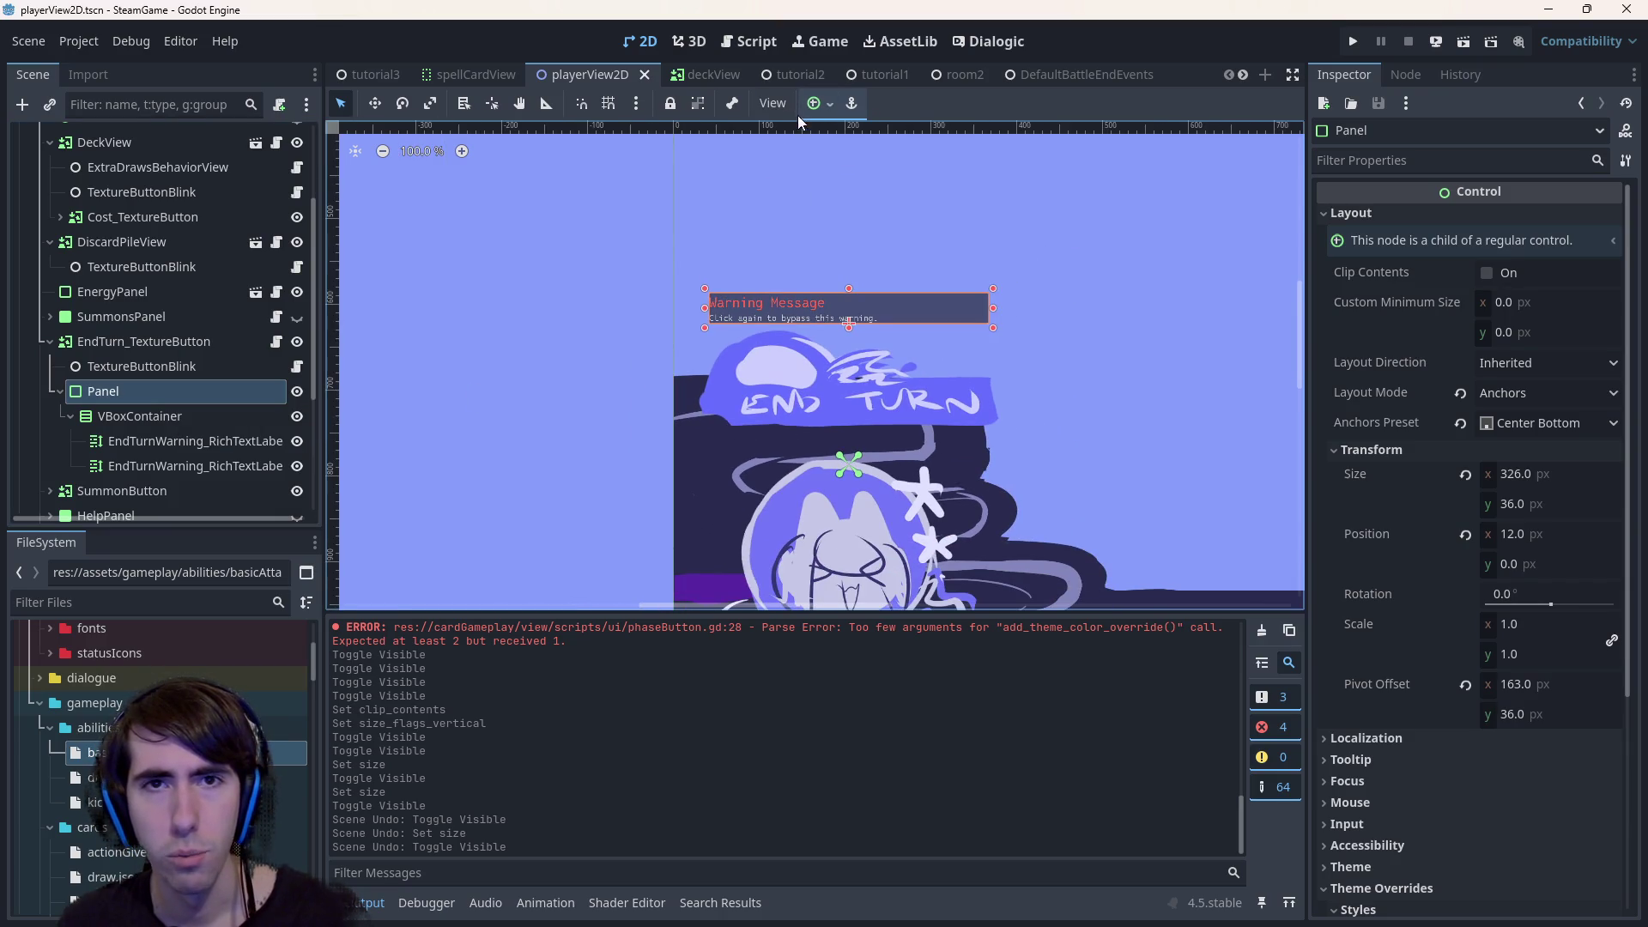
pyautogui.click(136, 341)
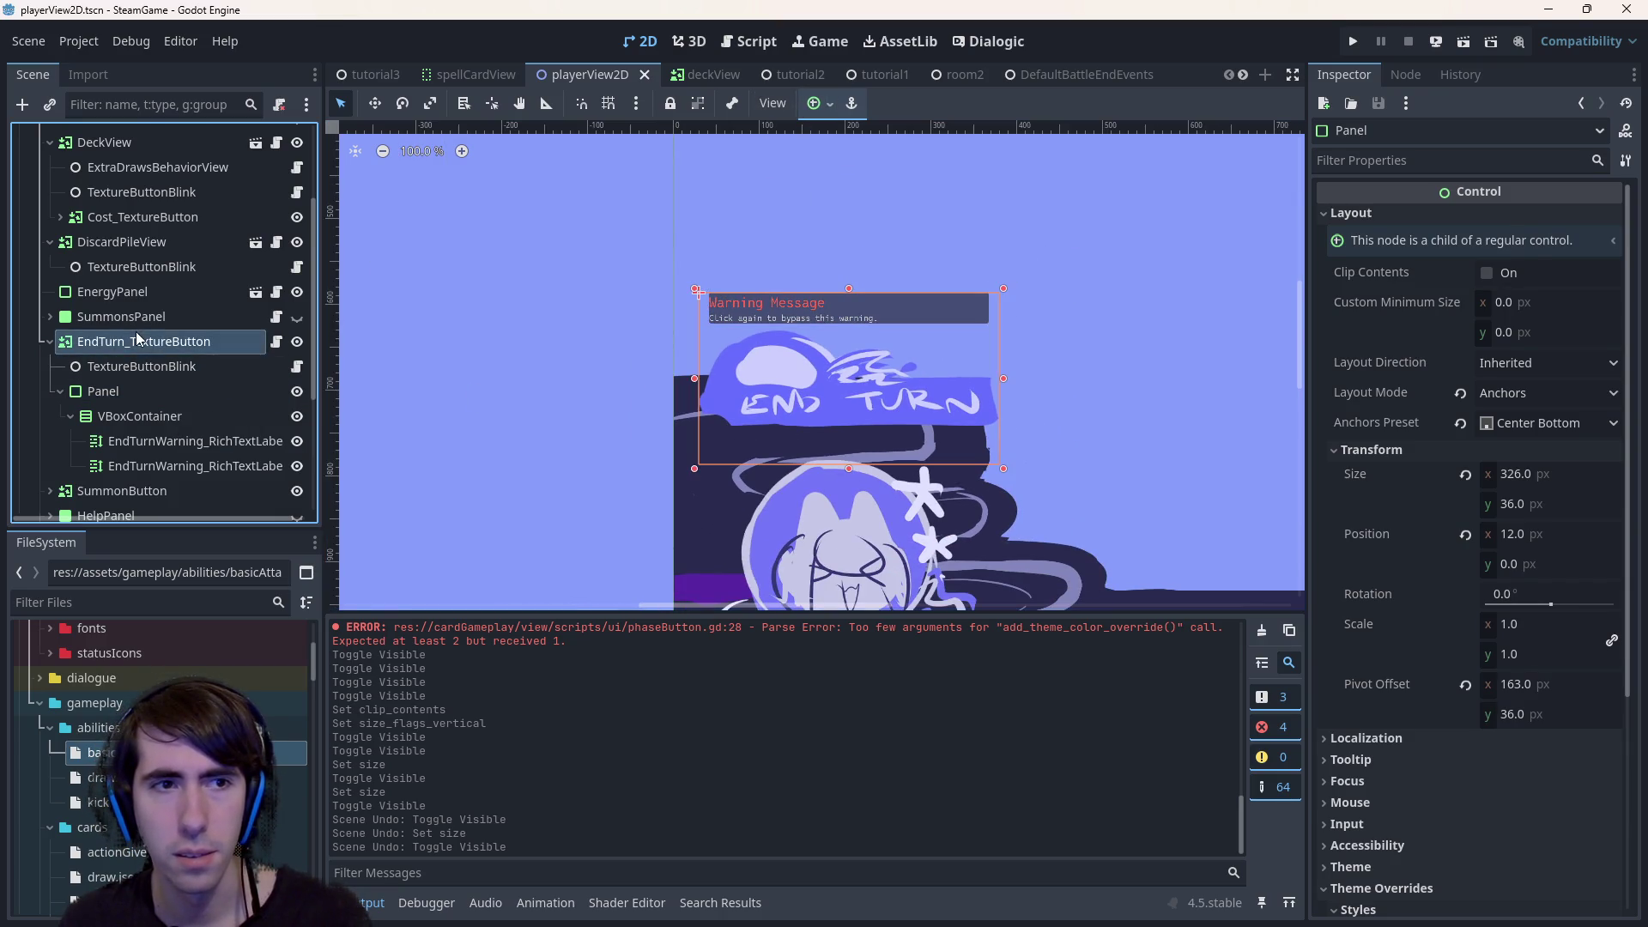
# Add a PanelContainer under EndTurn_TextureButton and nest the warning Panel inside it
pyautogui.rightClick(157, 341)
pyautogui.click(232, 357)
pyautogui.click(647, 383)
pyautogui.doubleClick(647, 381)
pyautogui.moveTo(198, 487)
pyautogui.mouseDown()
pyautogui.moveTo(157, 378)
pyautogui.moveTo(157, 410)
pyautogui.moveTo(137, 393)
pyautogui.mouseUp()
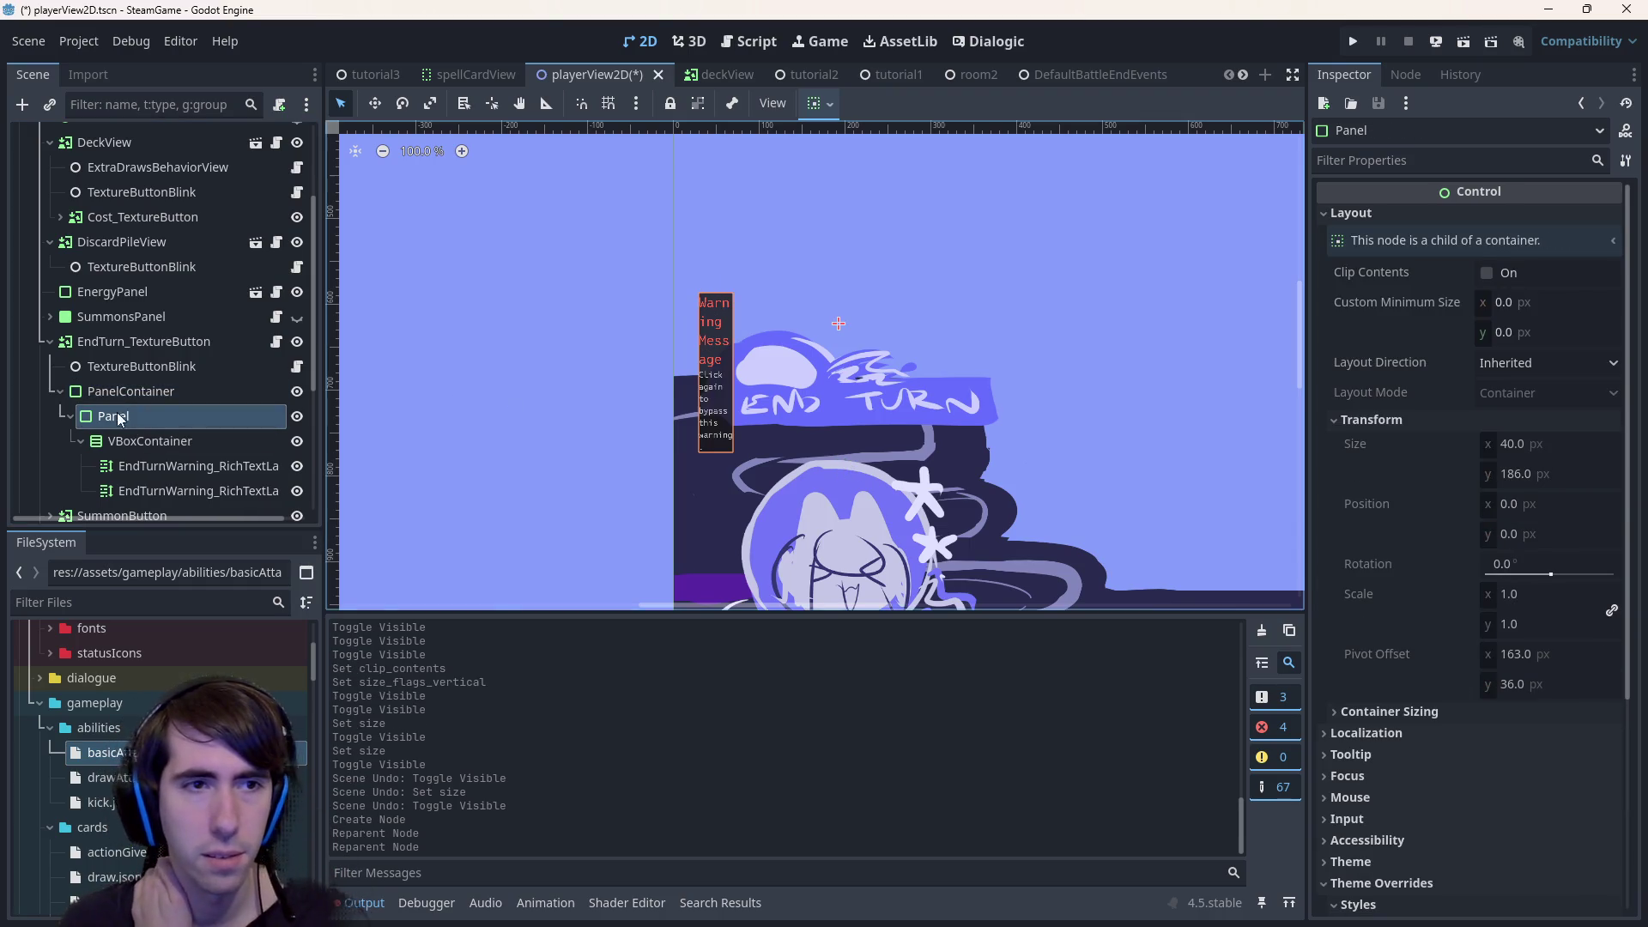
pyautogui.click(128, 391)
# Widen the PanelContainer to 344 × 40 and hide the bypass-warning label
pyautogui.moveTo(737, 374); pyautogui.dragTo(1000, 350)
pyautogui.scroll(4, 841, 427)
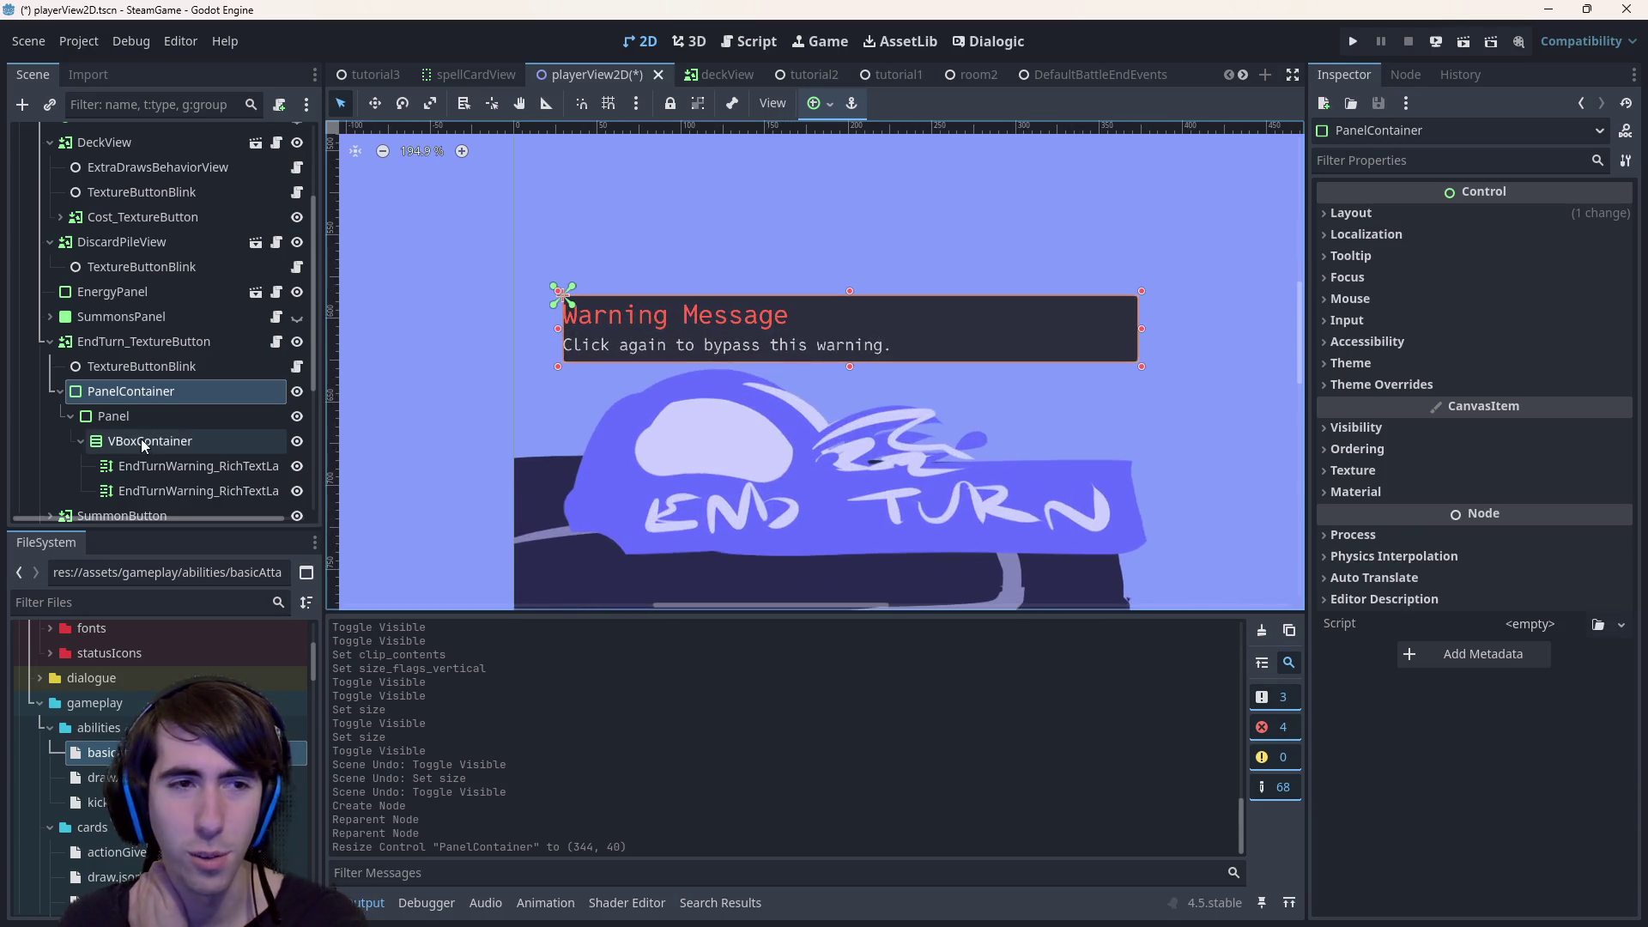
pyautogui.click(132, 417)
pyautogui.click(295, 491)
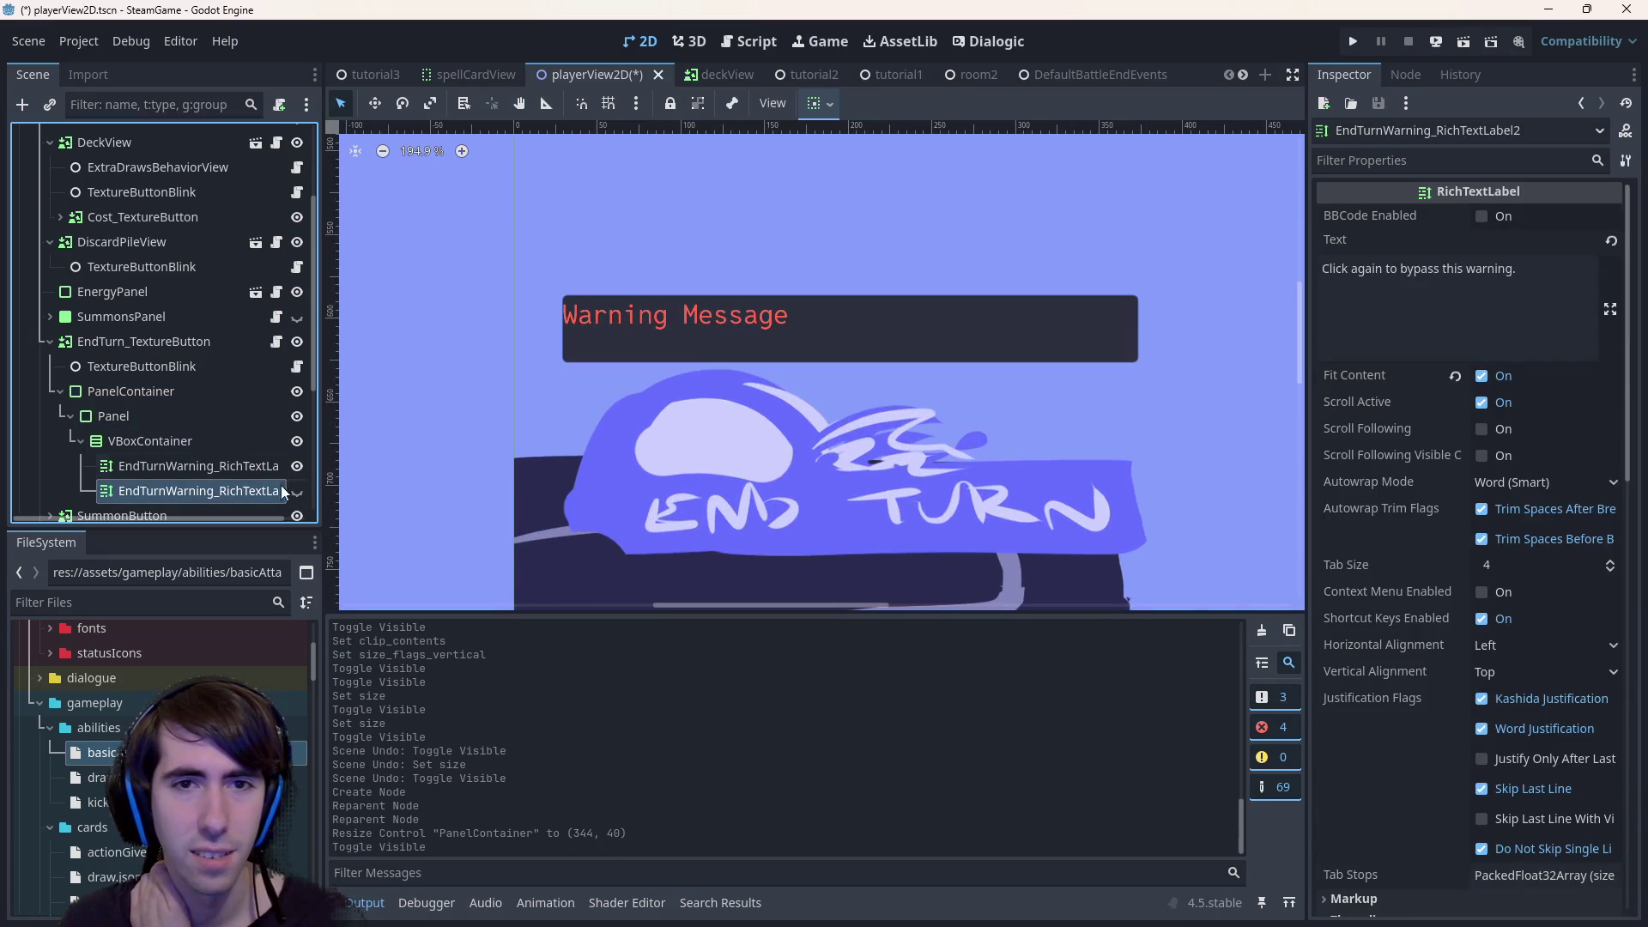
pyautogui.click(174, 414)
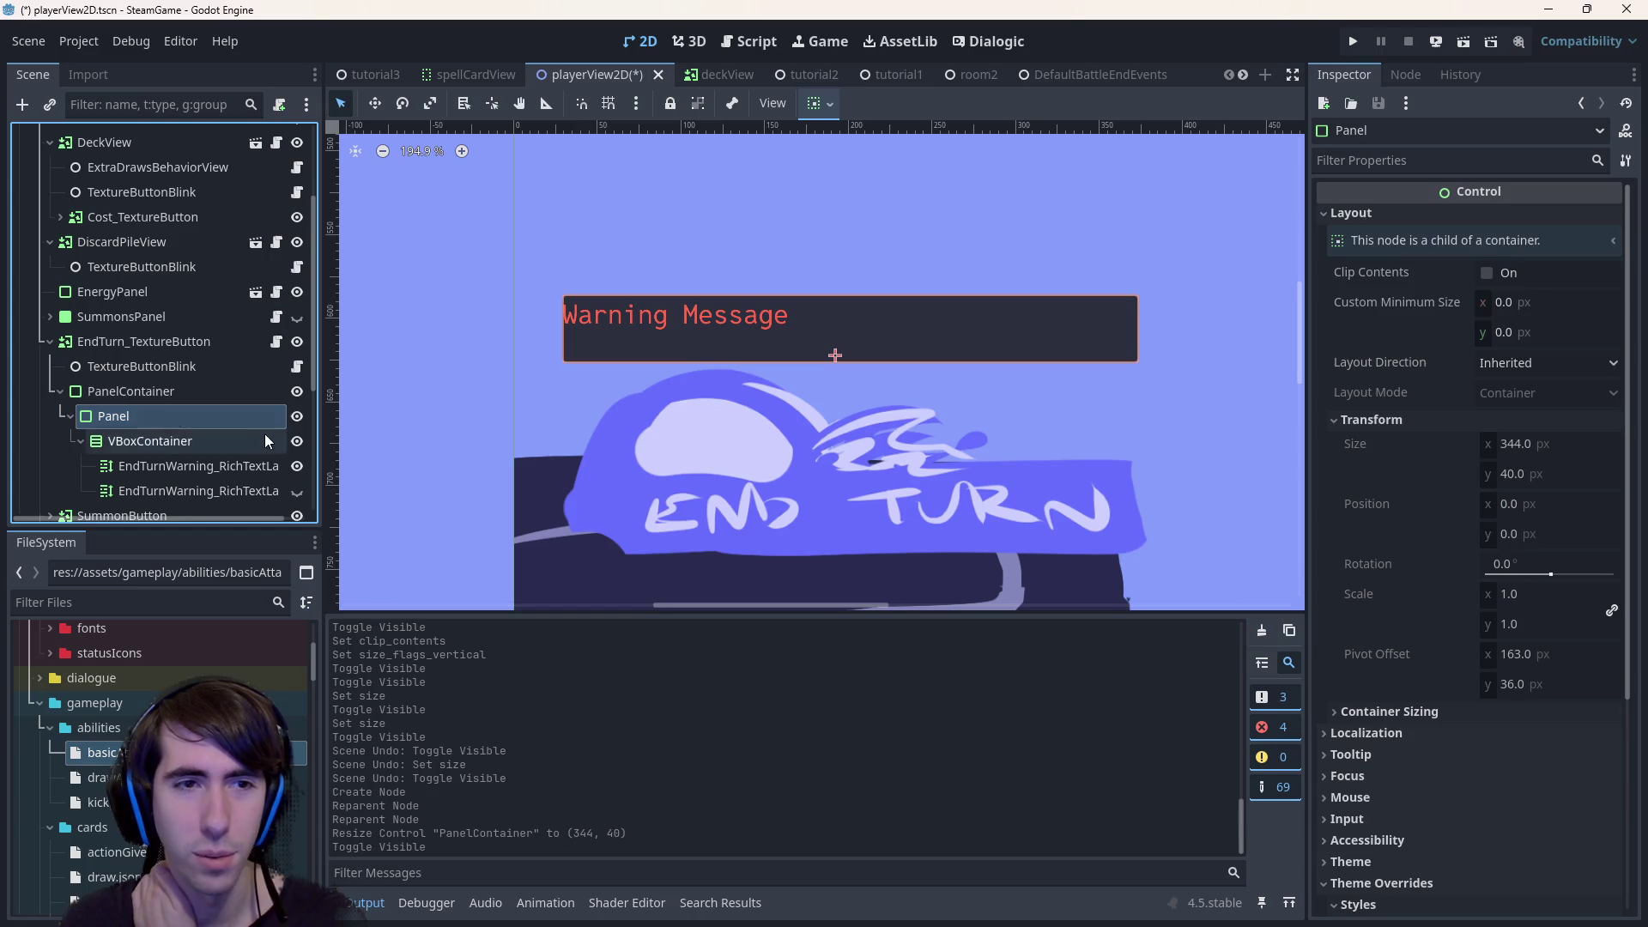
pyautogui.click(130, 391)
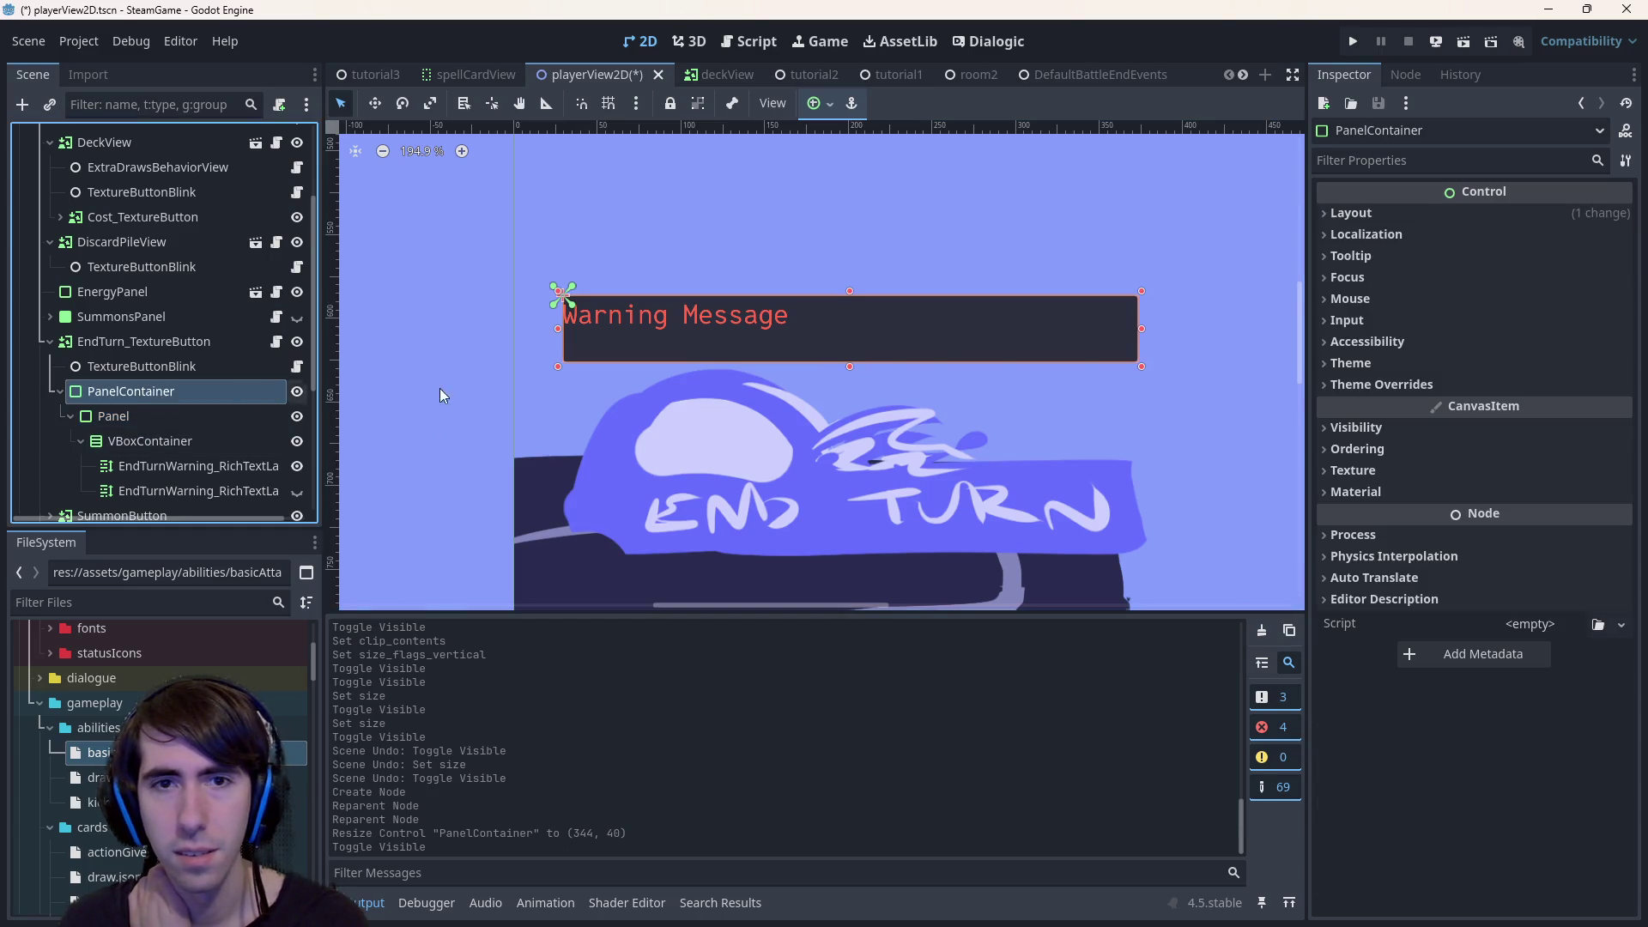
# Keep the bypass-warning label hidden and shorten the PanelContainer to 25 px tall
pyautogui.click(294, 491)
pyautogui.click(281, 492)
pyautogui.click(295, 491)
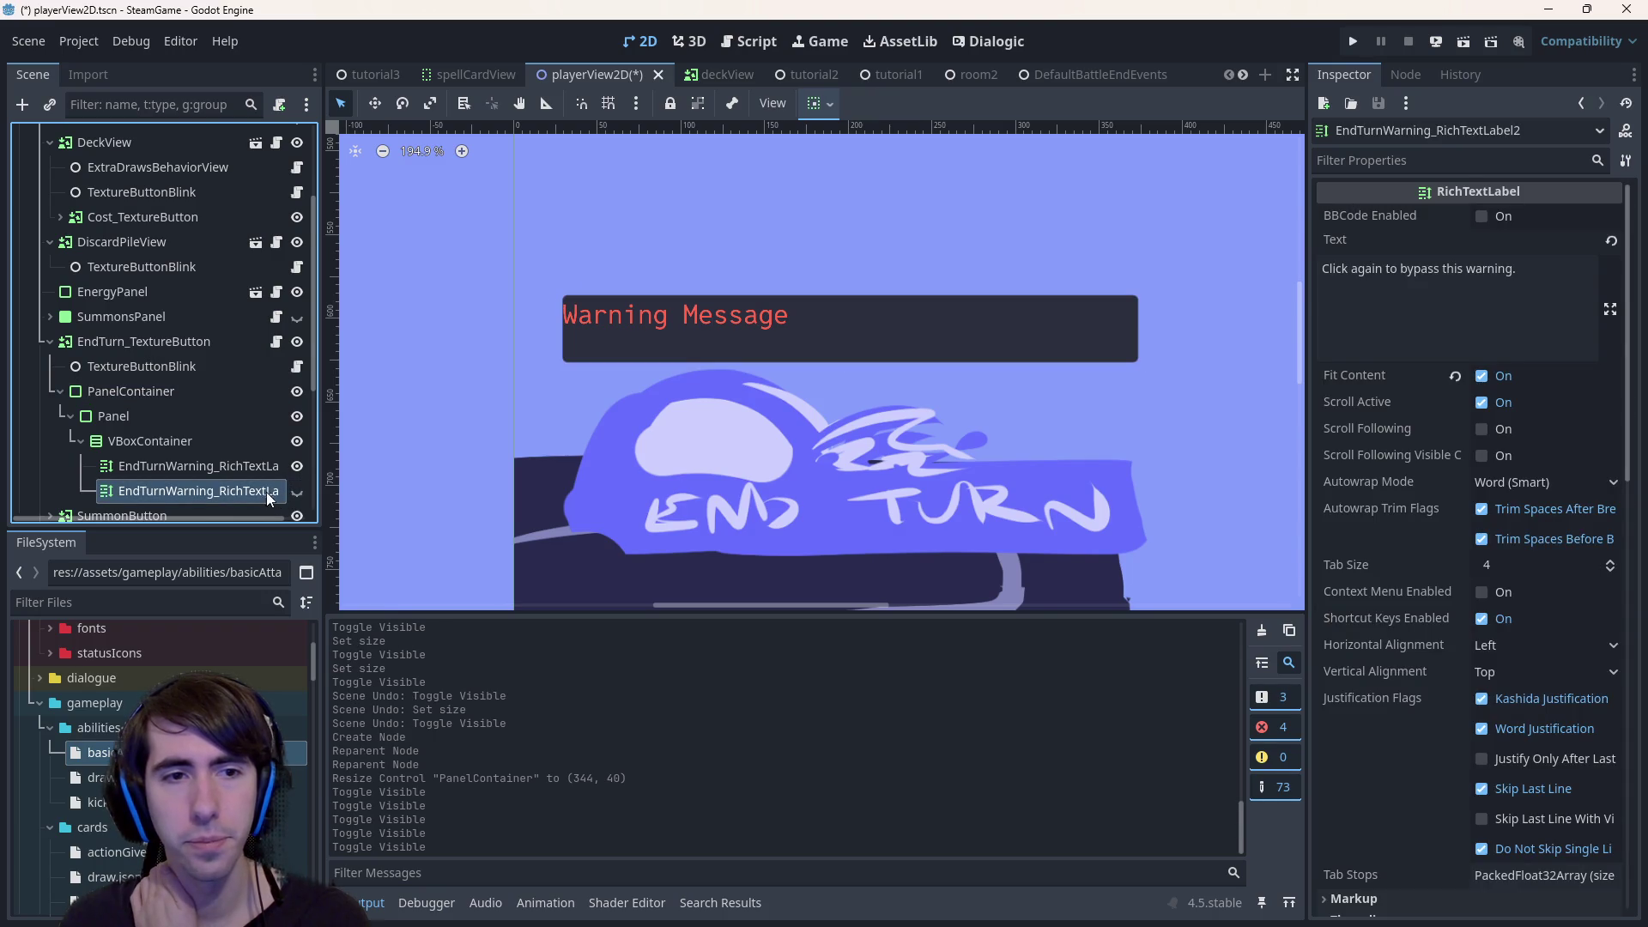
pyautogui.click(163, 339)
pyautogui.click(170, 388)
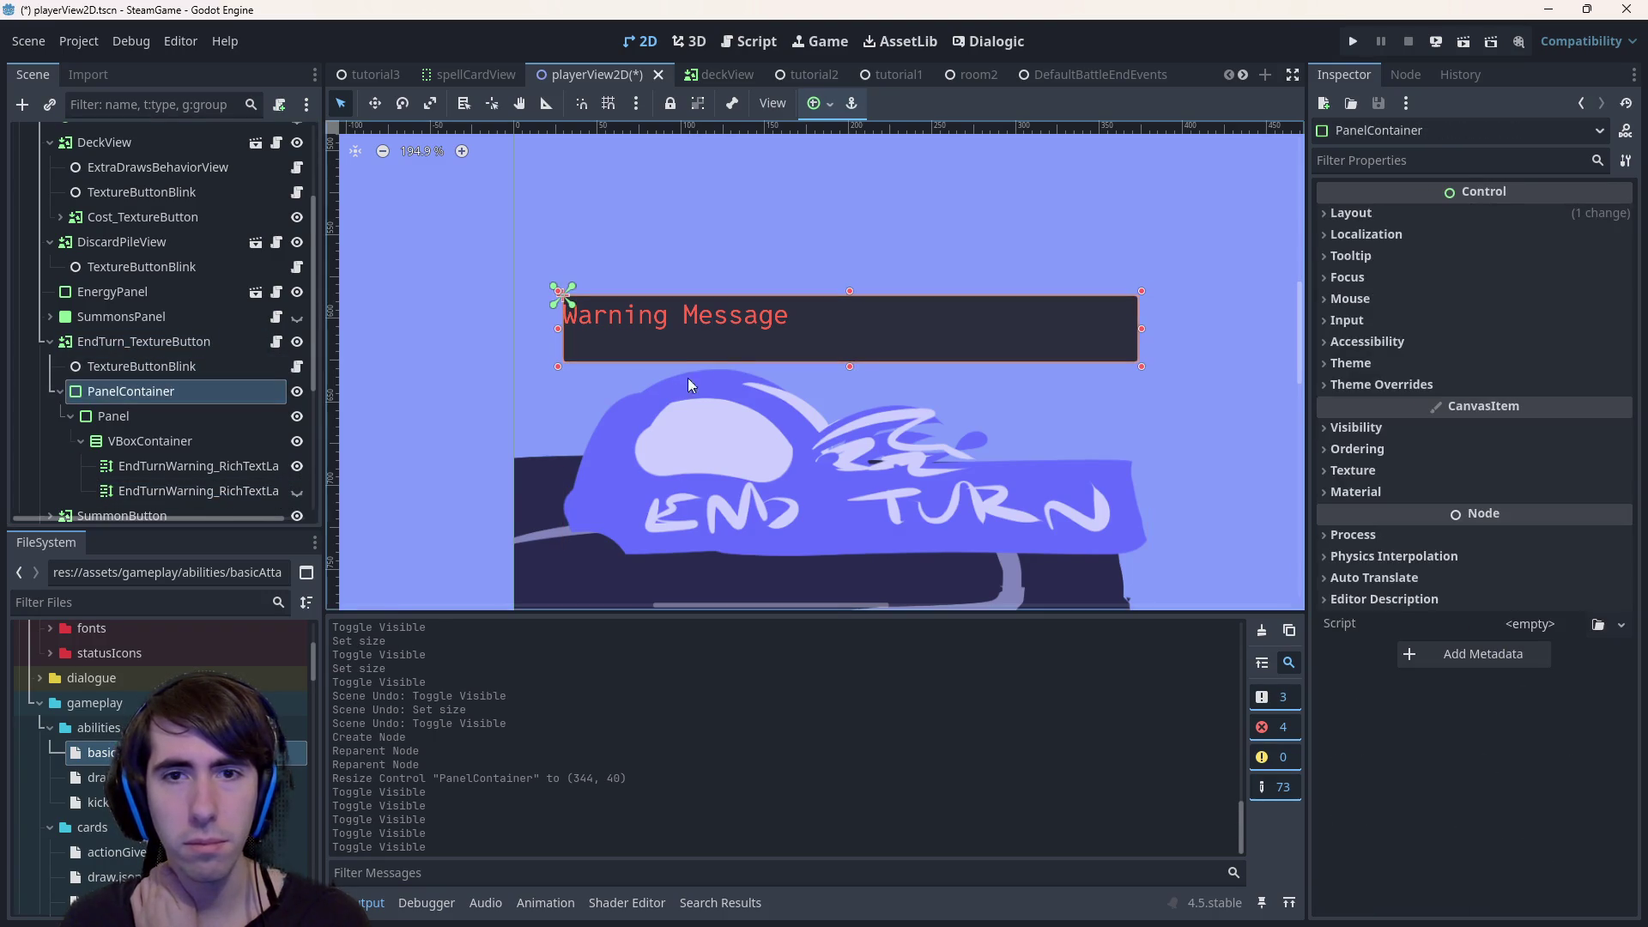
pyautogui.moveTo(847, 366); pyautogui.dragTo(845, 341)
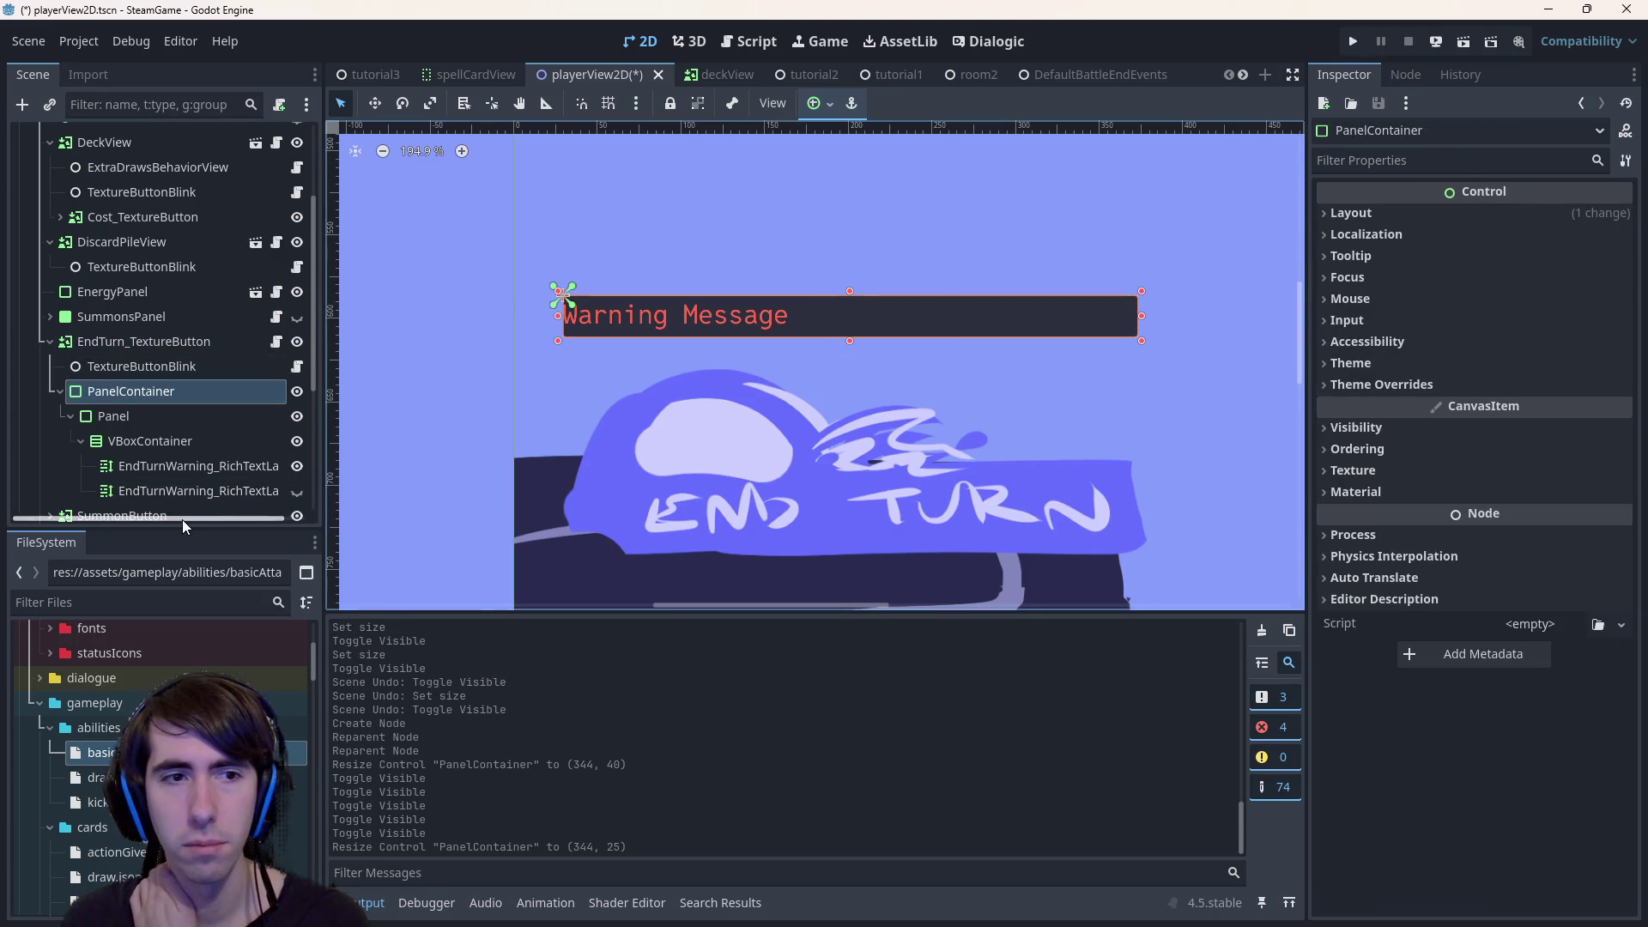
# Toggle the 'Click again to bypass this warning.' label's visibility, leaving it hidden
pyautogui.click(240, 493)
pyautogui.click(300, 491)
pyautogui.click(300, 491)
pyautogui.click(300, 491)
pyautogui.click(301, 491)
pyautogui.click(301, 490)
pyautogui.click(301, 490)
pyautogui.click(300, 490)
pyautogui.click(300, 490)
pyautogui.click(224, 414)
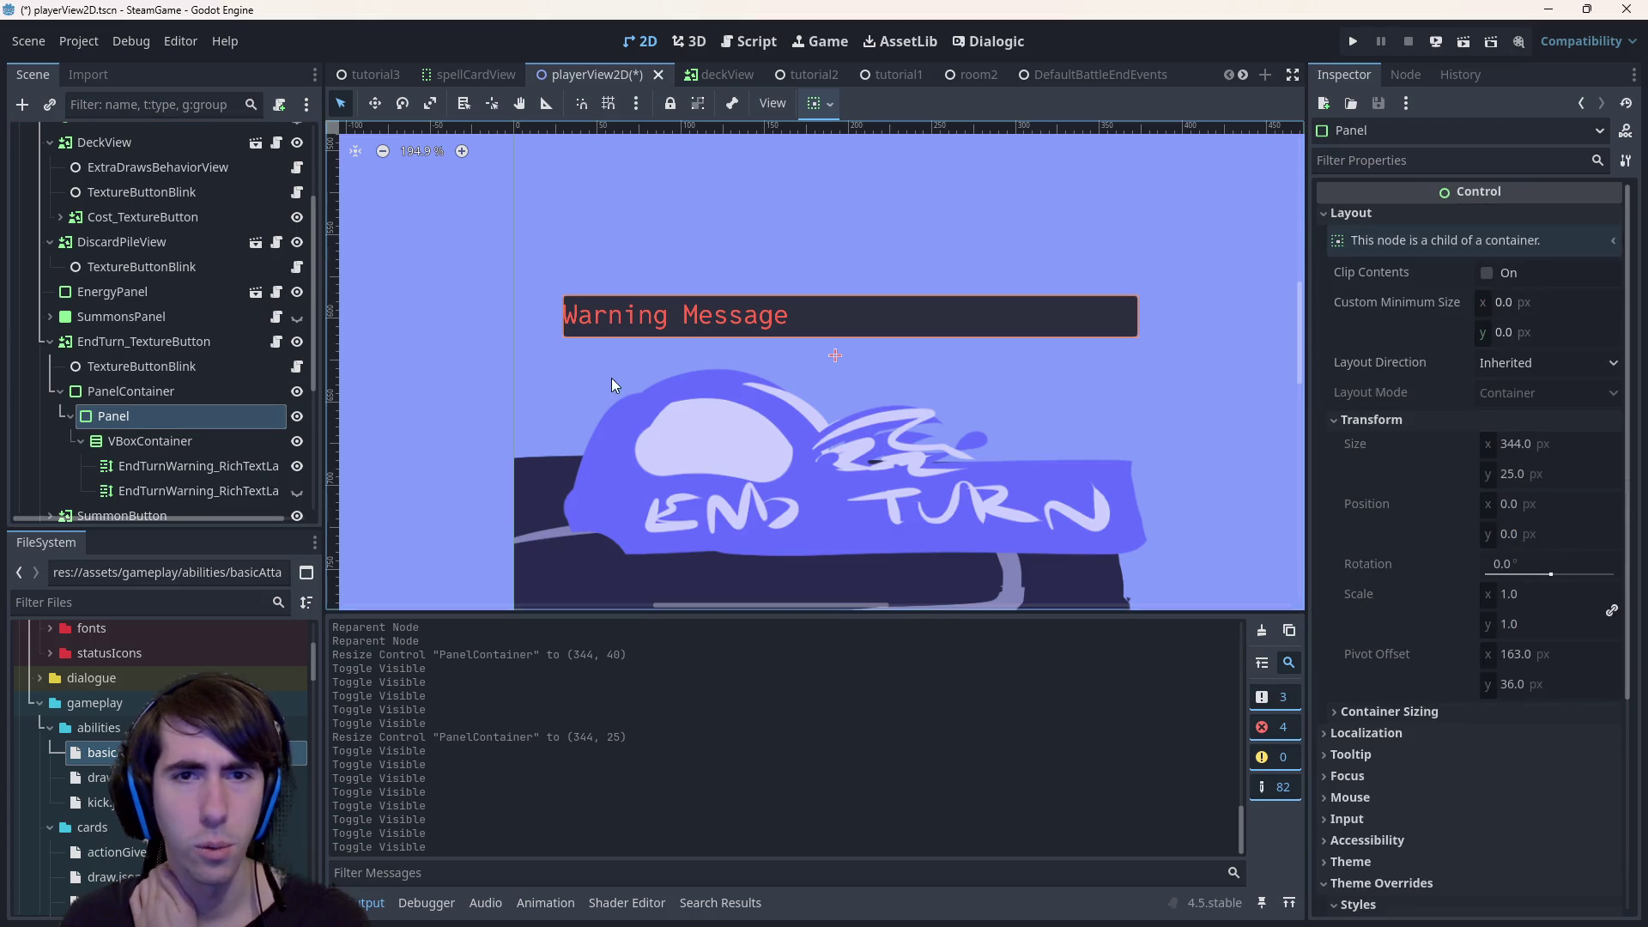
pyautogui.click(187, 390)
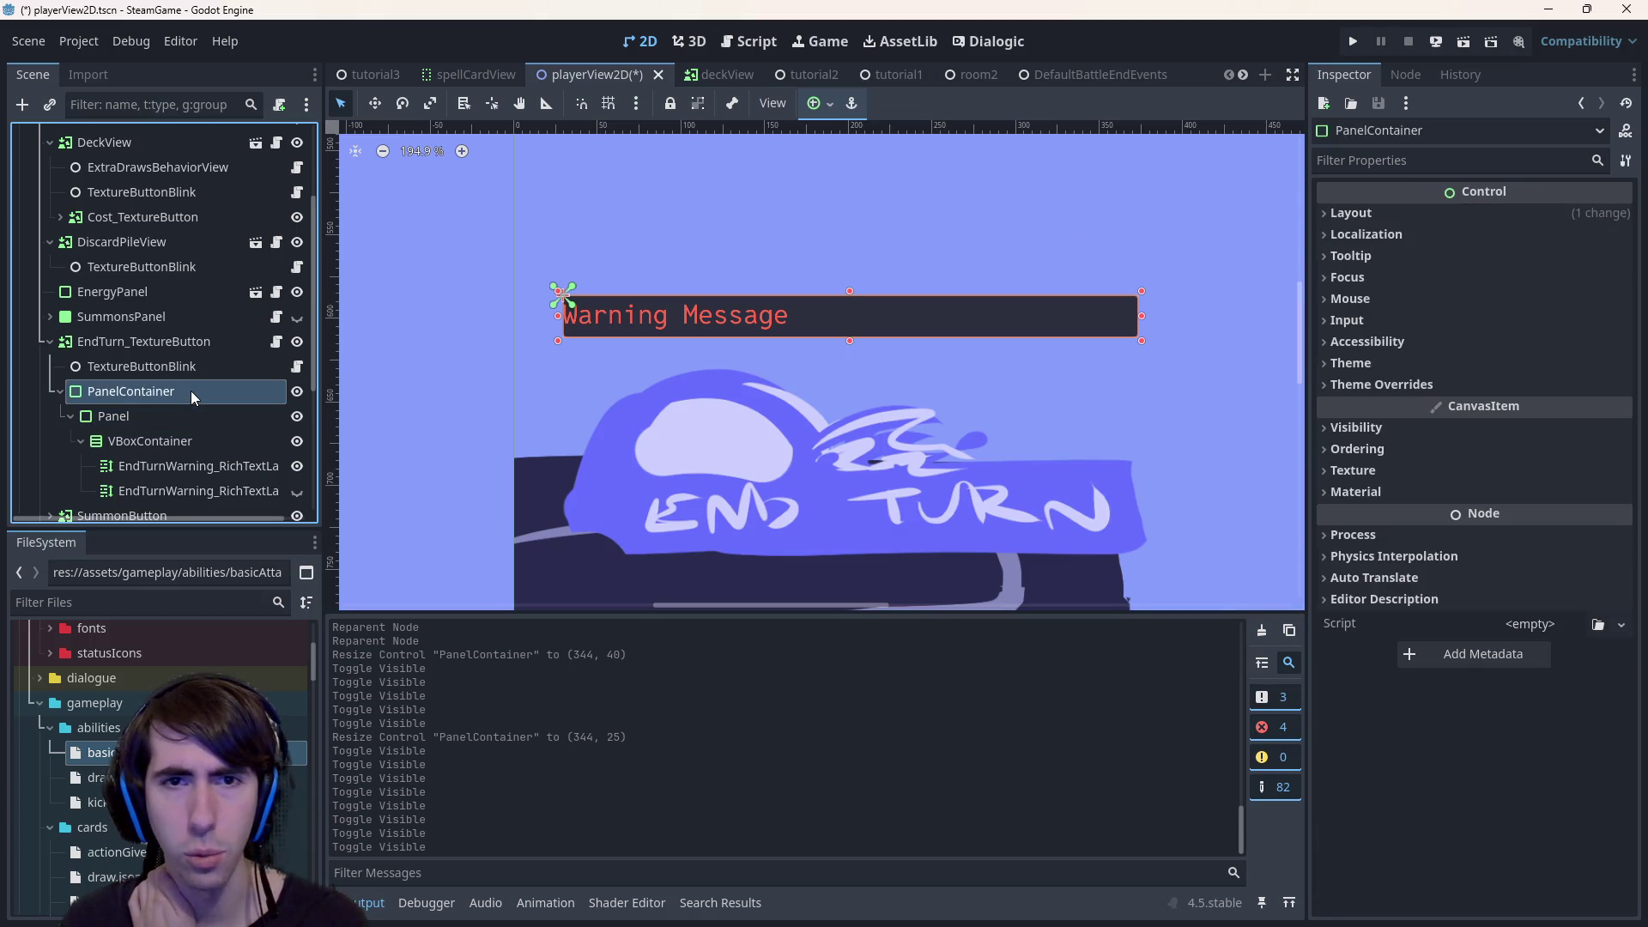
# Reduce the PanelContainer height to 22 px in its layout properties and save playerView2D
pyautogui.click(1475, 386)
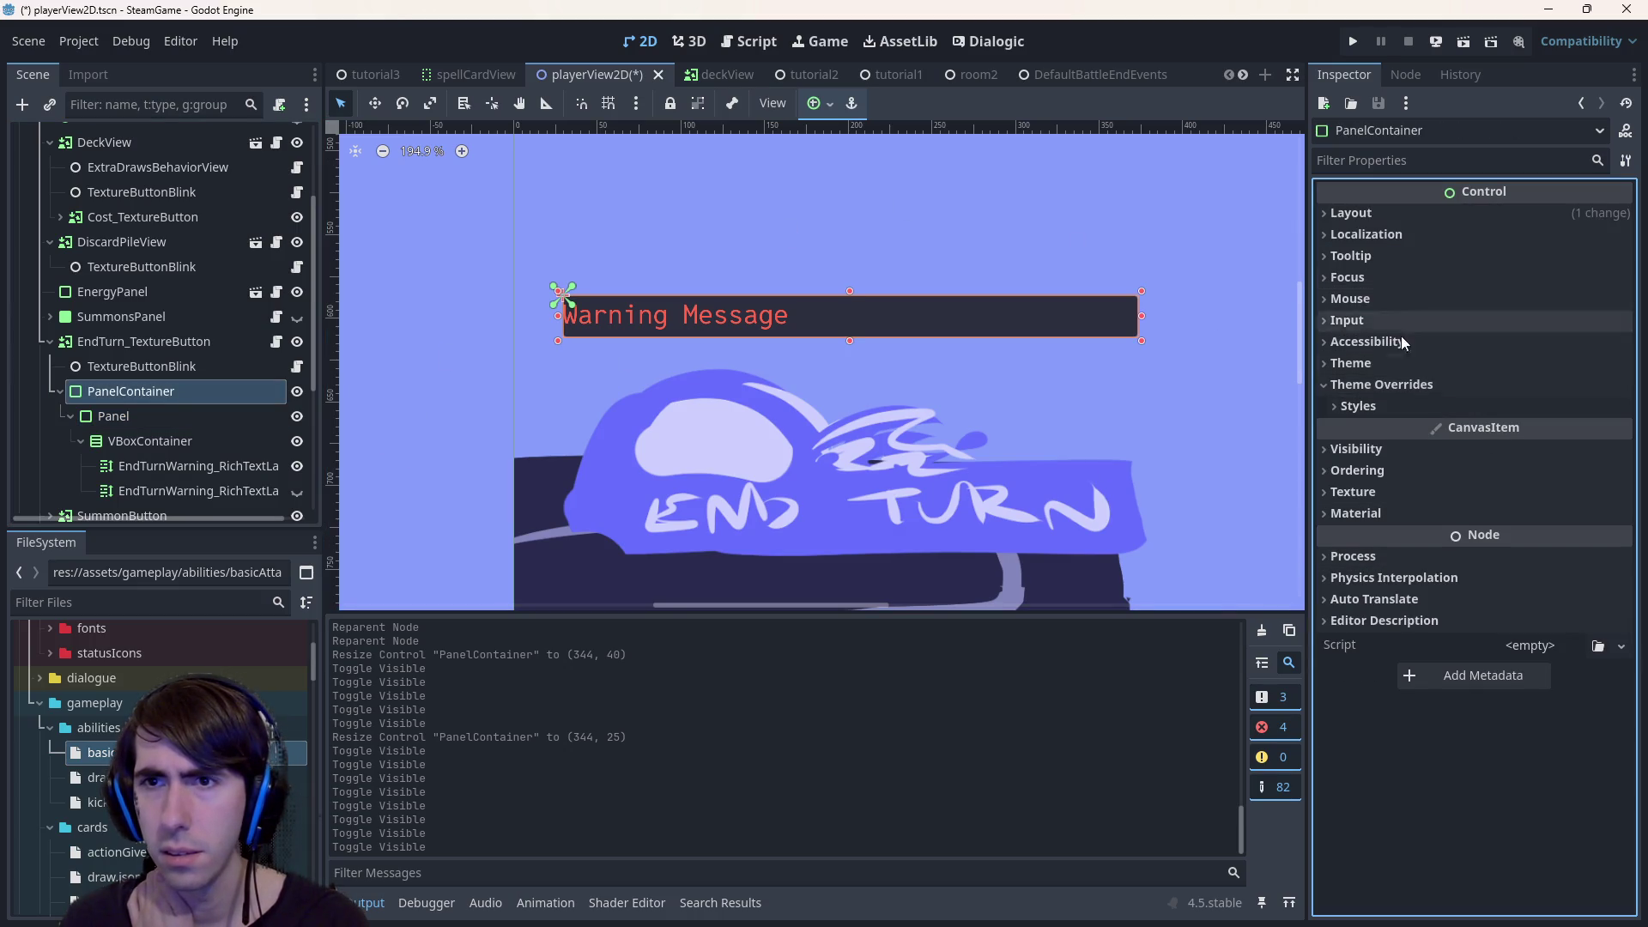
pyautogui.click(1392, 404)
pyautogui.click(1402, 384)
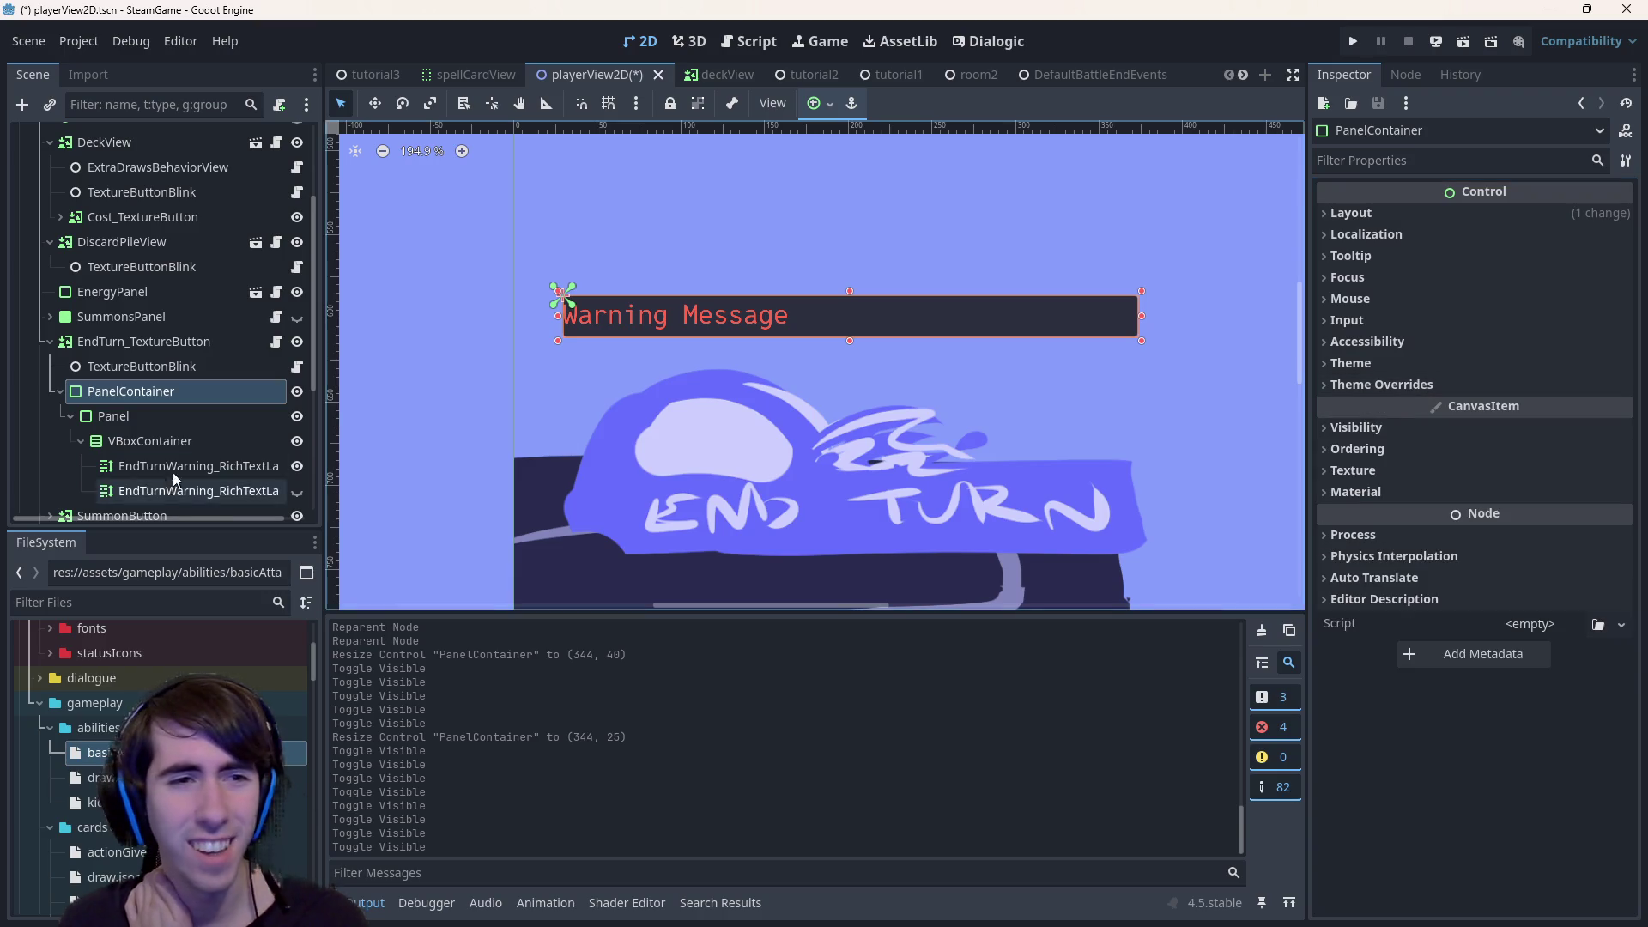
pyautogui.click(1365, 212)
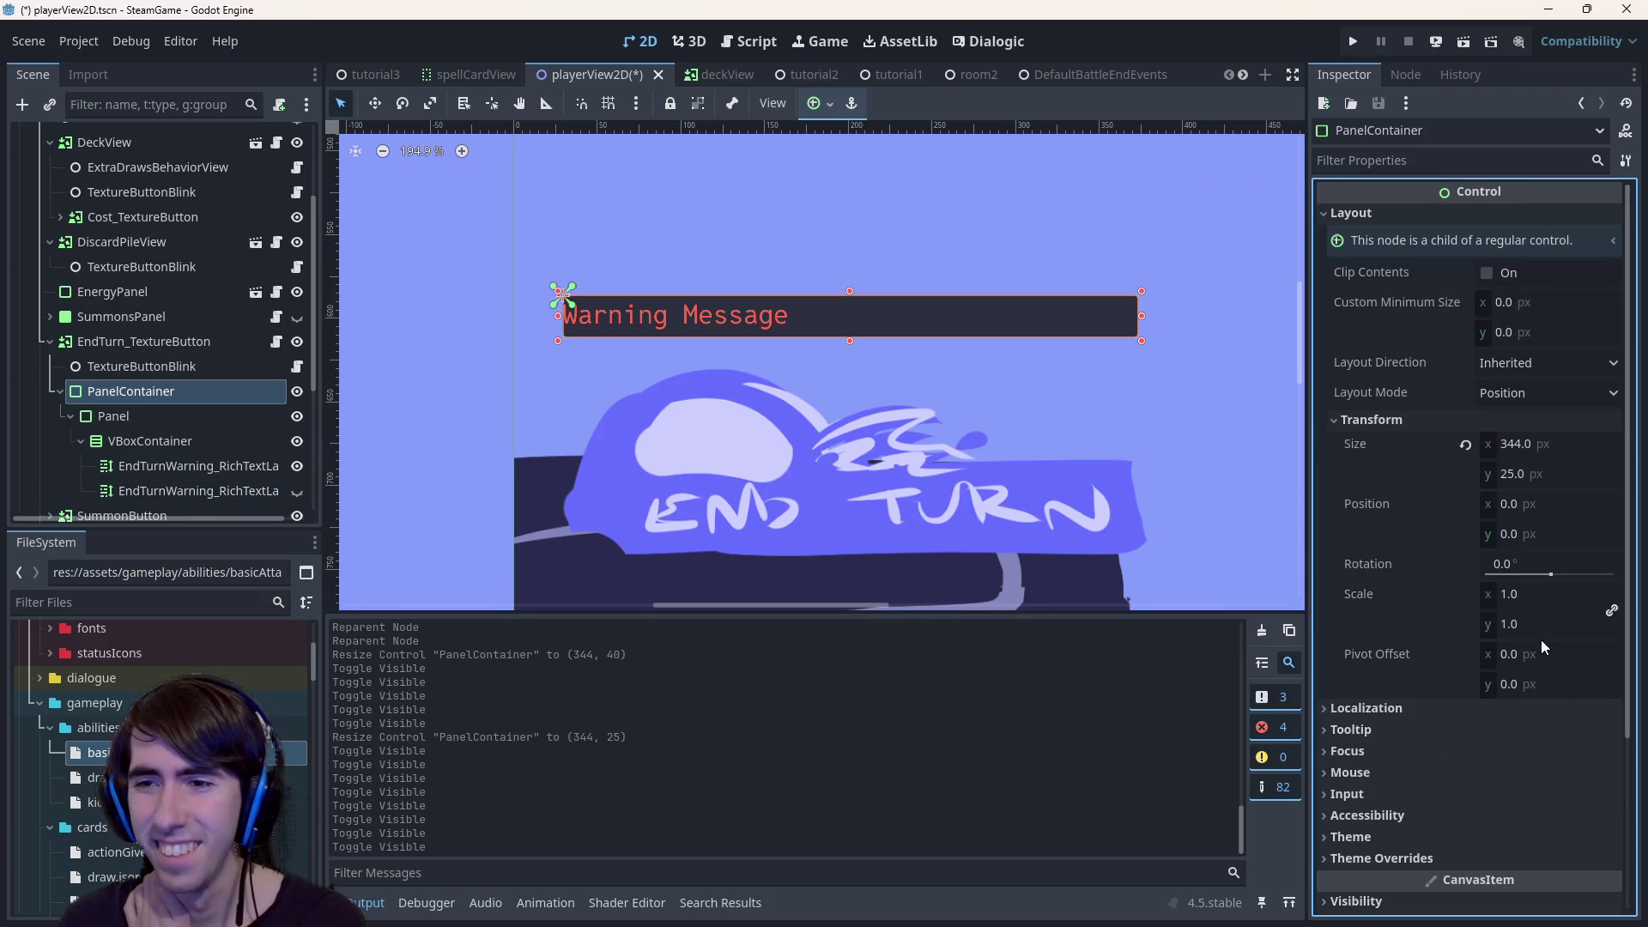
pyautogui.moveTo(1536, 474); pyautogui.dragTo(1519, 474)
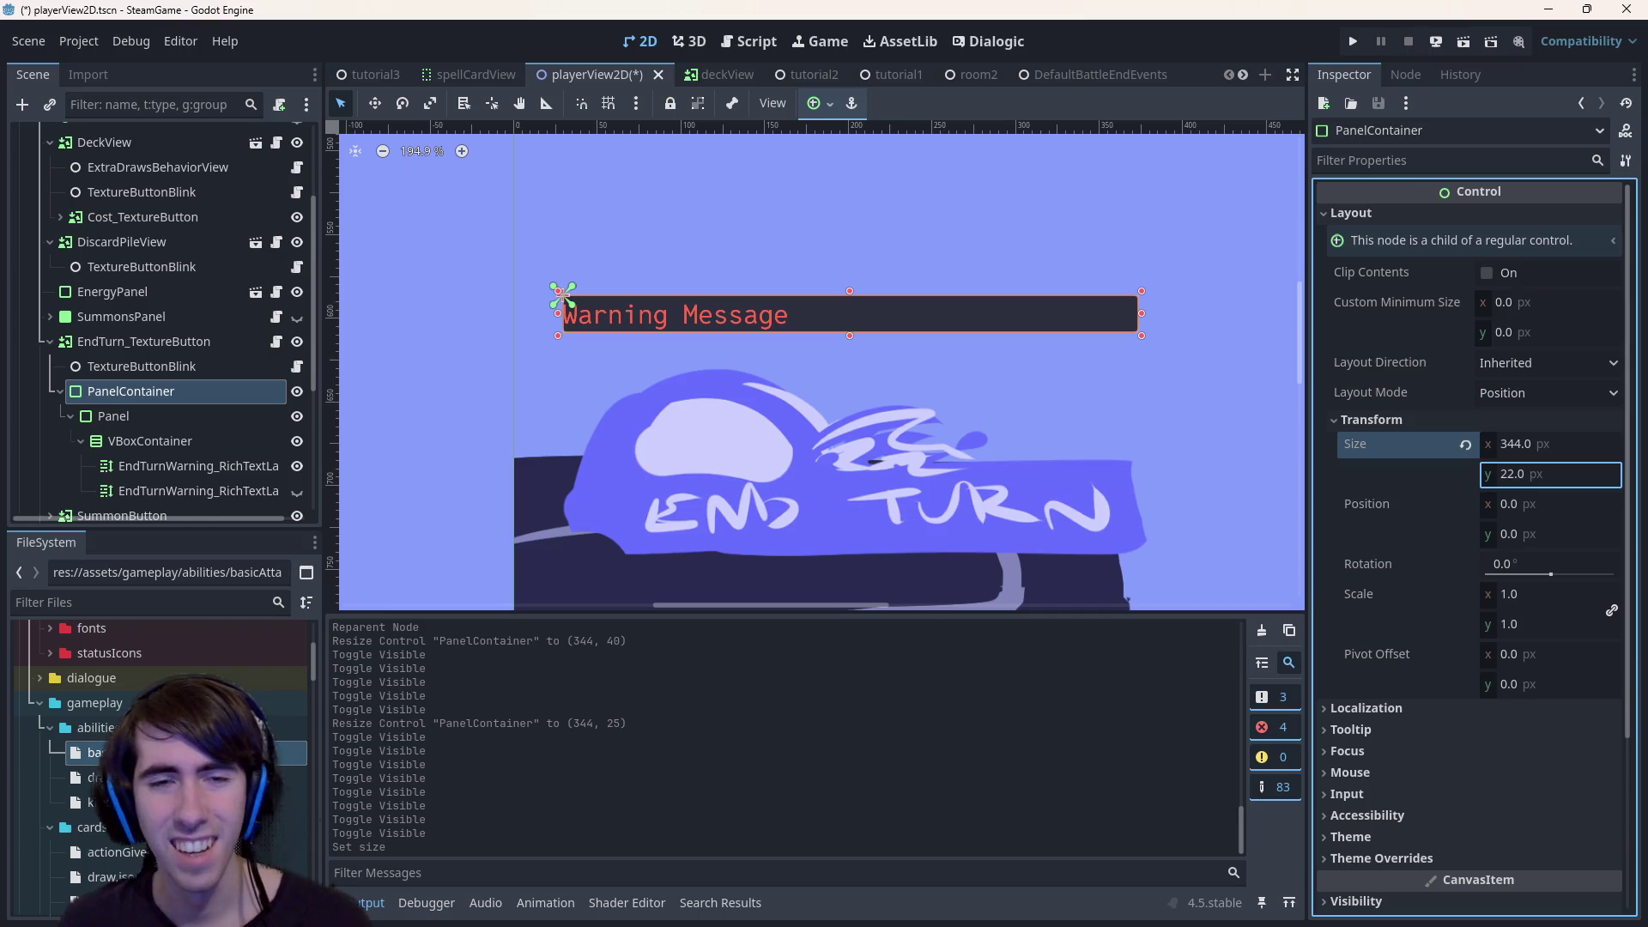
pyautogui.hotkey('ctrl', 's')
pyautogui.click(140, 492)
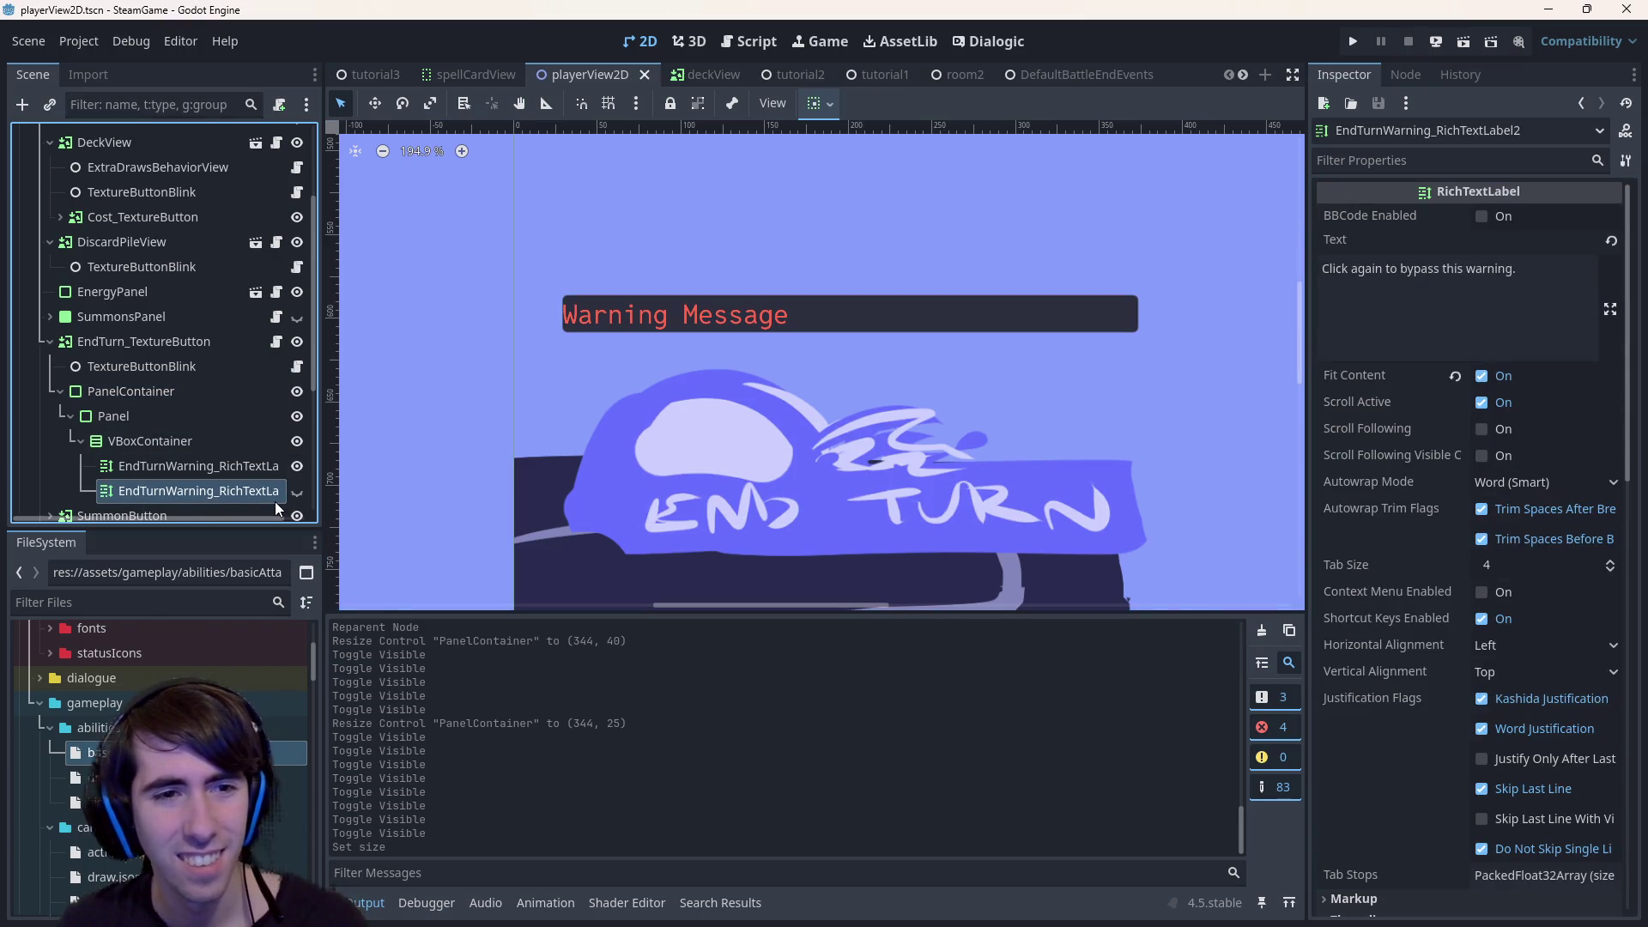
pyautogui.click(302, 487)
pyautogui.click(302, 488)
pyautogui.doubleClick(302, 488)
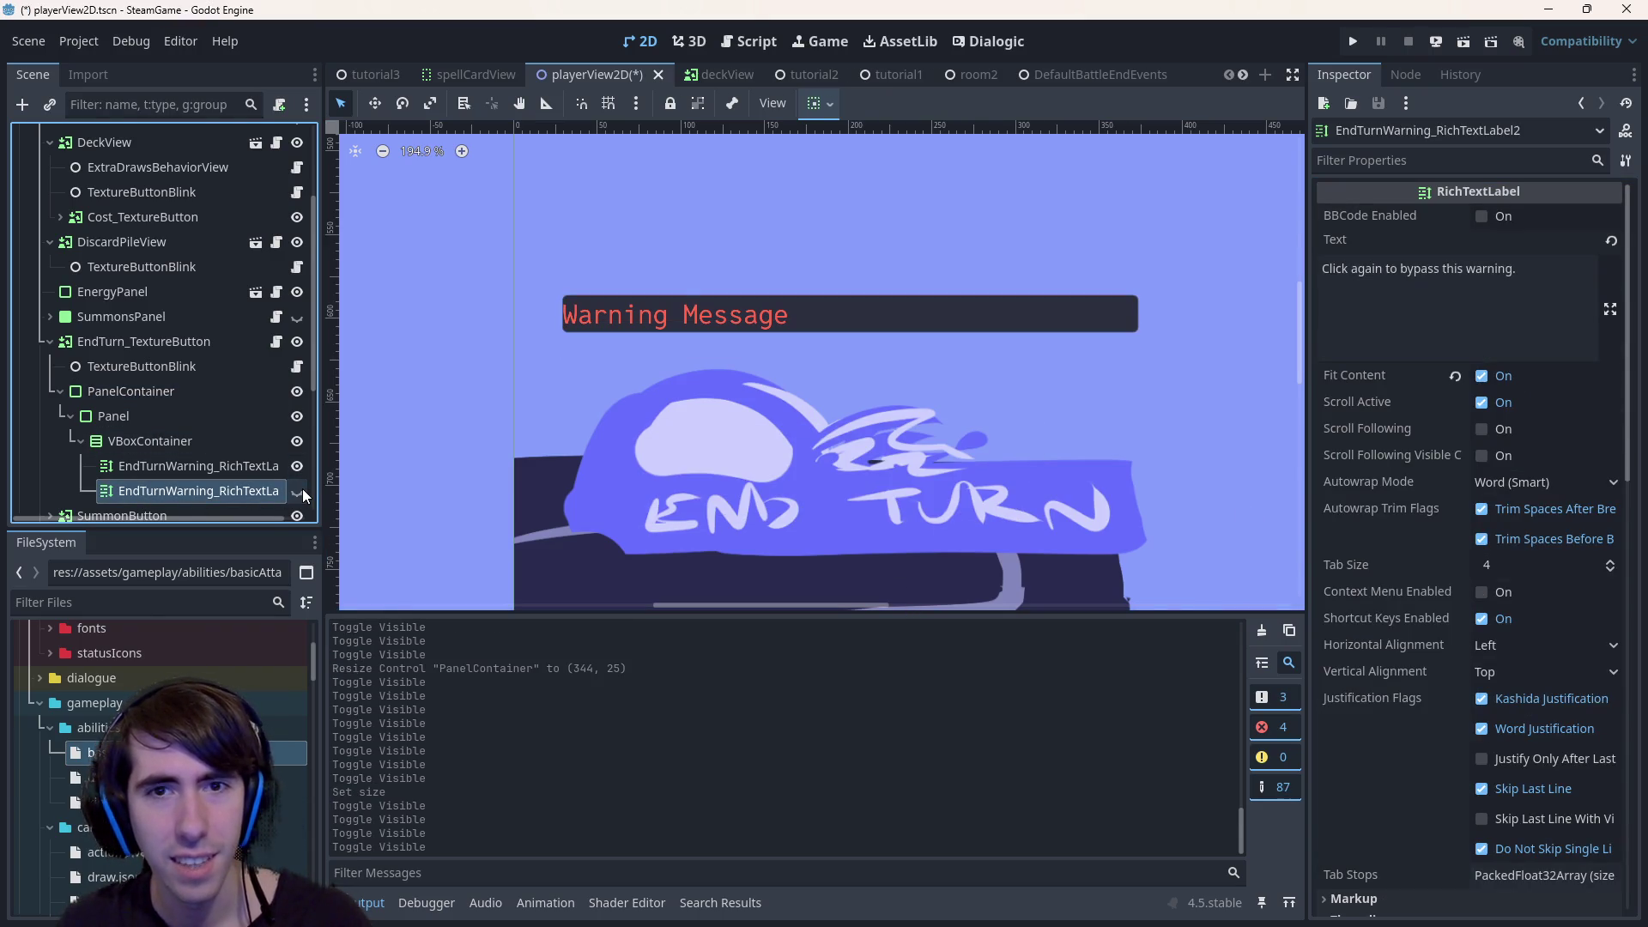
pyautogui.click(303, 487)
pyautogui.click(303, 488)
pyautogui.click(302, 487)
pyautogui.click(302, 487)
pyautogui.click(302, 488)
pyautogui.click(302, 487)
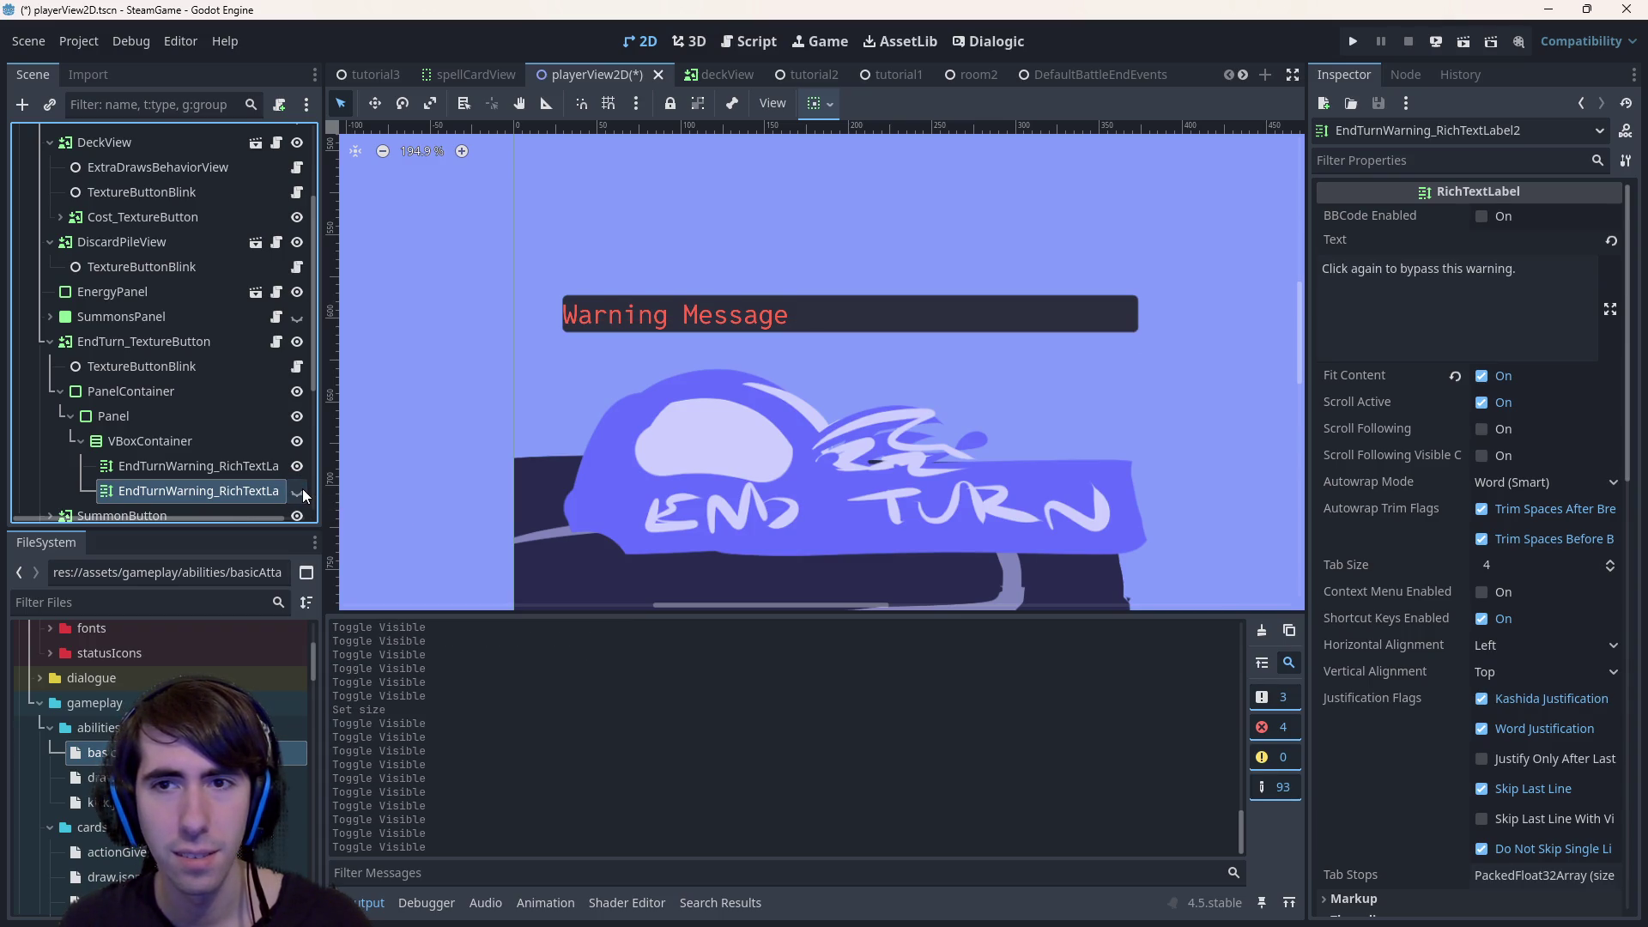
pyautogui.click(302, 488)
pyautogui.click(302, 488)
pyautogui.click(302, 487)
pyautogui.click(302, 487)
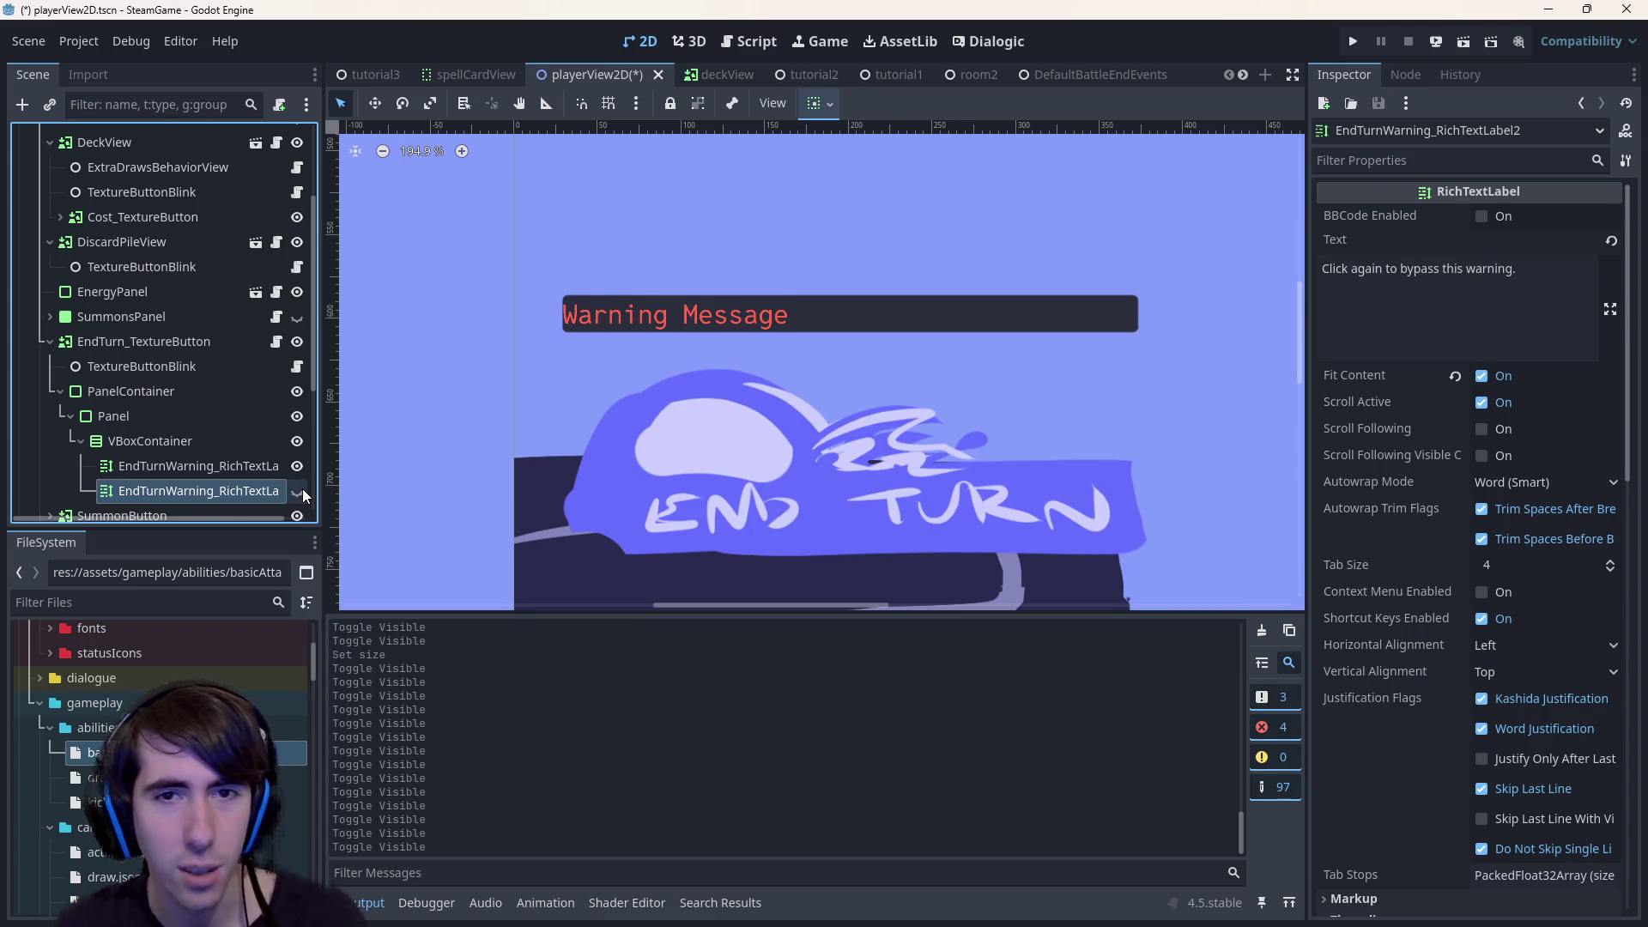
pyautogui.click(302, 488)
pyautogui.click(302, 487)
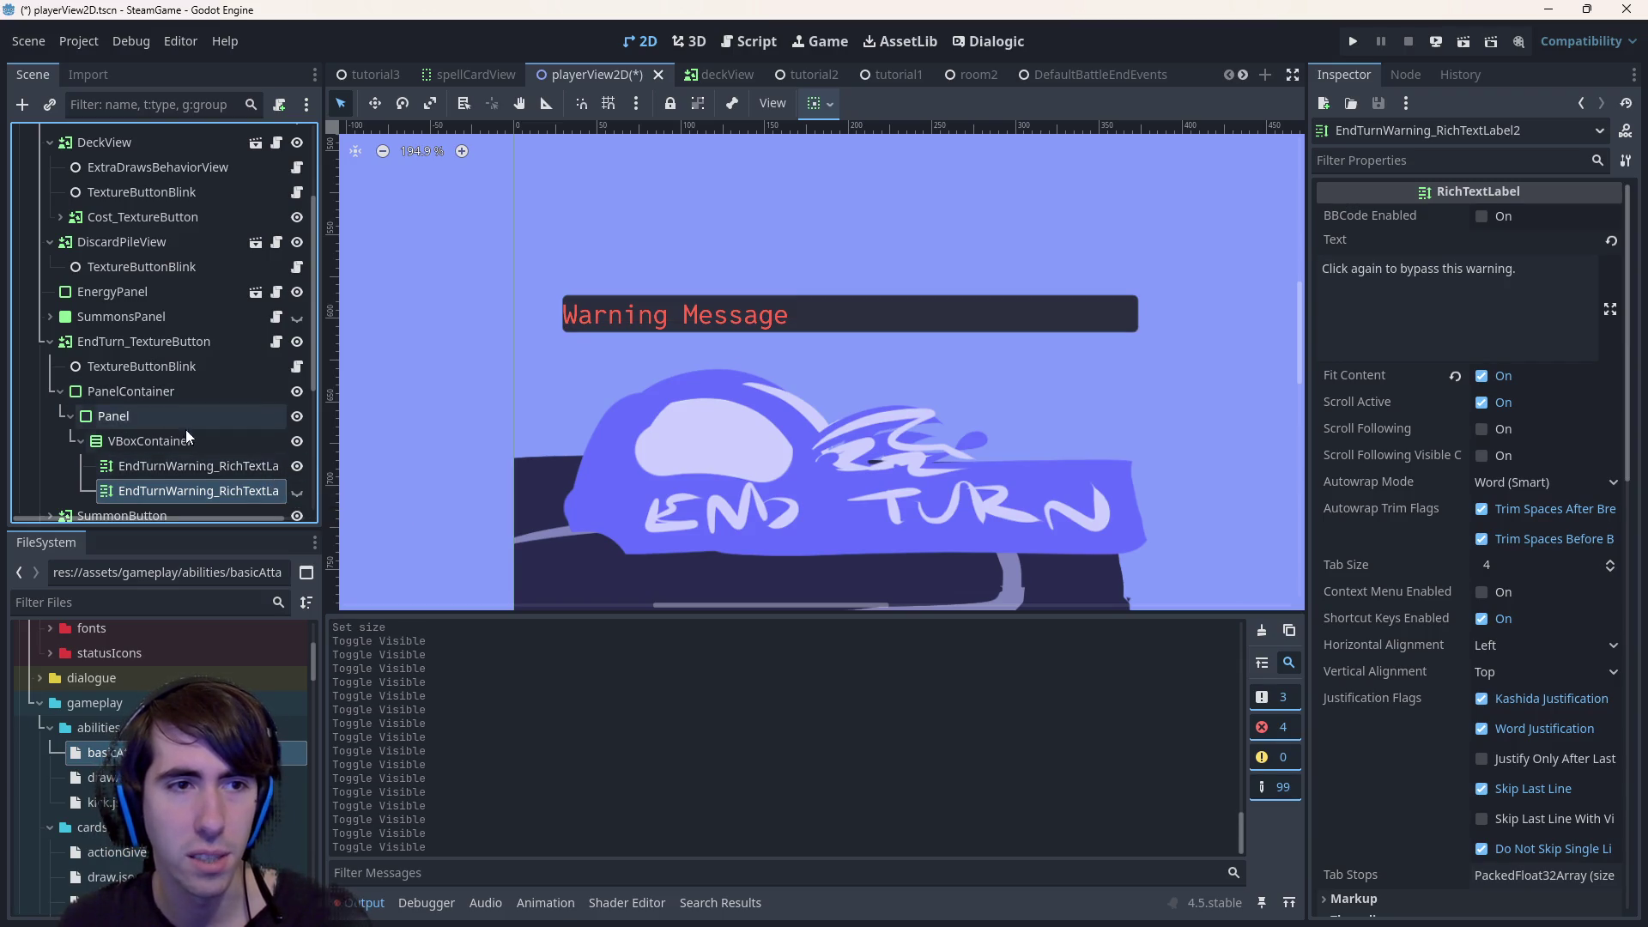
pyautogui.click(291, 496)
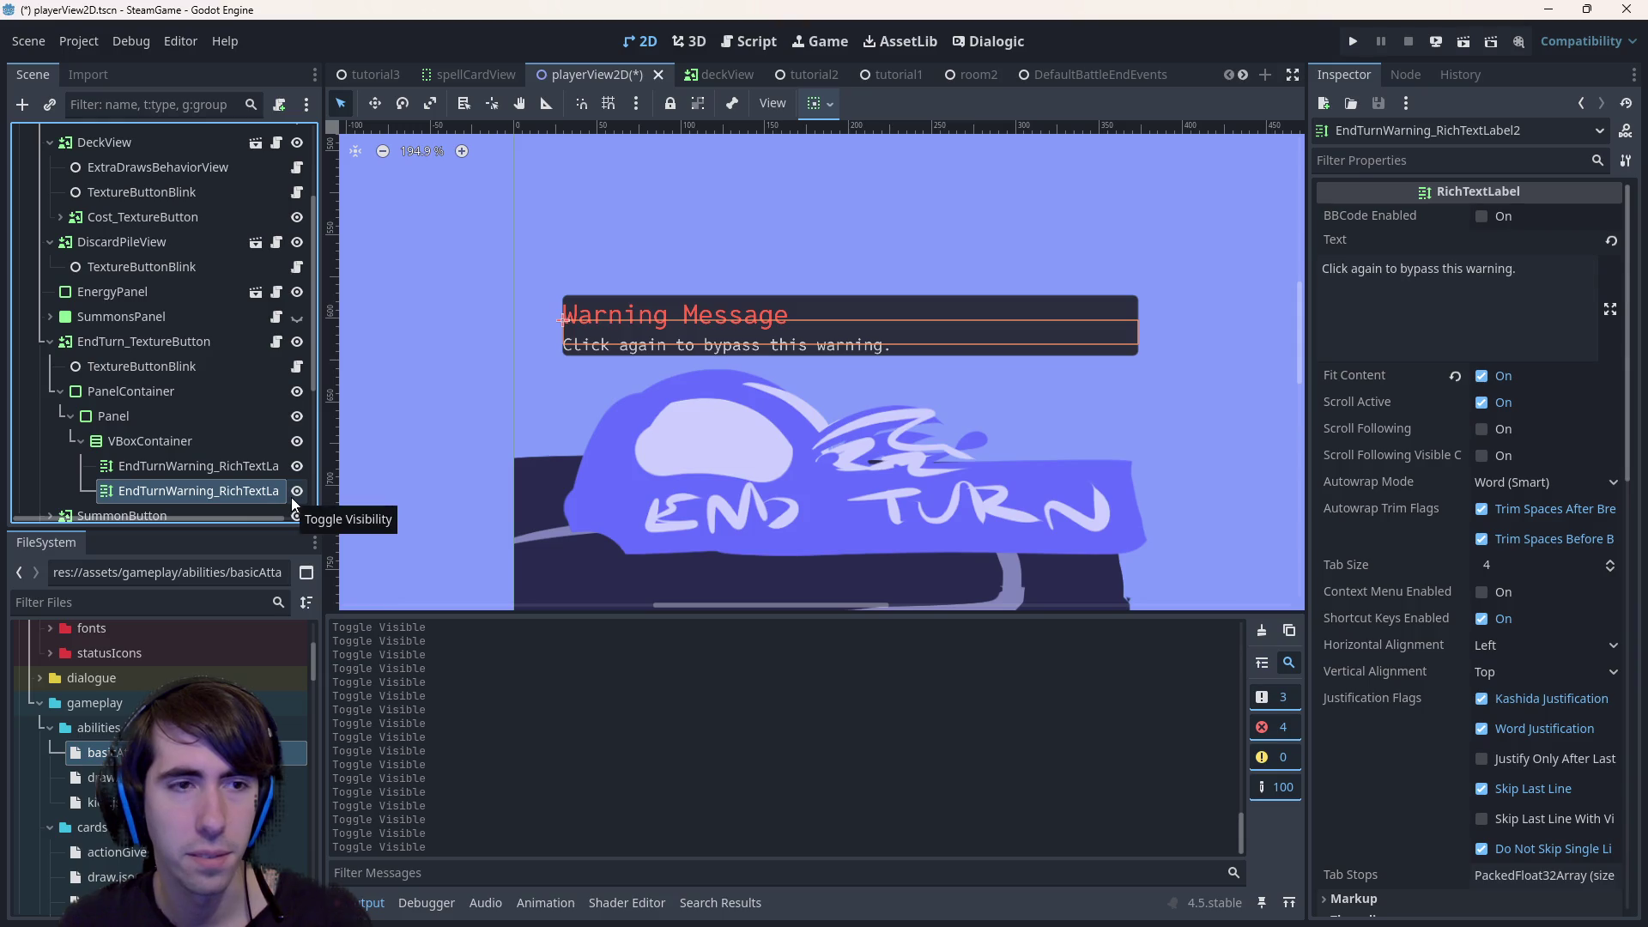
pyautogui.click(234, 415)
pyautogui.click(245, 491)
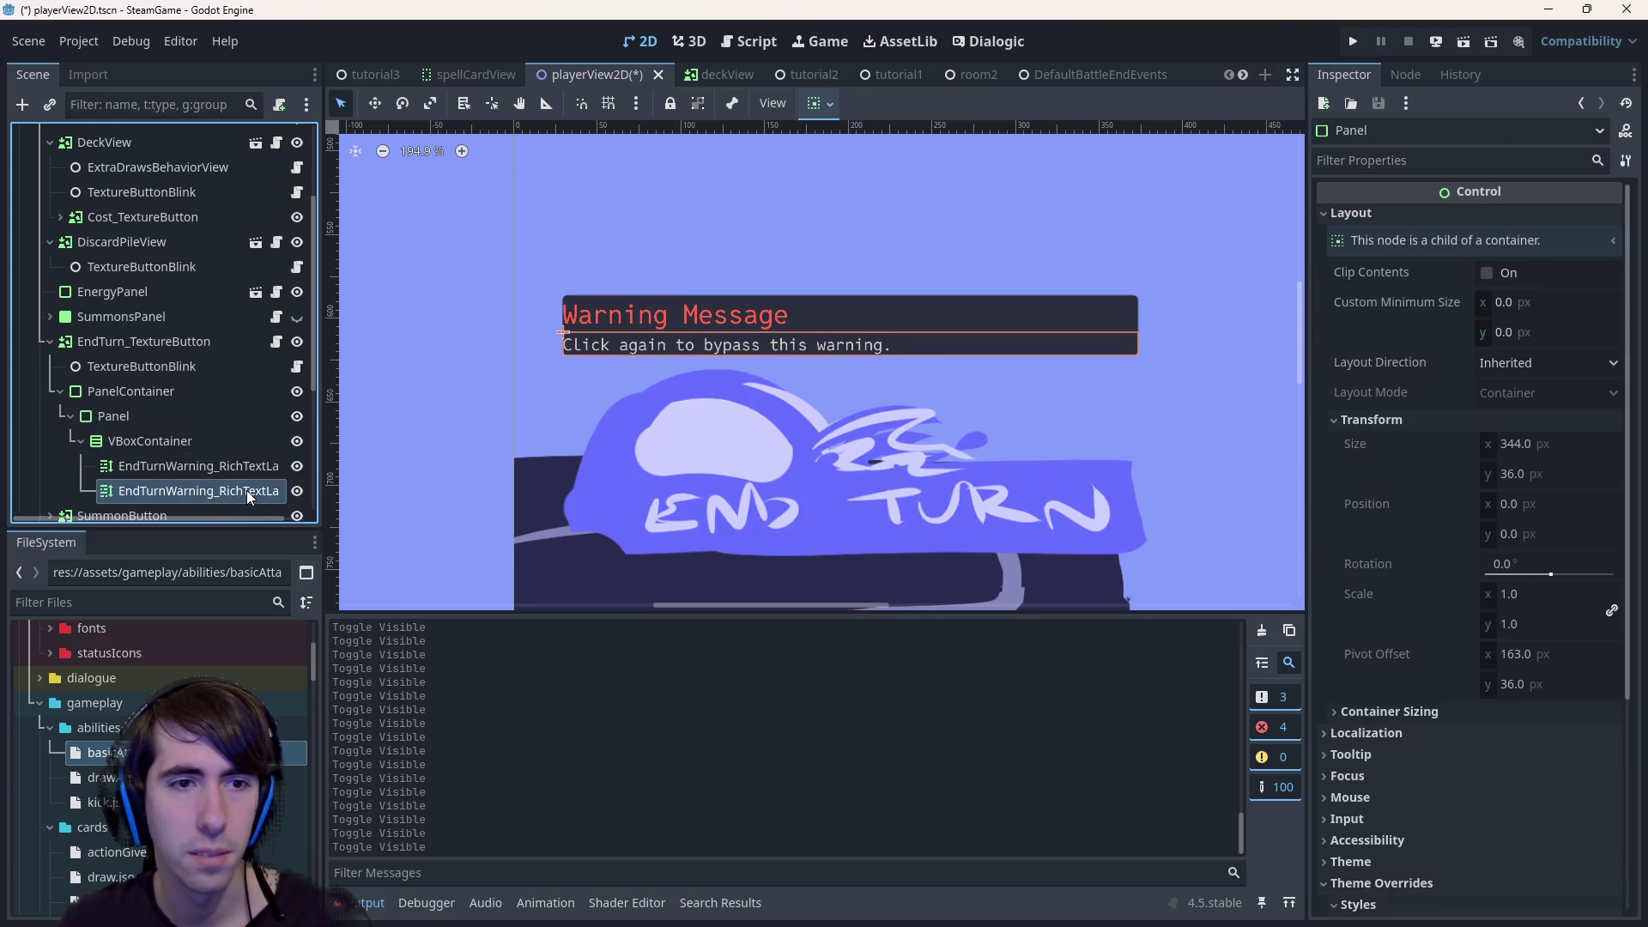
pyautogui.click(296, 493)
pyautogui.click(296, 493)
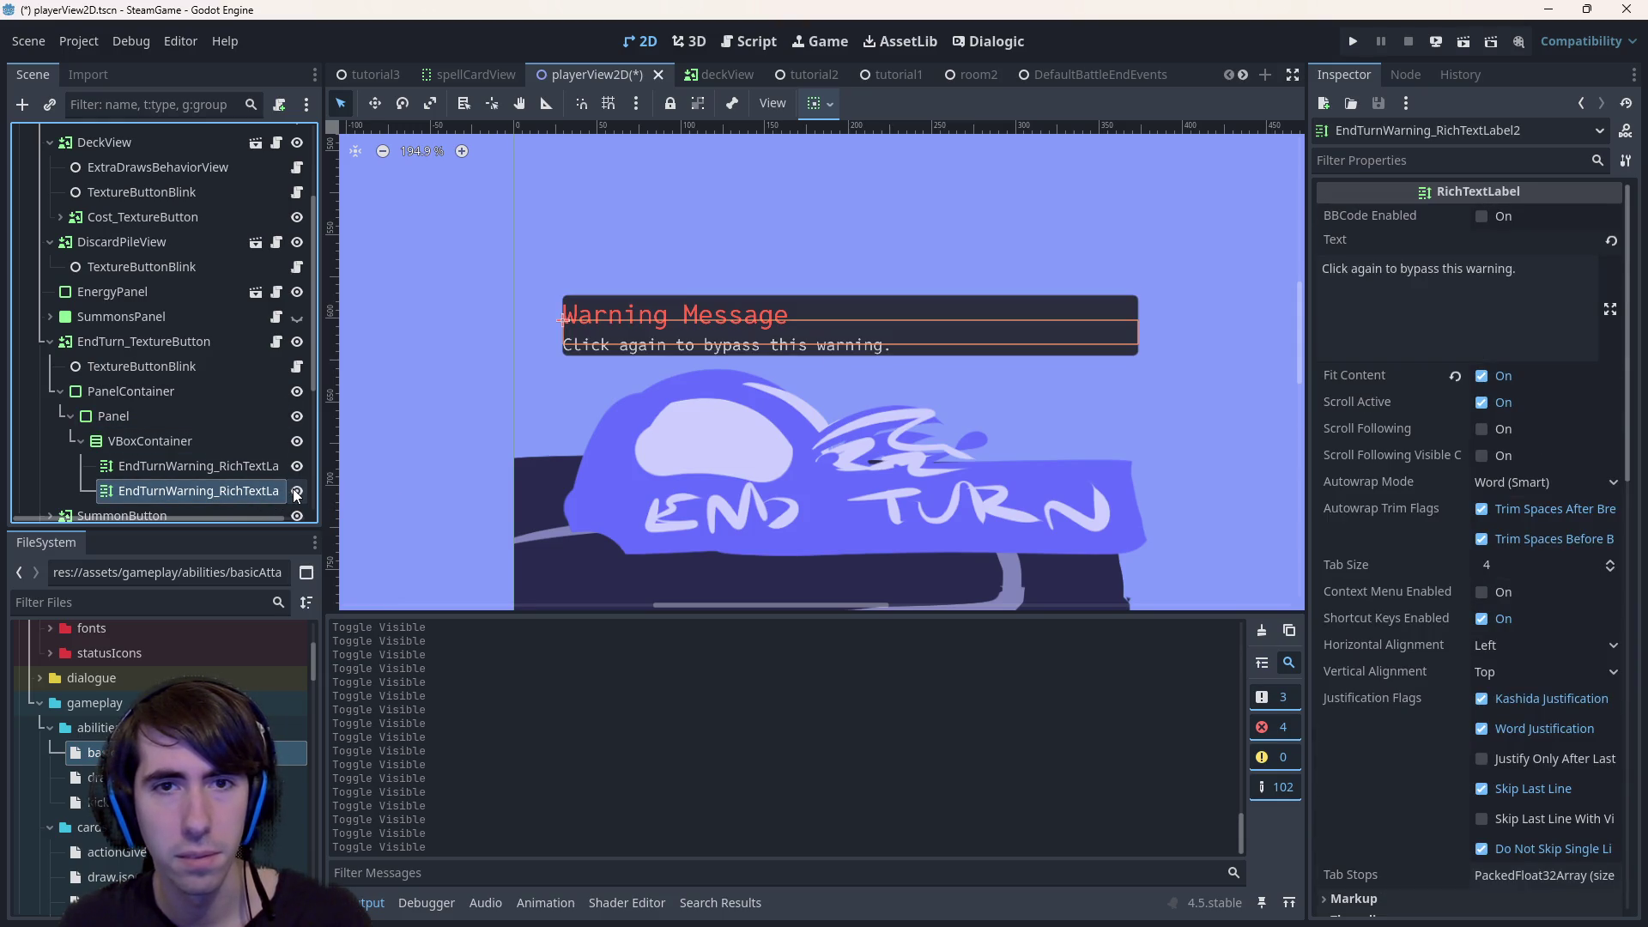
pyautogui.click(296, 495)
pyautogui.click(290, 492)
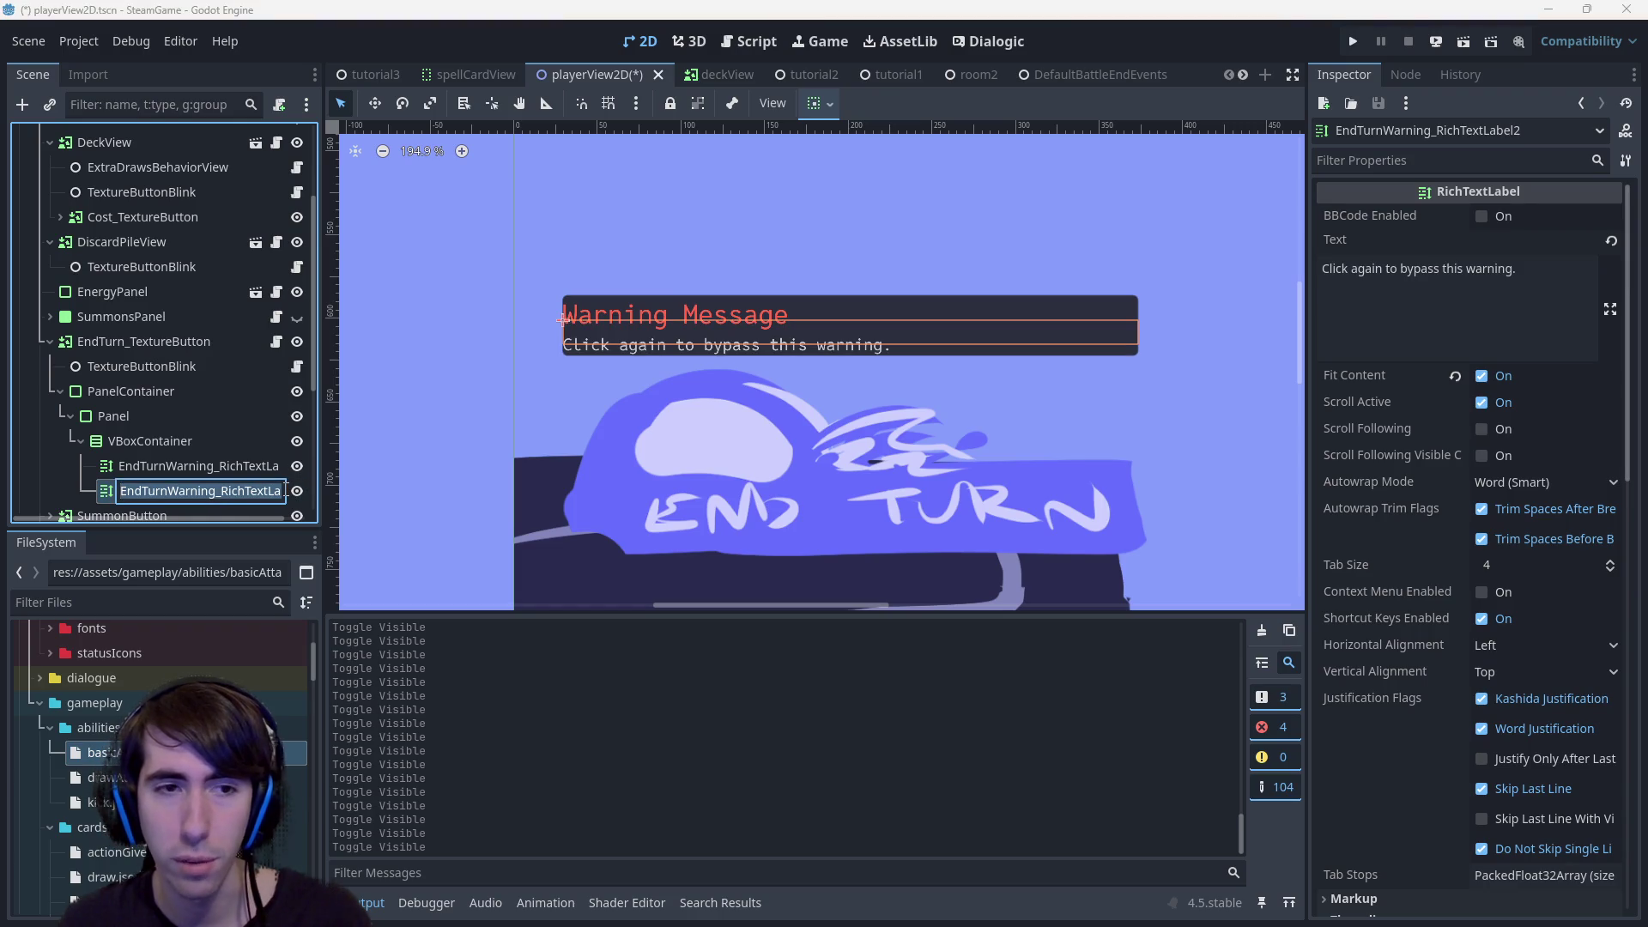
pyautogui.click(291, 493)
pyautogui.click(290, 492)
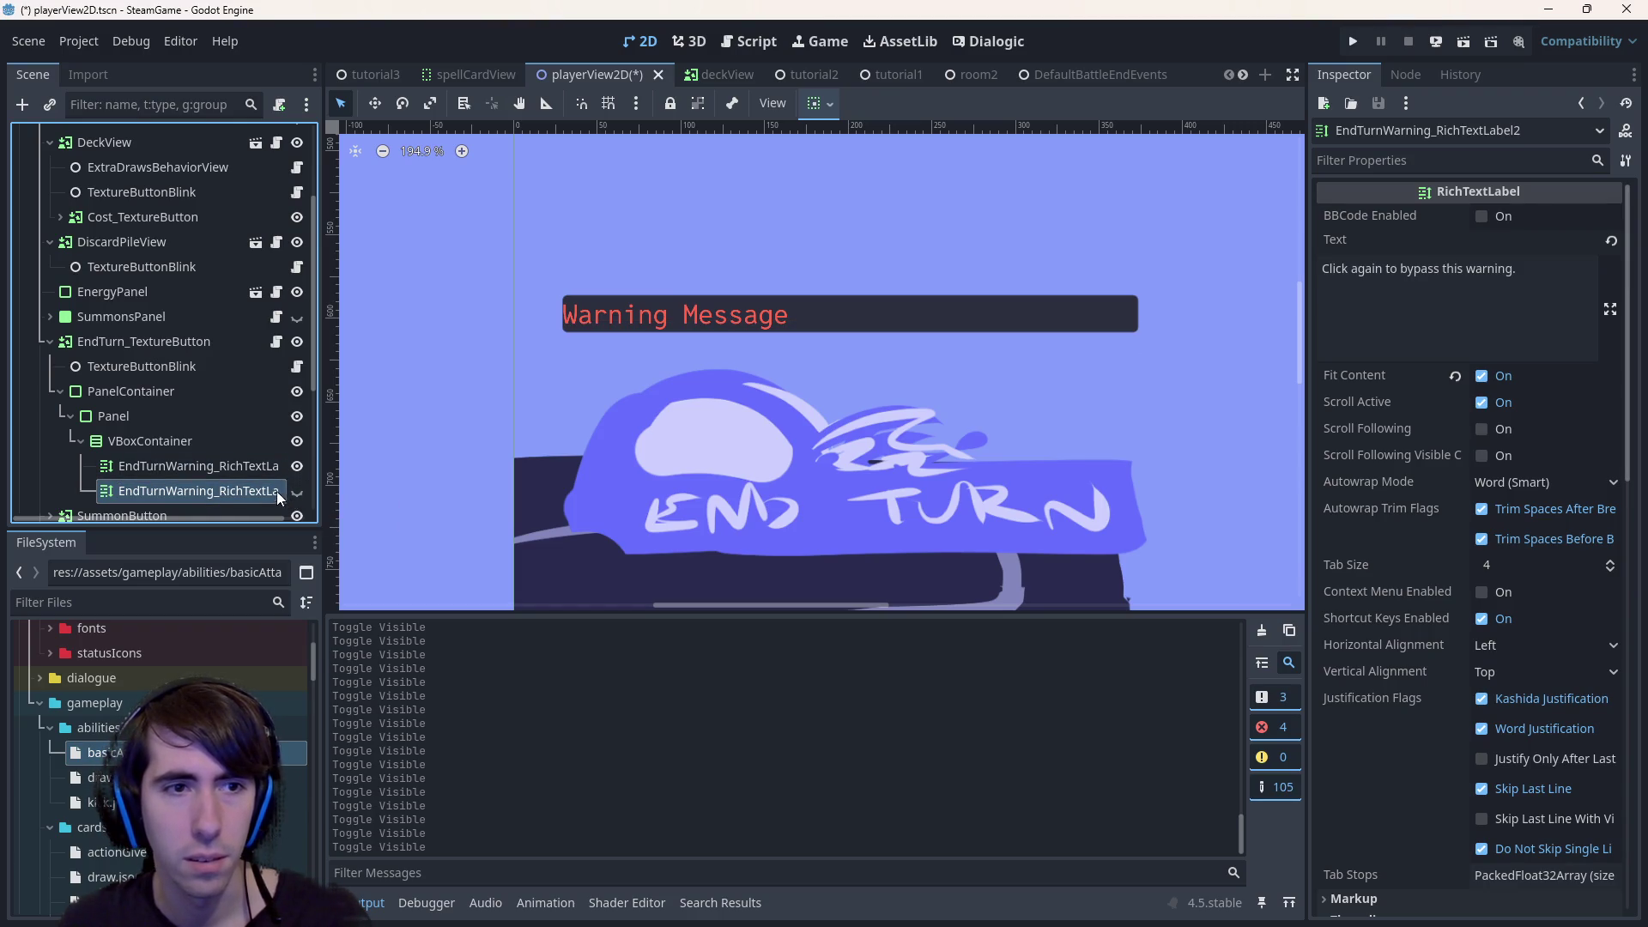
pyautogui.click(292, 493)
pyautogui.click(291, 493)
pyautogui.click(292, 492)
pyautogui.click(292, 493)
pyautogui.hotkey('ctrl', 's')
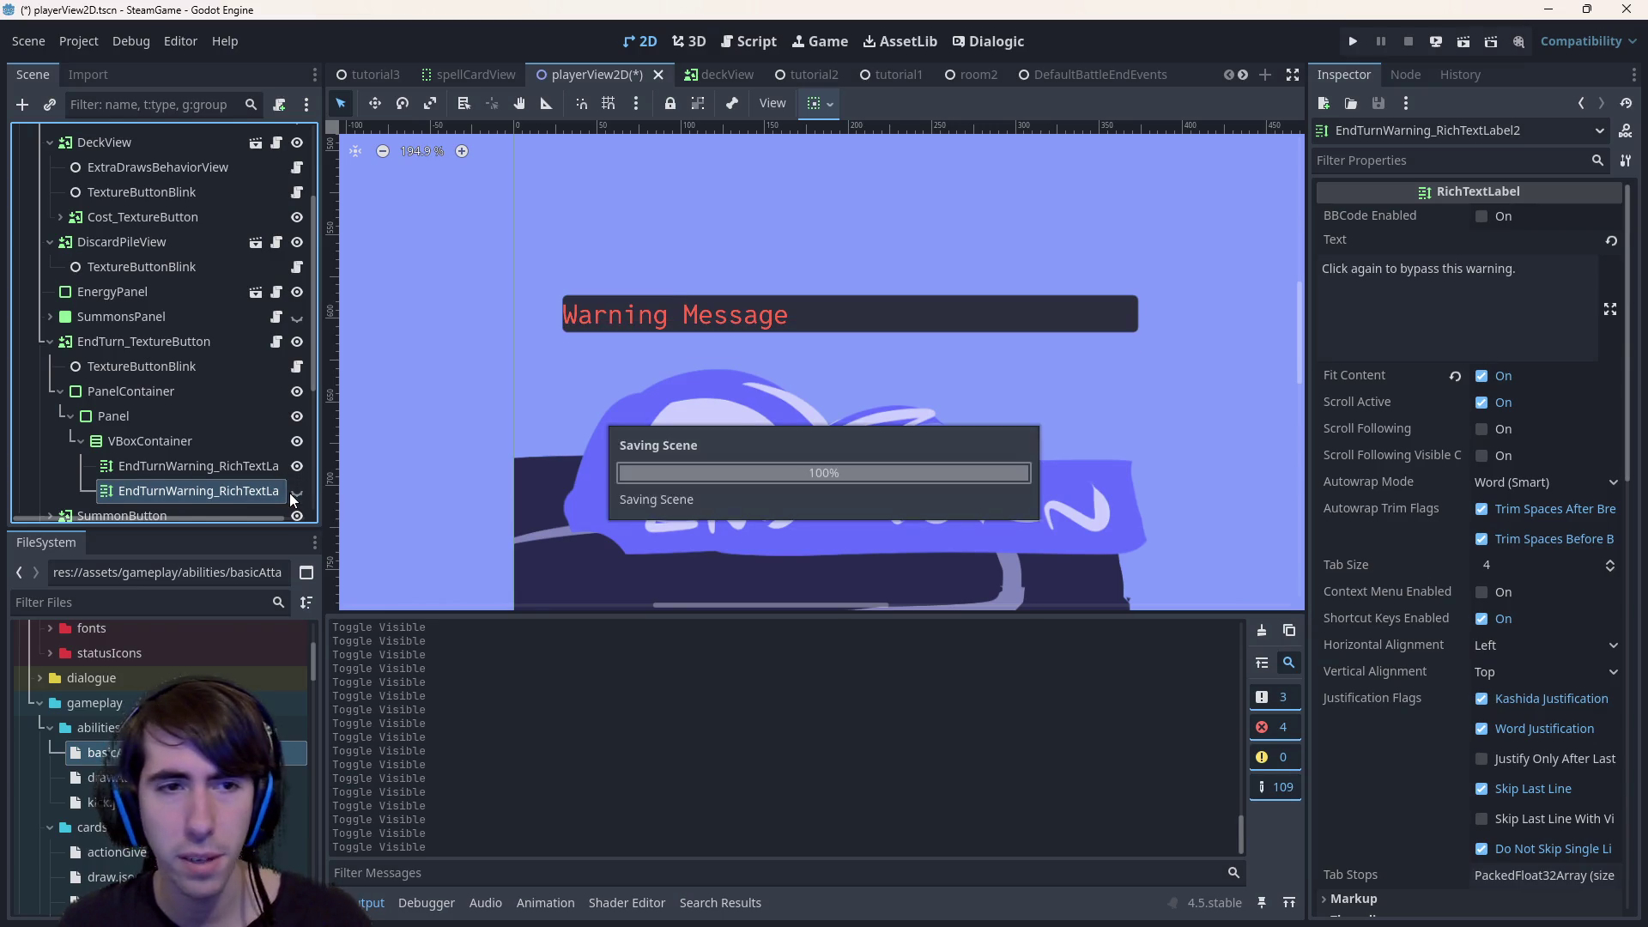
pyautogui.click(290, 492)
pyautogui.click(290, 493)
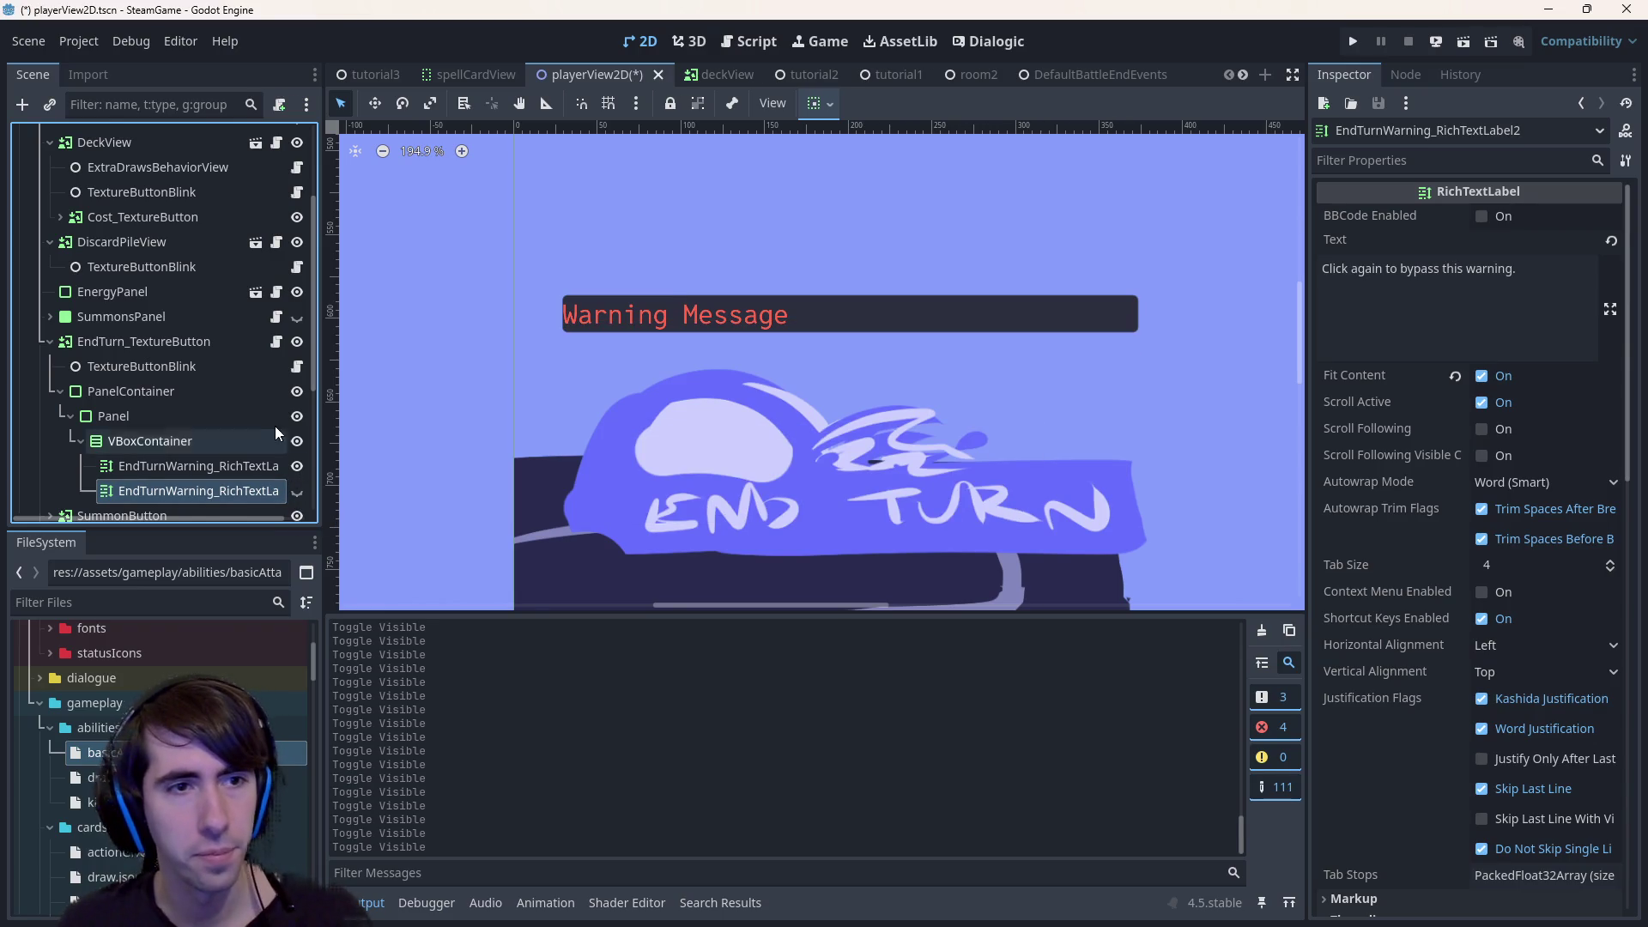
pyautogui.hotkey('ctrl', 's')
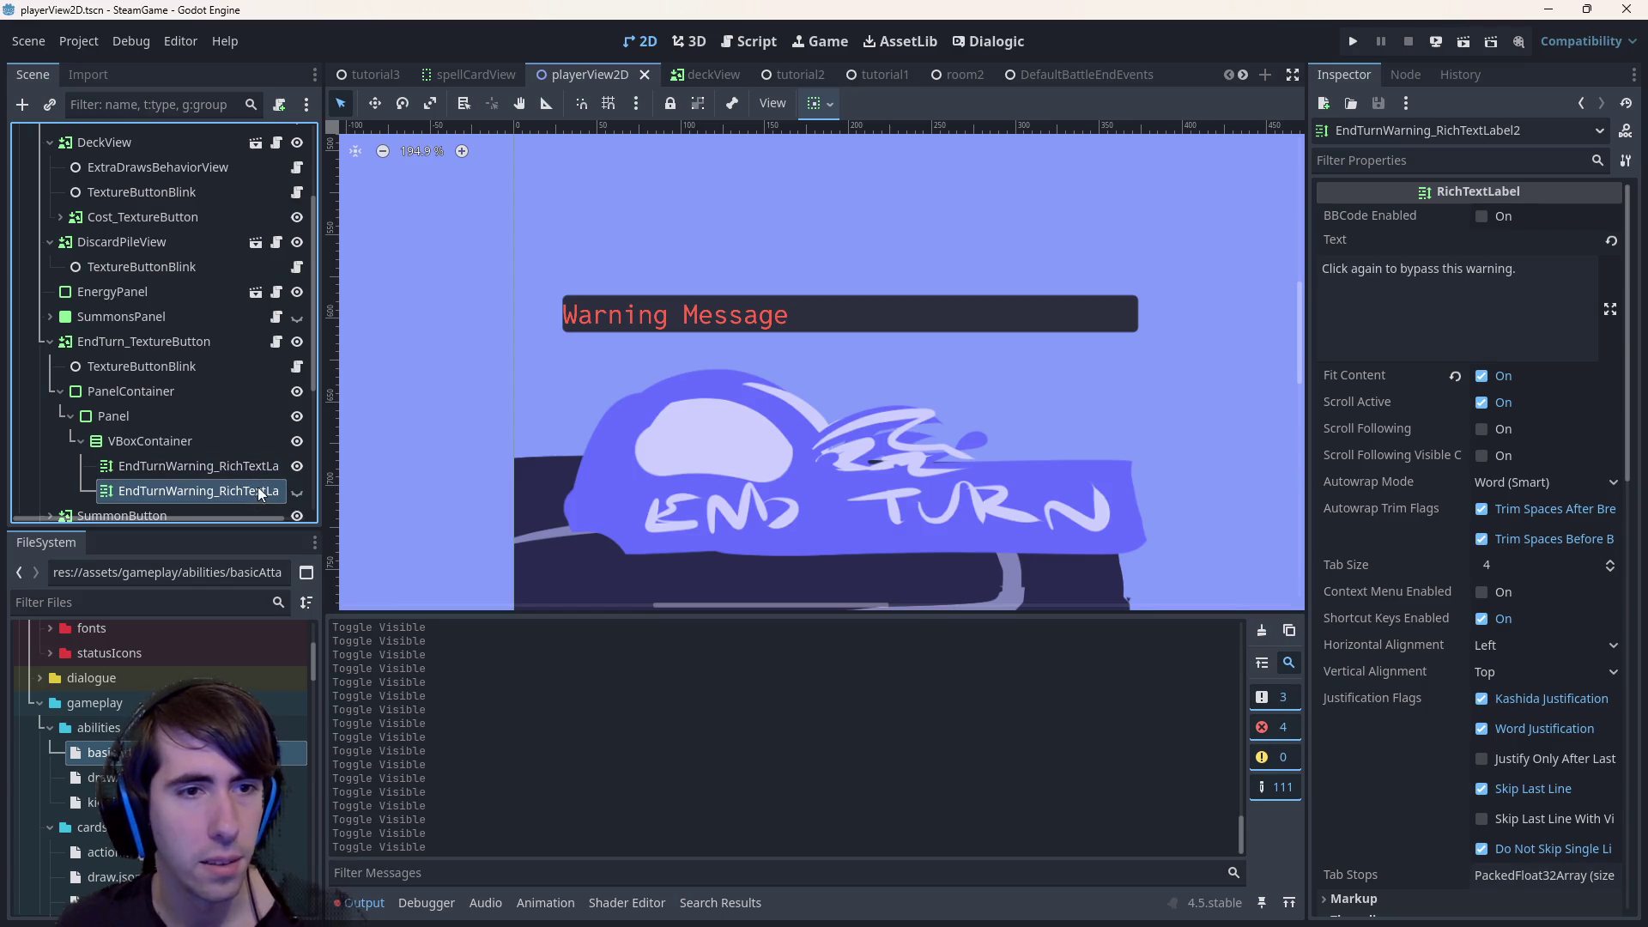
# Open the end-turn button's phaseButton.gd script and add a blank line after the colour exports
pyautogui.click(271, 342)
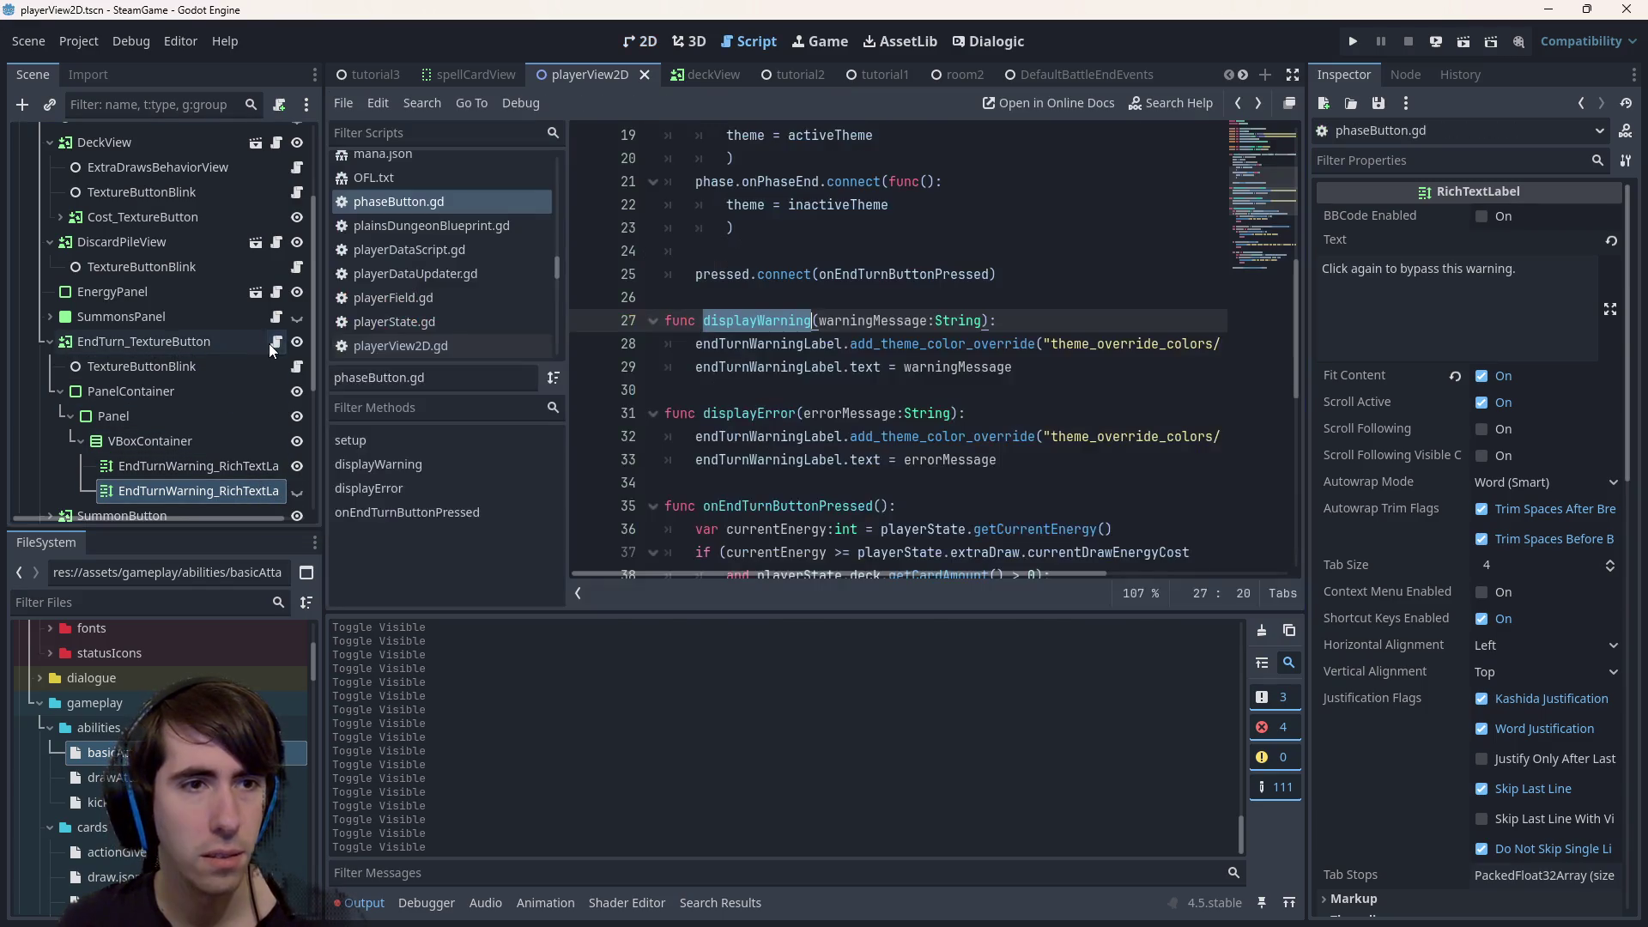
pyautogui.scroll(6, 944, 344)
pyautogui.click(1076, 390)
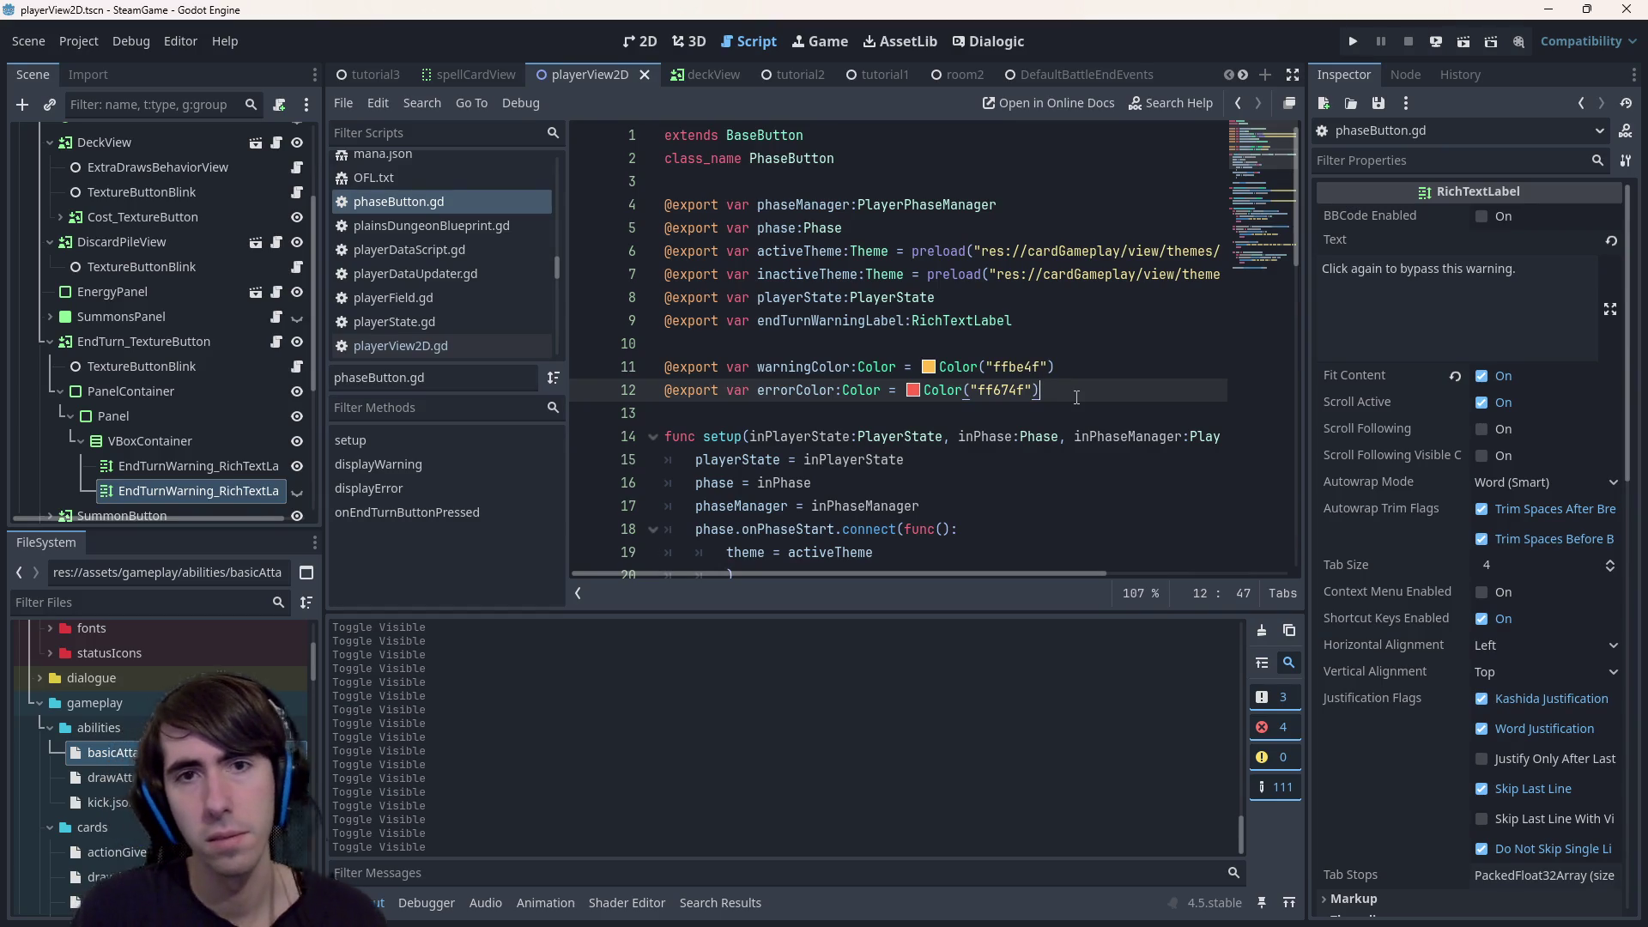
pyautogui.press('Return')
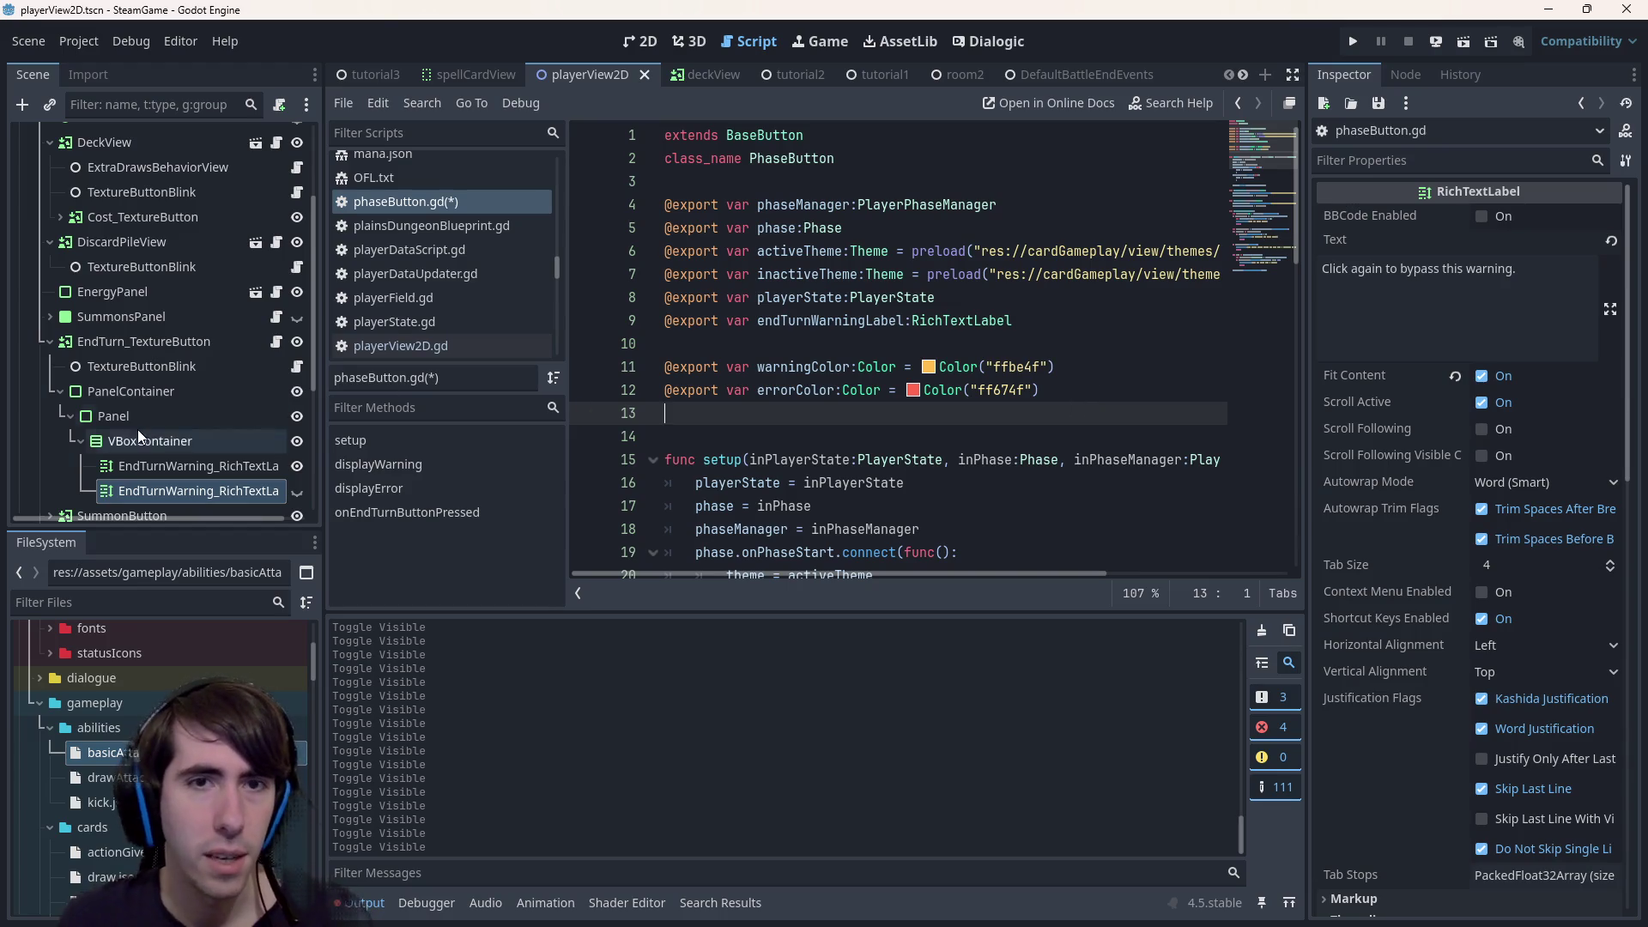
# Filter the FileSystem for phaseButton.gd and duplicate it as endTurnButton.gd
pyautogui.click(153, 611)
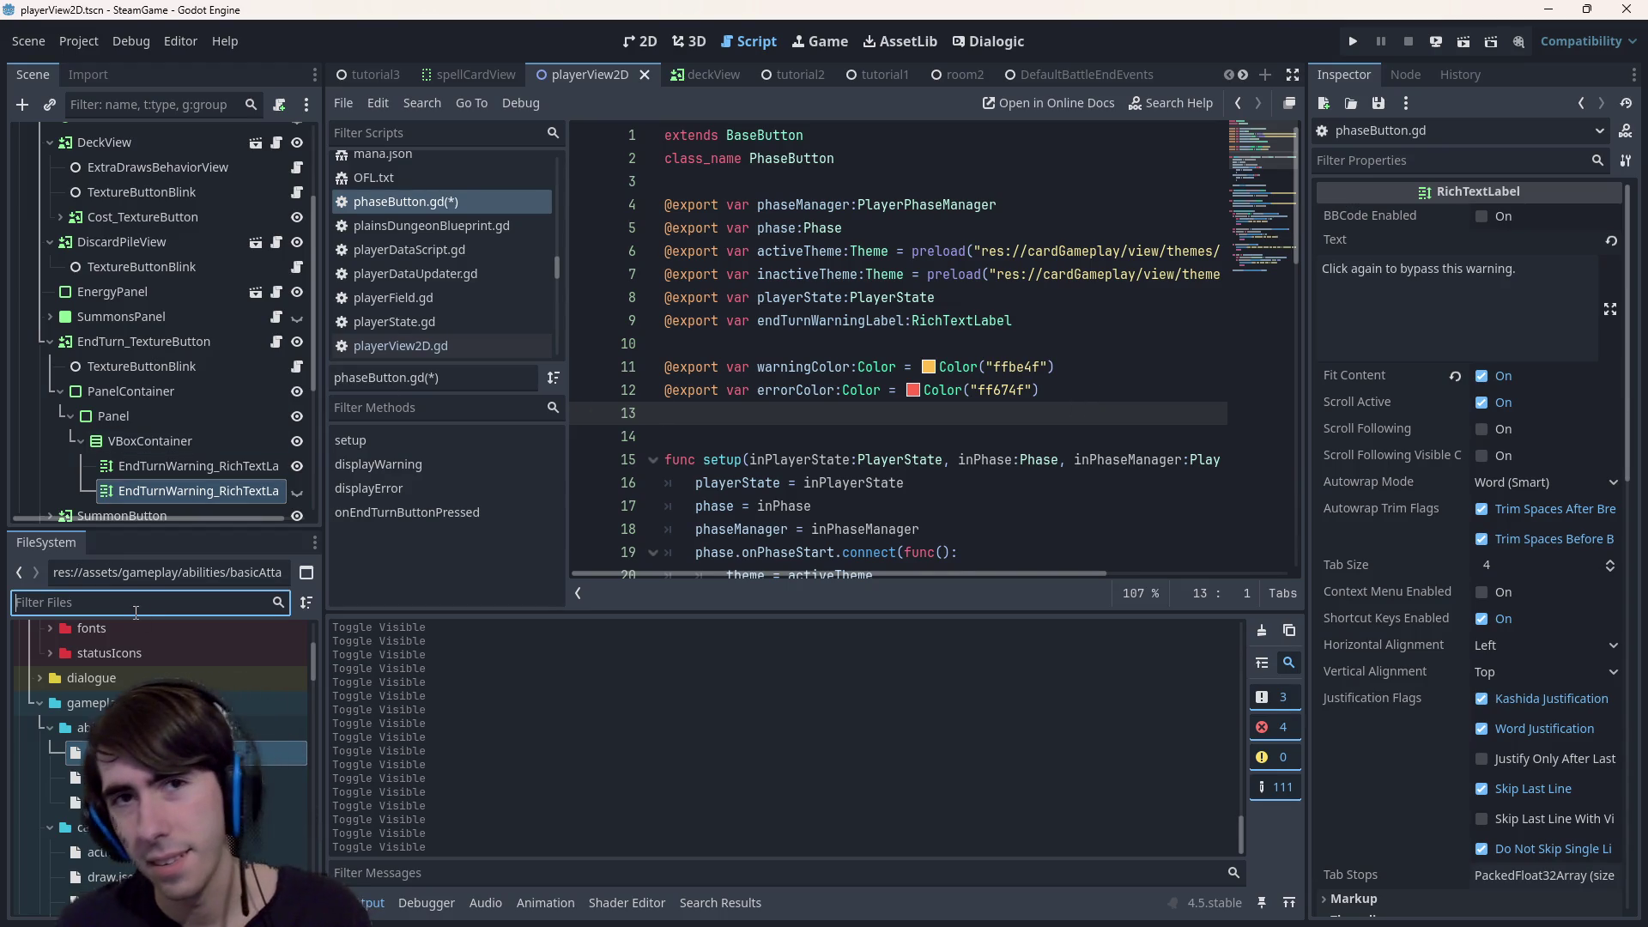
pyautogui.write('e')
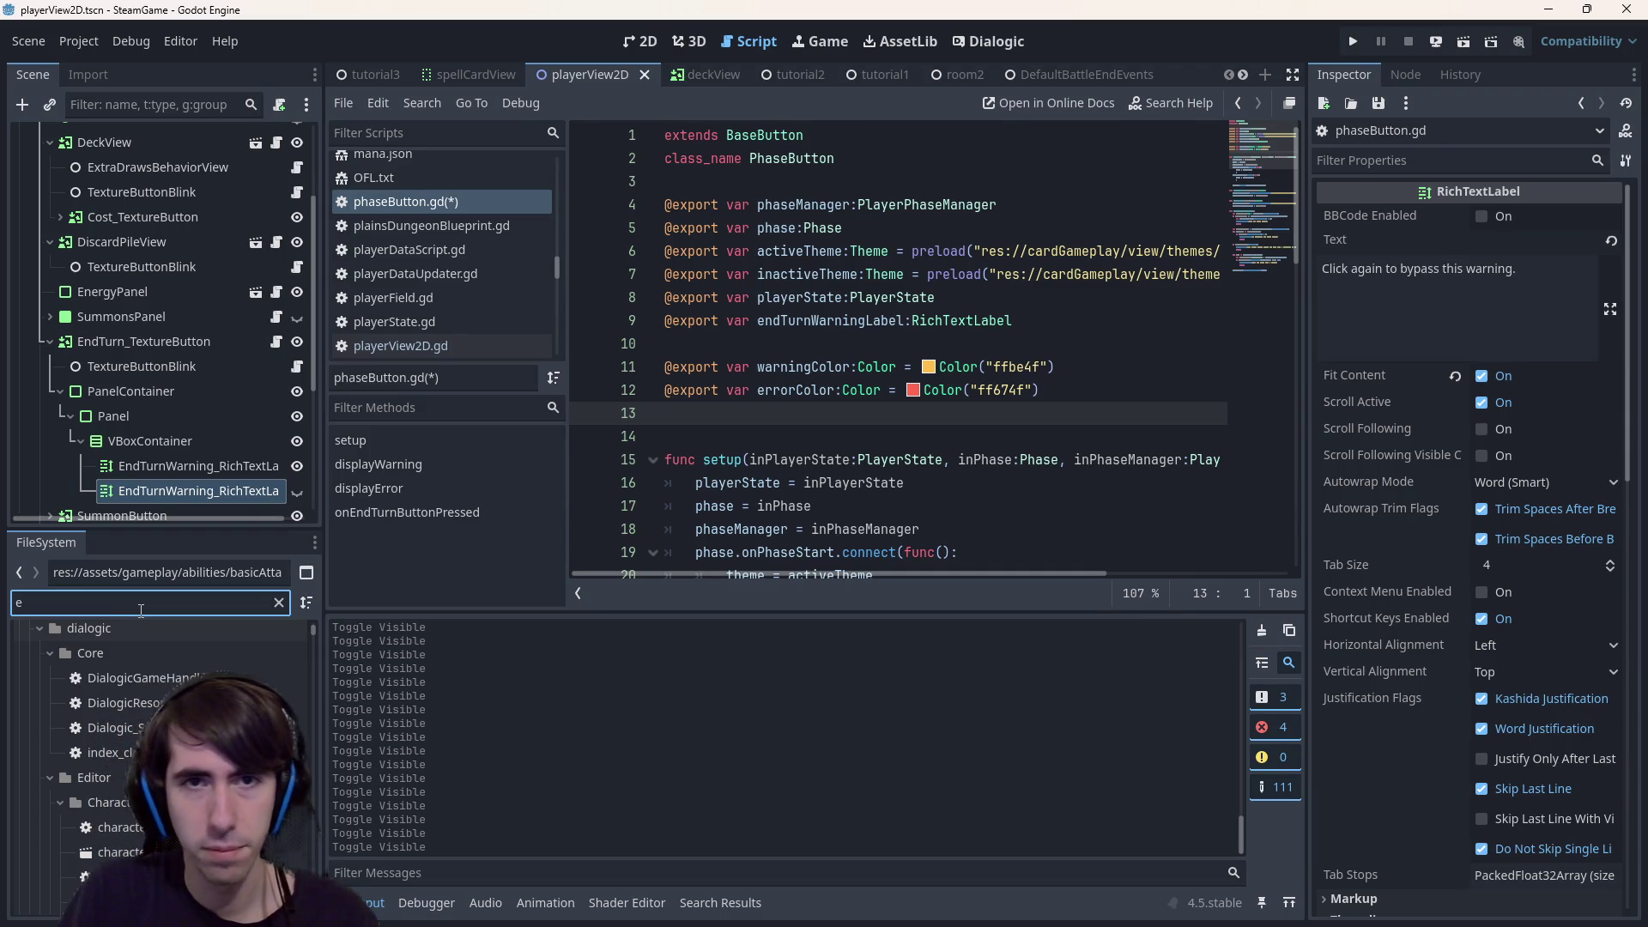
pyautogui.press('BackSpace')
pyautogui.write('phasebuto')
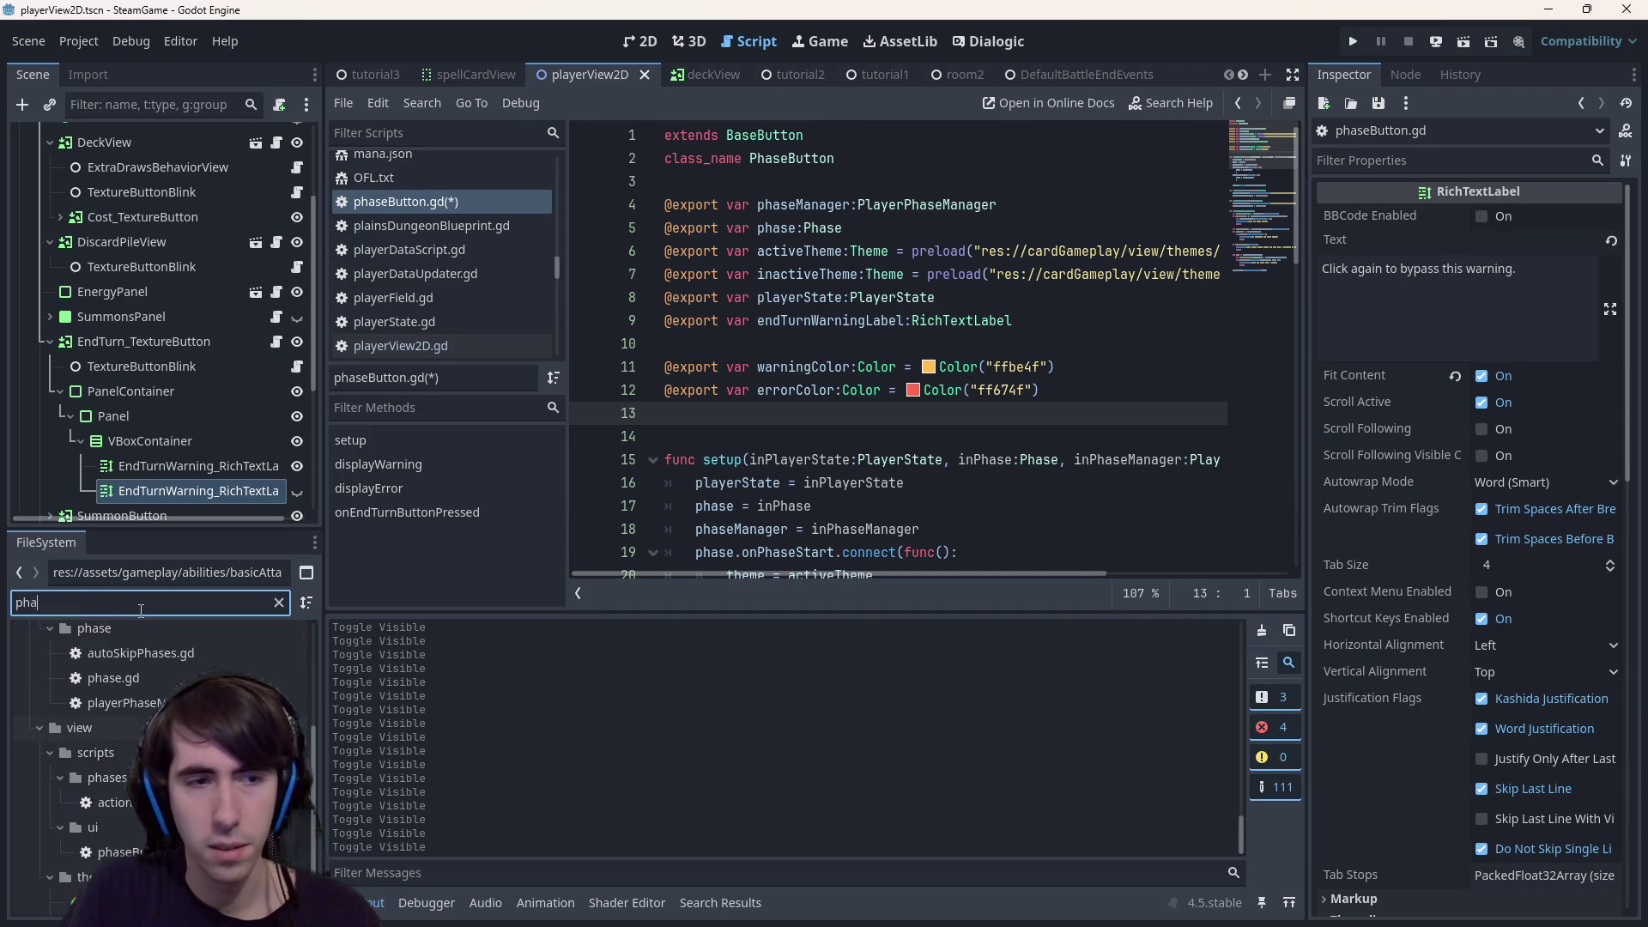
pyautogui.press('BackSpace')
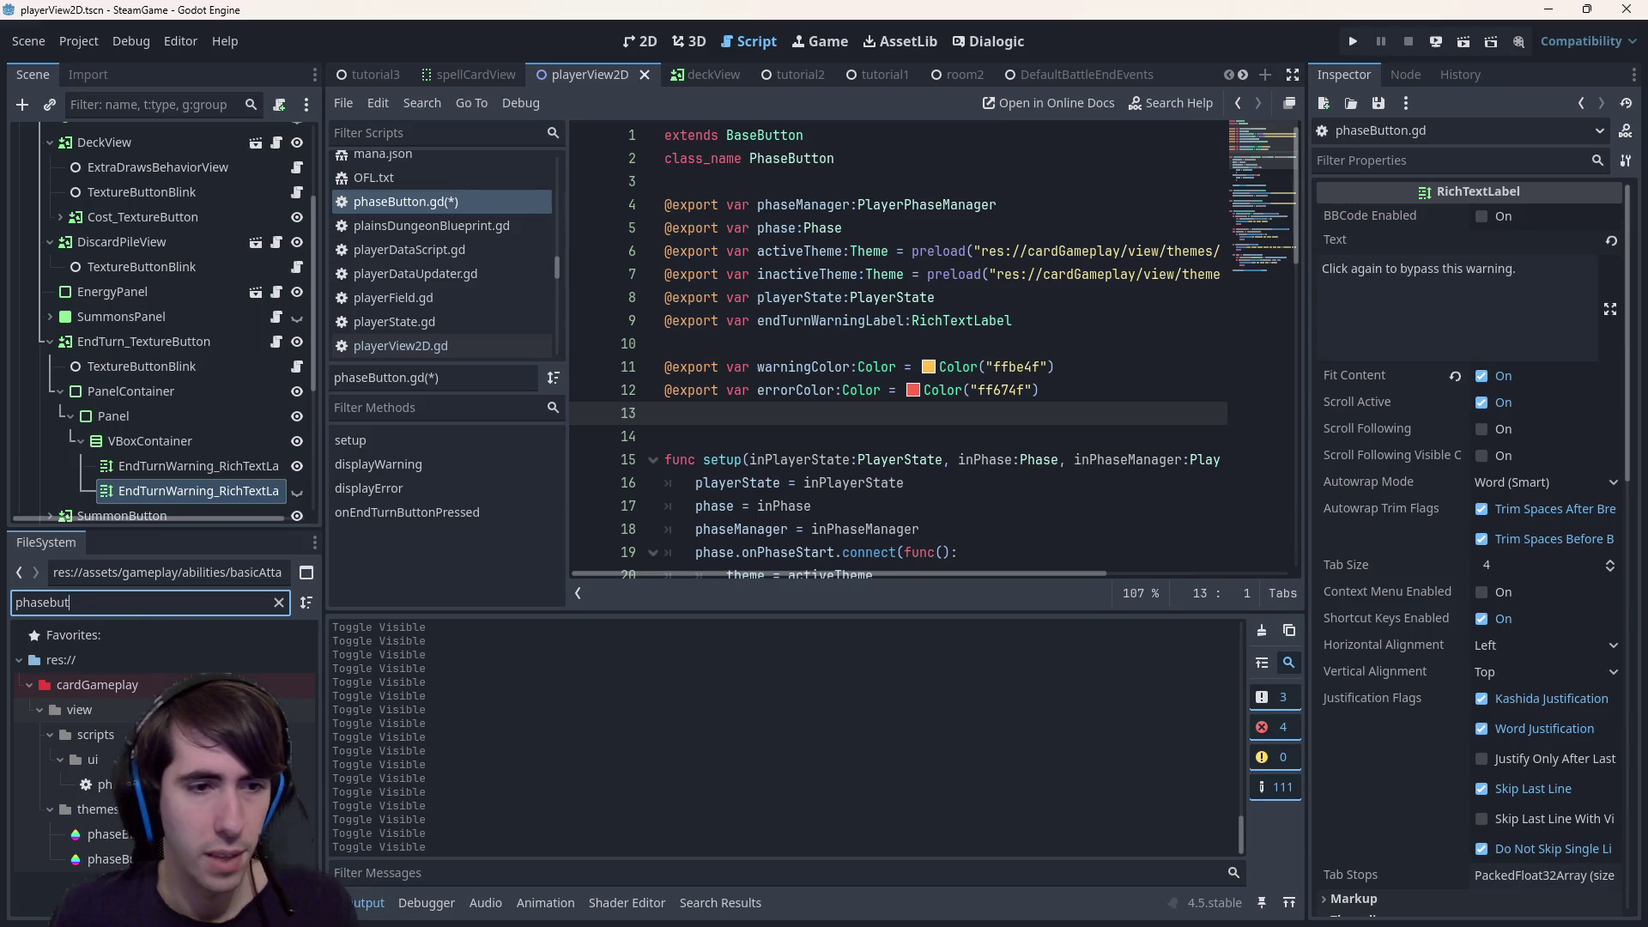
pyautogui.click(103, 784)
pyautogui.hotkey('ctrl', 'd')
pyautogui.write('endTurnButton')
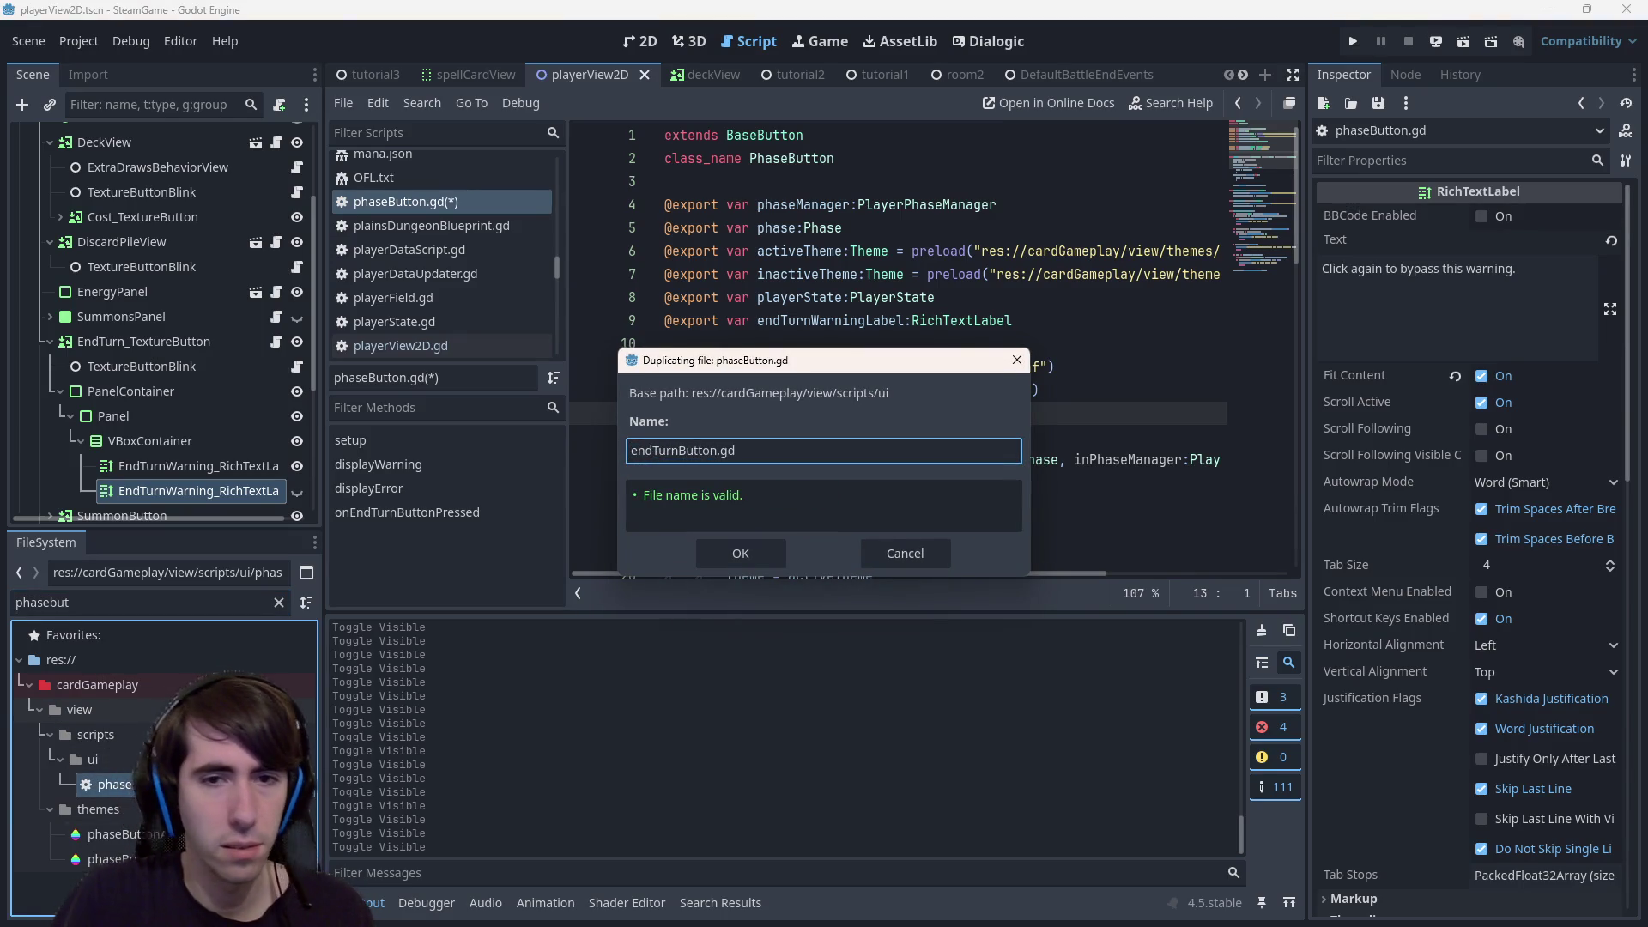
pyautogui.press('Return')
pyautogui.doubleClick(227, 604)
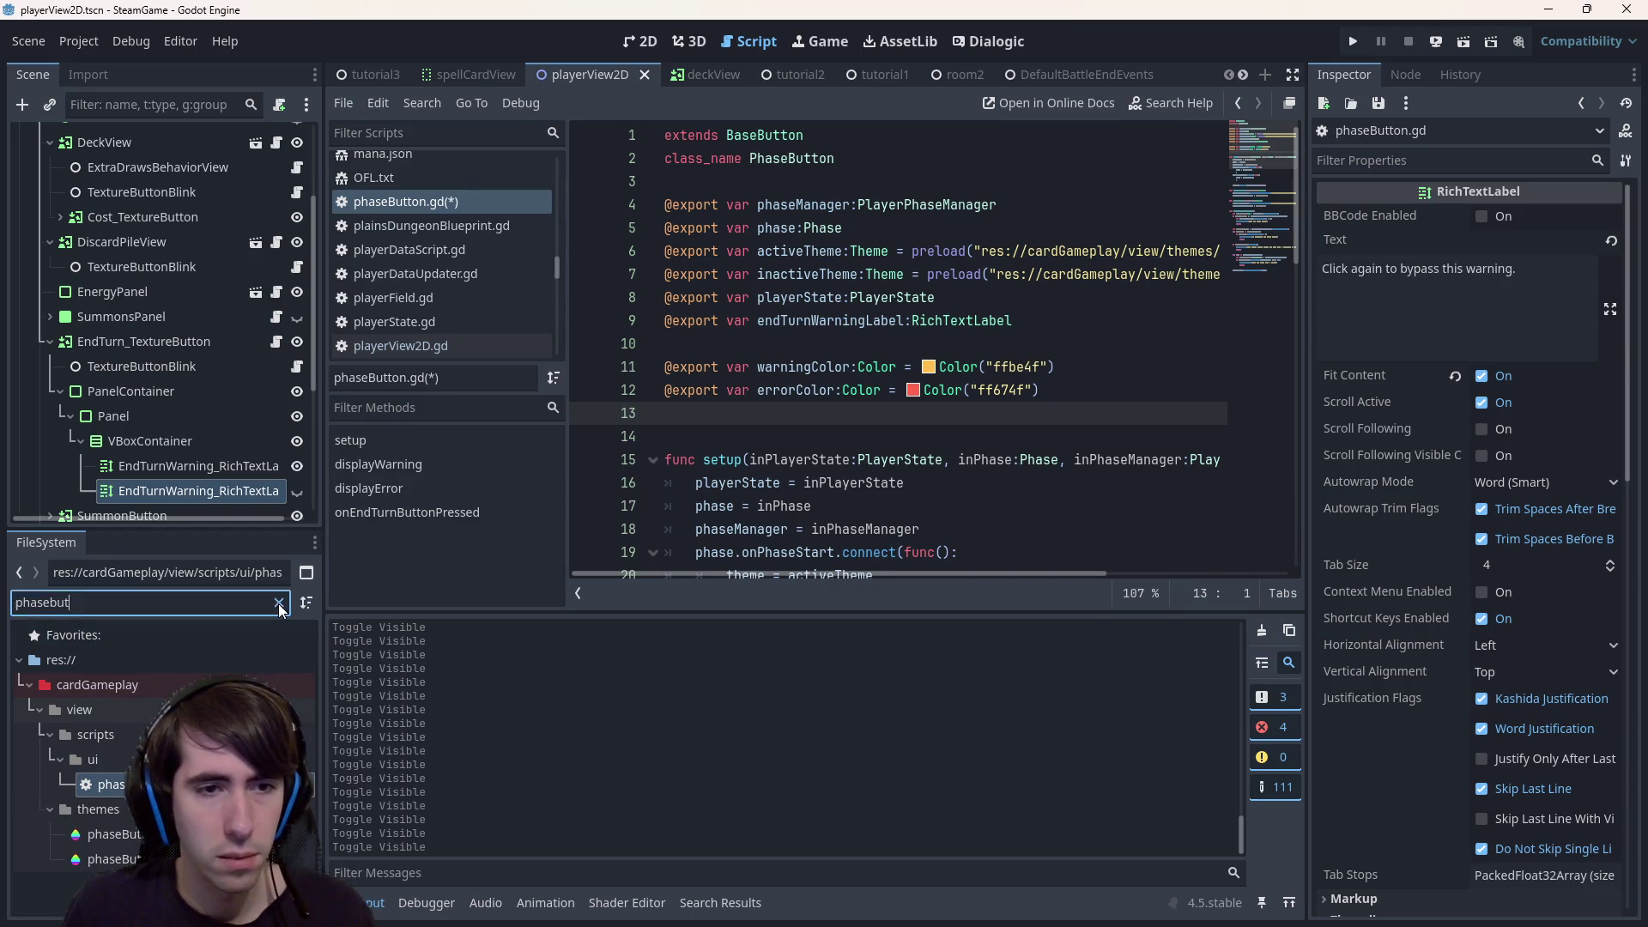
pyautogui.write('endturn')
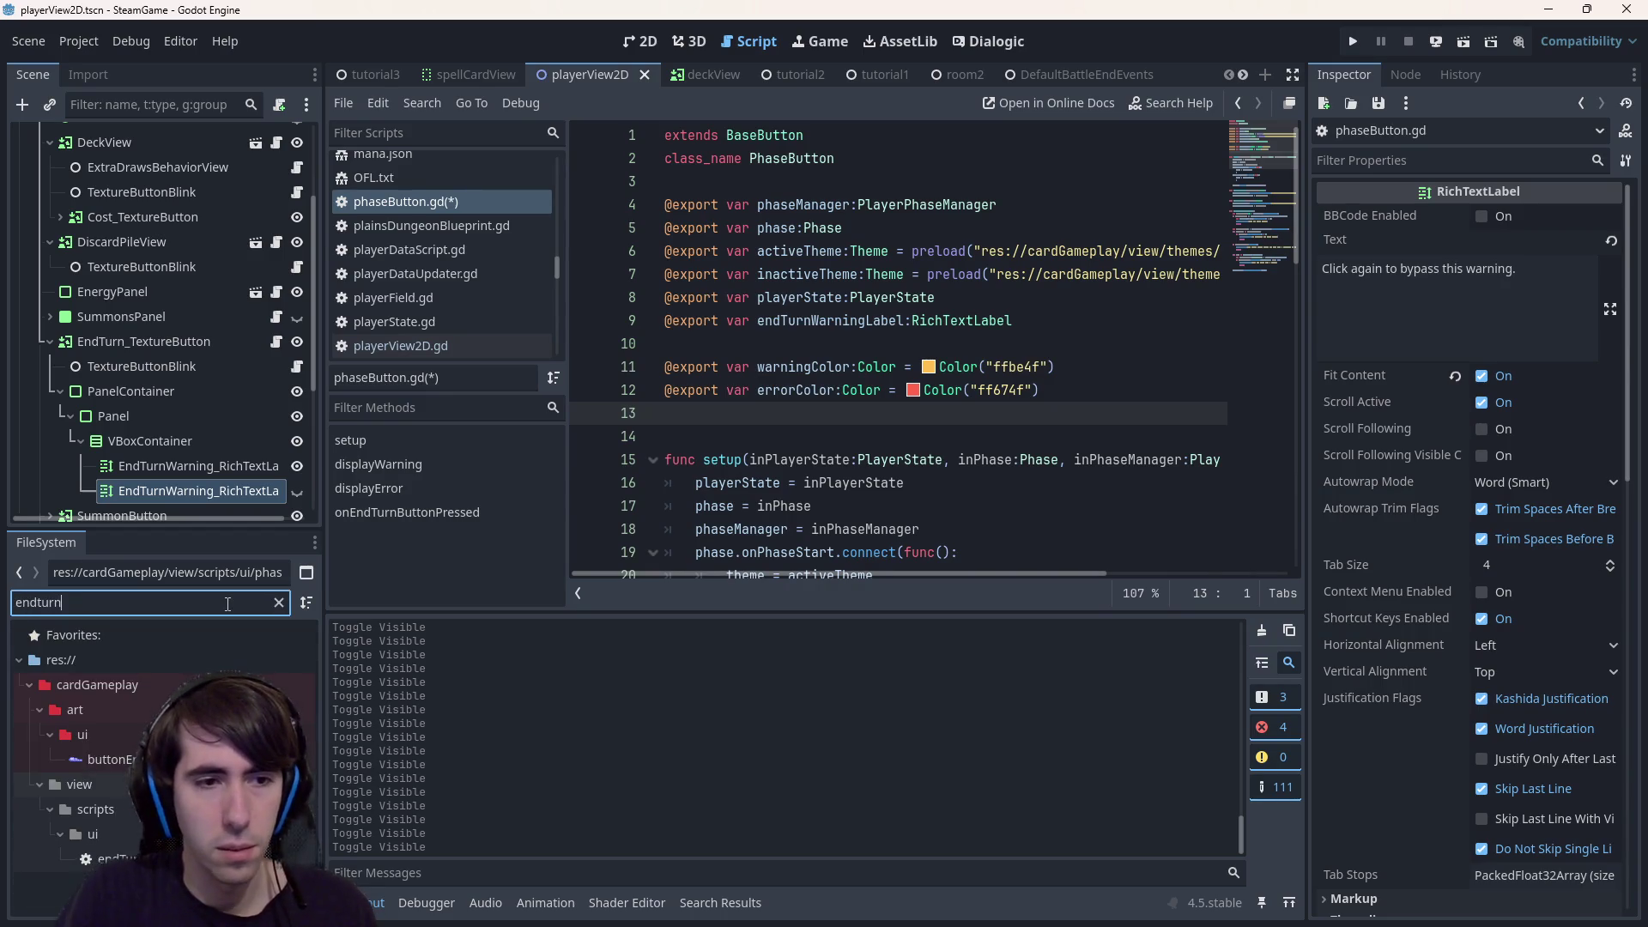
# Open endTurnButton.gd and review its setup function and onEndTurnButtonPressed handler
pyautogui.doubleClick(107, 858)
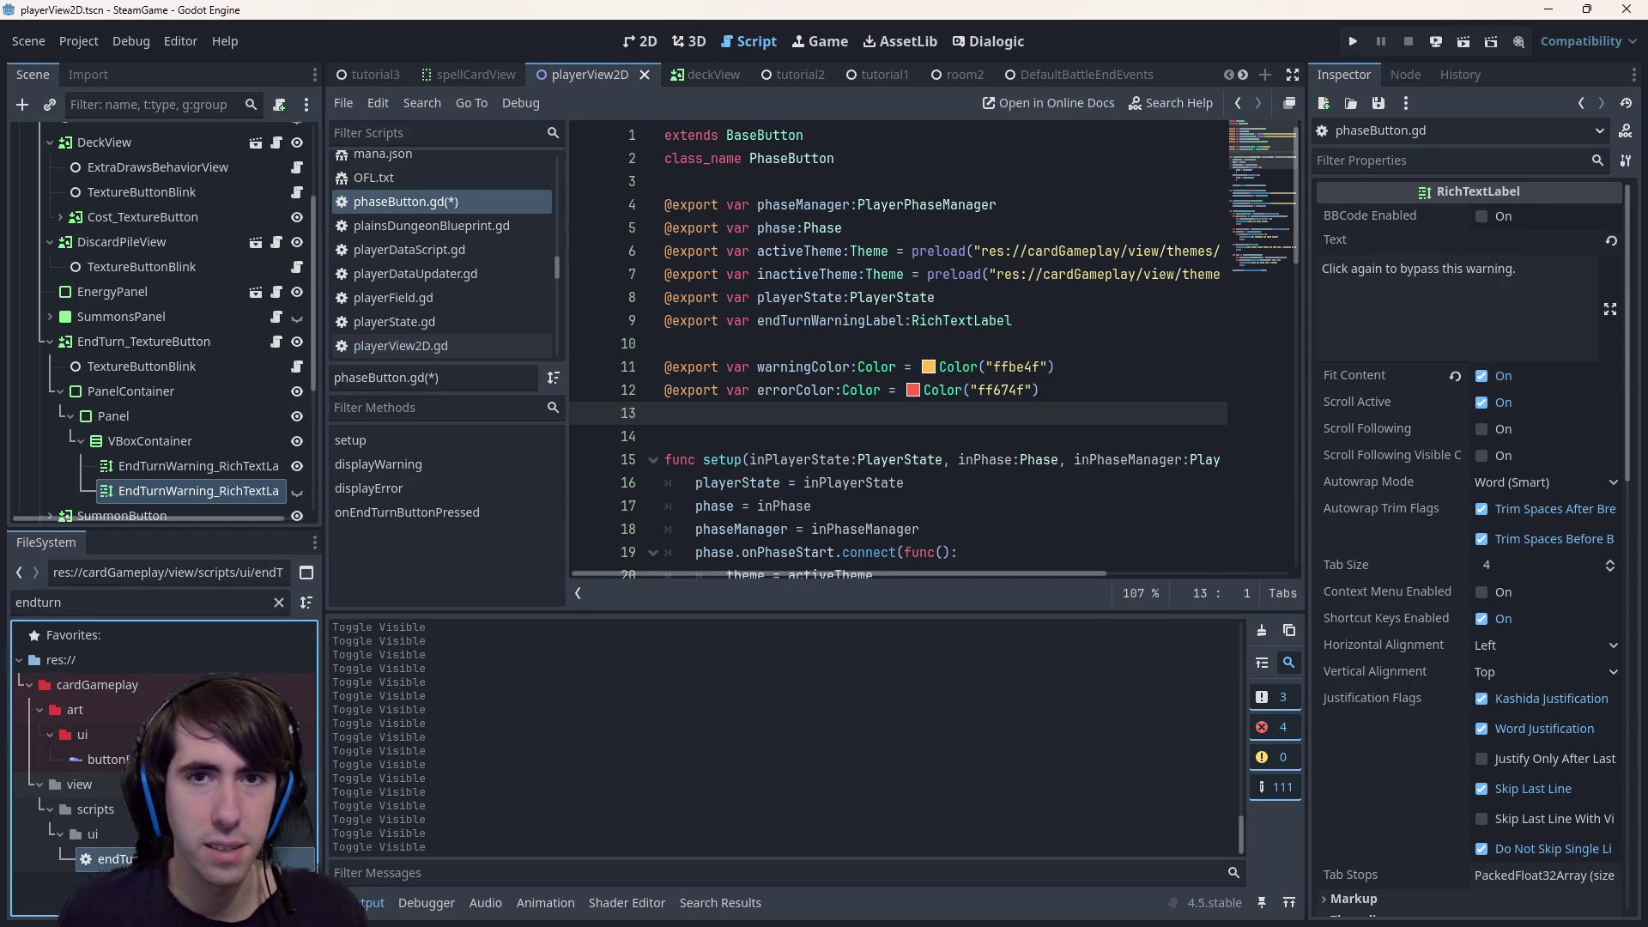
pyautogui.scroll(-3, 1049, 365)
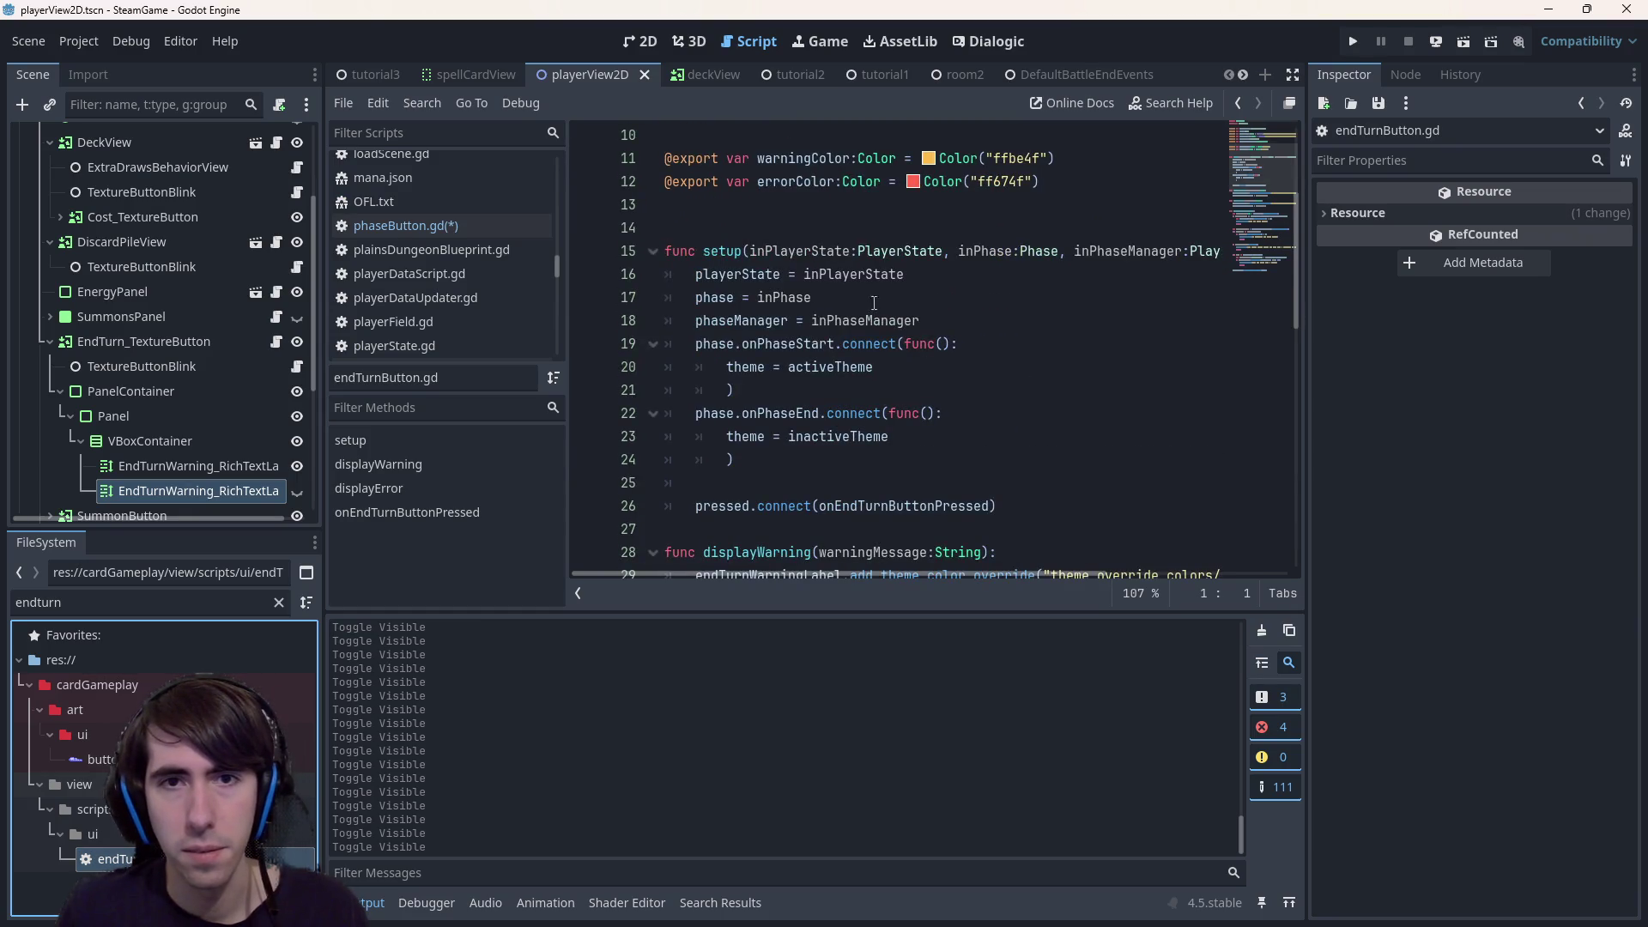
pyautogui.doubleClick(826, 254)
pyautogui.scroll(1, 827, 262)
pyautogui.scroll(-2, 827, 262)
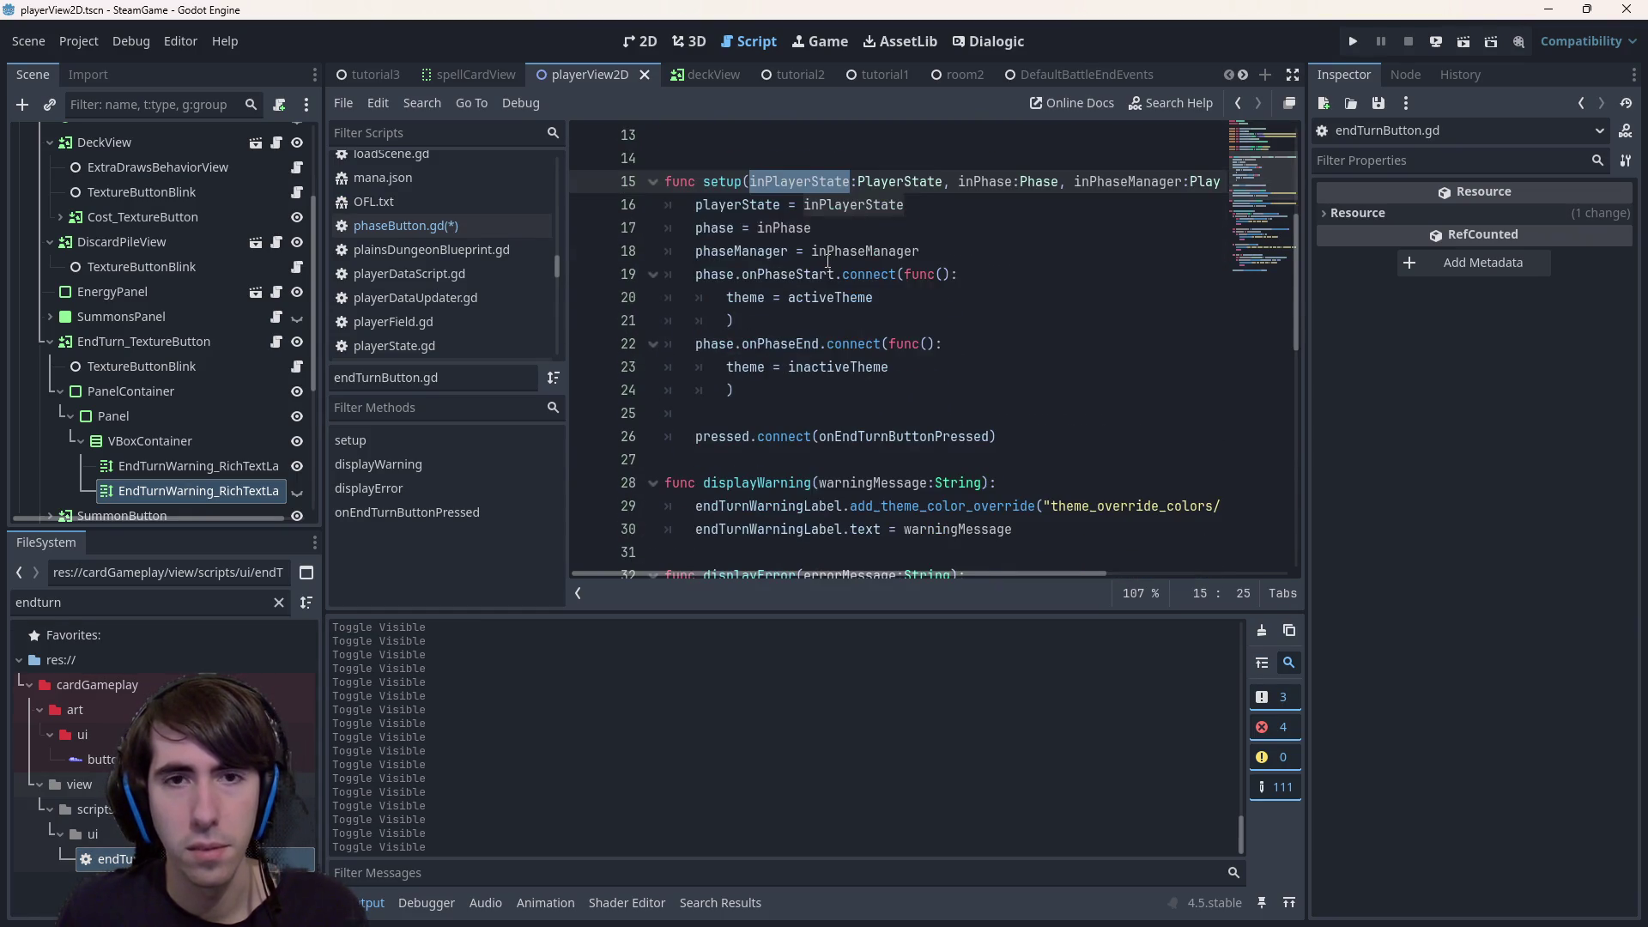
pyautogui.moveTo(1030, 436)
pyautogui.mouseDown()
pyautogui.moveTo(687, 413)
pyautogui.moveTo(627, 158)
pyautogui.moveTo(620, 204)
pyautogui.mouseUp()
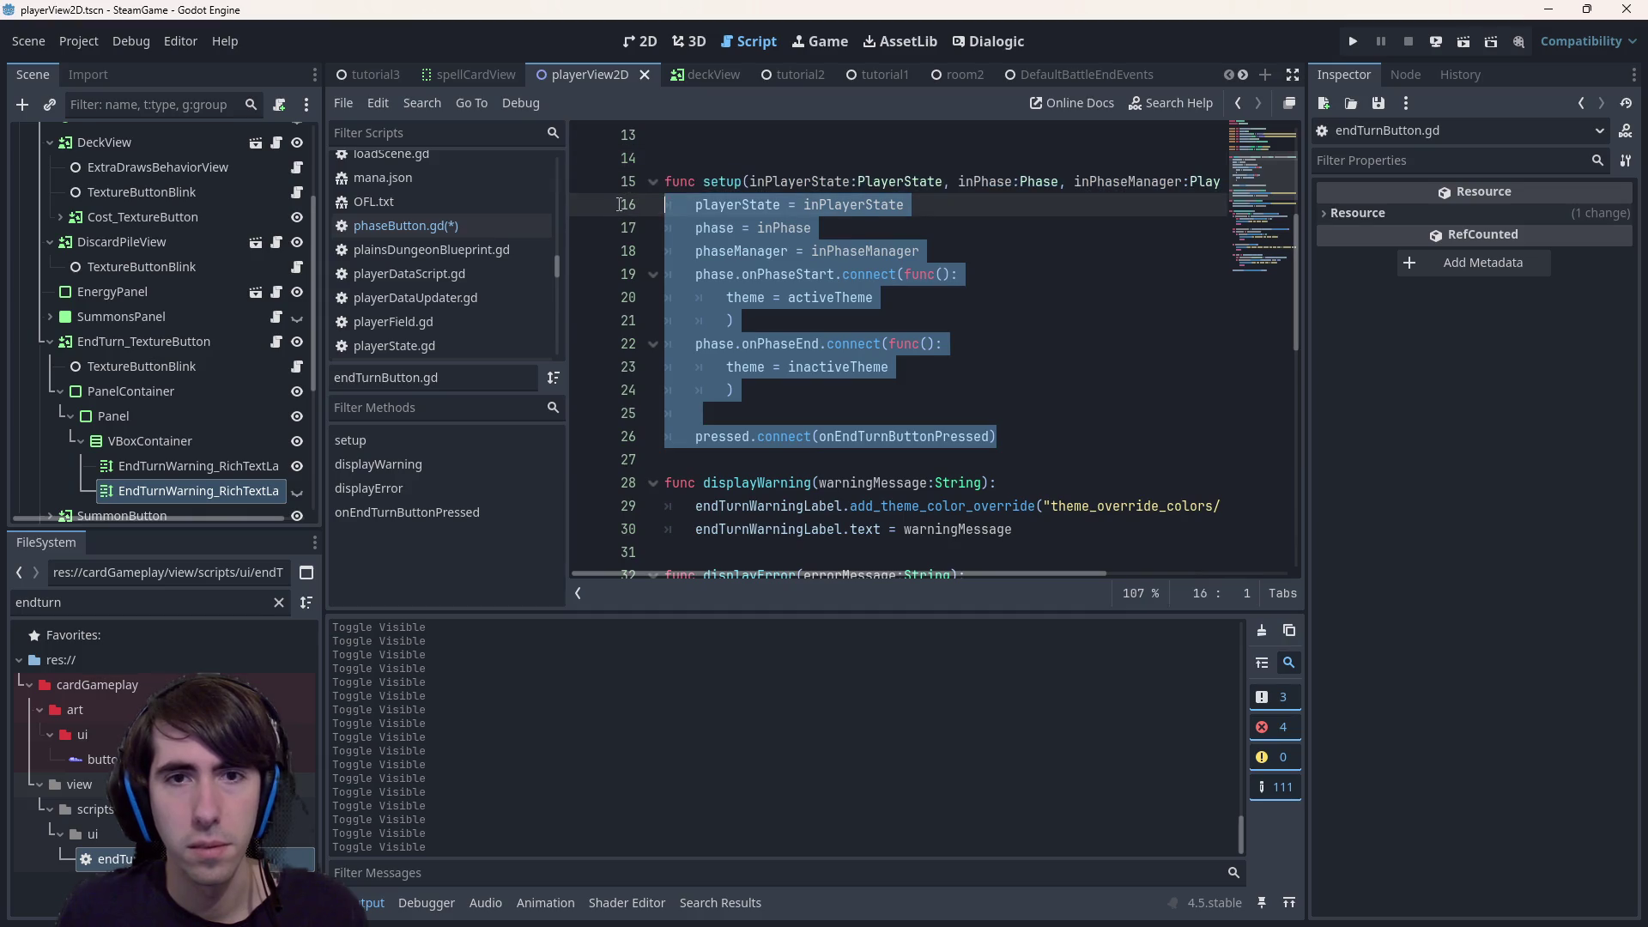
pyautogui.click(927, 382)
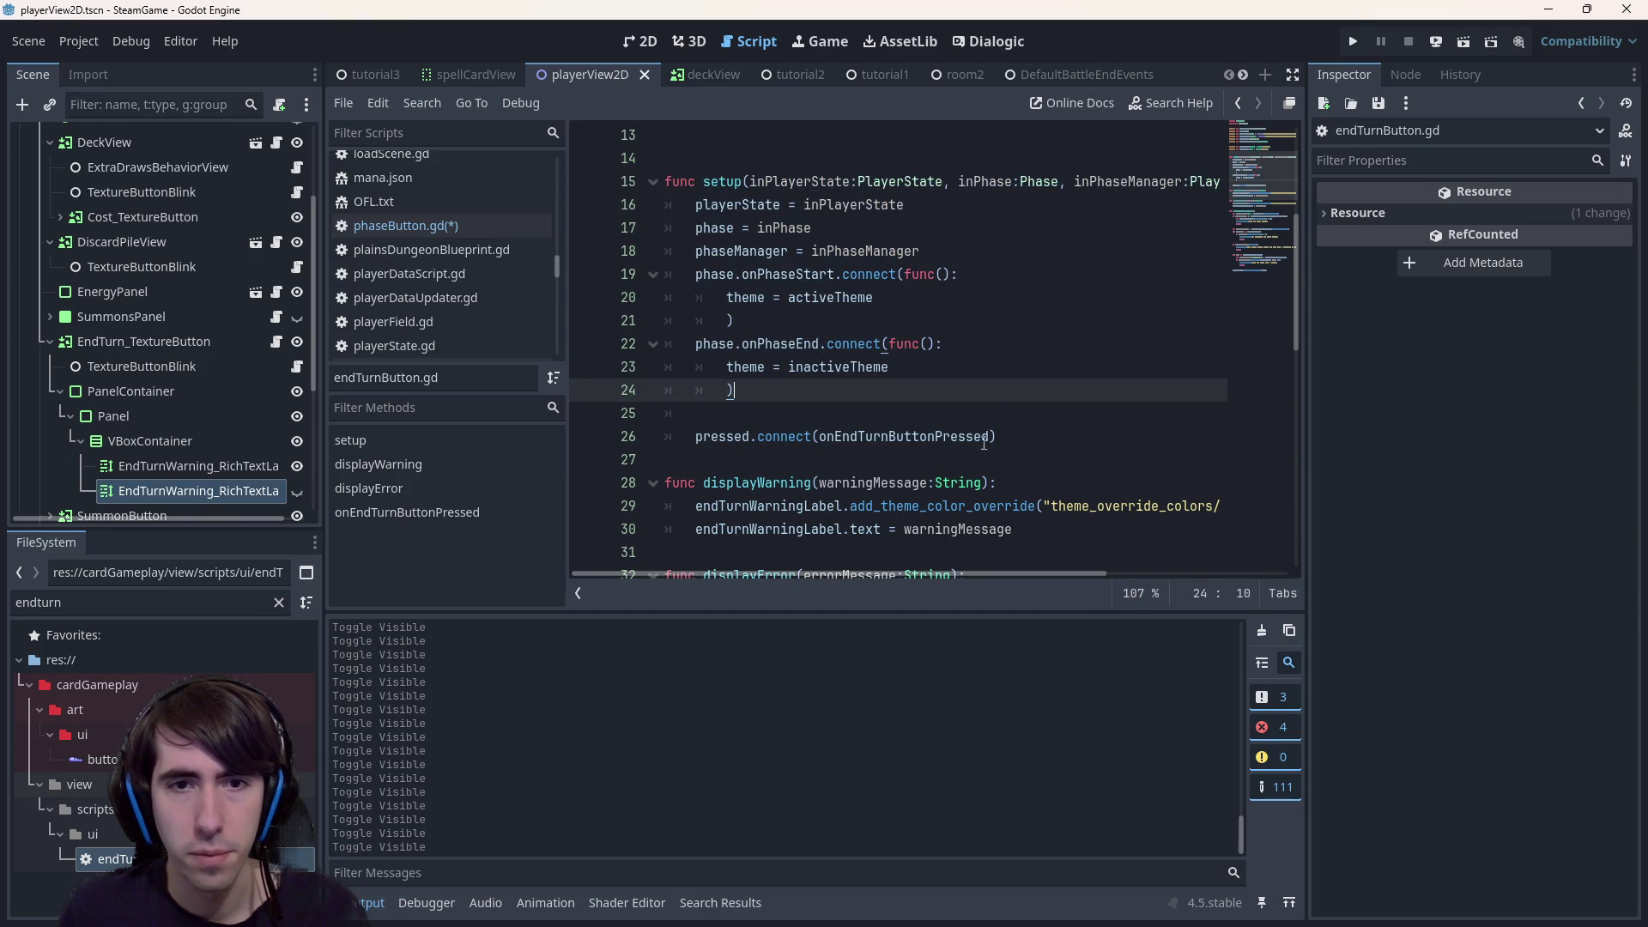
pyautogui.doubleClick(912, 437)
pyautogui.scroll(-2, 916, 443)
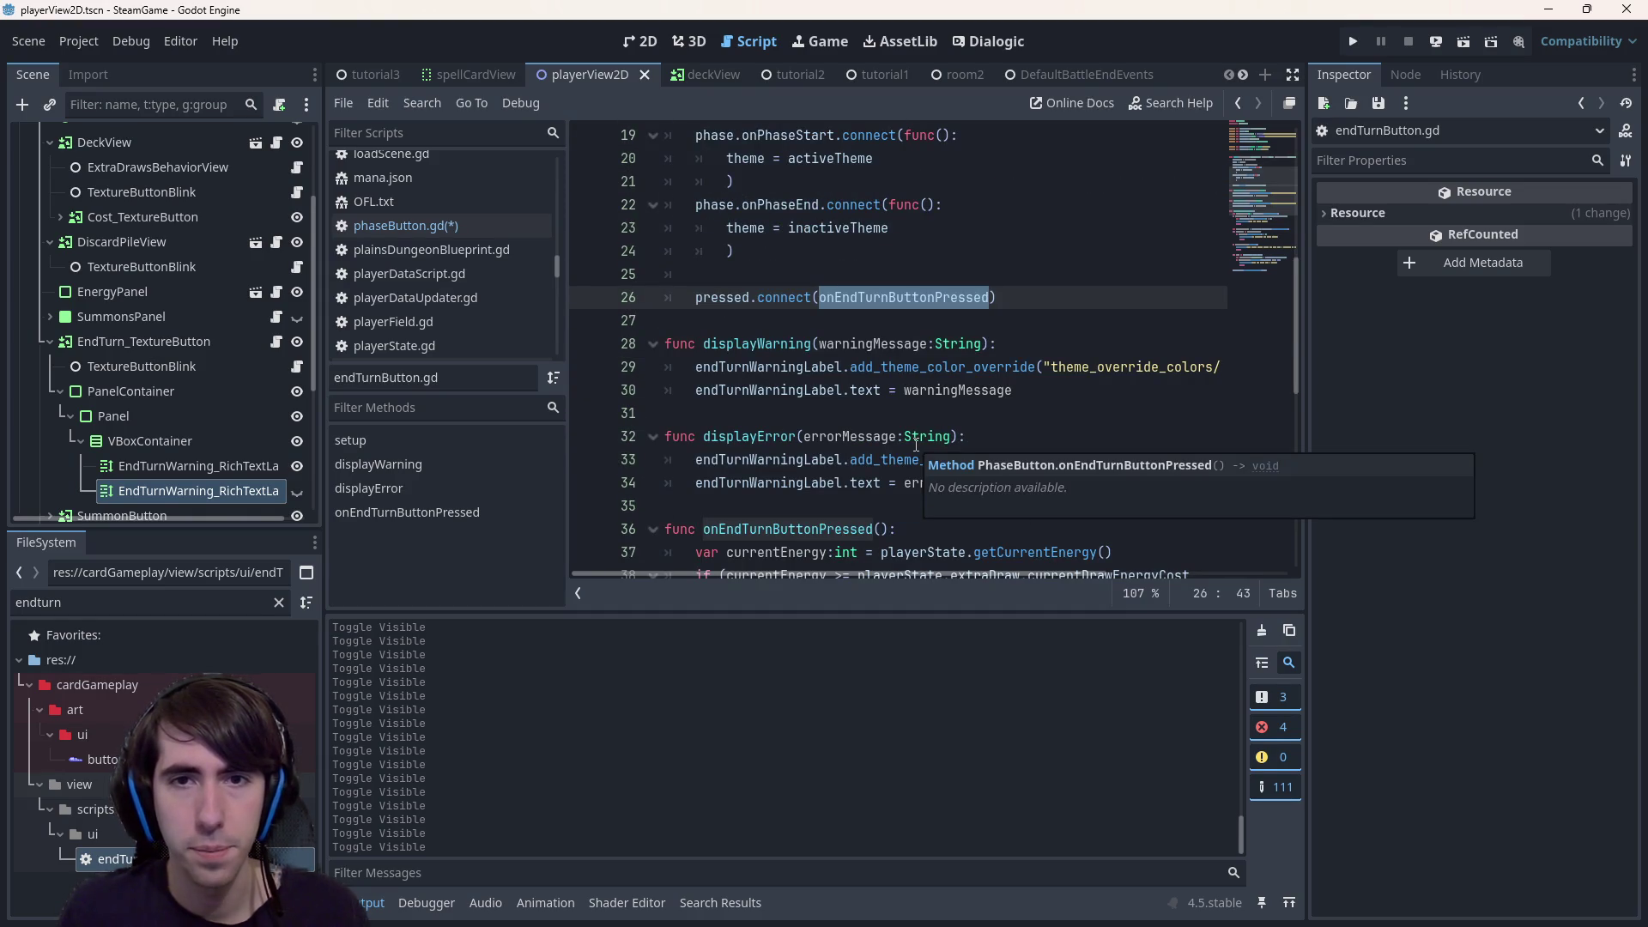
pyautogui.scroll(3, 910, 439)
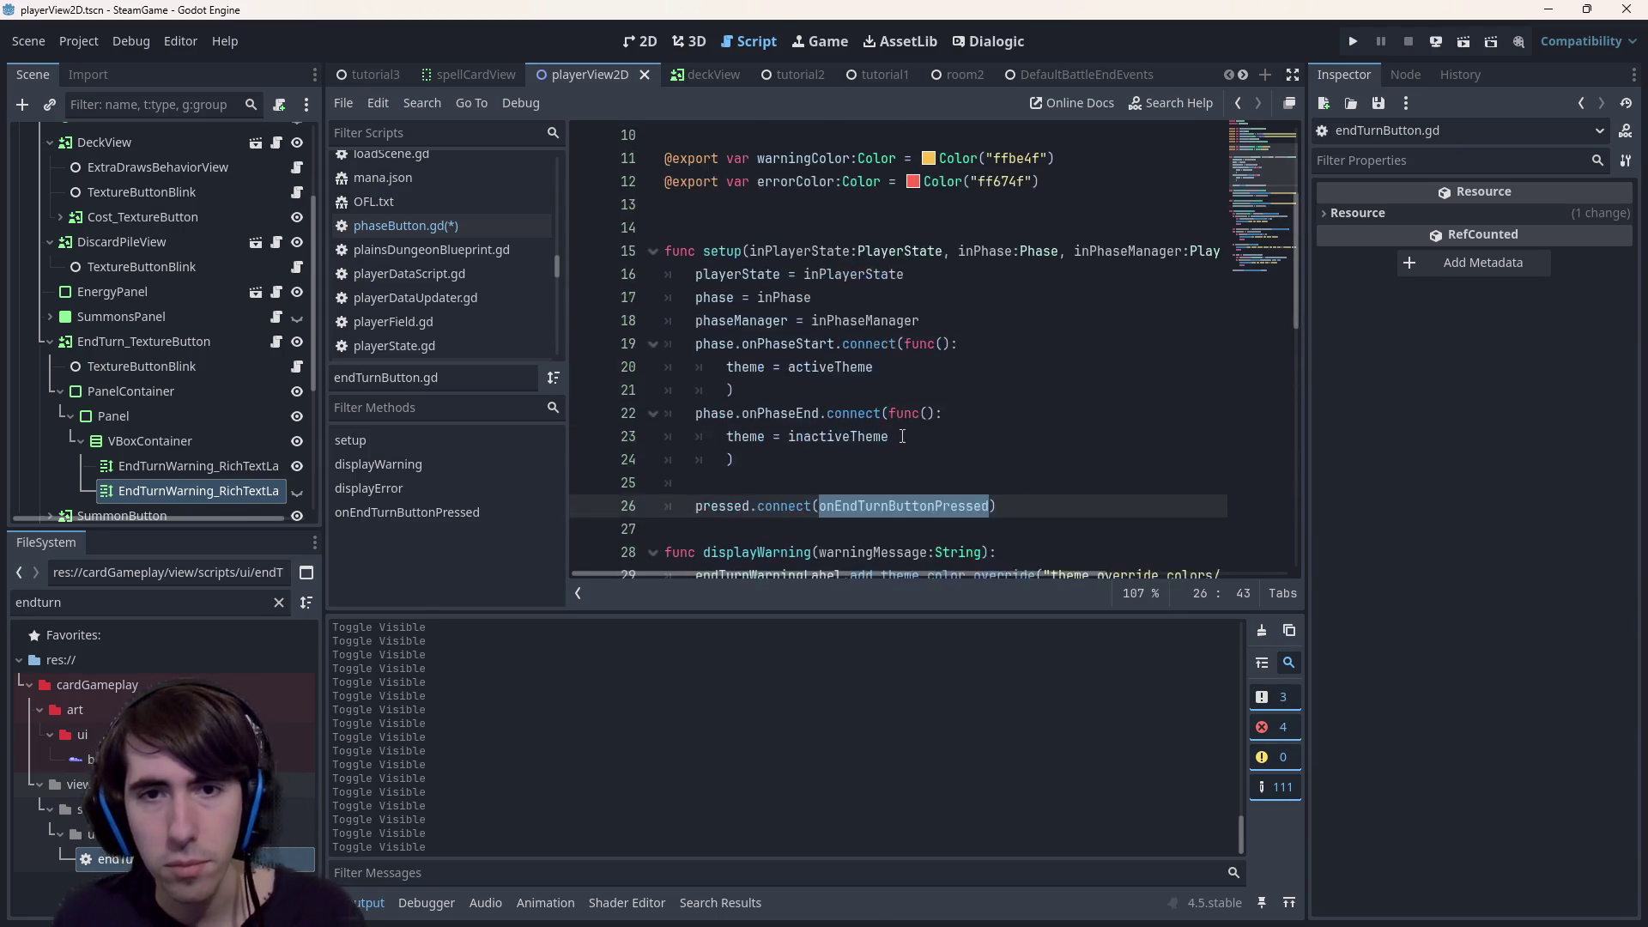
pyautogui.scroll(-4, 902, 436)
pyautogui.scroll(-4, 793, 452)
pyautogui.scroll(11, 792, 343)
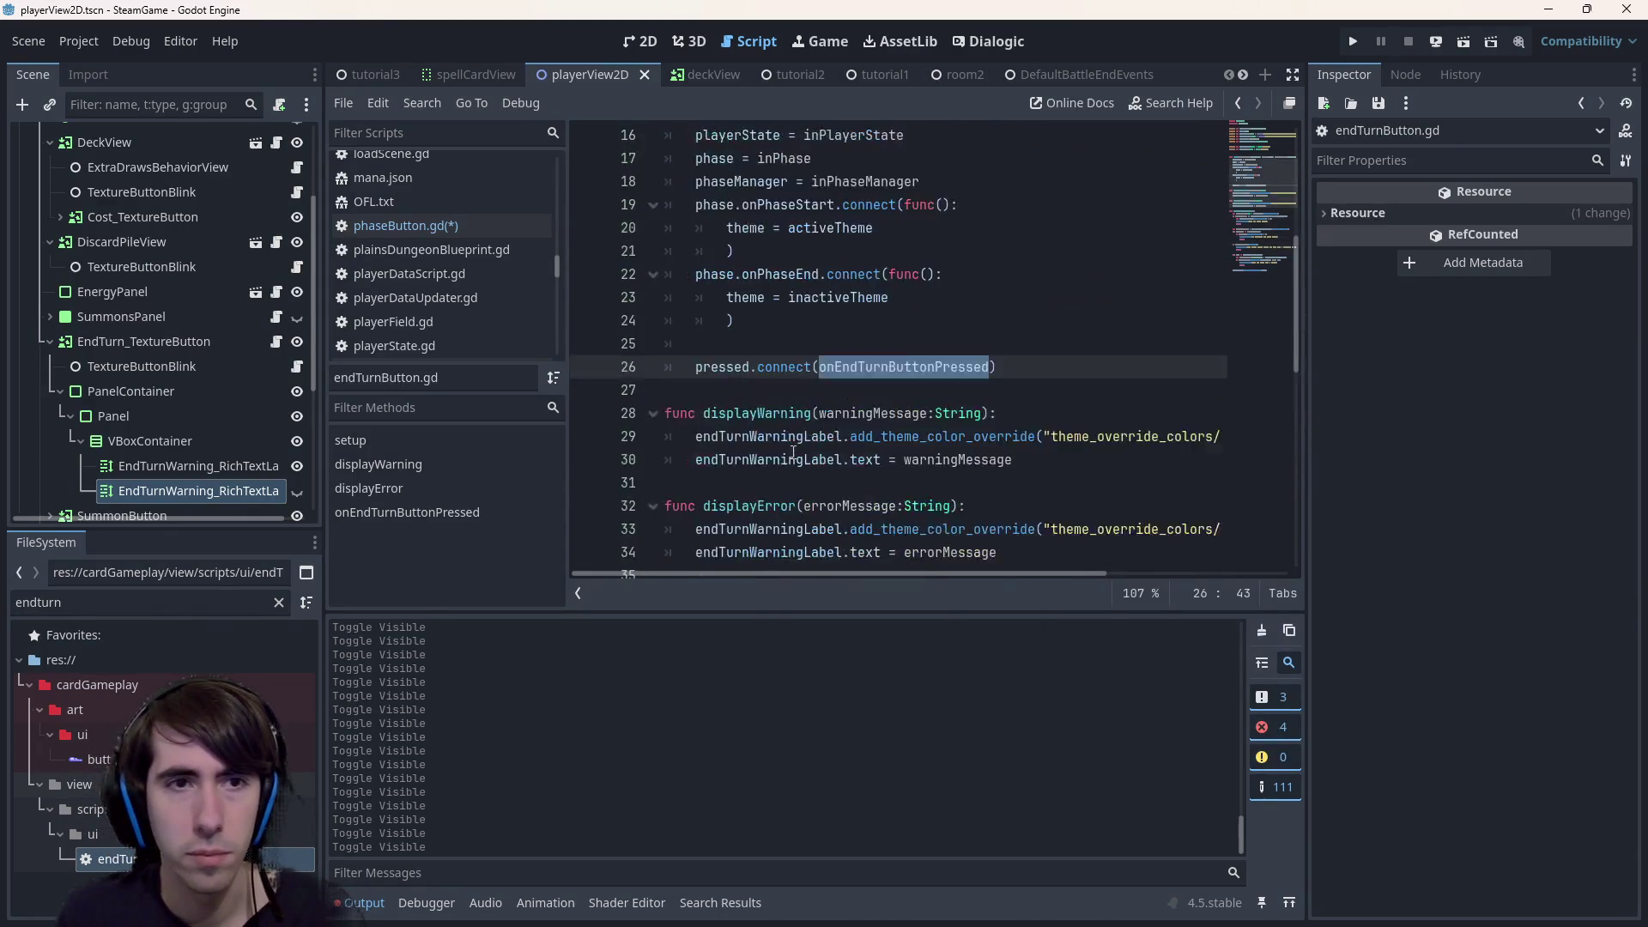
# Paste PhaseButton over BaseButton so line 1 reads 'extends PhaseButton'
pyautogui.doubleClick(791, 158)
pyautogui.hotkey('ctrl', 'c')
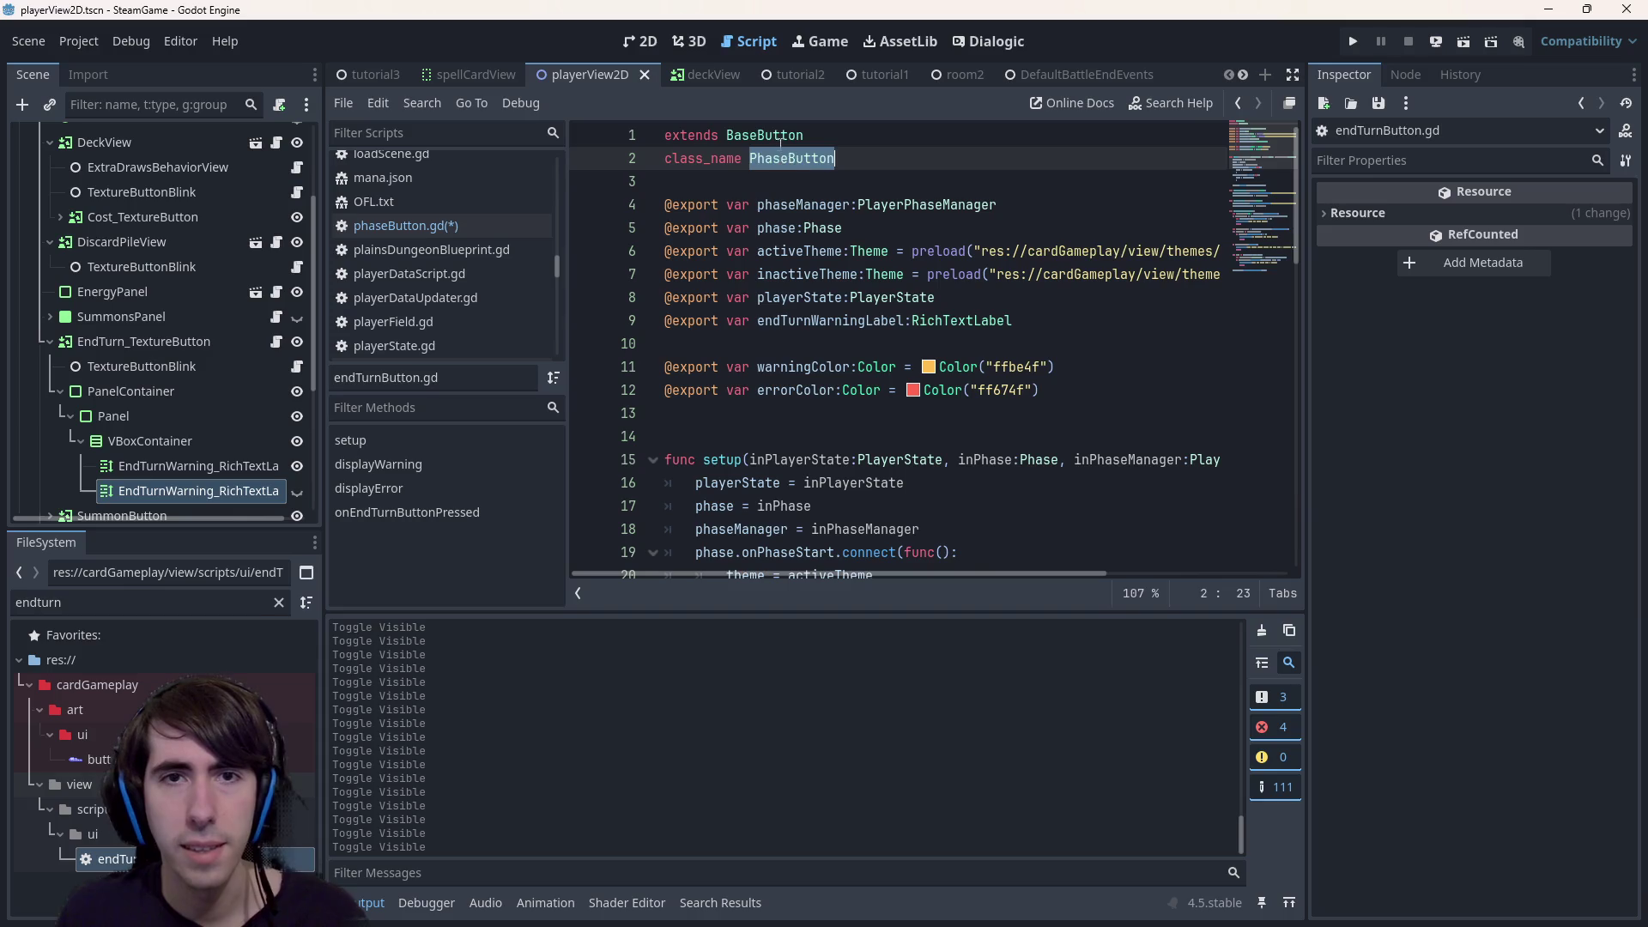
pyautogui.keyDown('ctrl'); pyautogui.click(800, 161); pyautogui.keyUp('ctrl')
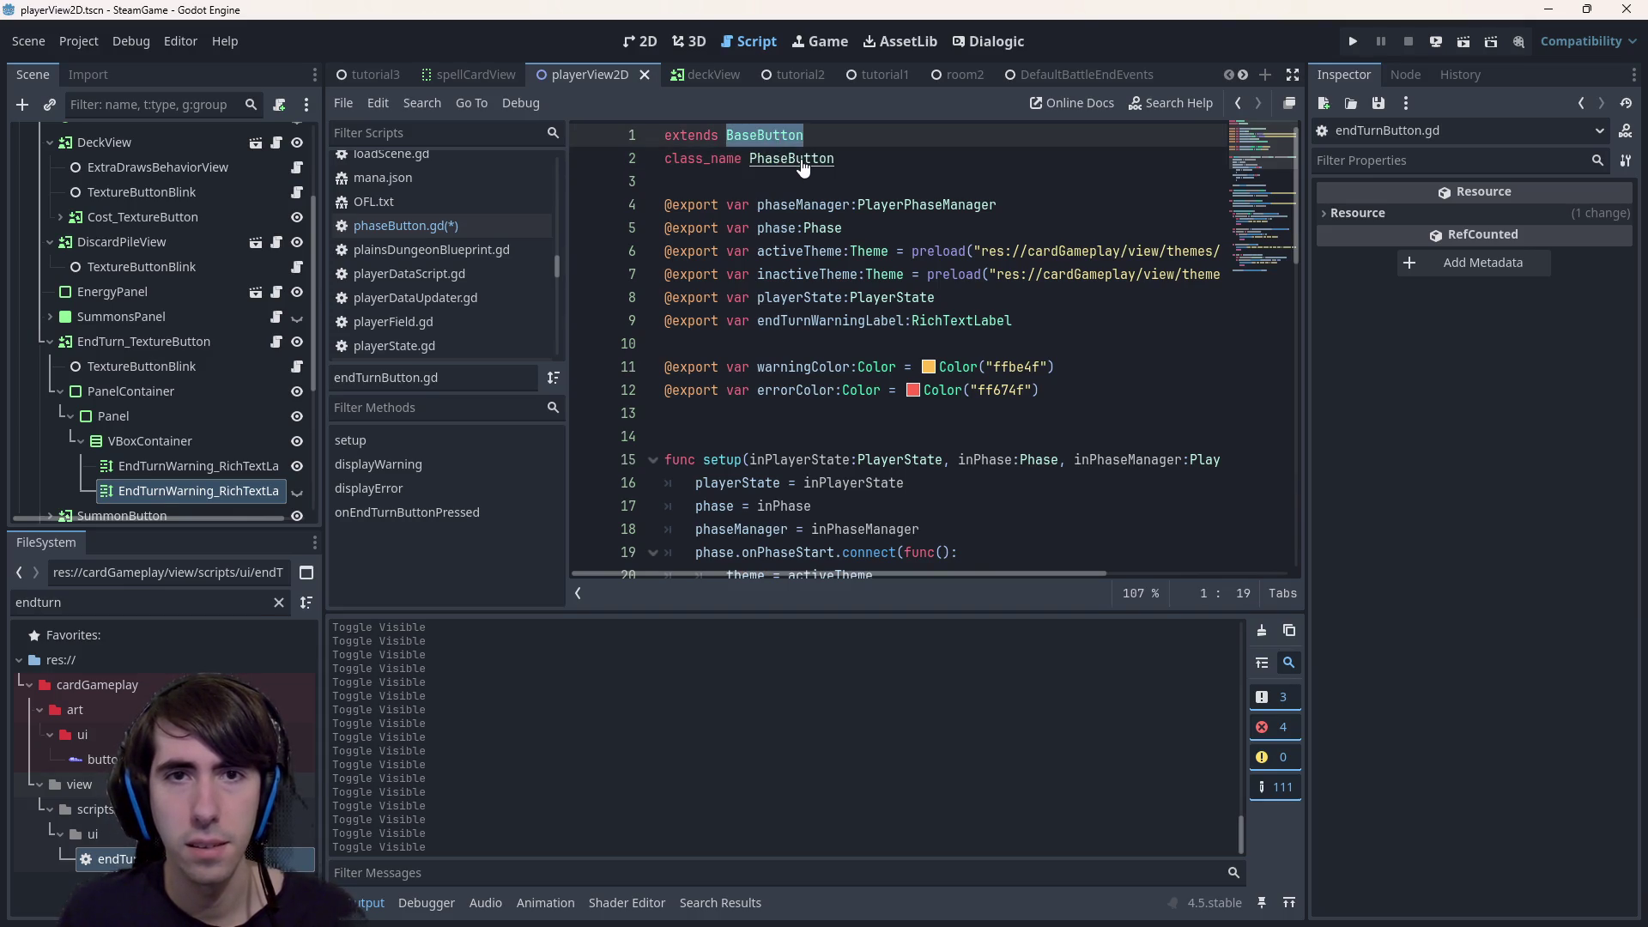
pyautogui.hotkey('ctrl', 'v')
pyautogui.doubleClick(801, 159)
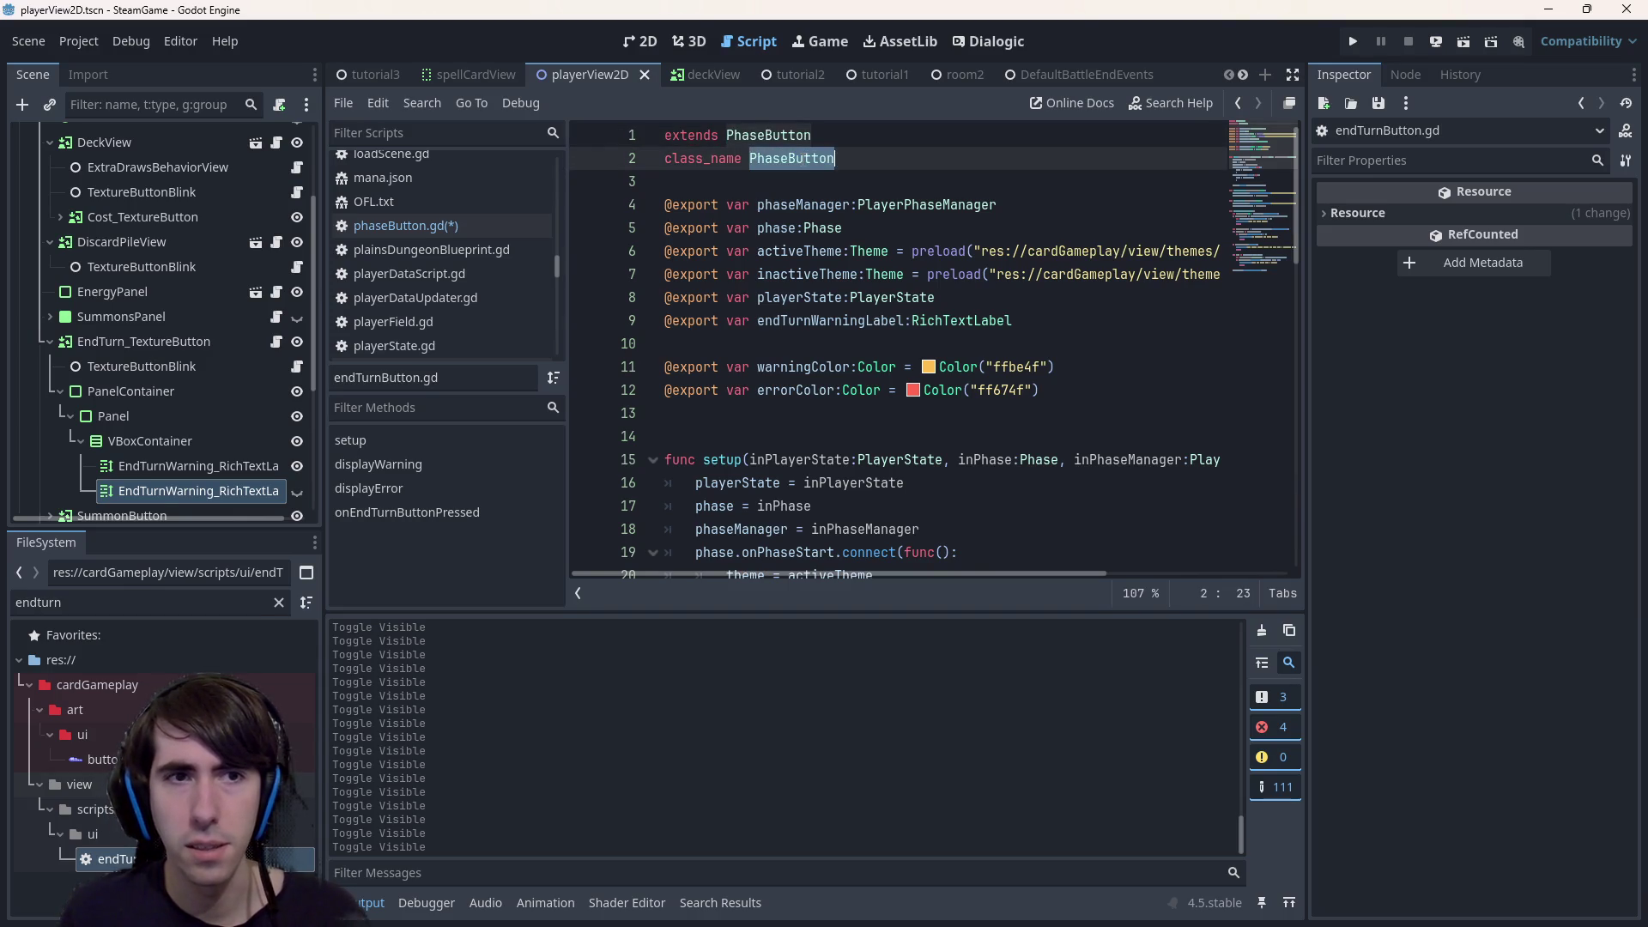
# Type EndTurnB over the class name, save, and compare the script with phaseButton.gd
pyautogui.write('End')
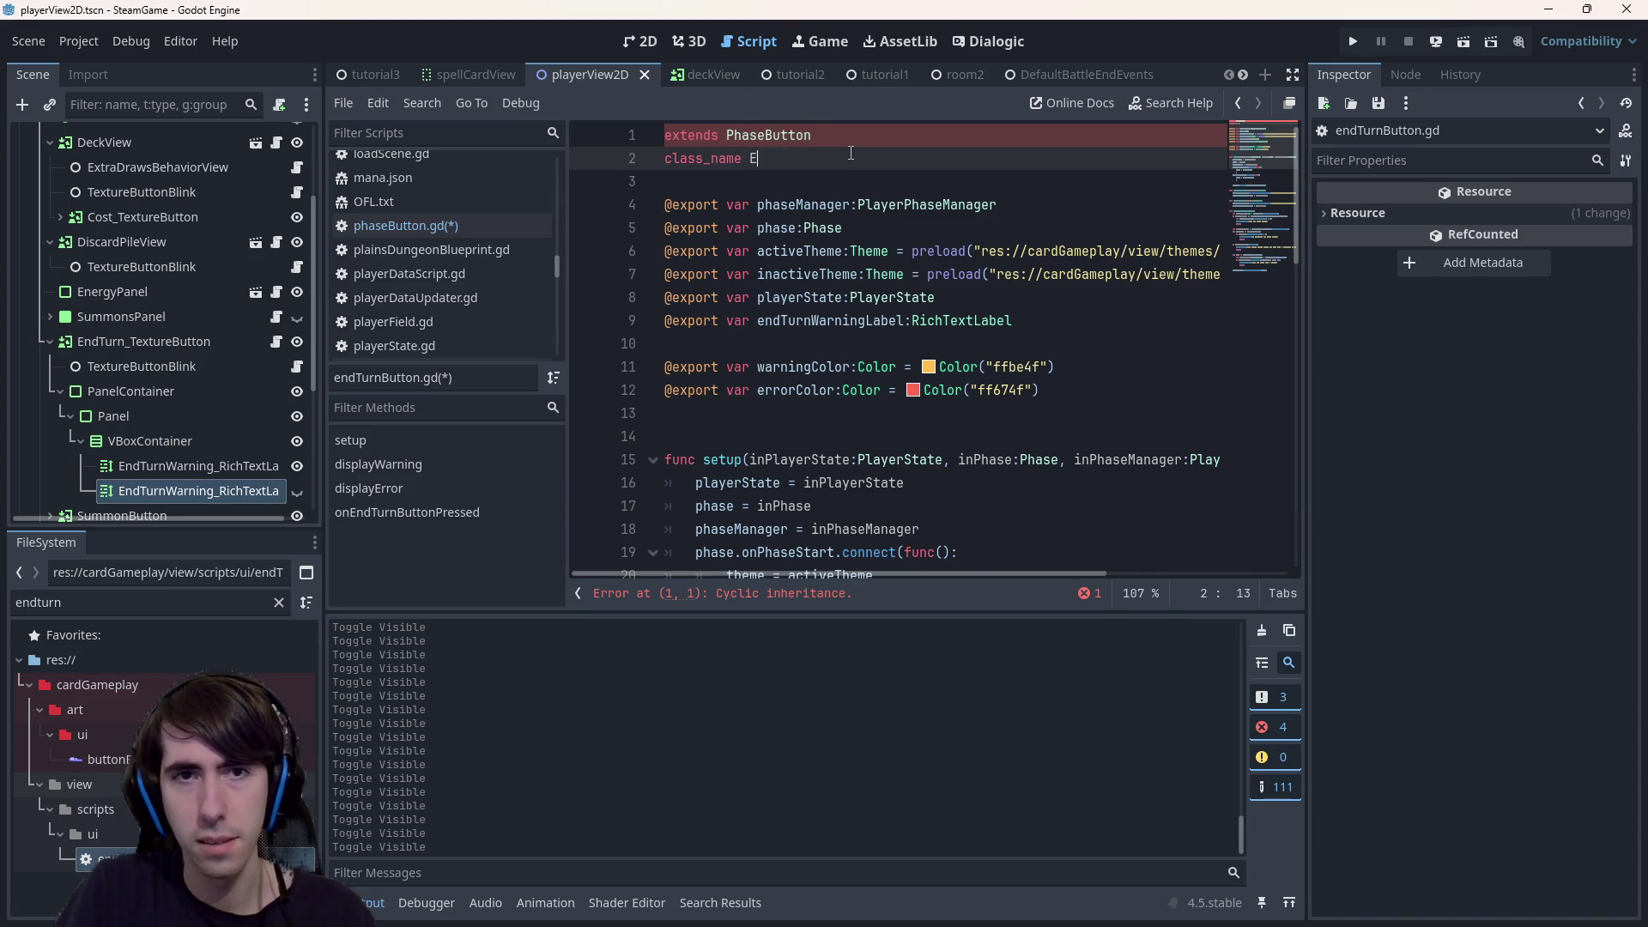
pyautogui.write('TurnButton')
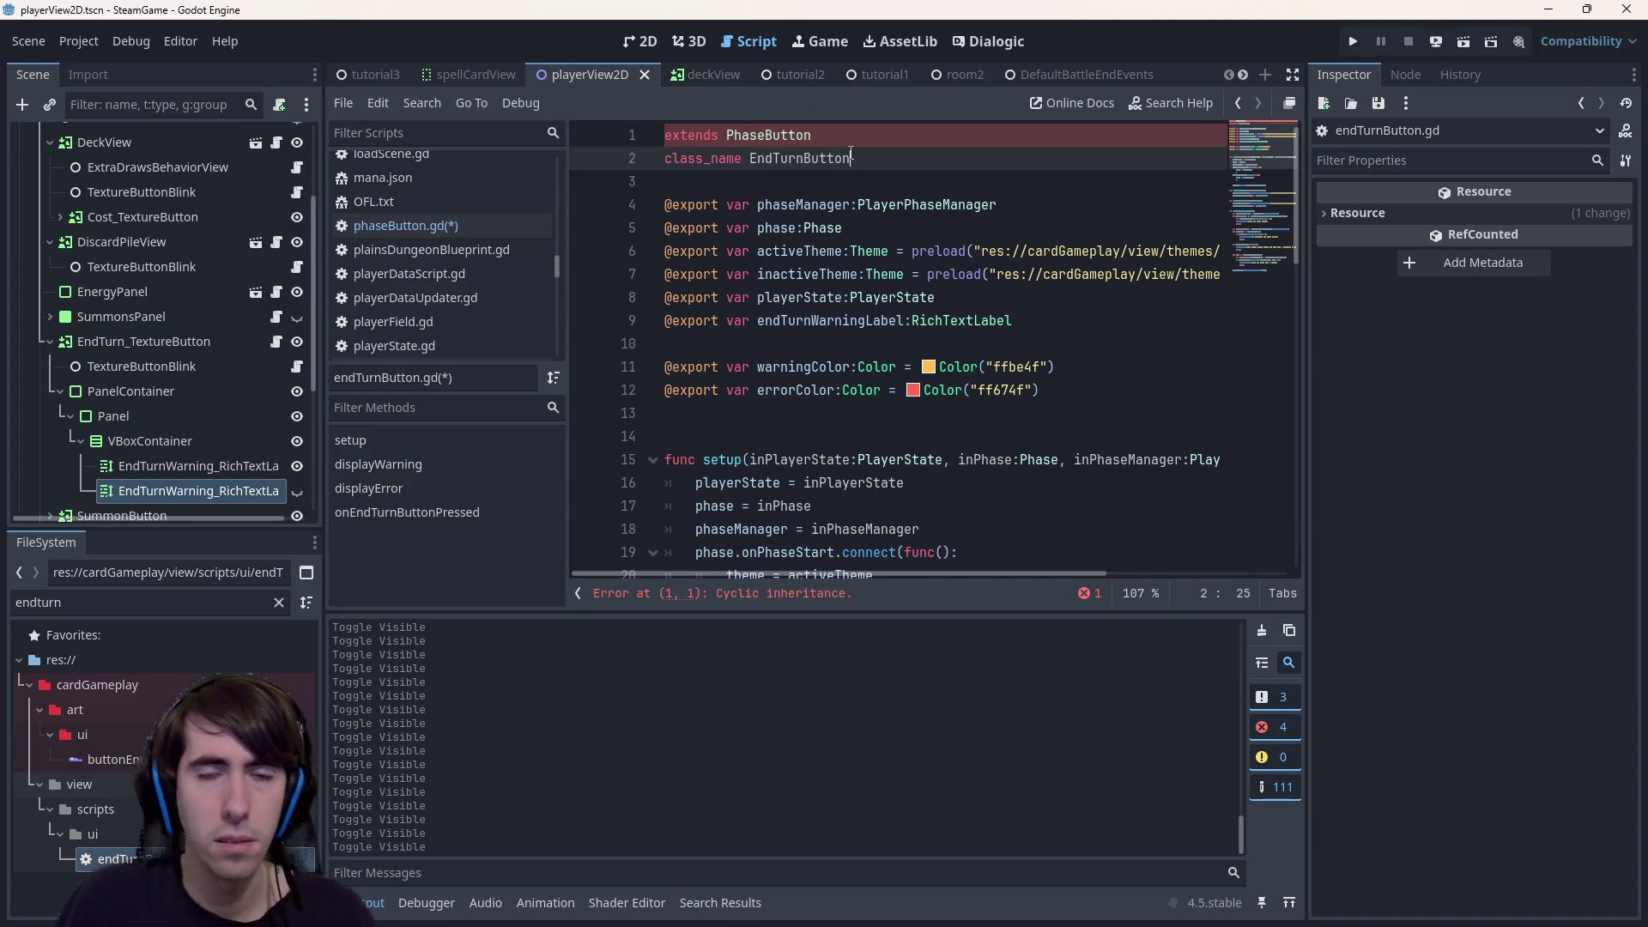
pyautogui.hotkey('ctrl', 's')
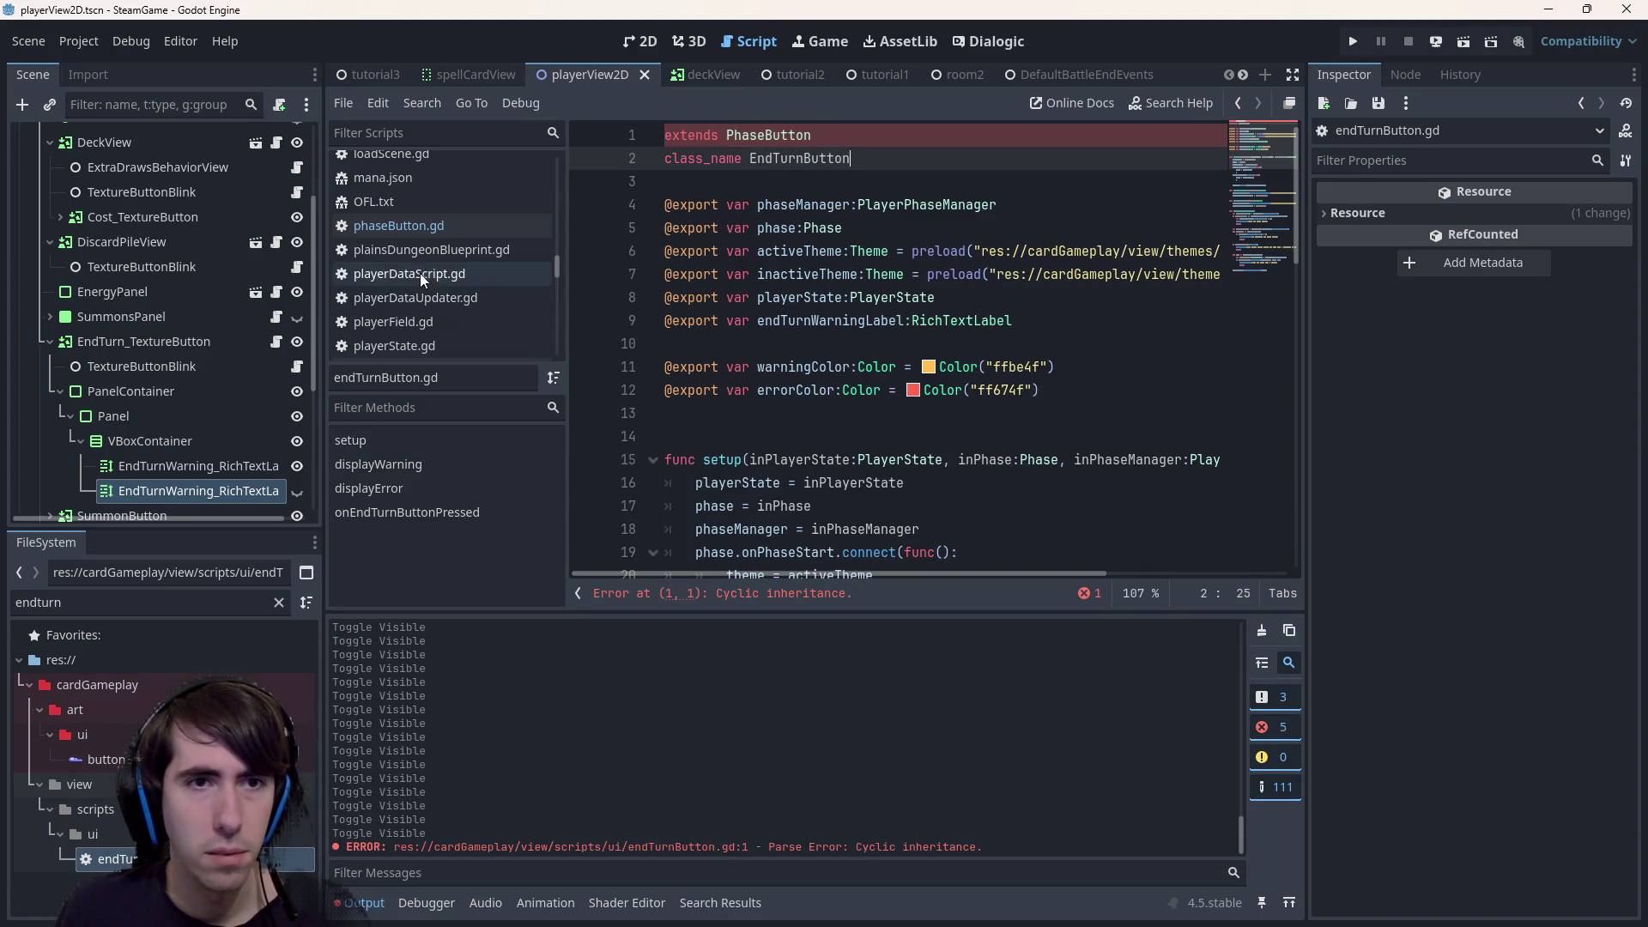
pyautogui.click(438, 226)
pyautogui.click(852, 206)
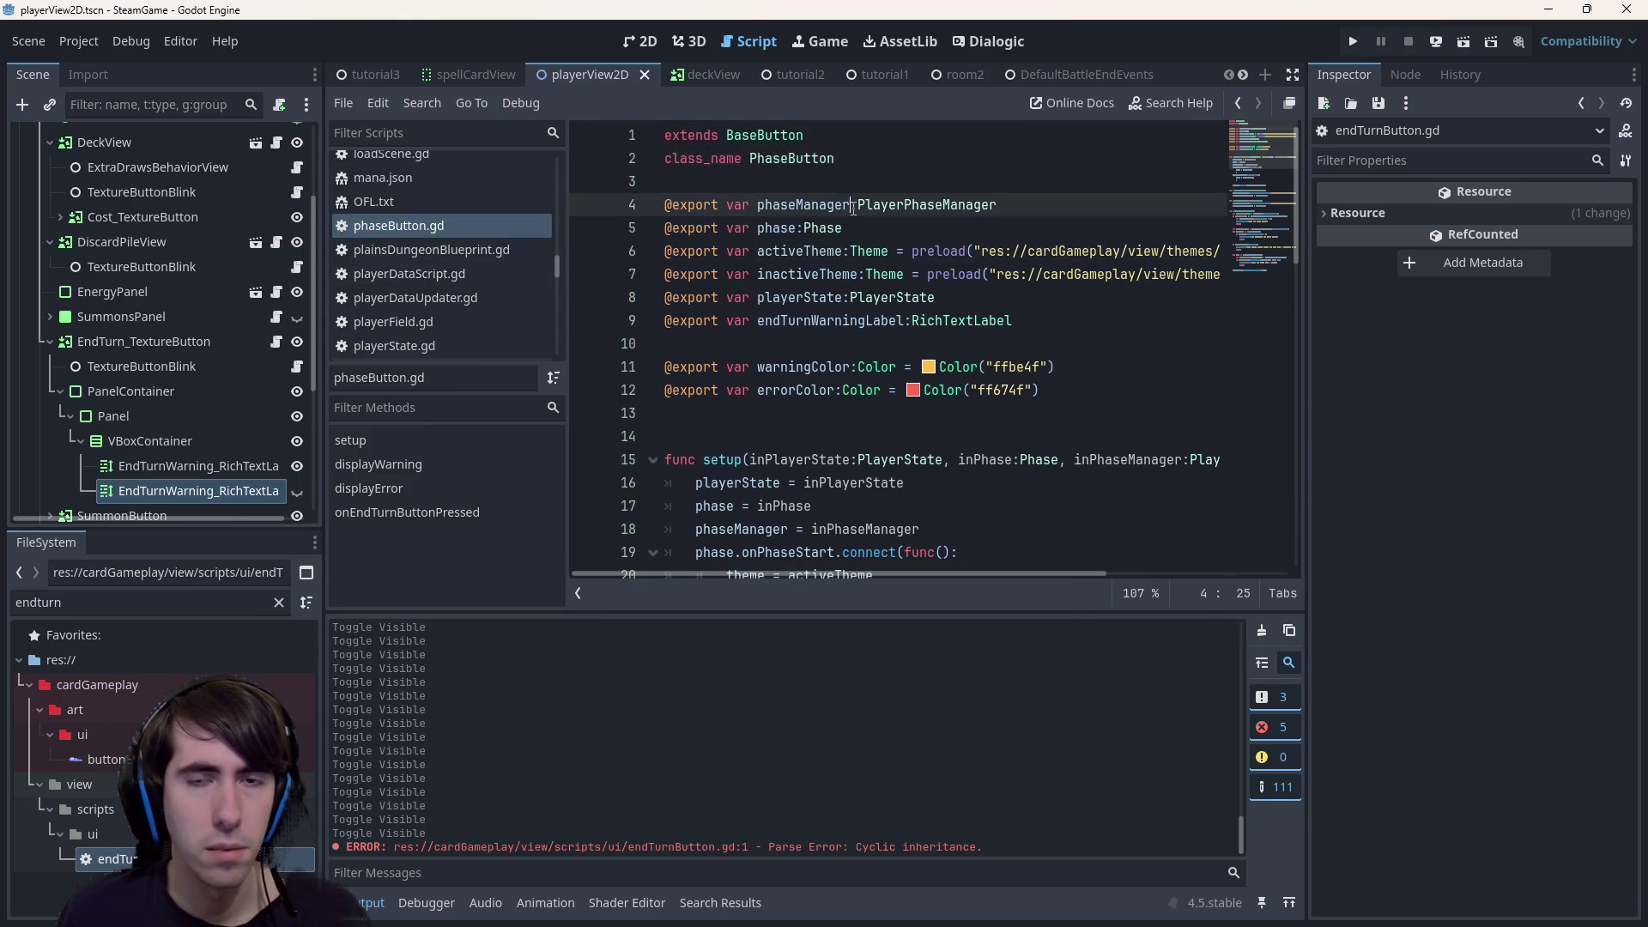
pyautogui.hotkey('alt', 'Left')
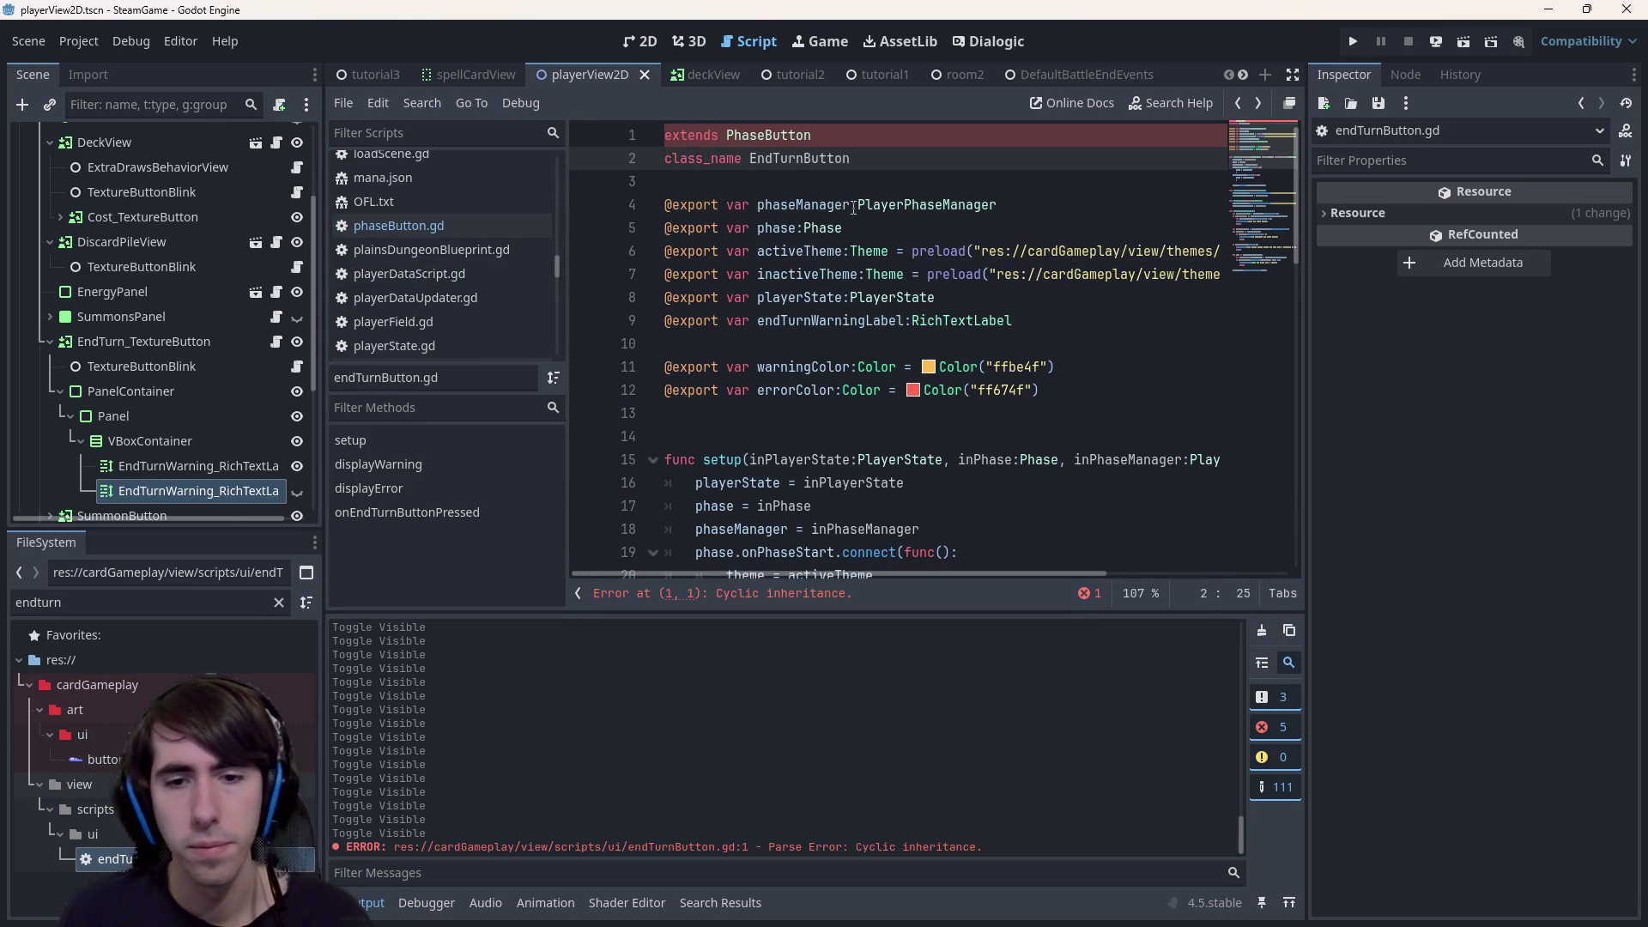
pyautogui.click(465, 224)
pyautogui.hotkey('alt', 'Left')
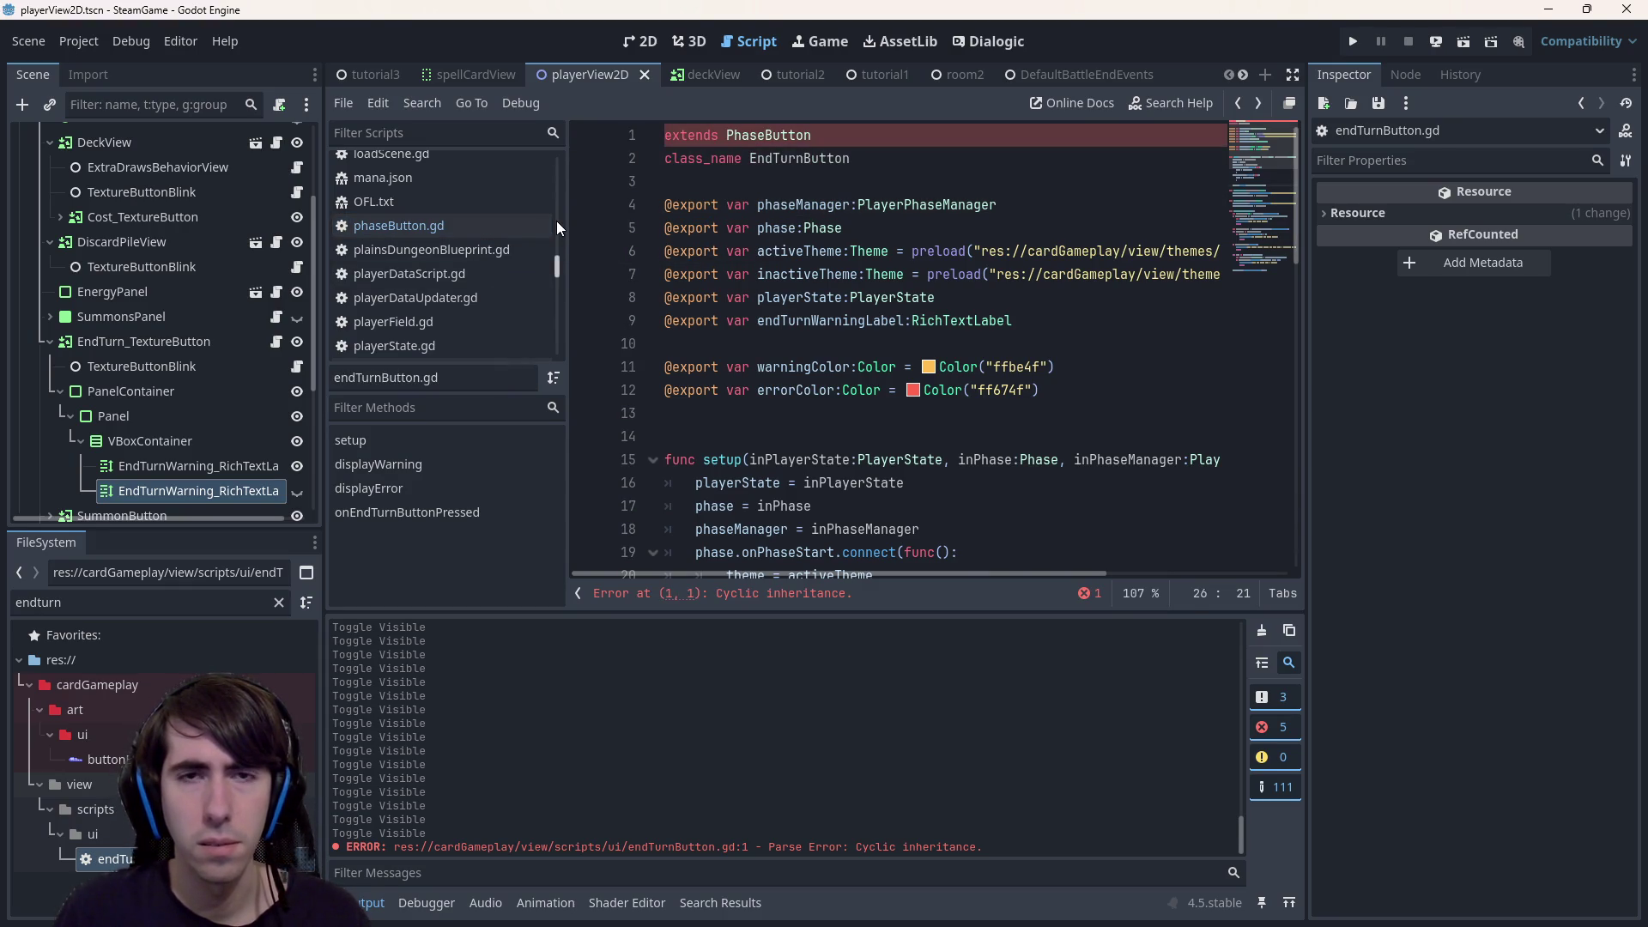
pyautogui.hotkey('alt', 'Left')
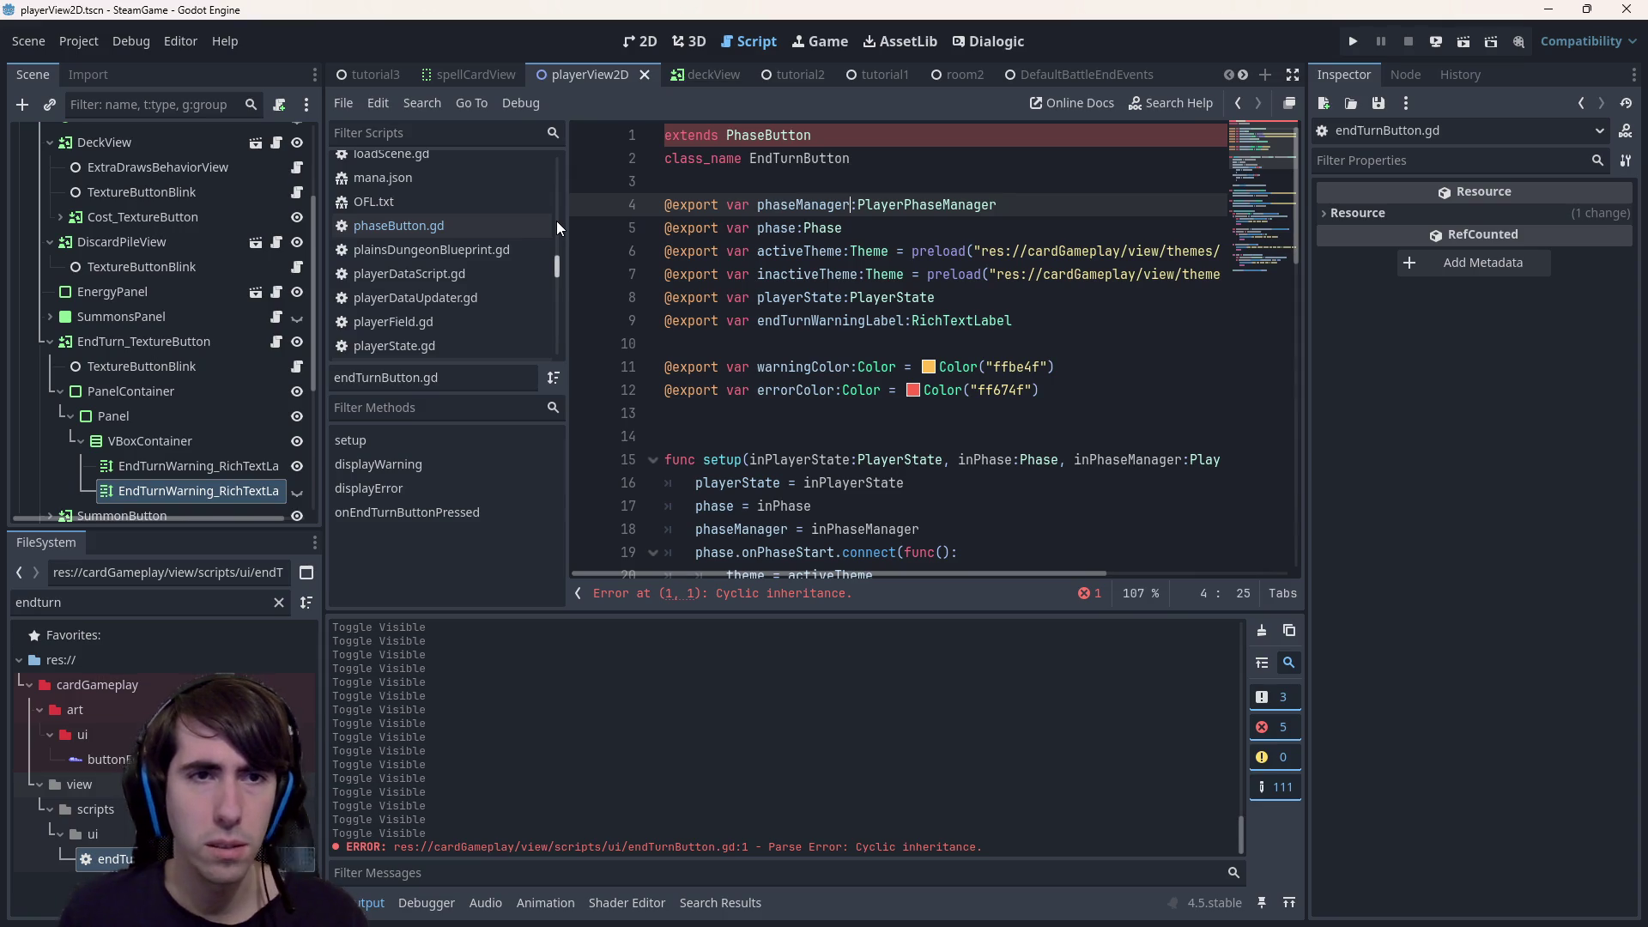
pyautogui.click(476, 225)
pyautogui.click(773, 156)
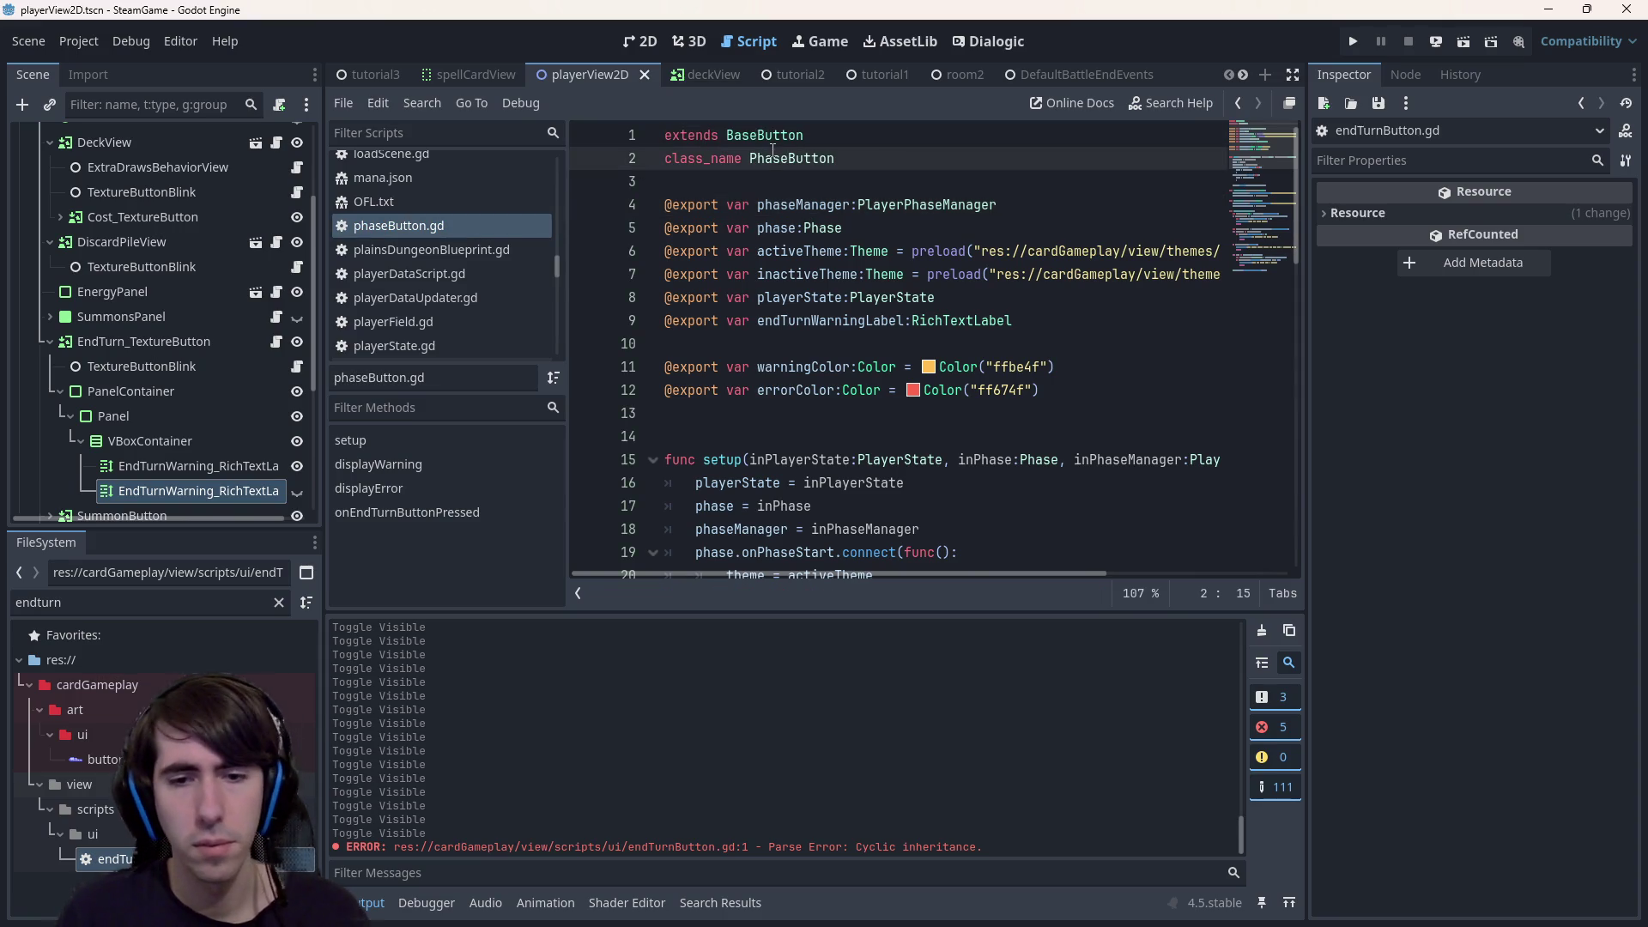
pyautogui.hotkey('alt', 'Left')
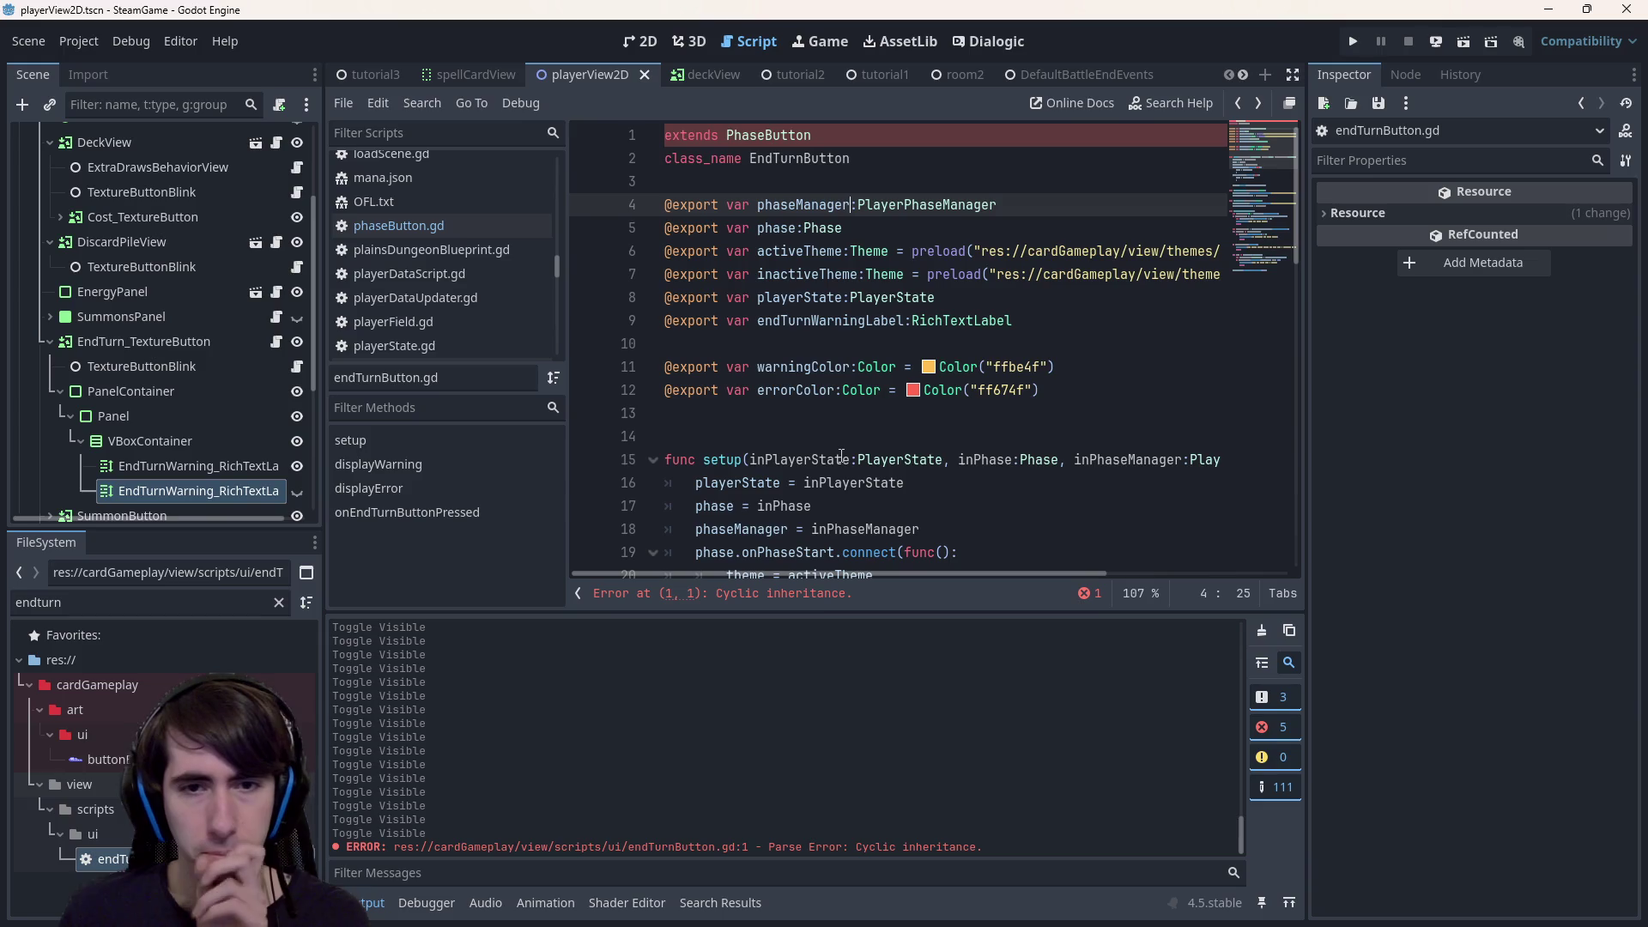
# Investigate the cyclic inheritance error on line 1 by checking BaseButton in phaseButton.gd
pyautogui.click(818, 599)
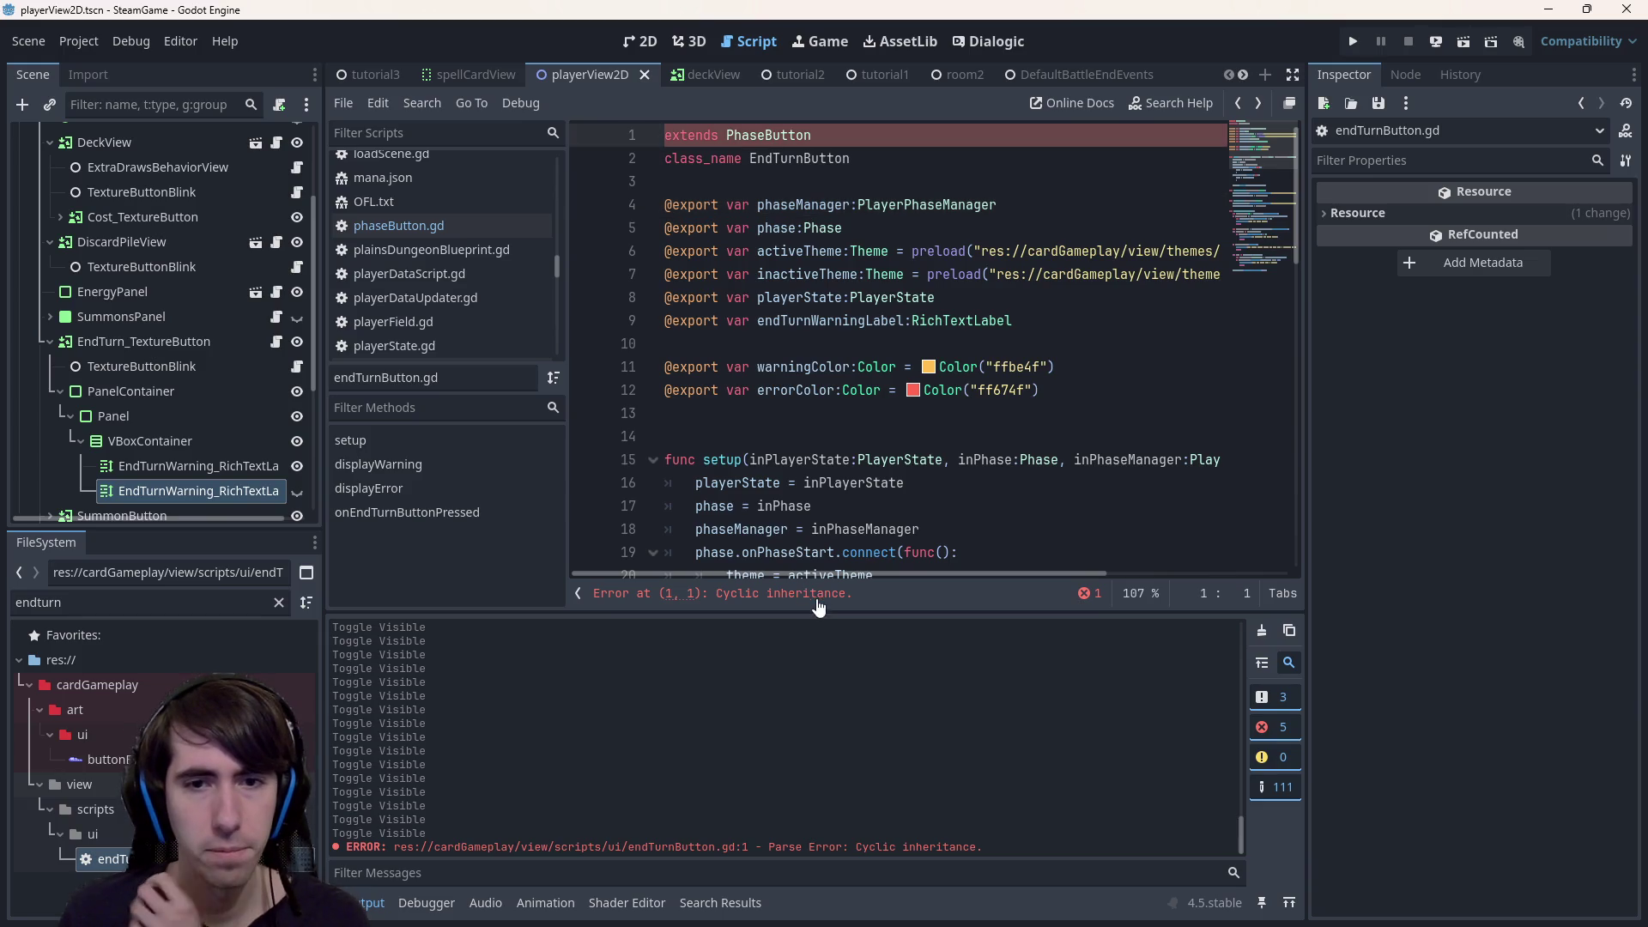
pyautogui.doubleClick(767, 135)
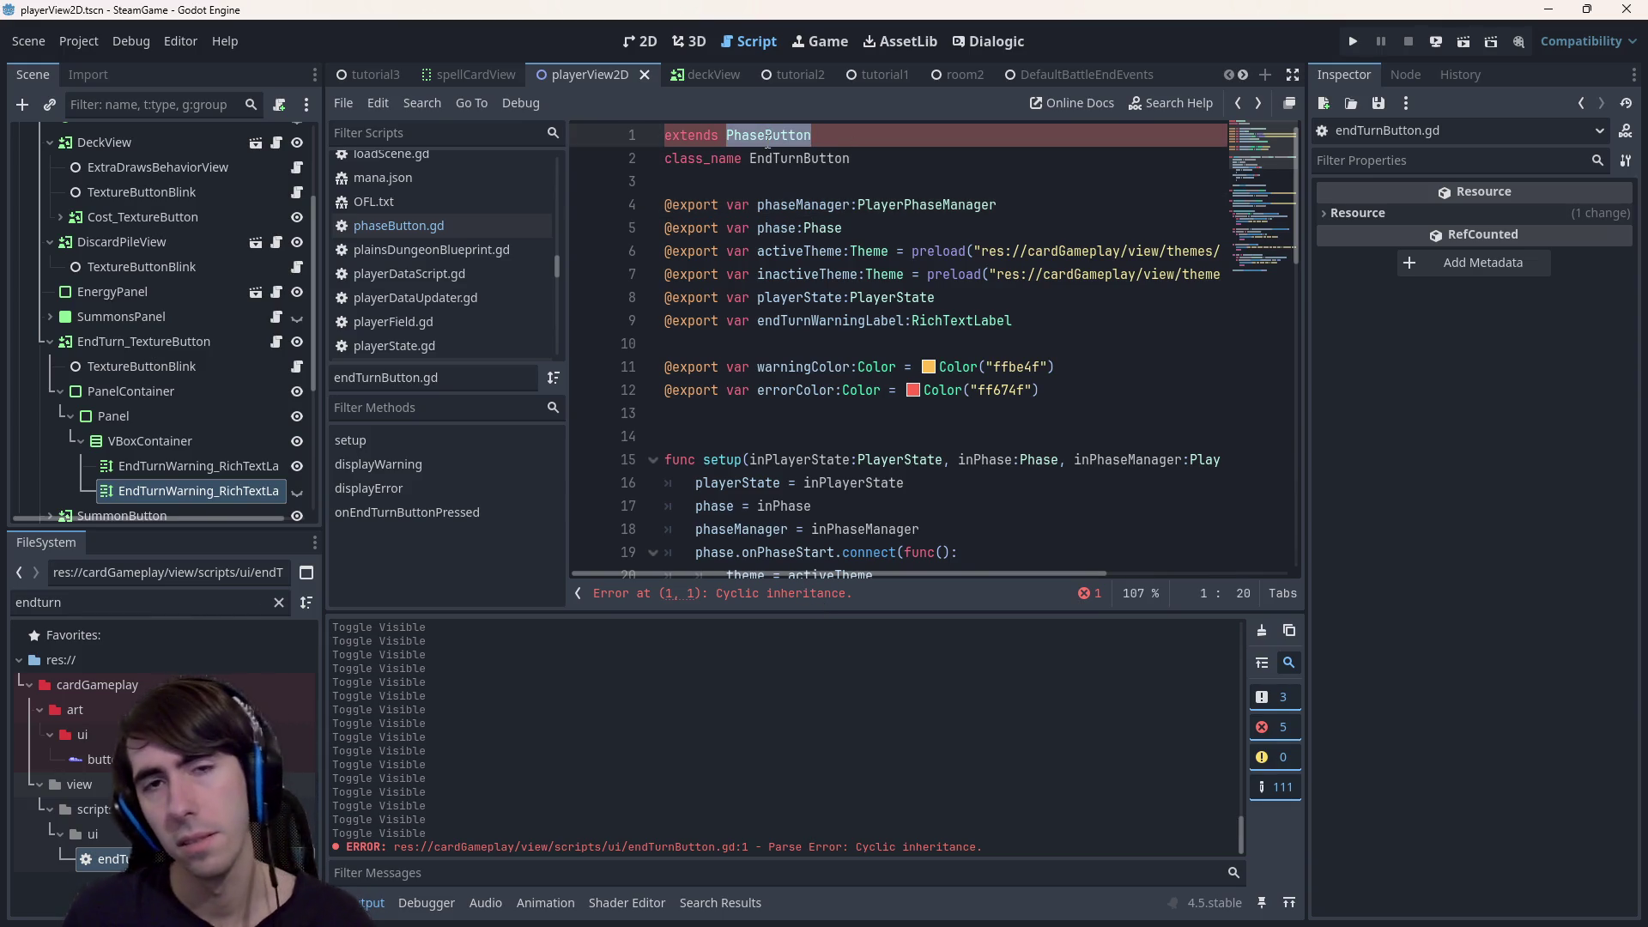
pyautogui.click(440, 226)
pyautogui.doubleClick(803, 135)
pyautogui.moveTo(804, 135)
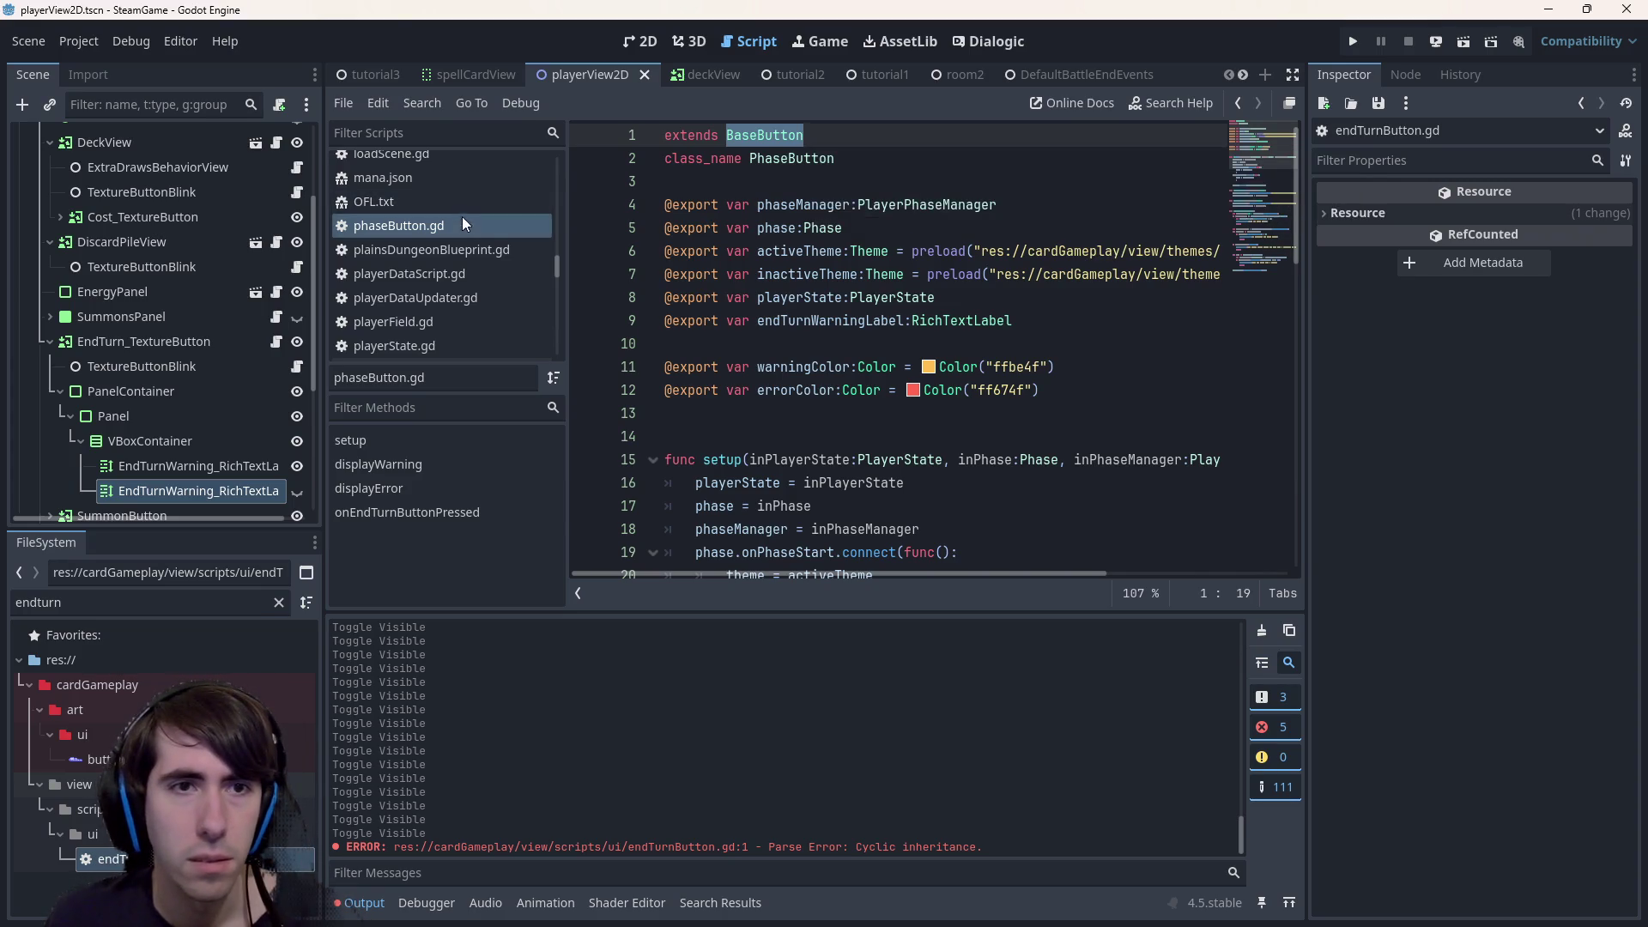
pyautogui.click(856, 184)
pyautogui.hotkey('alt', 'Left')
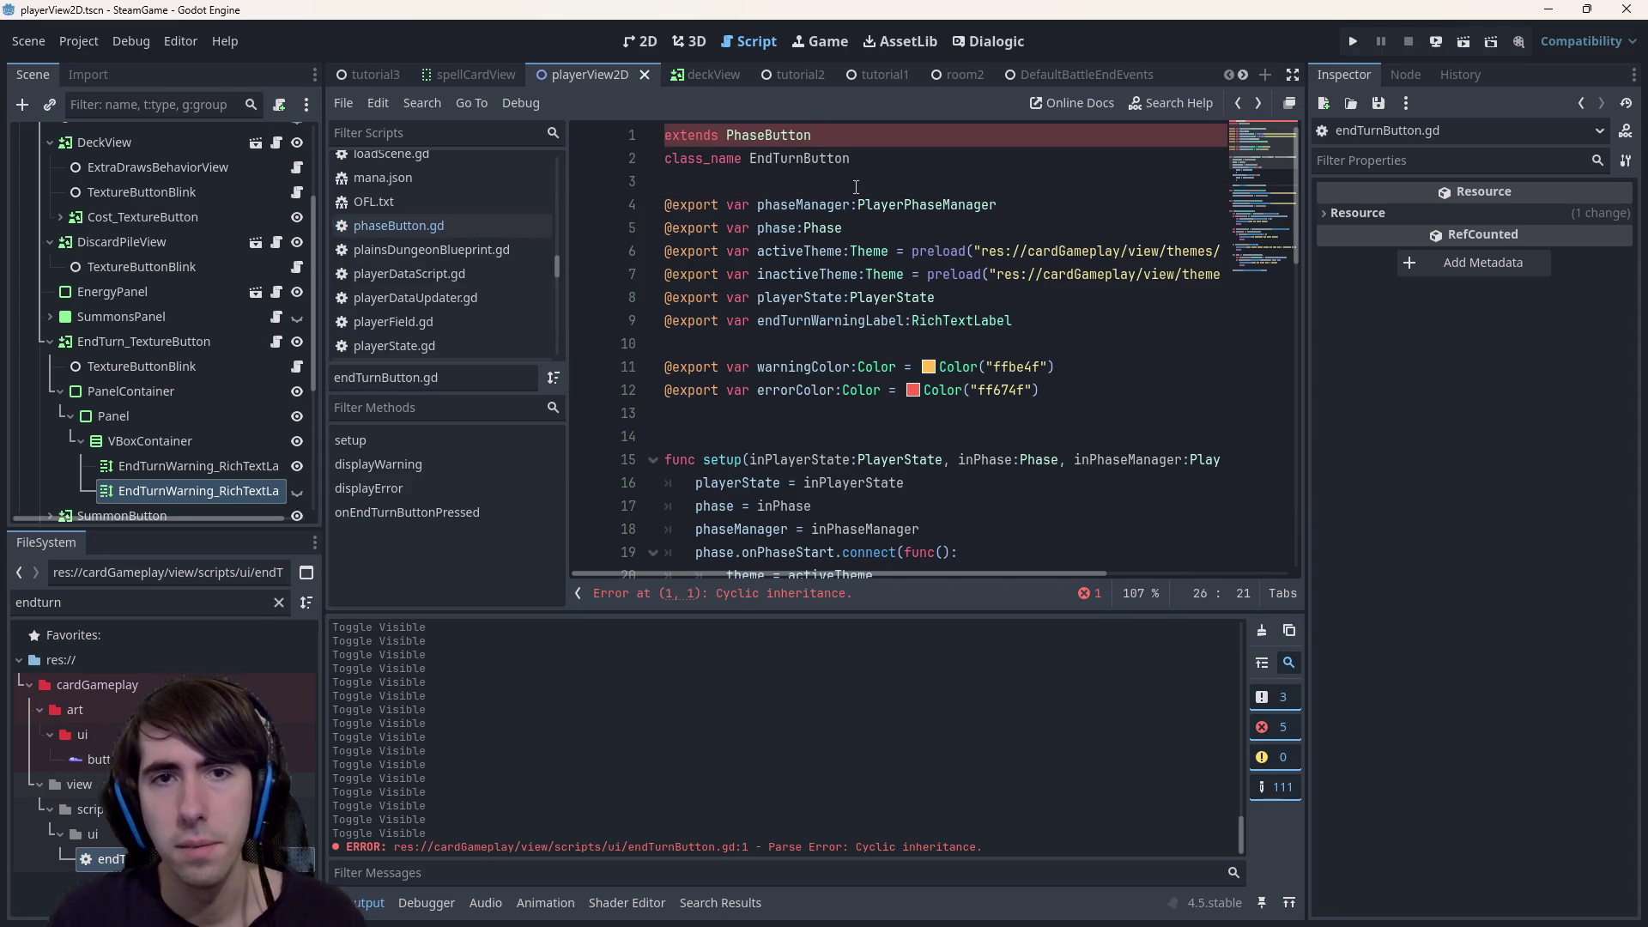
# Revert line 1 to 'extends BaseButton', rename the class to EndTurnButton, and save
pyautogui.doubleClick(758, 137)
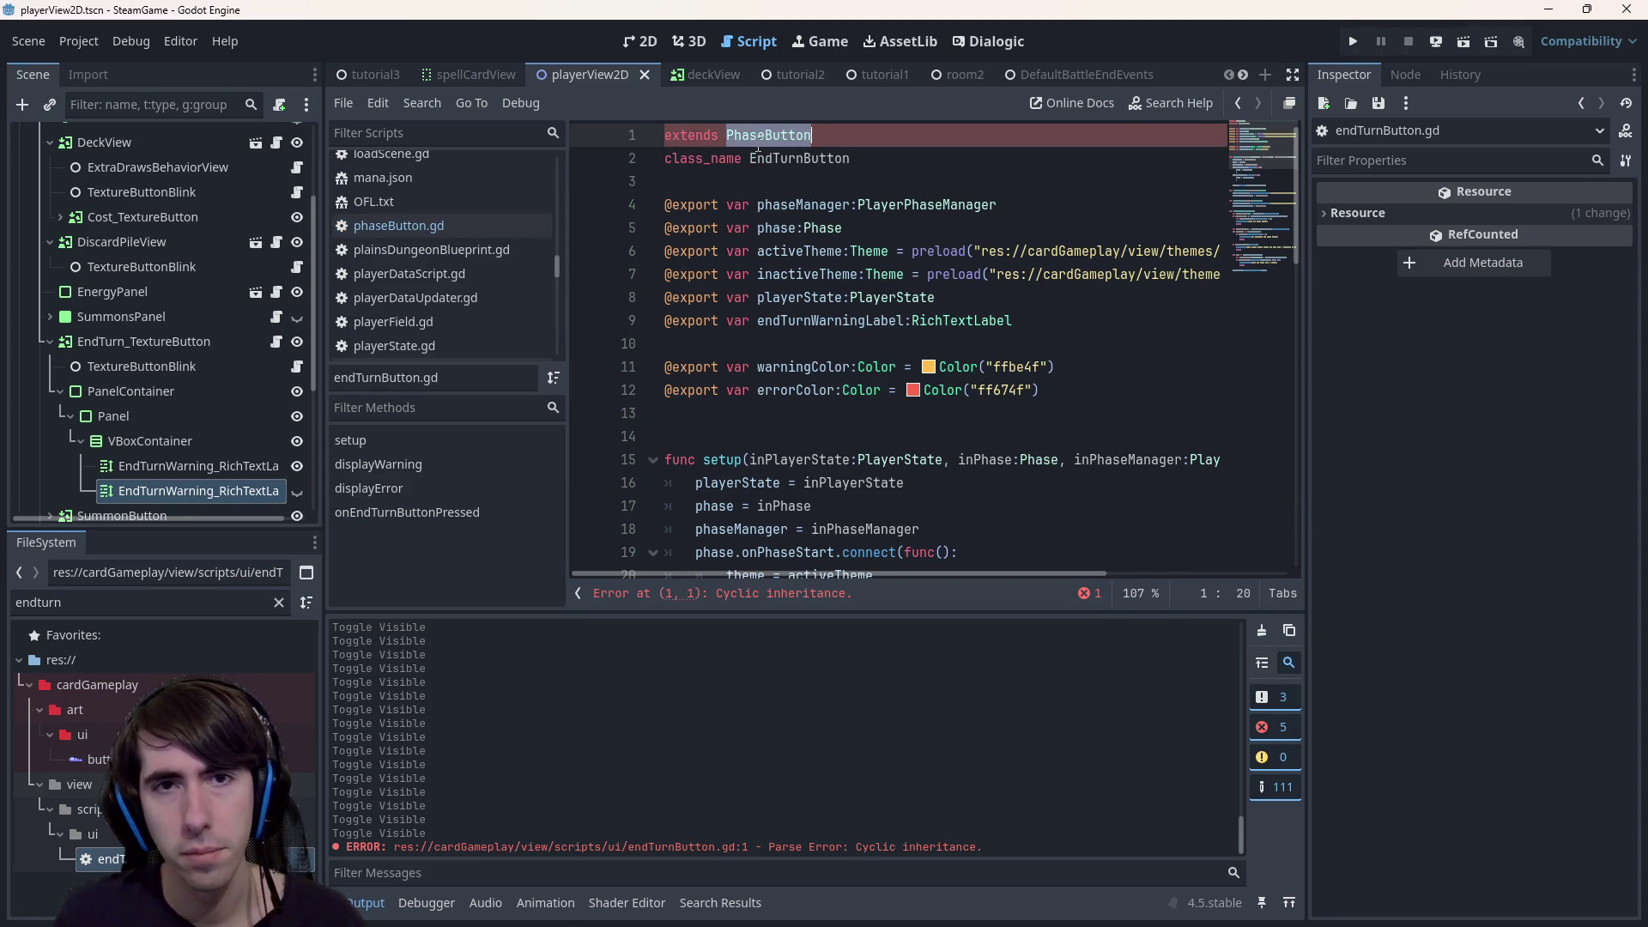
pyautogui.click(836, 158)
pyautogui.hotkey('ctrl', 'z')
pyautogui.hotkey('ctrl', 'z')
pyautogui.hotkey('ctrl', 'z')
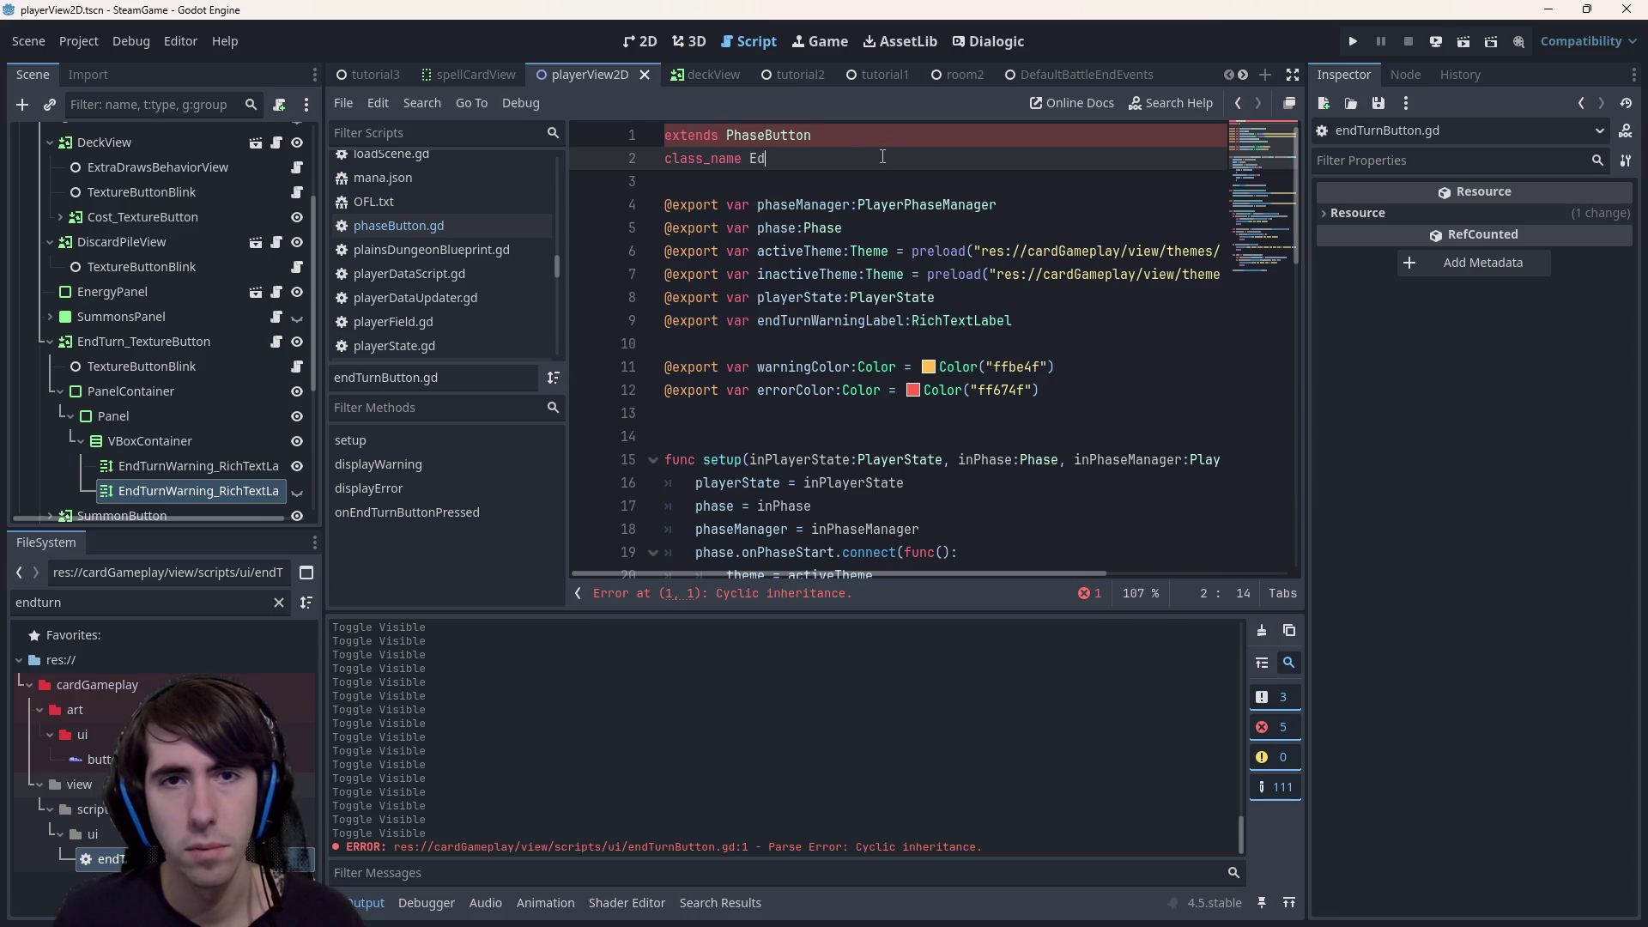
pyautogui.doubleClick(822, 158)
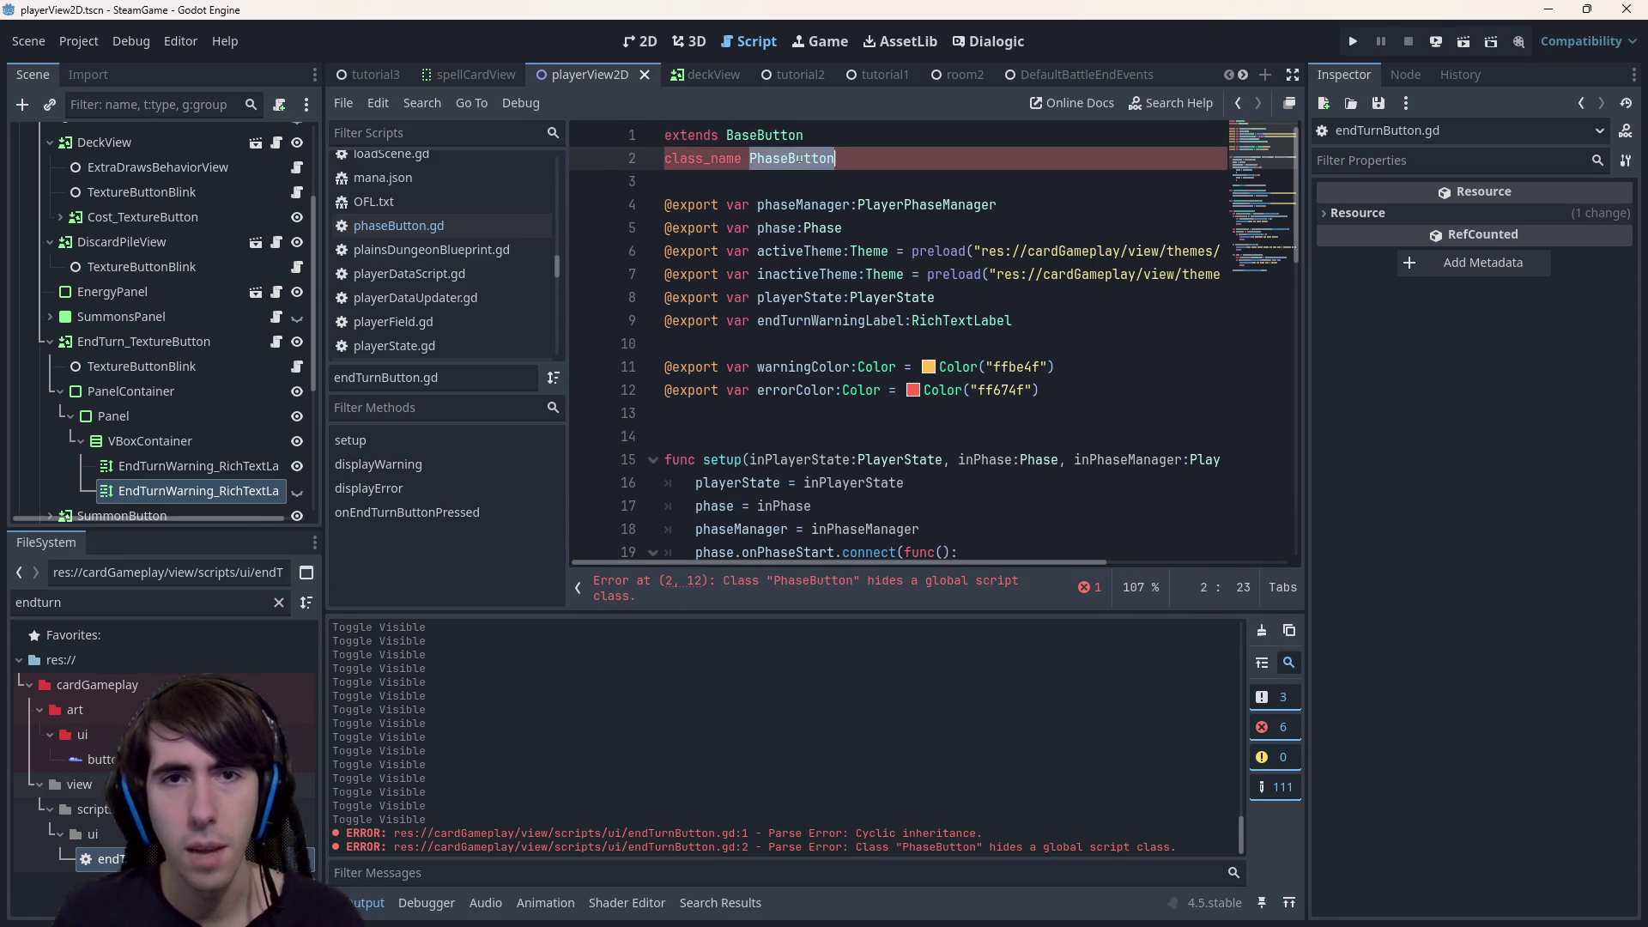
pyautogui.write('EndTurnButton')
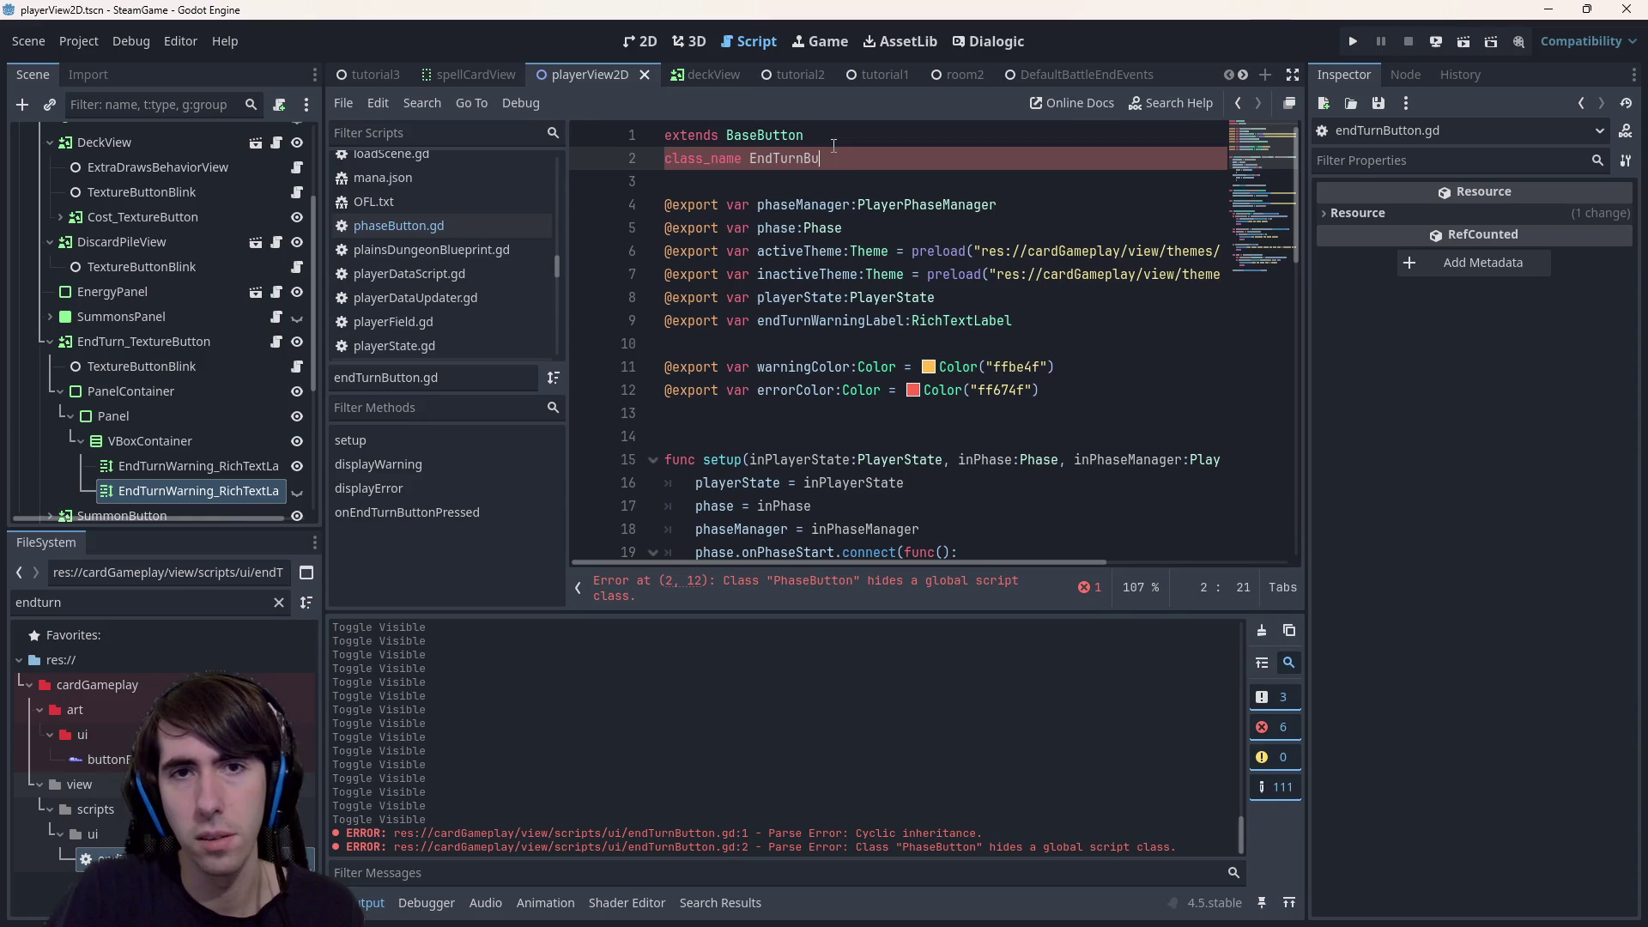
pyautogui.hotkey('ctrl', 's')
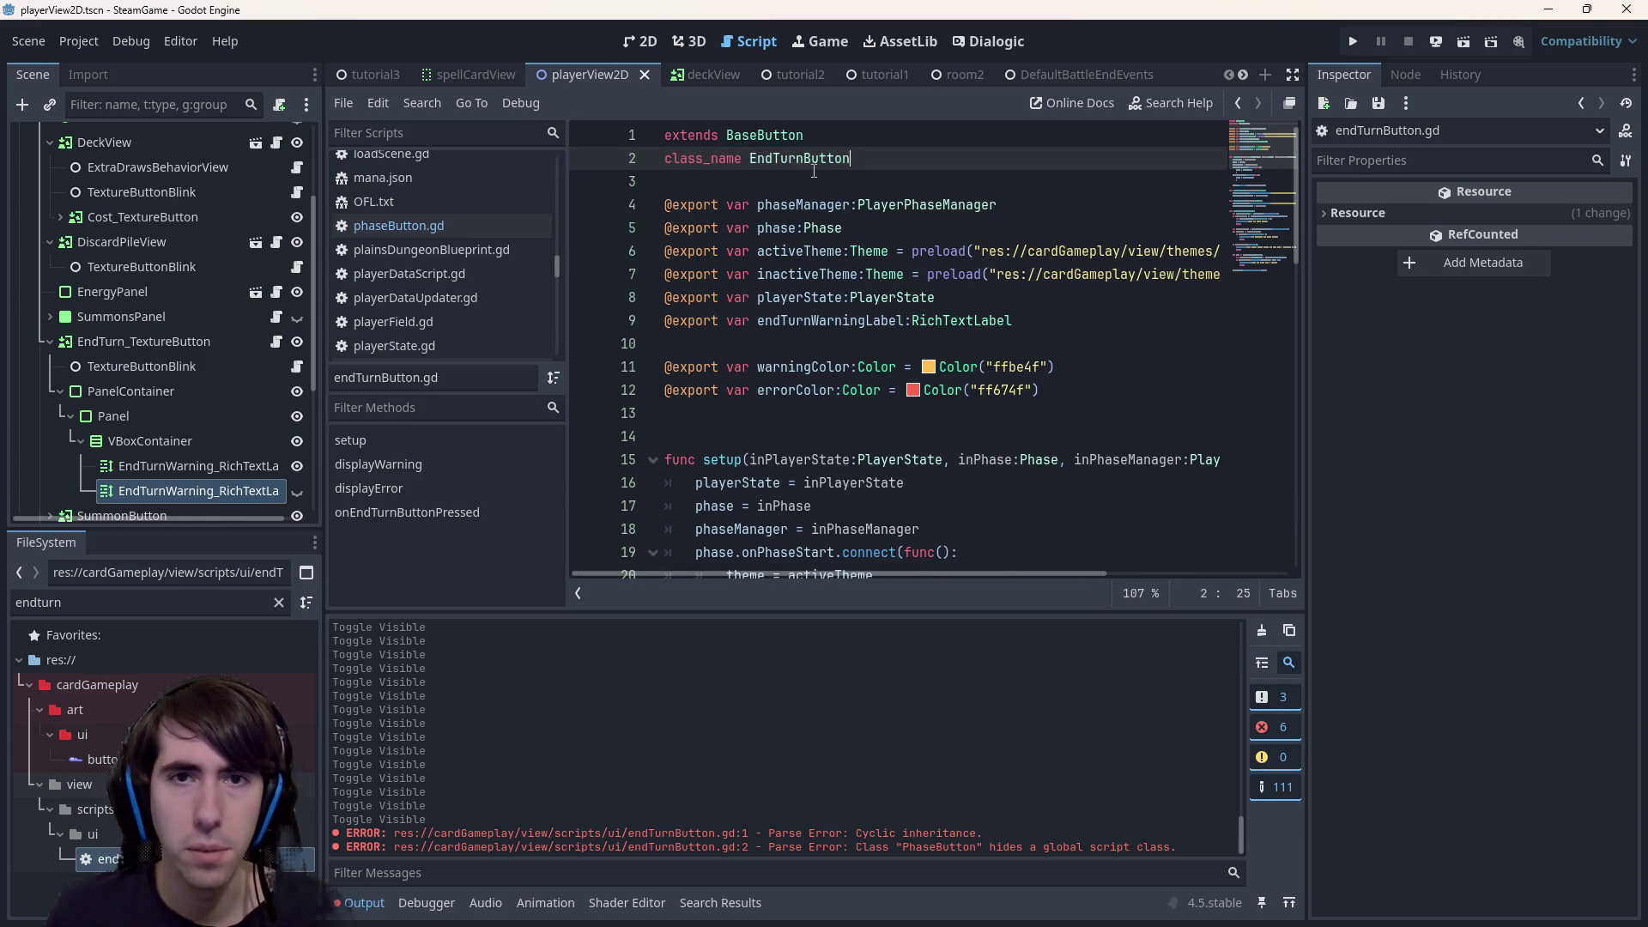
# Delete the empty line 14 before setup and save the script
pyautogui.doubleClick(815, 160)
pyautogui.scroll(-3, 793, 236)
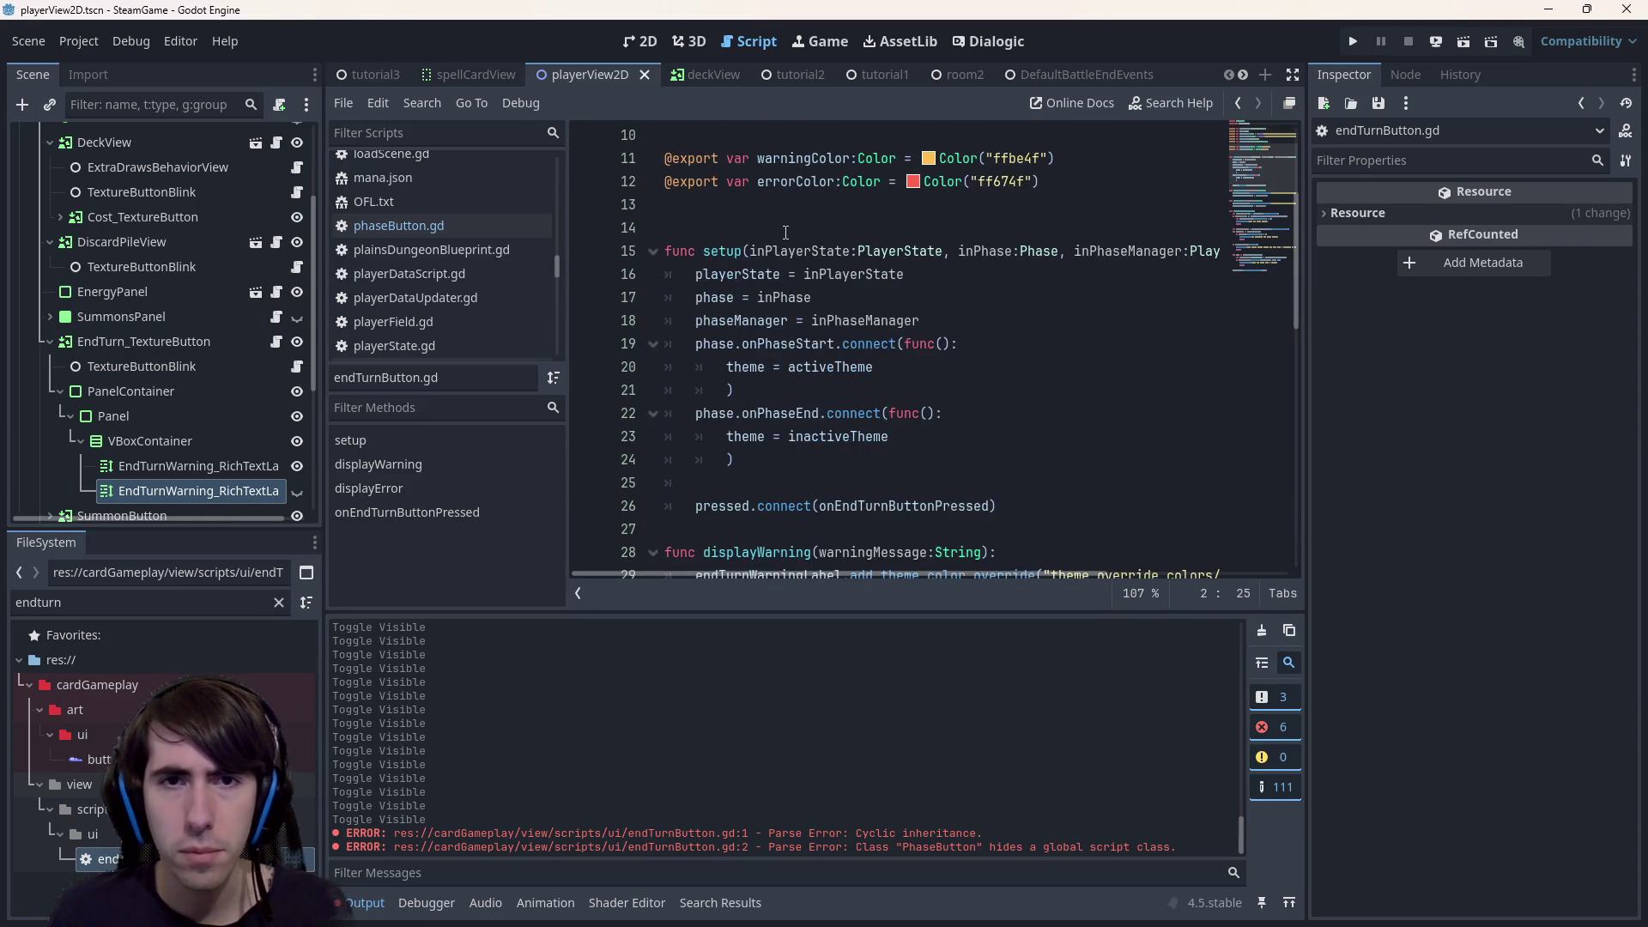
pyautogui.click(793, 236)
pyautogui.press('BackSpace')
pyautogui.hotkey('ctrl', 's')
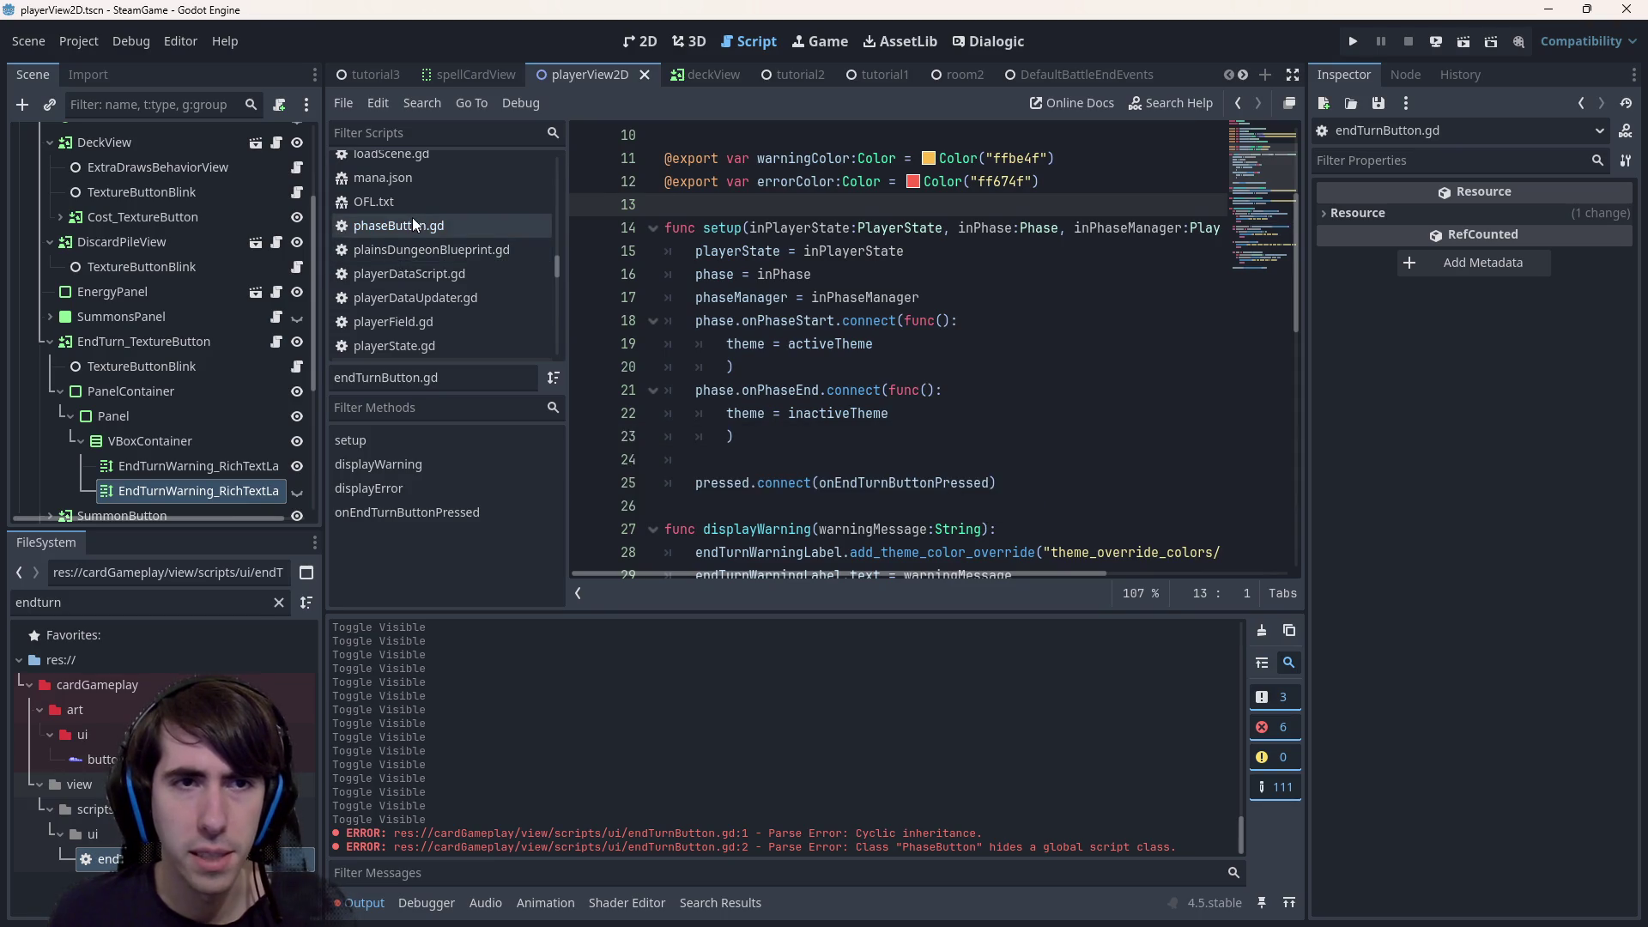
# Remove the endTurnWarningLabel, warningColor and errorColor exports from phaseButton.gd and save
pyautogui.click(415, 224)
pyautogui.moveTo(1012, 320)
pyautogui.mouseDown()
pyautogui.moveTo(816, 322)
pyautogui.moveTo(678, 275)
pyautogui.moveTo(680, 320)
pyautogui.moveTo(618, 298)
pyautogui.mouseUp()
pyautogui.press('Down')
pyautogui.hotkey('shift', 'End')
pyautogui.press('BackSpace')
pyautogui.press('BackSpace')
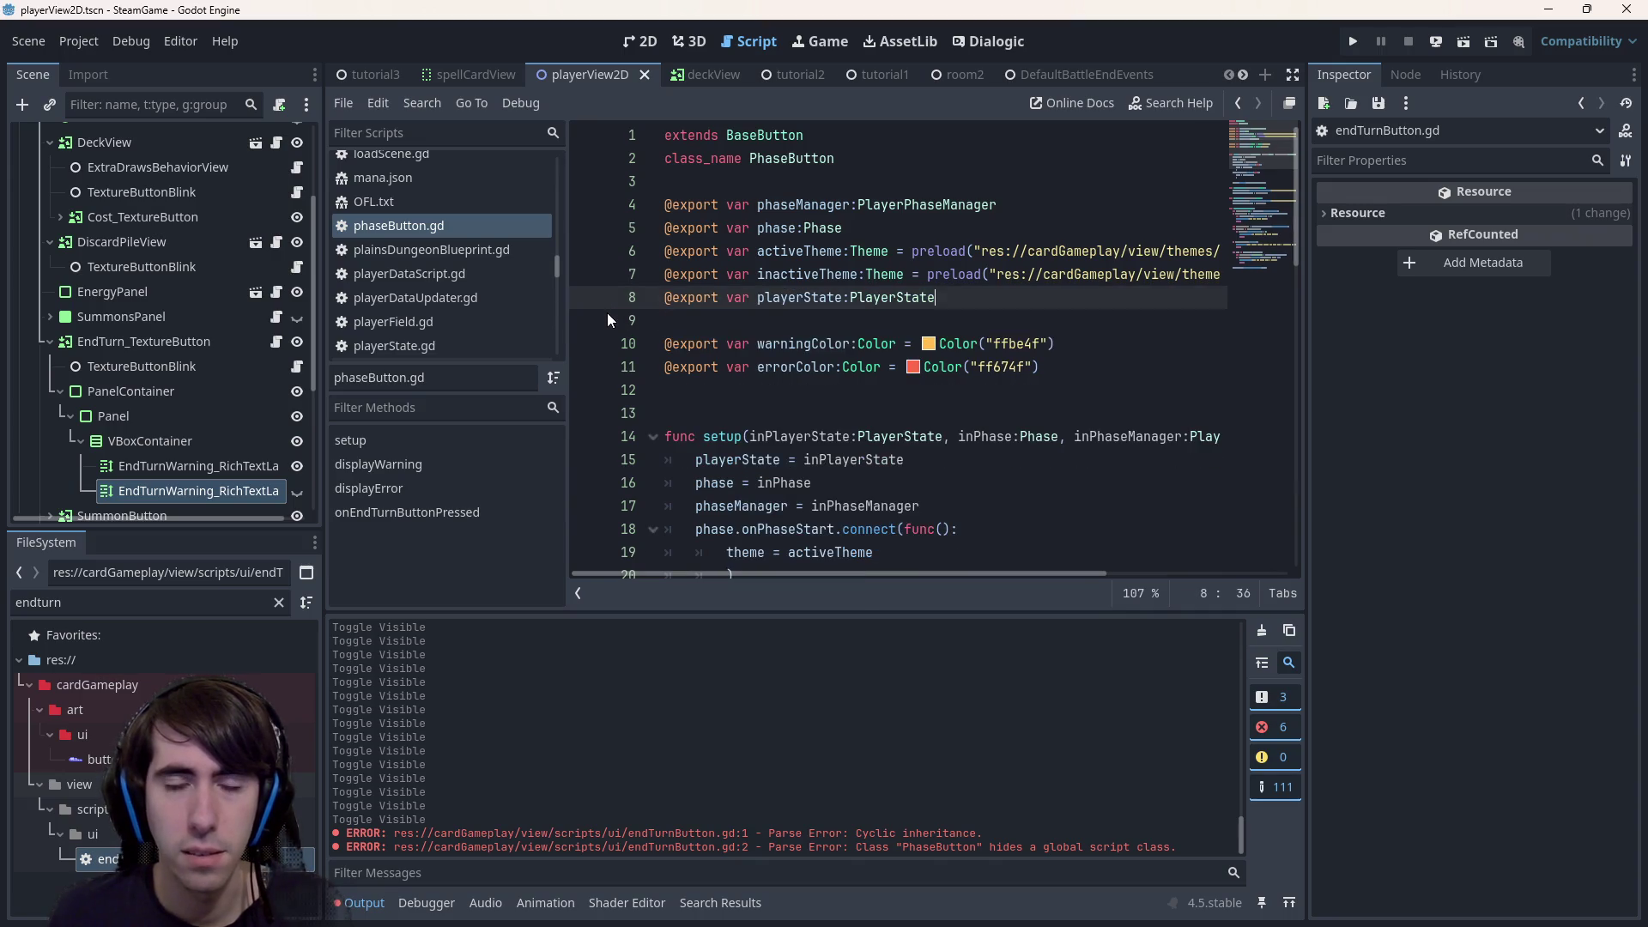
pyautogui.hotkey('ctrl', 's')
pyautogui.hotkey('shift', 'Down')
pyautogui.hotkey('shift', 'Down')
pyautogui.hotkey('shift', 'Down')
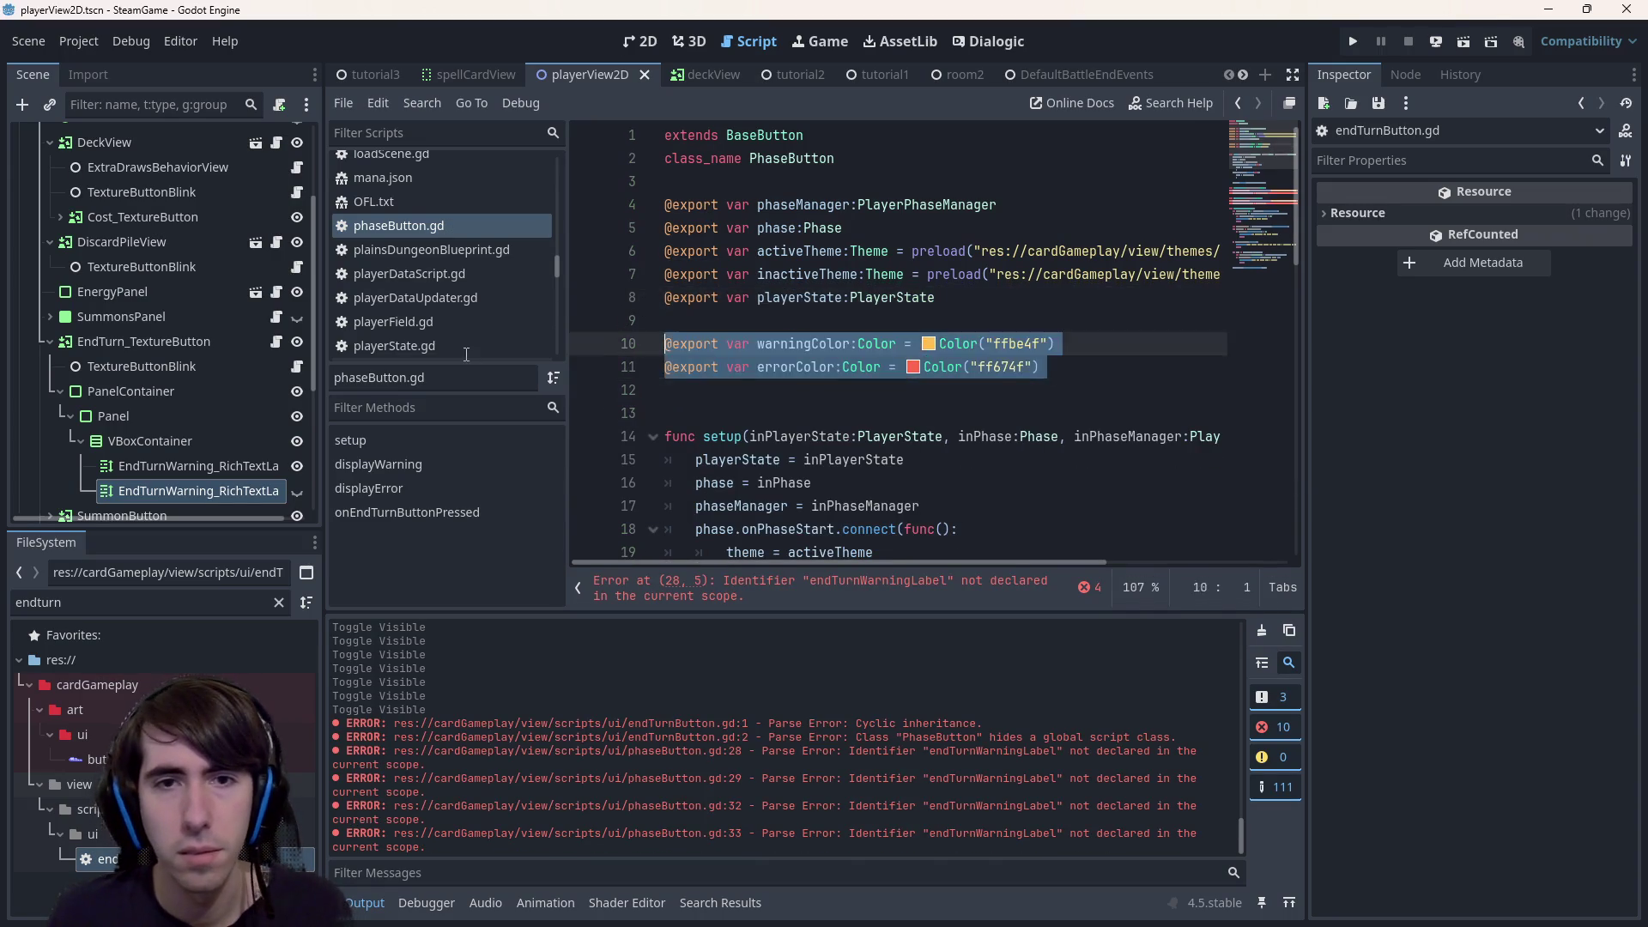
pyautogui.press('BackSpace')
pyautogui.hotkey('ctrl', 's')
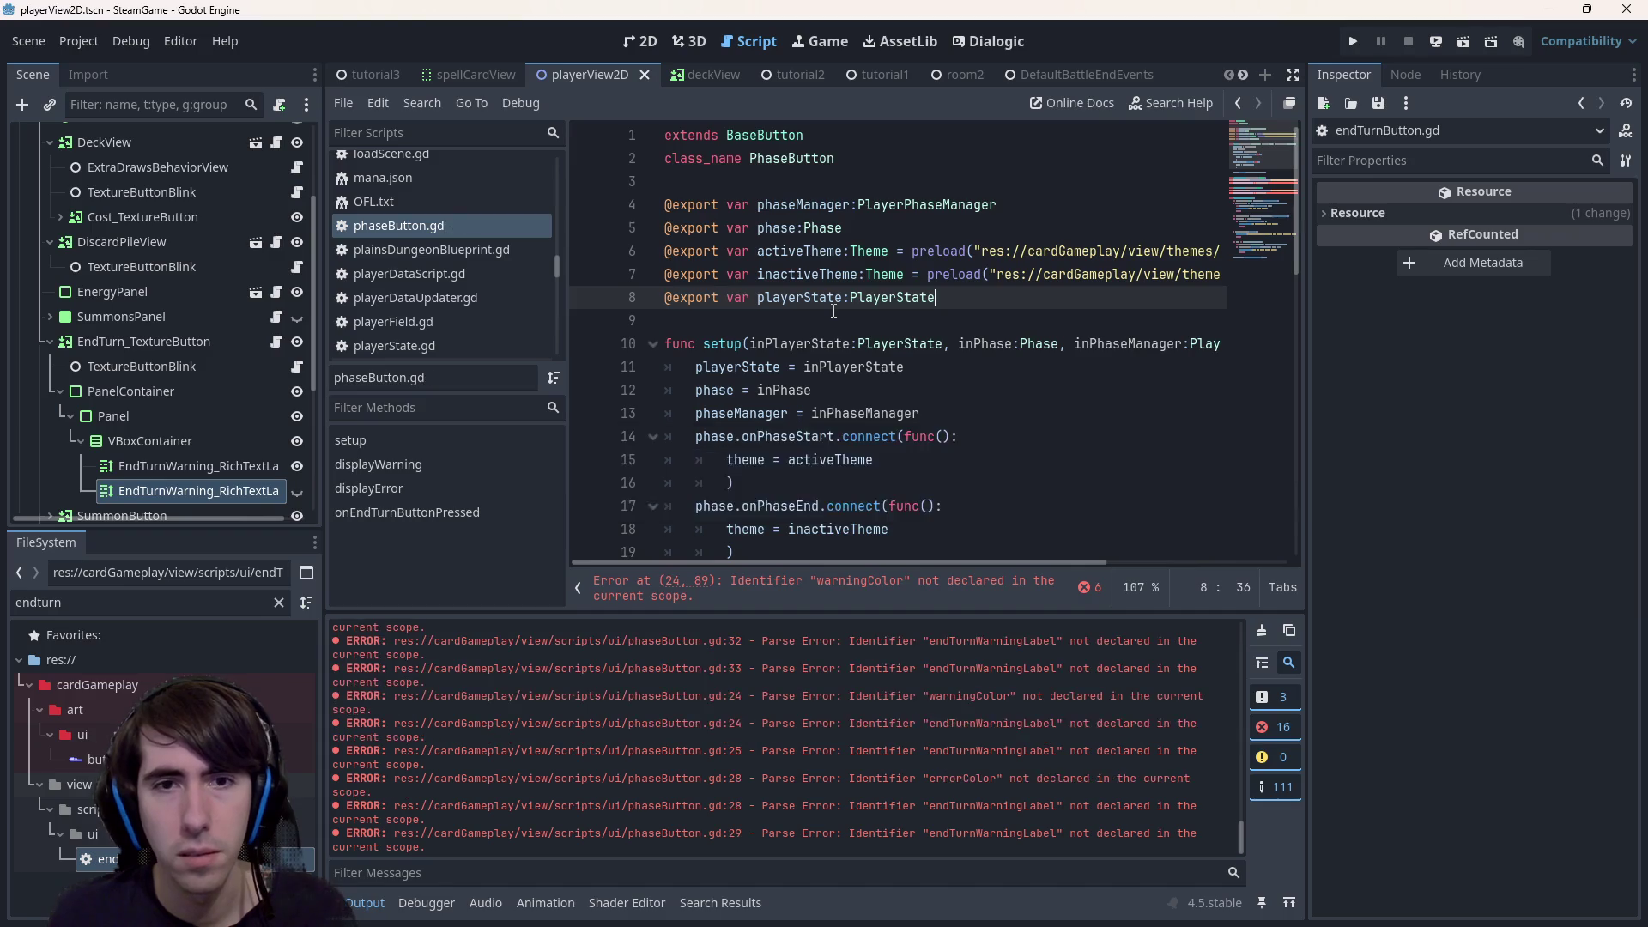
# Delete the displayWarning and displayError functions from phaseButton.gd
pyautogui.scroll(-6, 834, 311)
pyautogui.scroll(-1, 833, 311)
pyautogui.moveTo(666, 320); pyautogui.dragTo(666, 158)
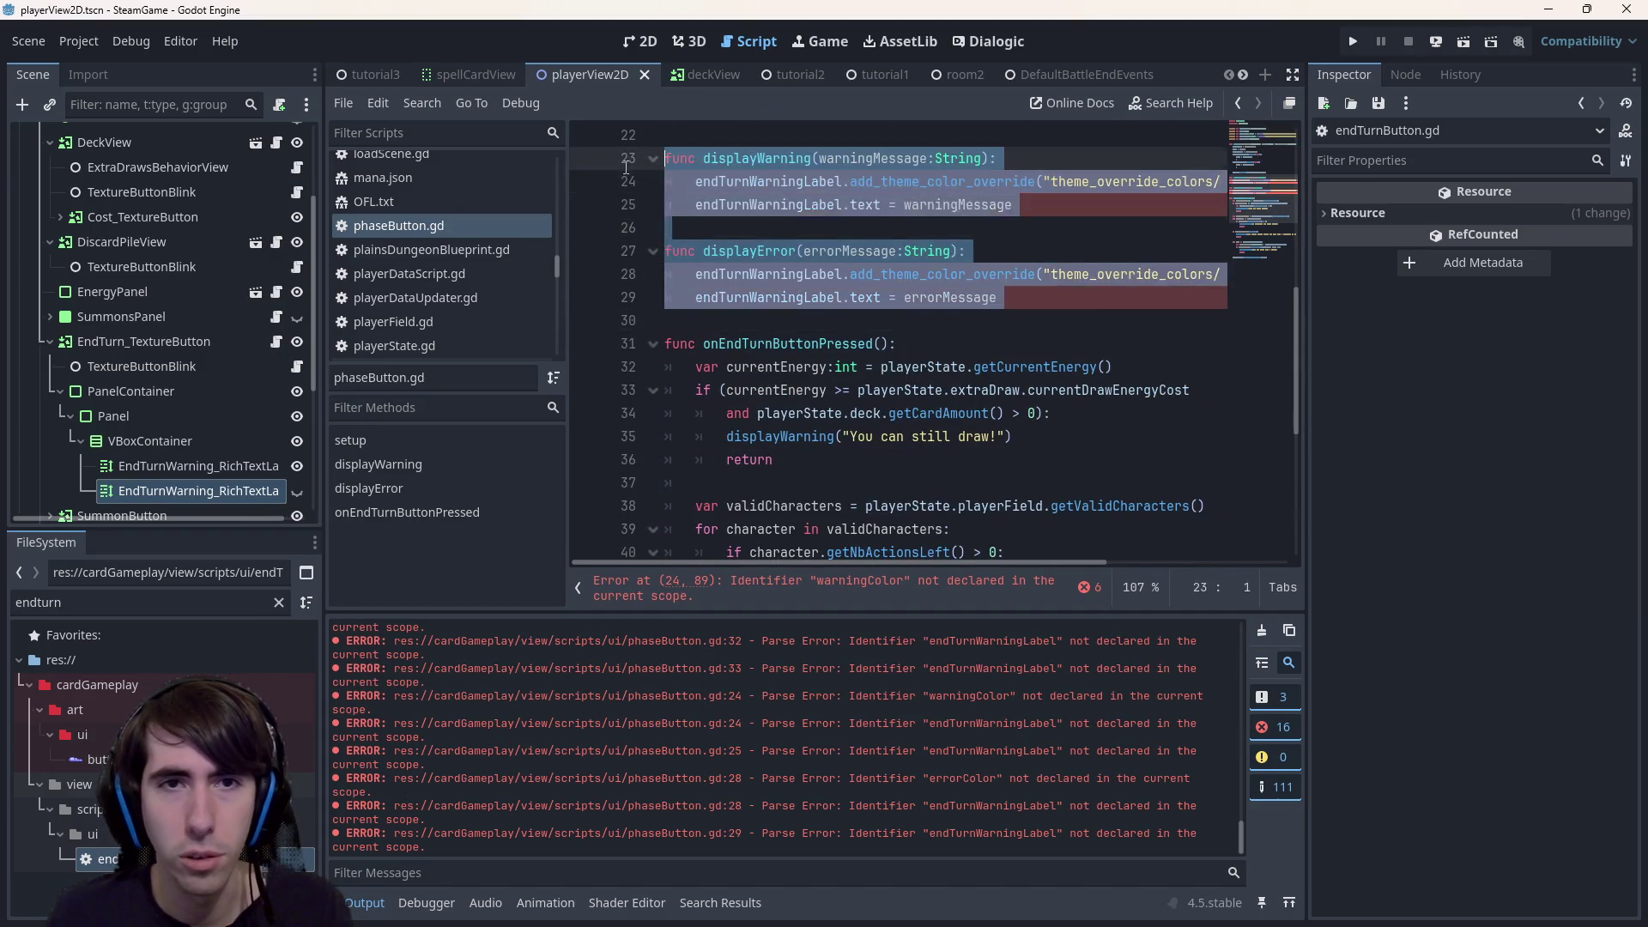
pyautogui.press('BackSpace')
pyautogui.scroll(3, 808, 277)
pyautogui.scroll(-7, 808, 277)
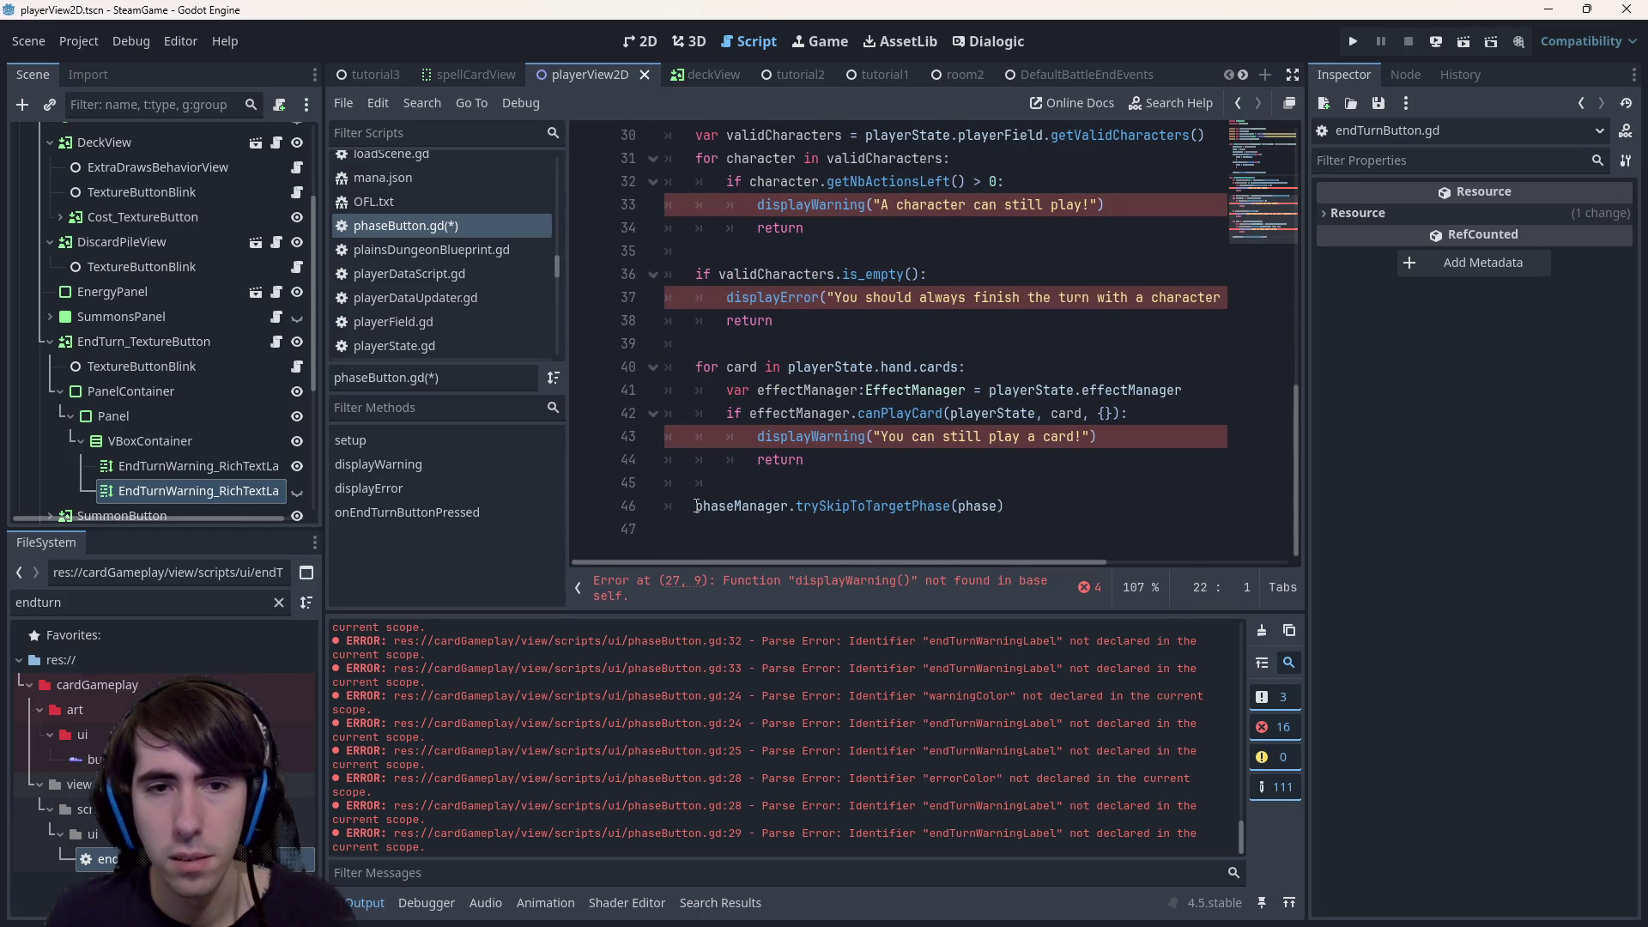
# Replace the onEndTurnButtonPressed handler argument with a lambda calling trySkipToTargetPhase, and save
pyautogui.moveTo(696, 507); pyautogui.dragTo(1028, 509)
pyautogui.hotkey('ctrl', 'c')
pyautogui.scroll(6, 956, 376)
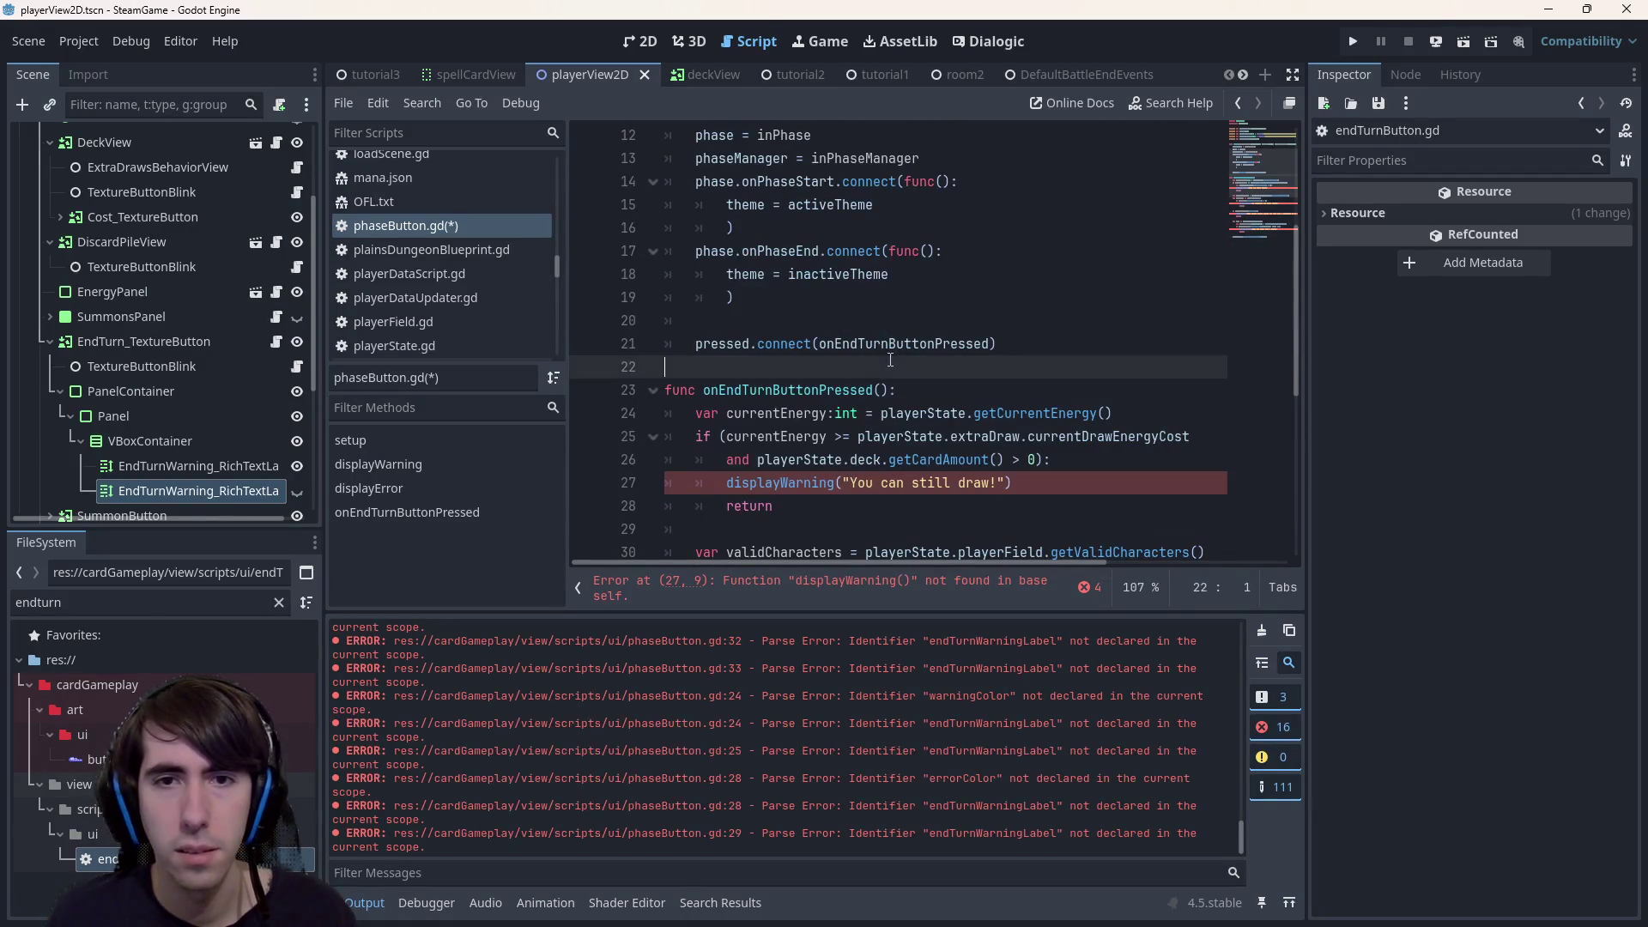
pyautogui.doubleClick(884, 343)
pyautogui.write('func():')
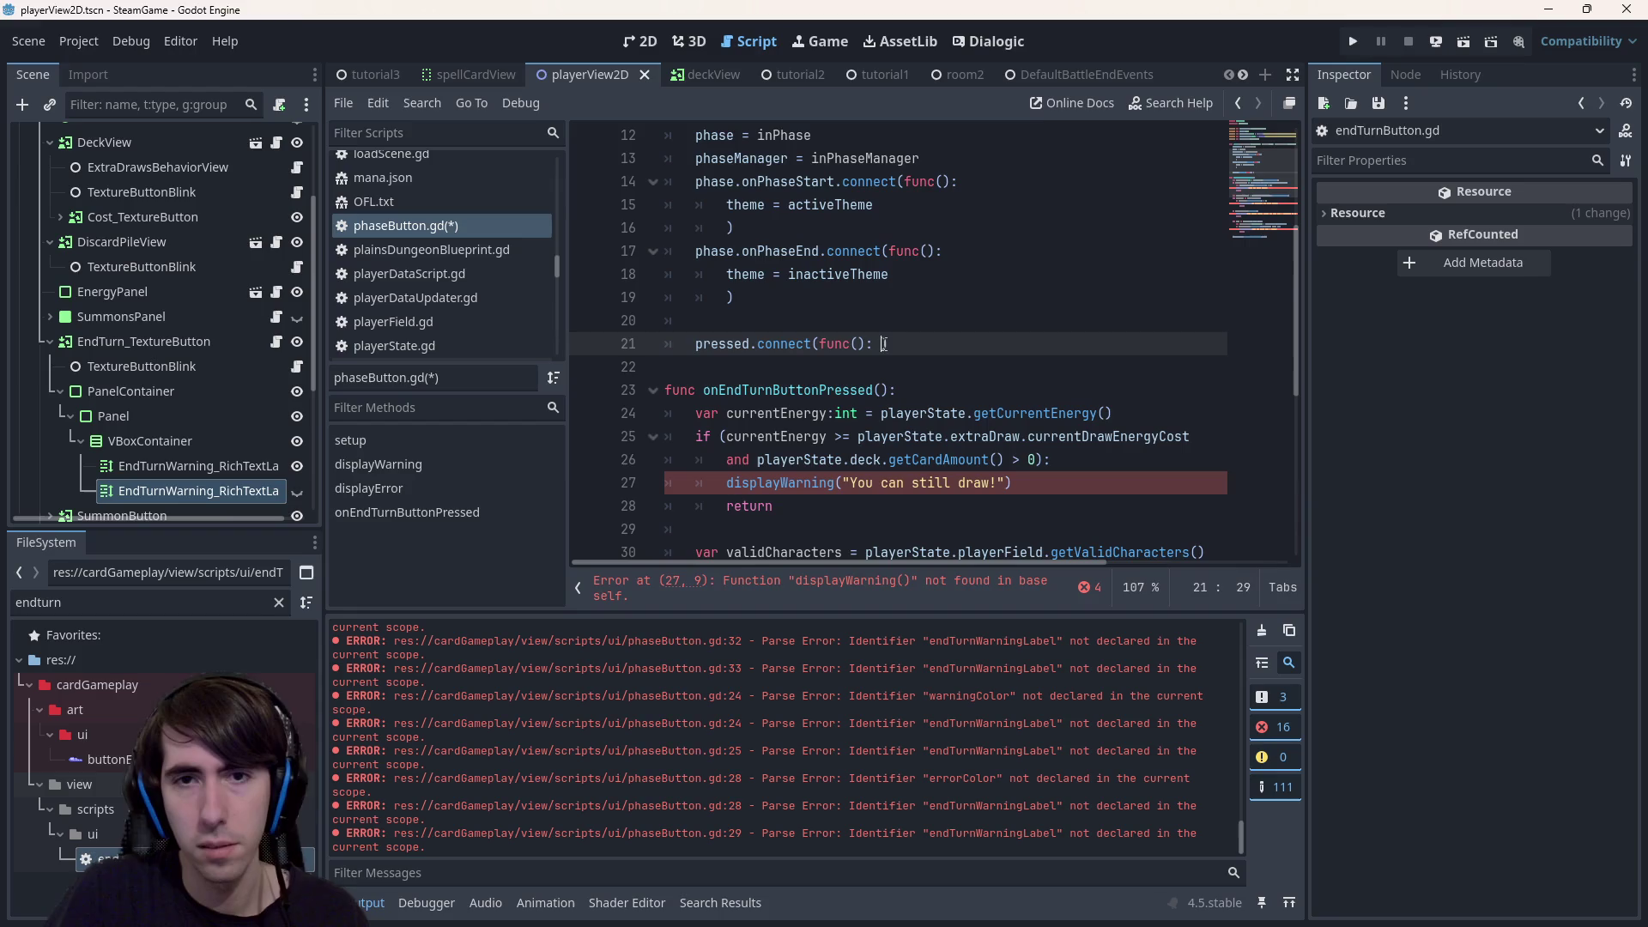
pyautogui.hotkey('ctrl', 'v')
pyautogui.hotkey('ctrl', 's')
# Delete the old onEndTurnButtonPressed function and save the script
pyautogui.scroll(-6, 877, 375)
pyautogui.moveTo(985, 539)
pyautogui.mouseDown()
pyautogui.moveTo(687, 360)
pyautogui.moveTo(666, 326)
pyautogui.mouseUp()
pyautogui.press('Delete')
pyautogui.scroll(5, 795, 356)
pyautogui.hotkey('ctrl', 's')
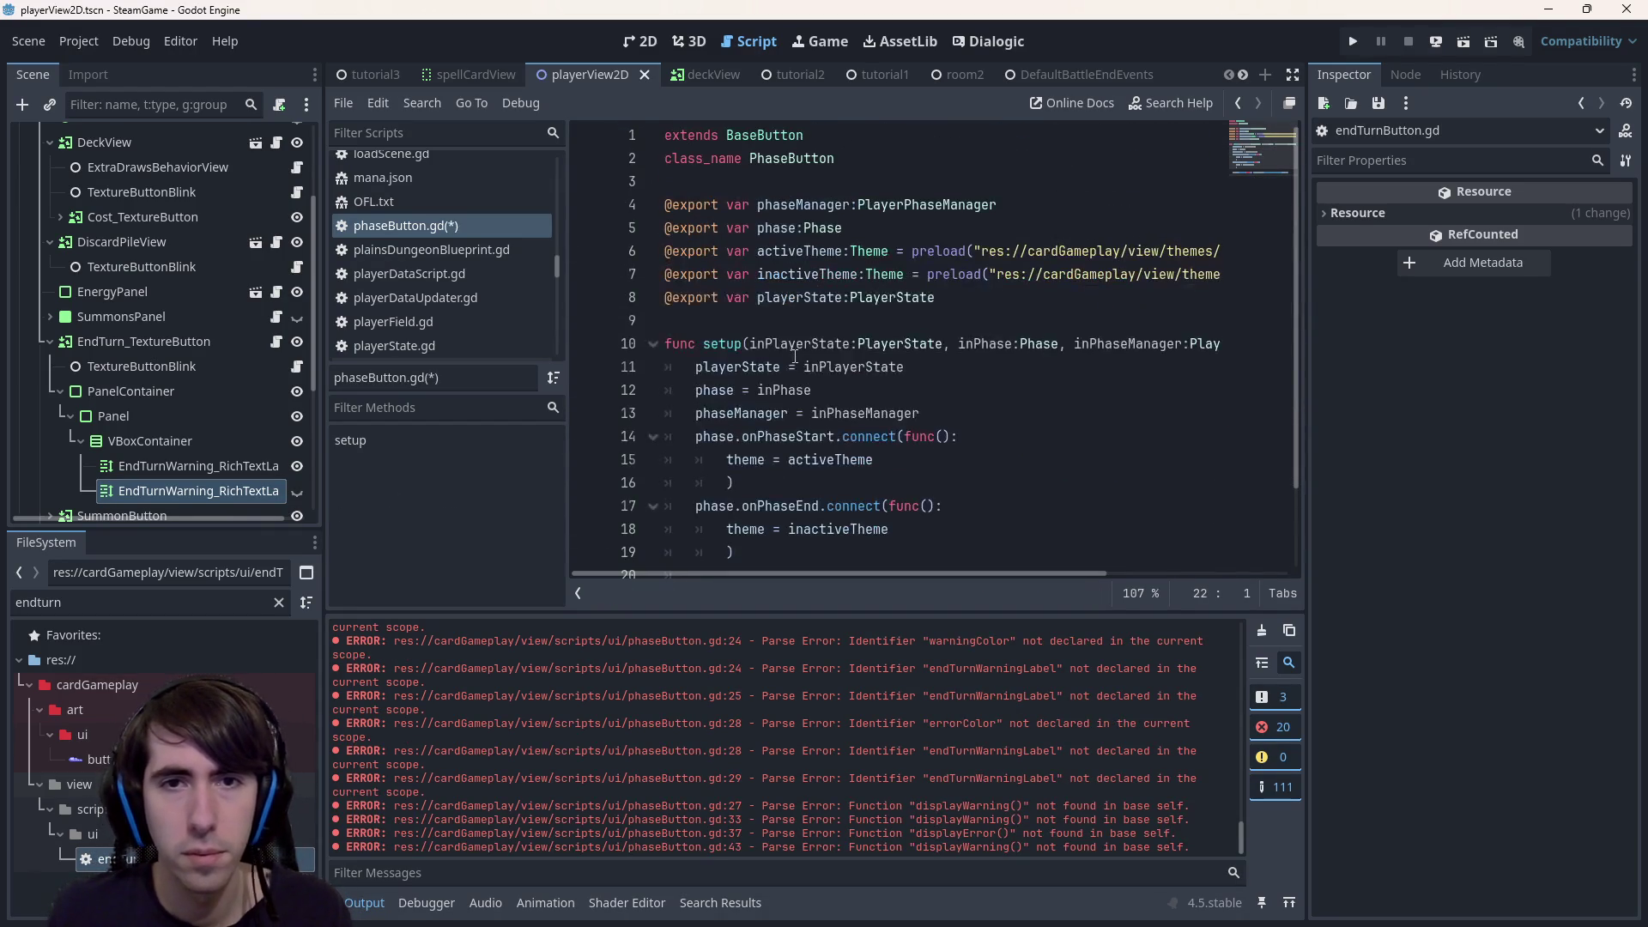
pyautogui.hotkey('ctrl', 's')
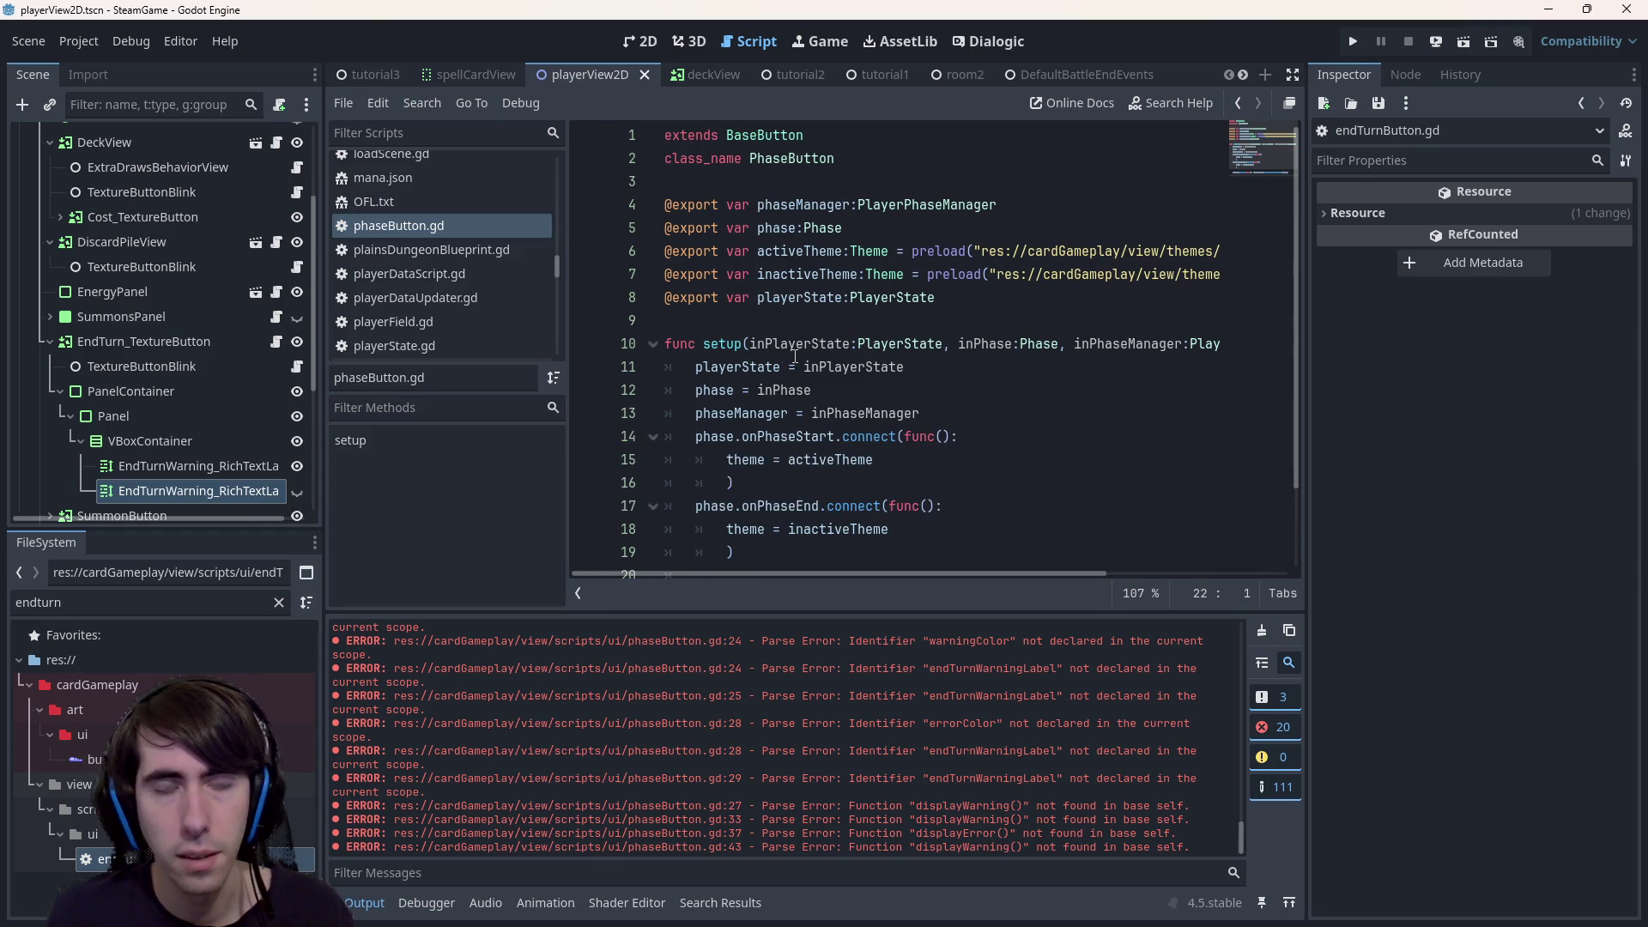
pyautogui.scroll(-2, 209, 386)
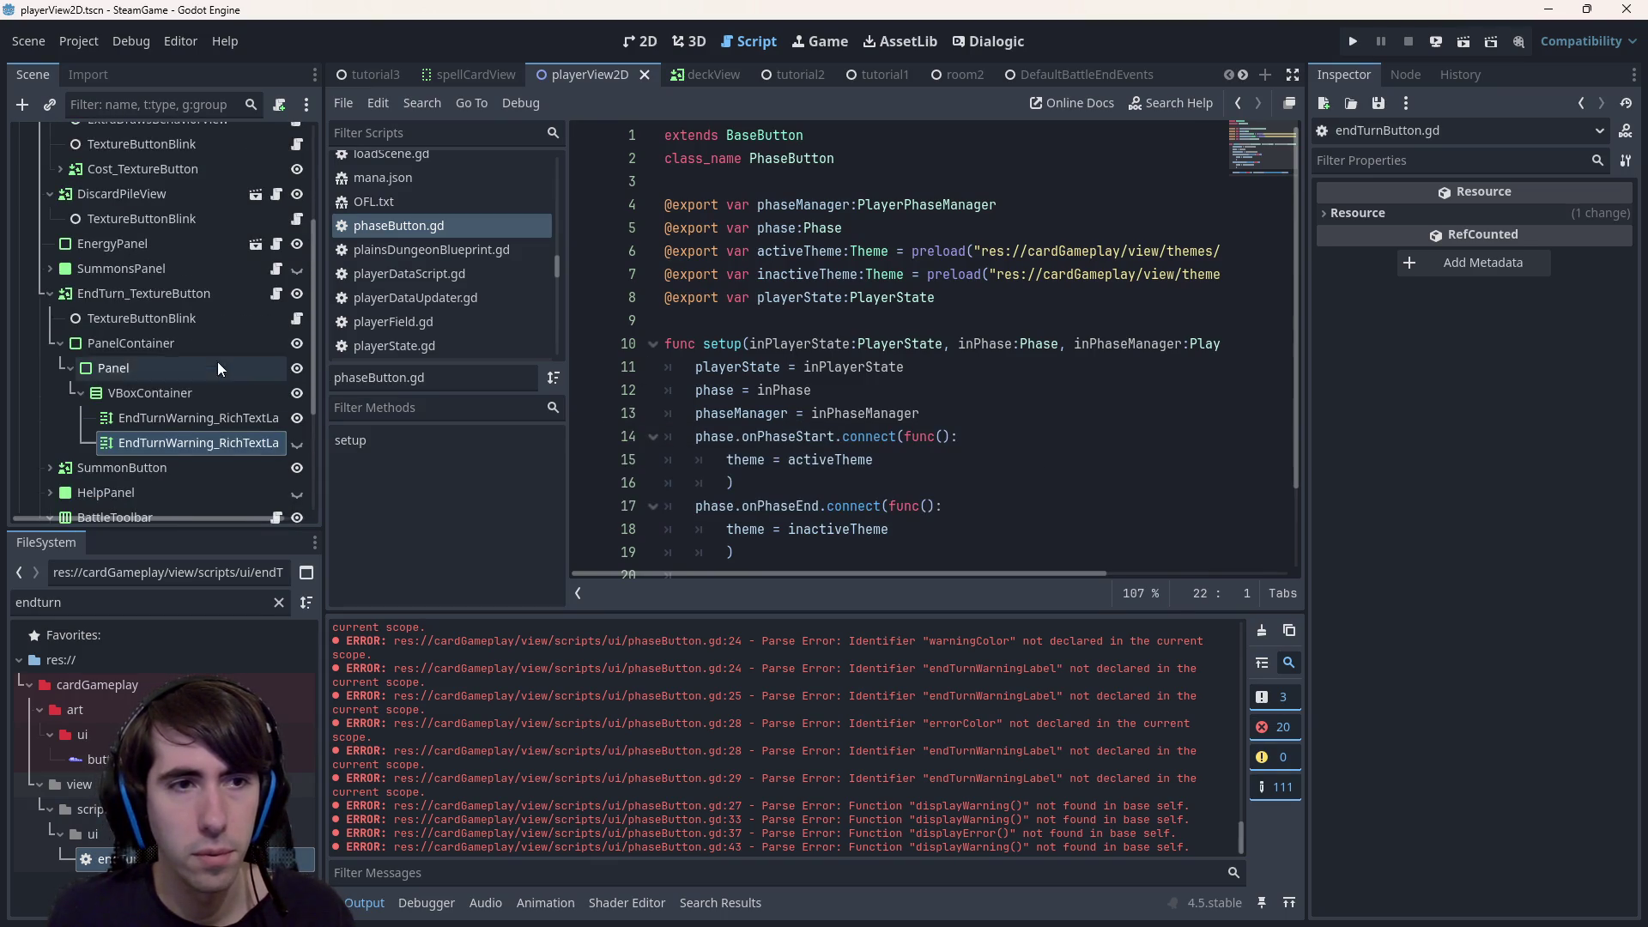
# Select EndTurn_TextureButton and pick endTurnButton.gd in the FileSystem dock
pyautogui.click(184, 295)
pyautogui.scroll(-10, 1449, 503)
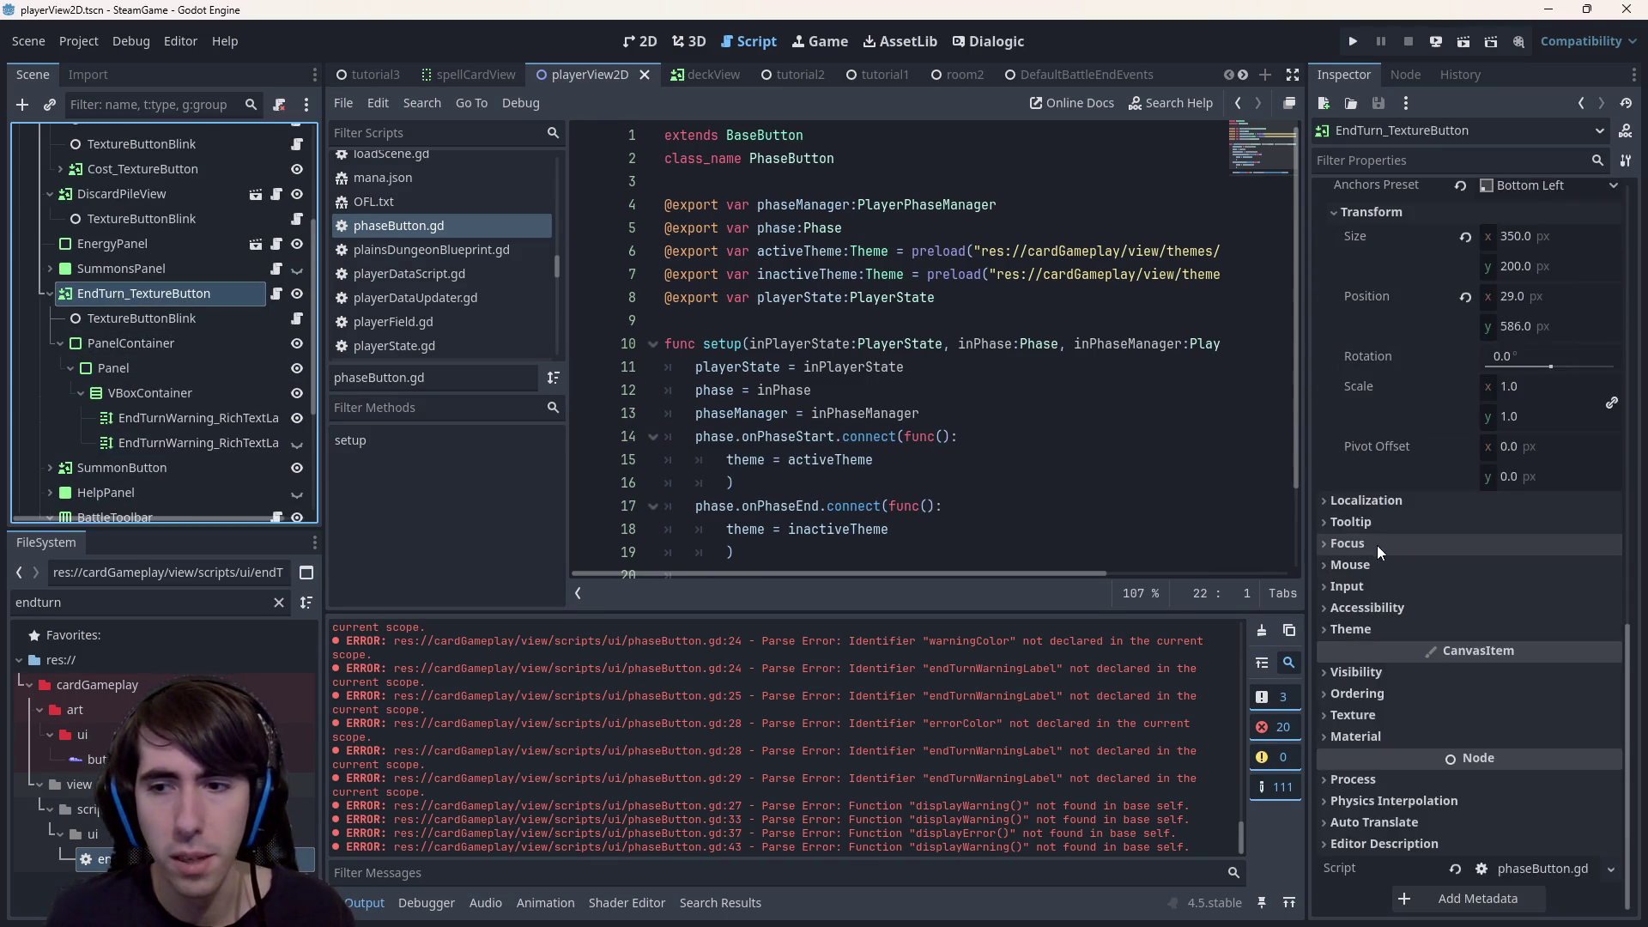
pyautogui.click(120, 858)
# Attach endTurnButton.gd to EndTurn_TextureButton, save the scene, and open the script
pyautogui.moveTo(120, 858); pyautogui.dragTo(1524, 867)
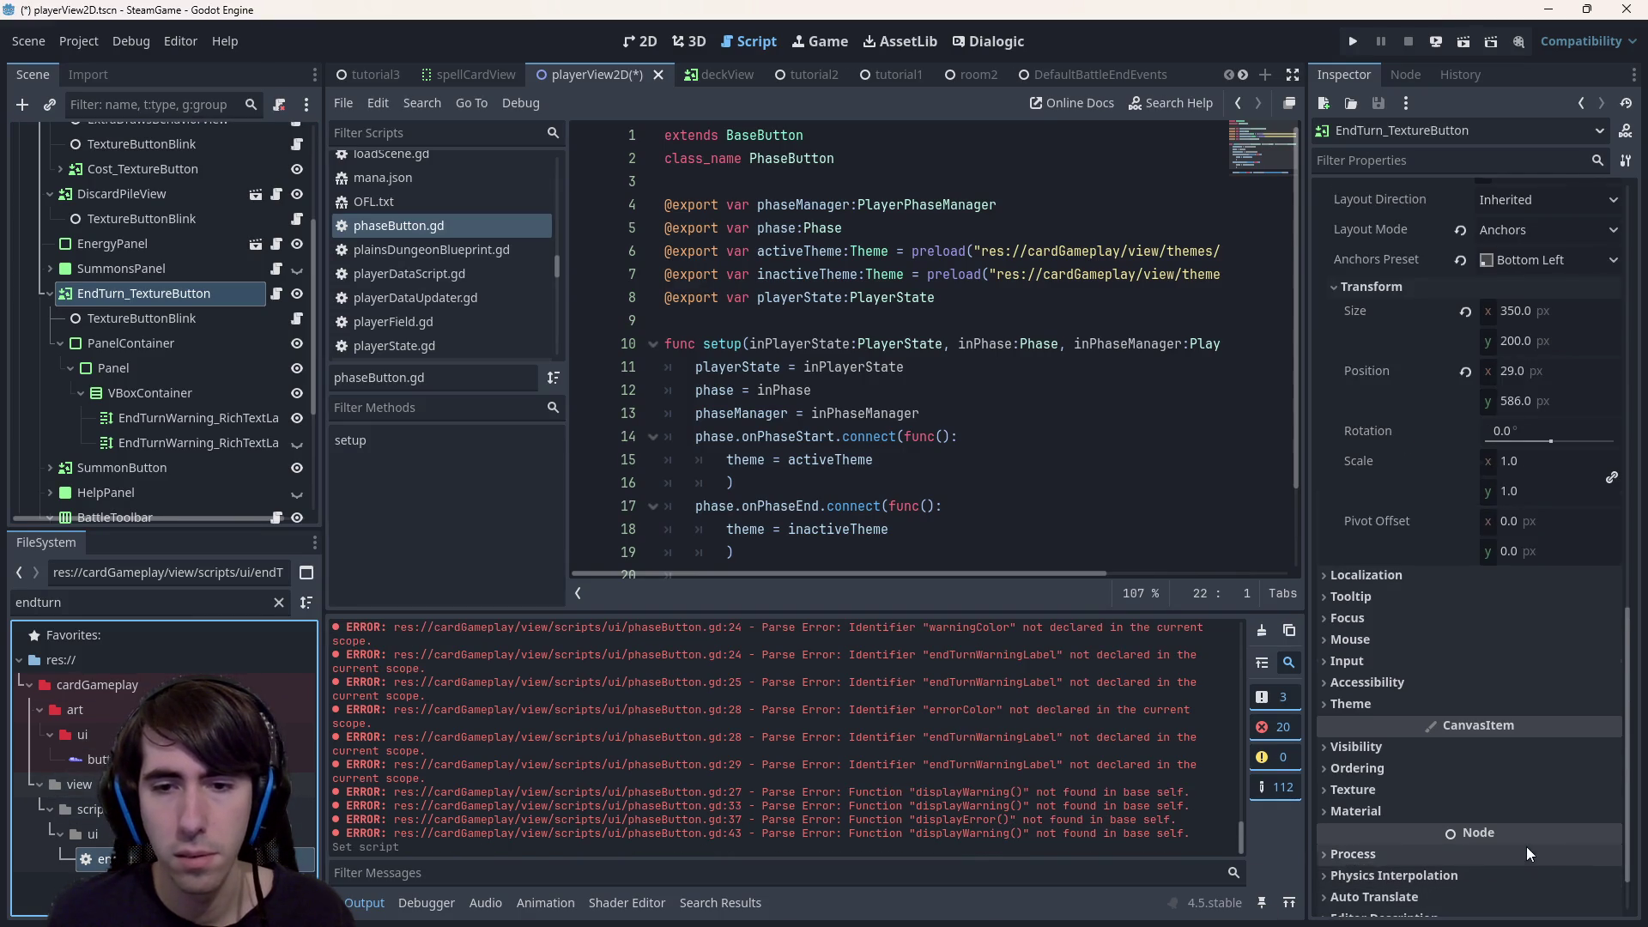
pyautogui.hotkey('ctrl', 's')
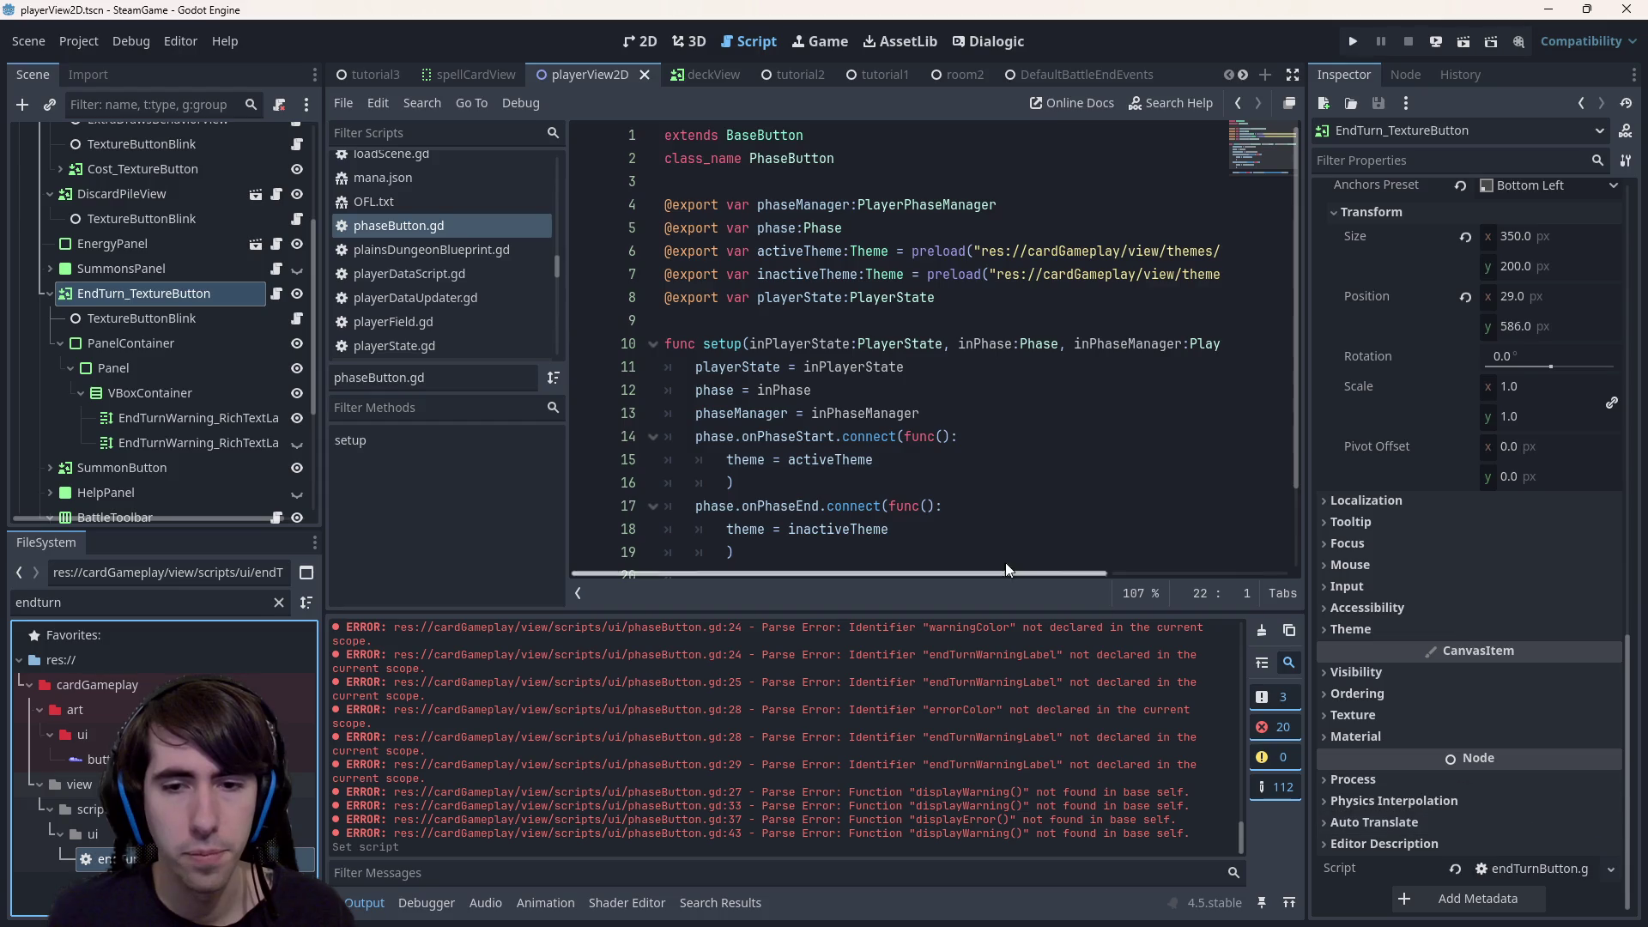
pyautogui.click(278, 294)
pyautogui.scroll(10, 1429, 369)
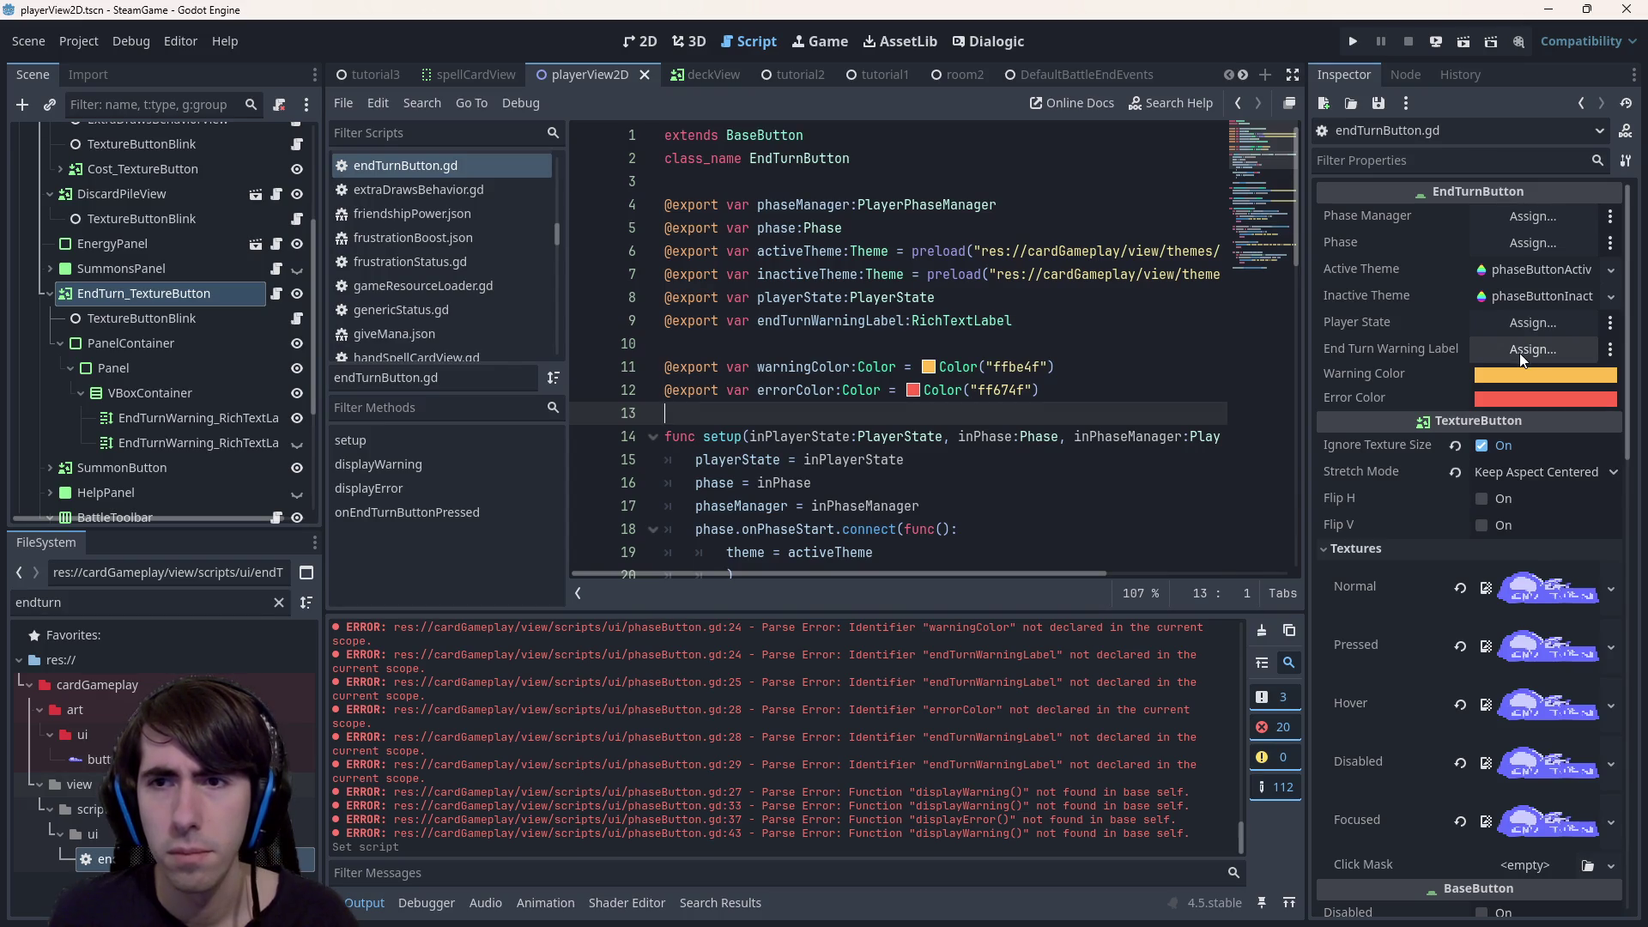
# Browse the node picker for End Turn Warning Label, closing it without choosing anything
pyautogui.click(1519, 353)
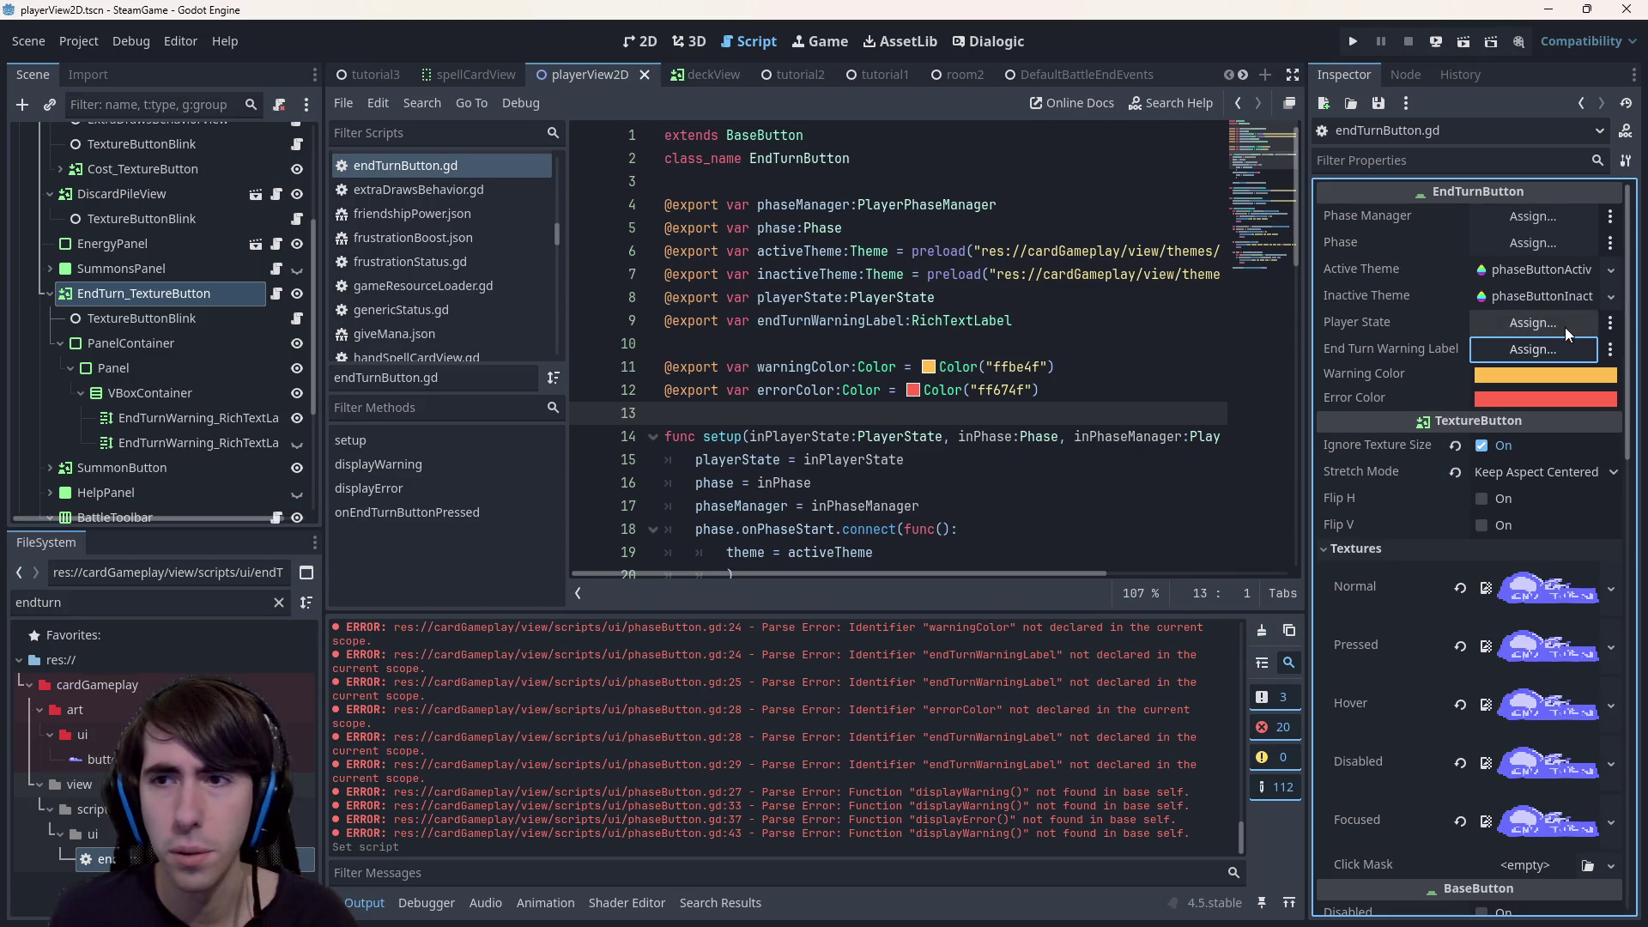
pyautogui.click(1560, 349)
pyautogui.scroll(-5, 796, 461)
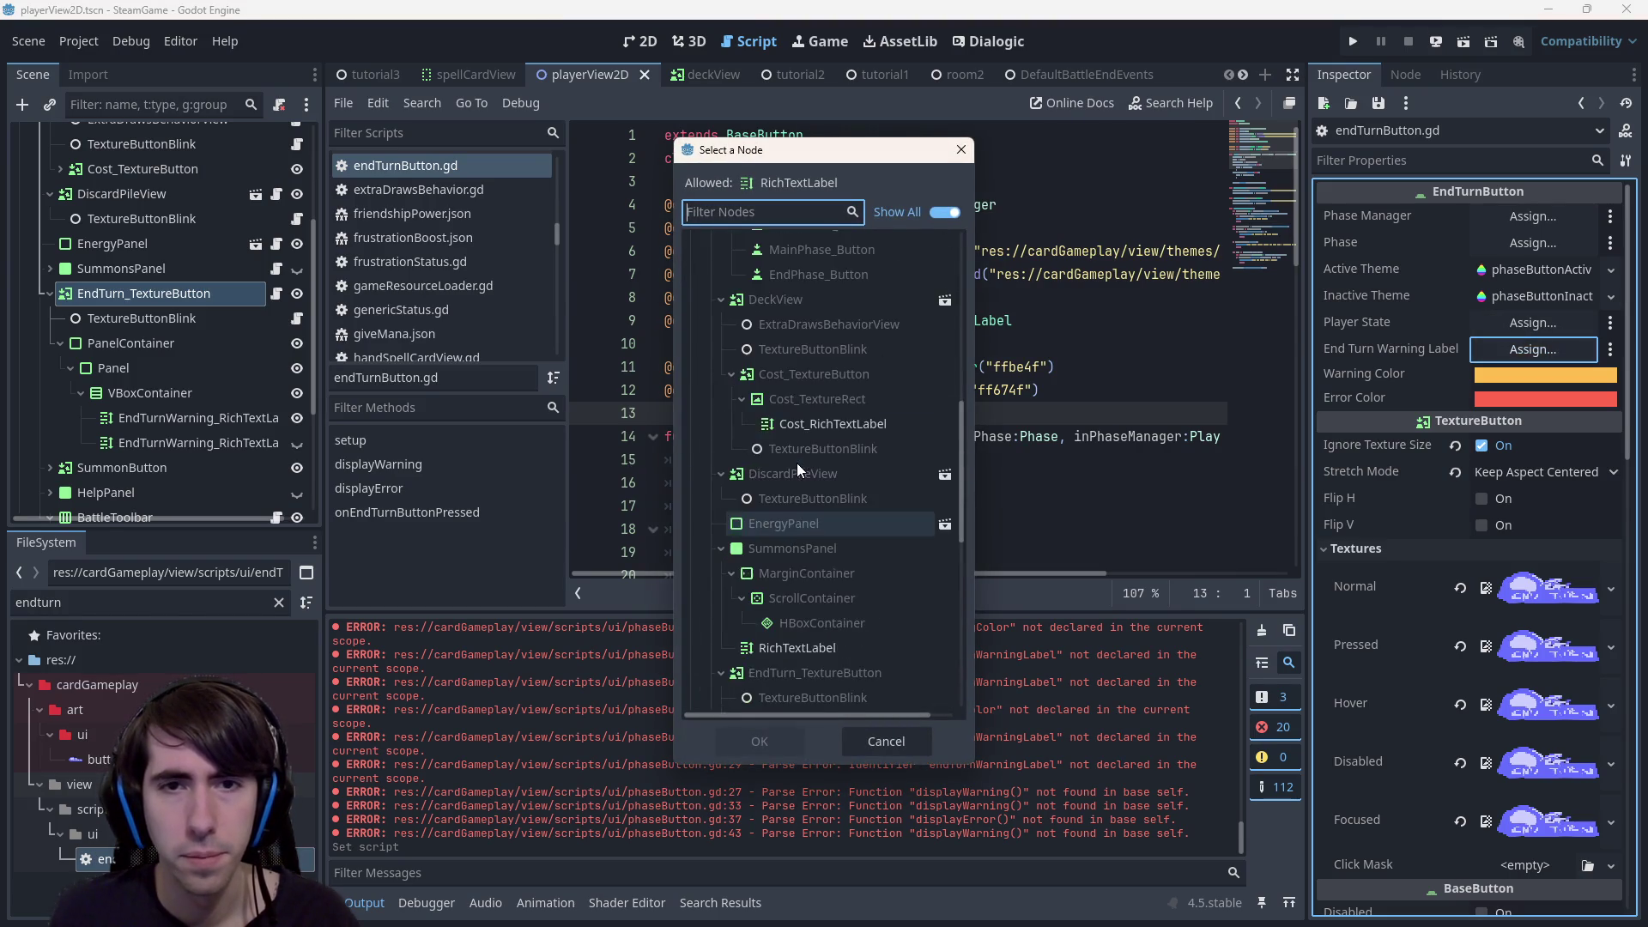
pyautogui.scroll(-8, 796, 462)
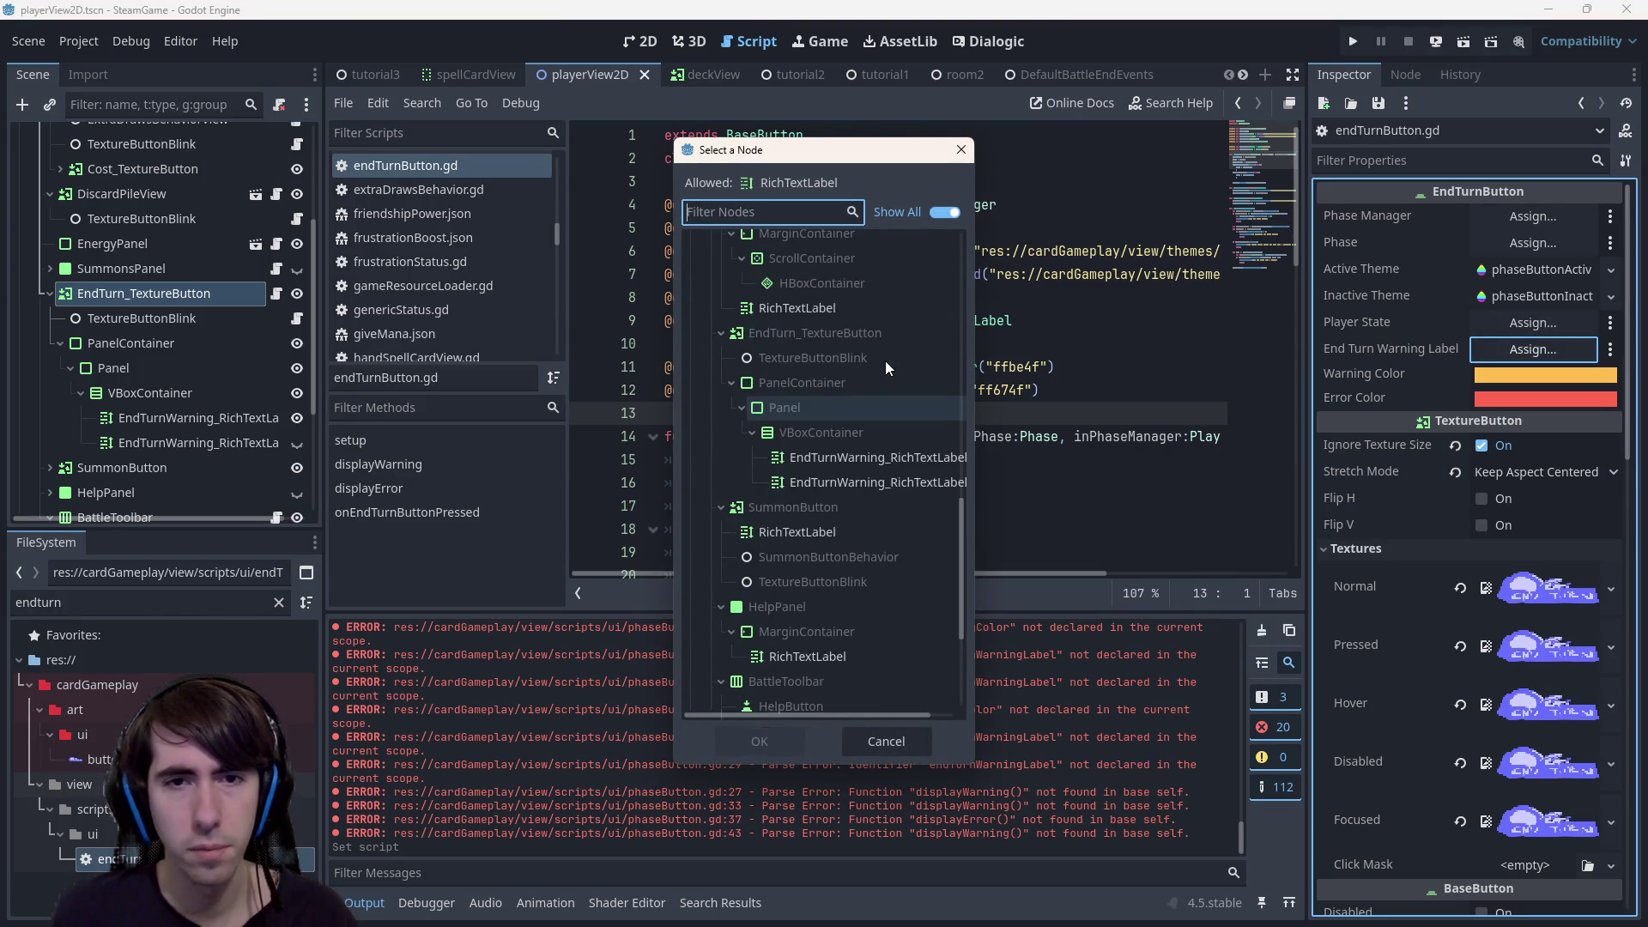
pyautogui.scroll(4, 860, 508)
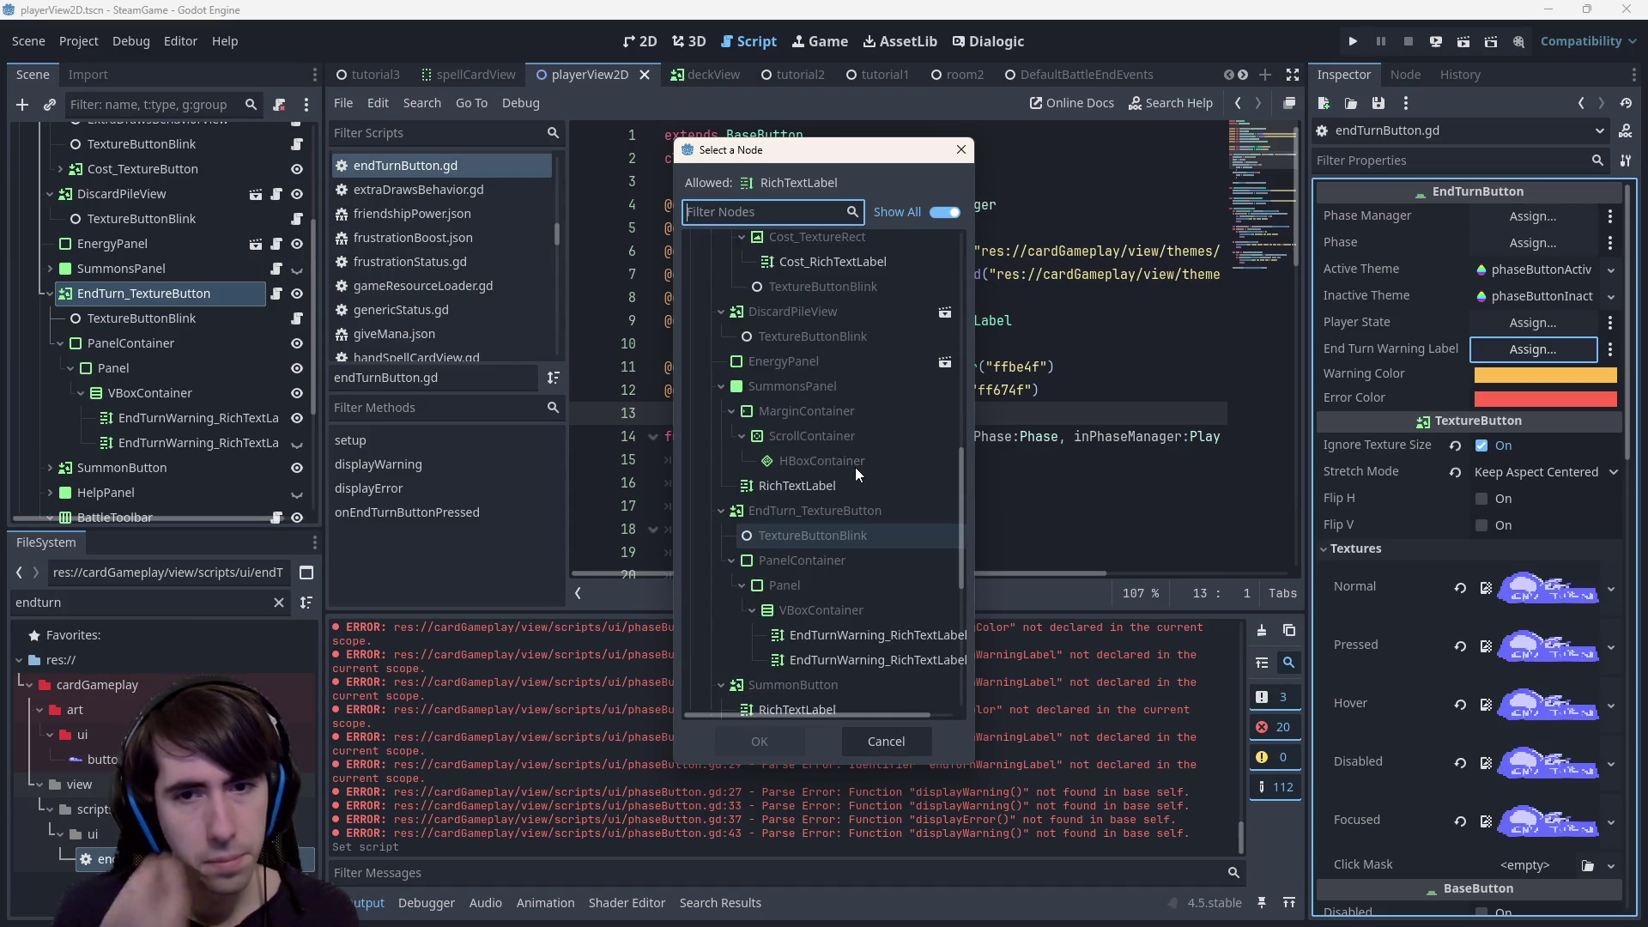
pyautogui.click(962, 149)
# Rename the second warning label to EndTurnBypass_RichTextLabel2 and save the scene
pyautogui.click(198, 418)
pyautogui.click(642, 41)
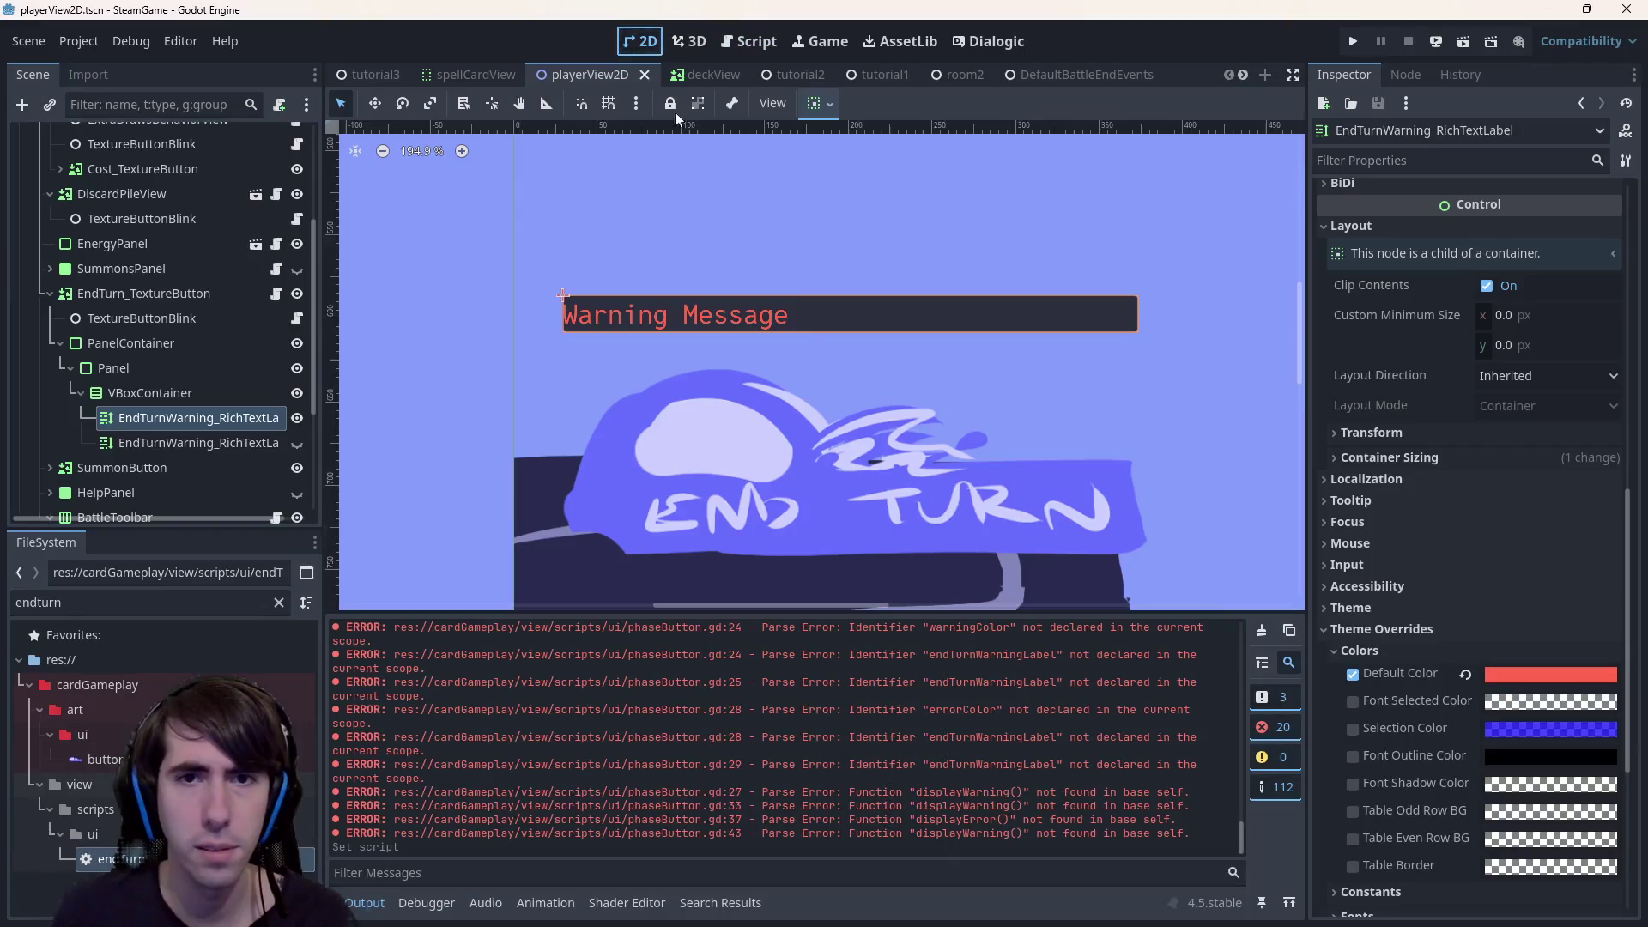
pyautogui.click(152, 442)
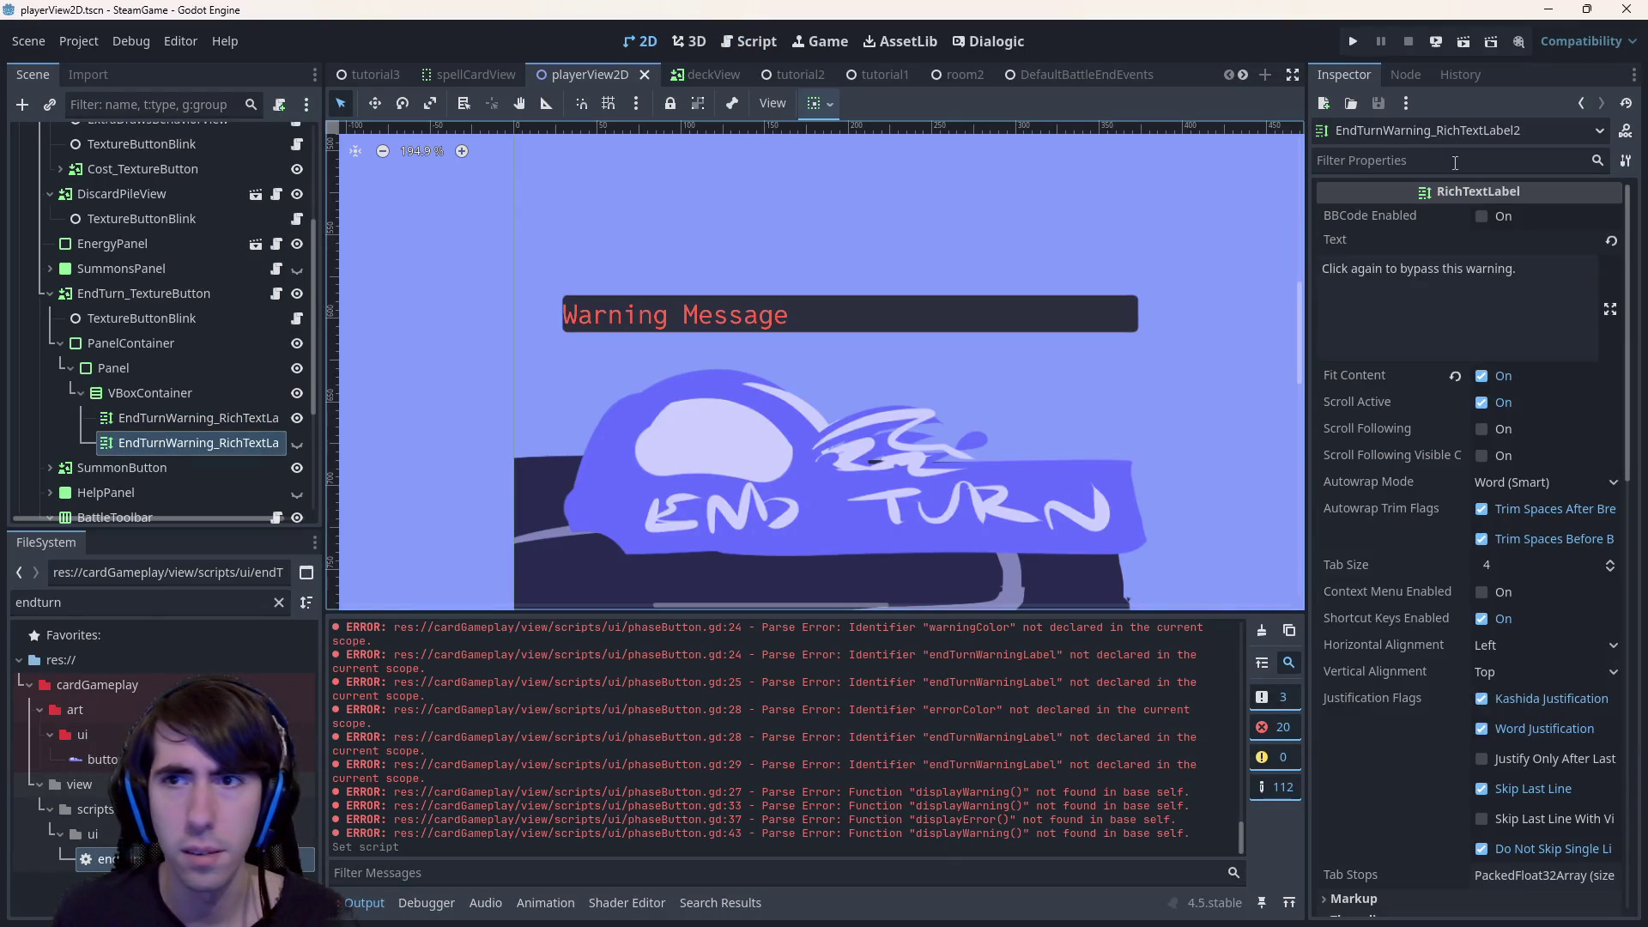
pyautogui.click(172, 446)
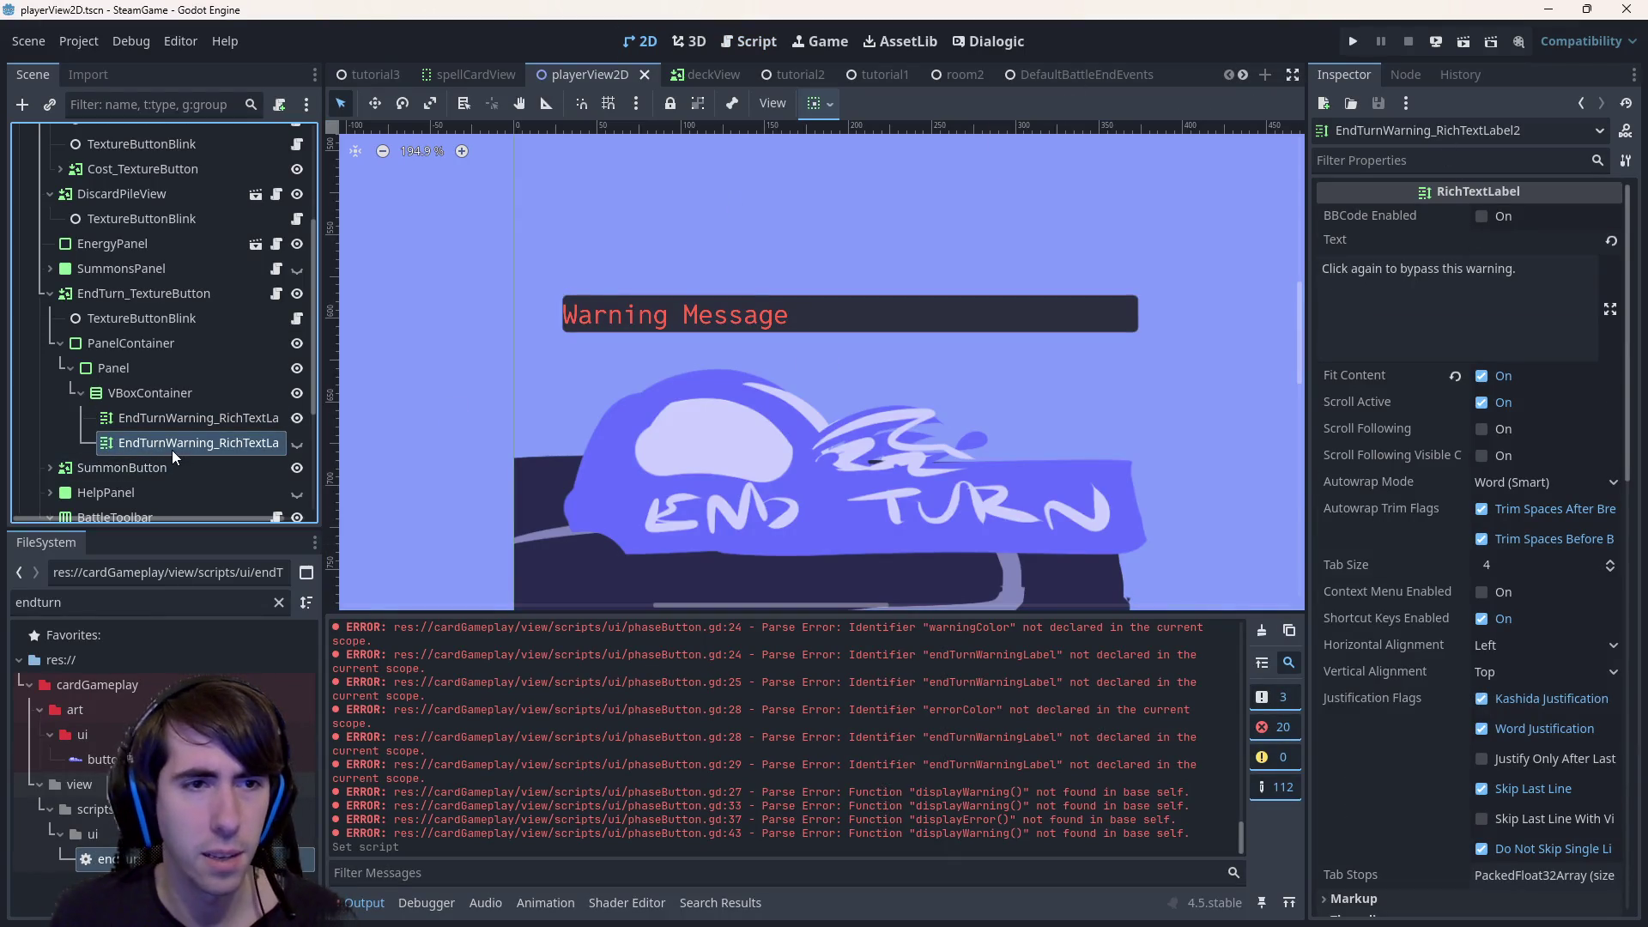
pyautogui.moveTo(168, 441); pyautogui.dragTo(222, 441)
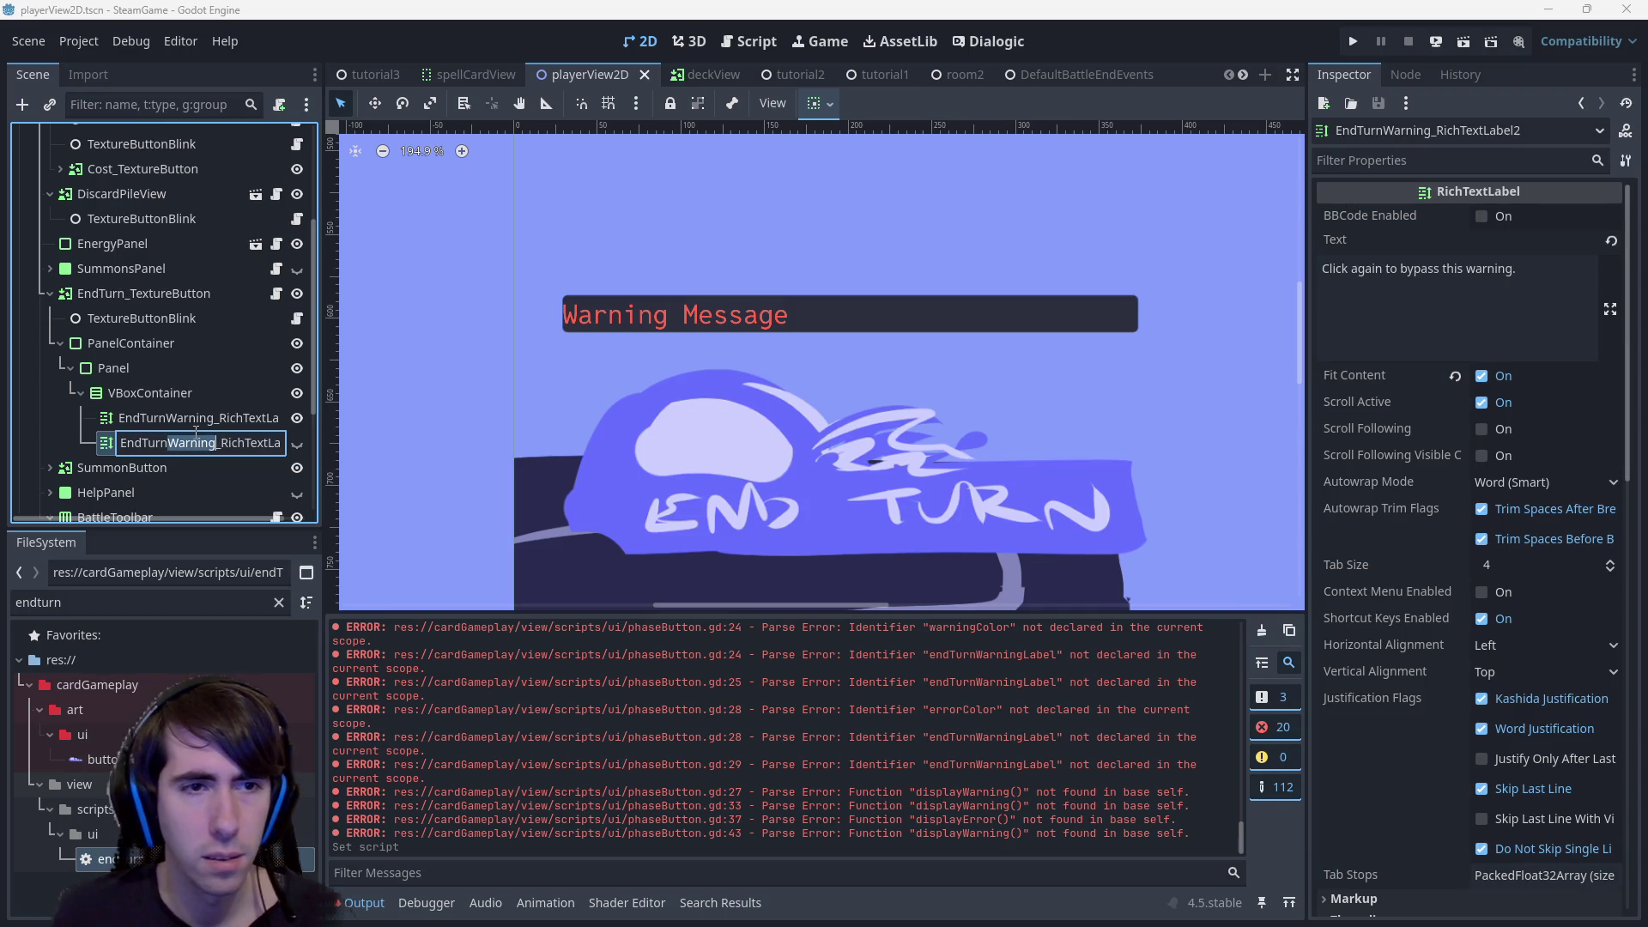
pyautogui.write('Bypass')
pyautogui.press('Return')
pyautogui.hotkey('ctrl', 's')
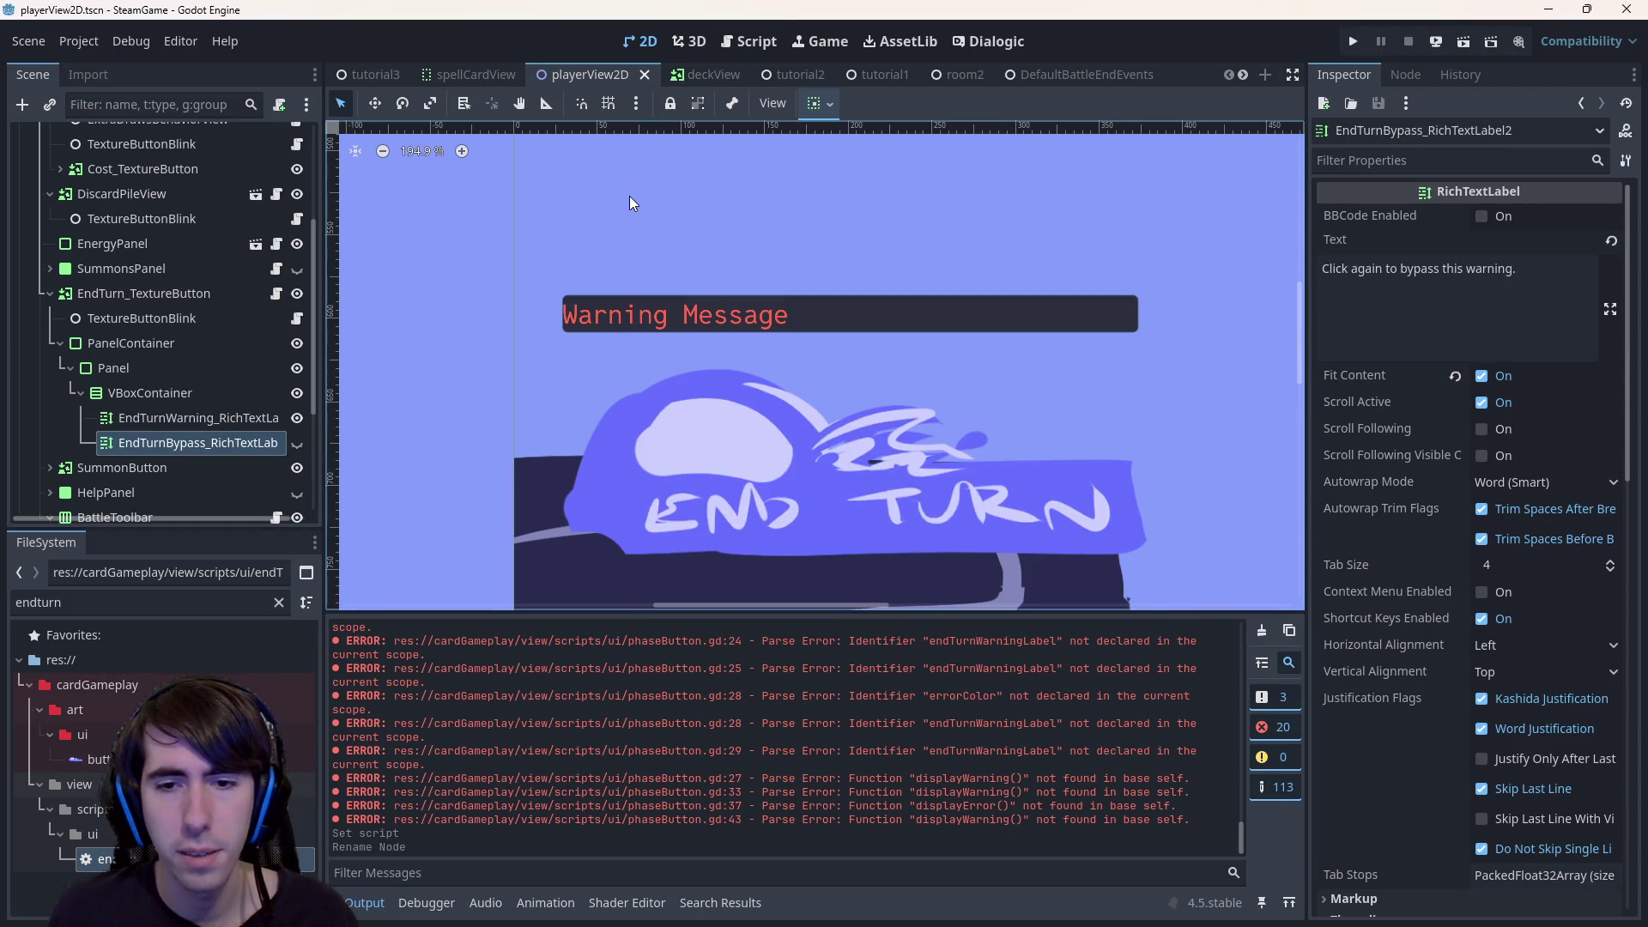
pyautogui.hotkey('ctrl', 's')
# Assign EndTurnWarning_RichTextLabel as EndTurn_TextureButton's End Turn Warning Label
pyautogui.click(162, 342)
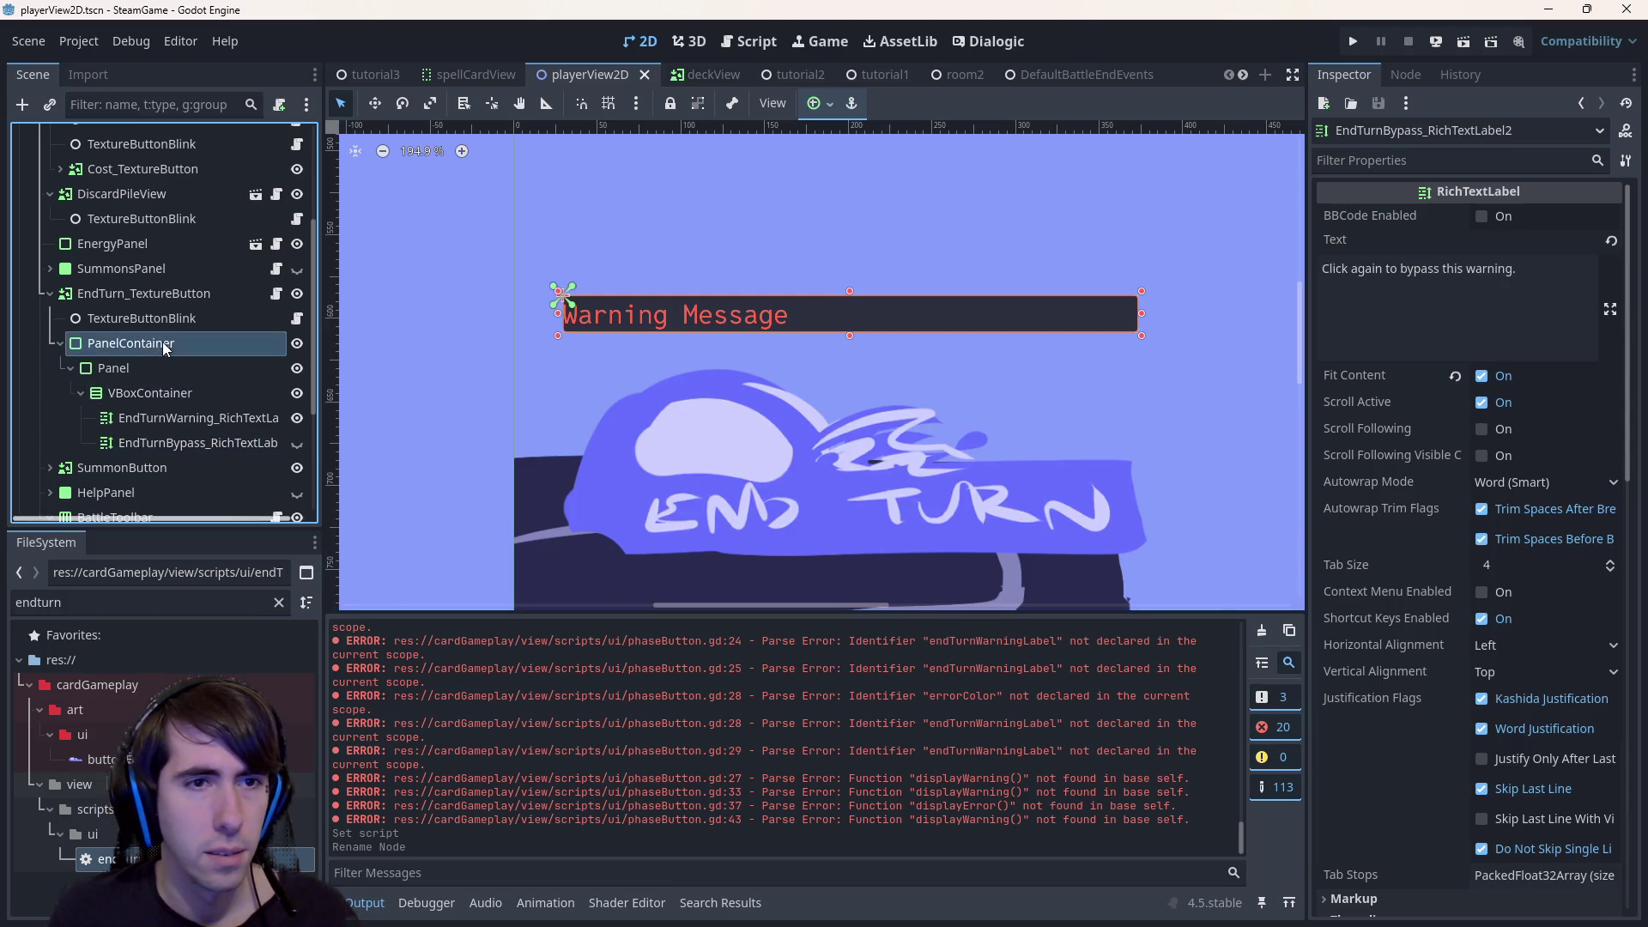
pyautogui.click(162, 323)
pyautogui.click(152, 299)
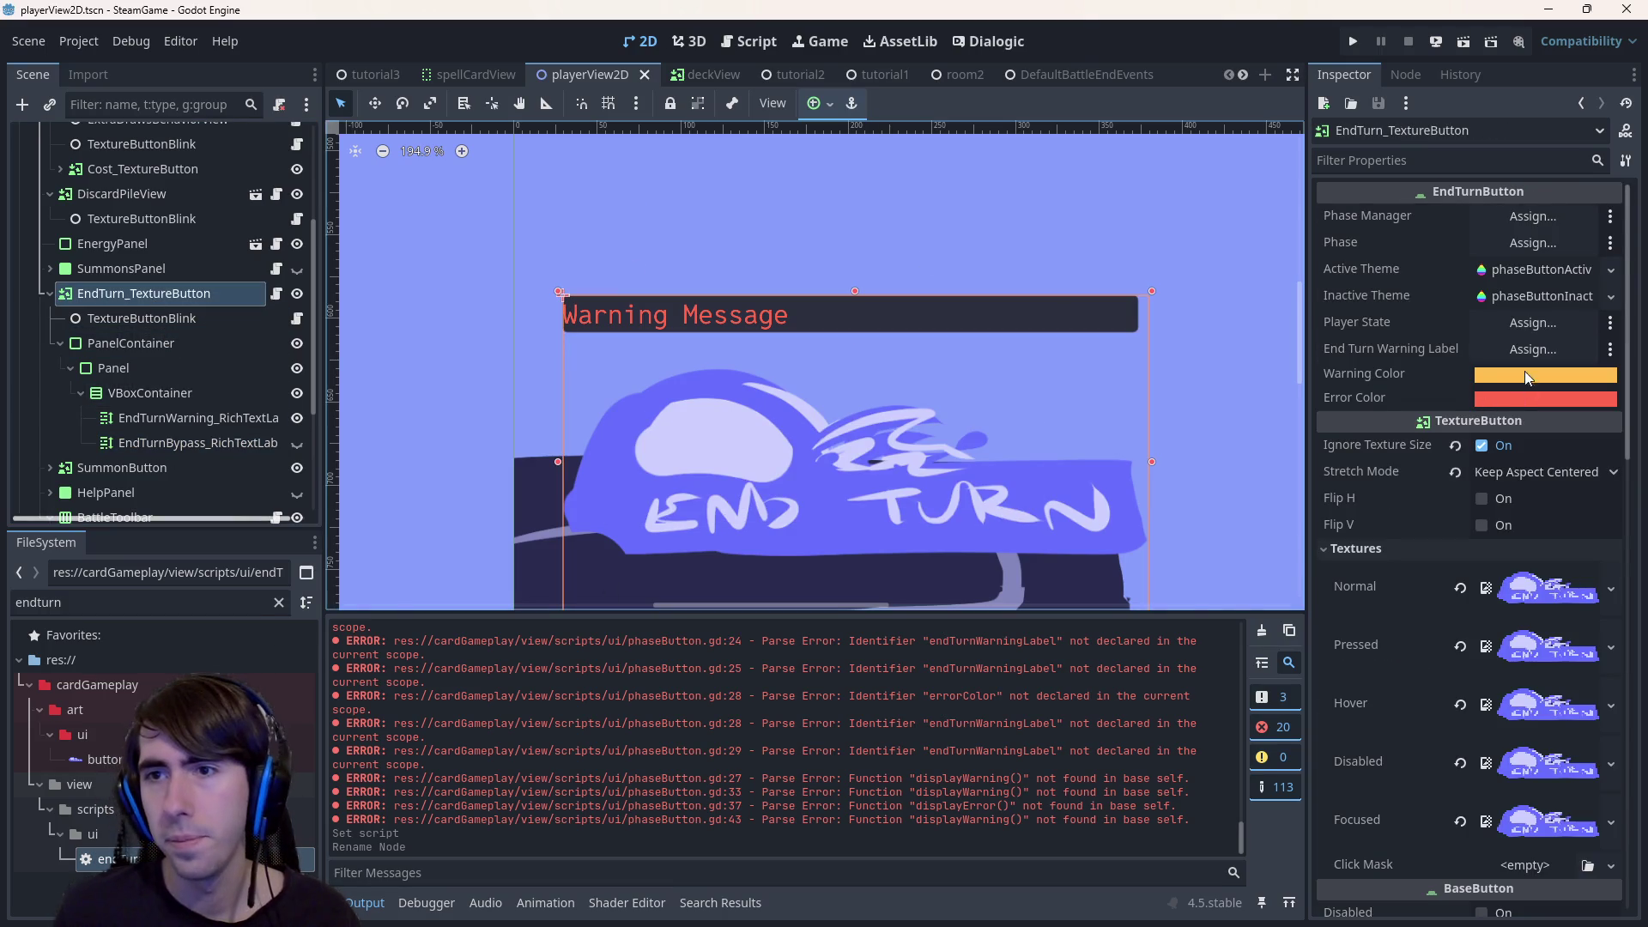
pyautogui.click(1533, 349)
pyautogui.scroll(-5, 743, 515)
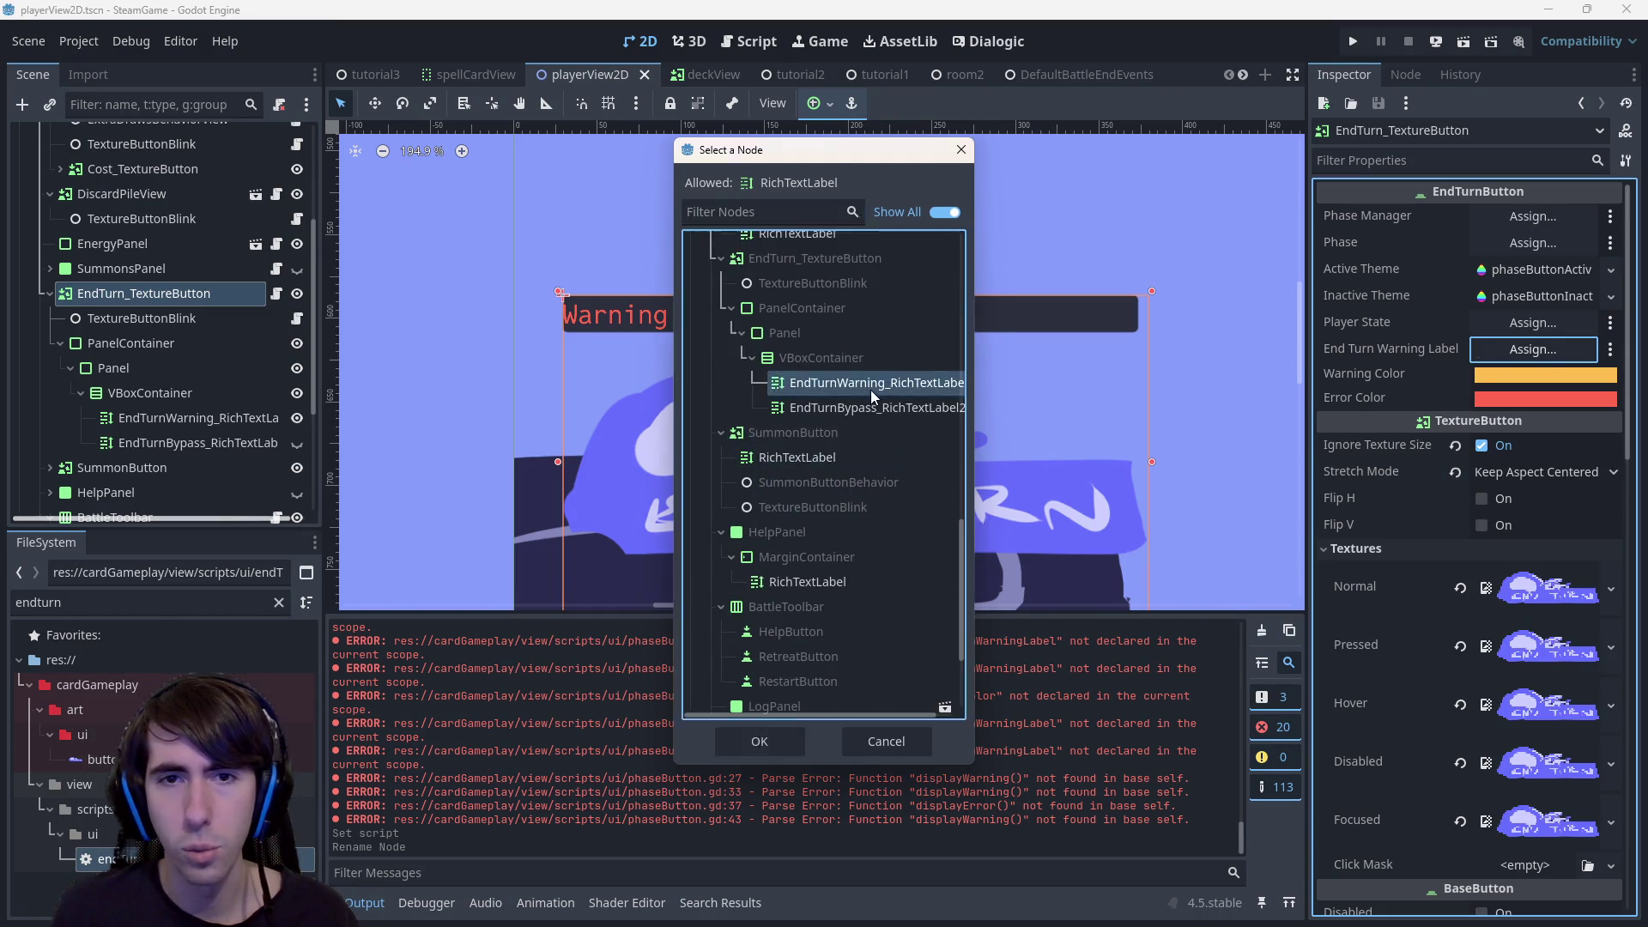
pyautogui.doubleClick(870, 383)
pyautogui.click(776, 41)
pyautogui.click(1021, 320)
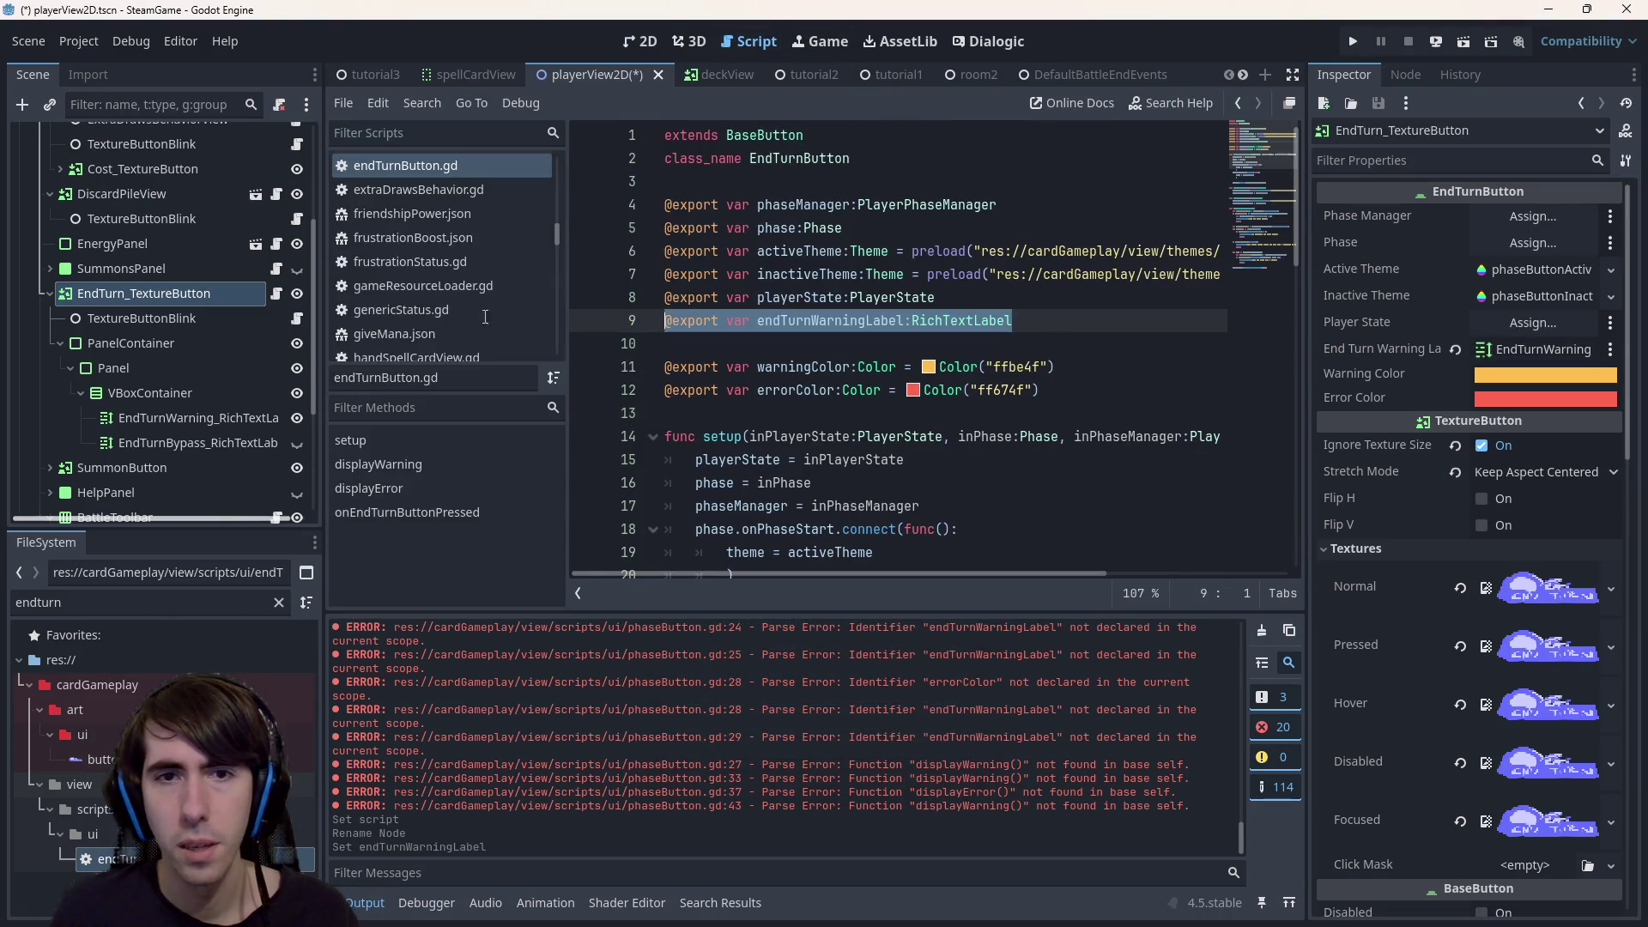
# Duplicate the warning label export as an endTurnBypassLabel export and save the script
pyautogui.press('Return')
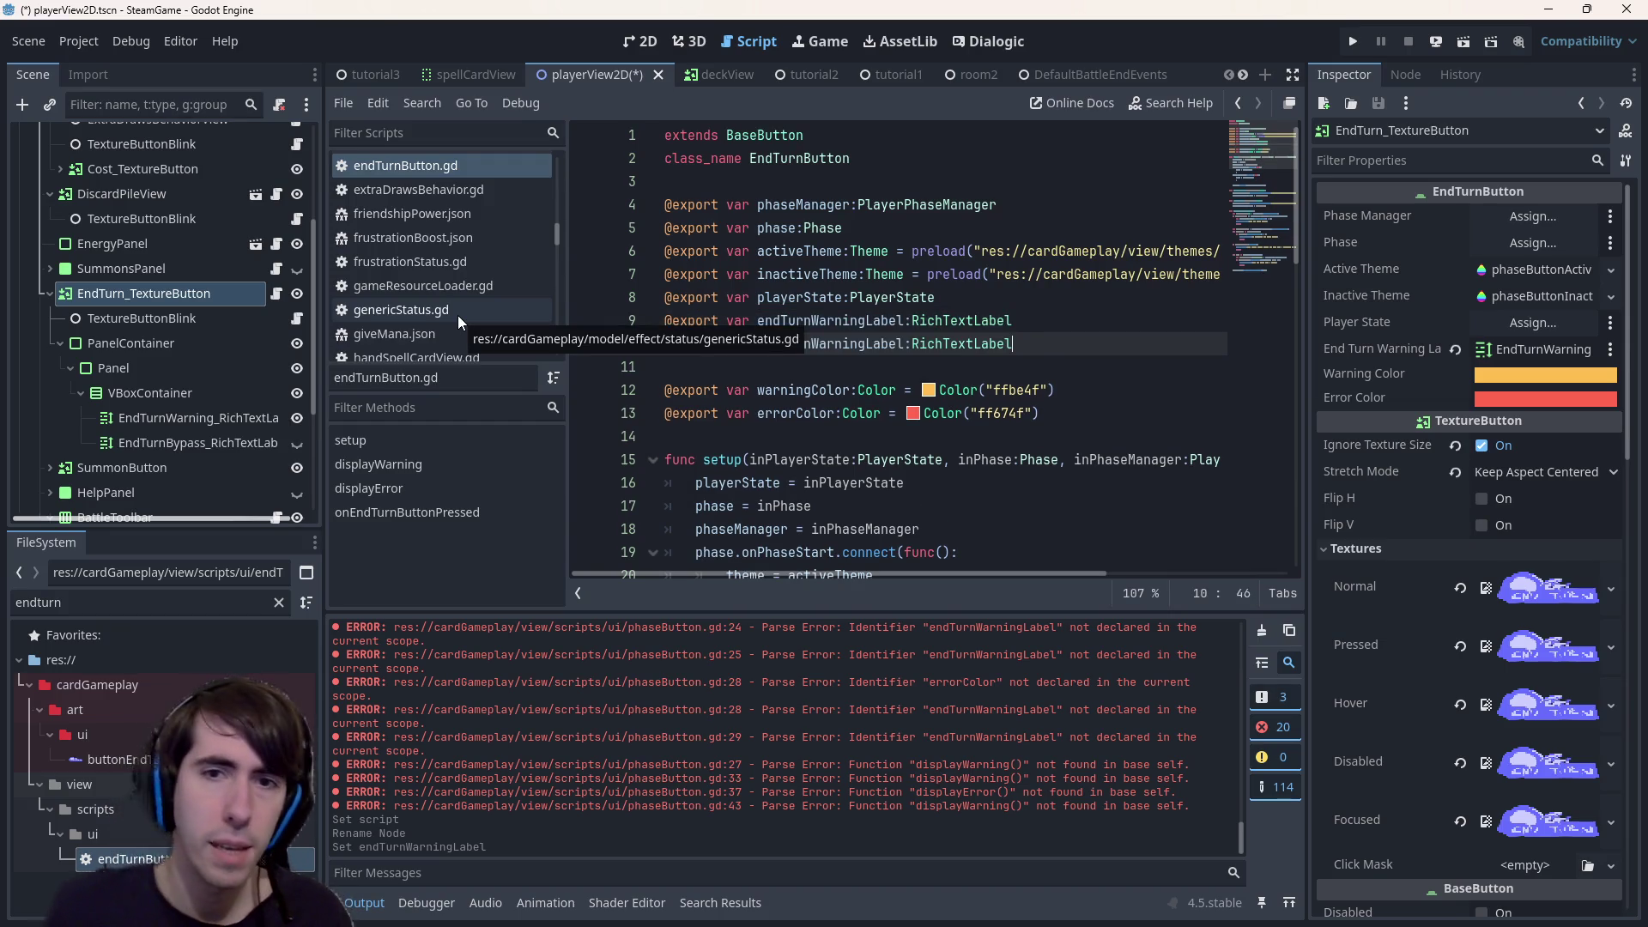
pyautogui.hotkey('ctrl', 'v')
pyautogui.moveTo(819, 343); pyautogui.dragTo(852, 343)
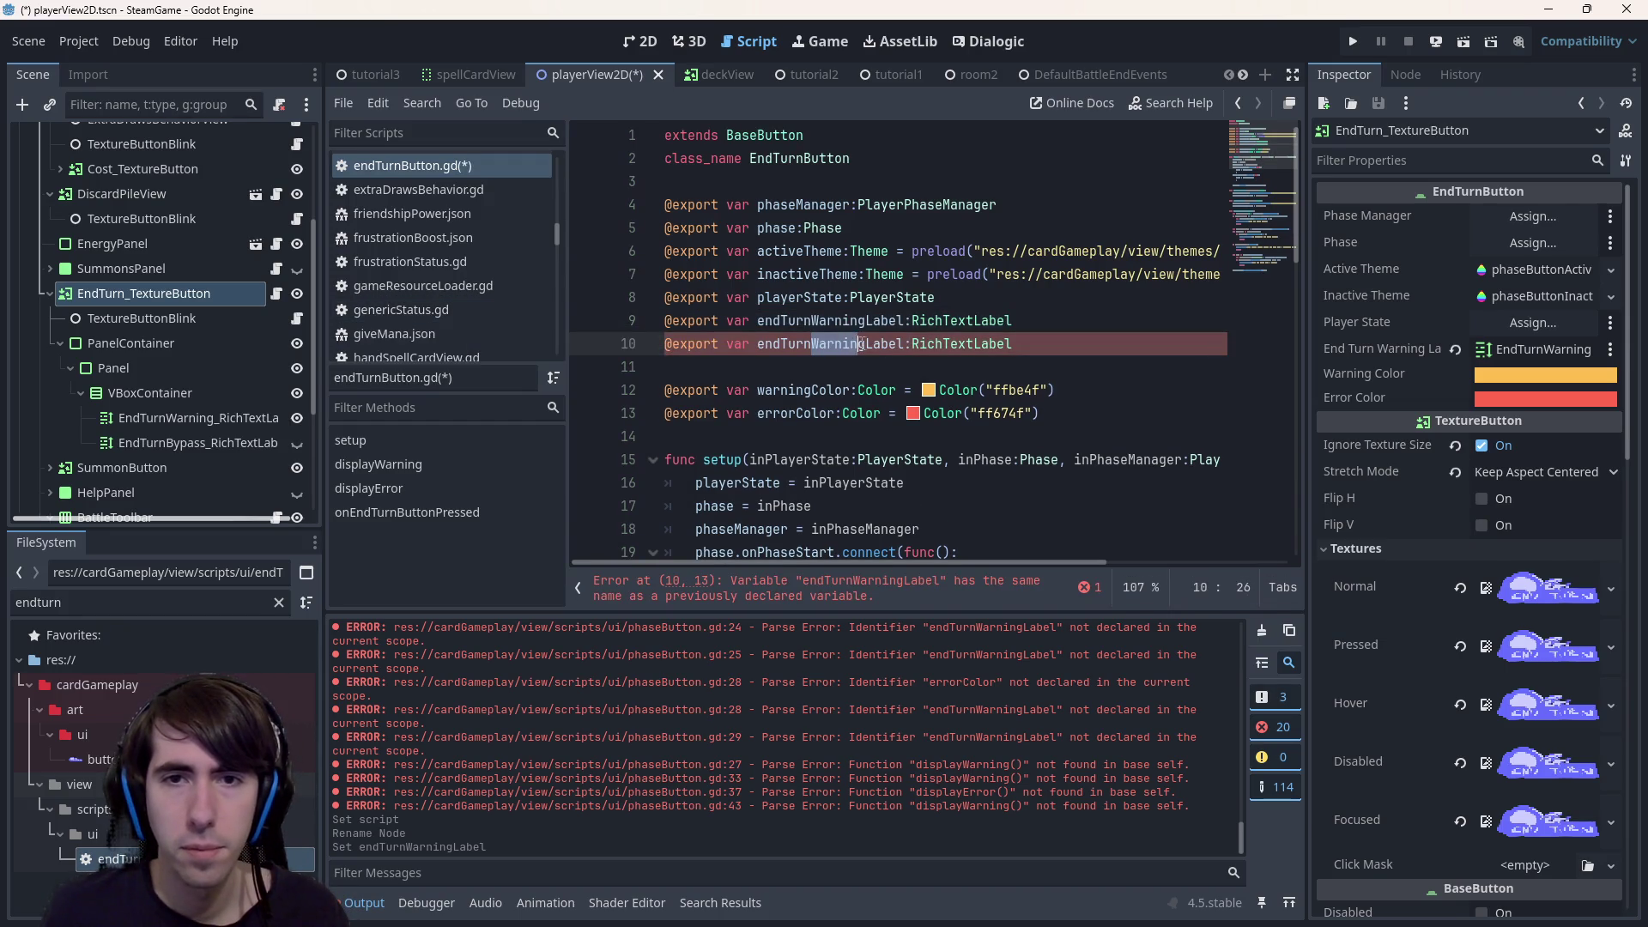
pyautogui.write('Bypass')
pyautogui.hotkey('ctrl', 's')
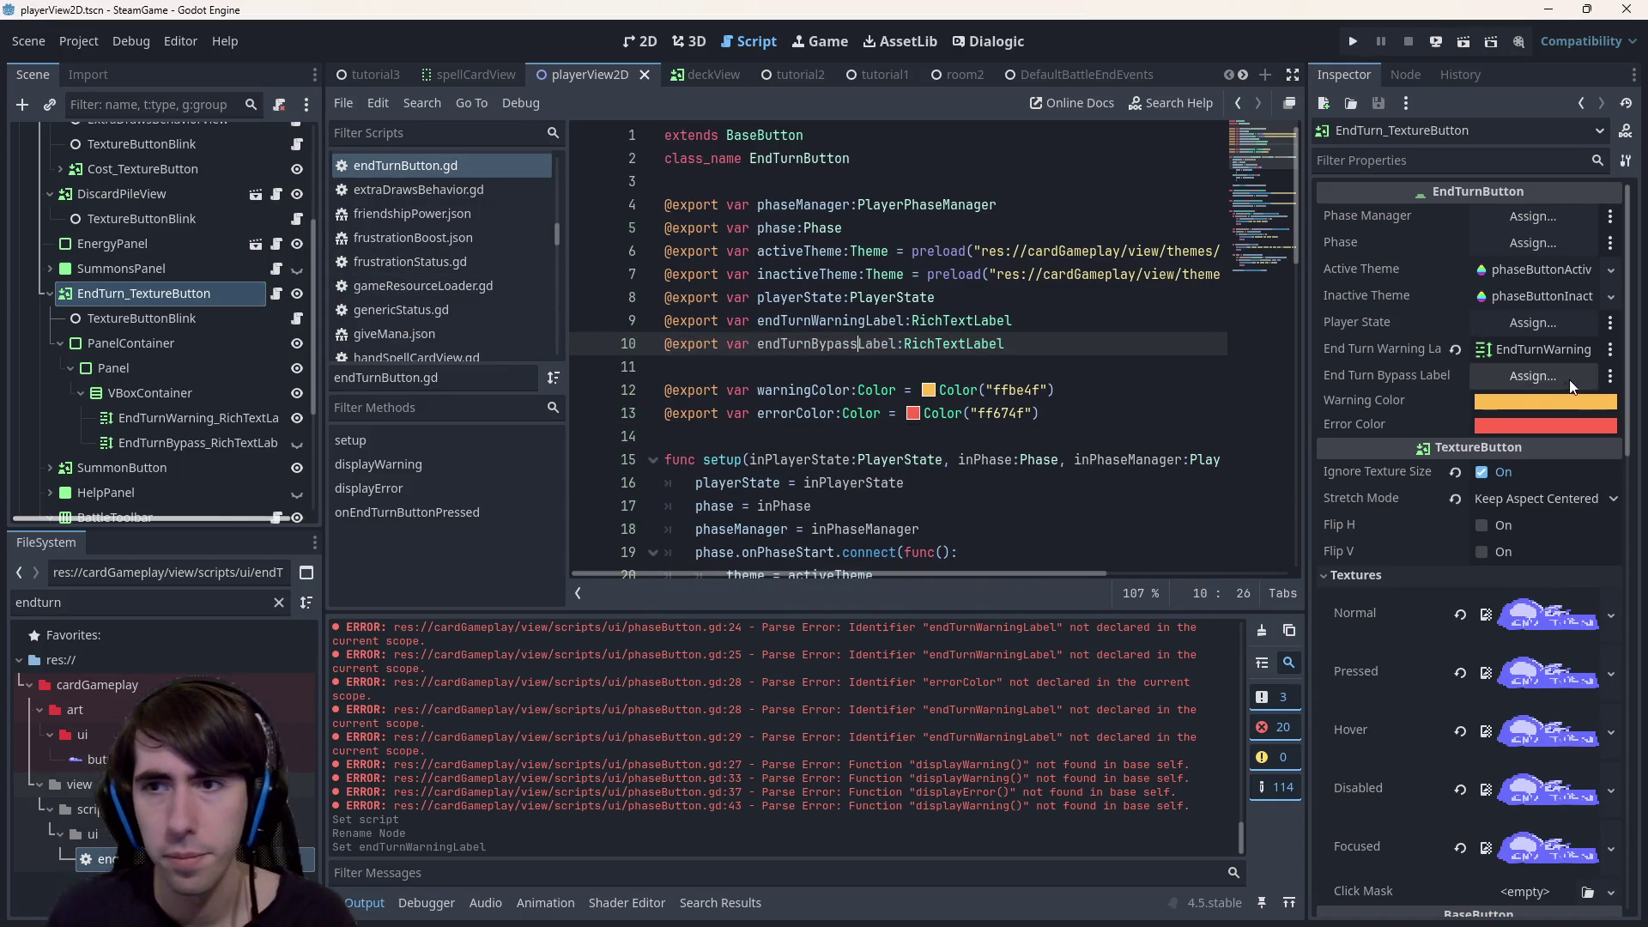
# Assign EndTurnBypass_RichTextLabel2 to End Turn Bypass Label and save
pyautogui.click(1481, 386)
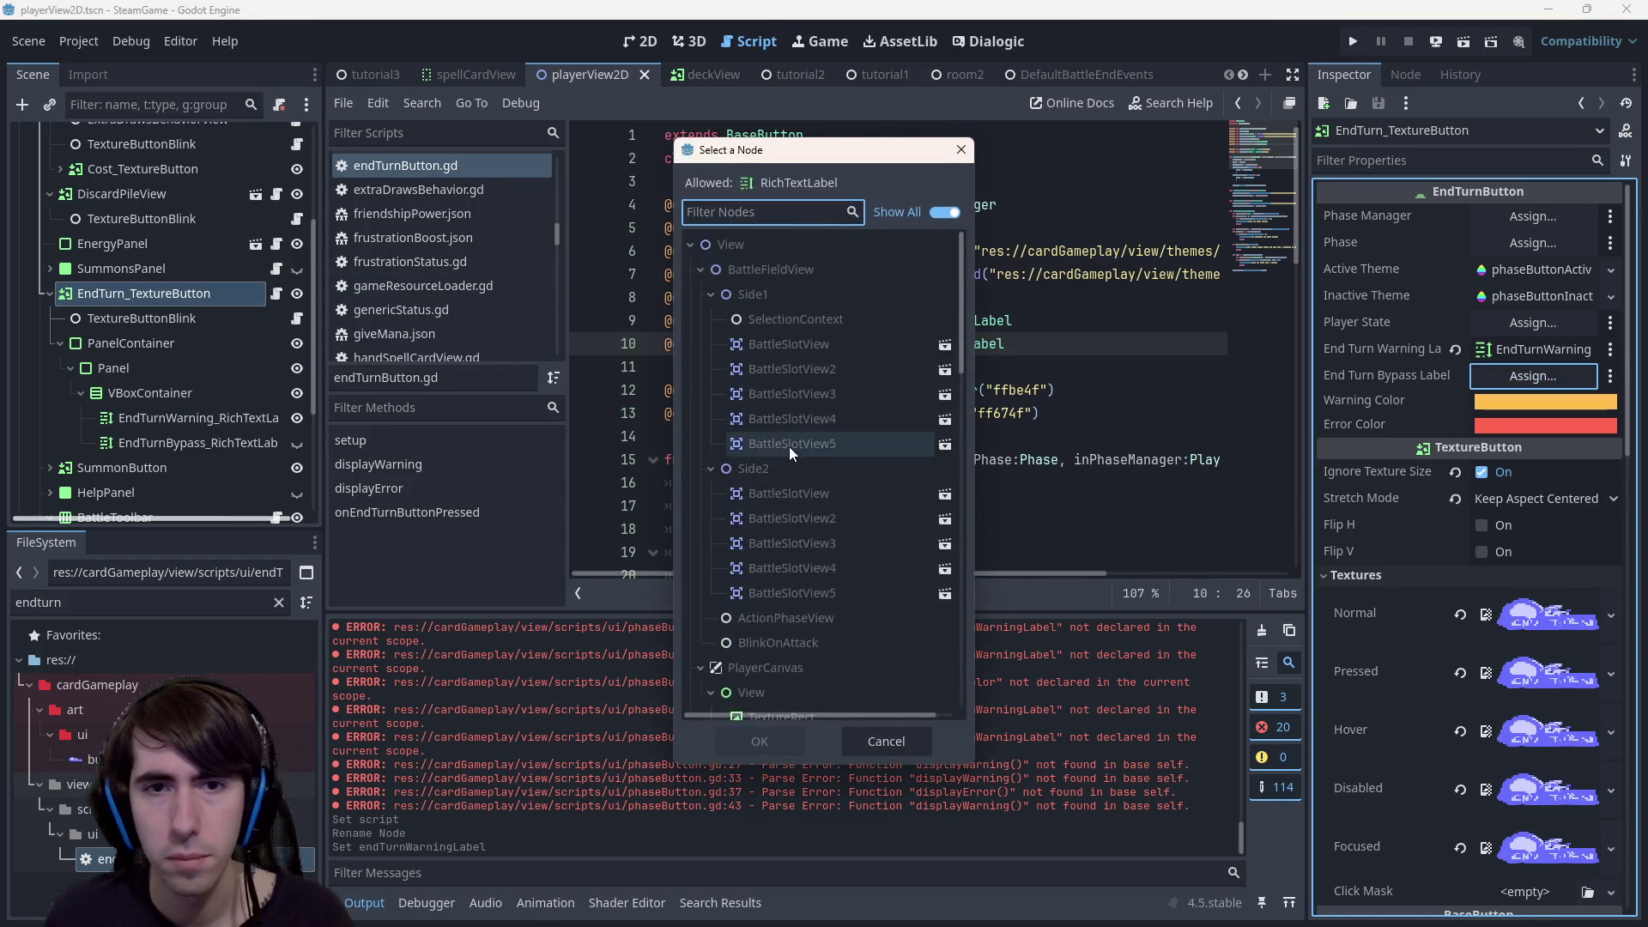
pyautogui.scroll(-3, 796, 446)
pyautogui.scroll(-3, 829, 486)
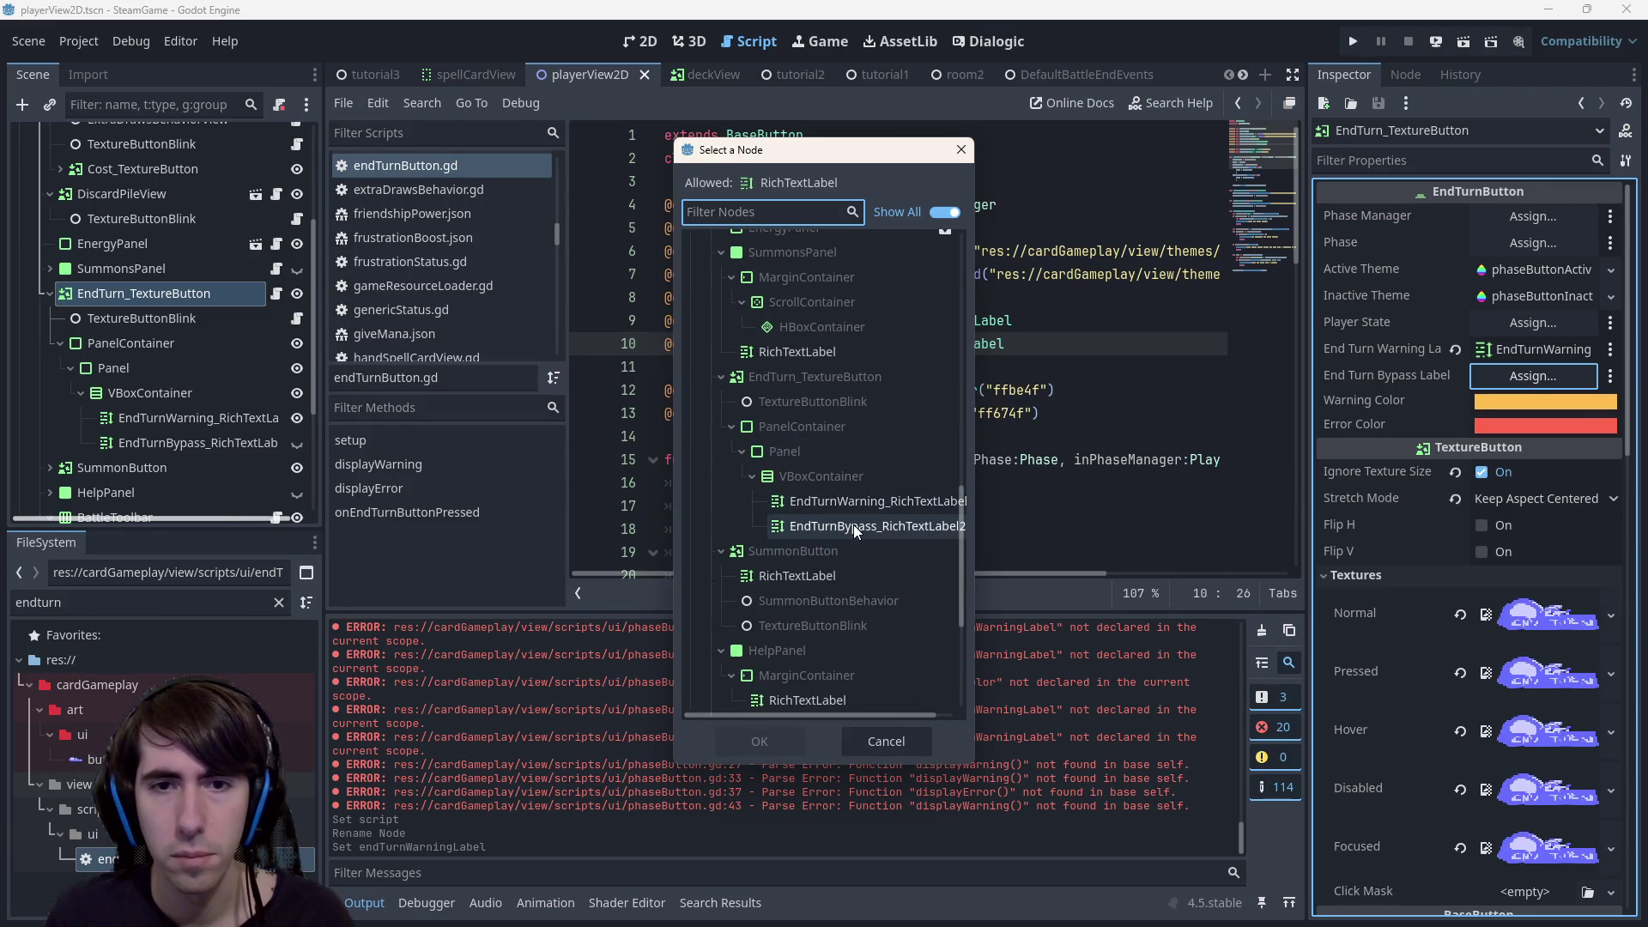
pyautogui.doubleClick(853, 523)
pyautogui.click(1055, 320)
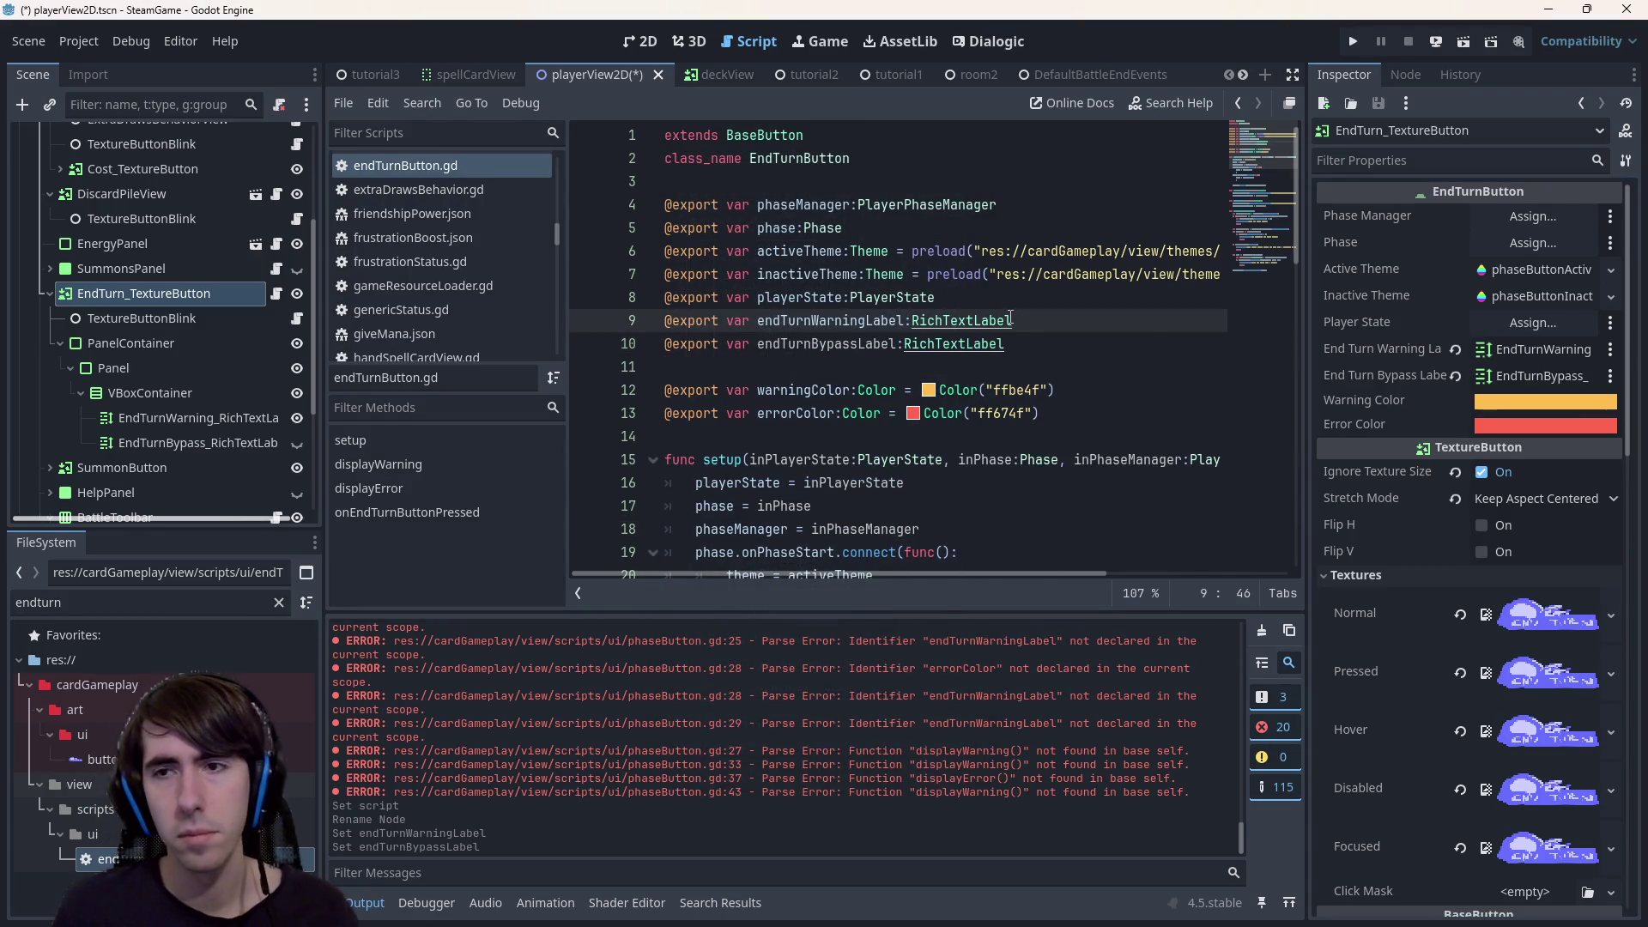
pyautogui.hotkey('ctrl', 's')
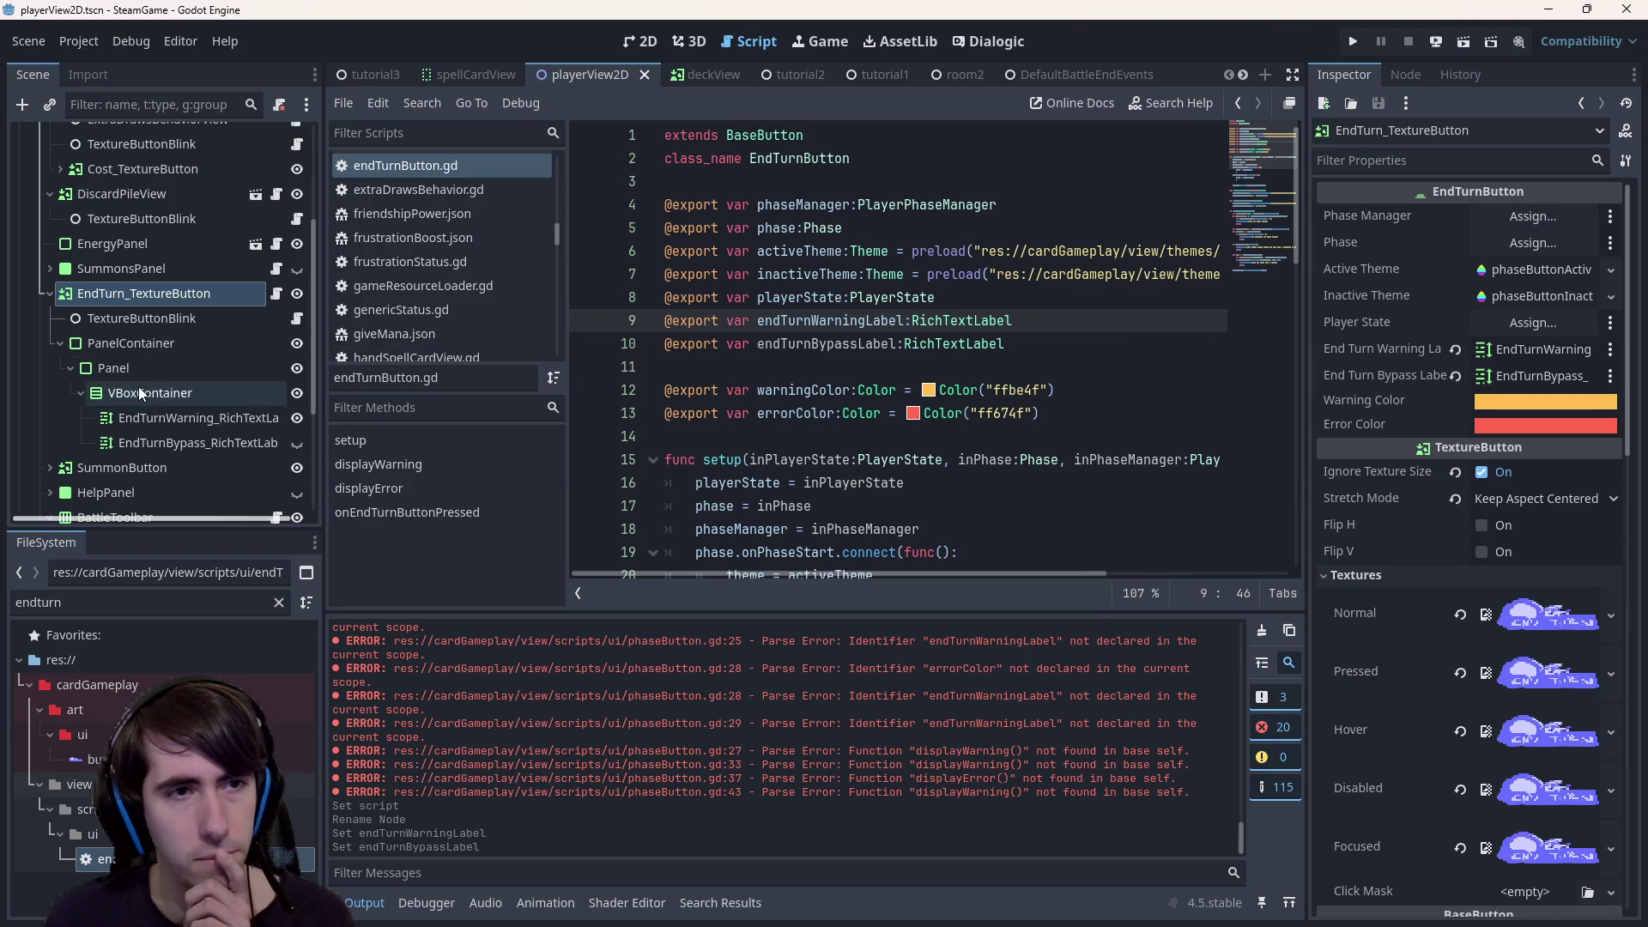
pyautogui.scroll(3, 154, 291)
# Select the root View node, expand View Setup, and open playerView2D.gd
pyautogui.scroll(1, 159, 296)
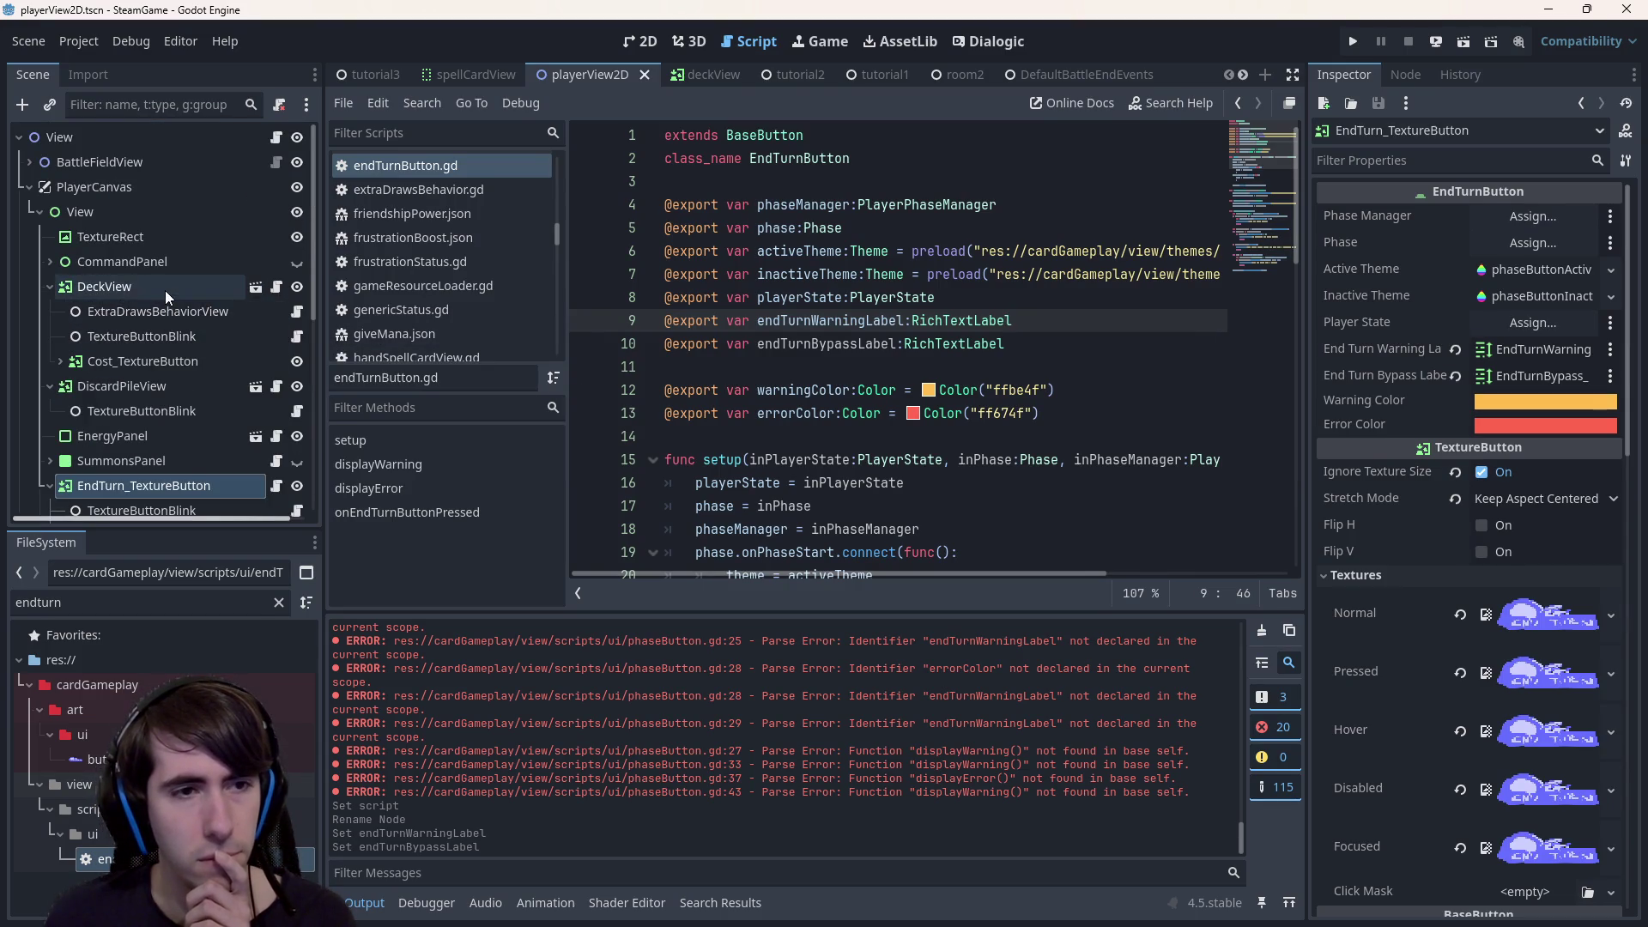
pyautogui.click(101, 135)
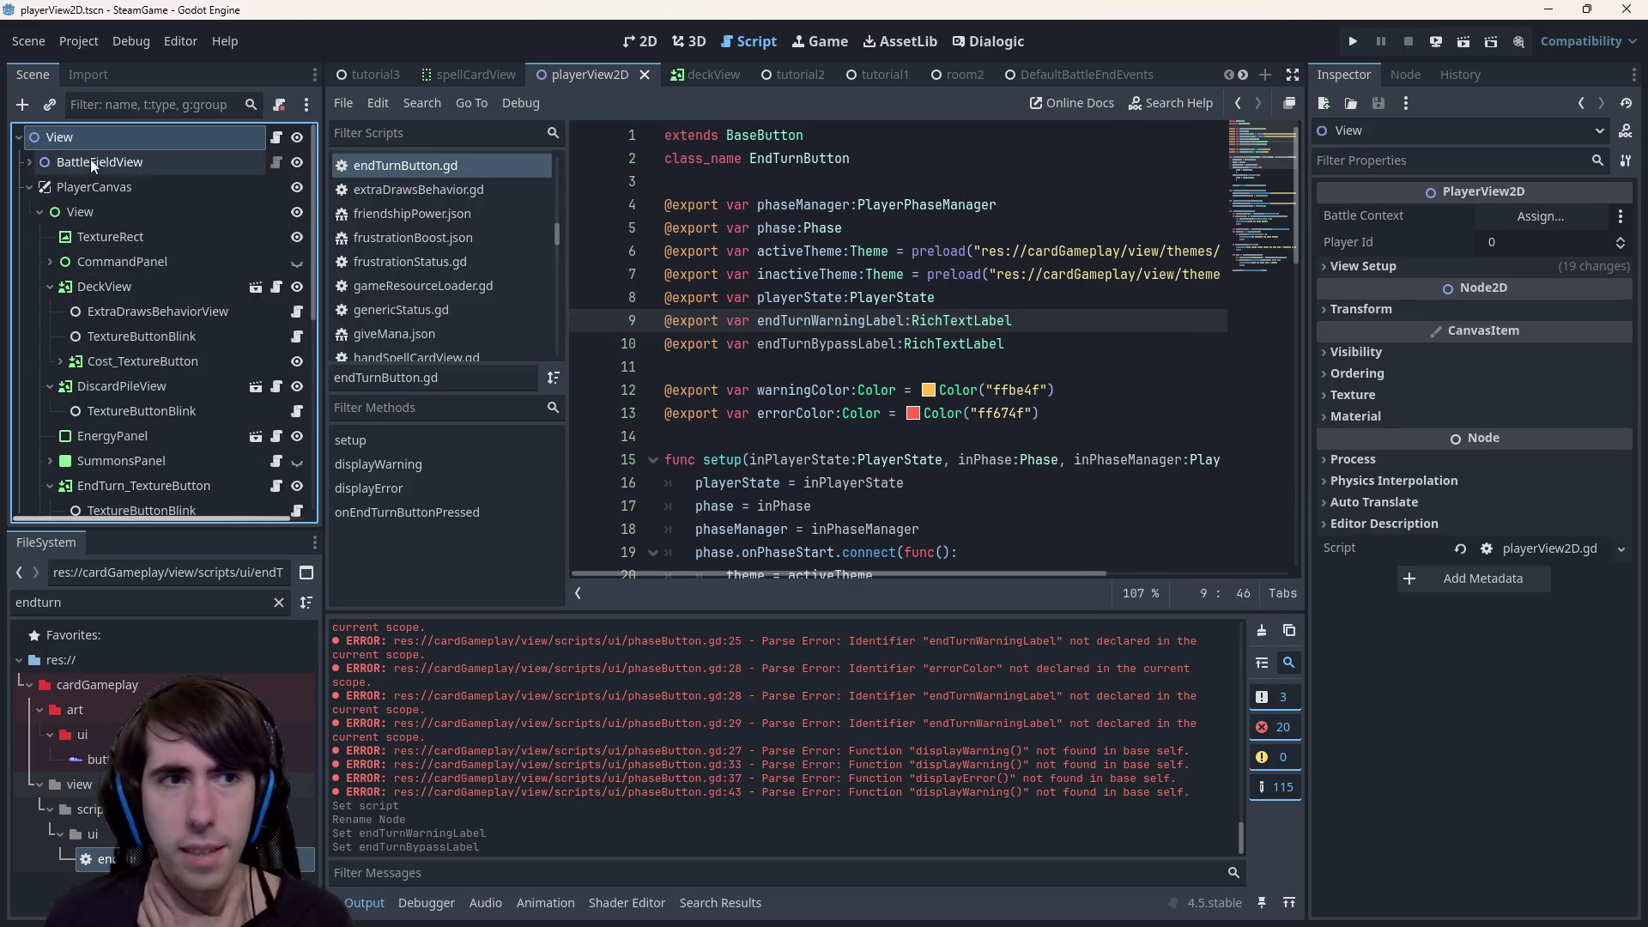
pyautogui.click(1371, 268)
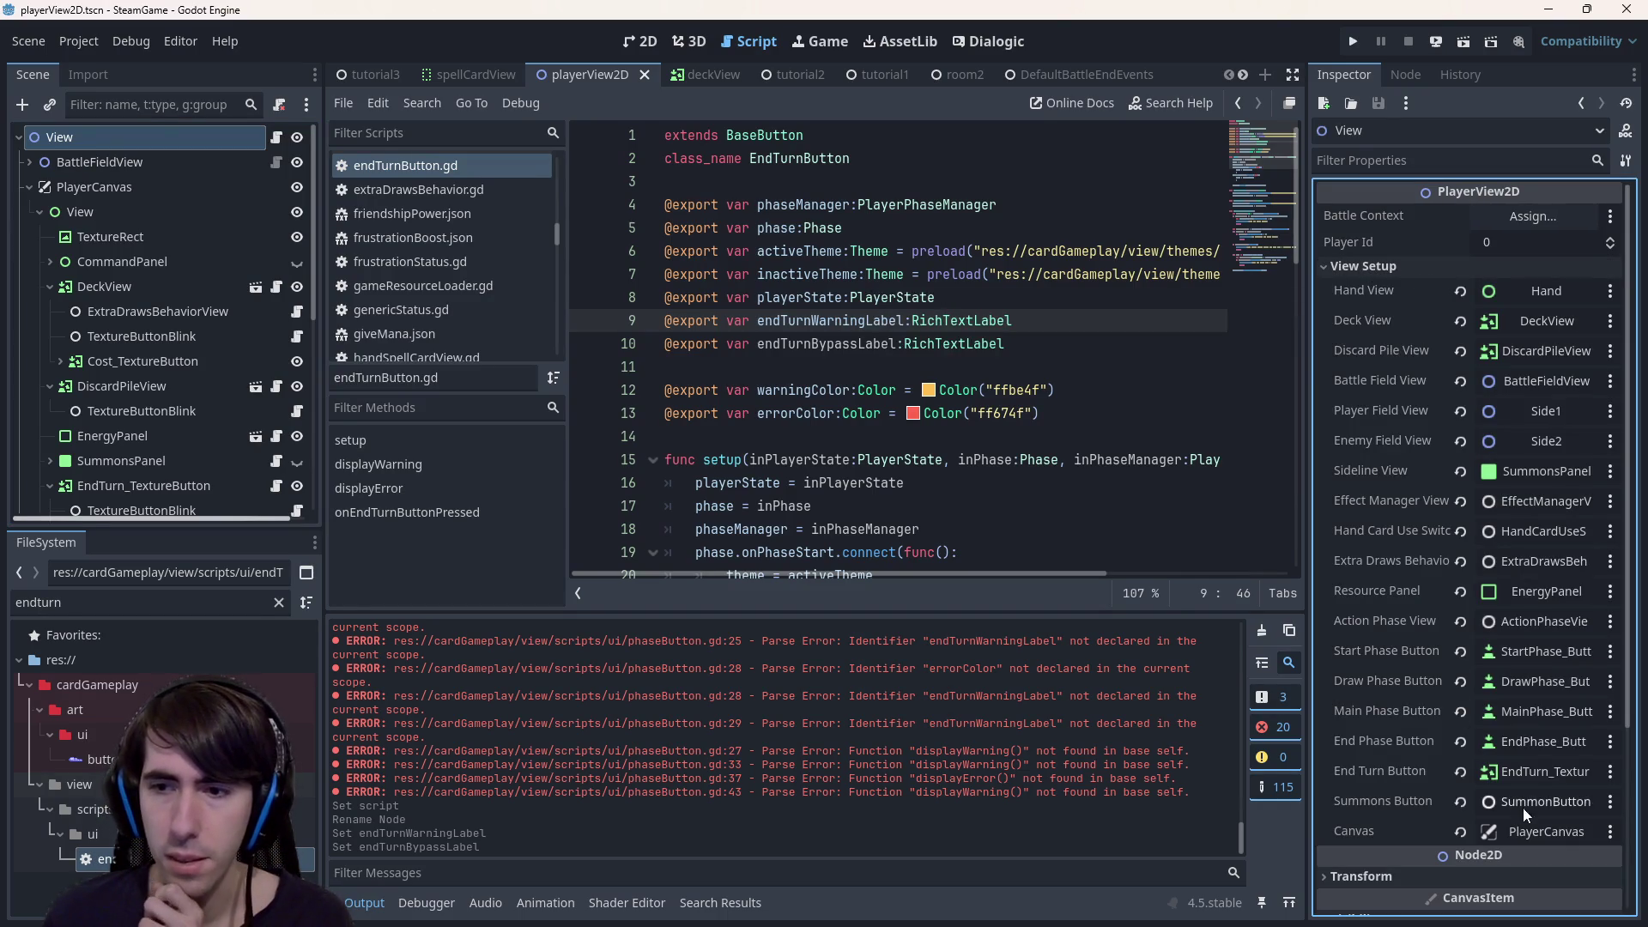
pyautogui.click(275, 138)
pyautogui.scroll(15, 975, 221)
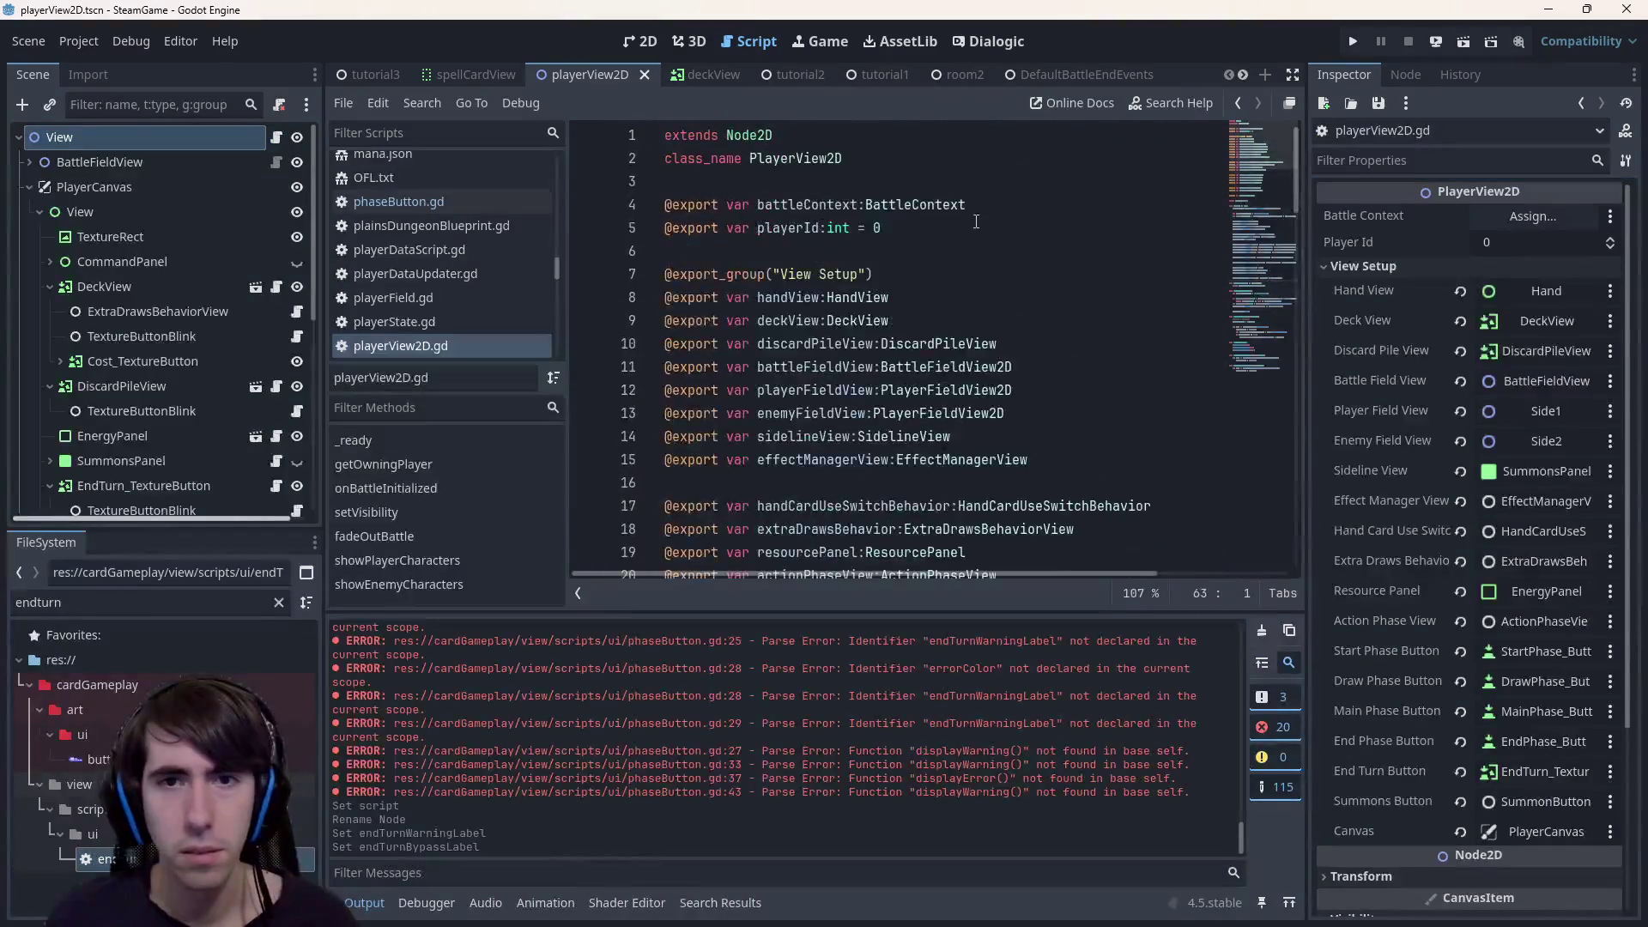
pyautogui.scroll(-4, 965, 255)
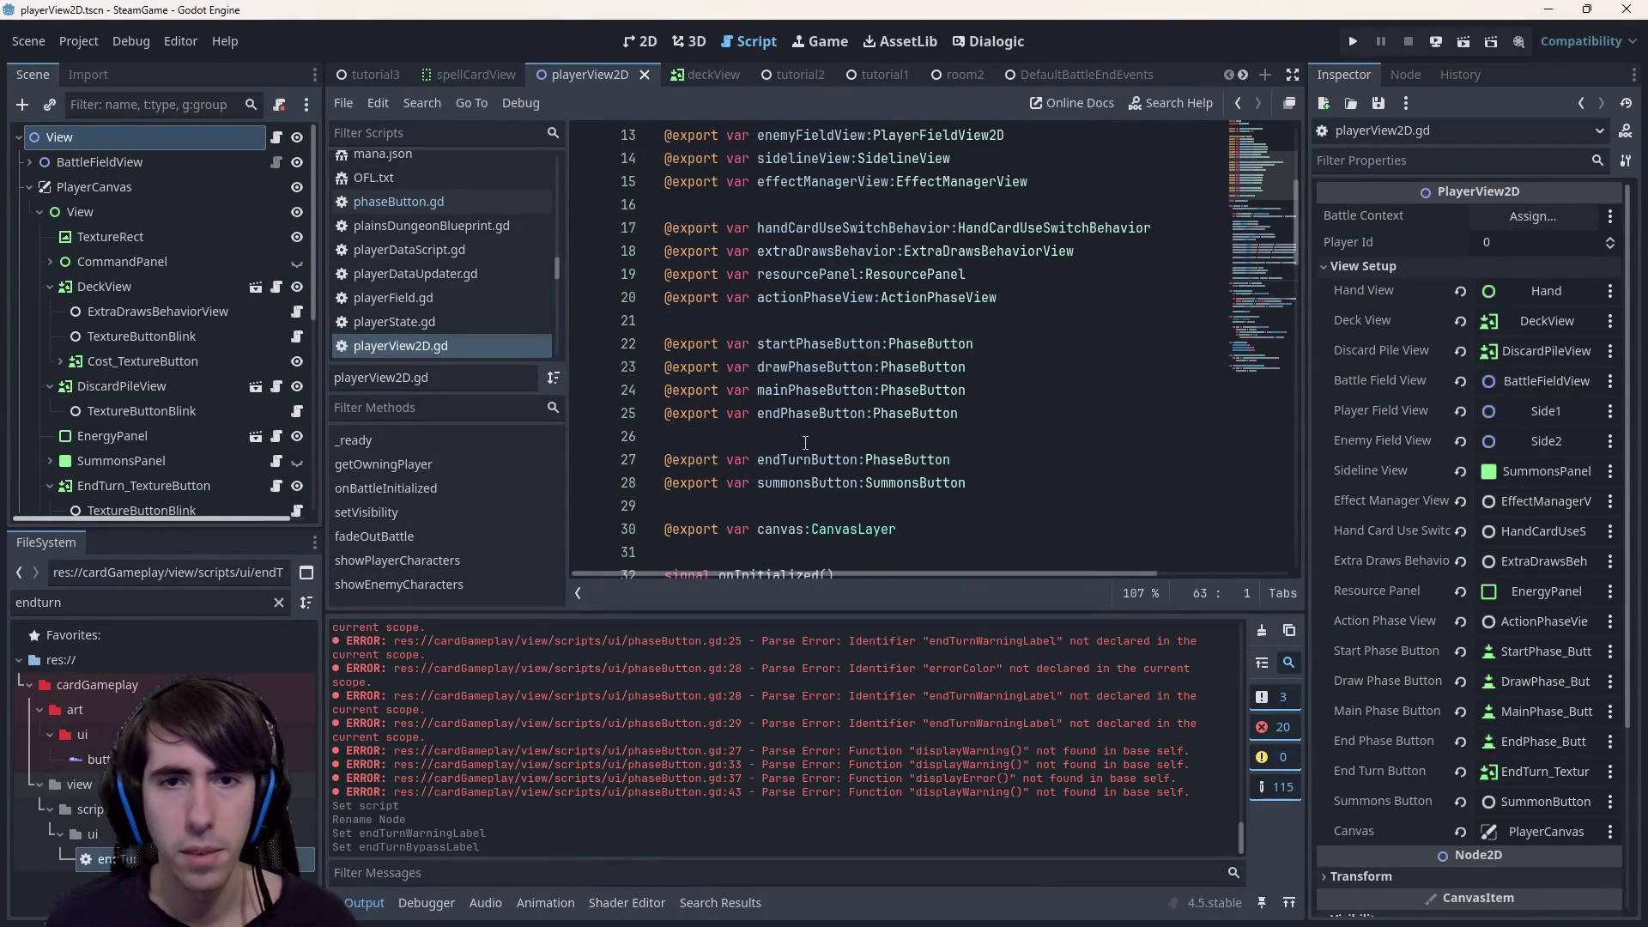
# Inspect the endPhaseButton and endTurnButton declarations and peek at the PhaseButton class definition
pyautogui.click(895, 412)
pyautogui.doubleClick(861, 412)
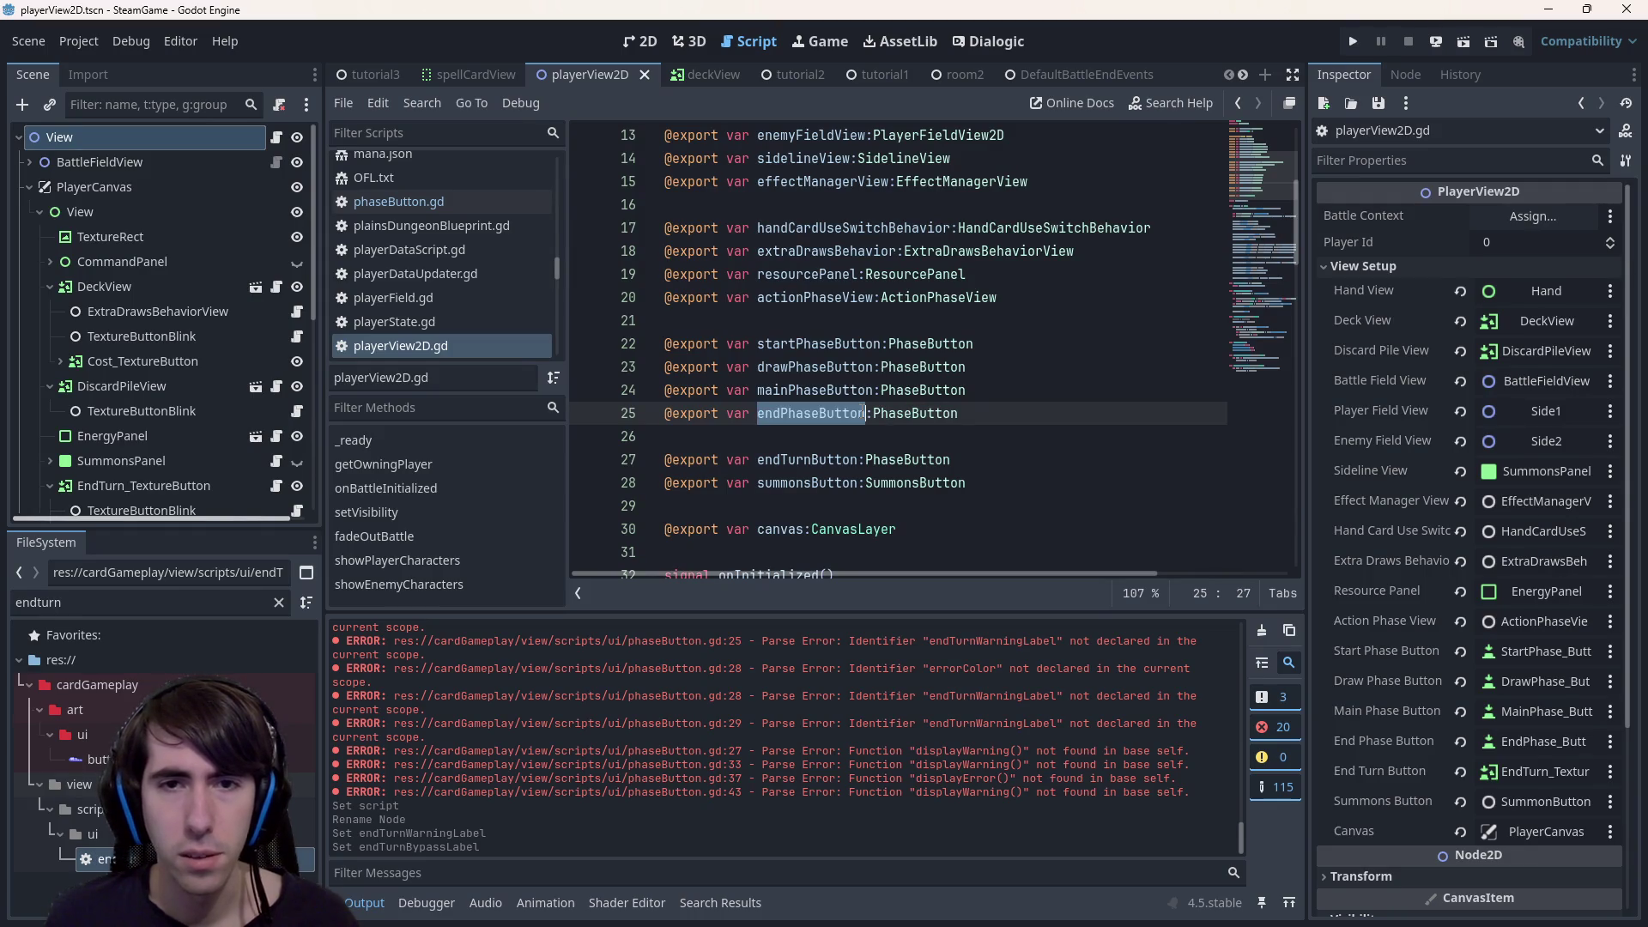
pyautogui.click(903, 414)
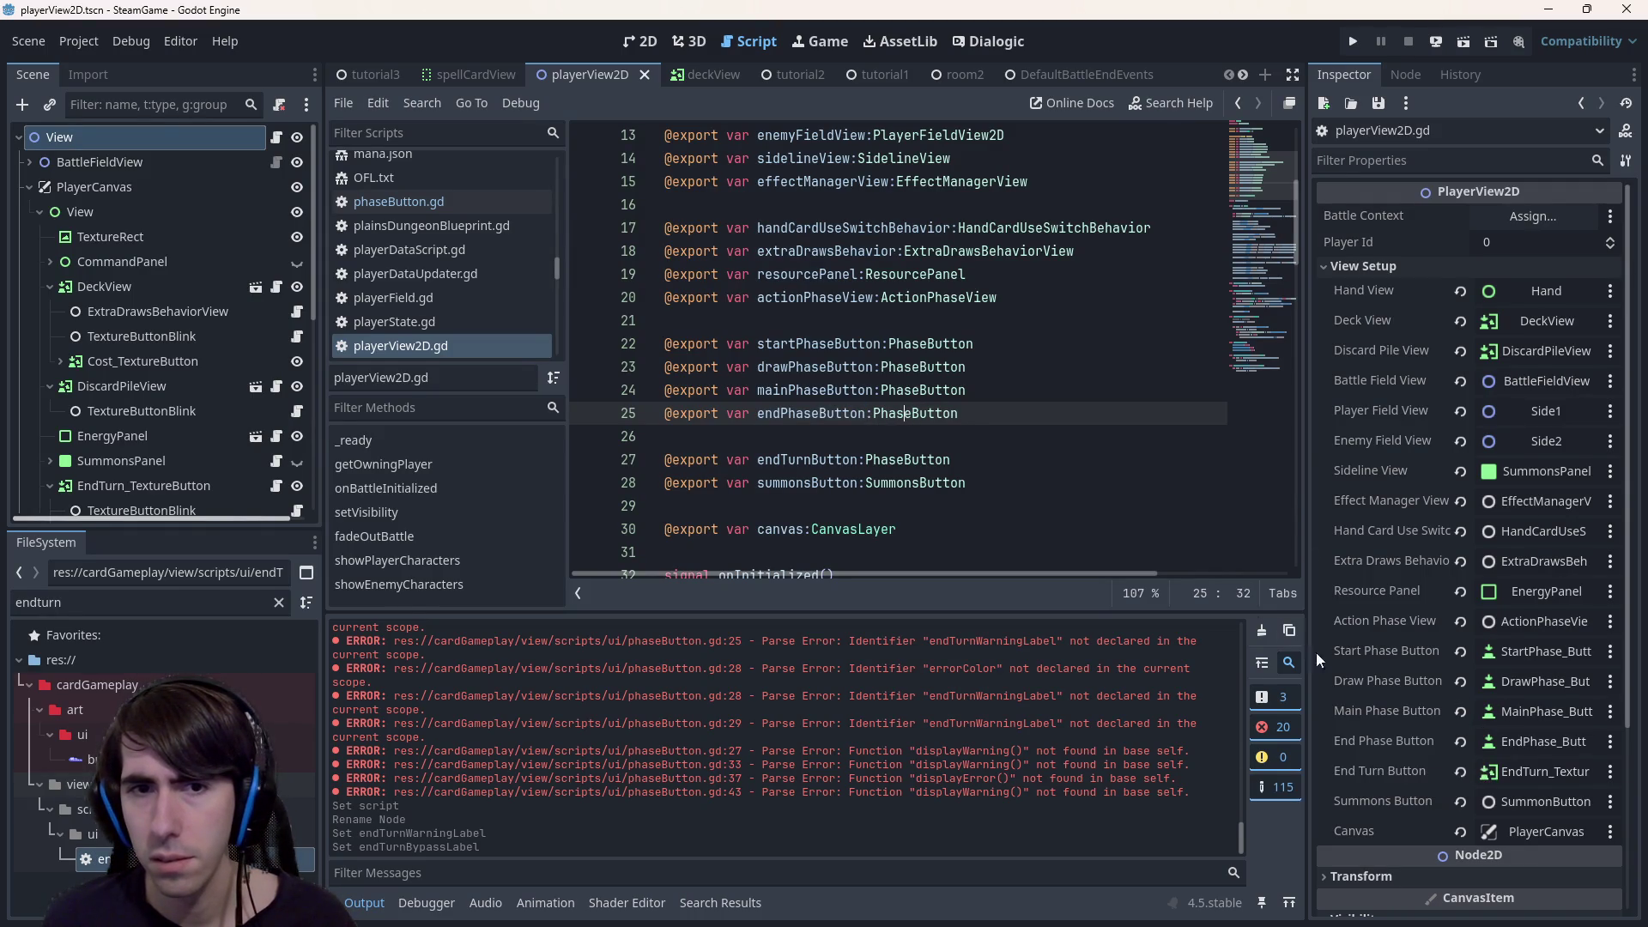
pyautogui.doubleClick(807, 459)
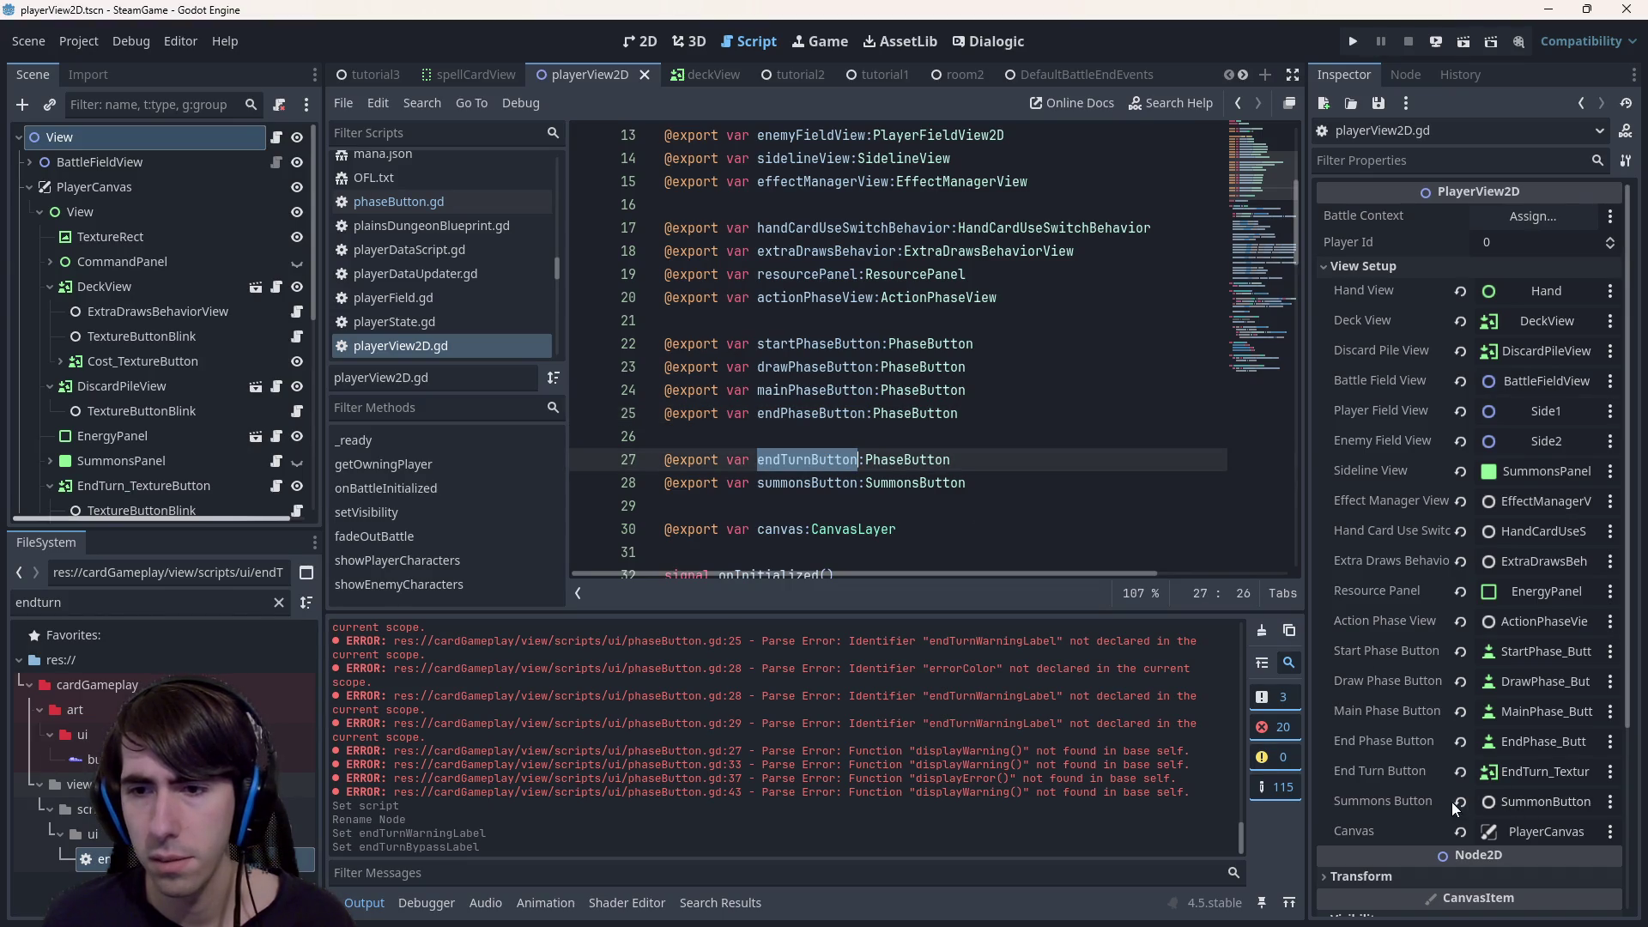
pyautogui.keyDown('ctrl'); pyautogui.click(897, 469); pyautogui.keyUp('ctrl')
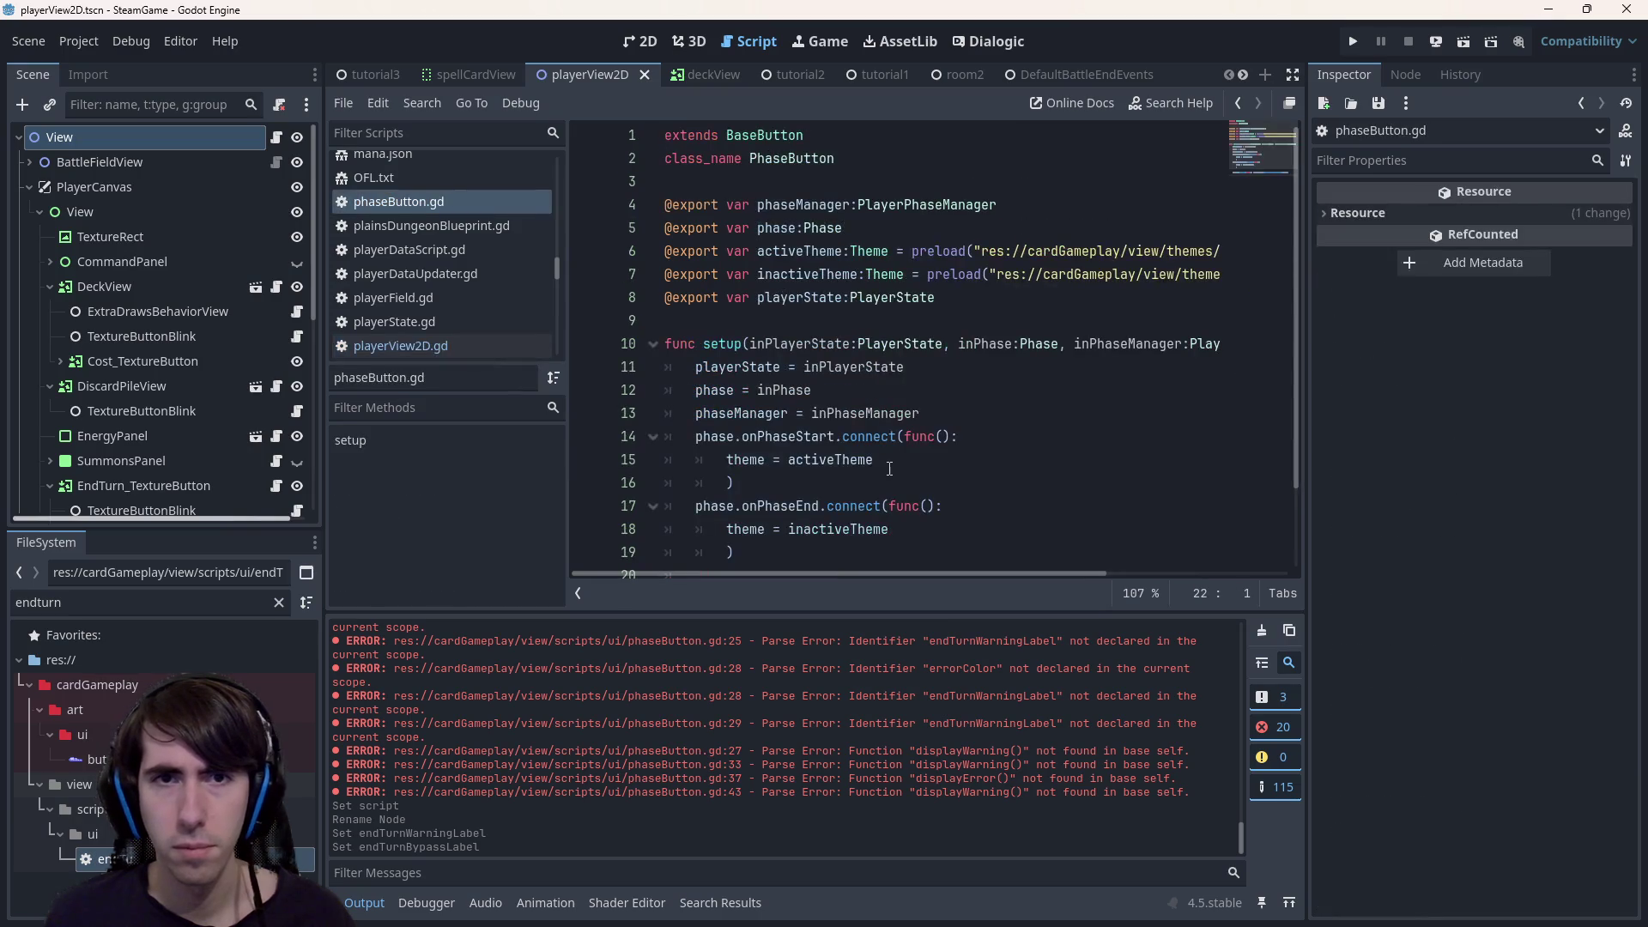
pyautogui.hotkey('alt', 'Left')
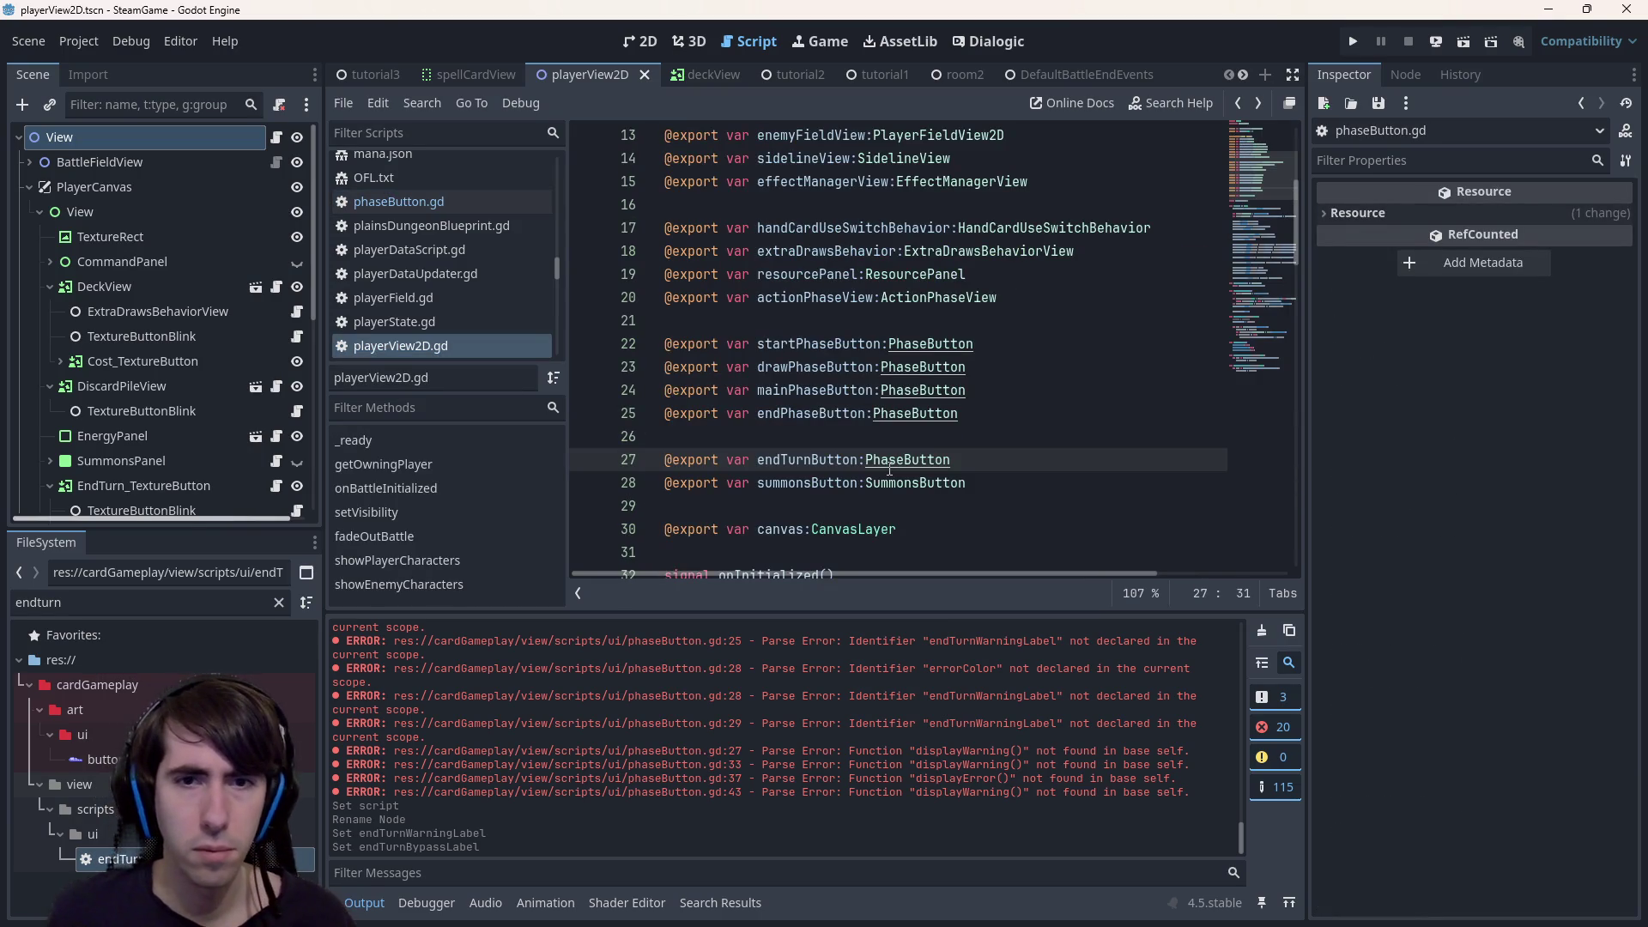
# Drag EndTurn_TextureButton onto the View node's End Turn Button field
pyautogui.click(117, 136)
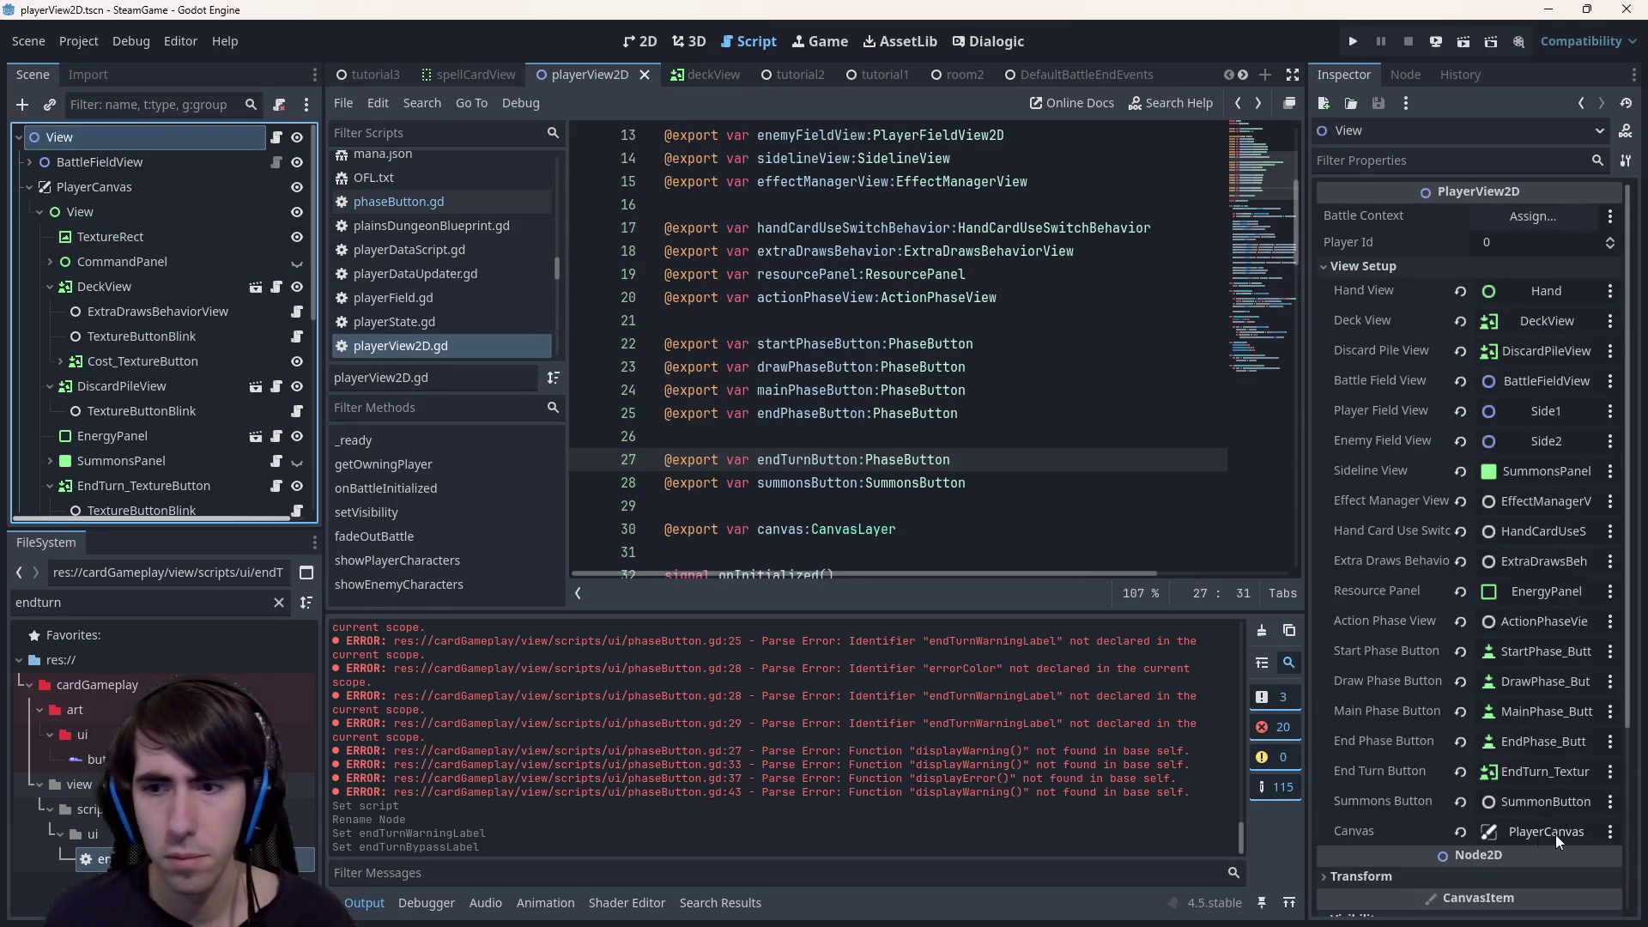
pyautogui.scroll(-5, 174, 300)
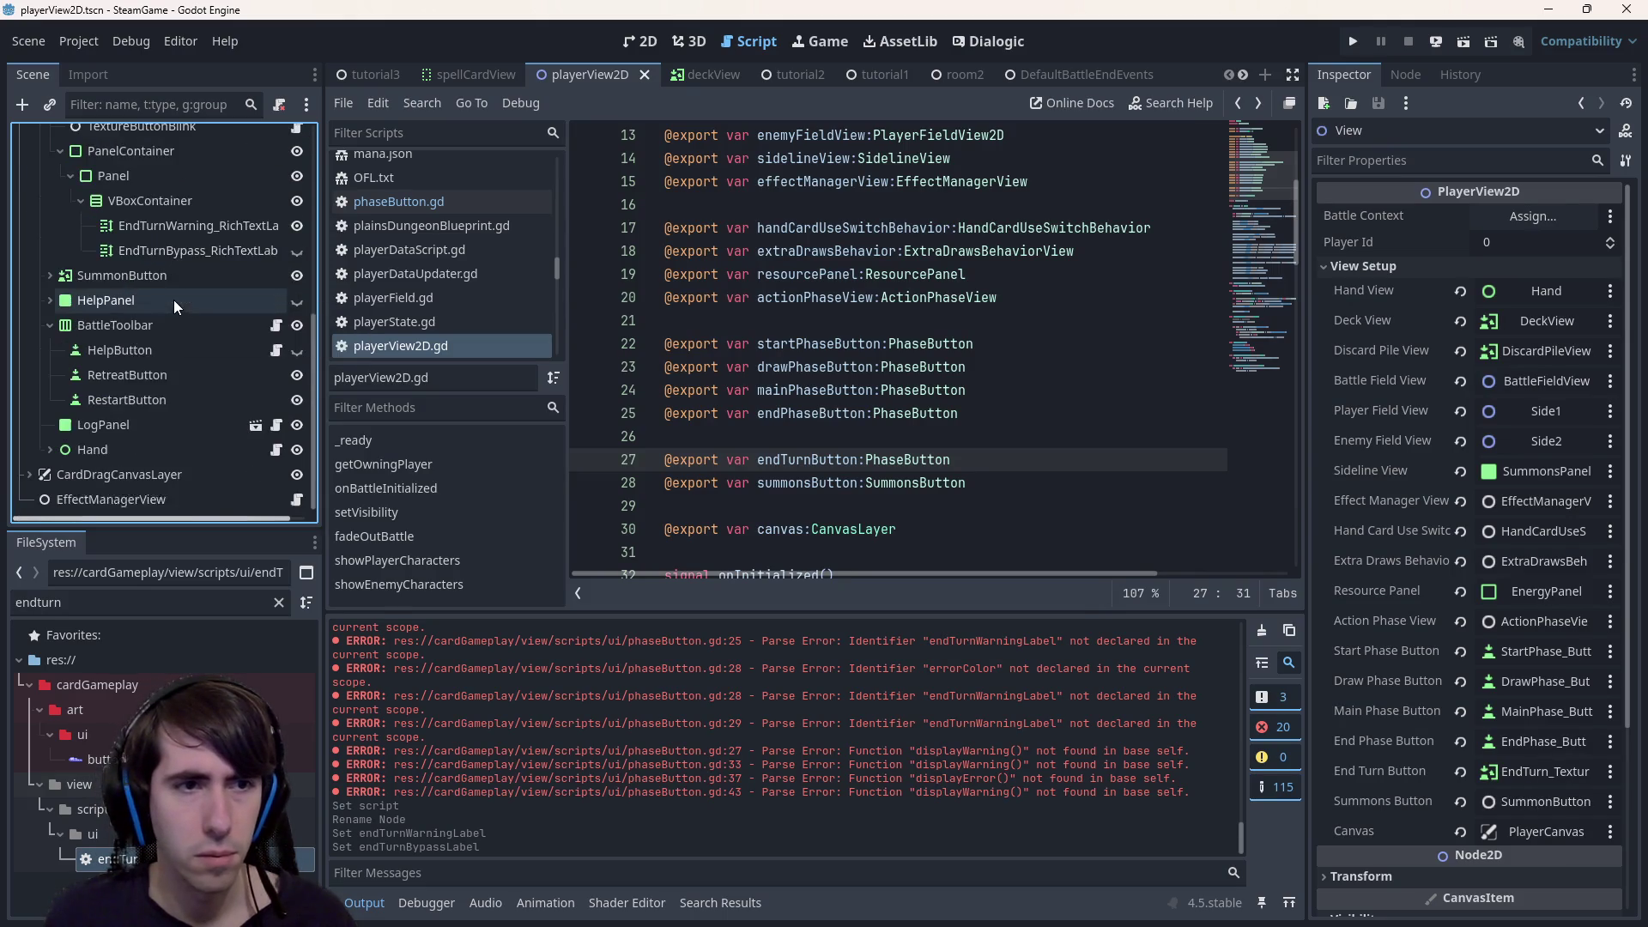
pyautogui.scroll(3, 154, 250)
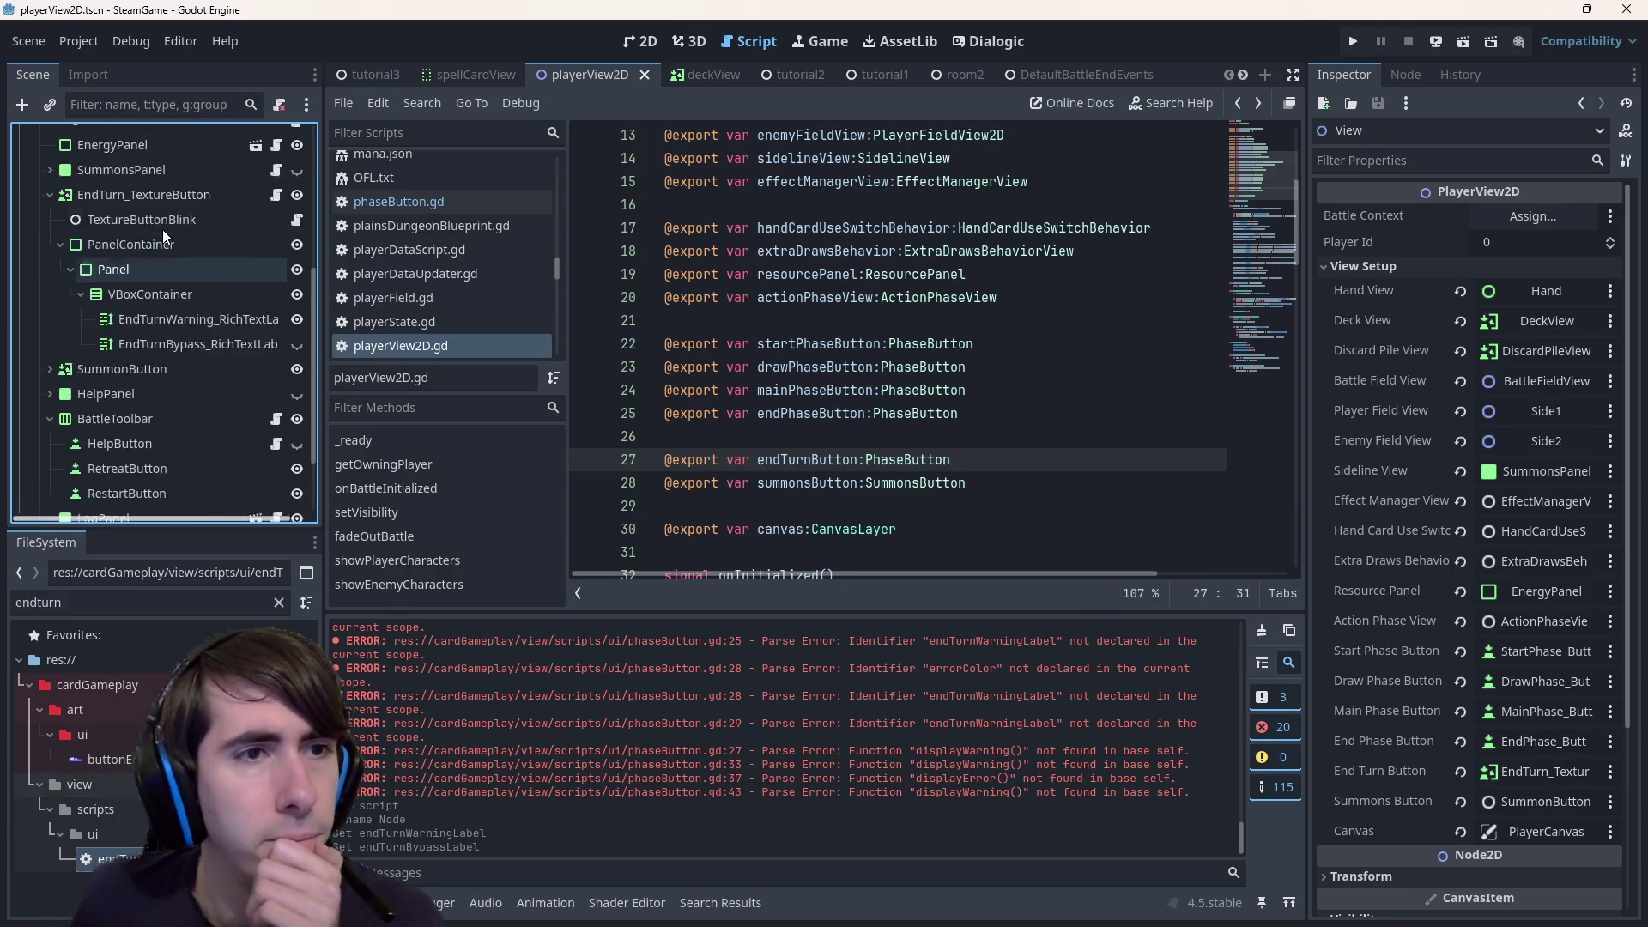
pyautogui.moveTo(158, 249)
pyautogui.mouseDown()
pyautogui.moveTo(1516, 787)
pyautogui.moveTo(1516, 803)
pyautogui.moveTo(1521, 710)
pyautogui.moveTo(1519, 786)
pyautogui.mouseUp()
pyautogui.scroll(1, 859, 387)
pyautogui.scroll(-2, 858, 386)
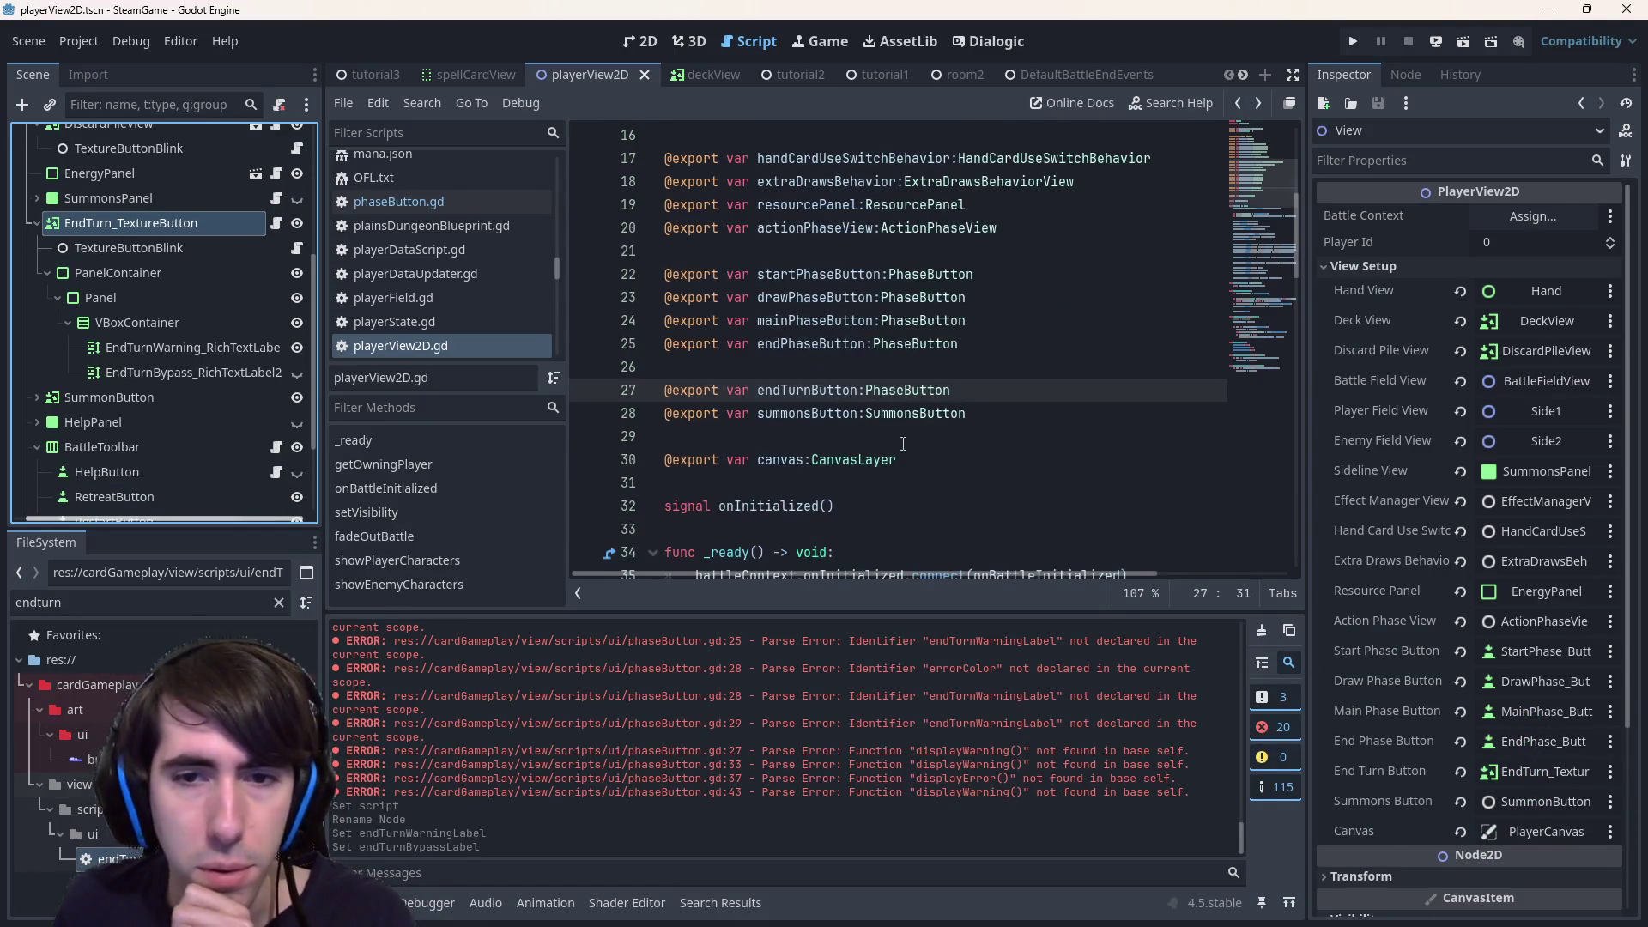
# Retype the endTurnButton export as EndTurnButton, save, and assign EndTurn_TextureButton to it
pyautogui.click(908, 390)
pyautogui.doubleClick(907, 390)
pyautogui.write('EndTurn')
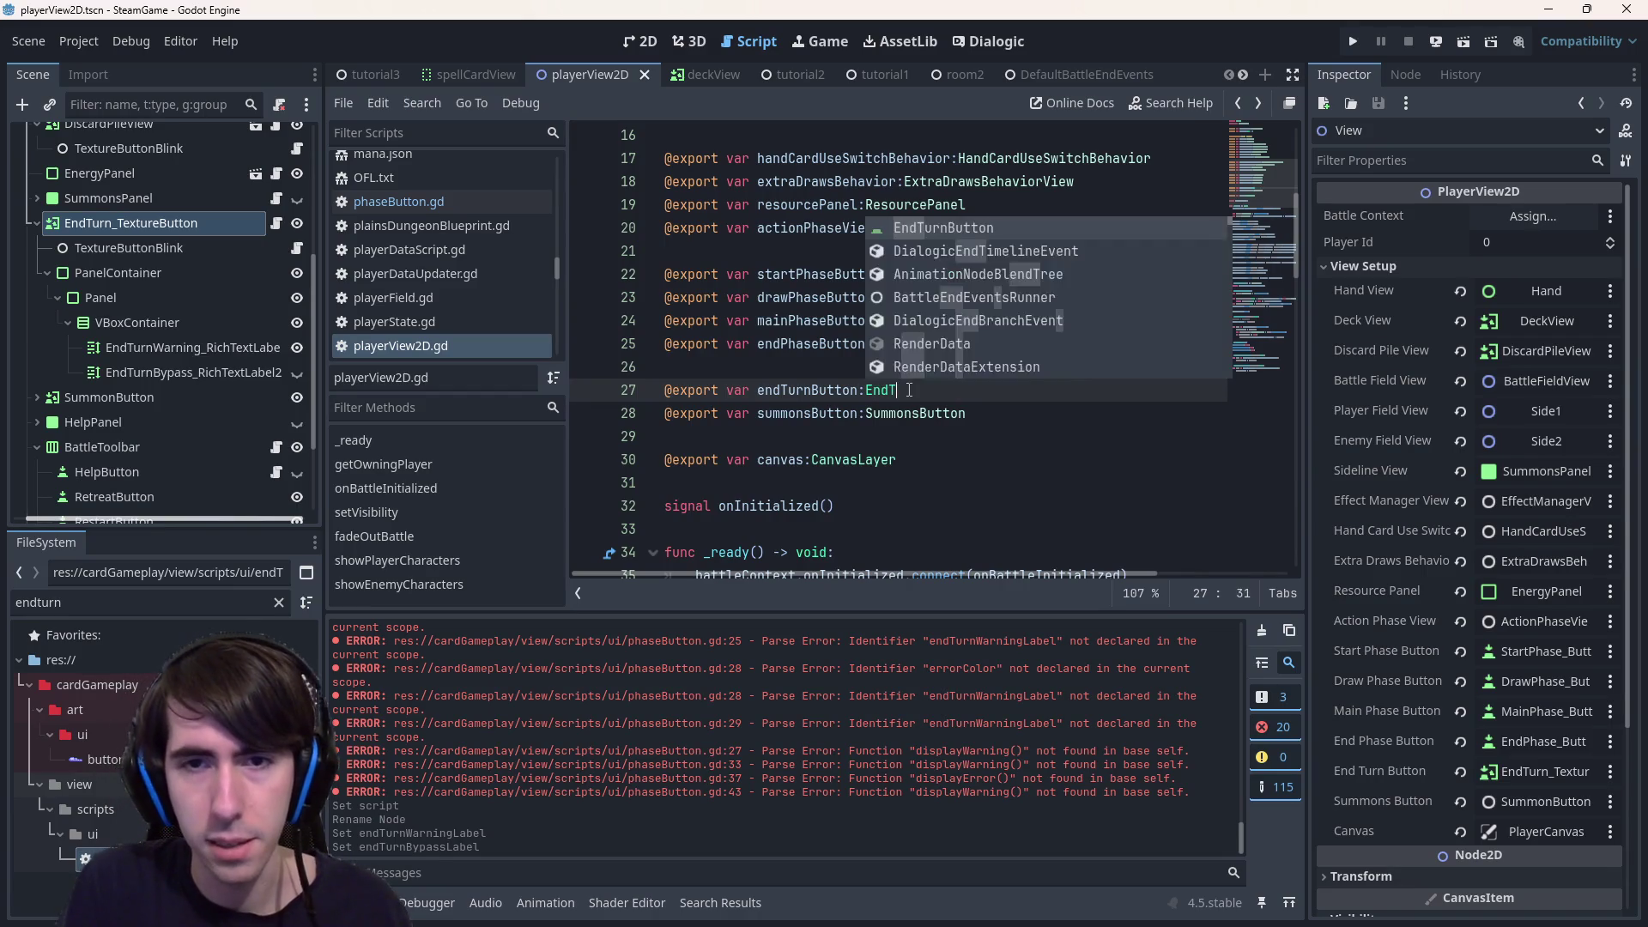
pyautogui.press('Return')
pyautogui.hotkey('ctrl', 's')
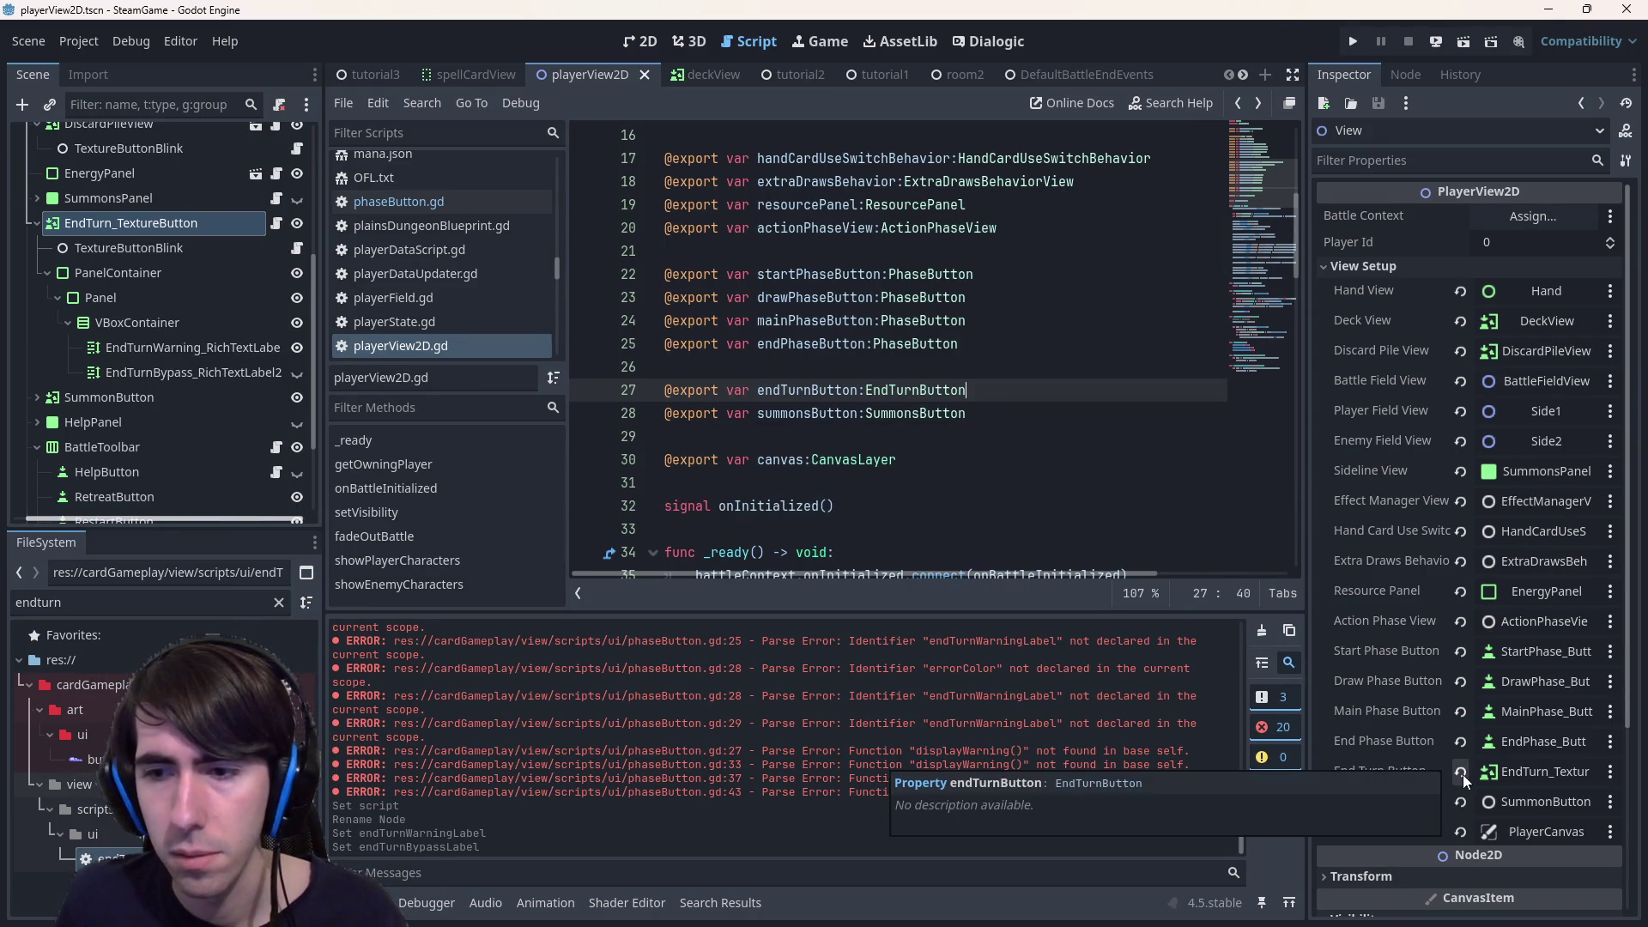
pyautogui.moveTo(205, 229)
pyautogui.mouseDown()
pyautogui.moveTo(270, 527)
pyautogui.moveTo(1378, 771)
pyautogui.moveTo(1502, 773)
pyautogui.mouseUp()
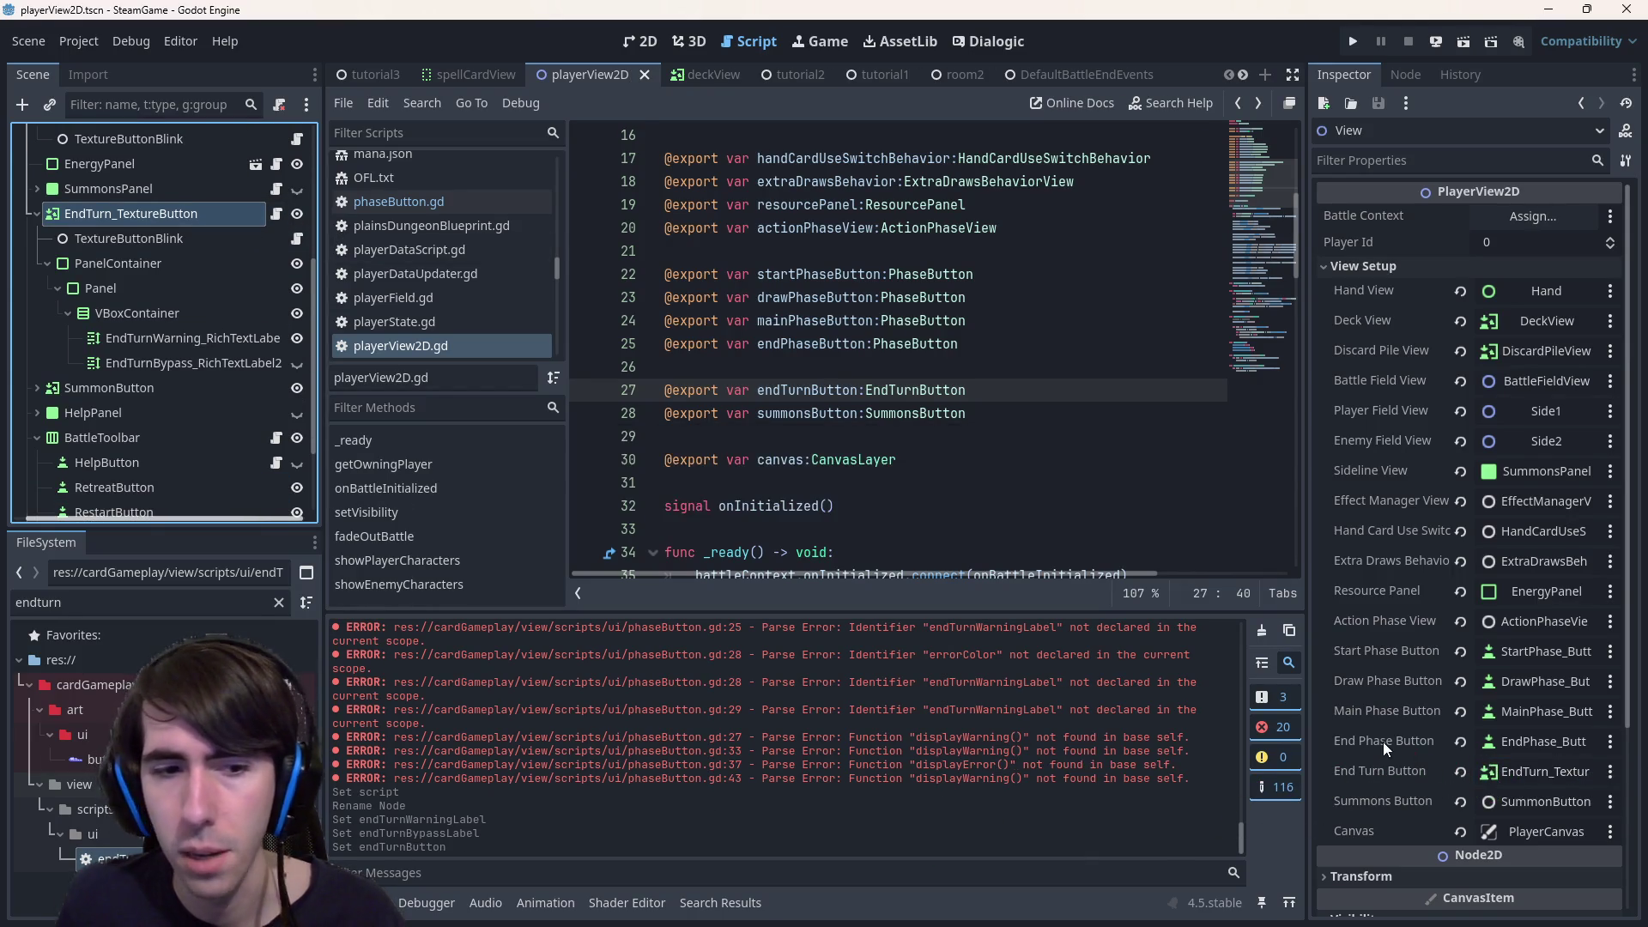
# Search playerView2D.gd for usages of endTurnButton
pyautogui.doubleClick(807, 389)
pyautogui.scroll(-5, 817, 385)
pyautogui.scroll(5, 816, 386)
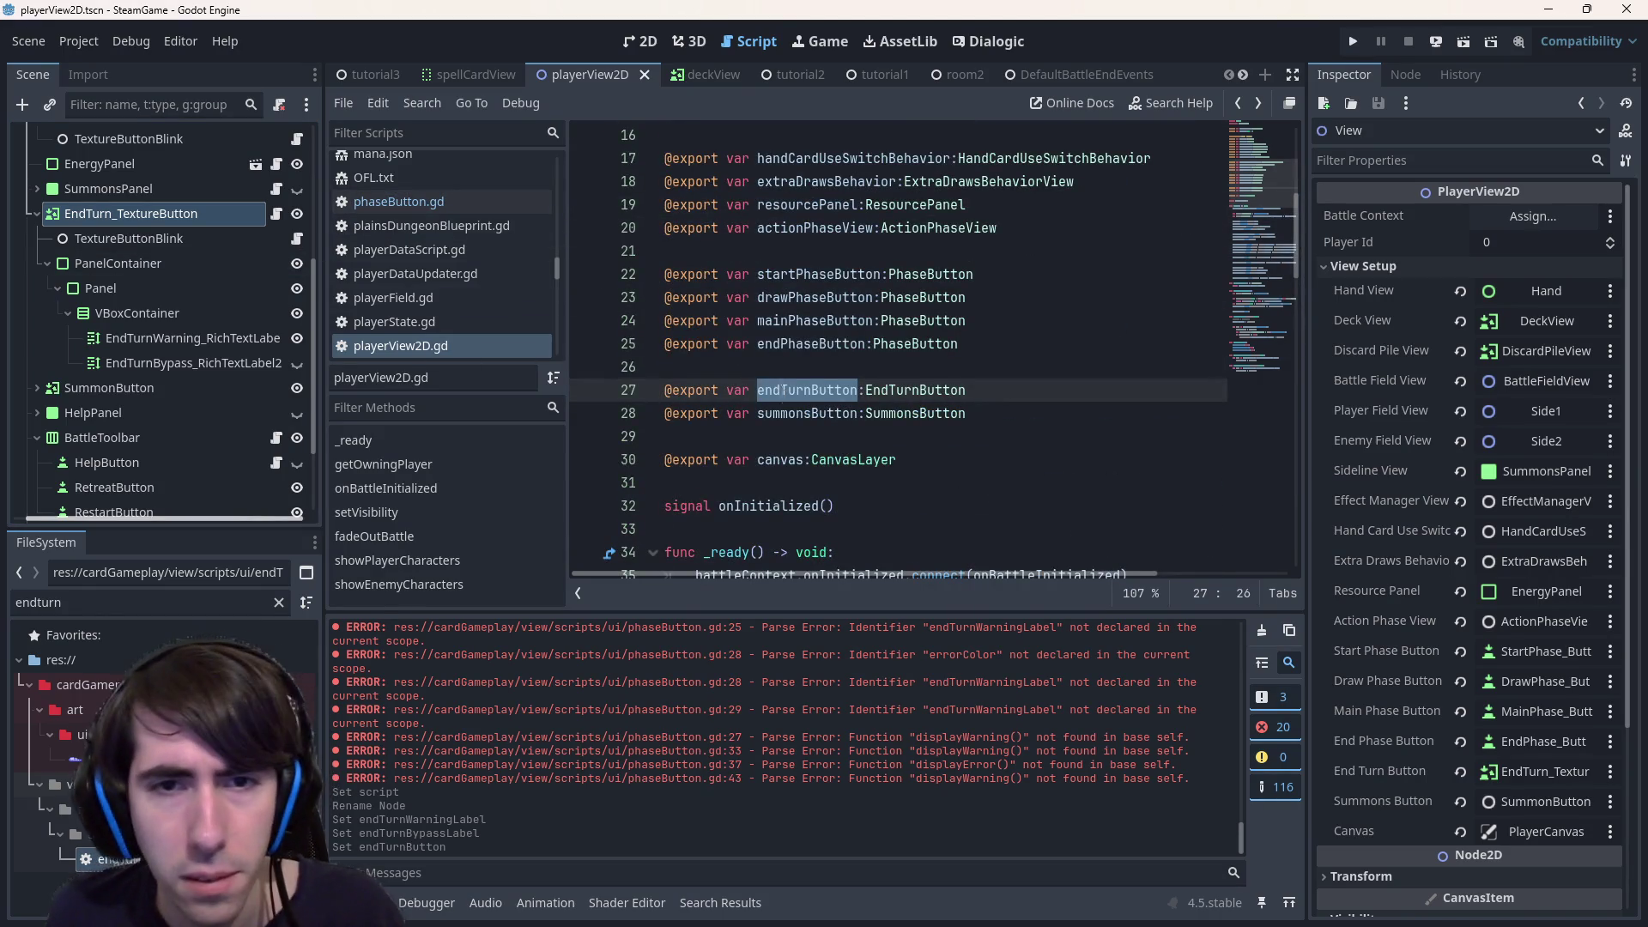
pyautogui.hotkey('ctrl', 'f')
pyautogui.press('Return')
pyautogui.press('Return')
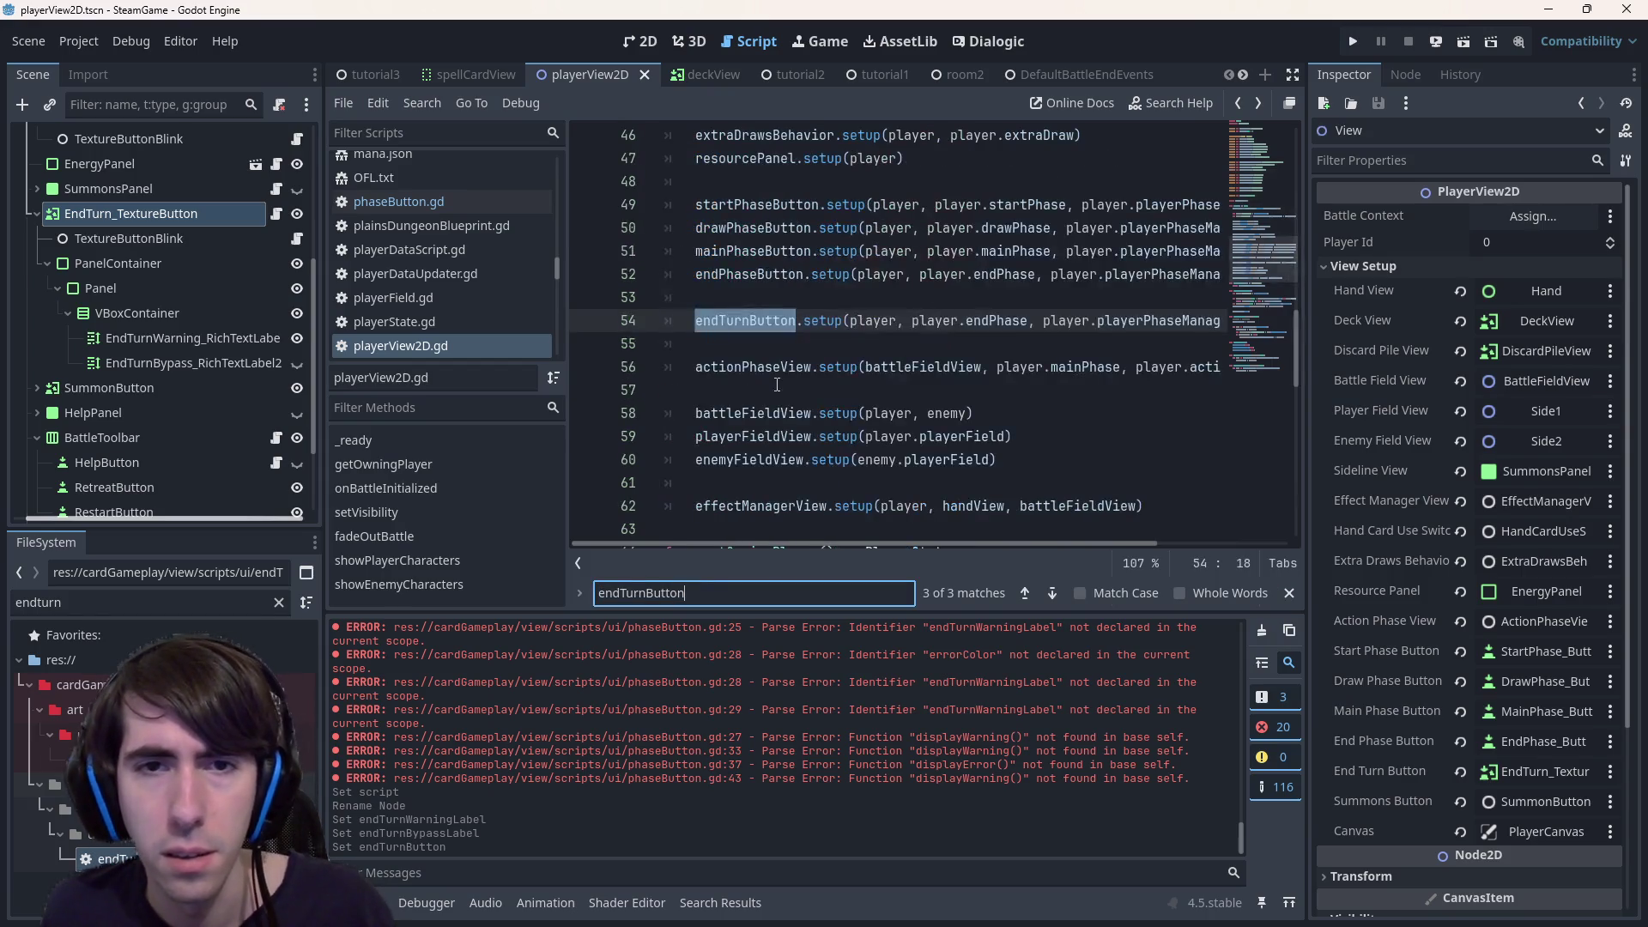
pyautogui.press('Return')
# Look through phaseButton.gd and playerView2D.gd, ending on endTurnButton.gd
pyautogui.click(453, 207)
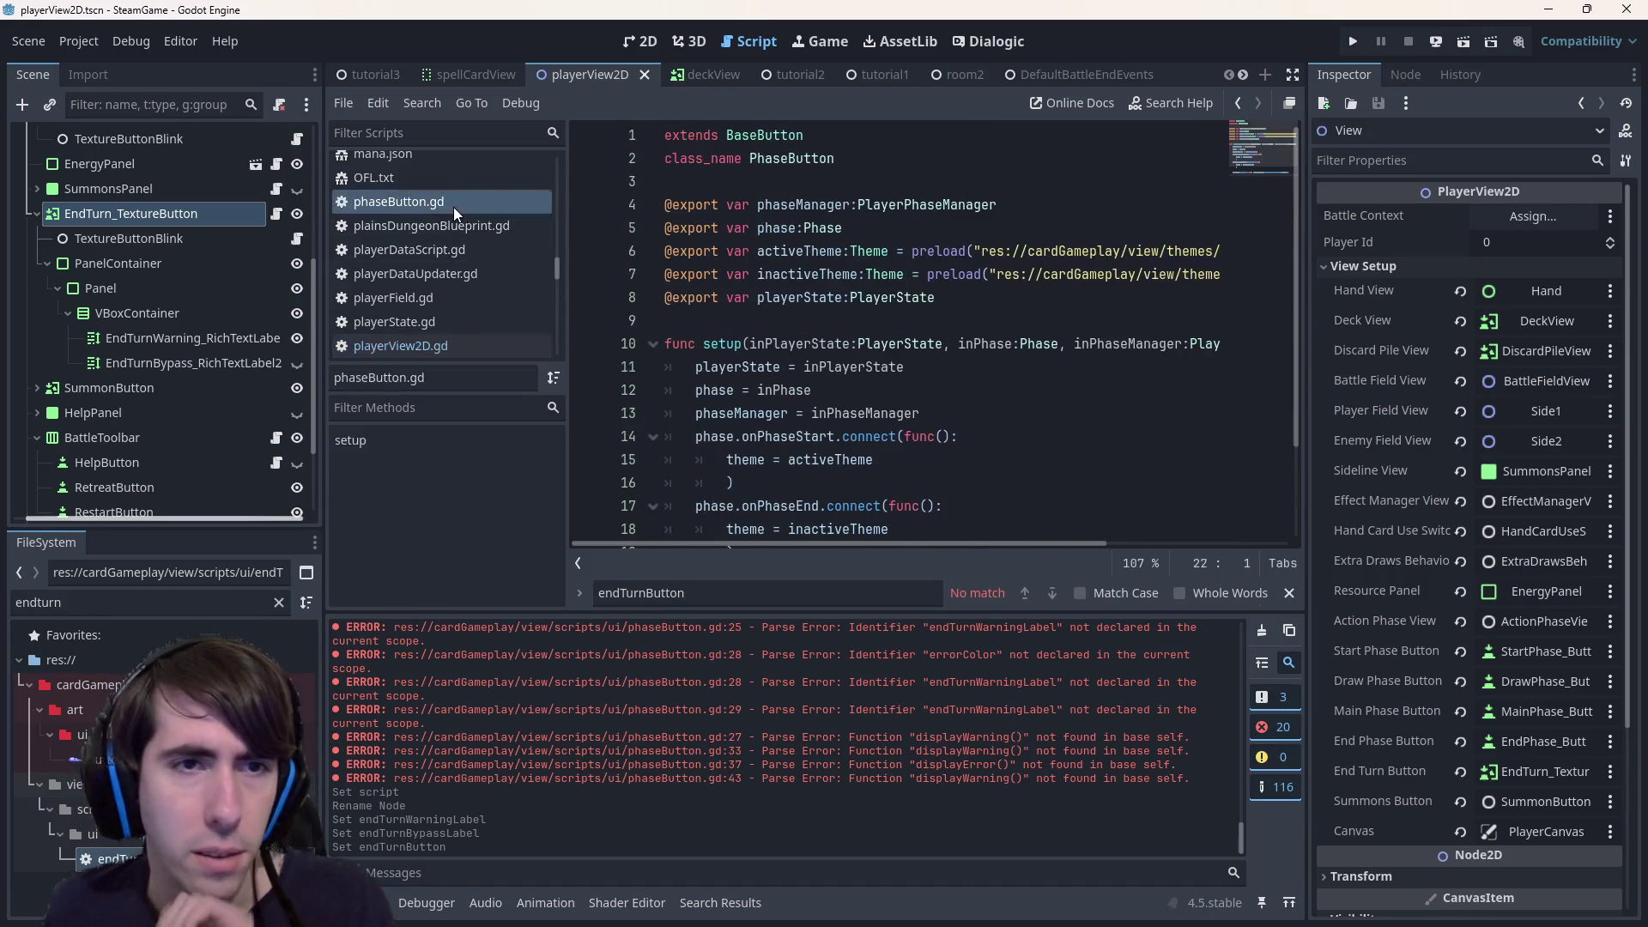
pyautogui.scroll(-1, 455, 249)
pyautogui.click(454, 292)
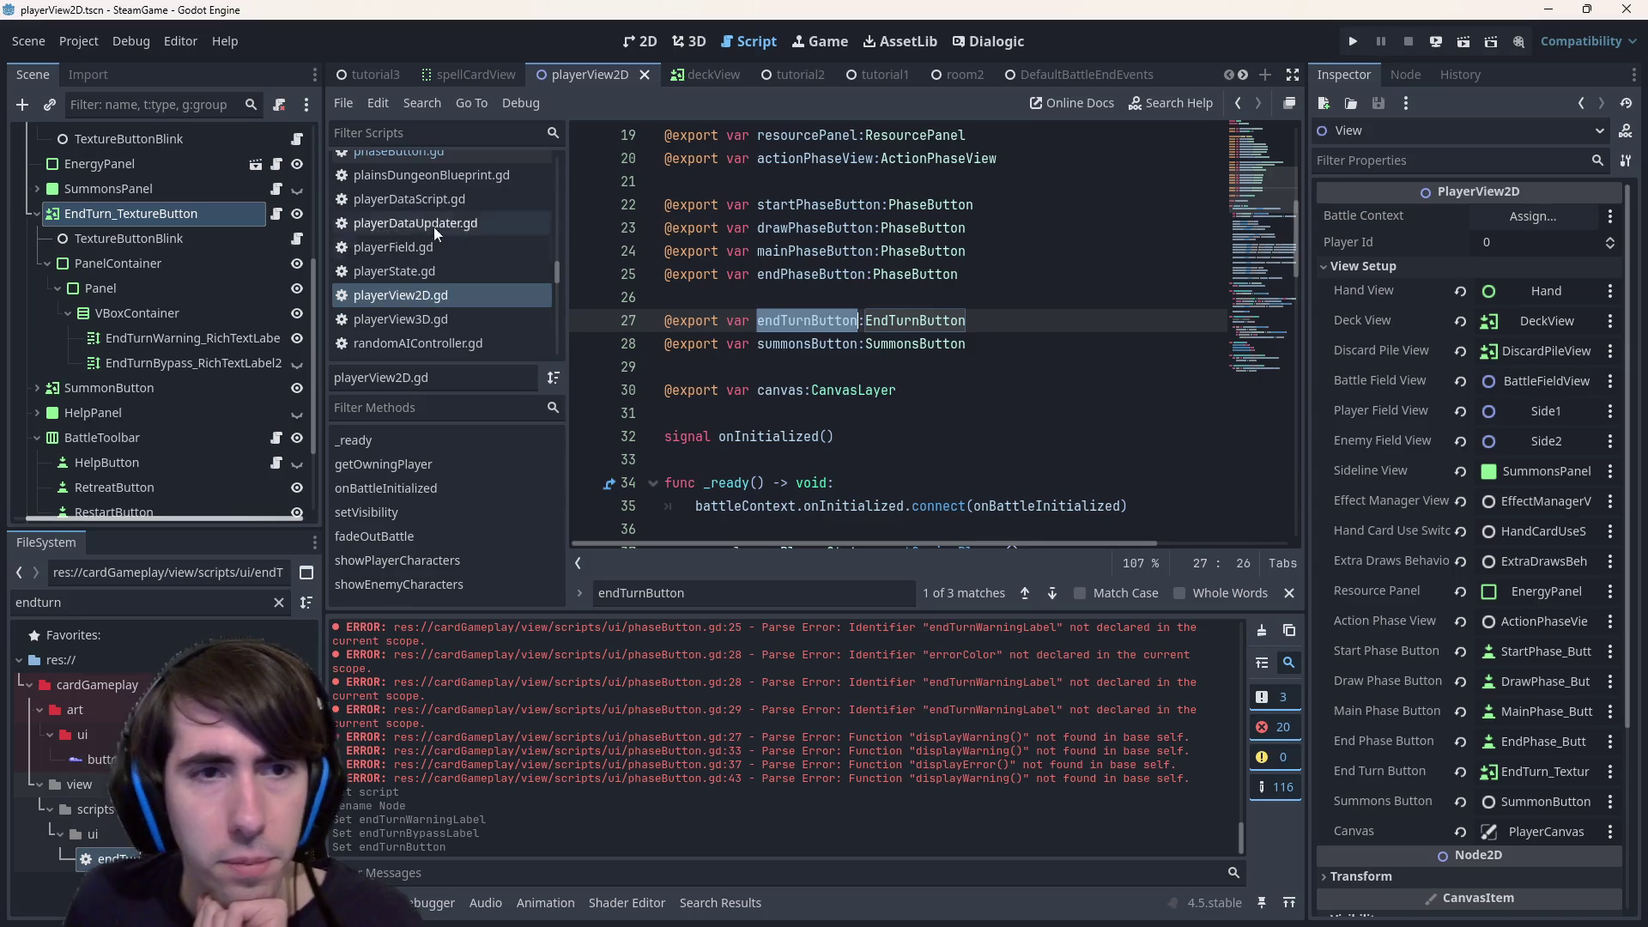
pyautogui.scroll(10, 463, 245)
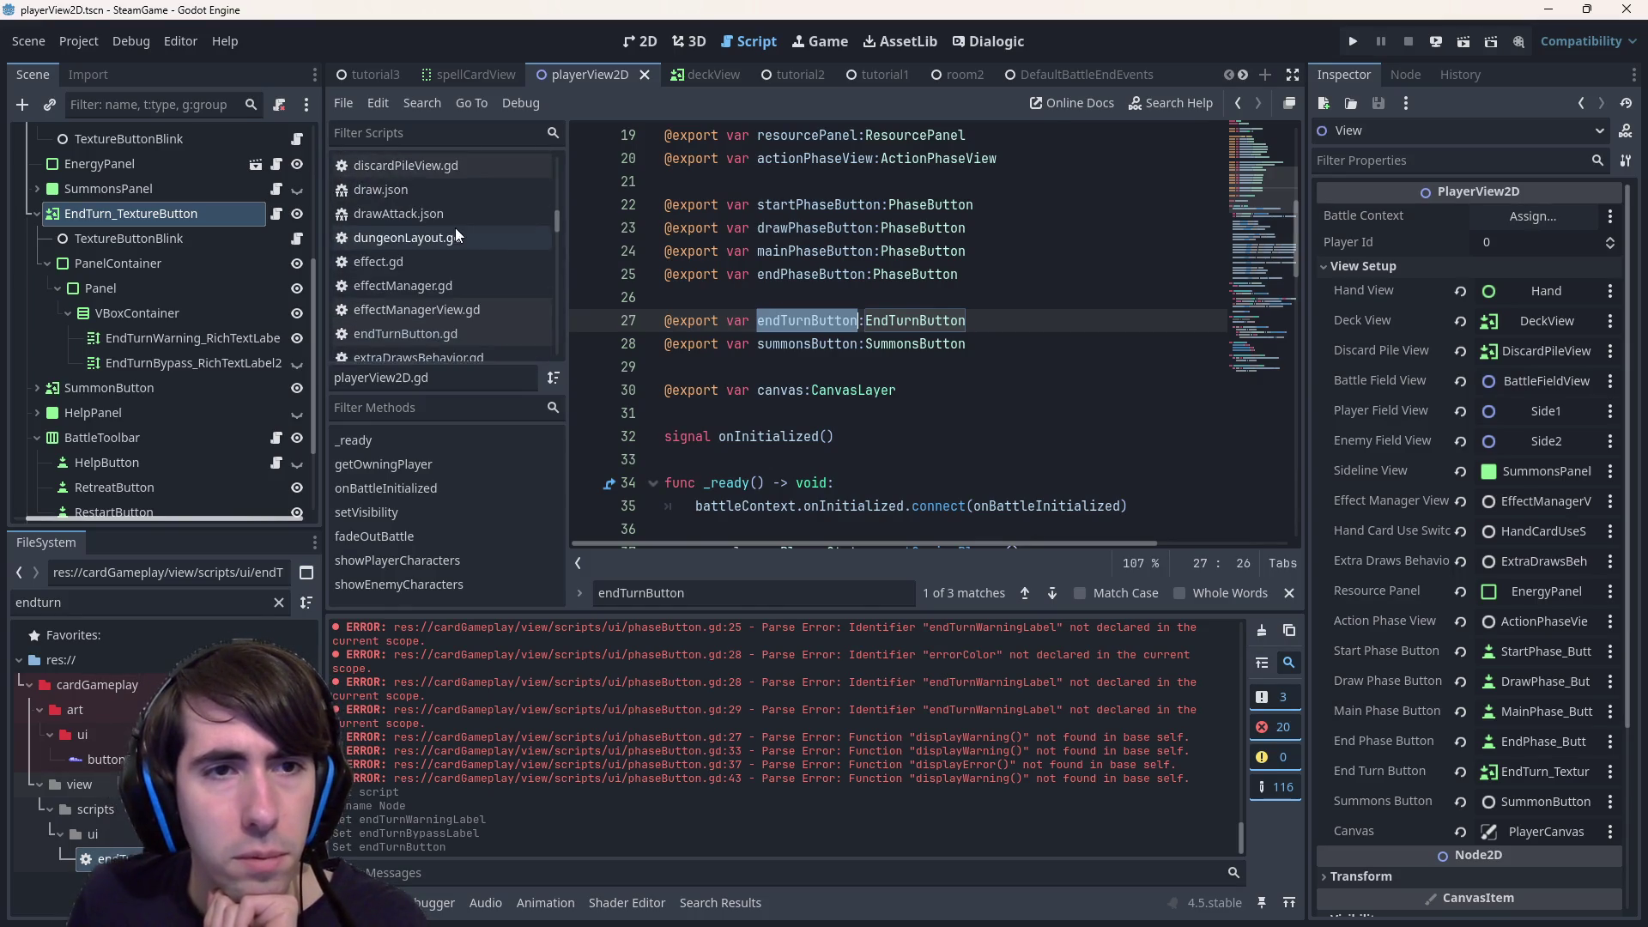
pyautogui.scroll(-1, 454, 258)
pyautogui.click(455, 306)
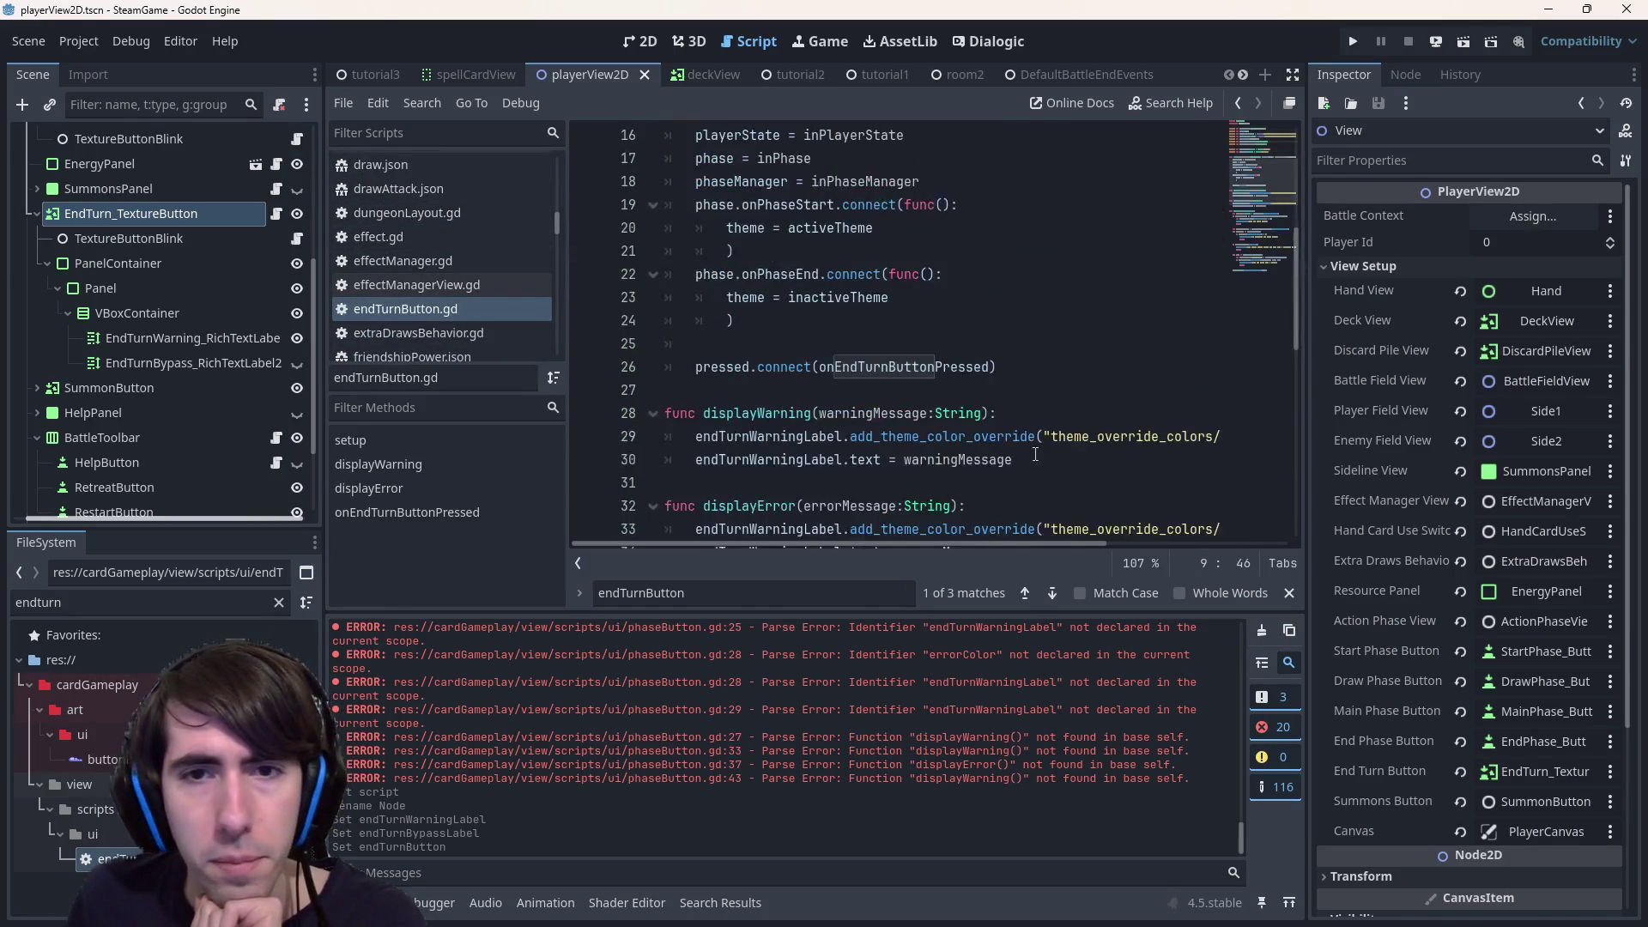
# Add endTurnBypassLabel.visible = false in displayError and save
pyautogui.scroll(-4, 1035, 455)
pyautogui.scroll(3, 769, 323)
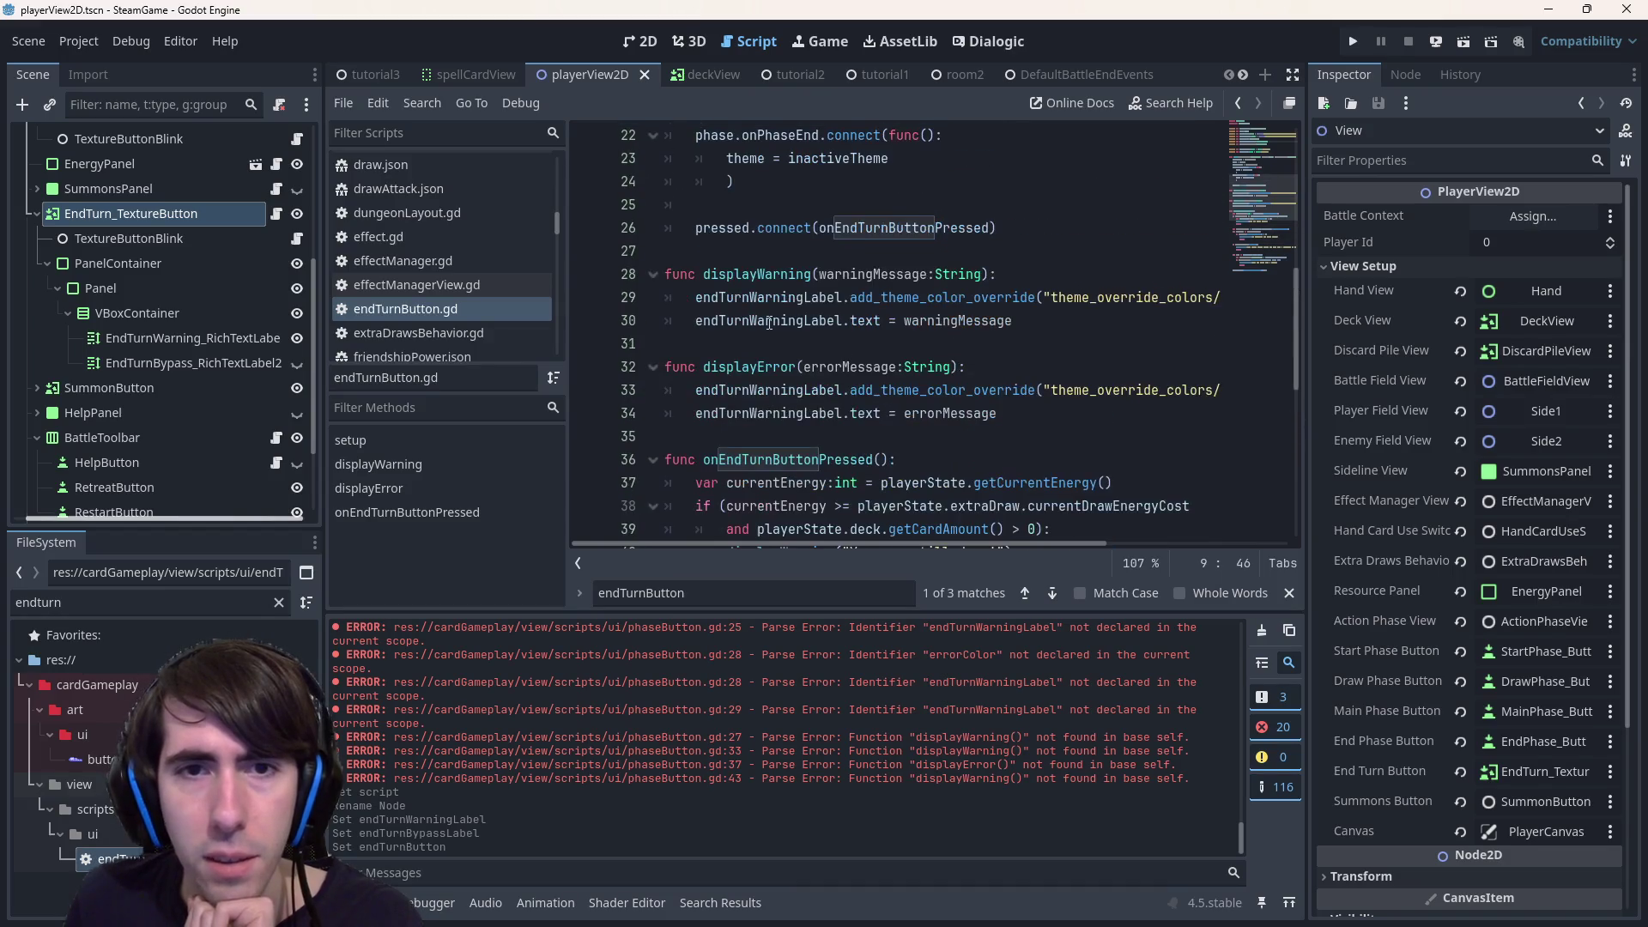
pyautogui.doubleClick(794, 395)
pyautogui.hotkey('ctrl', 'c')
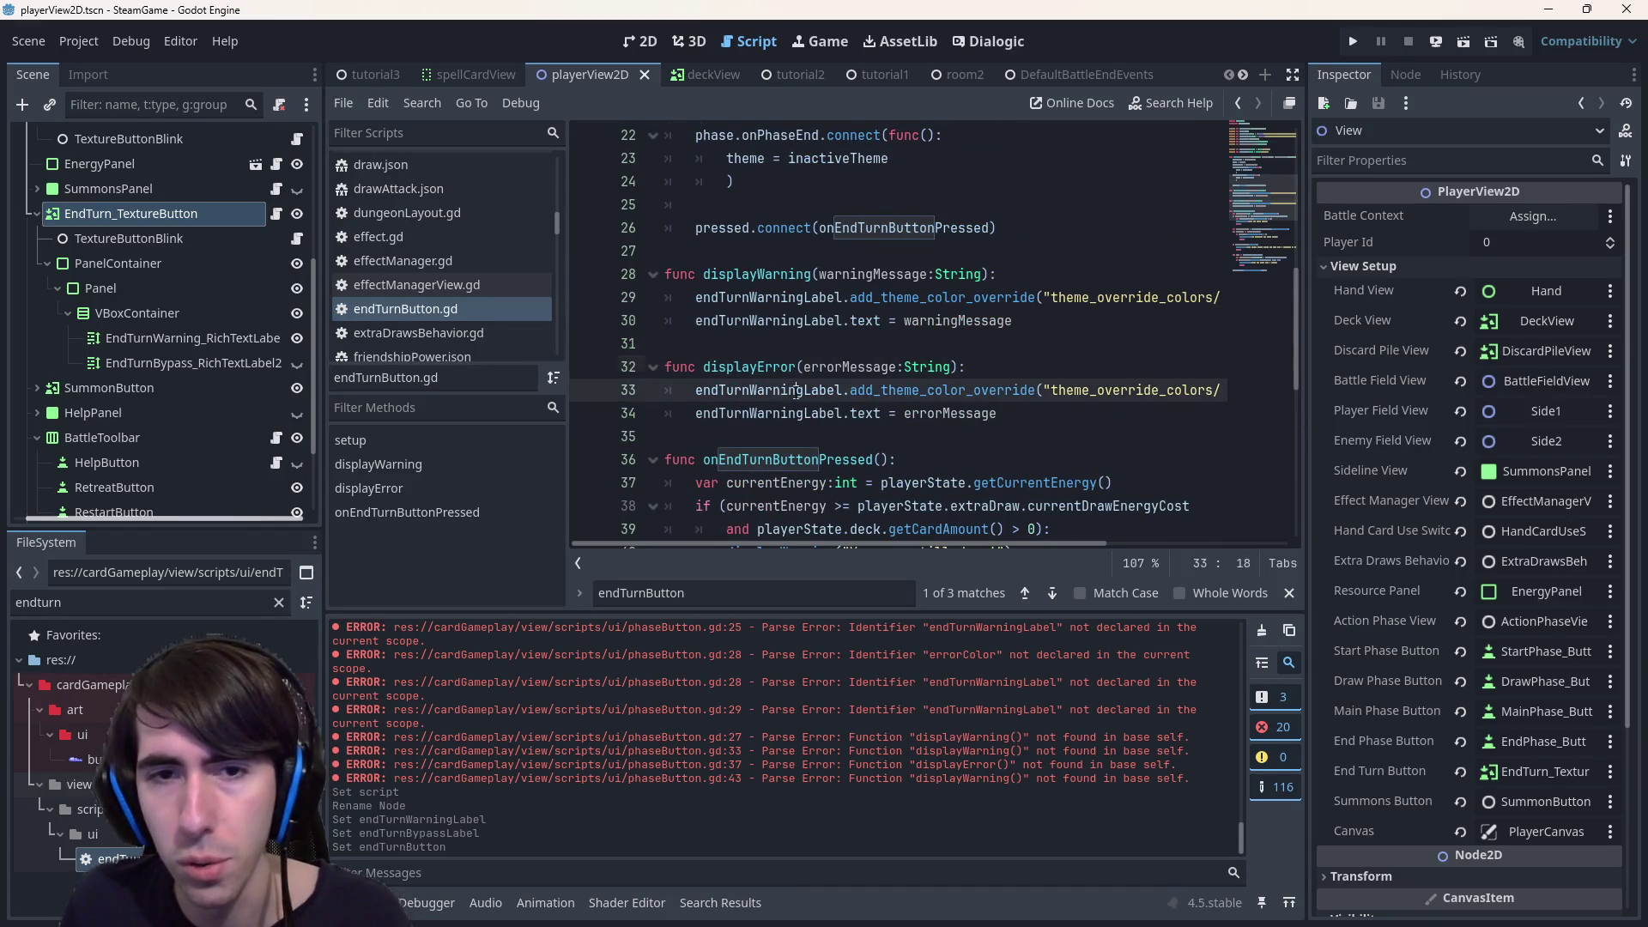
pyautogui.press('Up')
pyautogui.press('End')
pyautogui.press('Return')
pyautogui.hotkey('ctrl', 'v')
pyautogui.moveTo(743, 391); pyautogui.dragTo(794, 392)
pyautogui.press('BackSpace')
pyautogui.write('Bypass')
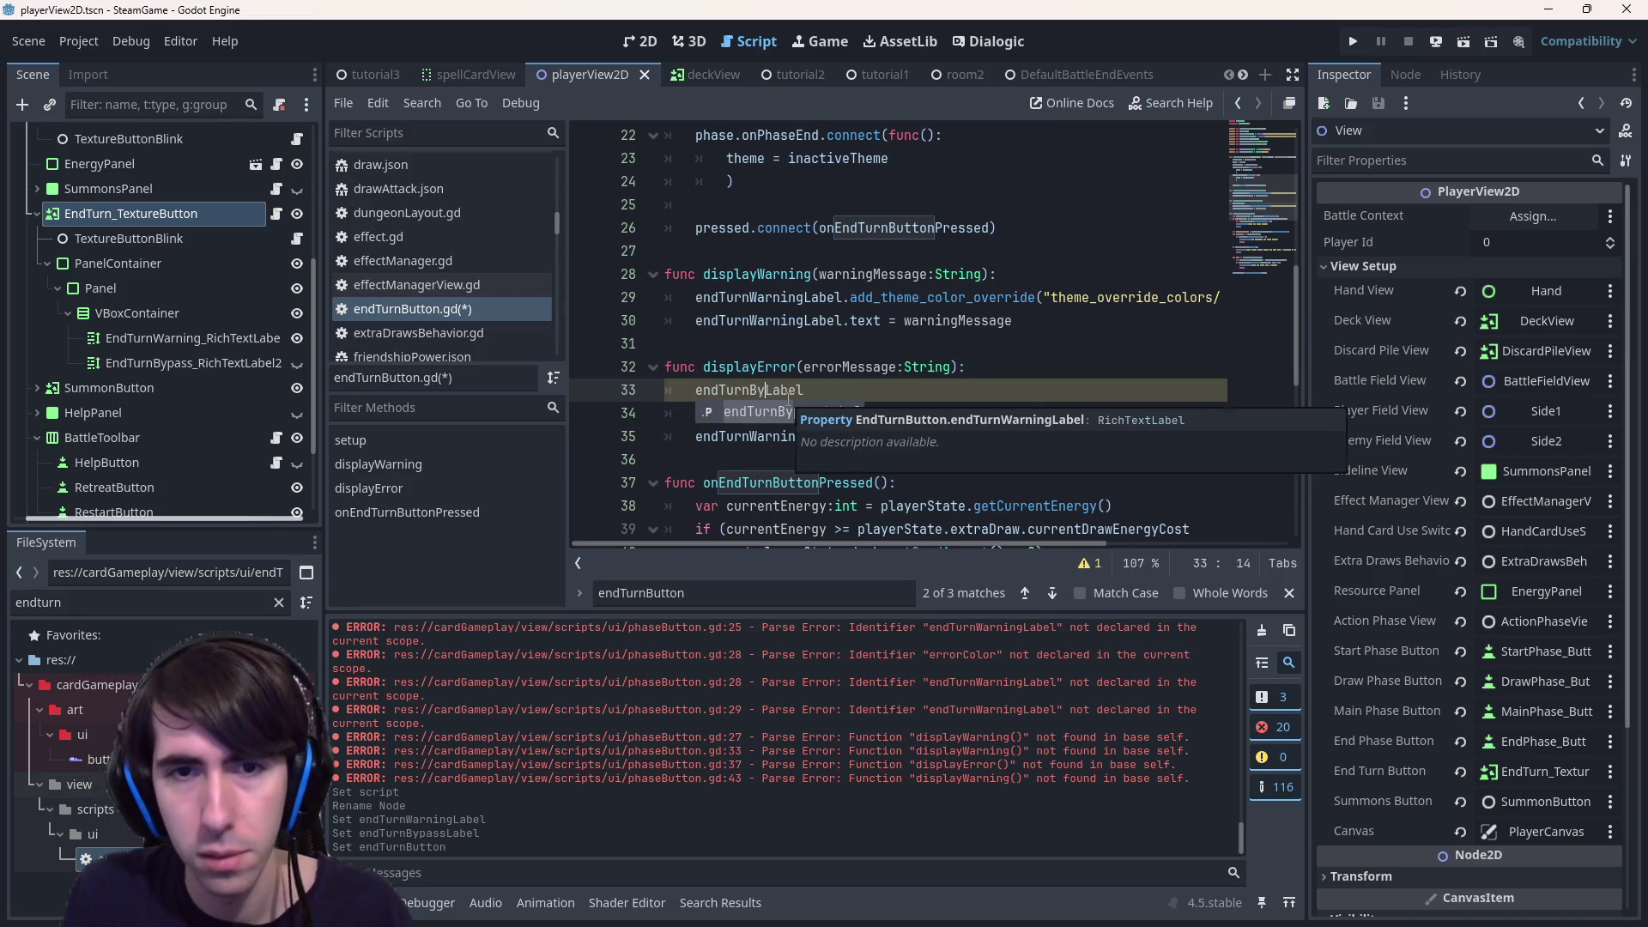
pyautogui.press('End')
pyautogui.write('.visible = ')
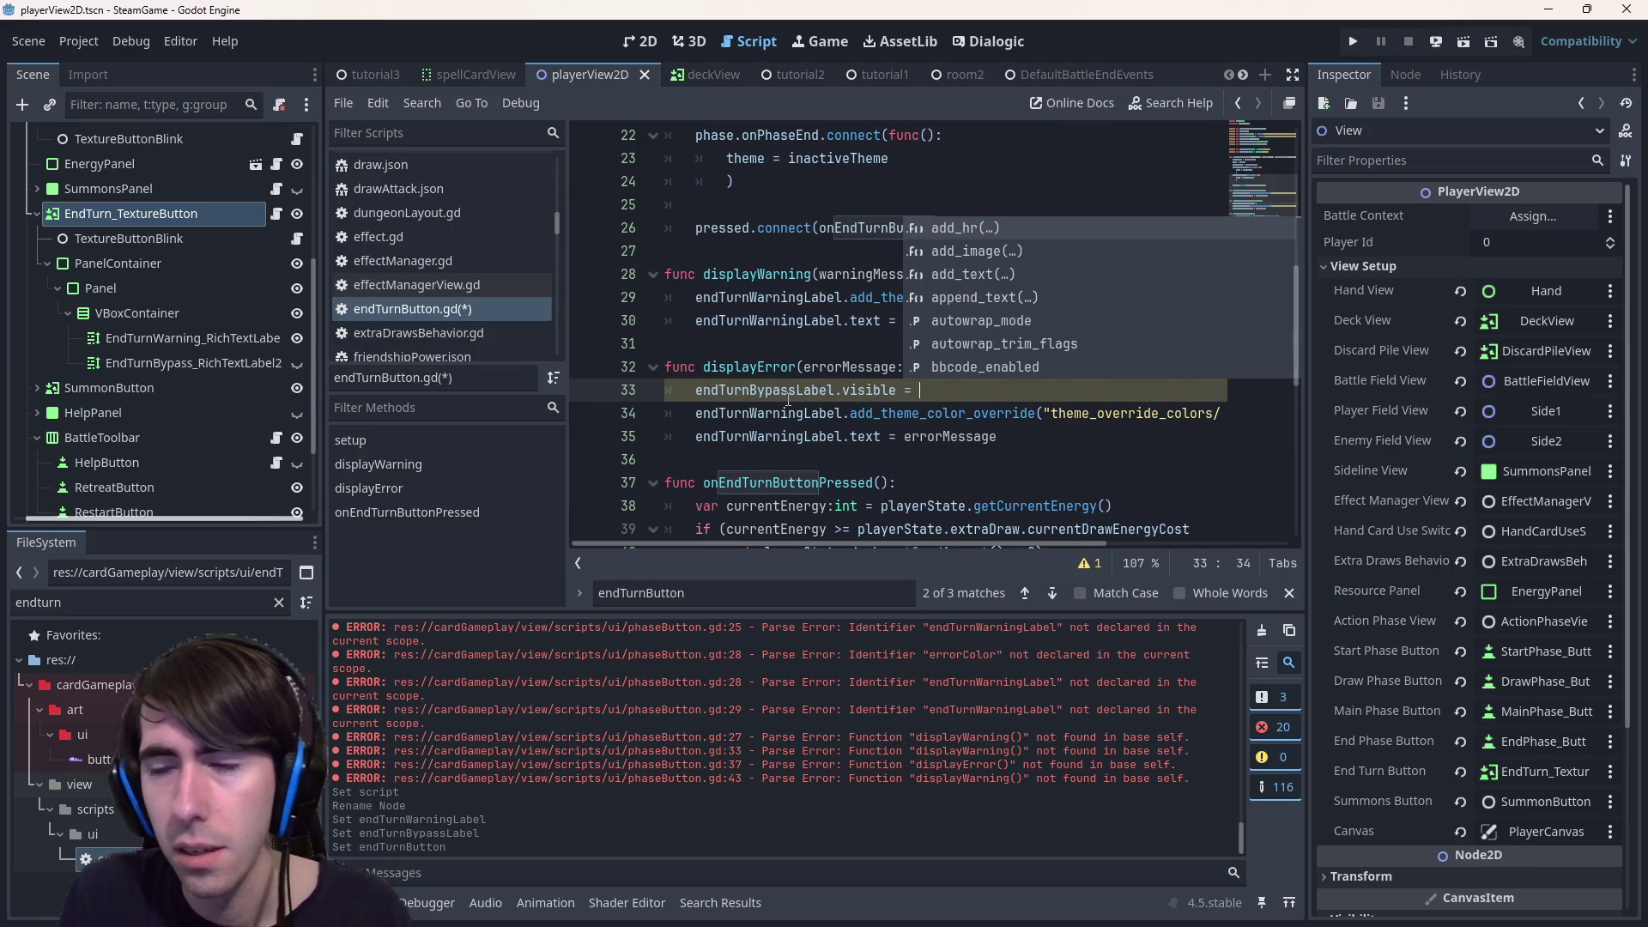
pyautogui.write('false')
pyautogui.hotkey('ctrl', 's')
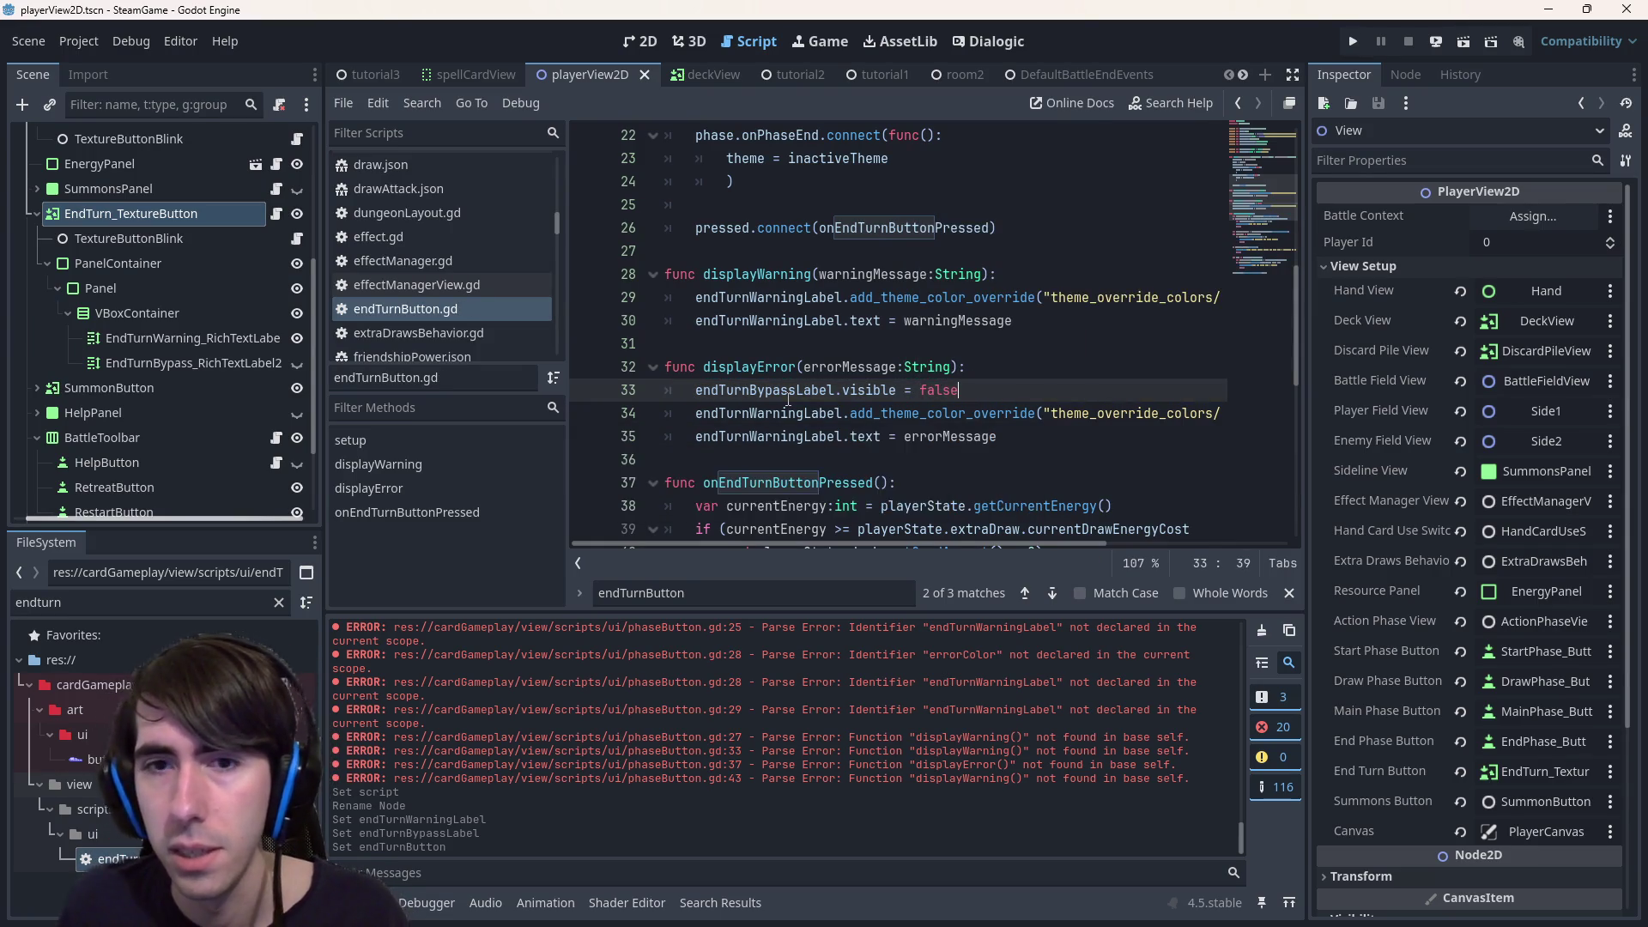
# Add endTurnBypassLabel.visible = true below line 30 in displayWarning and save
pyautogui.moveTo(1061, 386); pyautogui.dragTo(665, 390)
pyautogui.hotkey('ctrl', 'c')
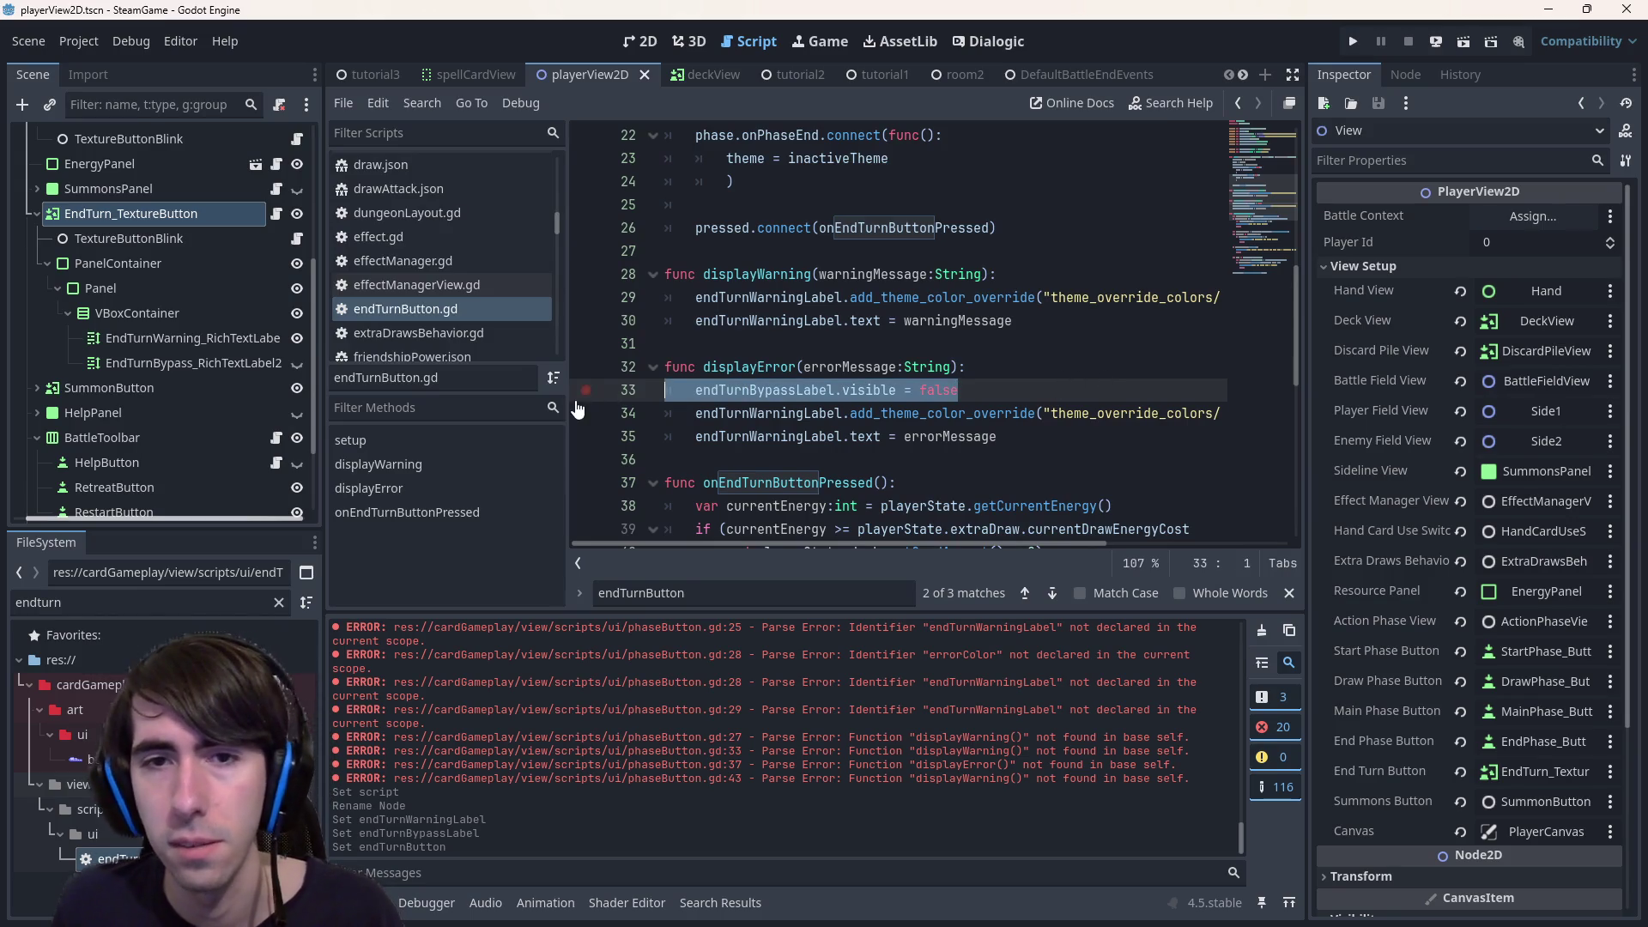
pyautogui.scroll(-3, 901, 403)
pyautogui.scroll(3, 893, 403)
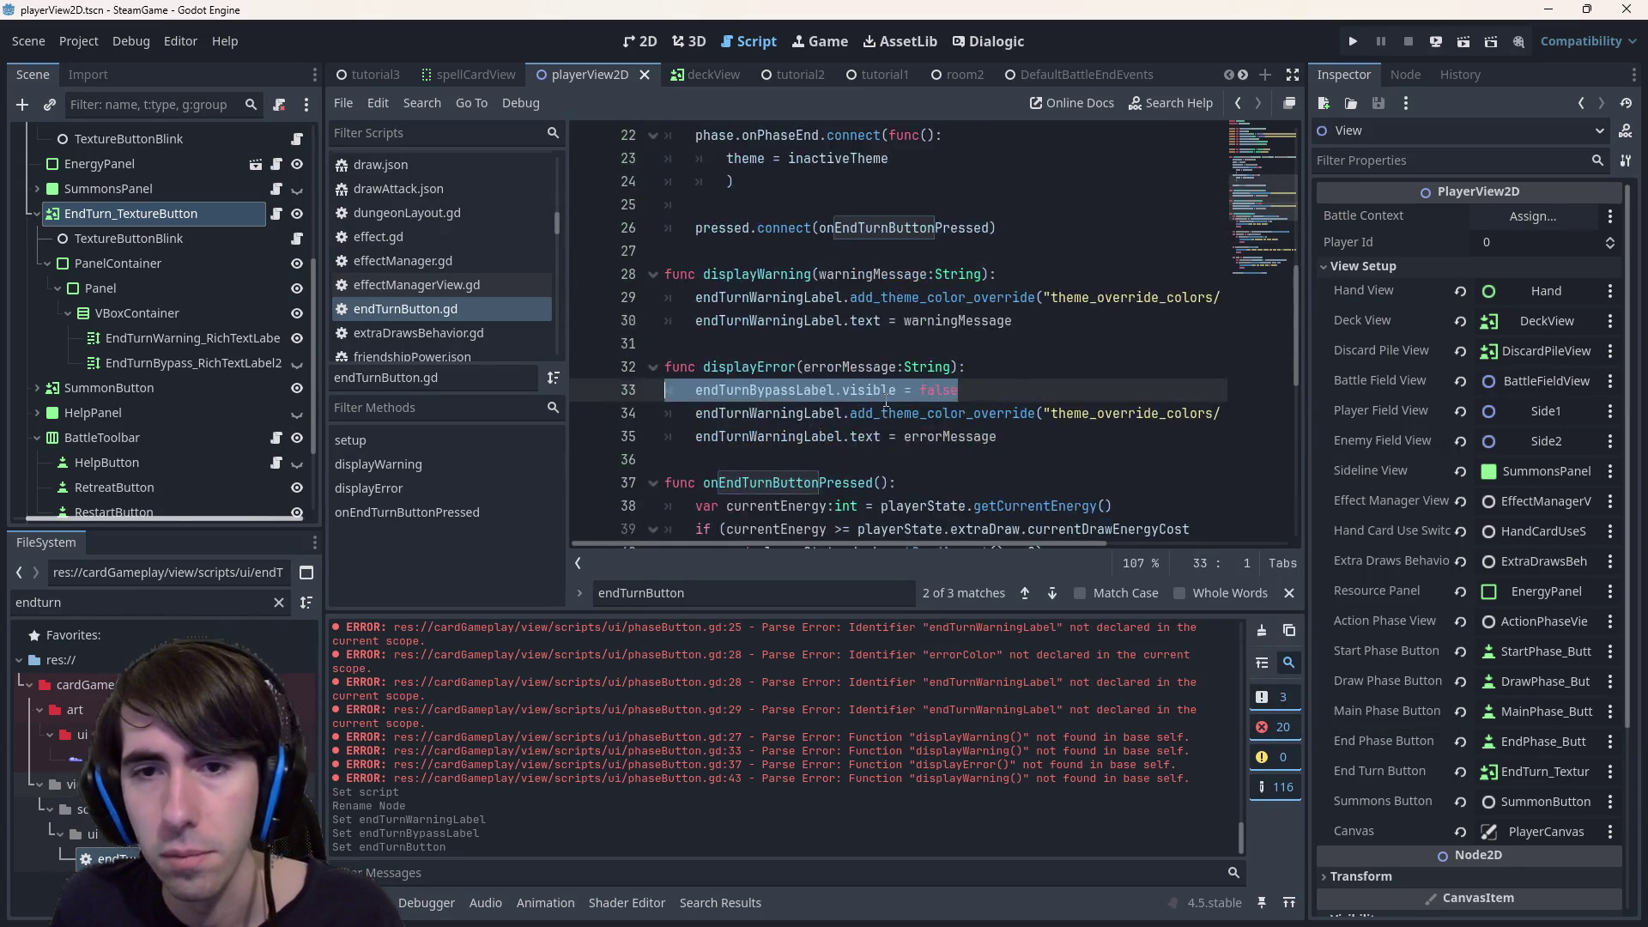
pyautogui.scroll(-6, 885, 401)
pyautogui.scroll(-2, 885, 400)
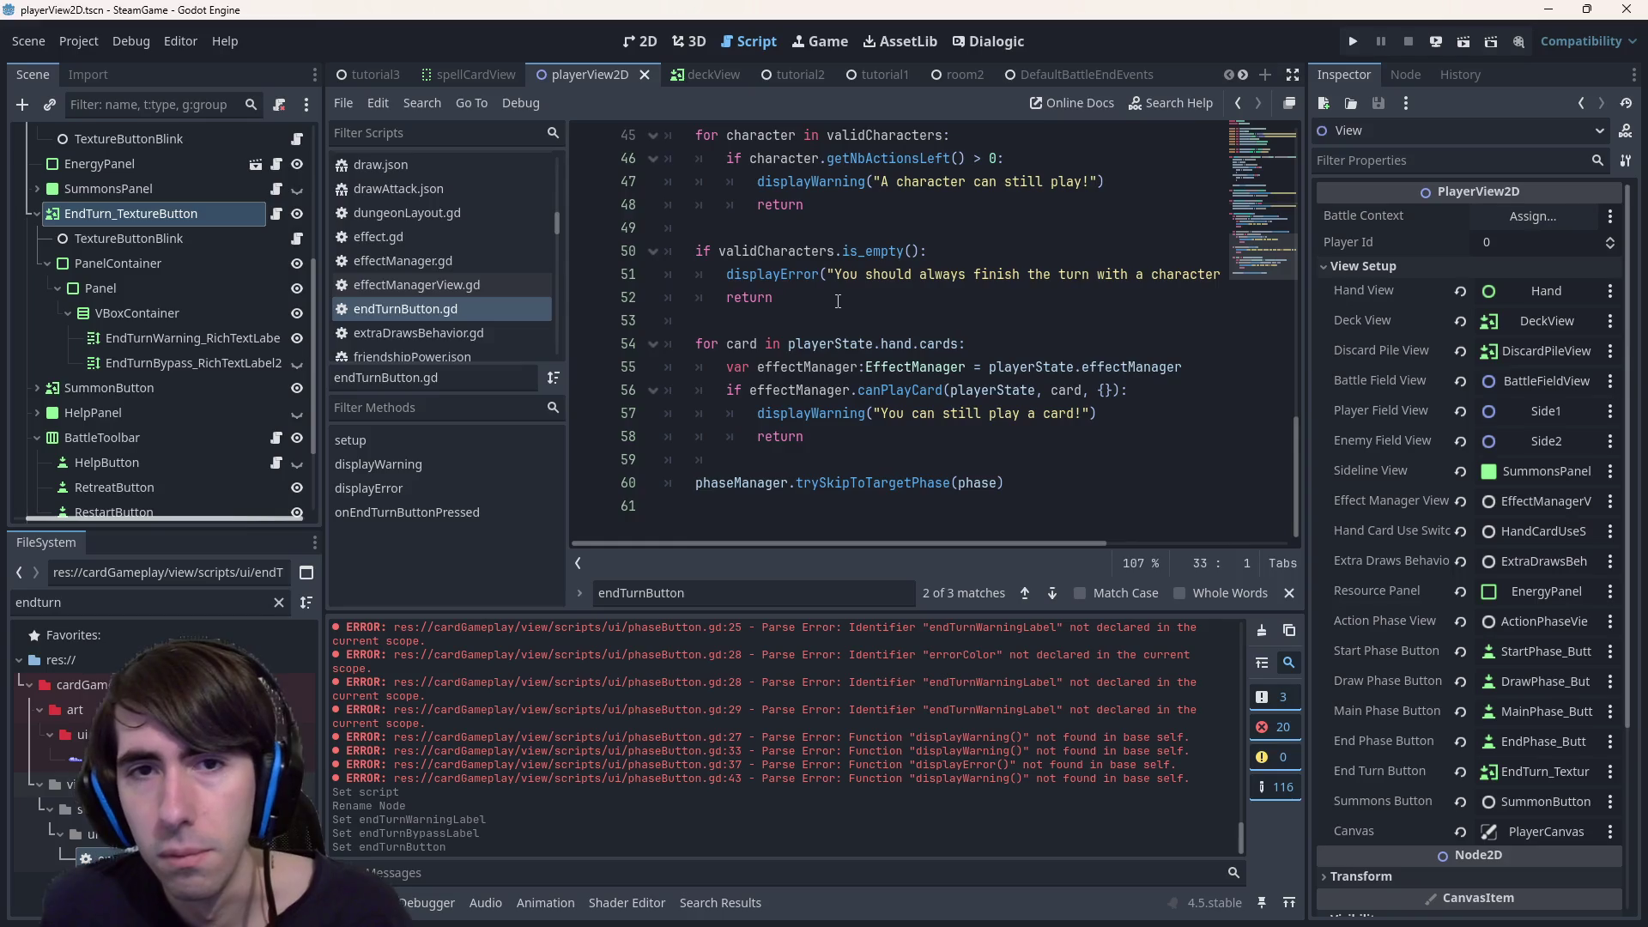
pyautogui.scroll(8, 837, 301)
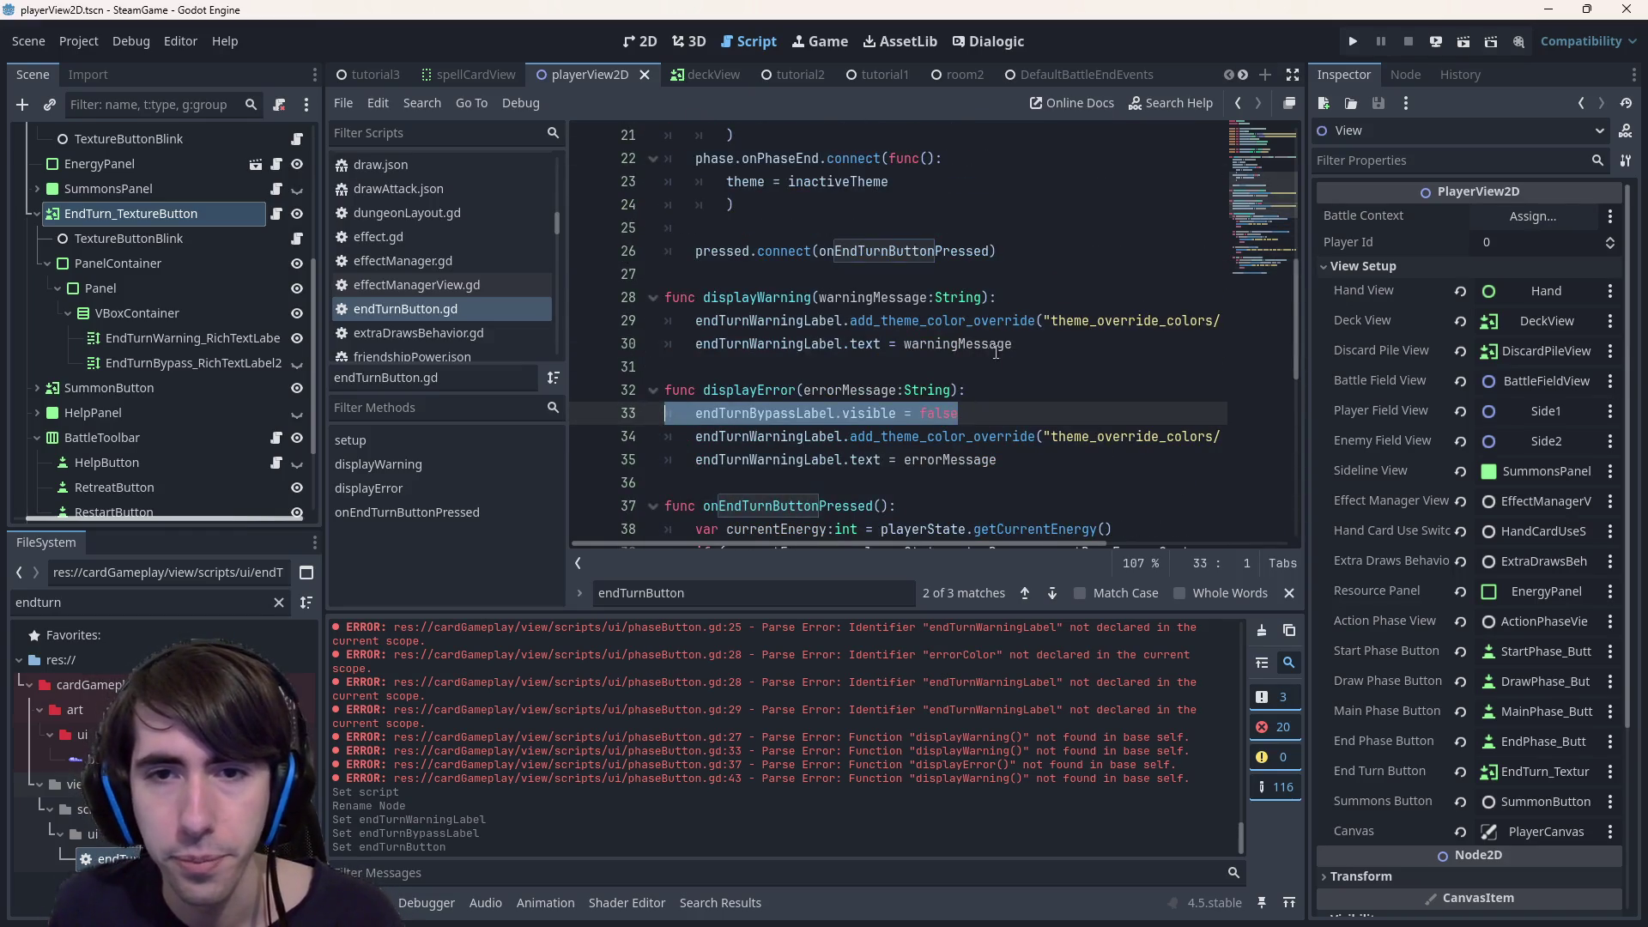
pyautogui.click(1035, 297)
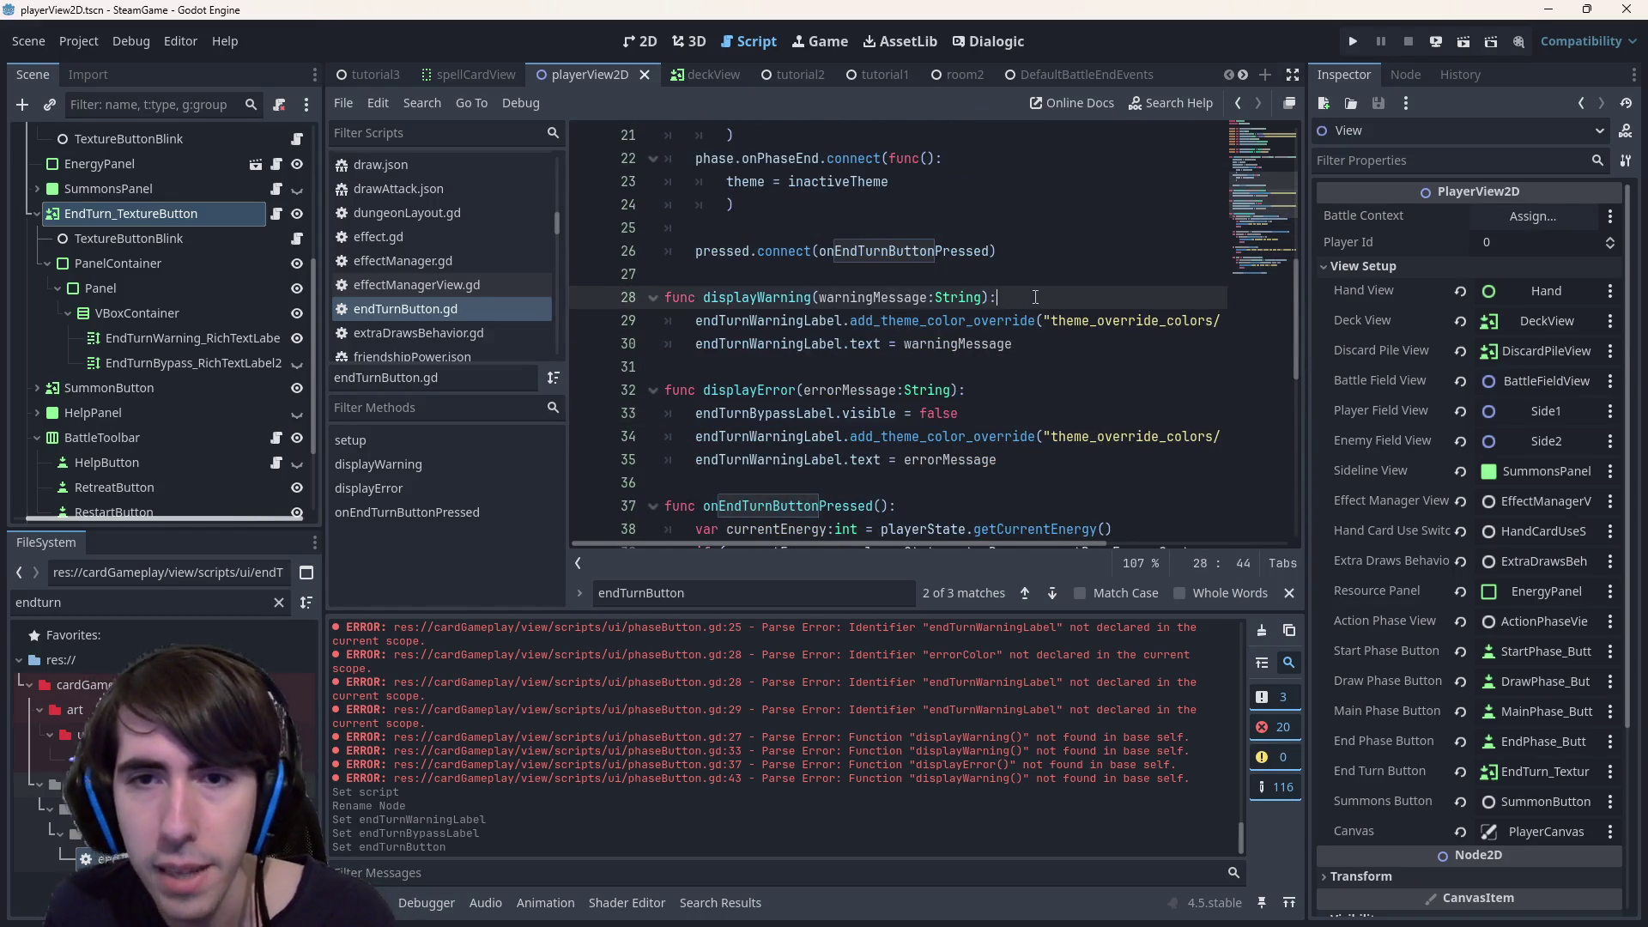
pyautogui.click(1010, 343)
pyautogui.press('Return')
pyautogui.hotkey('ctrl', 'v')
pyautogui.doubleClick(970, 367)
pyautogui.write('true')
pyautogui.hotkey('ctrl', 'Left')
pyautogui.press('BackSpace')
pyautogui.hotkey('ctrl', 's')
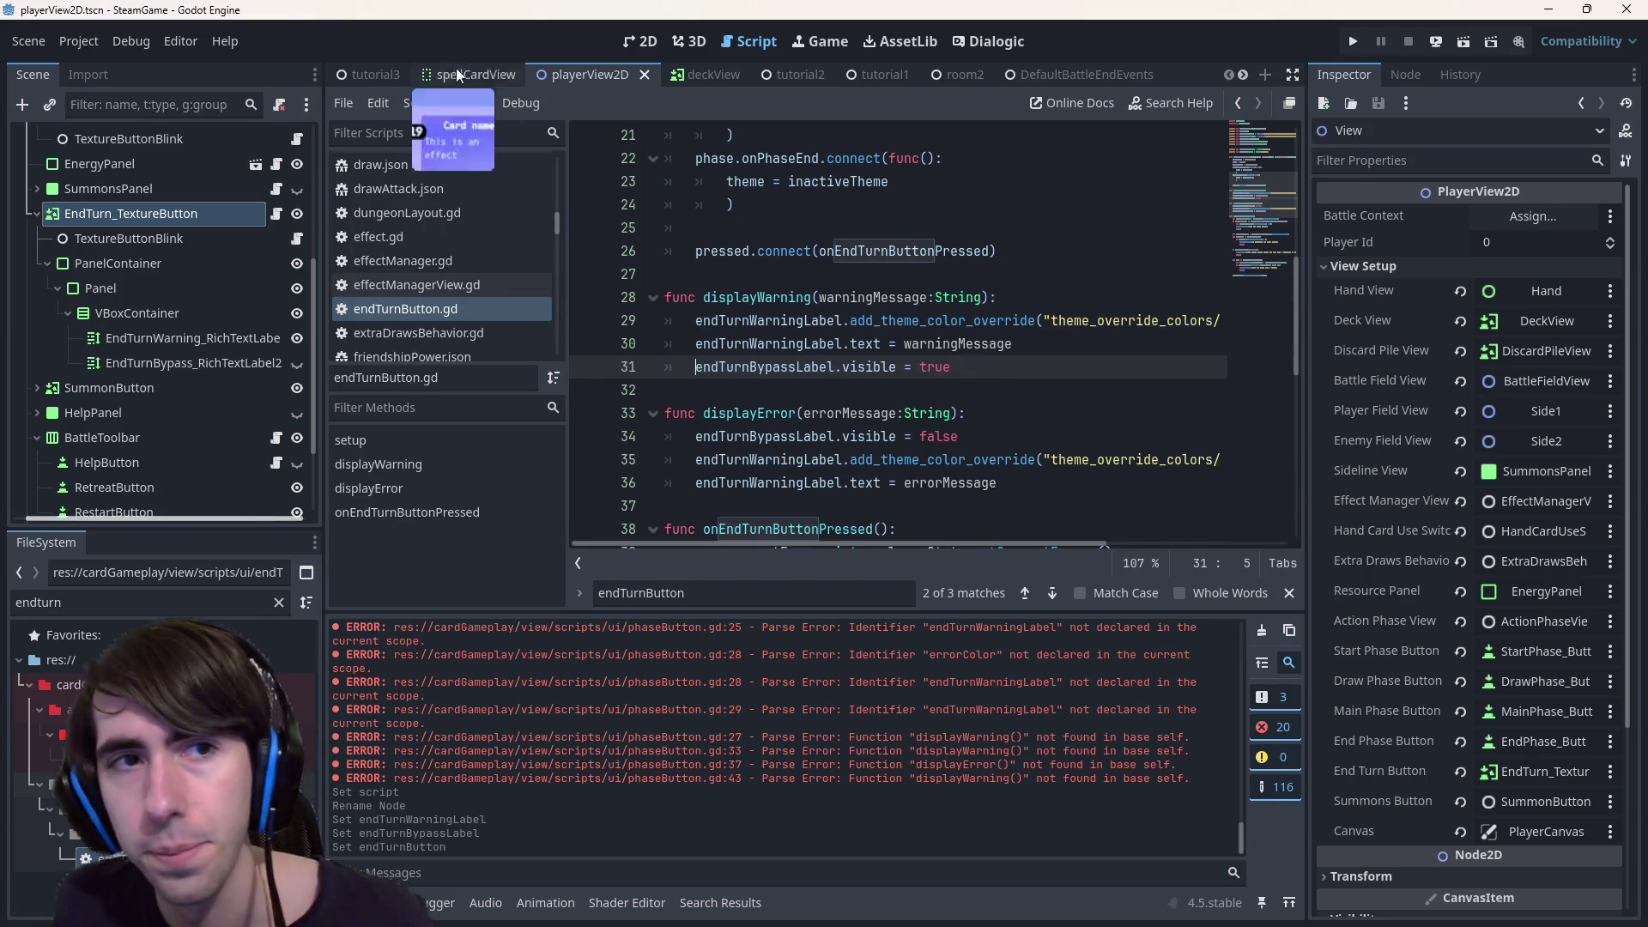
pyautogui.click(367, 75)
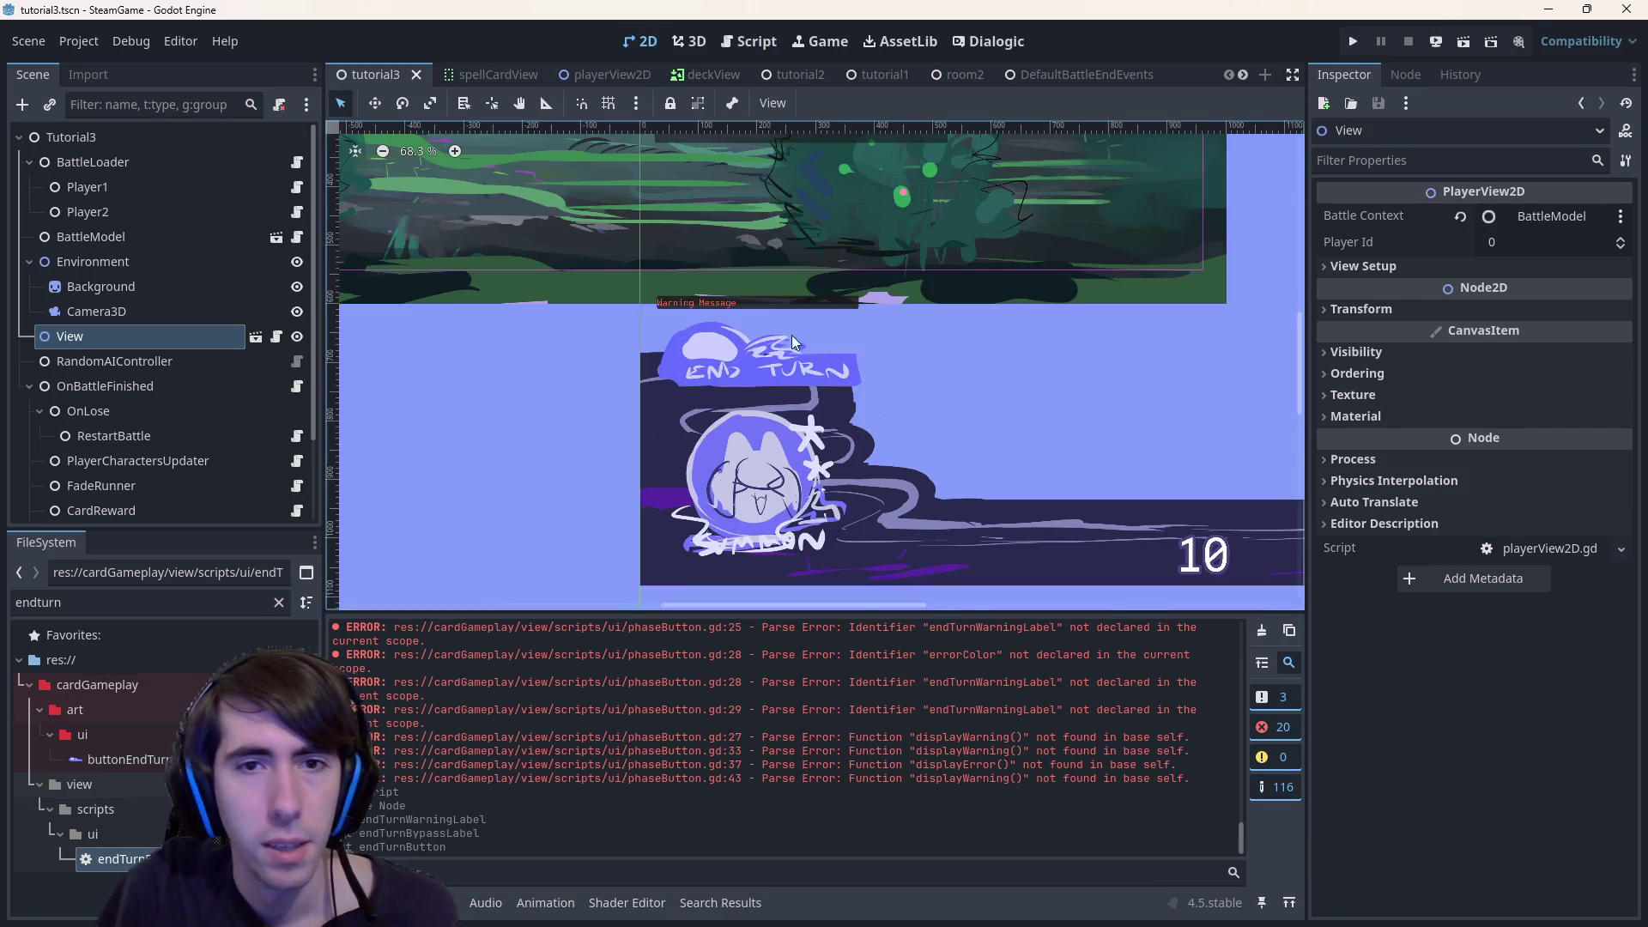
# Open playerView2D.tscn, select the Warning Message label, and collapse the DeckView and PanelContainer branches
pyautogui.scroll(-3, 953, 426)
pyautogui.scroll(4, 769, 369)
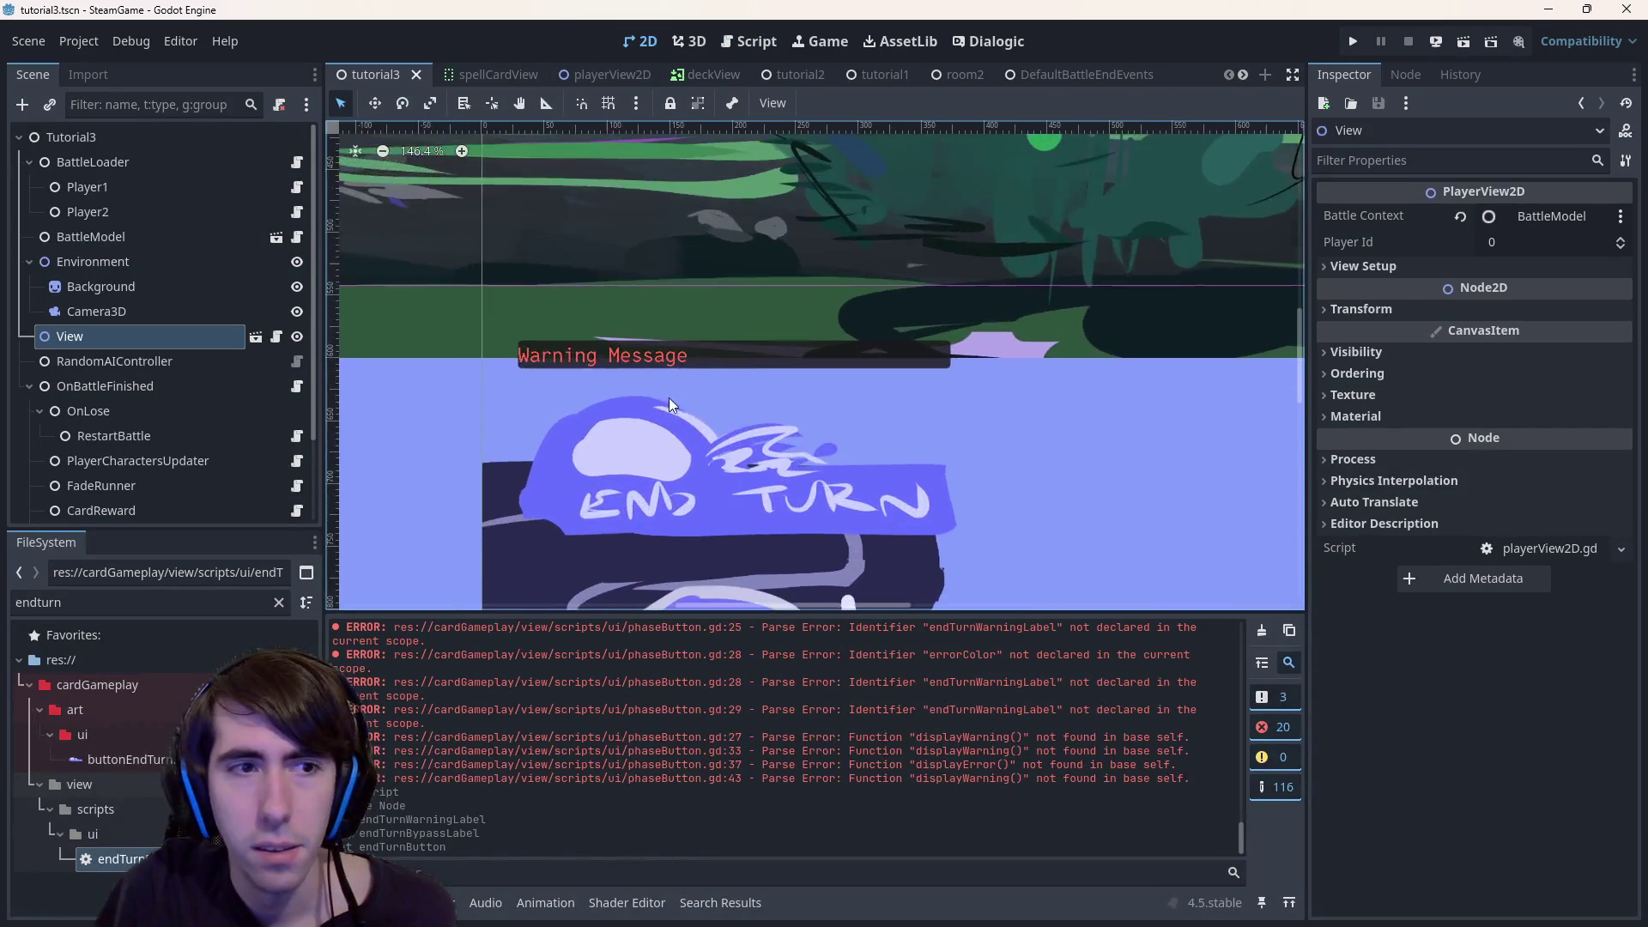
pyautogui.click(248, 338)
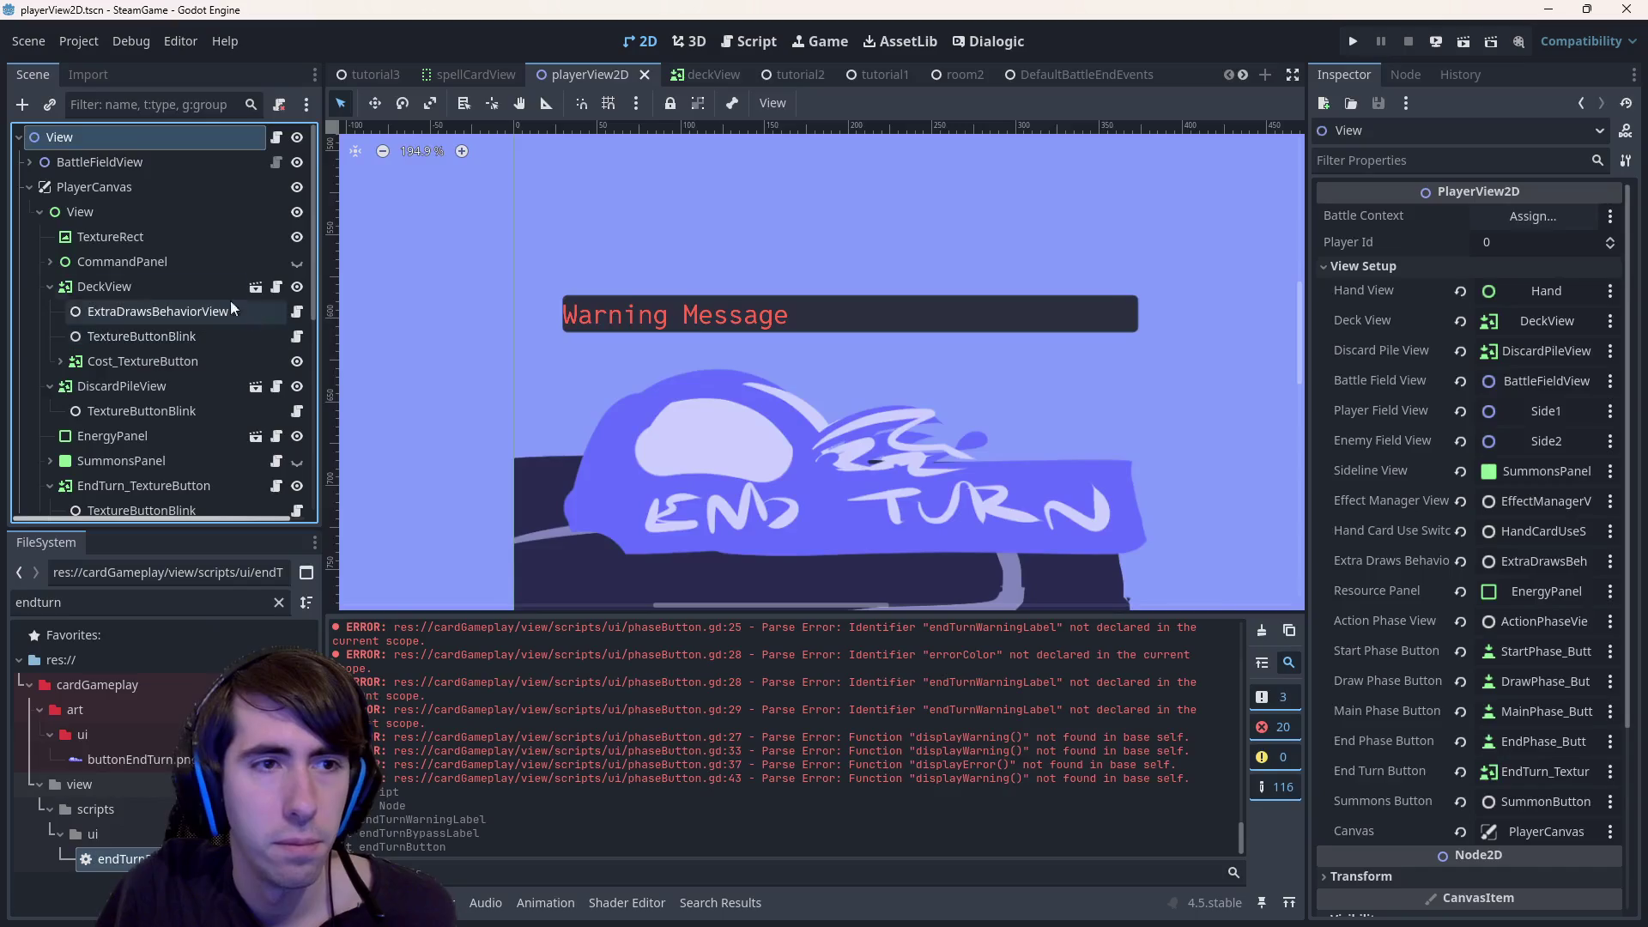
pyautogui.click(86, 286)
pyautogui.click(47, 287)
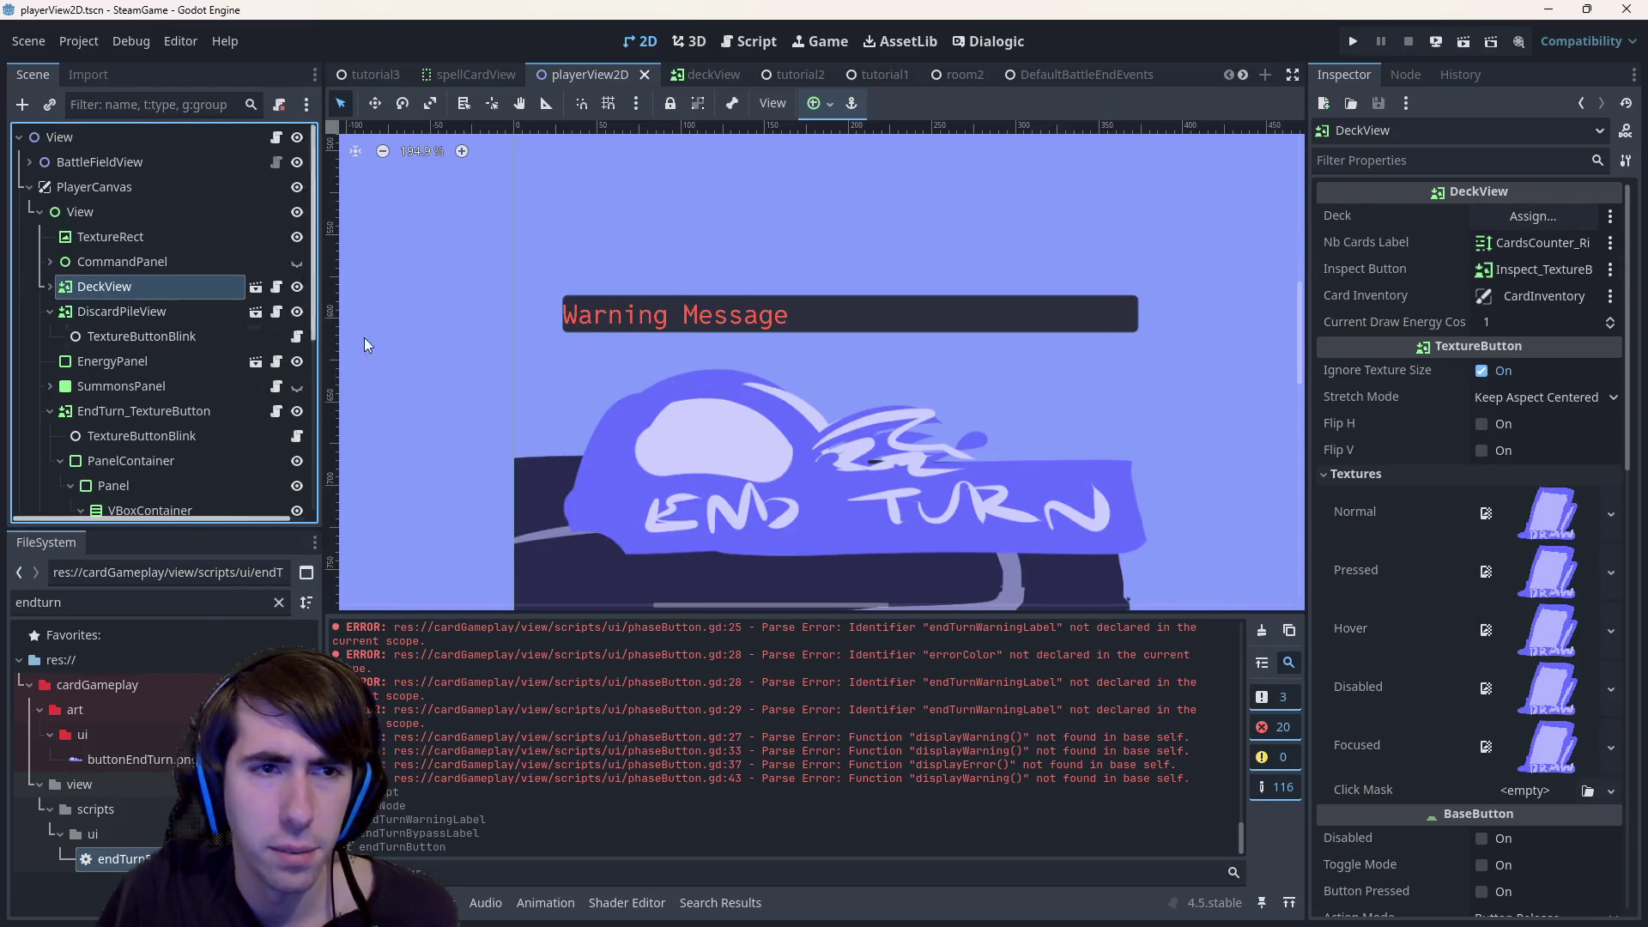
pyautogui.click(621, 317)
pyautogui.scroll(-3, 234, 440)
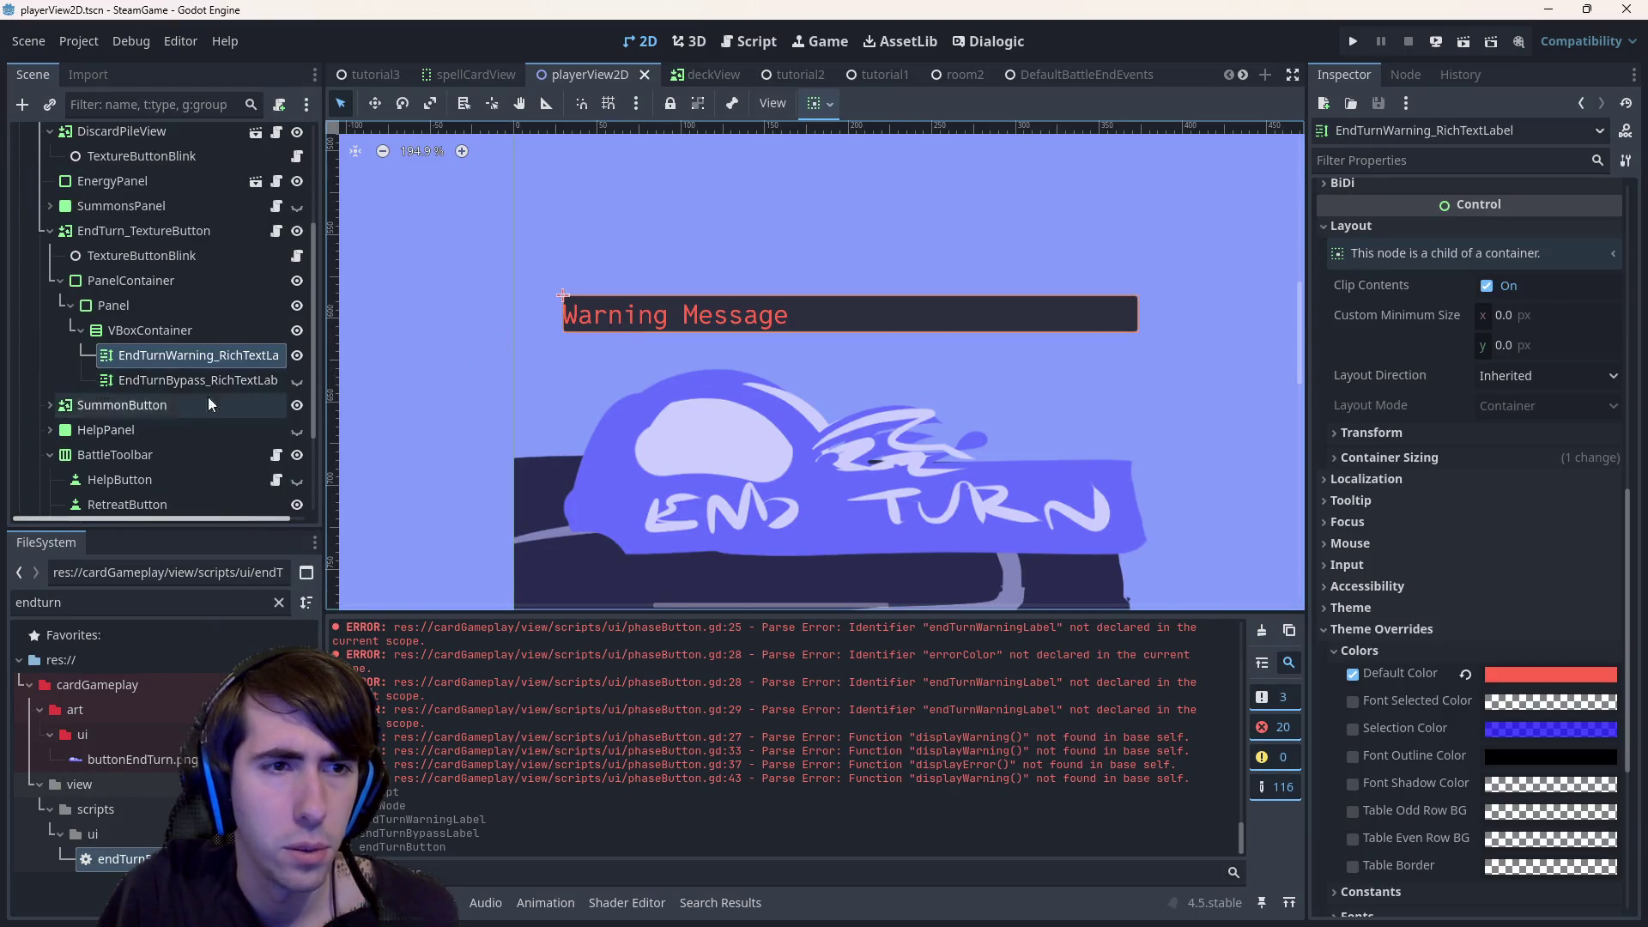
pyautogui.click(60, 281)
# Add an AnimationPlayer child node under EndTurn_TextureButton
pyautogui.rightClick(98, 230)
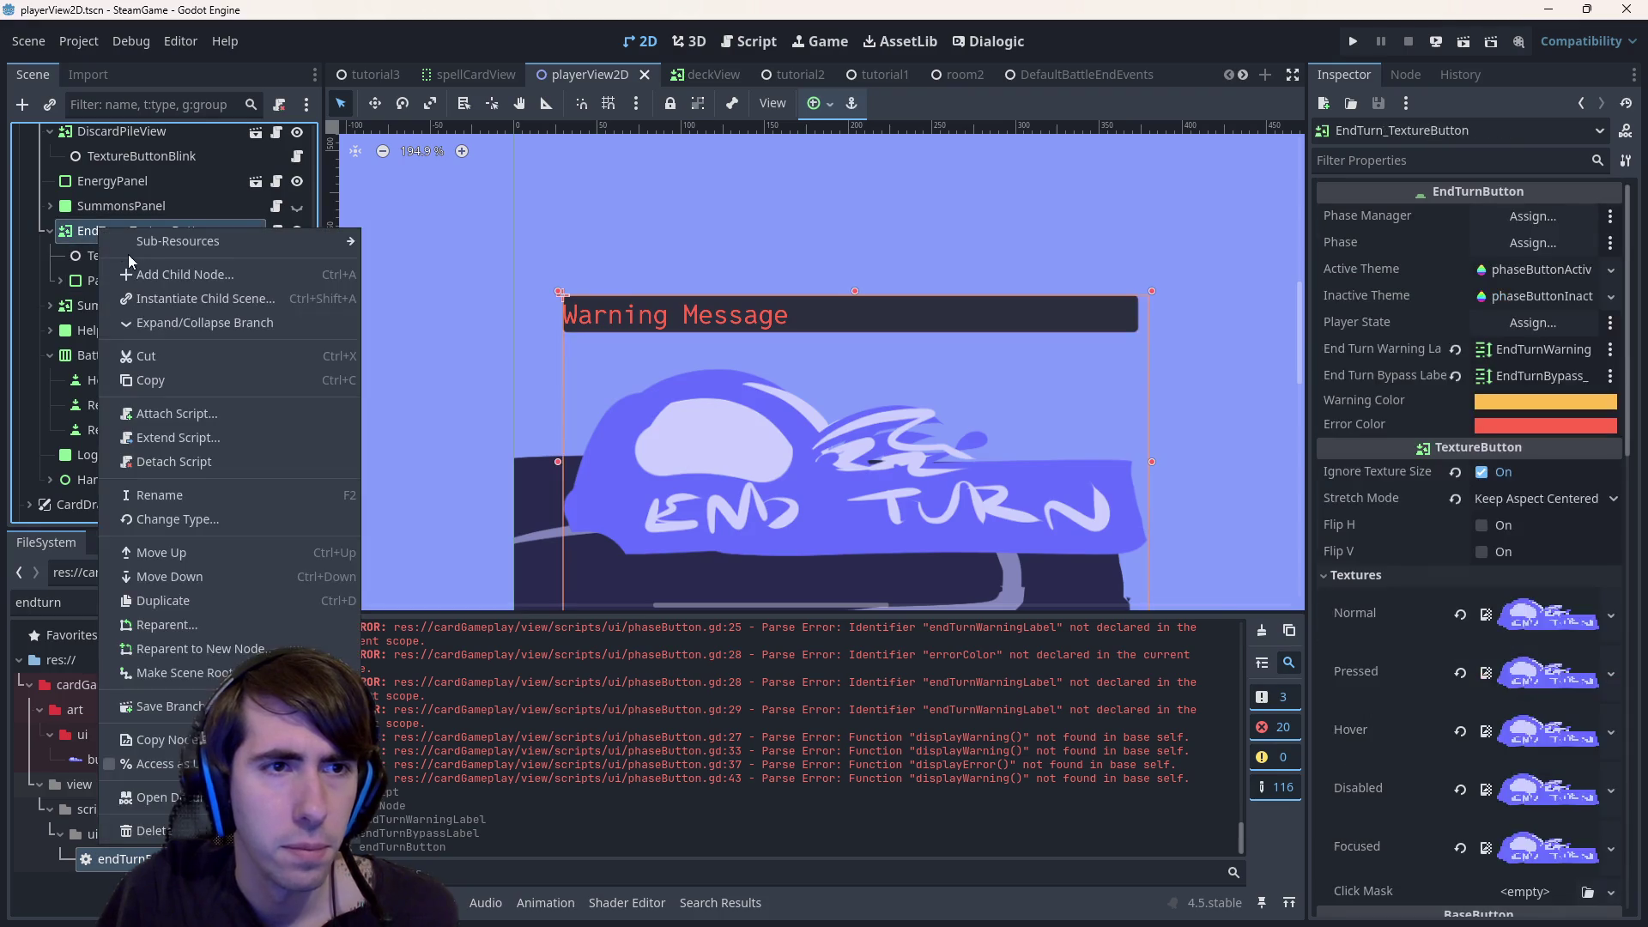
pyautogui.click(185, 273)
pyautogui.write('animation')
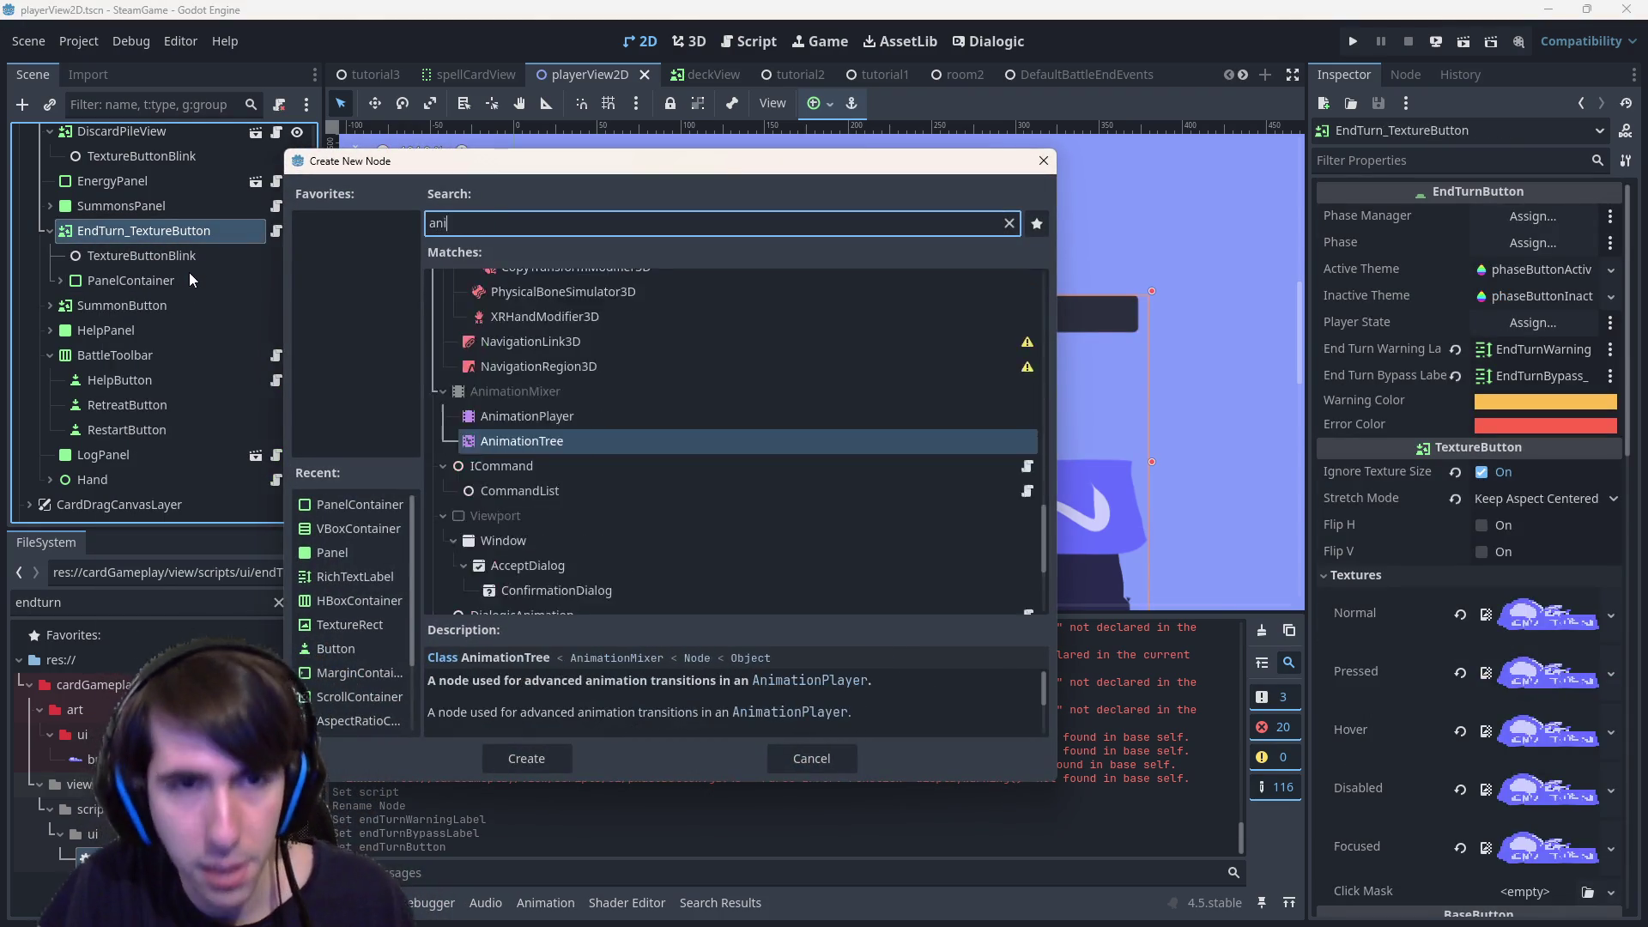
pyautogui.press('Up')
pyautogui.press('Return')
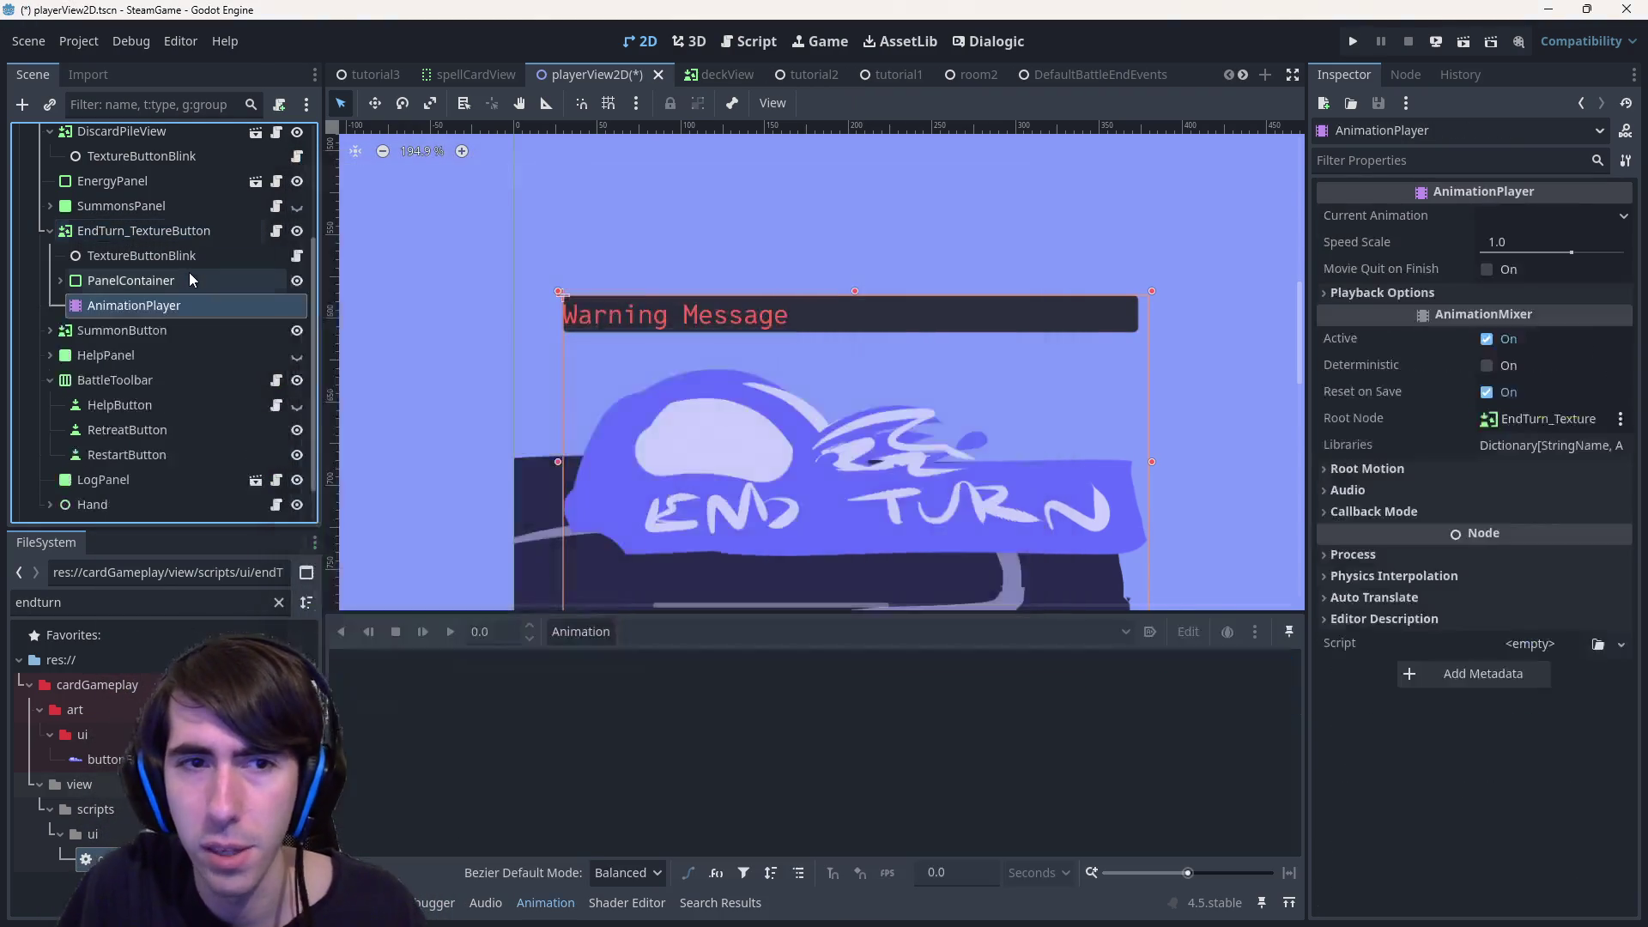
# Create a new animation named hideEndTurnWarning in the AnimationPlayer
pyautogui.click(558, 632)
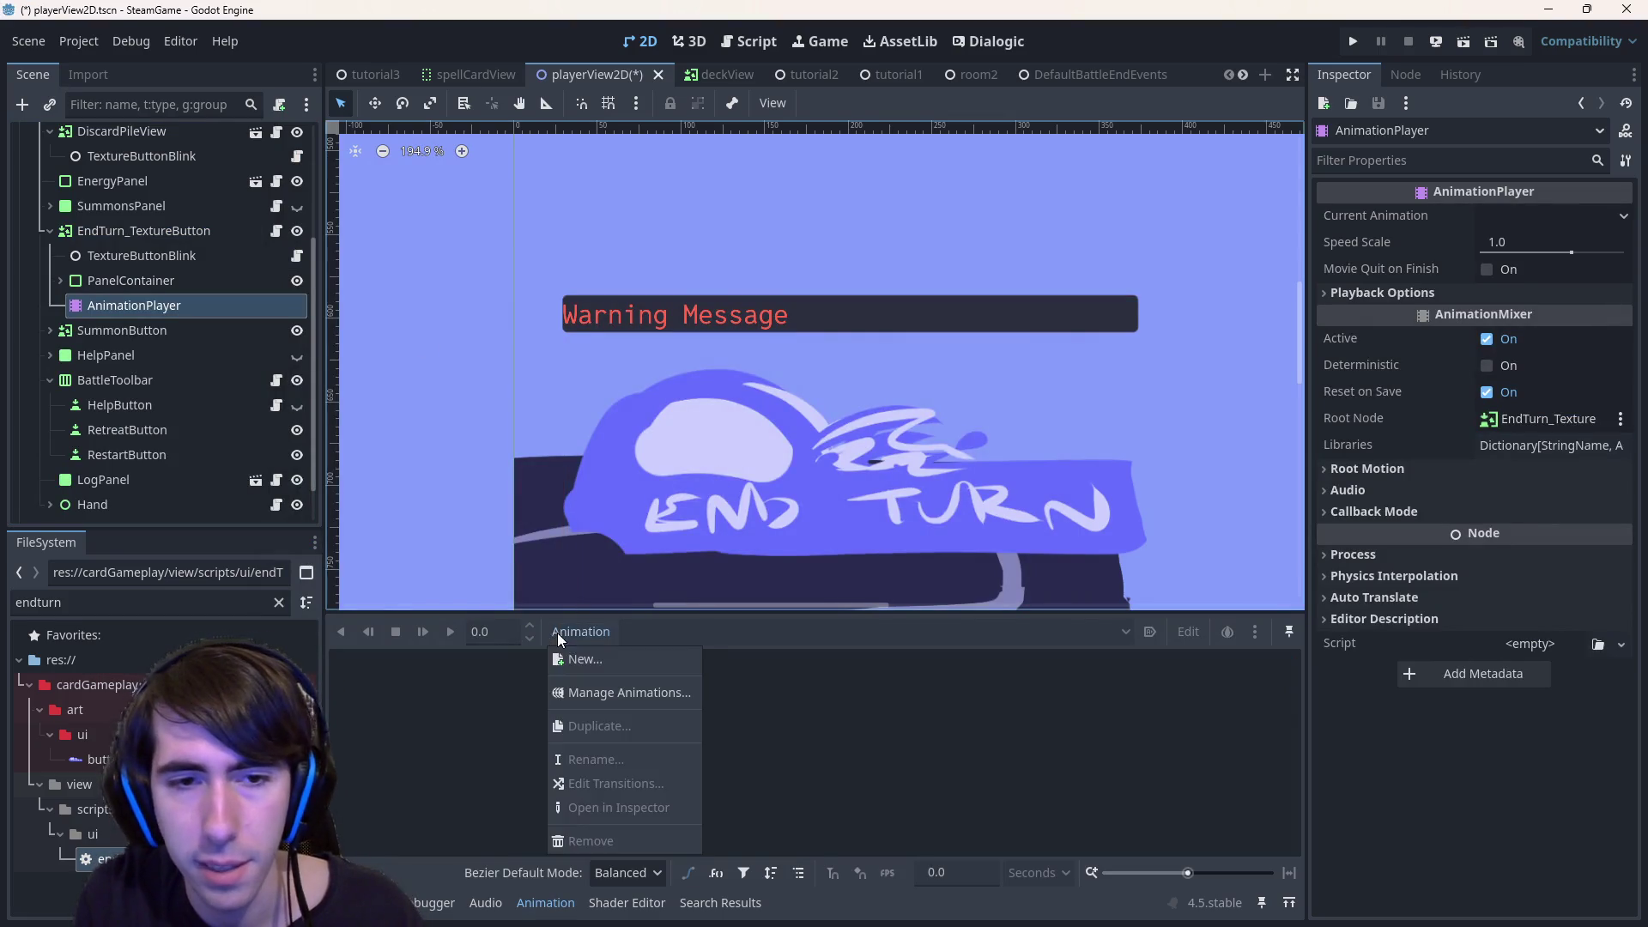
pyautogui.click(604, 658)
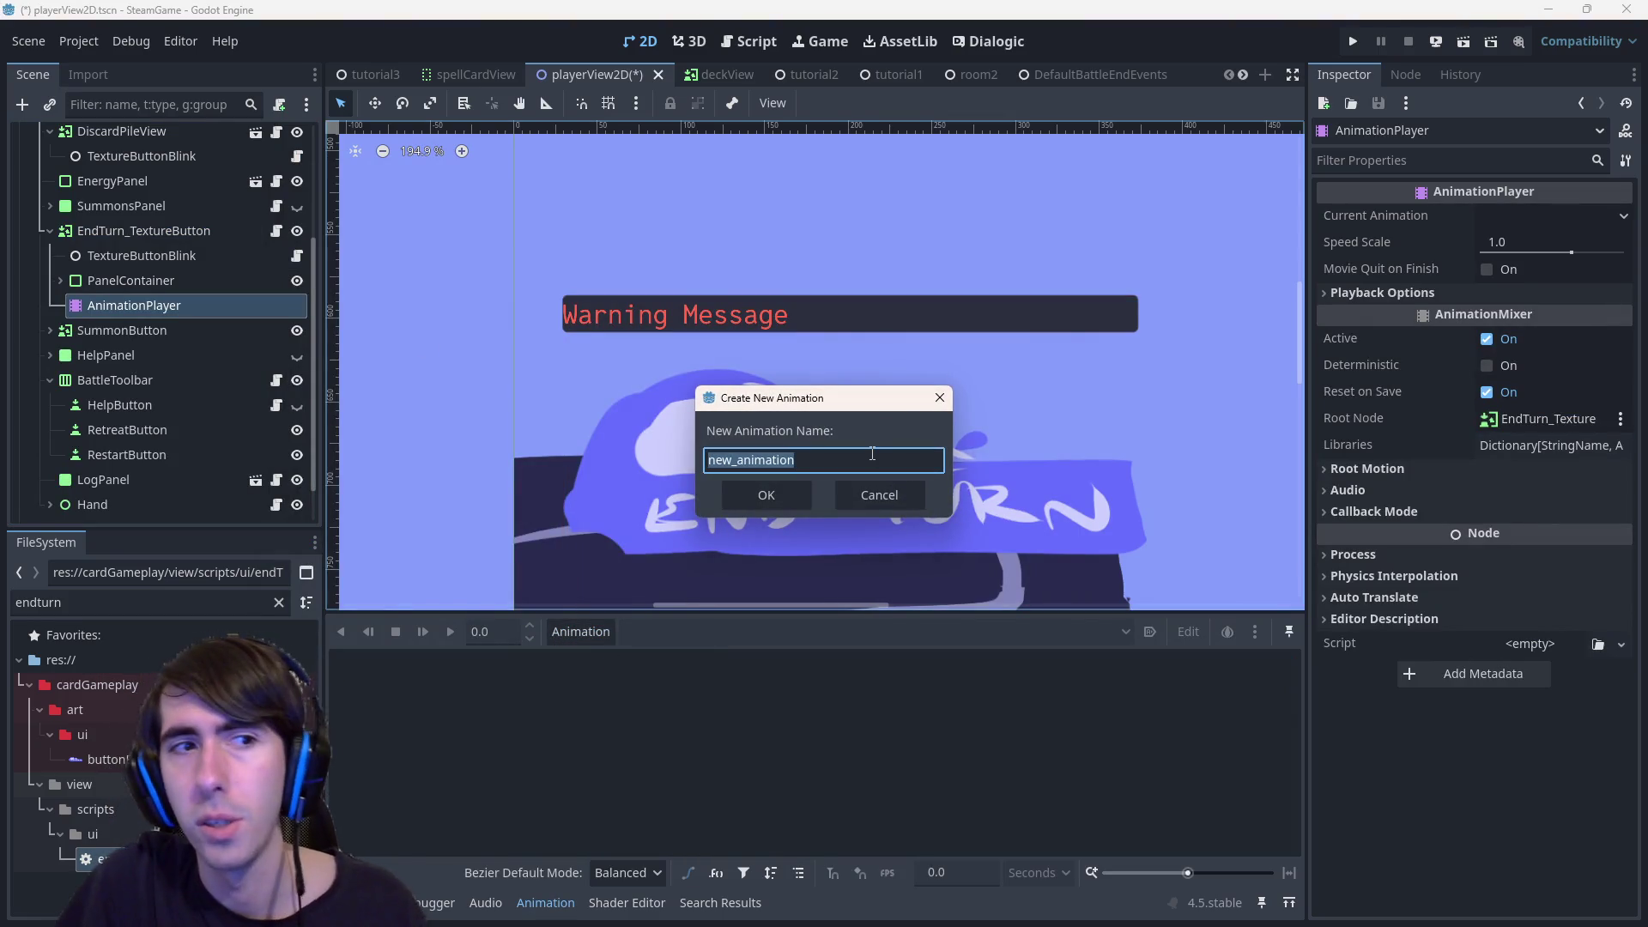
pyautogui.write('hide')
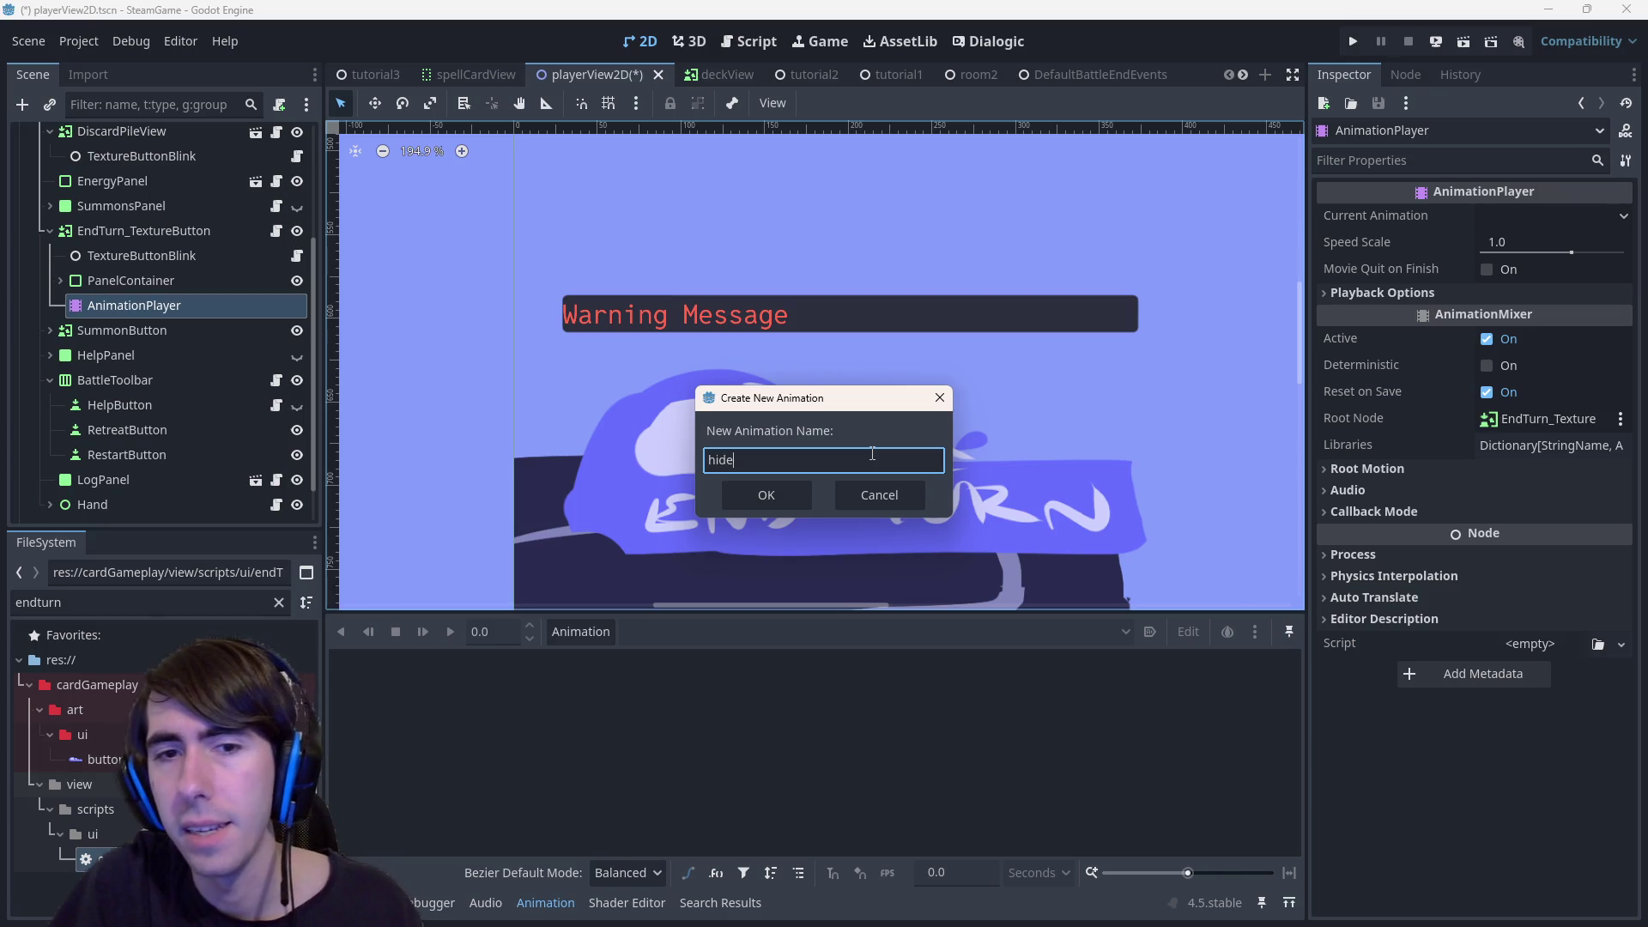
pyautogui.write('Warning')
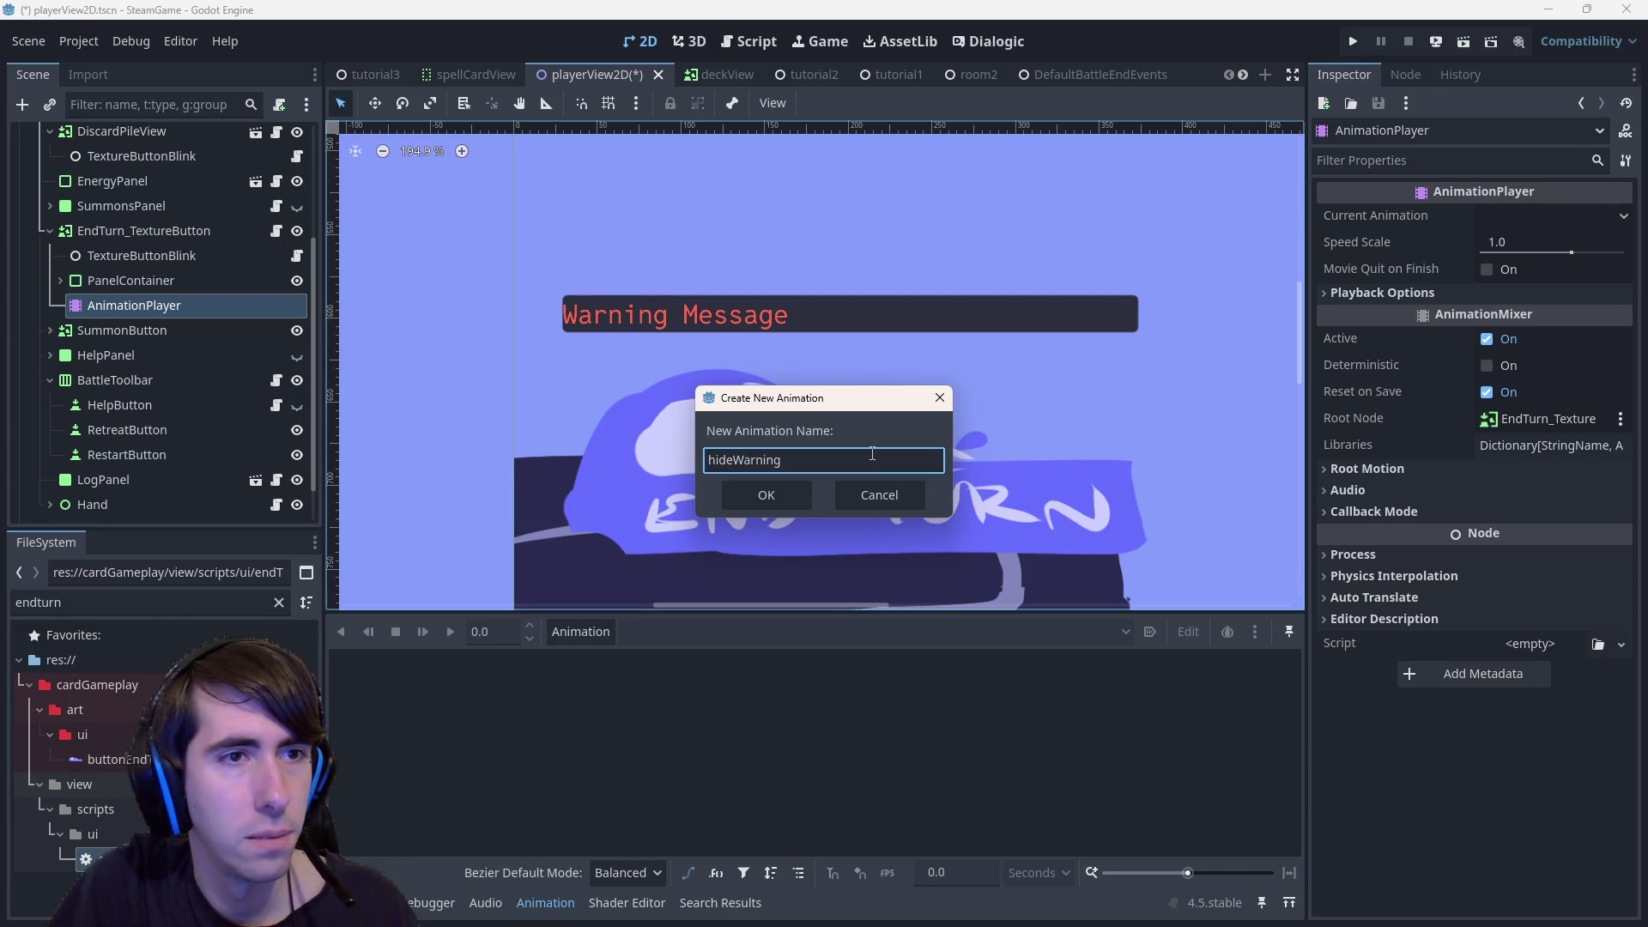
pyautogui.hotkey('ctrl', 'BackSpace')
pyautogui.write('hidEnd')
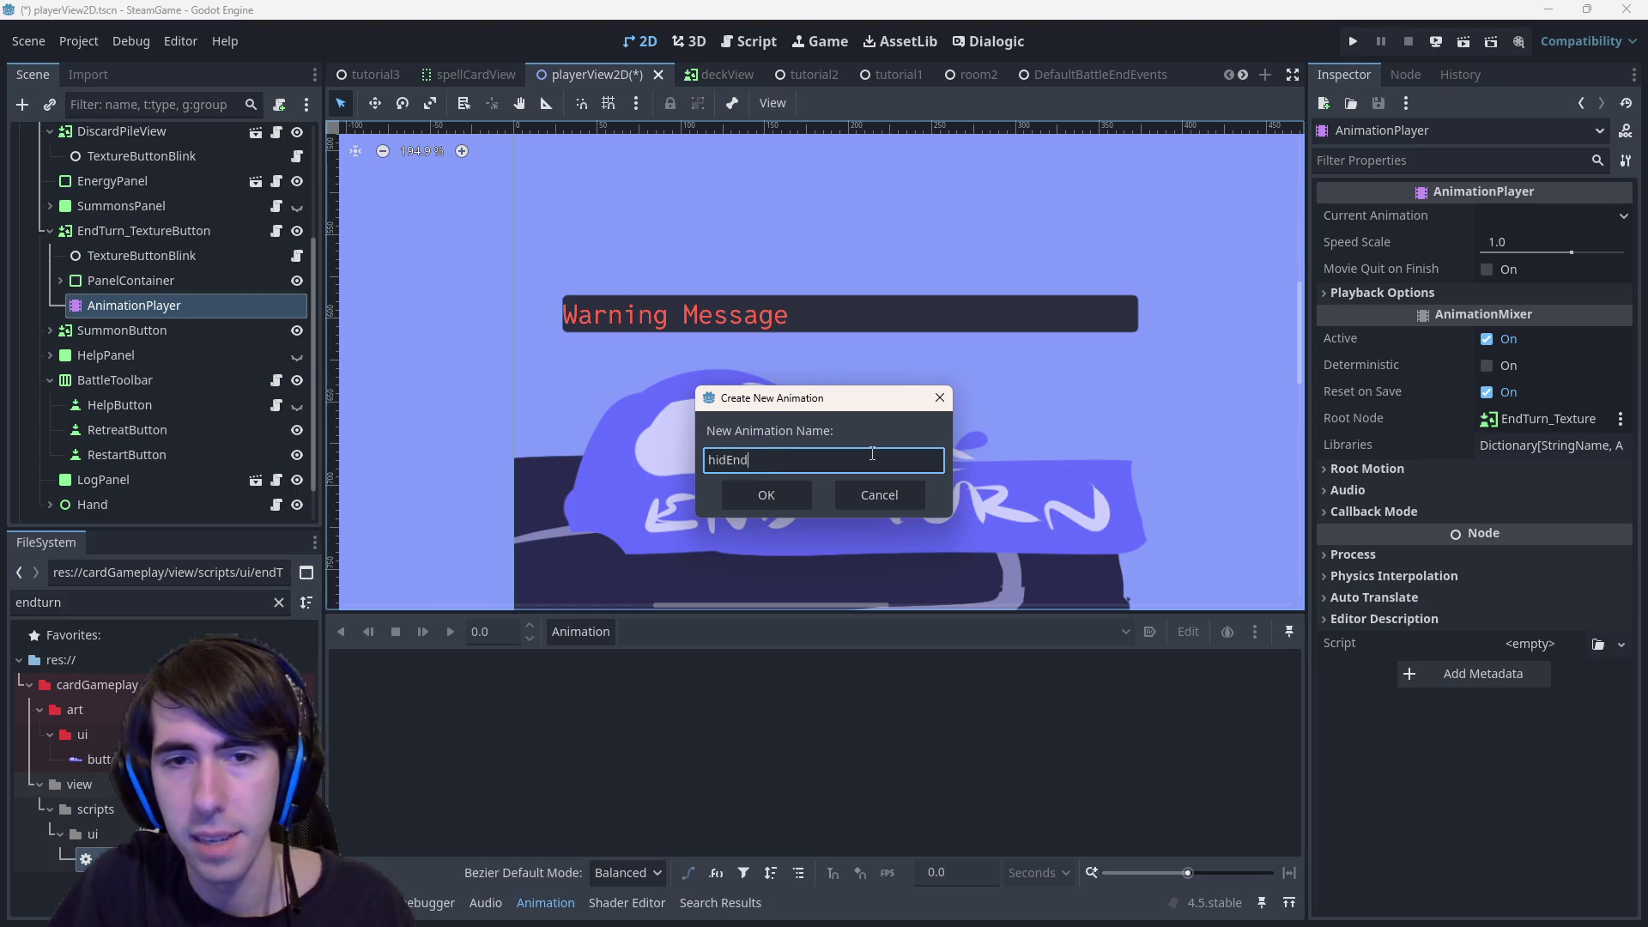
pyautogui.write('eEndTurnW')
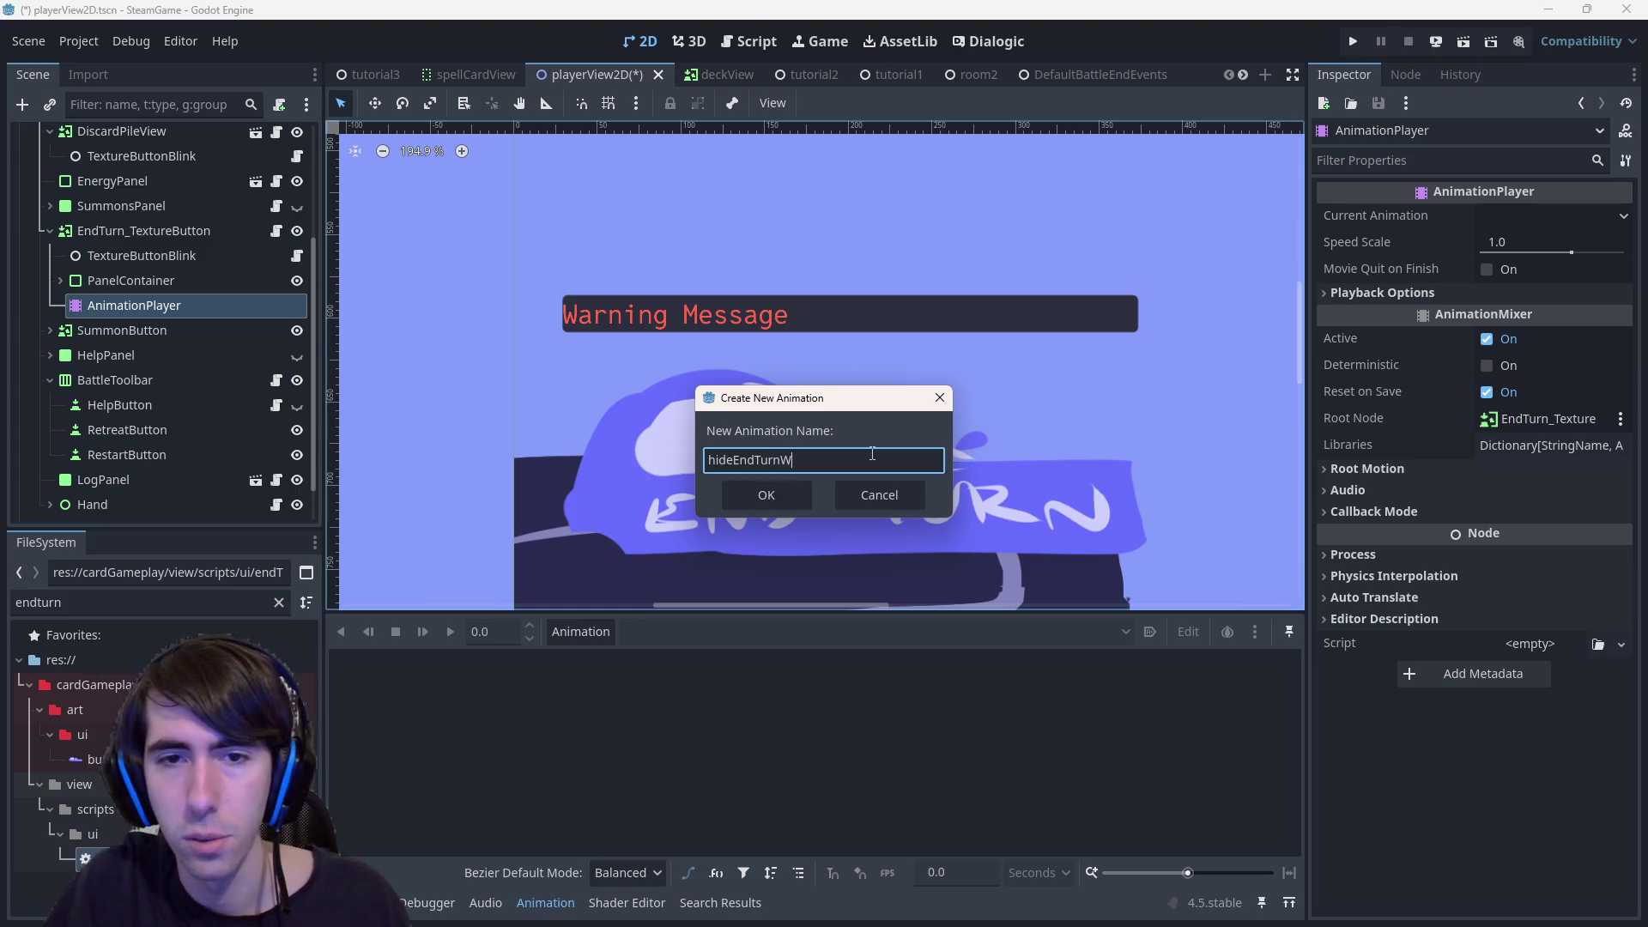
pyautogui.write('g')
pyautogui.click(781, 497)
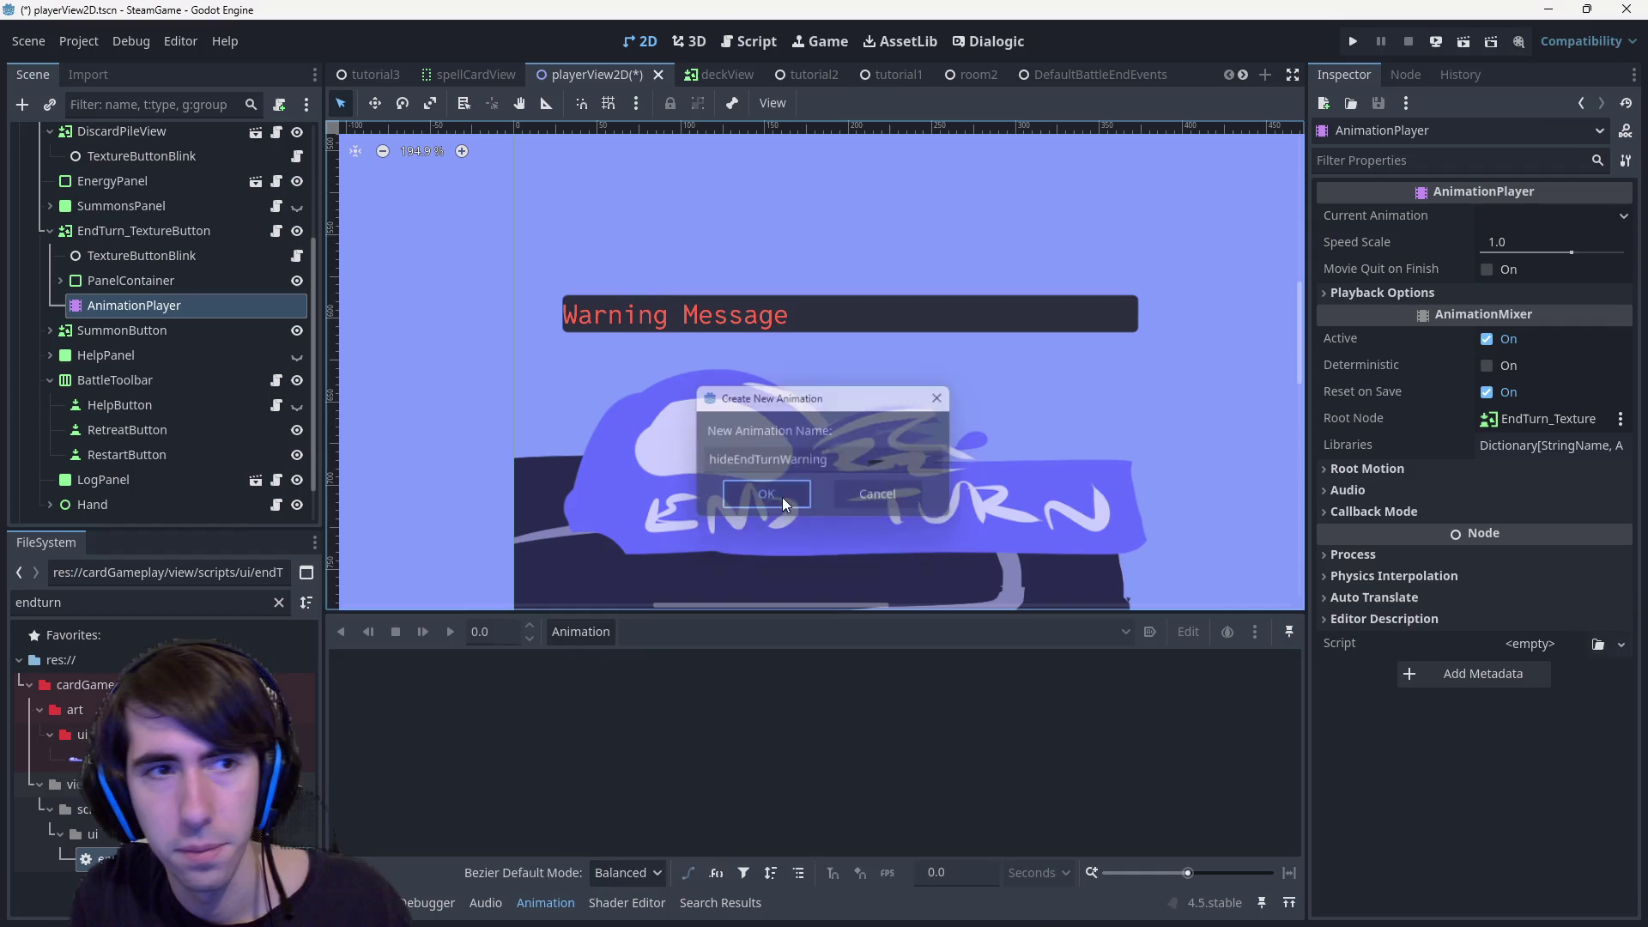
pyautogui.click(344, 665)
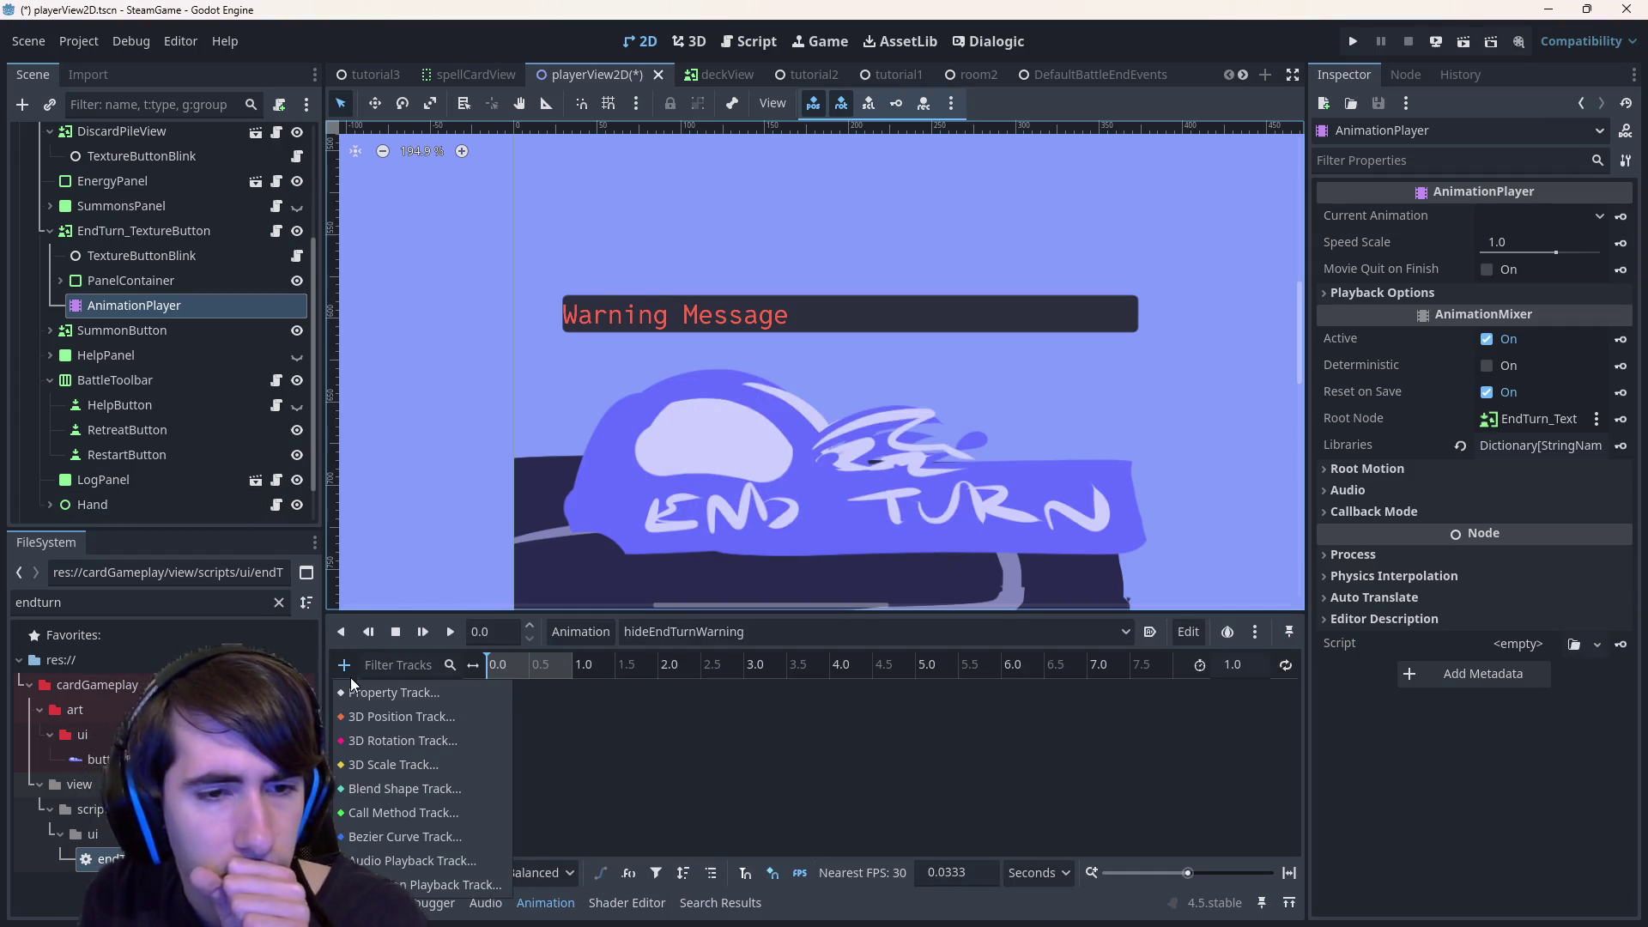
# Rename the AnimationPlayer node to EndTurnWarning_AnimationPlayer
pyautogui.click(368, 692)
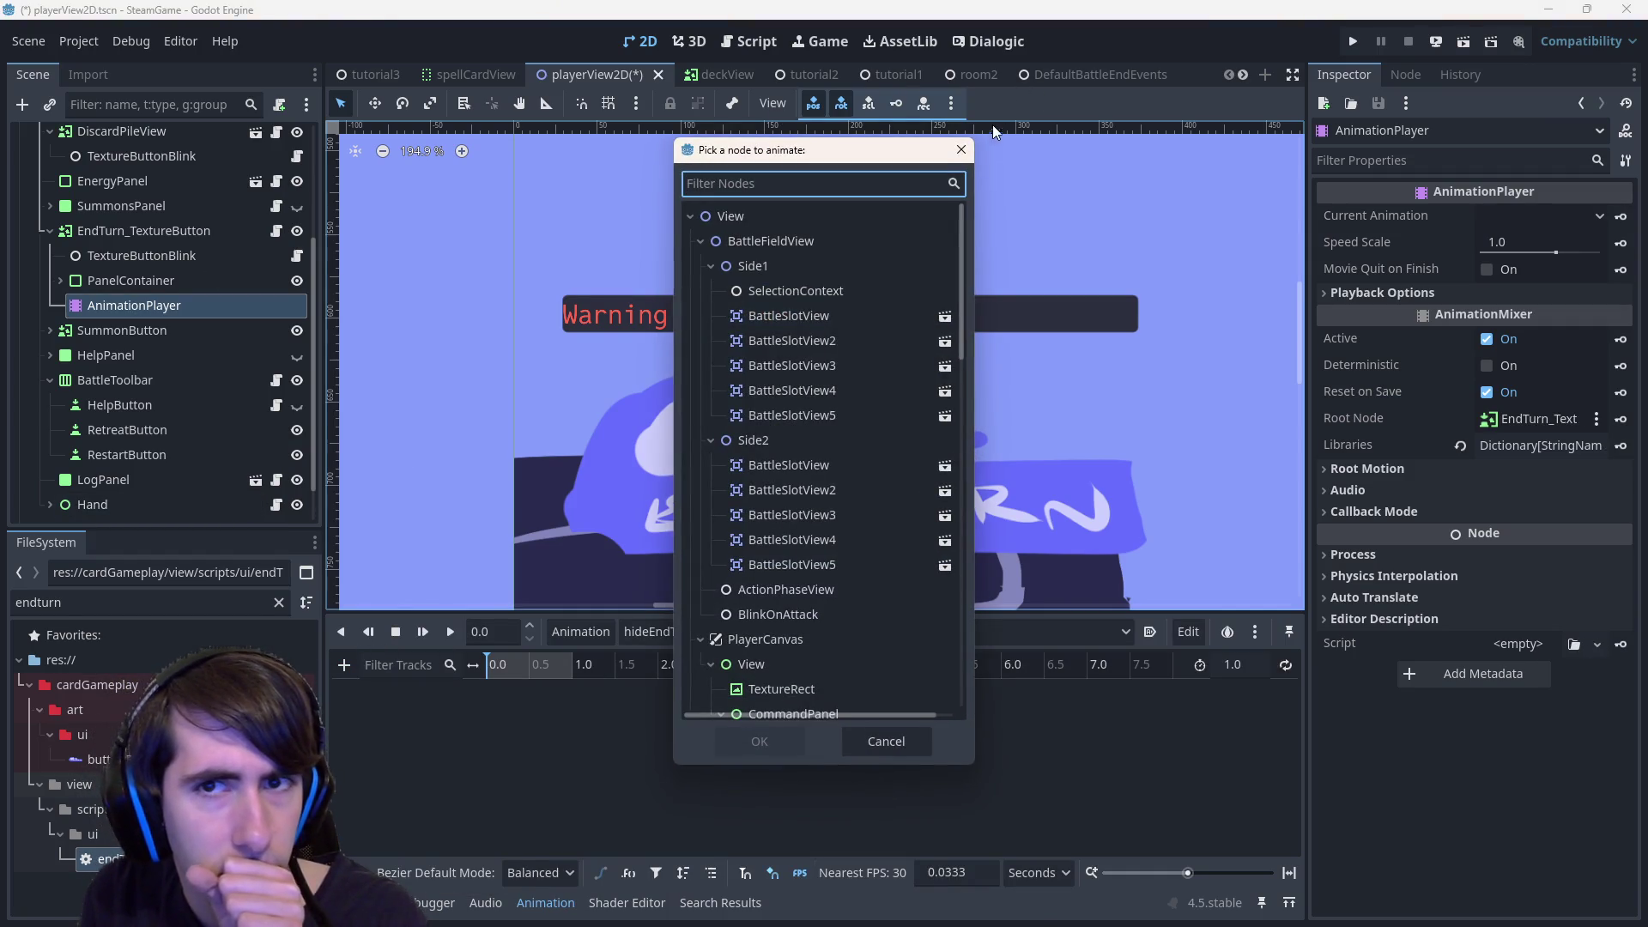
pyautogui.click(961, 150)
pyautogui.doubleClick(157, 311)
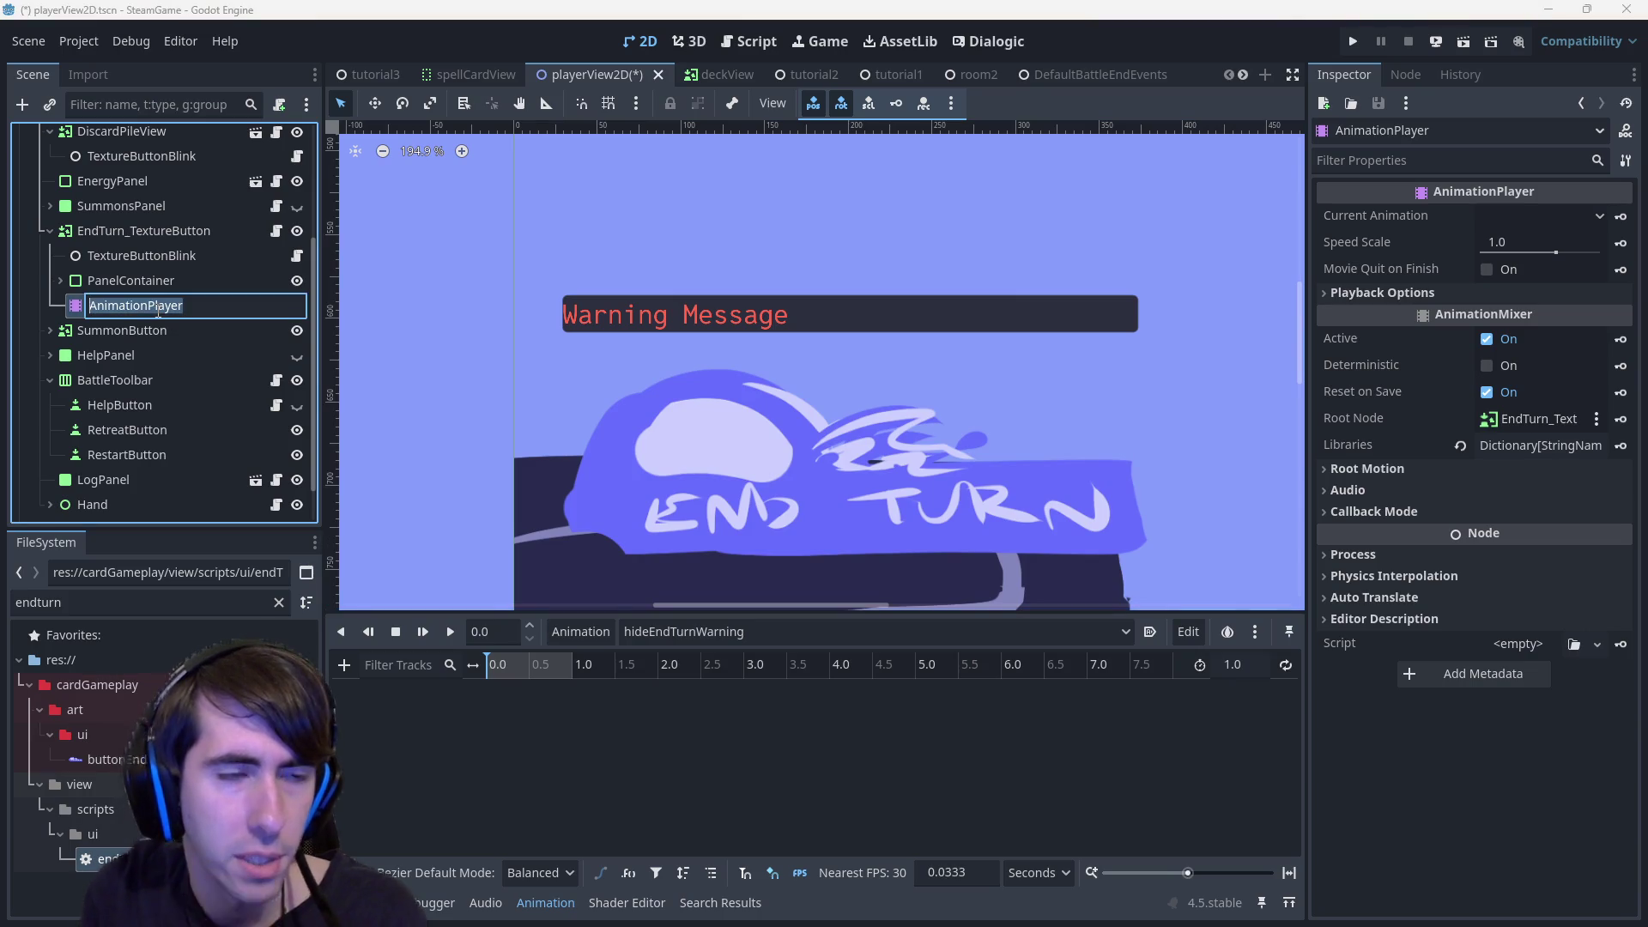
pyautogui.press('Home')
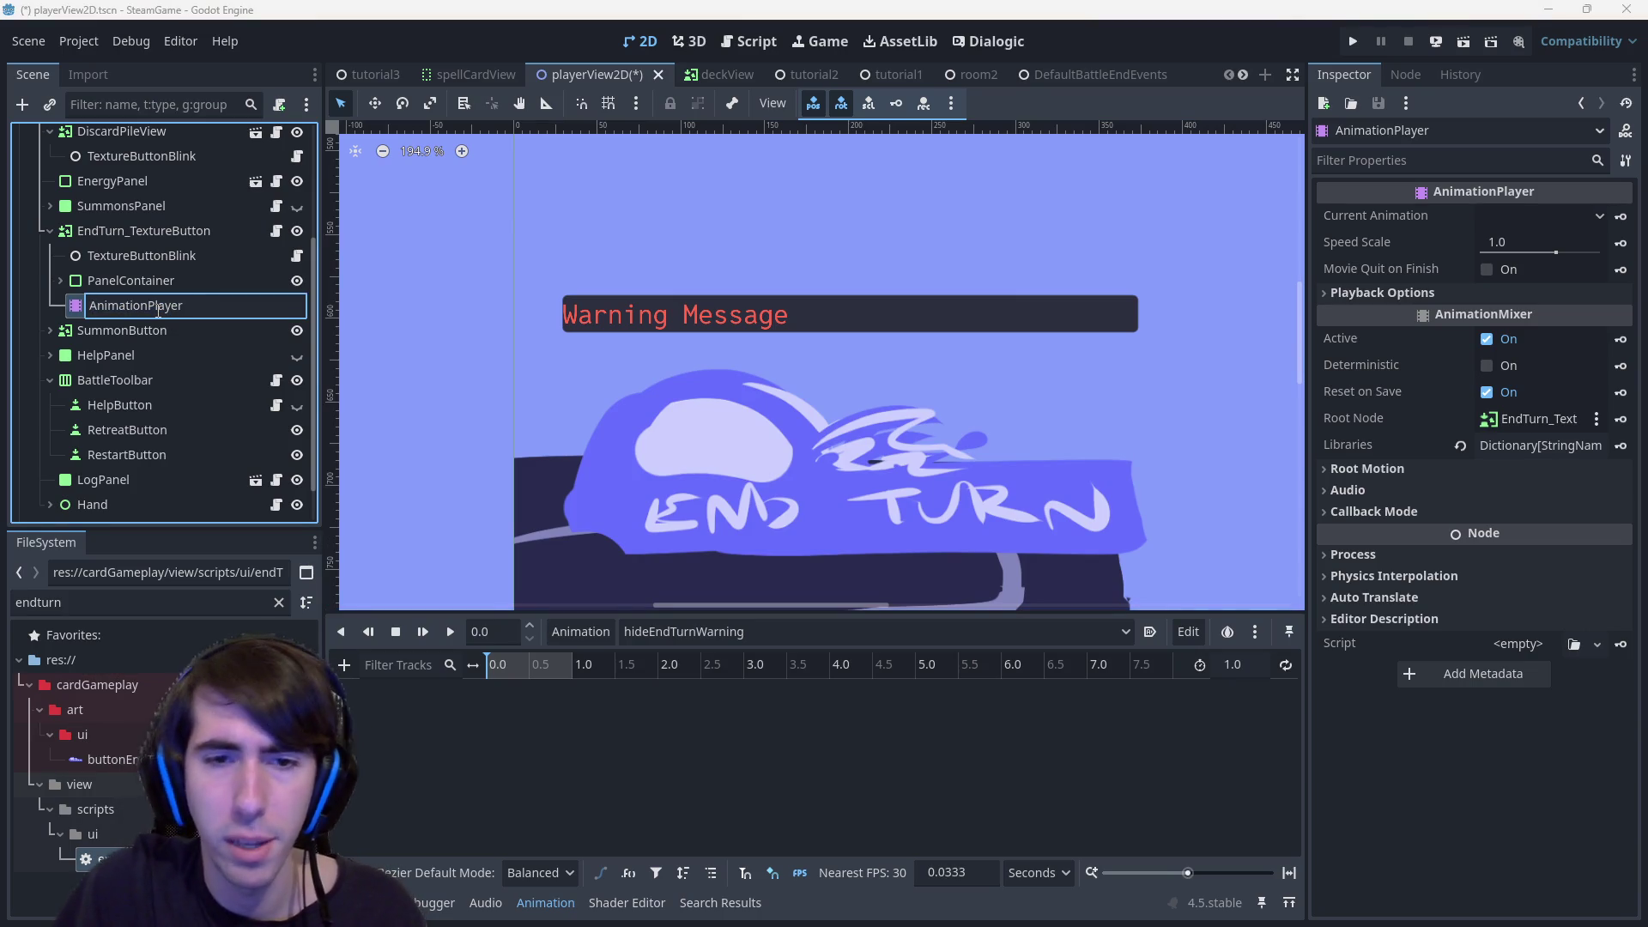
pyautogui.write('EndTurnW')
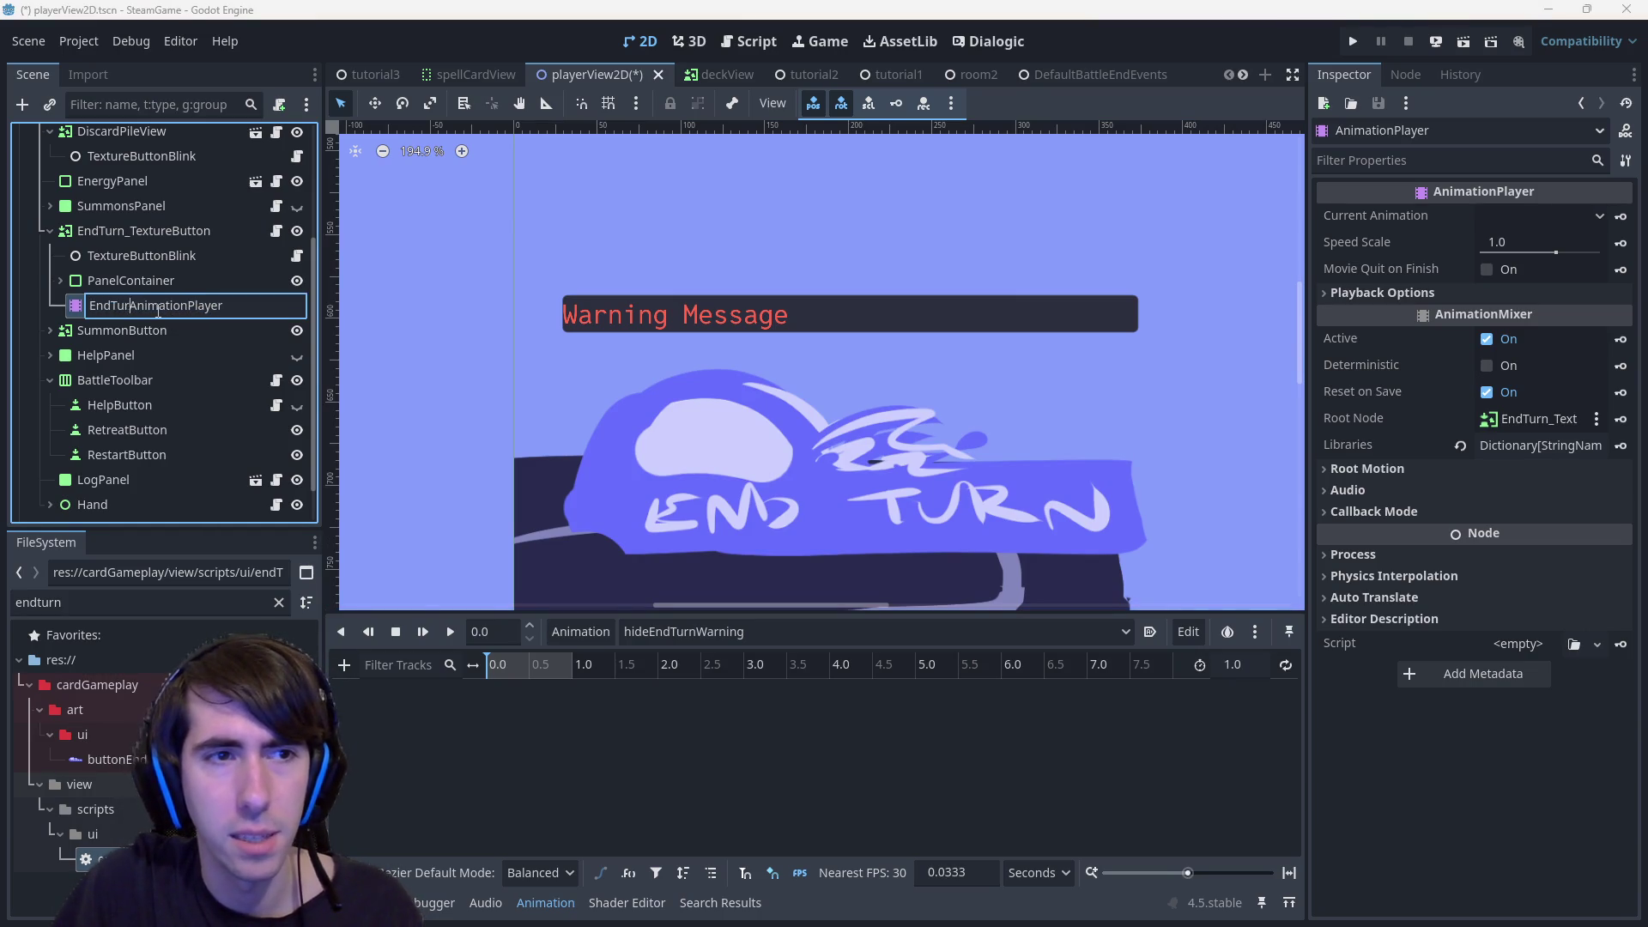
pyautogui.write('arning_')
pyautogui.press('Return')
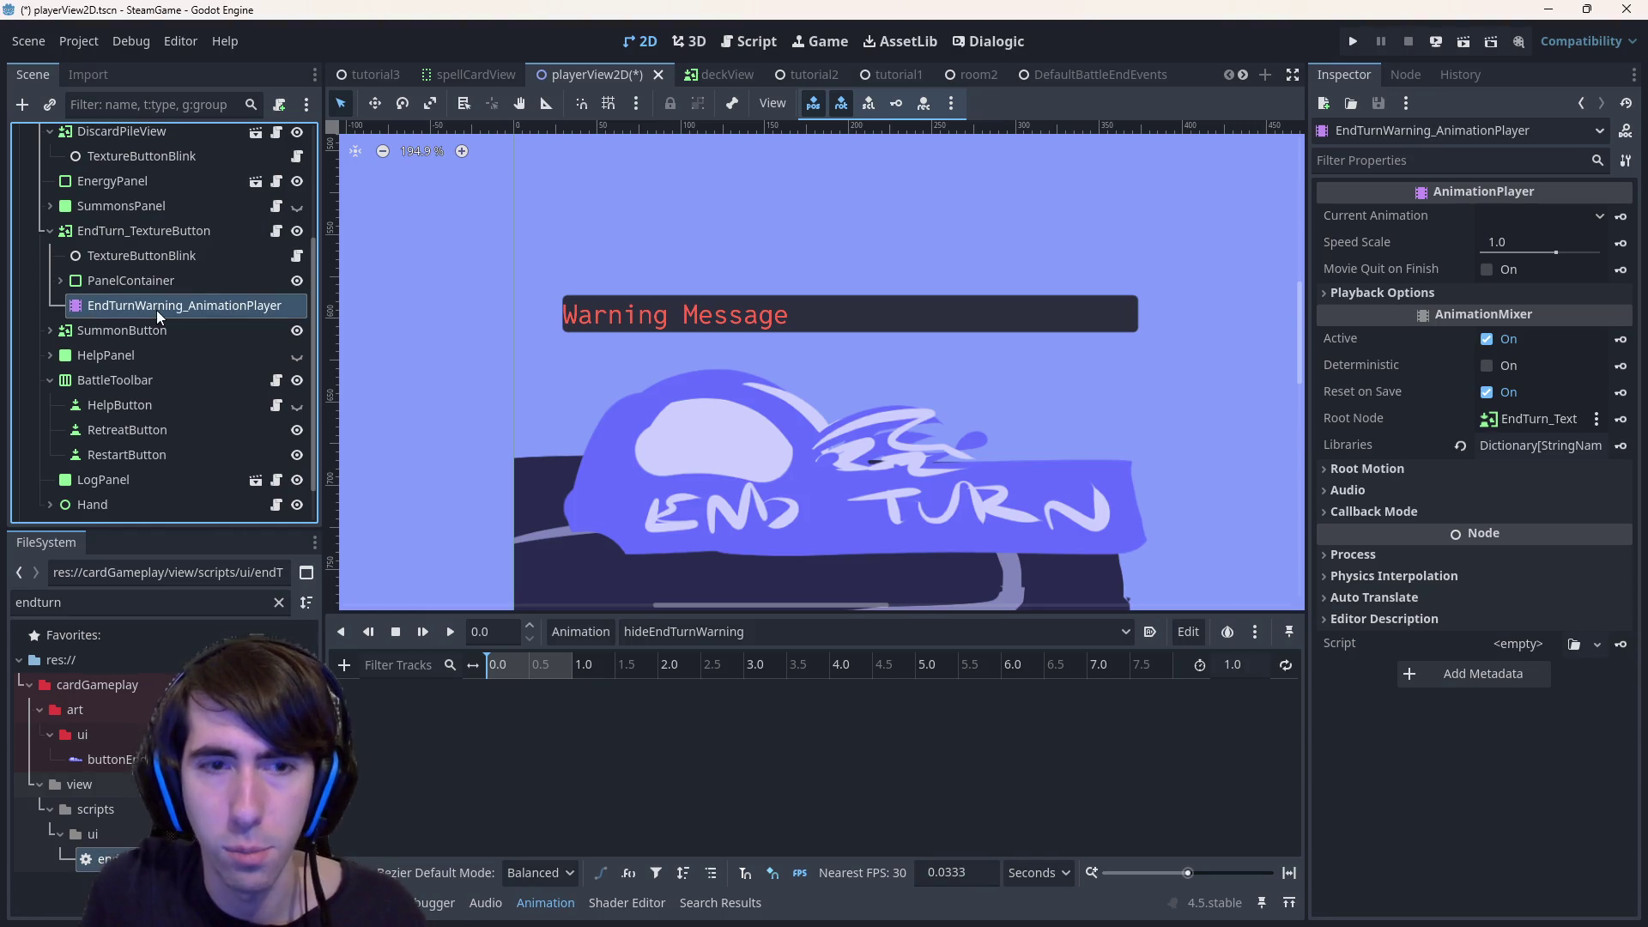
# Rename the hideEndTurnWarning animation to hide
pyautogui.click(694, 631)
pyautogui.click(693, 661)
pyautogui.click(1197, 631)
pyautogui.click(1158, 611)
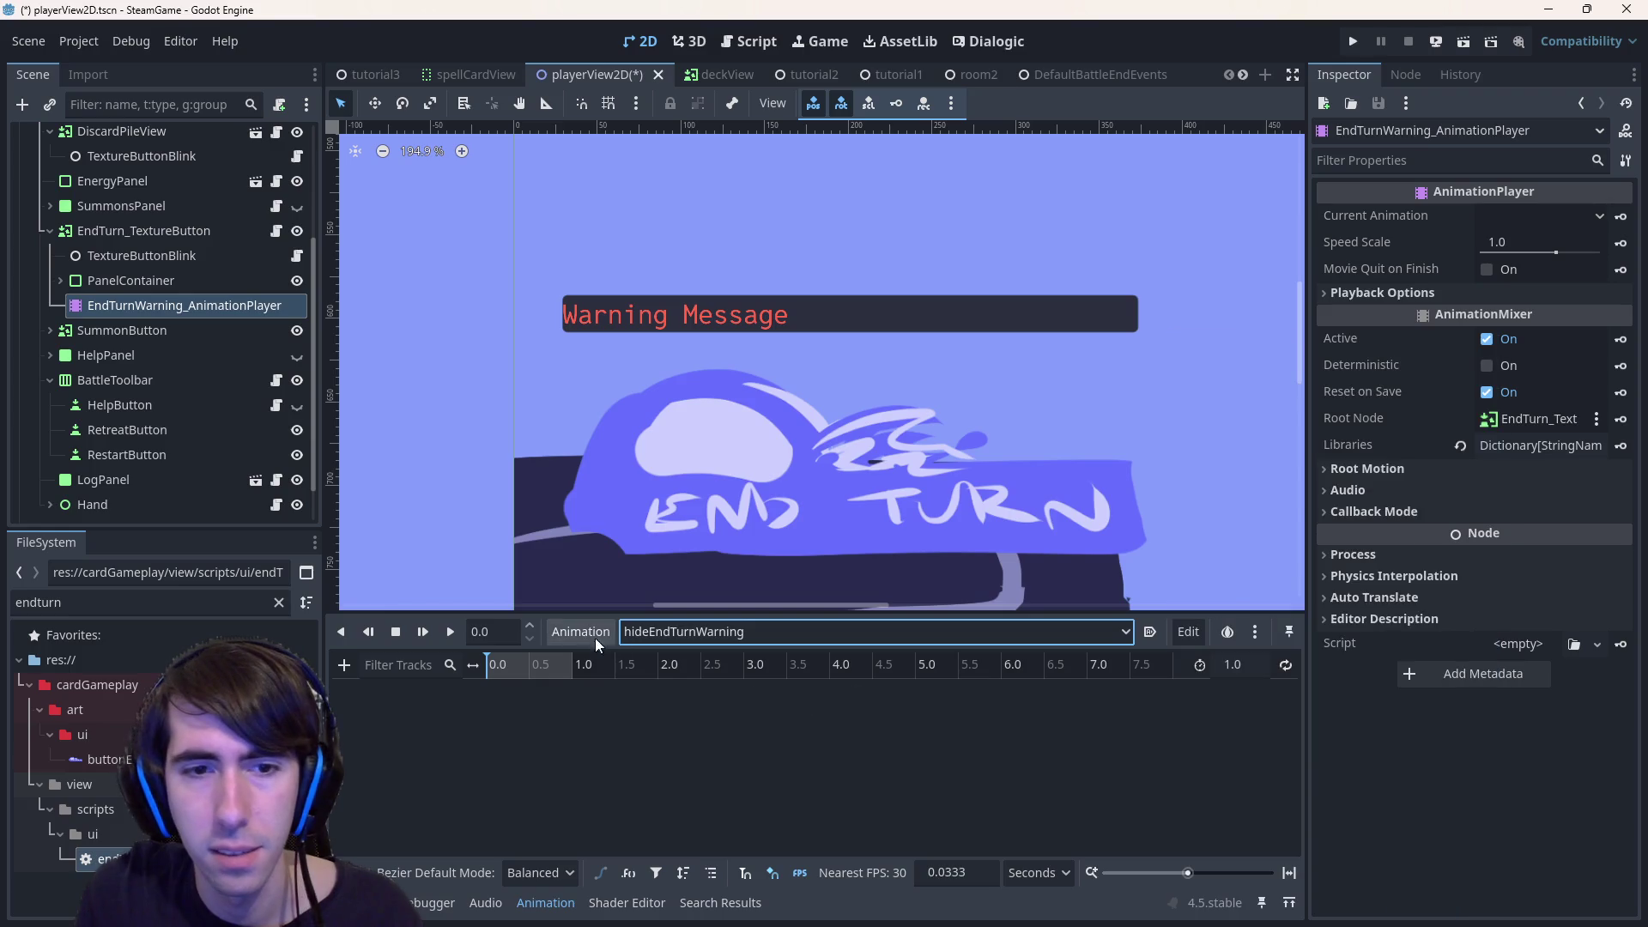
pyautogui.click(580, 631)
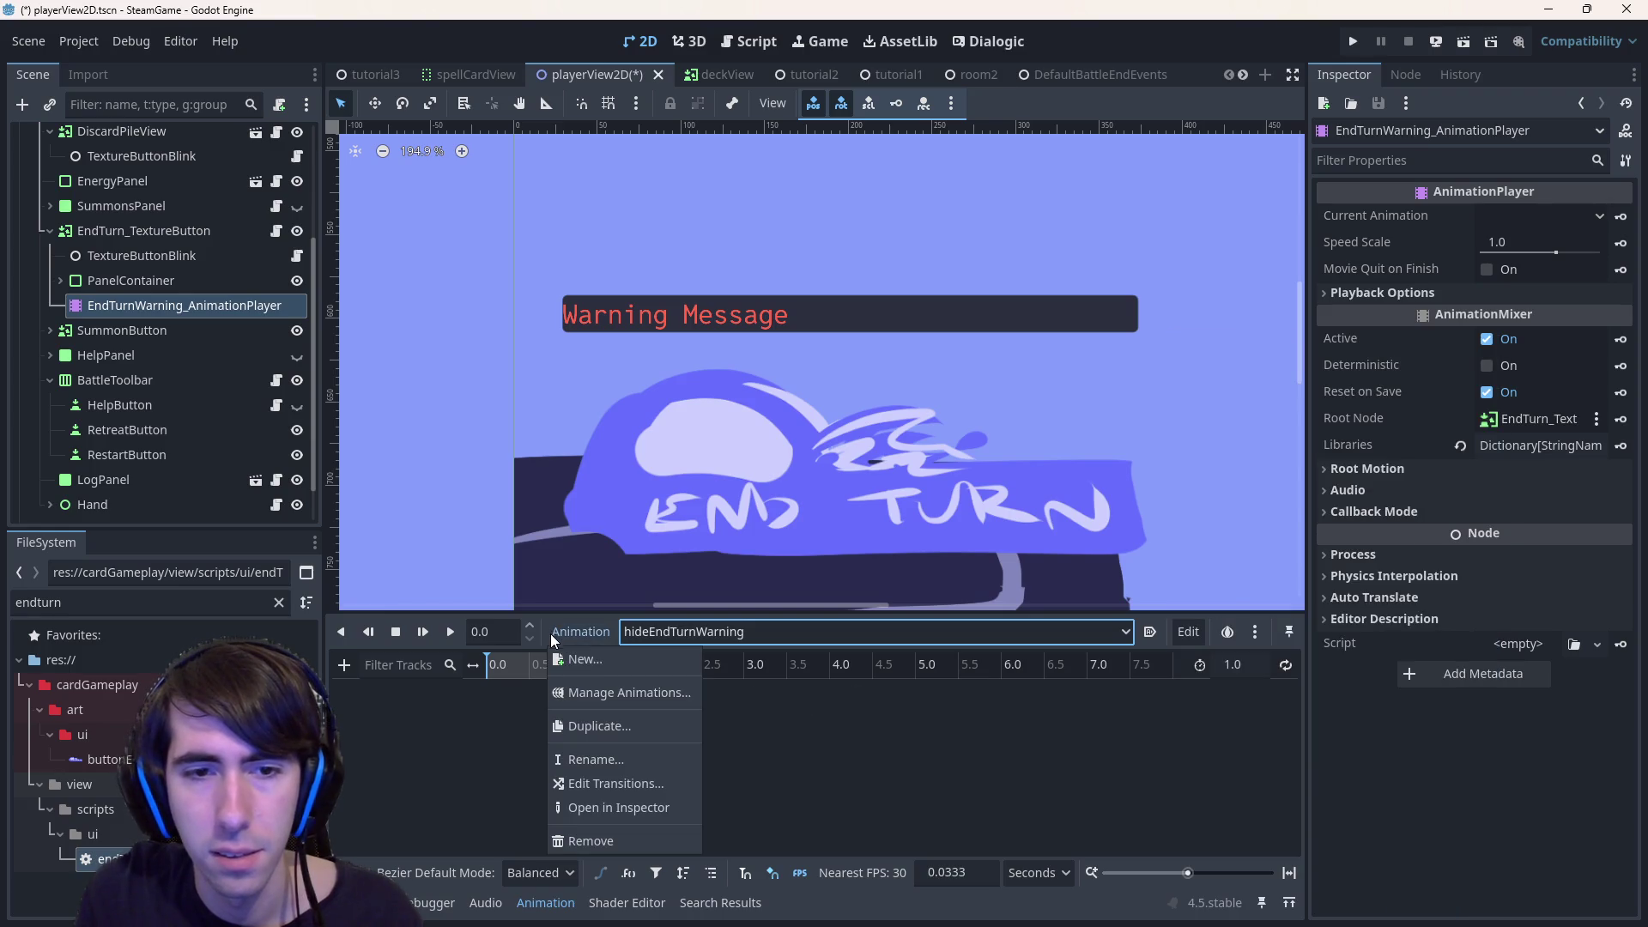
pyautogui.click(615, 766)
pyautogui.write('hide')
pyautogui.press('Return')
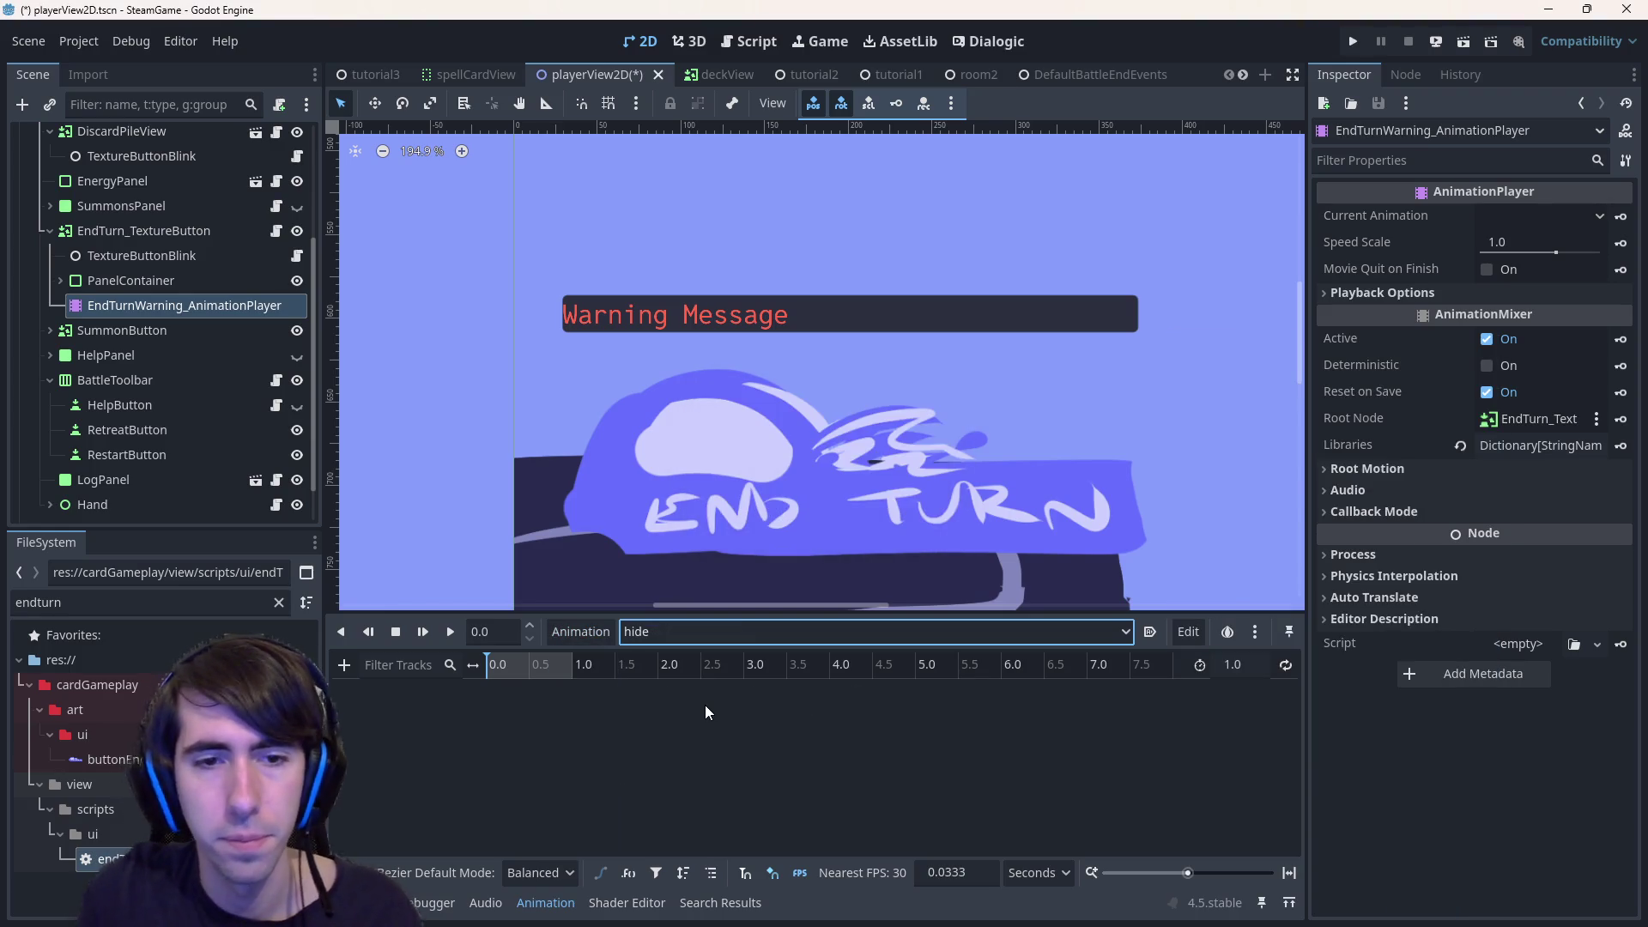
pyautogui.click(344, 664)
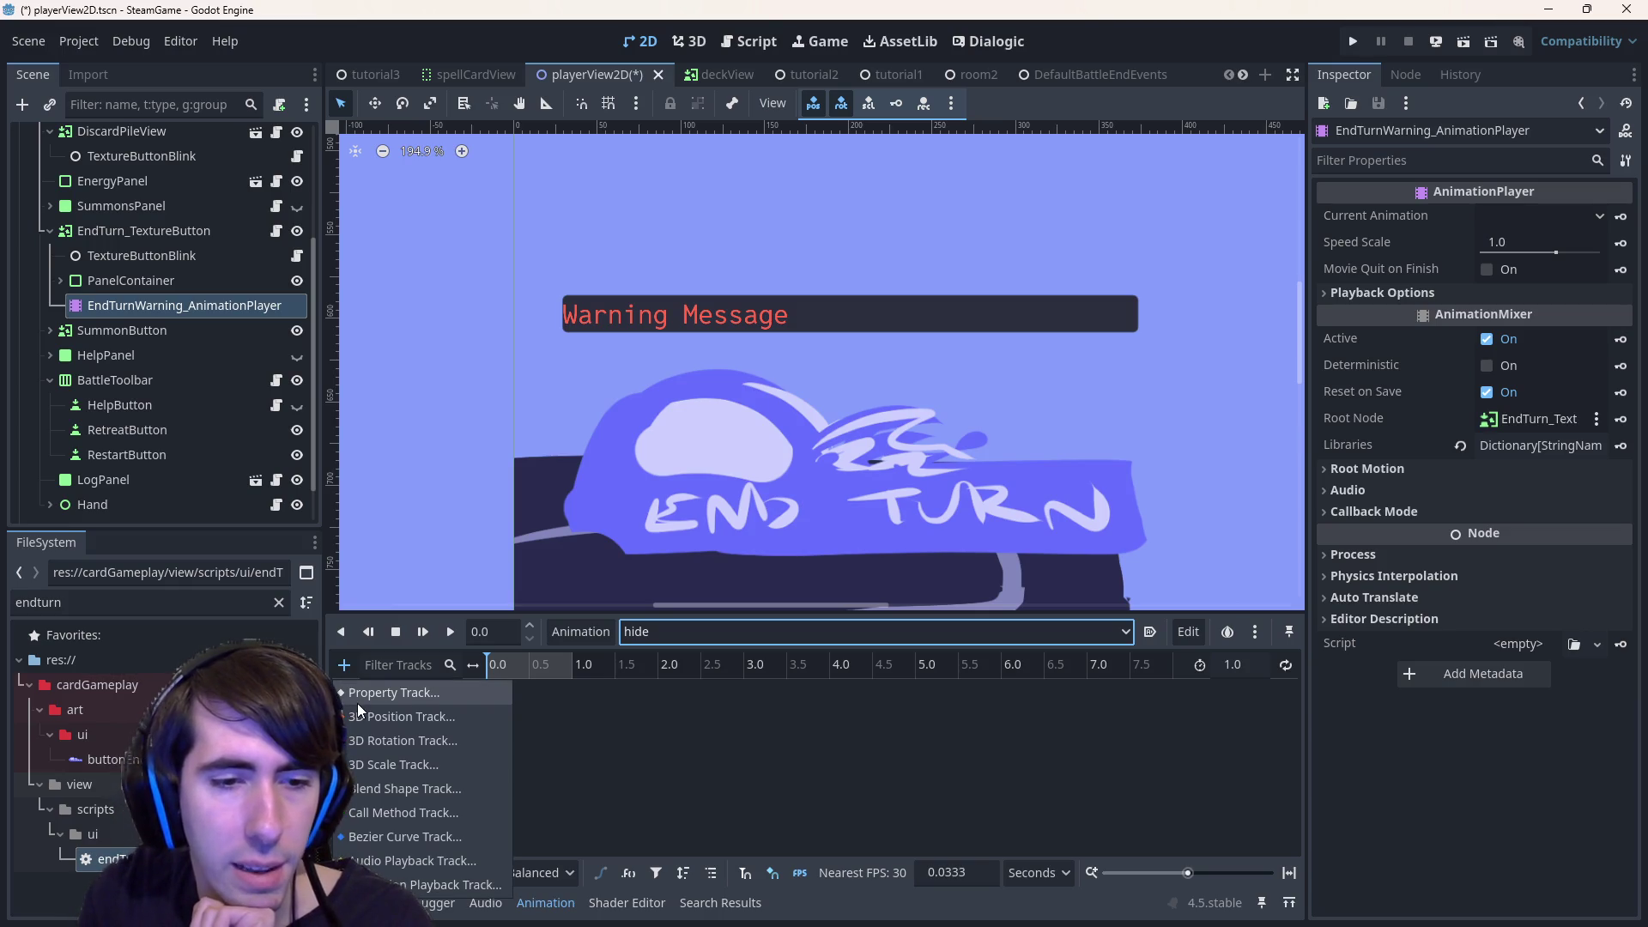
pyautogui.click(357, 702)
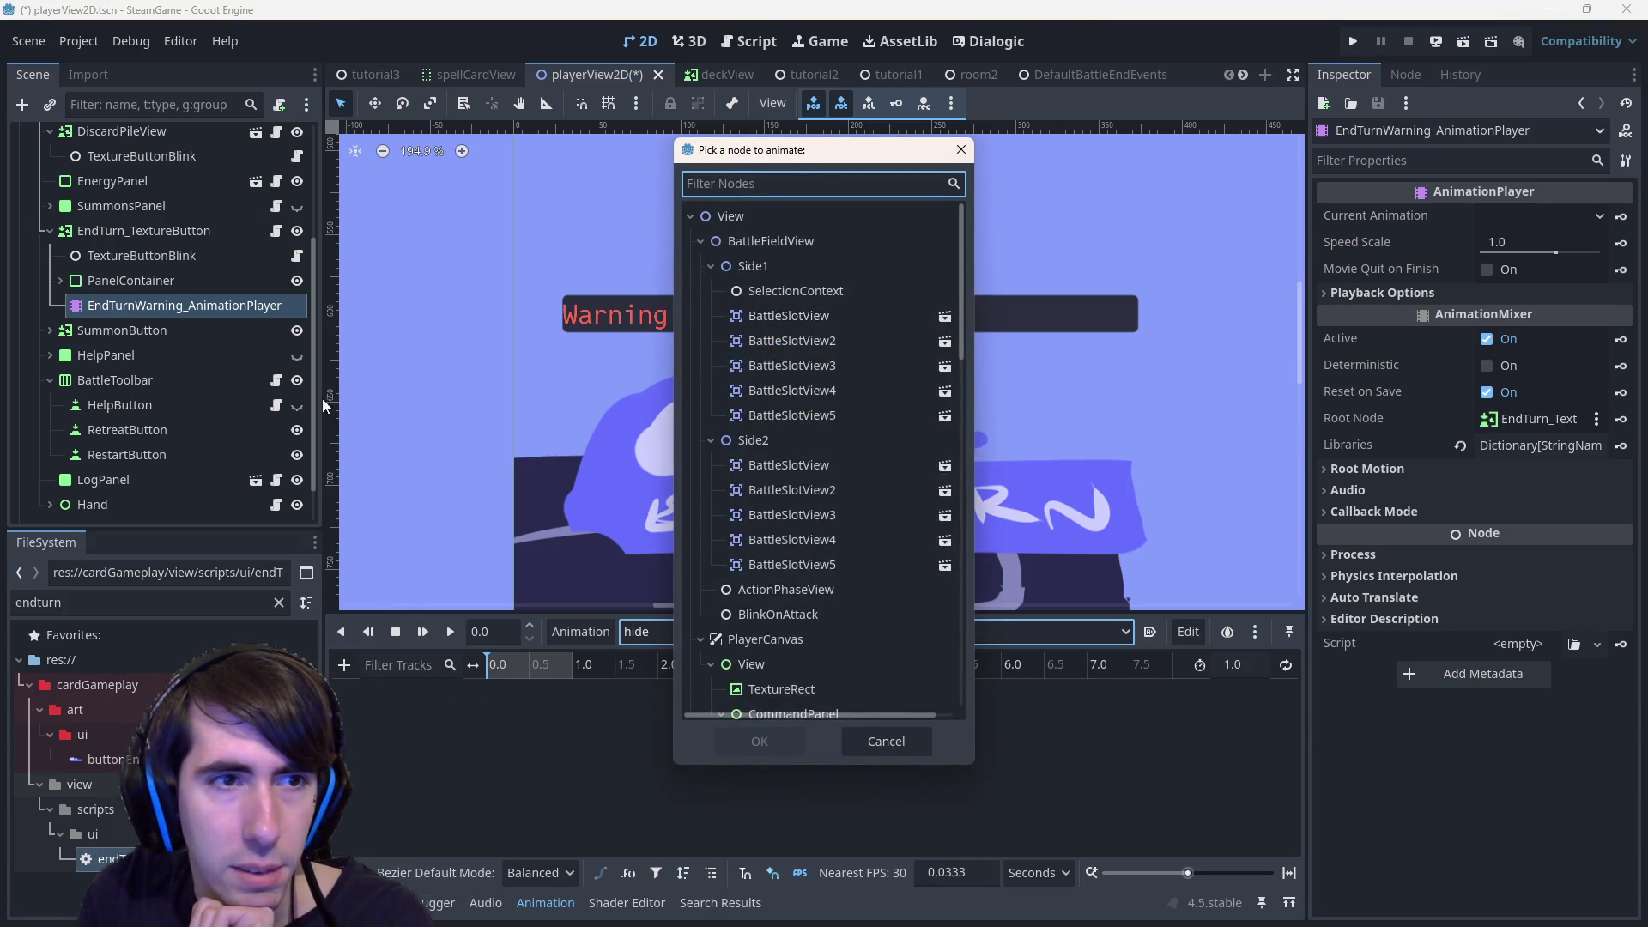
pyautogui.click(960, 150)
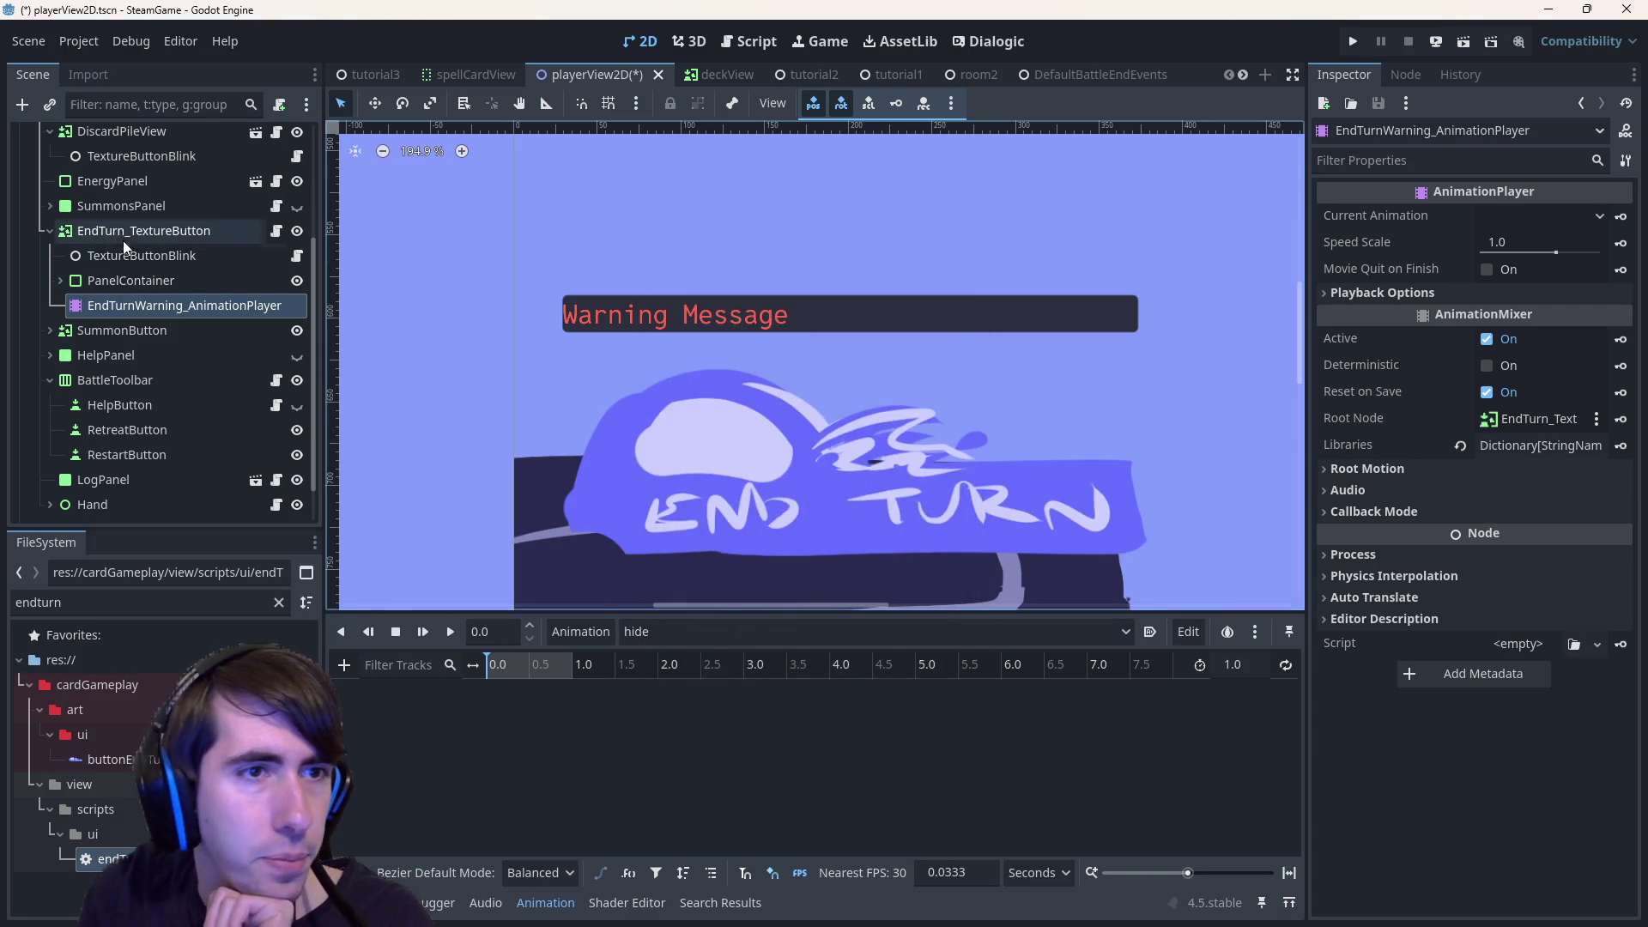
# Rename PanelContainer to Warning_PanelContainer and save the scene
pyautogui.click(121, 233)
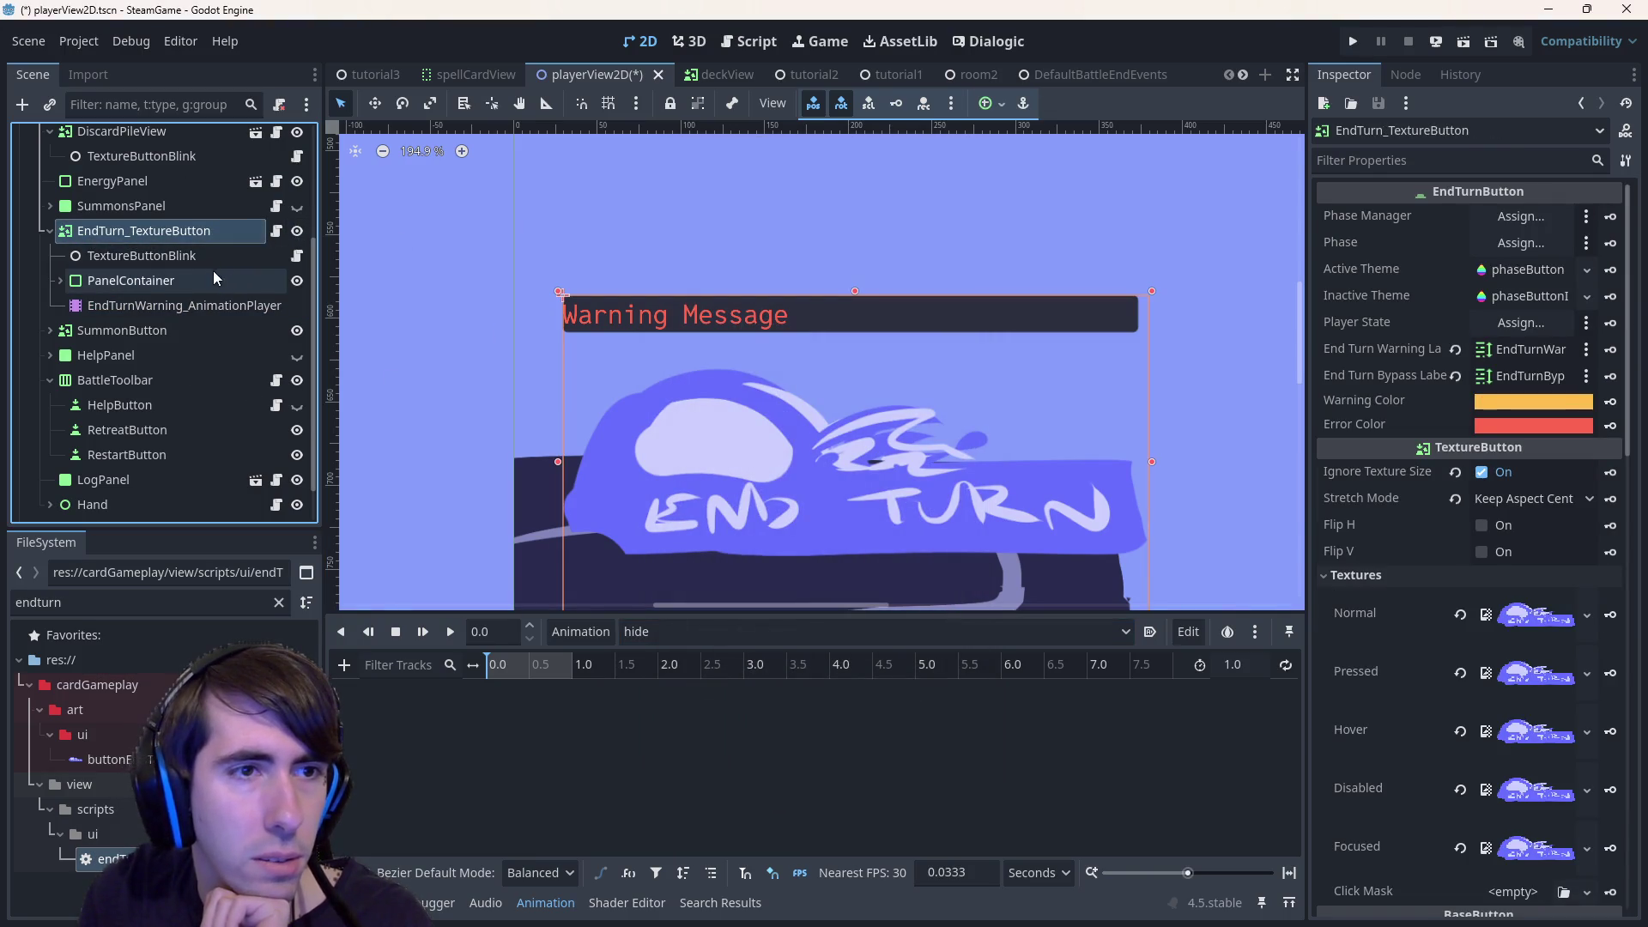
pyautogui.click(186, 278)
pyautogui.click(59, 281)
pyautogui.click(57, 282)
pyautogui.doubleClick(99, 282)
pyautogui.press('Home')
pyautogui.write('Warning_')
pyautogui.press('Return')
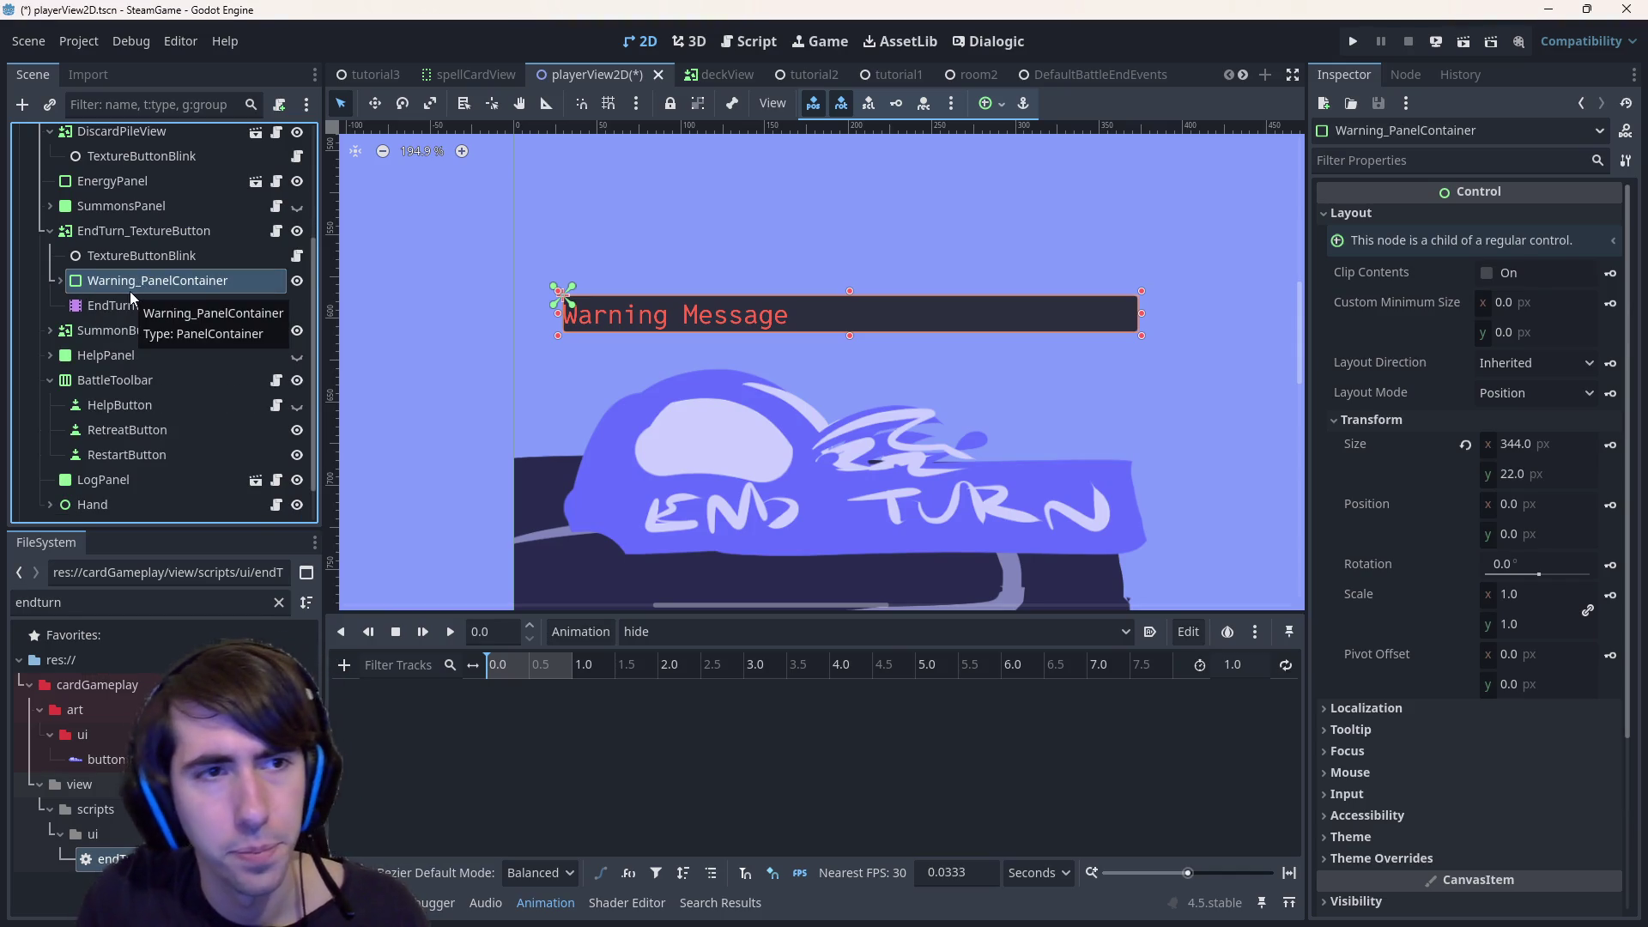
pyautogui.hotkey('ctrl', 's')
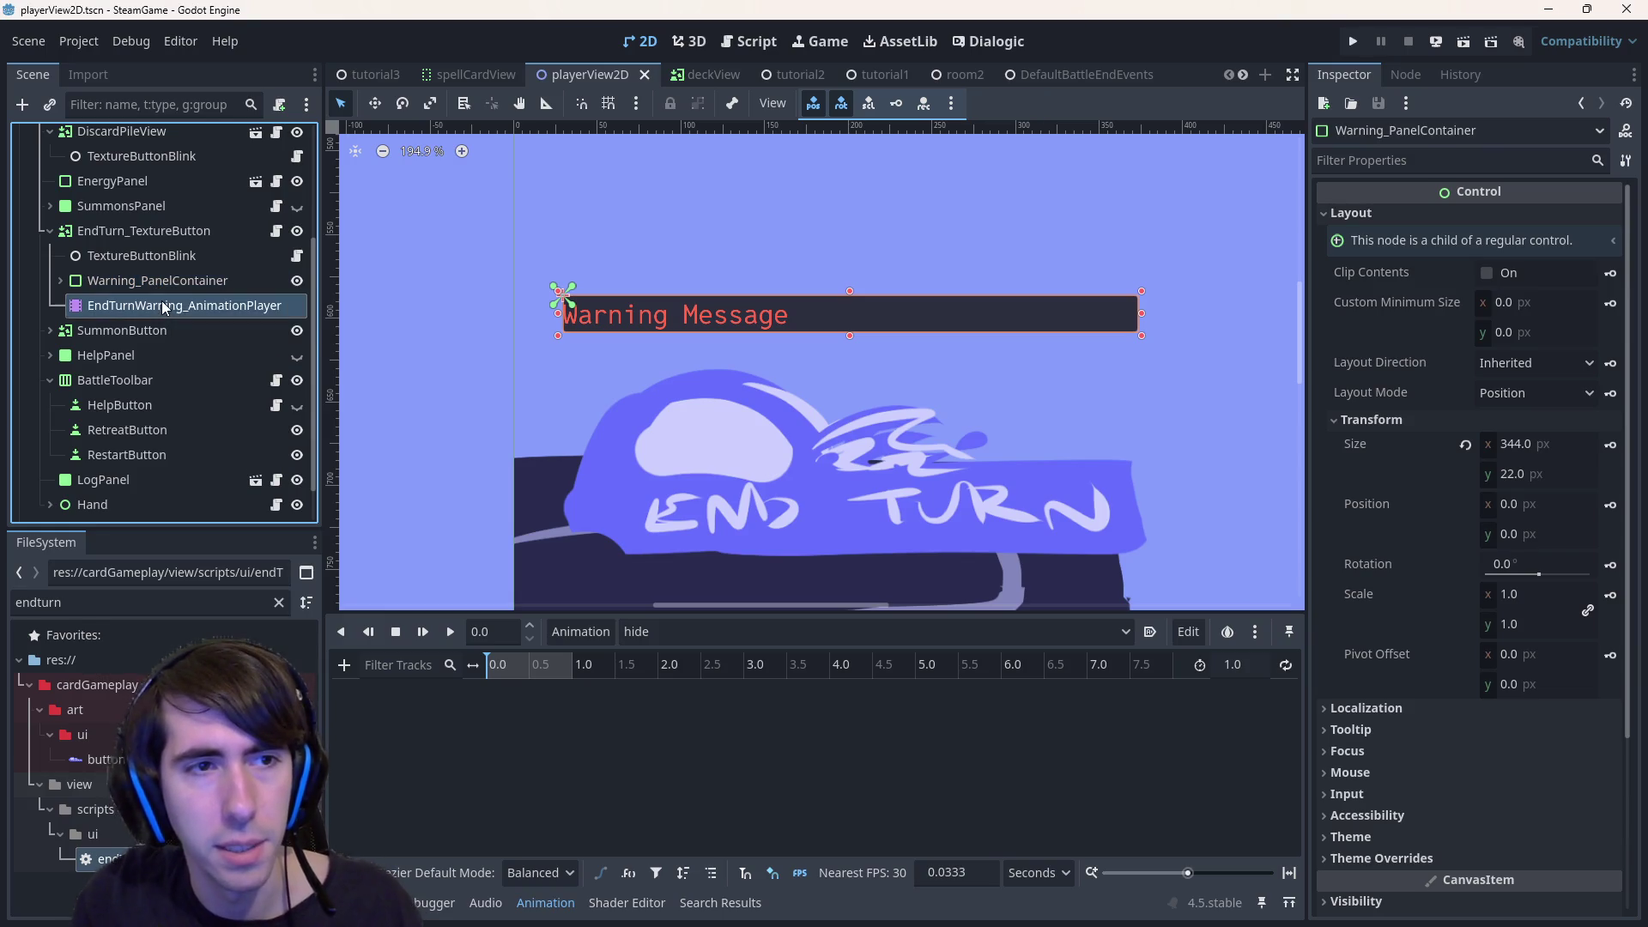
# Add a modulate property track for Warning_PanelContainer to the hide animation
pyautogui.click(165, 306)
pyautogui.click(343, 665)
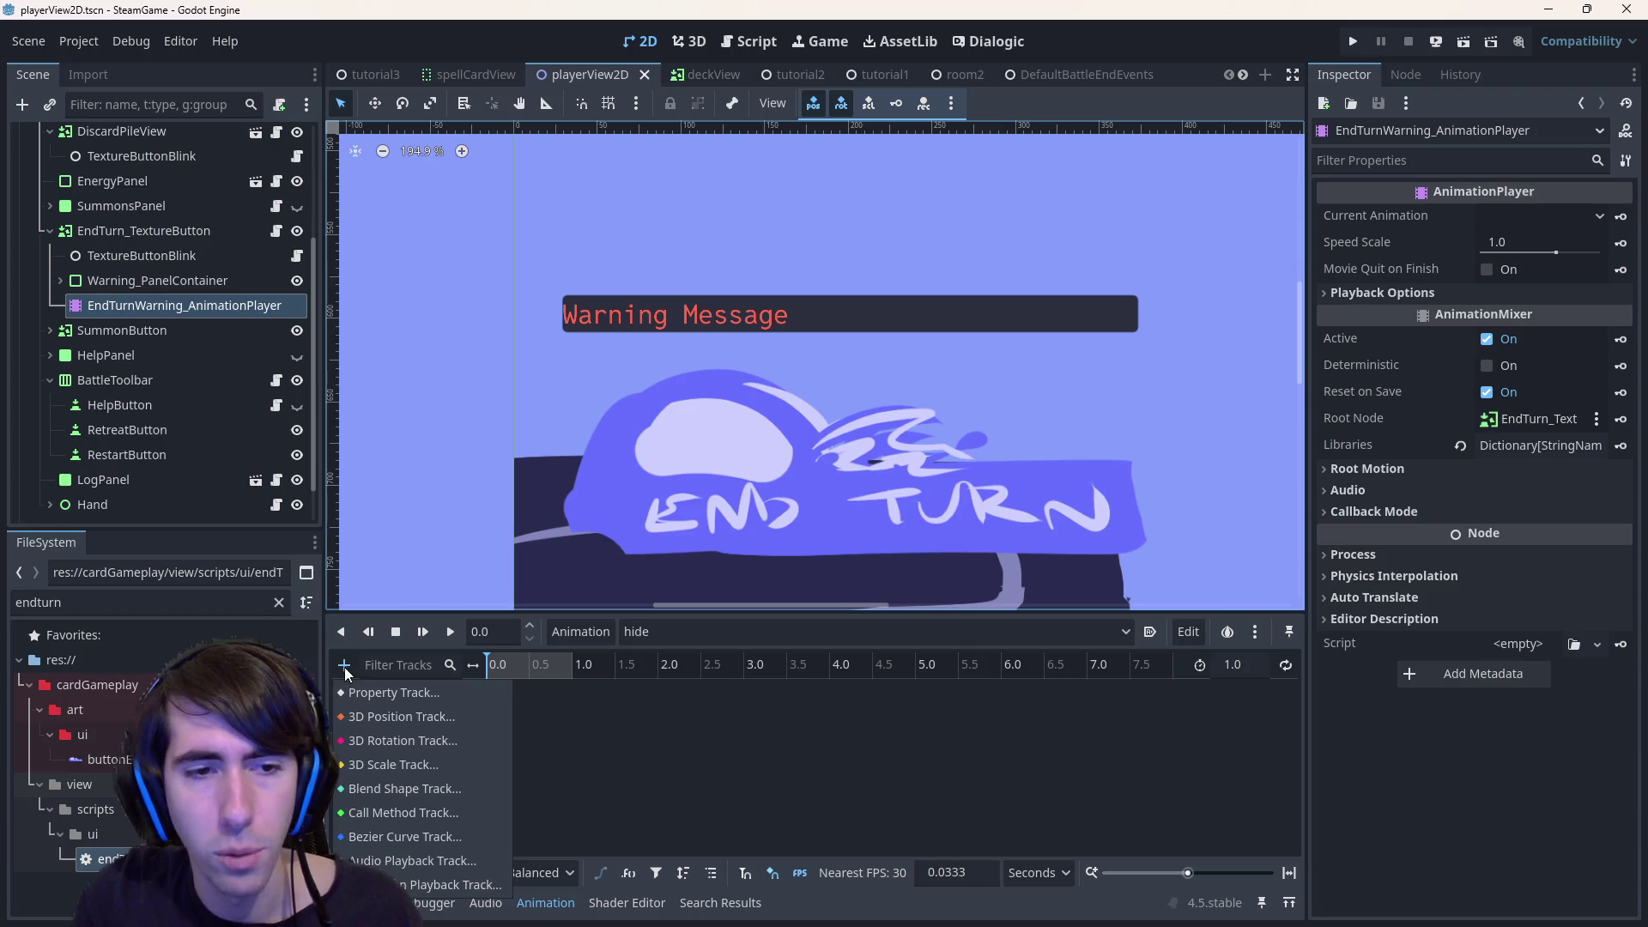
pyautogui.click(372, 686)
pyautogui.write('Warning_PanelContainer')
pyautogui.doubleClick(826, 314)
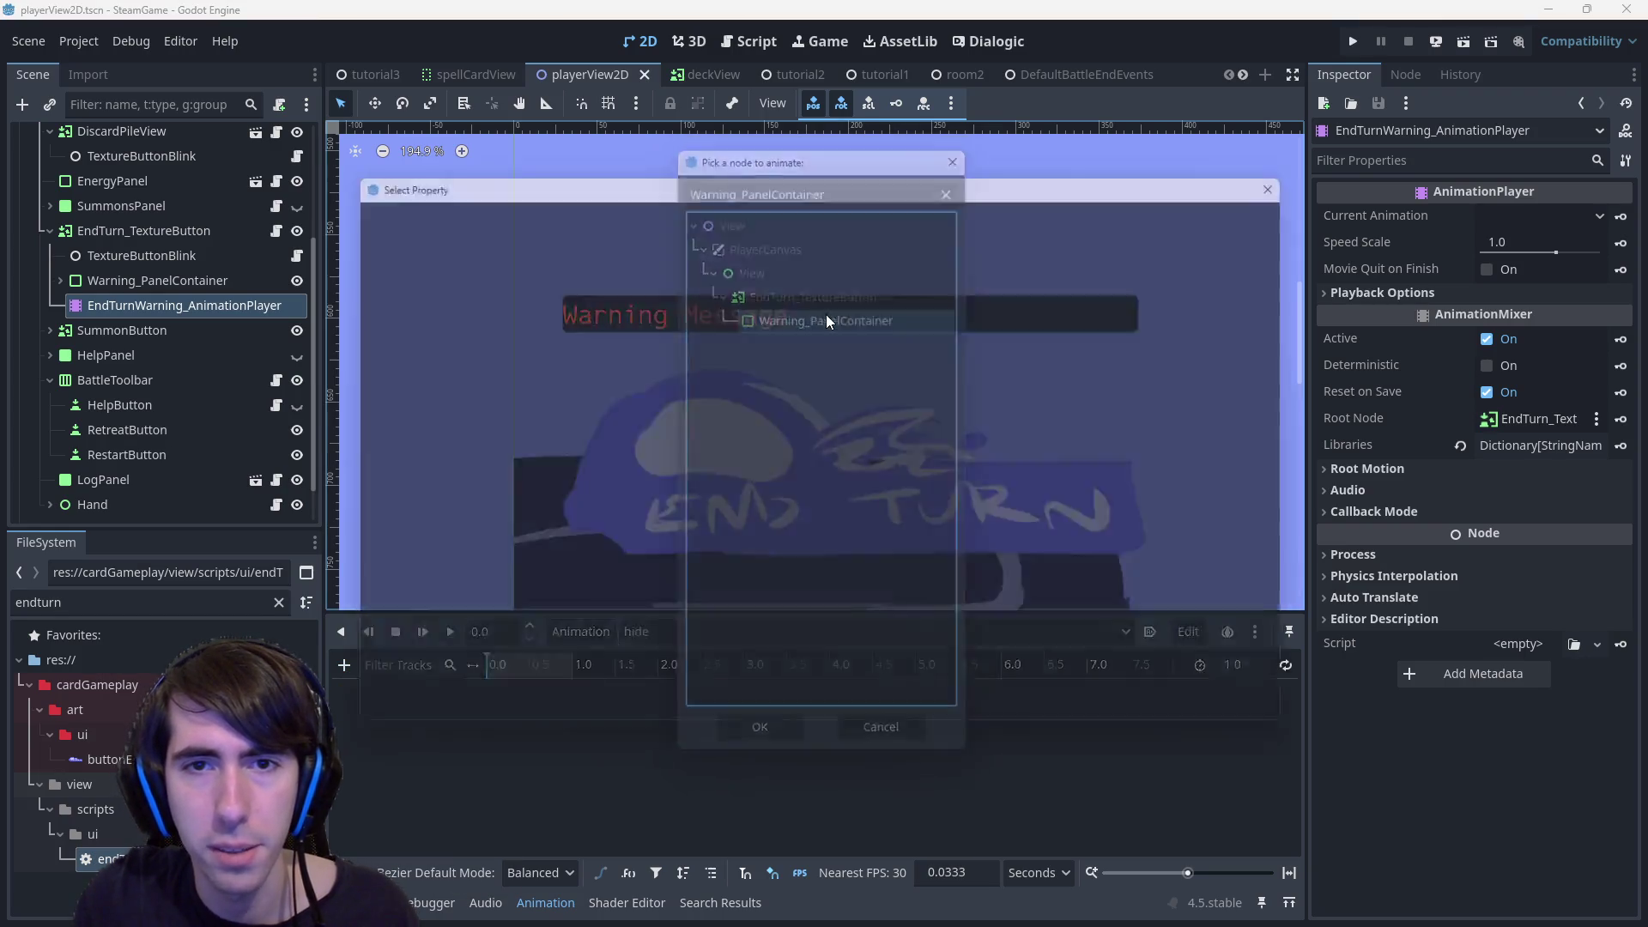
pyautogui.write('modul')
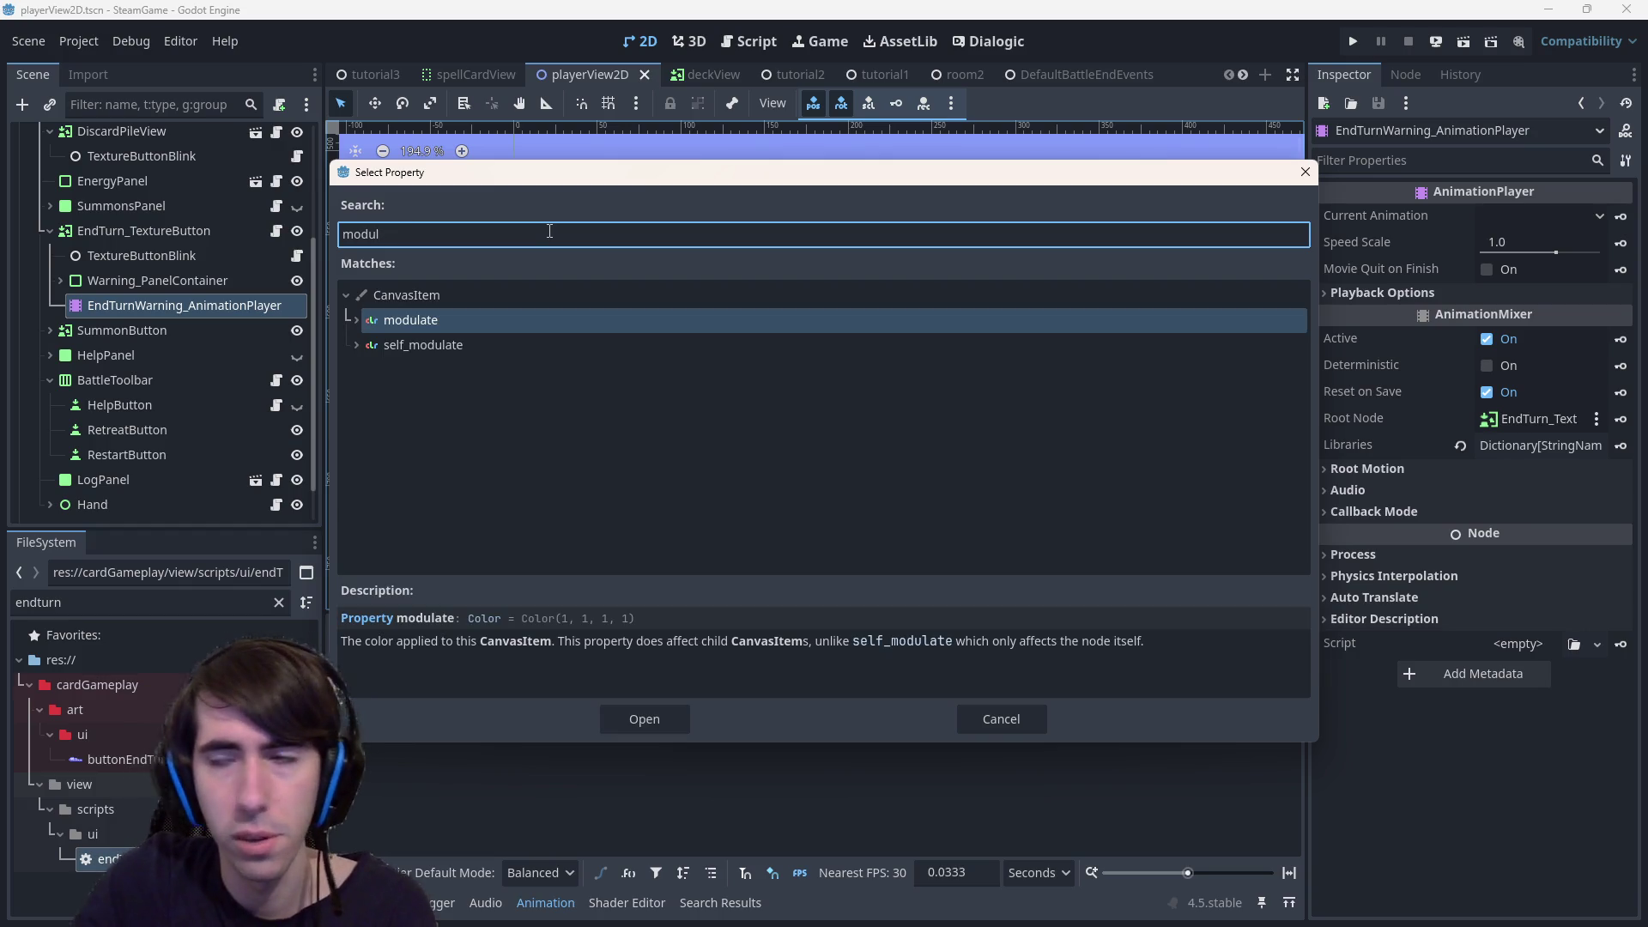
pyautogui.press('Return')
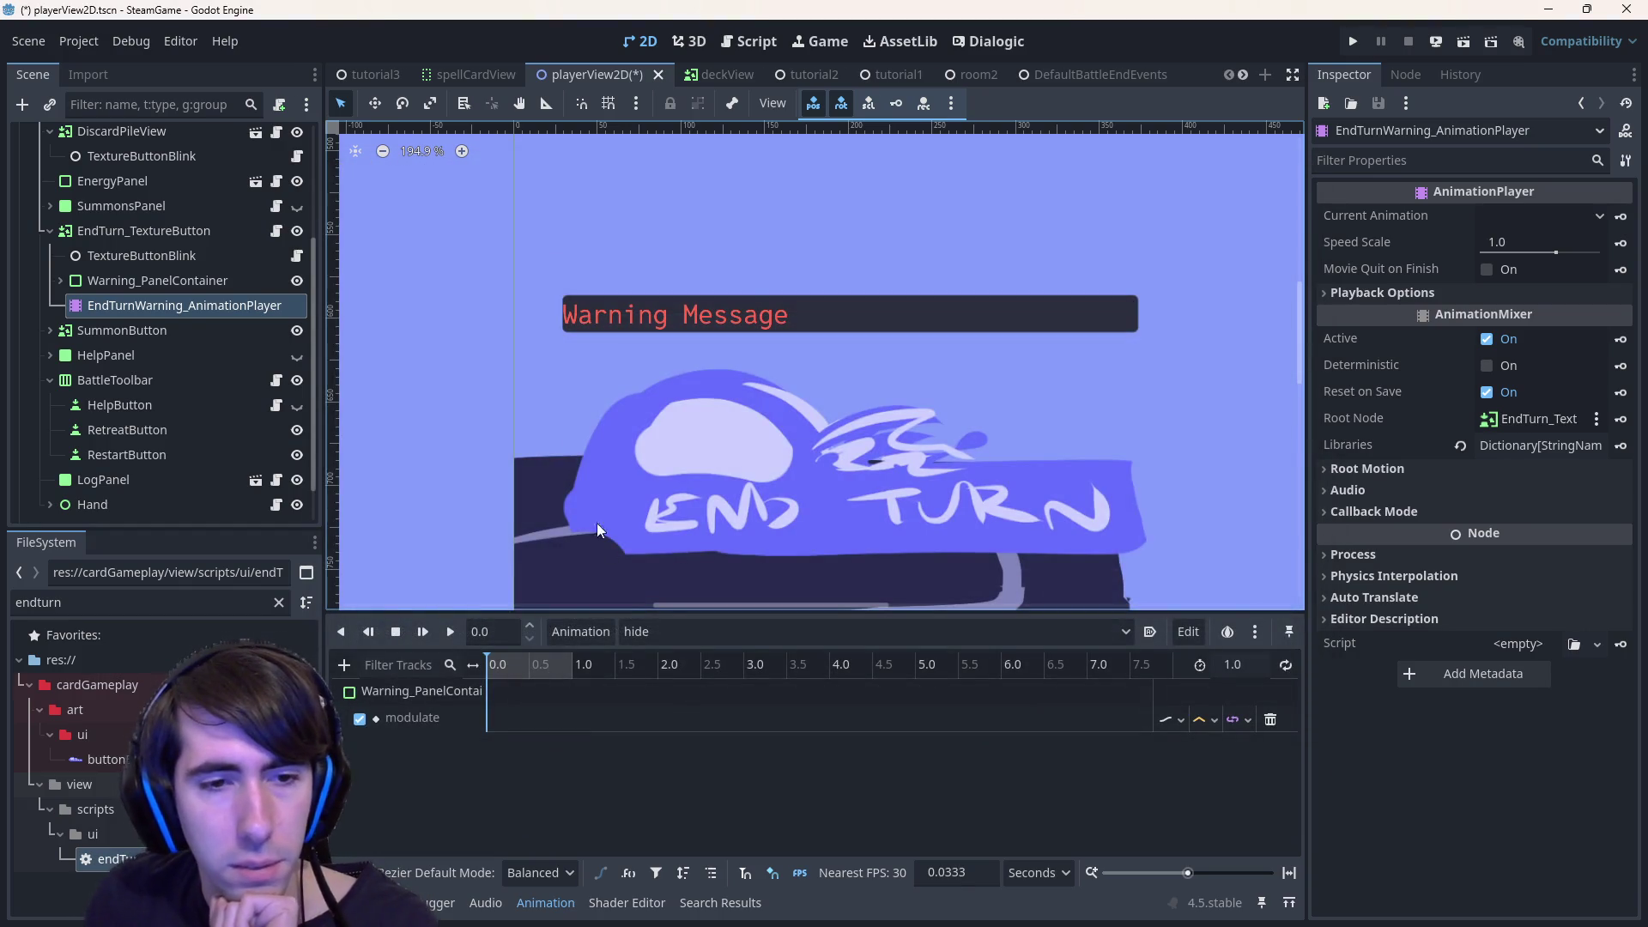
pyautogui.rightClick(502, 712)
# Insert a modulate keyframe and set its time to 0
pyautogui.click(521, 724)
pyautogui.moveTo(507, 718); pyautogui.dragTo(496, 719)
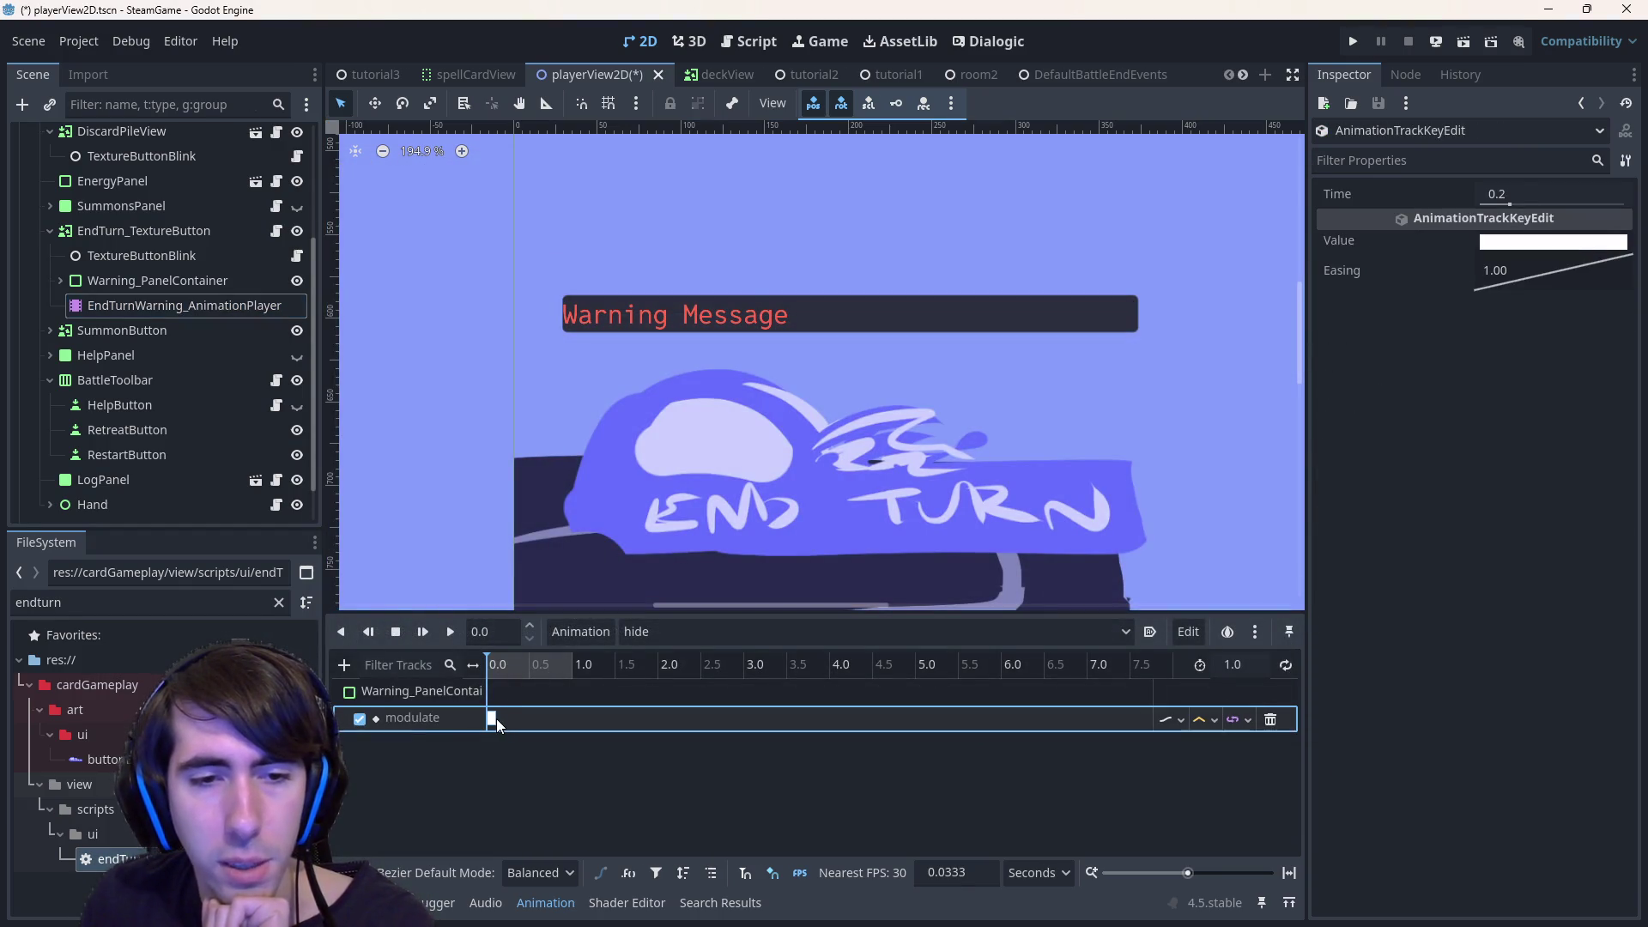
pyautogui.click(1537, 202)
pyautogui.write('0')
pyautogui.press('Return')
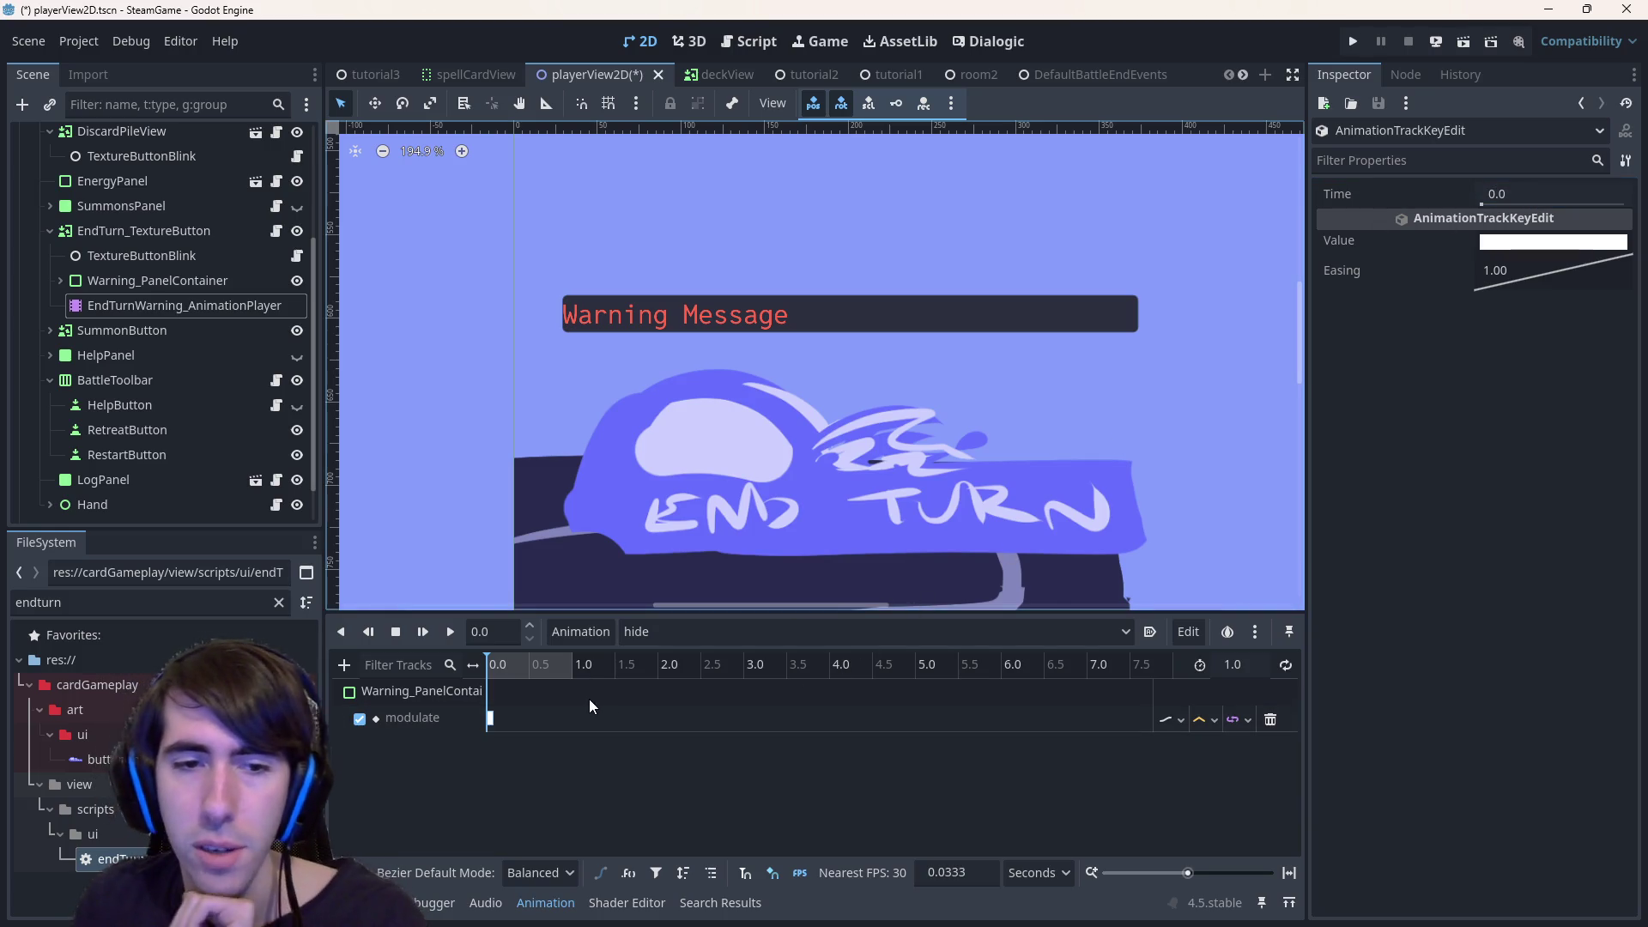
# Insert a second modulate keyframe and make its colour fully transparent
pyautogui.rightClick(696, 723)
pyautogui.click(743, 734)
pyautogui.click(696, 719)
pyautogui.click(1513, 195)
pyautogui.click(1536, 240)
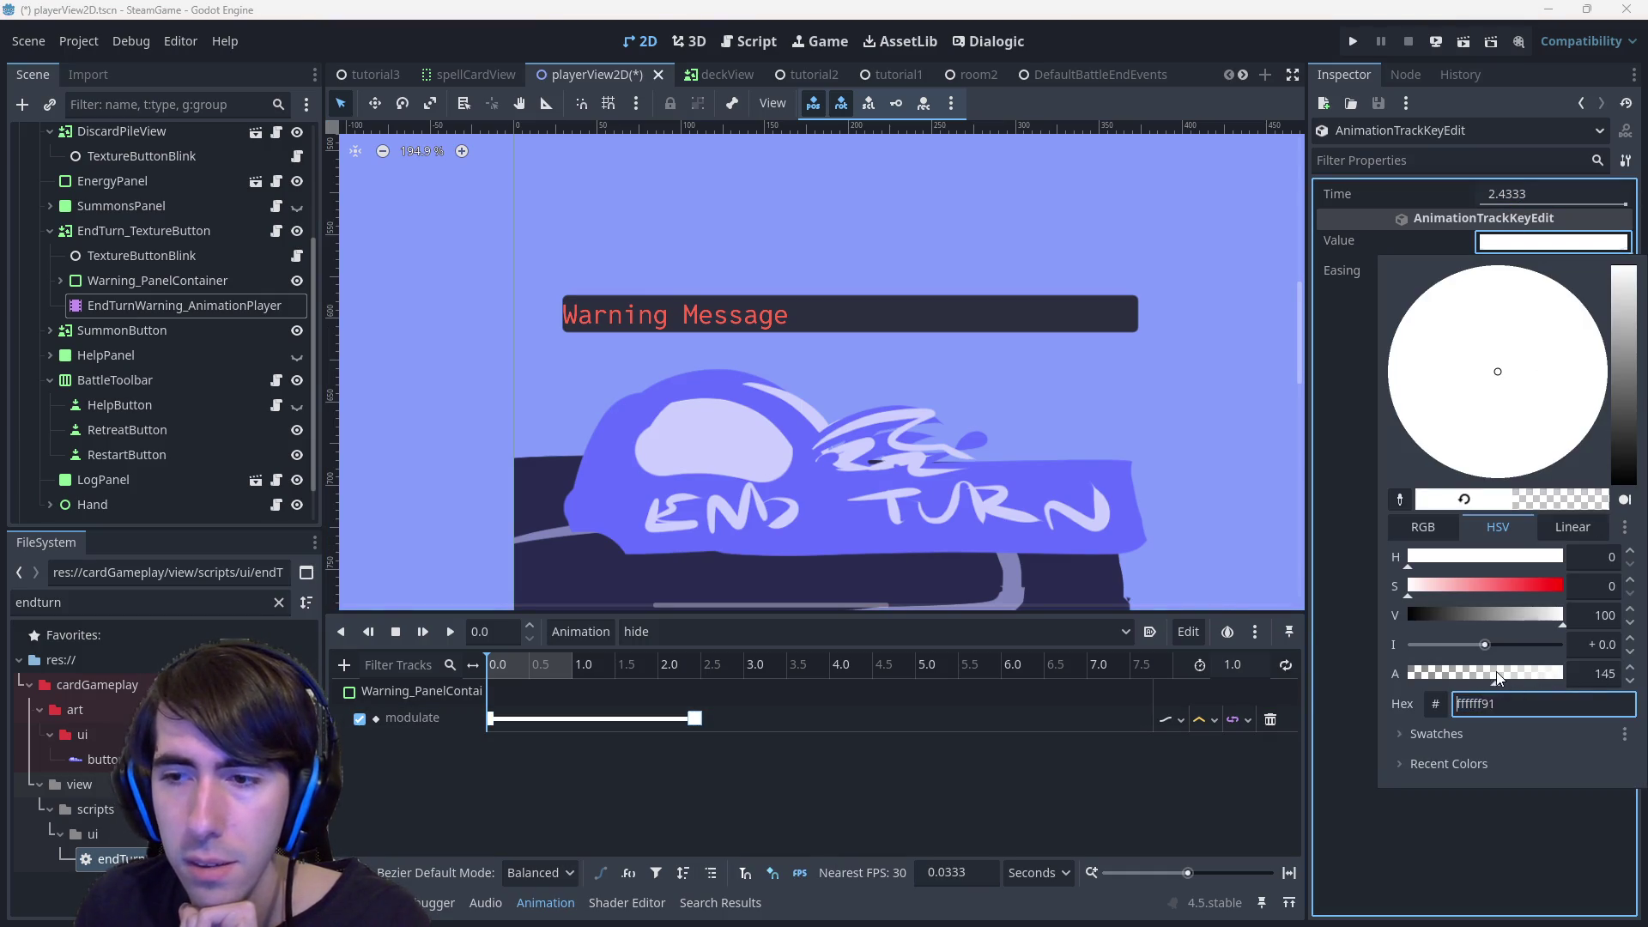
pyautogui.moveTo(1497, 678); pyautogui.dragTo(1186, 688)
pyautogui.click(702, 812)
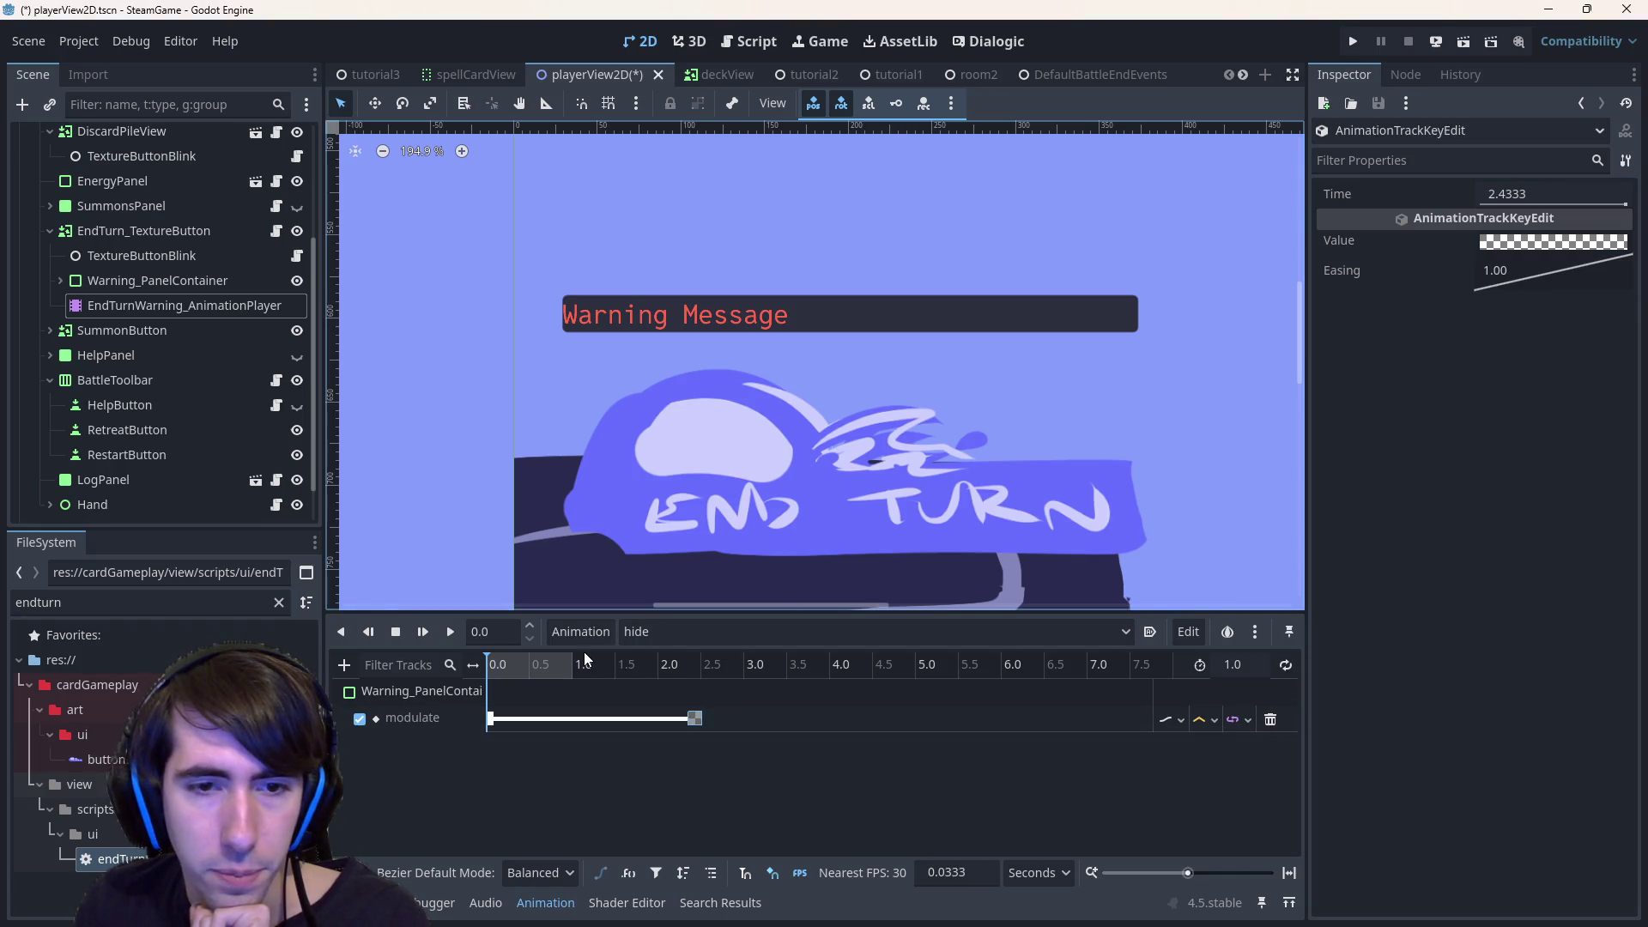
# Set the animation length to 3 seconds and move the transparent key to 3.0
pyautogui.click(1245, 665)
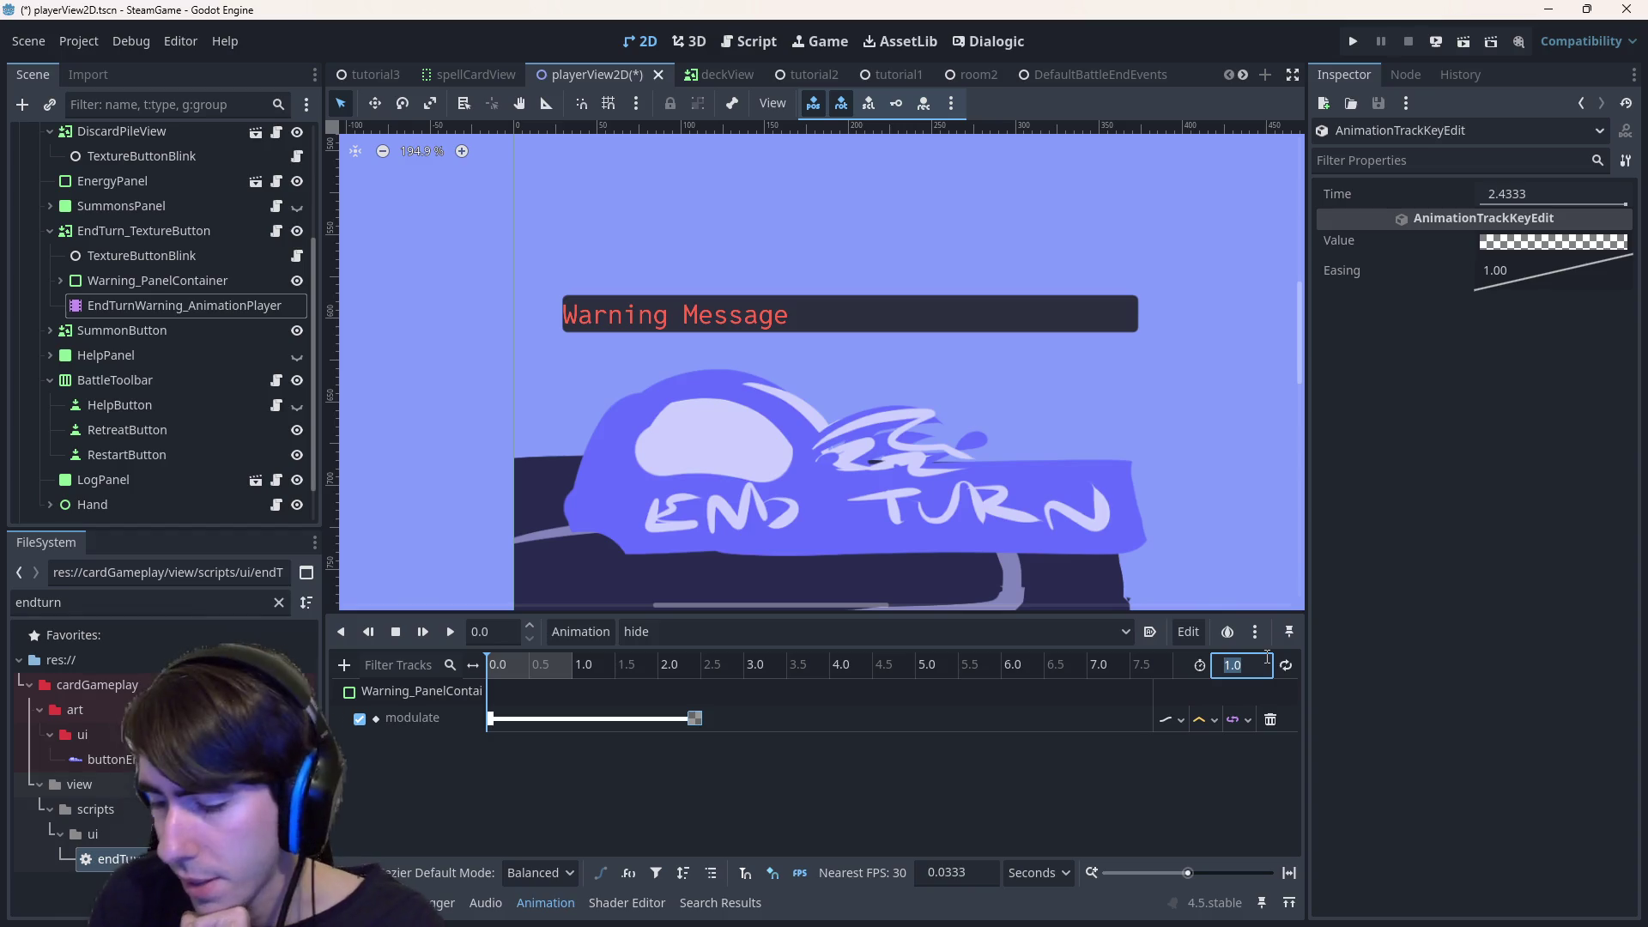
pyautogui.press('Return')
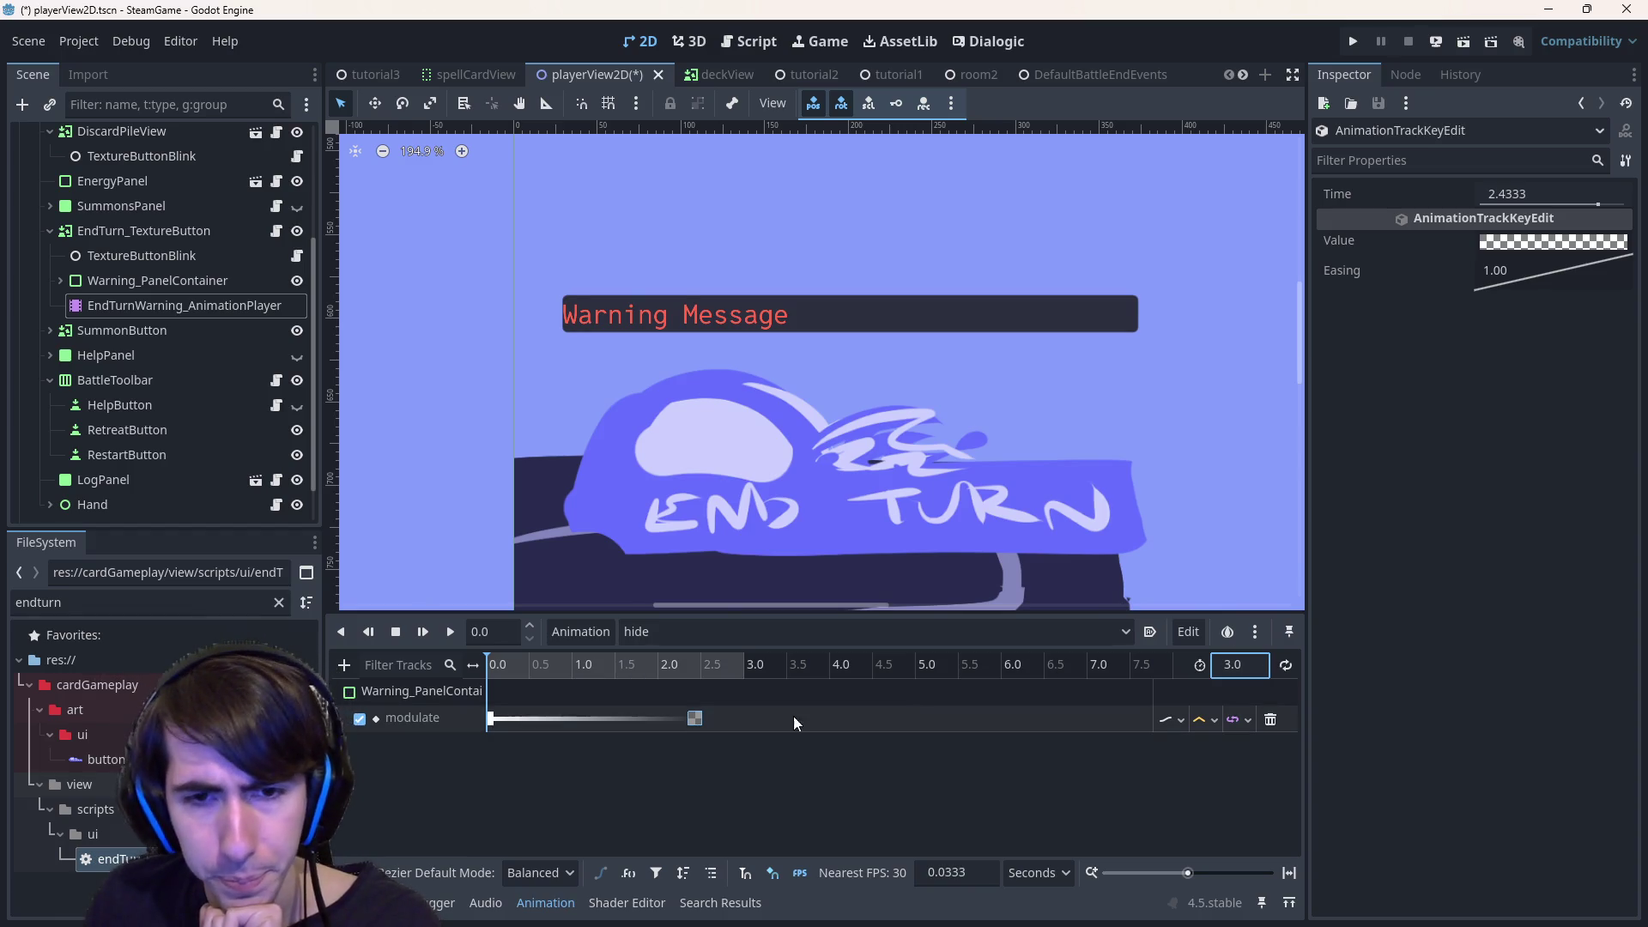
pyautogui.click(695, 720)
pyautogui.click(1525, 197)
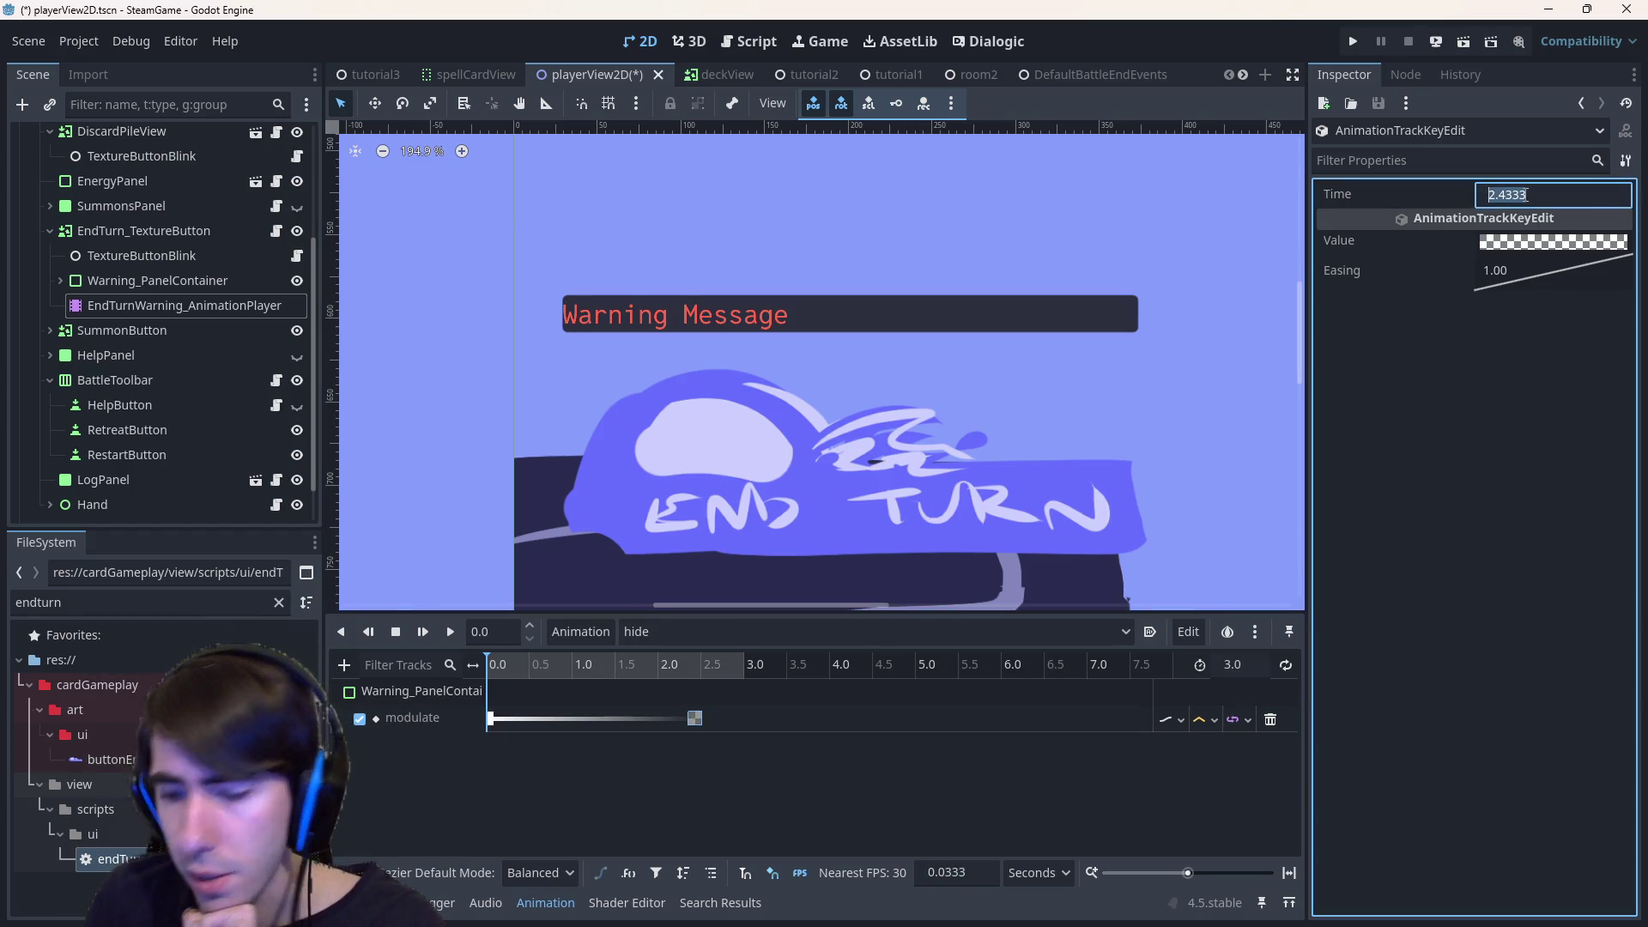
pyautogui.press('Return')
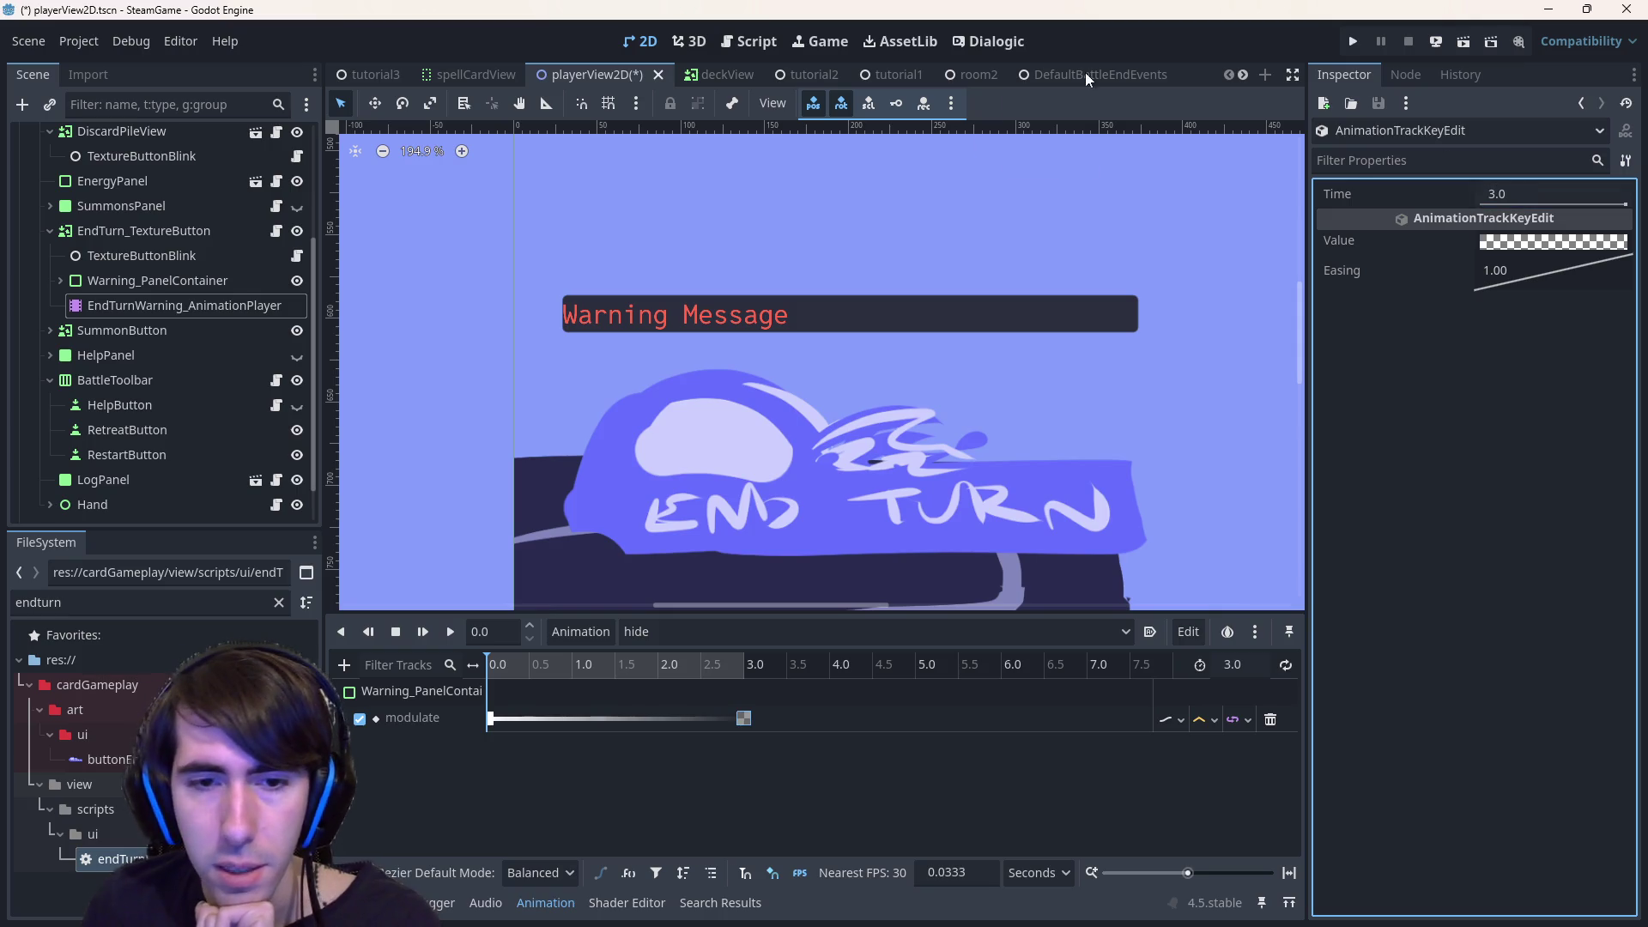
# Insert a white modulate keyframe at about 2.67 seconds
pyautogui.rightClick(579, 714)
pyautogui.click(588, 727)
pyautogui.moveTo(582, 719); pyautogui.dragTo(862, 721)
pyautogui.click(1551, 242)
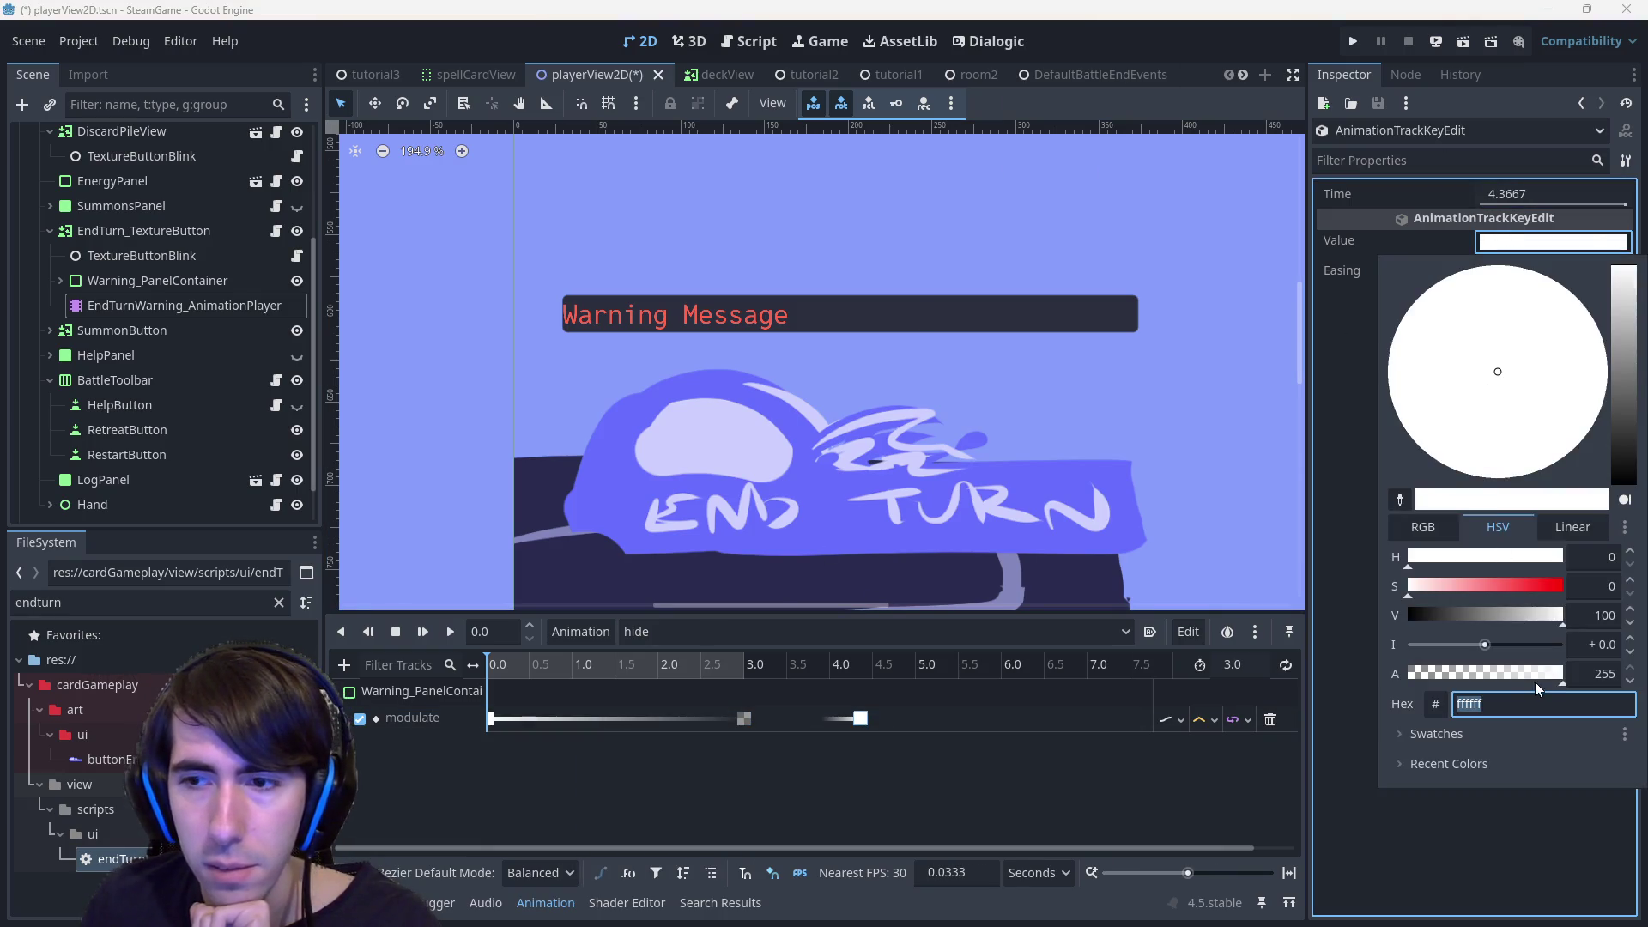
pyautogui.click(1502, 814)
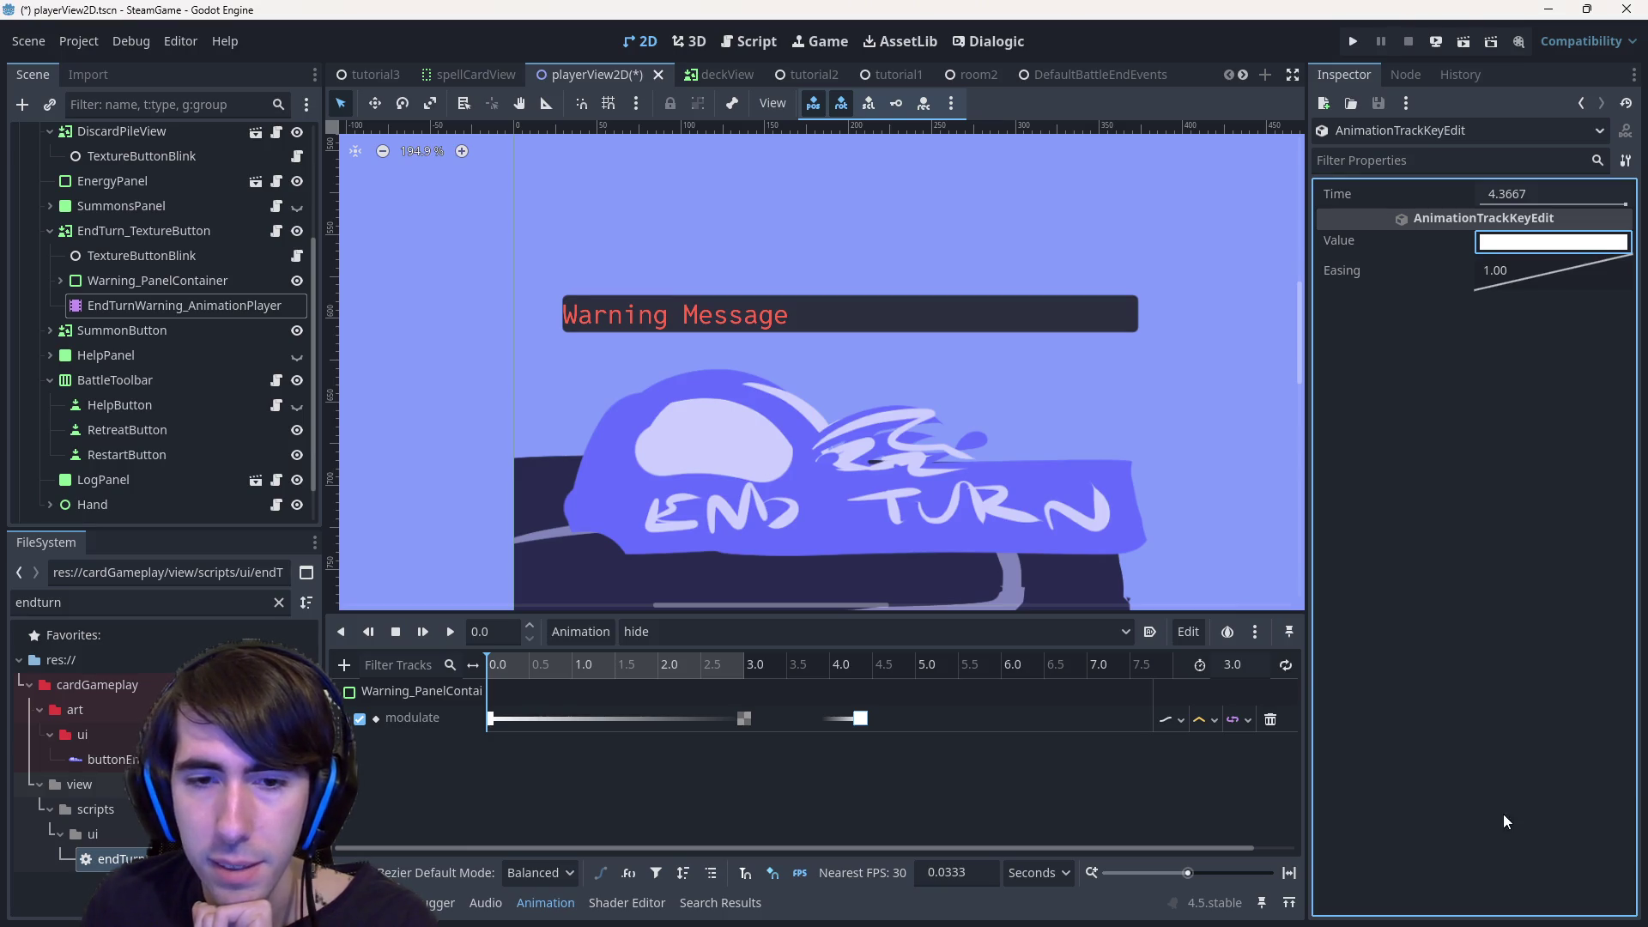
pyautogui.moveTo(859, 721); pyautogui.dragTo(714, 718)
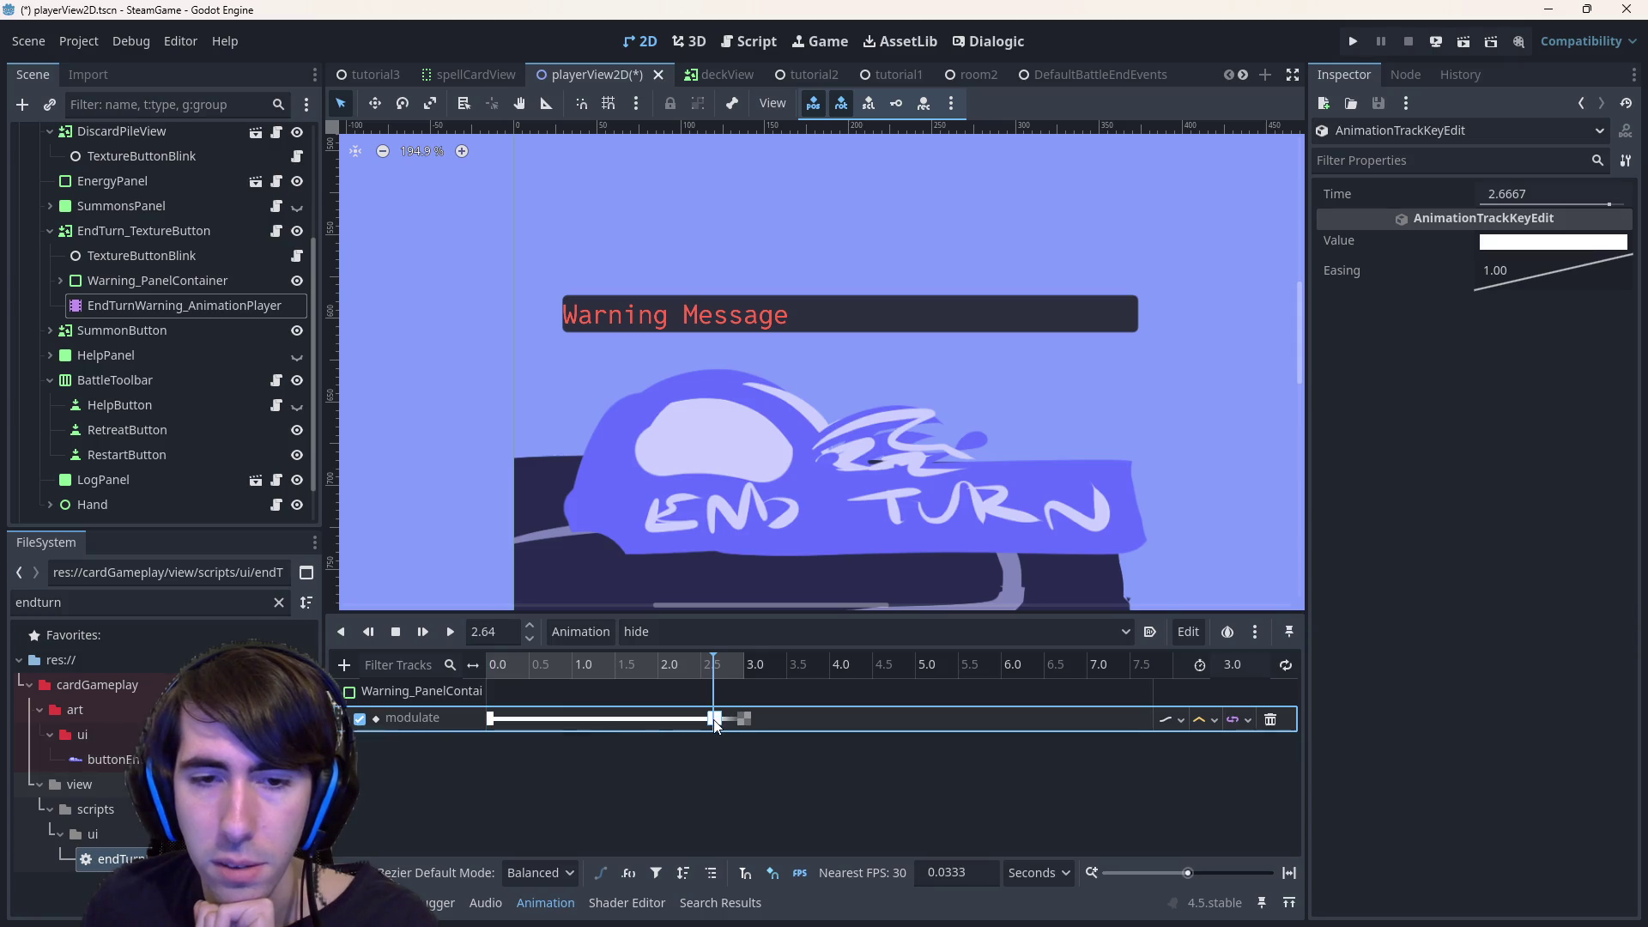
# Move the white key to 2.5 seconds and lower its opacity slightly
pyautogui.click(1536, 192)
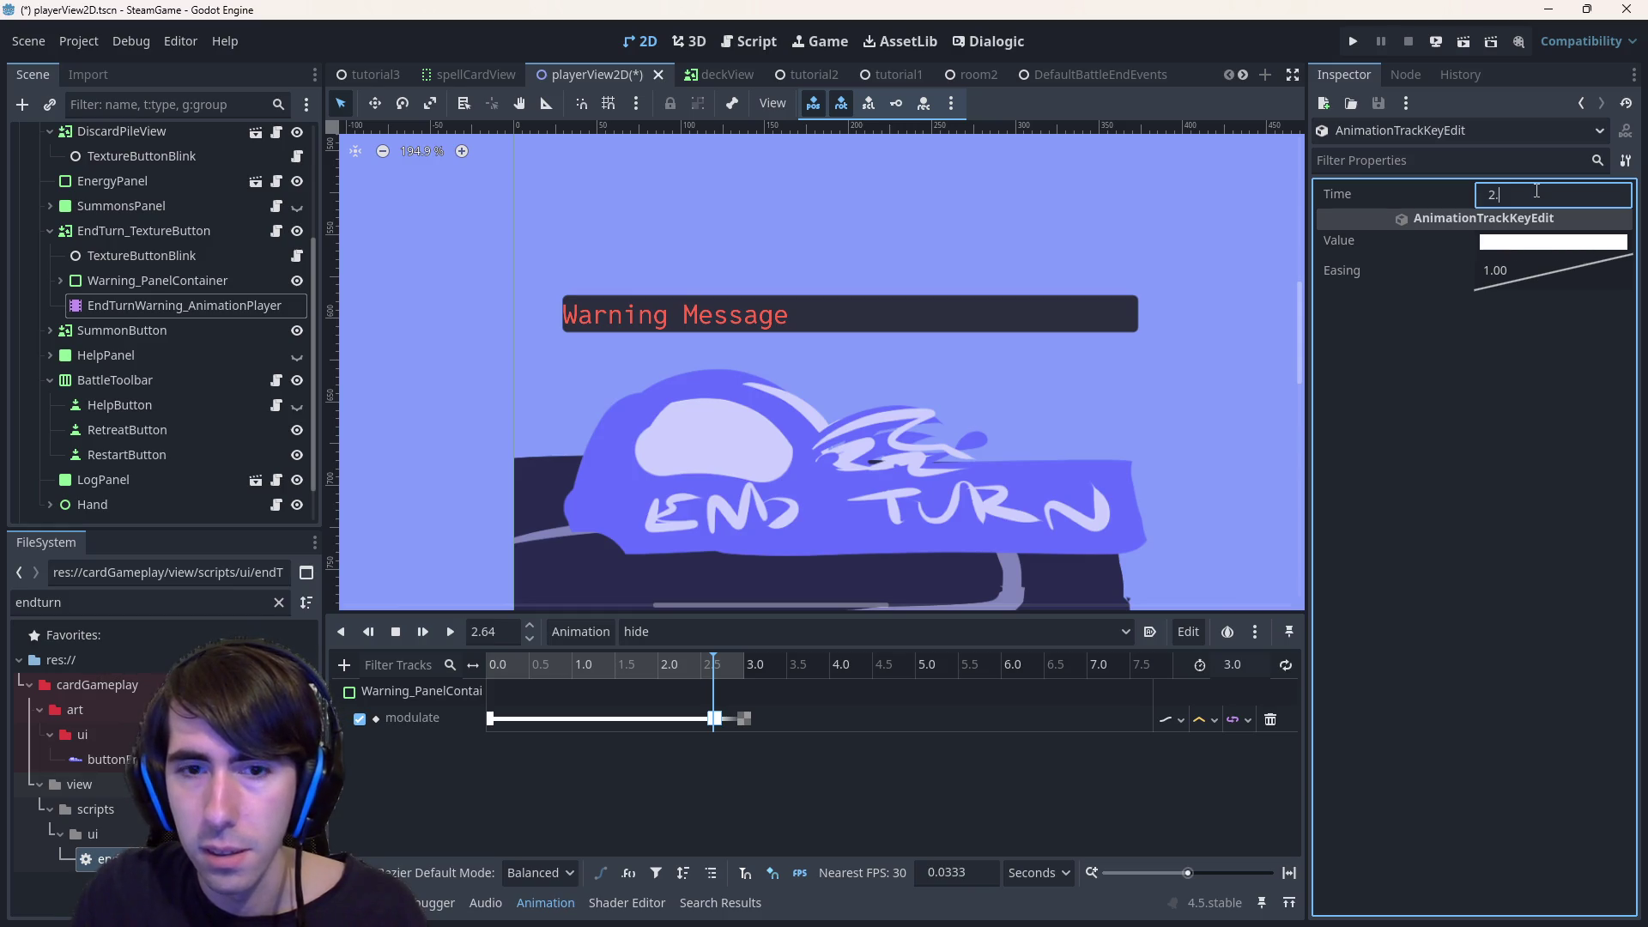
pyautogui.press('Return')
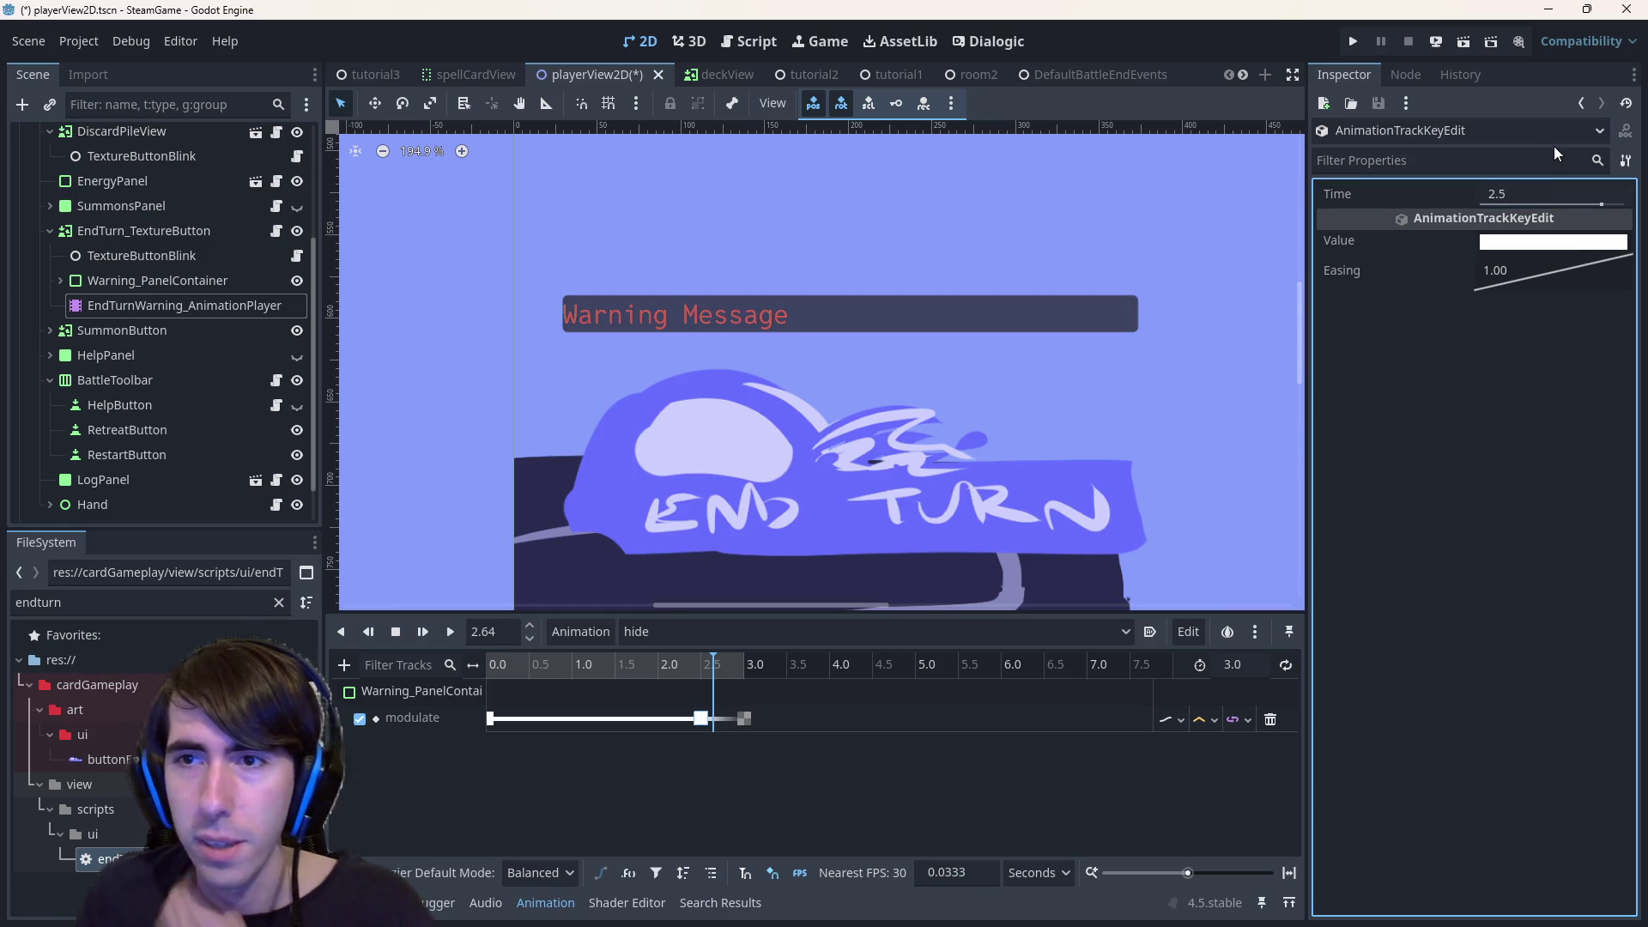
pyautogui.click(1554, 242)
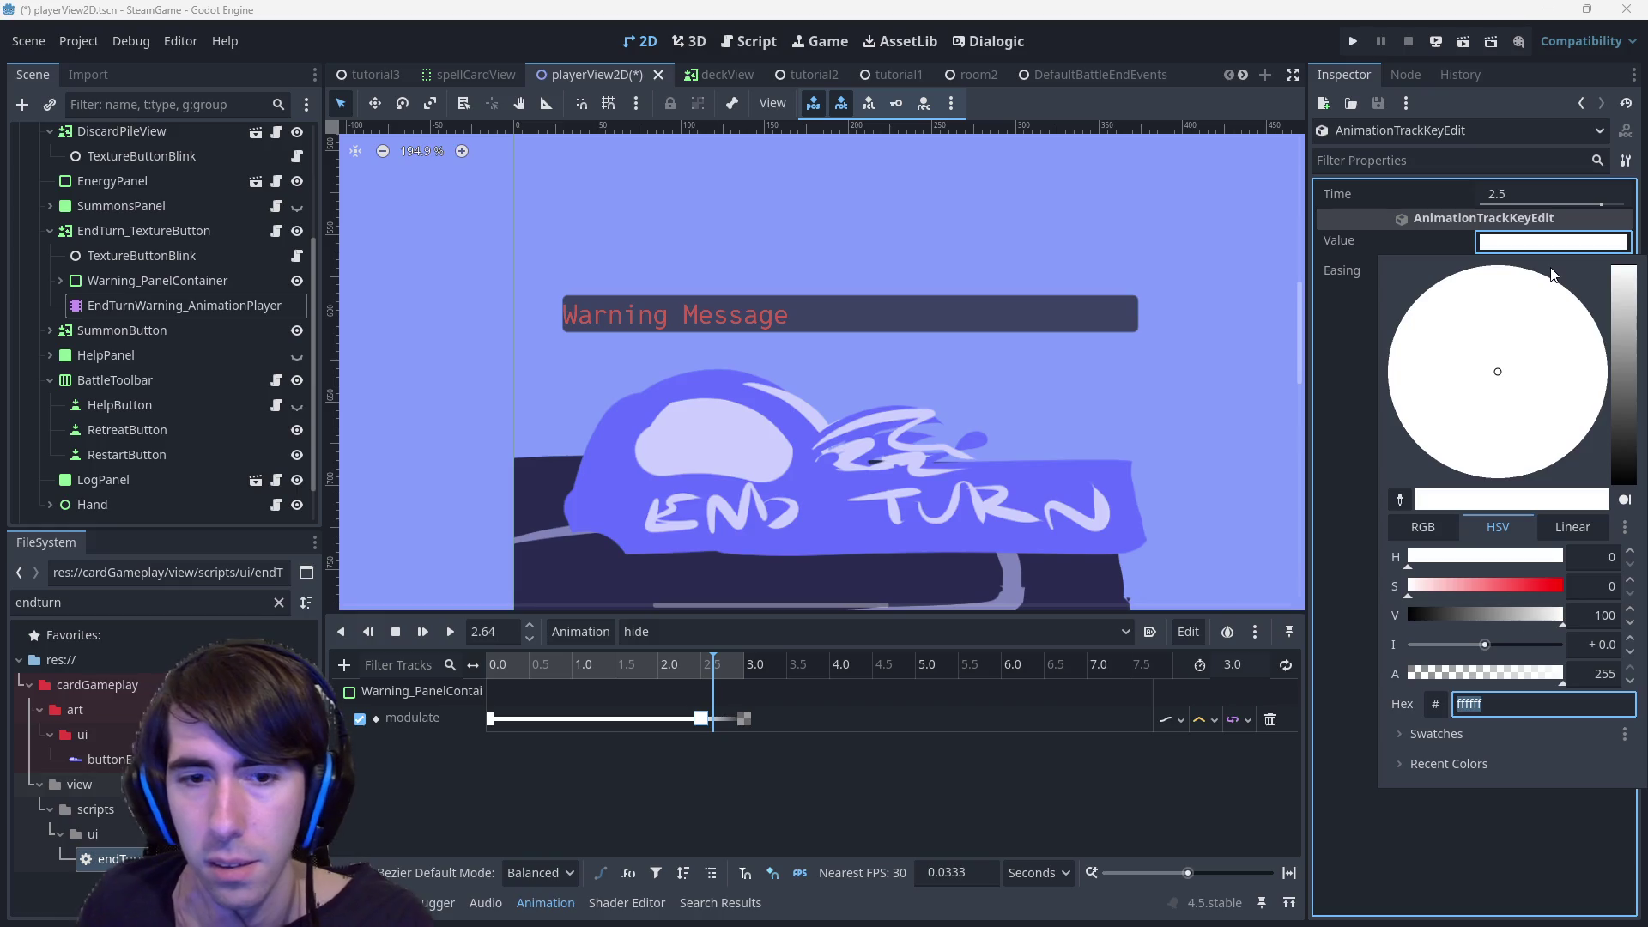
pyautogui.click(1547, 193)
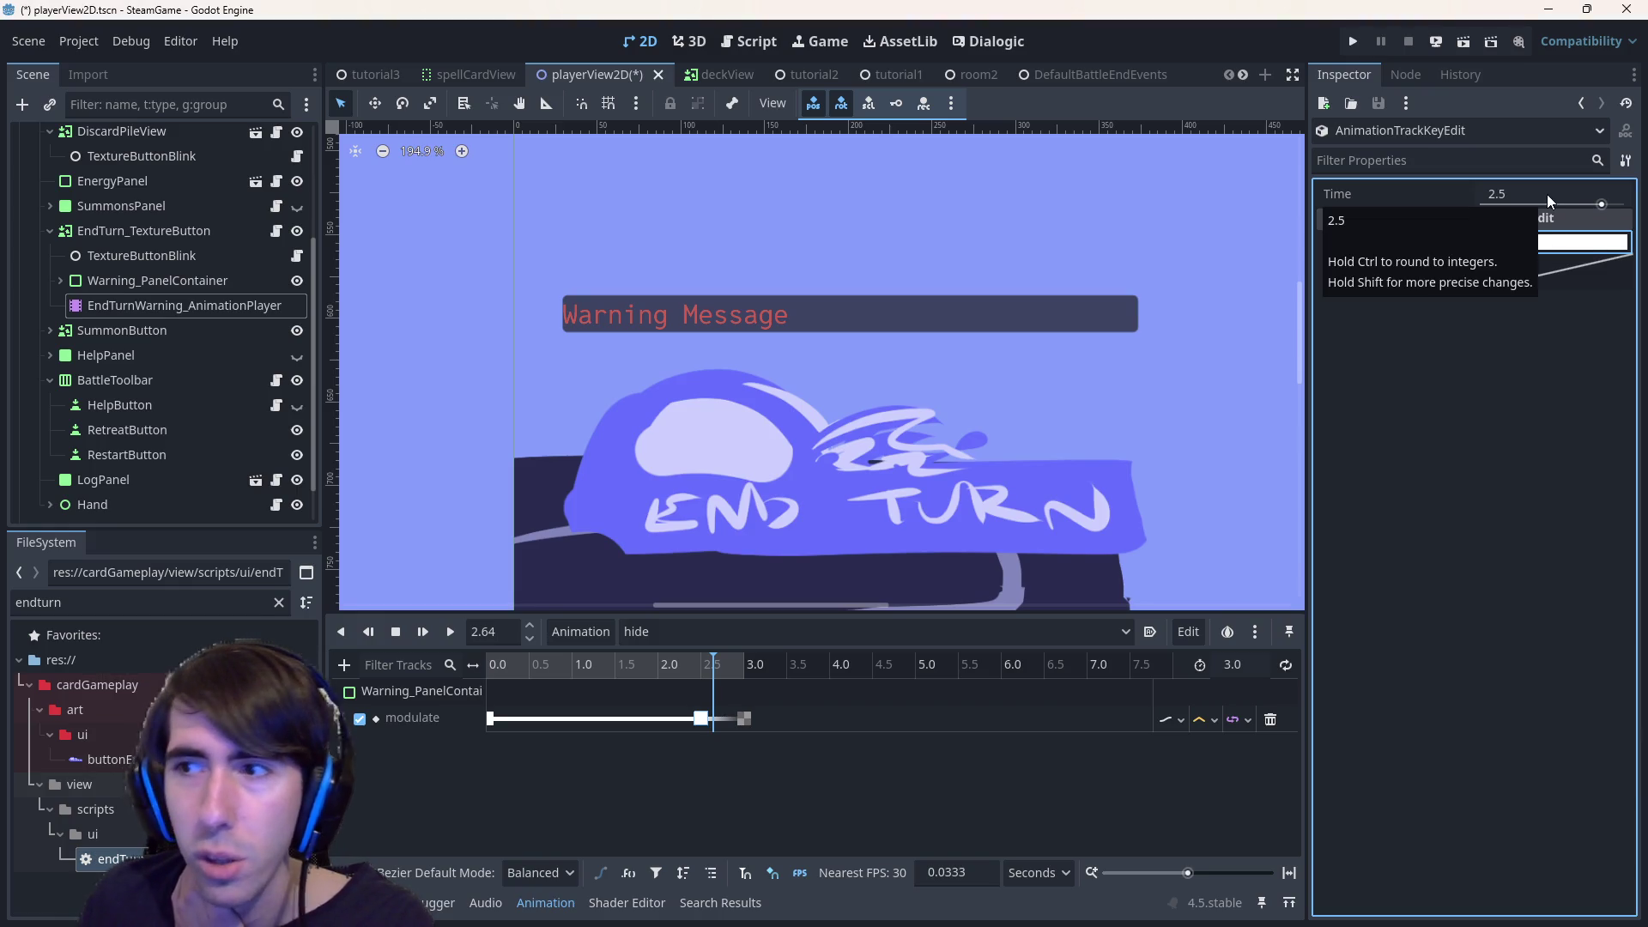
pyautogui.click(1550, 243)
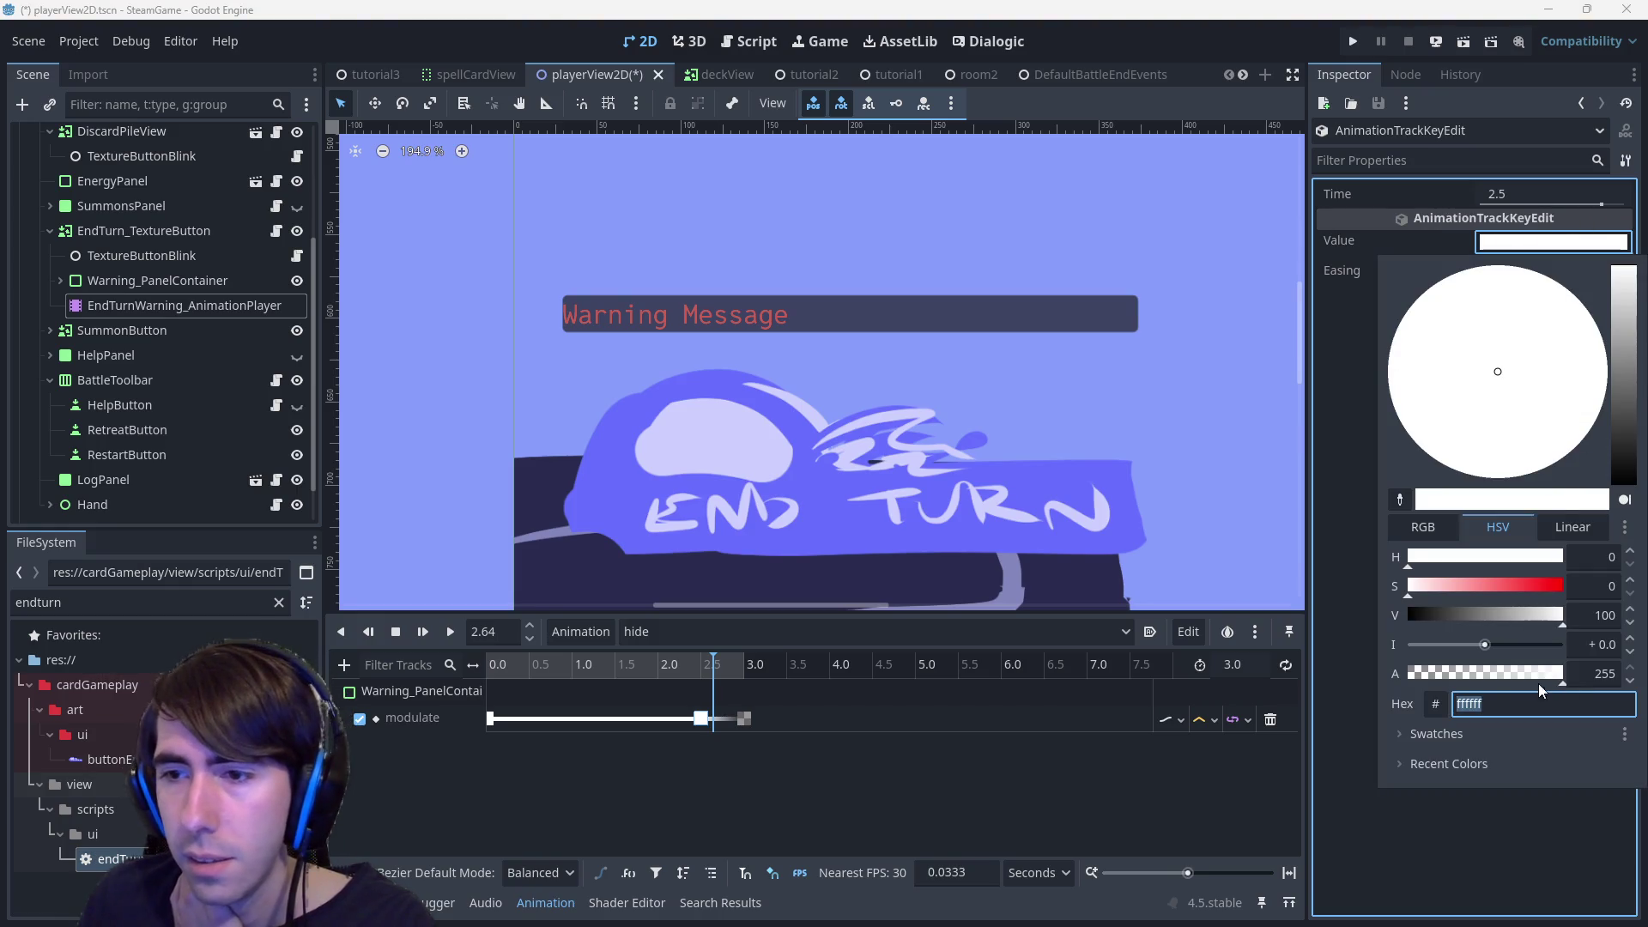
pyautogui.moveTo(1532, 678); pyautogui.dragTo(1555, 676)
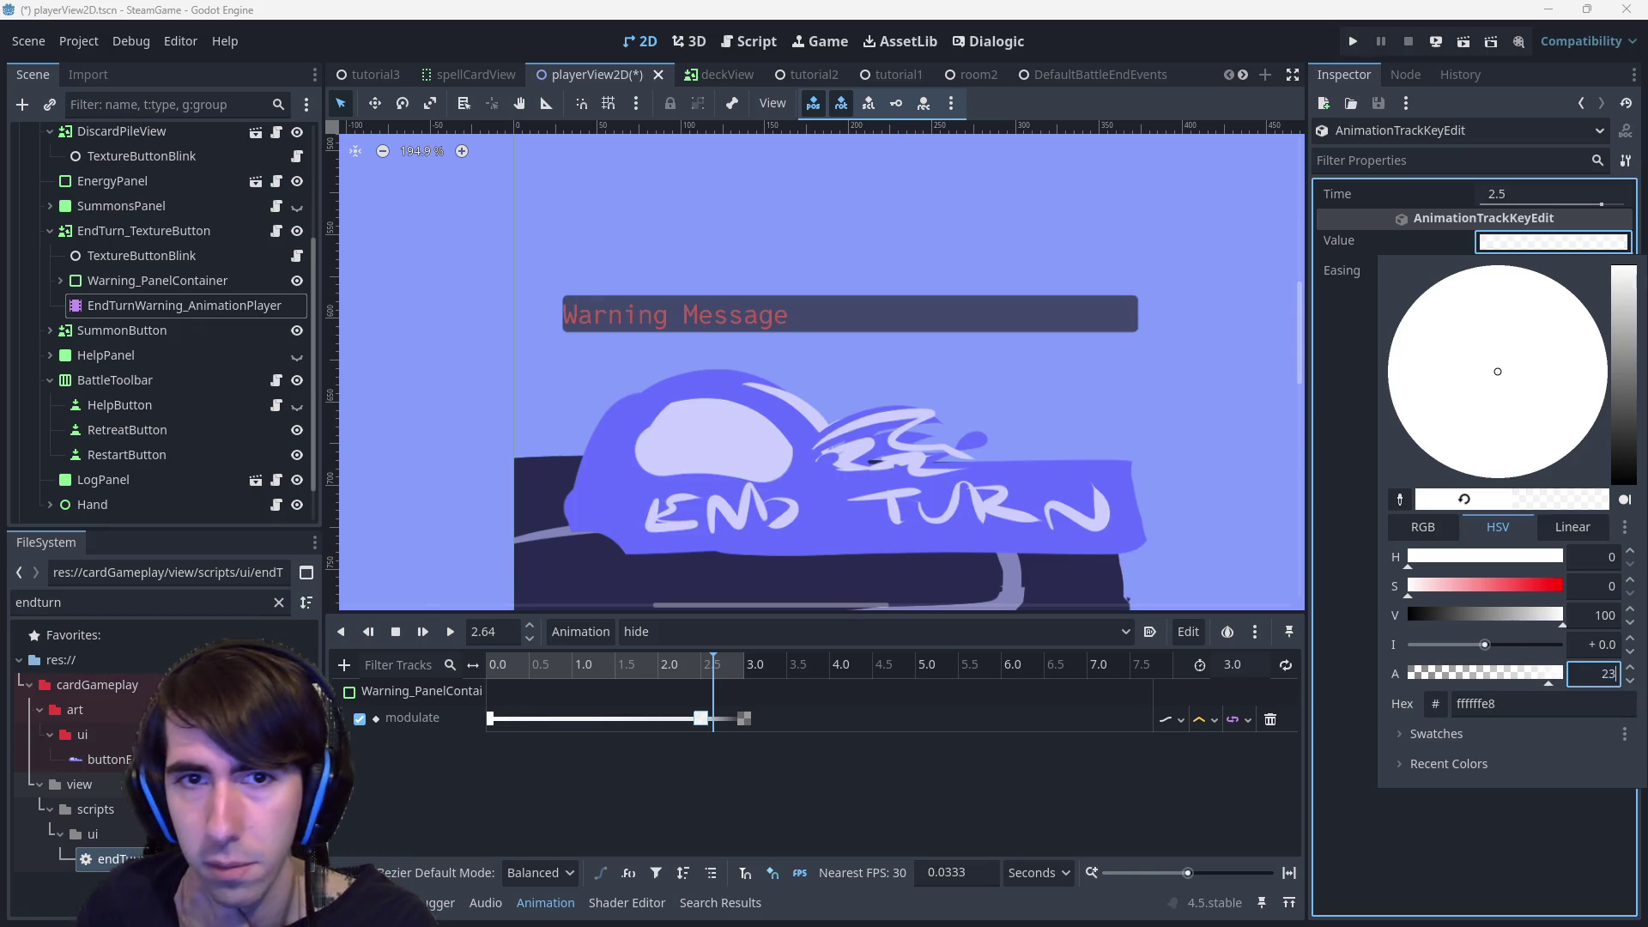
pyautogui.press('Escape')
# Save the scene and scrub the timeline to preview the fade
pyautogui.hotkey('ctrl', 's')
pyautogui.click(592, 666)
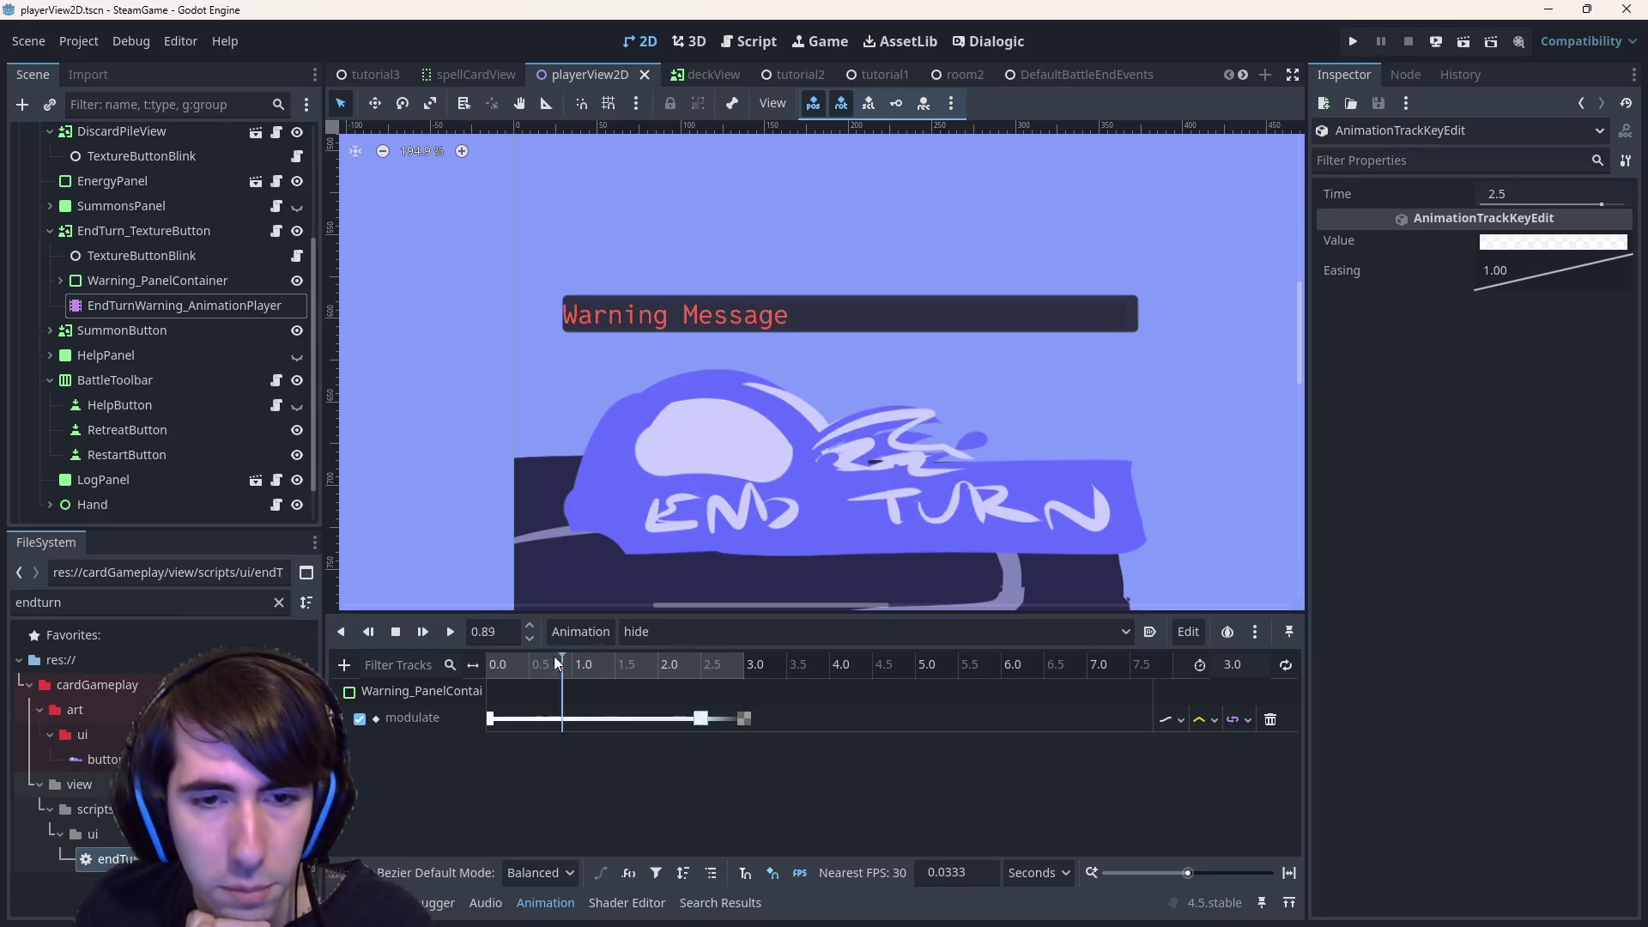
pyautogui.moveTo(654, 694)
pyautogui.mouseDown()
pyautogui.moveTo(760, 690)
pyautogui.moveTo(687, 702)
pyautogui.mouseUp()
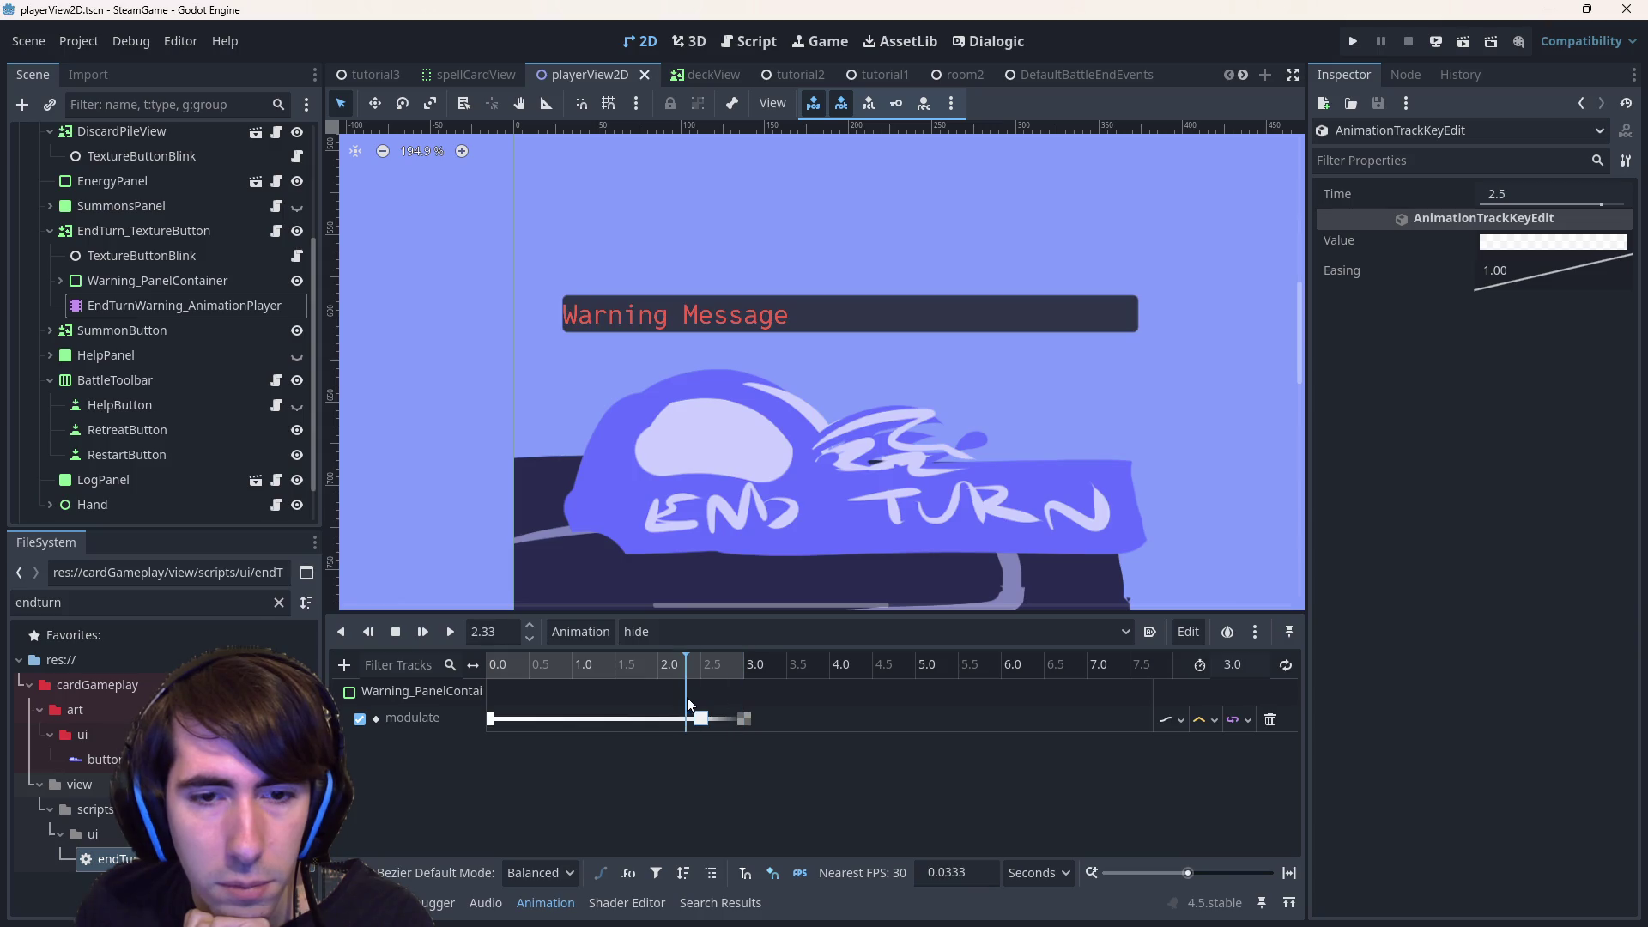
pyautogui.moveTo(564, 712)
pyautogui.mouseDown()
pyautogui.moveTo(661, 711)
pyautogui.moveTo(570, 714)
pyautogui.moveTo(604, 712)
pyautogui.mouseUp()
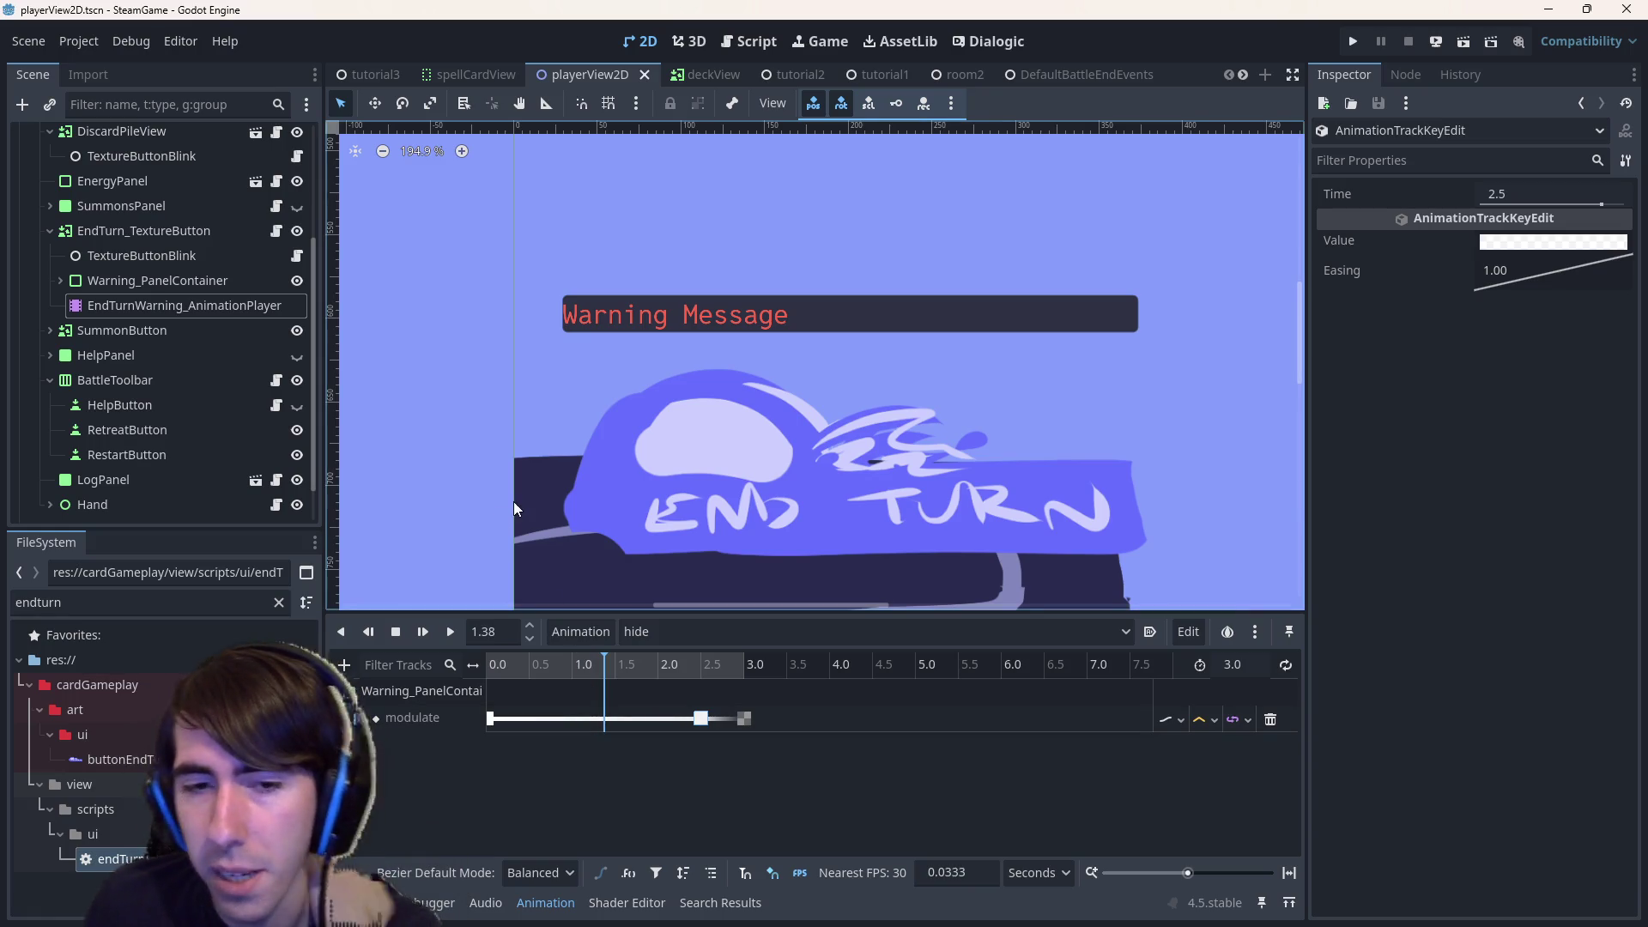
# Add a visible property track for Warning_PanelContainer to the hide animation
pyautogui.click(345, 665)
pyautogui.click(393, 687)
pyautogui.scroll(-3, 810, 496)
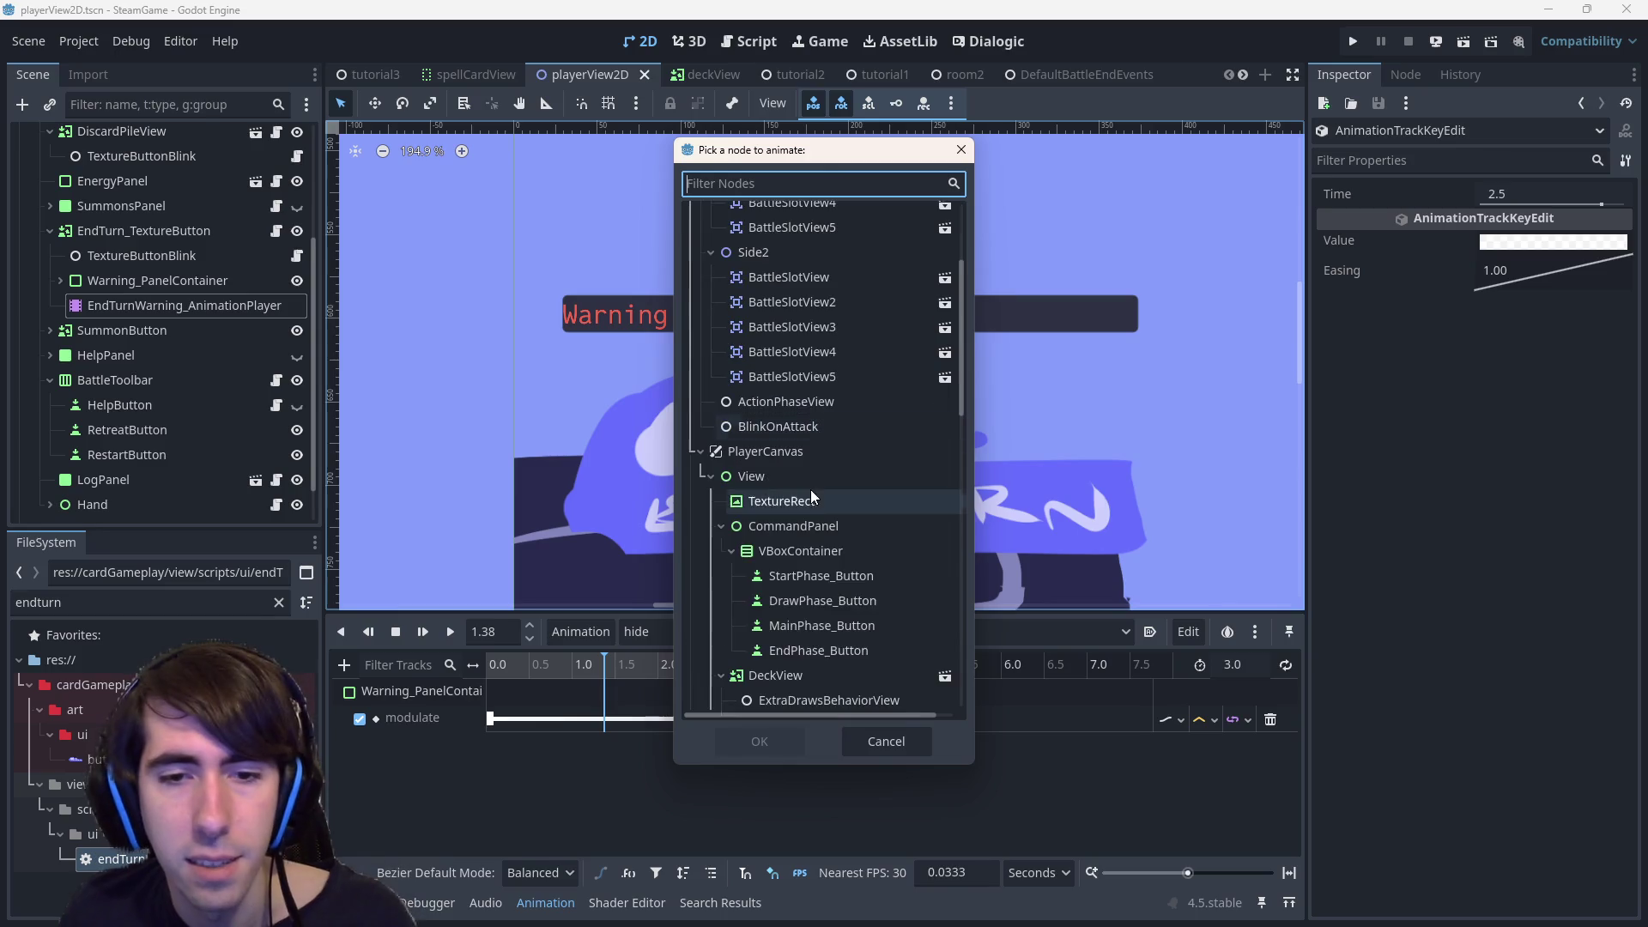
pyautogui.write('Warning_PanelContainer')
pyautogui.doubleClick(851, 311)
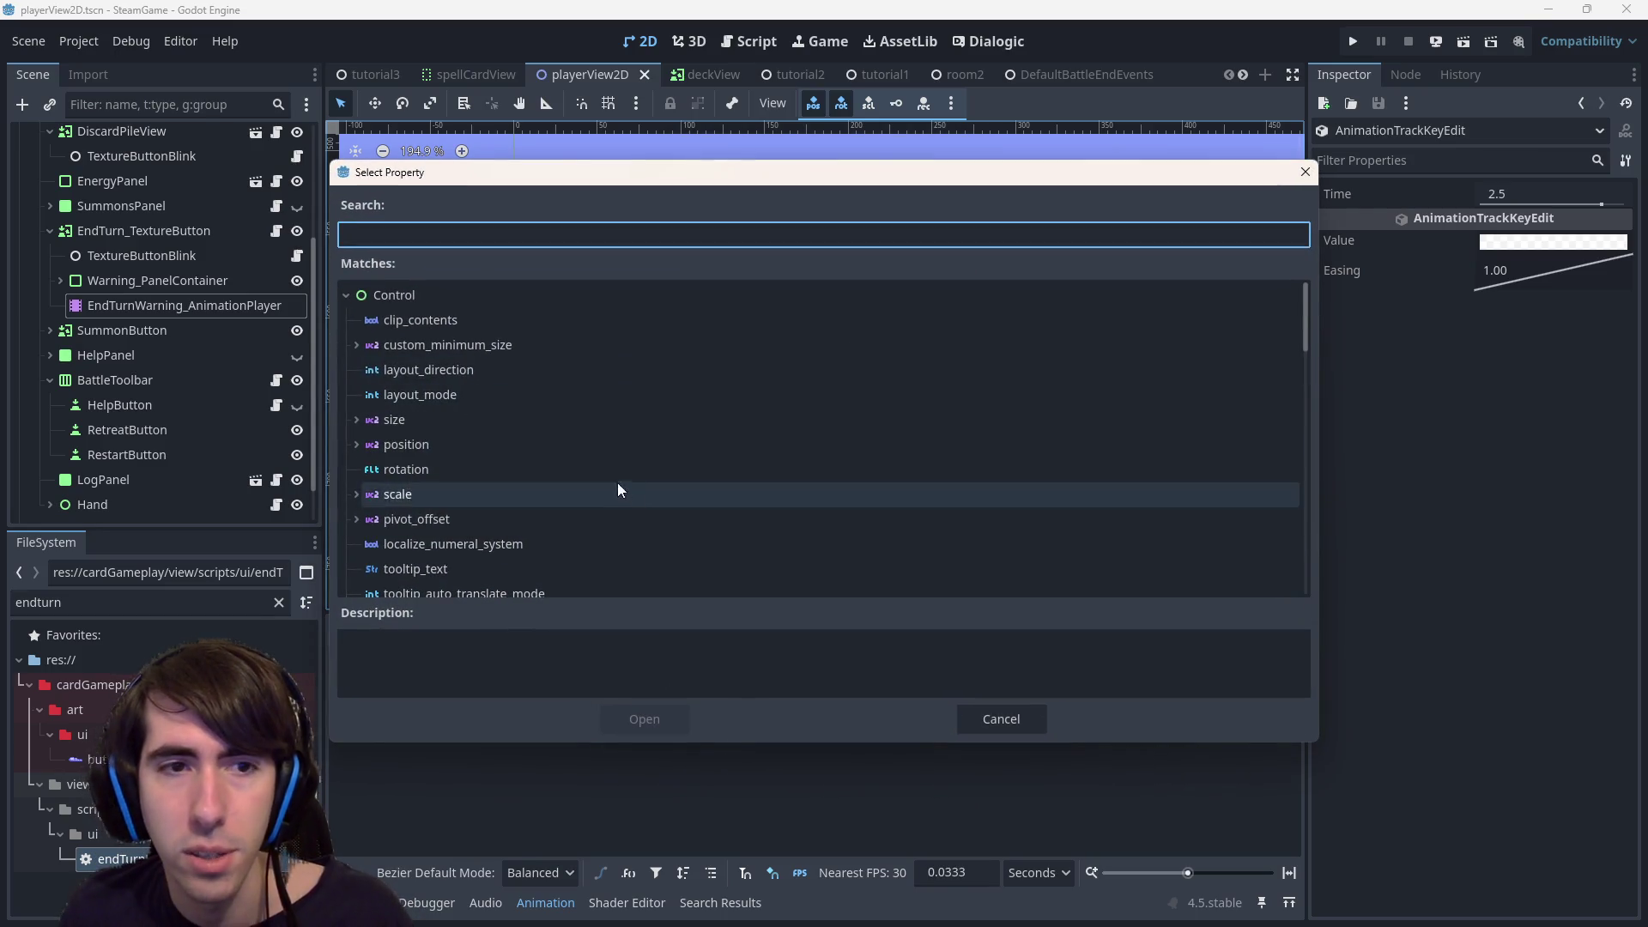
pyautogui.write('visi')
pyautogui.doubleClick(566, 320)
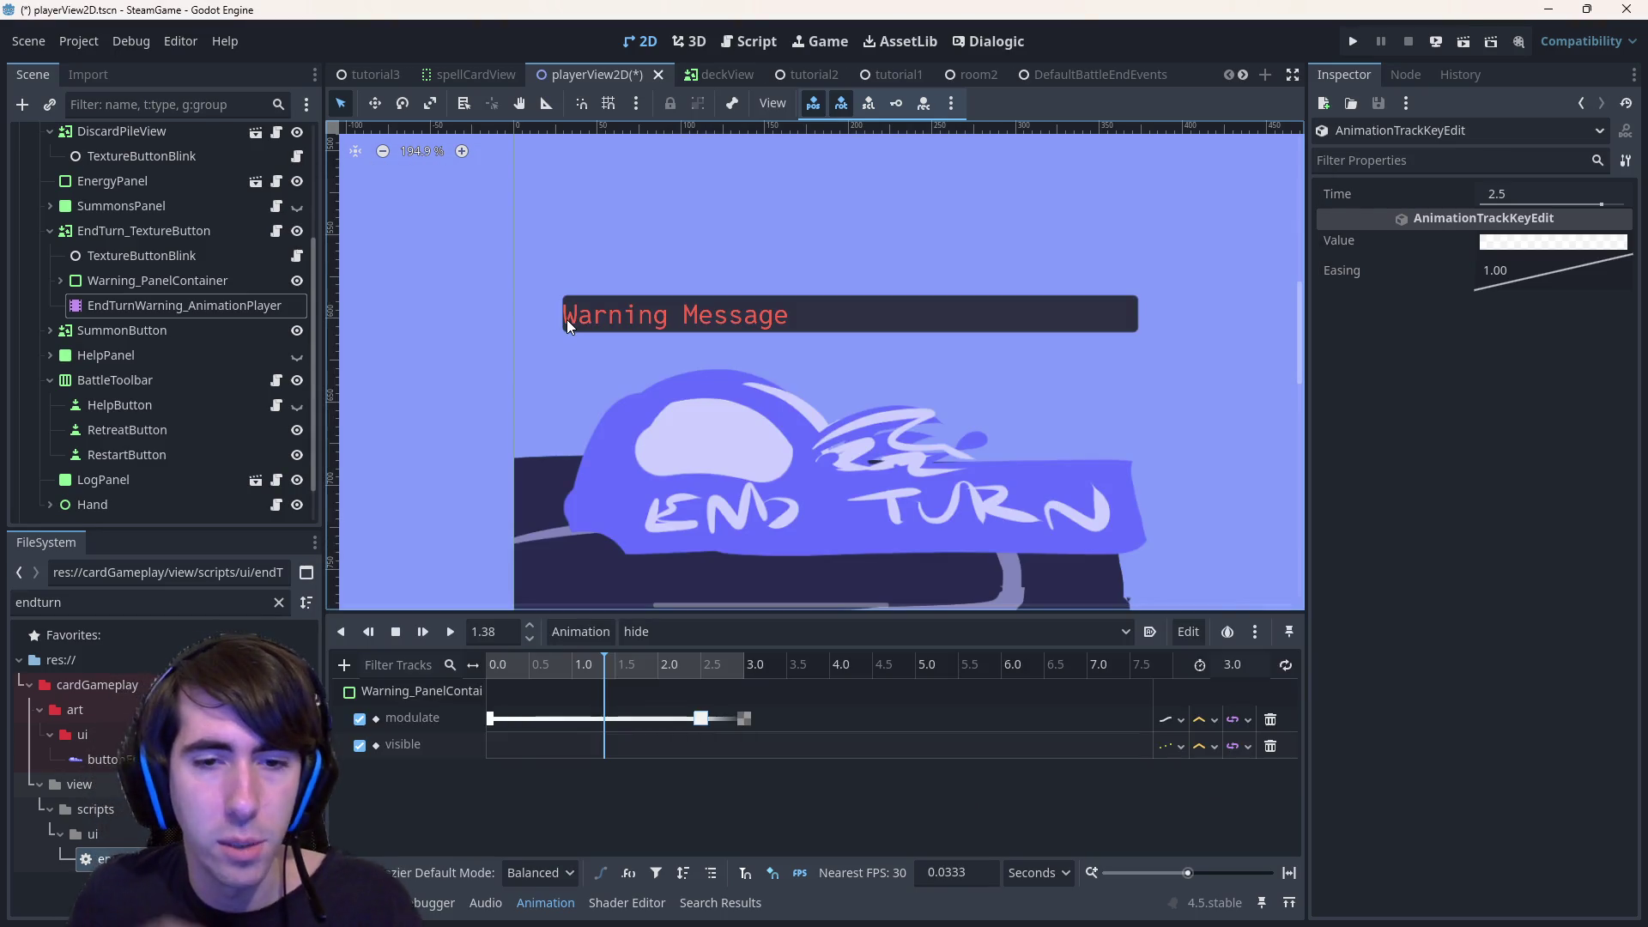
# Key visible off at exactly 3.0 seconds and save the scene
pyautogui.rightClick(748, 743)
pyautogui.click(754, 764)
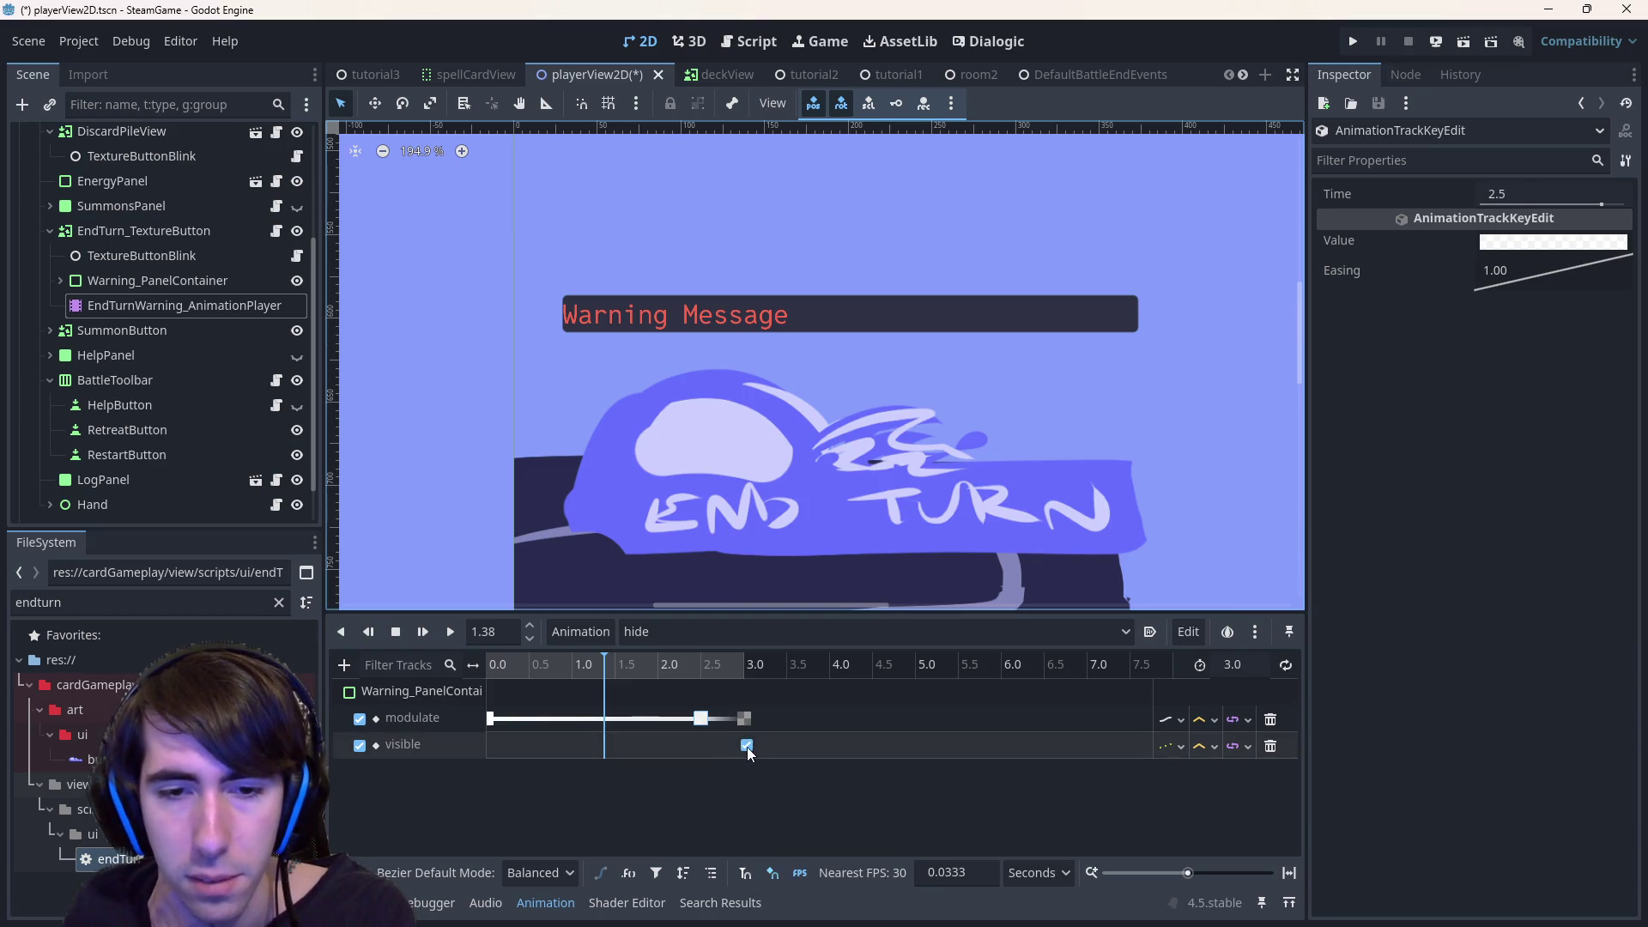
pyautogui.click(1488, 244)
pyautogui.click(1508, 194)
pyautogui.write('3.0')
pyautogui.press('Return')
pyautogui.hotkey('ctrl', 's')
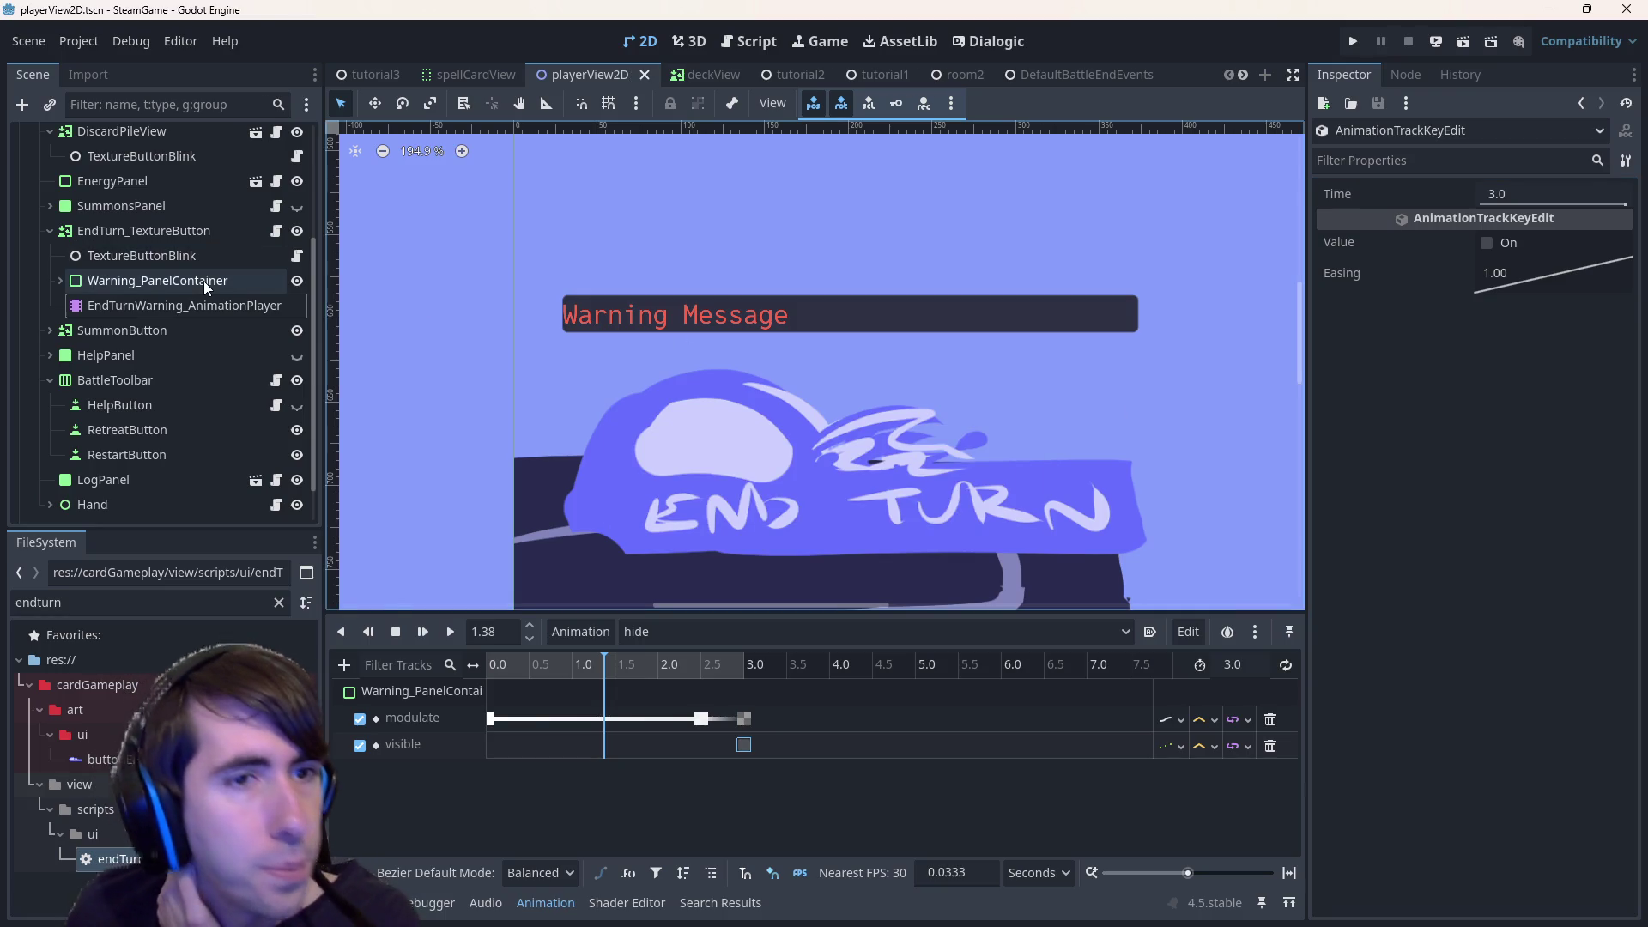
# Open endTurnButton.gd and inspect the visible lines in displayError and displayWarning
pyautogui.click(273, 230)
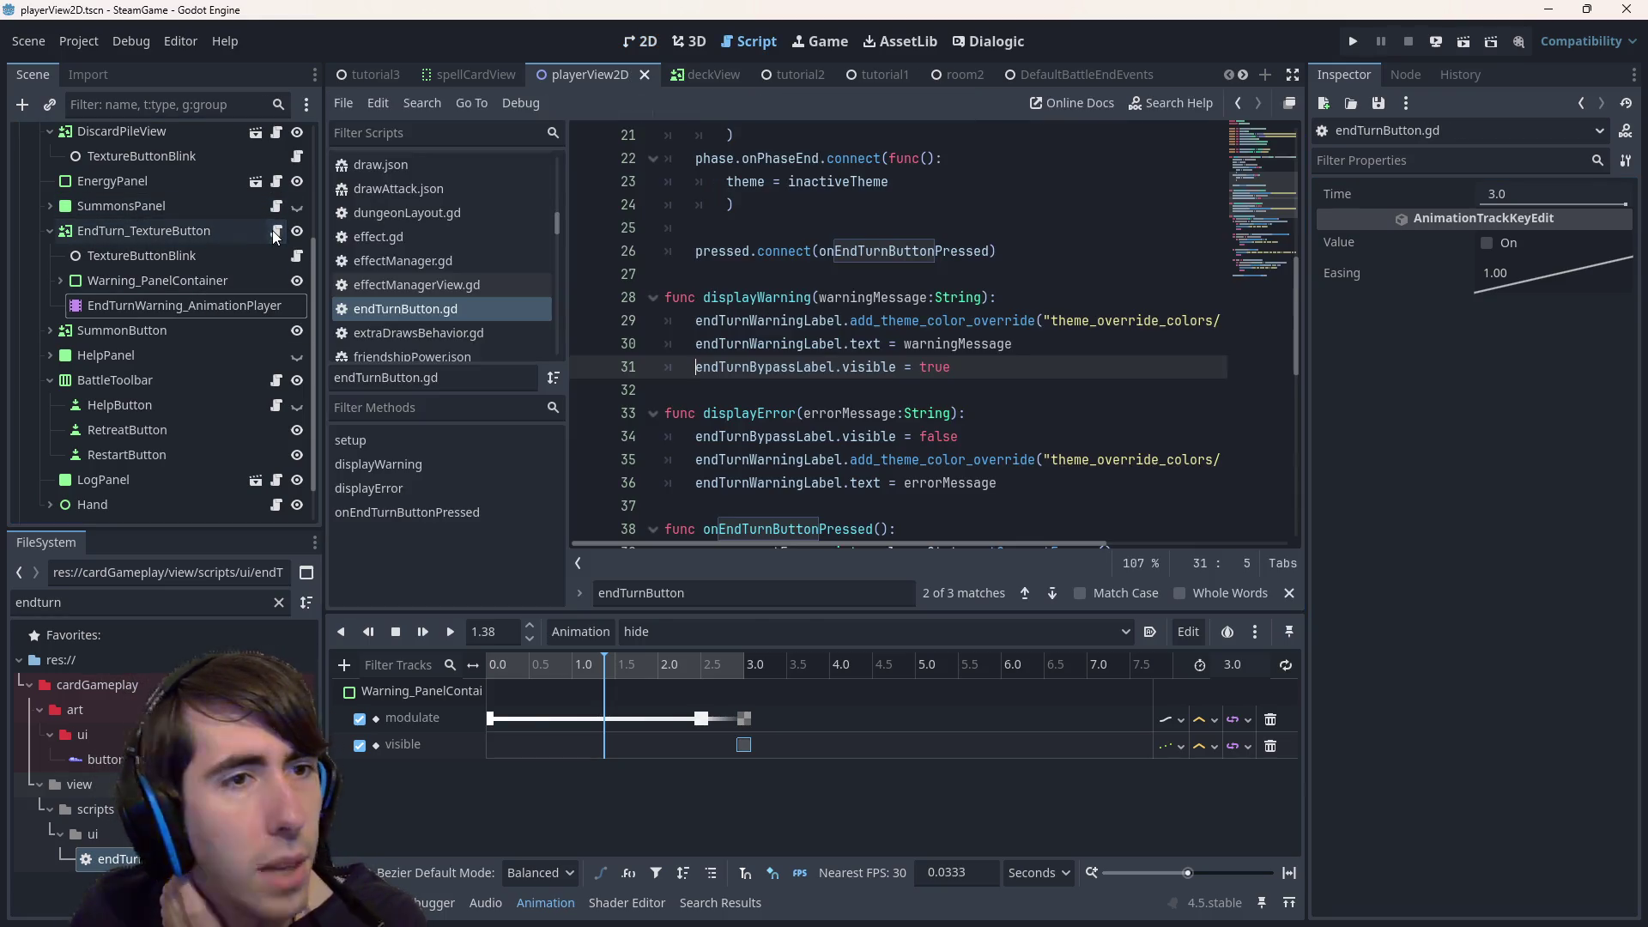
pyautogui.click(982, 437)
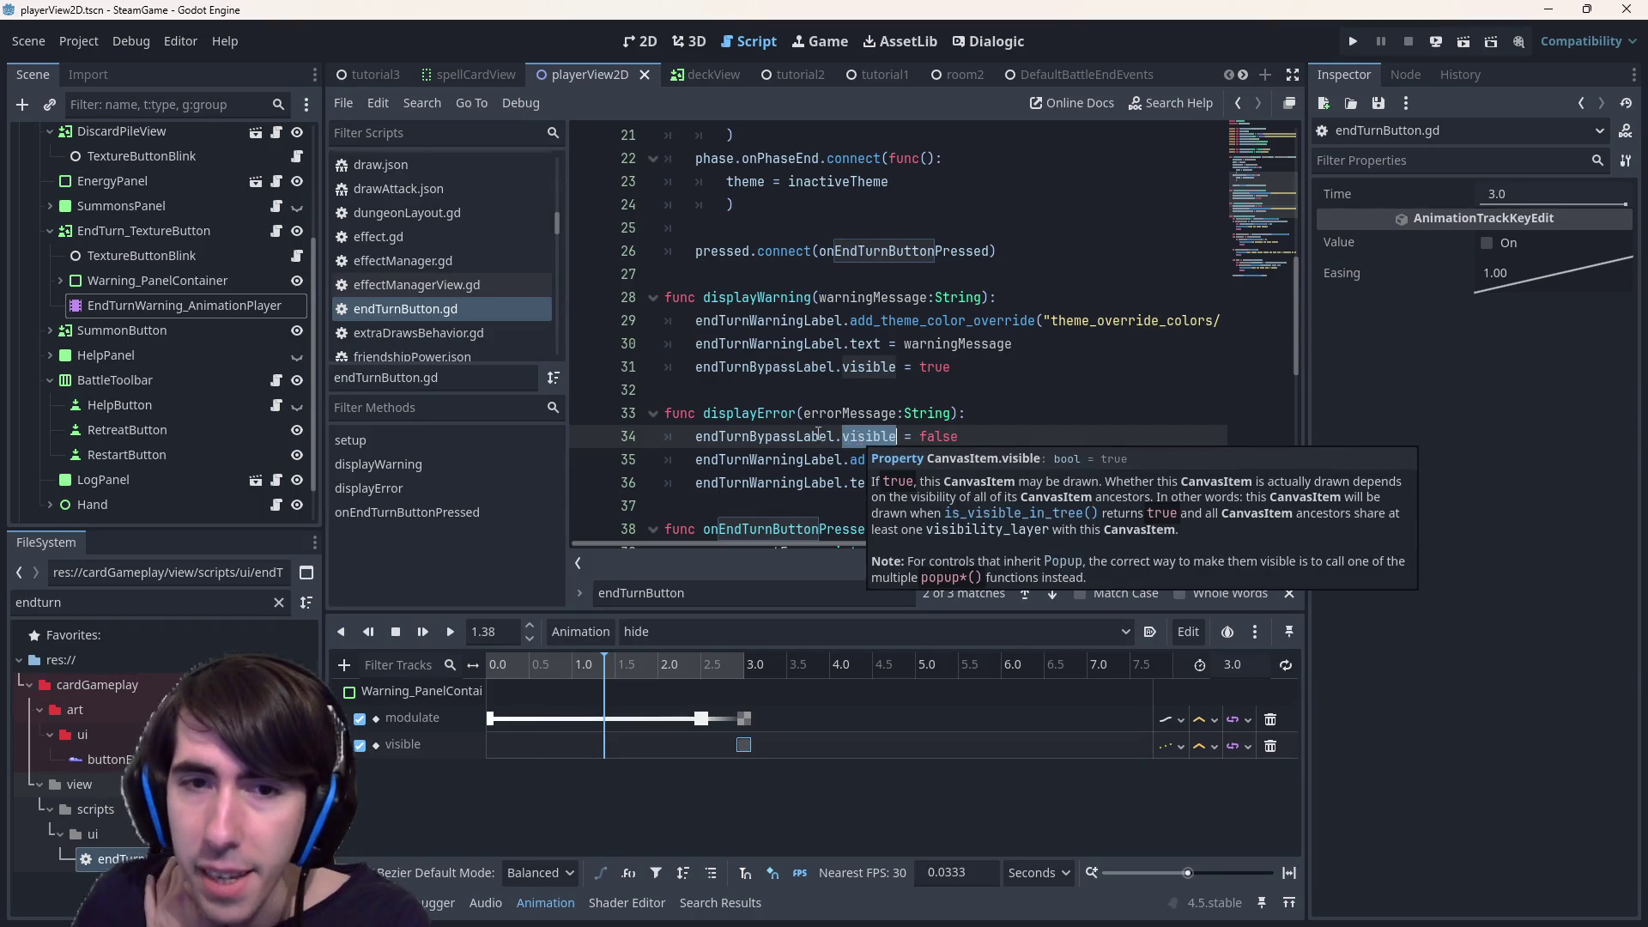
pyautogui.doubleClick(815, 436)
pyautogui.doubleClick(865, 436)
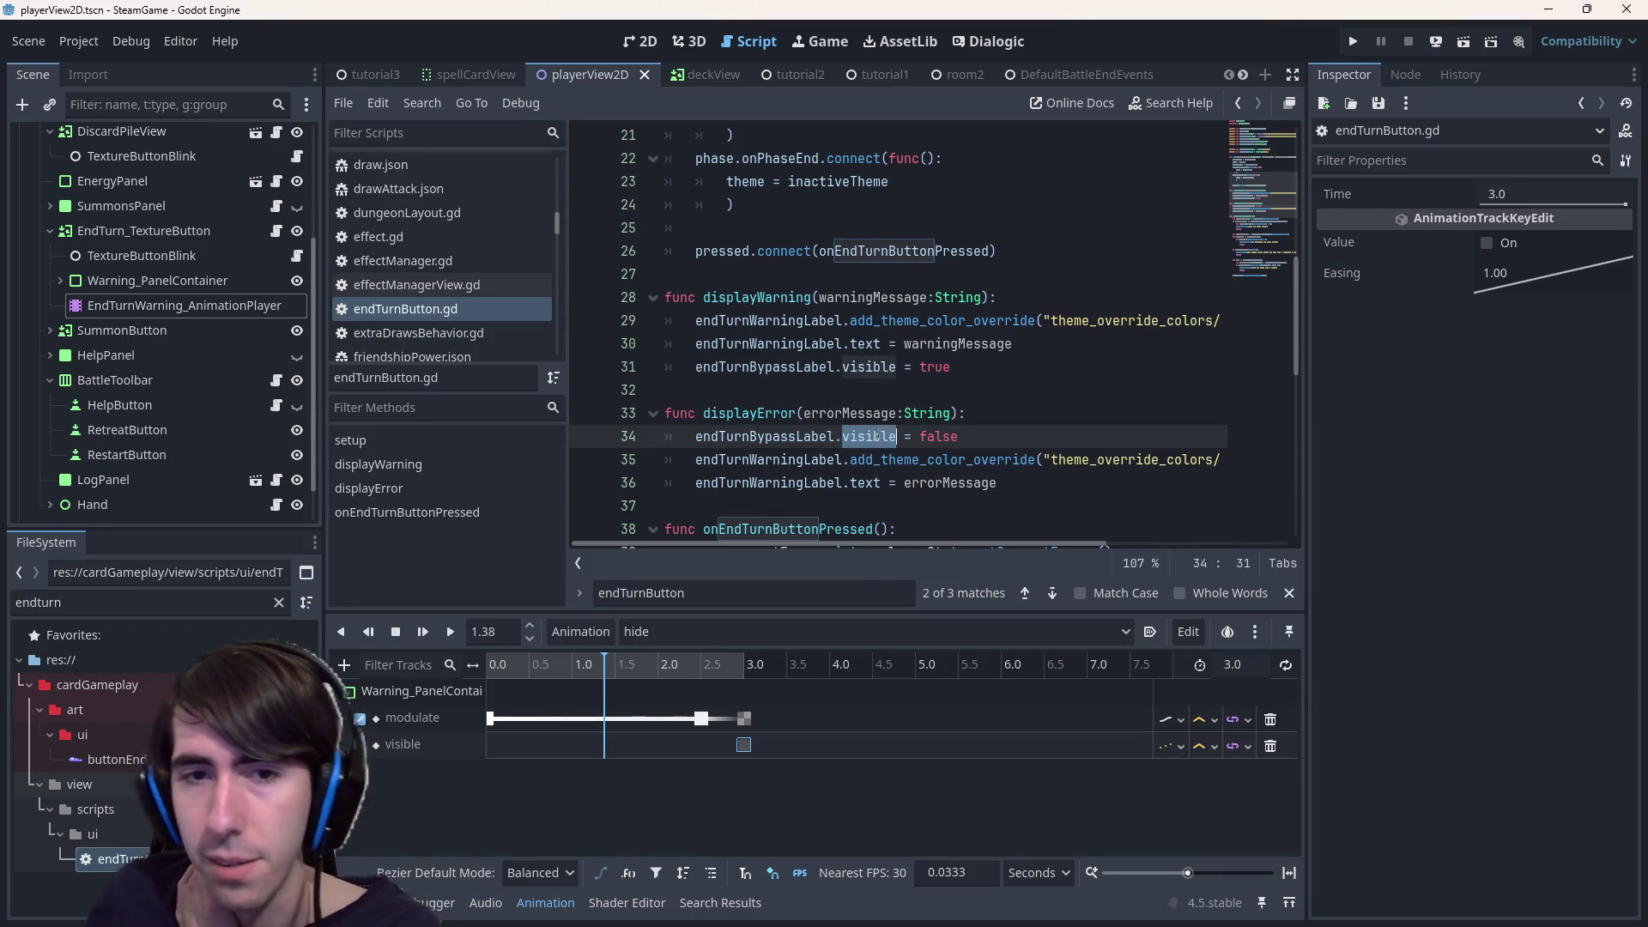
pyautogui.scroll(-4, 871, 400)
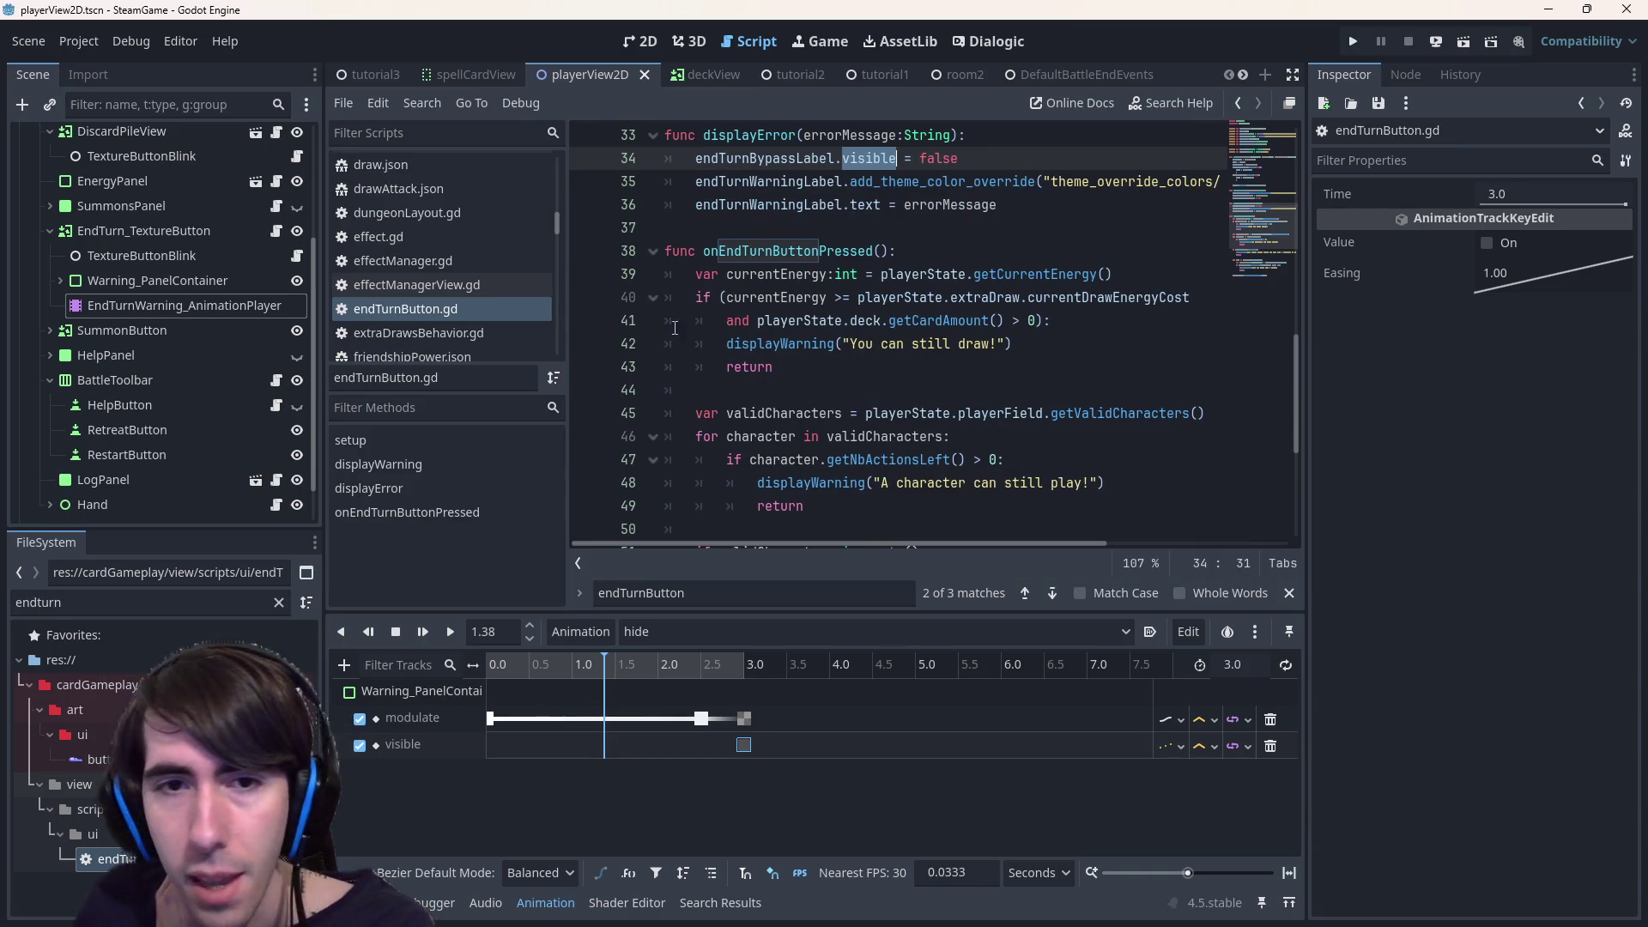
pyautogui.scroll(1, 705, 331)
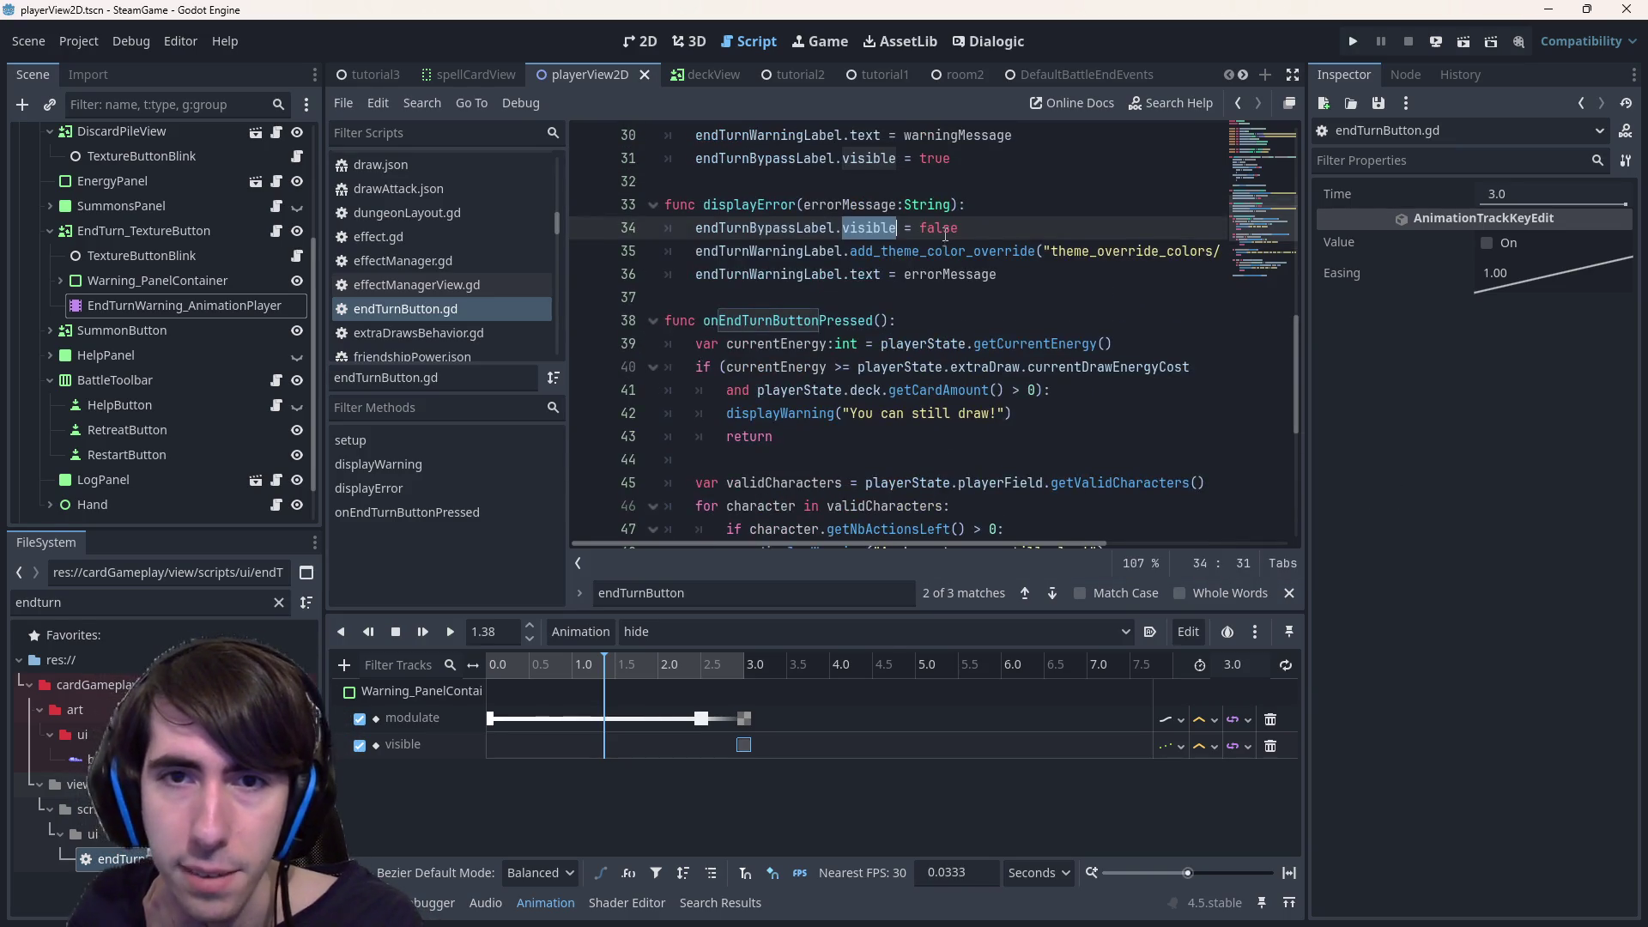
pyautogui.scroll(2, 938, 232)
pyautogui.moveTo(950, 297); pyautogui.dragTo(685, 304)
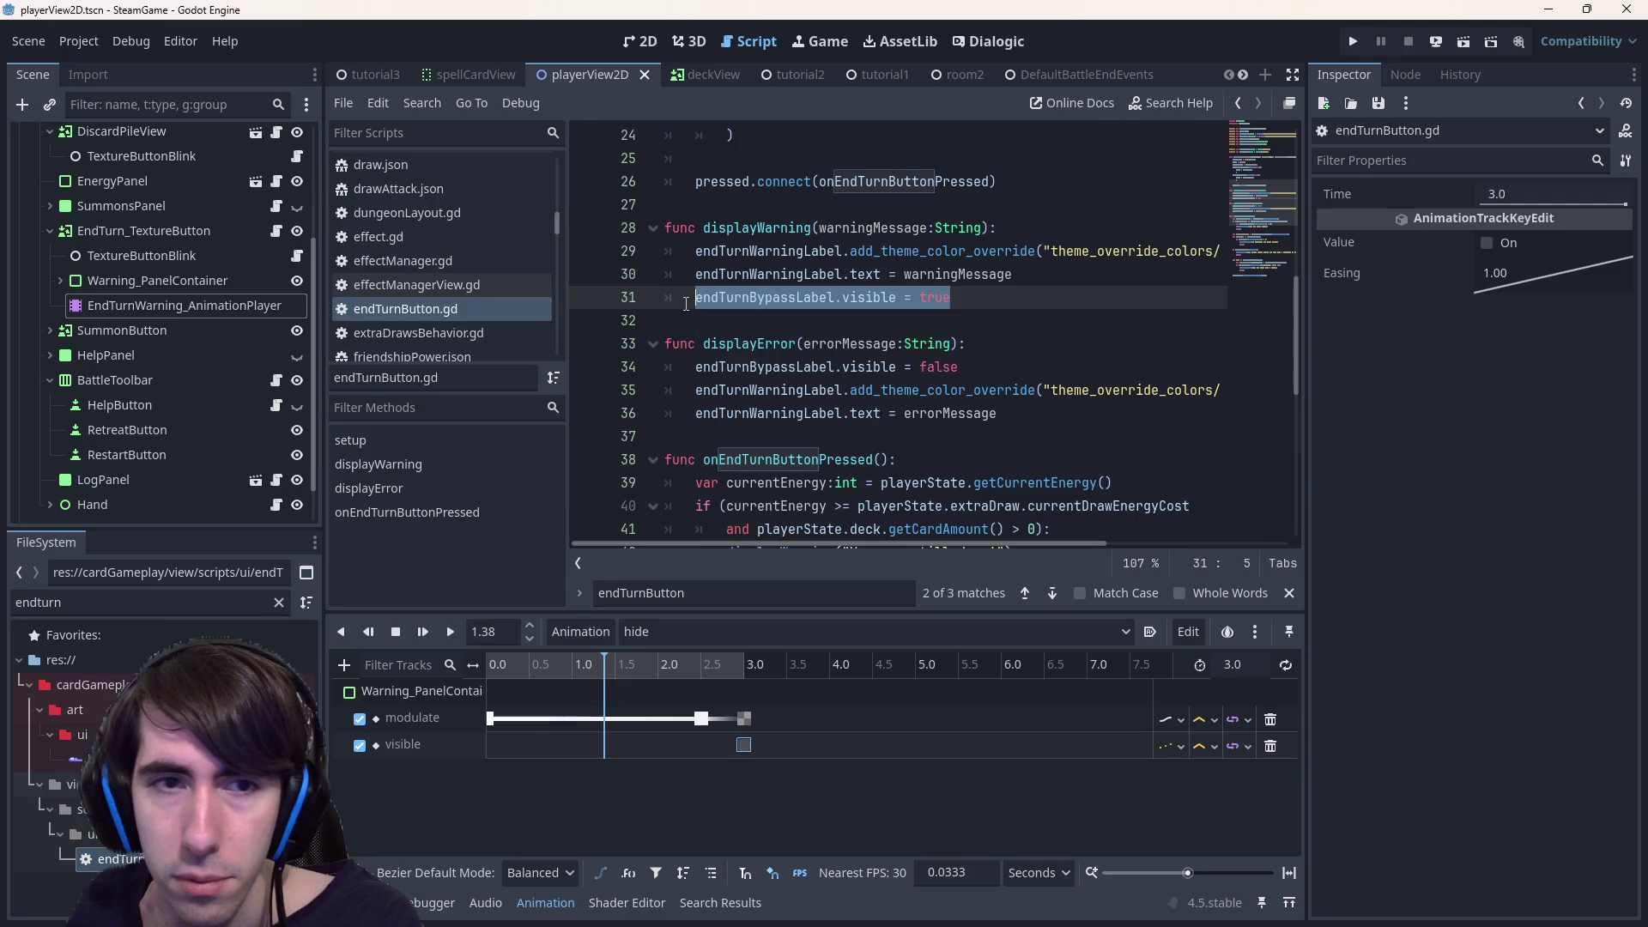
pyautogui.scroll(-2, 875, 251)
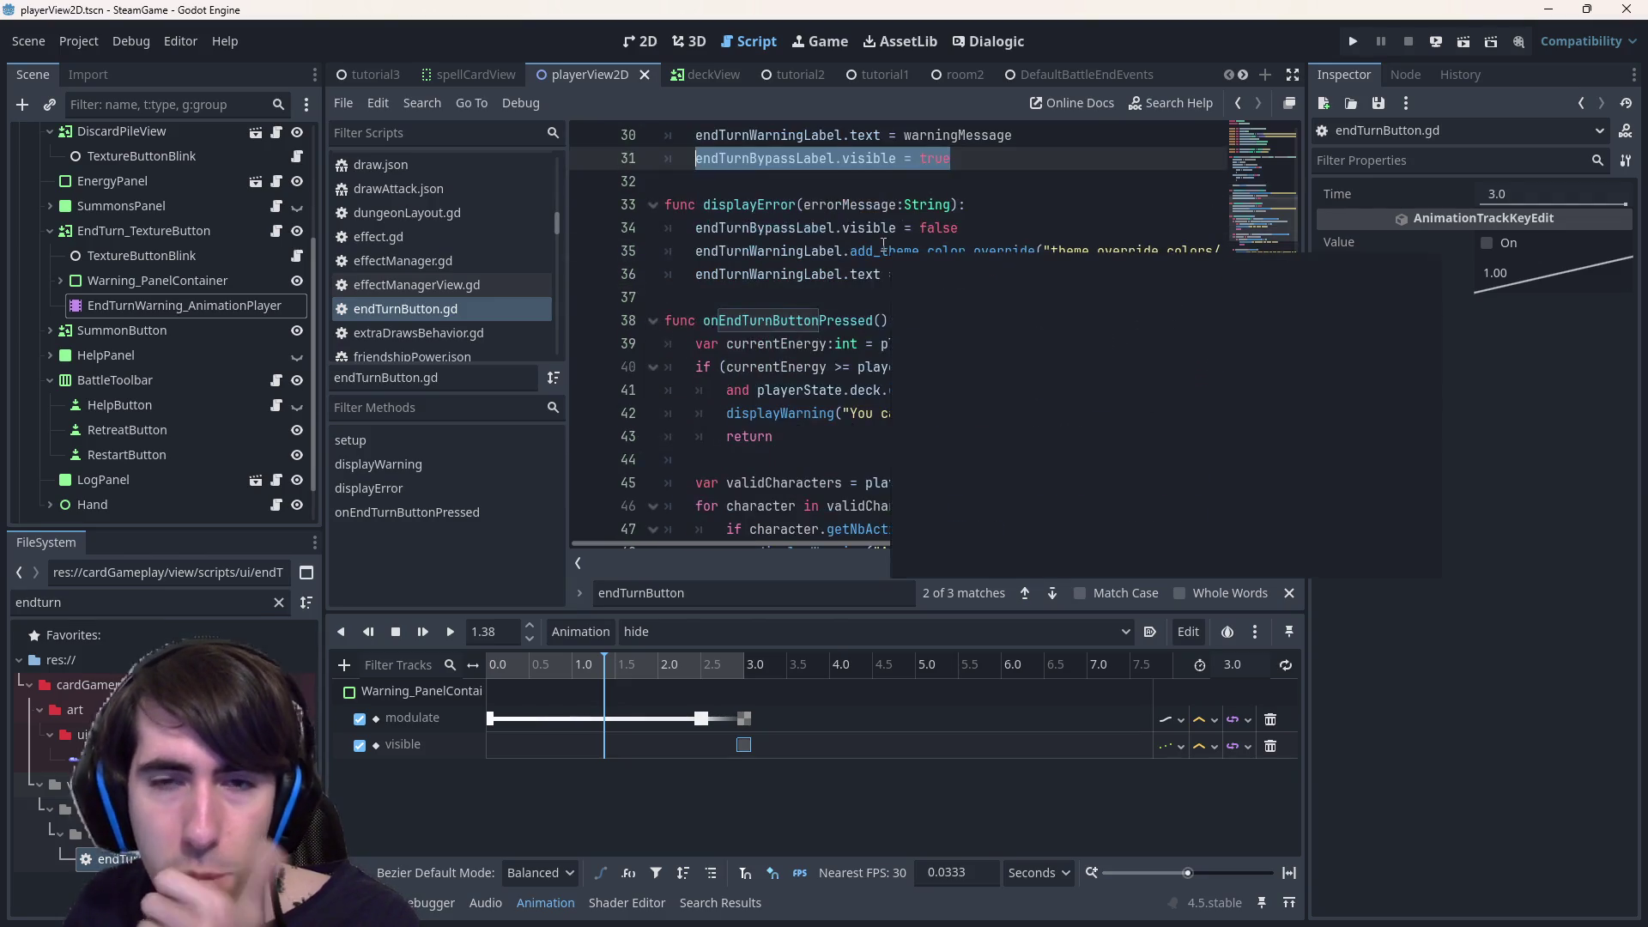
pyautogui.scroll(2, 968, 254)
pyautogui.moveTo(950, 297)
pyautogui.mouseDown()
pyautogui.moveTo(730, 276)
pyautogui.moveTo(687, 302)
pyautogui.mouseUp()
# Fold the if-block at line 40, then fold and unfold the for-block at line 46
pyautogui.scroll(-2, 698, 300)
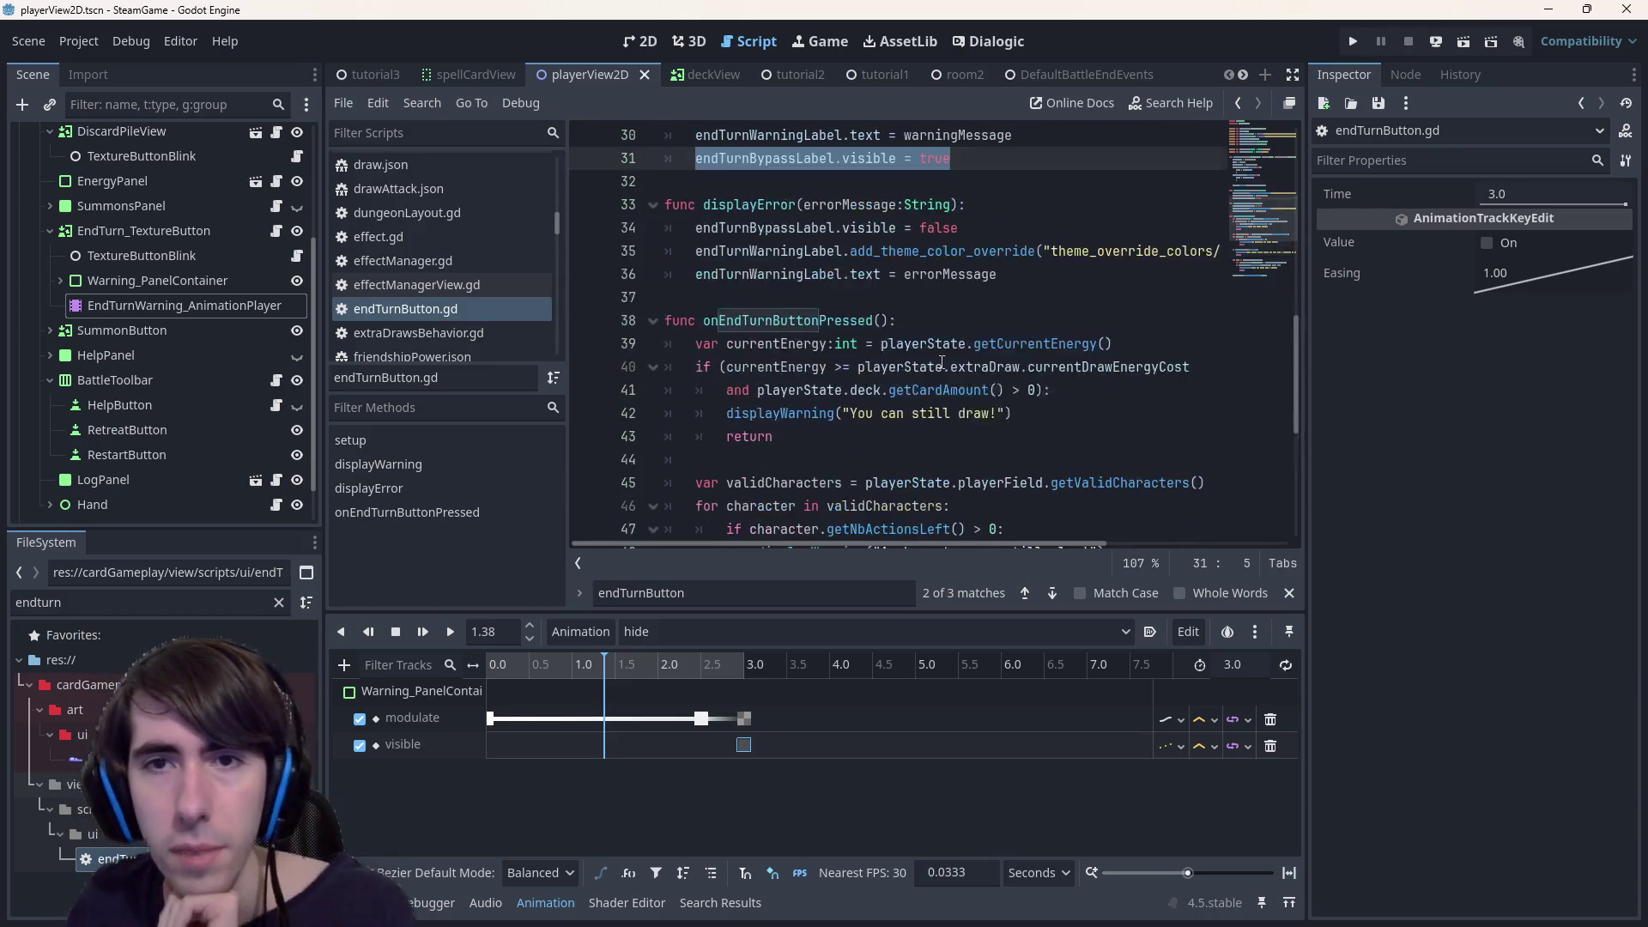
pyautogui.click(653, 368)
pyautogui.click(653, 441)
pyautogui.click(653, 441)
pyautogui.scroll(-3, 653, 443)
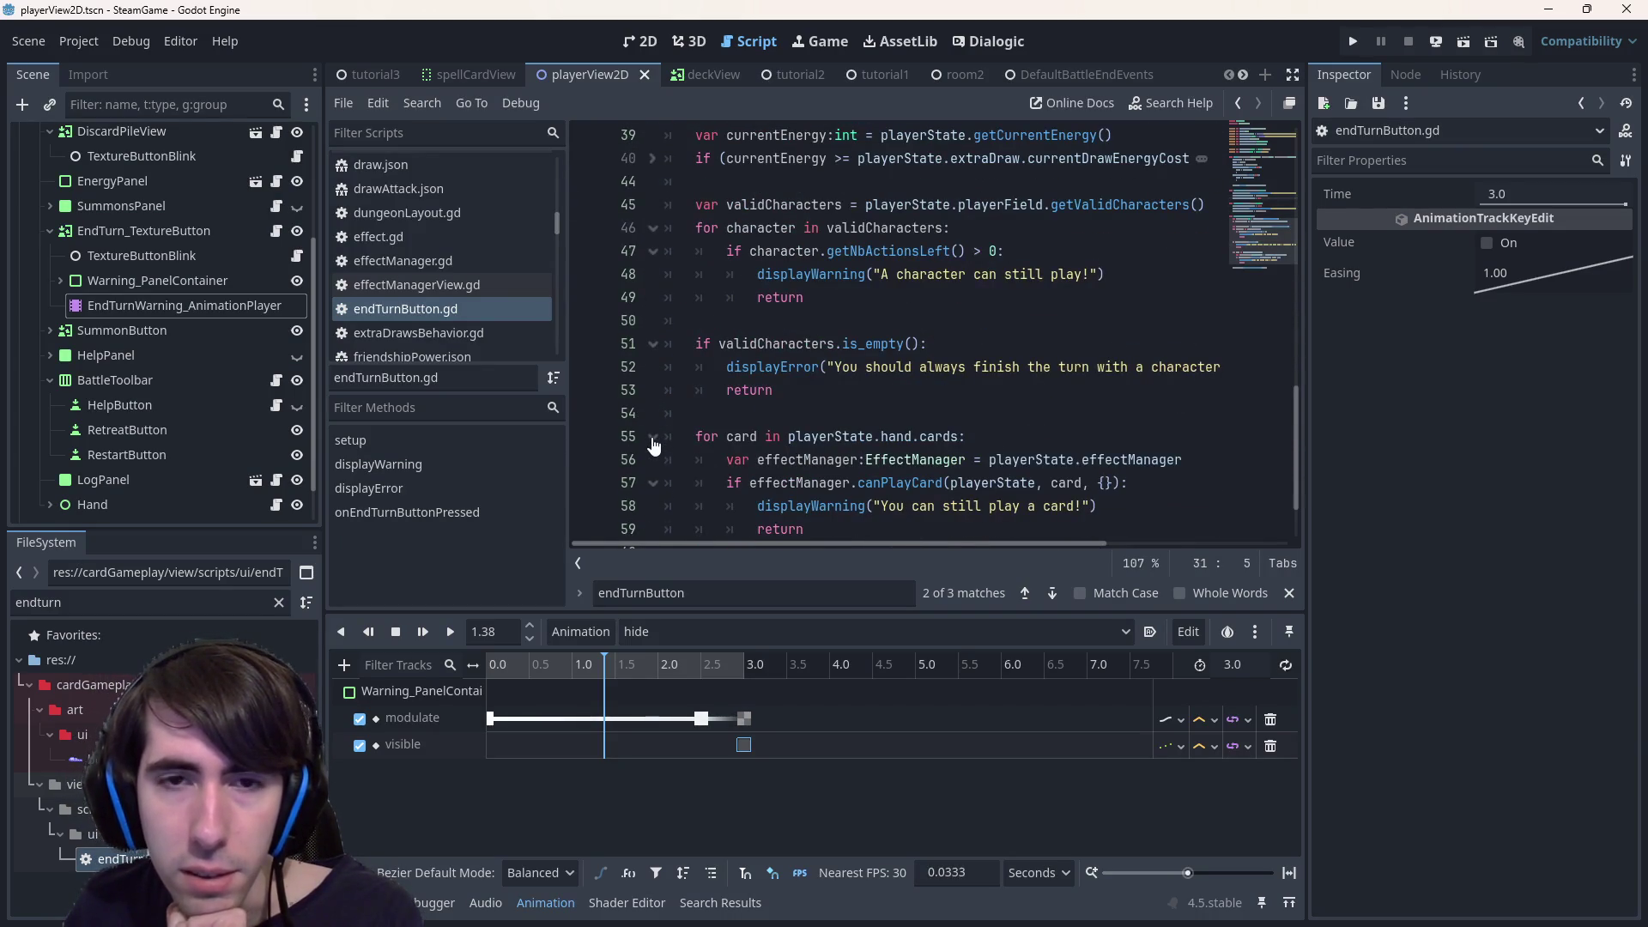
pyautogui.scroll(4, 653, 446)
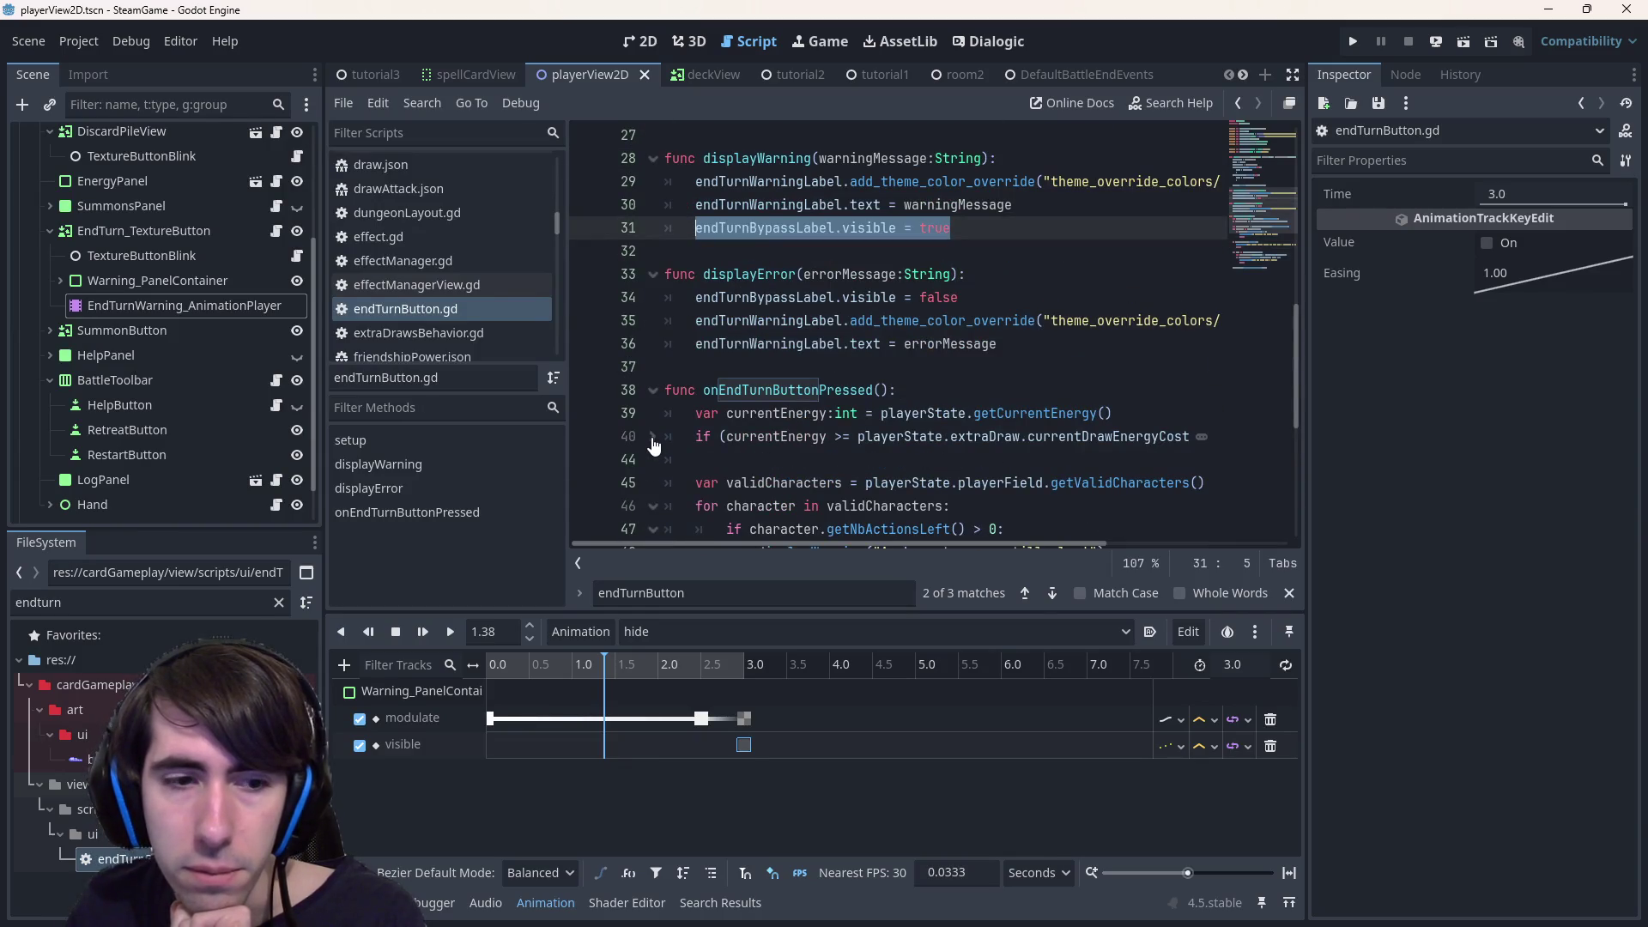
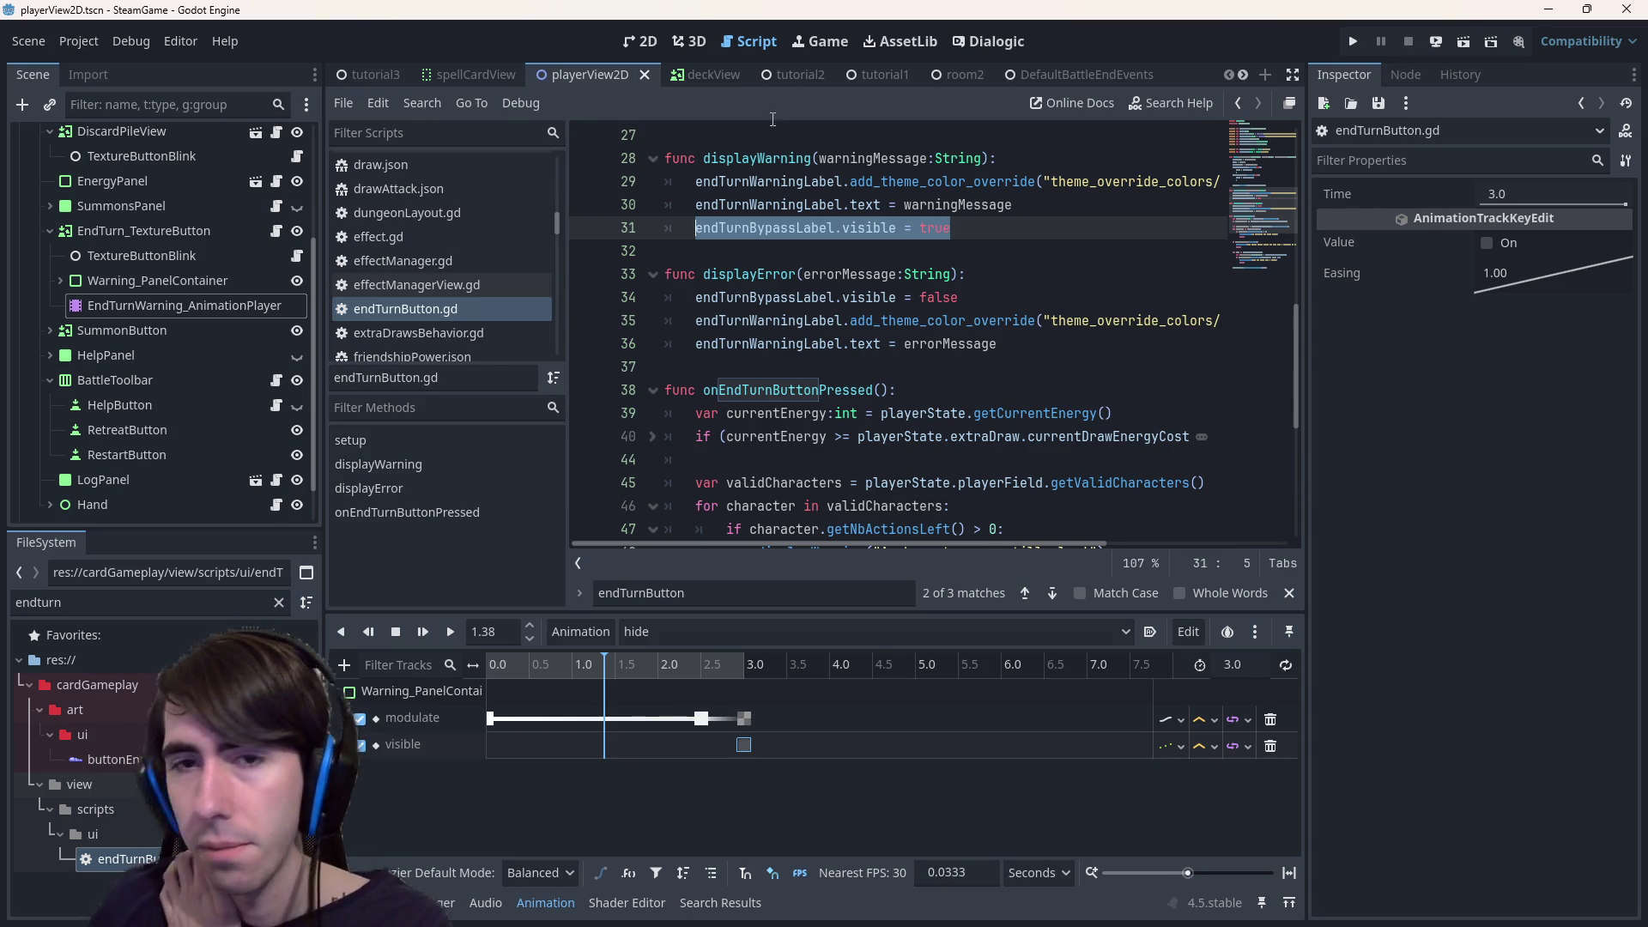
# Select the endTurnBypassLabel line 31 and scroll through the end-turn button script
pyautogui.click(1018, 223)
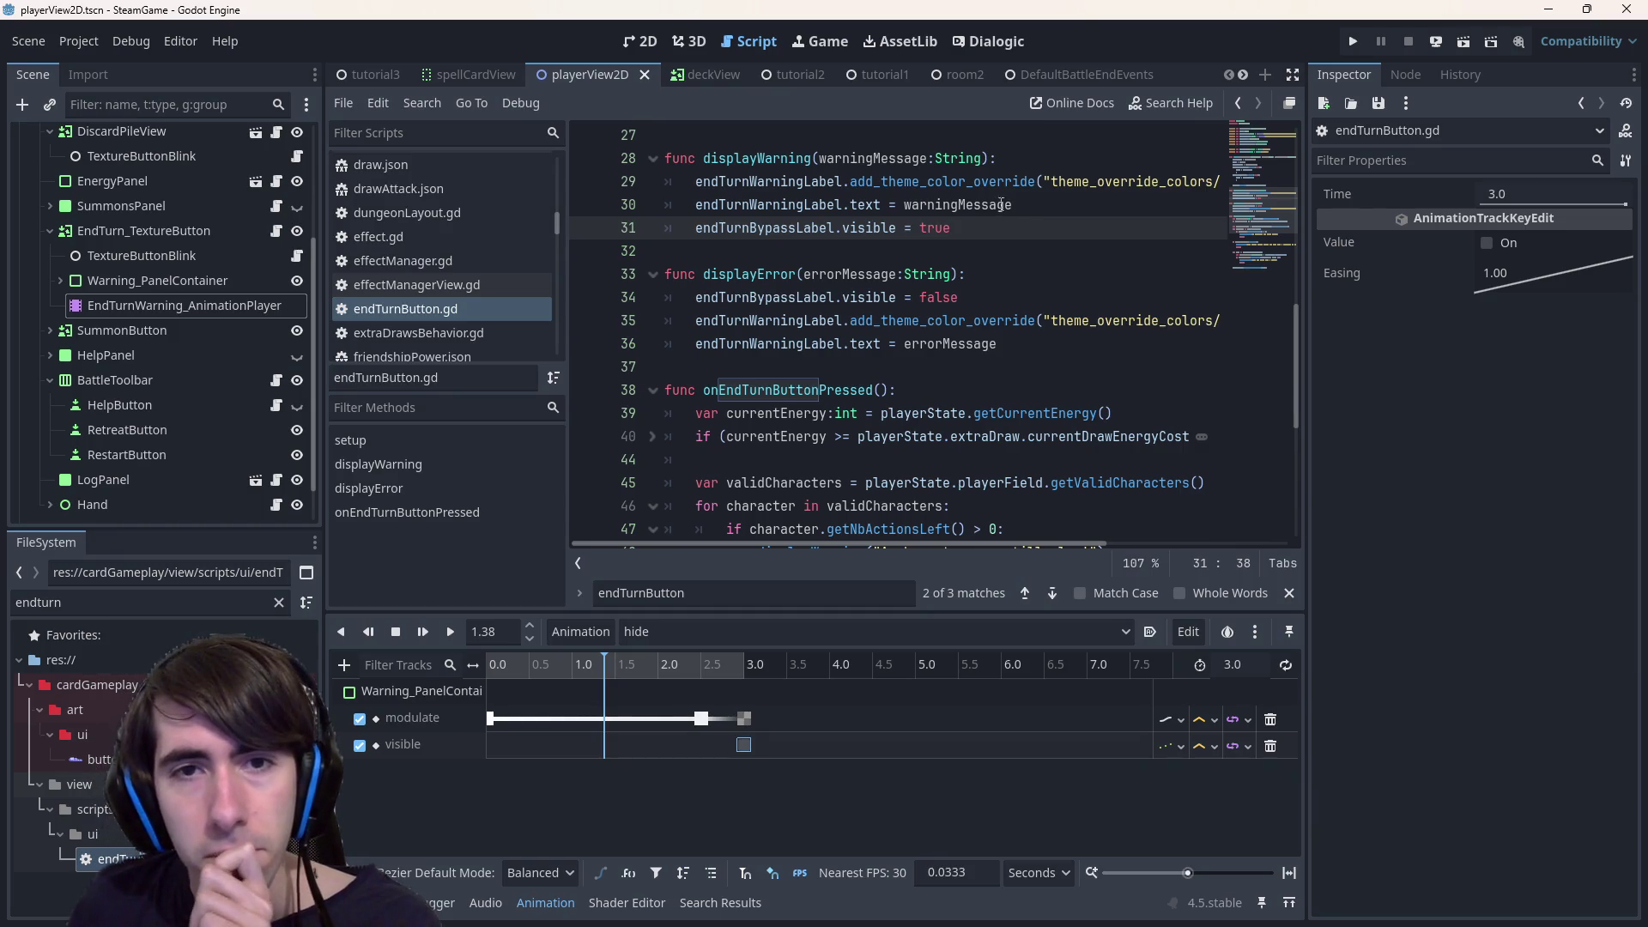
pyautogui.moveTo(969, 189)
pyautogui.doubleClick(810, 234)
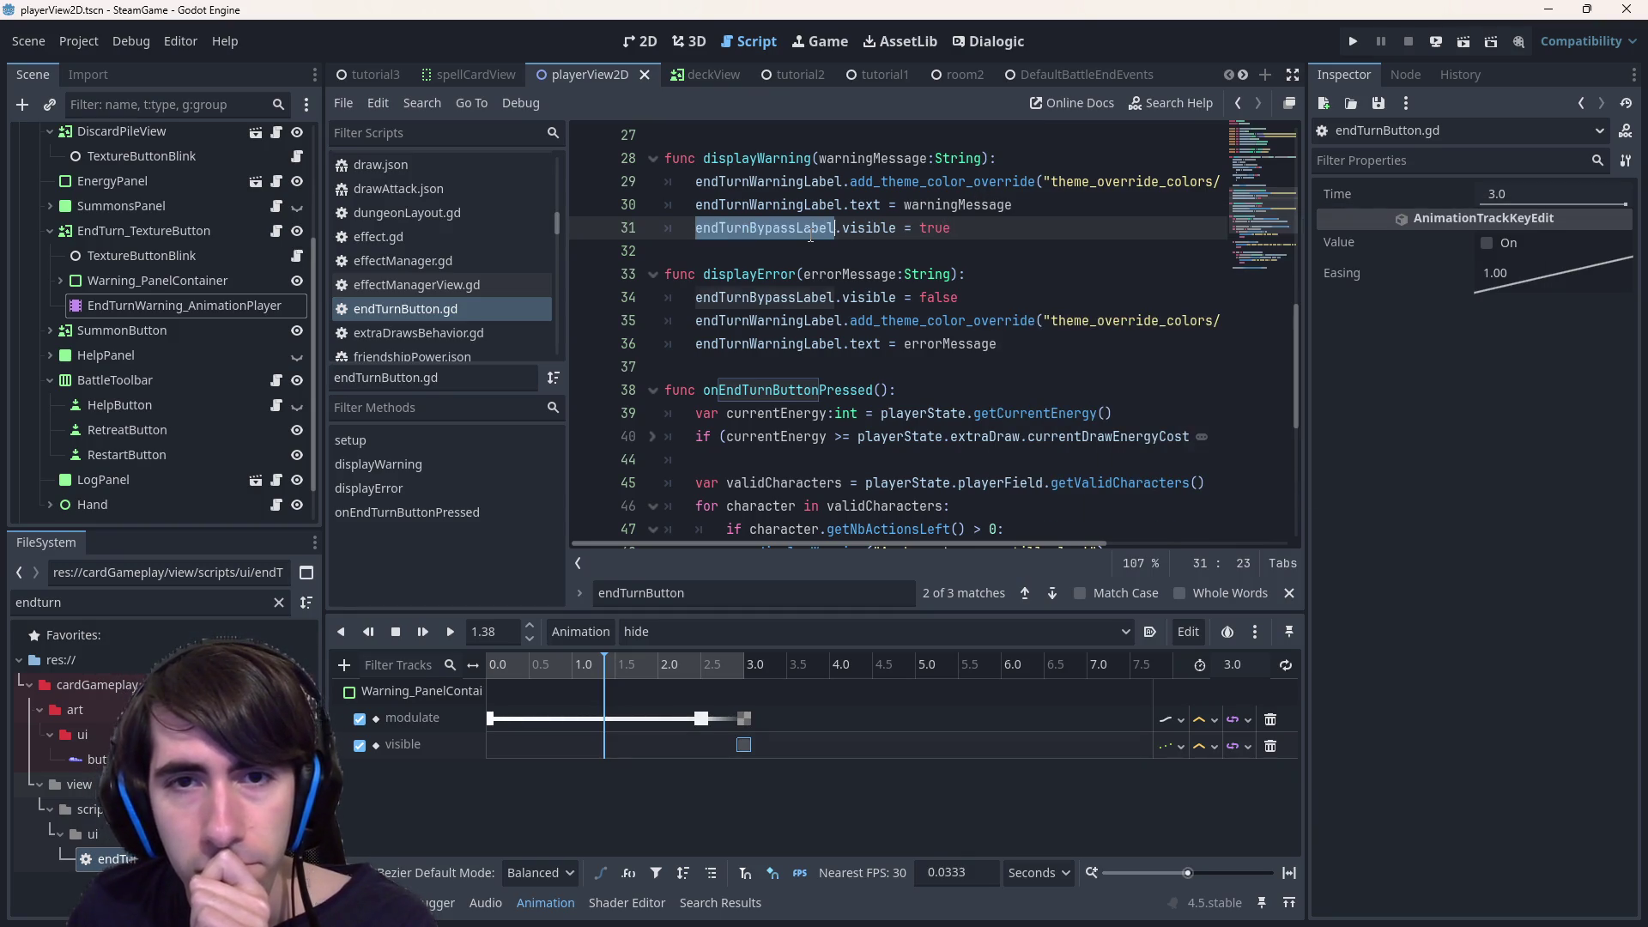
pyautogui.scroll(-3, 810, 235)
pyautogui.scroll(3, 810, 234)
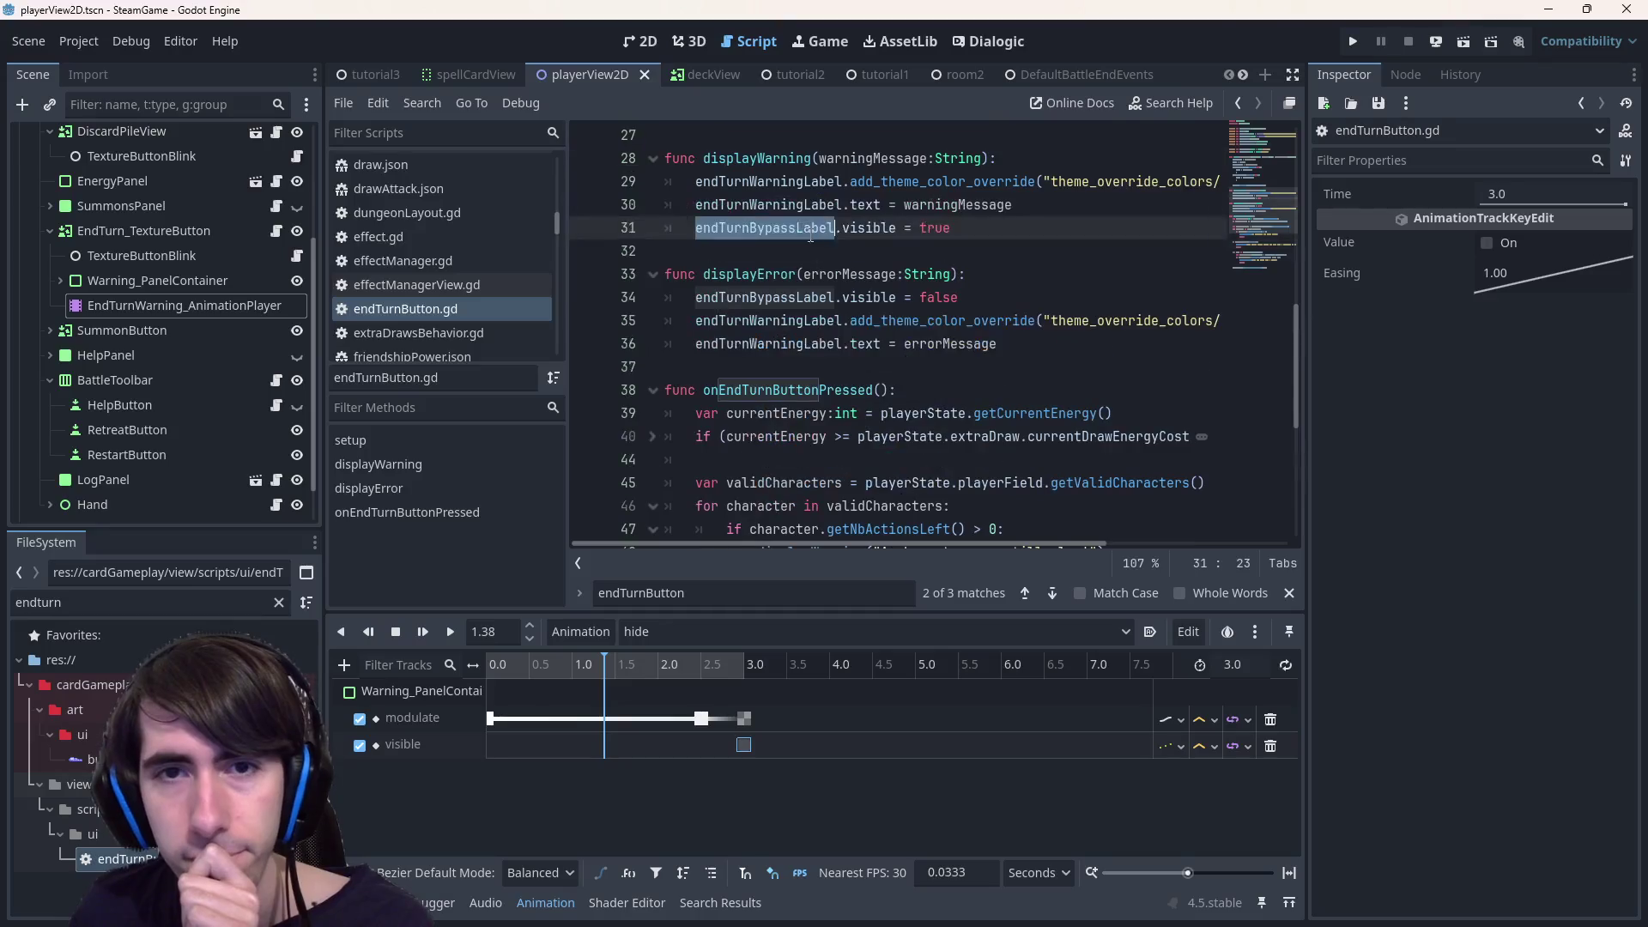
pyautogui.click(985, 232)
pyautogui.hotkey('shift', 'Home')
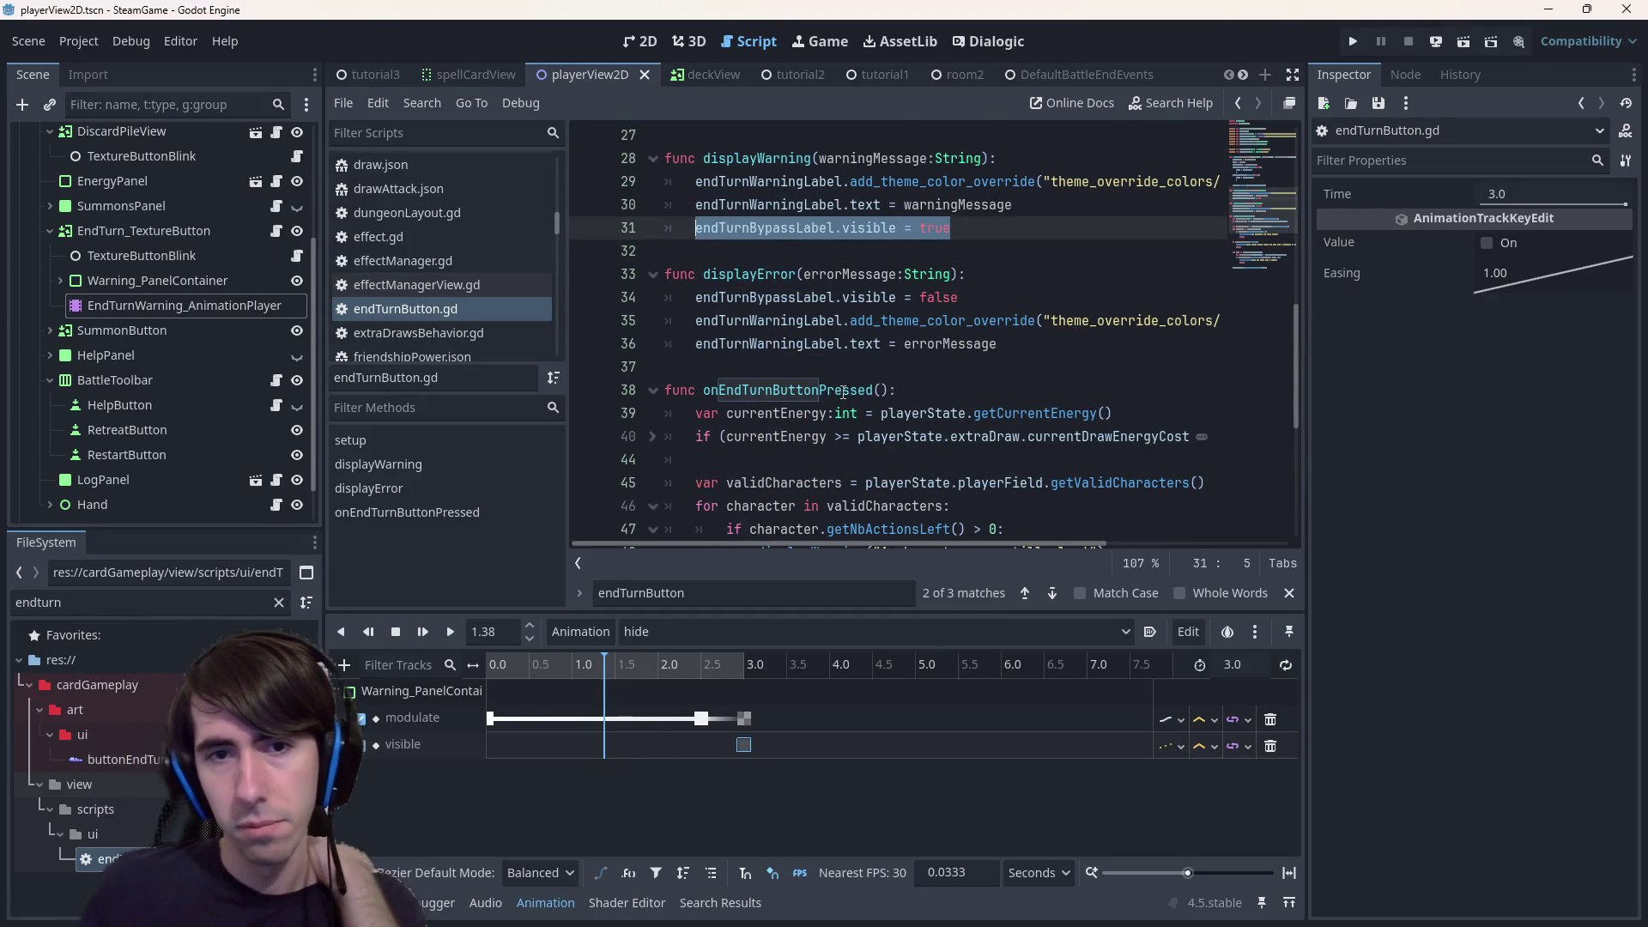
pyautogui.scroll(3, 843, 392)
pyautogui.scroll(-4, 840, 374)
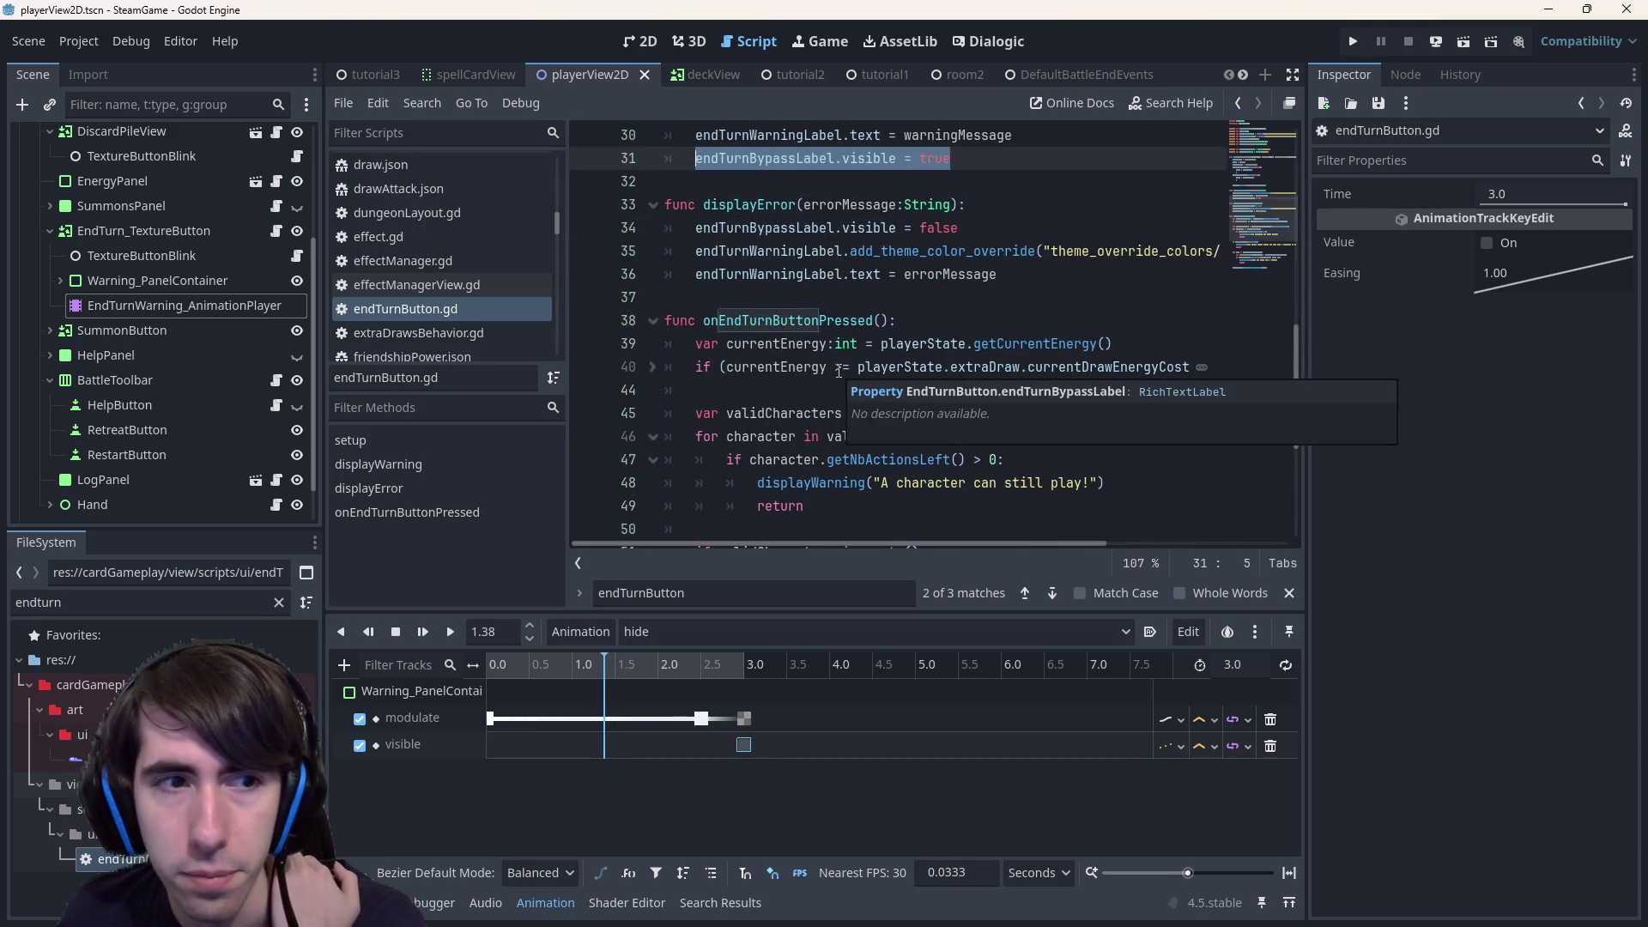
pyautogui.scroll(-1, 840, 372)
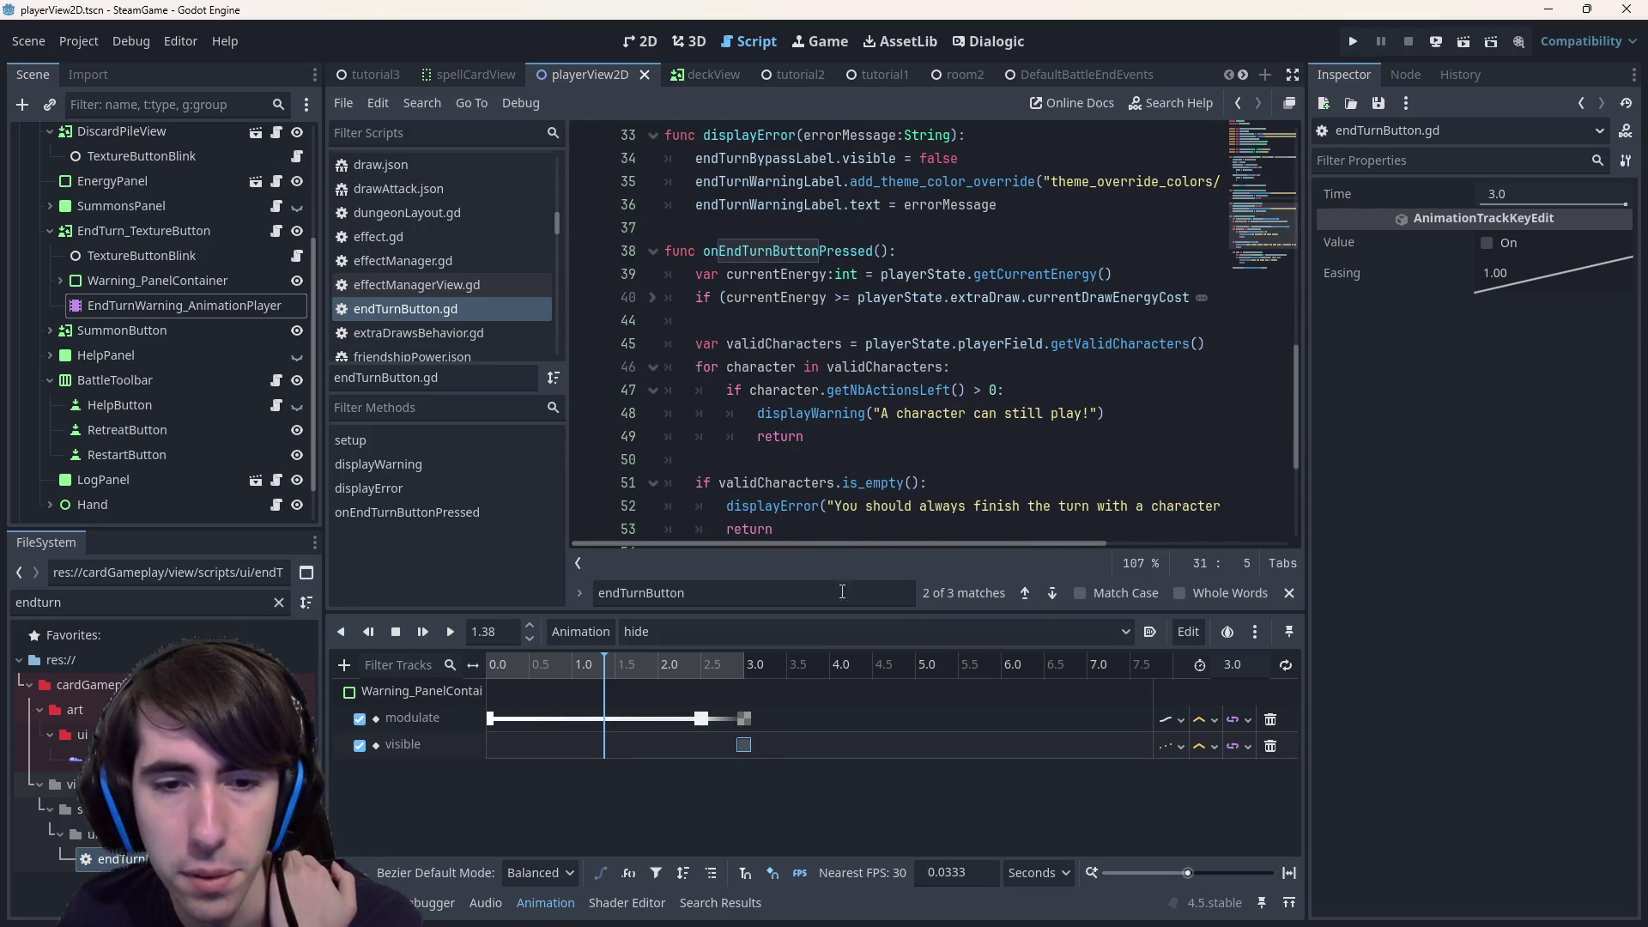
pyautogui.scroll(-3, 850, 318)
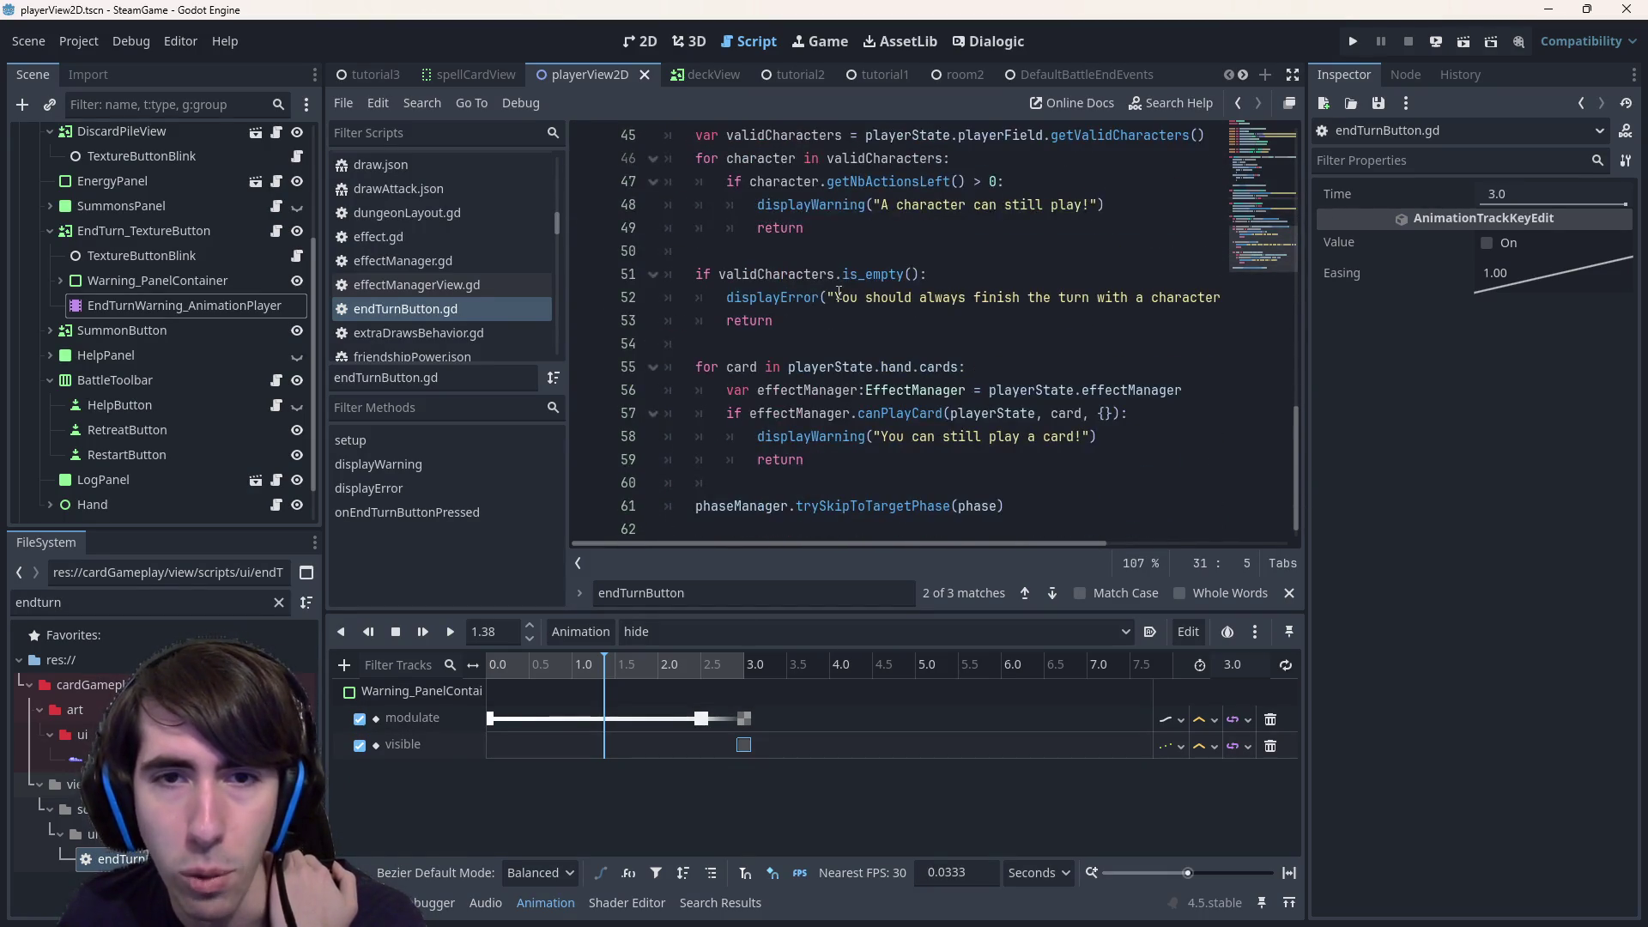
pyautogui.scroll(3, 843, 286)
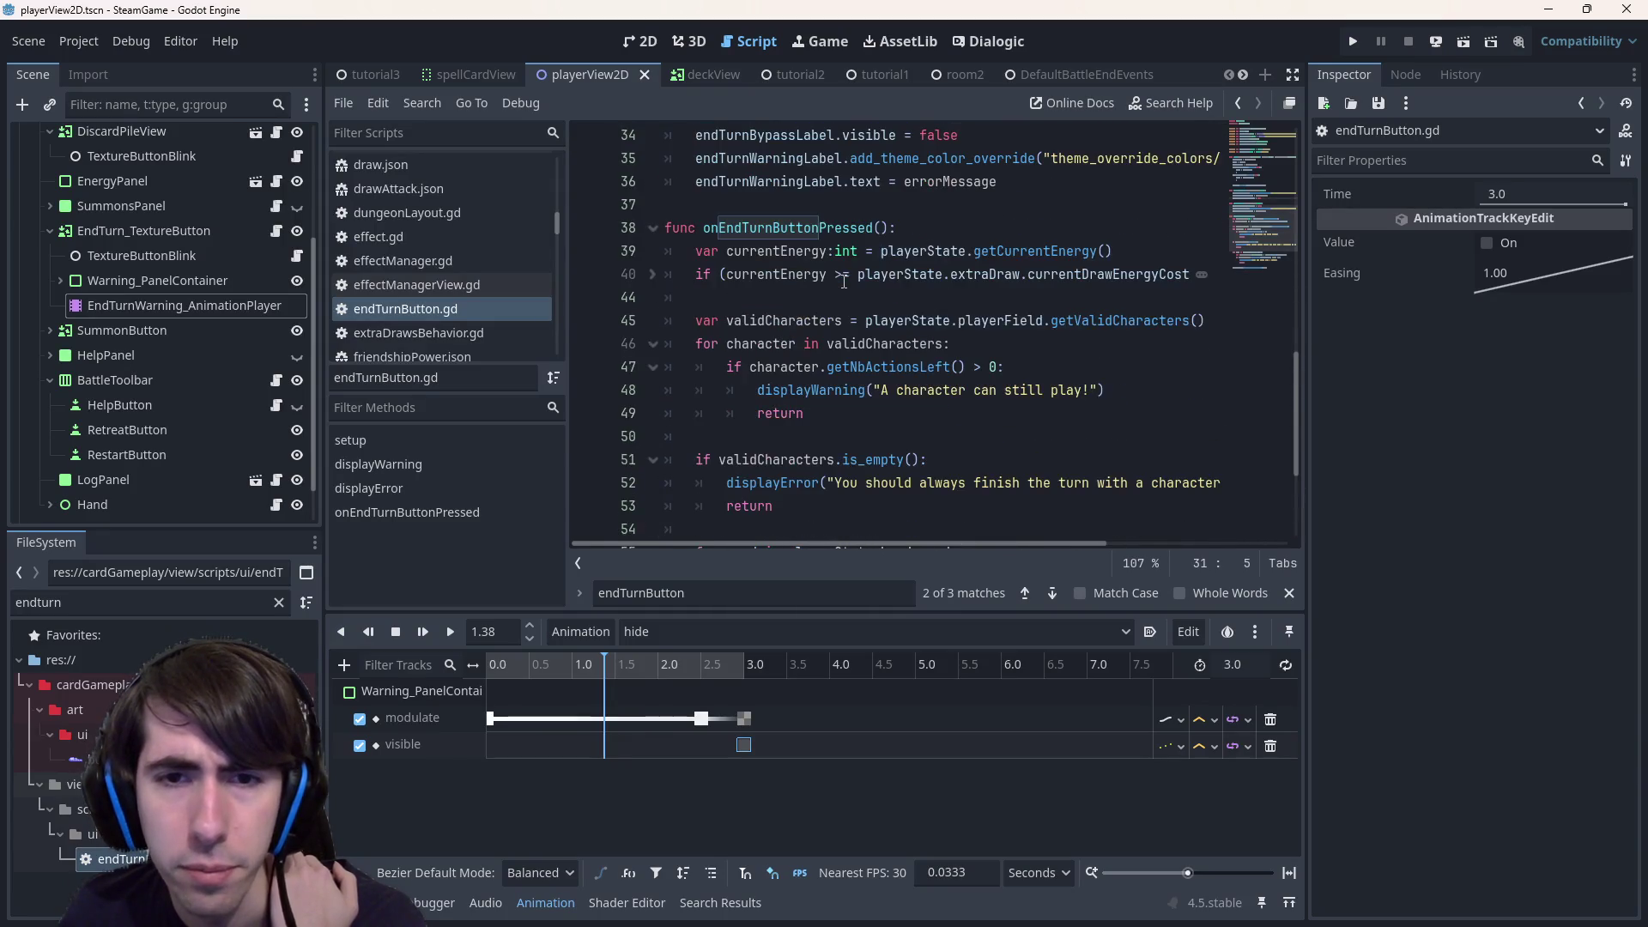
pyautogui.scroll(3, 844, 282)
pyautogui.scroll(-4, 844, 282)
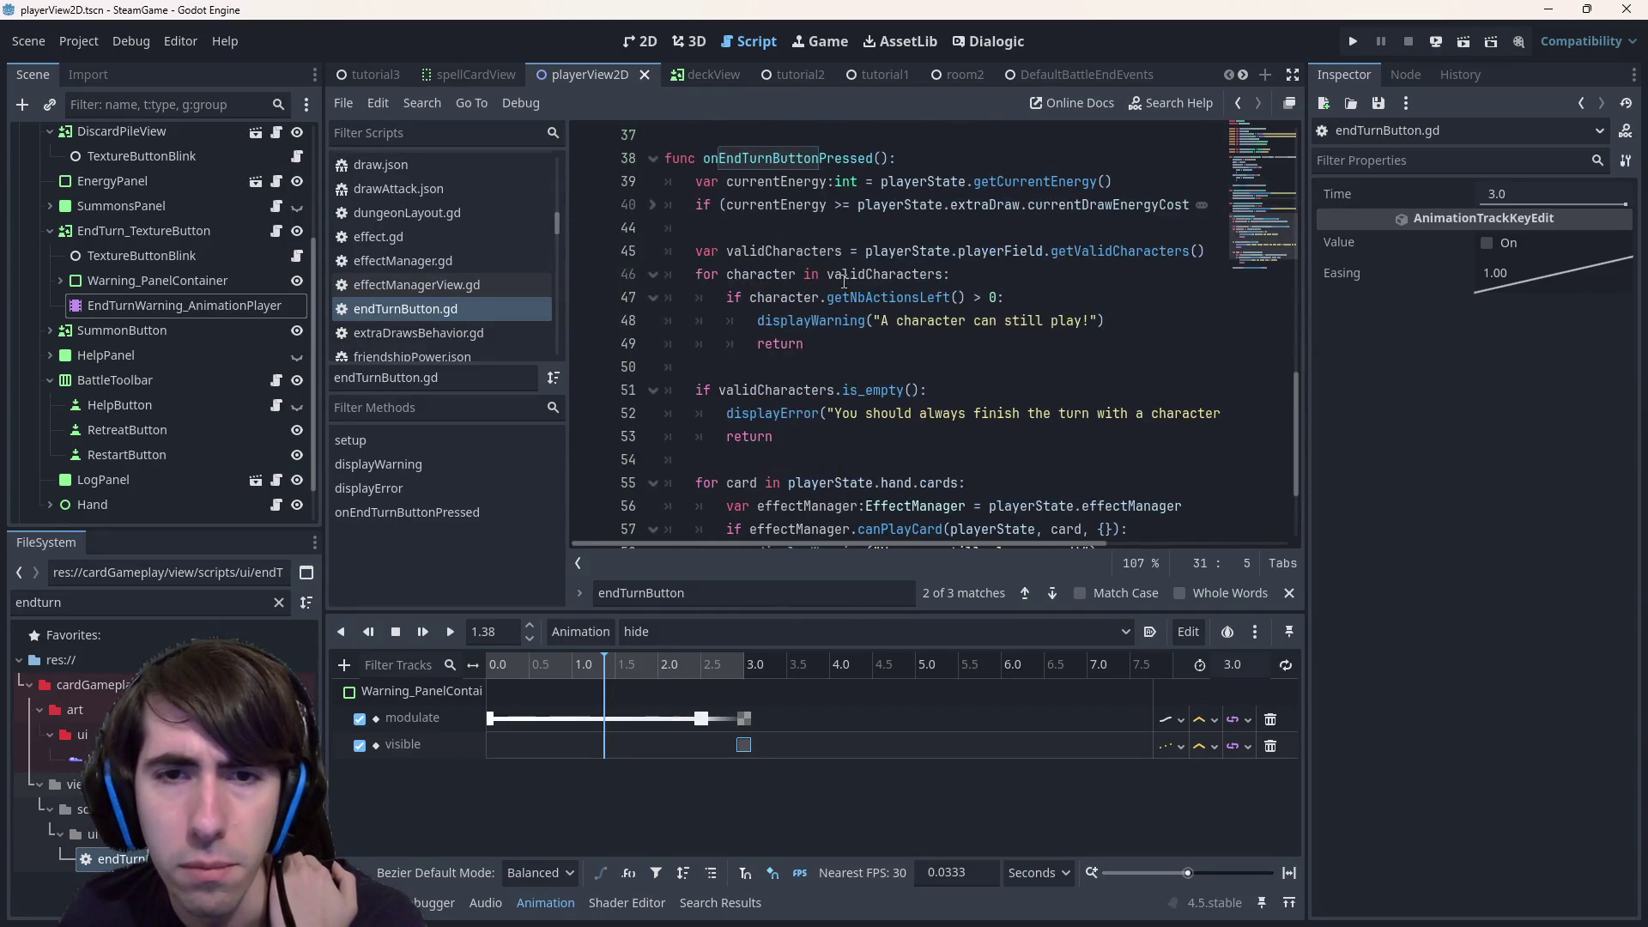
# Cut the empty validCharacters error check, paste it after line 44, and save
pyautogui.doubleClick(813, 320)
pyautogui.scroll(5, 816, 314)
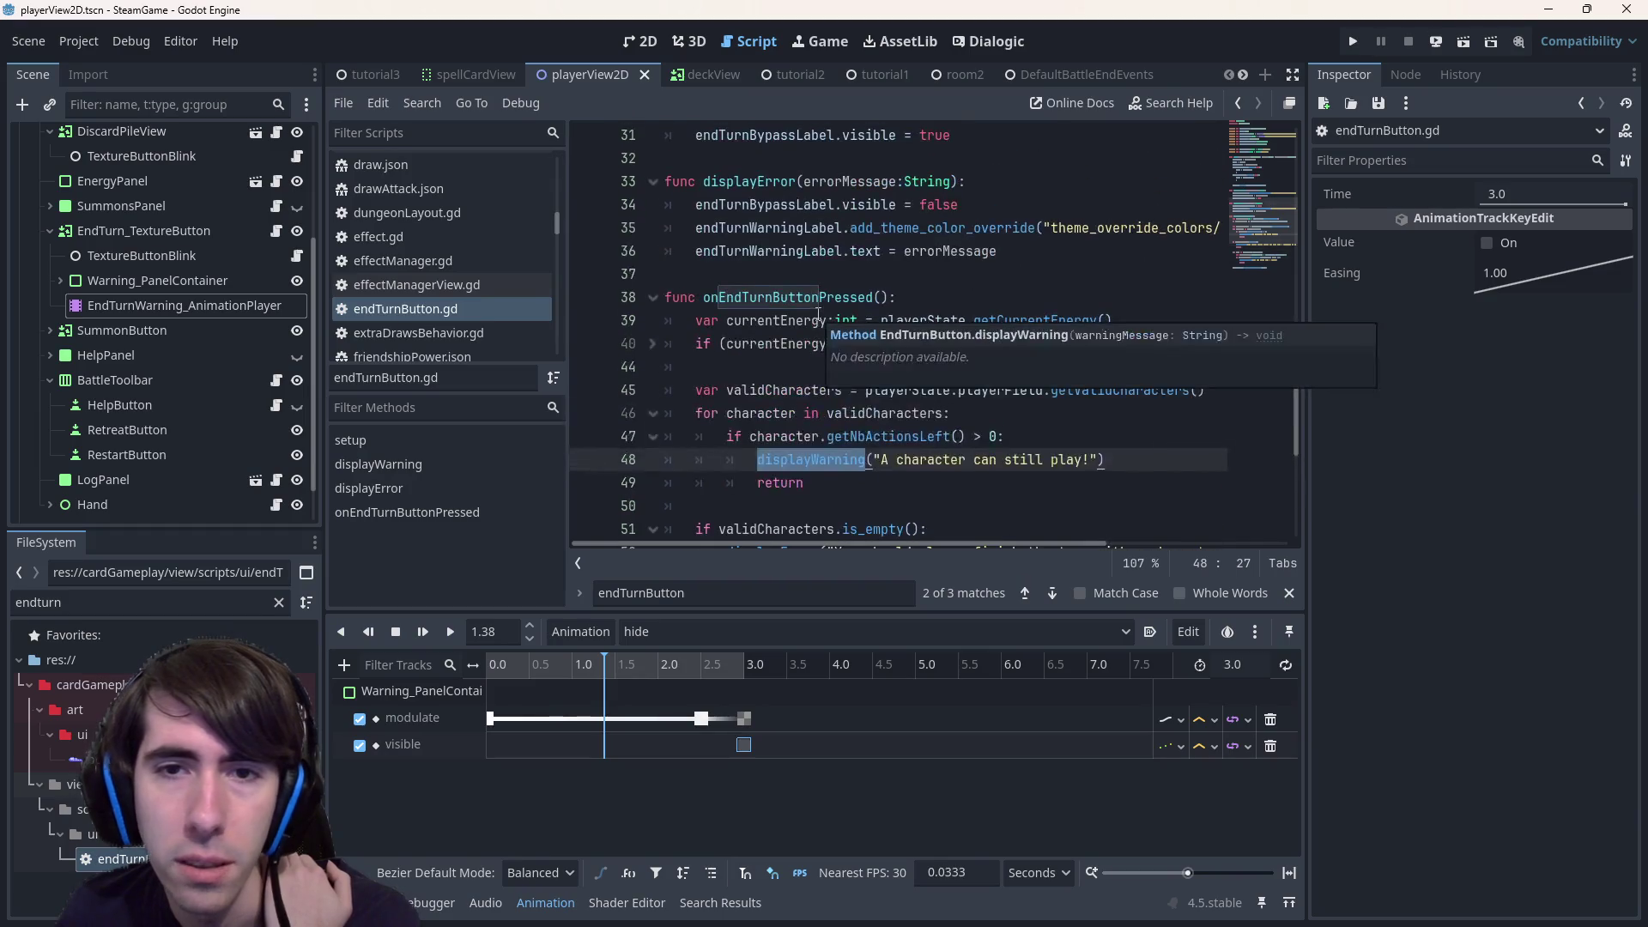
pyautogui.scroll(2, 816, 314)
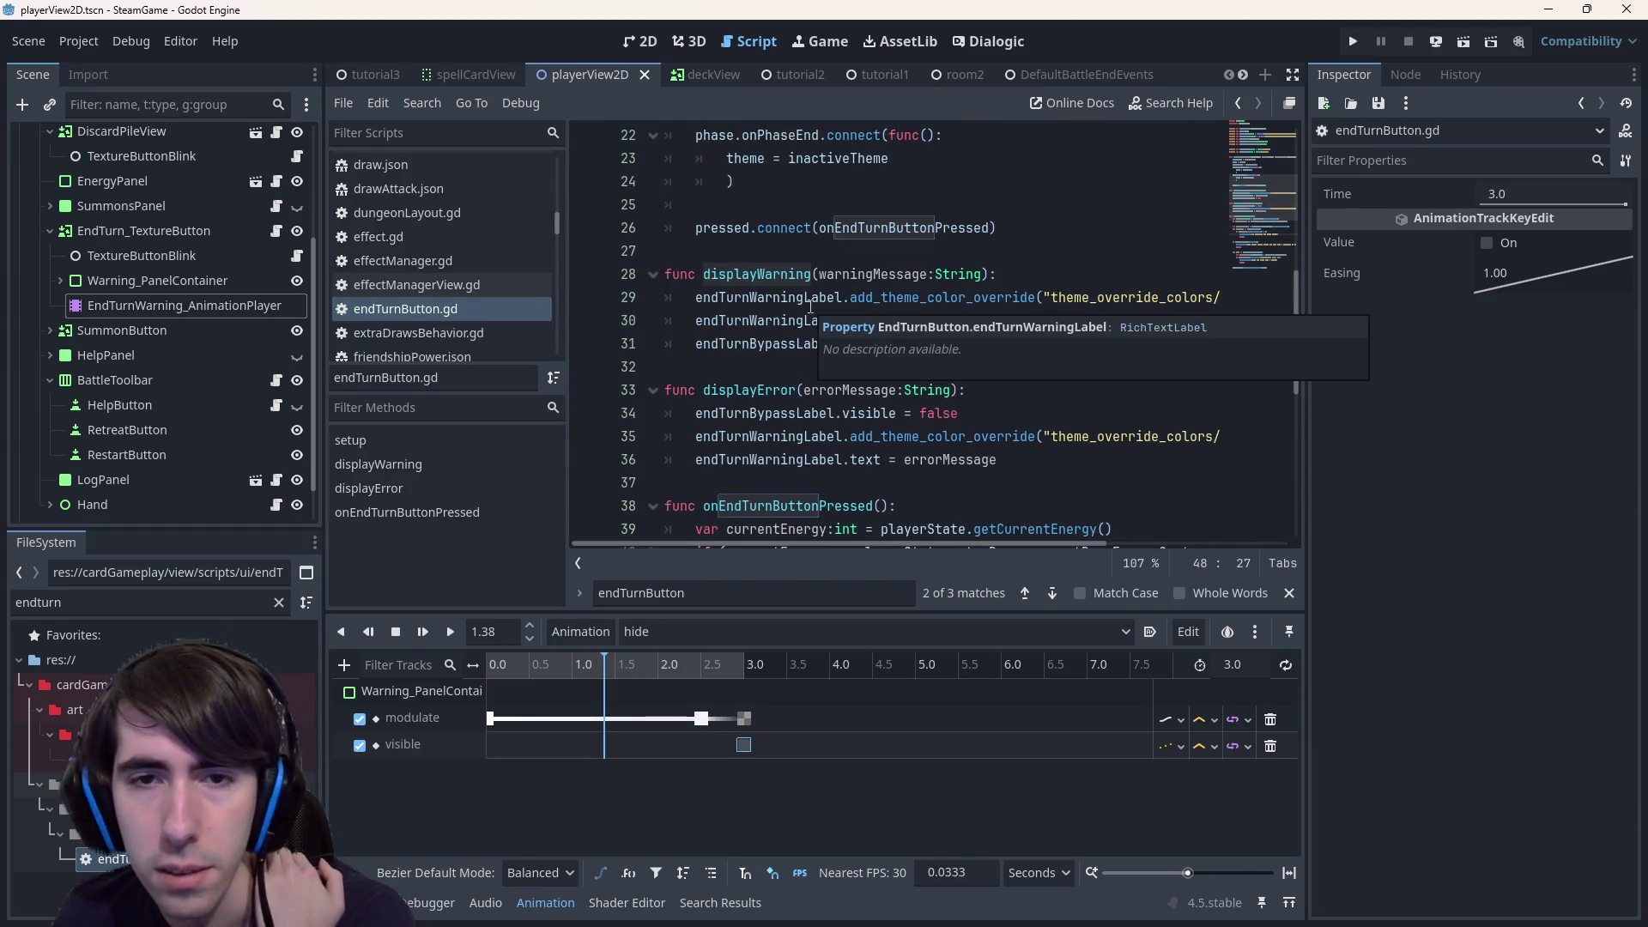
pyautogui.scroll(-8, 857, 234)
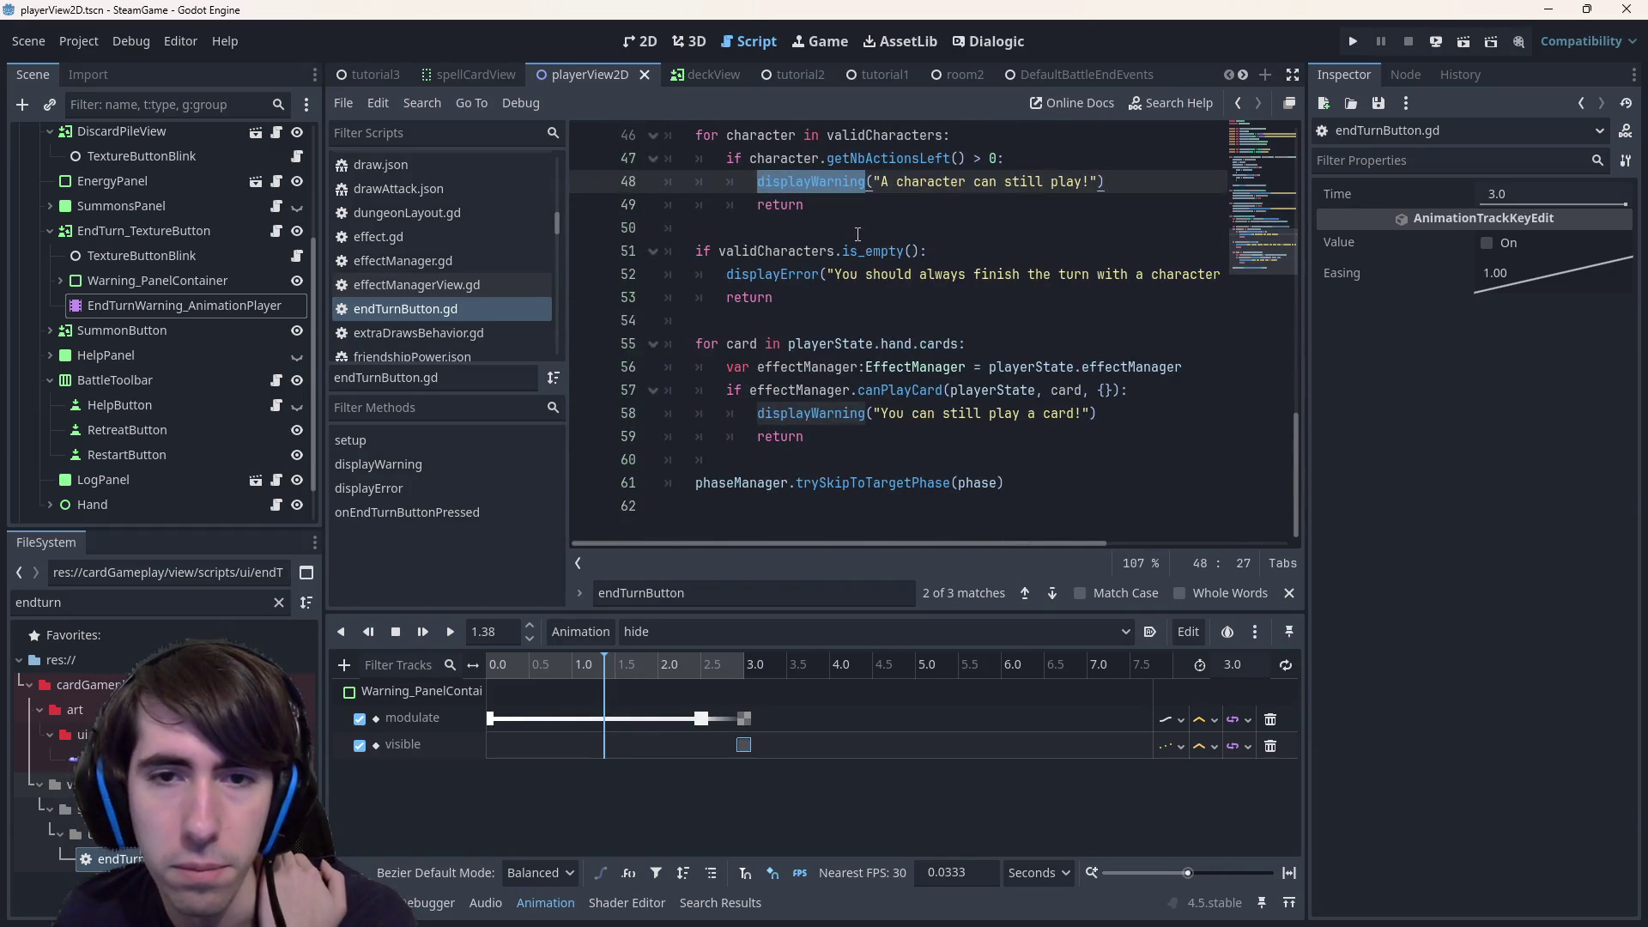
pyautogui.scroll(1, 866, 289)
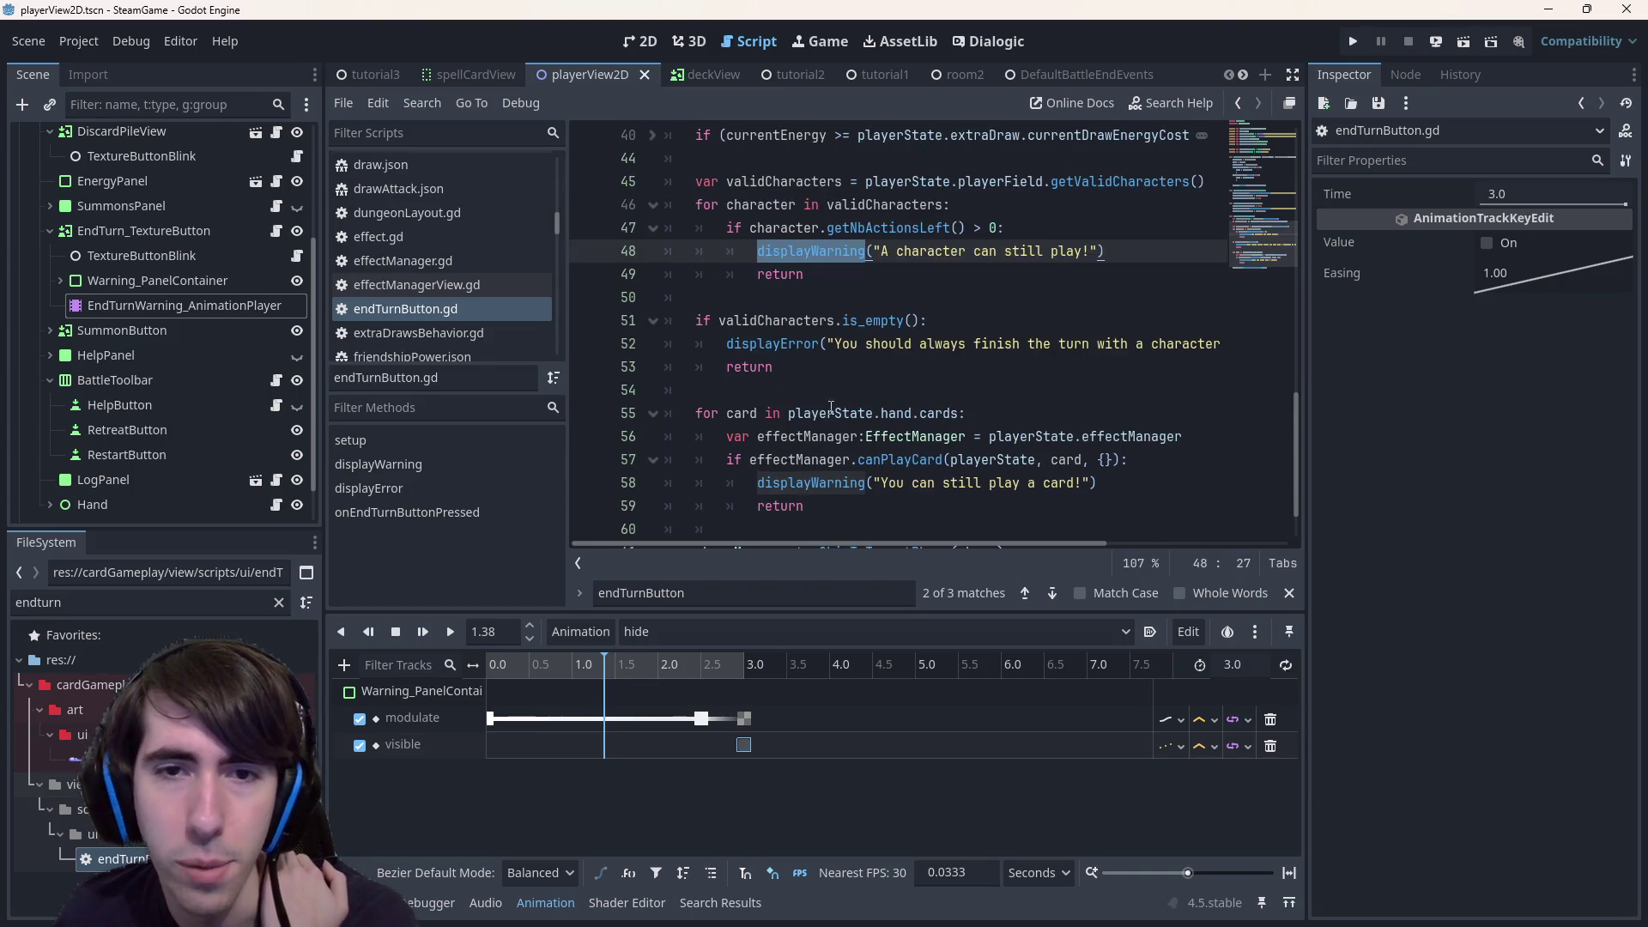
pyautogui.moveTo(816, 356); pyautogui.dragTo(663, 319)
pyautogui.hotkey('ctrl', 'c')
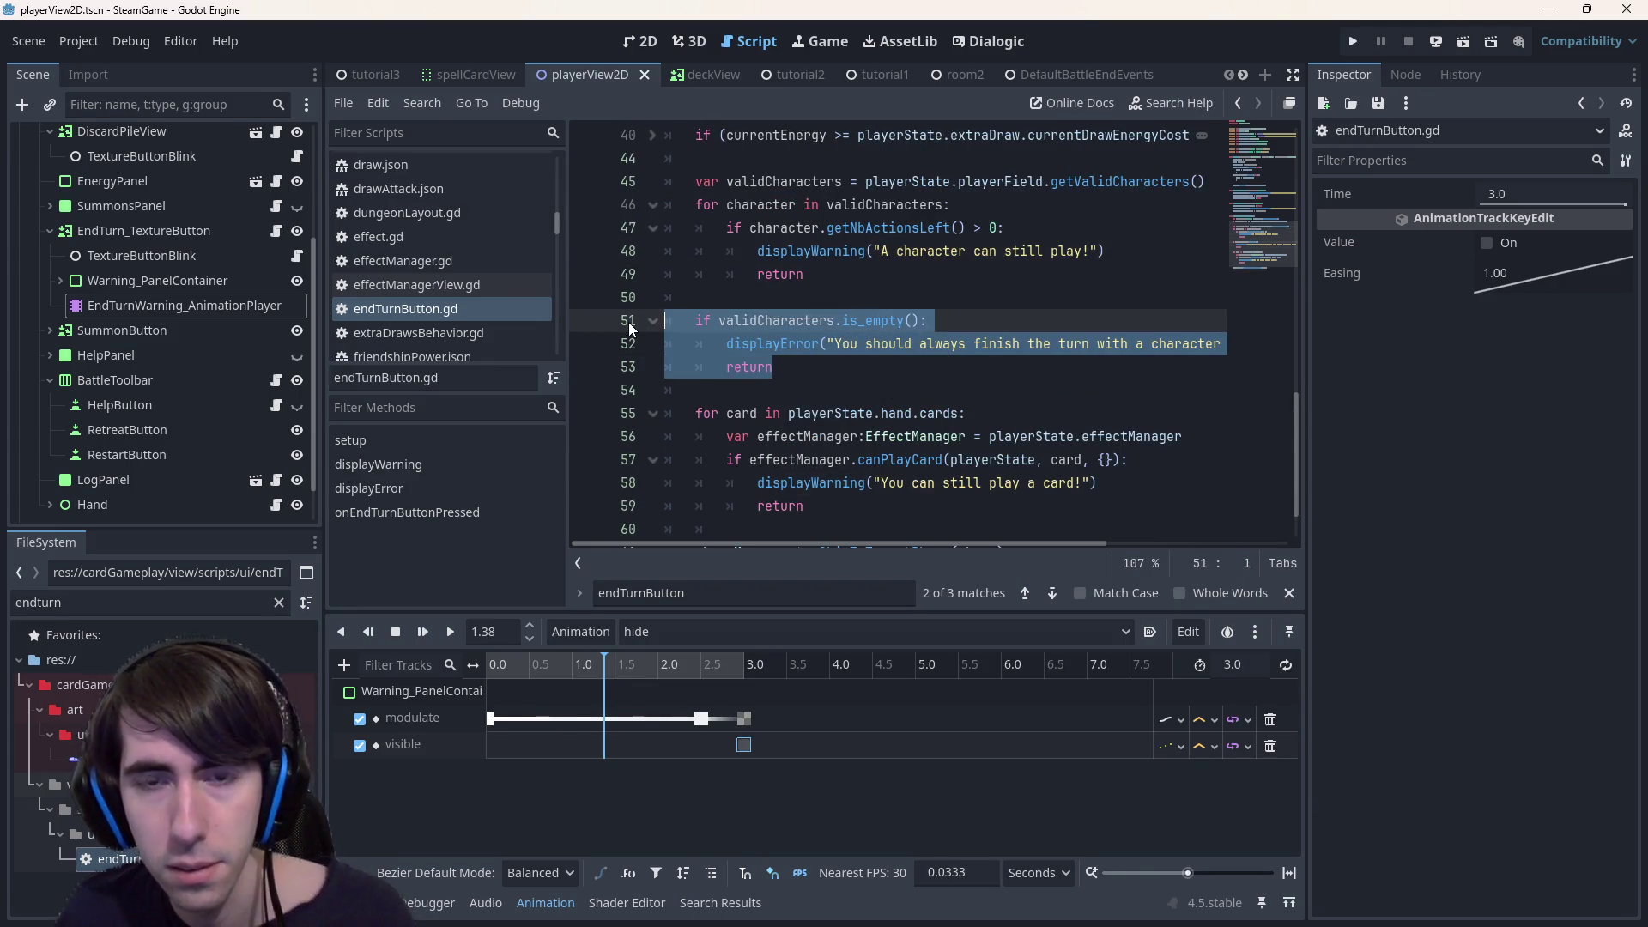
pyautogui.press('BackSpace')
pyautogui.press('BackSpace')
pyautogui.press('BackSpace')
pyautogui.scroll(4, 955, 330)
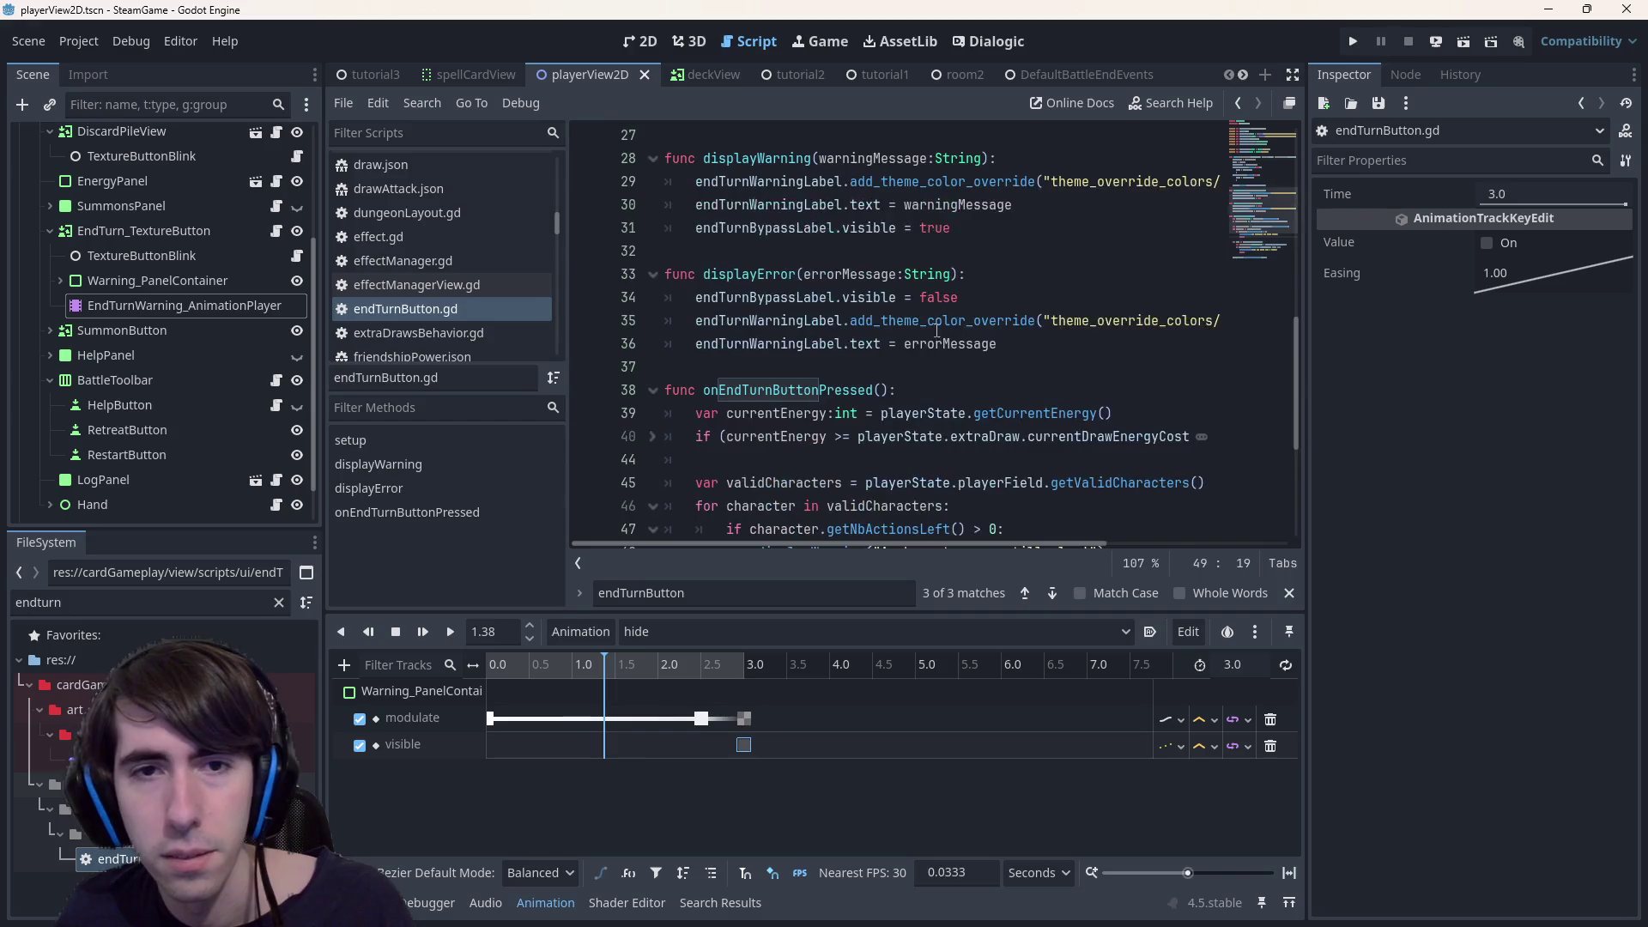
pyautogui.scroll(-1, 955, 330)
pyautogui.click(636, 390)
pyautogui.press('Return')
pyautogui.press('Return')
pyautogui.click(636, 415)
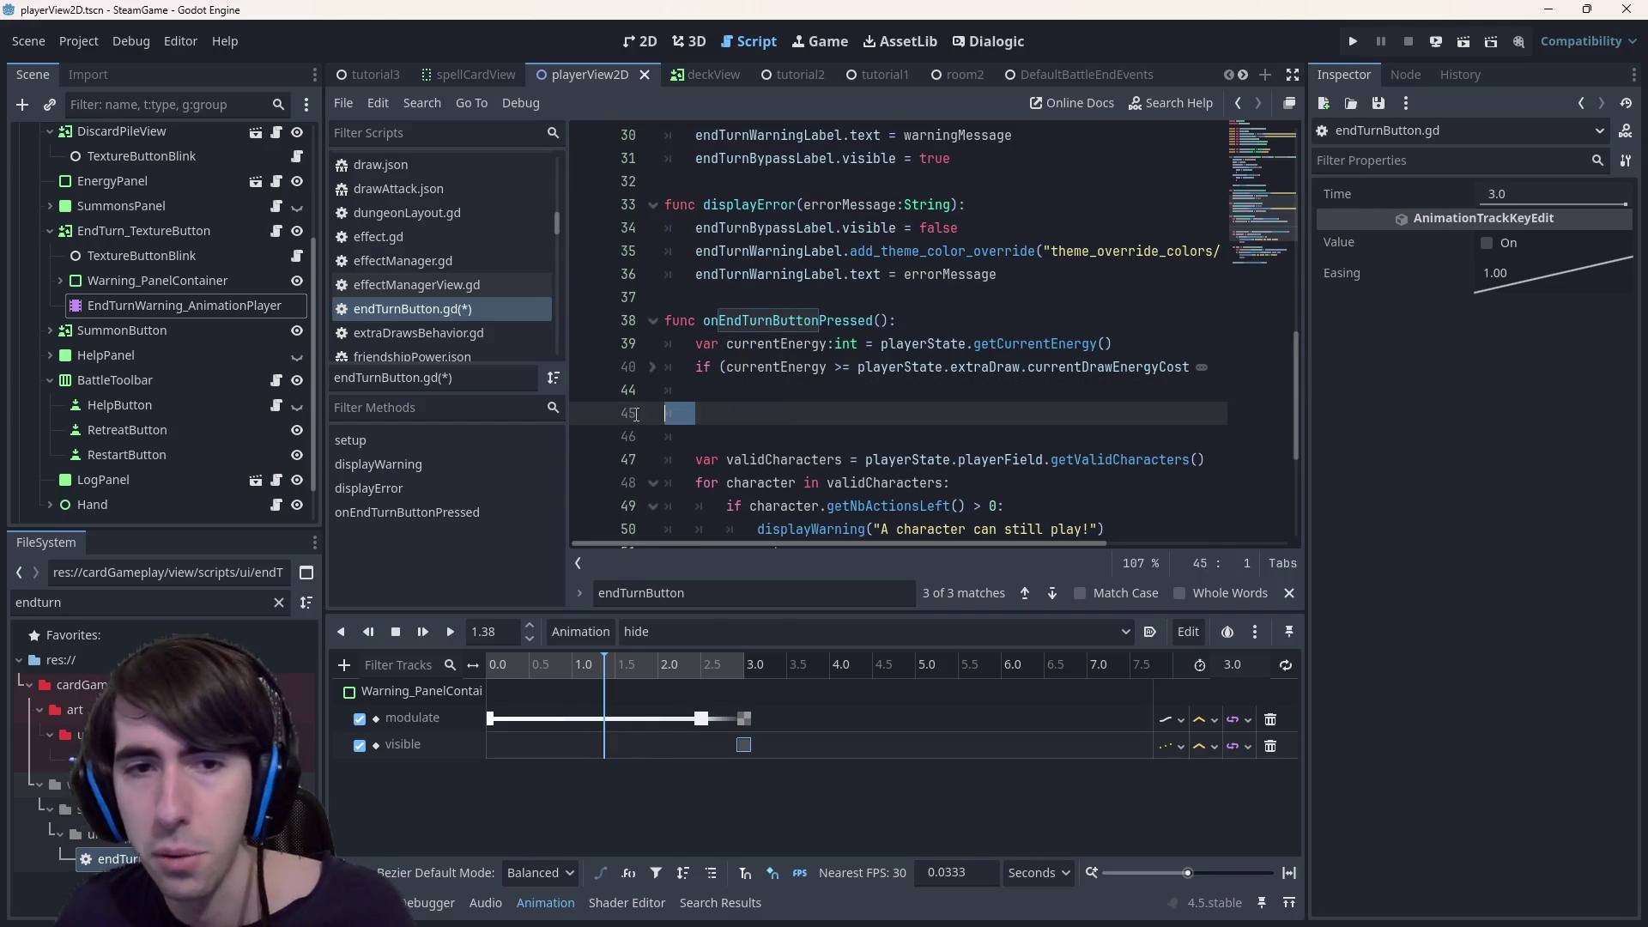
pyautogui.hotkey('ctrl', 'v')
pyautogui.hotkey('ctrl', 's')
# Move the validCharacters declaration above the empty-characters check and save
pyautogui.scroll(-2, 762, 351)
pyautogui.click(758, 347)
pyautogui.press('Return')
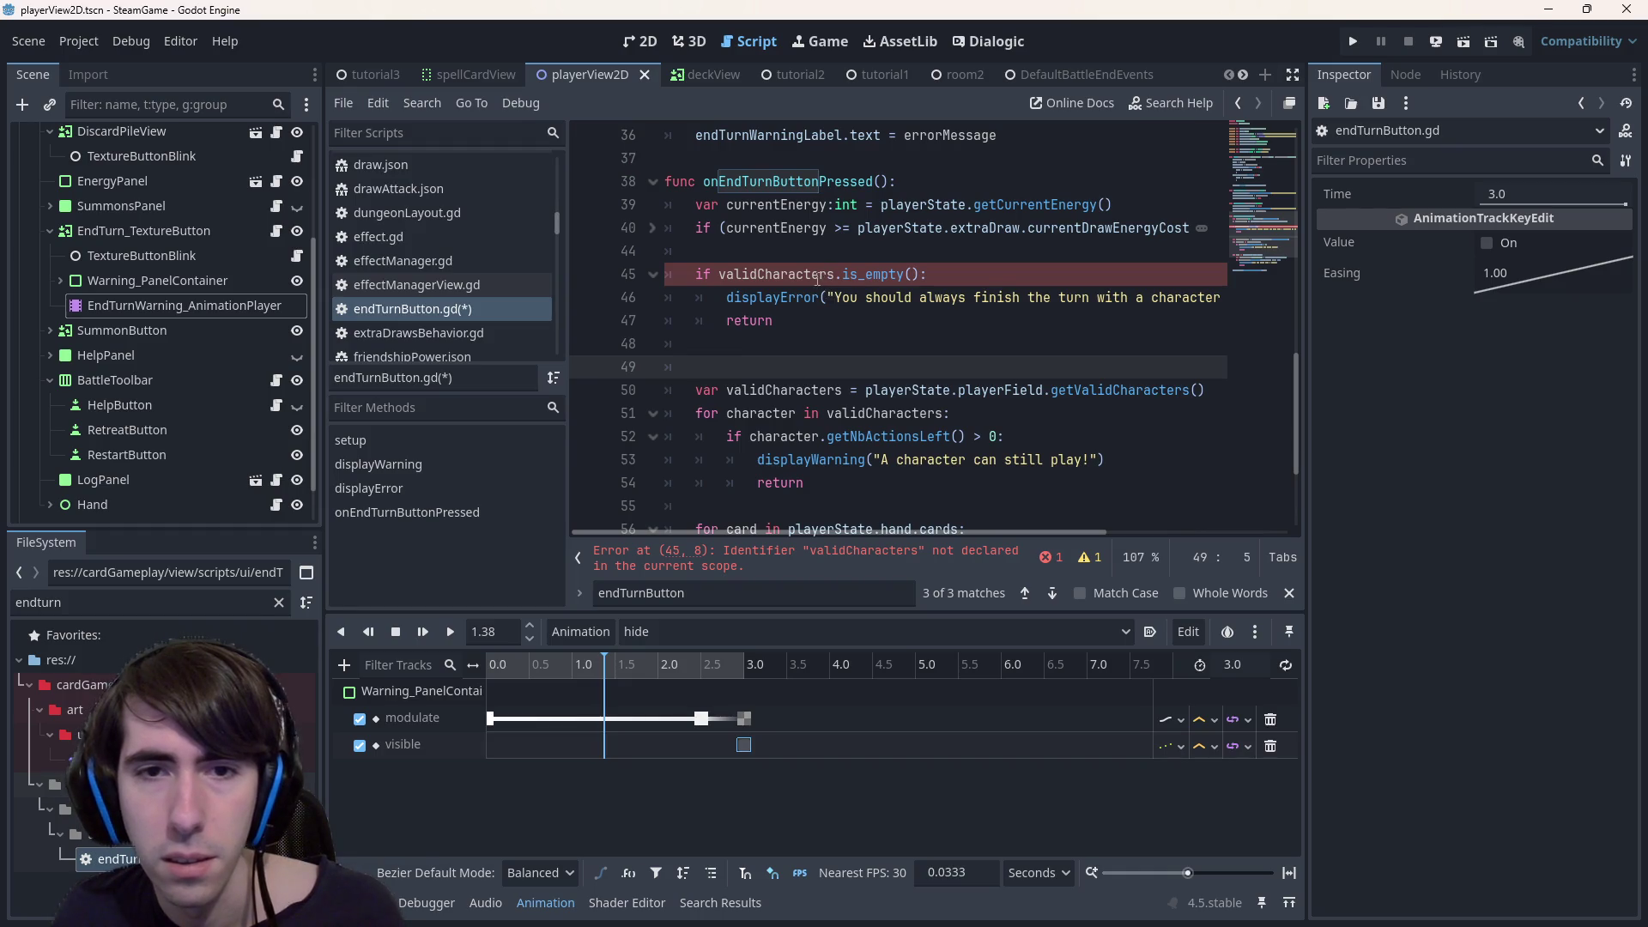
pyautogui.click(981, 391)
pyautogui.hotkey('alt', 'Up')
pyautogui.hotkey('alt', 'Up')
pyautogui.hotkey('alt', 'Up')
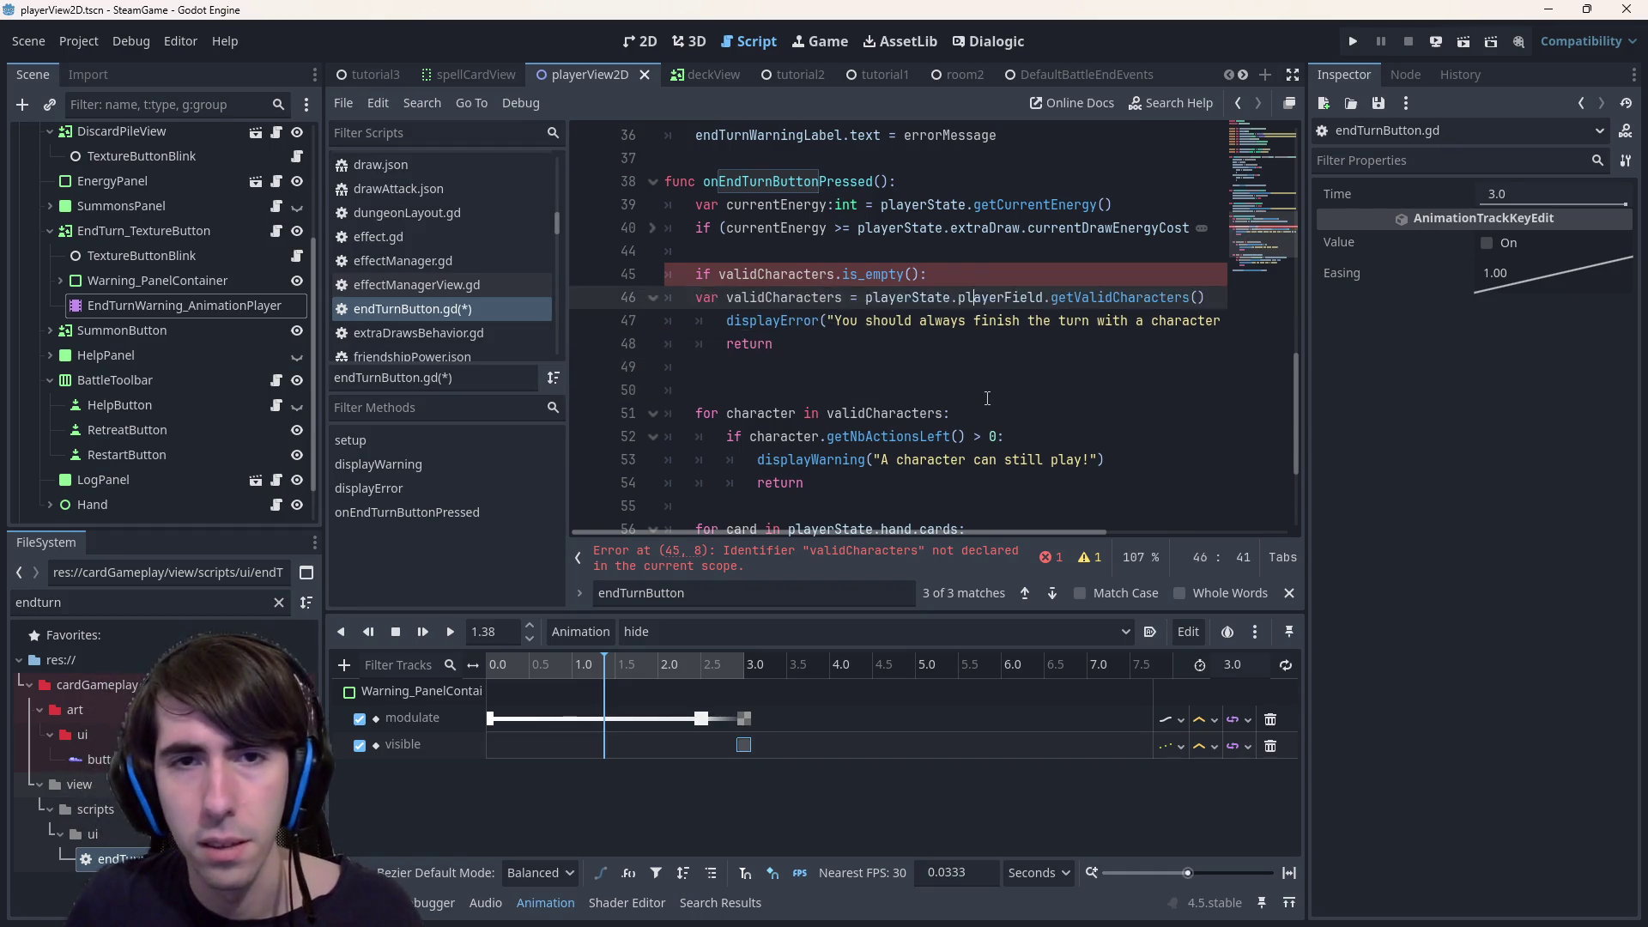
pyautogui.hotkey('ctrl', 's')
# Cut the trySkipToTargetPhase line and open a blank line 51 before the character loop
pyautogui.click(987, 391)
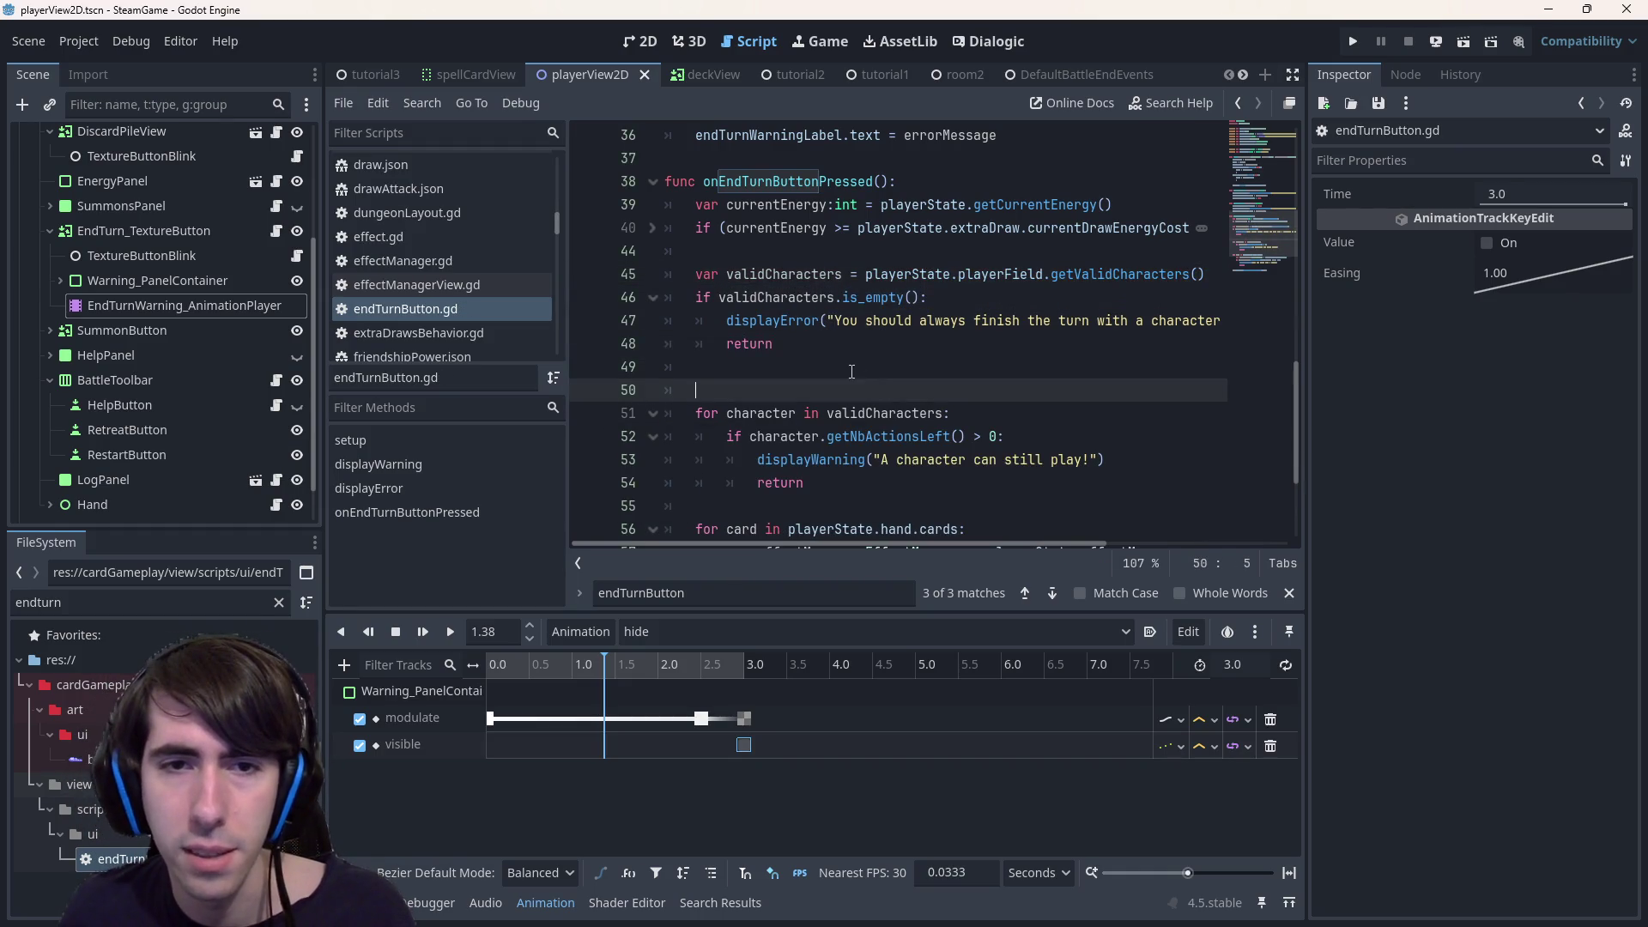
pyautogui.click(852, 368)
pyautogui.press('Return')
pyautogui.scroll(-4, 852, 371)
pyautogui.tripleClick(1017, 482)
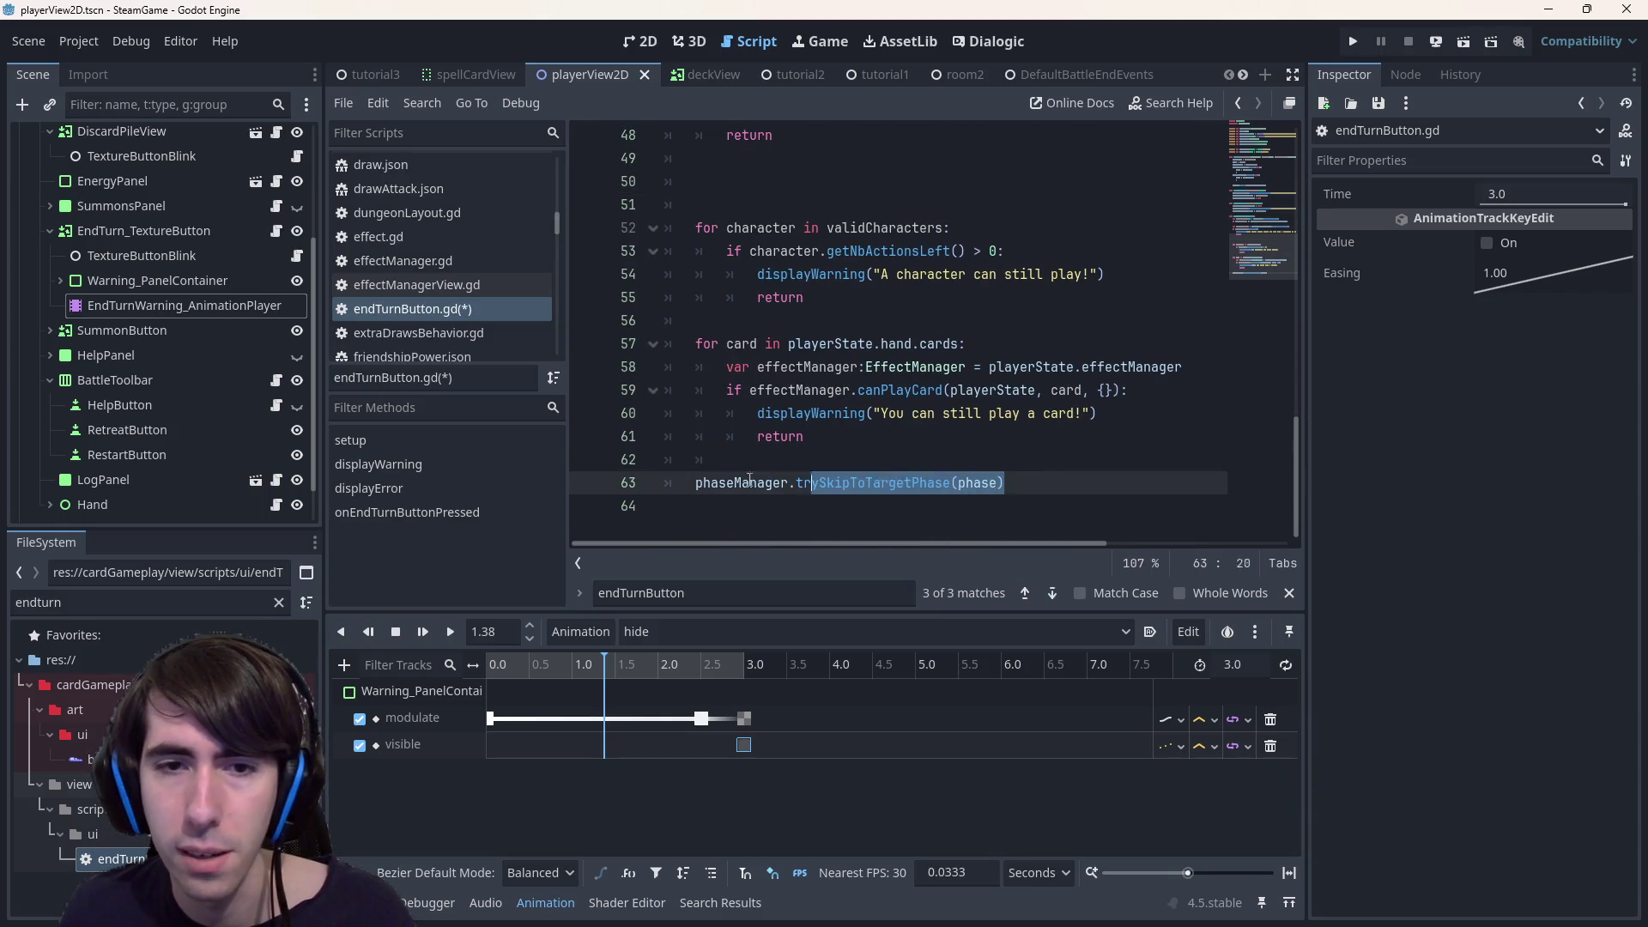
pyautogui.hotkey('ctrl', 'x')
pyautogui.scroll(3, 859, 386)
pyautogui.click(764, 325)
pyautogui.scroll(-1, 764, 329)
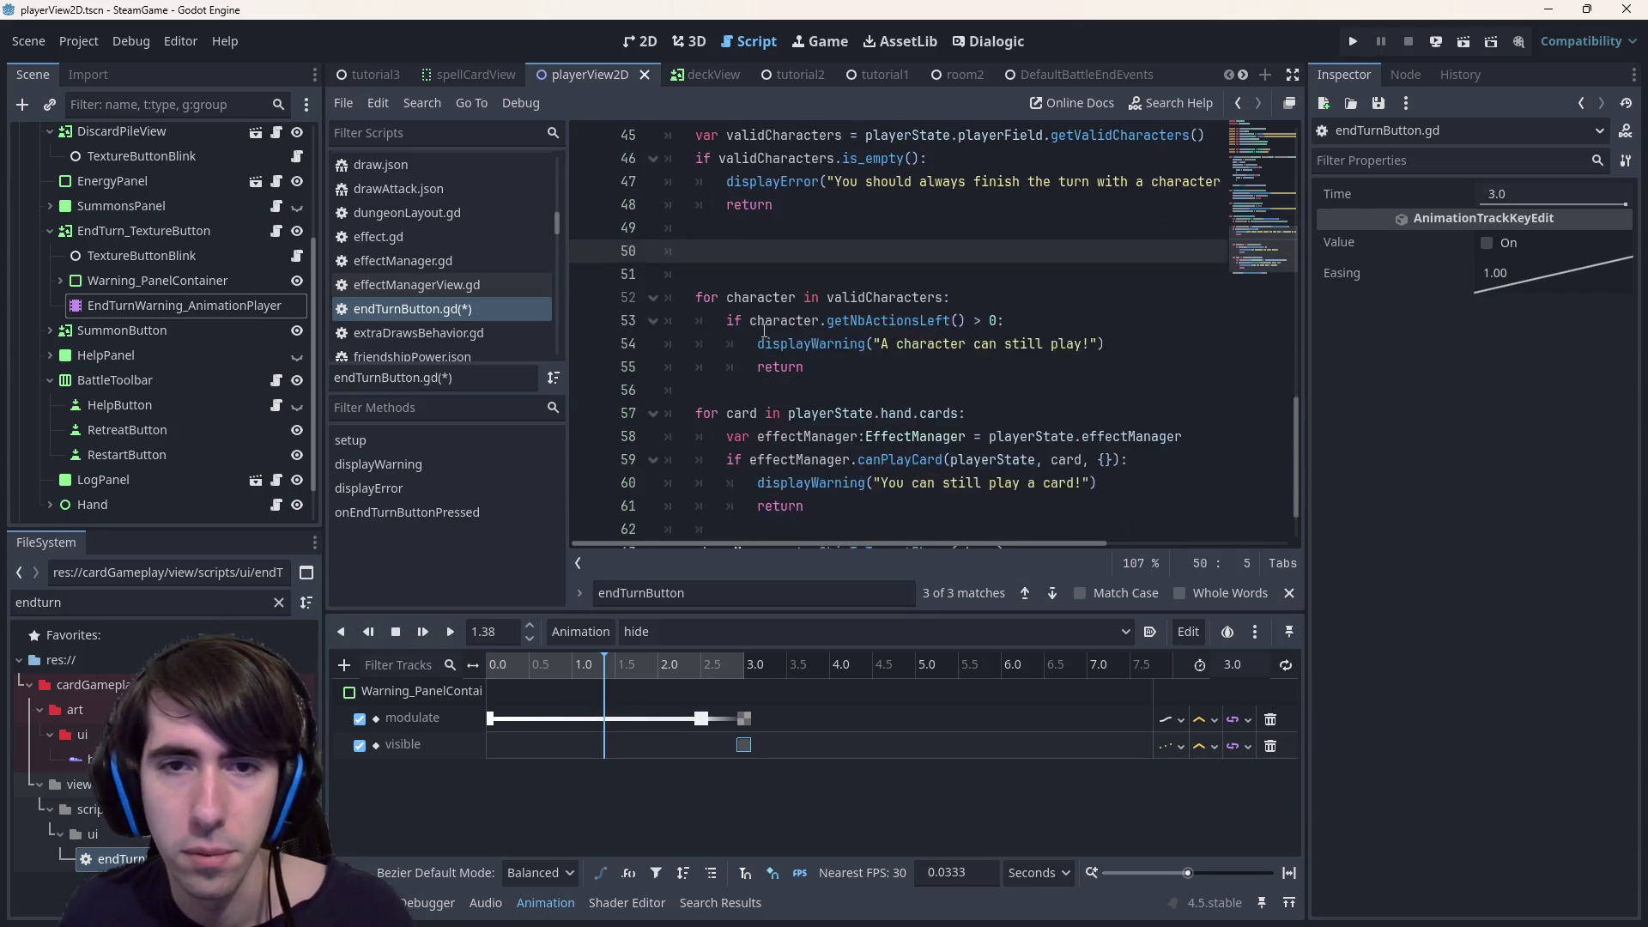
pyautogui.press('Return')
pyautogui.scroll(8, 901, 257)
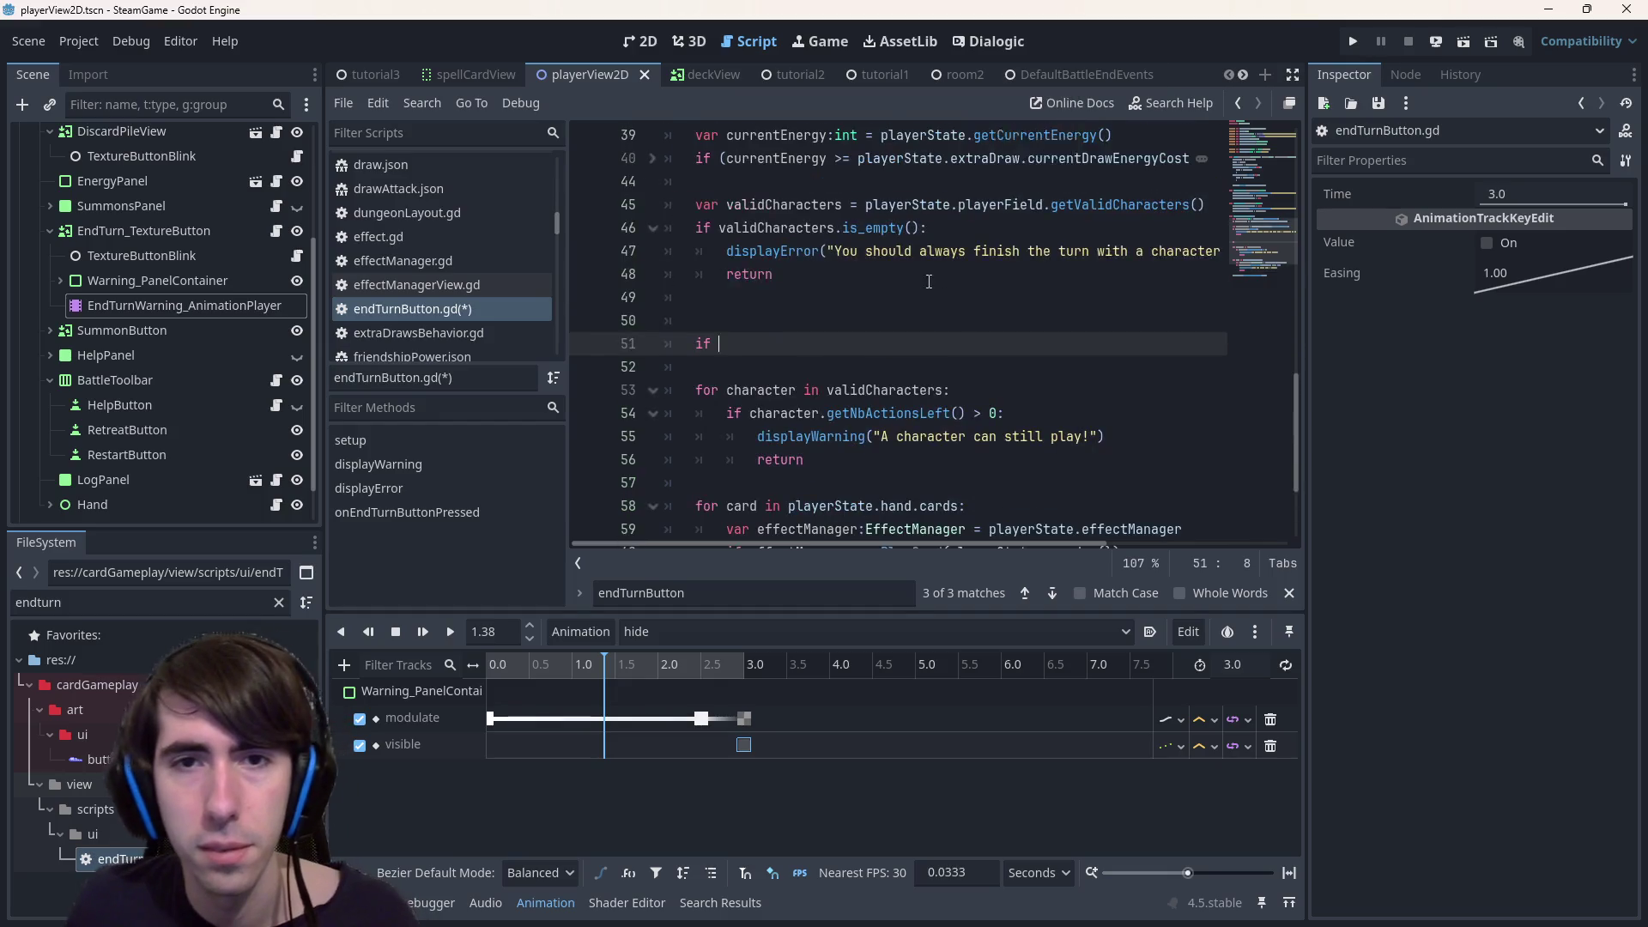
# Write the condition 'if !endTurnBypassLabel.visible:' on line 51
pyautogui.moveTo(699, 367); pyautogui.dragTo(920, 367)
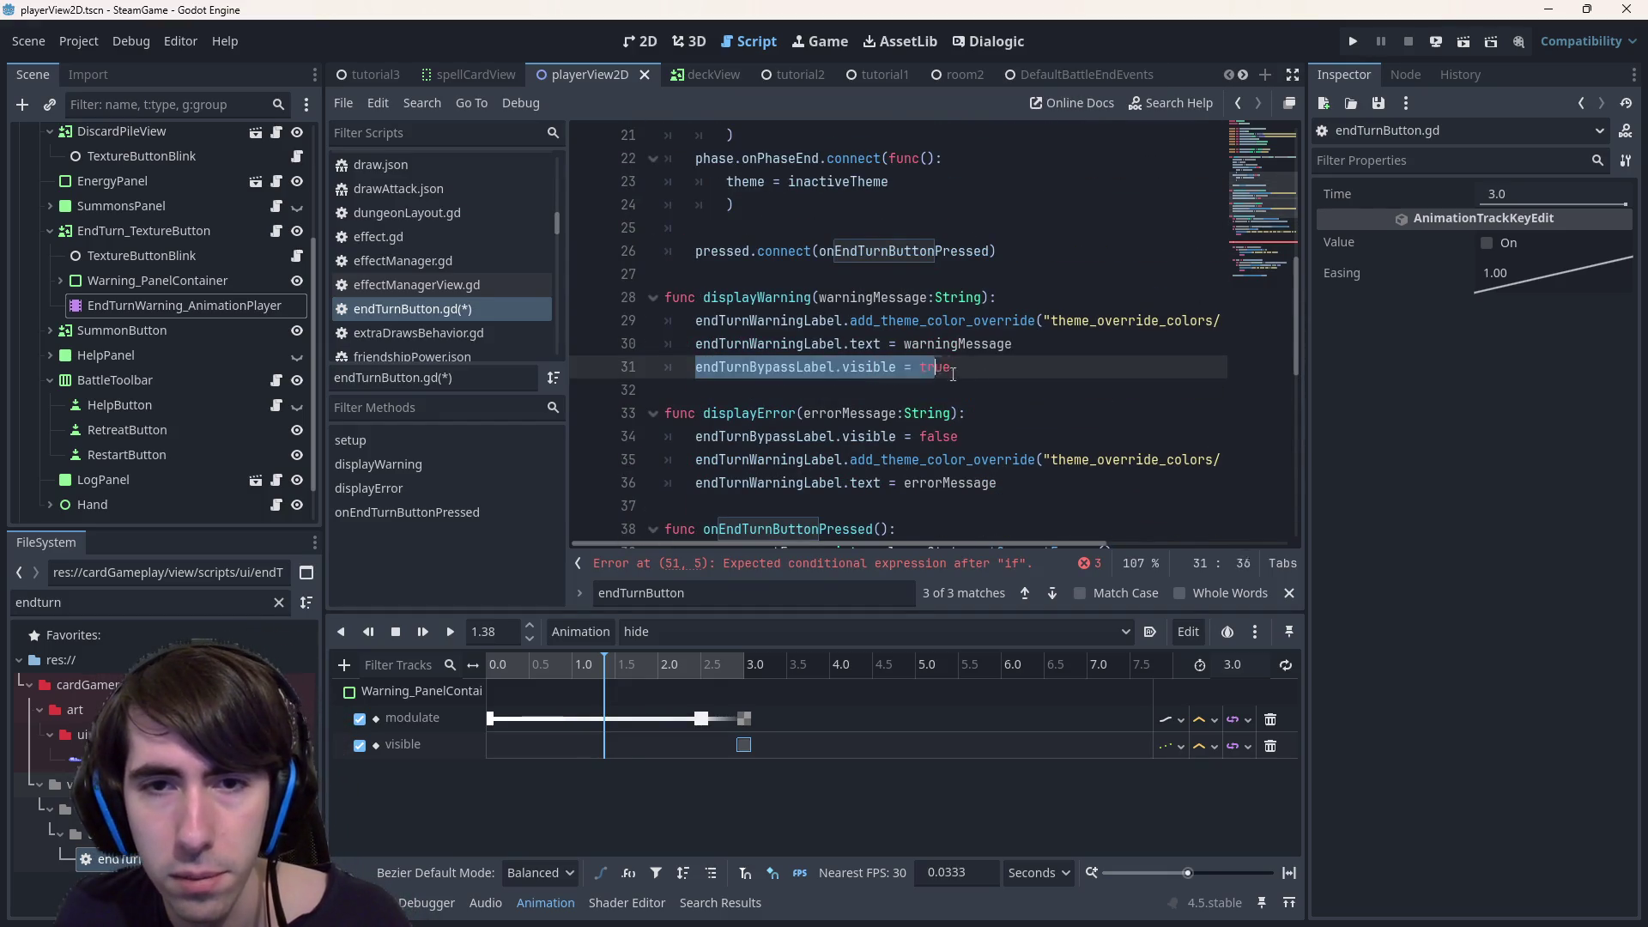
pyautogui.scroll(-4, 731, 434)
pyautogui.click(759, 479)
pyautogui.hotkey('ctrl', 'v')
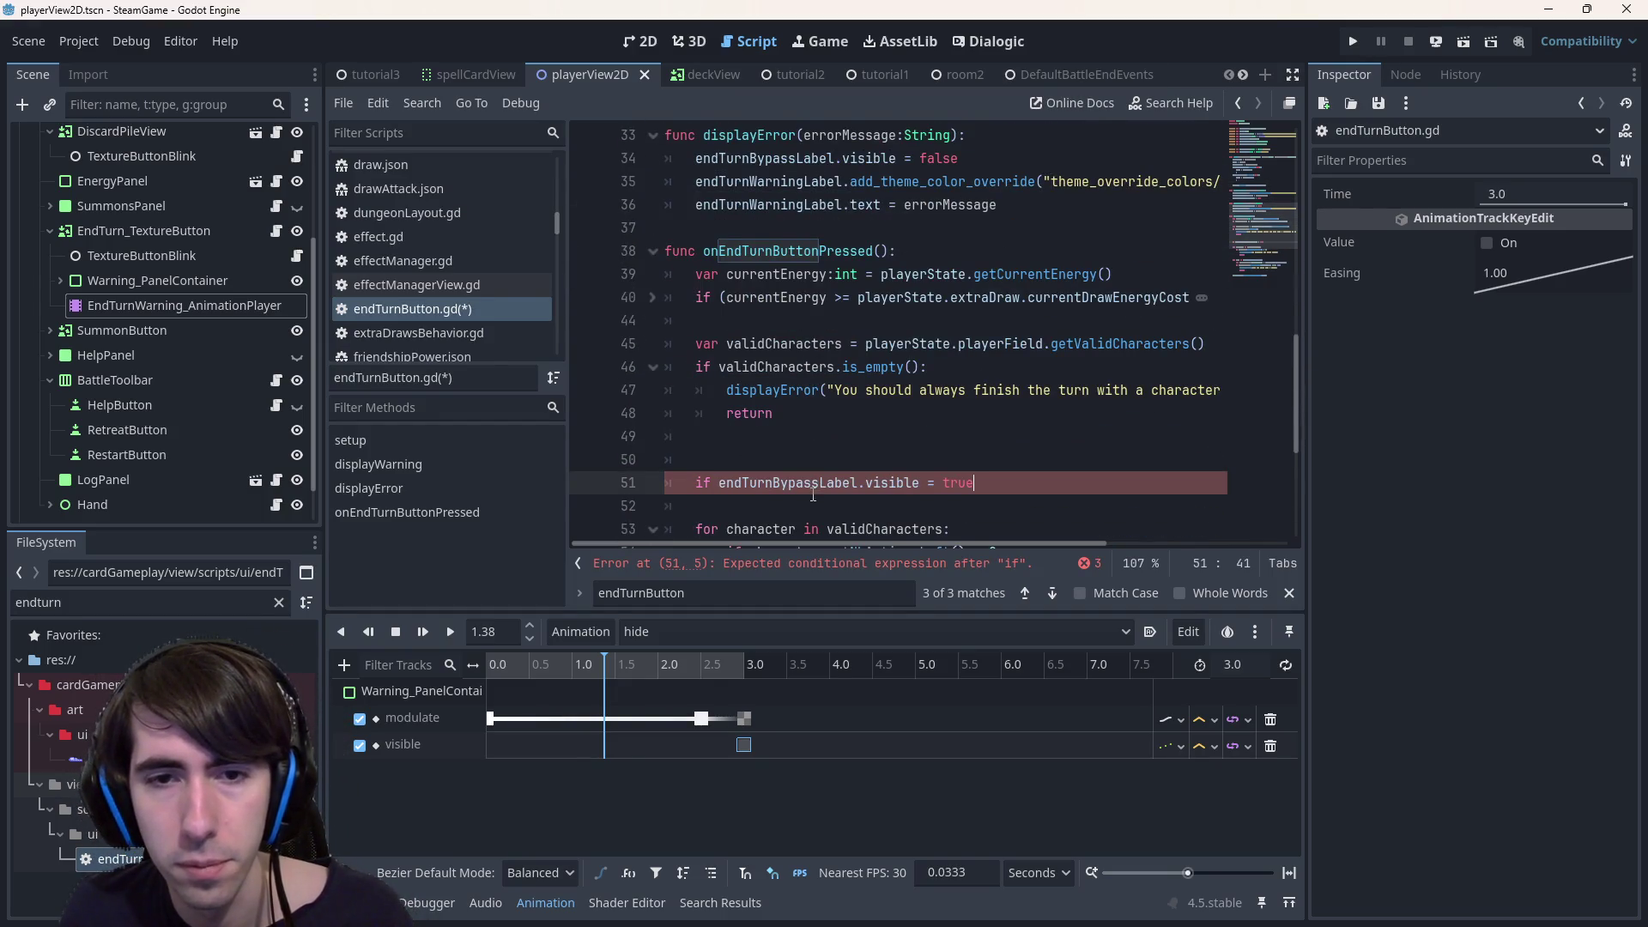
pyautogui.write('= ')
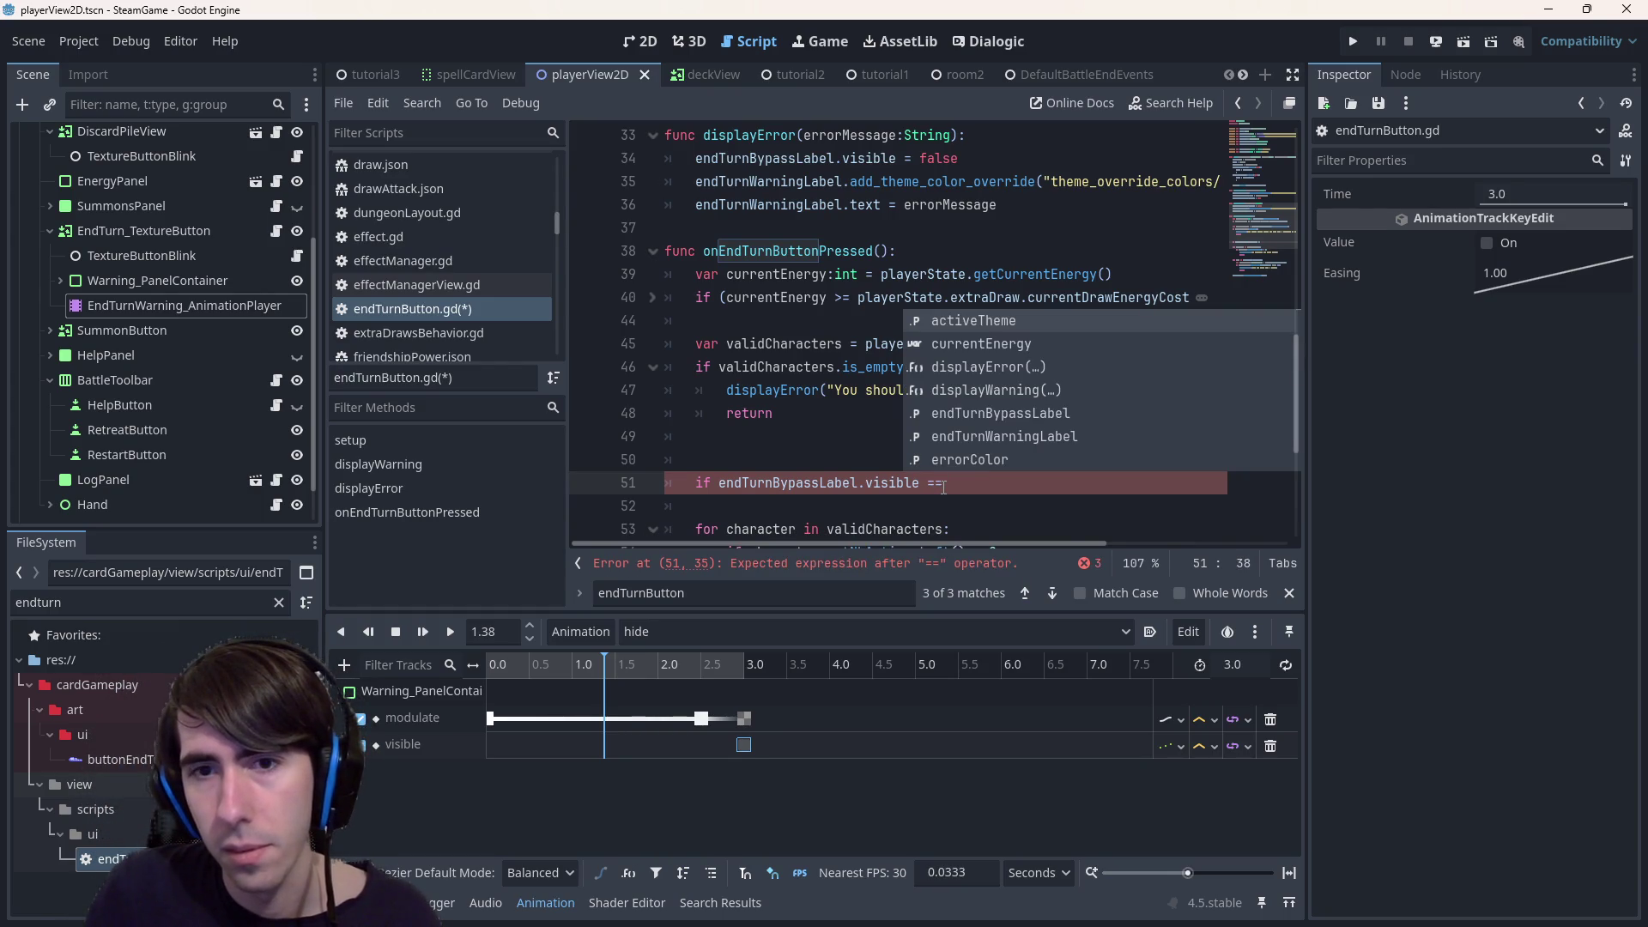
pyautogui.write('false')
pyautogui.press('BackSpace')
pyautogui.press('BackSpace')
pyautogui.press('BackSpace')
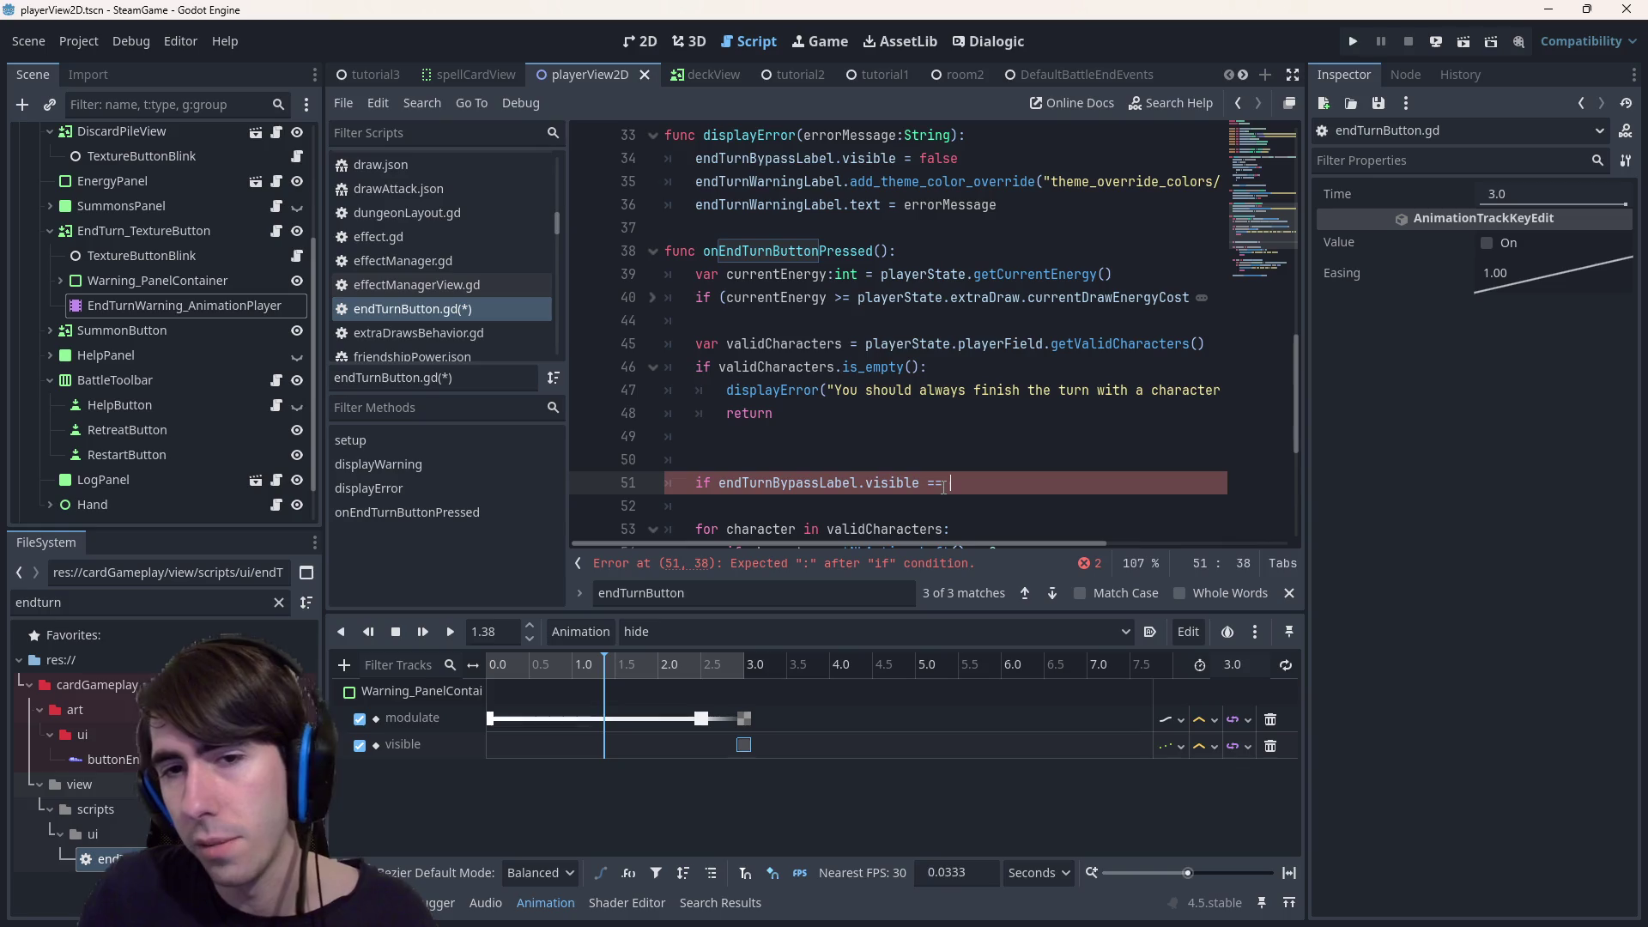
pyautogui.write('!')
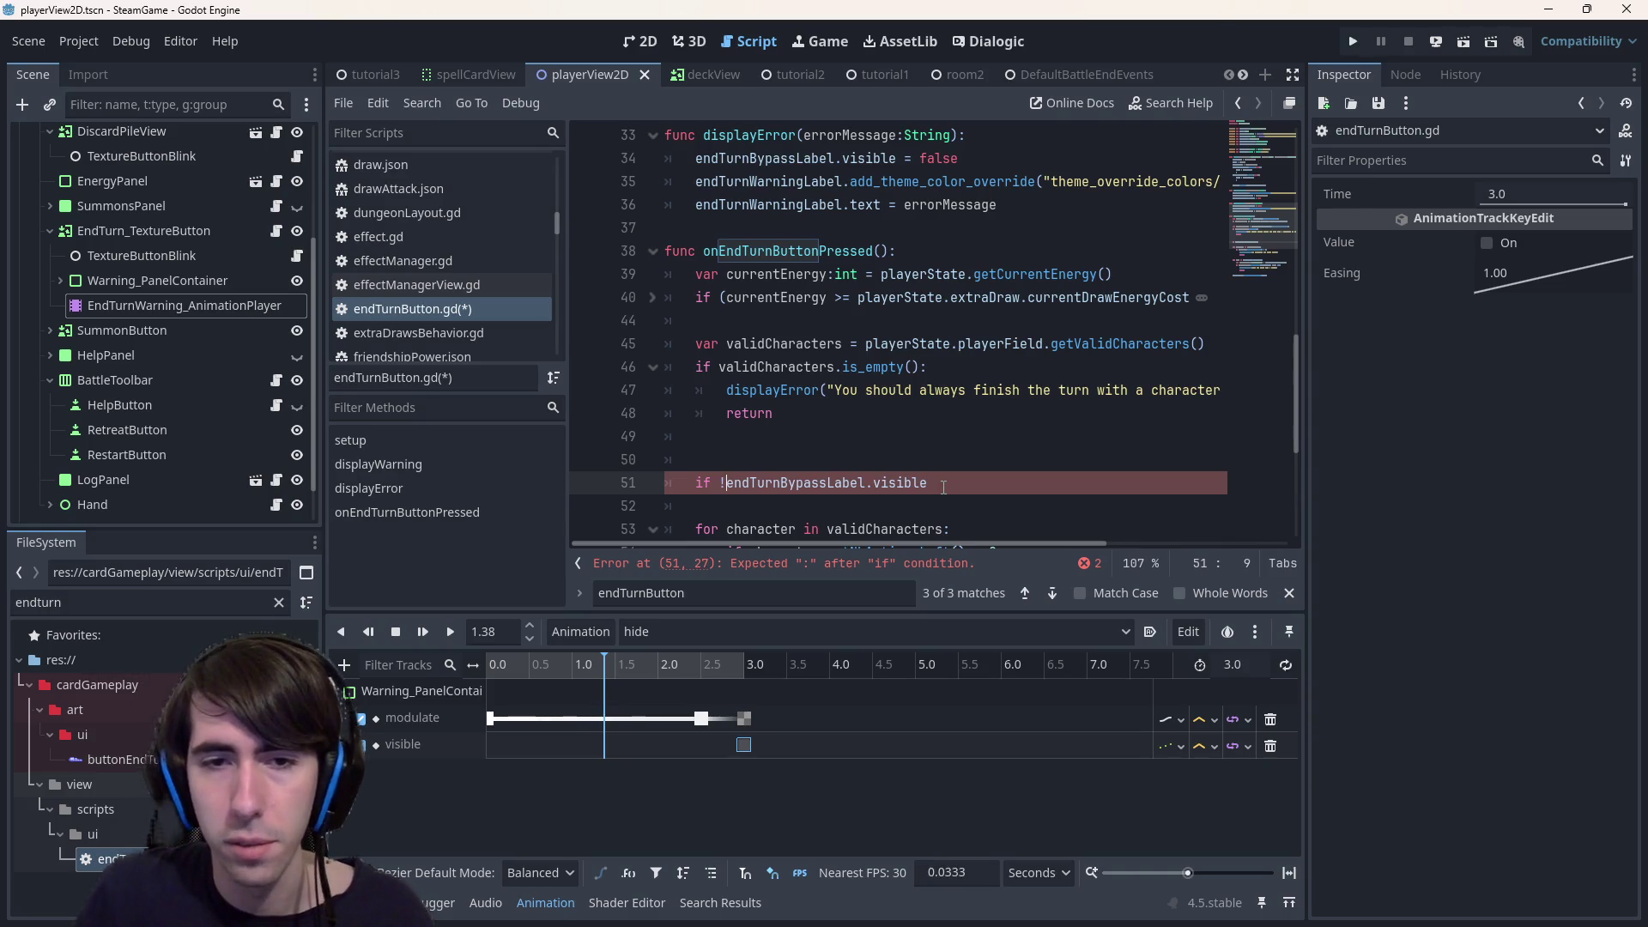
# Indent the character and playable-card check loops under the new condition
pyautogui.scroll(-5, 830, 309)
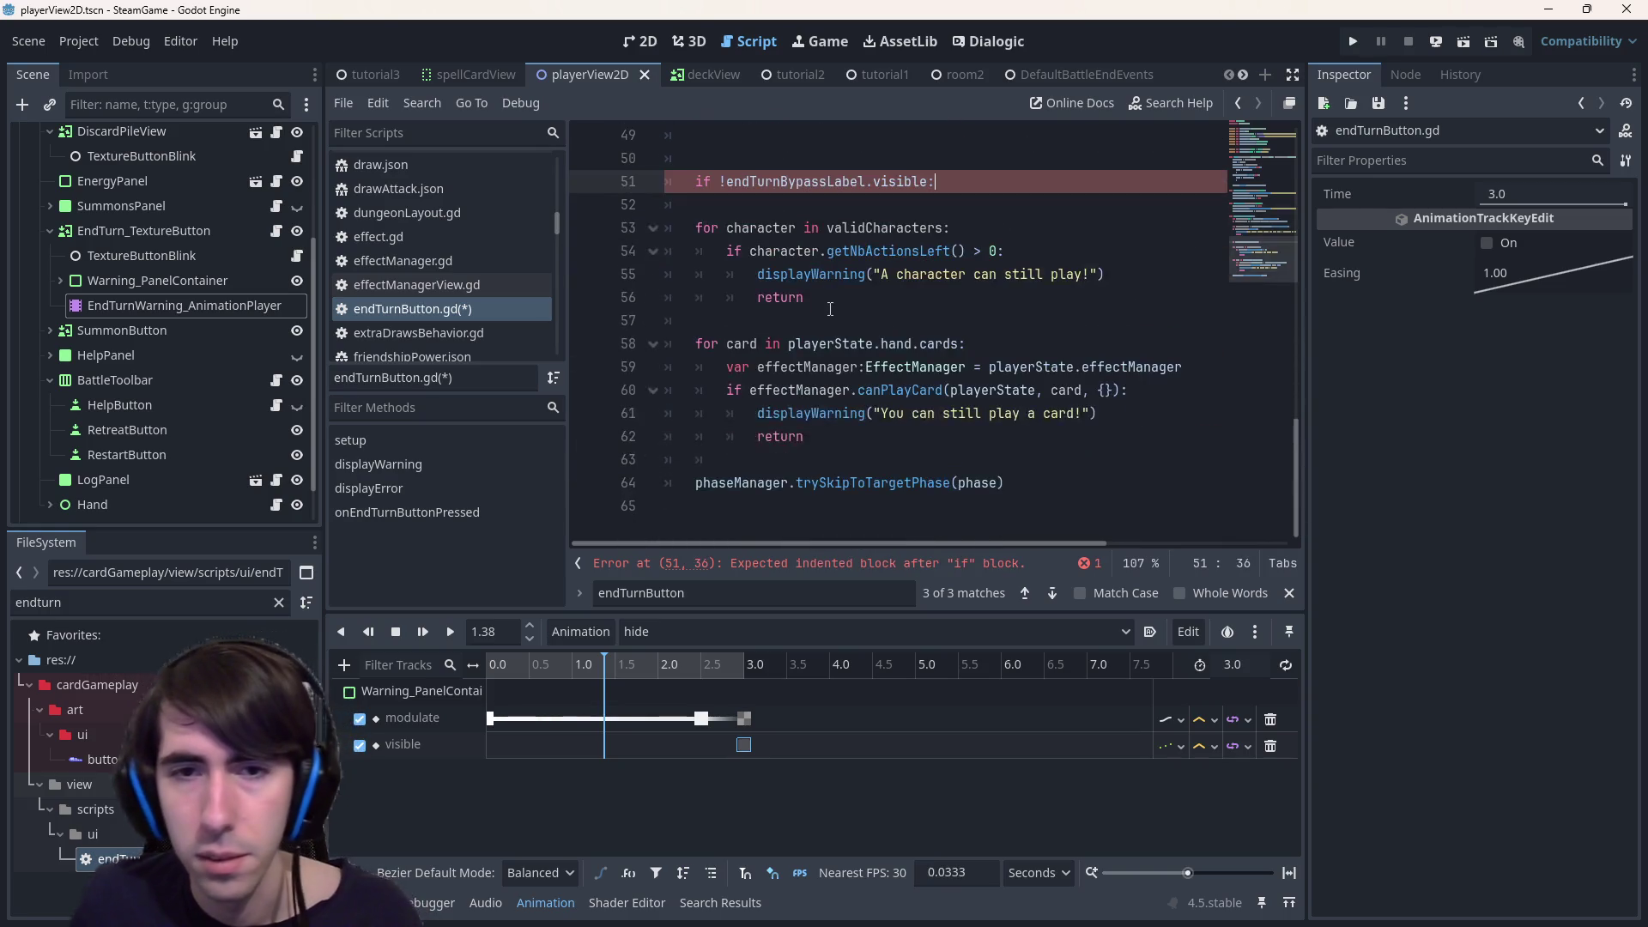
pyautogui.moveTo(956, 441); pyautogui.dragTo(669, 206)
pyautogui.press('Tab')
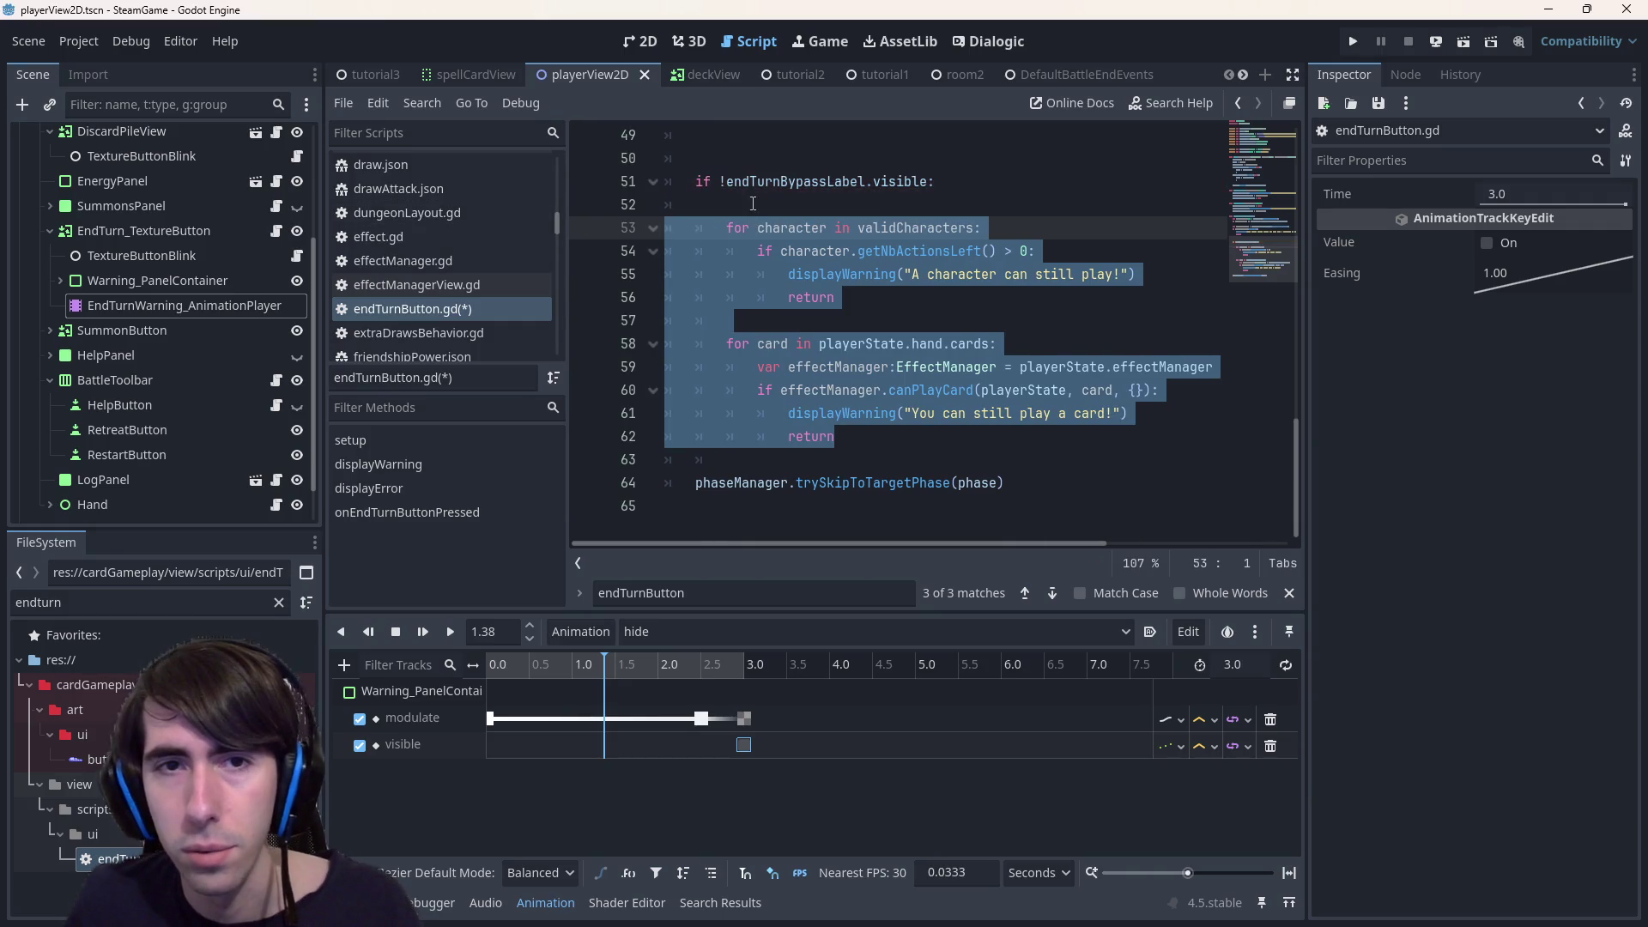
pyautogui.press('Left')
pyautogui.press('BackSpace')
pyautogui.press('Up')
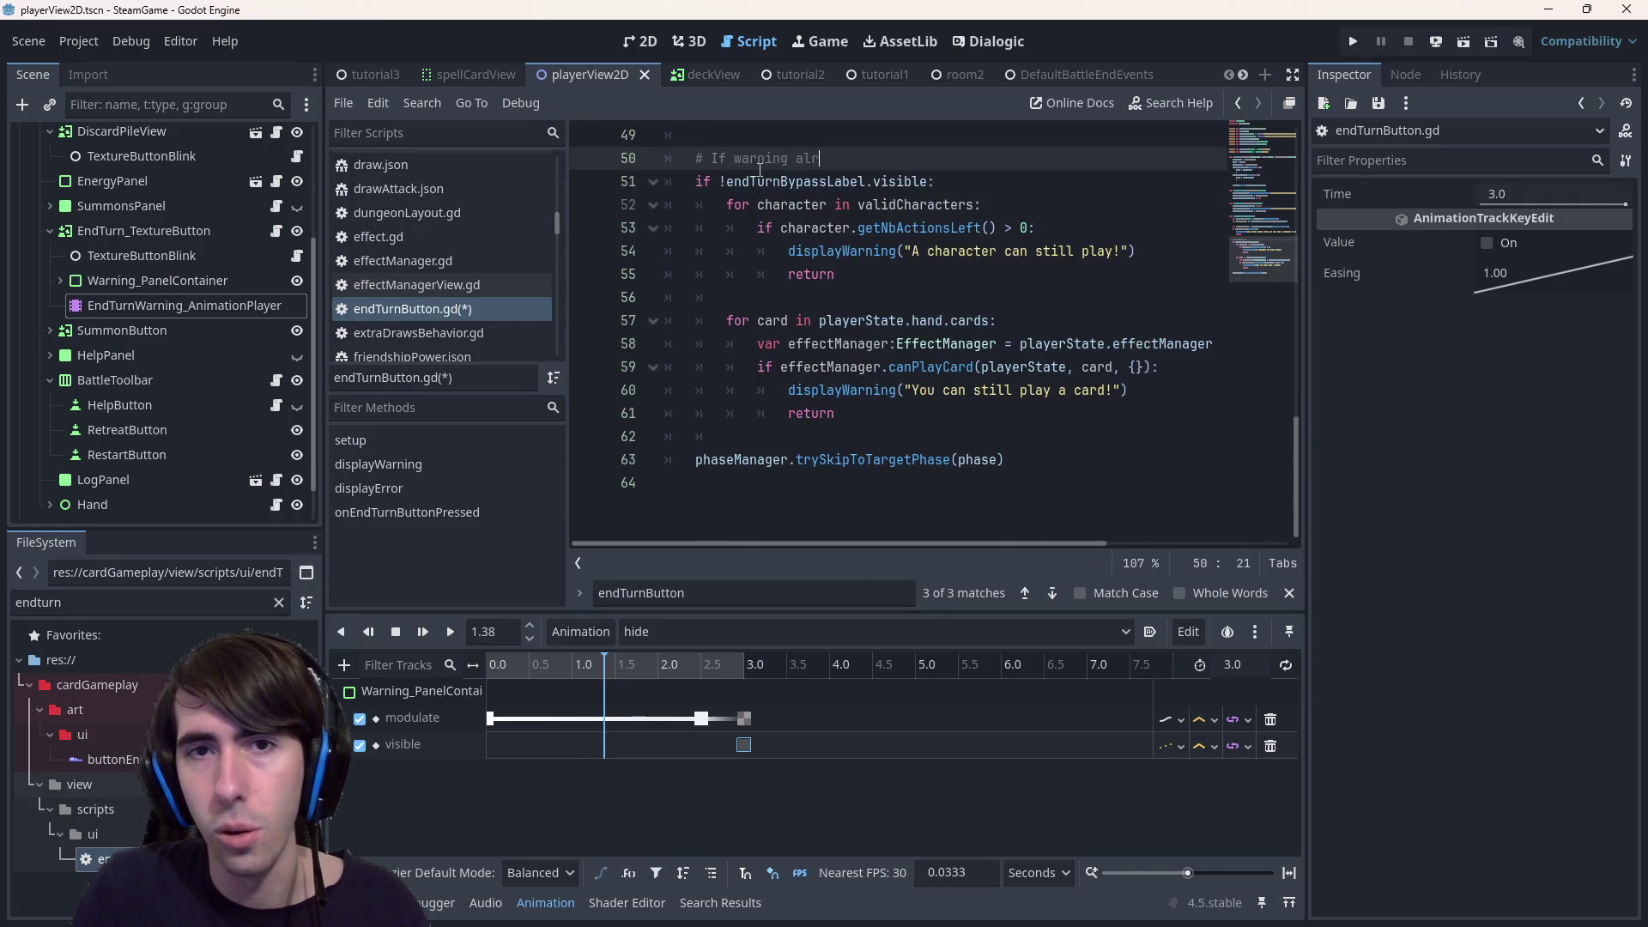
# Finish the comment 'if warning already visible, bypass directly' and save
pyautogui.write('ass')
pyautogui.hotkey('ctrl', 's')
pyautogui.scroll(2, 759, 169)
pyautogui.scroll(-1, 760, 178)
pyautogui.scroll(1, 924, 346)
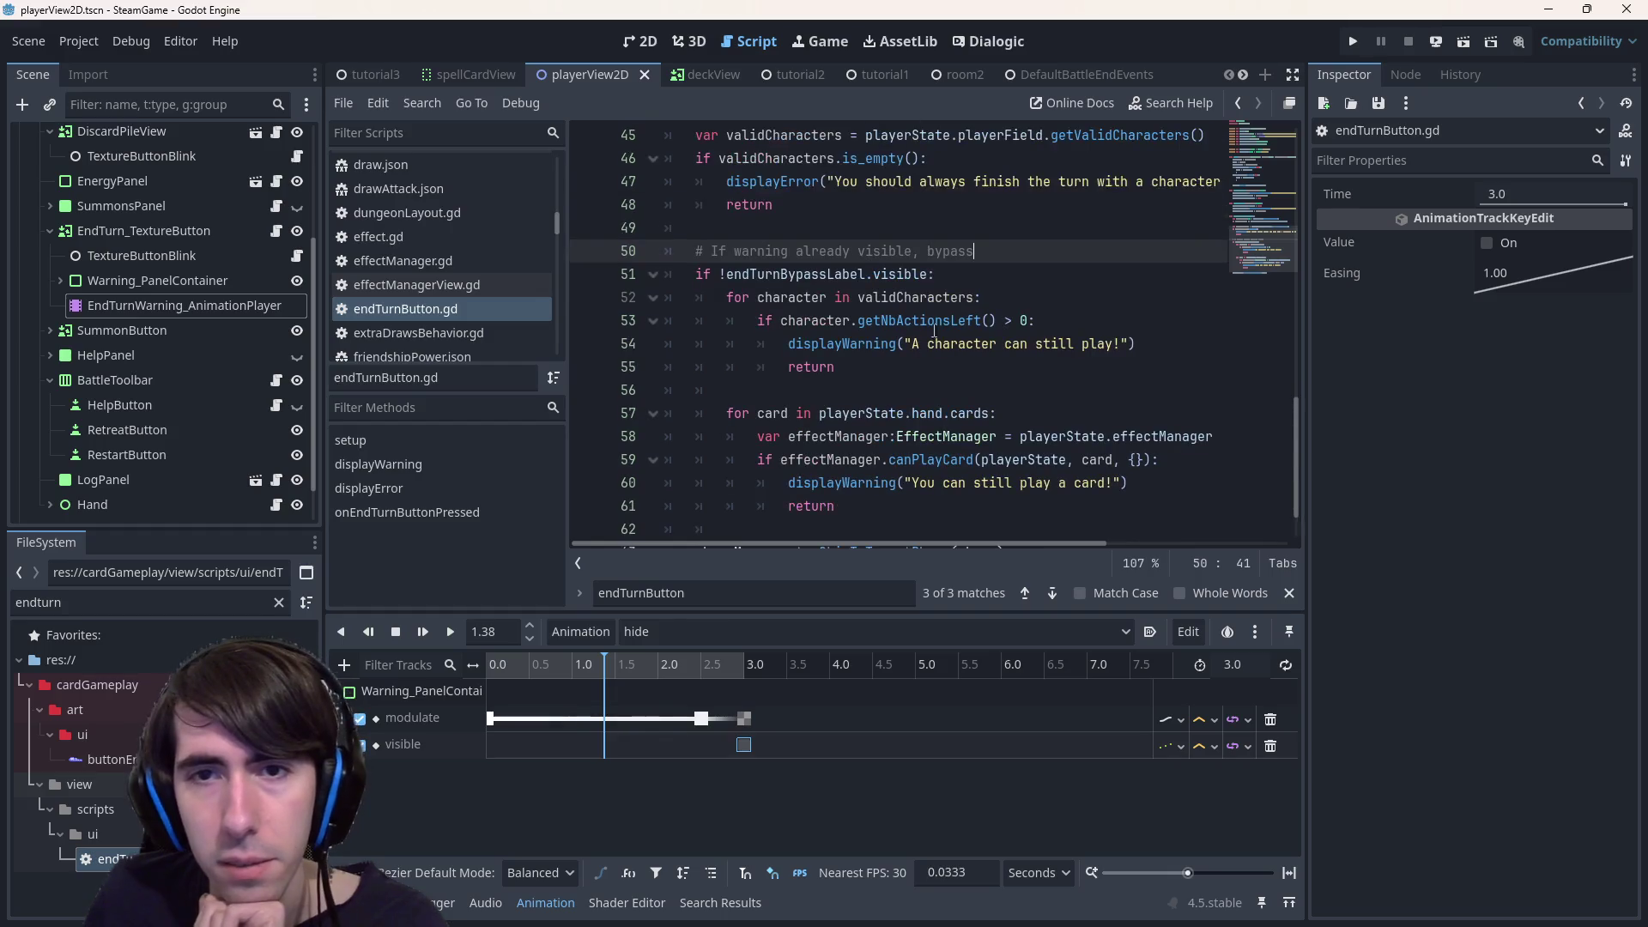
pyautogui.hotkey('ctrl', 's')
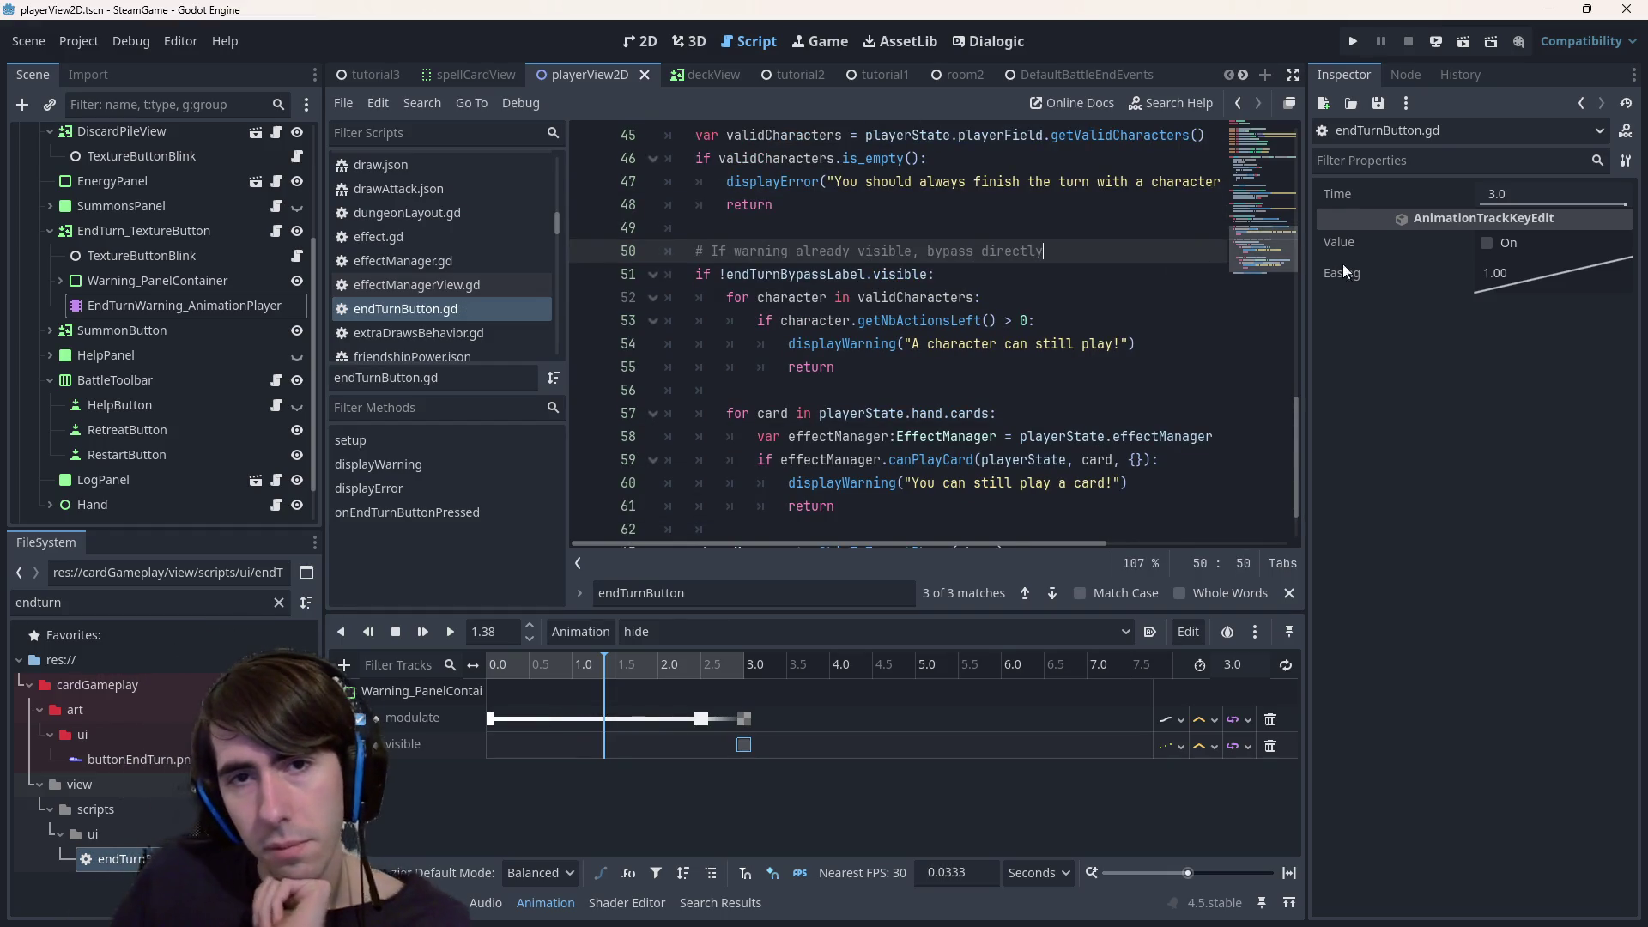
# Prefix the comment with 'Else, ' and save the script
pyautogui.write('Else, if')
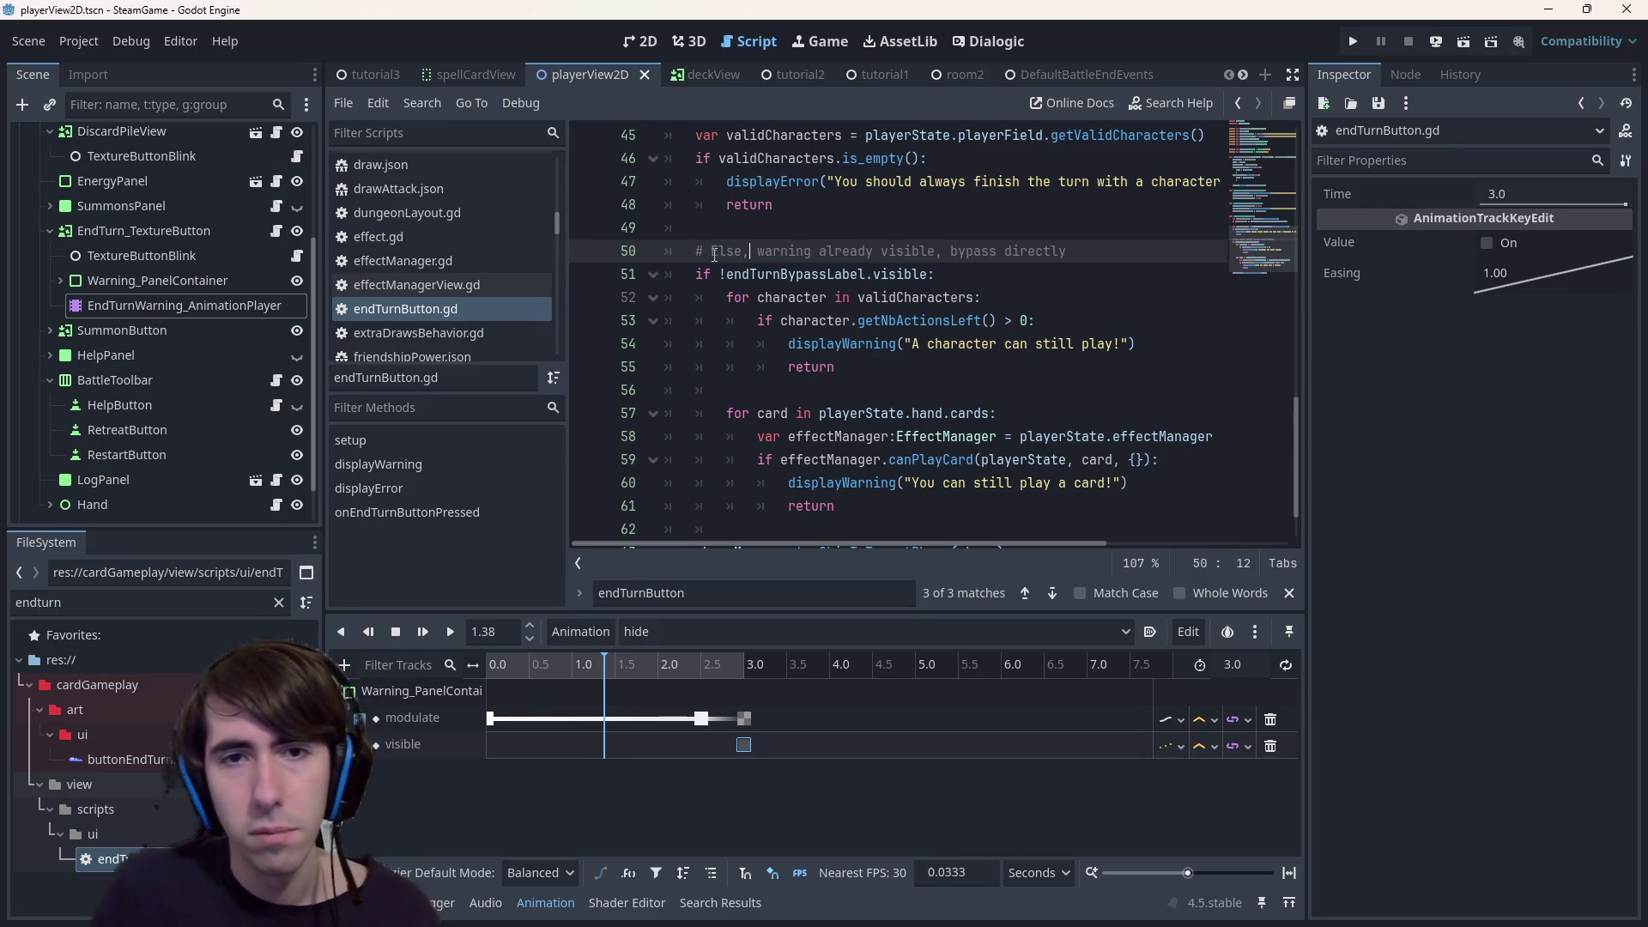
pyautogui.hotkey('ctrl', 's')
pyautogui.scroll(2, 747, 262)
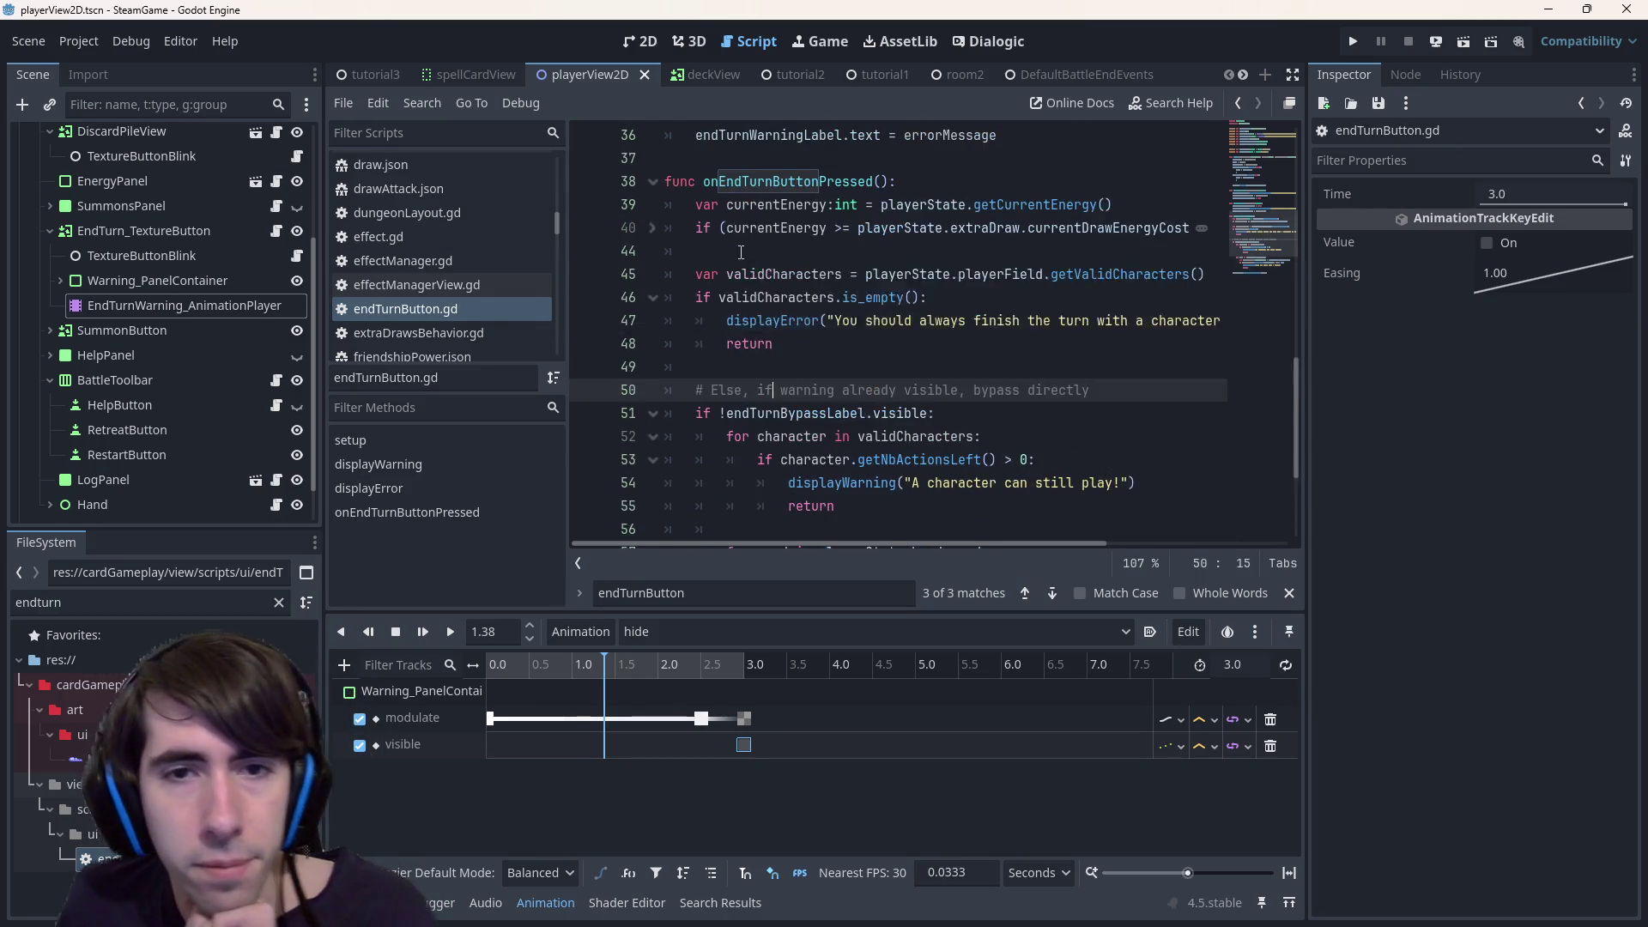
pyautogui.scroll(1, 810, 455)
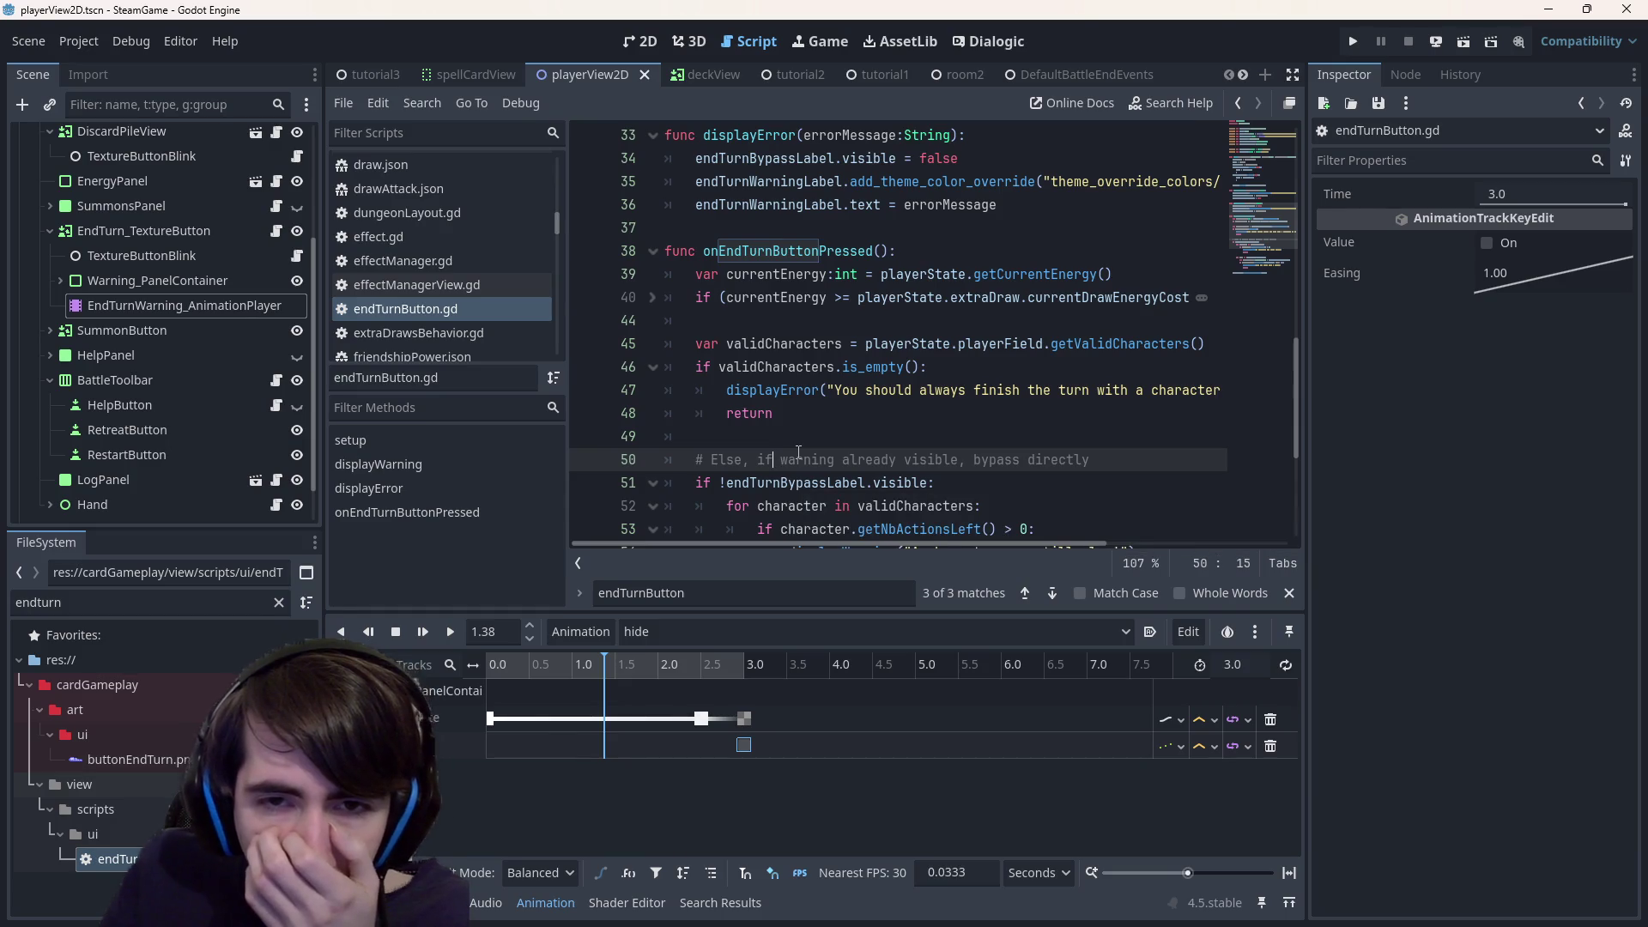
pyautogui.scroll(-1, 813, 408)
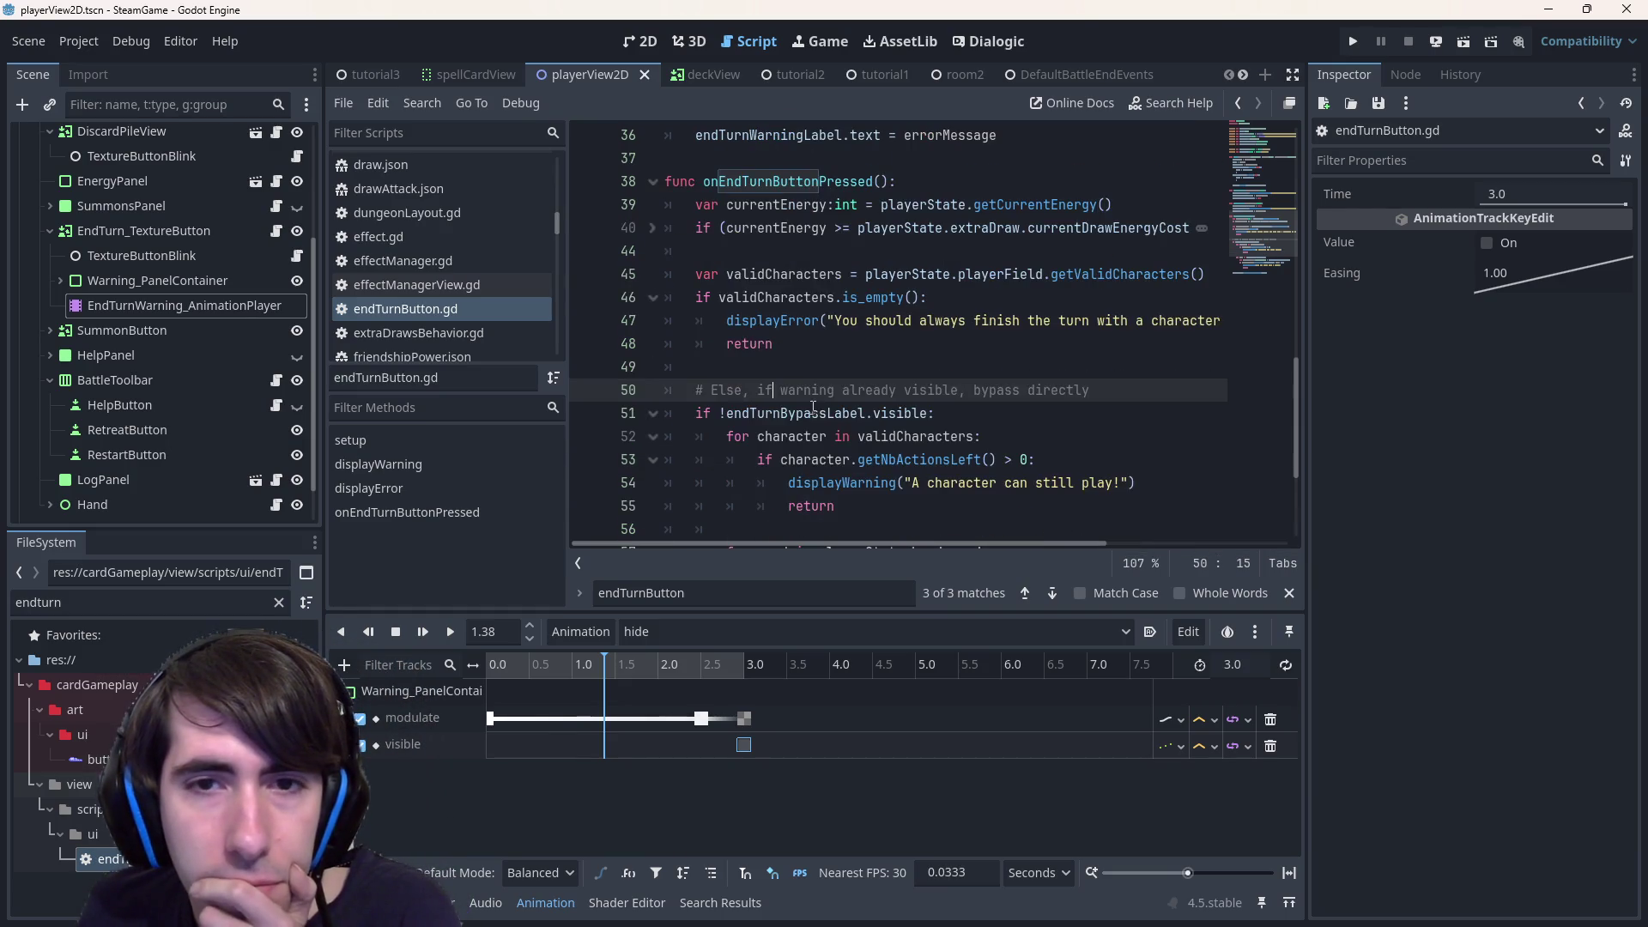
pyautogui.scroll(5, 1080, 356)
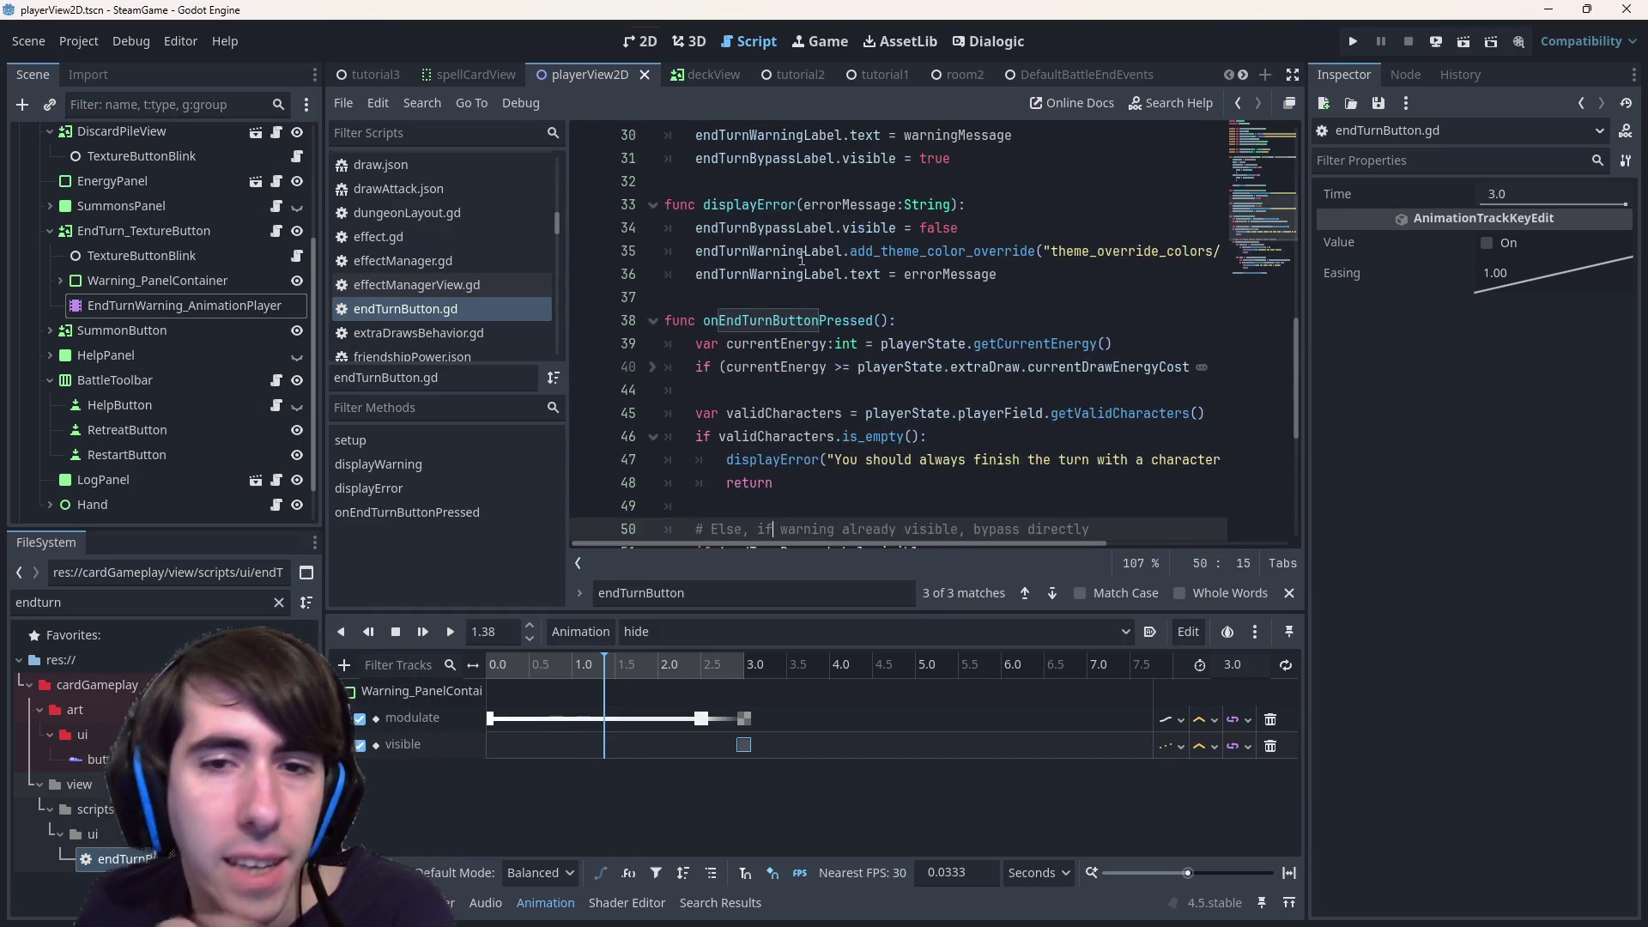
pyautogui.click(1080, 356)
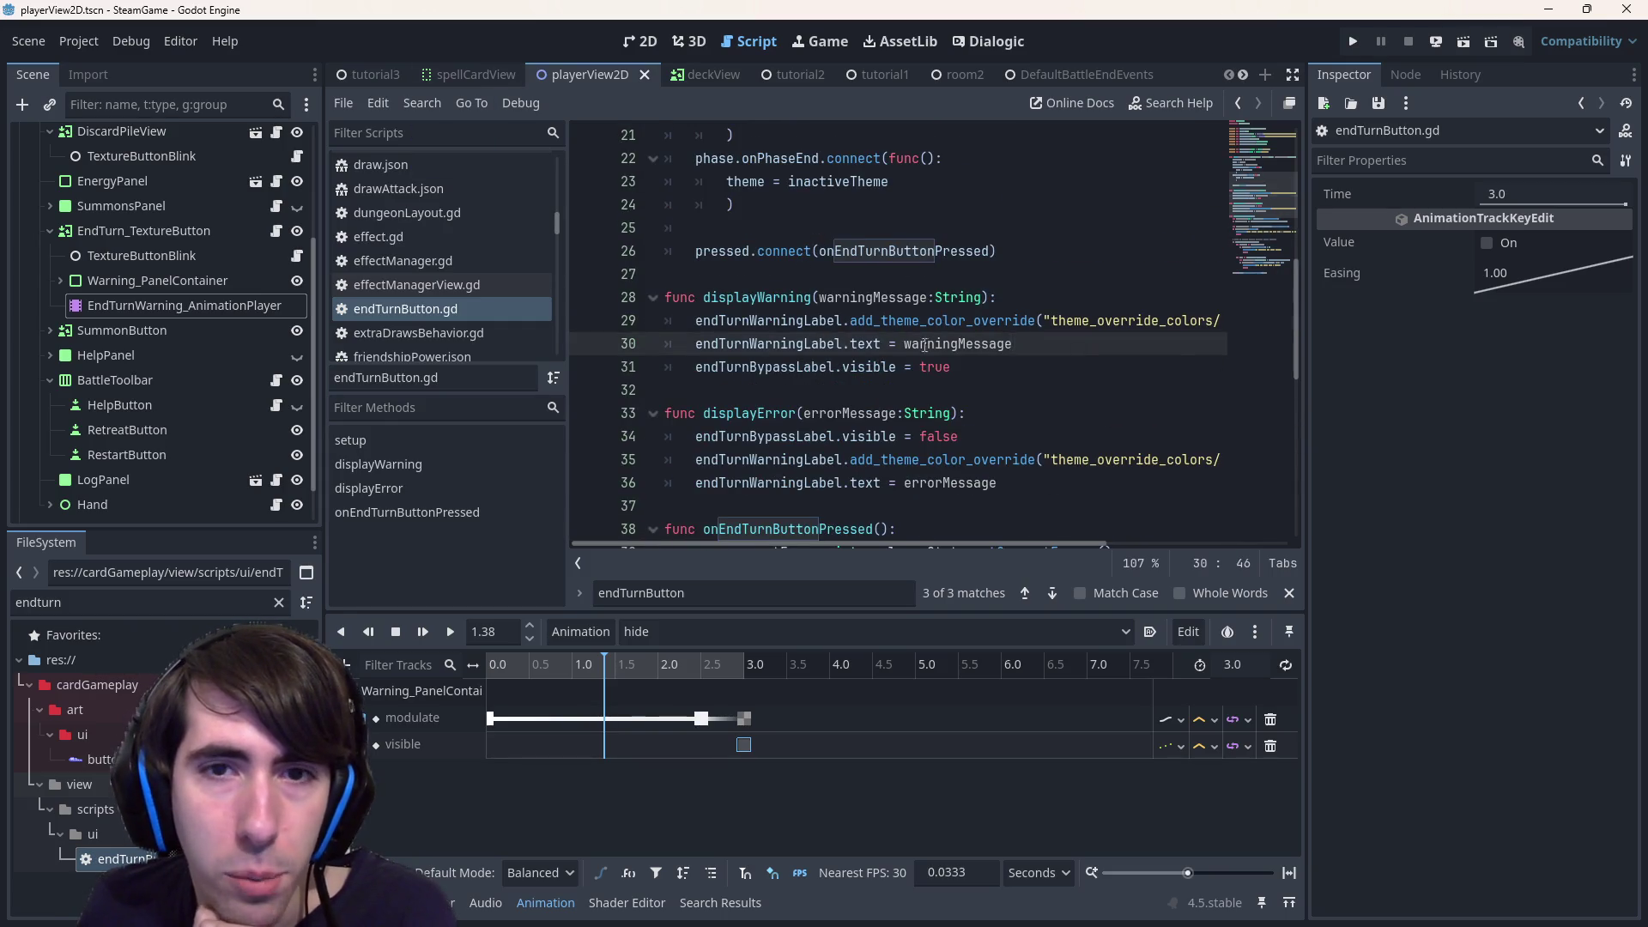
pyautogui.scroll(7, 919, 345)
pyautogui.click(1097, 413)
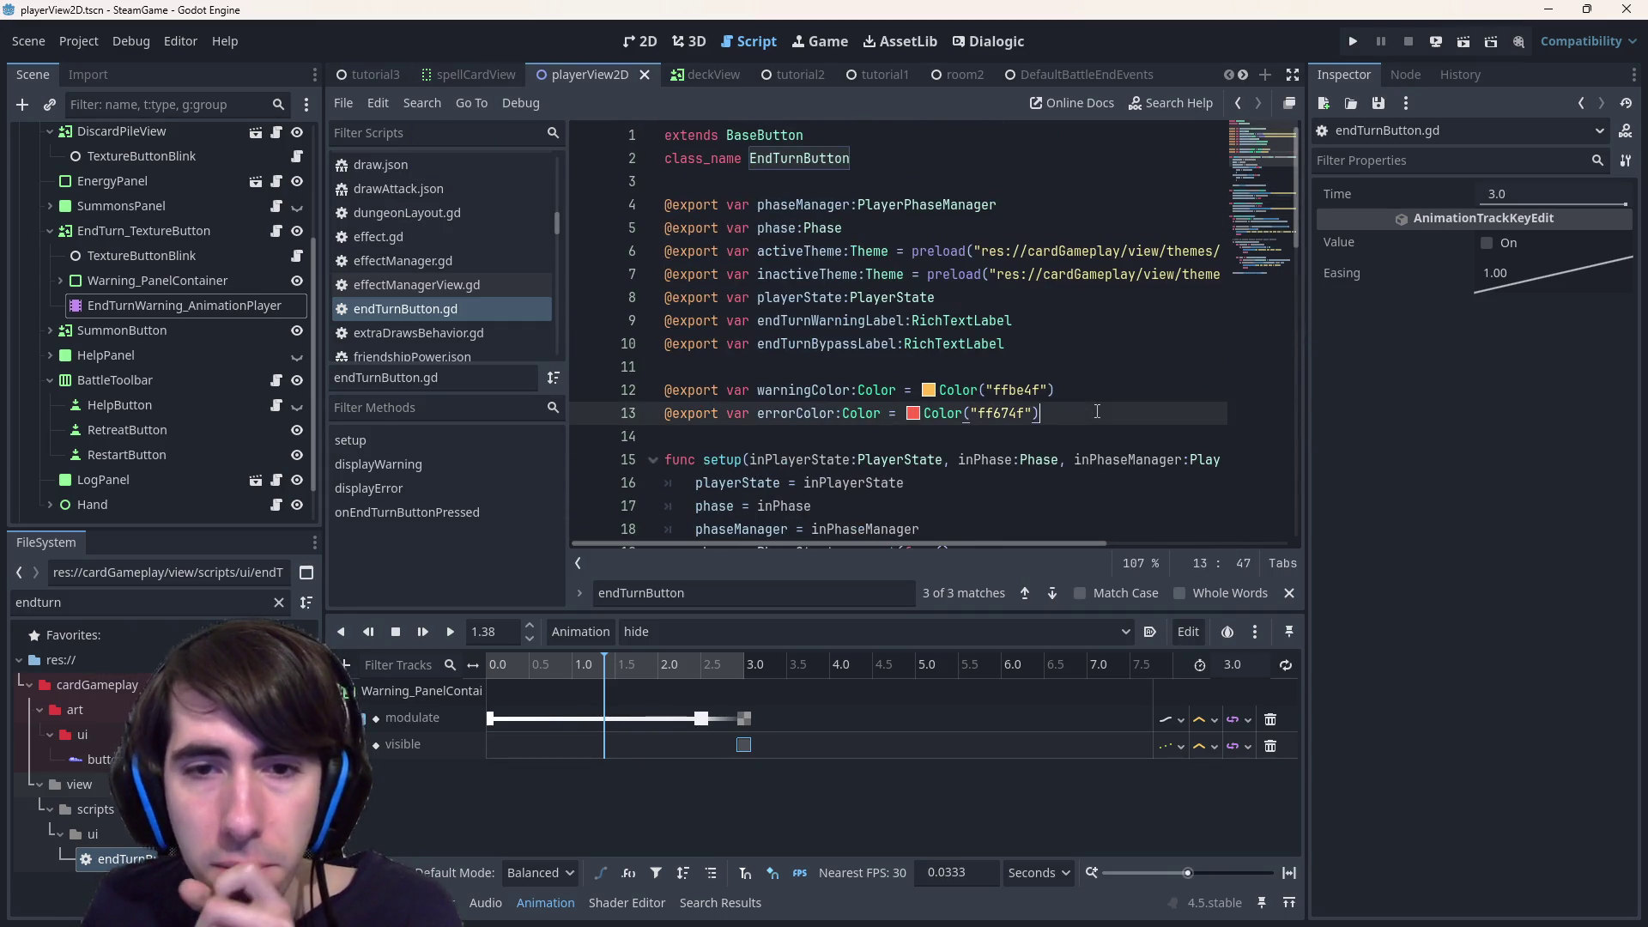
pyautogui.press('Return')
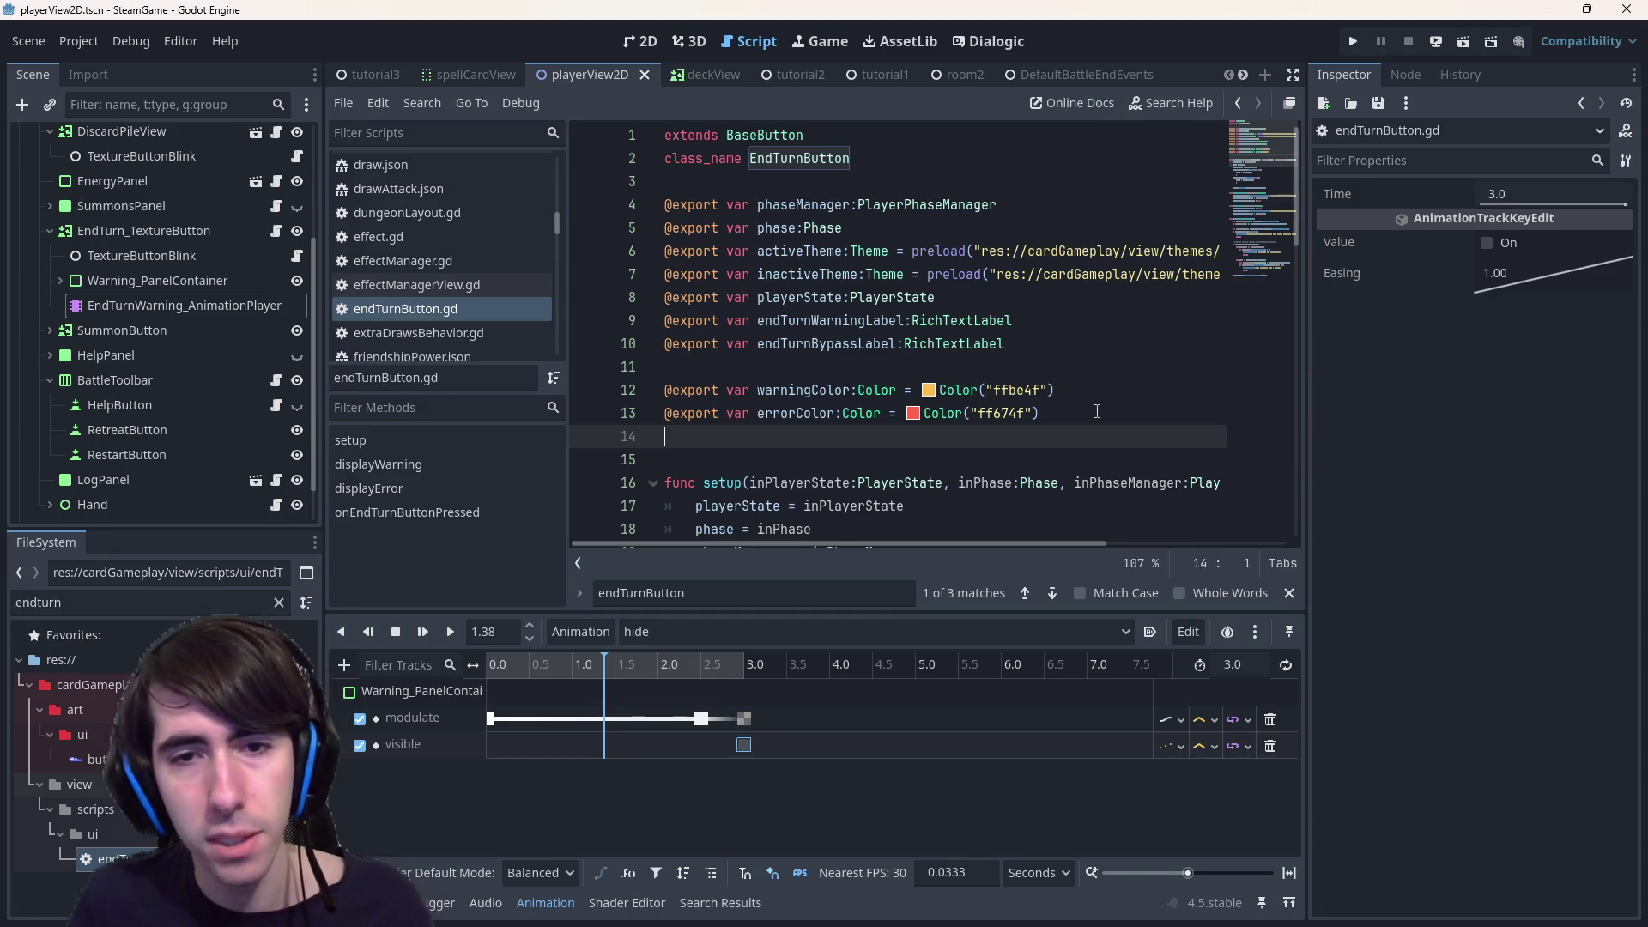
pyautogui.hotkey('alt', 'Up')
pyautogui.hotkey('alt', 'Up')
pyautogui.hotkey('alt', 'Up')
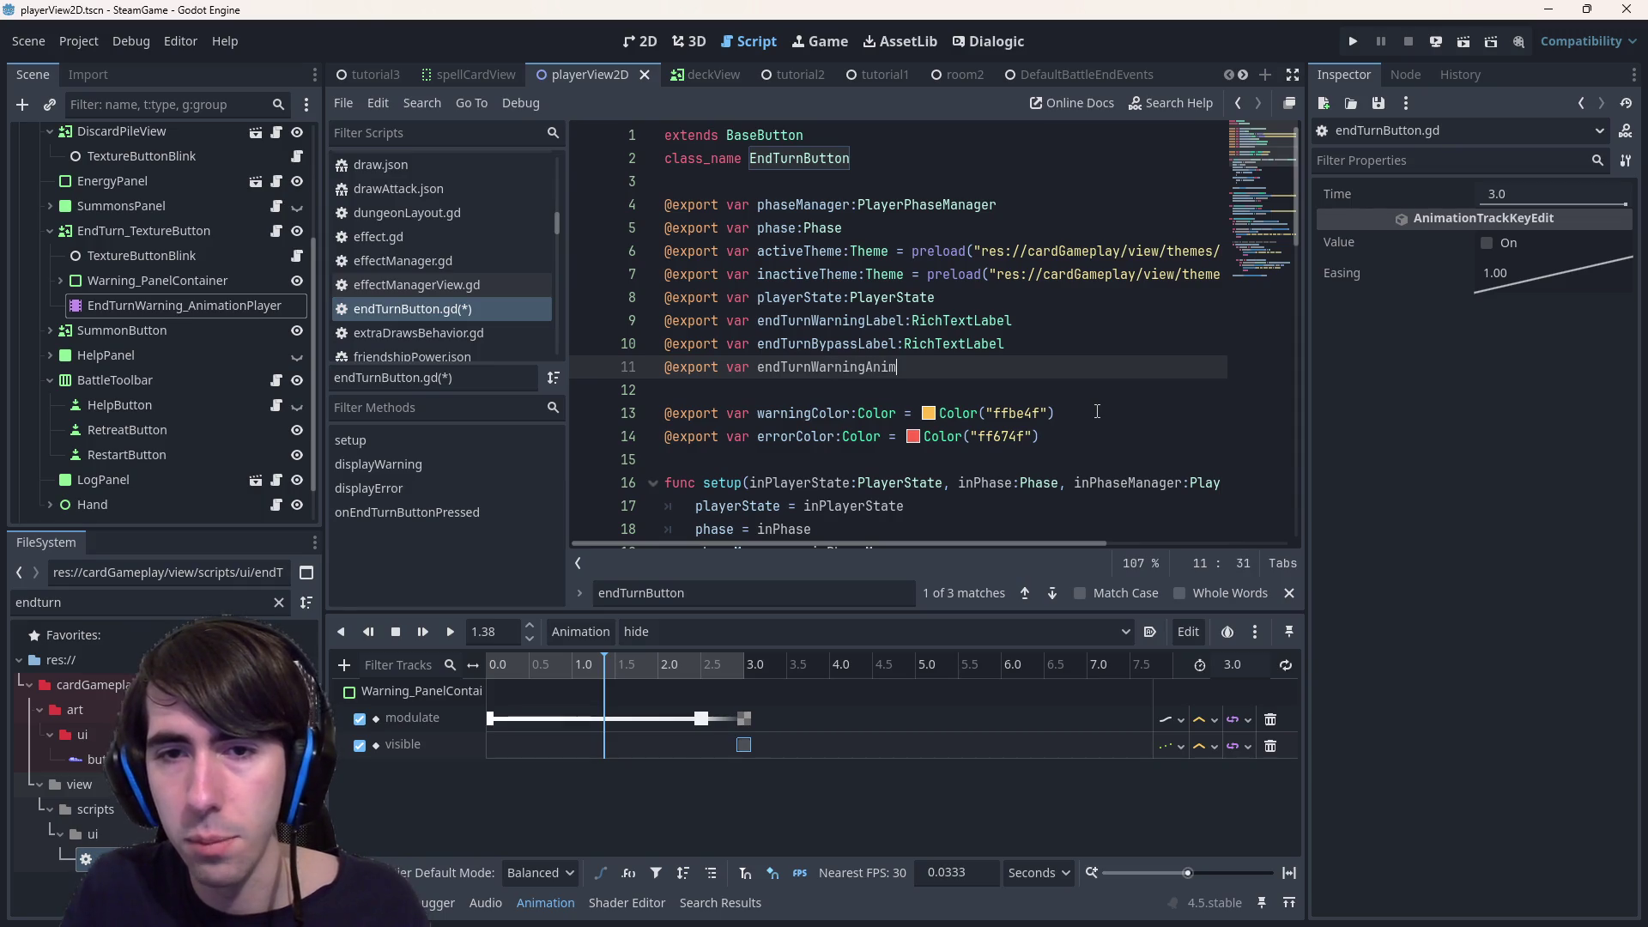
pyautogui.write('nimationPla')
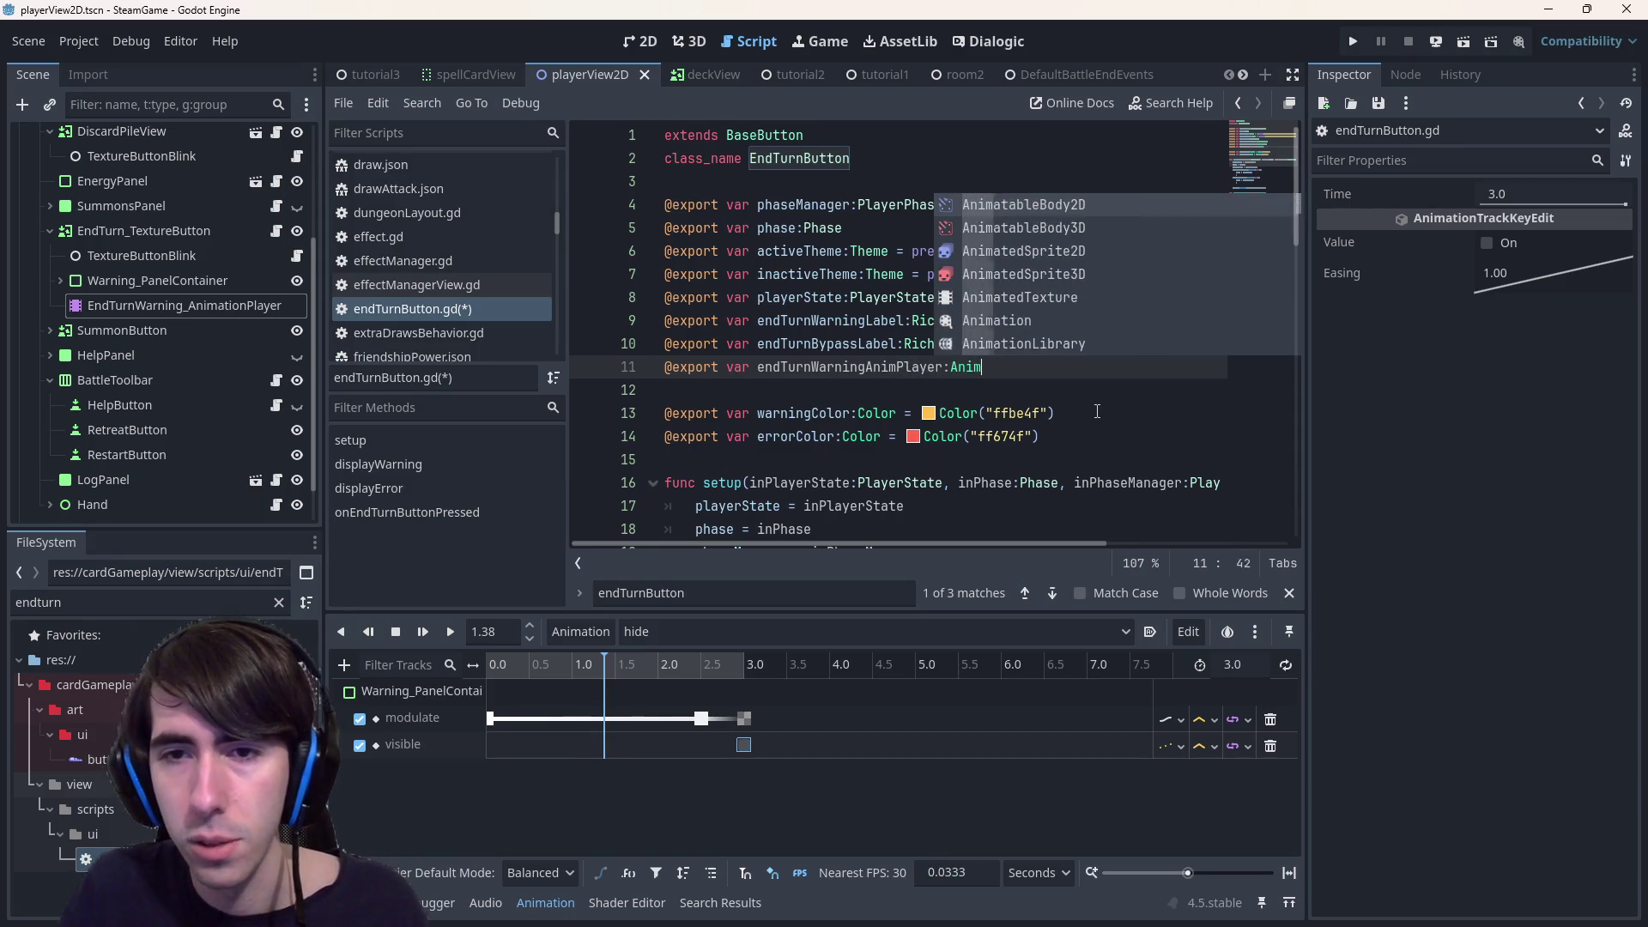
pyautogui.press('Return')
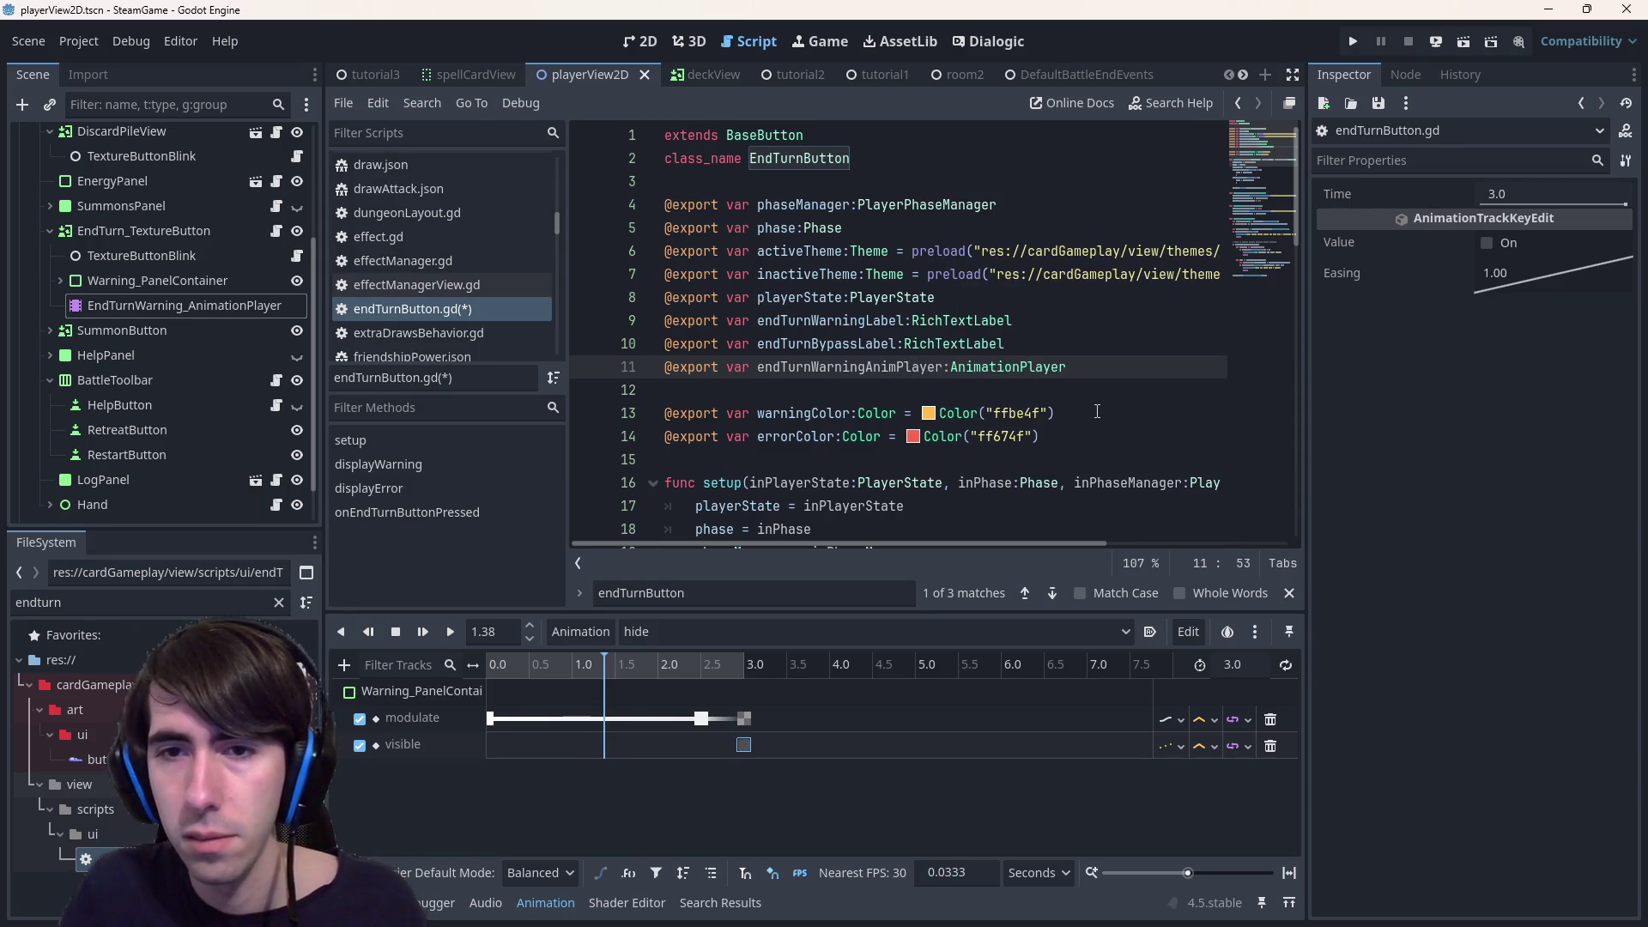
pyautogui.press('Left')
pyautogui.hotkey('ctrl', 'd')
pyautogui.scroll(-8, 1097, 412)
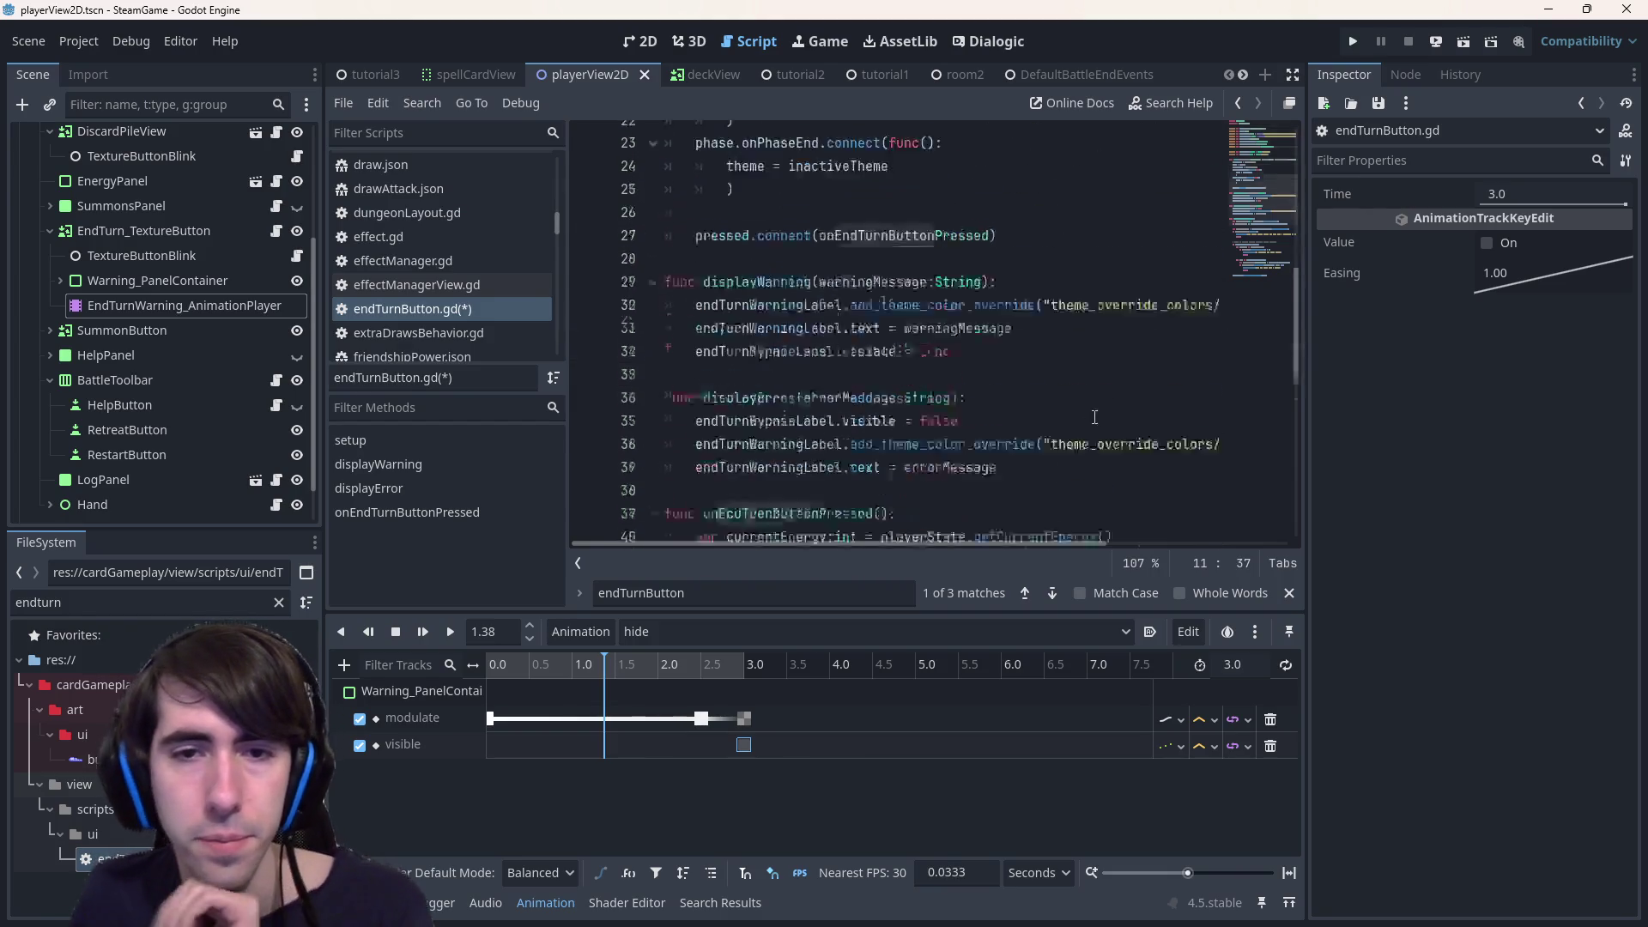
# Add endTurnWarningAnimPlayer.play("hide") as line 33 of displayWarning and save
pyautogui.click(1022, 306)
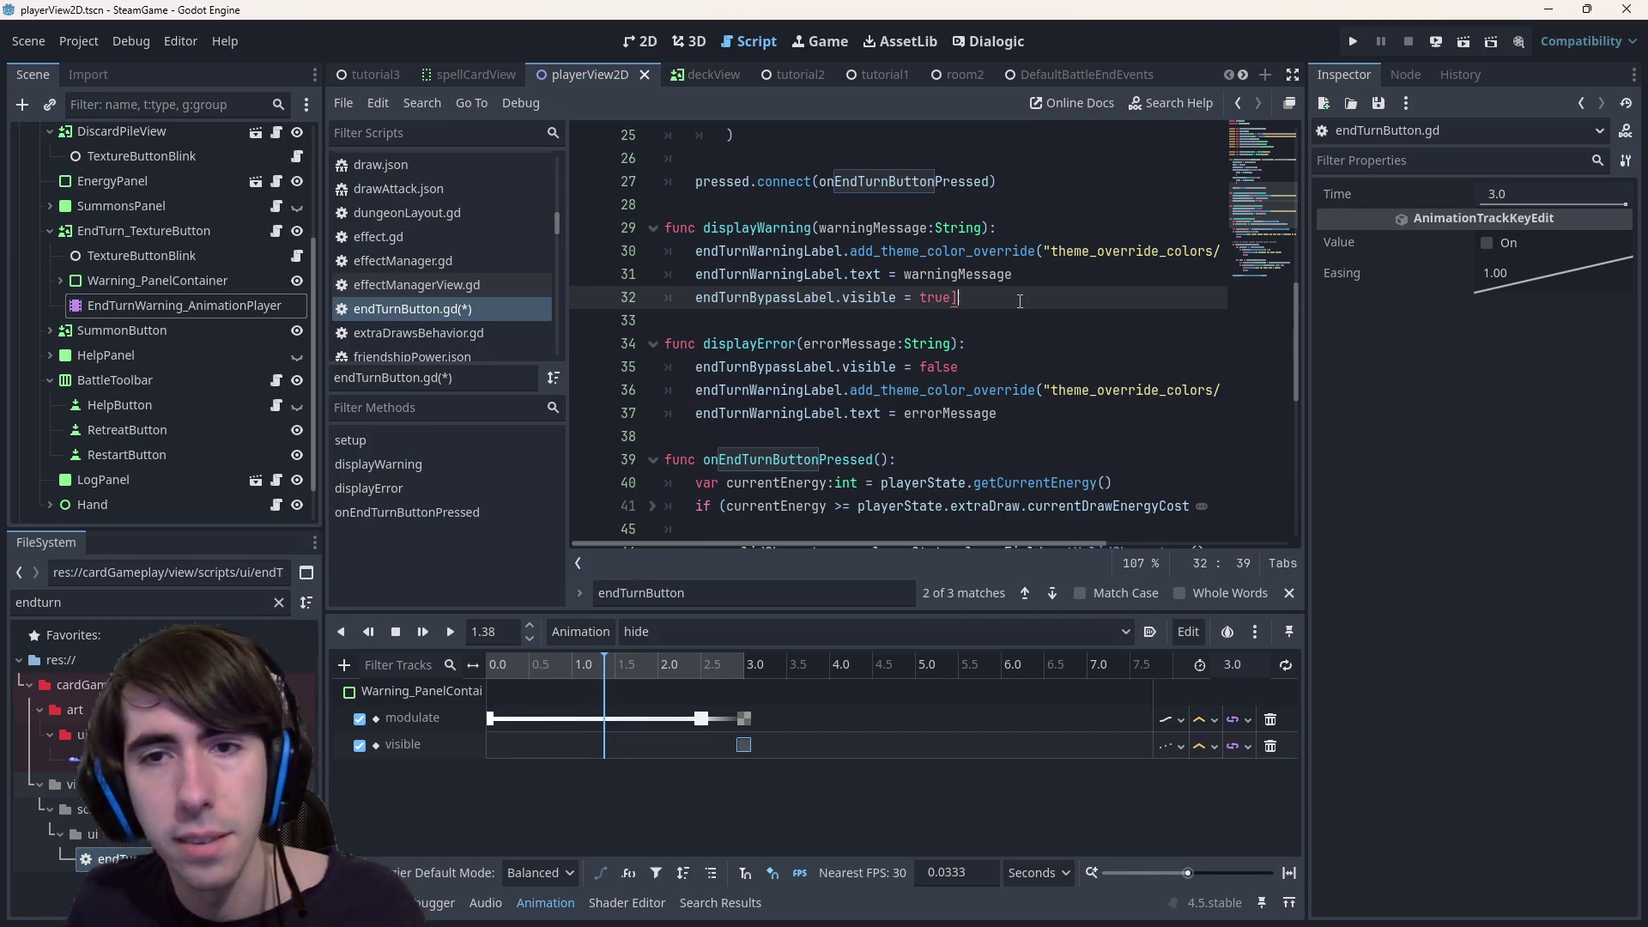
pyautogui.press('Return')
pyautogui.write('endTurnWarningAnimPlayer')
pyautogui.write('.hi')
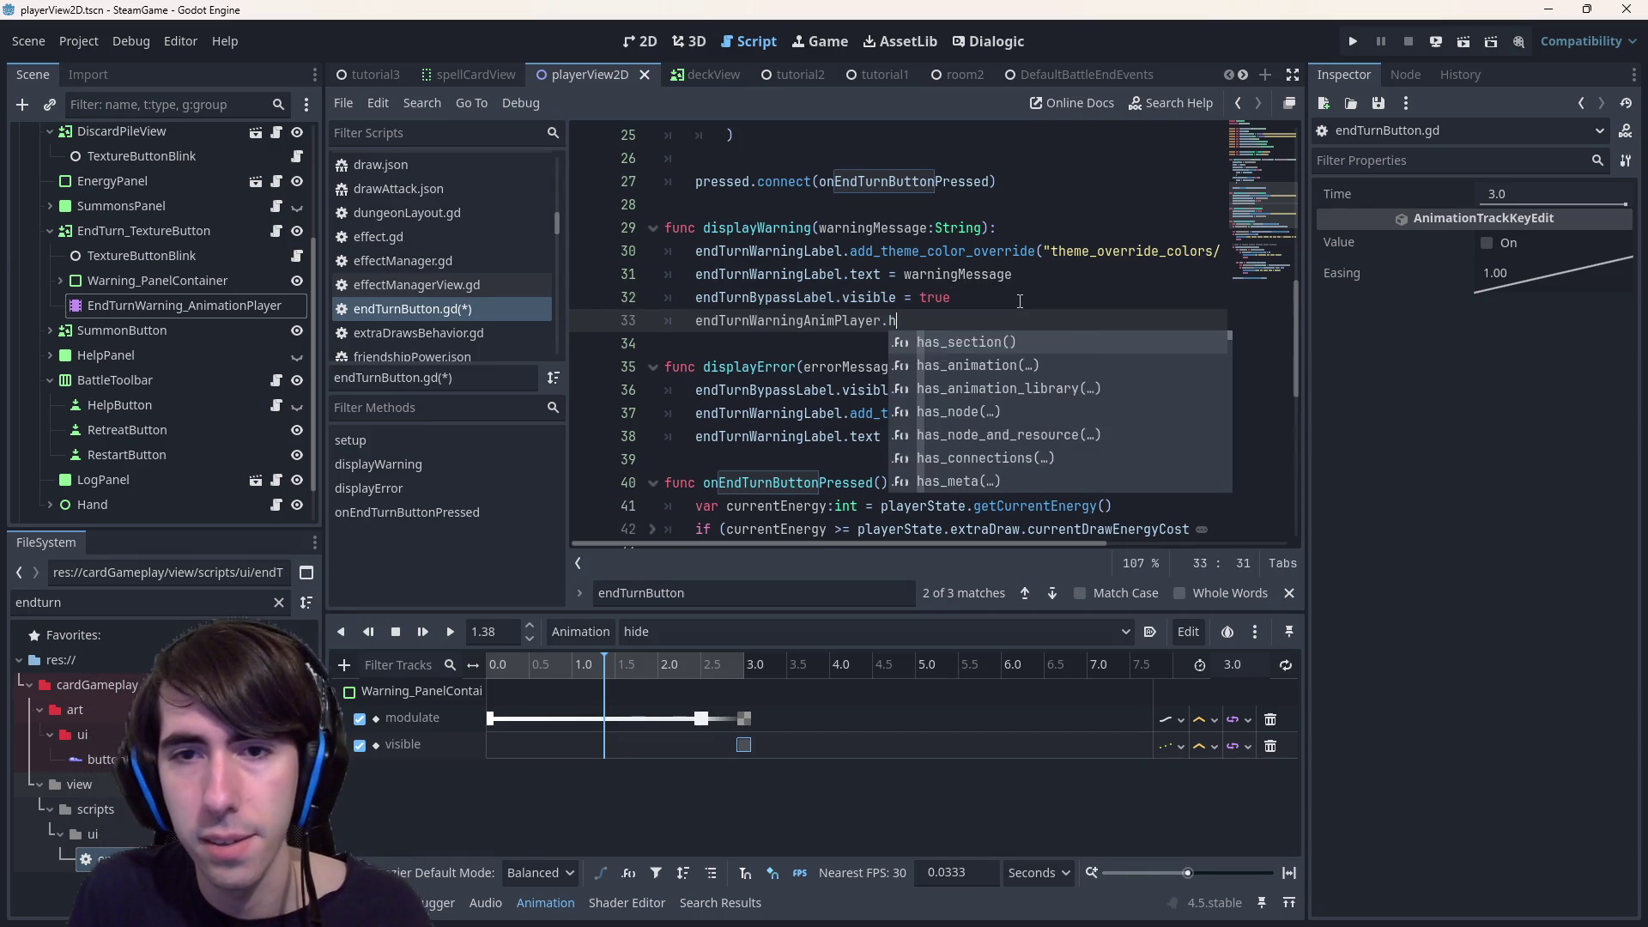
pyautogui.press('BackSpace')
pyautogui.press('BackSpace')
pyautogui.write('play("hide')
pyautogui.press('Return')
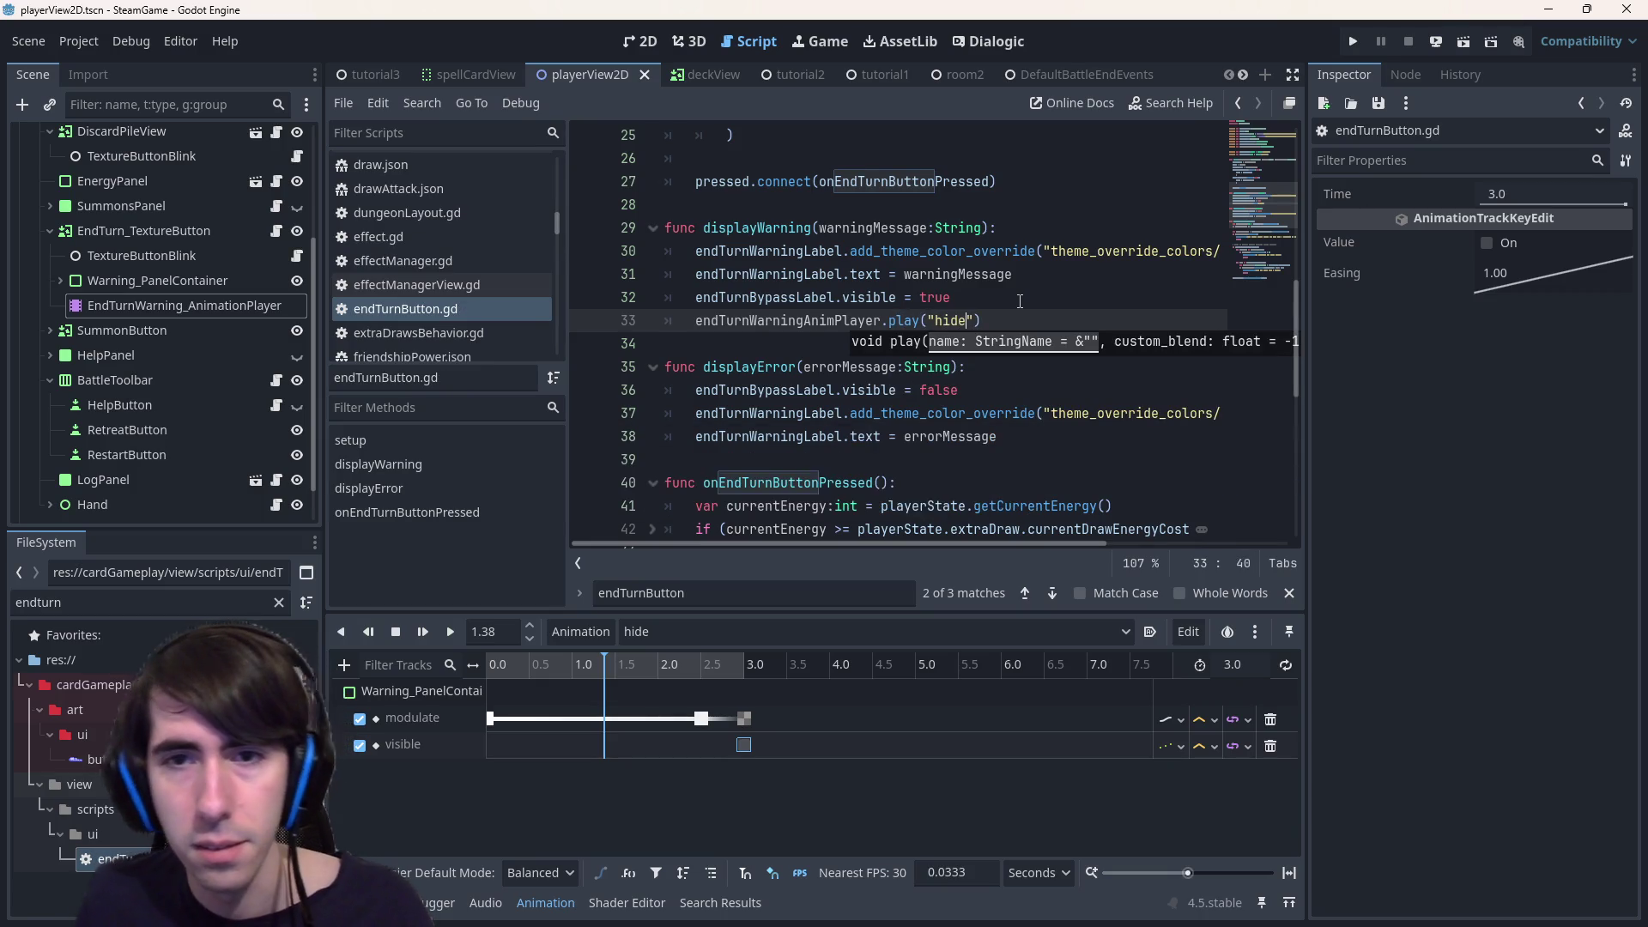
pyautogui.press('End')
pyautogui.hotkey('ctrl', 's')
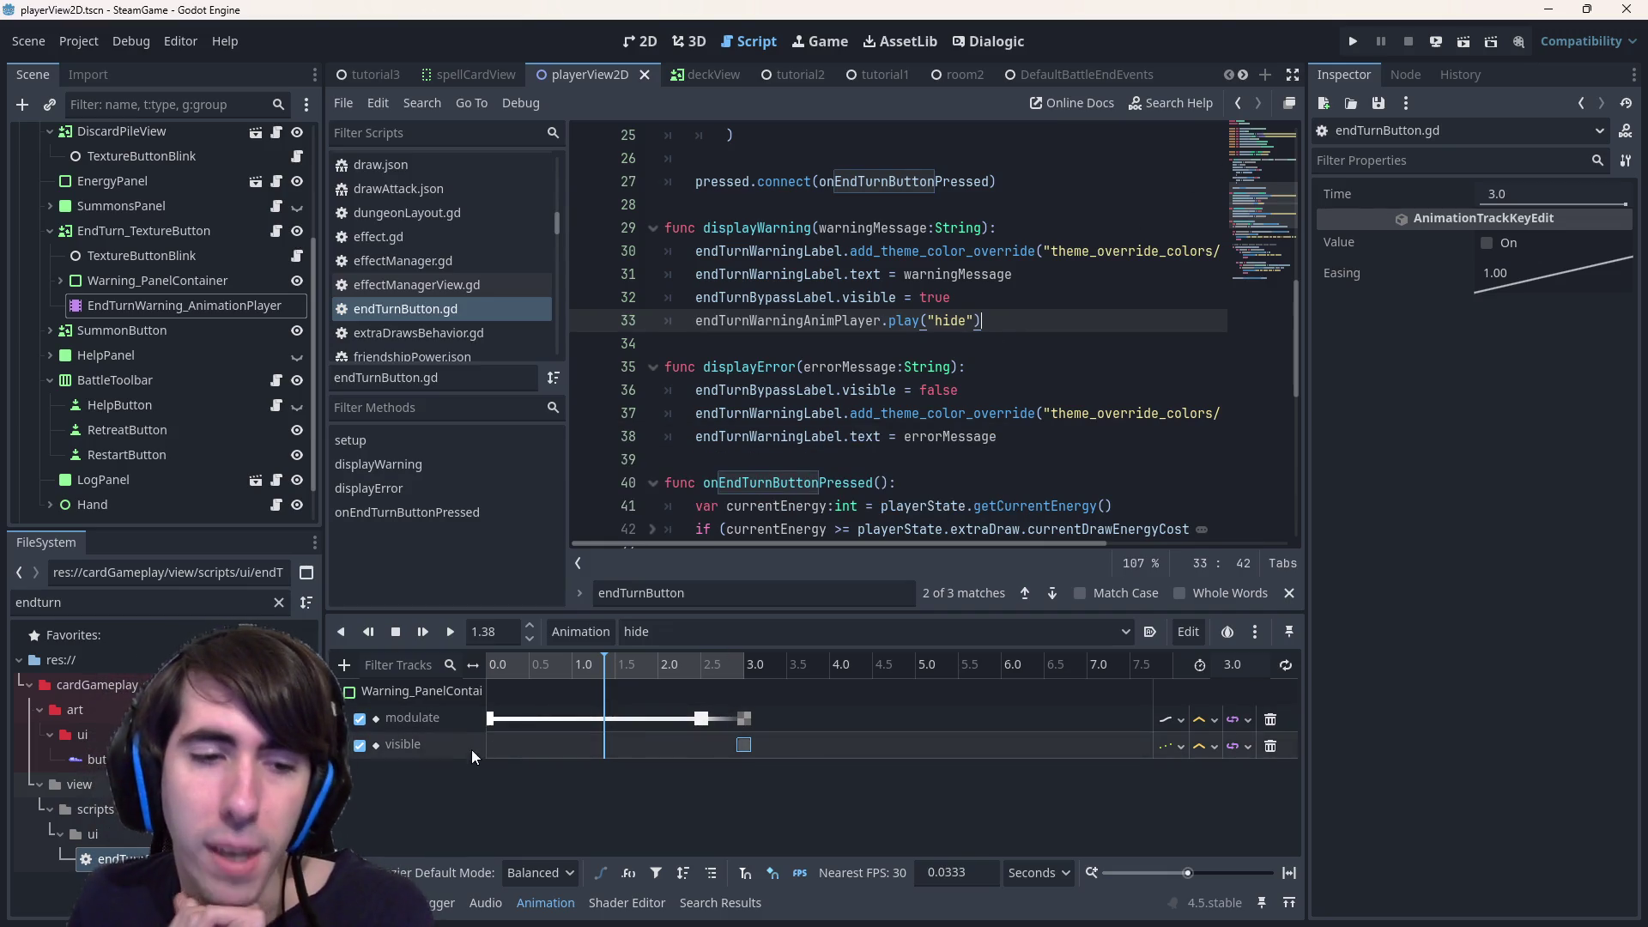
pyautogui.rightClick(490, 738)
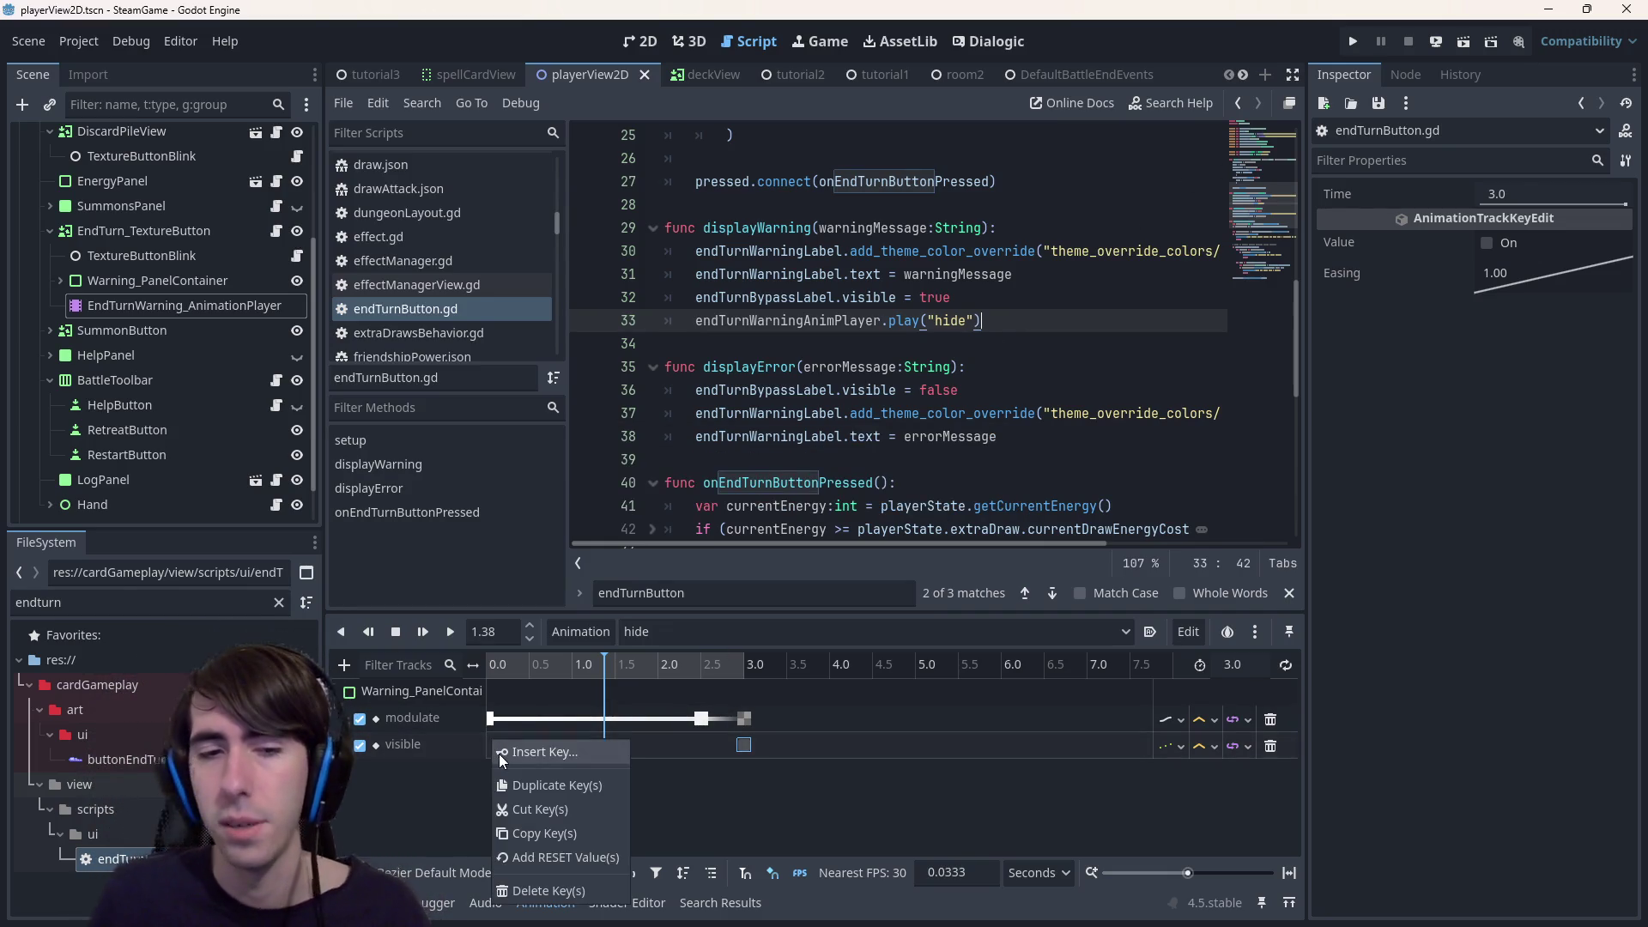
# Key the visible track at time 0.0 in the hide animation and save
pyautogui.click(498, 754)
pyautogui.click(1537, 193)
pyautogui.write('0')
pyautogui.press('Return')
pyautogui.hotkey('ctrl', 's')
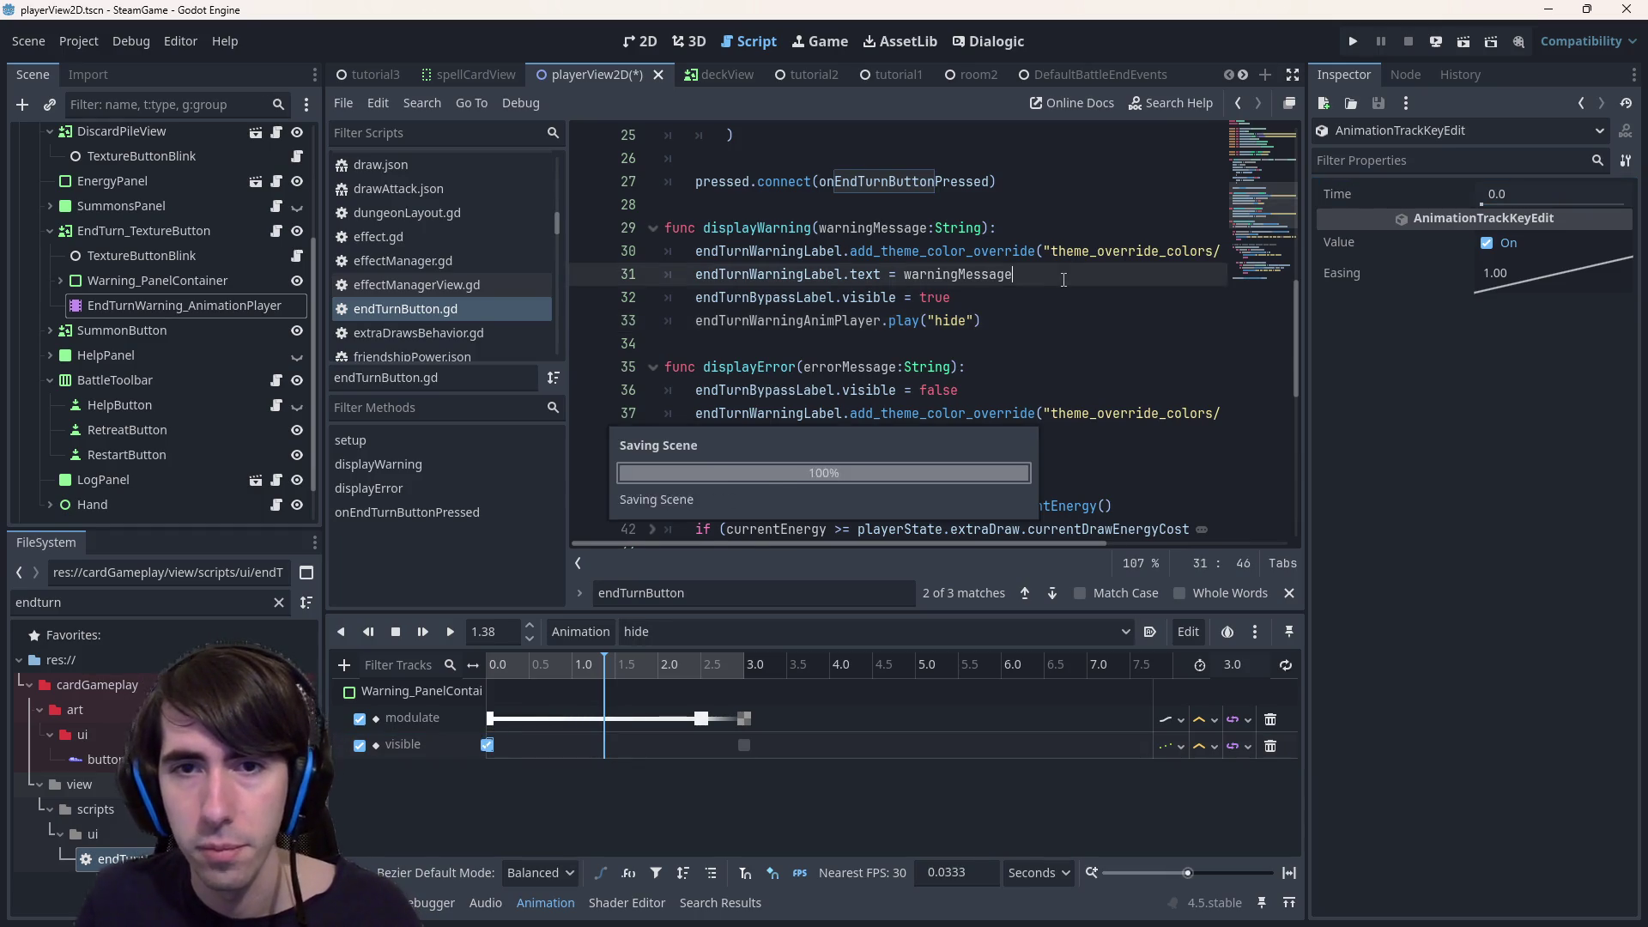
# Copy the play("hide") line into the end of displayError and save
pyautogui.moveTo(951, 297); pyautogui.dragTo(665, 297)
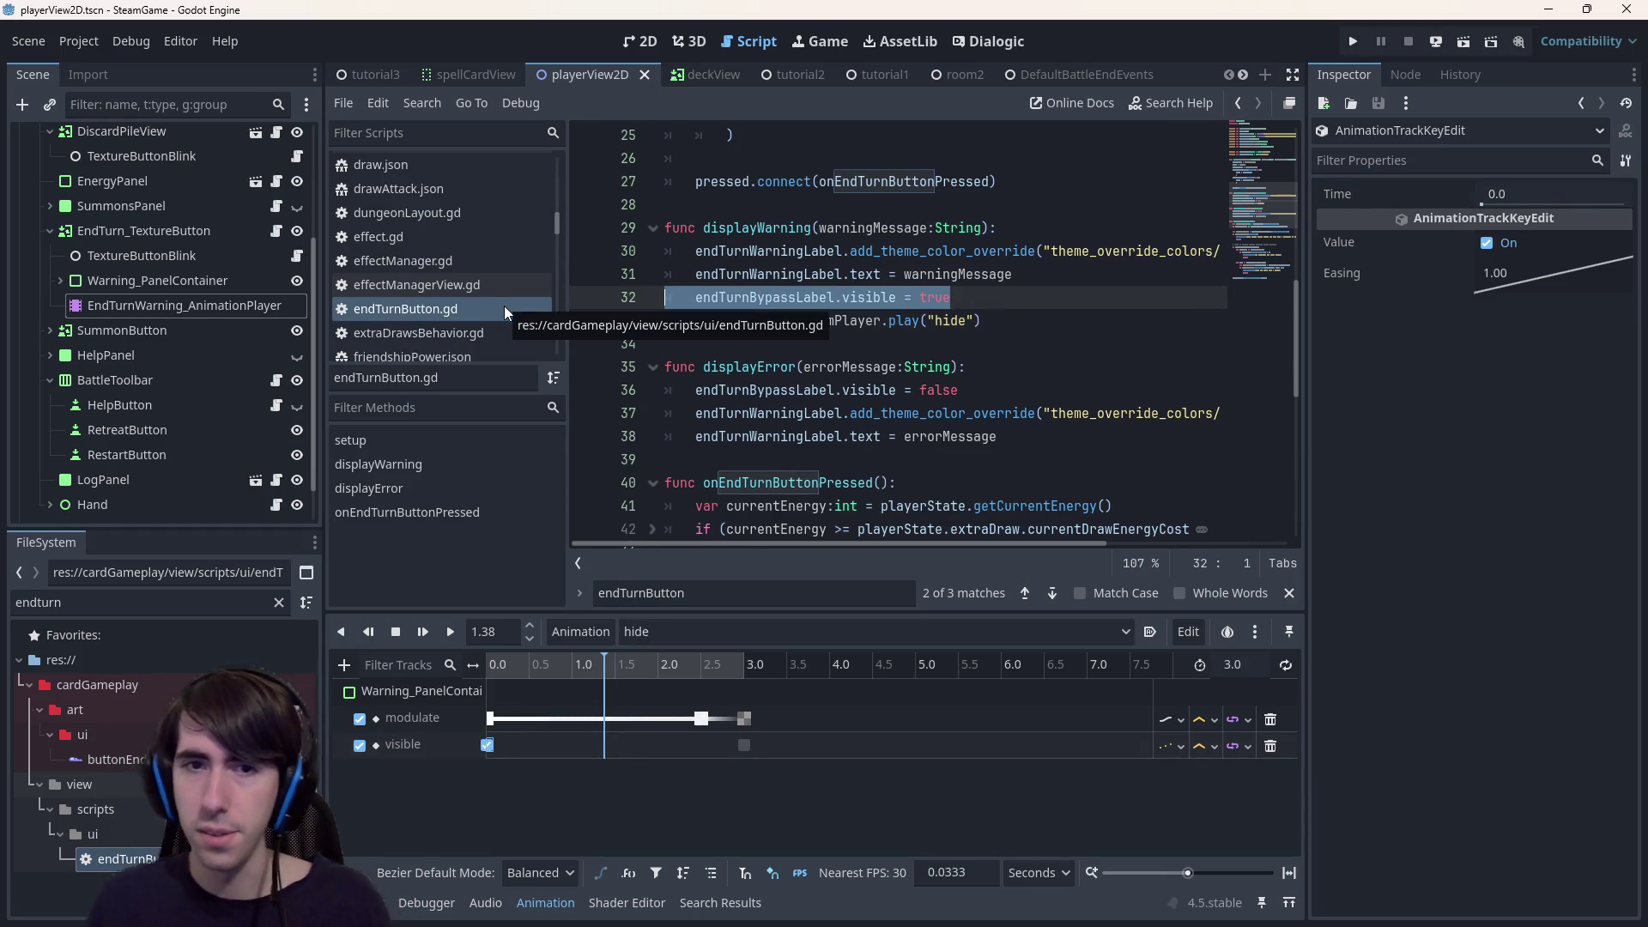
pyautogui.moveTo(998, 320); pyautogui.dragTo(666, 297)
pyautogui.moveTo(965, 339)
pyautogui.mouseDown()
pyautogui.moveTo(1026, 331)
pyautogui.moveTo(678, 322)
pyautogui.moveTo(633, 305)
pyautogui.mouseUp()
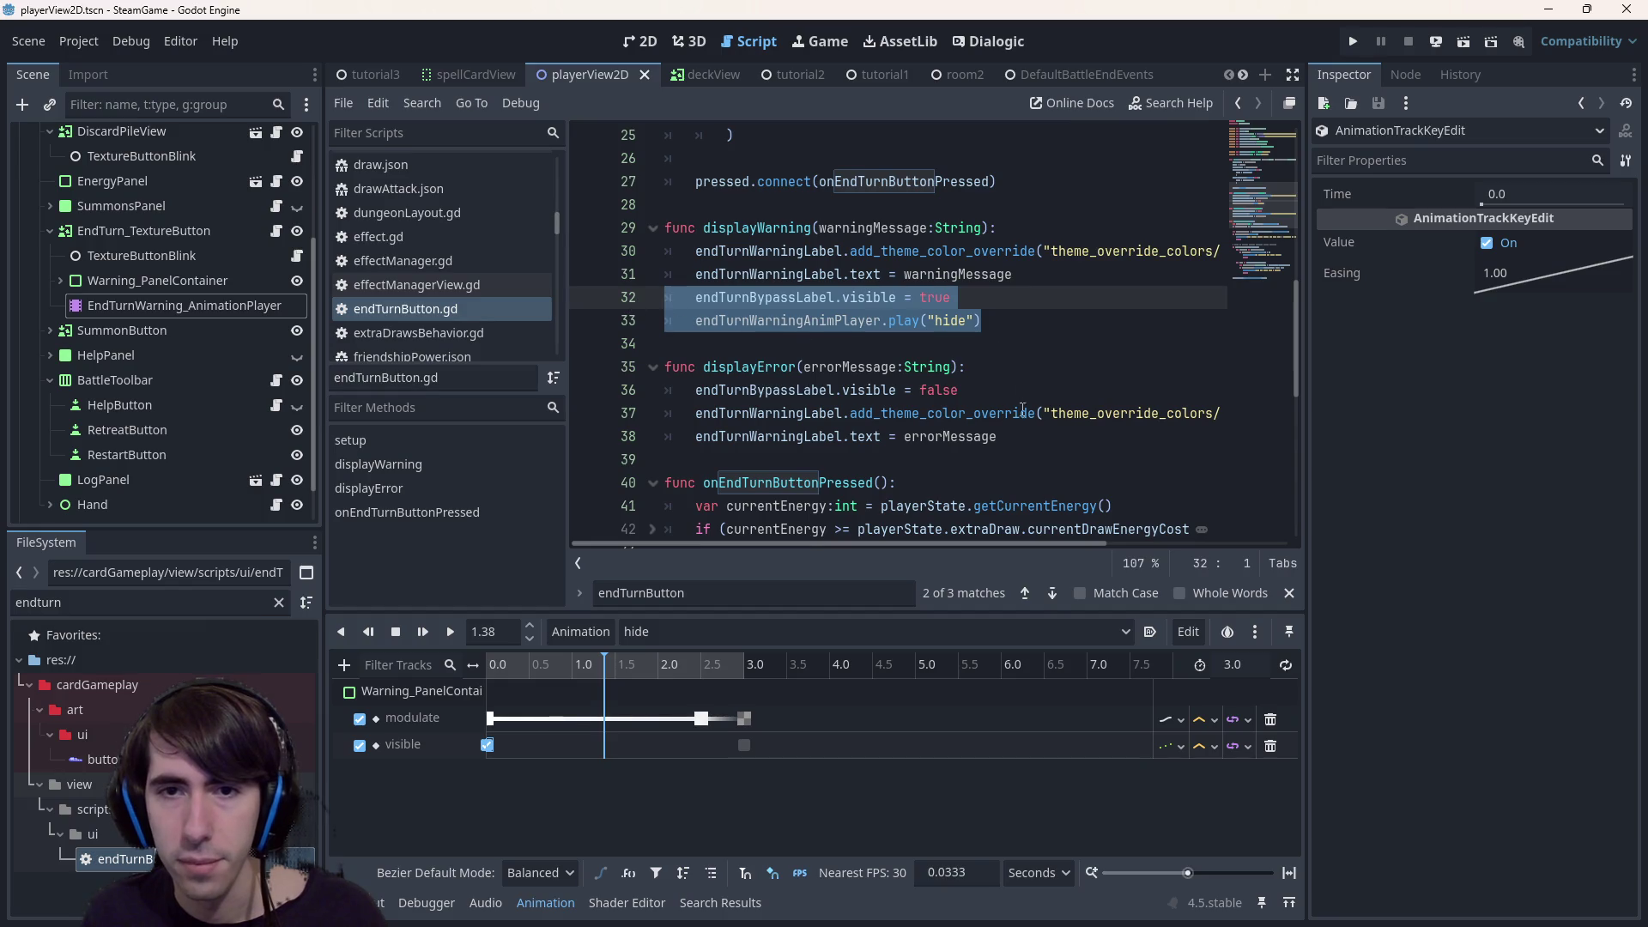
pyautogui.moveTo(983, 320); pyautogui.dragTo(666, 320)
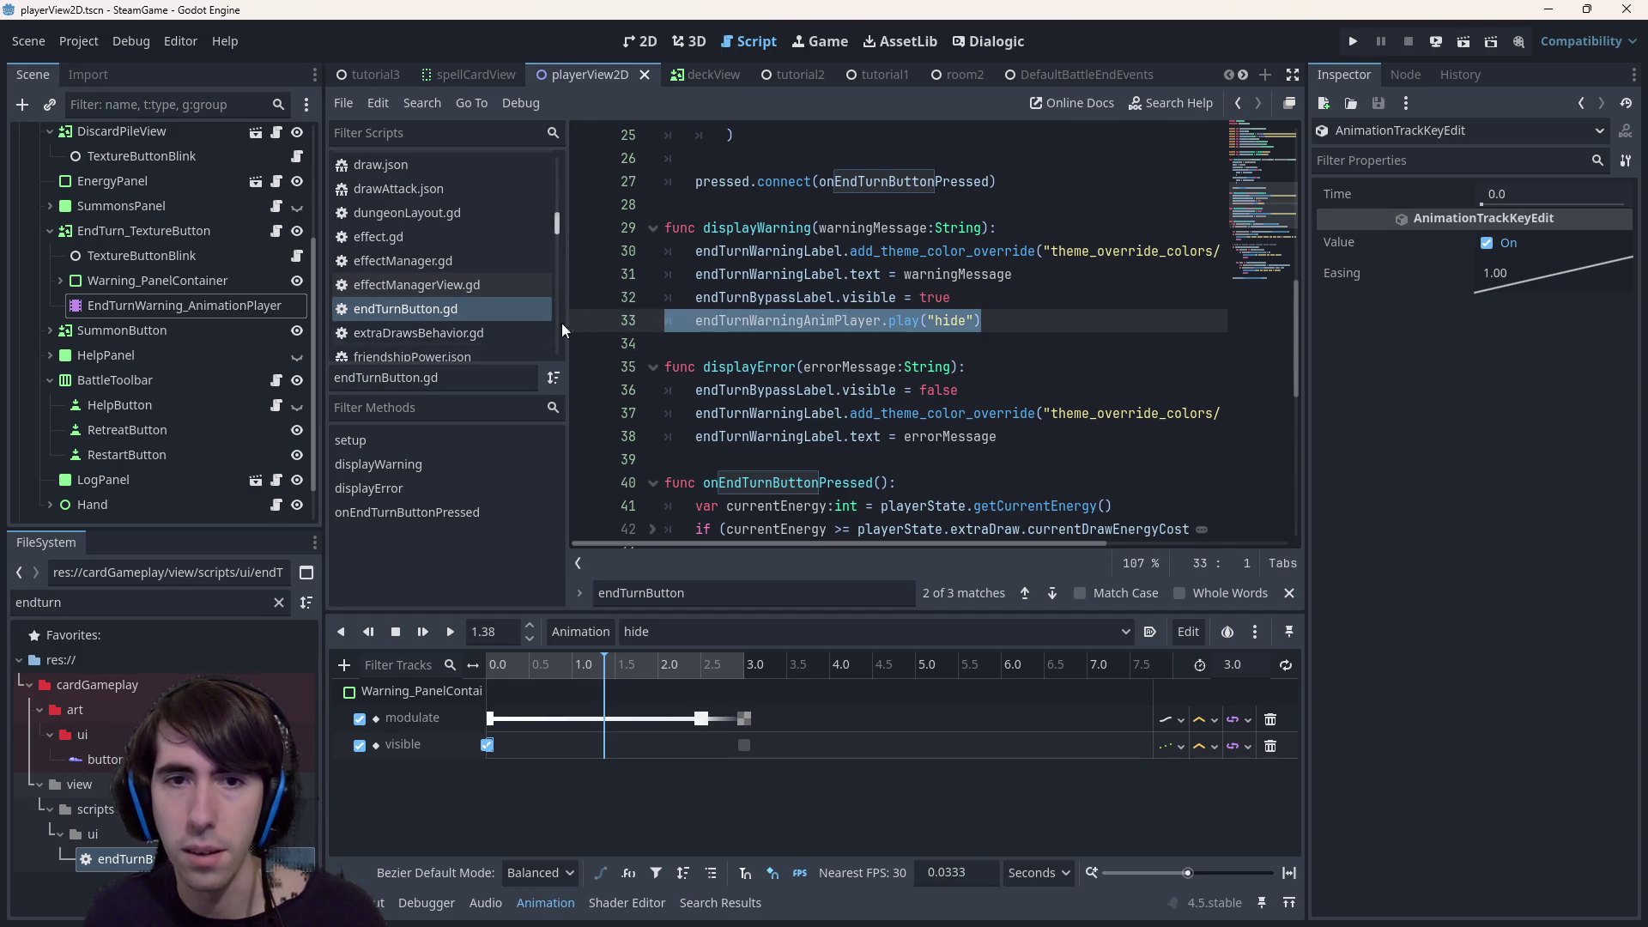
pyautogui.doubleClick(784, 299)
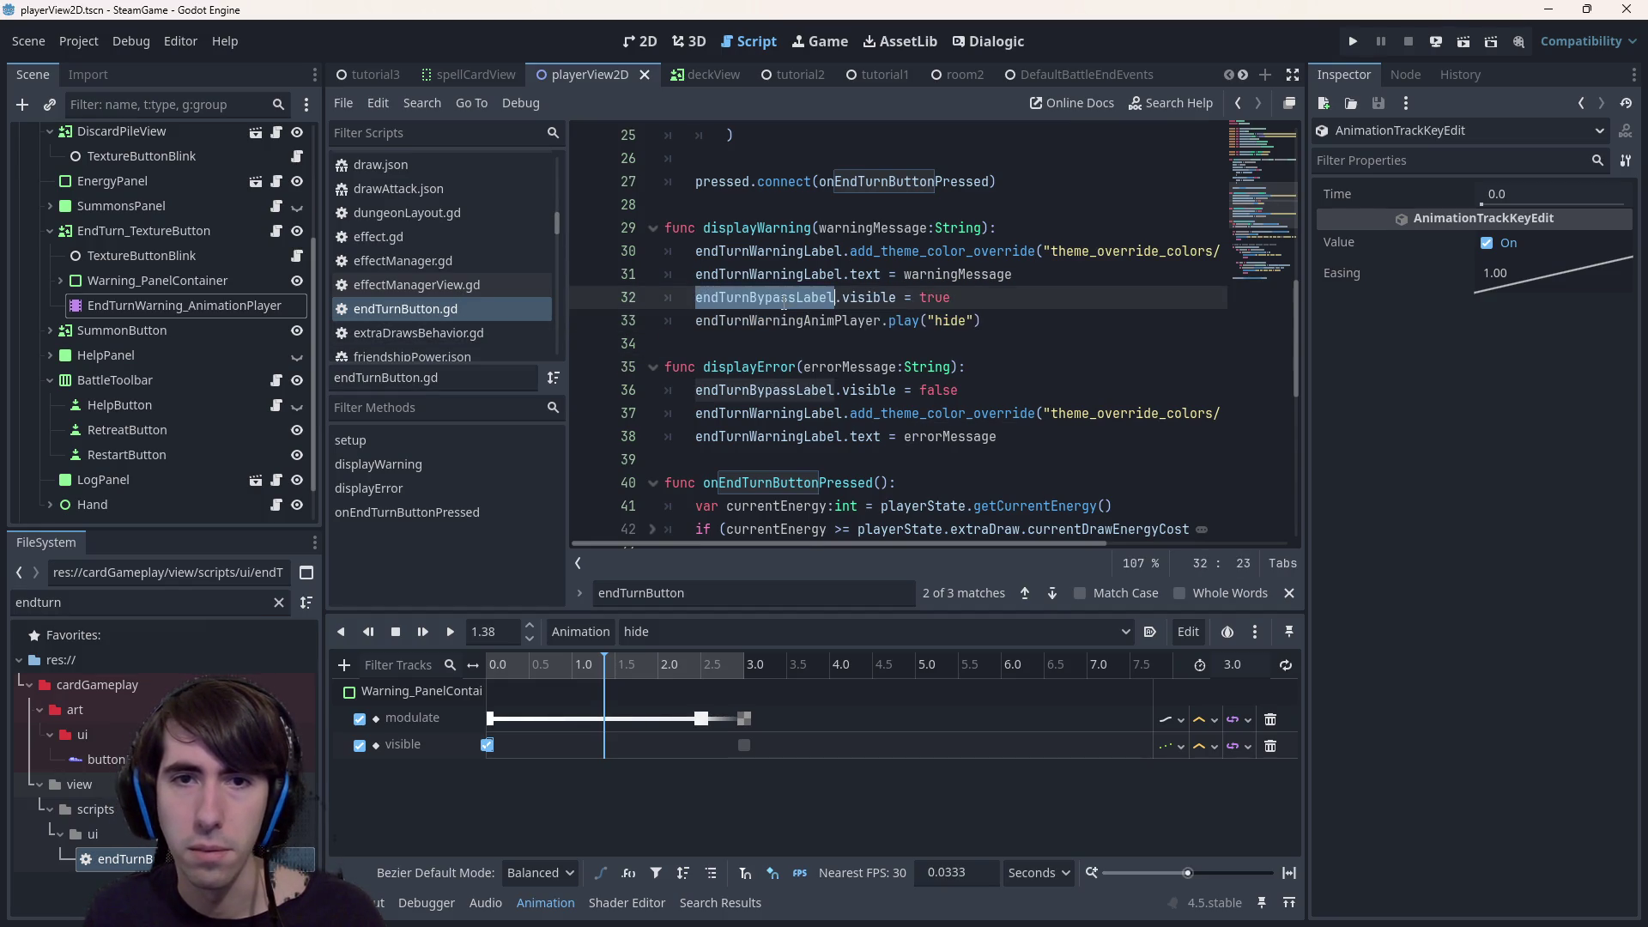
pyautogui.click(982, 302)
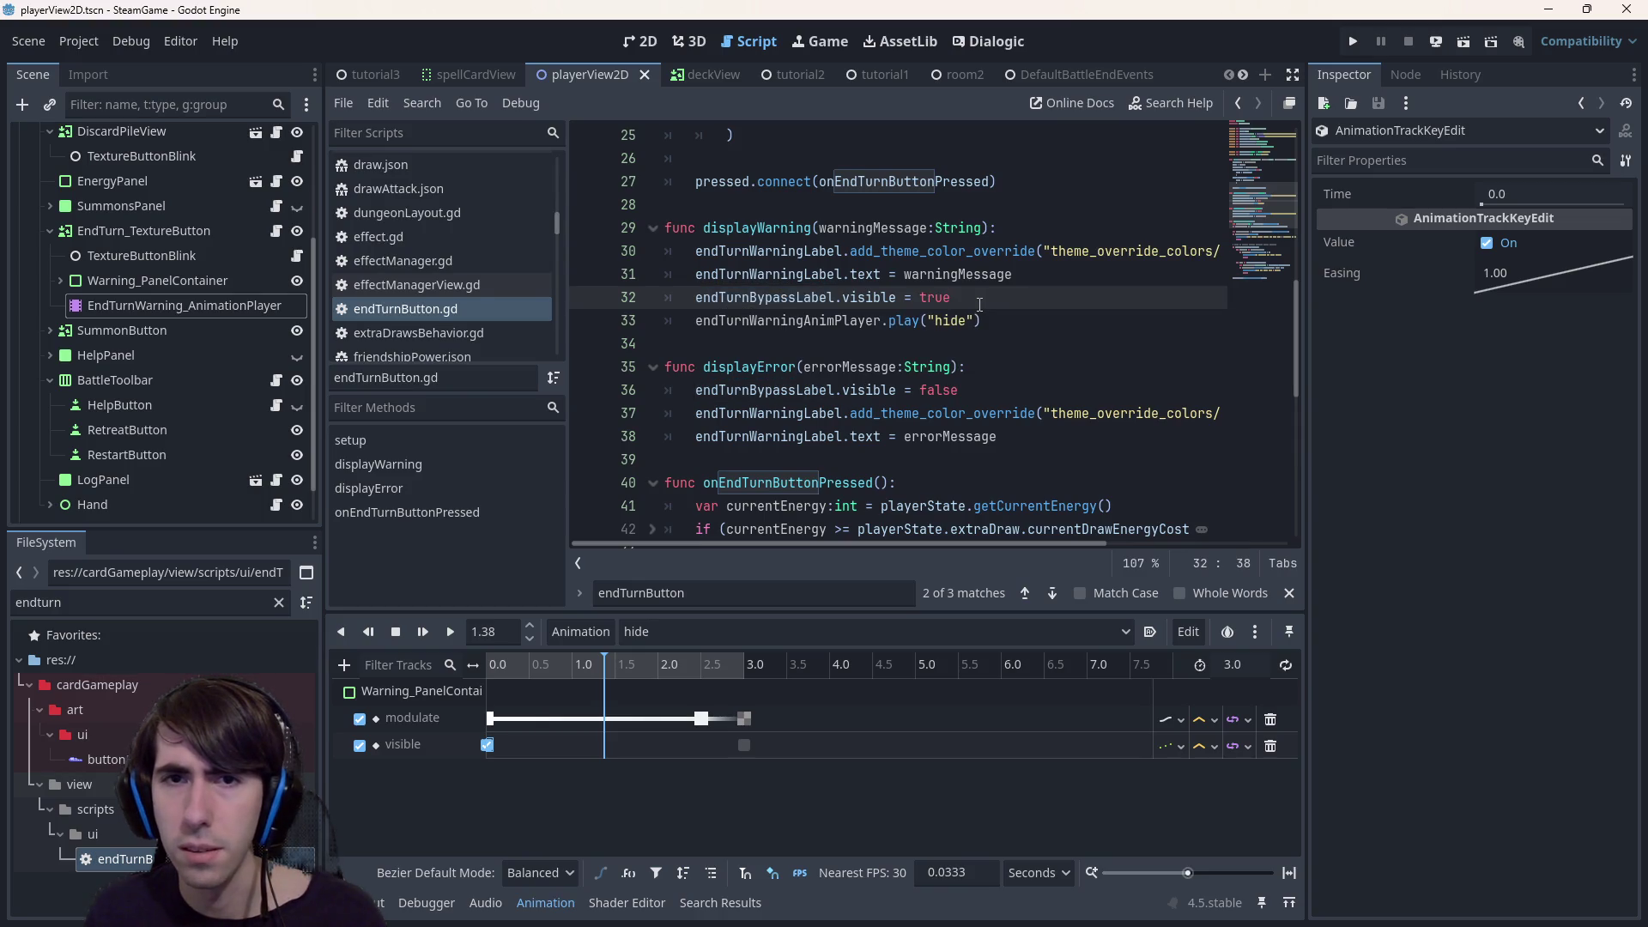
pyautogui.moveTo(1021, 327); pyautogui.dragTo(666, 321)
pyautogui.hotkey('ctrl', 'c')
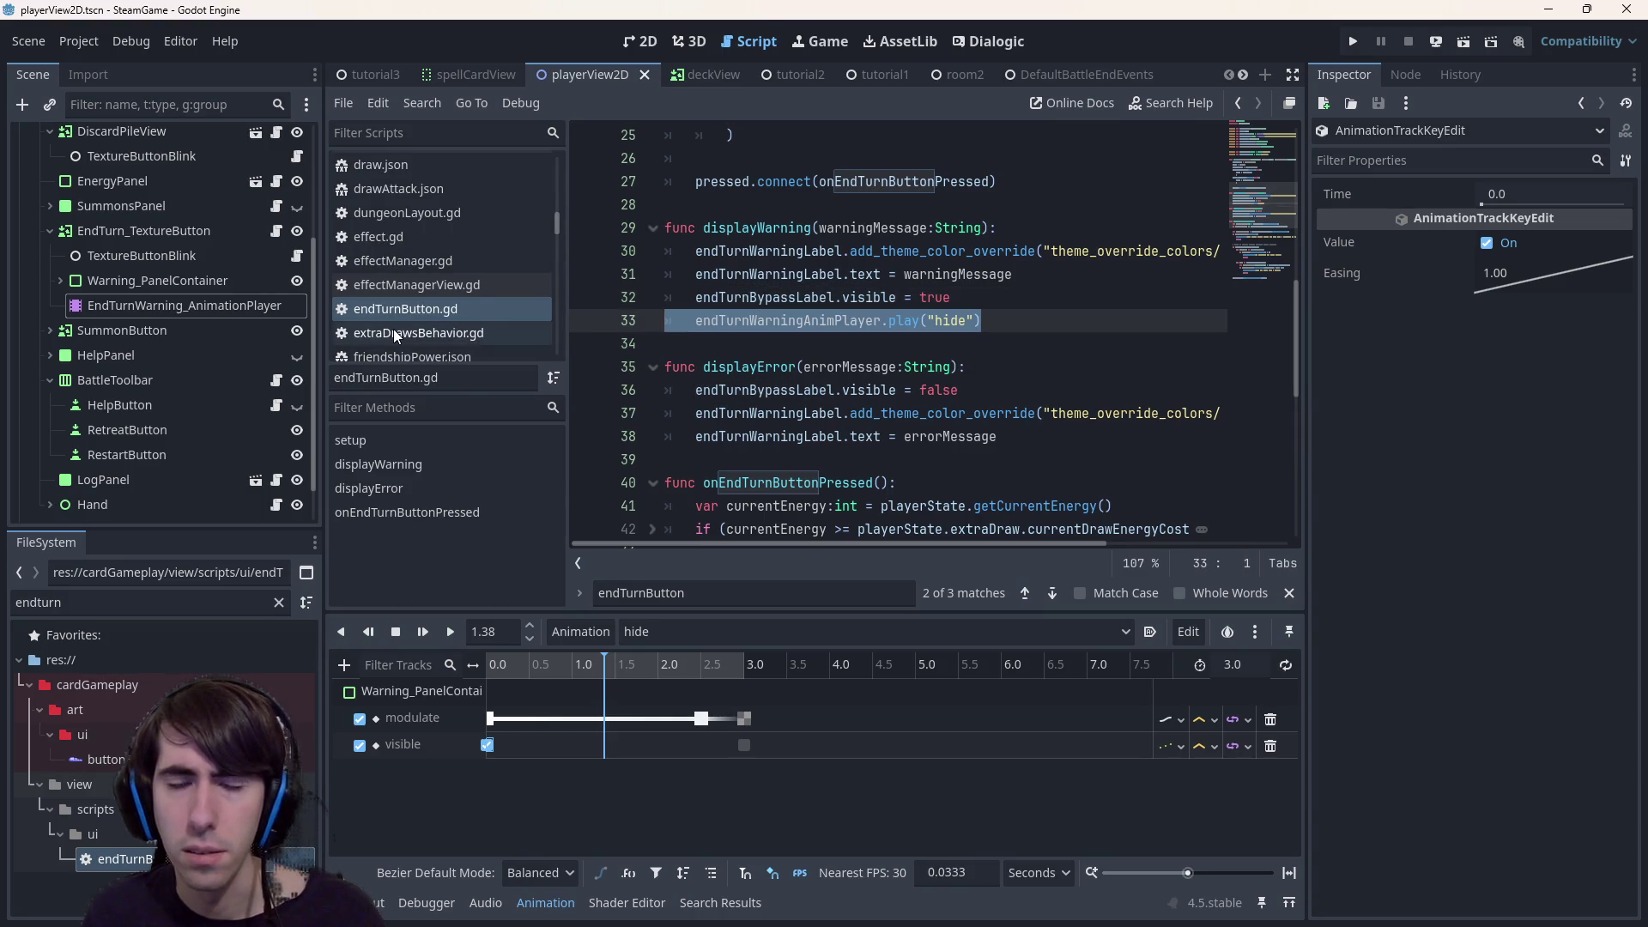
pyautogui.click(588, 459)
pyautogui.press('Return')
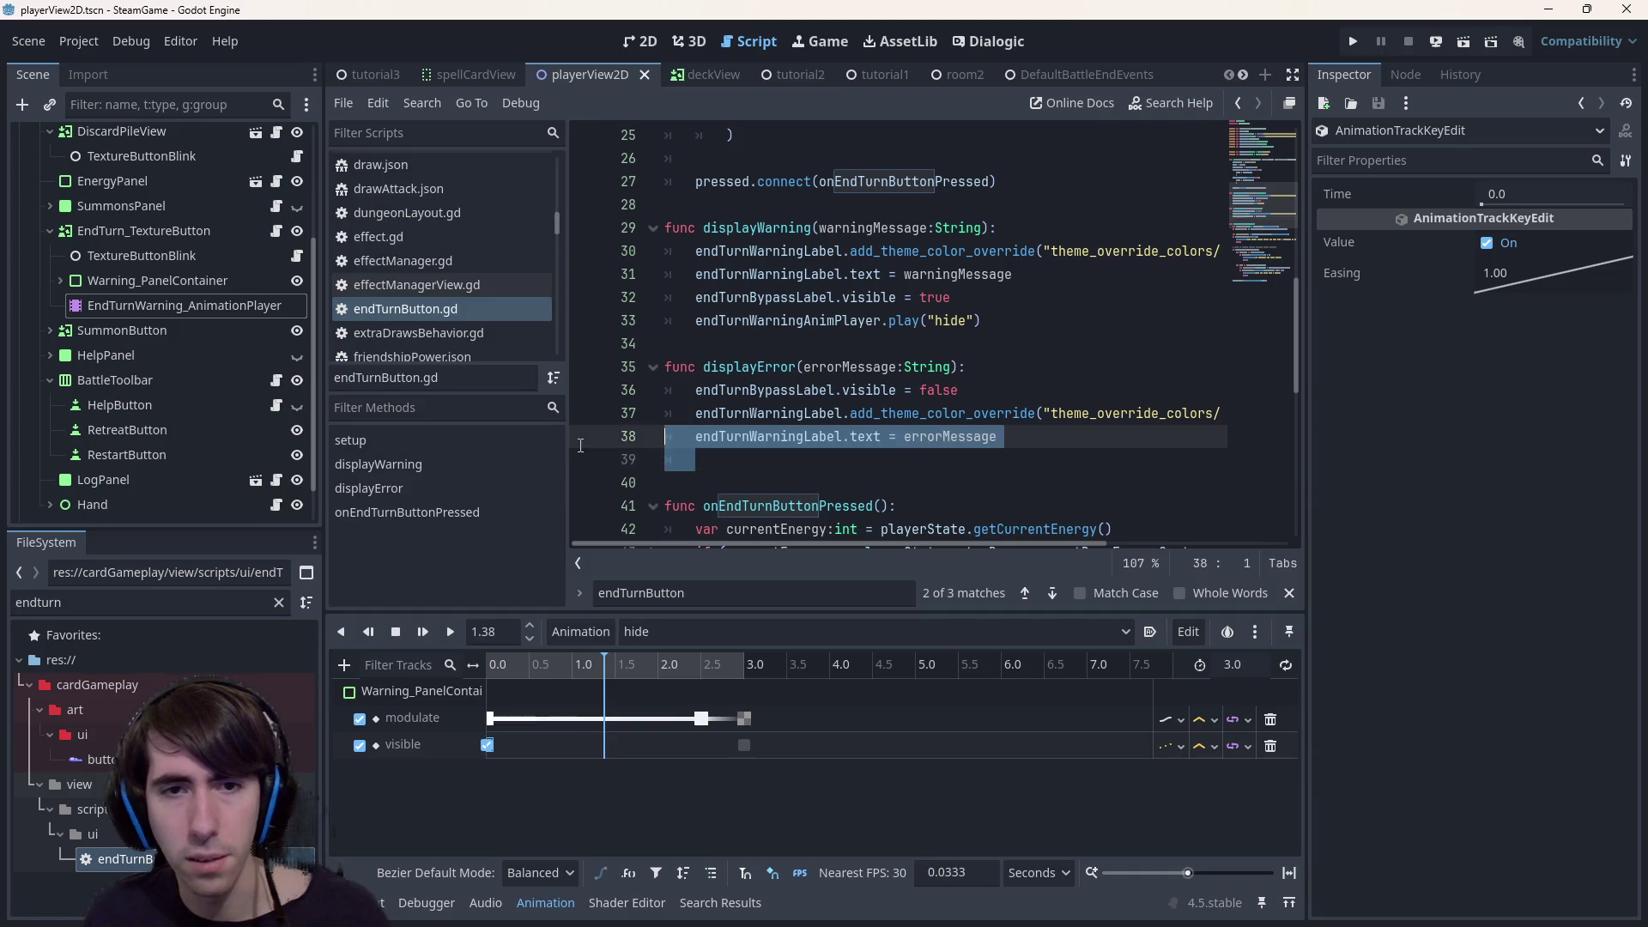
pyautogui.hotkey('ctrl', 'v')
pyautogui.hotkey('ctrl', 's')
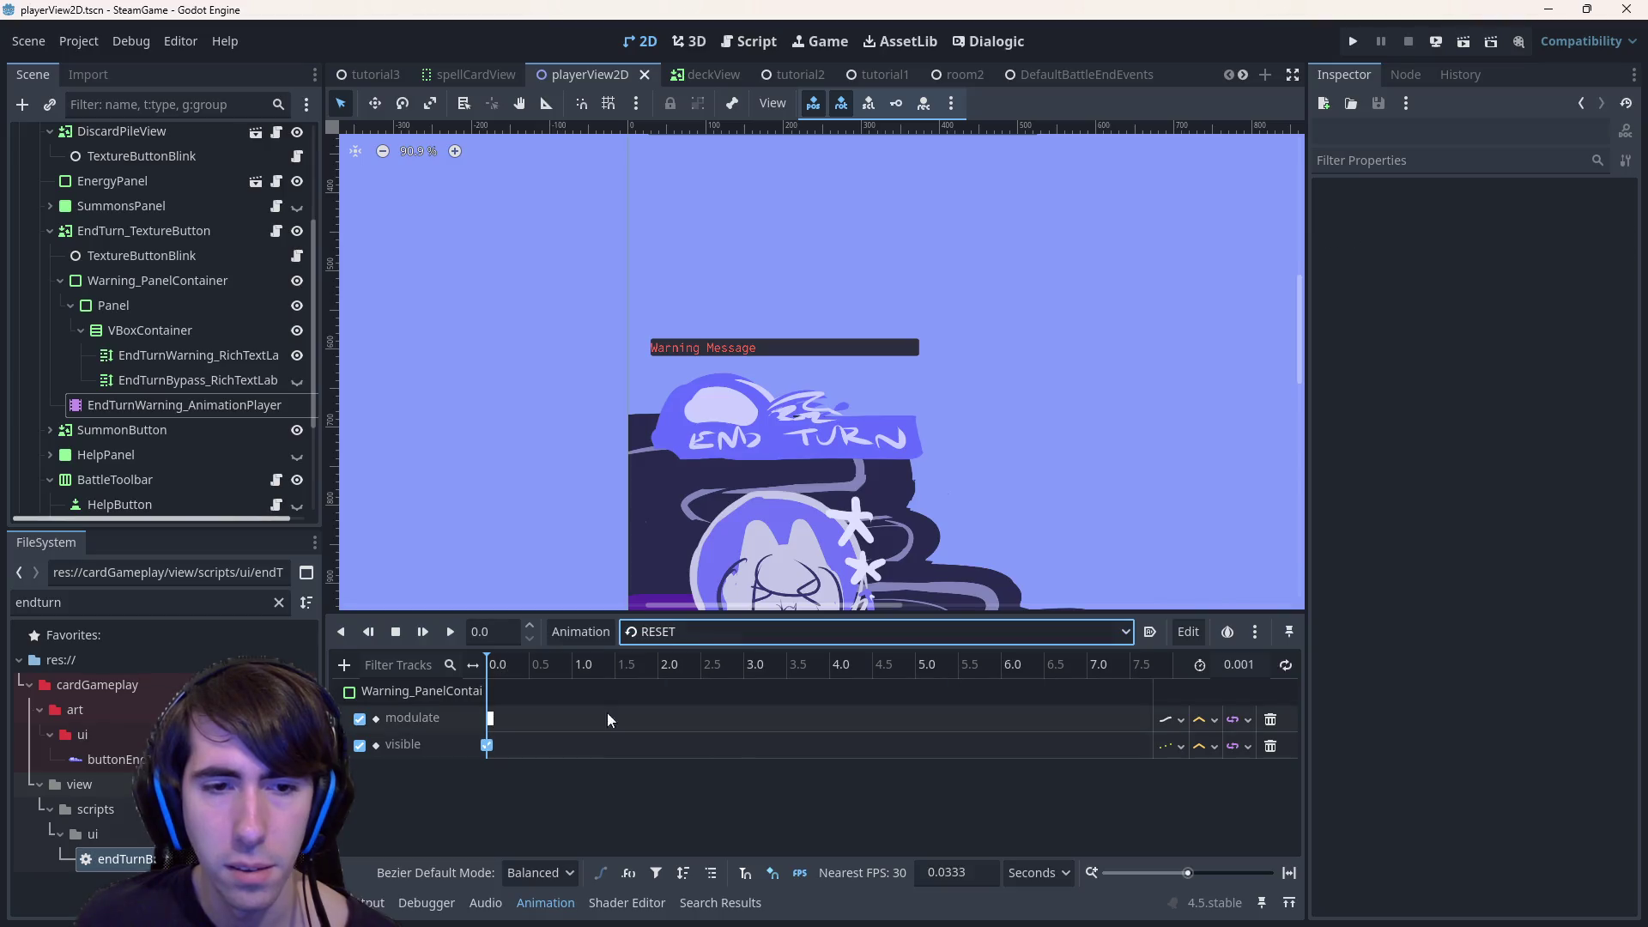
# Turn the RESET animation's visible key off, save playerView2D, and show tutorial3
pyautogui.click(487, 745)
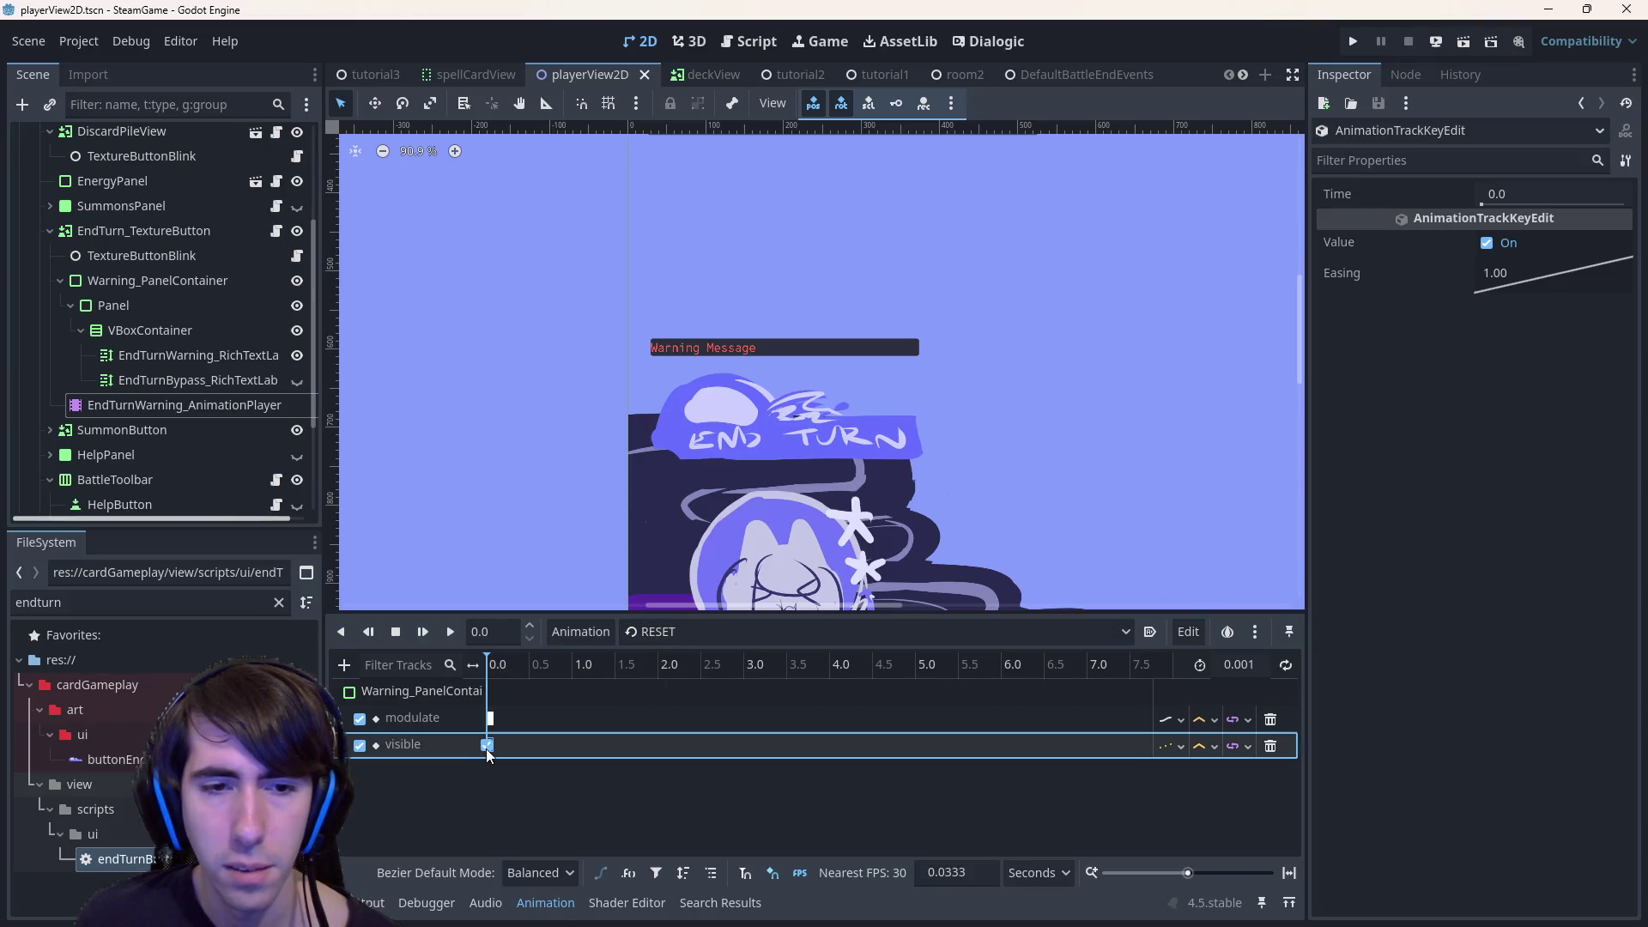
pyautogui.click(1521, 244)
pyautogui.hotkey('ctrl', 's')
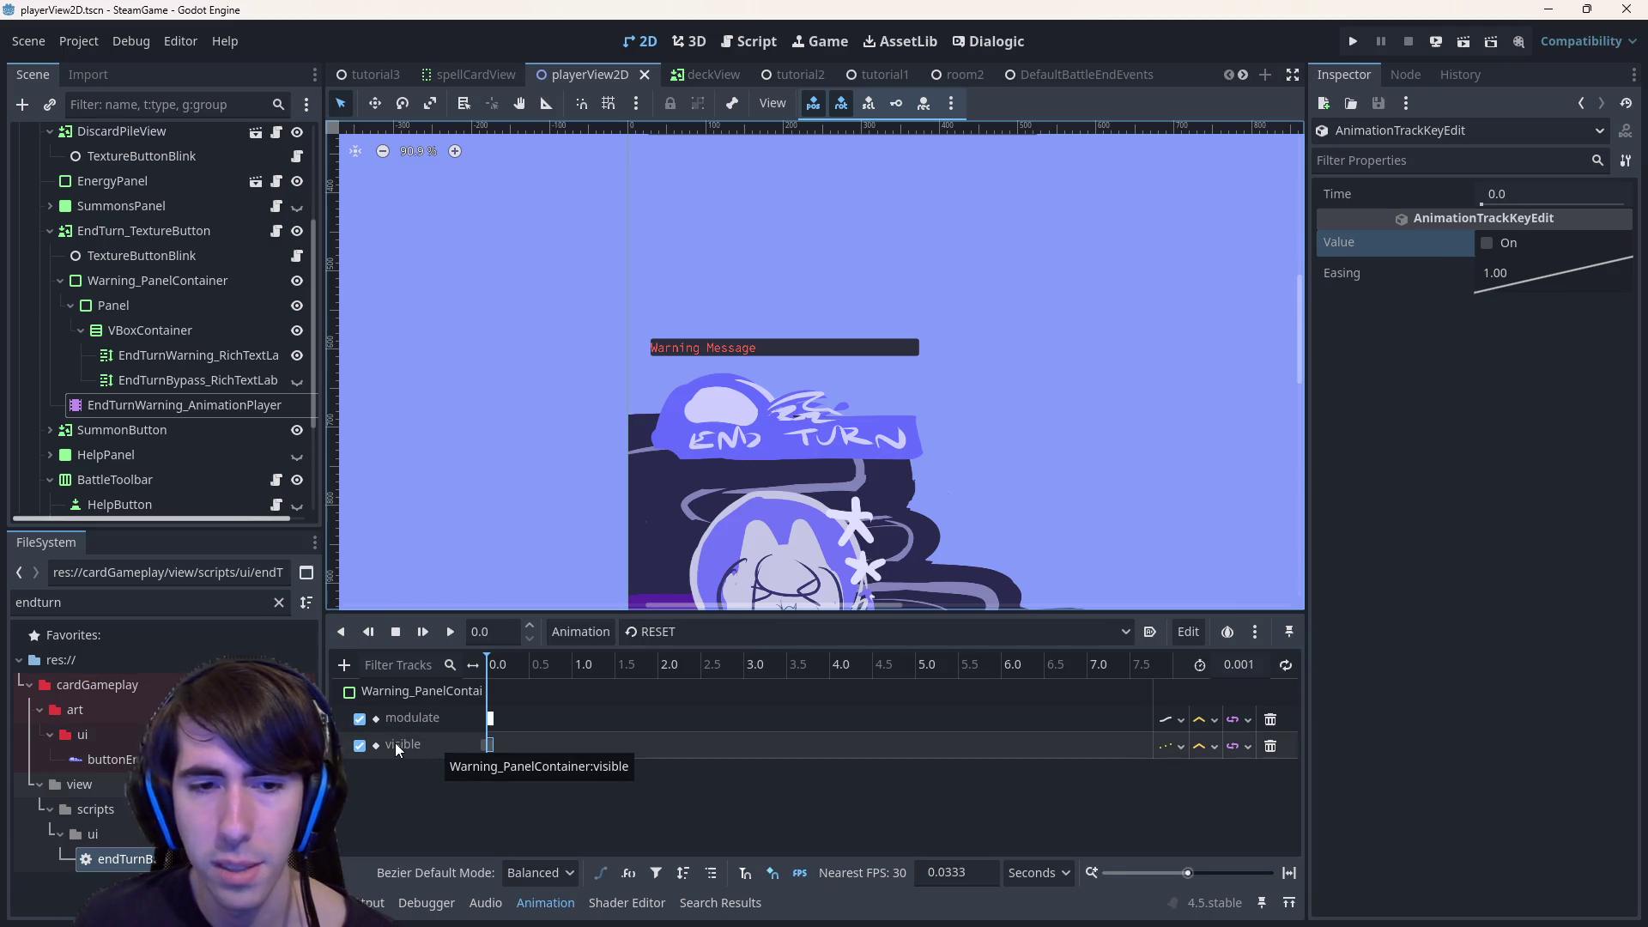
pyautogui.click(209, 283)
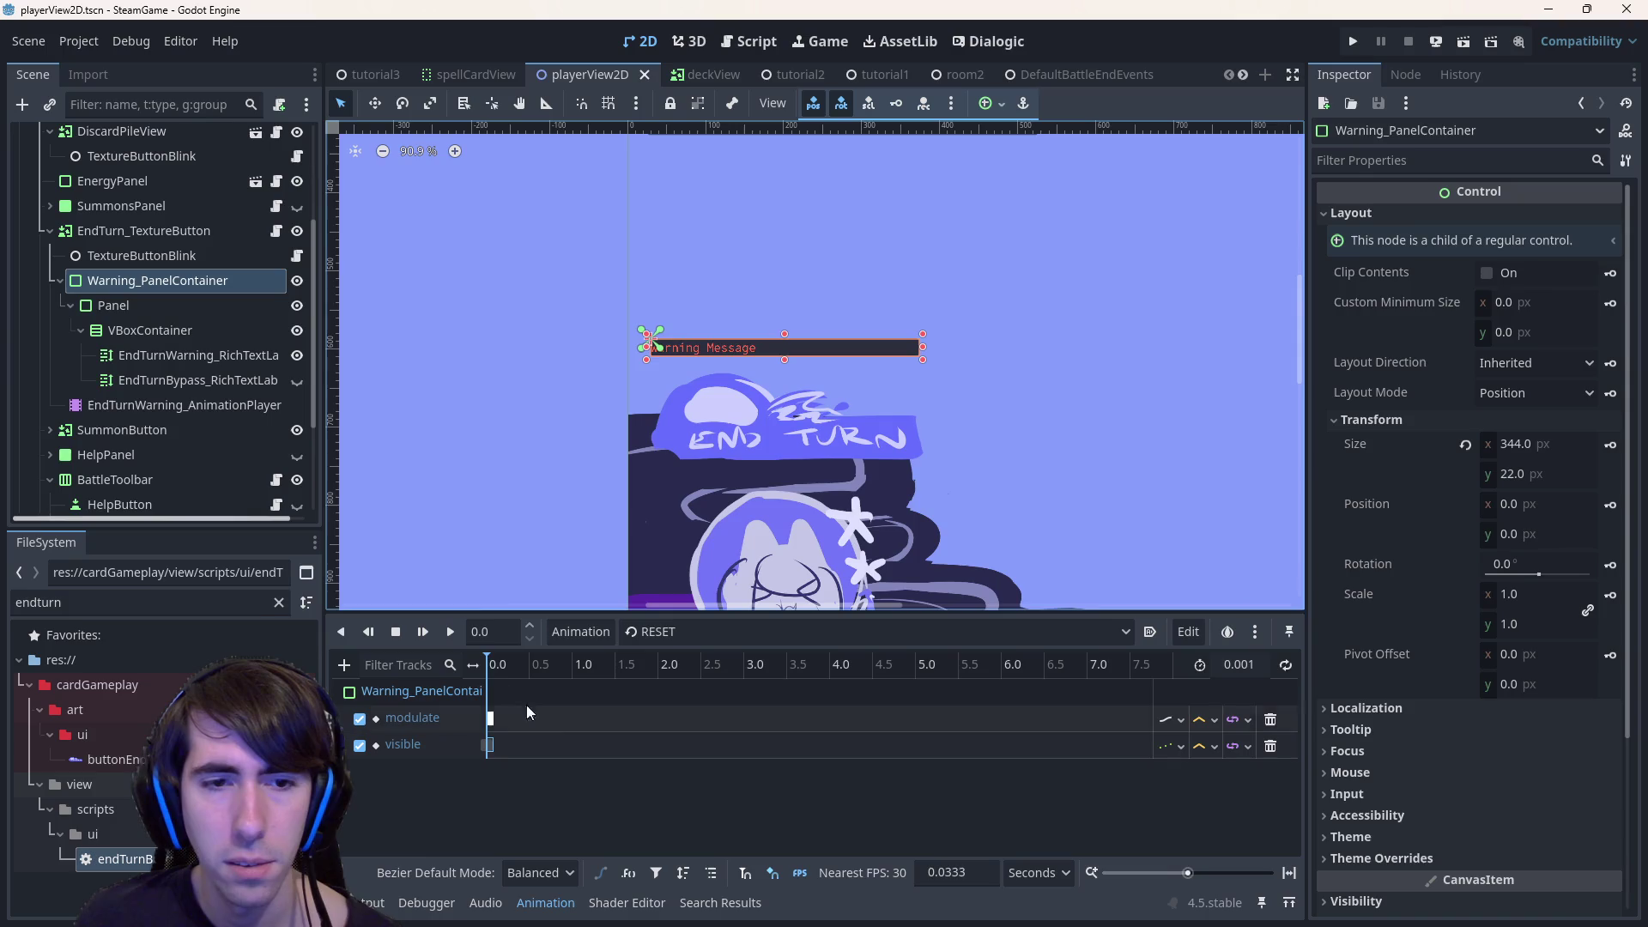
pyautogui.hotkey('ctrl', 's')
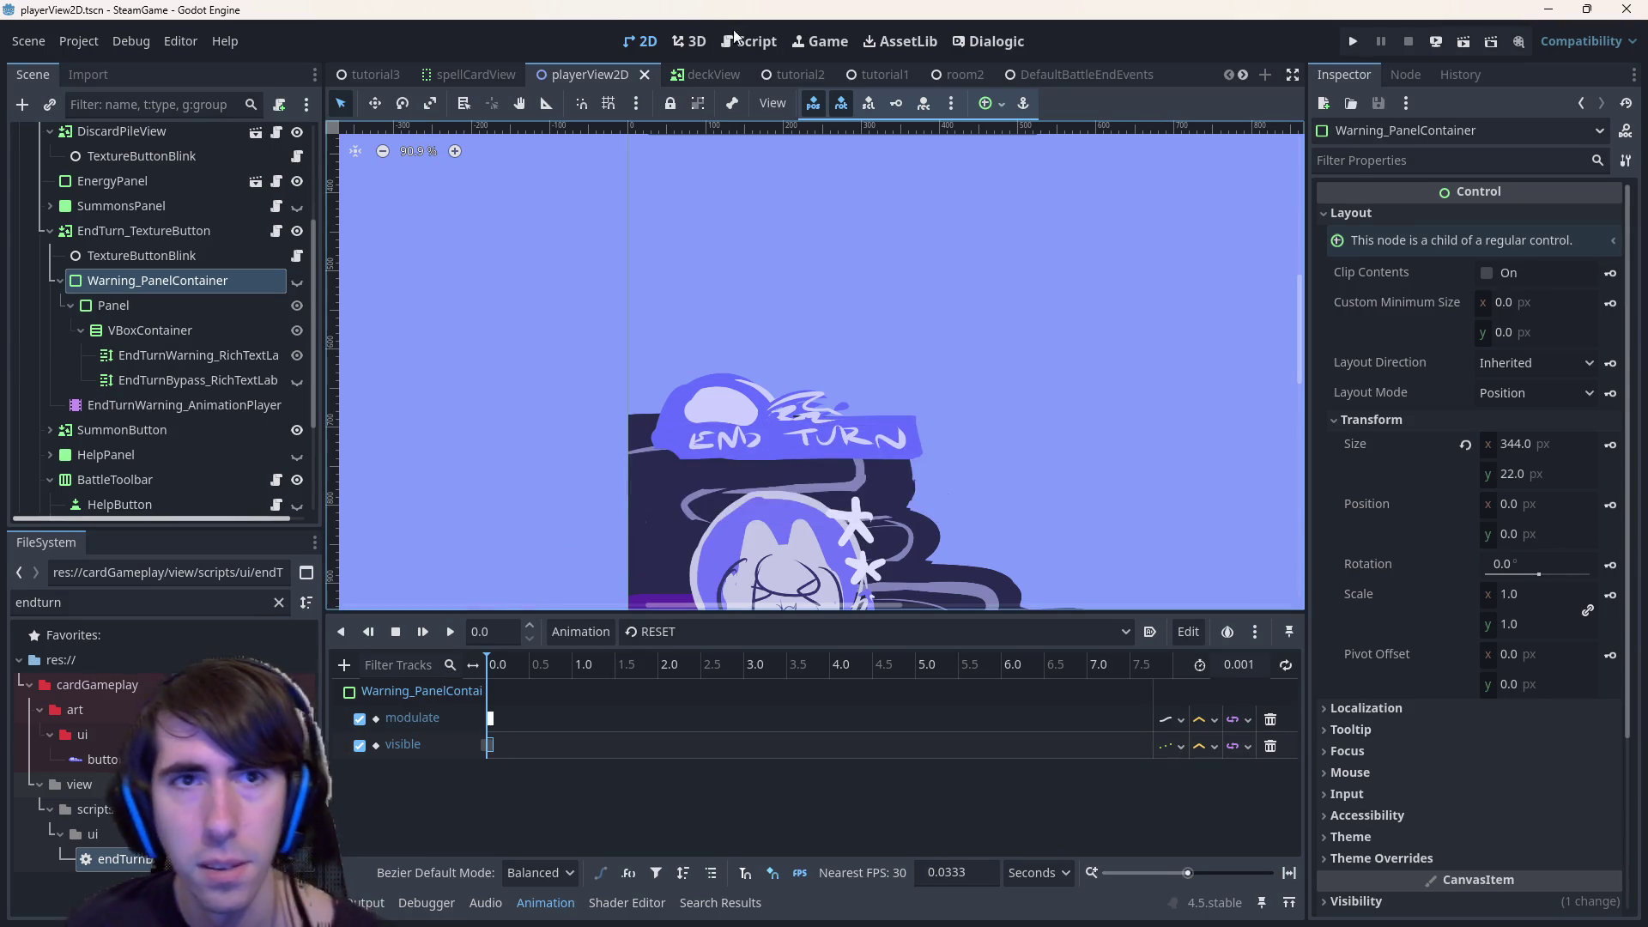
pyautogui.click(365, 77)
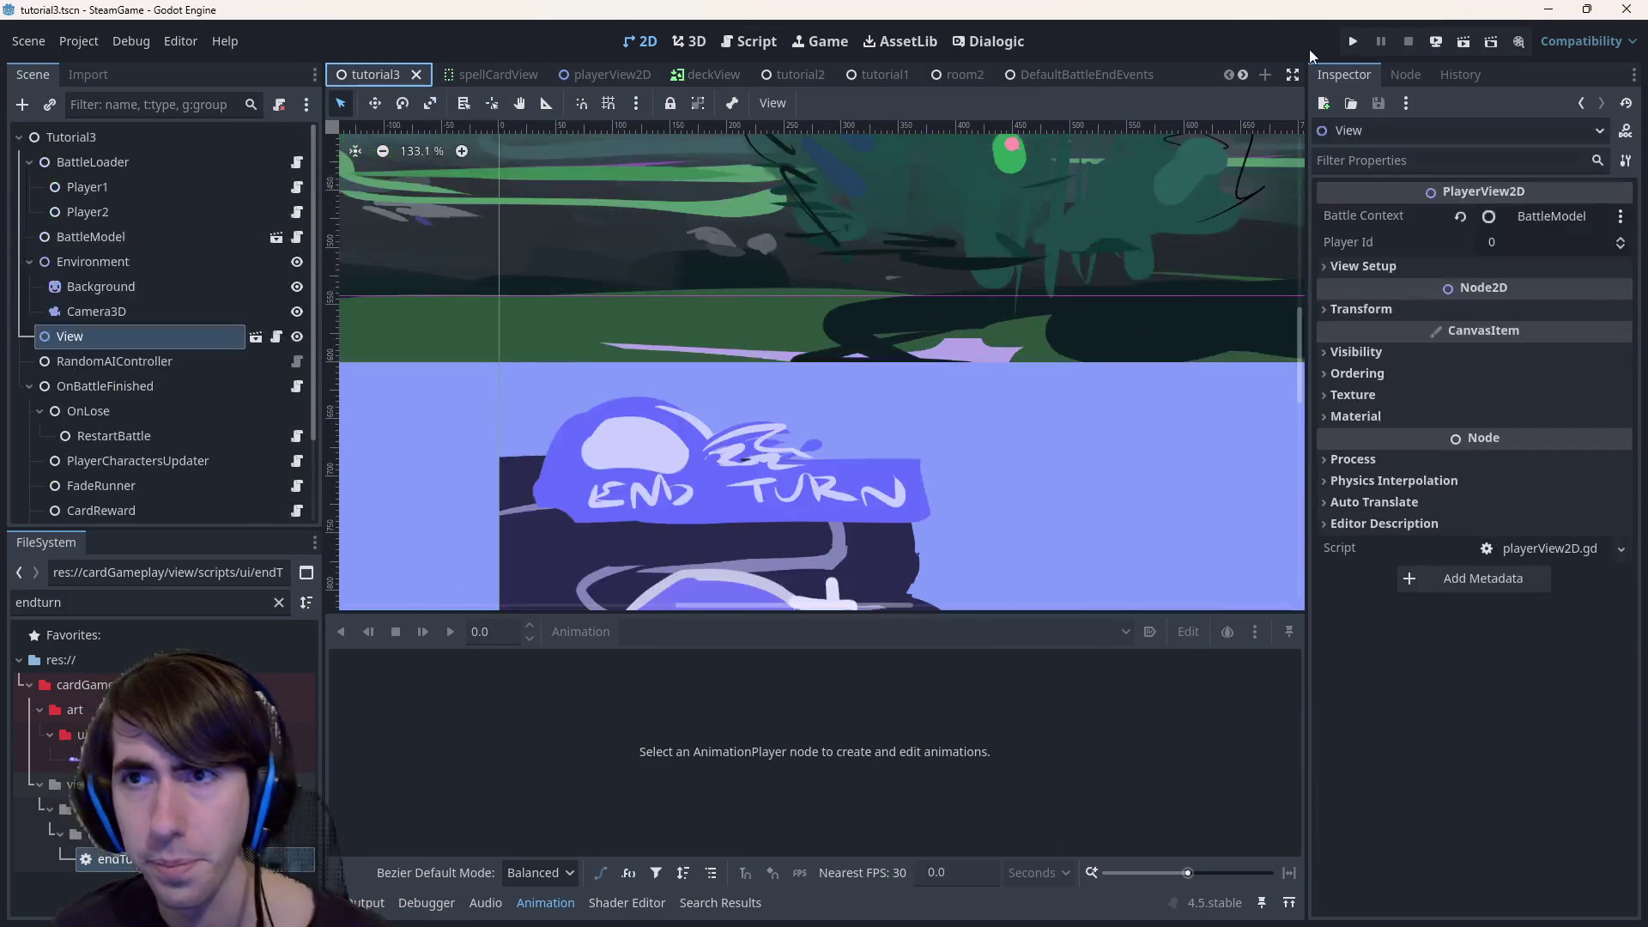
# Run the scene, deploy the hooded character and two slimes, play Shield Boost and Sharpening, end turn
pyautogui.click(1473, 40)
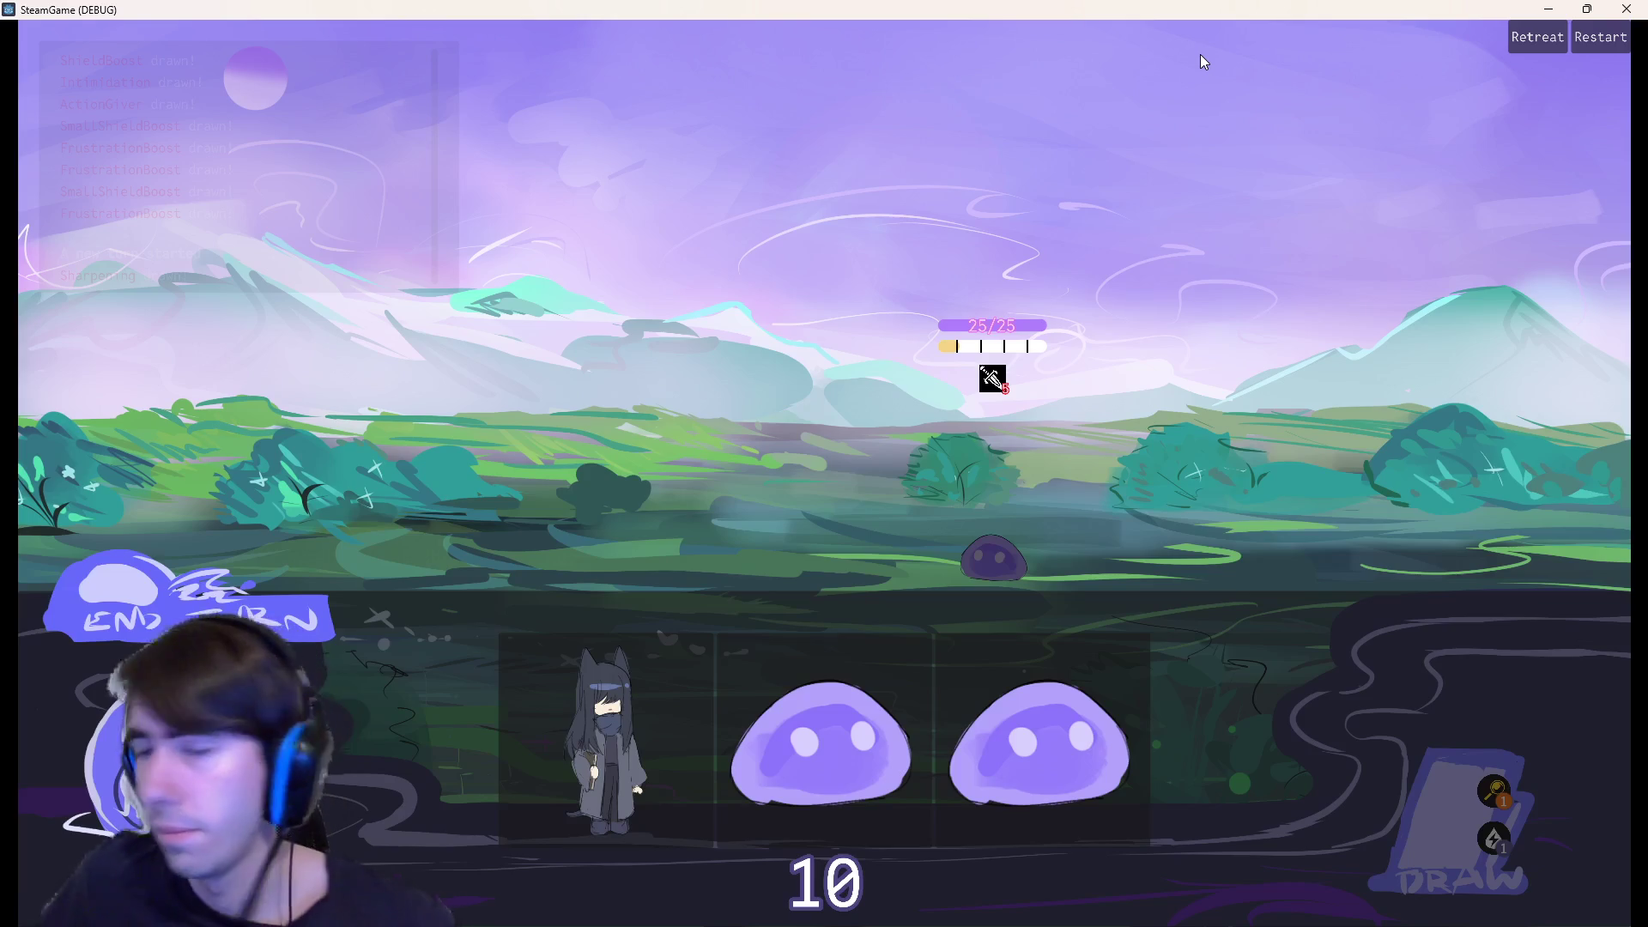
pyautogui.moveTo(683, 700); pyautogui.dragTo(642, 511)
pyautogui.moveTo(726, 738); pyautogui.dragTo(498, 494)
pyautogui.moveTo(816, 729); pyautogui.dragTo(361, 445)
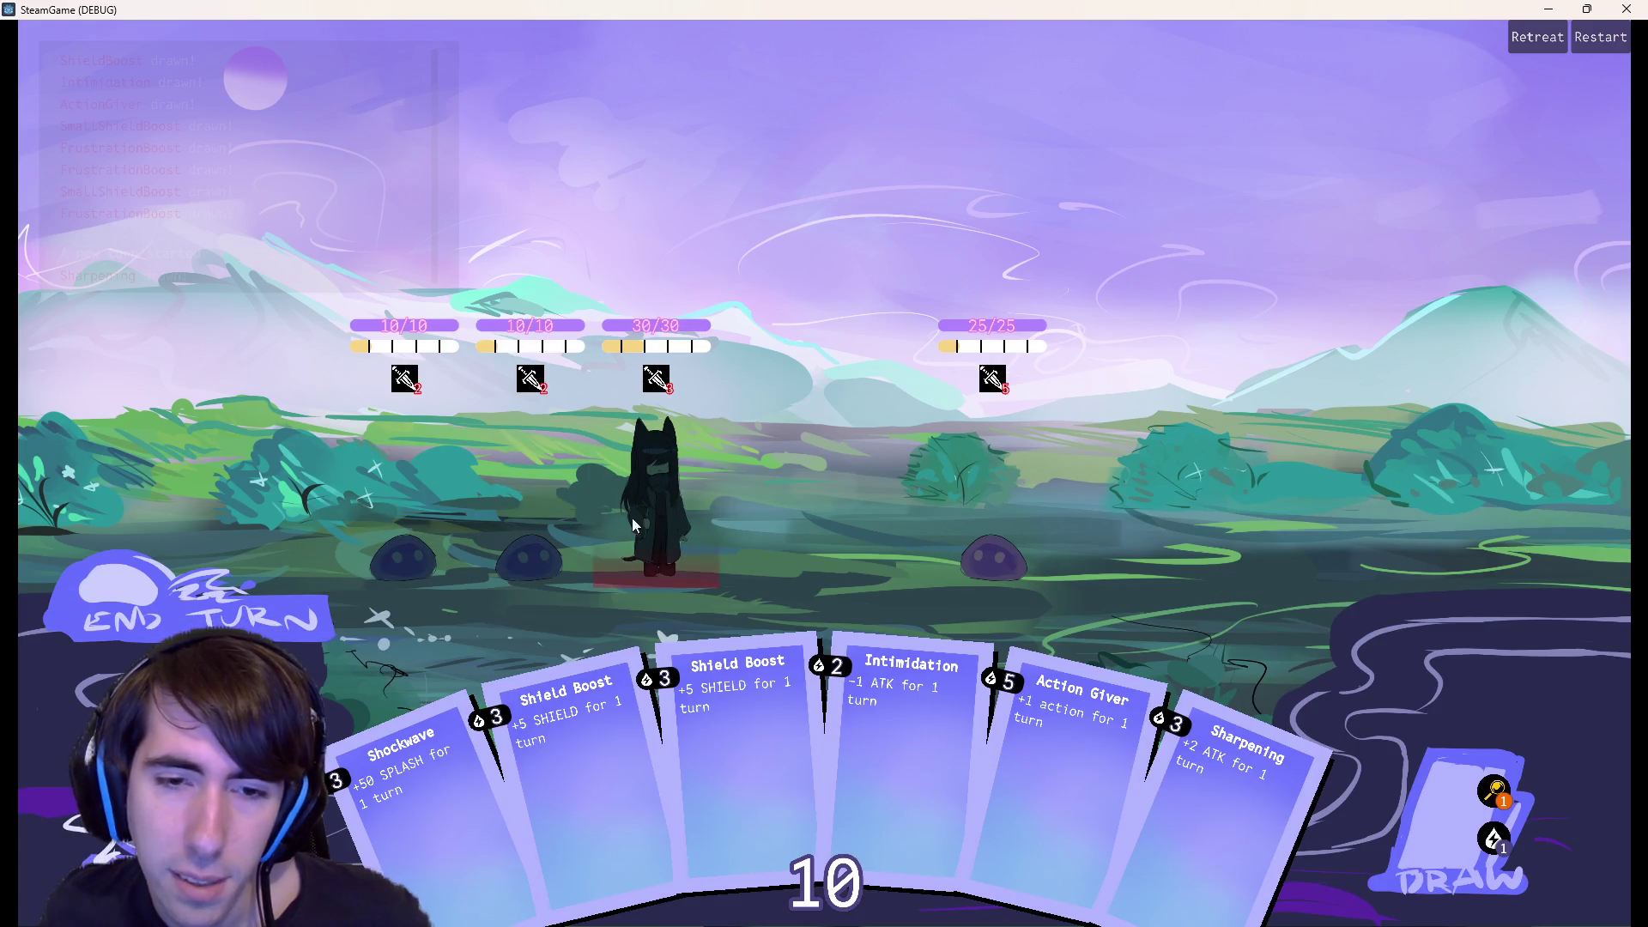
pyautogui.moveTo(685, 646); pyautogui.dragTo(637, 565)
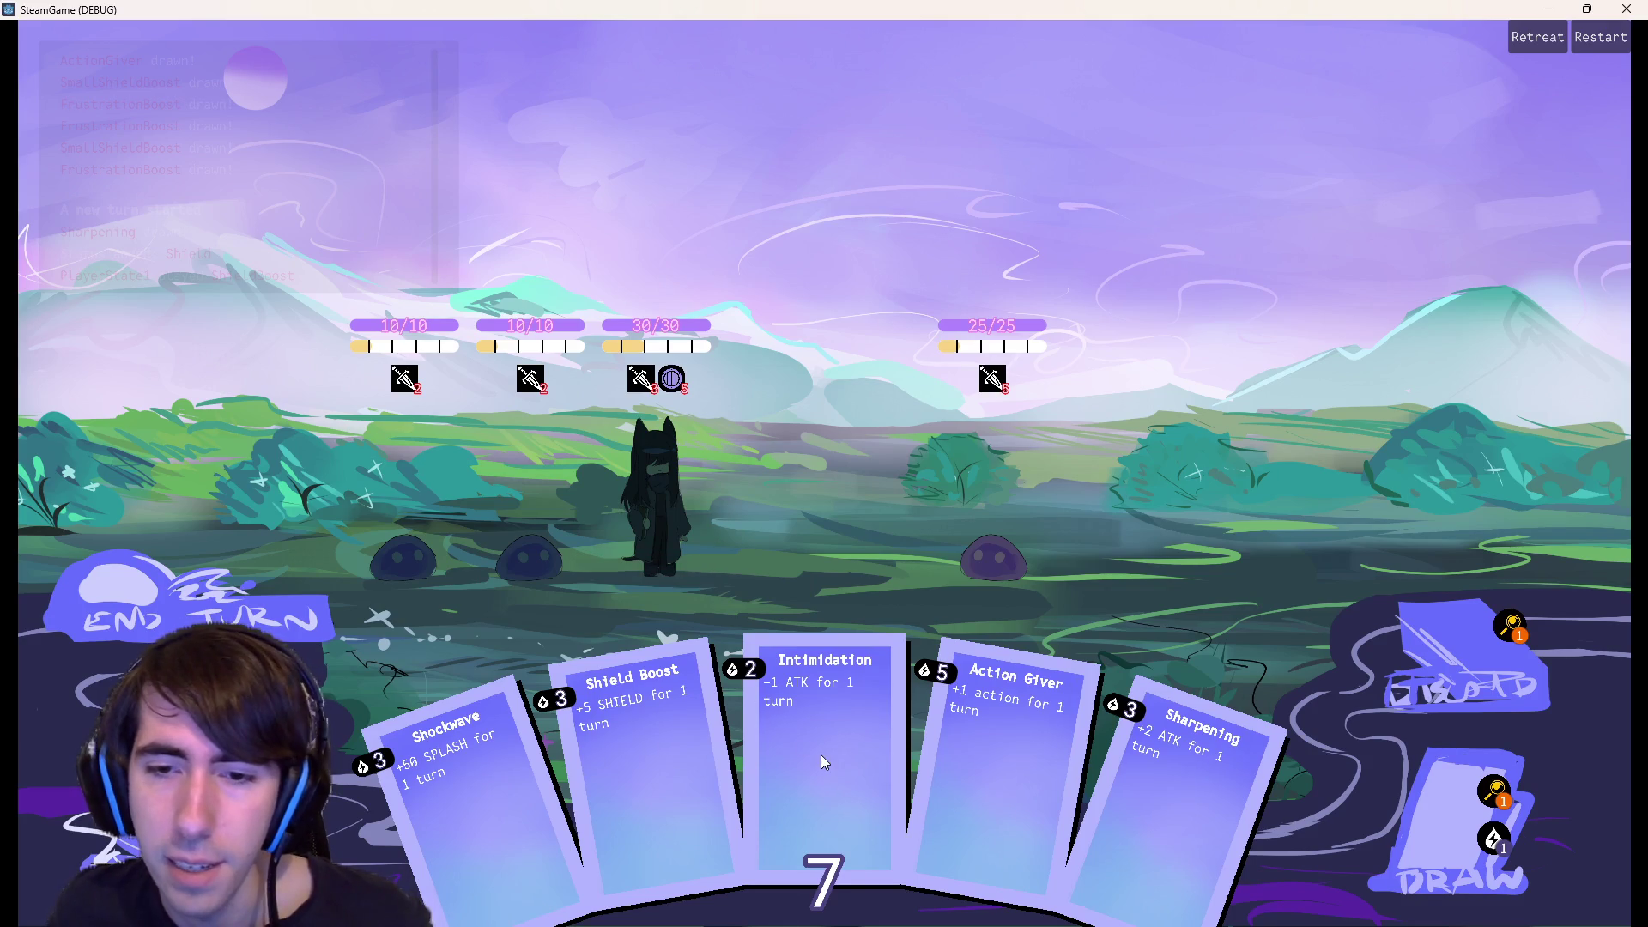
pyautogui.moveTo(1119, 755)
pyautogui.mouseDown()
pyautogui.moveTo(717, 556)
pyautogui.moveTo(659, 467)
pyautogui.mouseUp()
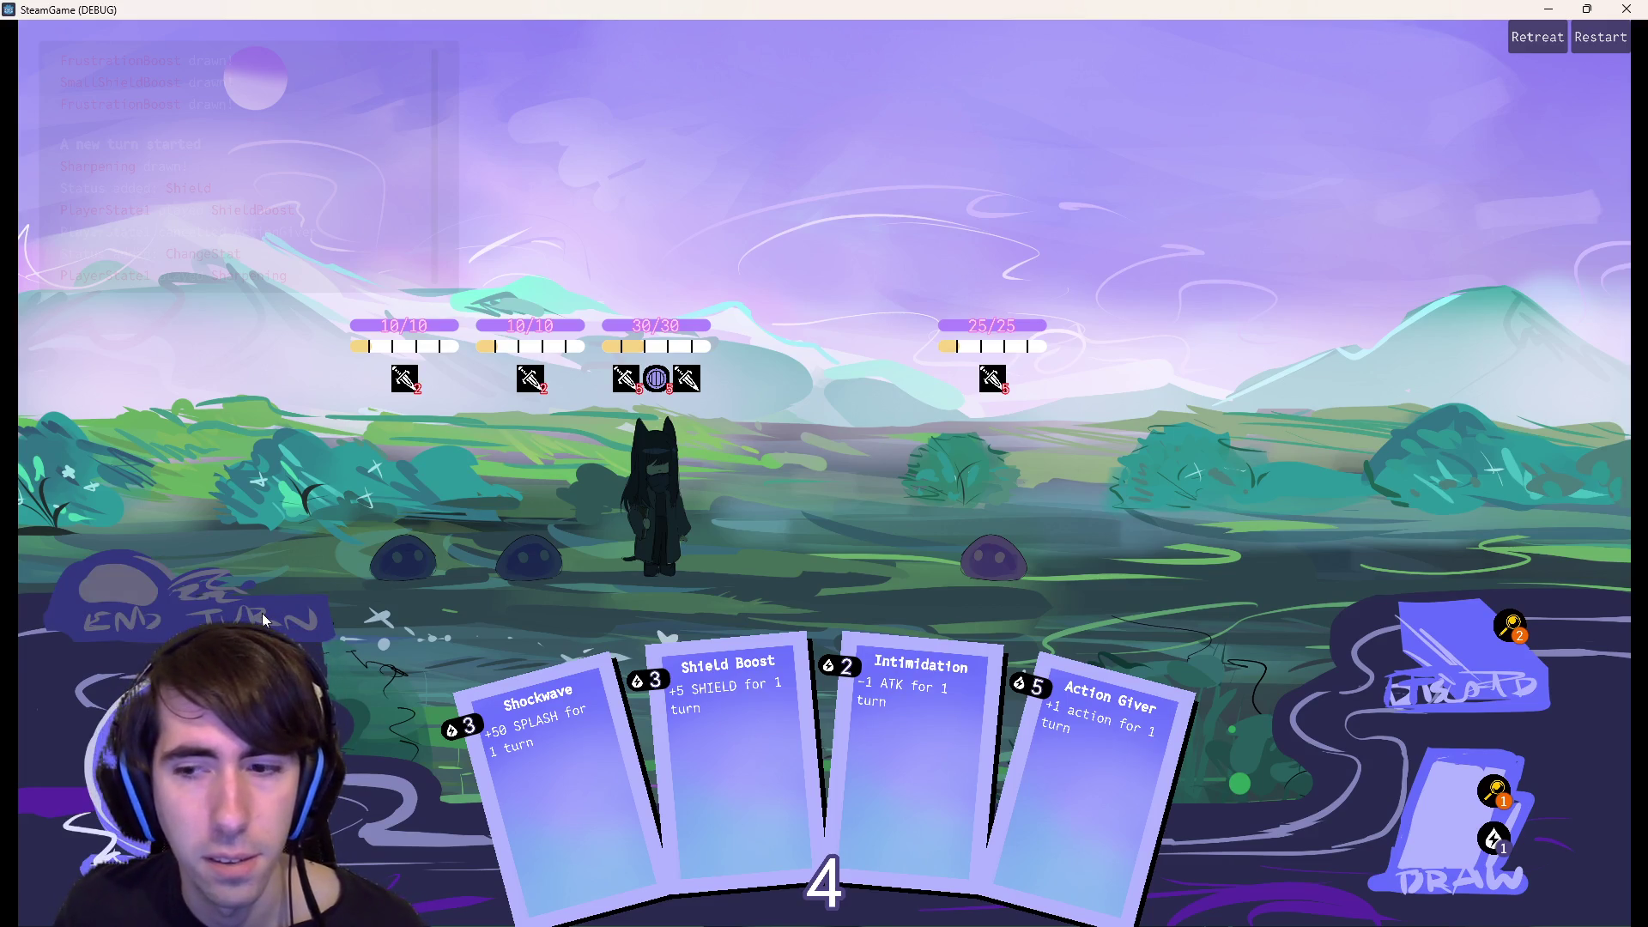
pyautogui.click(261, 613)
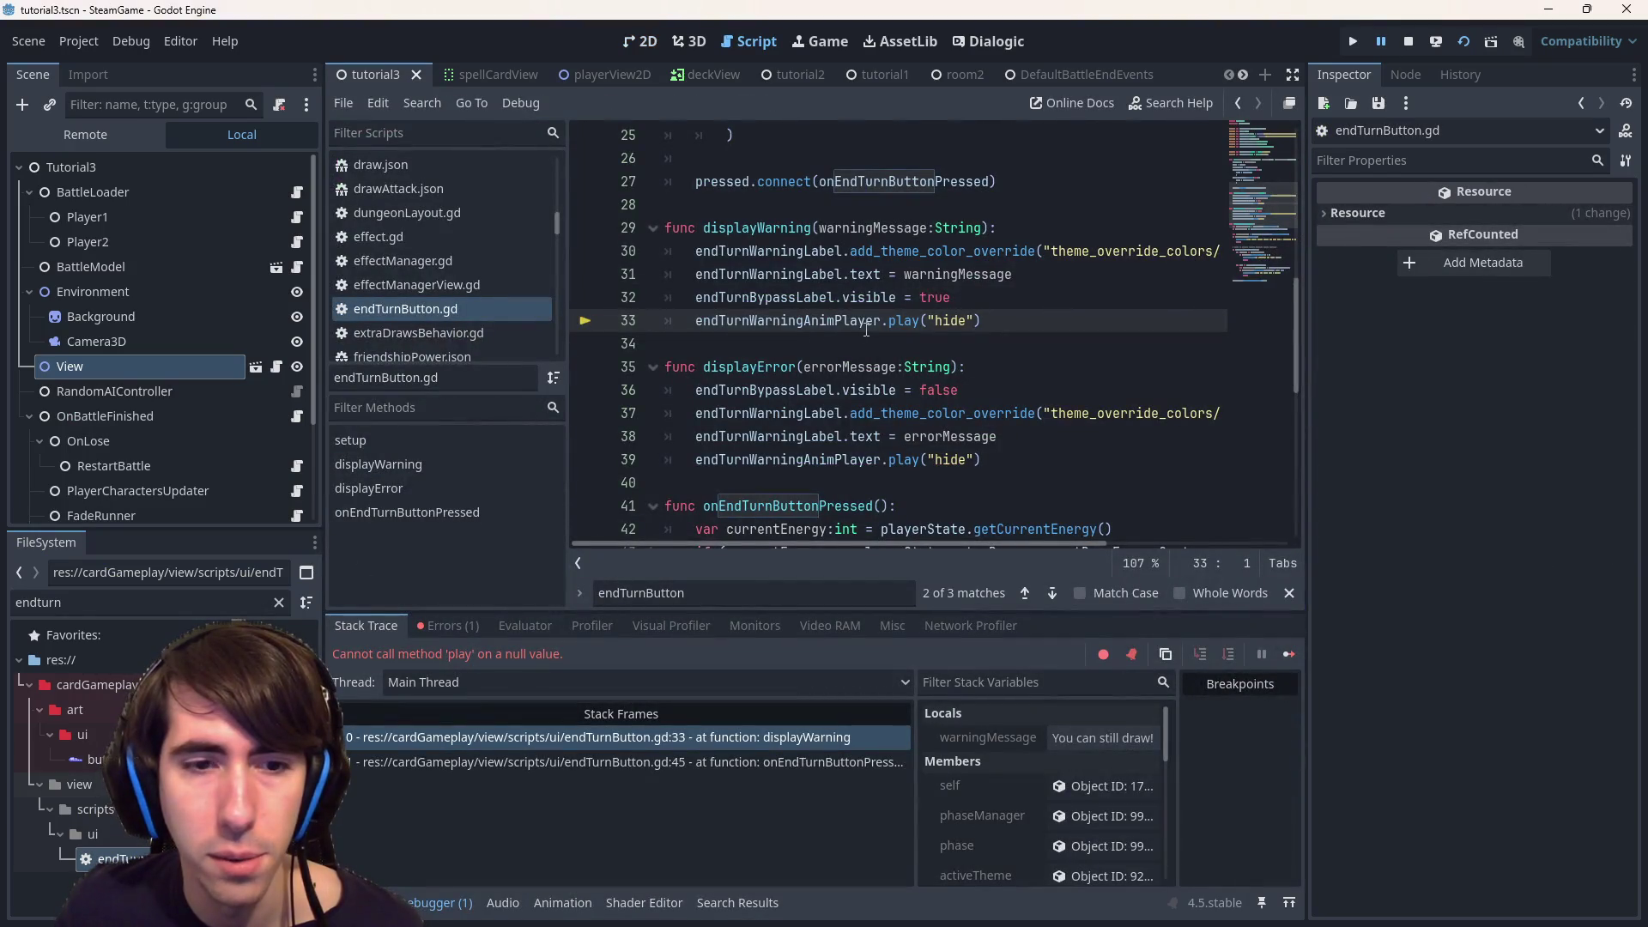
# Stop the game, assign EndTurnWarning_AnimationPlayer to EndTurn_TextureButton's warning animation export, and save
pyautogui.click(1408, 42)
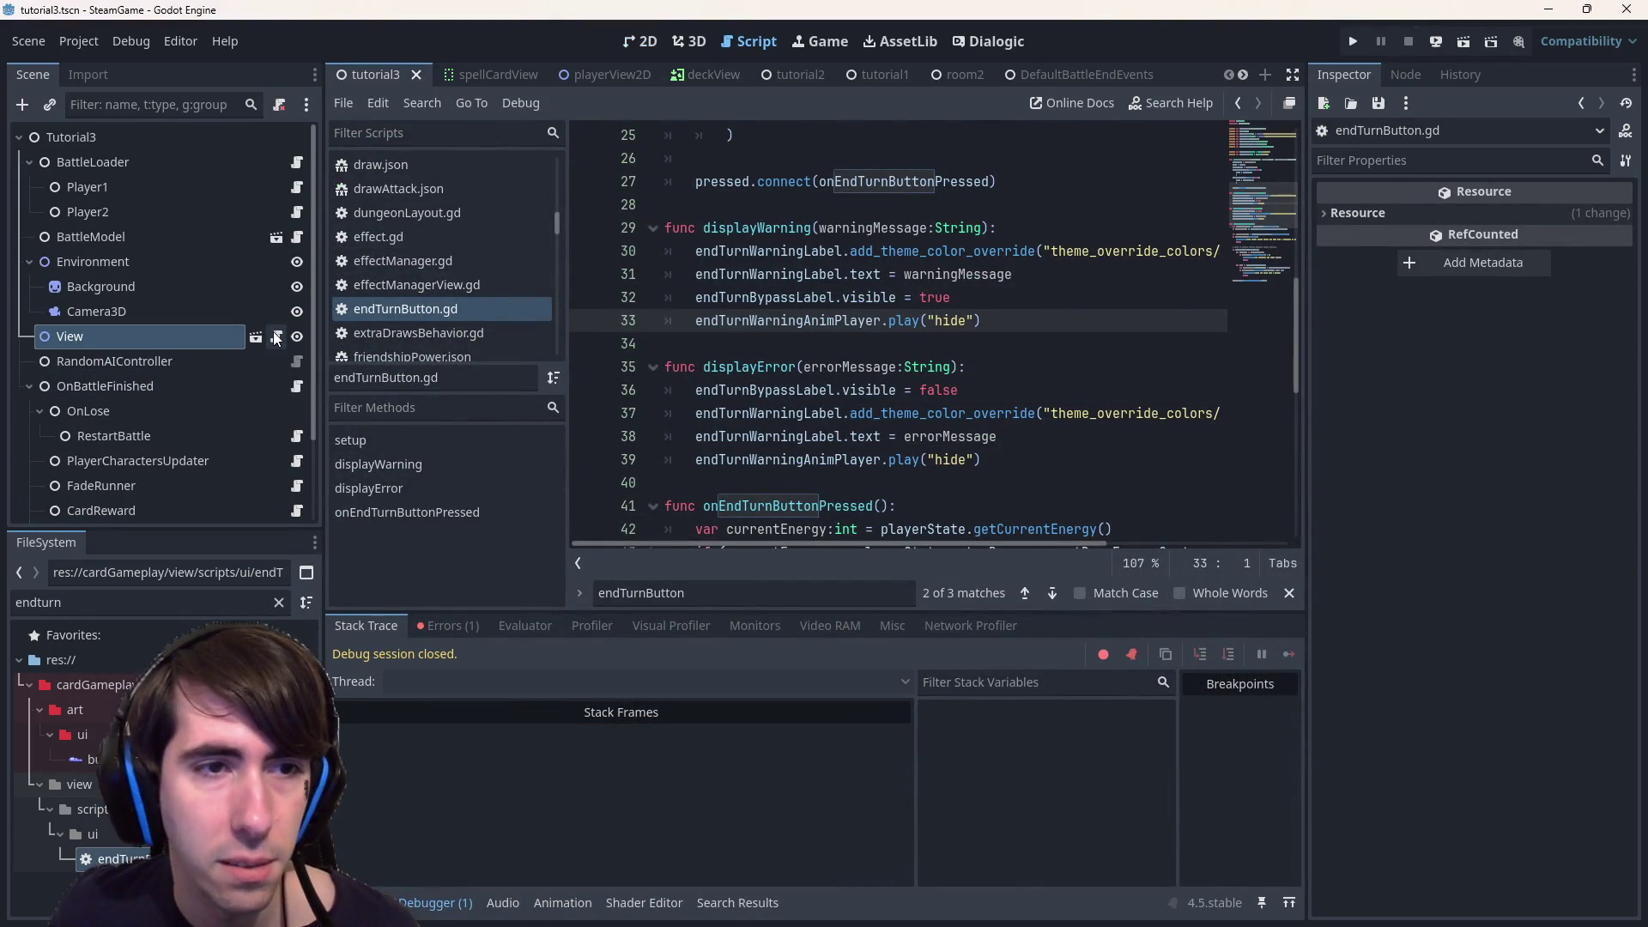
pyautogui.click(256, 336)
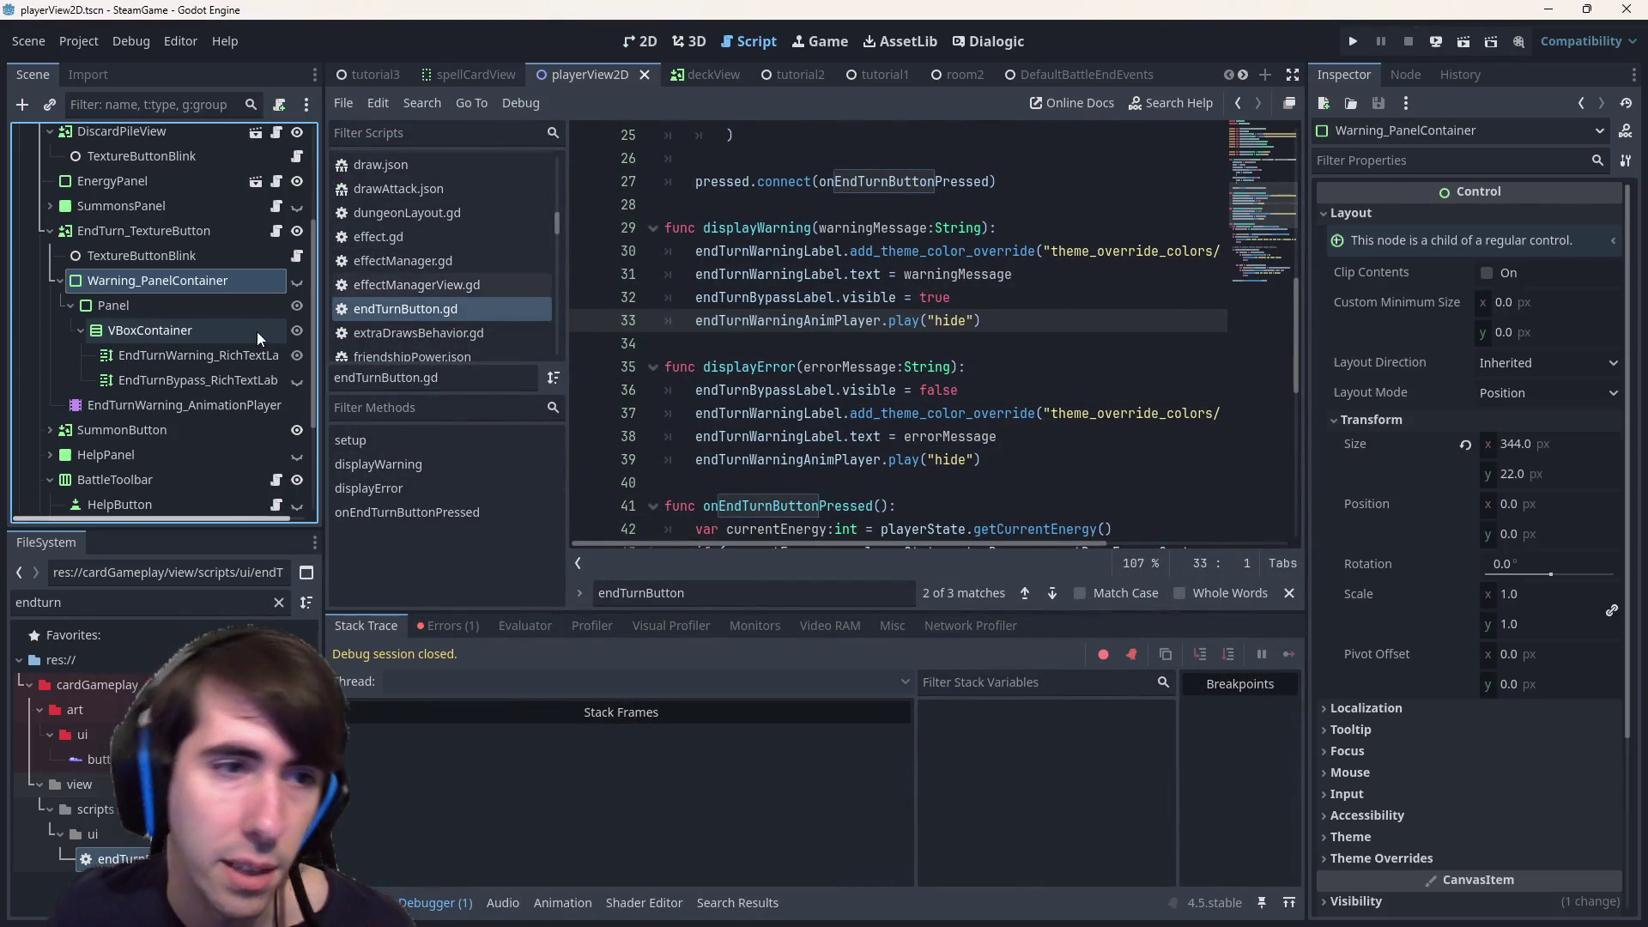
pyautogui.click(156, 229)
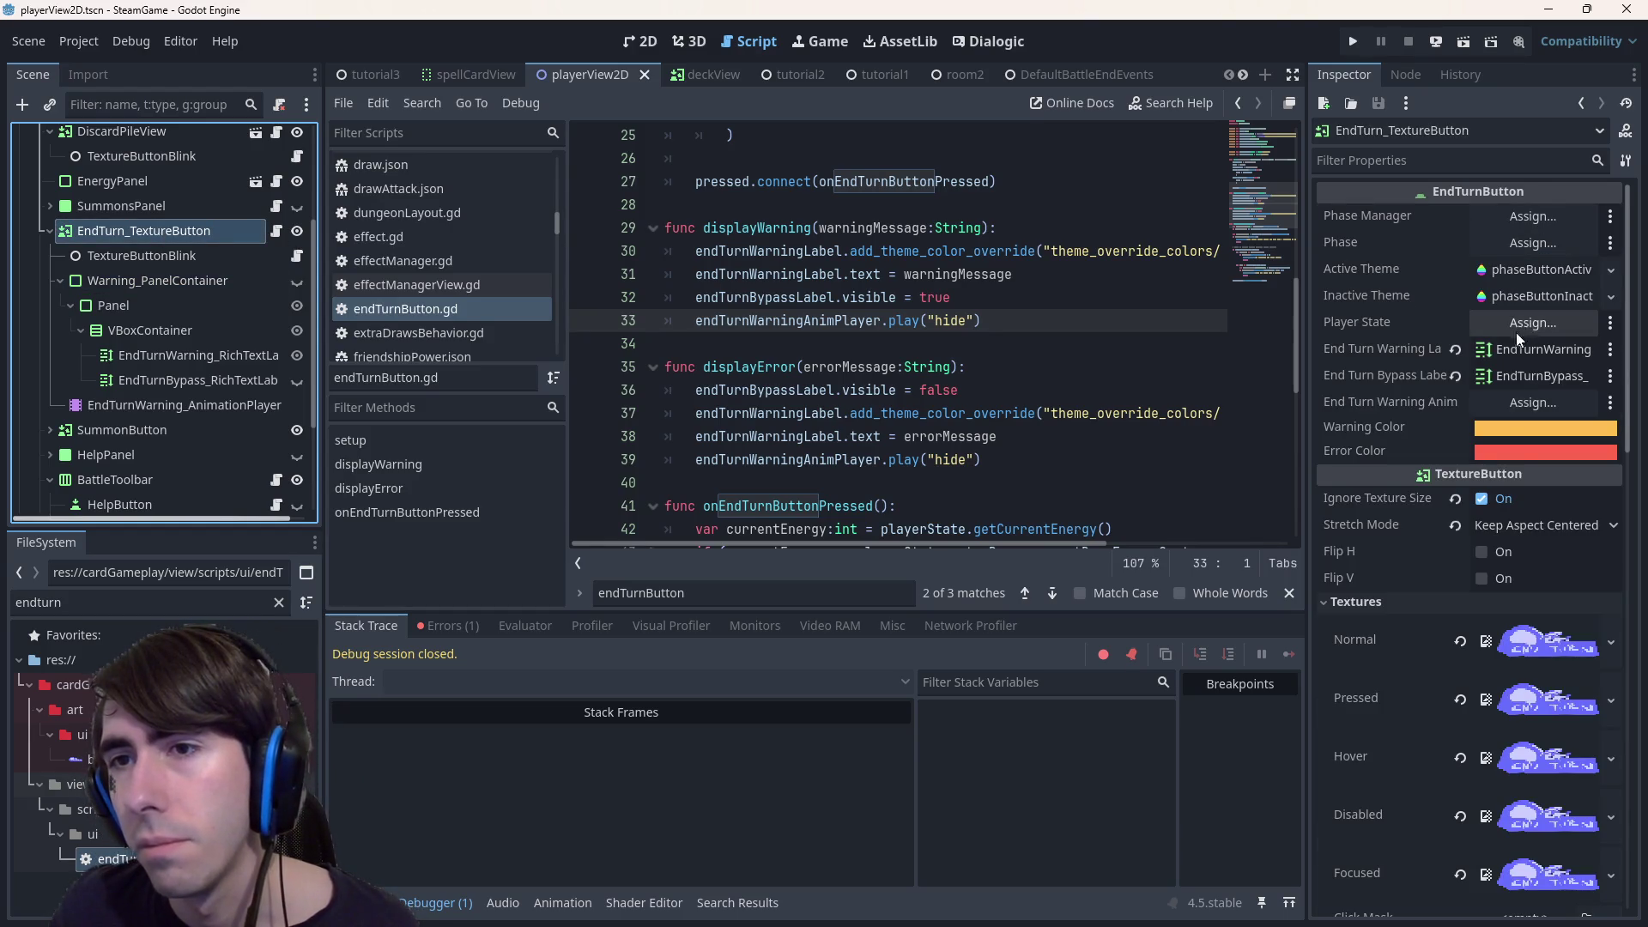
pyautogui.click(1504, 404)
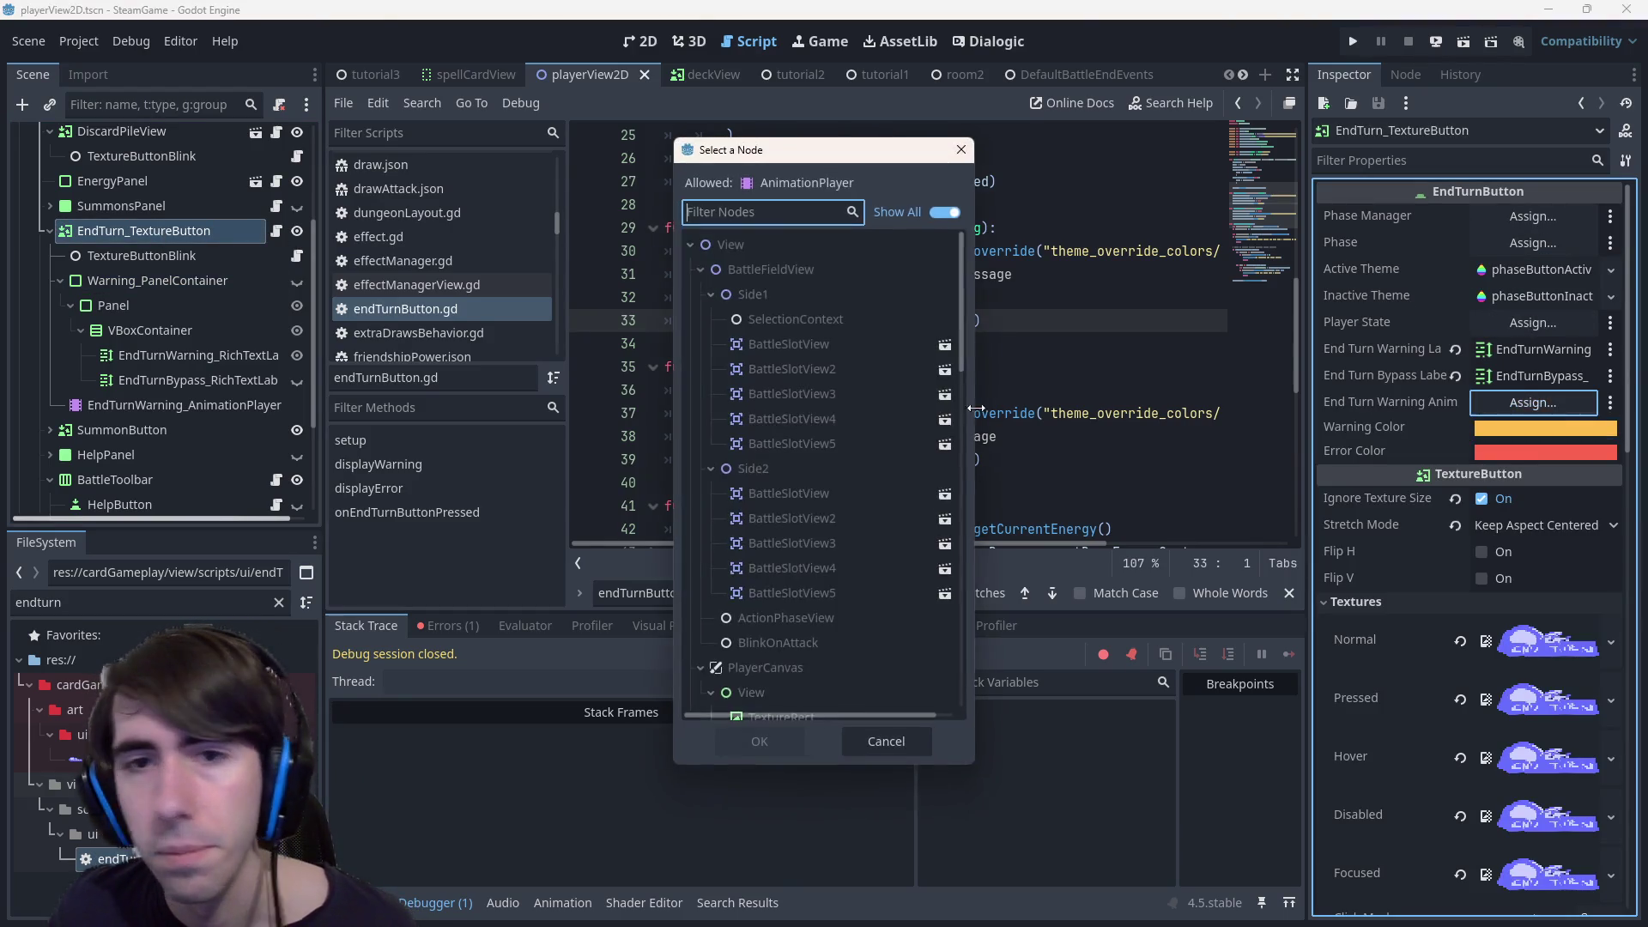
pyautogui.scroll(-3, 779, 578)
pyautogui.doubleClick(789, 663)
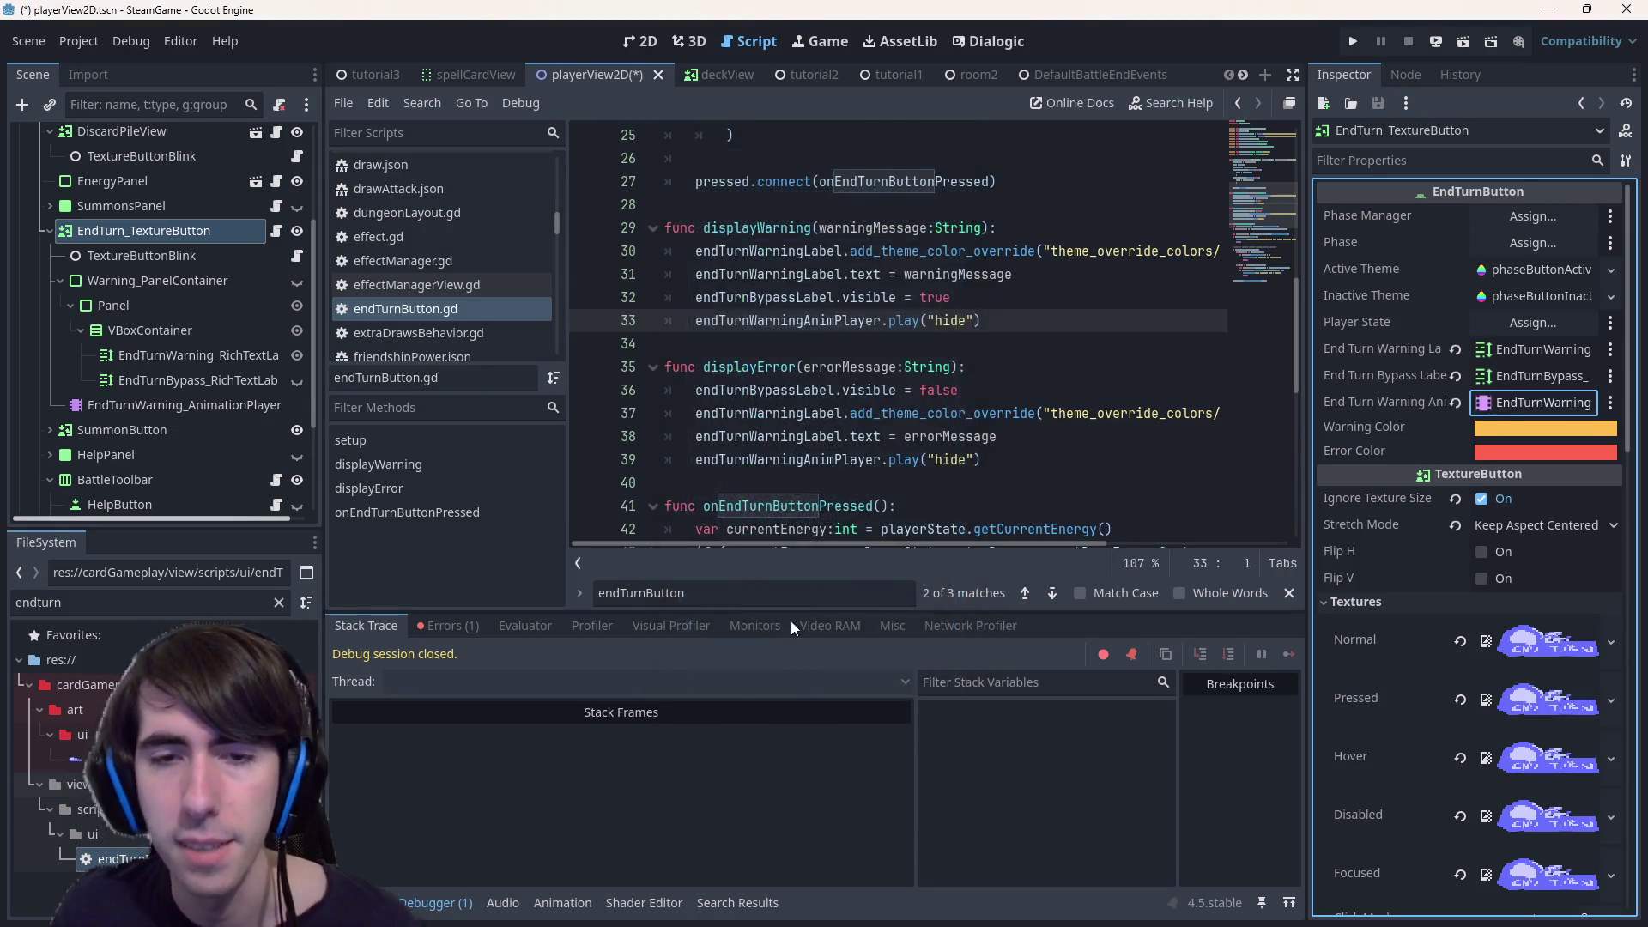
pyautogui.click(852, 371)
pyautogui.hotkey('ctrl', 's')
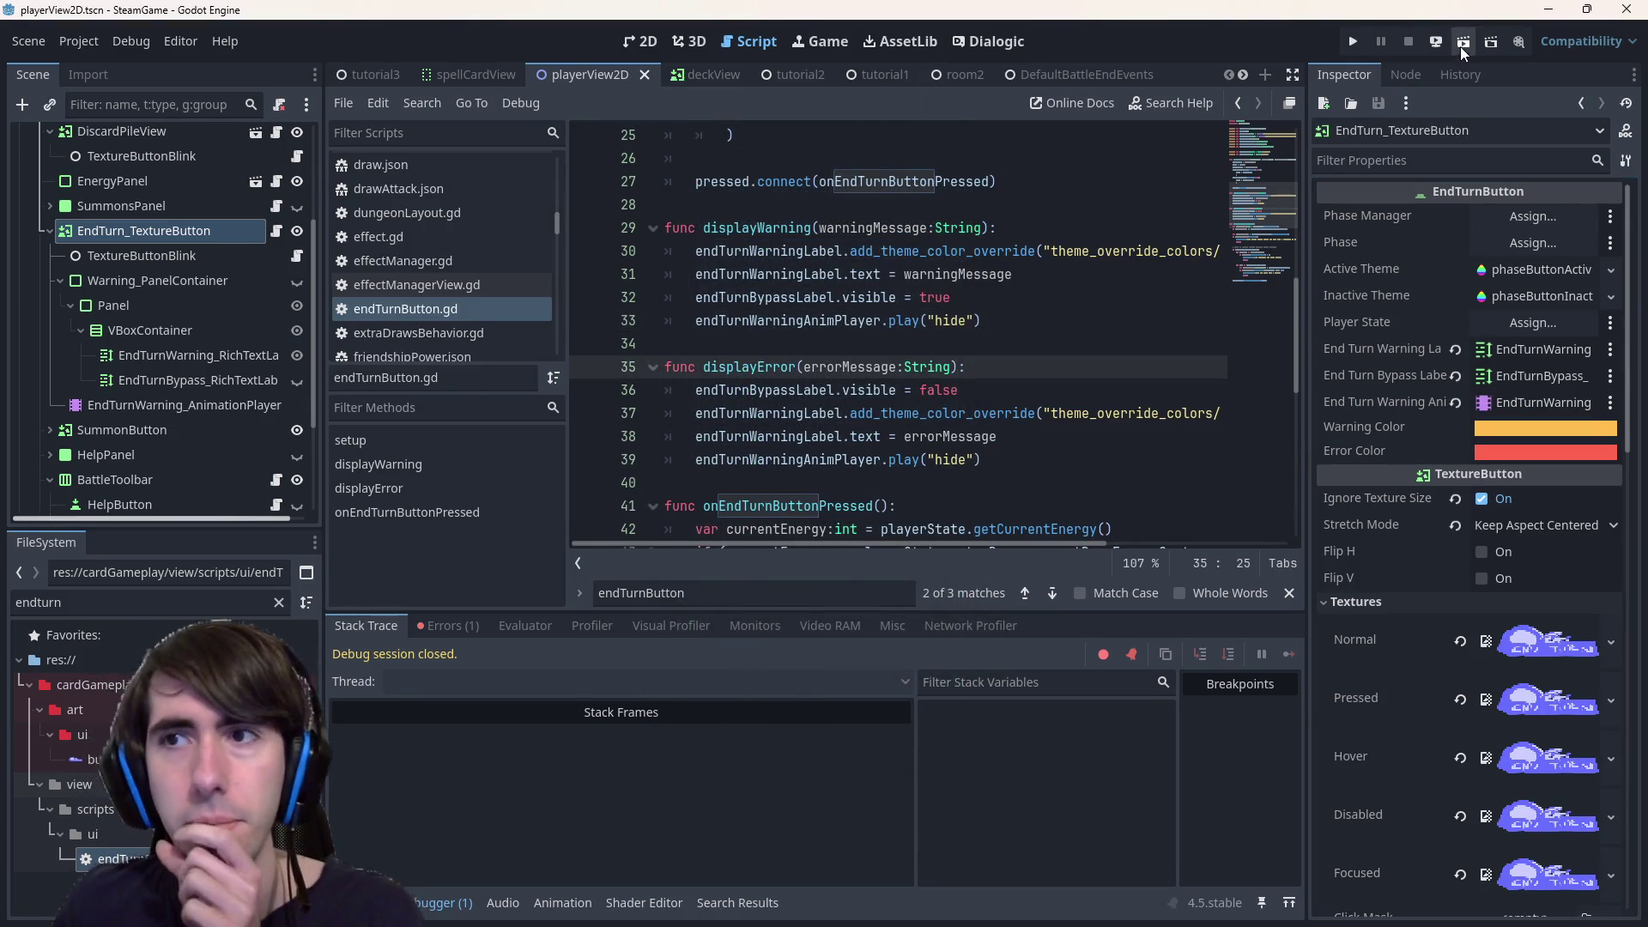
pyautogui.click(357, 74)
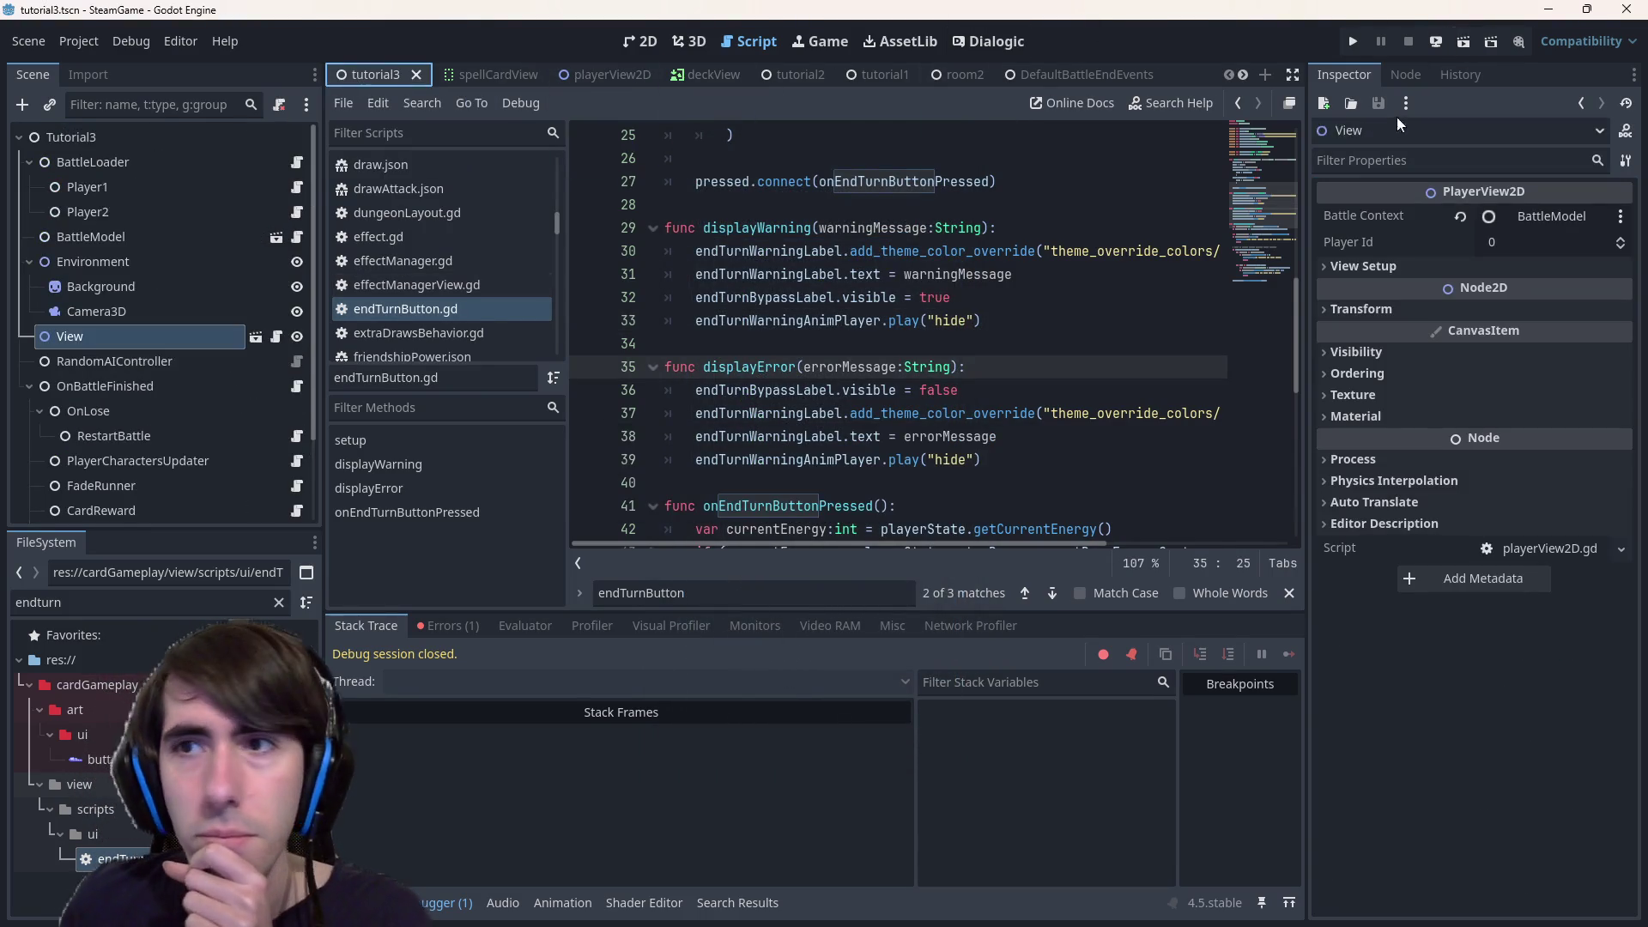
# Run the game, place the hooded character and two slimes, play Shield Boost on the hero, and draw a card
pyautogui.click(1469, 38)
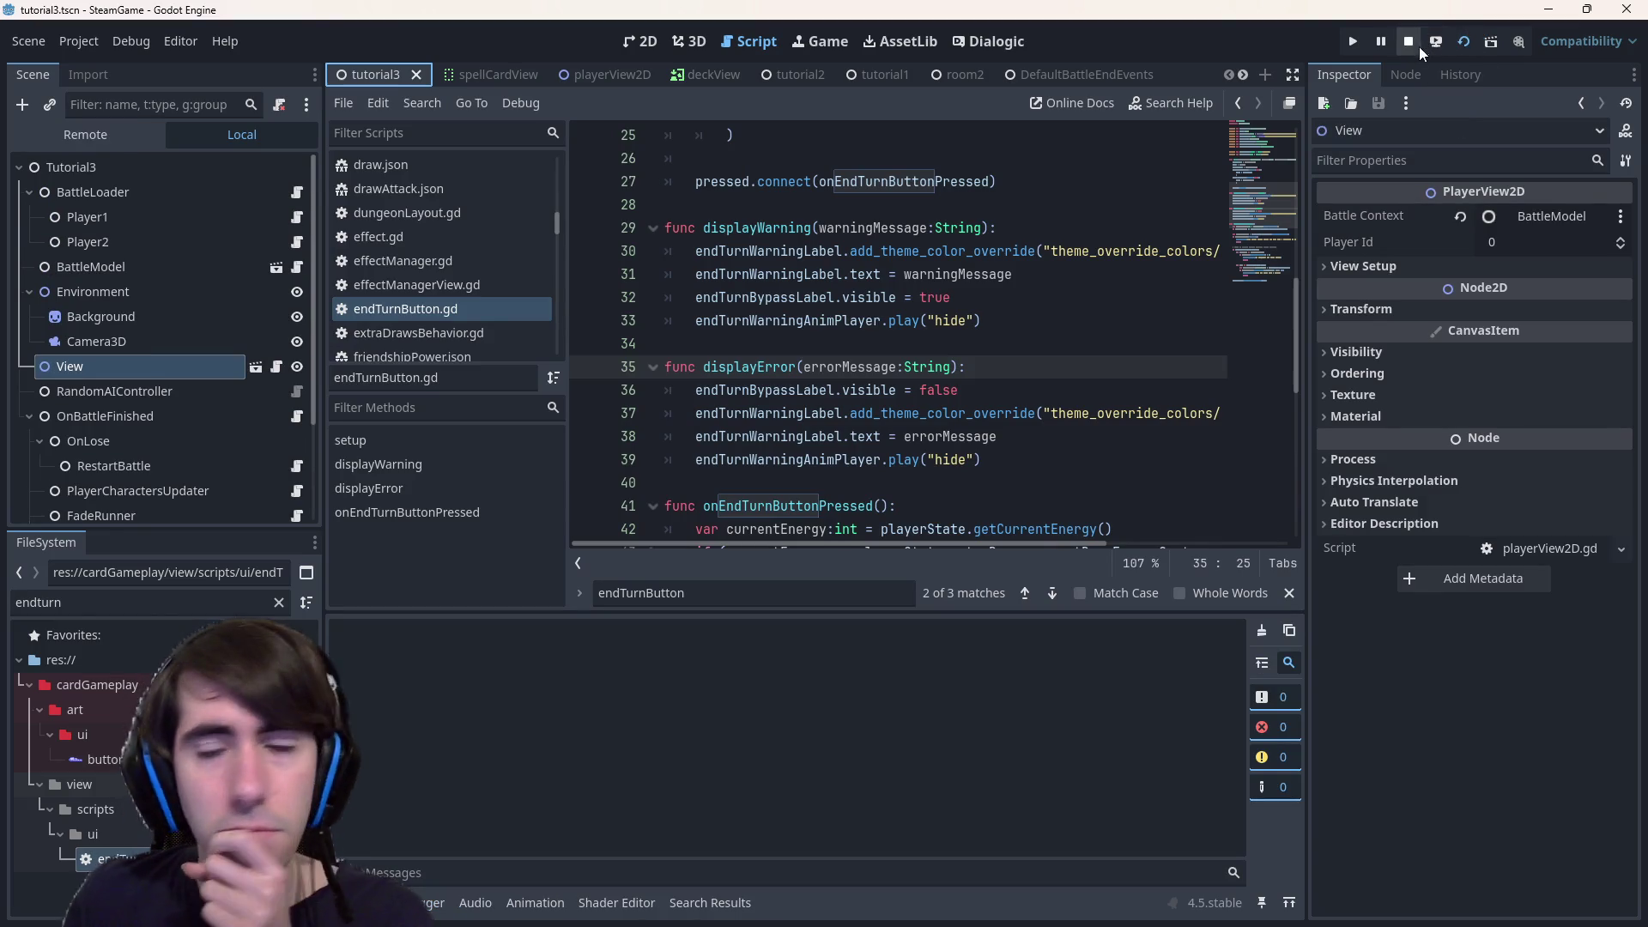
pyautogui.press('F5')
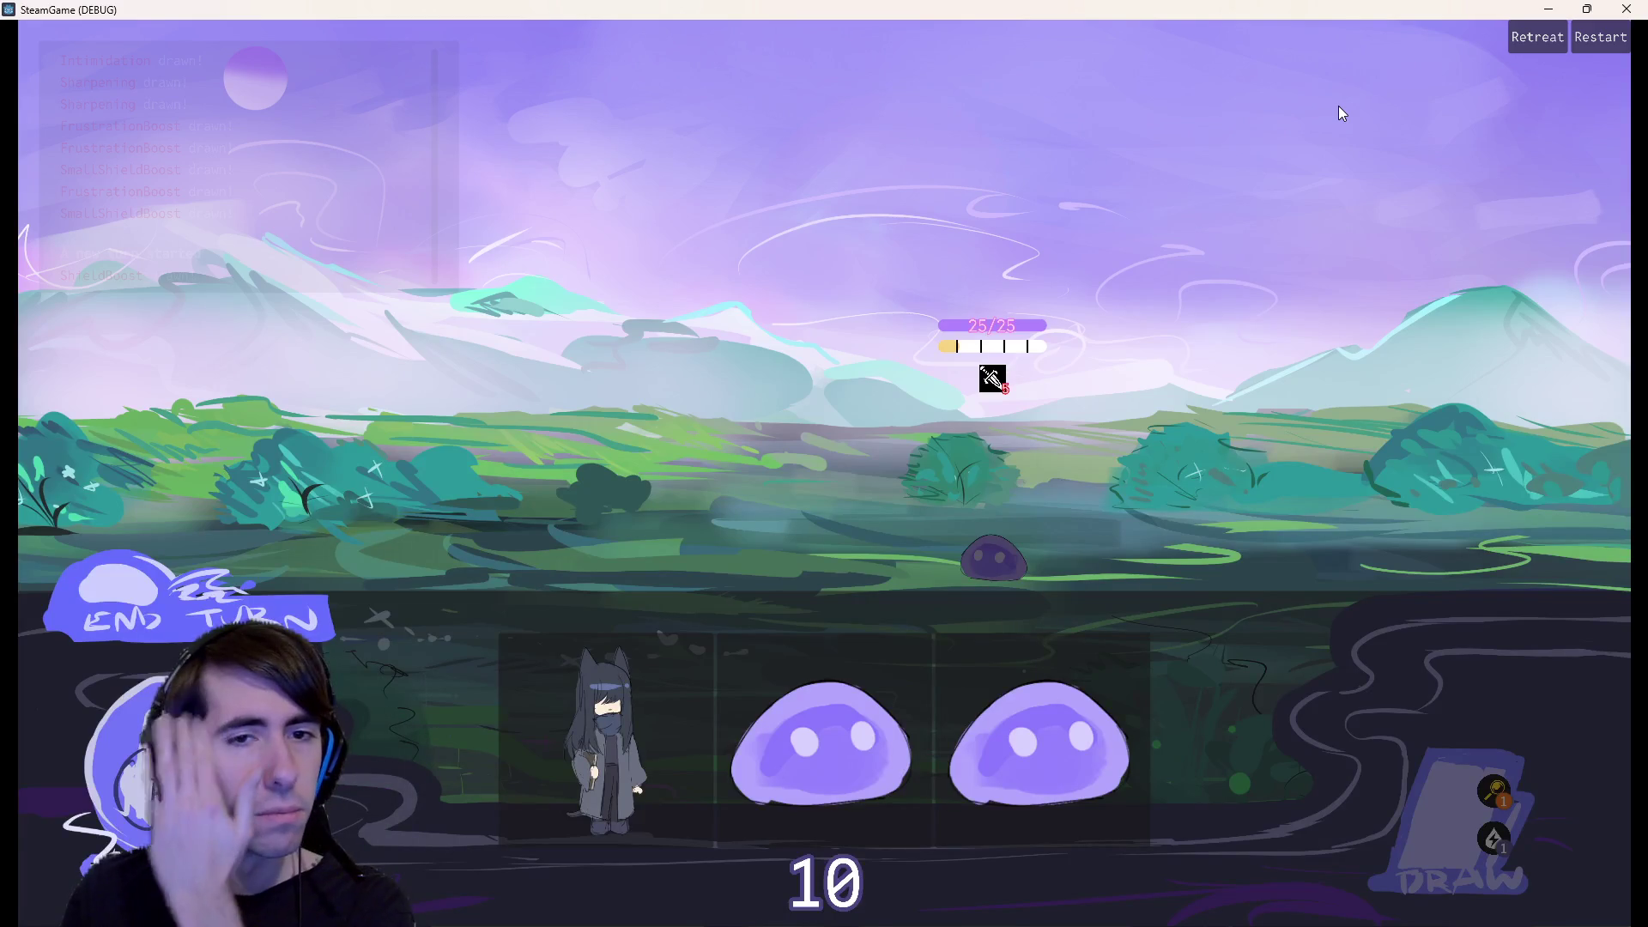
pyautogui.moveTo(631, 667); pyautogui.dragTo(564, 508)
pyautogui.moveTo(676, 755); pyautogui.dragTo(515, 525)
pyautogui.moveTo(817, 737); pyautogui.dragTo(418, 517)
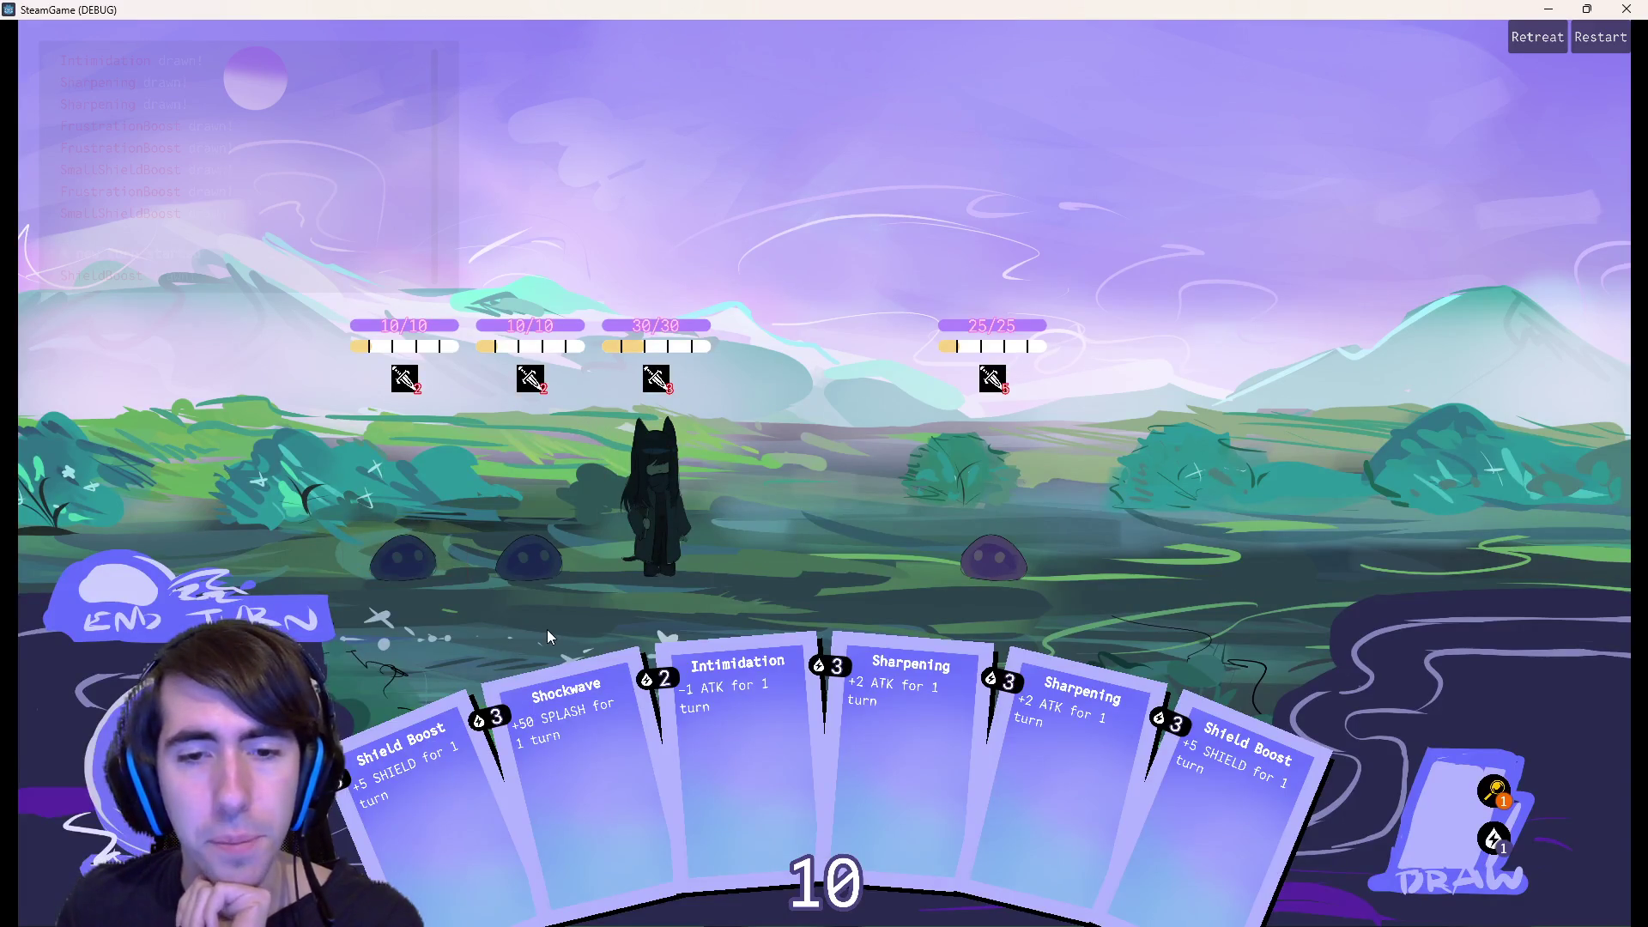
pyautogui.moveTo(1185, 880)
pyautogui.mouseDown()
pyautogui.moveTo(944, 588)
pyautogui.moveTo(1176, 756)
pyautogui.moveTo(620, 536)
pyautogui.moveTo(639, 515)
pyautogui.mouseUp()
pyautogui.click(1450, 824)
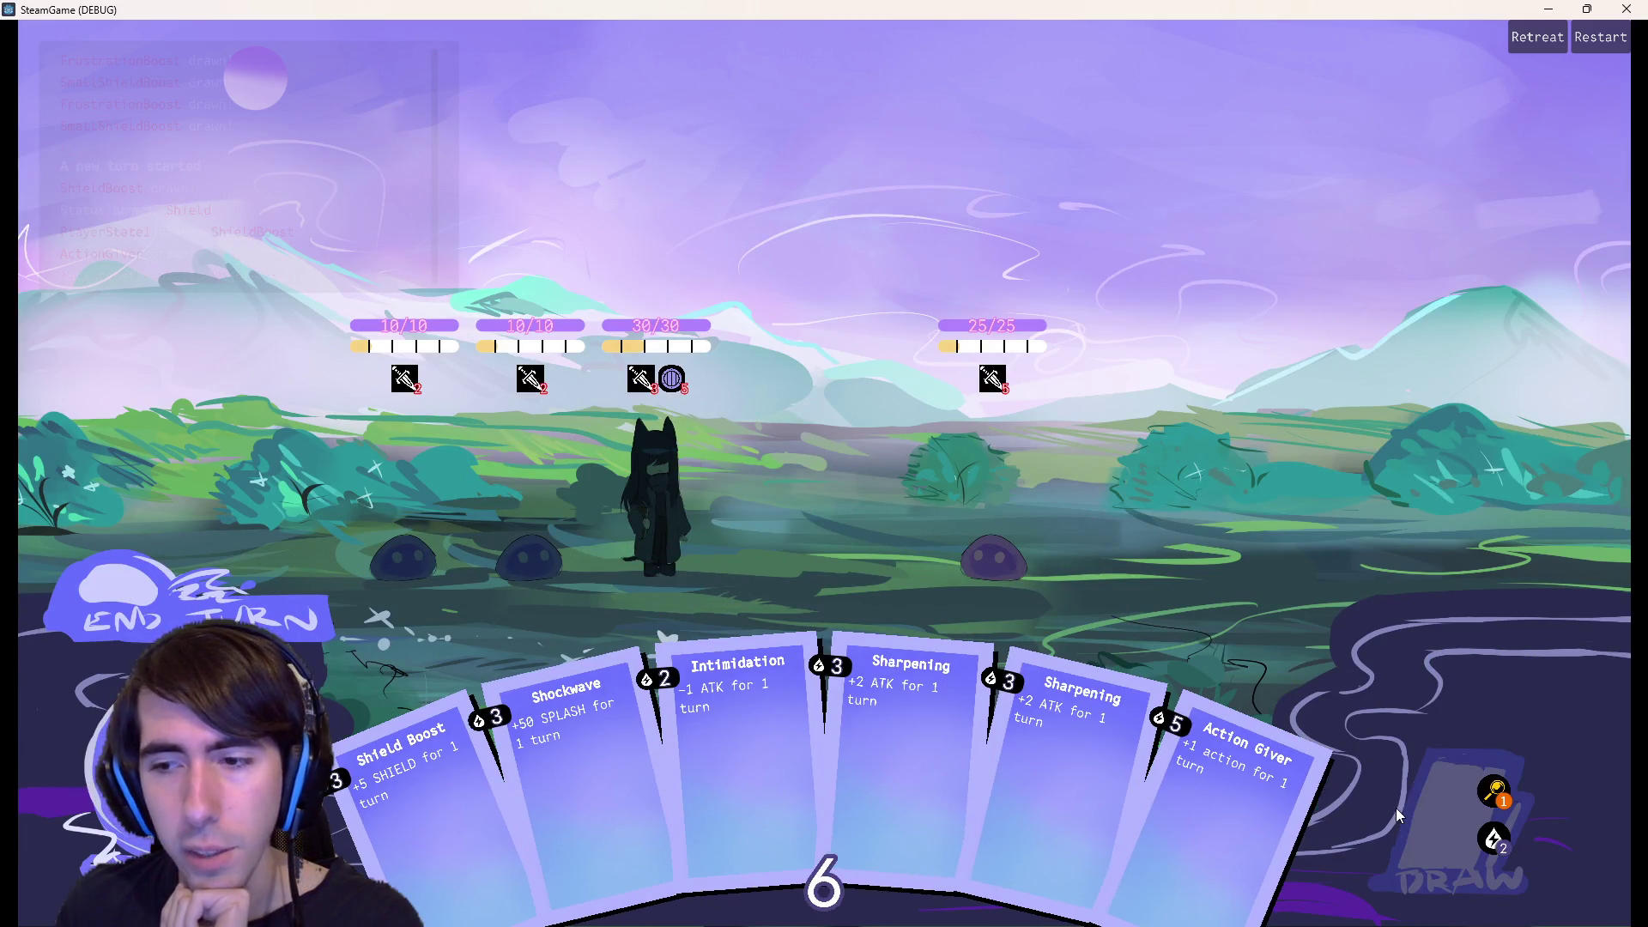
# End the turn repeatedly to trigger the 'You can still draw!' warning and watch it hide
pyautogui.click(208, 596)
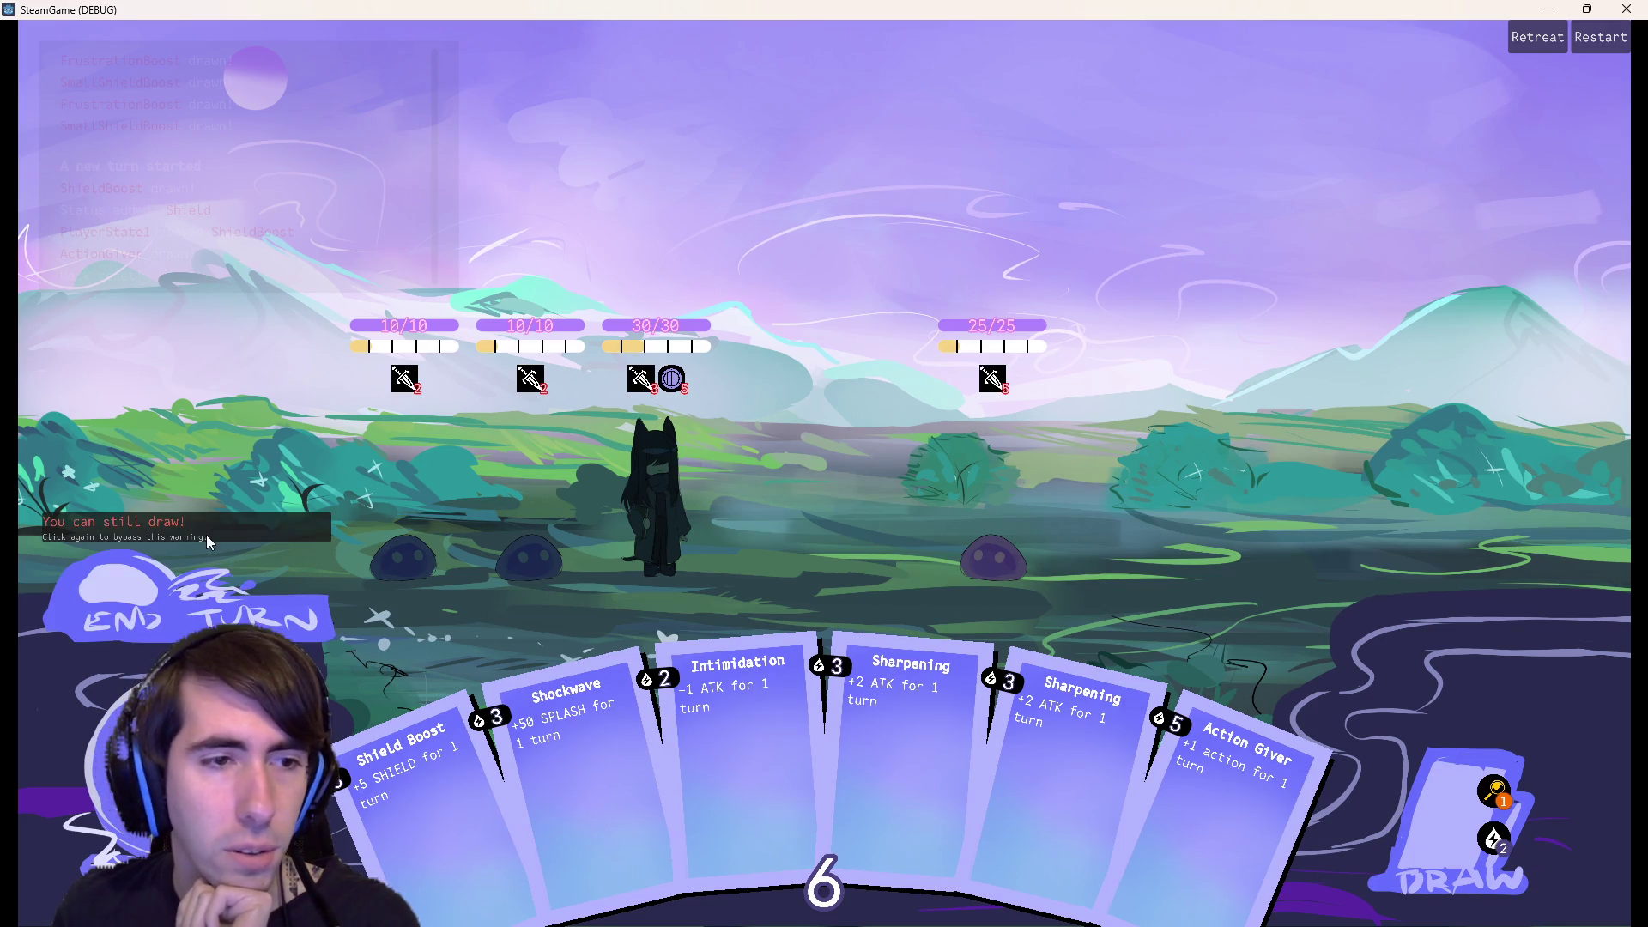
pyautogui.click(209, 594)
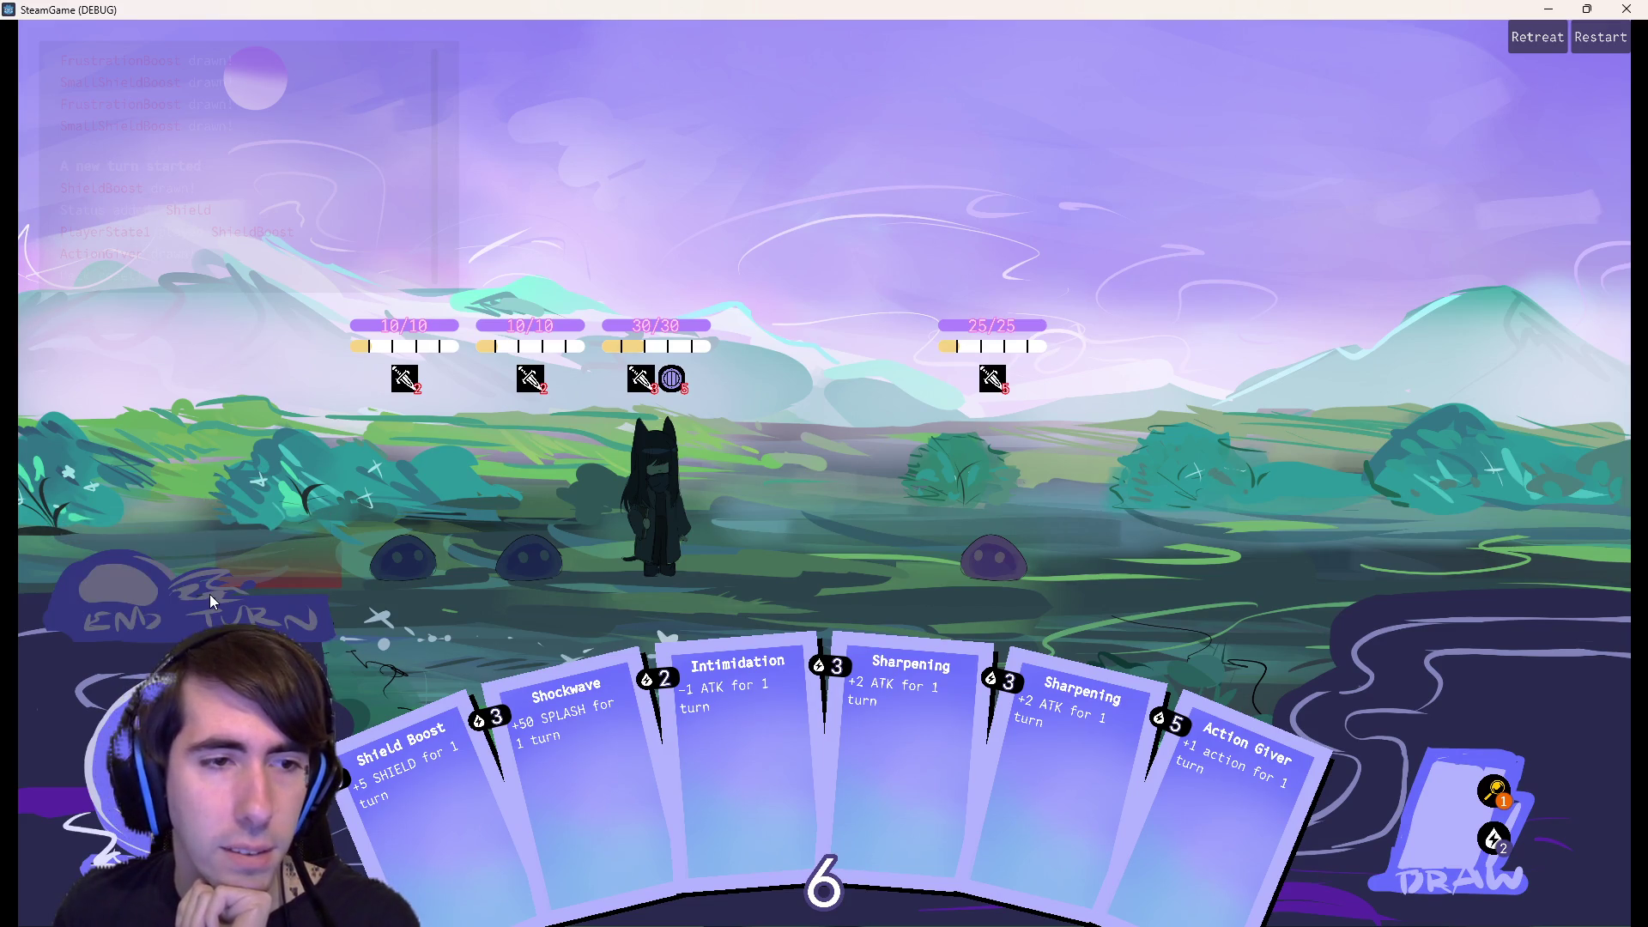
pyautogui.click(209, 594)
pyautogui.click(168, 587)
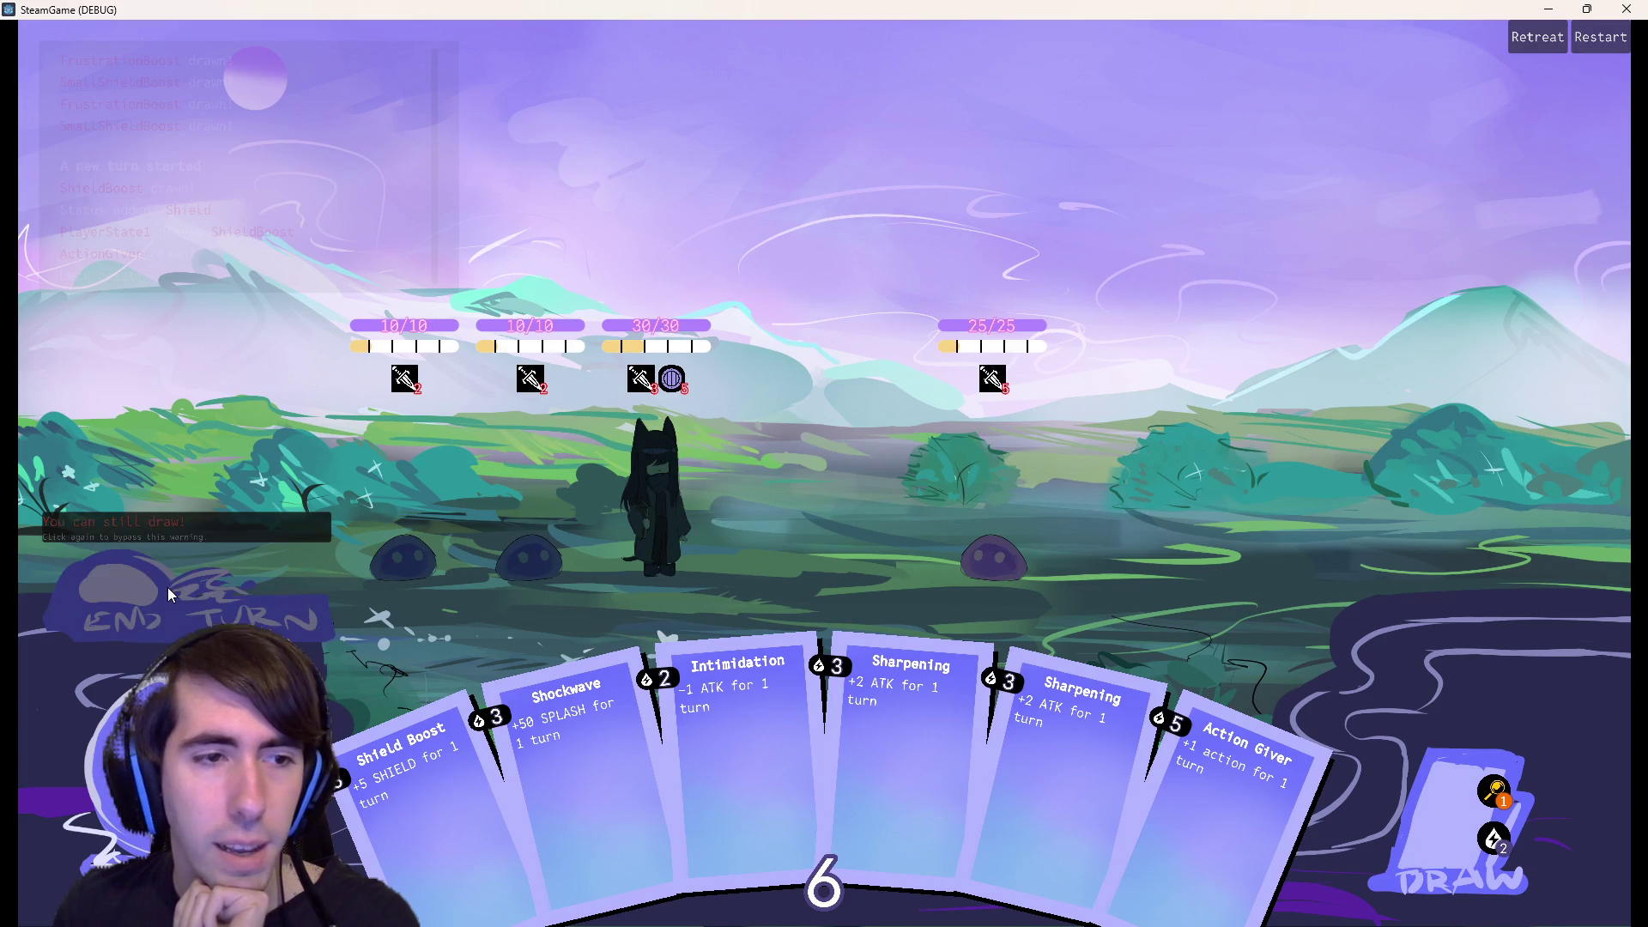
pyautogui.click(152, 591)
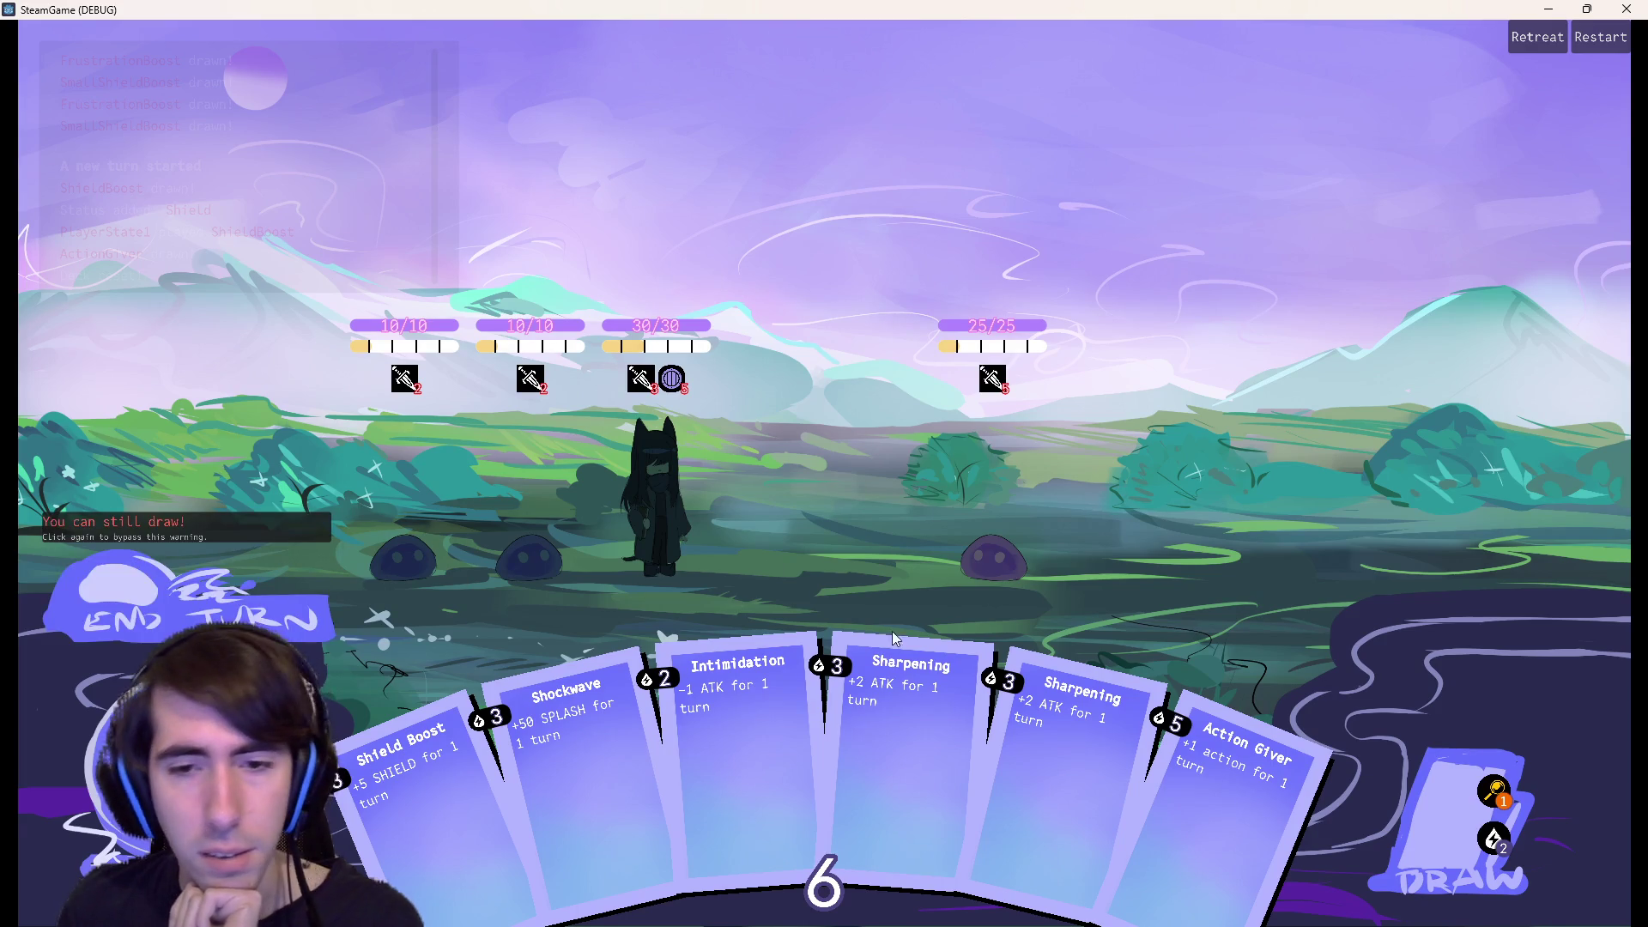
pyautogui.moveTo(931, 696)
pyautogui.mouseDown()
pyautogui.moveTo(784, 558)
pyautogui.moveTo(817, 692)
pyautogui.moveTo(834, 692)
pyautogui.mouseUp()
pyautogui.click(171, 593)
pyautogui.click(199, 614)
pyautogui.click(248, 614)
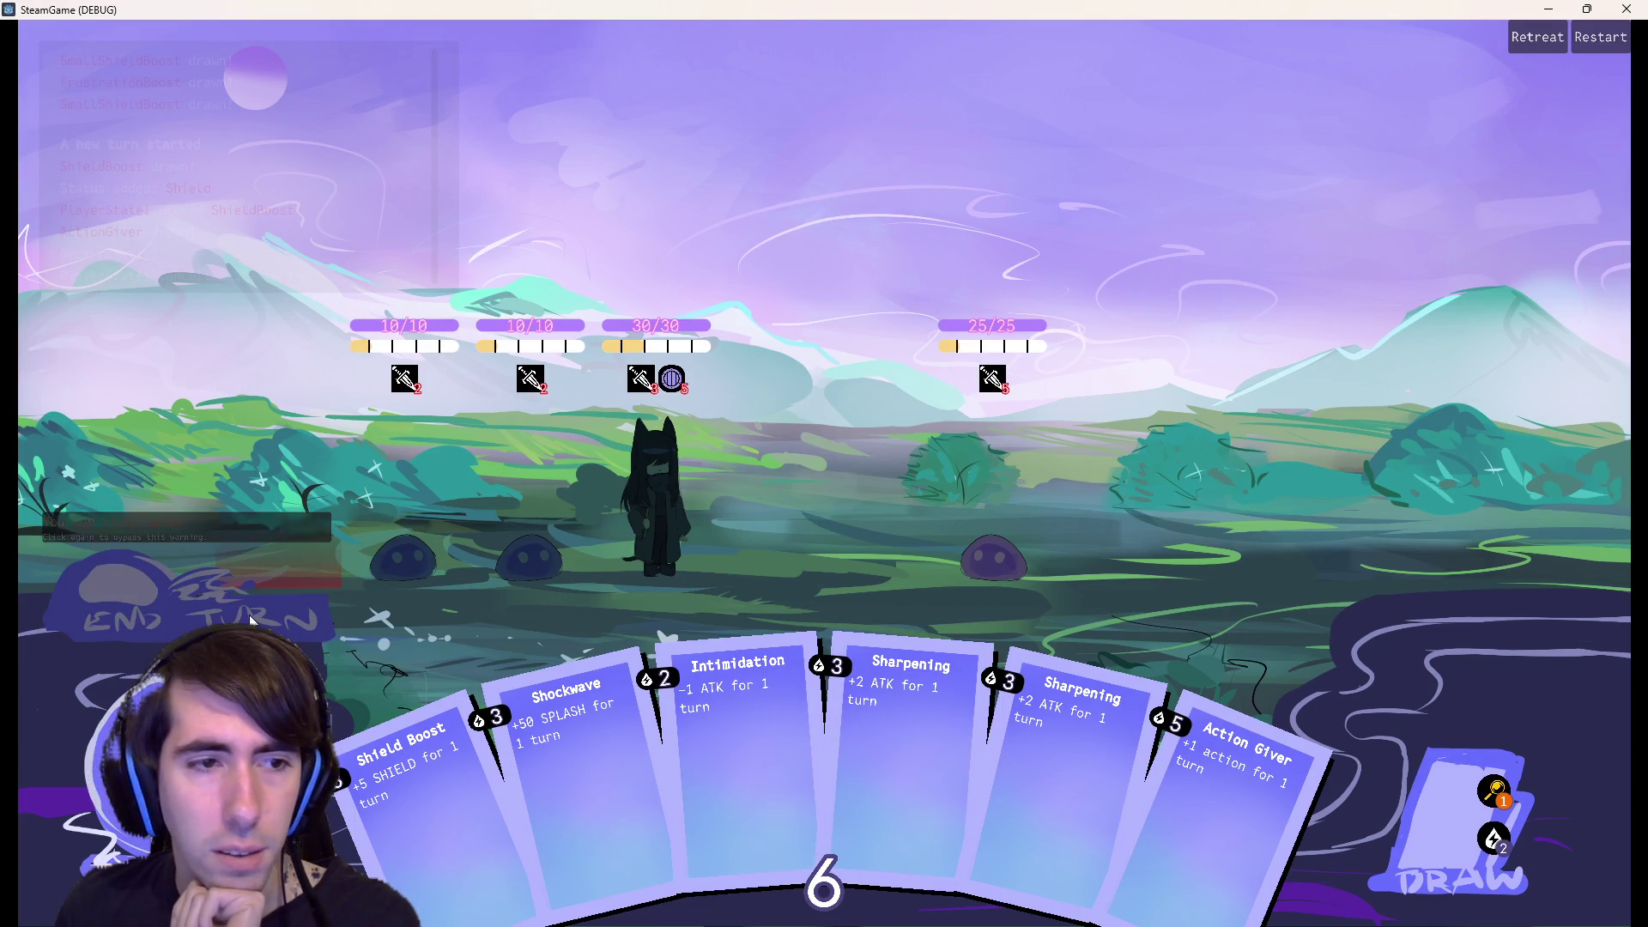
pyautogui.click(1547, 10)
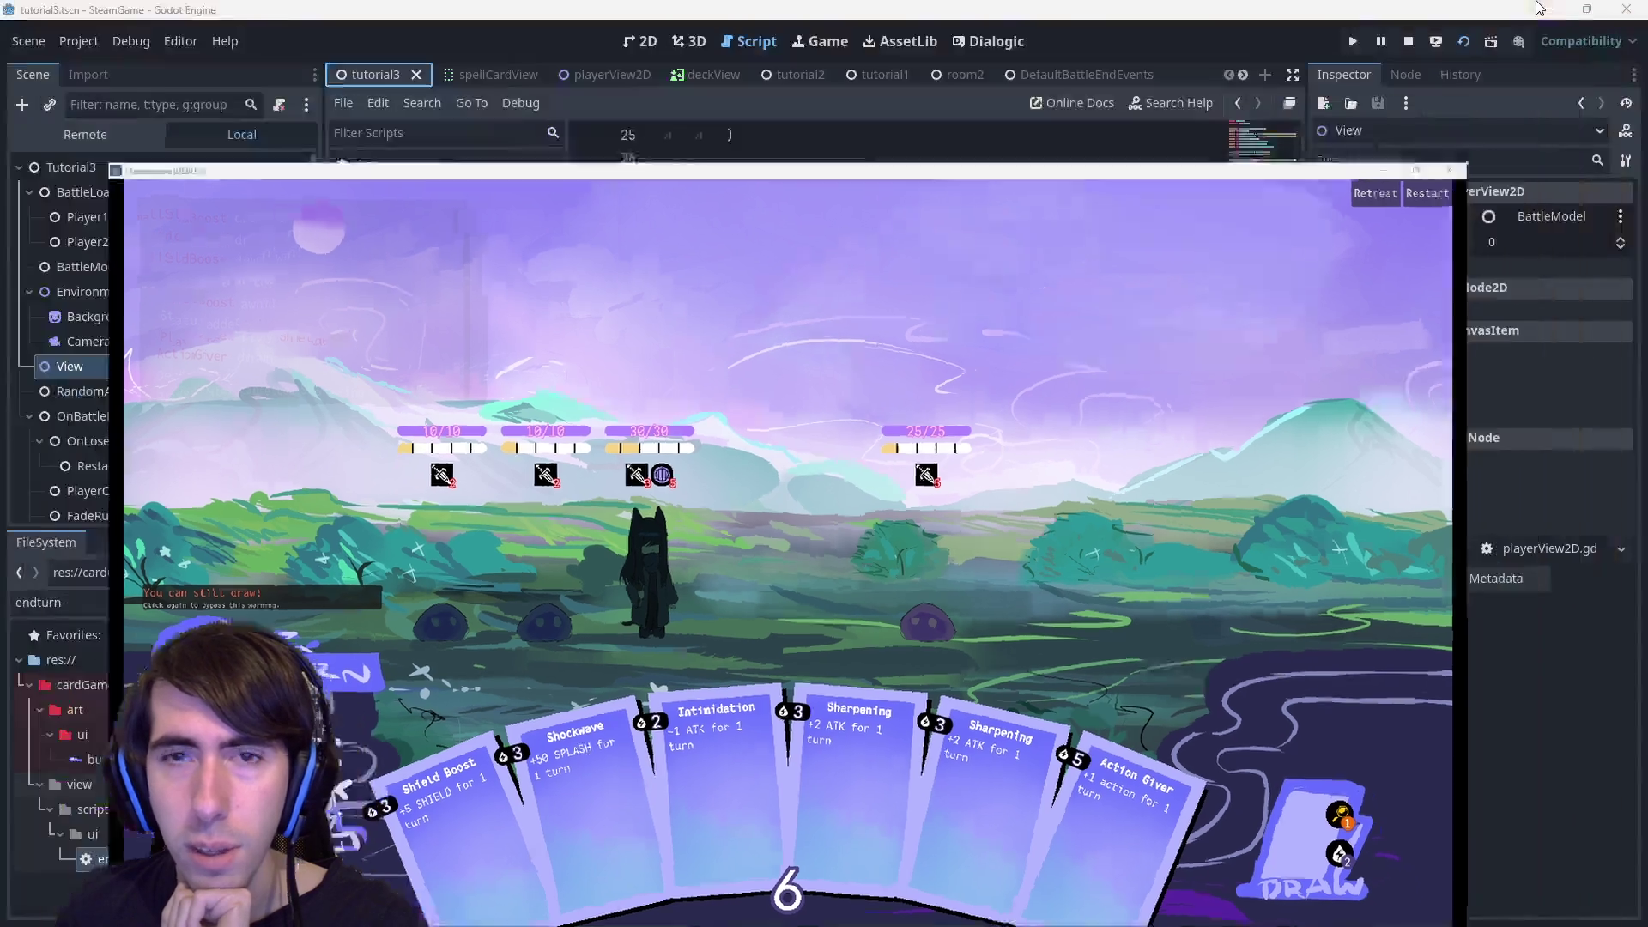
# Scroll through endTurnButton.gd to review the onEndTurnButtonPressed handler
pyautogui.scroll(-2, 901, 324)
pyautogui.scroll(-3, 902, 323)
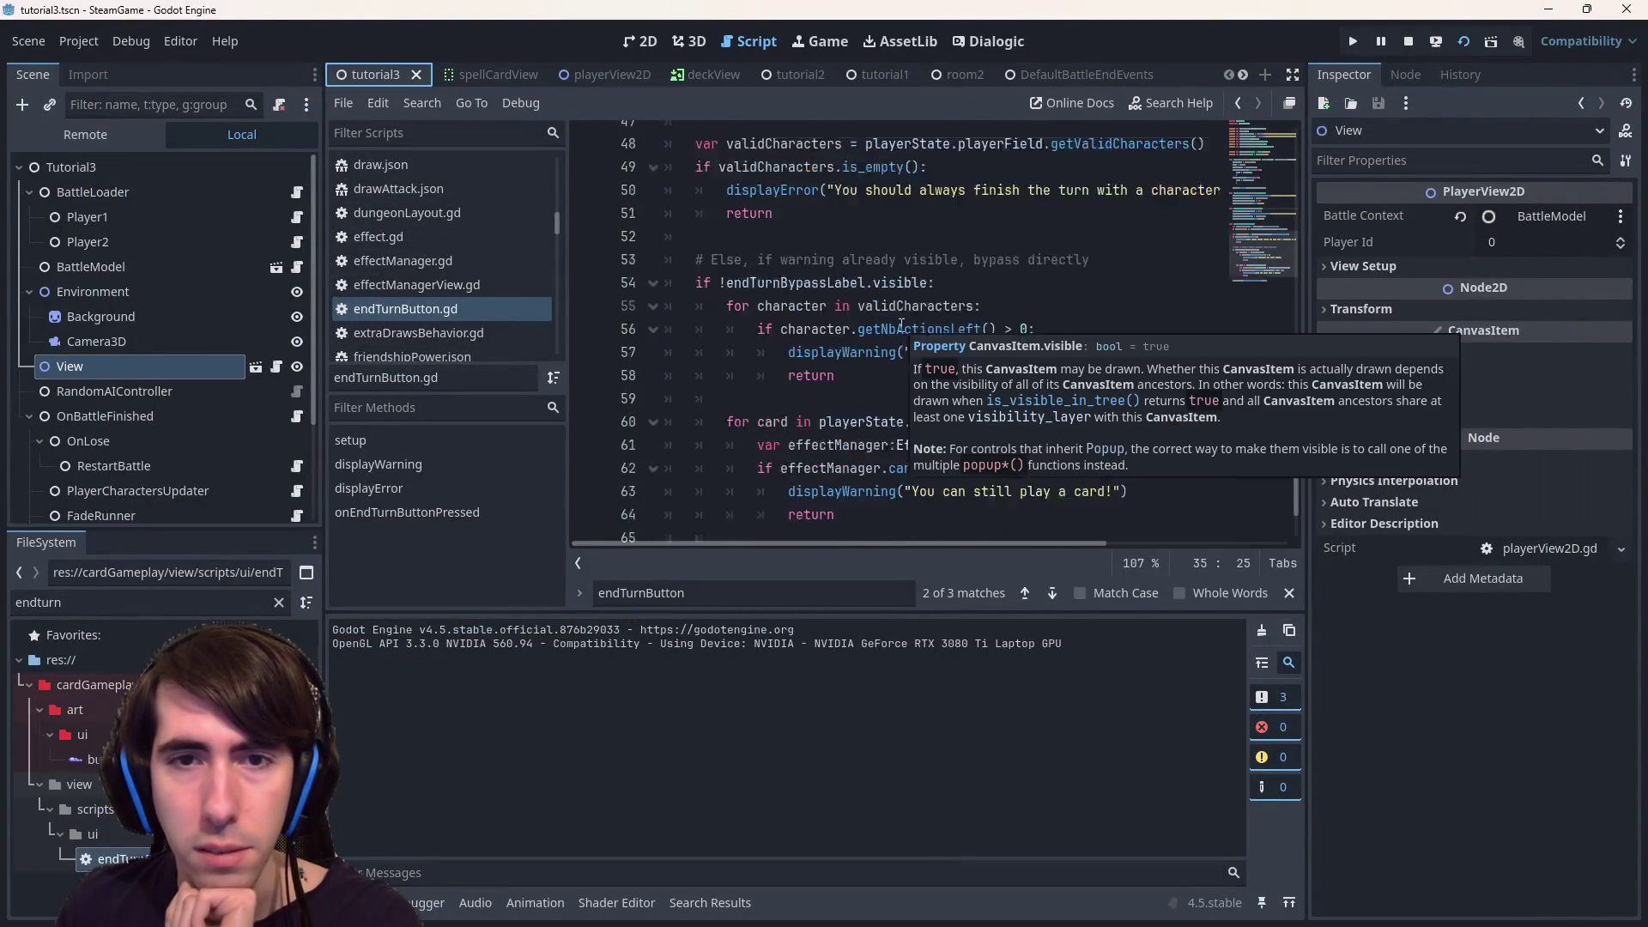
pyautogui.scroll(1, 856, 271)
pyautogui.scroll(-2, 918, 361)
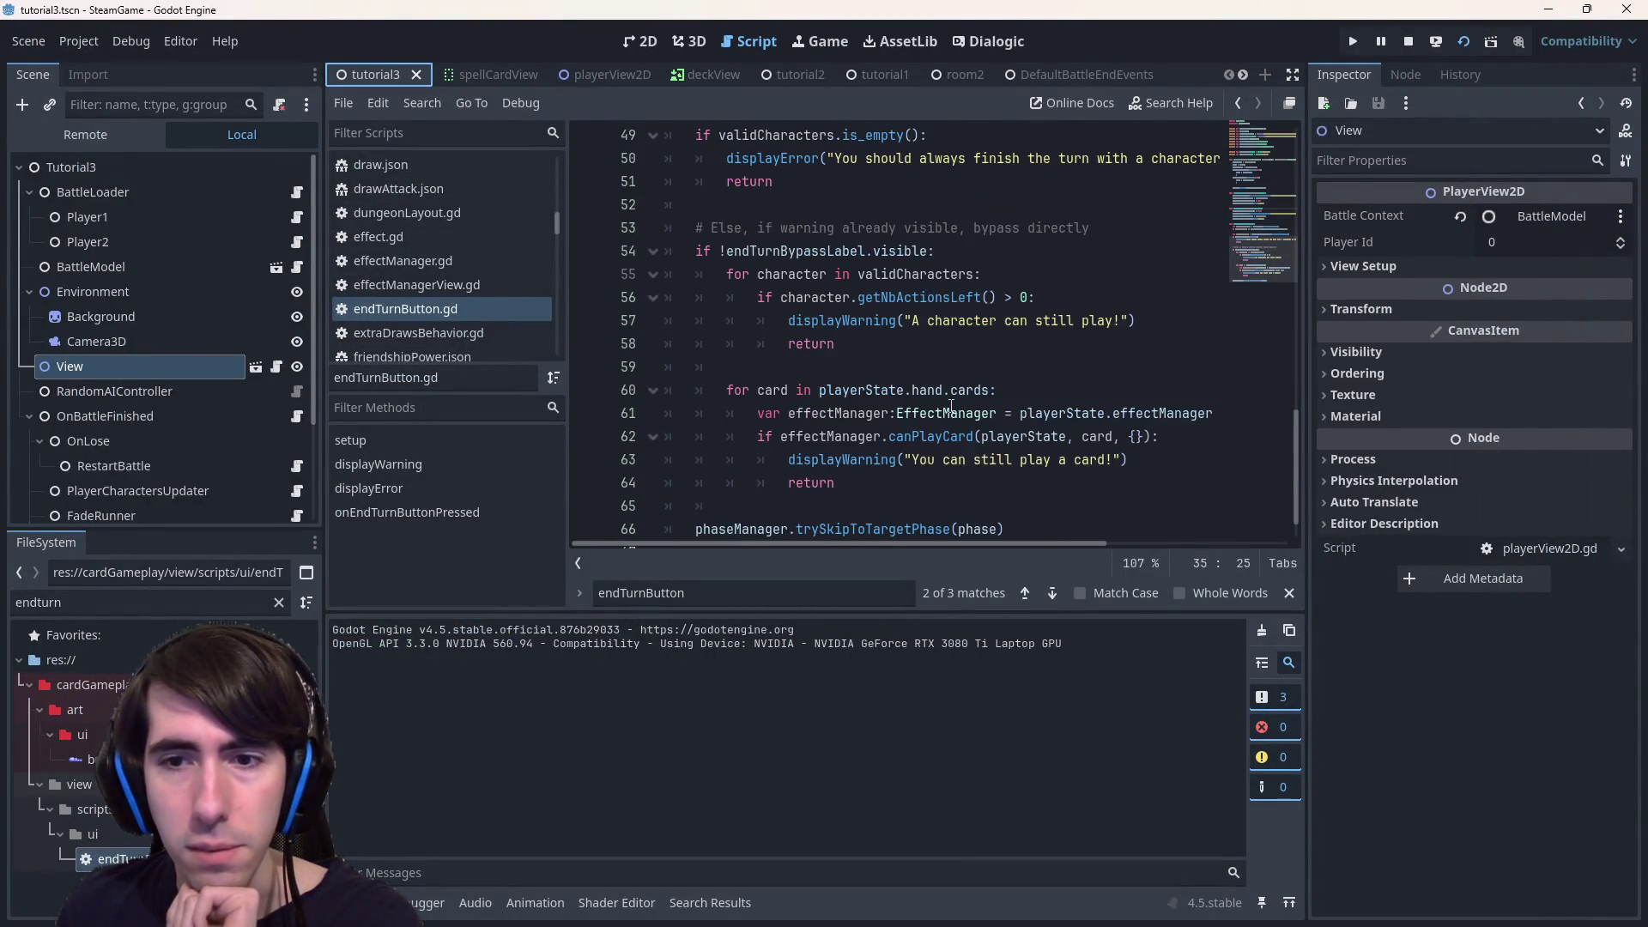
pyautogui.scroll(-1, 951, 405)
pyautogui.scroll(4, 953, 420)
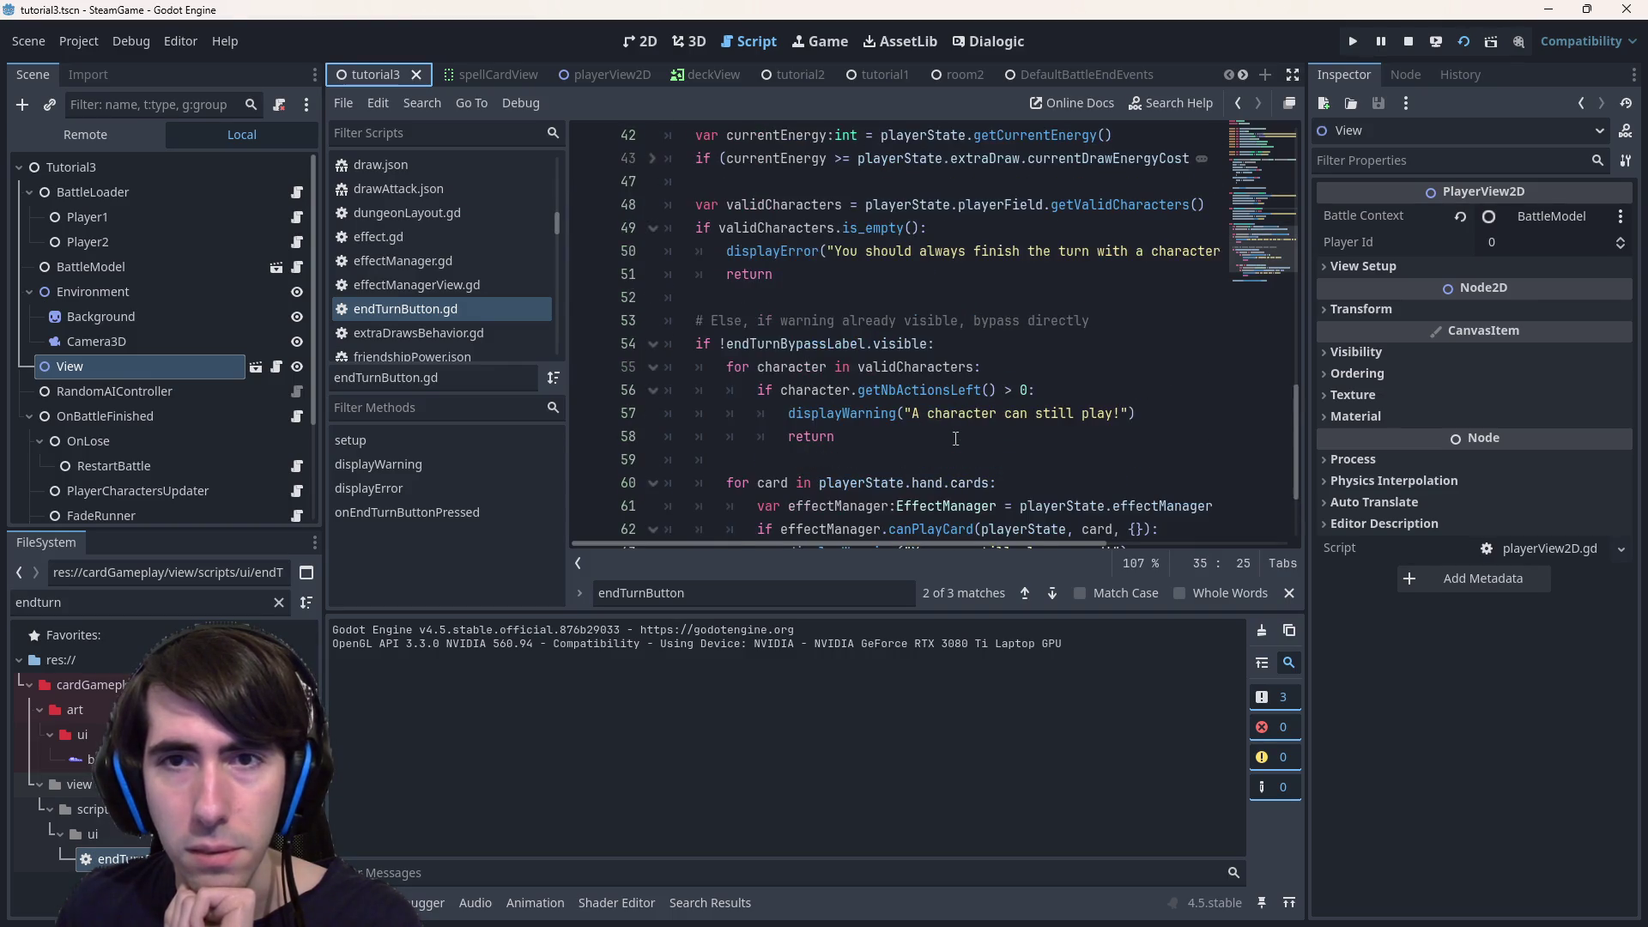
pyautogui.moveTo(935, 320); pyautogui.dragTo(1034, 320)
pyautogui.scroll(2, 1035, 344)
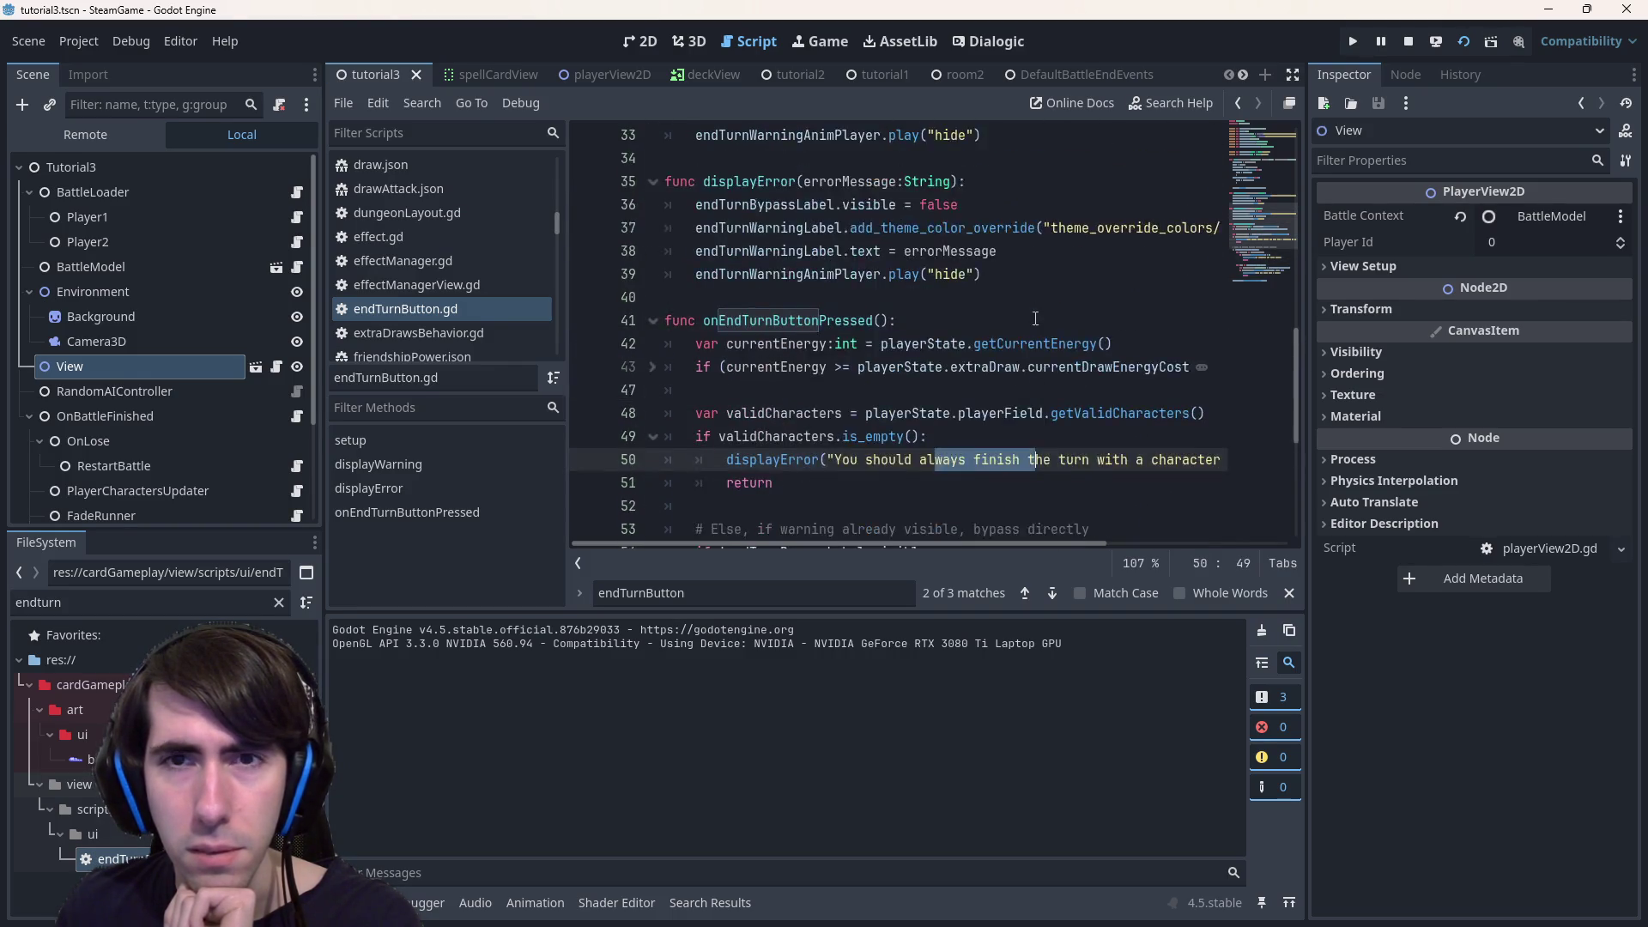
pyautogui.scroll(-1, 1001, 510)
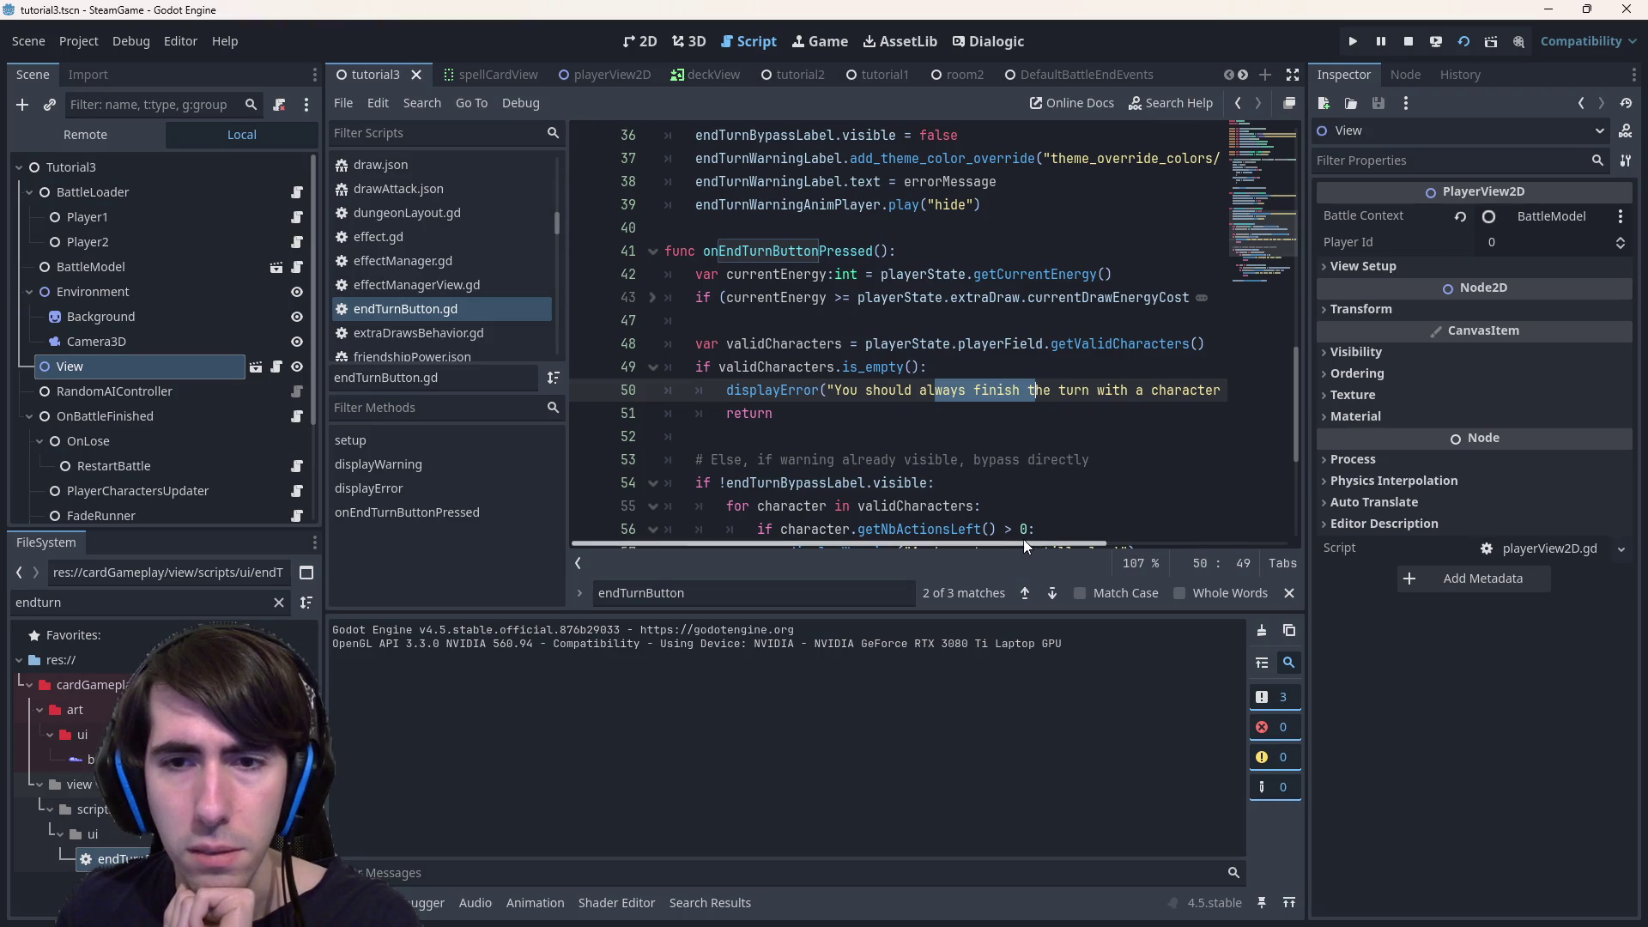
pyautogui.scroll(-3, 1004, 446)
# Select the character-can-still-play warning line, highlight every use of validCharacters, then restore the SteamGame window
pyautogui.click(968, 343)
pyautogui.moveTo(968, 343); pyautogui.dragTo(1125, 344)
pyautogui.scroll(-1, 1107, 378)
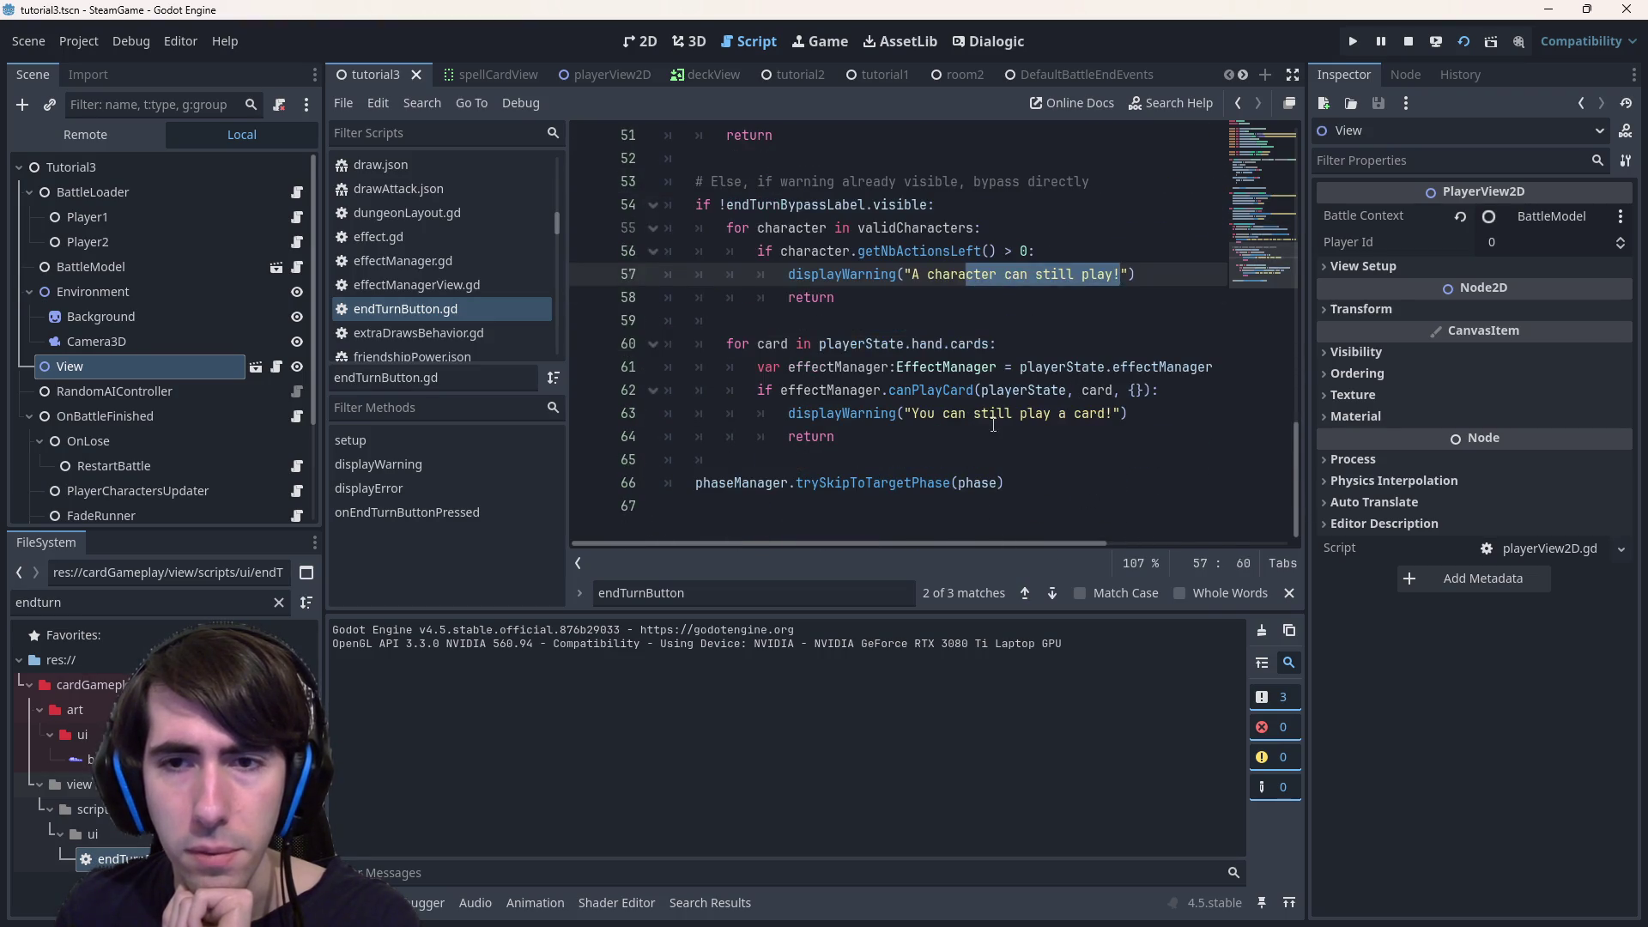
pyautogui.moveTo(981, 413); pyautogui.dragTo(1097, 417)
pyautogui.scroll(10, 1012, 446)
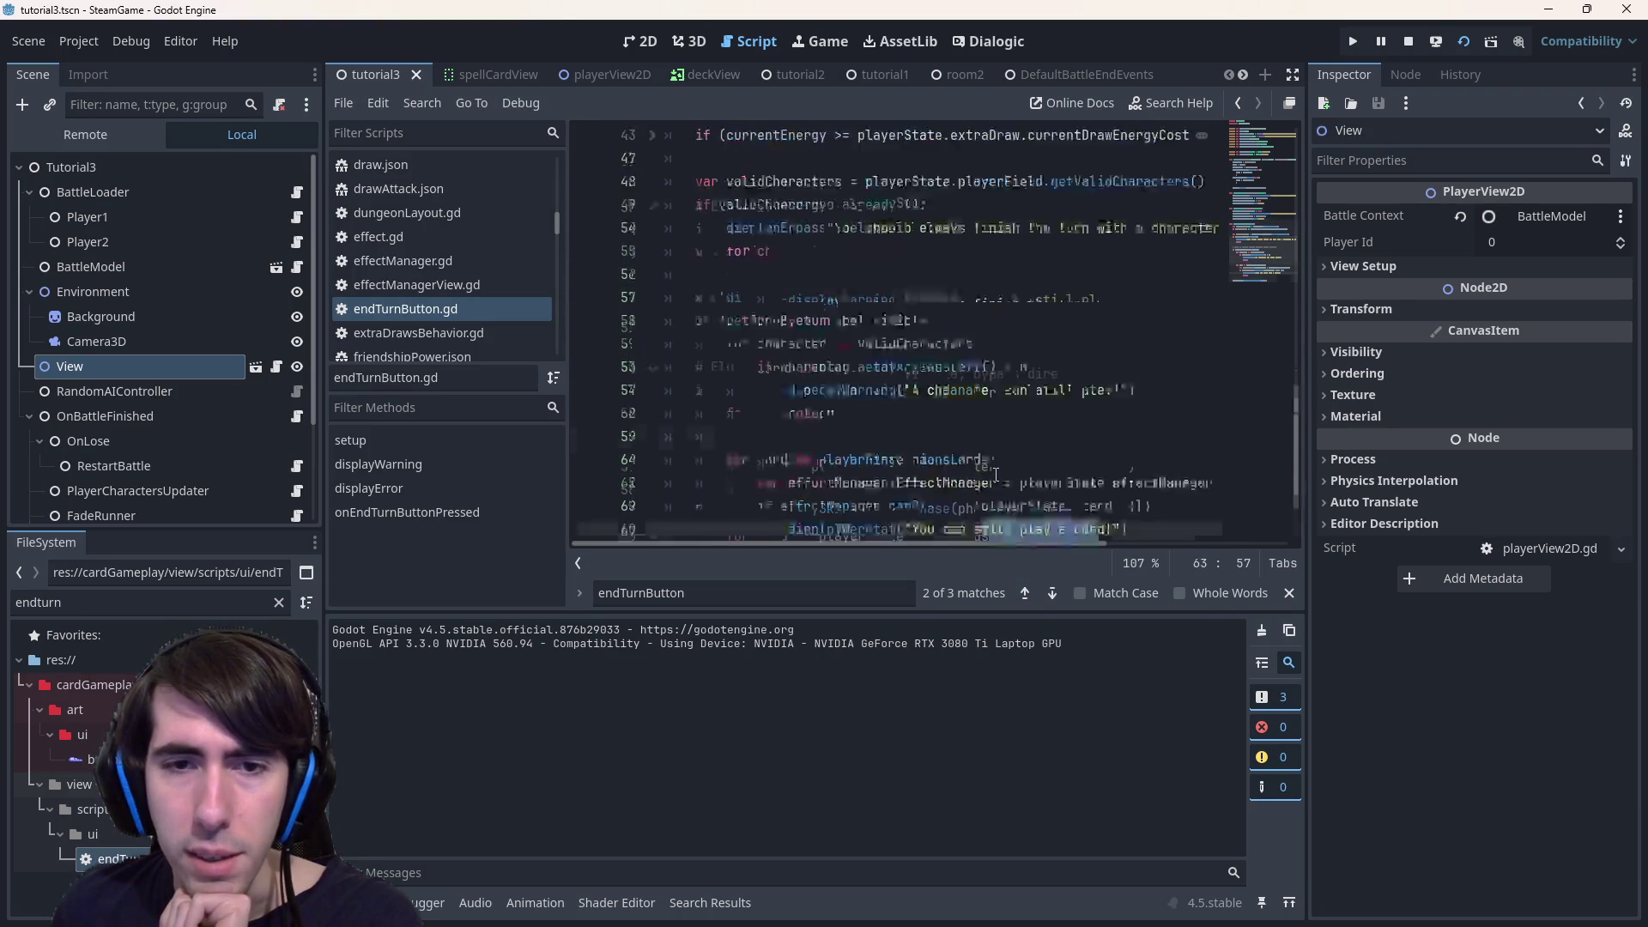
pyautogui.scroll(6, 995, 475)
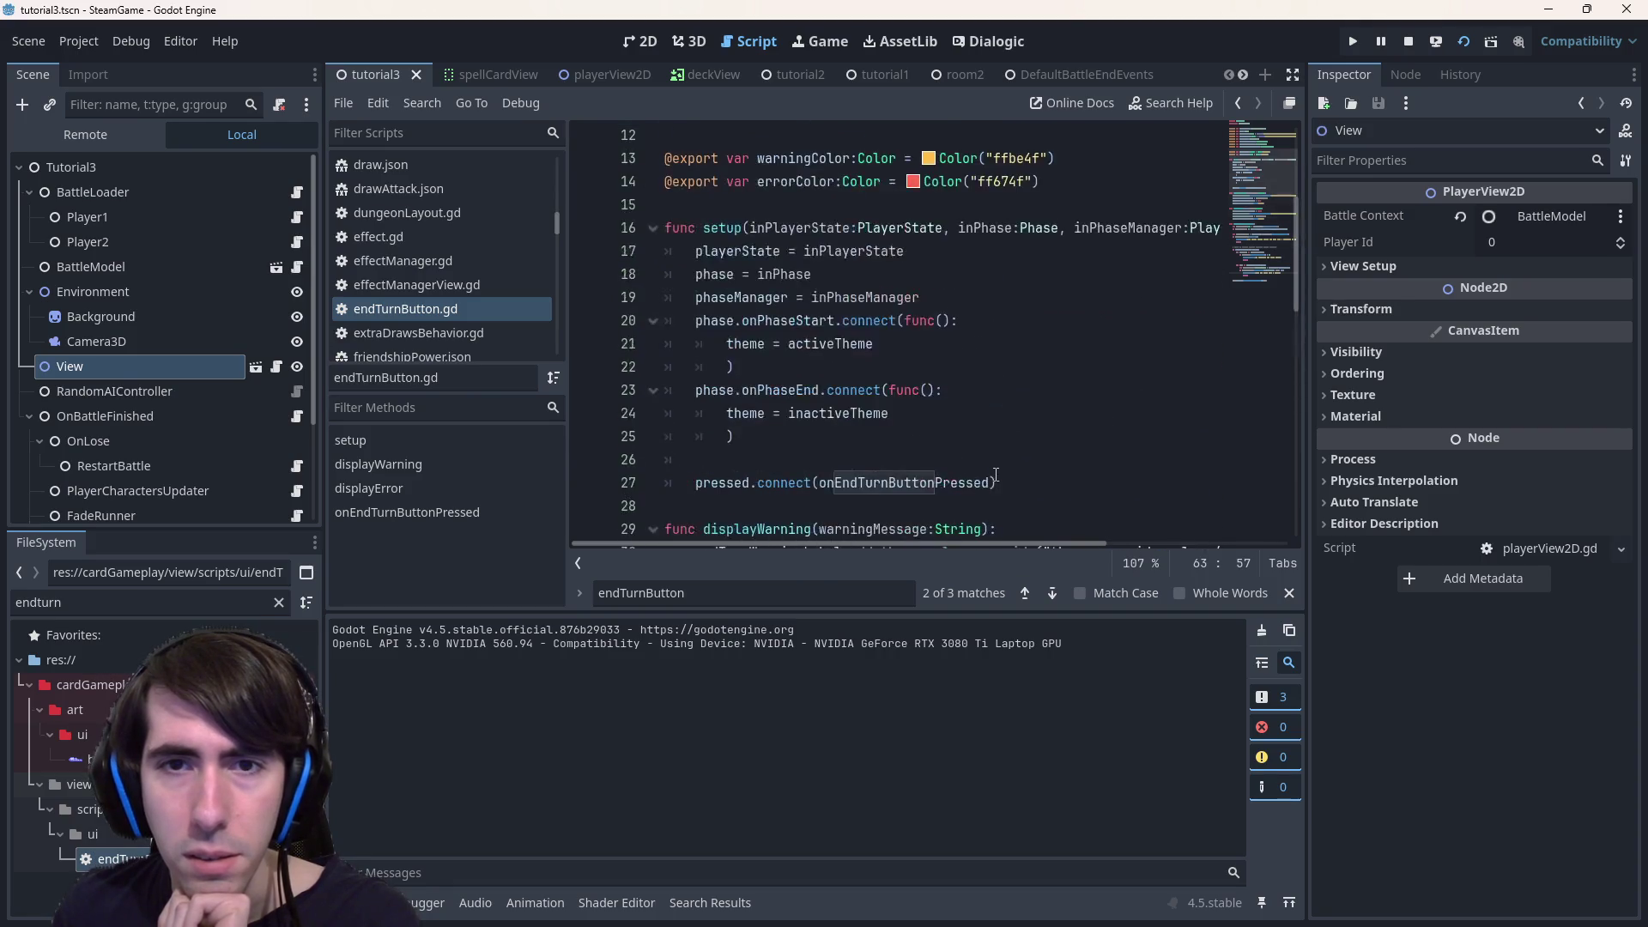
pyautogui.scroll(-15, 995, 474)
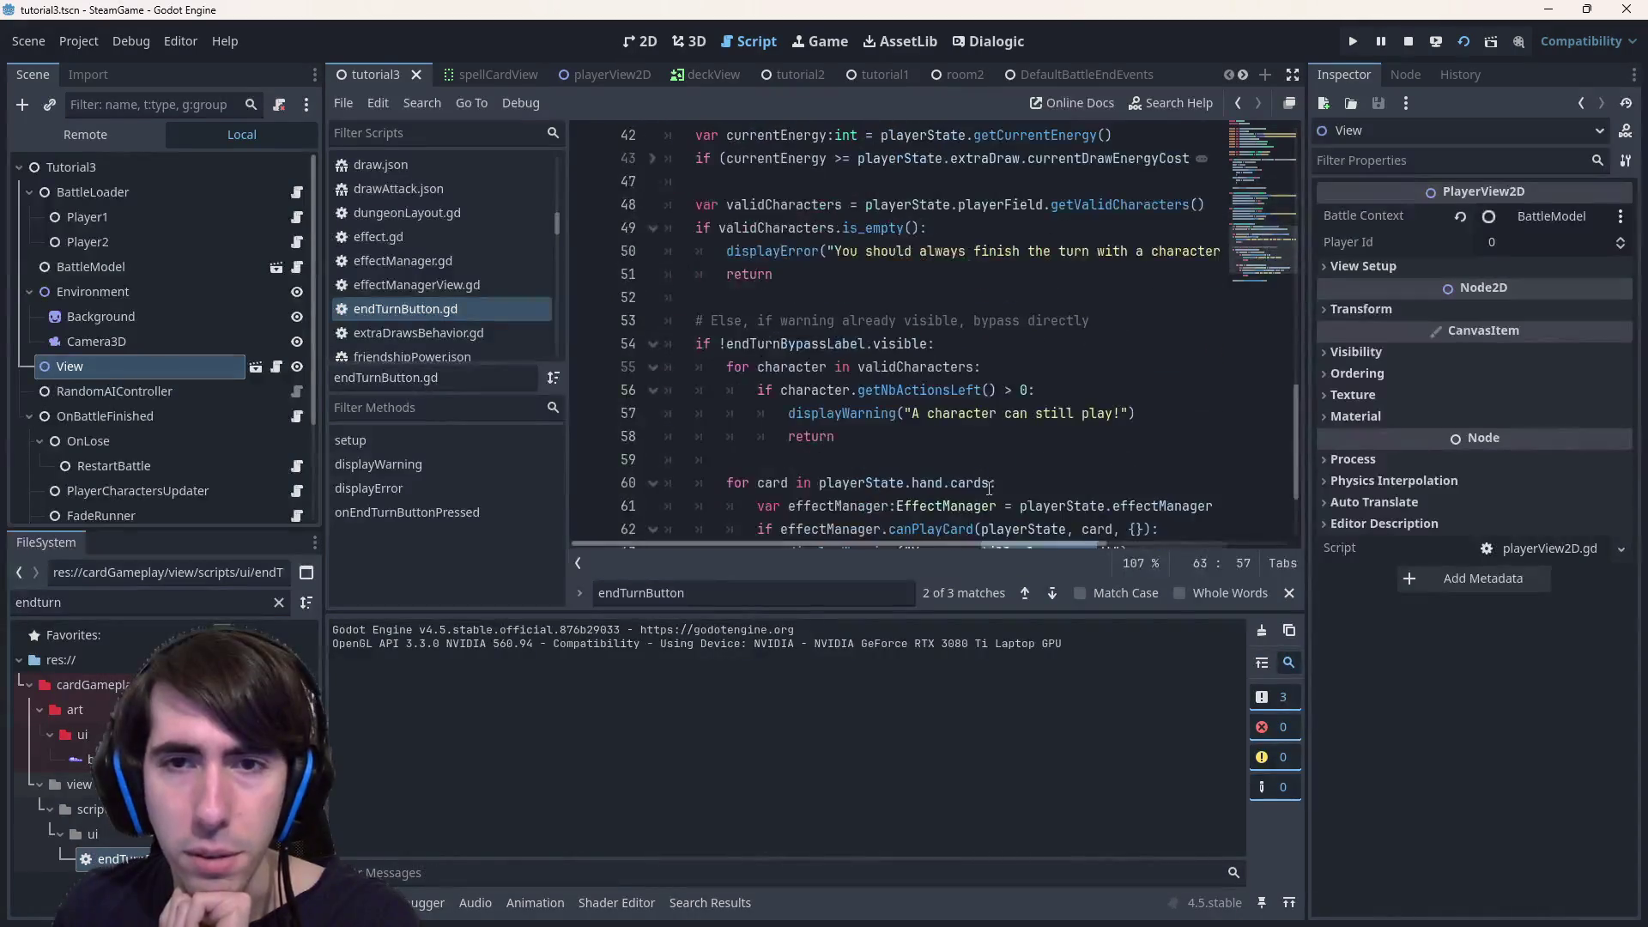
pyautogui.scroll(3, 987, 494)
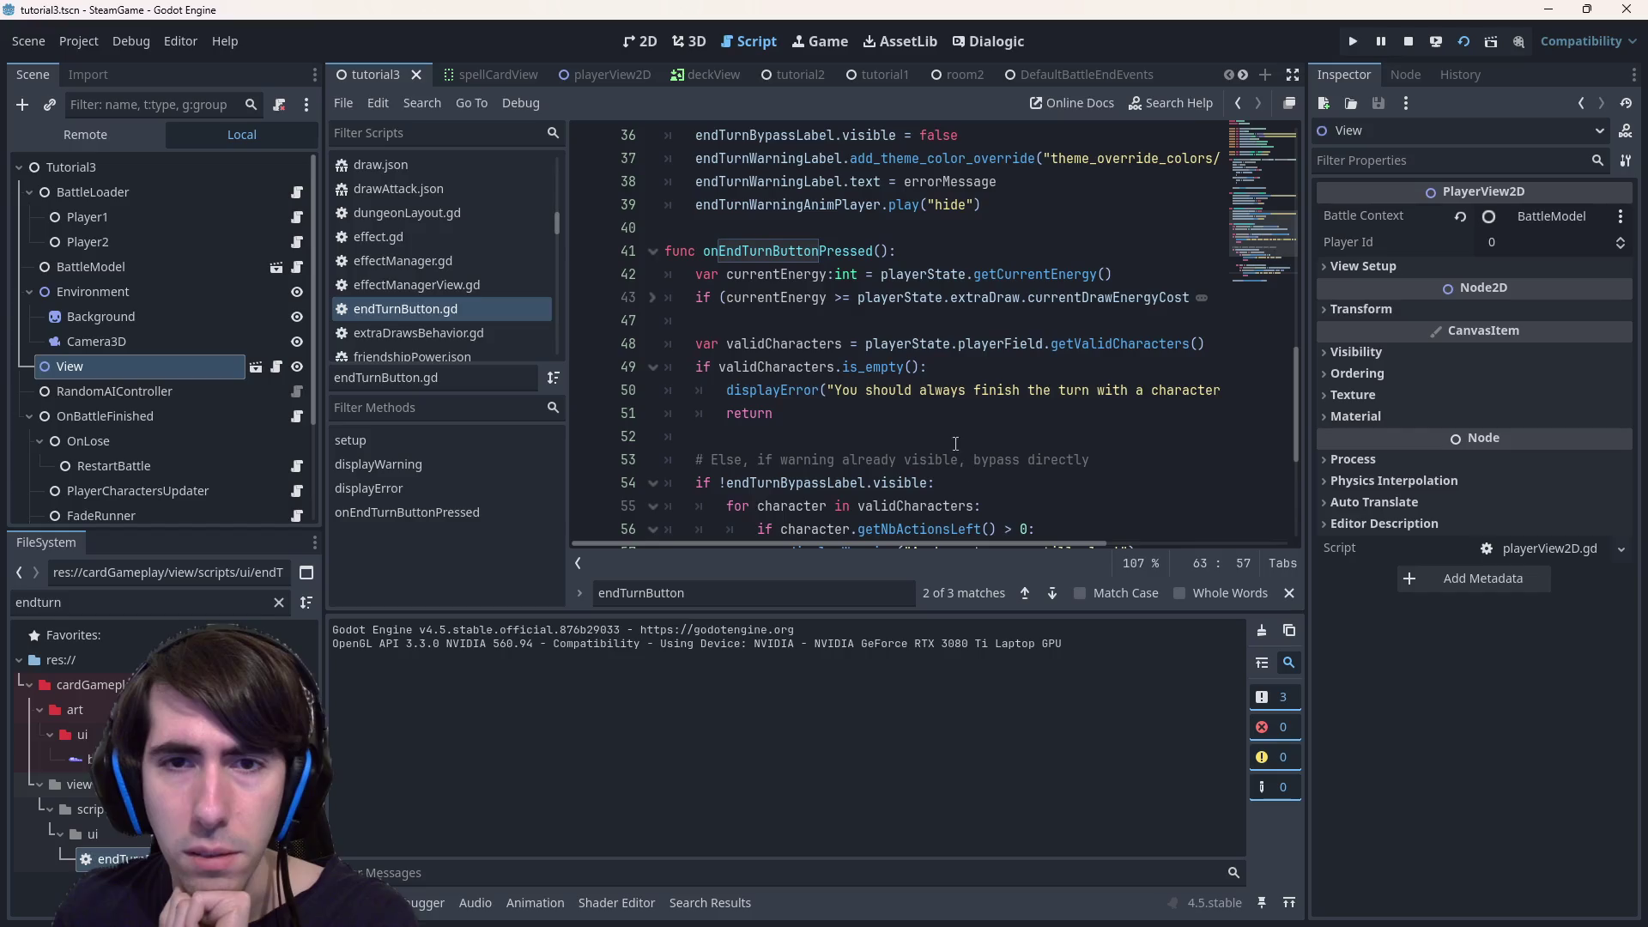
pyautogui.doubleClick(802, 369)
pyautogui.scroll(-4, 824, 404)
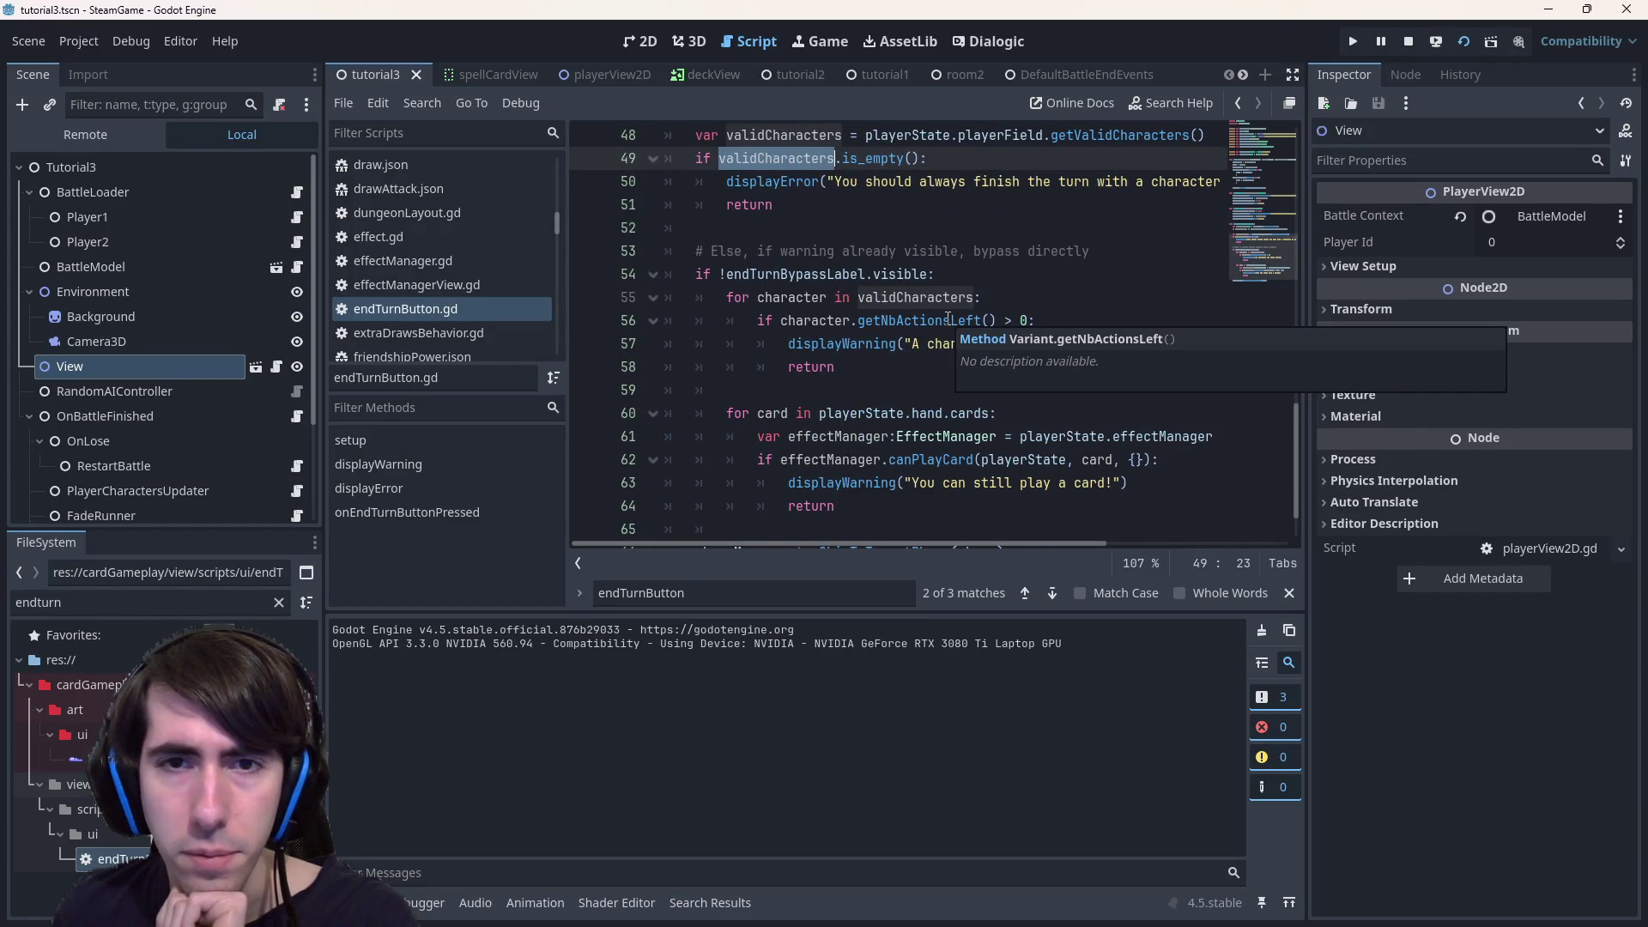
pyautogui.scroll(-1, 970, 429)
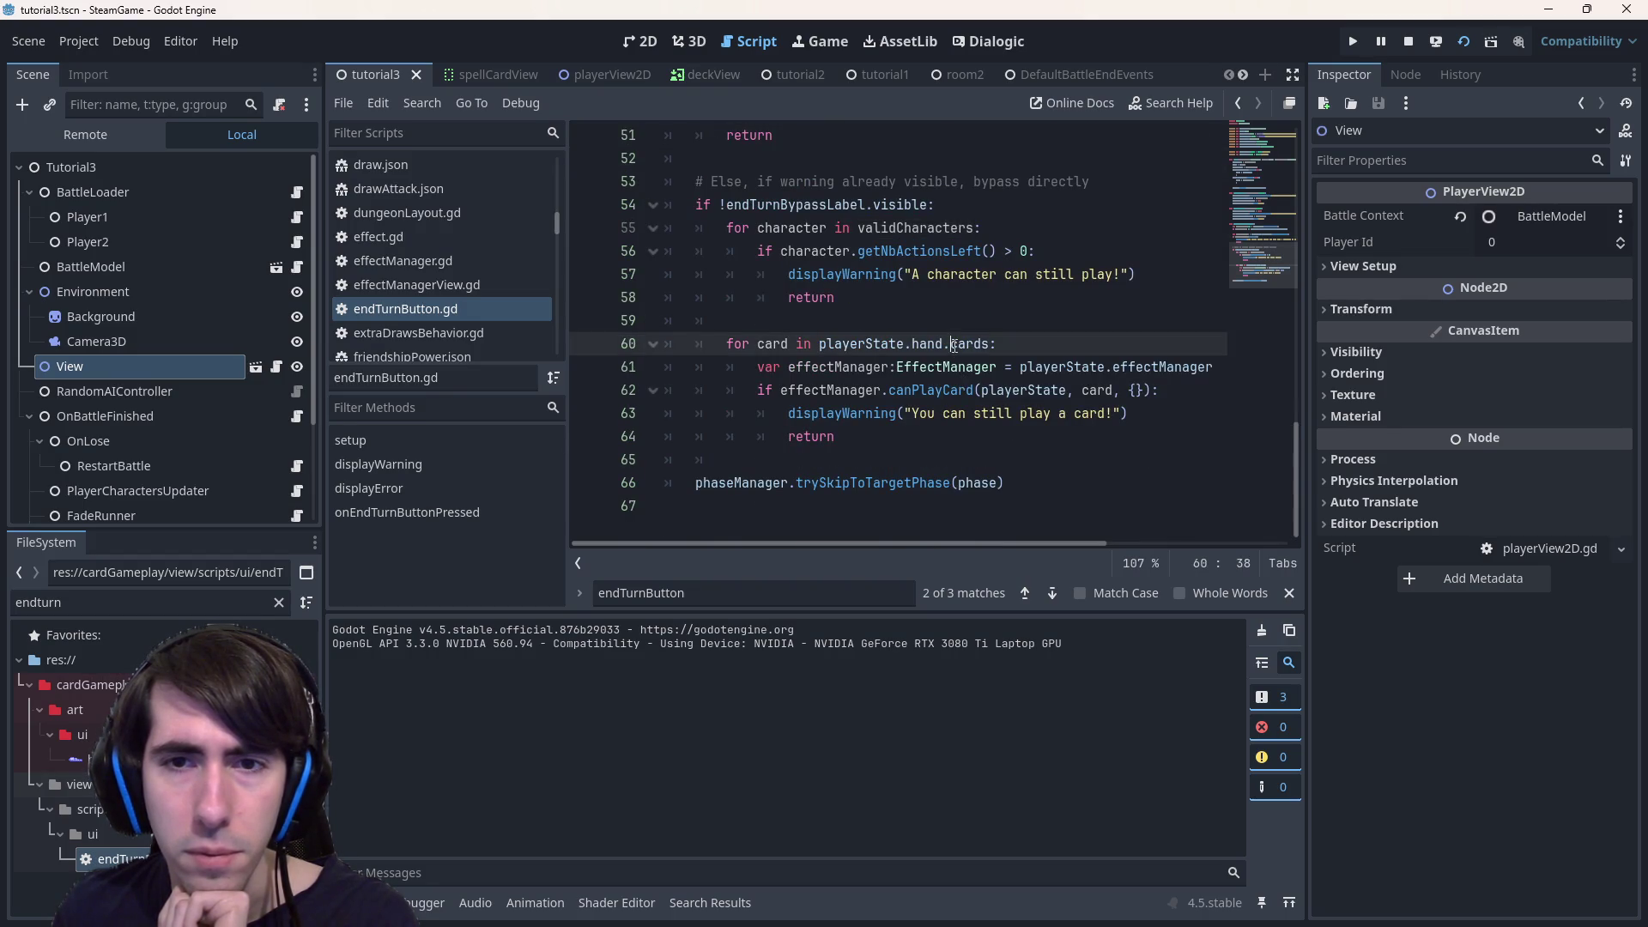
pyautogui.click(1005, 906)
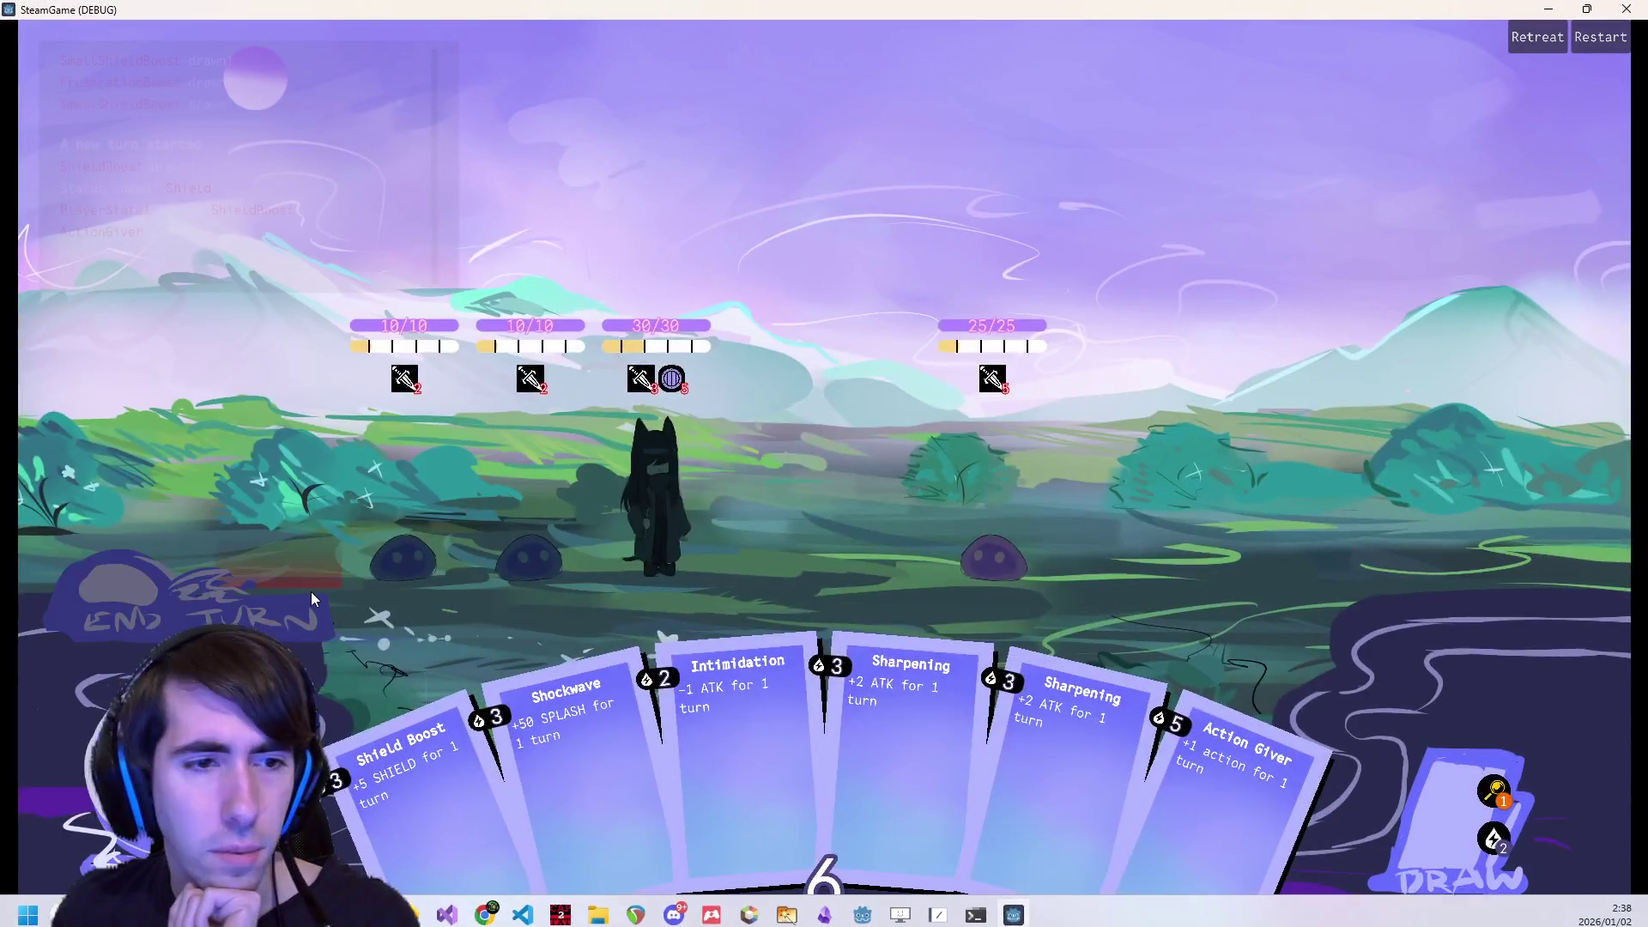
# Trigger the end-turn warning, then inspect the displayWarning calls and its warningMessage parameter in the editor
pyautogui.click(309, 591)
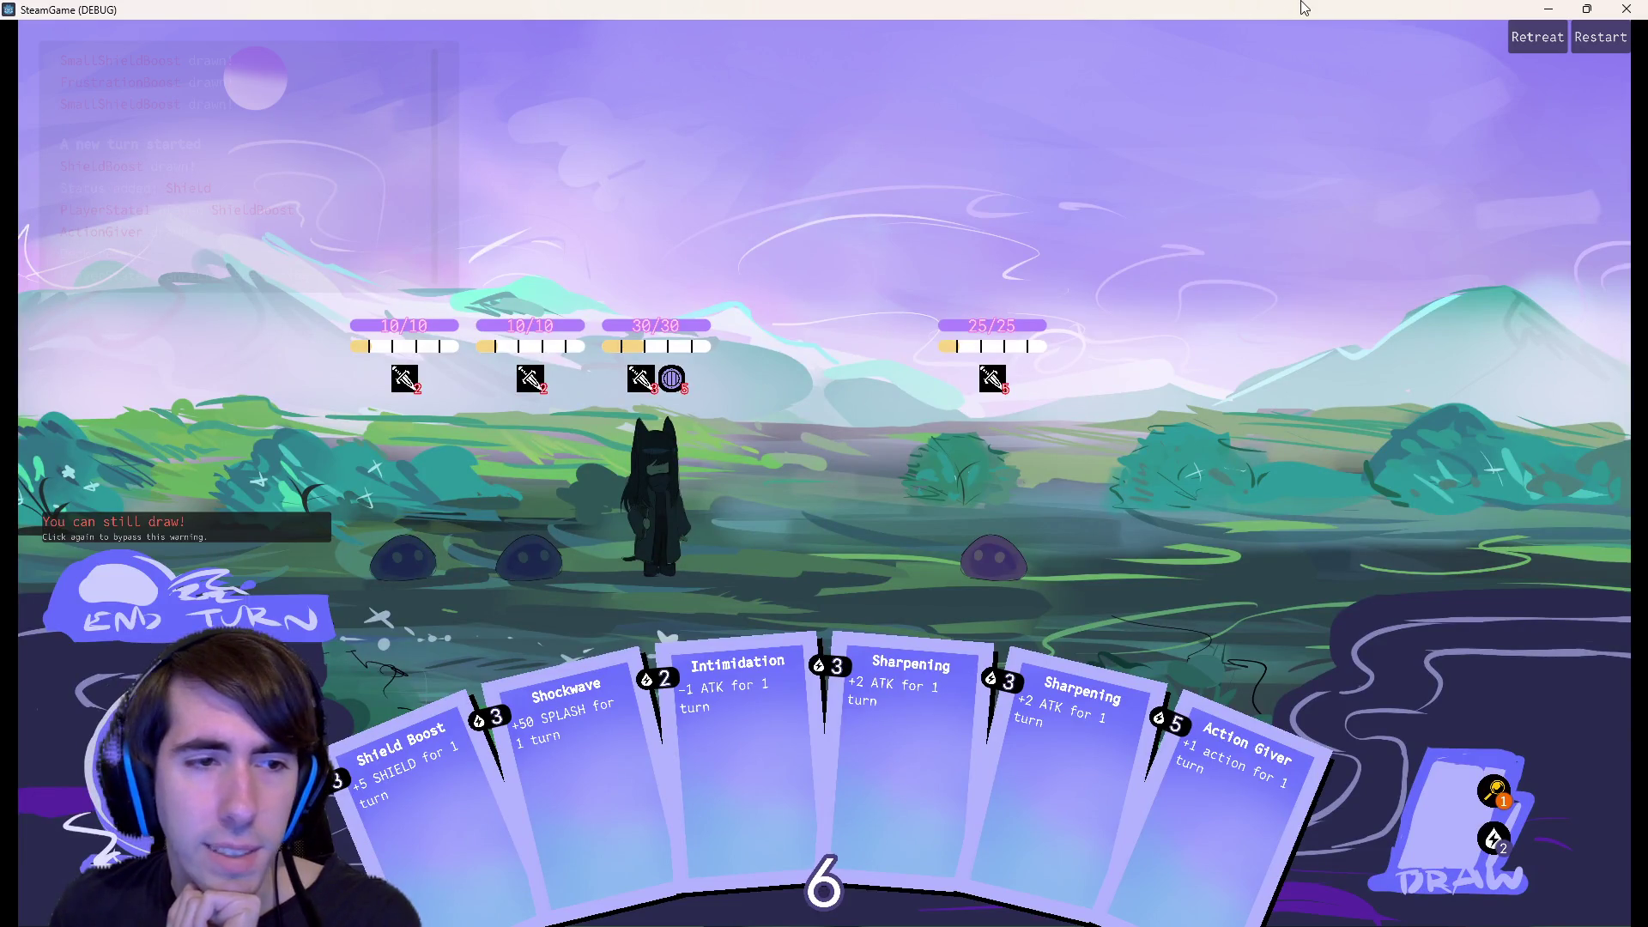
pyautogui.click(1547, 8)
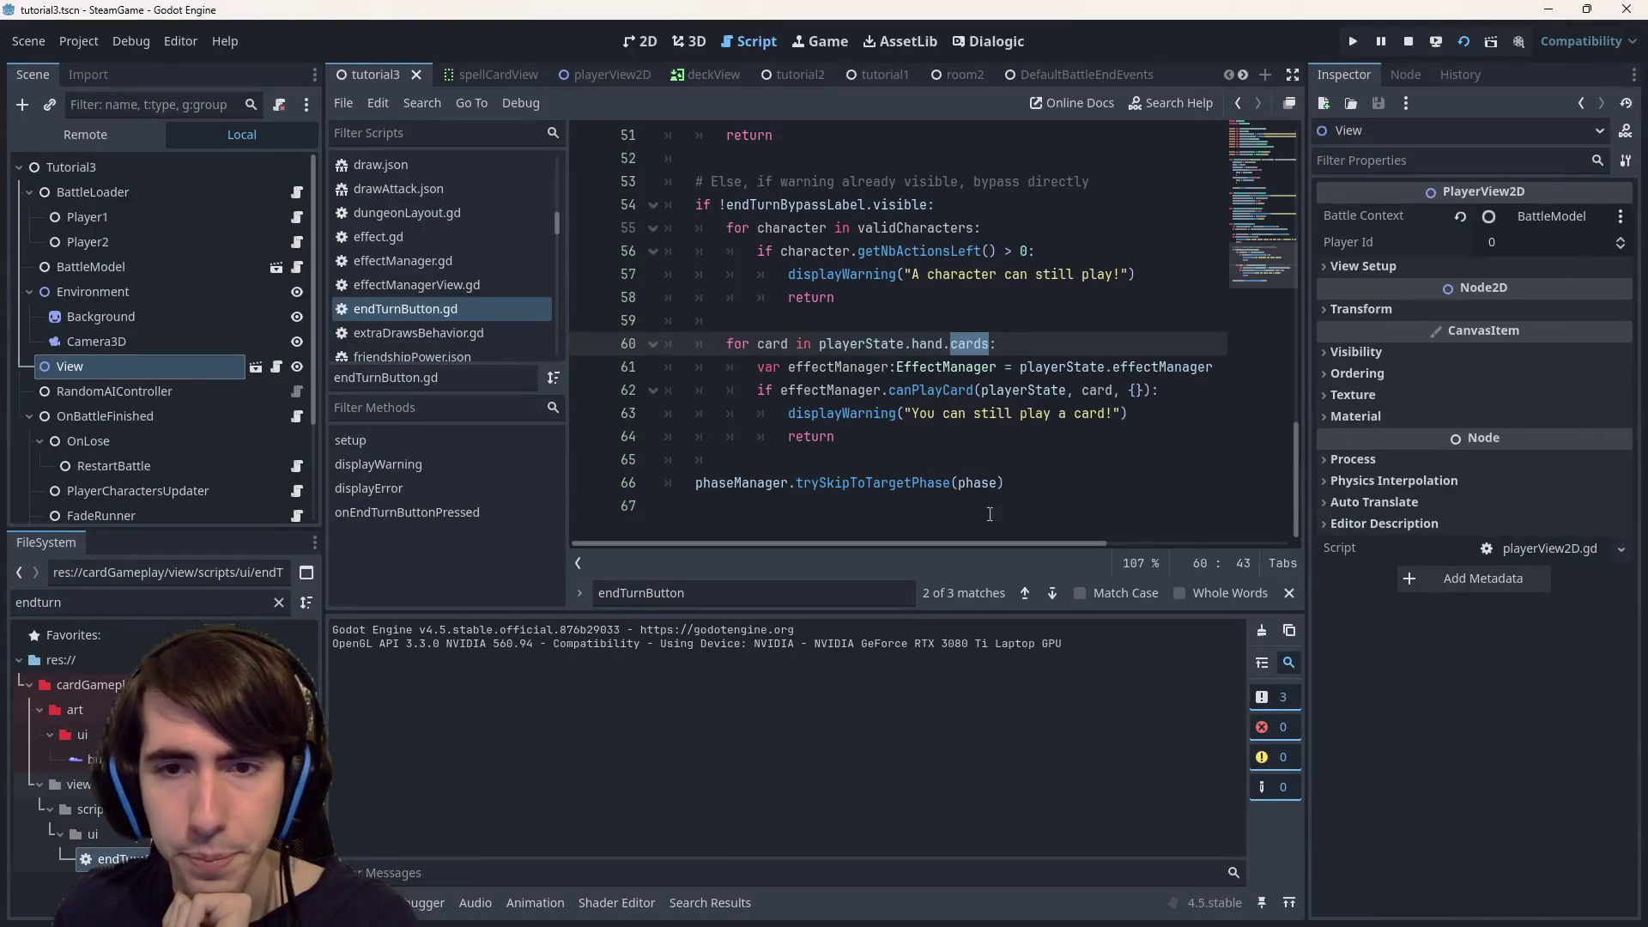
pyautogui.doubleClick(883, 415)
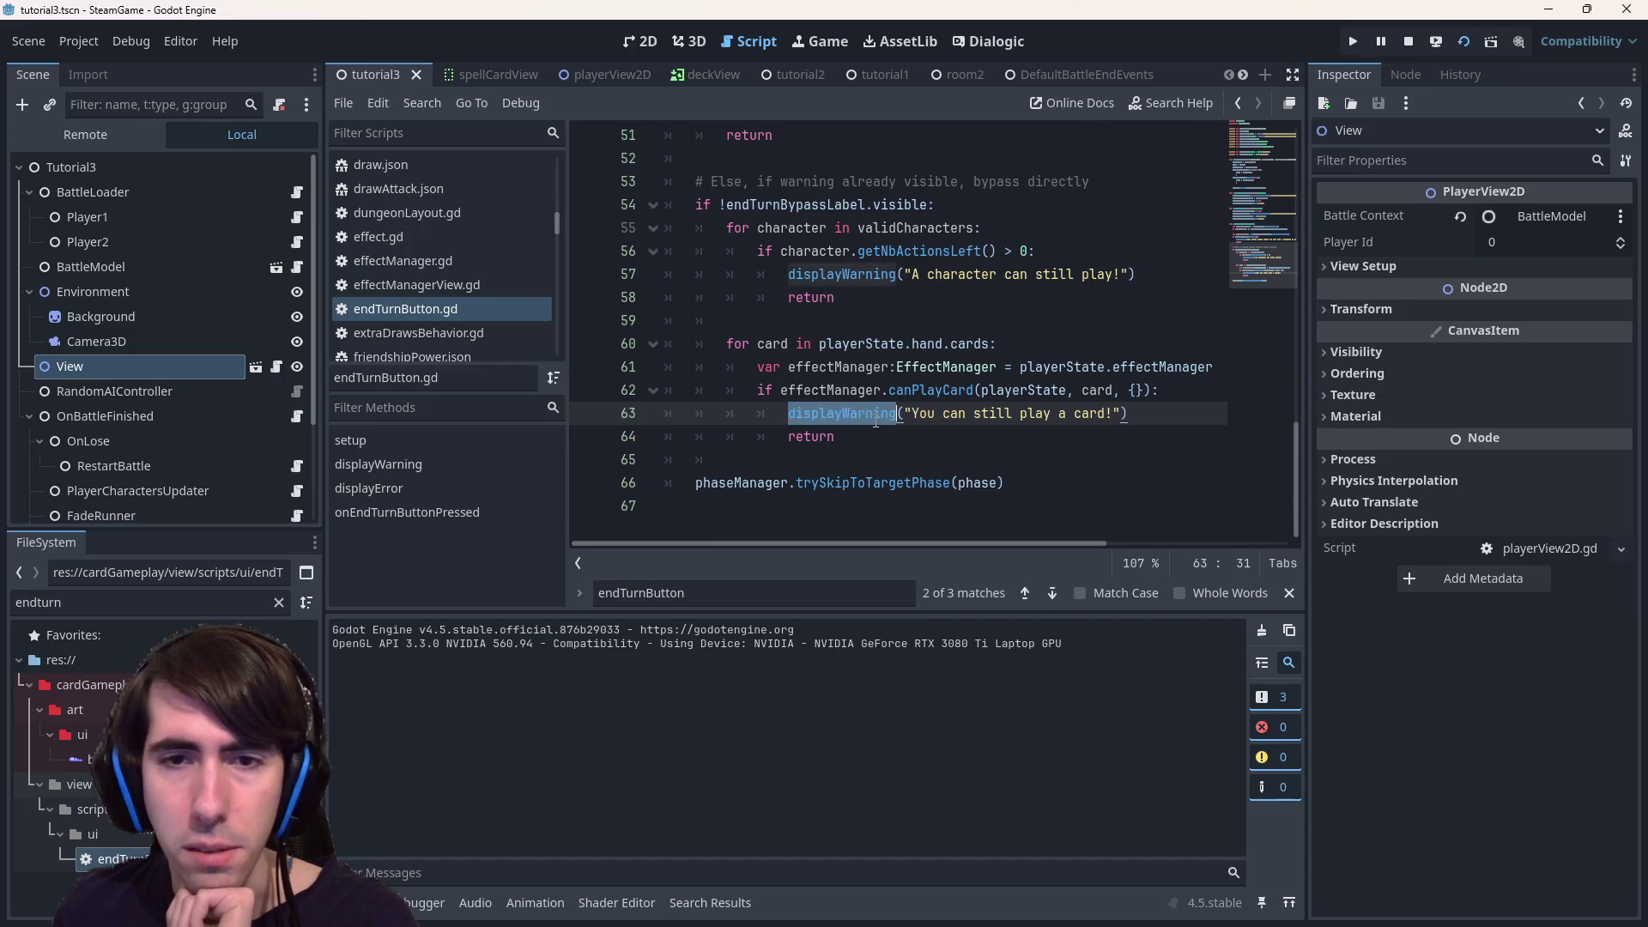
pyautogui.scroll(10, 875, 418)
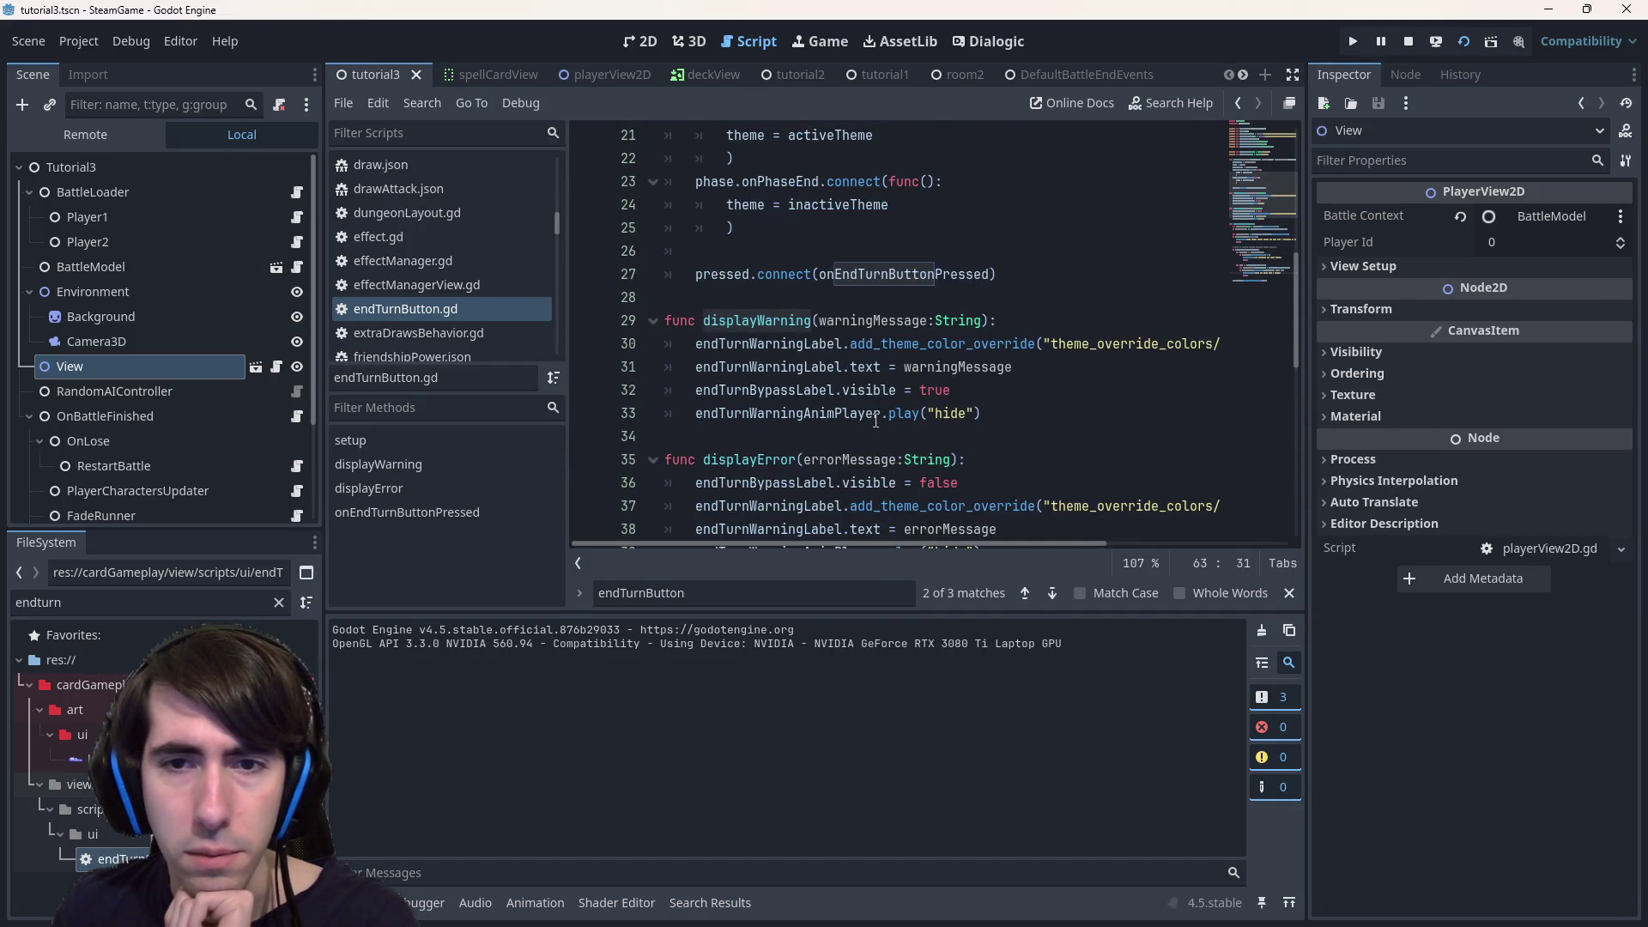
pyautogui.scroll(-2, 876, 418)
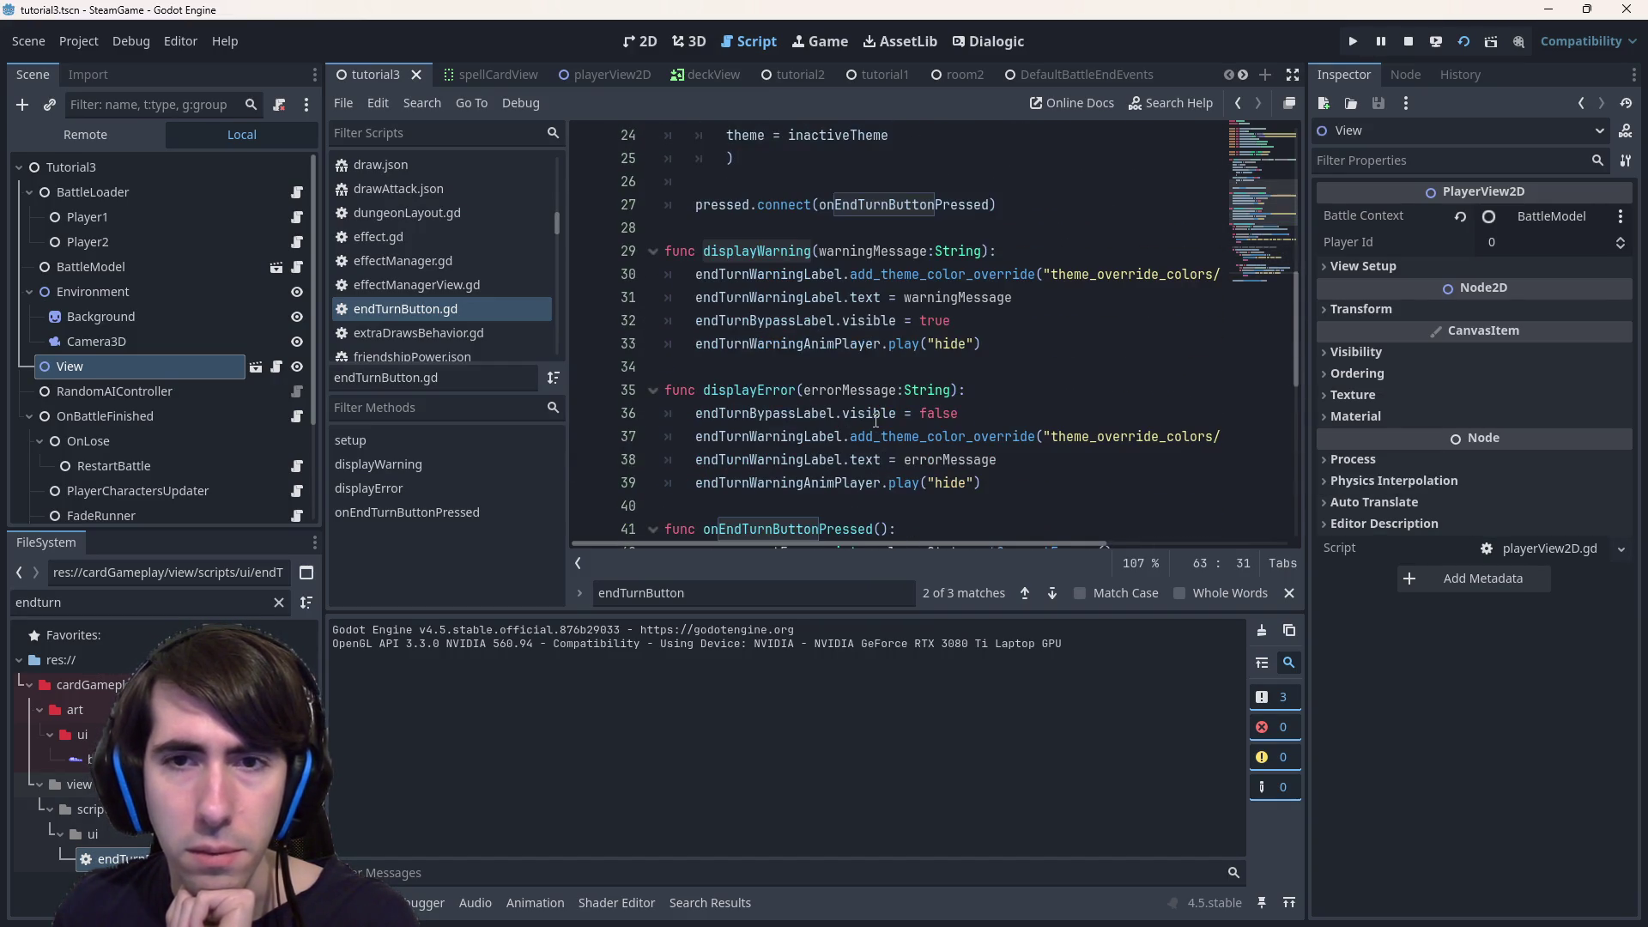
pyautogui.click(936, 297)
pyautogui.doubleClick(936, 298)
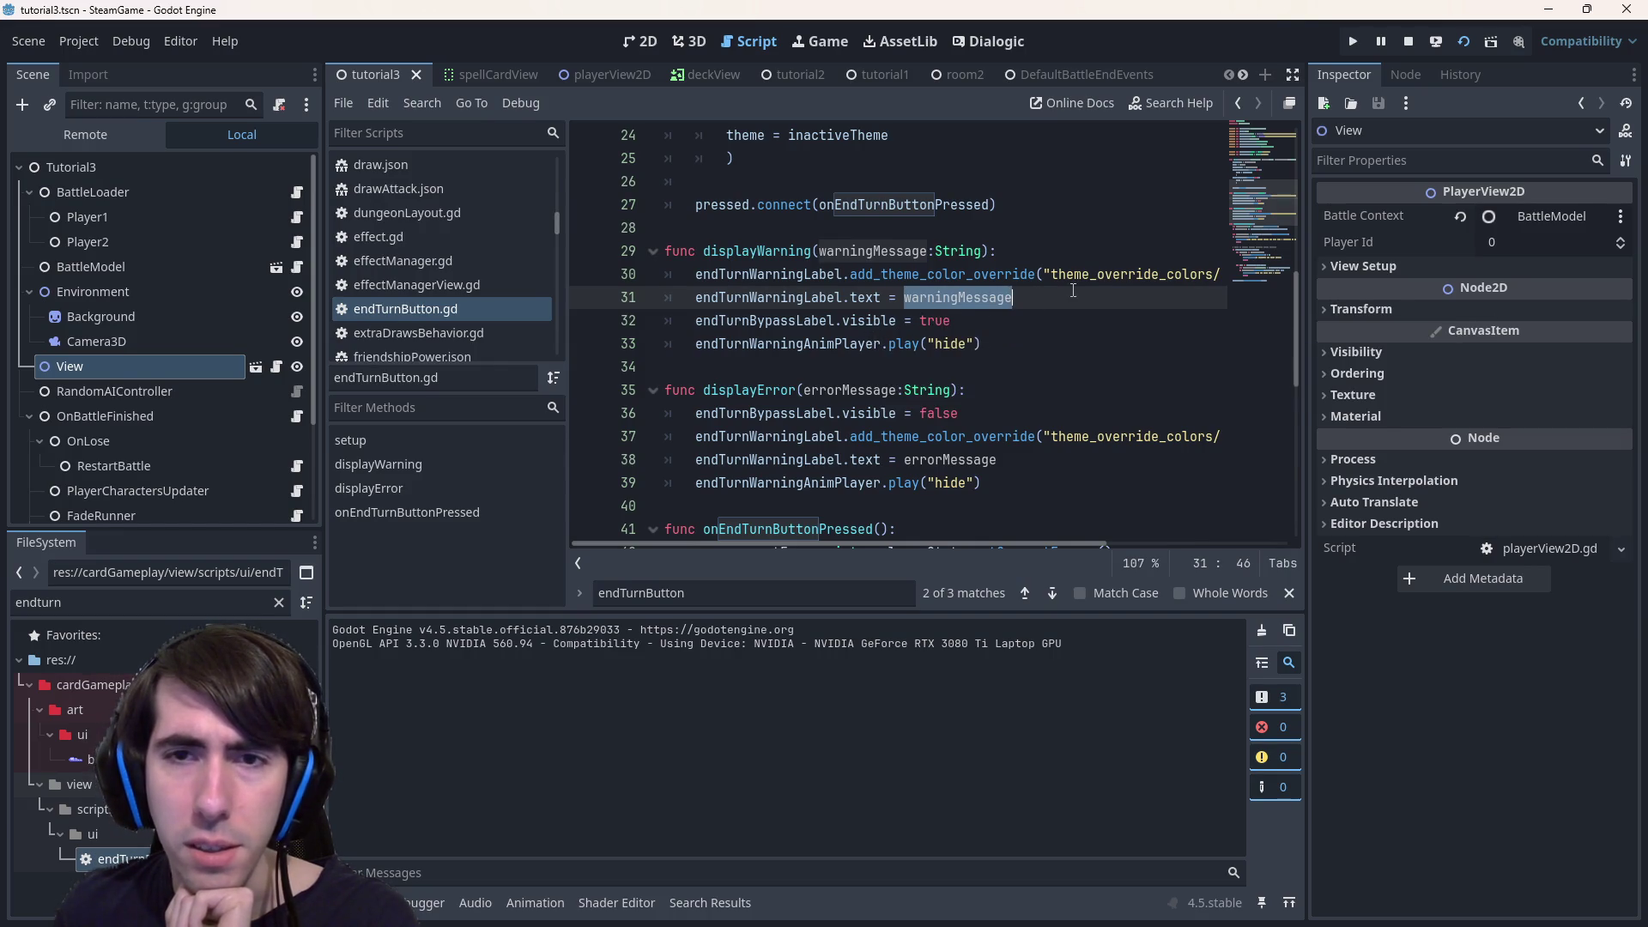
pyautogui.scroll(-2, 1069, 293)
pyautogui.scroll(-1, 1069, 293)
pyautogui.scroll(4, 1064, 296)
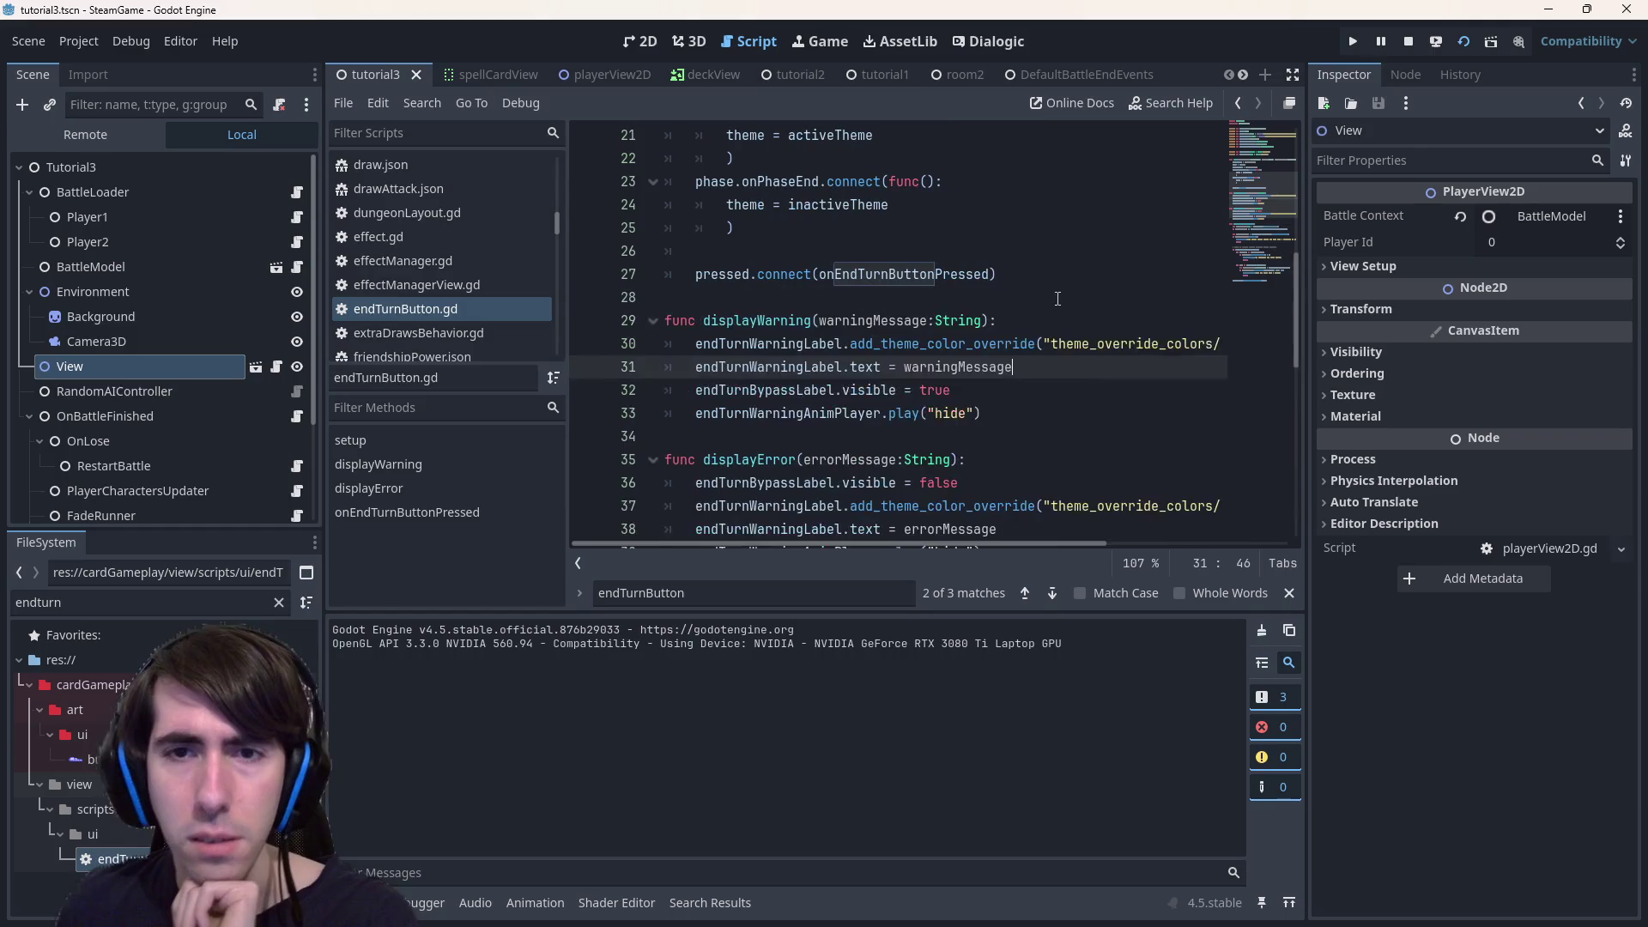
# Start a 'color' line after the warning text assignment, undo it, and check the warningColor argument on line 30
pyautogui.click(727, 375)
pyautogui.click(1024, 369)
pyautogui.press('Return')
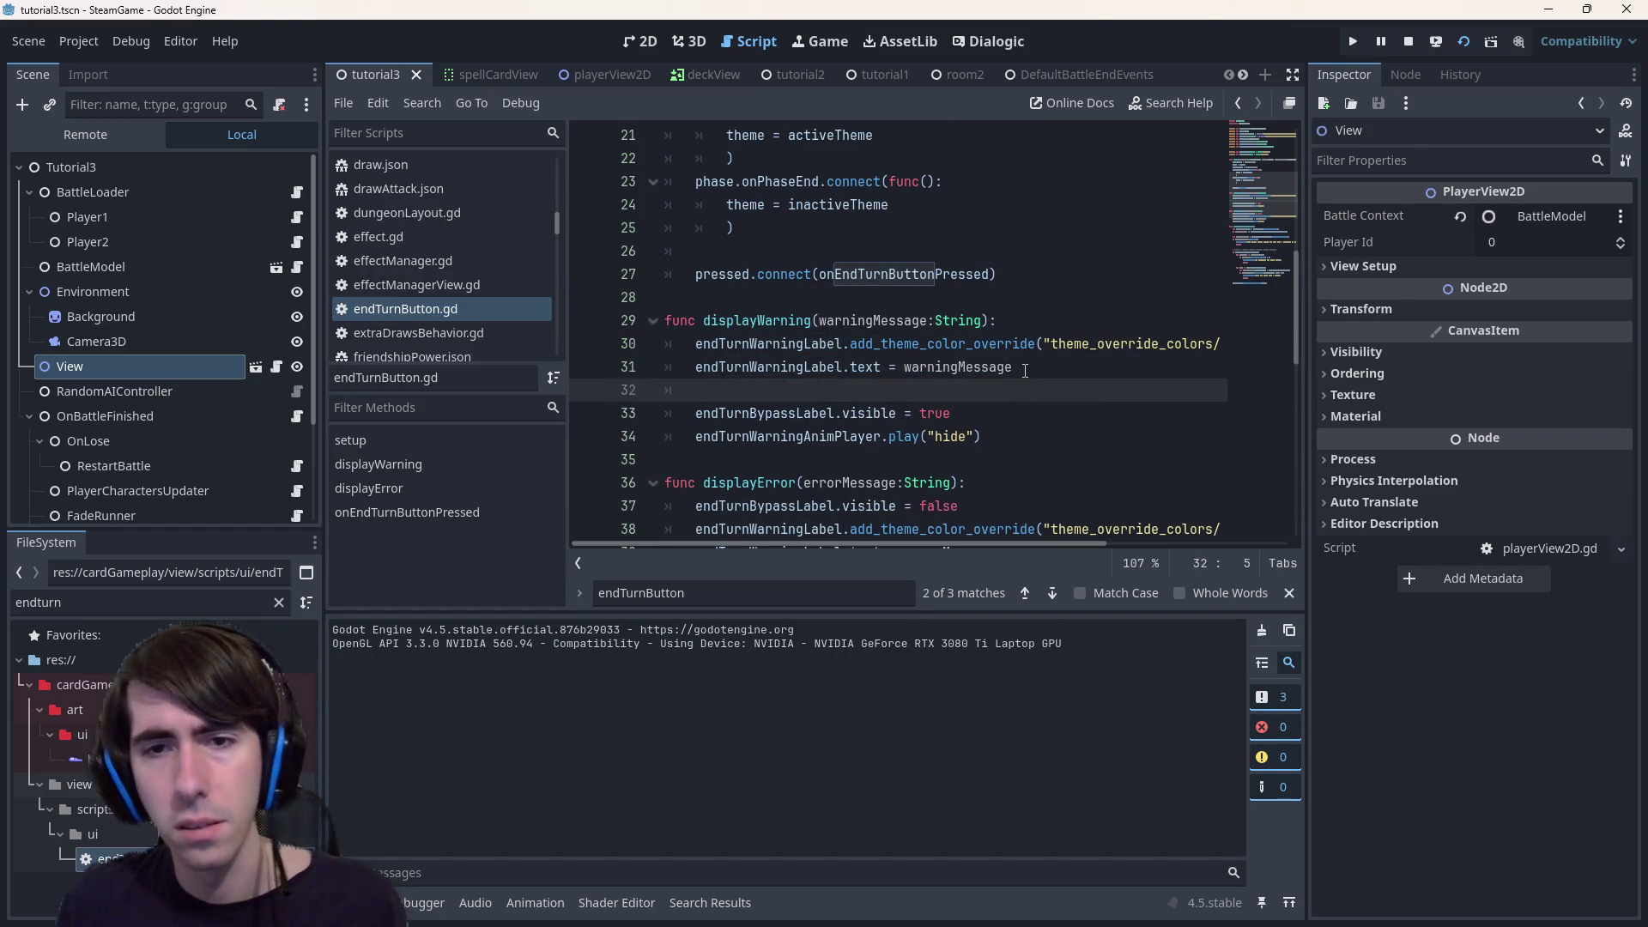
pyautogui.write('color')
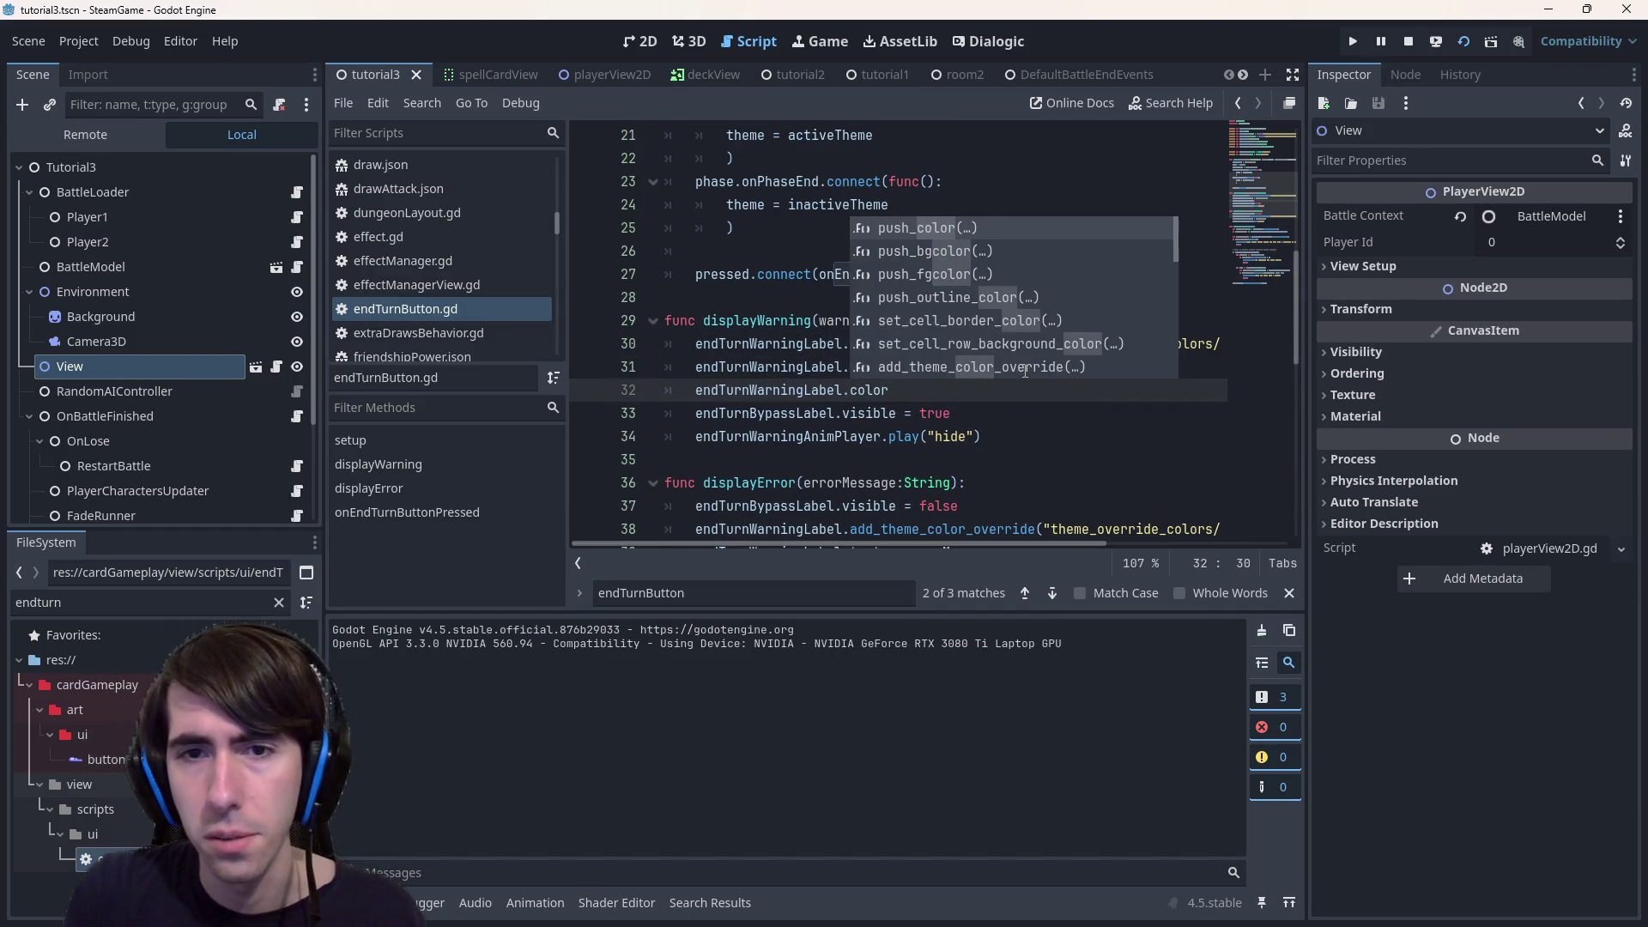
pyautogui.hotkey('ctrl', 'z')
pyautogui.hotkey('ctrl', 'z')
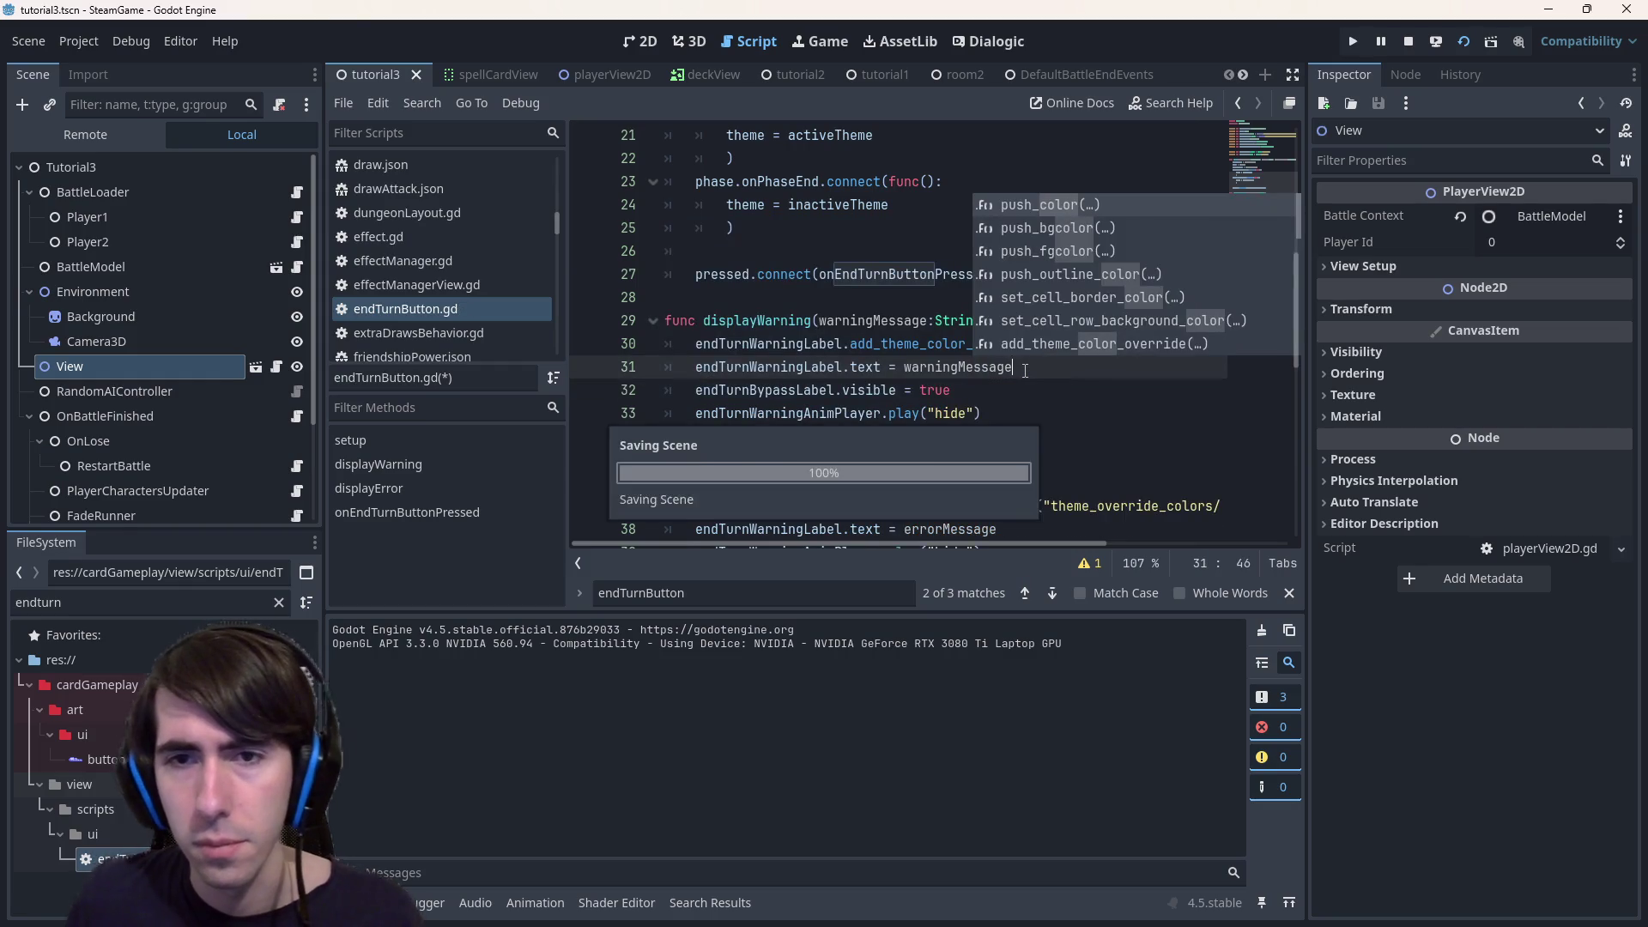
pyautogui.press('Escape')
pyautogui.moveTo(917, 544); pyautogui.dragTo(1100, 520)
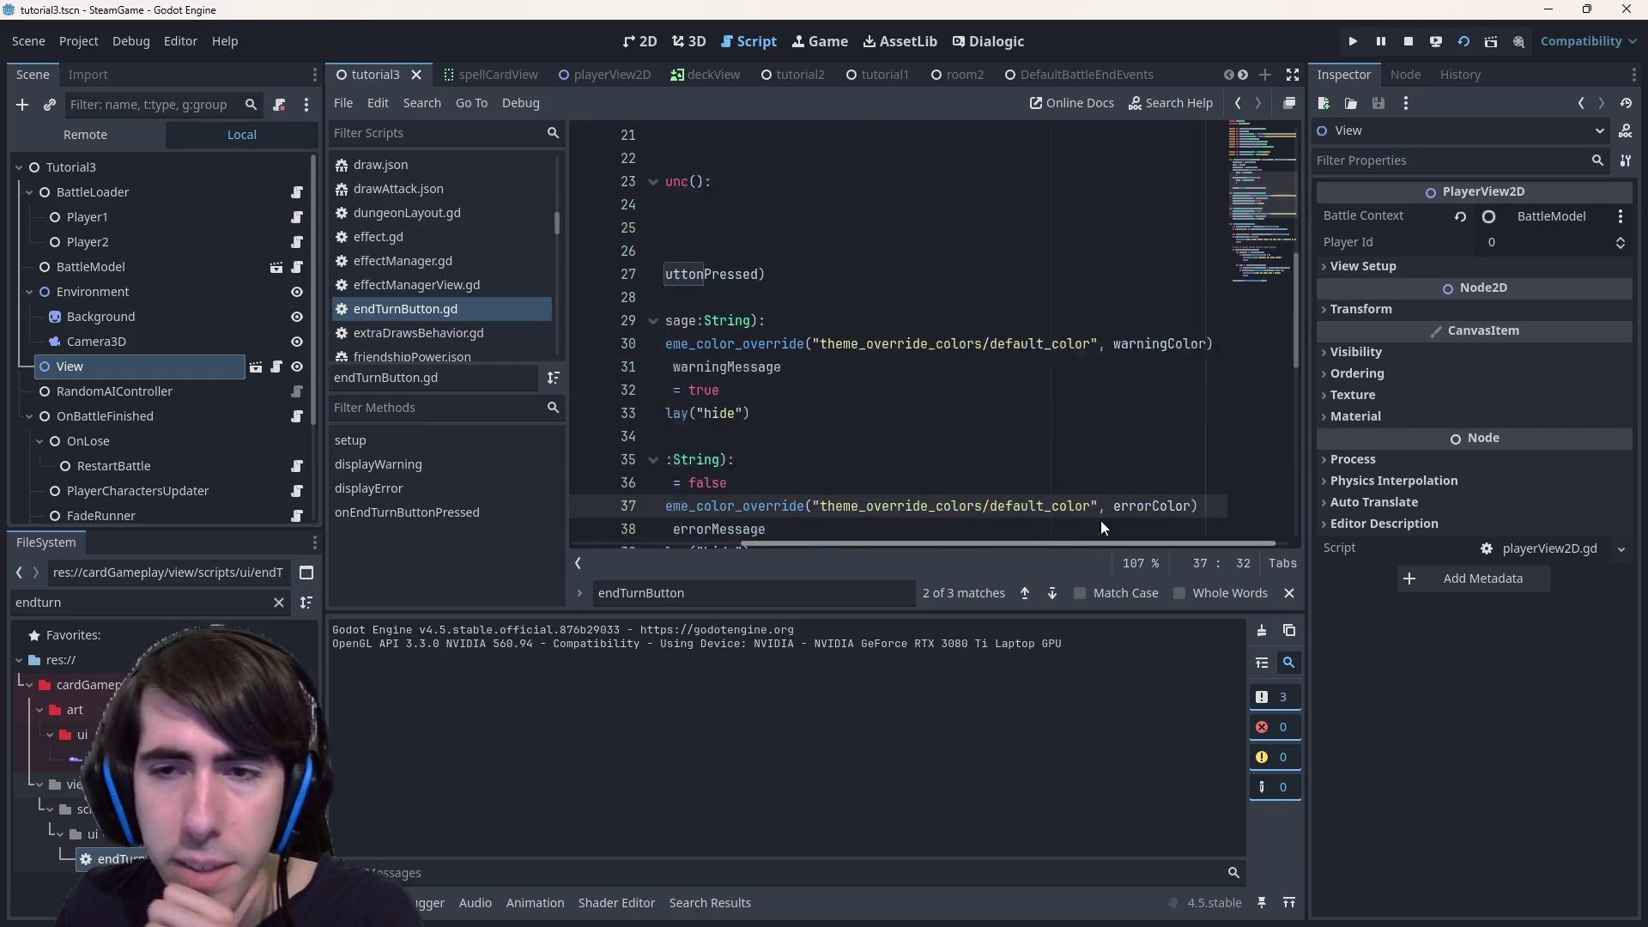
pyautogui.doubleClick(1144, 344)
pyautogui.scroll(1, 1148, 343)
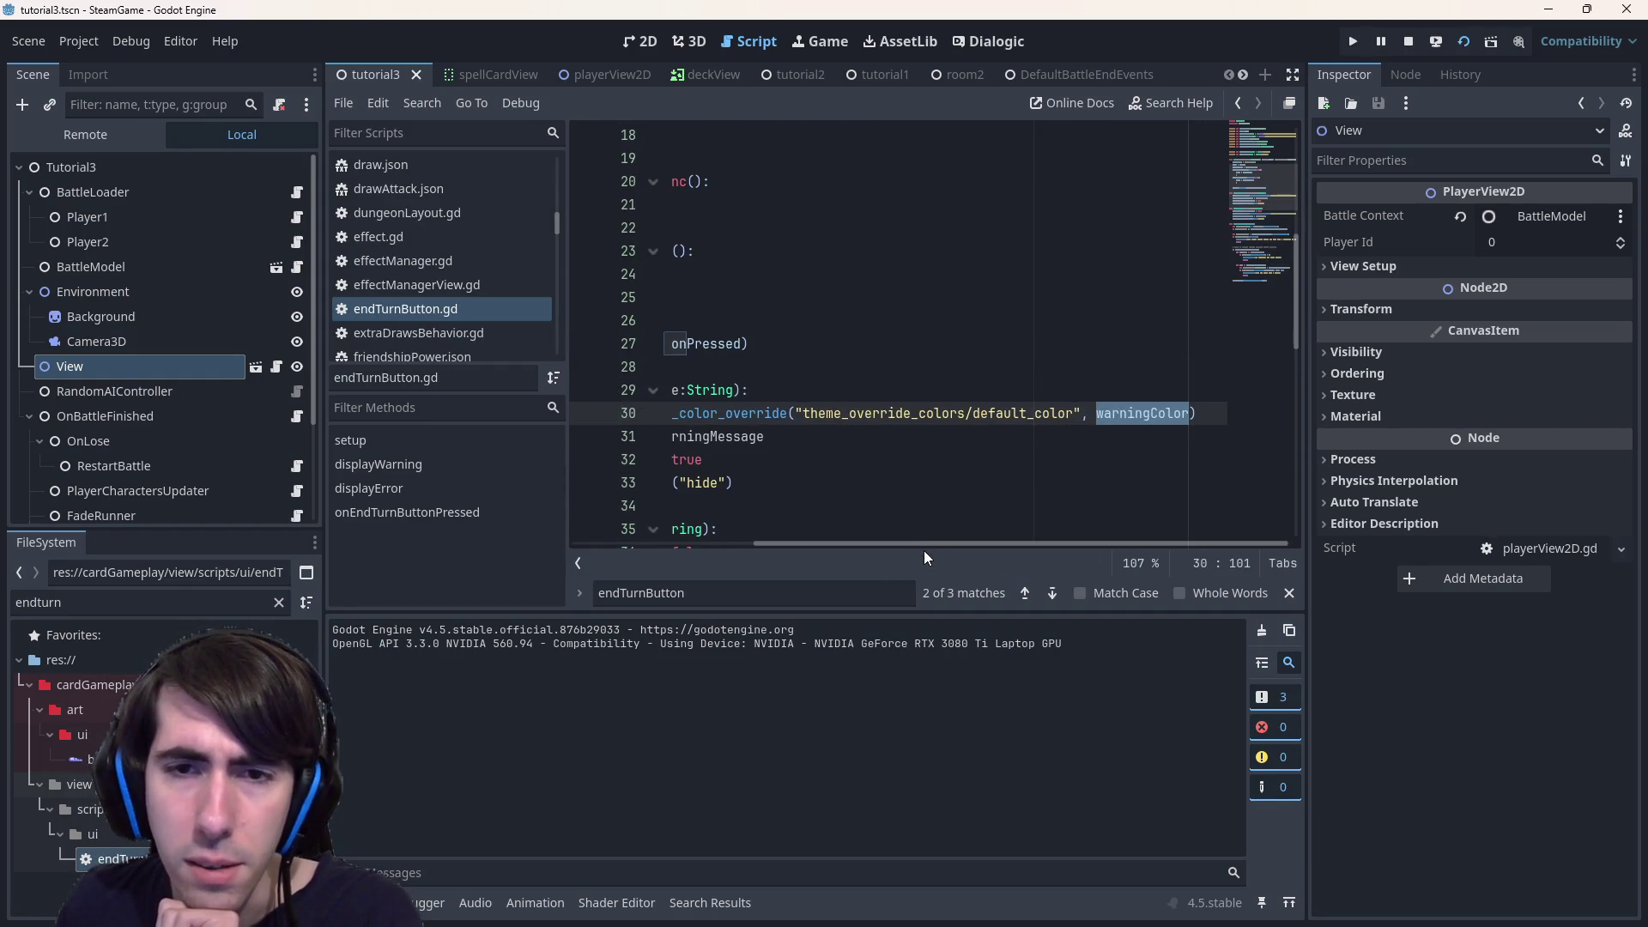
pyautogui.moveTo(915, 540); pyautogui.dragTo(620, 546)
# Relaunch the game with F5, show and bypass the draw warning, then close the game
pyautogui.press('F5')
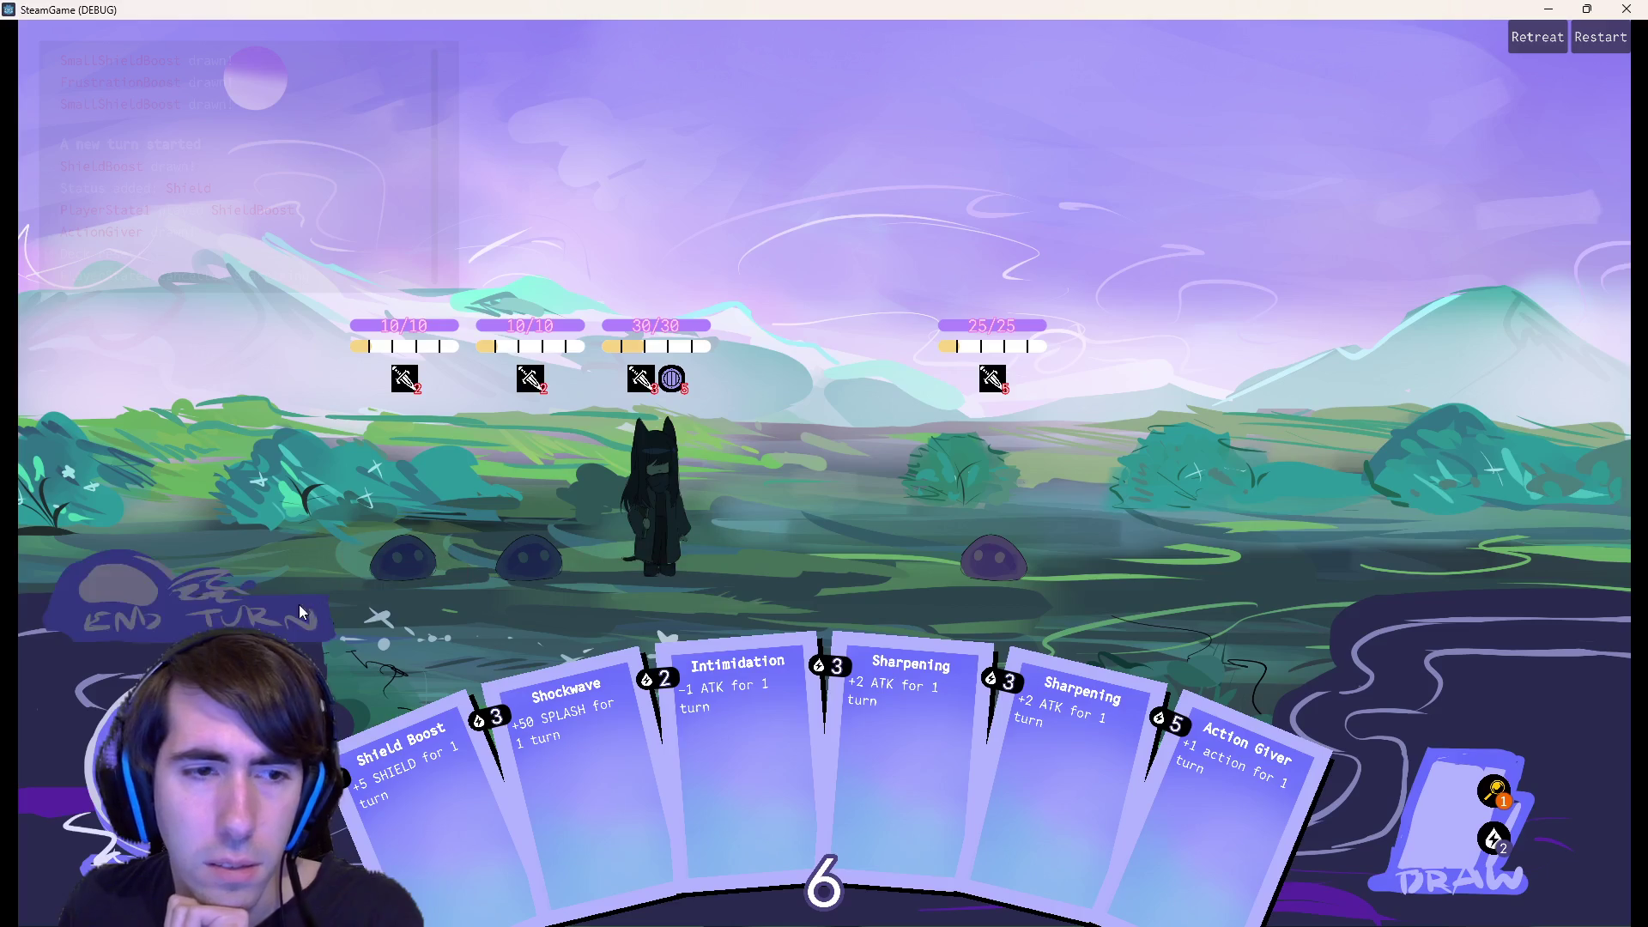
pyautogui.click(188, 601)
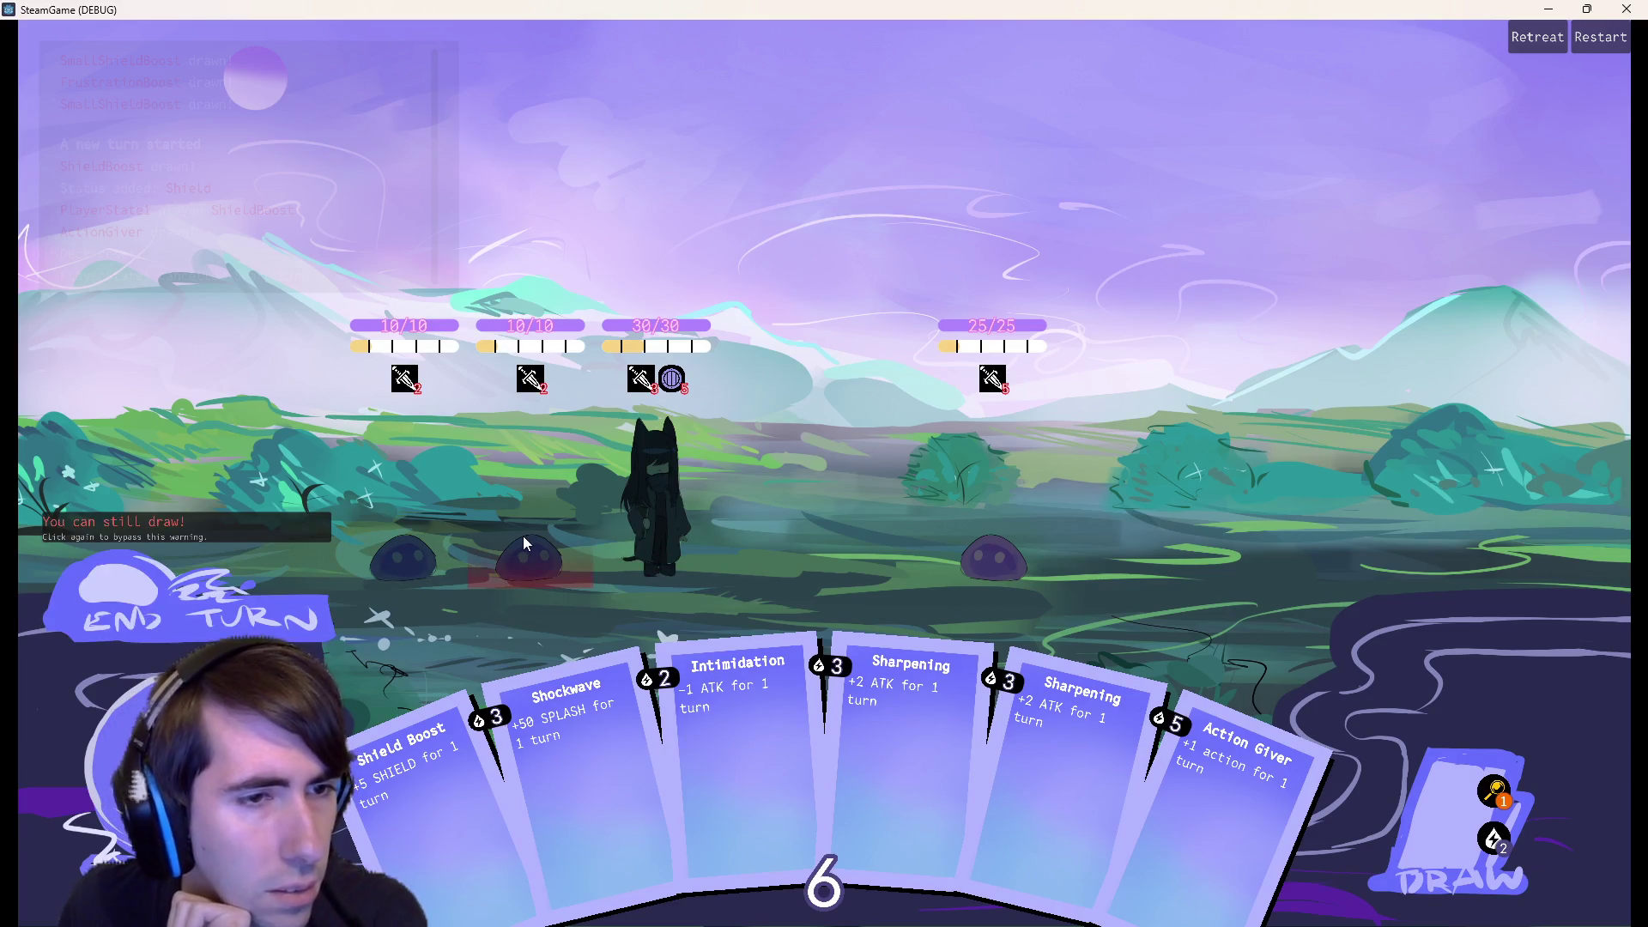
pyautogui.click(182, 613)
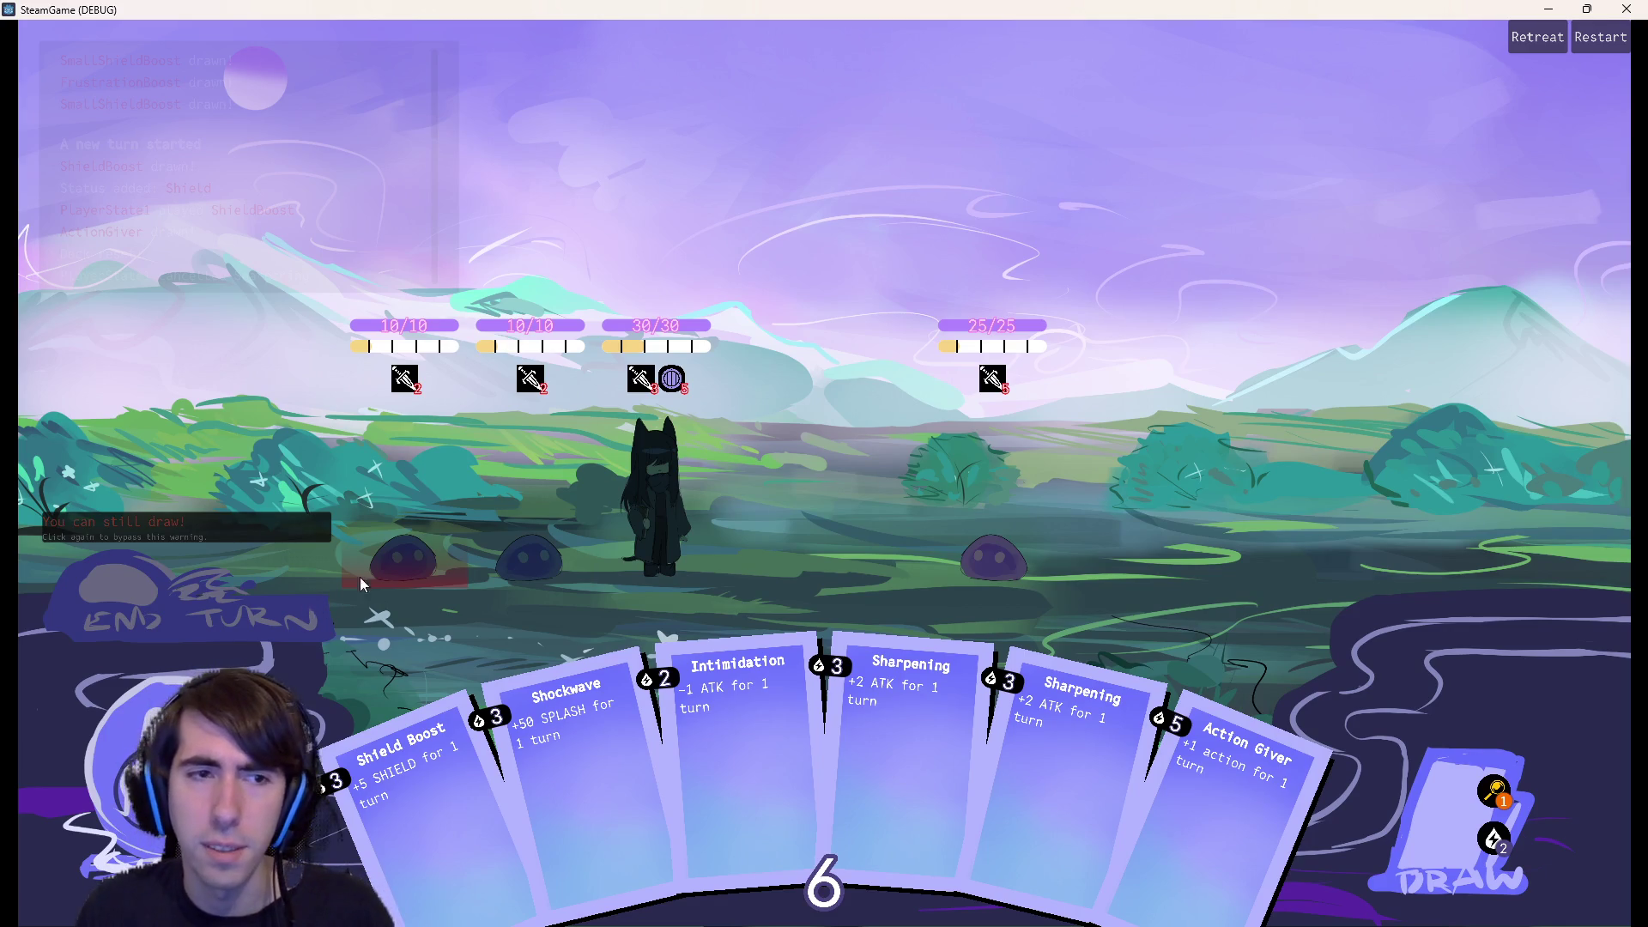
pyautogui.click(1626, 9)
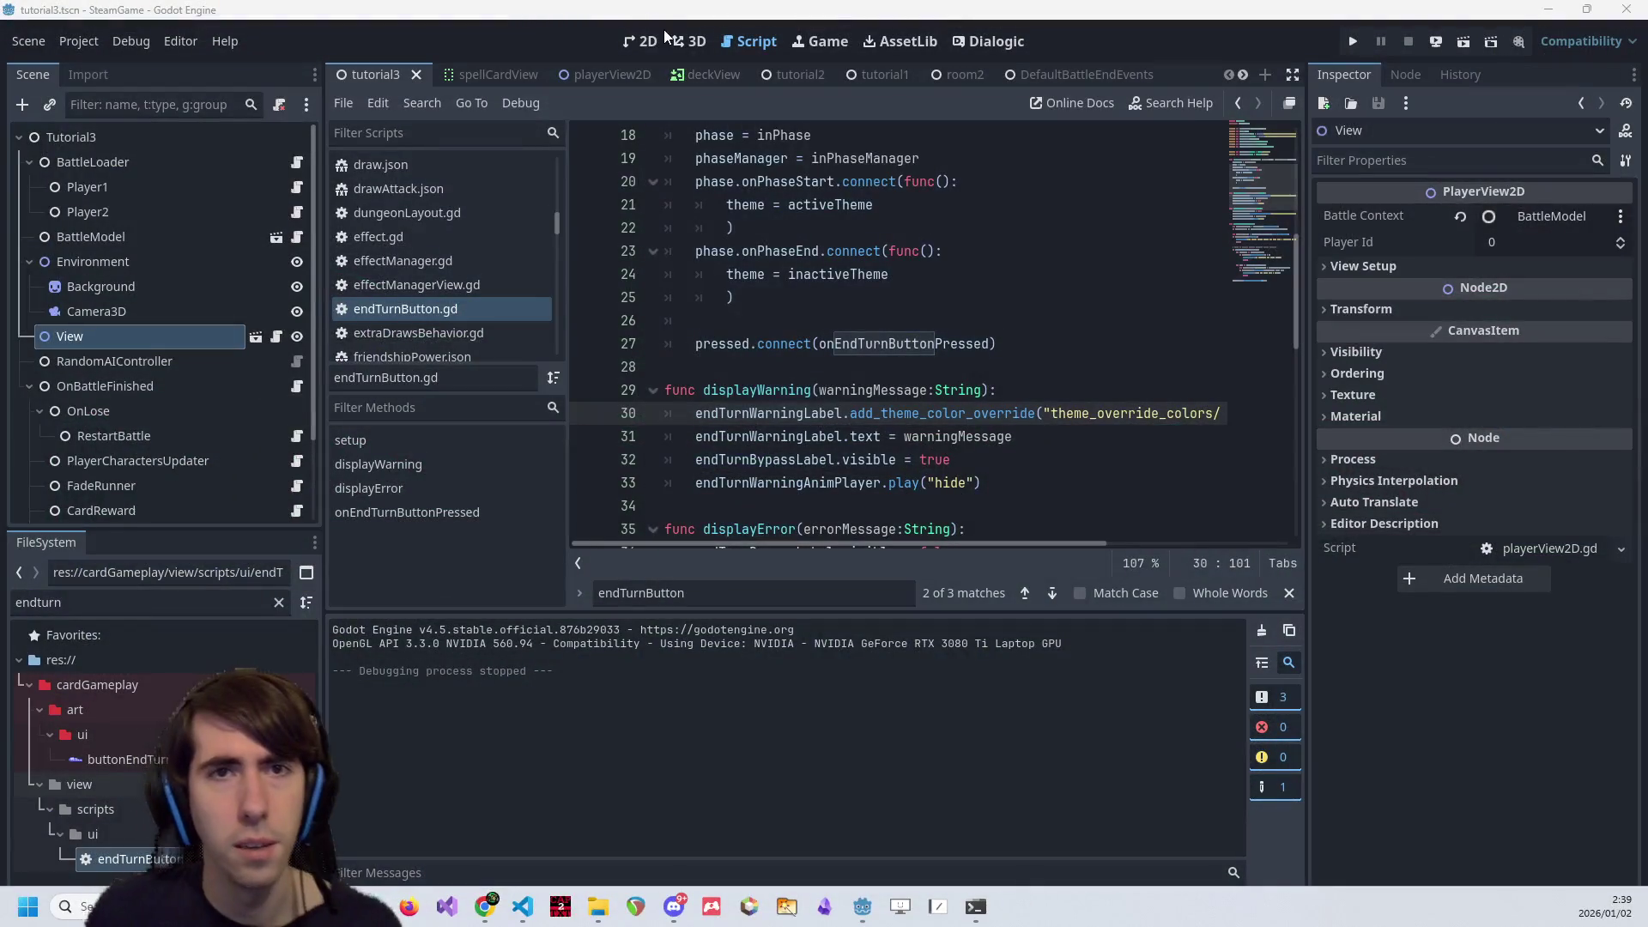
pyautogui.click(598, 77)
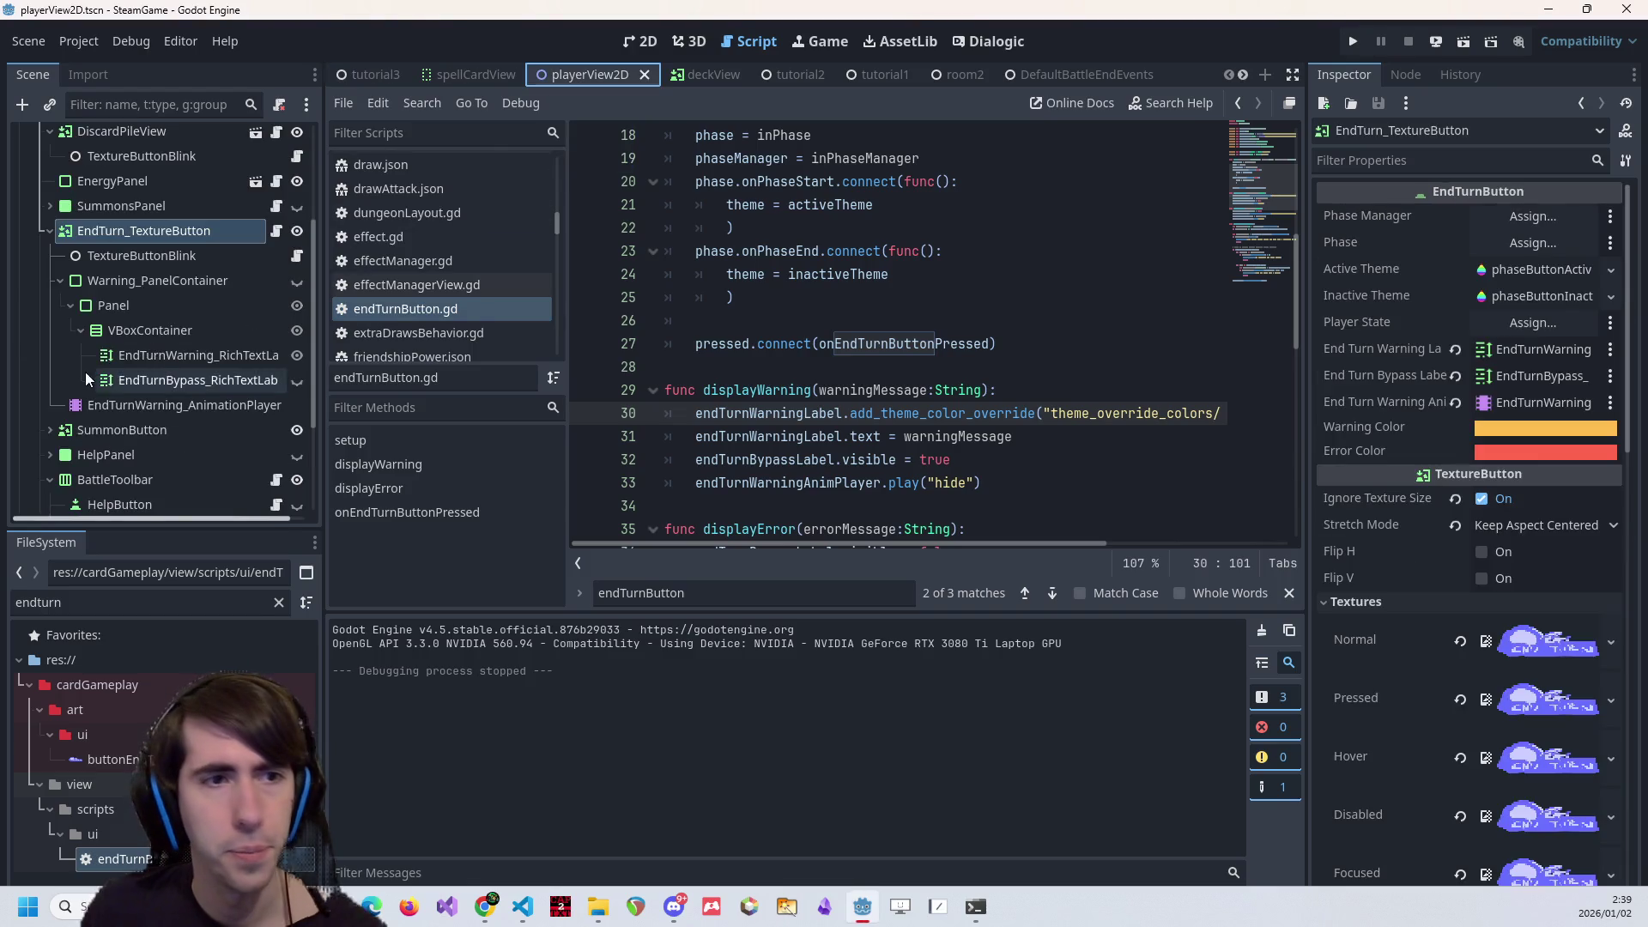
pyautogui.click(159, 256)
pyautogui.click(1487, 217)
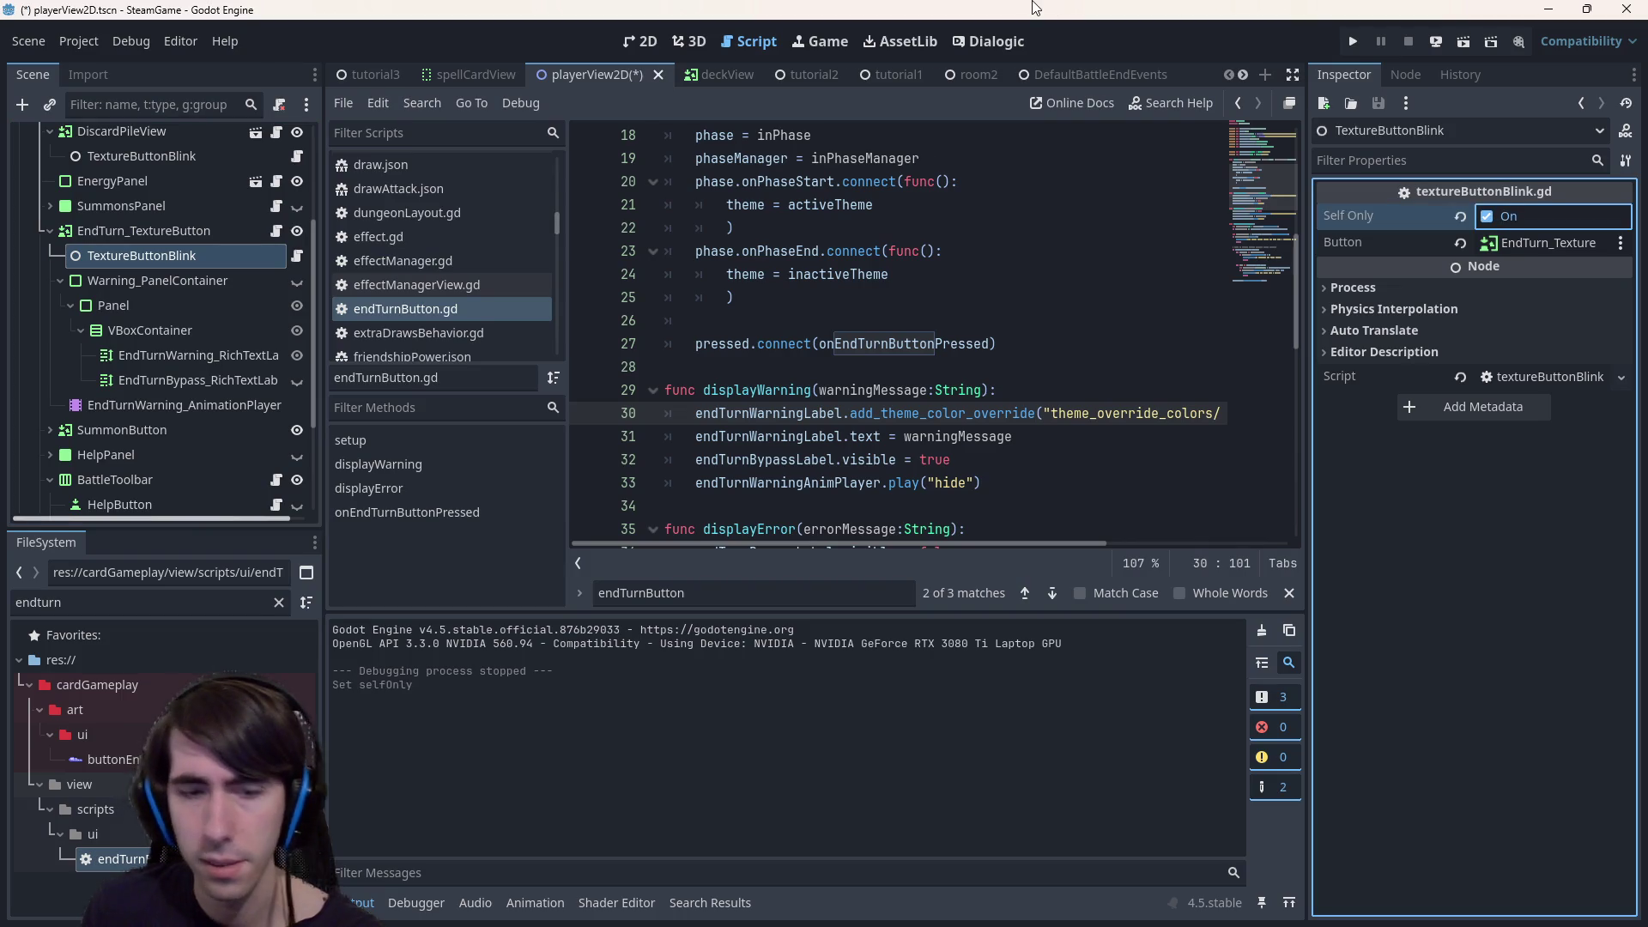
pyautogui.hotkey('ctrl', 's')
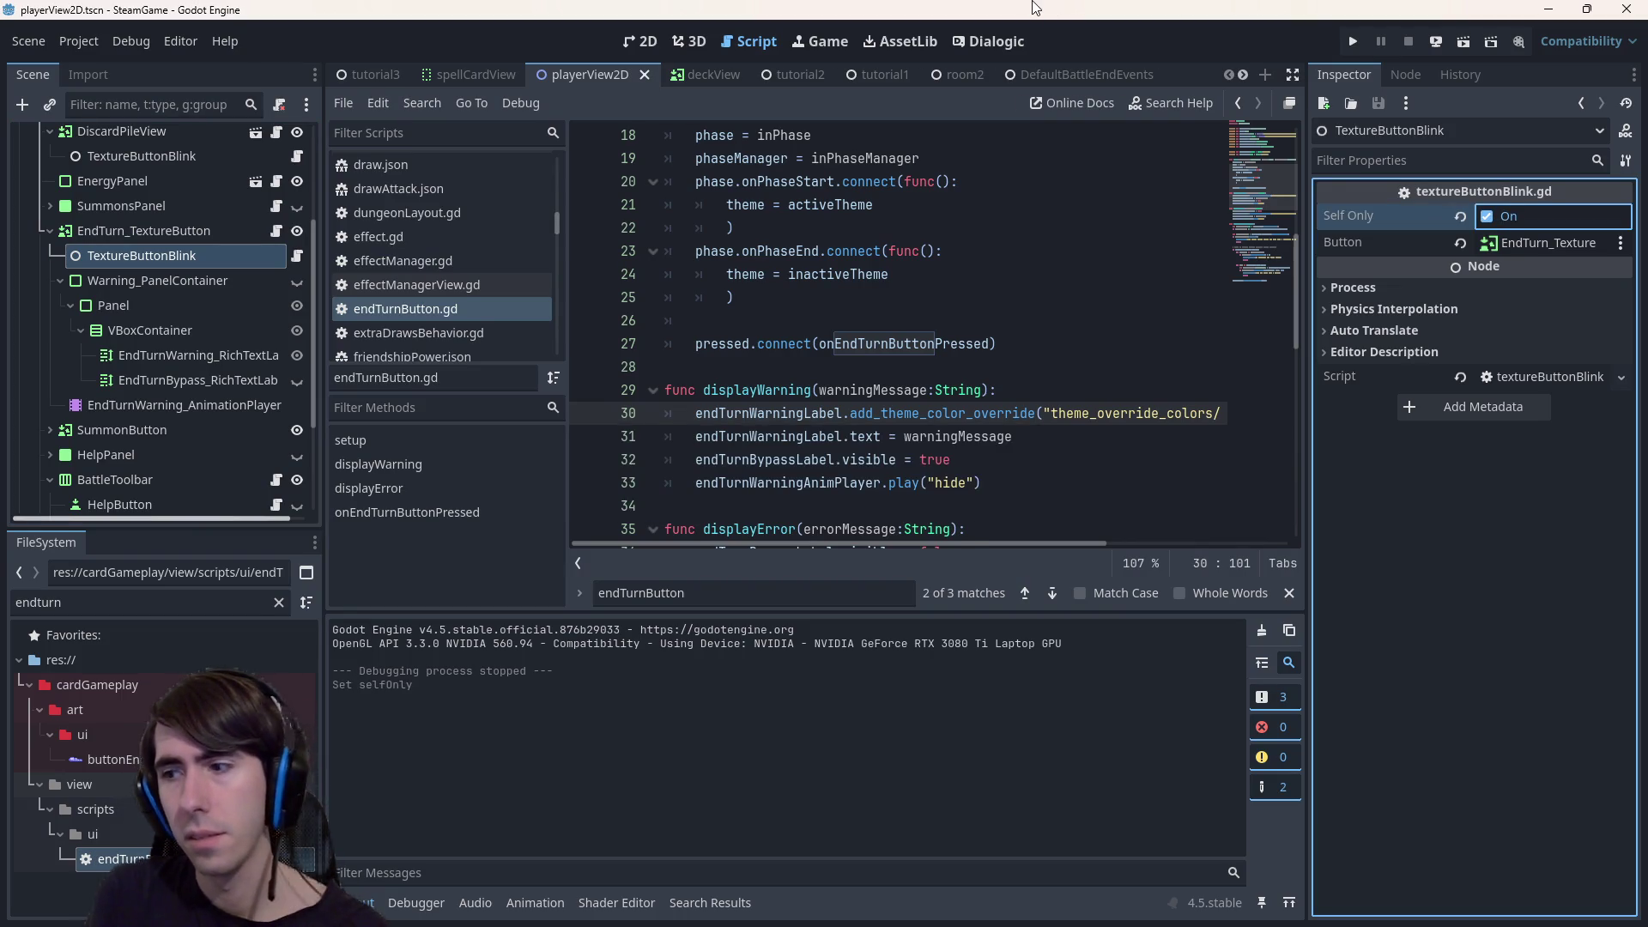
pyautogui.click(352, 75)
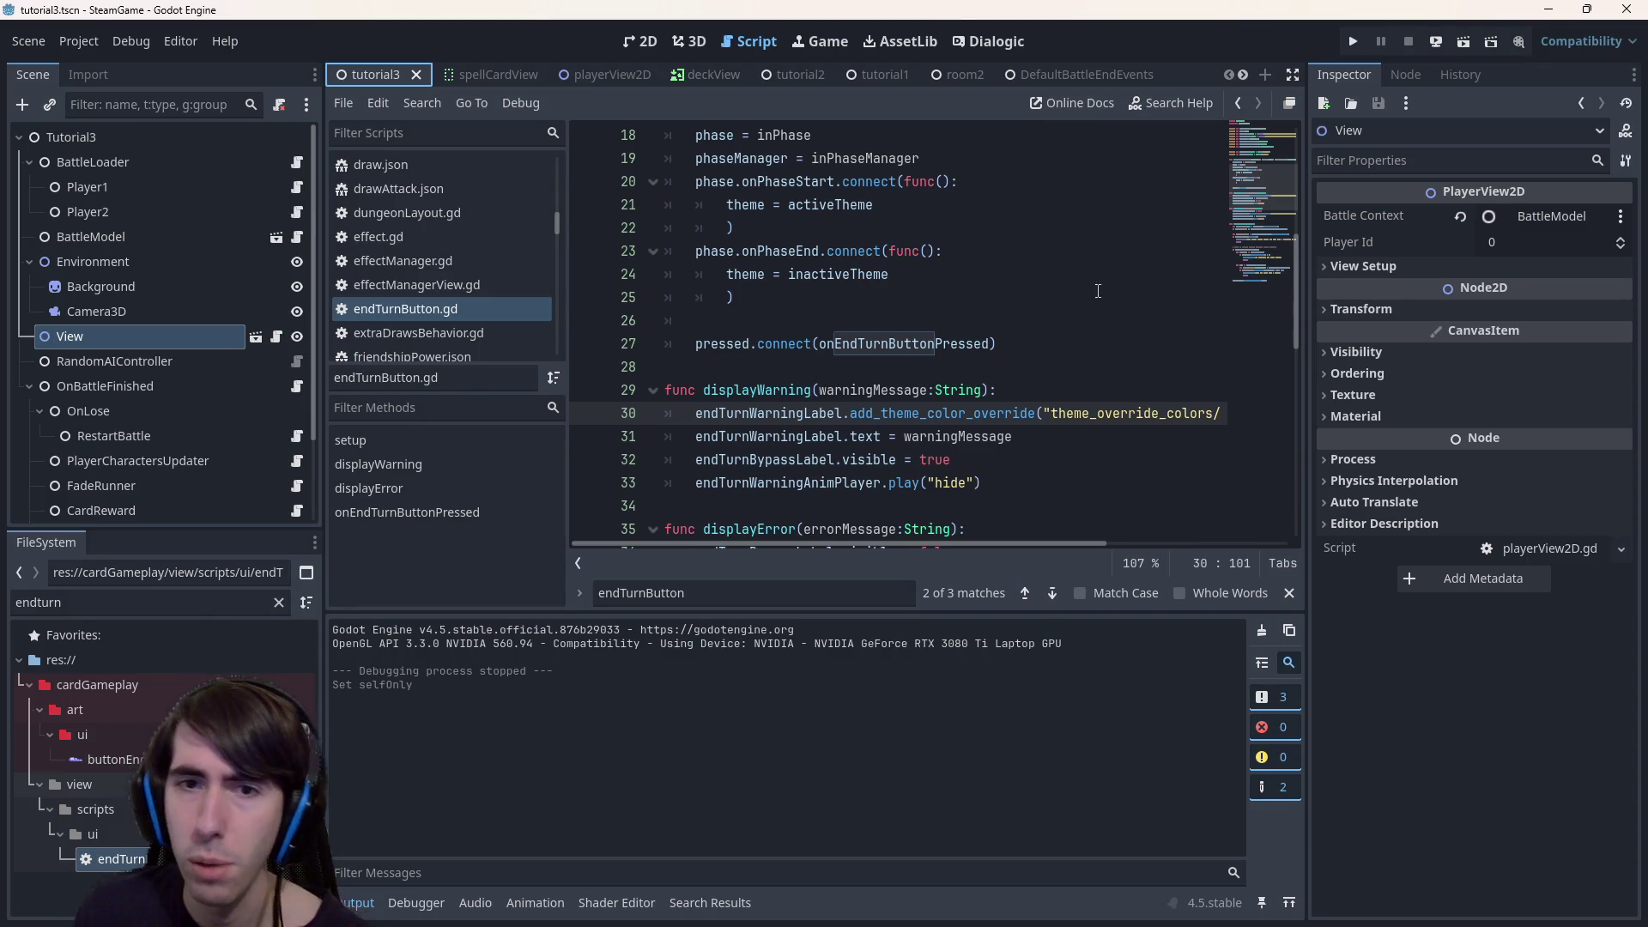
pyautogui.scroll(-6, 982, 354)
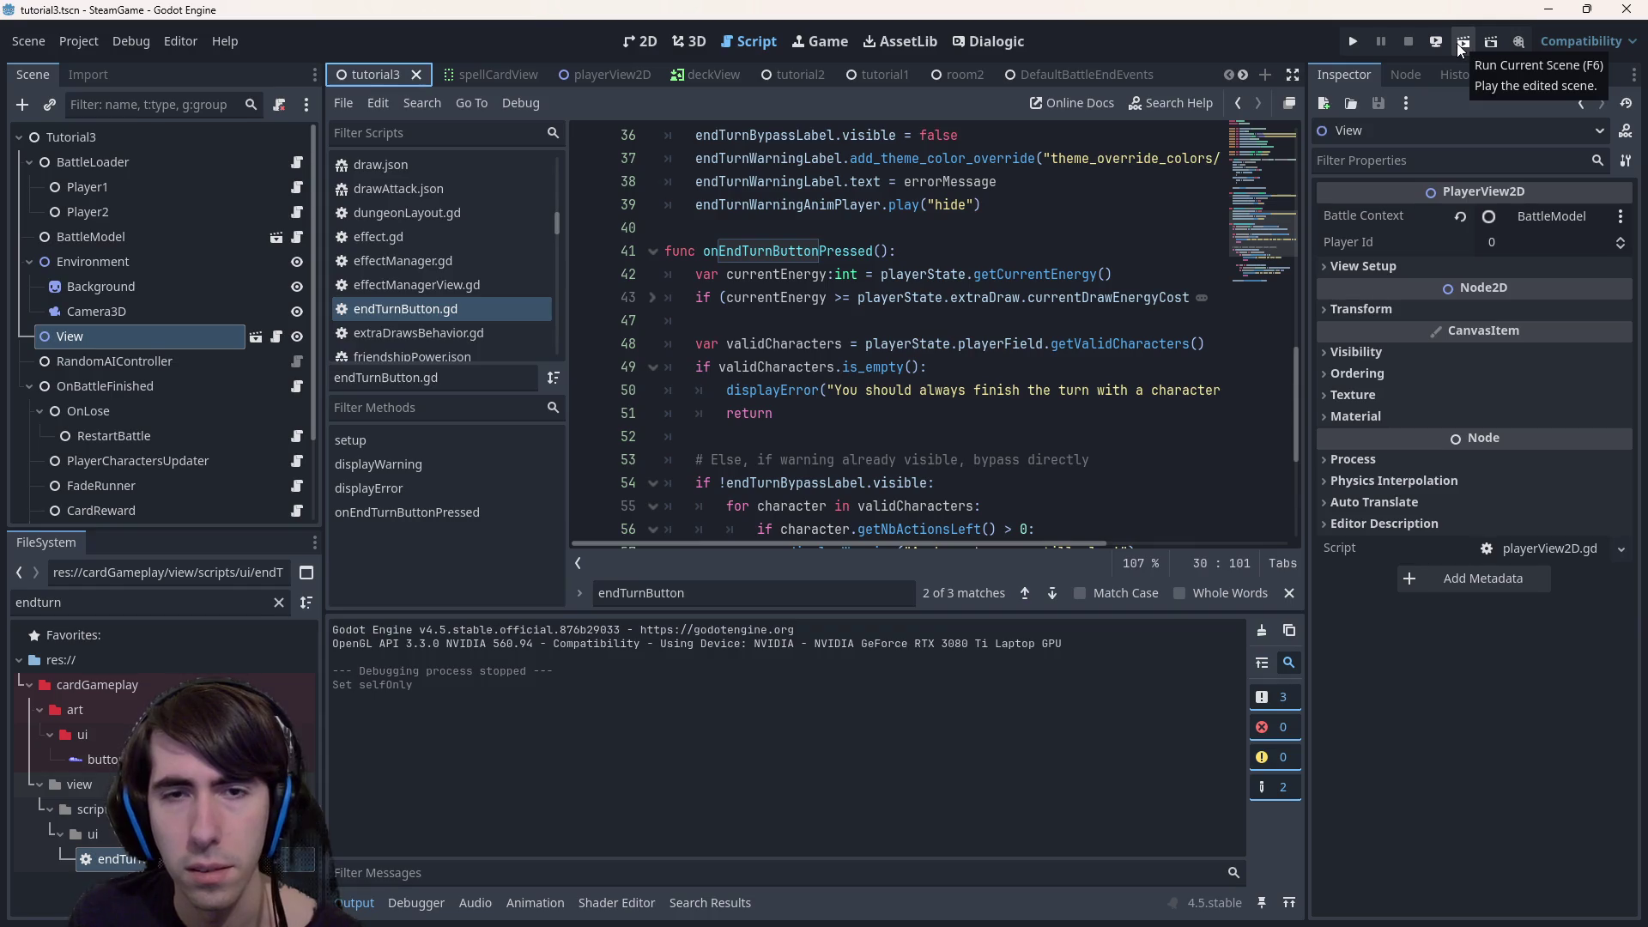
pyautogui.scroll(-4, 914, 283)
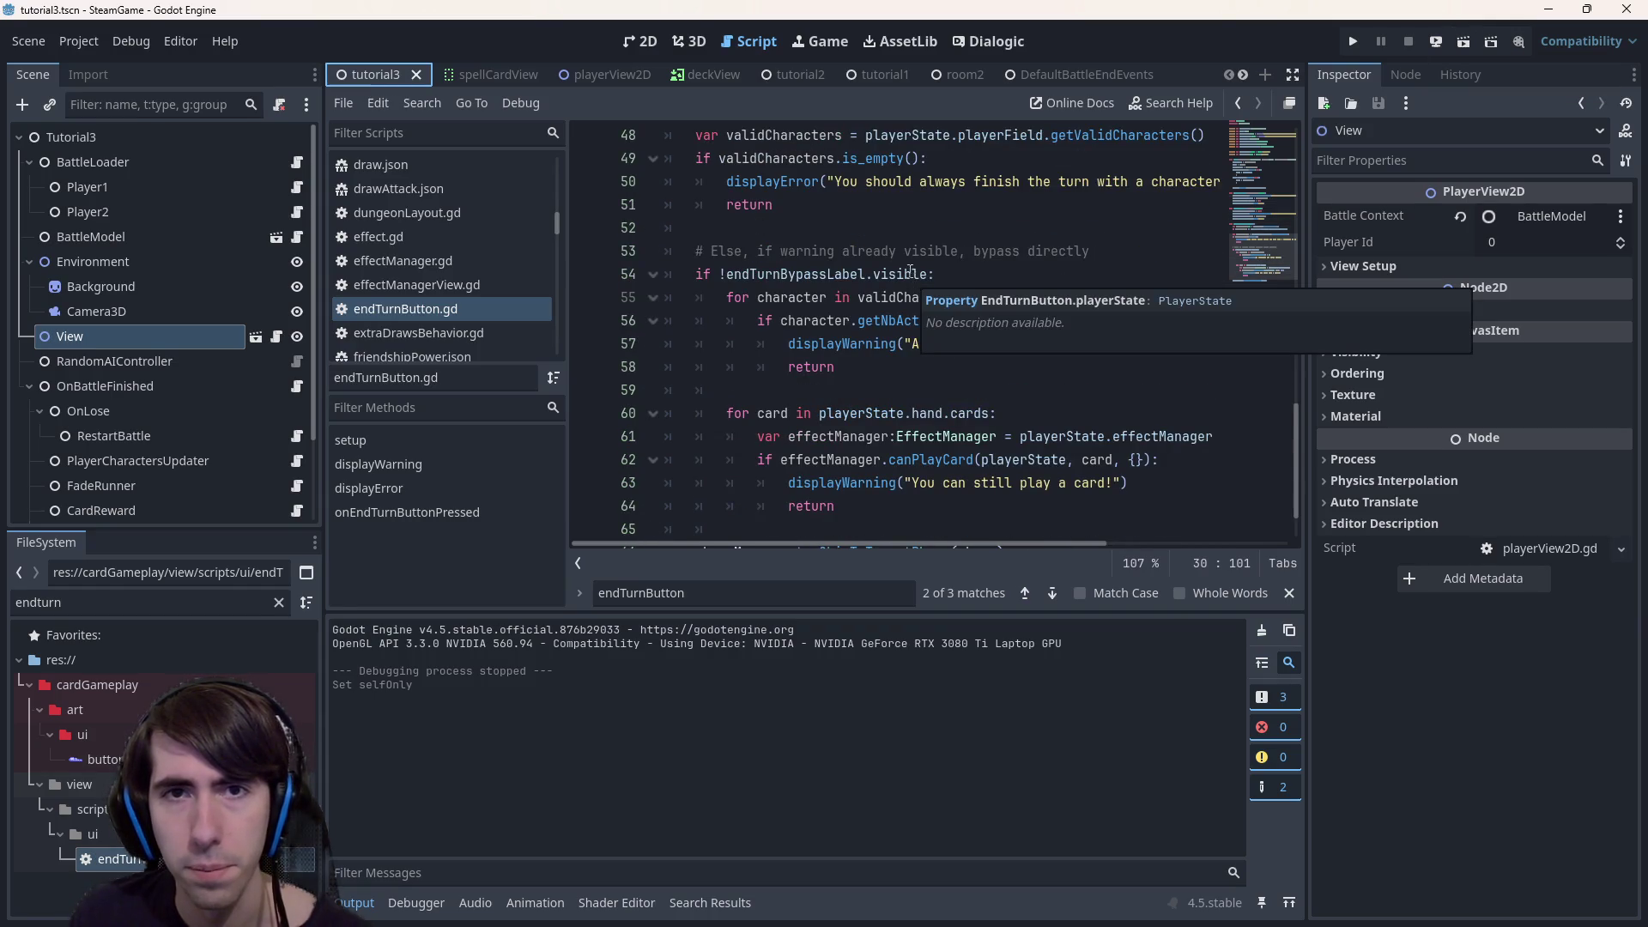
pyautogui.scroll(-1, 914, 279)
pyautogui.doubleClick(826, 213)
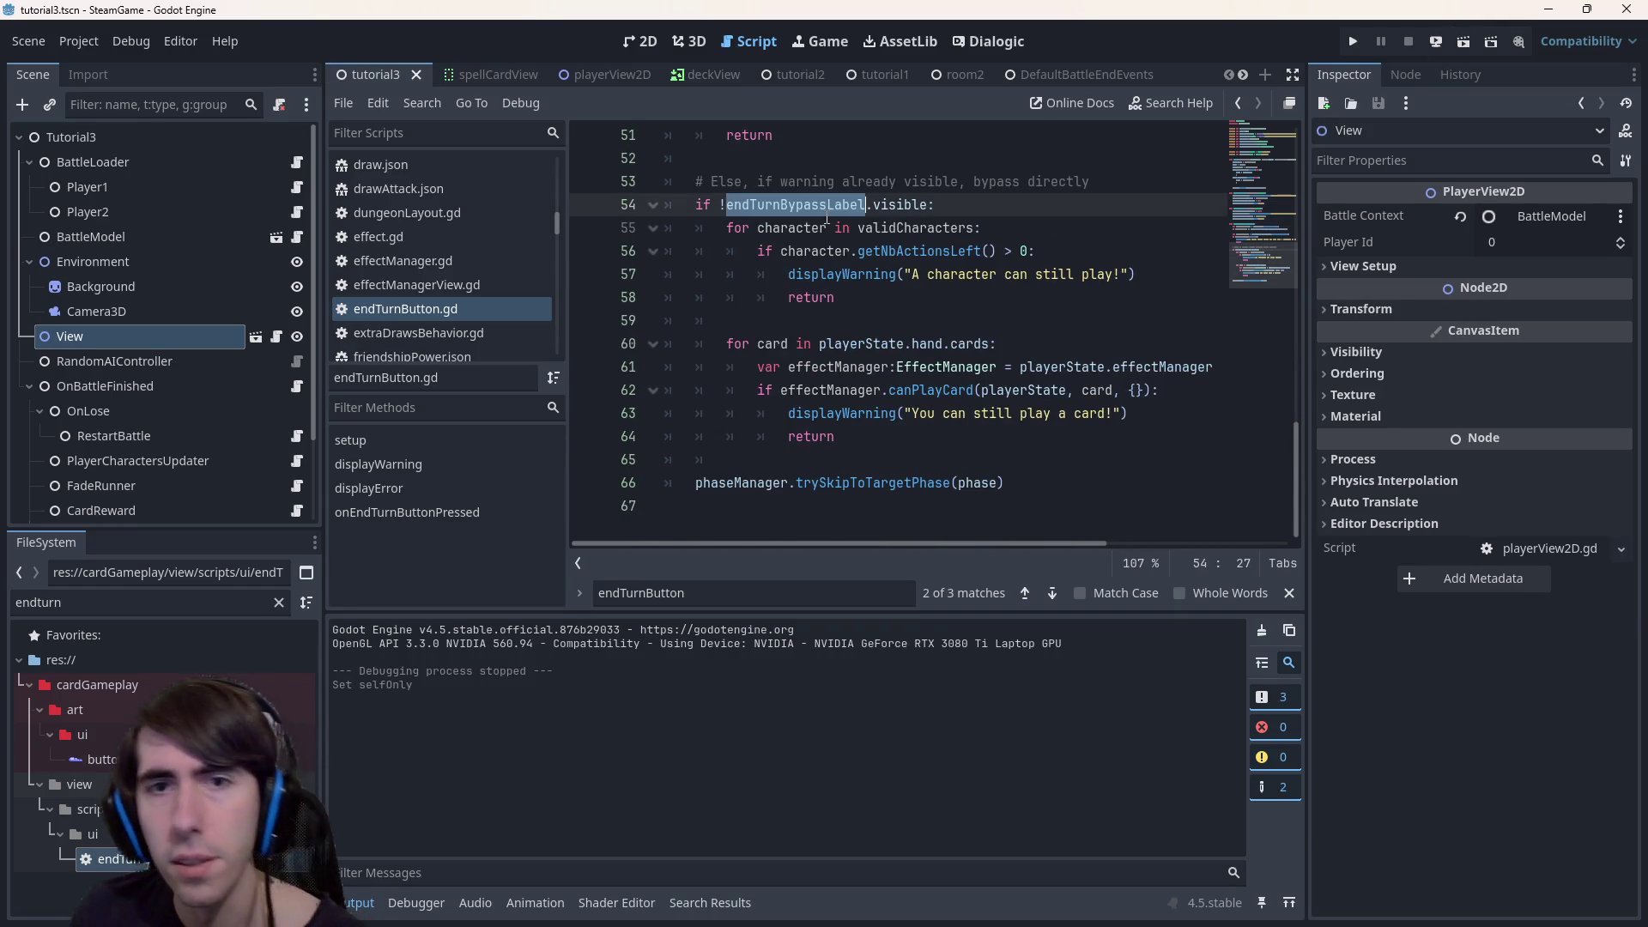
pyautogui.scroll(4, 1055, 383)
pyautogui.scroll(-4, 1054, 383)
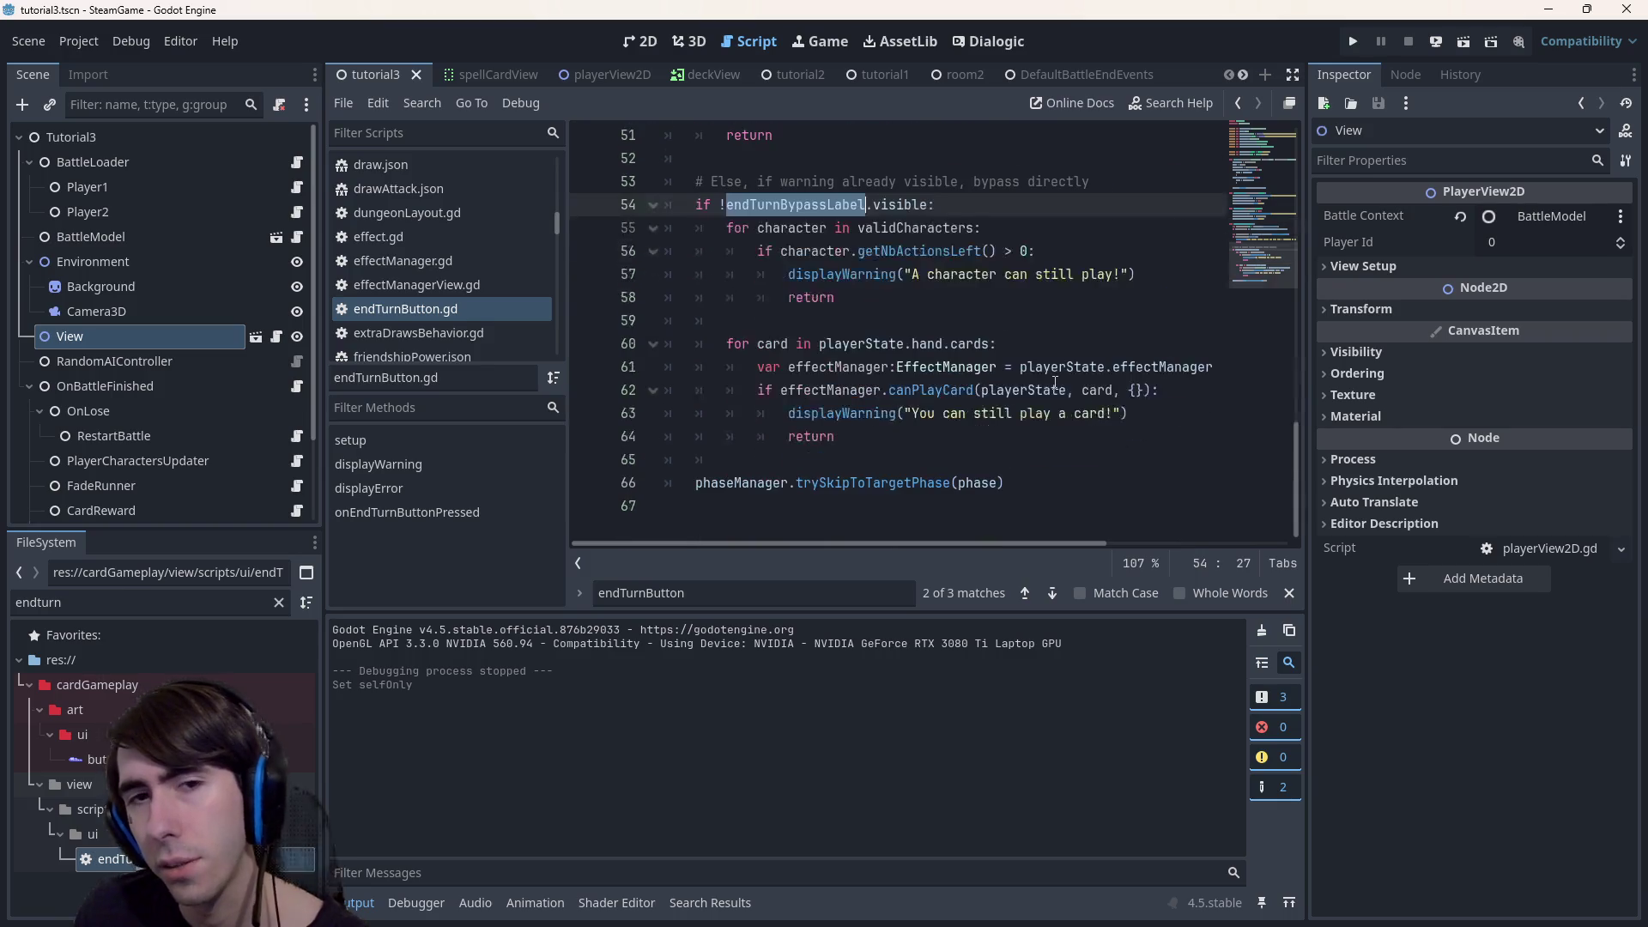
pyautogui.moveTo(845, 436); pyautogui.dragTo(631, 215)
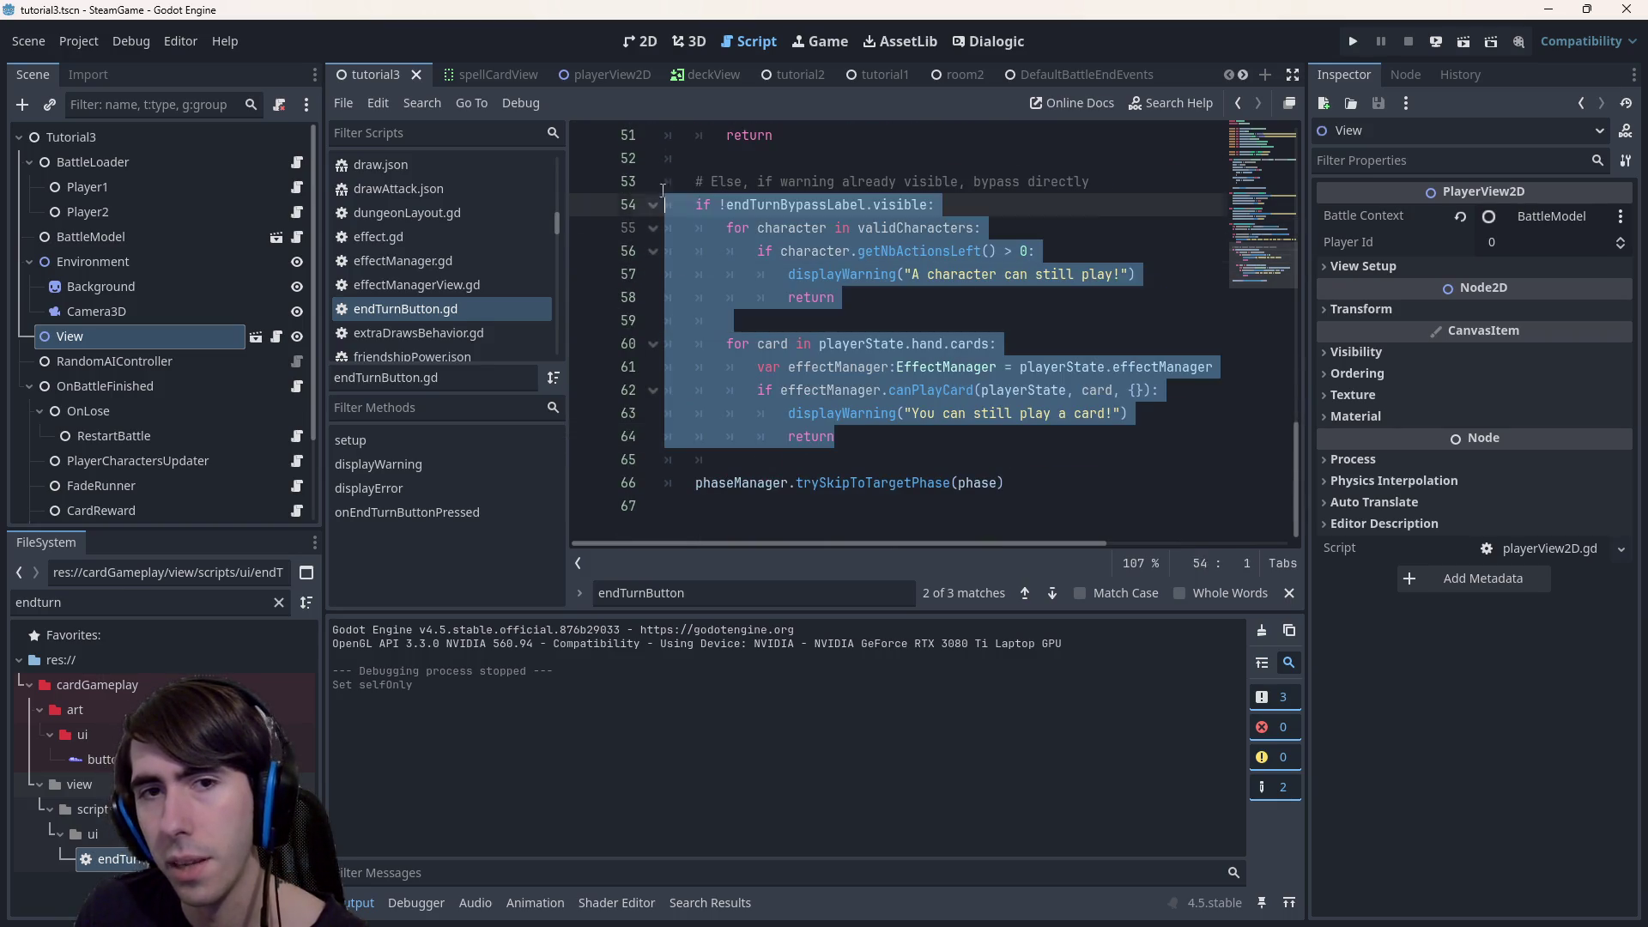
pyautogui.click(832, 181)
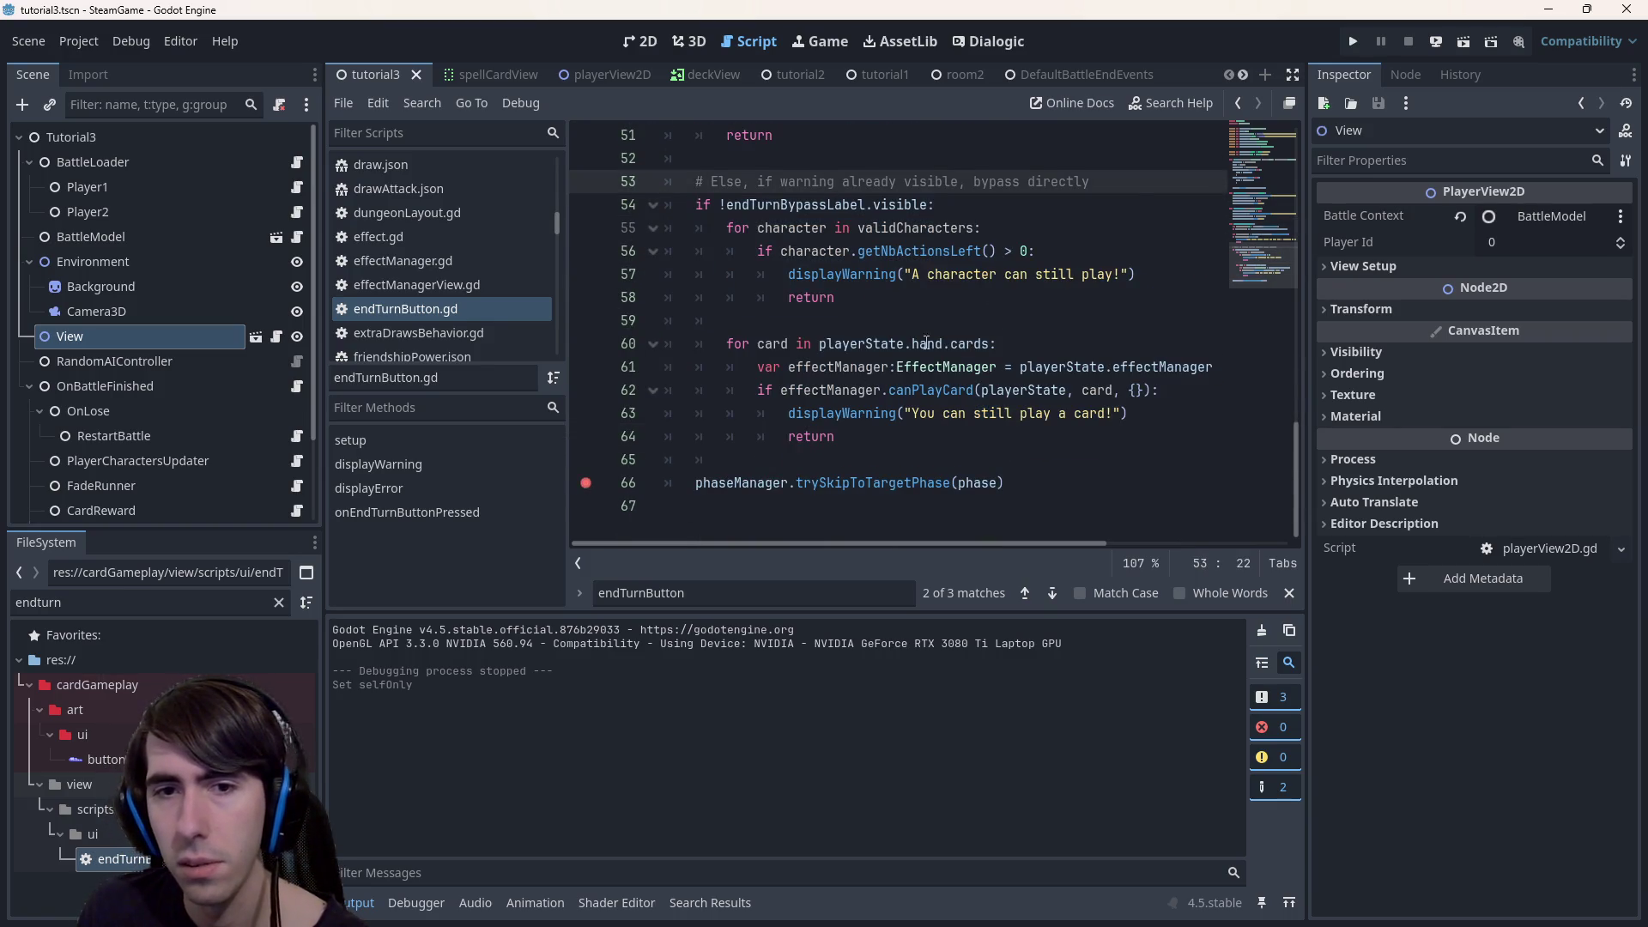
pyautogui.click(1471, 40)
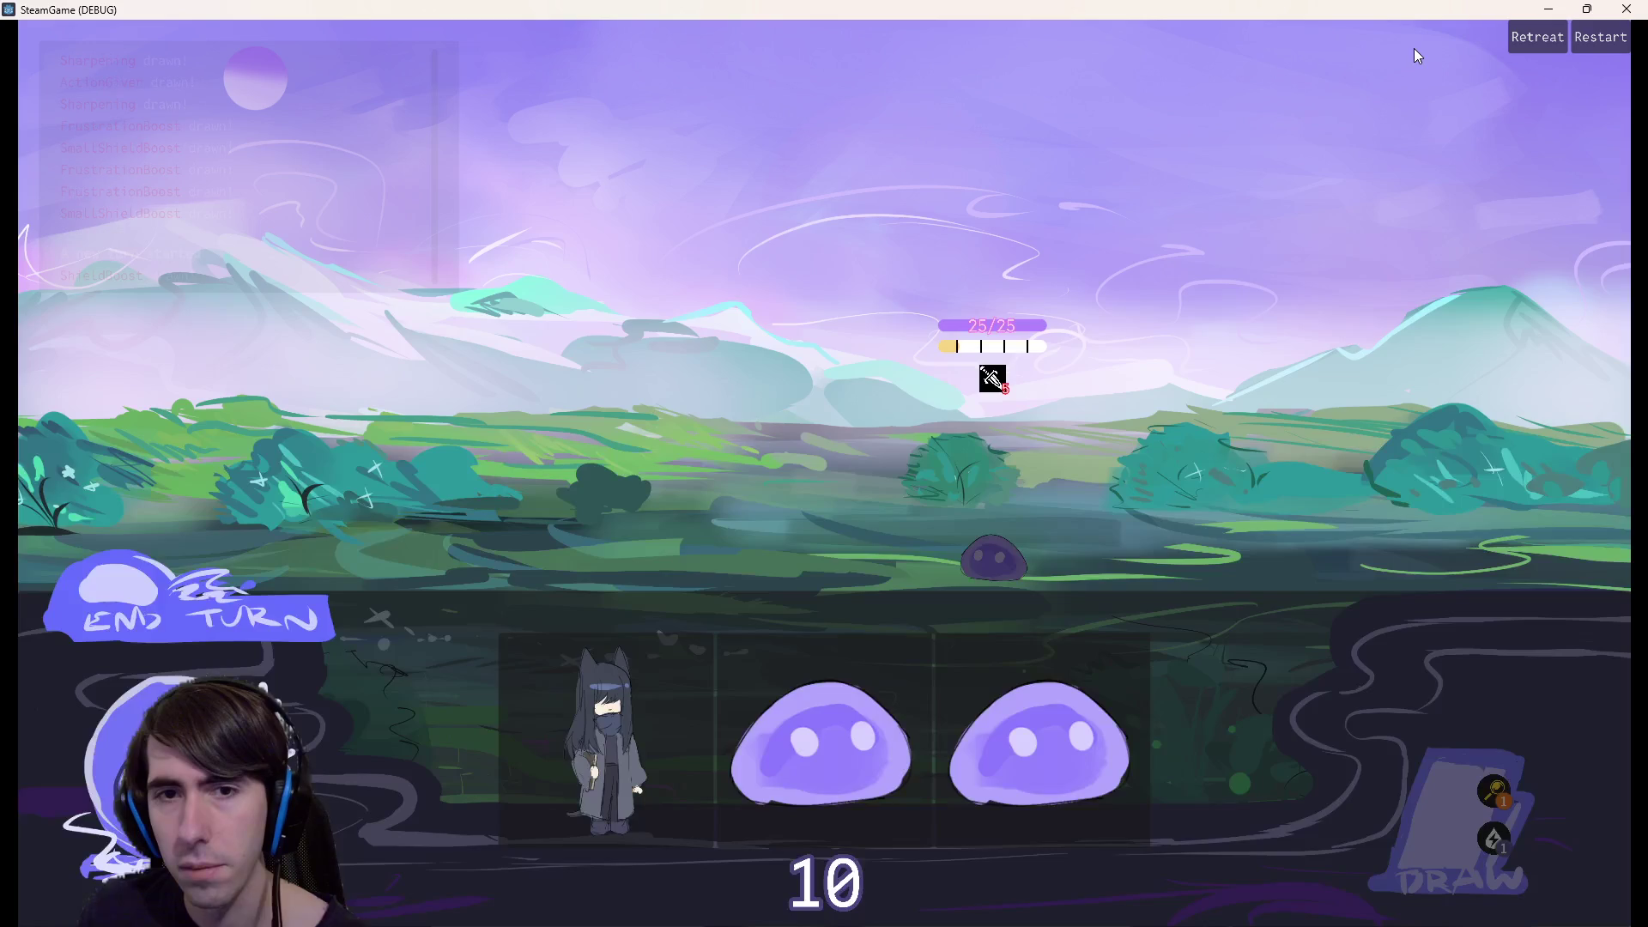
# Place the character and two slimes, end the turn to show the draw warning, then stop the game
pyautogui.moveTo(661, 686); pyautogui.dragTo(657, 515)
pyautogui.moveTo(717, 738); pyautogui.dragTo(529, 518)
pyautogui.moveTo(824, 738)
pyautogui.mouseDown()
pyautogui.moveTo(476, 493)
pyautogui.moveTo(403, 567)
pyautogui.mouseUp()
pyautogui.click(271, 611)
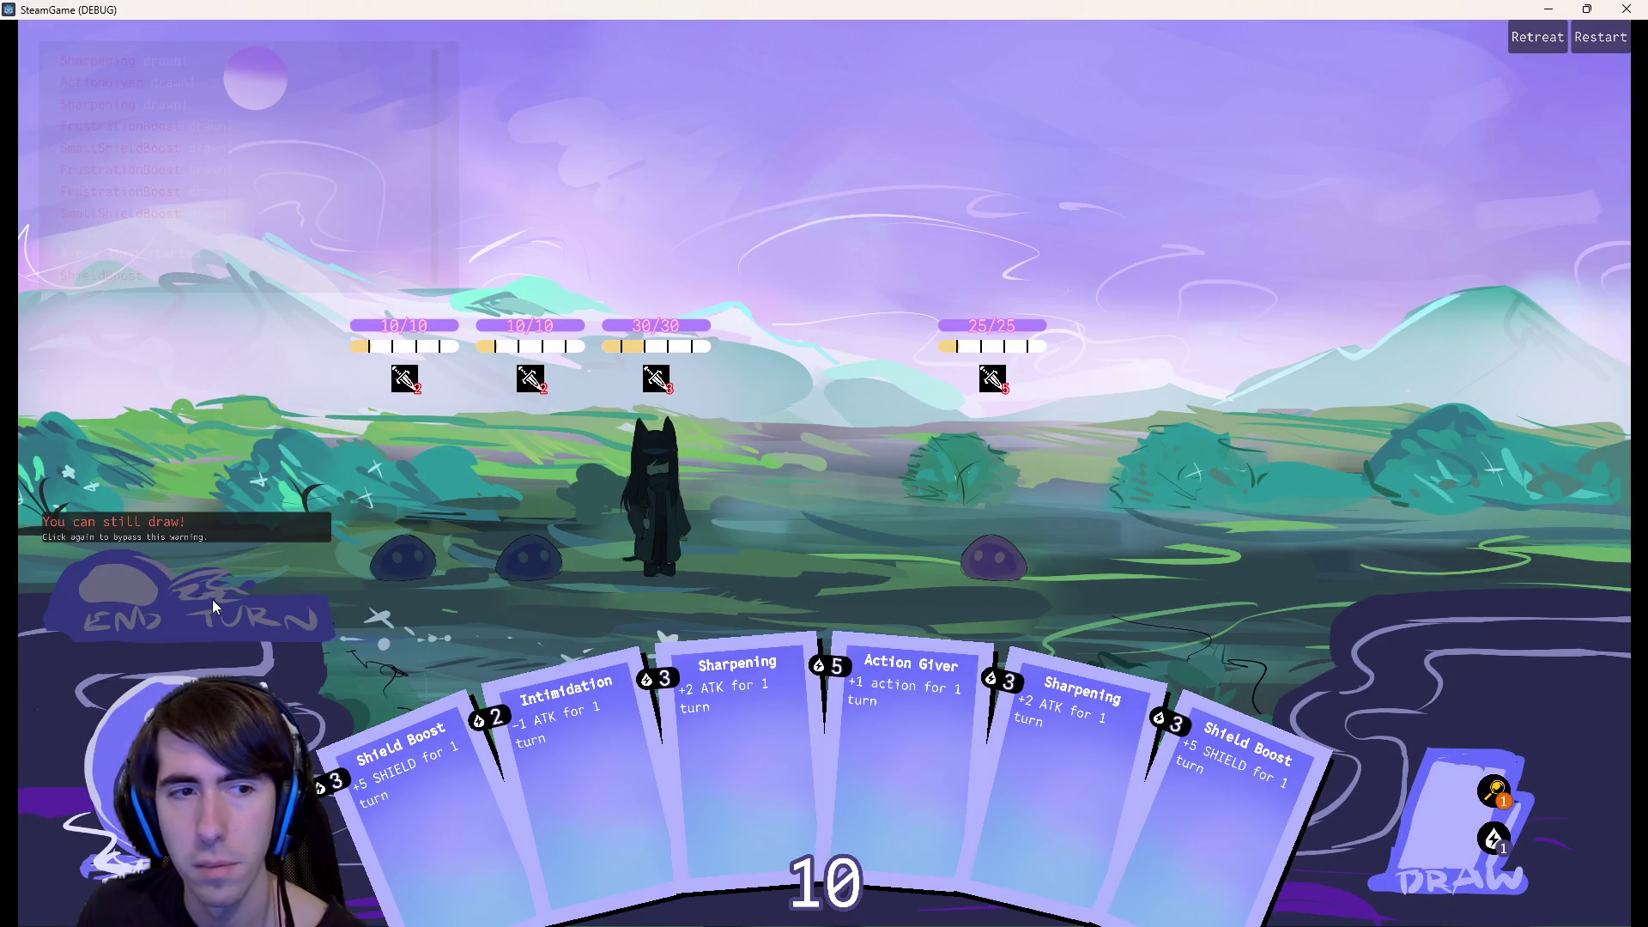
pyautogui.hotkey('alt', 'F4')
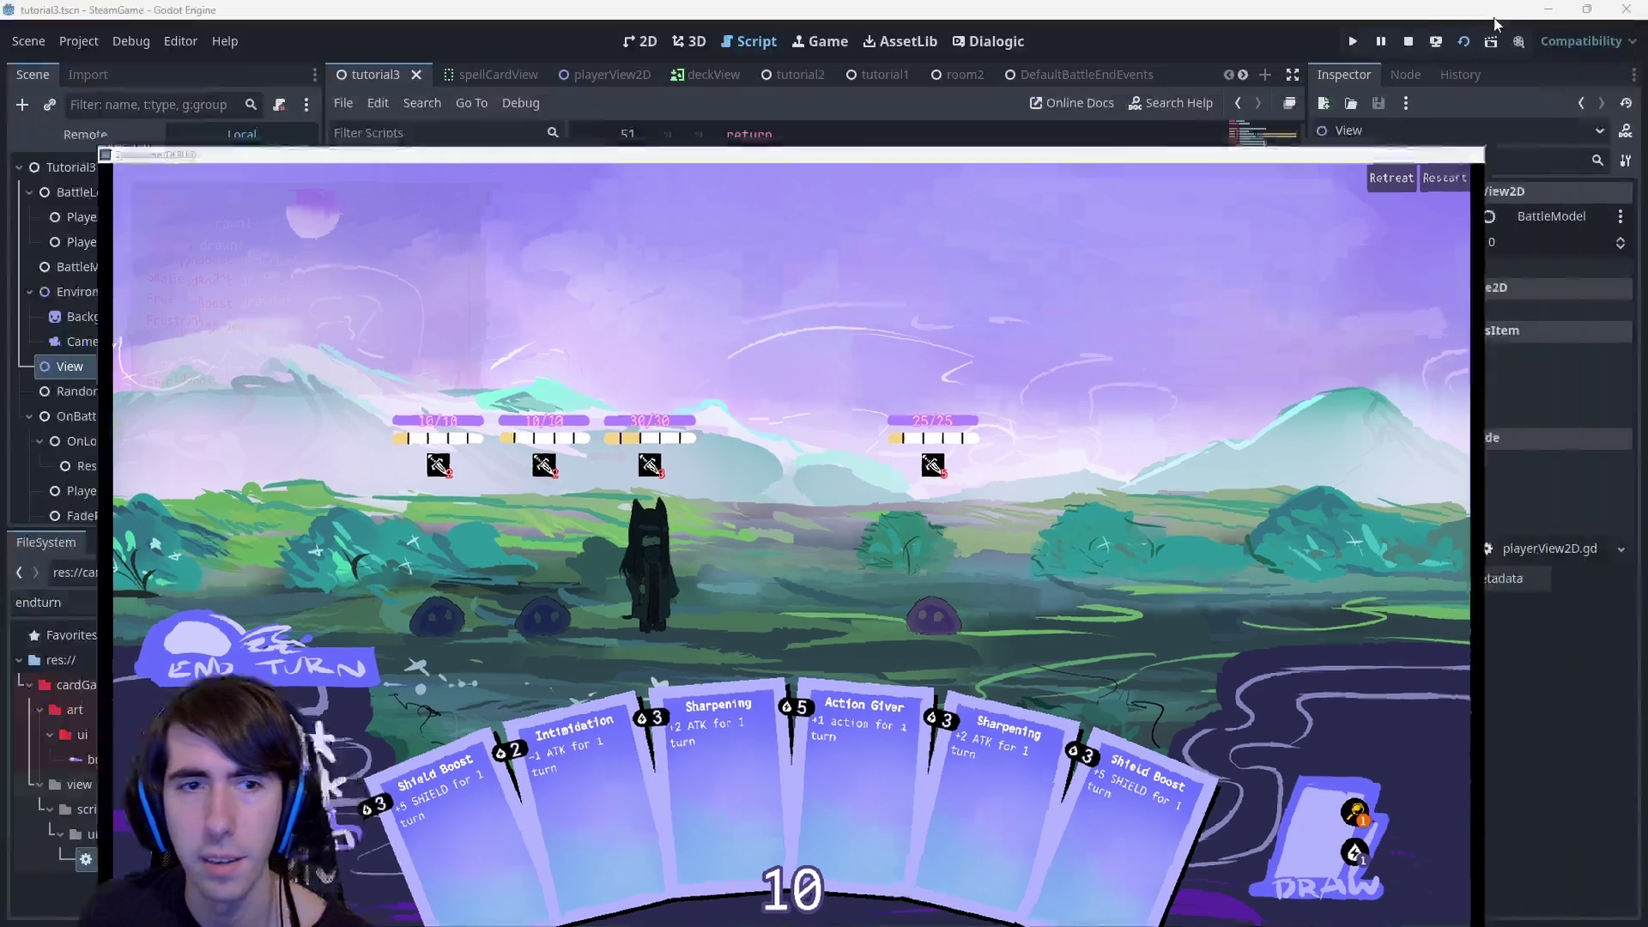
# Set a breakpoint on line 50 of endTurnButton.gd
pyautogui.scroll(2, 720, 413)
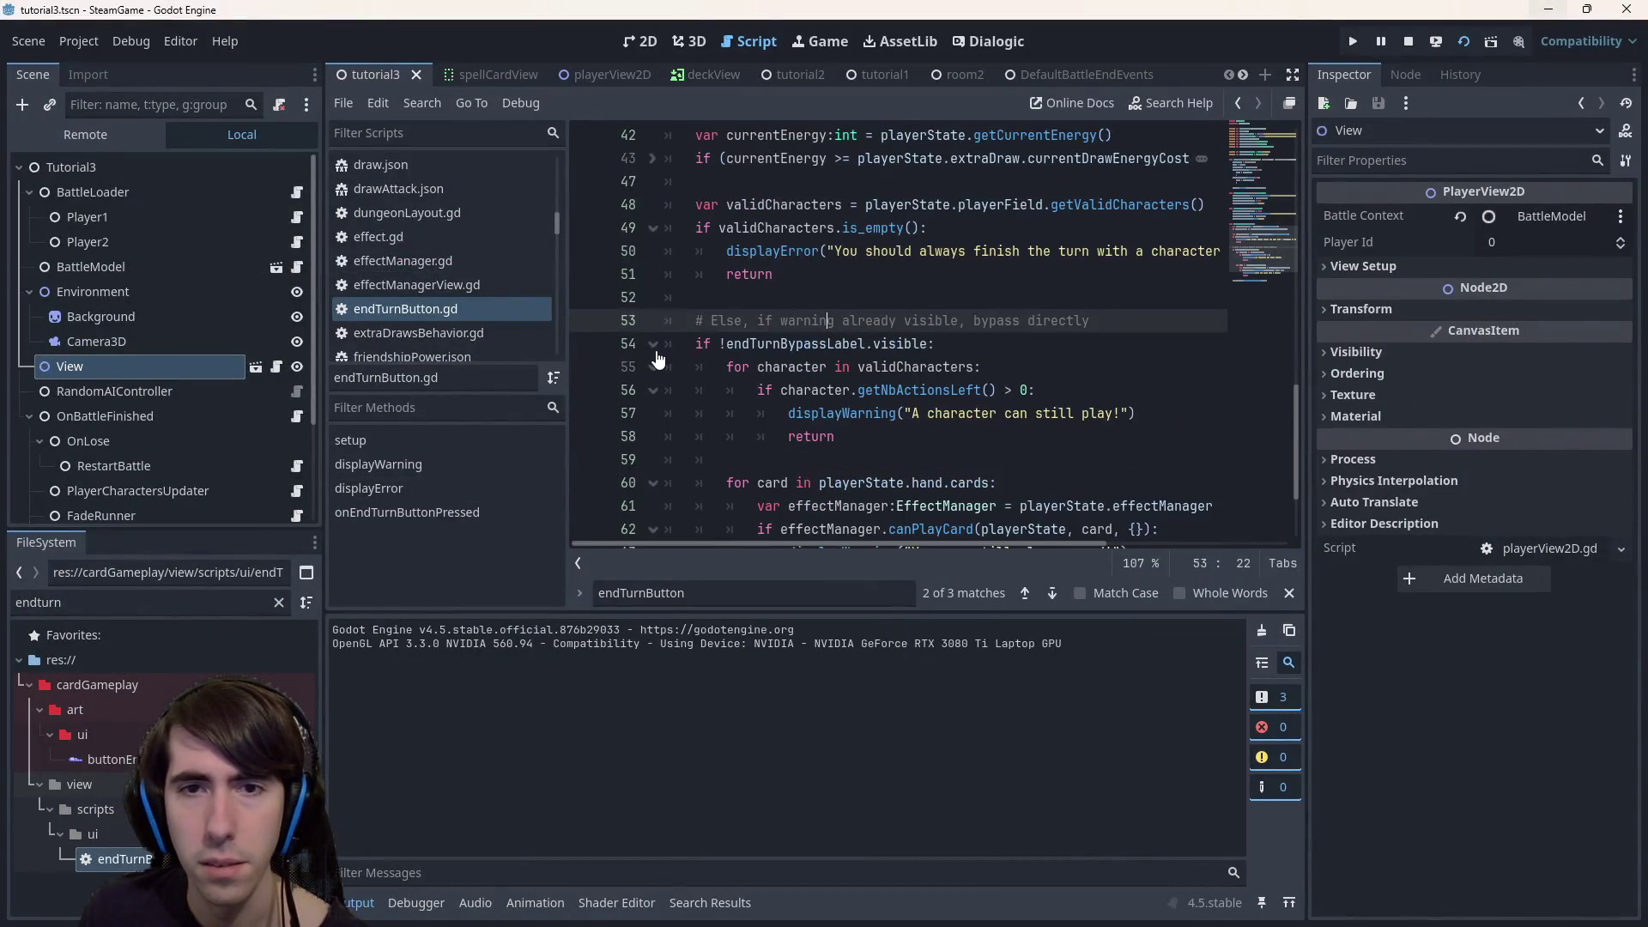
pyautogui.scroll(-3, 556, 256)
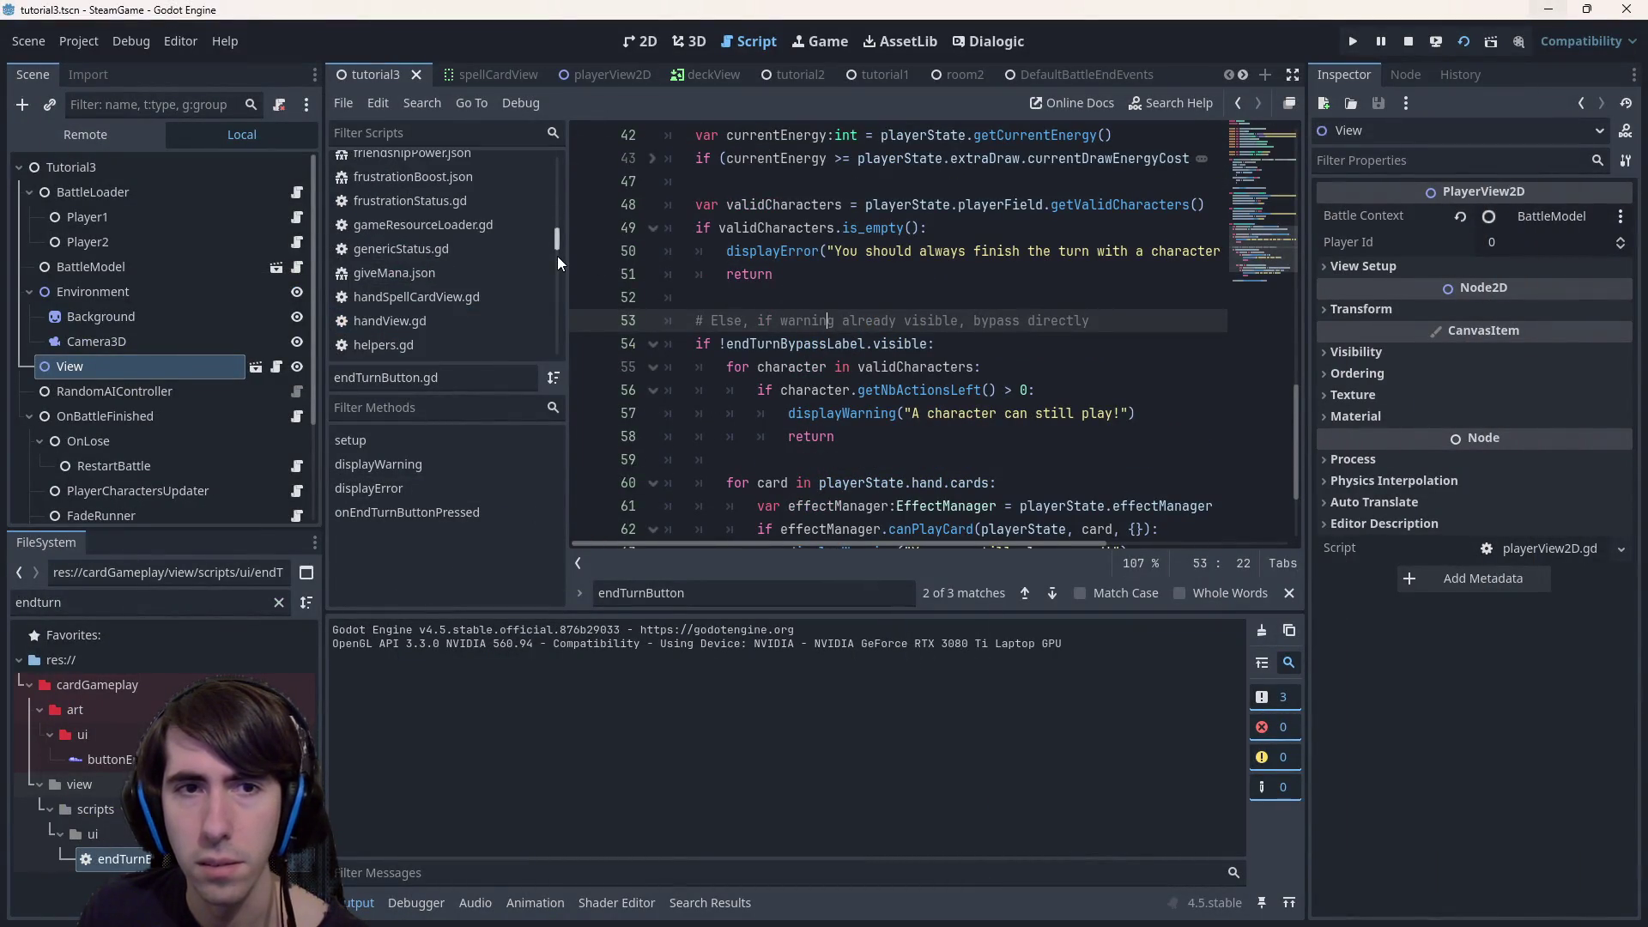
pyautogui.click(585, 250)
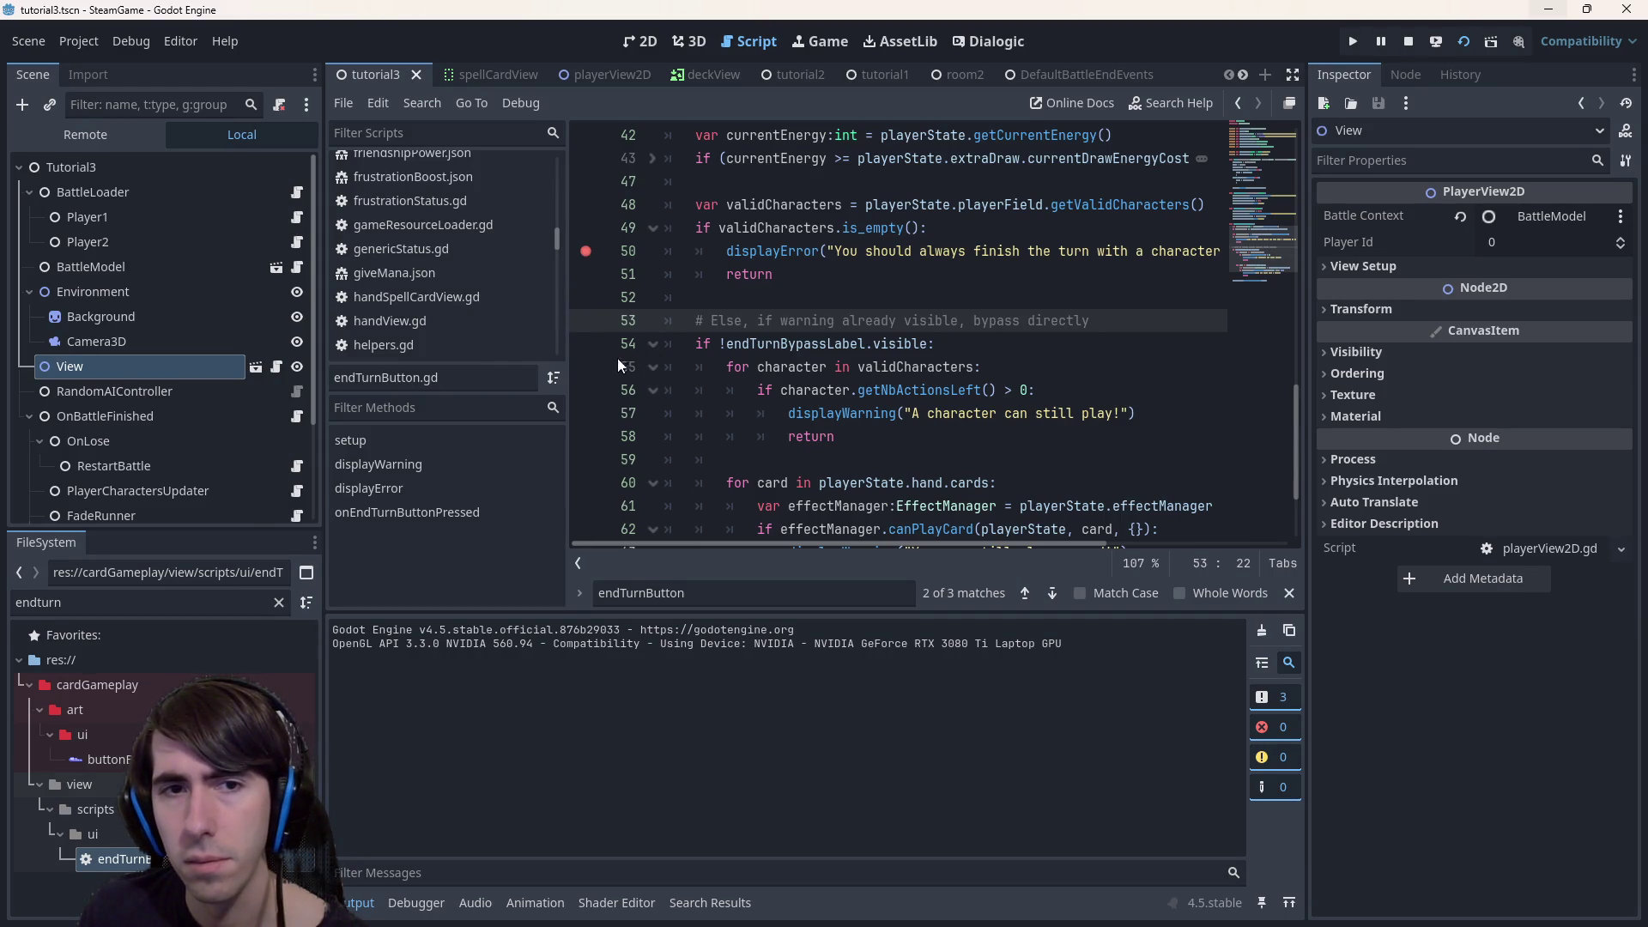
# Relaunch the scene with F6, end the turn to trigger the warning again, and return to the code
pyautogui.press('F6')
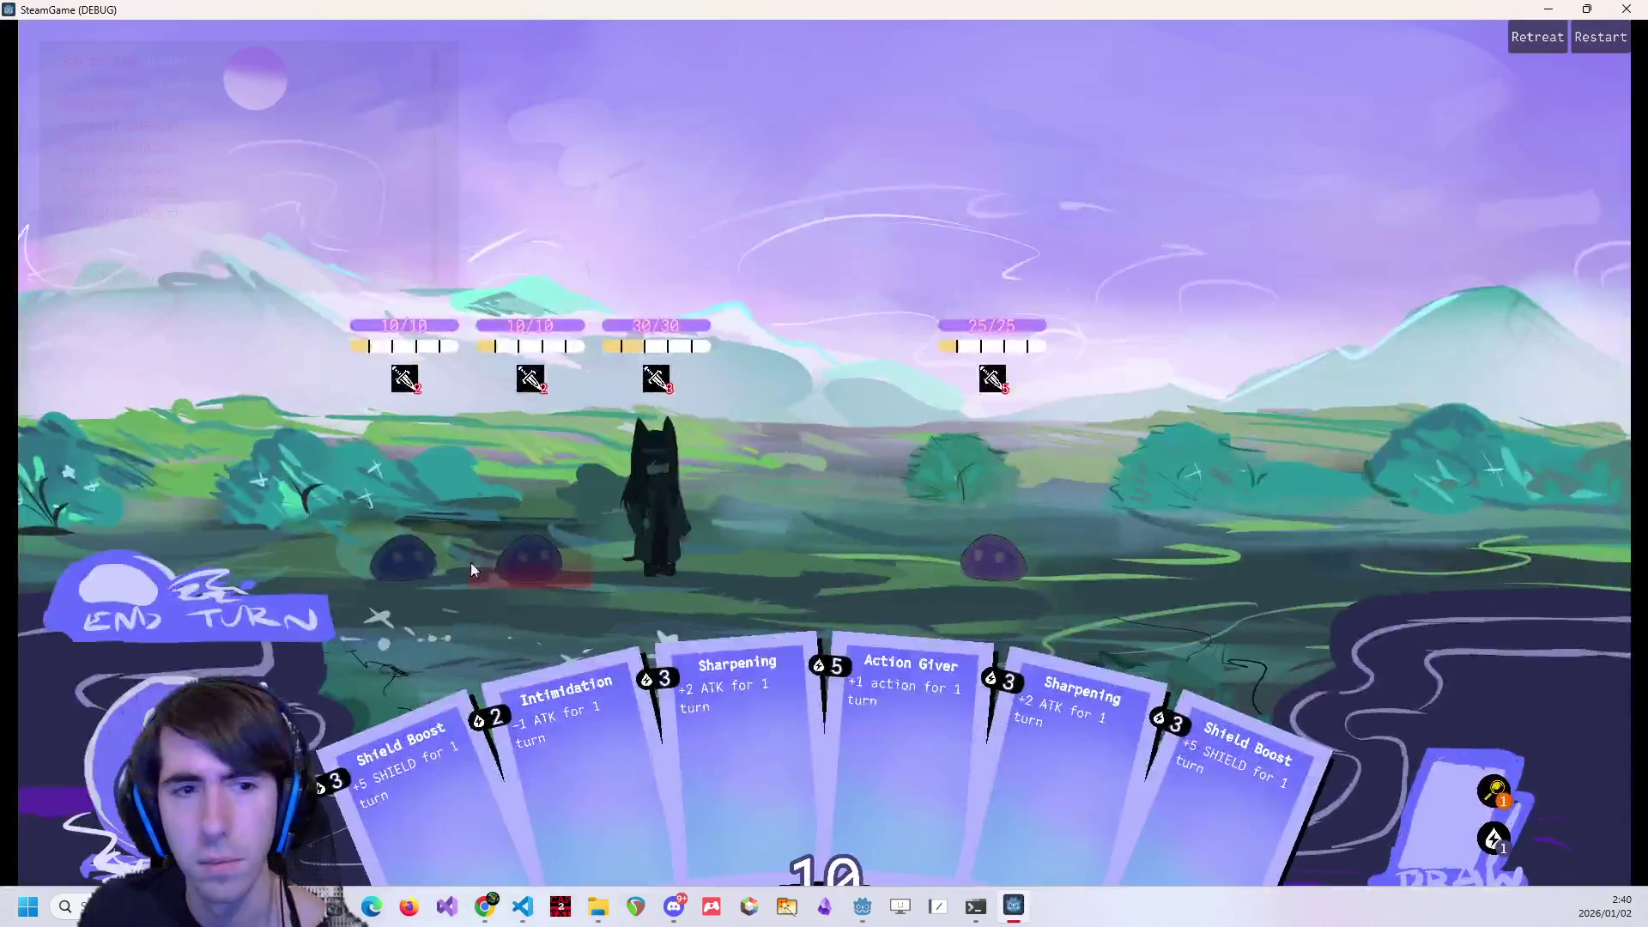
pyautogui.click(246, 620)
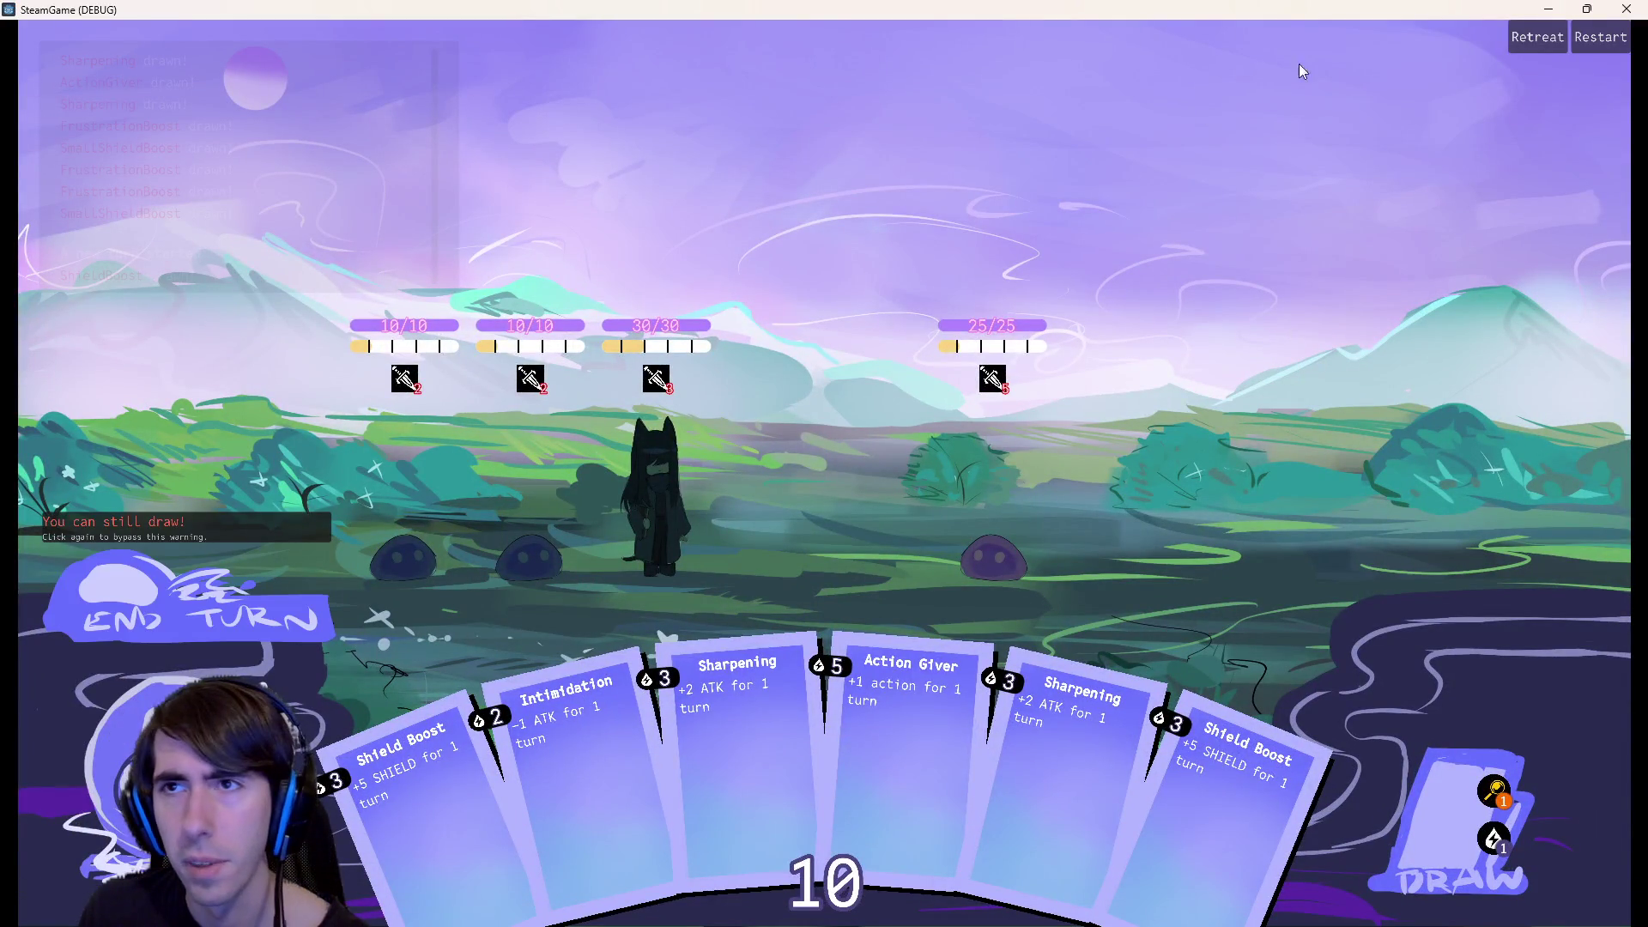
pyautogui.click(1544, 9)
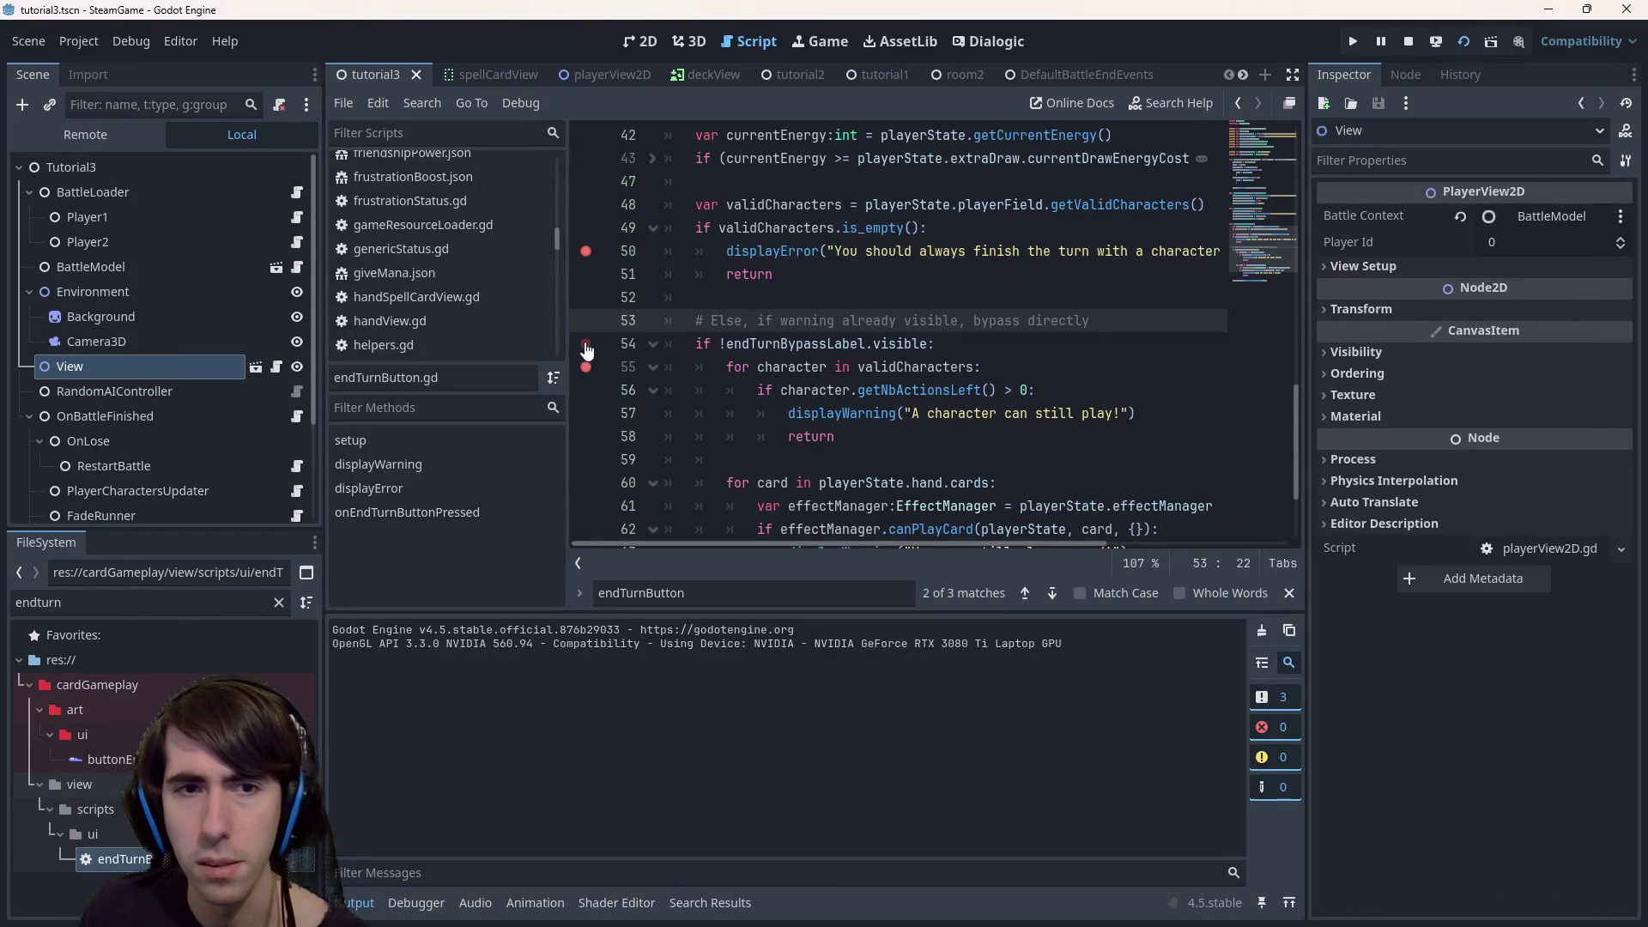
pyautogui.moveTo(902, 920)
pyautogui.click(1016, 906)
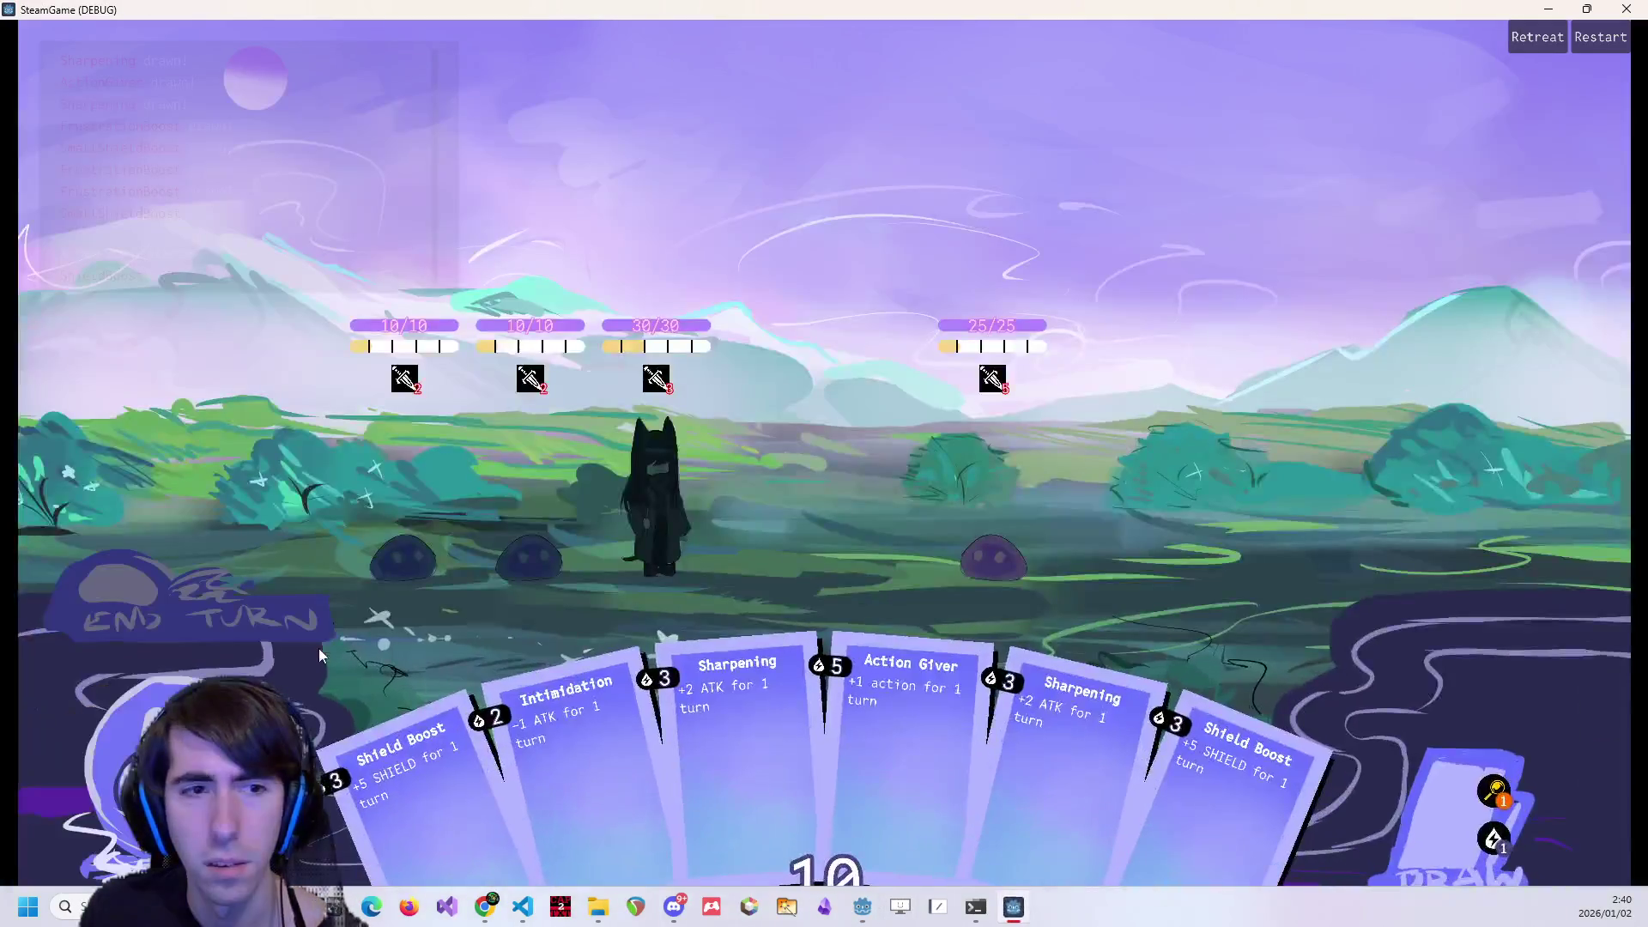
pyautogui.click(1545, 9)
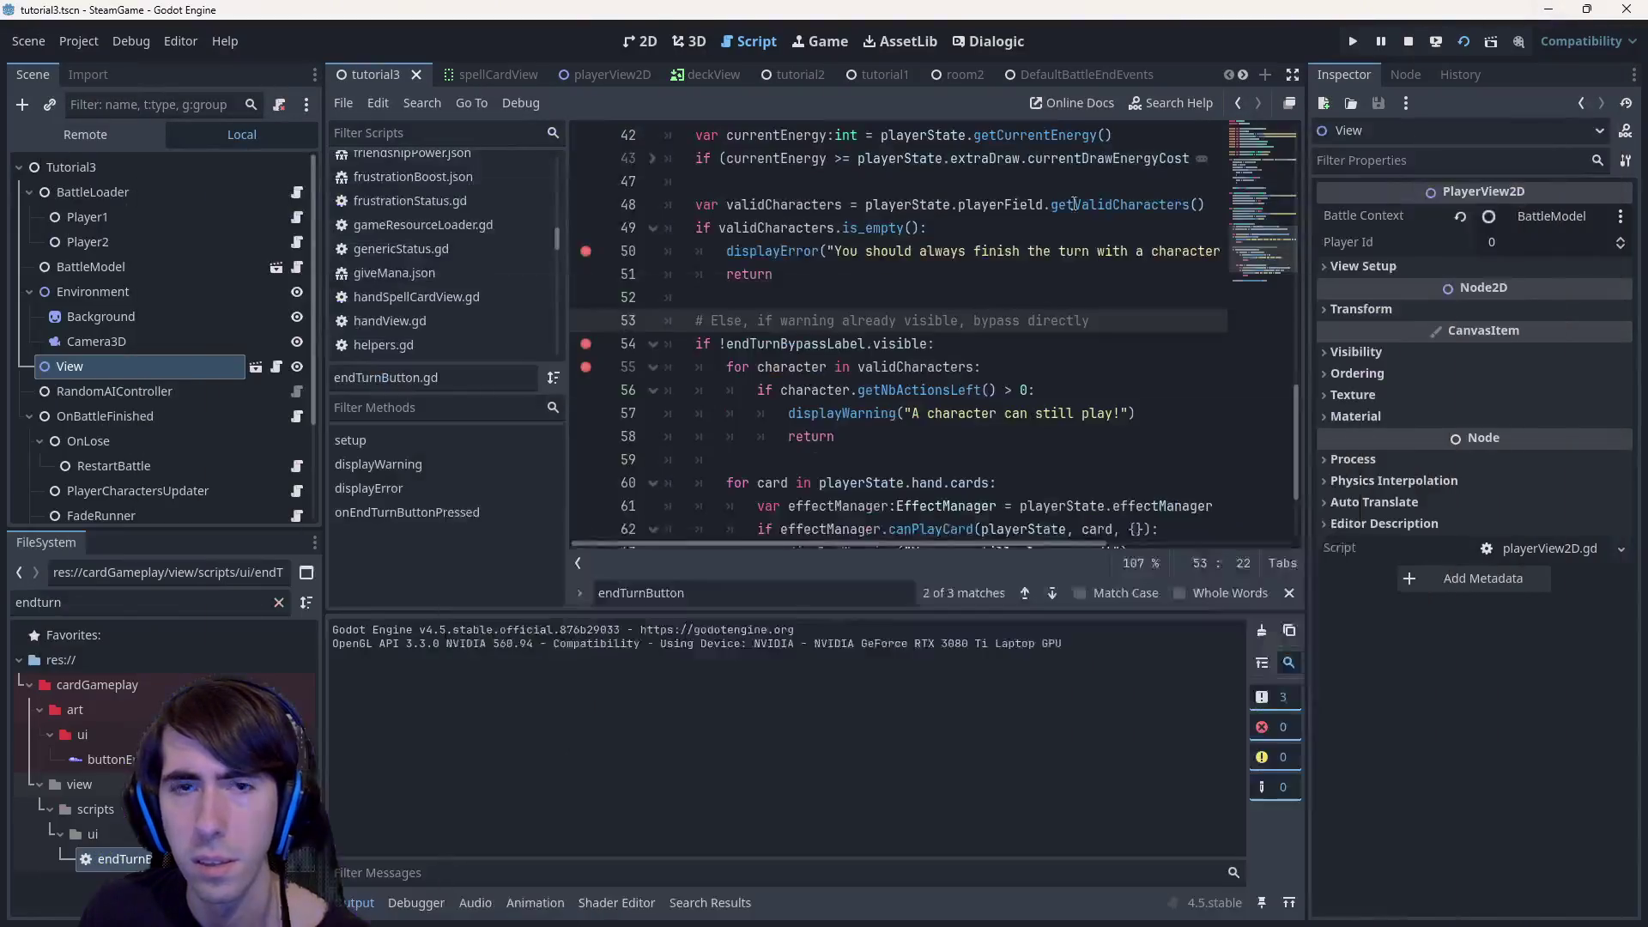
# Locate onEndTurnButtonPressed and inspect the energy-cost condition on line 43
pyautogui.click(832, 459)
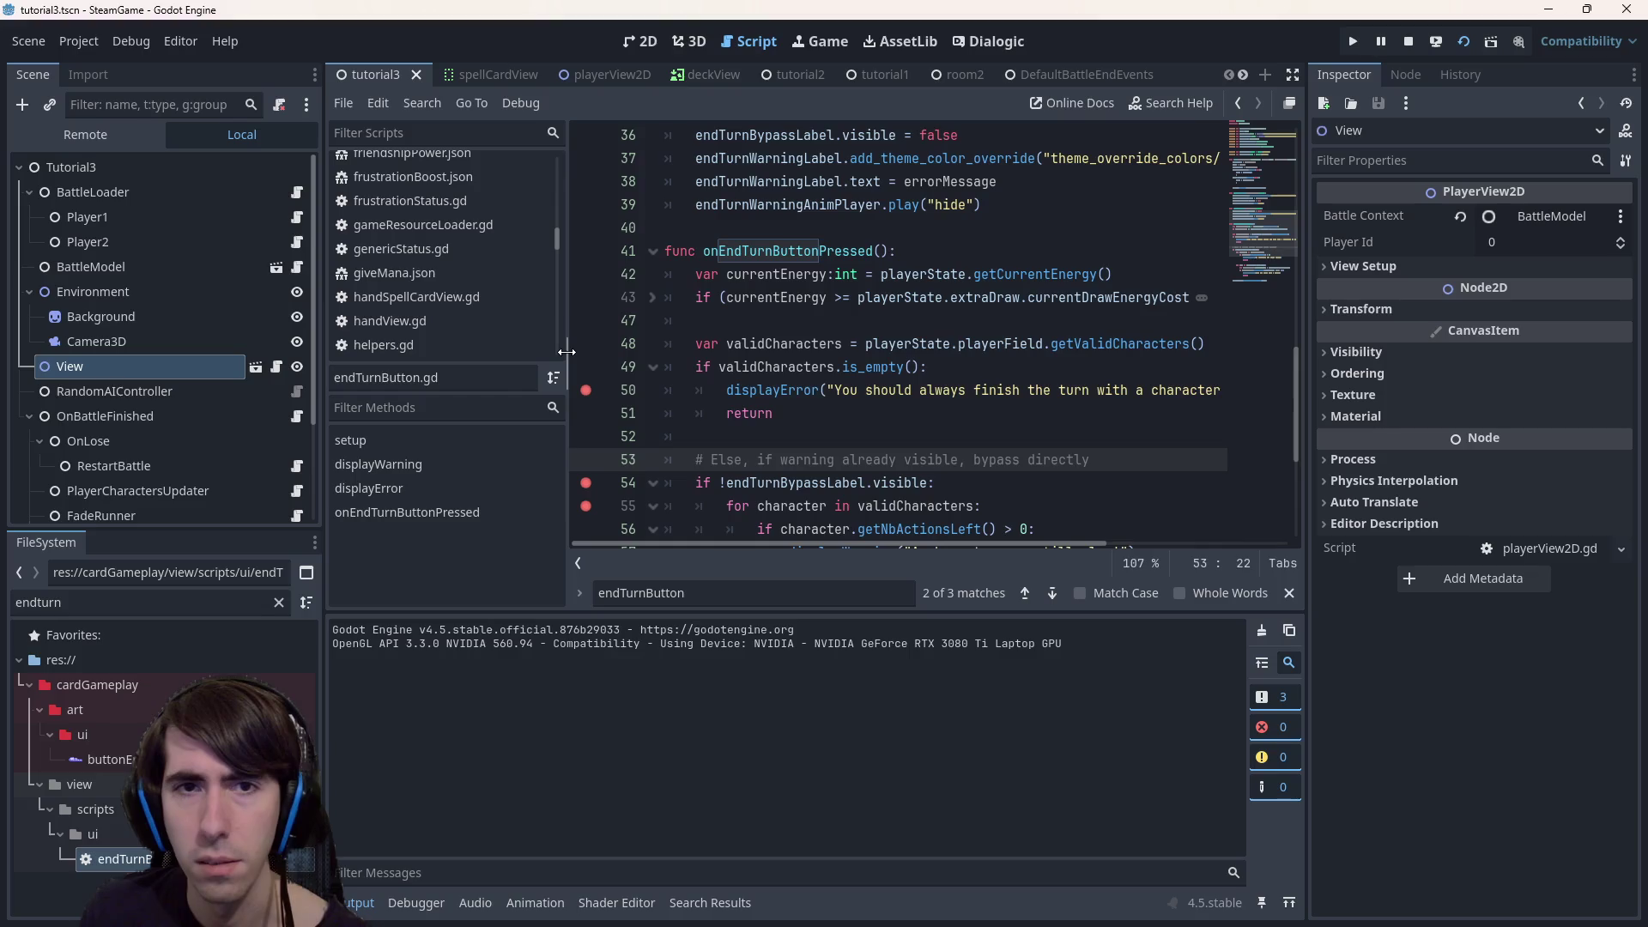
pyautogui.scroll(12, 611, 374)
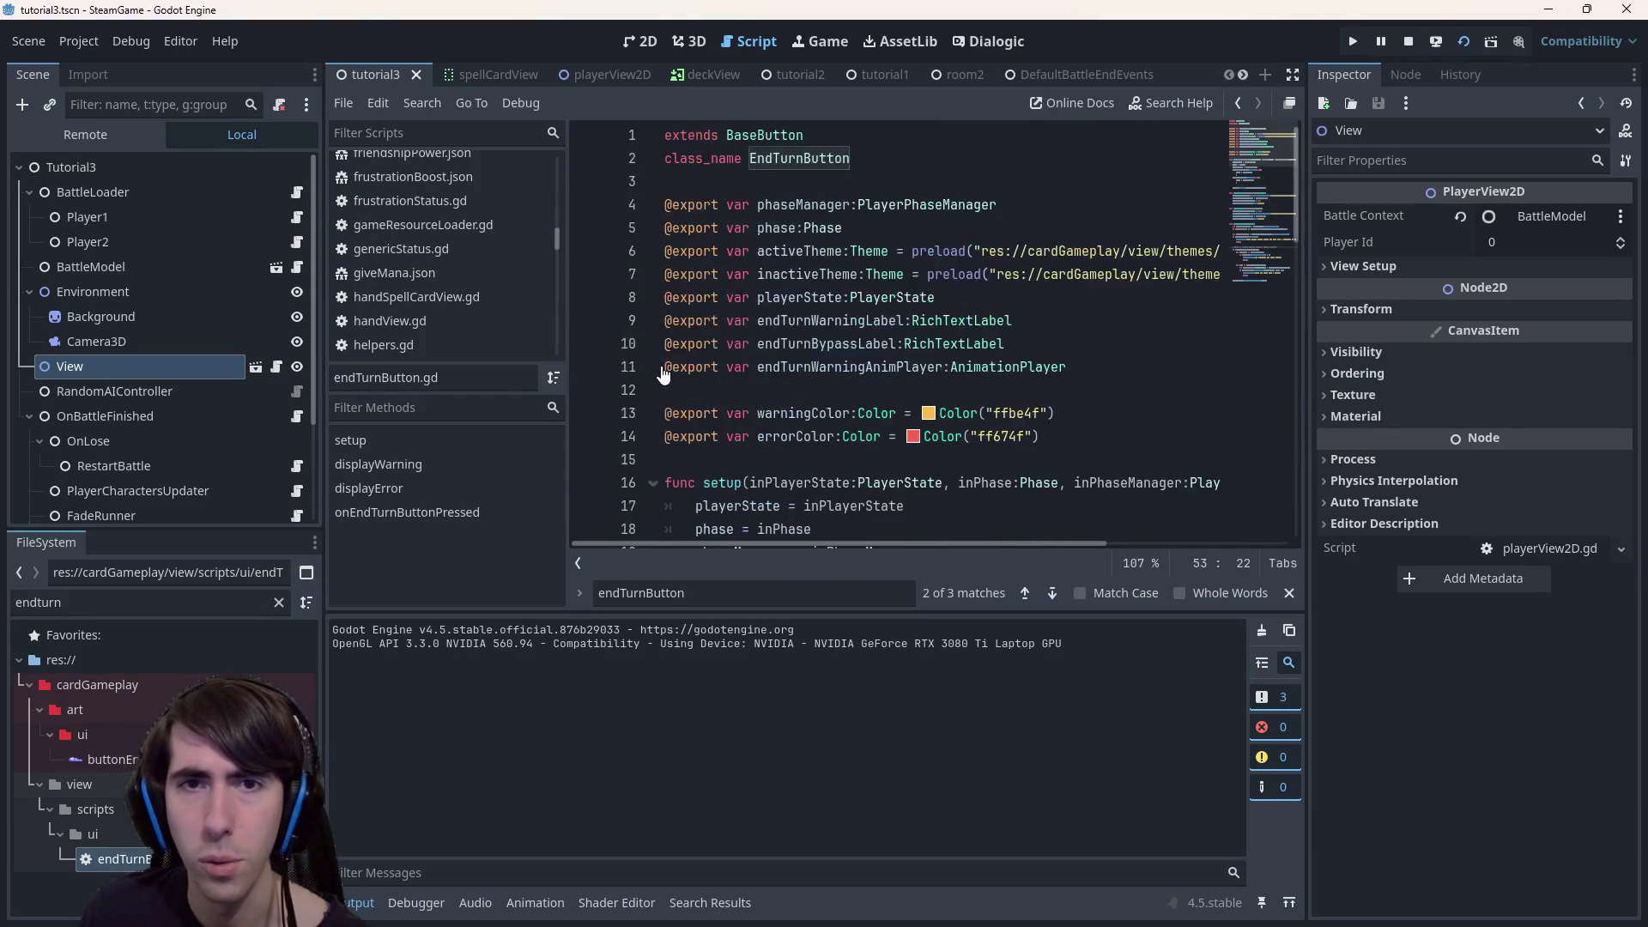
pyautogui.scroll(-9, 662, 373)
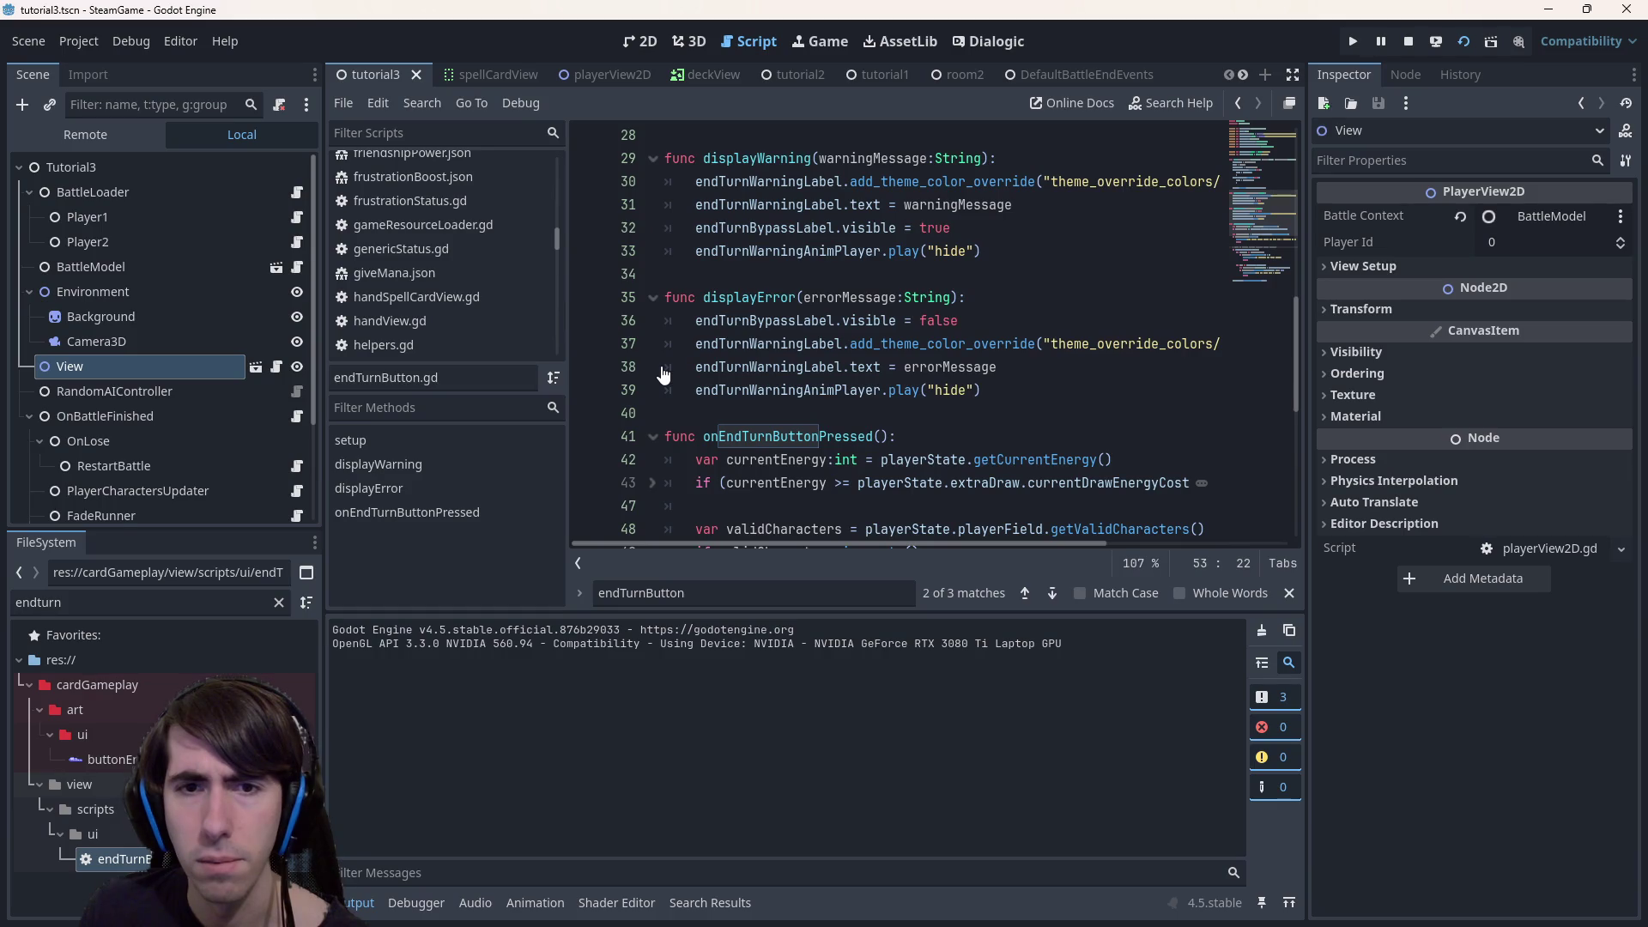
pyautogui.scroll(-1, 663, 373)
pyautogui.moveTo(749, 413)
pyautogui.mouseDown()
pyautogui.moveTo(1244, 436)
pyautogui.moveTo(1229, 406)
pyautogui.mouseUp()
pyautogui.moveTo(1027, 544)
pyautogui.mouseDown()
pyautogui.moveTo(1162, 543)
pyautogui.moveTo(991, 553)
pyautogui.mouseUp()
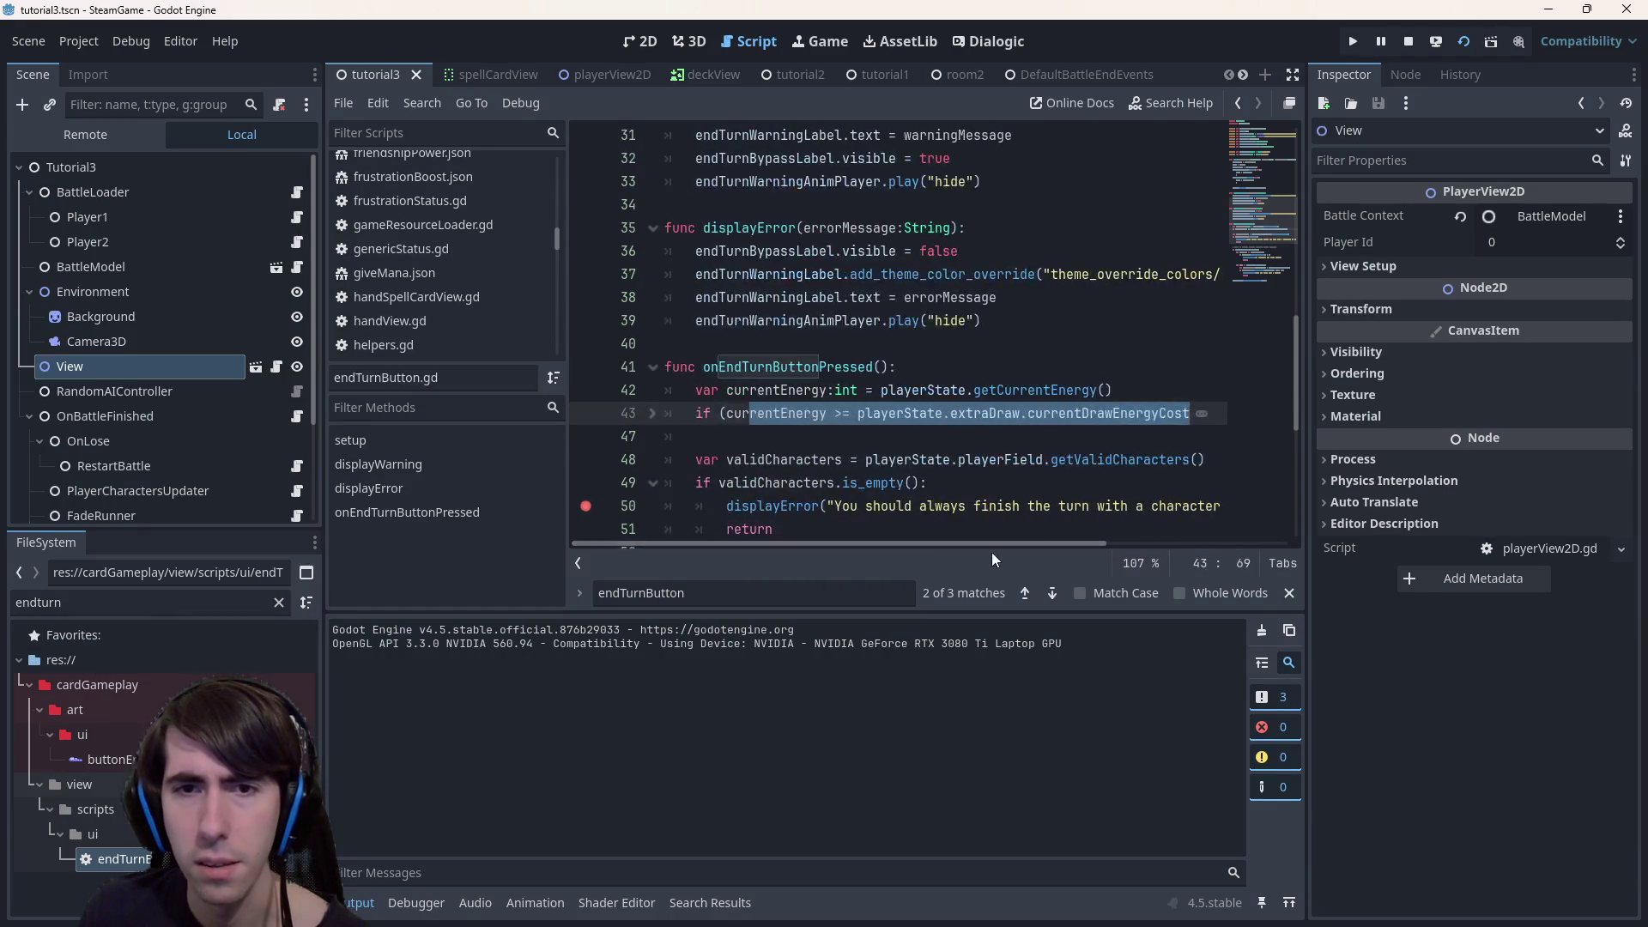
pyautogui.click(953, 443)
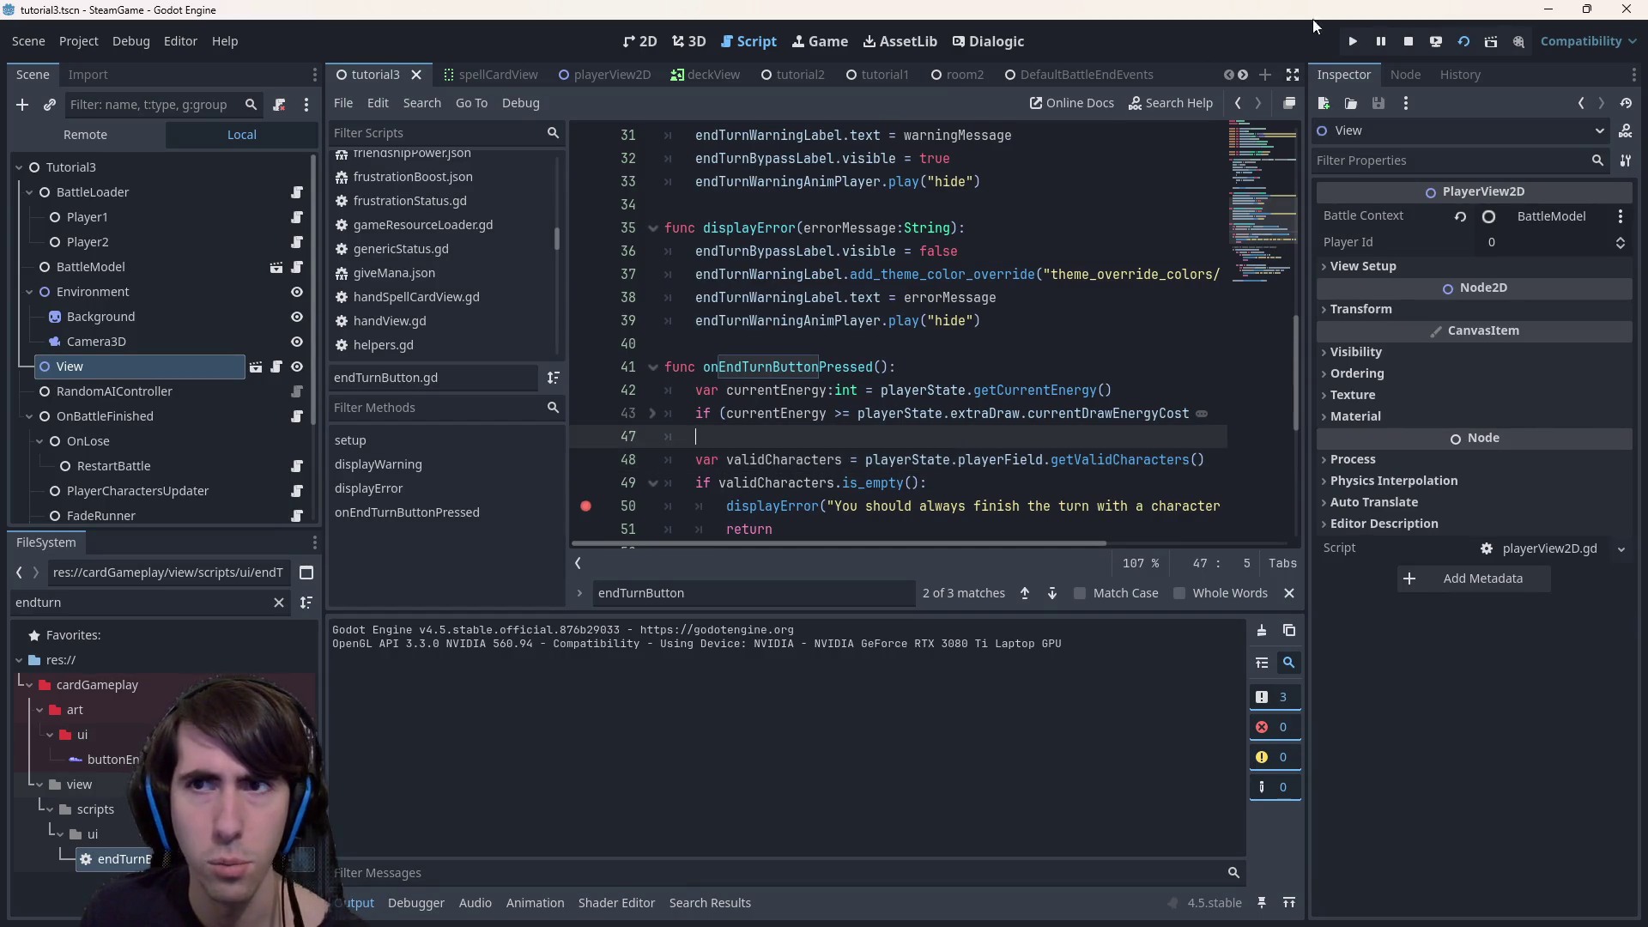
pyautogui.scroll(6, 772, 343)
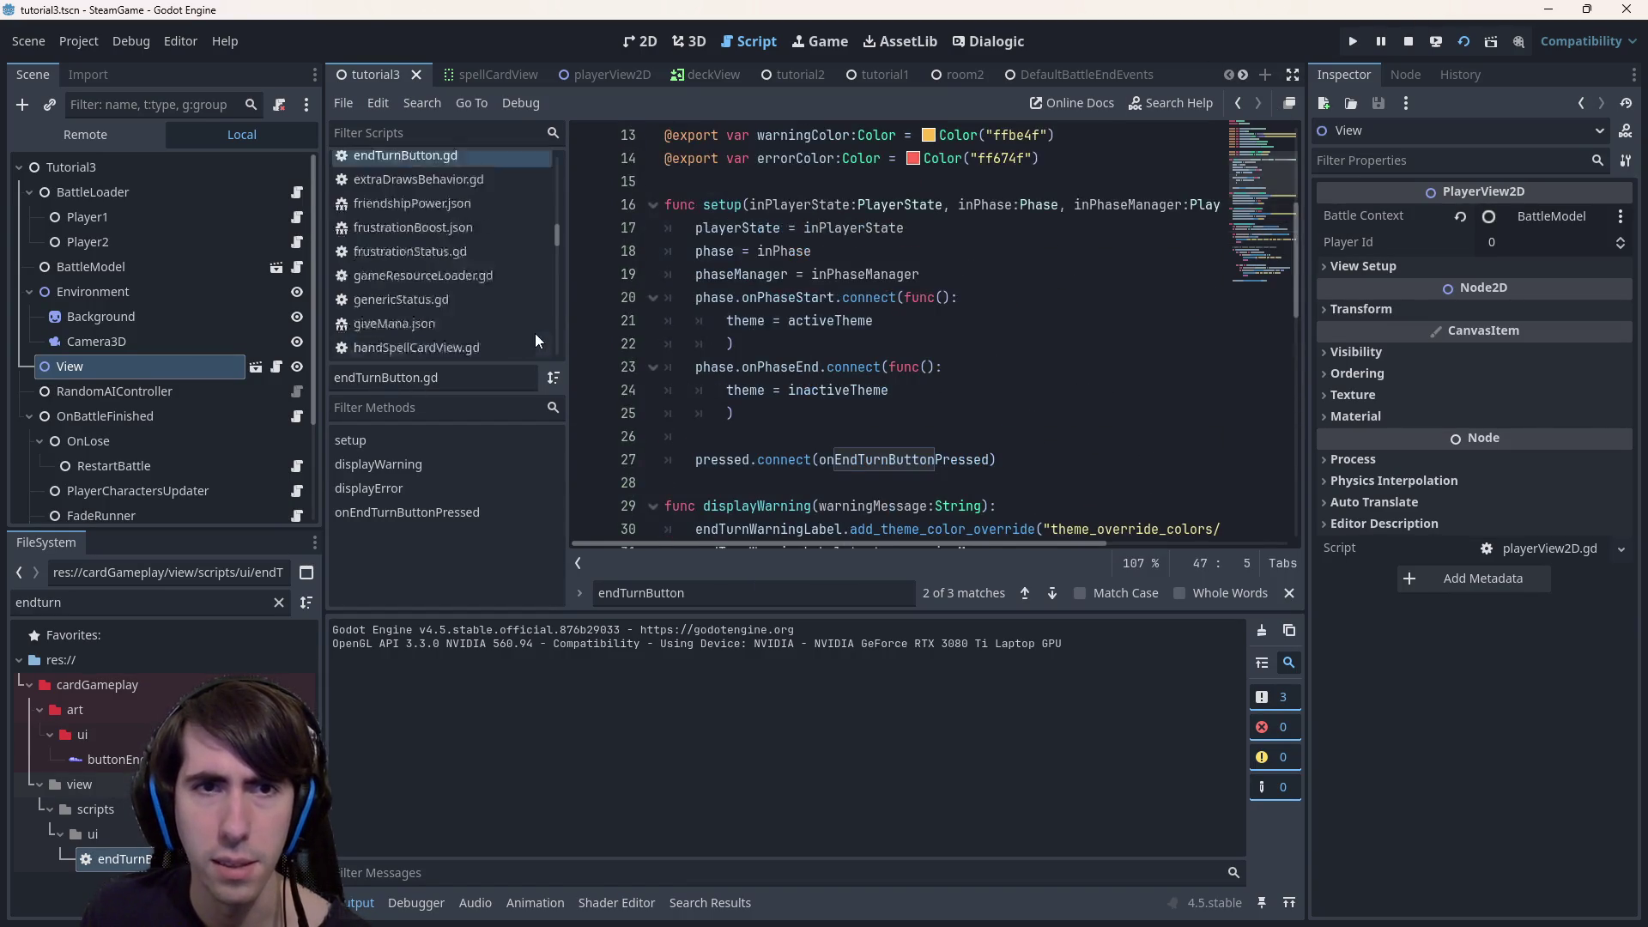
pyautogui.scroll(4, 534, 333)
pyautogui.scroll(-3, 604, 280)
pyautogui.scroll(-2, 462, 283)
pyautogui.moveTo(1243, 216)
pyautogui.mouseDown()
pyautogui.moveTo(1280, 127)
pyautogui.moveTo(1265, 230)
pyautogui.mouseUp()
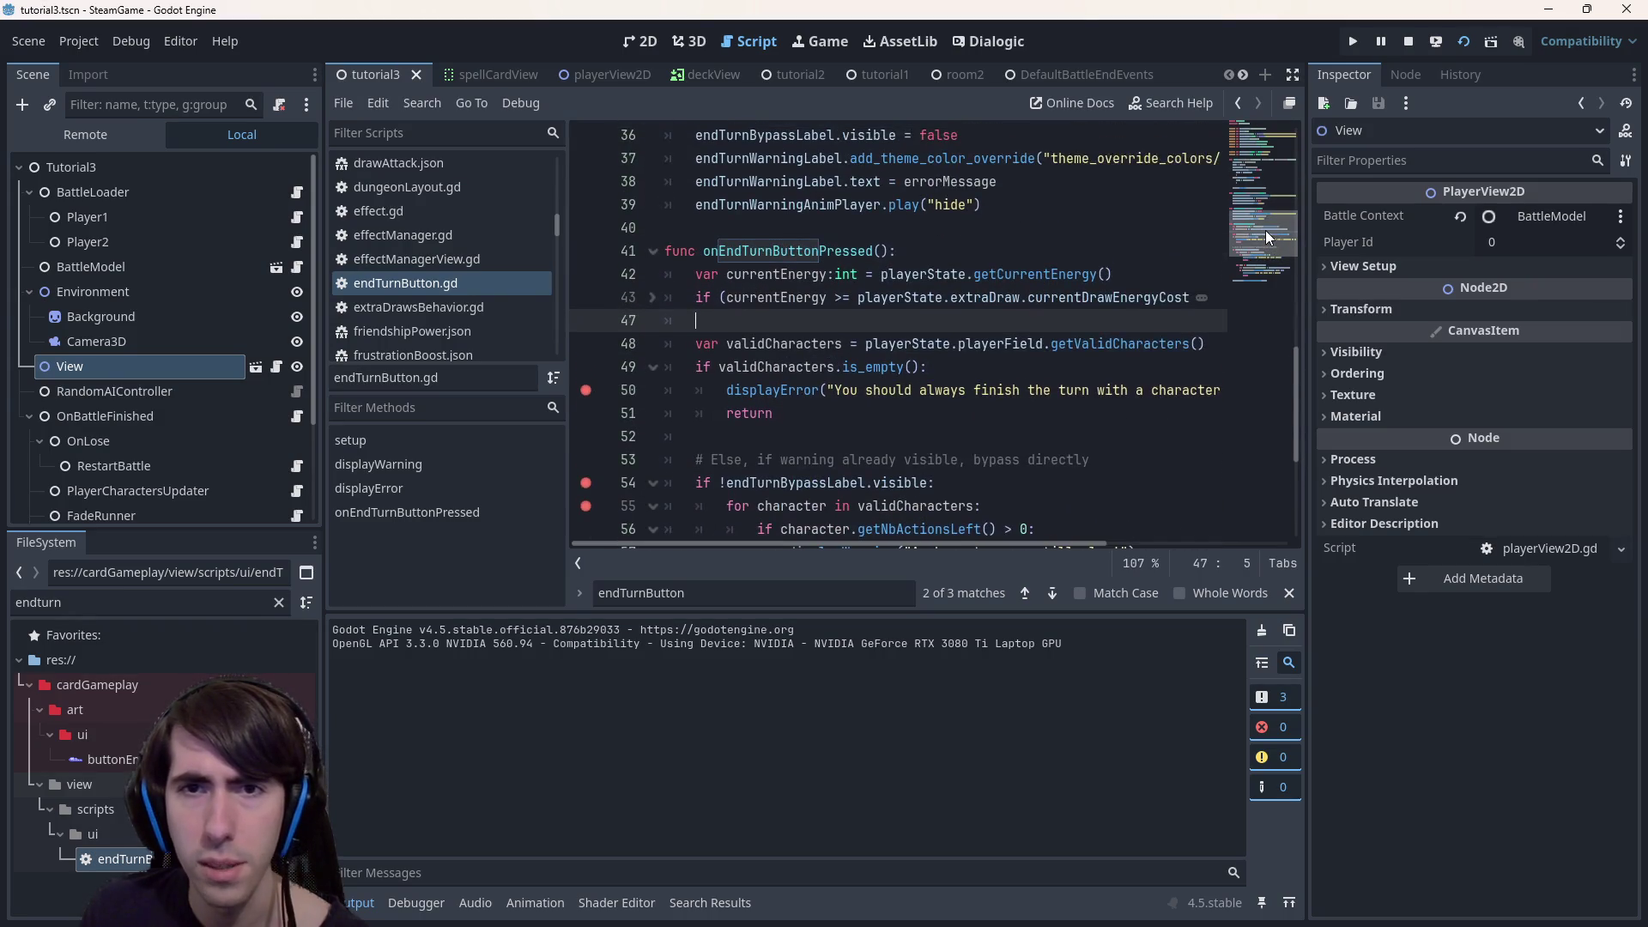
# Unfold the collapsed energy check and cut the energy variable and draw-check lines
pyautogui.click(1051, 297)
pyautogui.click(777, 298)
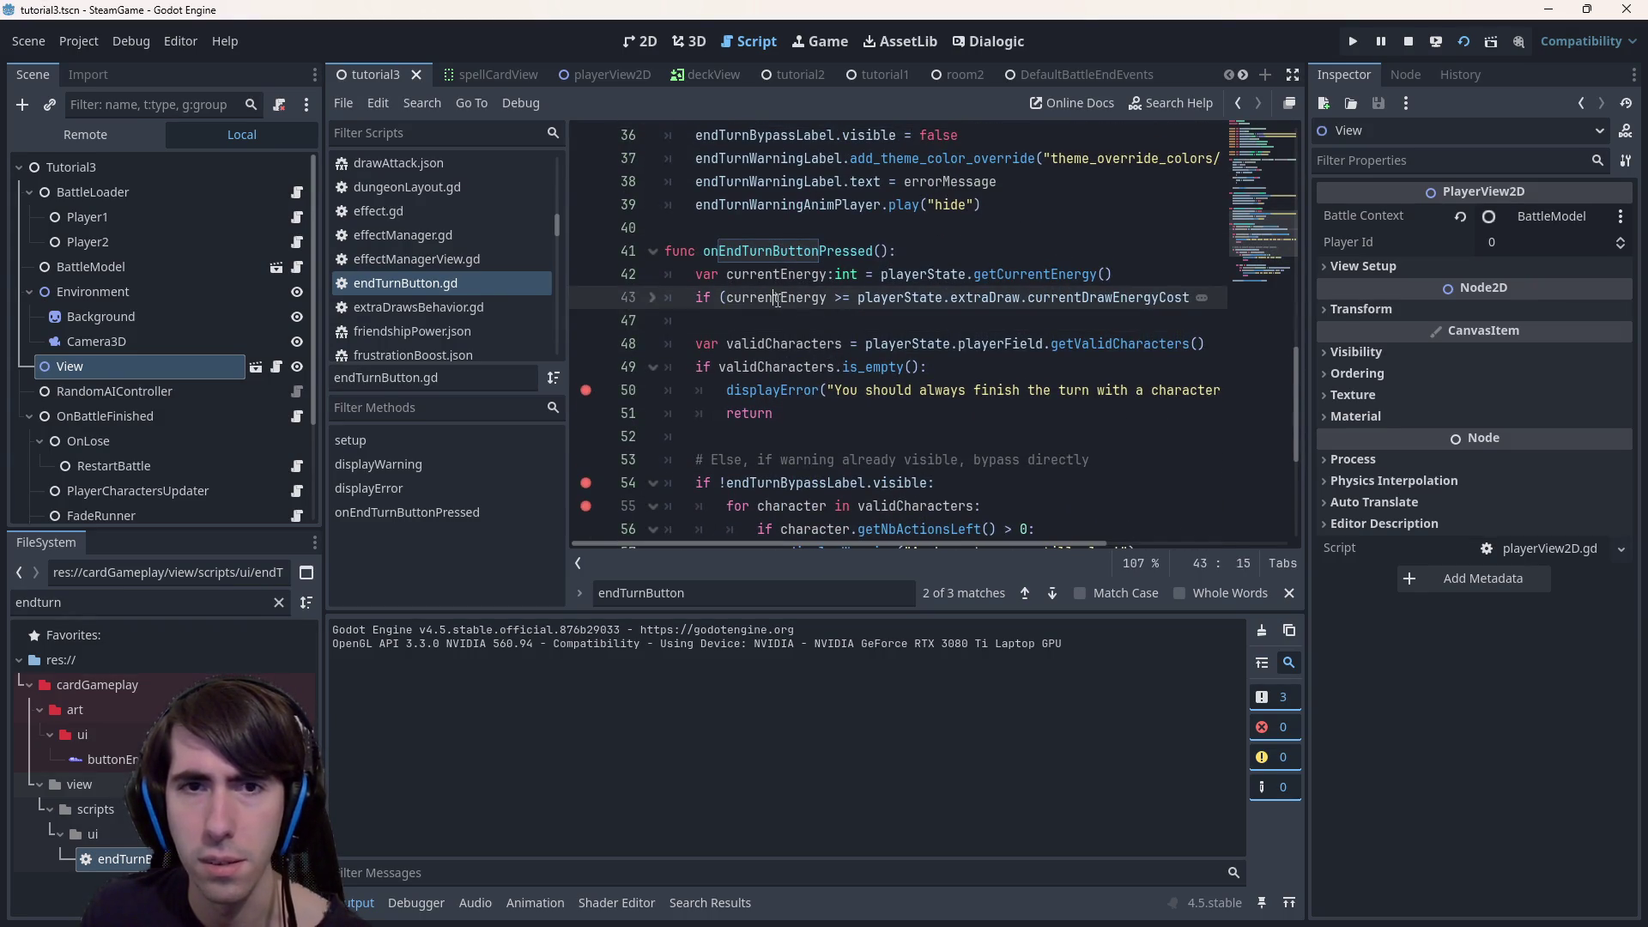
pyautogui.click(1202, 298)
pyautogui.moveTo(682, 397); pyautogui.dragTo(635, 303)
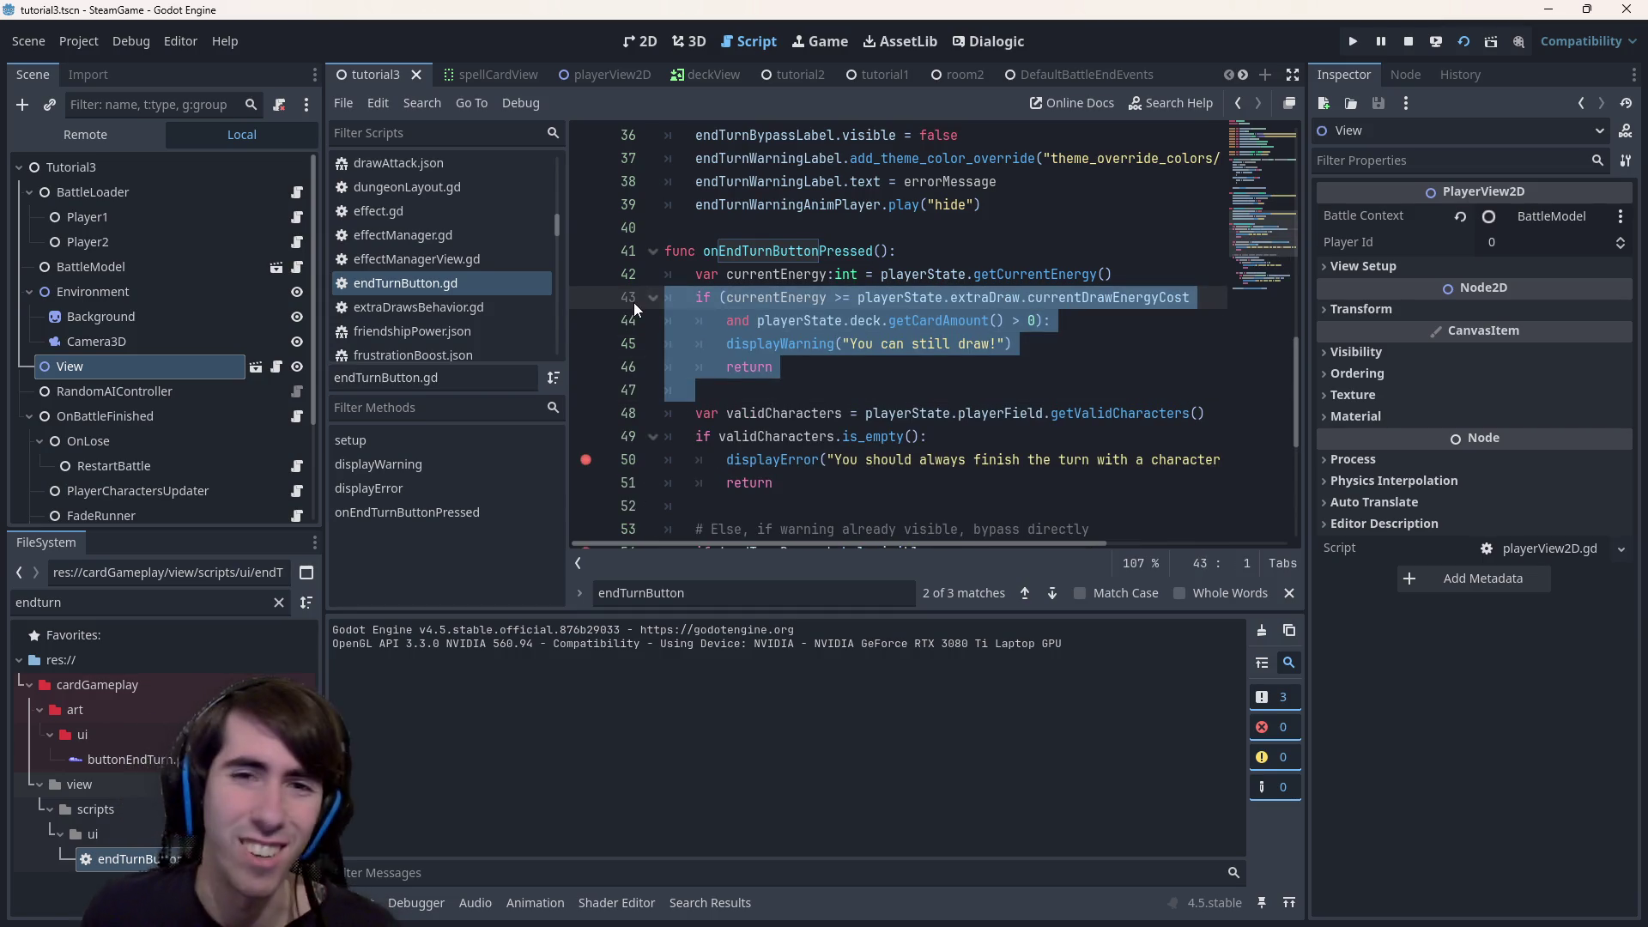
pyautogui.moveTo(835, 371); pyautogui.dragTo(642, 283)
pyautogui.hotkey('ctrl', 'c')
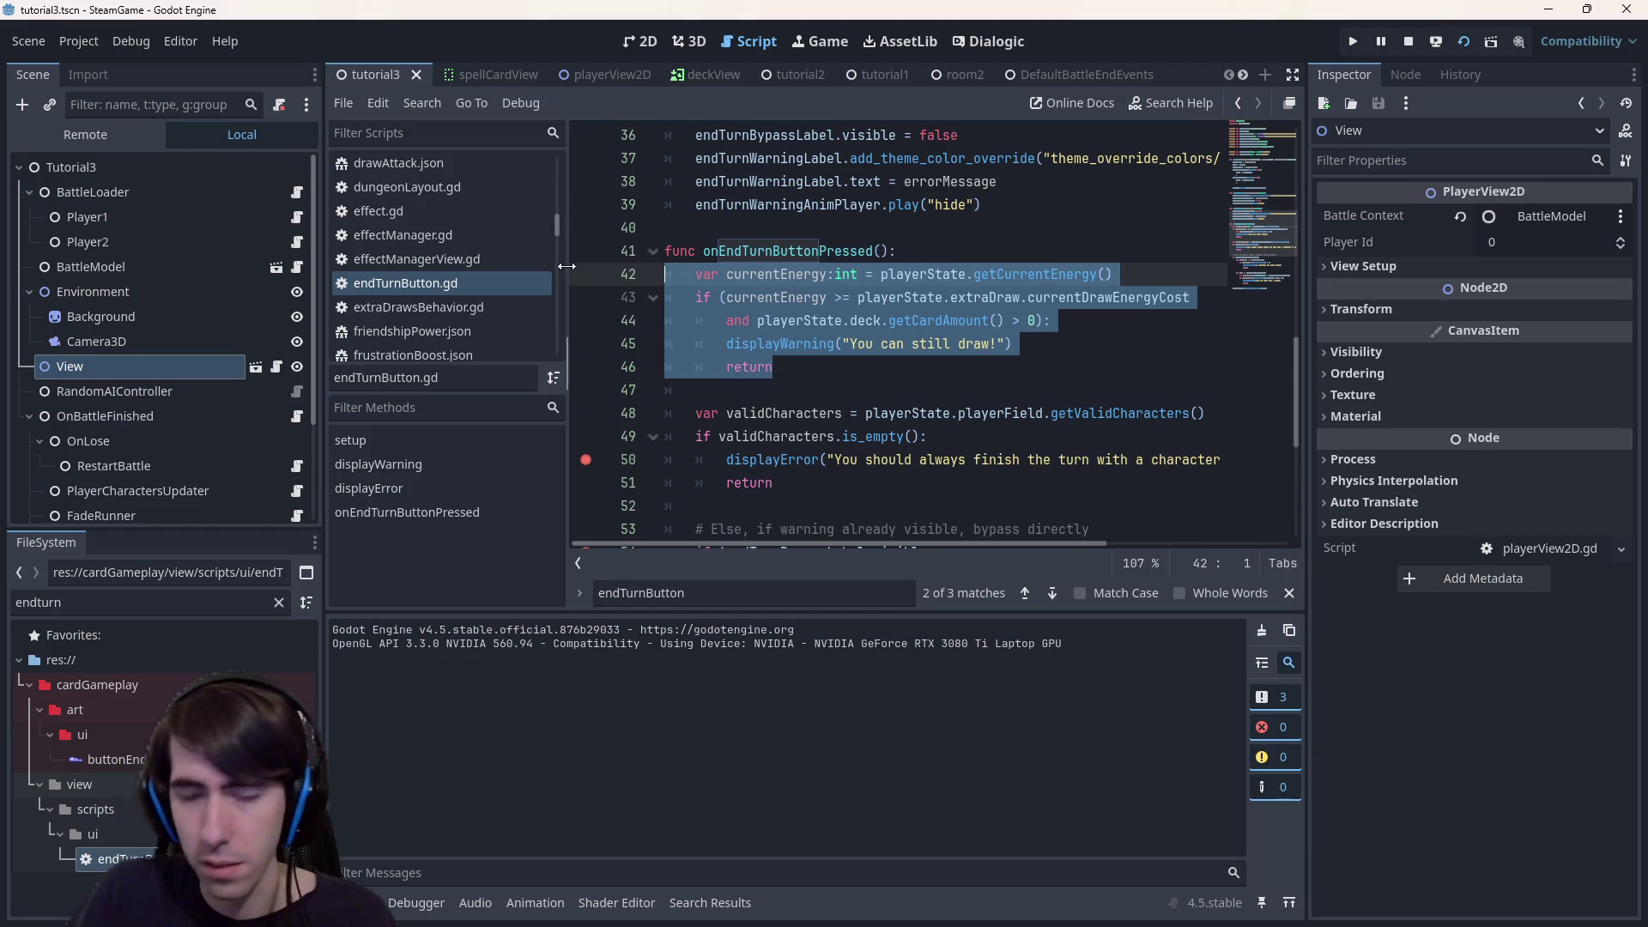
pyautogui.press('BackSpace')
pyautogui.press('BackSpace')
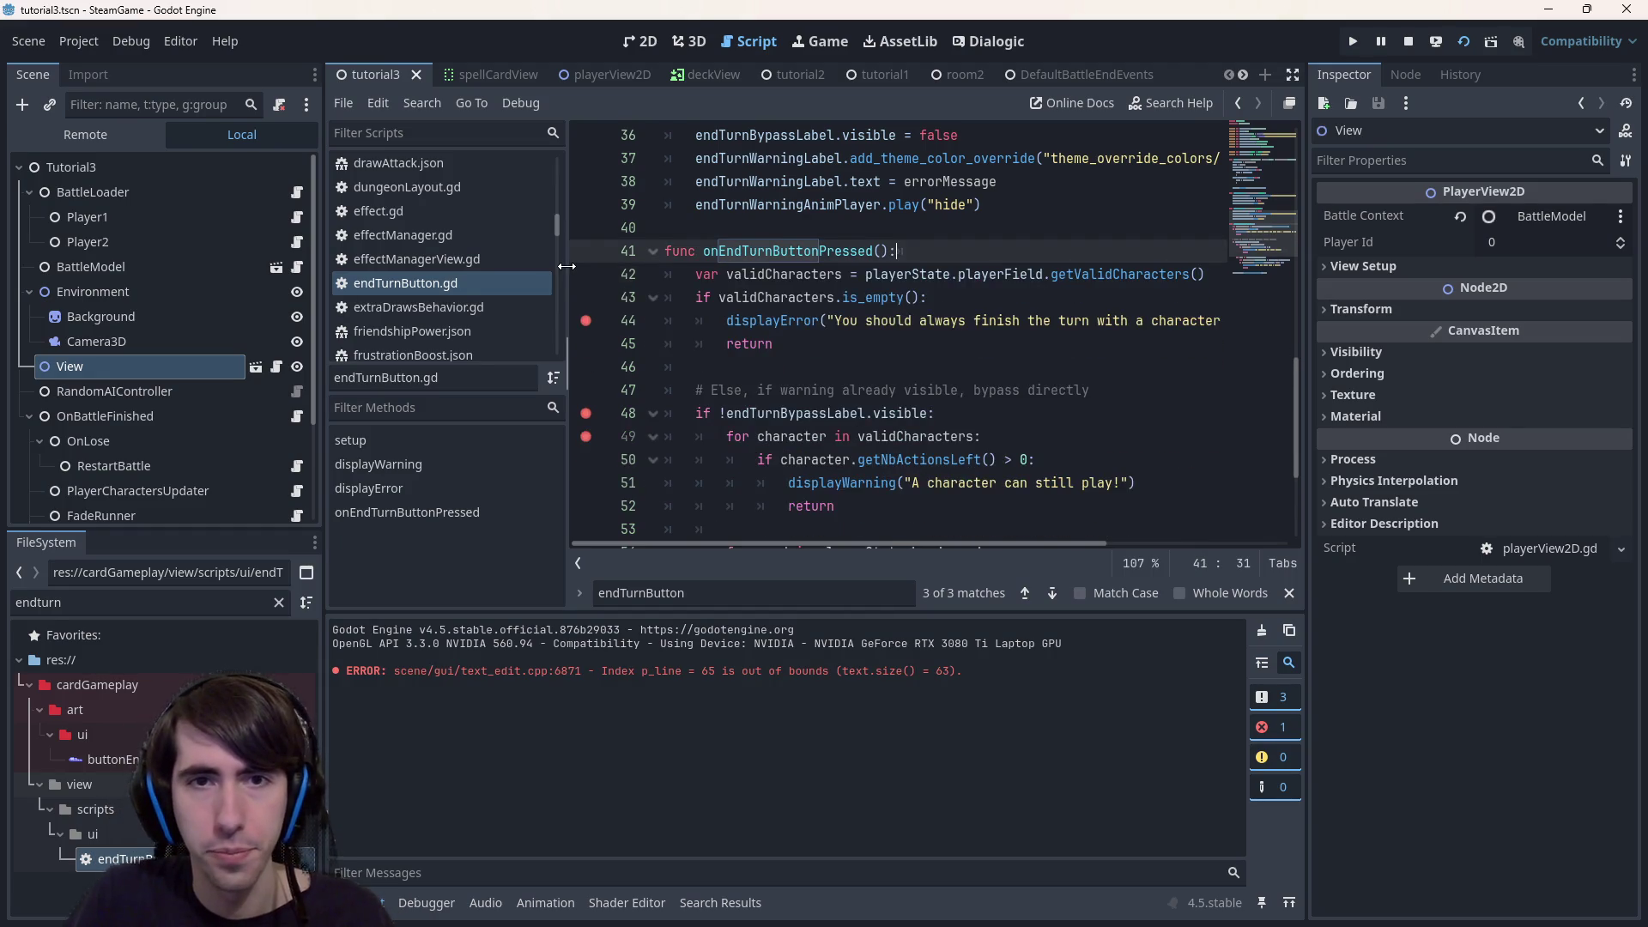
# Paste the currentEnergy draw-check block inside the bypass-label condition
pyautogui.scroll(-1, 862, 351)
pyautogui.click(996, 345)
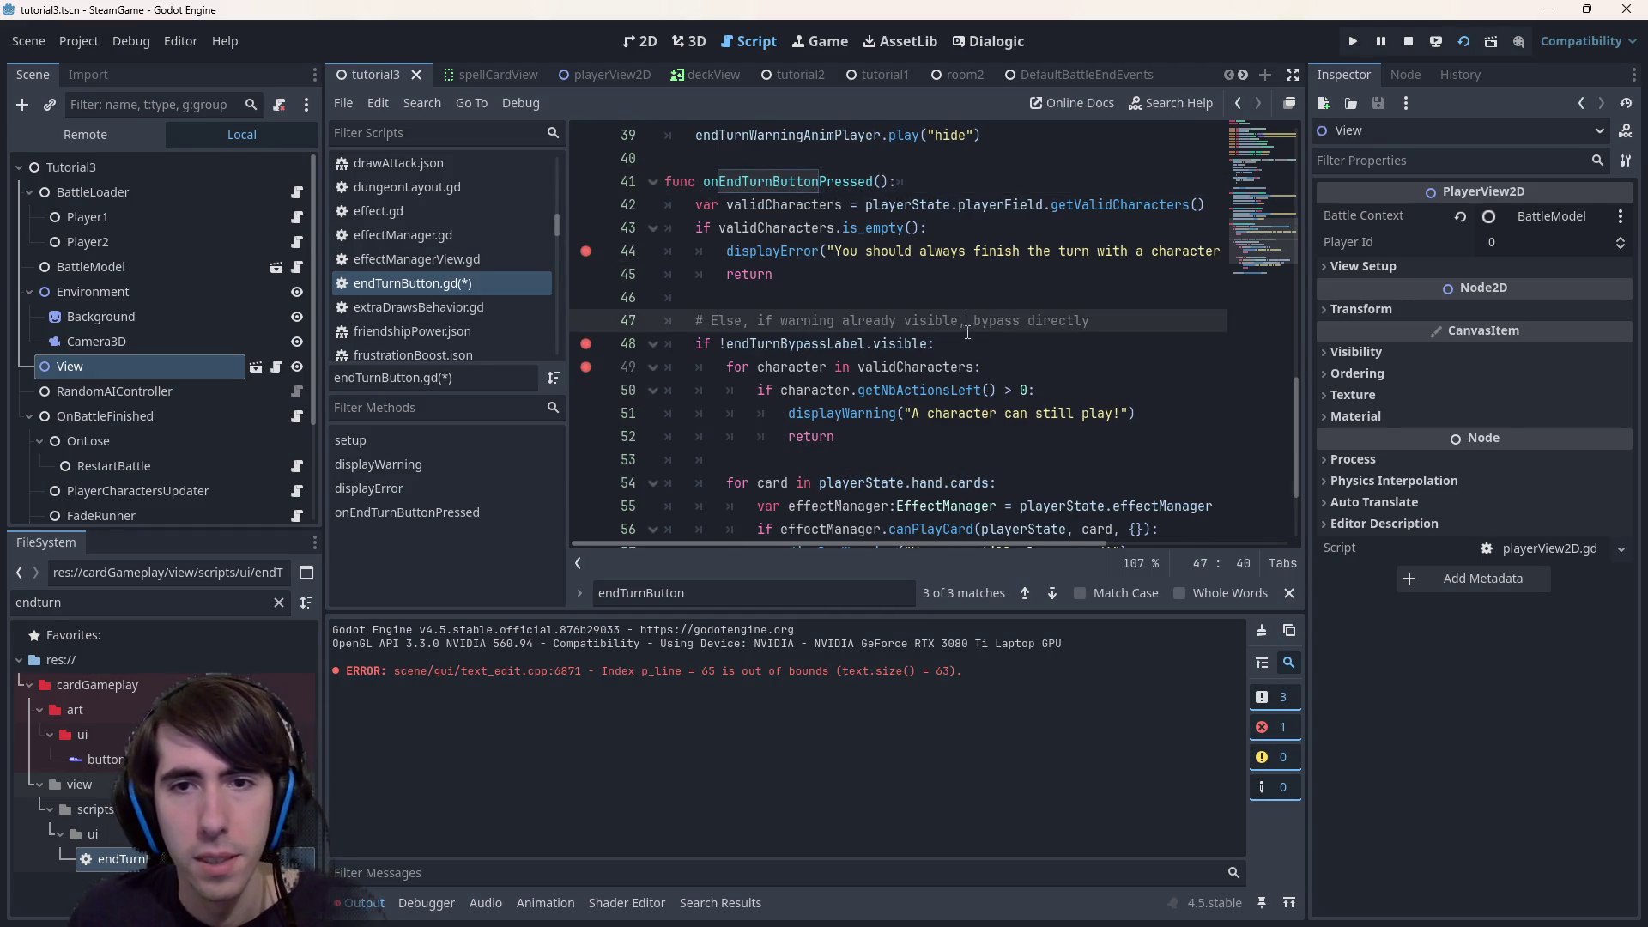
pyautogui.press('Return')
pyautogui.press('Return')
pyautogui.hotkey('ctrl', 'v')
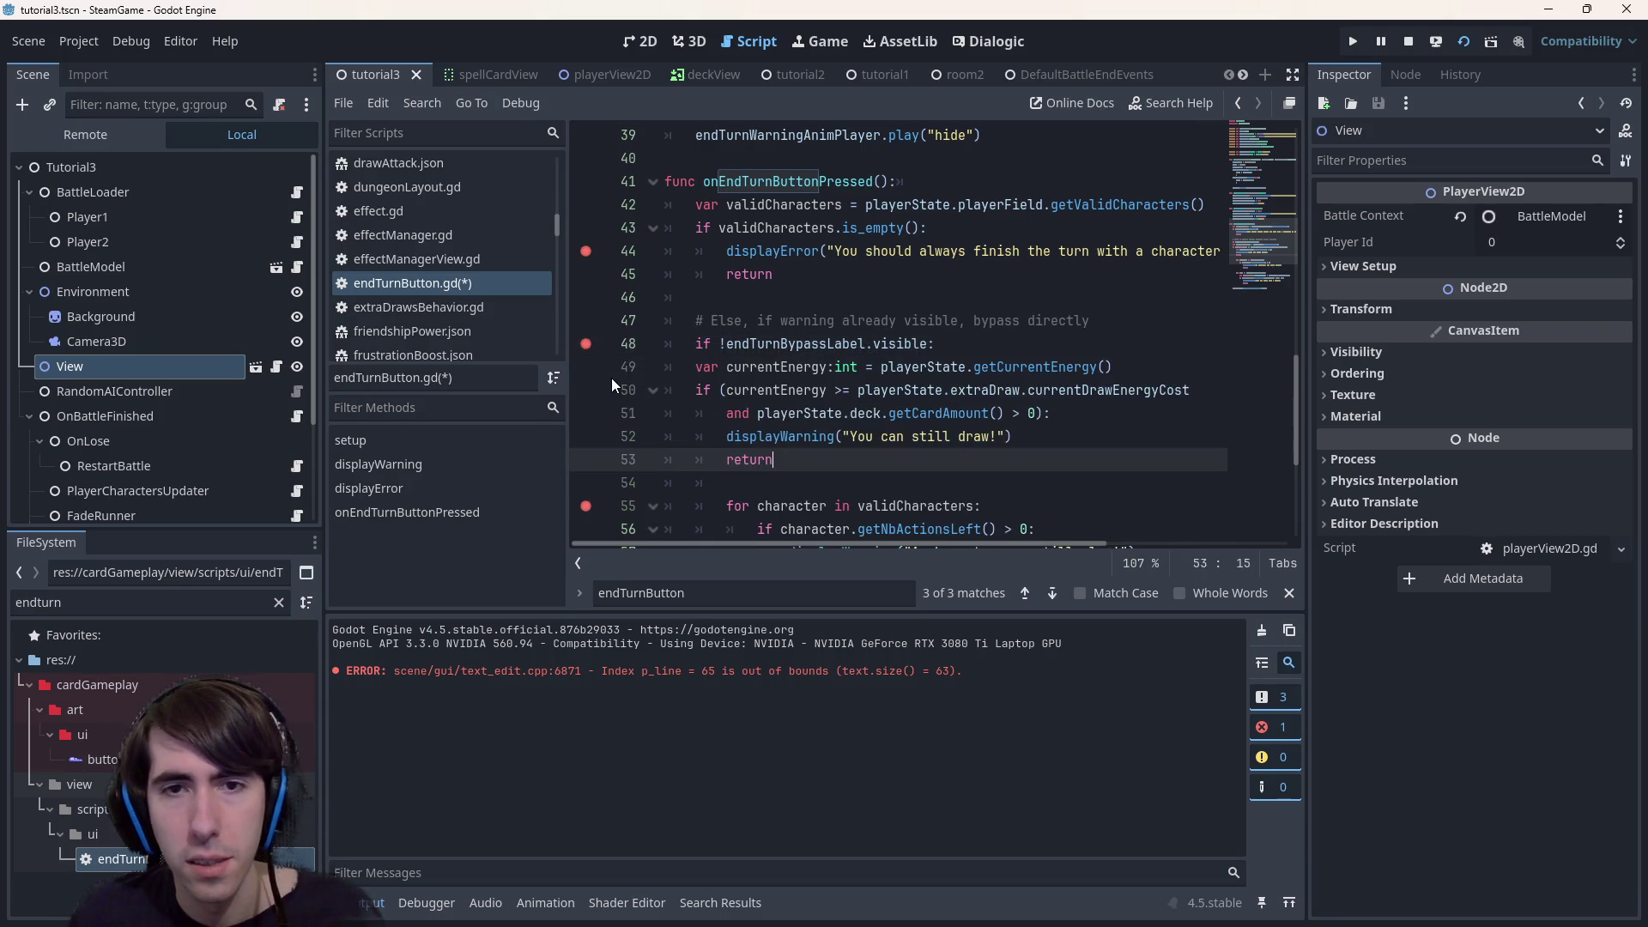
pyautogui.hotkey('shift', 'Up')
pyautogui.hotkey('shift', 'Up')
pyautogui.hotkey('shift', 'Up')
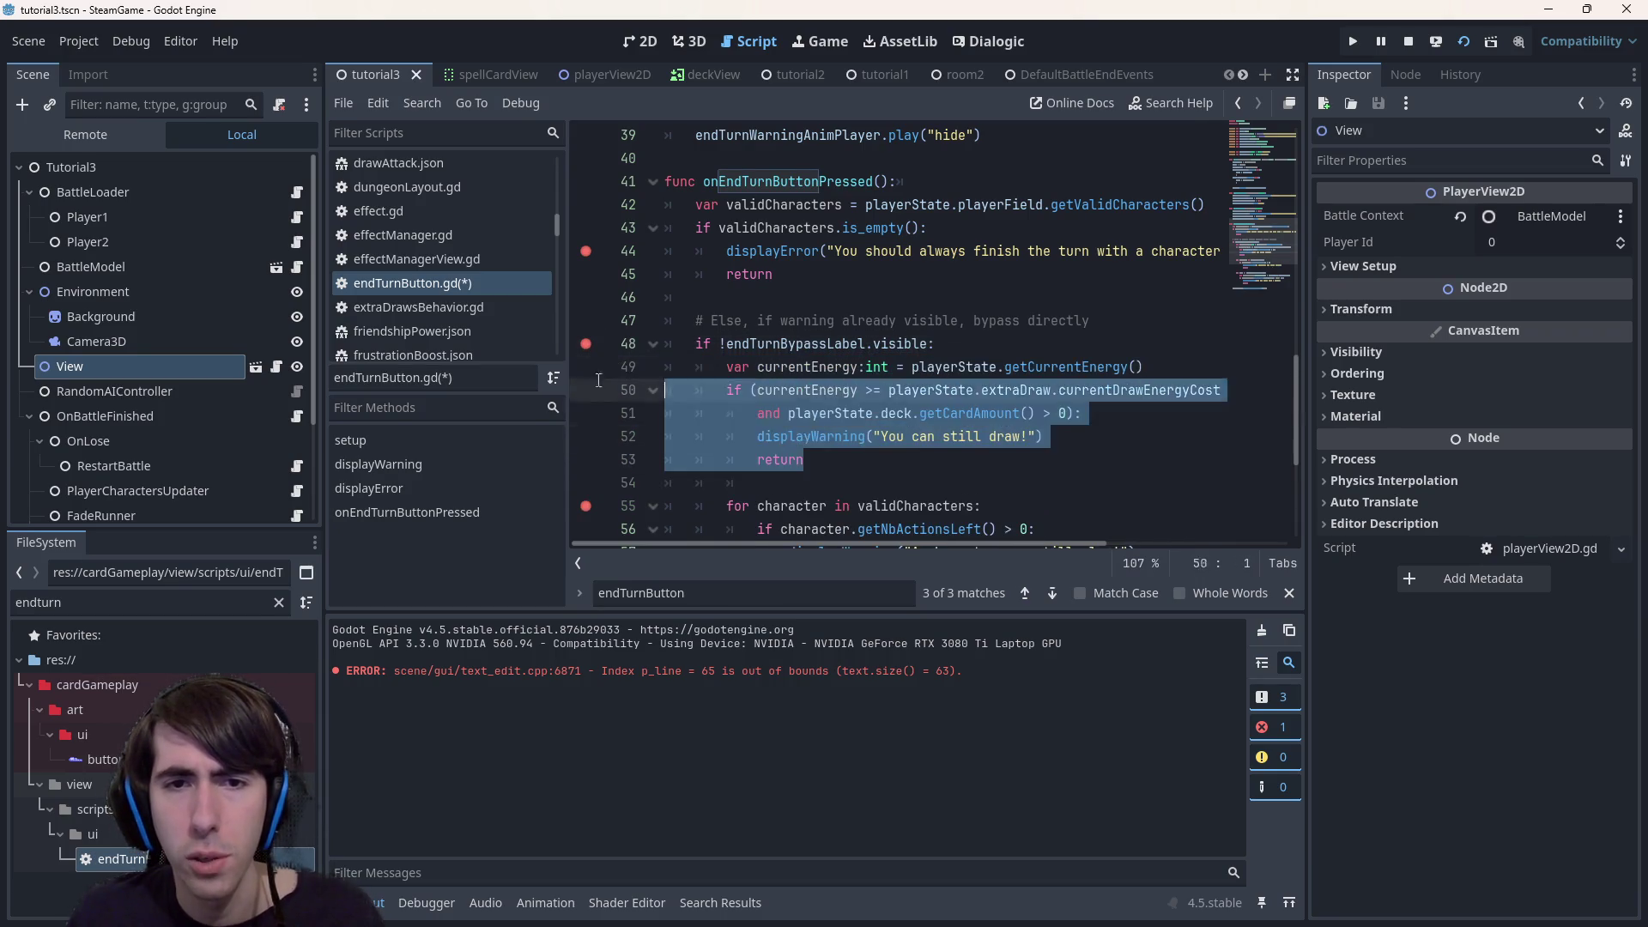
pyautogui.click(805, 473)
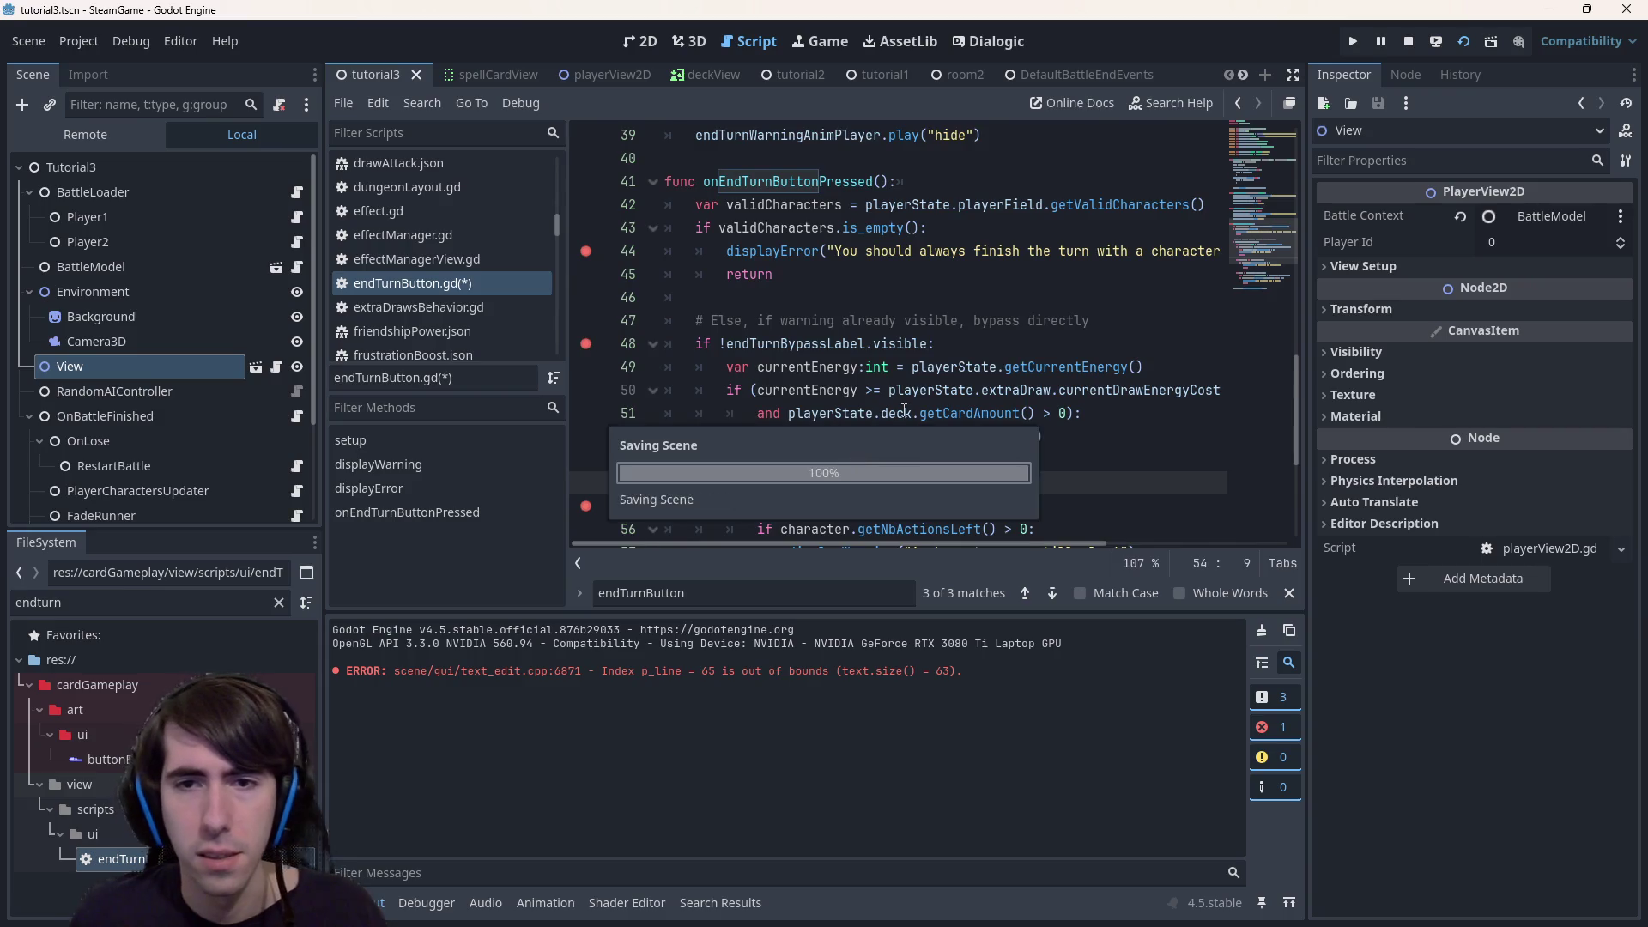
# Place the caret after the return on line 53, stop the running game, and run the scene again
pyautogui.scroll(-2, 884, 403)
pyautogui.click(903, 331)
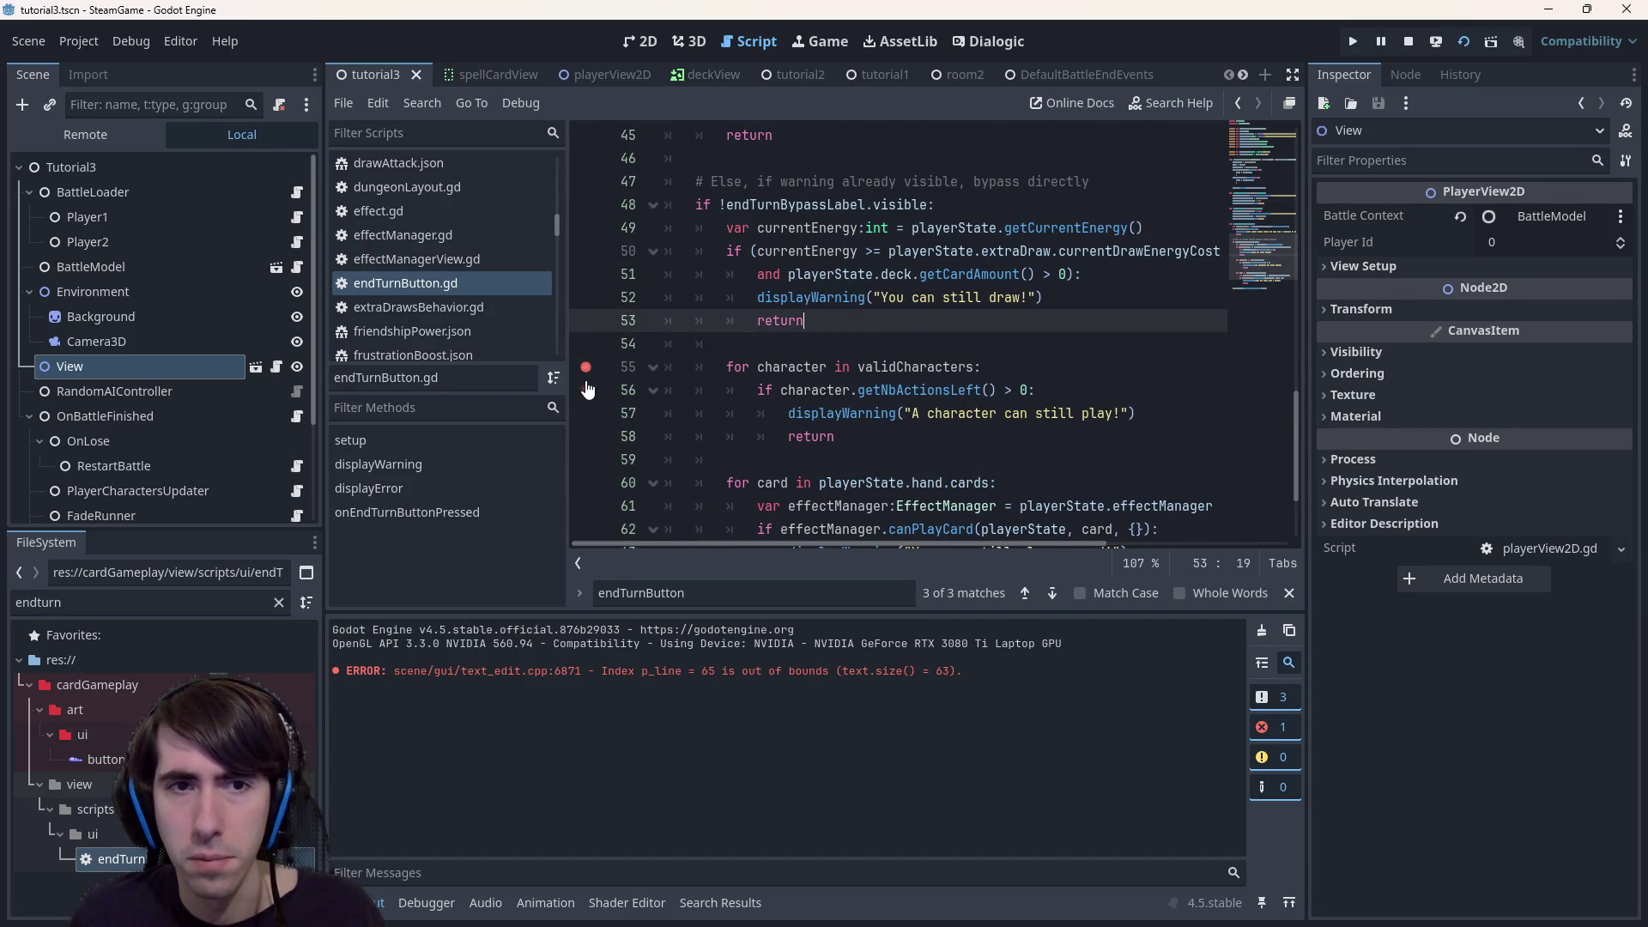
pyautogui.scroll(-2, 669, 369)
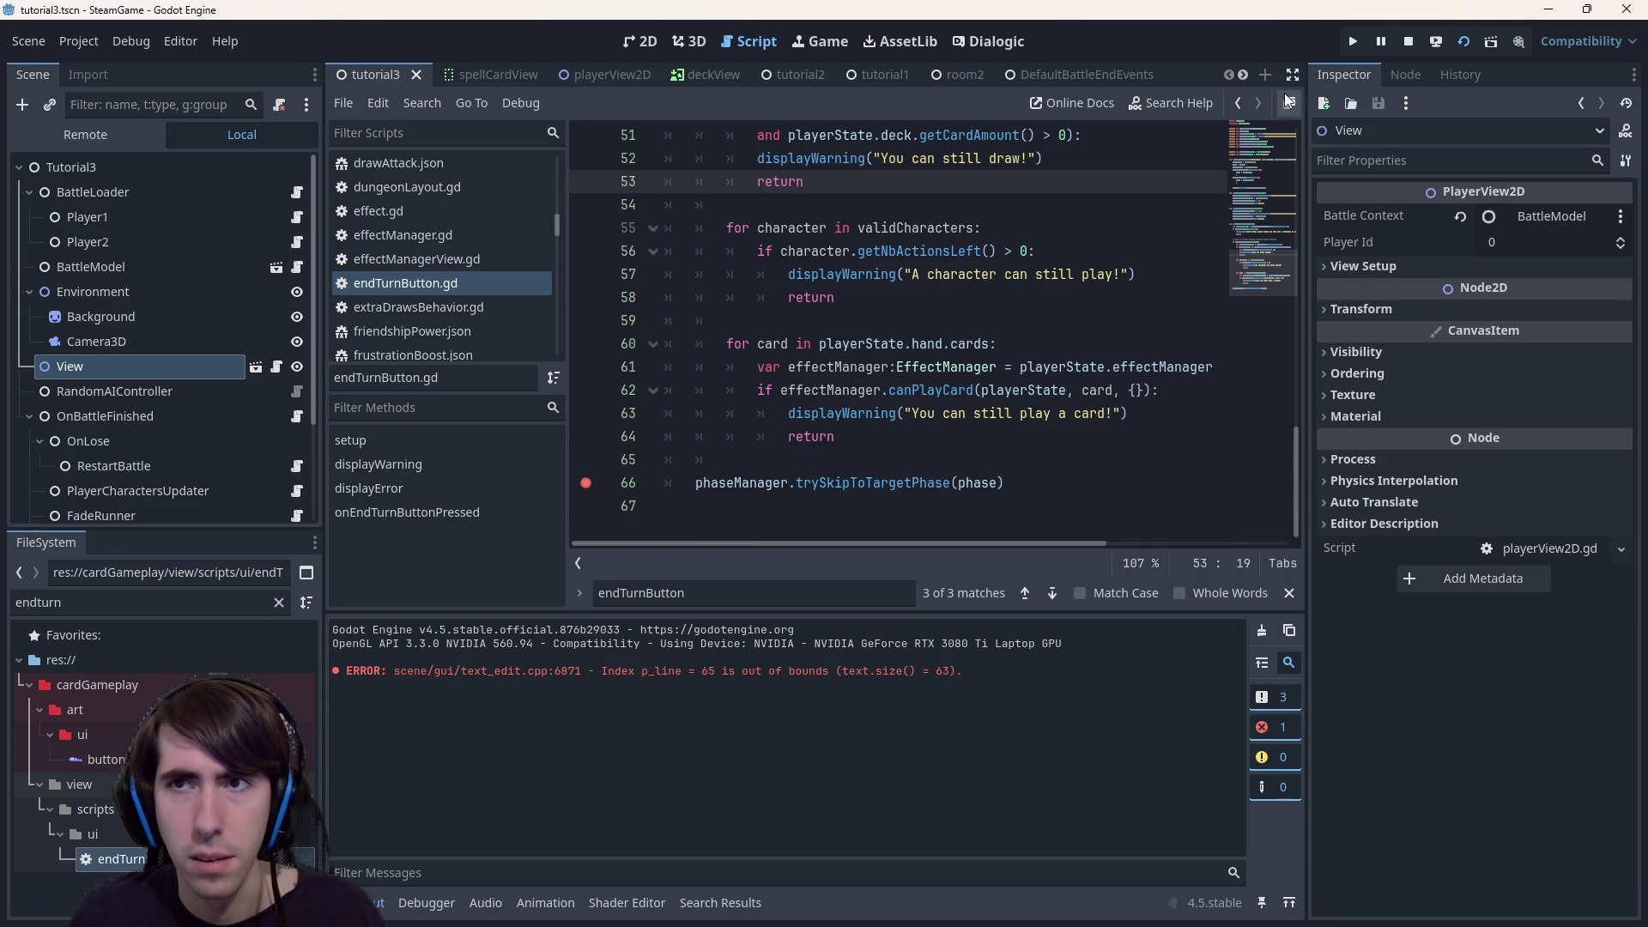
pyautogui.click(1408, 40)
pyautogui.click(1459, 42)
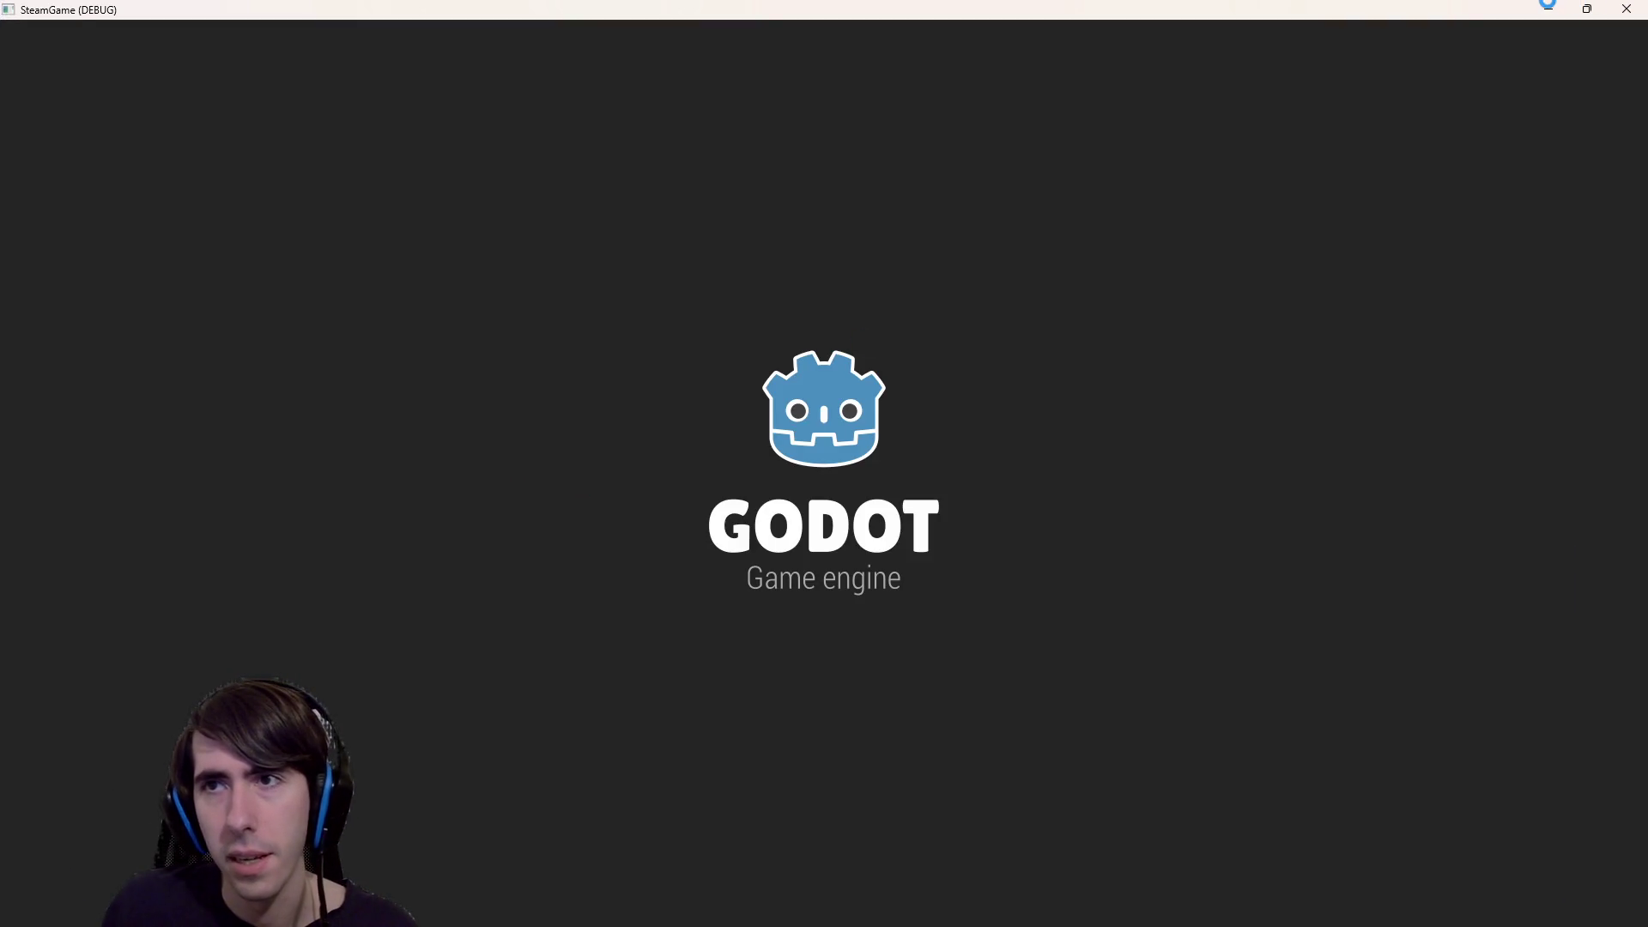
# In the game, play the character and two slimes, put Sharpening on the 30/30 character, and draw a card
pyautogui.hotkey('alt', 'Tab')
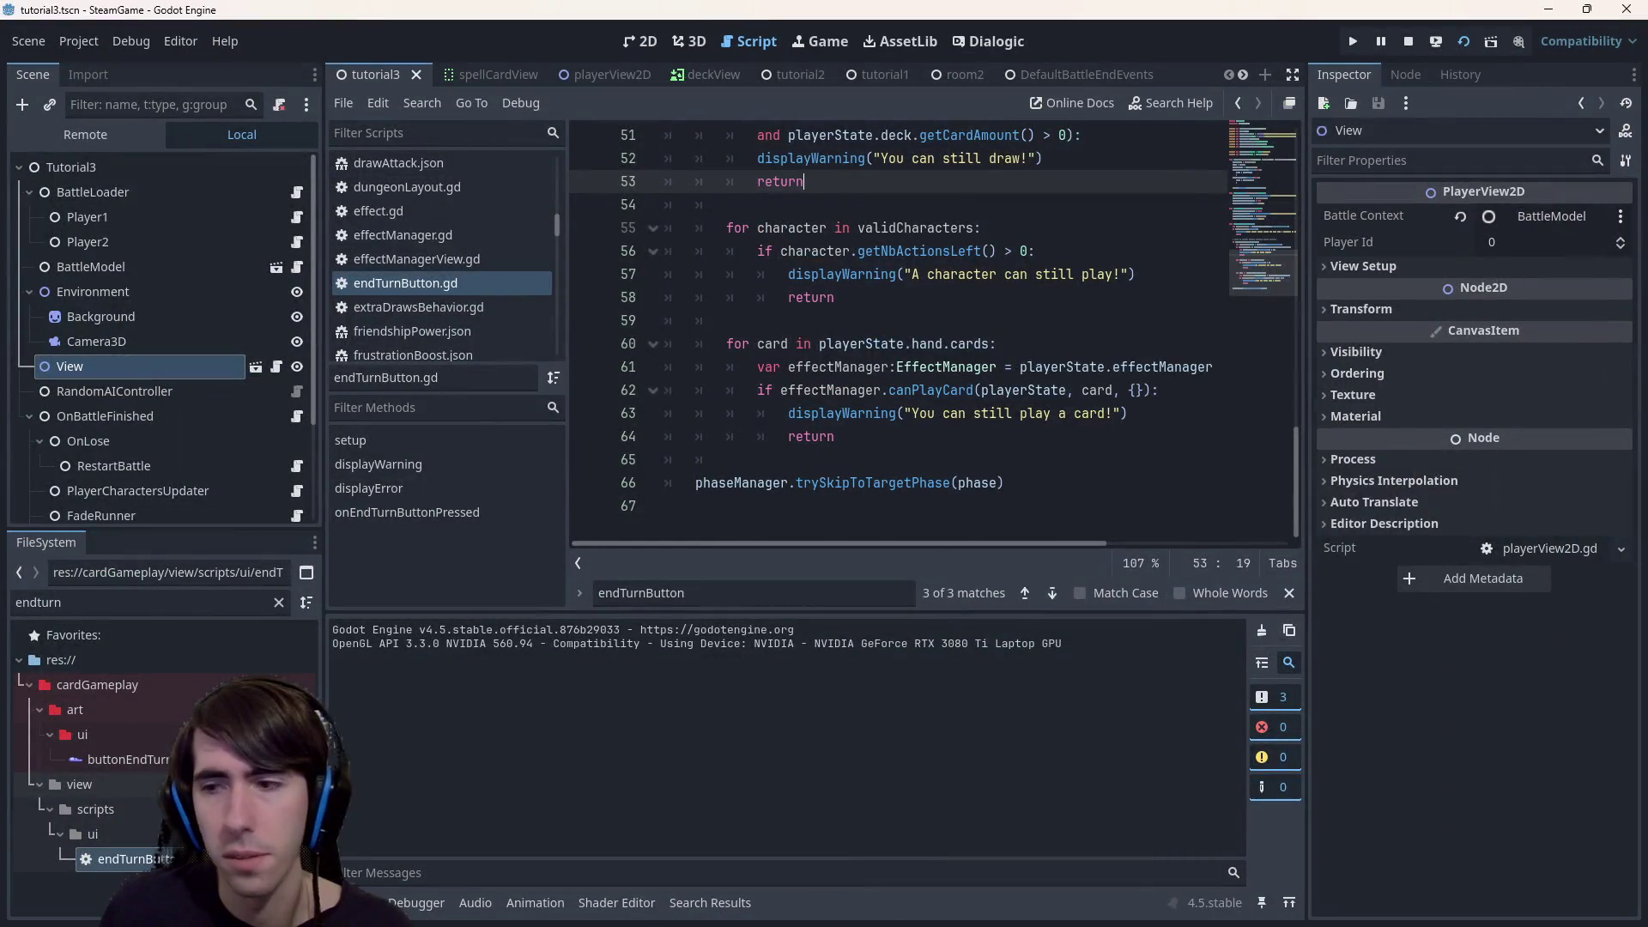
pyautogui.hotkey('alt', 'Tab')
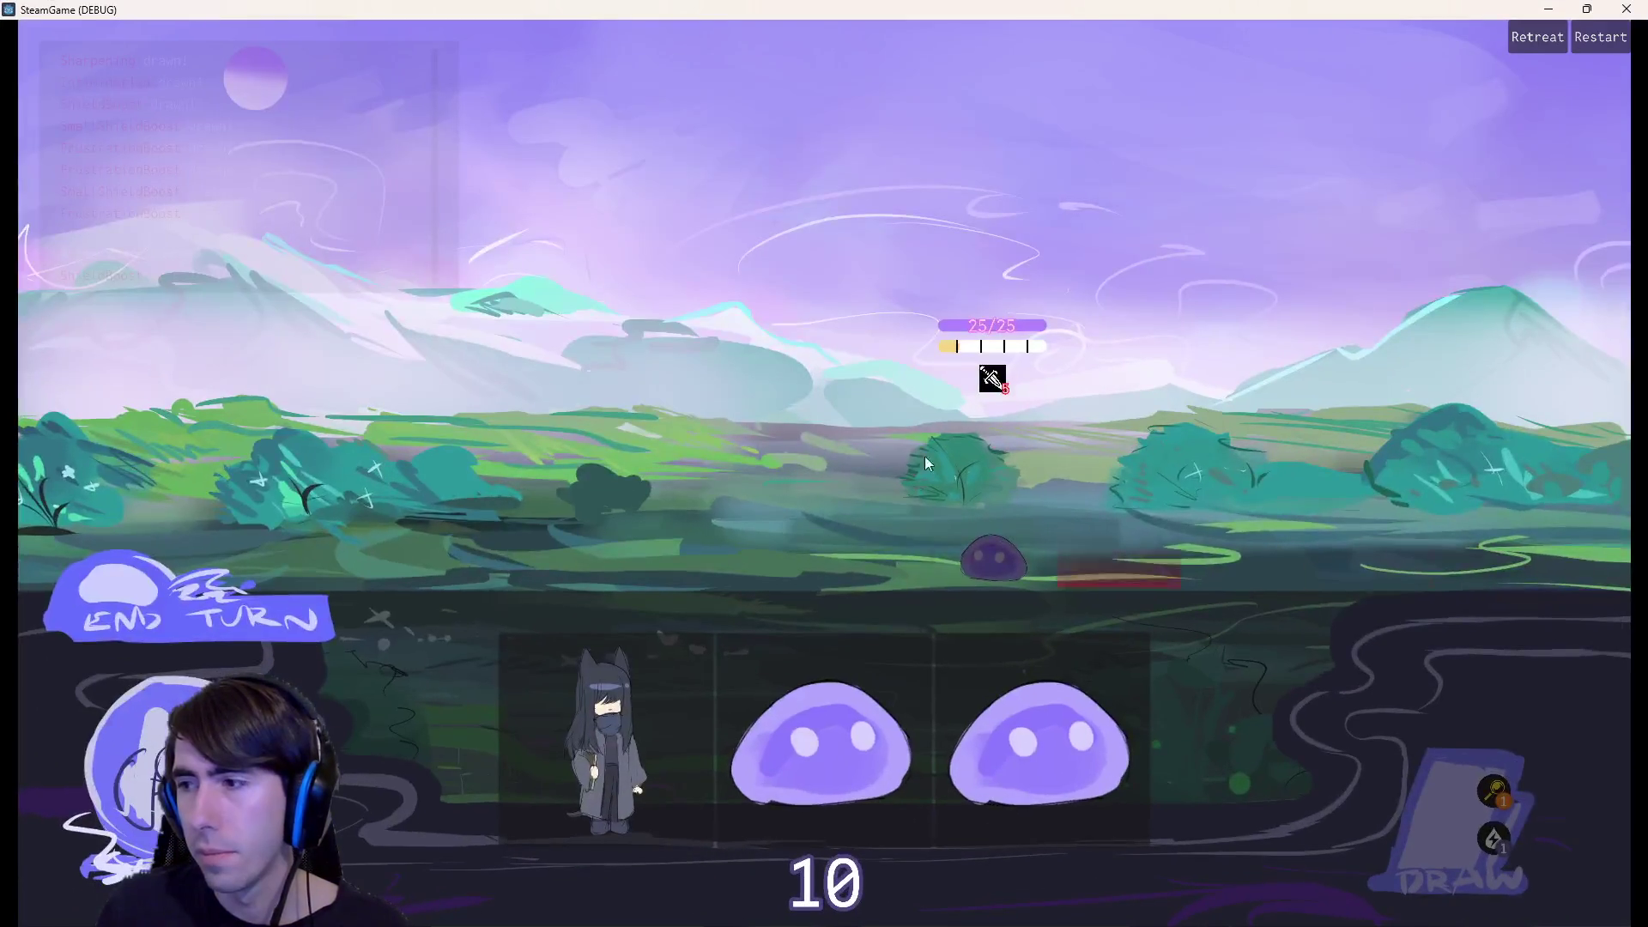
pyautogui.click(601, 738)
pyautogui.moveTo(707, 717); pyautogui.dragTo(530, 532)
pyautogui.moveTo(824, 738)
pyautogui.mouseDown()
pyautogui.moveTo(413, 481)
pyautogui.moveTo(408, 515)
pyautogui.mouseUp()
pyautogui.moveTo(546, 767)
pyautogui.mouseDown()
pyautogui.moveTo(652, 589)
pyautogui.moveTo(657, 514)
pyautogui.mouseUp()
pyautogui.click(1459, 824)
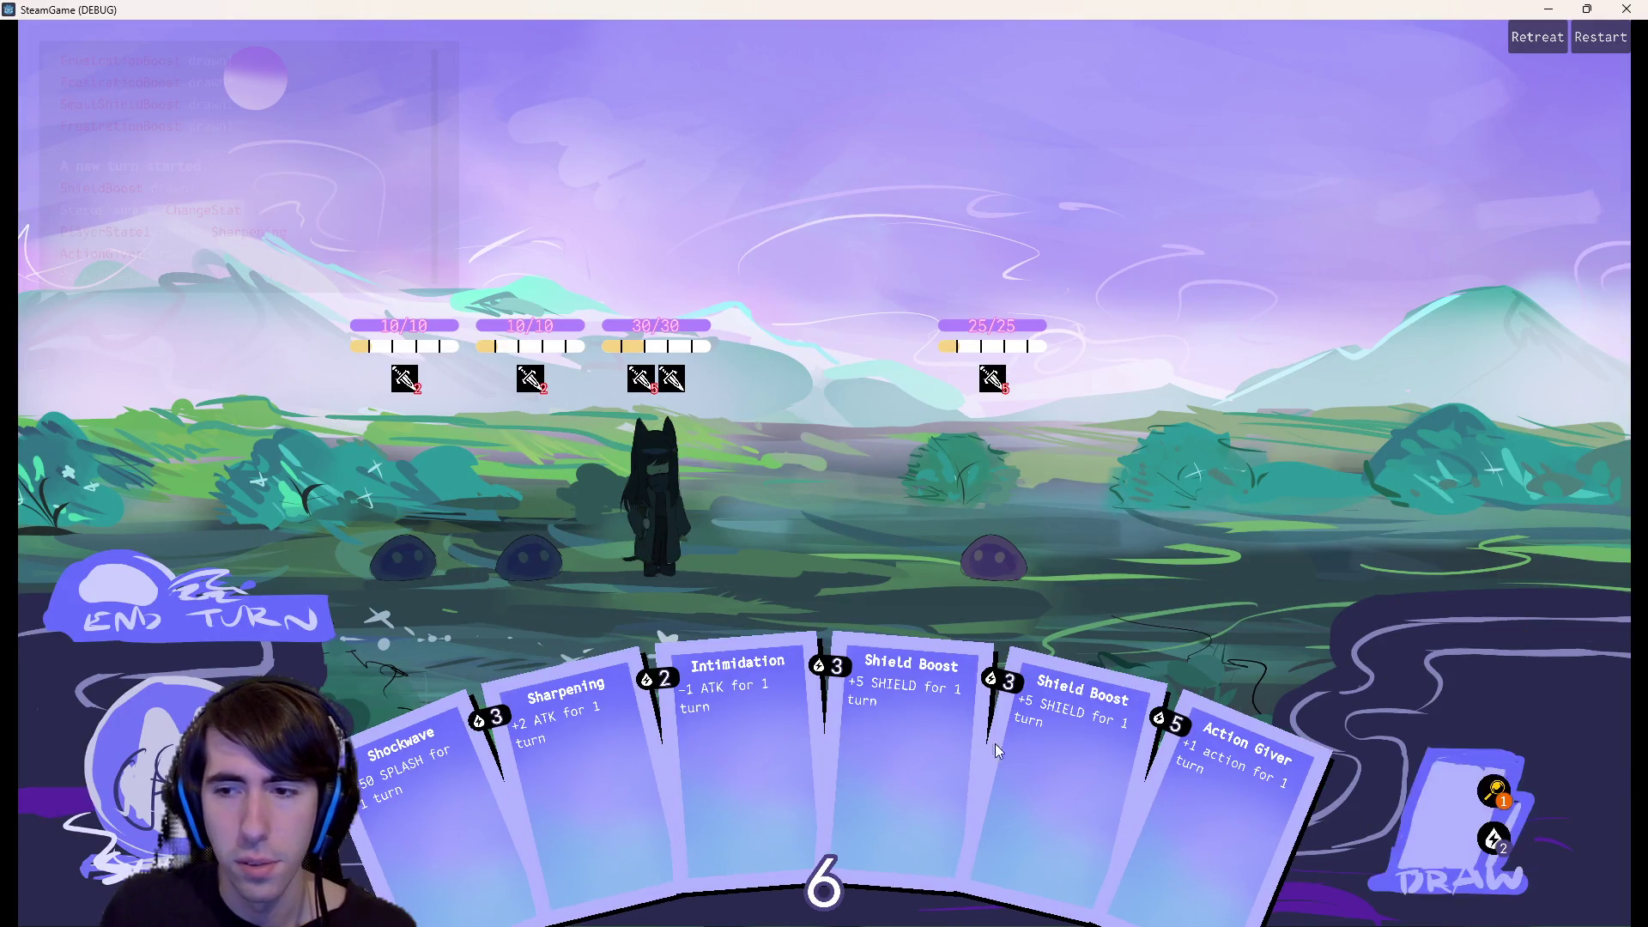
# Trigger and bypass the end-turn warning, end two more turns, then minimize and restore the game
pyautogui.click(158, 634)
pyautogui.click(169, 615)
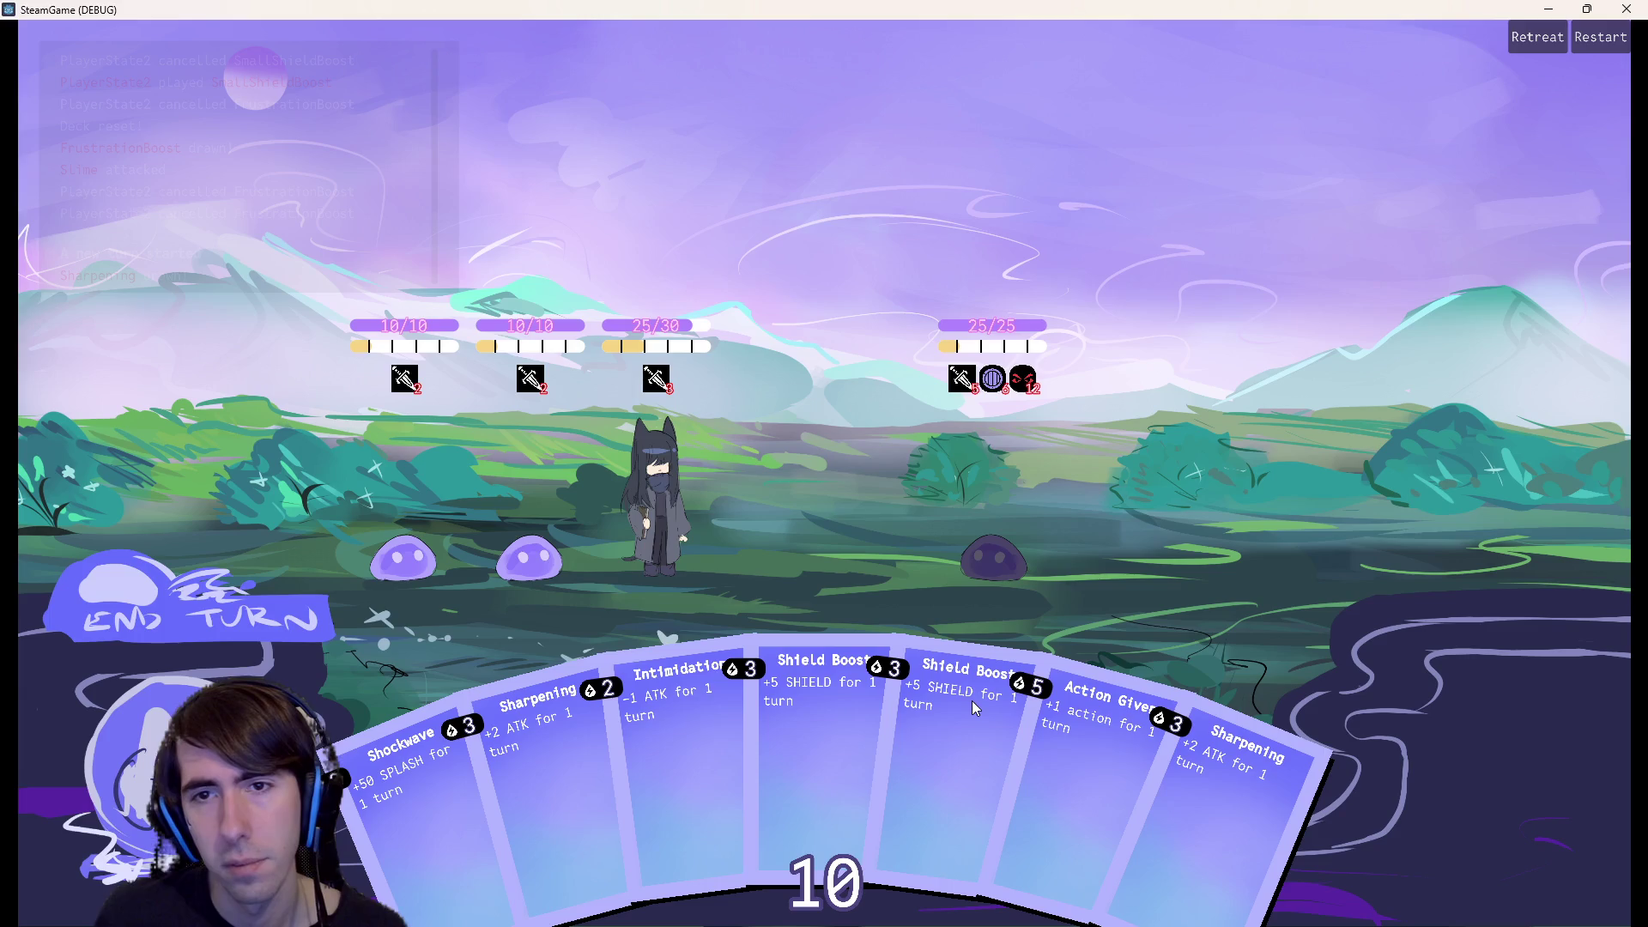
pyautogui.click(163, 627)
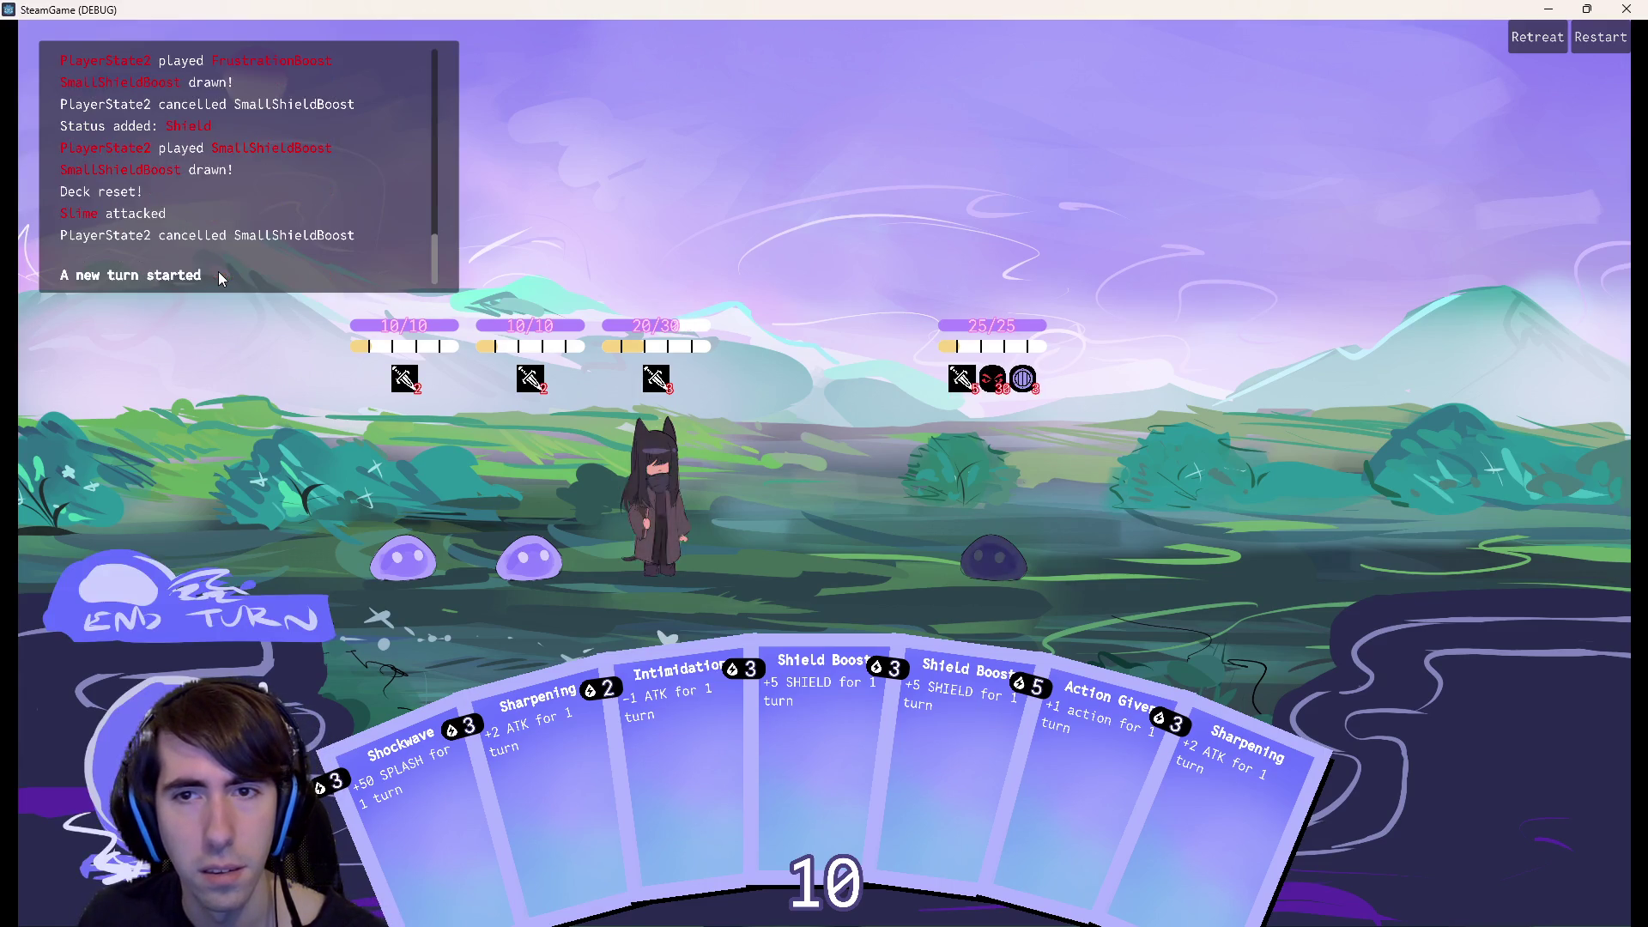
pyautogui.click(157, 606)
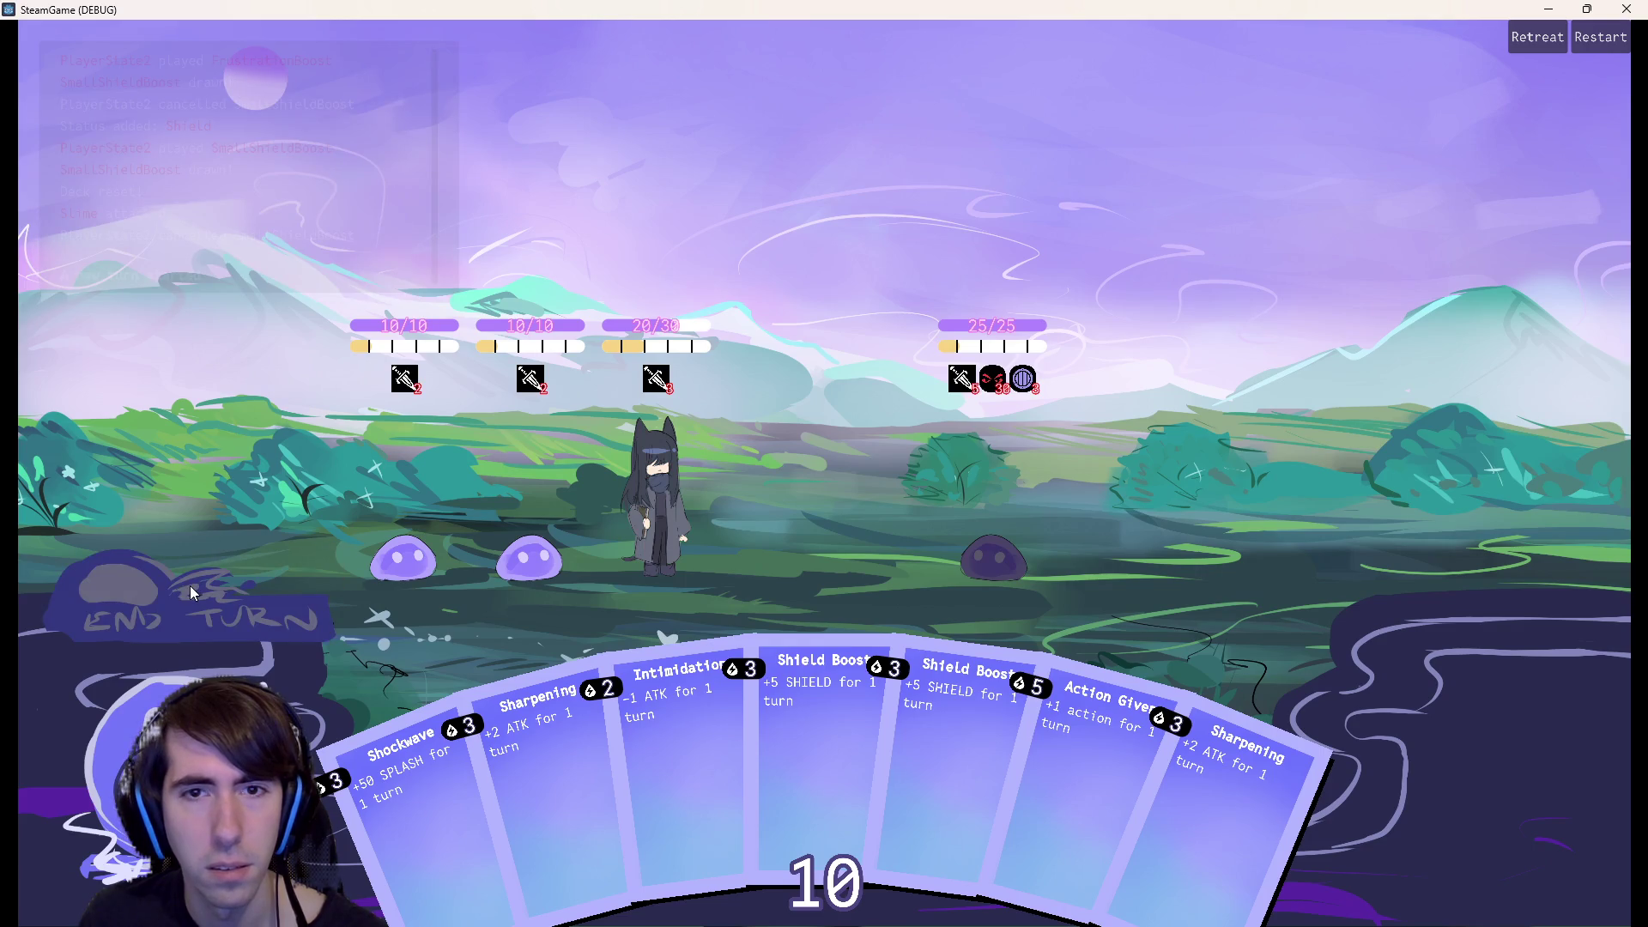
pyautogui.moveTo(233, 233)
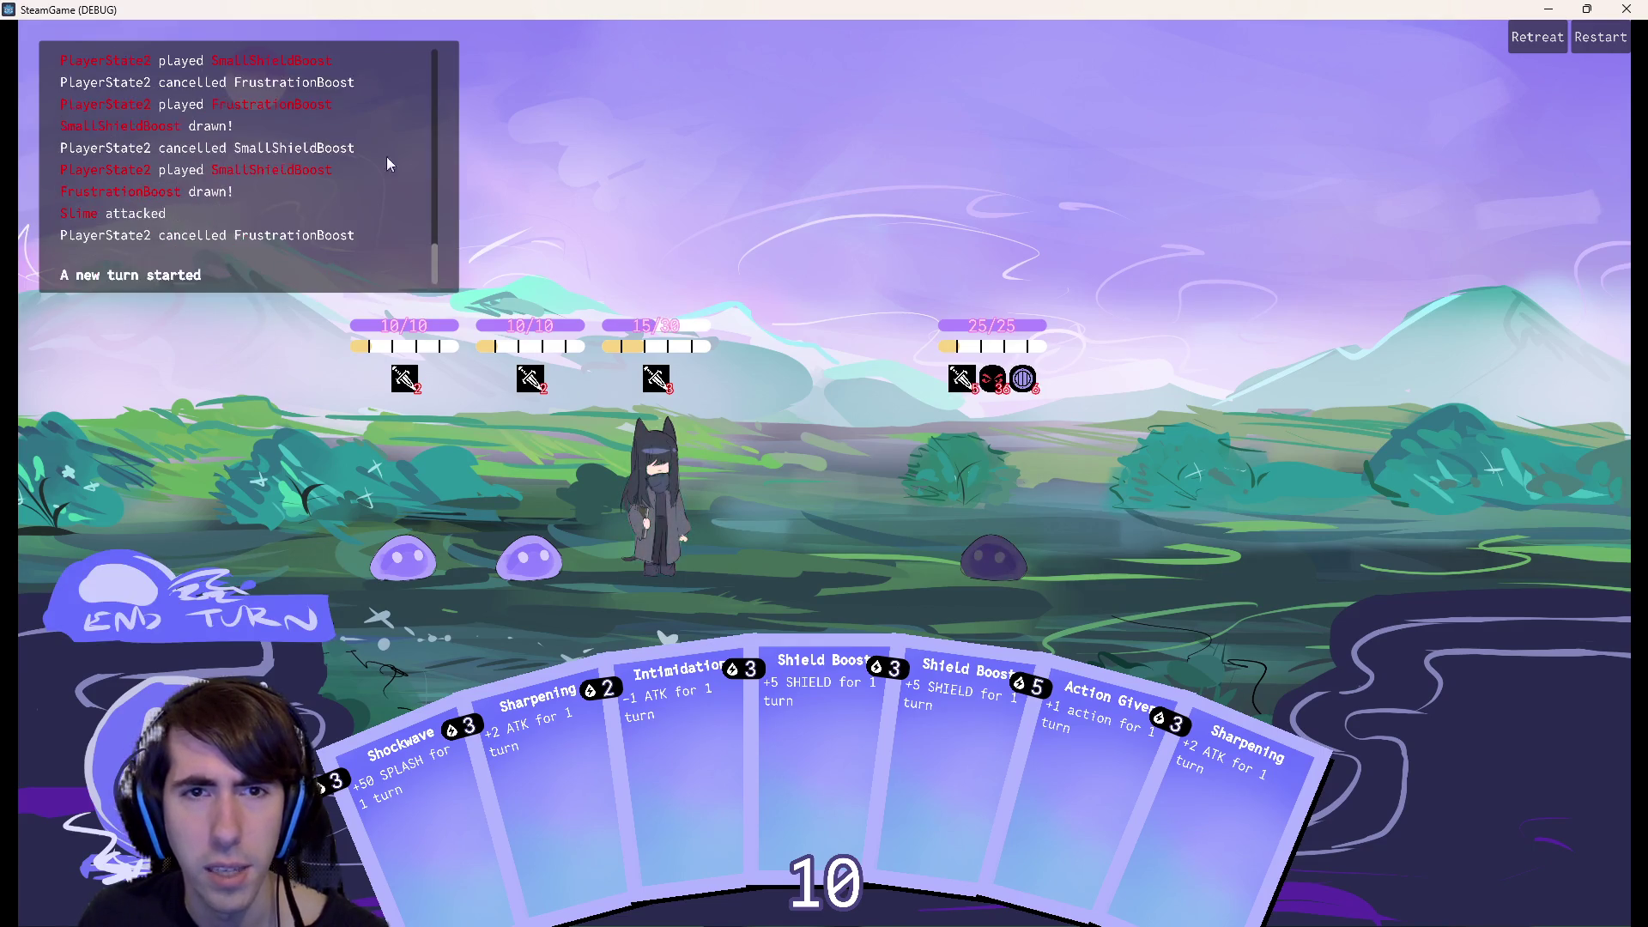
pyautogui.click(1548, 9)
pyautogui.scroll(5, 802, 369)
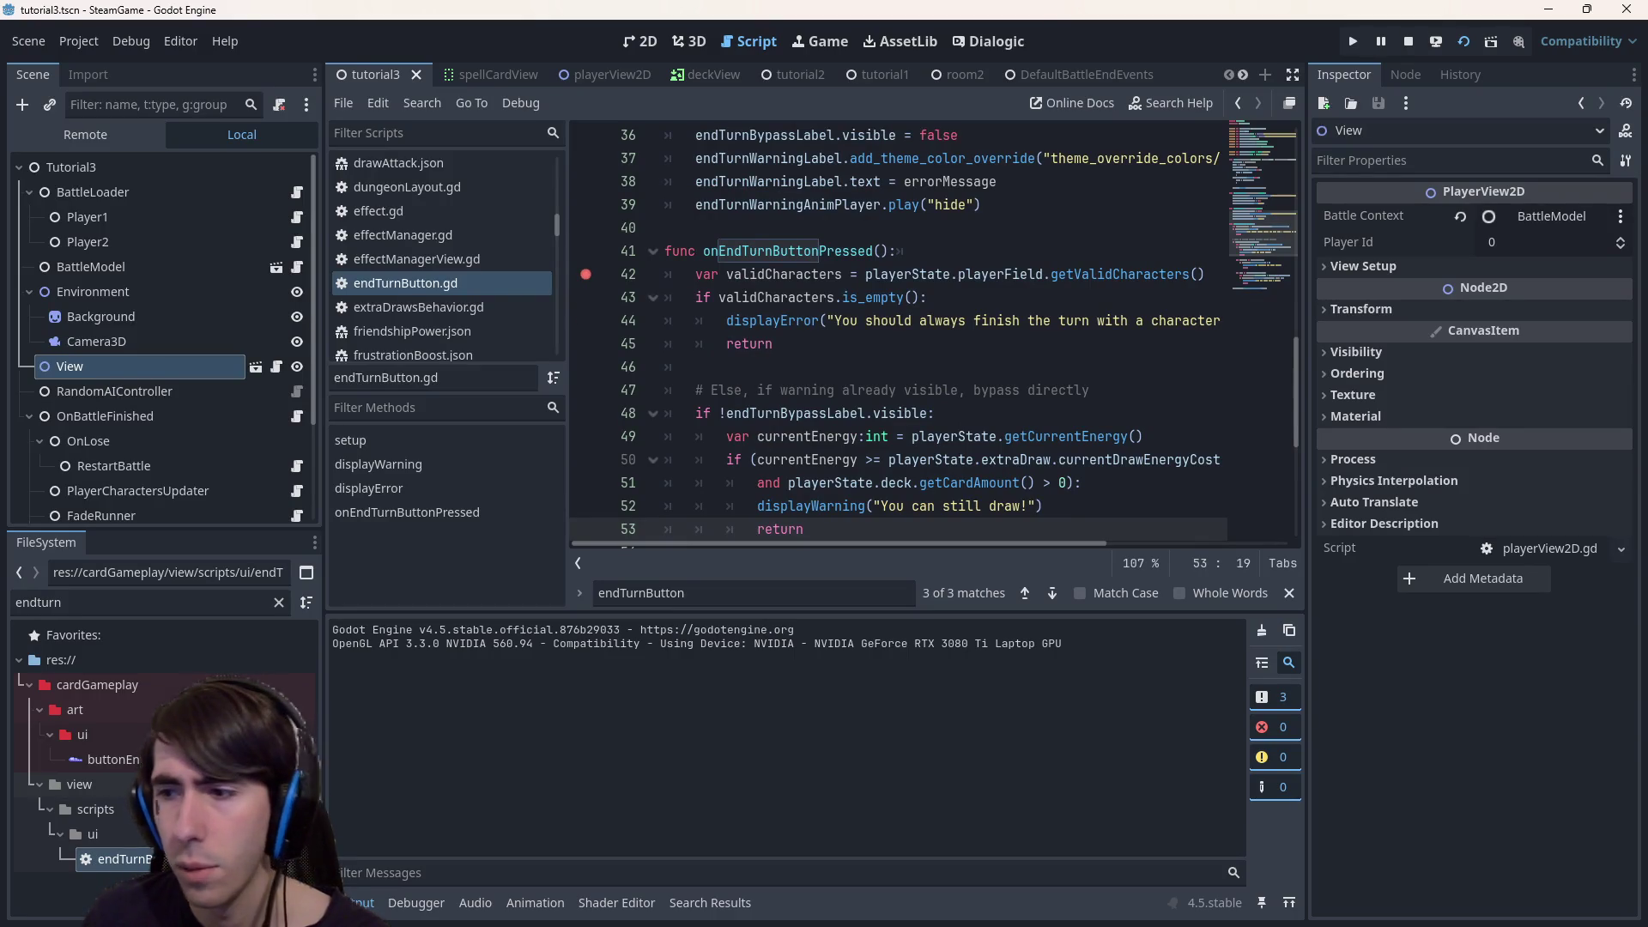
pyautogui.hotkey('alt', 'Tab')
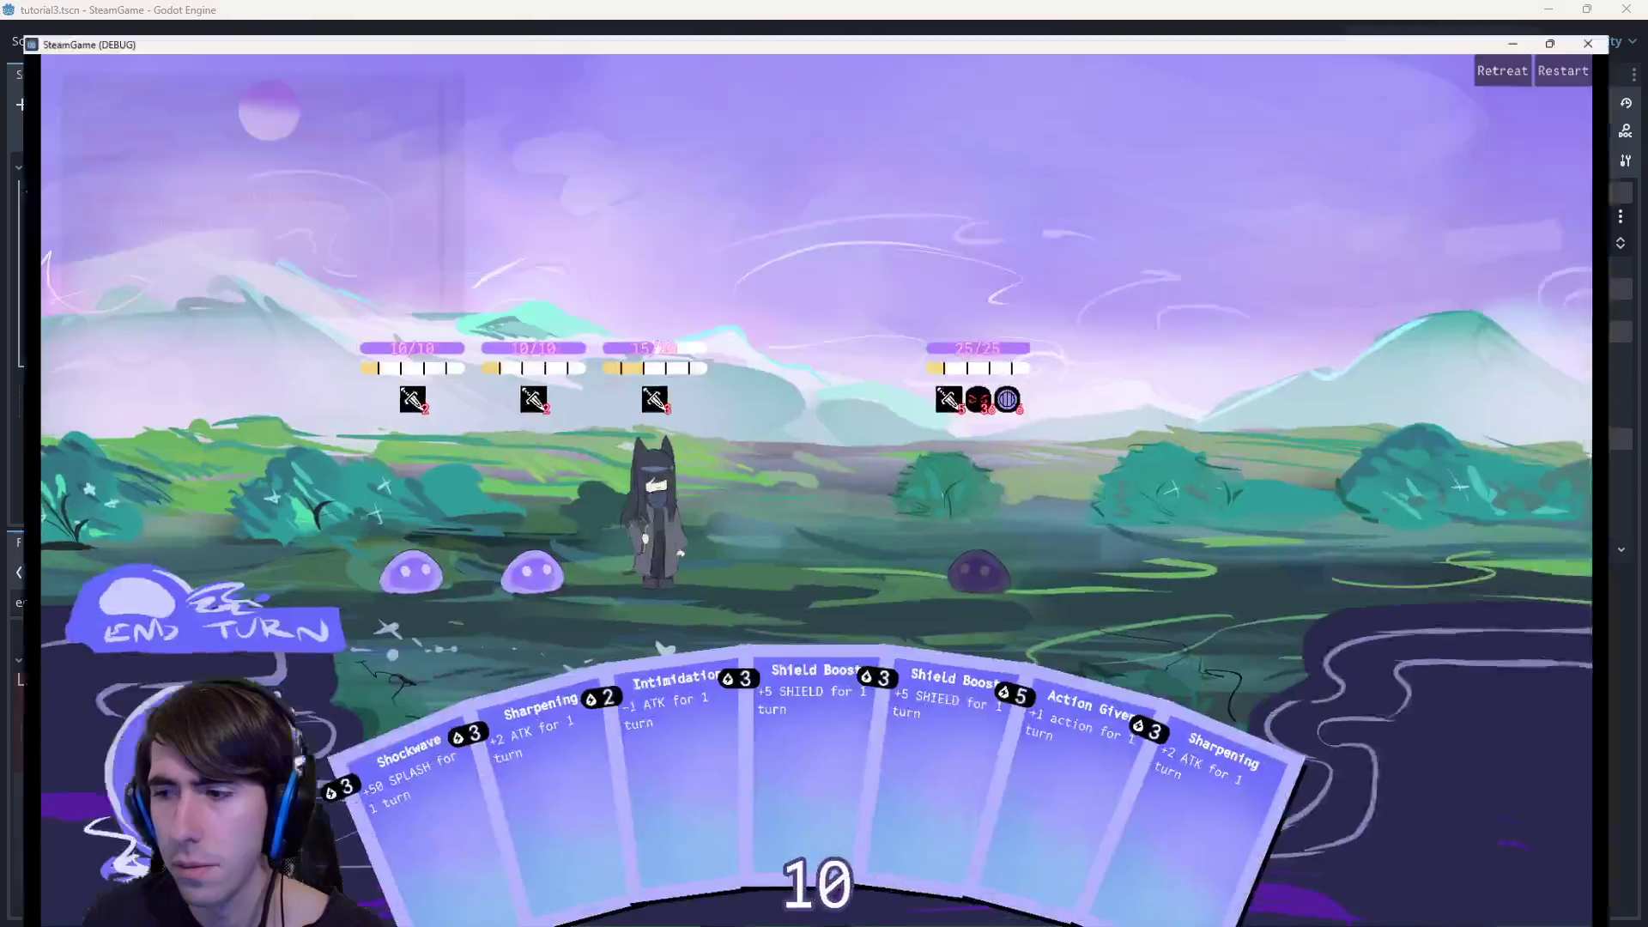
# End the turn to hit the breakpoint, step over through the bypass check to line 66, then show the 2D view
pyautogui.click(246, 622)
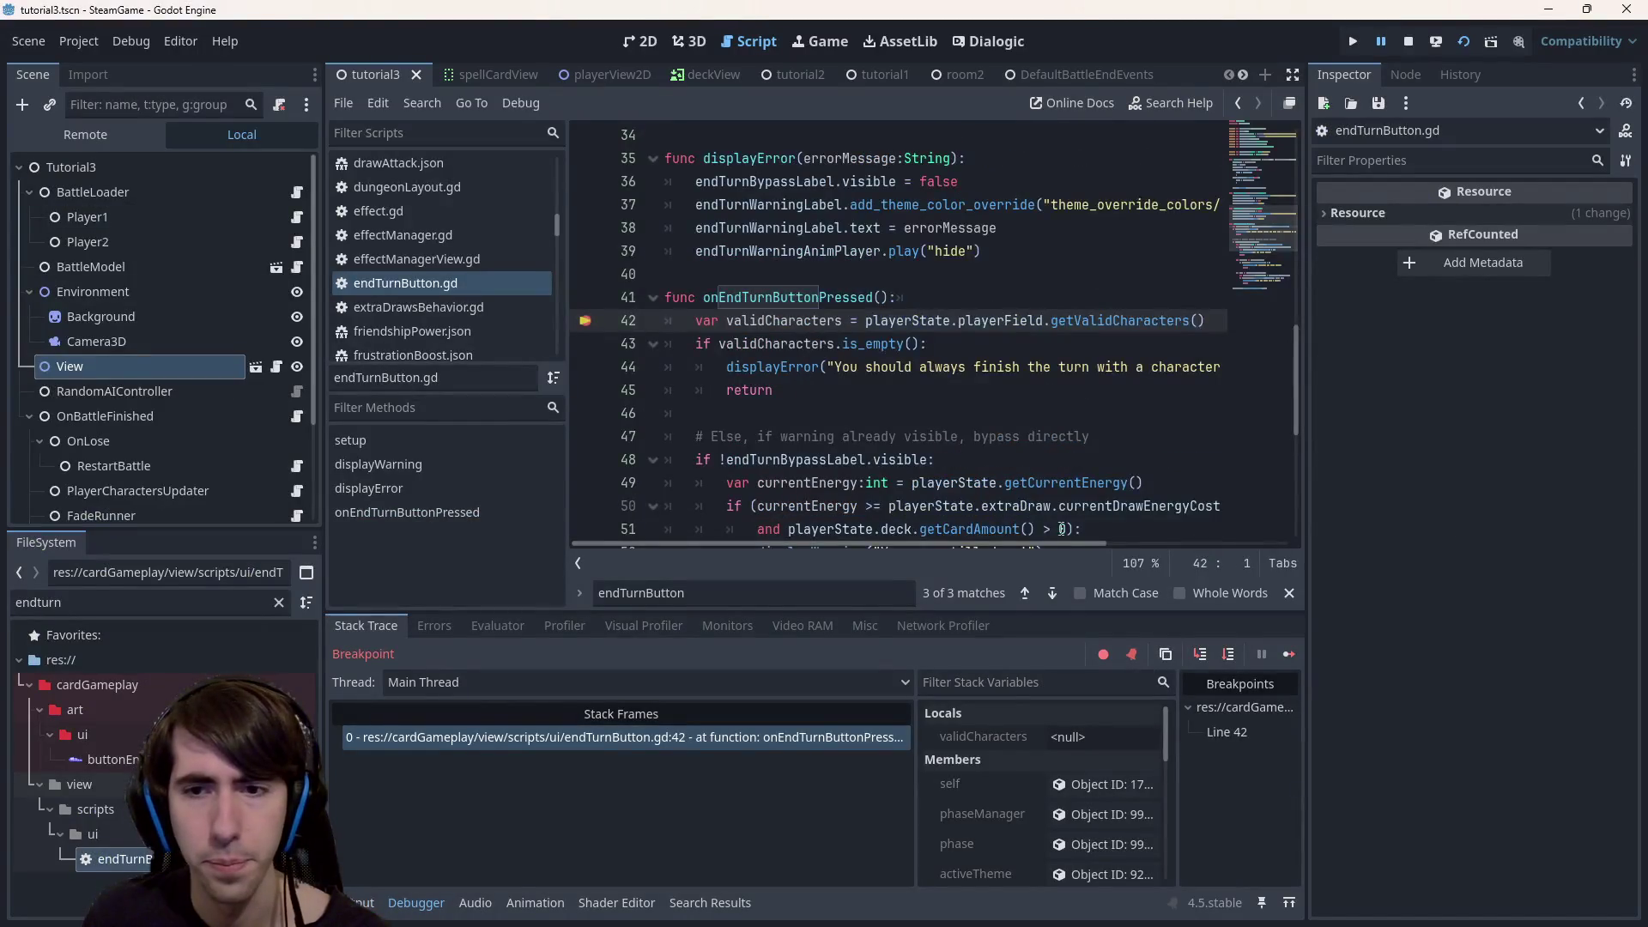
pyautogui.click(1228, 655)
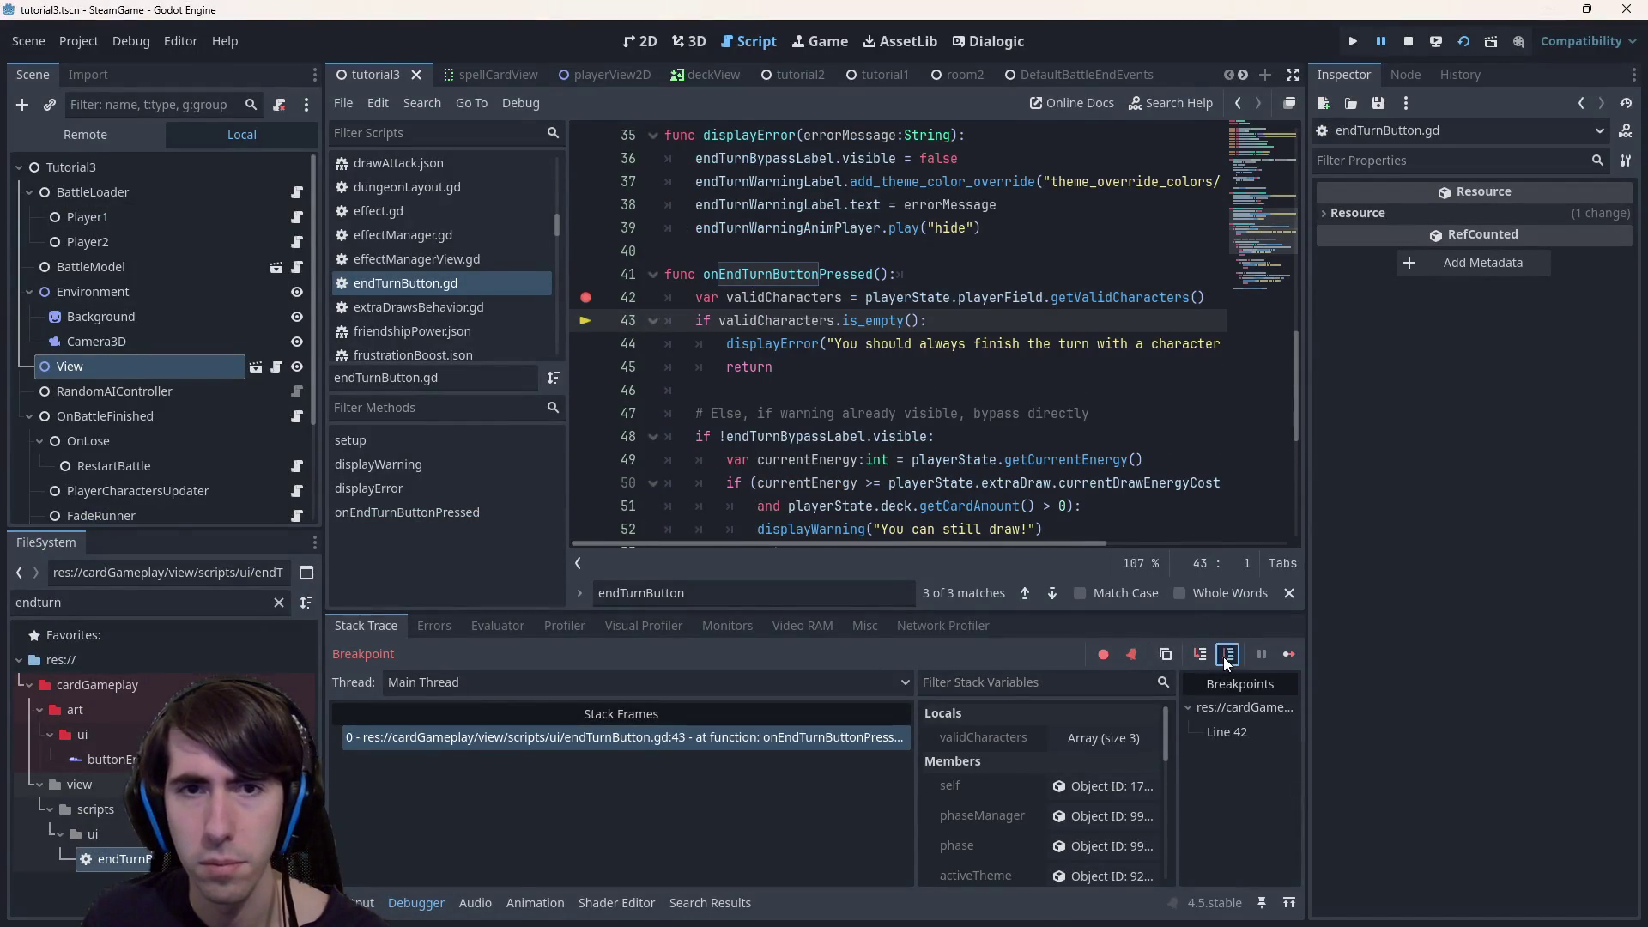
pyautogui.click(1228, 655)
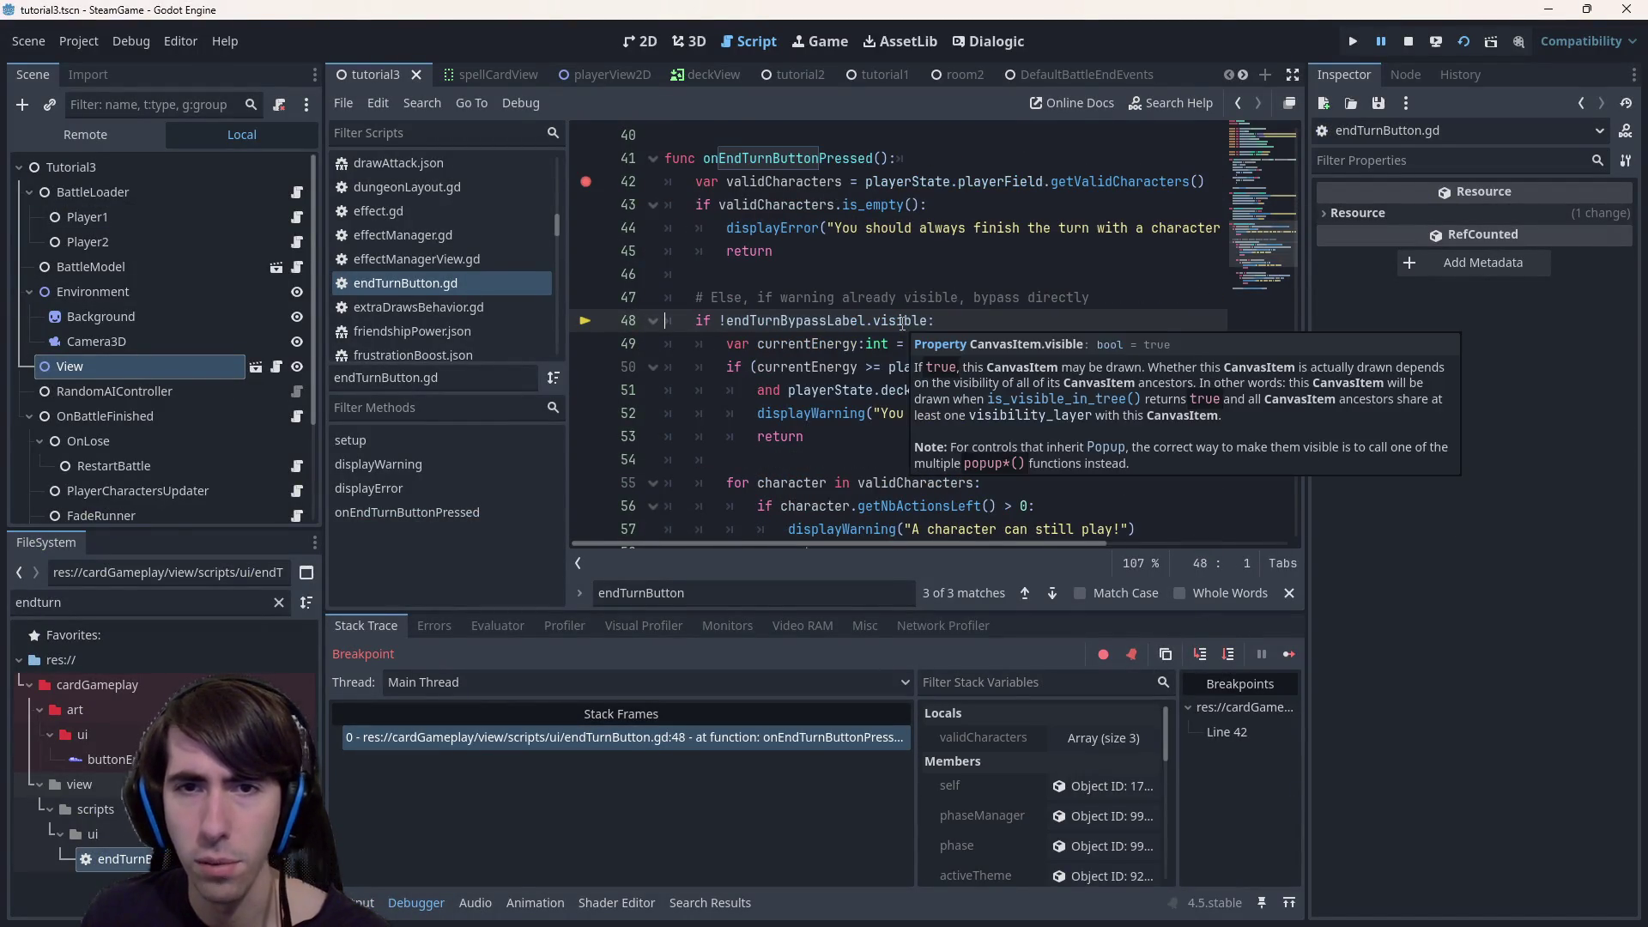
pyautogui.moveTo(889, 323)
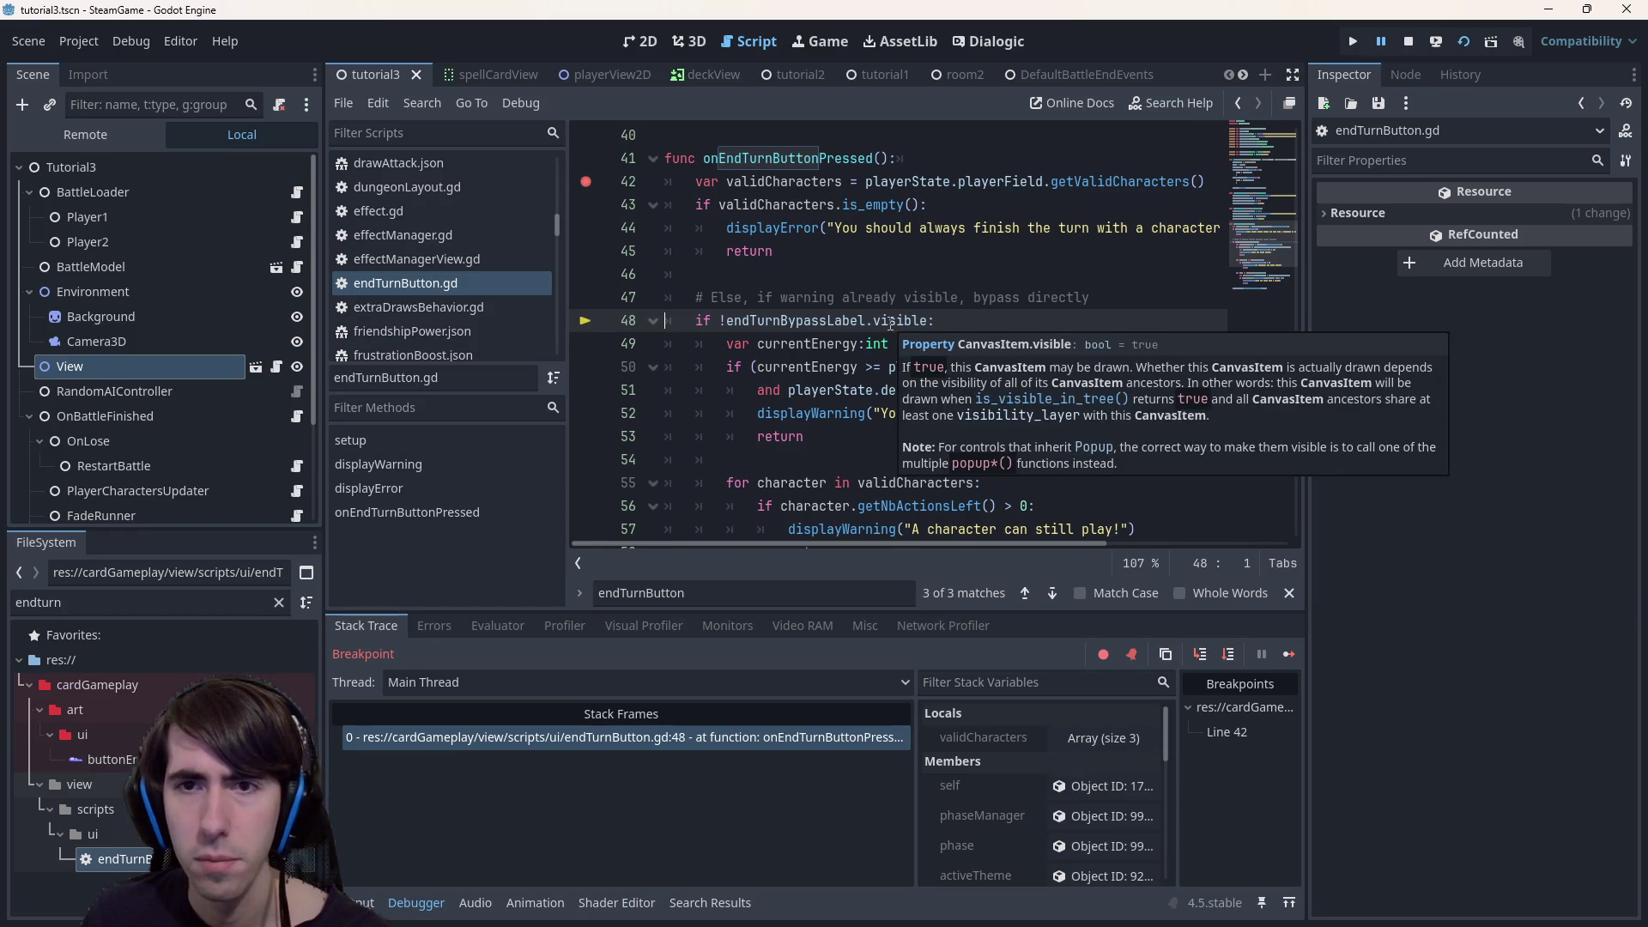
pyautogui.click(1223, 657)
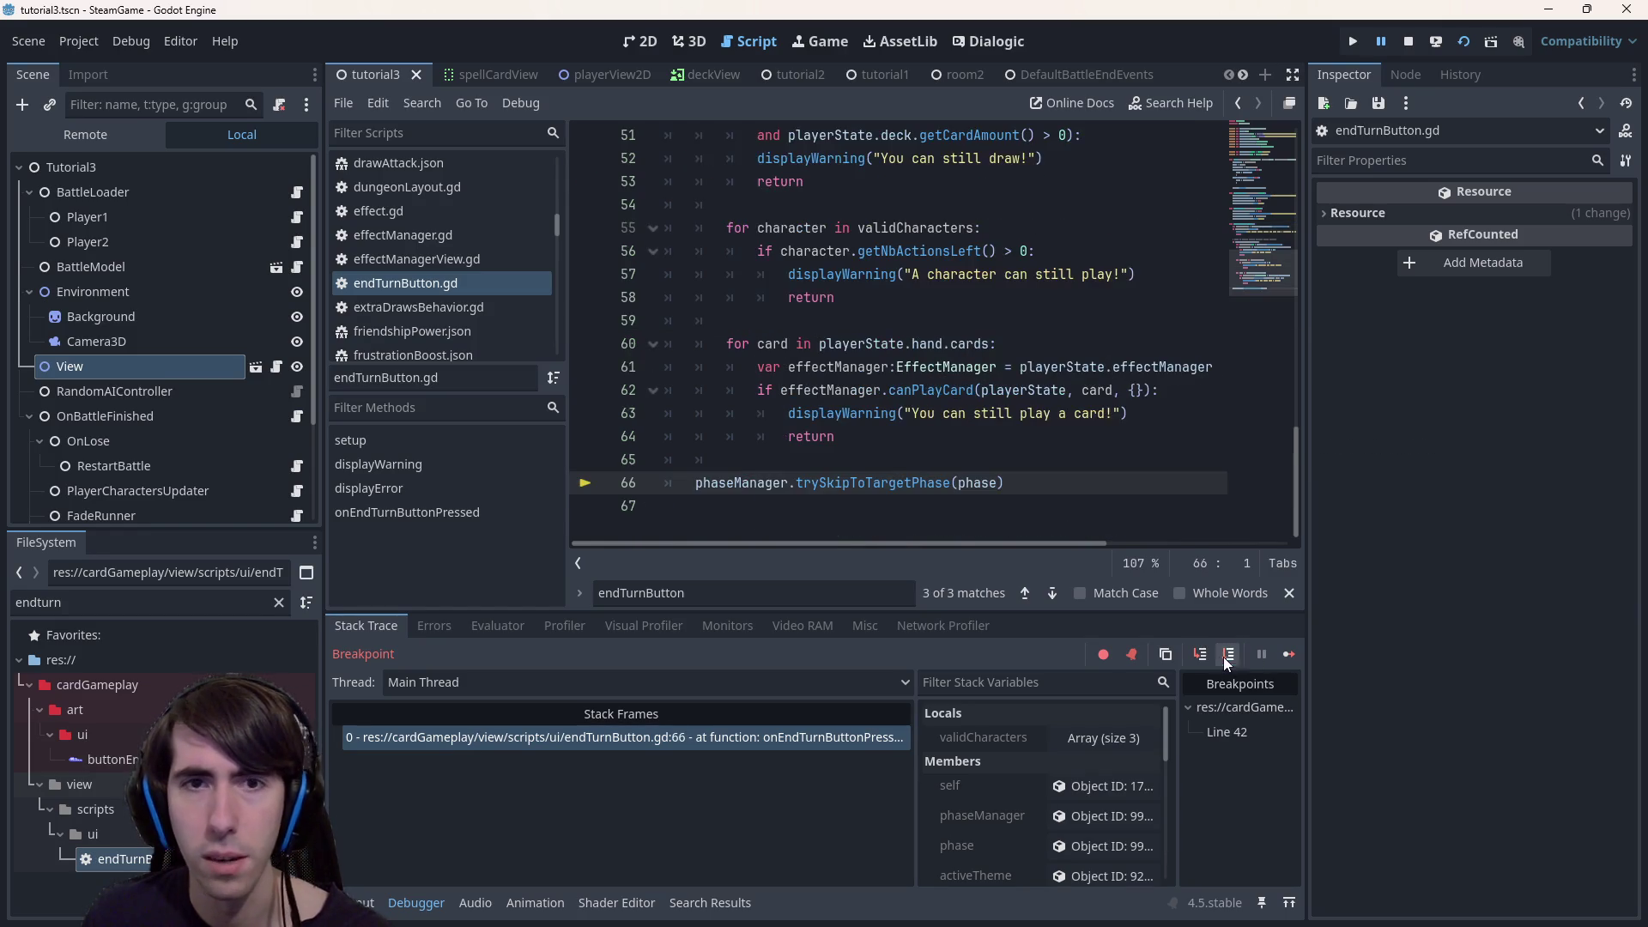
pyautogui.scroll(3, 923, 414)
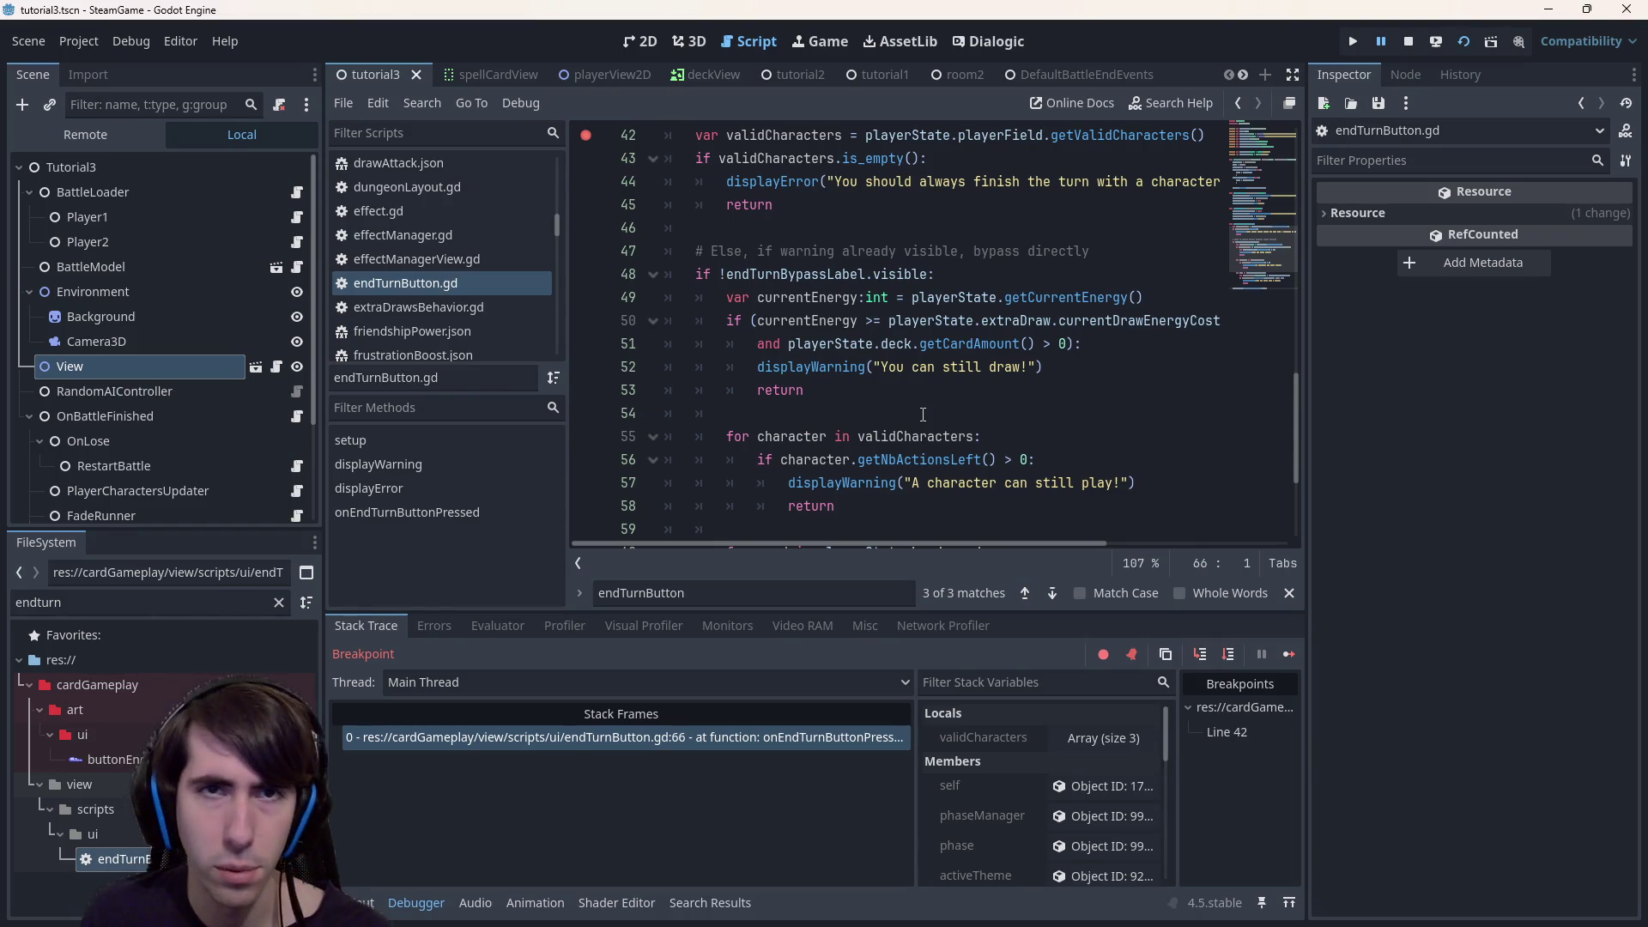
pyautogui.click(639, 41)
pyautogui.scroll(-2, 651, 472)
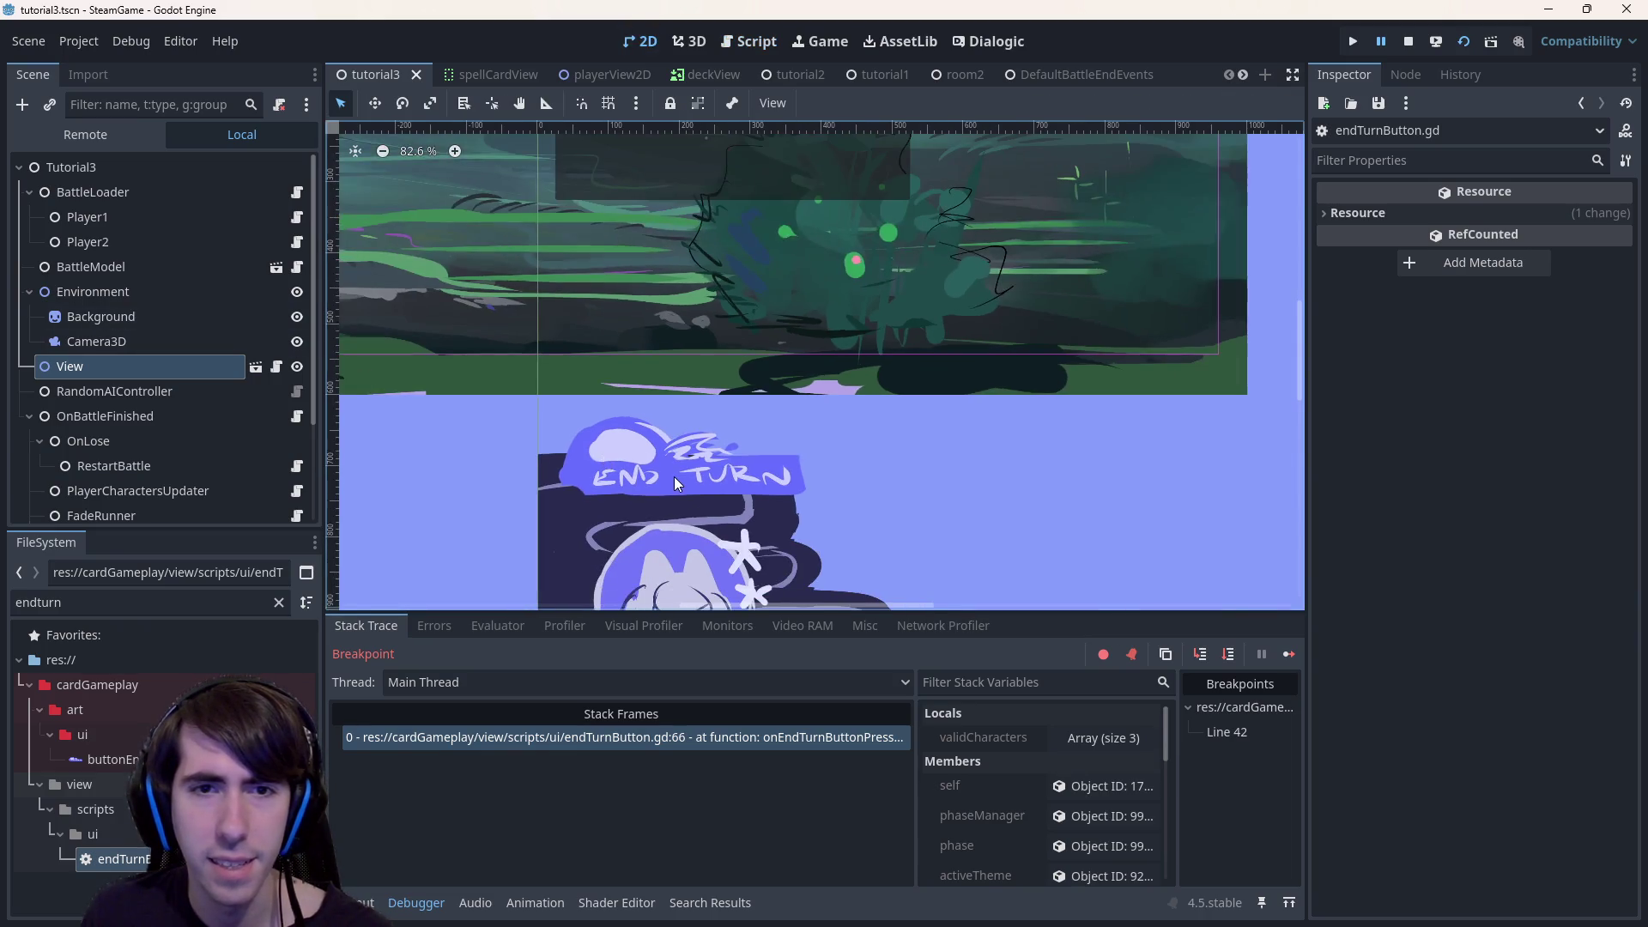
# Open playerView2D, select EndTurnWarning_AnimationPlayer, and choose the 'hide' animation
pyautogui.scroll(2, 674, 477)
pyautogui.doubleClick(675, 477)
pyautogui.click(718, 430)
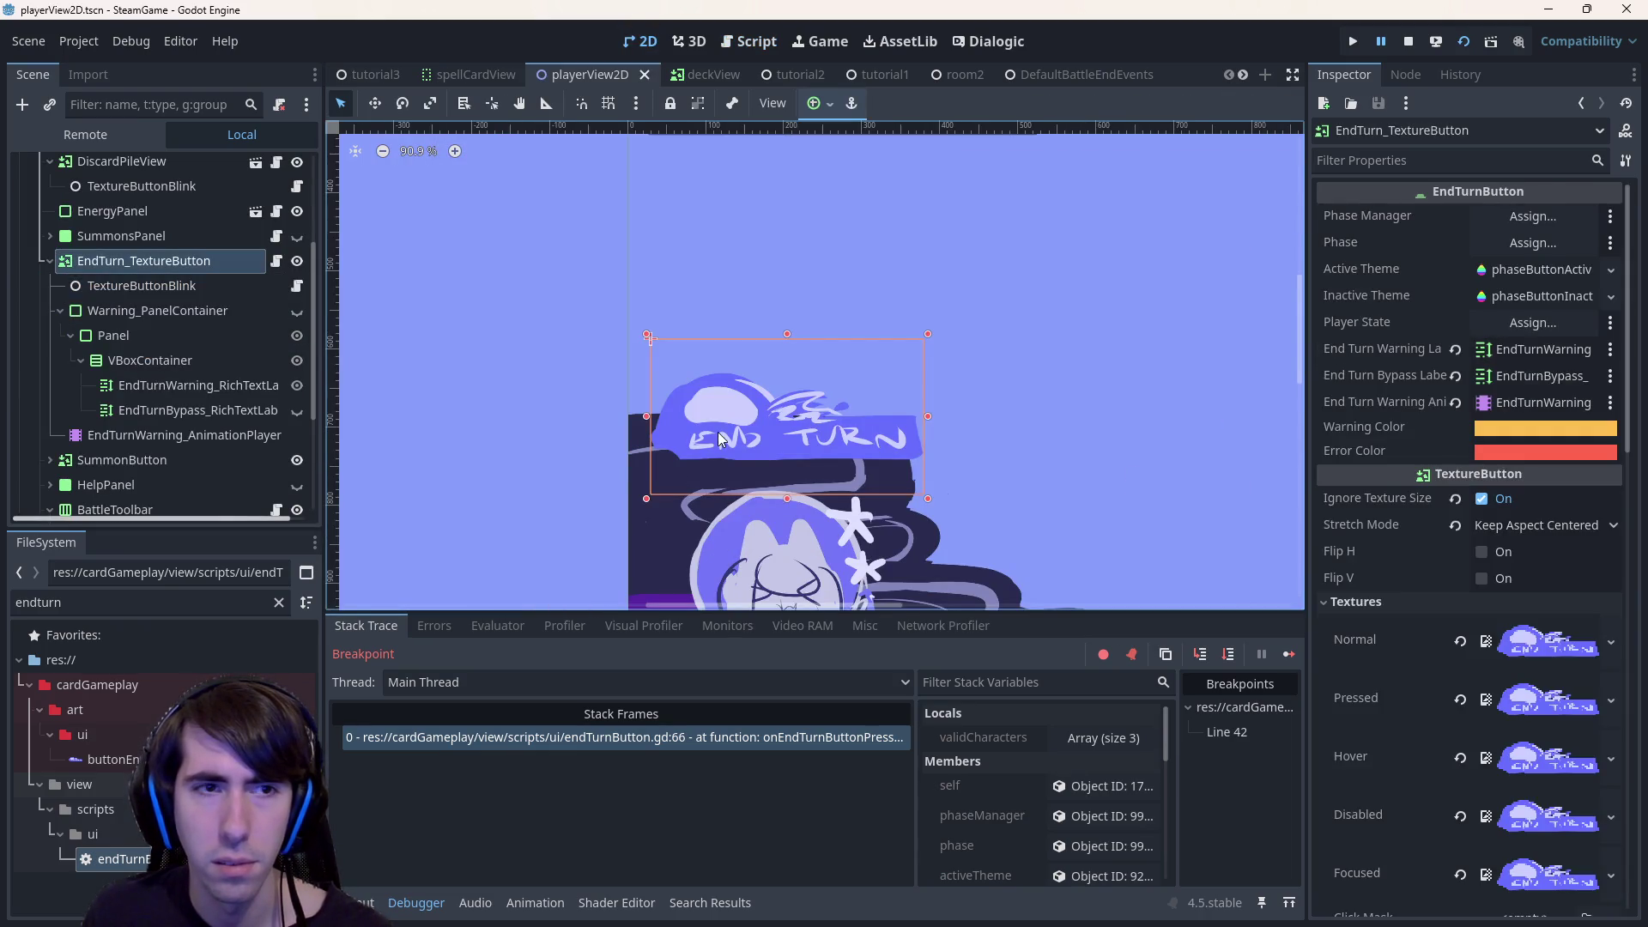
pyautogui.click(164, 441)
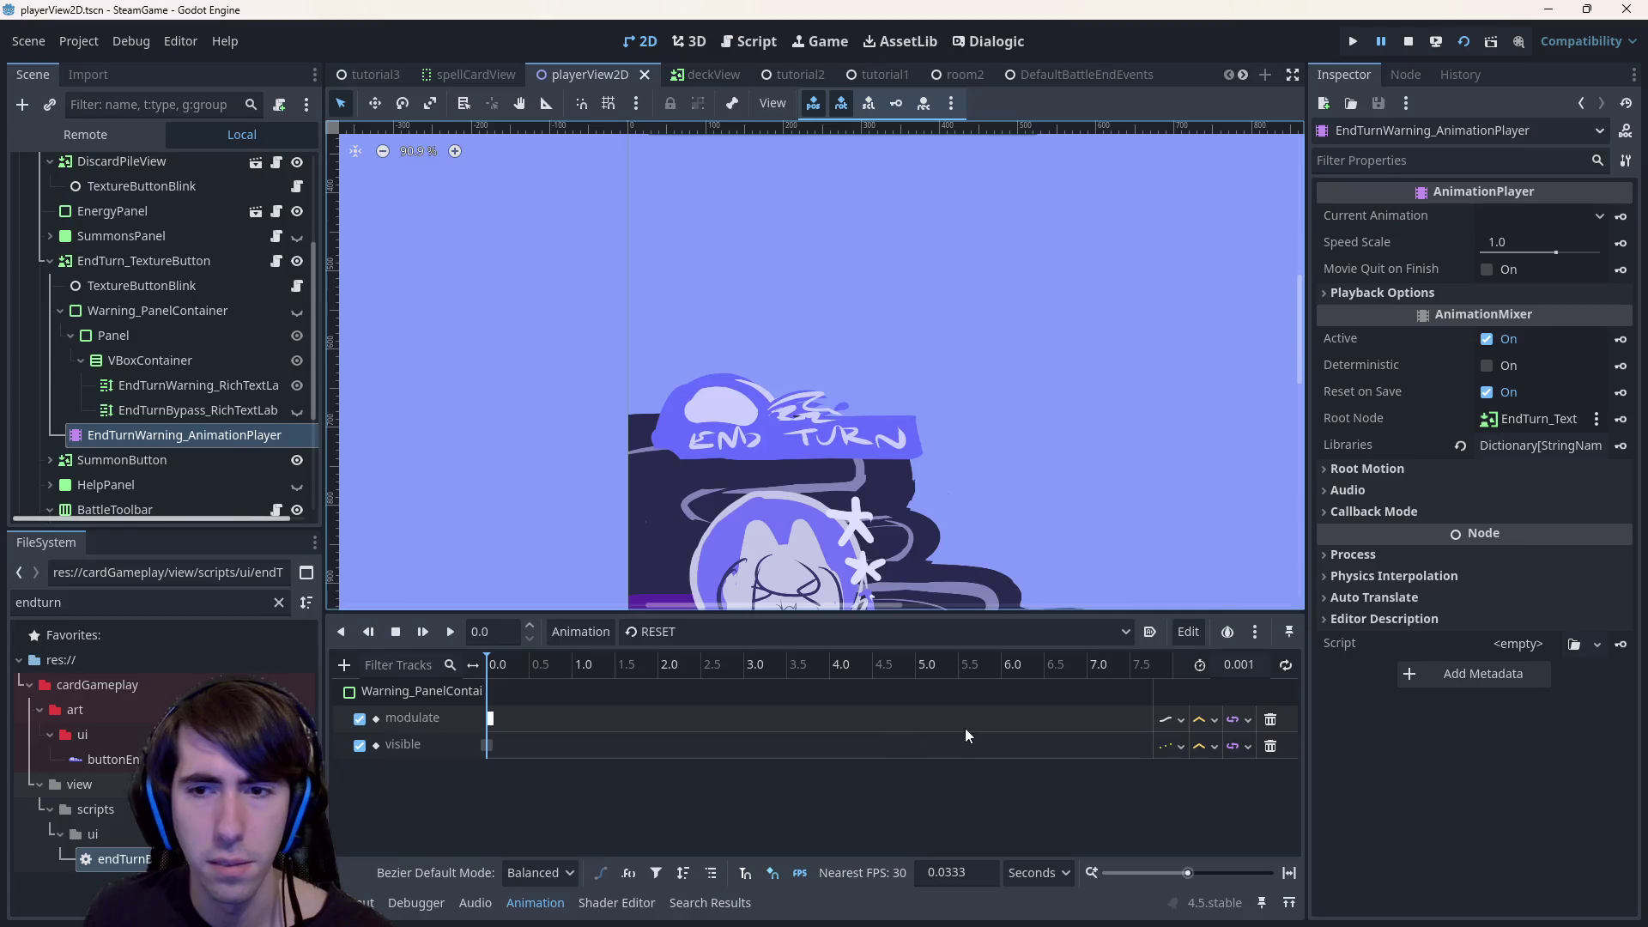
pyautogui.click(681, 640)
pyautogui.click(683, 672)
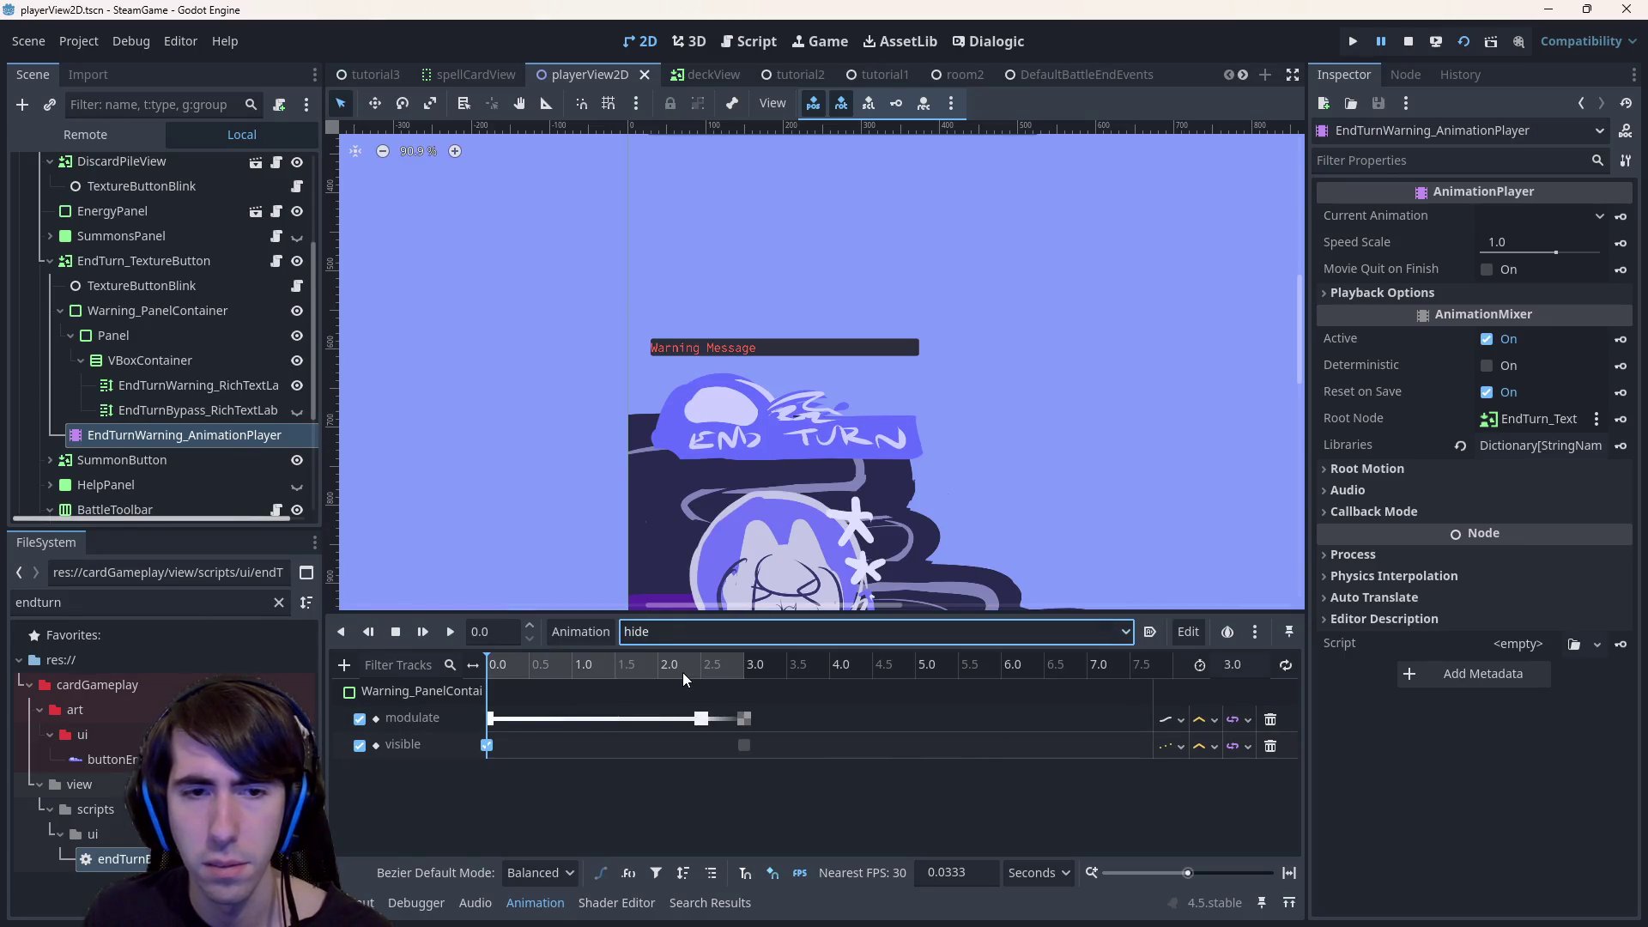
# Preview the warning fading out and select the visible key at 3.0, then return to endTurnButton.gd
pyautogui.moveTo(548, 671)
pyautogui.mouseDown()
pyautogui.moveTo(750, 676)
pyautogui.moveTo(724, 675)
pyautogui.moveTo(777, 697)
pyautogui.mouseUp()
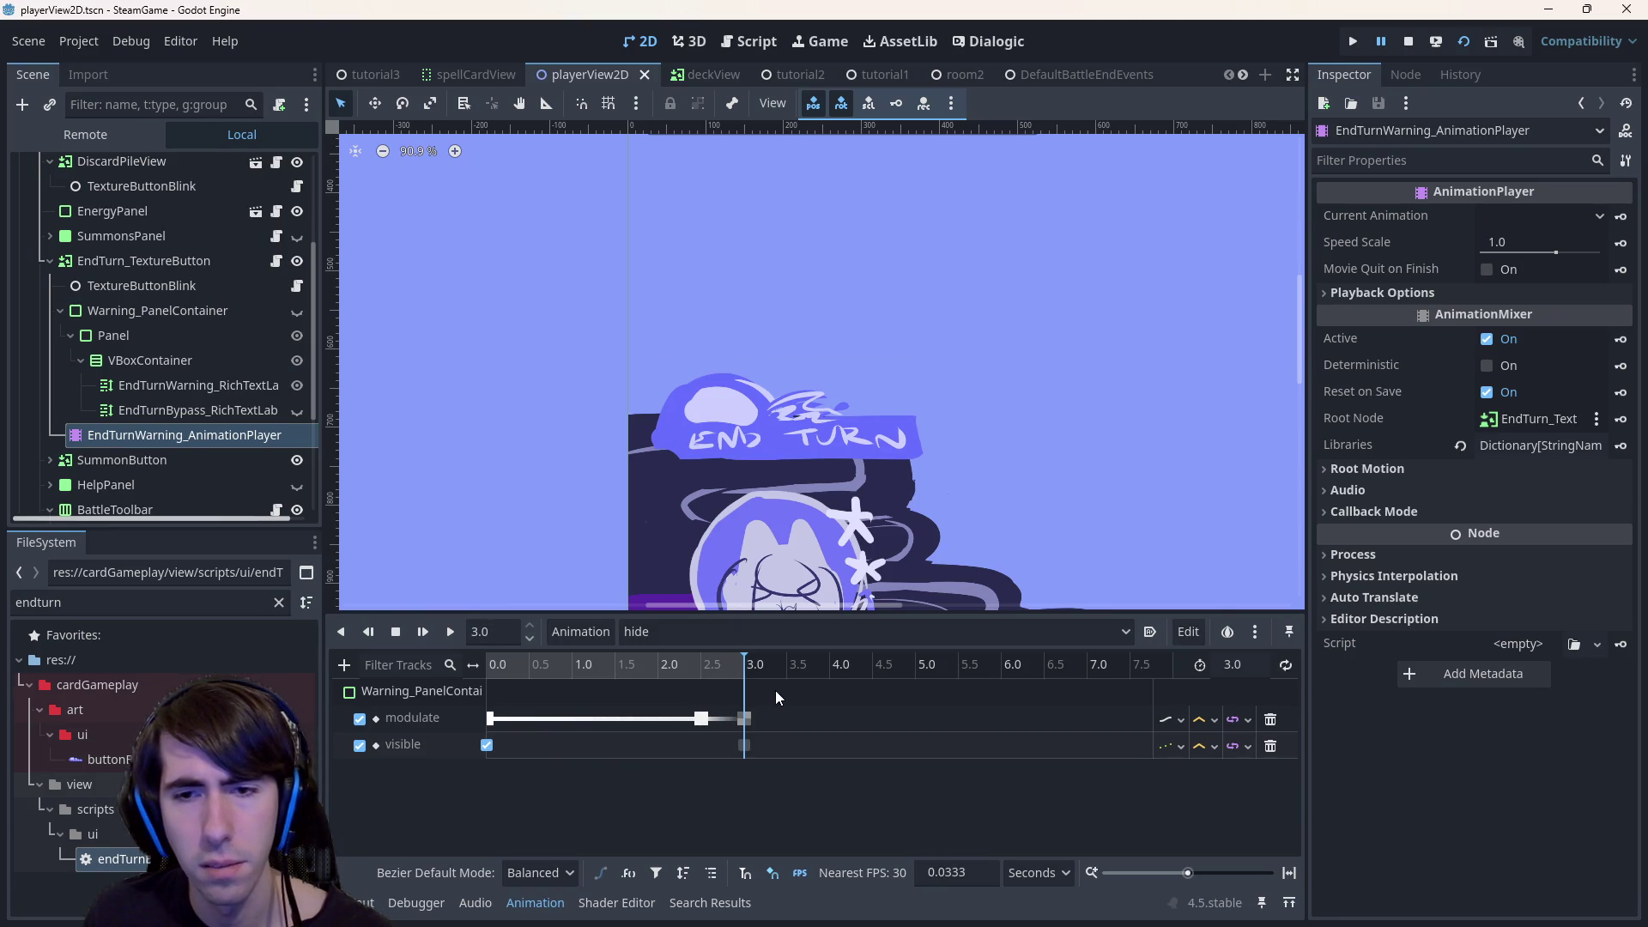
pyautogui.click(744, 745)
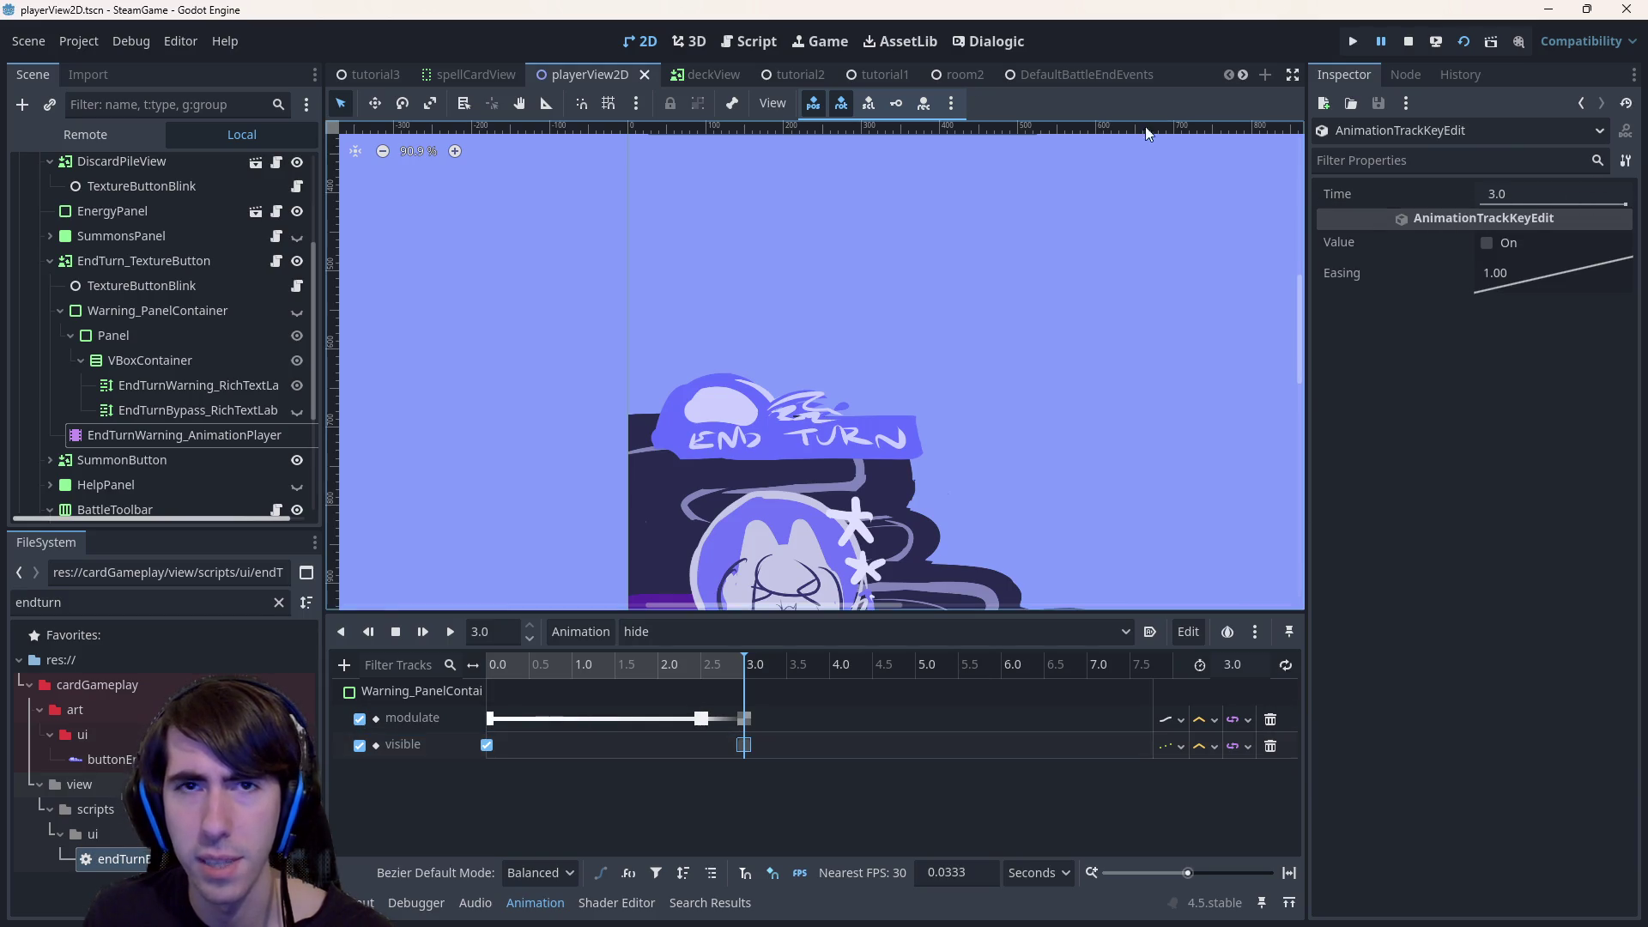
pyautogui.click(760, 53)
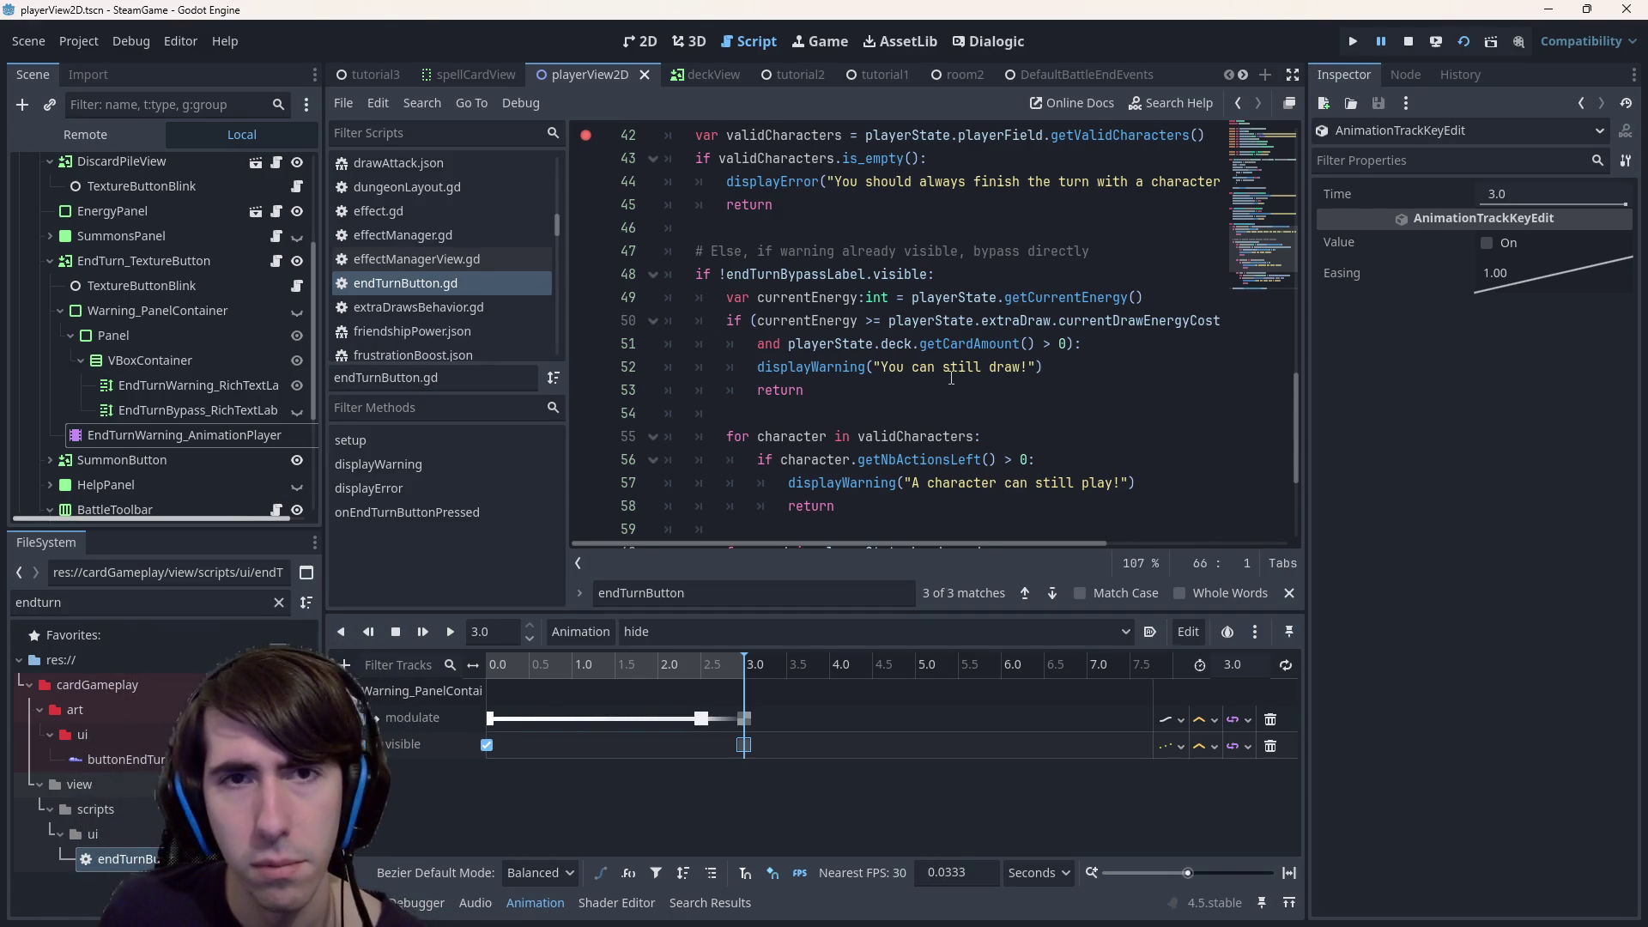
pyautogui.scroll(1, 951, 378)
pyautogui.moveTo(807, 210)
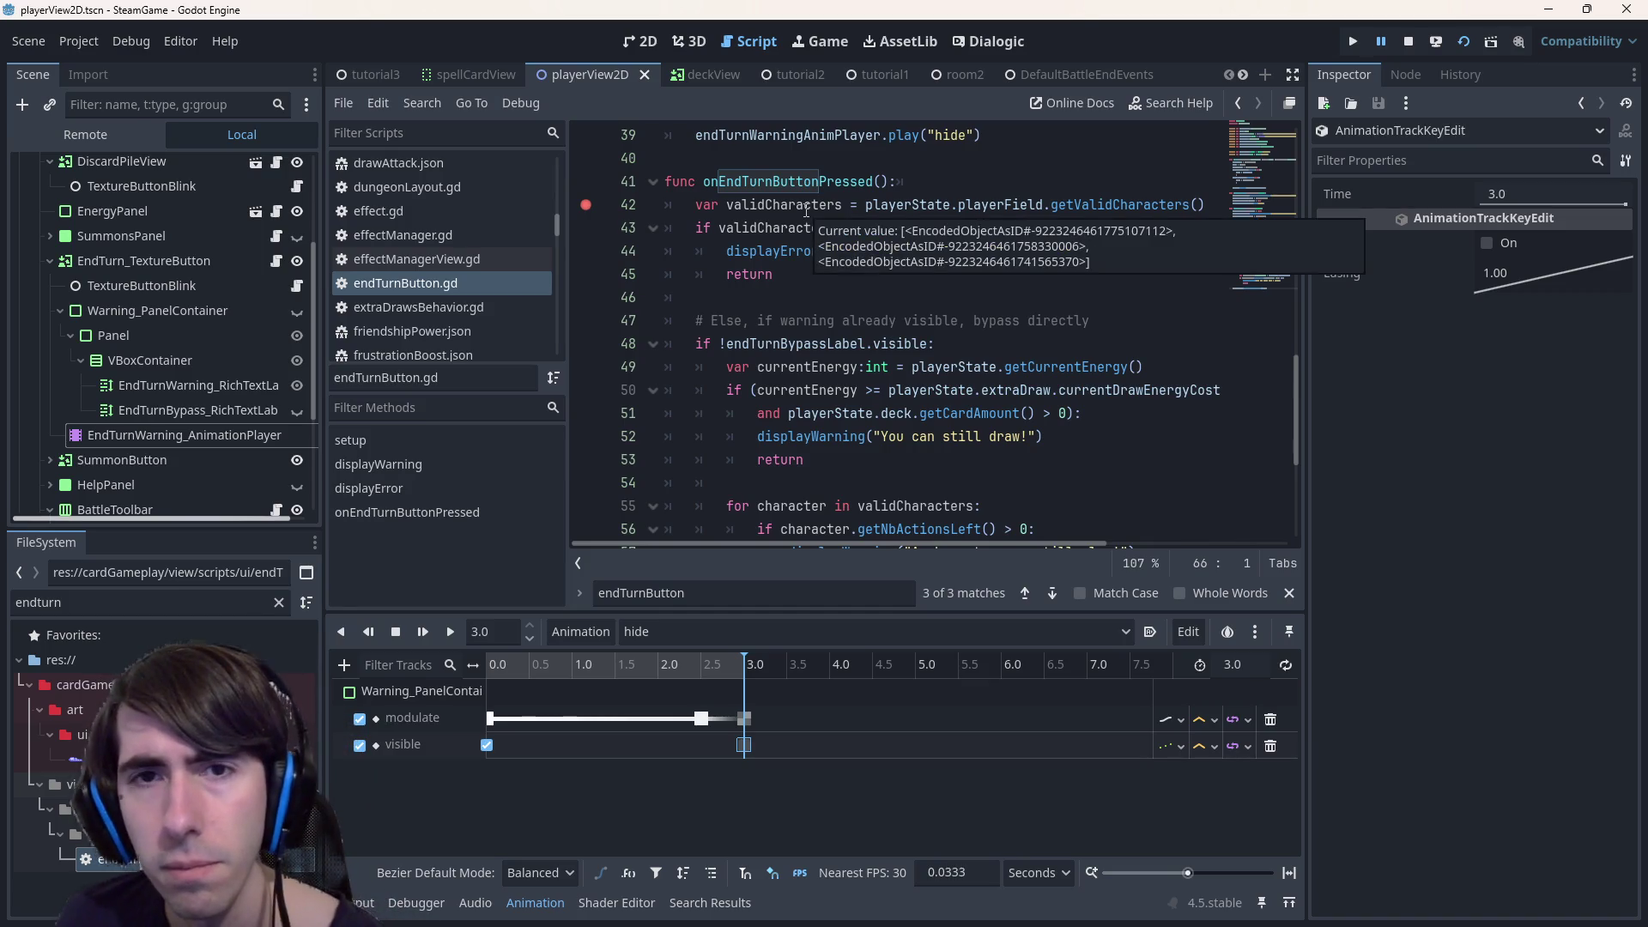
pyautogui.scroll(-1, 928, 298)
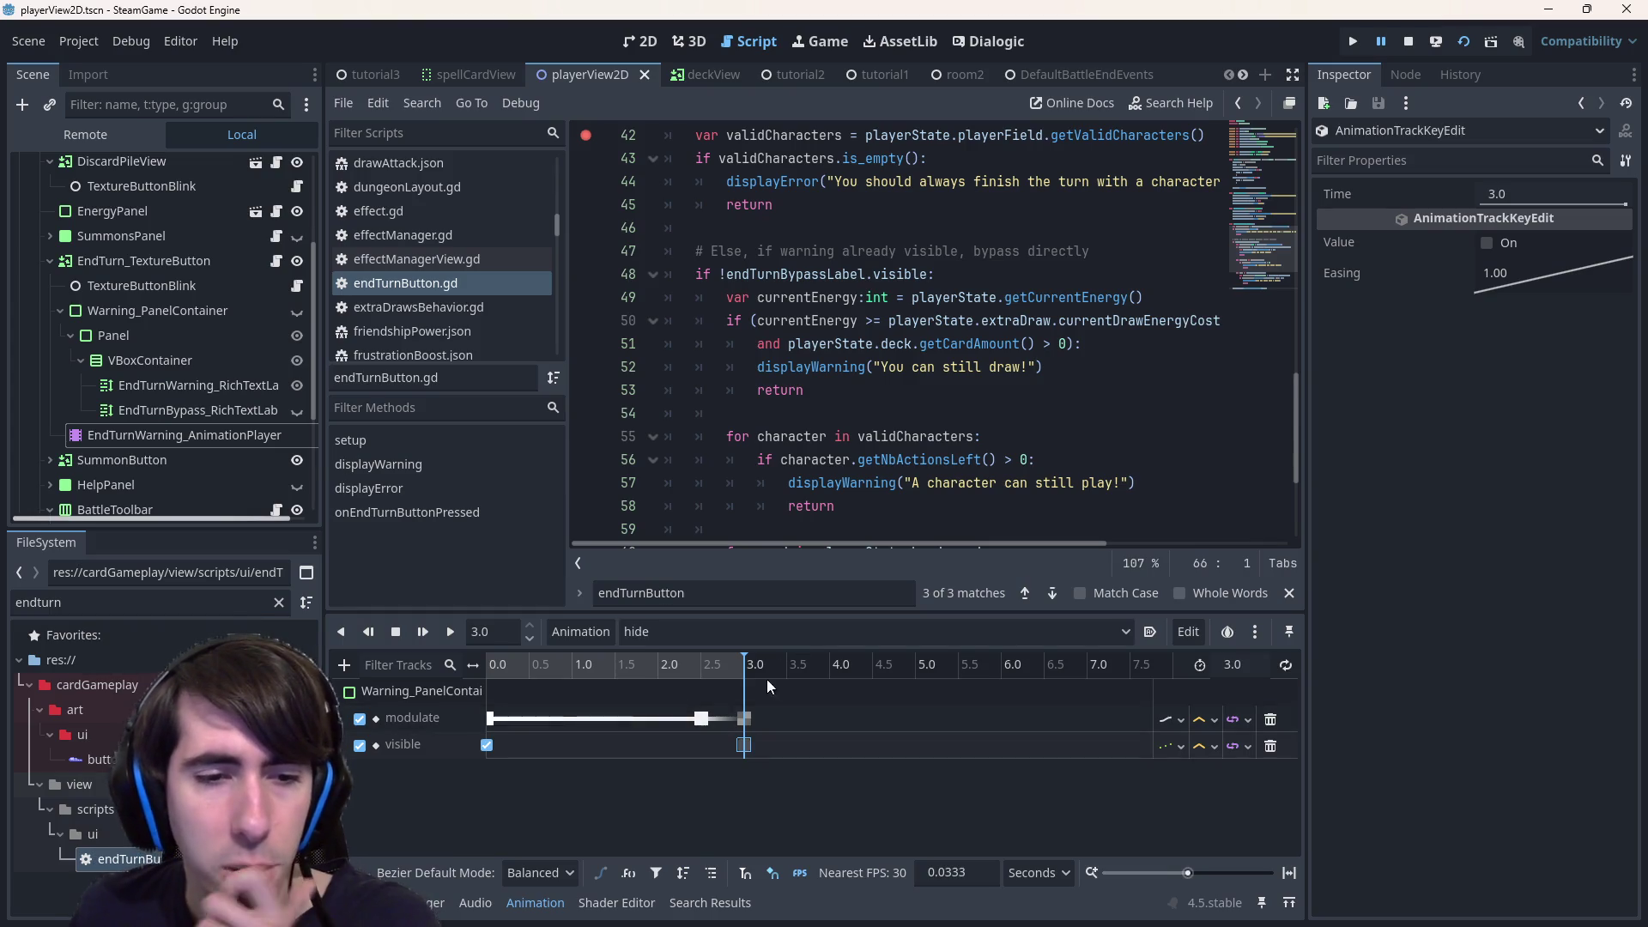
pyautogui.scroll(3, 880, 396)
pyautogui.scroll(-4, 880, 397)
pyautogui.scroll(-1, 867, 377)
pyautogui.scroll(1, 857, 367)
pyautogui.scroll(3, 857, 367)
pyautogui.doubleClick(843, 345)
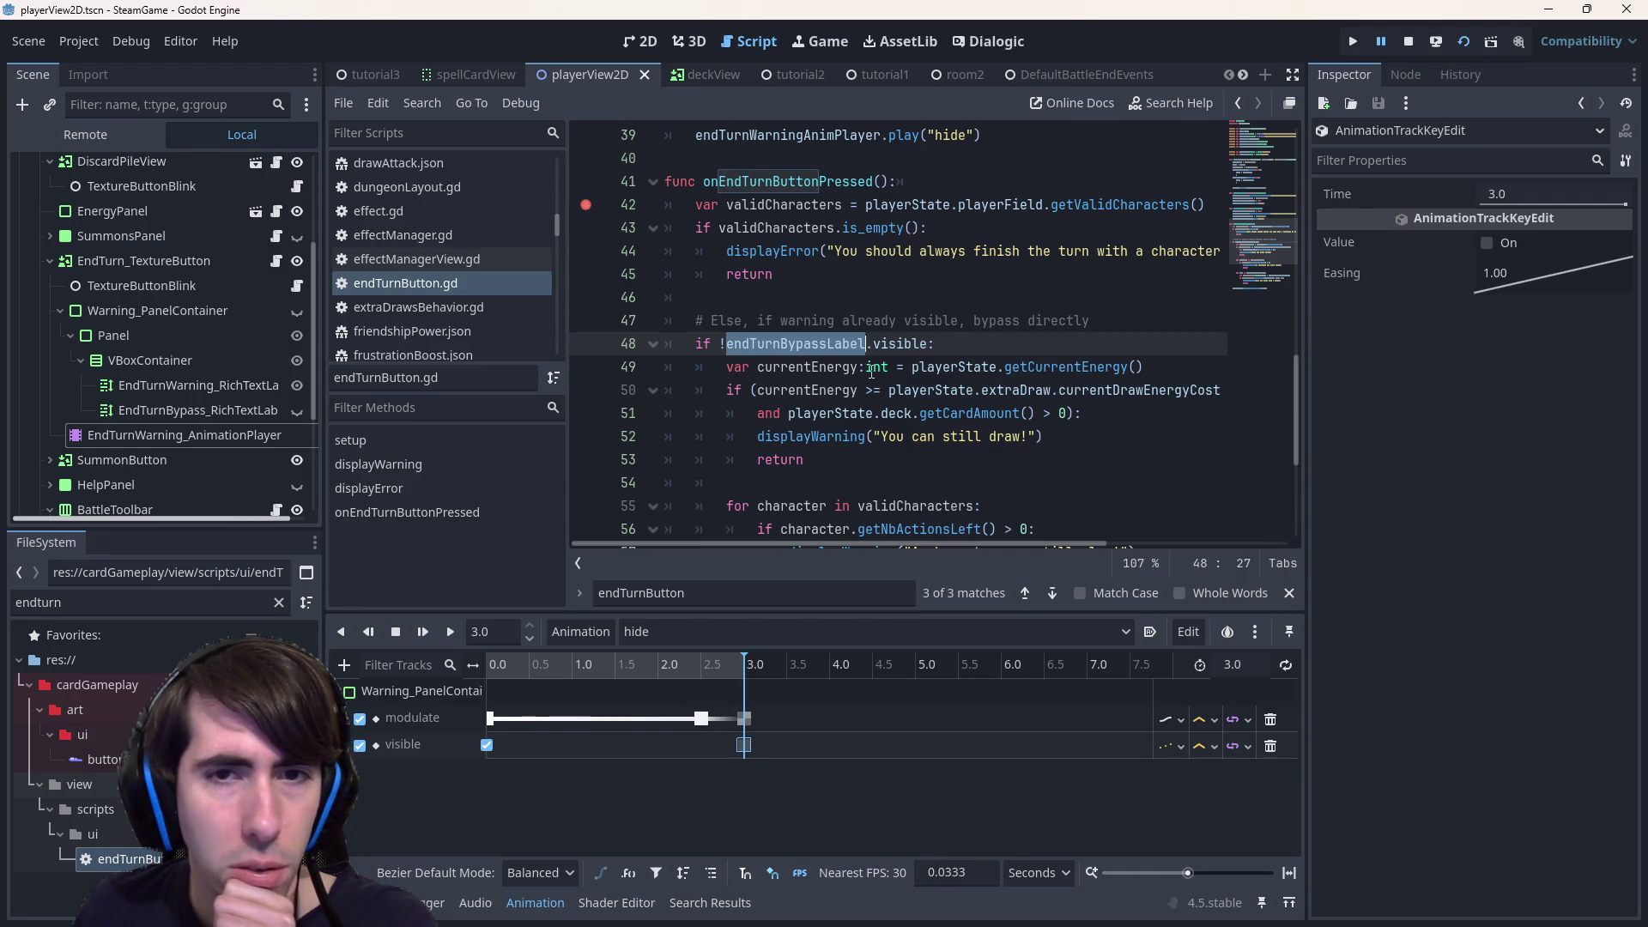
pyautogui.scroll(5, 871, 371)
pyautogui.scroll(-4, 871, 371)
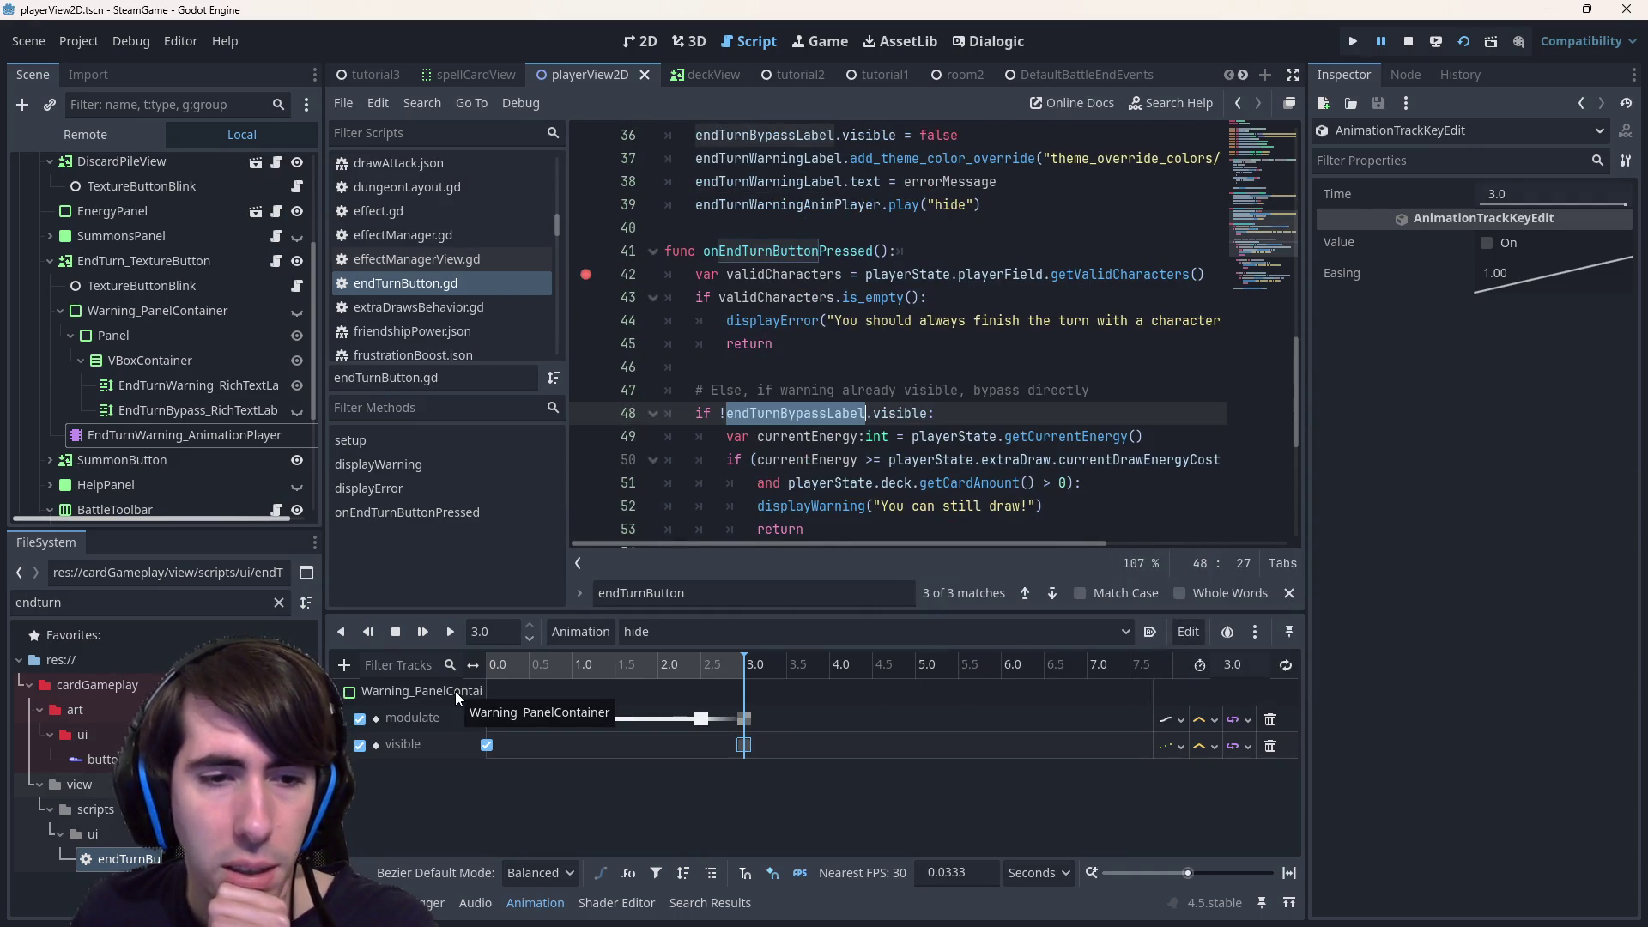
pyautogui.scroll(2, 937, 293)
pyautogui.scroll(1, 932, 369)
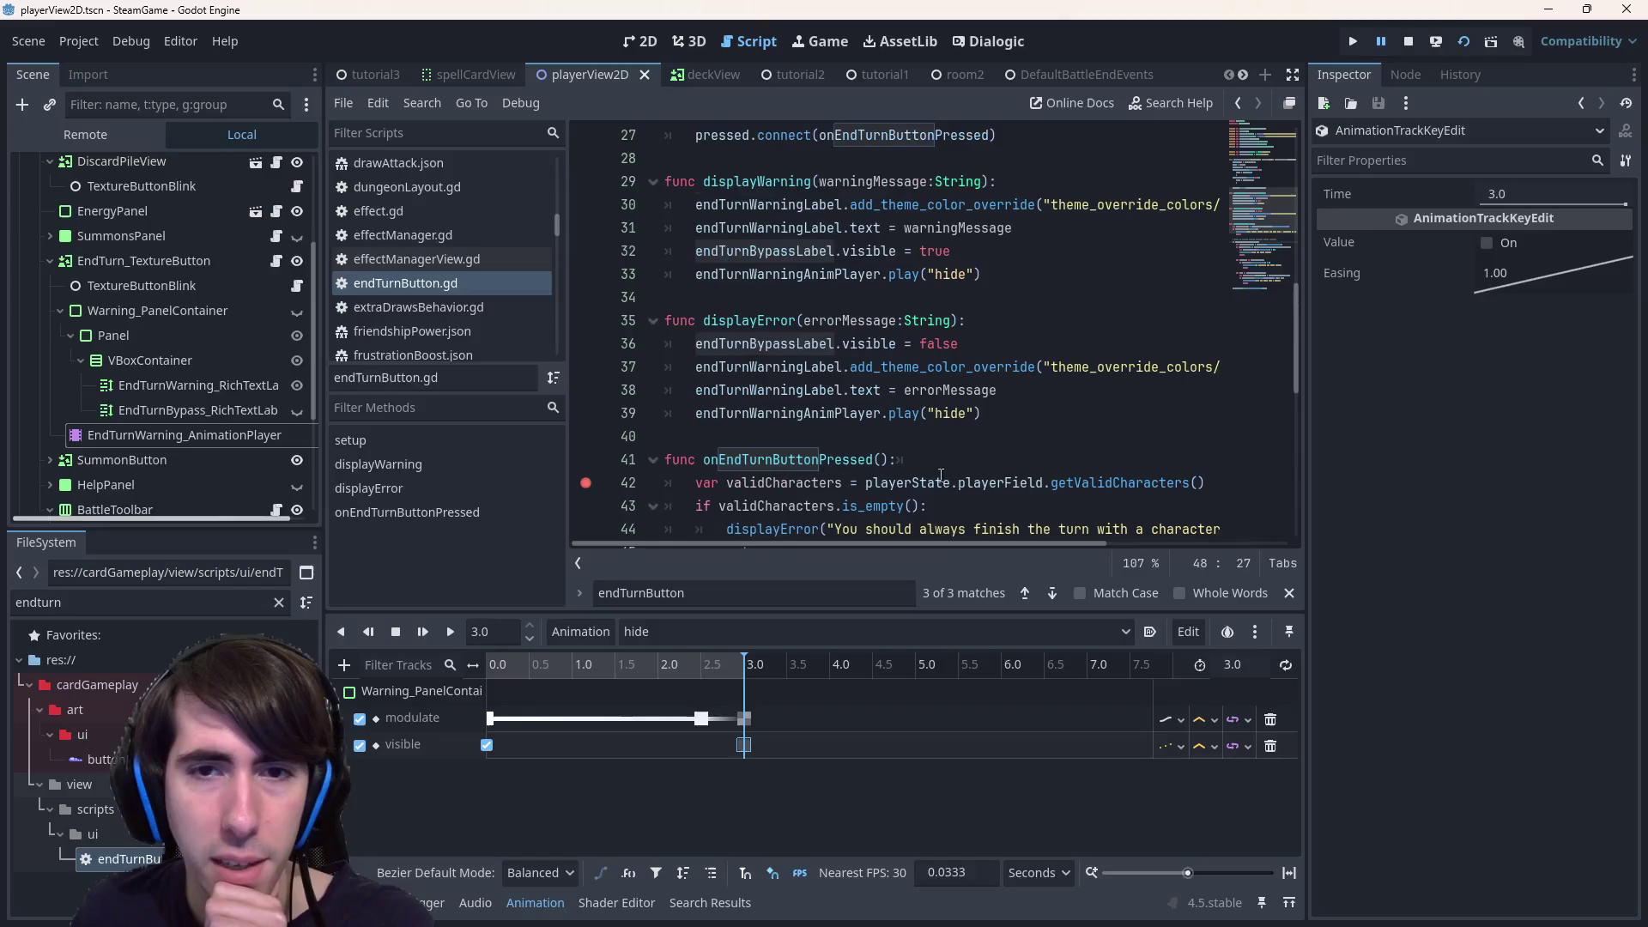
pyautogui.scroll(9, 810, 376)
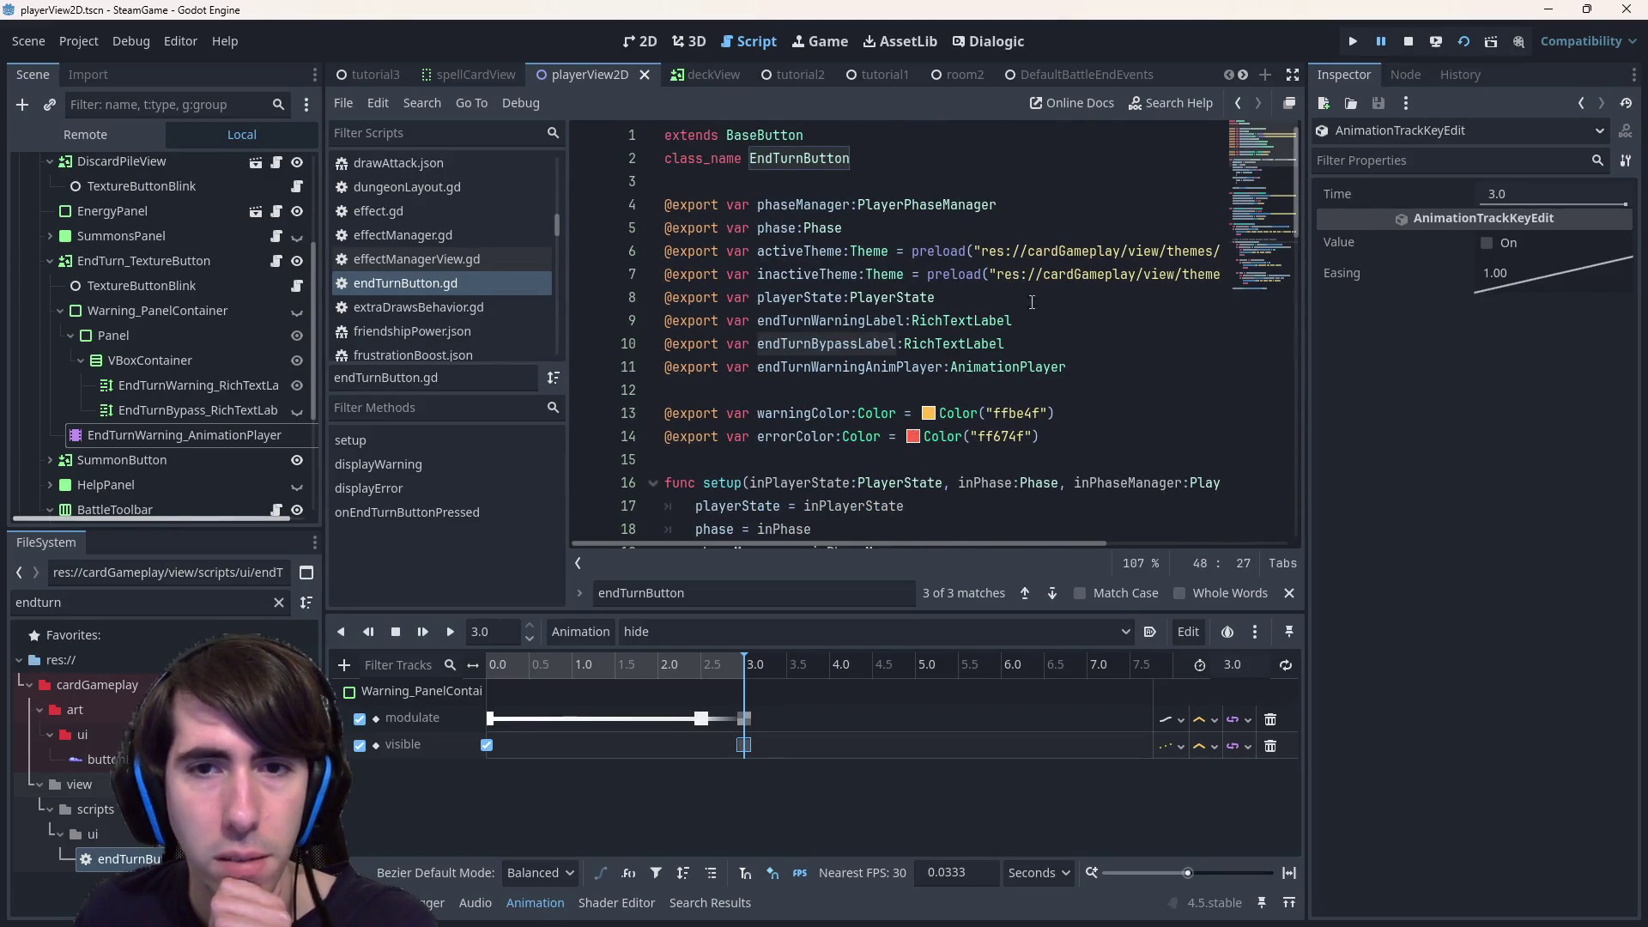
pyautogui.click(1041, 302)
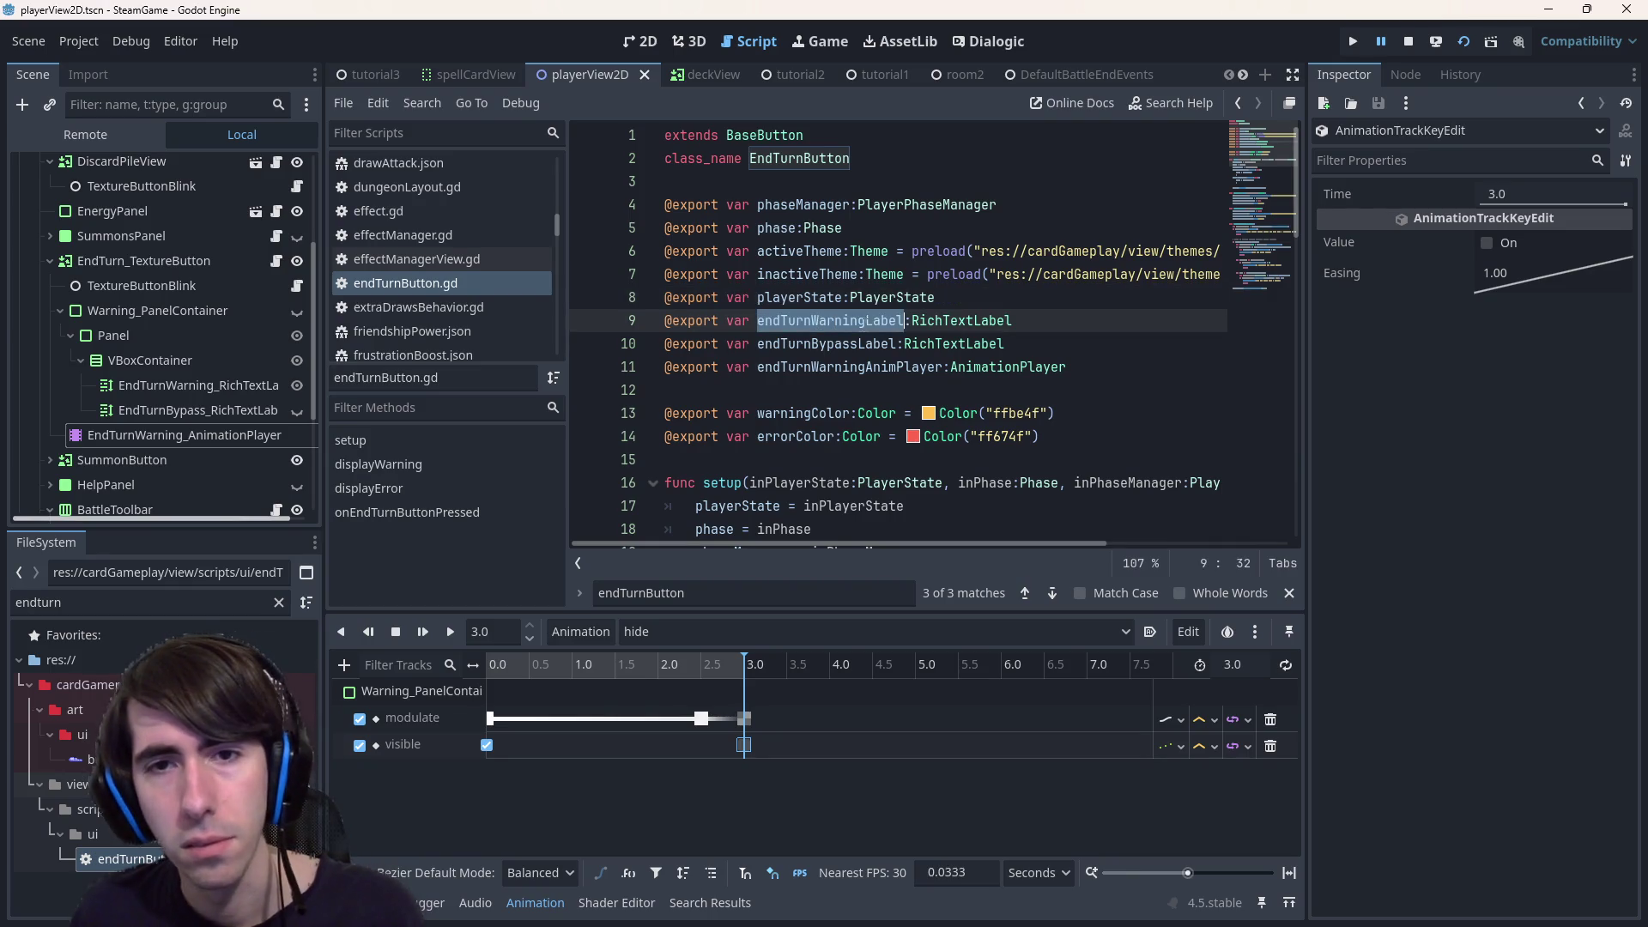
pyautogui.press('Return')
pyautogui.write('ort var endTurnWarningL')
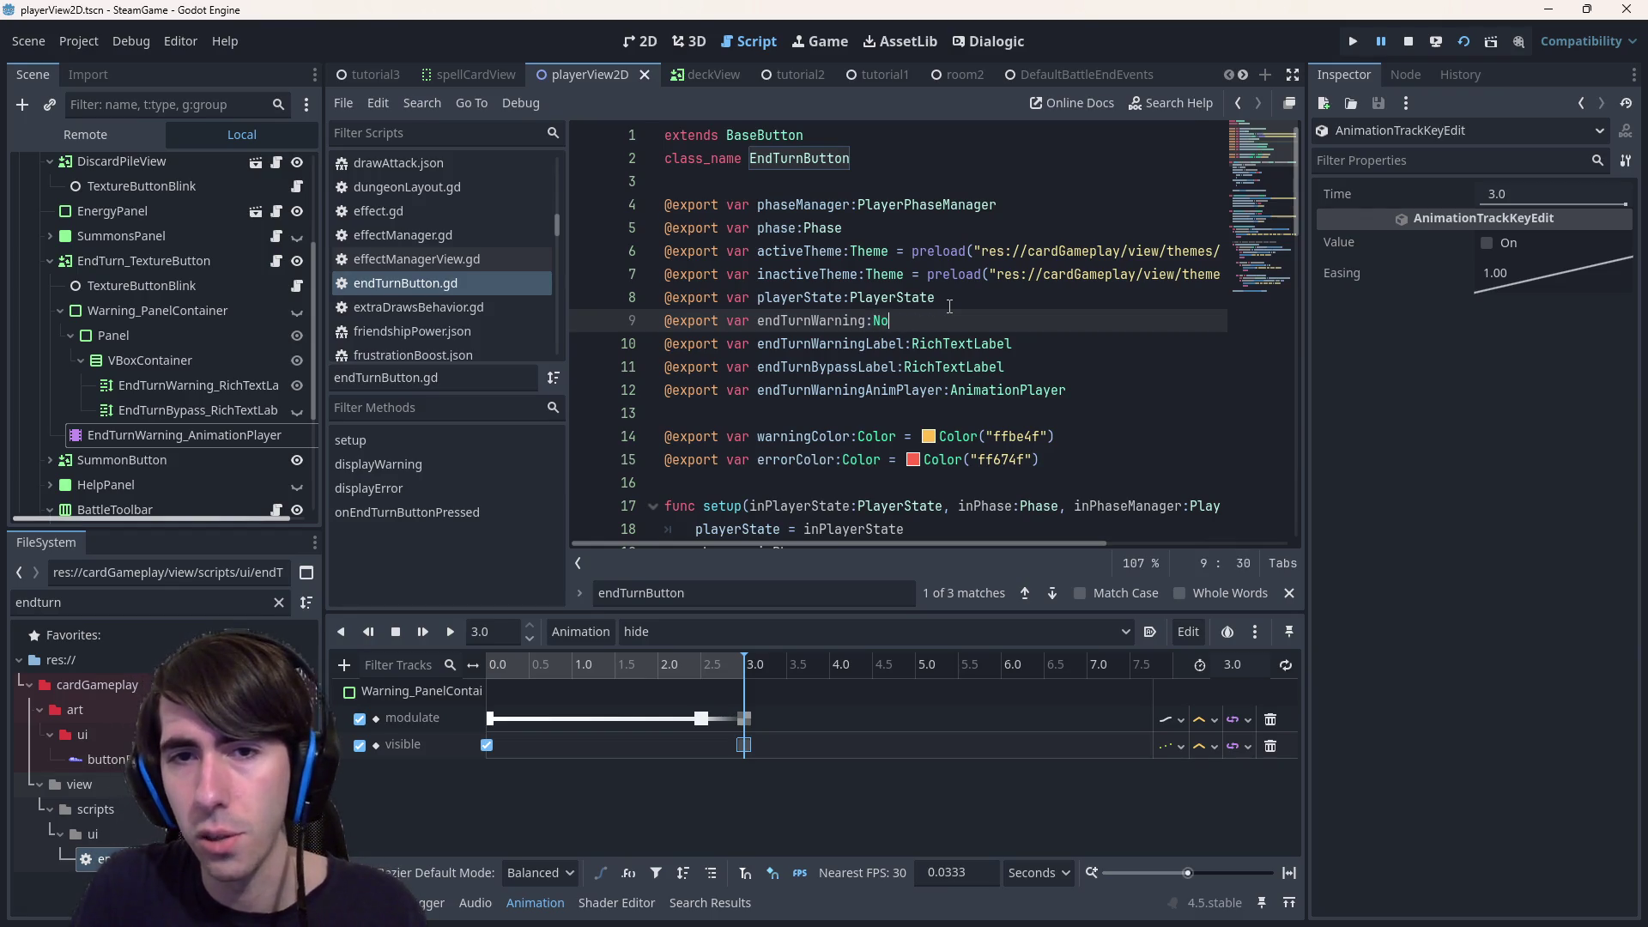
pyautogui.write('de')
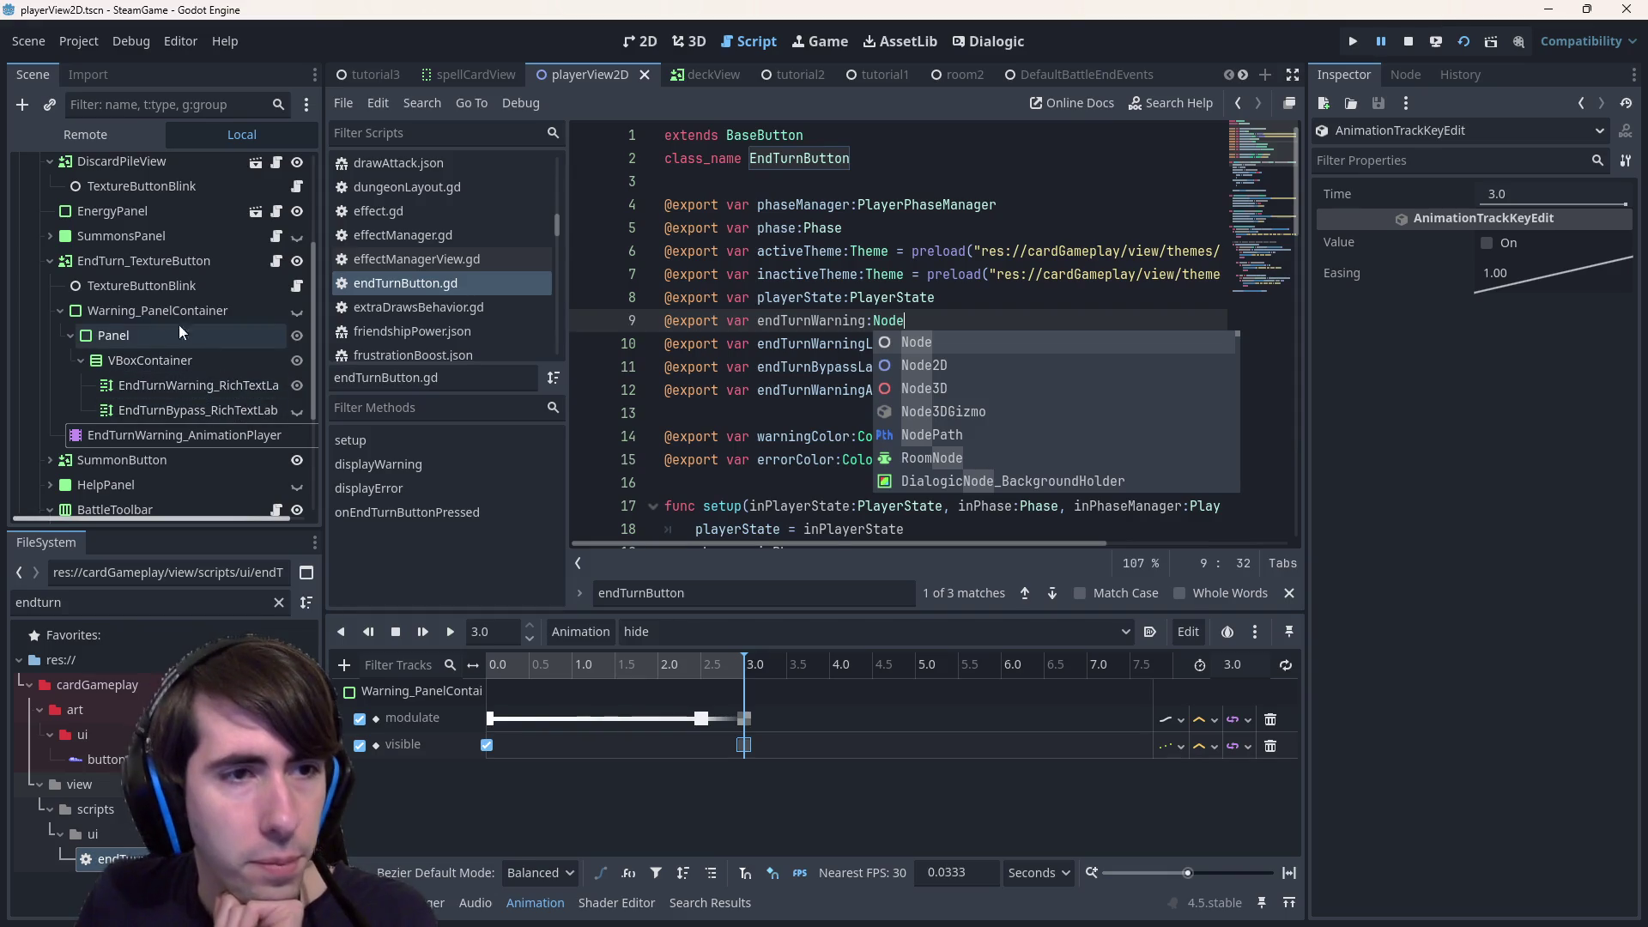
# On EndTurn_TextureButton, assign Warning_PanelContainer to the End Turn Warning property
pyautogui.click(131, 263)
pyautogui.click(1506, 348)
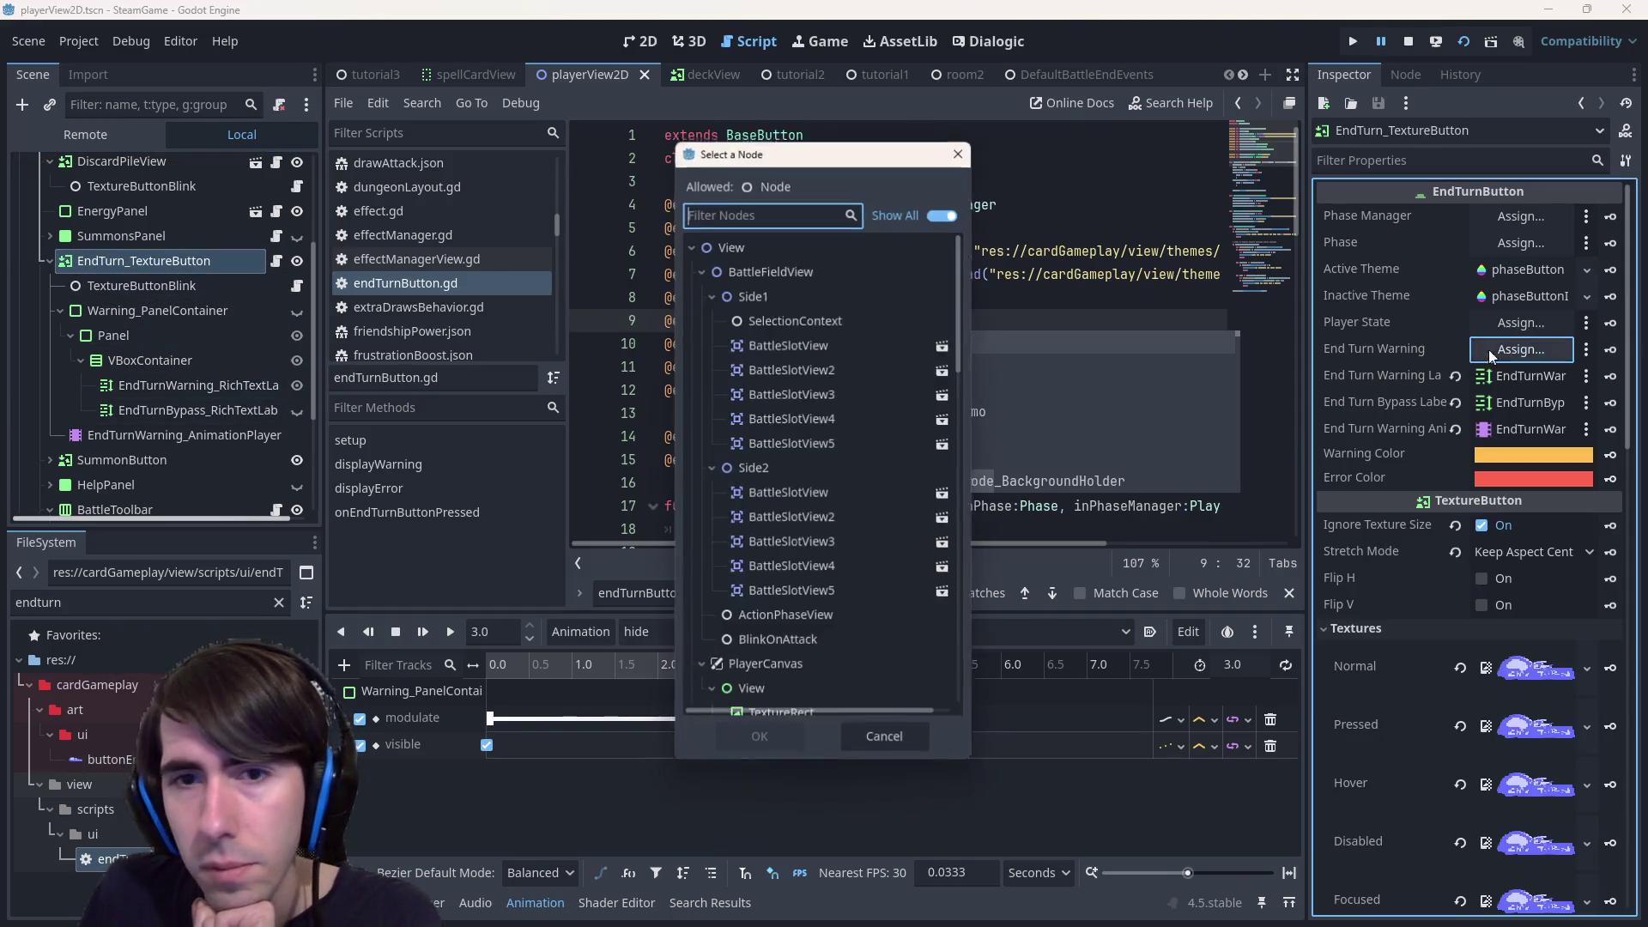
pyautogui.scroll(-15, 799, 498)
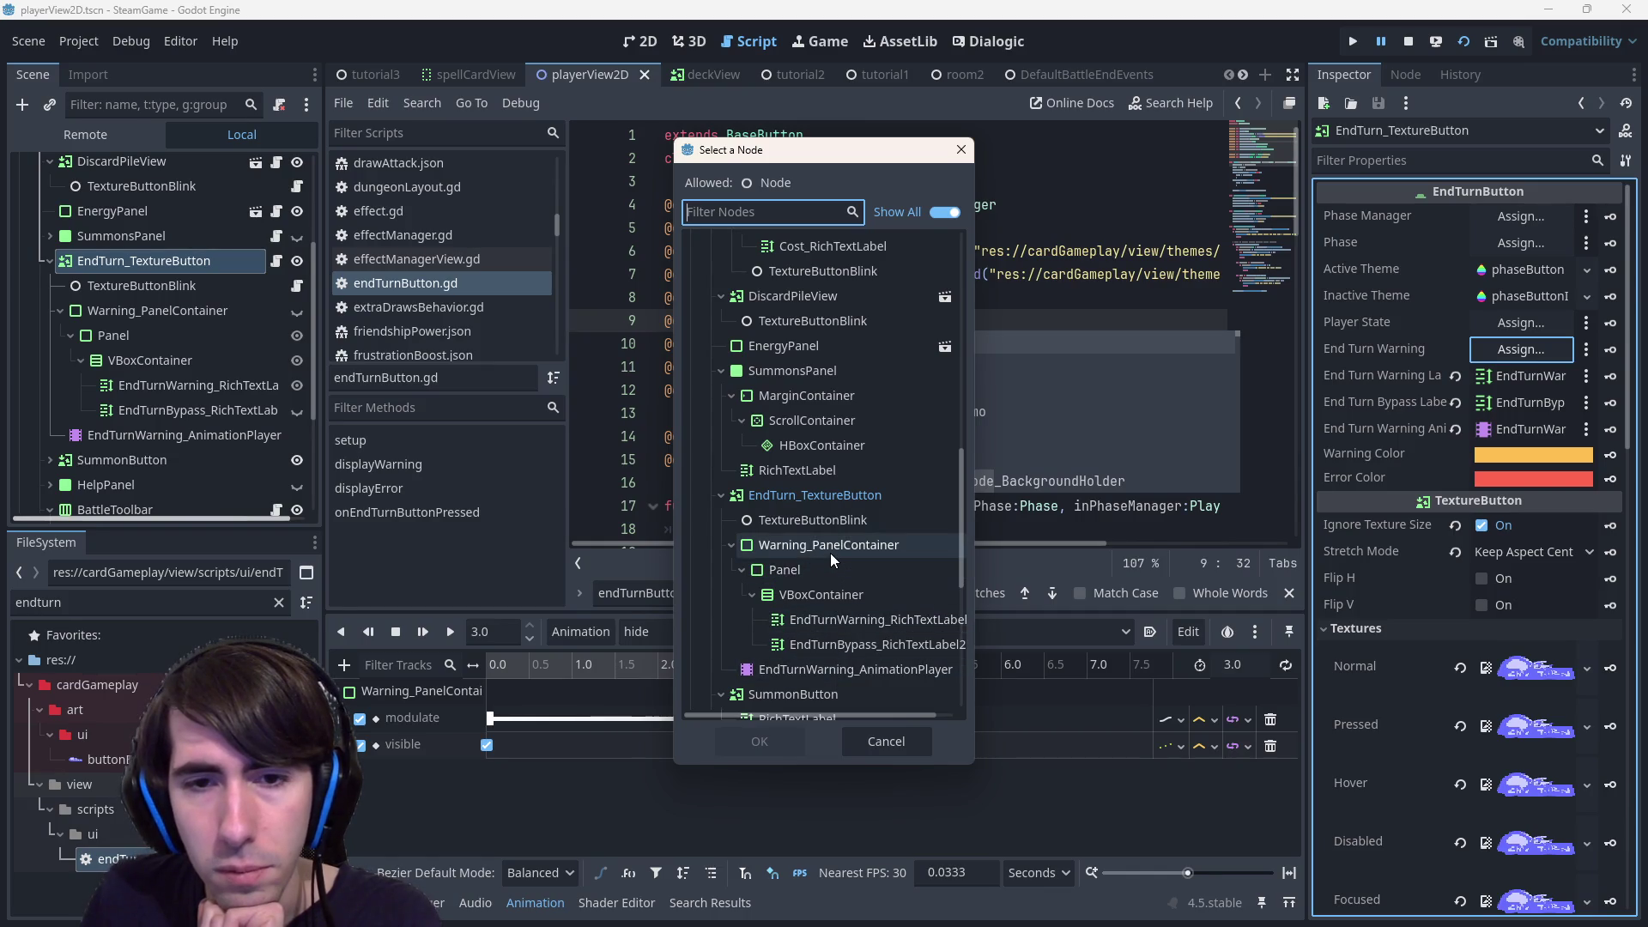
pyautogui.doubleClick(831, 553)
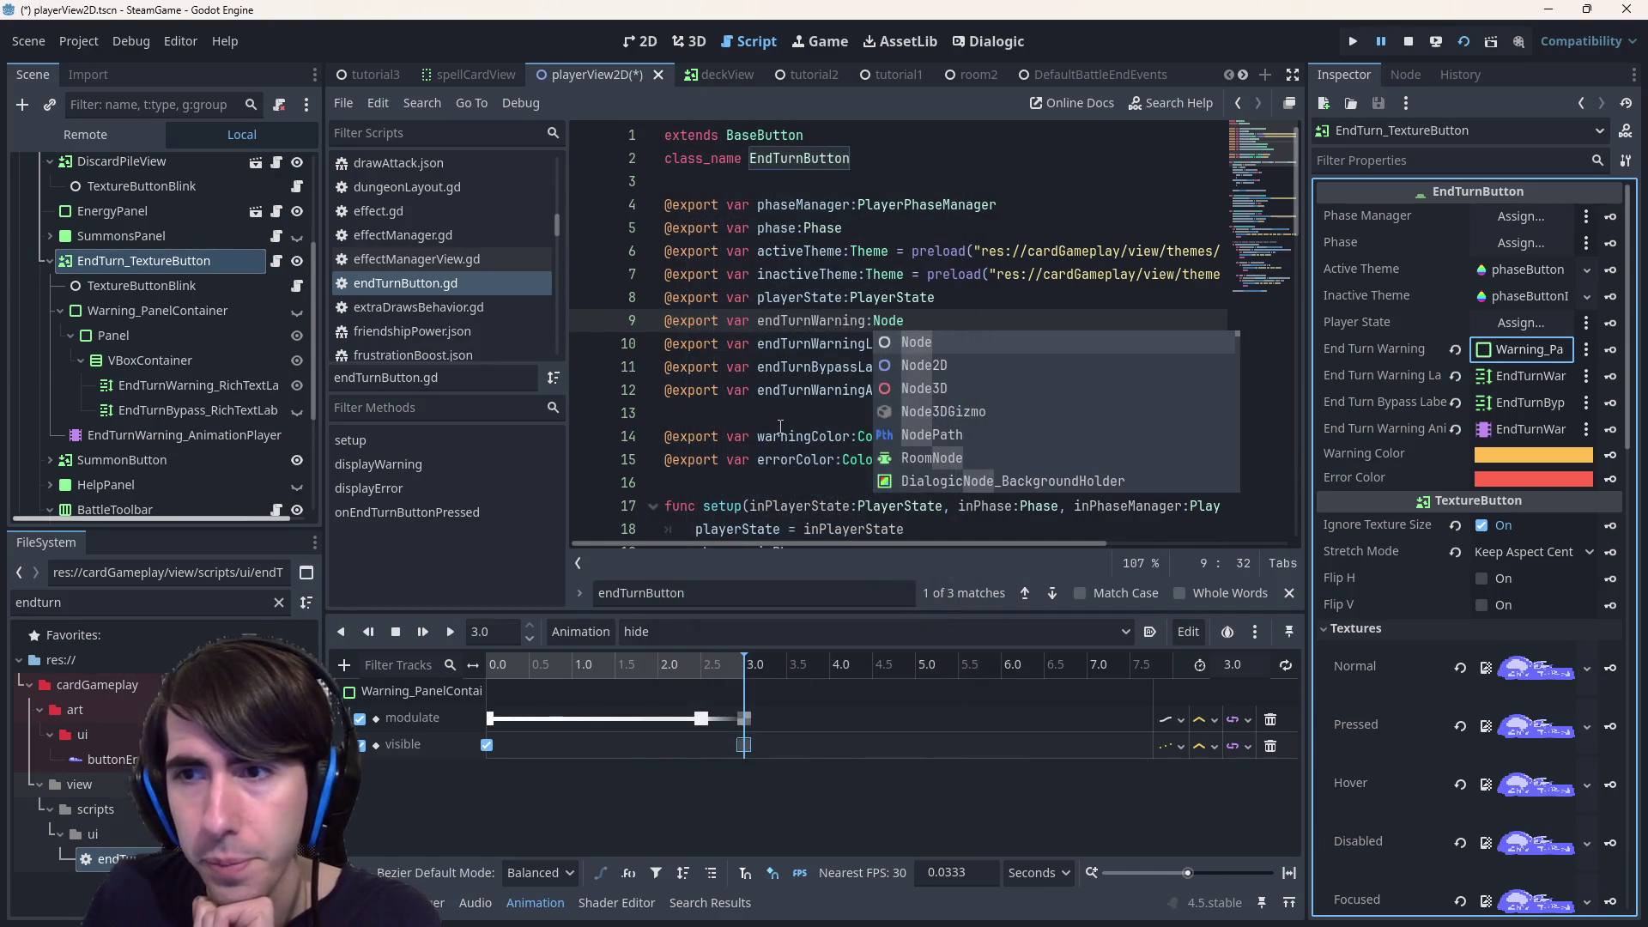
pyautogui.press('Escape')
pyautogui.scroll(-3, 842, 258)
pyautogui.scroll(1, 842, 188)
# Save the changes and review the script around onEndTurnButtonPressed
pyautogui.click(842, 181)
pyautogui.doubleClick(841, 182)
pyautogui.hotkey('ctrl', 's')
pyautogui.scroll(-13, 837, 301)
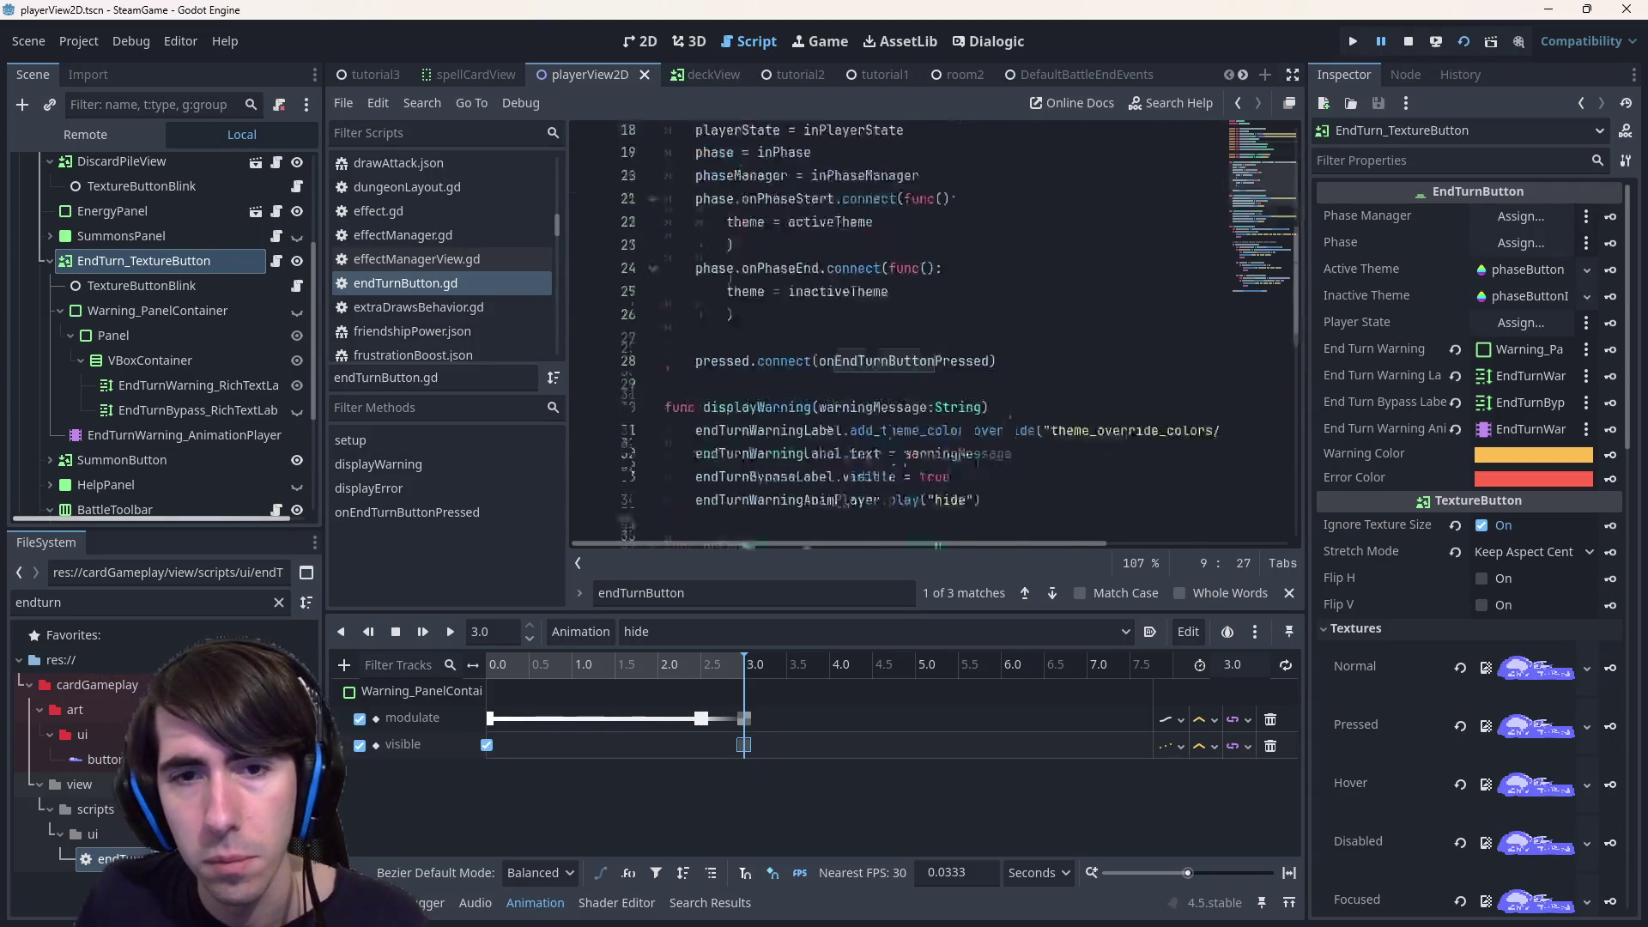
pyautogui.scroll(3, 828, 438)
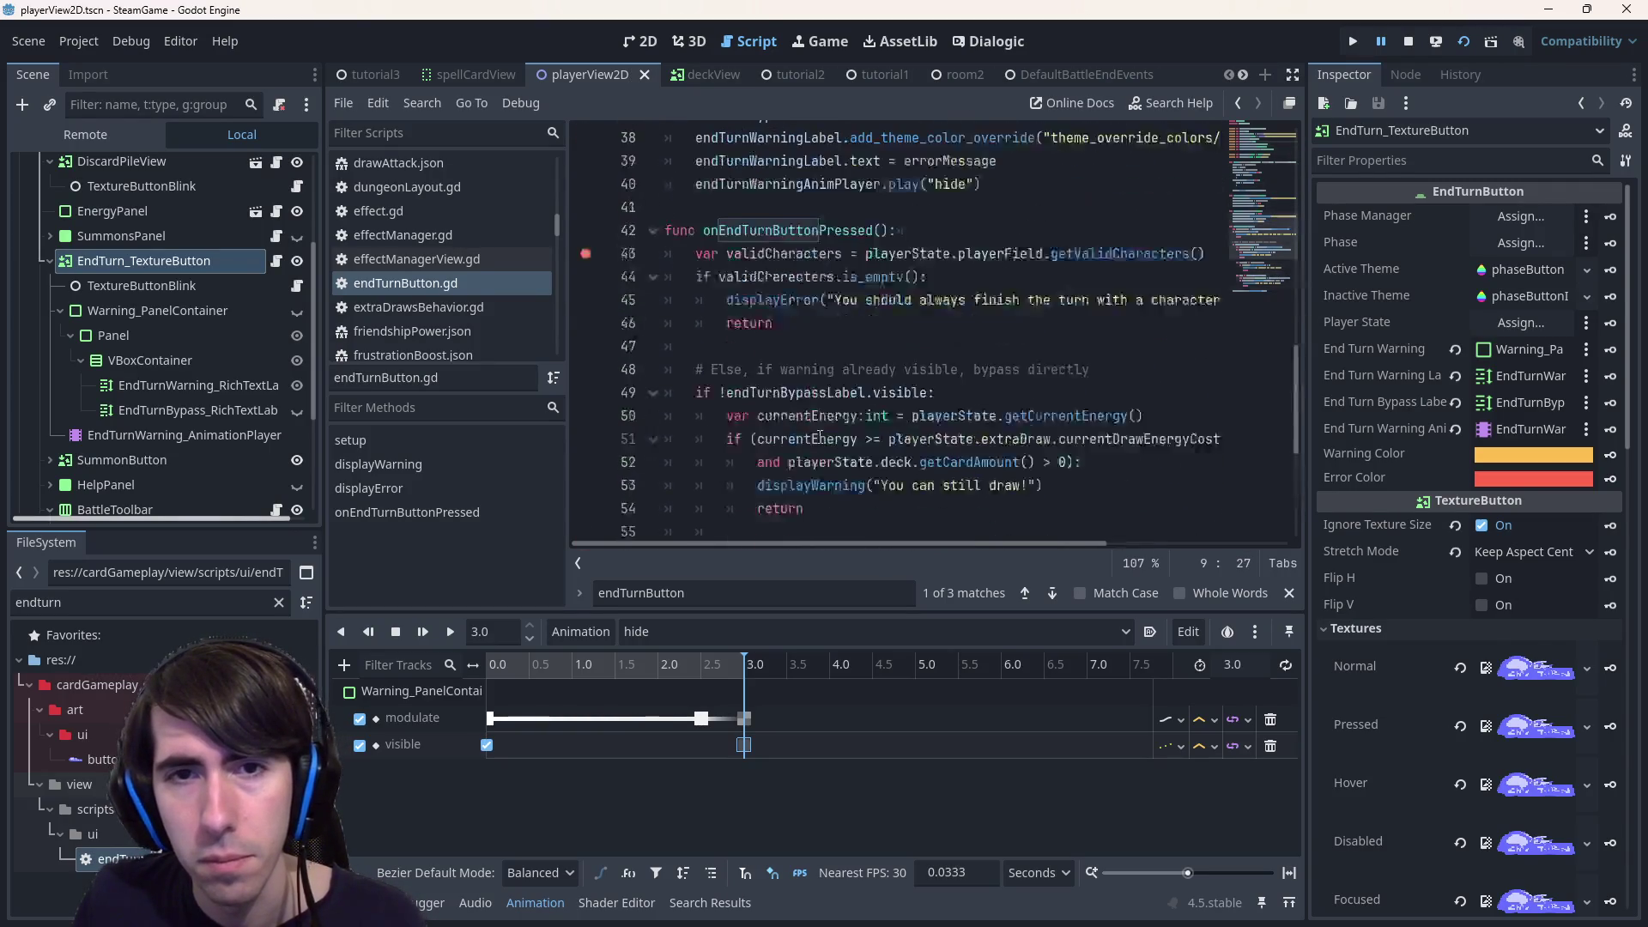
pyautogui.click(781, 299)
pyautogui.scroll(-5, 781, 300)
pyautogui.scroll(7, 783, 319)
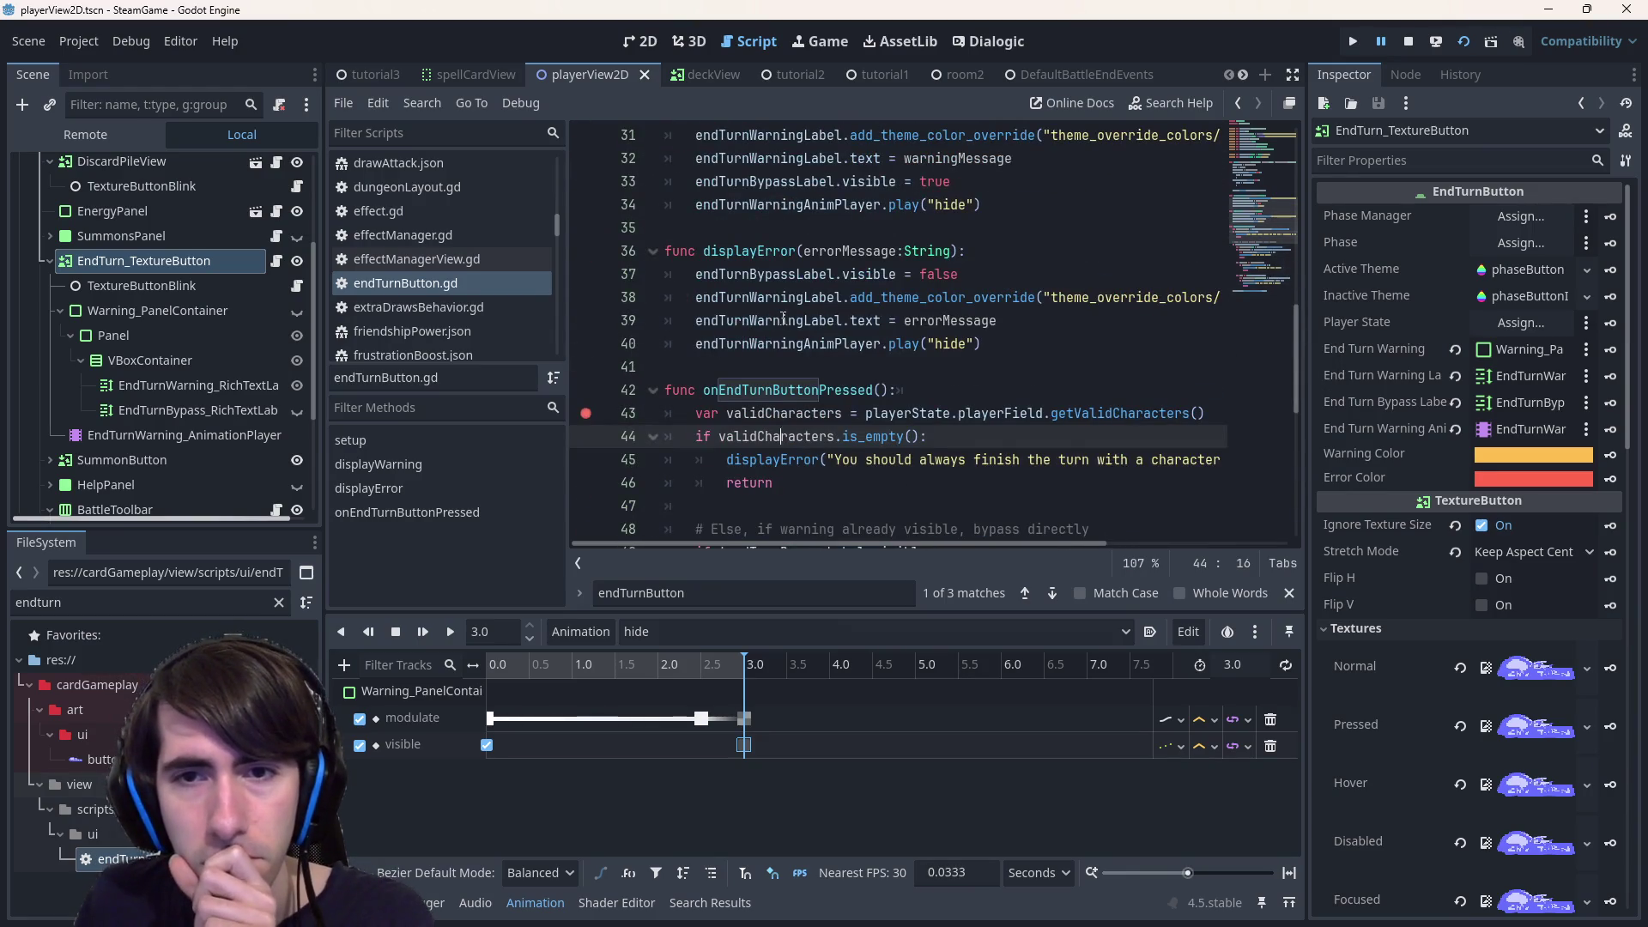
pyautogui.scroll(2, 783, 319)
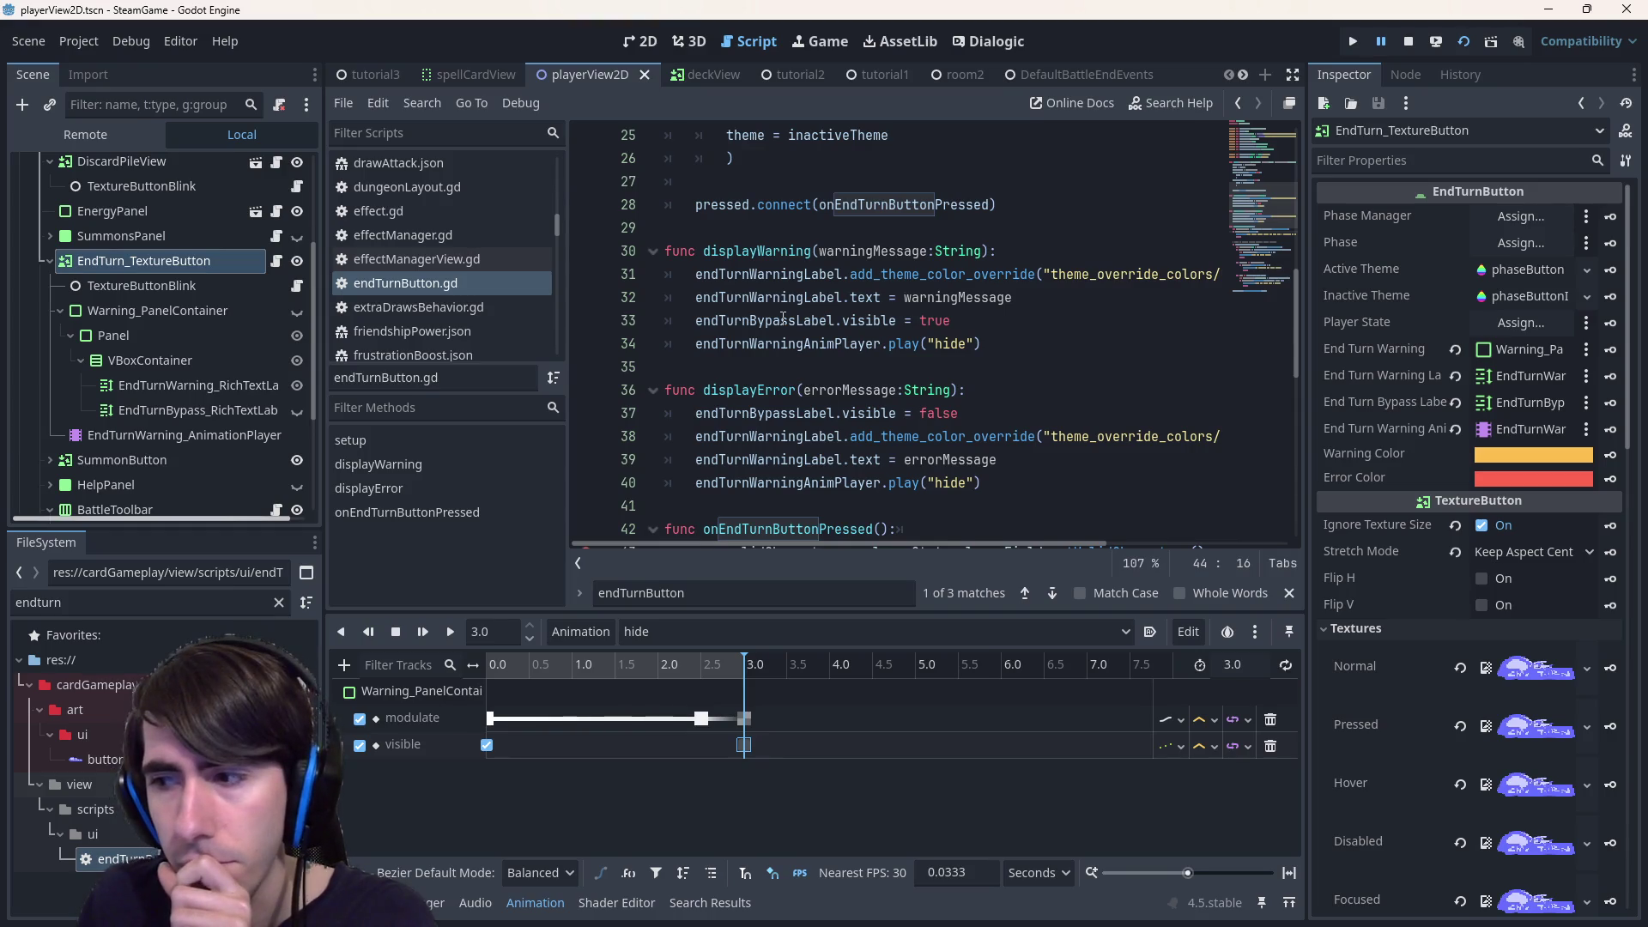
pyautogui.scroll(-4, 783, 318)
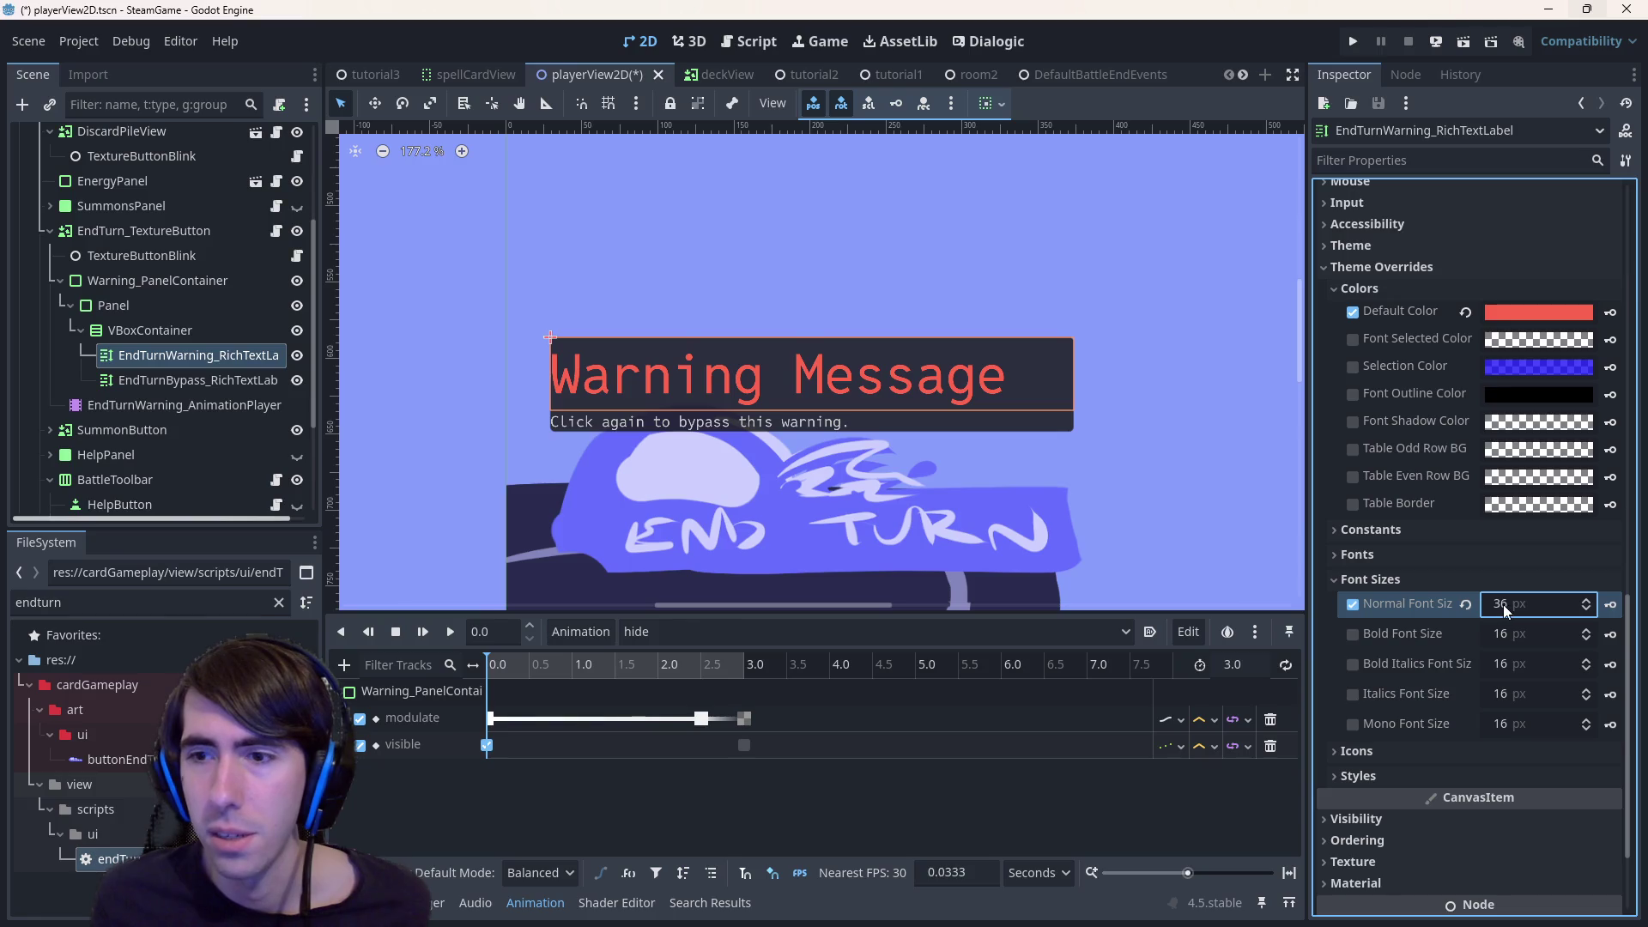
# Set the warning message label's Normal Font Size override to 30 px
pyautogui.click(1503, 609)
pyautogui.write('0')
pyautogui.press('Return')
# Give the EndTurnBypass label a Normal Font Size override of 16 px, after trying 20 and 15
pyautogui.click(779, 410)
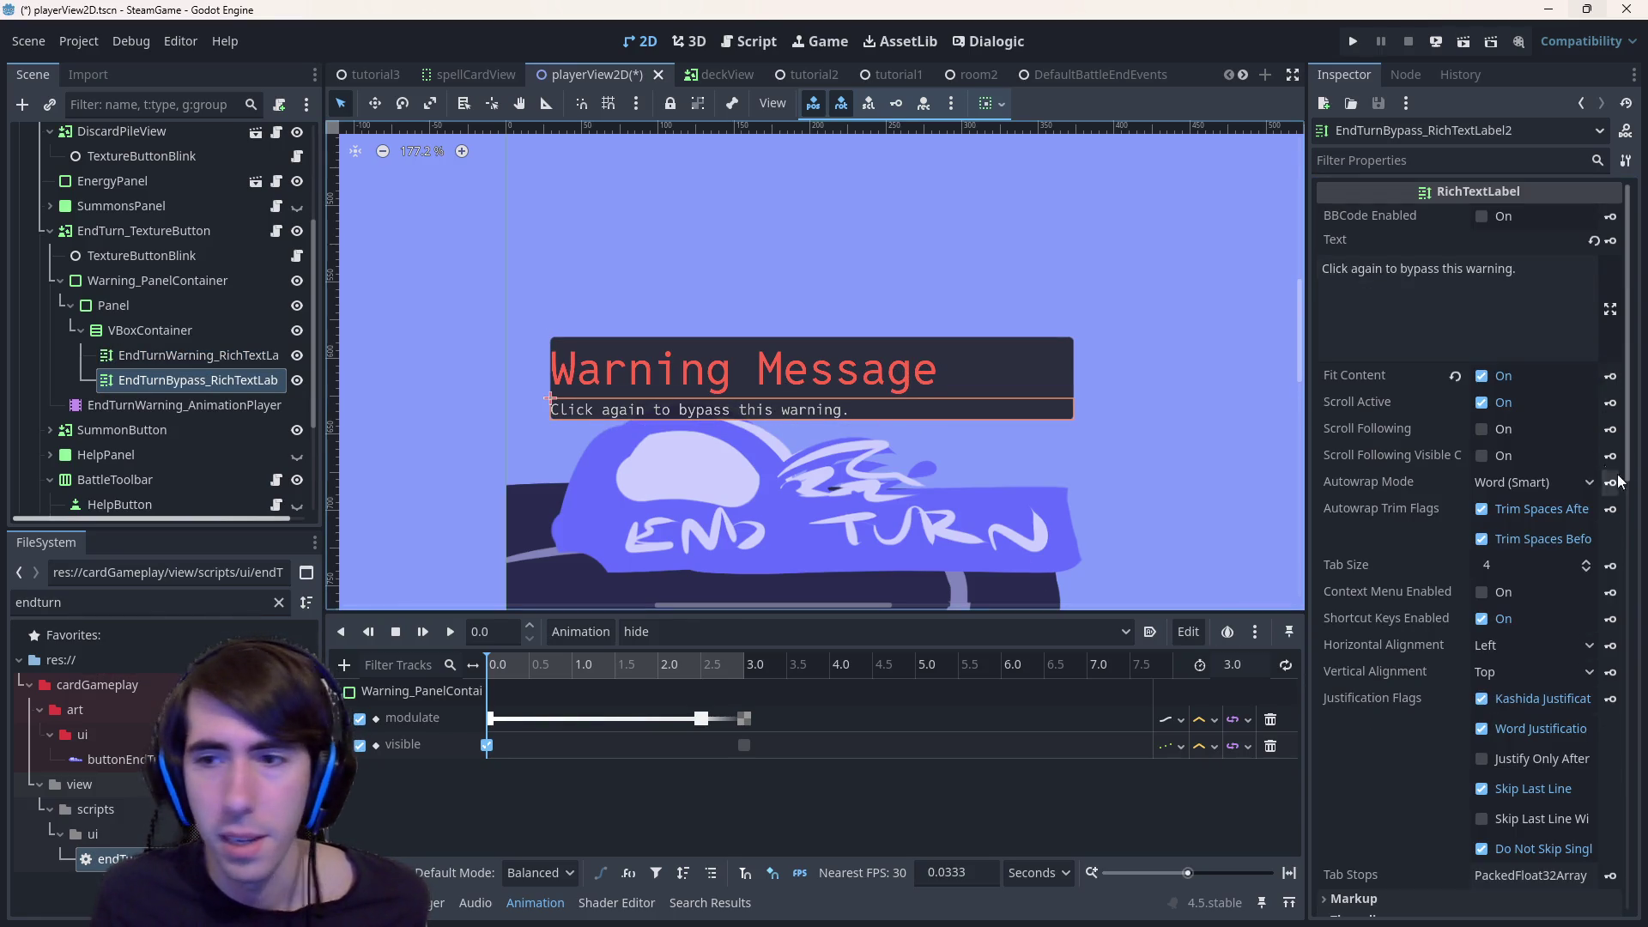
pyautogui.scroll(-10, 1564, 569)
pyautogui.click(1507, 458)
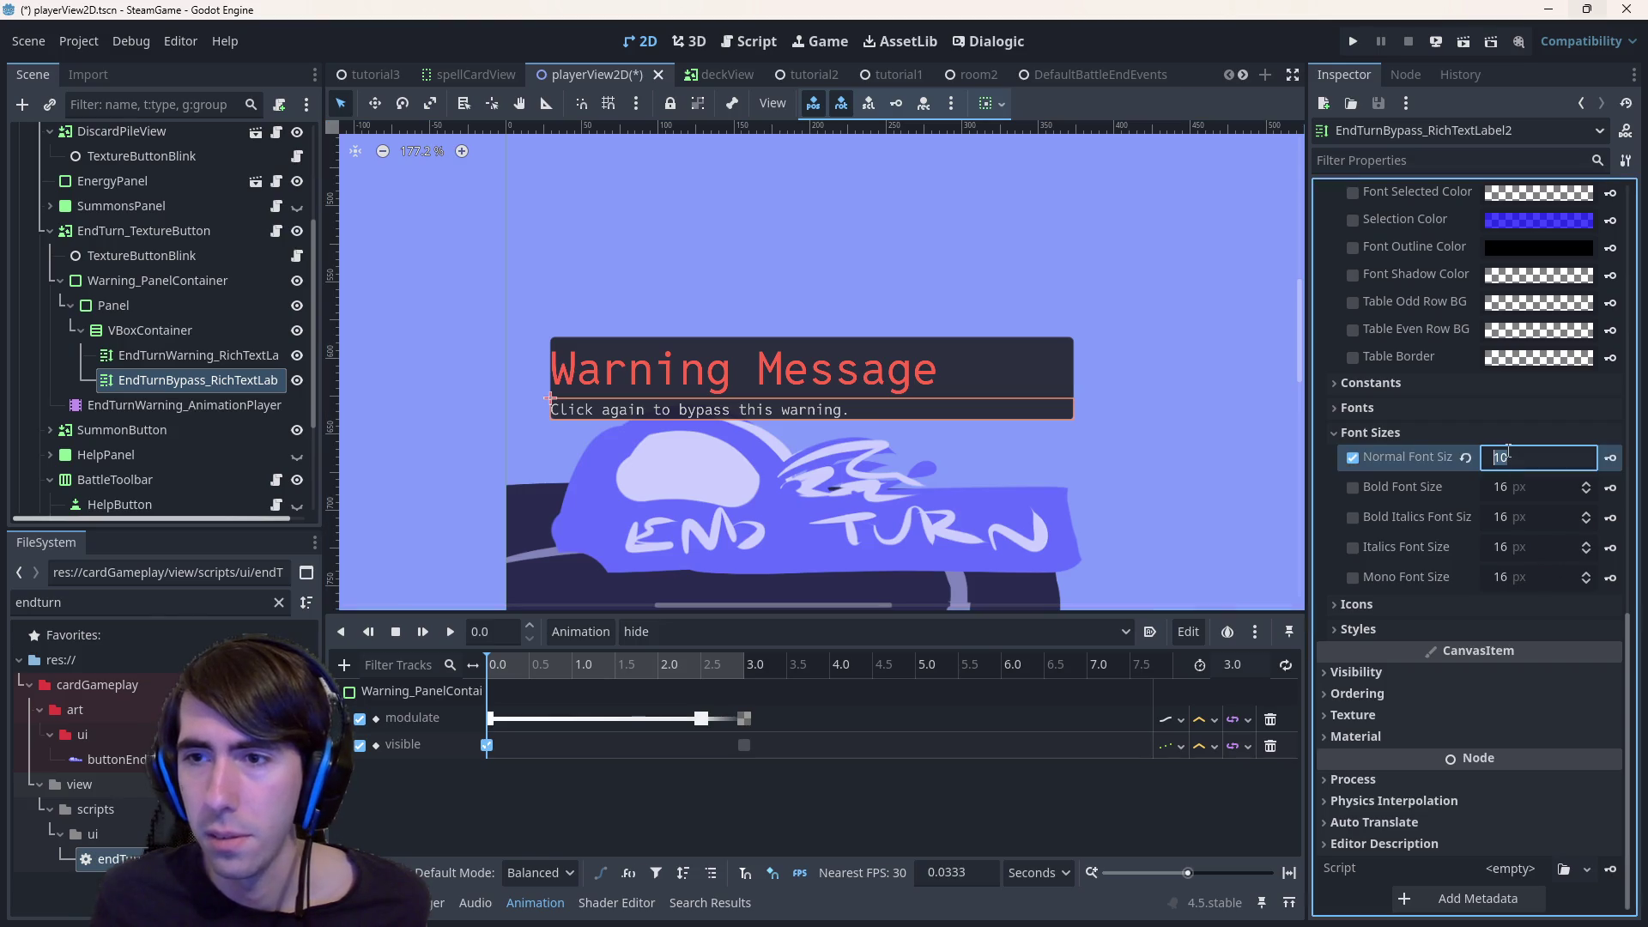
pyautogui.press('Return')
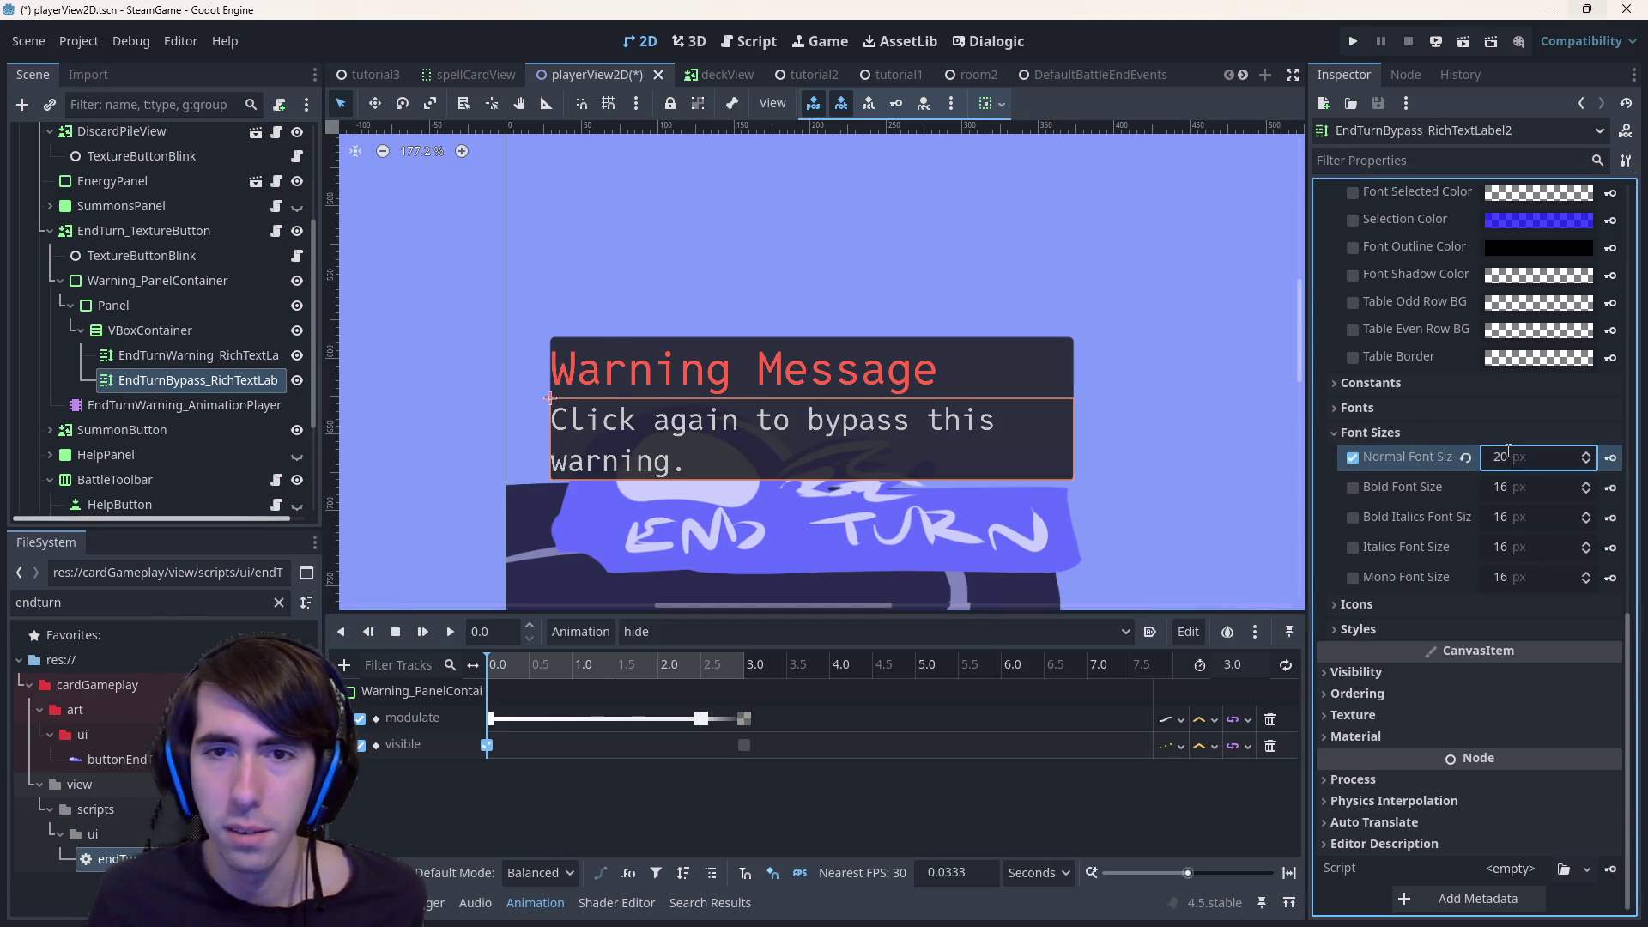
pyautogui.click(1508, 454)
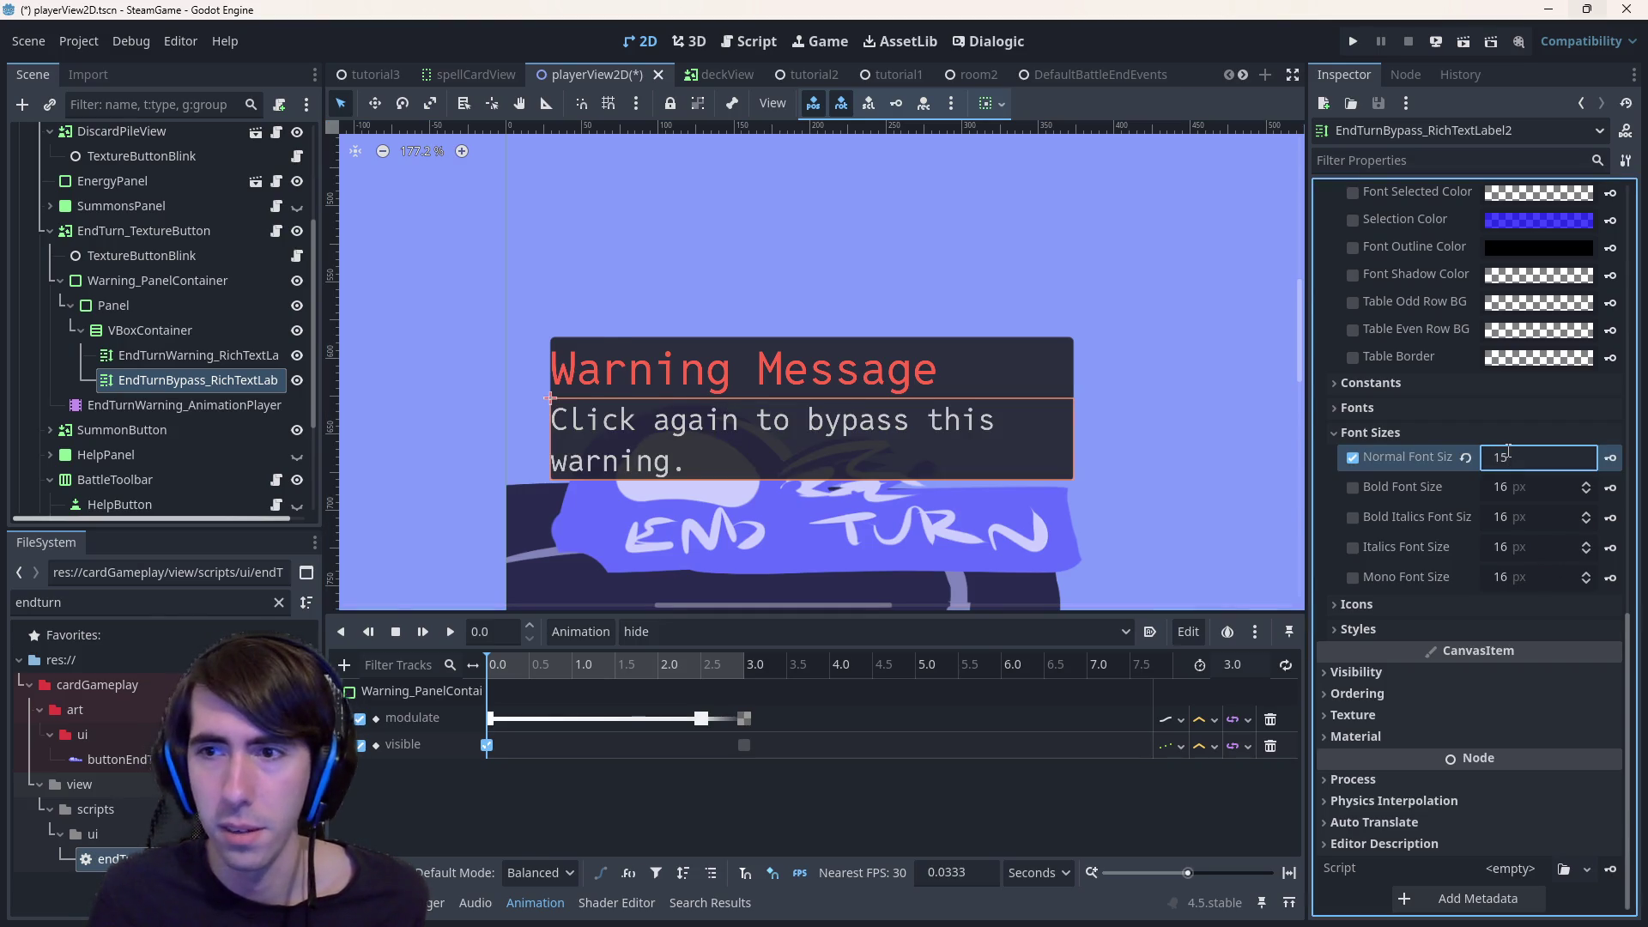
pyautogui.press('Return')
pyautogui.click(1508, 455)
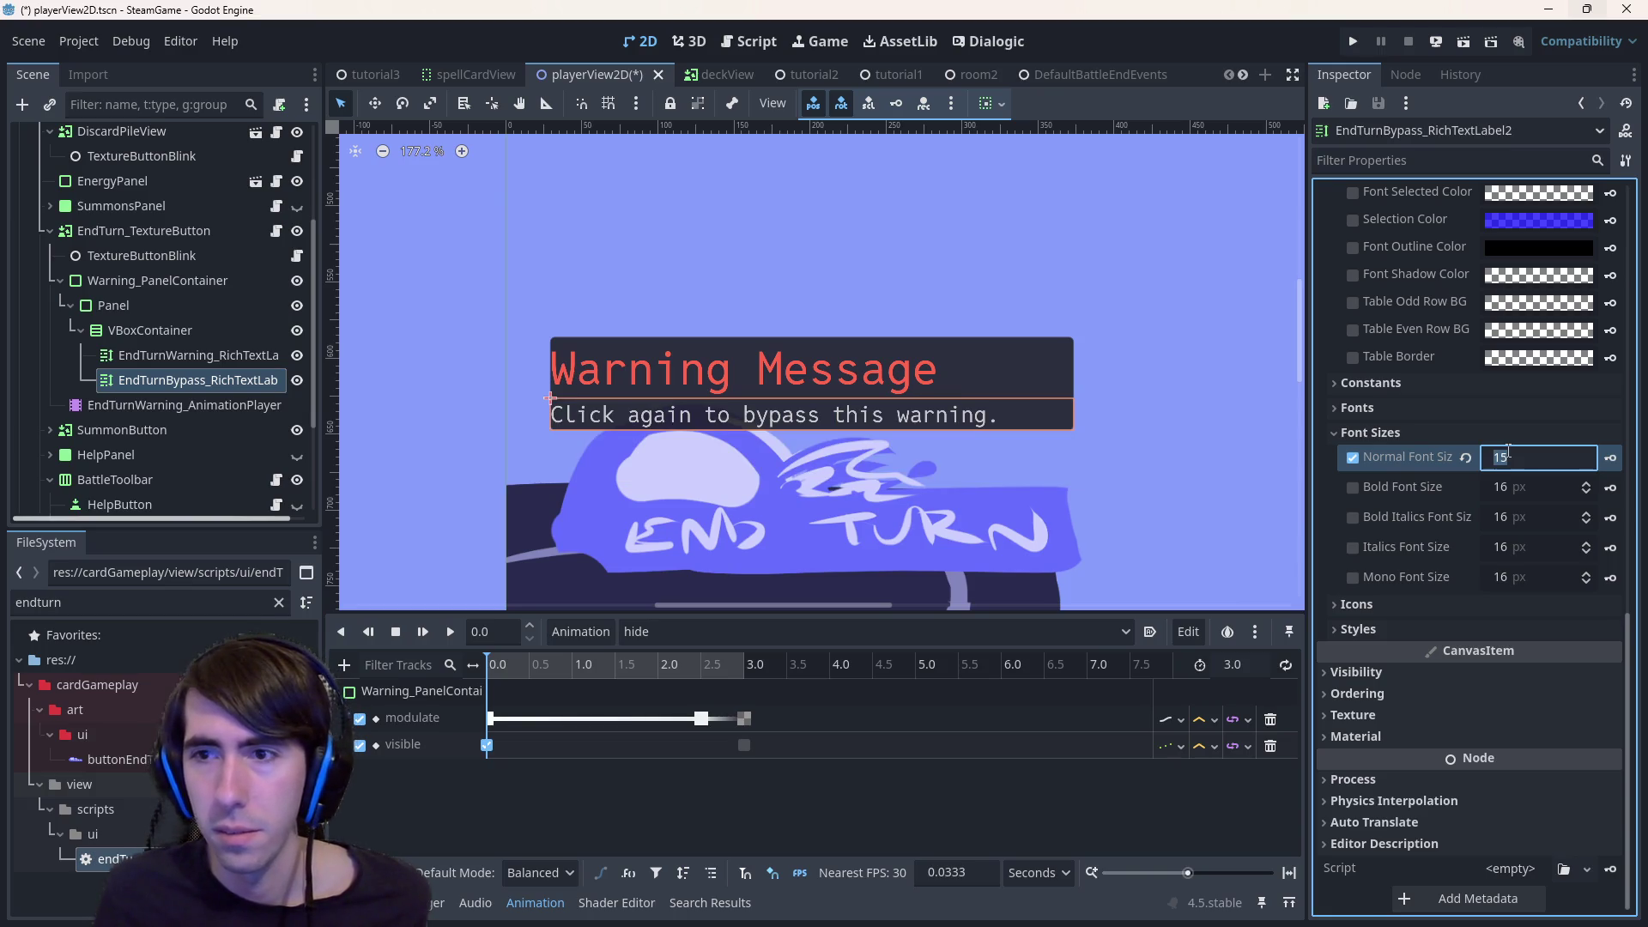
pyautogui.write('16')
pyautogui.press('Return')
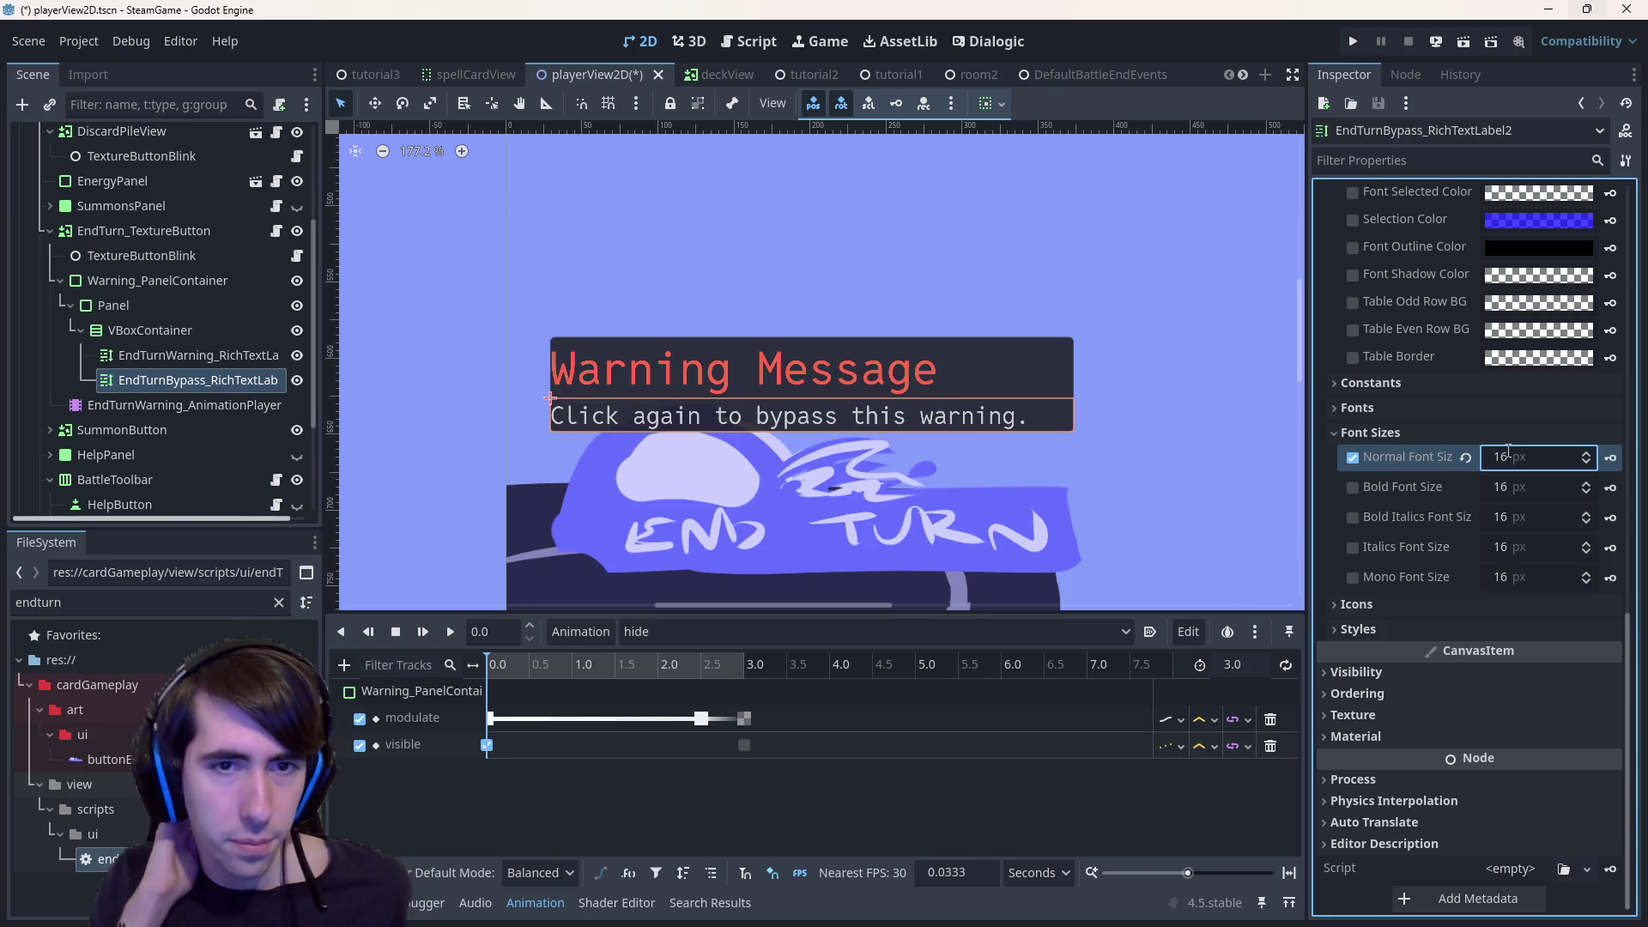
pyautogui.click(147, 323)
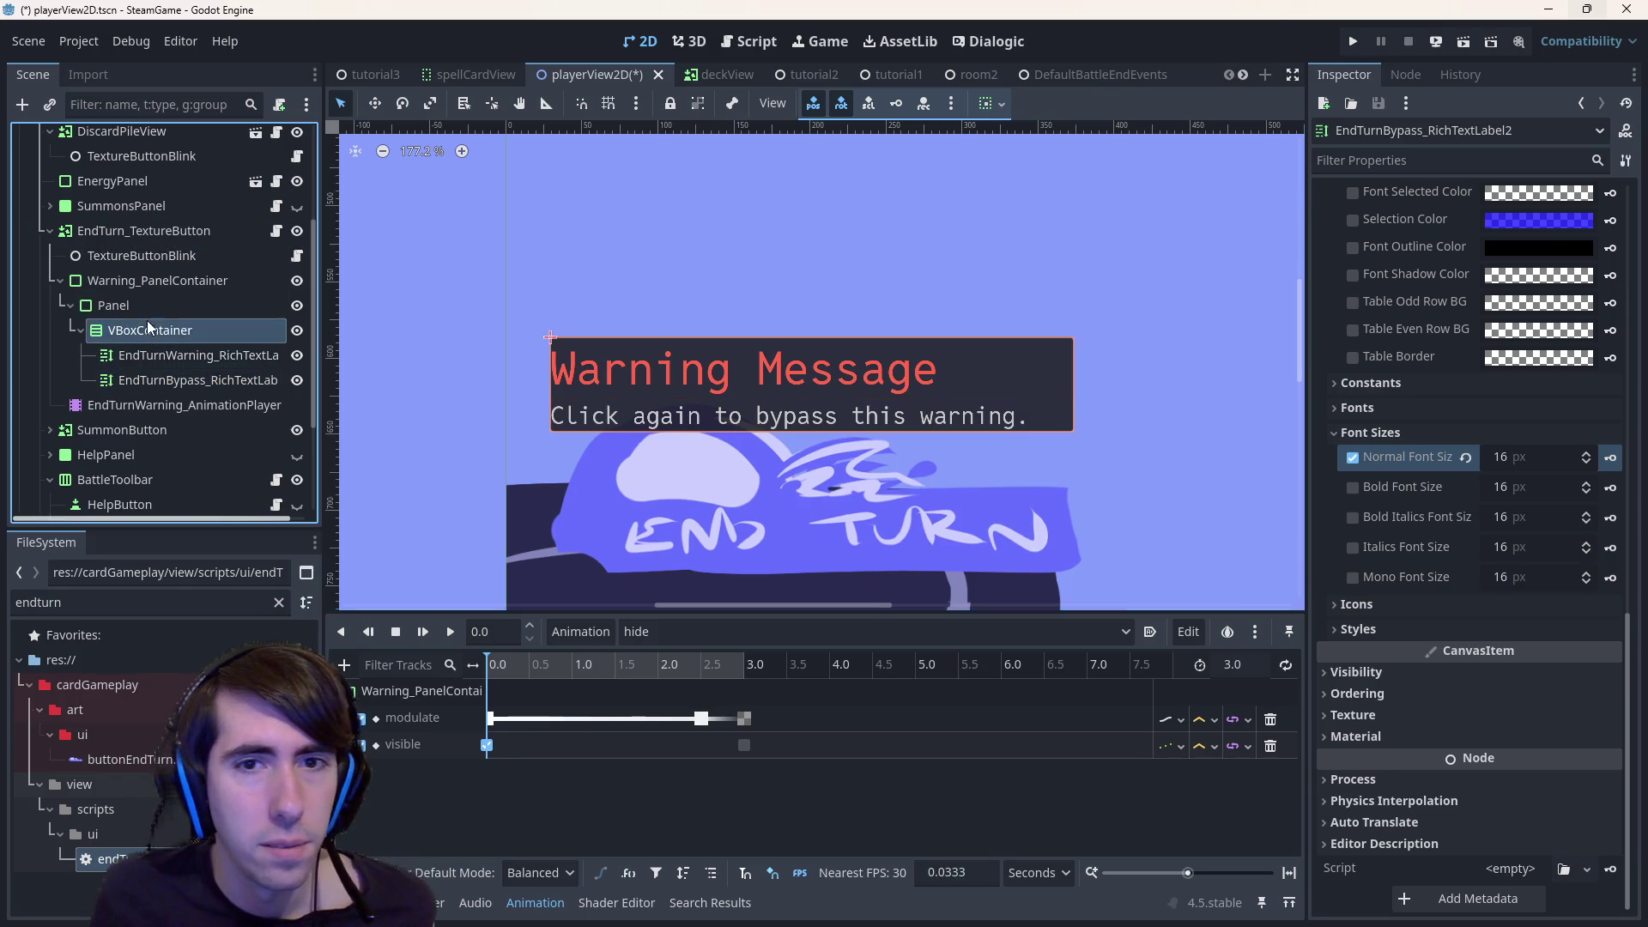
# Select Warning_PanelContainer in the scene tree and collapse its children
pyautogui.click(147, 307)
pyautogui.click(156, 327)
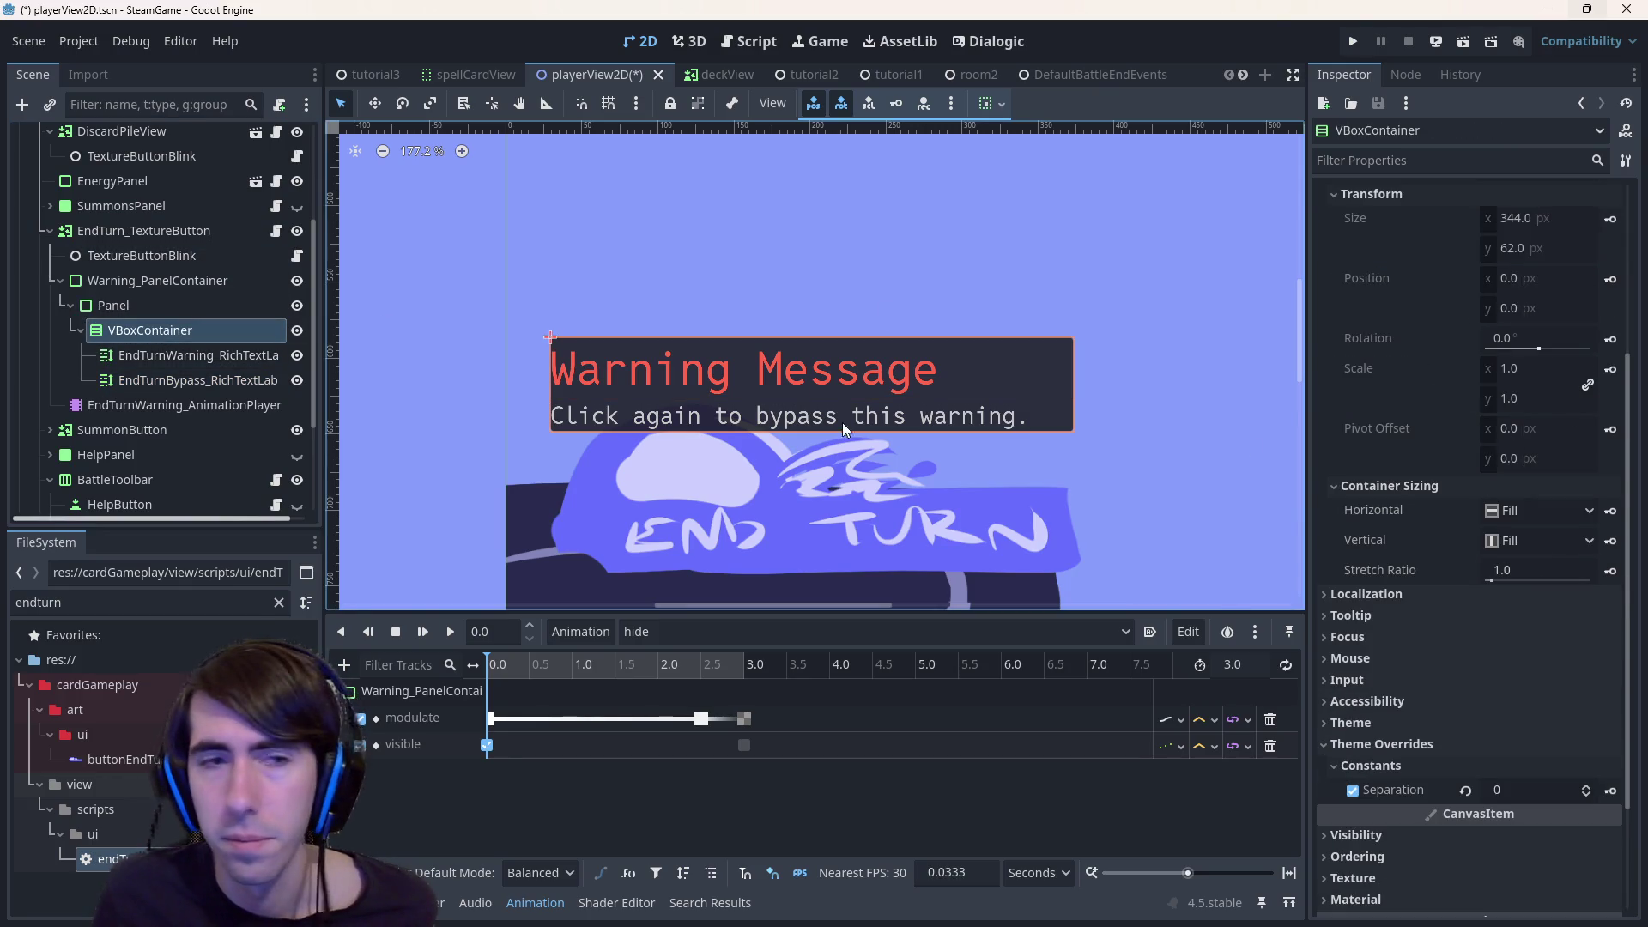
pyautogui.click(265, 306)
pyautogui.click(220, 285)
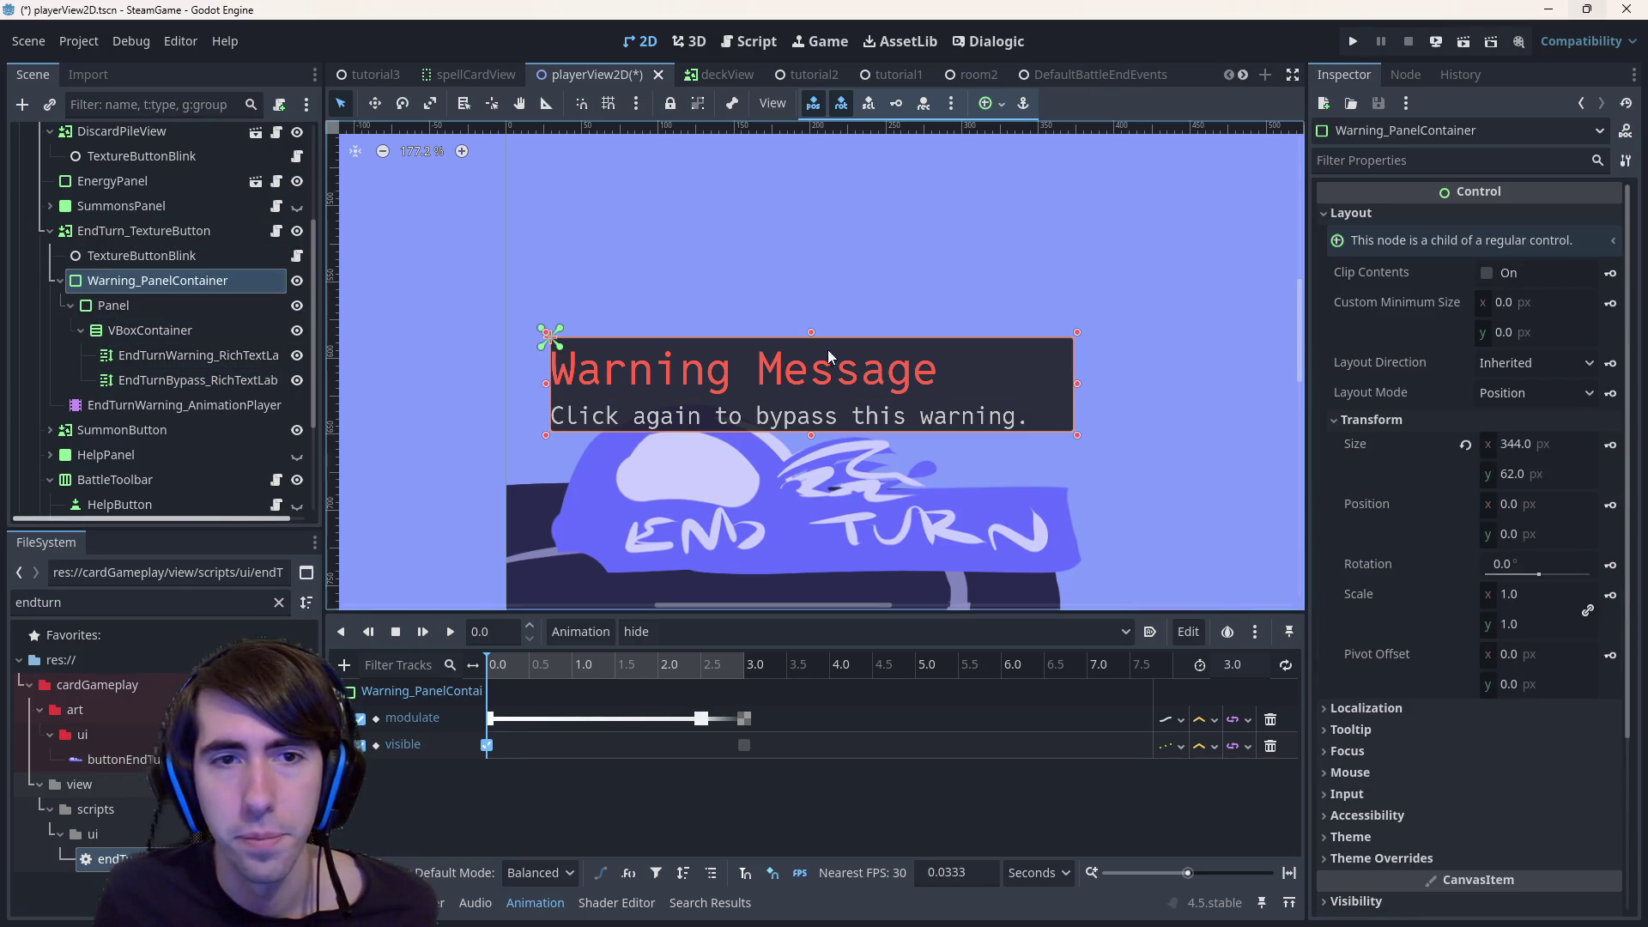
pyautogui.scroll(-2, 1435, 505)
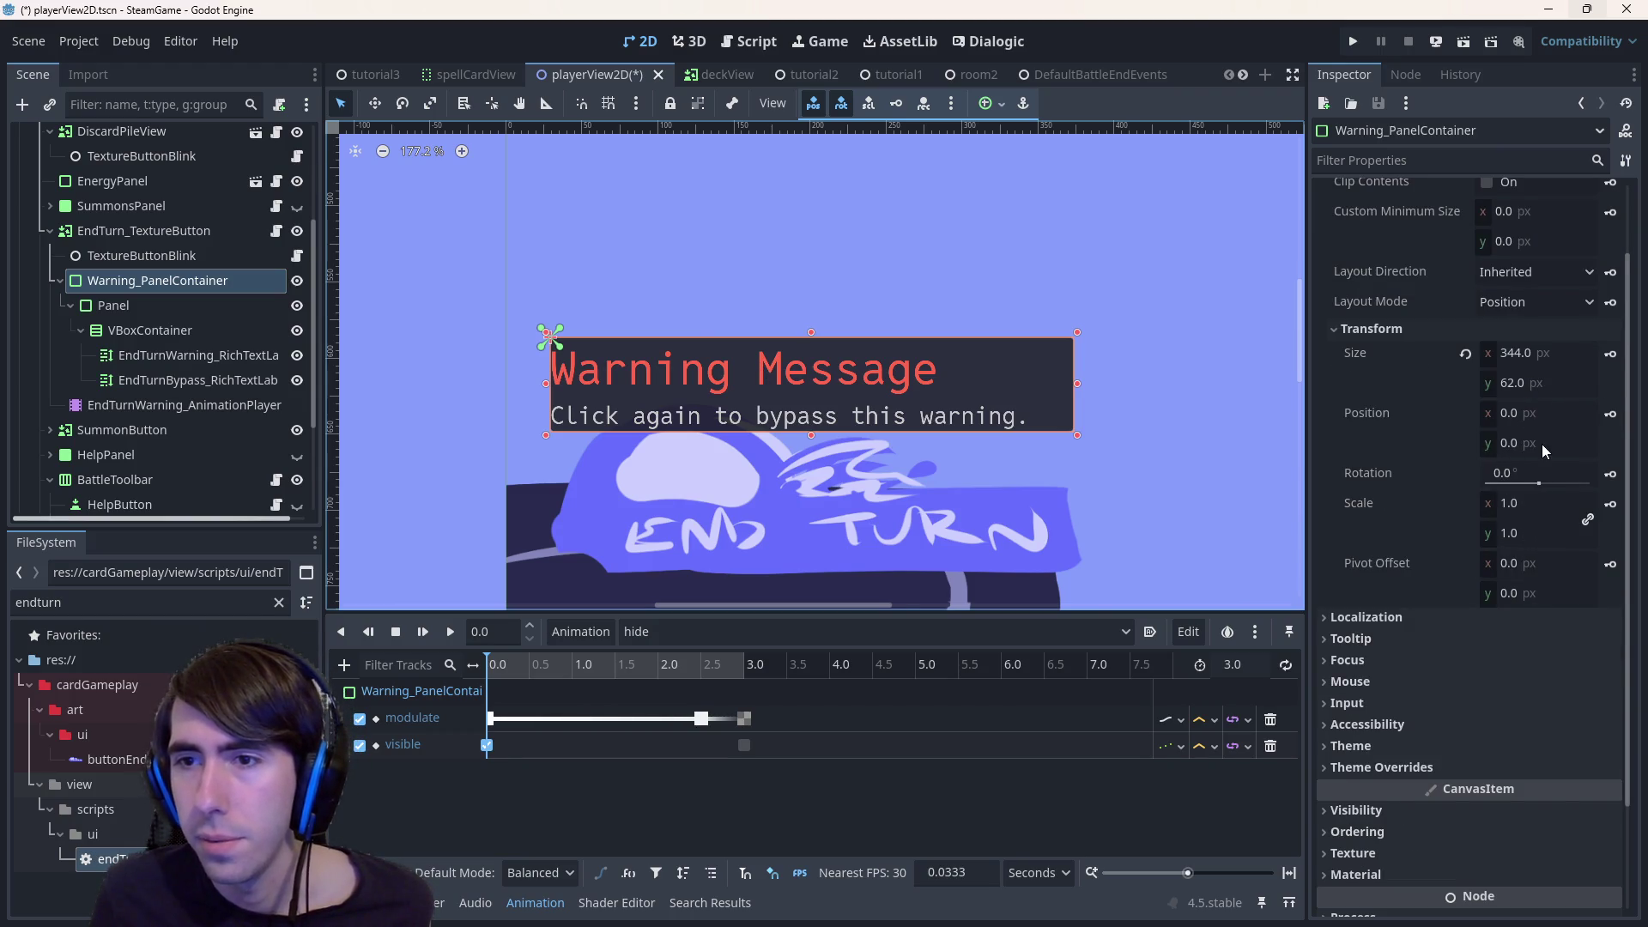
pyautogui.click(59, 281)
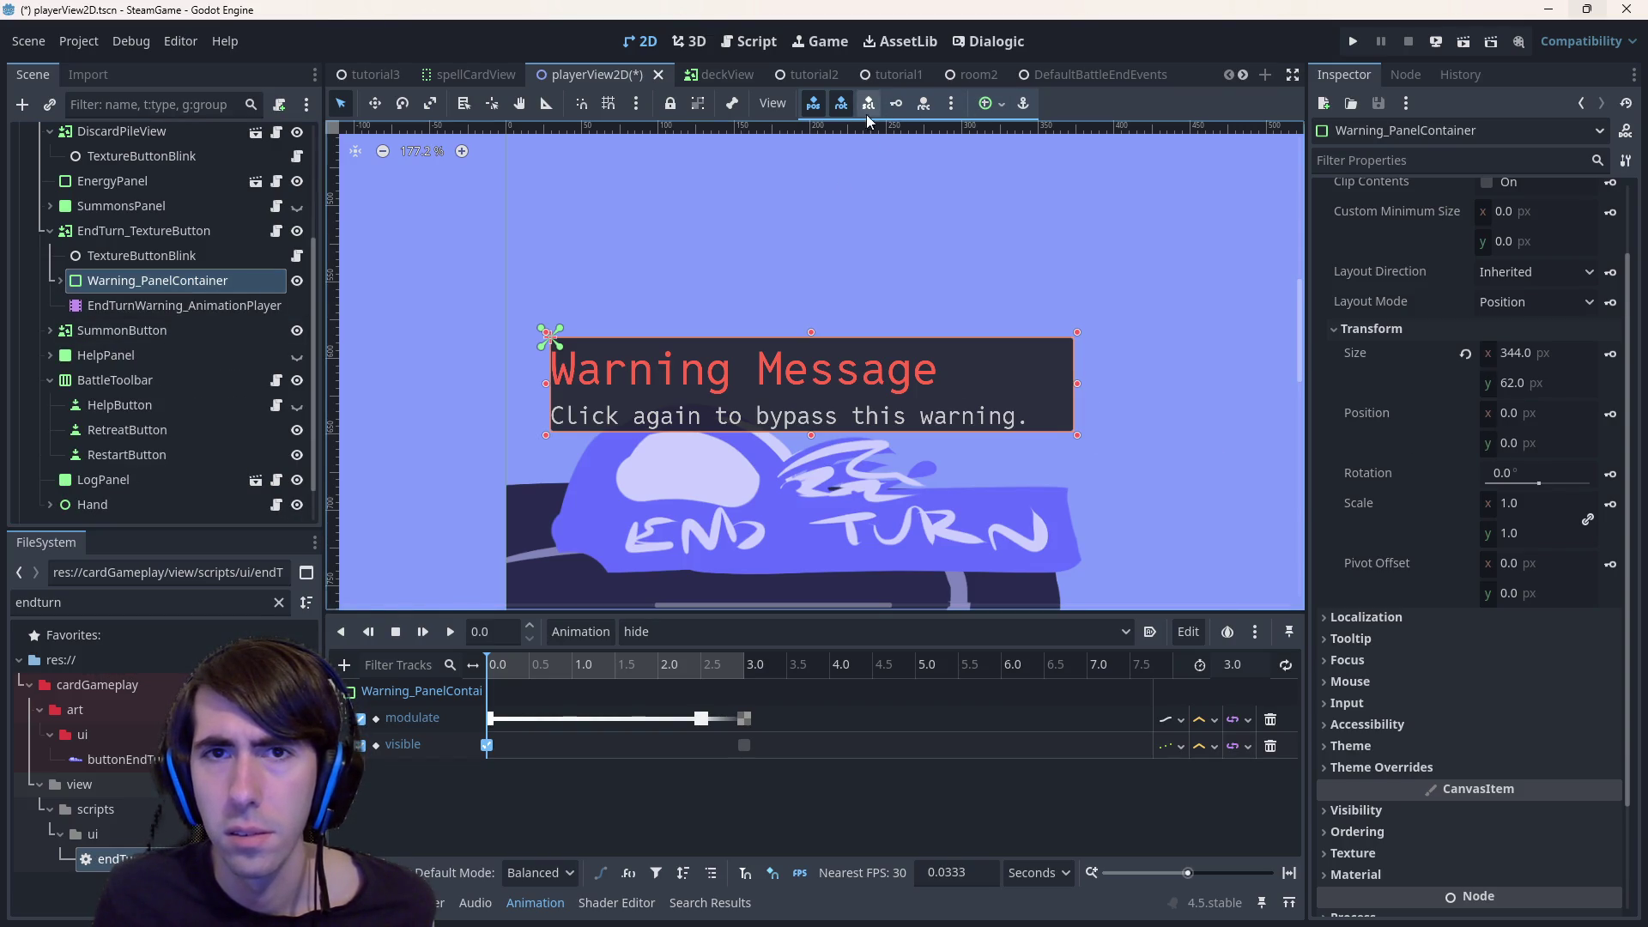
# Anchor the warning panel with the Center Top anchor preset
pyautogui.click(997, 112)
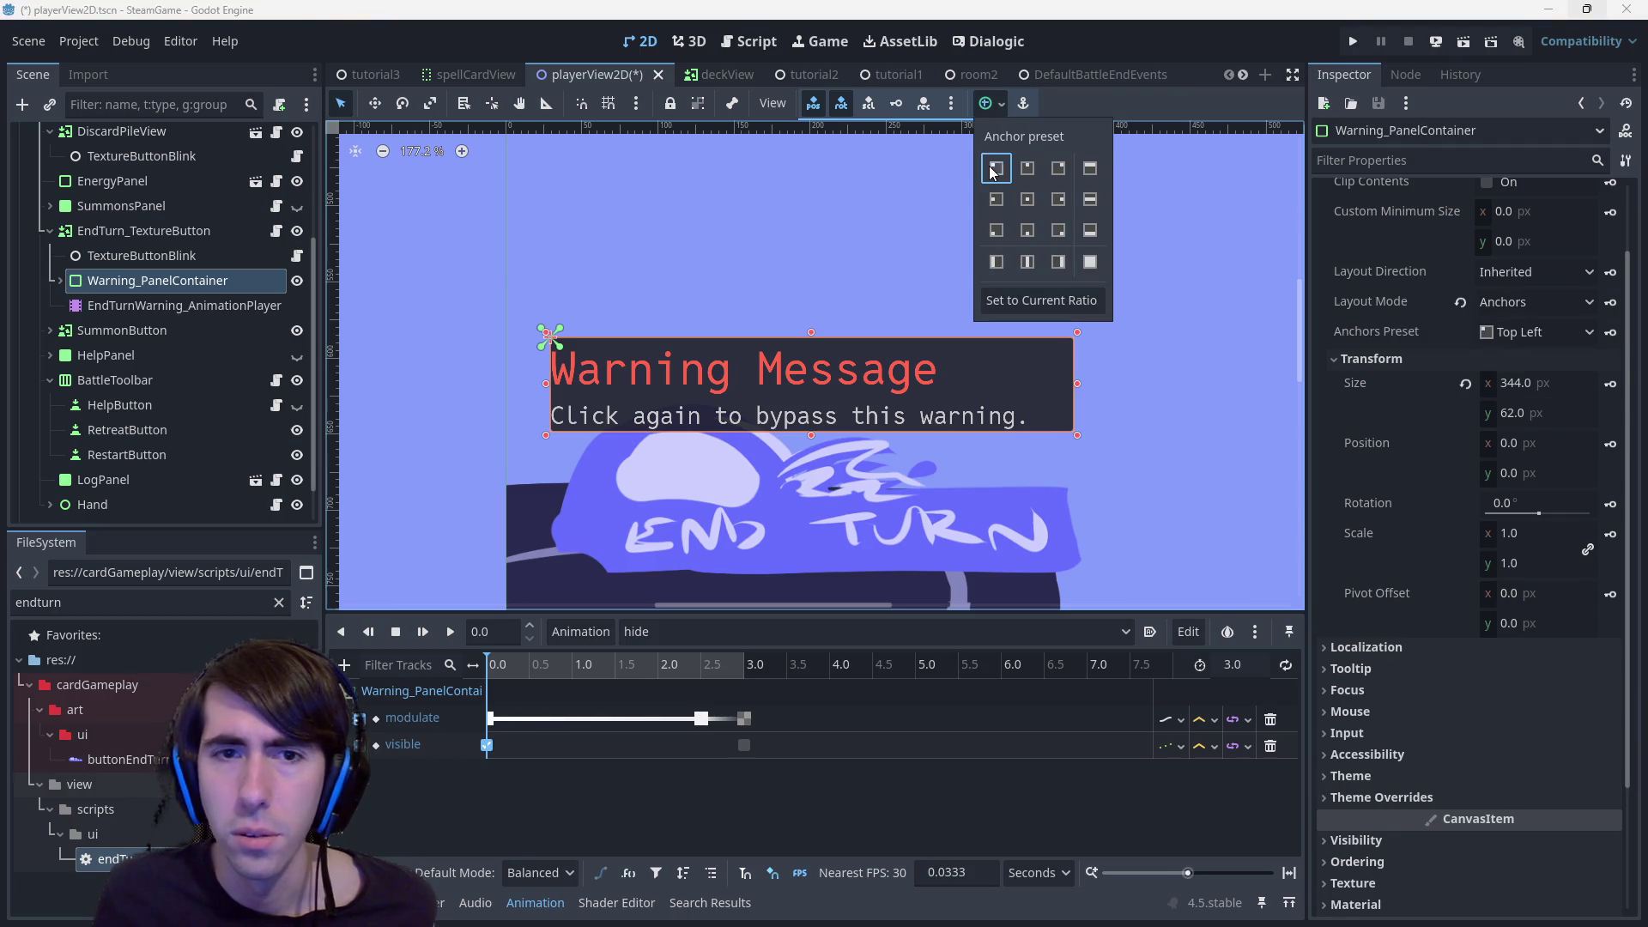
pyautogui.click(992, 234)
pyautogui.click(982, 172)
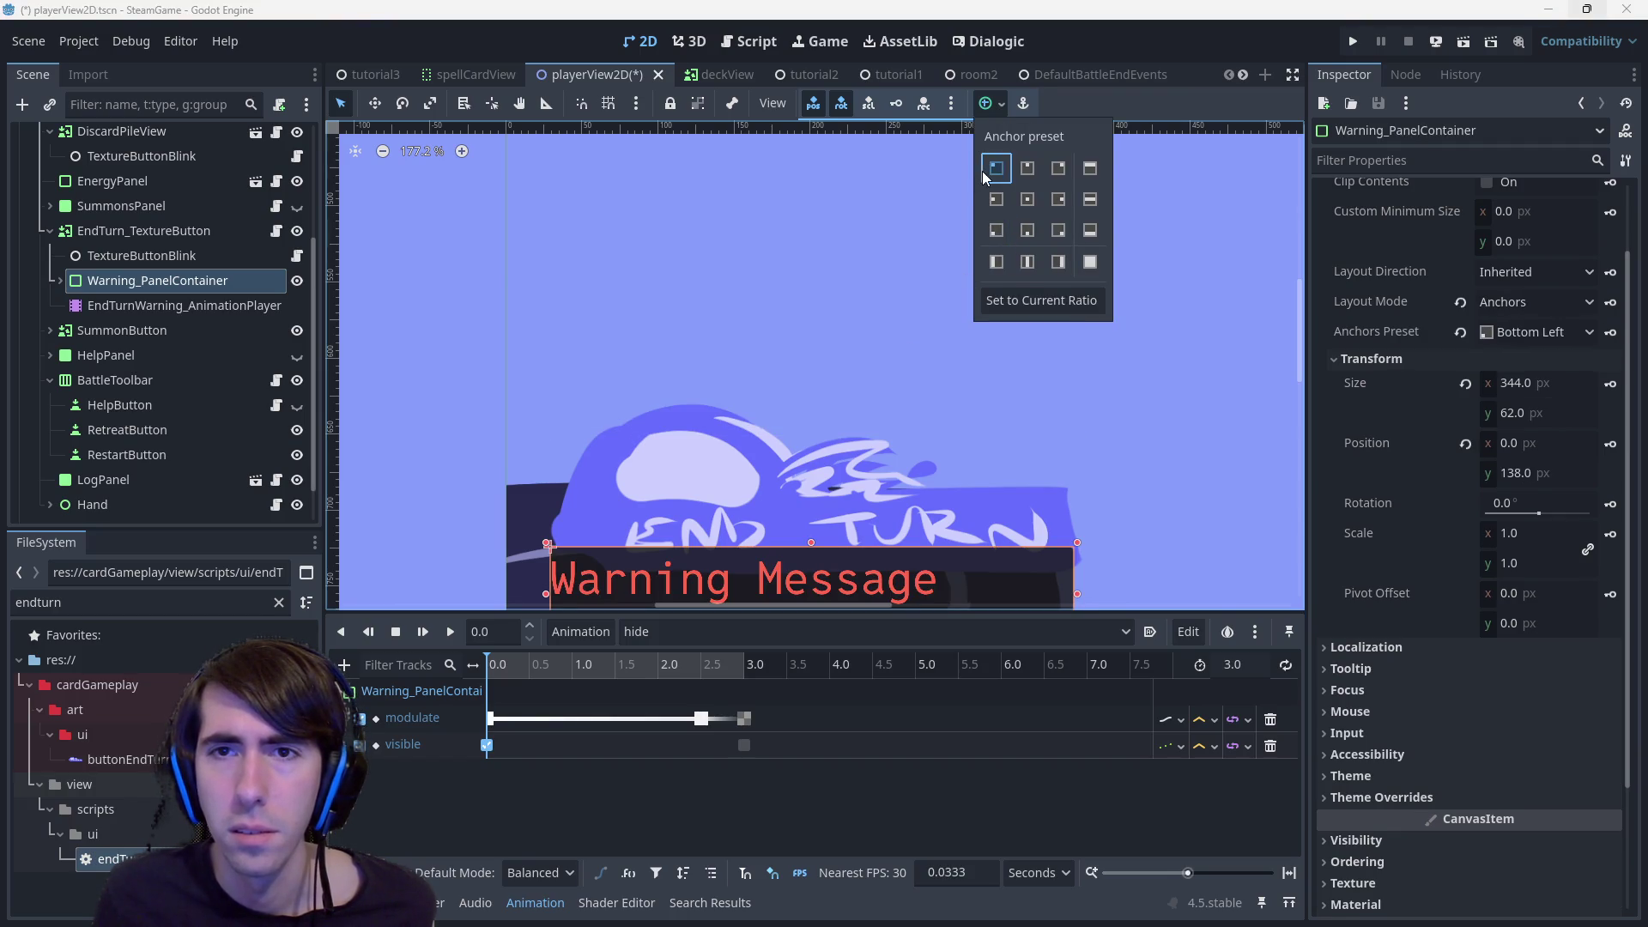
pyautogui.click(1038, 172)
pyautogui.click(1038, 171)
pyautogui.click(988, 168)
pyautogui.click(1028, 167)
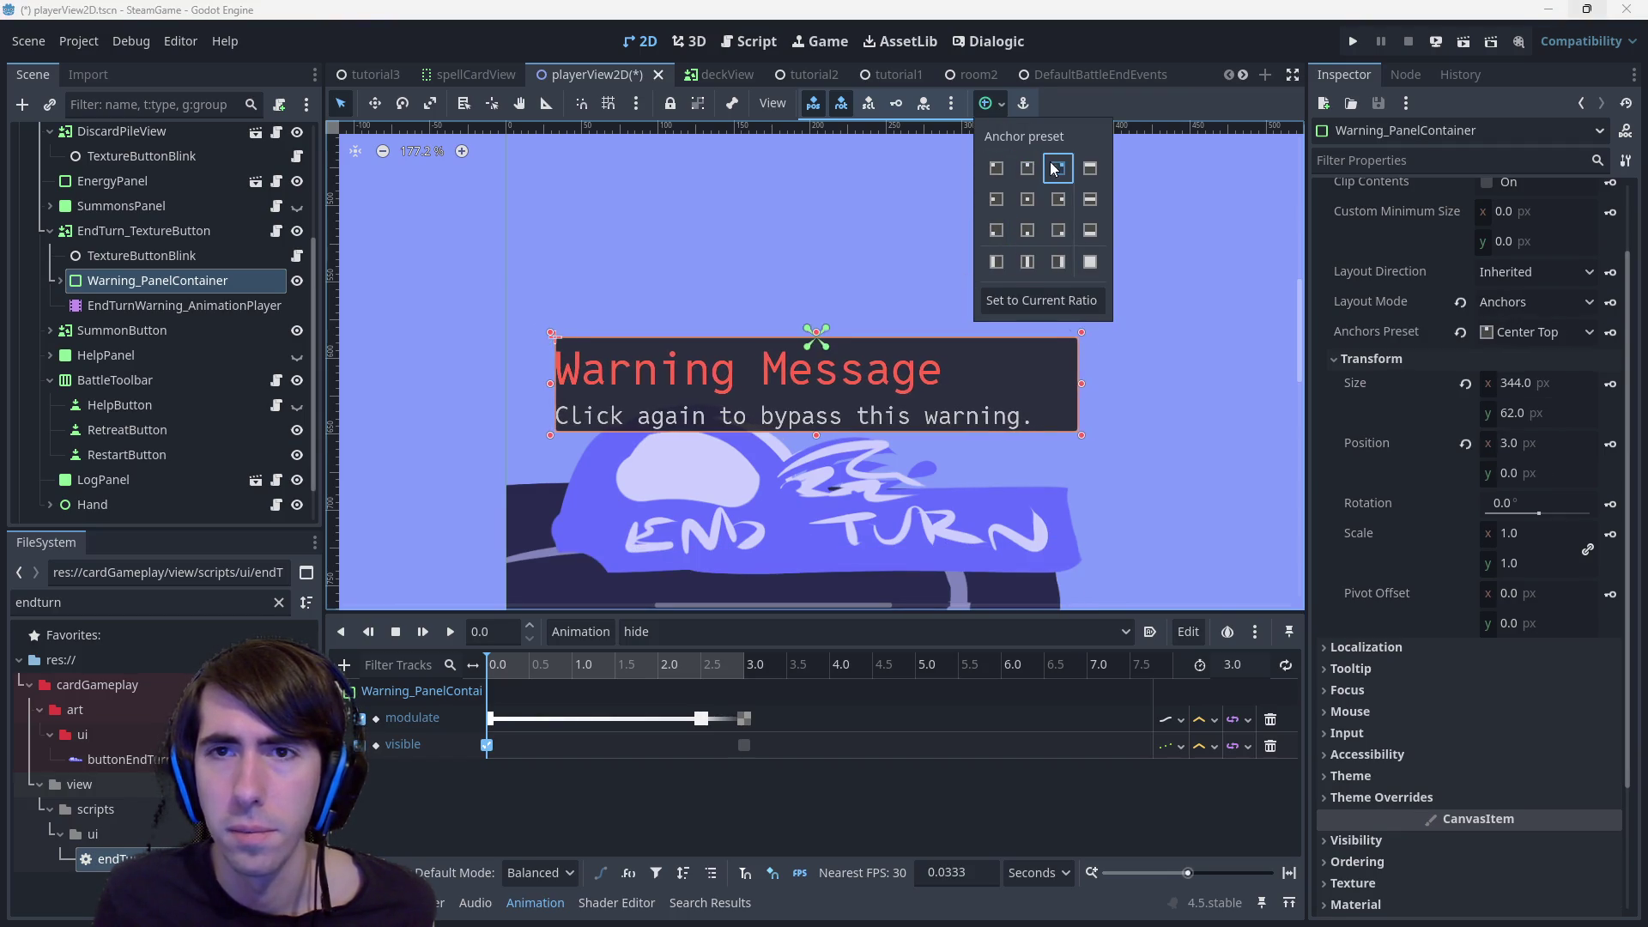
pyautogui.click(1054, 167)
pyautogui.click(1028, 169)
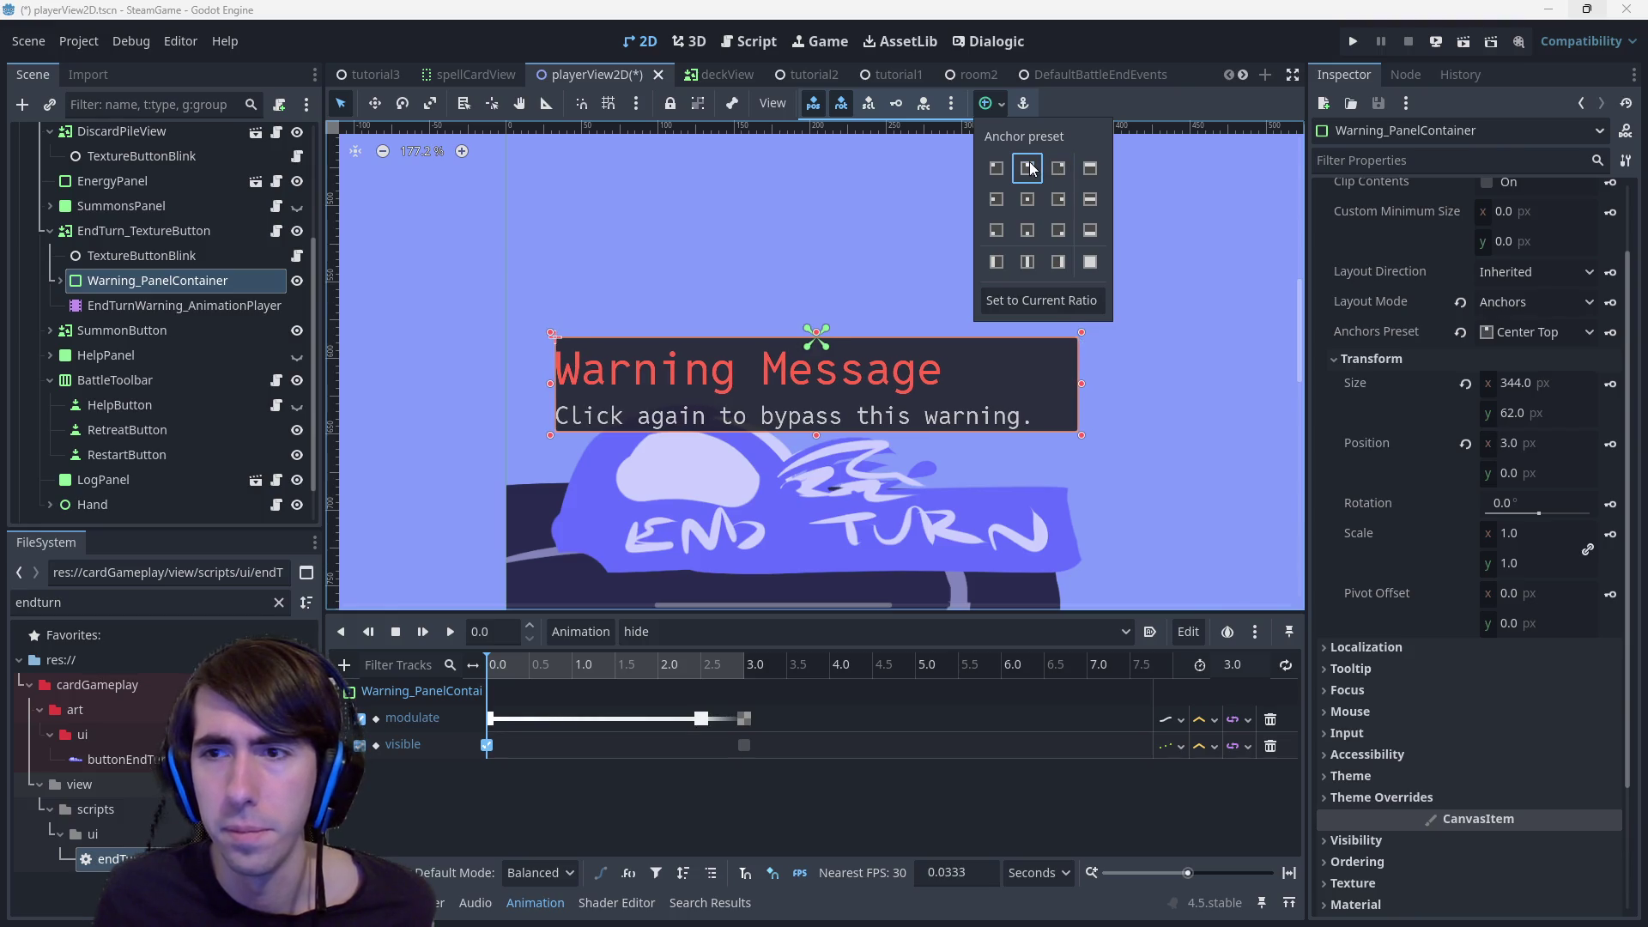
pyautogui.click(1540, 476)
# Set the panel's Position y to -30, after trying -100 and -20
pyautogui.click(1539, 476)
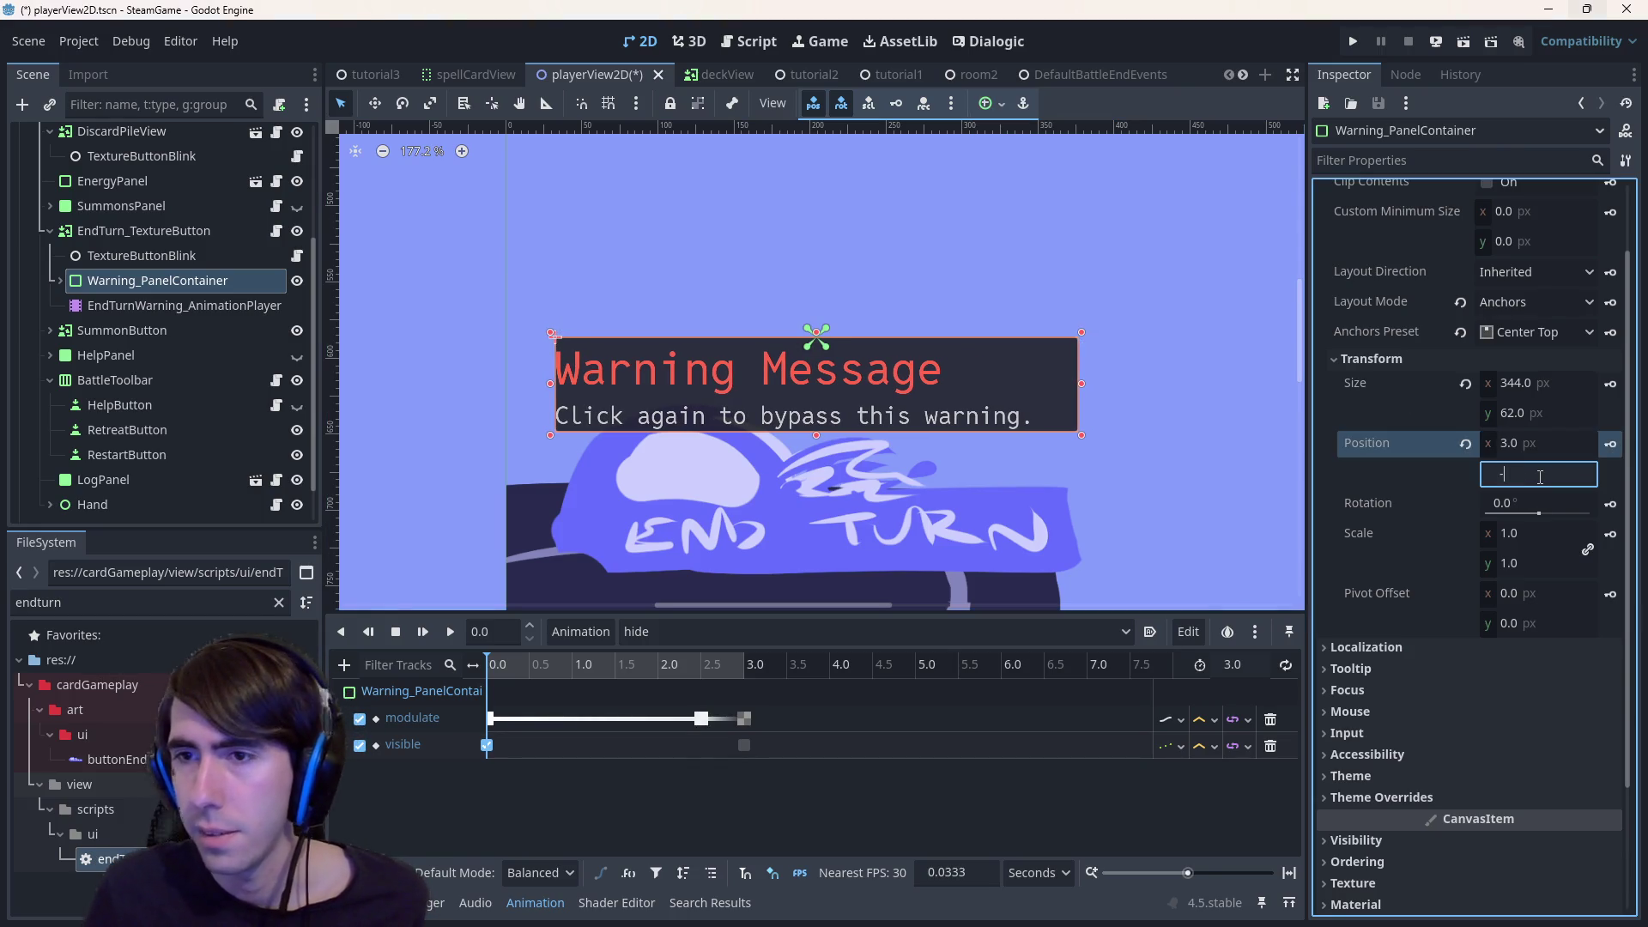
pyautogui.press('Return')
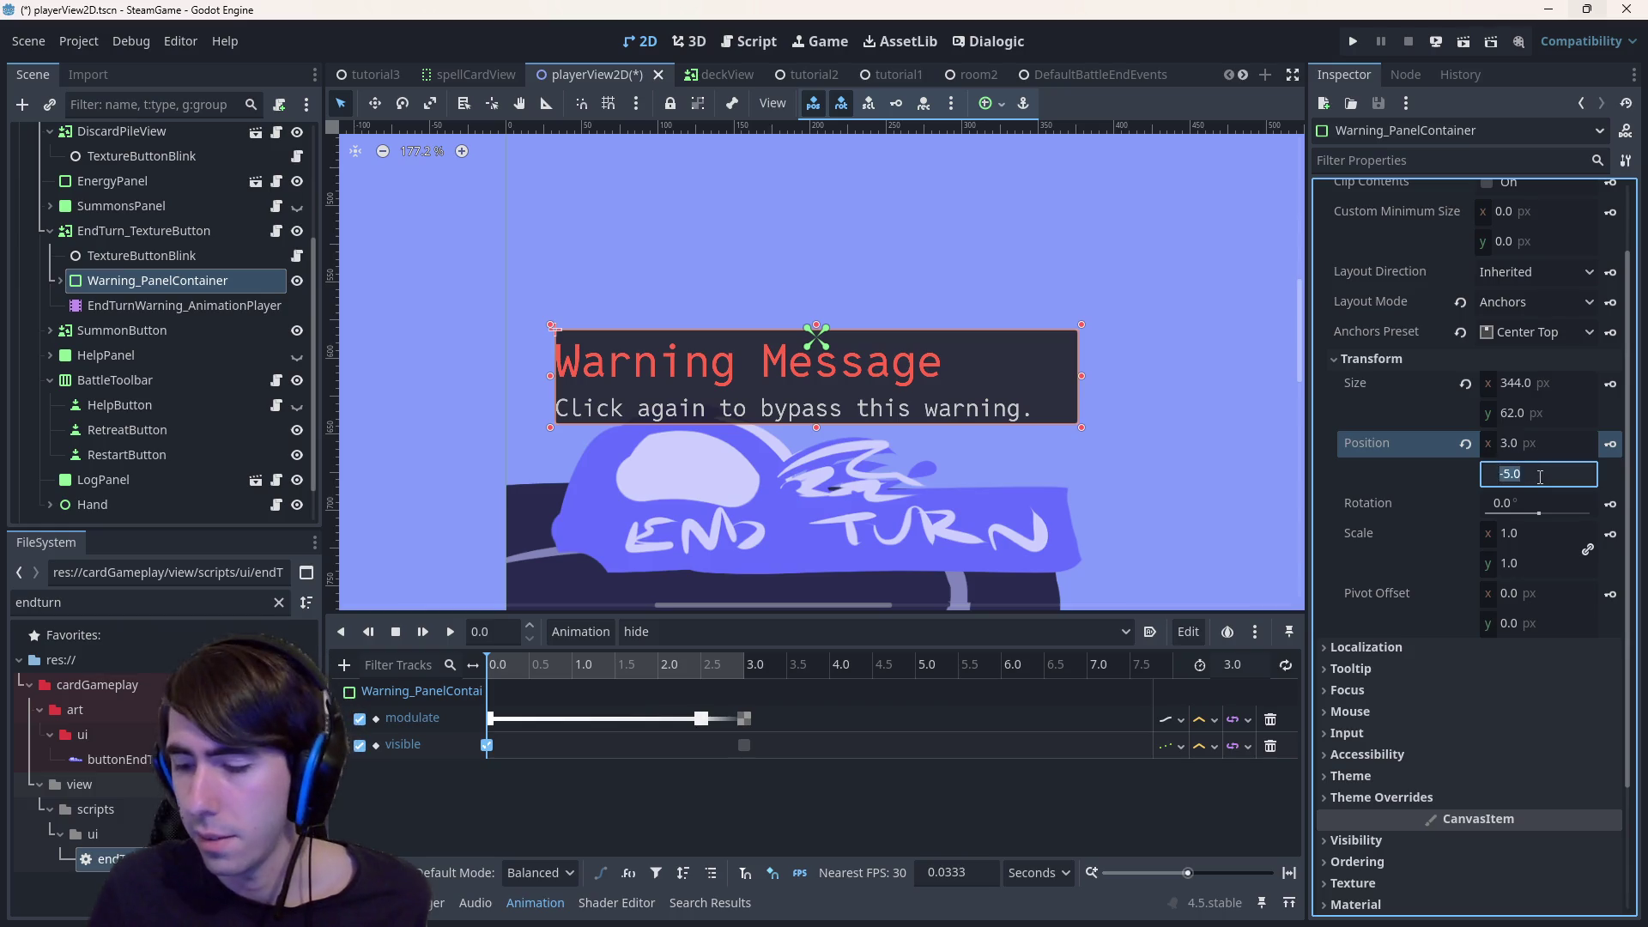
pyautogui.write('100')
pyautogui.press('Return')
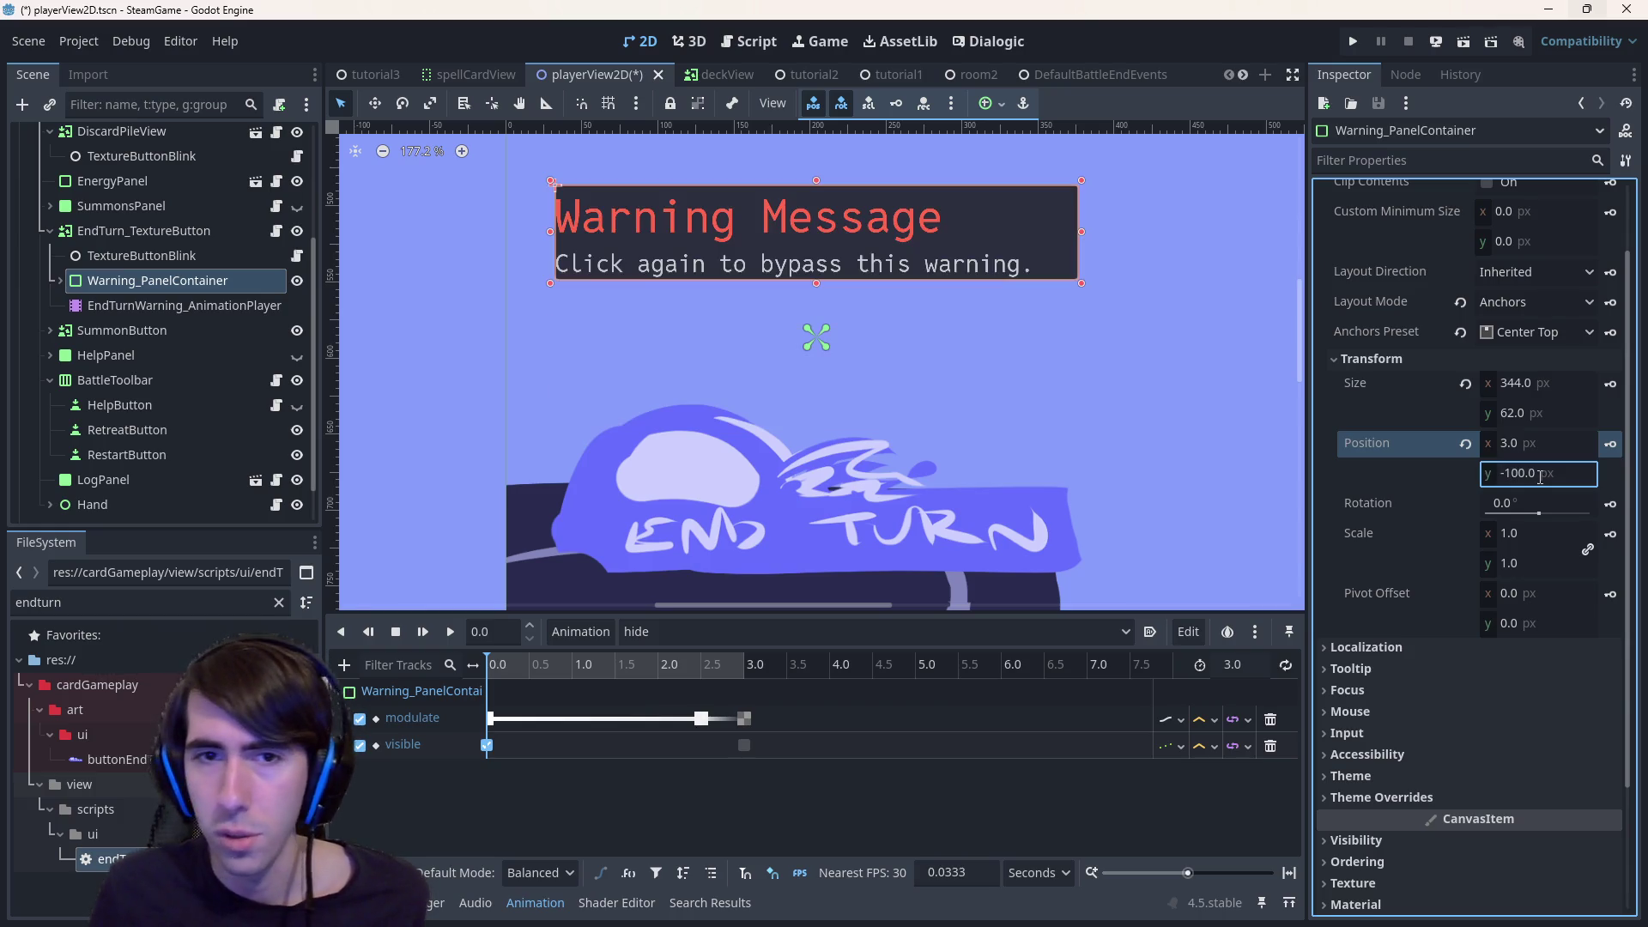
pyautogui.click(1540, 475)
pyautogui.write('-20')
pyautogui.press('Return')
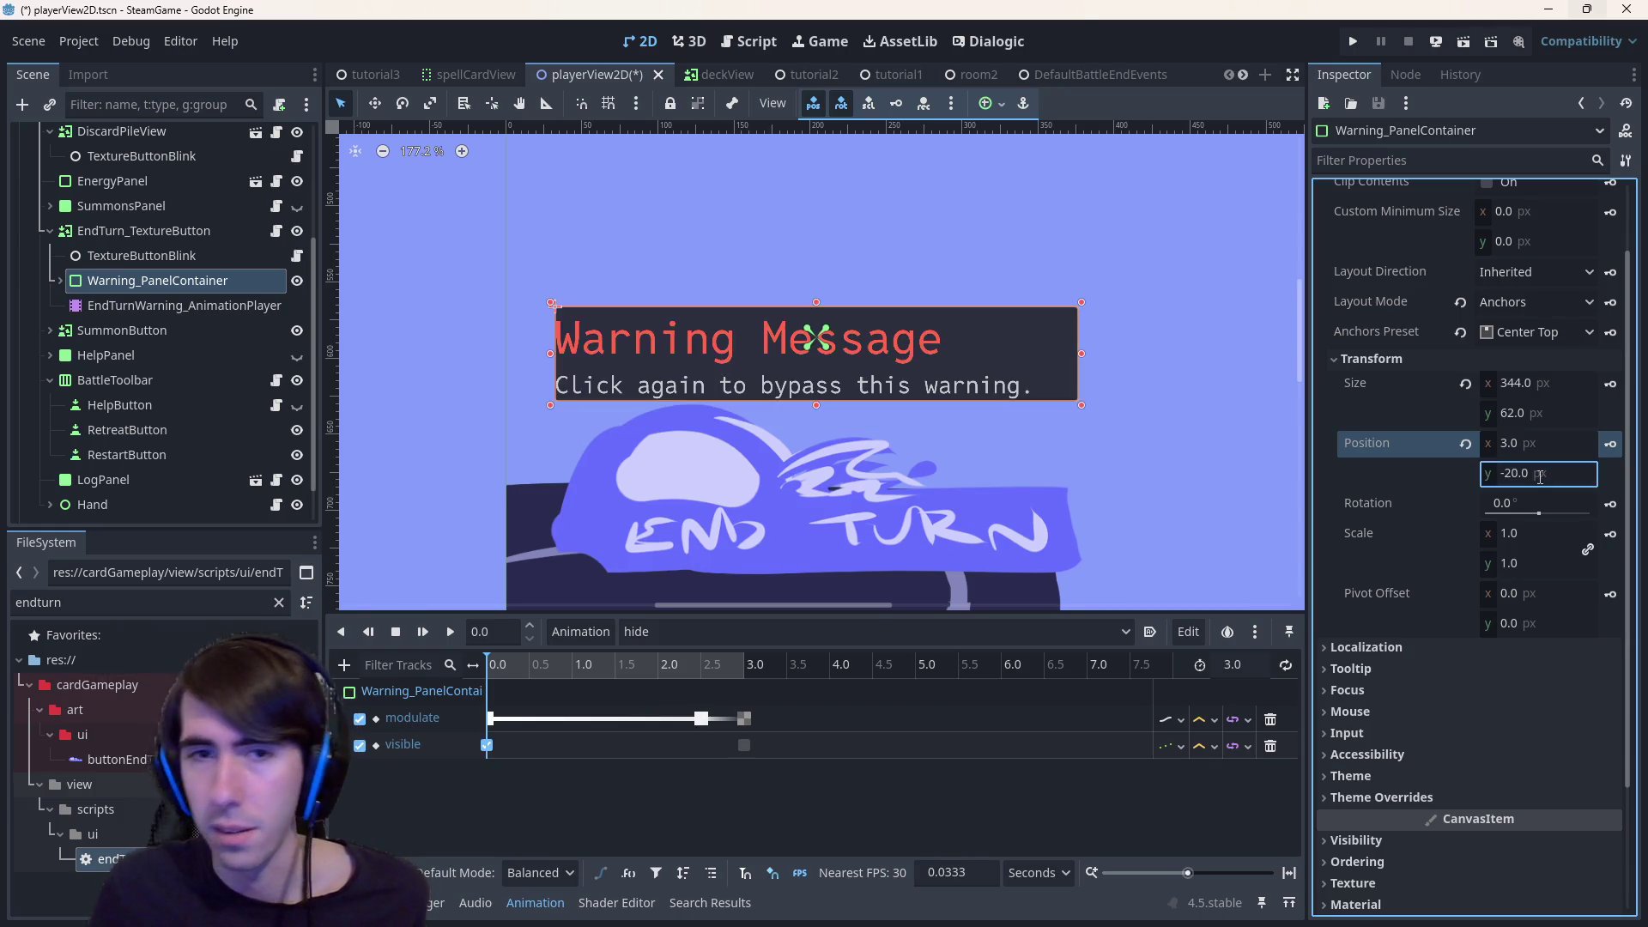
pyautogui.click(1539, 475)
pyautogui.write('-30')
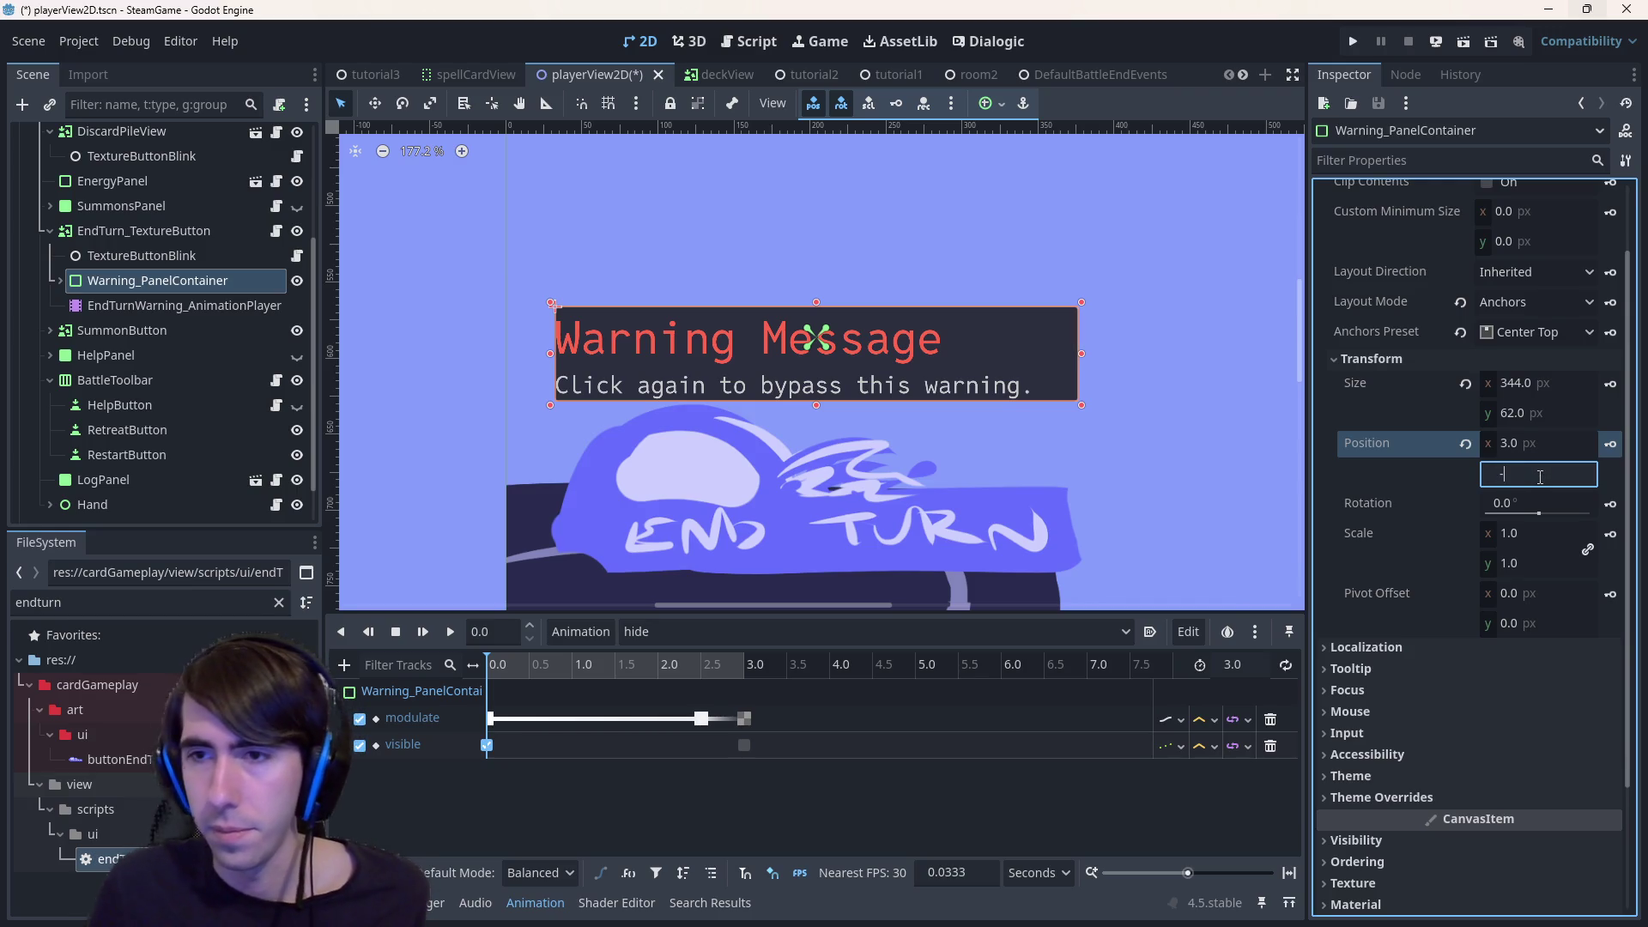
pyautogui.press('Return')
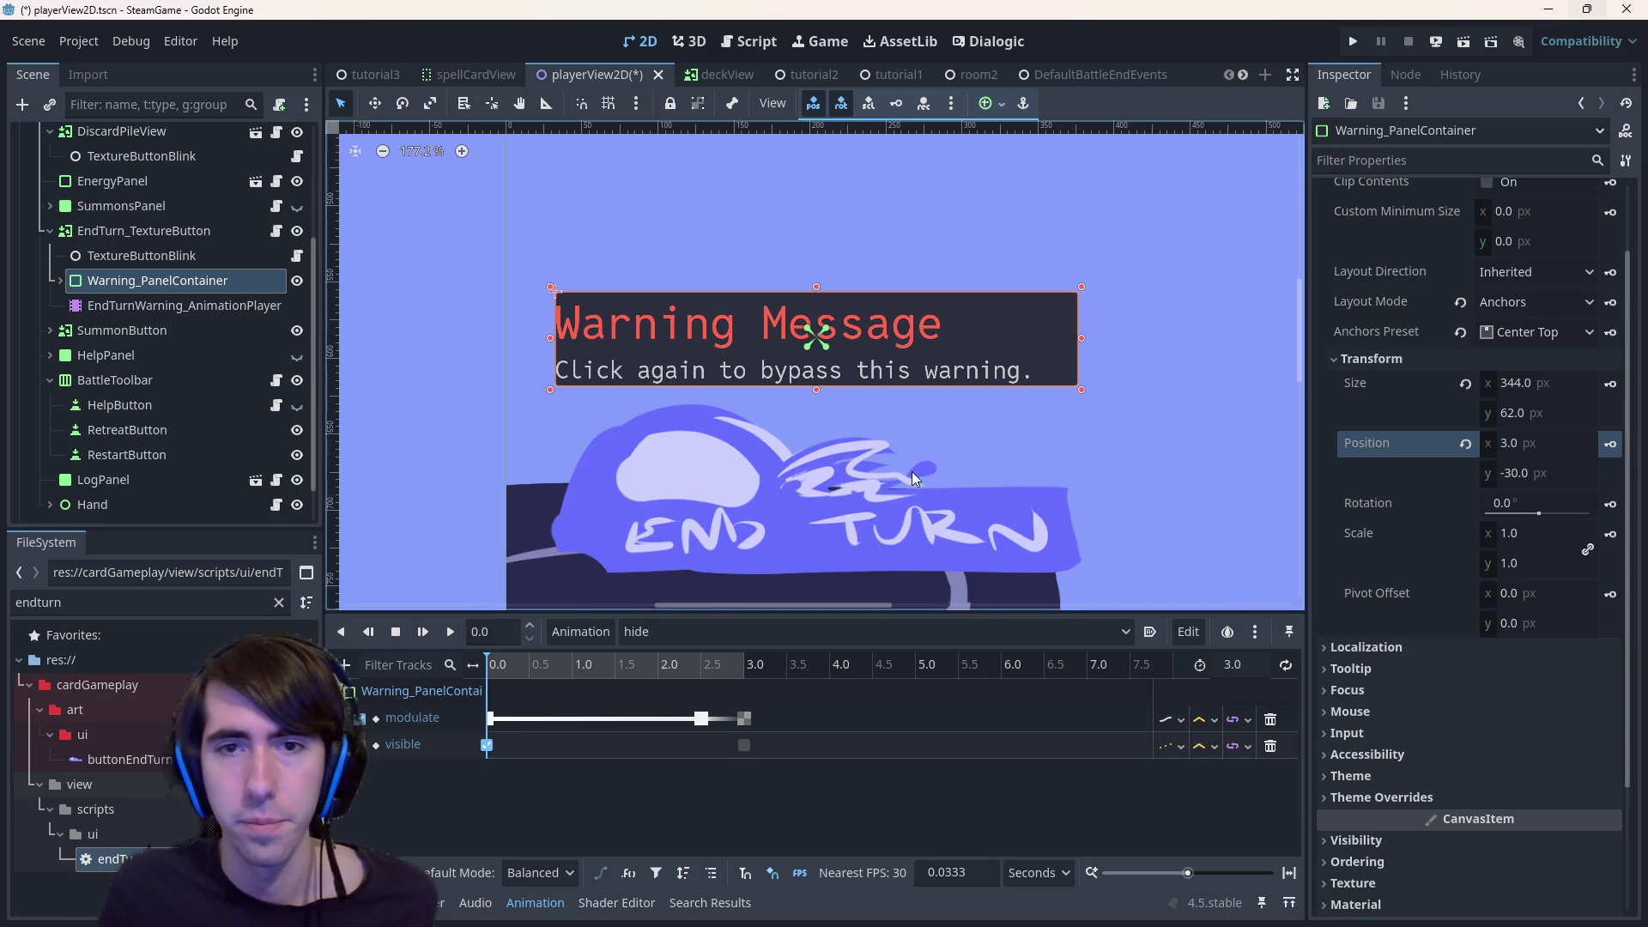
pyautogui.scroll(-3, 781, 399)
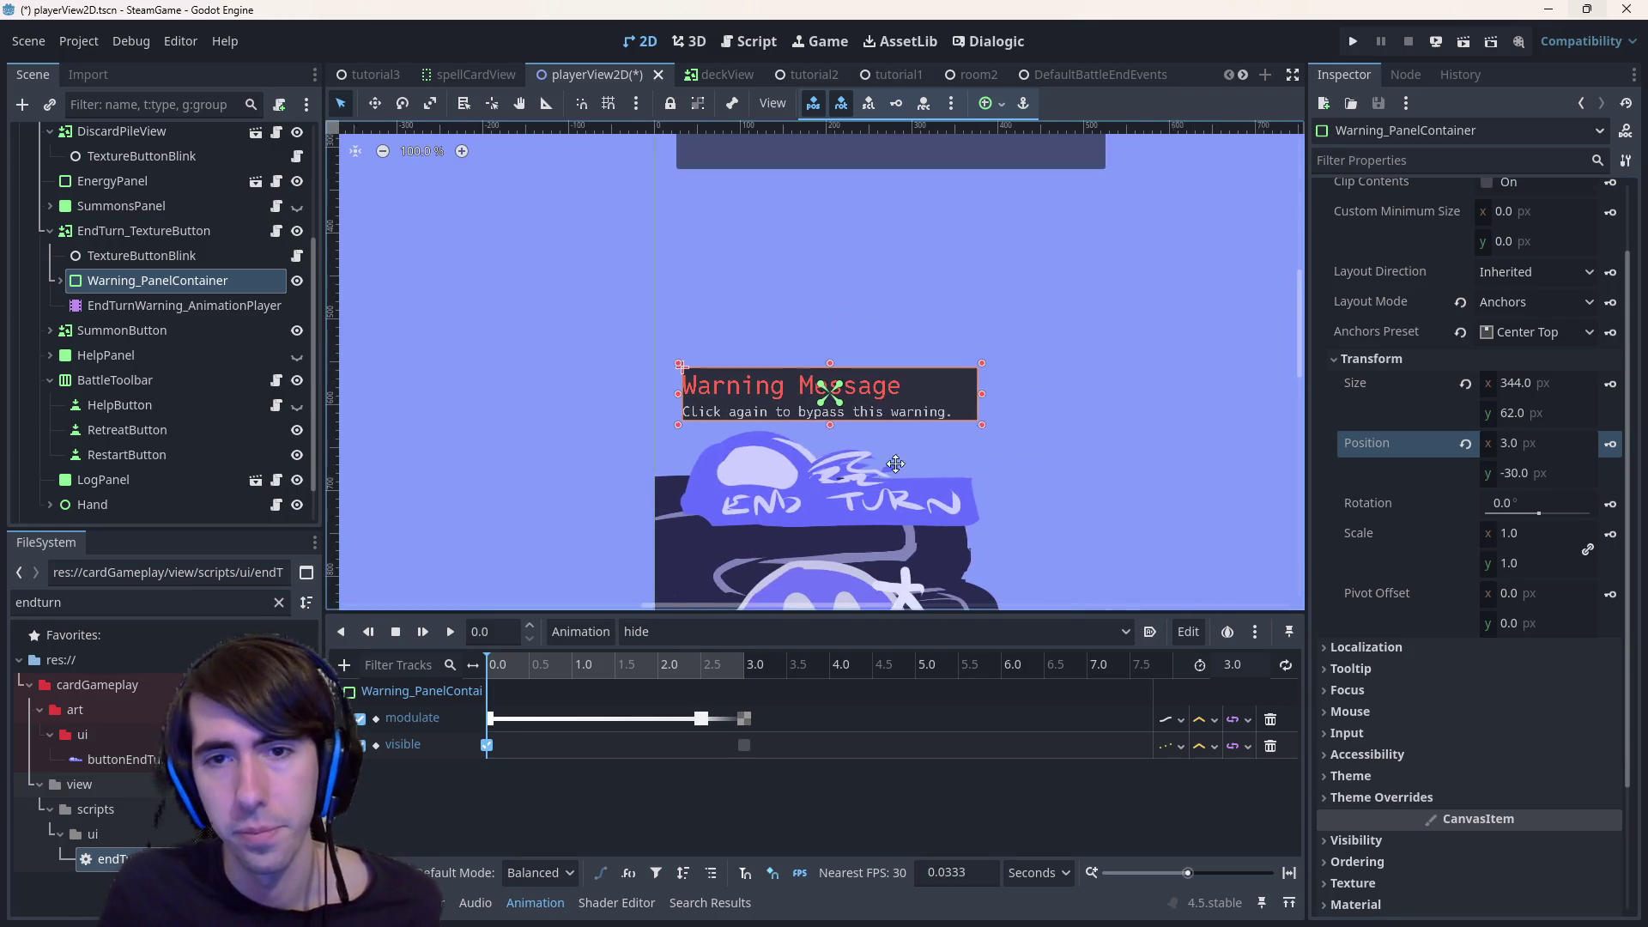
pyautogui.click(221, 300)
pyautogui.scroll(3, 713, 482)
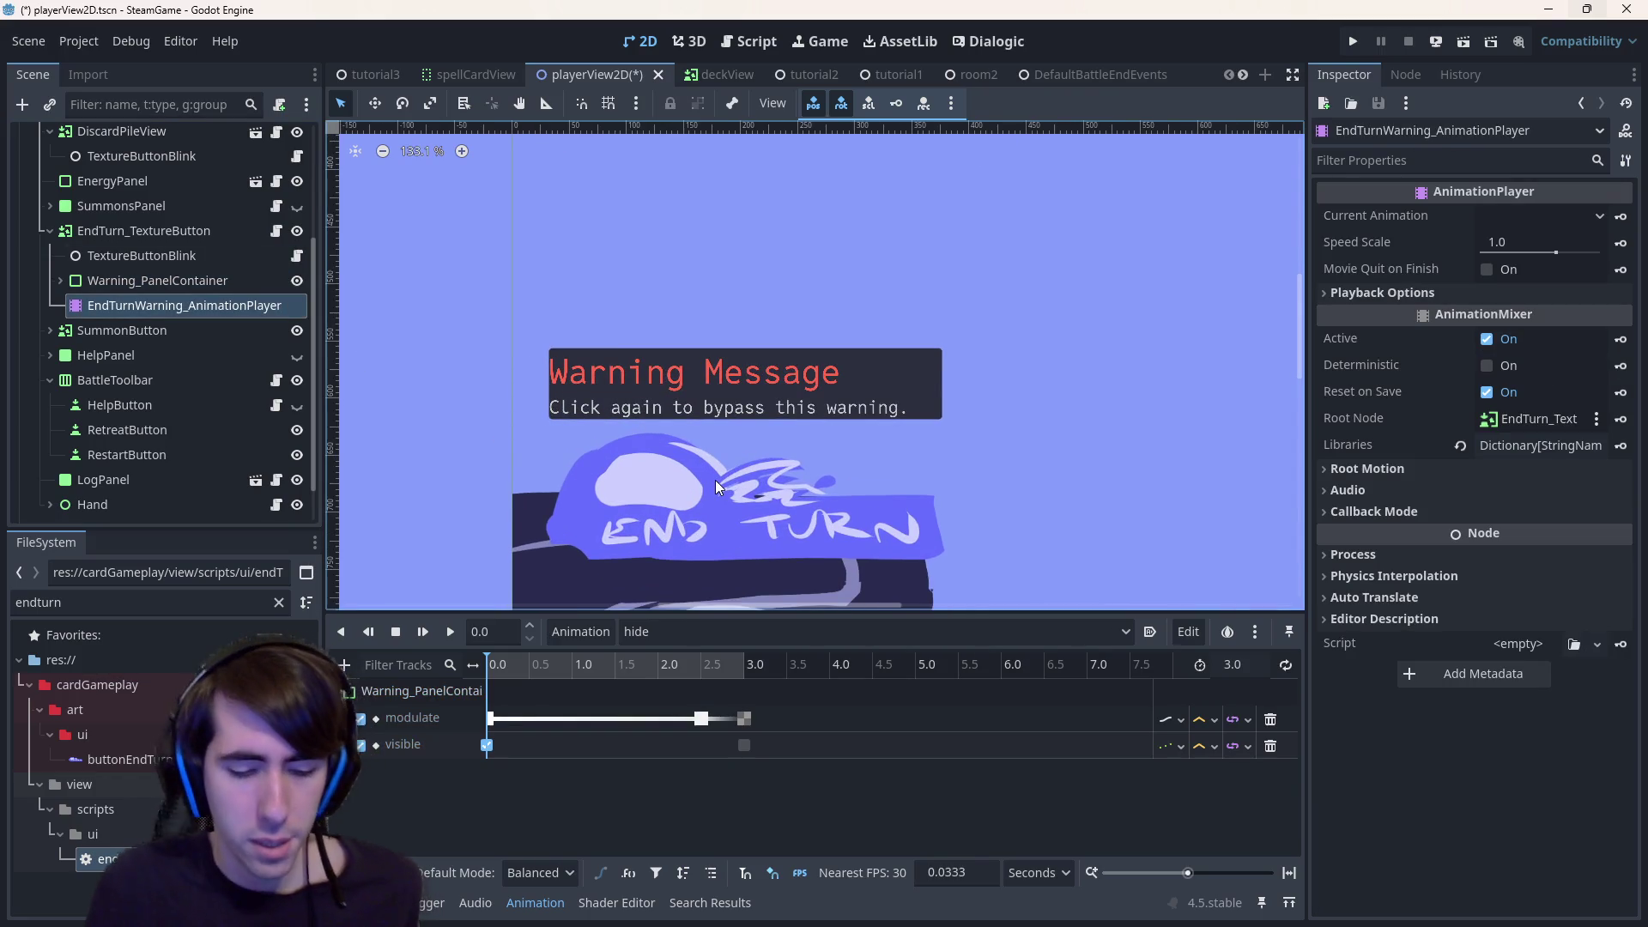
# Save the scene and add an EndTurn_TextureButton position property track to the hide animation
pyautogui.hotkey('ctrl', 's')
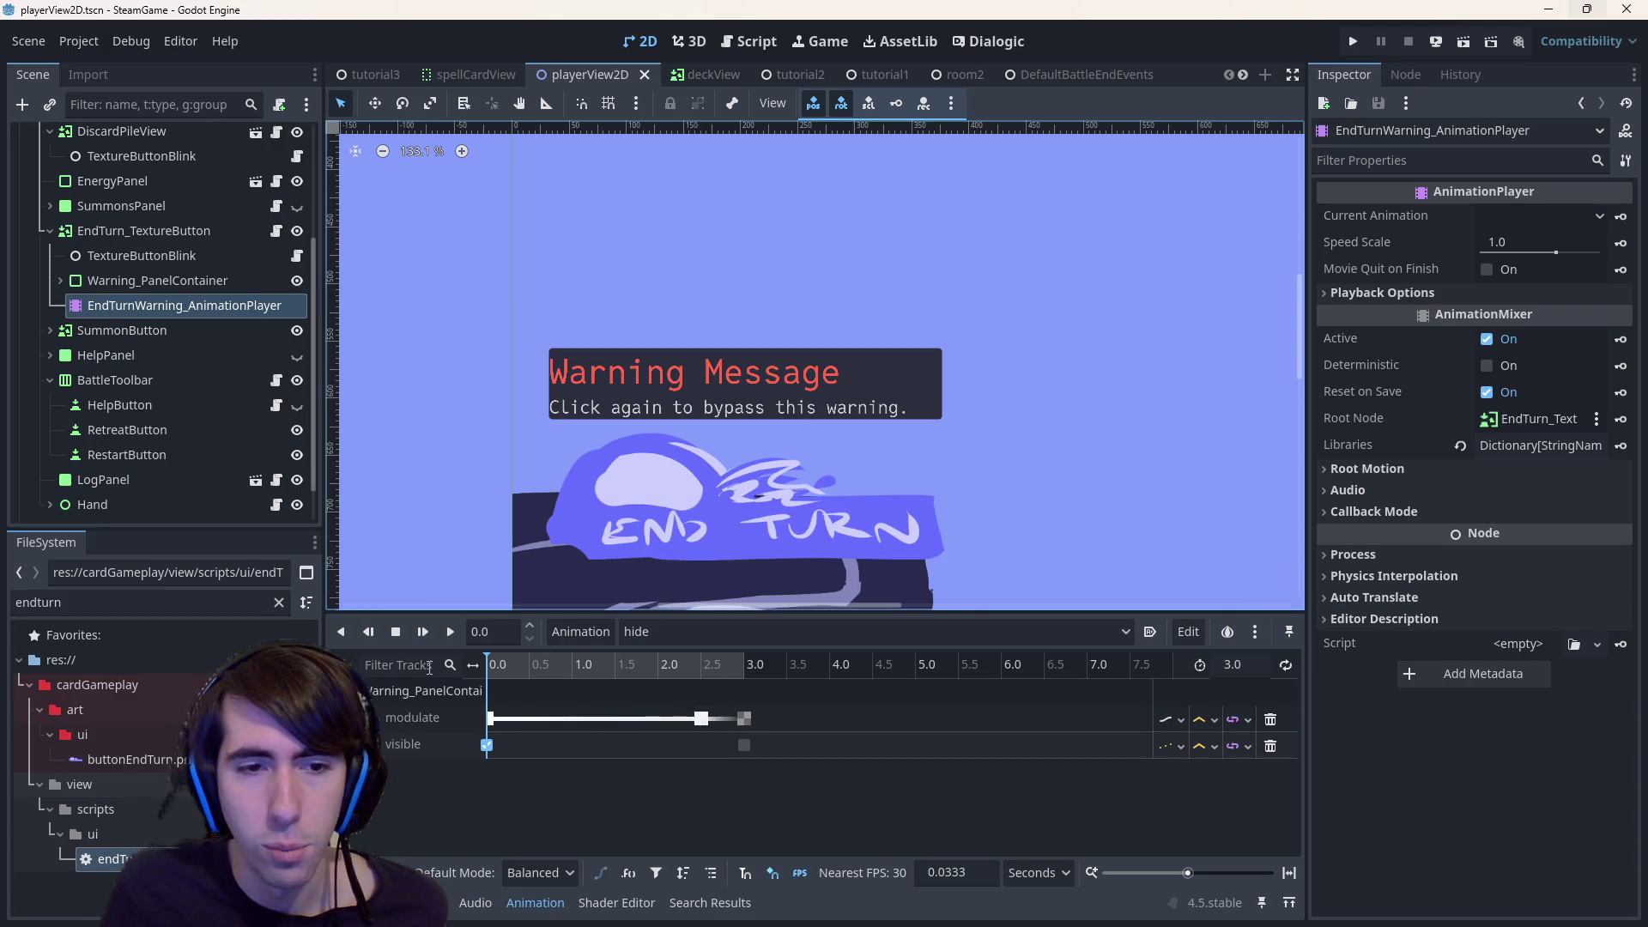
pyautogui.rightClick(360, 678)
pyautogui.click(374, 692)
pyautogui.scroll(-5, 832, 558)
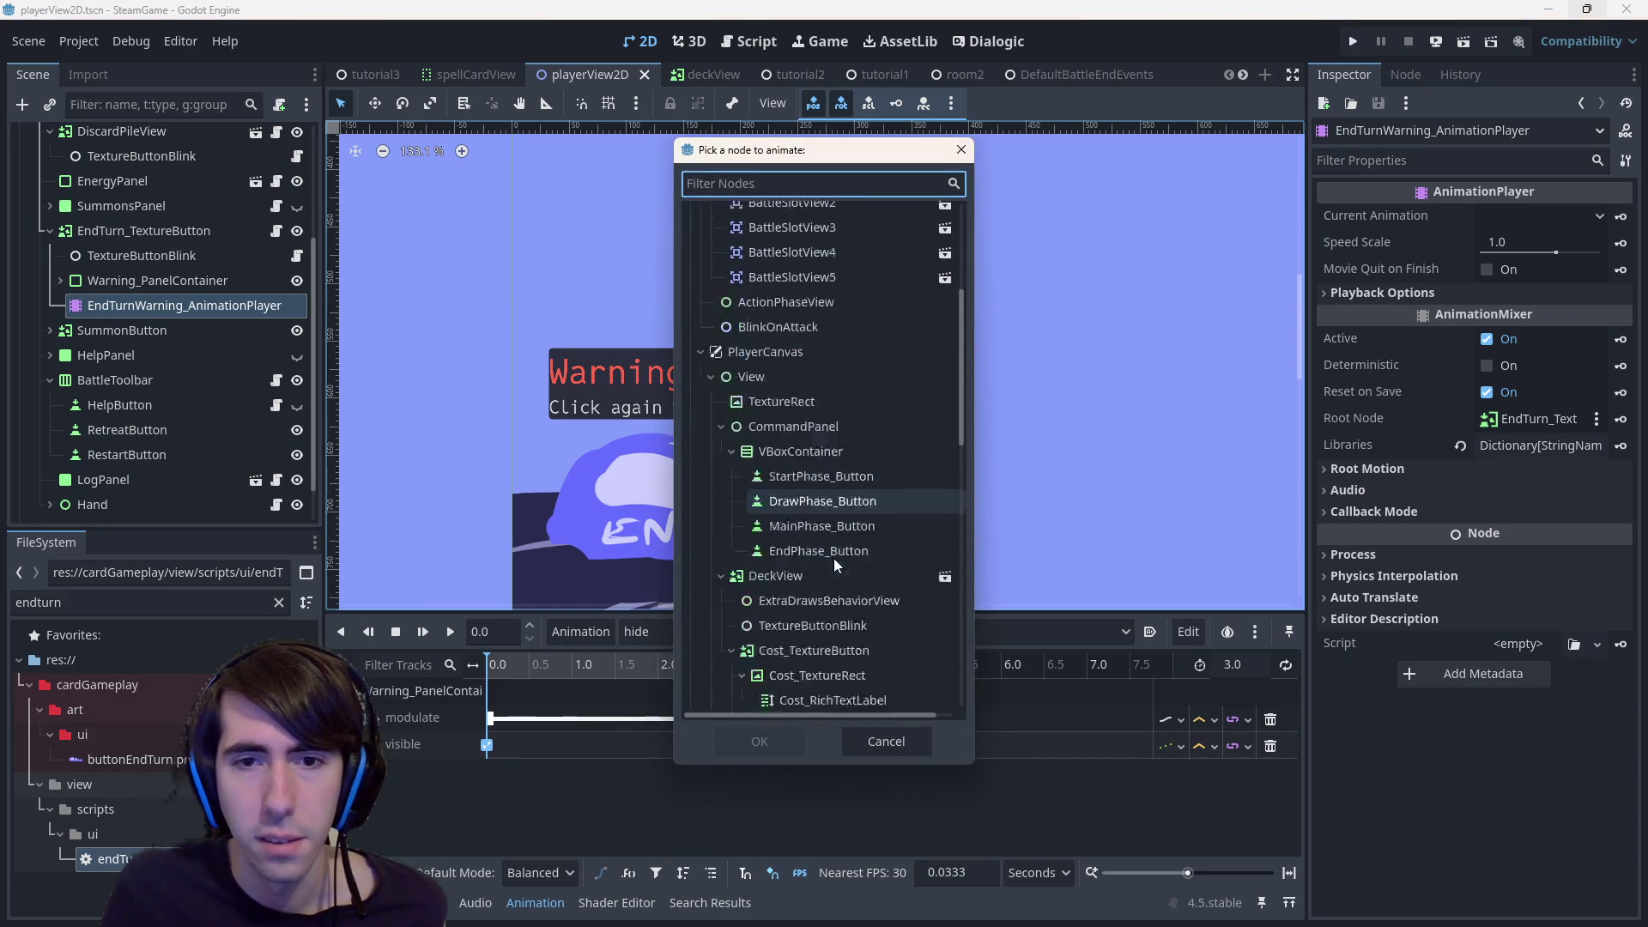
pyautogui.scroll(6, 832, 554)
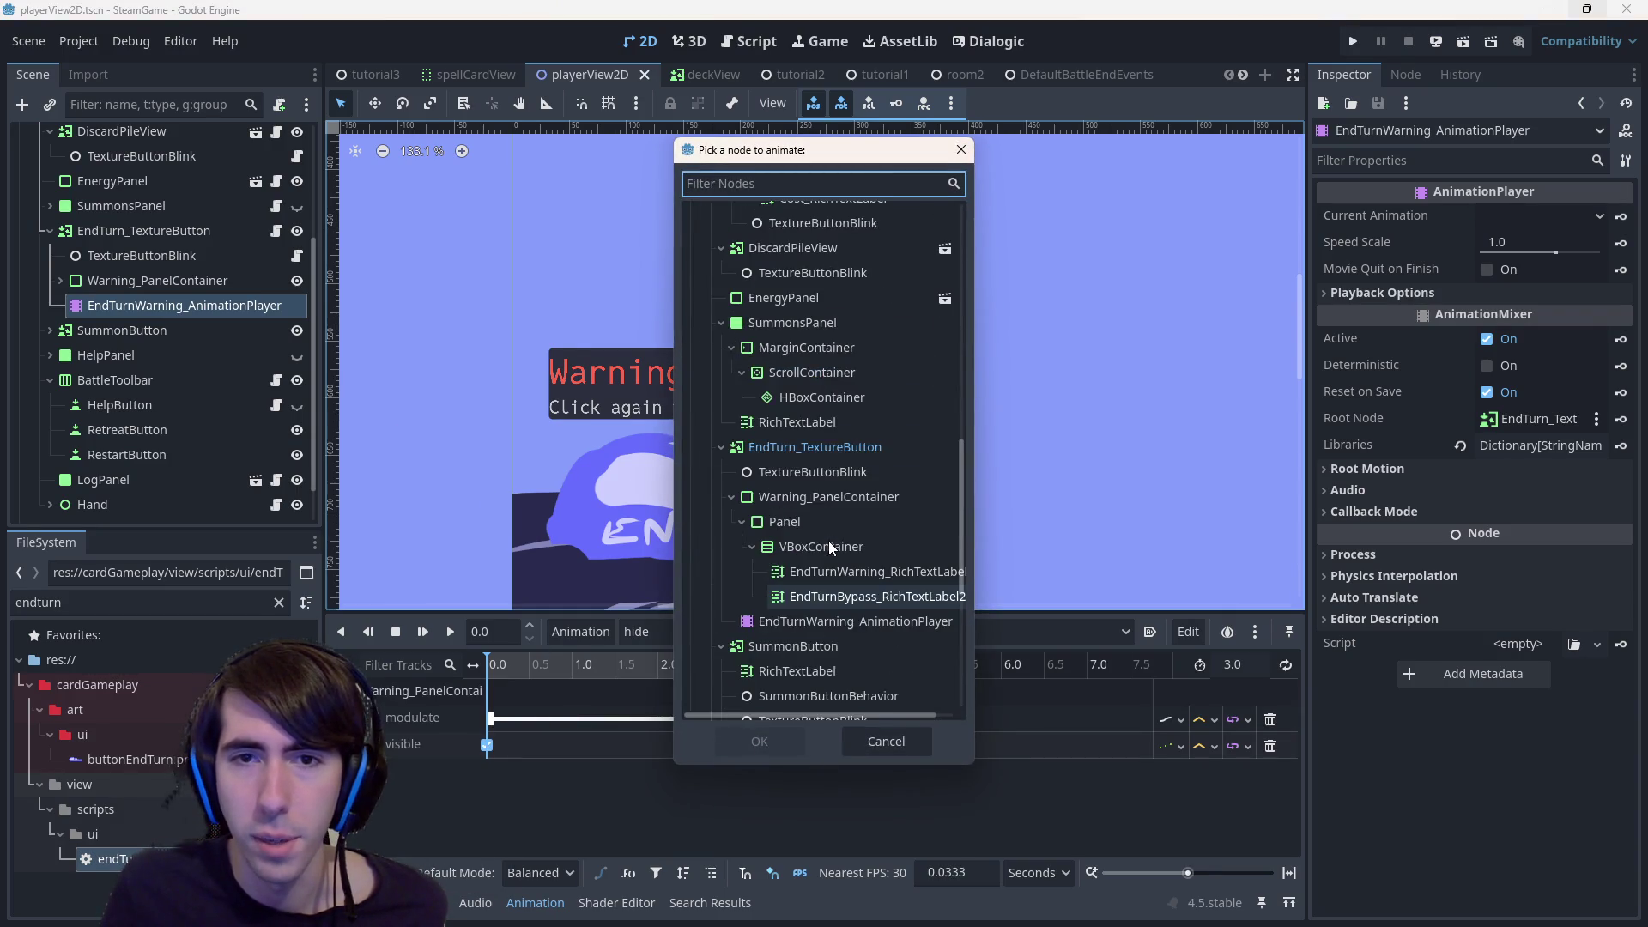
pyautogui.doubleClick(817, 448)
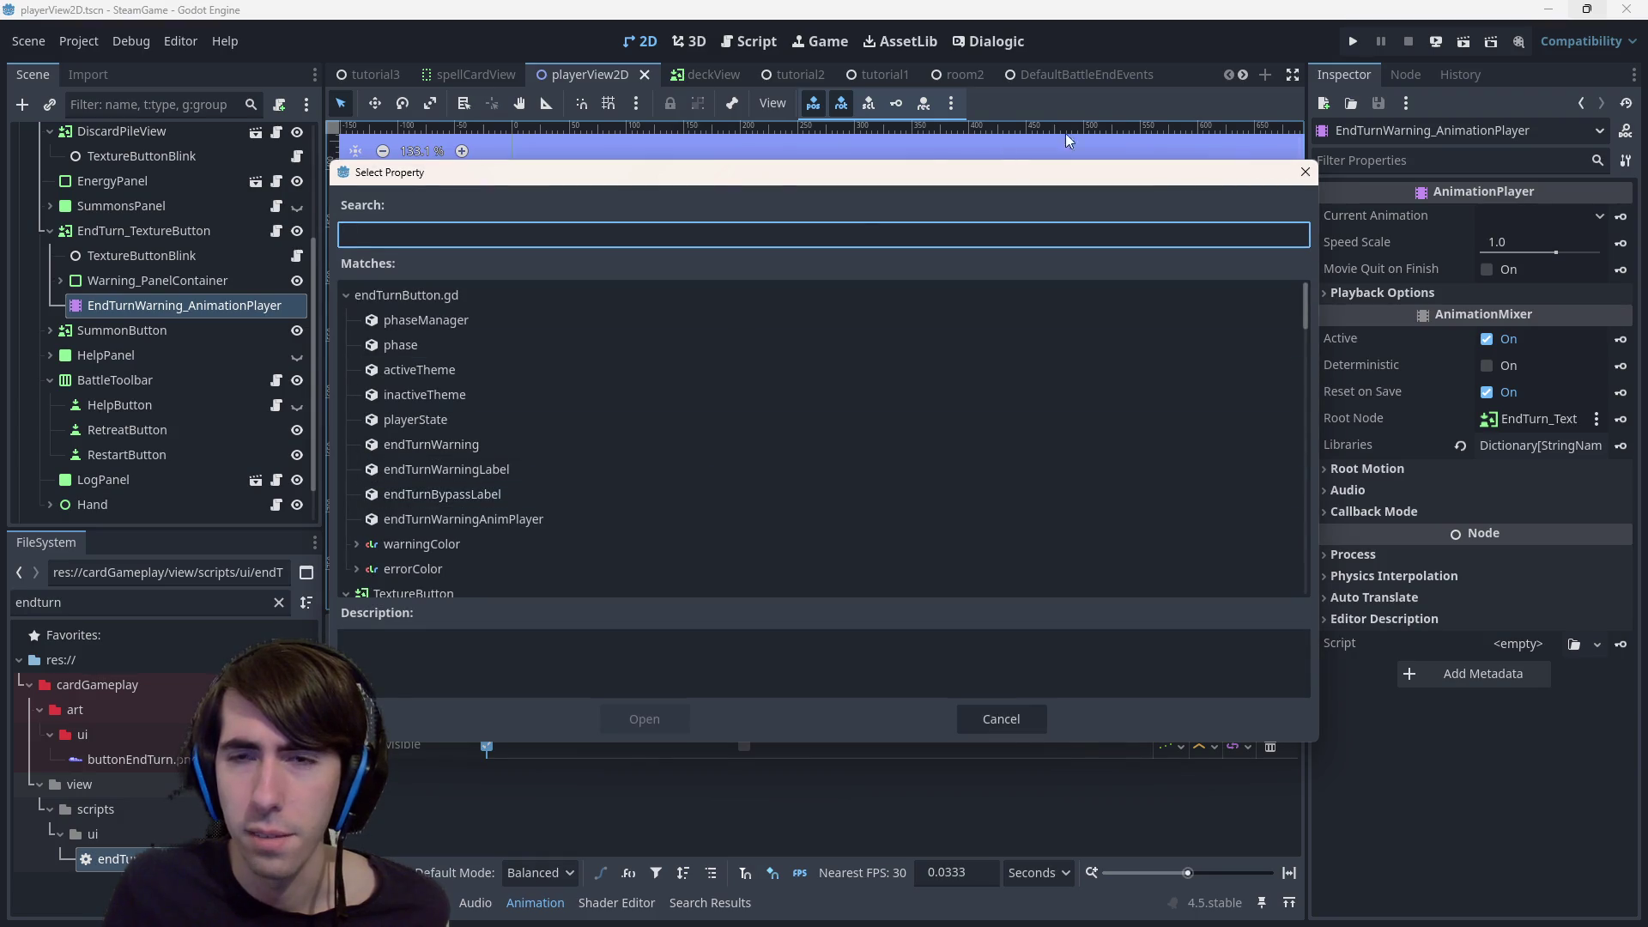
pyautogui.write('po')
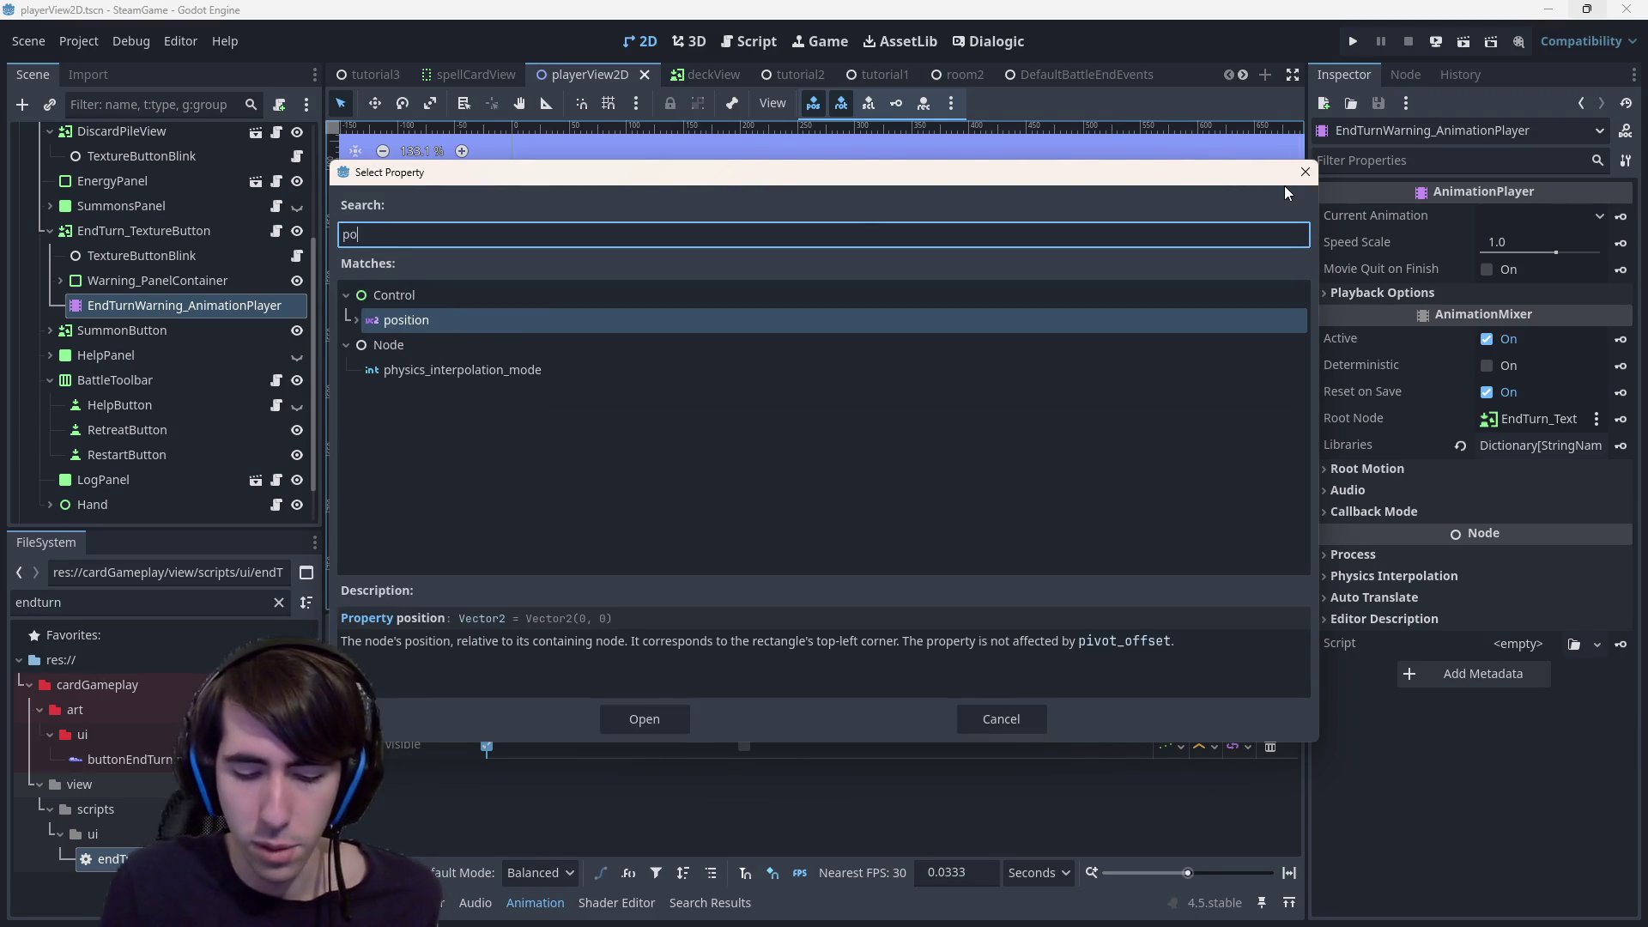
pyautogui.write('a')
pyautogui.press('BackSpace')
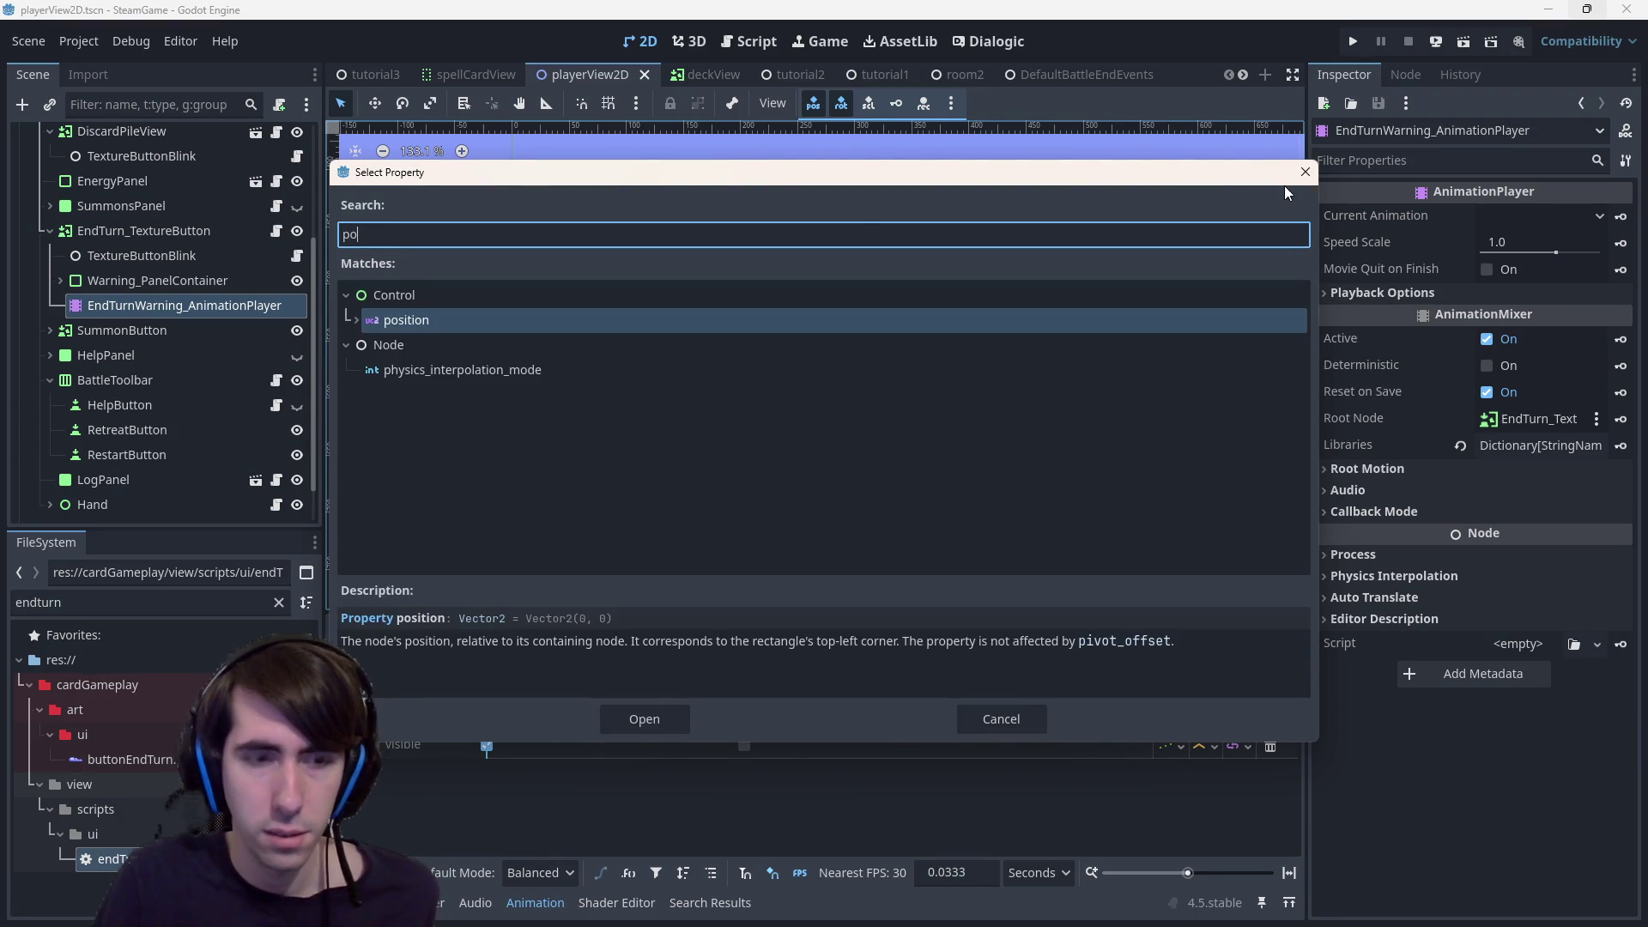
pyautogui.write('a')
pyautogui.press('BackSpace')
pyautogui.write('si')
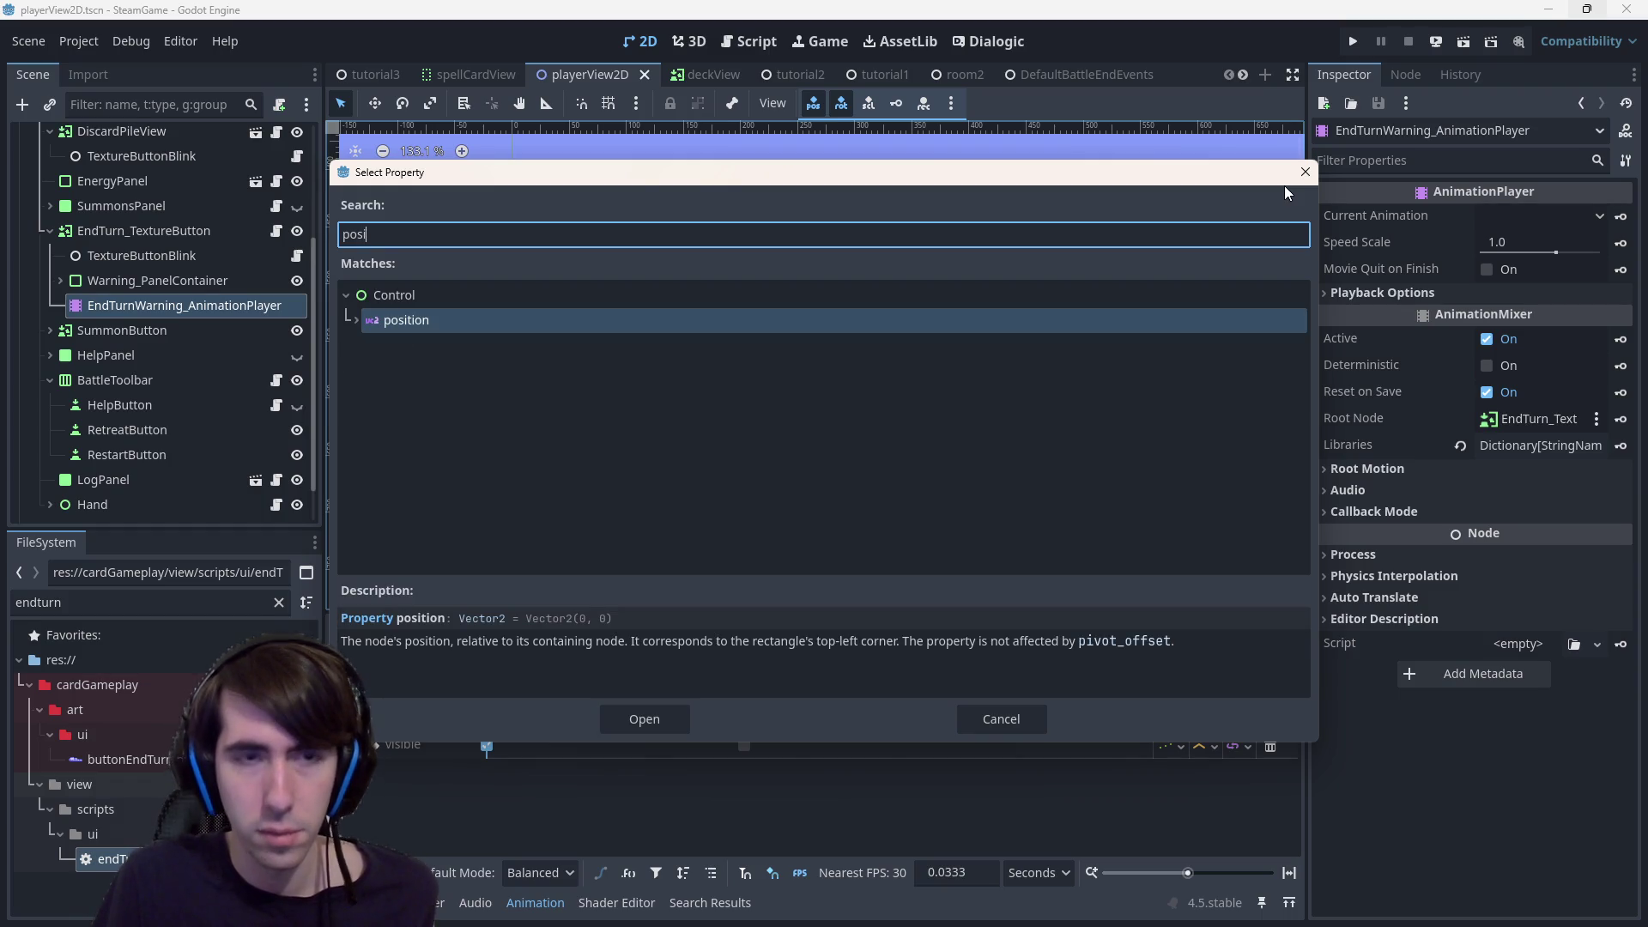
pyautogui.press('Return')
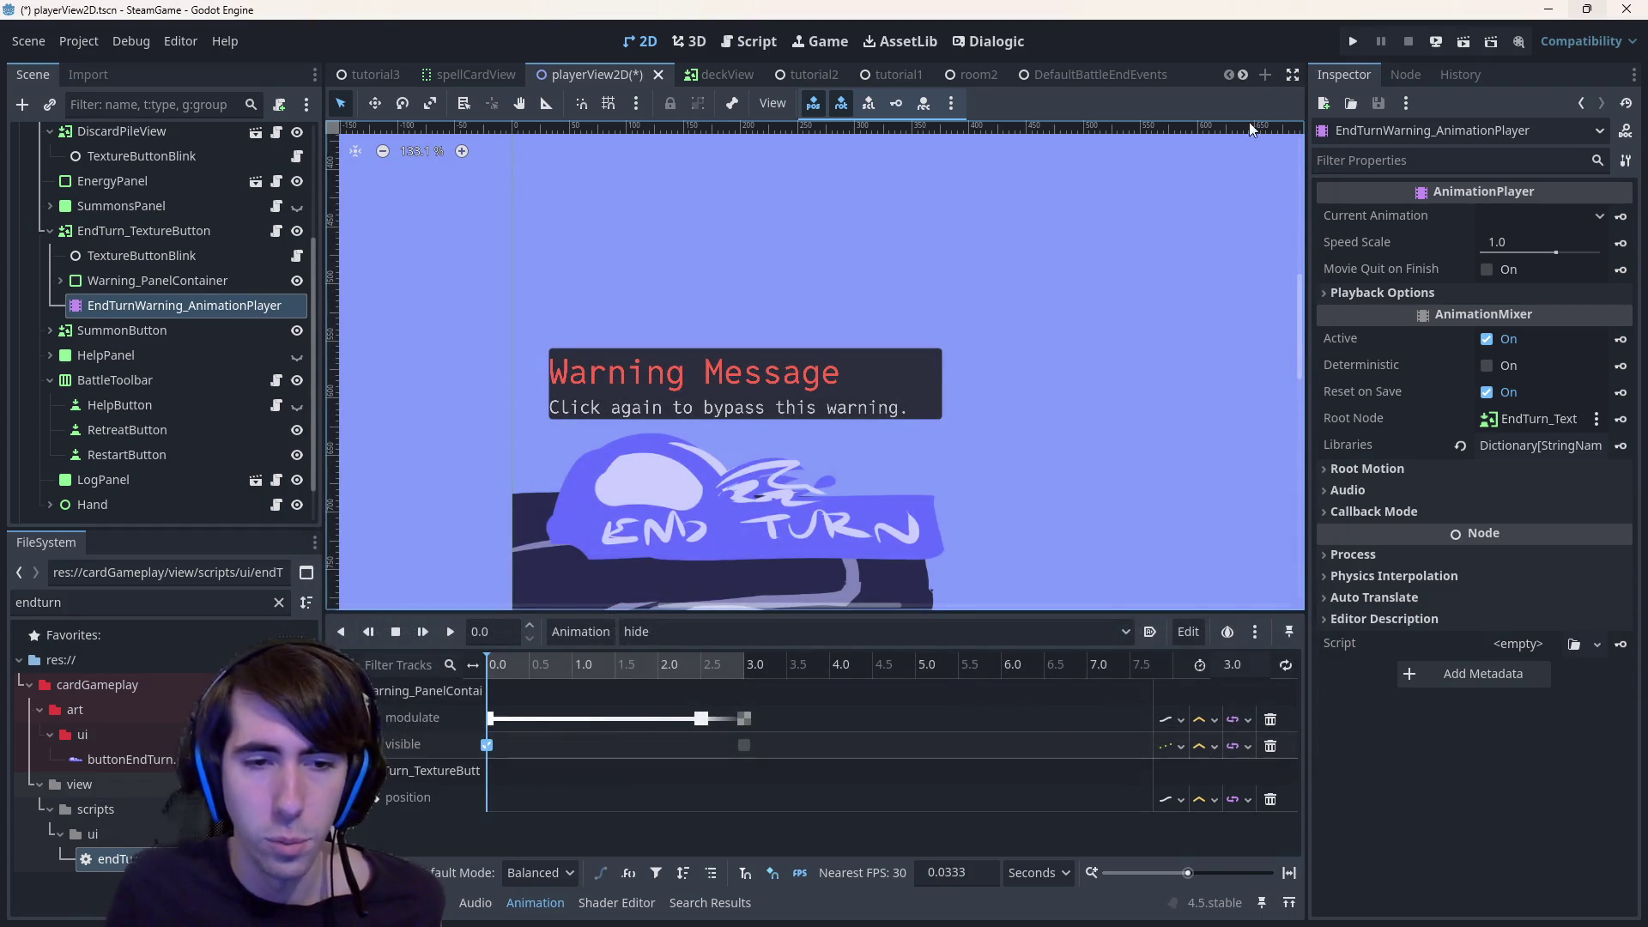
# Key the button's position at 0 s and at 2.5 s with y 600
pyautogui.rightClick(487, 796)
pyautogui.click(503, 806)
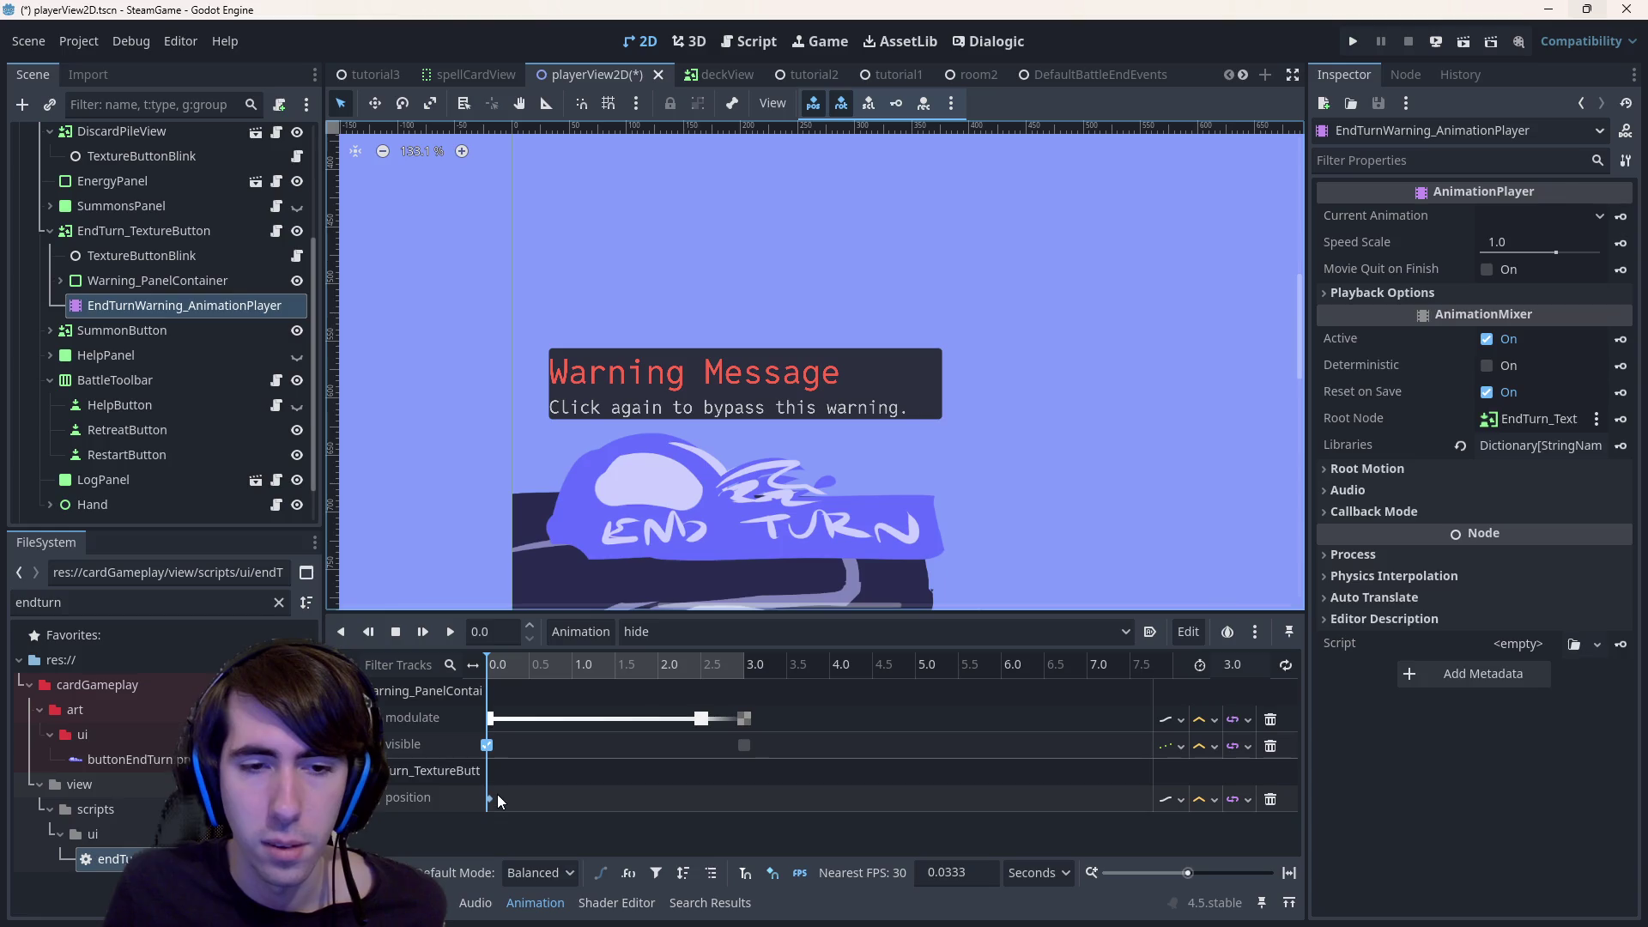
pyautogui.click(1555, 194)
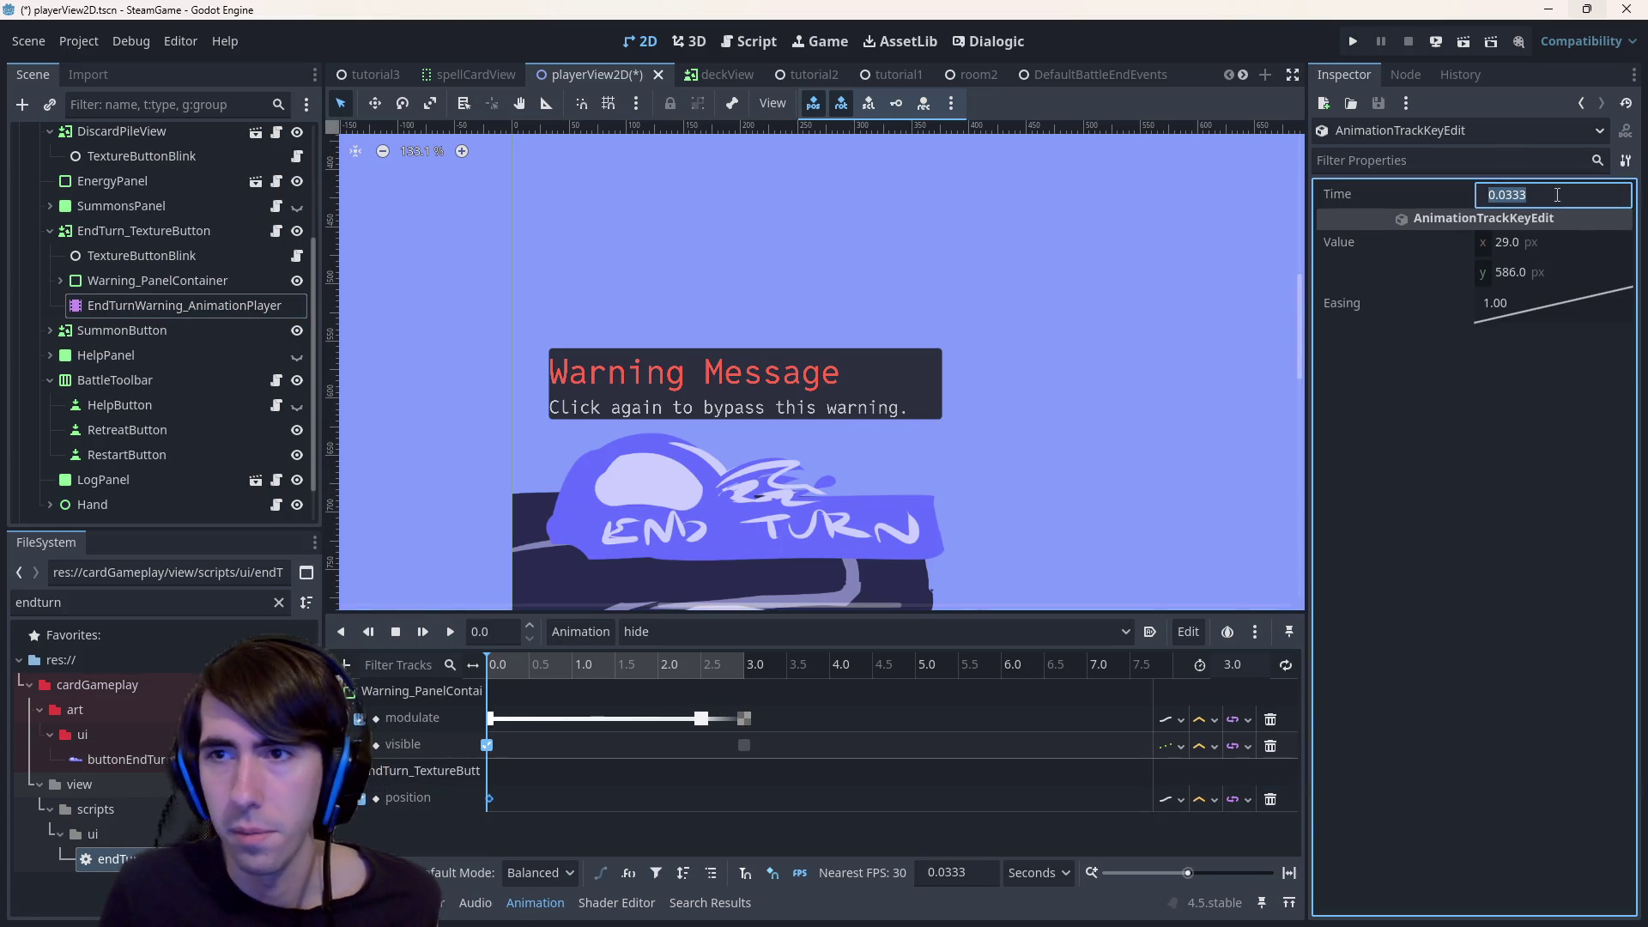
pyautogui.write('0')
pyautogui.press('Return')
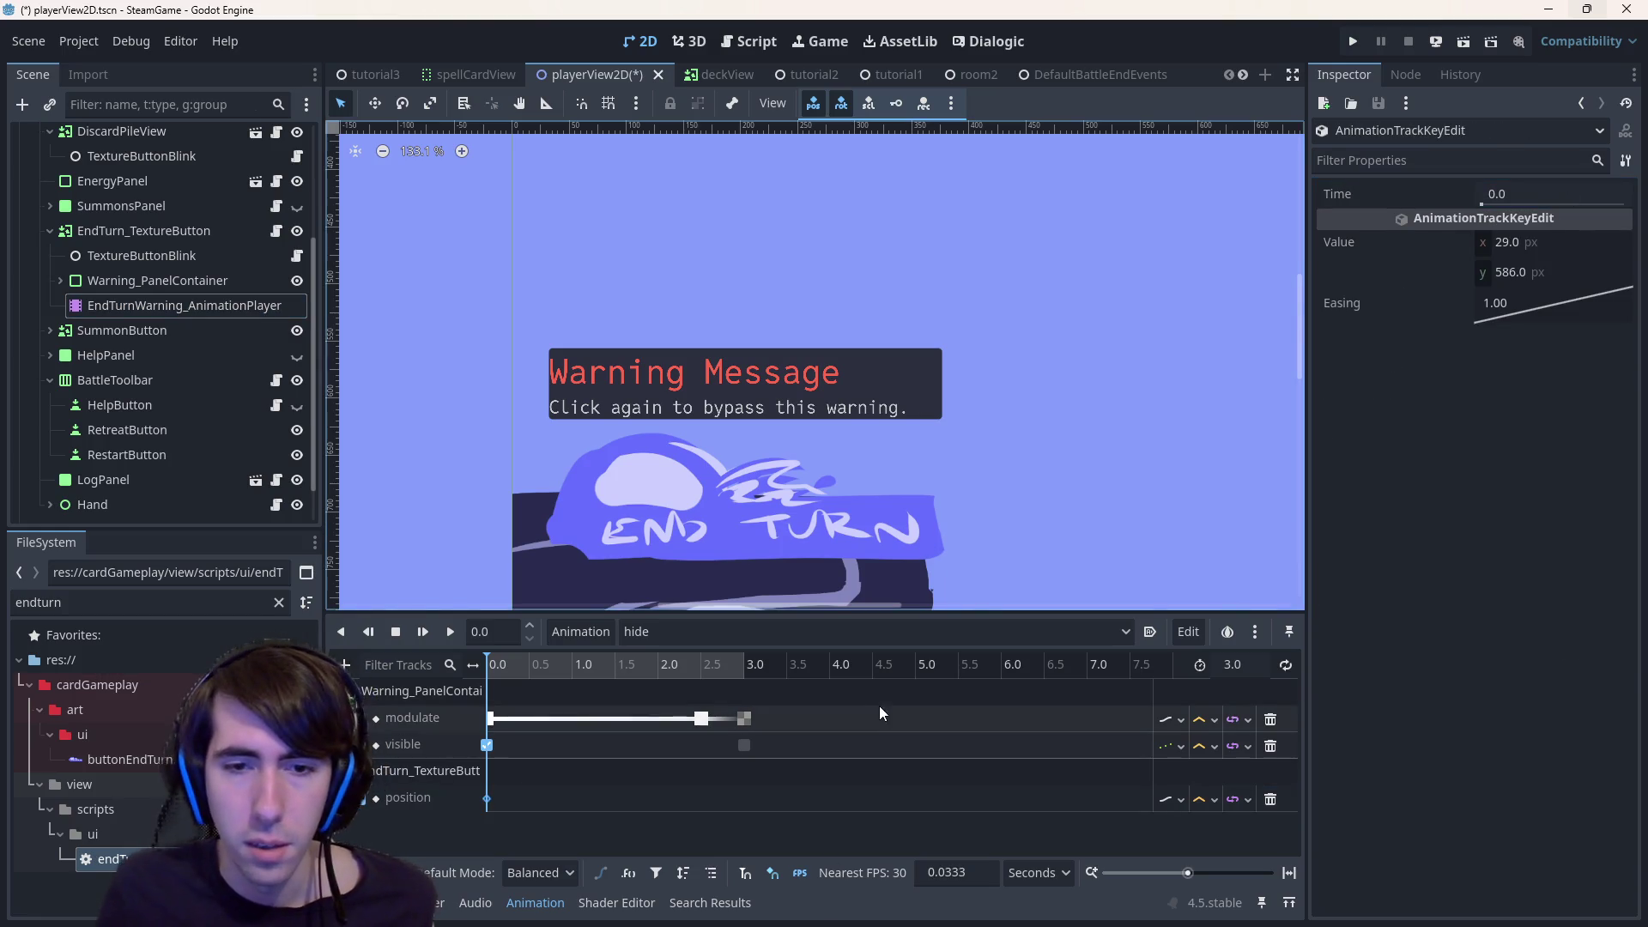
pyautogui.rightClick(702, 793)
pyautogui.click(713, 777)
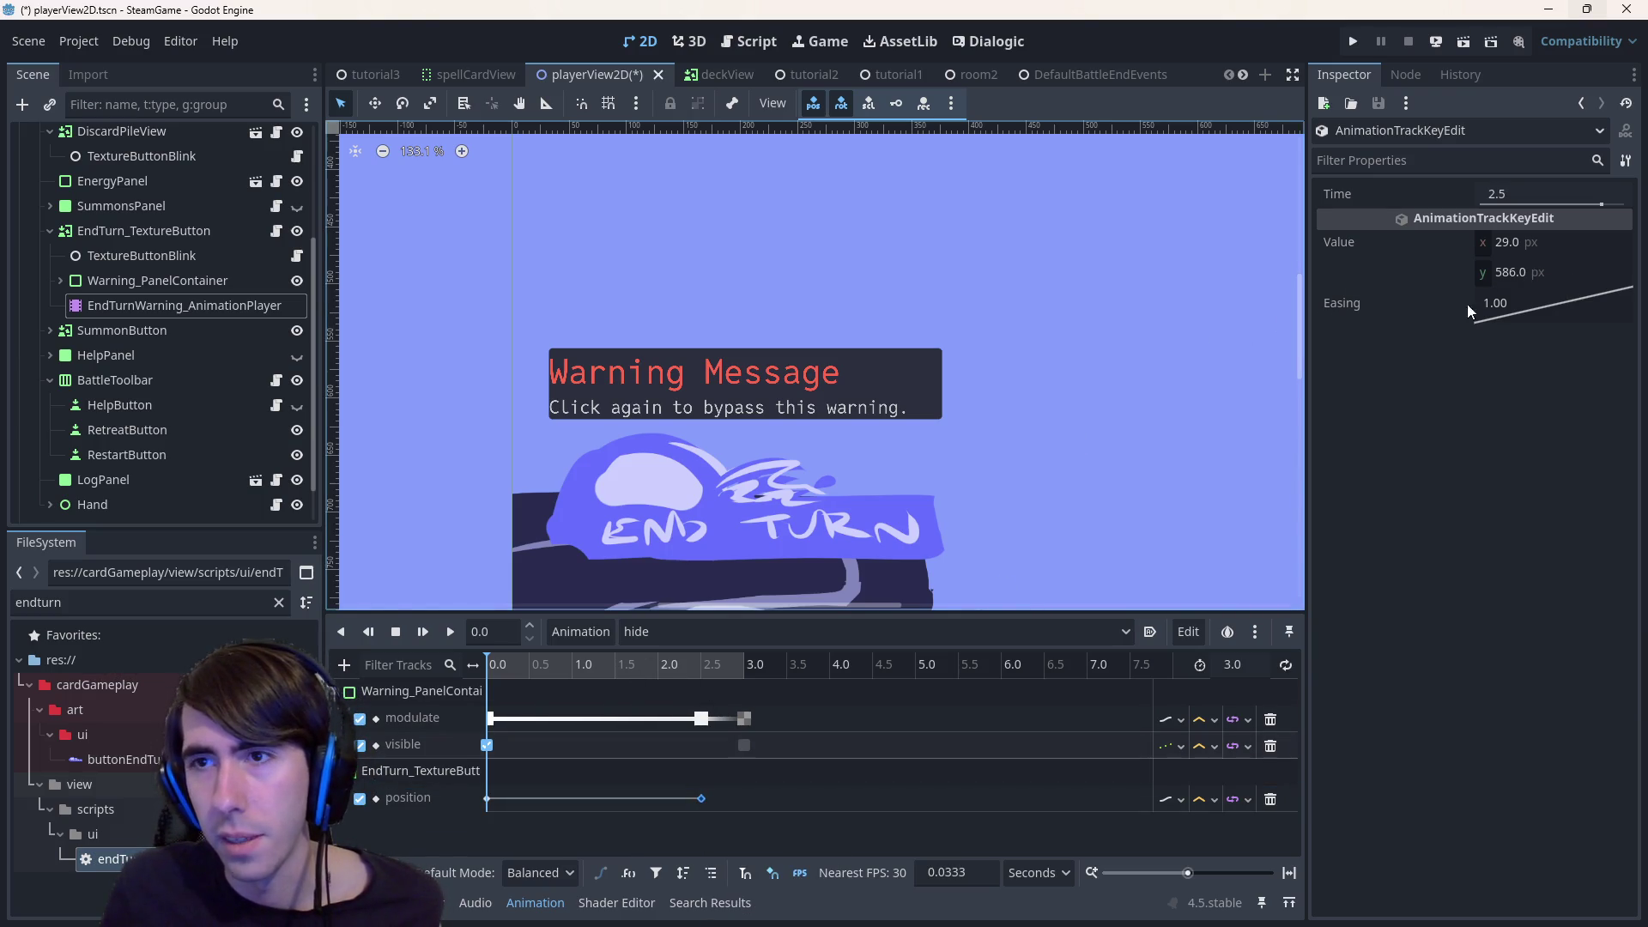
pyautogui.click(1539, 277)
pyautogui.write('600')
pyautogui.press('Return')
# Undo the y change and delete the EndTurn_TextureButton position track
pyautogui.moveTo(507, 662); pyautogui.dragTo(589, 662)
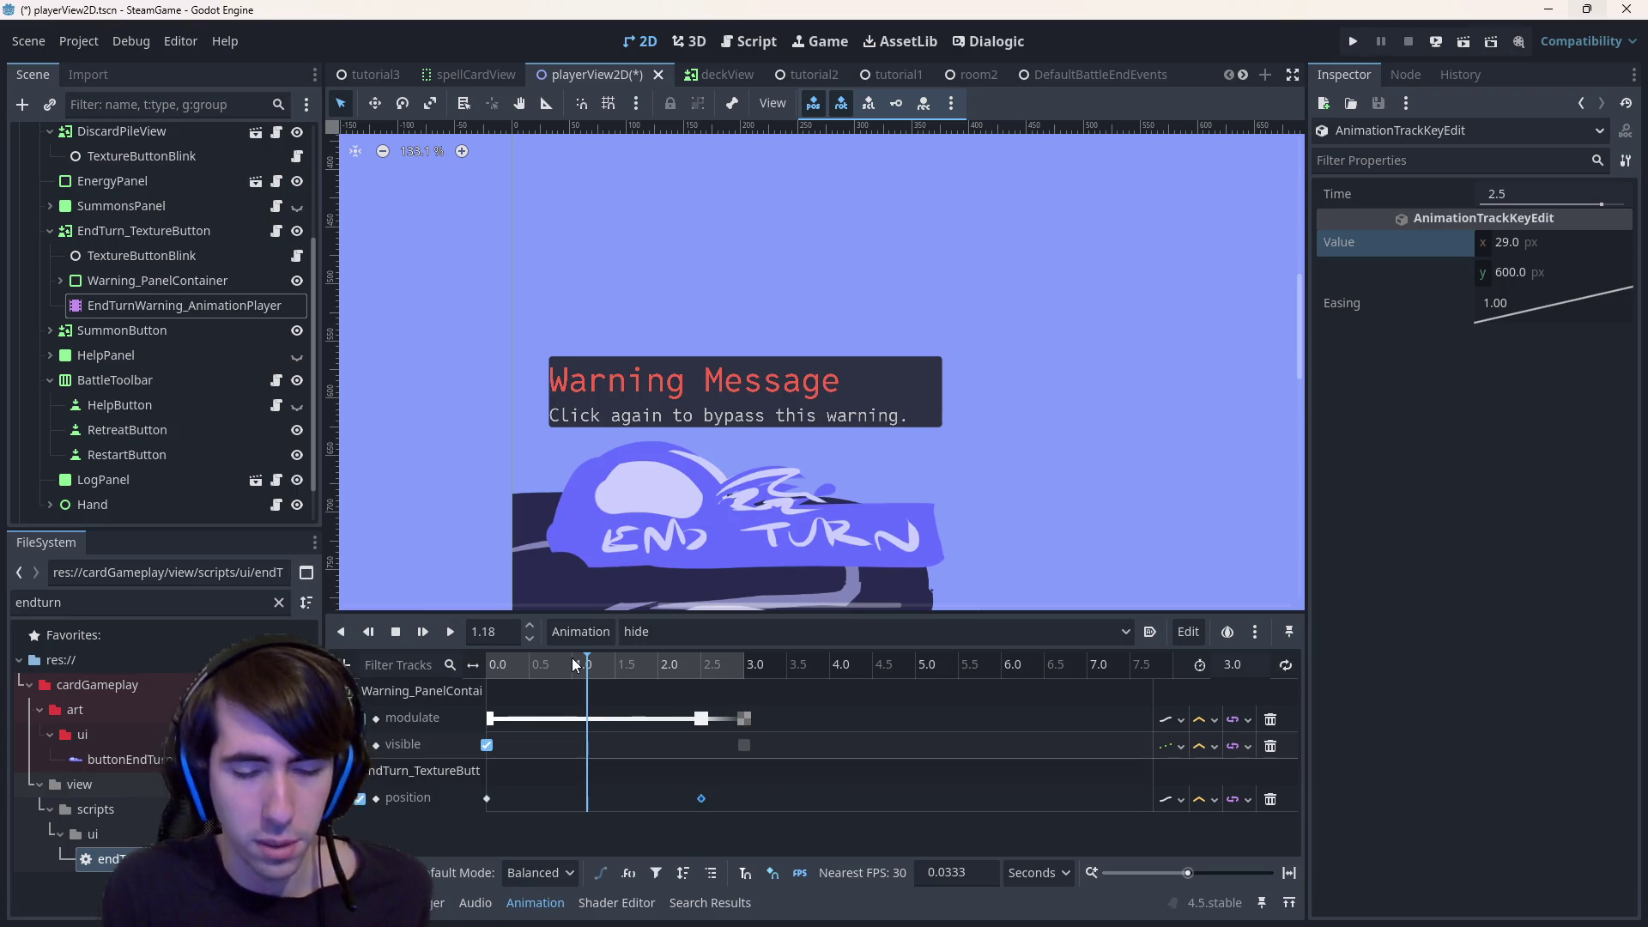
pyautogui.hotkey('ctrl', 'z')
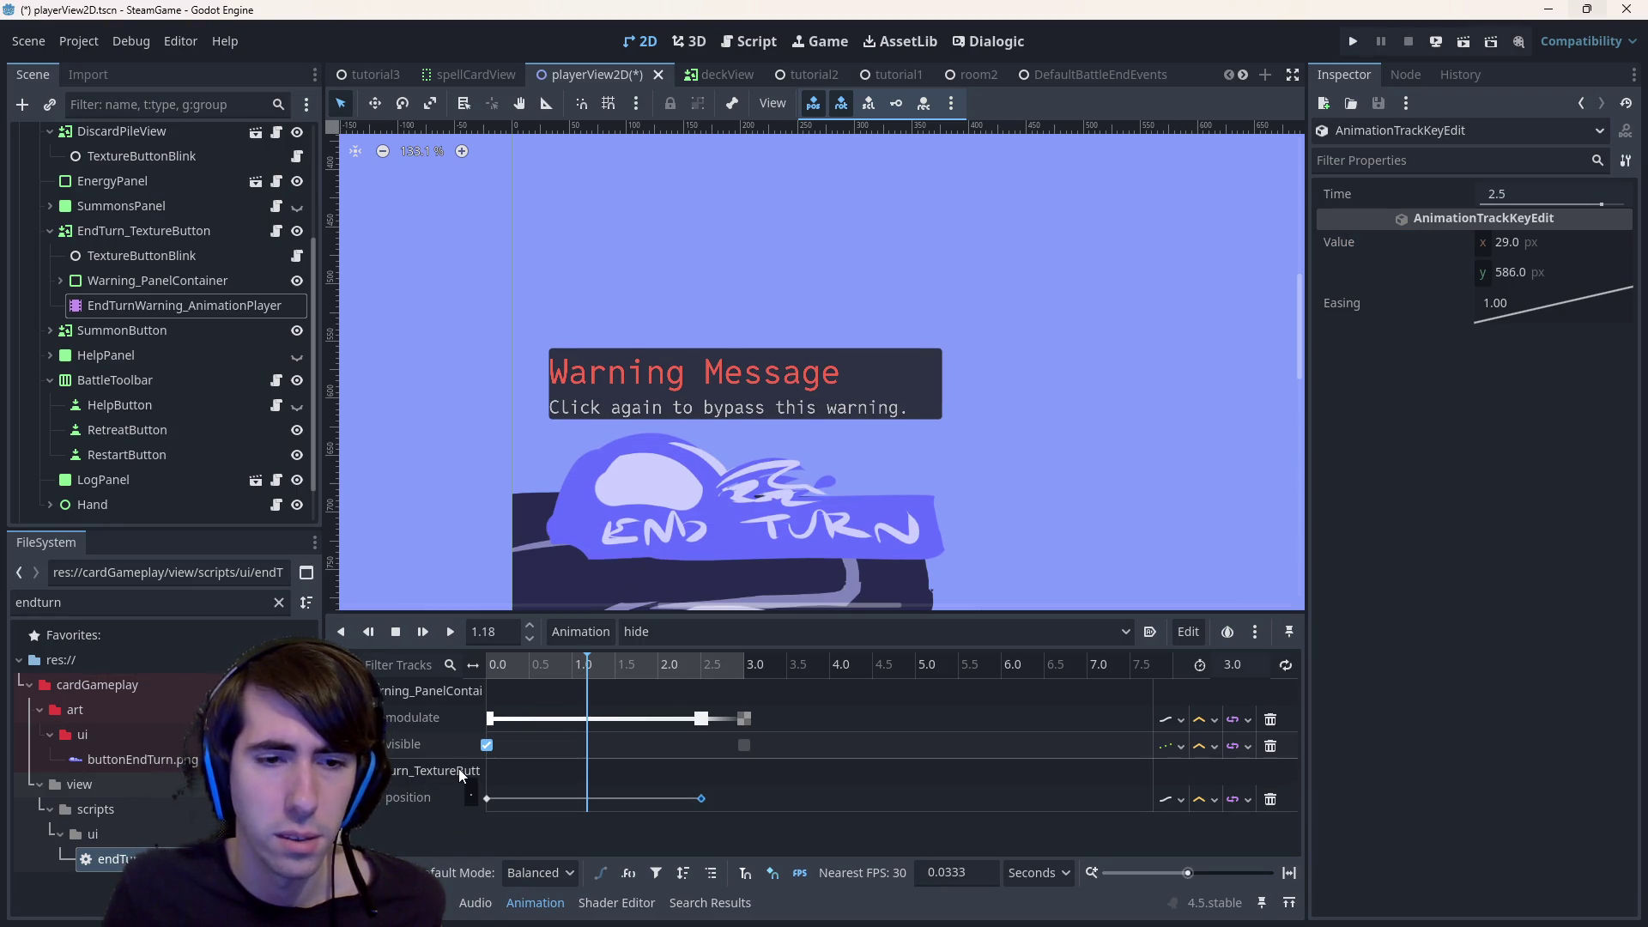
pyautogui.moveTo(388, 797); pyautogui.dragTo(388, 755)
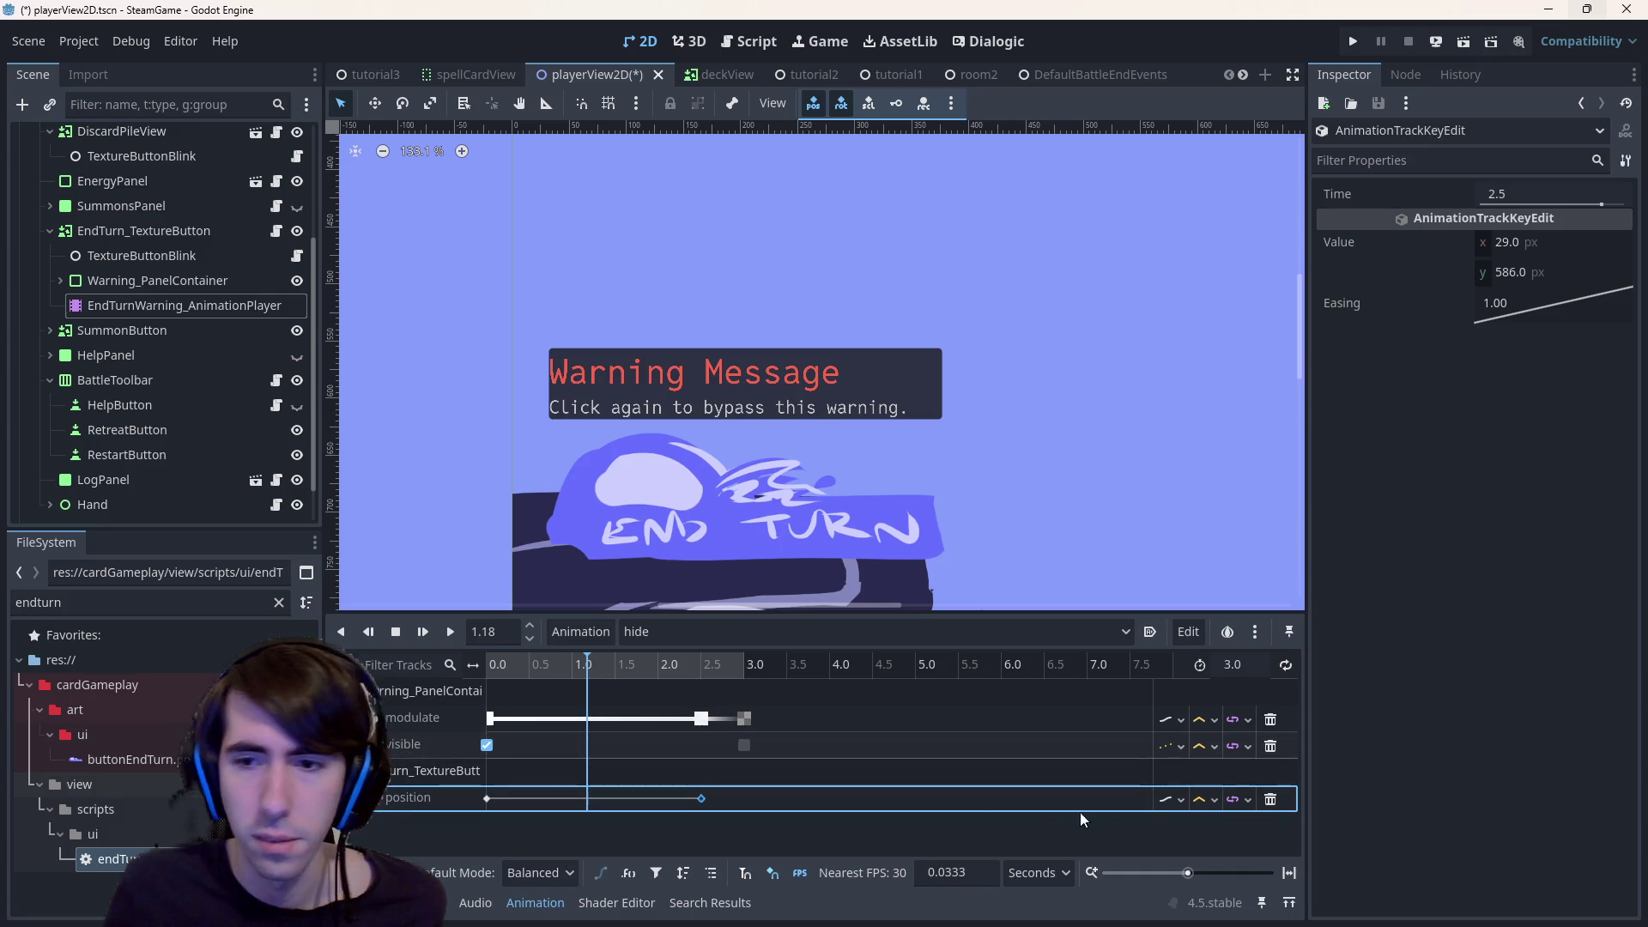
pyautogui.click(1270, 801)
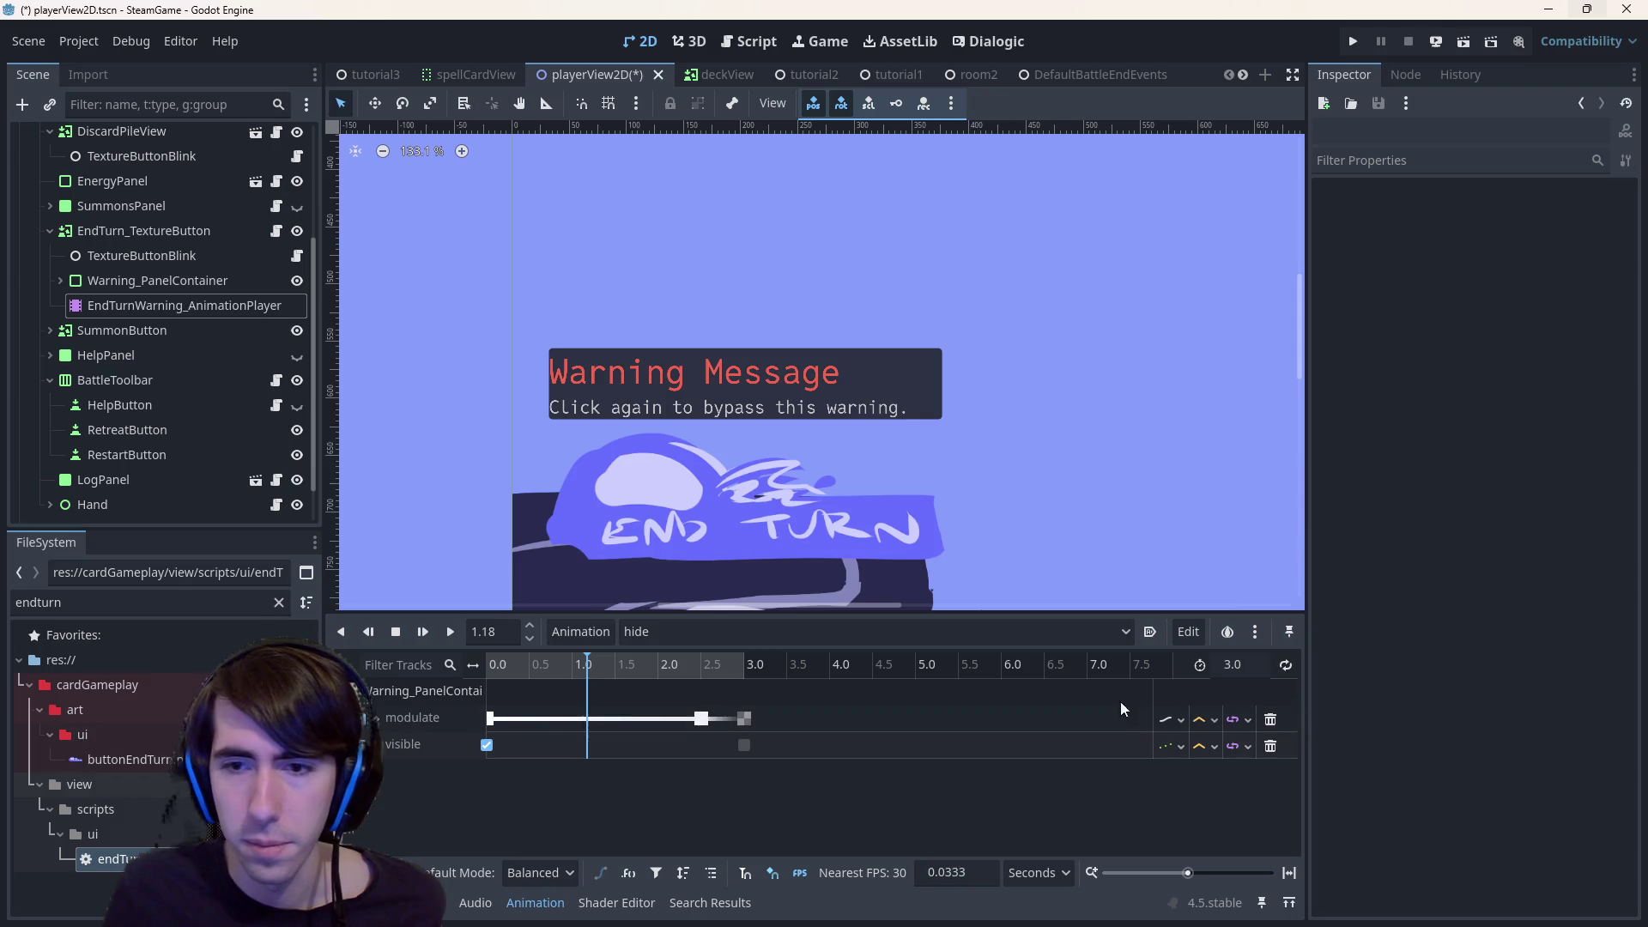
# Add a Warning_PanelContainer position property track to hide and insert its first key
pyautogui.click(382, 688)
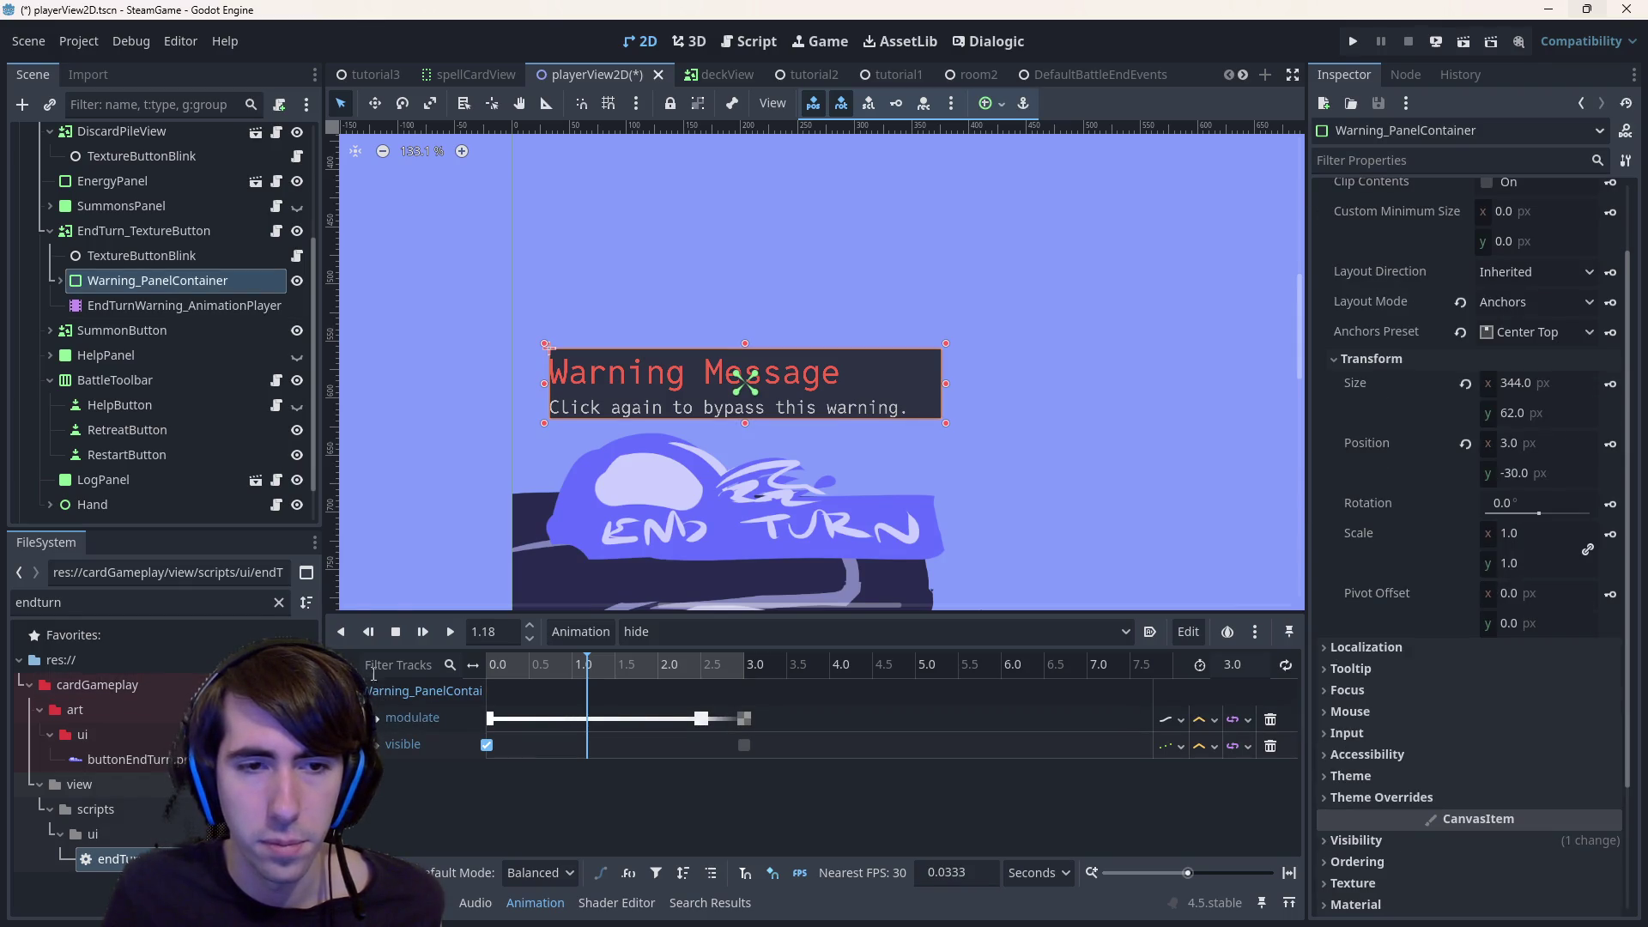
pyautogui.click(347, 665)
pyautogui.click(426, 686)
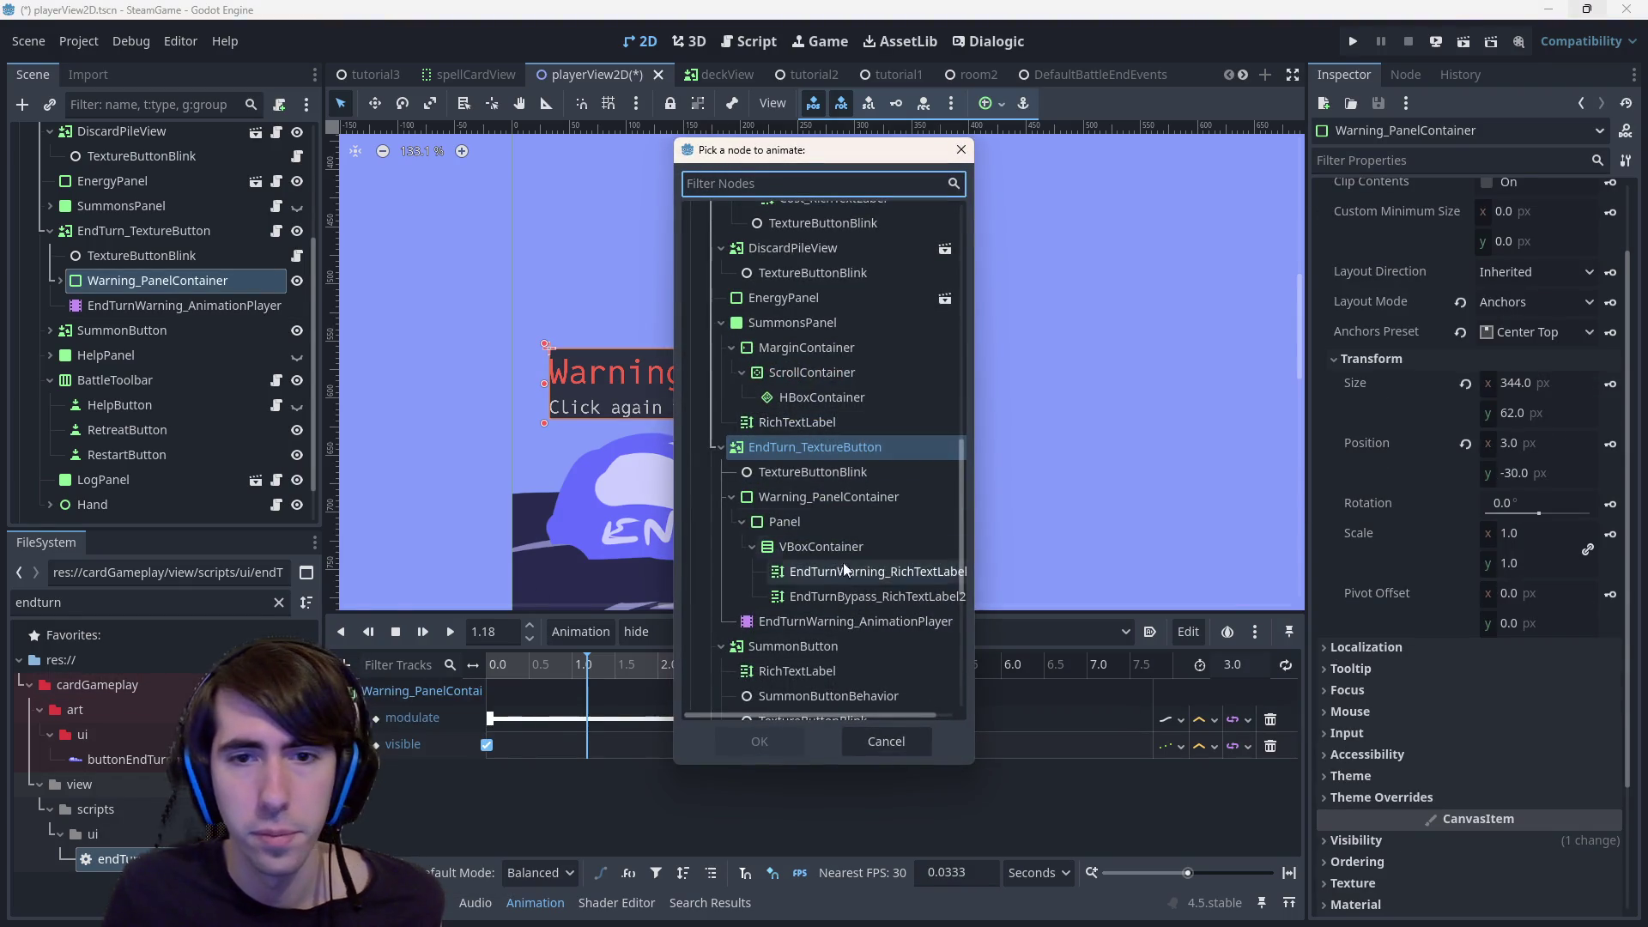
pyautogui.doubleClick(824, 497)
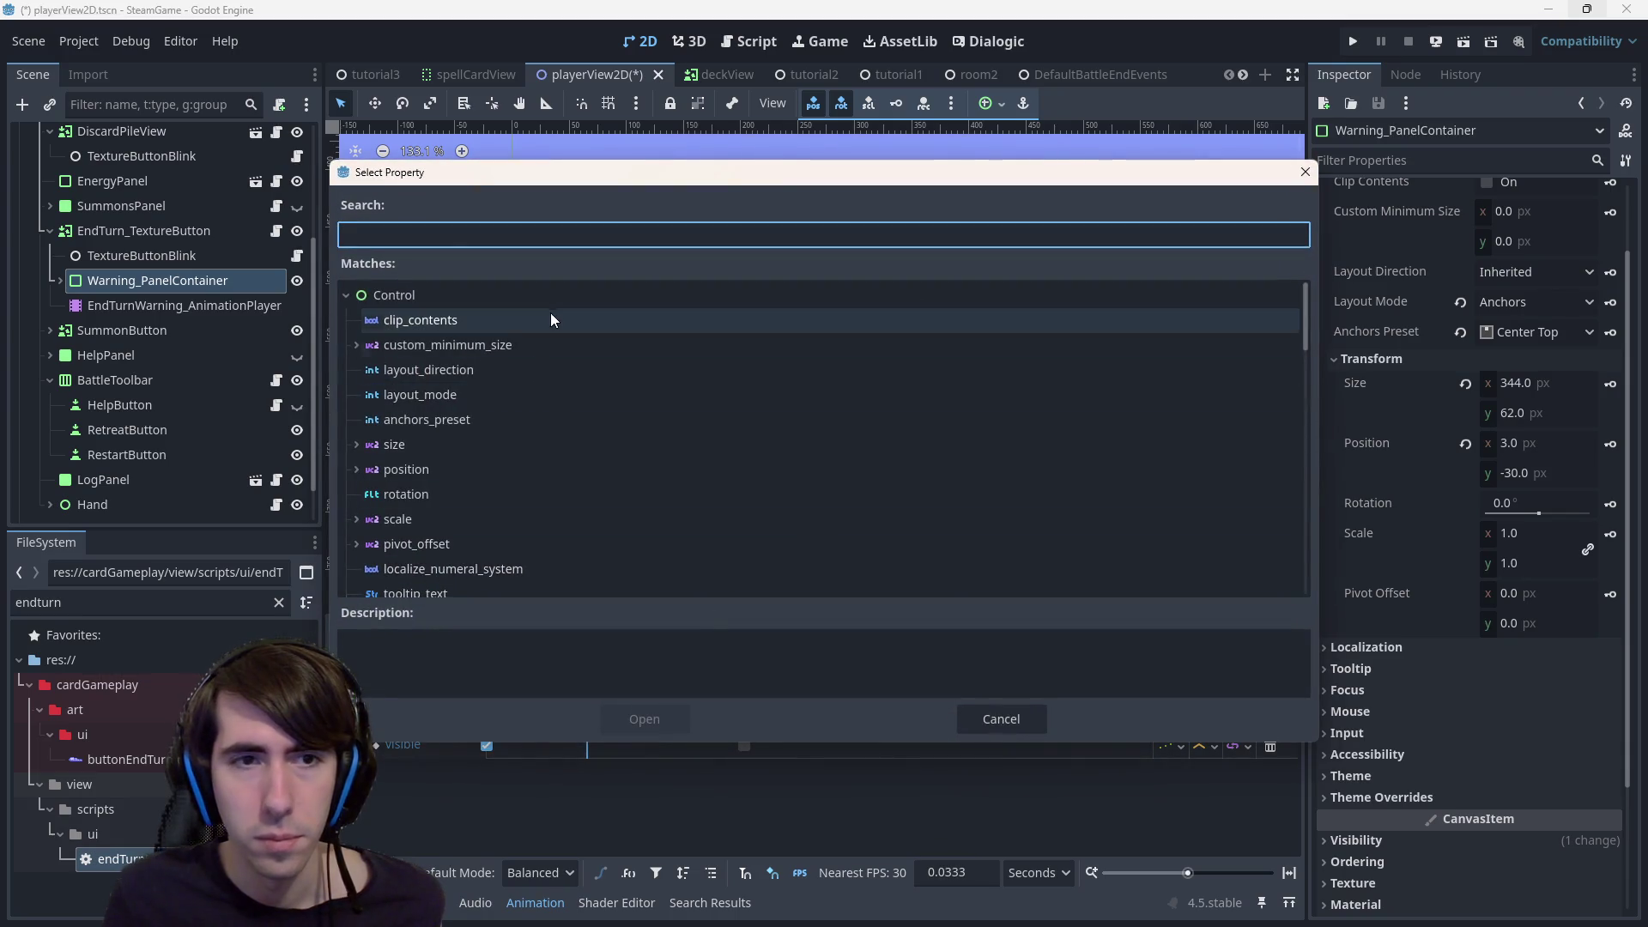
pyautogui.write('posit')
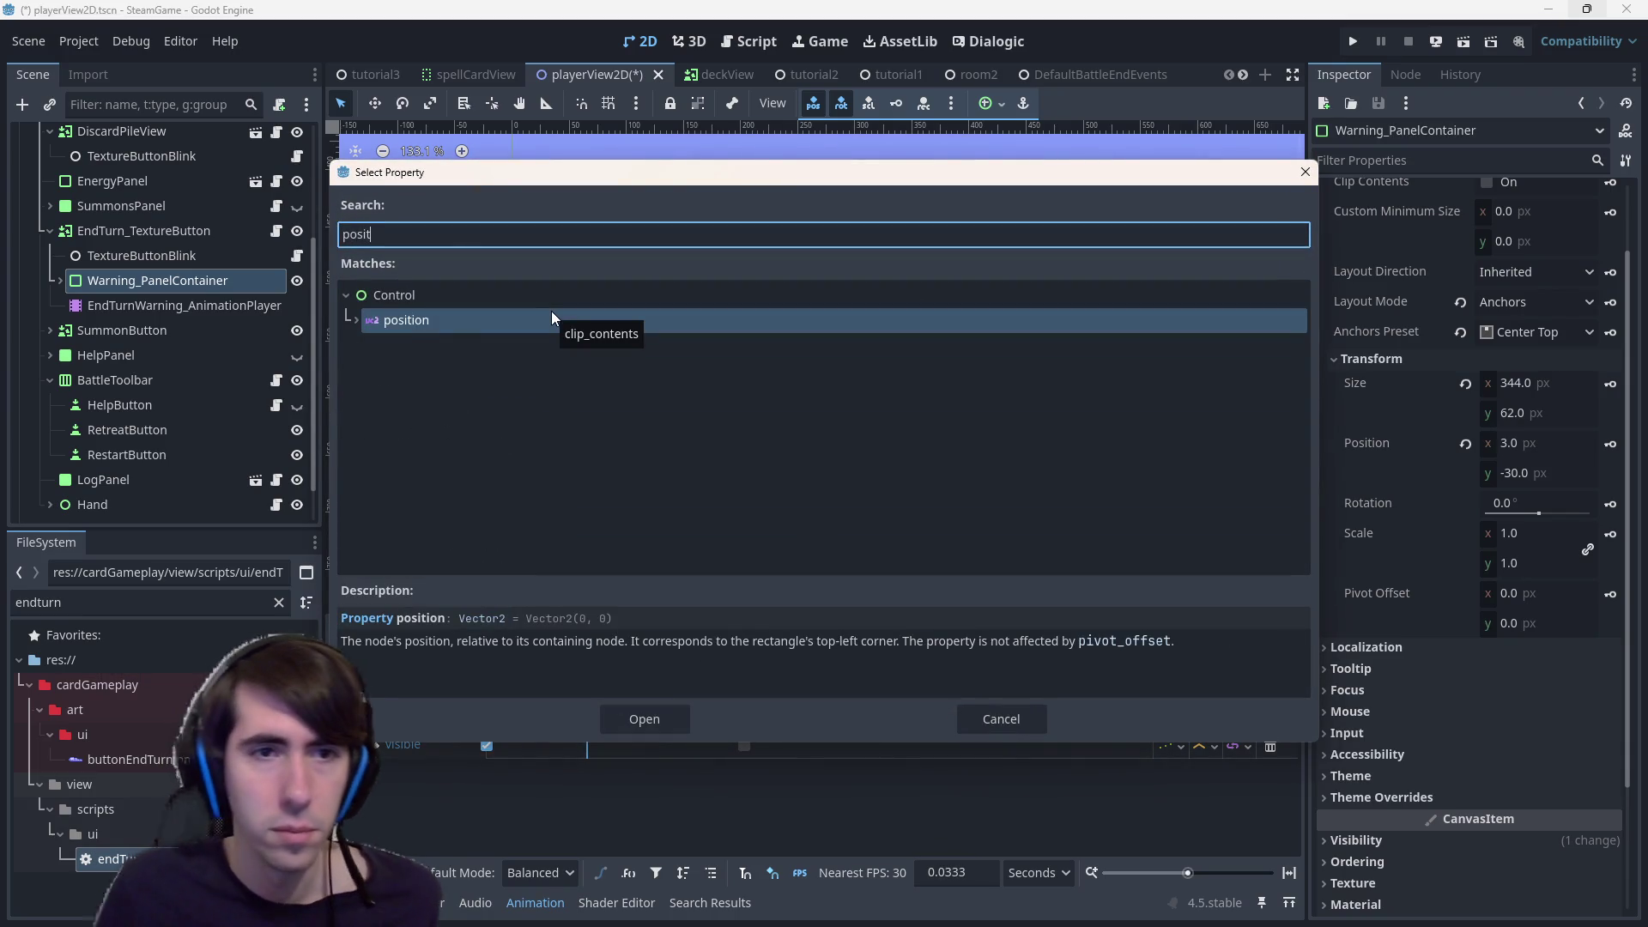
pyautogui.doubleClick(552, 318)
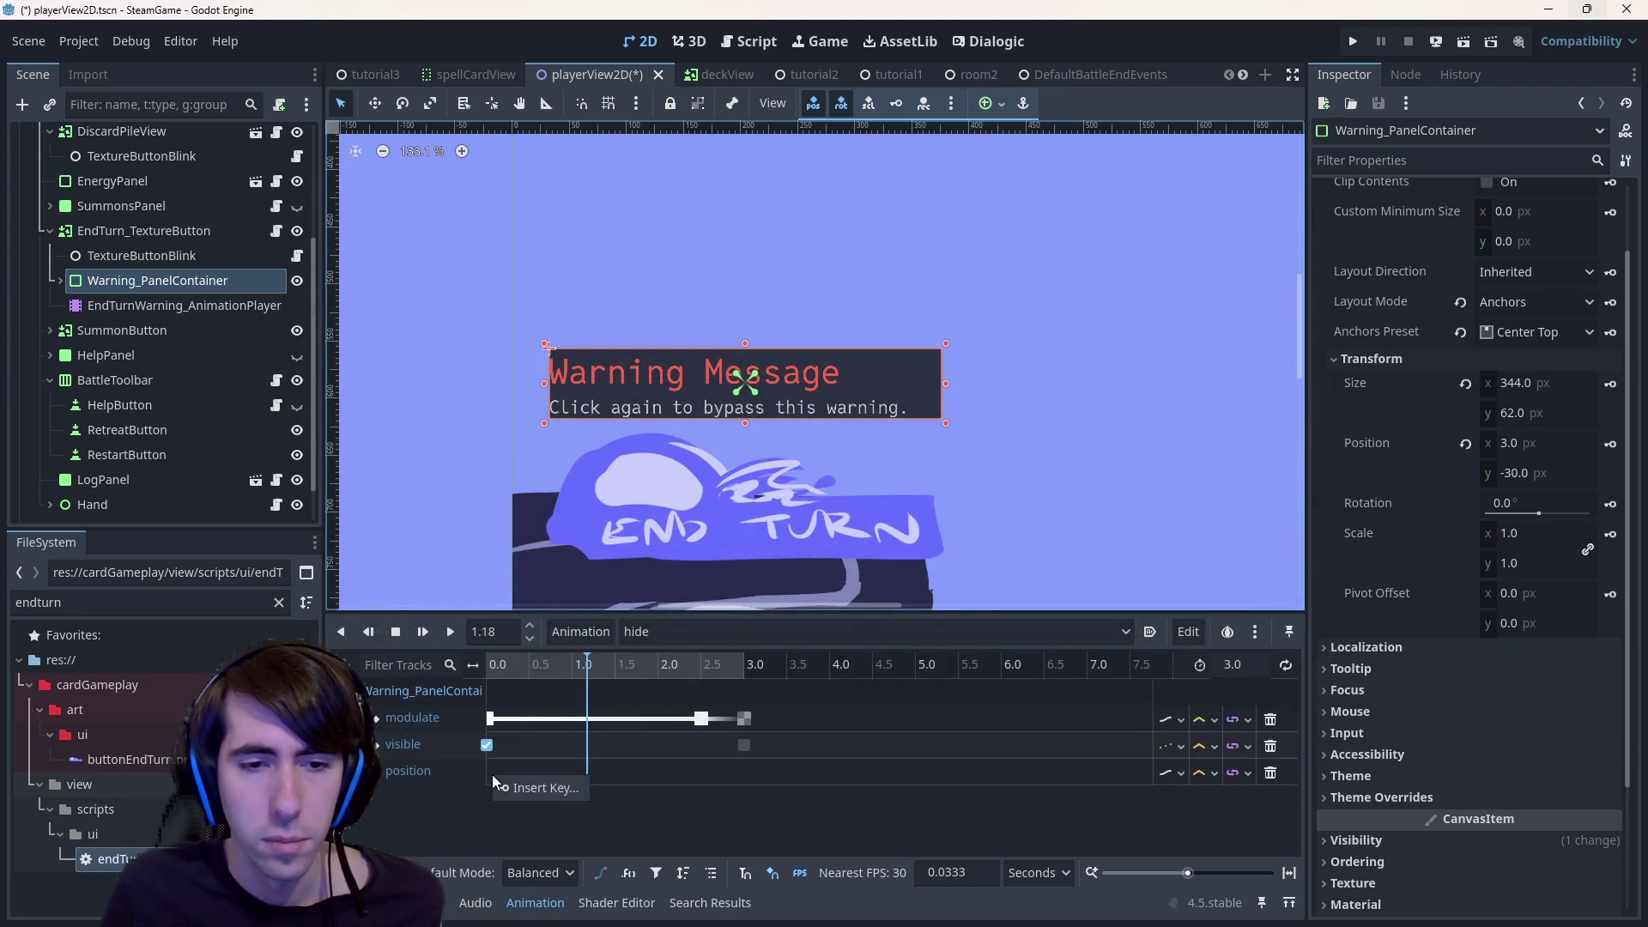
pyautogui.click(493, 772)
# Move the first position key to 0 s and insert a second key near 2.5 s
pyautogui.click(1551, 196)
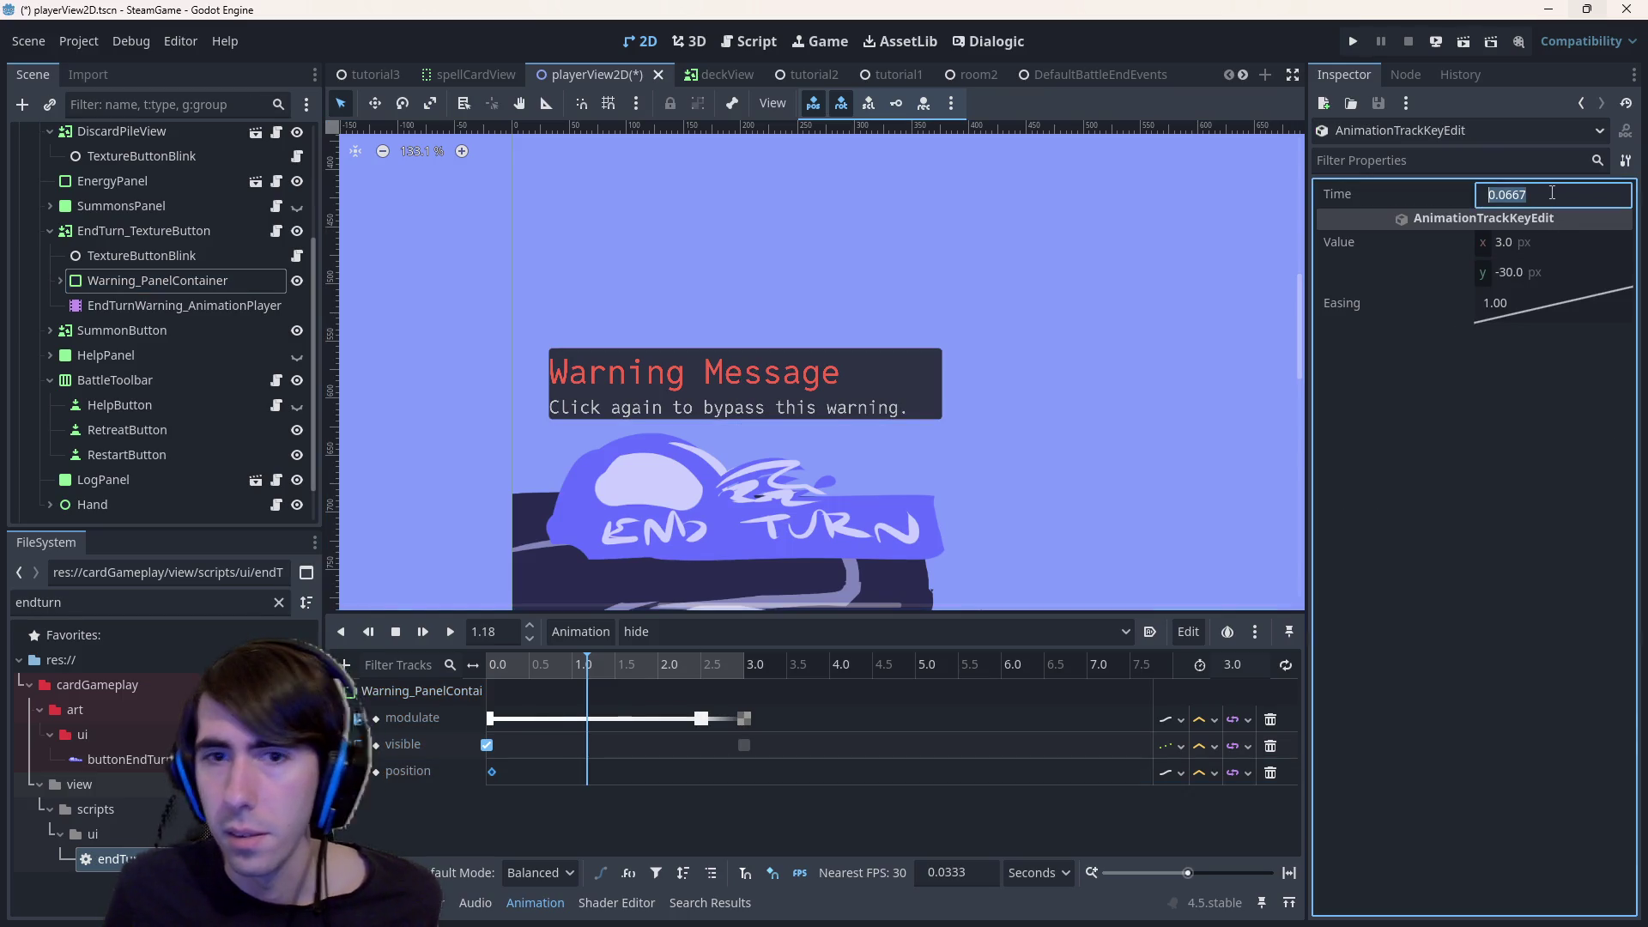
pyautogui.press('Return')
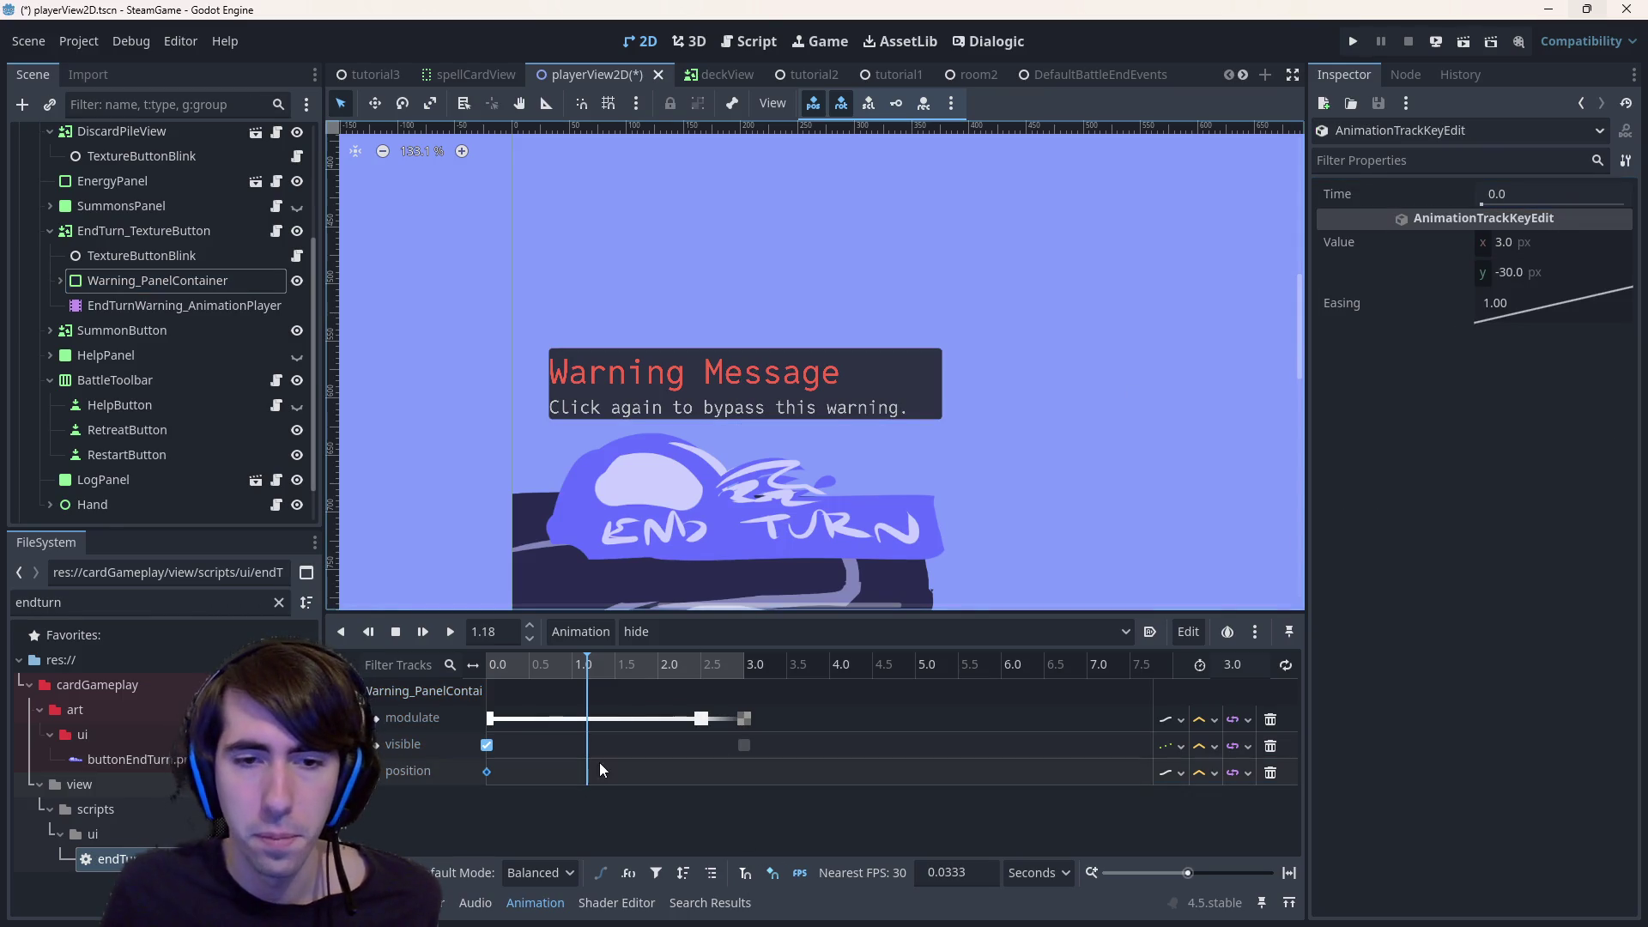
pyautogui.rightClick(699, 769)
pyautogui.click(713, 782)
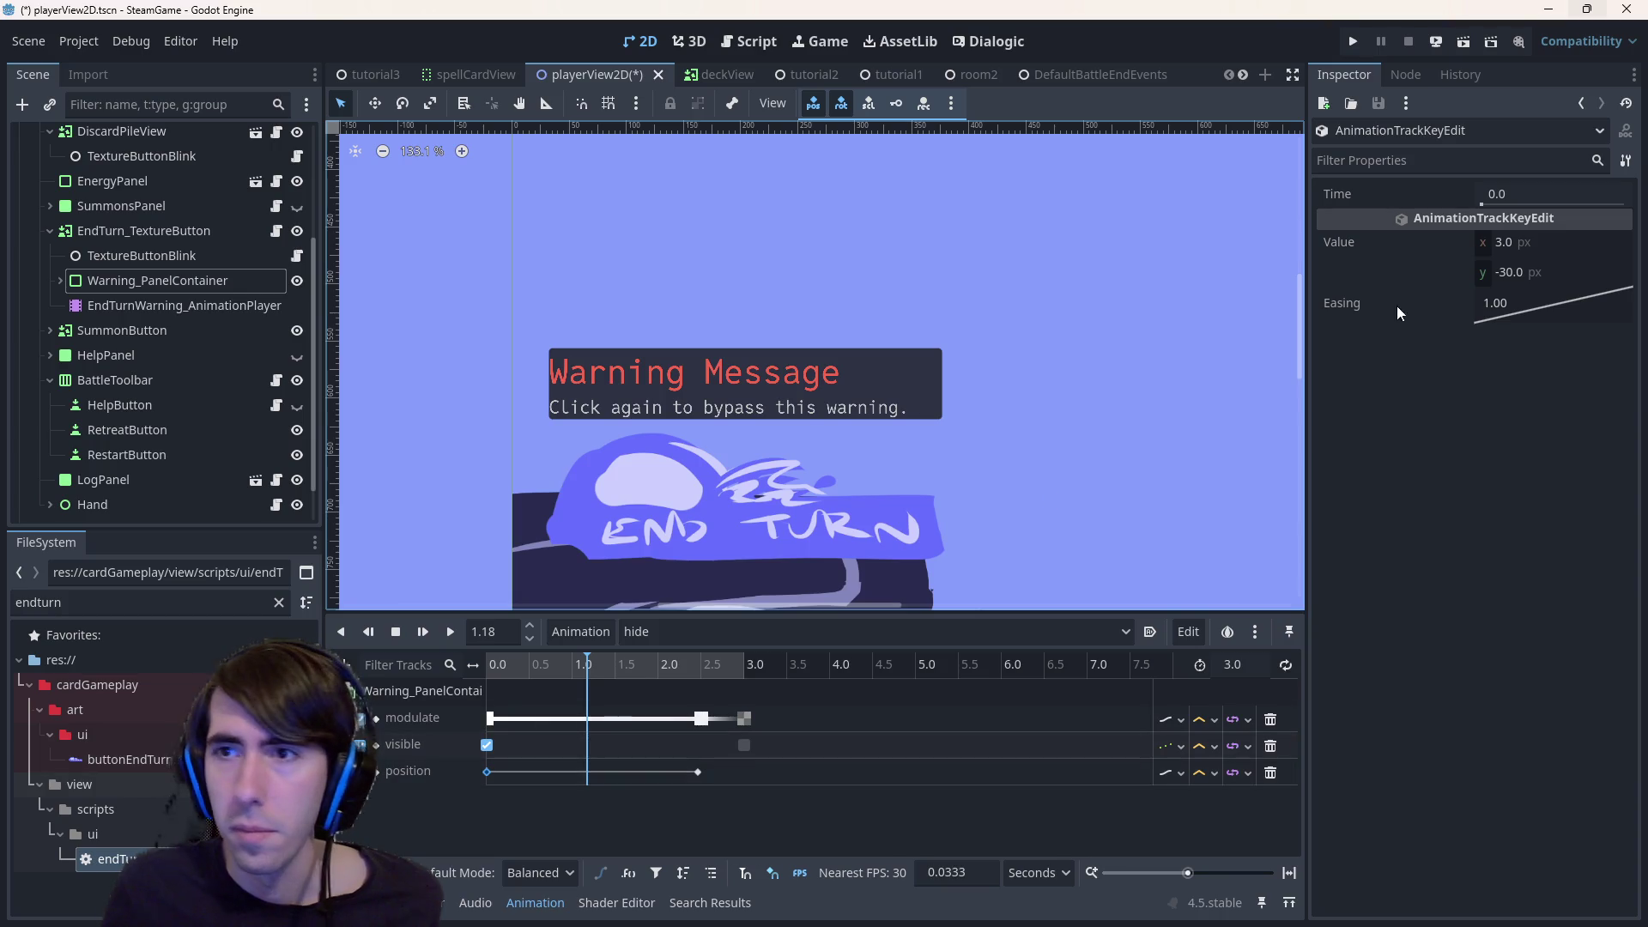
# Set the 2.47 s key's y value to -10 and scrub the timeline to preview
pyautogui.click(699, 771)
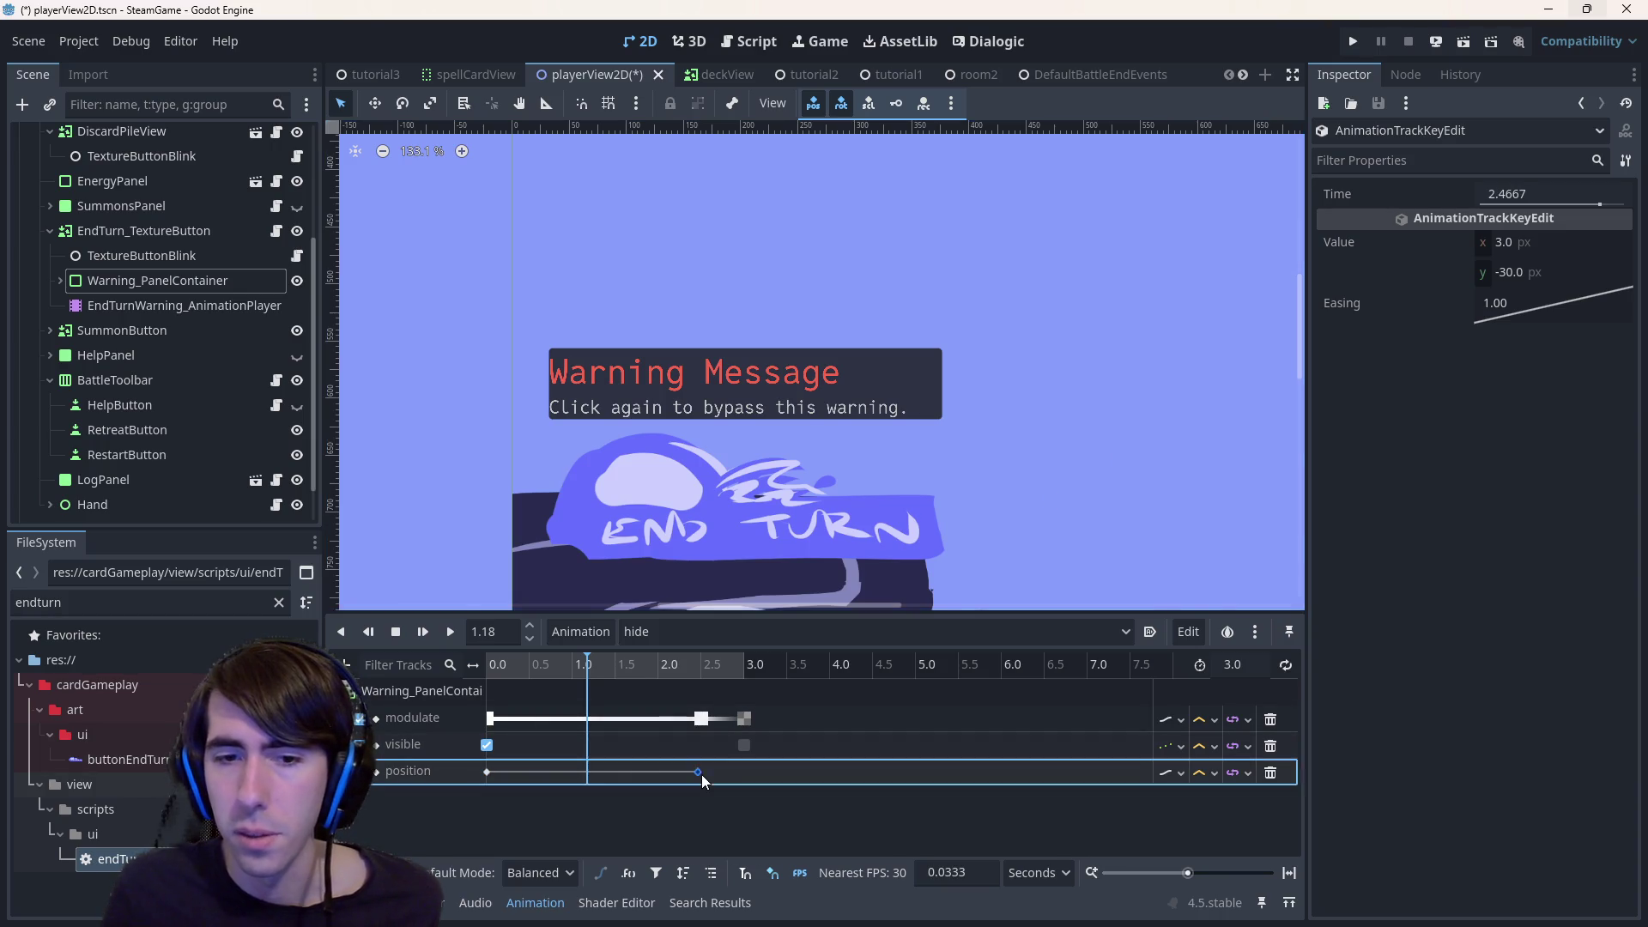
pyautogui.click(1516, 273)
pyautogui.moveTo(1516, 276)
pyautogui.mouseDown()
pyautogui.moveTo(1531, 276)
pyautogui.moveTo(1515, 275)
pyautogui.mouseUp()
pyautogui.click(1515, 275)
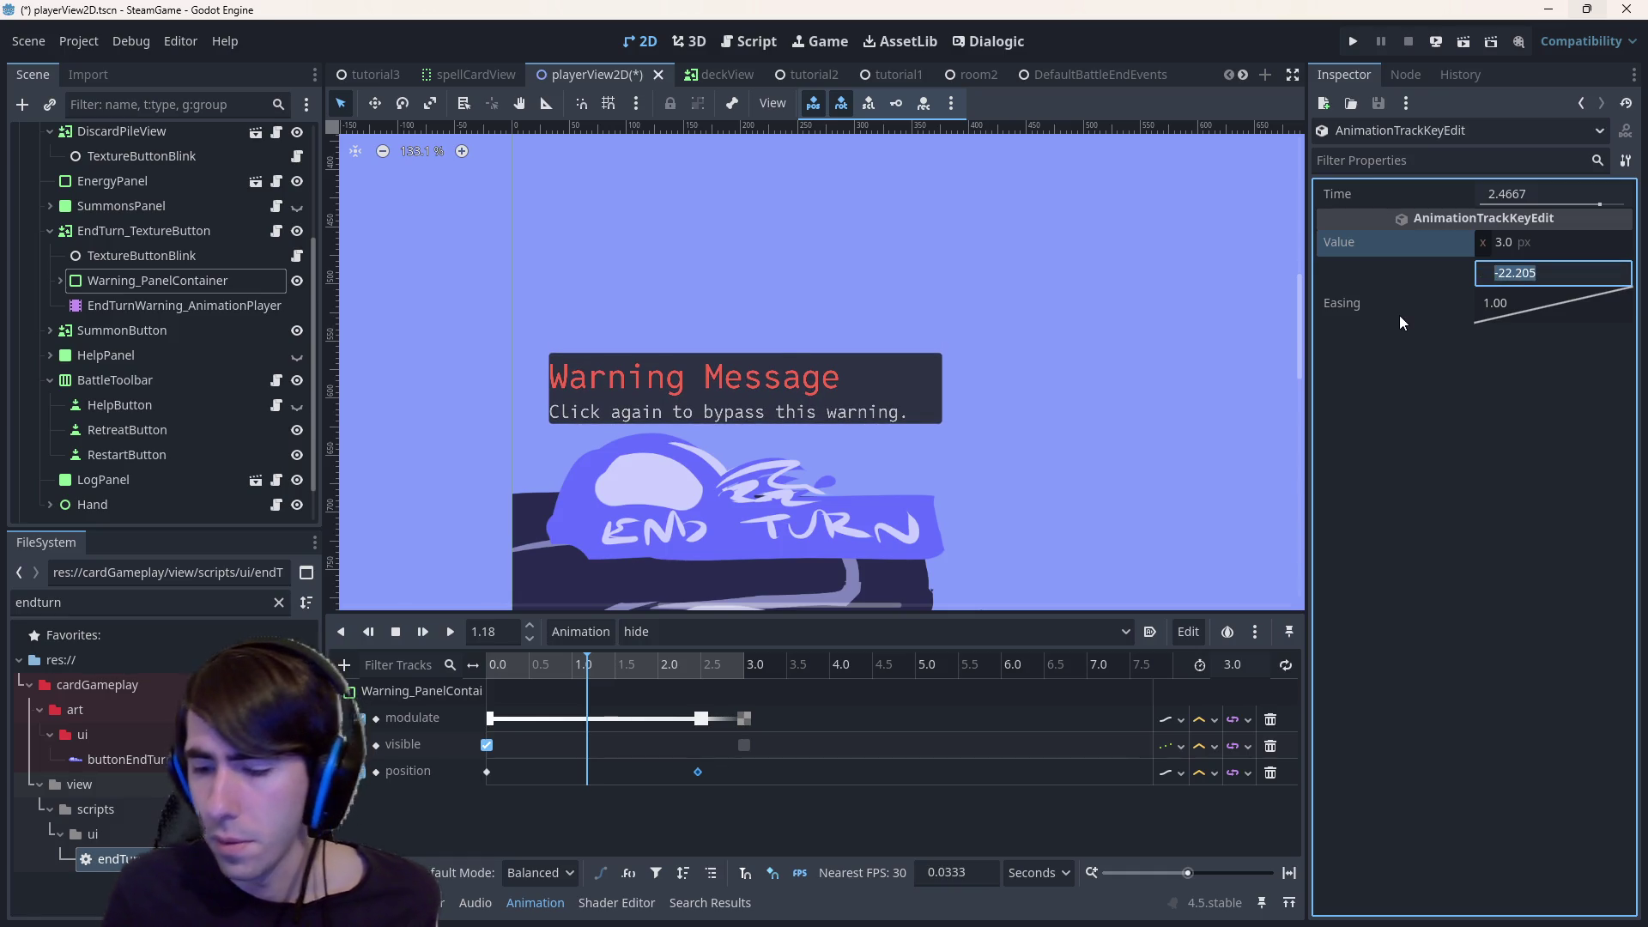
pyautogui.write('-10')
pyautogui.press('Return')
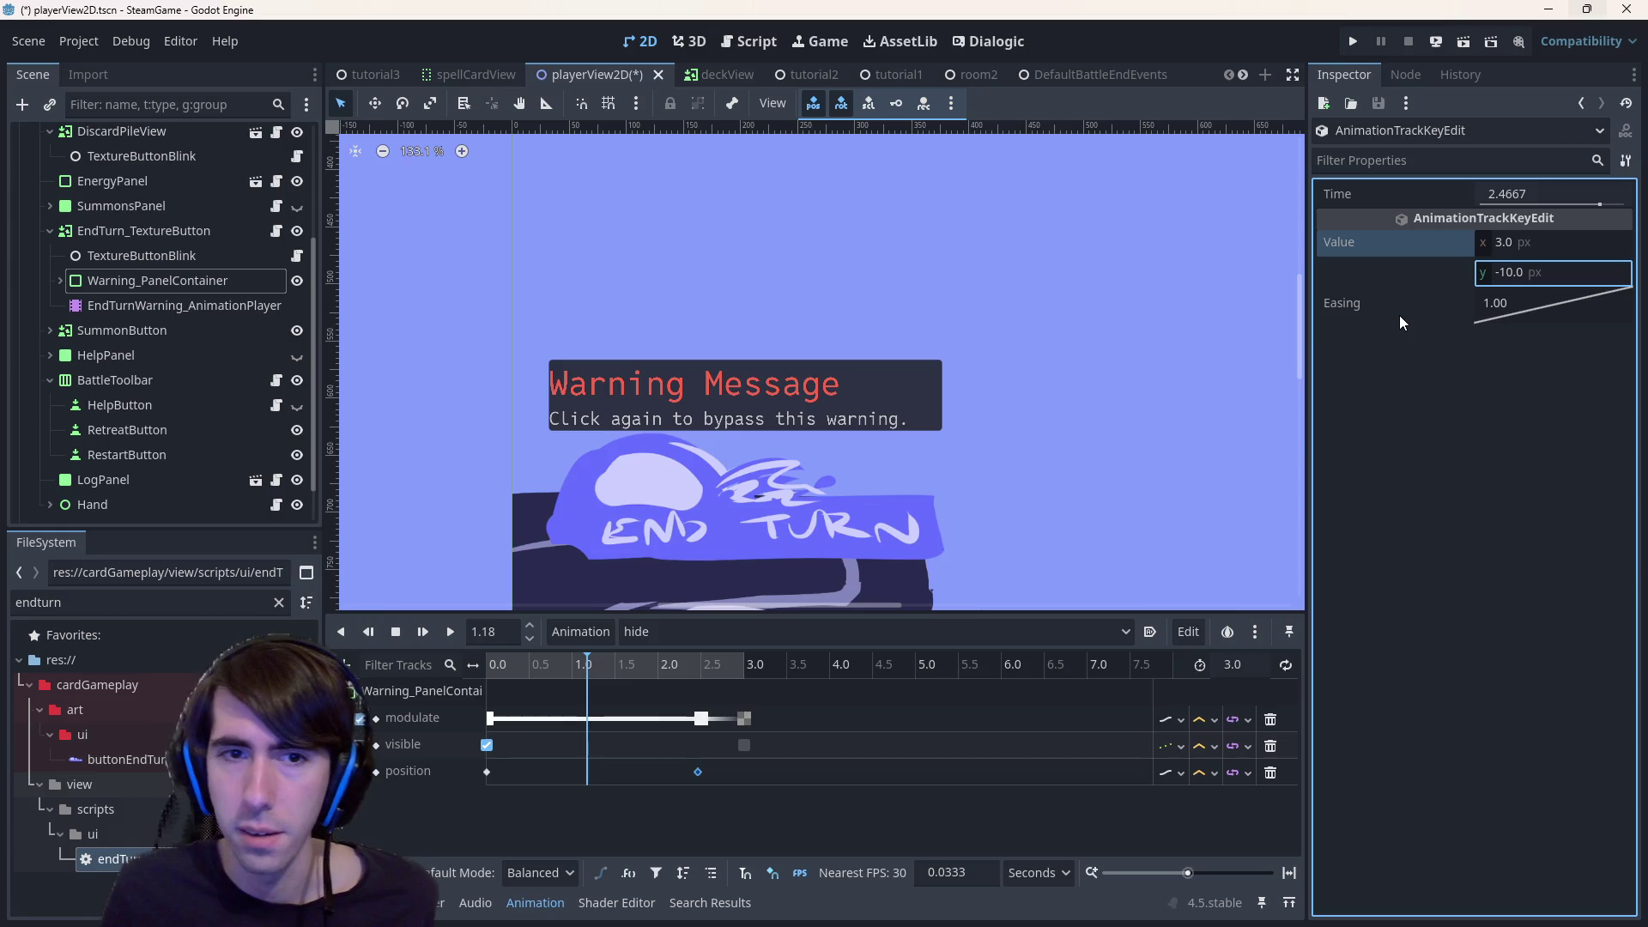
pyautogui.click(734, 663)
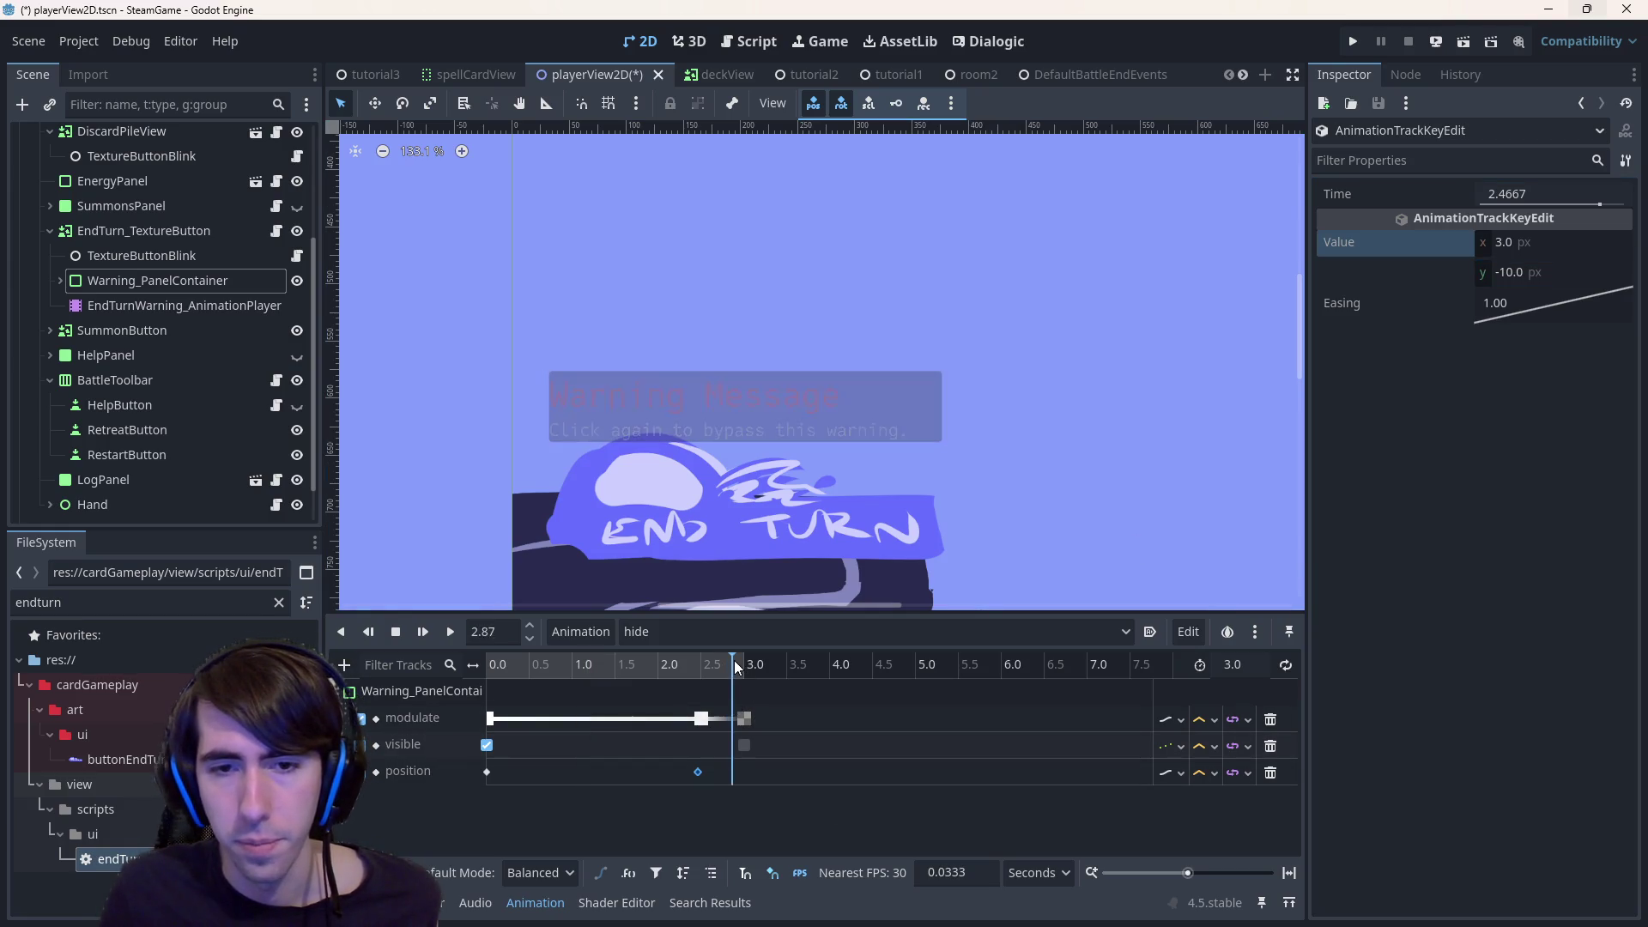
pyautogui.moveTo(741, 664); pyautogui.dragTo(493, 684)
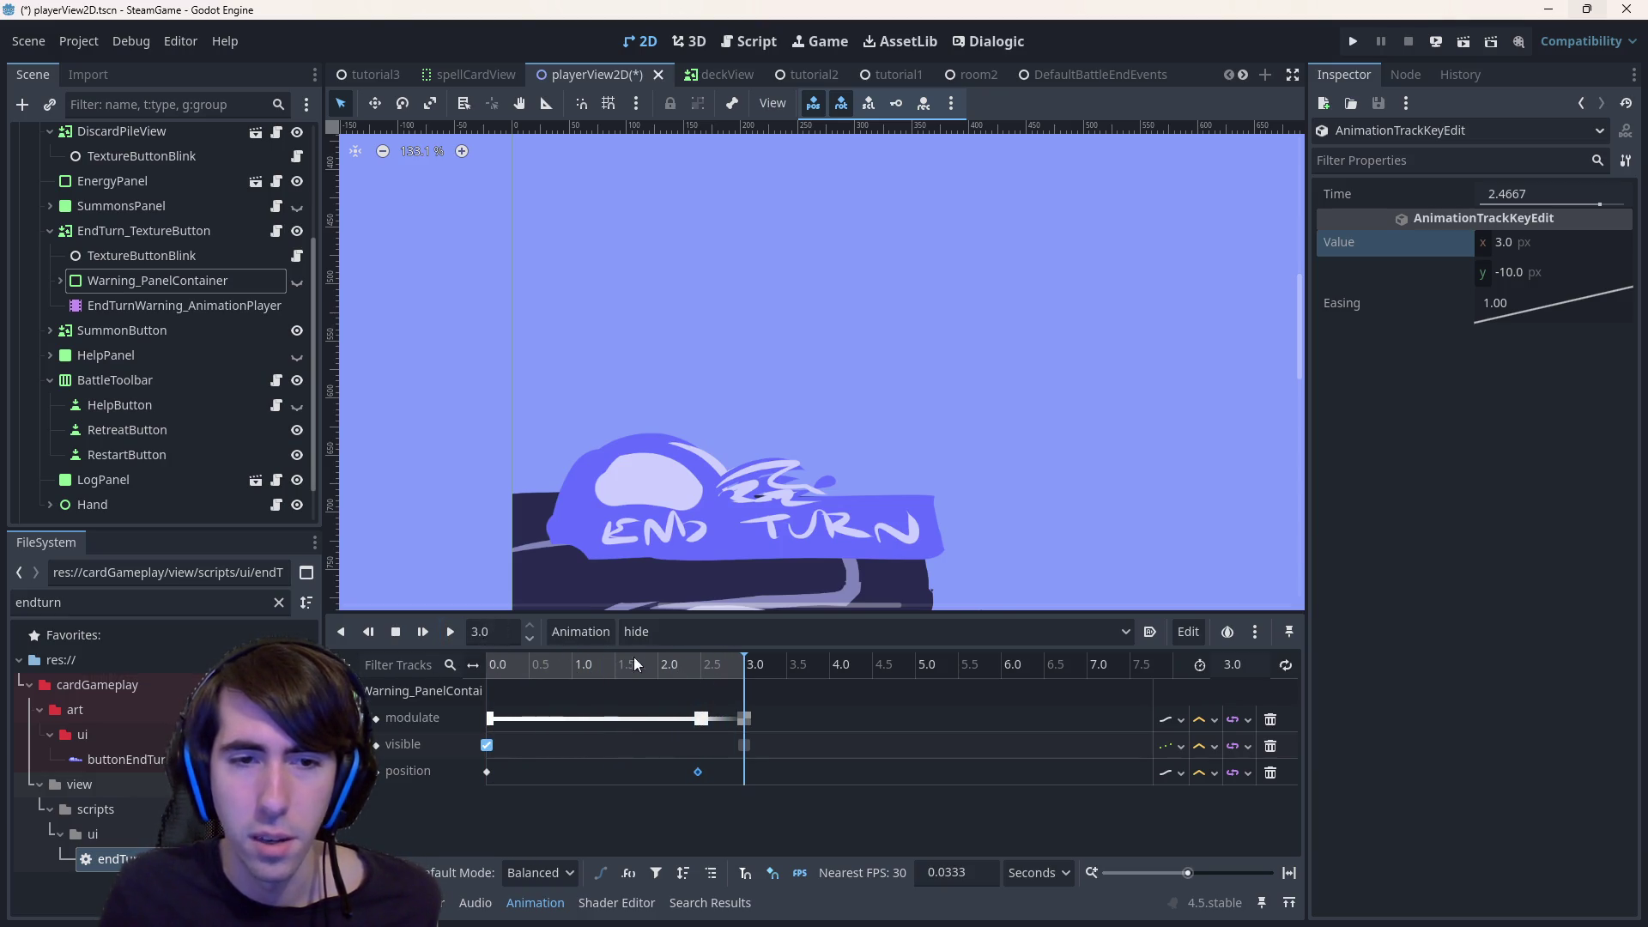
# Preview the panel's motion and change the middle position key's y to -20
pyautogui.moveTo(729, 671); pyautogui.dragTo(617, 671)
pyautogui.moveTo(498, 679)
pyautogui.mouseDown()
pyautogui.moveTo(692, 669)
pyautogui.moveTo(483, 693)
pyautogui.moveTo(740, 699)
pyautogui.moveTo(691, 711)
pyautogui.mouseUp()
pyautogui.click(697, 771)
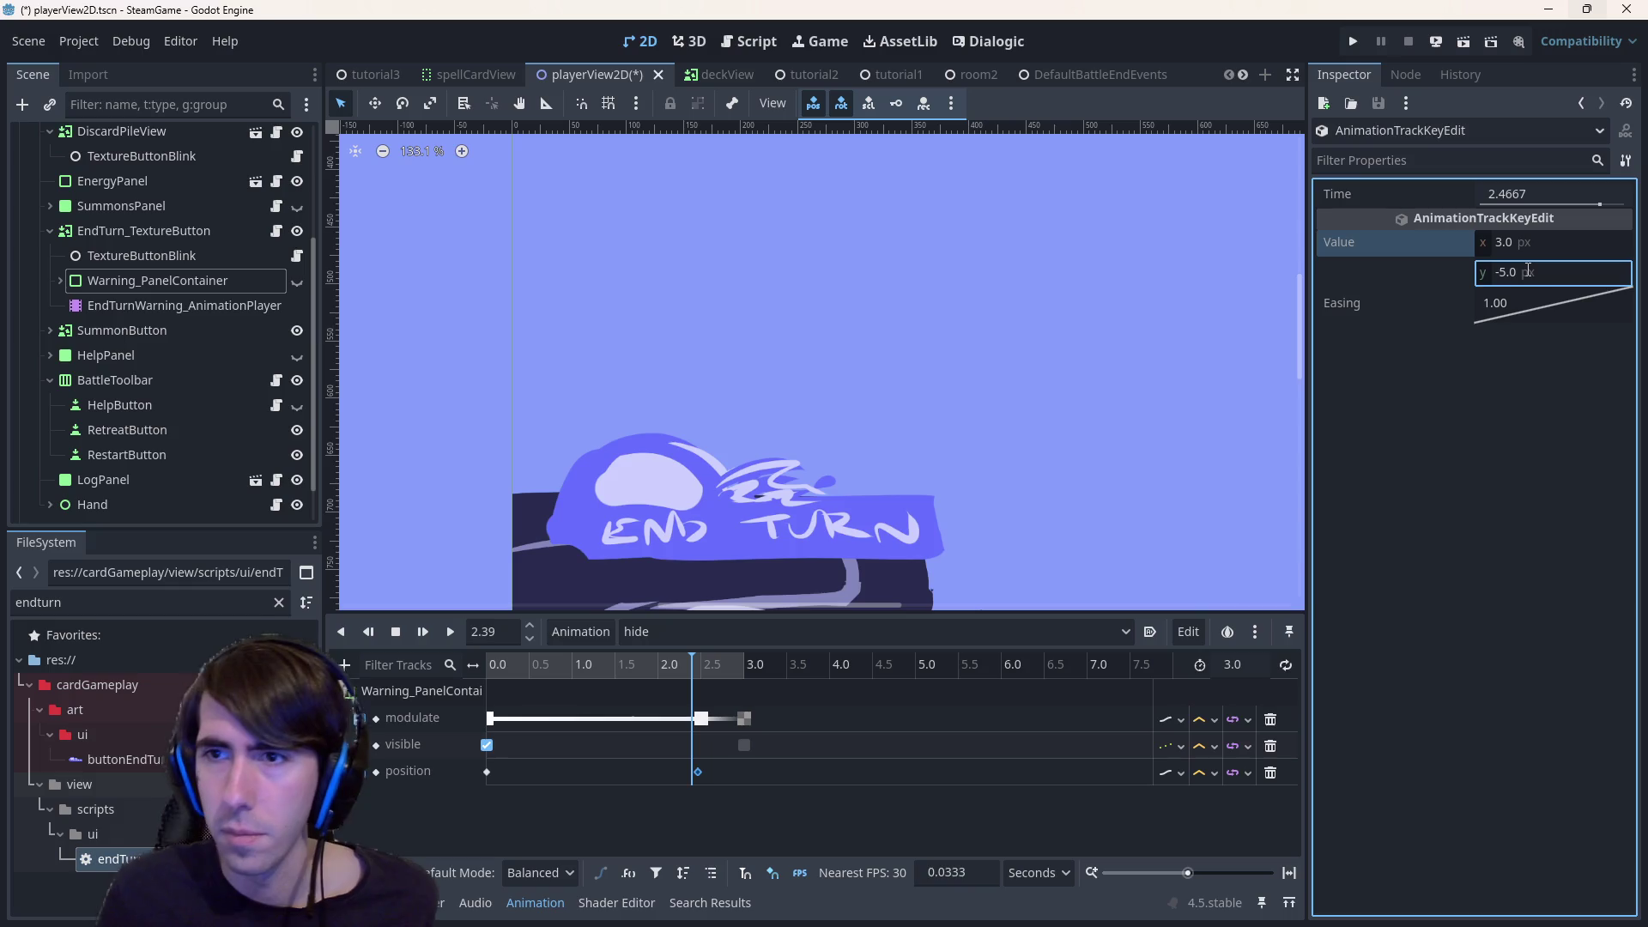
pyautogui.click(487, 775)
pyautogui.click(696, 772)
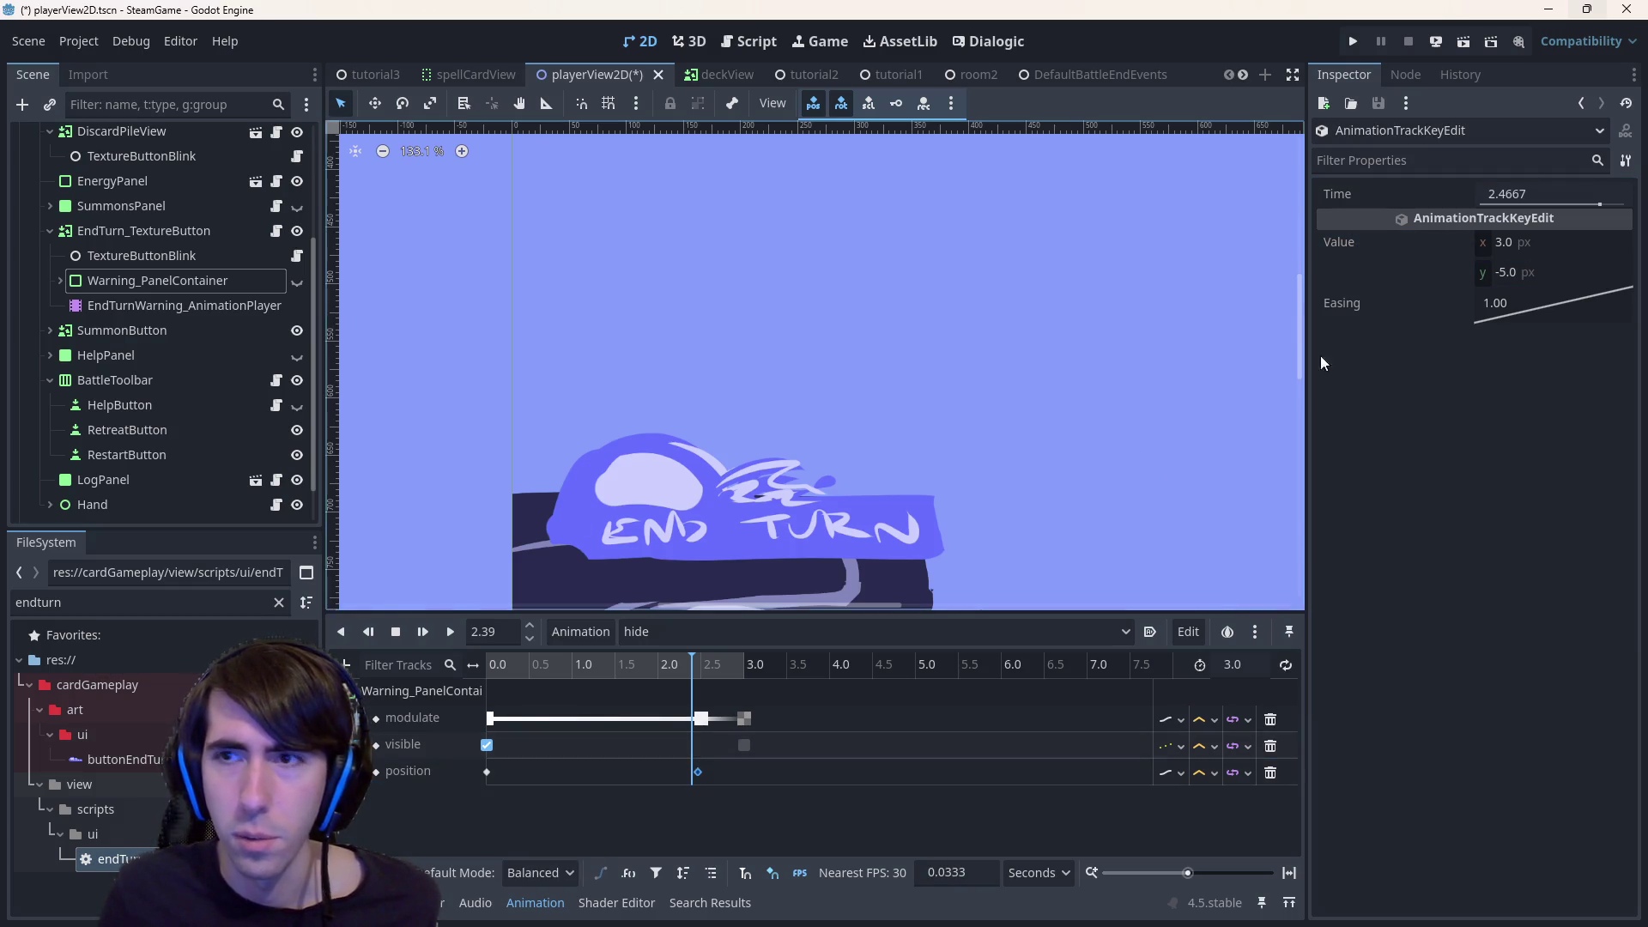
pyautogui.click(1527, 271)
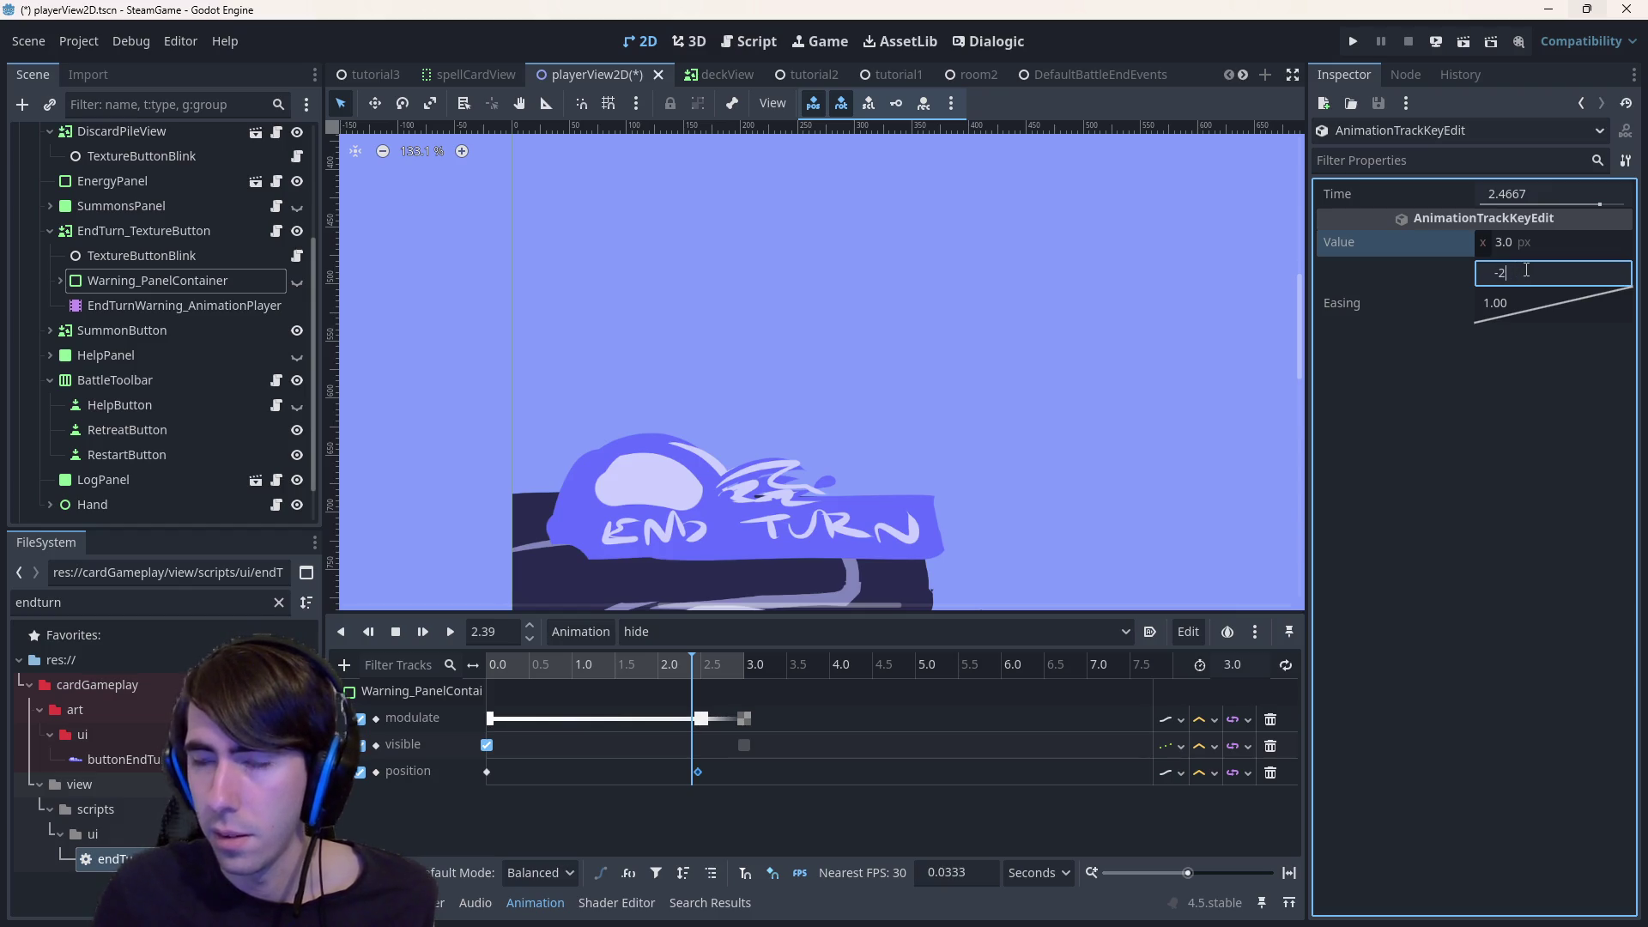
pyautogui.press('Return')
# Insert a third position key at 3.0 s holding 0.0 and save the scene
pyautogui.rightClick(750, 771)
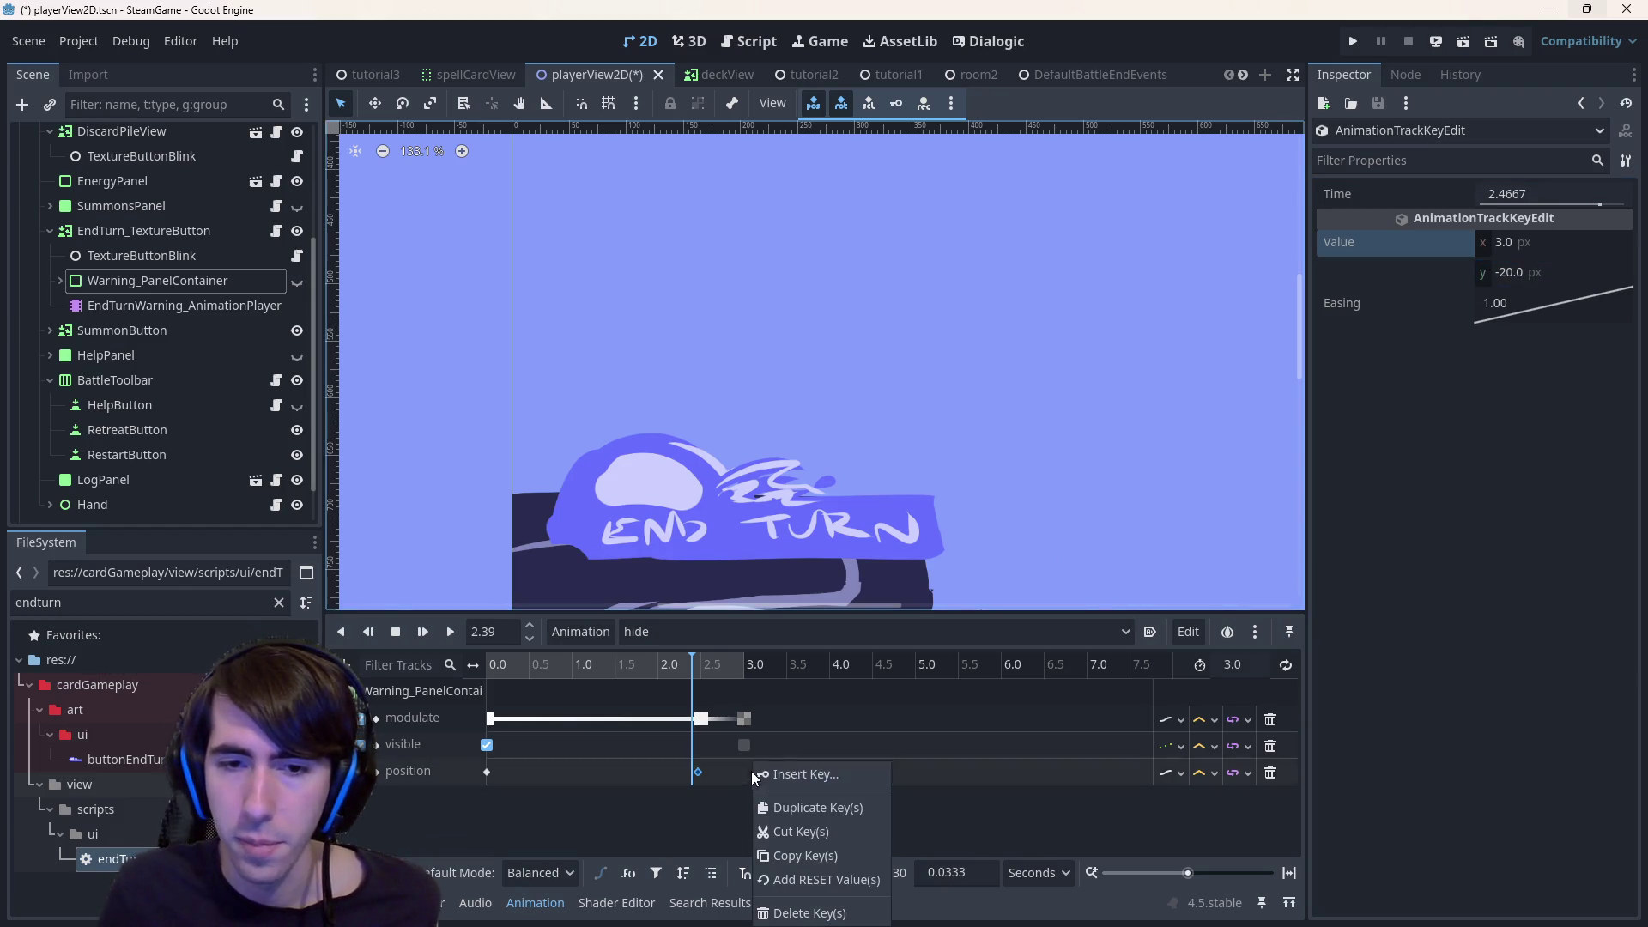
pyautogui.click(777, 774)
pyautogui.click(748, 771)
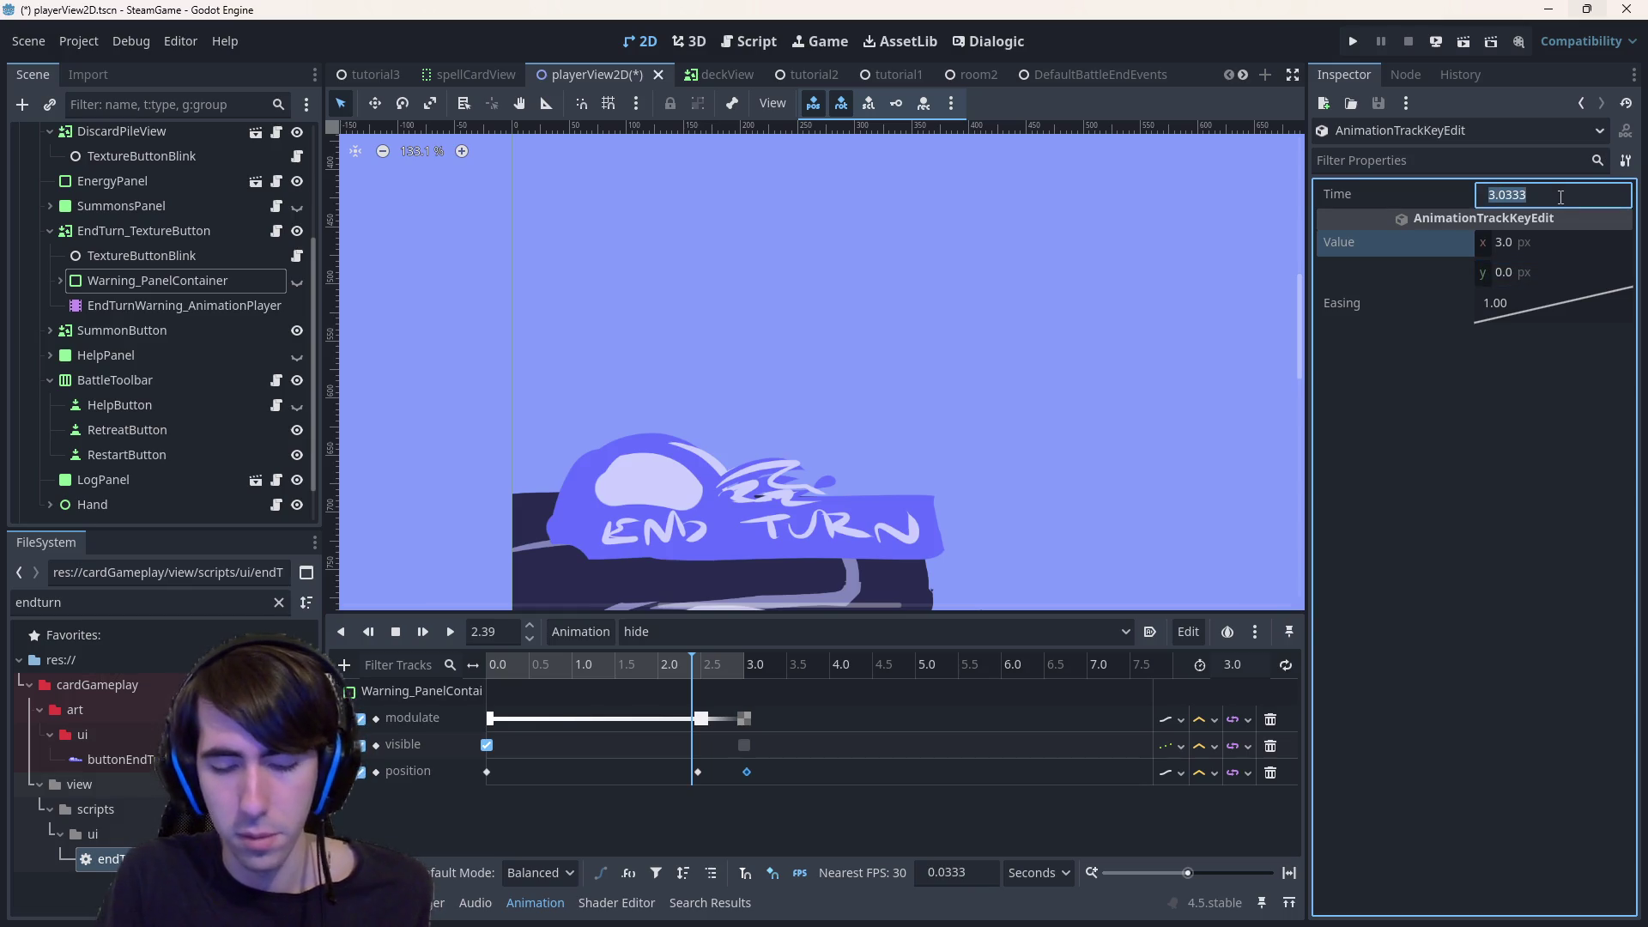
pyautogui.press('Return')
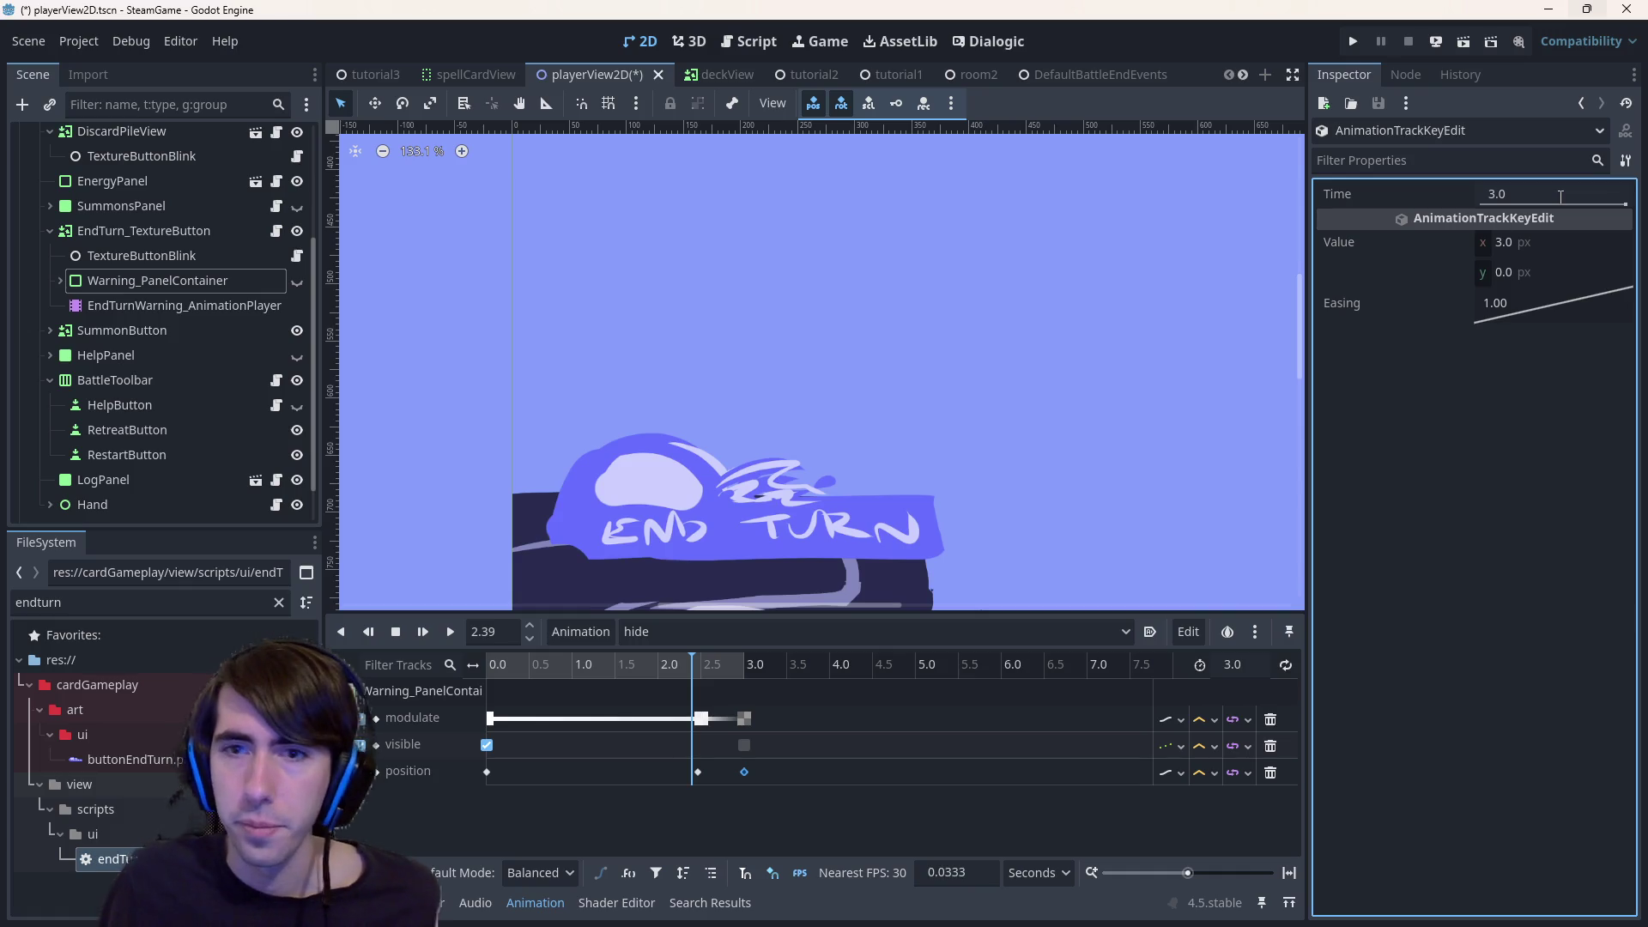
pyautogui.hotkey('ctrl', 's')
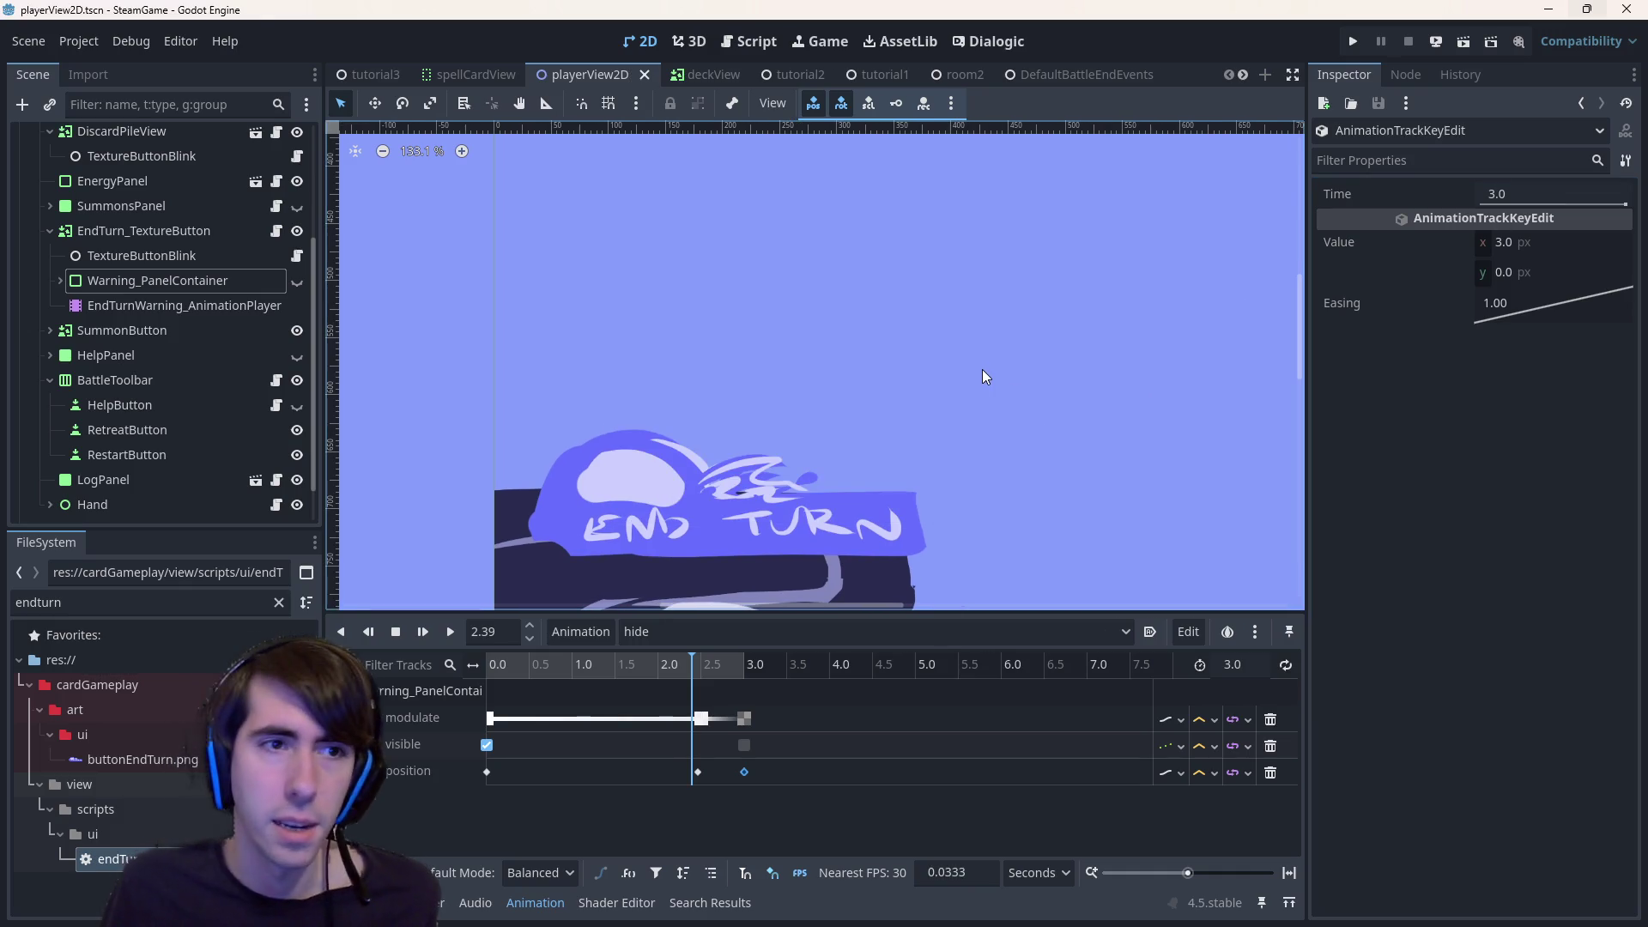
# Preview the hide animation by playing and scrubbing it with the whole board in view
pyautogui.moveTo(616, 664); pyautogui.dragTo(455, 663)
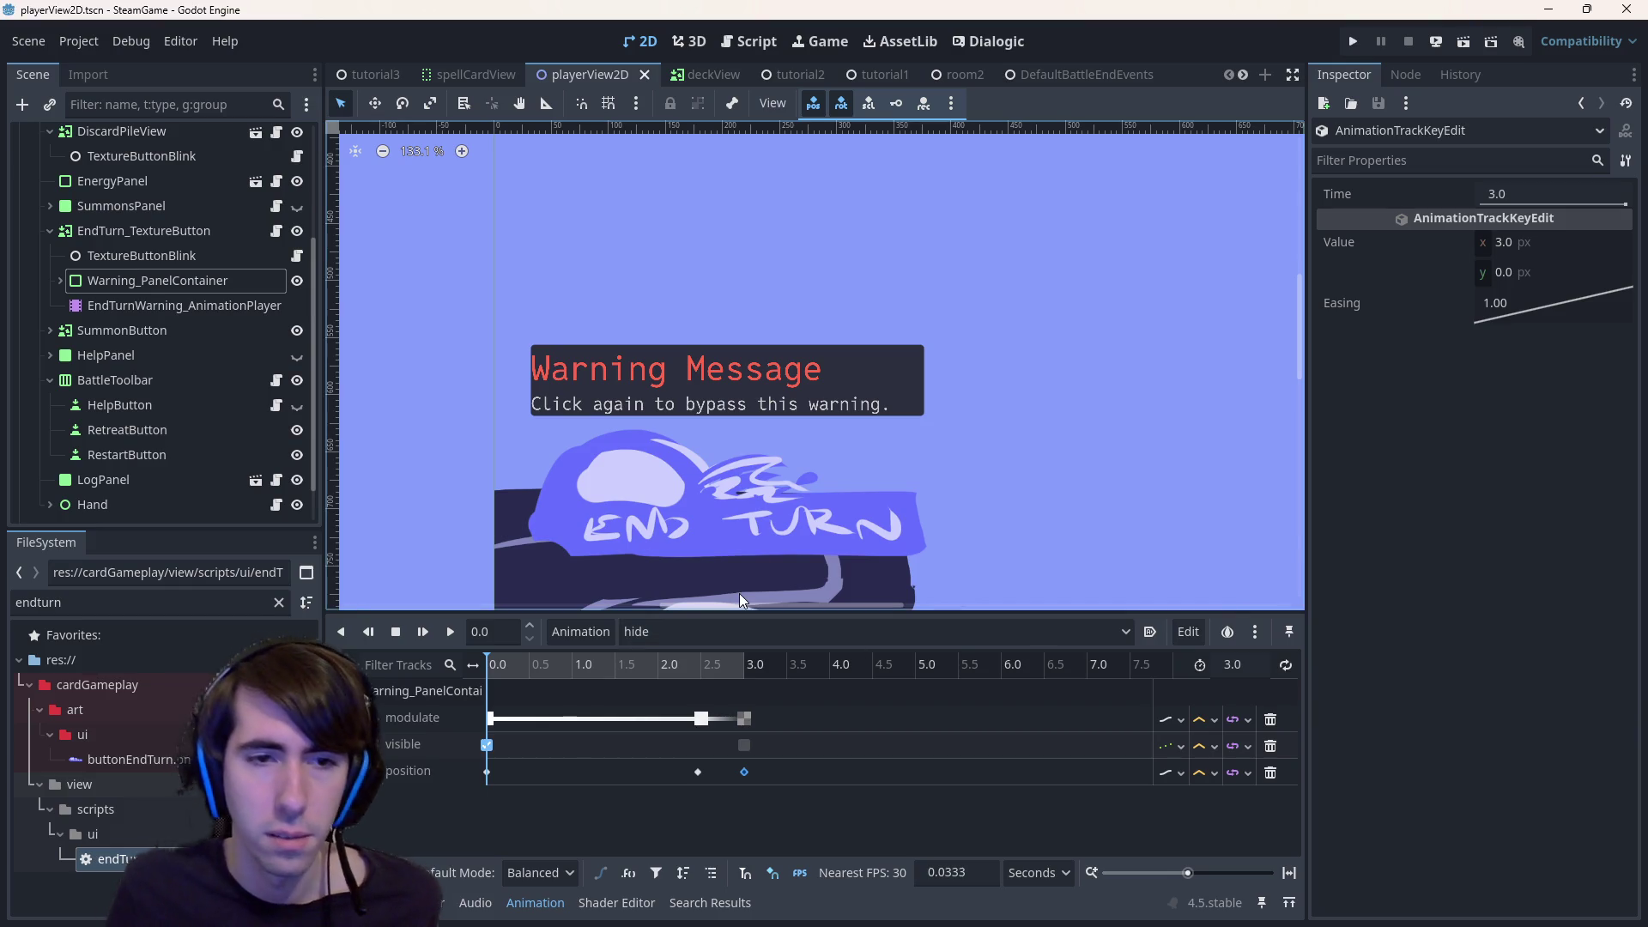
pyautogui.click(368, 632)
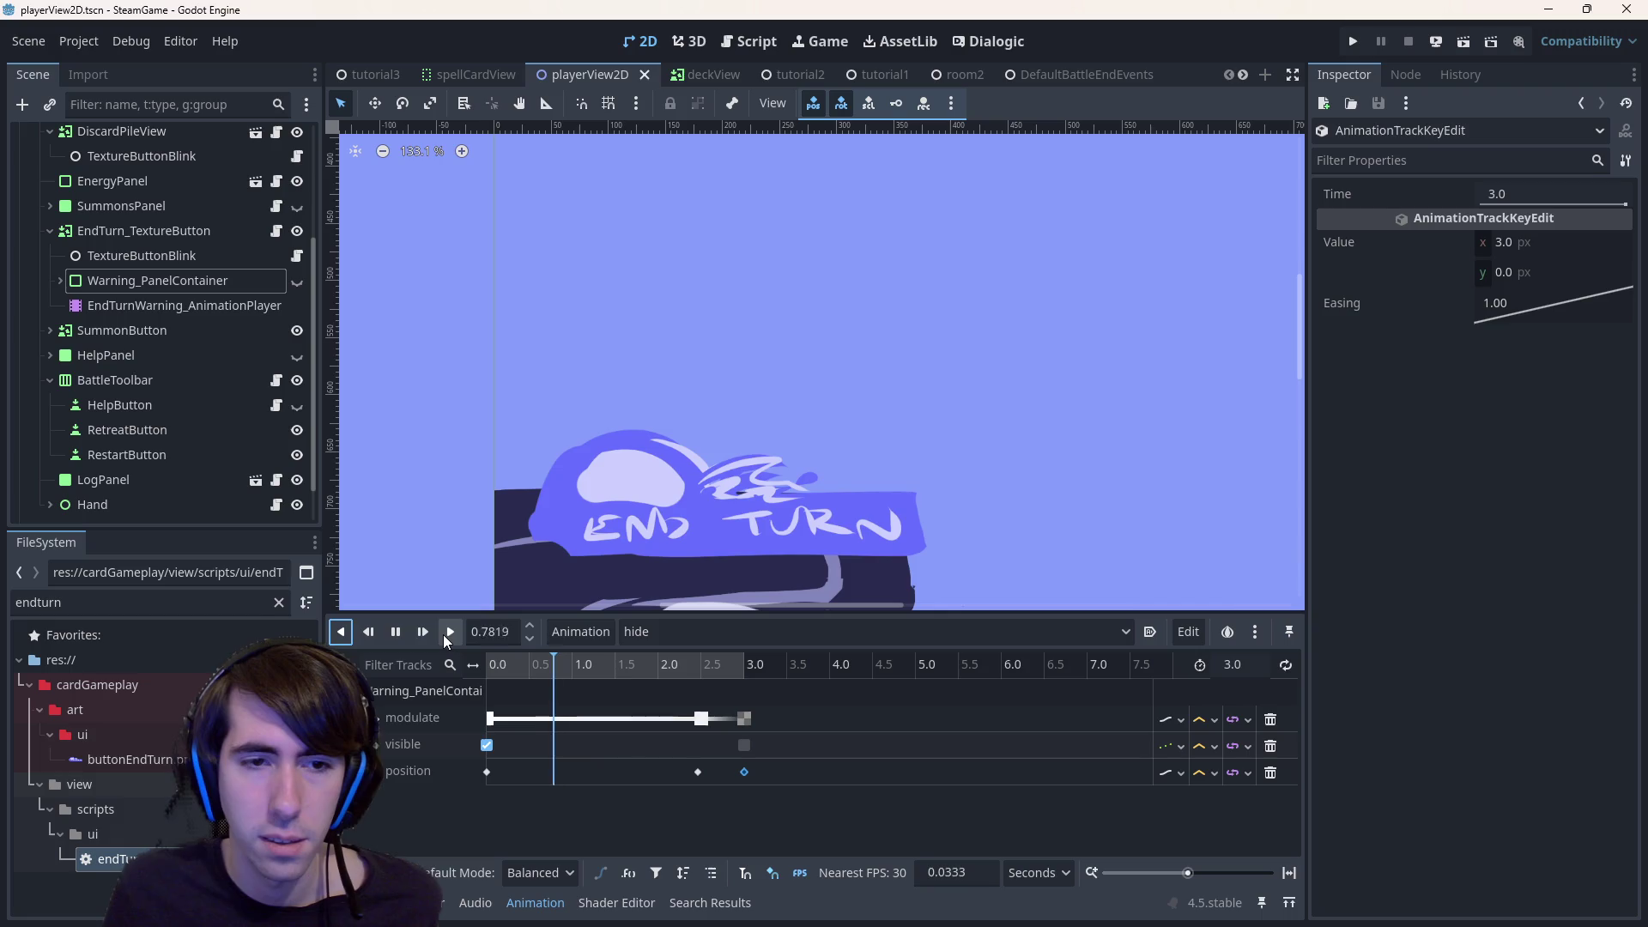
pyautogui.click(449, 642)
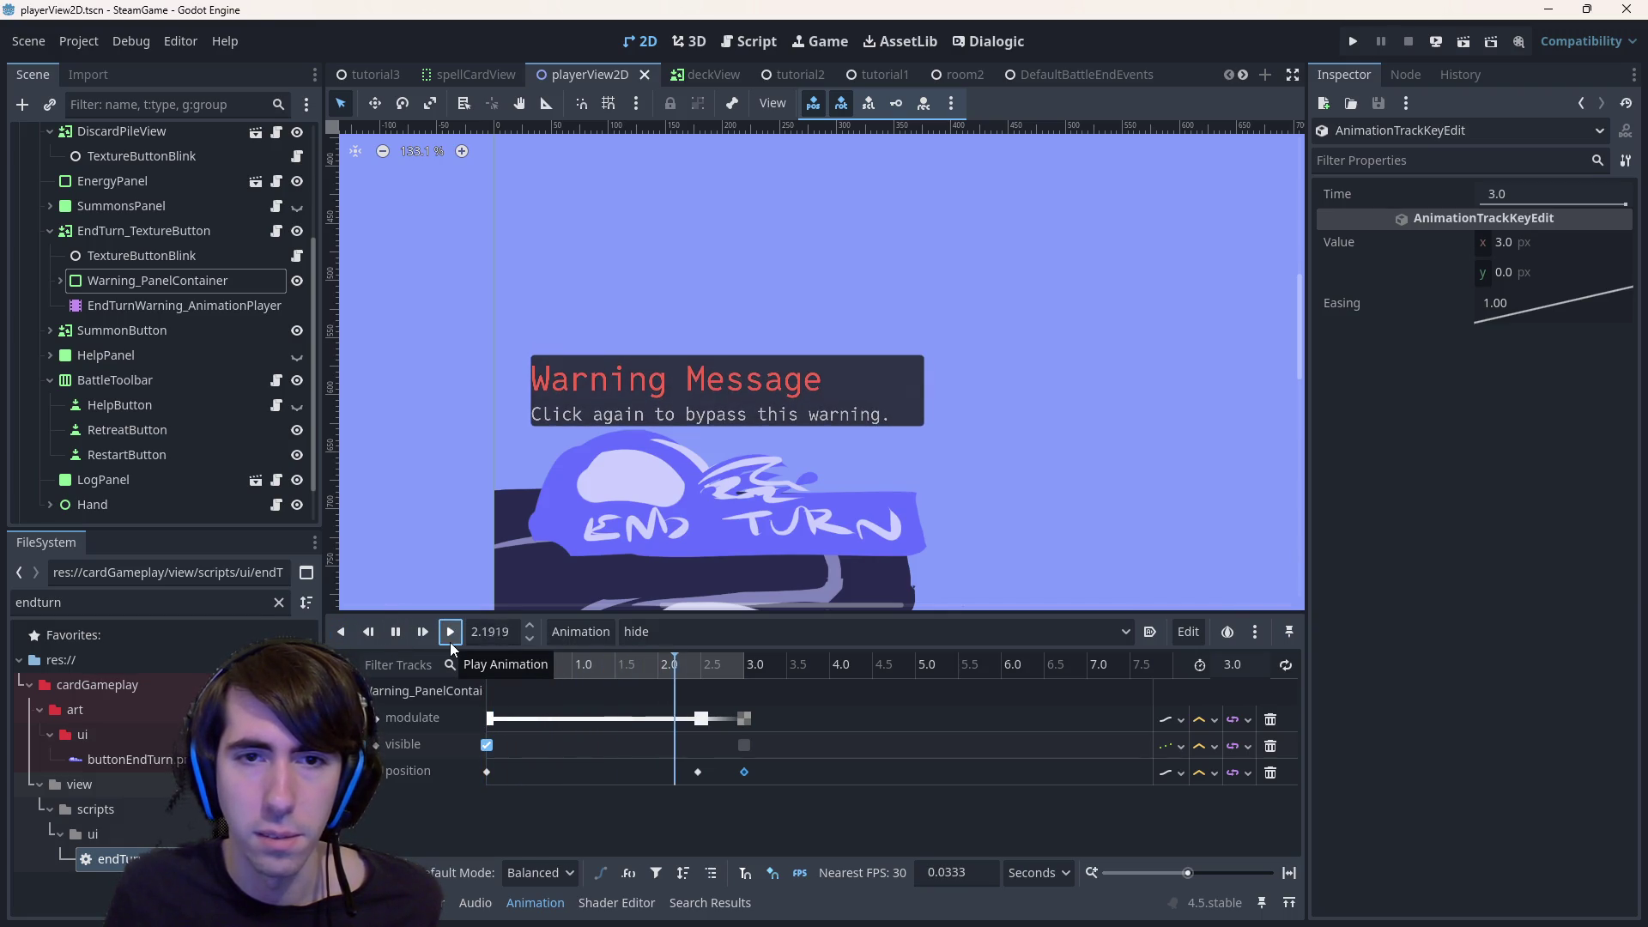
pyautogui.moveTo(524, 667); pyautogui.dragTo(652, 666)
pyautogui.scroll(-4, 770, 472)
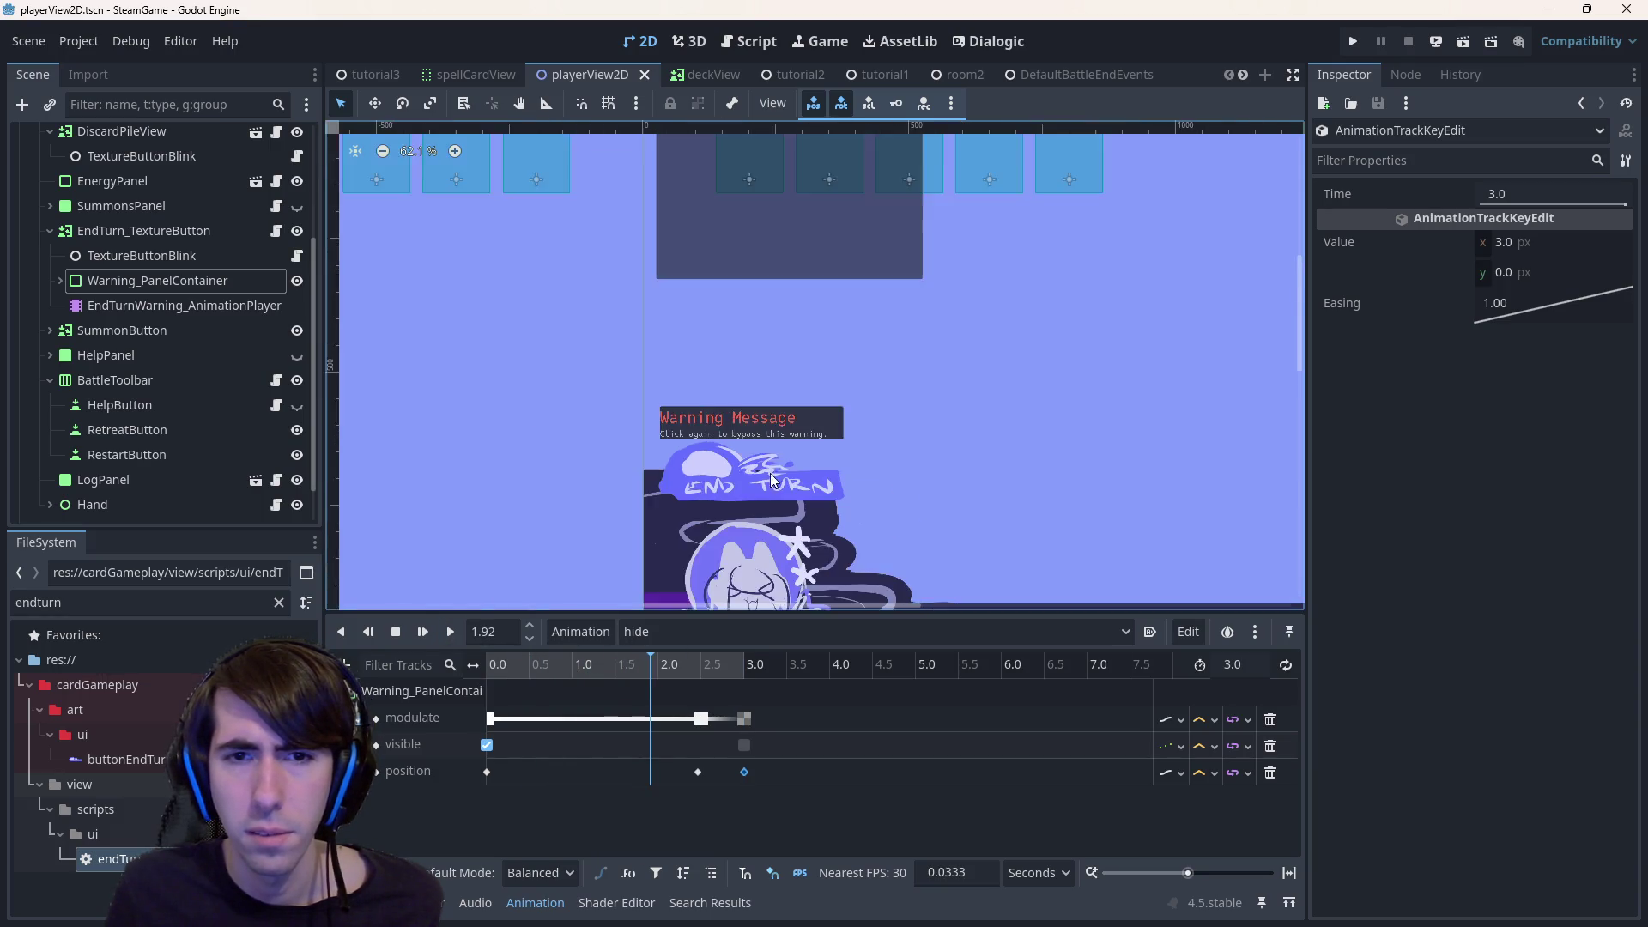
pyautogui.scroll(-2, 858, 446)
pyautogui.moveTo(950, 420); pyautogui.dragTo(656, 377)
pyautogui.scroll(1, 656, 377)
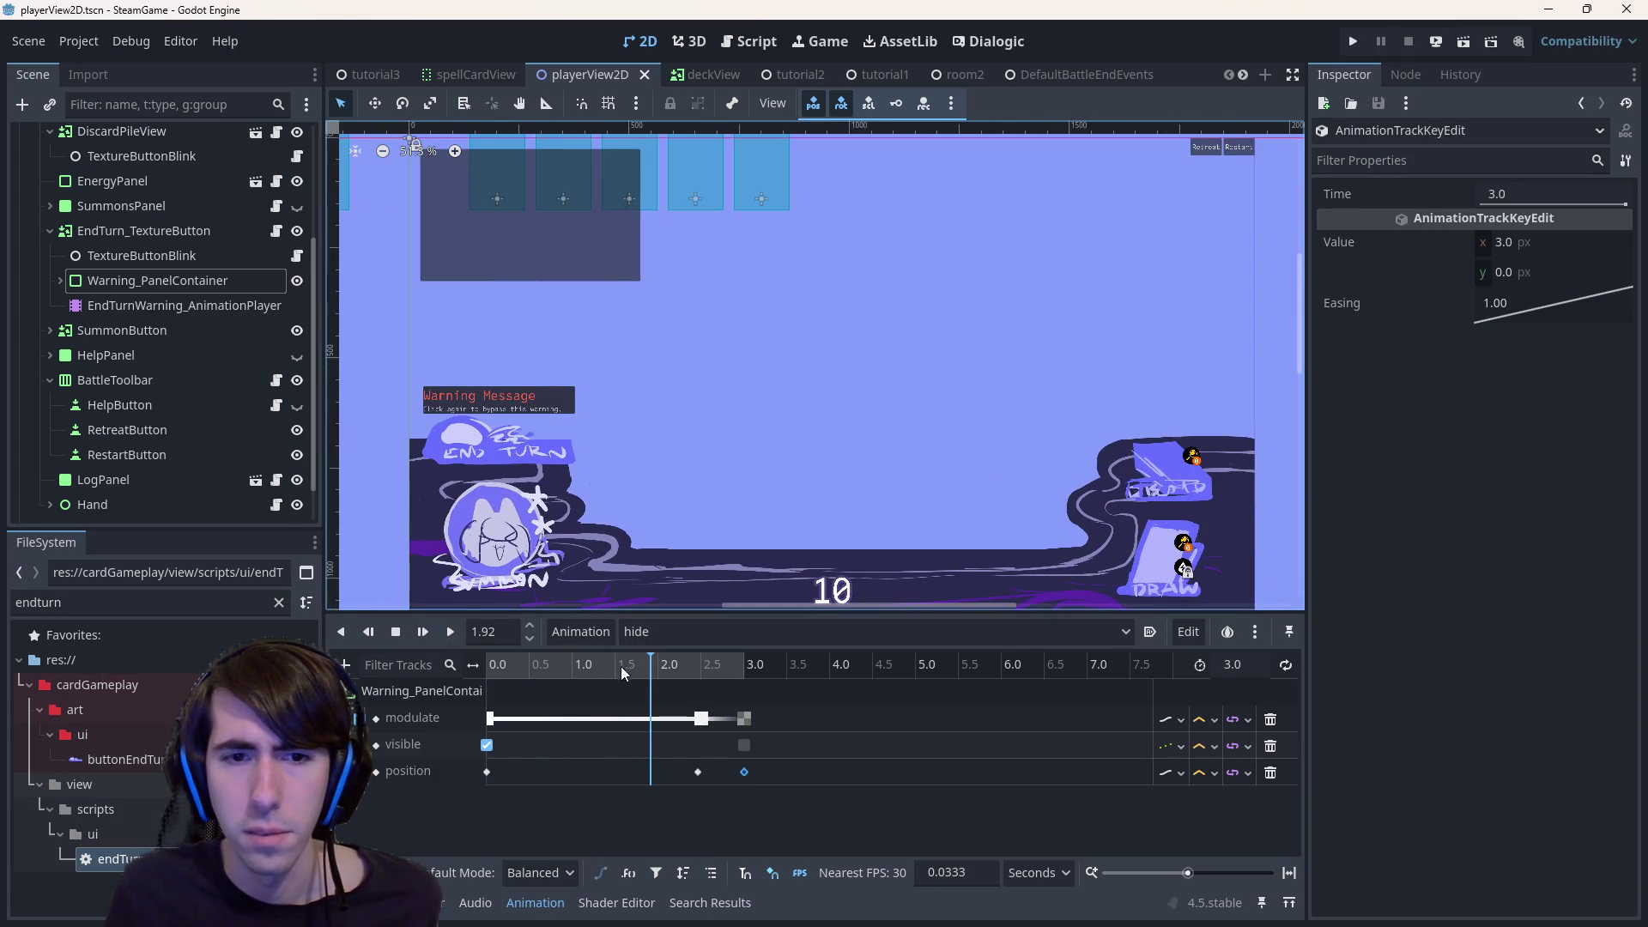
pyautogui.click(573, 673)
pyautogui.moveTo(678, 667); pyautogui.dragTo(736, 666)
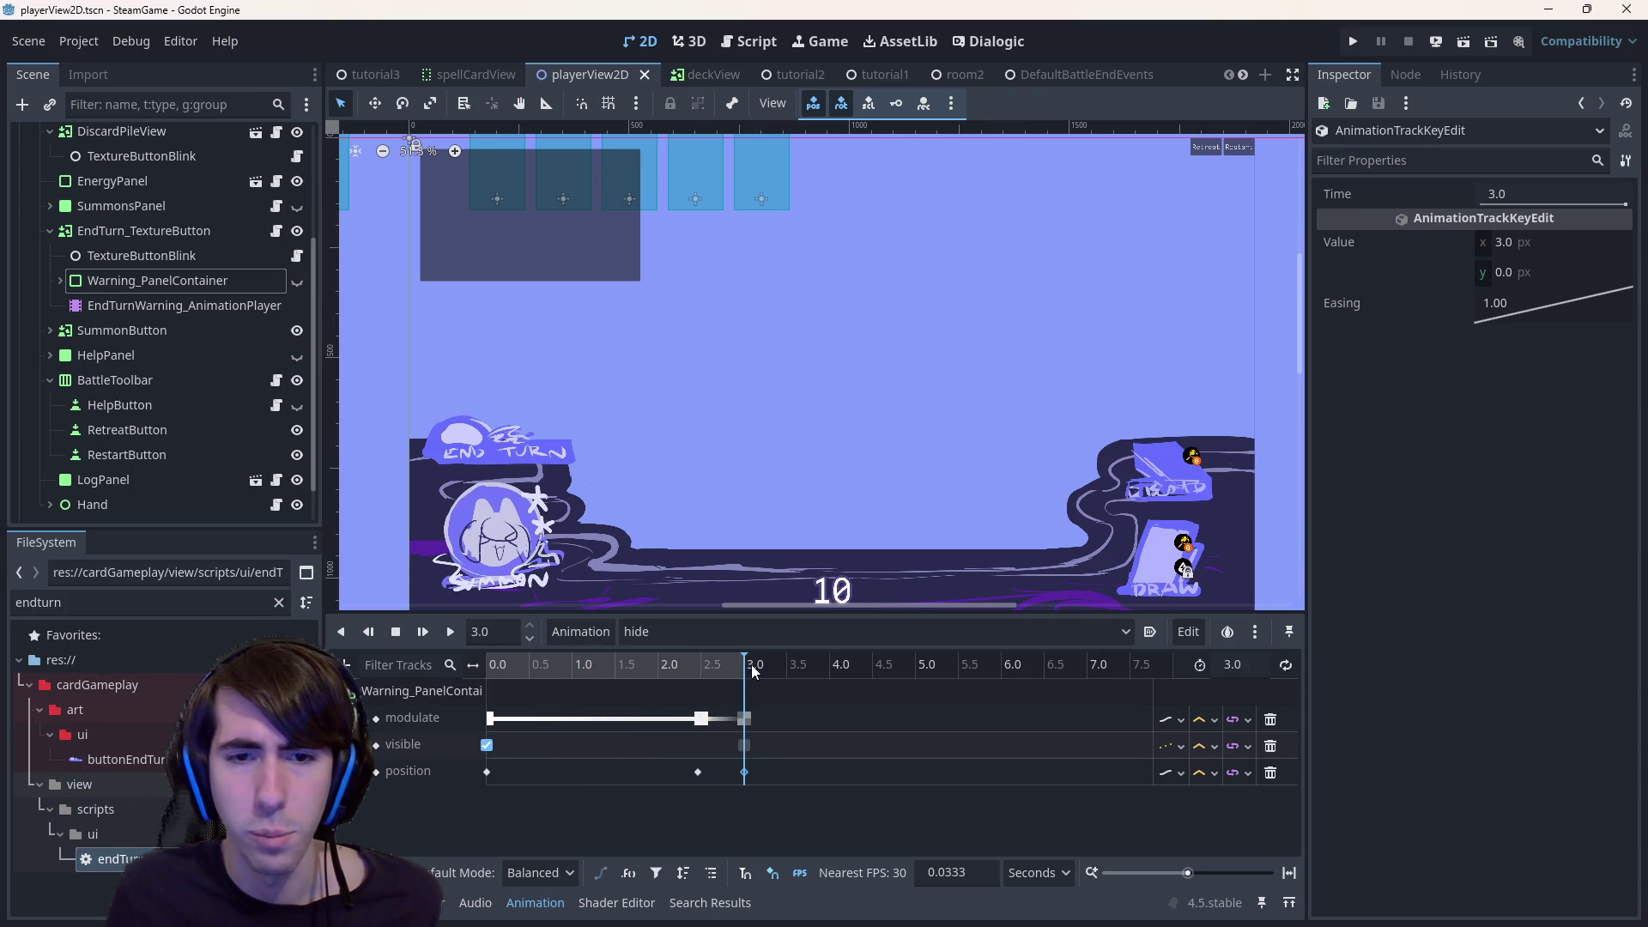
# Set the middle position key near 2.47 s to y -10 and save the scene
pyautogui.click(699, 770)
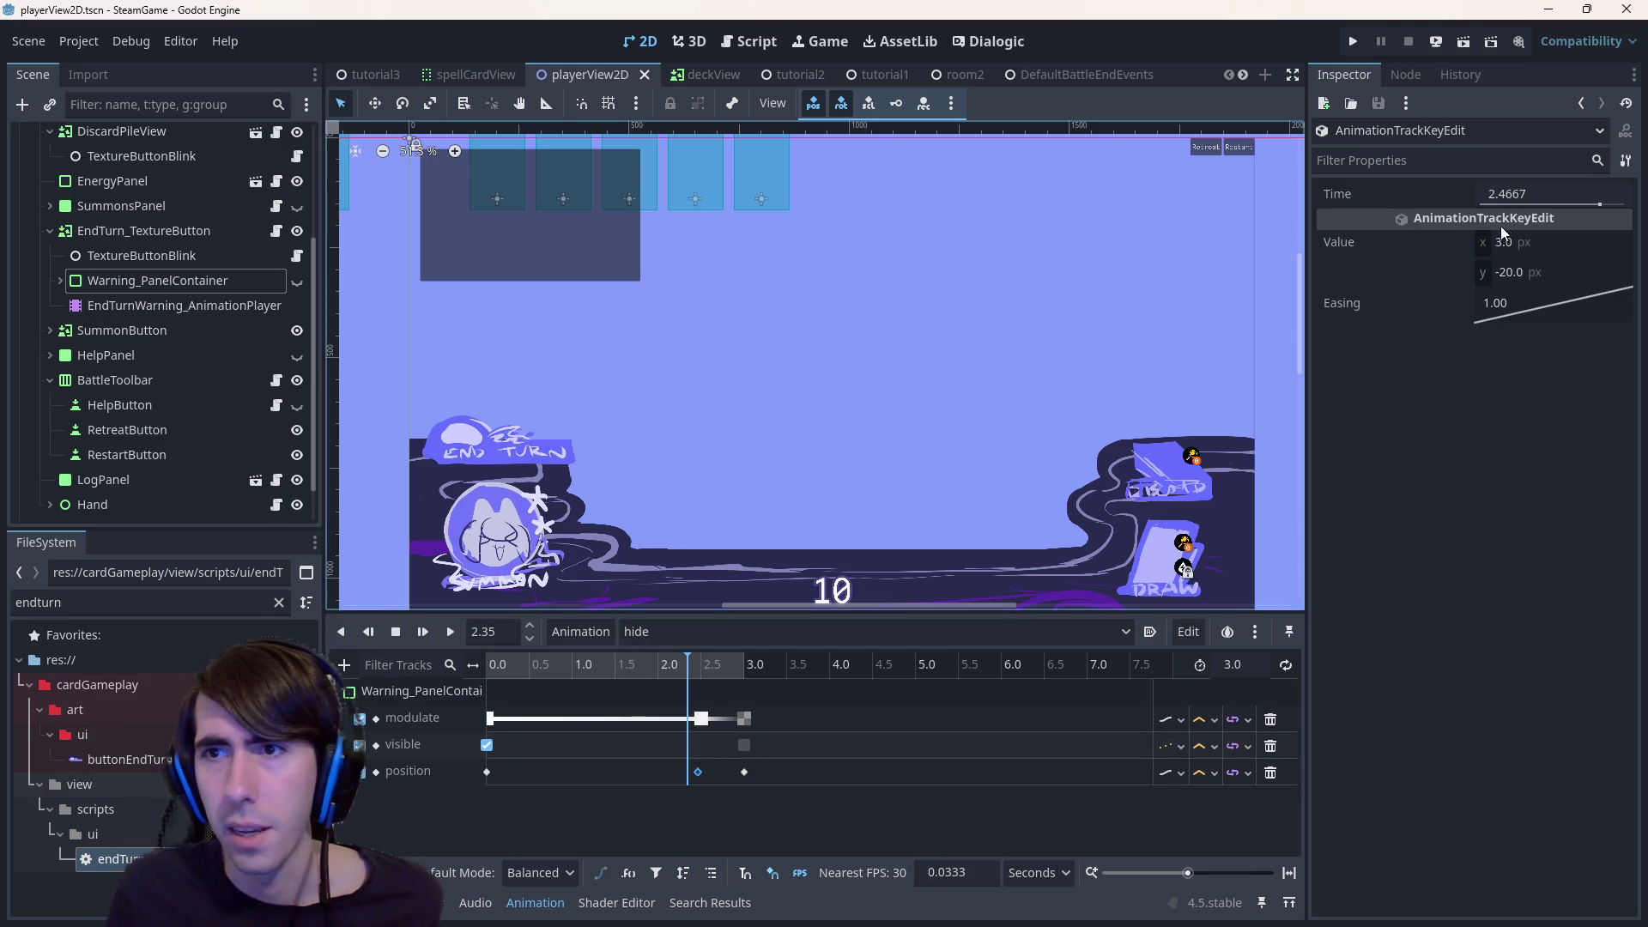
pyautogui.click(1528, 272)
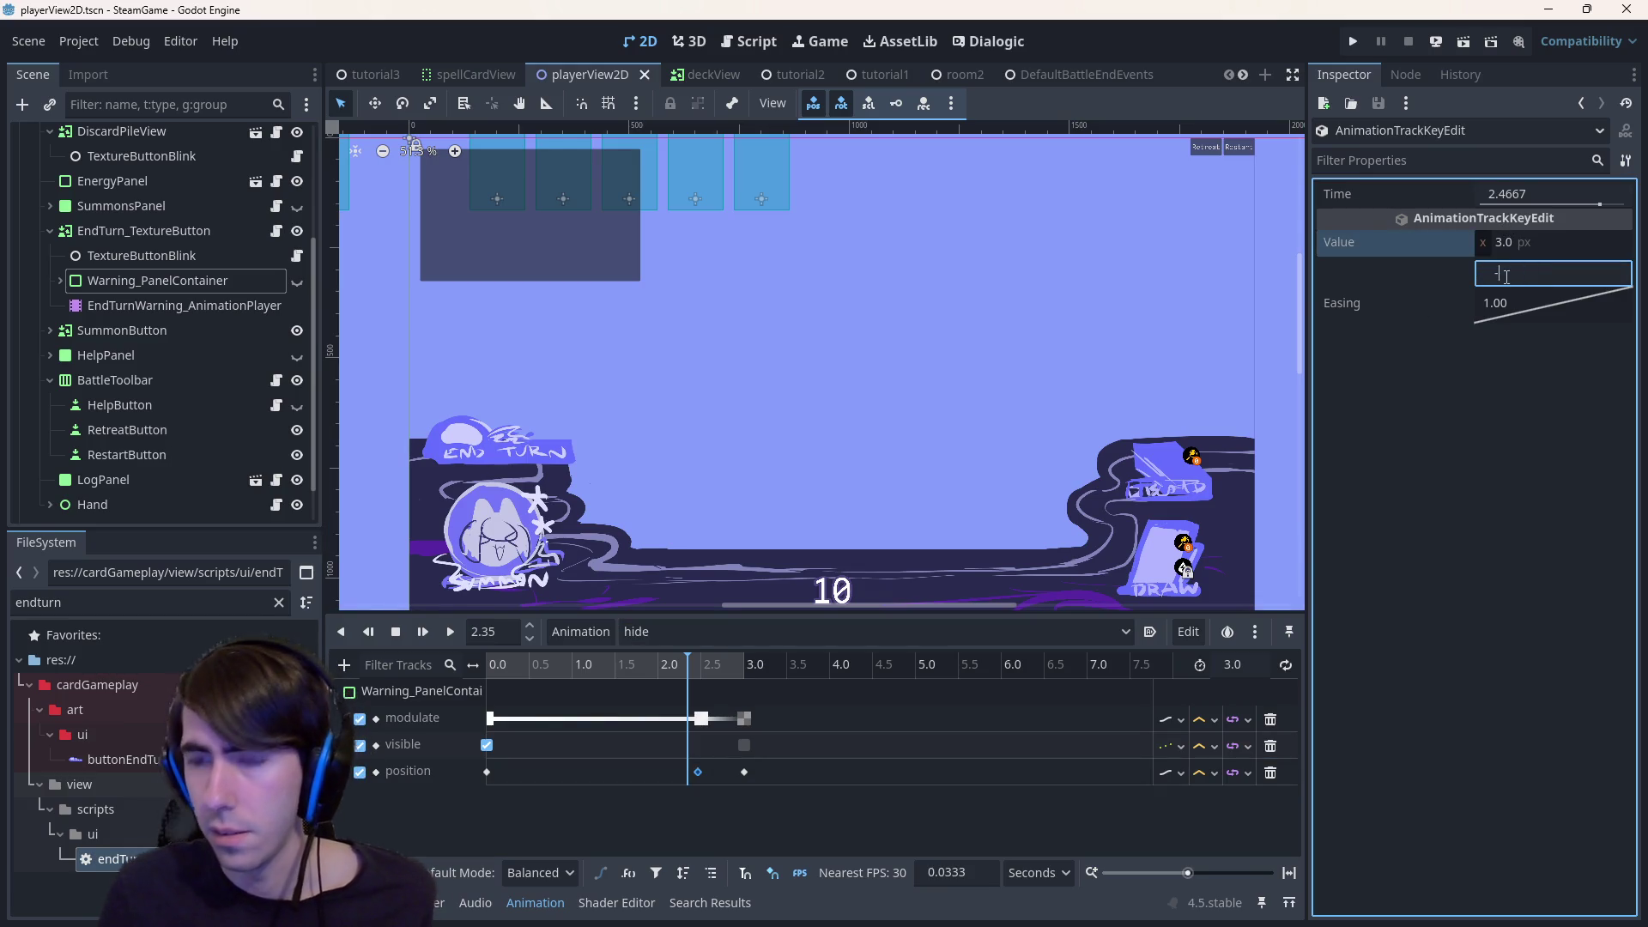
pyautogui.write('0')
pyautogui.press('Return')
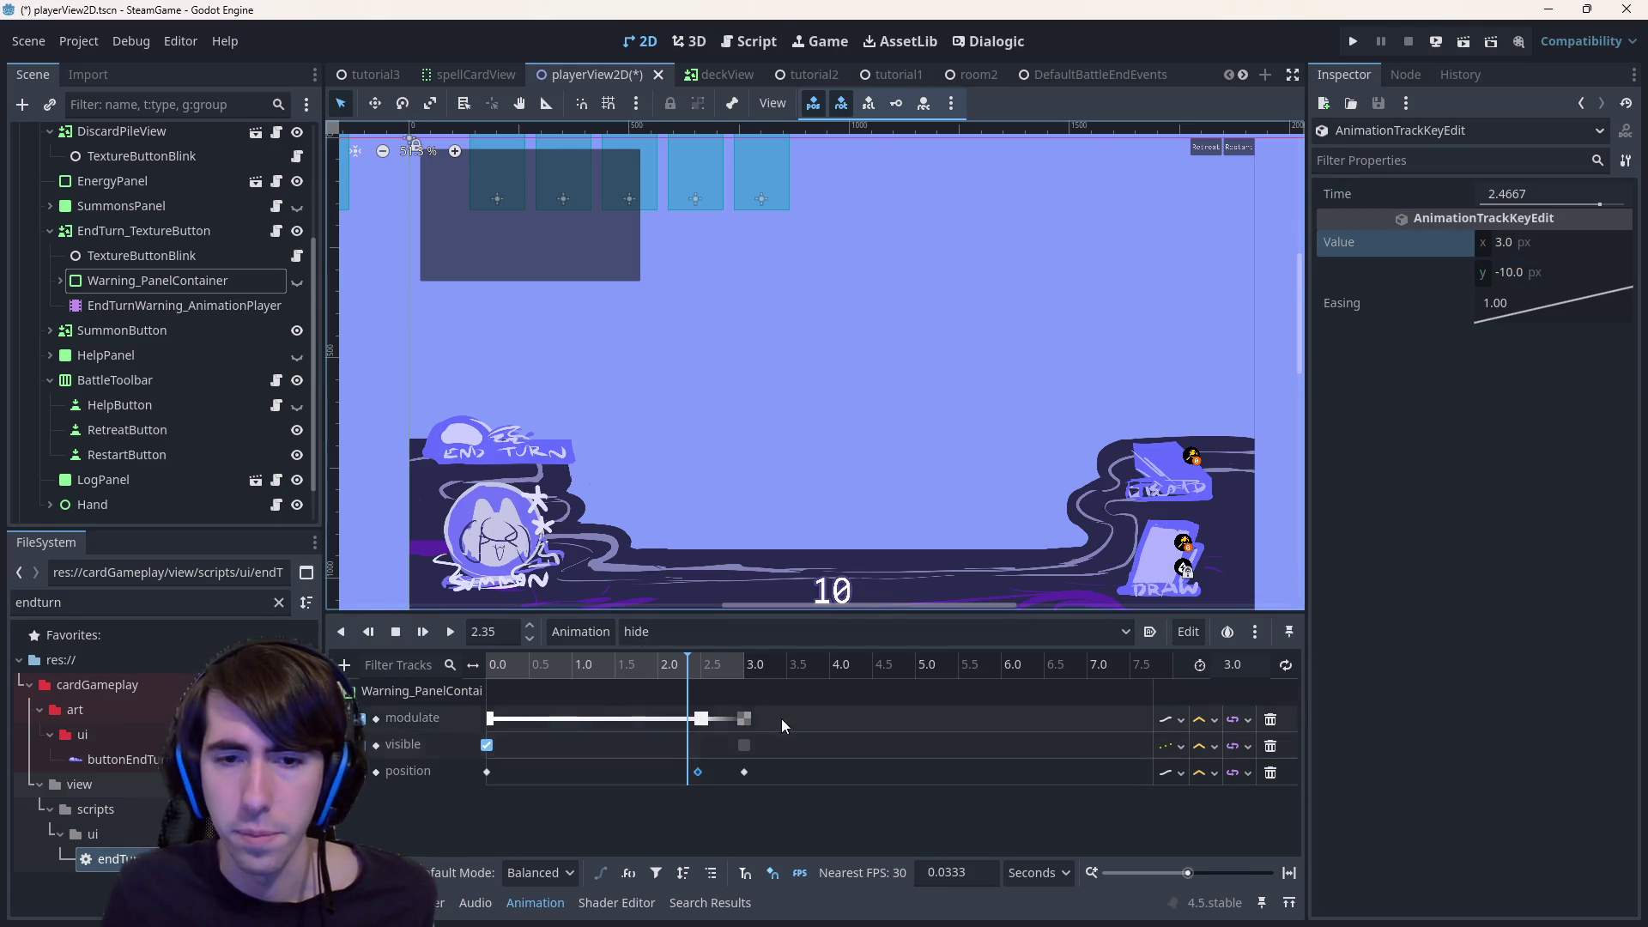
pyautogui.click(744, 771)
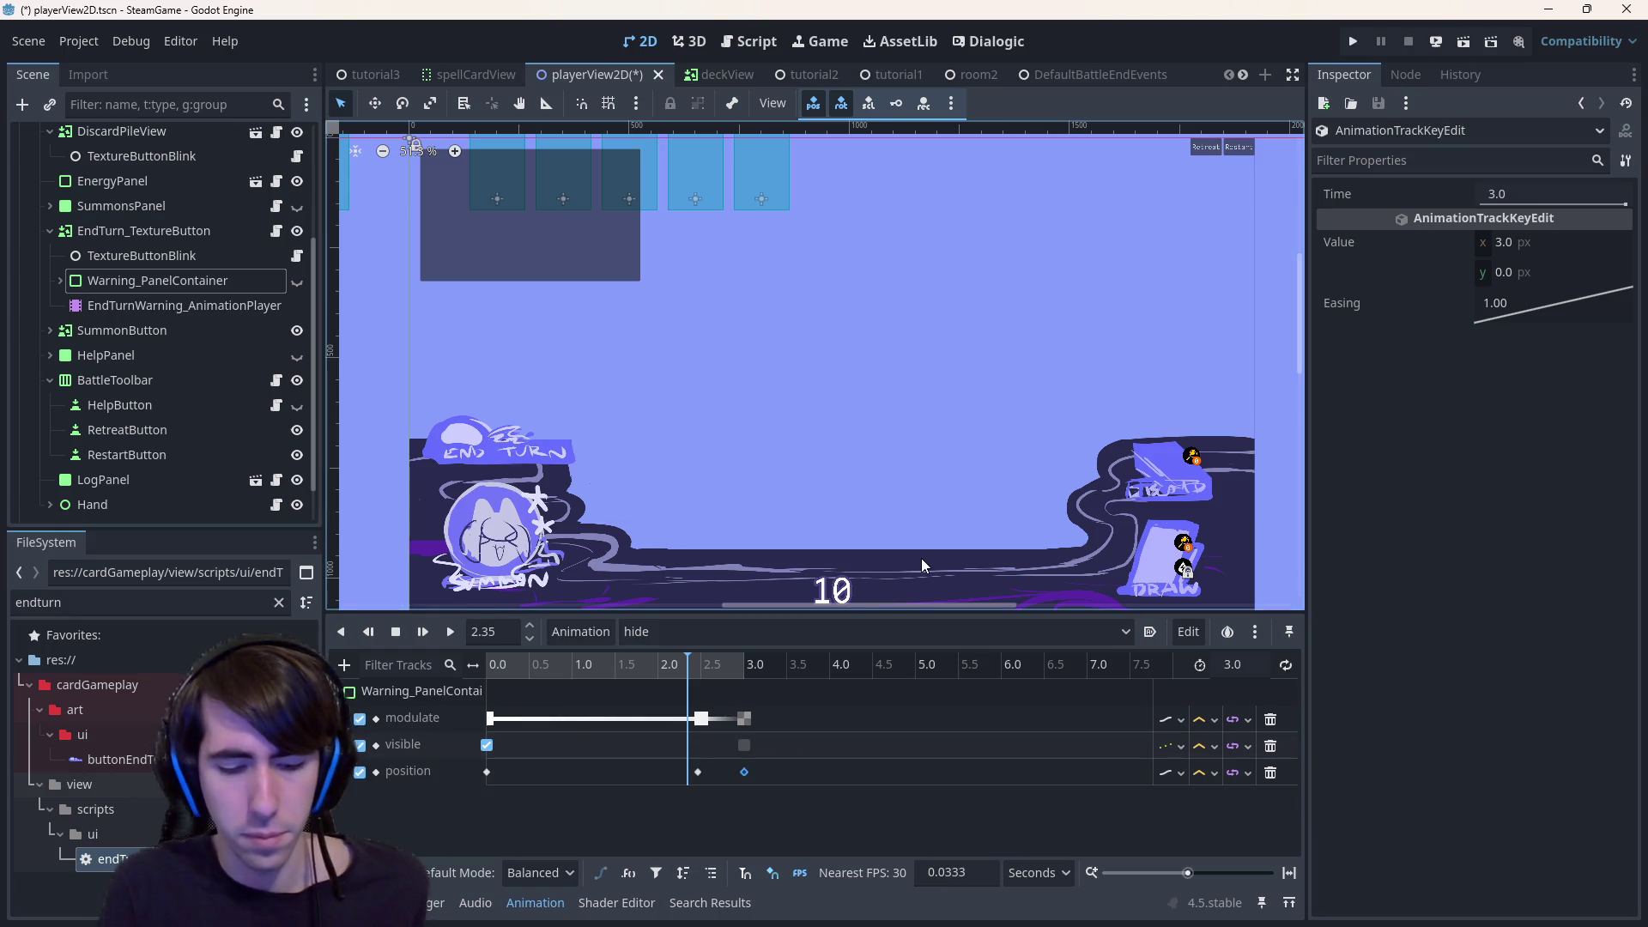
pyautogui.hotkey('ctrl', 's')
pyautogui.click(487, 666)
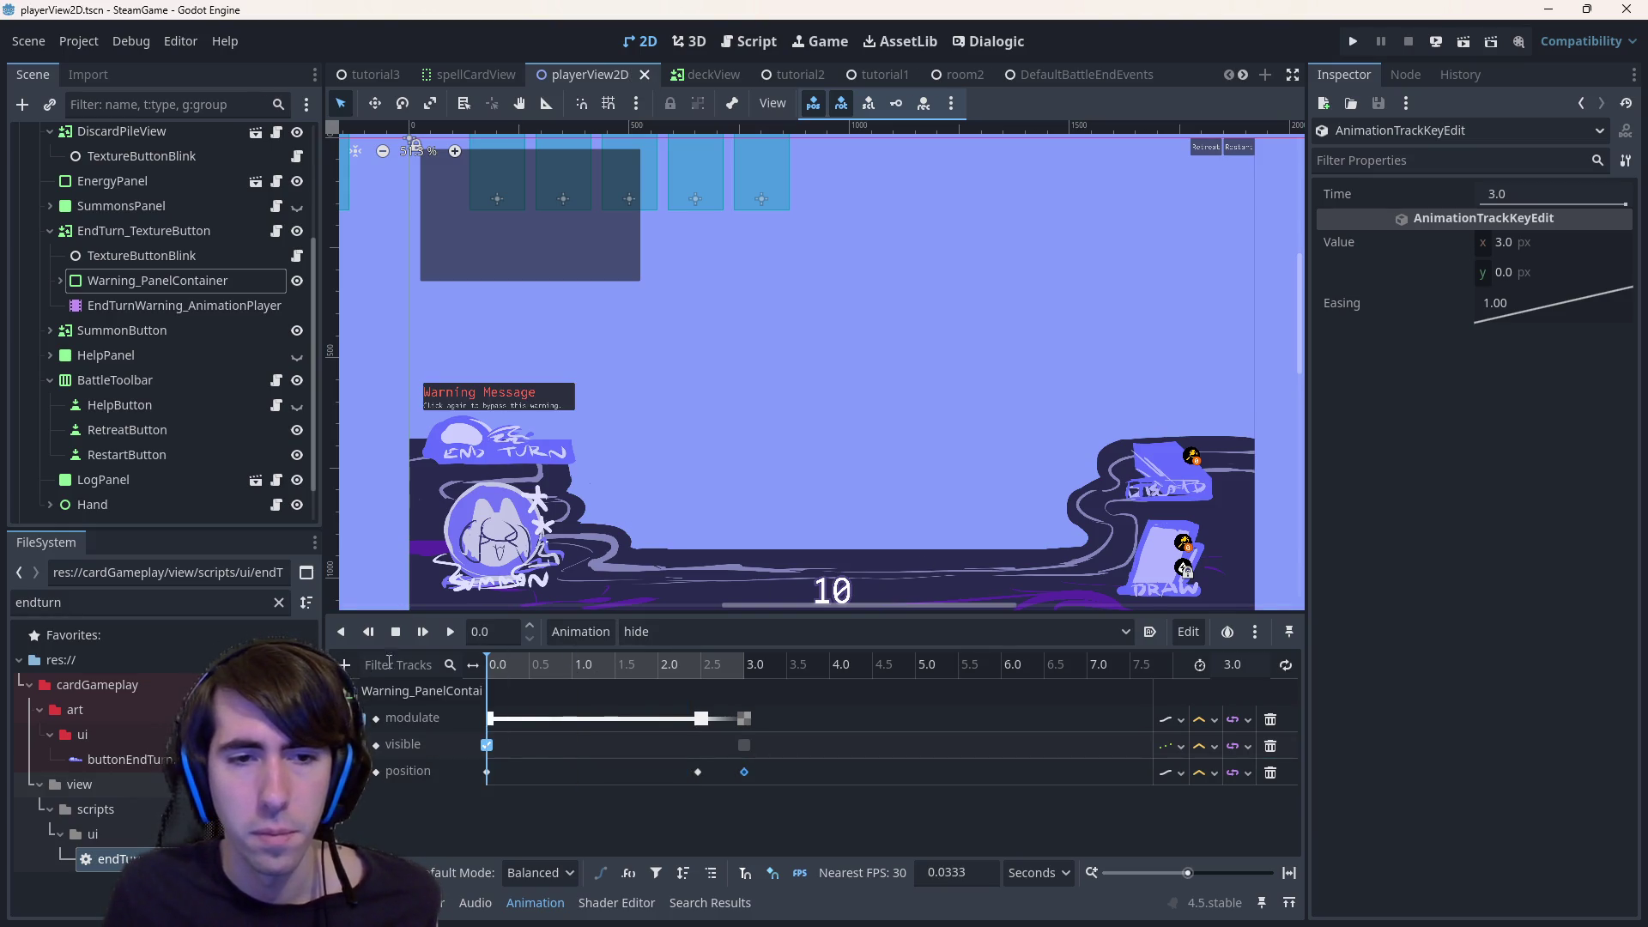
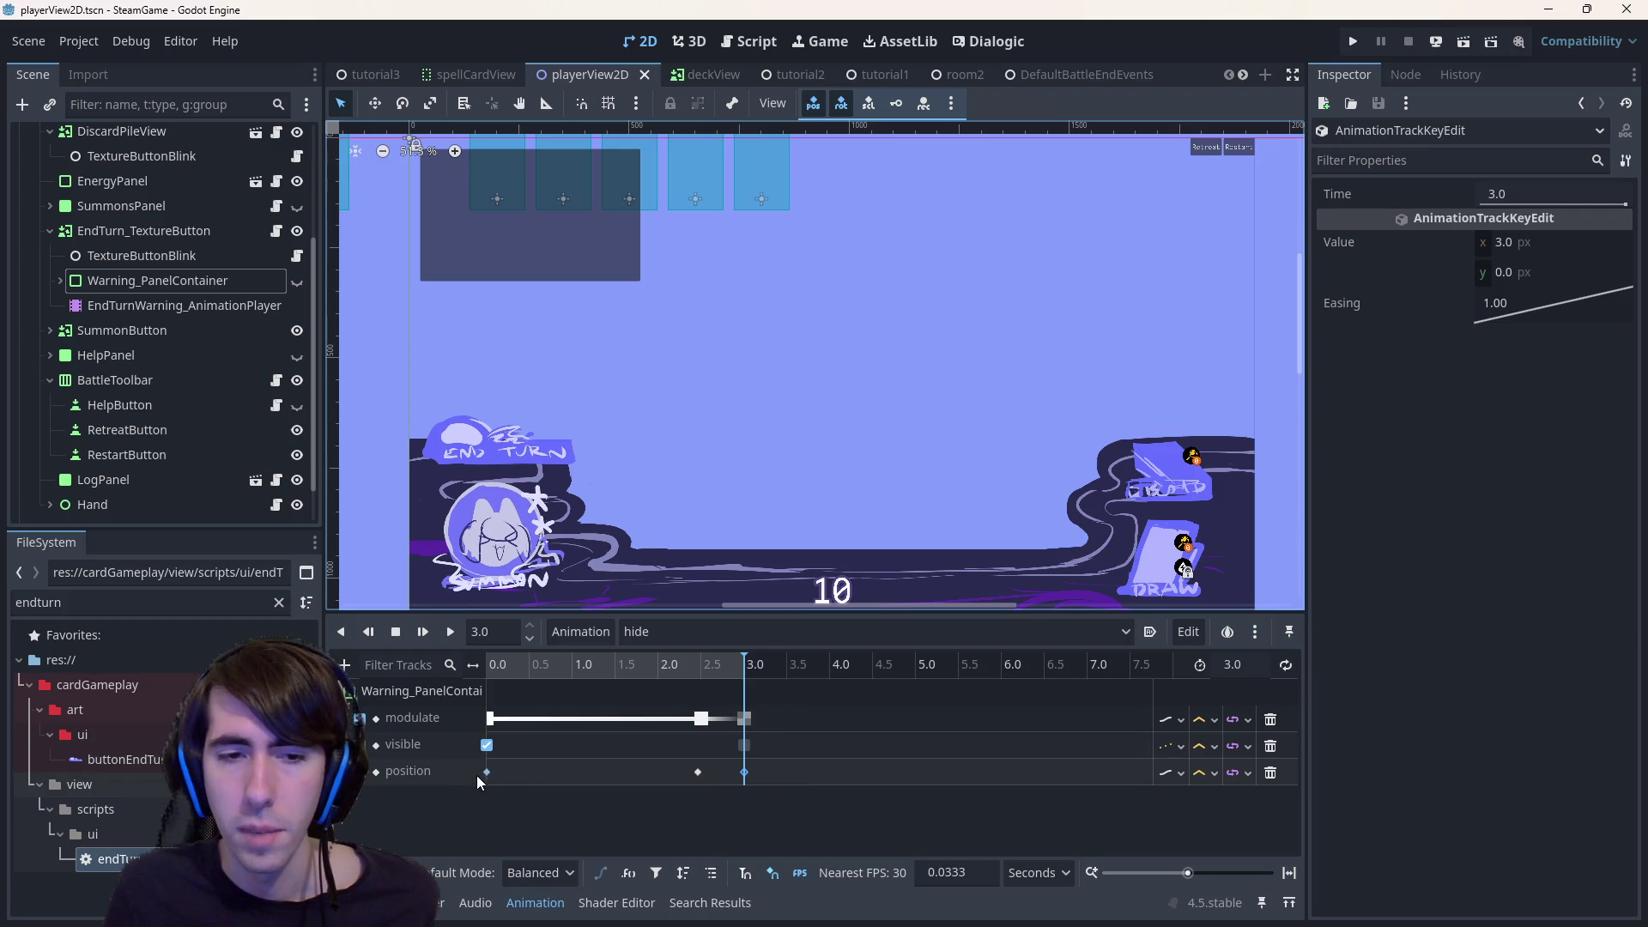
# Set the hide animation's middle position keyframe to y -30
pyautogui.click(698, 773)
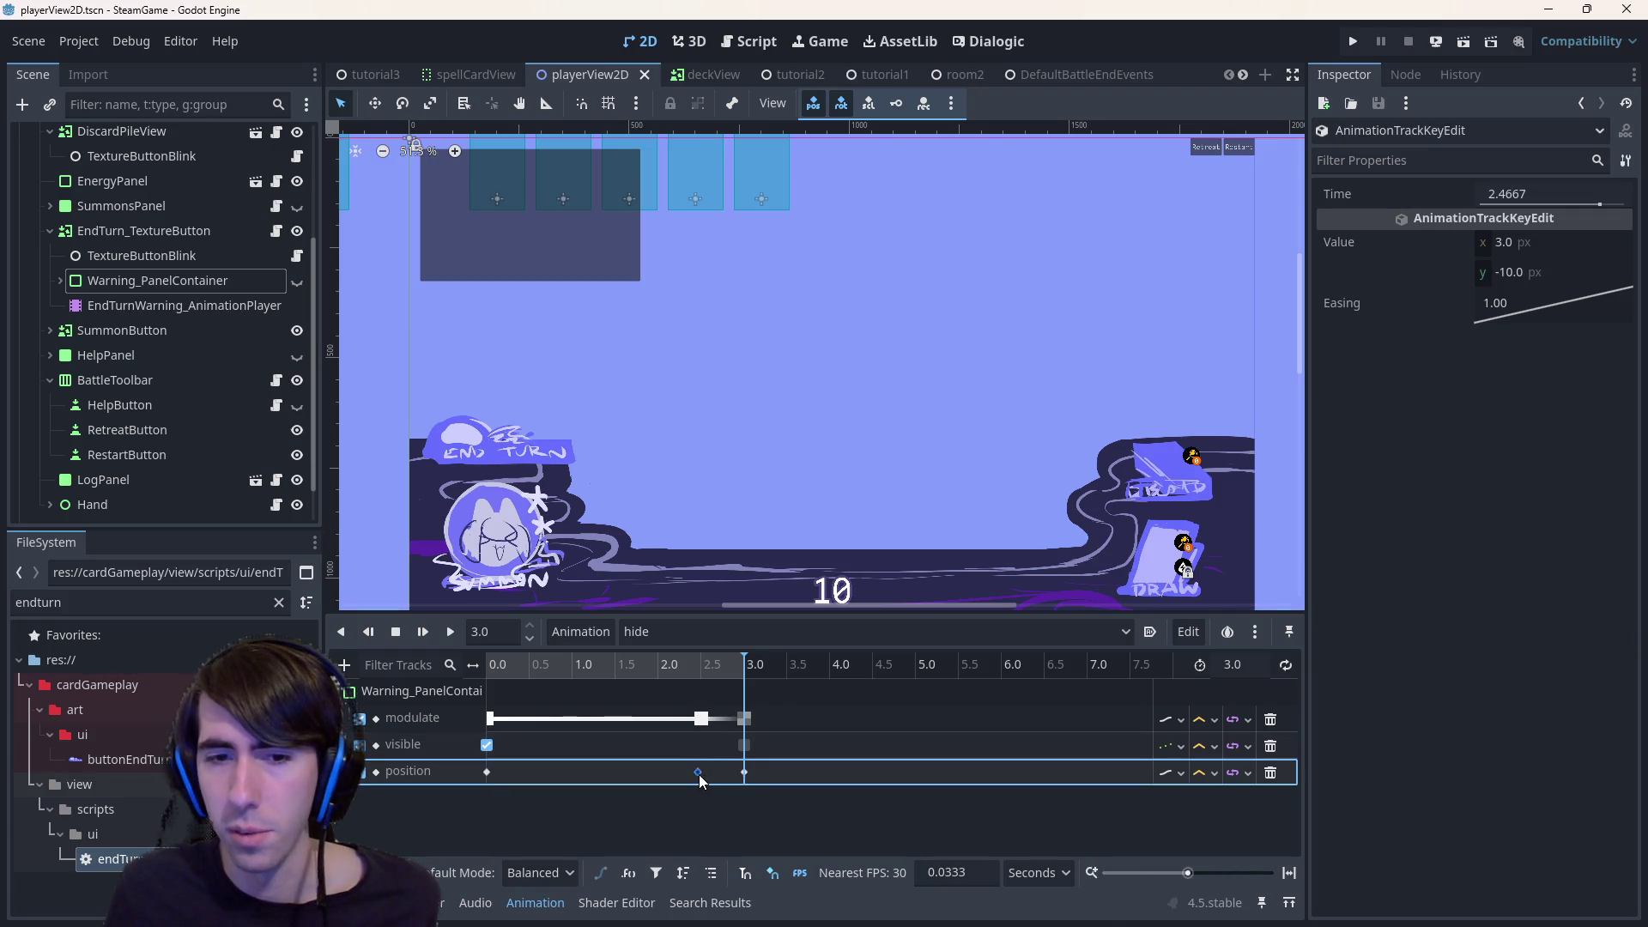
pyautogui.click(1528, 274)
pyautogui.press('BackSpace')
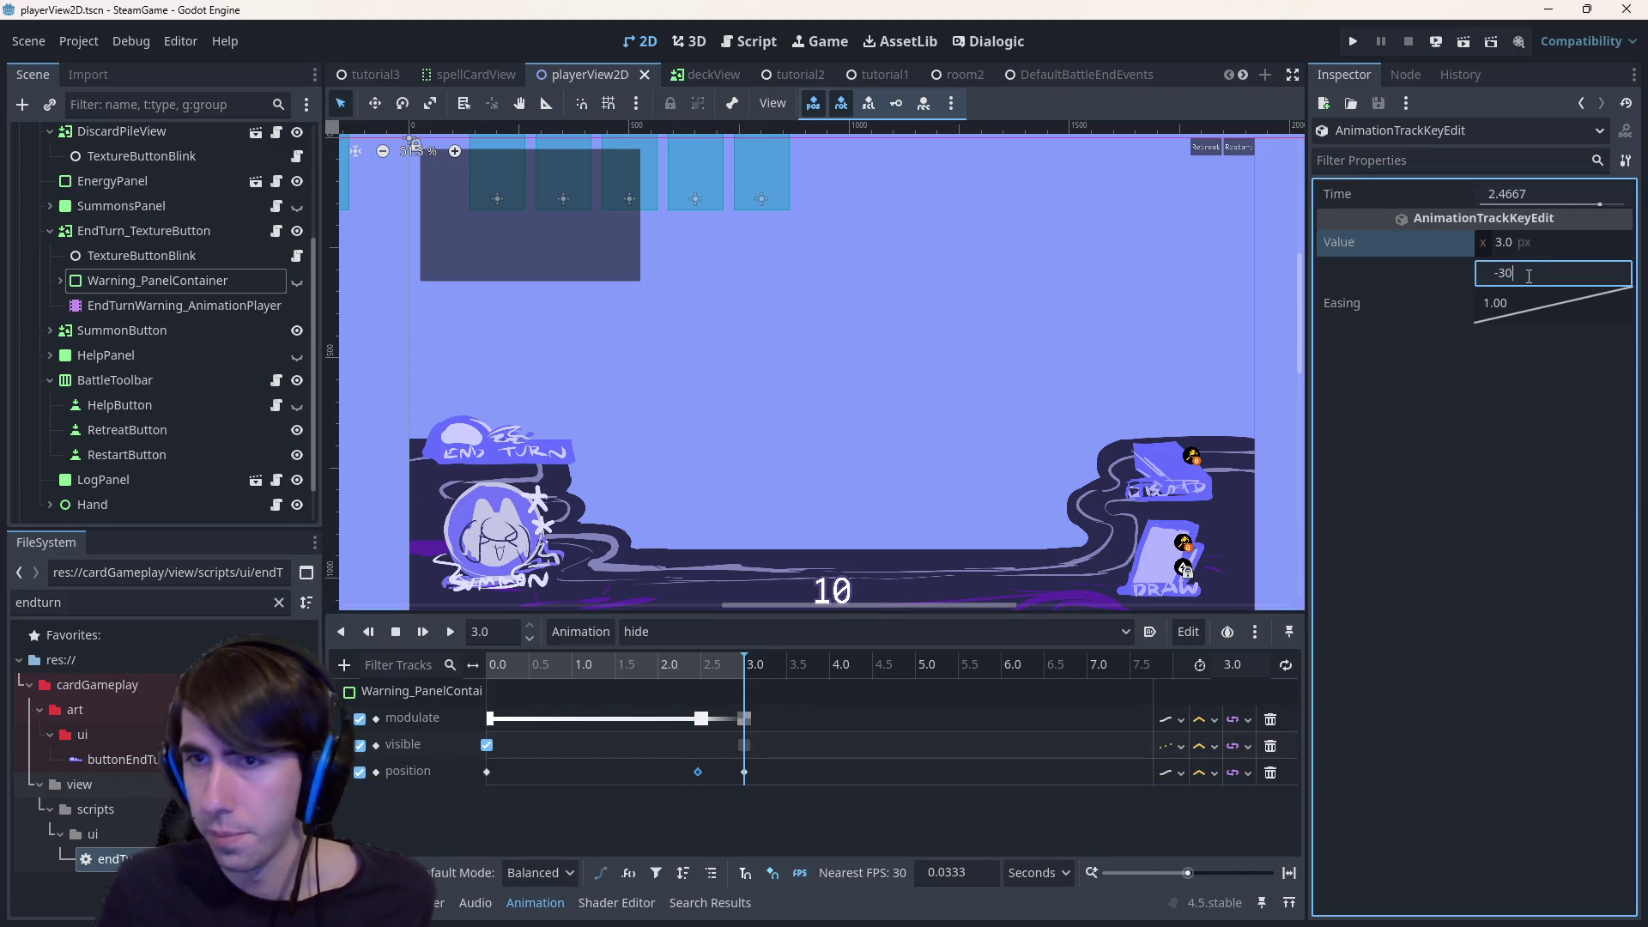
pyautogui.press('Return')
# Save playerView2D and run the tutorial3 scene to test
pyautogui.hotkey('ctrl', 's')
pyautogui.click(369, 74)
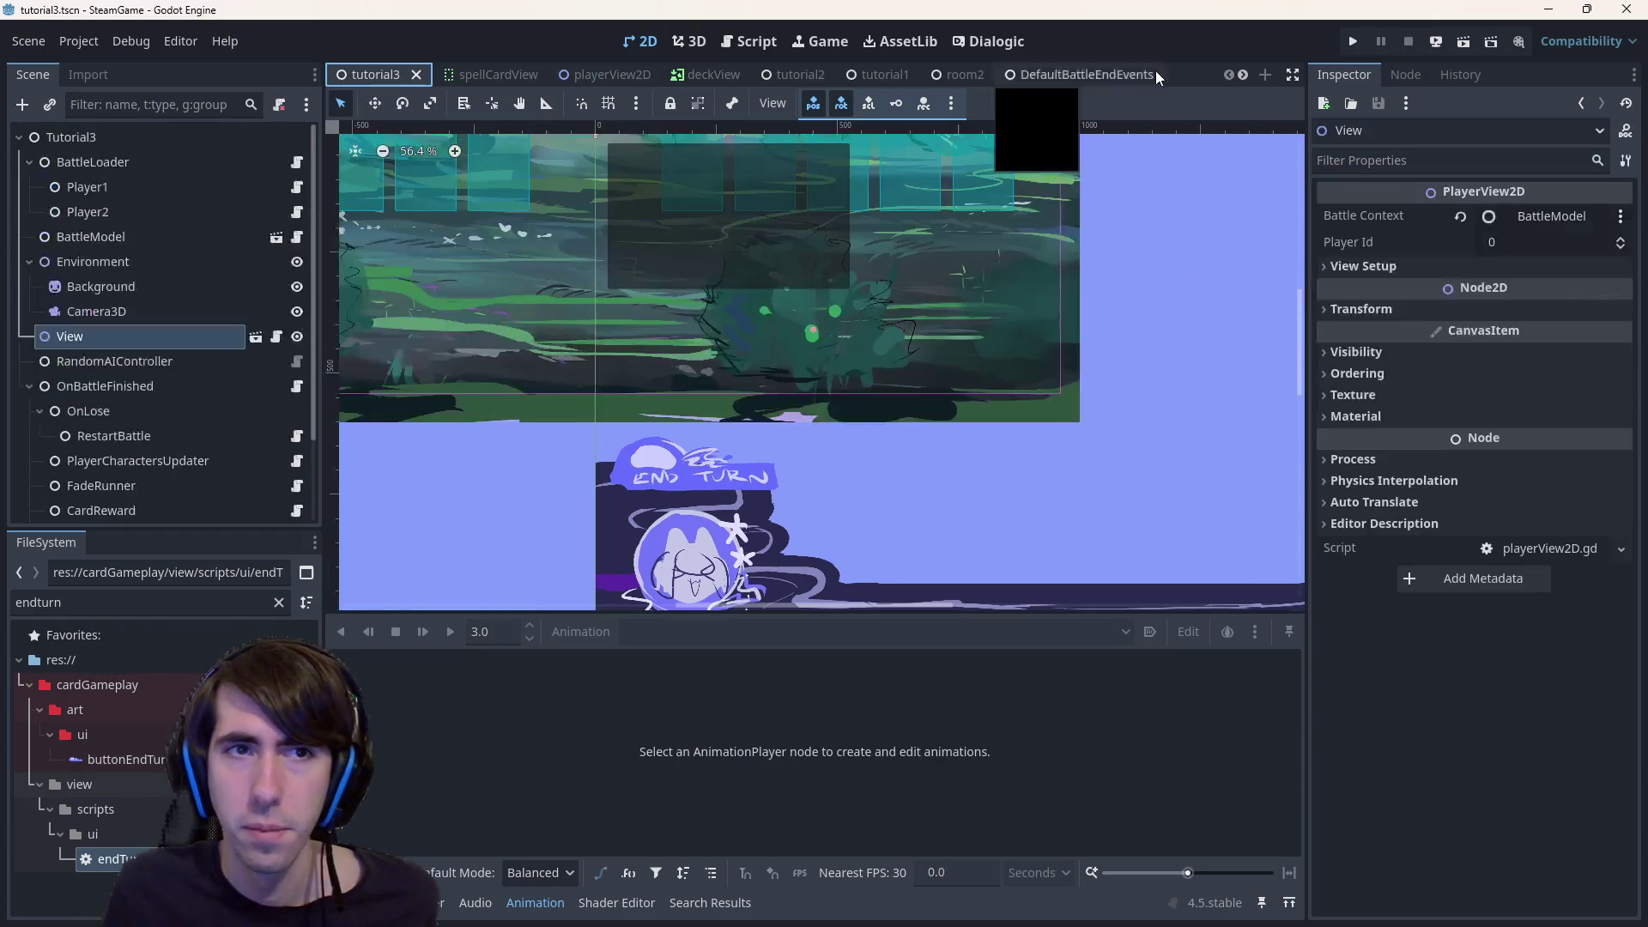
pyautogui.click(1463, 48)
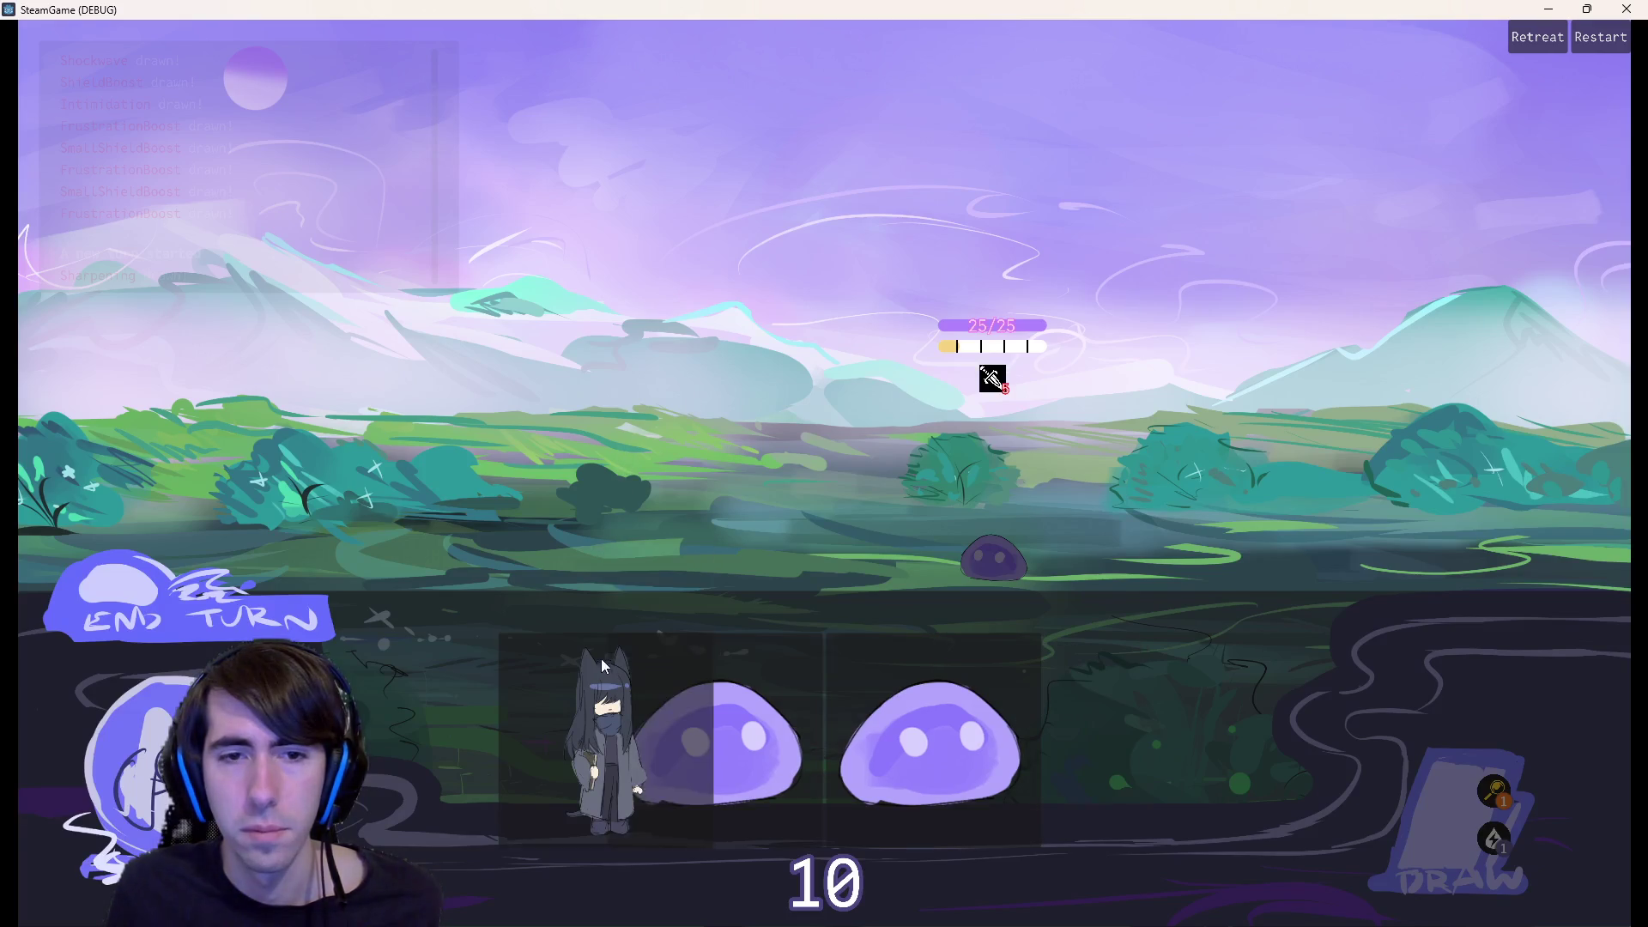
# Place the character and both slimes onto the battlefield
pyautogui.moveTo(601, 657); pyautogui.dragTo(657, 497)
pyautogui.moveTo(662, 702); pyautogui.dragTo(532, 515)
pyautogui.moveTo(828, 738); pyautogui.dragTo(390, 494)
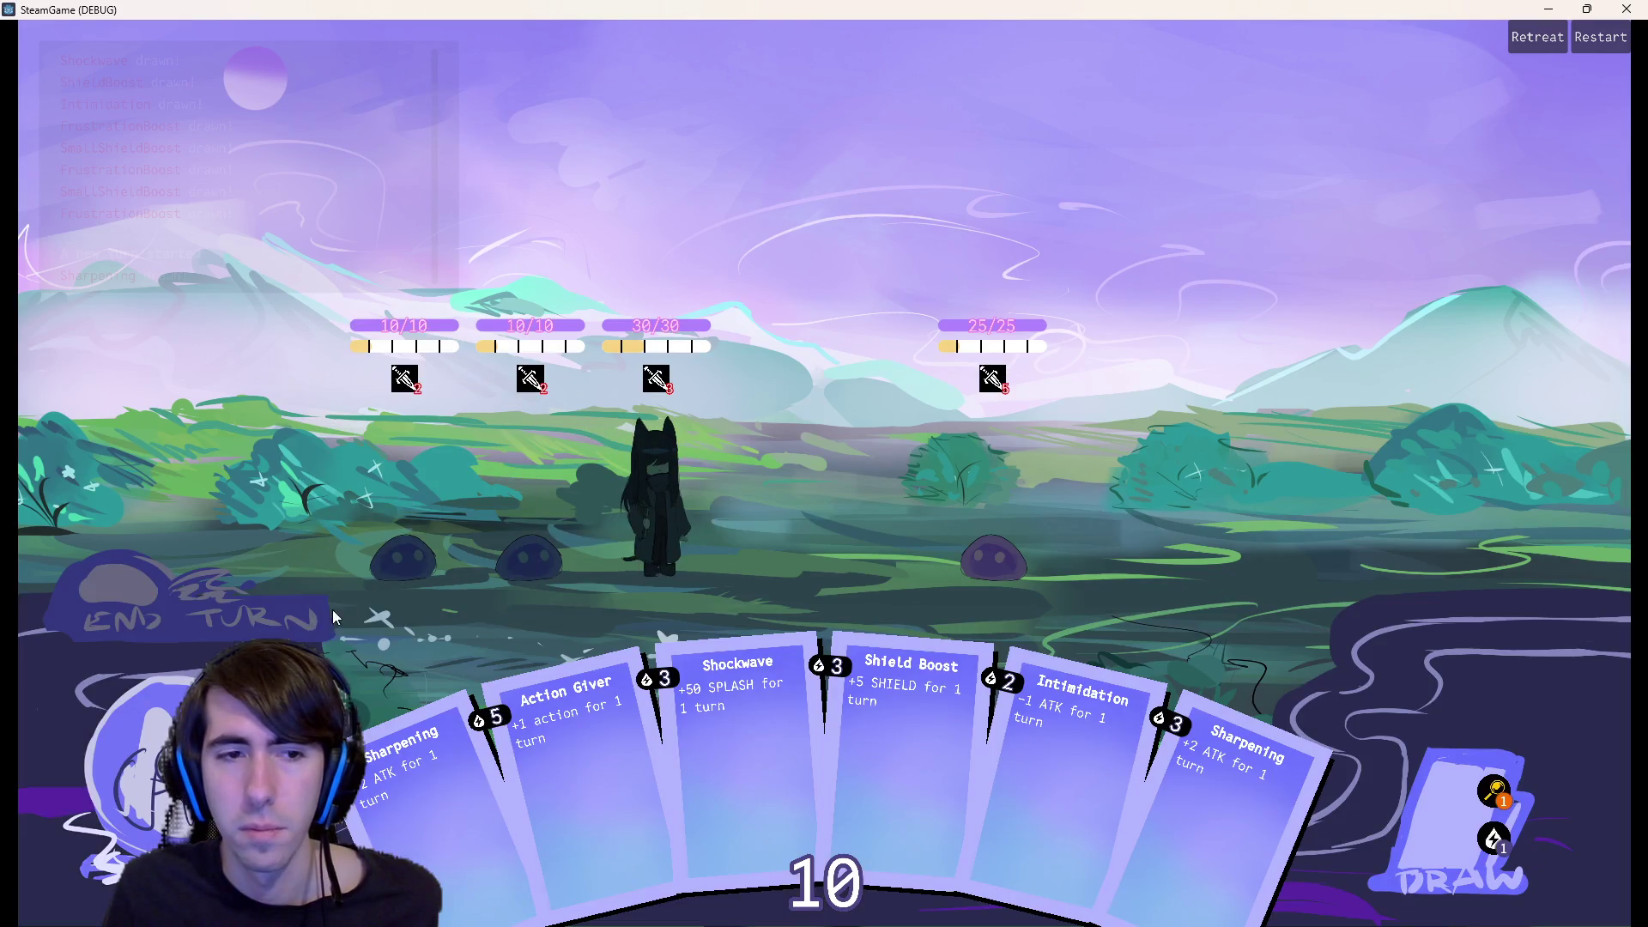
# Press END TURN to trigger the 'You can still draw!' warning, then close the game
pyautogui.click(263, 618)
pyautogui.moveTo(408, 391)
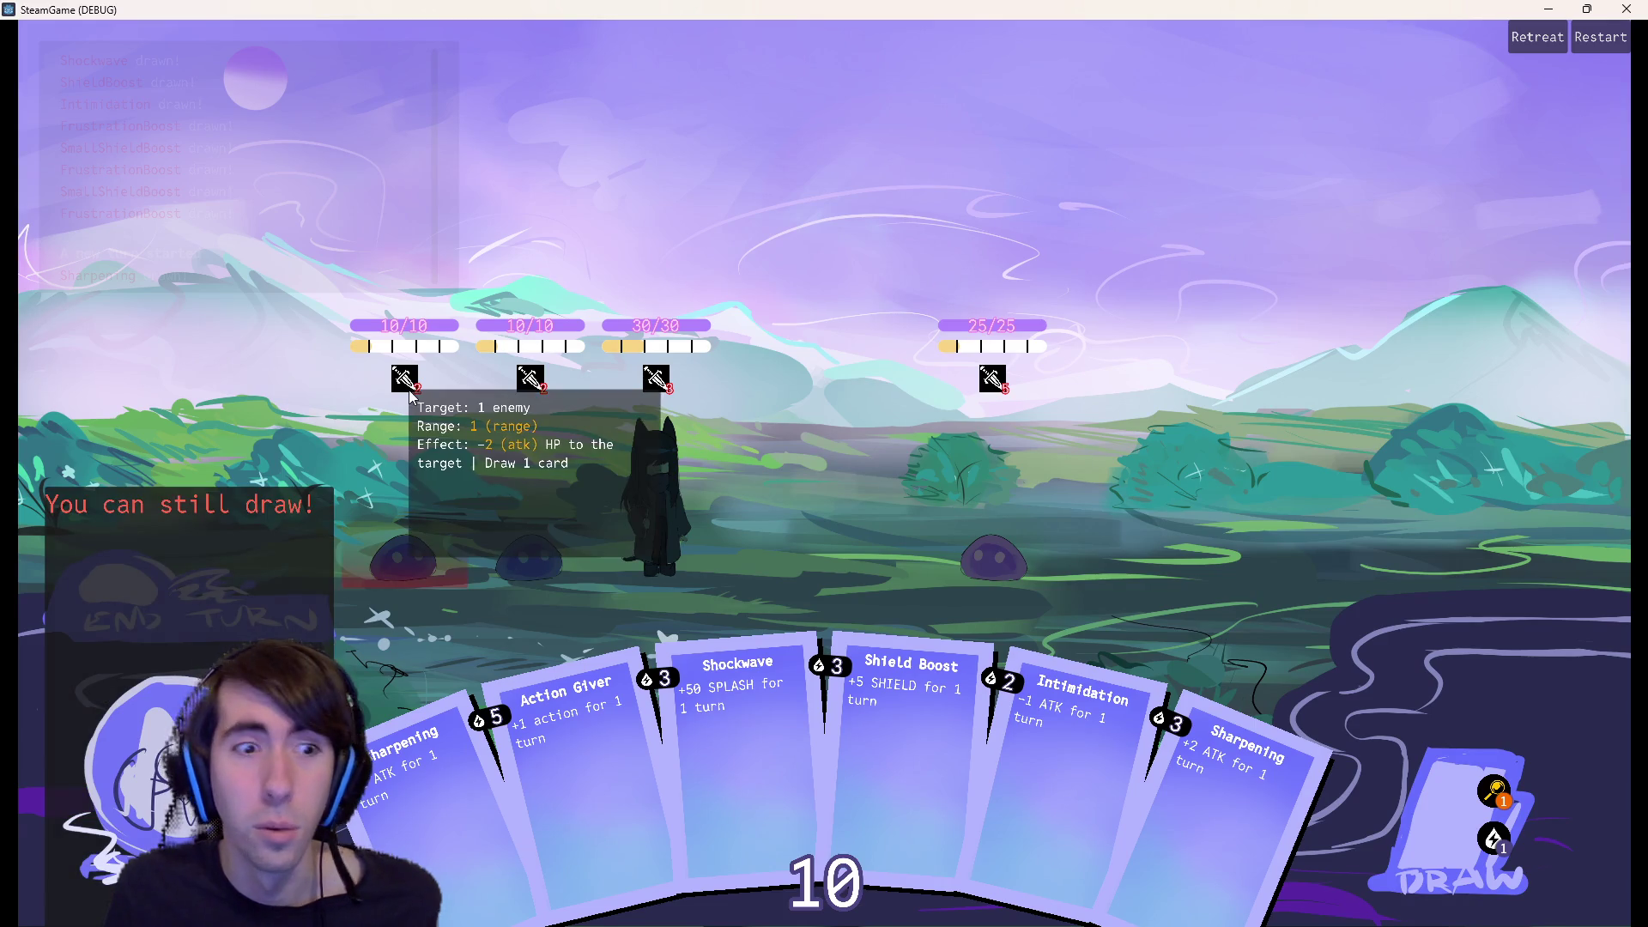
pyautogui.click(1625, 11)
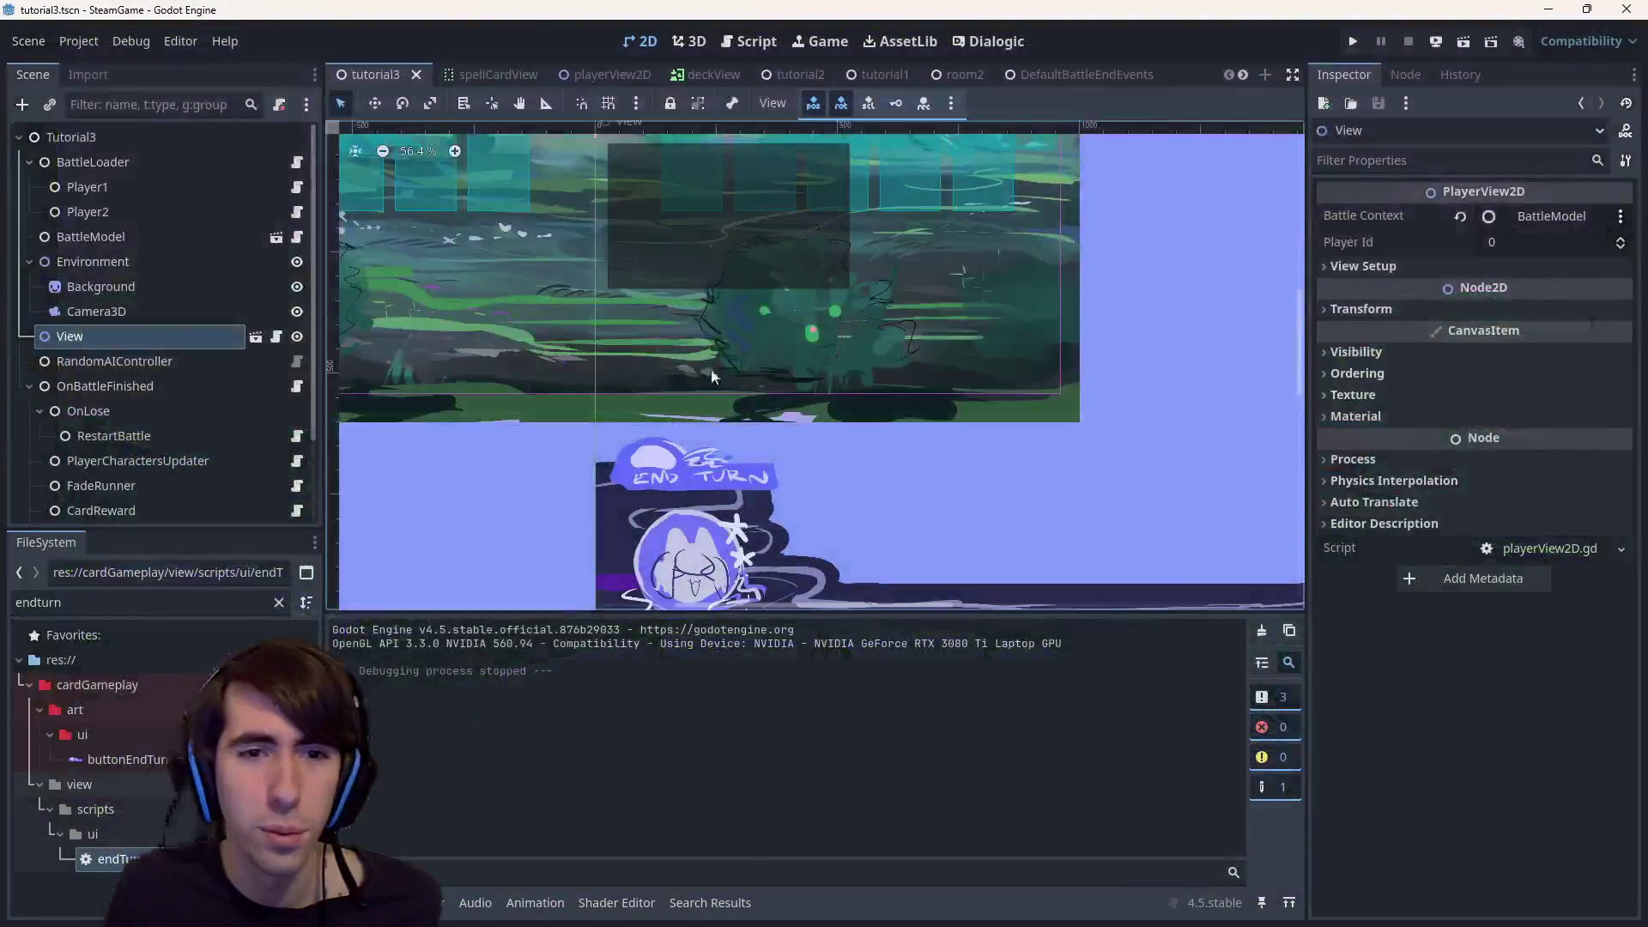
# In playerView2D, select EndTurn_TextureButton and zoom the canvas in on it
pyautogui.click(587, 67)
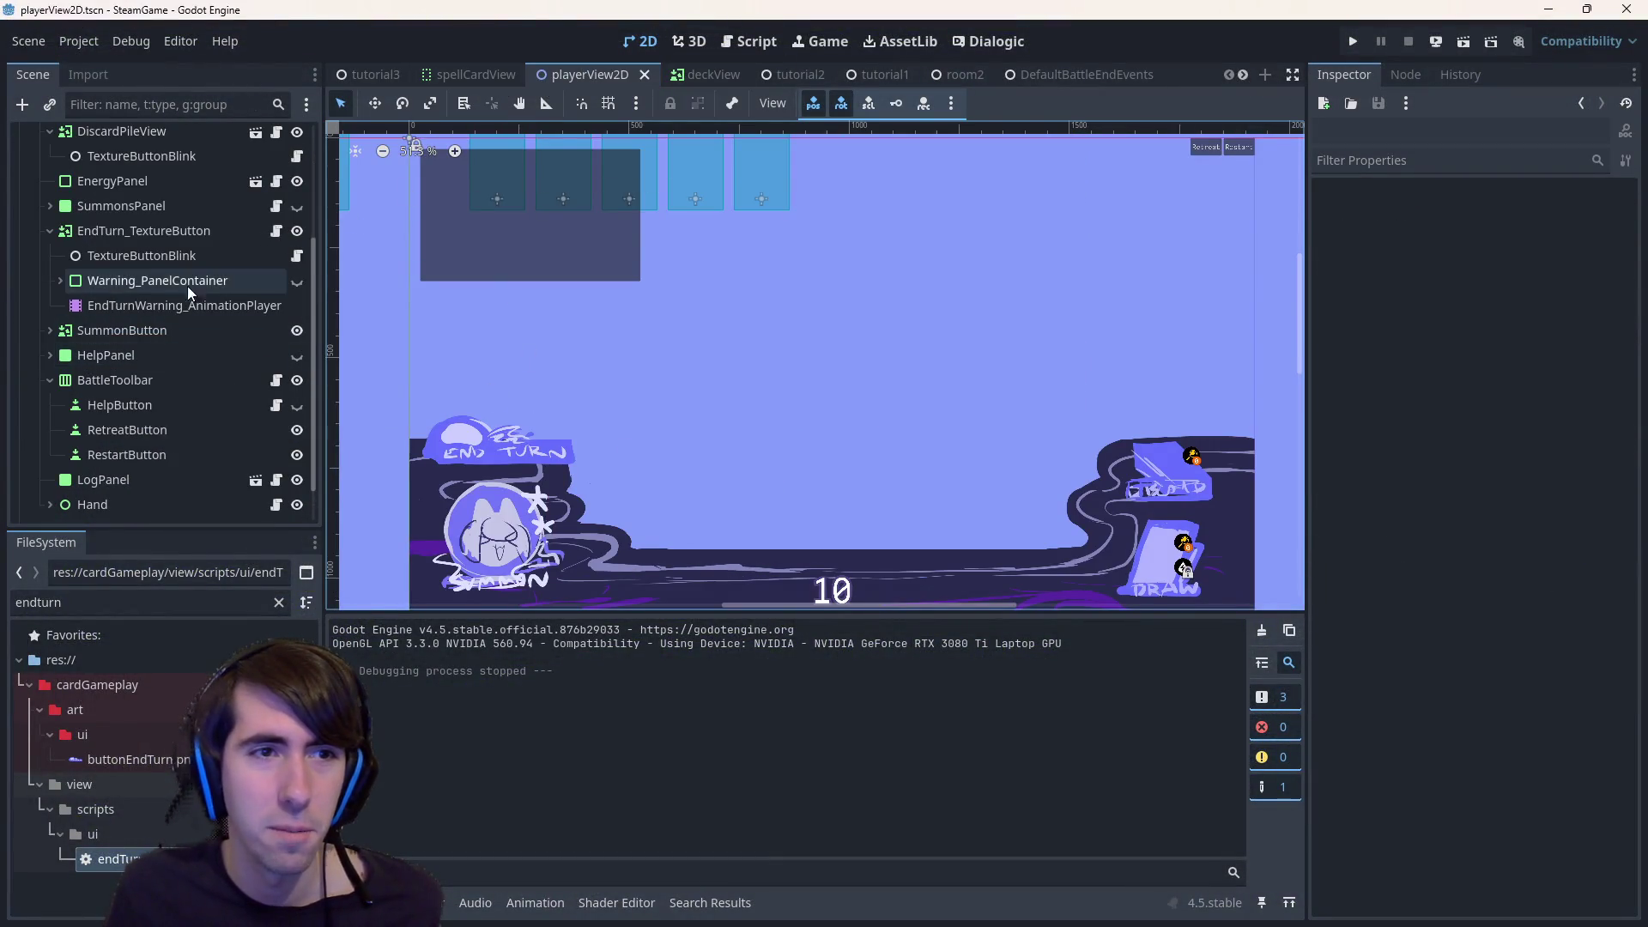
pyautogui.click(151, 230)
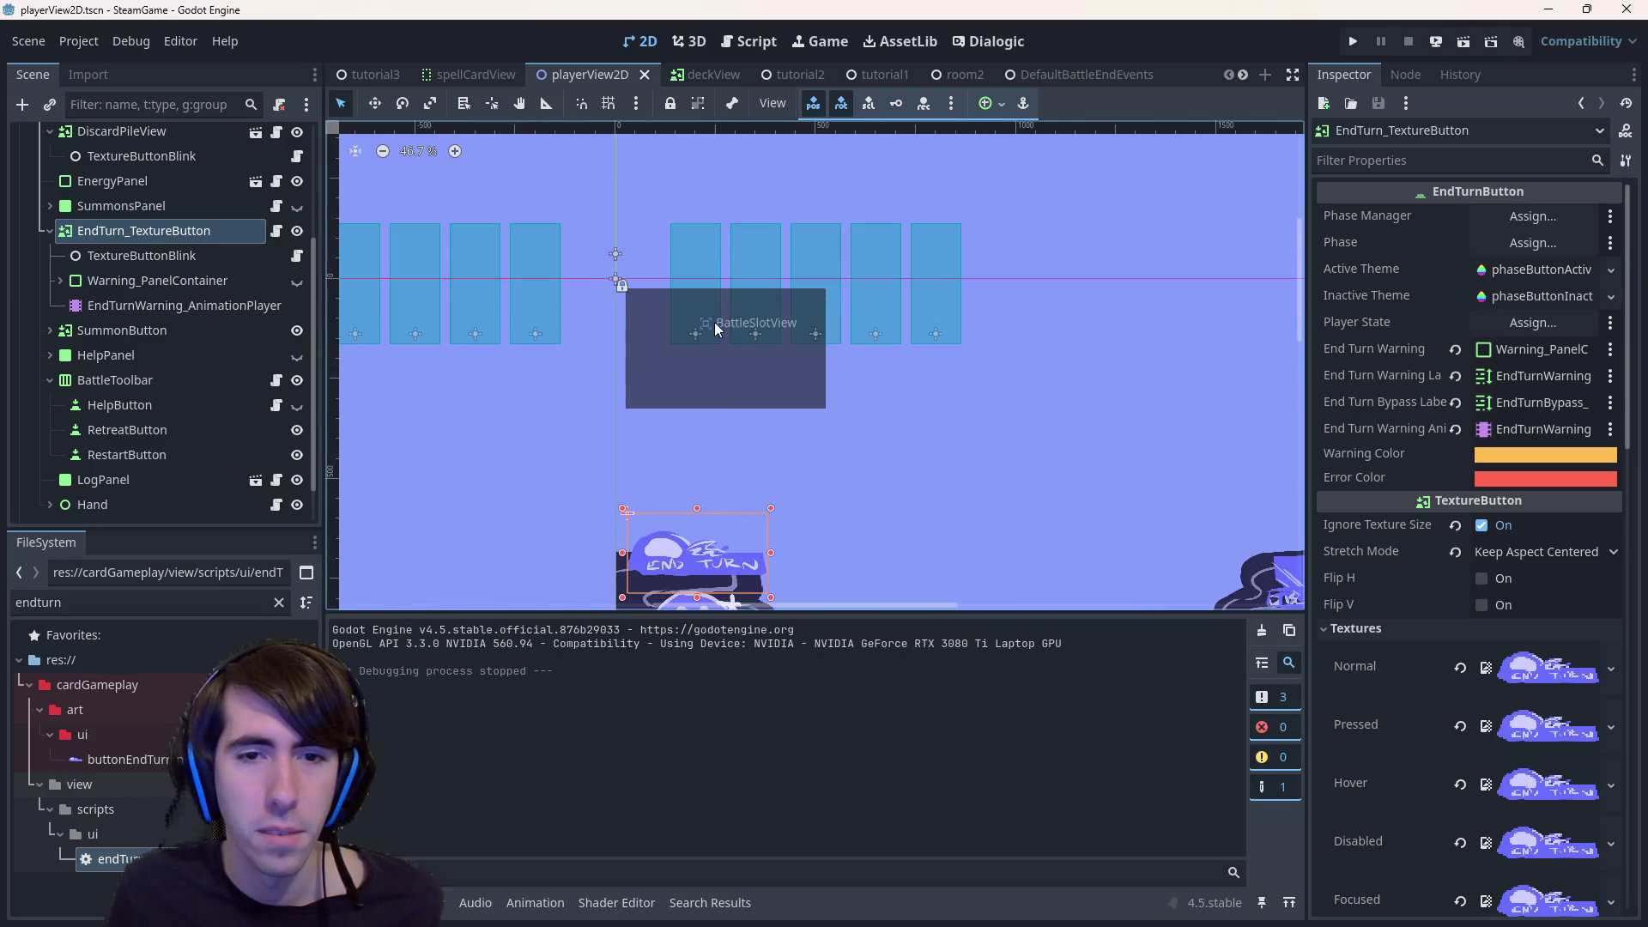
pyautogui.scroll(2, 683, 509)
pyautogui.moveTo(682, 508); pyautogui.dragTo(705, 311)
pyautogui.scroll(2, 705, 311)
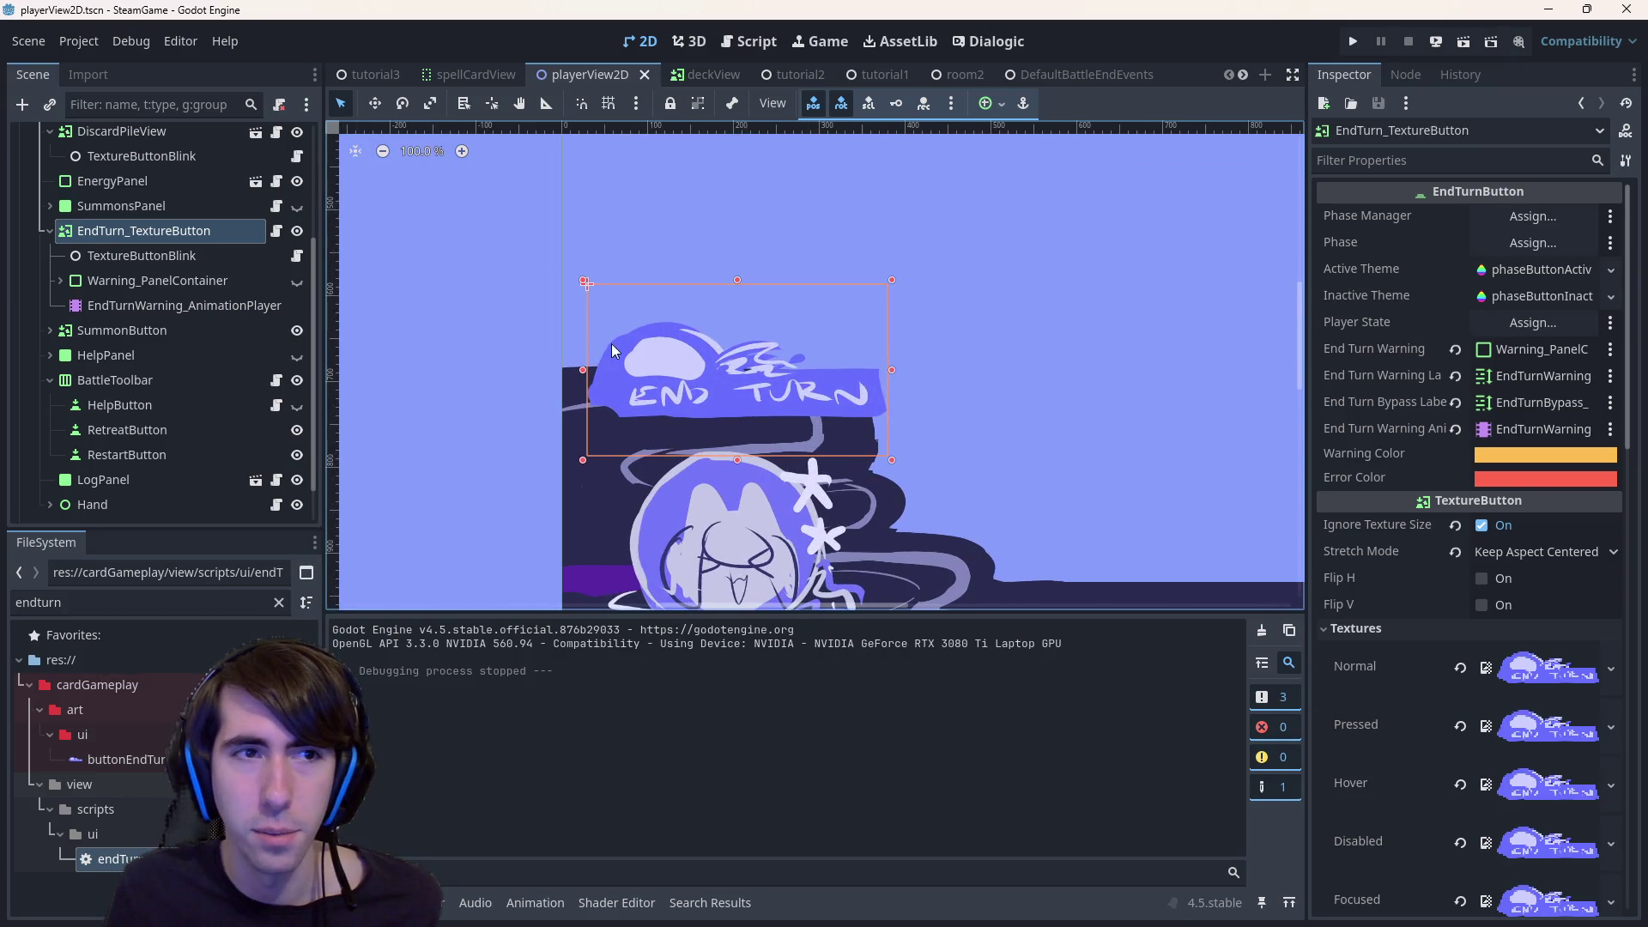
# Make Warning_PanelContainer visible and scrub its hide animation back to the start
pyautogui.click(188, 282)
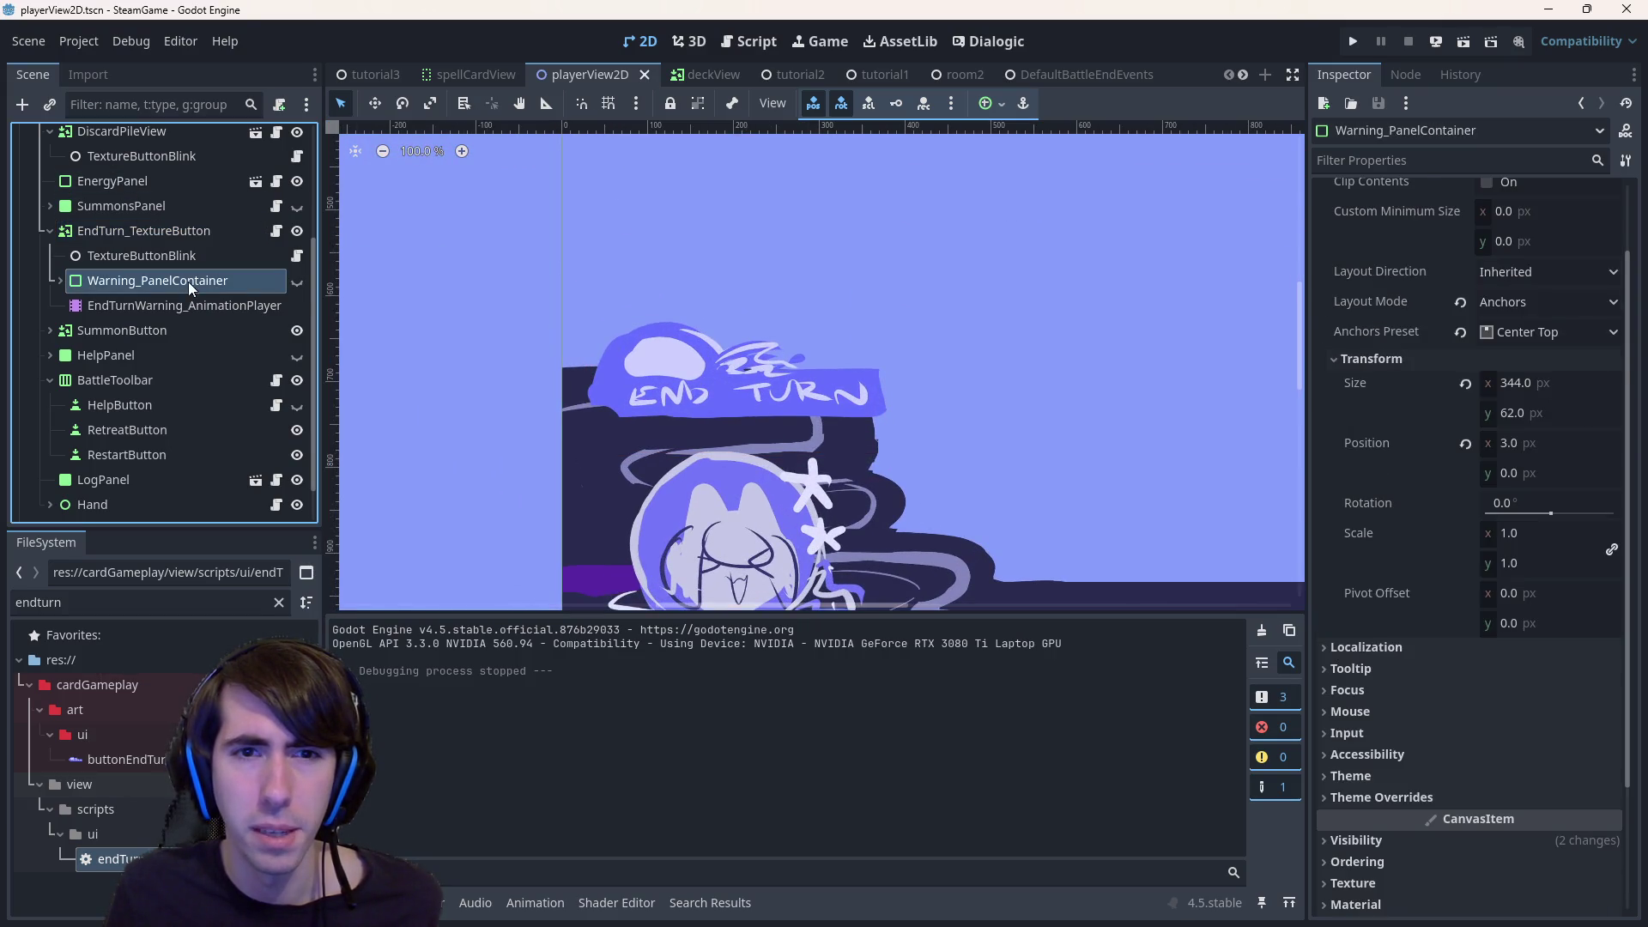
pyautogui.click(296, 290)
pyautogui.click(59, 282)
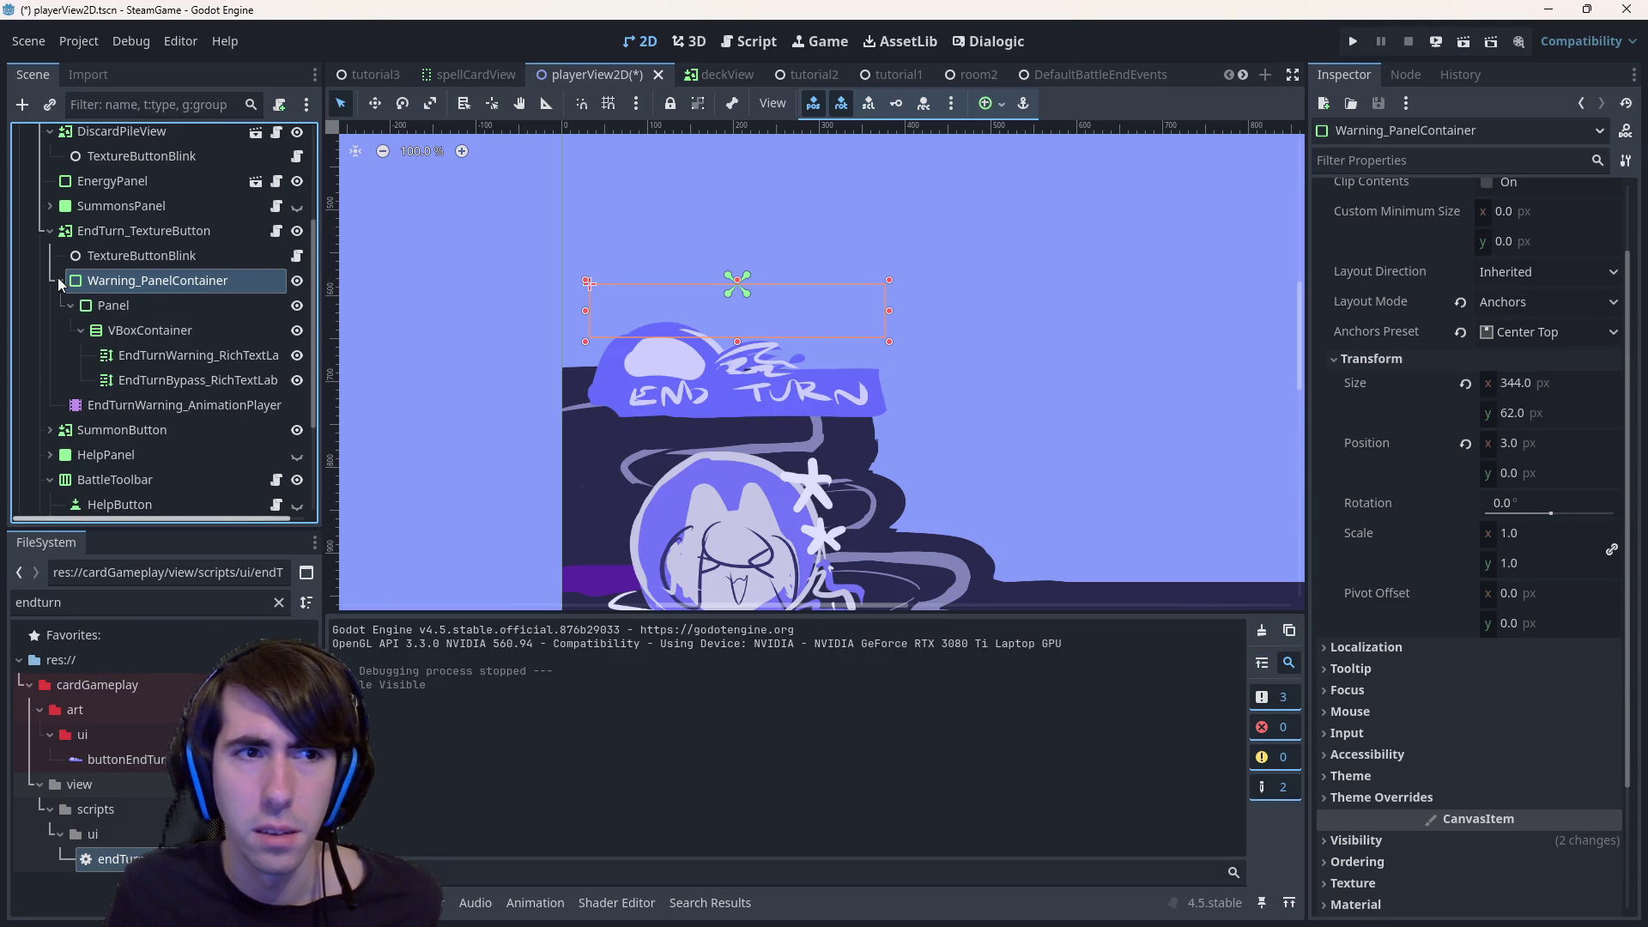
pyautogui.click(206, 403)
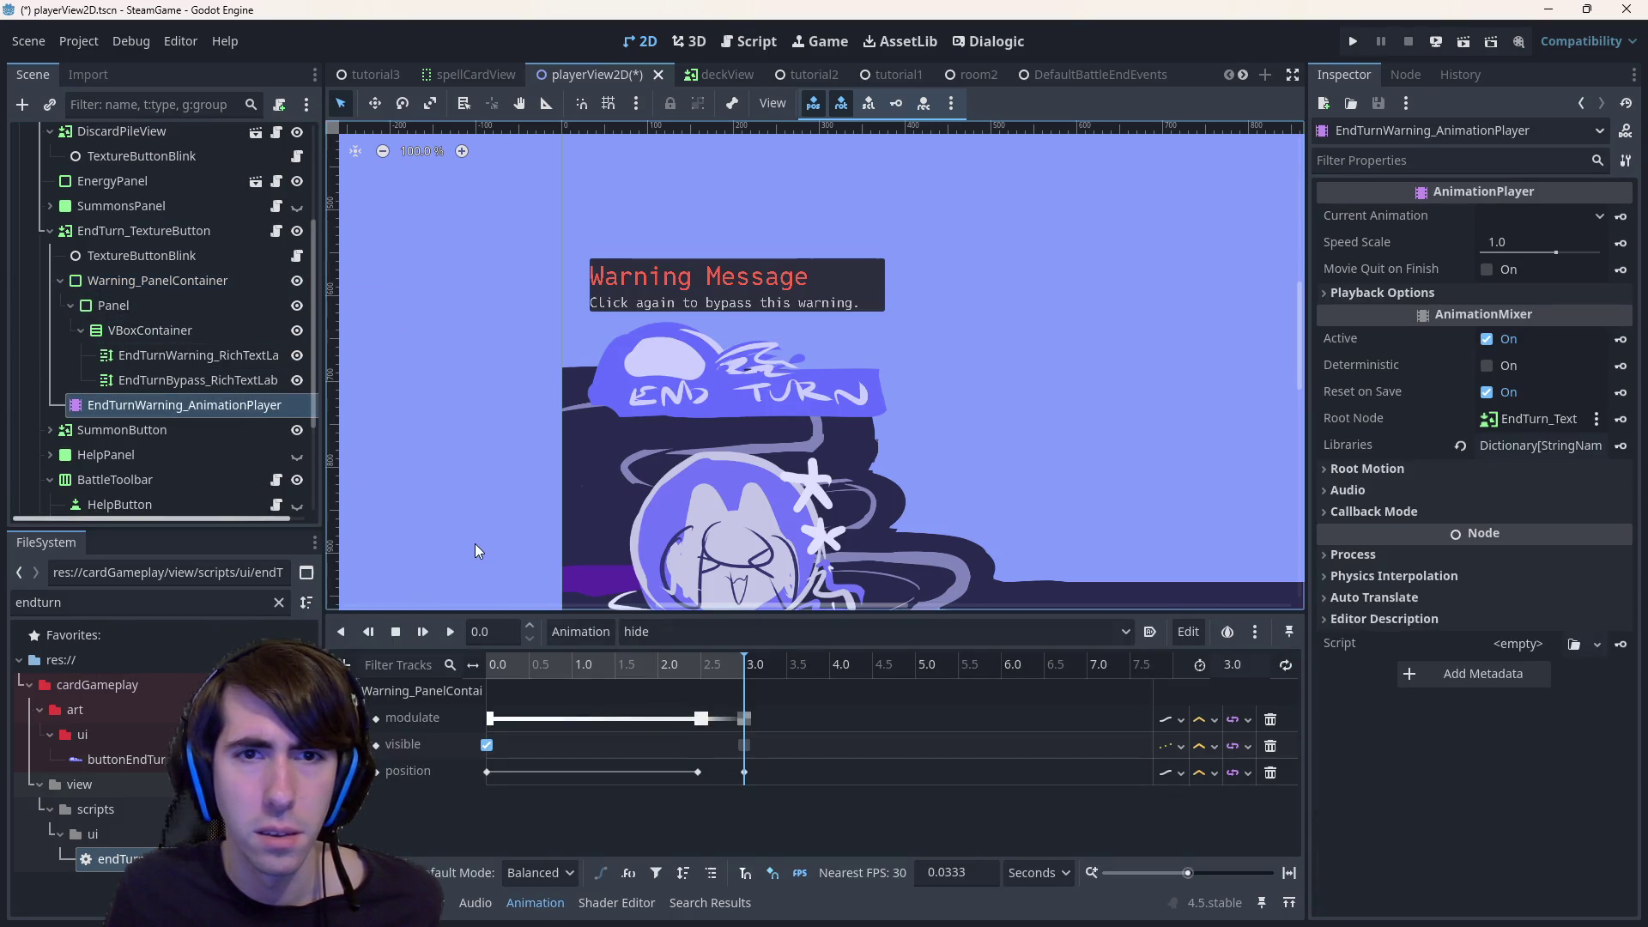
pyautogui.moveTo(740, 663); pyautogui.dragTo(446, 689)
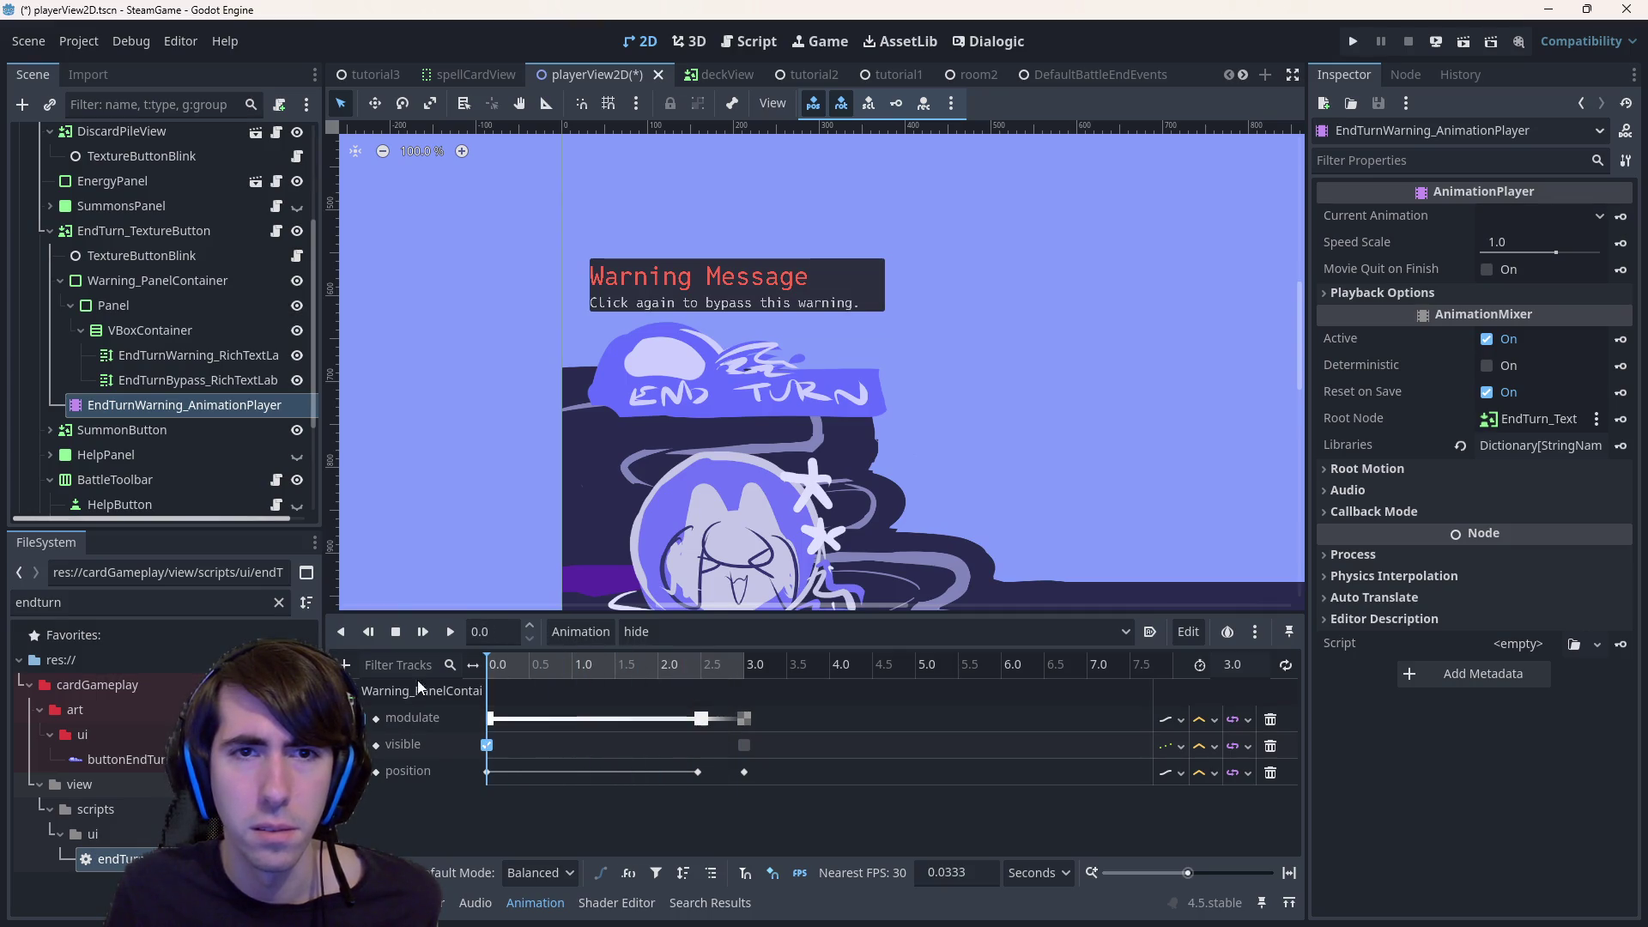
# Save playerView2D and return to the tutorial3 scene
pyautogui.moveTo(811, 316); pyautogui.dragTo(781, 321)
pyautogui.hotkey('ctrl', 's')
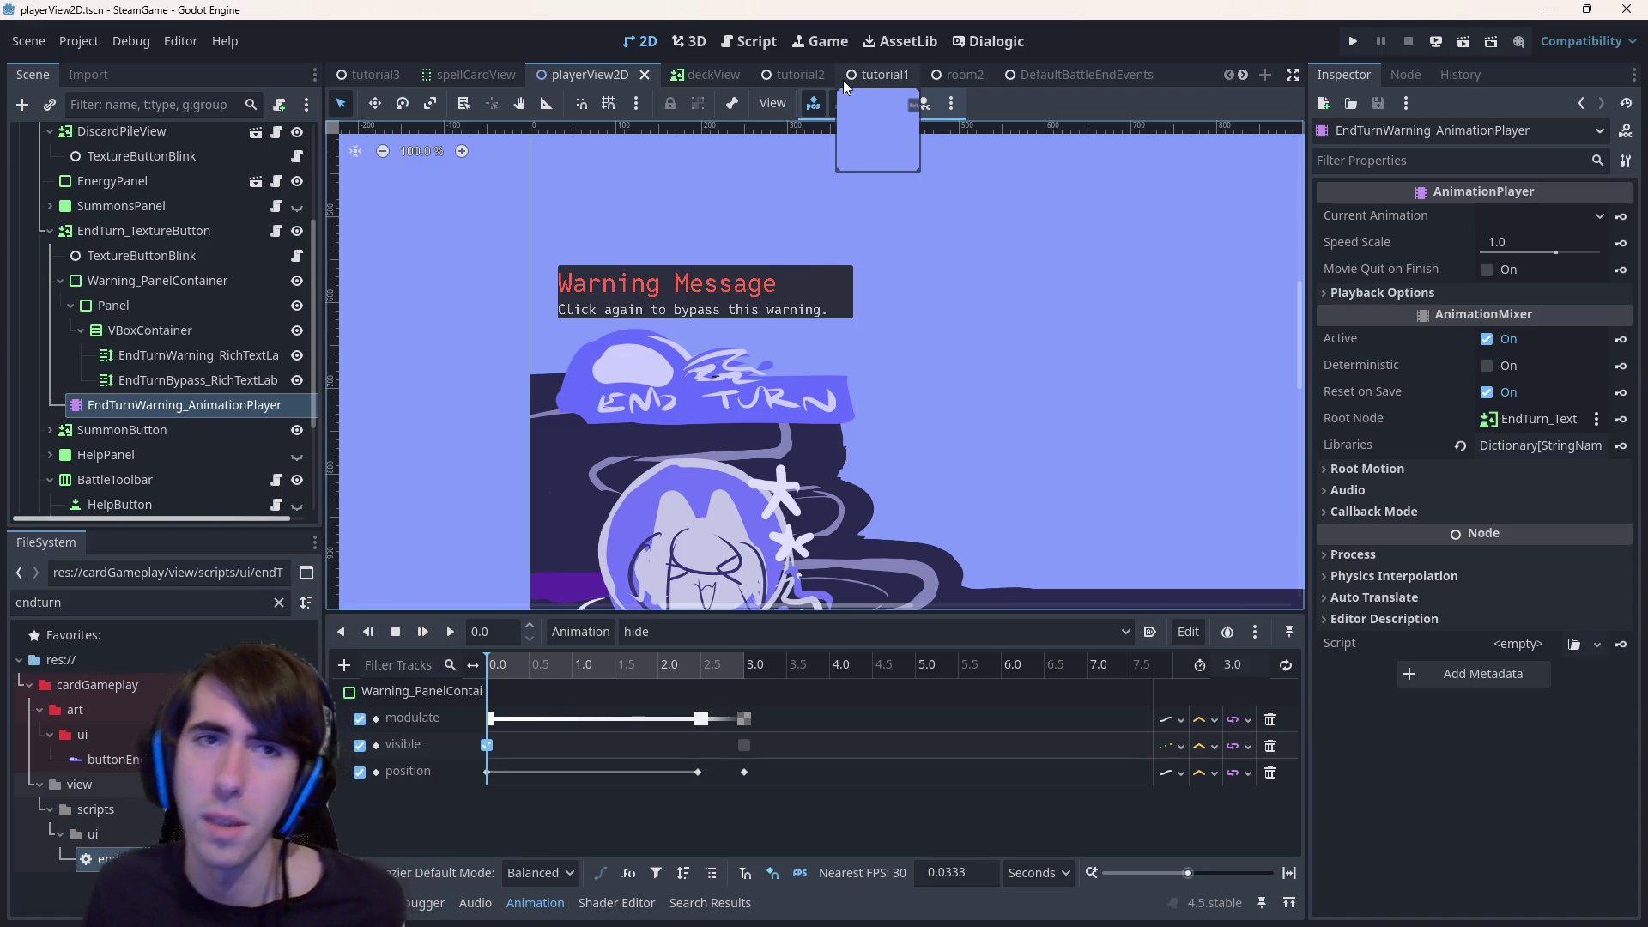
pyautogui.click(375, 85)
# Run tutorial3, place the character, press END TURN to see the warning, then close the game
pyautogui.click(1467, 50)
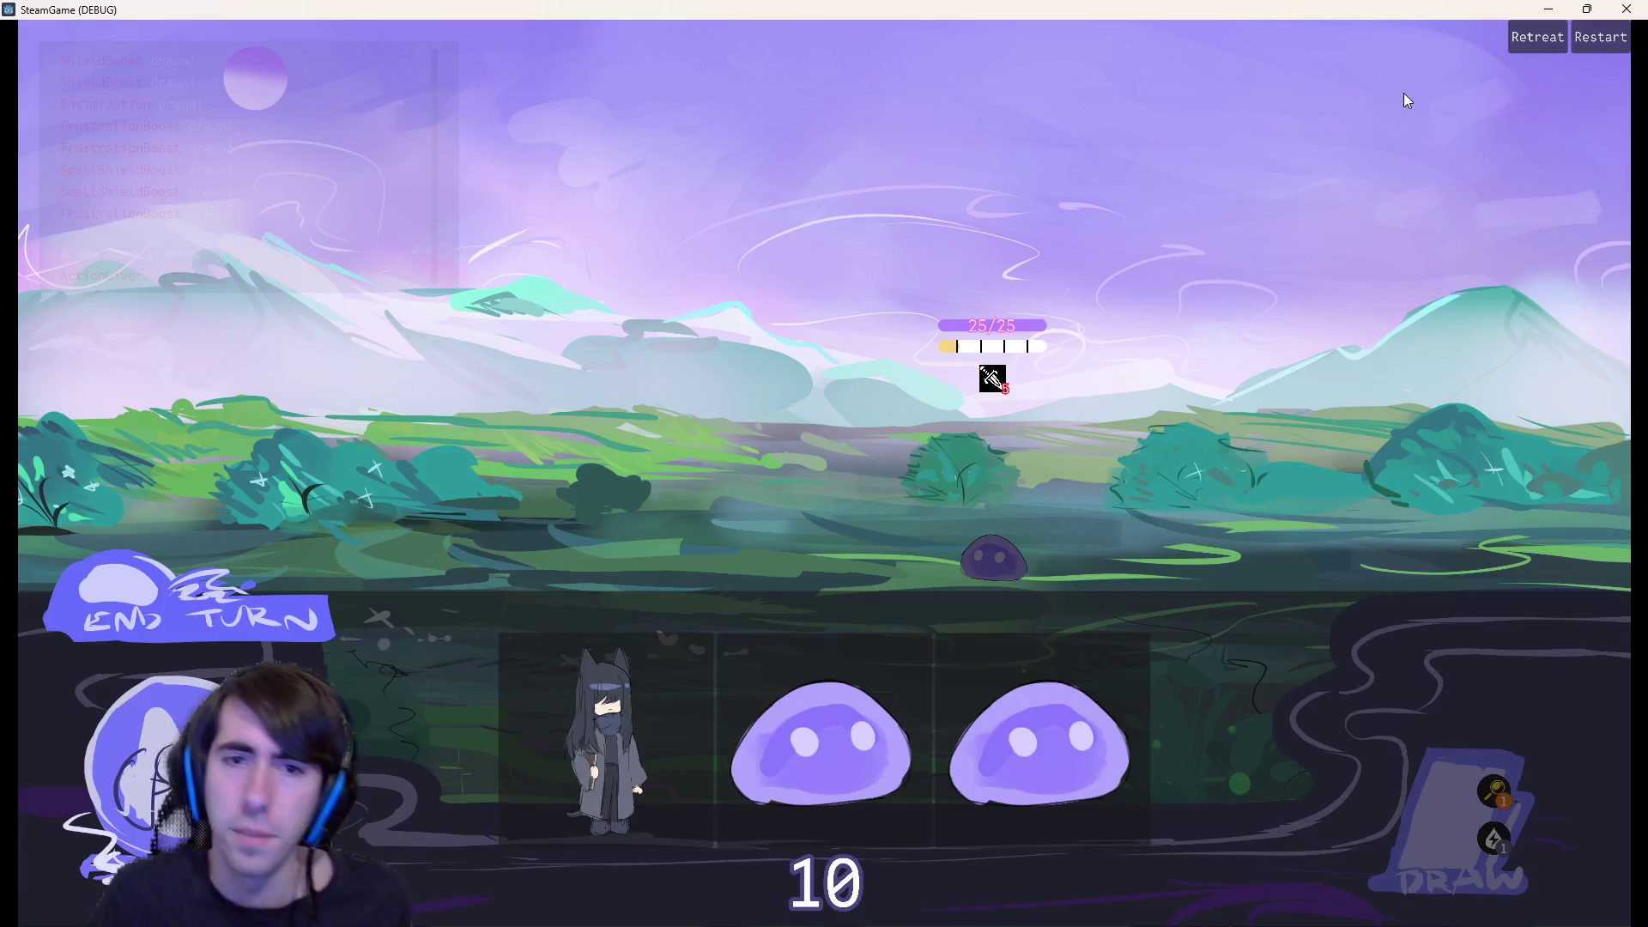
pyautogui.moveTo(593, 678); pyautogui.dragTo(666, 435)
pyautogui.click(213, 579)
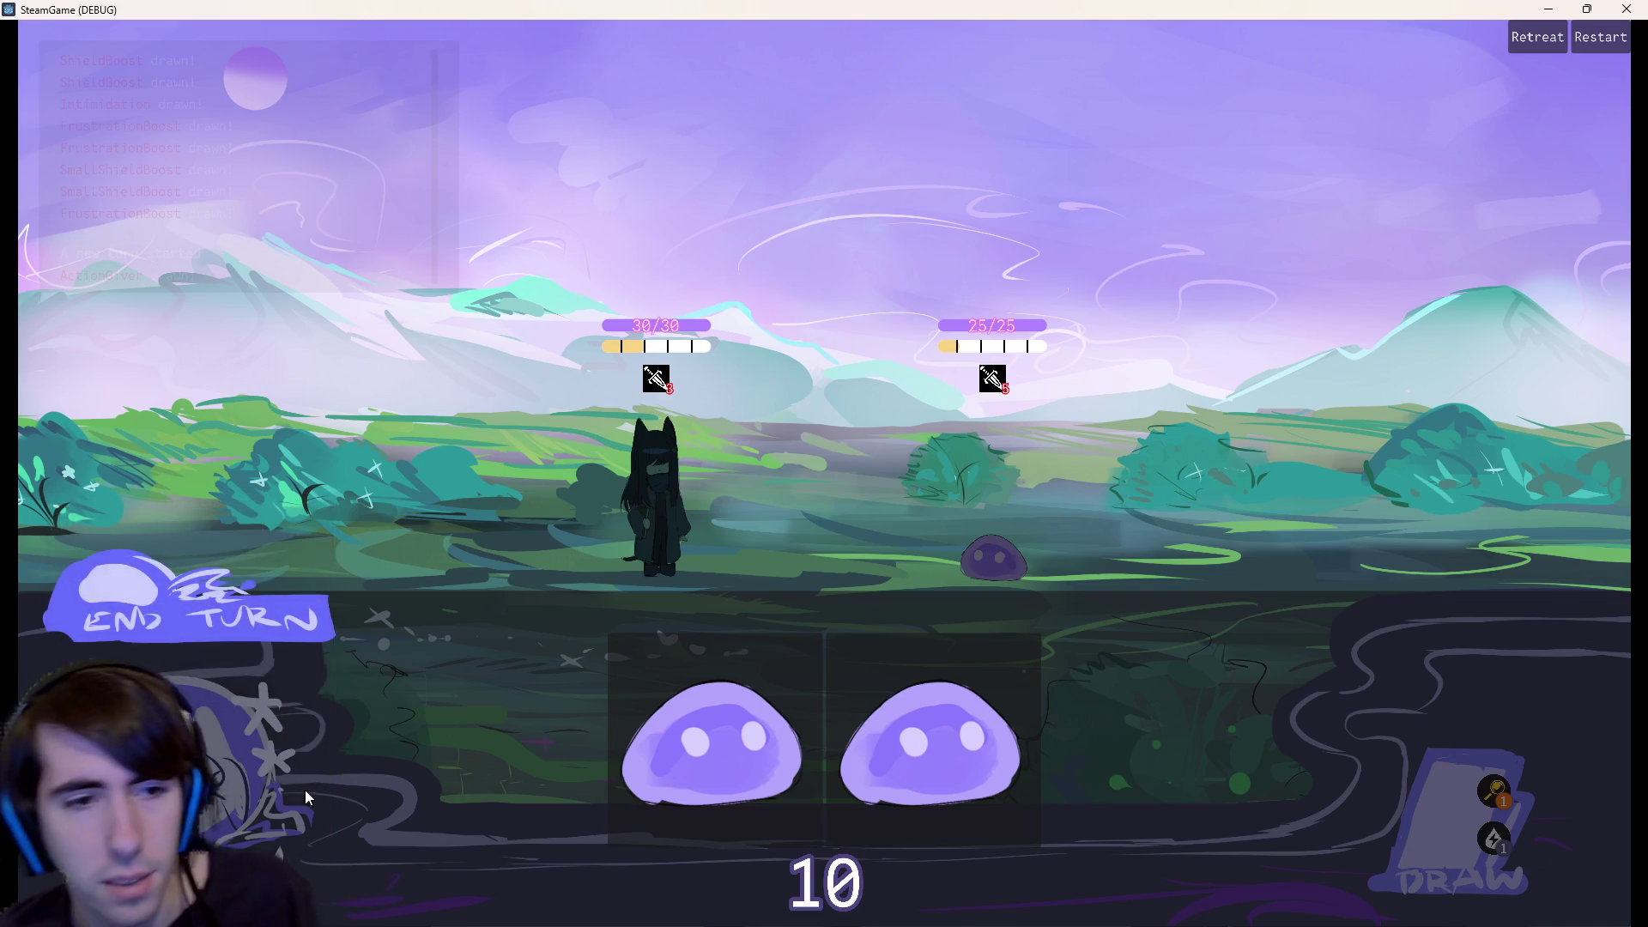
pyautogui.click(1627, 8)
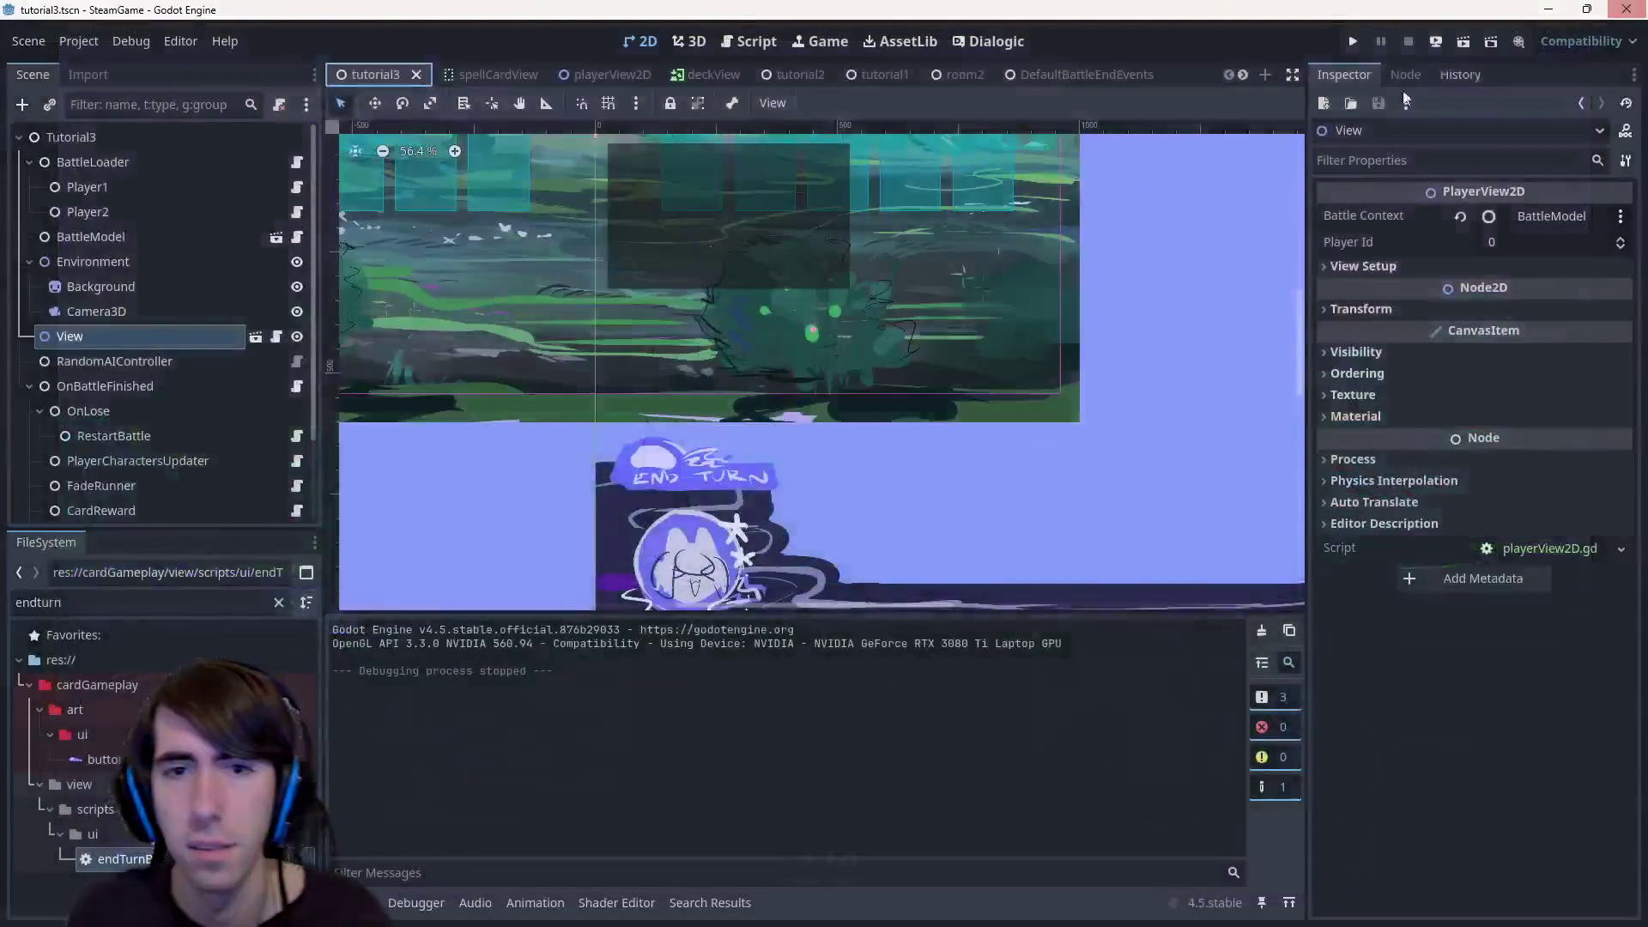
# In playerView2D, inspect the RESET animation's position keyframe value
pyautogui.click(255, 337)
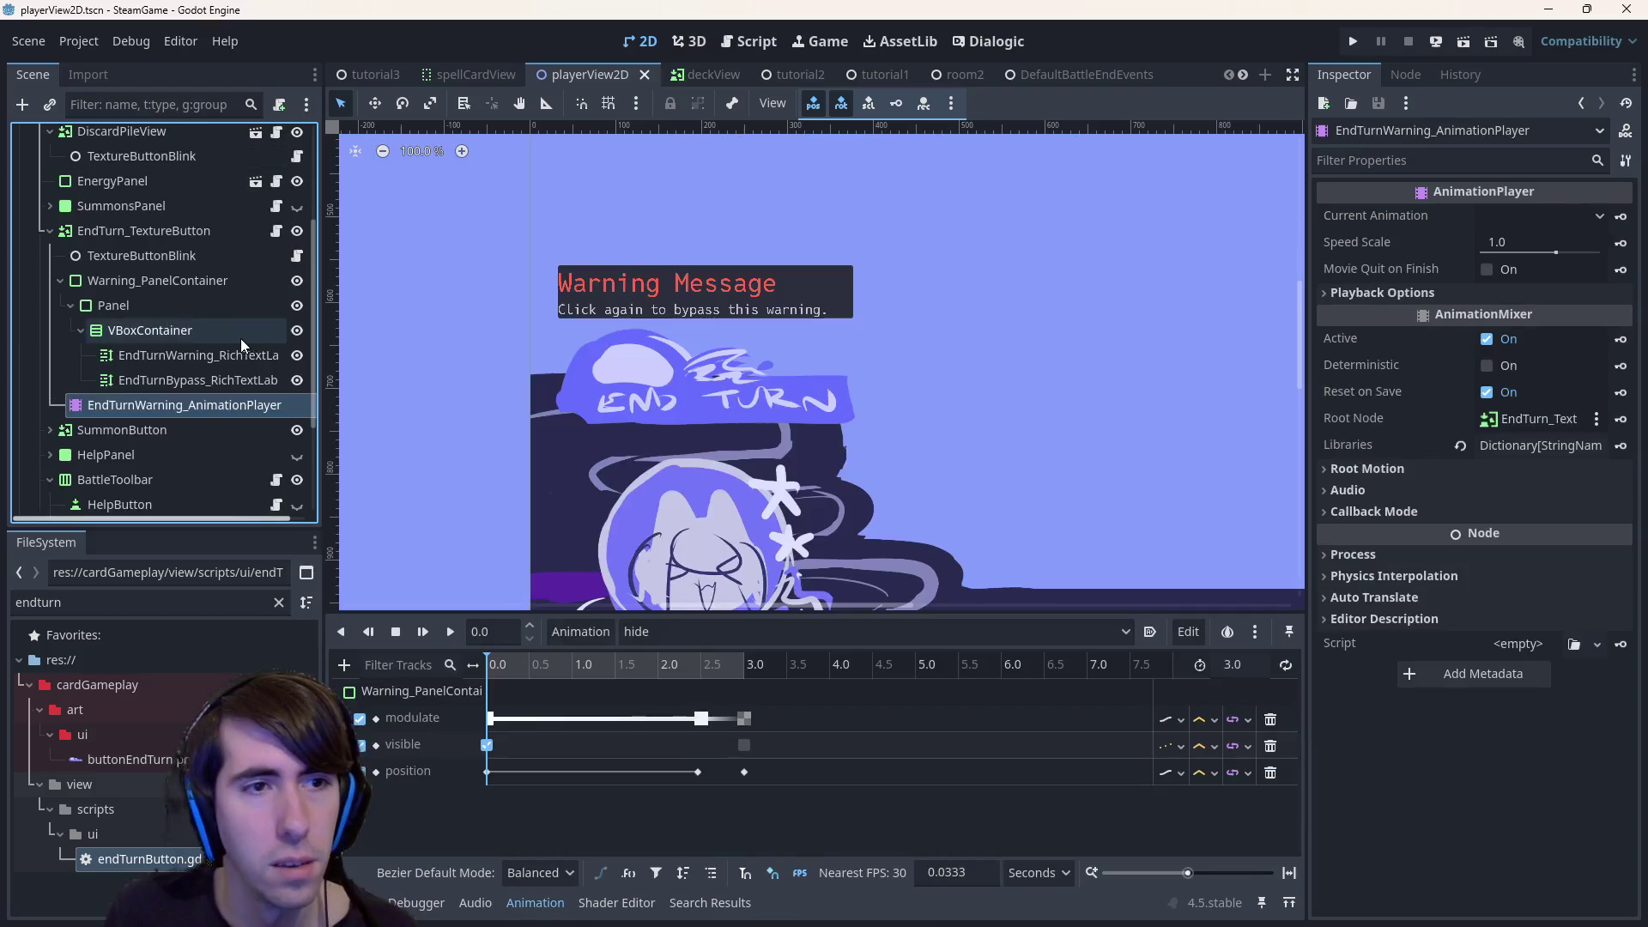
pyautogui.click(839, 642)
pyautogui.click(697, 656)
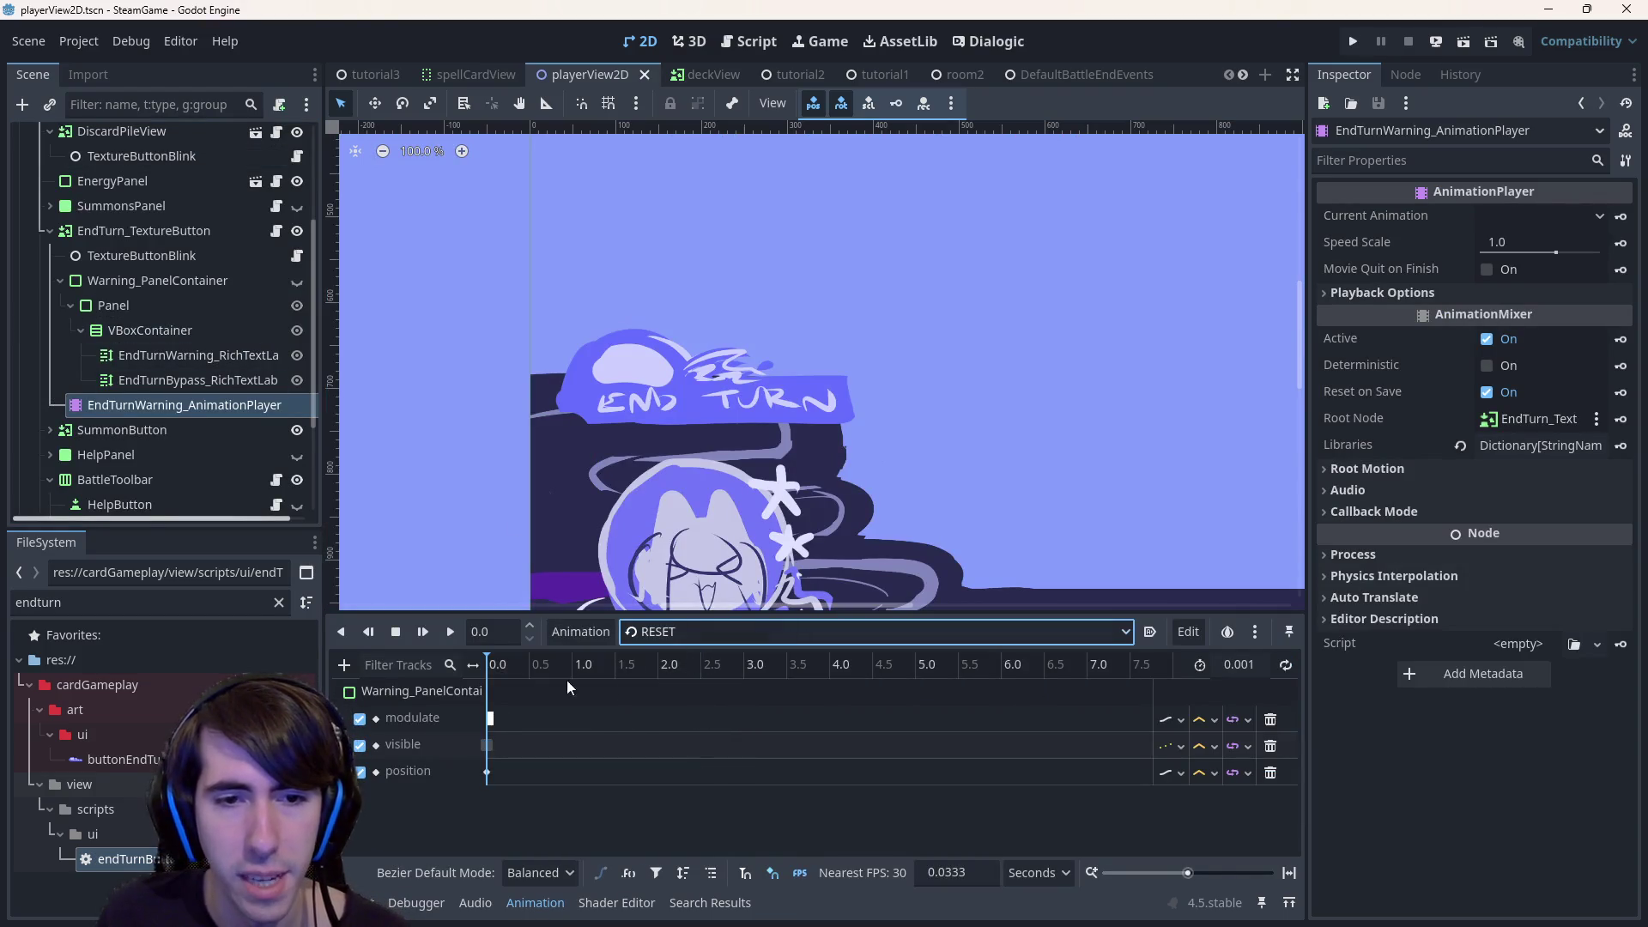
pyautogui.click(486, 773)
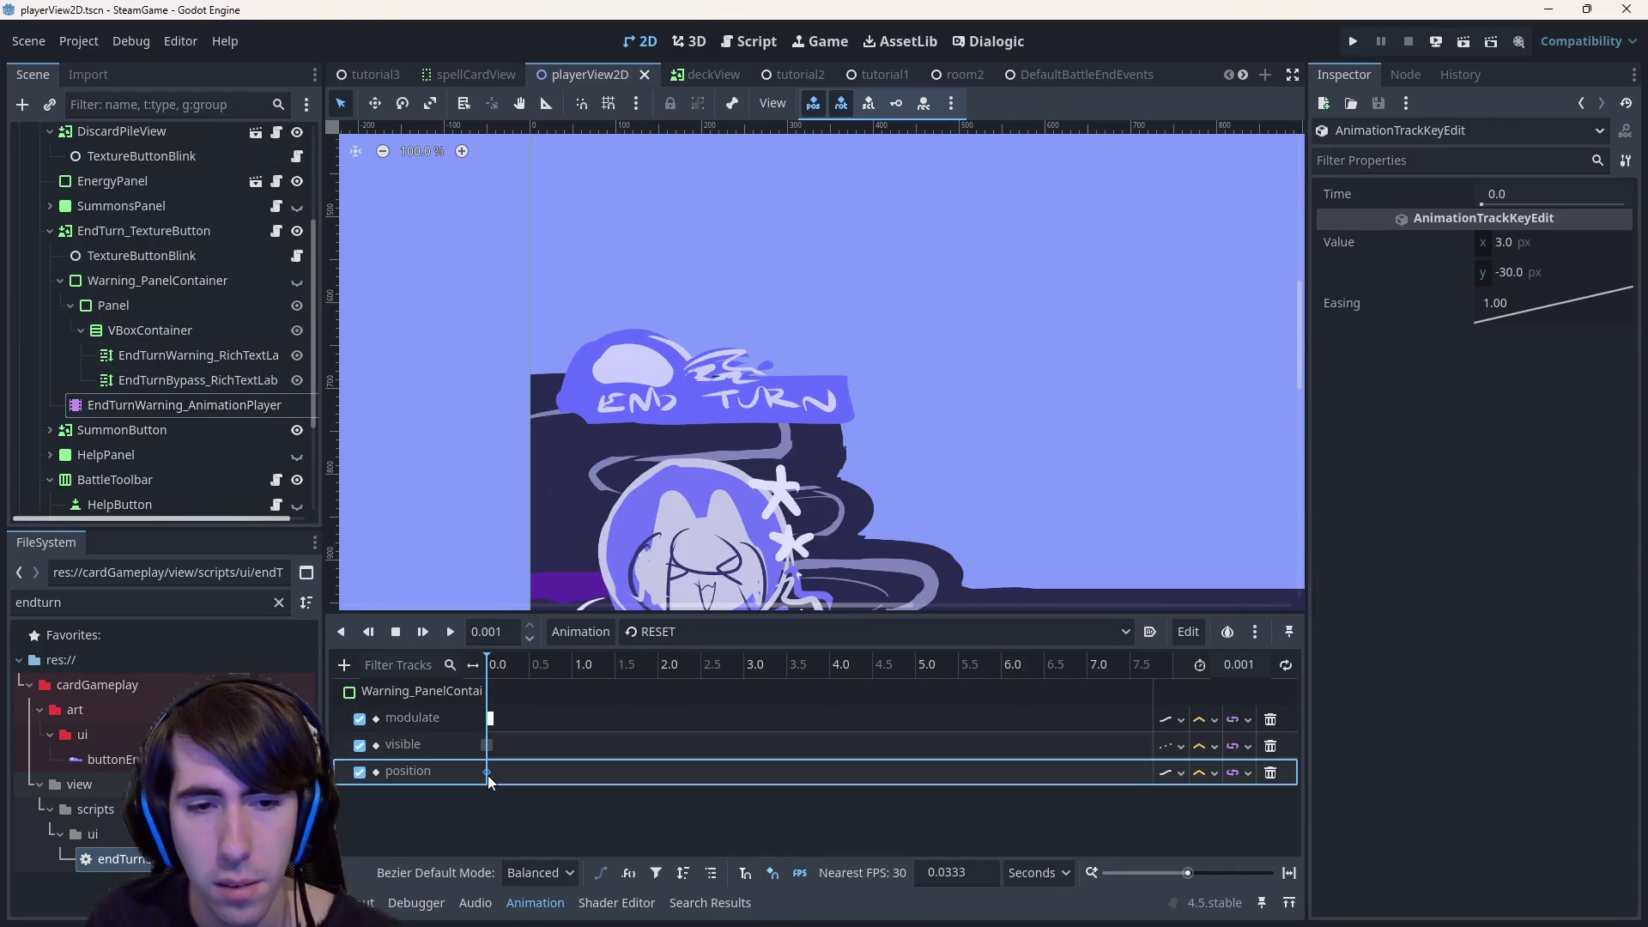
# Preview the hide animation, disable its position track, and return to tutorial3
pyautogui.click(719, 639)
pyautogui.click(708, 670)
pyautogui.click(707, 639)
pyautogui.click(709, 675)
pyautogui.click(510, 666)
pyautogui.moveTo(510, 666); pyautogui.dragTo(444, 666)
pyautogui.moveTo(675, 674)
pyautogui.mouseDown()
pyautogui.moveTo(718, 677)
pyautogui.moveTo(513, 686)
pyautogui.moveTo(707, 693)
pyautogui.moveTo(504, 695)
pyautogui.mouseUp()
pyautogui.click(360, 770)
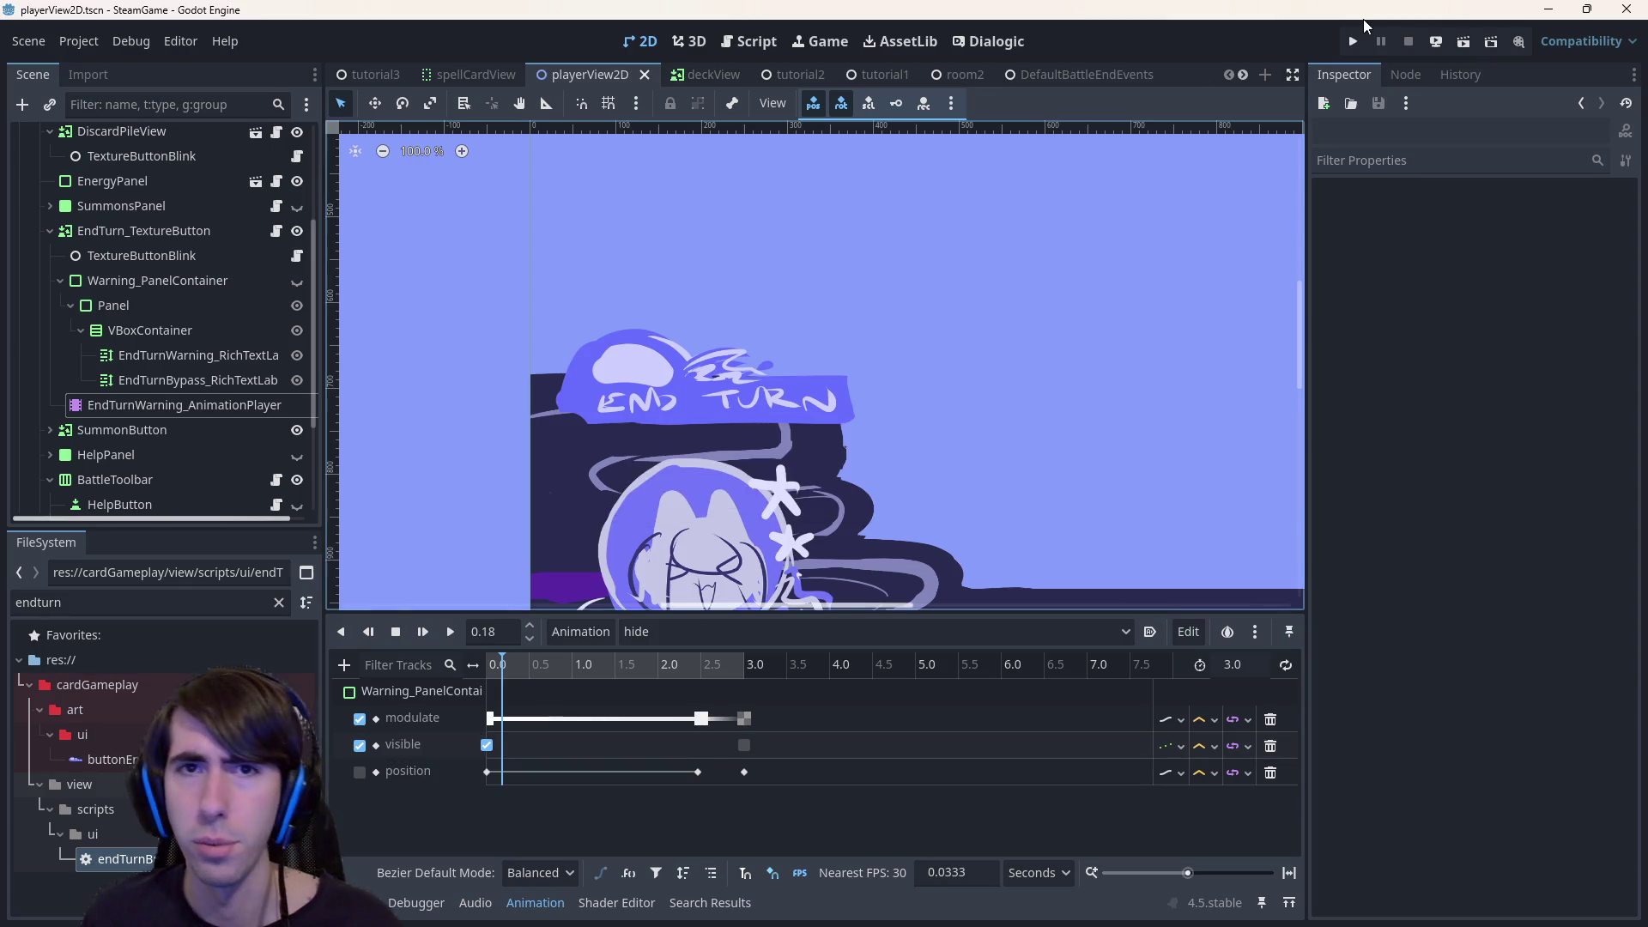
pyautogui.hotkey('ctrl', 'shift', 'Tab')
pyautogui.hotkey('ctrl', 'shift', 'Tab')
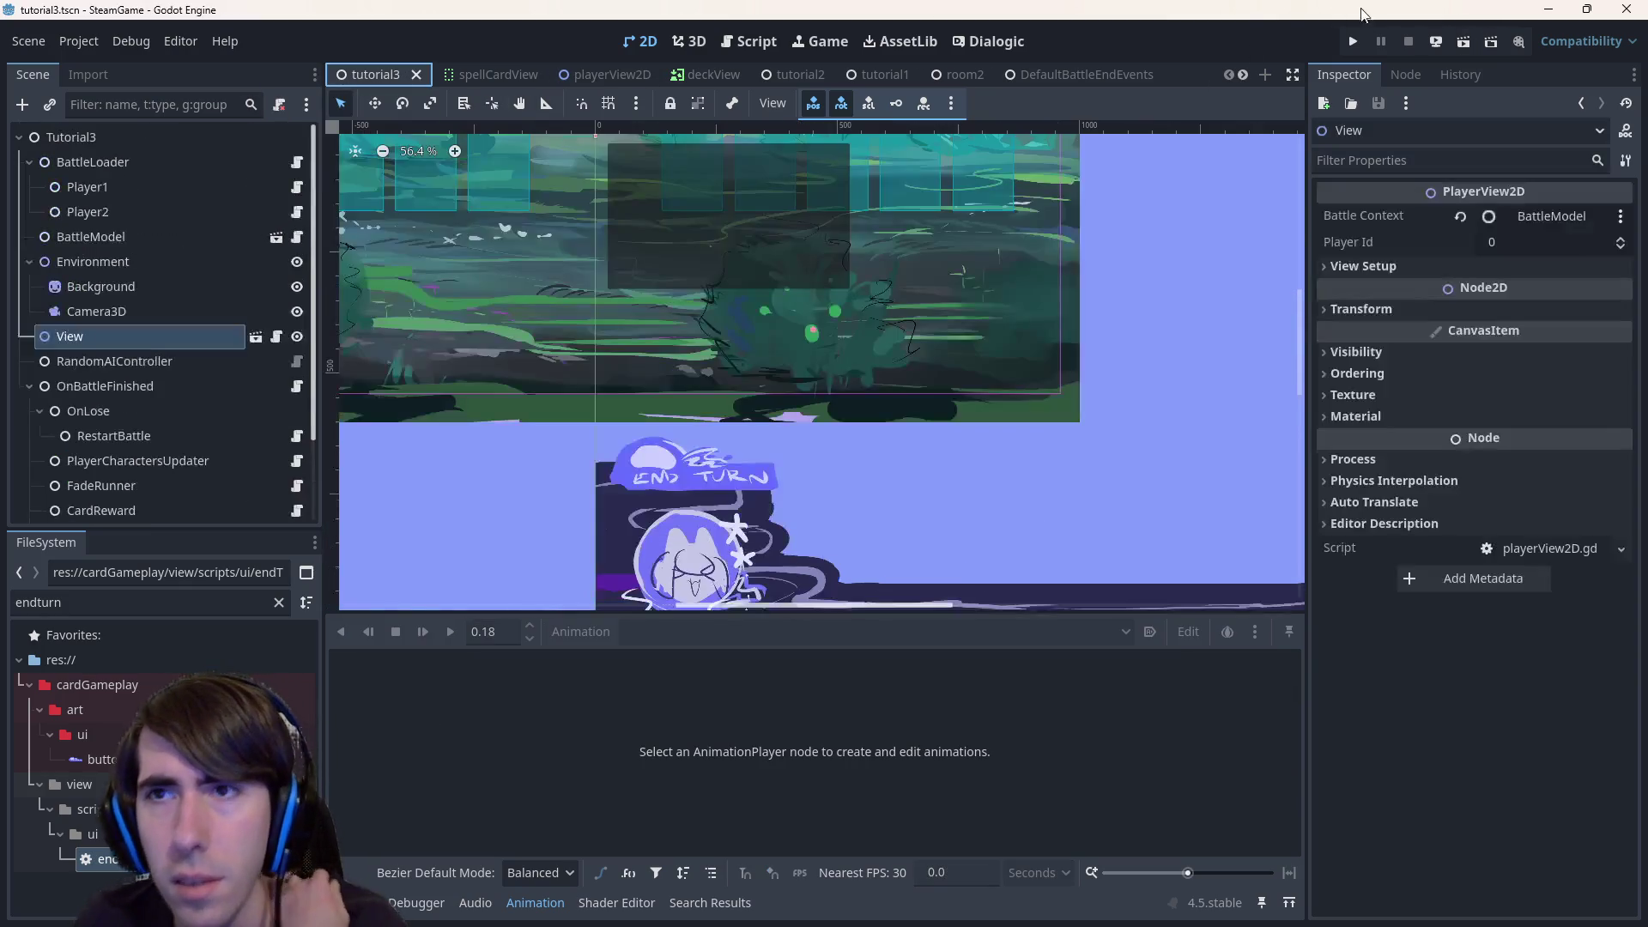
# Run tutorial3, press End Turn twice without deploying, then close the game
pyautogui.click(1457, 43)
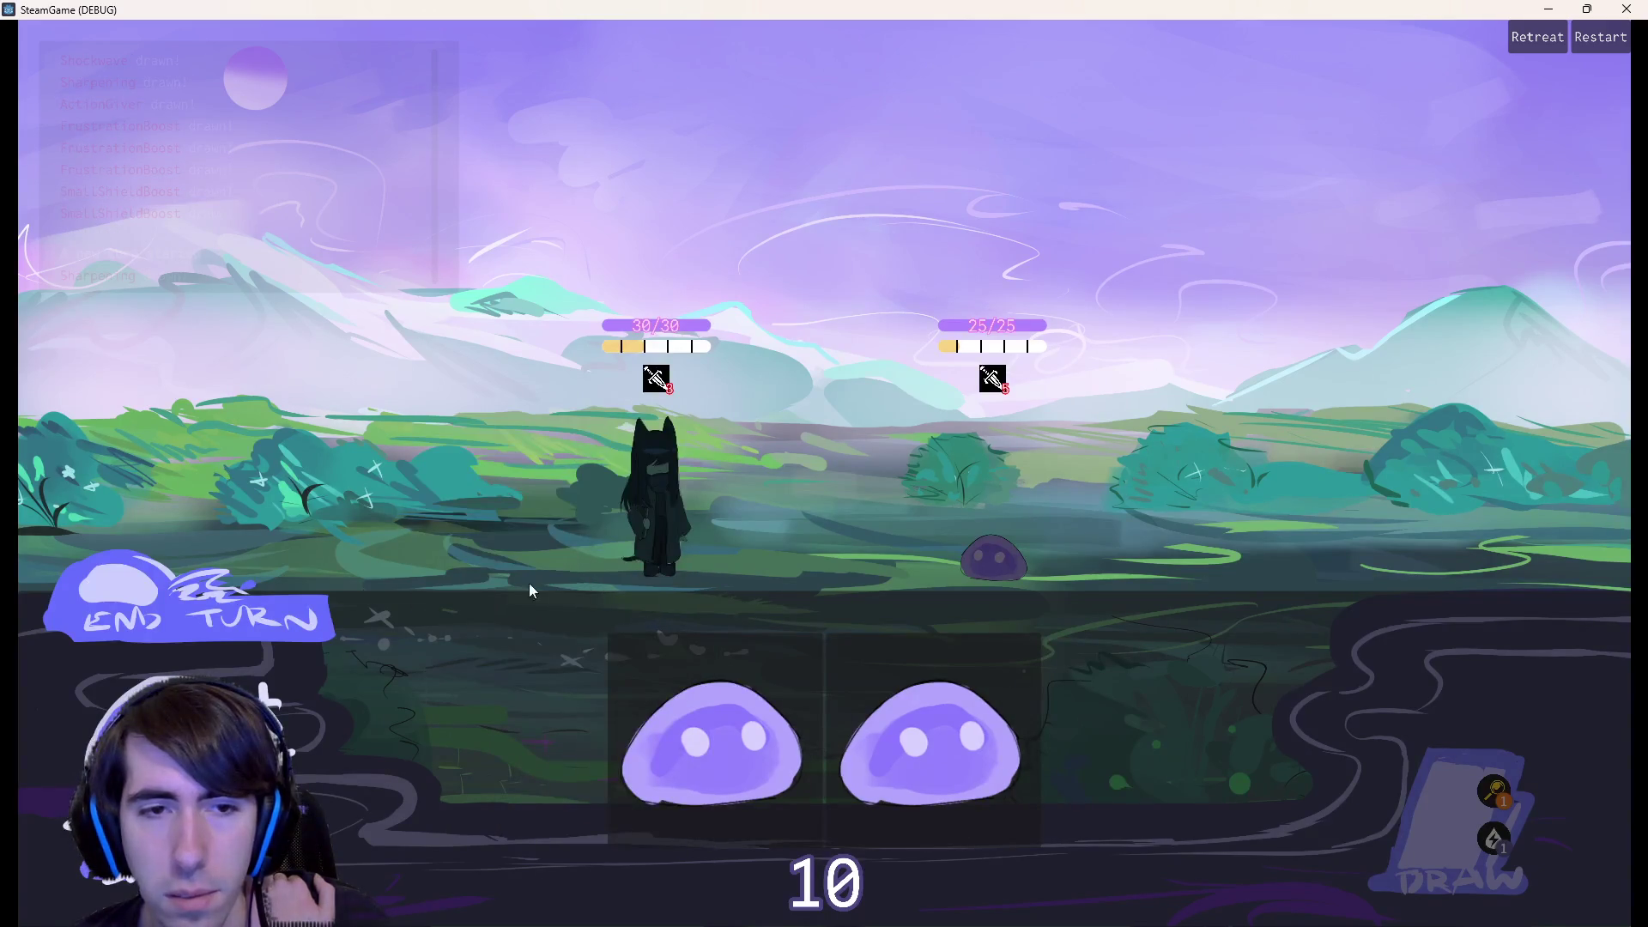
pyautogui.click(245, 615)
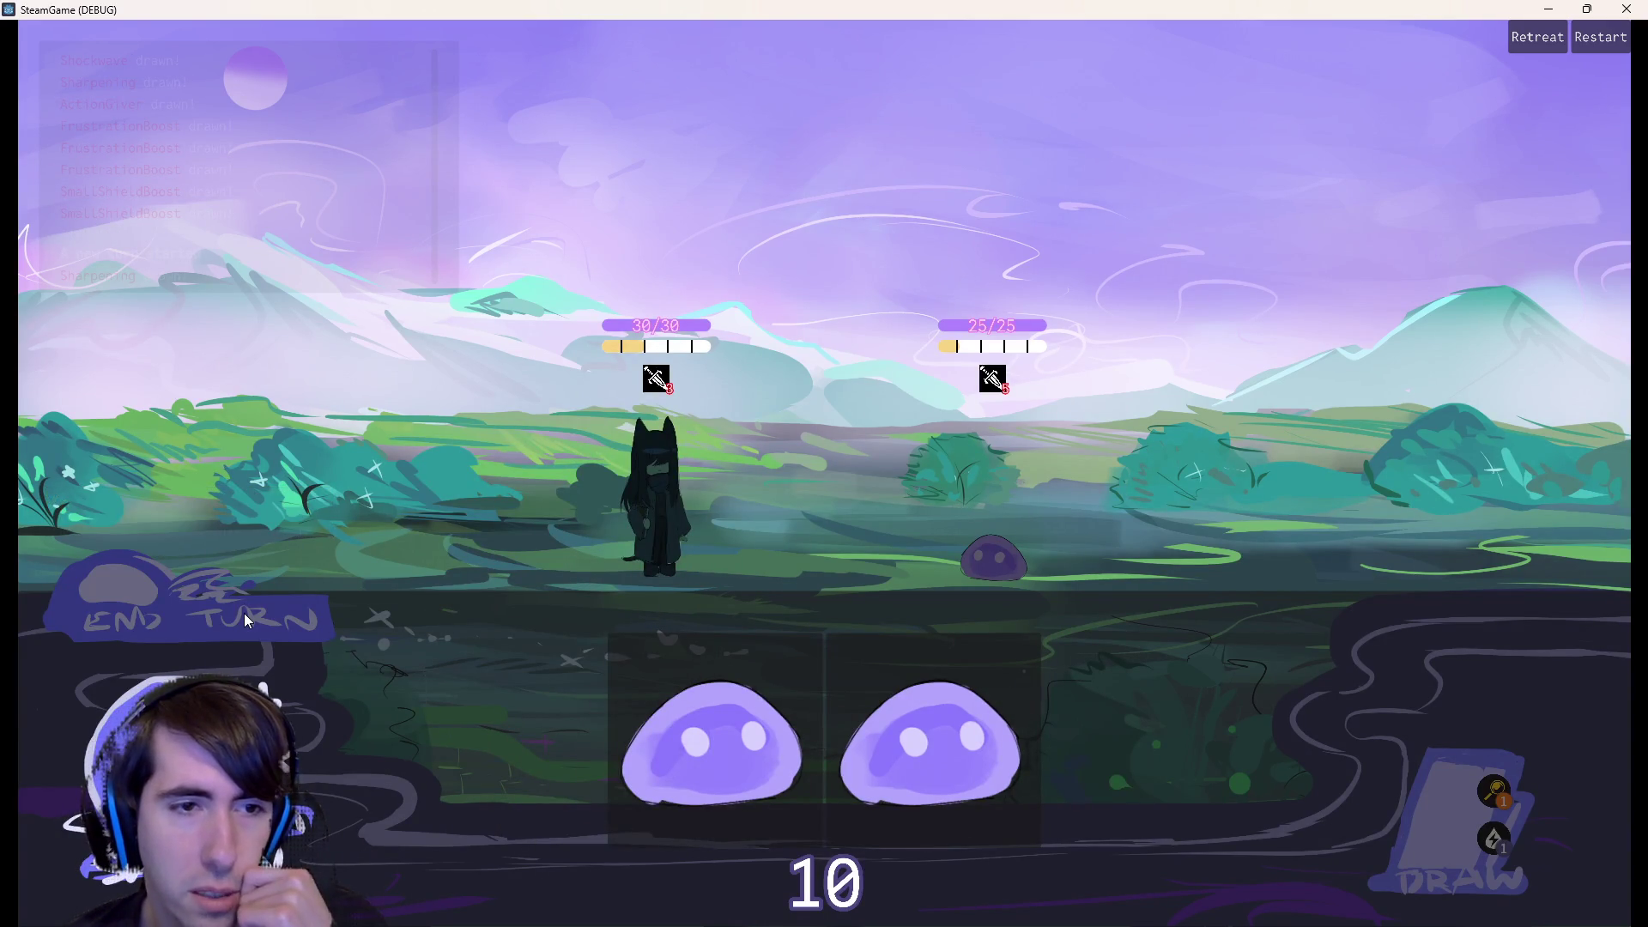
pyautogui.click(244, 613)
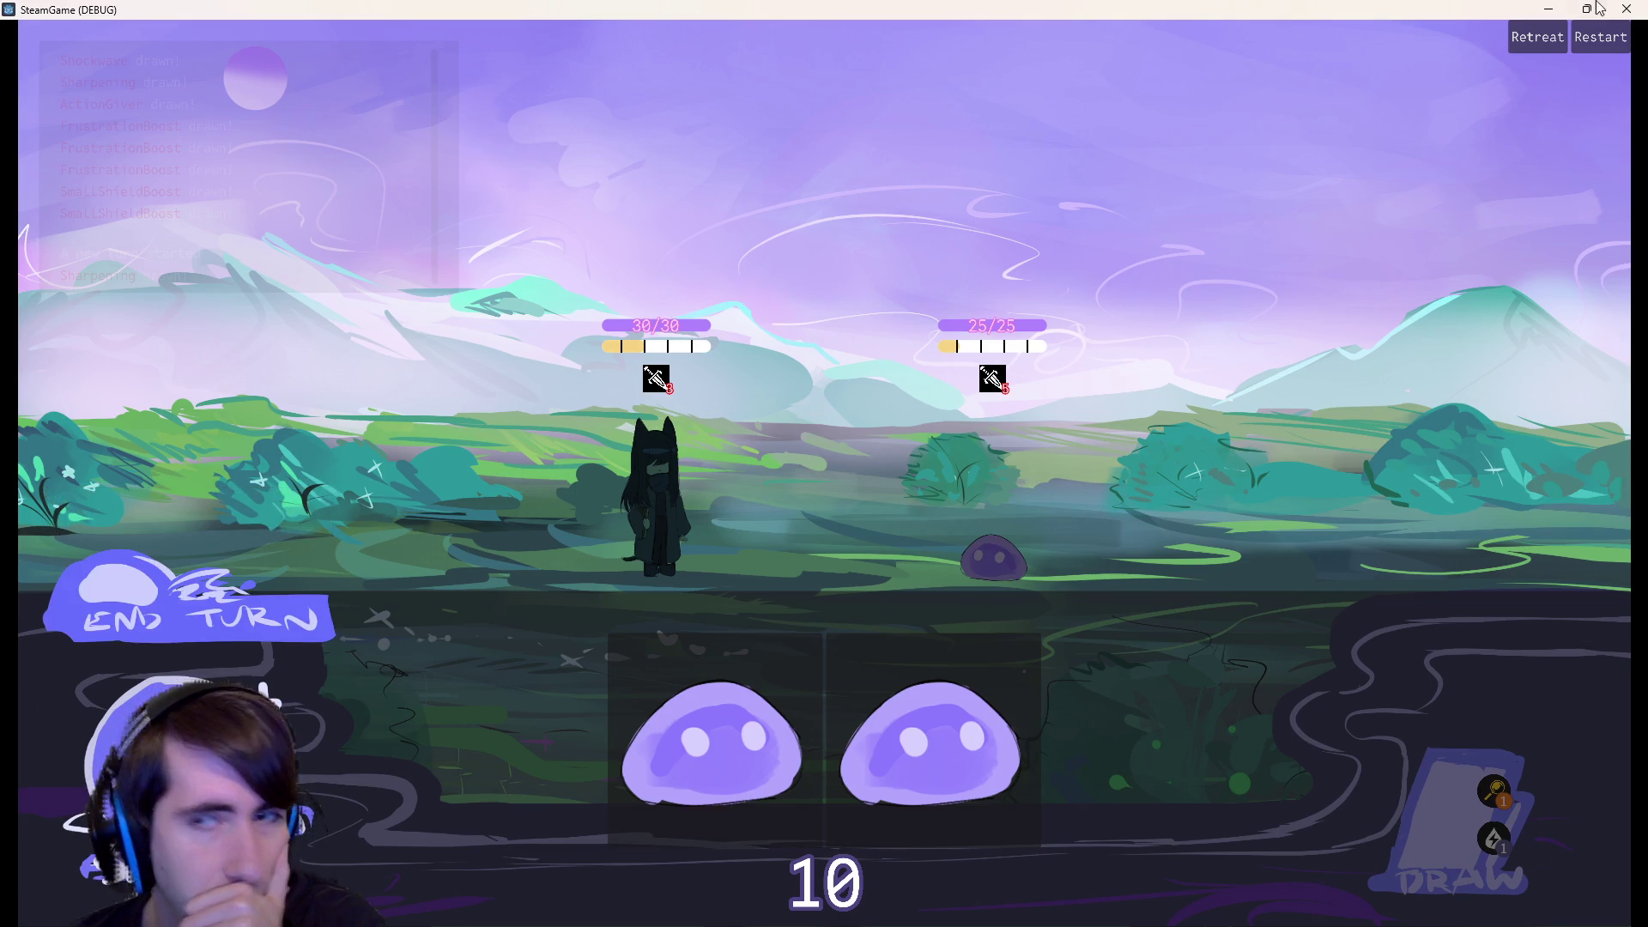
pyautogui.click(1626, 8)
# Rerun tutorial3, deploy the character and both slimes, and try ending the turn
pyautogui.click(610, 75)
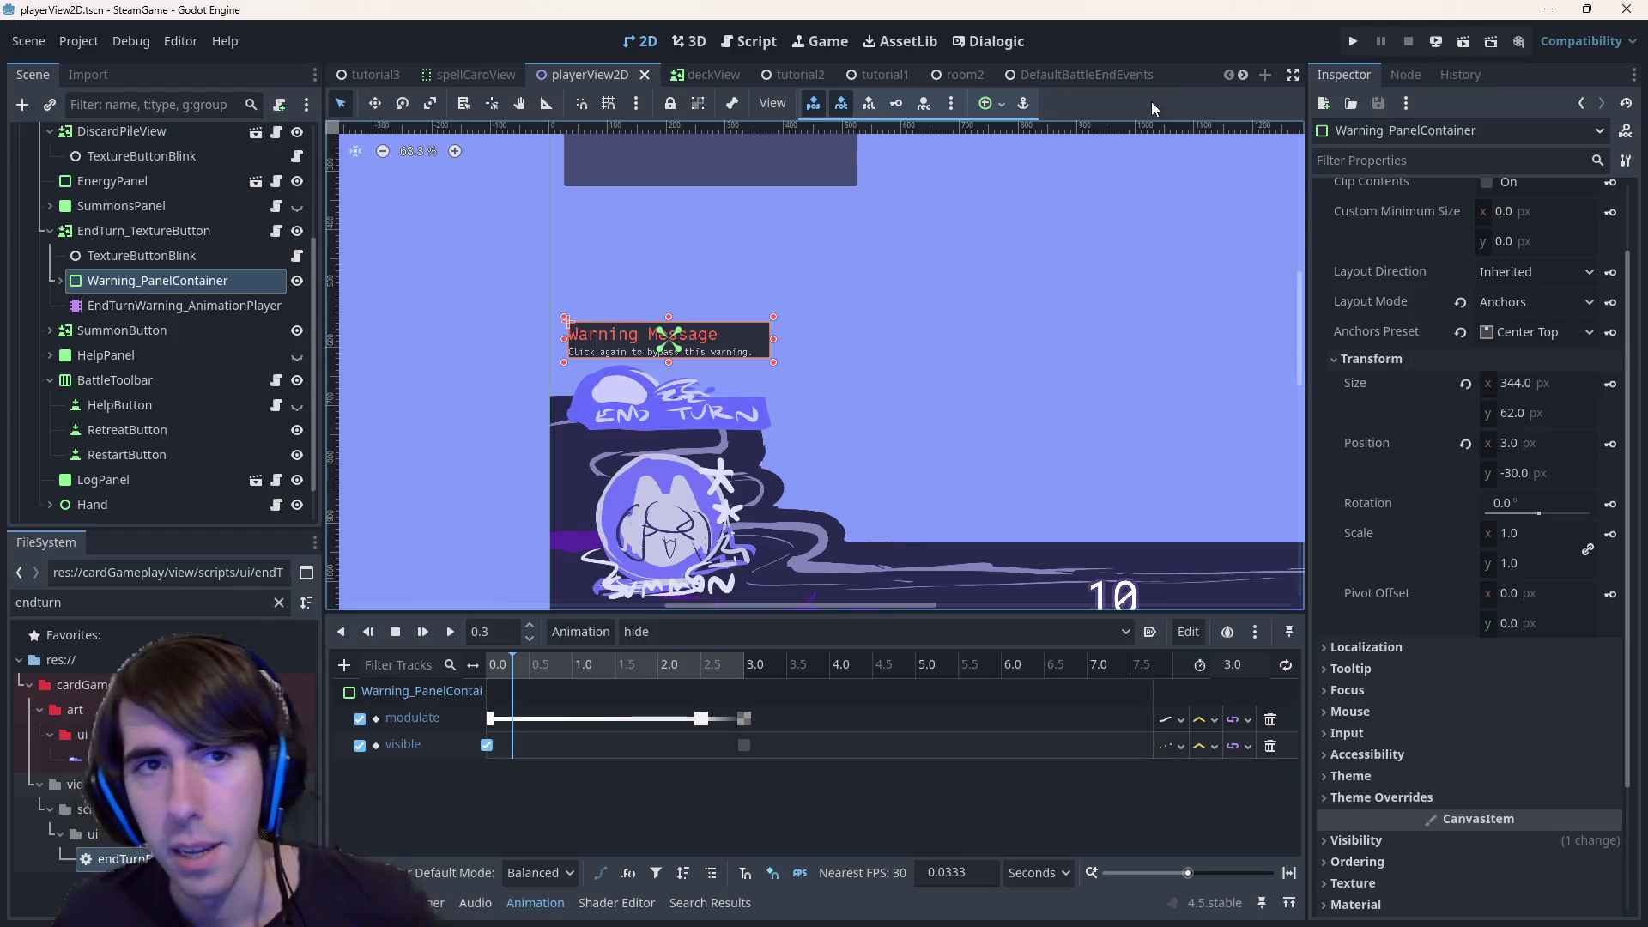
pyautogui.click(374, 75)
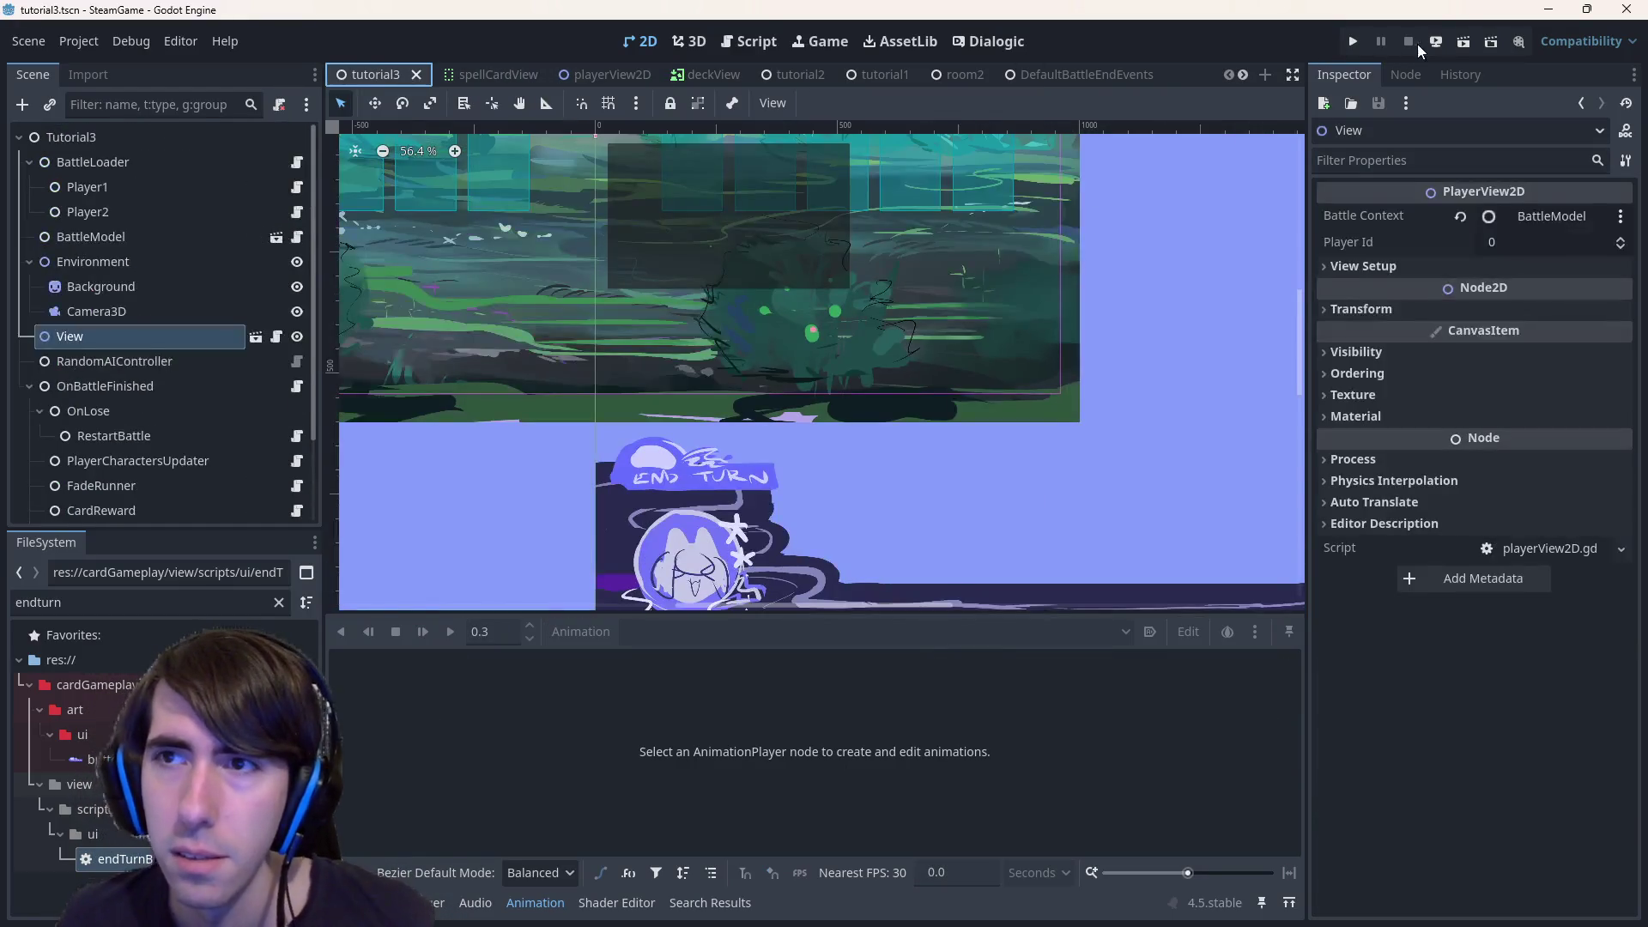
pyautogui.click(1468, 39)
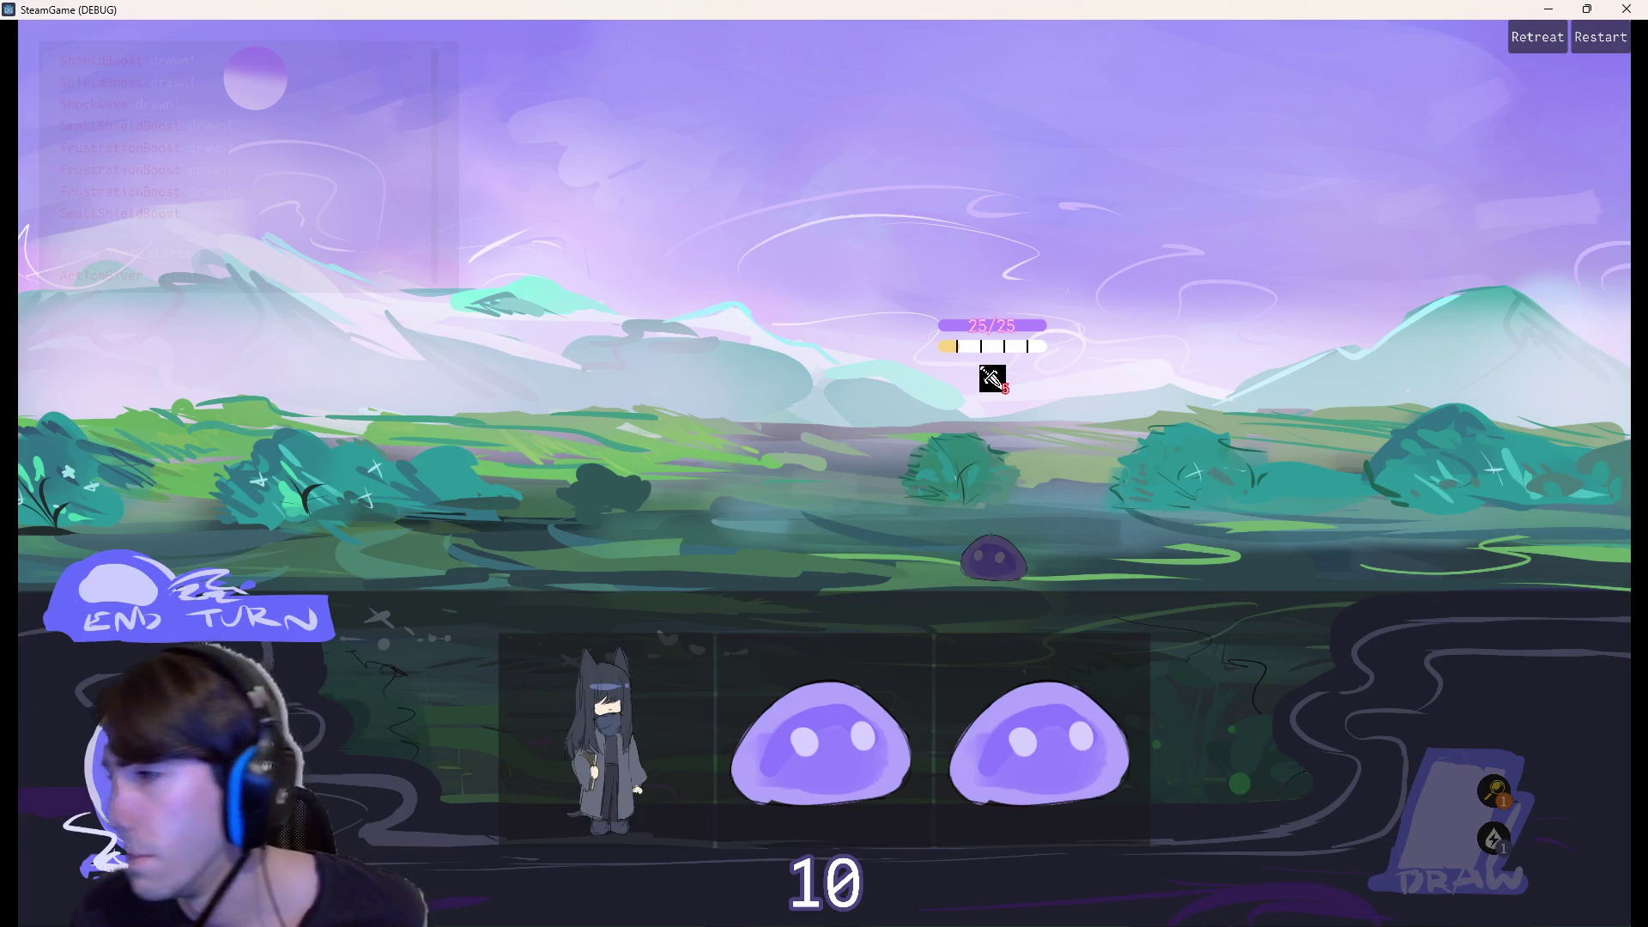
pyautogui.moveTo(605, 738)
pyautogui.mouseDown()
pyautogui.moveTo(604, 551)
pyautogui.moveTo(653, 515)
pyautogui.mouseUp()
pyautogui.moveTo(665, 683); pyautogui.dragTo(529, 554)
pyautogui.moveTo(852, 731); pyautogui.dragTo(429, 506)
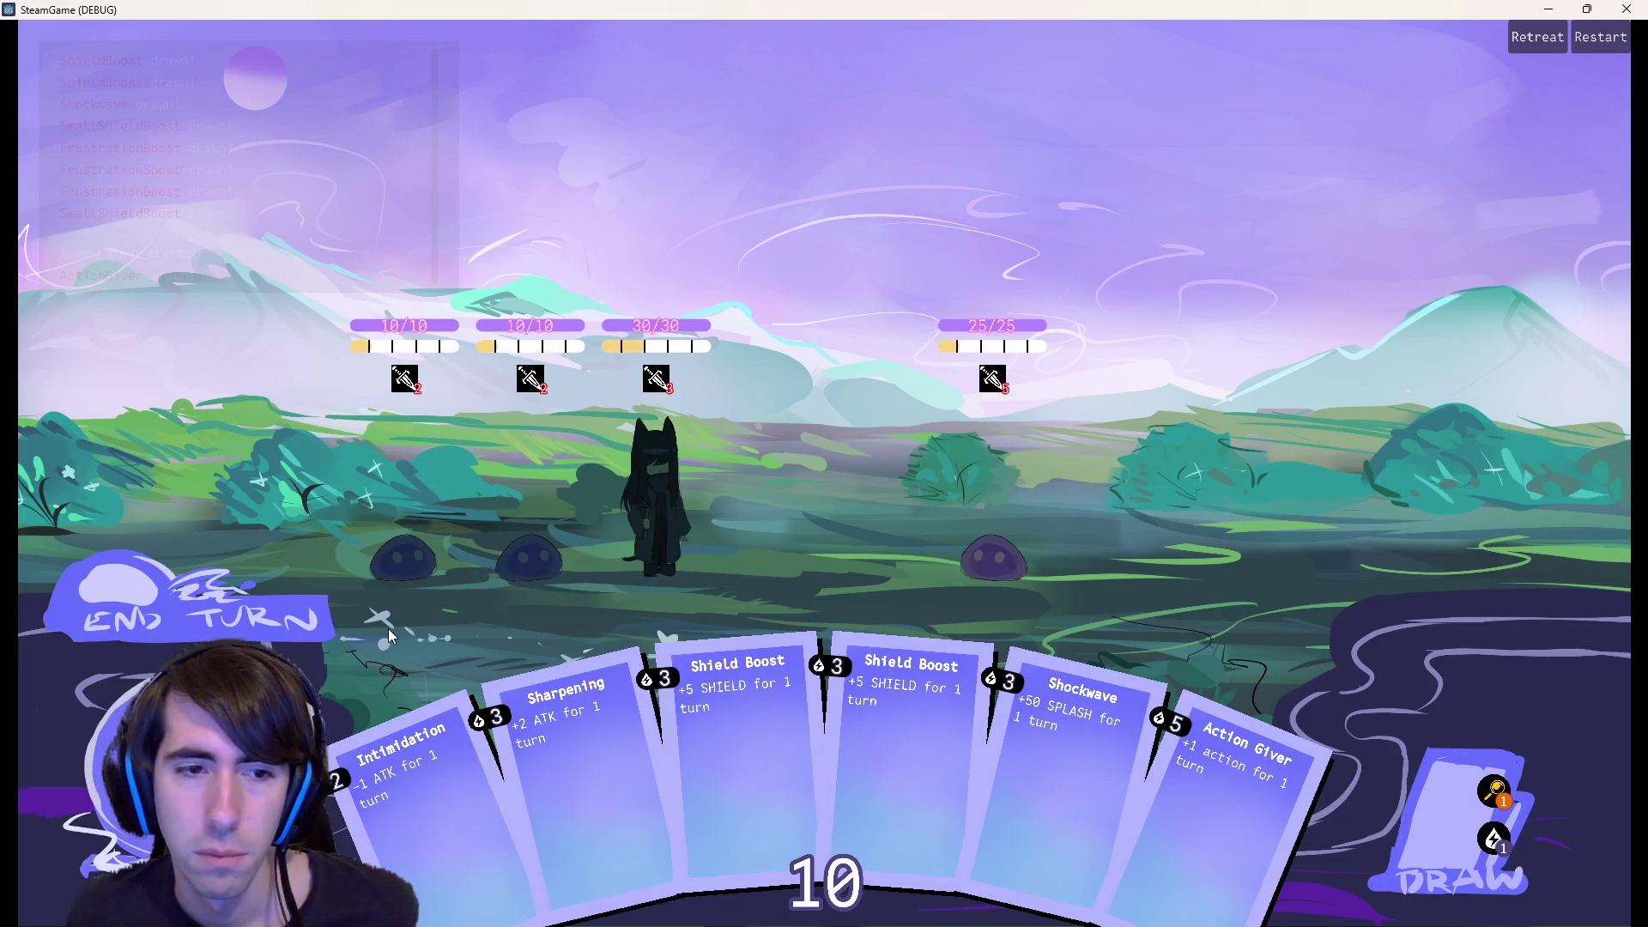
pyautogui.click(321, 620)
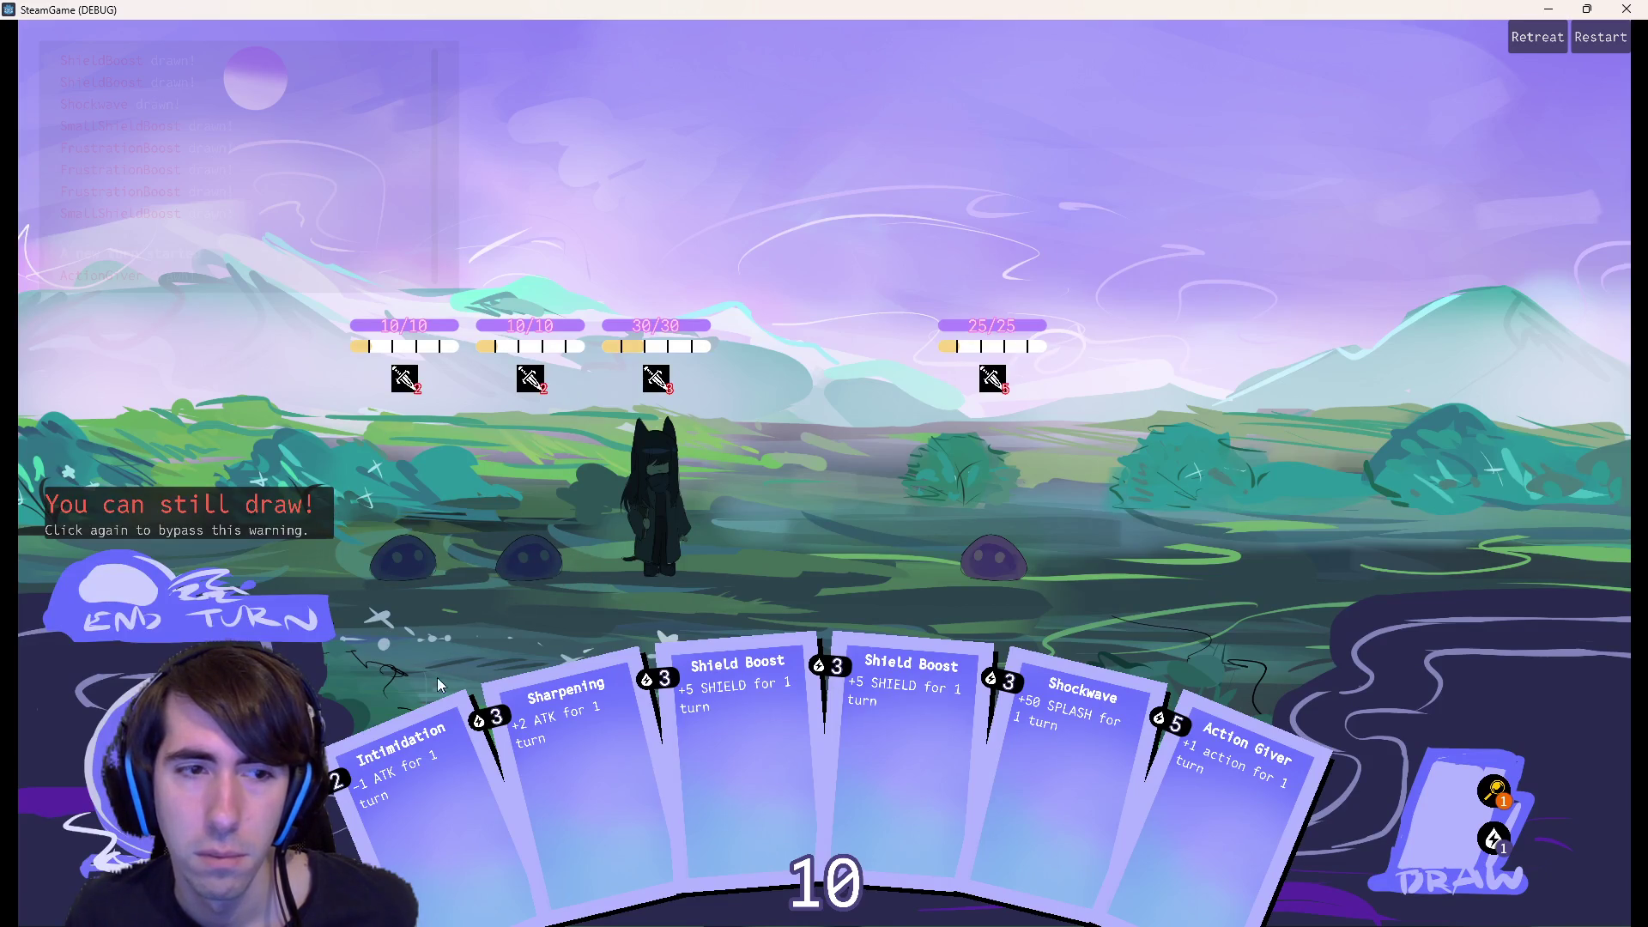
# Draw the Sharpening card, press End Turn until the warning is bypassed, then close the game
pyautogui.click(1485, 812)
pyautogui.click(1577, 905)
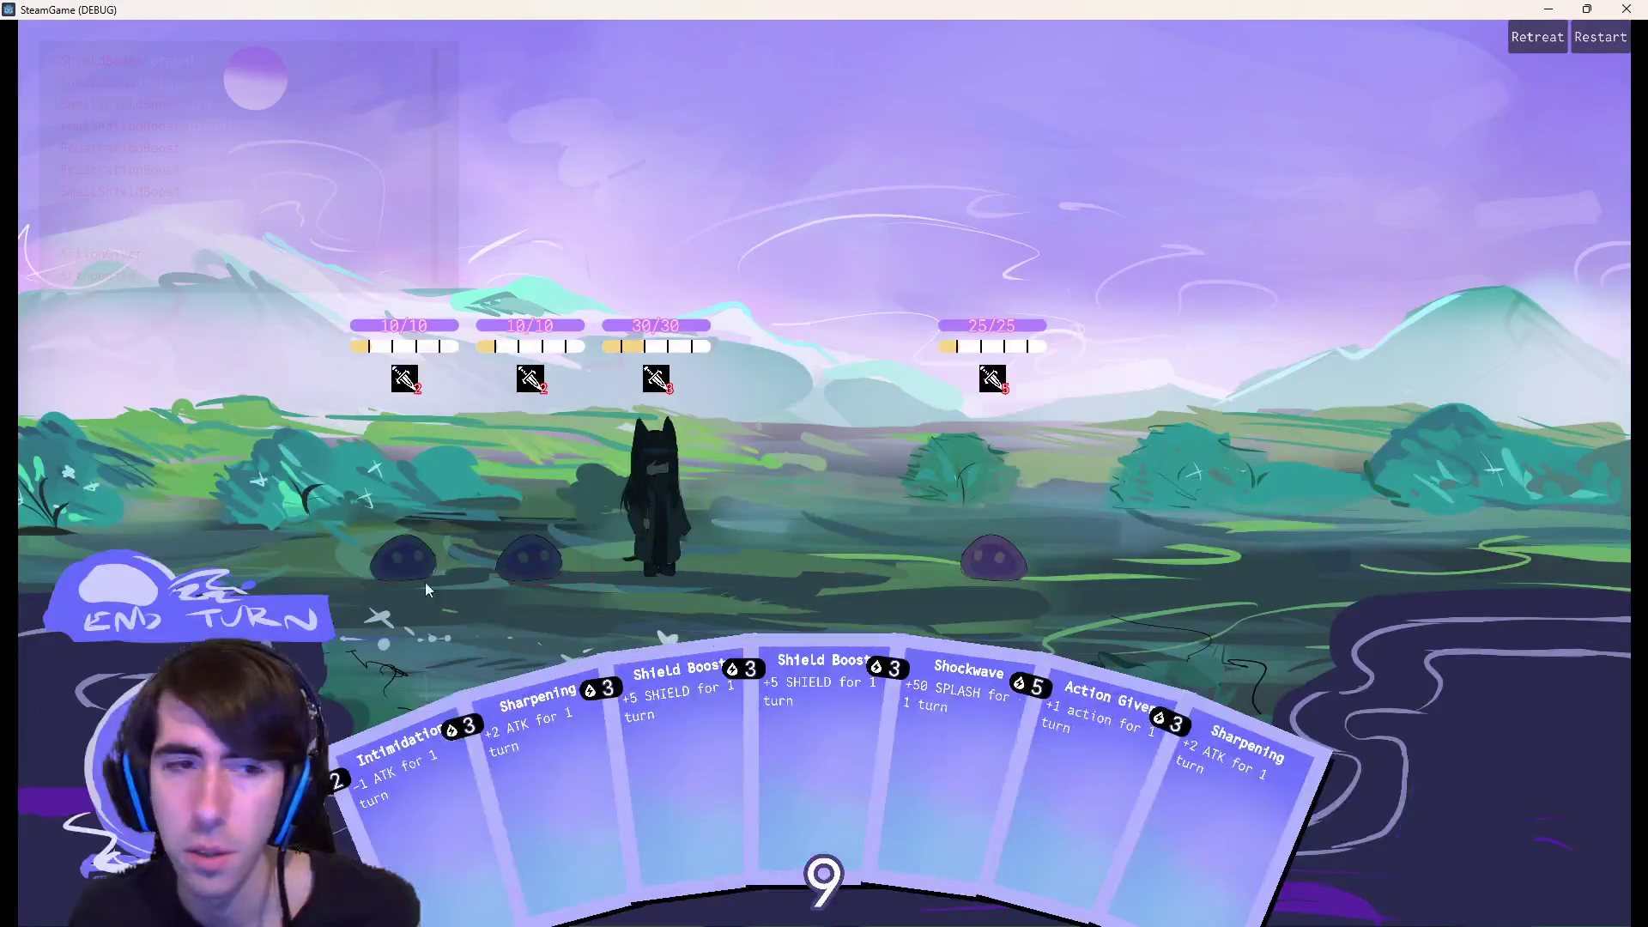
pyautogui.click(237, 619)
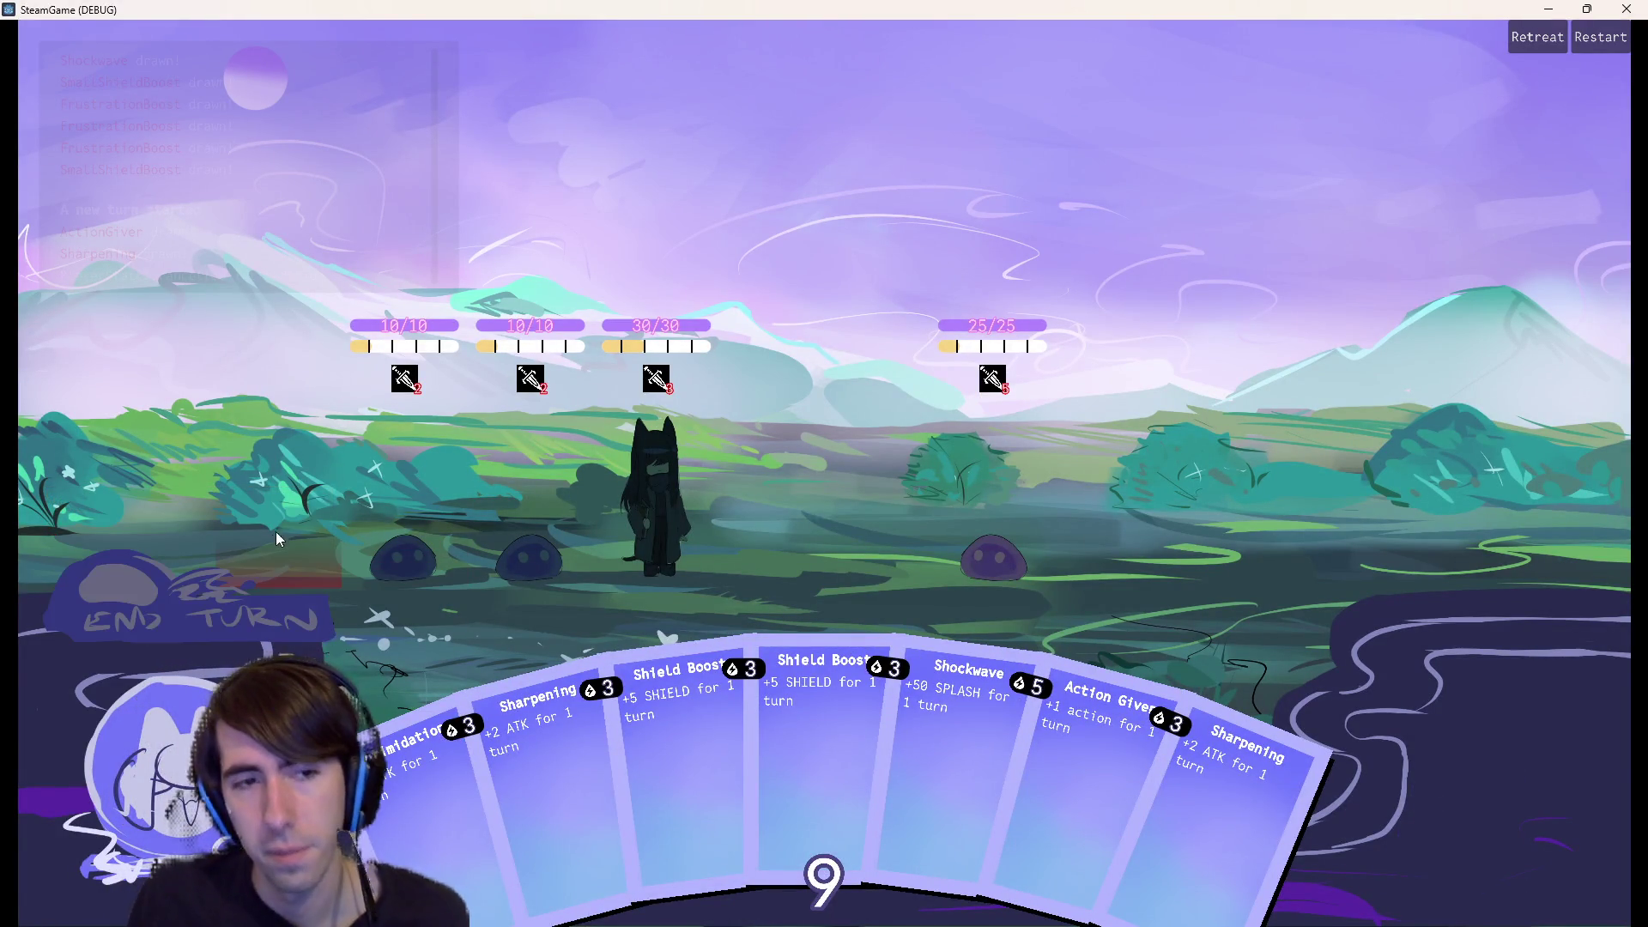
pyautogui.click(240, 574)
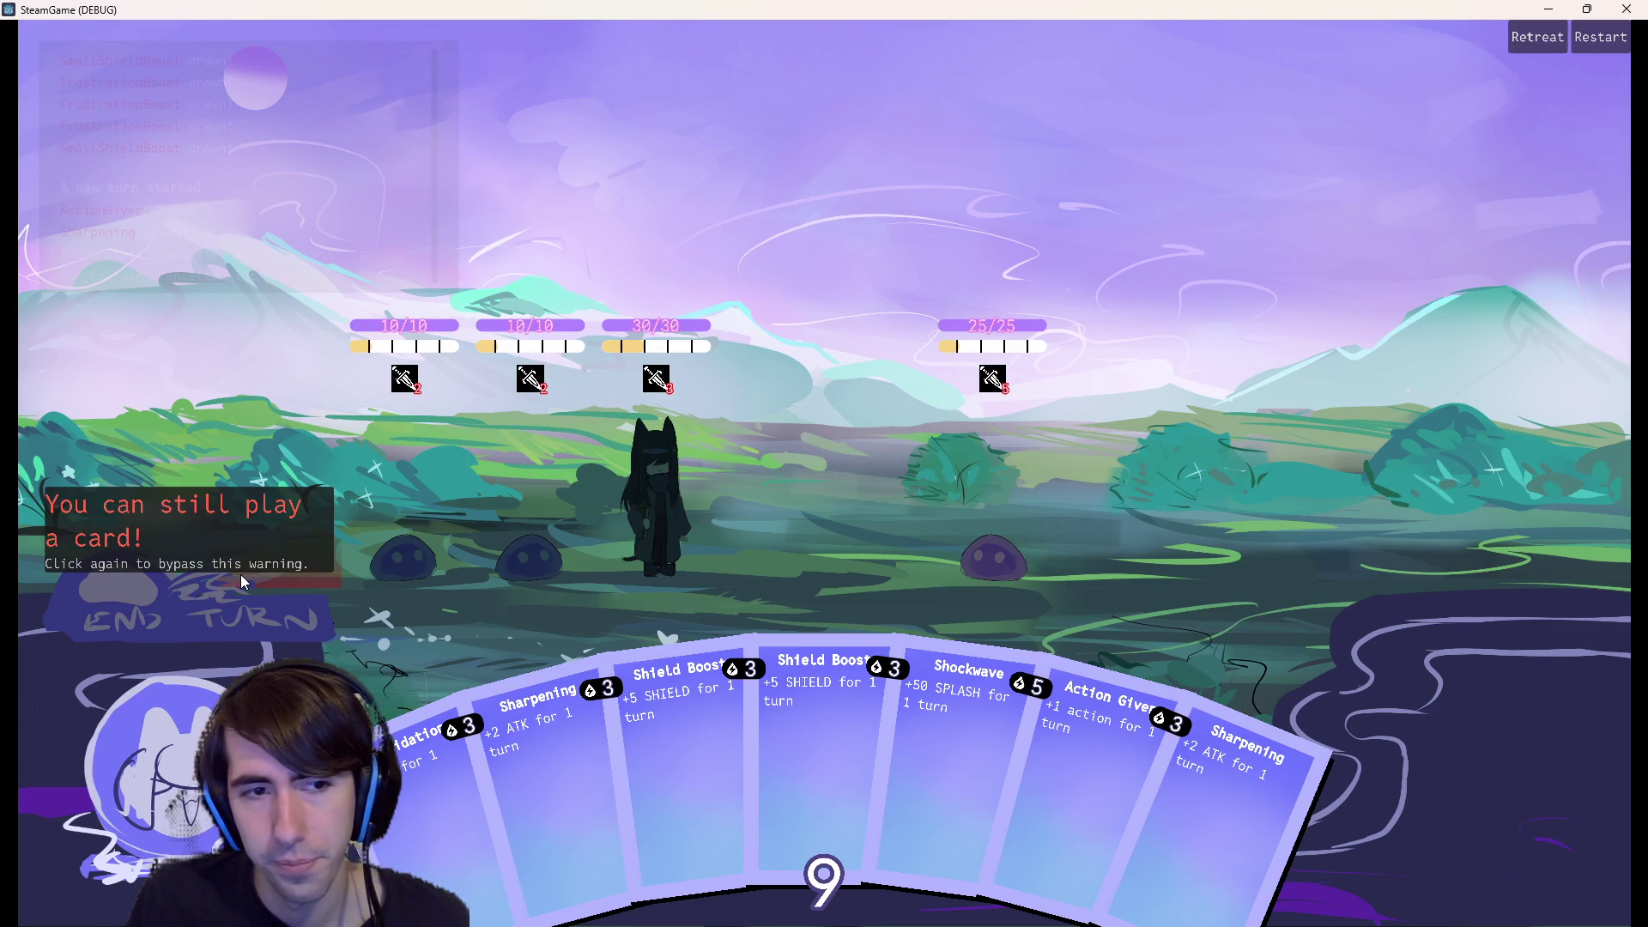
pyautogui.click(241, 574)
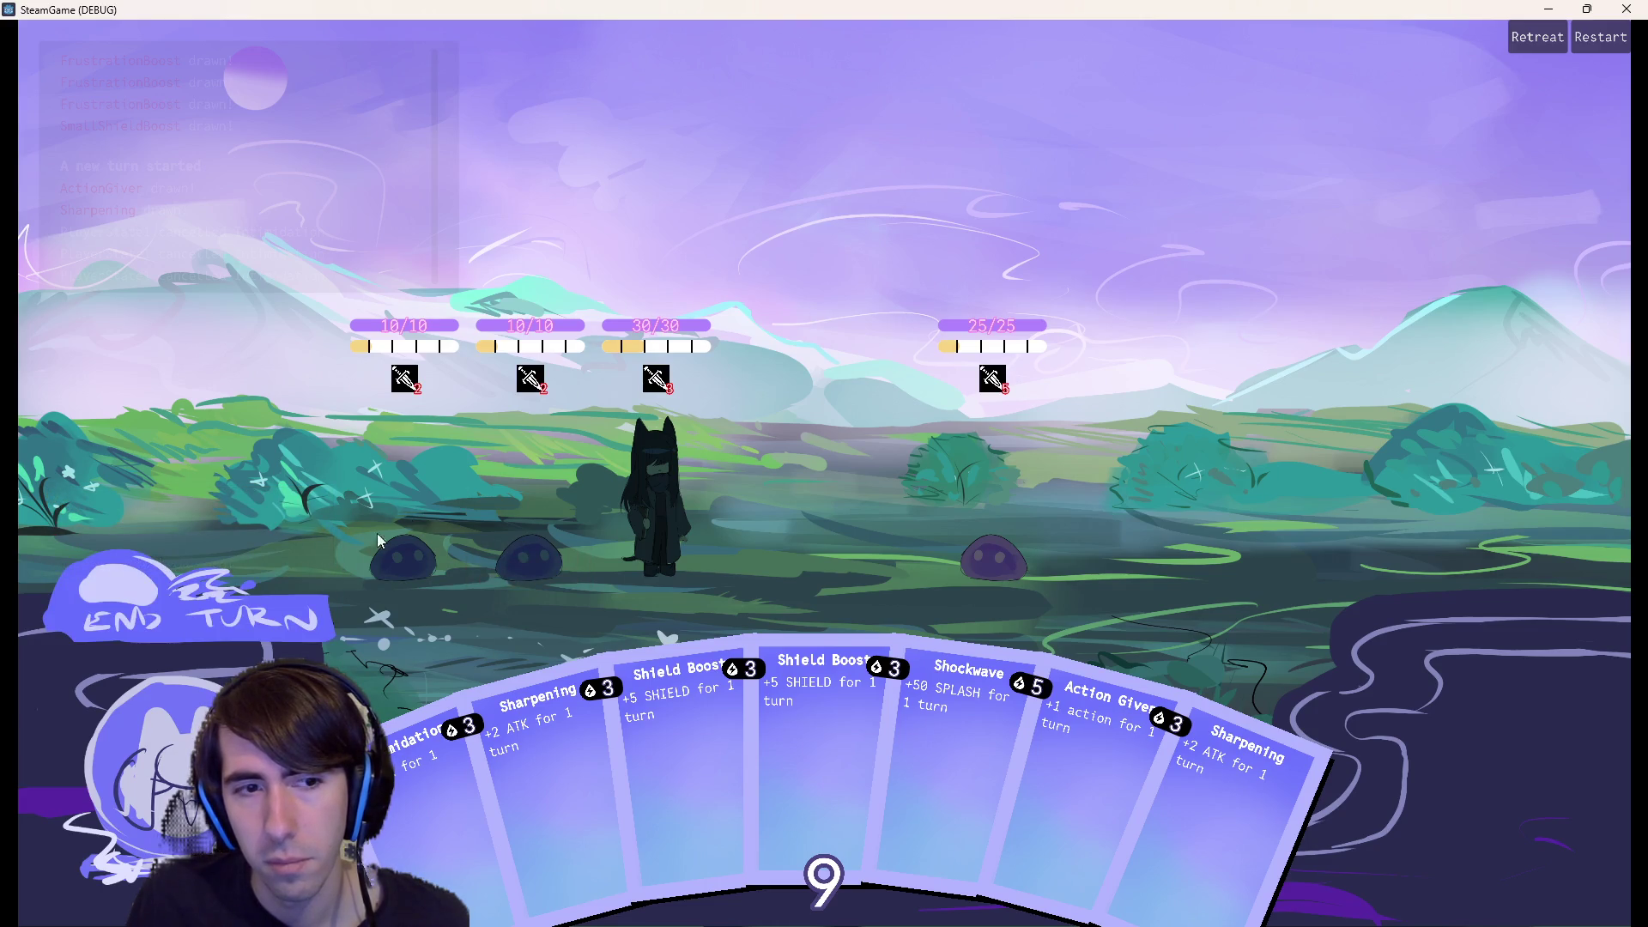
pyautogui.click(262, 615)
pyautogui.click(261, 606)
pyautogui.click(240, 622)
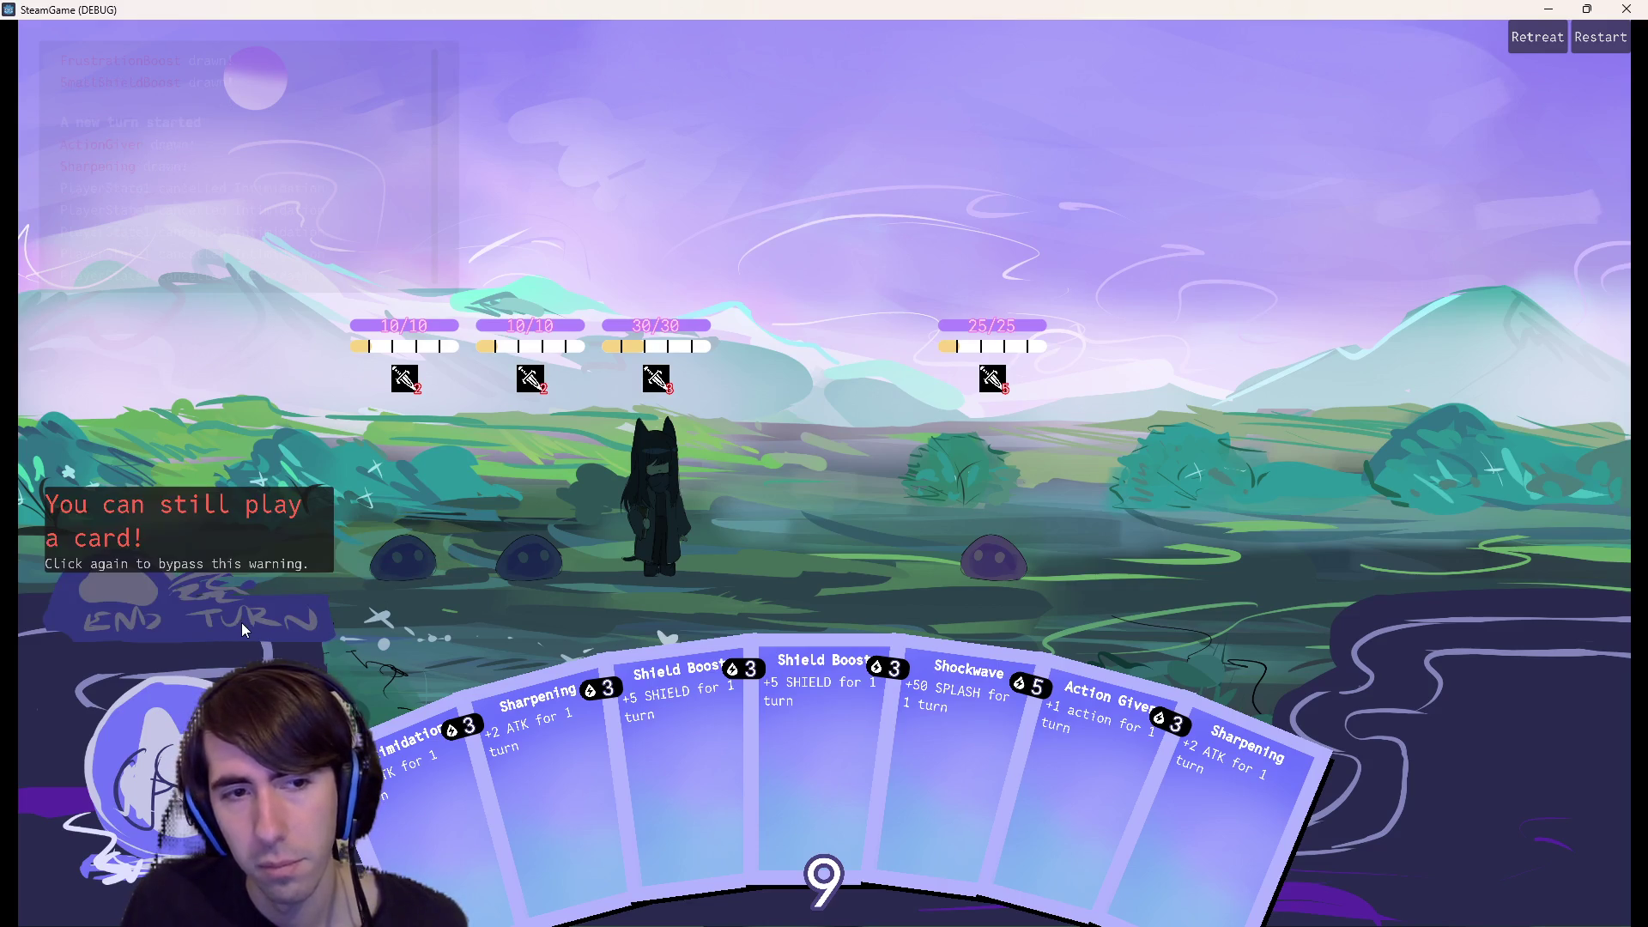
pyautogui.click(241, 621)
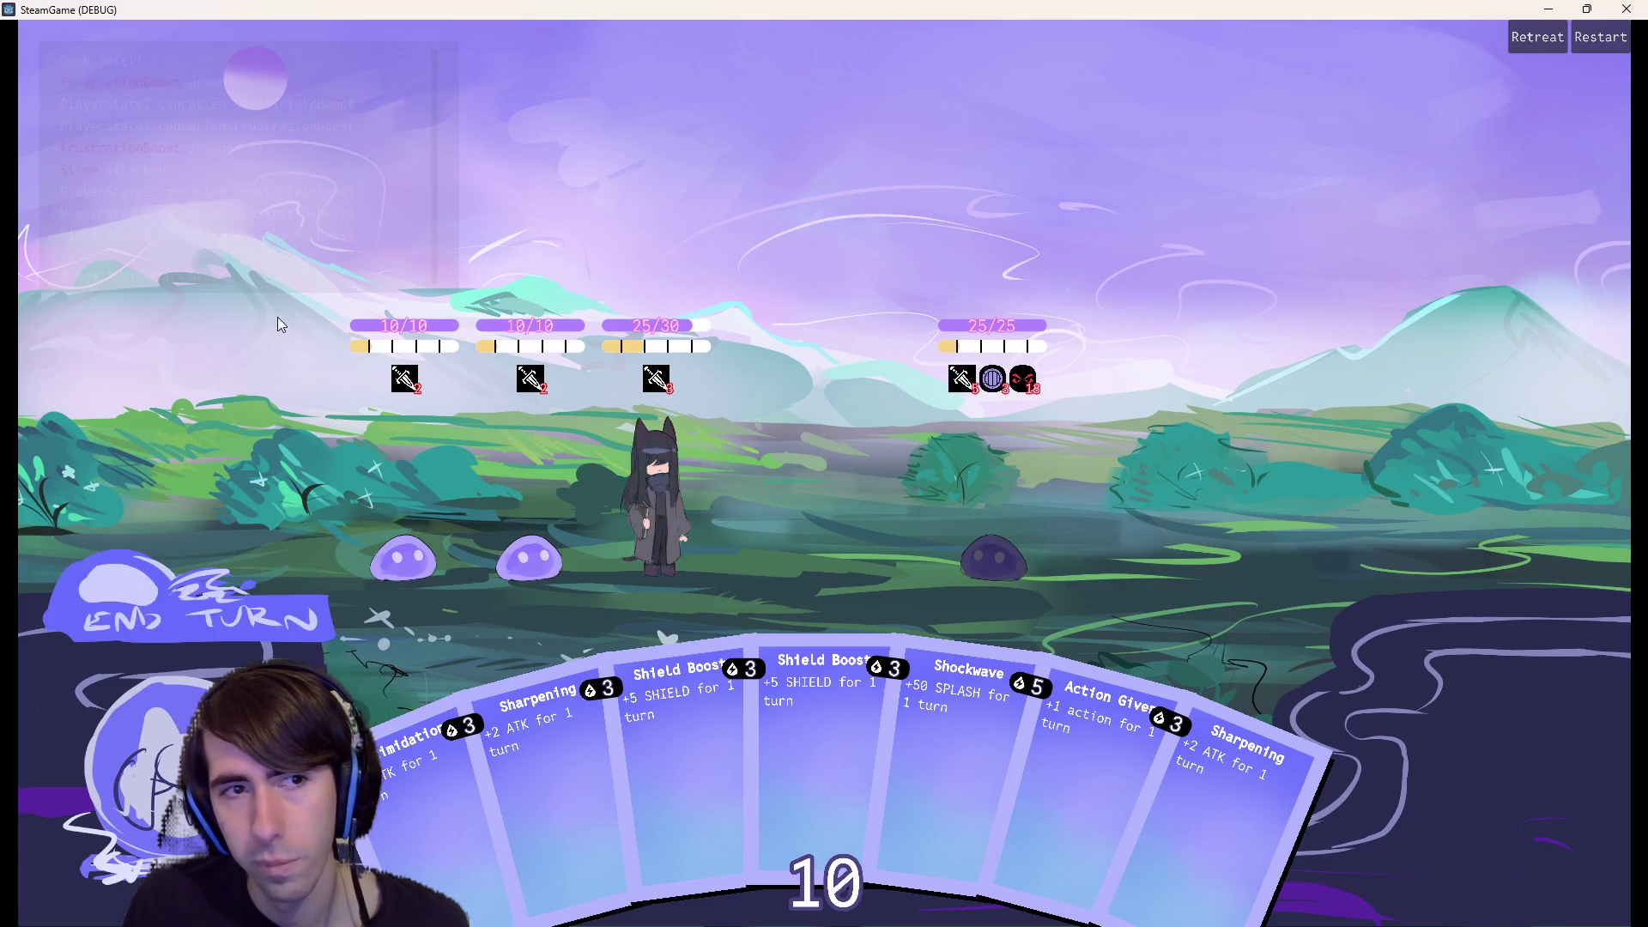
pyautogui.click(1626, 9)
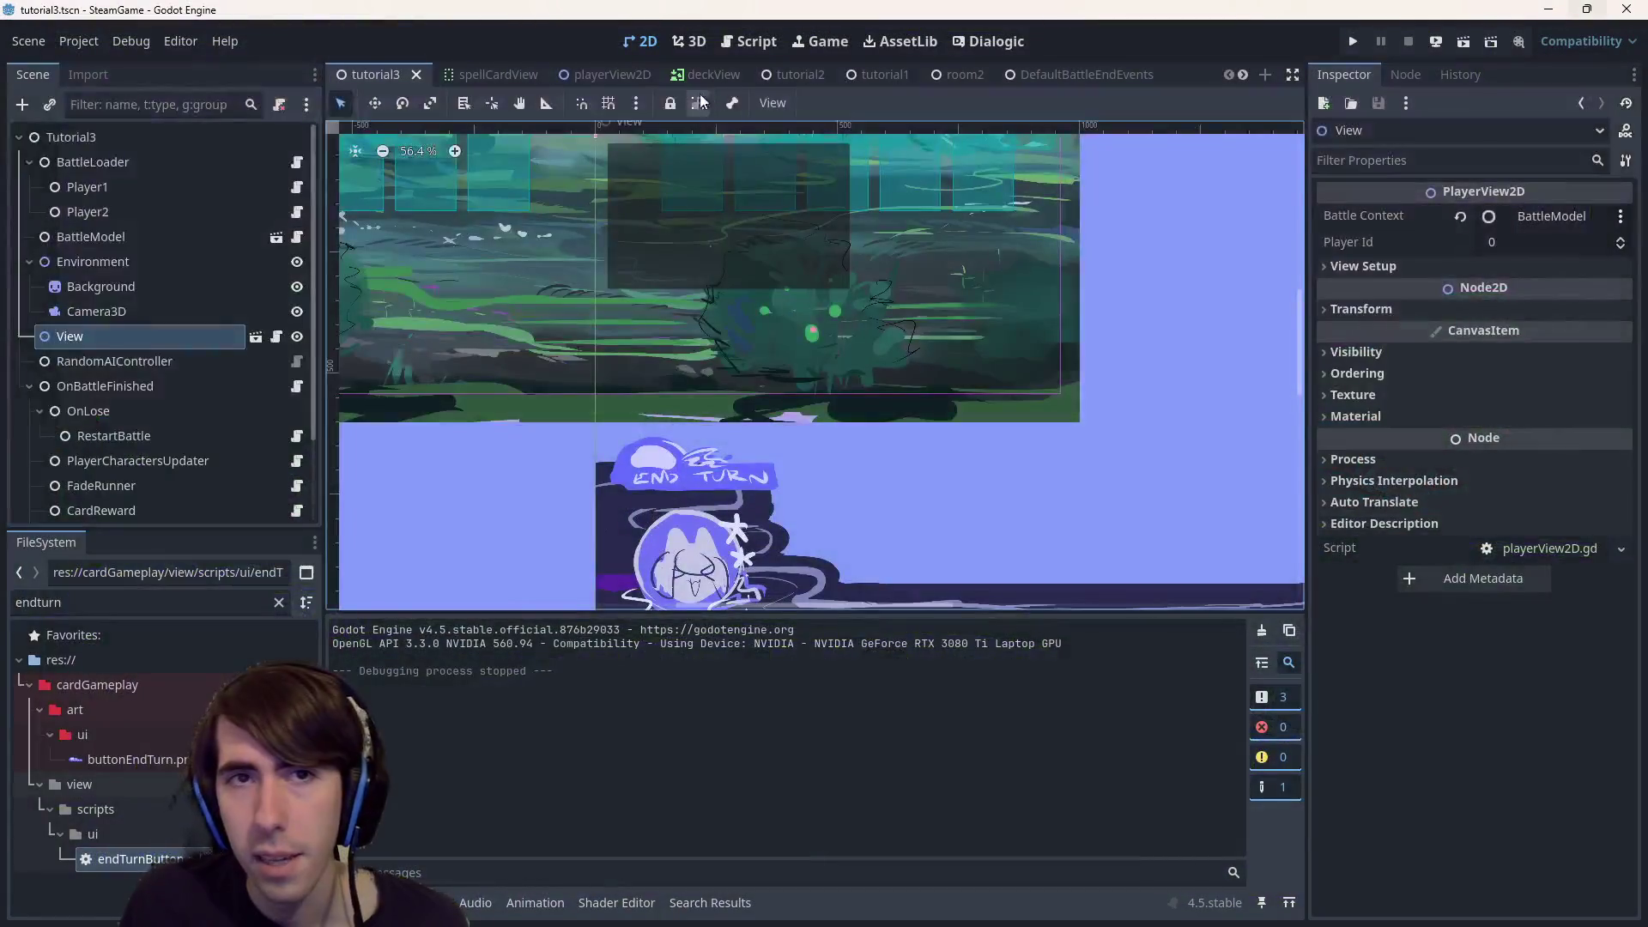
# Open endTurnButton.gd from playerView2D at its onEndTurnButtonPressed warning checks
pyautogui.scroll(5, 683, 477)
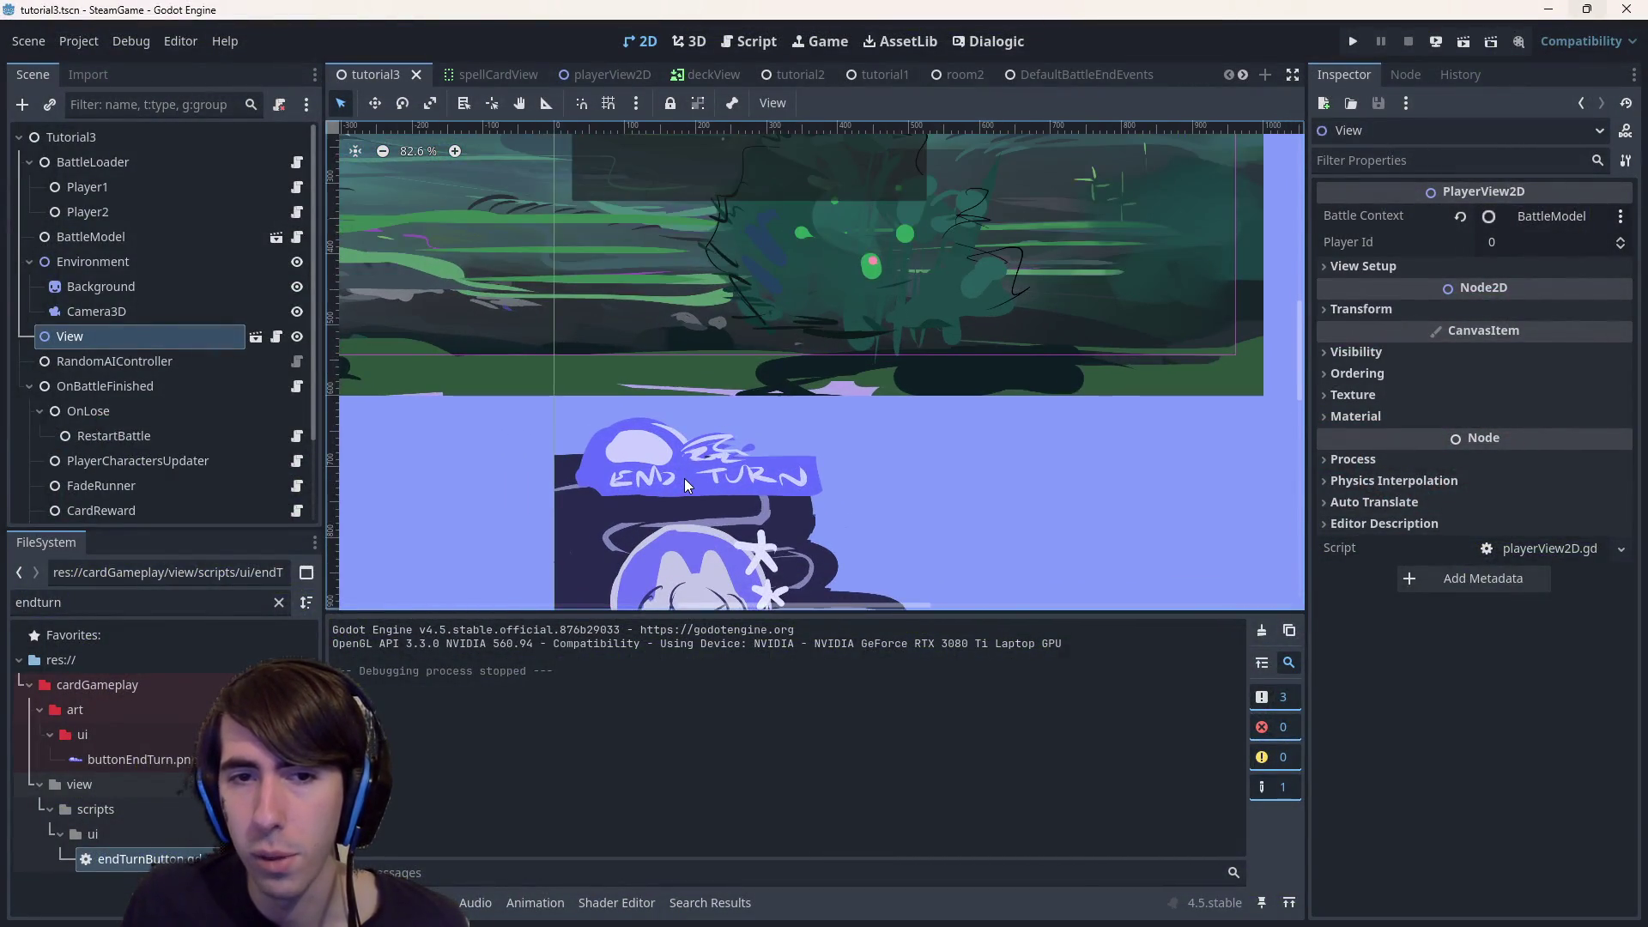
pyautogui.scroll(4, 683, 477)
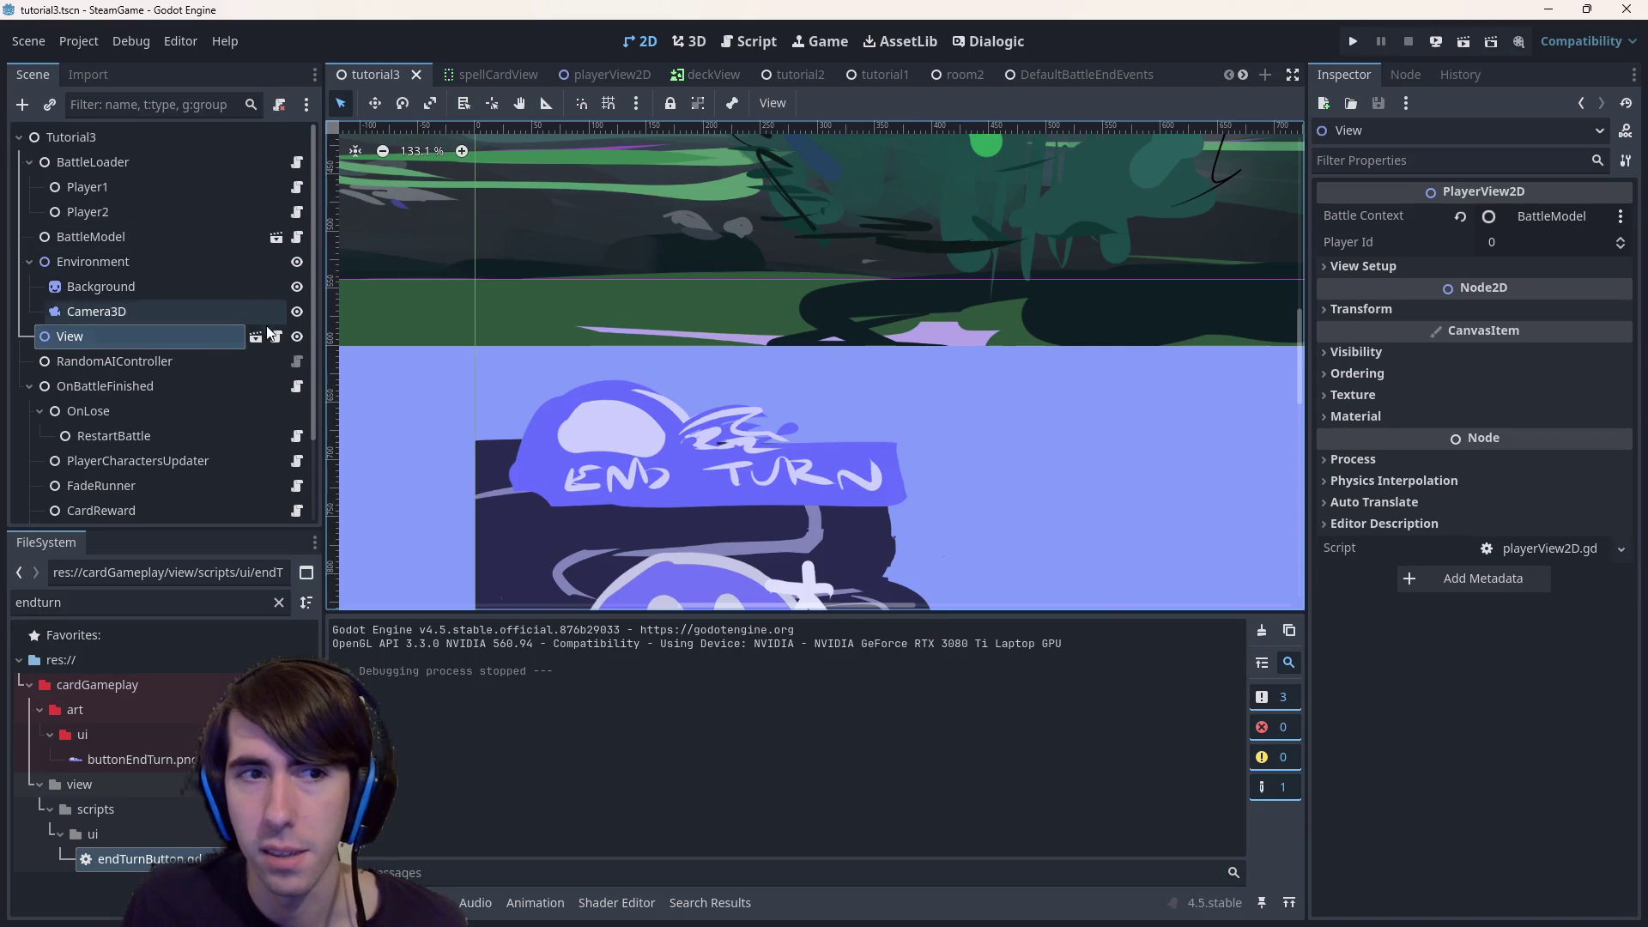
pyautogui.click(255, 336)
pyautogui.click(755, 41)
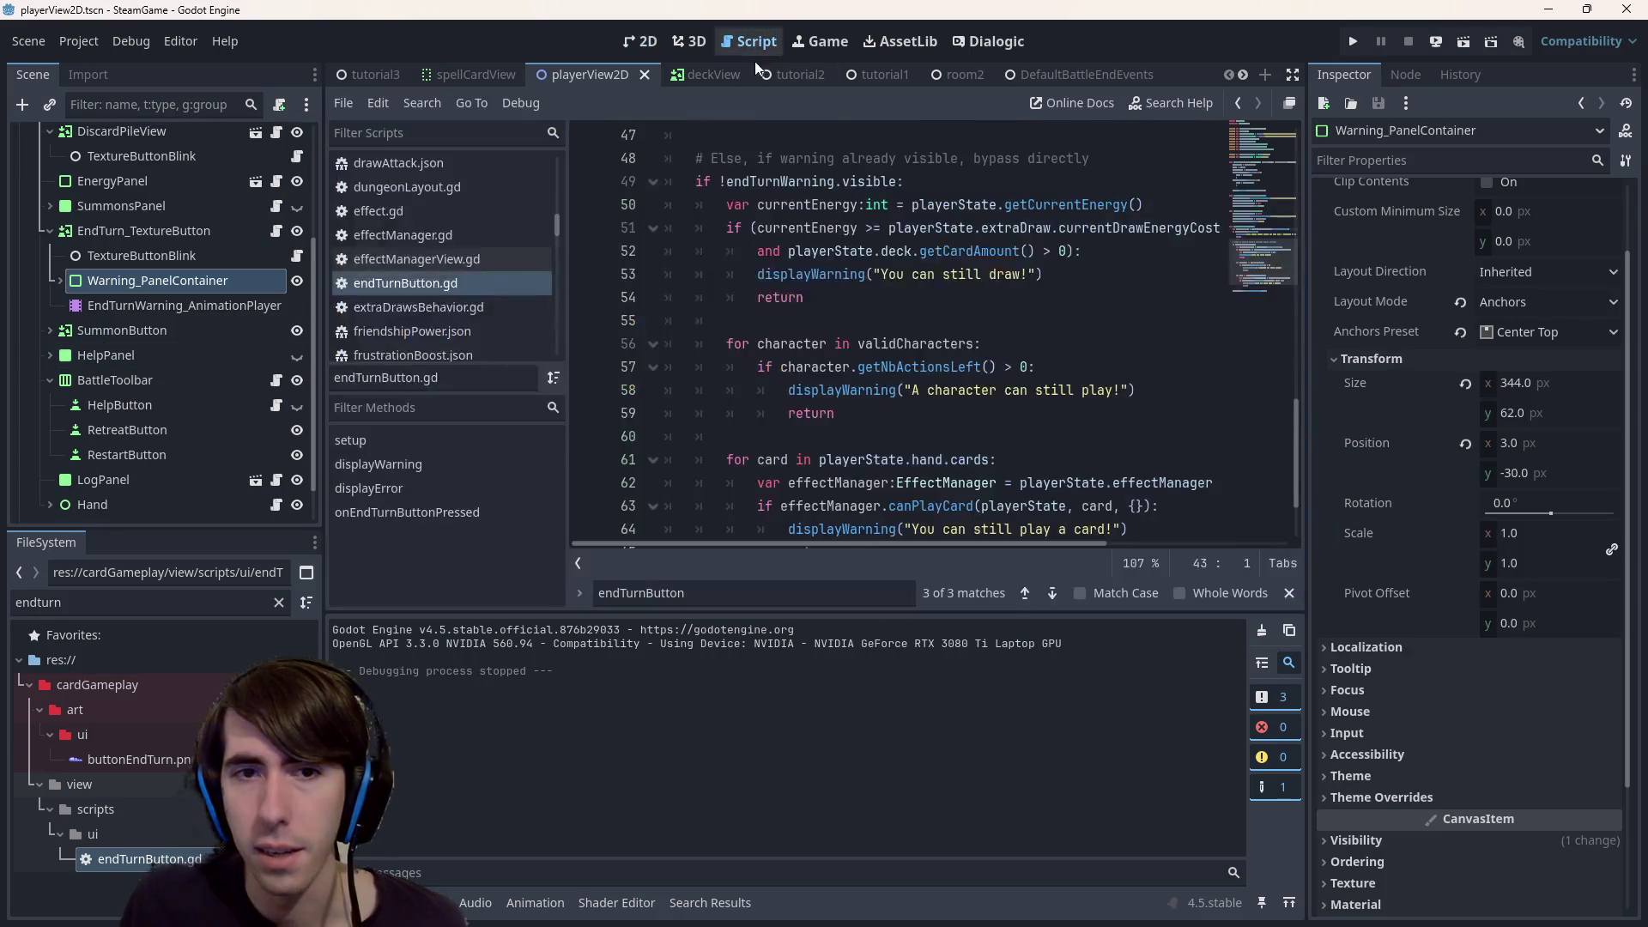
pyautogui.scroll(6, 980, 334)
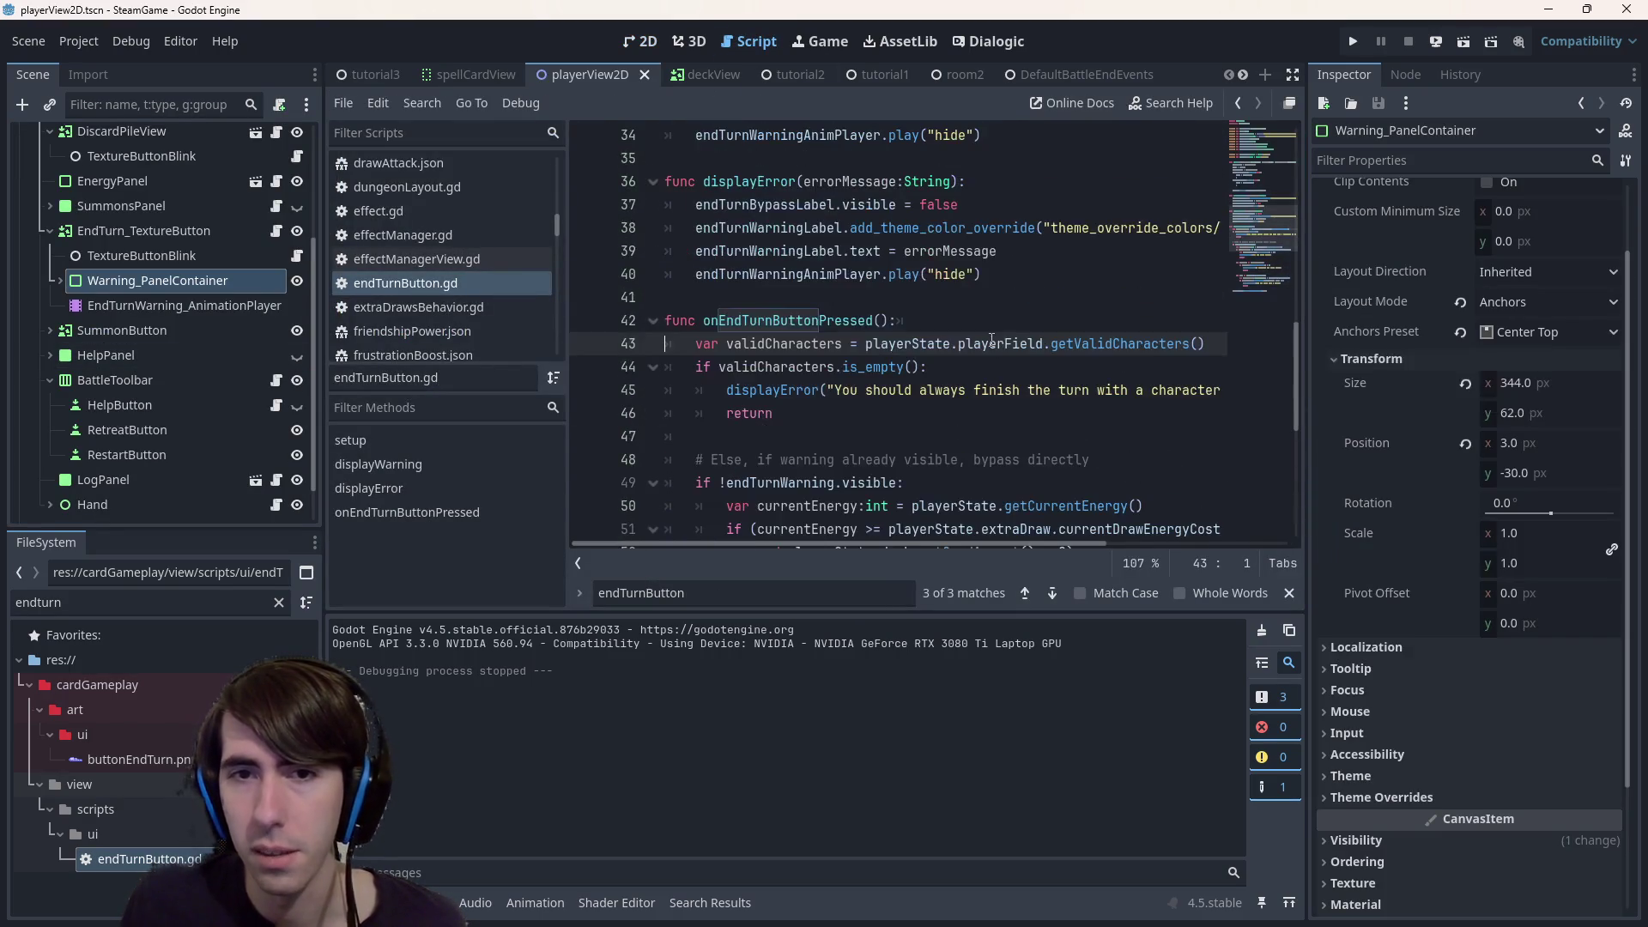
# Back in the 2D view, expand Warning_PanelContainer and select the EndTurnWarning label
pyautogui.scroll(-2, 882, 363)
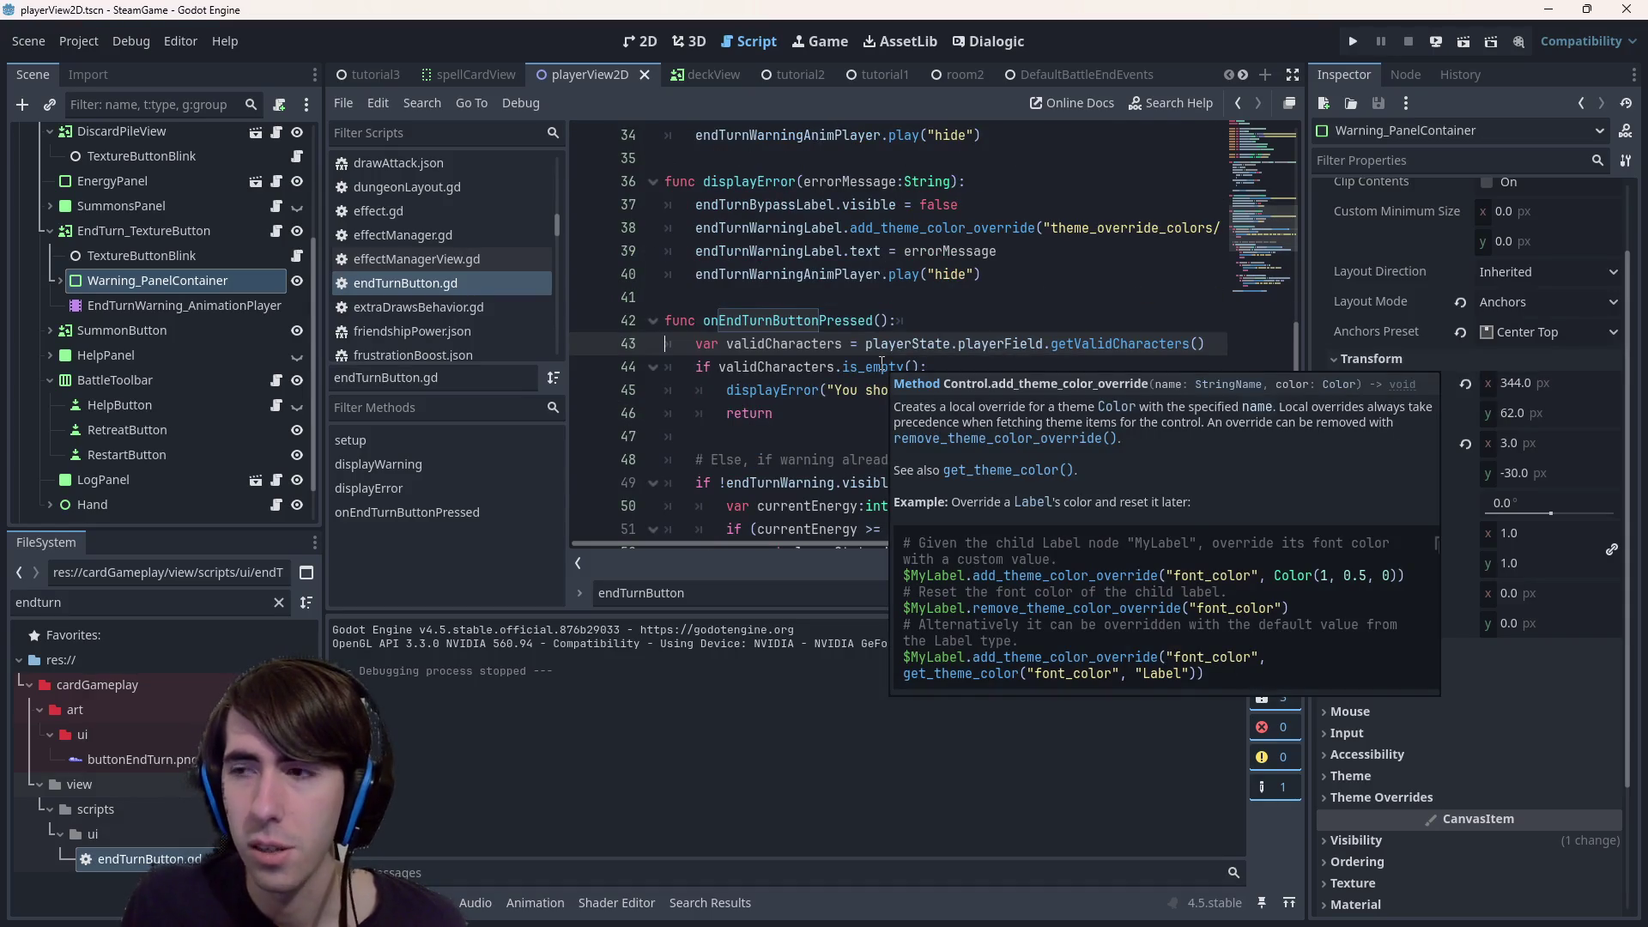
pyautogui.click(640, 41)
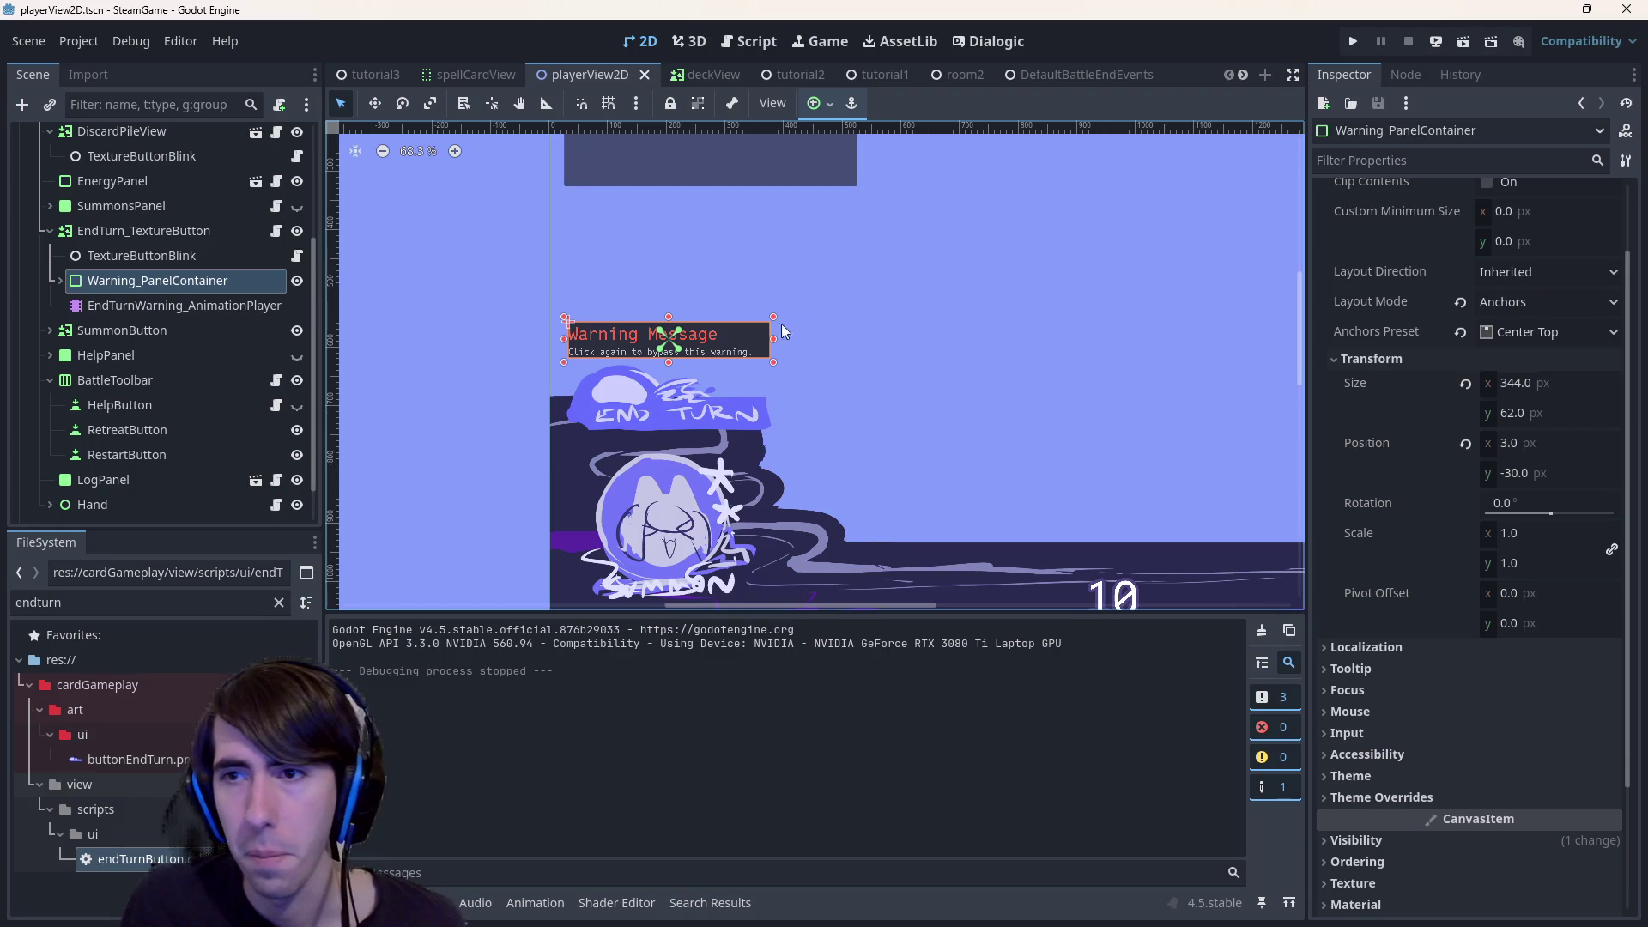
pyautogui.scroll(3, 1428, 440)
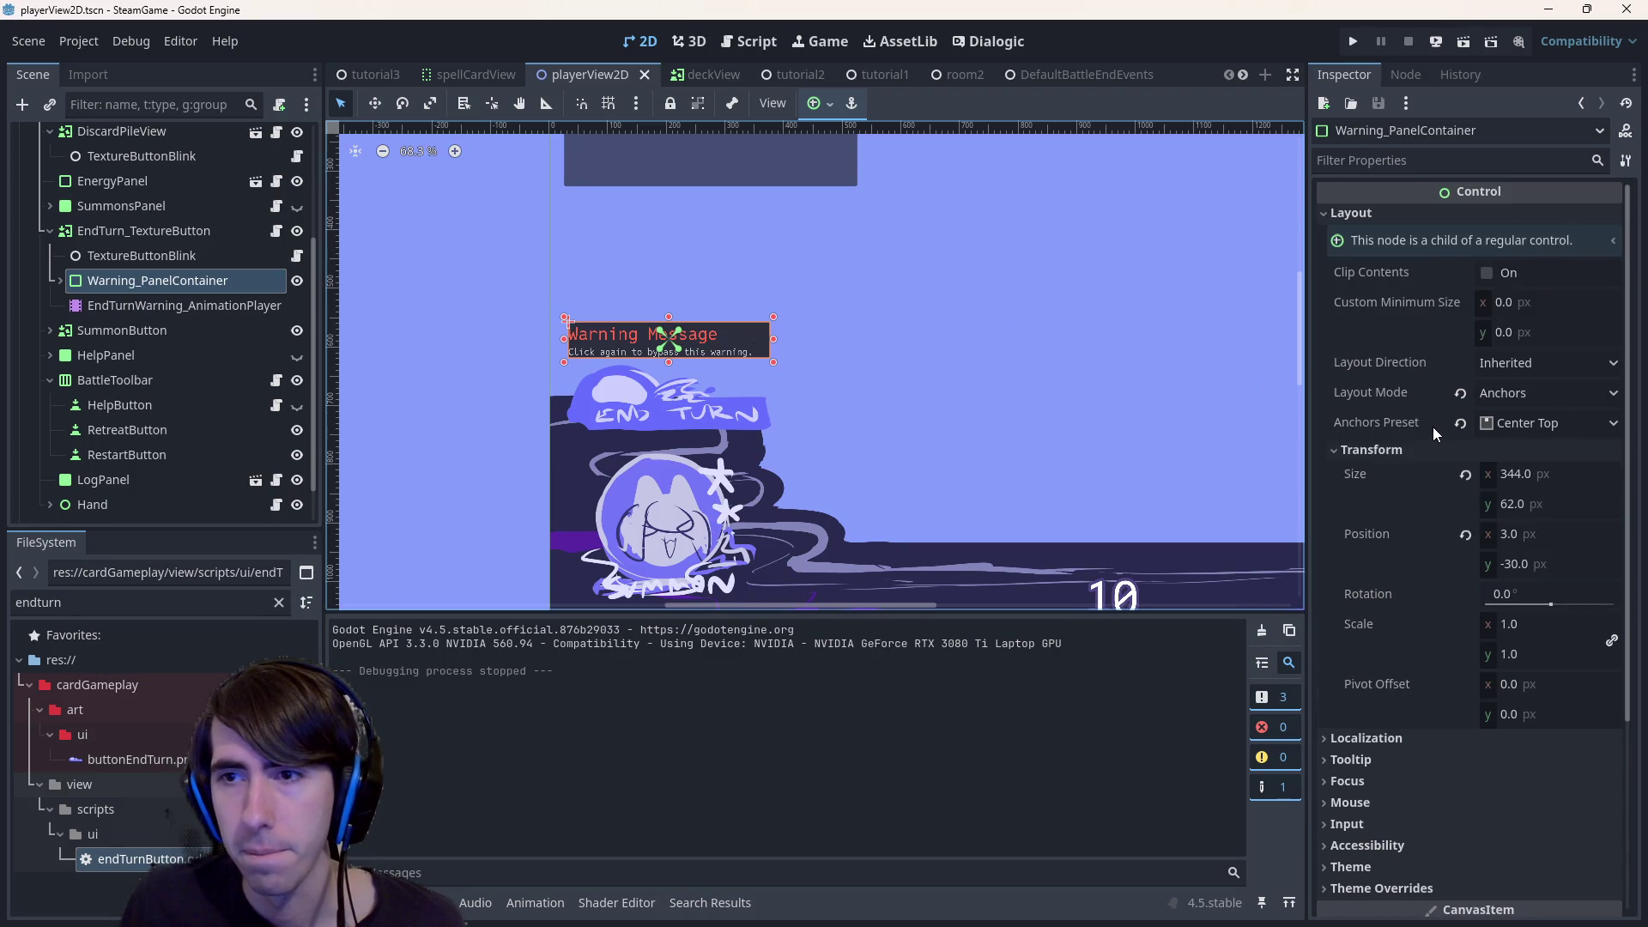
pyautogui.click(60, 281)
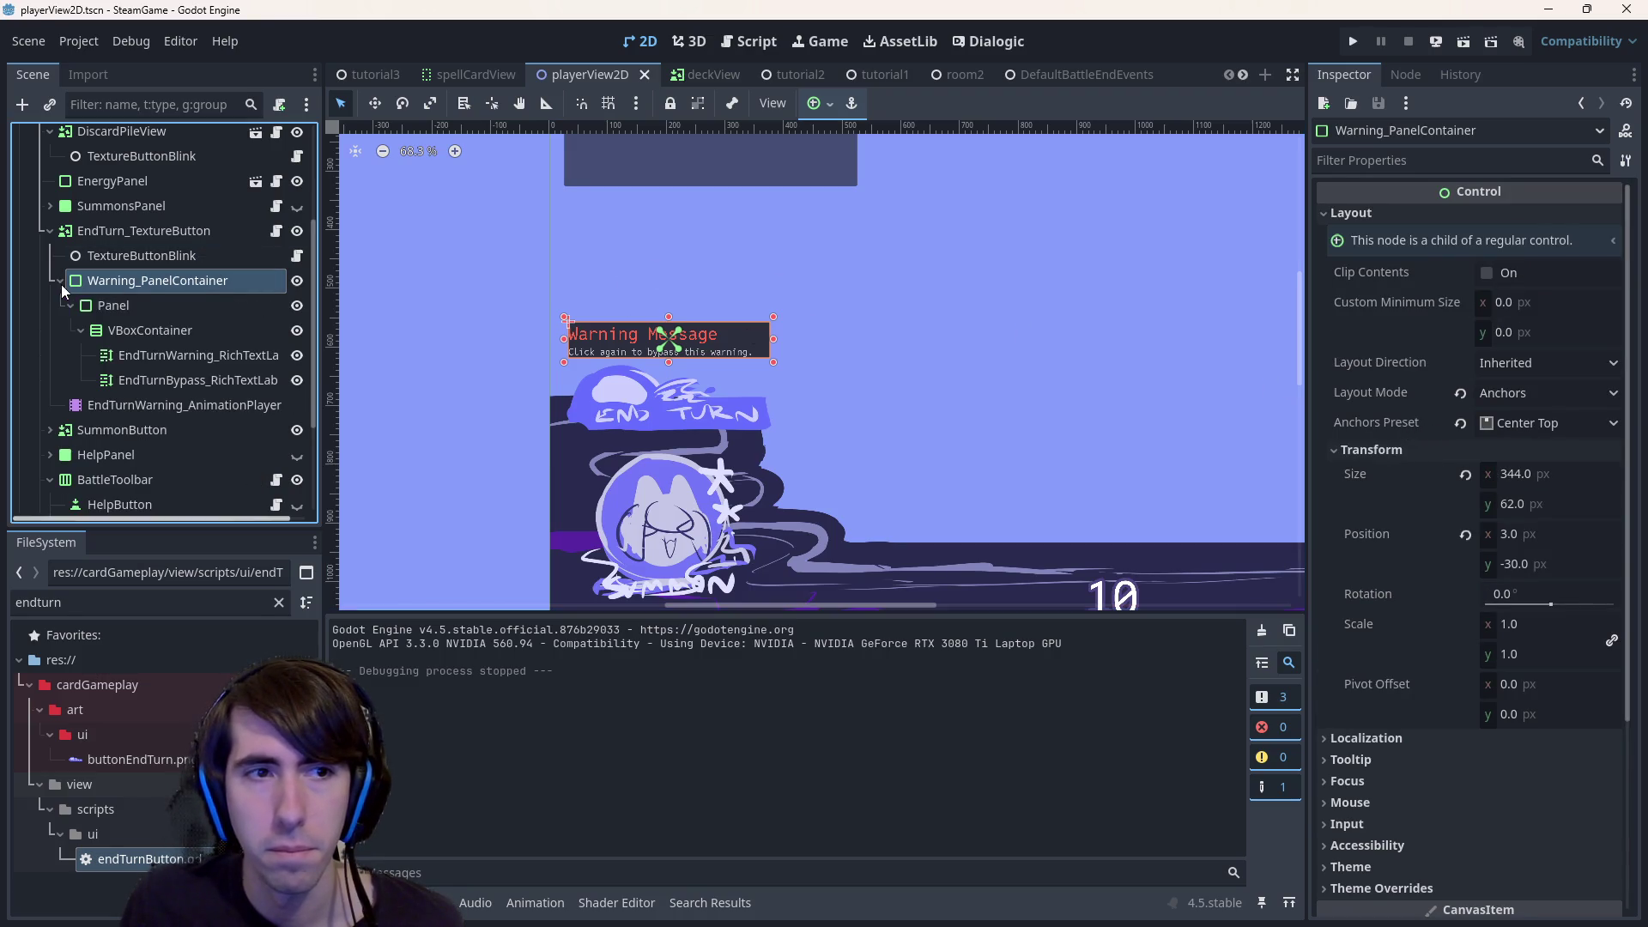
pyautogui.click(132, 330)
pyautogui.click(176, 354)
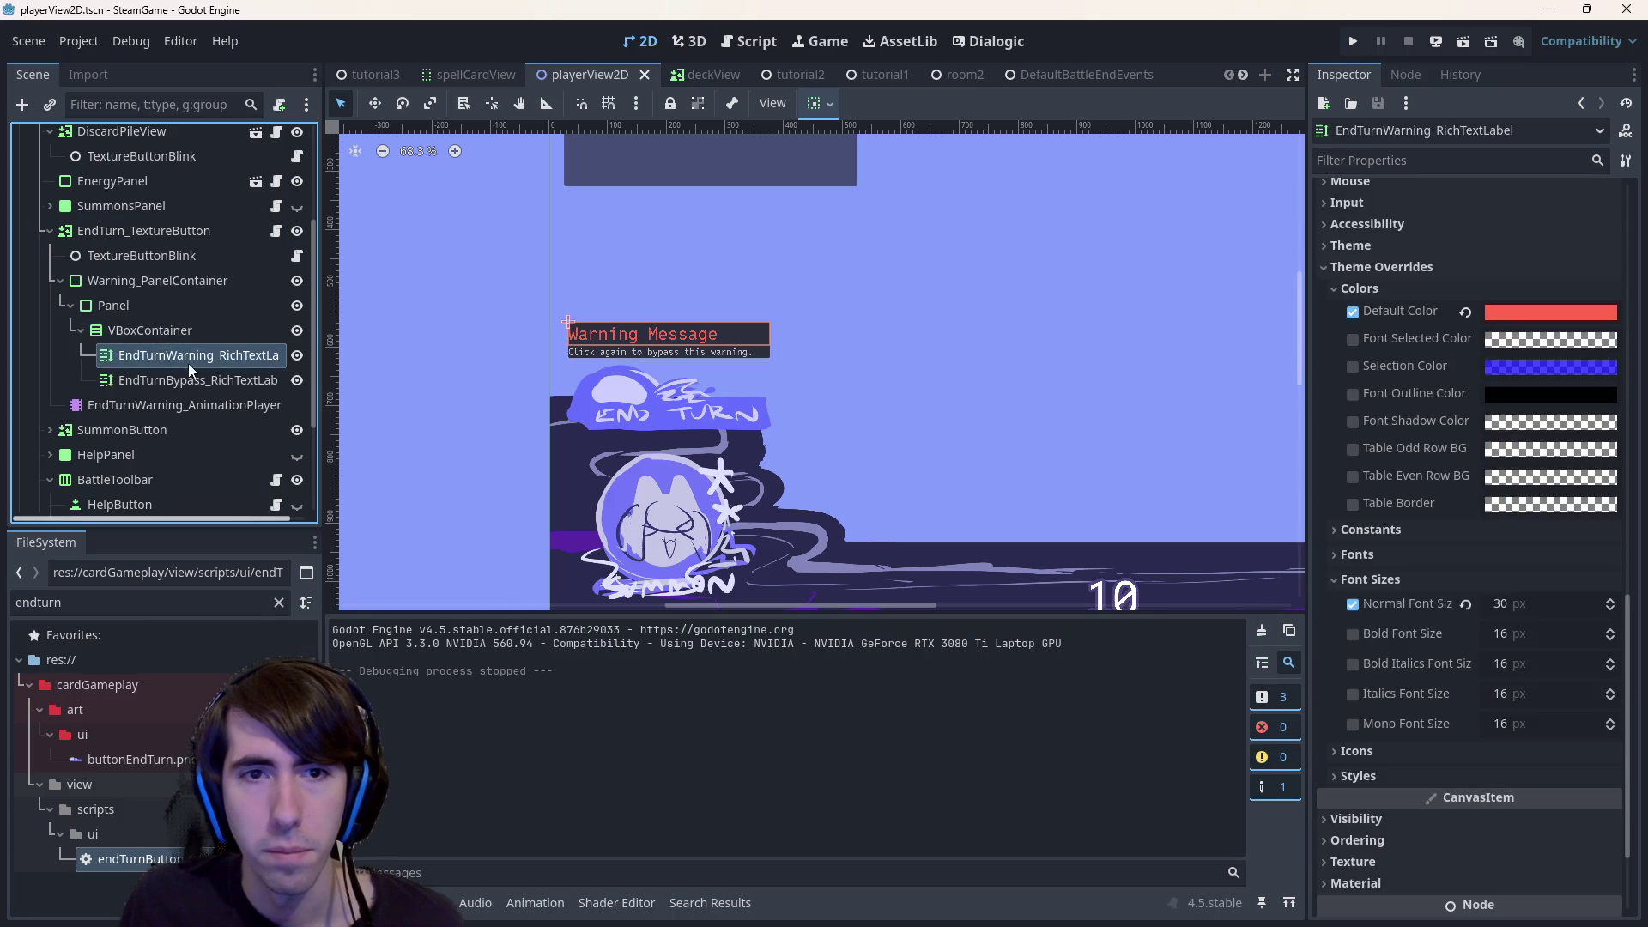
pyautogui.click(193, 380)
pyautogui.click(192, 355)
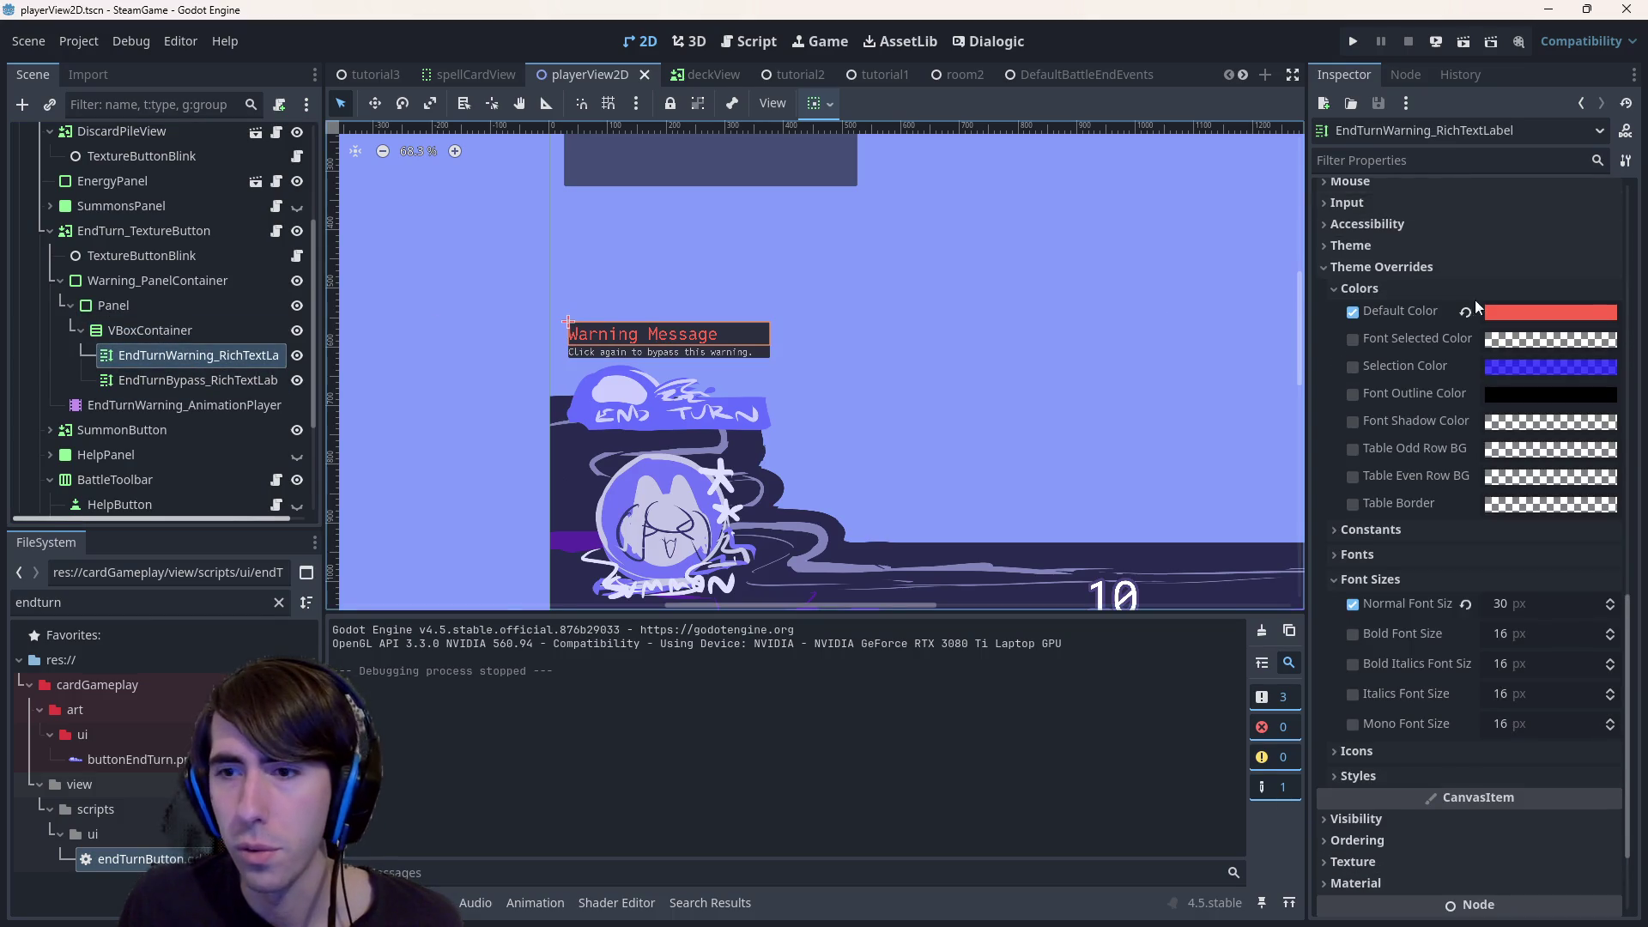
pyautogui.scroll(-2, 1506, 527)
pyautogui.scroll(5, 1423, 599)
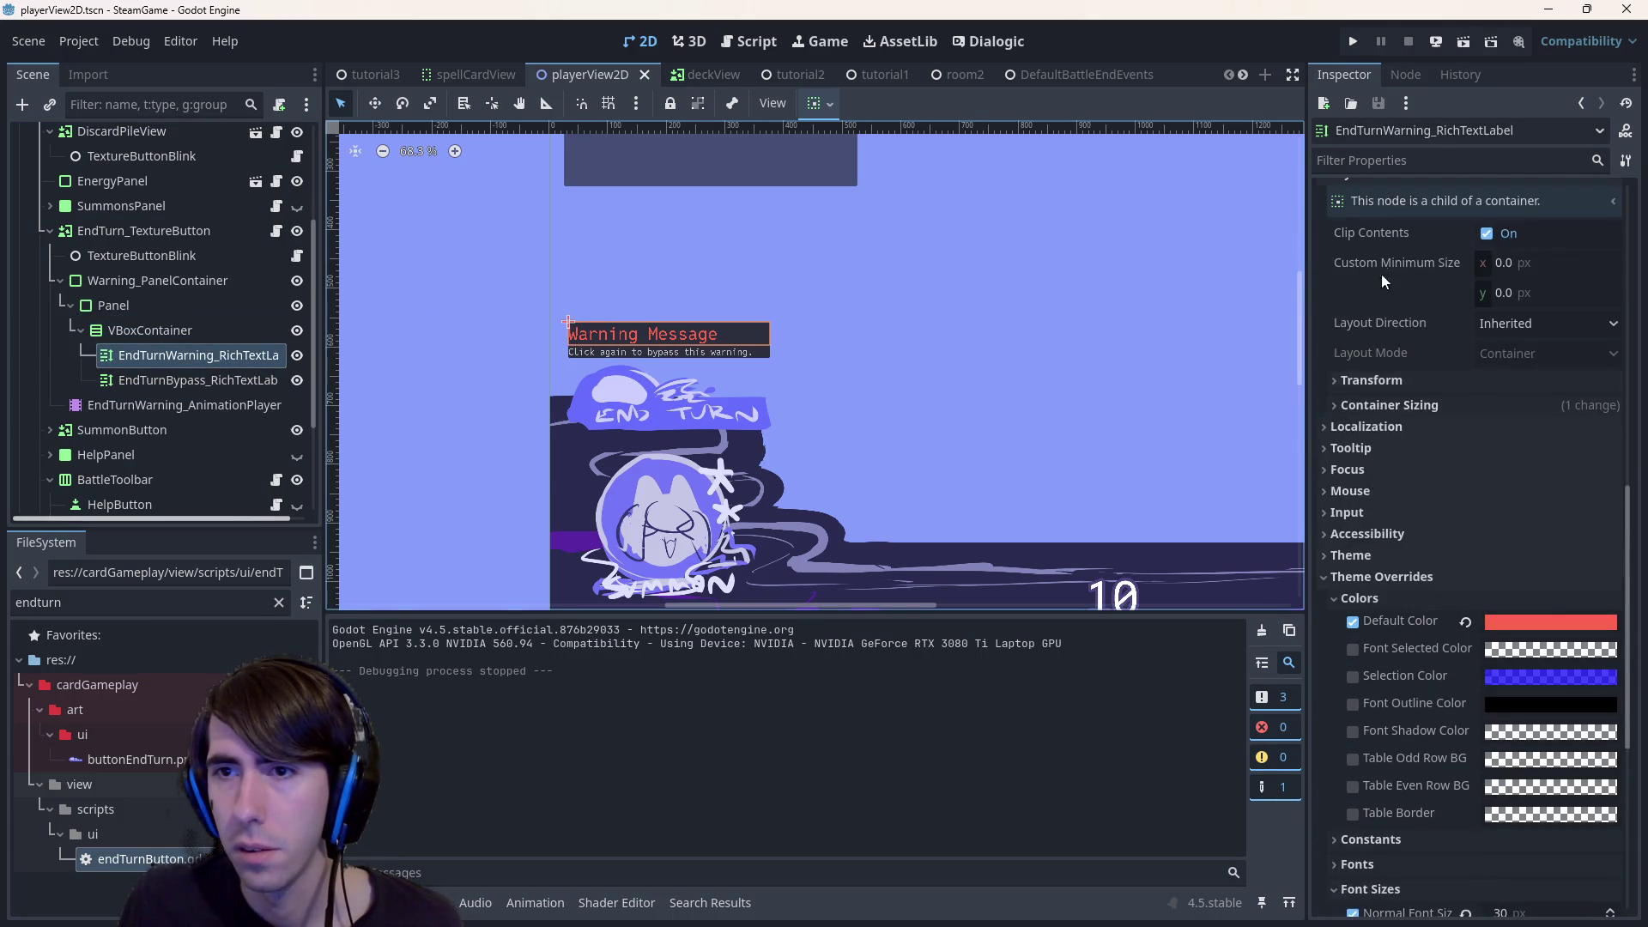
# Set the EndTurnWarning label's Autowrap Mode to Off
pyautogui.click(1423, 407)
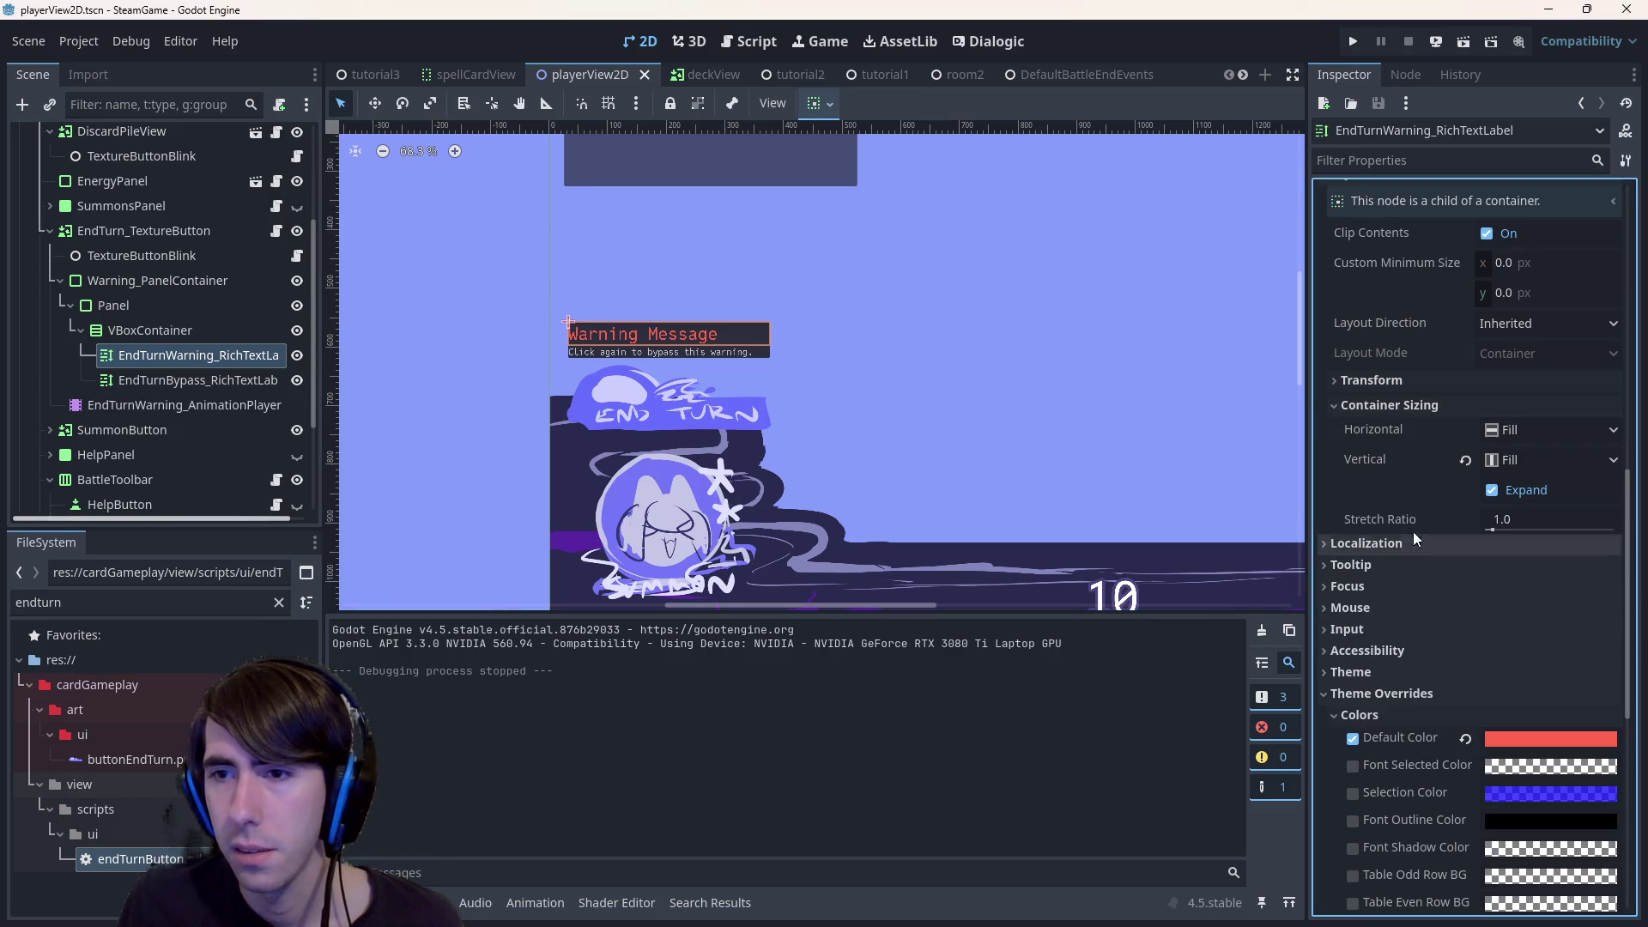
pyautogui.click(1397, 407)
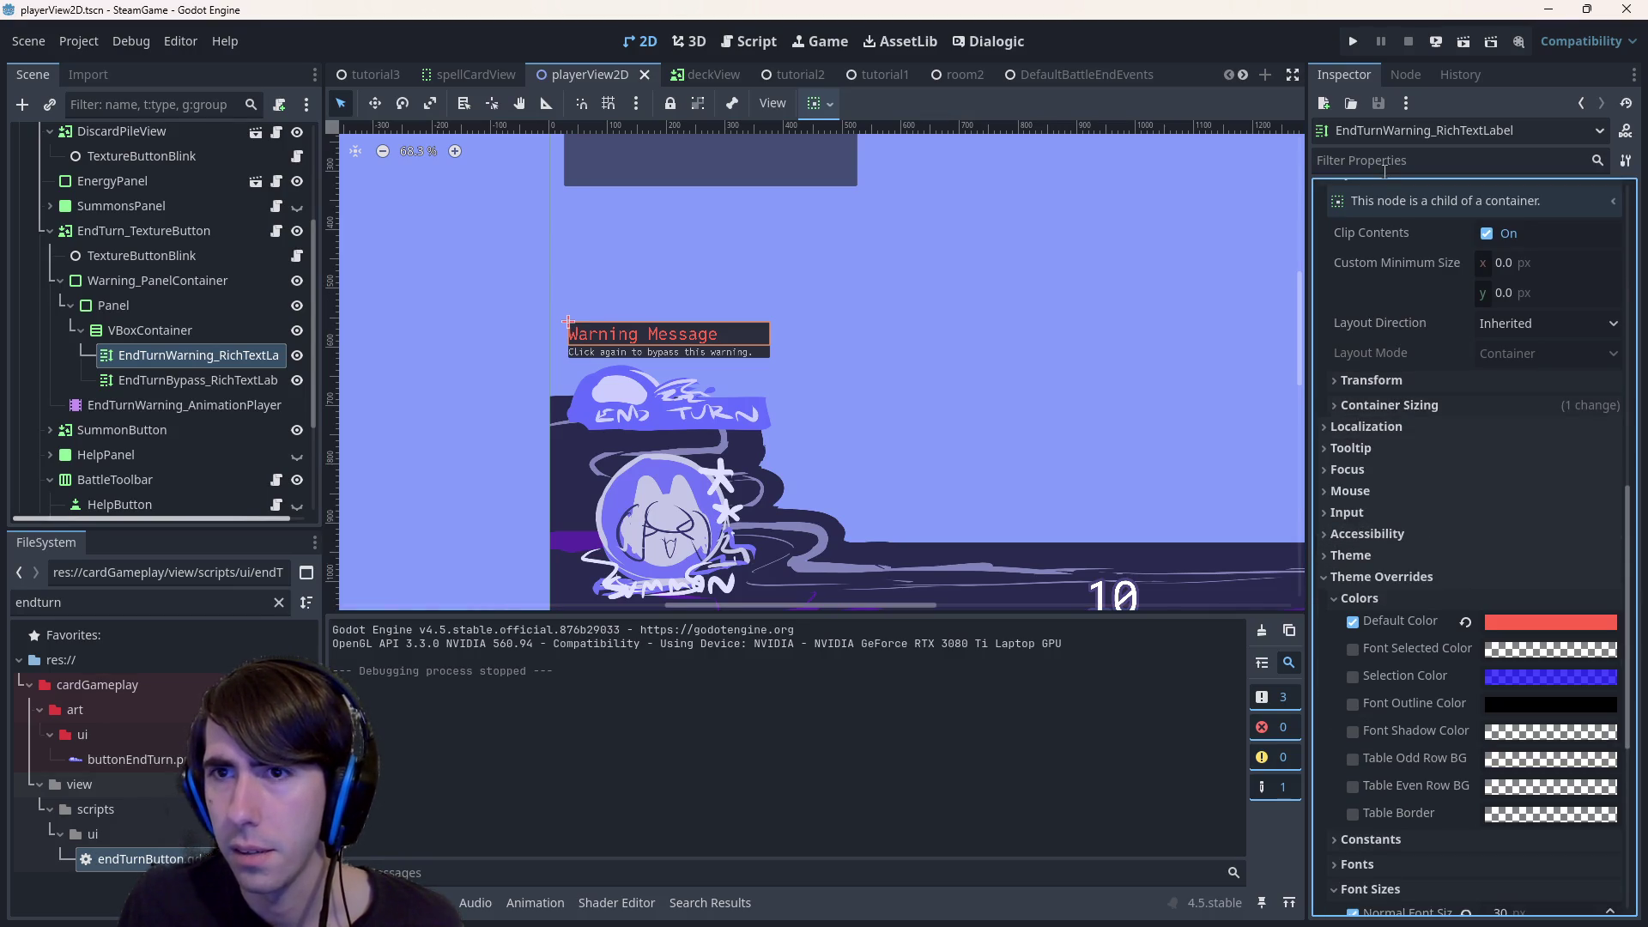
pyautogui.click(1390, 163)
pyautogui.write('ov')
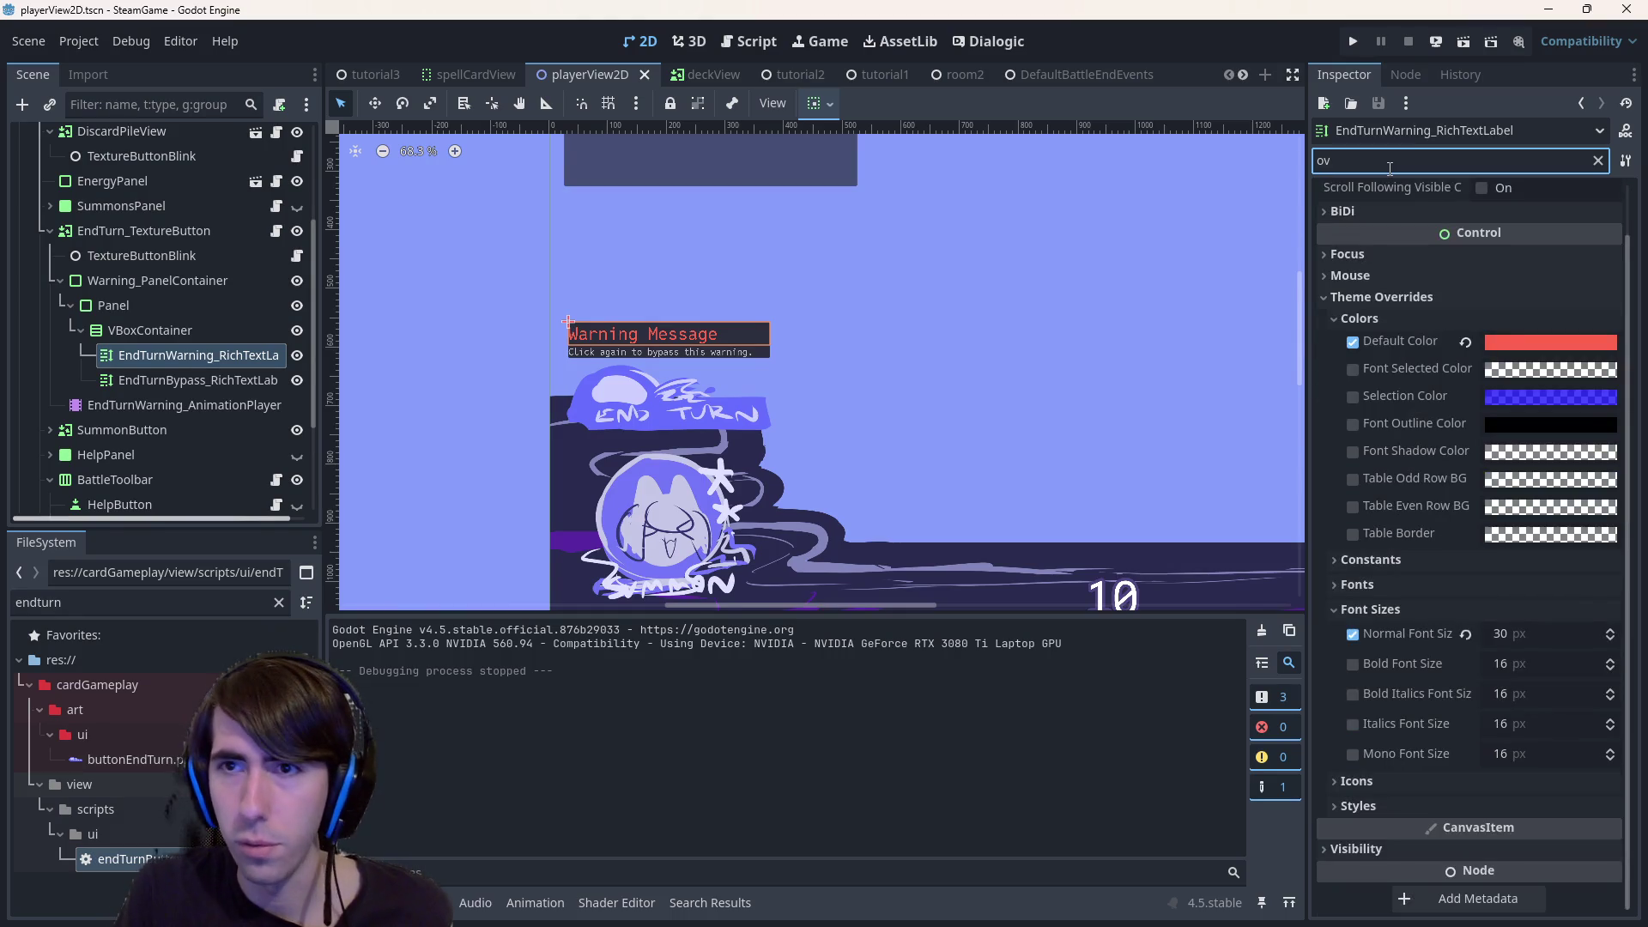
pyautogui.write('er')
pyautogui.press('BackSpace')
pyautogui.press('BackSpace')
pyautogui.press('BackSpace')
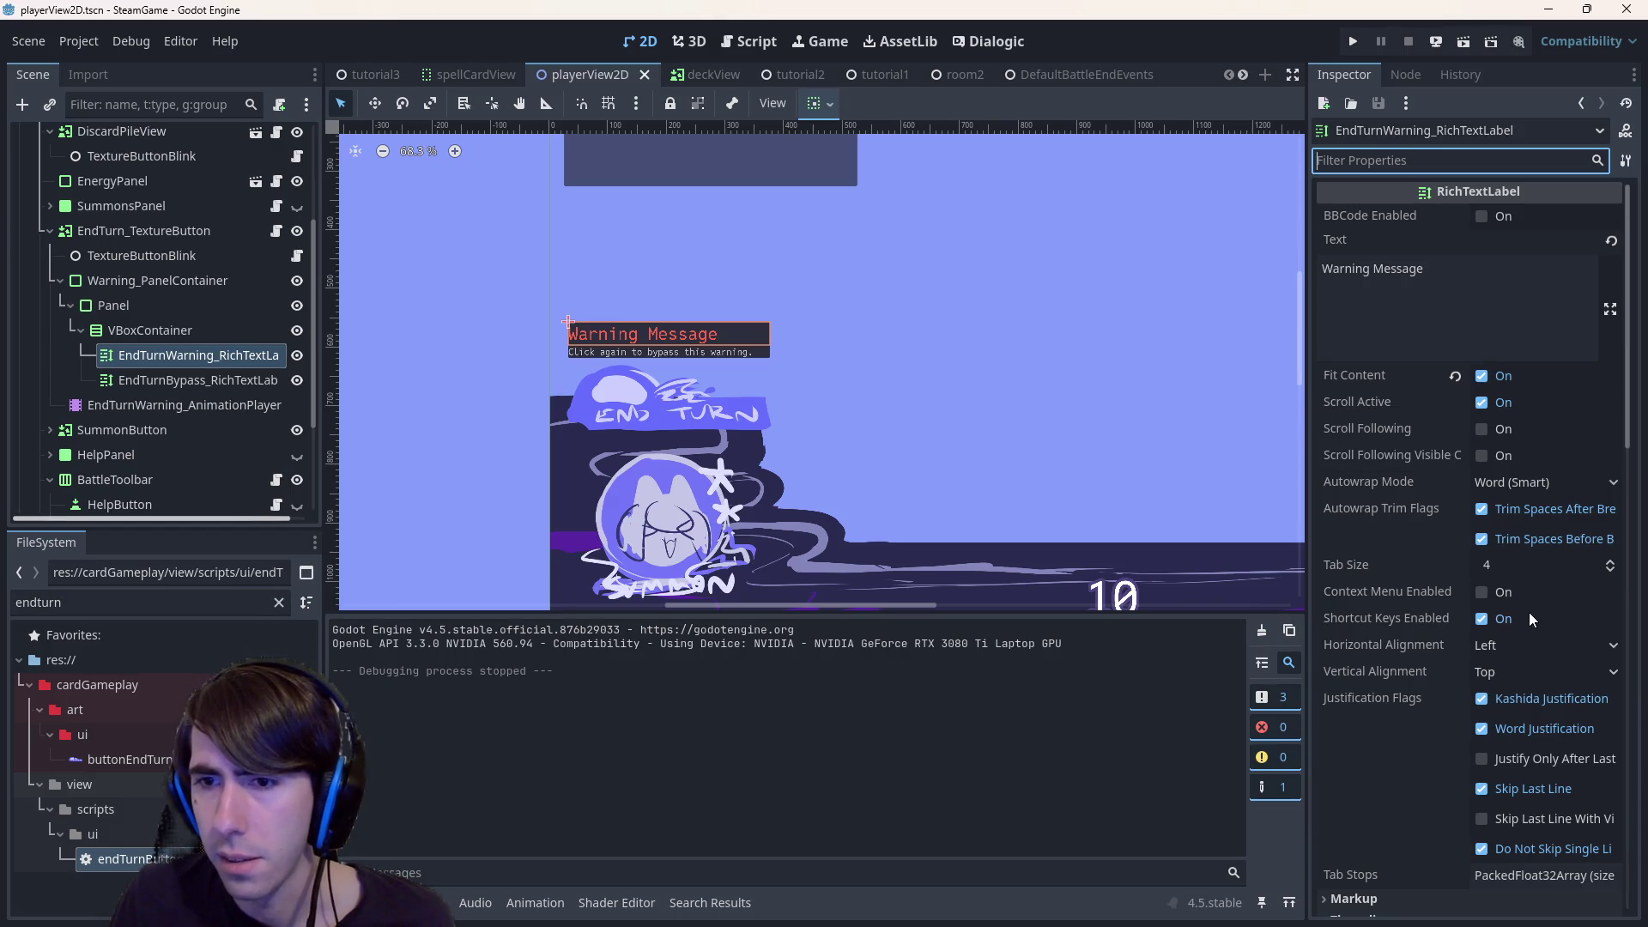
pyautogui.scroll(-2, 1516, 598)
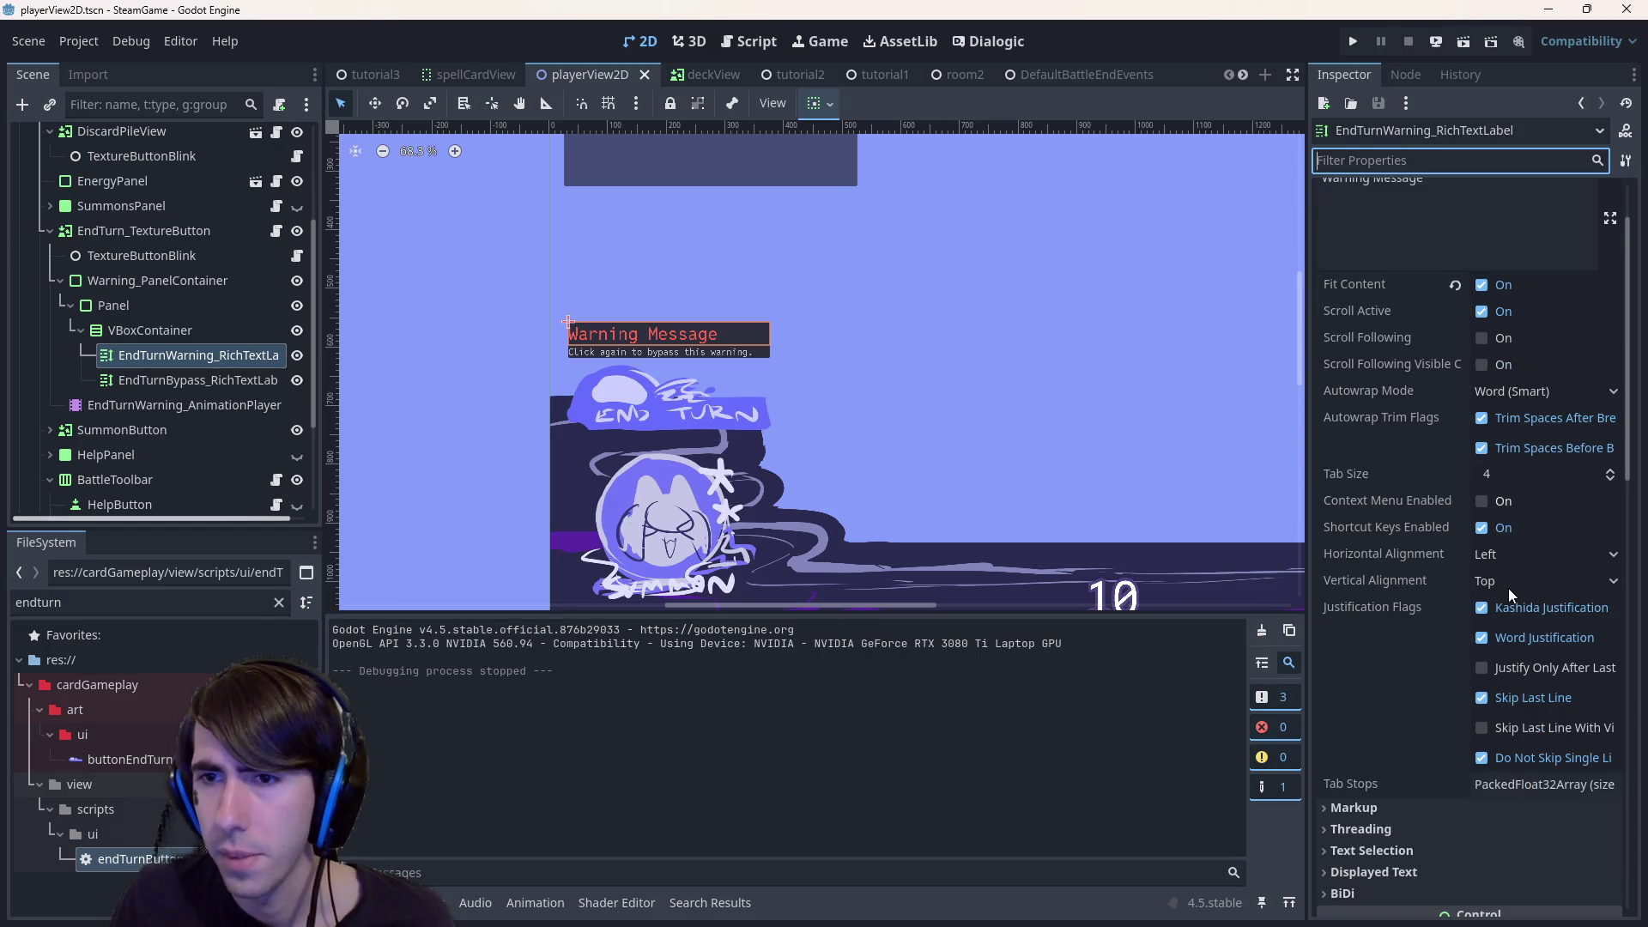
pyautogui.click(1548, 398)
pyautogui.click(1543, 424)
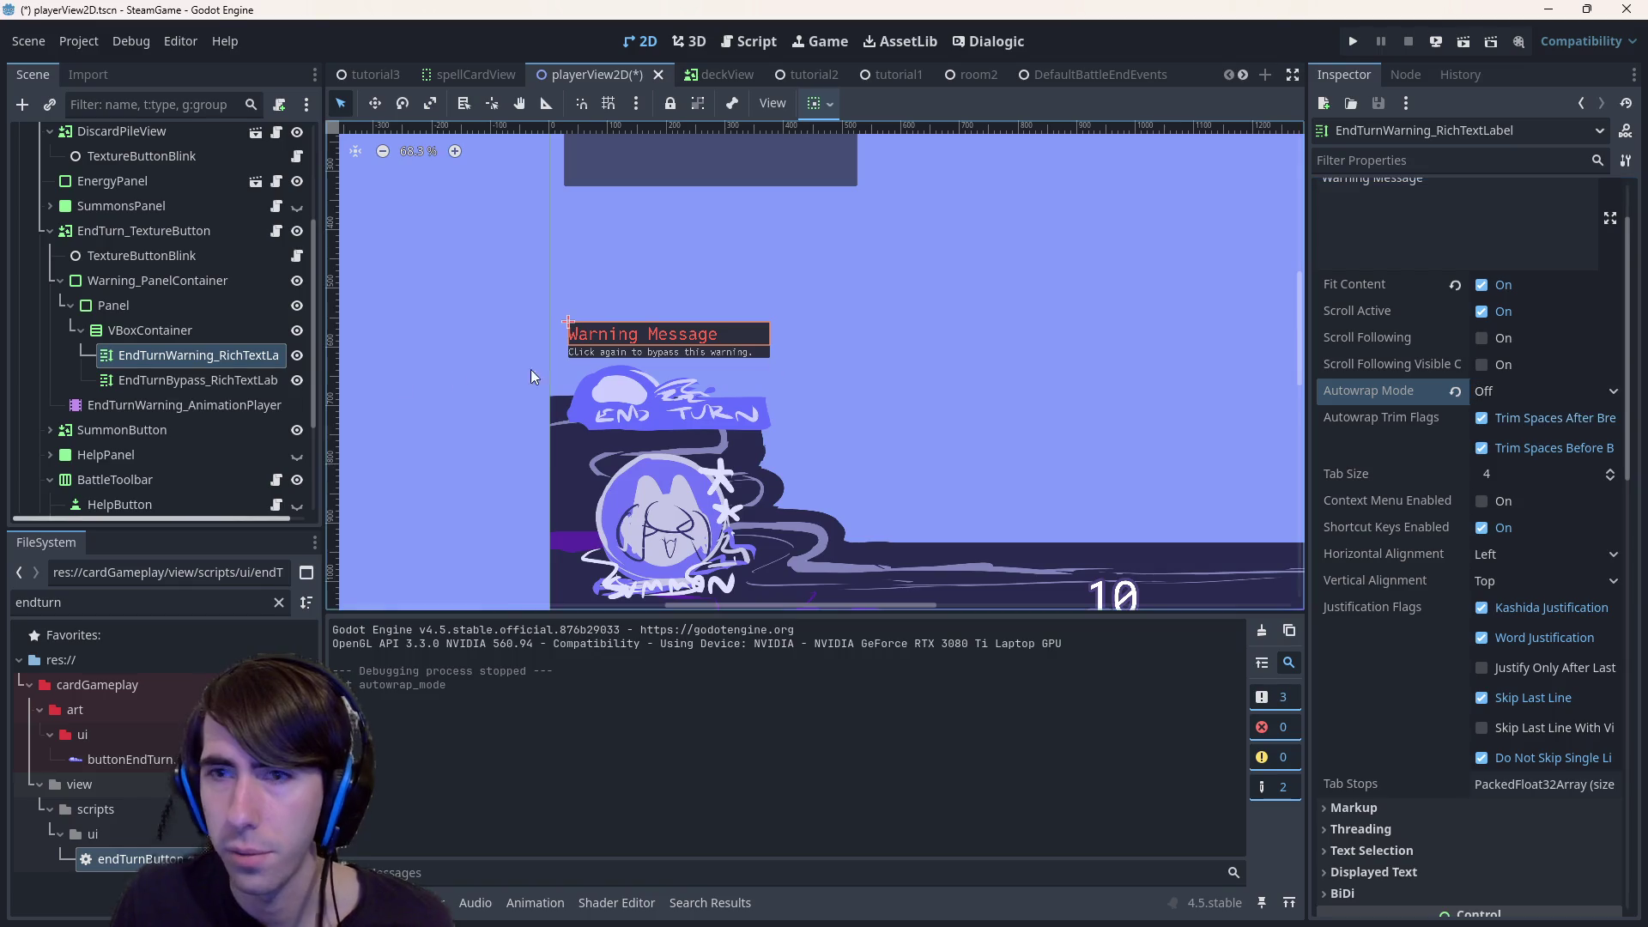
# Set the EndTurnBypass label's Autowrap Mode to Off, save the scene, and run the game
pyautogui.click(243, 380)
pyautogui.scroll(-15, 1538, 487)
pyautogui.scroll(7, 1538, 486)
pyautogui.scroll(6, 1538, 487)
pyautogui.click(1527, 486)
pyautogui.click(1526, 510)
pyautogui.hotkey('ctrl', 's')
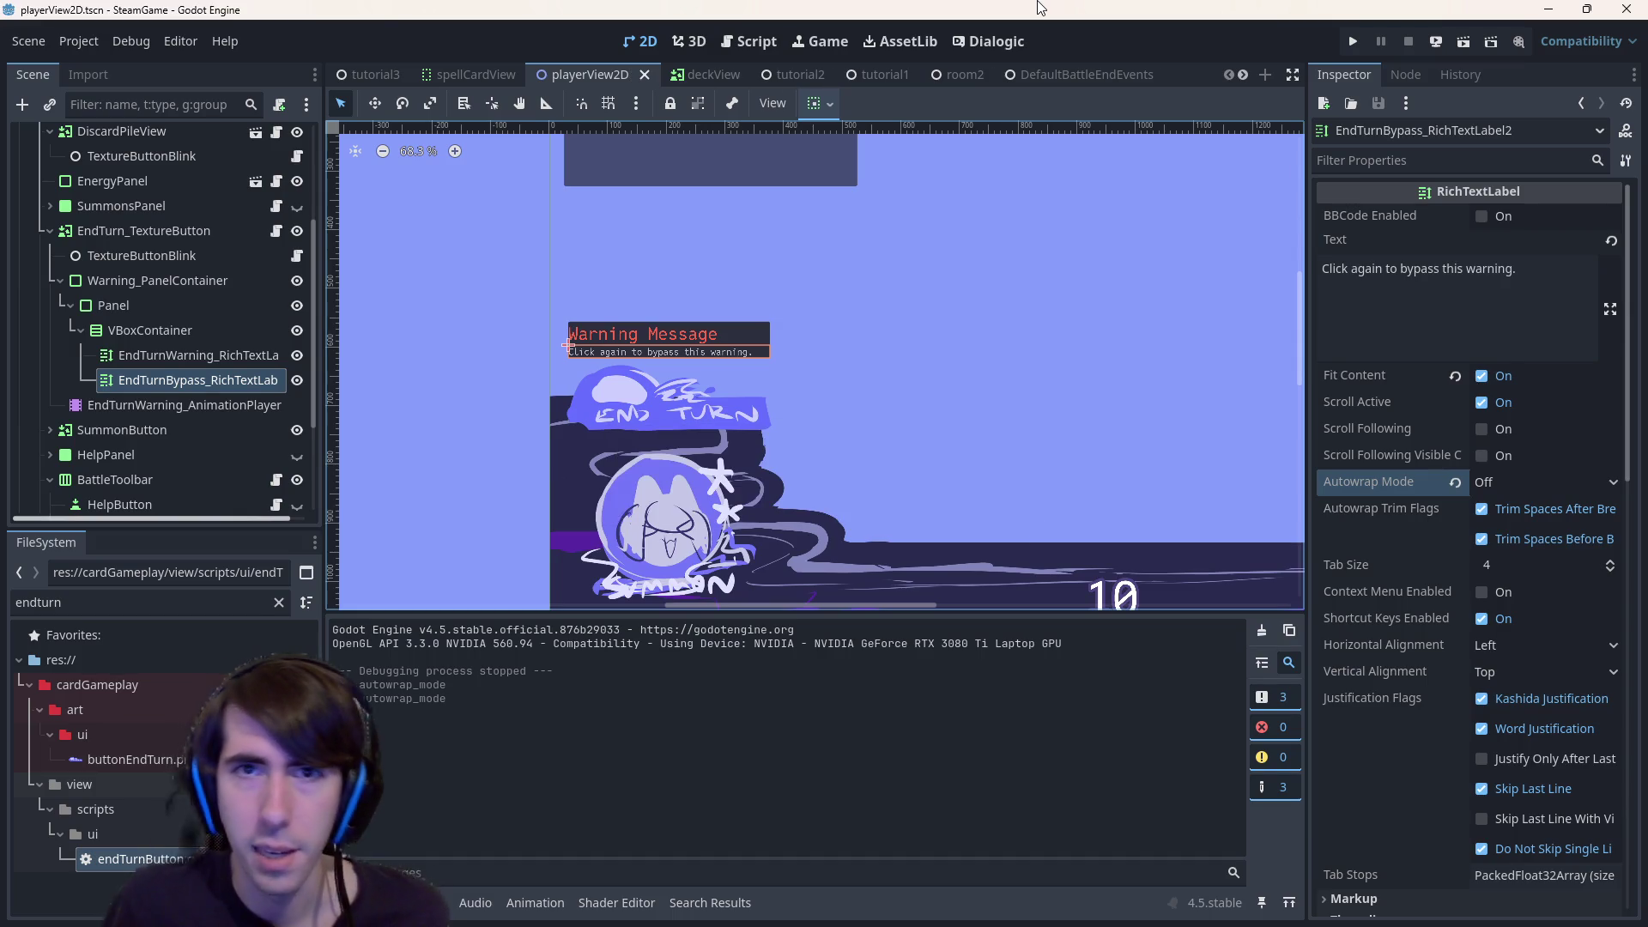
pyautogui.click(1459, 42)
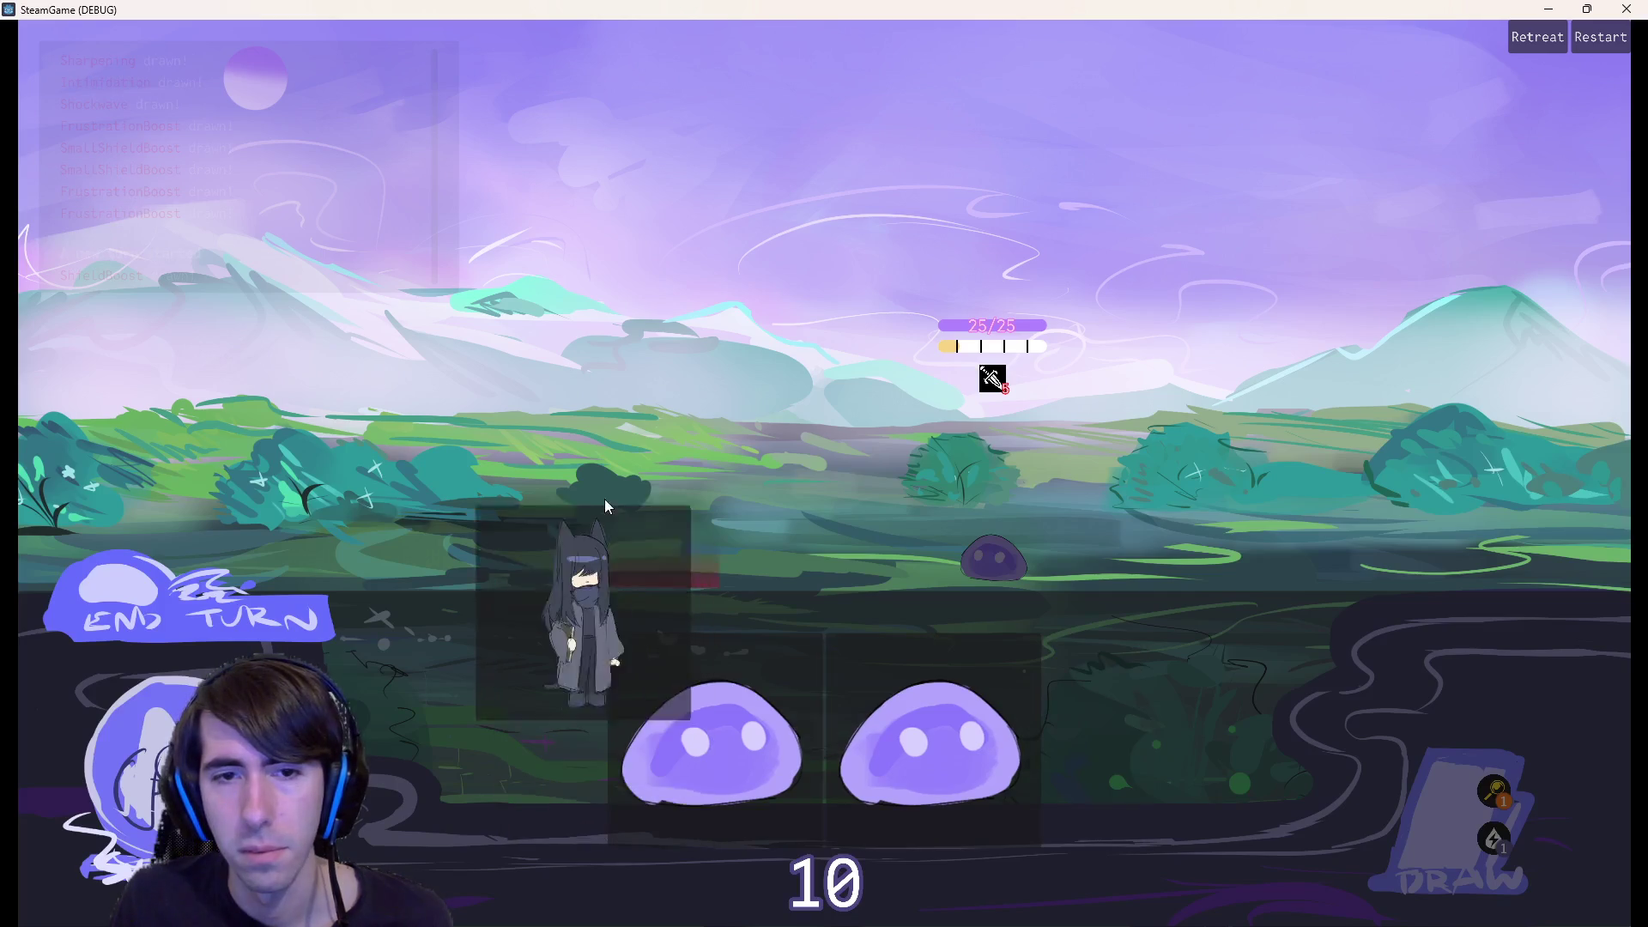
# Start the battle, draw a card, and press End Turn to view the unwrapped warnings, then close
pyautogui.click(652, 686)
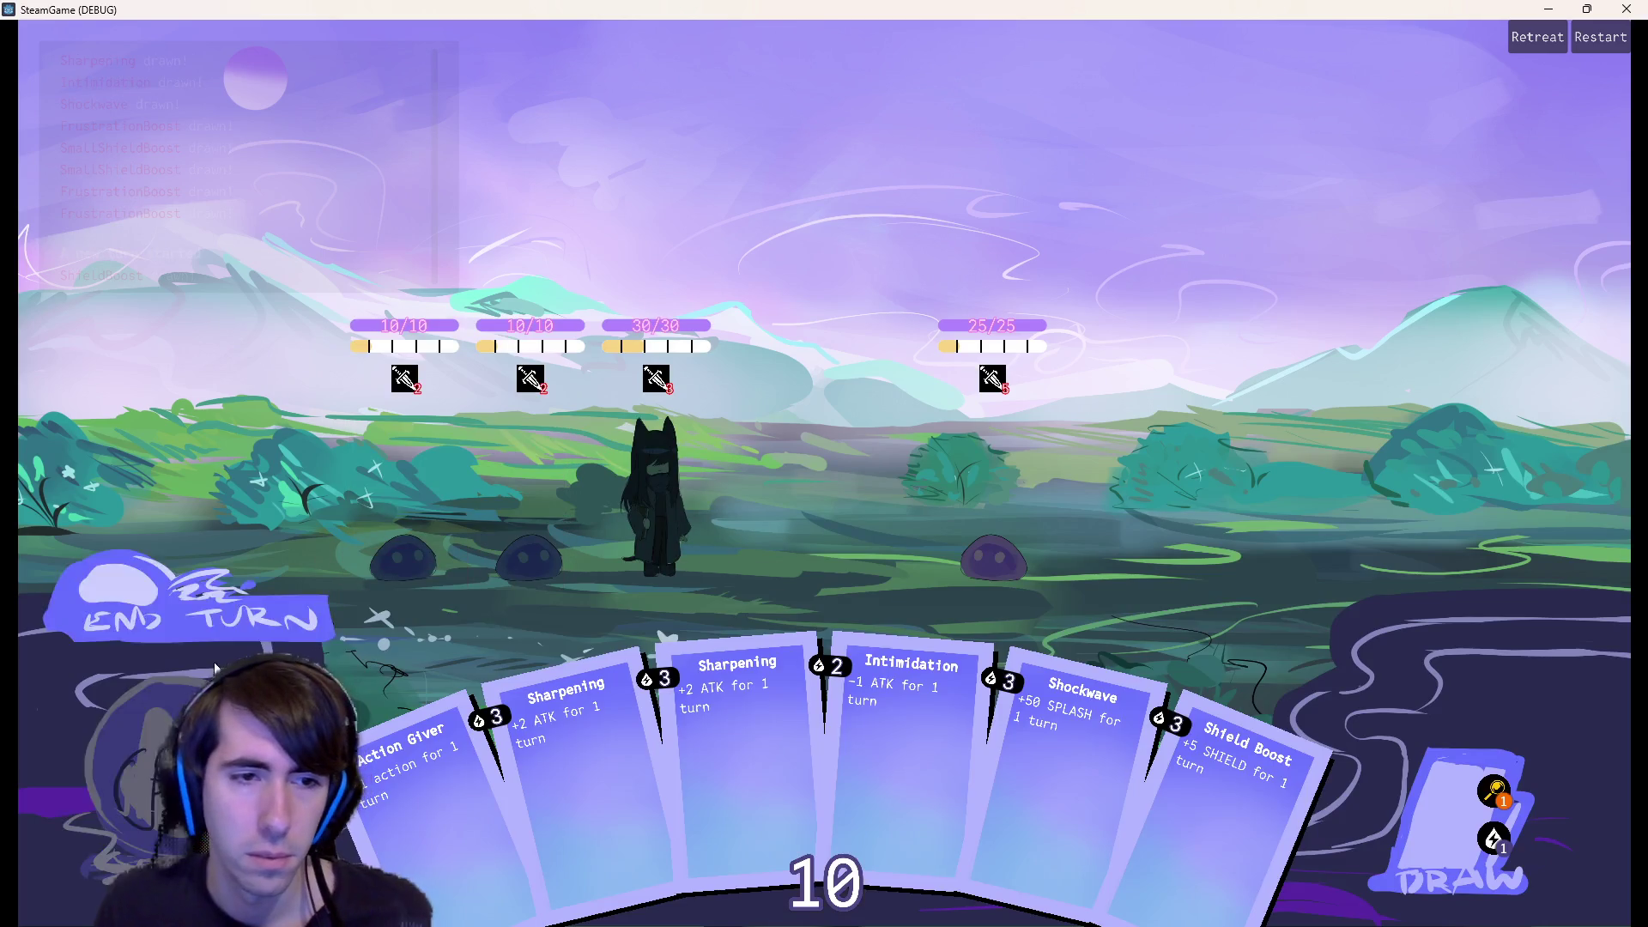
pyautogui.click(200, 617)
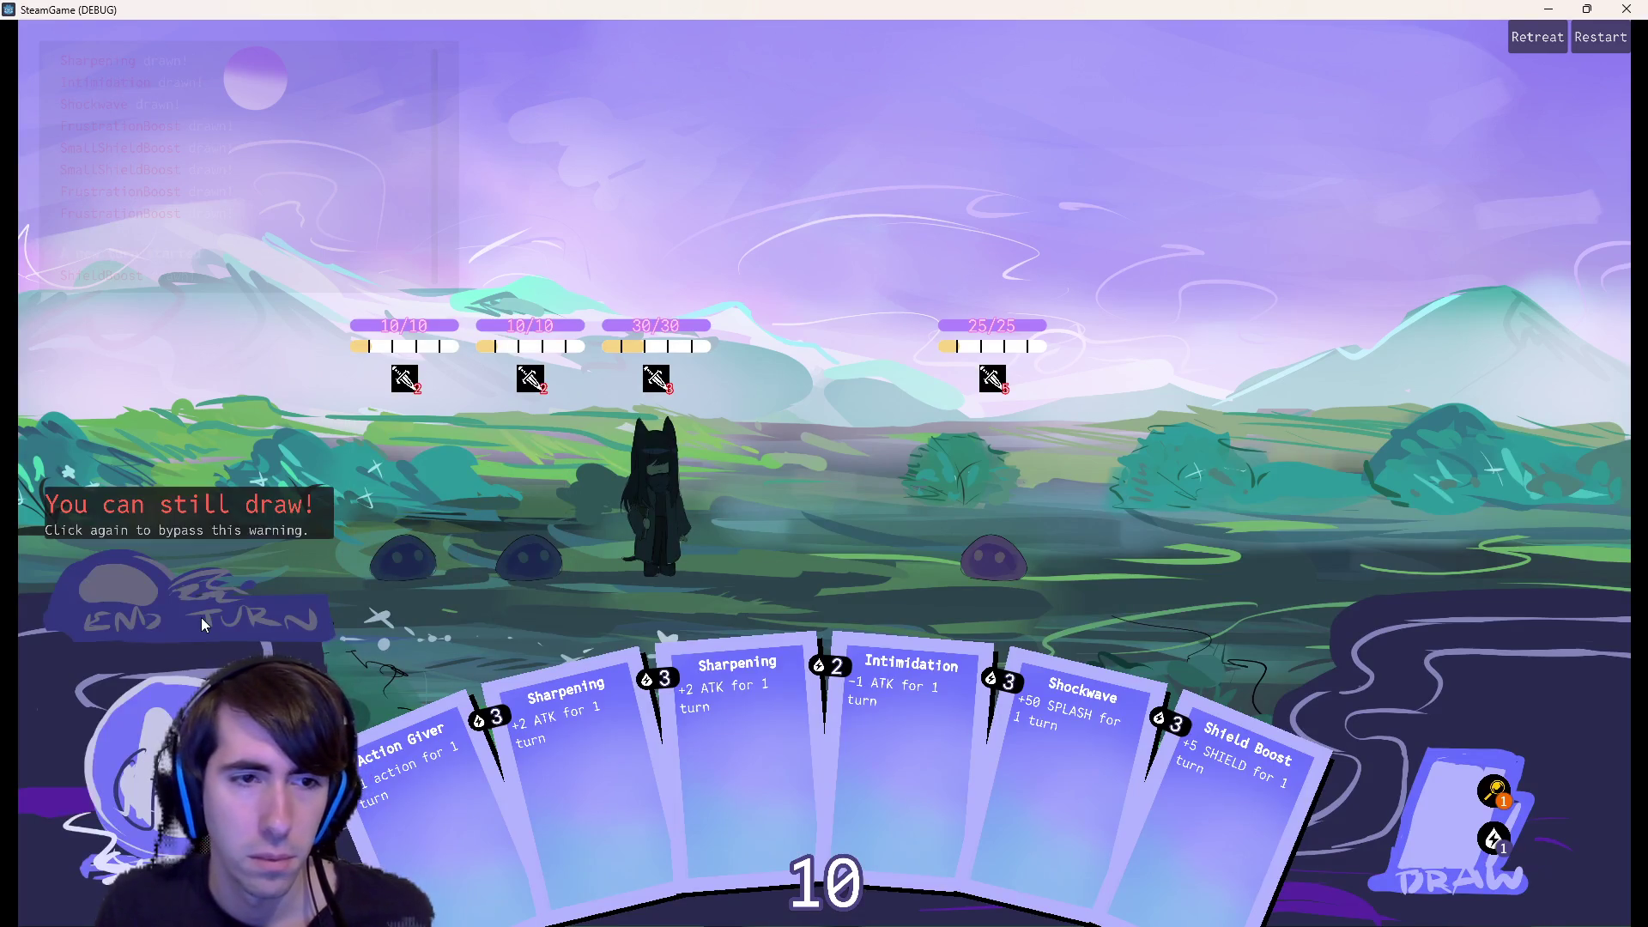
pyautogui.click(1425, 816)
pyautogui.click(132, 619)
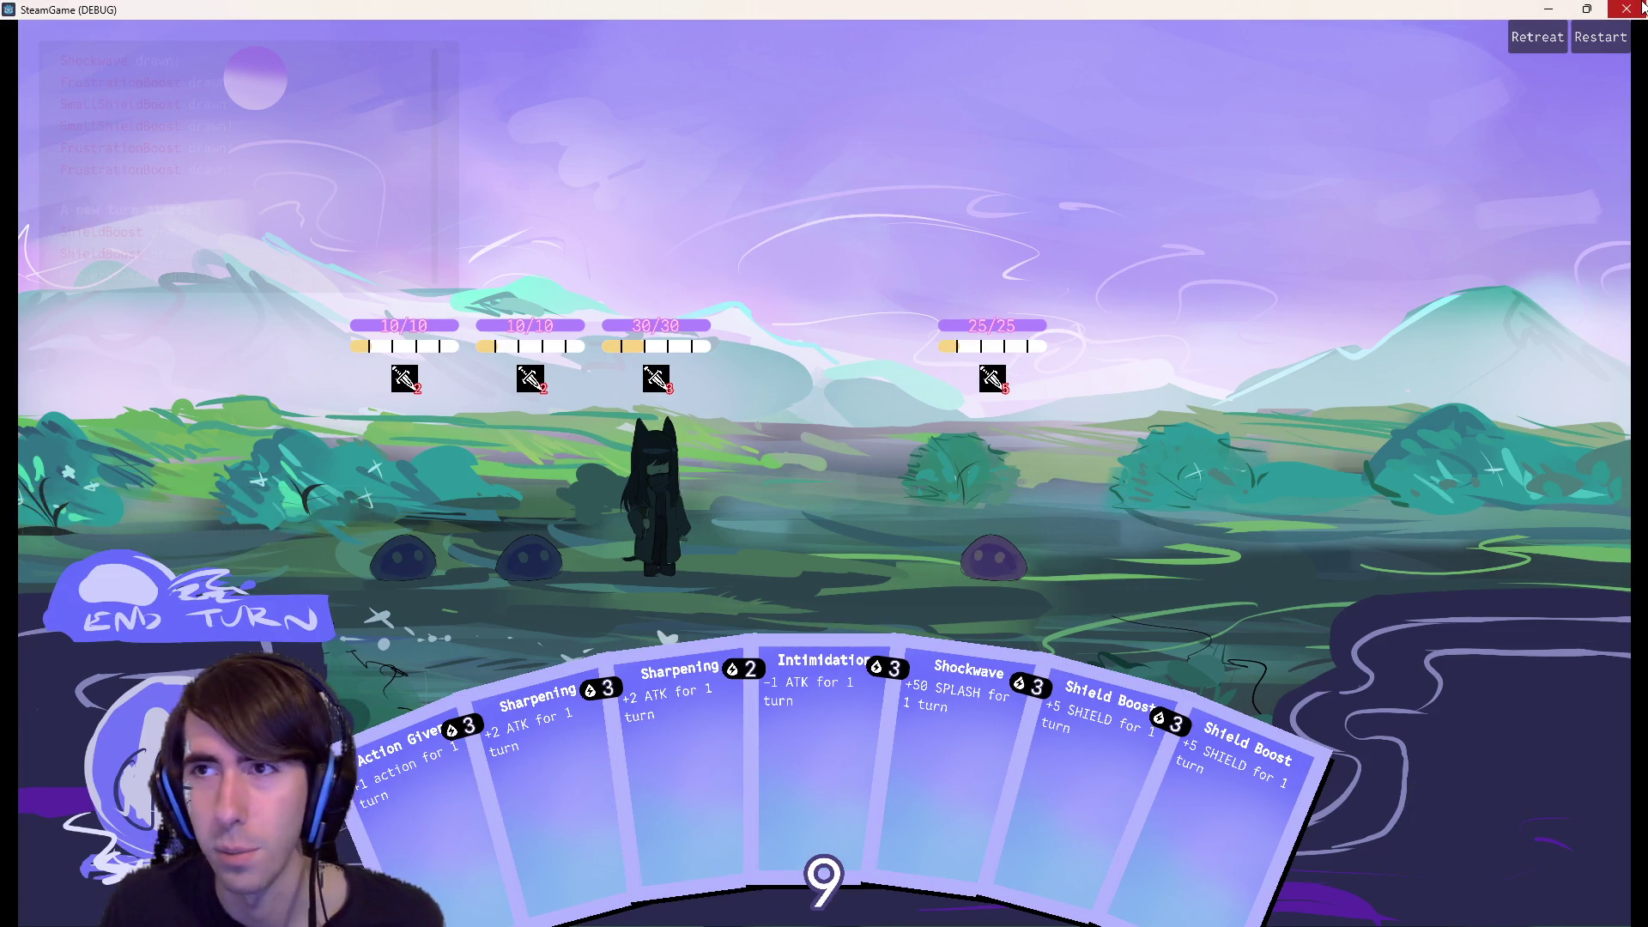
pyautogui.click(248, 609)
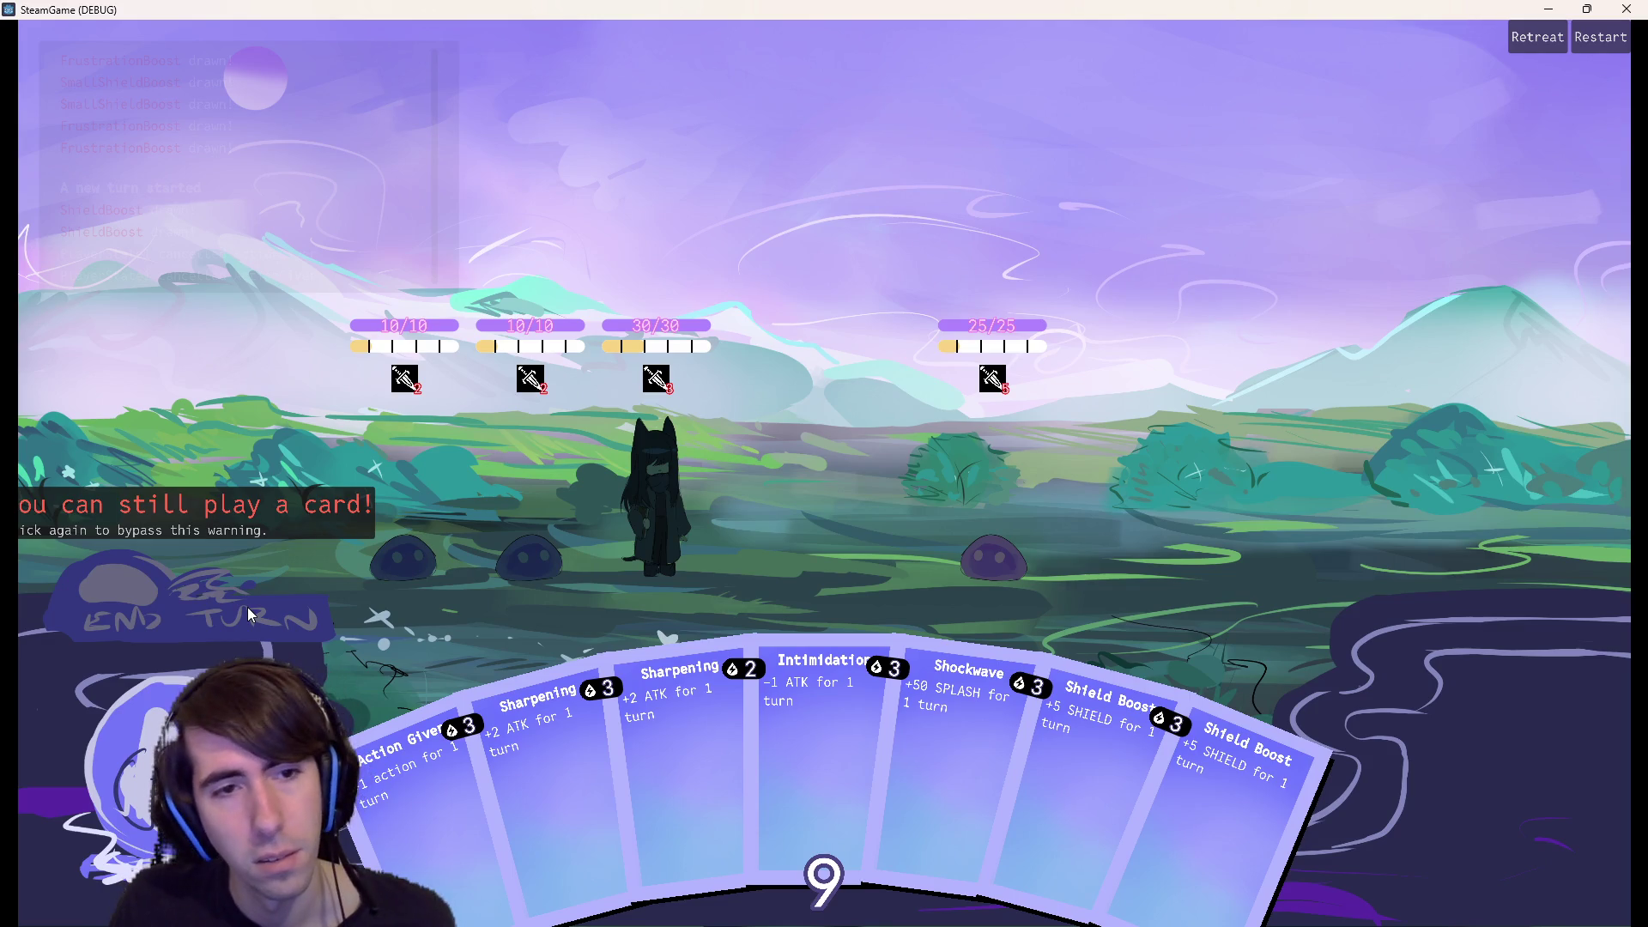
pyautogui.click(1639, 9)
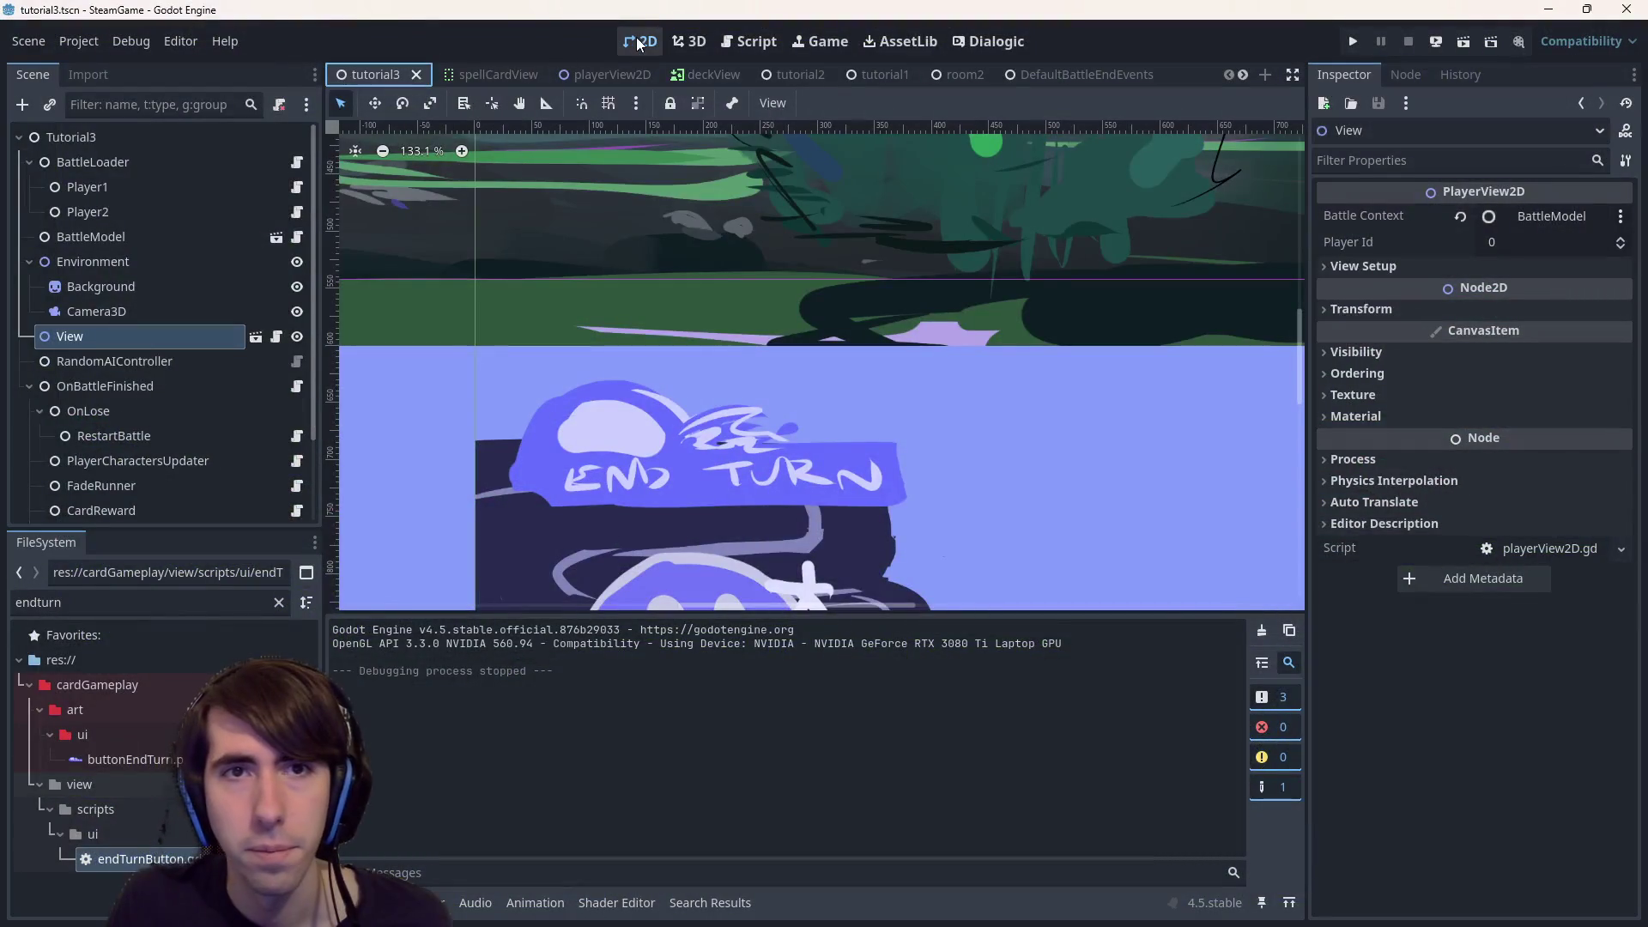
# Anchor Warning_PanelContainer in playerView2D to the Bottom Left preset
pyautogui.click(611, 76)
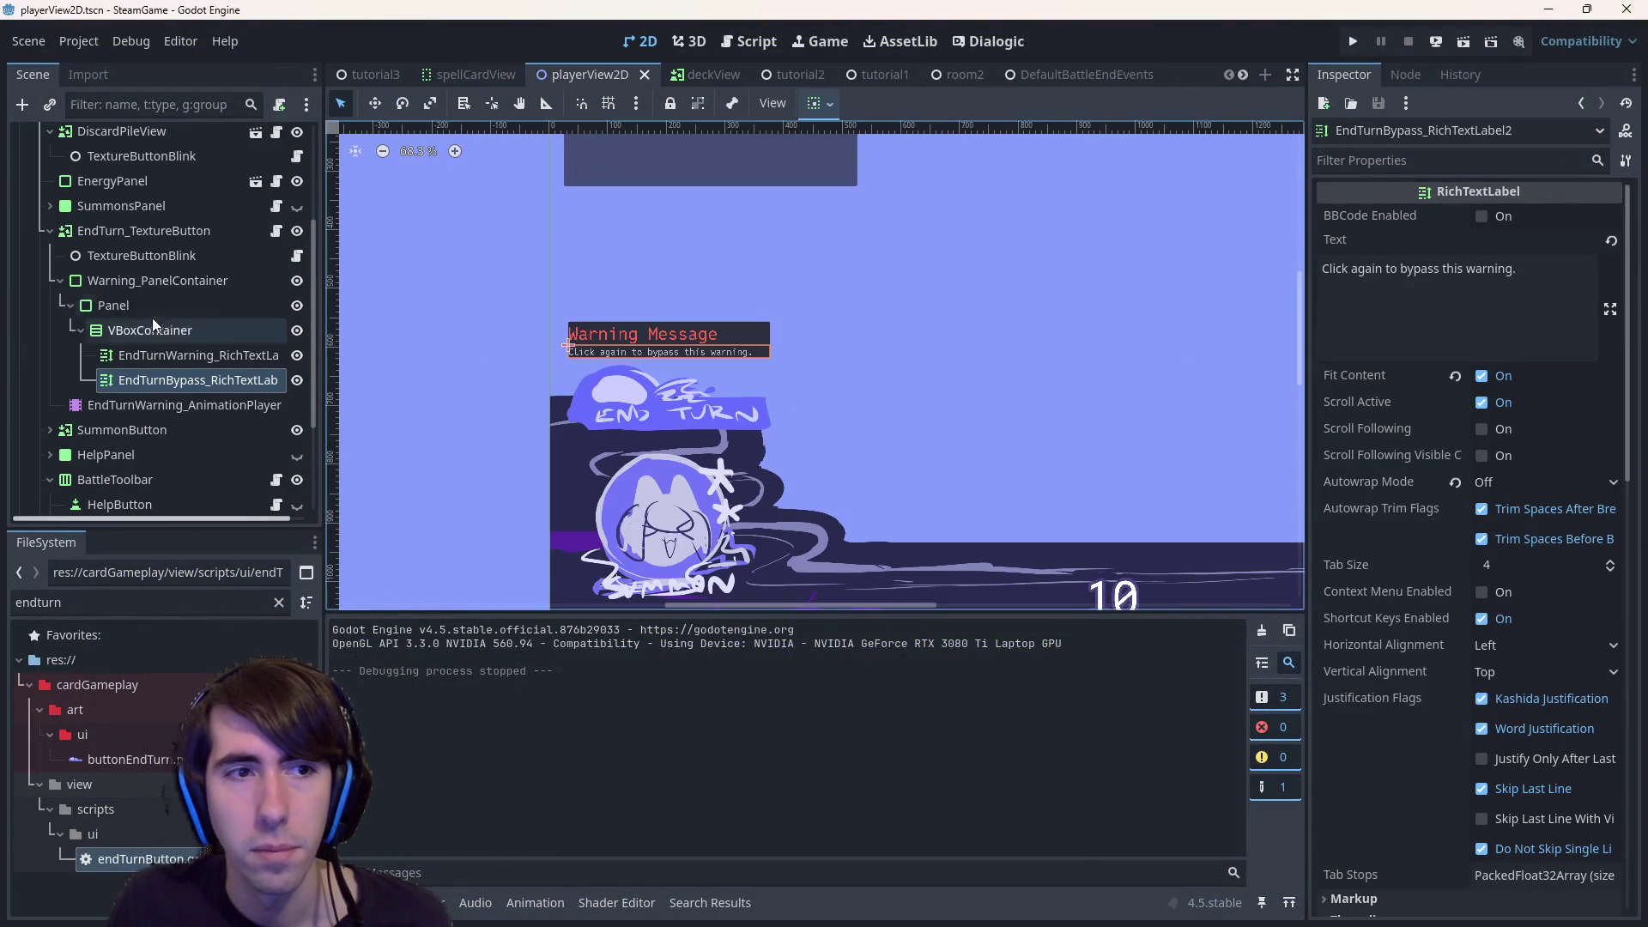
pyautogui.click(110, 281)
pyautogui.click(115, 302)
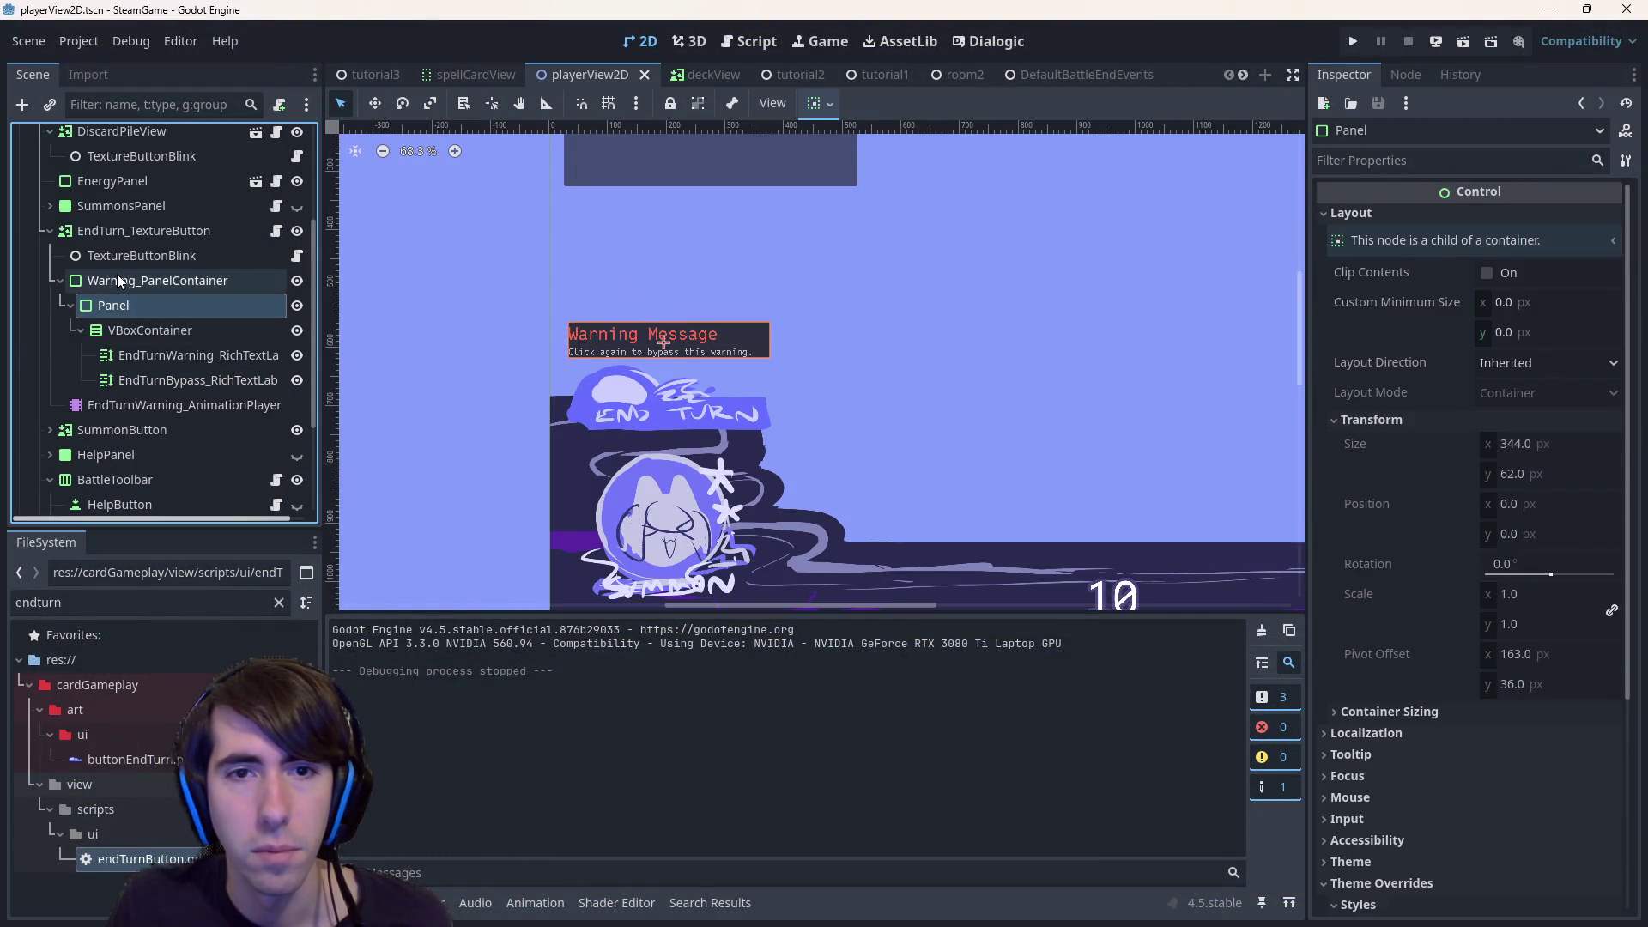
pyautogui.click(118, 280)
pyautogui.click(815, 105)
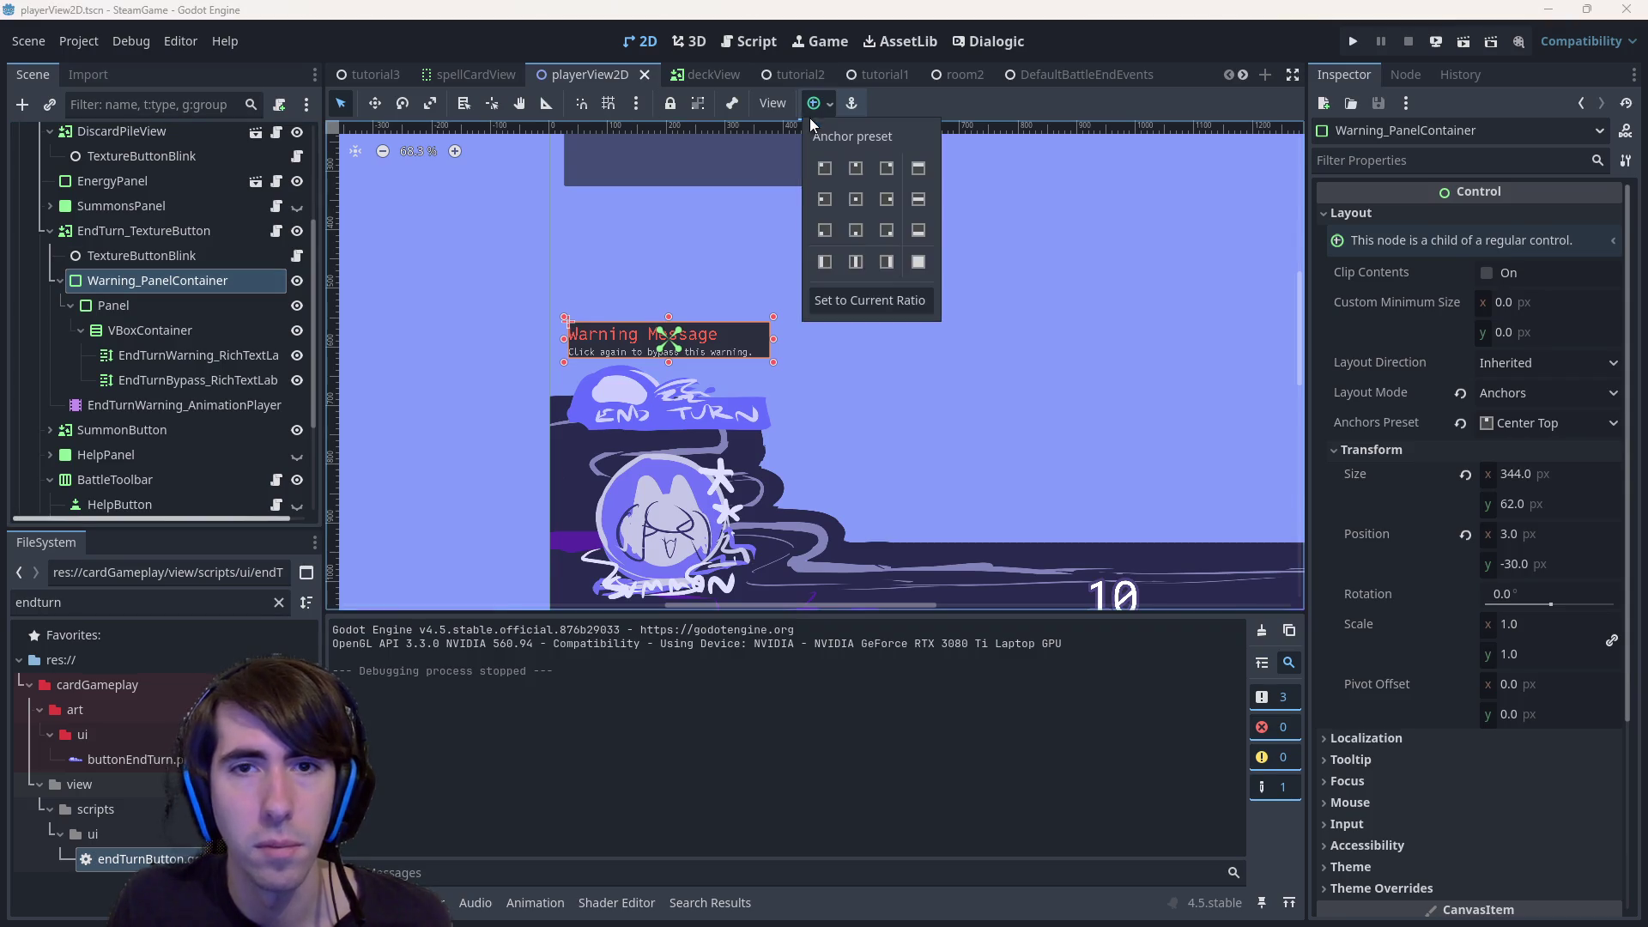
pyautogui.click(841, 230)
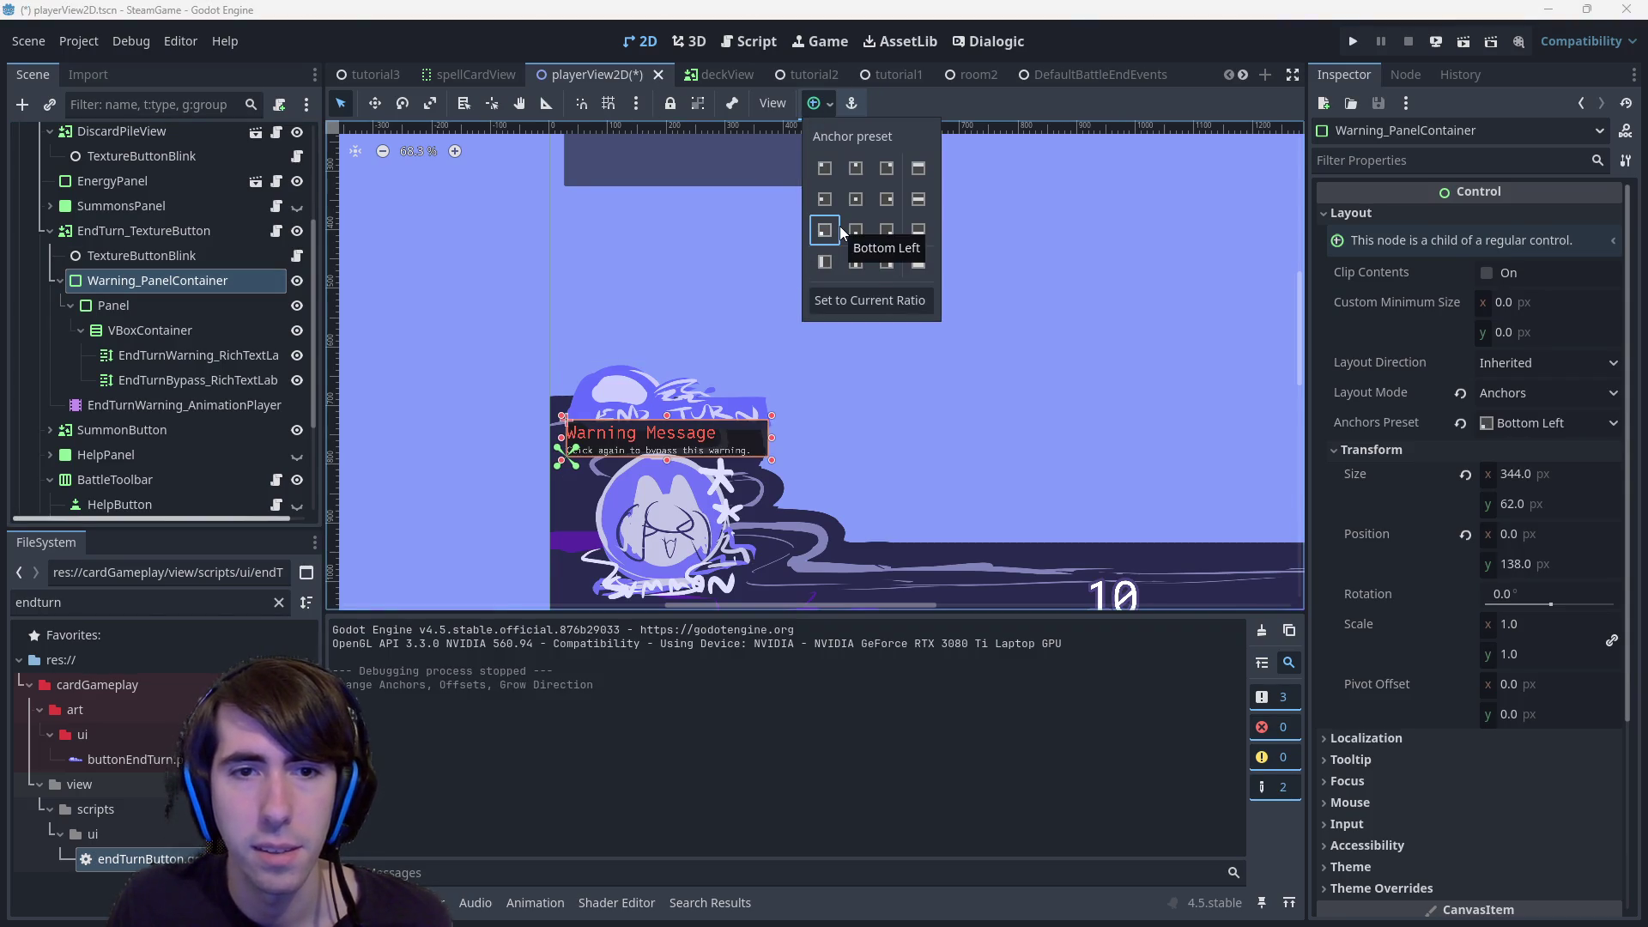
# Set the warning panel's Position y to -30 and save playerView2D
pyautogui.click(1545, 563)
pyautogui.click(1547, 565)
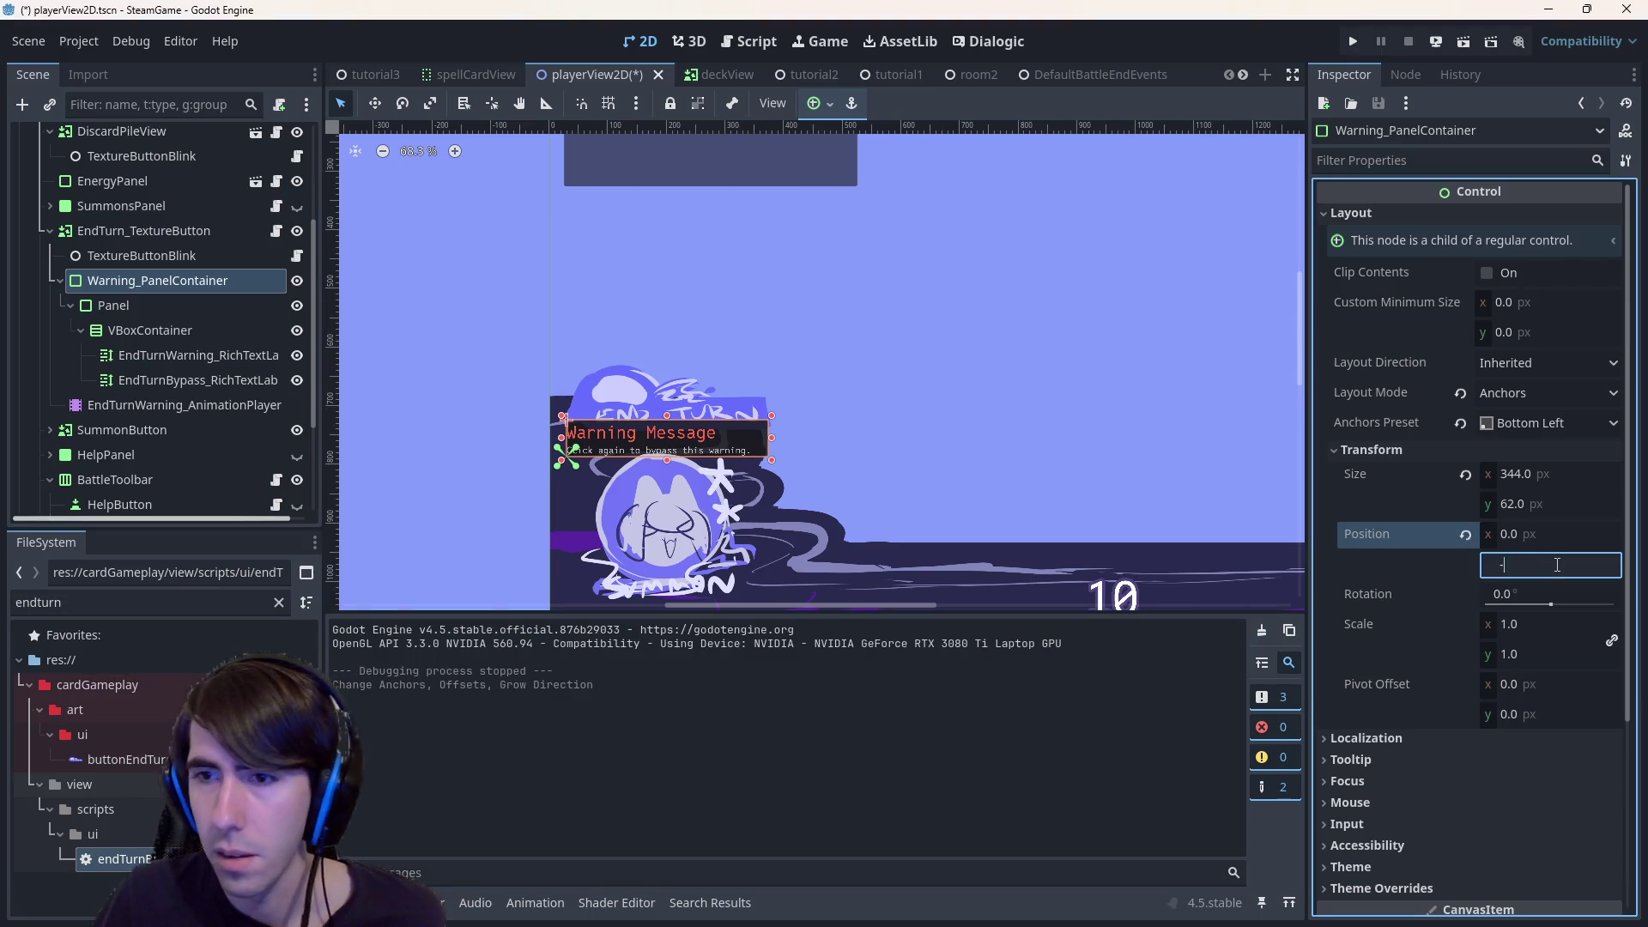
pyautogui.write('30')
pyautogui.press('Return')
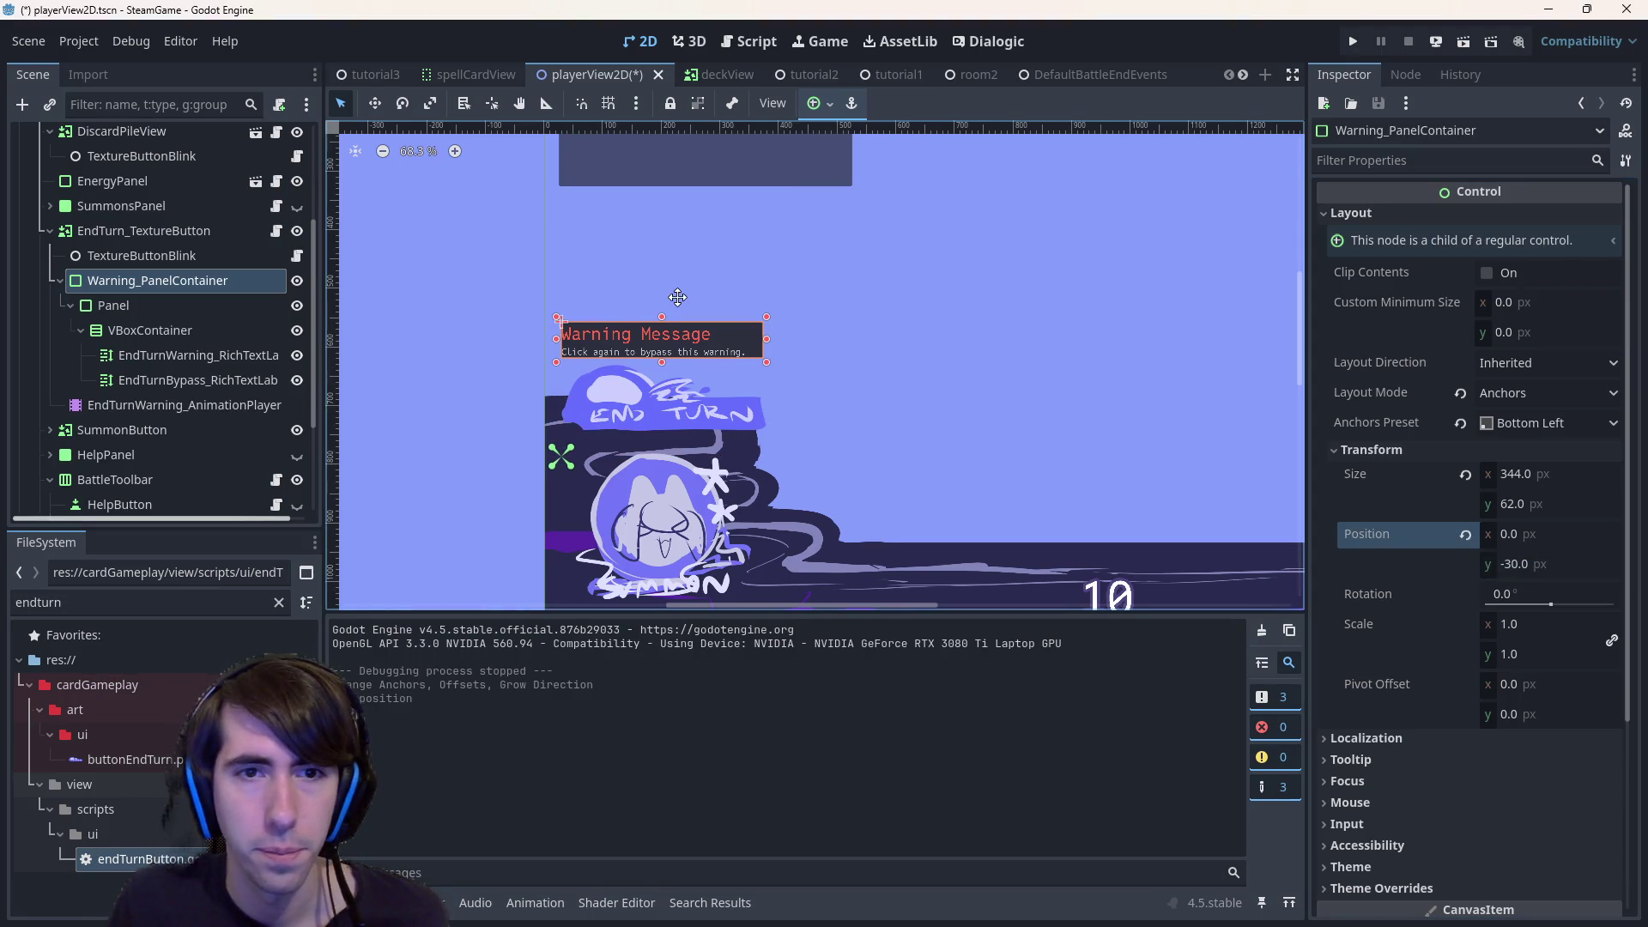
pyautogui.hotkey('ctrl', 's')
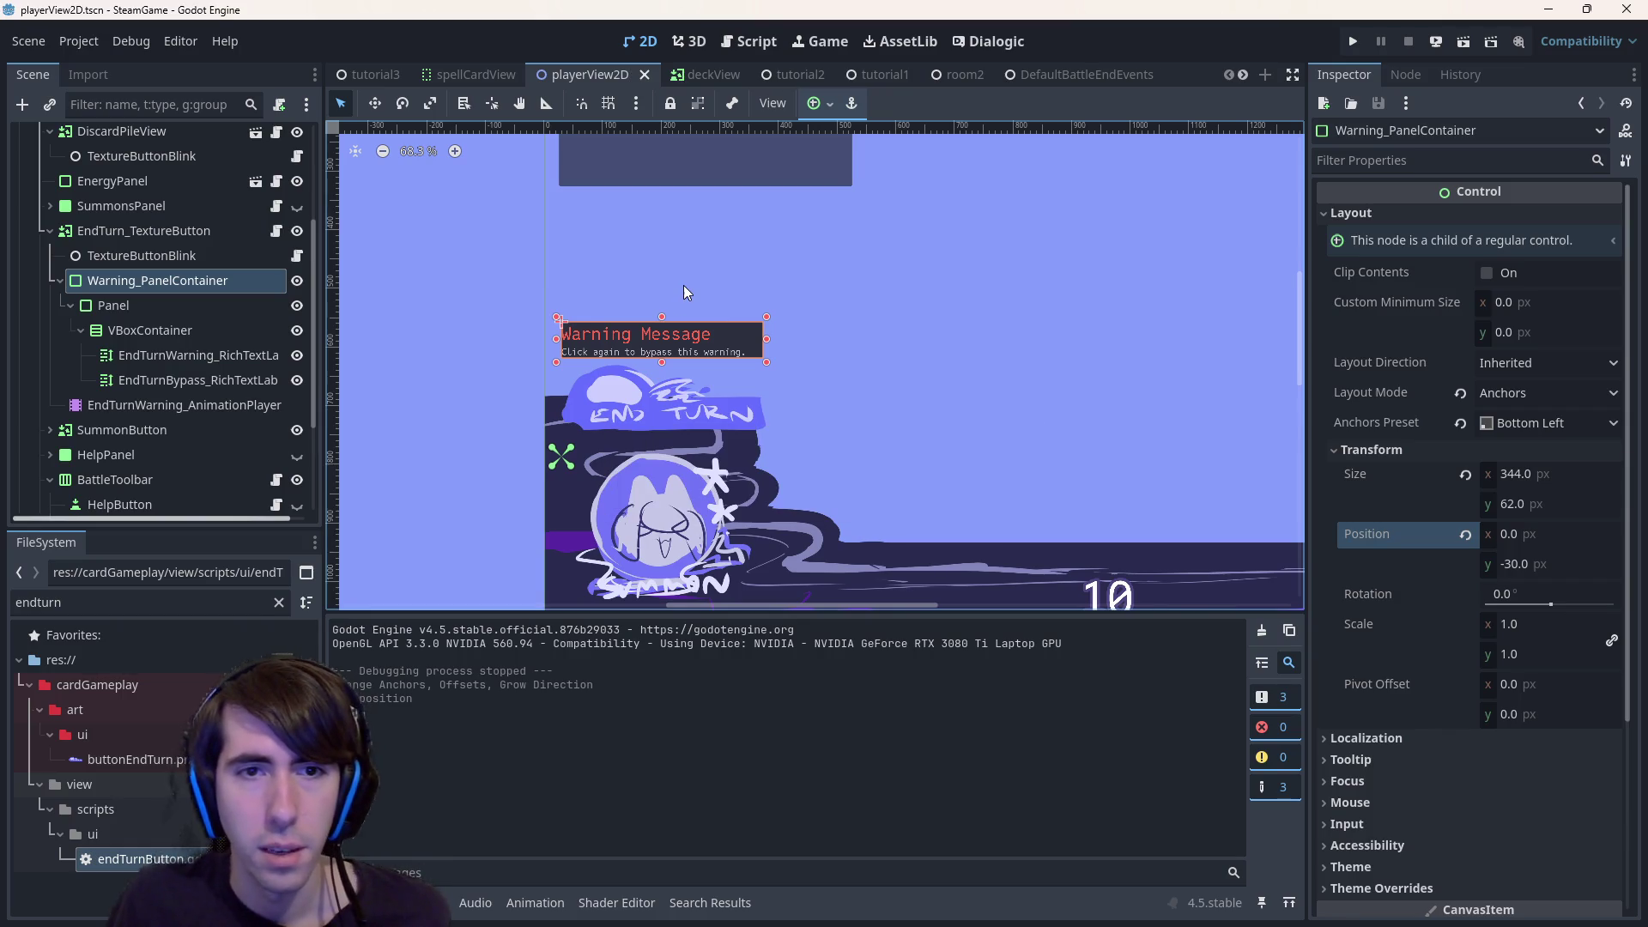
# Check the warning's VBoxContainer and Panel, then run the tutorial3 scene
pyautogui.click(207, 324)
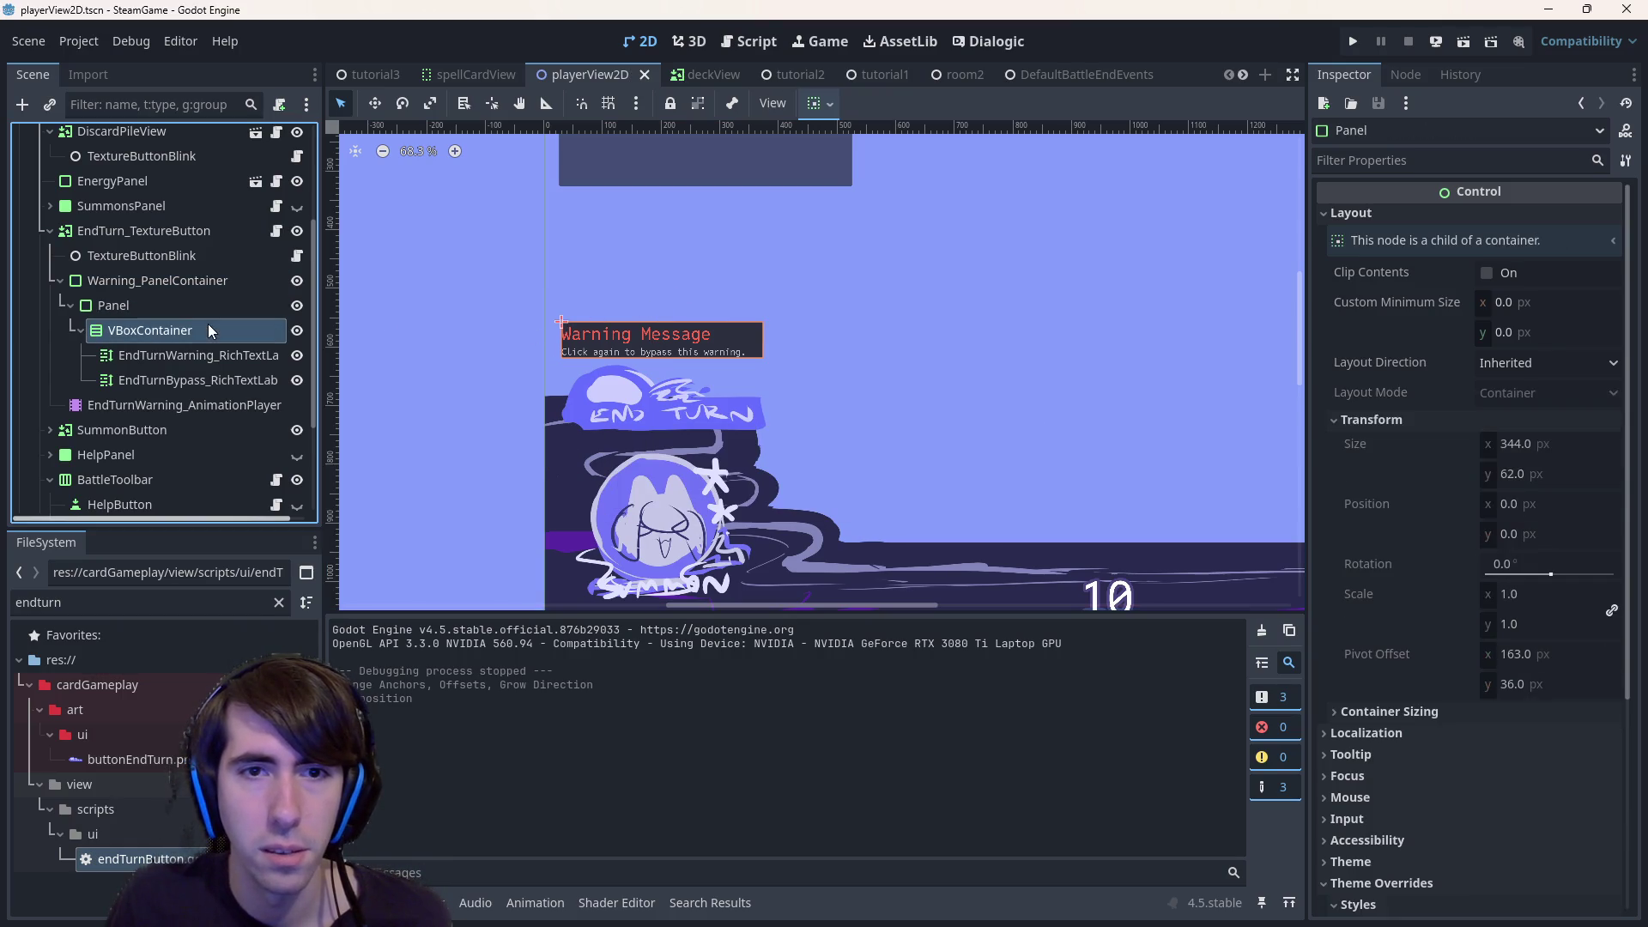
pyautogui.click(187, 307)
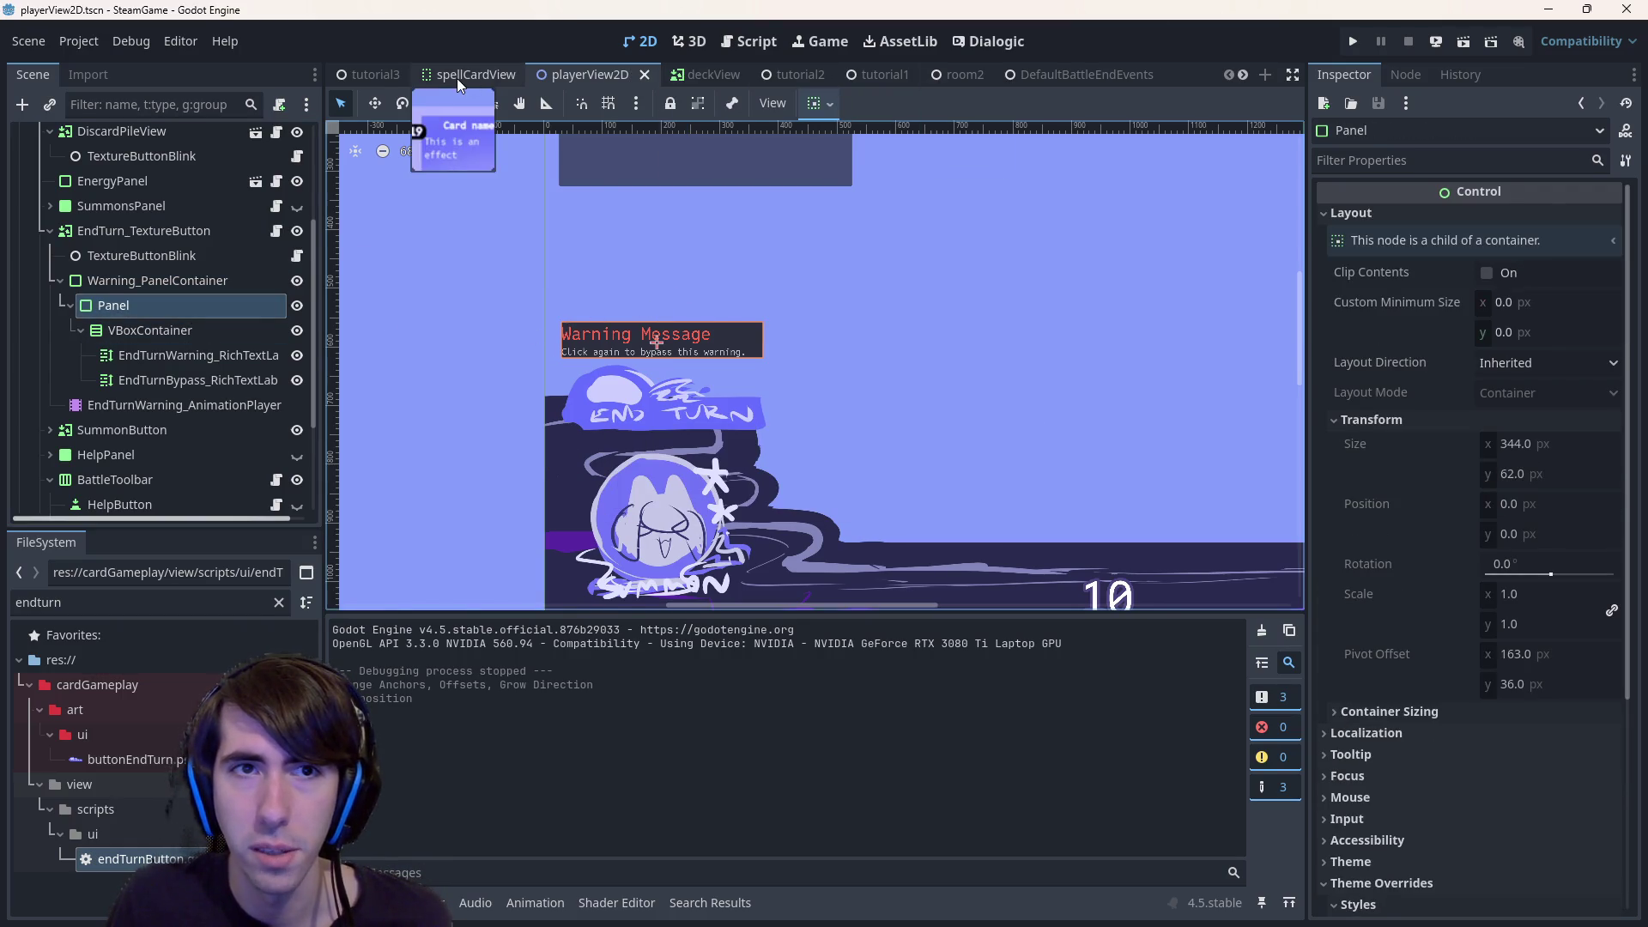
pyautogui.click(456, 76)
pyautogui.click(373, 80)
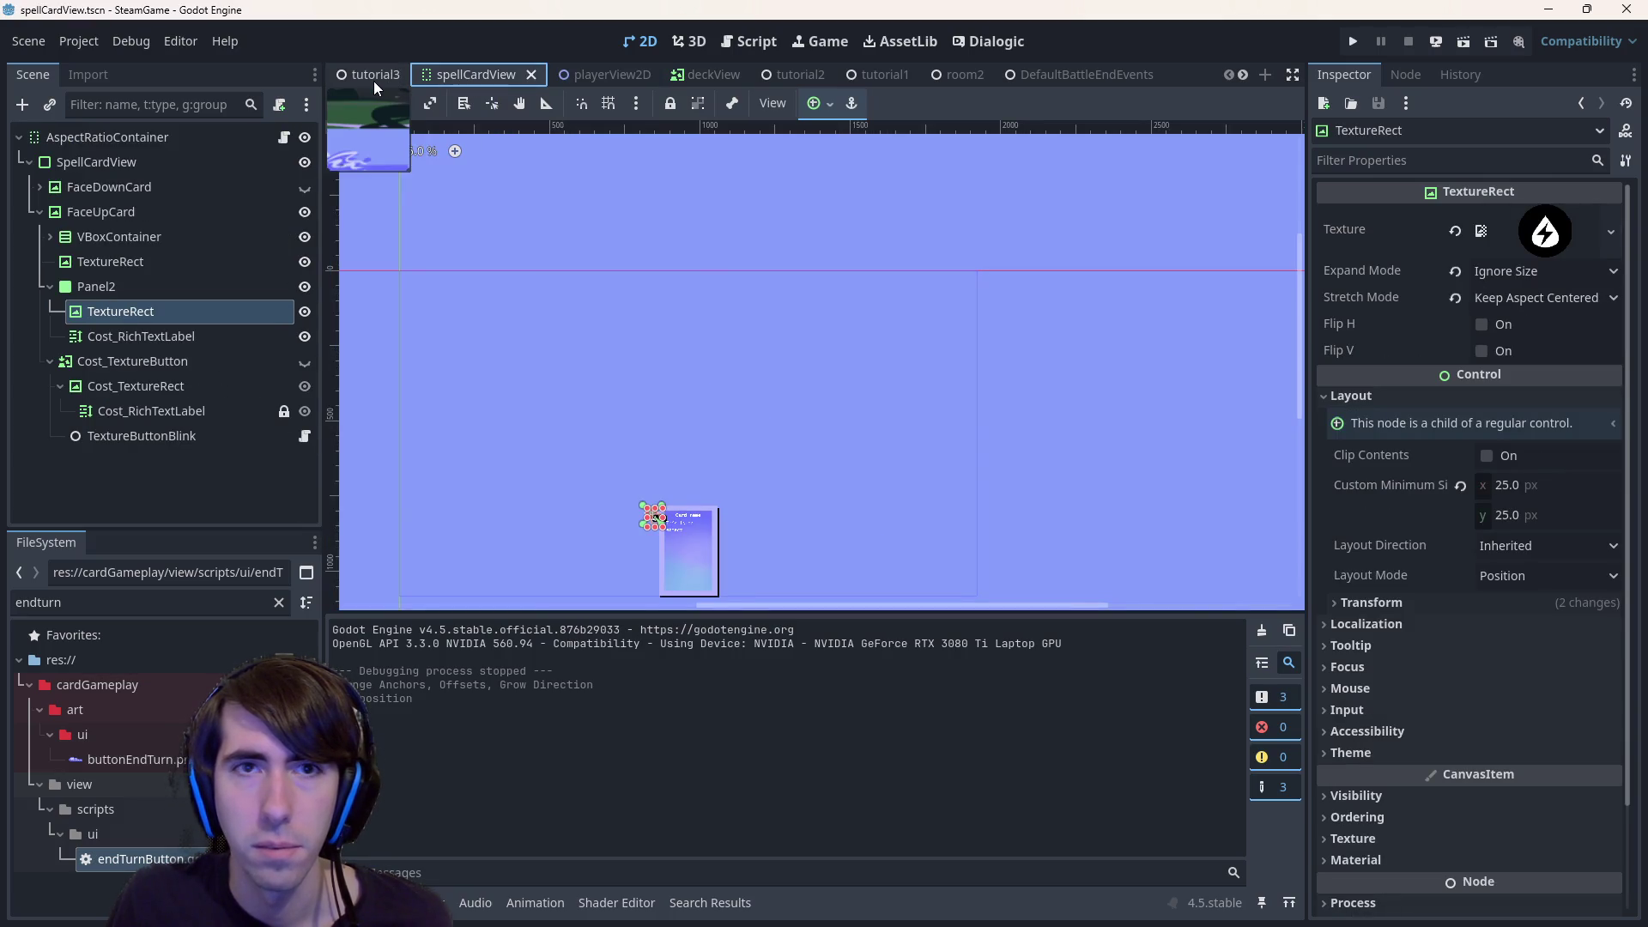
pyautogui.click(1463, 33)
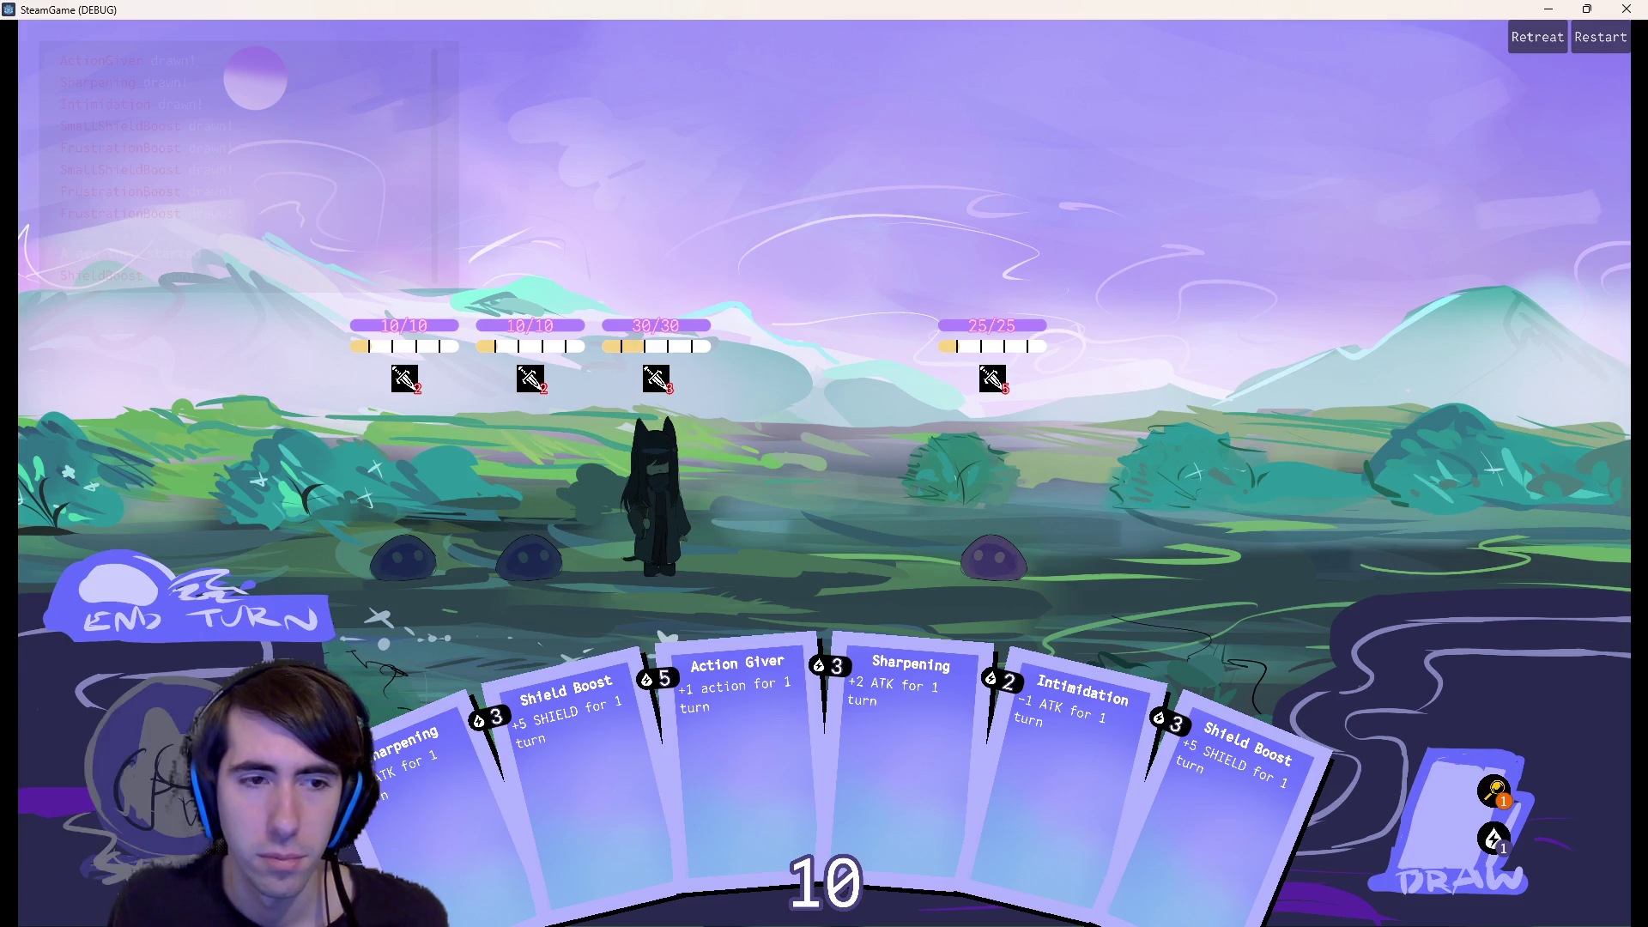
# Trigger the end-turn warning, bypass it, and let the enemy take its turn
pyautogui.click(241, 609)
pyautogui.click(241, 610)
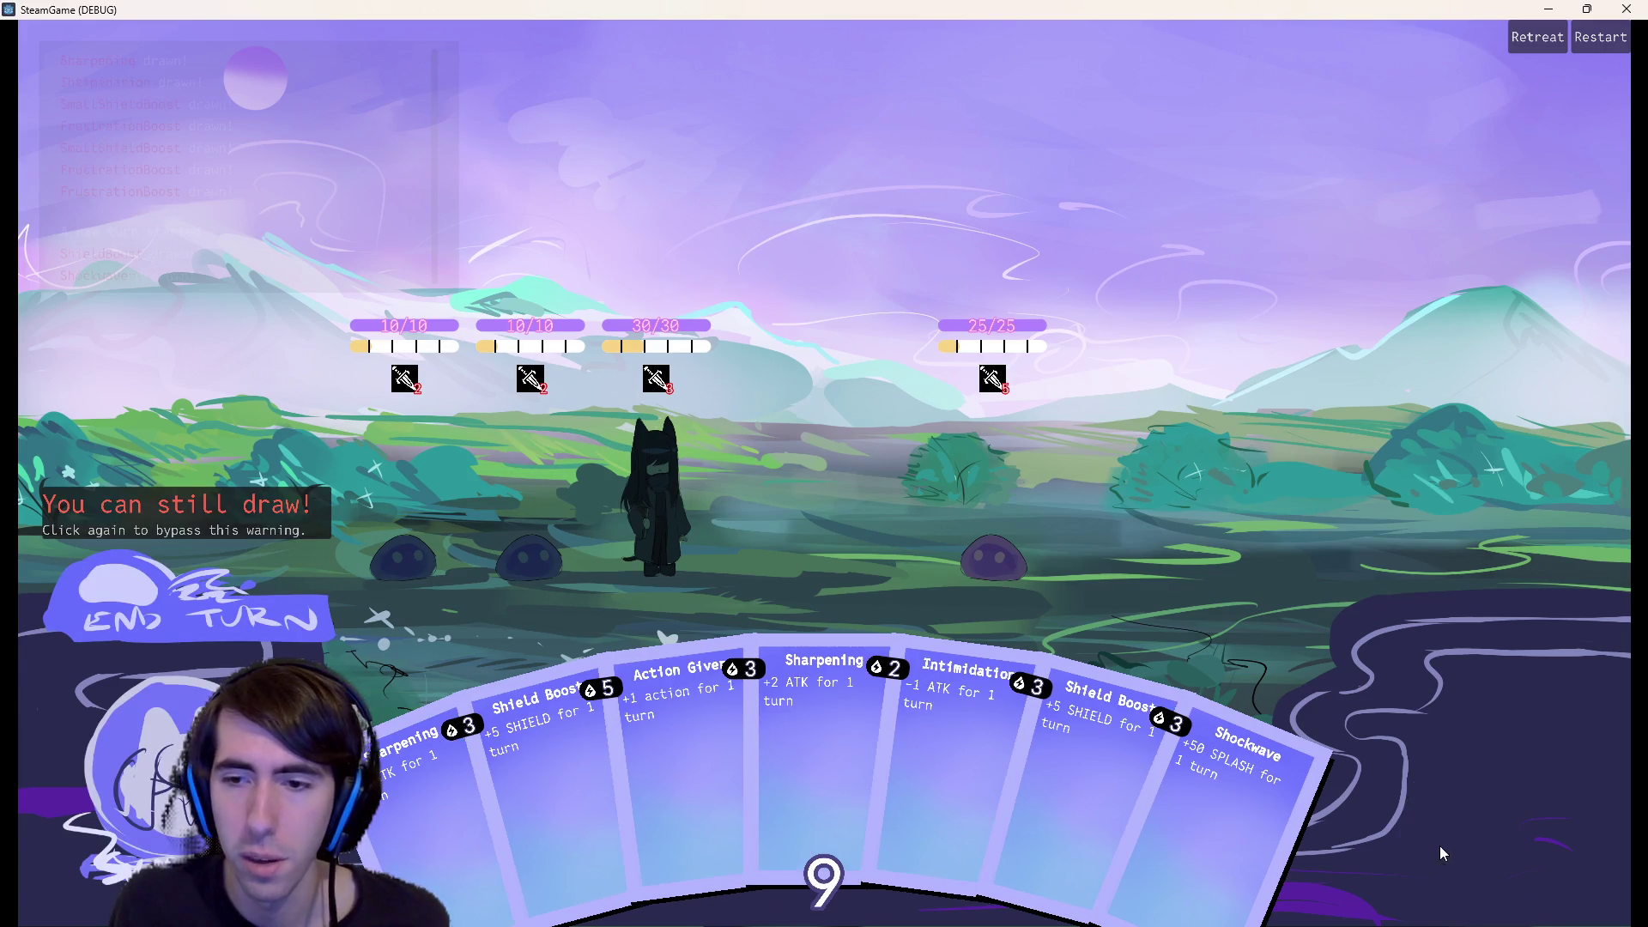
pyautogui.click(244, 630)
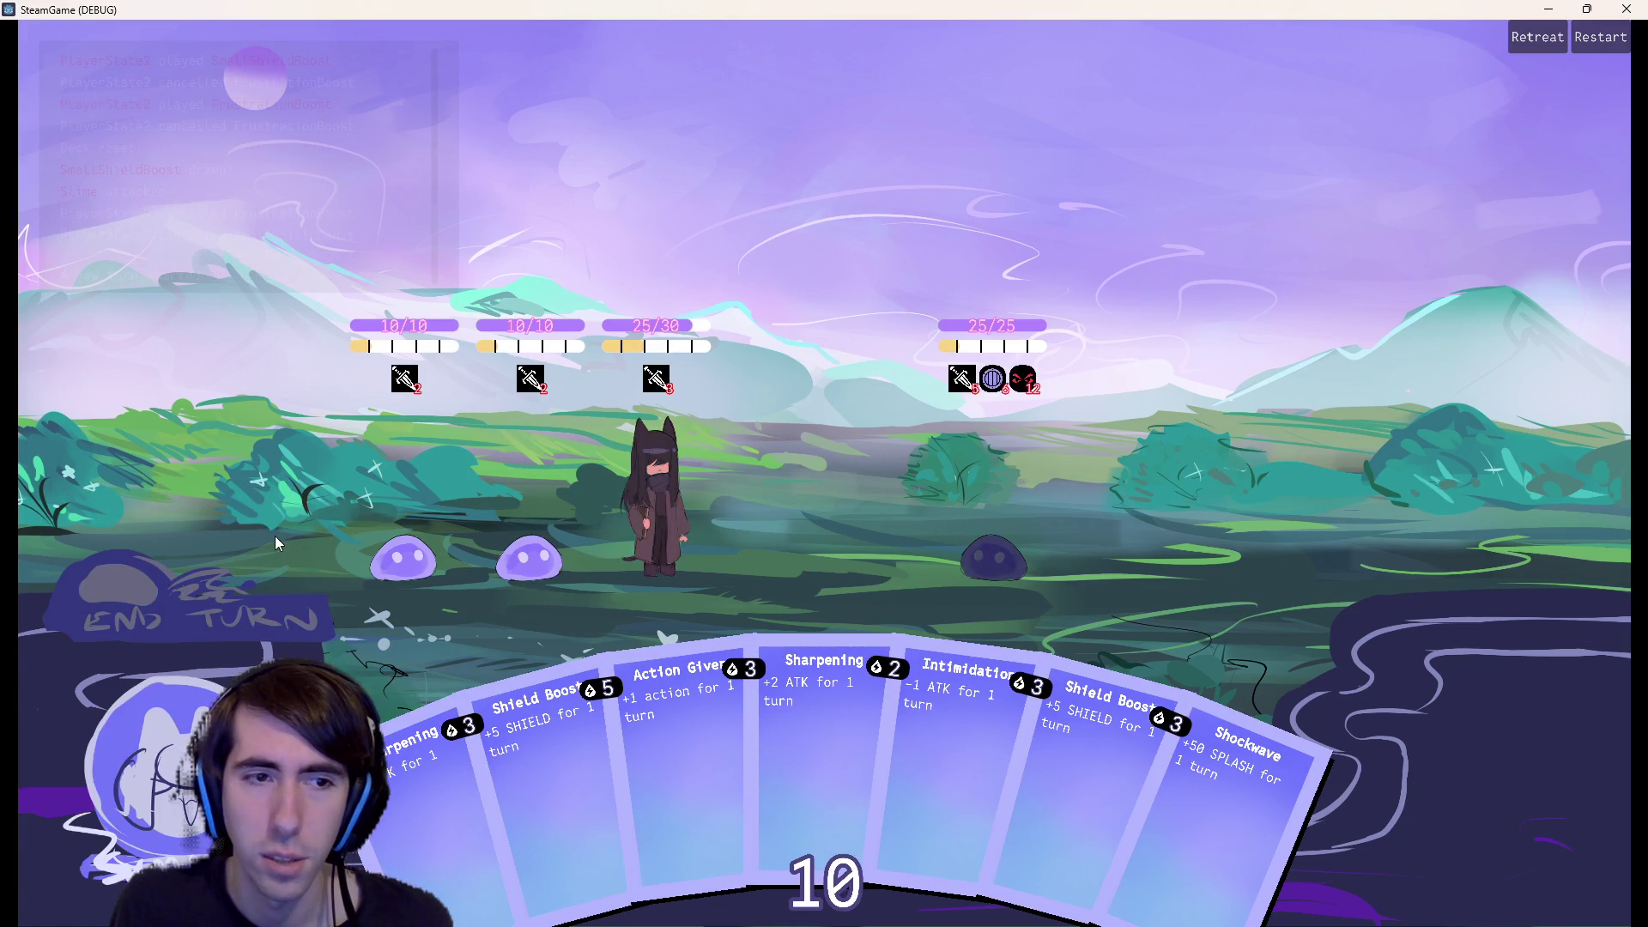
pyautogui.click(225, 619)
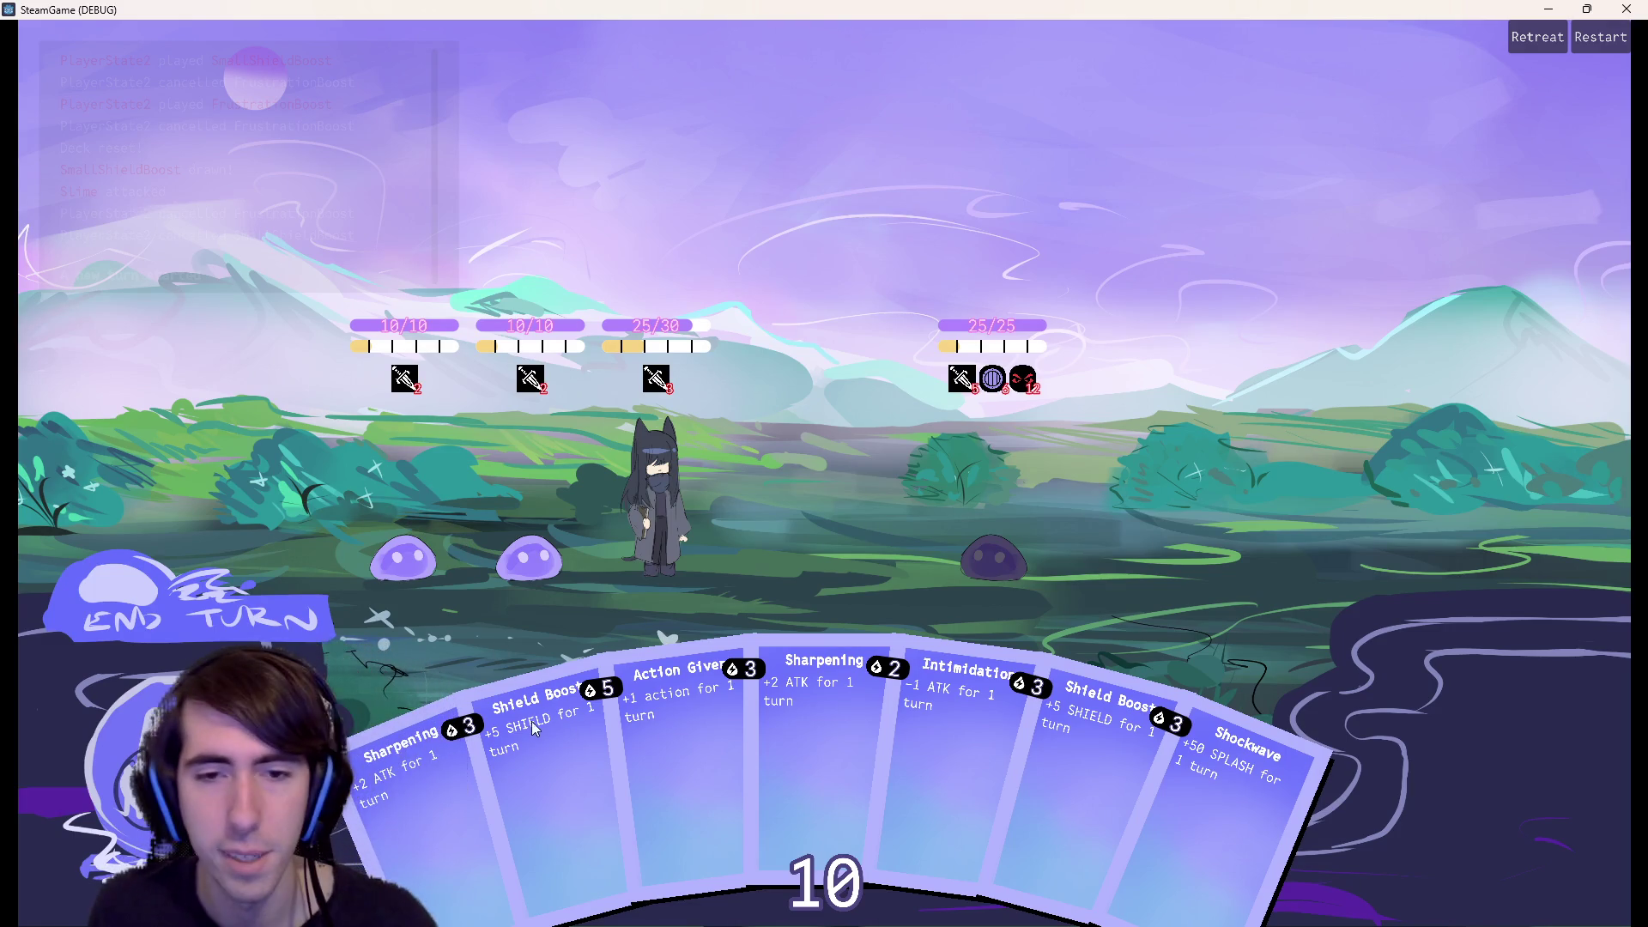
# Repeatedly trigger the warning to confirm it sits just above End Turn, bypass it, and close the game
pyautogui.click(183, 605)
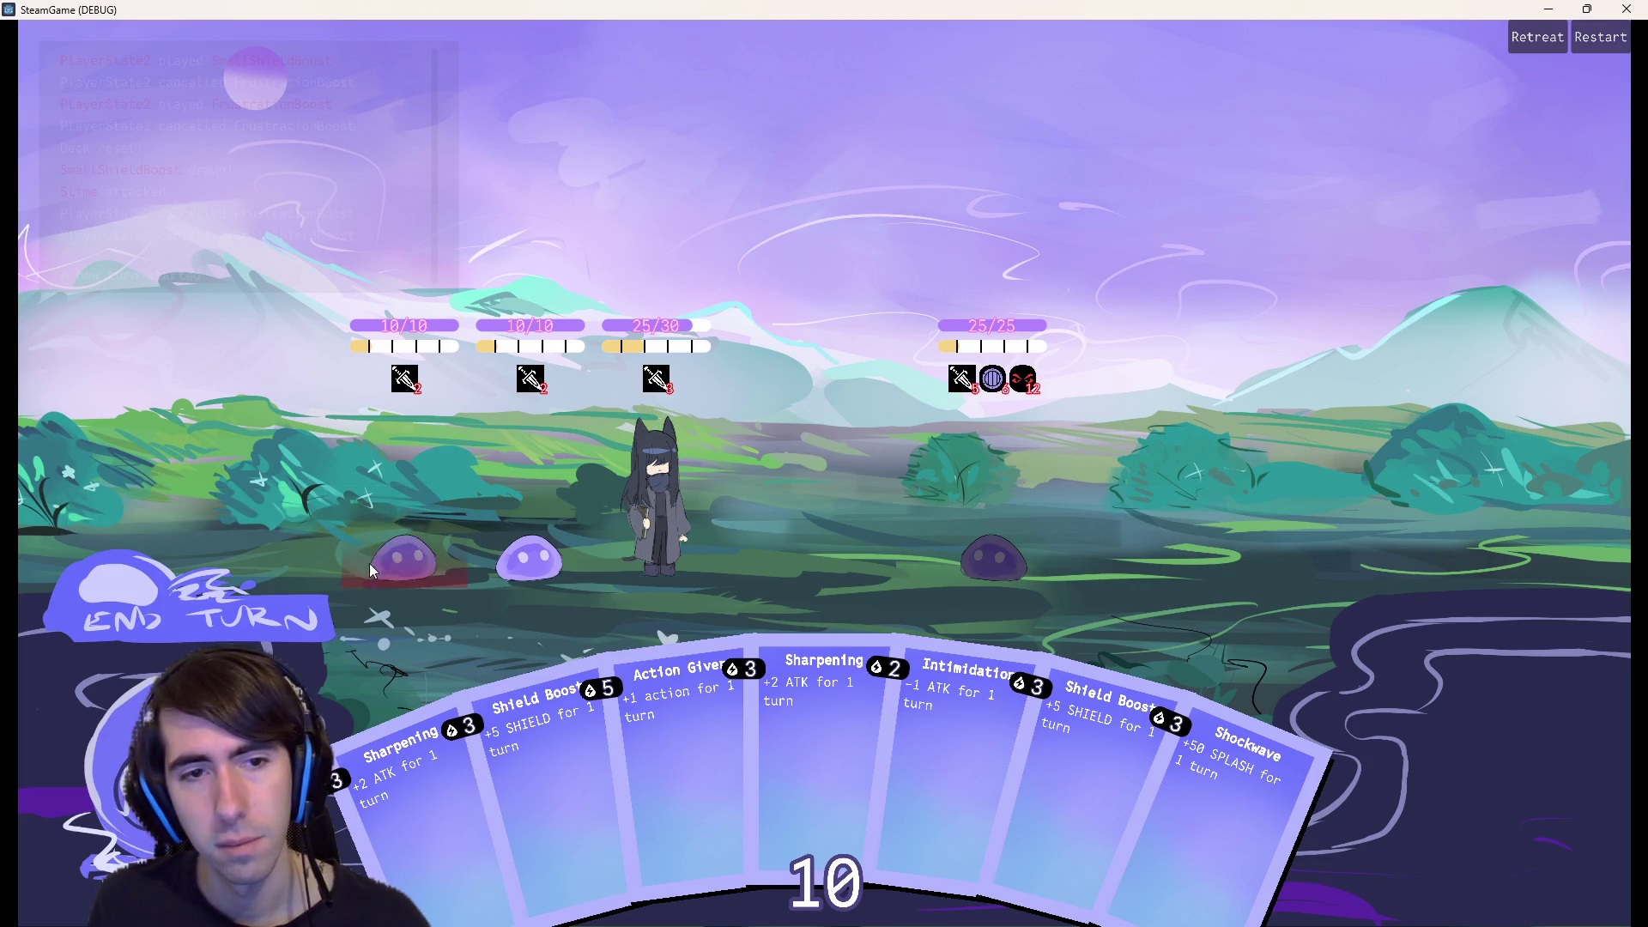
pyautogui.click(179, 626)
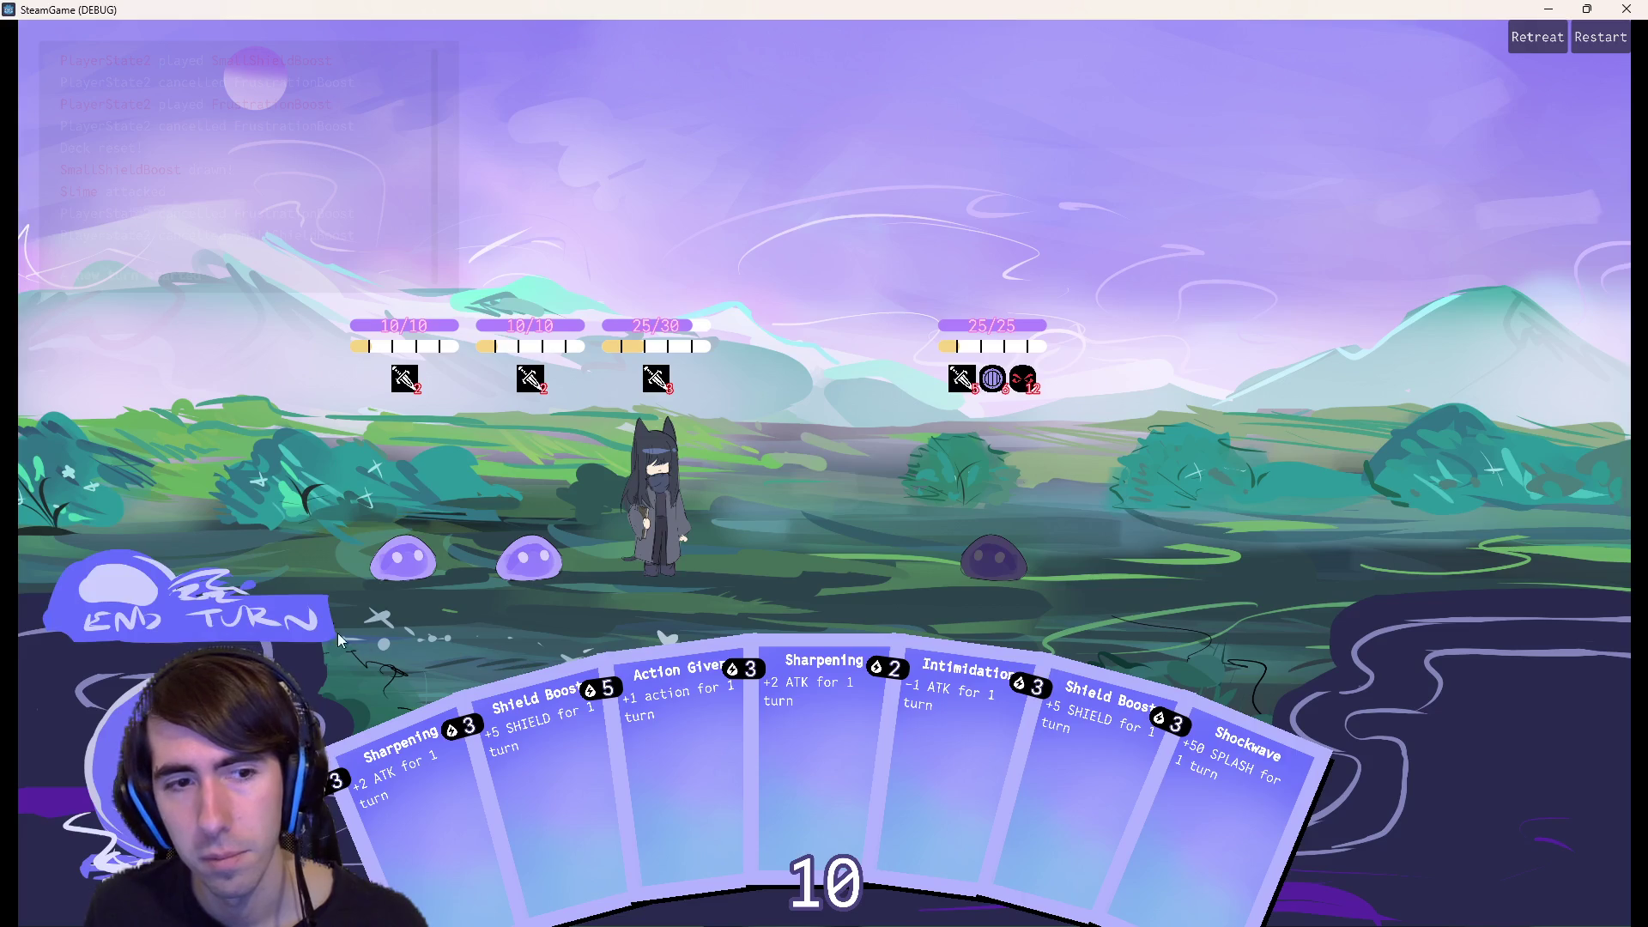
pyautogui.click(206, 624)
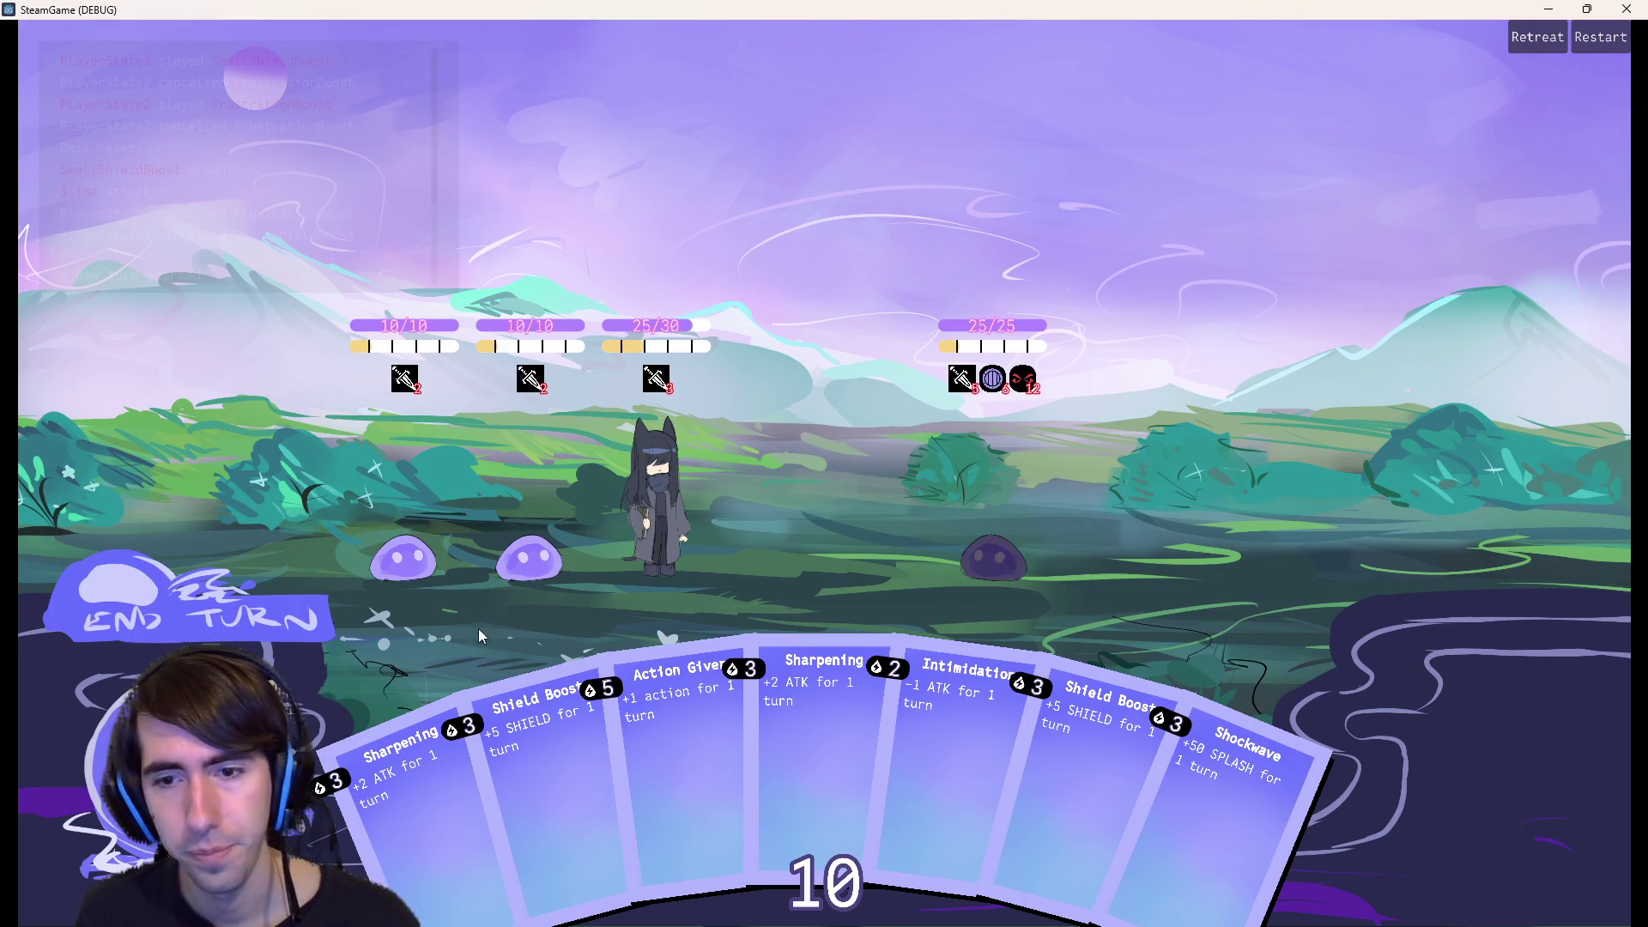
pyautogui.click(206, 616)
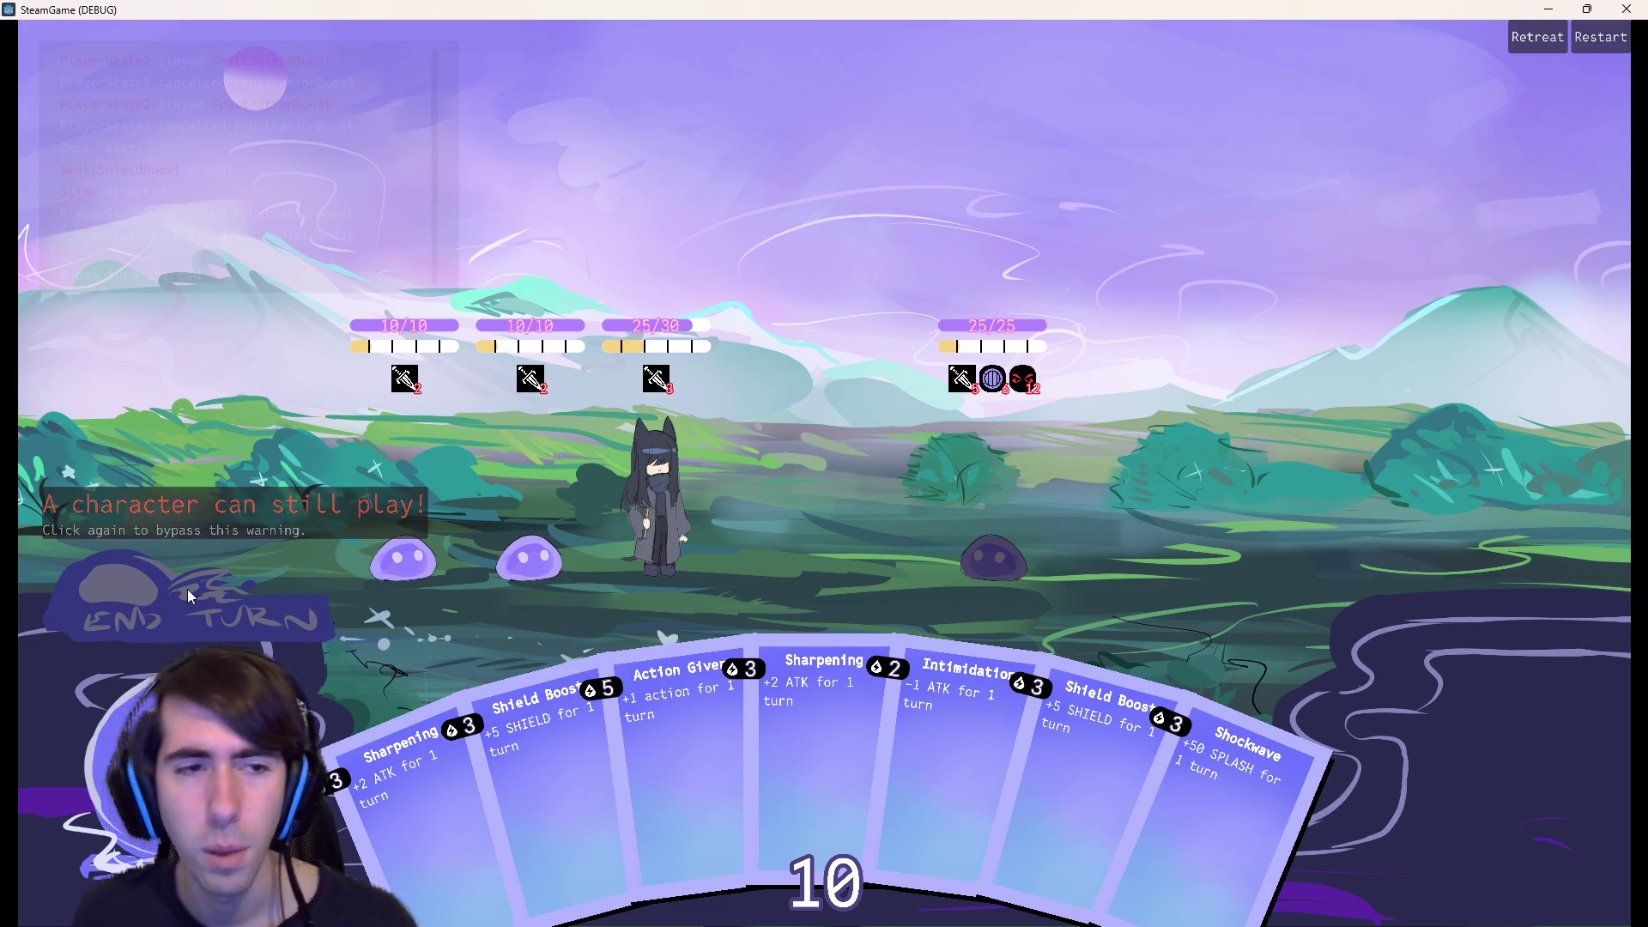
pyautogui.click(190, 610)
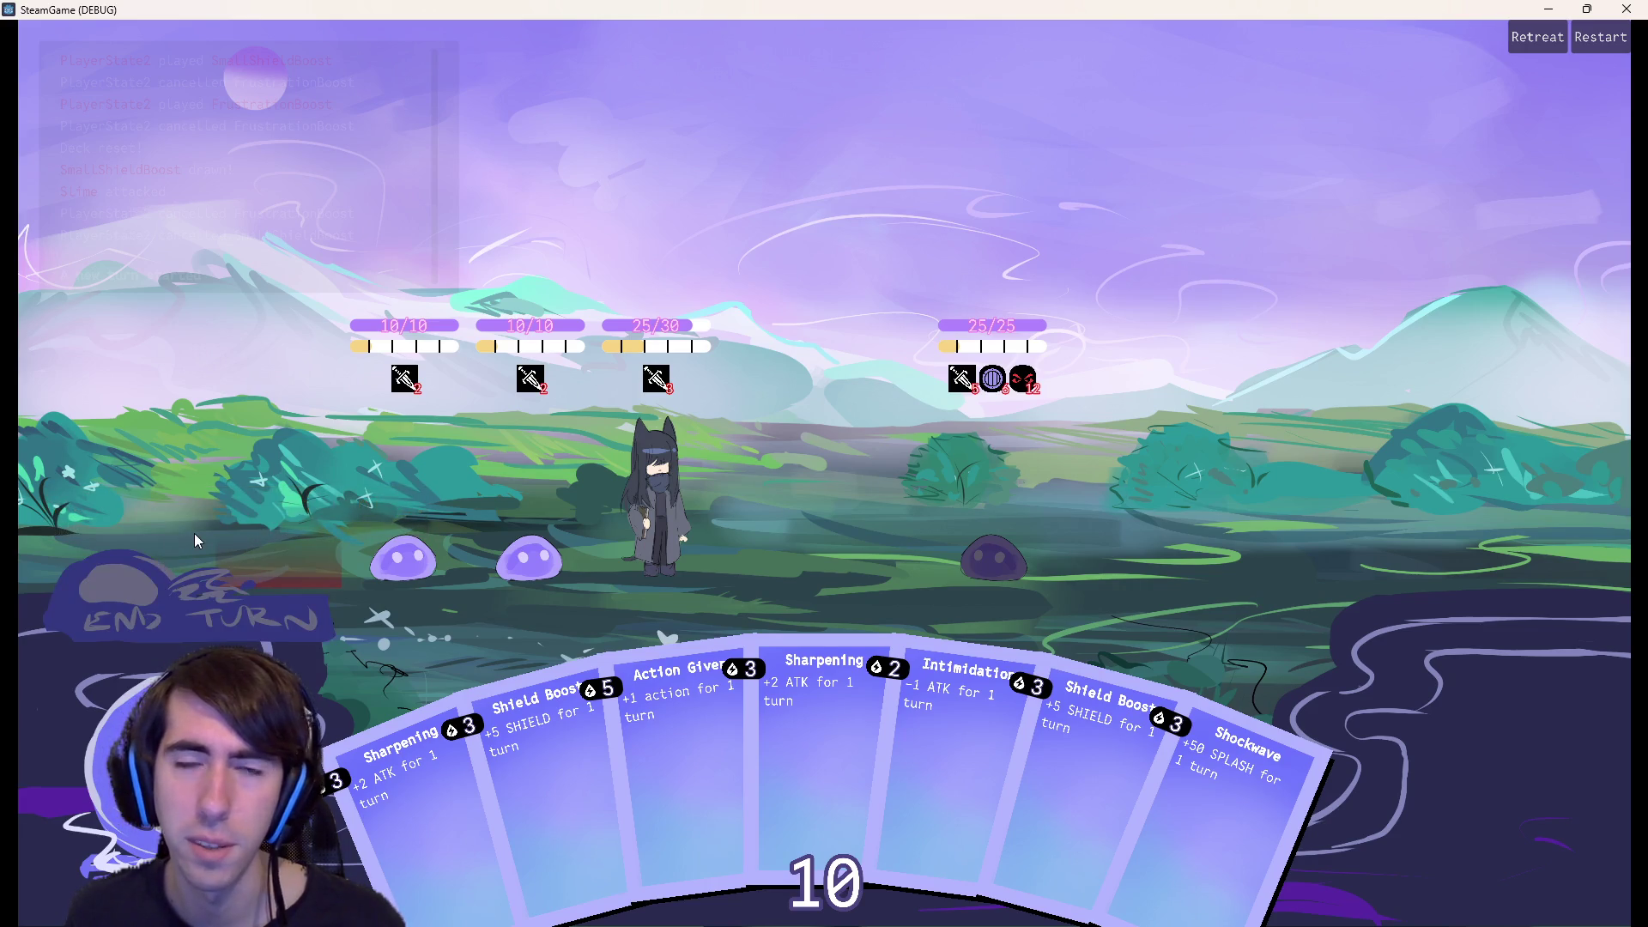
pyautogui.click(164, 609)
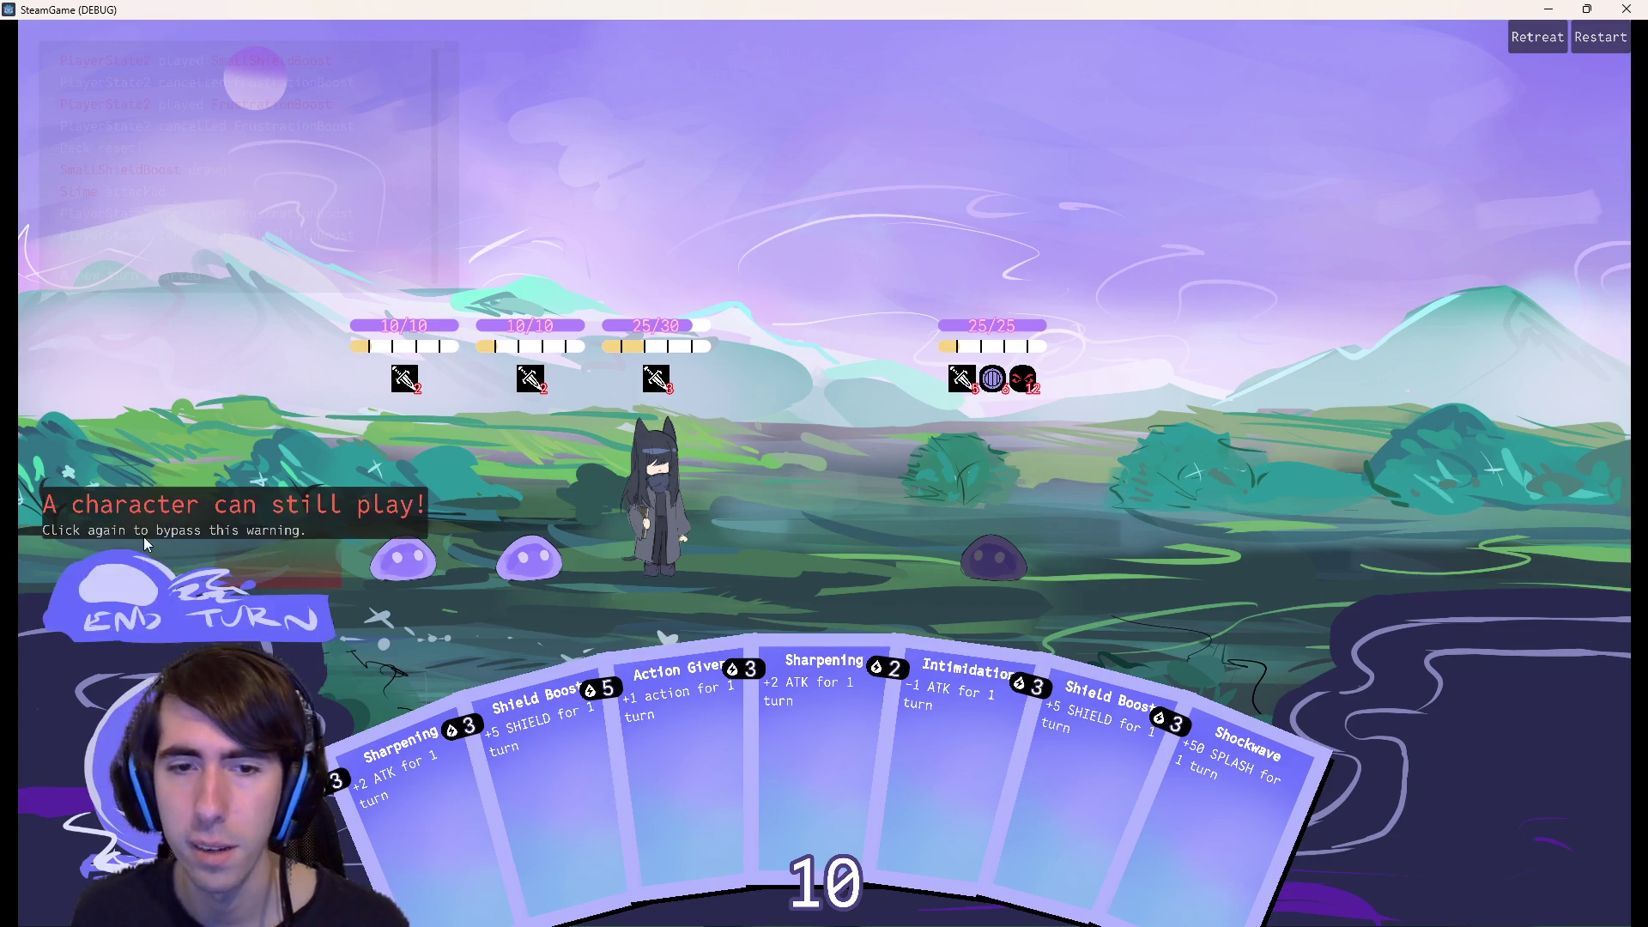
pyautogui.click(139, 611)
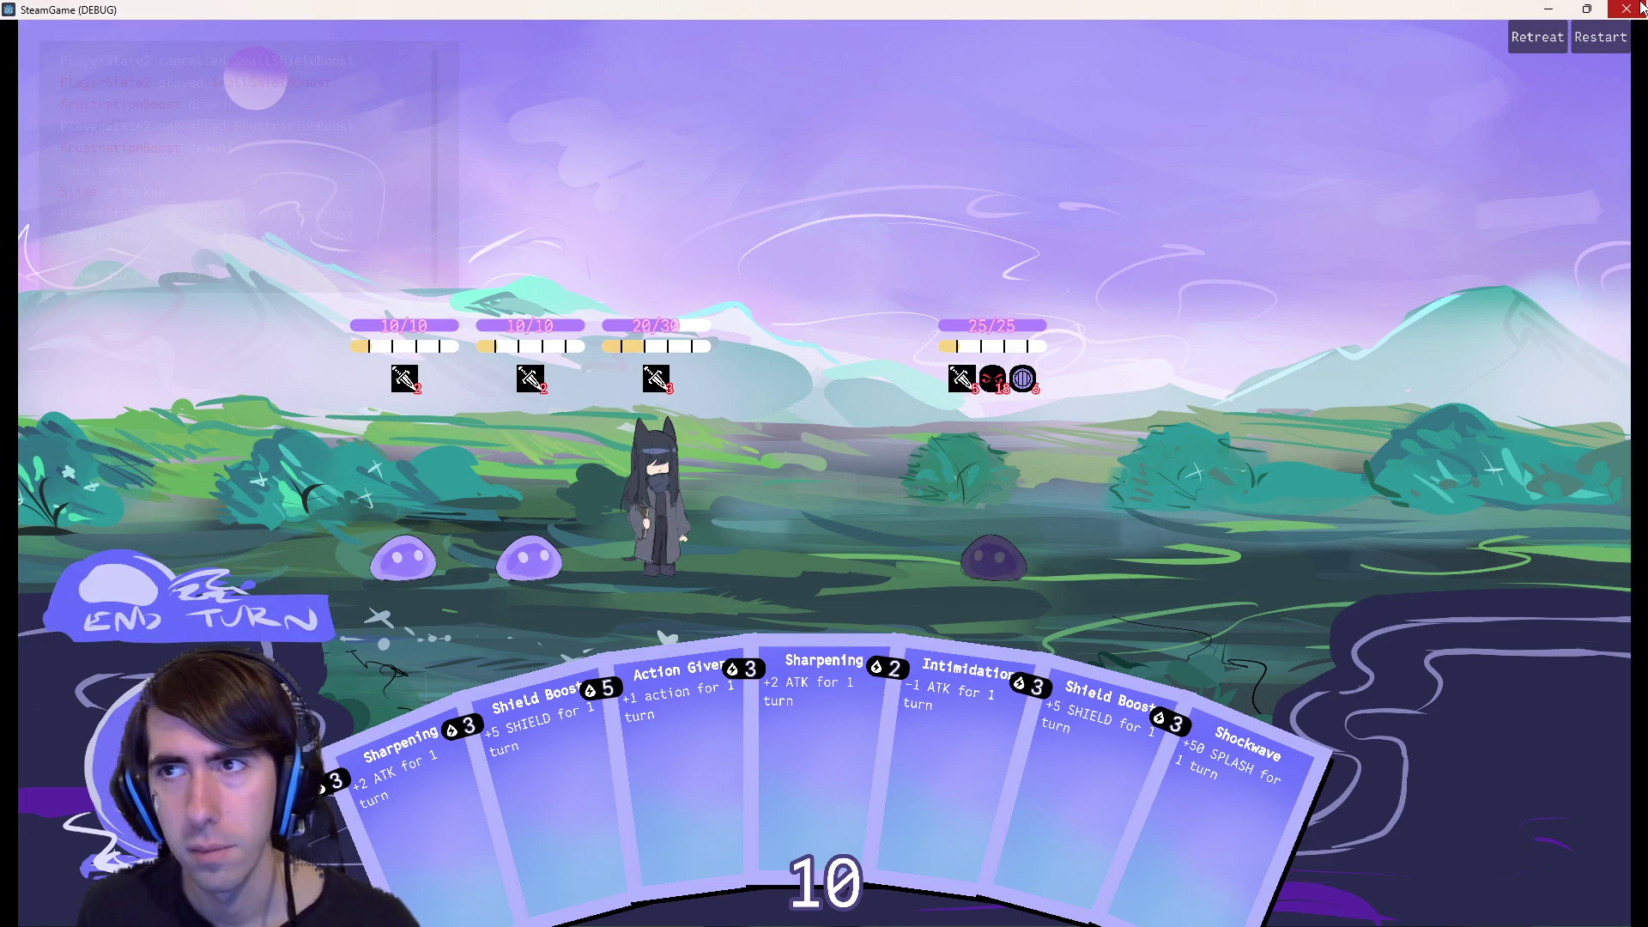
pyautogui.click(1641, 7)
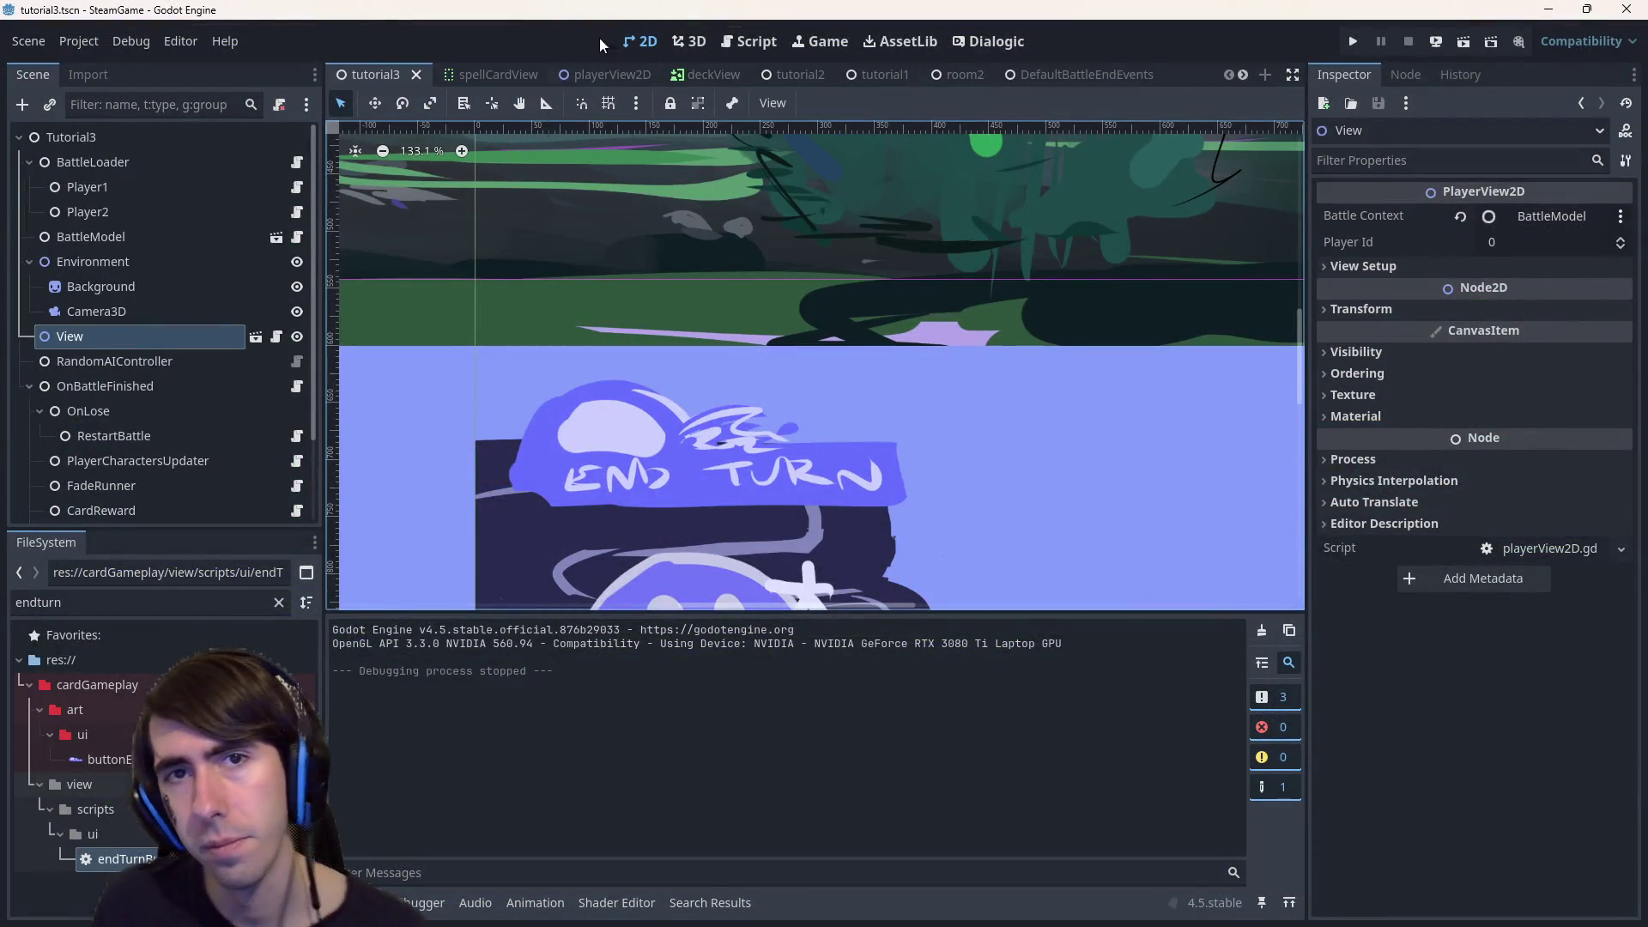
# In endTurnButton.gd, review the character-can-still-play and playable-card checks
pyautogui.click(728, 43)
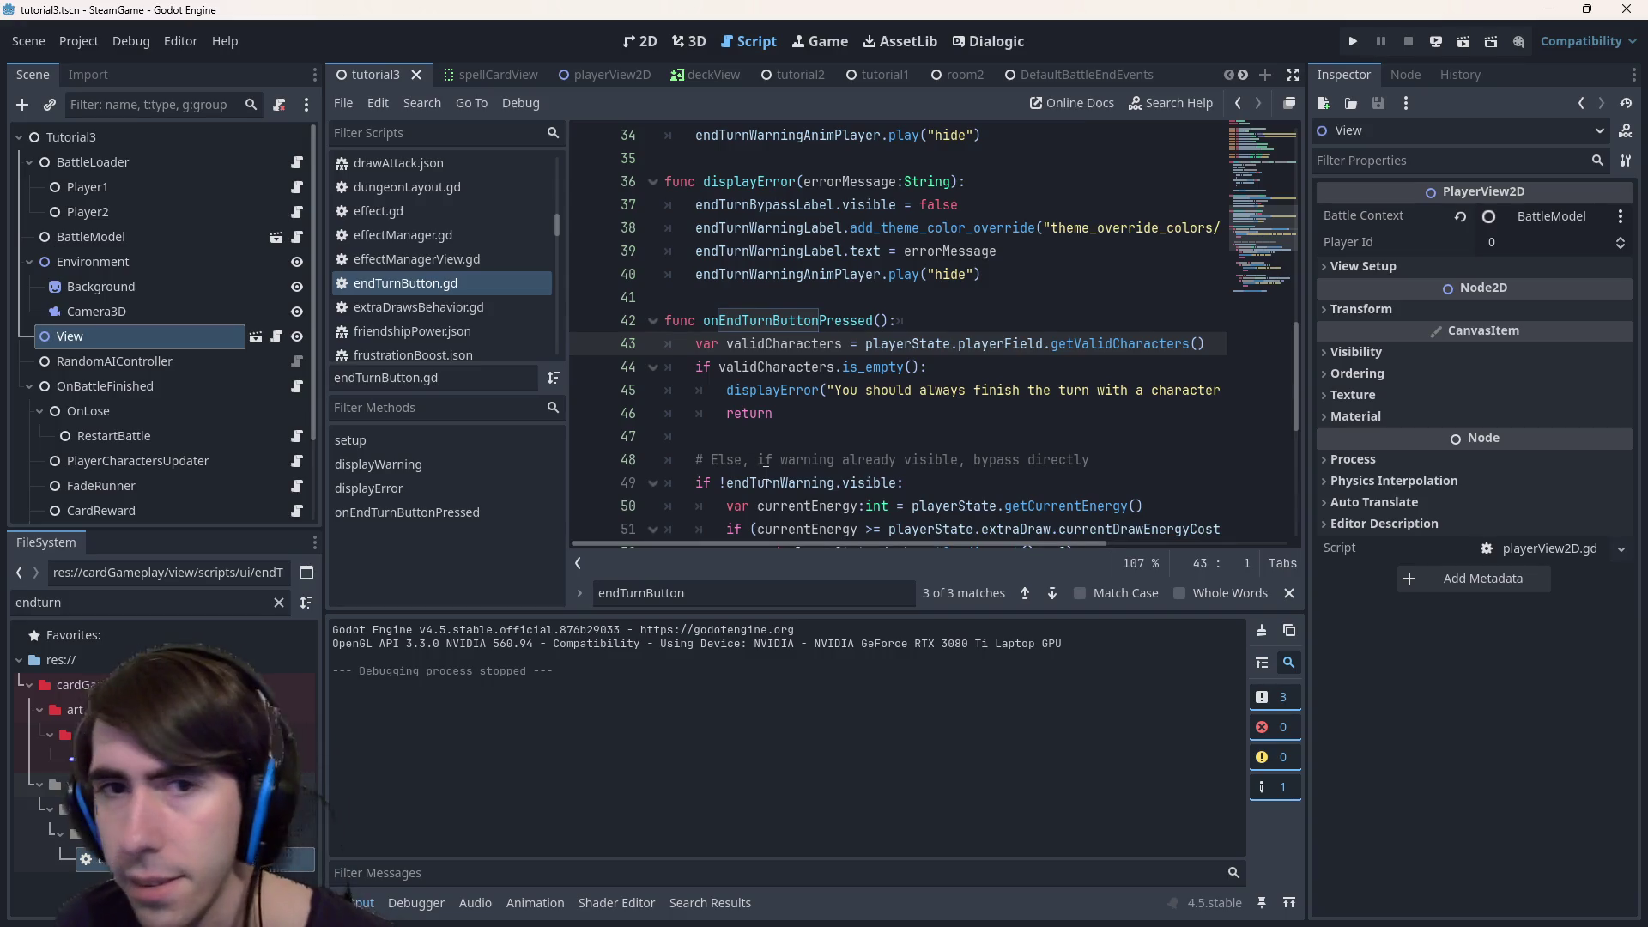
pyautogui.scroll(-4, 974, 418)
pyautogui.scroll(-2, 974, 418)
pyautogui.scroll(3, 974, 418)
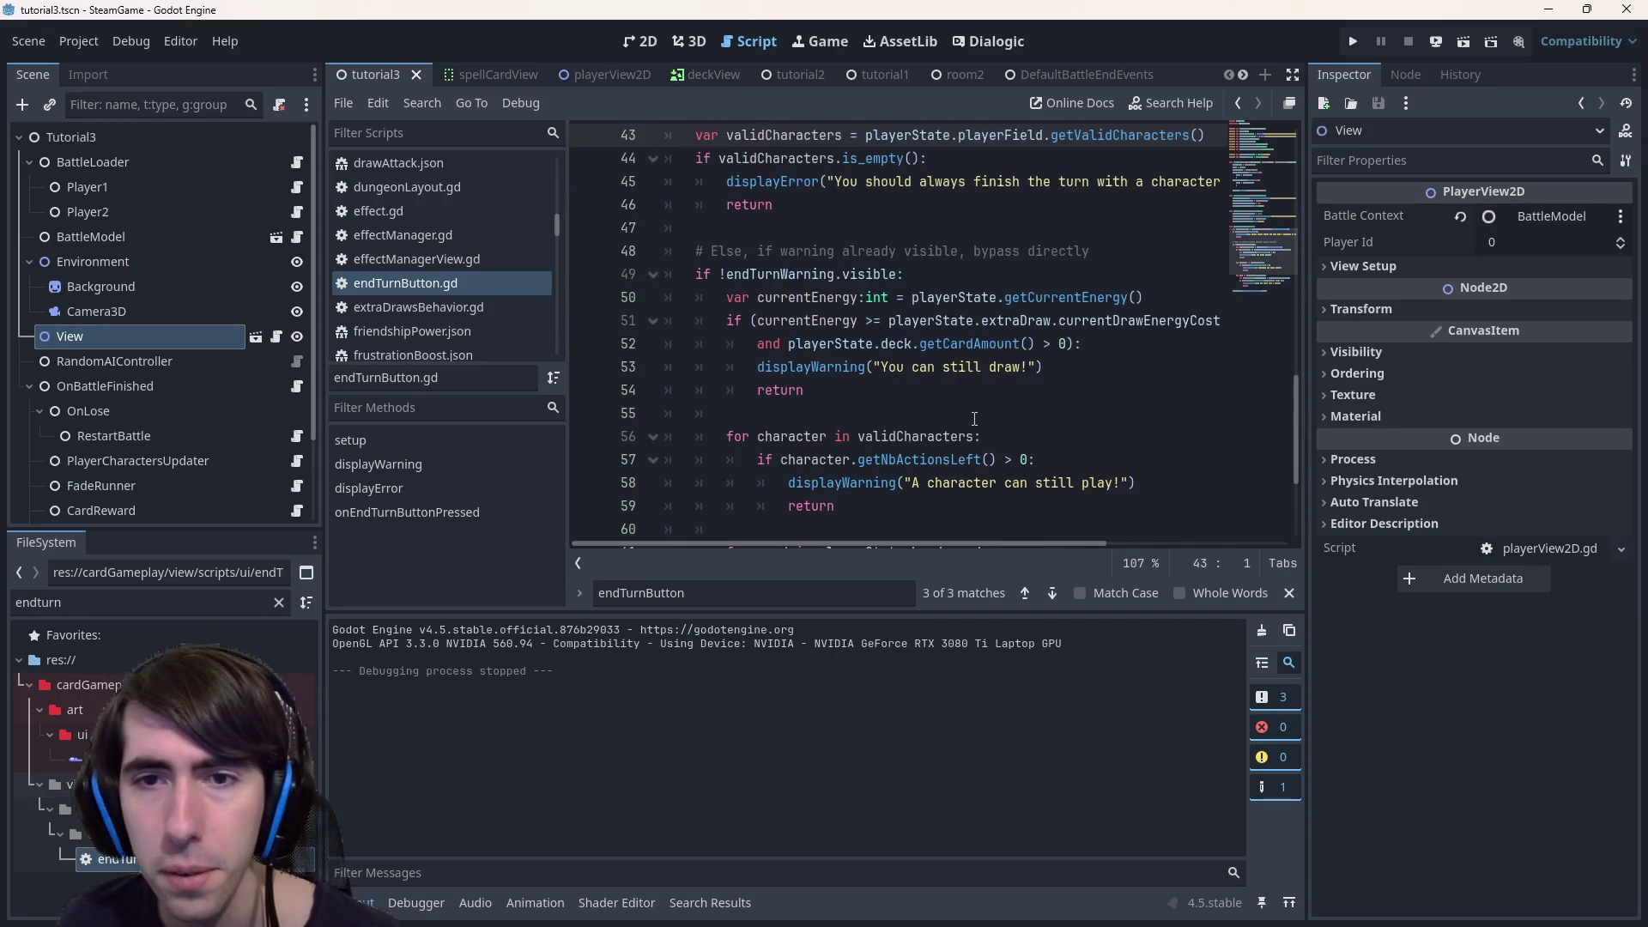
pyautogui.moveTo(1066, 399); pyautogui.dragTo(726, 297)
pyautogui.scroll(-2, 945, 343)
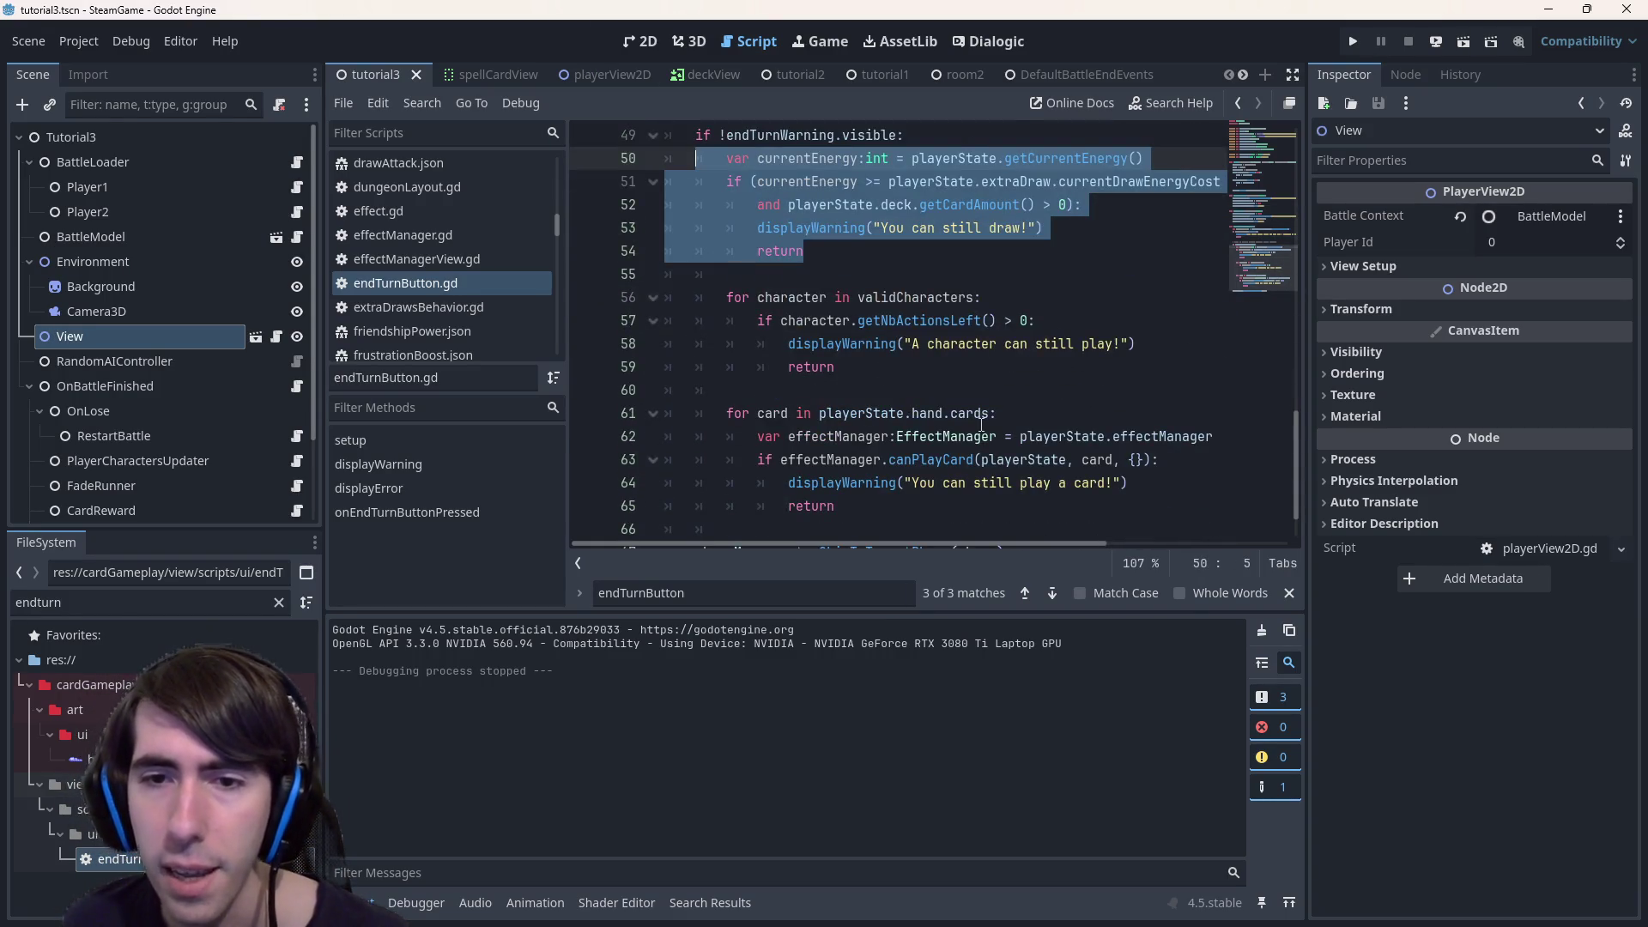
pyautogui.click(927, 343)
pyautogui.moveTo(906, 327); pyautogui.dragTo(652, 273)
pyautogui.moveTo(837, 366); pyautogui.dragTo(620, 306)
pyautogui.moveTo(941, 517); pyautogui.dragTo(622, 367)
pyautogui.scroll(-1, 940, 399)
pyautogui.scroll(5, 941, 399)
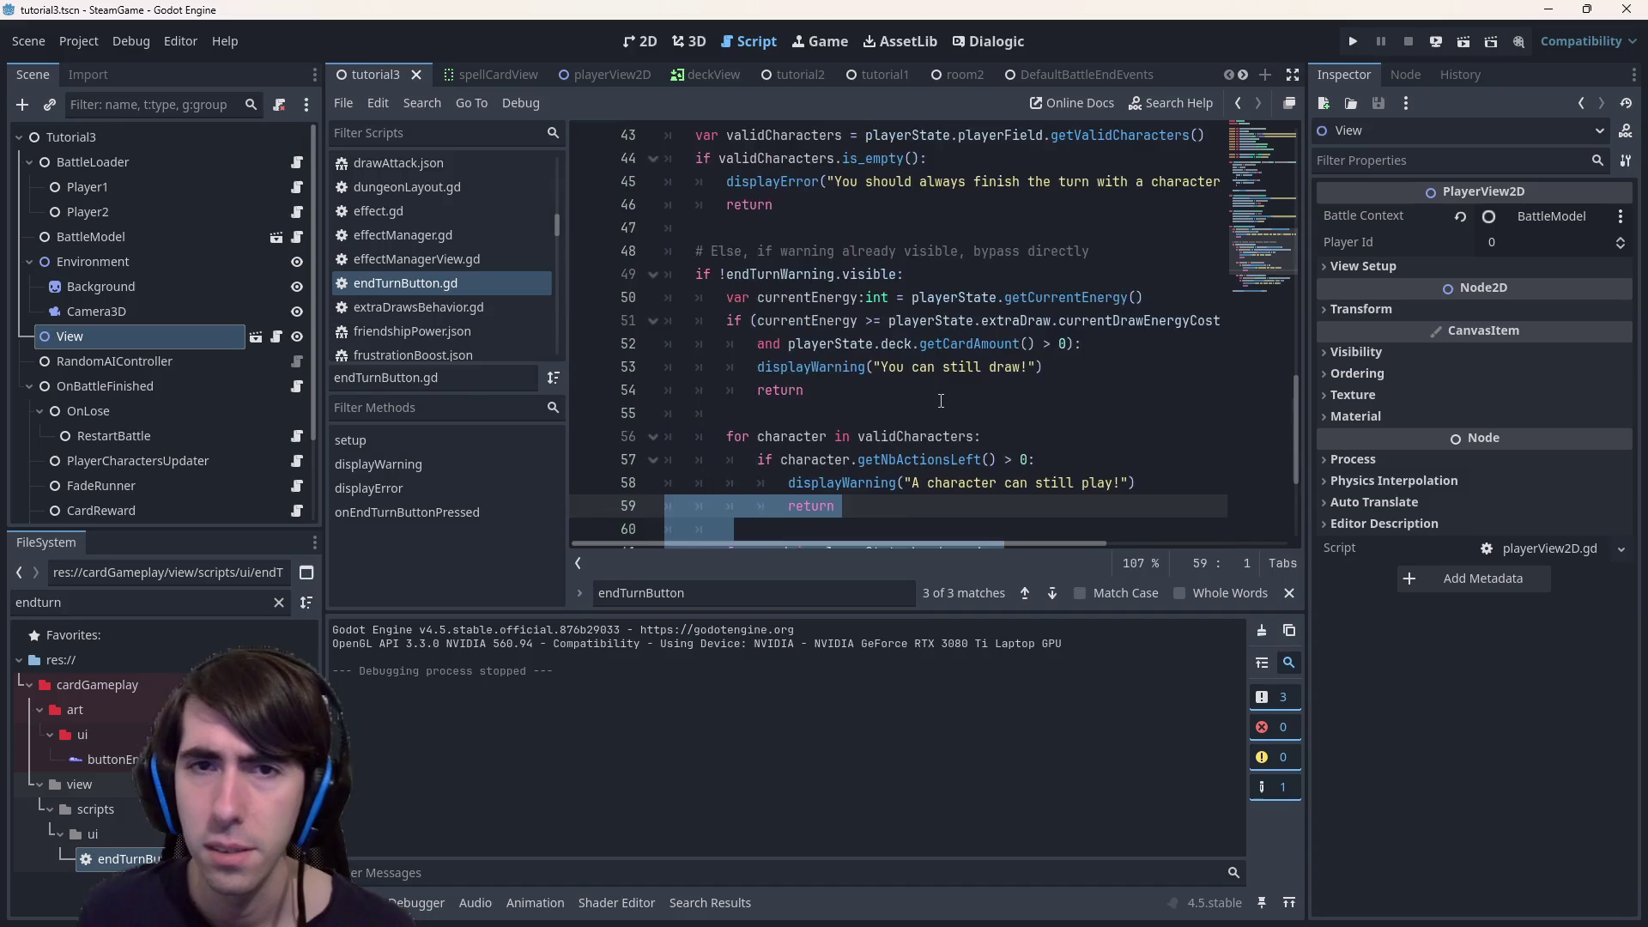
# Review the must-finish-with-a-character error message, then run the current scene again
pyautogui.click(849, 347)
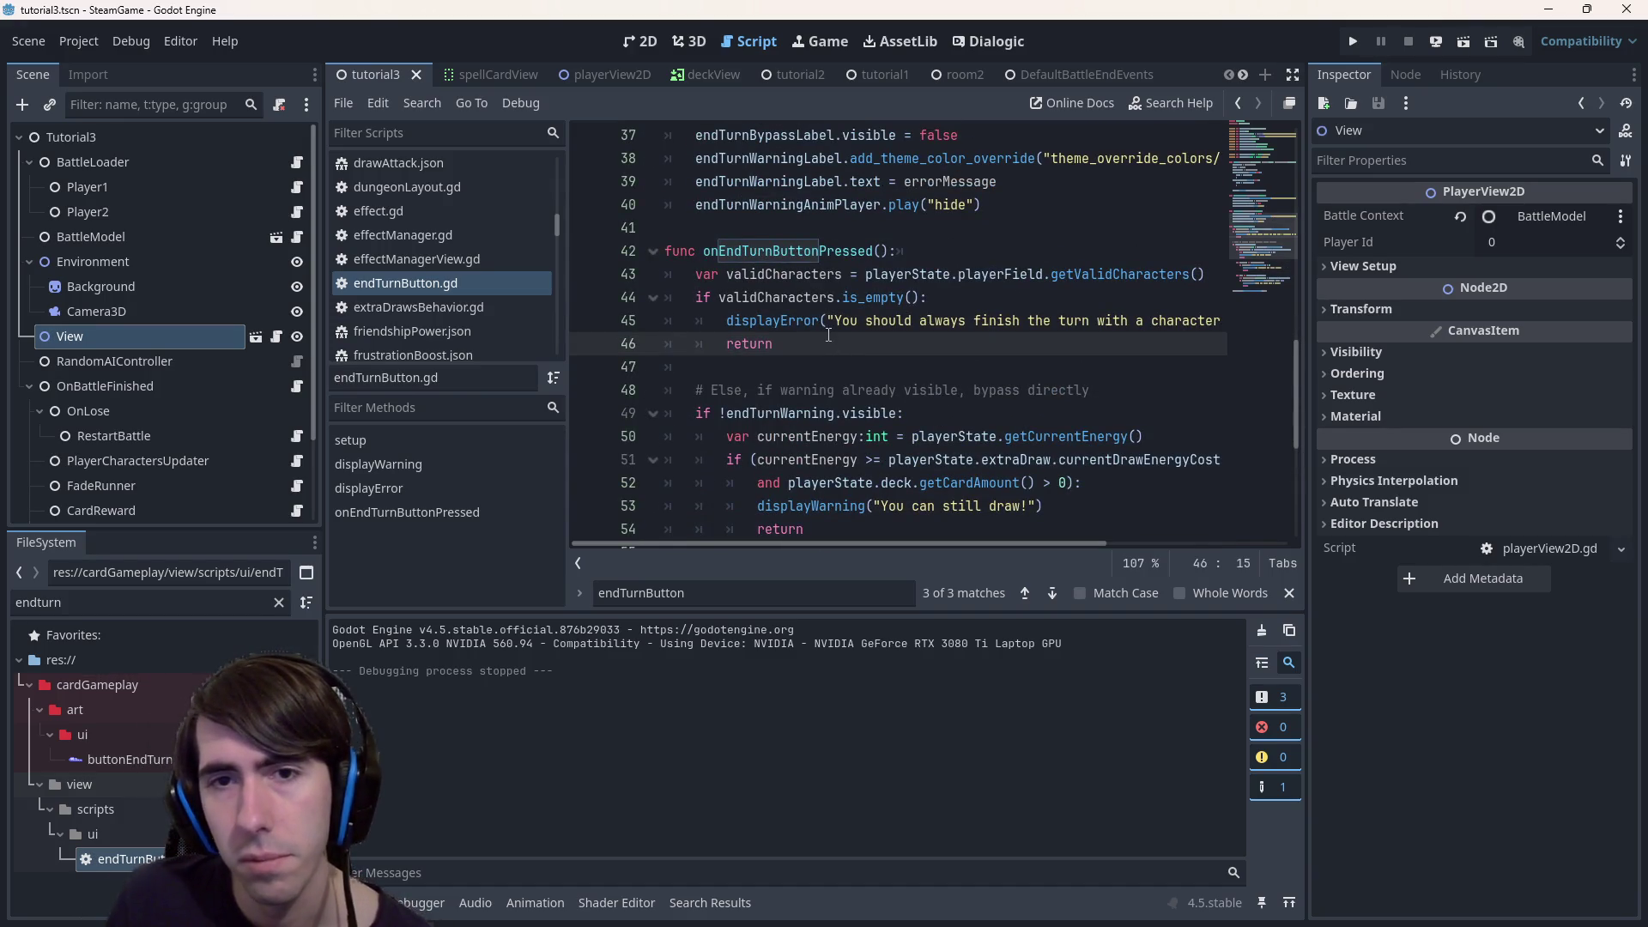
pyautogui.moveTo(833, 322); pyautogui.dragTo(1199, 322)
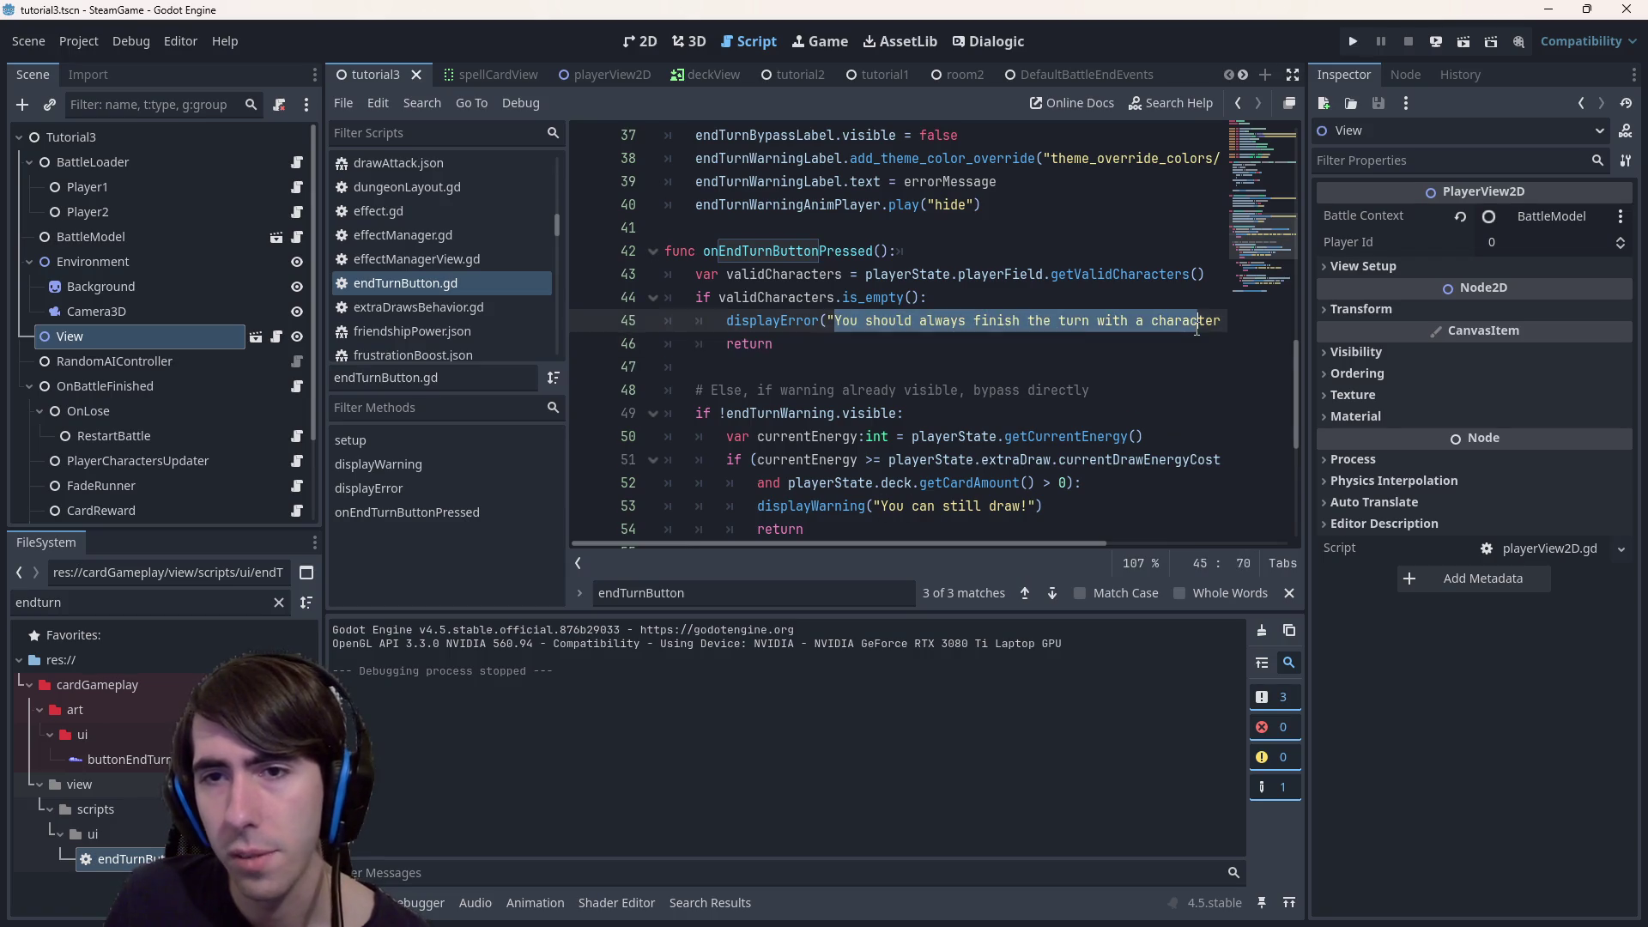
pyautogui.click(1199, 322)
pyautogui.moveTo(1027, 546)
pyautogui.mouseDown()
pyautogui.moveTo(1254, 529)
pyautogui.moveTo(954, 528)
pyautogui.moveTo(1214, 538)
pyautogui.moveTo(815, 570)
pyautogui.mouseUp()
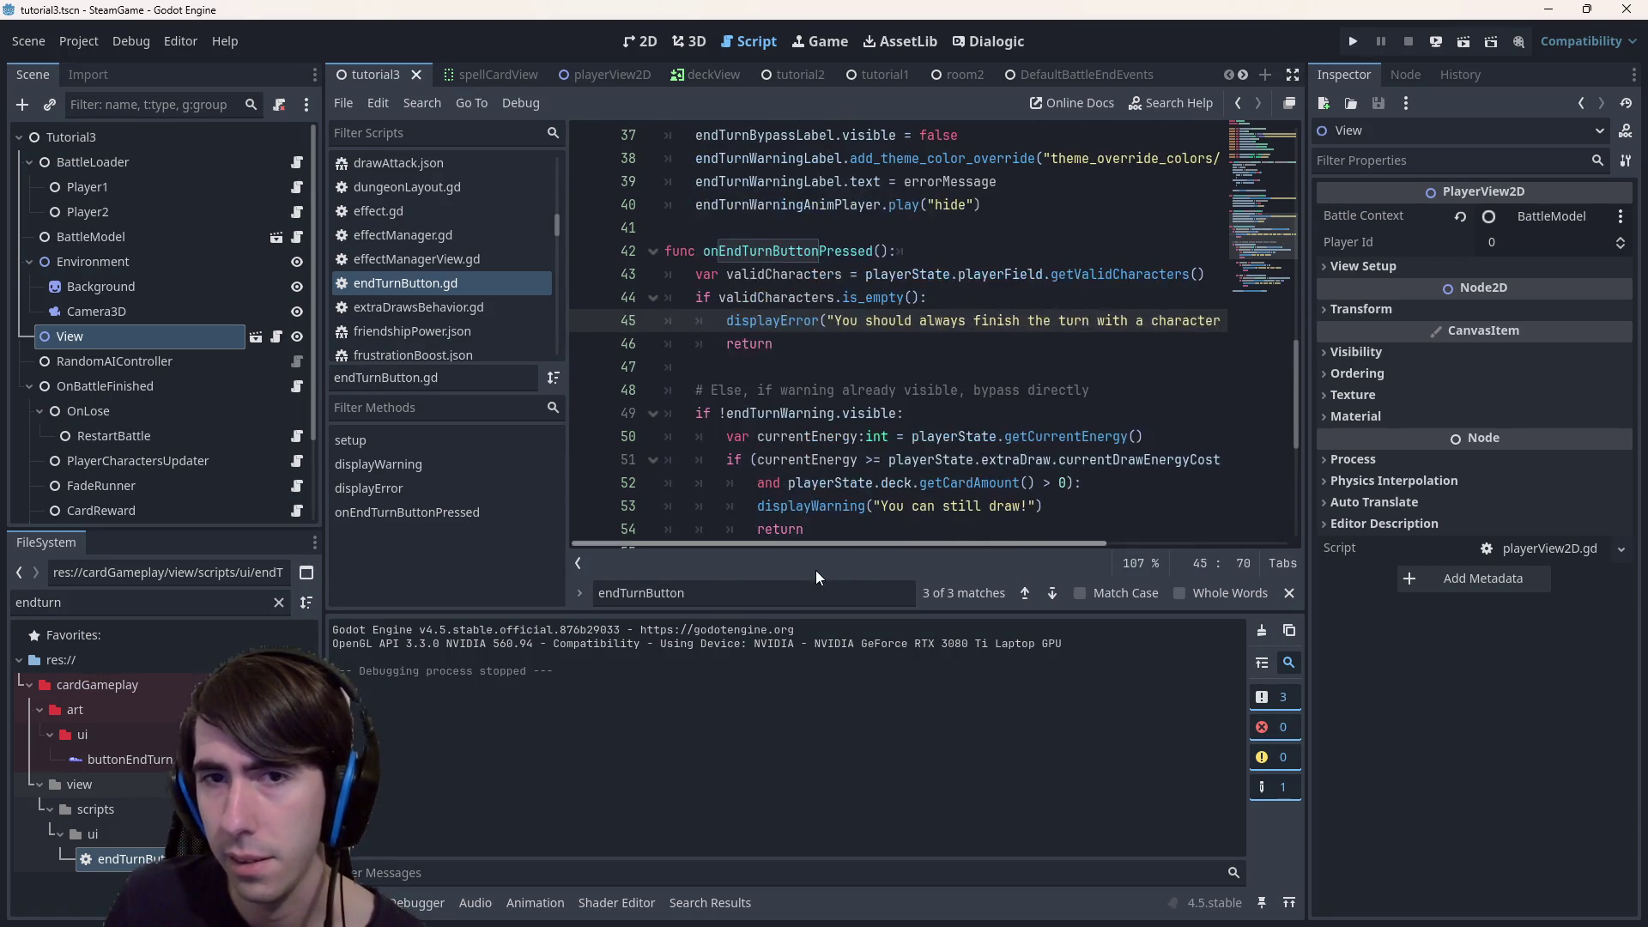
pyautogui.click(1465, 43)
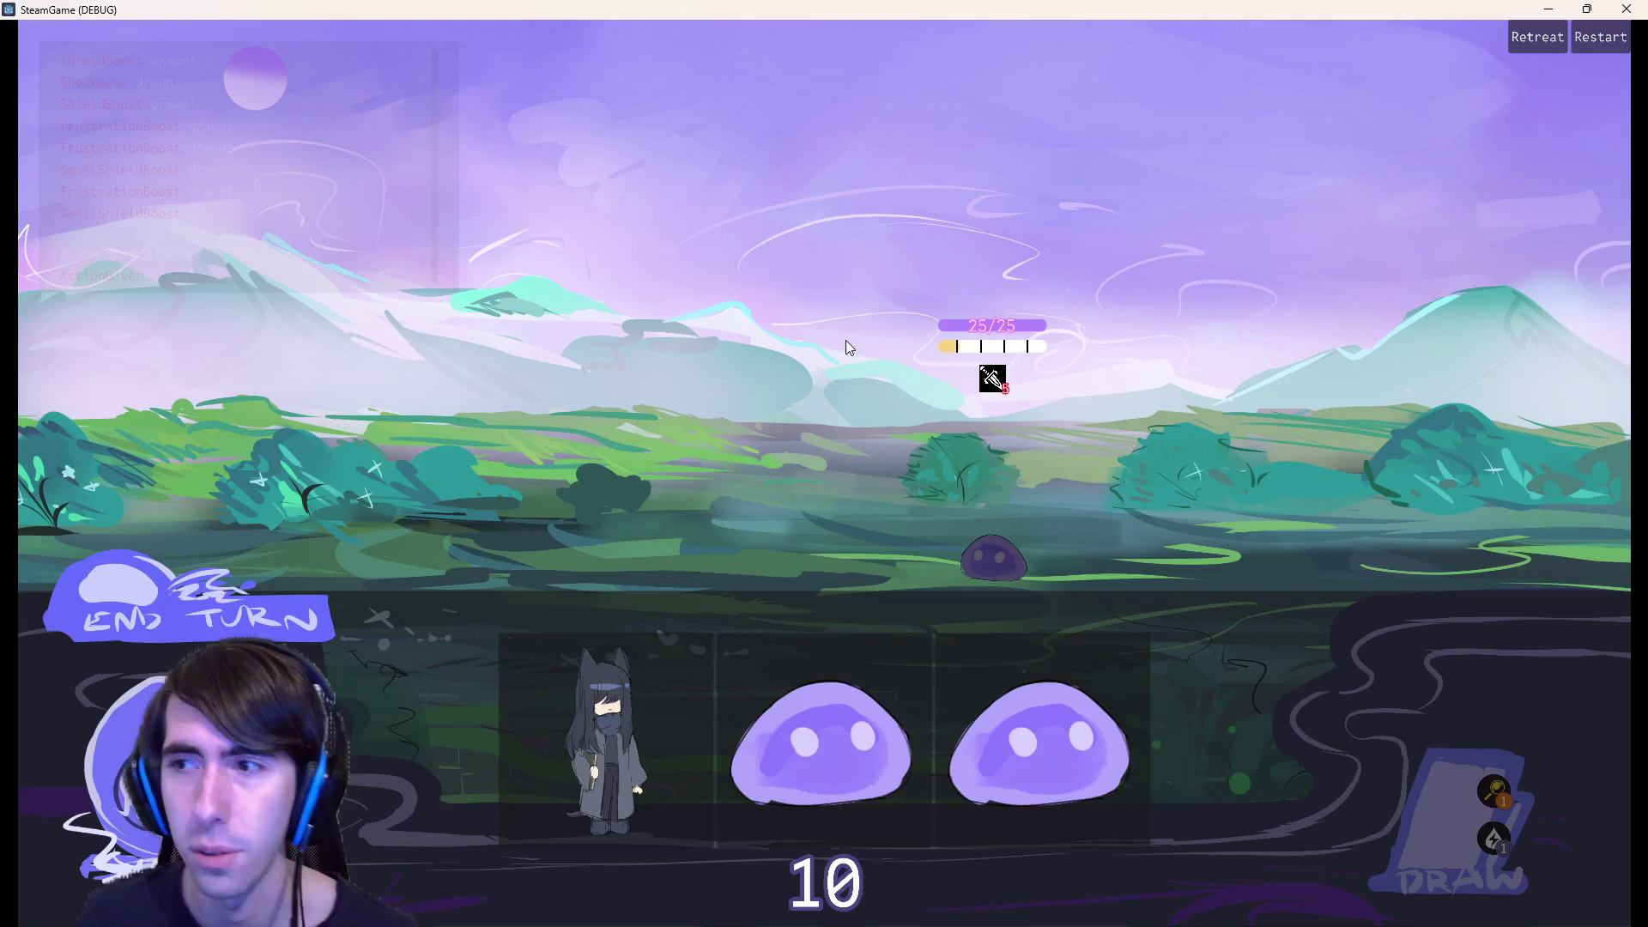
# Play the character and a slime onto the battlefield, then close the game
pyautogui.moveTo(603, 762); pyautogui.dragTo(647, 558)
pyautogui.moveTo(699, 742); pyautogui.dragTo(553, 529)
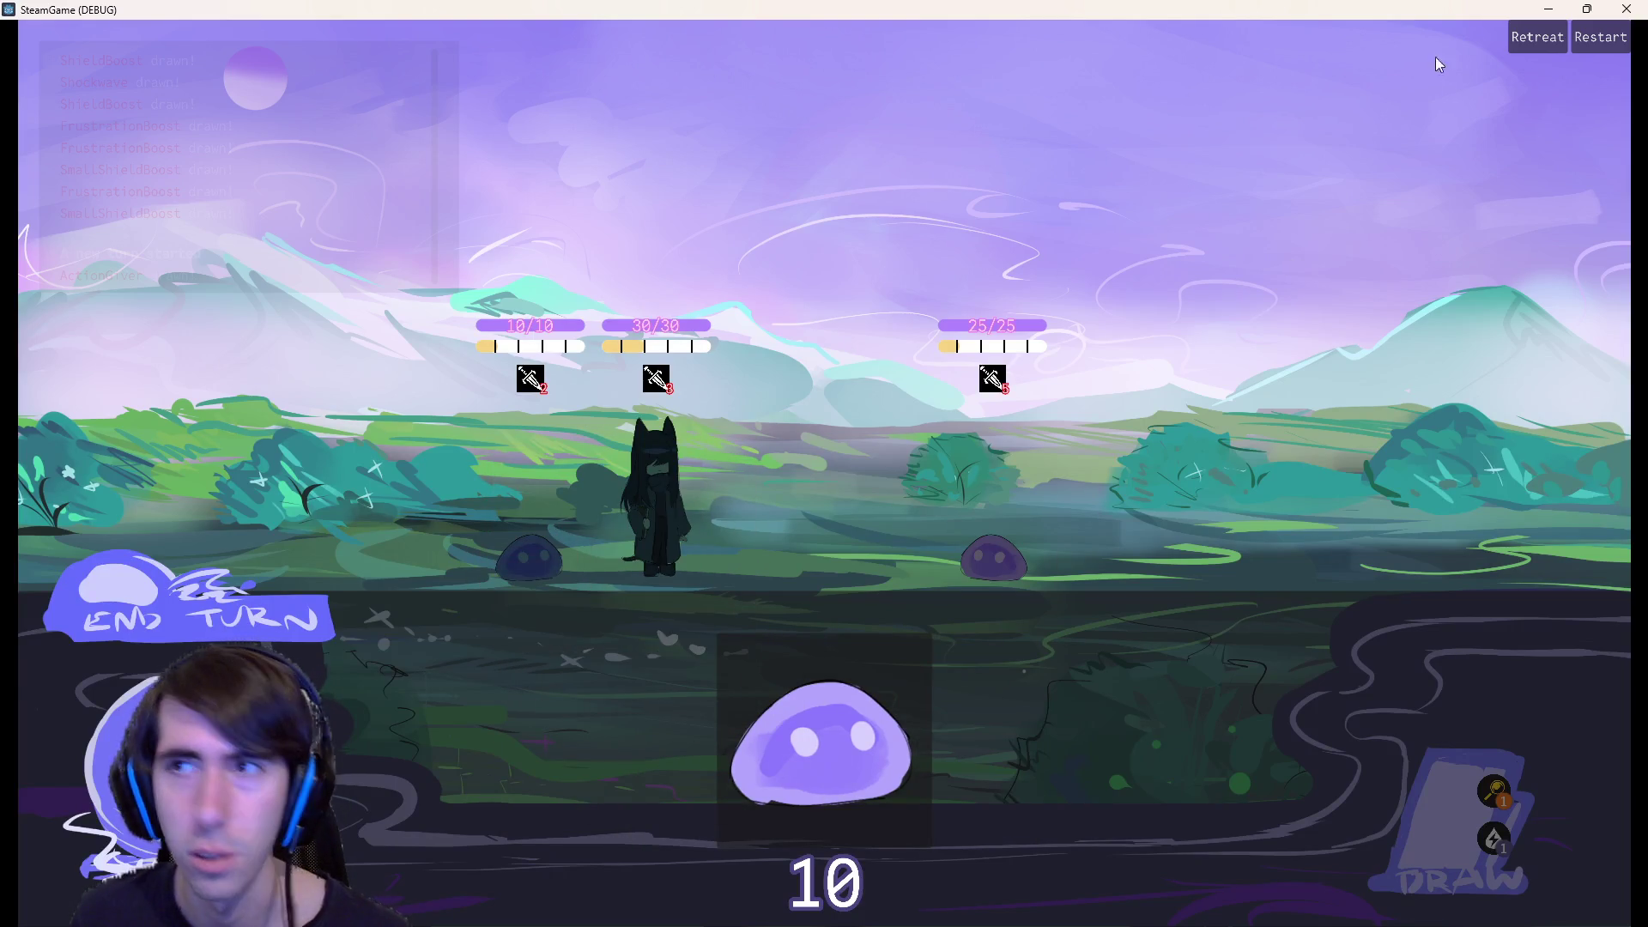
pyautogui.click(1628, 9)
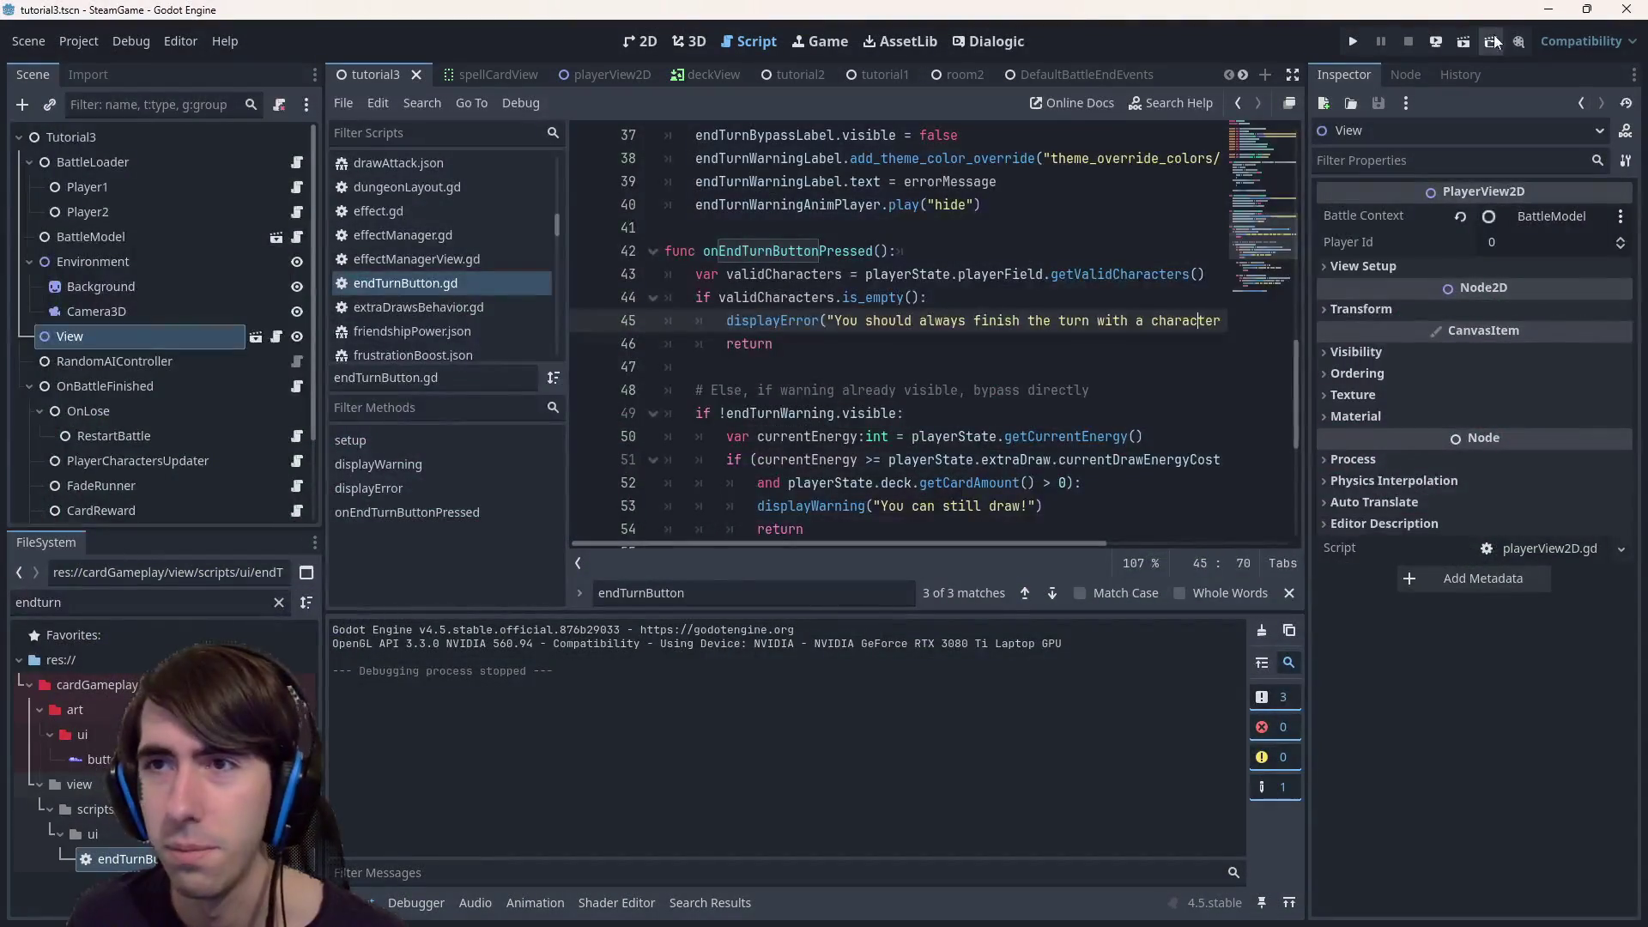
# Rerun the scene, try ending the turn with no character fielded, and stop the game
pyautogui.click(1457, 45)
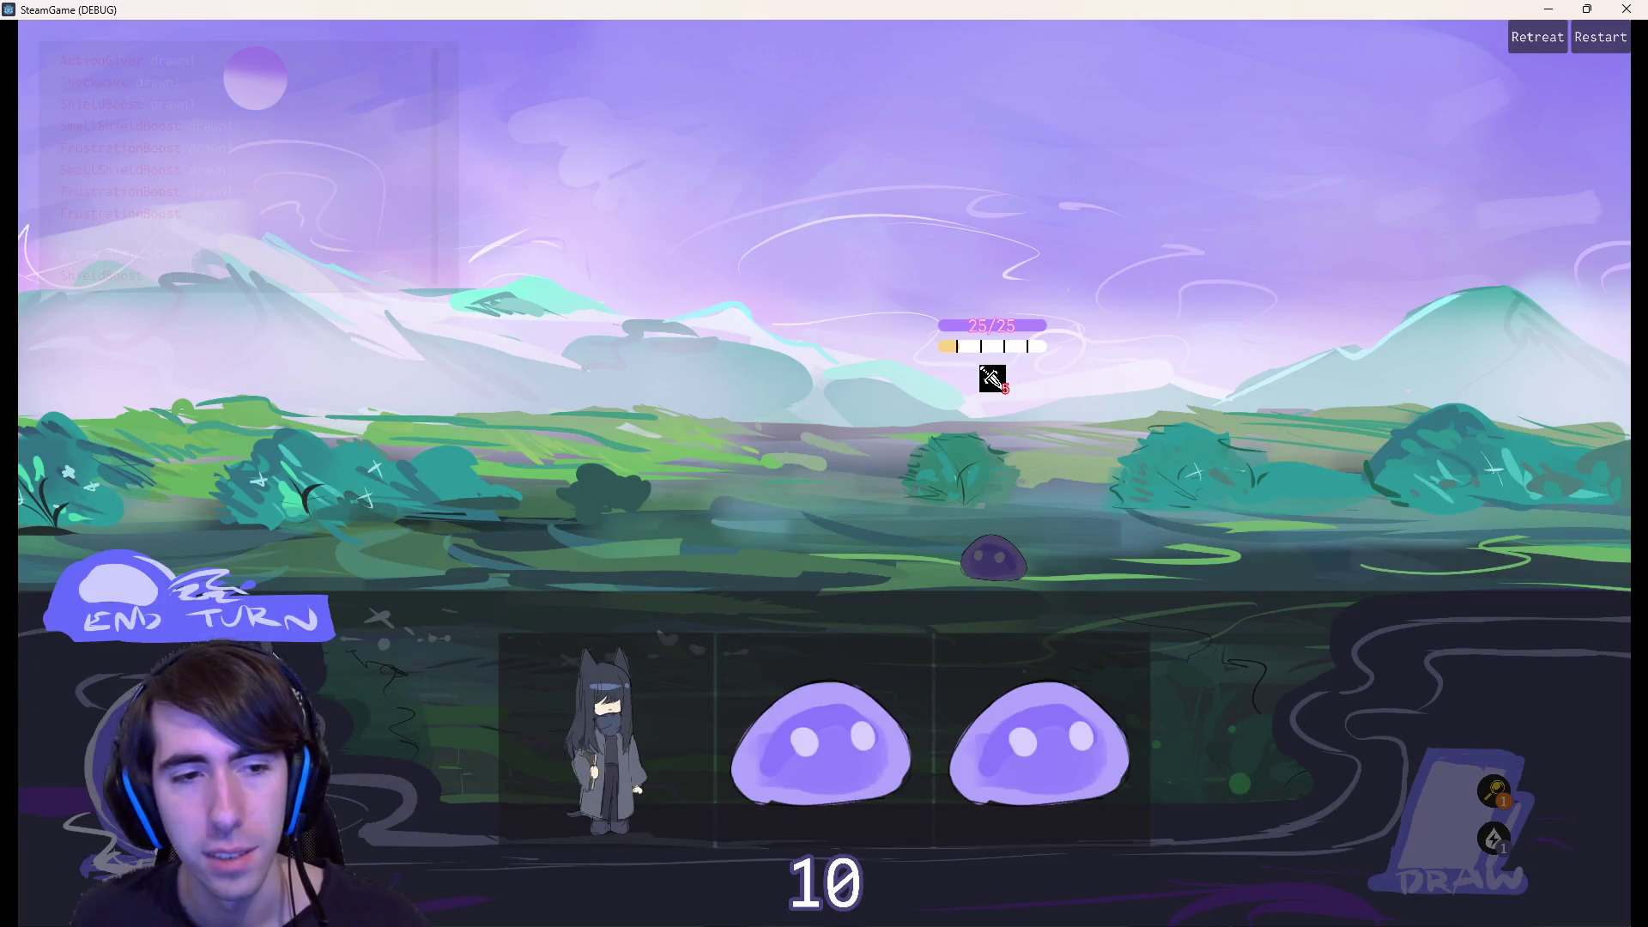
pyautogui.click(263, 625)
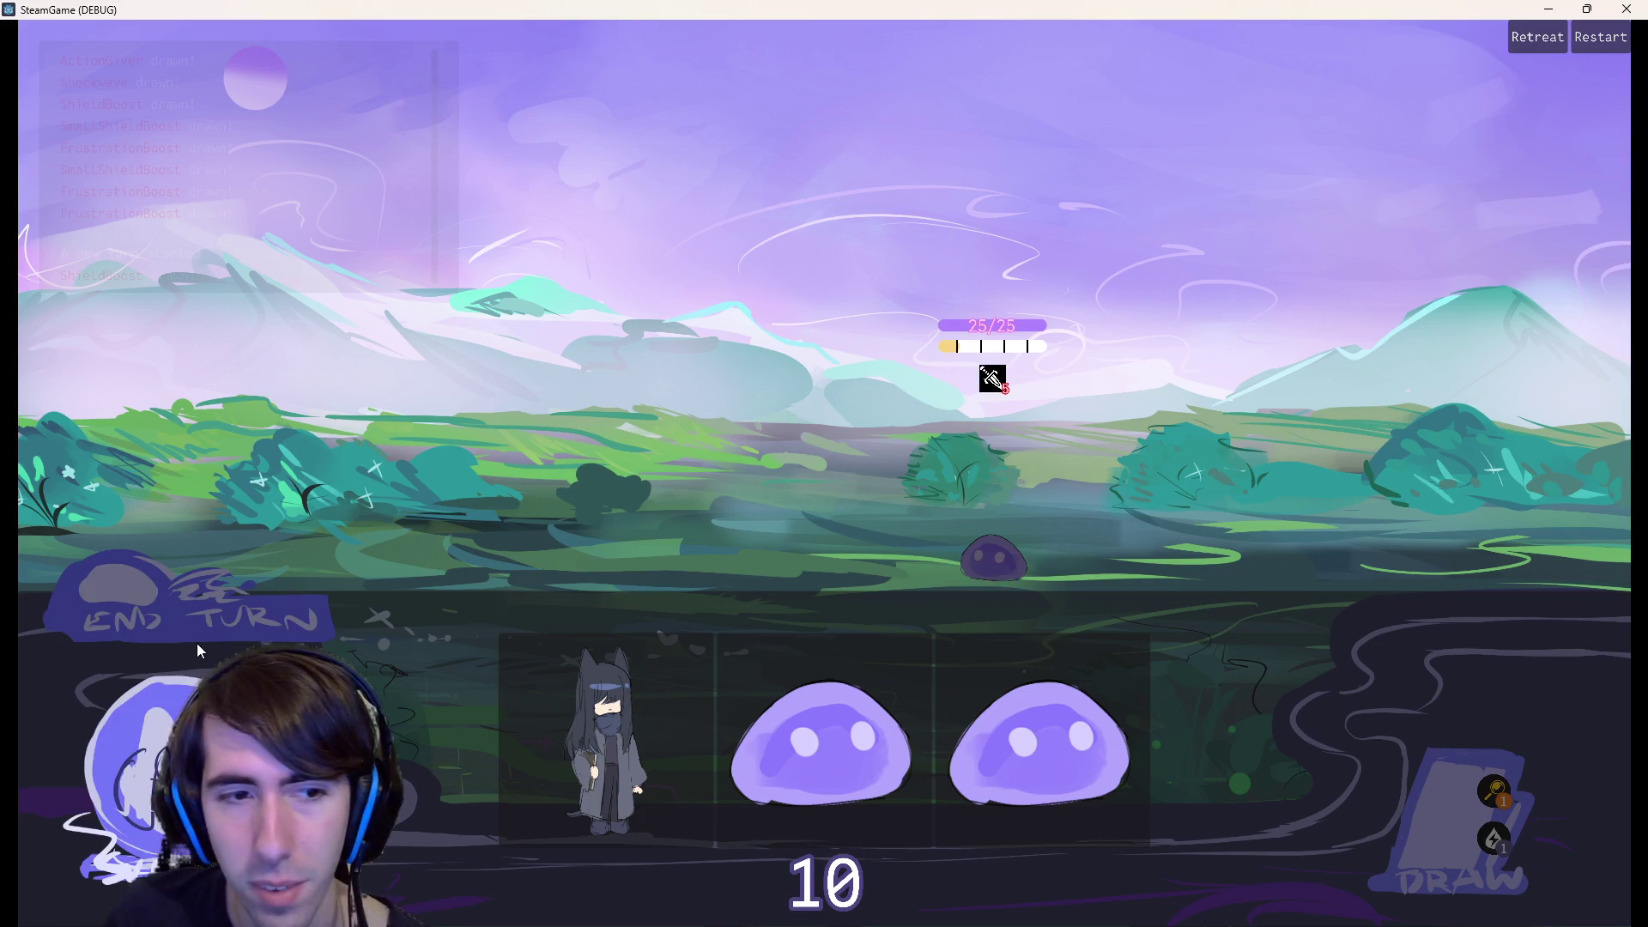
pyautogui.hotkey('alt', 'F4')
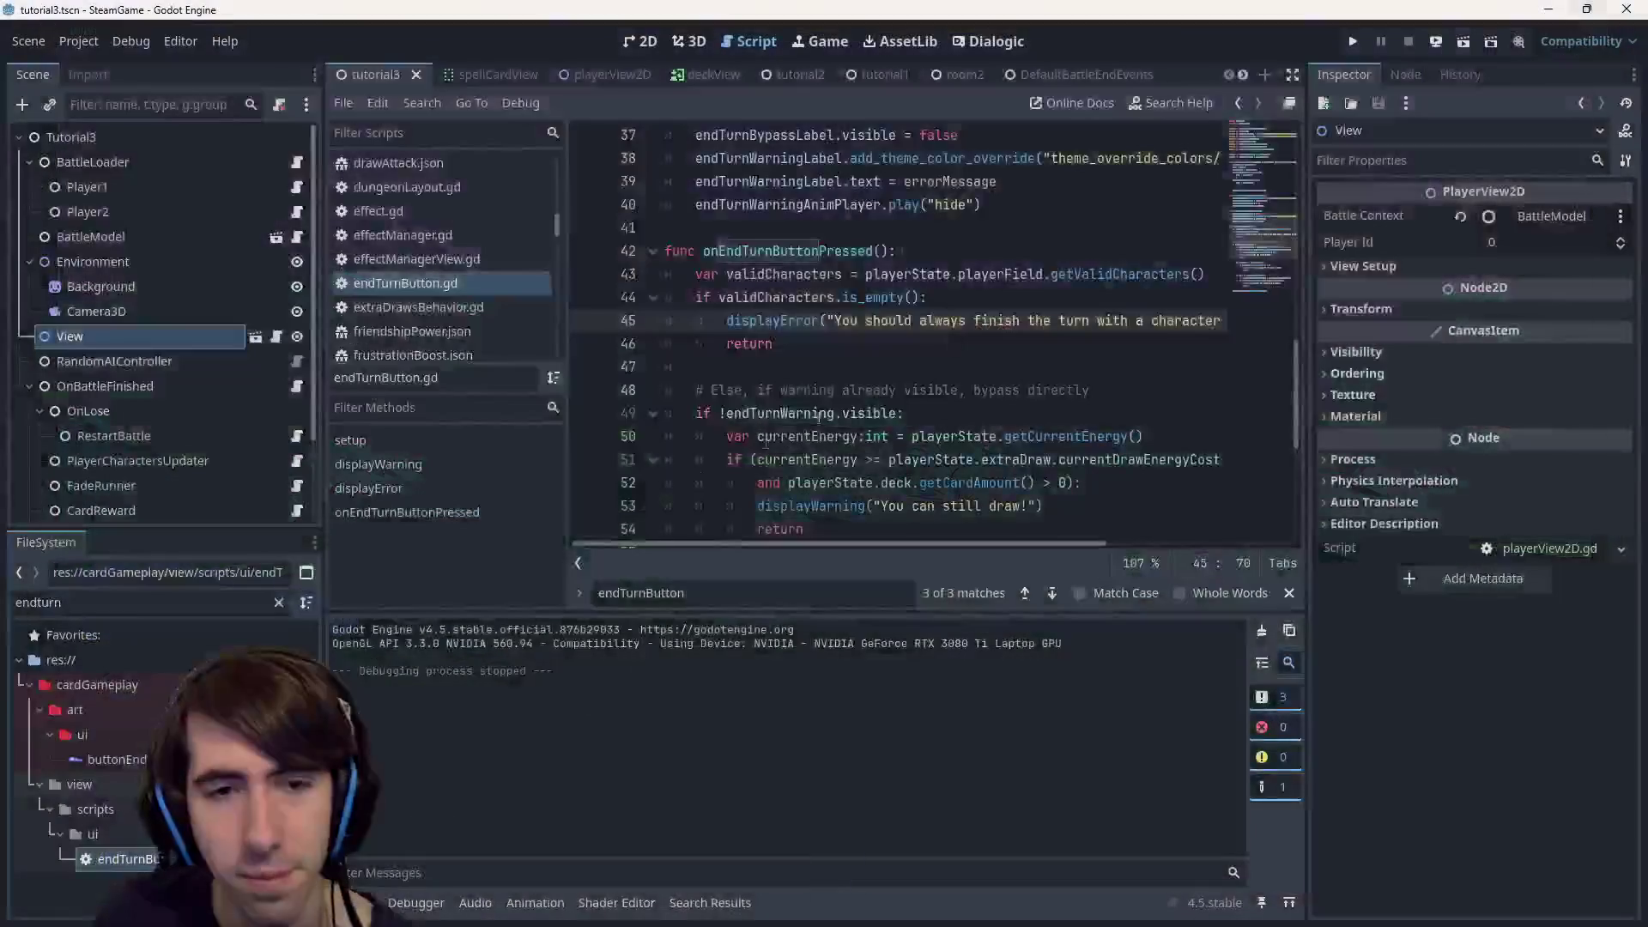
# Replace the long error text on line 45 with 'have to play a character' and launch the scene
pyautogui.scroll(-1, 802, 378)
pyautogui.scroll(2, 858, 399)
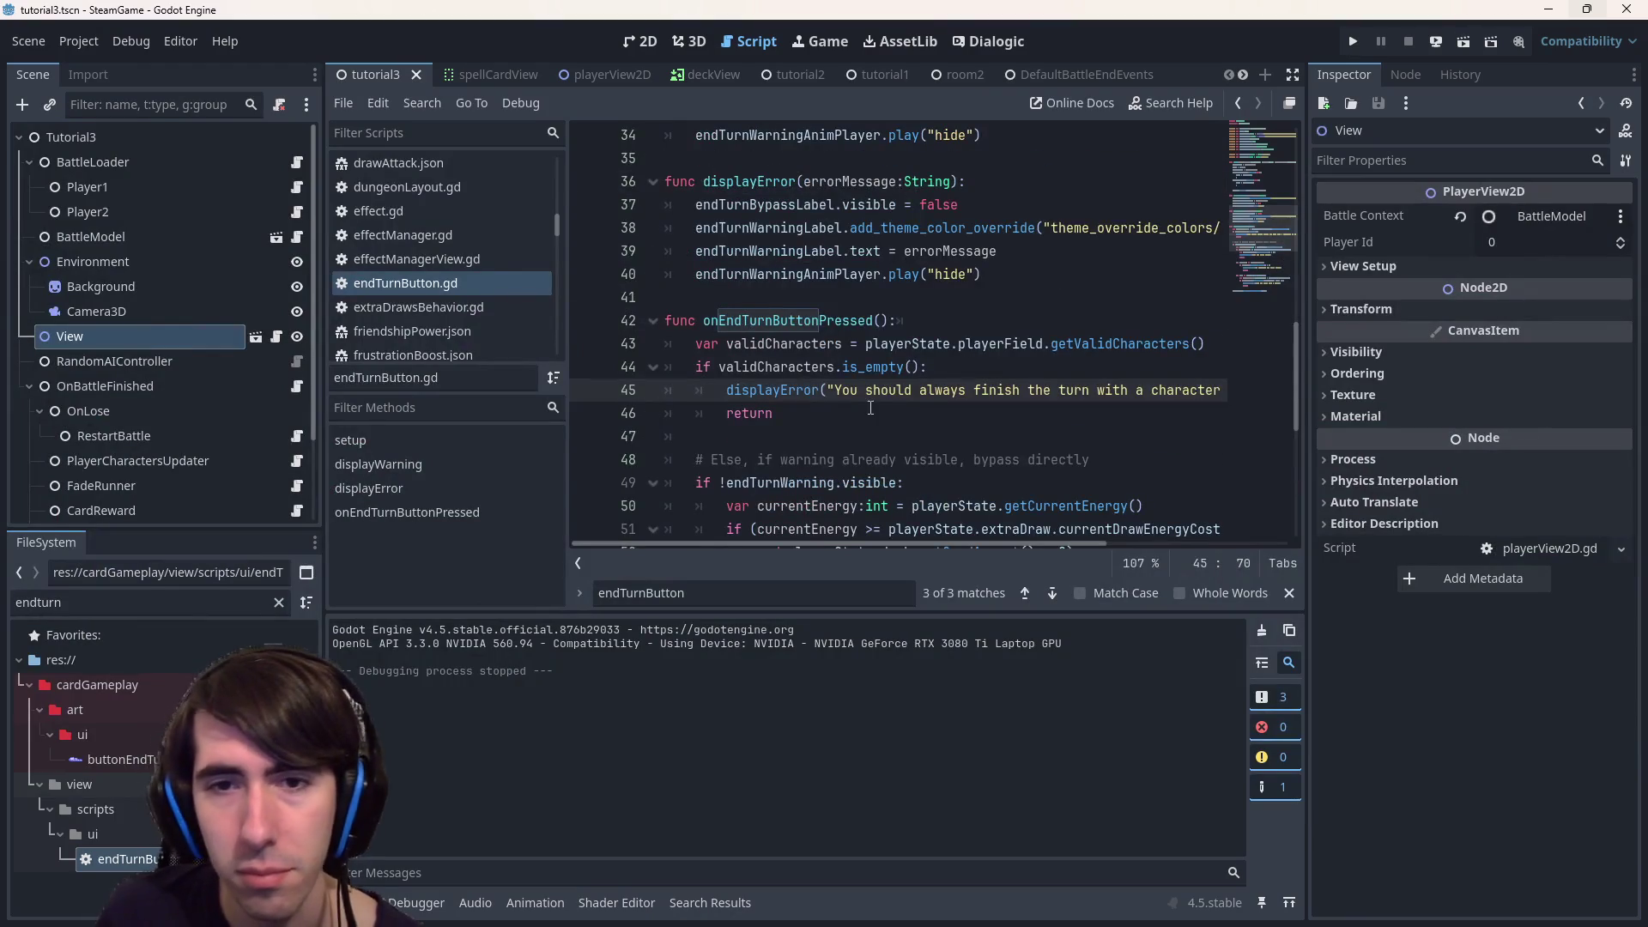
pyautogui.moveTo(866, 395)
pyautogui.mouseDown()
pyautogui.moveTo(1214, 391)
pyautogui.moveTo(1179, 388)
pyautogui.mouseUp()
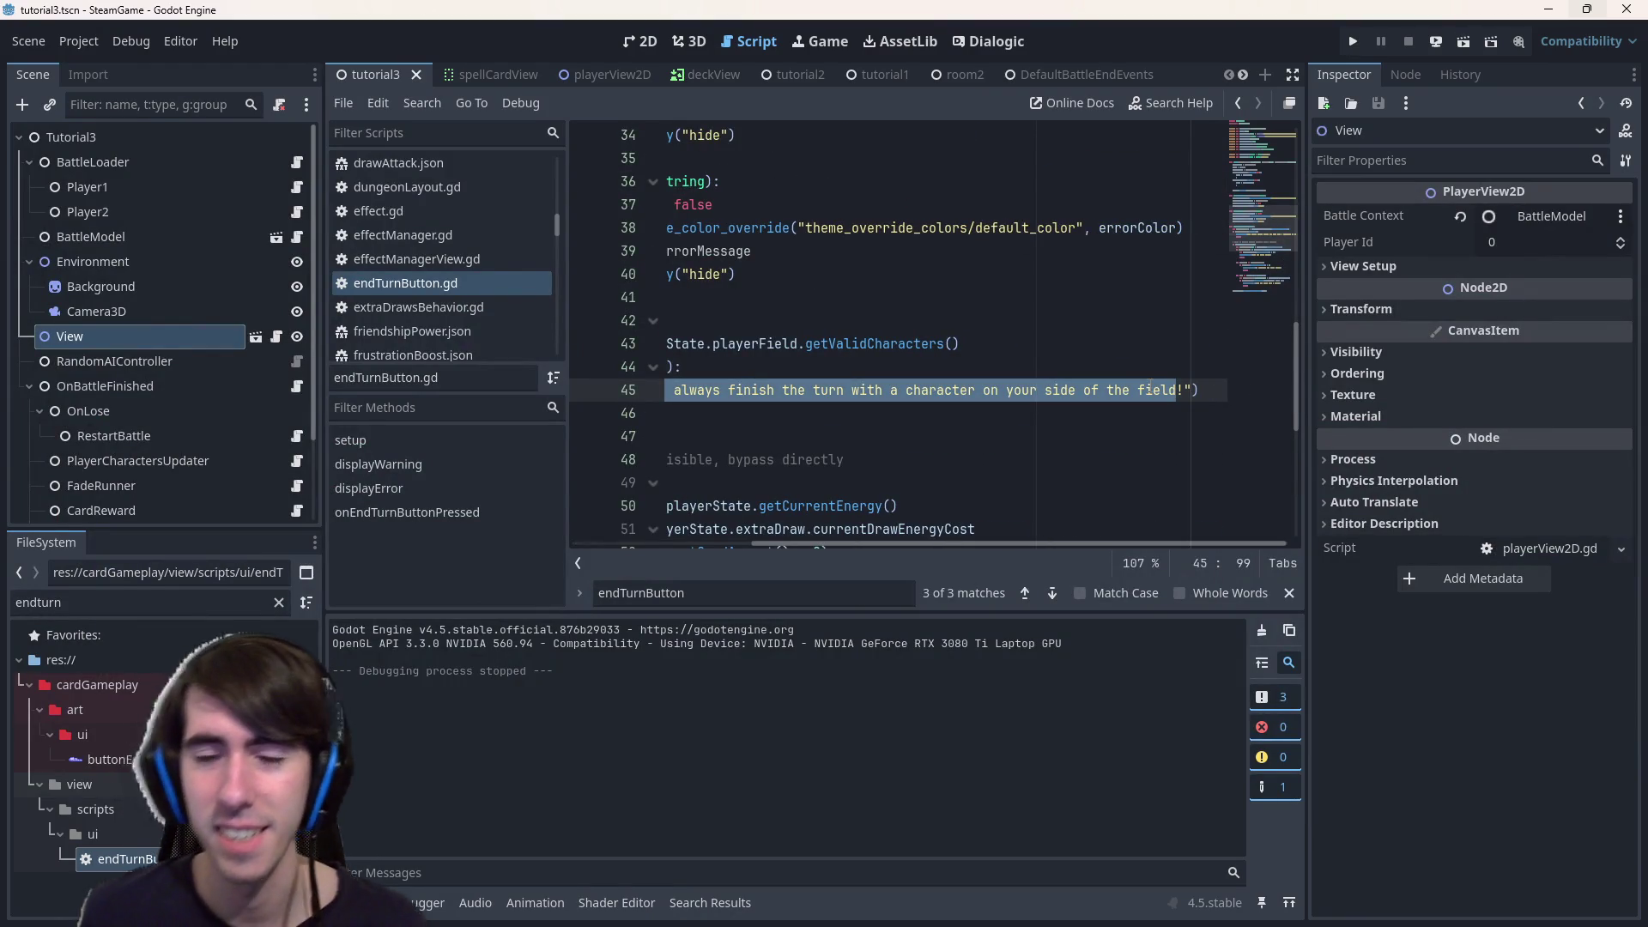
pyautogui.press('BackSpace')
pyautogui.write('have to play a character')
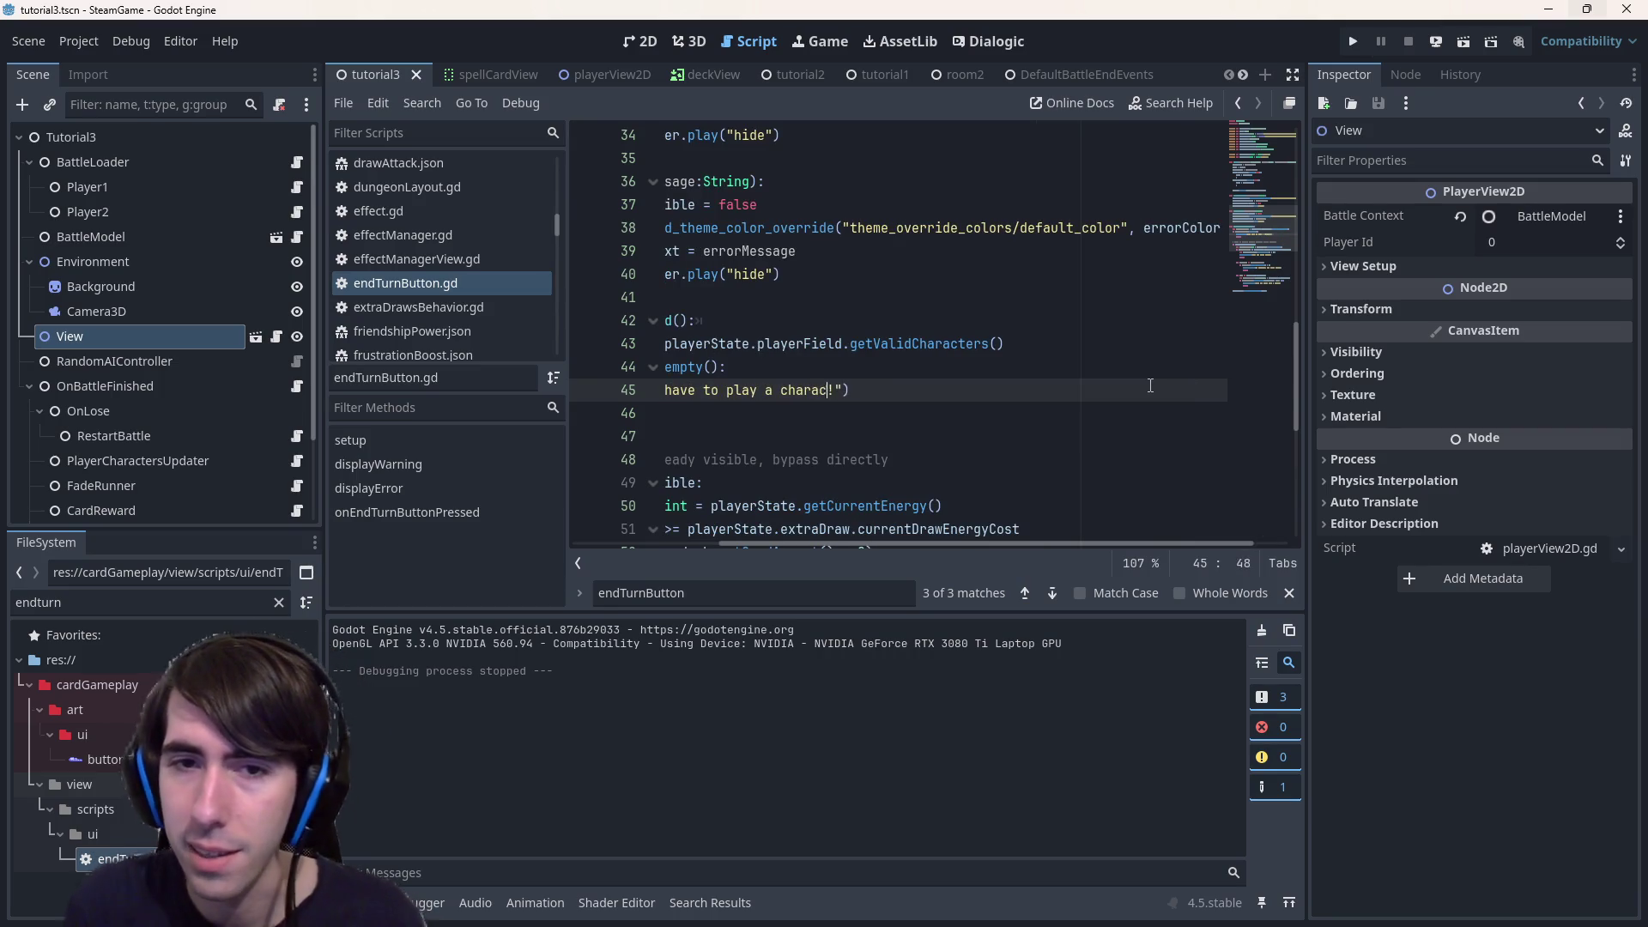
pyautogui.click(1459, 47)
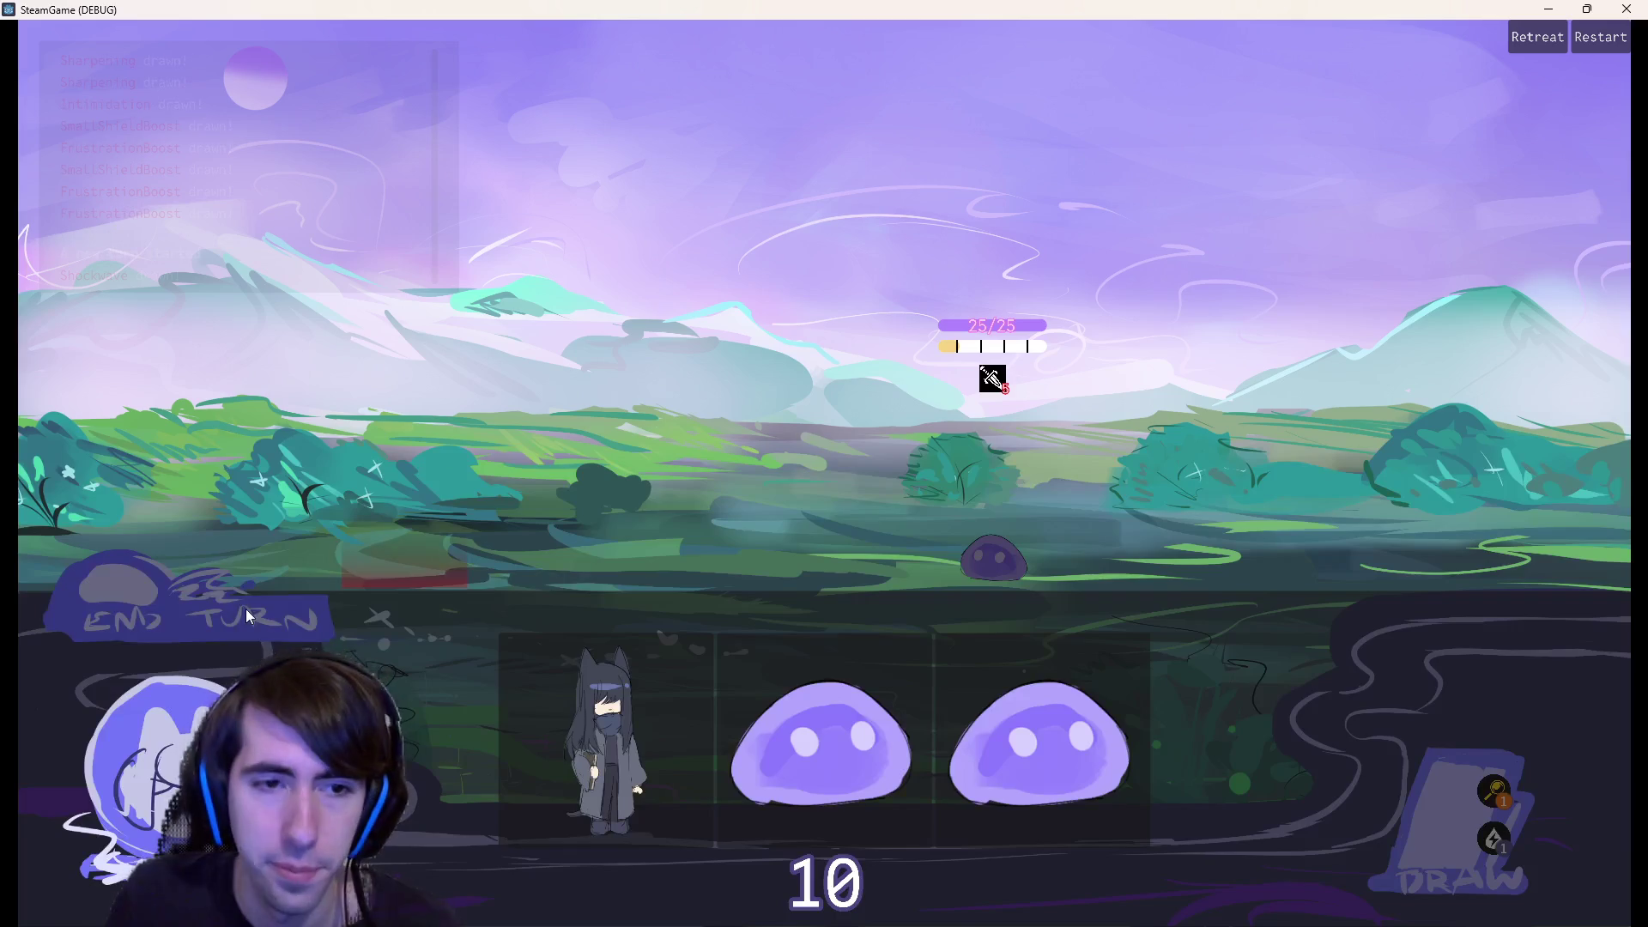
# End the turn twice to see the shortened warning, close the game, and return to the 2D canvas
pyautogui.click(224, 605)
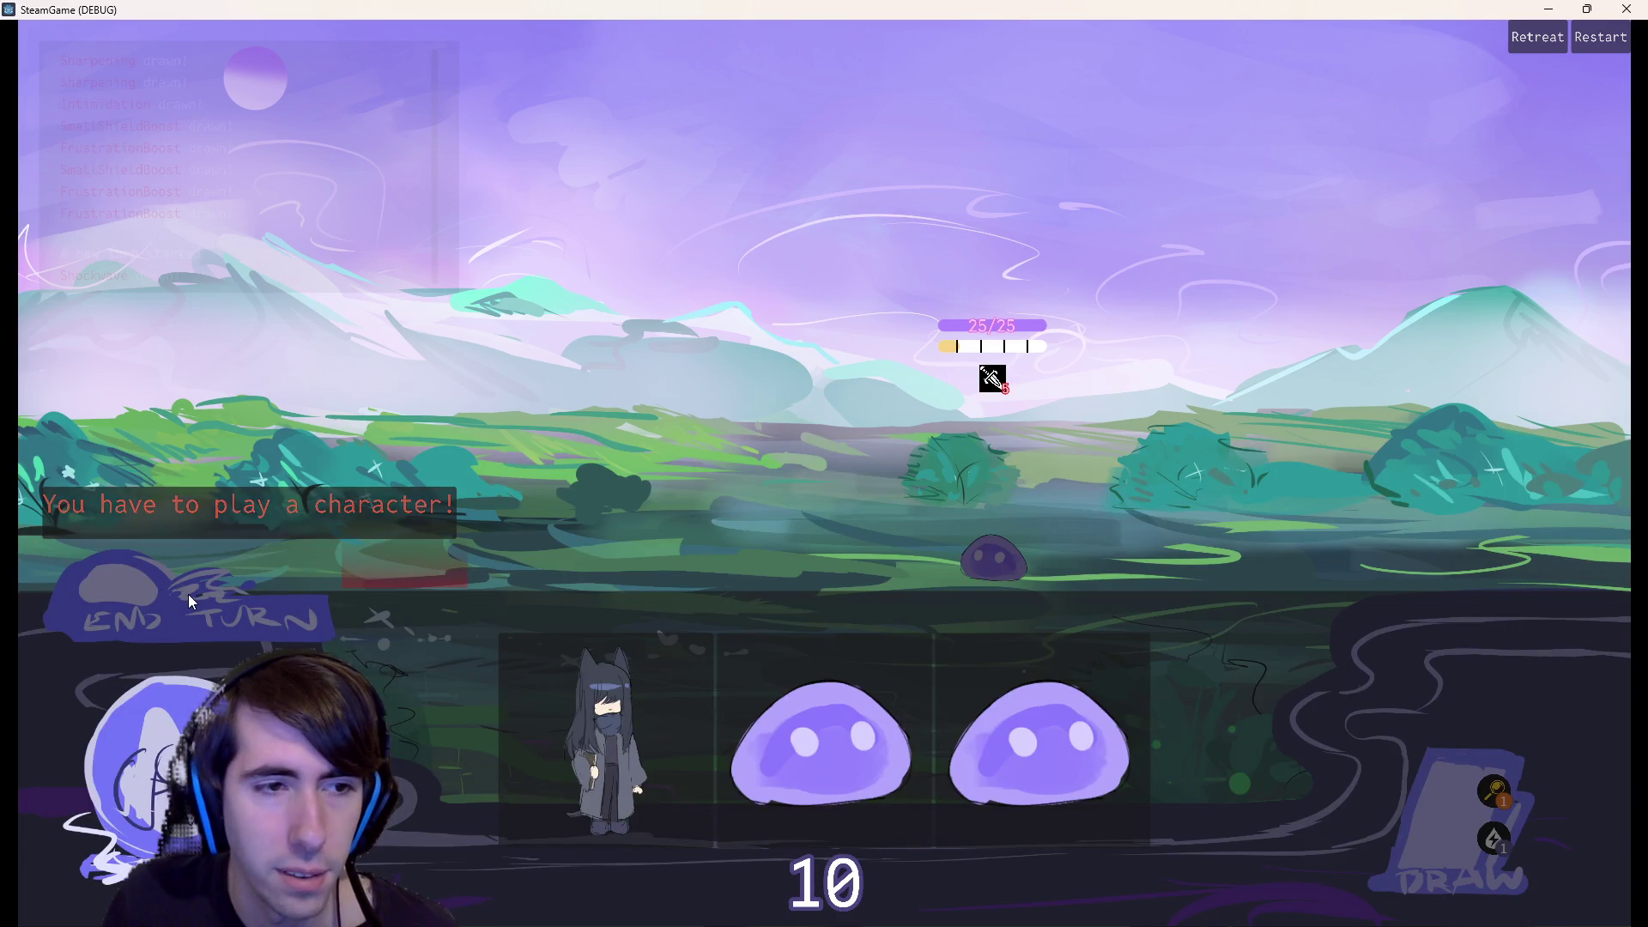
pyautogui.click(141, 565)
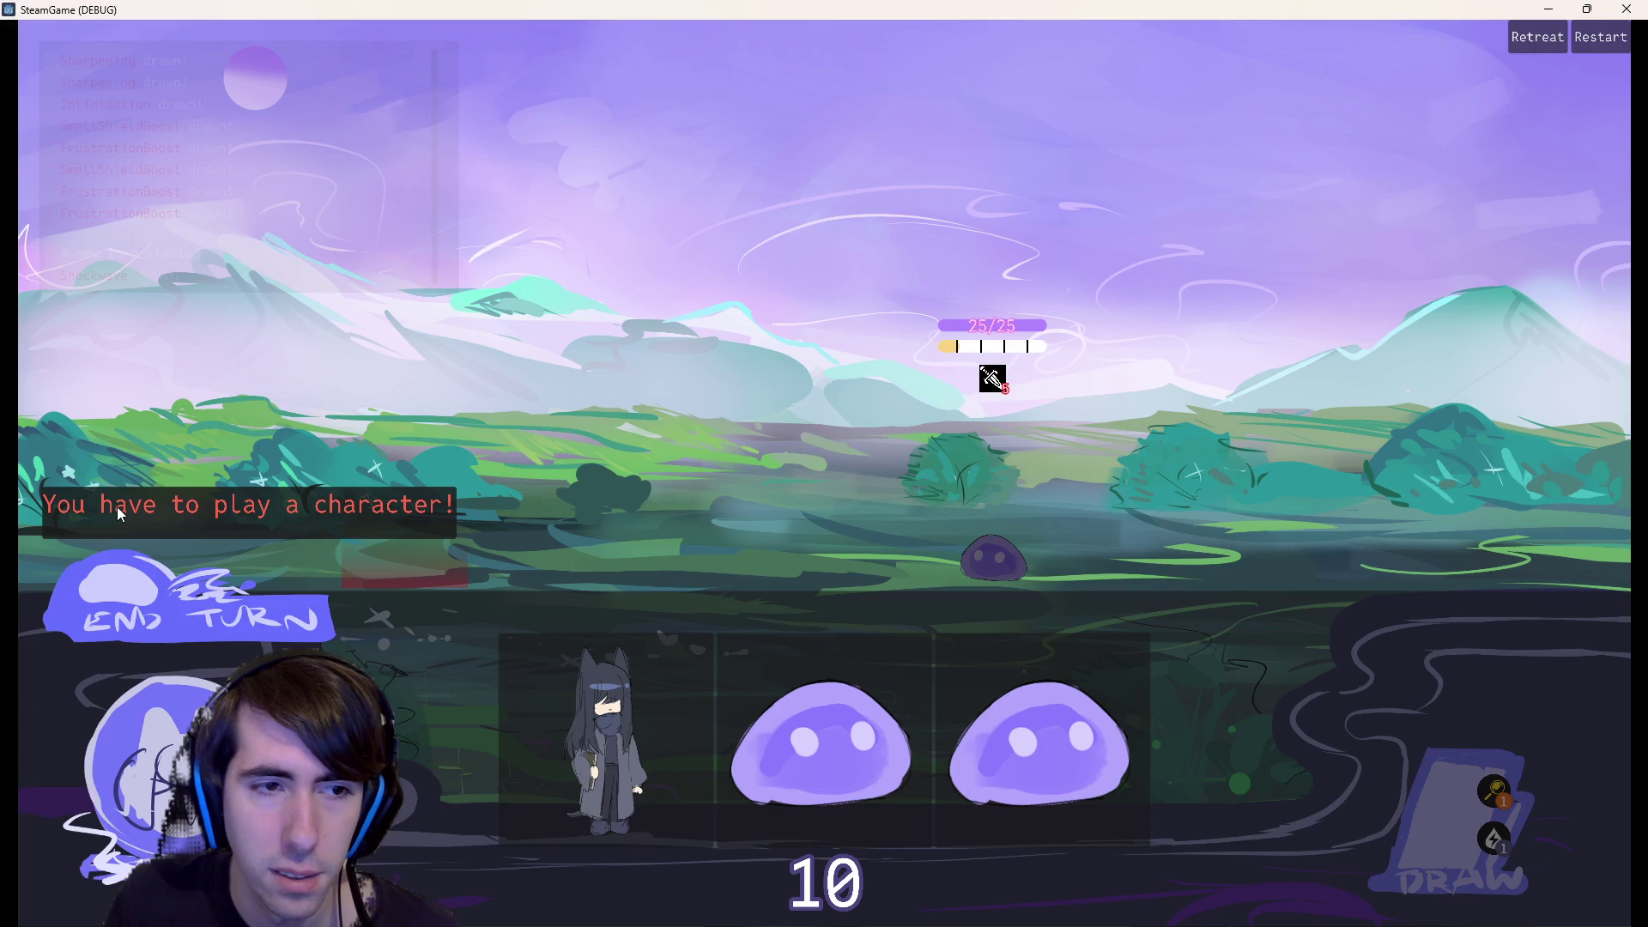
pyautogui.click(153, 607)
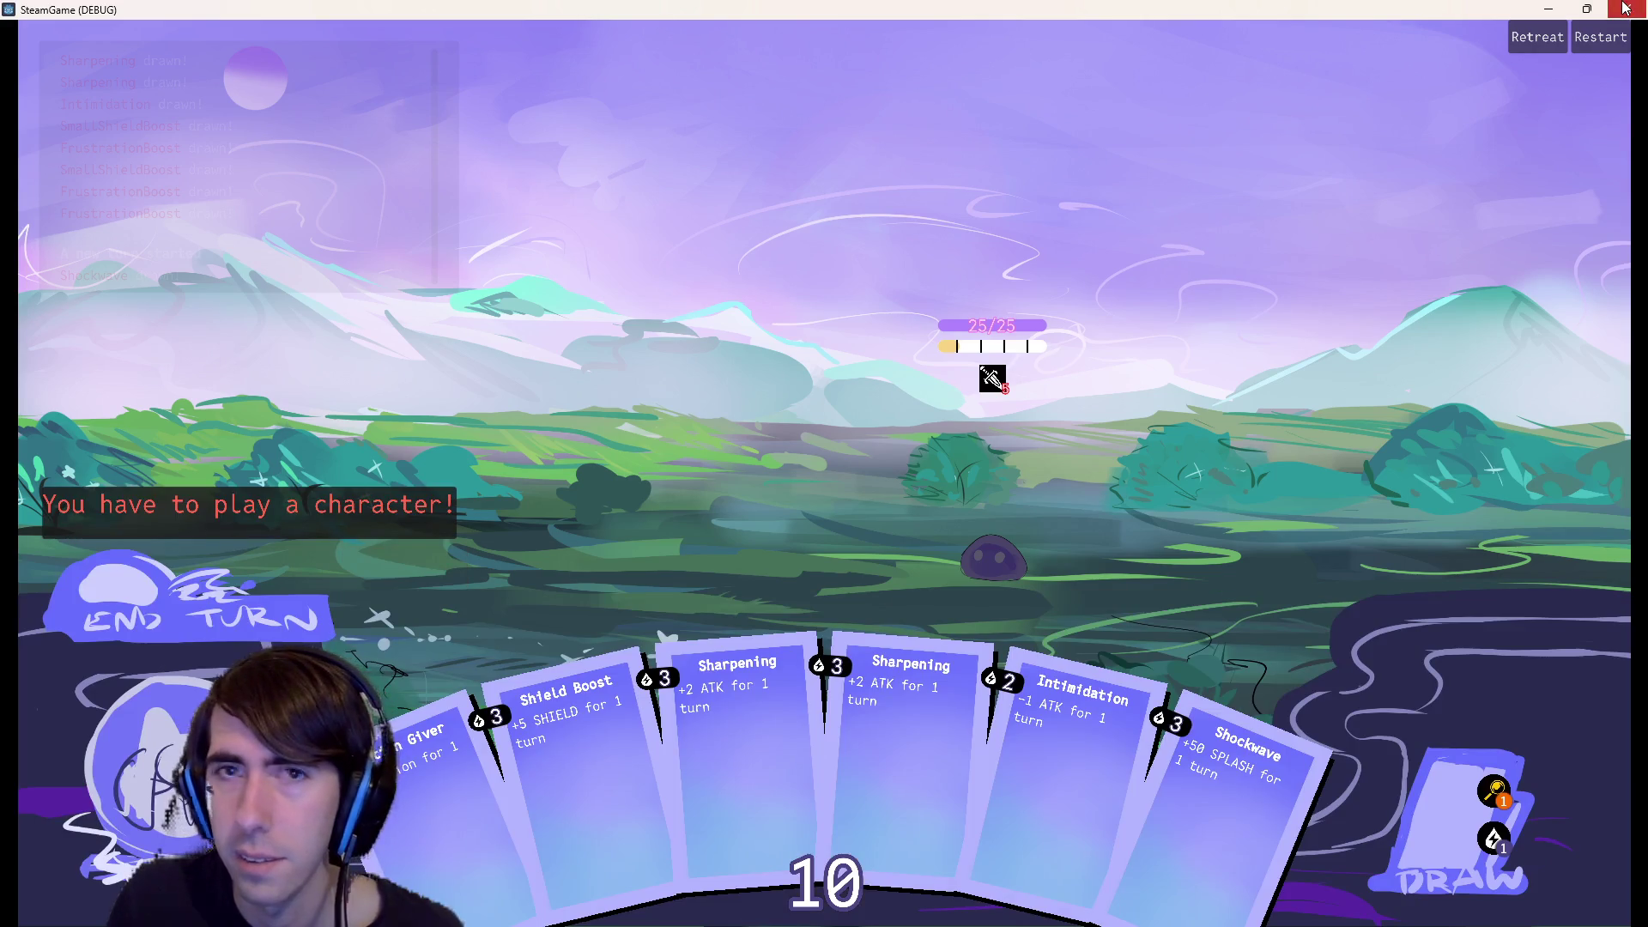
pyautogui.click(1626, 9)
pyautogui.click(642, 41)
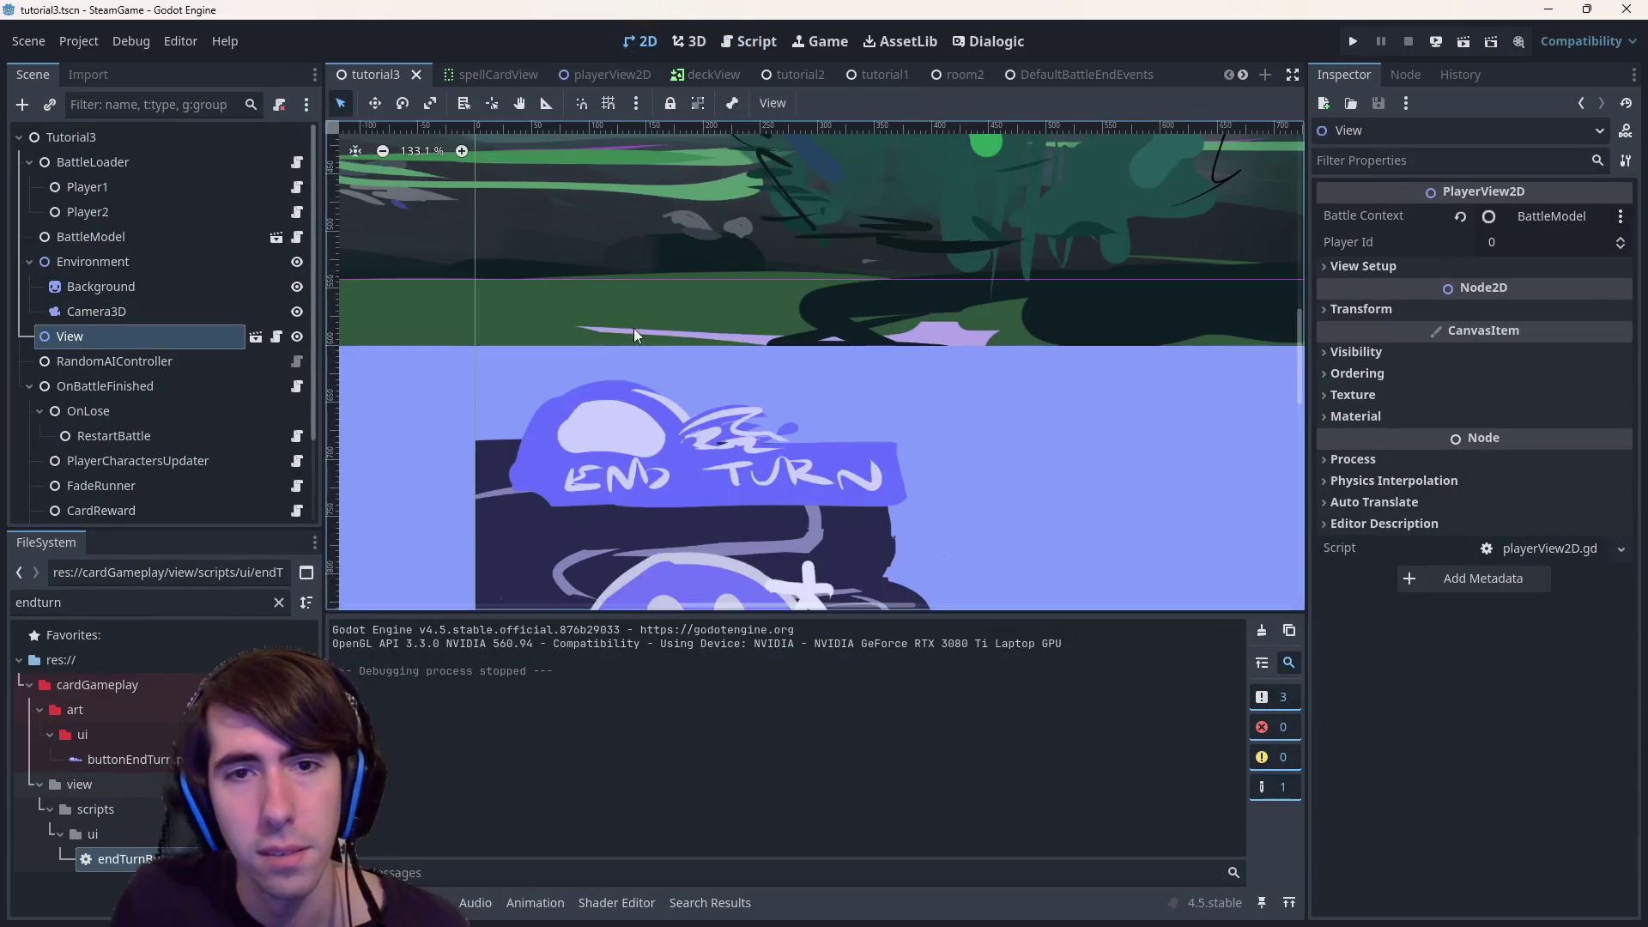
# Open playerView2D at the warning panel and toggle EndTurnBypass_RichTextLabel2's visibility off and on
pyautogui.scroll(-4, 637, 341)
pyautogui.scroll(4, 706, 443)
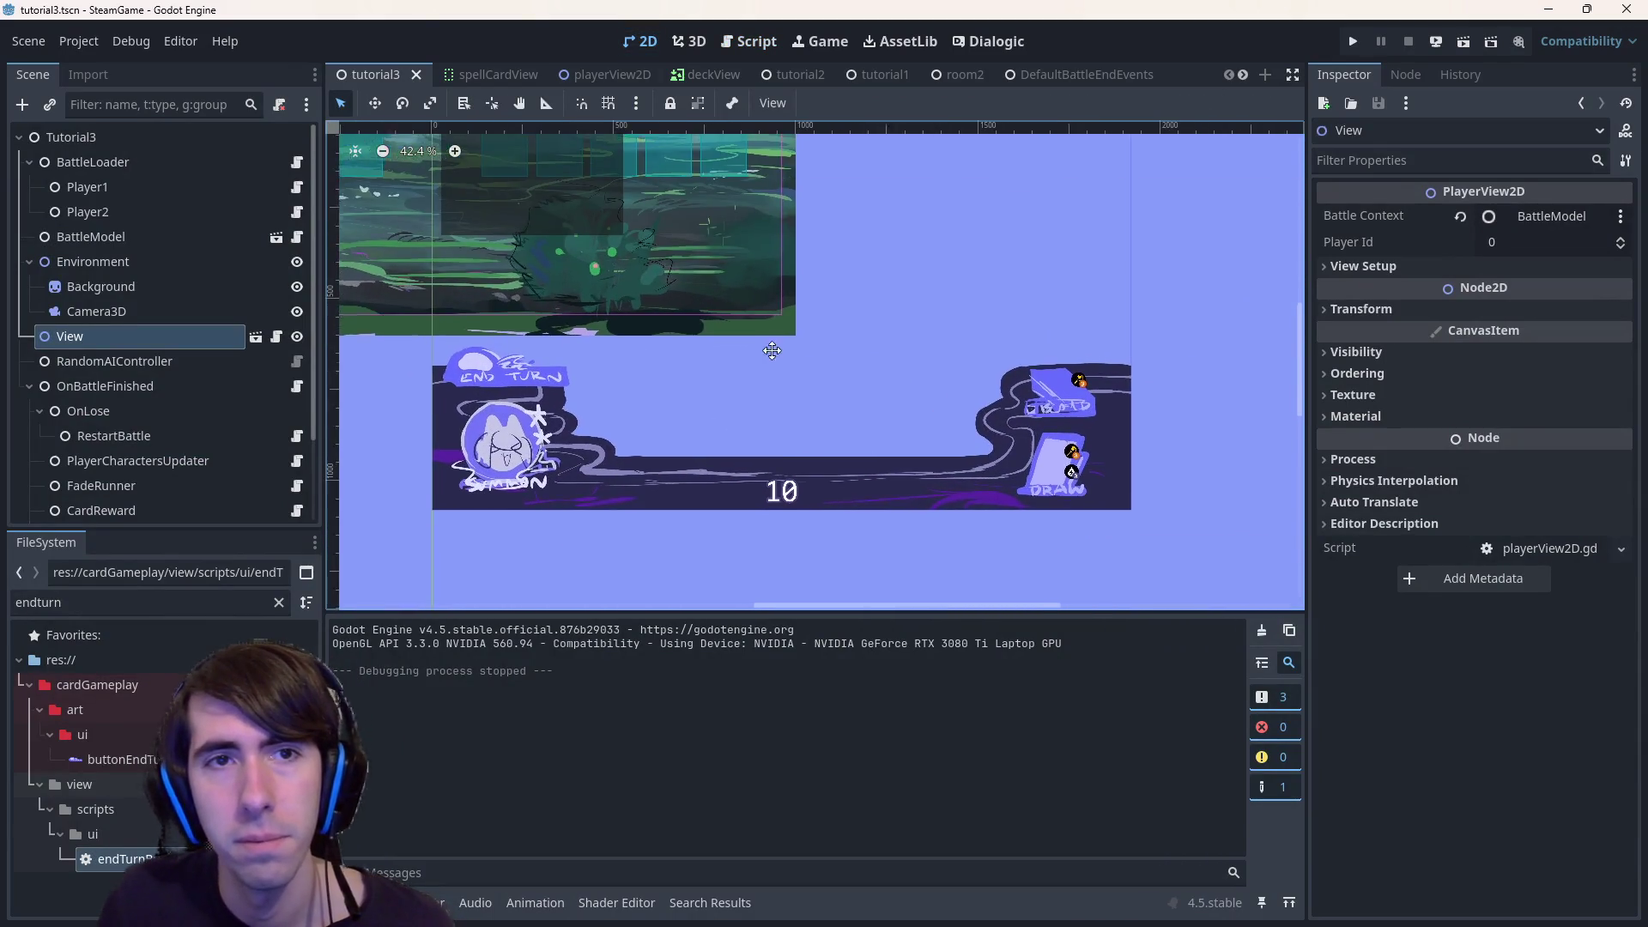
pyautogui.click(568, 74)
pyautogui.scroll(1, 685, 361)
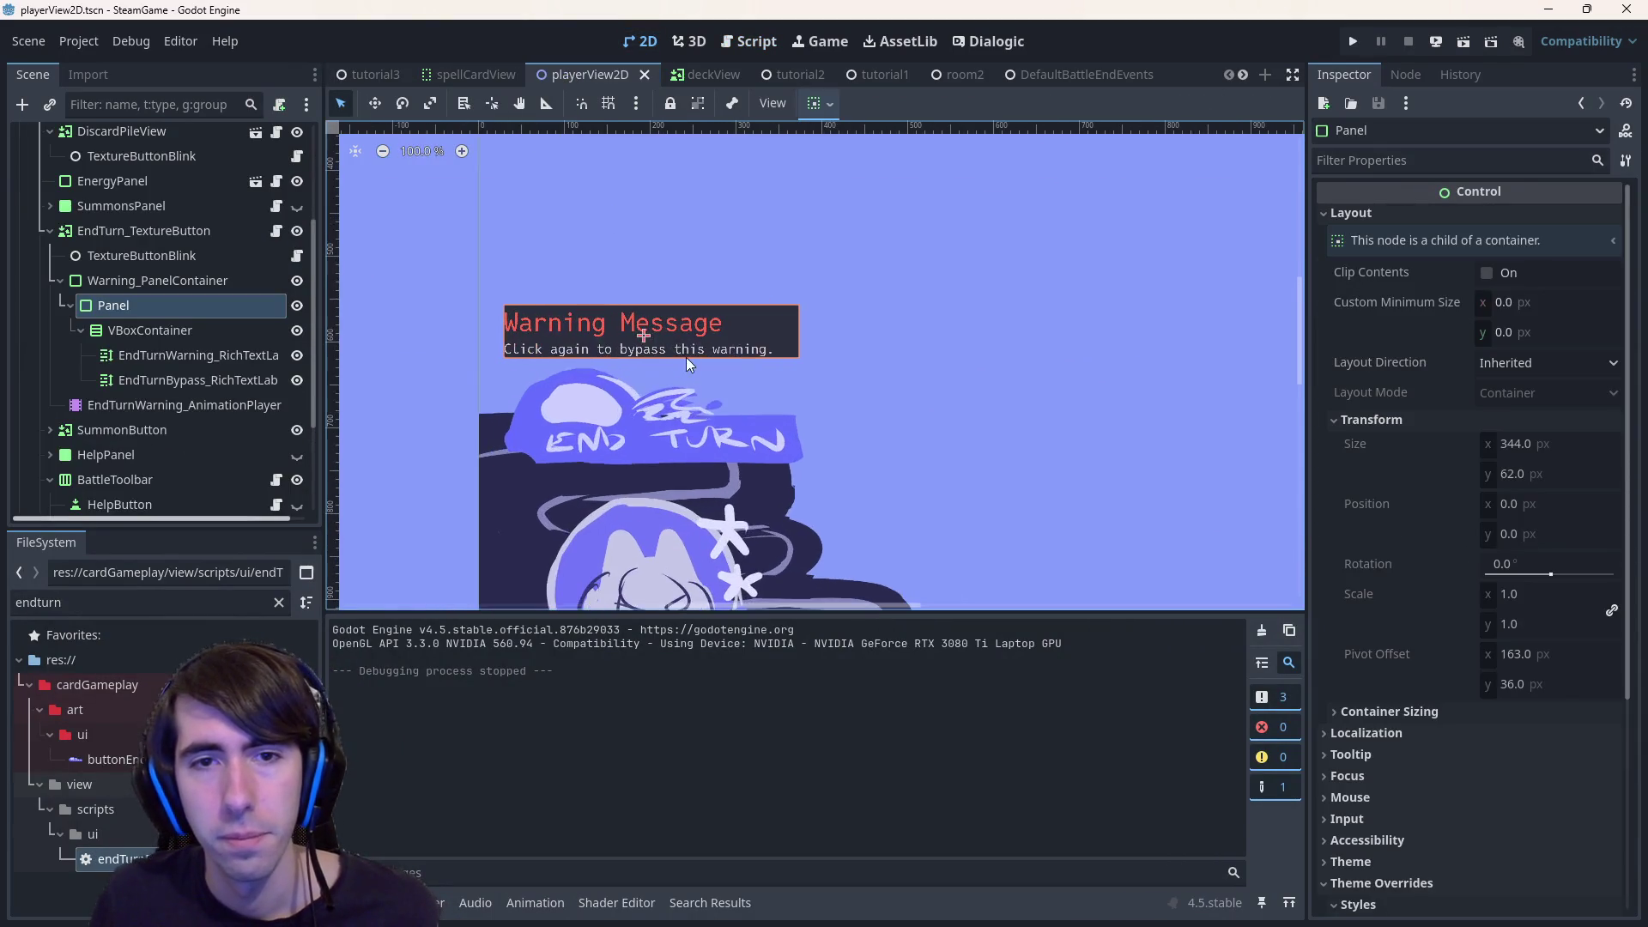
pyautogui.click(678, 353)
pyautogui.click(297, 379)
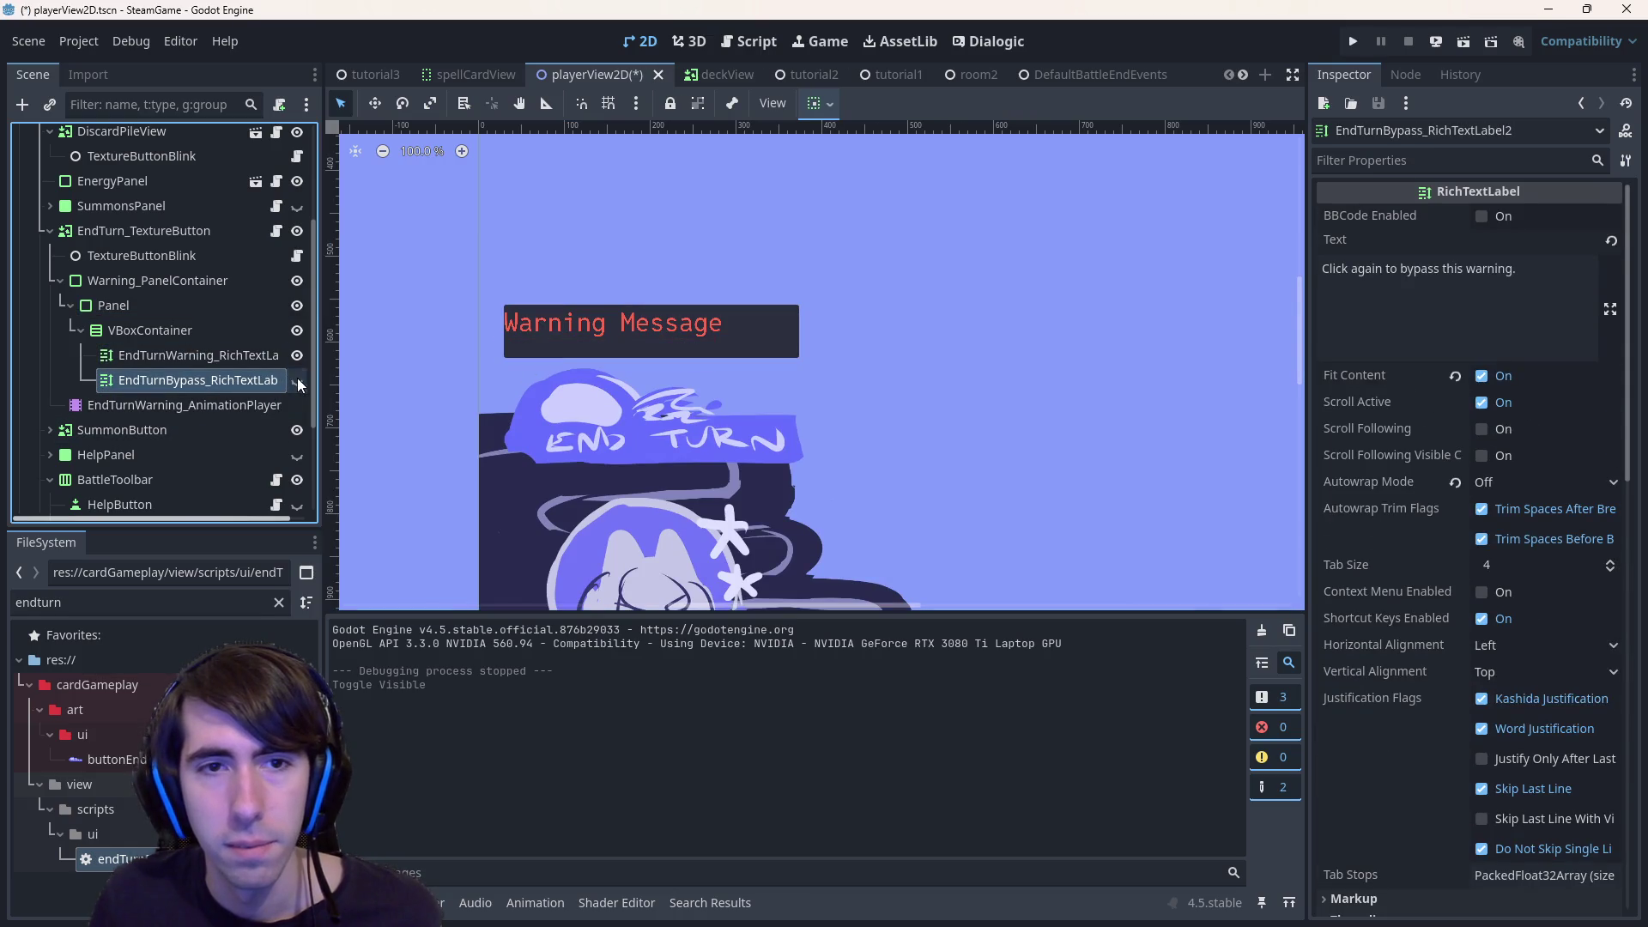
pyautogui.click(297, 379)
pyautogui.click(297, 379)
pyautogui.click(294, 379)
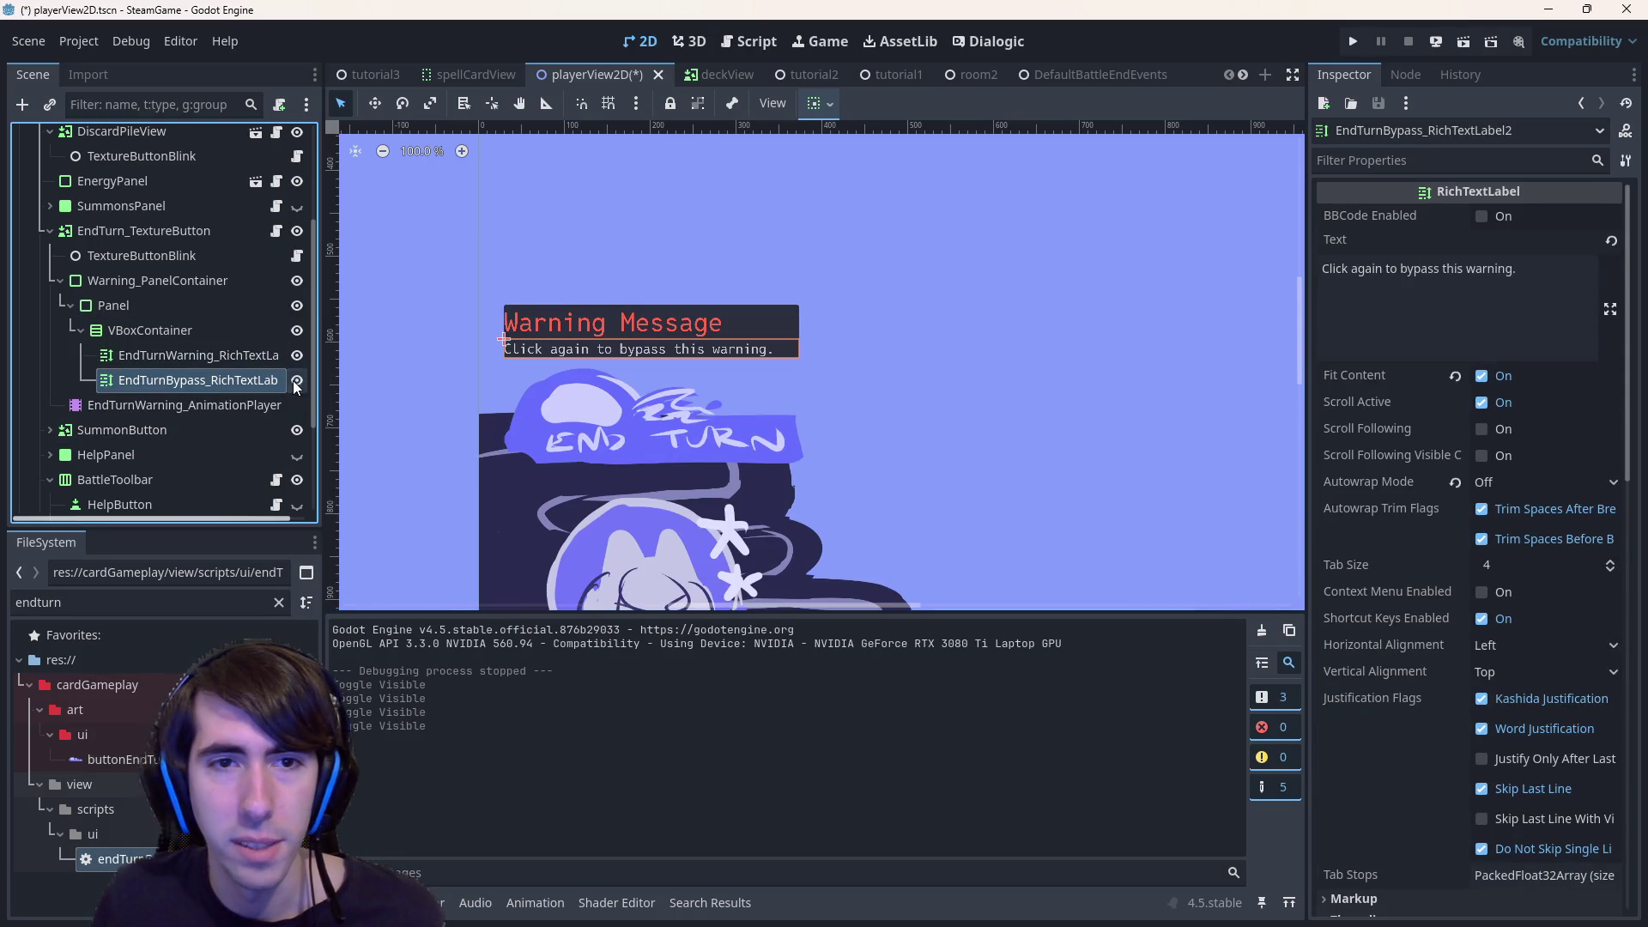
# Inspect the warning labels, VBoxContainer, Warning_PanelContainer and Panel nodes in turn
pyautogui.click(208, 347)
pyautogui.click(203, 341)
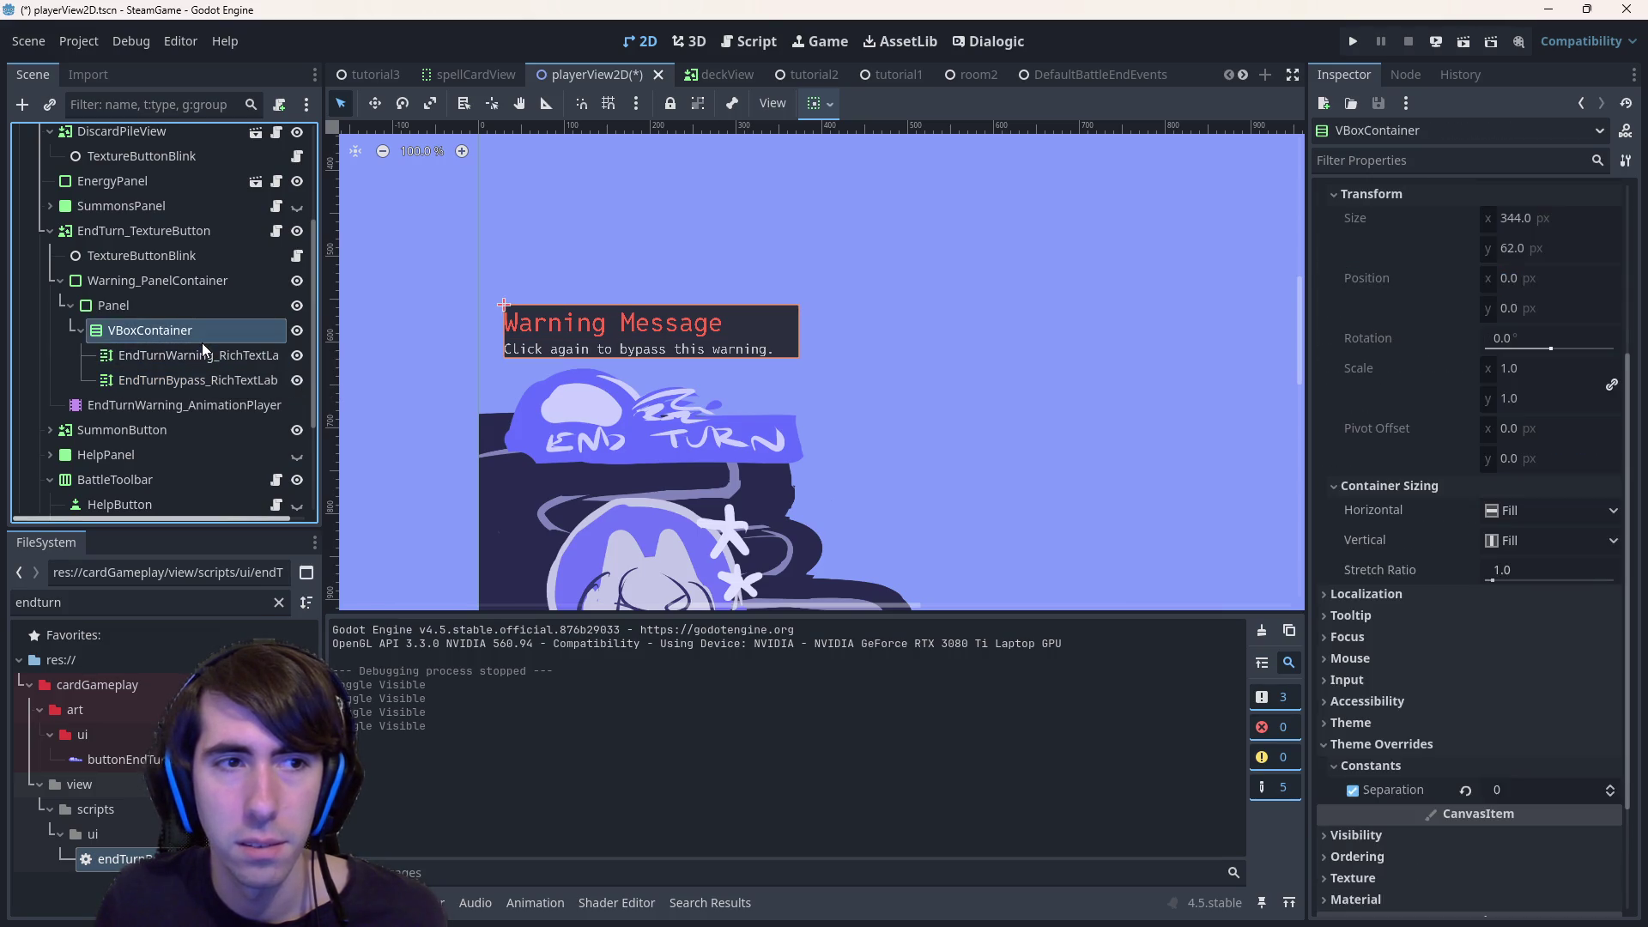
pyautogui.click(128, 302)
pyautogui.click(130, 283)
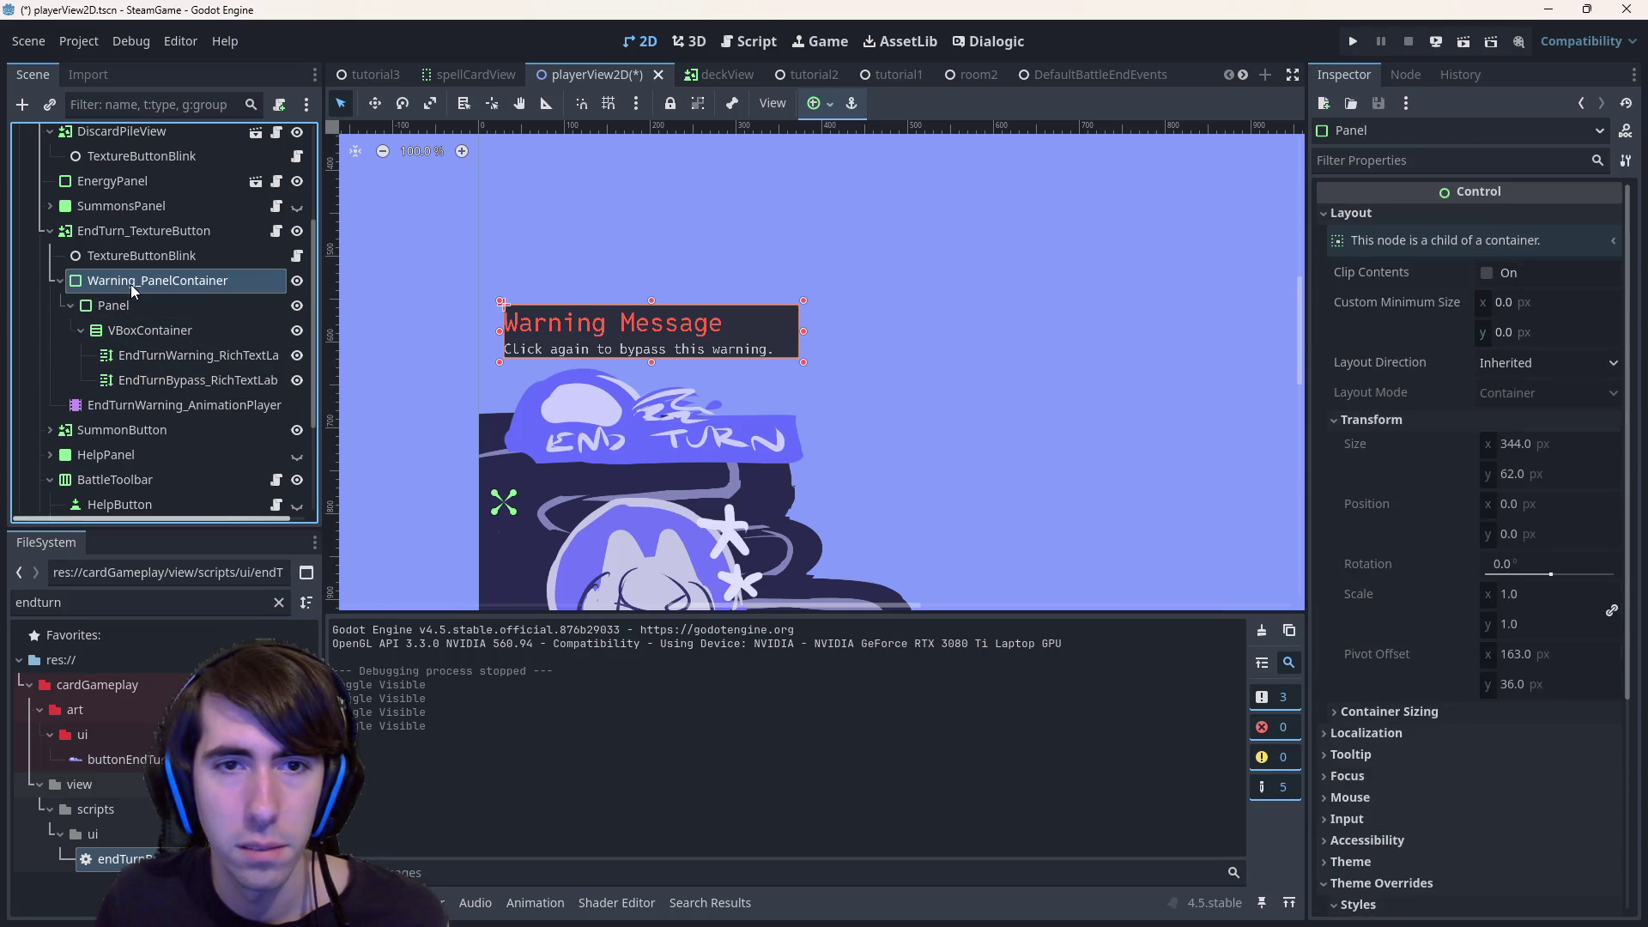
pyautogui.click(145, 306)
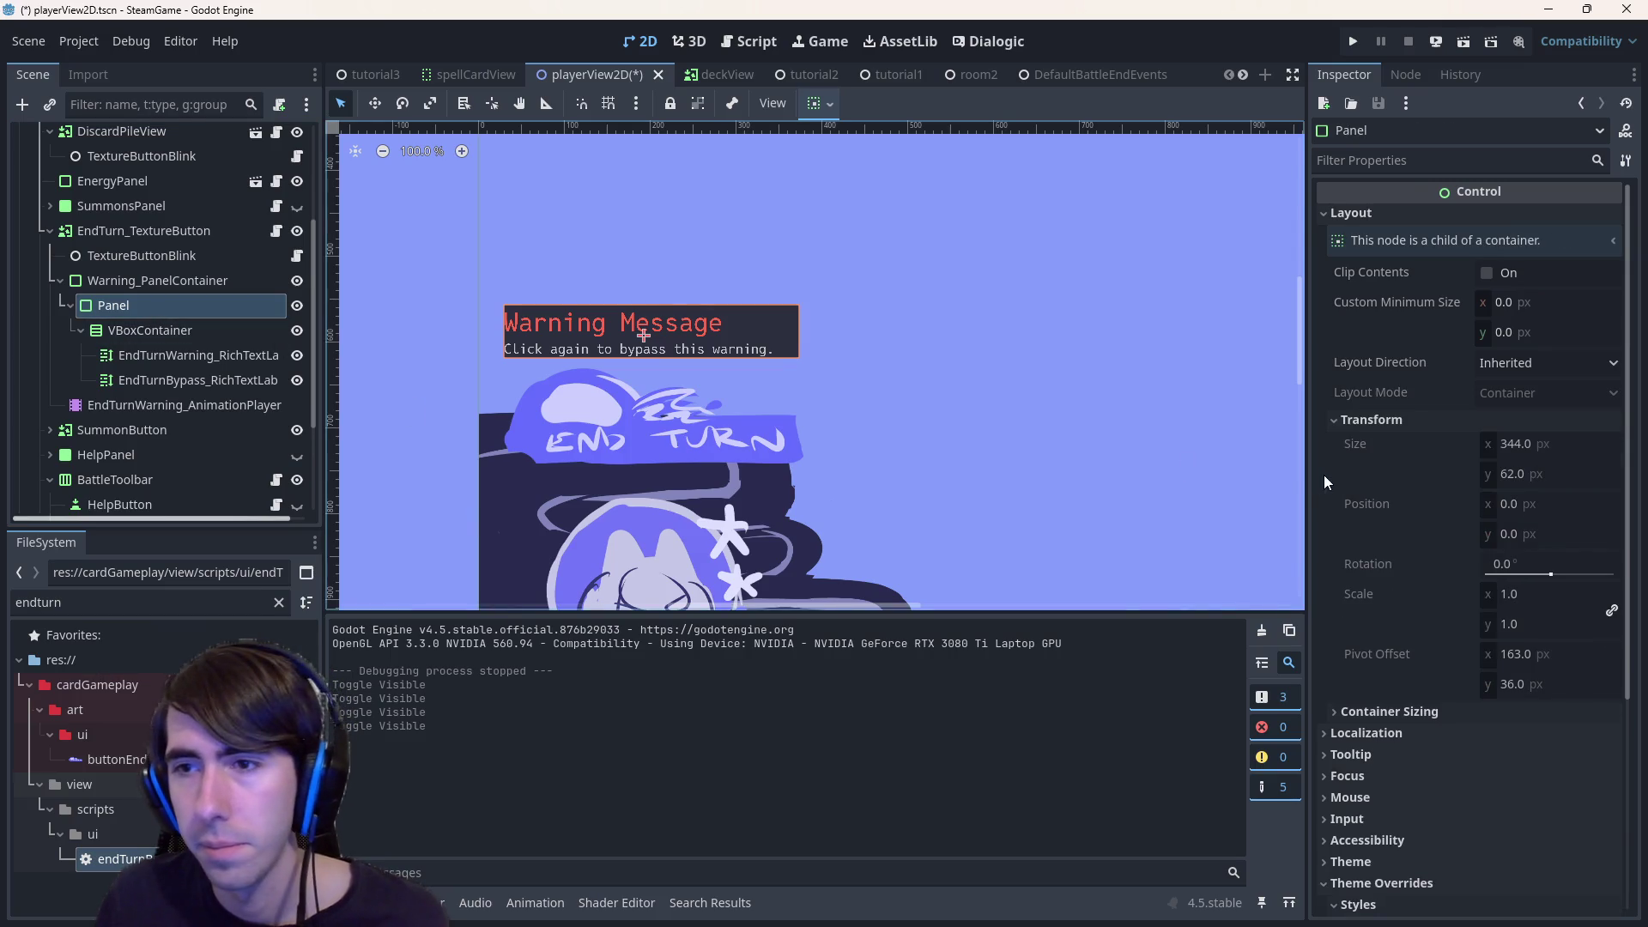
pyautogui.scroll(-5, 1550, 506)
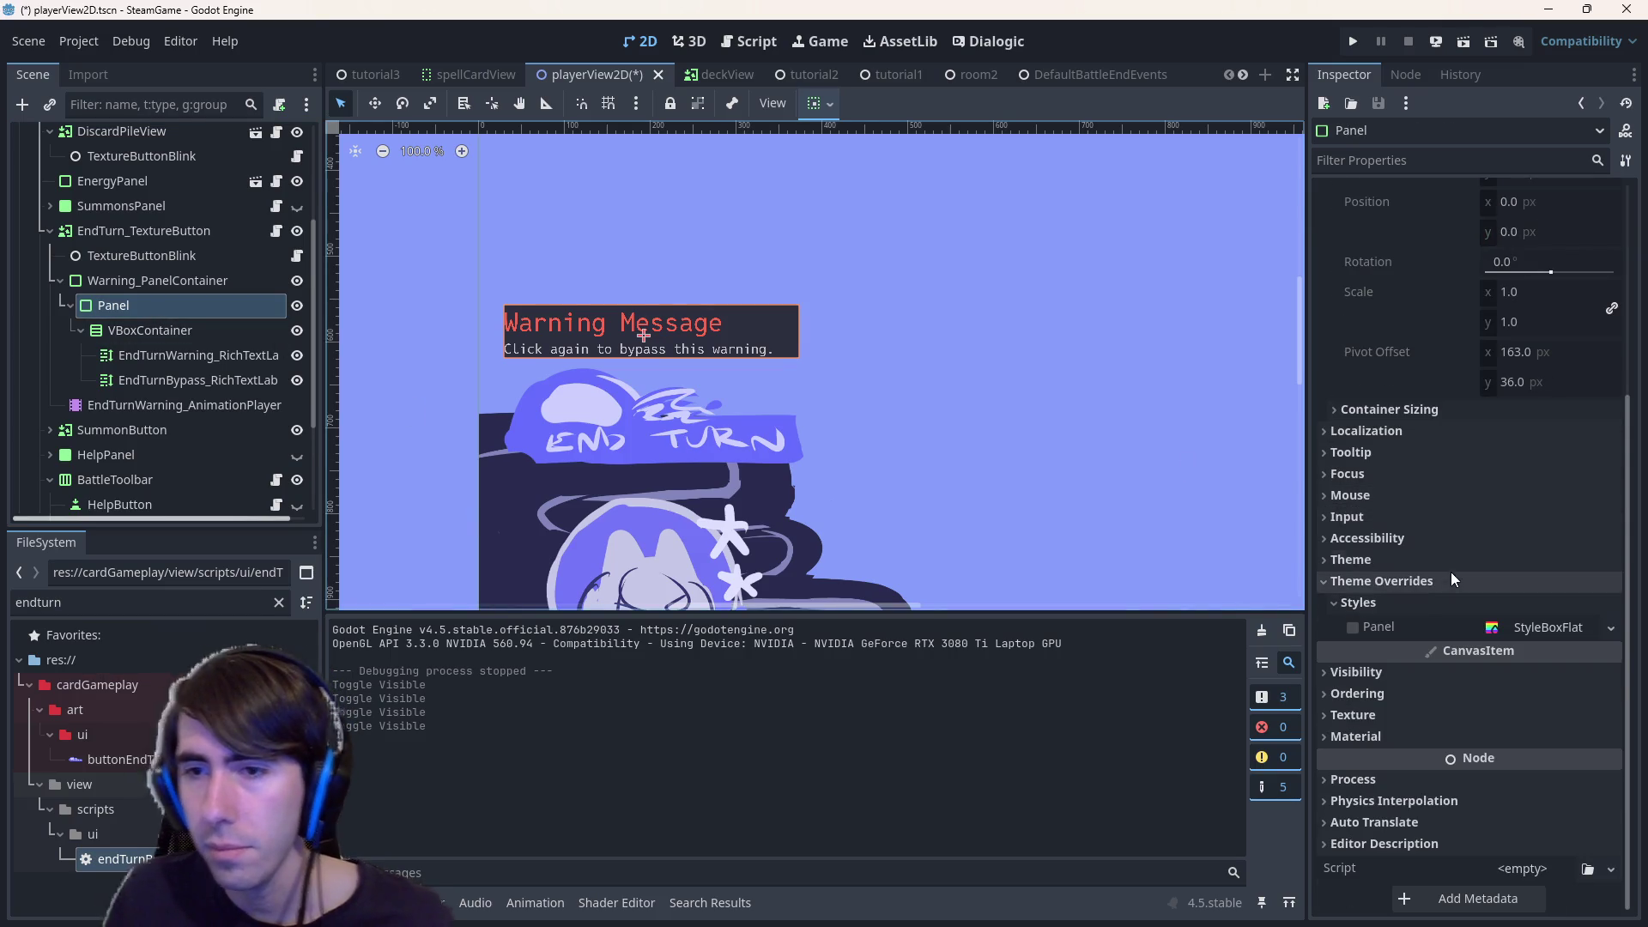
pyautogui.click(204, 332)
pyautogui.click(204, 371)
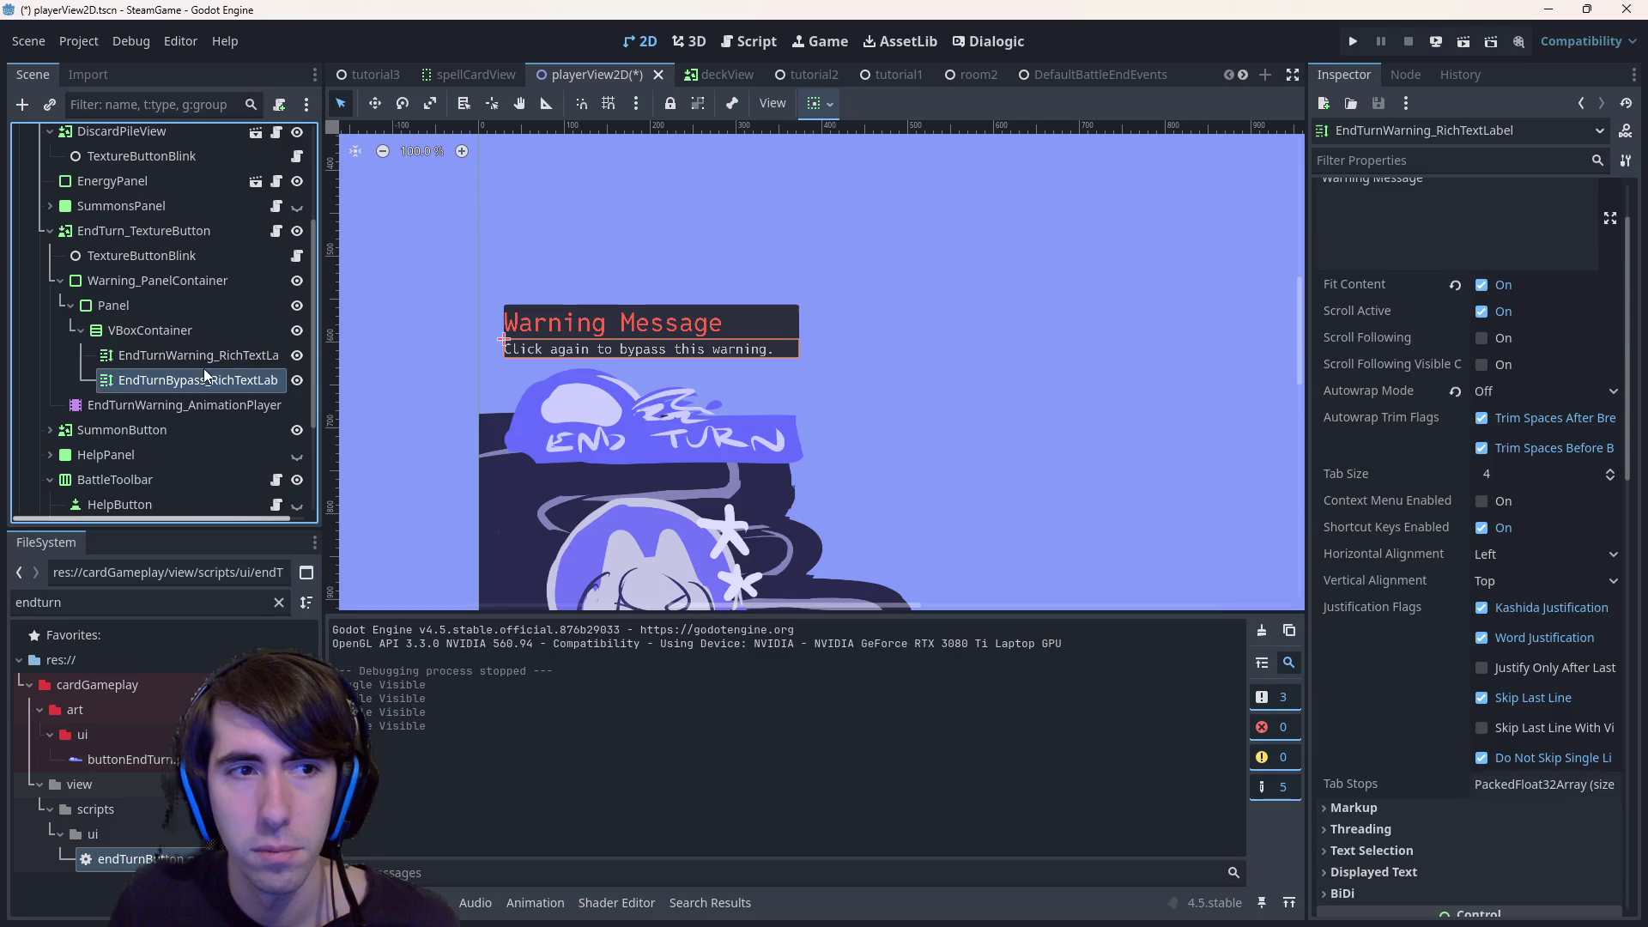
pyautogui.press('Up')
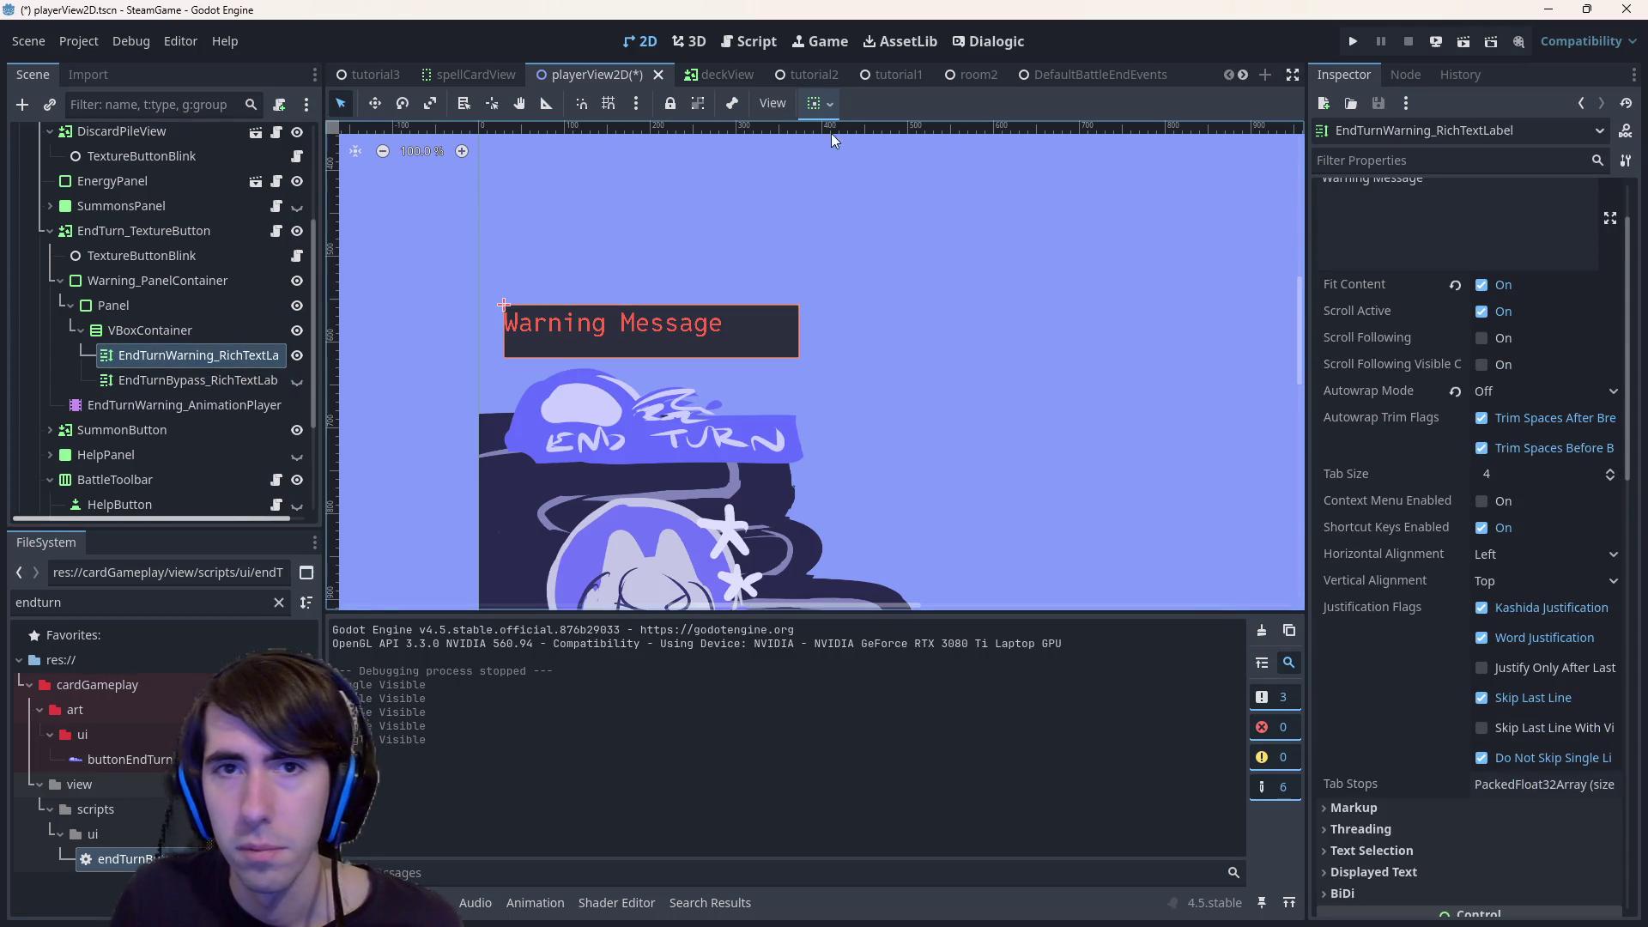
# Center both the end-turn warning label and the bypass label vertically
pyautogui.click(823, 101)
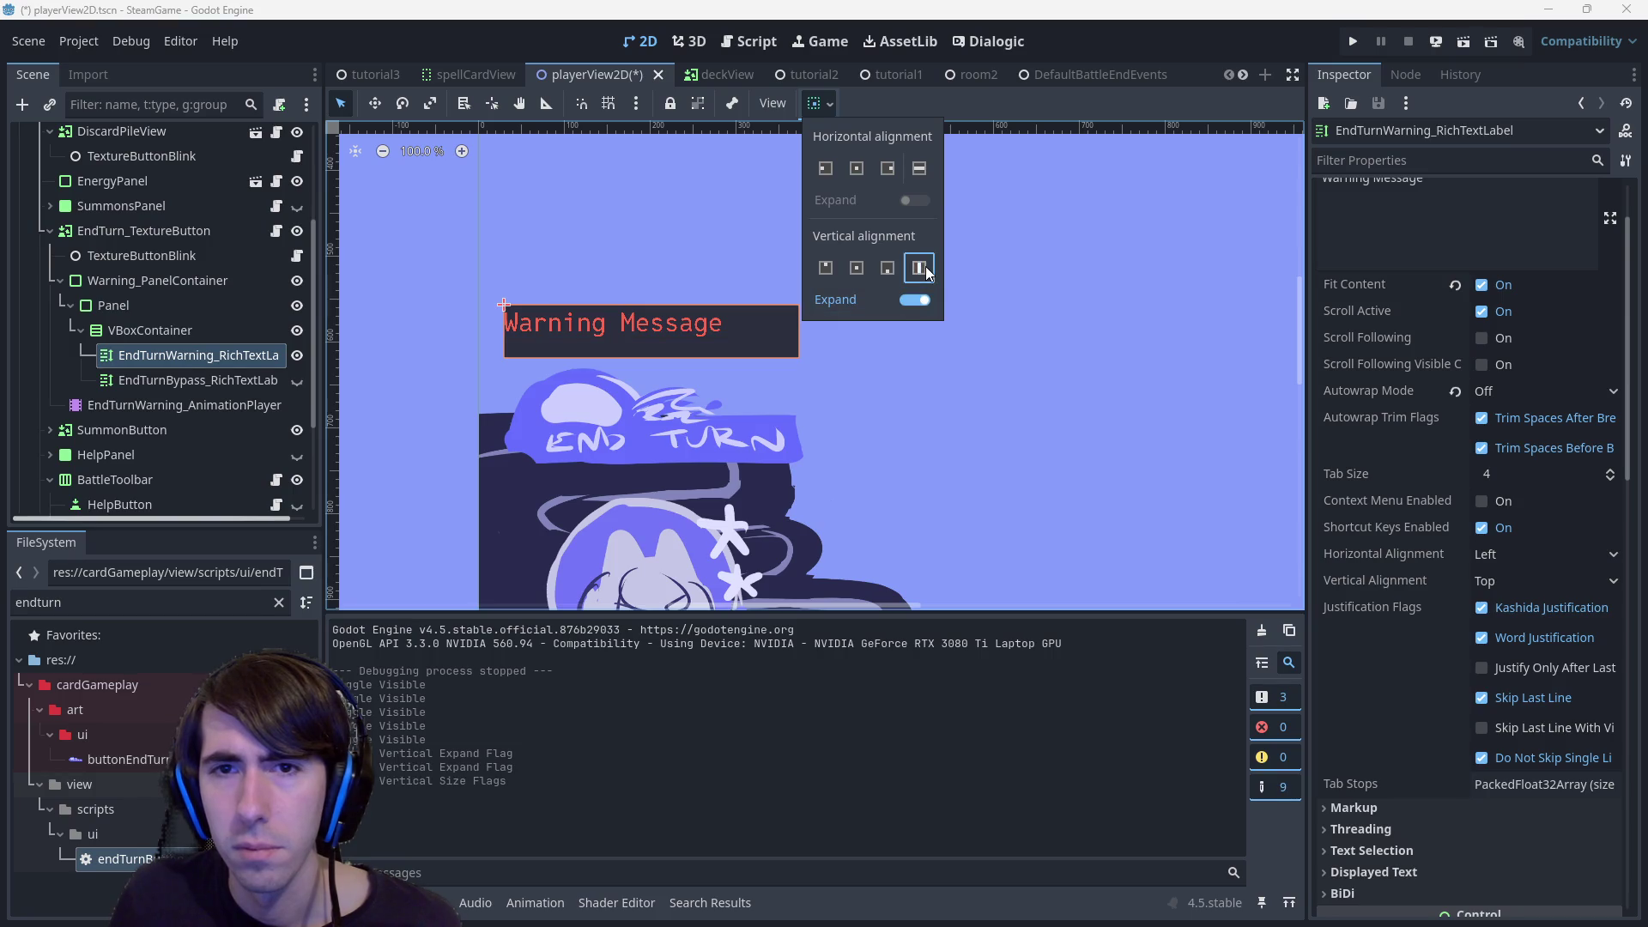
pyautogui.scroll(2, 1444, 420)
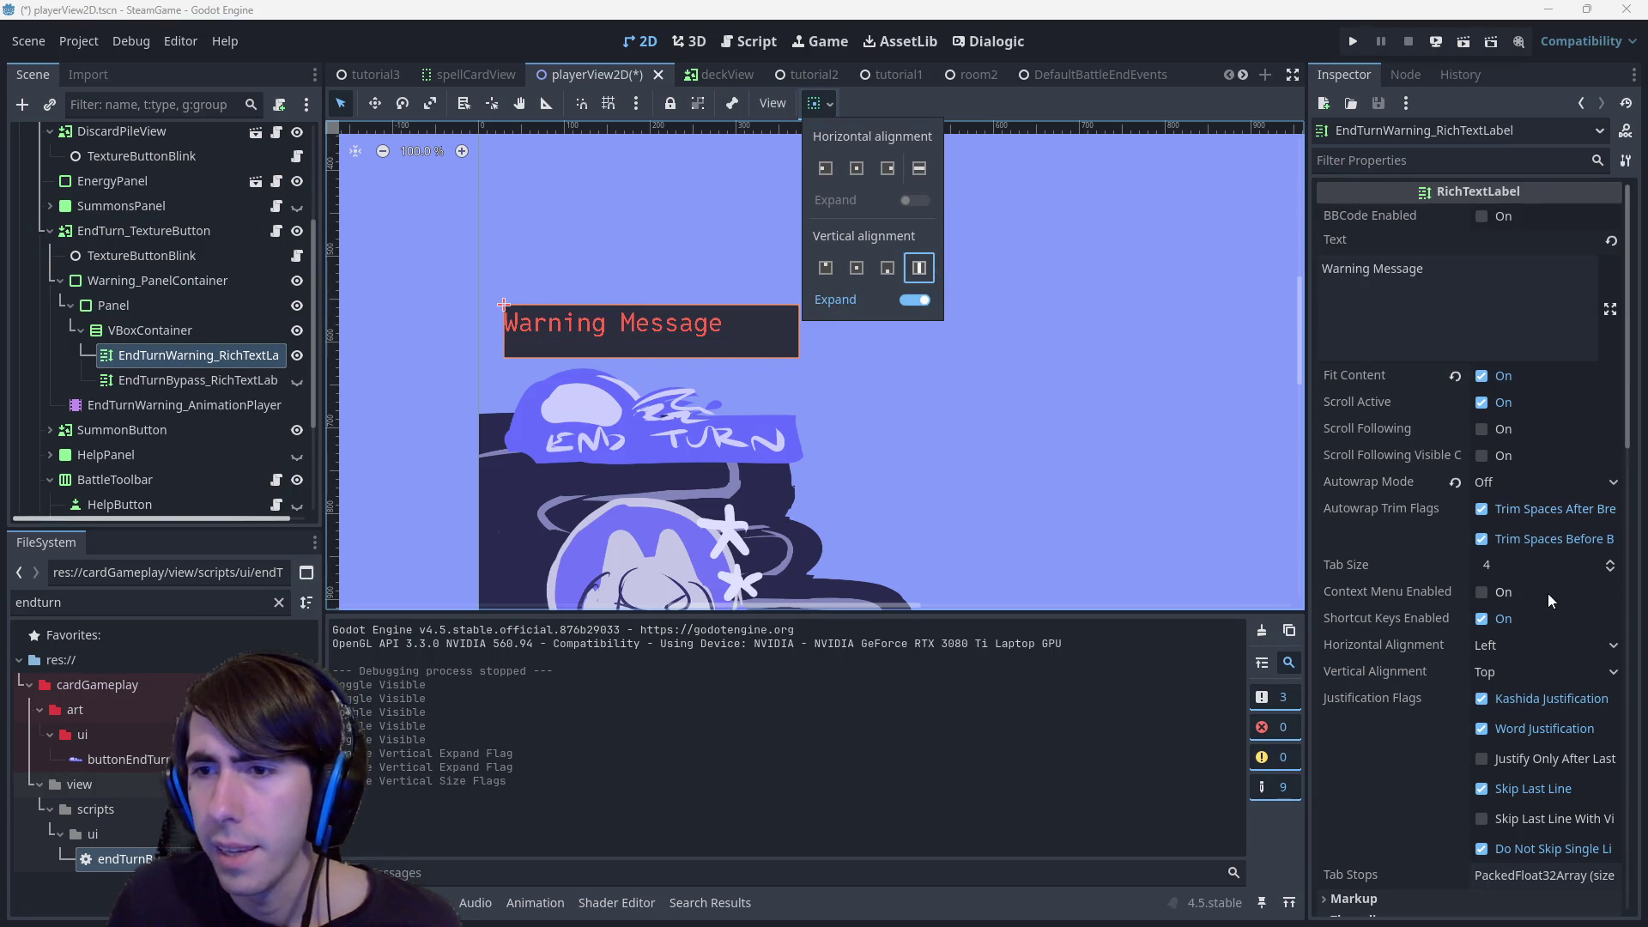
pyautogui.click(1529, 676)
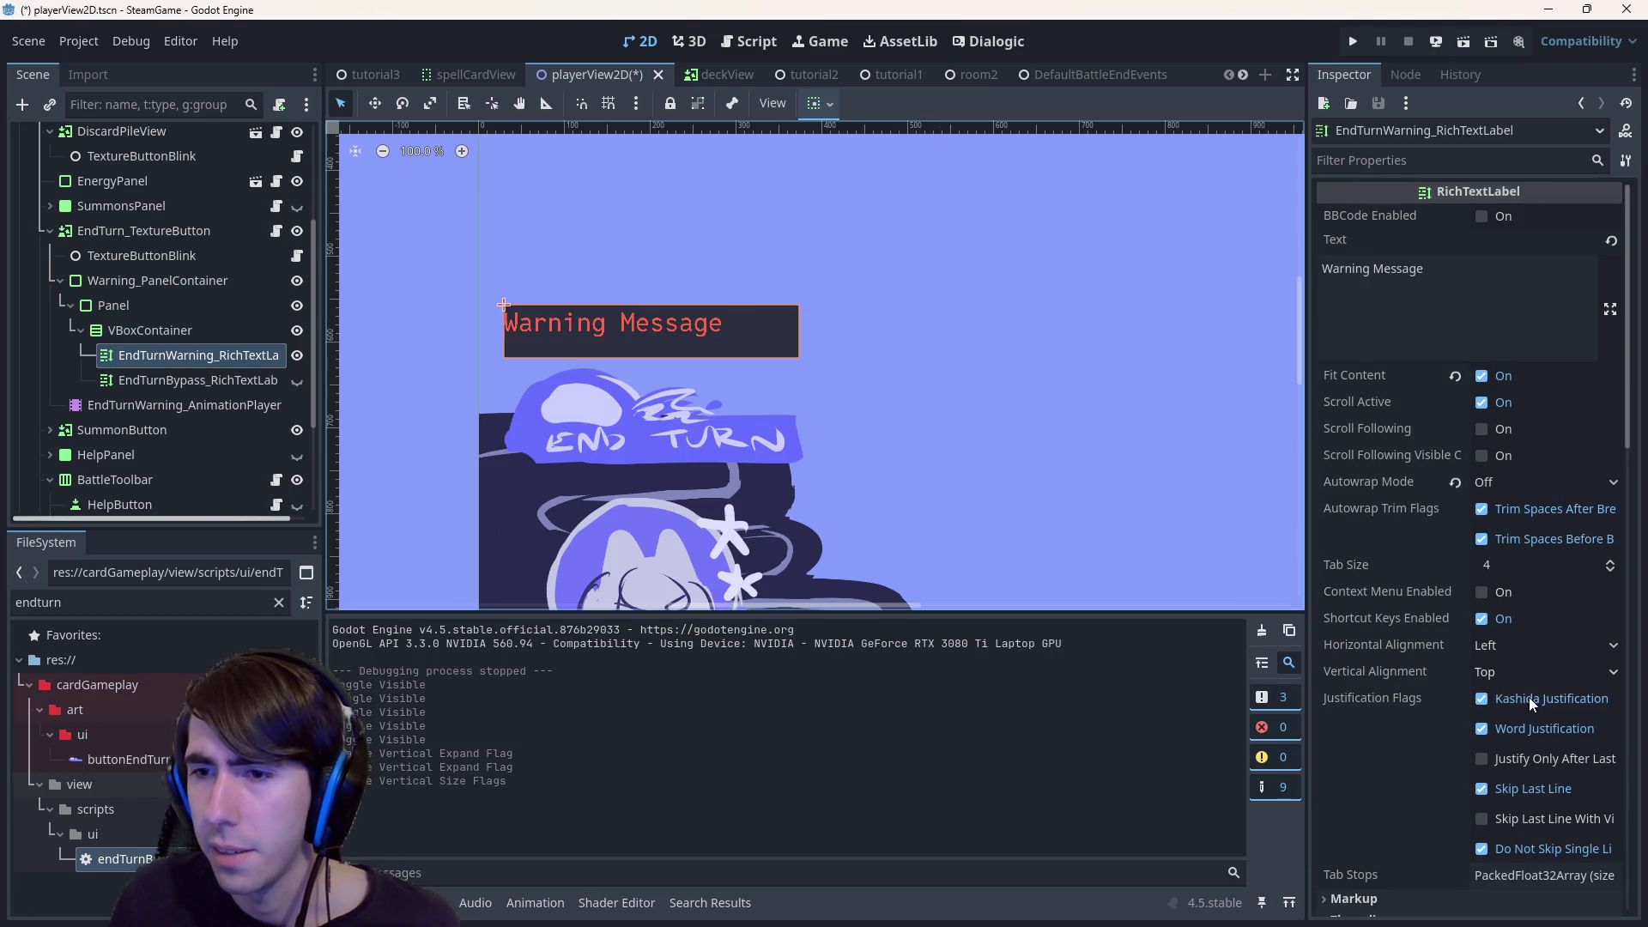
pyautogui.click(1524, 678)
pyautogui.click(1514, 723)
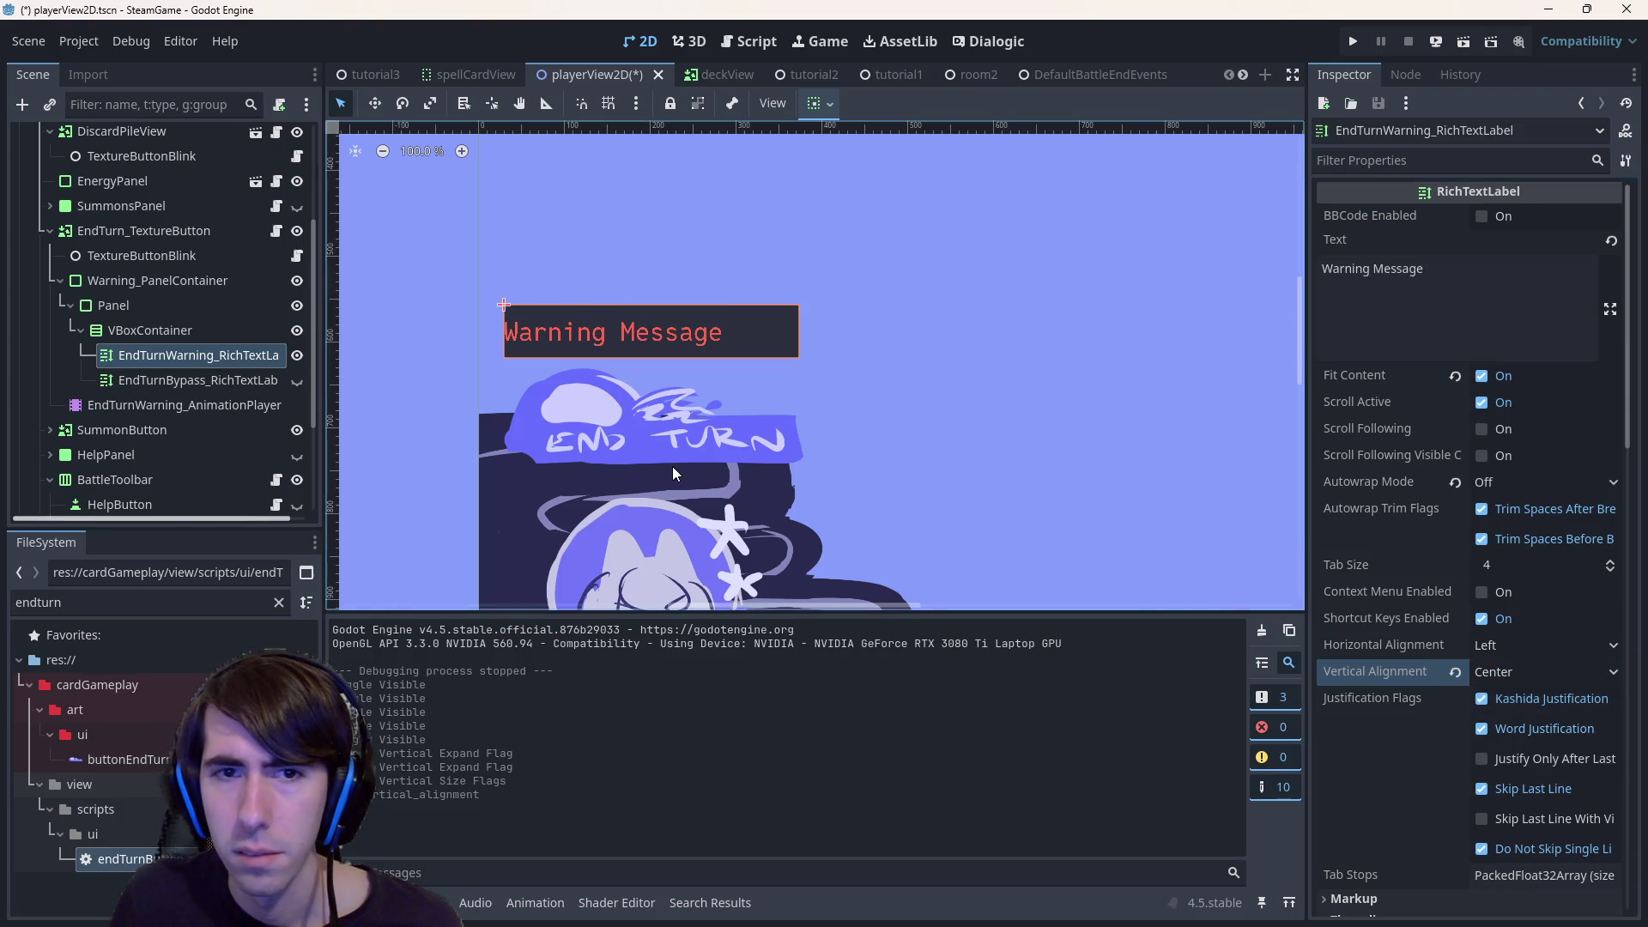
pyautogui.click(200, 383)
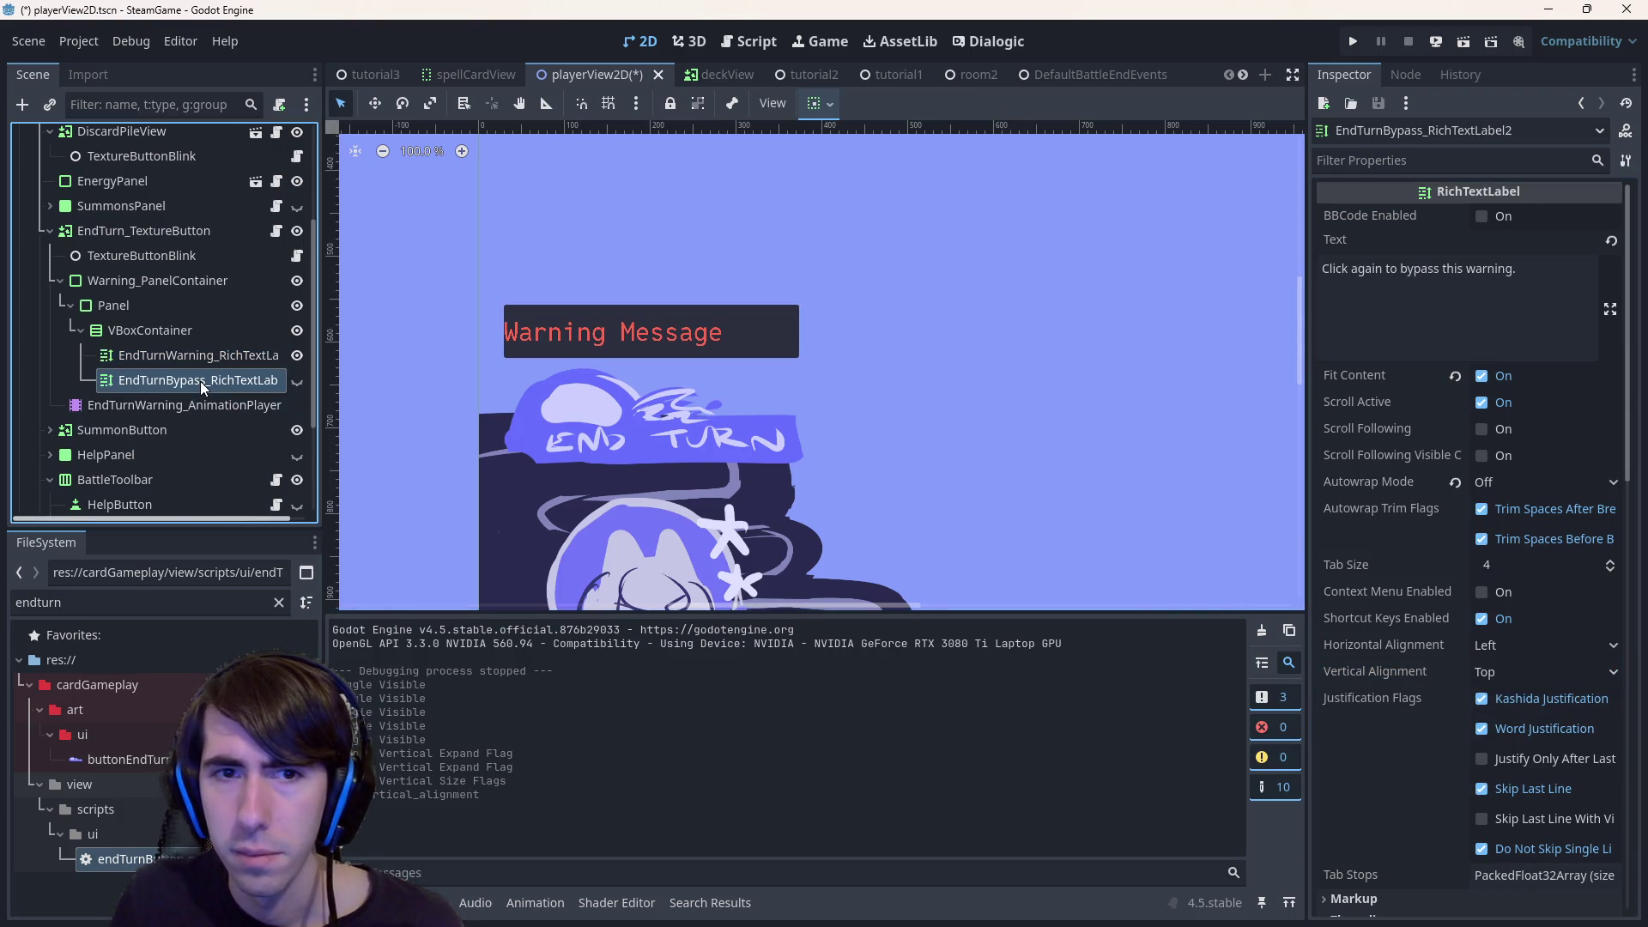
pyautogui.click(1526, 679)
pyautogui.click(1527, 723)
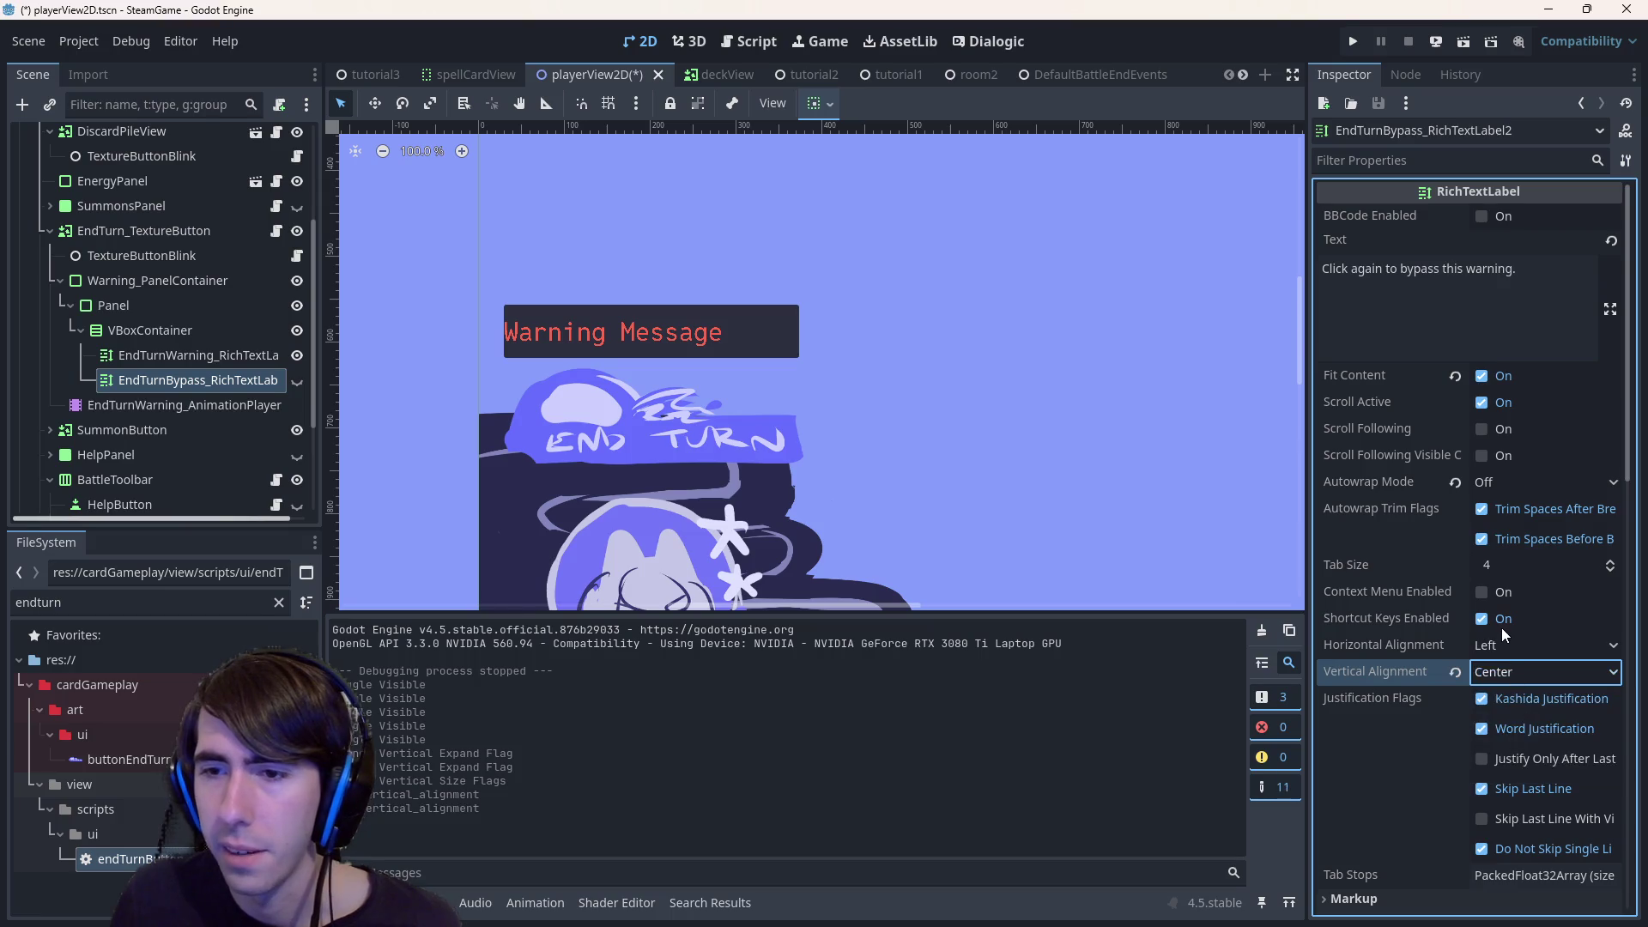
# Check the VBoxContainer's Localization and Theme sections, then select Warning_PanelContainer
pyautogui.click(173, 339)
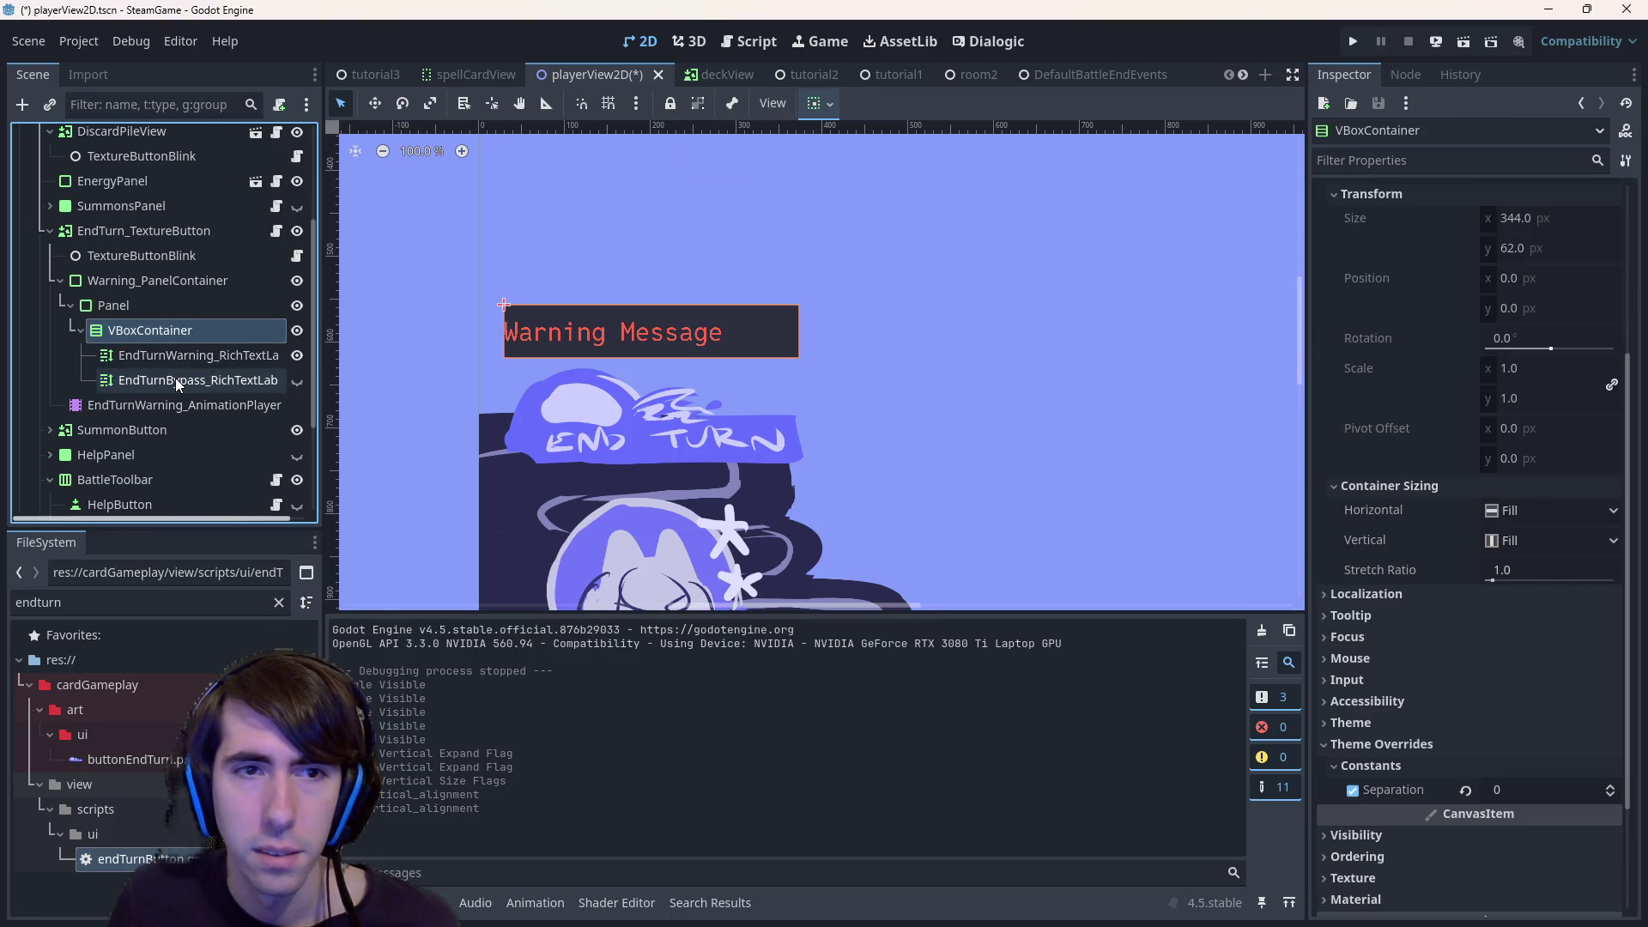
pyautogui.scroll(3, 1424, 454)
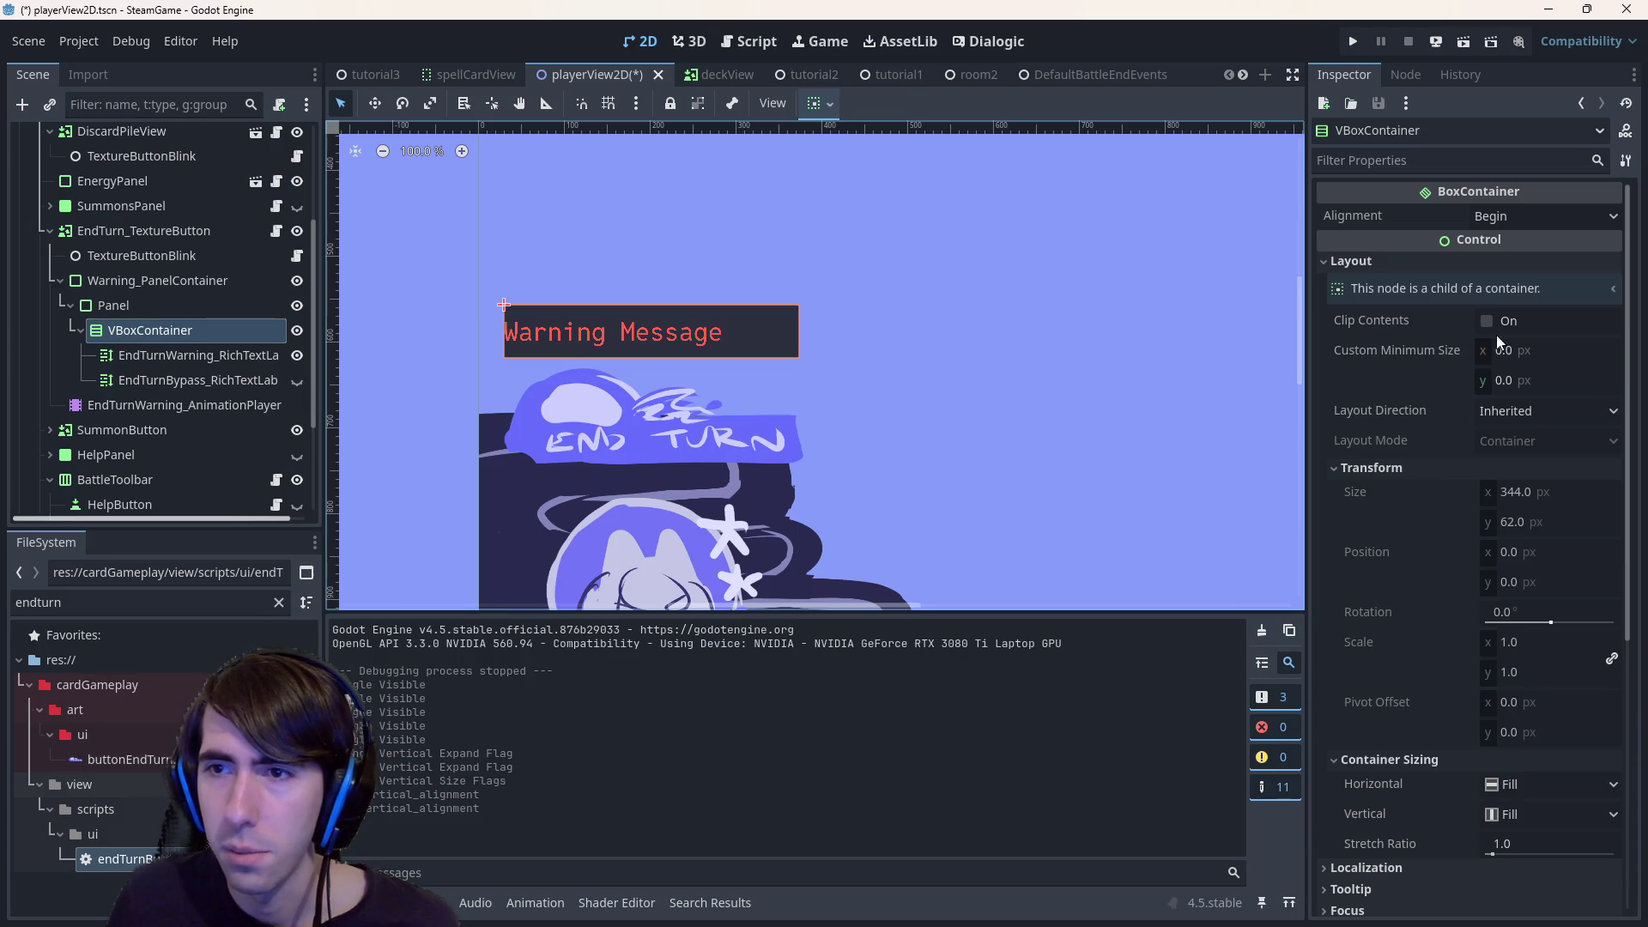
pyautogui.scroll(-5, 1459, 497)
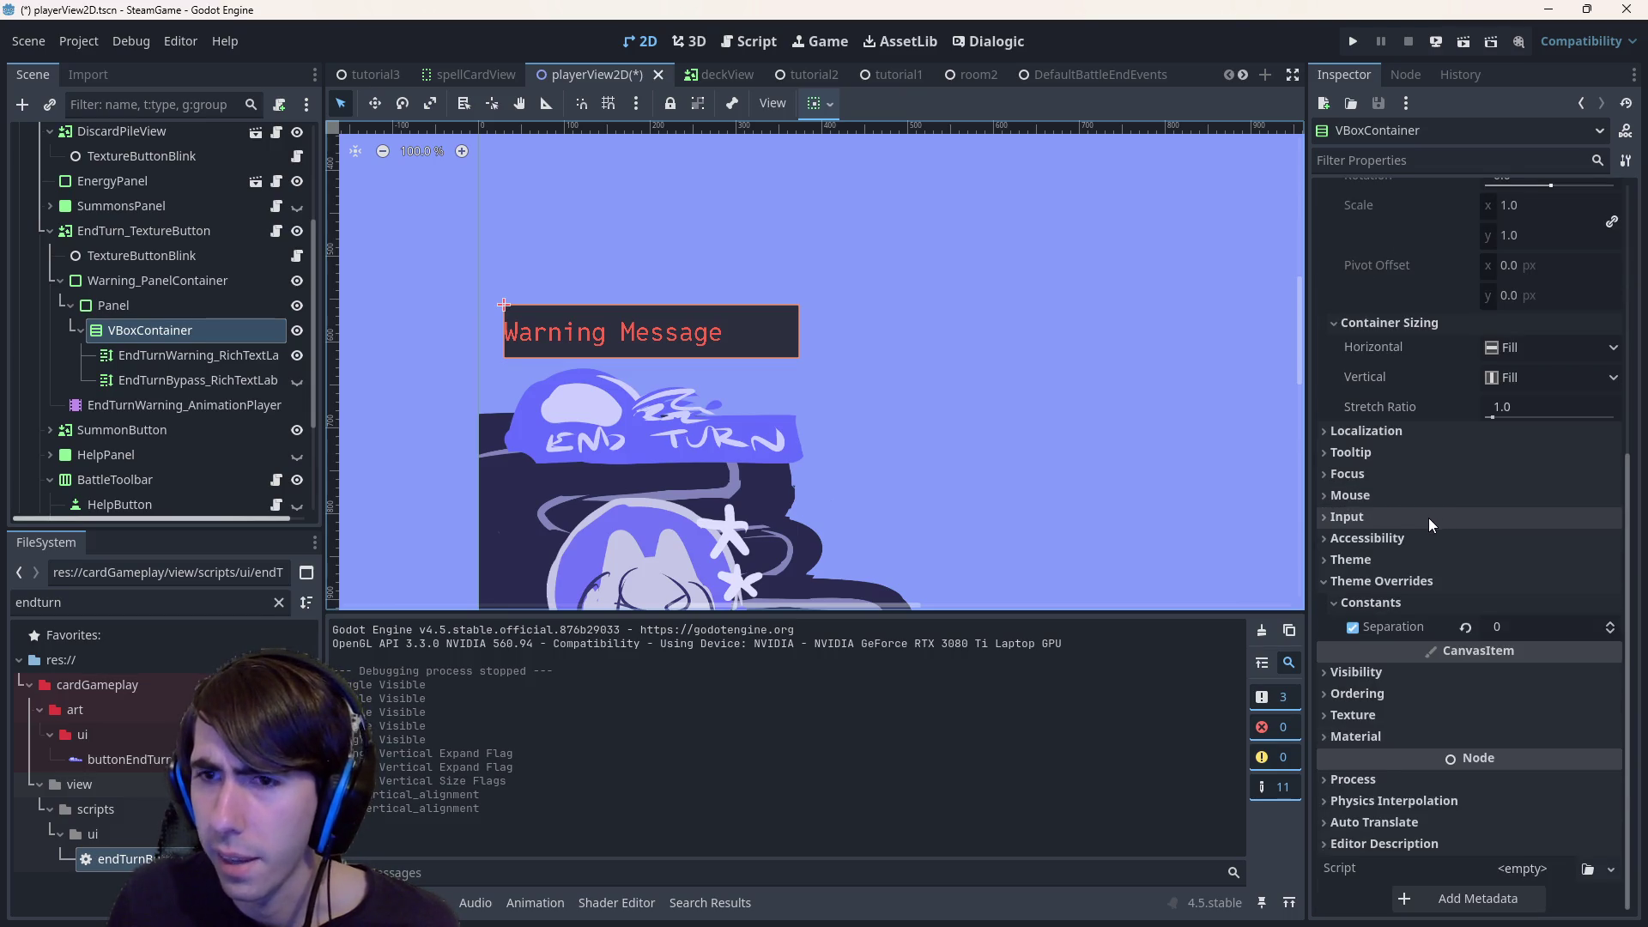
pyautogui.click(1436, 441)
pyautogui.click(1437, 441)
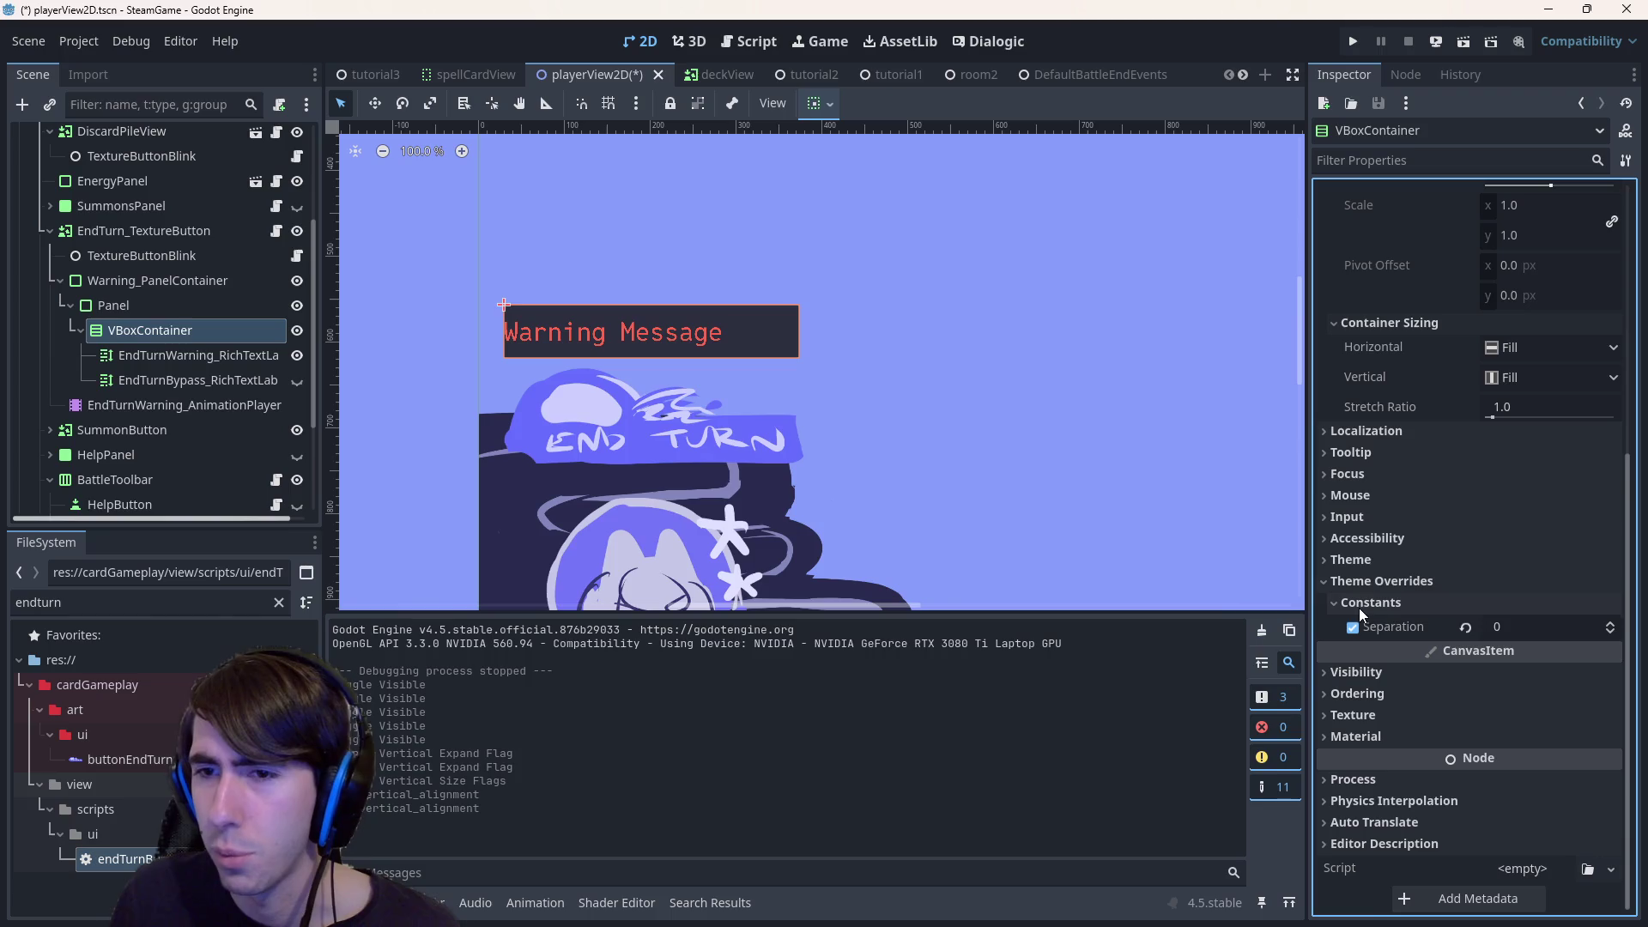
pyautogui.click(1366, 558)
pyautogui.click(1367, 558)
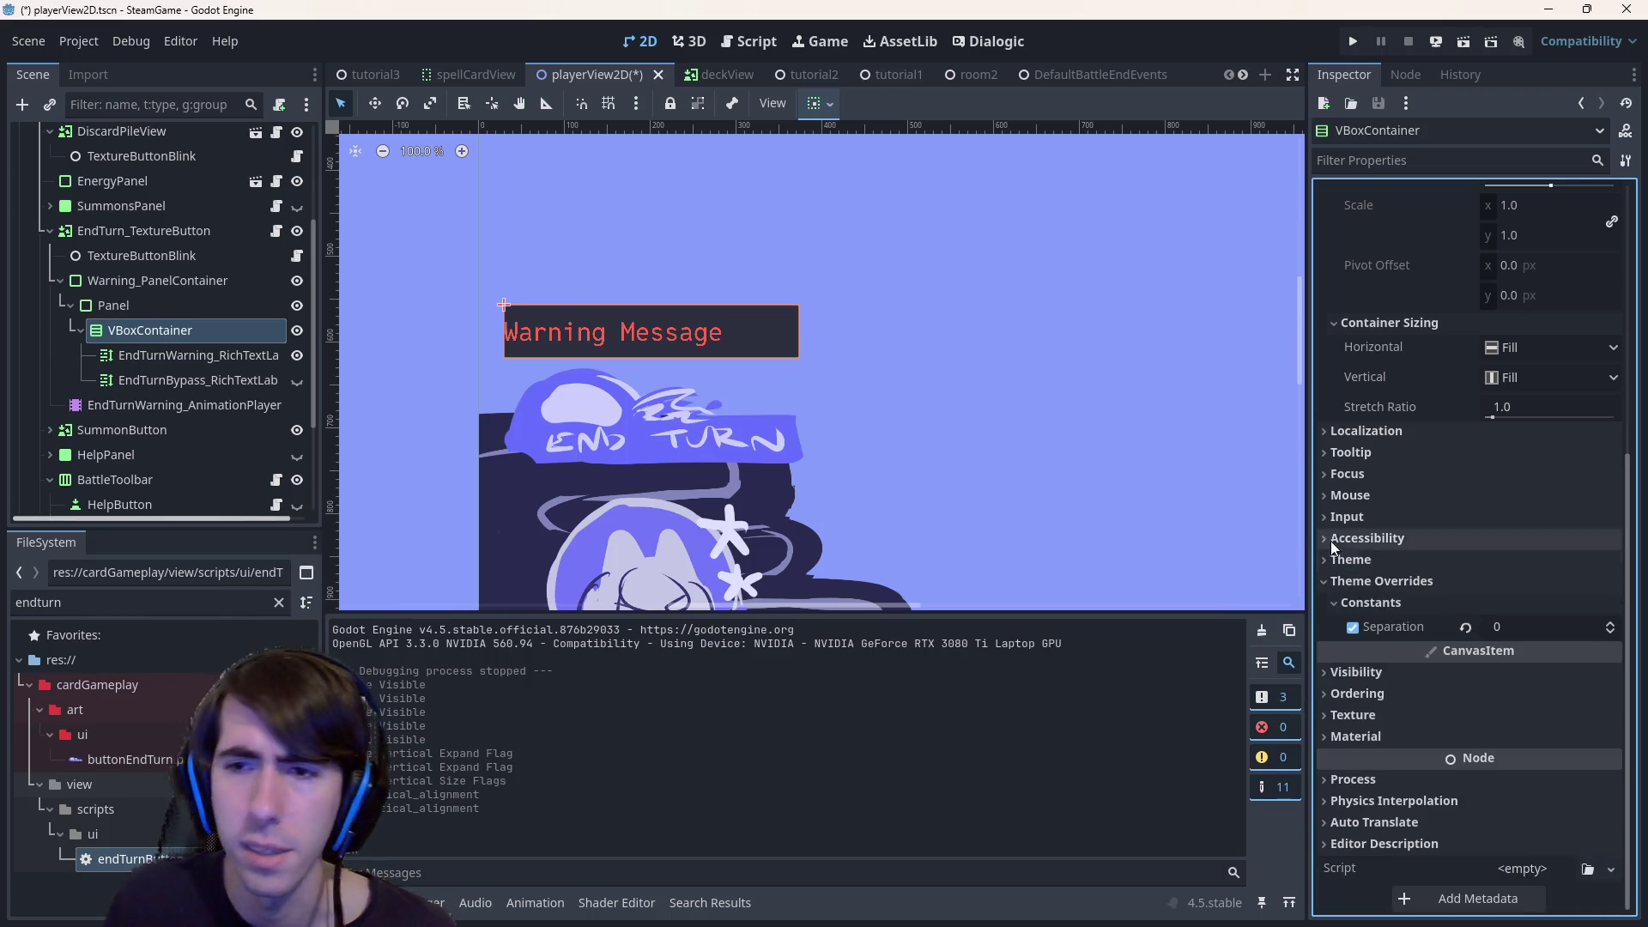
pyautogui.scroll(4, 1553, 400)
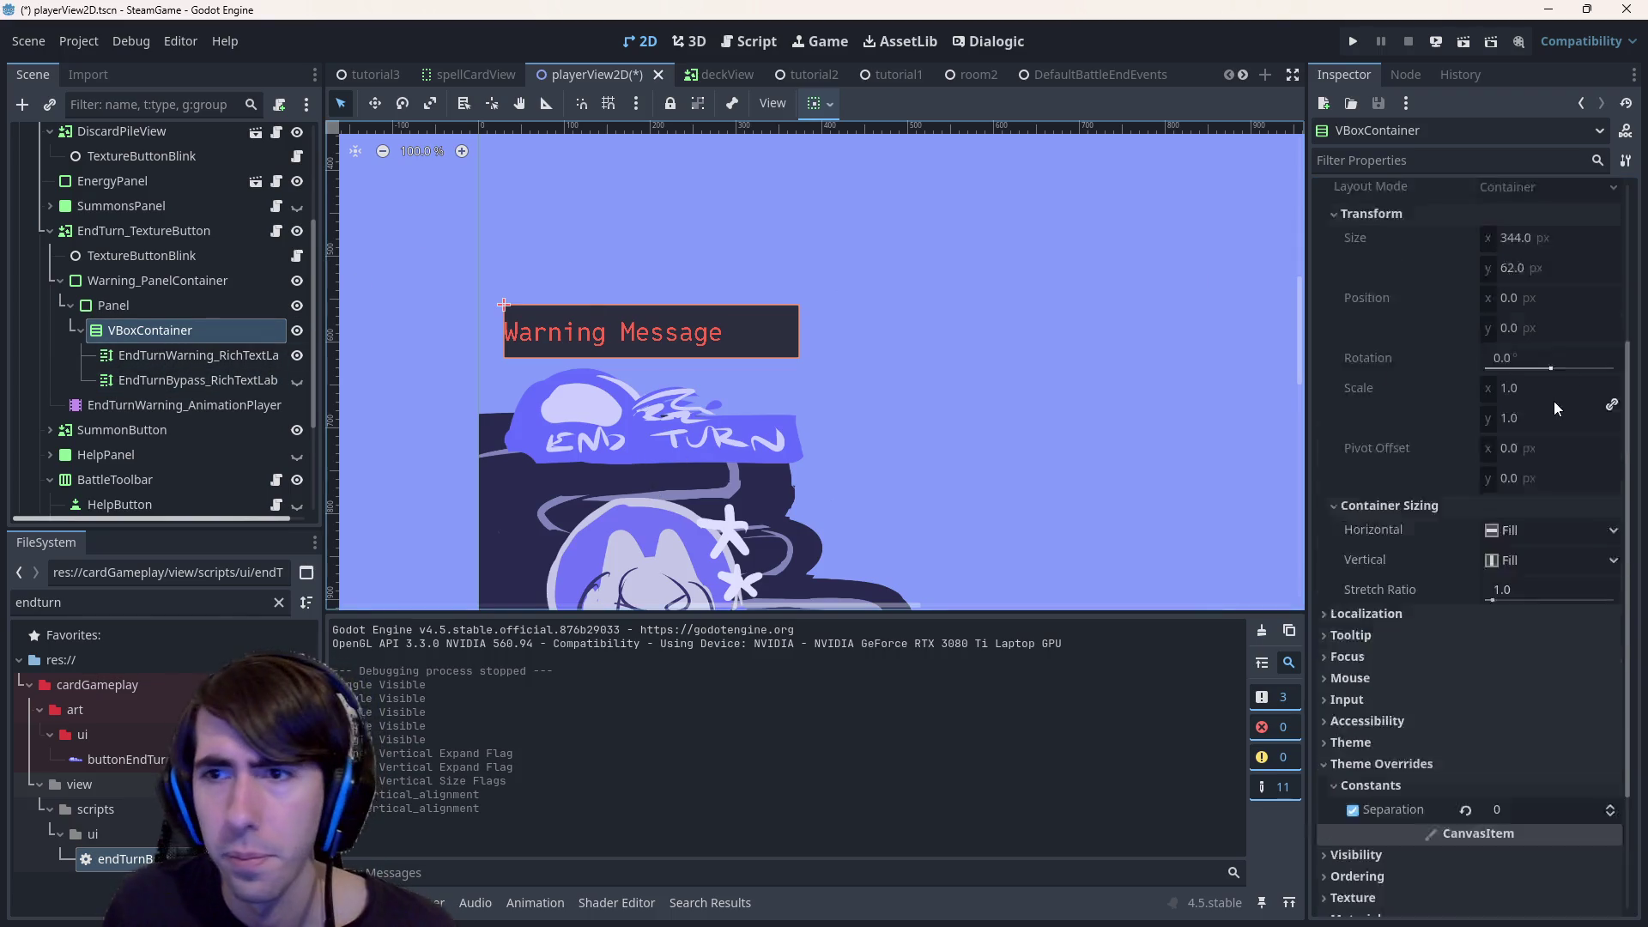
pyautogui.scroll(-3, 1530, 453)
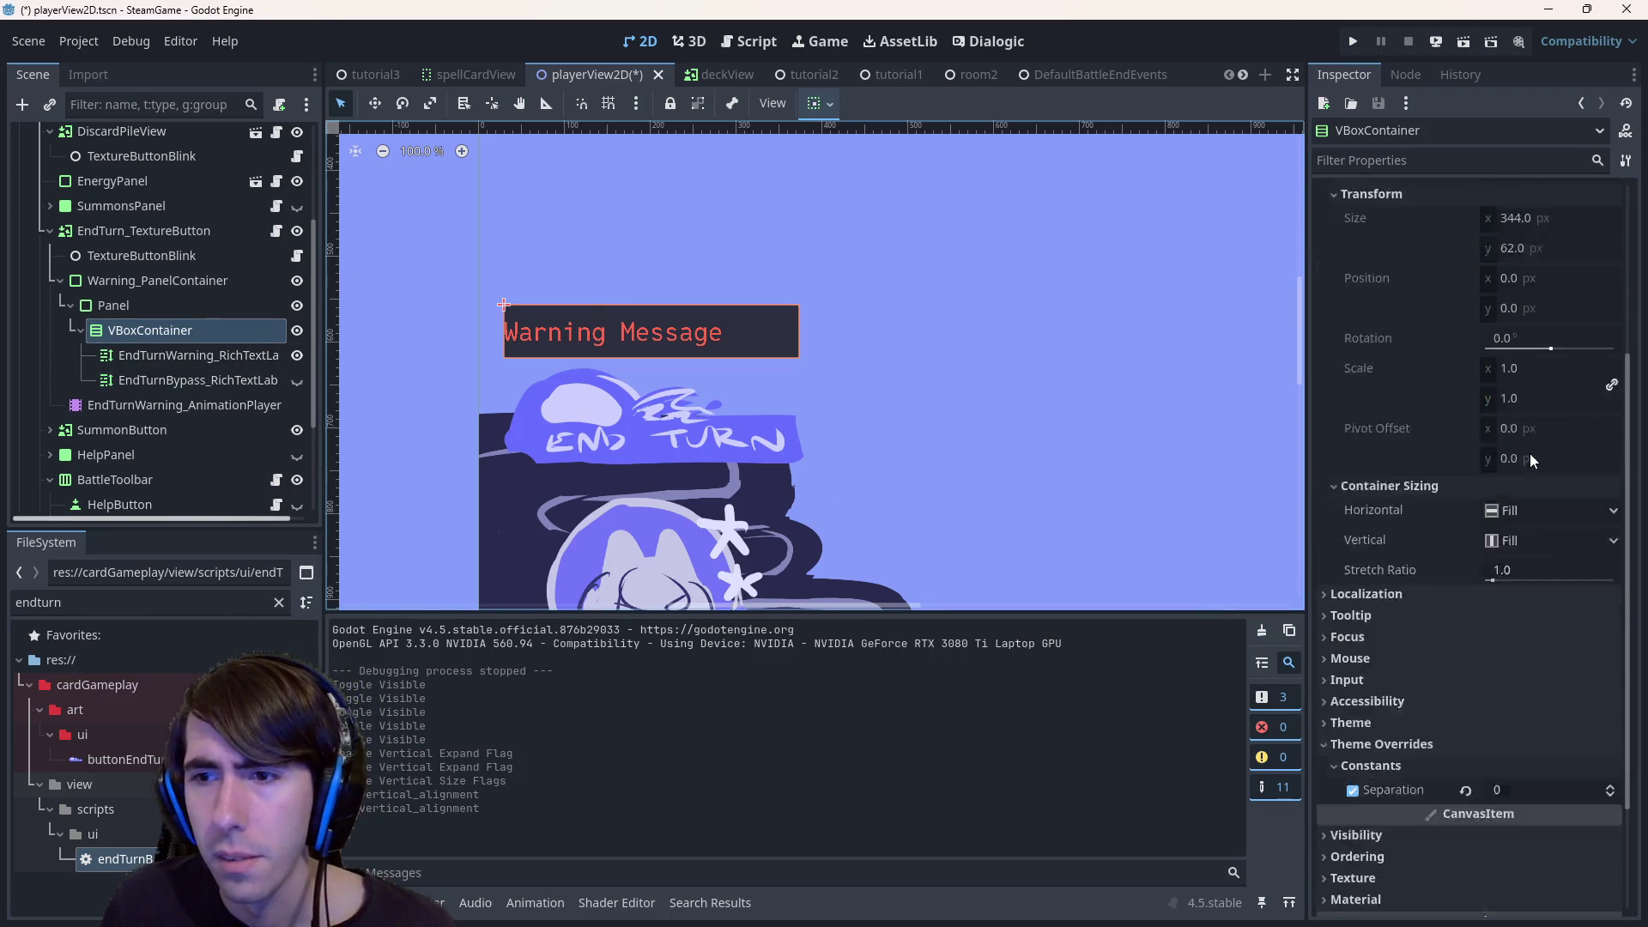
pyautogui.click(156, 309)
pyautogui.click(144, 281)
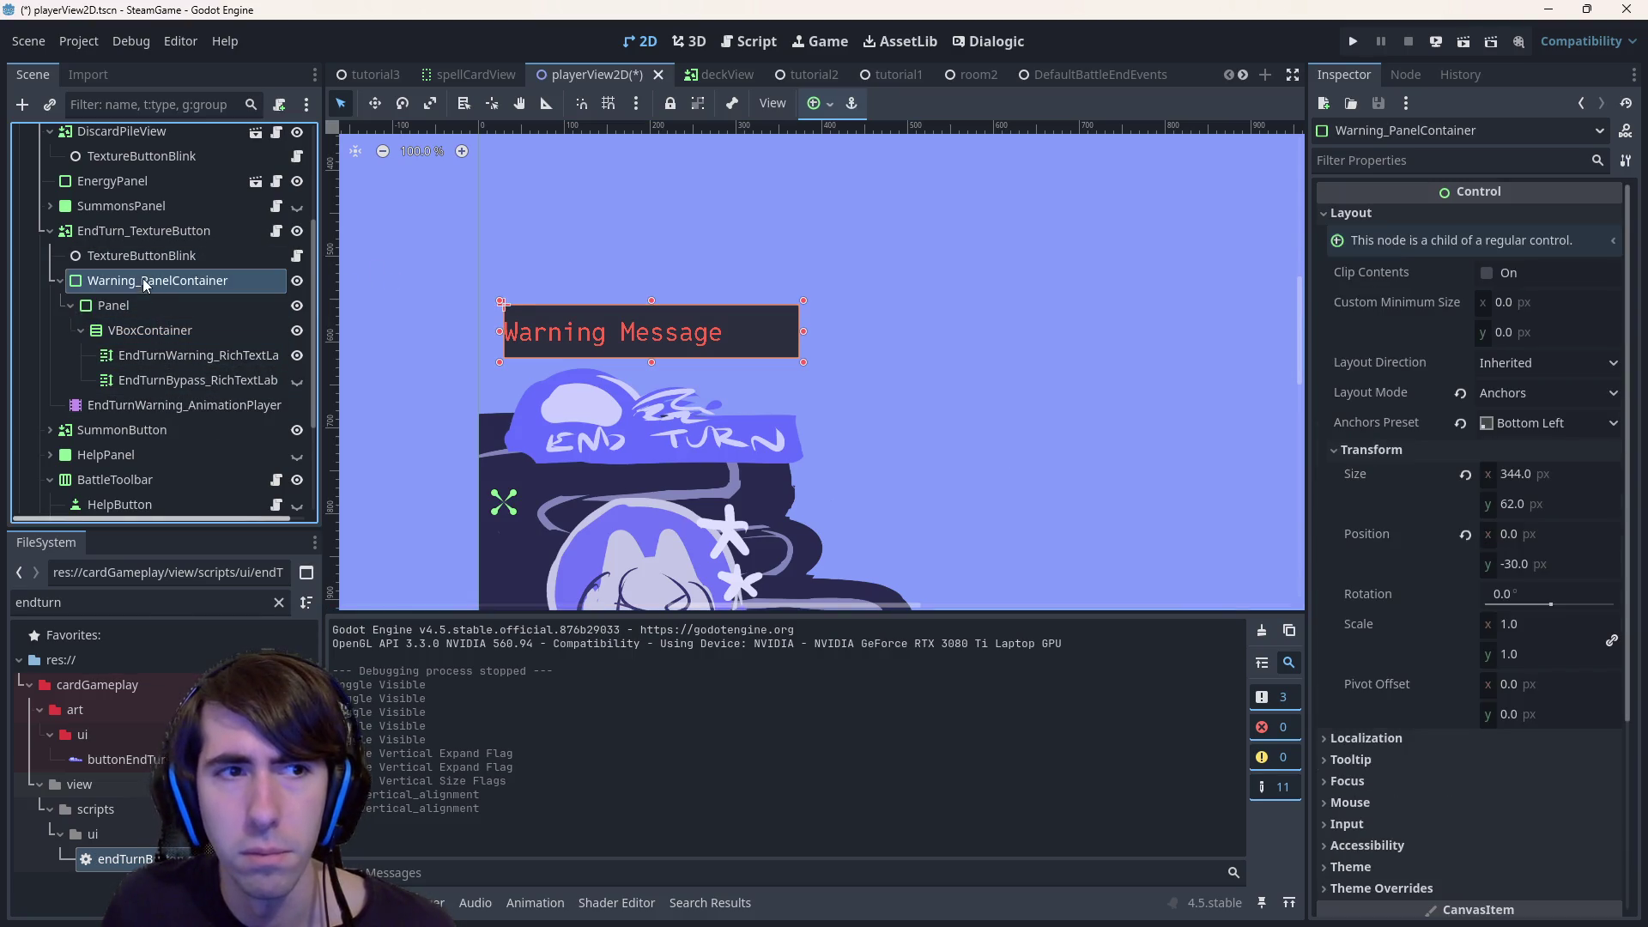
# Shrink the warning panel's height to about 40 px, comparing with the bypass line shown and hidden
pyautogui.click(1540, 507)
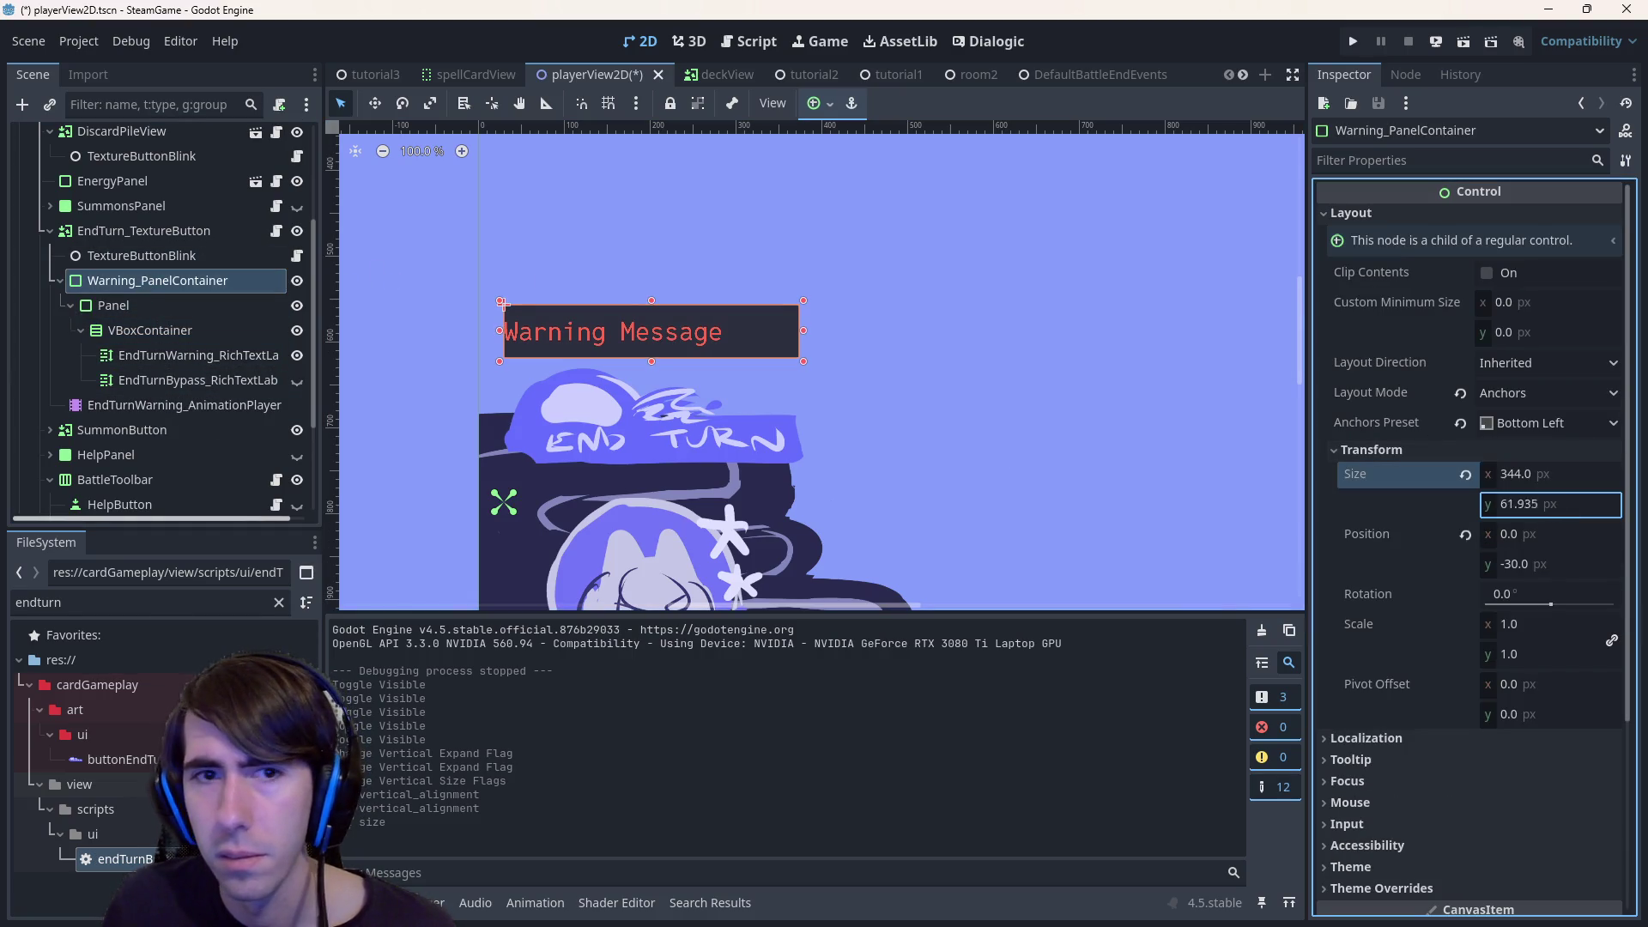
pyautogui.moveTo(1540, 506); pyautogui.dragTo(1543, 506)
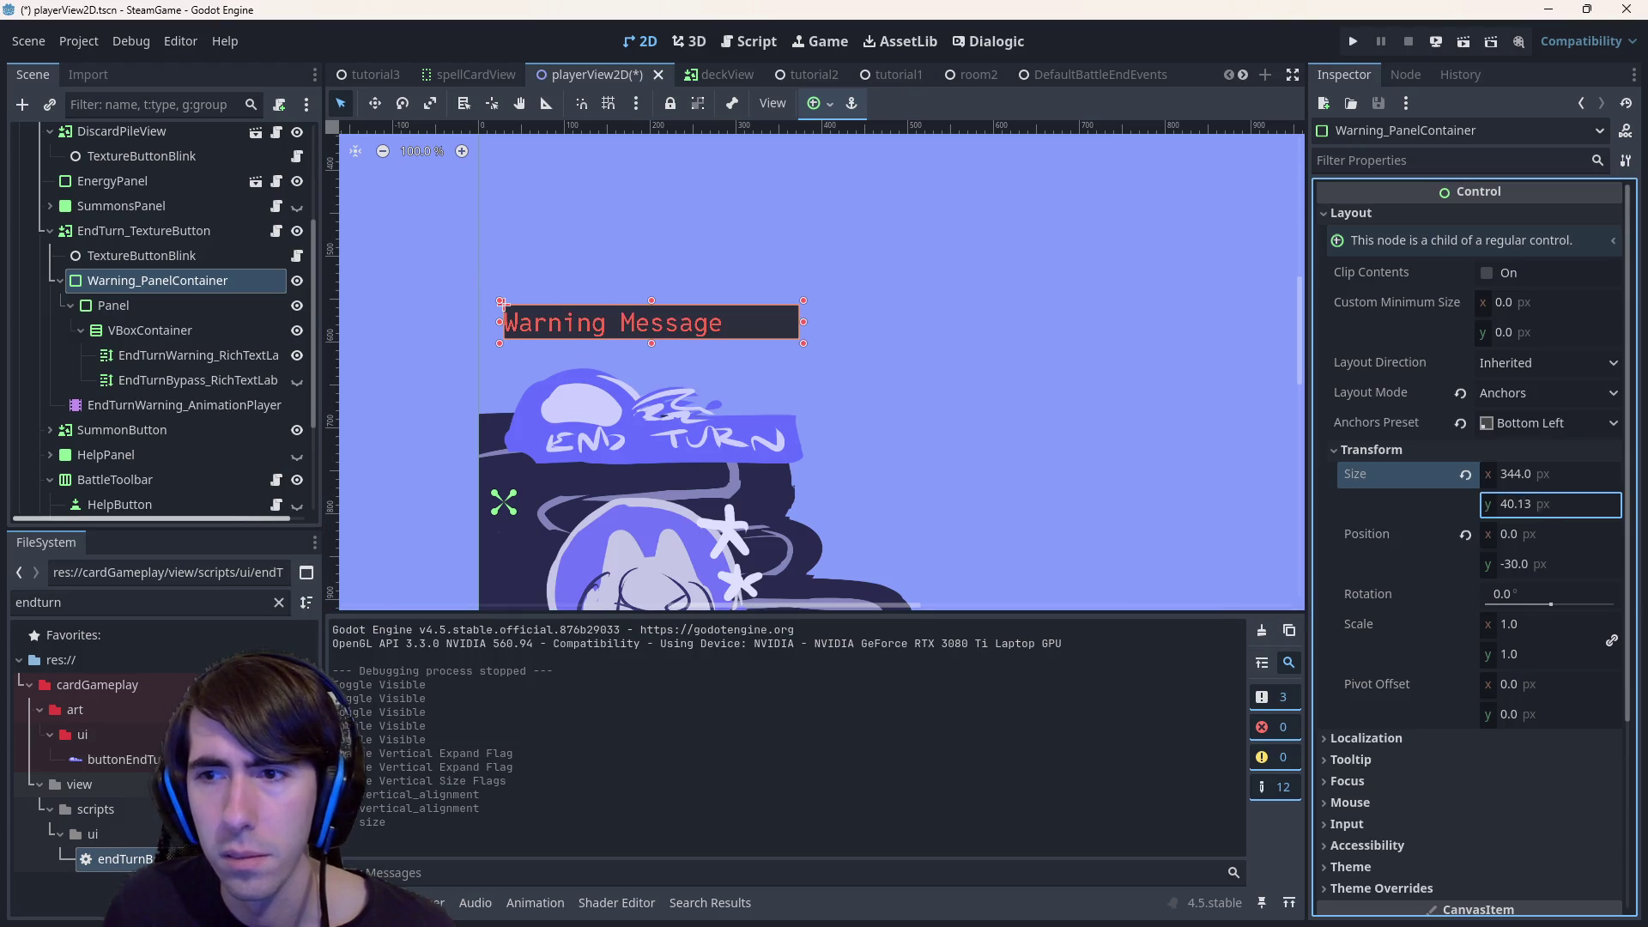
pyautogui.click(296, 380)
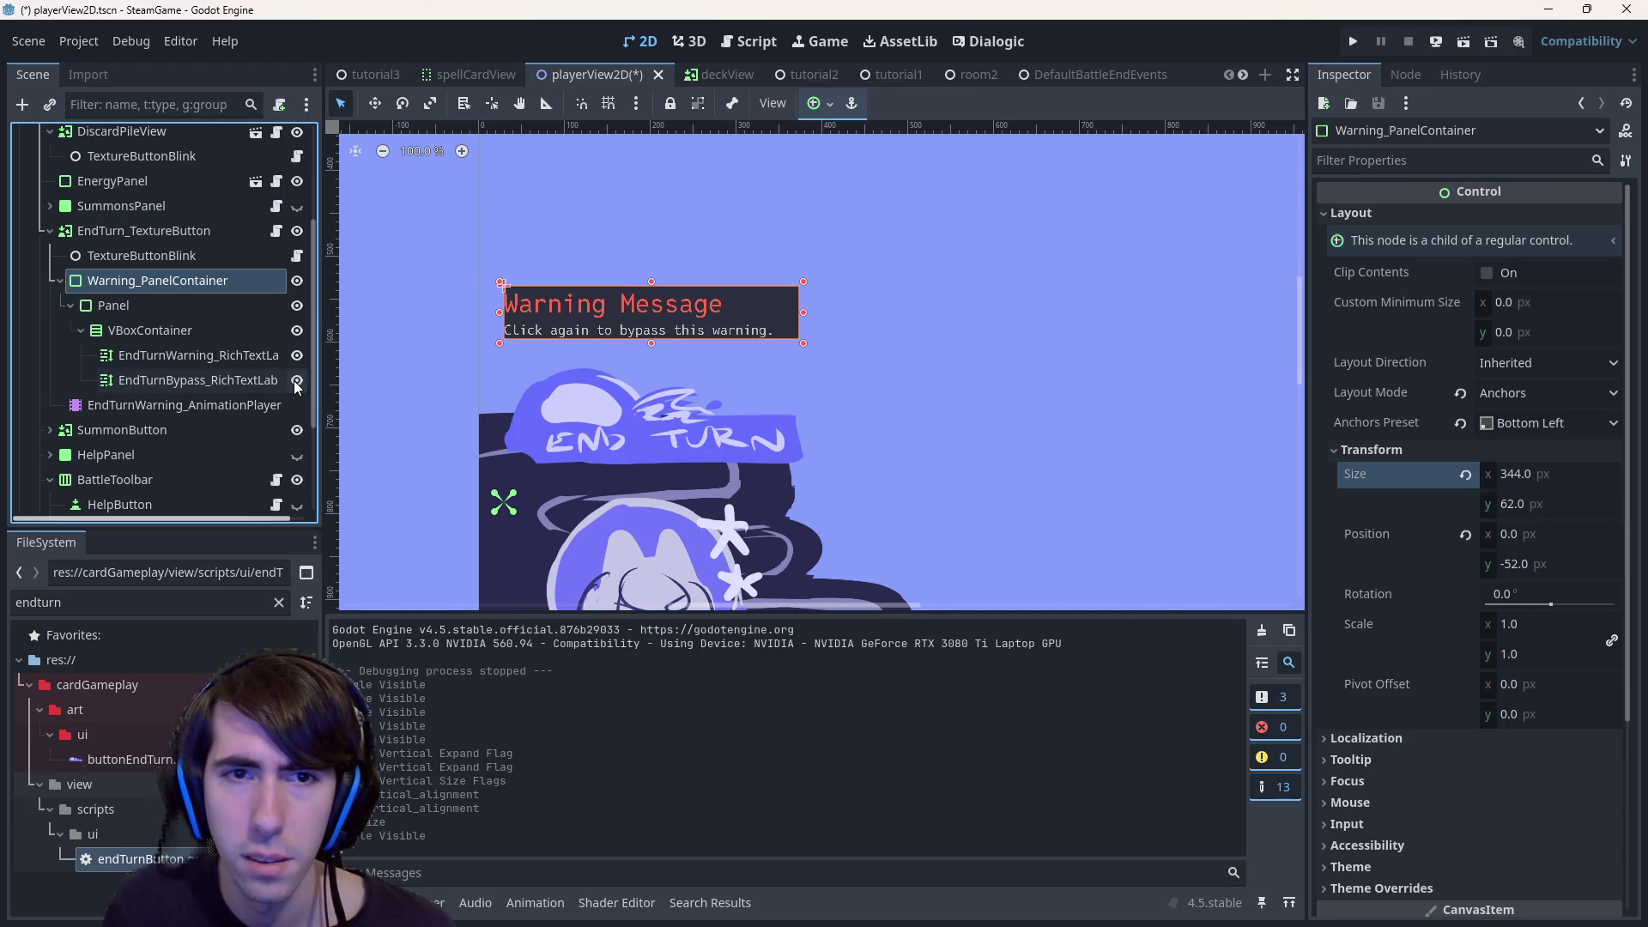
pyautogui.click(296, 380)
pyautogui.click(296, 380)
pyautogui.click(296, 380)
pyautogui.click(296, 380)
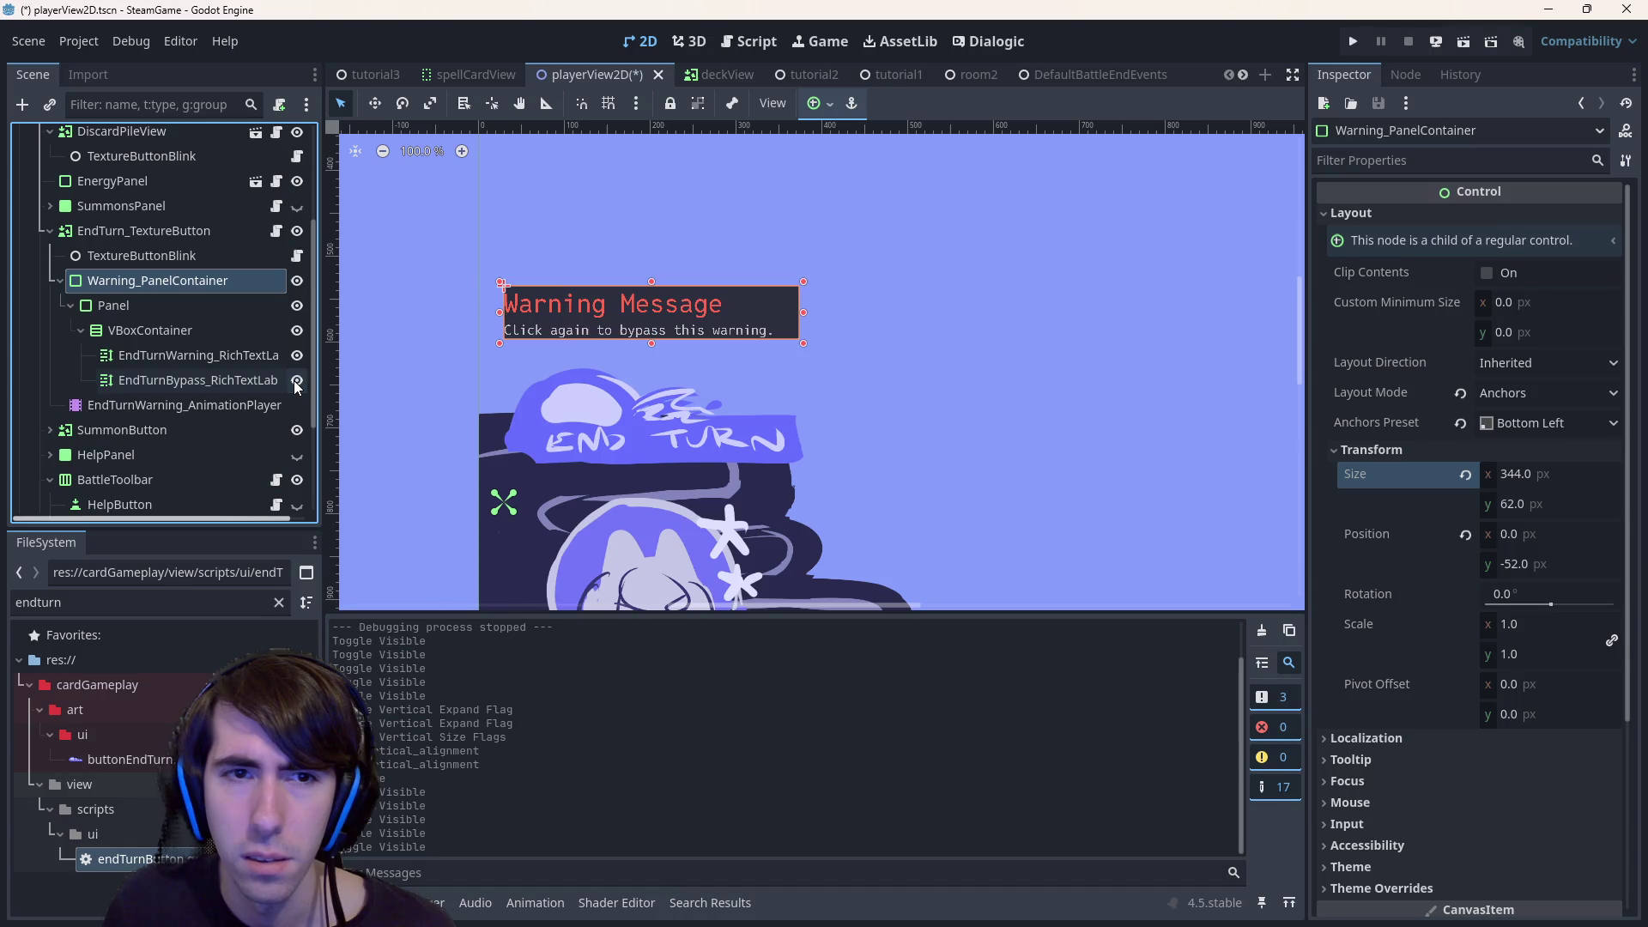
pyautogui.click(296, 380)
pyautogui.click(296, 380)
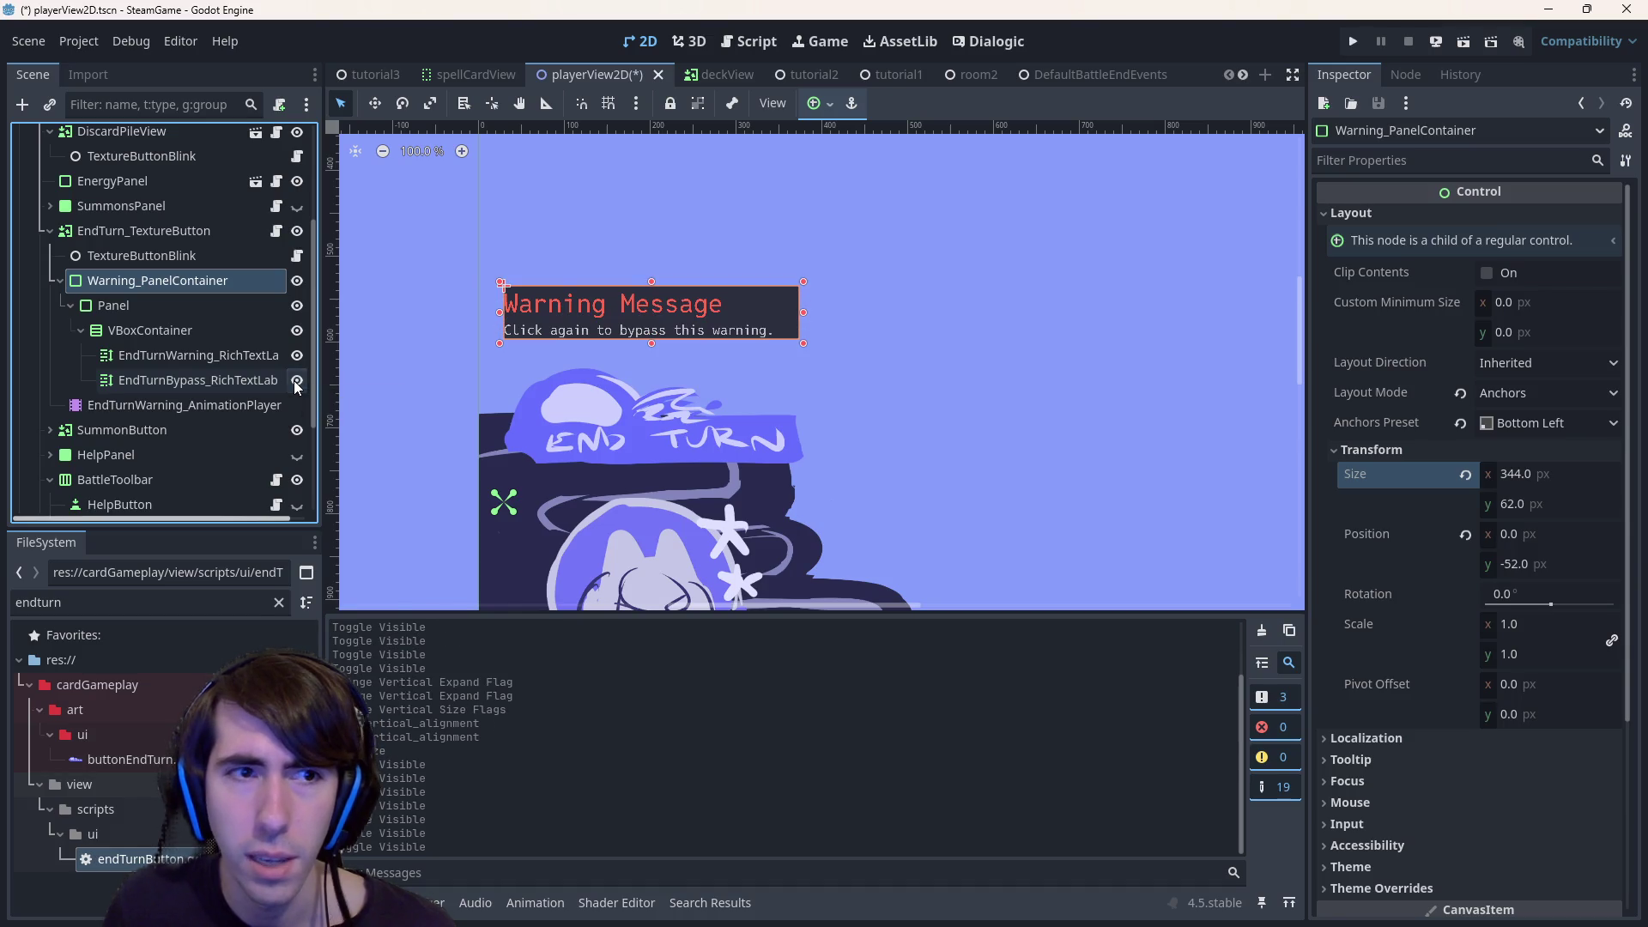
pyautogui.click(296, 381)
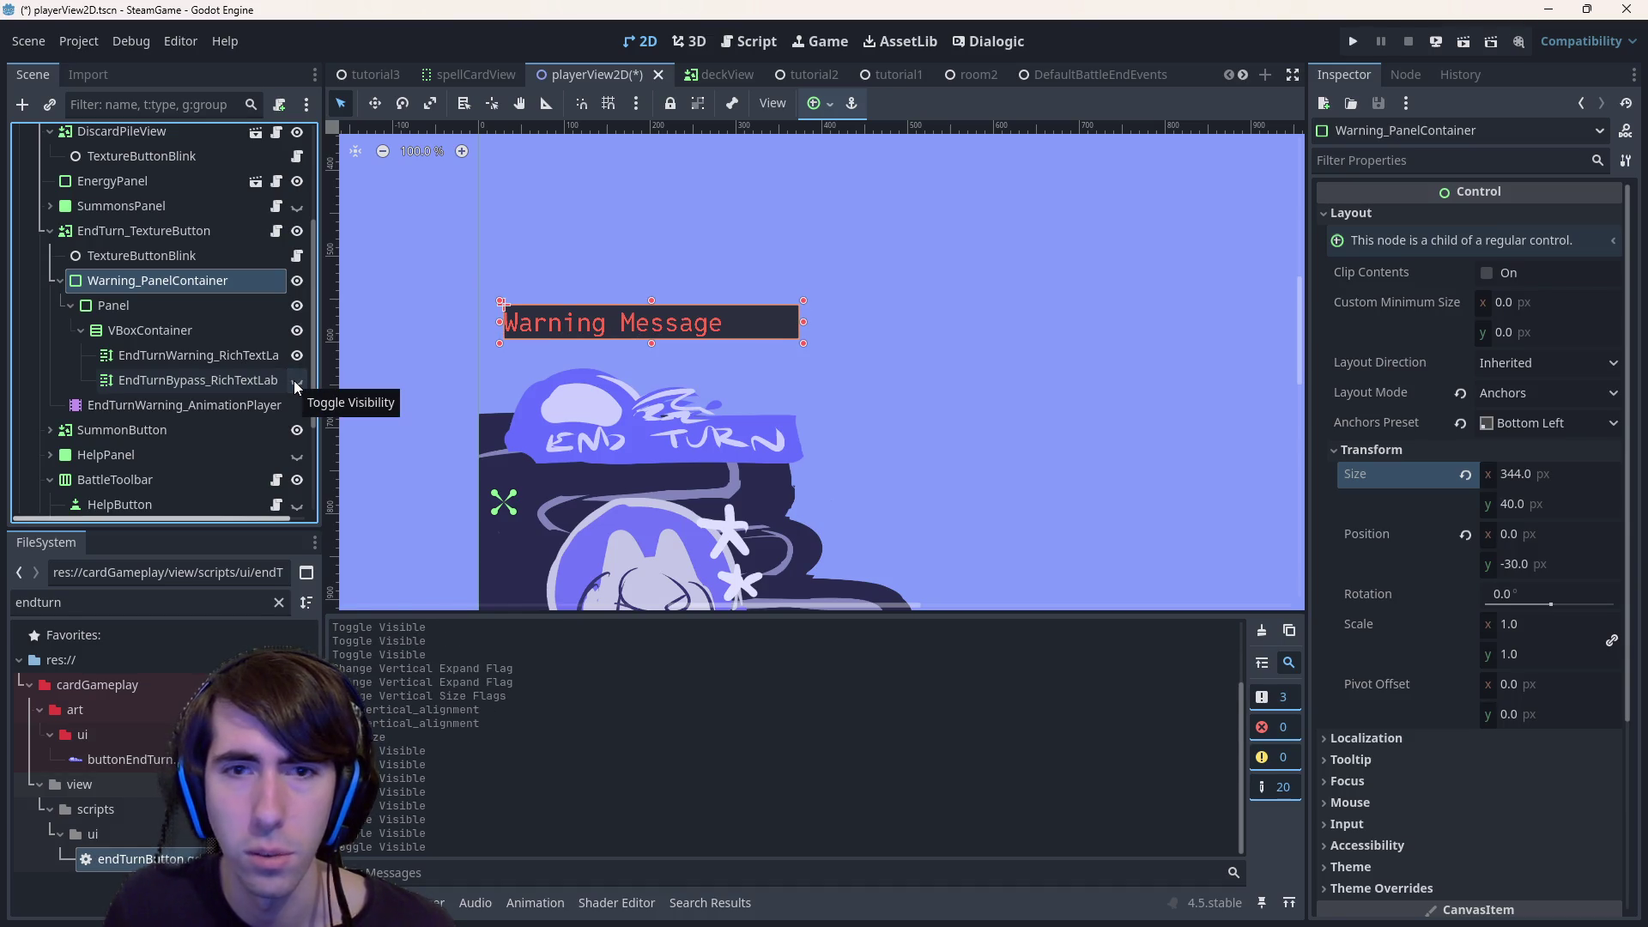
# Set the panel's vertical position to -20, save, and recheck with the bypass line toggled
pyautogui.click(1543, 564)
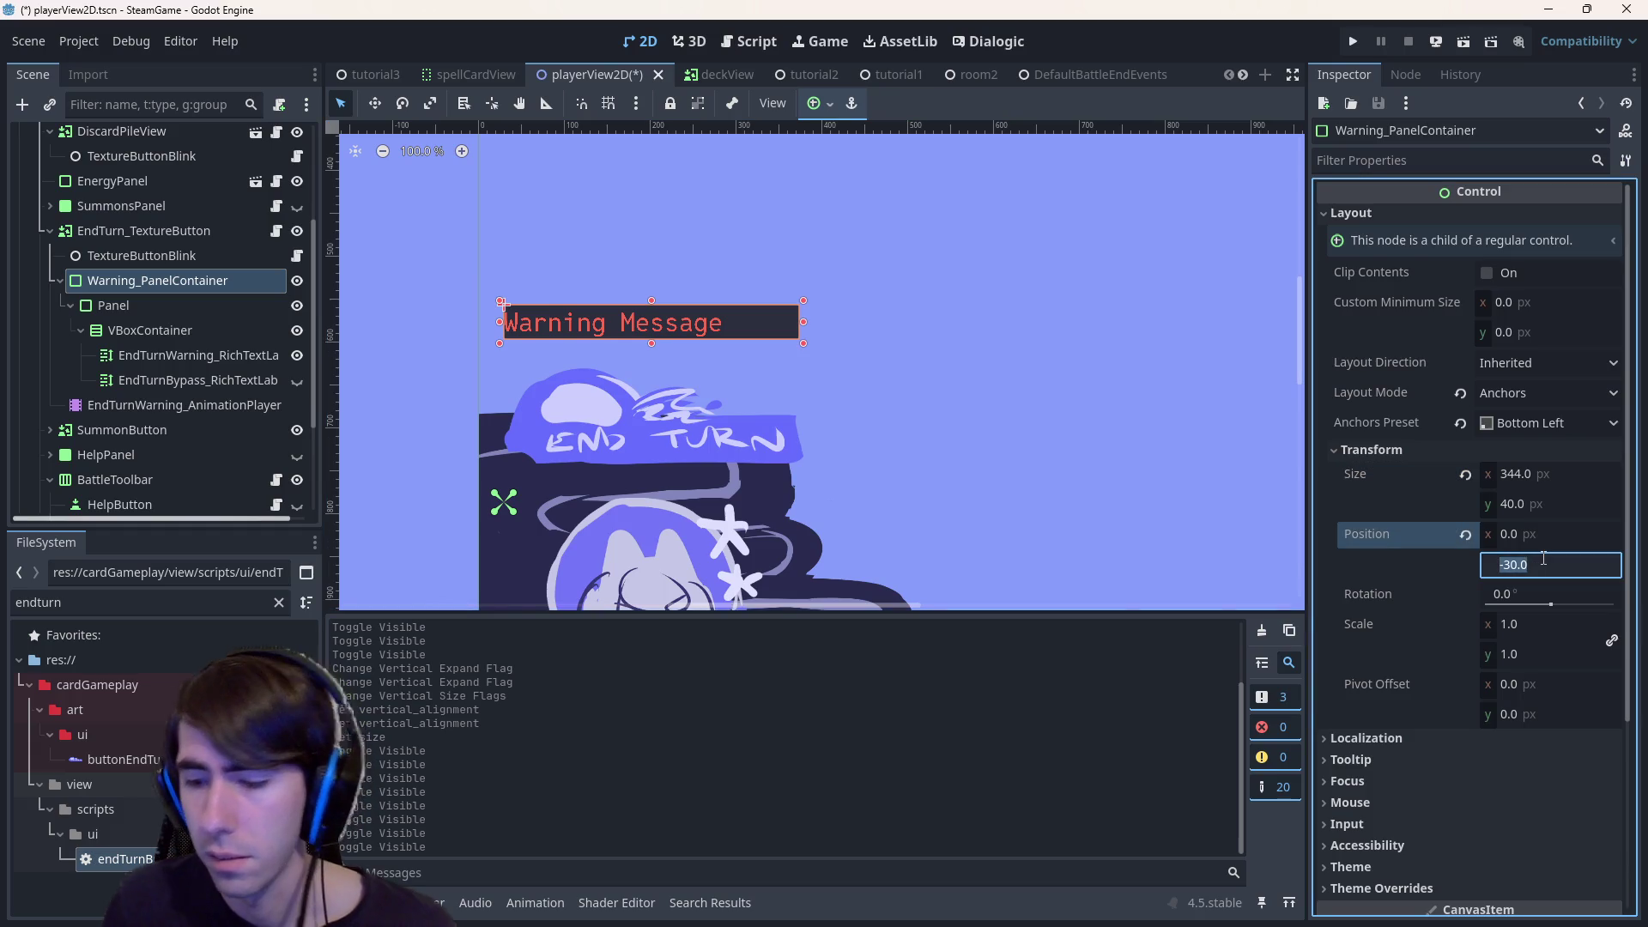
pyautogui.press('Return')
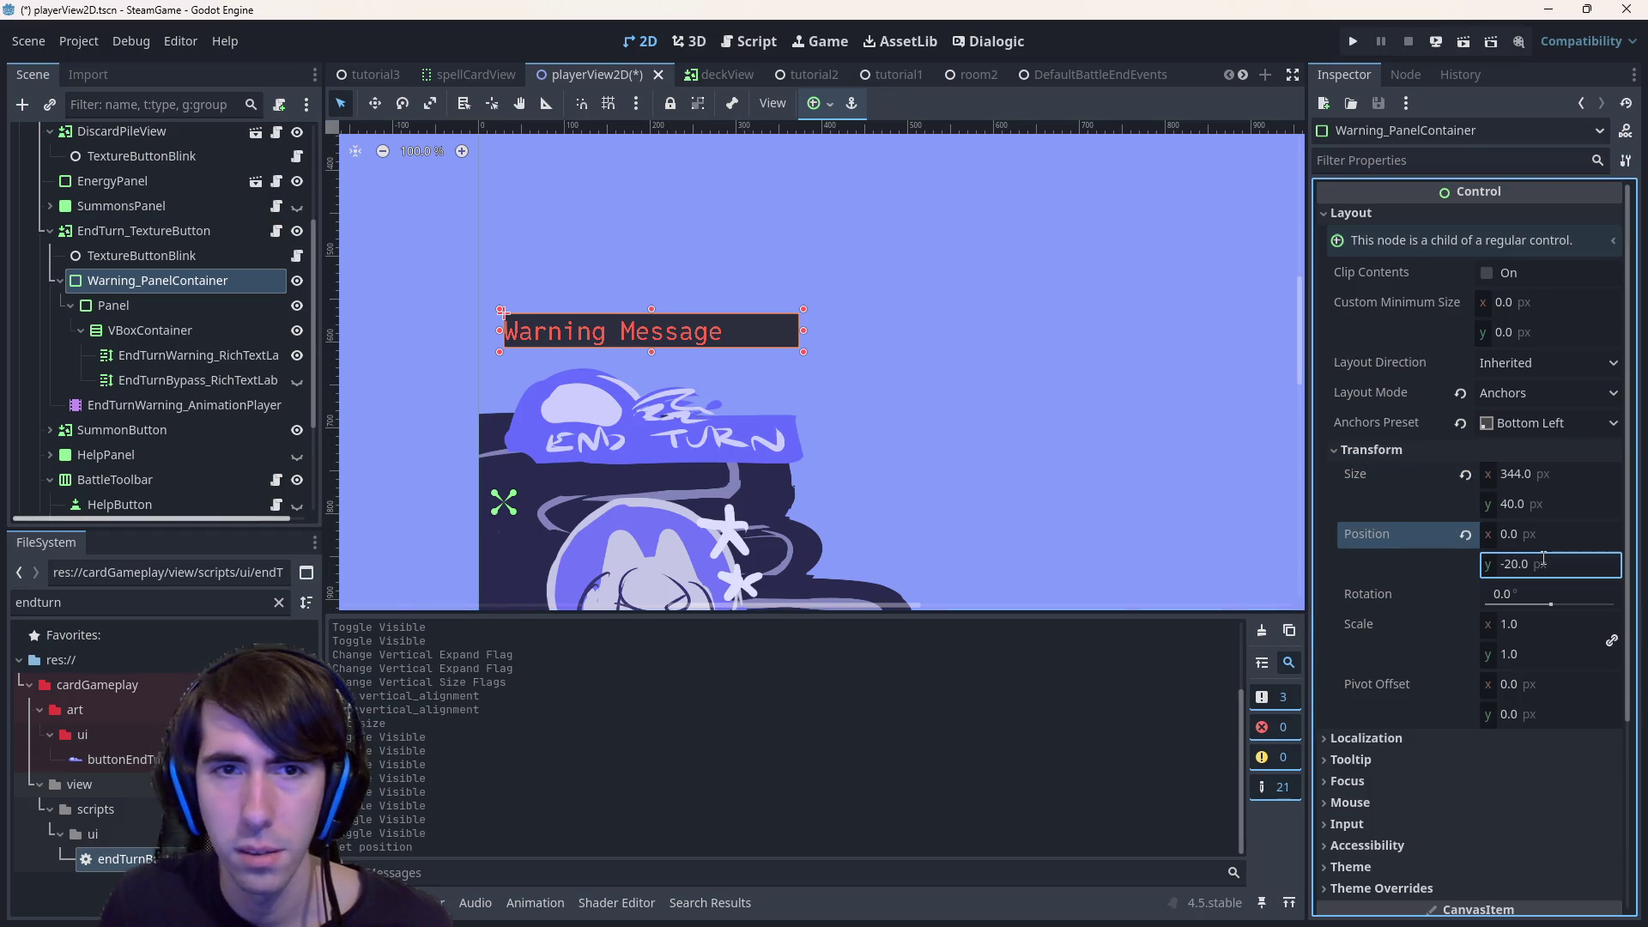
pyautogui.hotkey('ctrl', 's')
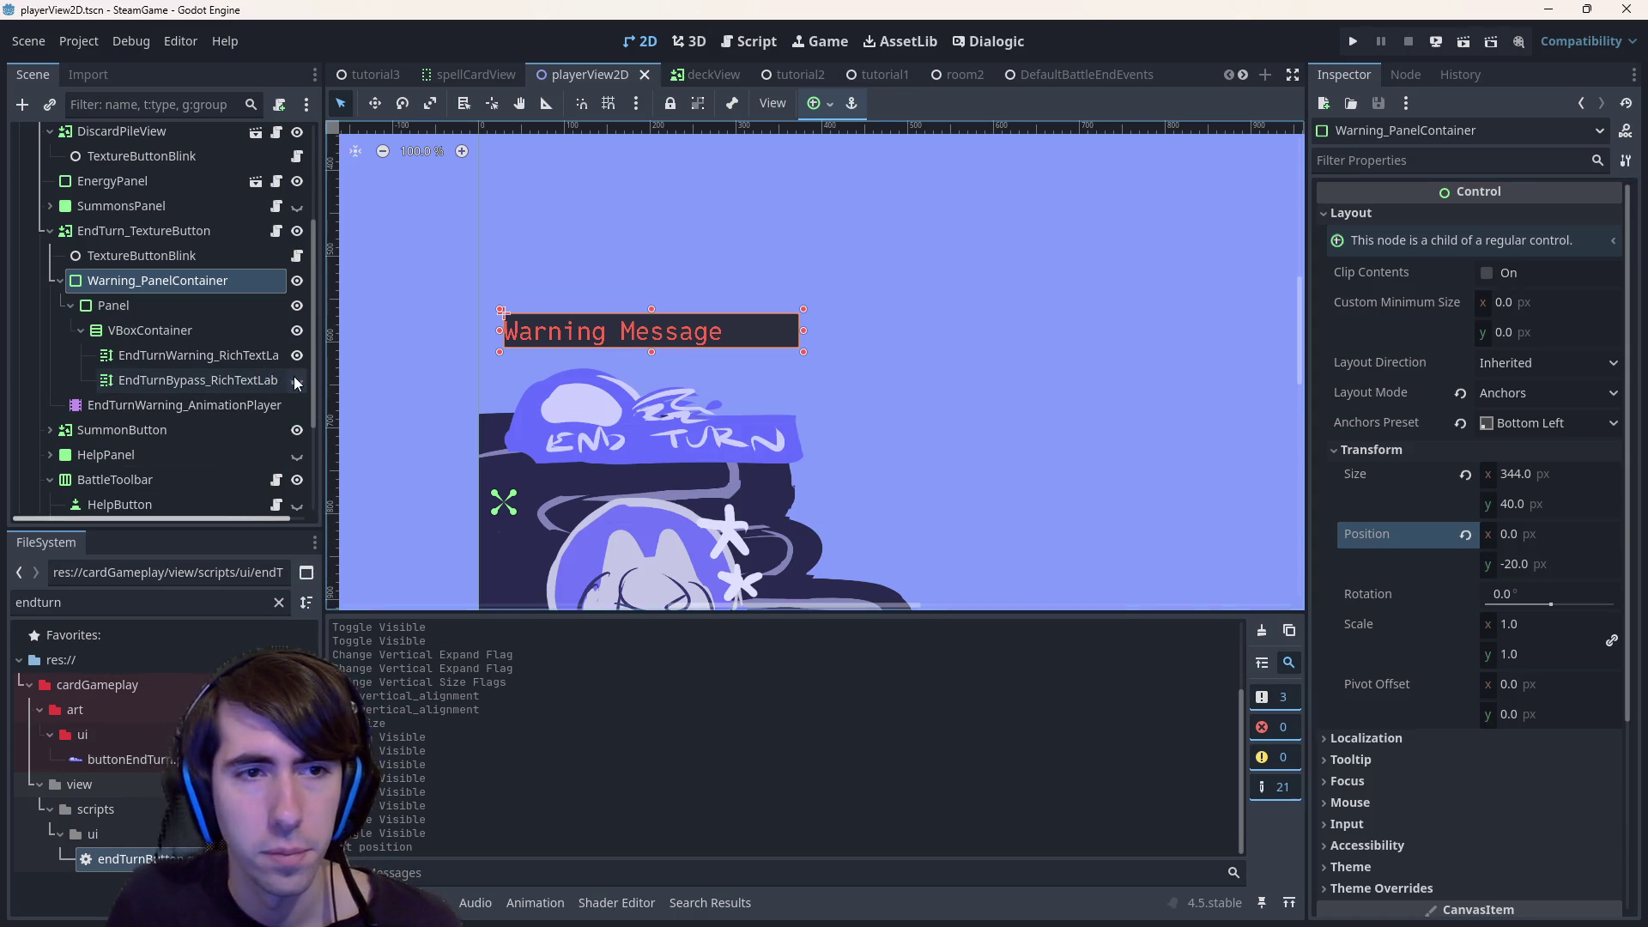
pyautogui.click(296, 380)
pyautogui.click(296, 381)
pyautogui.click(296, 380)
pyautogui.click(297, 380)
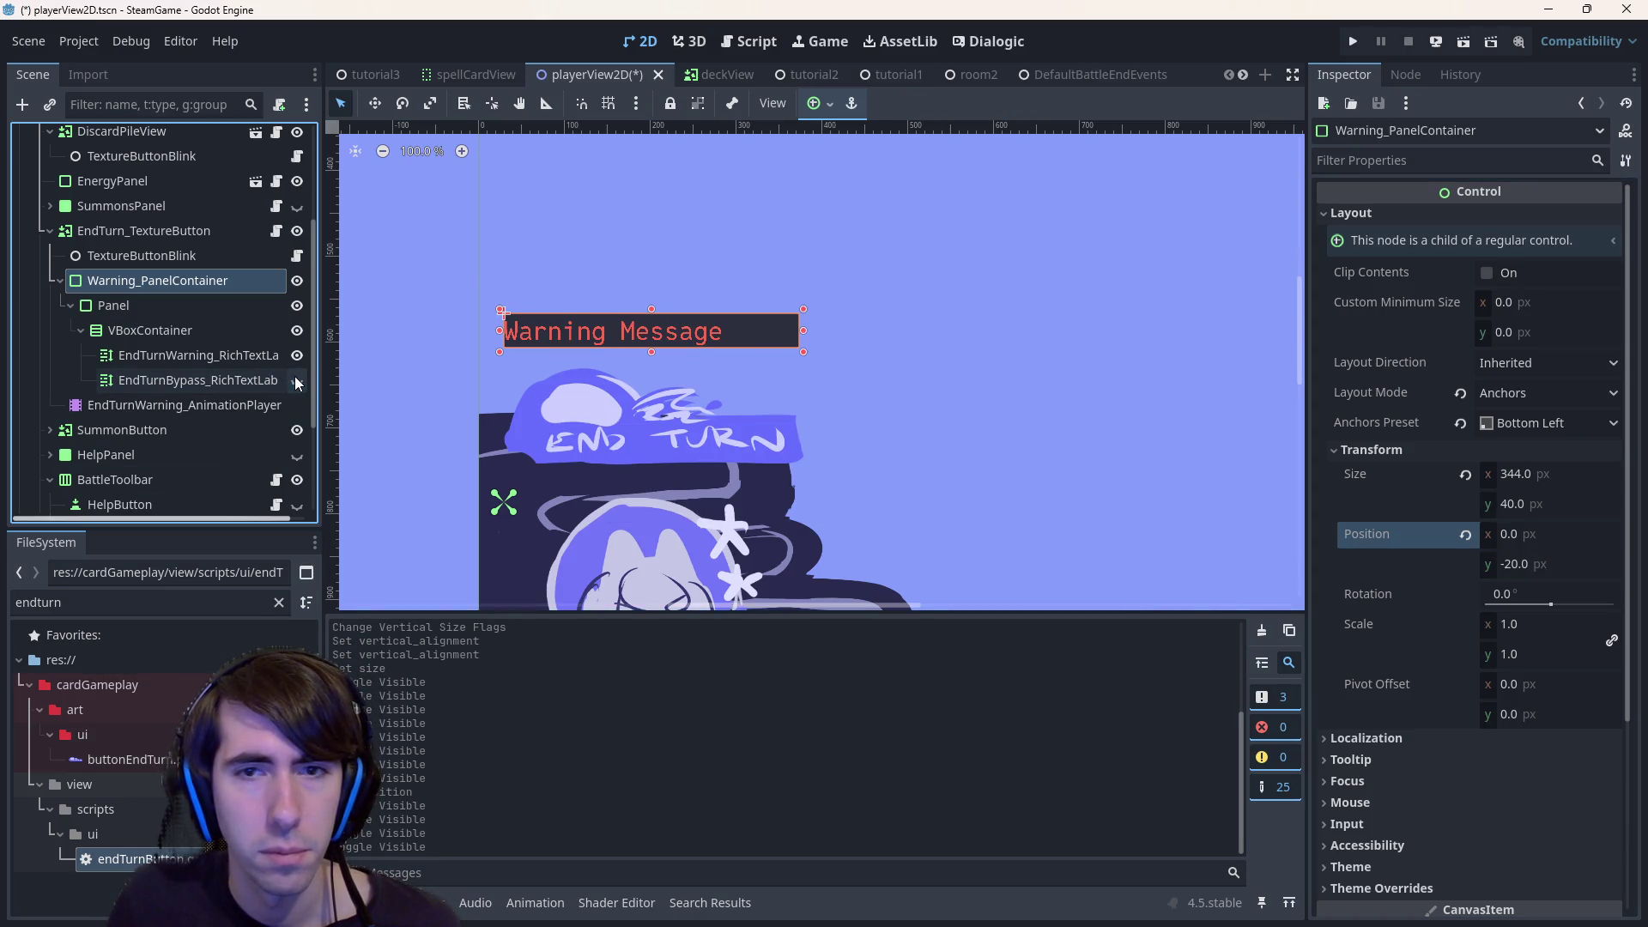
# Try vertical positions -15 and 0, settle on -10, and save the scene
pyautogui.click(1527, 562)
pyautogui.write('-15')
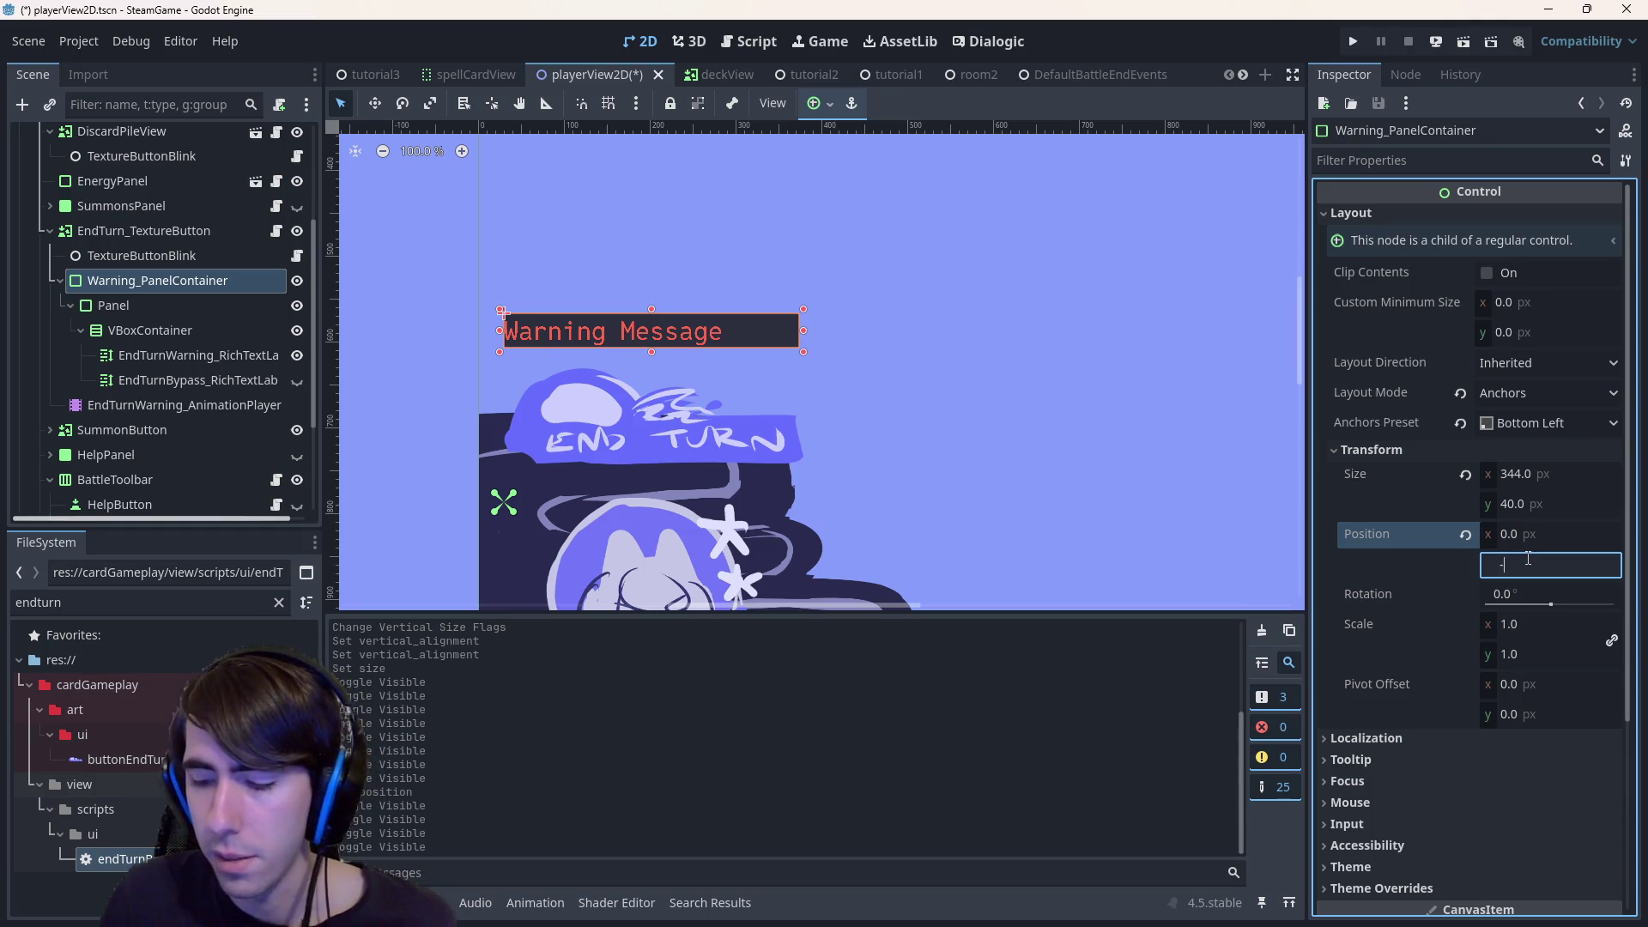
pyautogui.press('Return')
pyautogui.click(1527, 563)
pyautogui.write('0')
pyautogui.press('Return')
pyautogui.write('-')
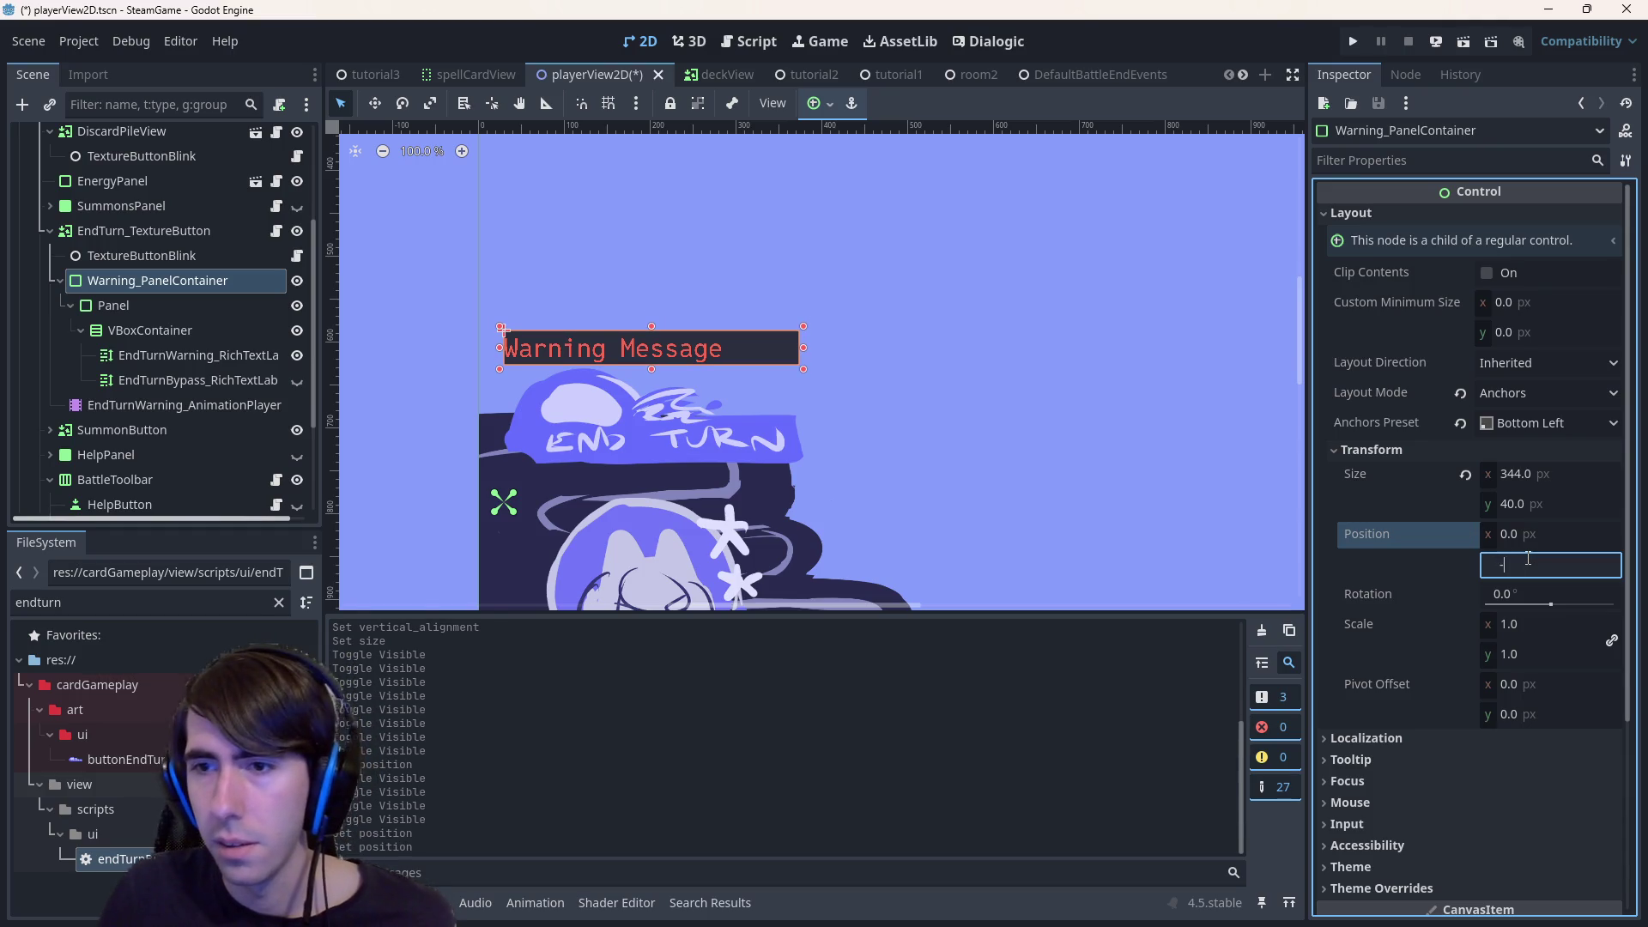
pyautogui.press('Return')
pyautogui.hotkey('ctrl', 's')
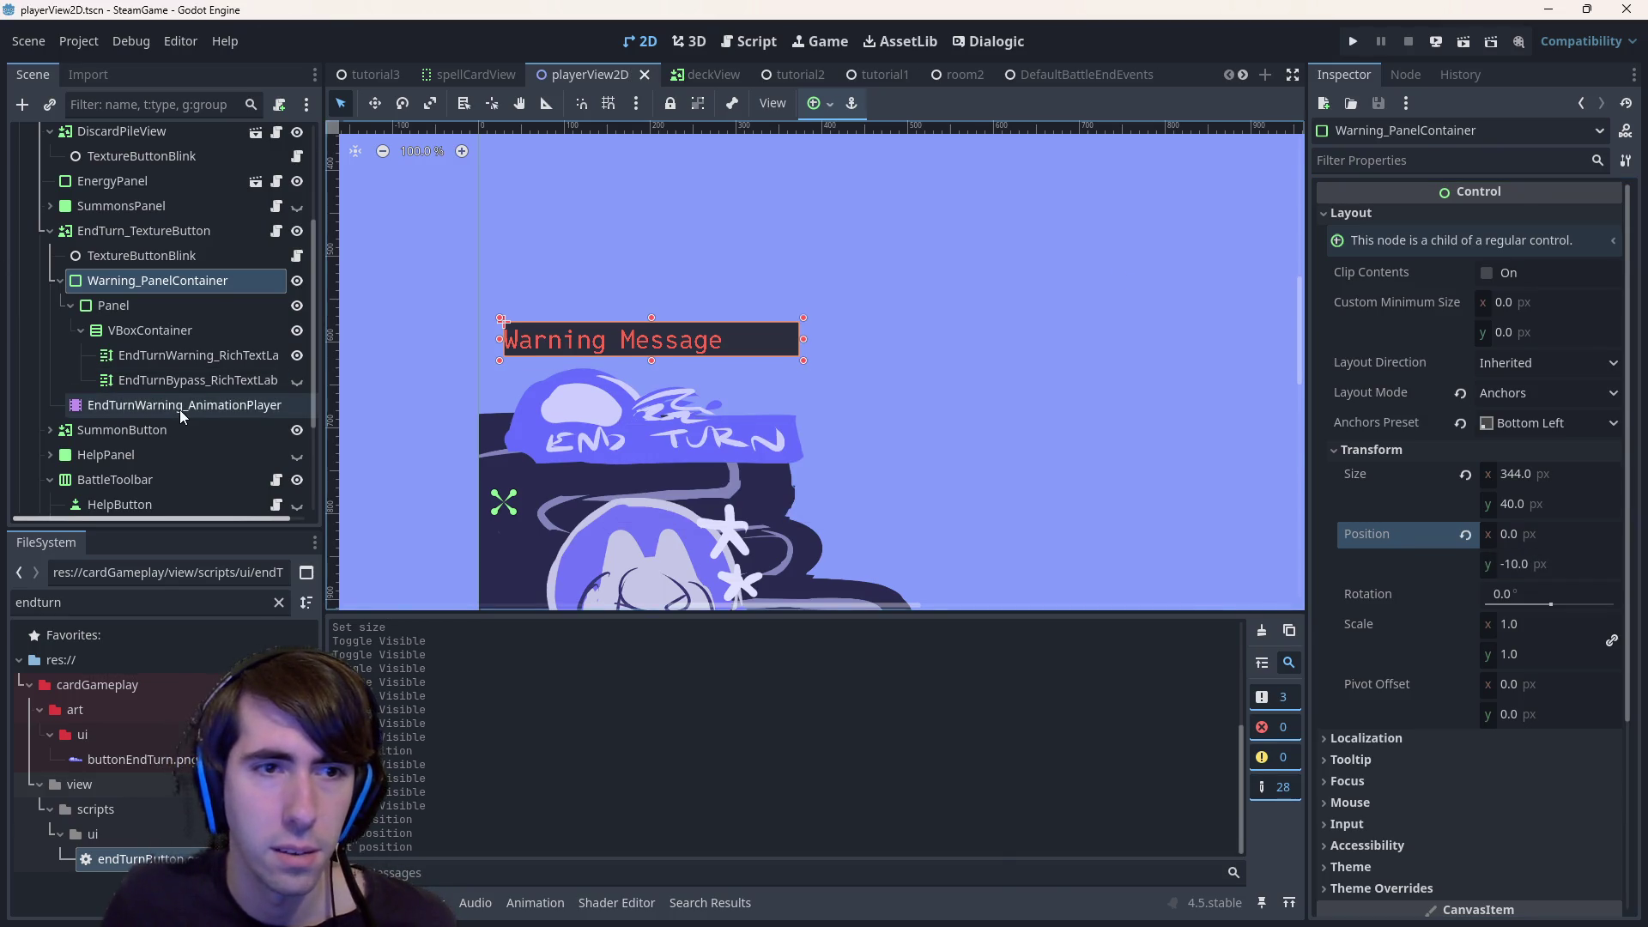
pyautogui.click(178, 407)
# Look over the EndTurnWarning animation list, then run the tutorial3 scene
pyautogui.click(662, 632)
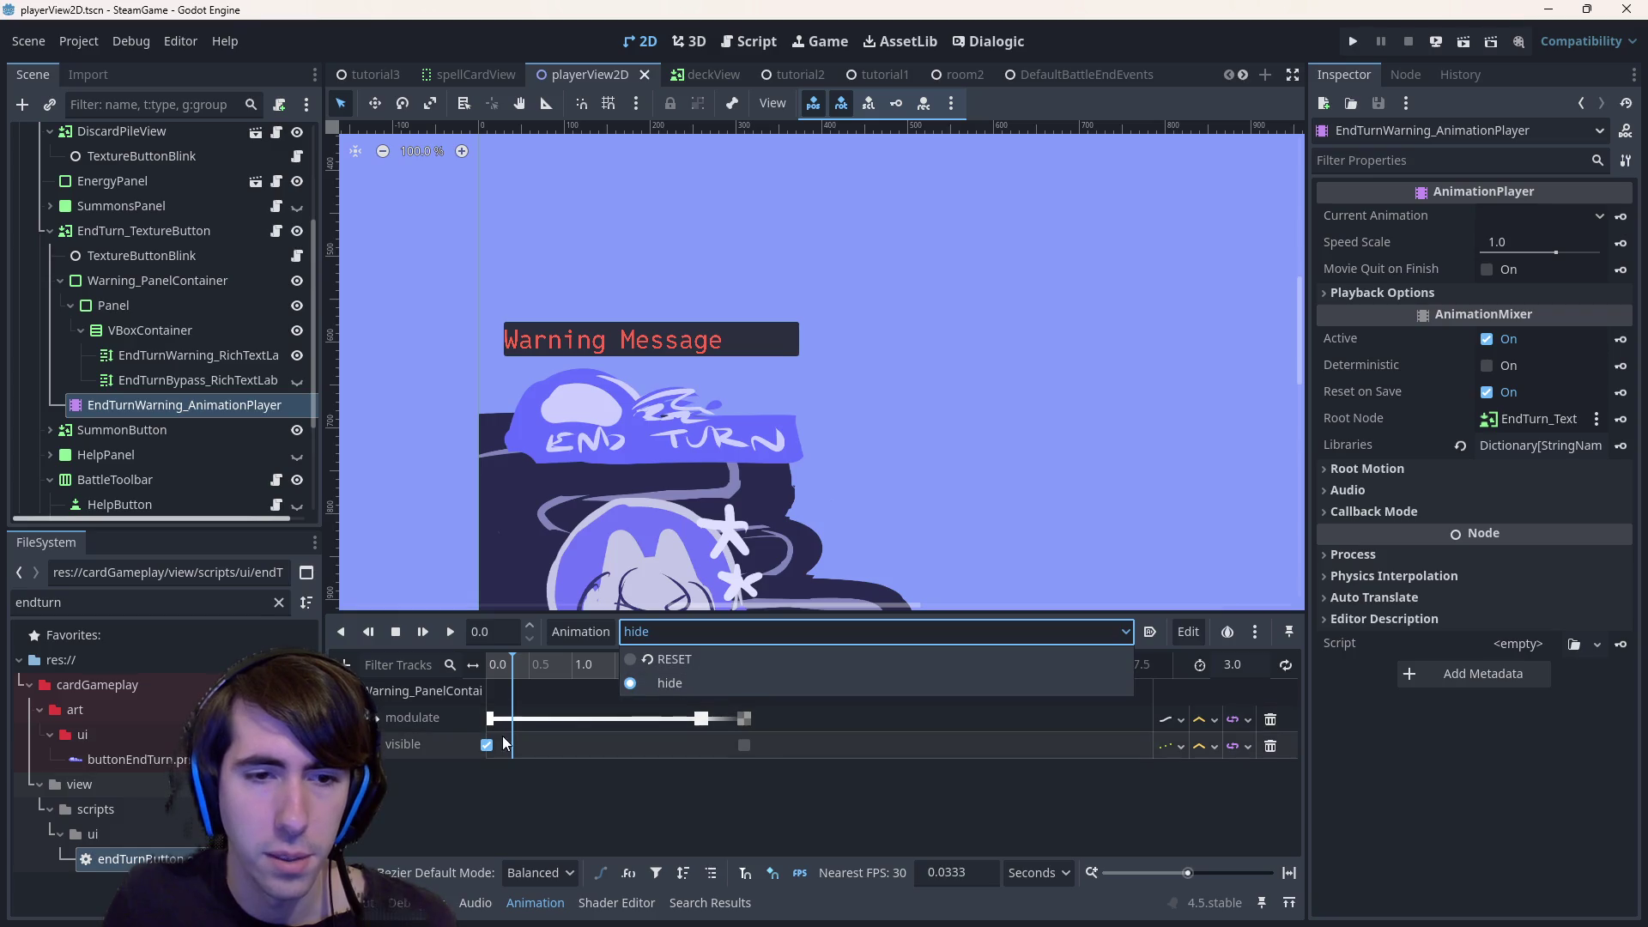
pyautogui.press('Escape')
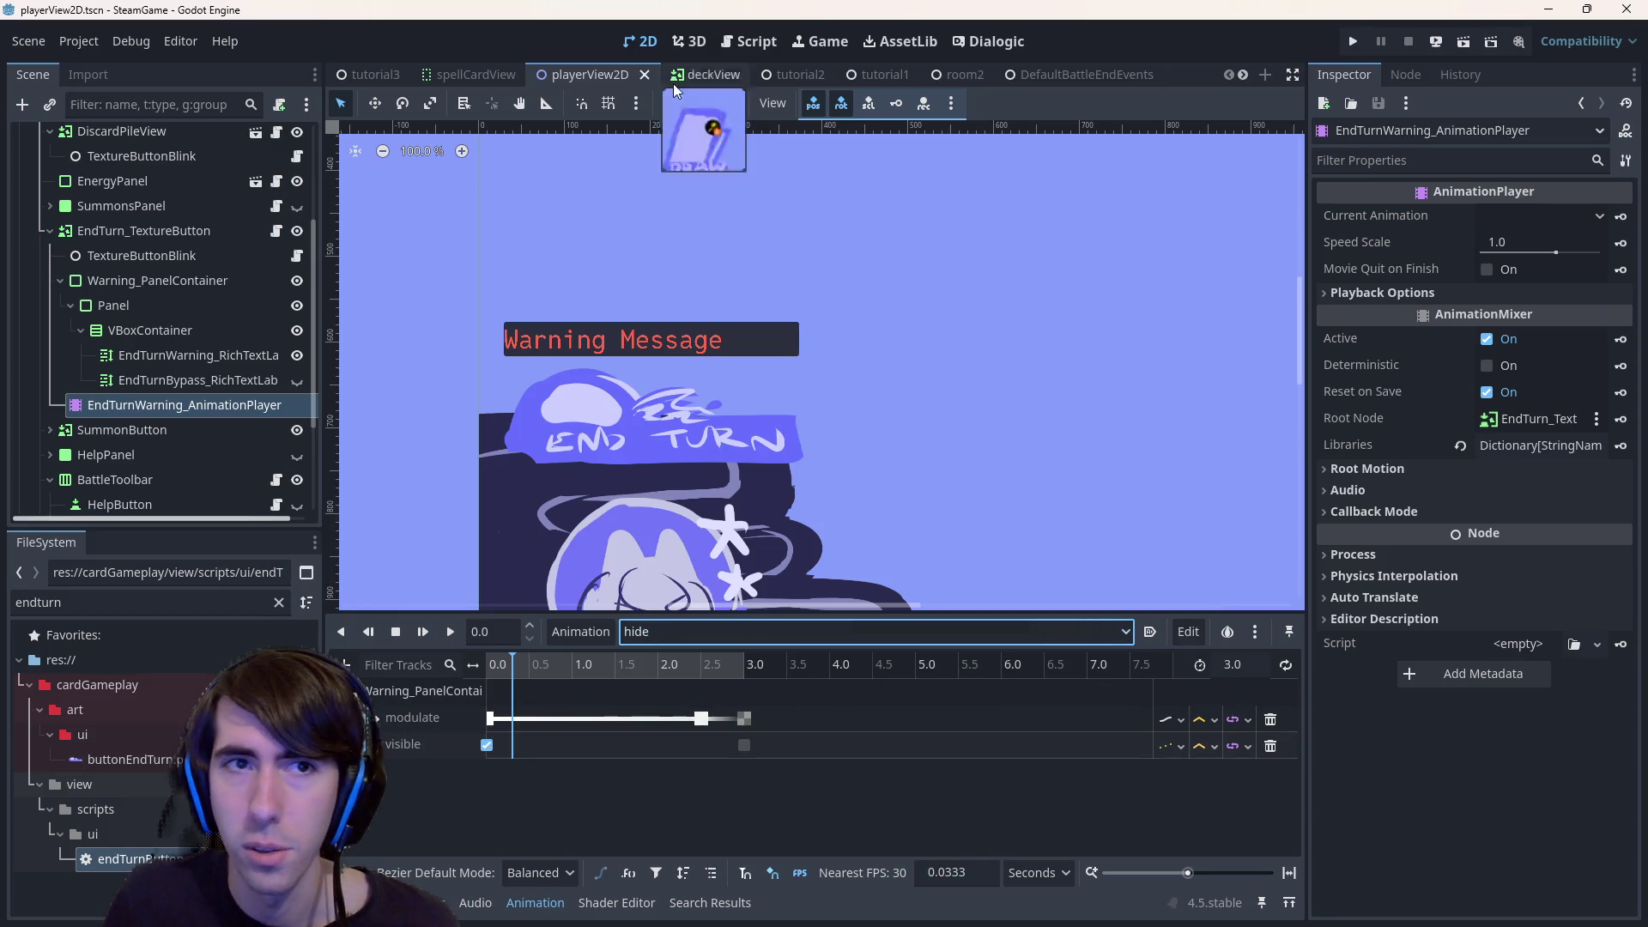
pyautogui.click(391, 74)
pyautogui.click(1463, 42)
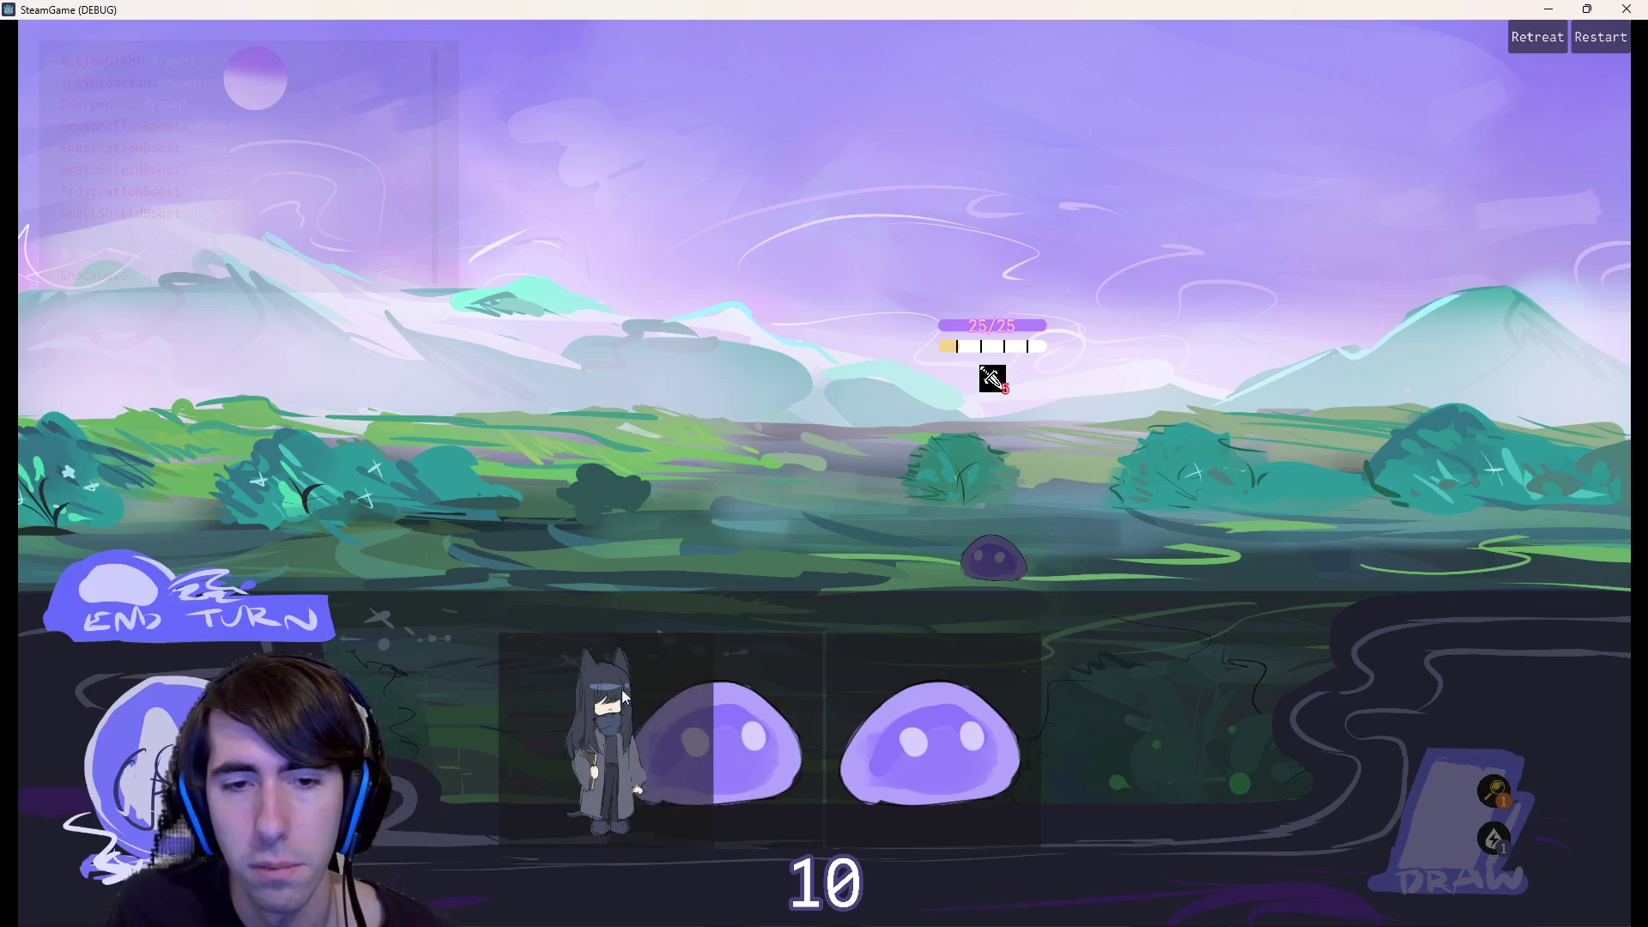
# Play the character and slime cards, trigger both end-turn warnings in their lower position, and end the turn
pyautogui.moveTo(621, 688); pyautogui.dragTo(657, 515)
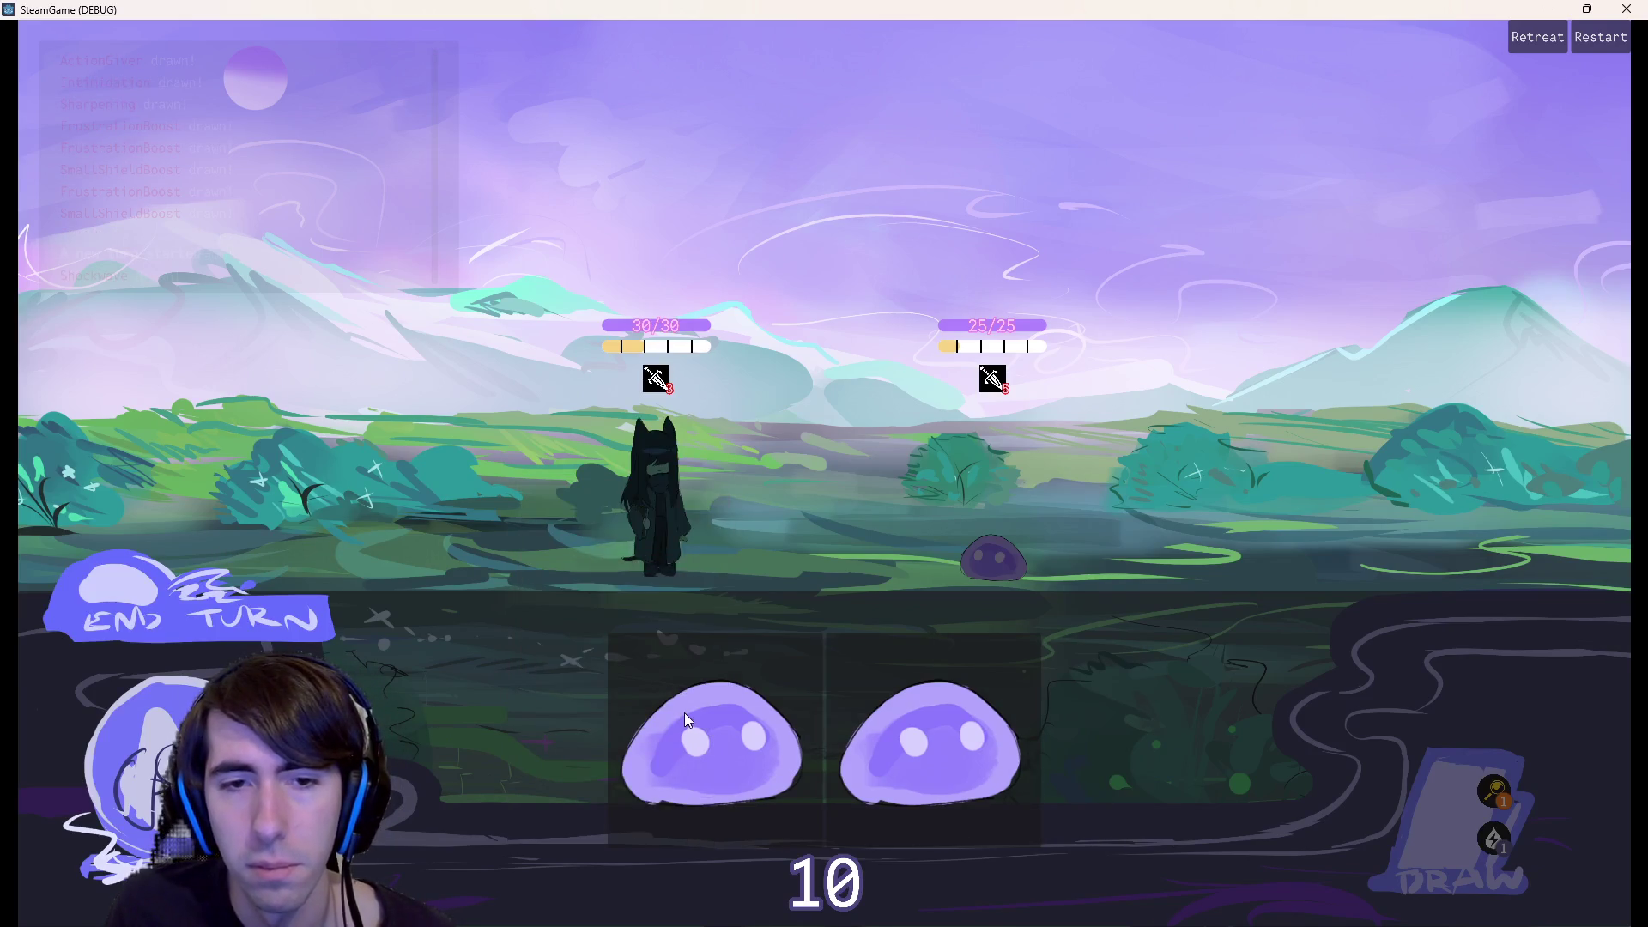
pyautogui.moveTo(681, 708); pyautogui.dragTo(530, 508)
pyautogui.moveTo(828, 738)
pyautogui.mouseDown()
pyautogui.moveTo(475, 524)
pyautogui.moveTo(444, 522)
pyautogui.mouseUp()
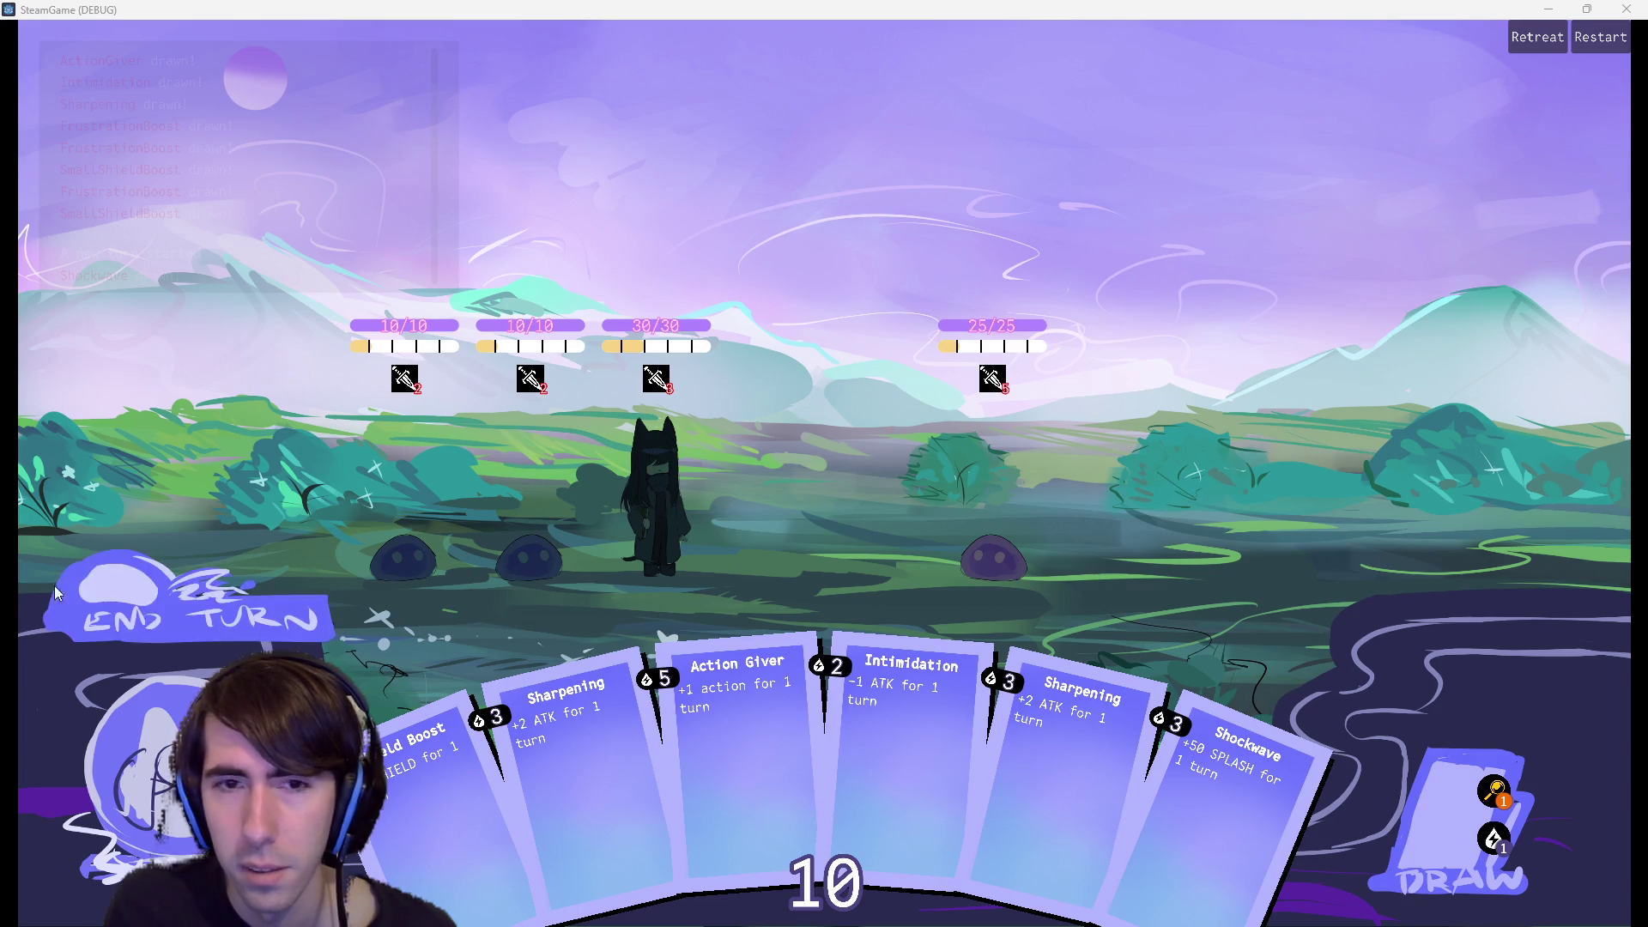
pyautogui.click(1590, 48)
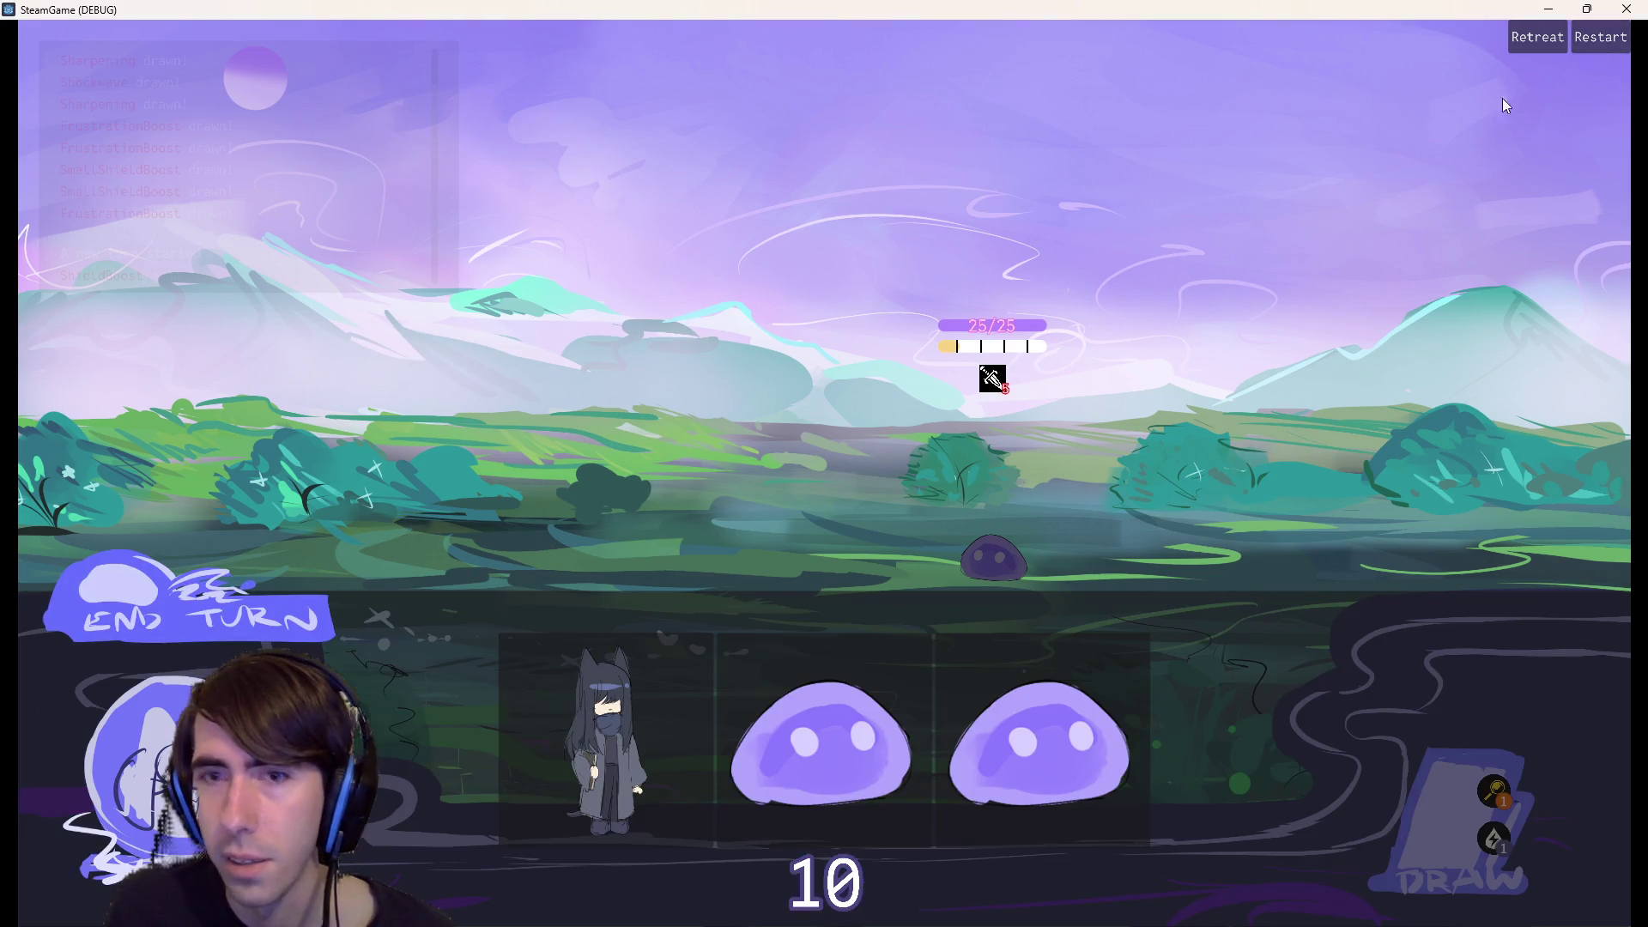
pyautogui.click(259, 635)
pyautogui.moveTo(516, 667)
pyautogui.mouseDown()
pyautogui.moveTo(618, 599)
pyautogui.moveTo(611, 492)
pyautogui.mouseUp()
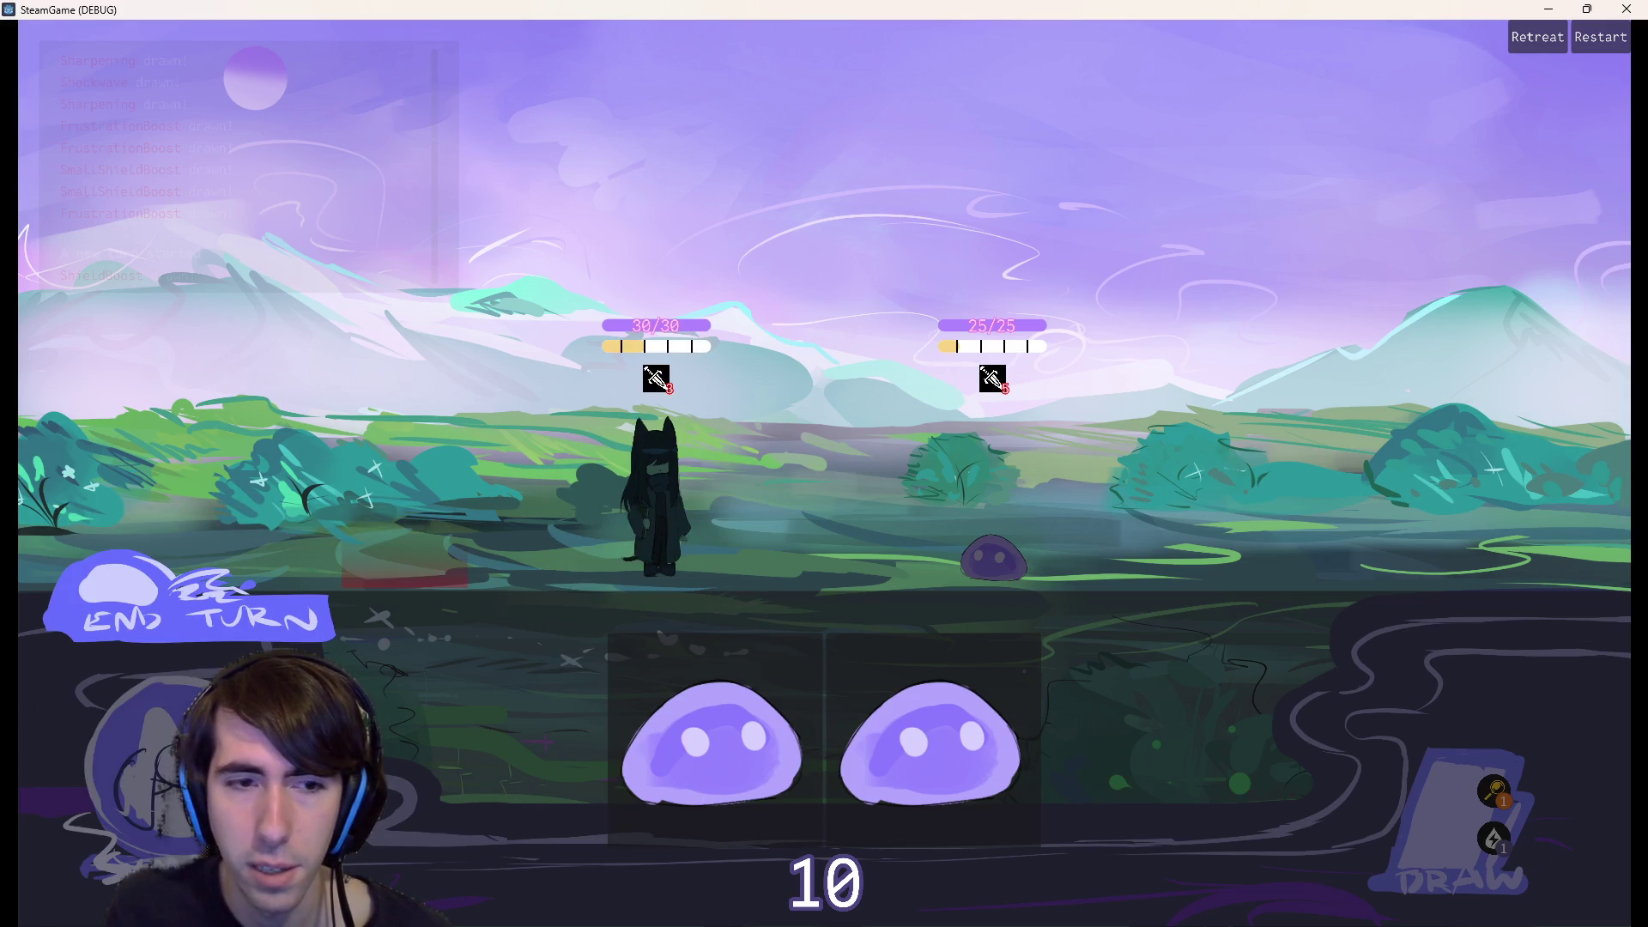
pyautogui.click(269, 630)
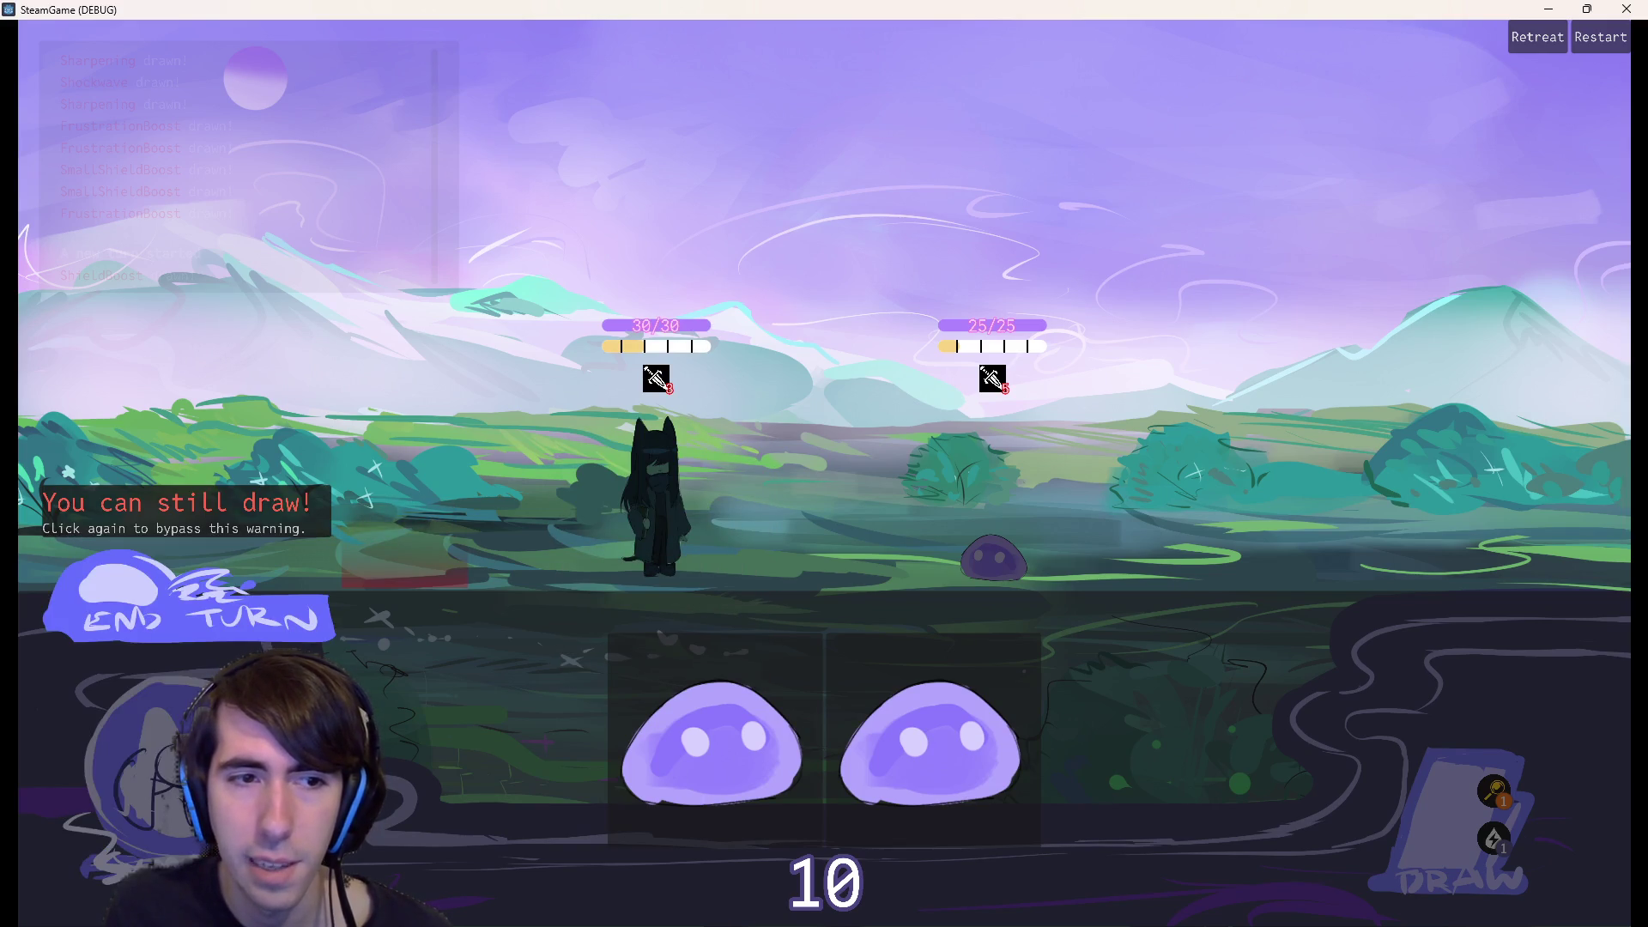
pyautogui.click(269, 630)
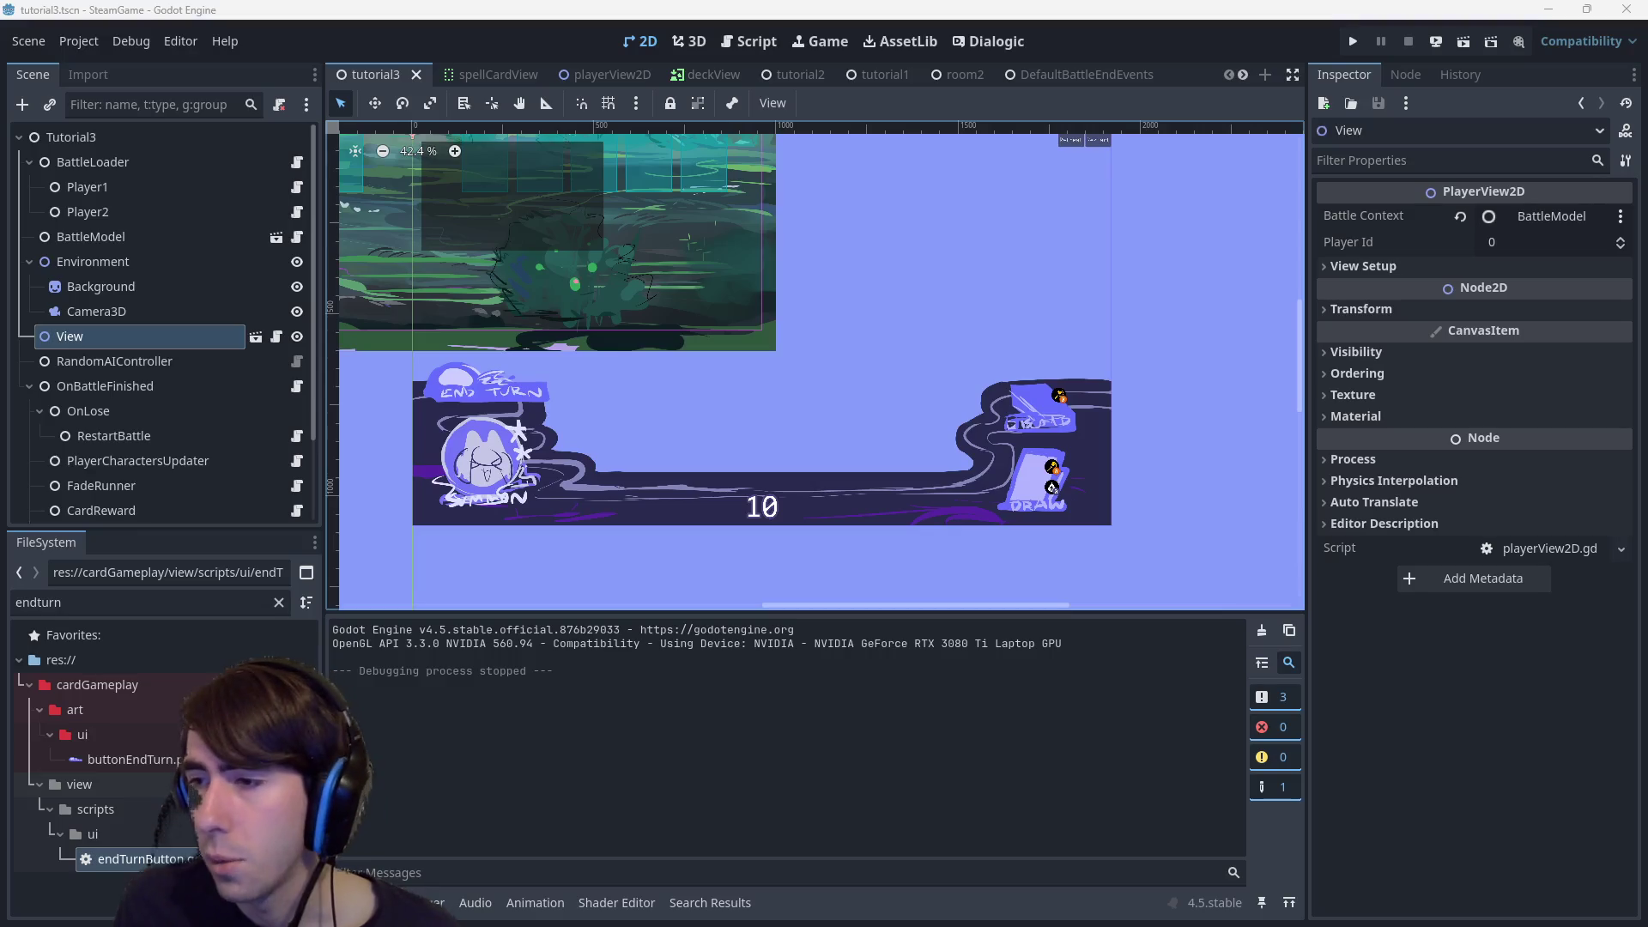
# In the terminal, check git status and stage all changed files
pyautogui.hotkey('alt', 'Tab')
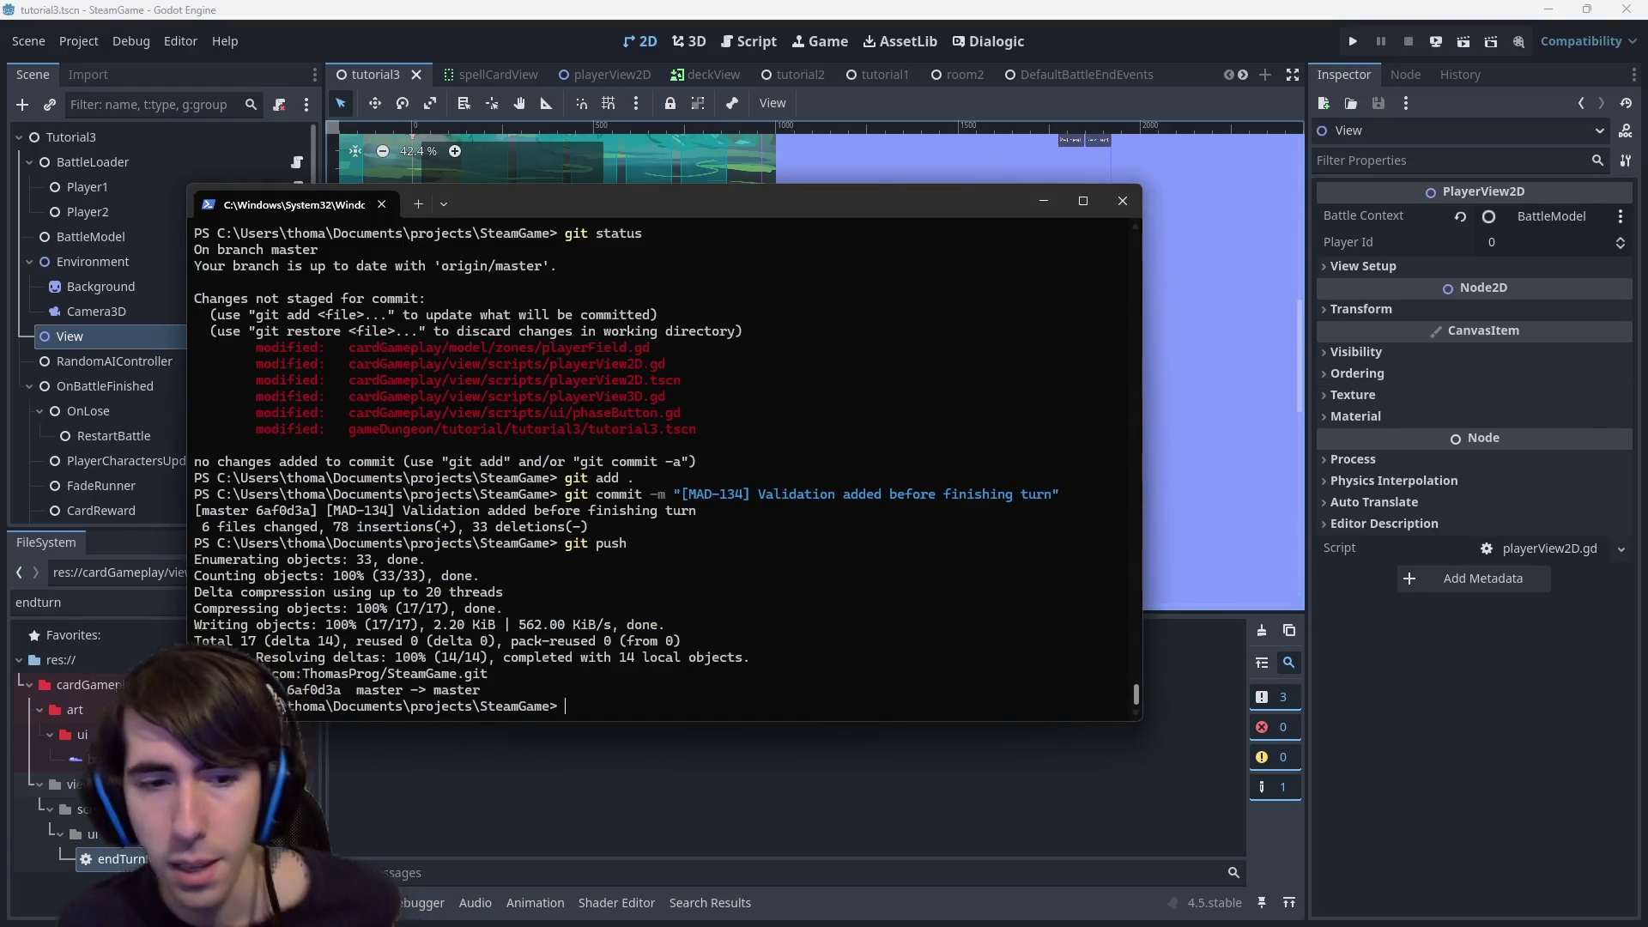
pyautogui.write('git status')
pyautogui.press('Return')
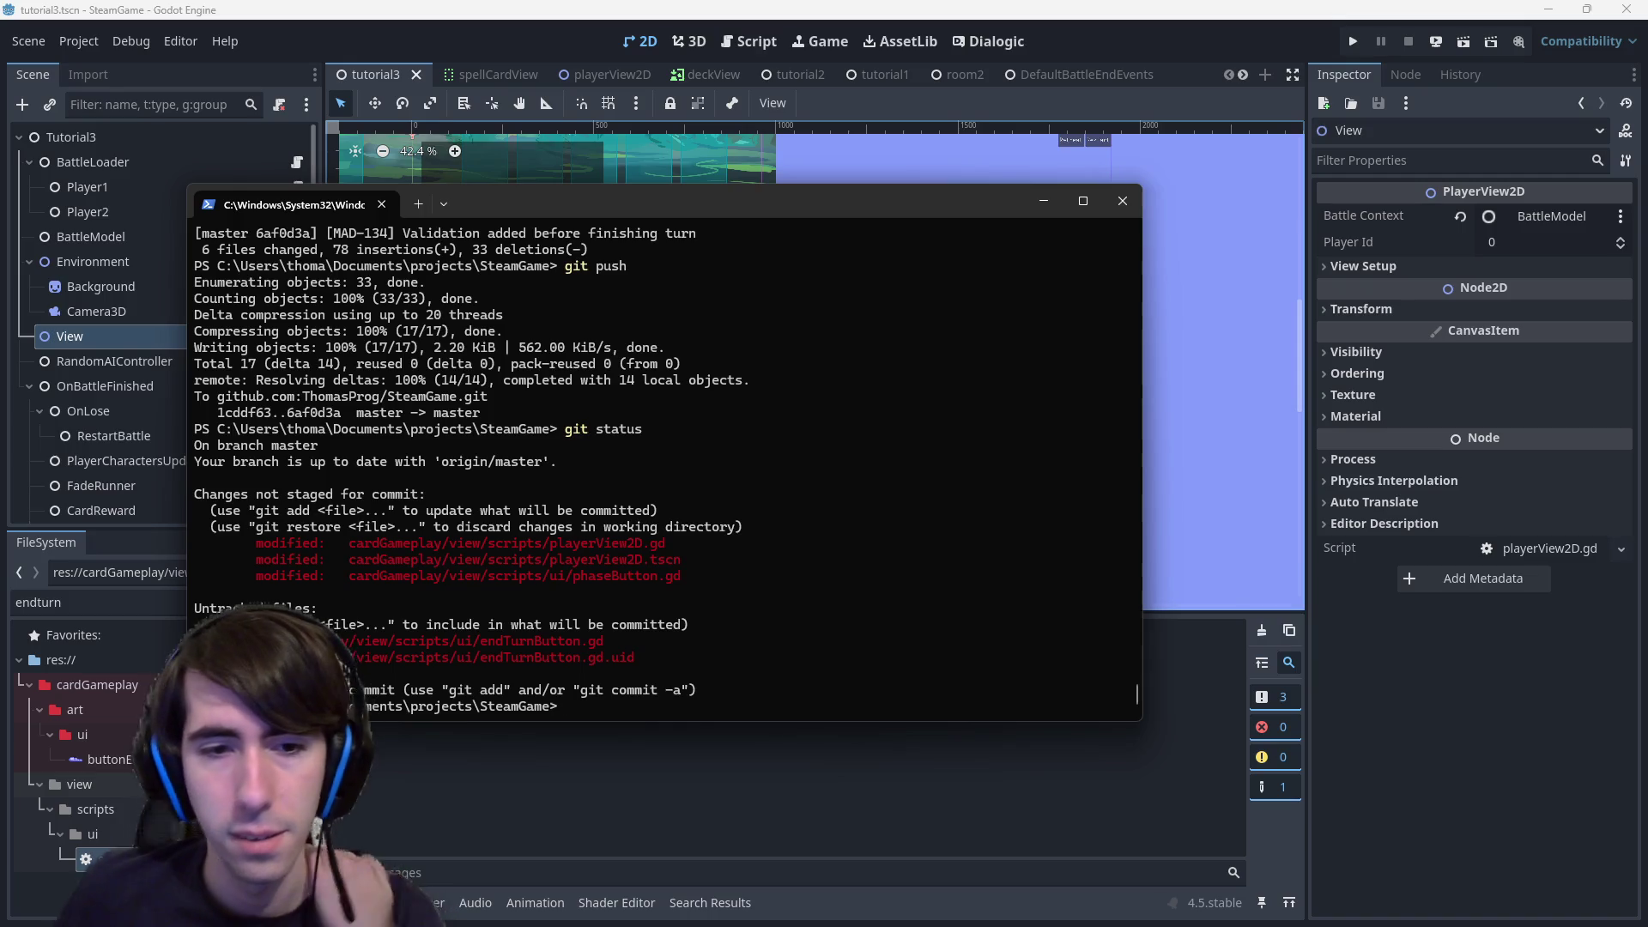
pyautogui.write('git add .')
pyautogui.press('Return')
# Commit with message '[MAD-134] End turn validation added' and push to master
pyautogui.write('git commit -m "')
pyautogui.write('[MAD-]')
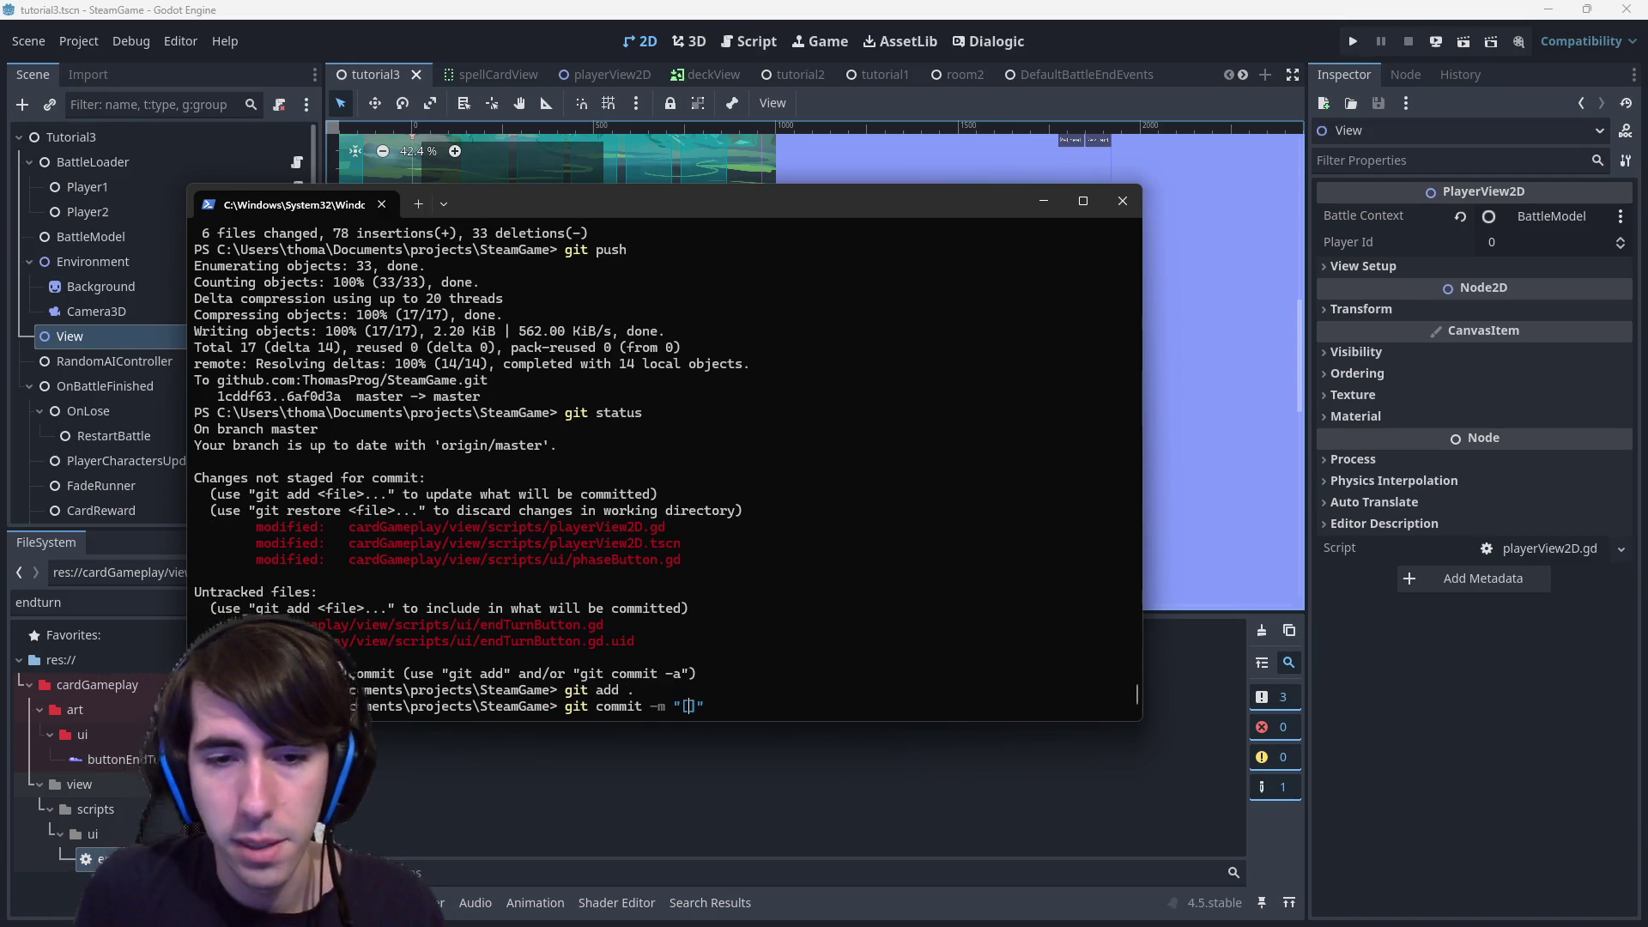
pyautogui.press('Left')
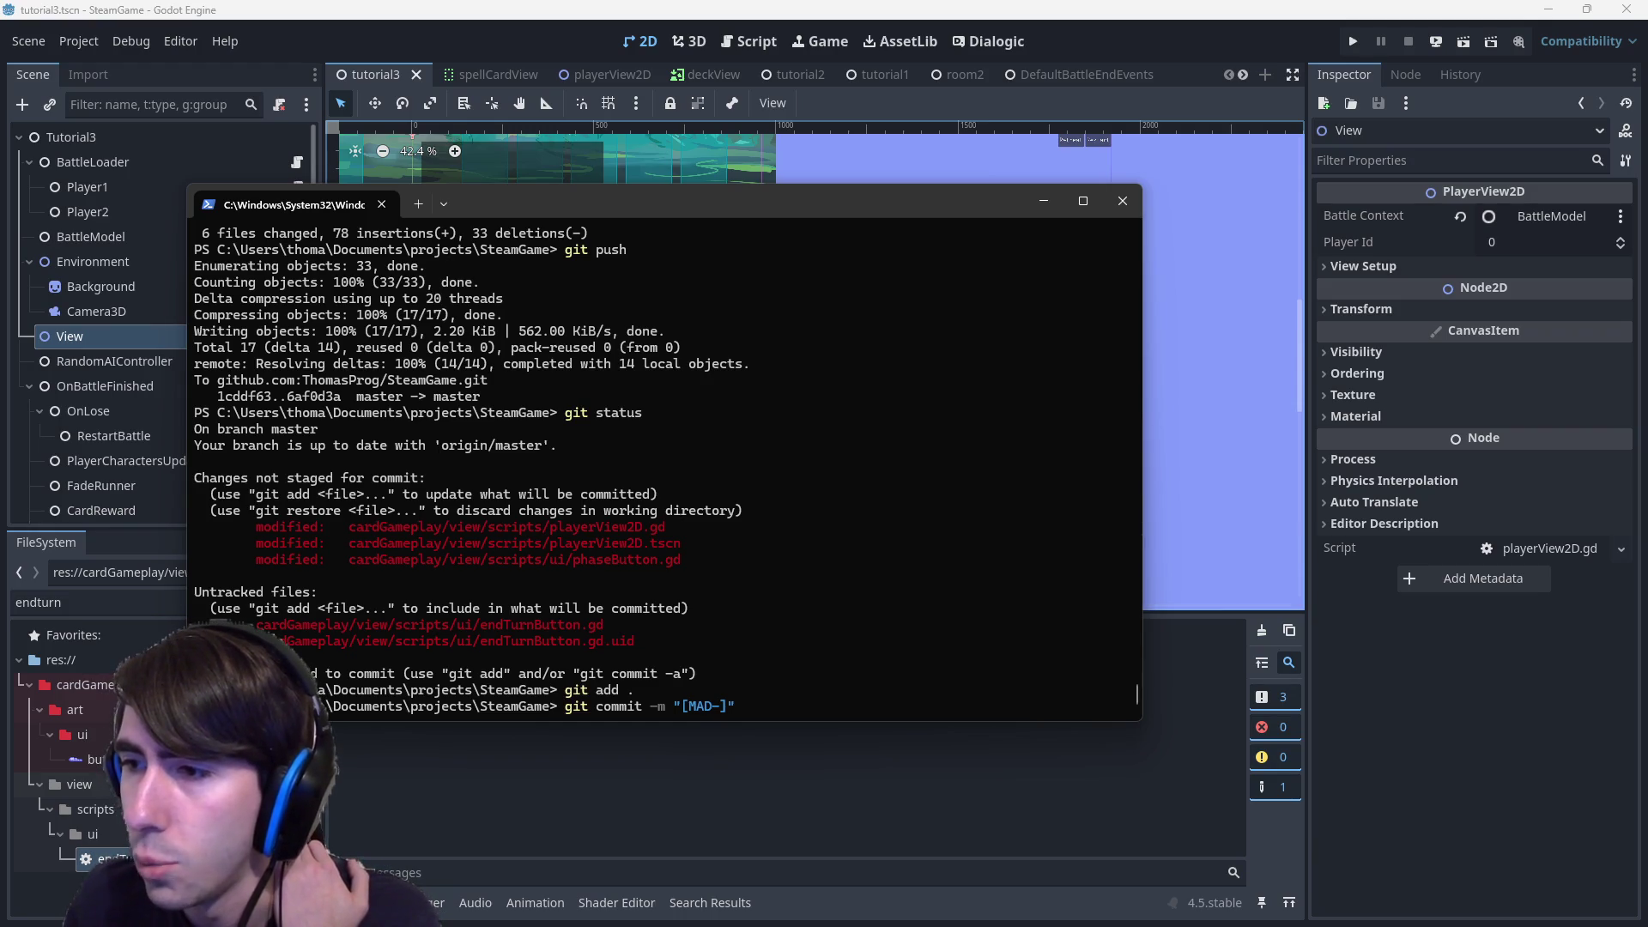
pyautogui.click(745, 468)
pyautogui.write('134]')
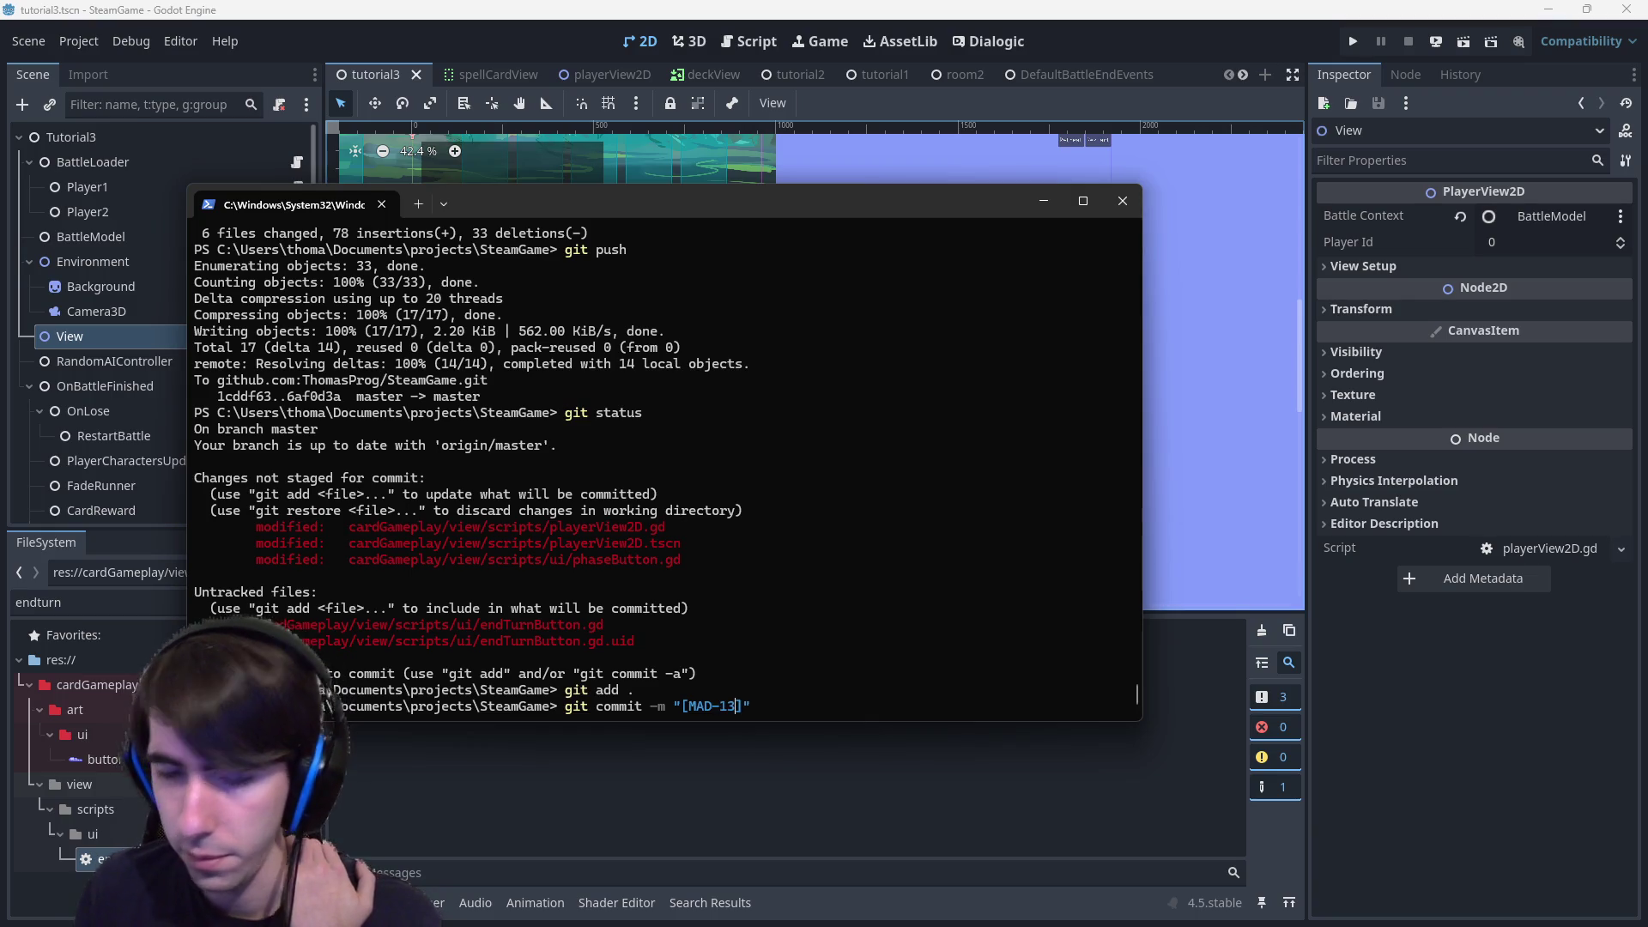
pyautogui.write(' End turn v')
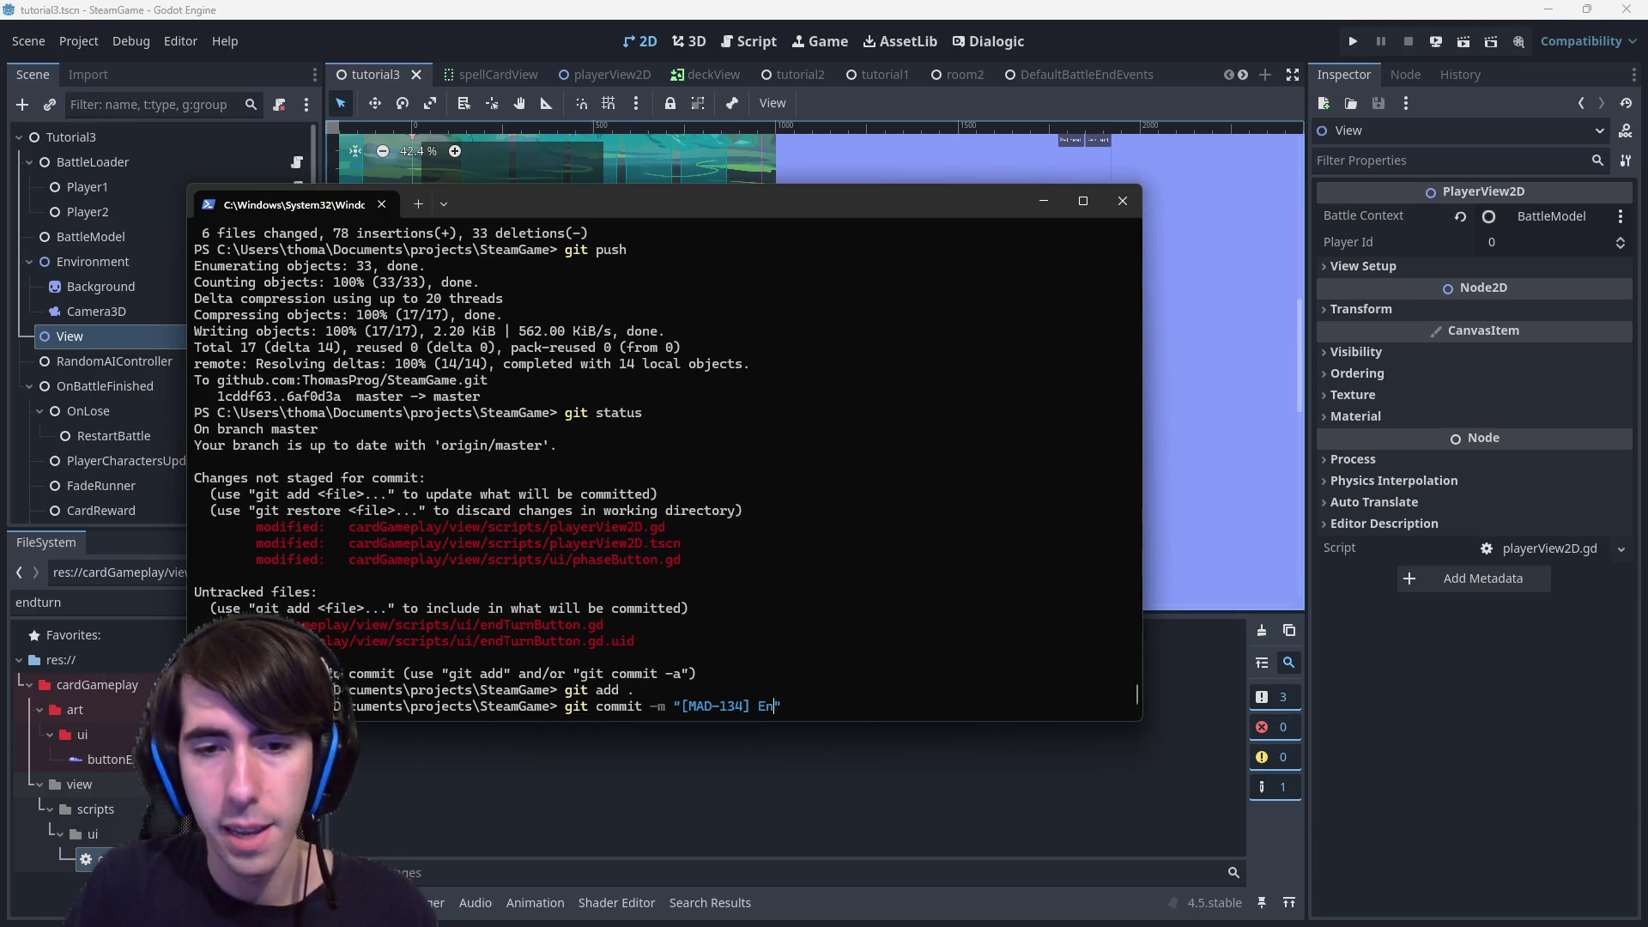
pyautogui.write('alidation added')
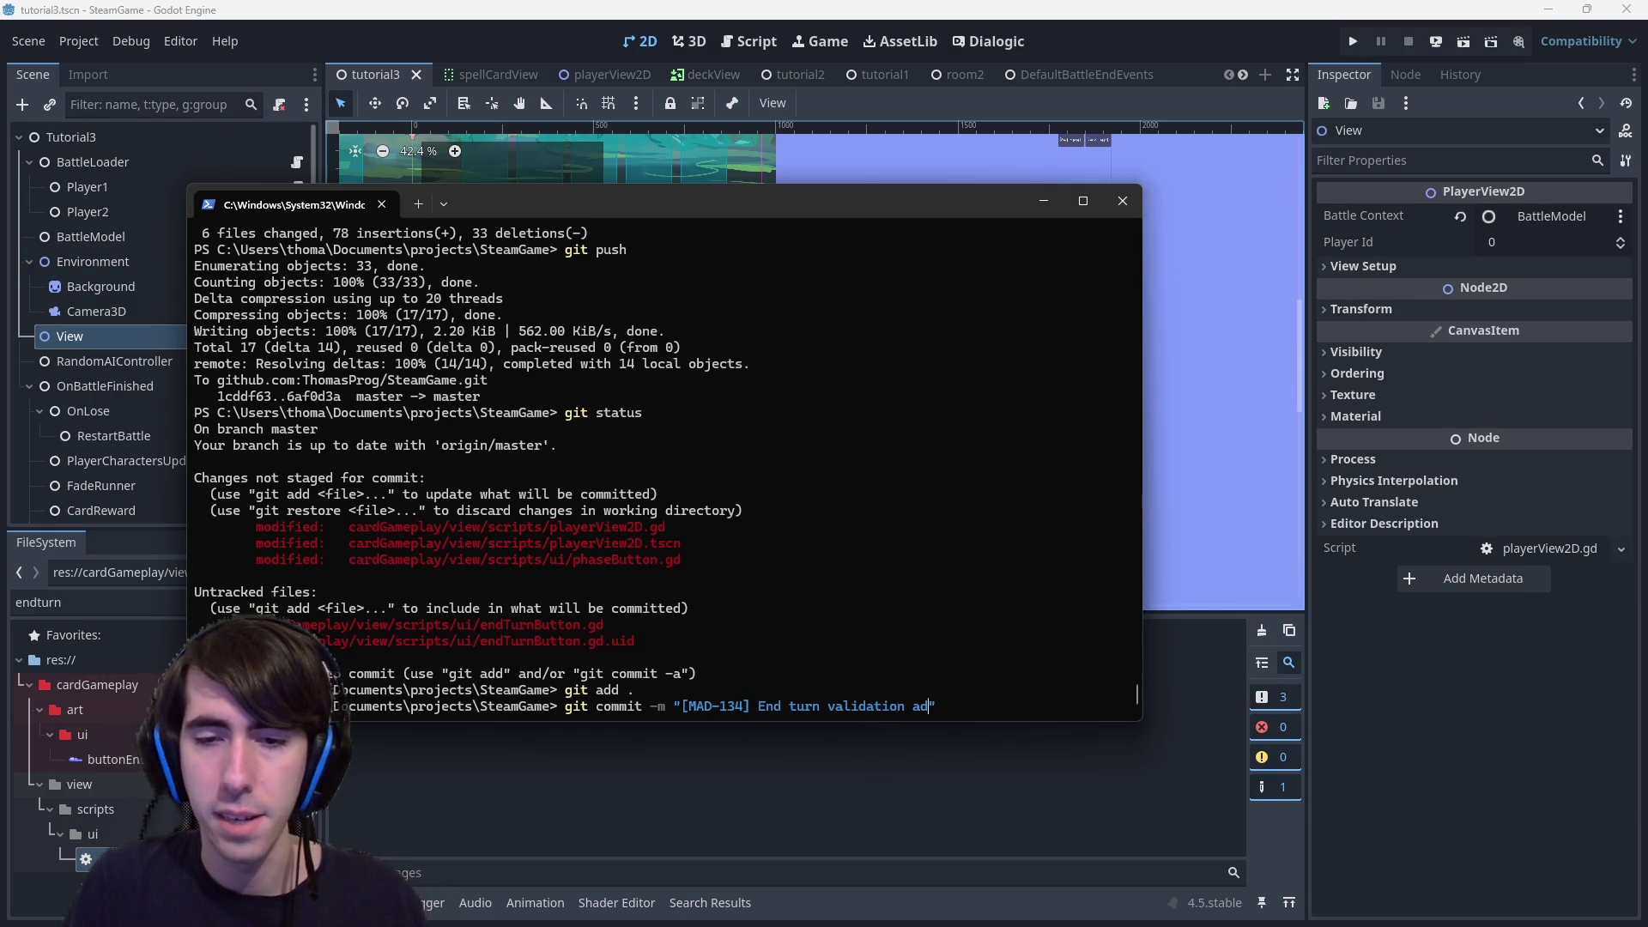
pyautogui.press('Return')
pyautogui.write('git push')
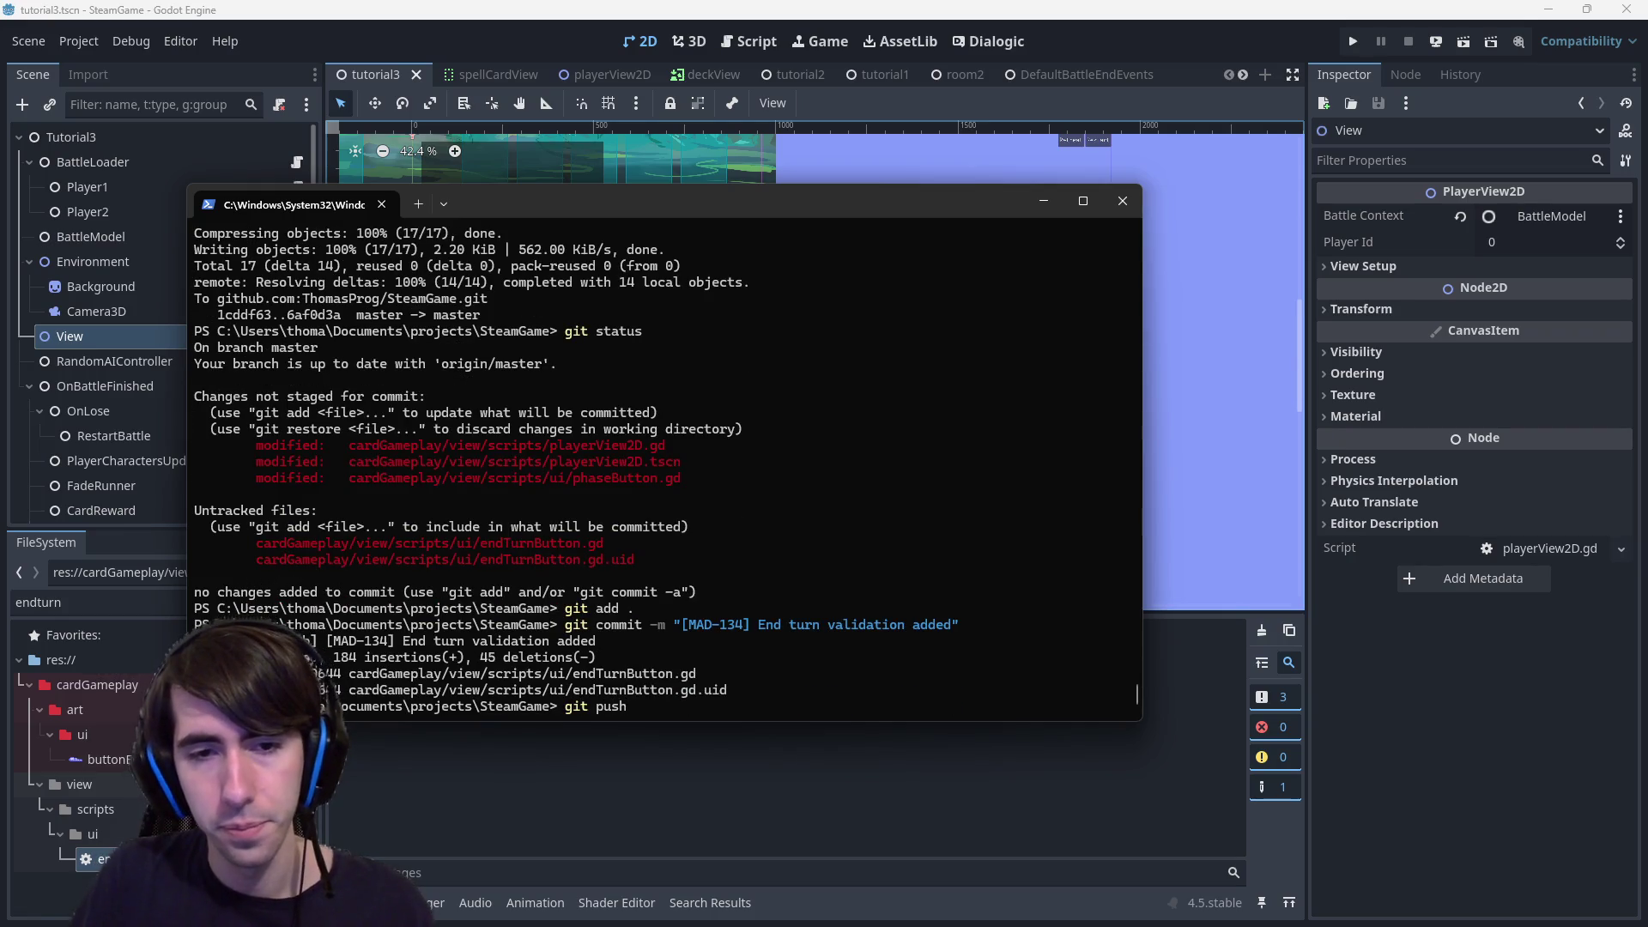
pyautogui.press('Return')
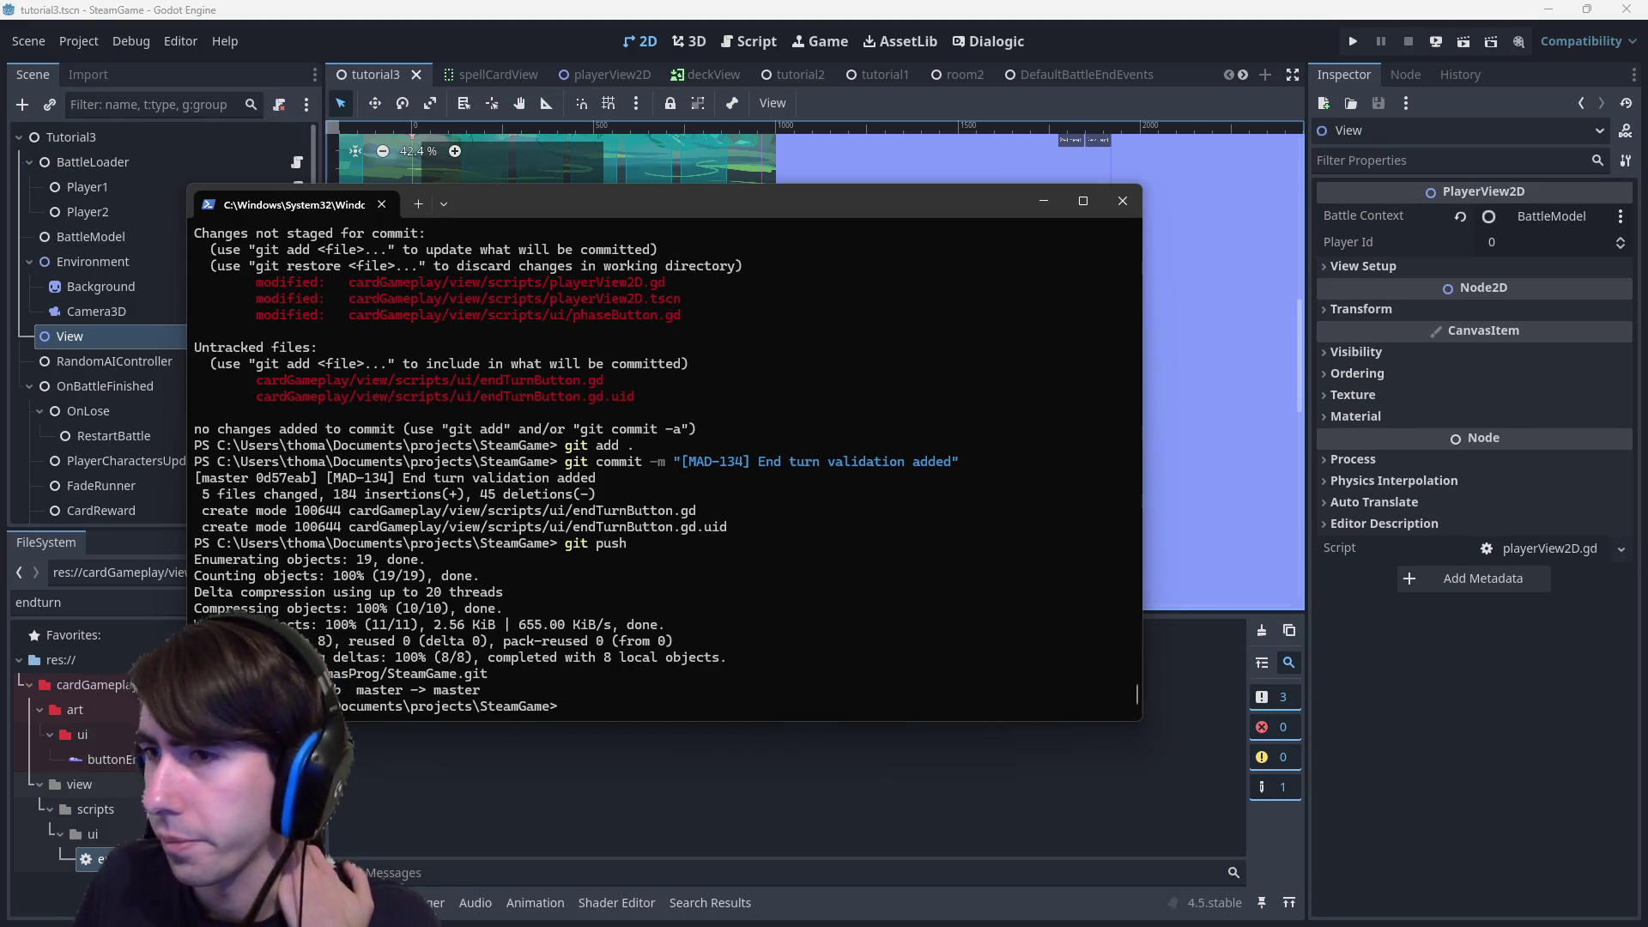
pyautogui.hotkey('alt', 'Tab')
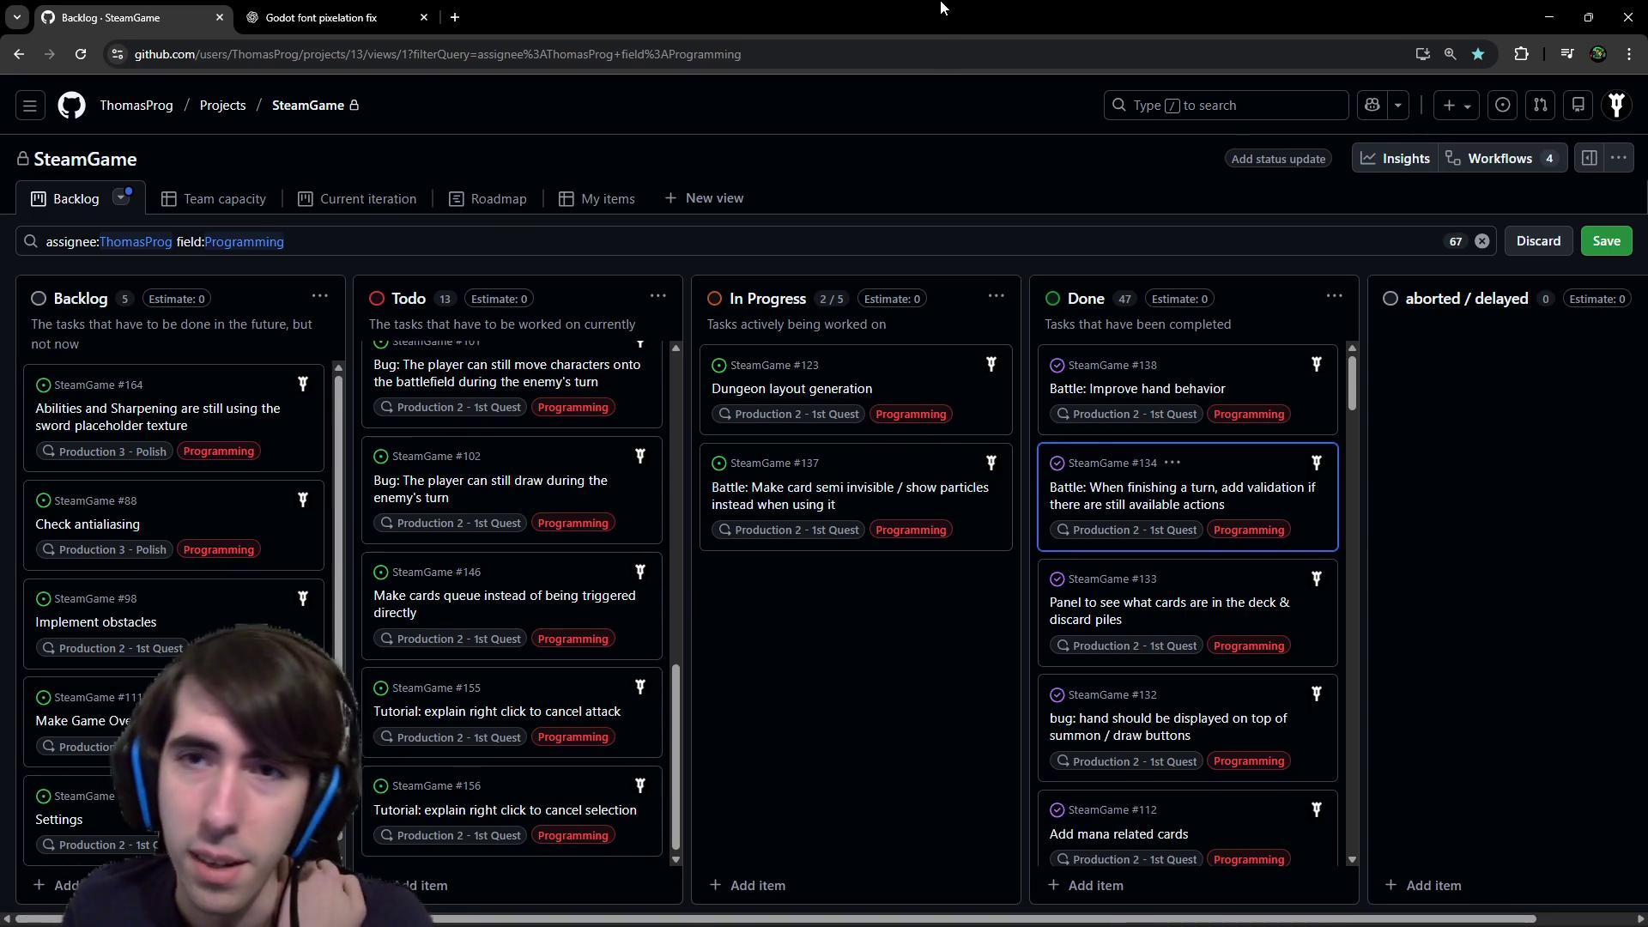
pyautogui.press('super+Down')
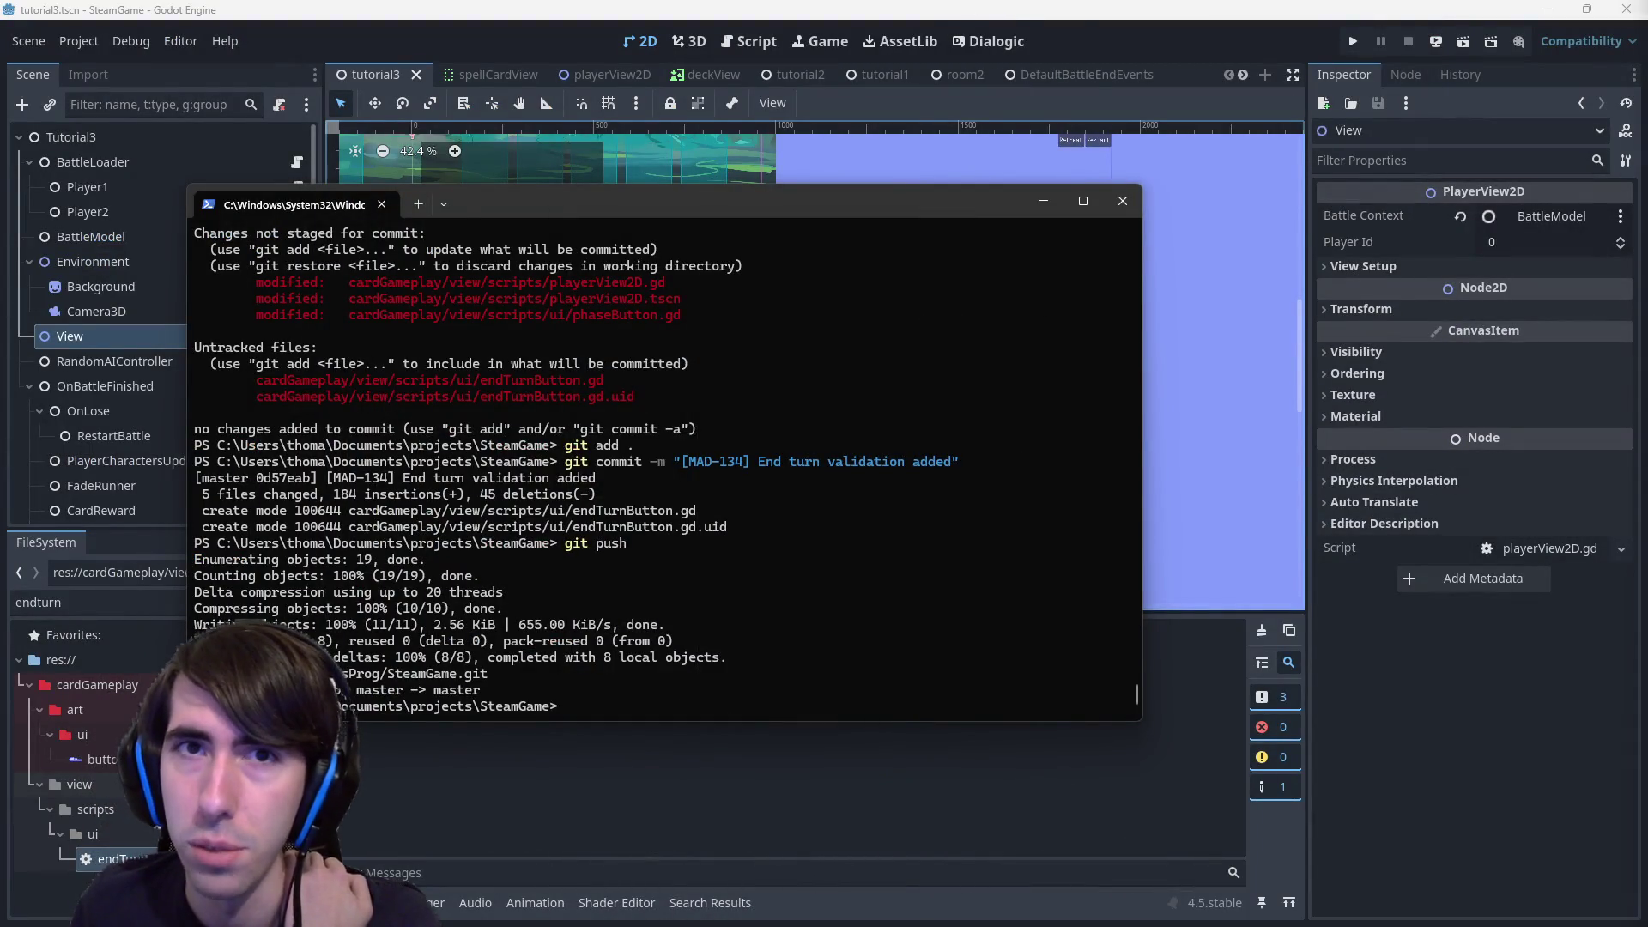
pyautogui.press('super+Down')
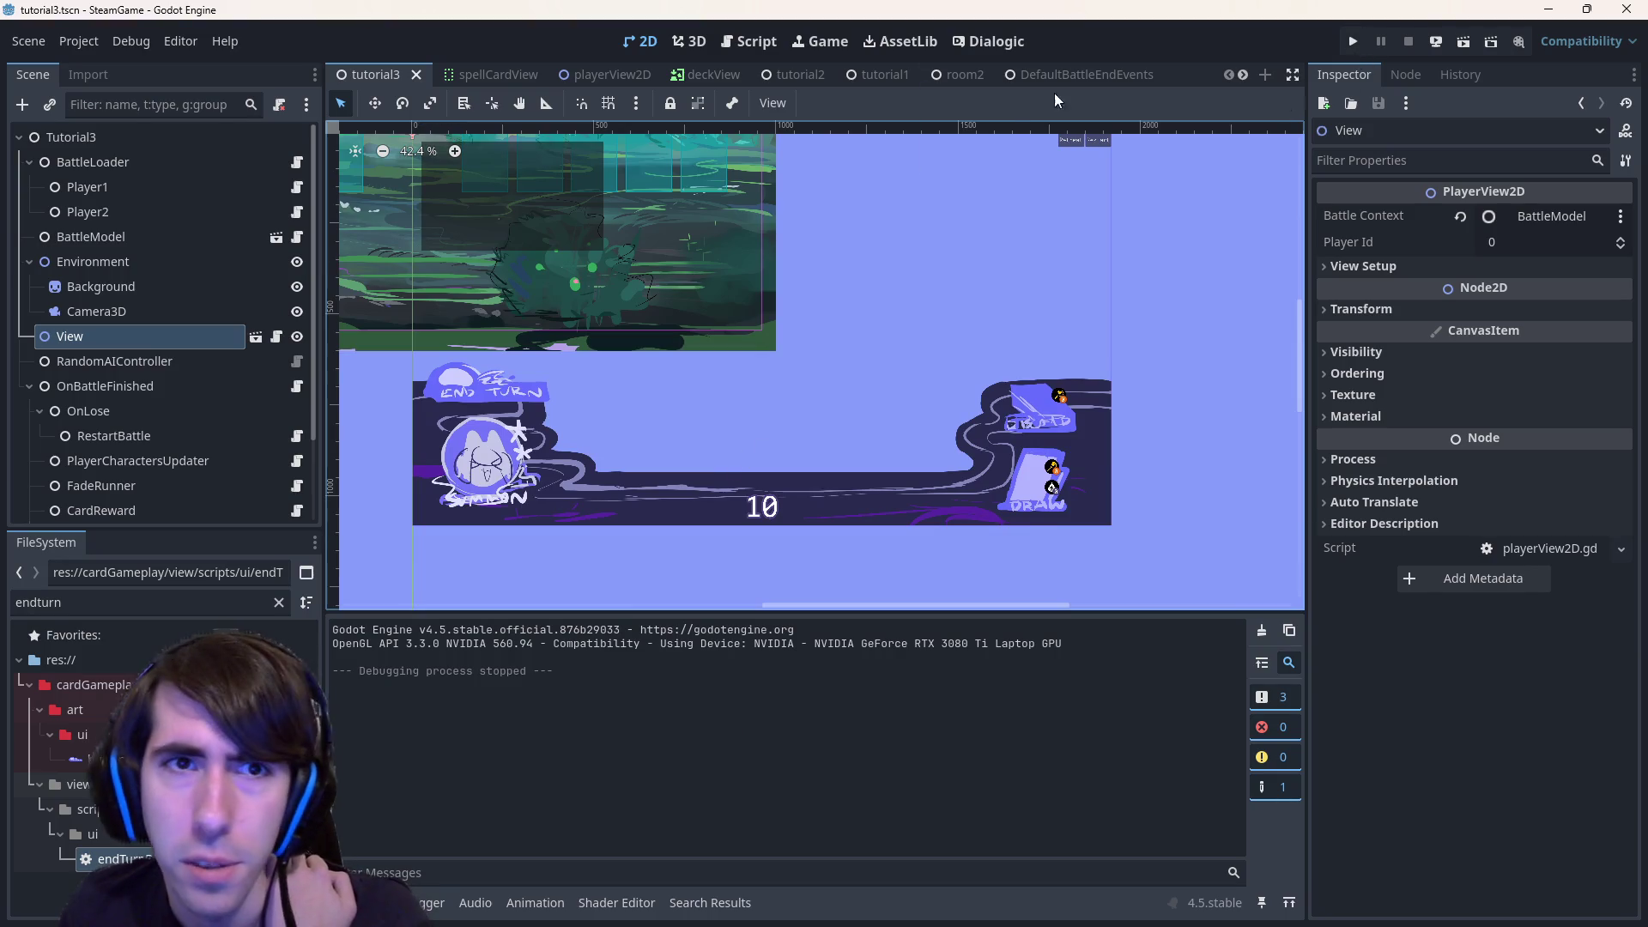
# Run the battle, drag the Sharpening and Shield Boost cards from the hand, close, and open playerView2D
pyautogui.click(1465, 44)
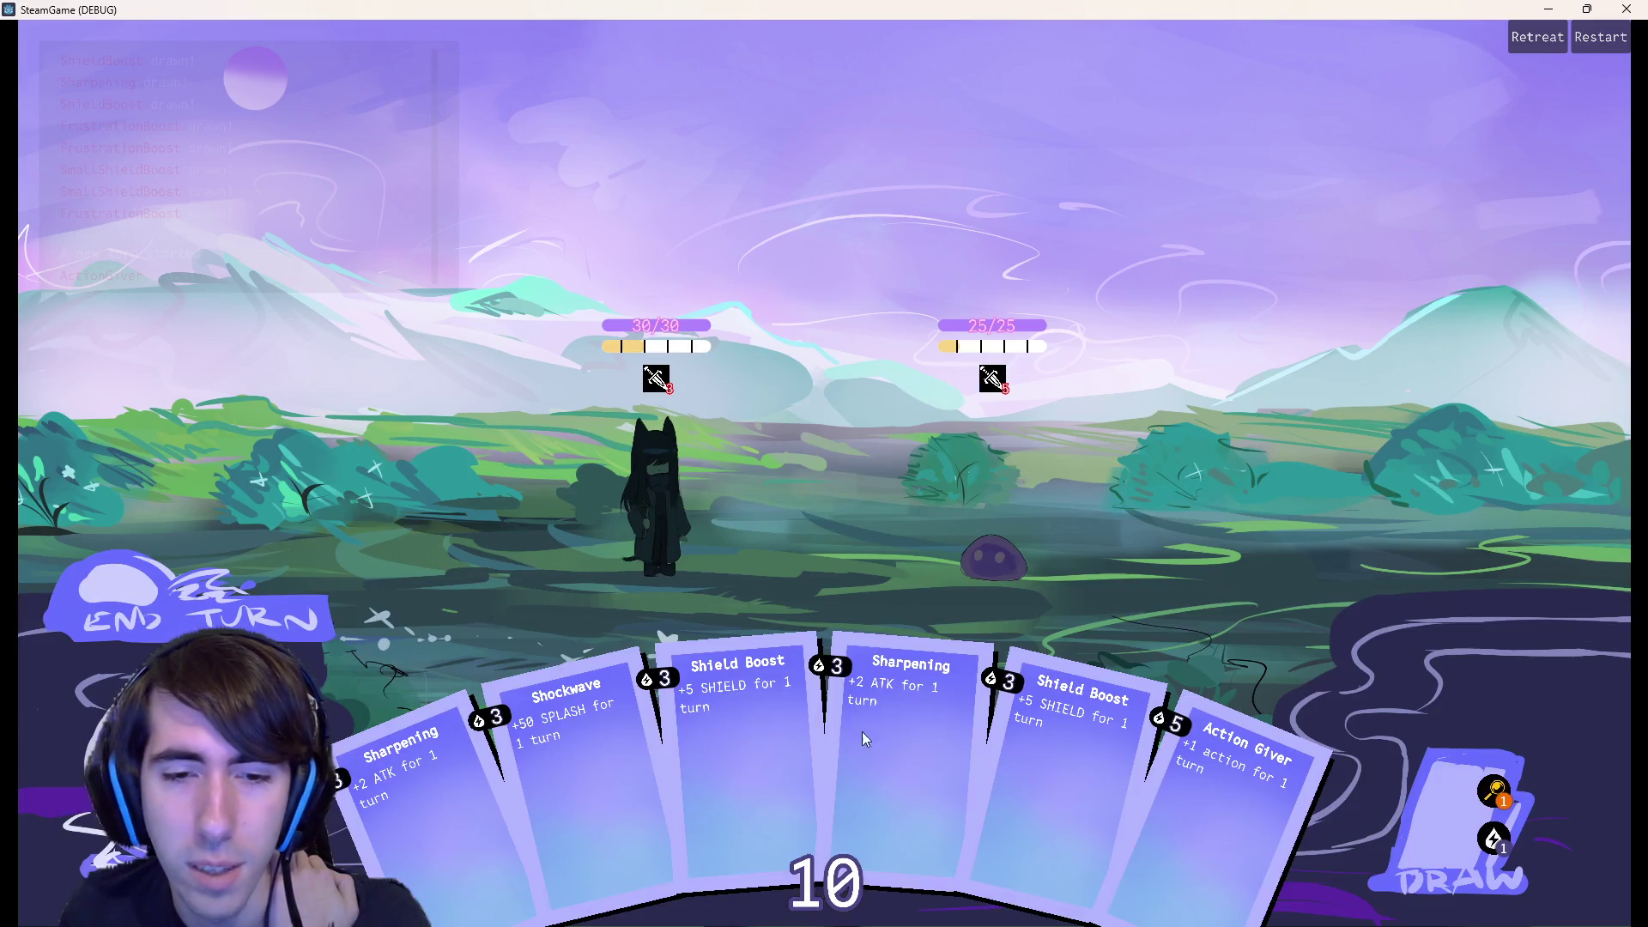
pyautogui.moveTo(861, 731)
pyautogui.mouseDown()
pyautogui.moveTo(811, 601)
pyautogui.moveTo(770, 791)
pyautogui.mouseUp()
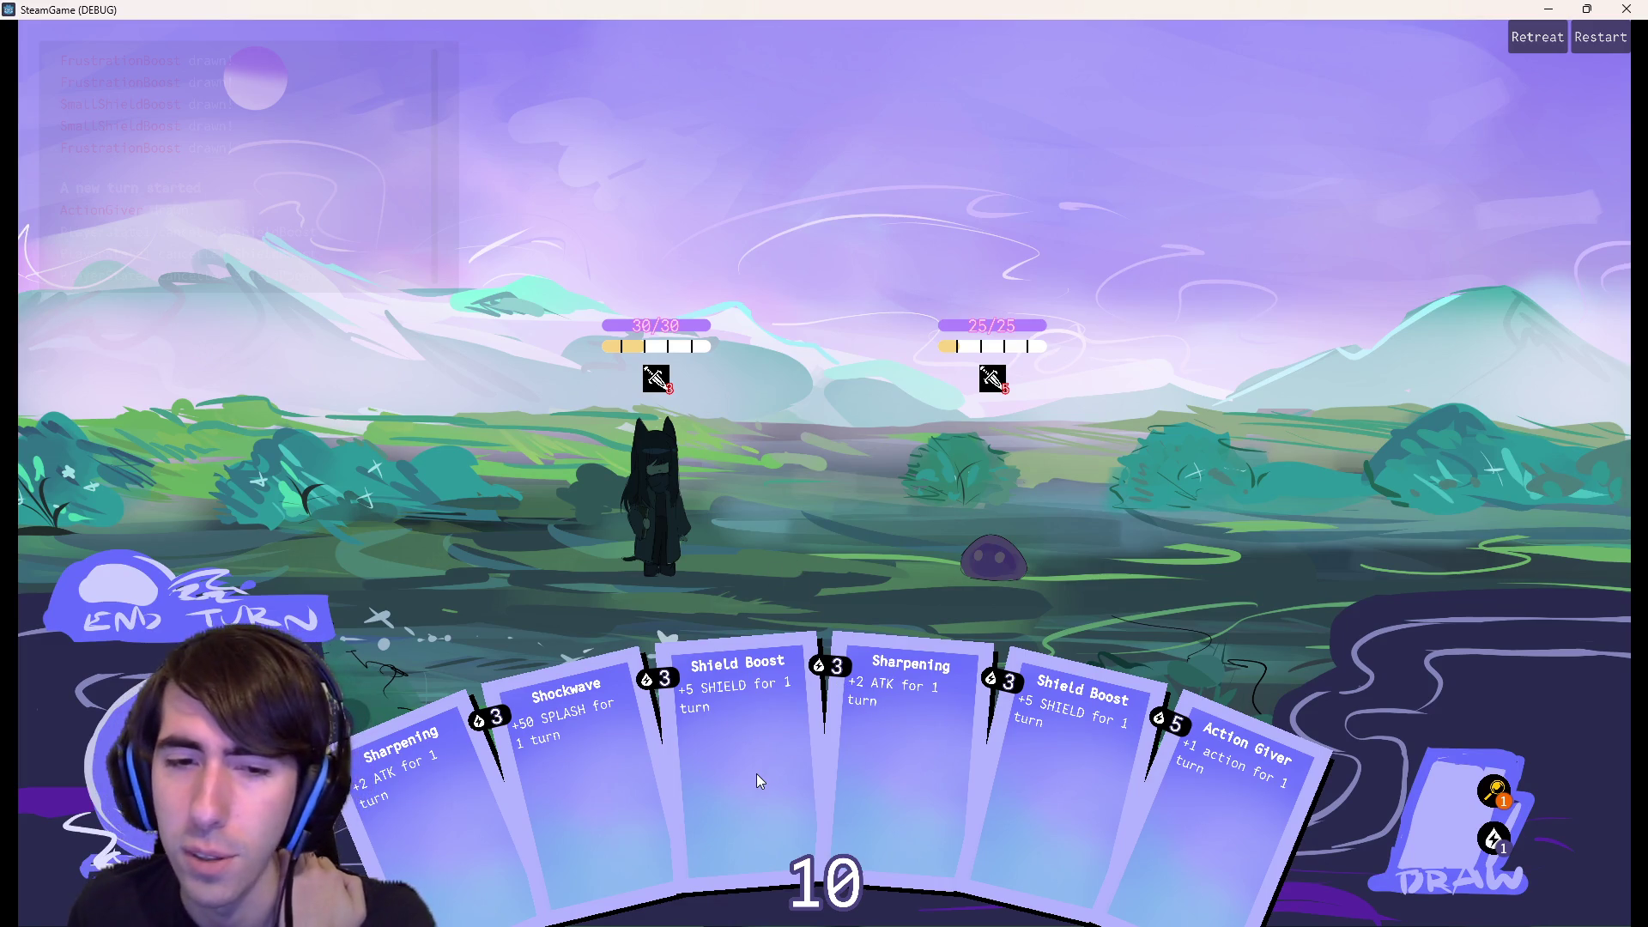
pyautogui.moveTo(705, 735)
pyautogui.mouseDown()
pyautogui.moveTo(807, 664)
pyautogui.moveTo(731, 747)
pyautogui.mouseUp()
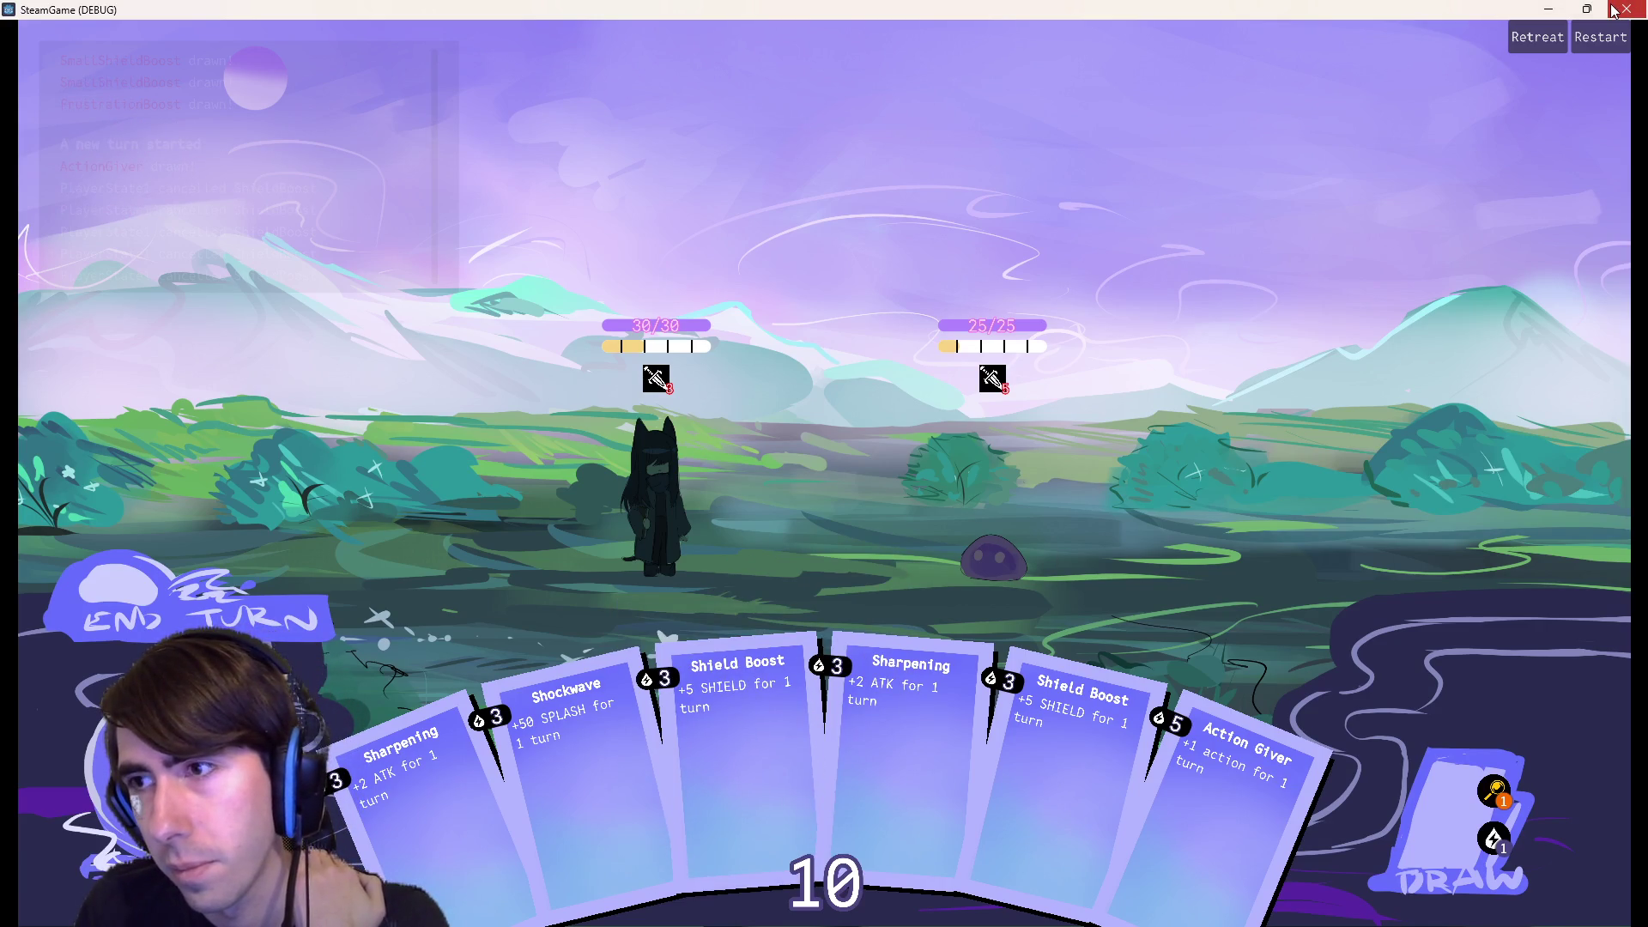
pyautogui.click(1614, 10)
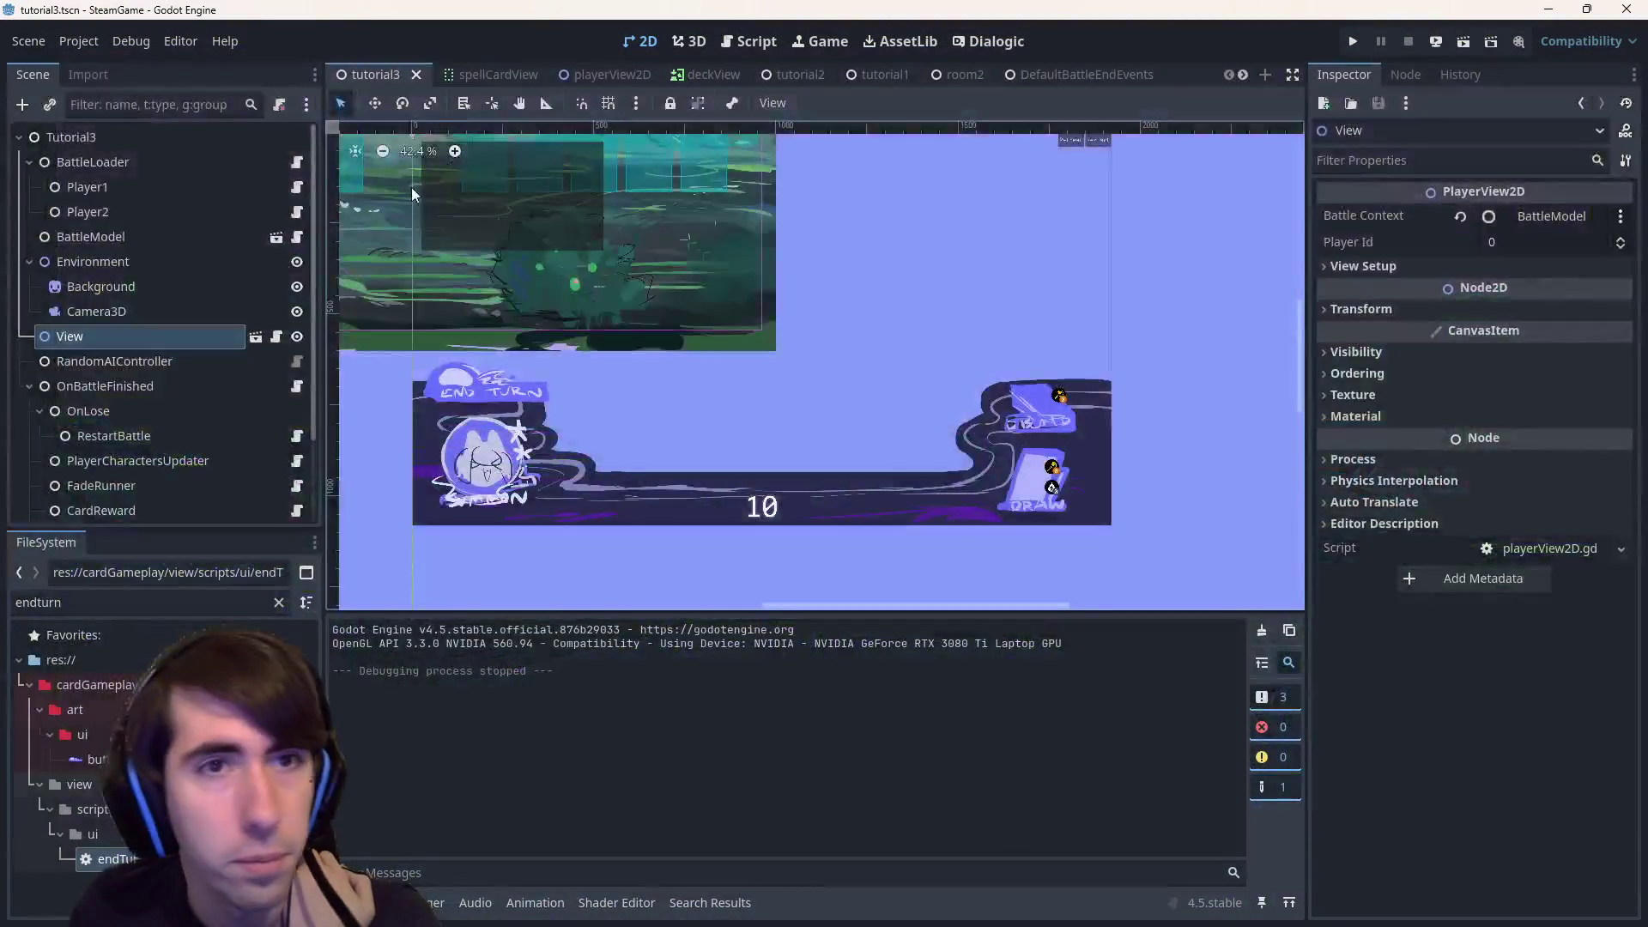
pyautogui.click(256, 337)
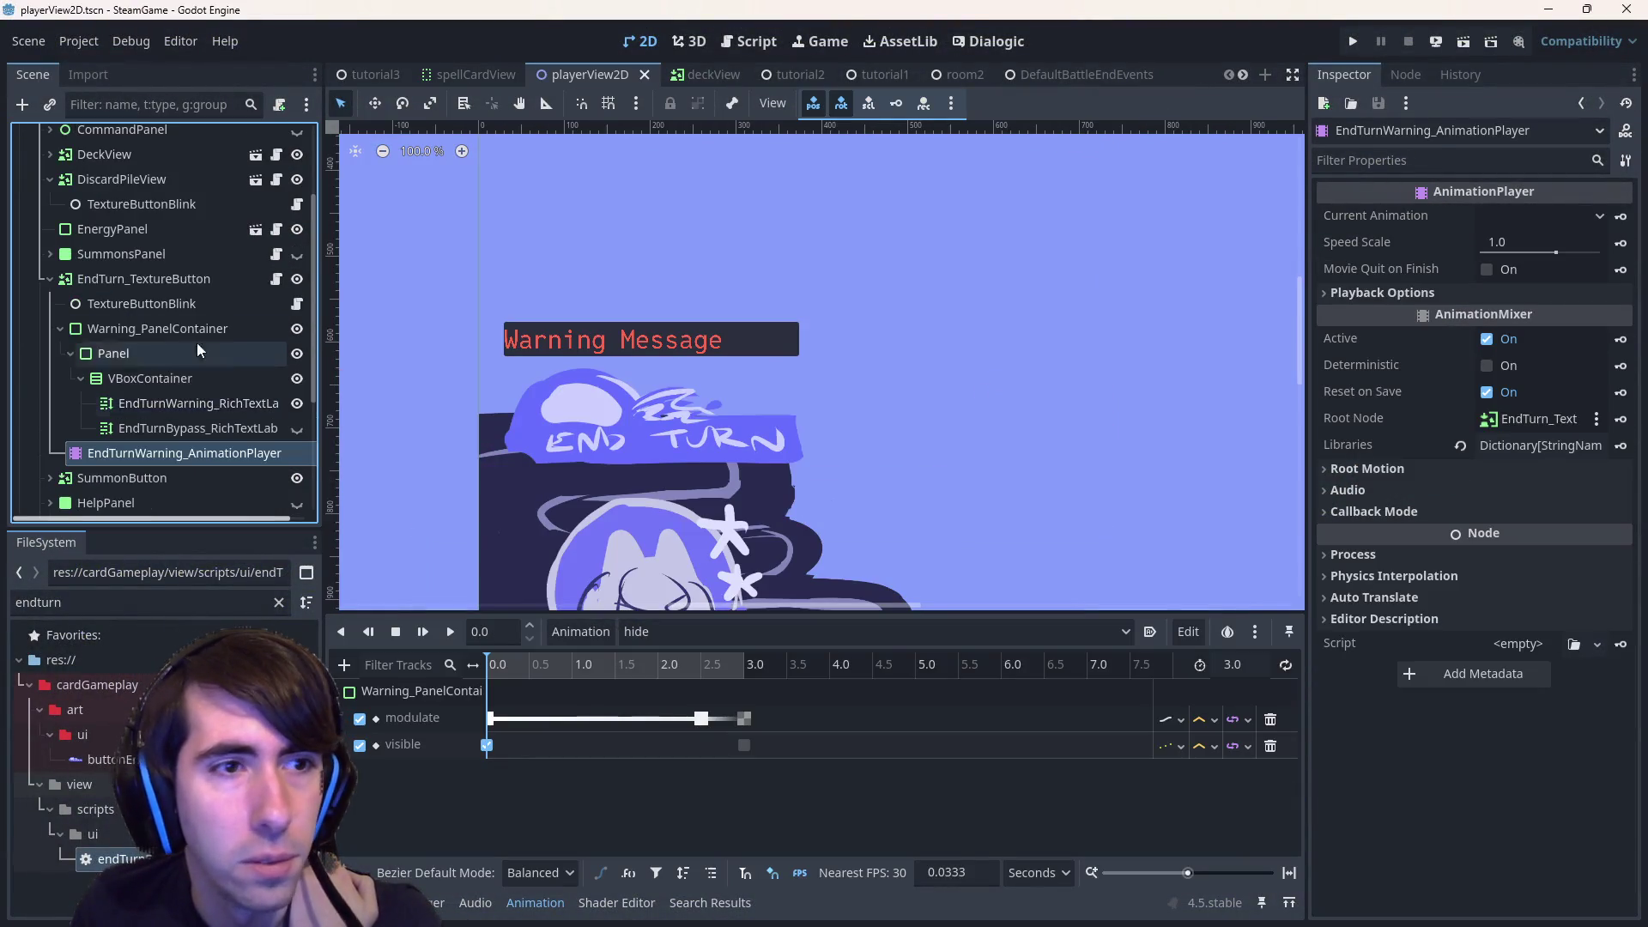
# Filter the Scene tree for 'han', select the Hand node and expand its children
pyautogui.click(60, 328)
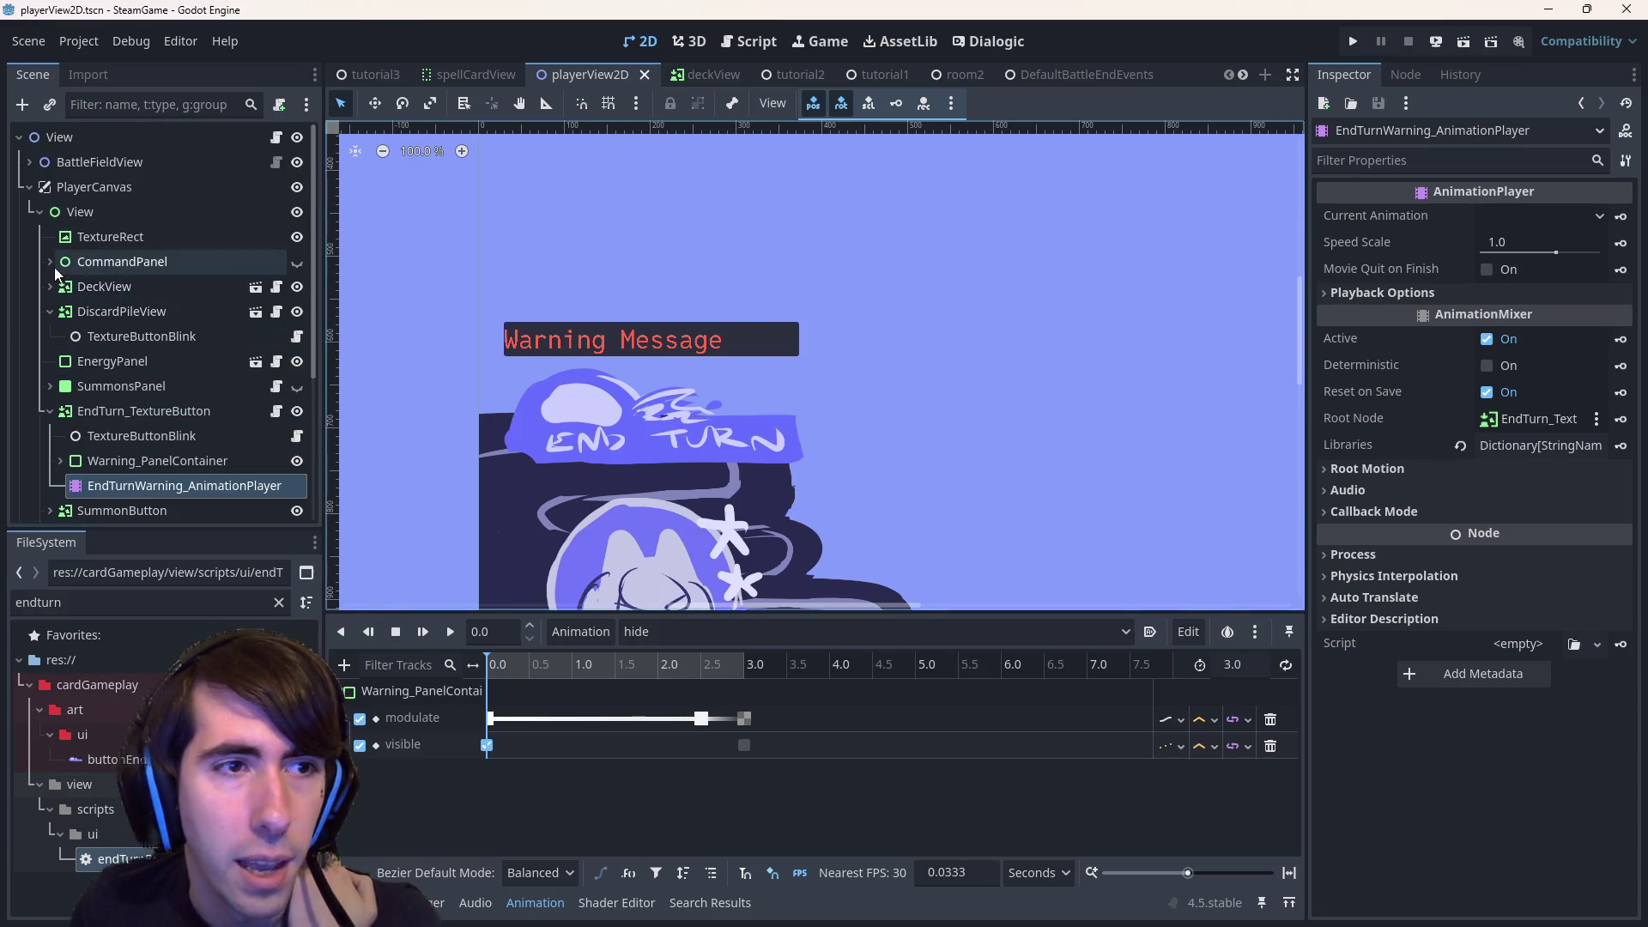
pyautogui.scroll(-3, 69, 395)
pyautogui.scroll(-2, 89, 382)
pyautogui.scroll(5, 138, 360)
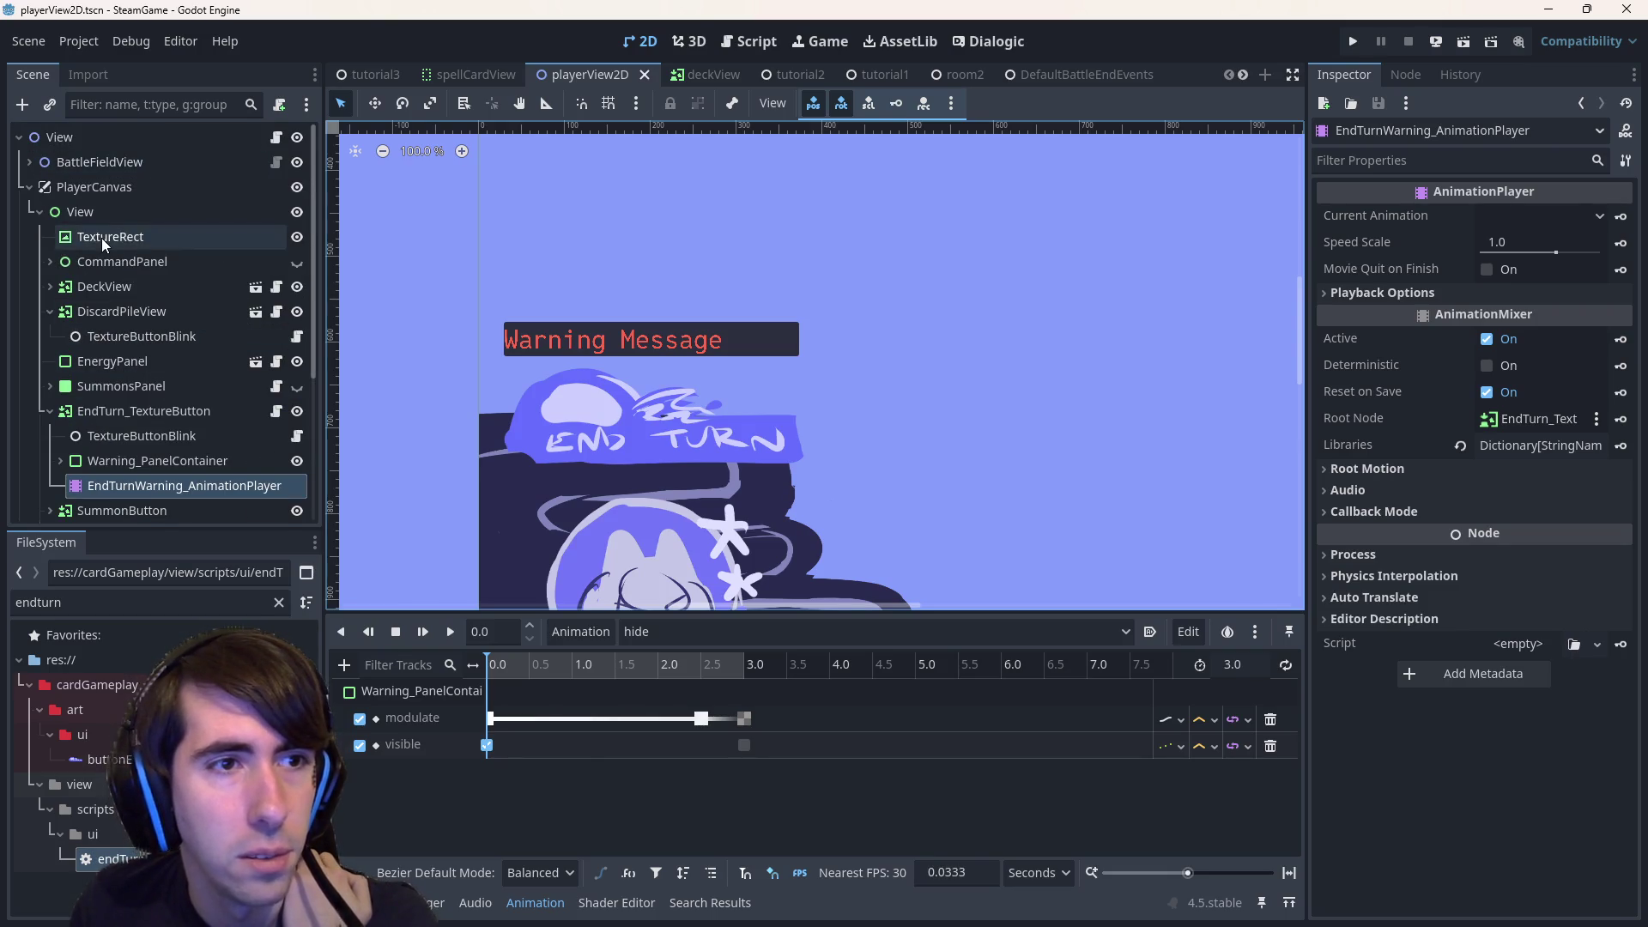
pyautogui.scroll(-4, 86, 403)
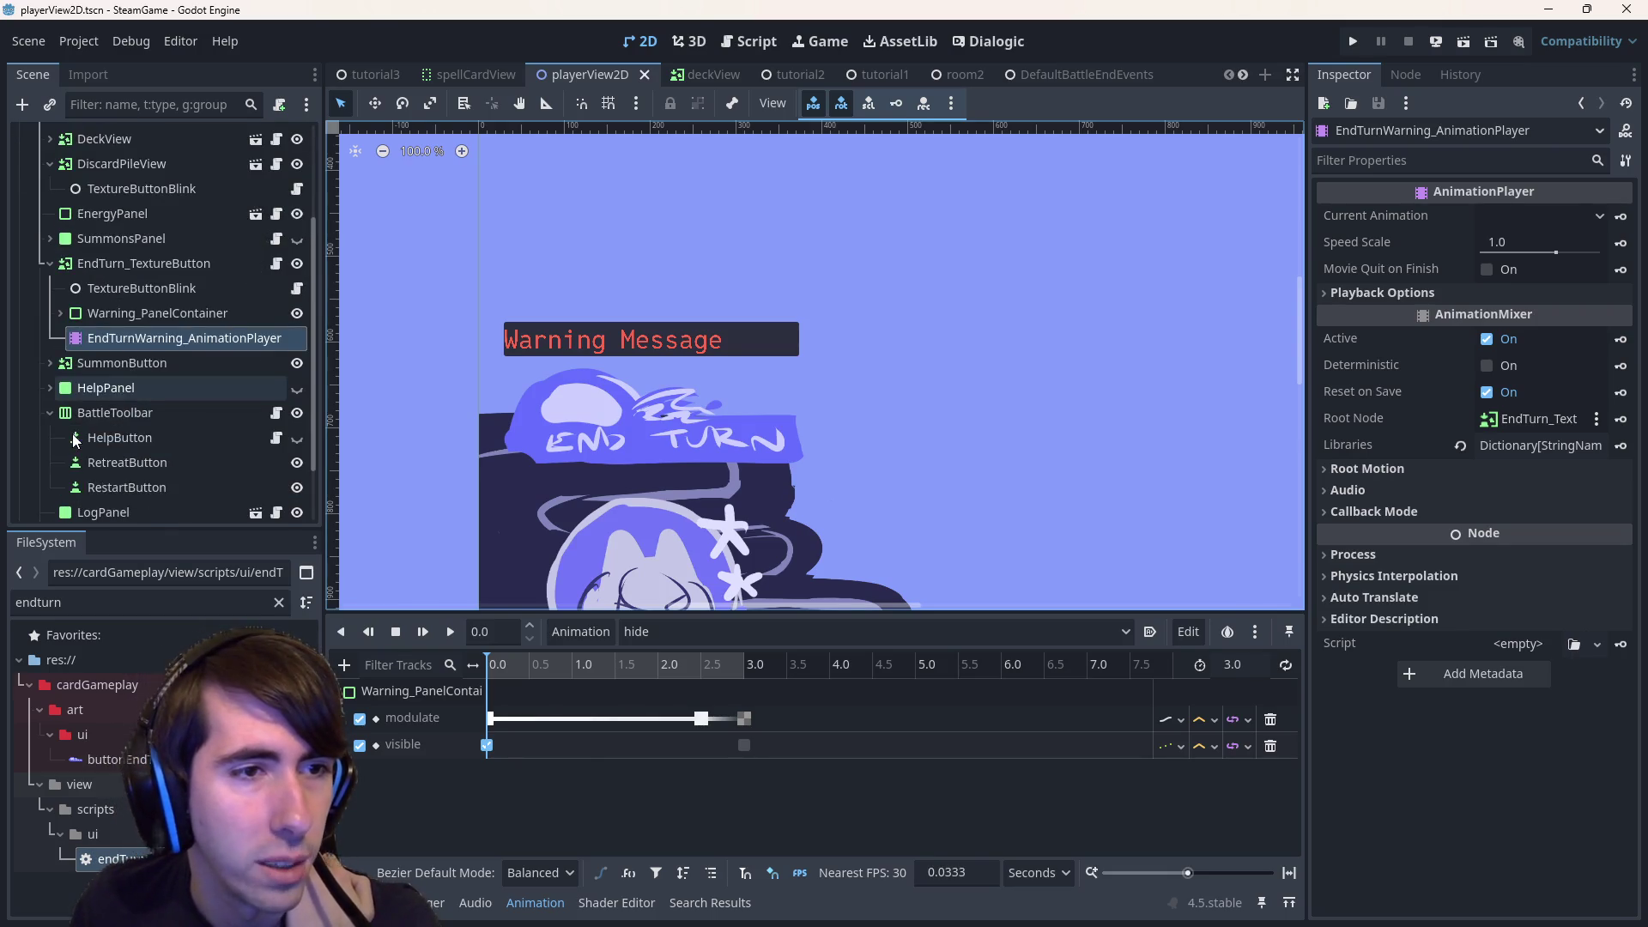
pyautogui.scroll(-2, 78, 403)
pyautogui.click(174, 106)
pyautogui.write('han')
pyautogui.click(62, 137)
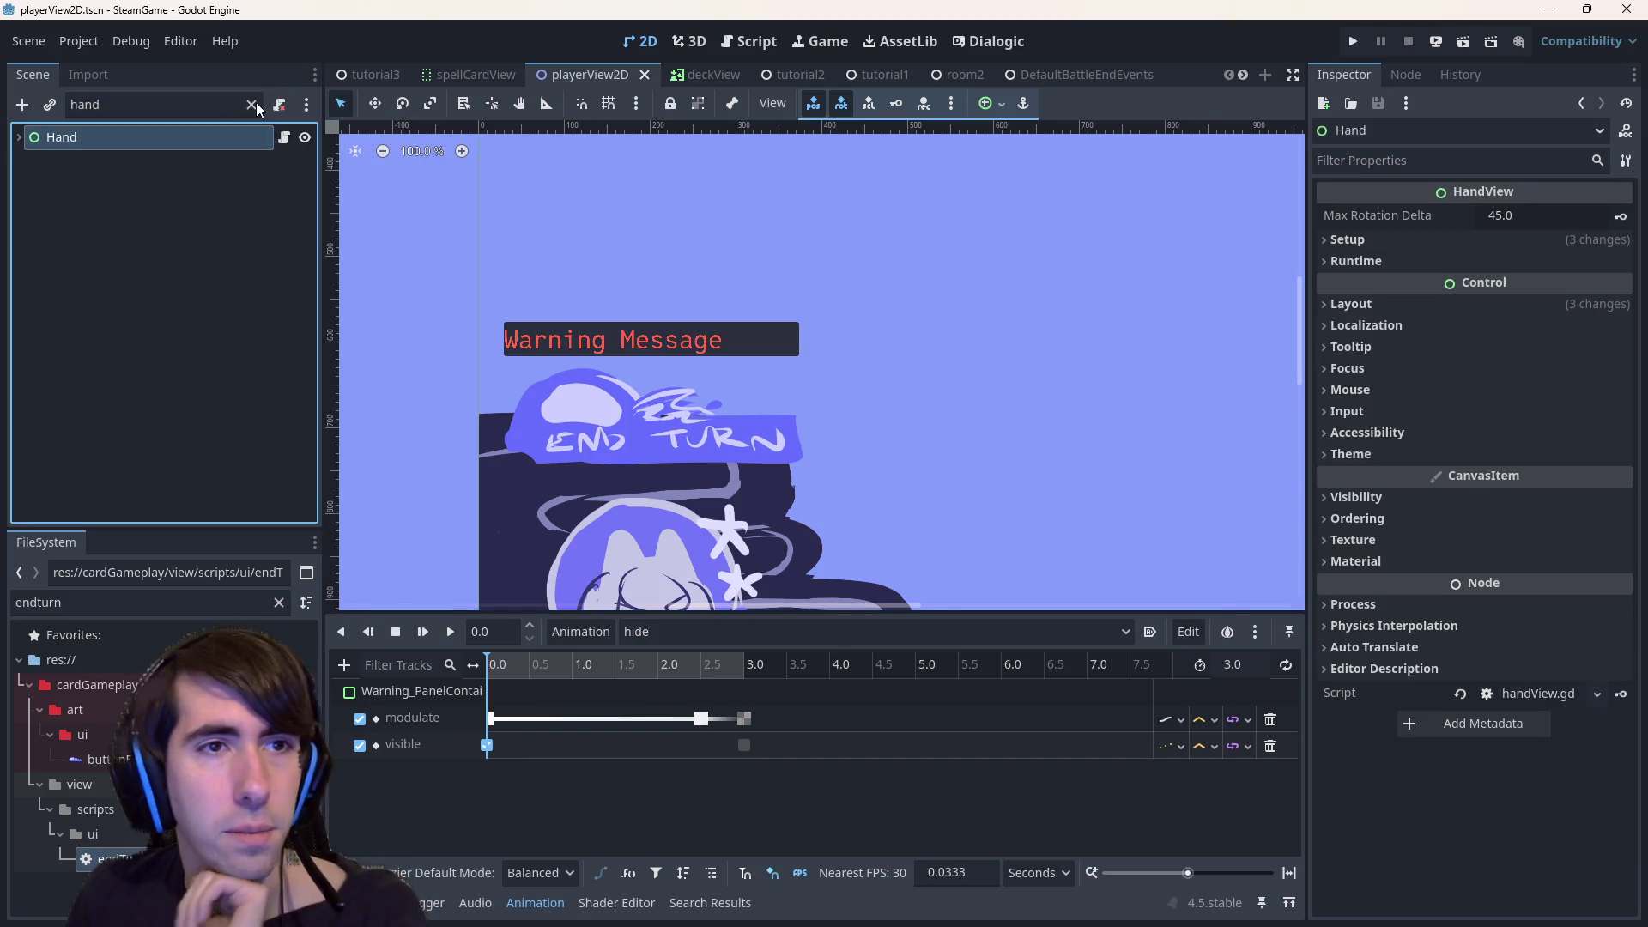
pyautogui.click(279, 103)
pyautogui.click(49, 507)
pyautogui.scroll(-2, 128, 434)
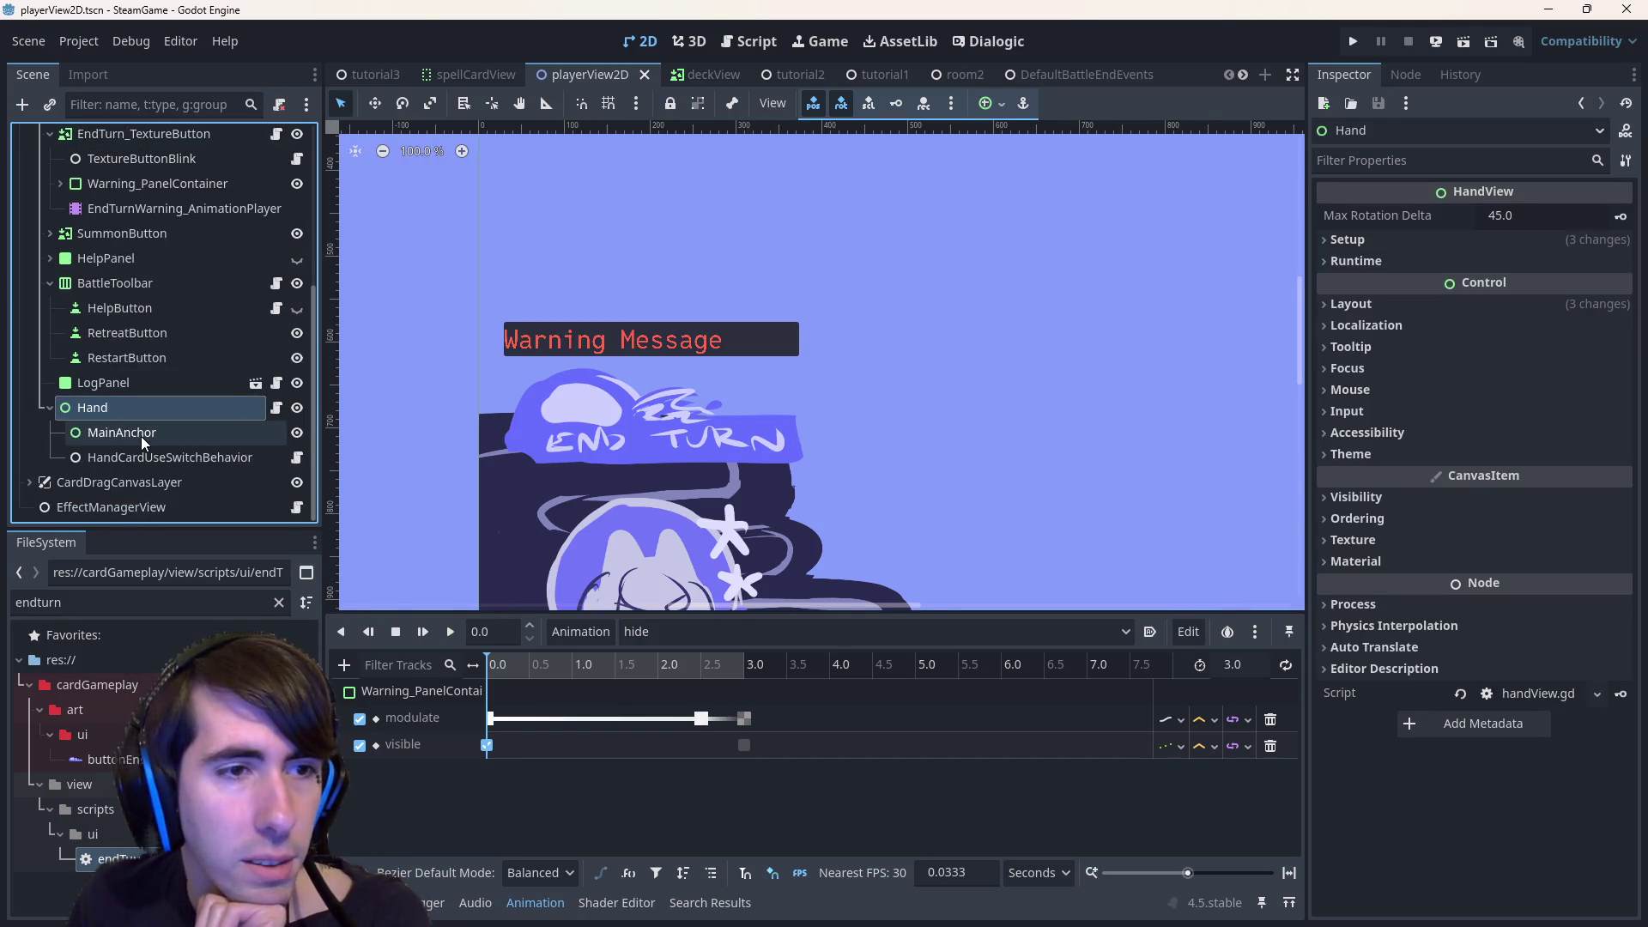
# Quick-open handSpellCardView.gd by searching 'handview'
pyautogui.hotkey('shift', 'alt', 'o')
pyautogui.write('handview')
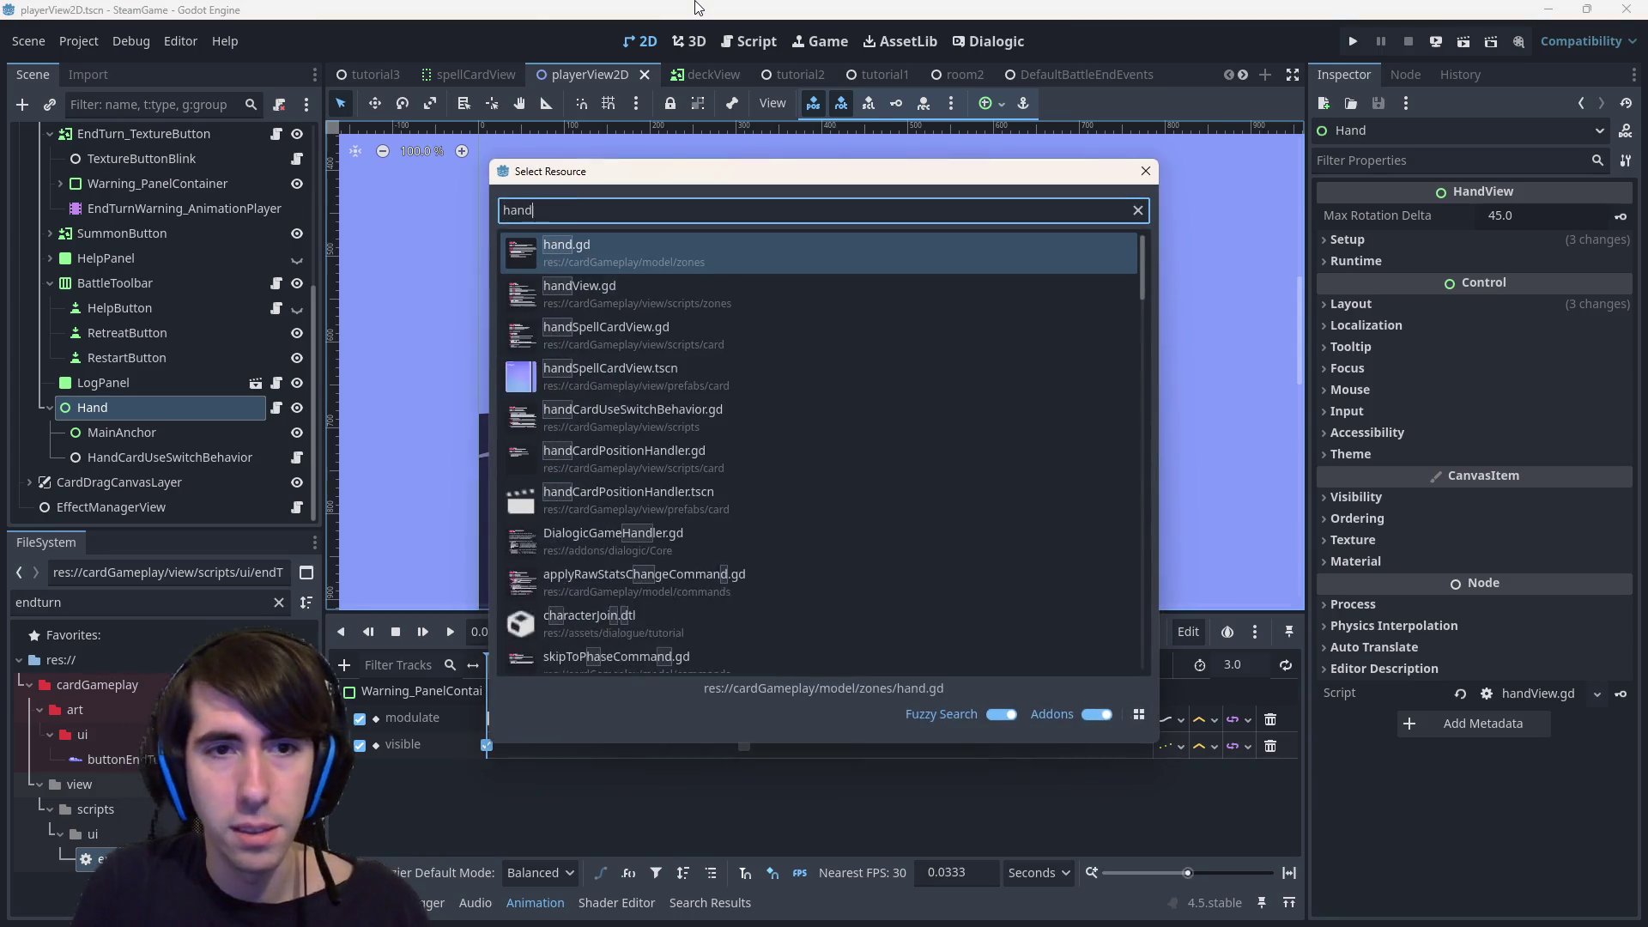
pyautogui.press('Down')
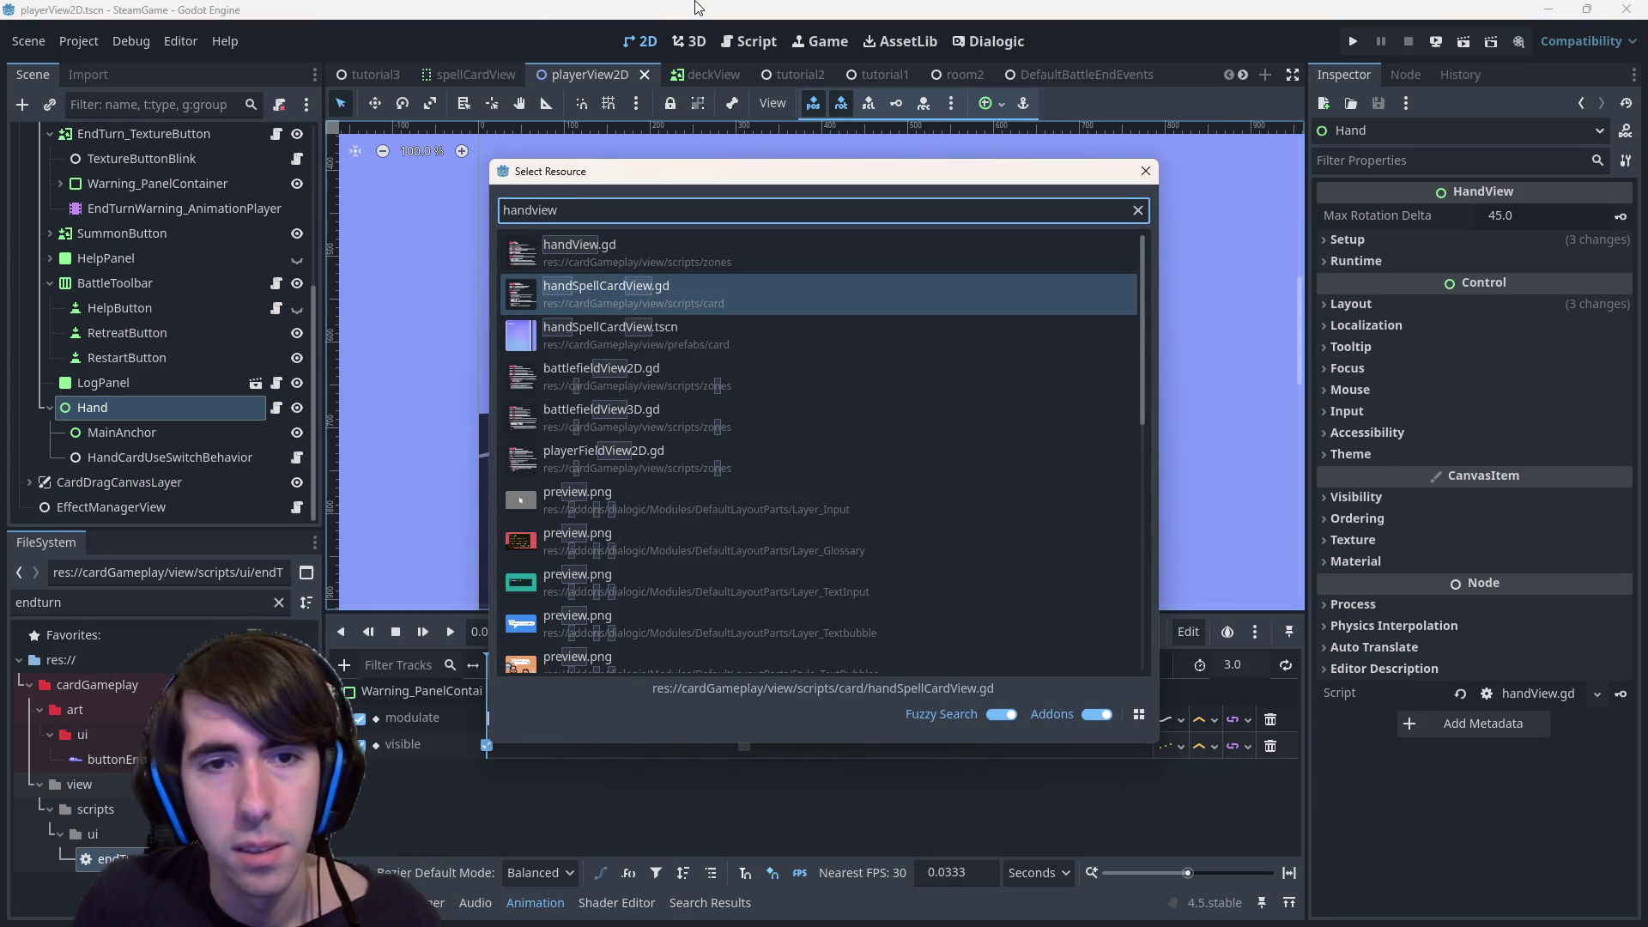
pyautogui.press('Down')
pyautogui.press('Up')
pyautogui.press('Return')
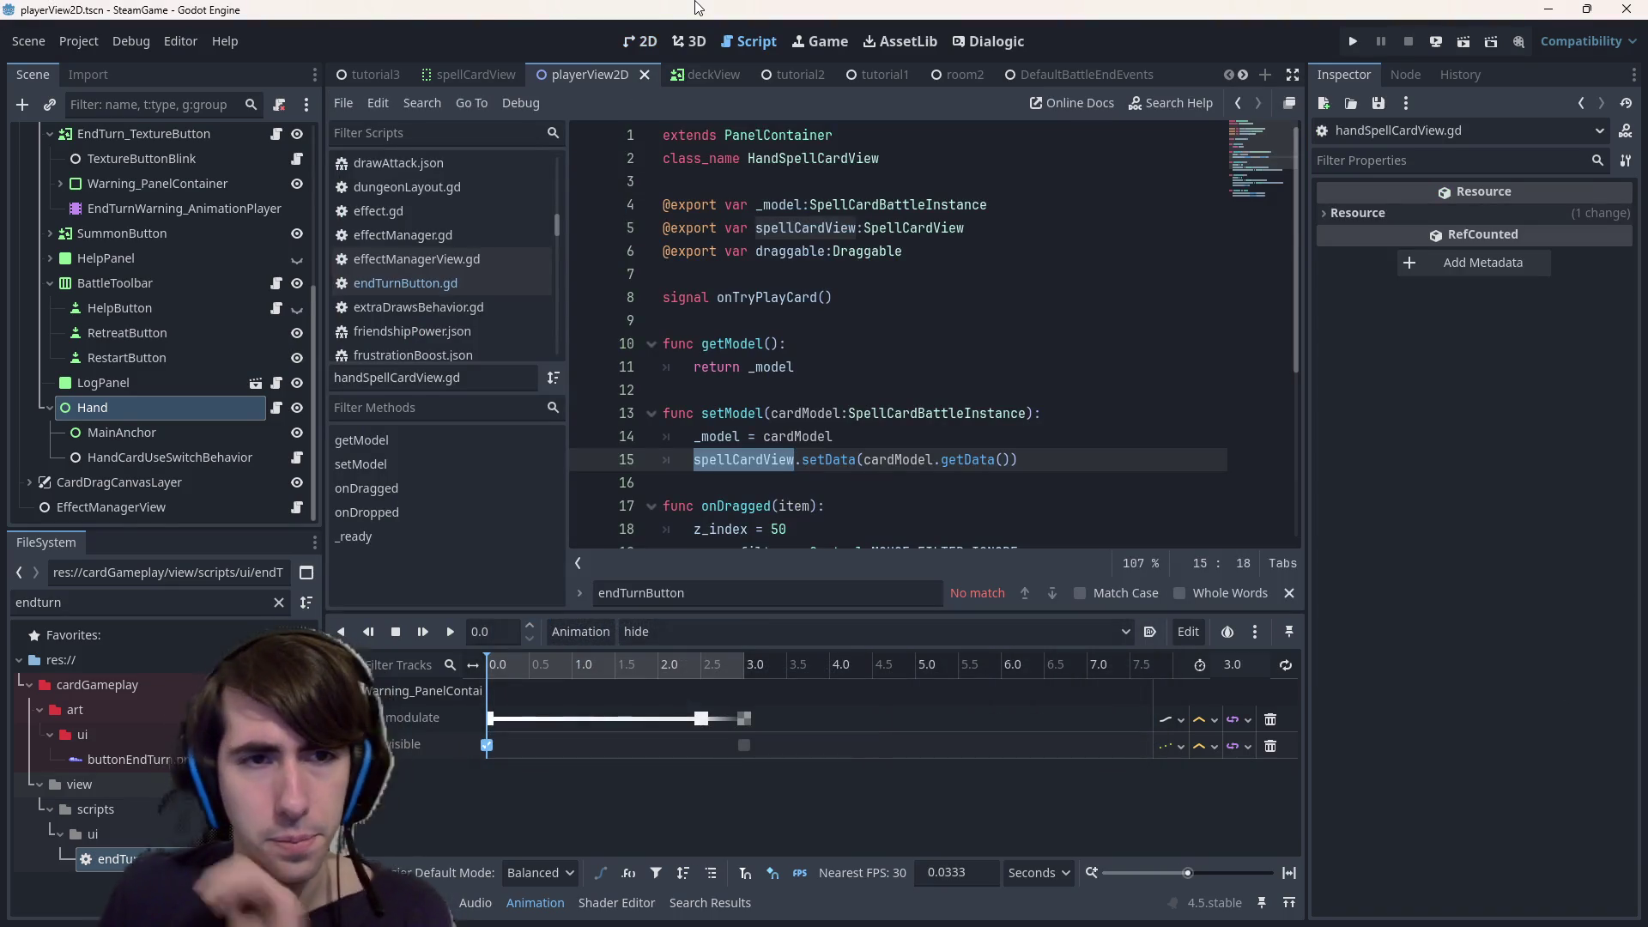
# Add draggable.onHover.connect(onHover) on a new line after line 30 in _ready
pyautogui.click(853, 437)
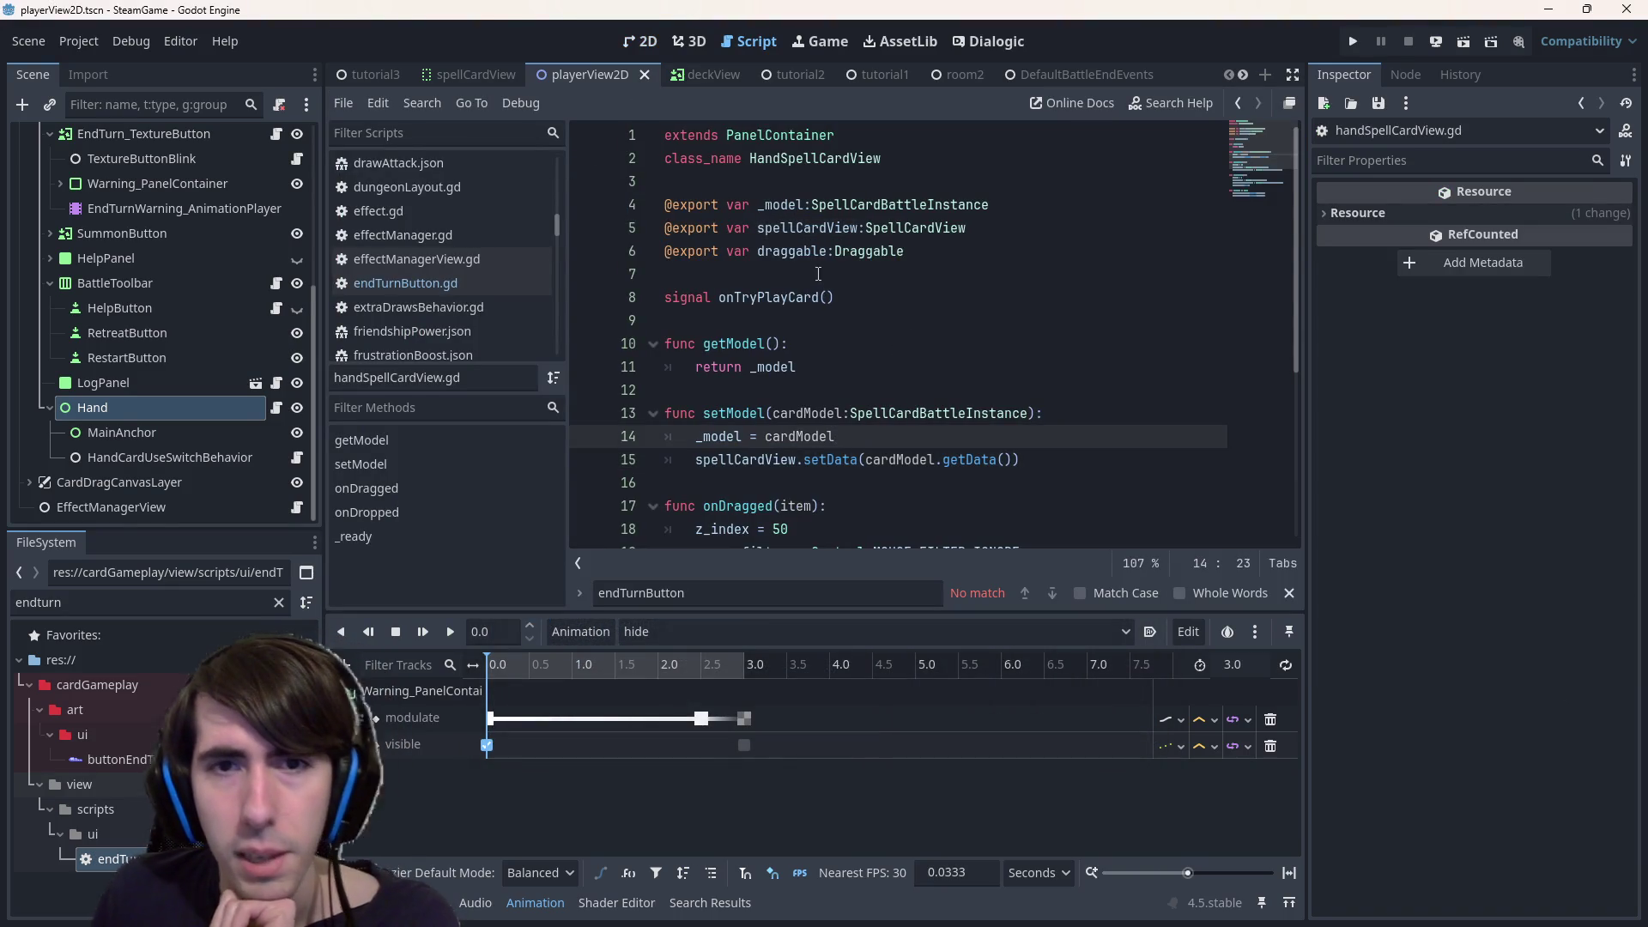
pyautogui.doubleClick(807, 250)
pyautogui.scroll(-4, 841, 274)
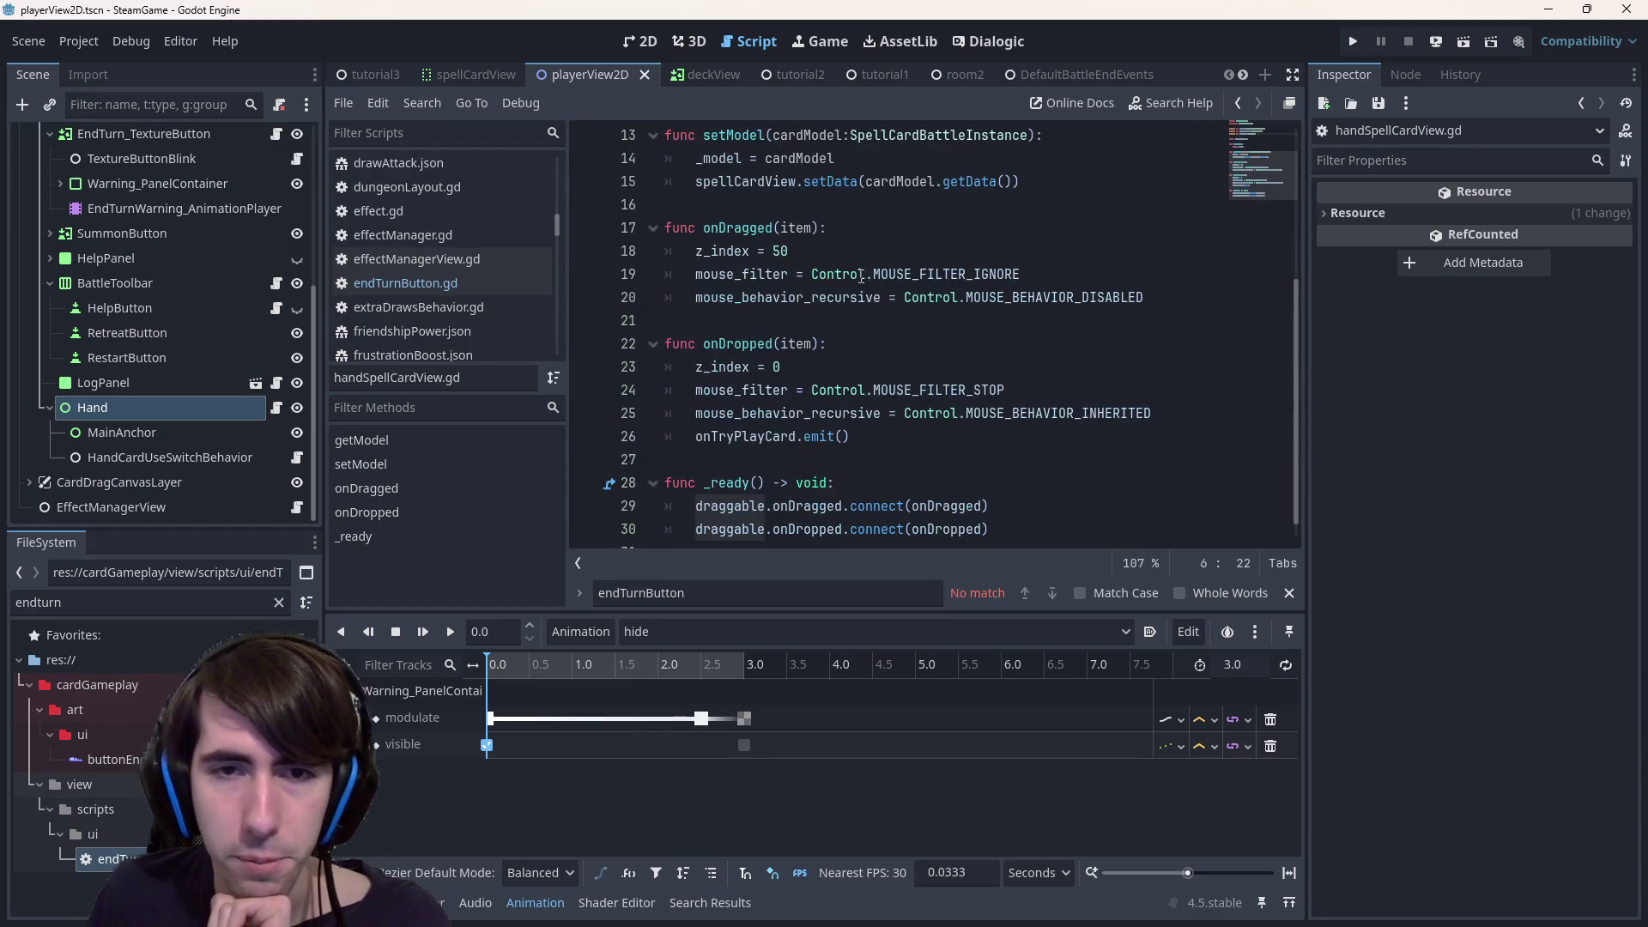
pyautogui.scroll(-1, 860, 276)
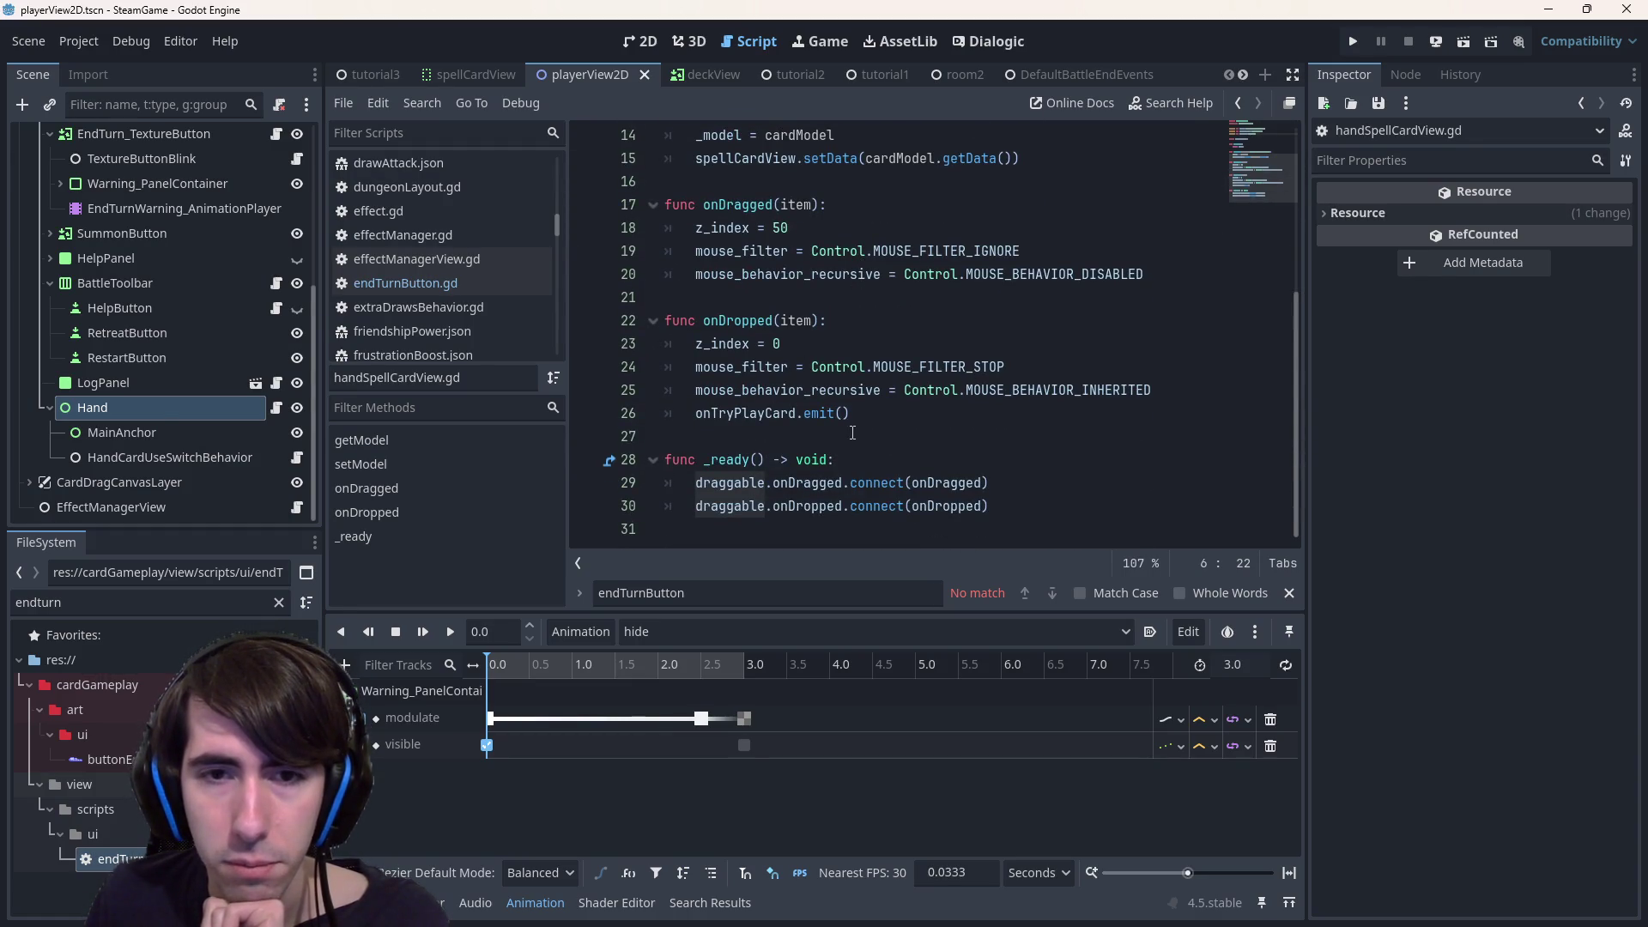
pyautogui.scroll(3, 853, 432)
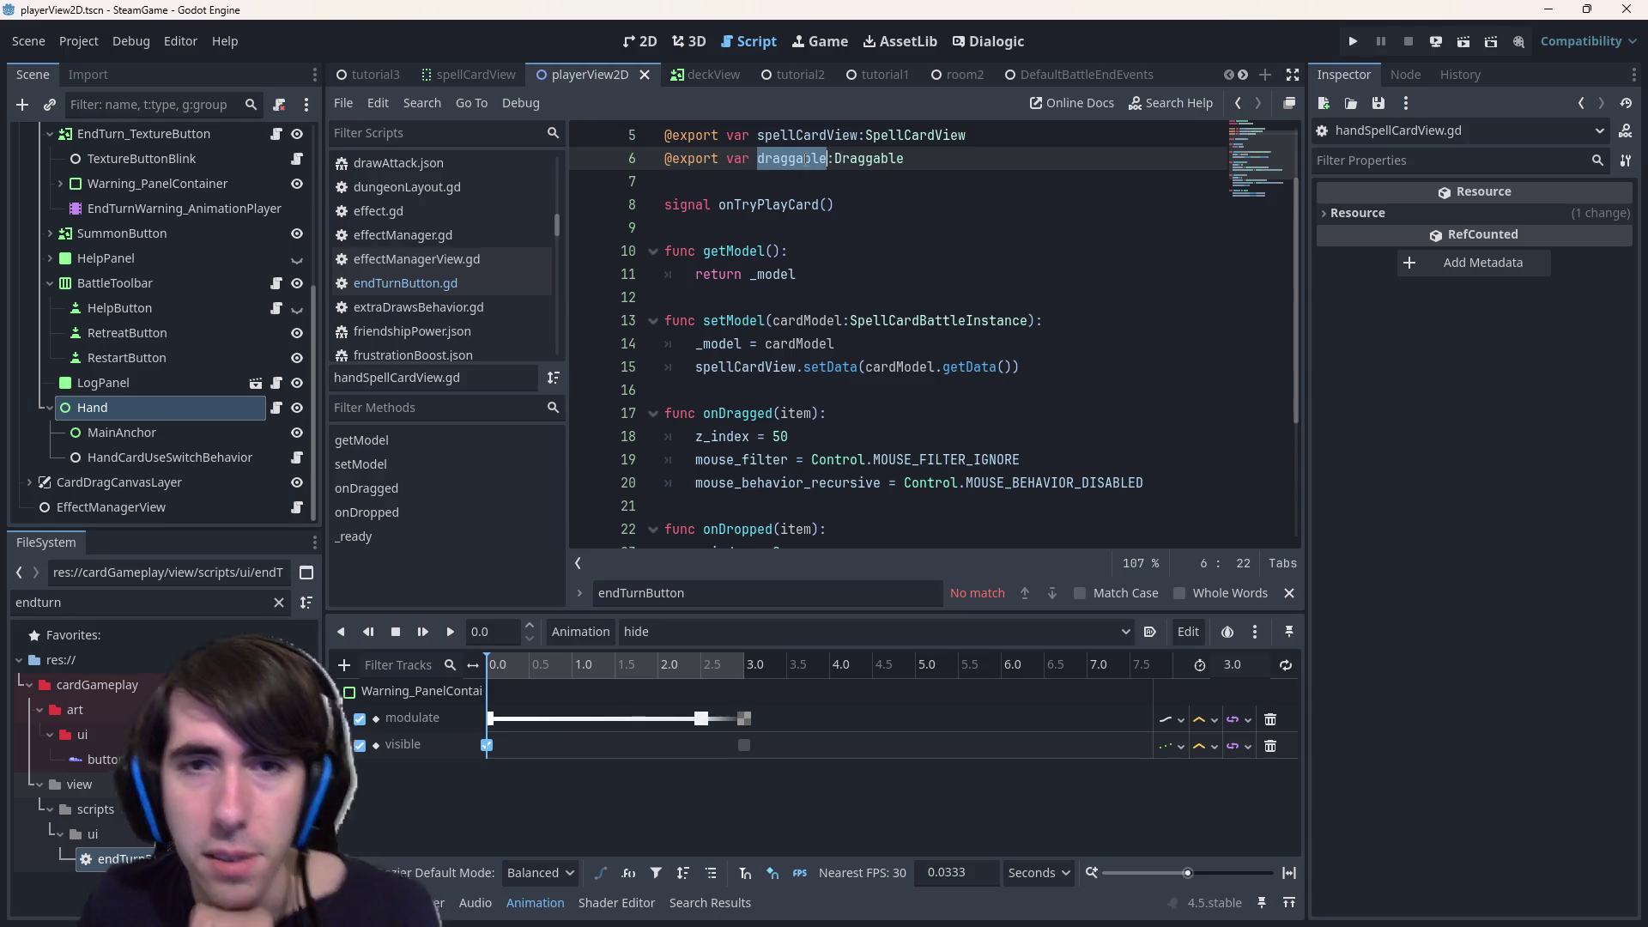
pyautogui.scroll(-3, 819, 444)
pyautogui.scroll(2, 845, 413)
pyautogui.scroll(-2, 851, 374)
pyautogui.click(1021, 506)
pyautogui.press('Return')
pyautogui.write('draggable.')
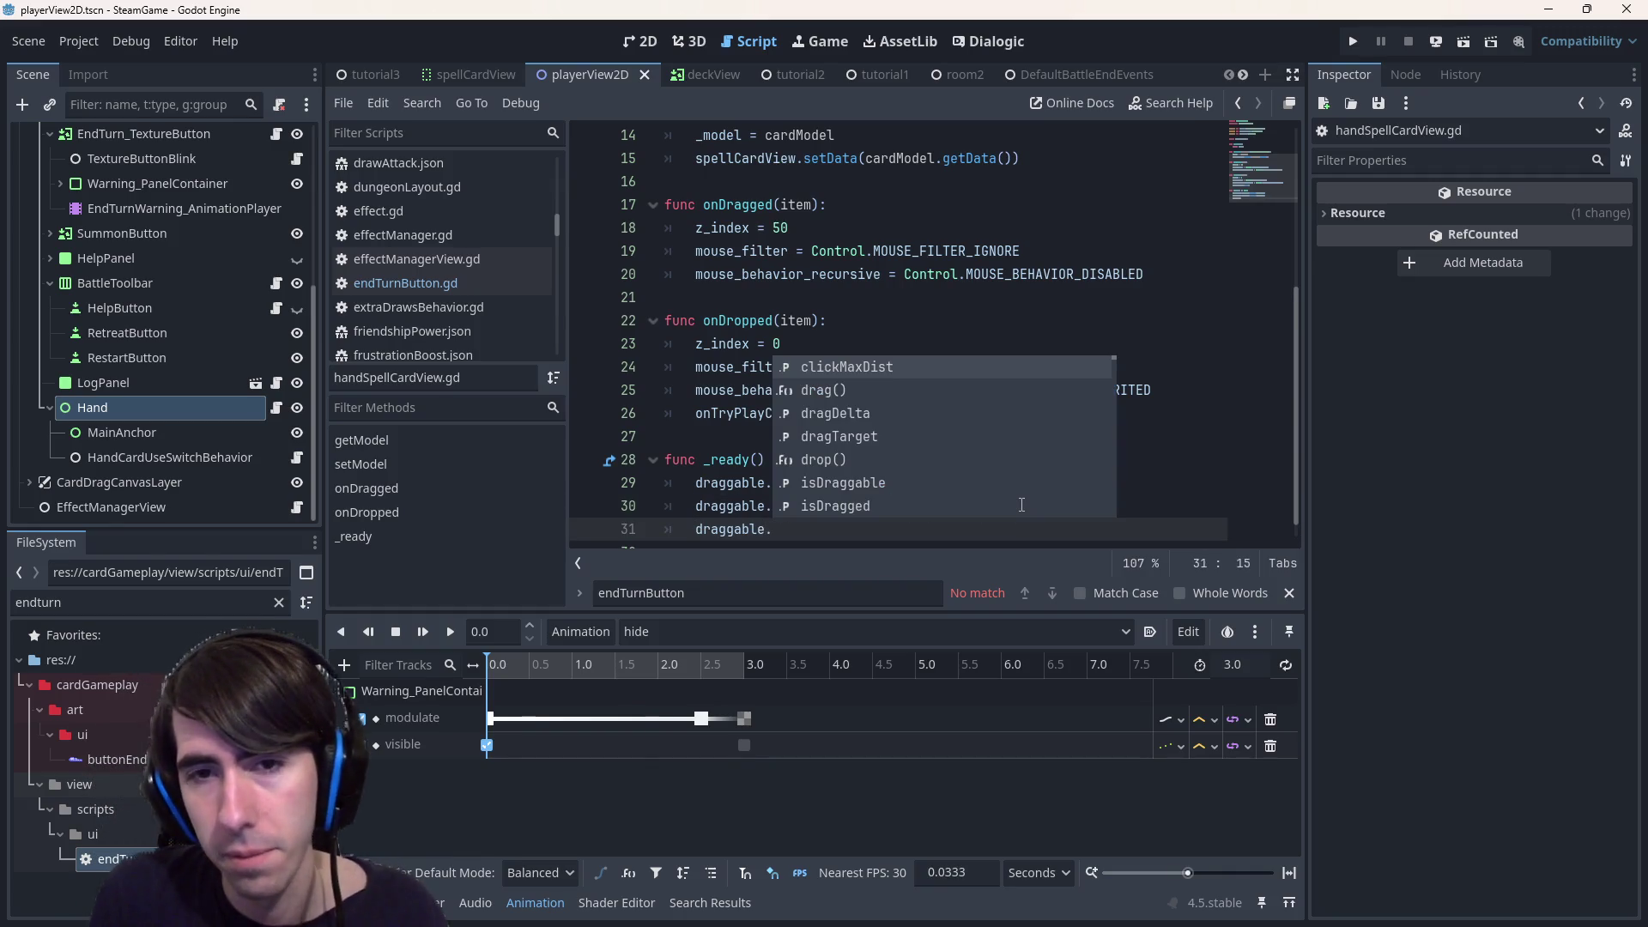
pyautogui.write('onHover.')
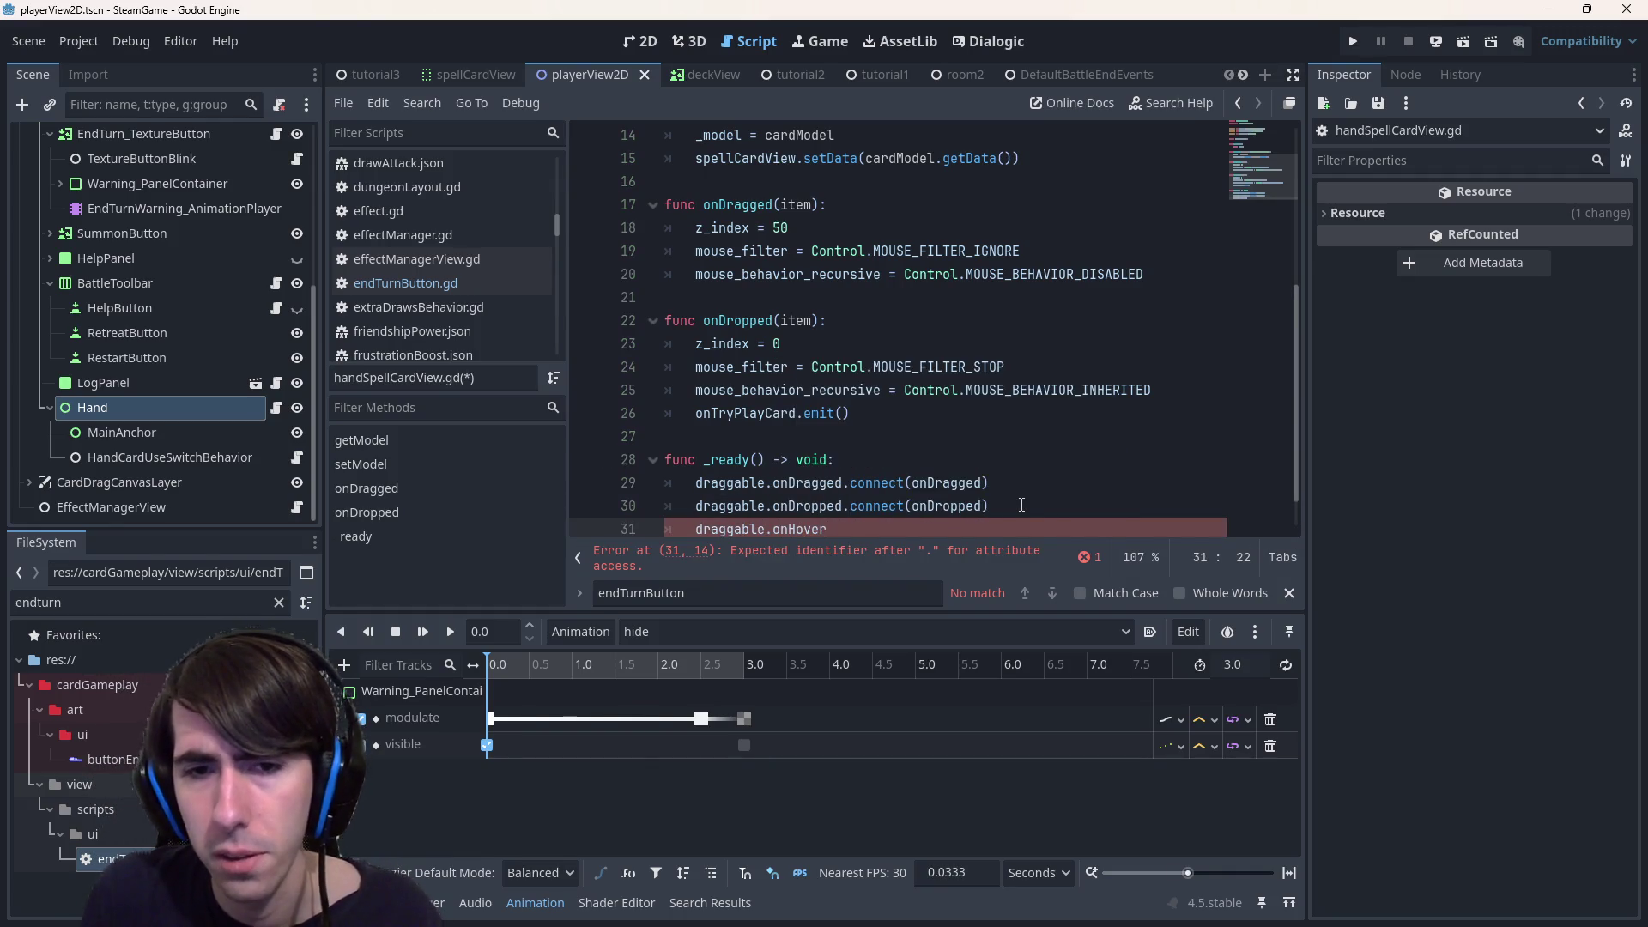
pyautogui.write('connect(')
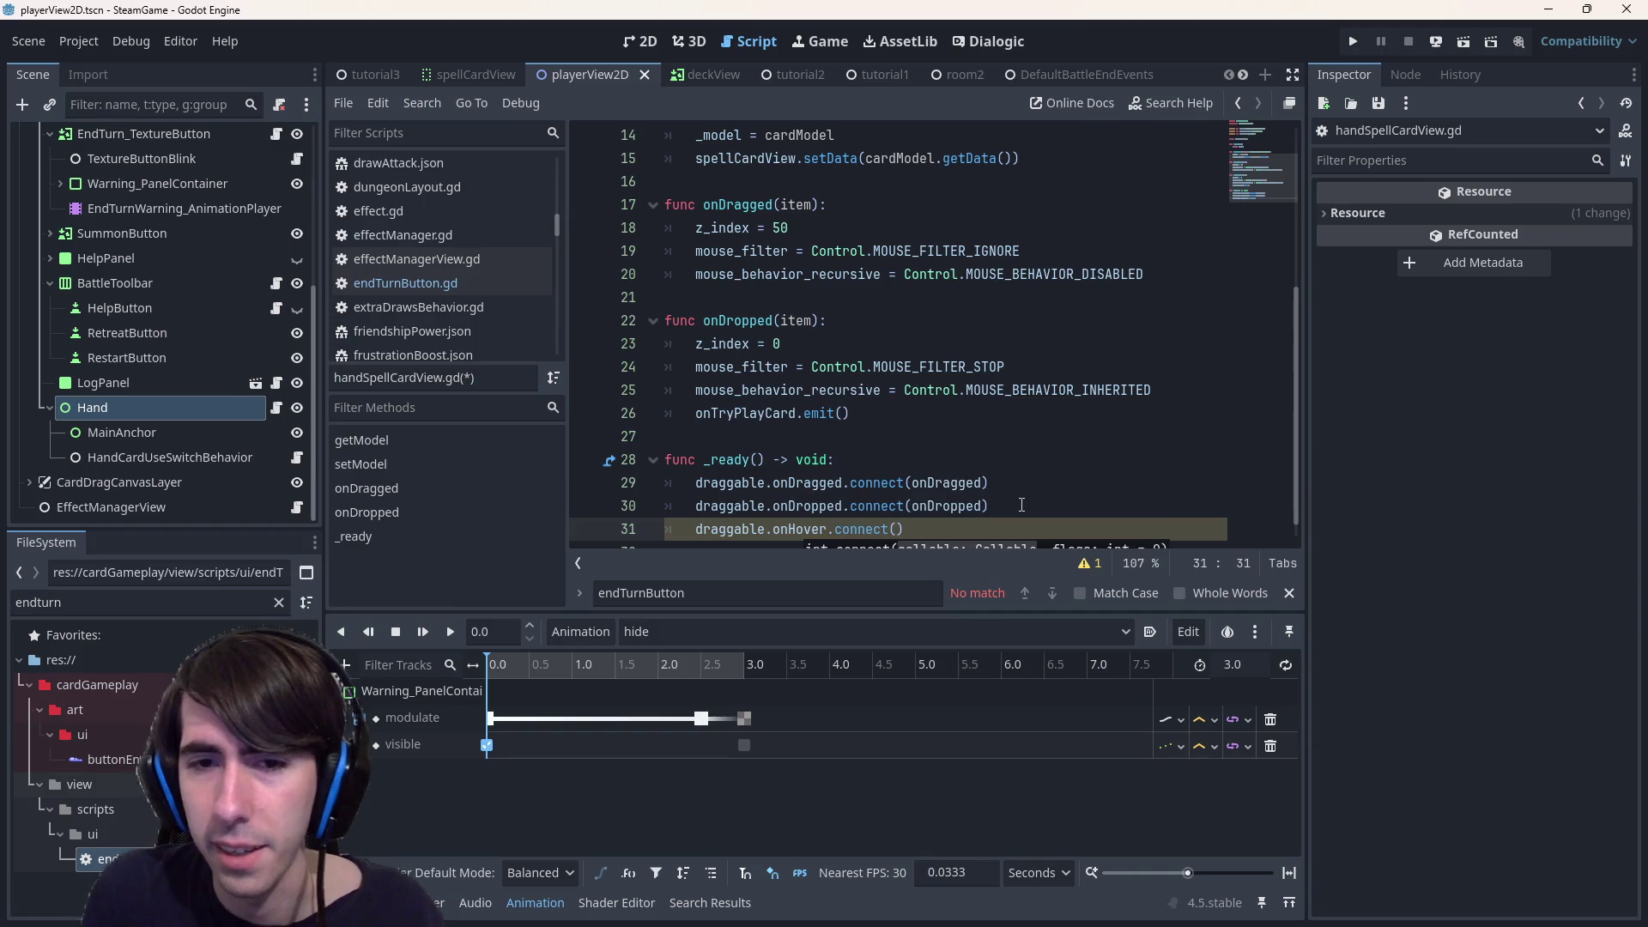
pyautogui.write('obr')
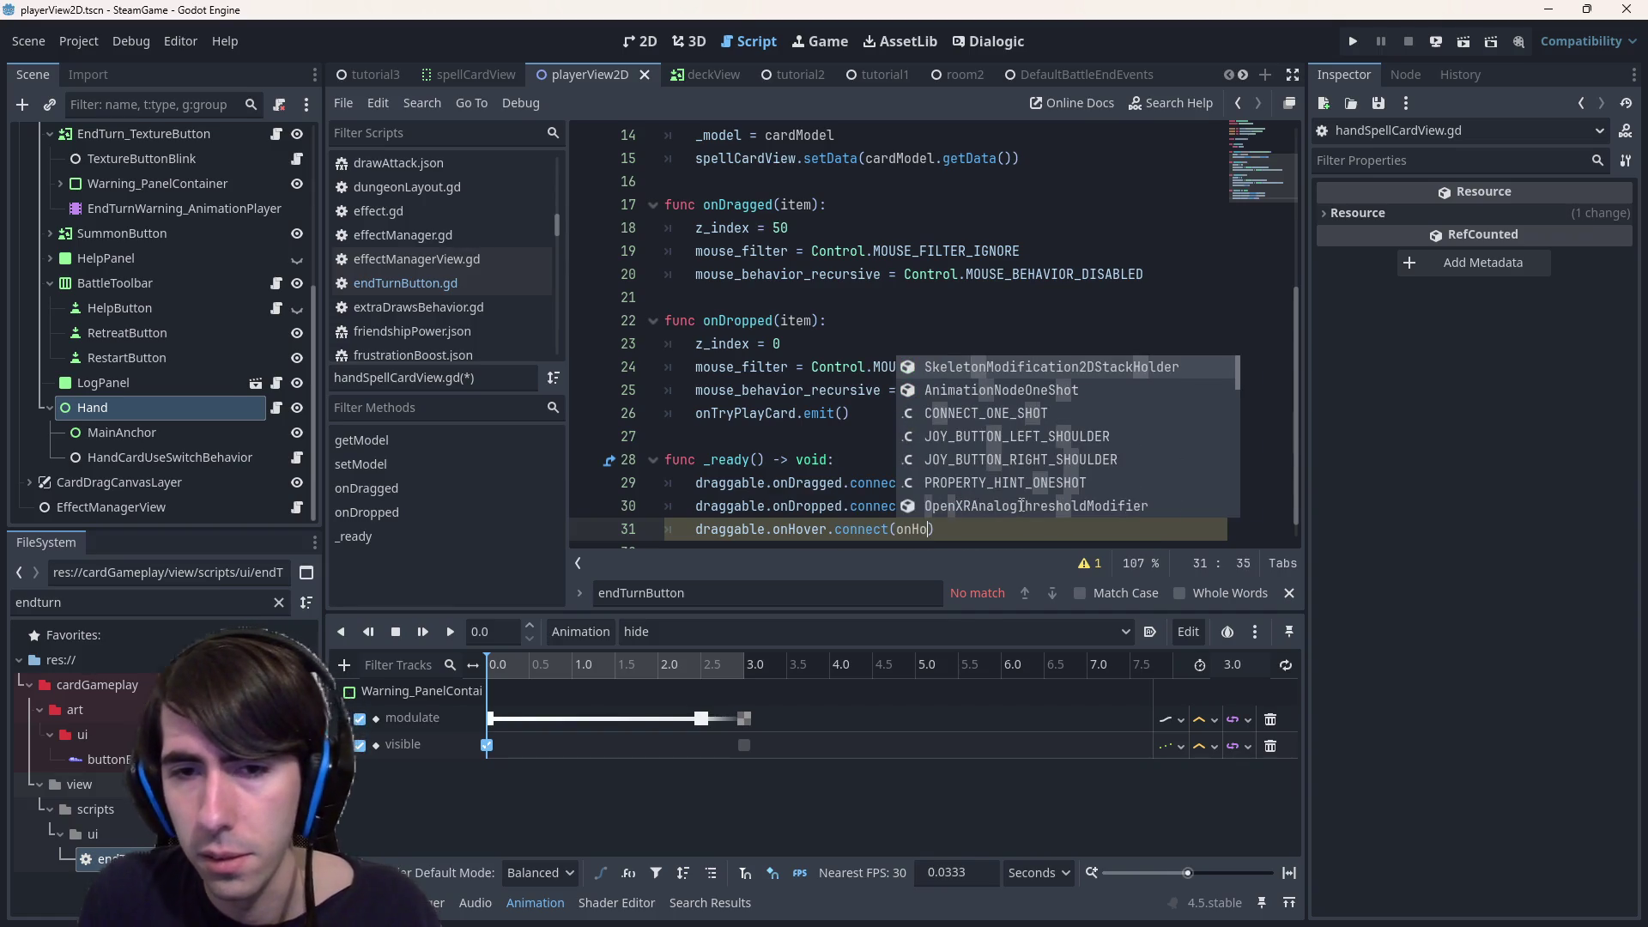
pyautogui.write('er')
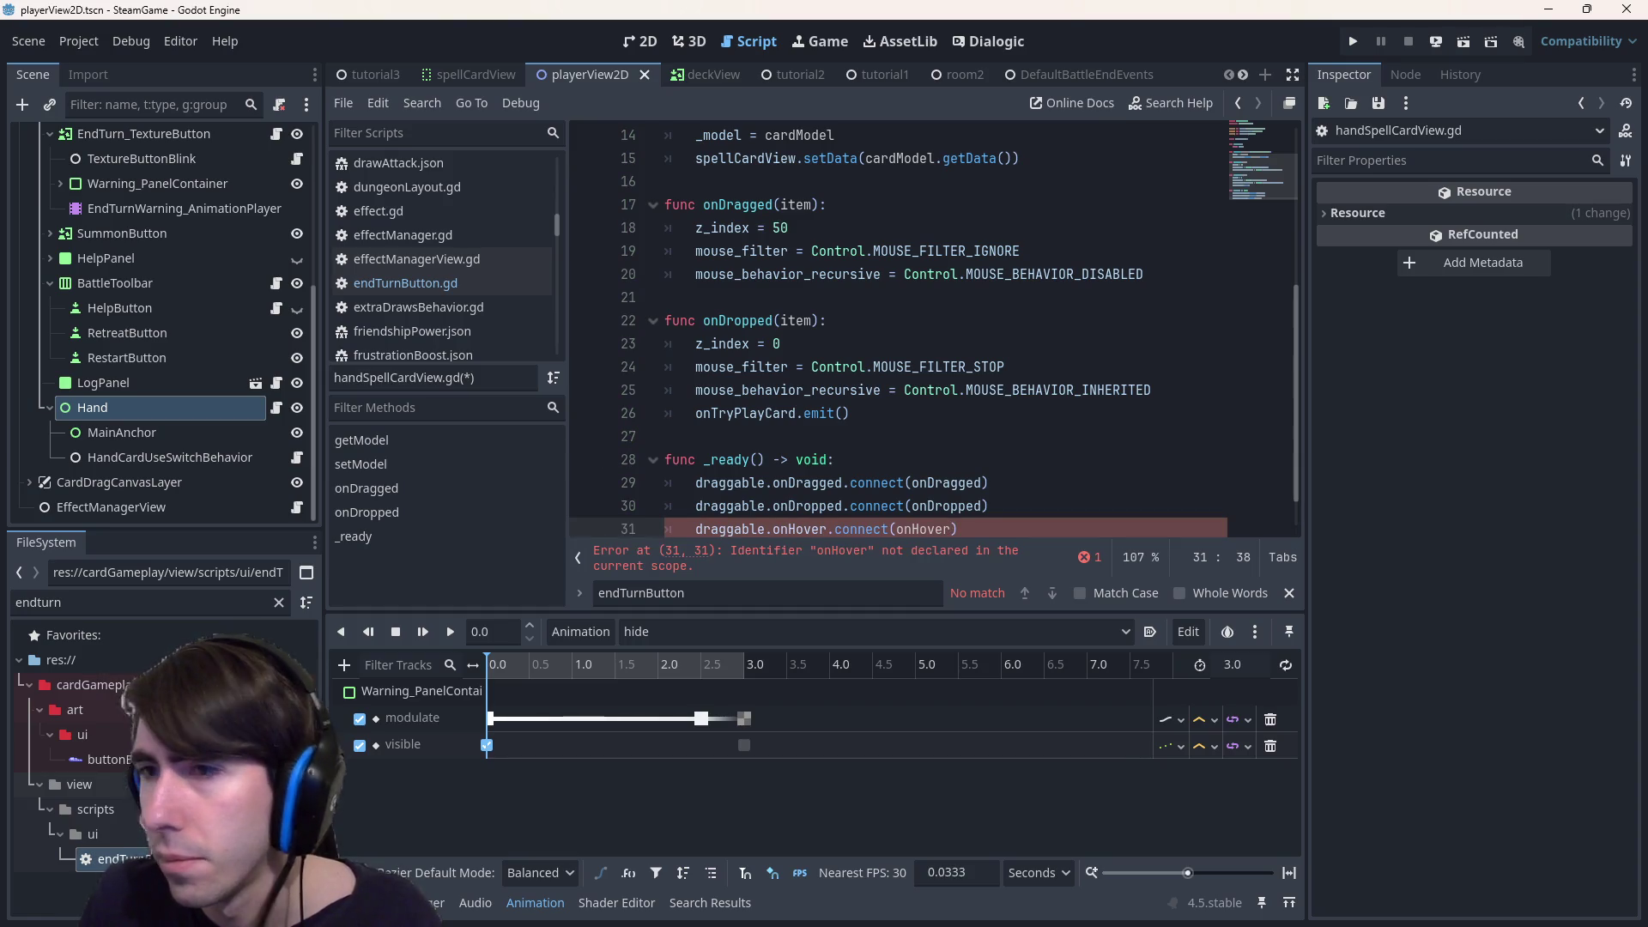
# Duplicate the connection line and change its handler to onUnhover
pyautogui.hotkey('shift', 'Home')
pyautogui.hotkey('shift', 'Home')
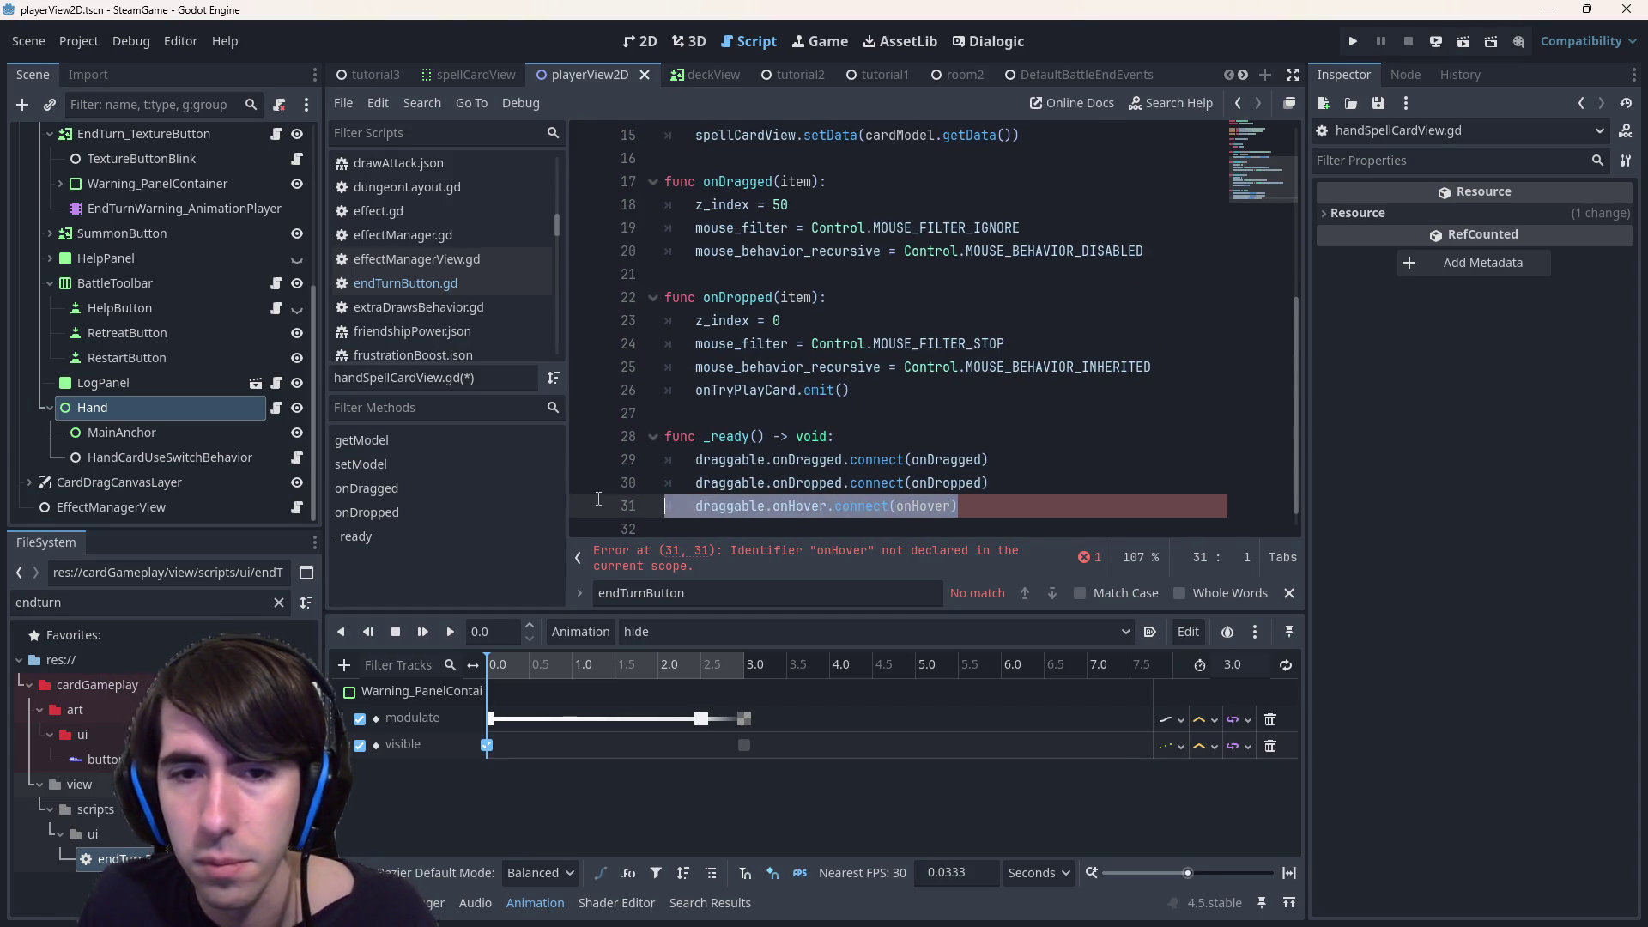
pyautogui.click(999, 489)
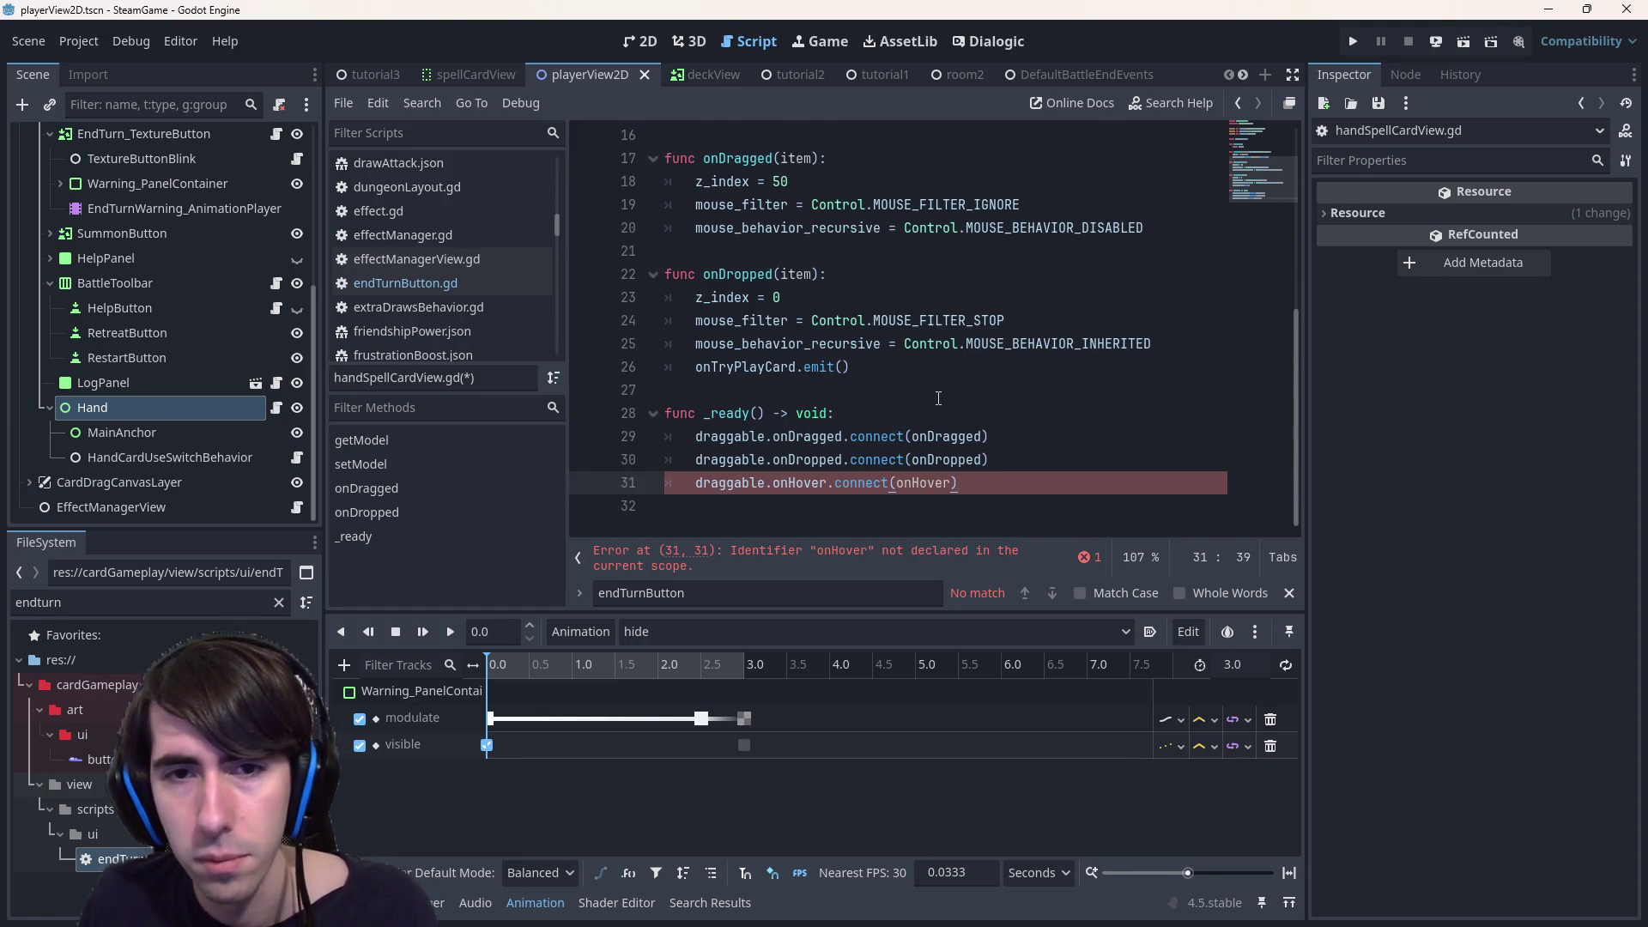
pyautogui.click(1001, 505)
pyautogui.scroll(1, 1002, 505)
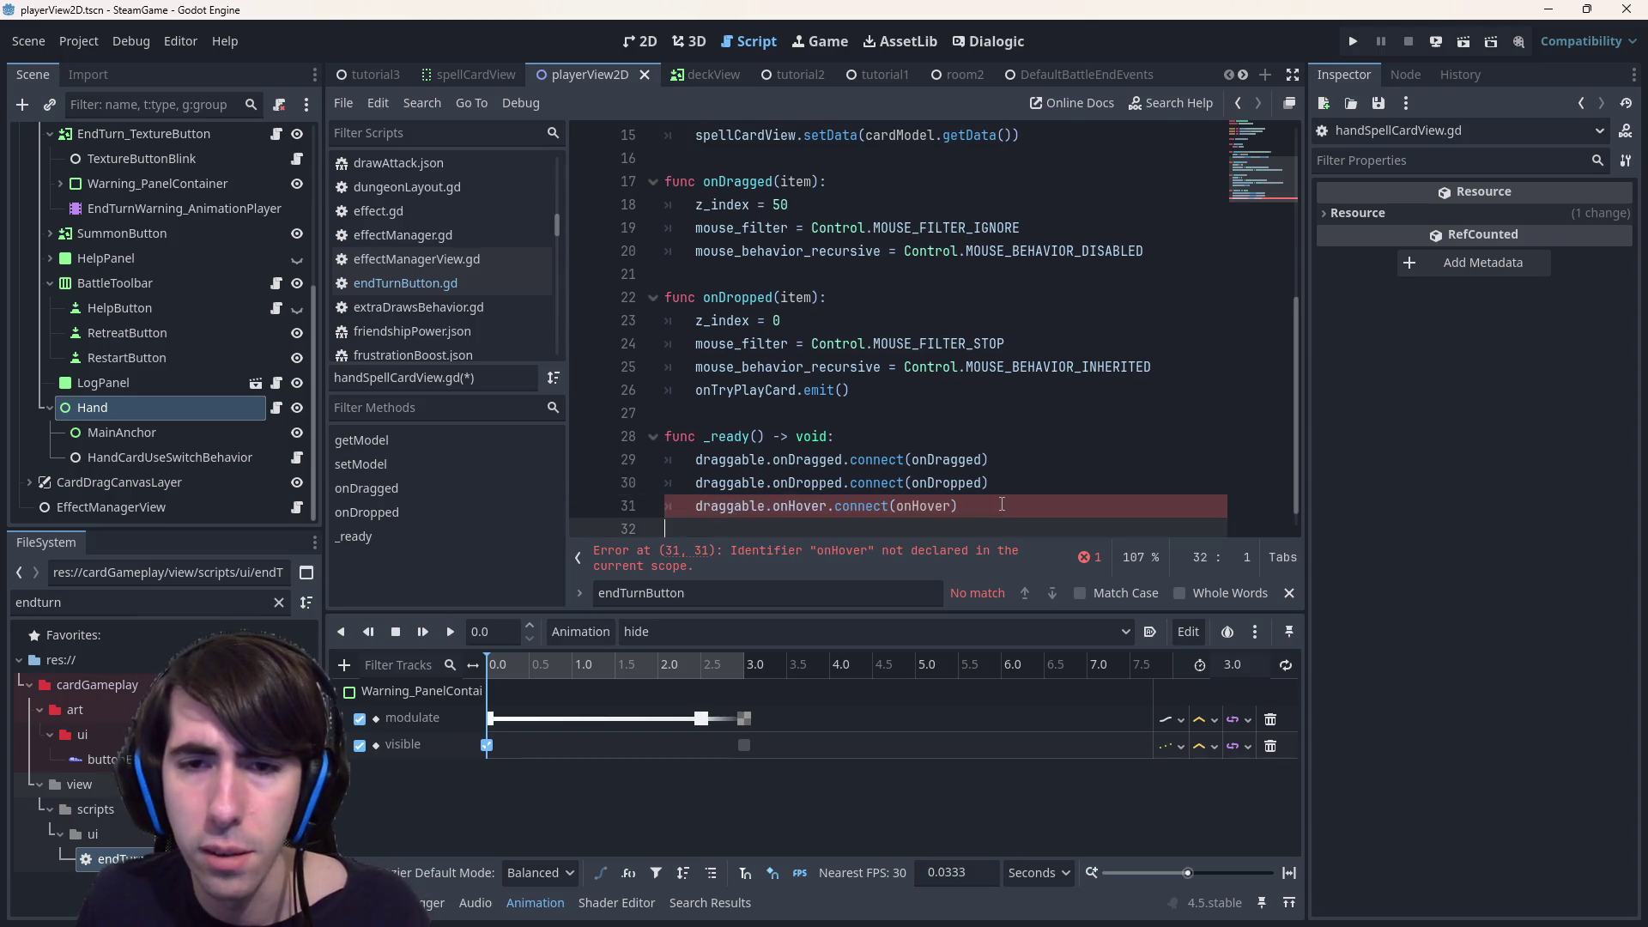
pyautogui.moveTo(1002, 505); pyautogui.dragTo(611, 517)
pyautogui.hotkey('ctrl', 'shift', 'd')
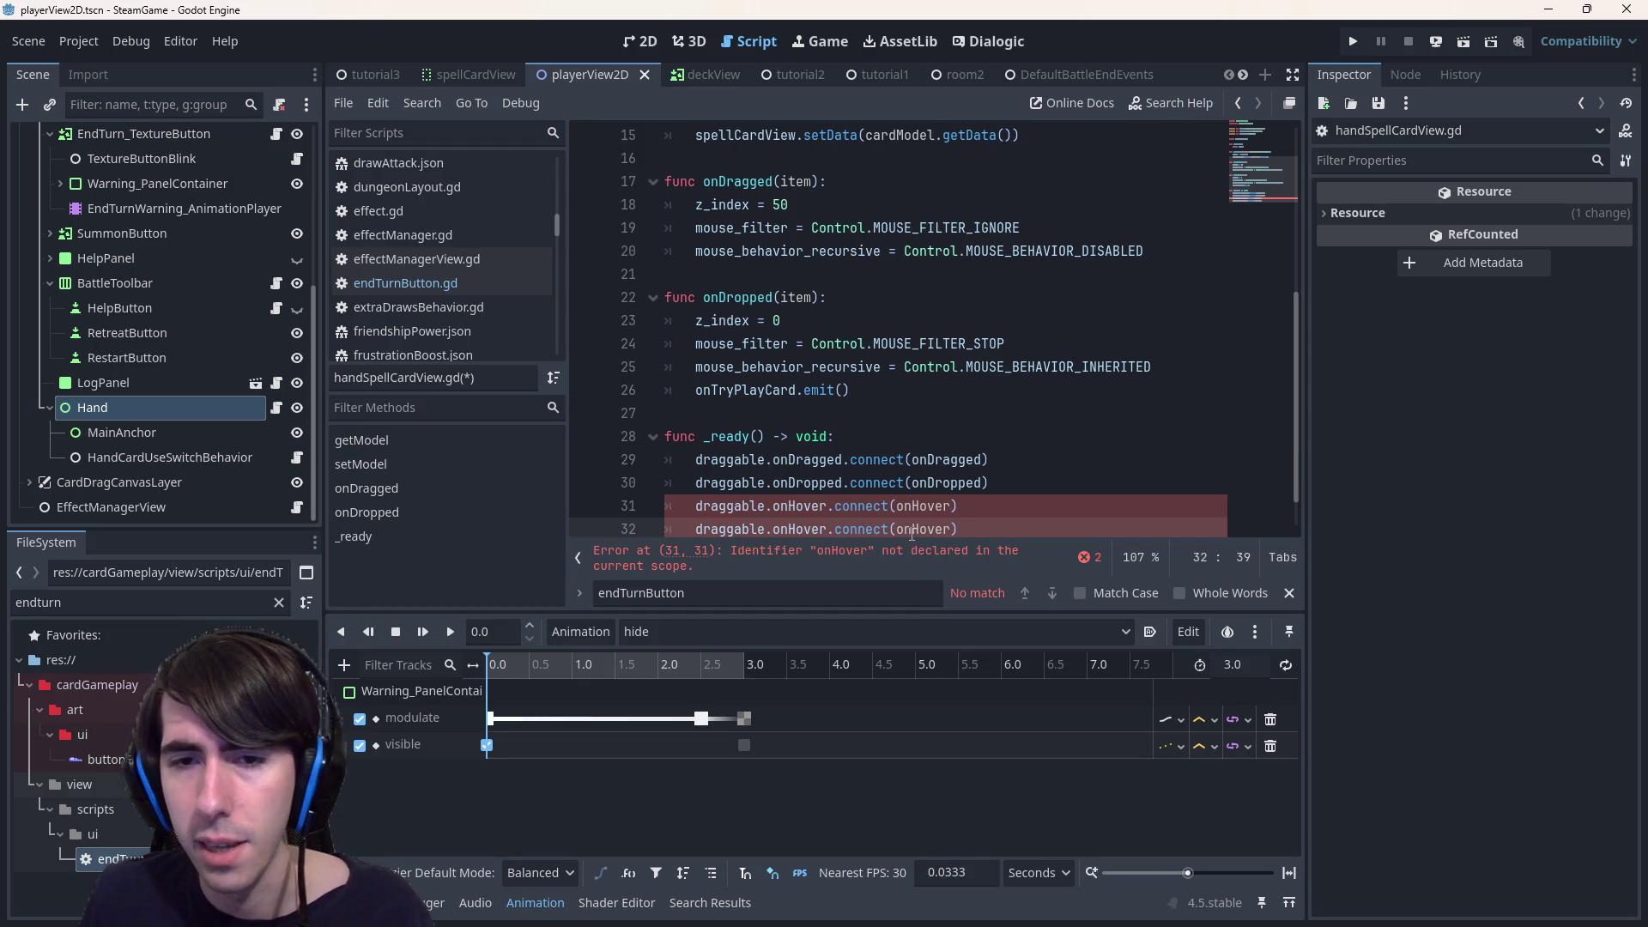
pyautogui.write('UnH')
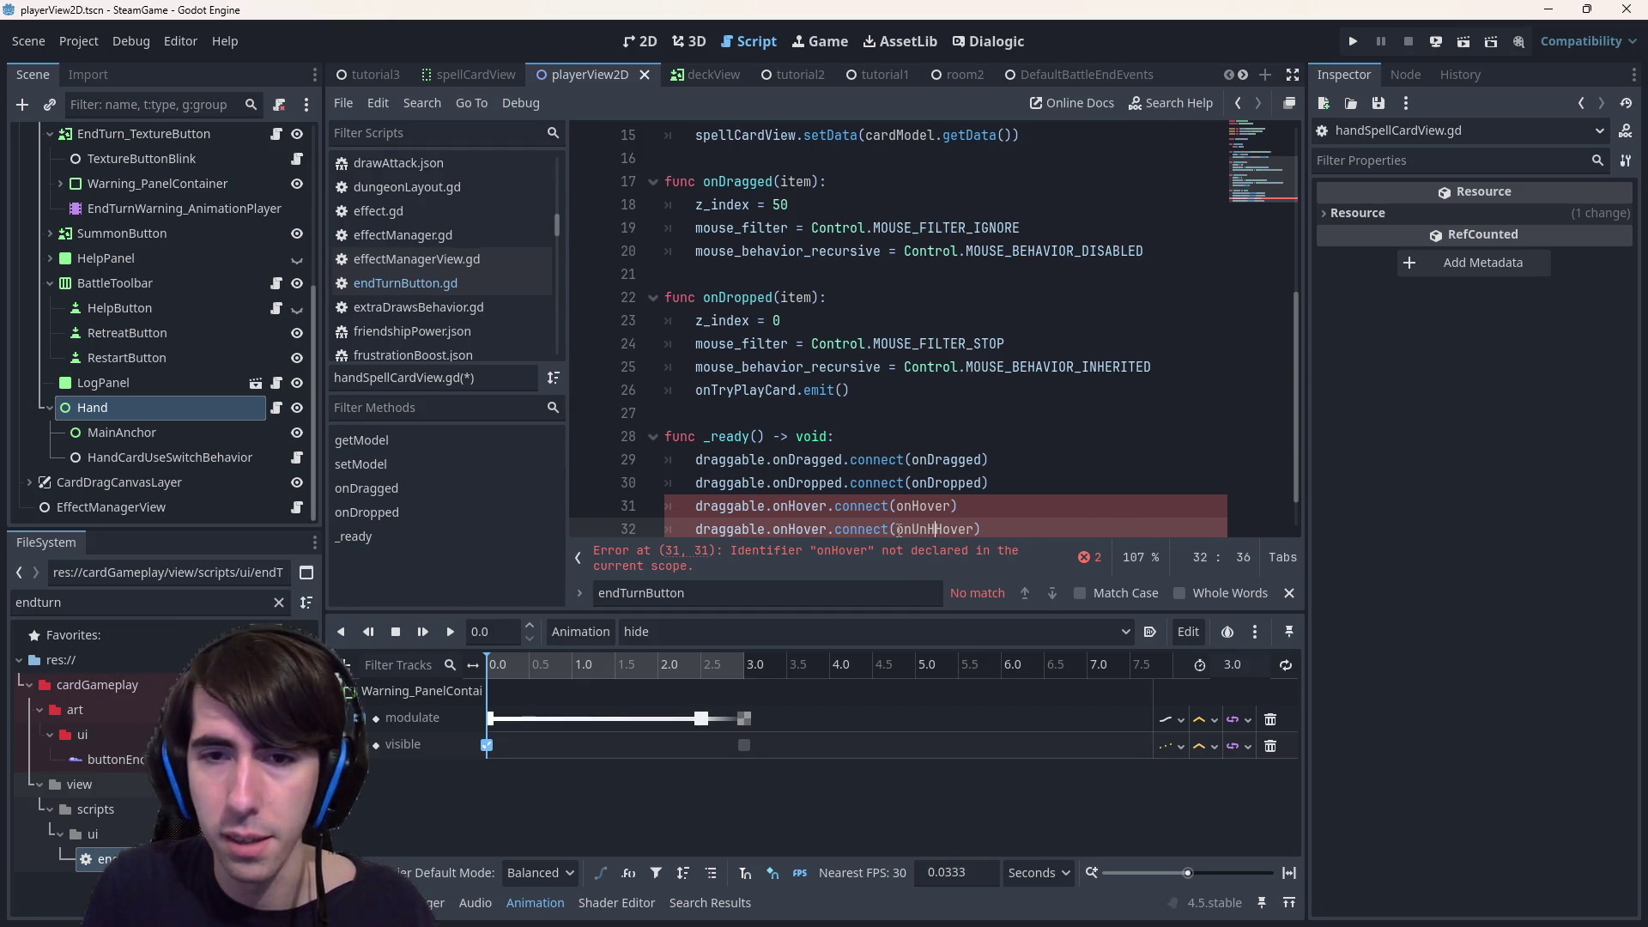
pyautogui.press('Delete')
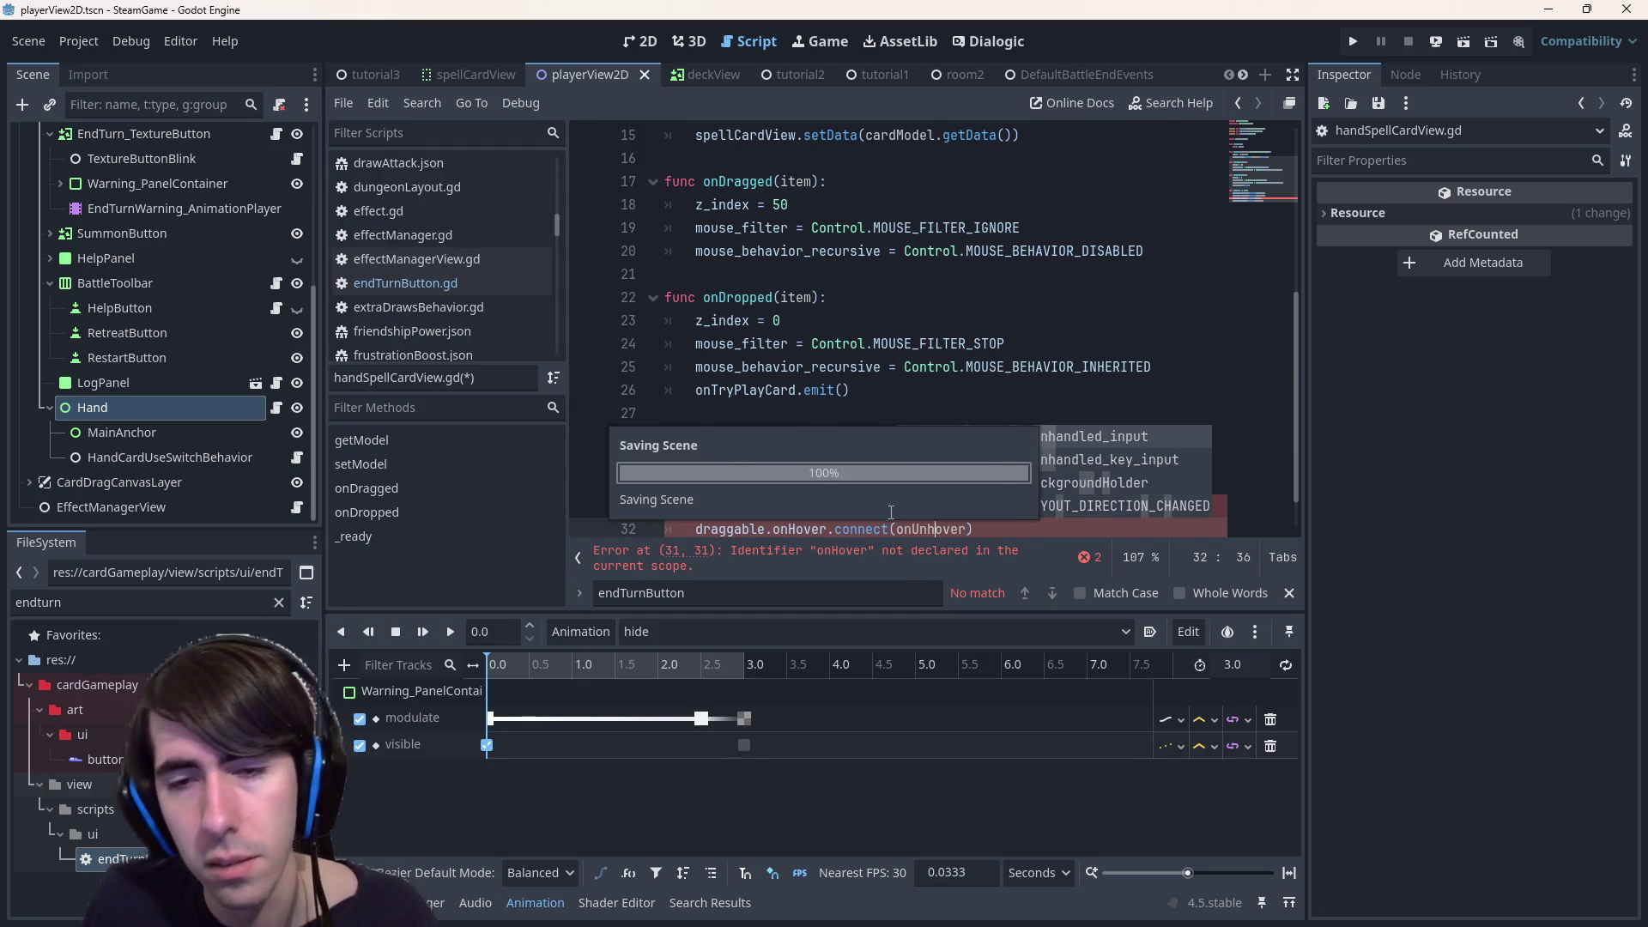
pyautogui.click(861, 438)
pyautogui.scroll(-1, 861, 446)
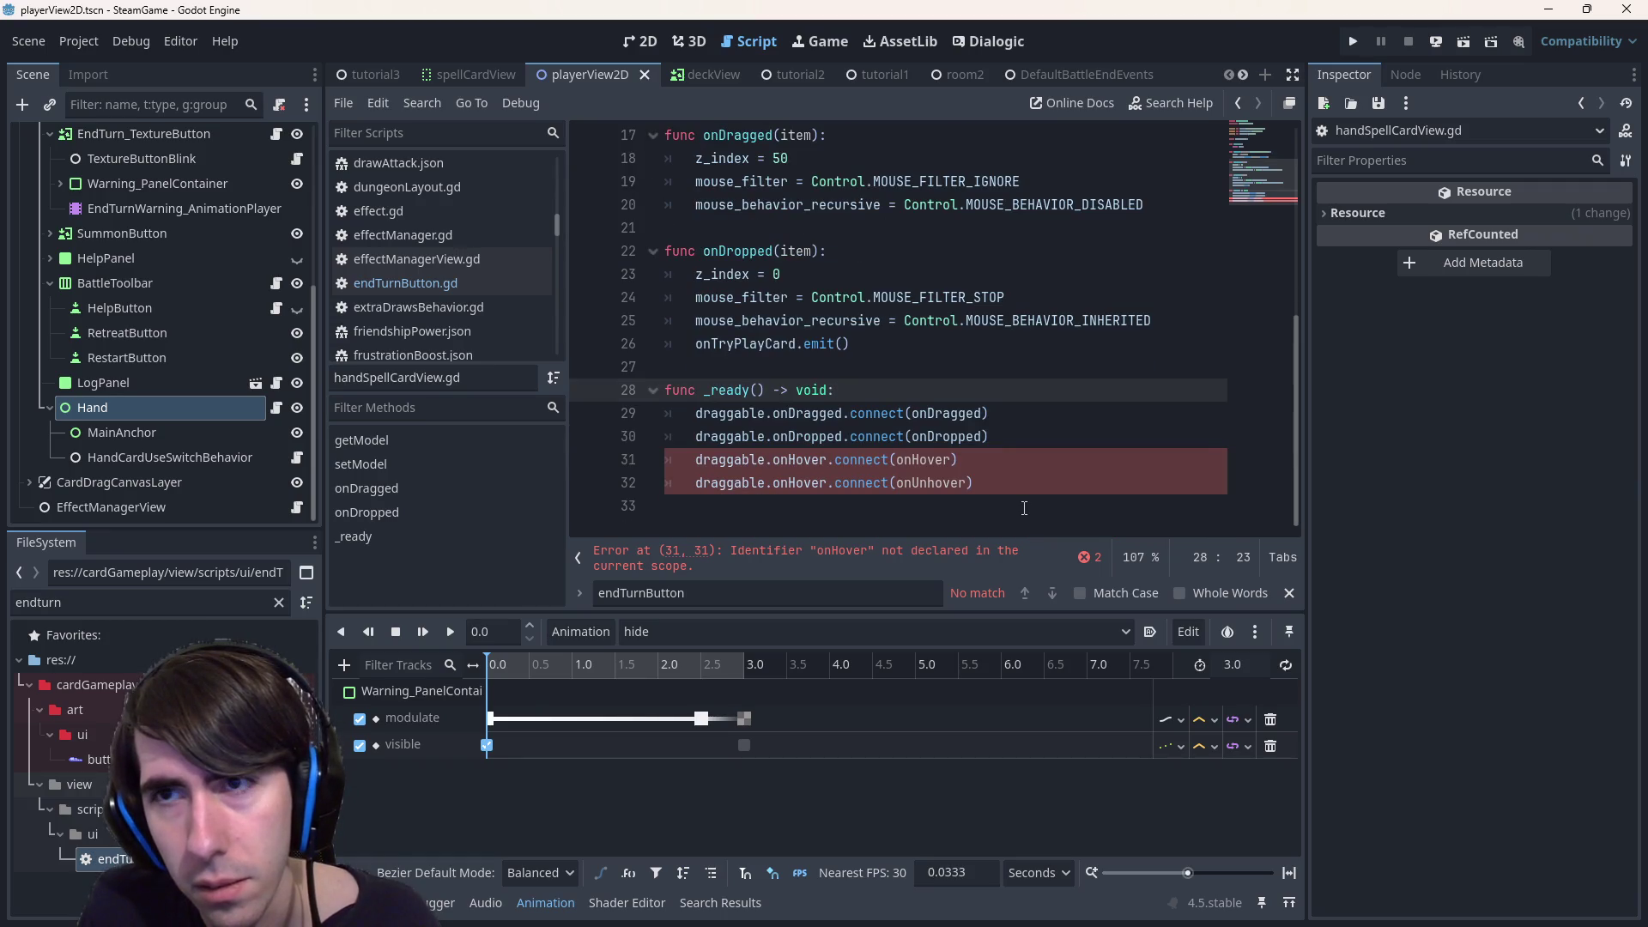
pyautogui.moveTo(1025, 487); pyautogui.dragTo(581, 495)
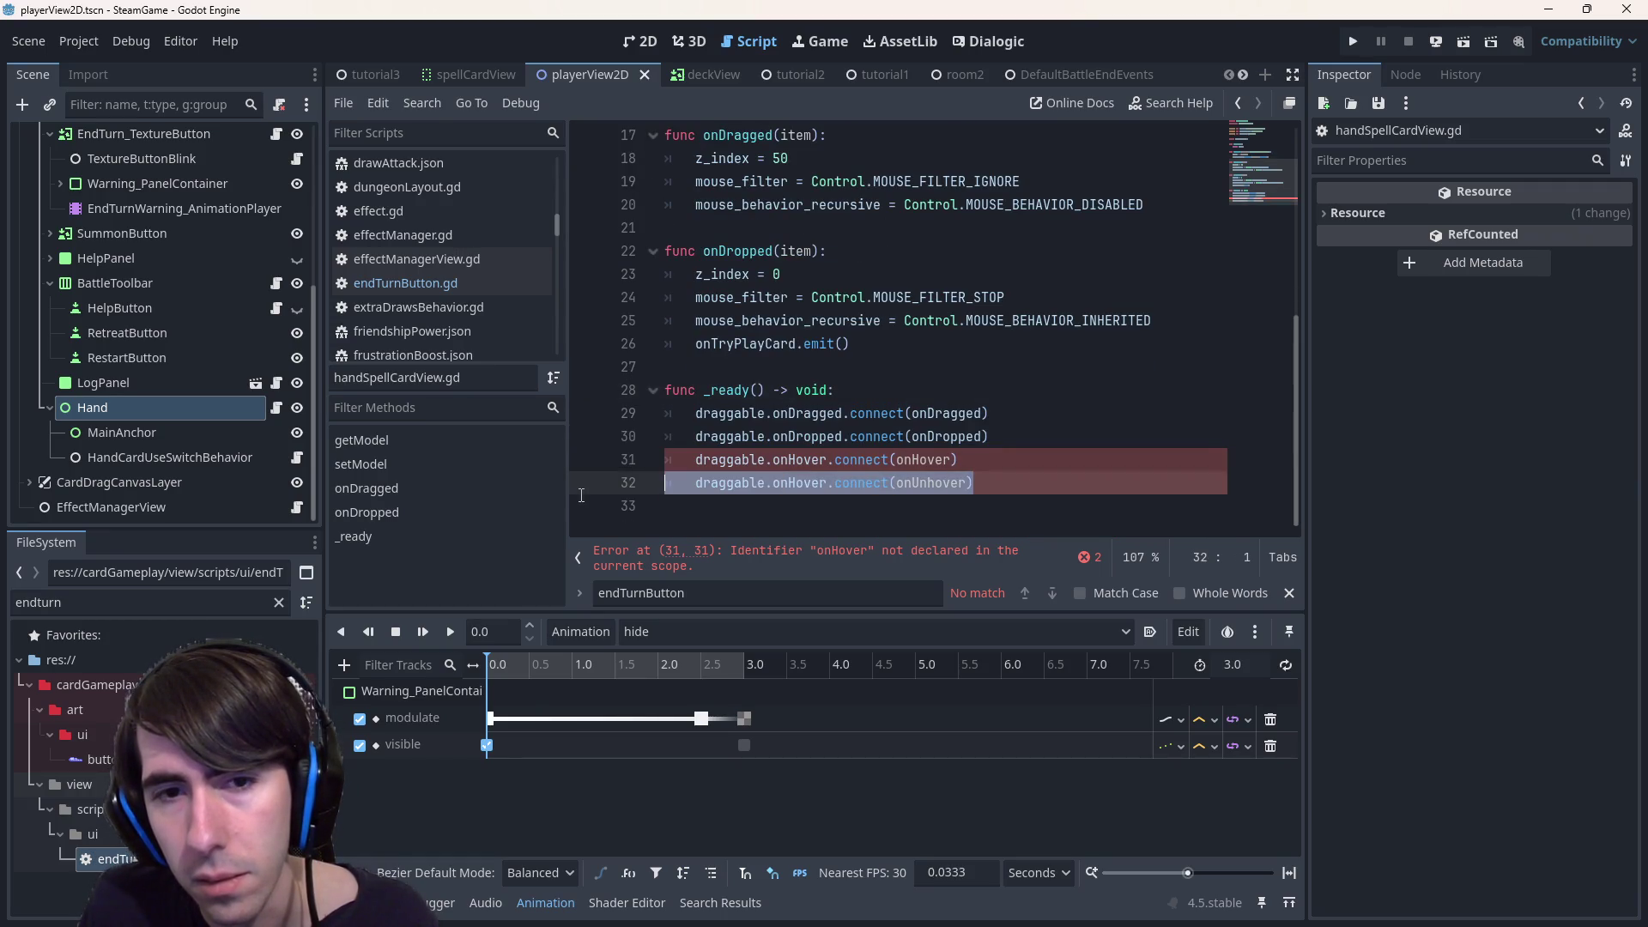
pyautogui.click(895, 374)
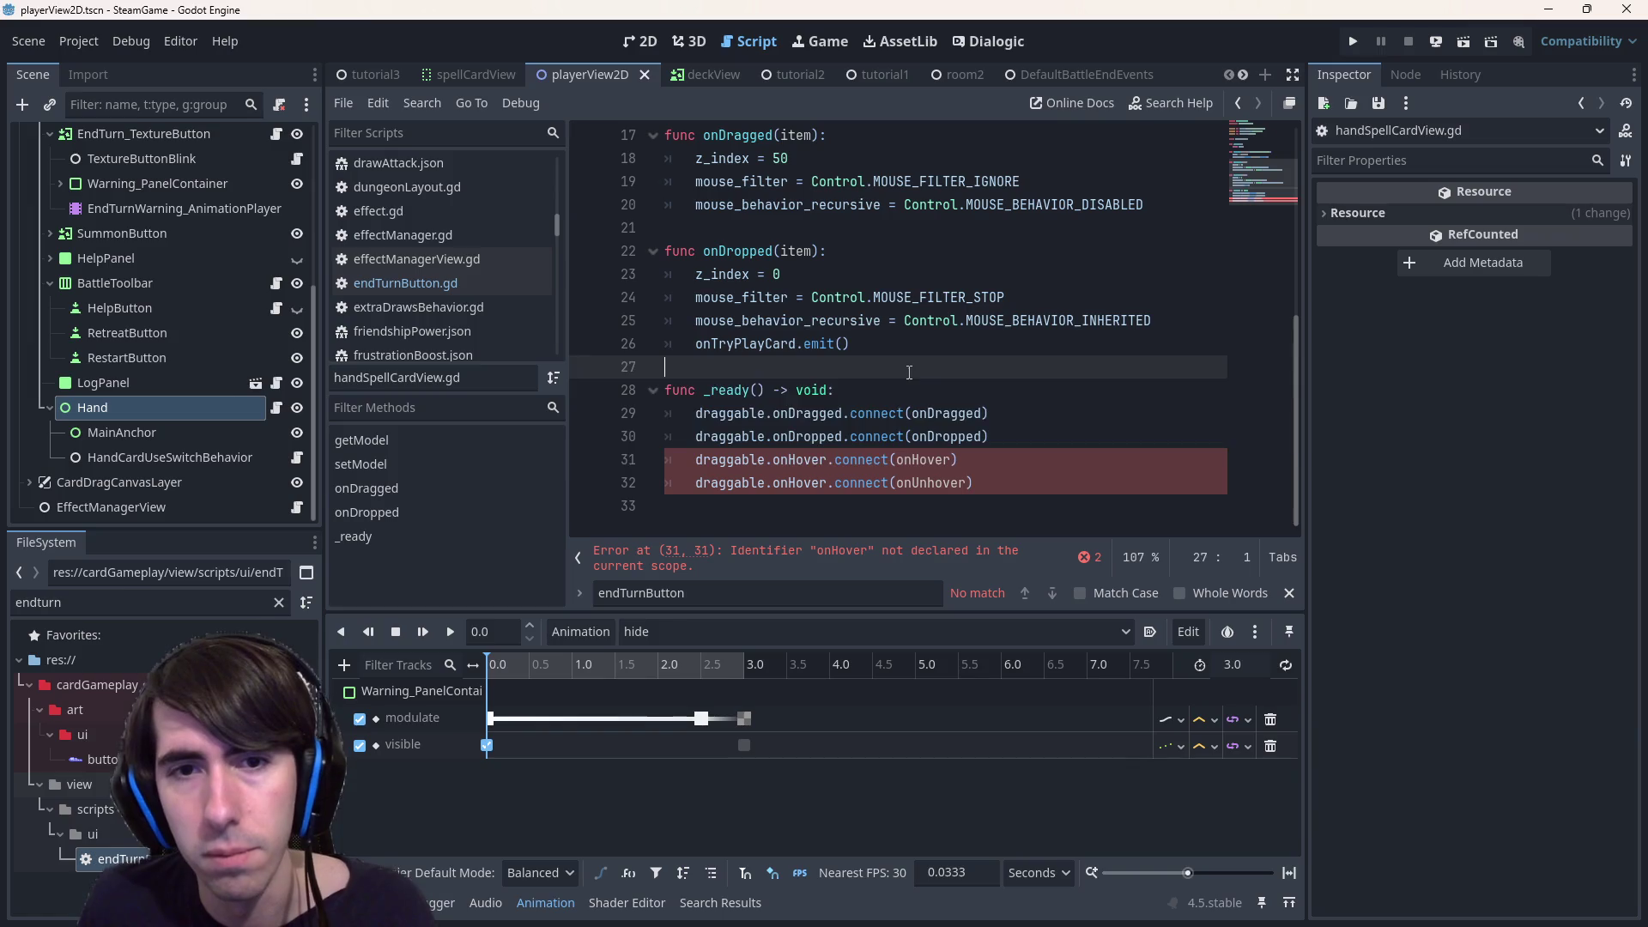
# Write empty onHover() and onUnhover() function stubs above _ready
pyautogui.press('Return')
pyautogui.press('Return')
pyautogui.press('Up')
pyautogui.write('f')
pyautogui.write('over')
pyautogui.press('Return')
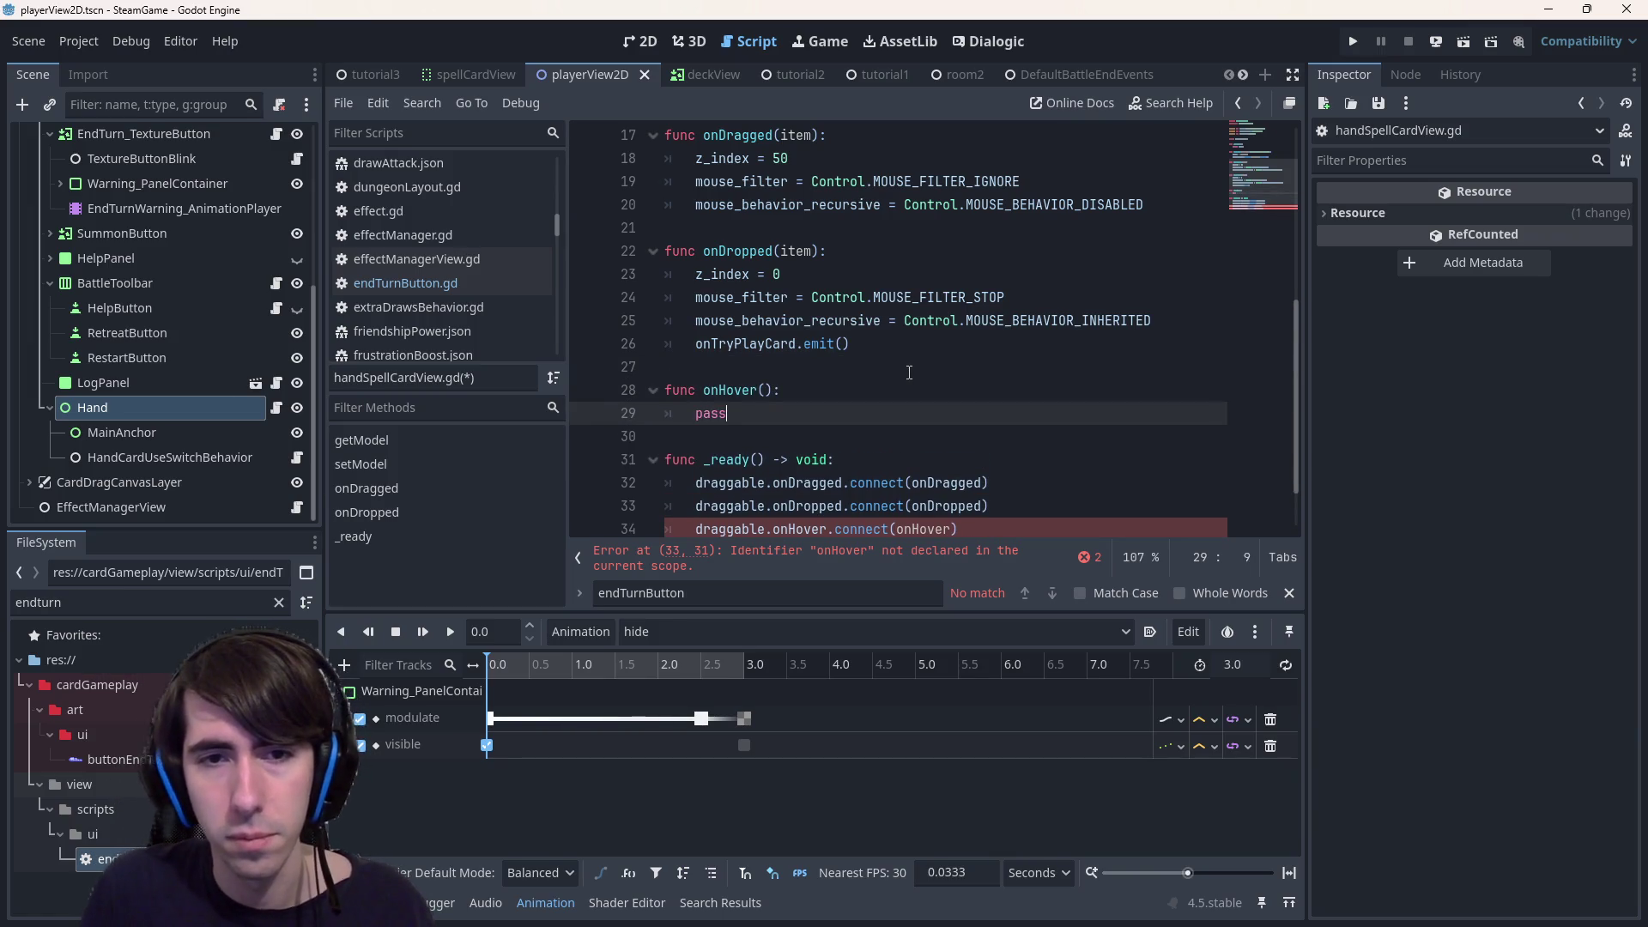
pyautogui.press('Return')
pyautogui.press('Return')
pyautogui.write('func on')
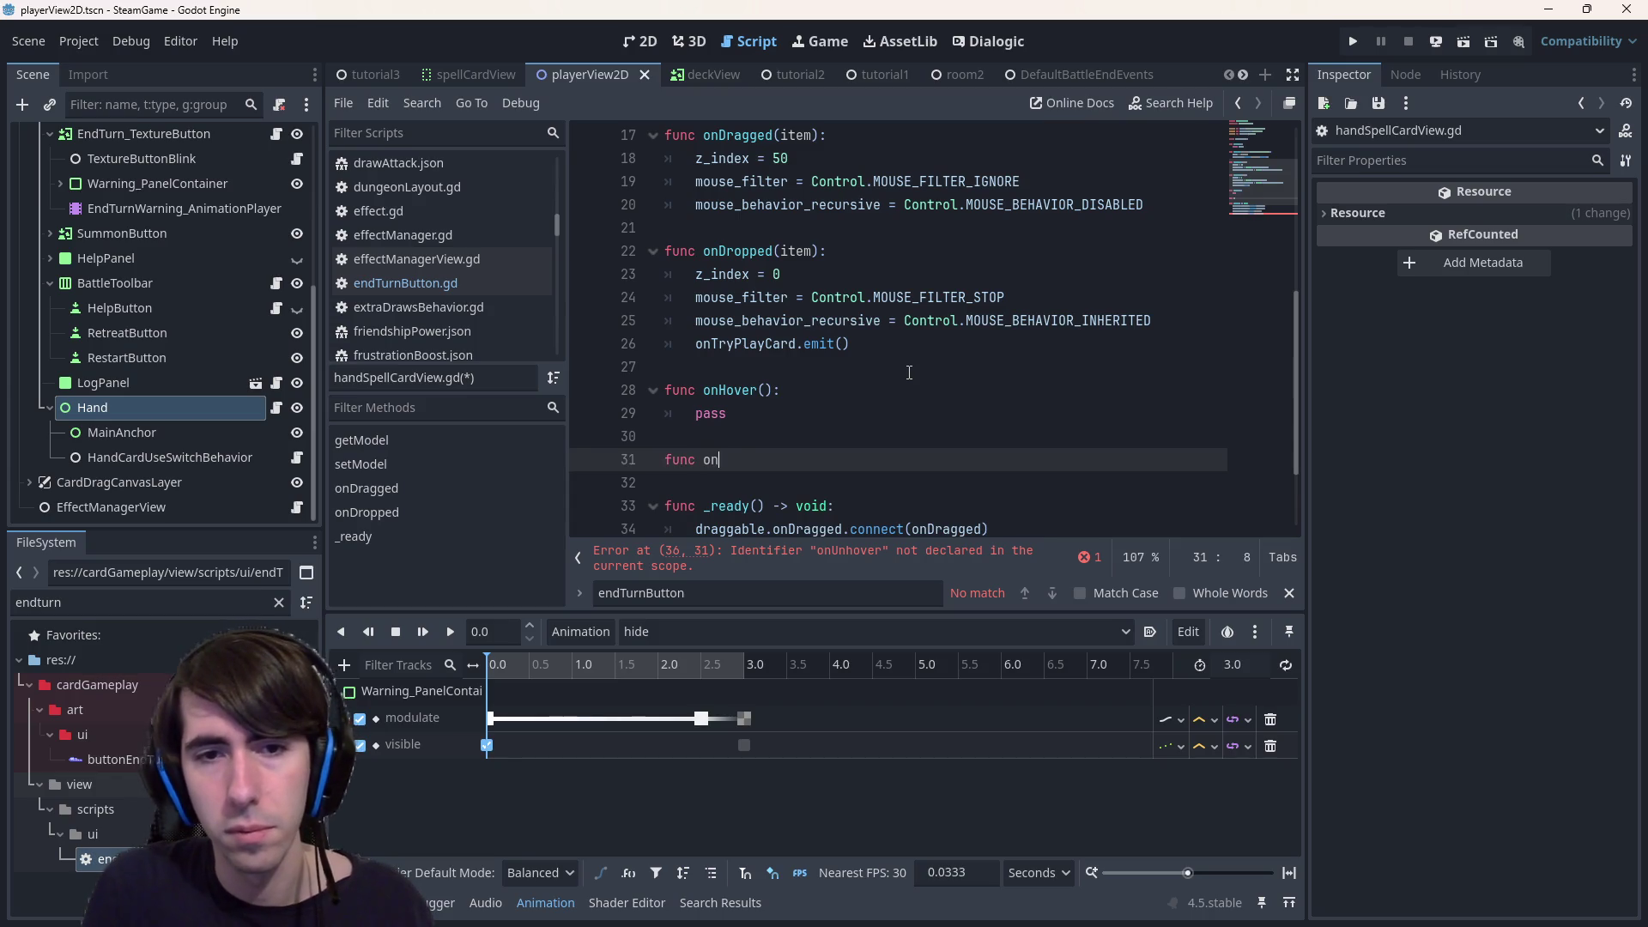
pyautogui.write('hover')
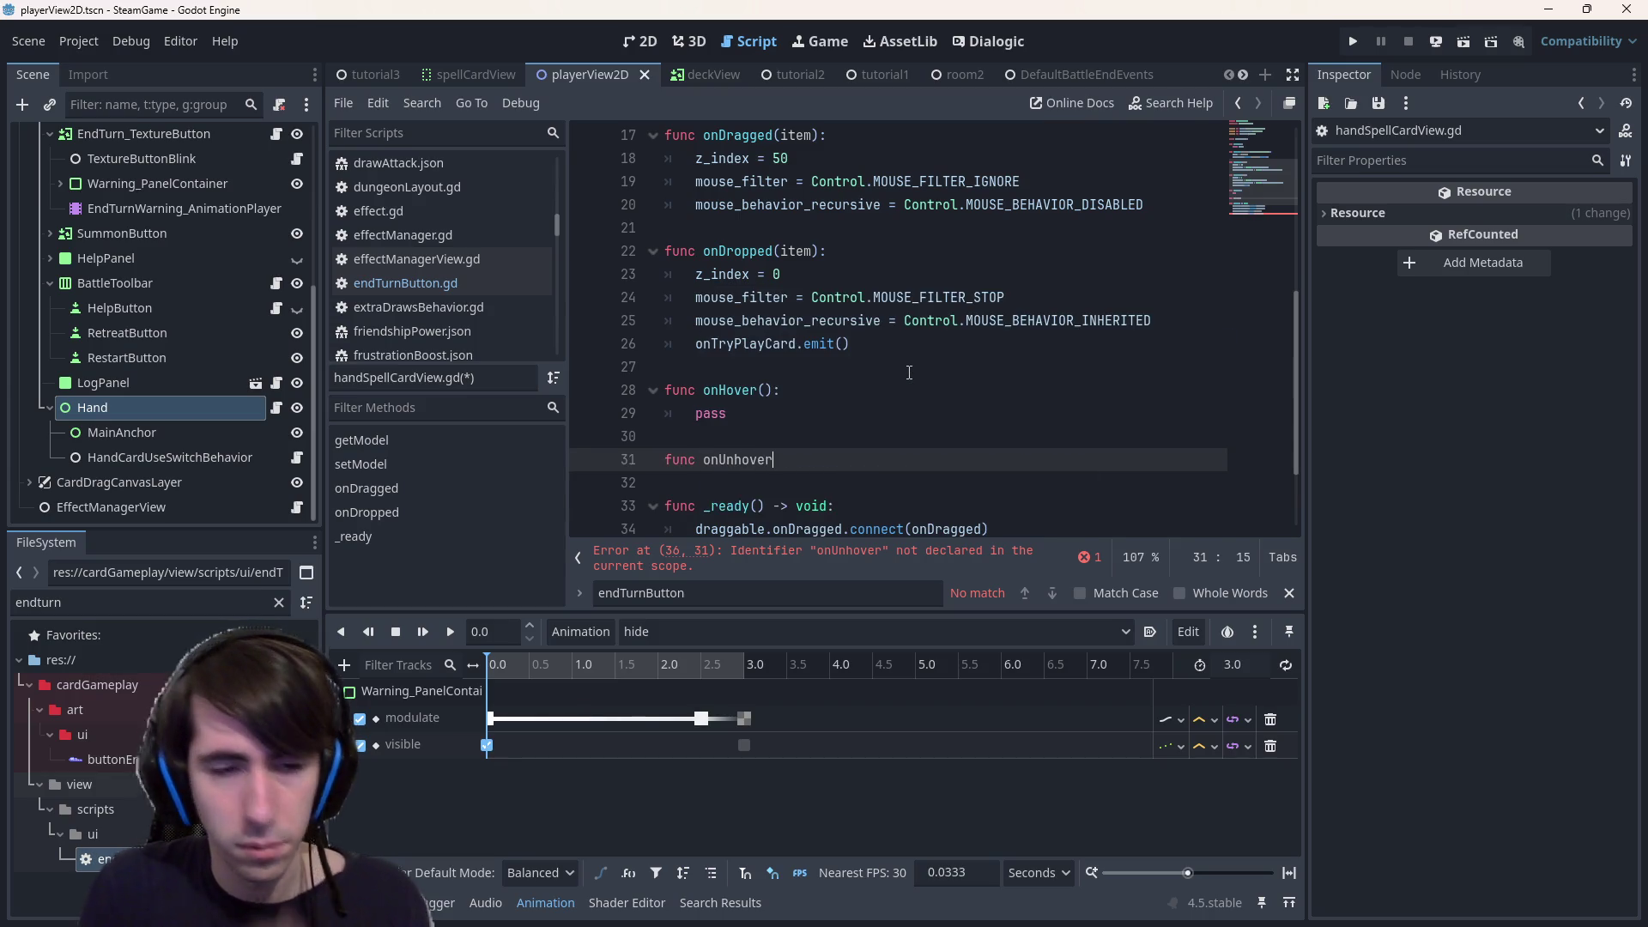
pyautogui.scroll(-2, 909, 372)
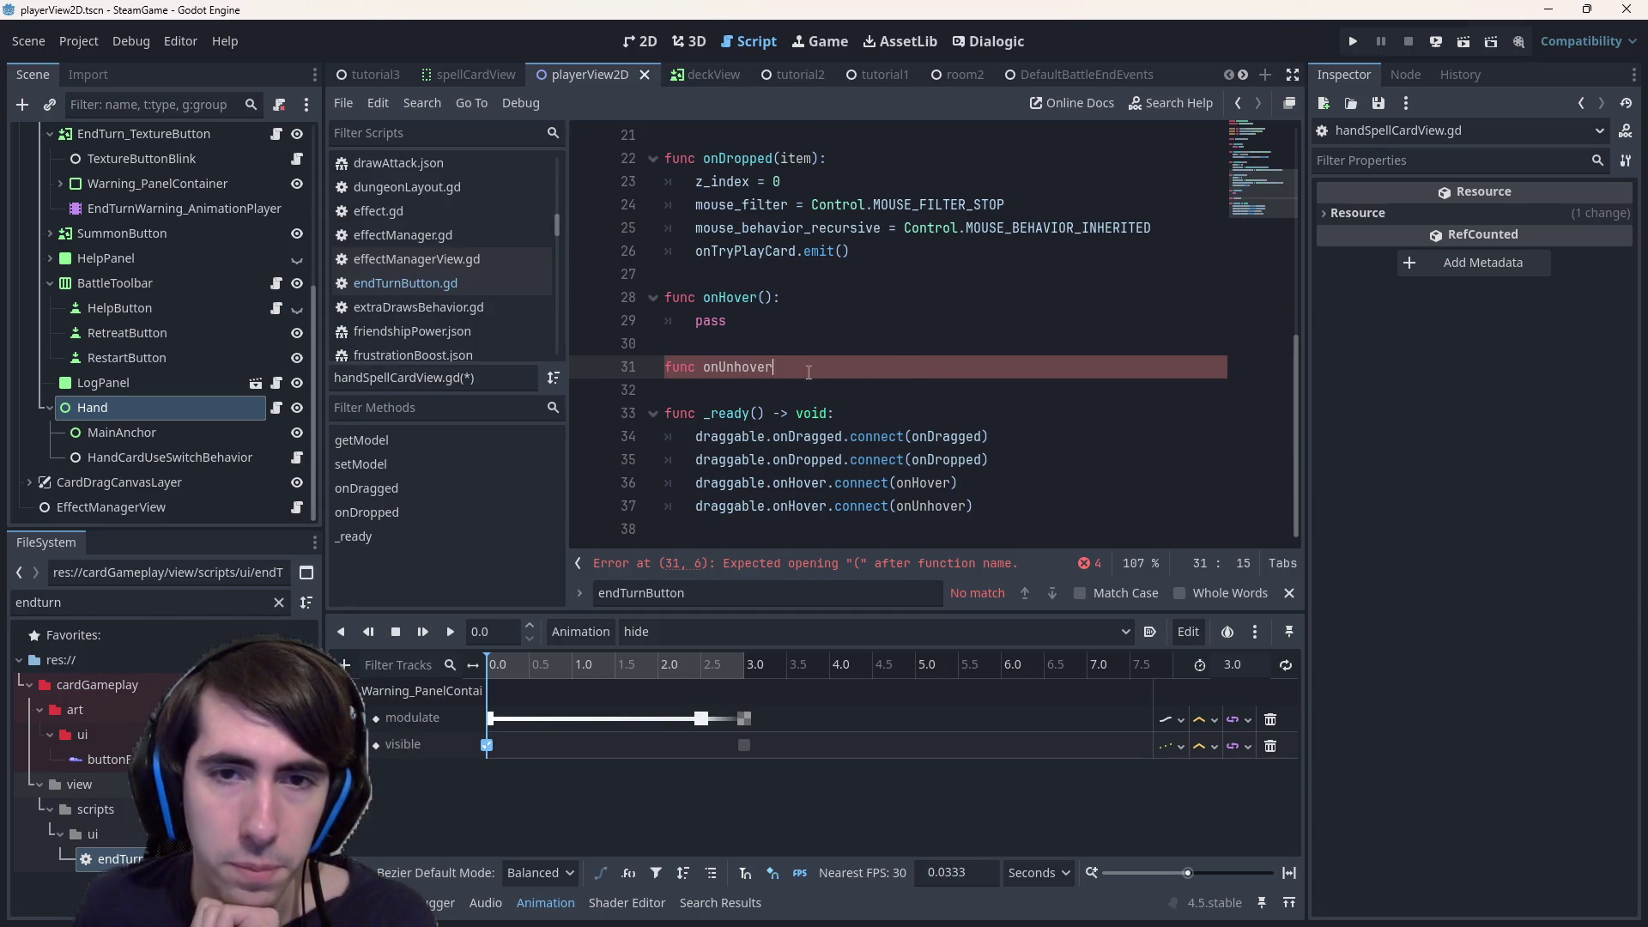
pyautogui.write(':')
pyautogui.press('Return')
pyautogui.write('s')
pyautogui.scroll(7, 812, 378)
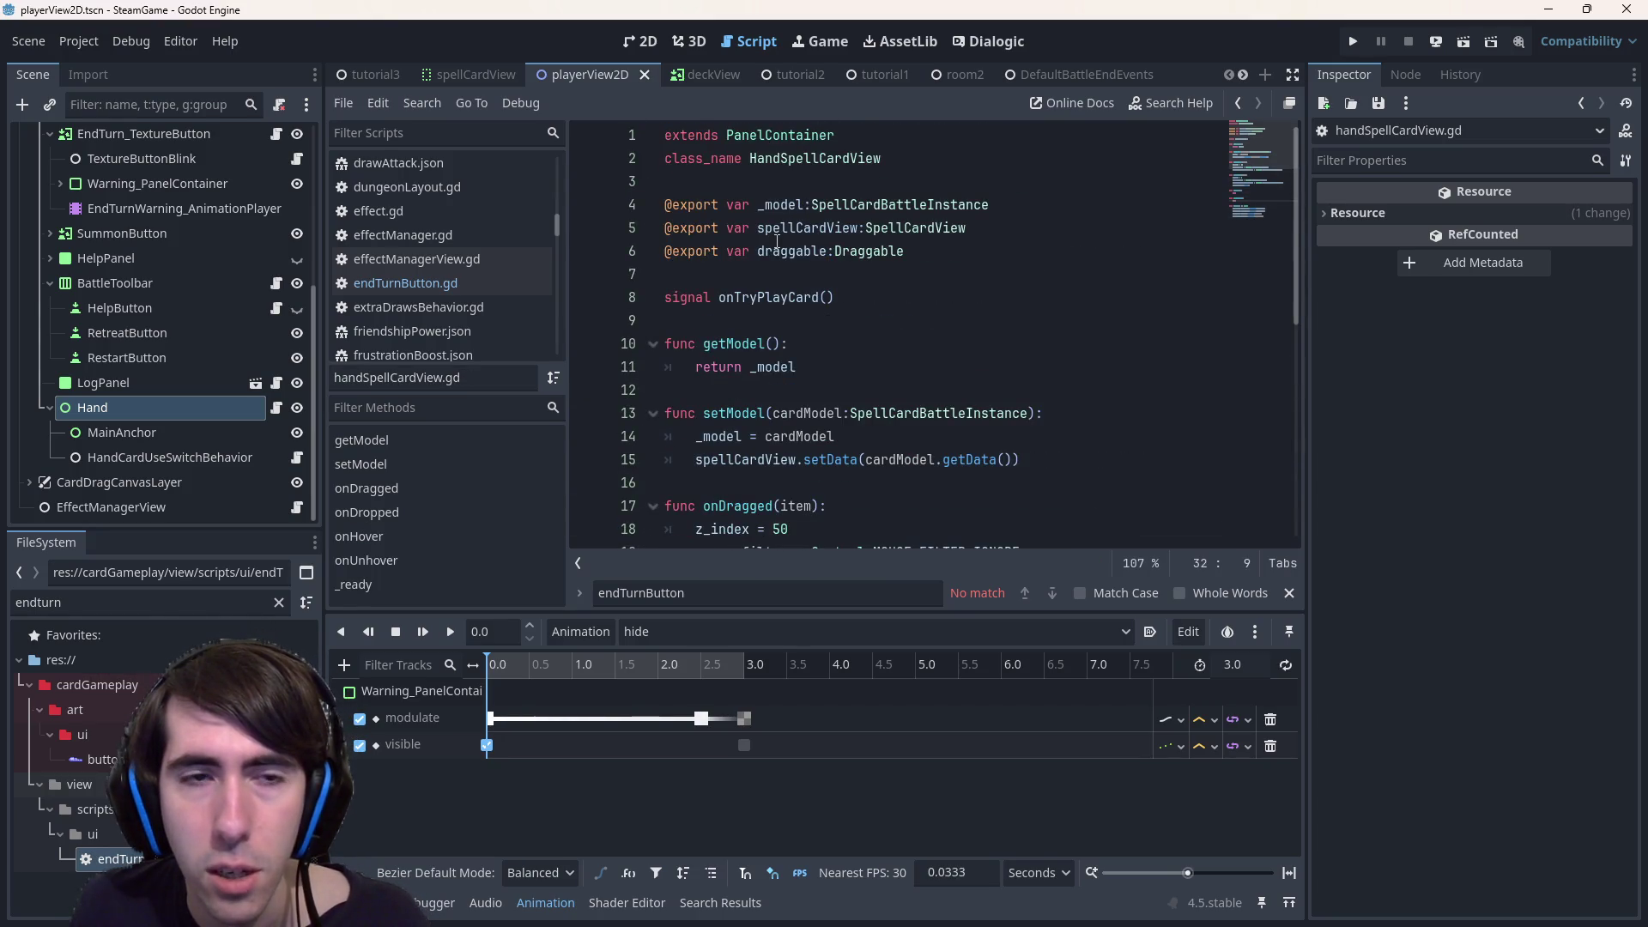
pyautogui.scroll(-5, 776, 243)
# Fill onHover with size *= 2 and onUnhover with size /= 2, then save
pyautogui.doubleClick(737, 435)
pyautogui.write('size *= 2')
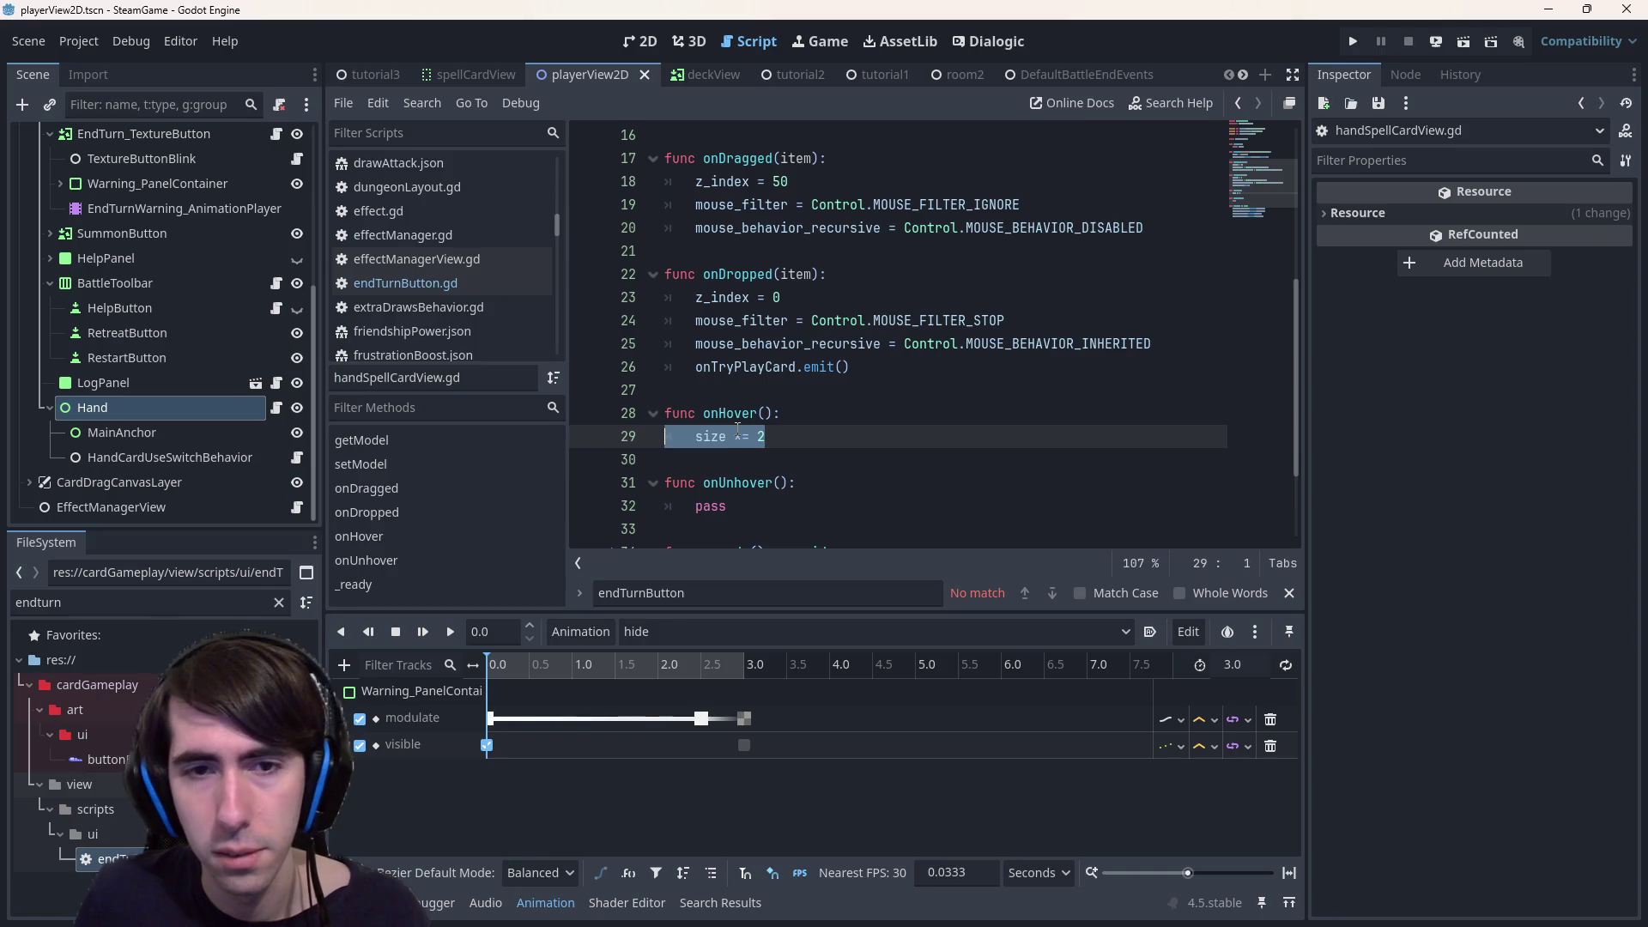
pyautogui.press('Down')
pyautogui.press('Down')
pyautogui.press('Down')
pyautogui.hotkey('ctrl', 'shift', 'Left')
pyautogui.write('size *= 2')
pyautogui.press('BackSpace')
pyautogui.write('/')
pyautogui.hotkey('ctrl', 's')
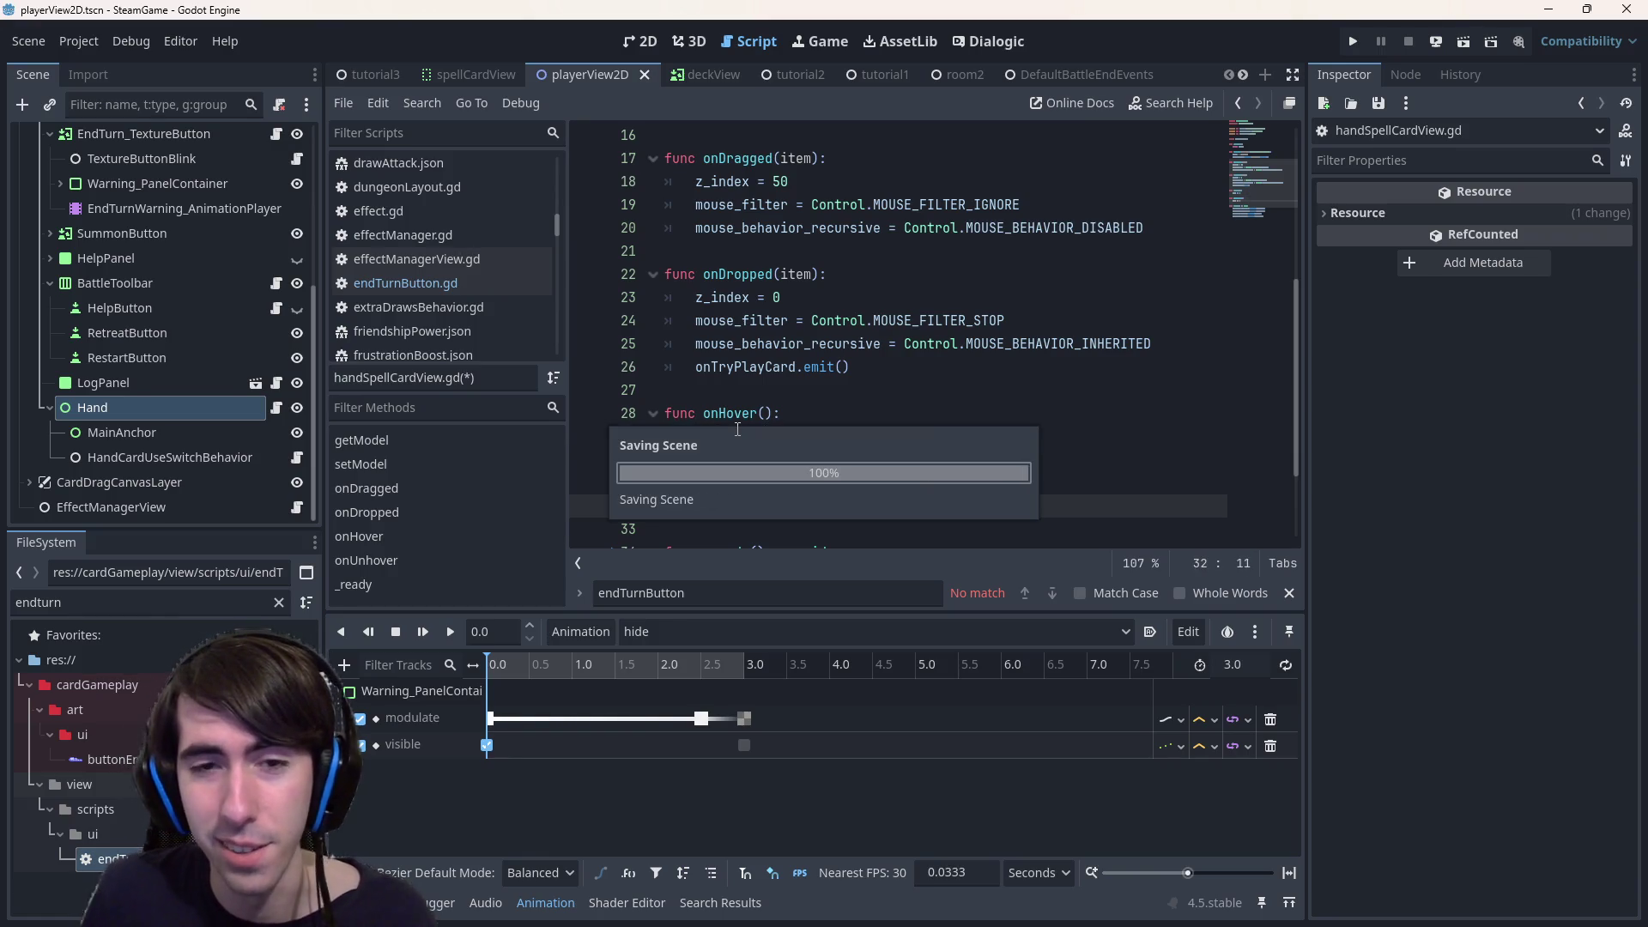
# Run the tutorial3 scene to test card hovering
pyautogui.scroll(-2, 799, 367)
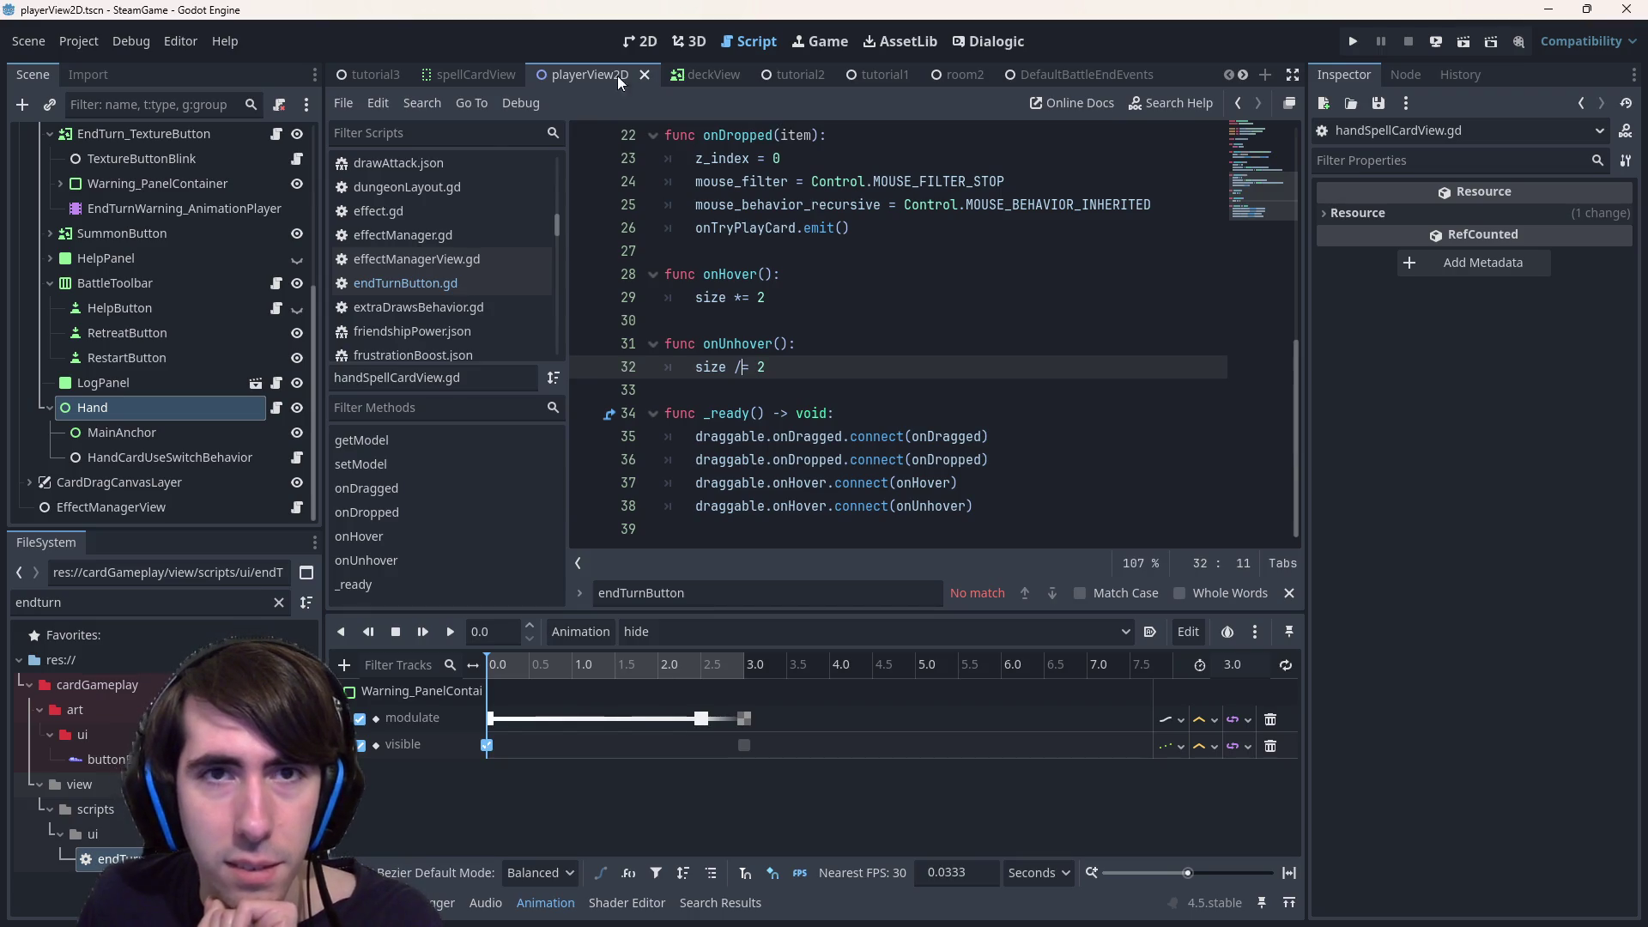
pyautogui.click(364, 75)
pyautogui.click(1464, 43)
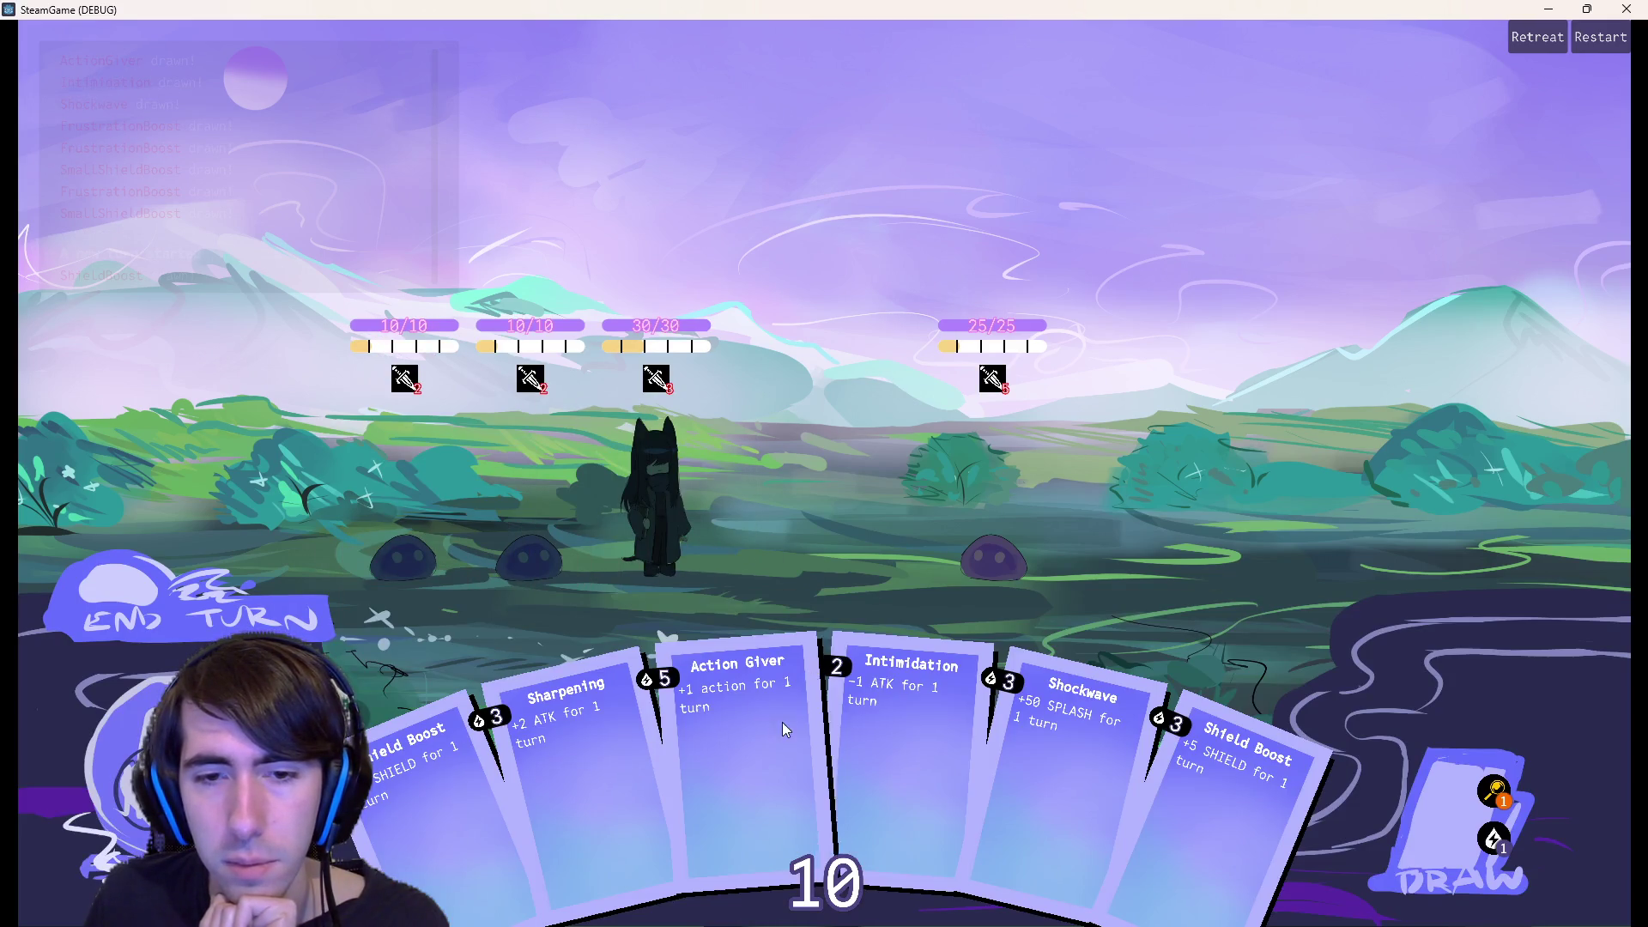
# Back in the editor, set breakpoints on the onHover and onUnhover size lines
pyautogui.click(1548, 8)
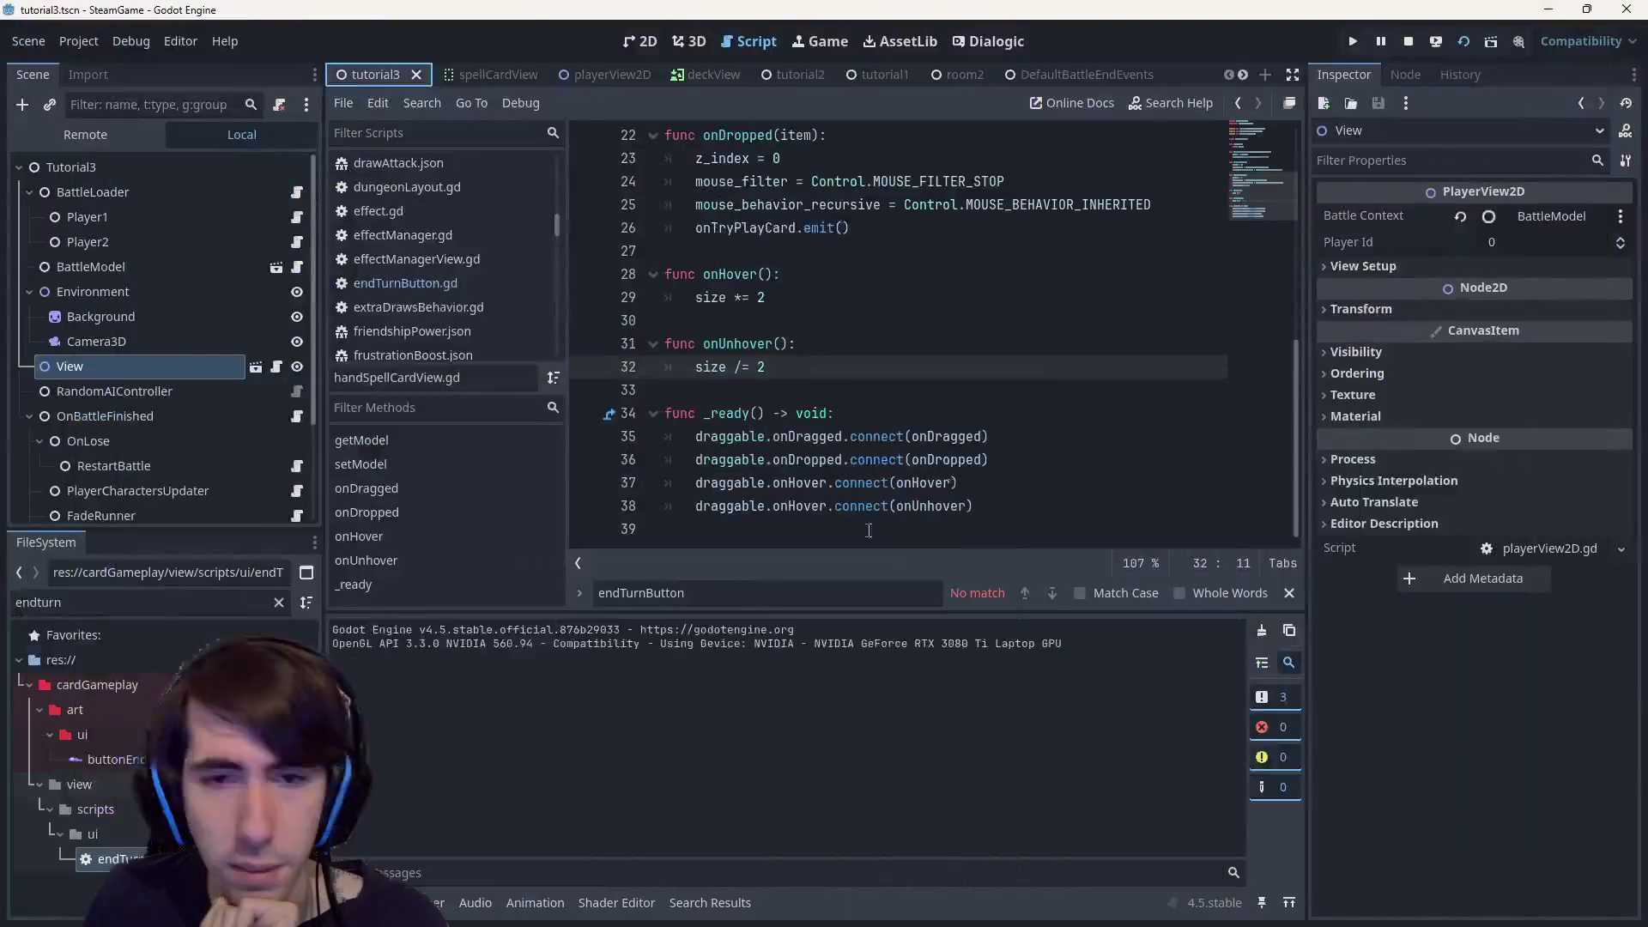
pyautogui.press('ctrl')
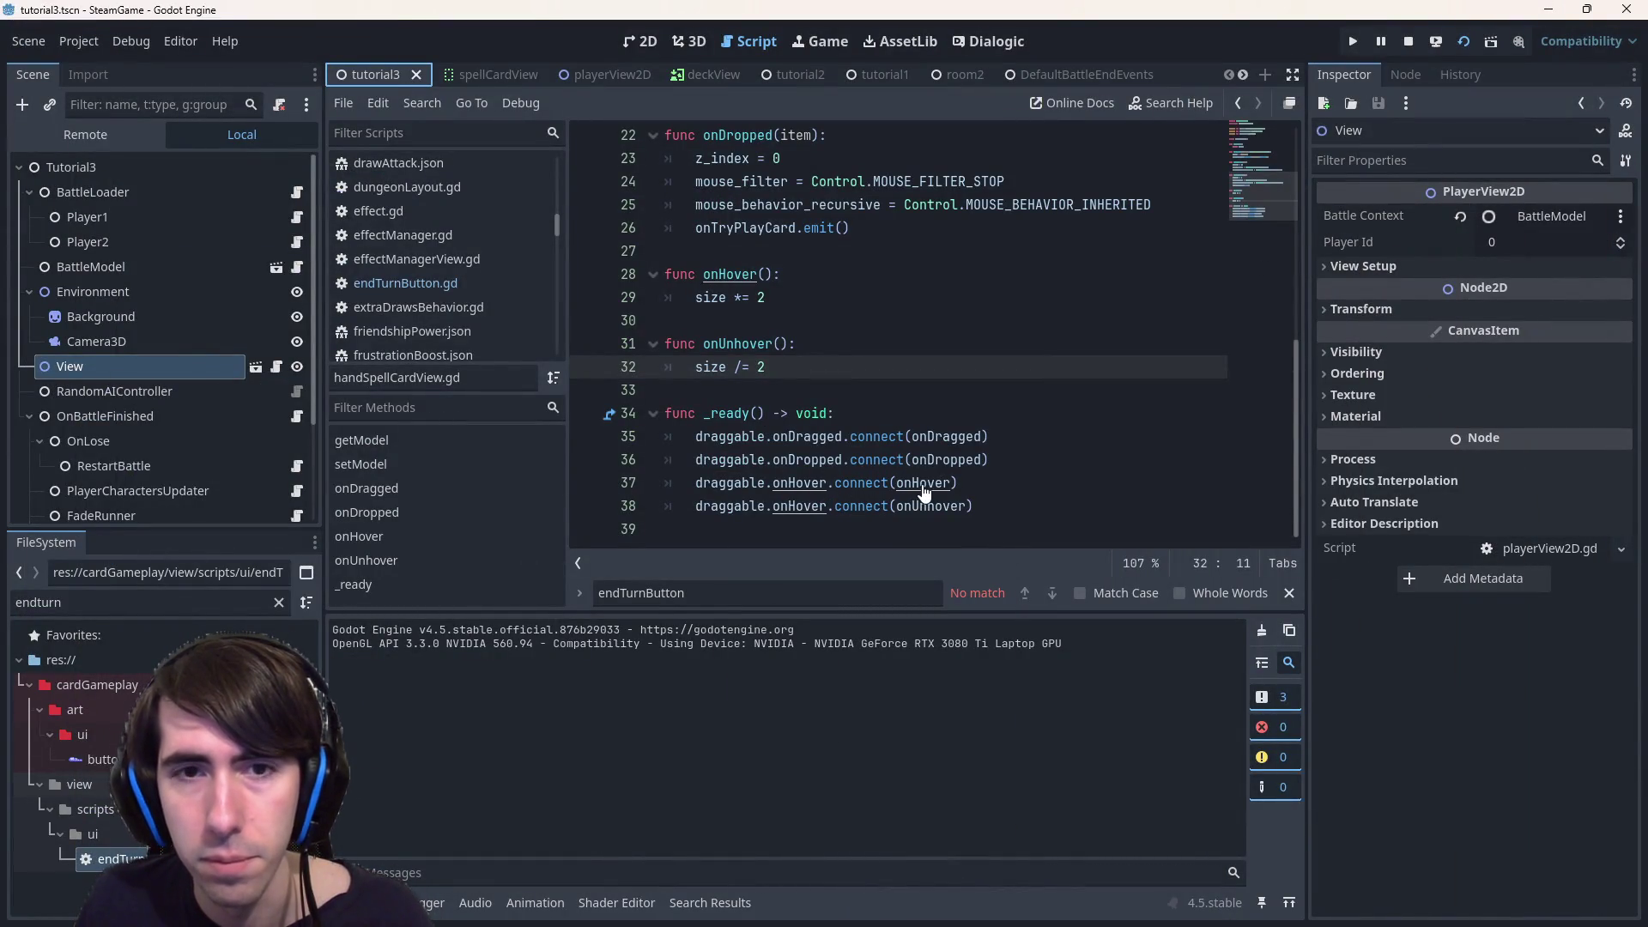
pyautogui.click(599, 299)
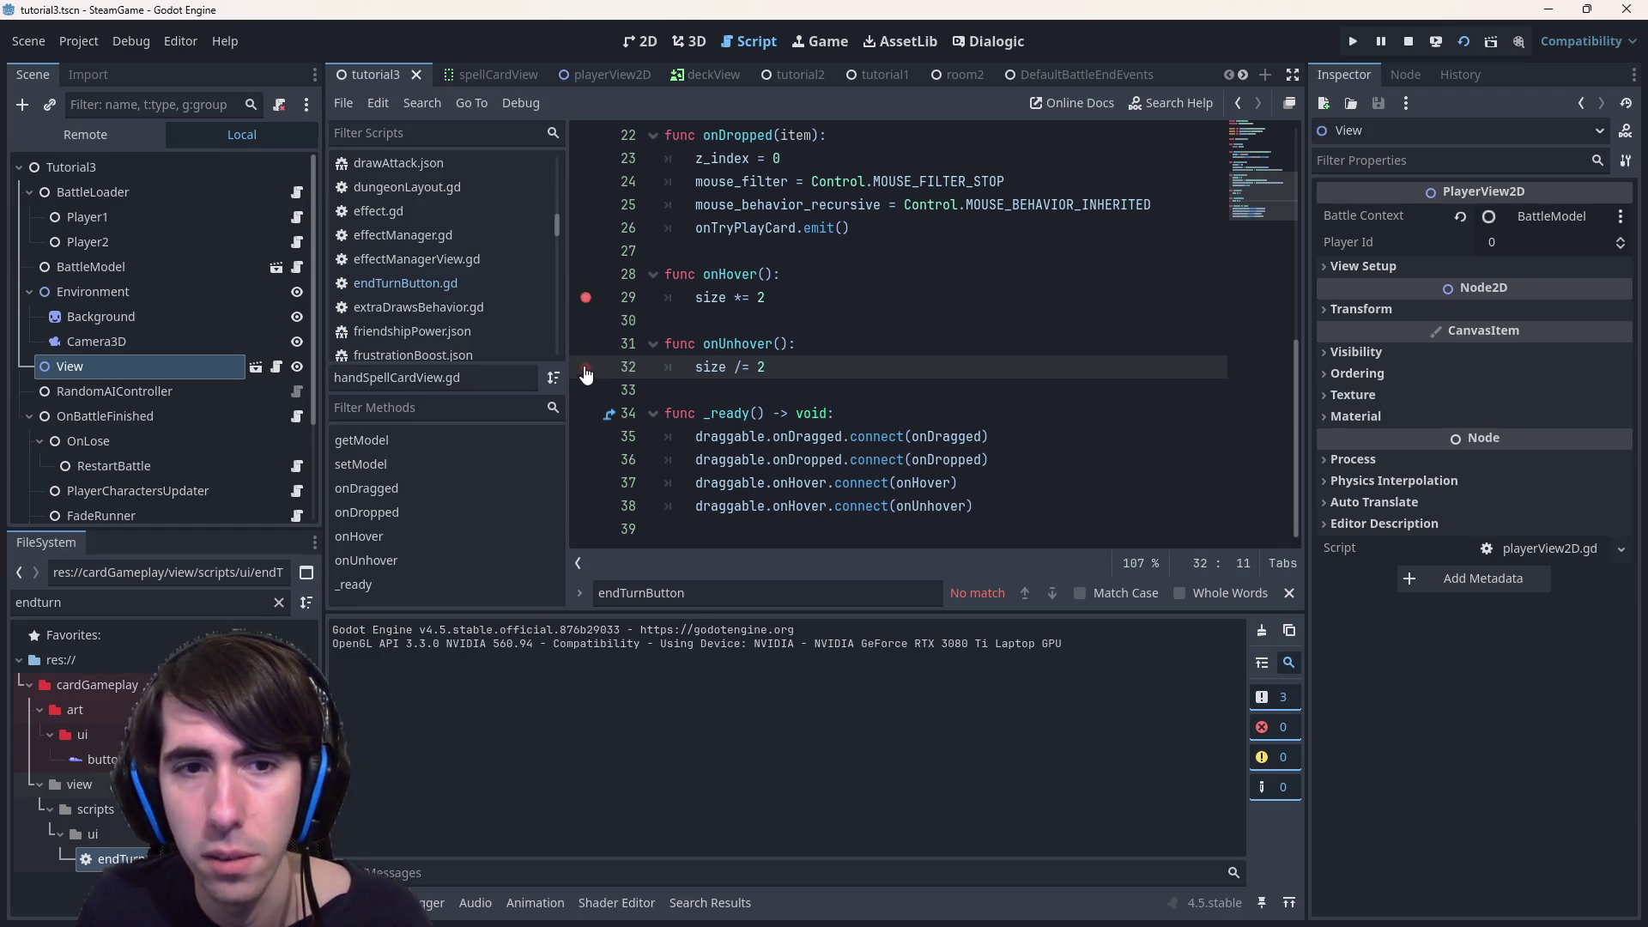
pyautogui.click(592, 369)
pyautogui.scroll(7, 799, 249)
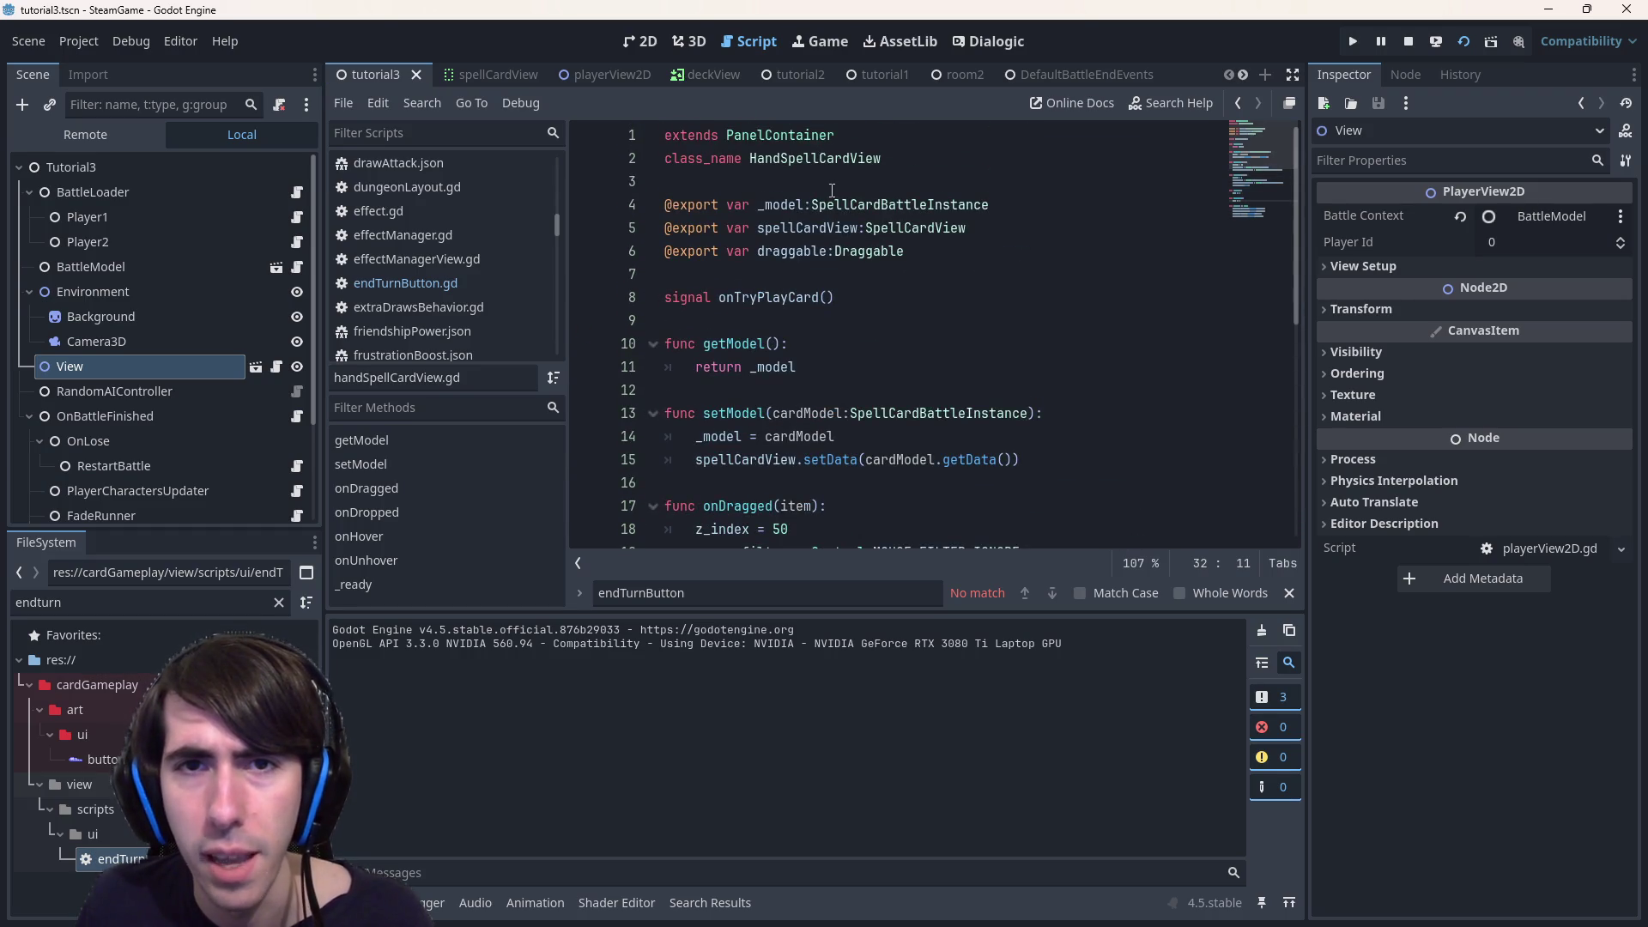
pyautogui.scroll(-7, 849, 210)
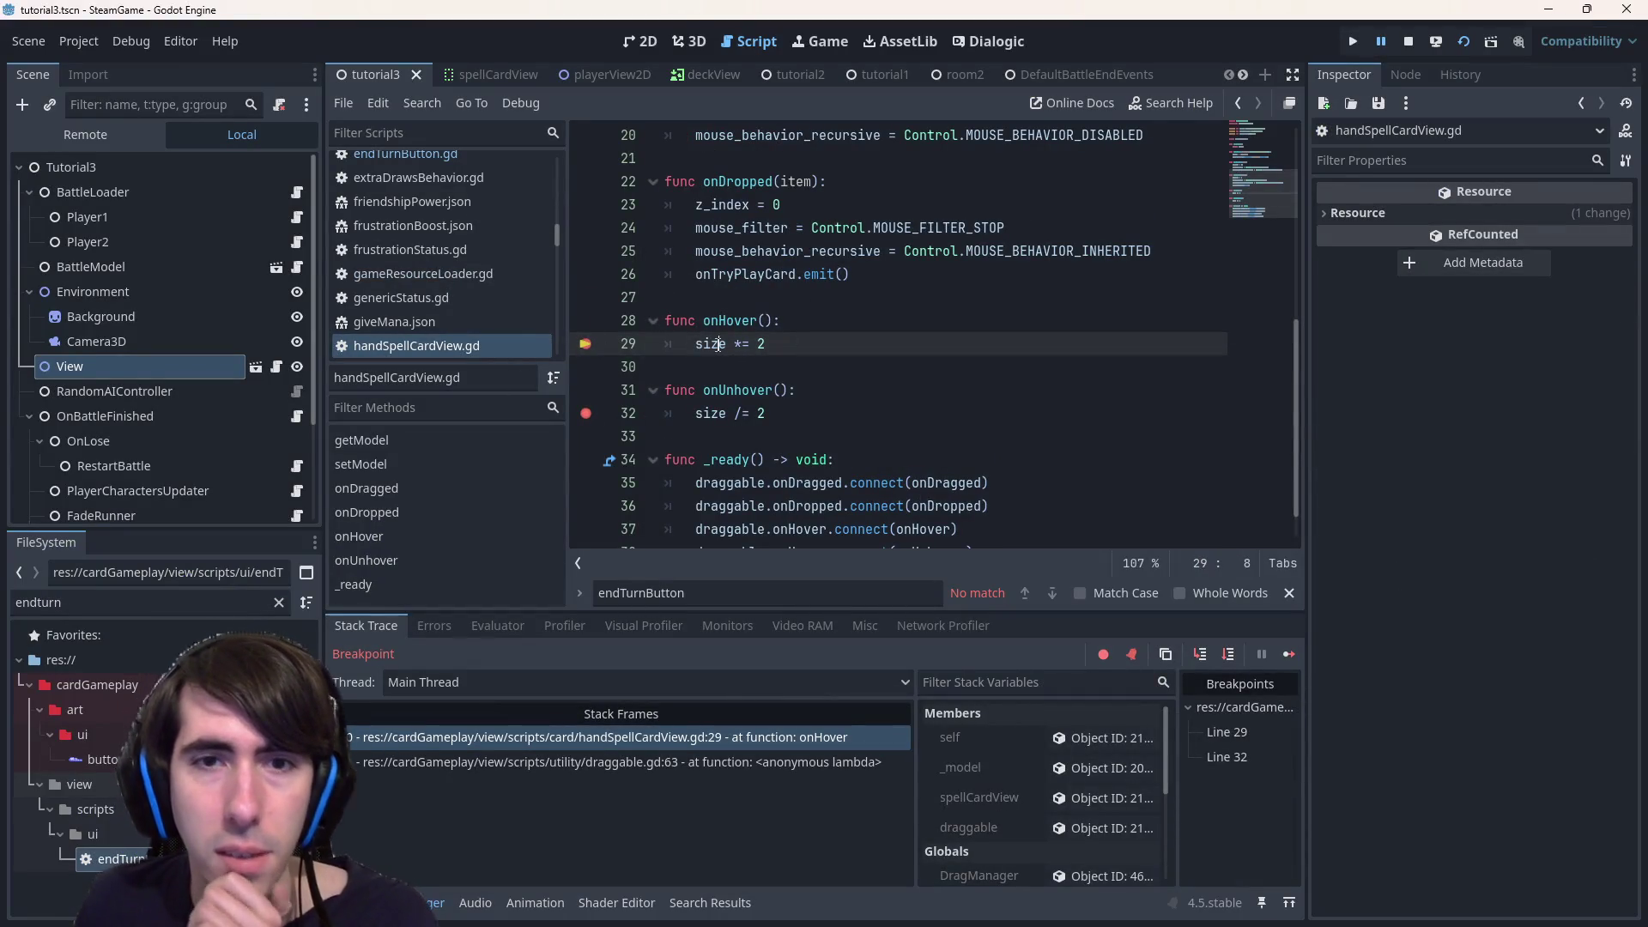
# Inspect size in onHover, then switch to the spellCardView scene
pyautogui.doubleClick(717, 343)
pyautogui.scroll(6, 717, 344)
pyautogui.scroll(-7, 716, 361)
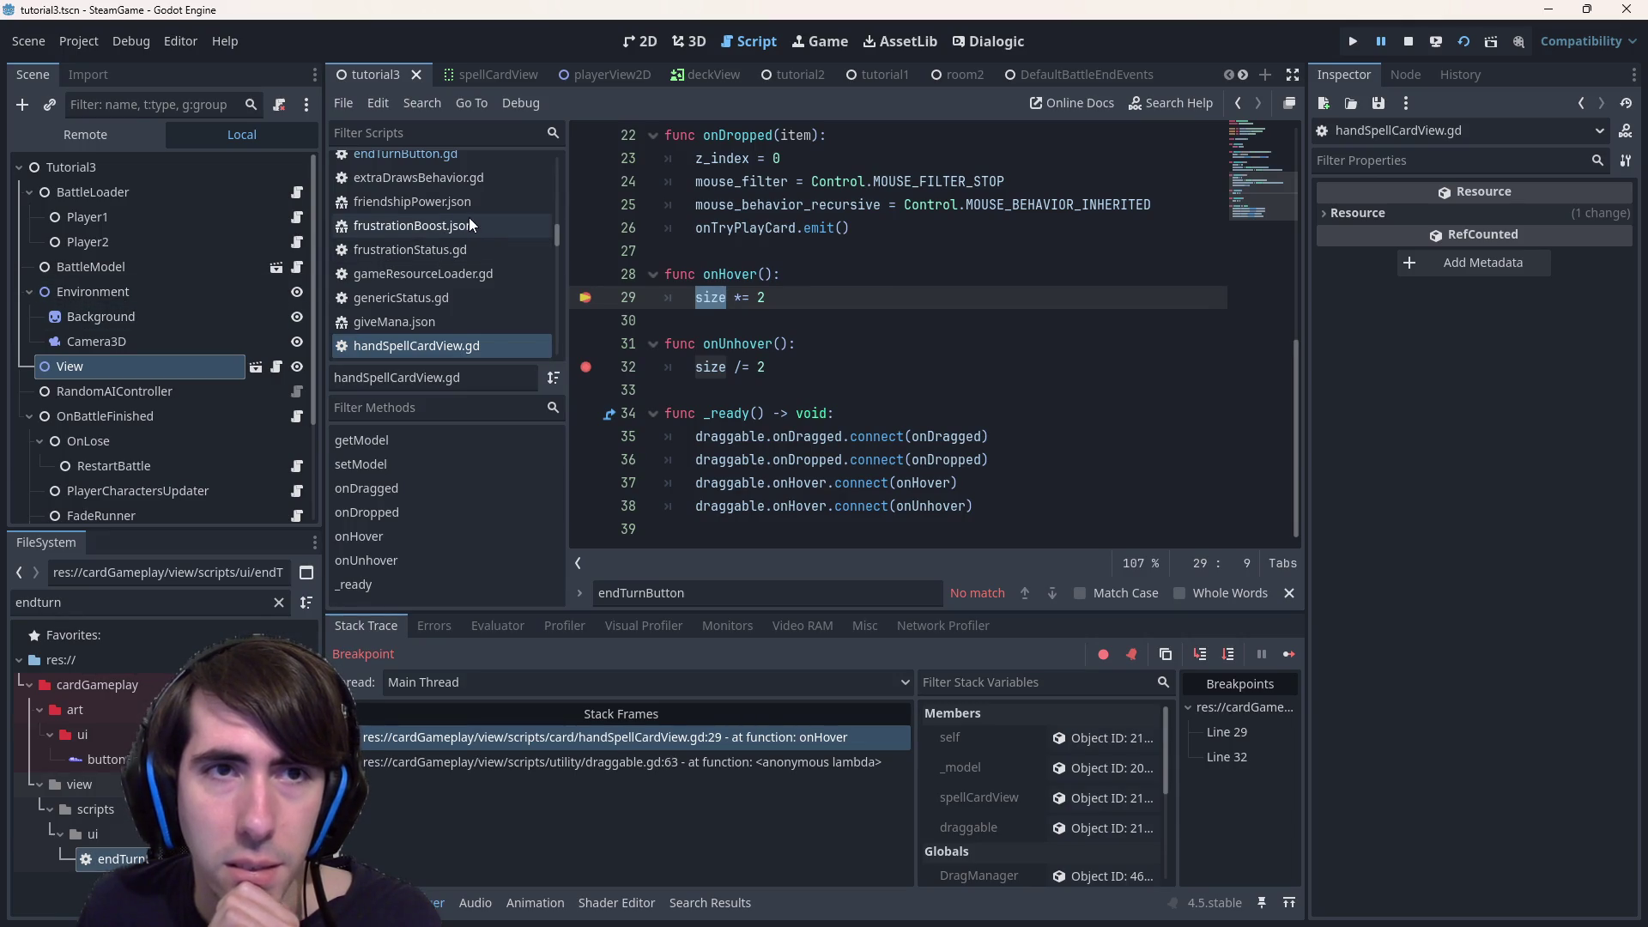
pyautogui.click(490, 75)
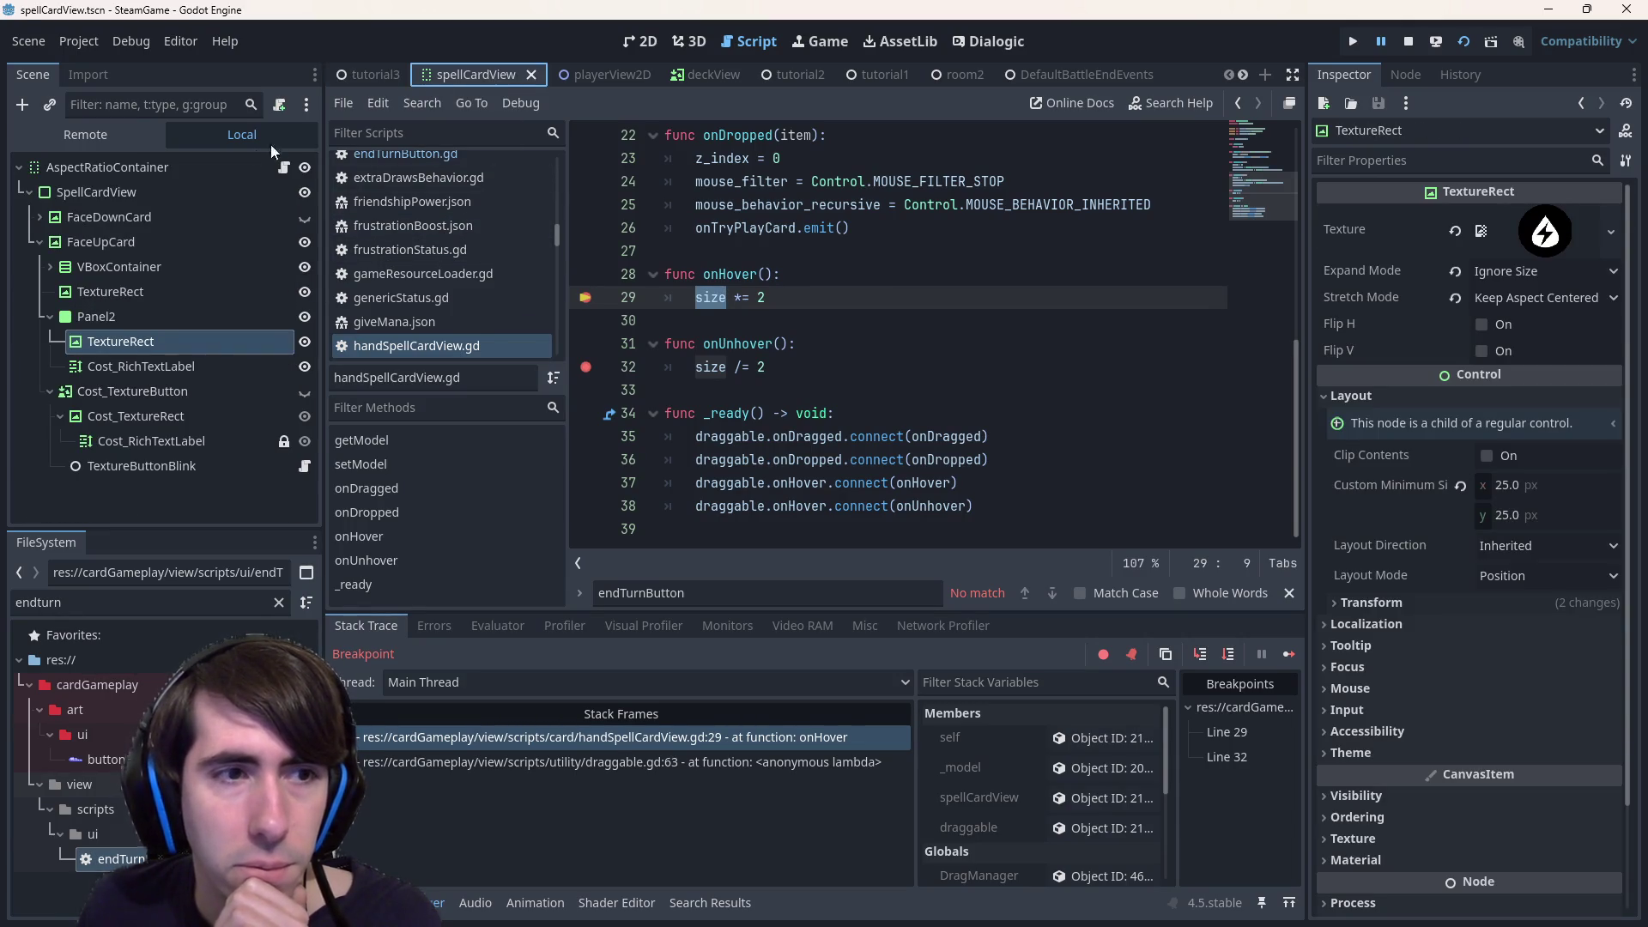
# Check the AspectRatioContainer's size (200 × 300) via the 'size' property filter and 2D view
pyautogui.click(198, 172)
pyautogui.click(1410, 161)
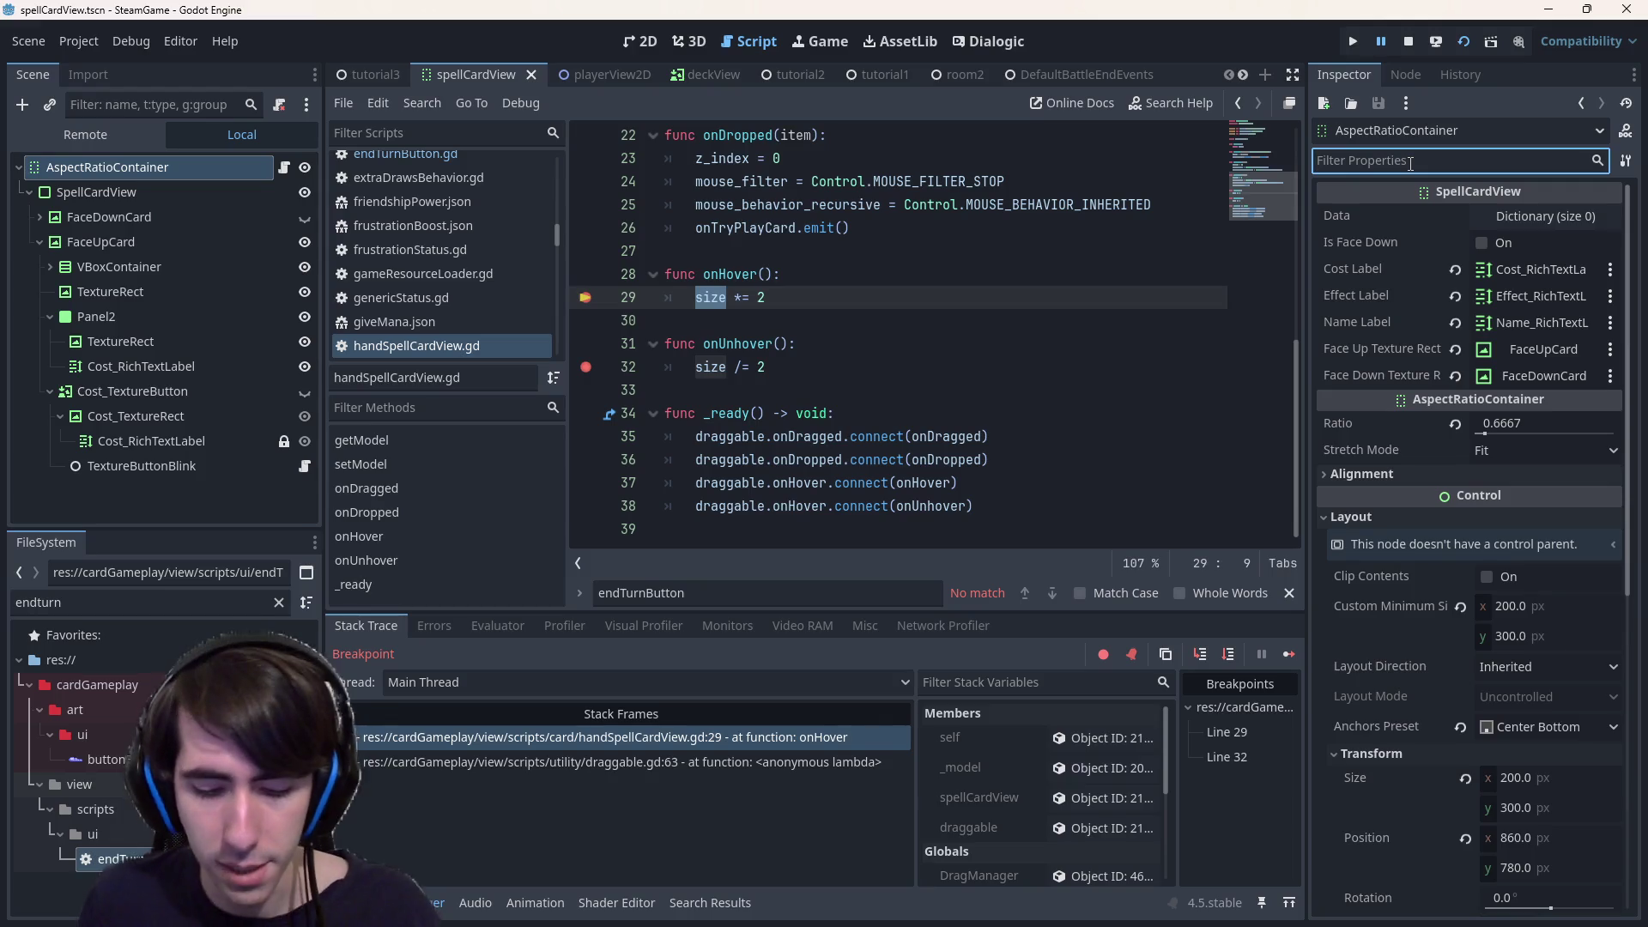
pyautogui.write('size')
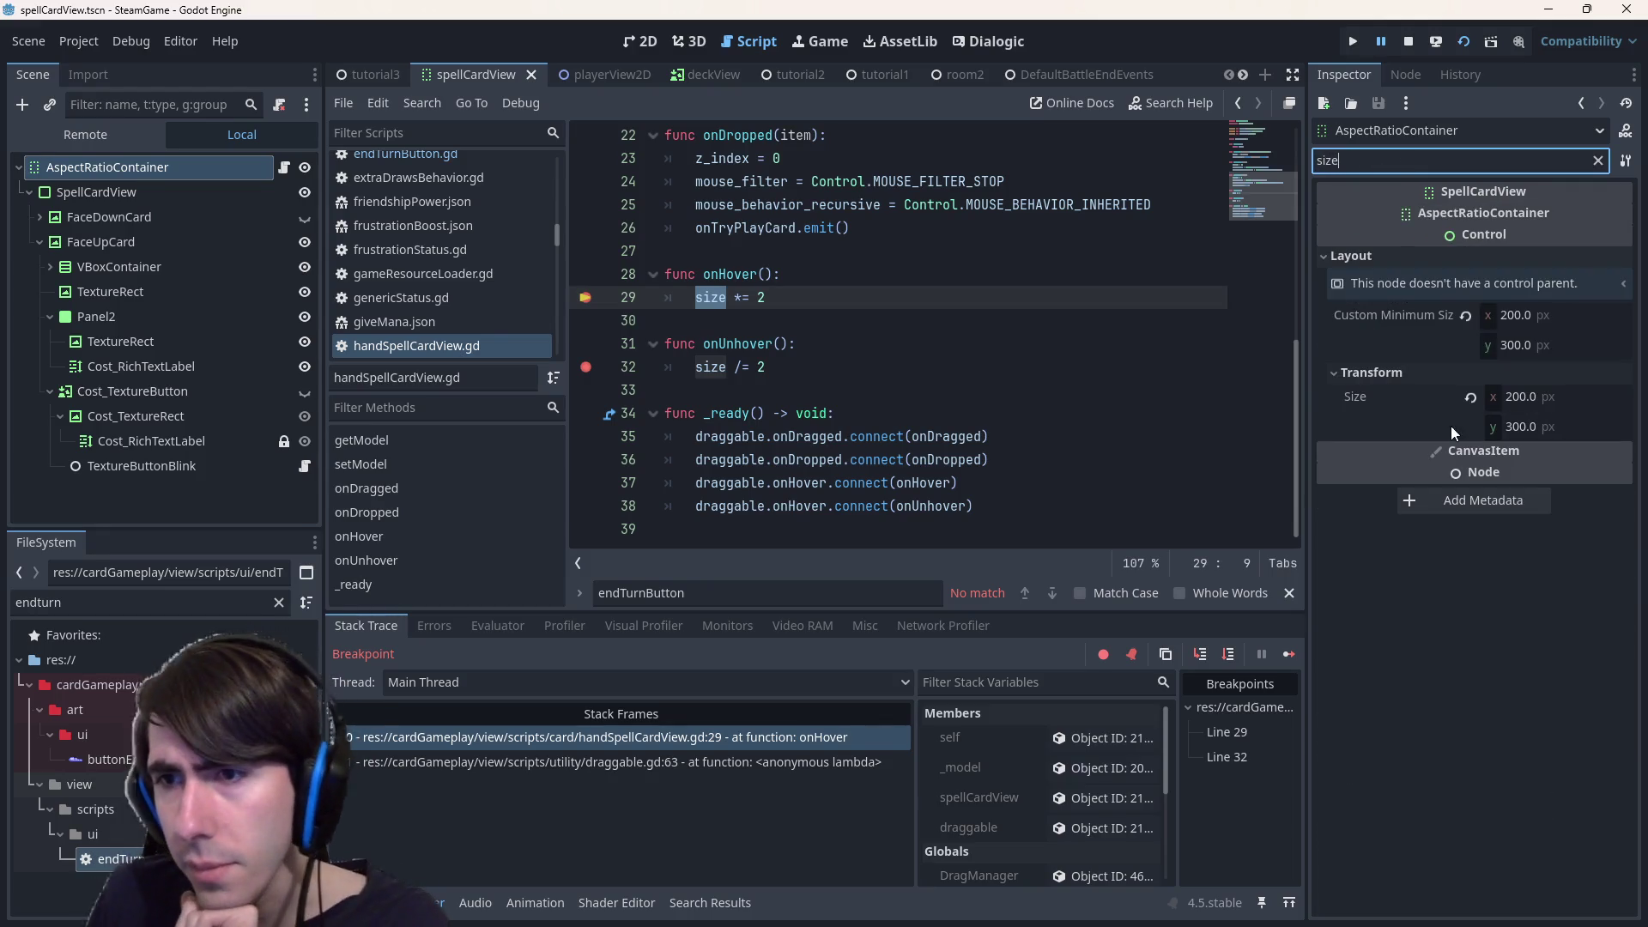
pyautogui.click(641, 41)
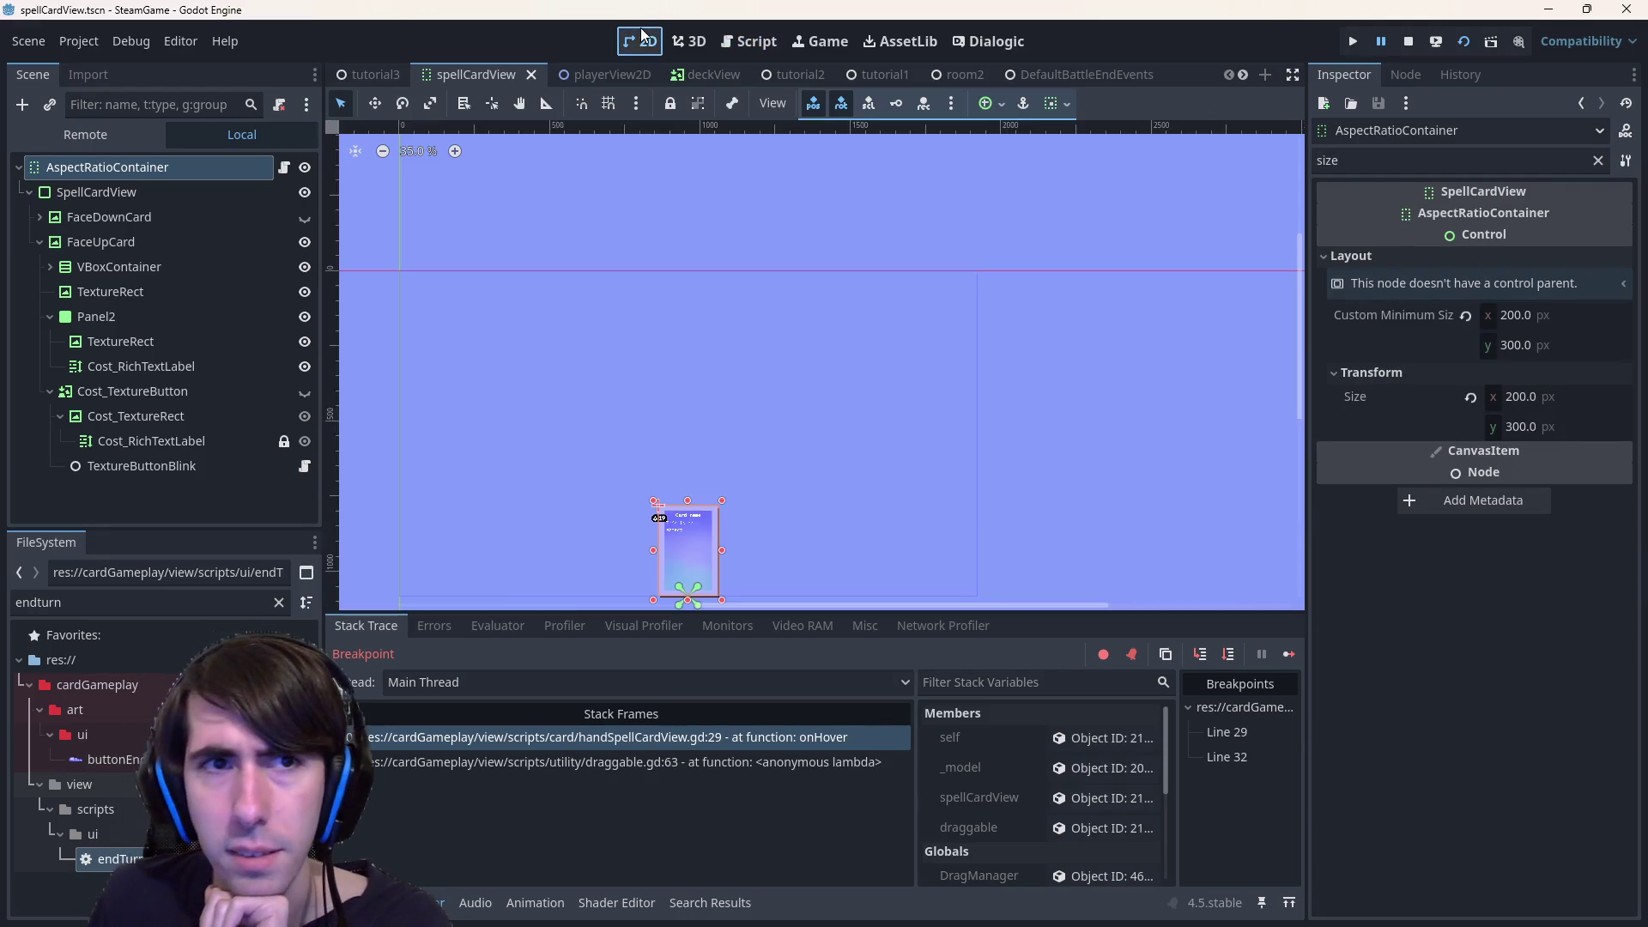
pyautogui.scroll(5, 791, 351)
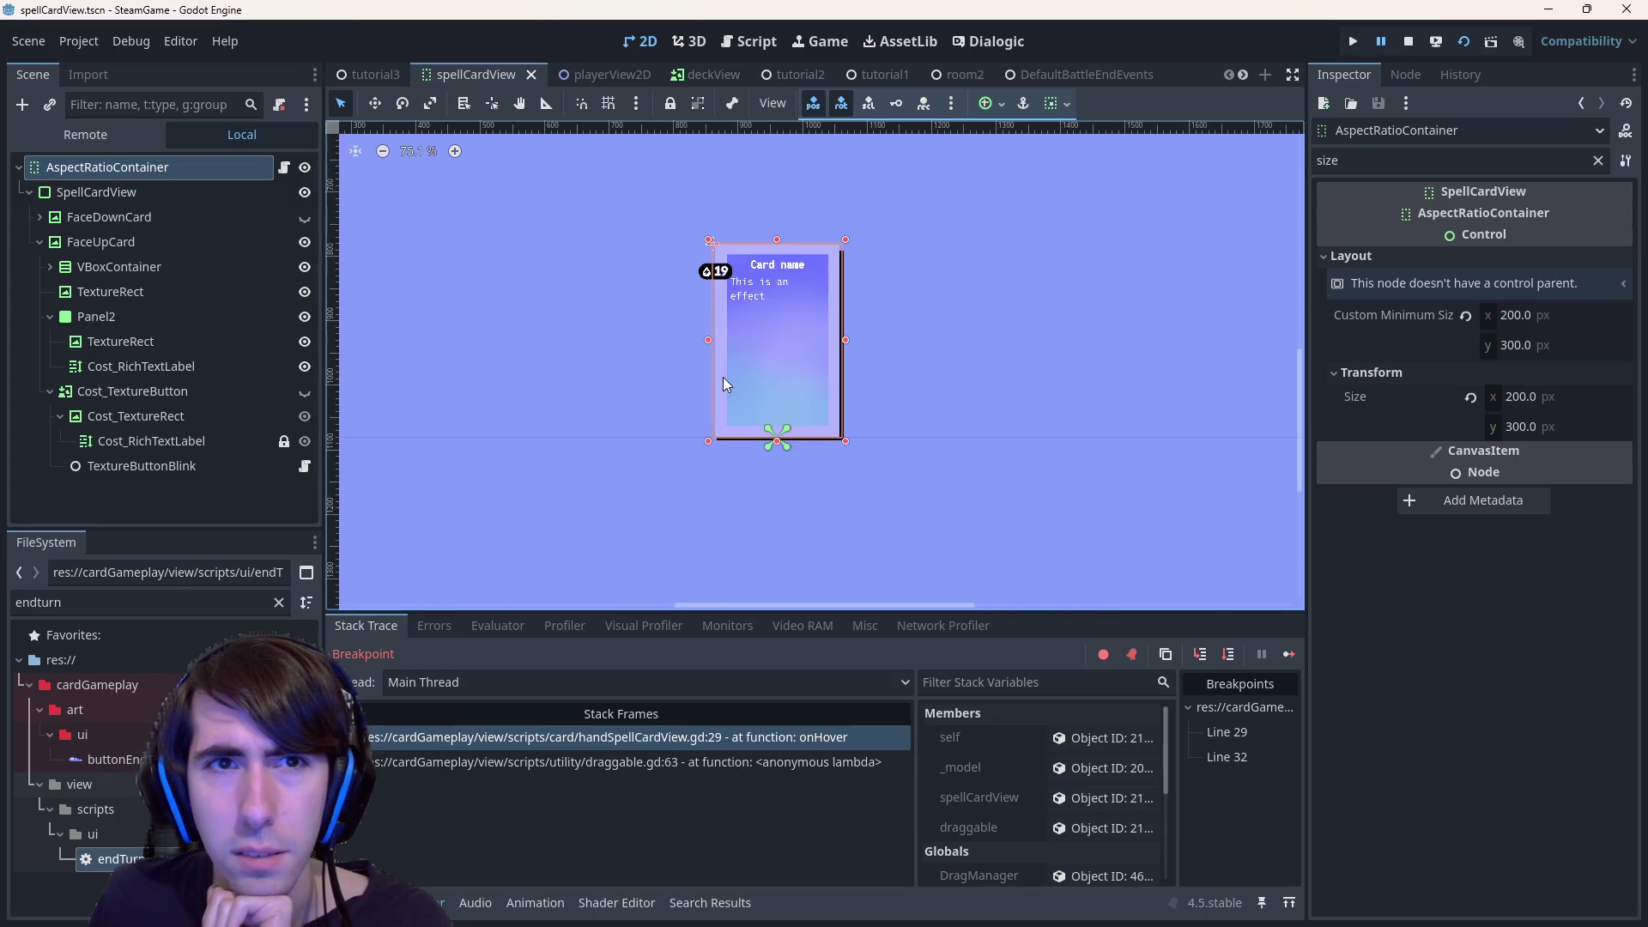
# Return to the hand spell card script and bring up the quick file search
pyautogui.click(750, 41)
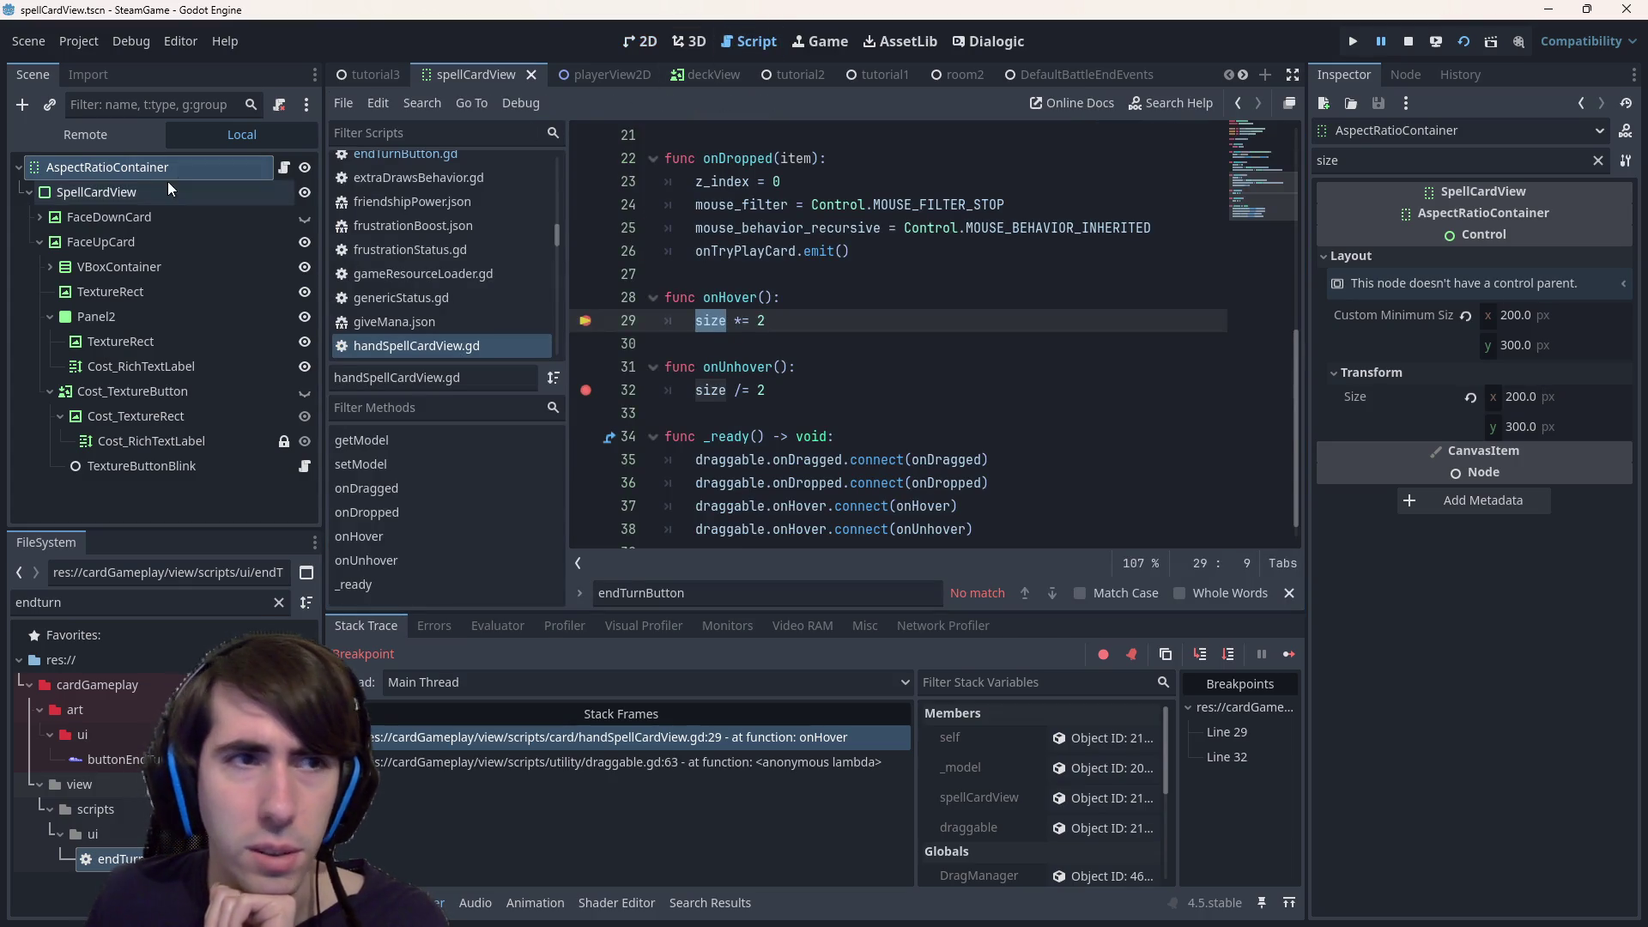
pyautogui.click(1079, 289)
pyautogui.hotkey('shift', 'alt', 'o')
# Open the handSpellCardView scene from a 'handspellcard' search and view it in 2D
pyautogui.write('handspellcard')
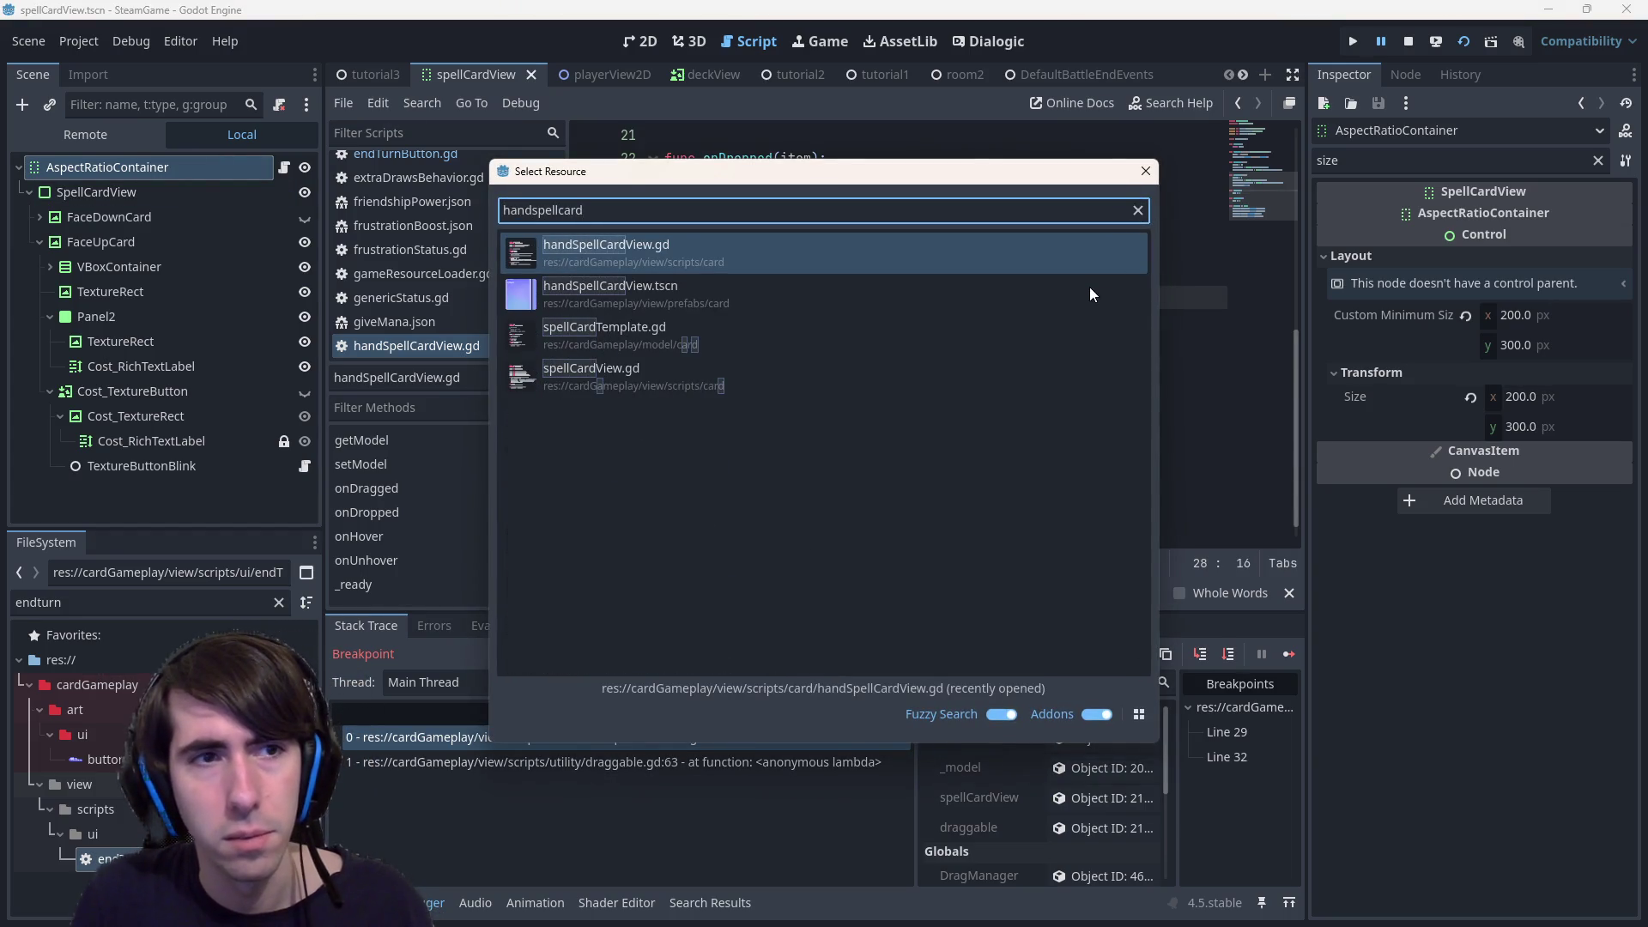
pyautogui.click(1089, 287)
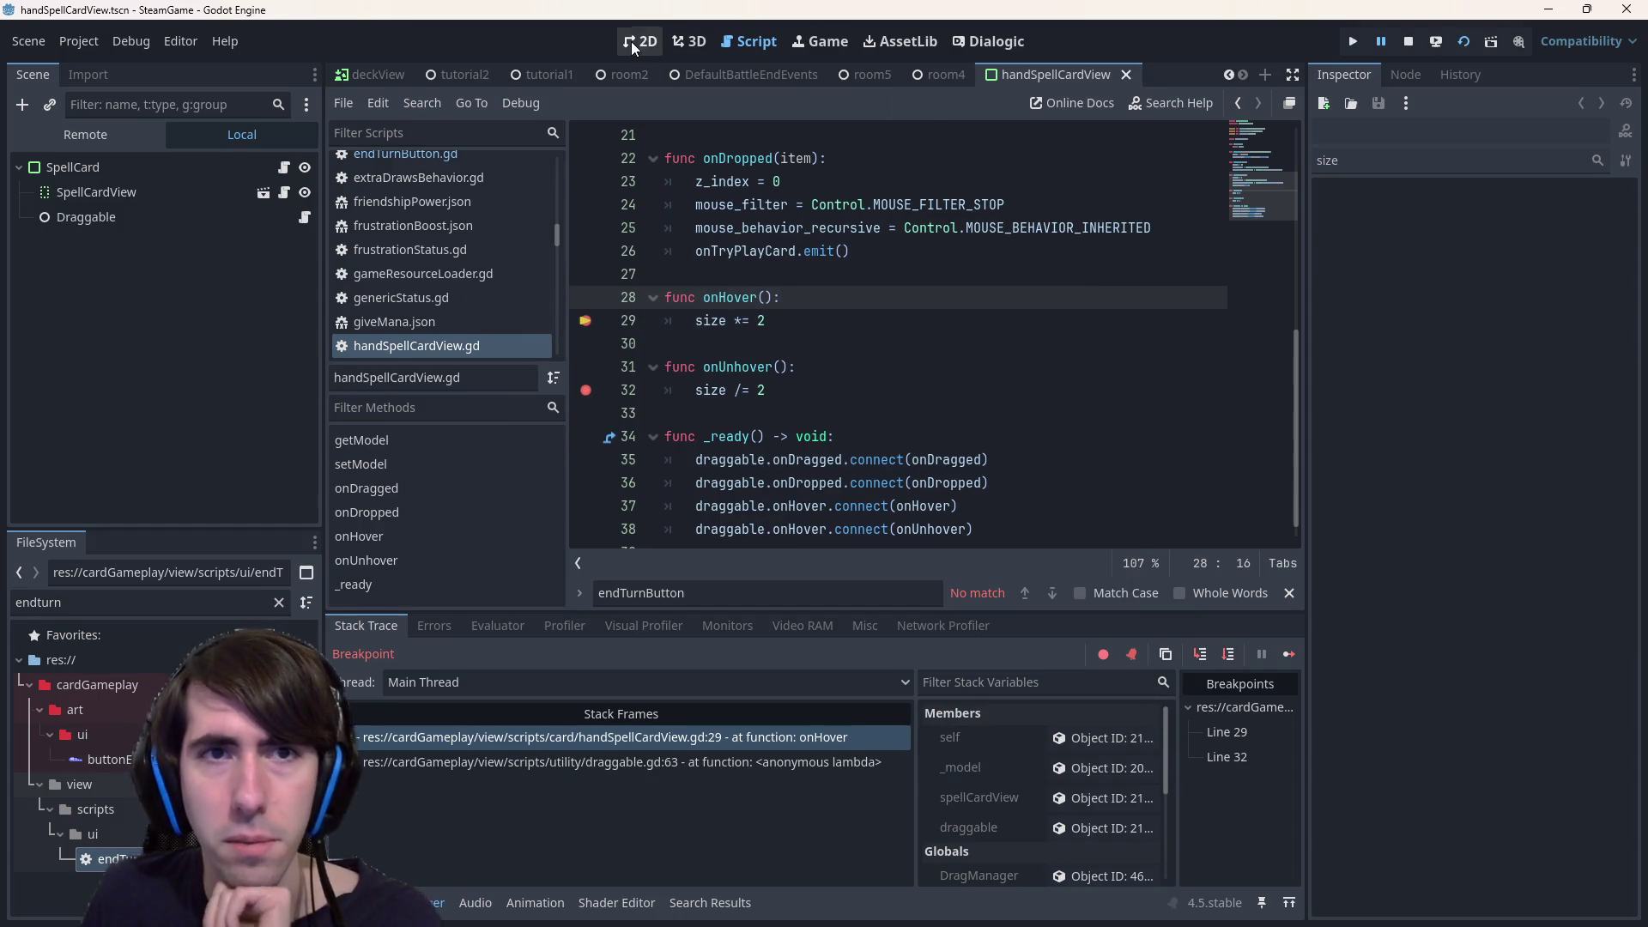
pyautogui.click(631, 41)
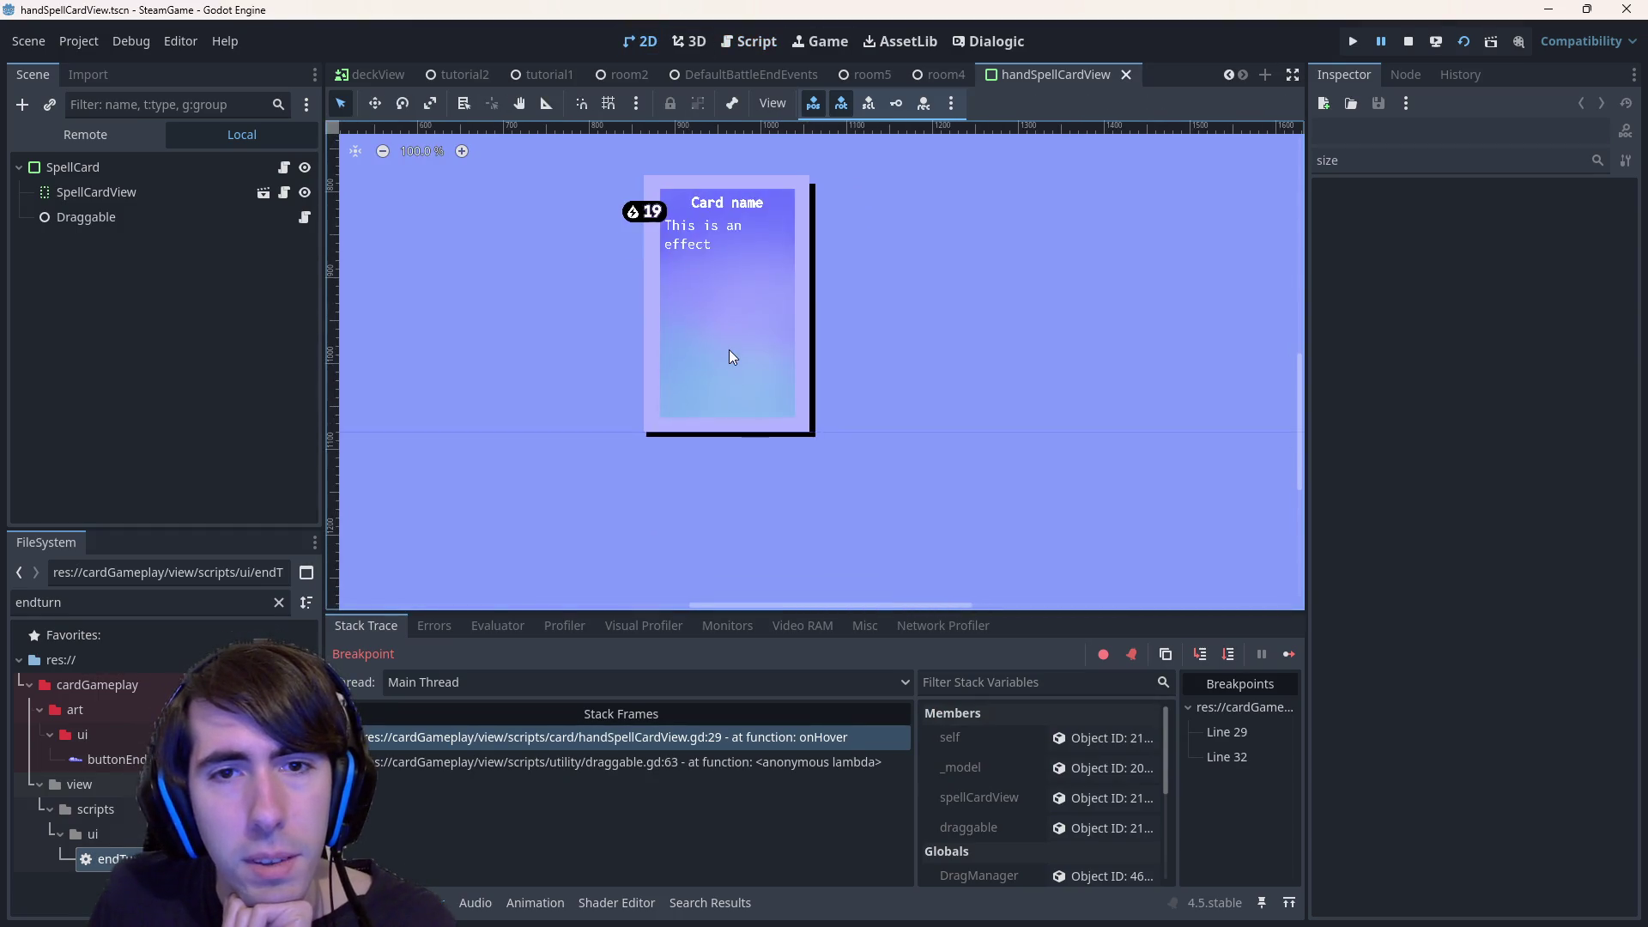
pyautogui.click(177, 164)
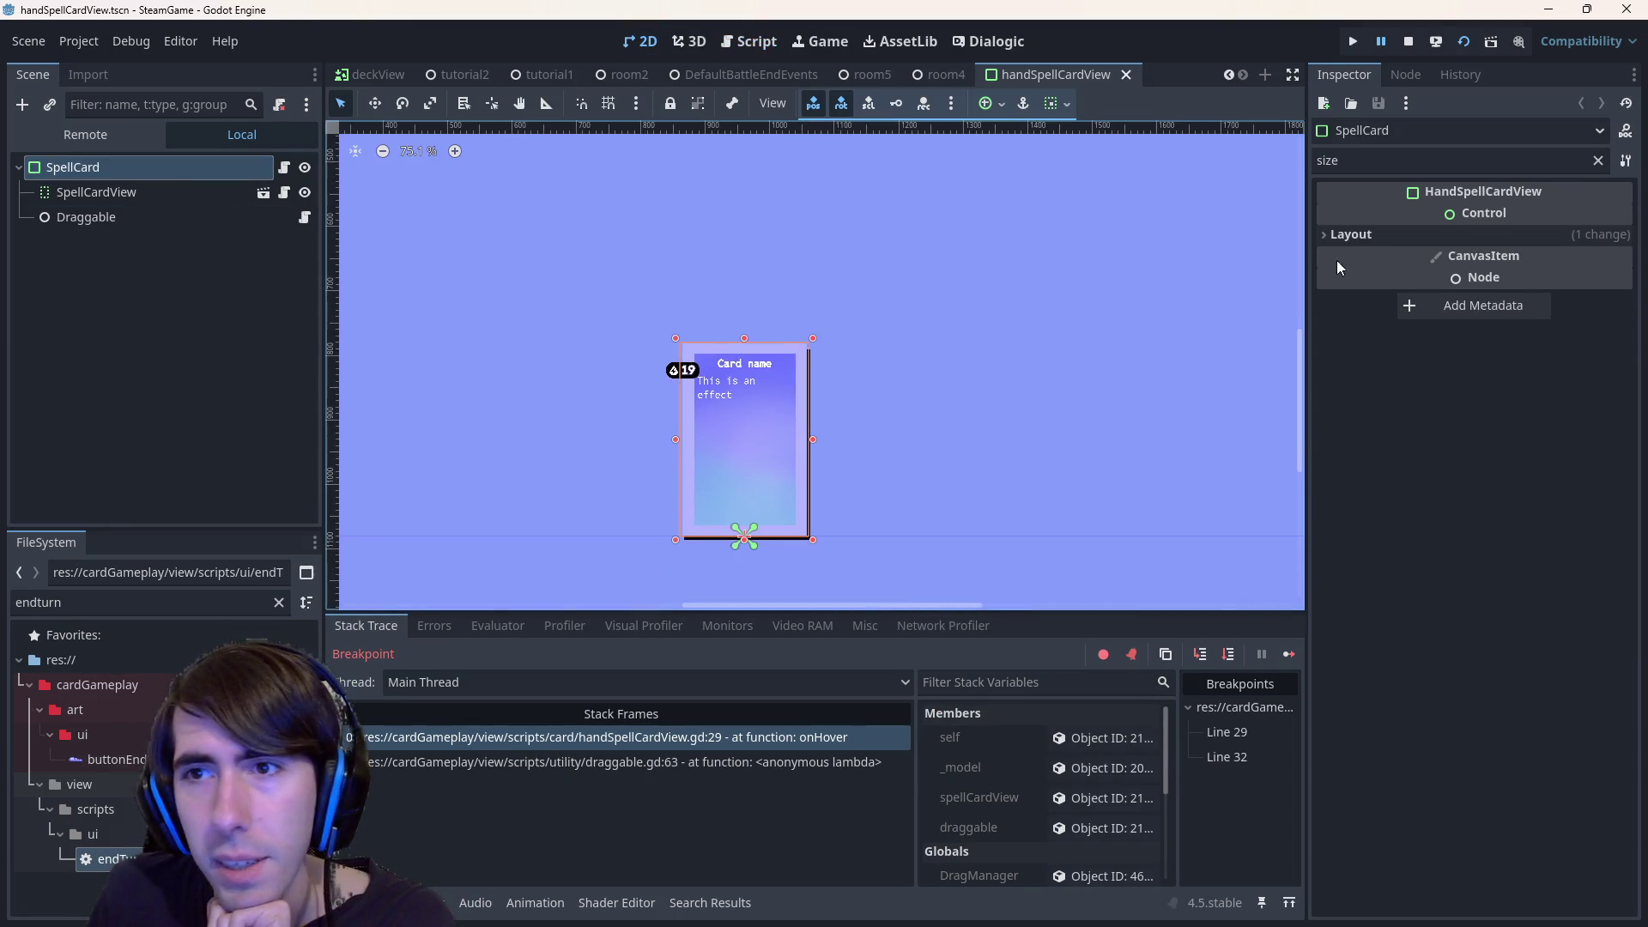
# Clear the property filter and try resetting SpellCard's Self Modulate to white
pyautogui.click(1598, 160)
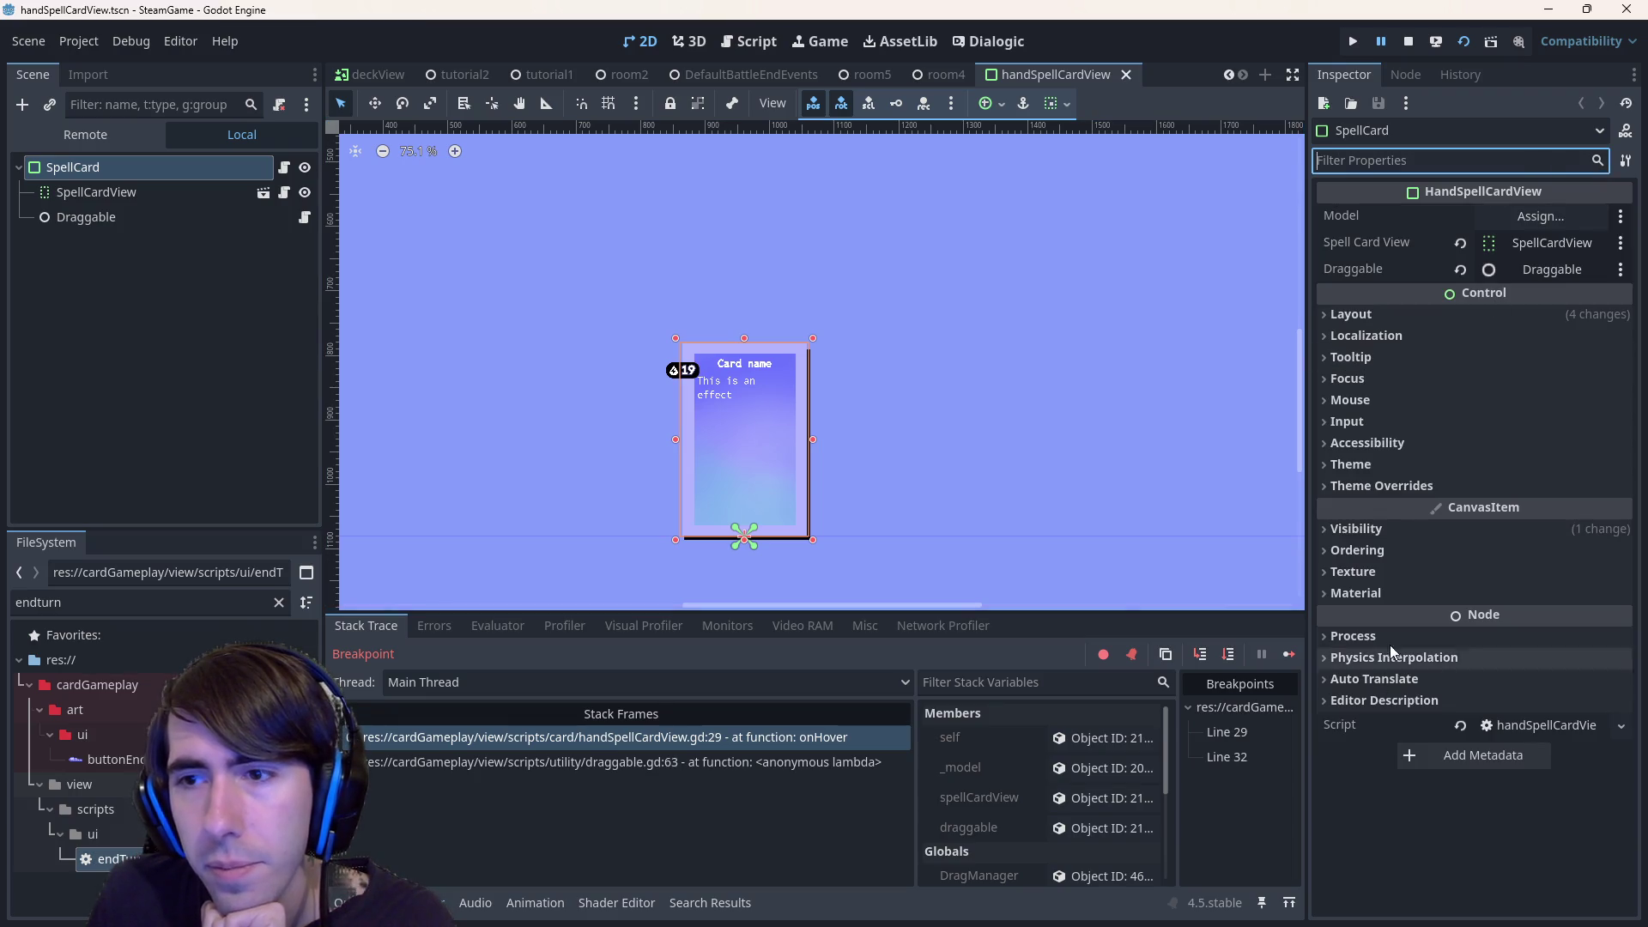
pyautogui.click(1382, 527)
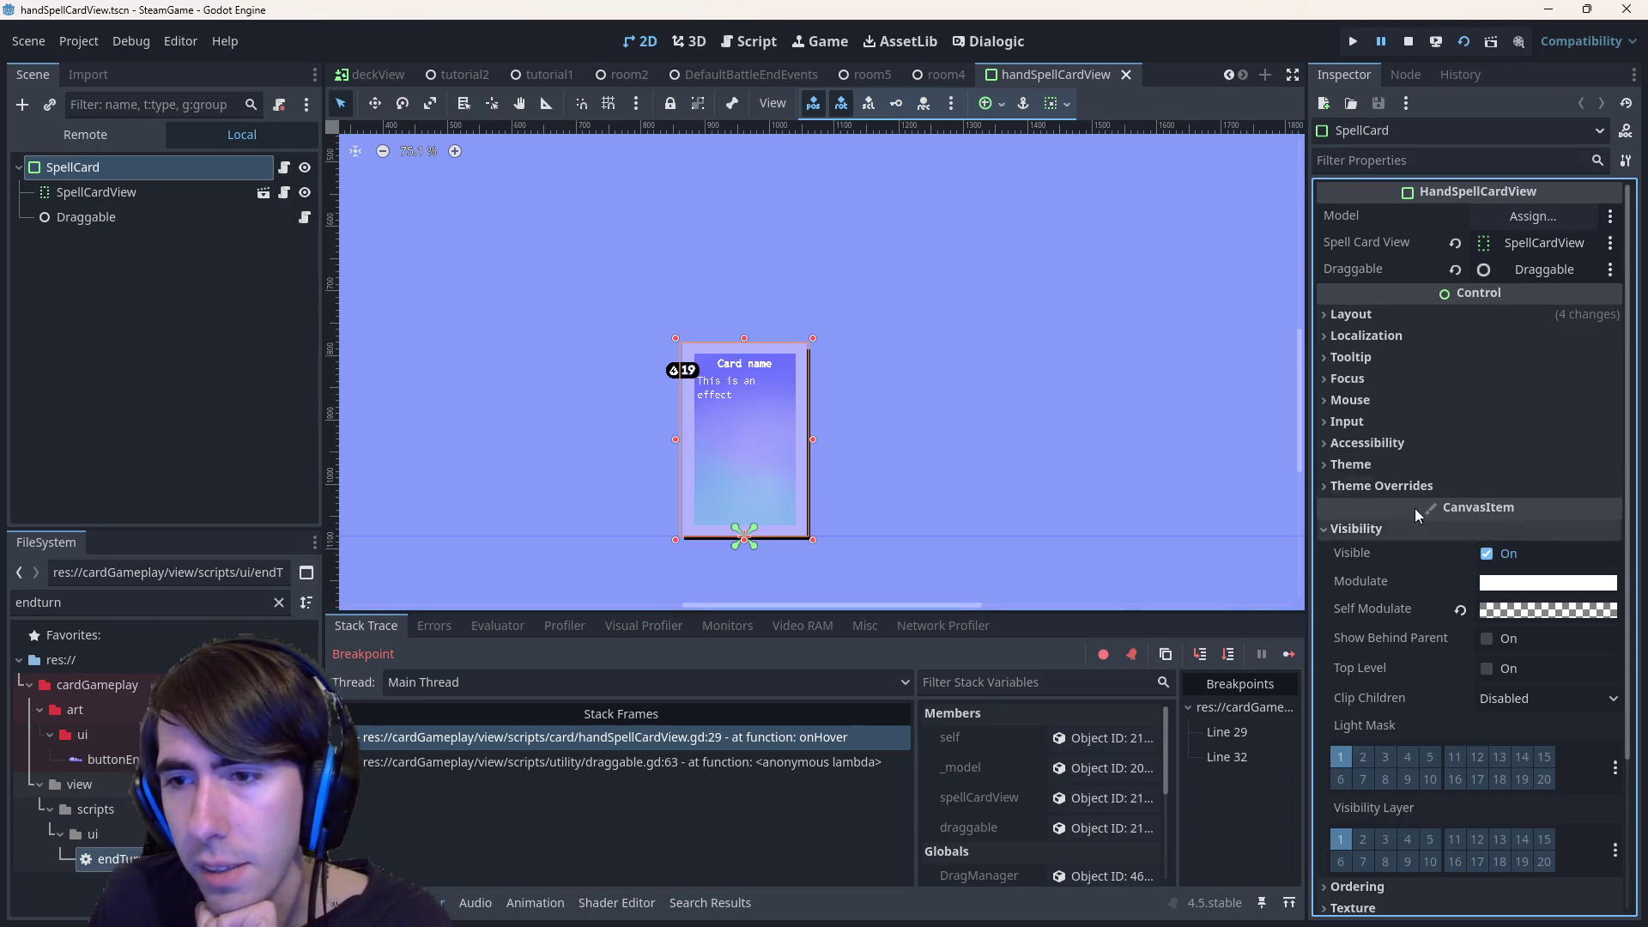
pyautogui.scroll(-3, 1421, 456)
pyautogui.scroll(3, 1421, 456)
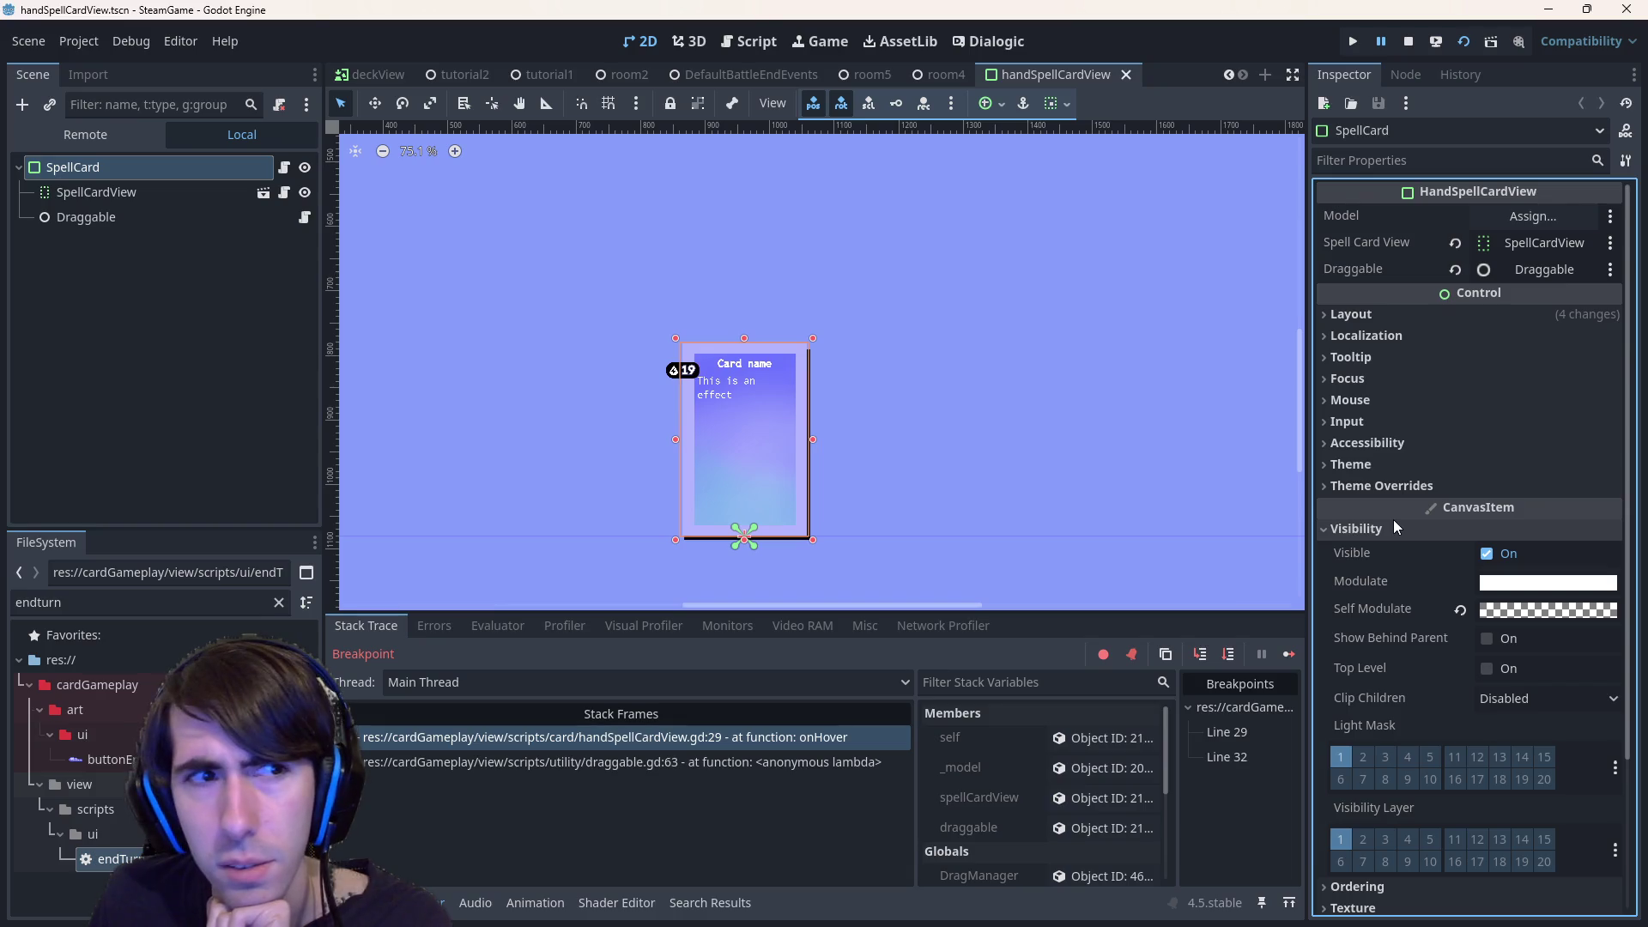
pyautogui.click(1460, 611)
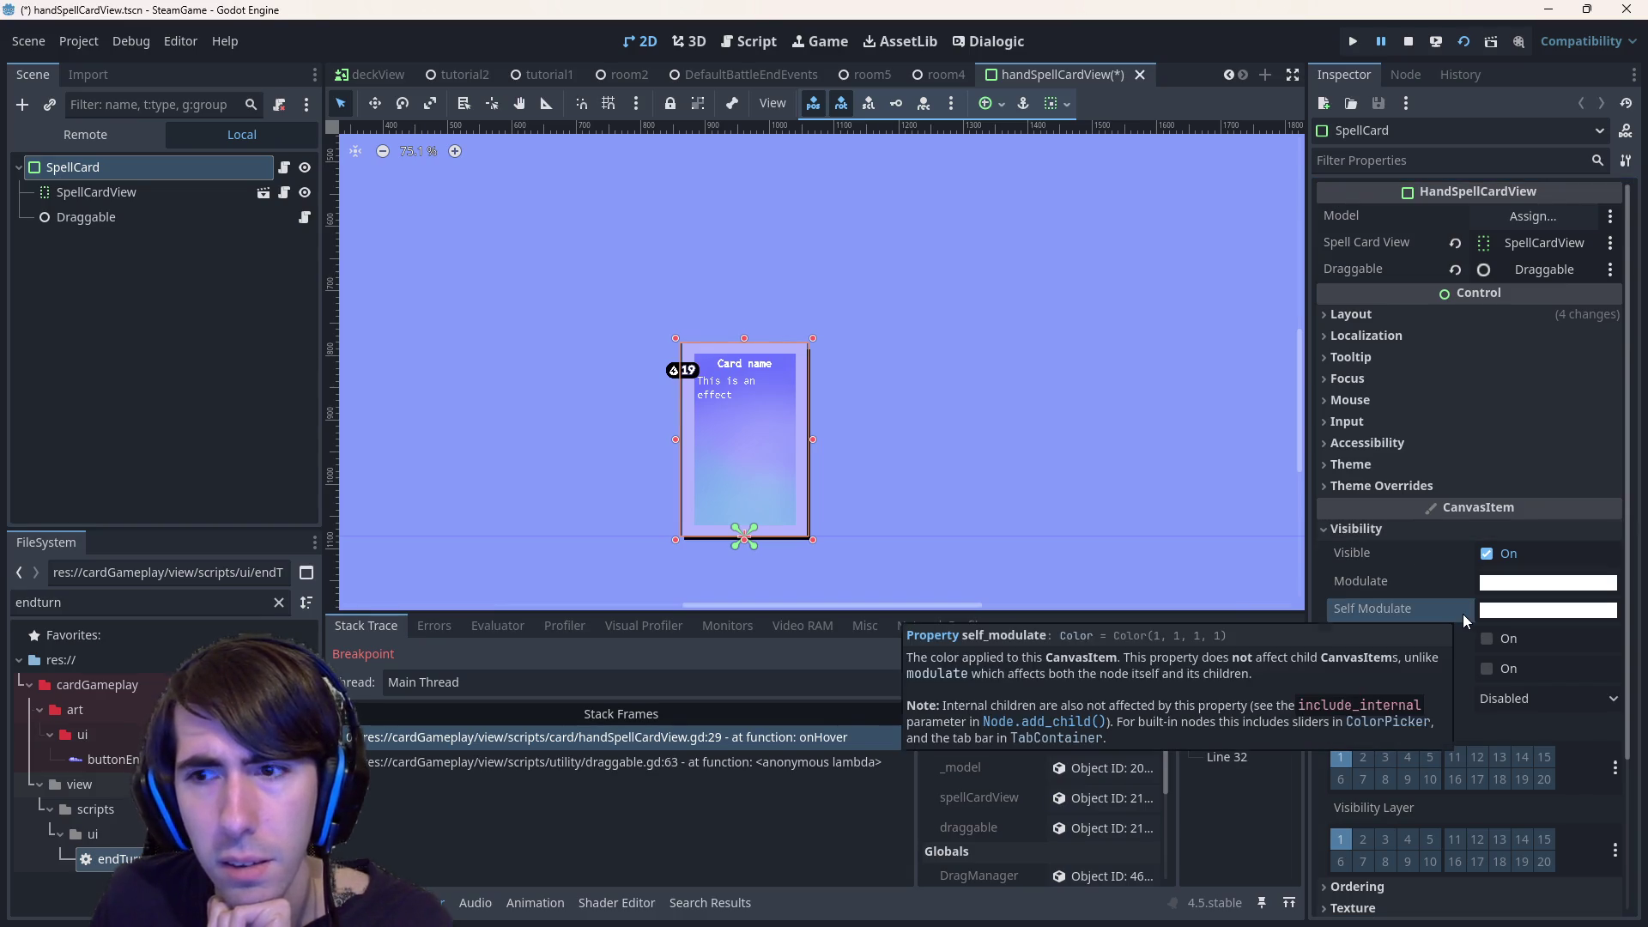
pyautogui.scroll(5, 621, 492)
pyautogui.click(561, 477)
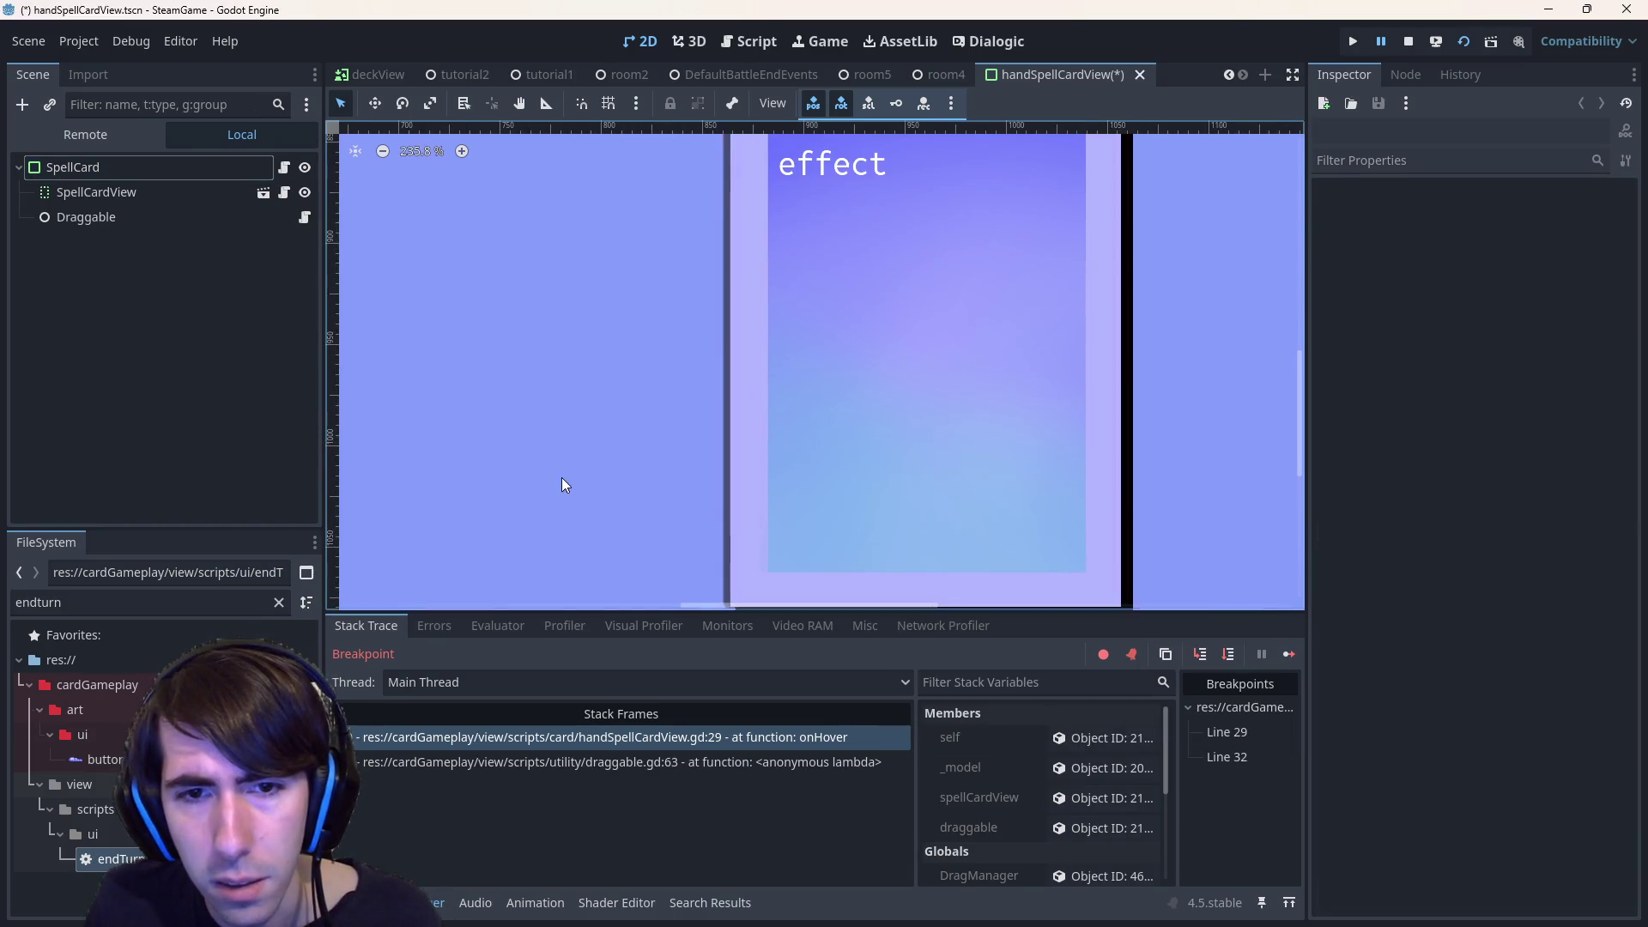
pyautogui.scroll(-5, 561, 477)
pyautogui.hotkey('ctrl', 's')
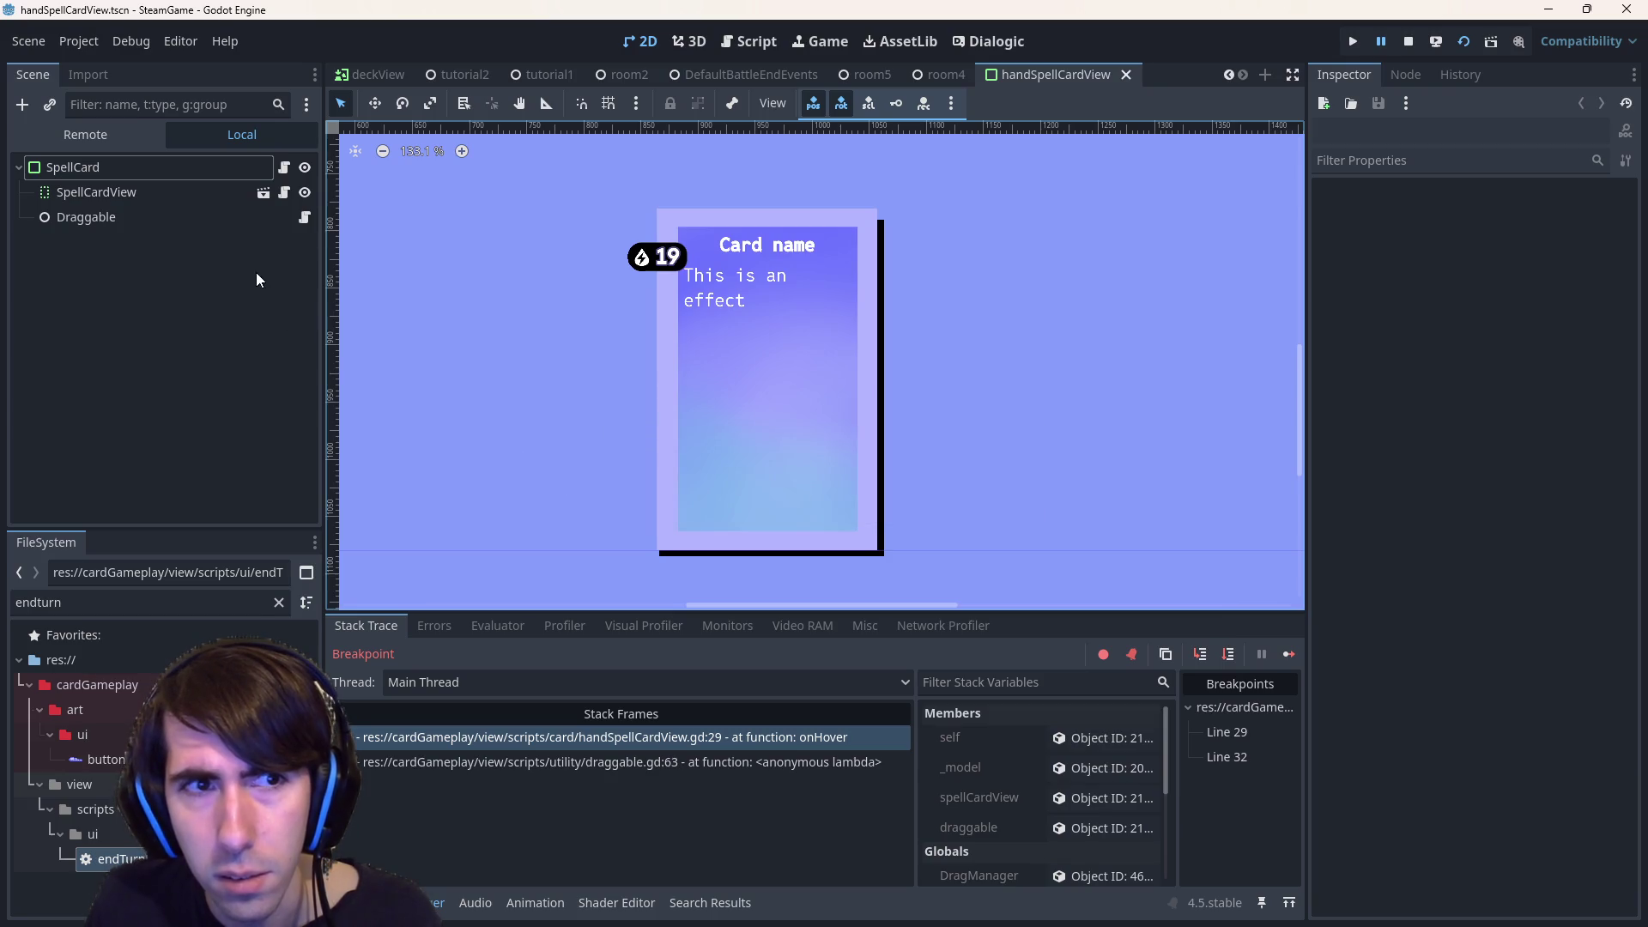
# Set the SpellCard size to 400 × 600 px in the Inspector's Transform section
pyautogui.click(172, 171)
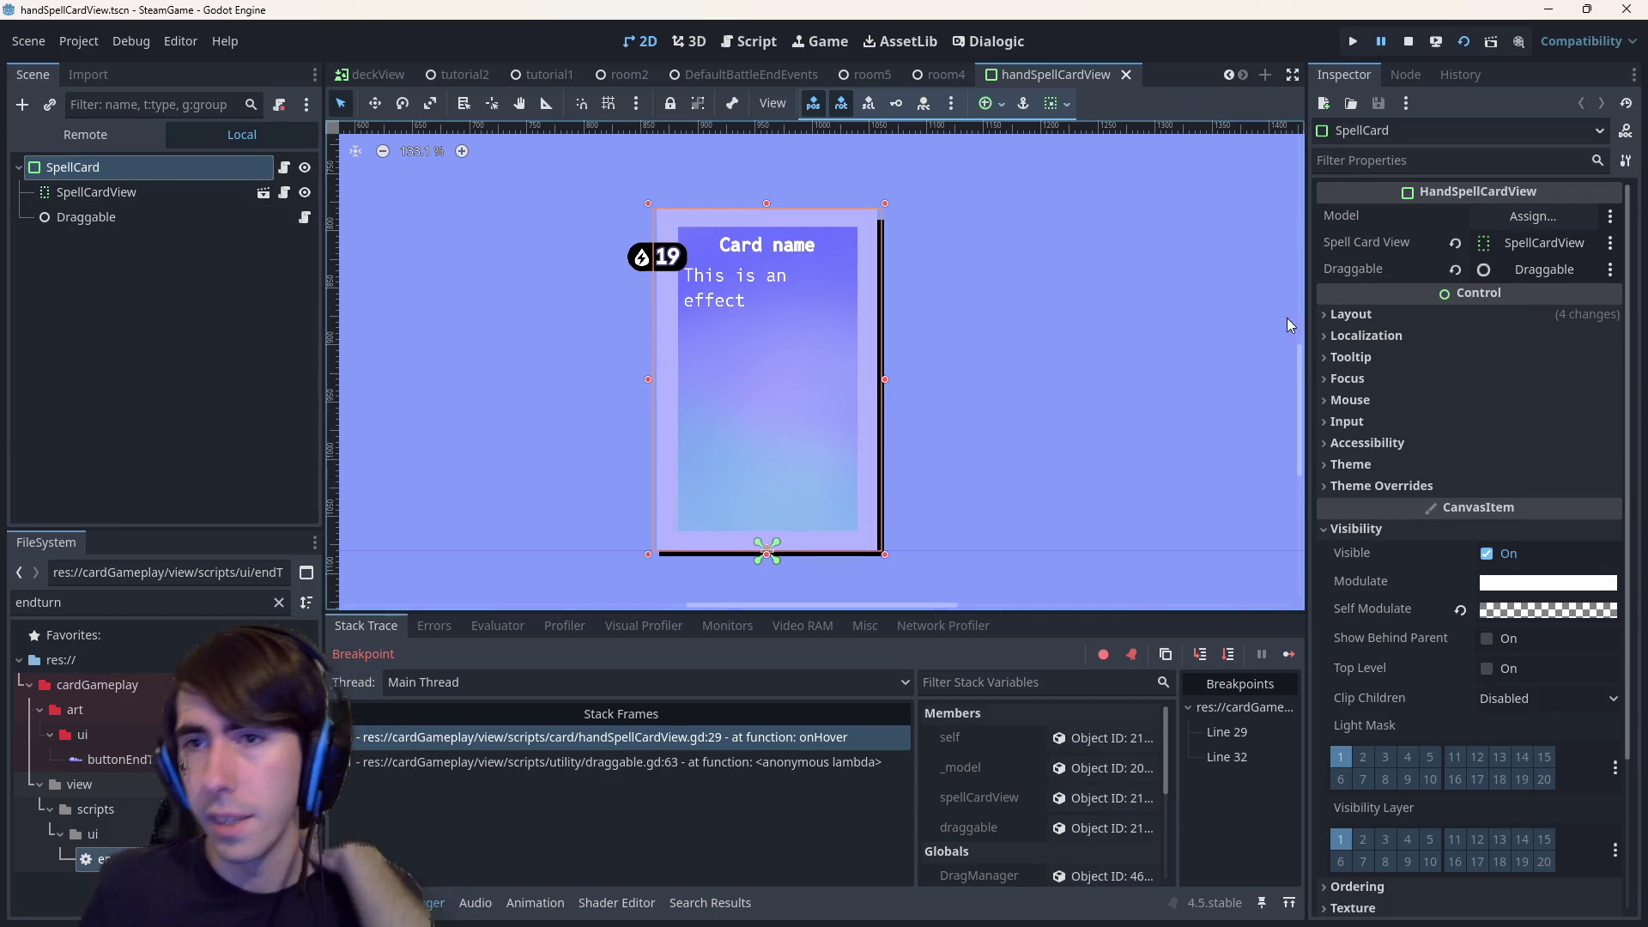
pyautogui.click(1328, 313)
pyautogui.click(1352, 551)
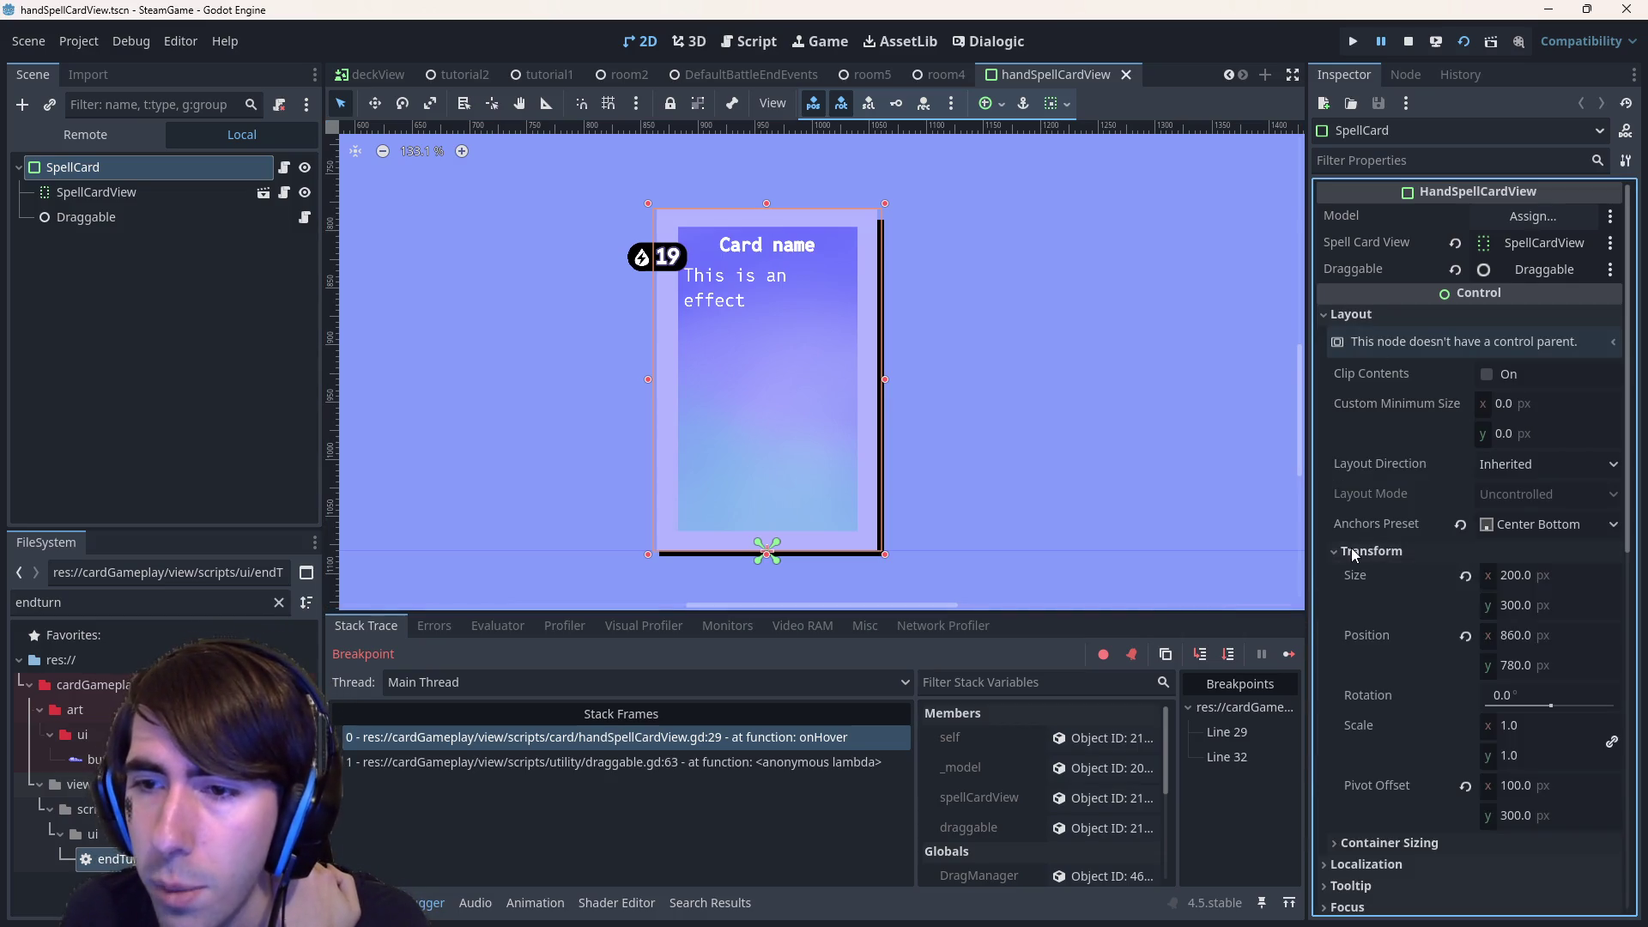
pyautogui.moveTo(1518, 574); pyautogui.dragTo(1520, 575)
pyautogui.click(1519, 574)
pyautogui.write('40')
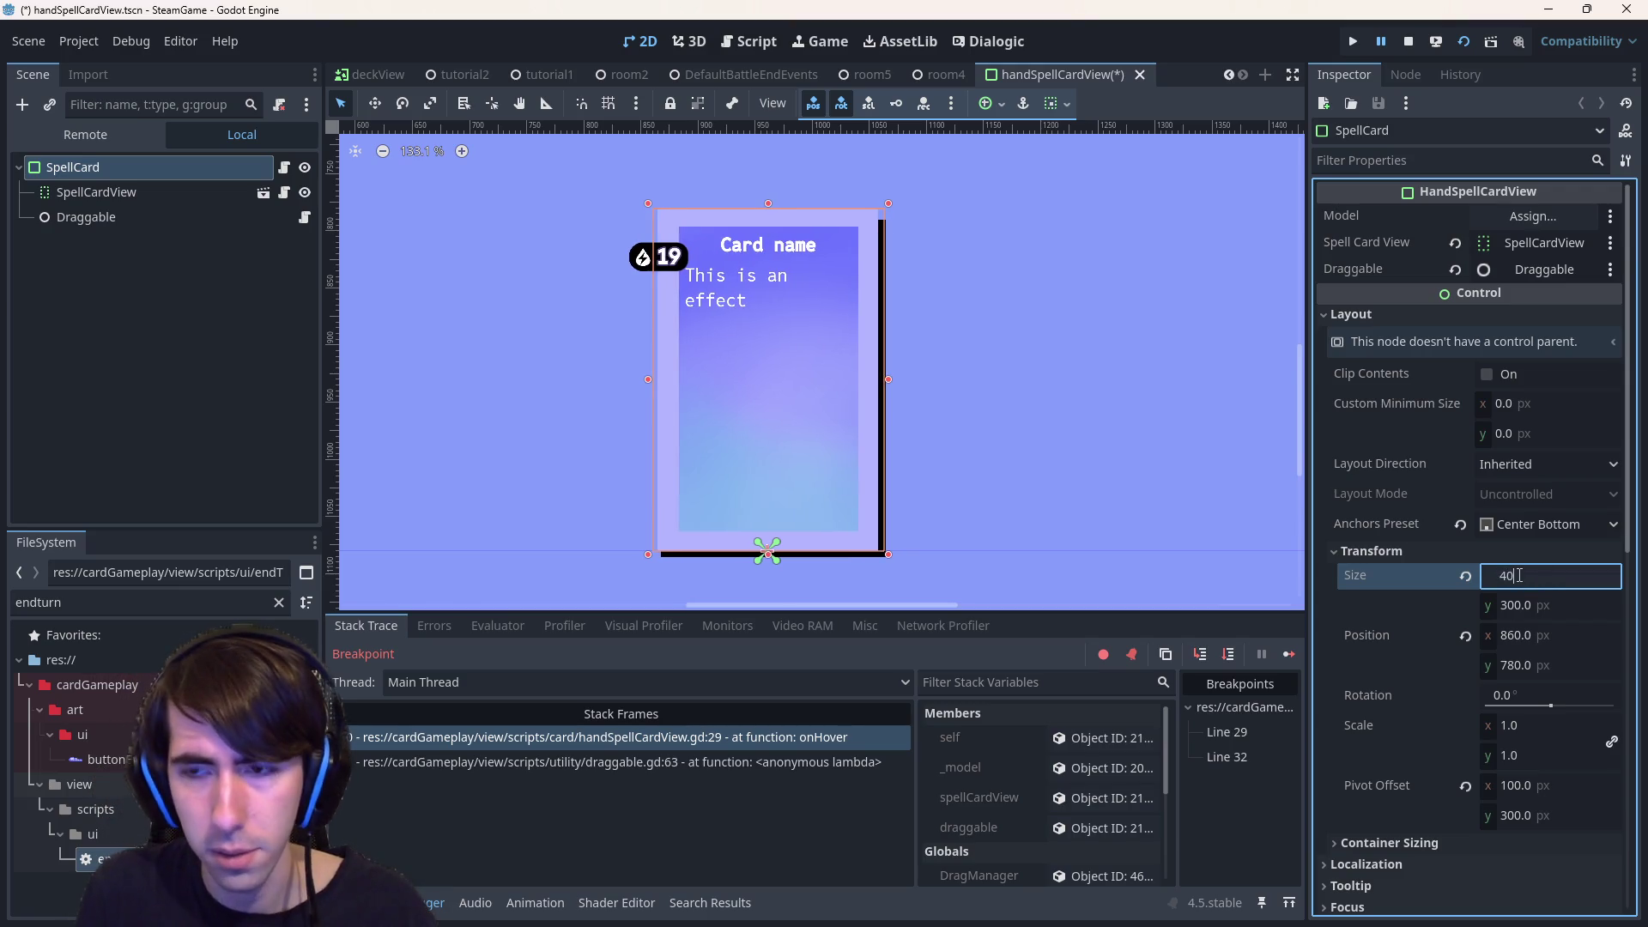
pyautogui.write('0')
pyautogui.press('Return')
pyautogui.click(1537, 606)
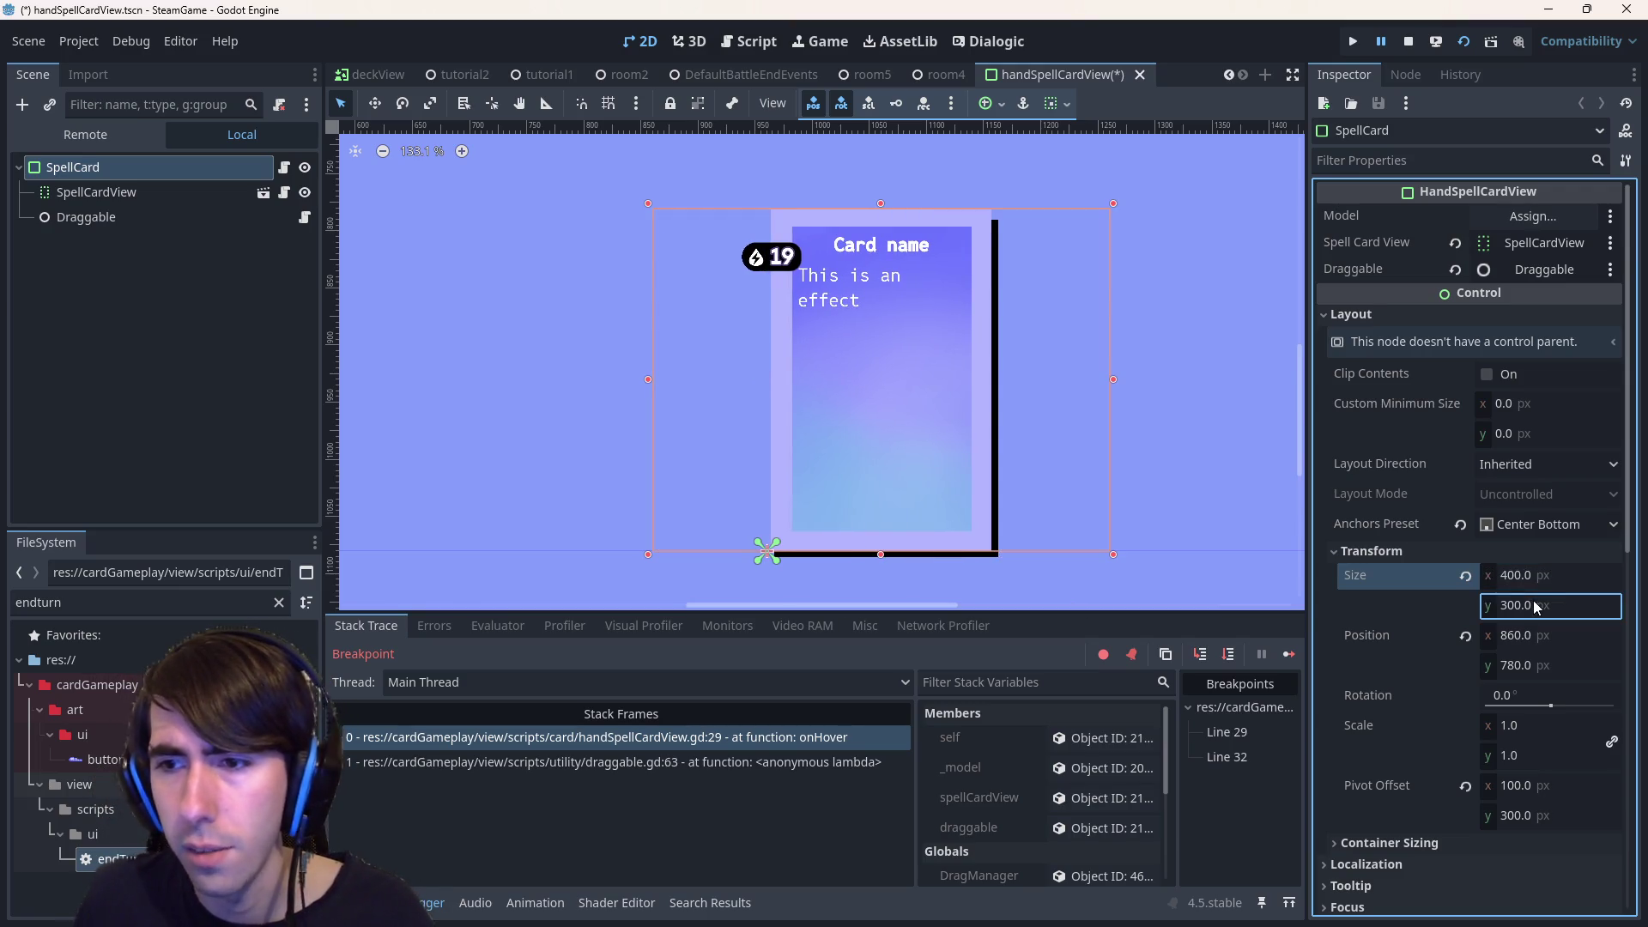
pyautogui.write('600')
pyautogui.press('Return')
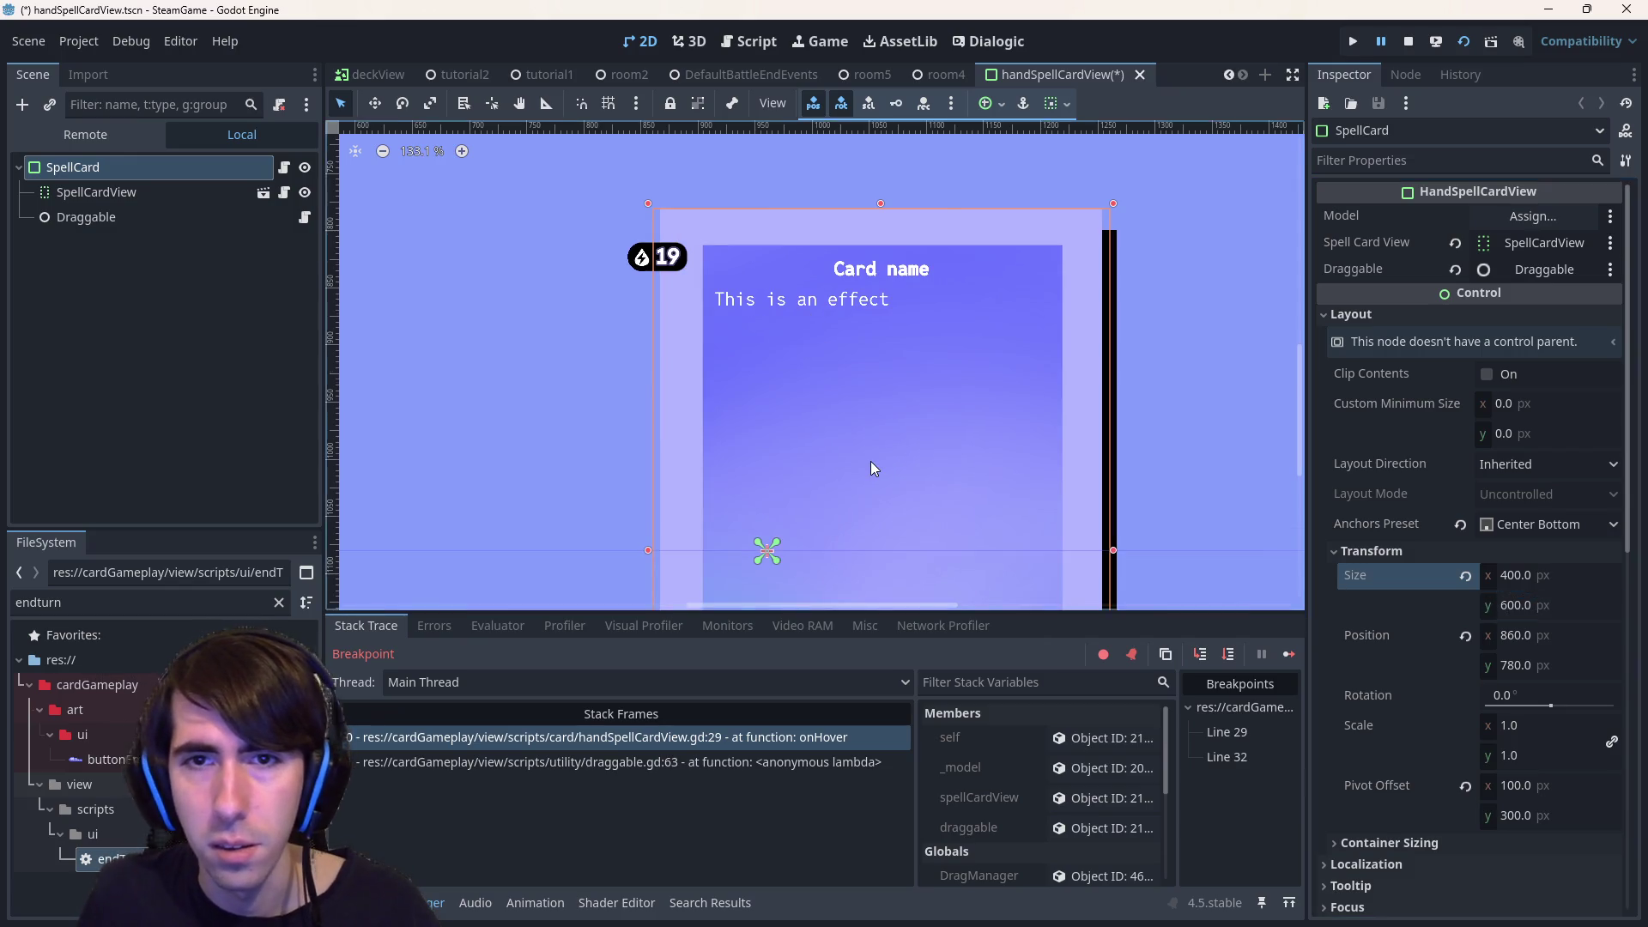
pyautogui.scroll(-11, 871, 469)
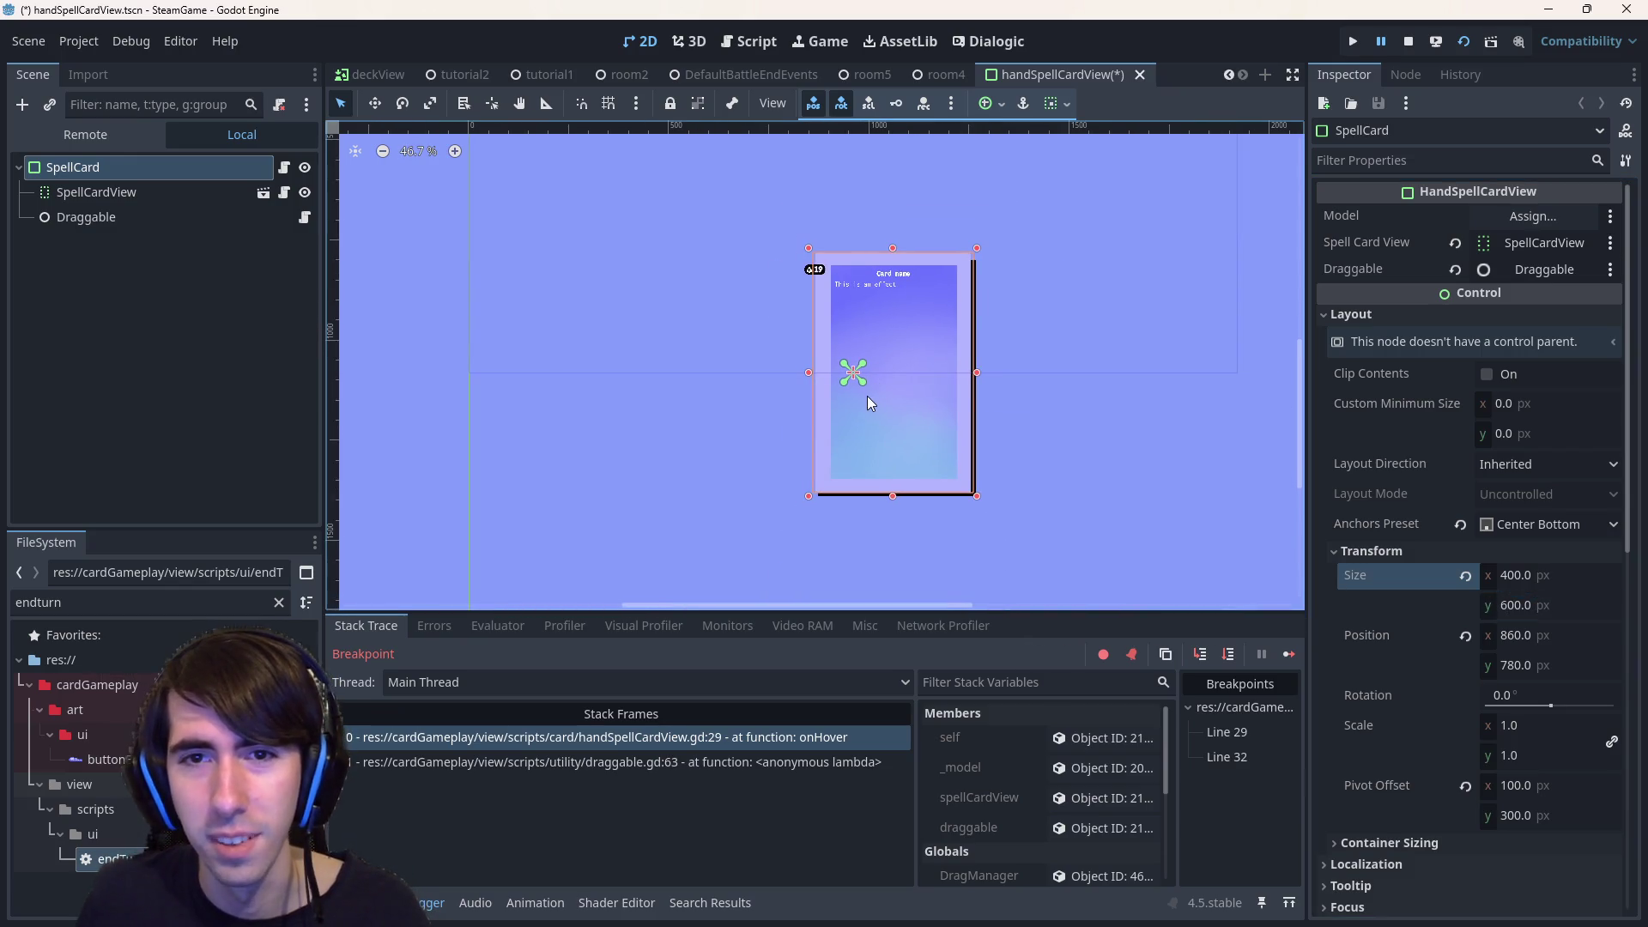
# Undo the resize back to about 202.665 × 300 px, save the scene, and open its script
pyautogui.hotkey('ctrl', 'z')
pyautogui.hotkey('ctrl', 'z')
pyautogui.hotkey('ctrl', 's')
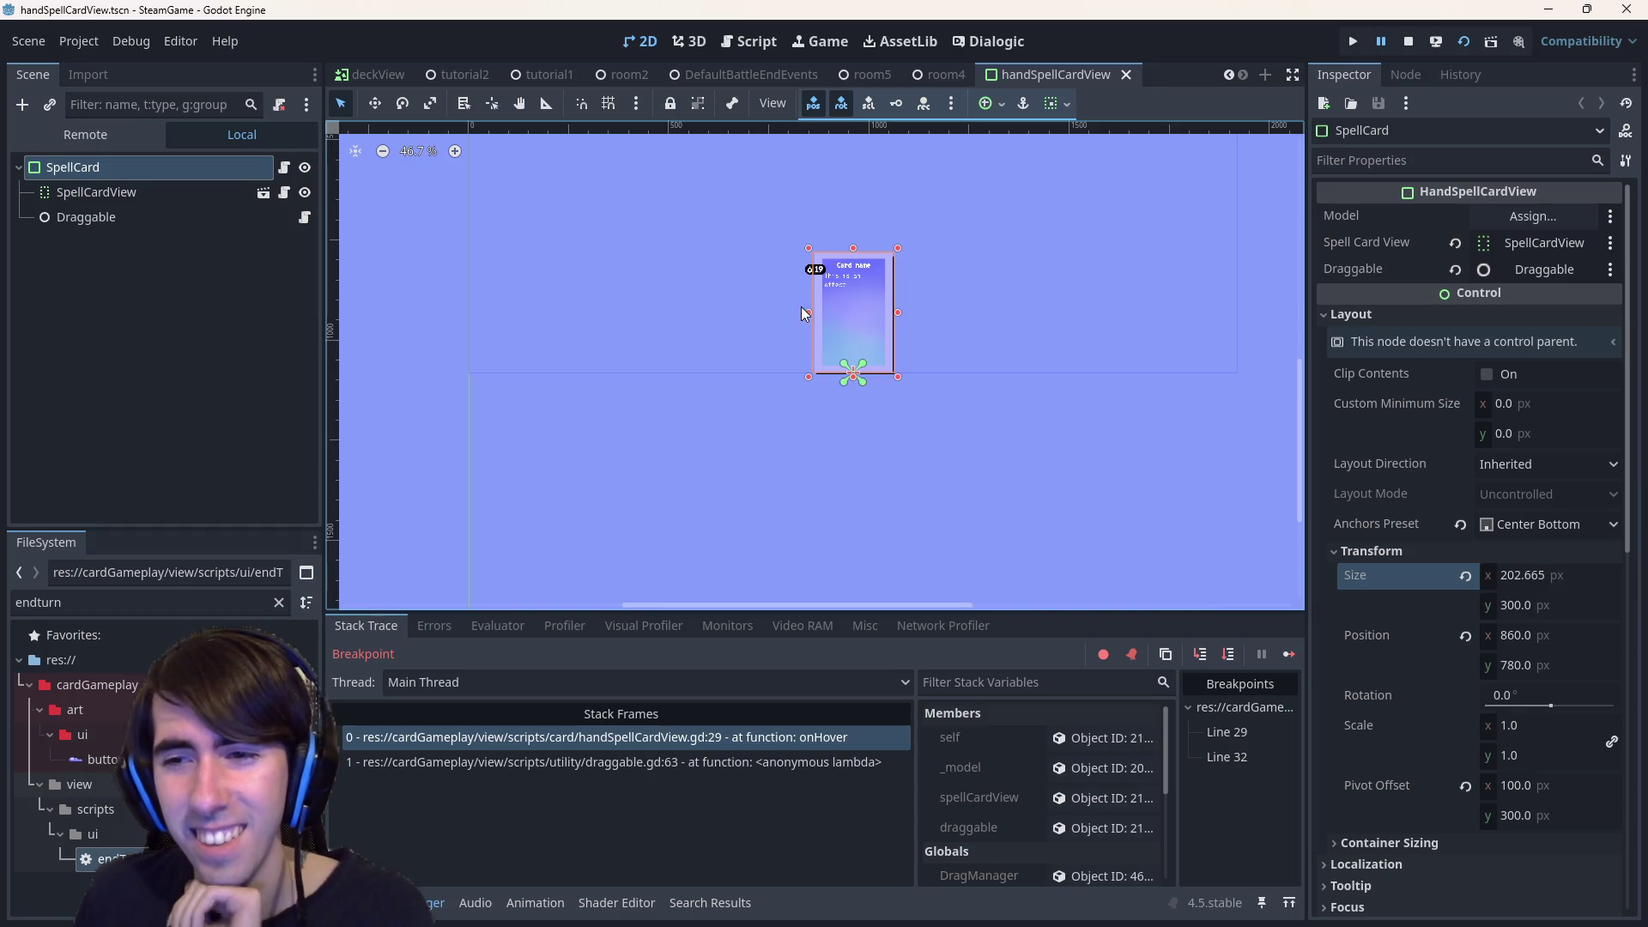
pyautogui.scroll(12, 869, 378)
pyautogui.scroll(-3, 887, 376)
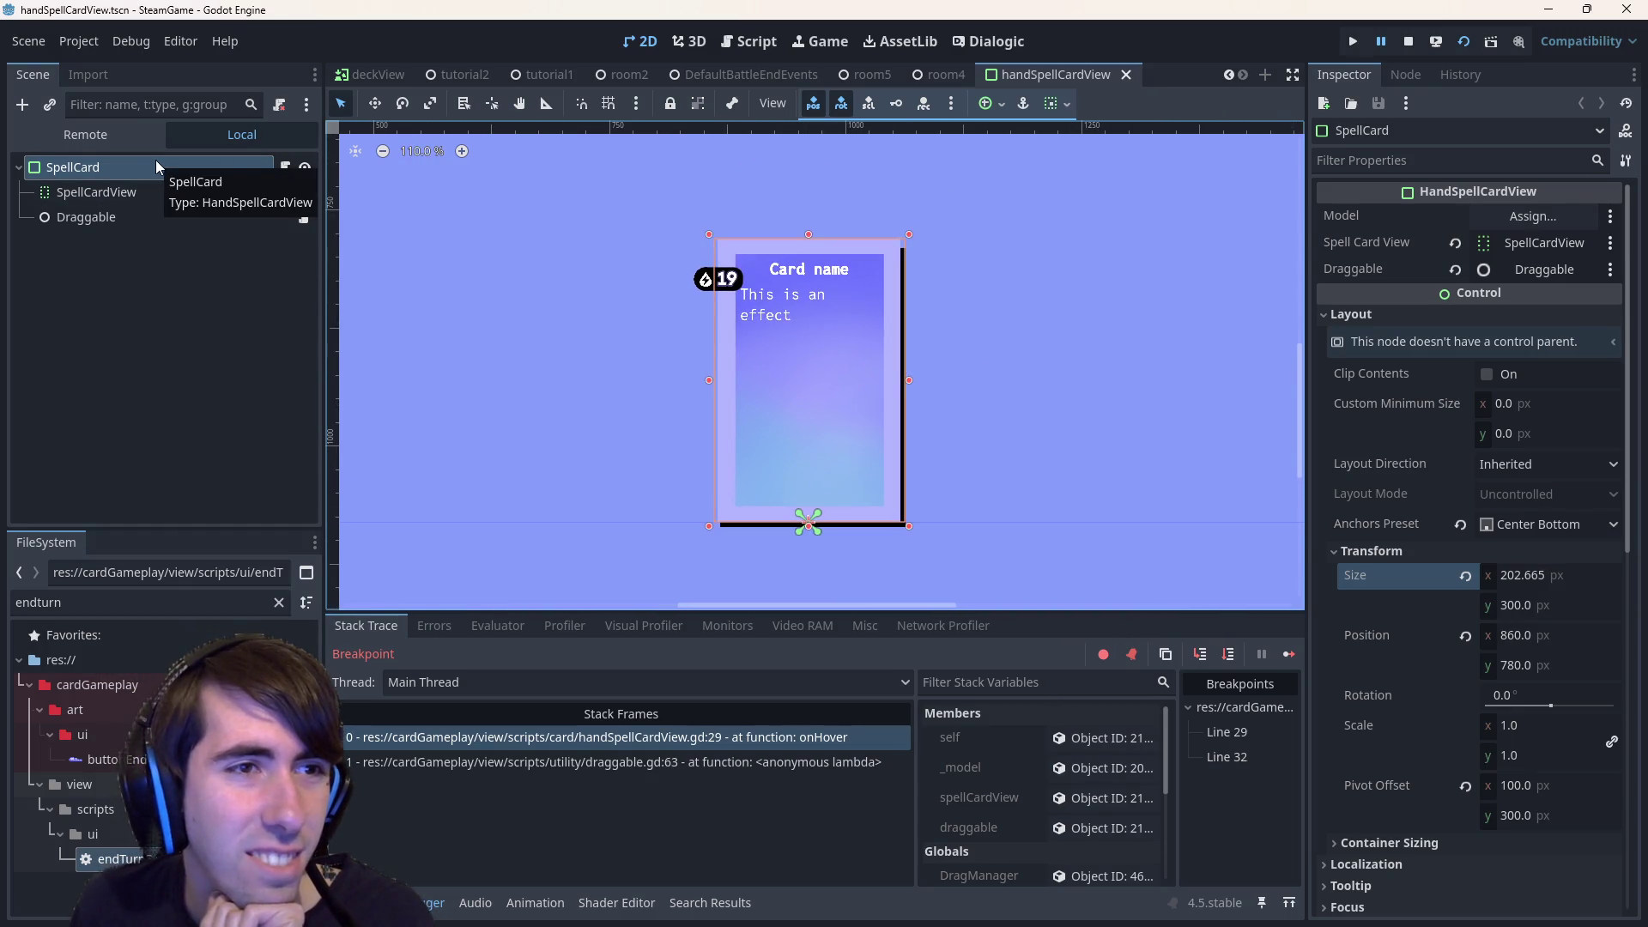
pyautogui.click(281, 168)
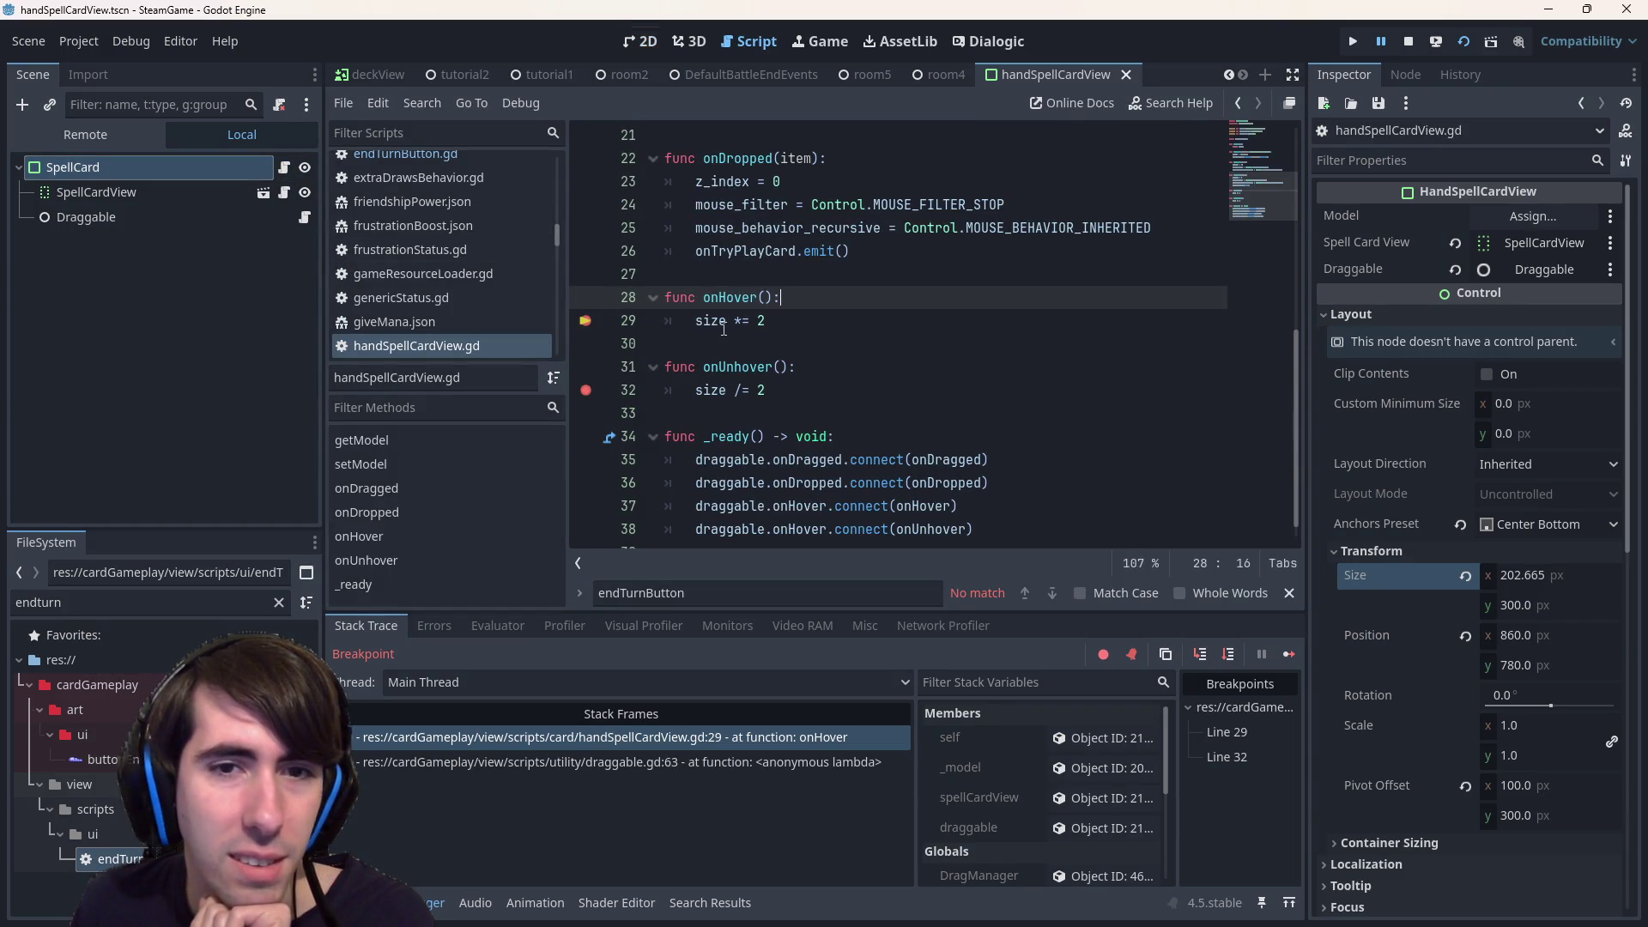
# Remove the breakpoints on lines 29 and 32, continuing execution in between
pyautogui.moveTo(723, 329)
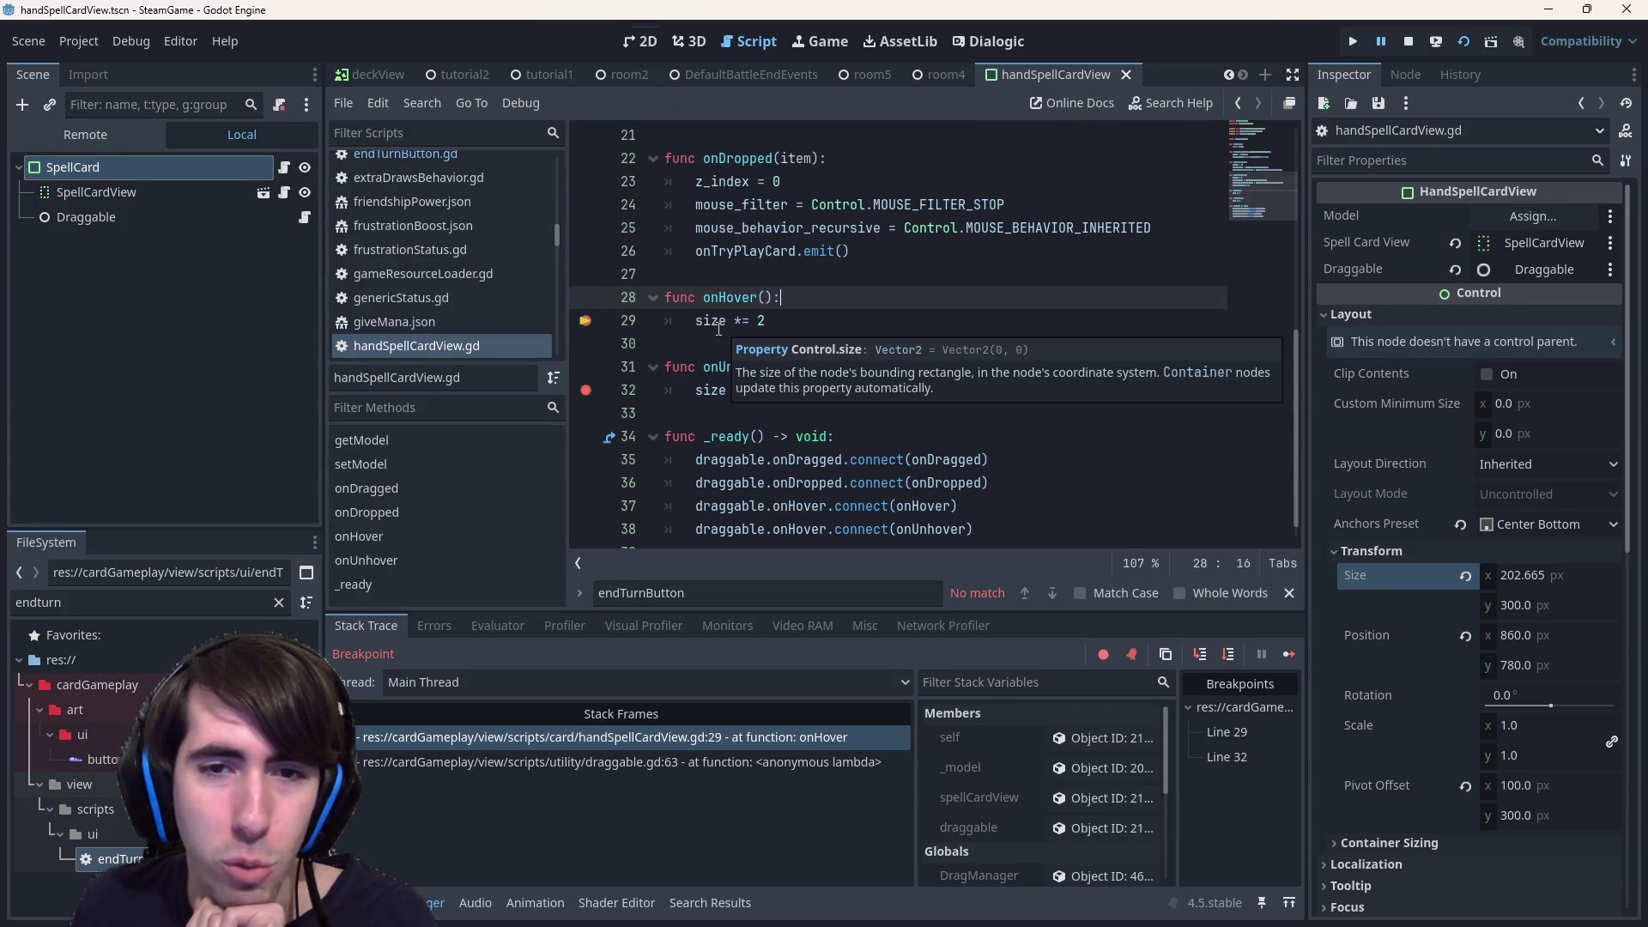
pyautogui.click(632, 43)
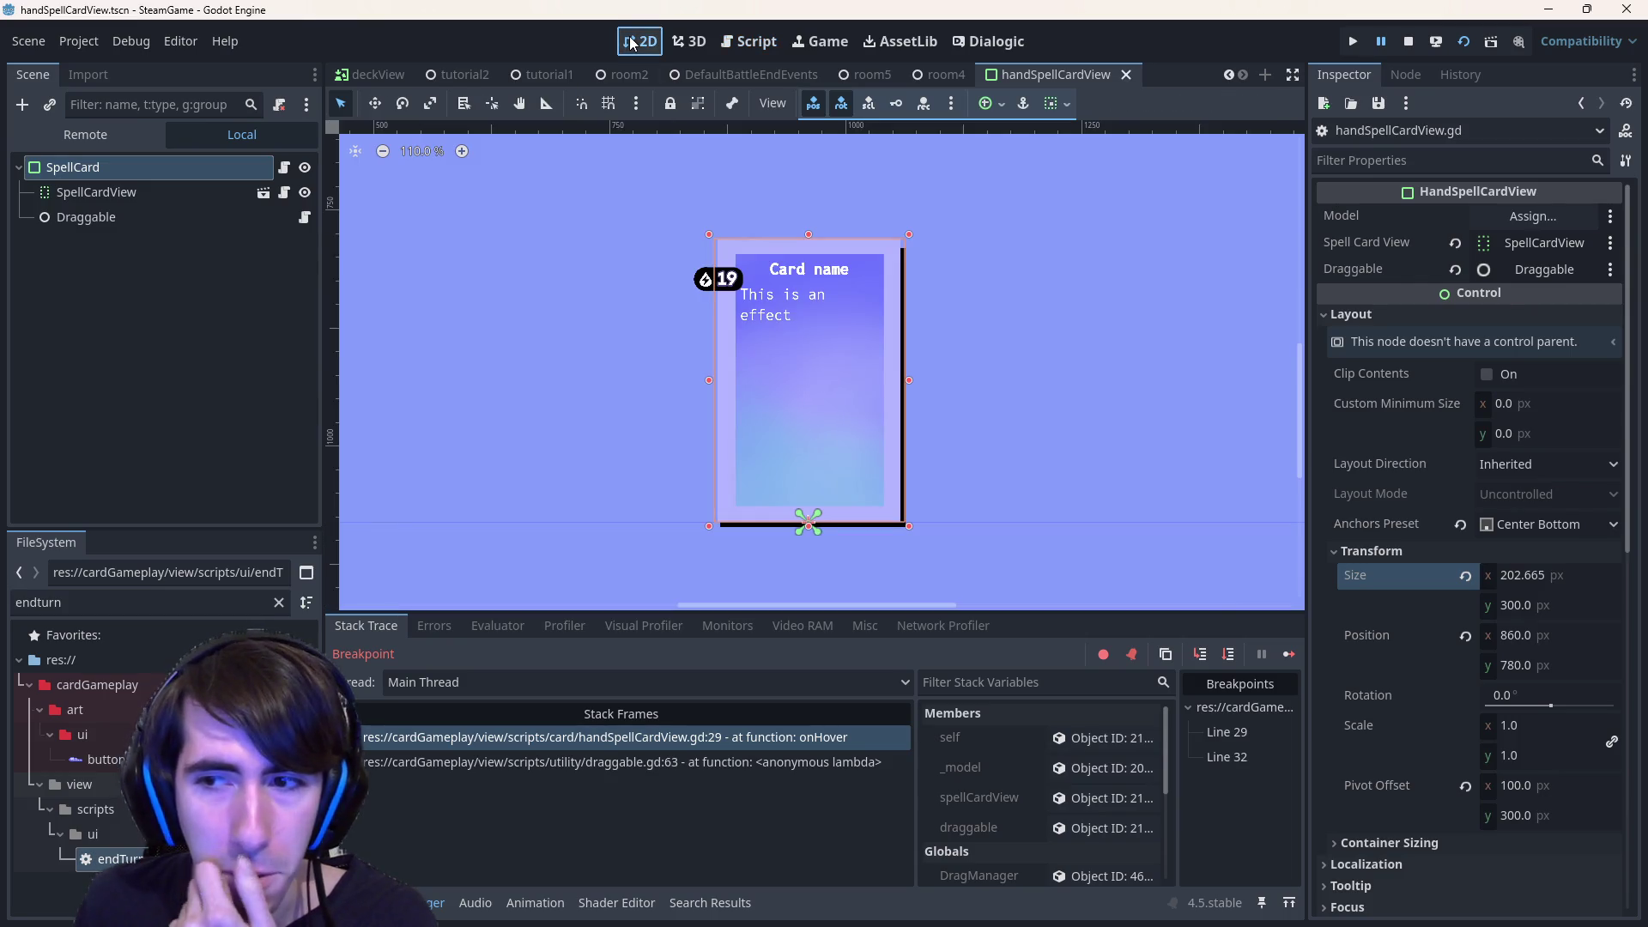
pyautogui.click(748, 41)
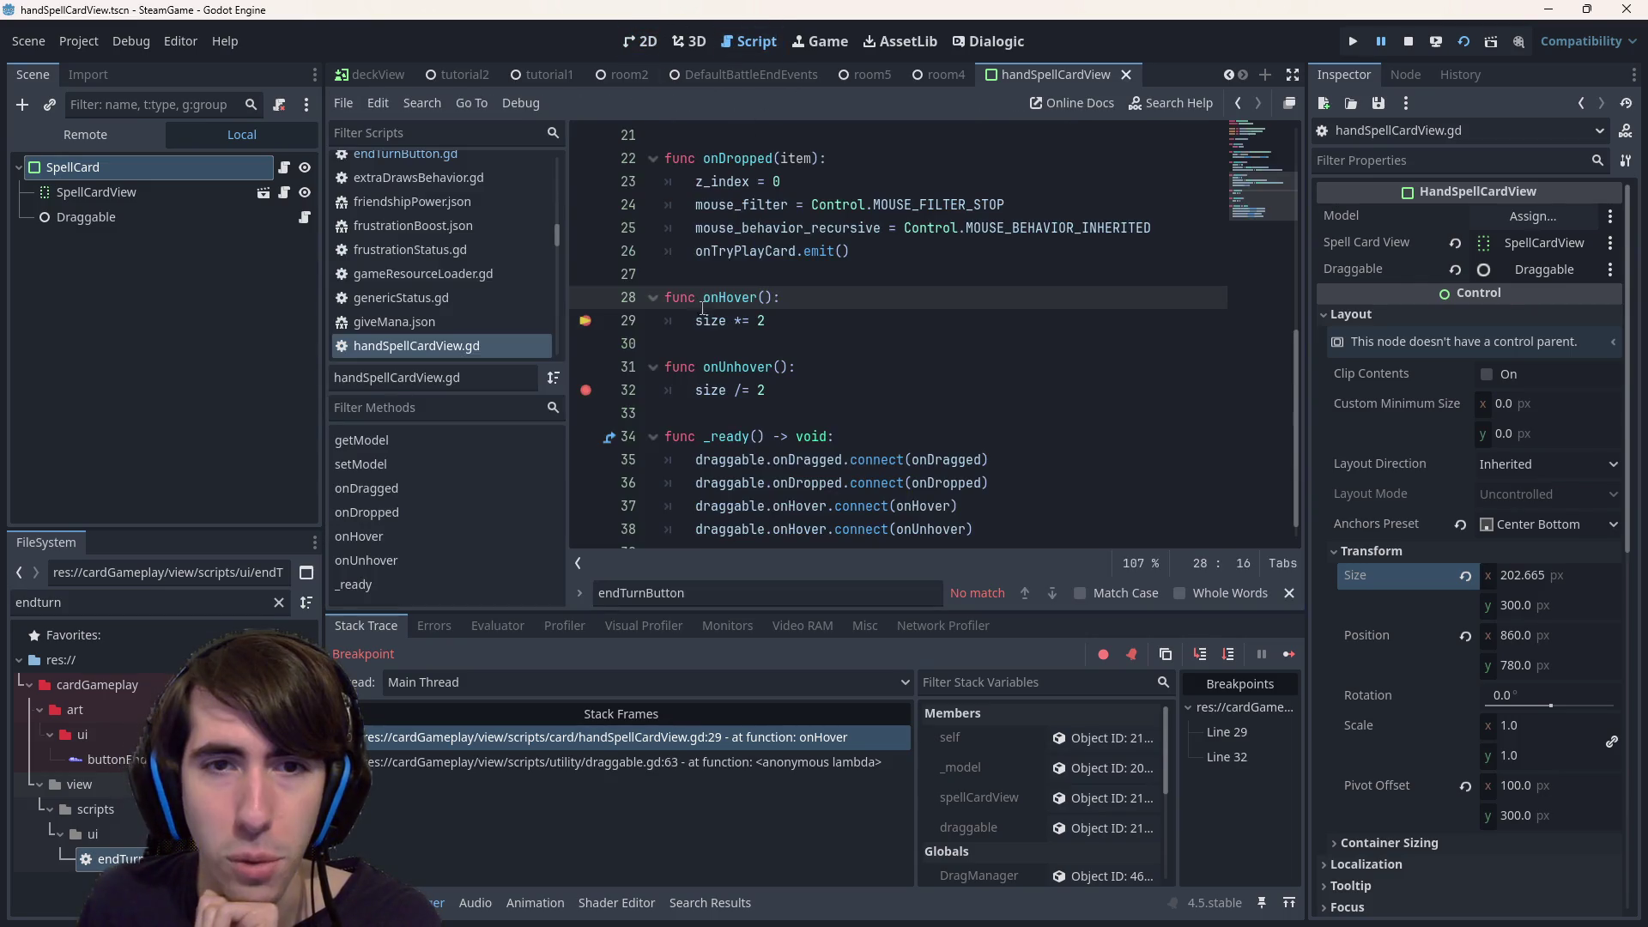
pyautogui.click(594, 329)
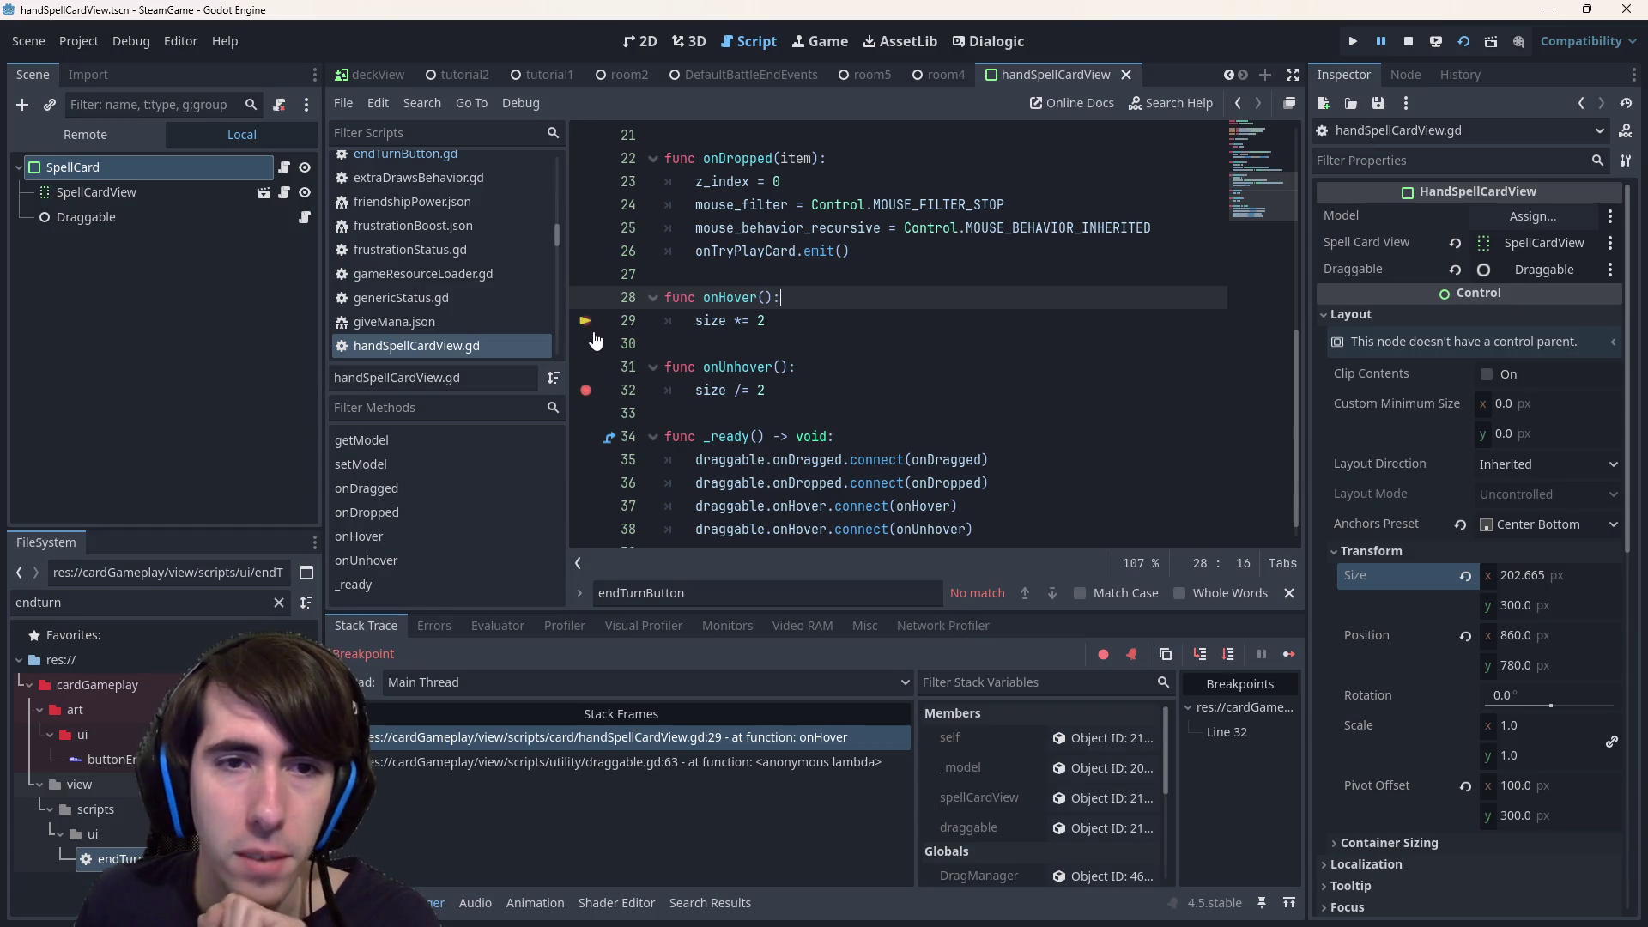
pyautogui.click(1288, 654)
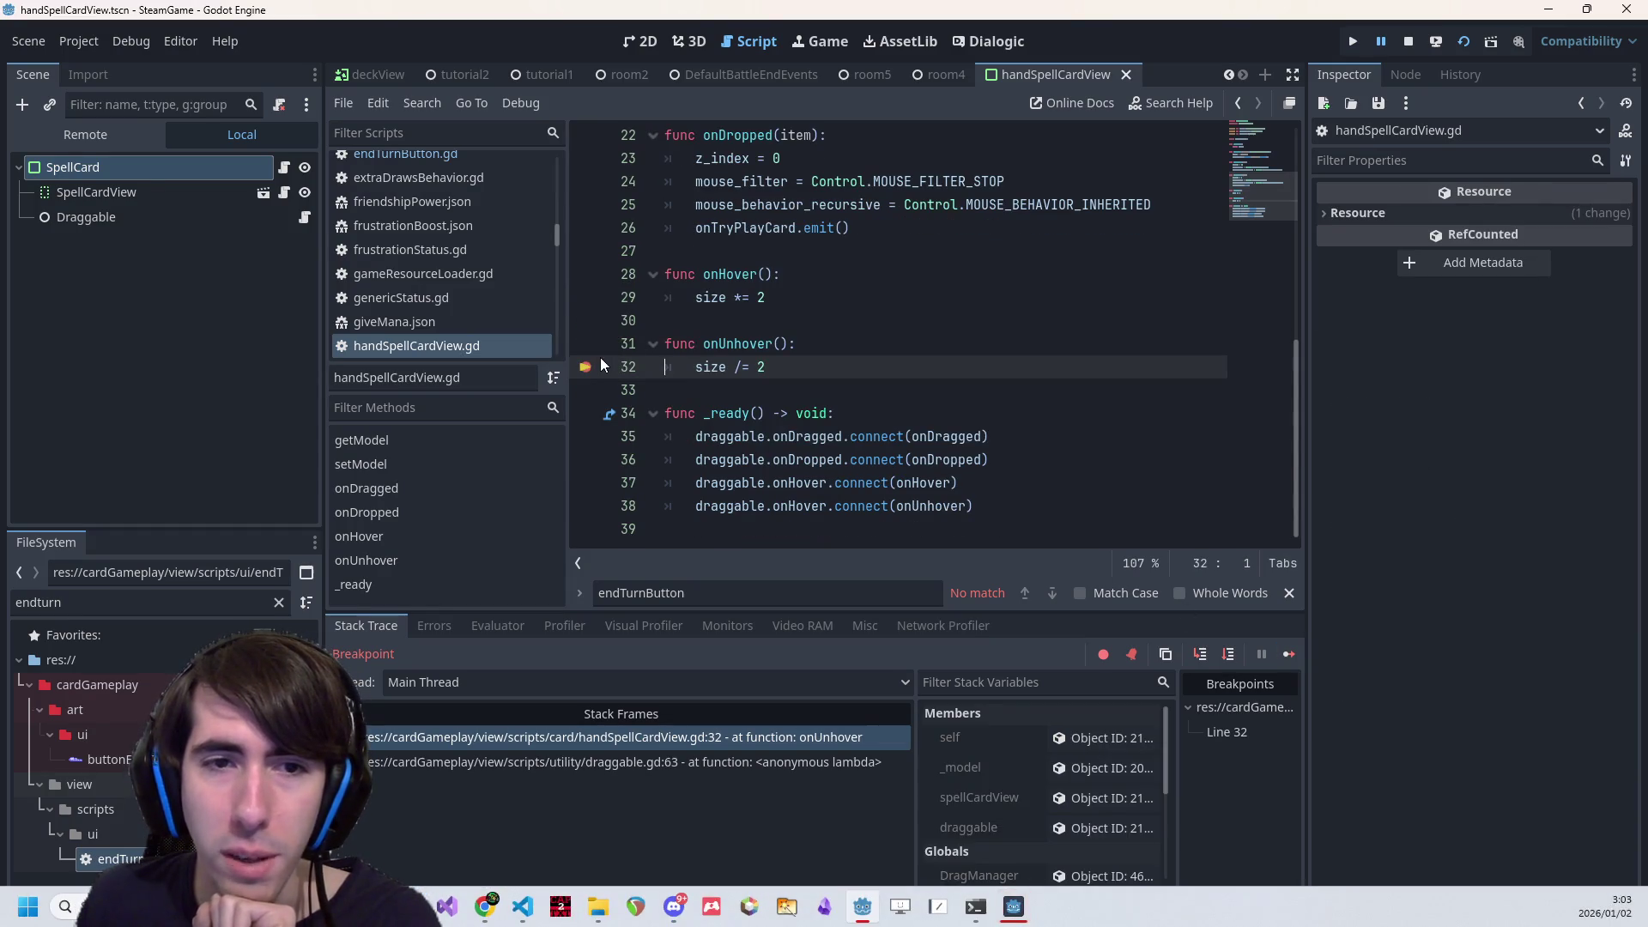
pyautogui.click(586, 369)
# Add pass to onUnhover, comment out size /= 2, and stop the debug session
pyautogui.moveTo(766, 367); pyautogui.dragTo(624, 352)
pyautogui.click(865, 348)
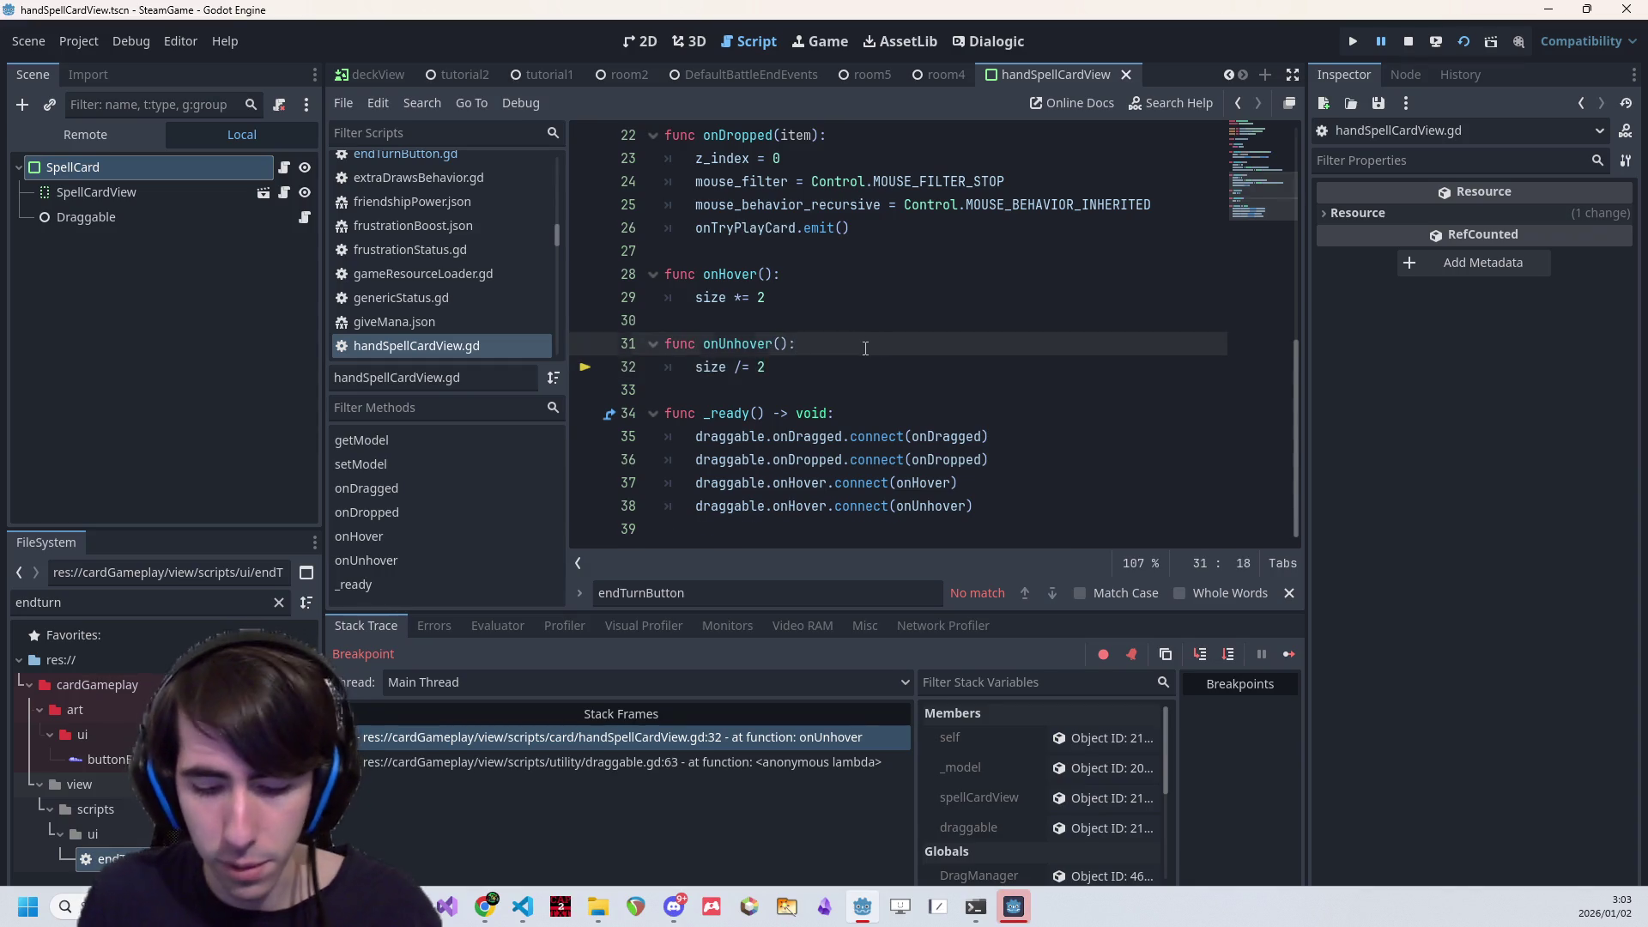
pyautogui.press('Return')
pyautogui.write('pass')
pyautogui.press('Down')
pyautogui.hotkey('ctrl', 'k')
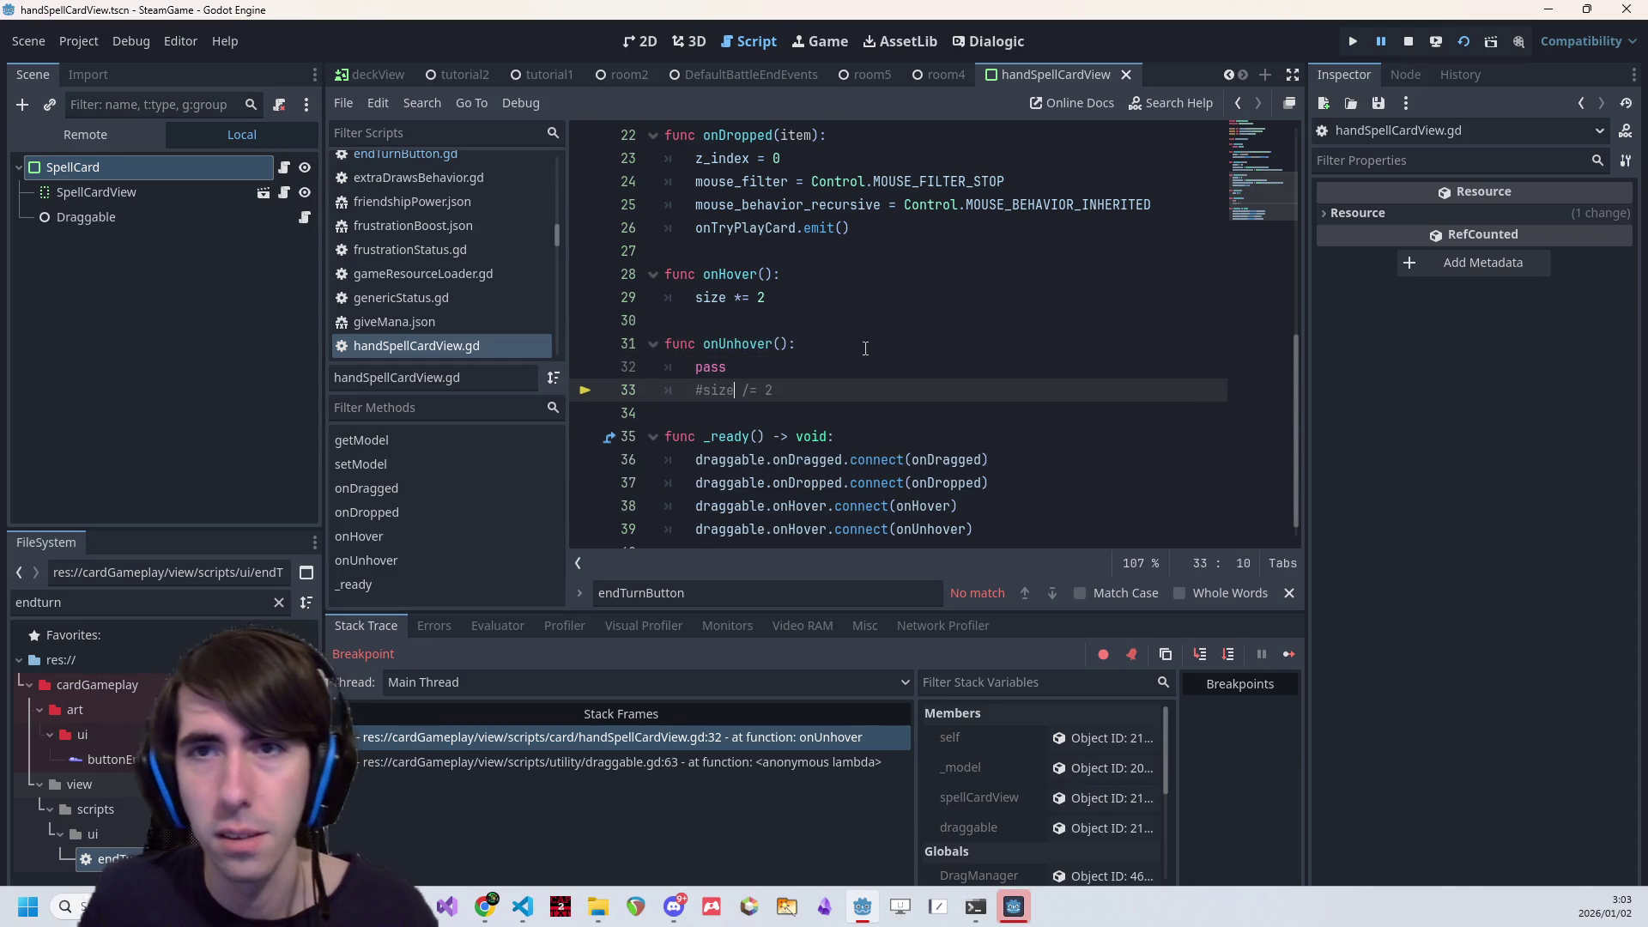
pyautogui.click(1409, 41)
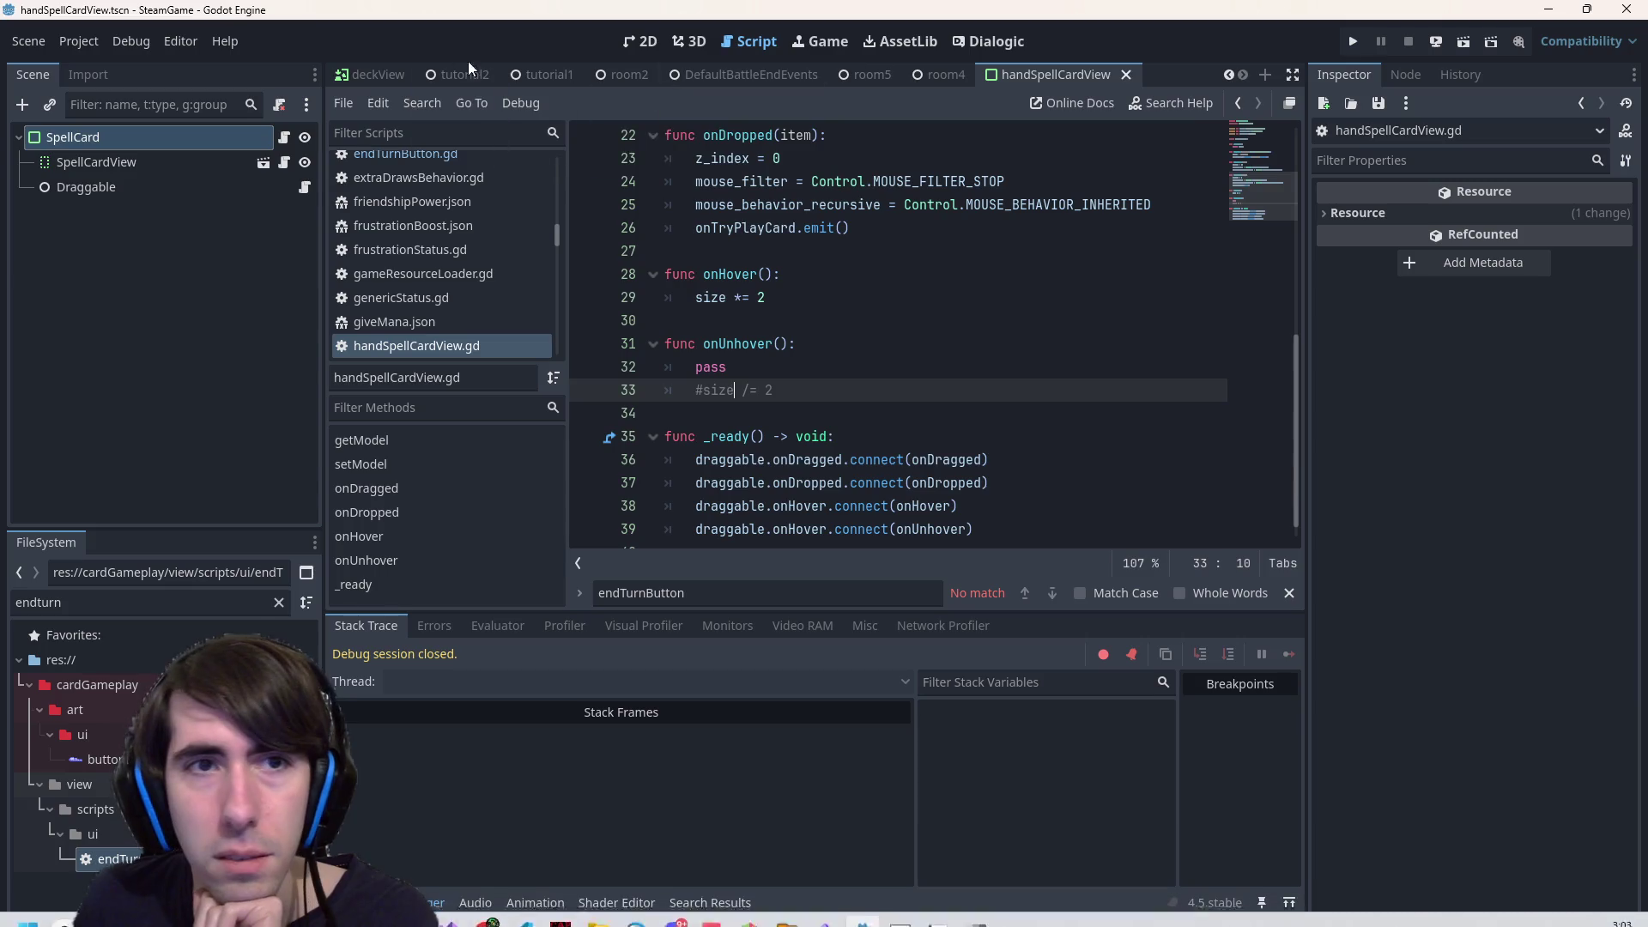
# Run tutorial3, close the deckView tab, and drag the character from the bench onto the battlefield
pyautogui.click(609, 67)
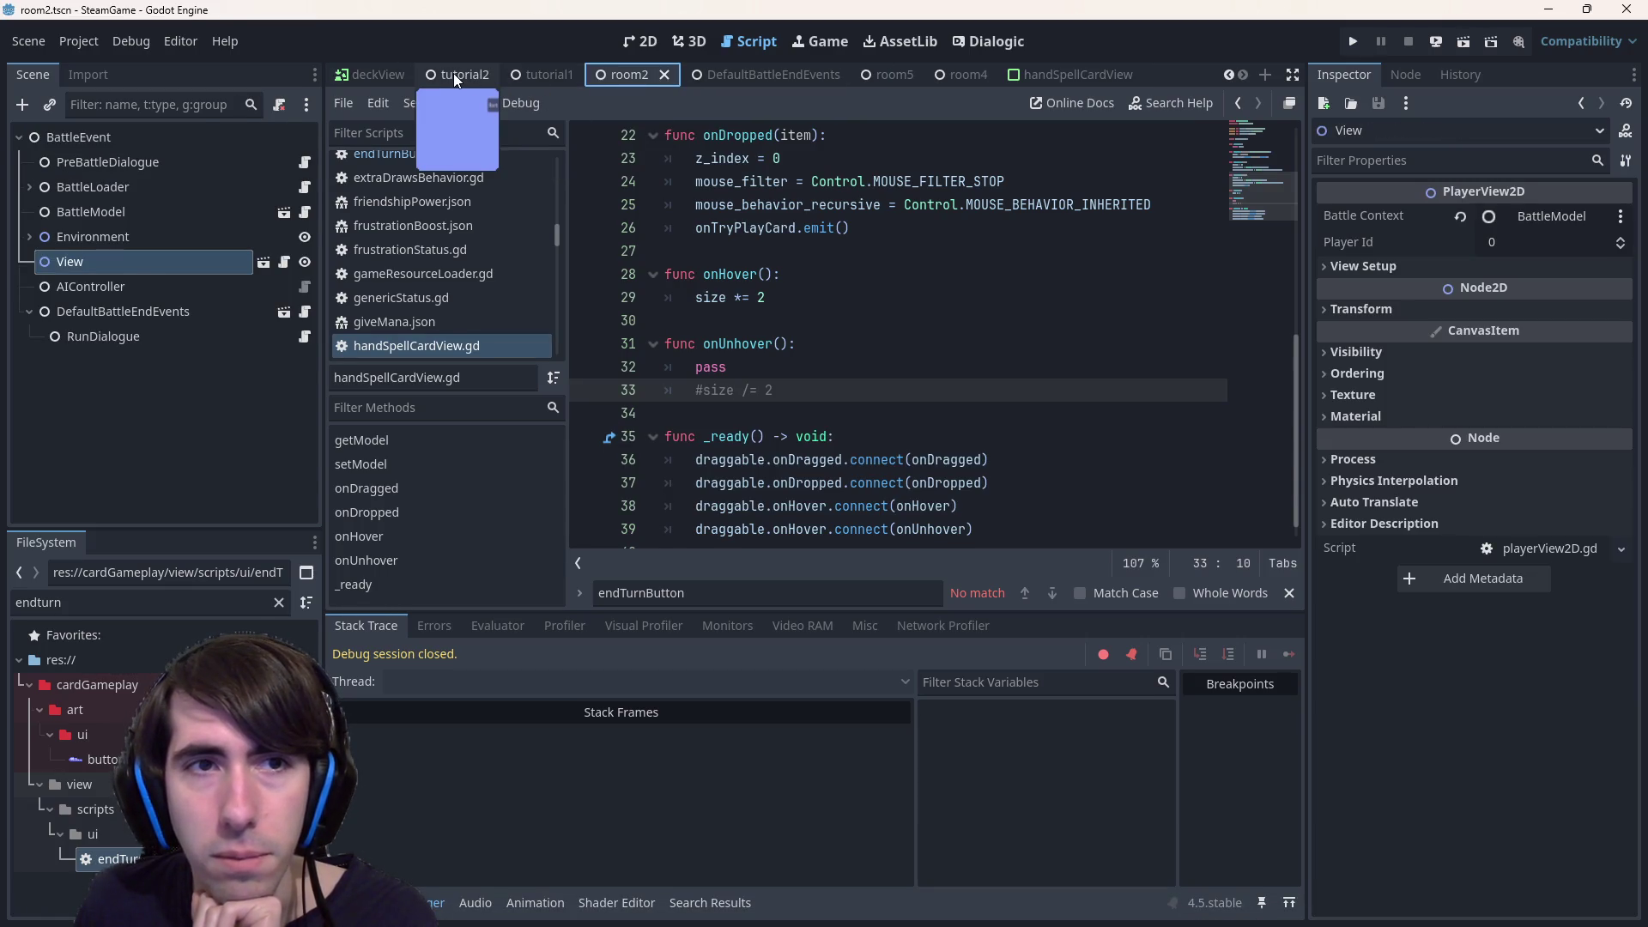
pyautogui.click(453, 74)
pyautogui.scroll(3, 491, 74)
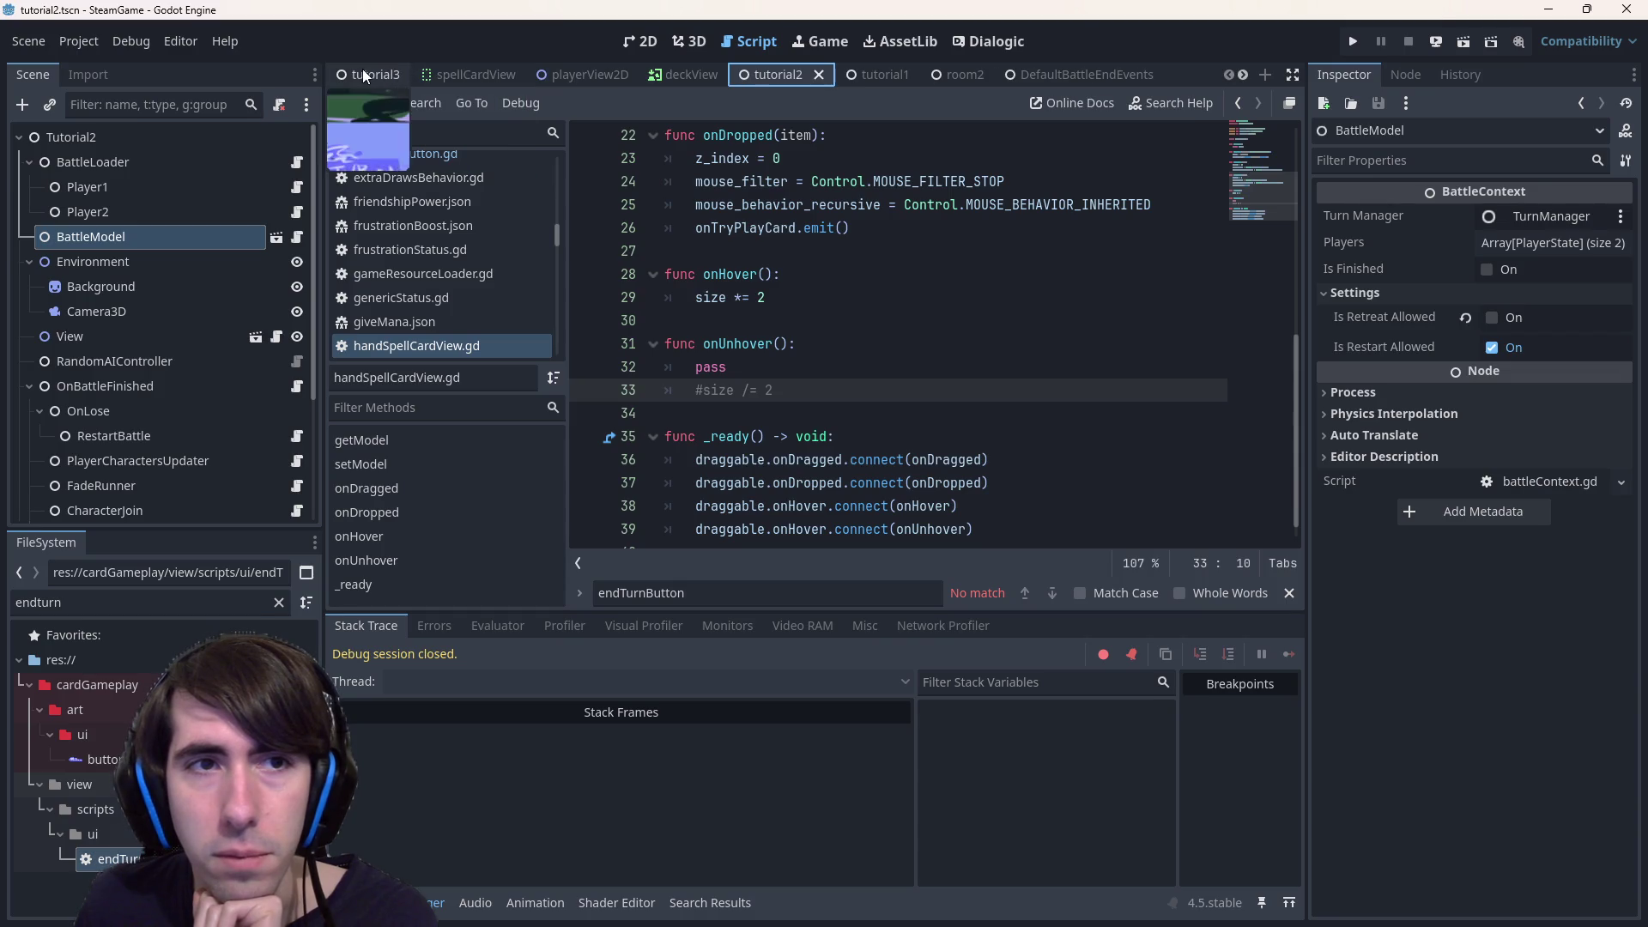
pyautogui.click(365, 76)
pyautogui.click(1461, 41)
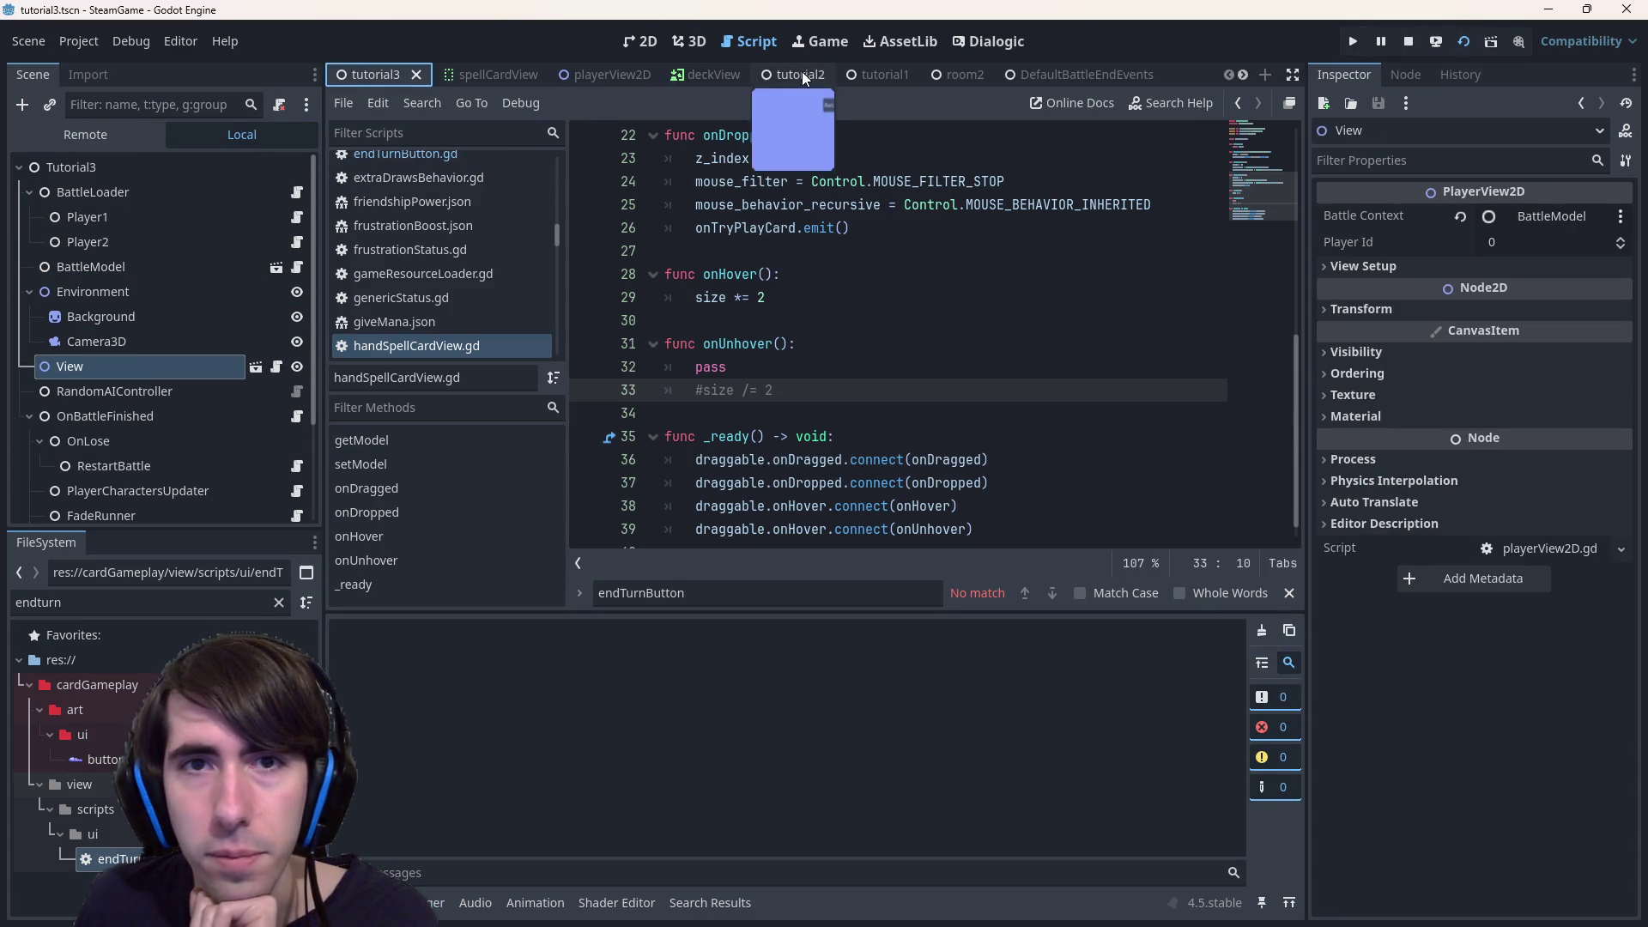
pyautogui.middleClick(691, 75)
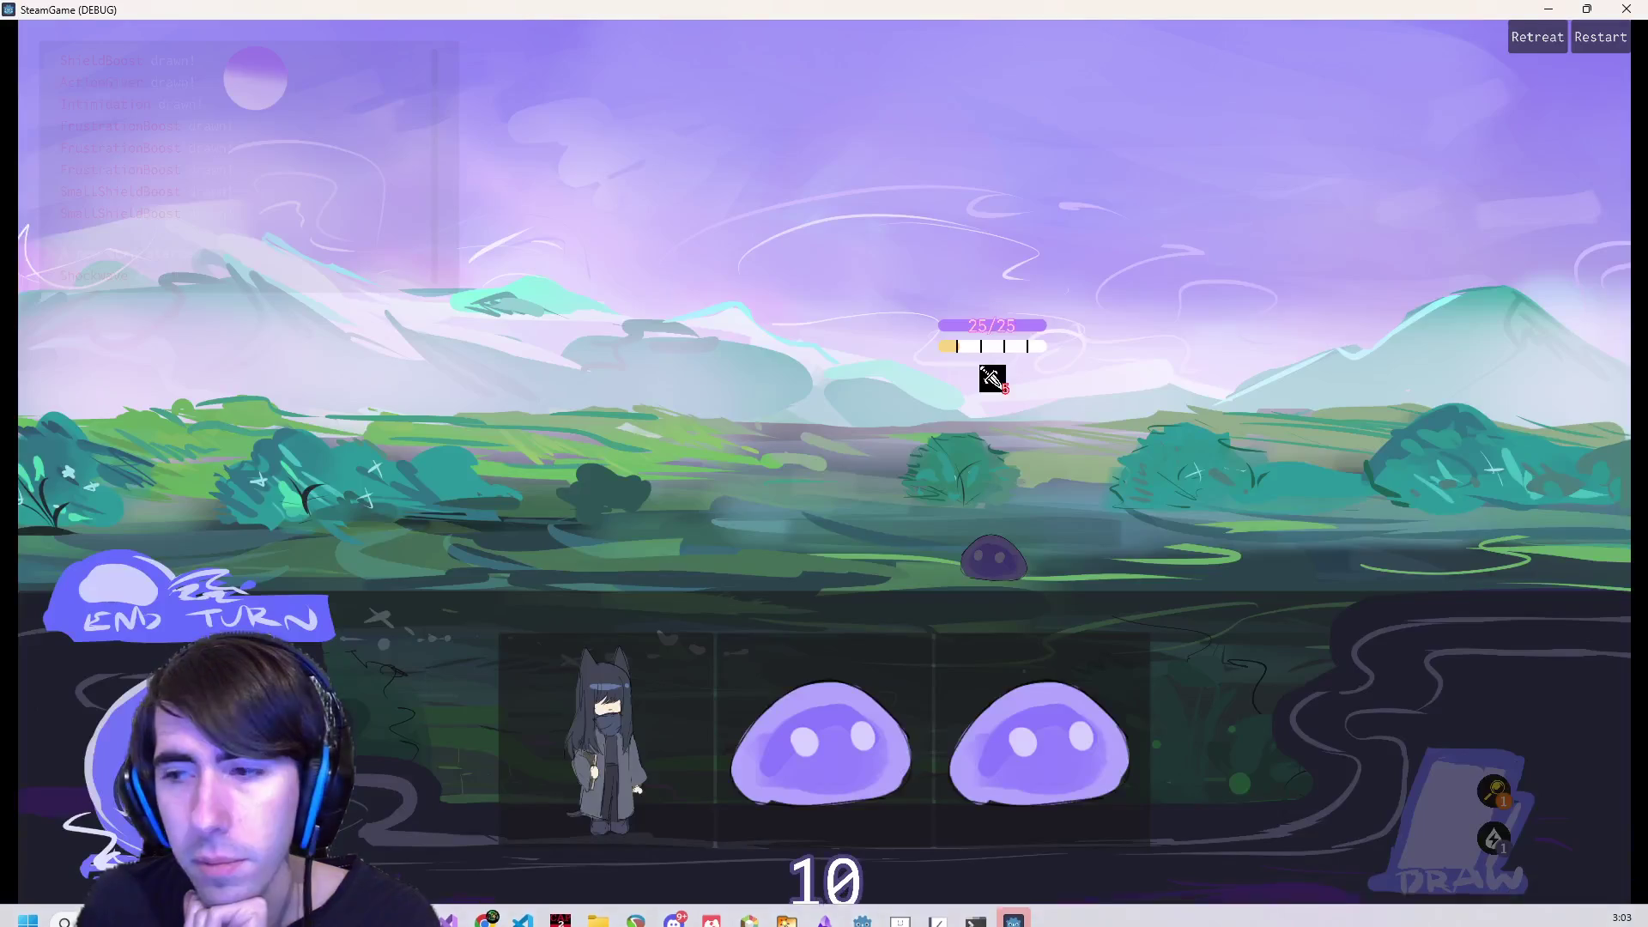
pyautogui.moveTo(605, 738)
pyautogui.mouseDown()
pyautogui.moveTo(620, 533)
pyautogui.moveTo(643, 515)
pyautogui.mouseUp()
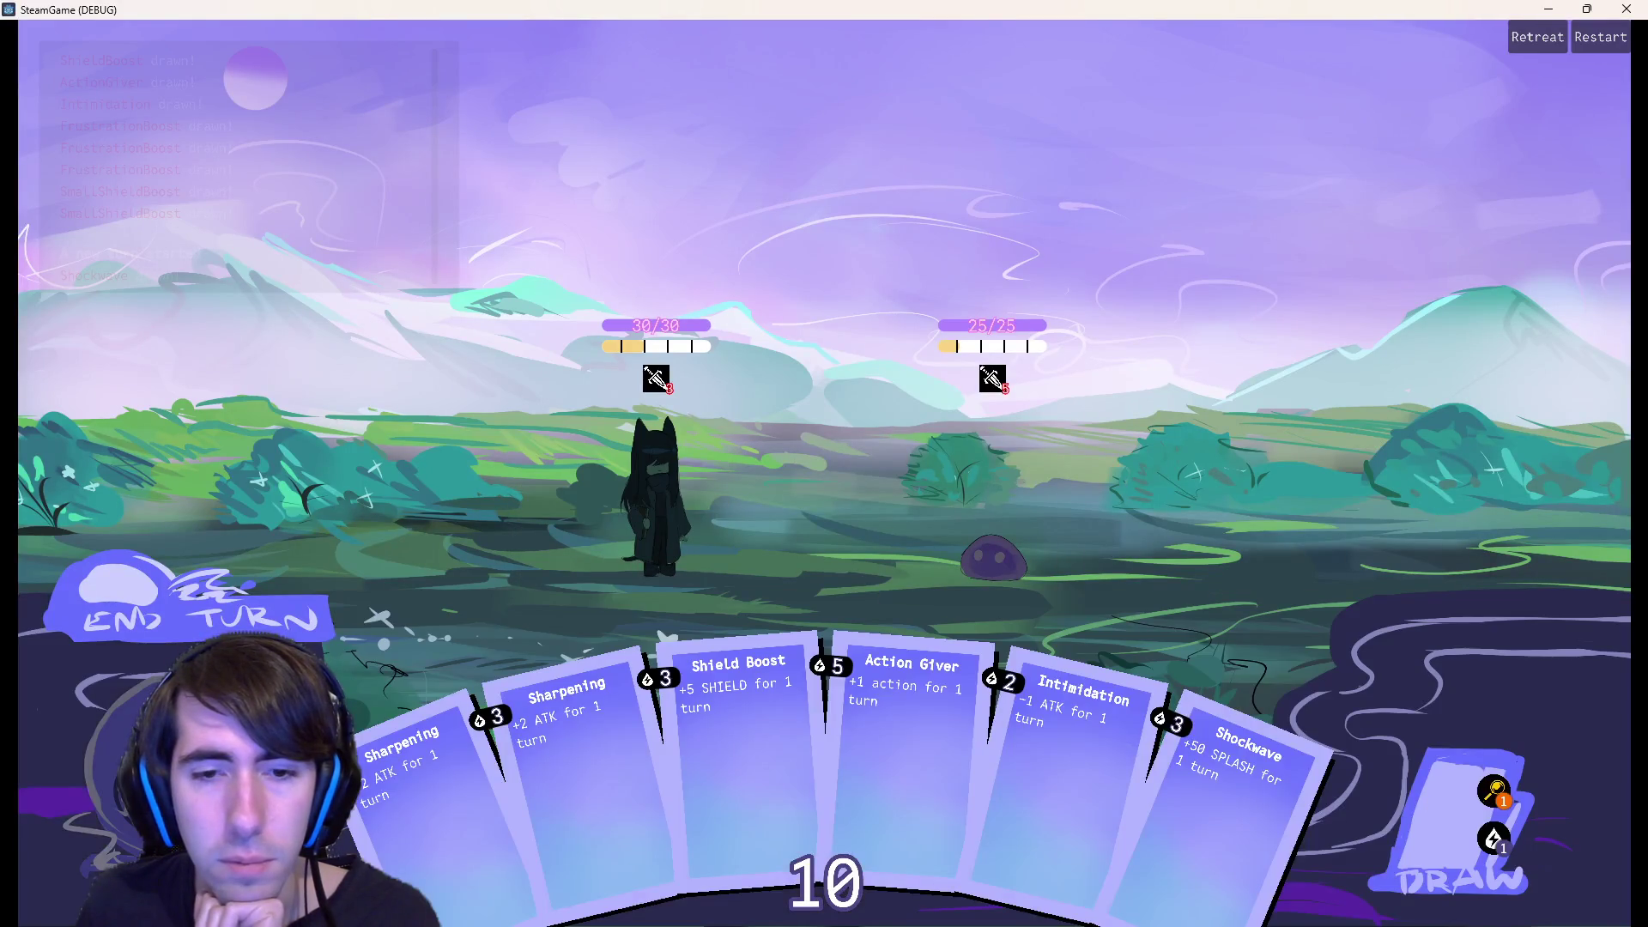
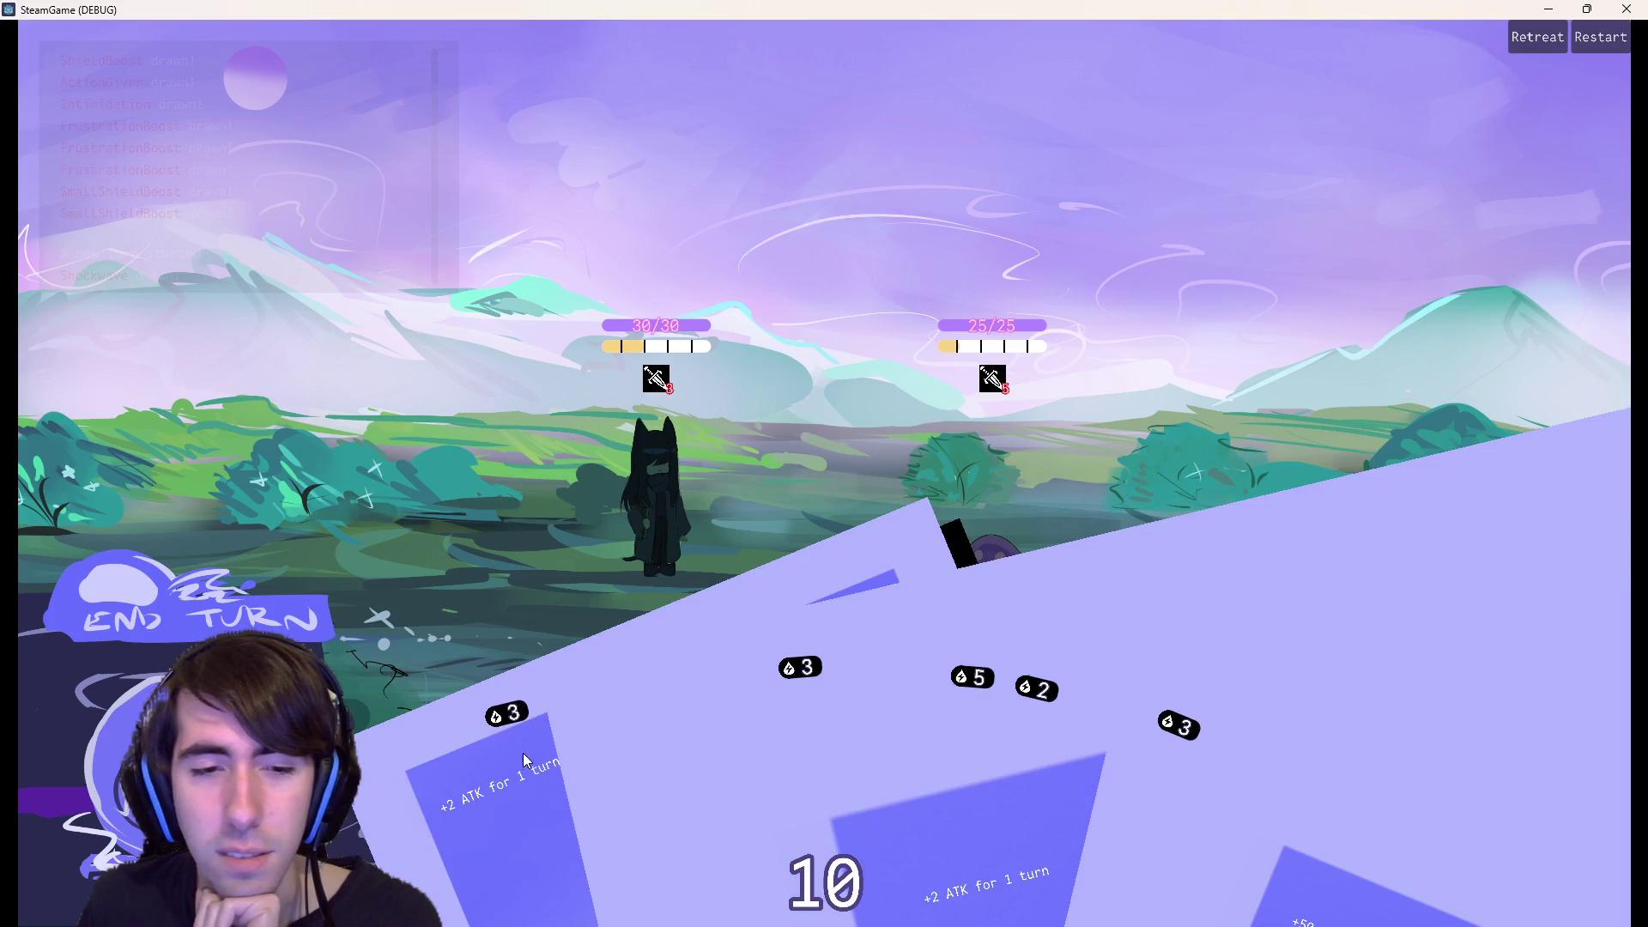
# Close the game window, review the onHover size *= 2 line, and open playerView2D in 2D
pyautogui.click(1625, 9)
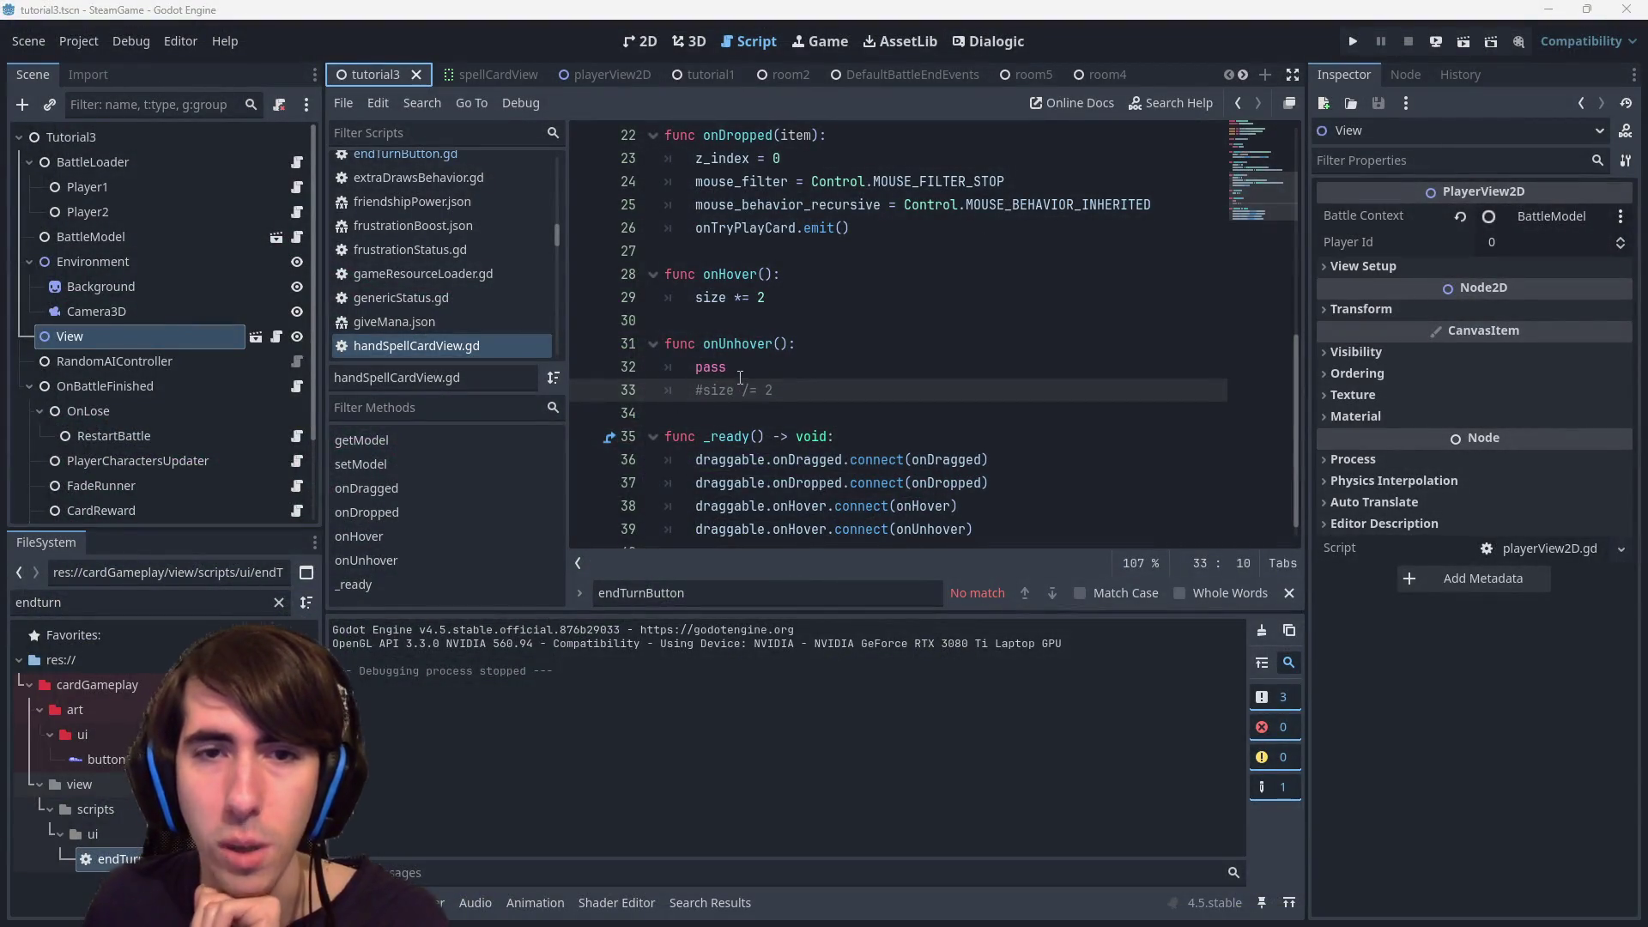
pyautogui.click(727, 368)
pyautogui.keyDown('shift'); pyautogui.click(562, 295); pyautogui.keyUp('shift')
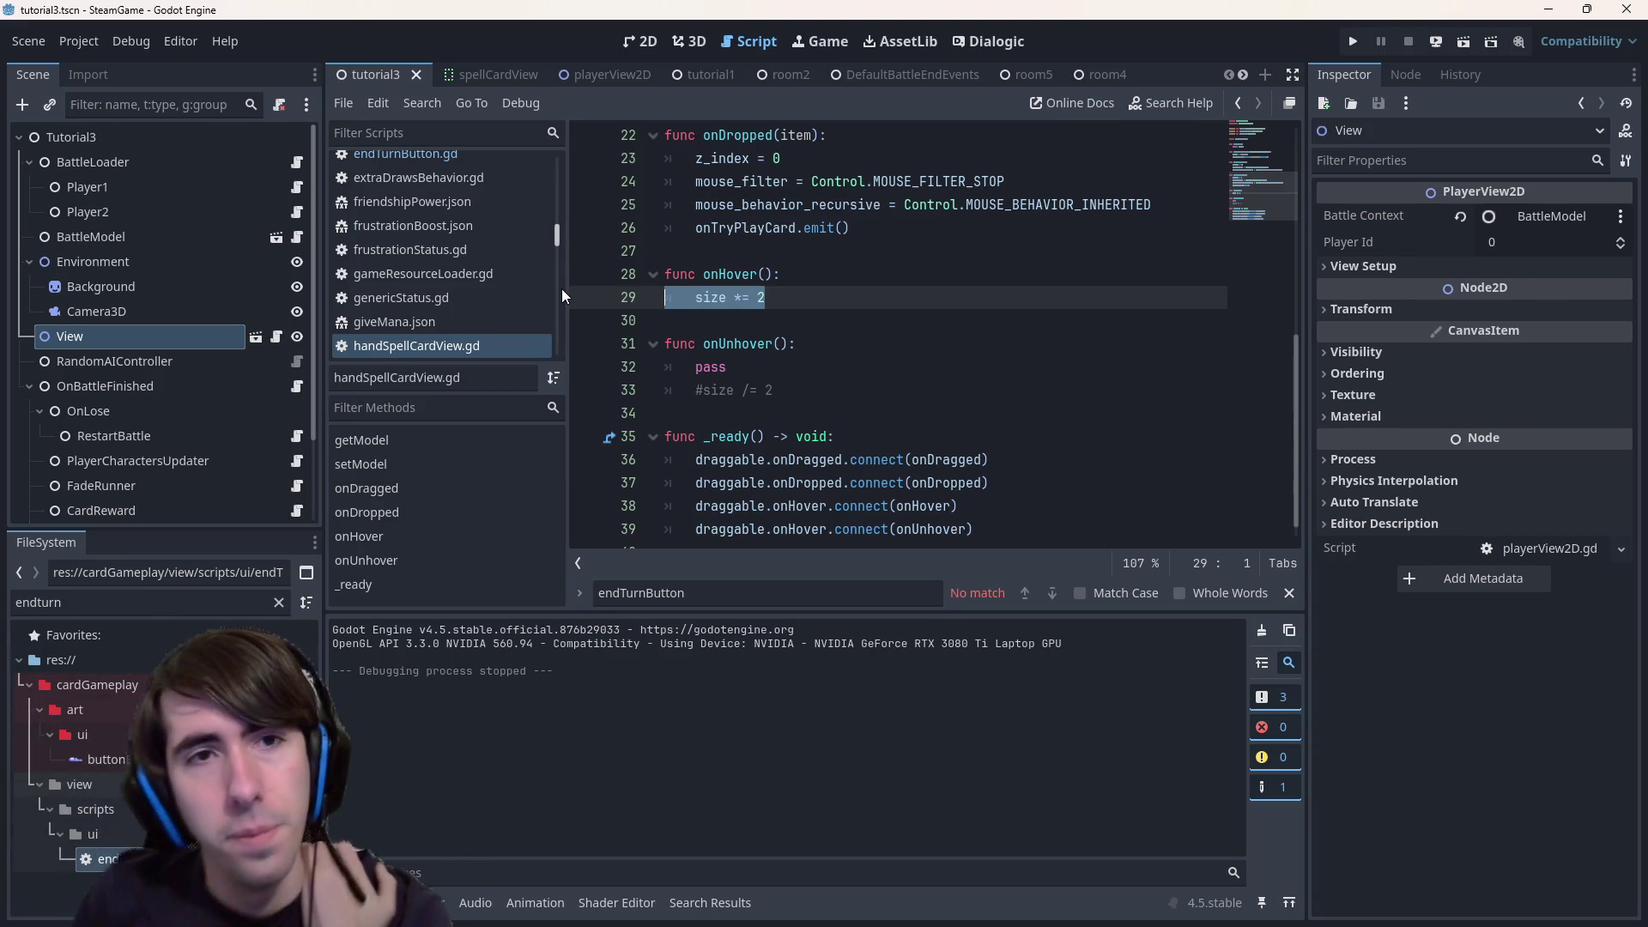
pyautogui.moveTo(606, 86)
pyautogui.click(642, 41)
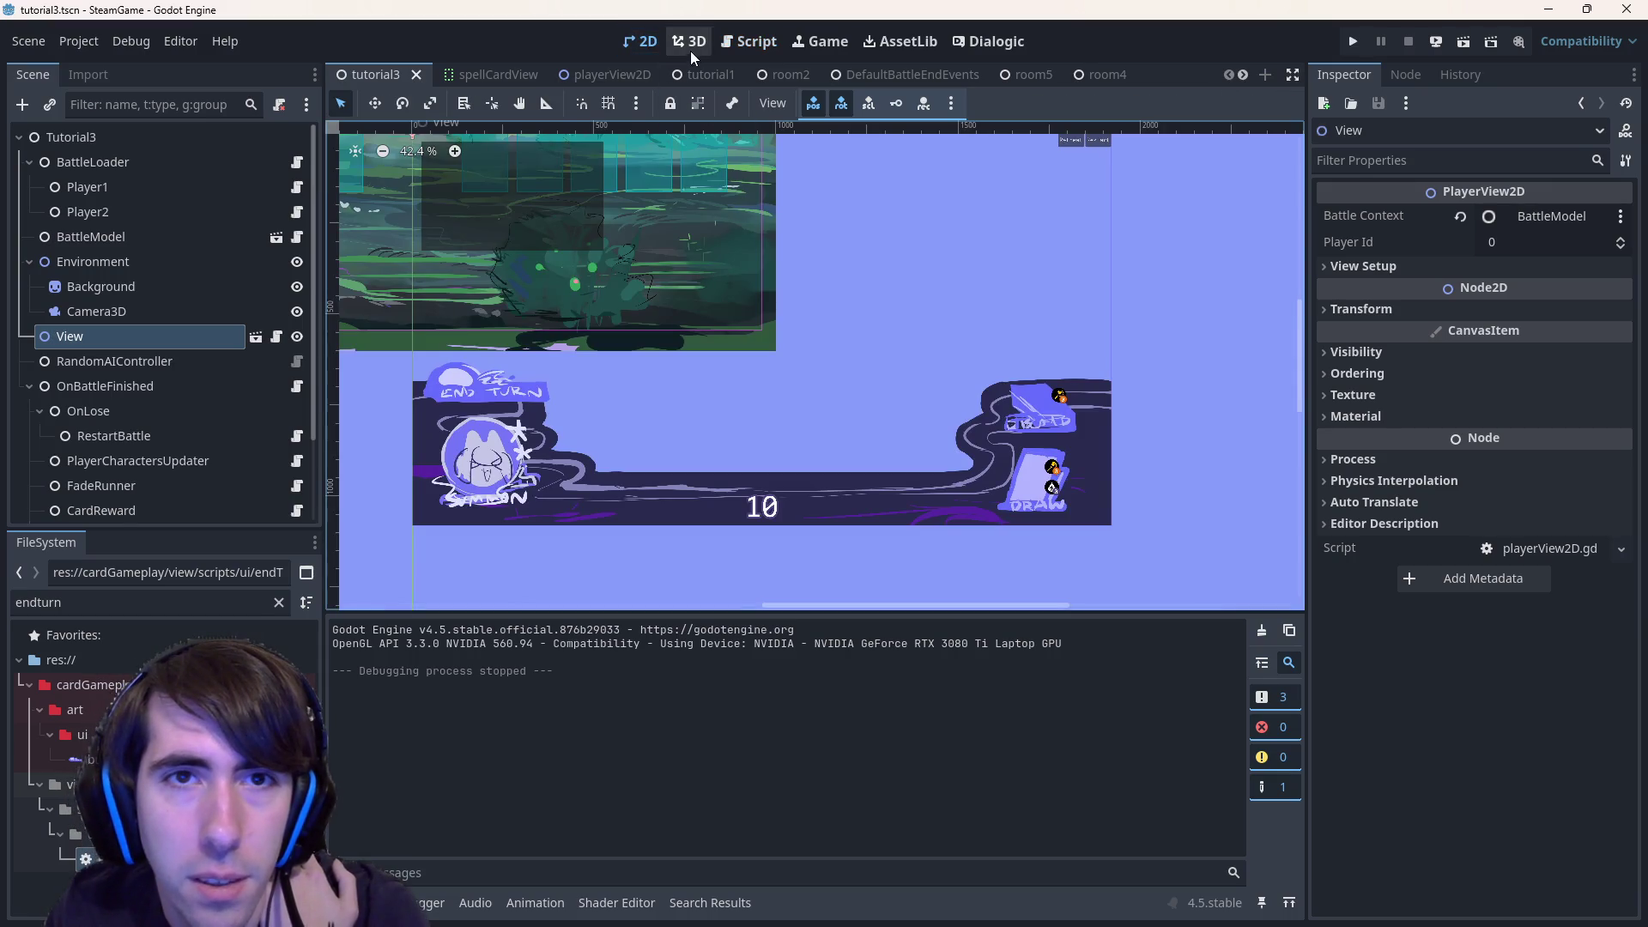
pyautogui.click(626, 76)
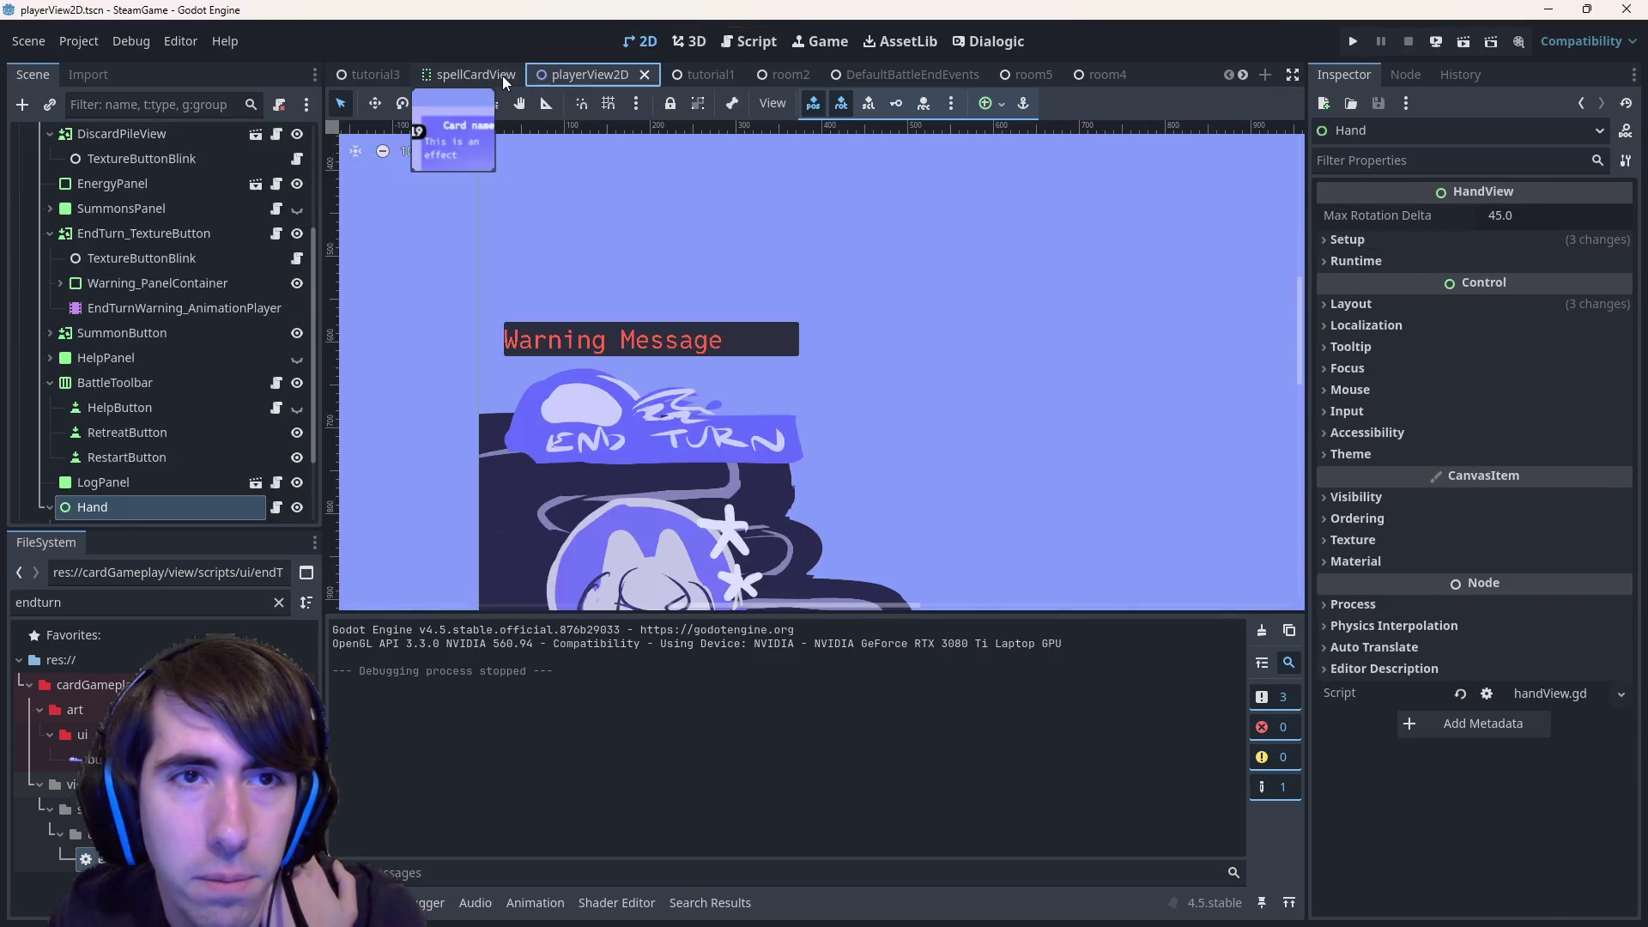
# Open and test-run the spellCardView scene, then try and undo a 400 px card width
pyautogui.click(502, 75)
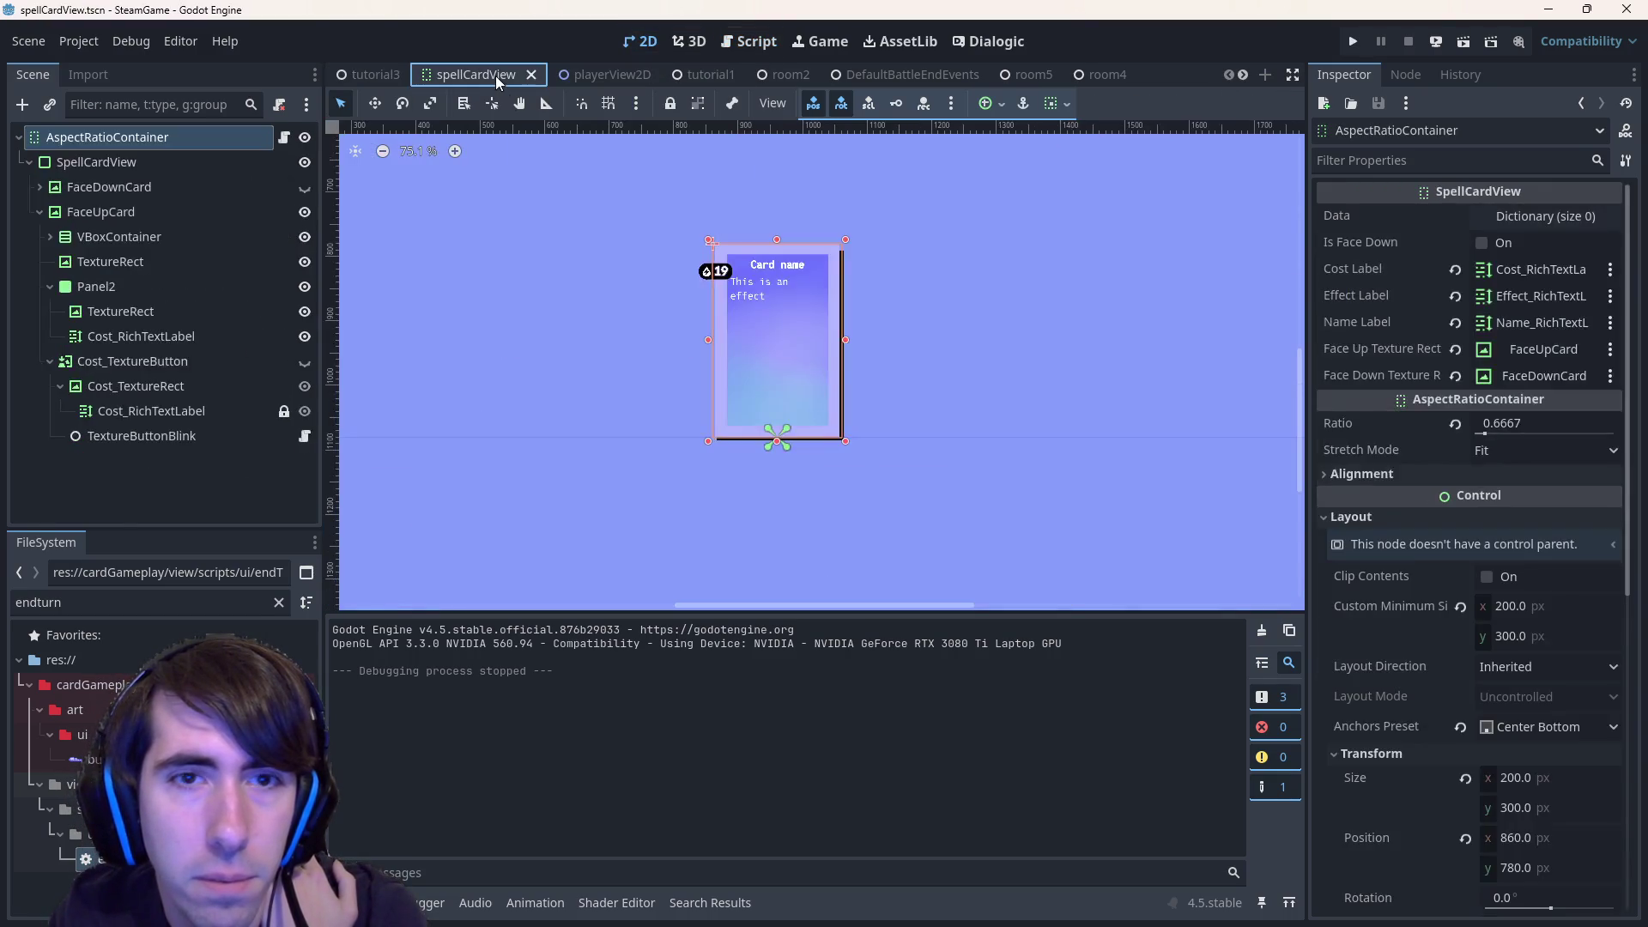
pyautogui.click(1465, 45)
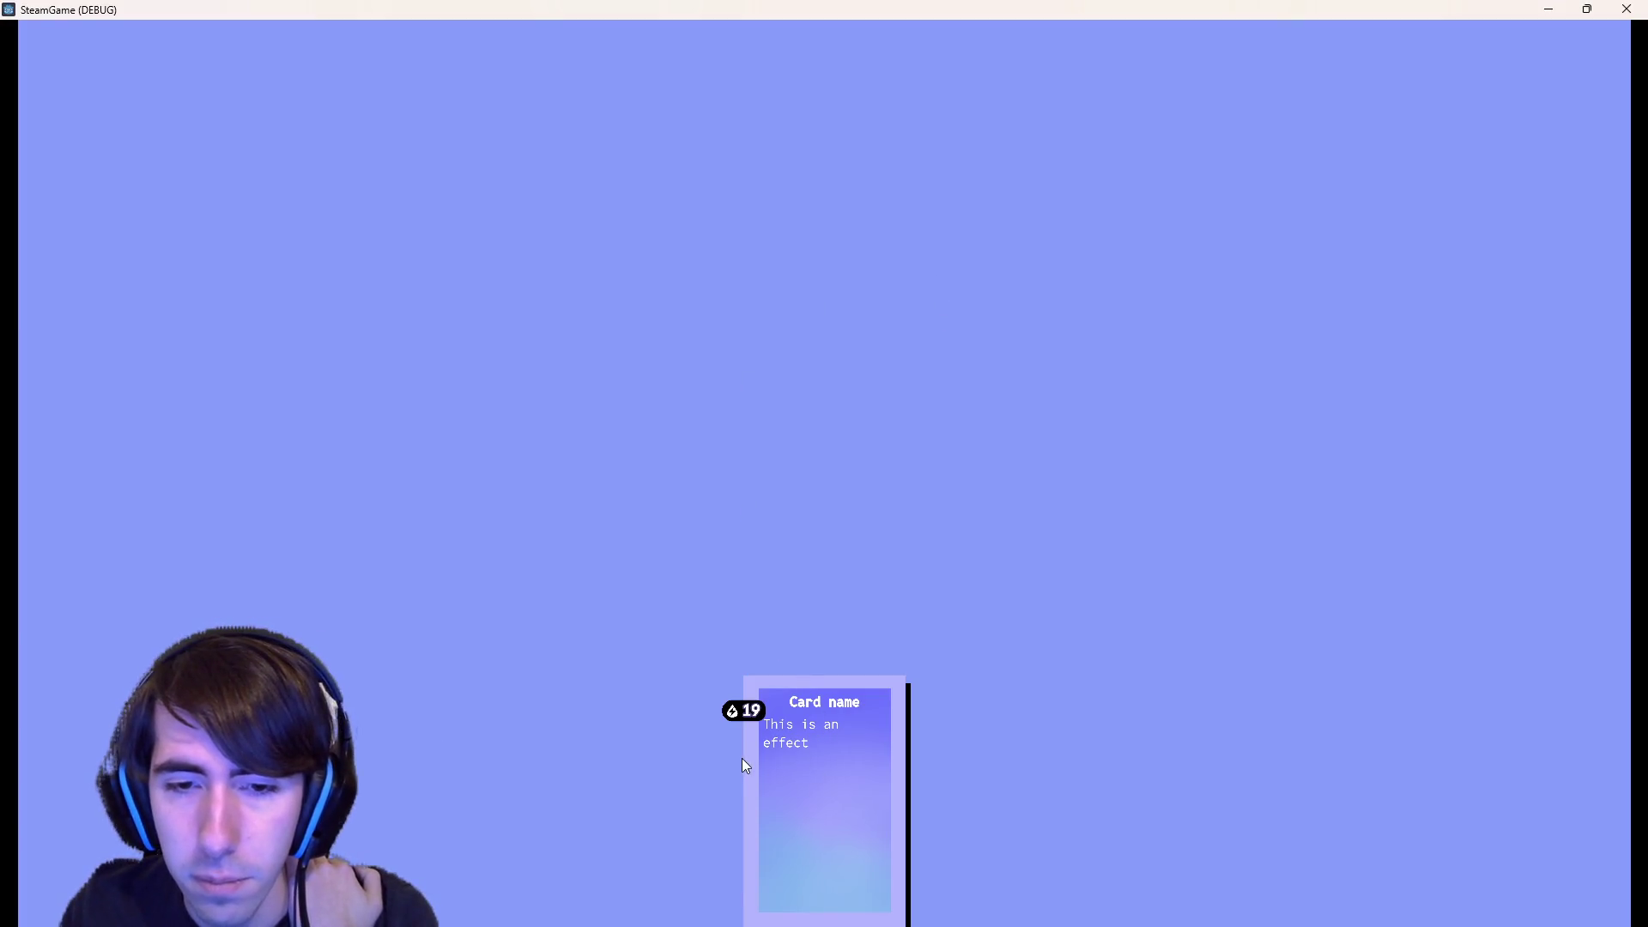
pyautogui.click(1626, 9)
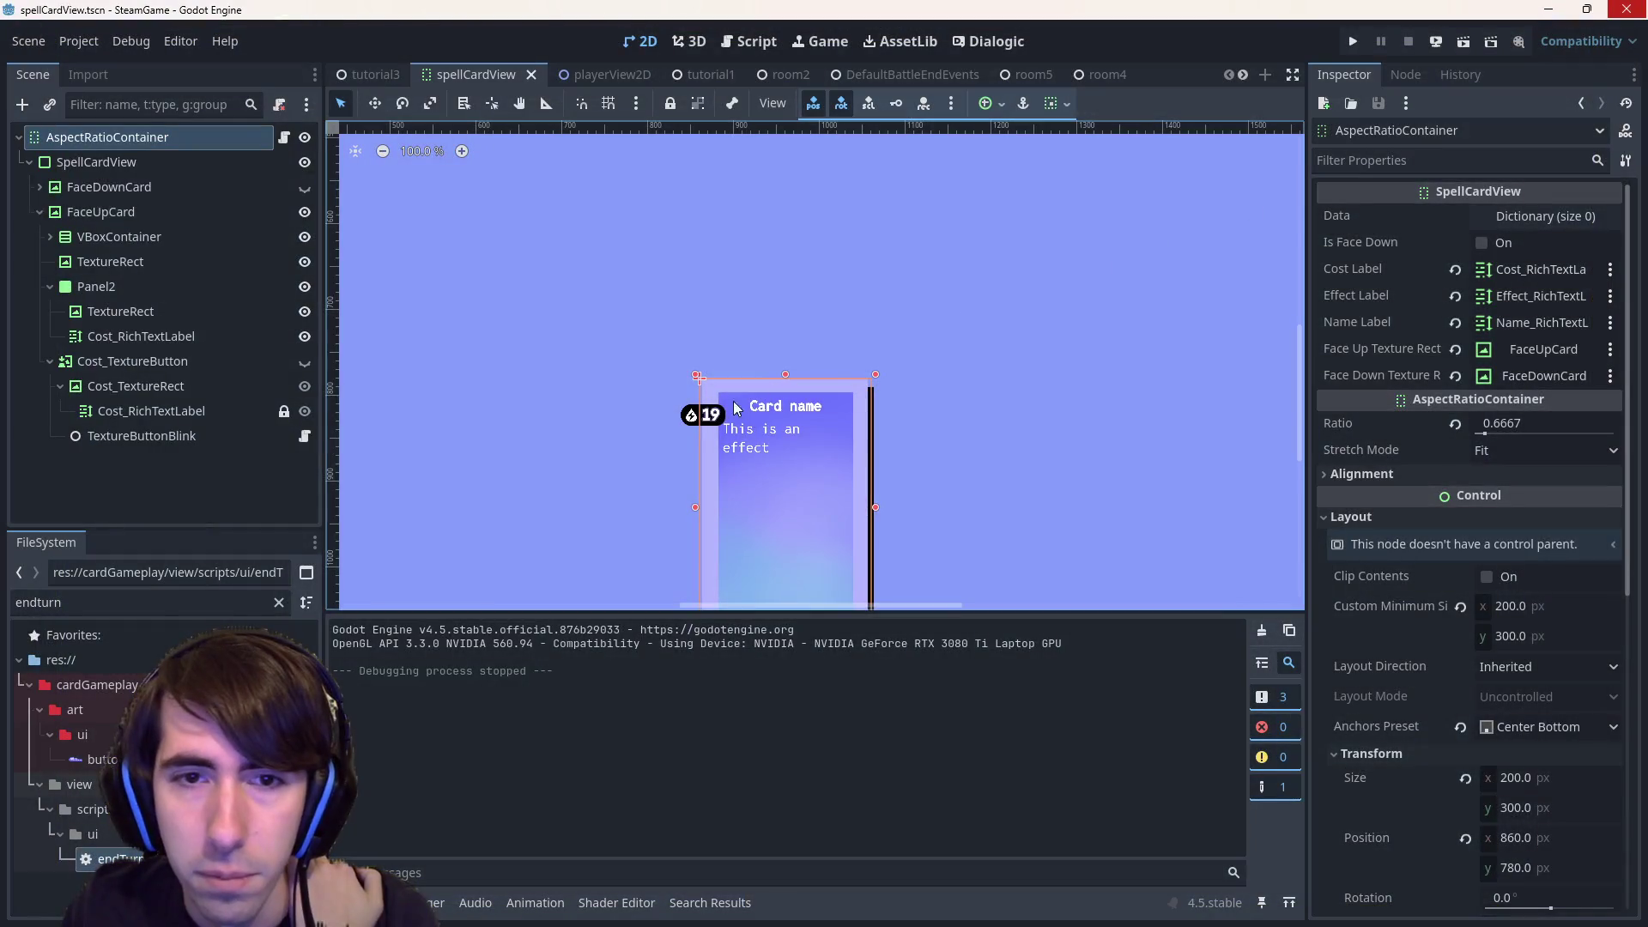
pyautogui.scroll(-2, 714, 266)
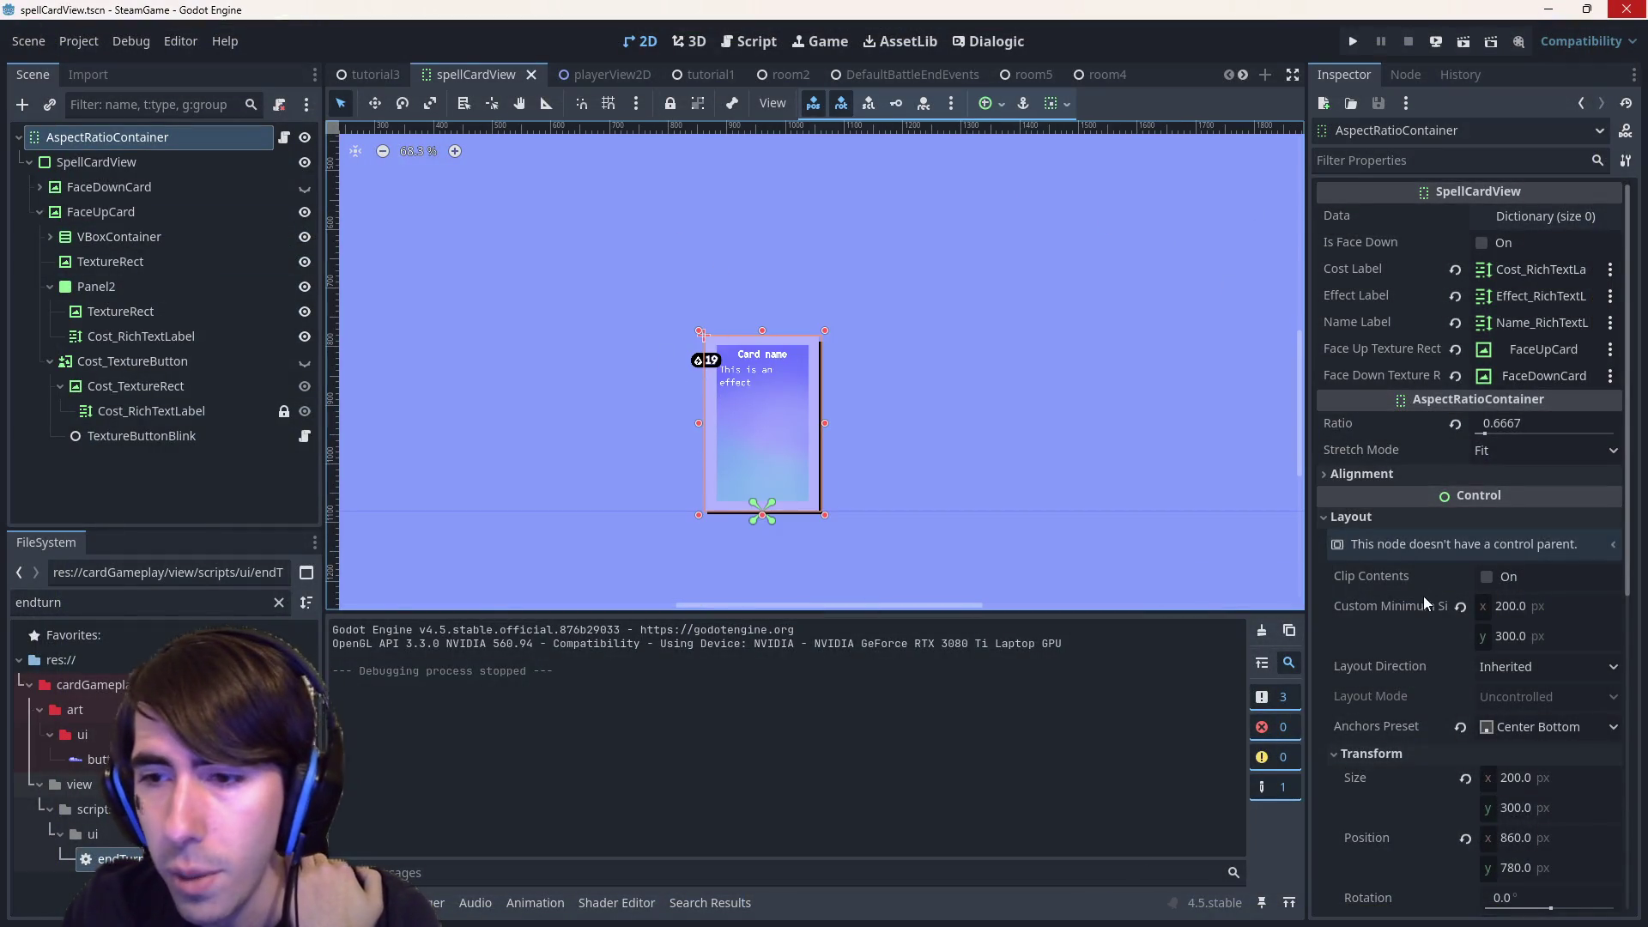
pyautogui.scroll(-3, 1423, 594)
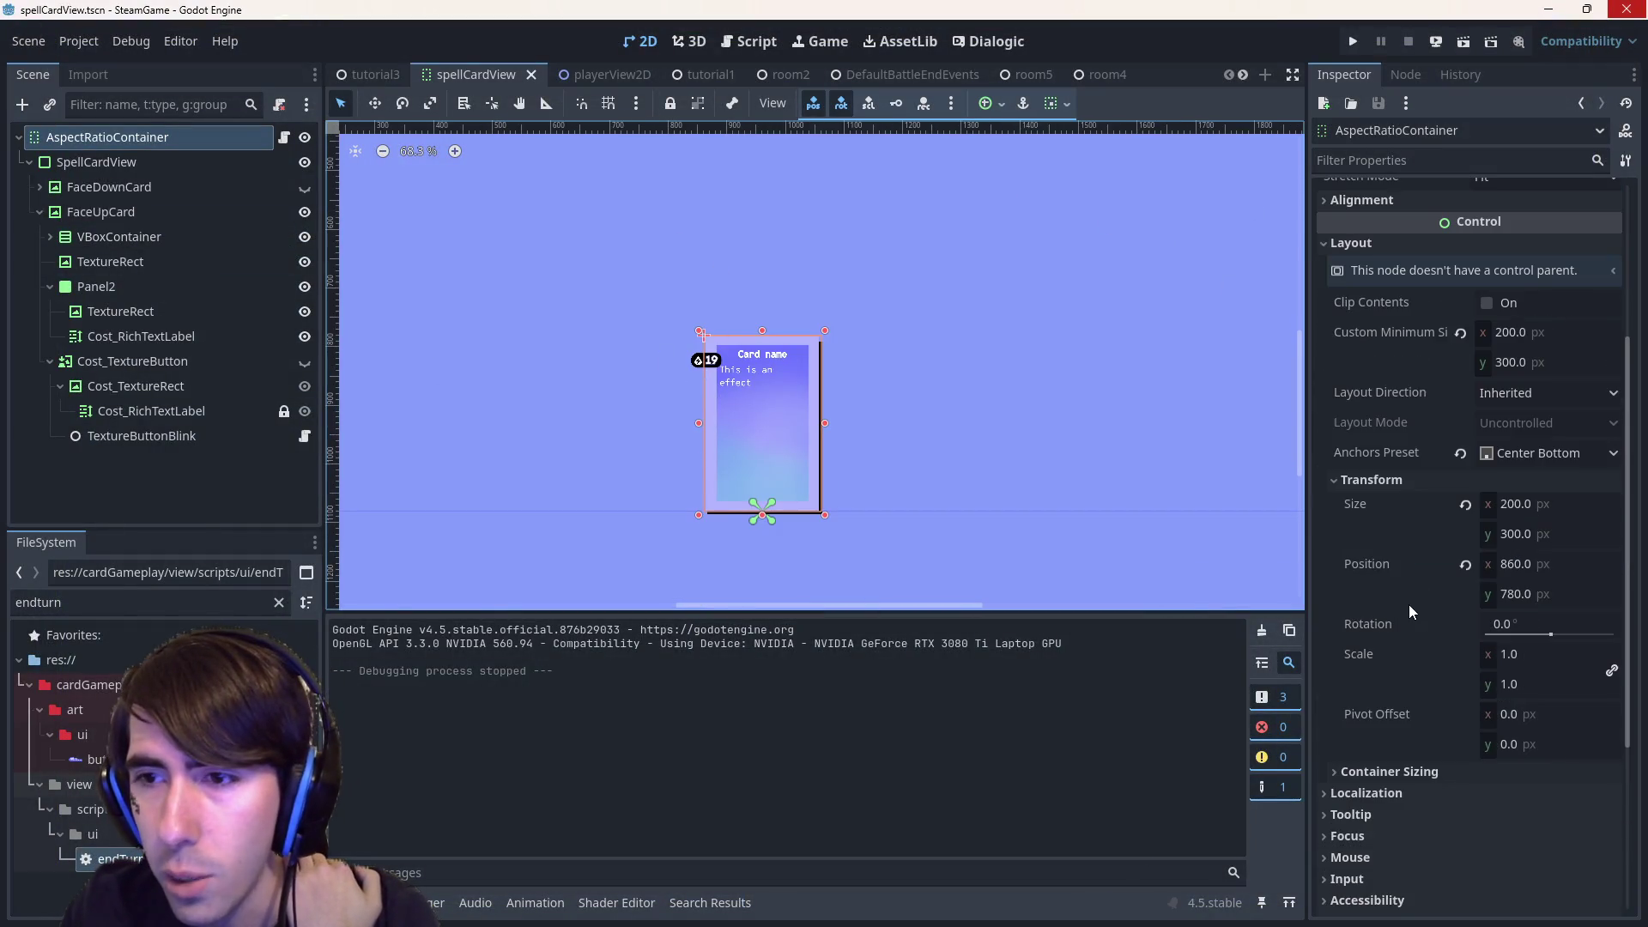
pyautogui.click(1526, 504)
pyautogui.write('0')
pyautogui.press('Return')
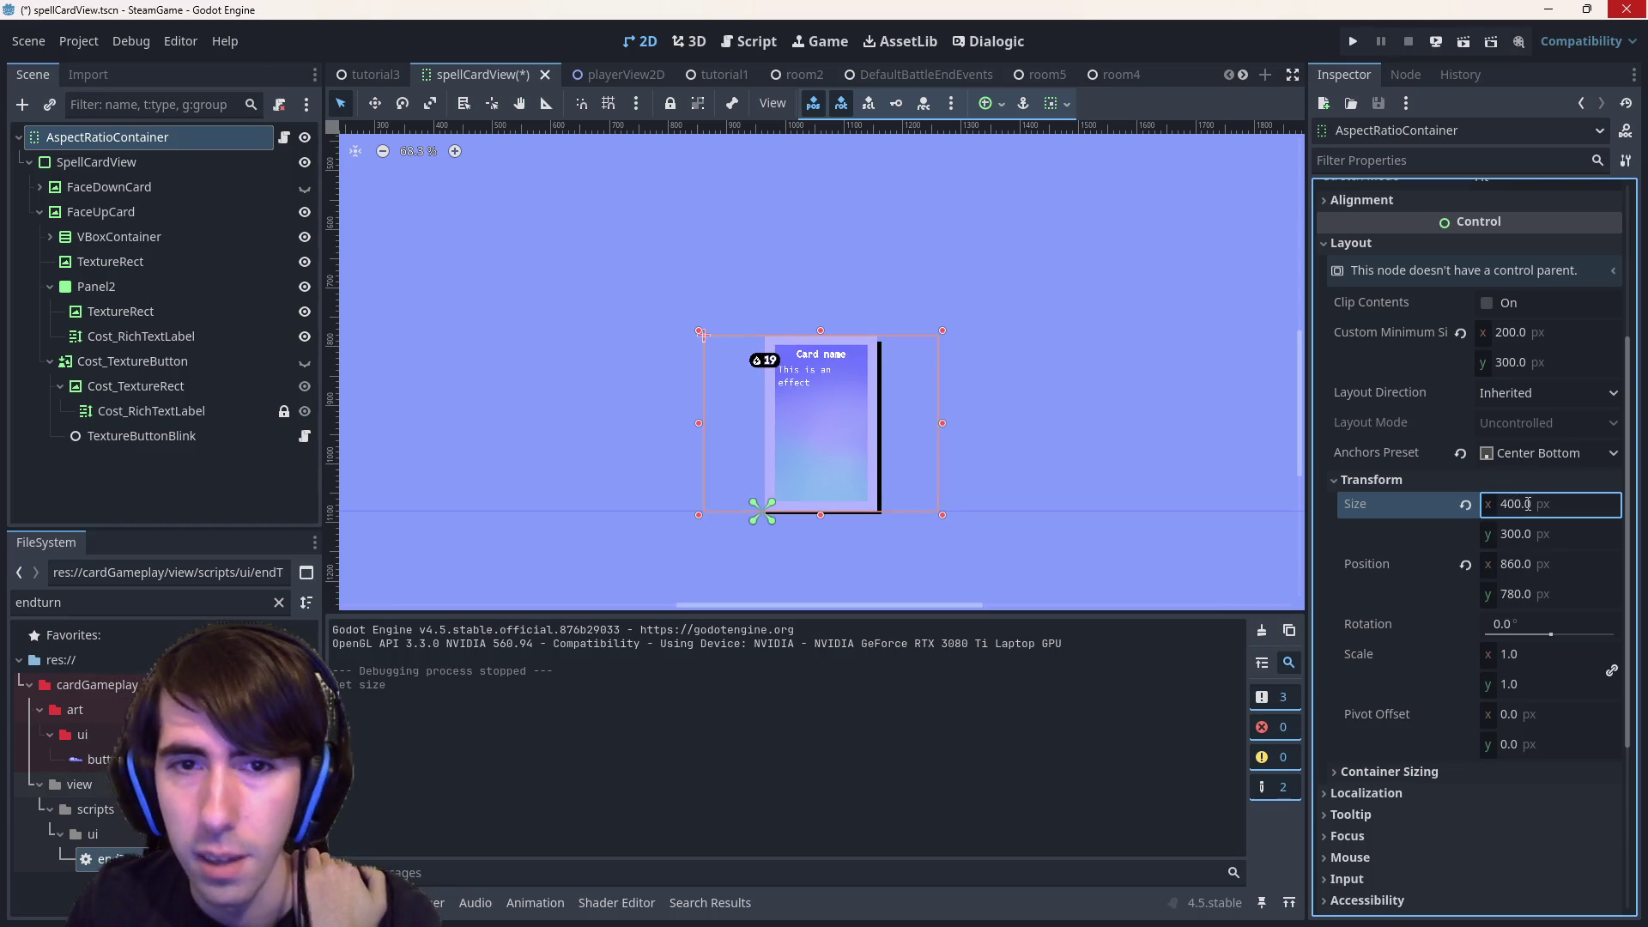
pyautogui.hotkey('ctrl', 'z')
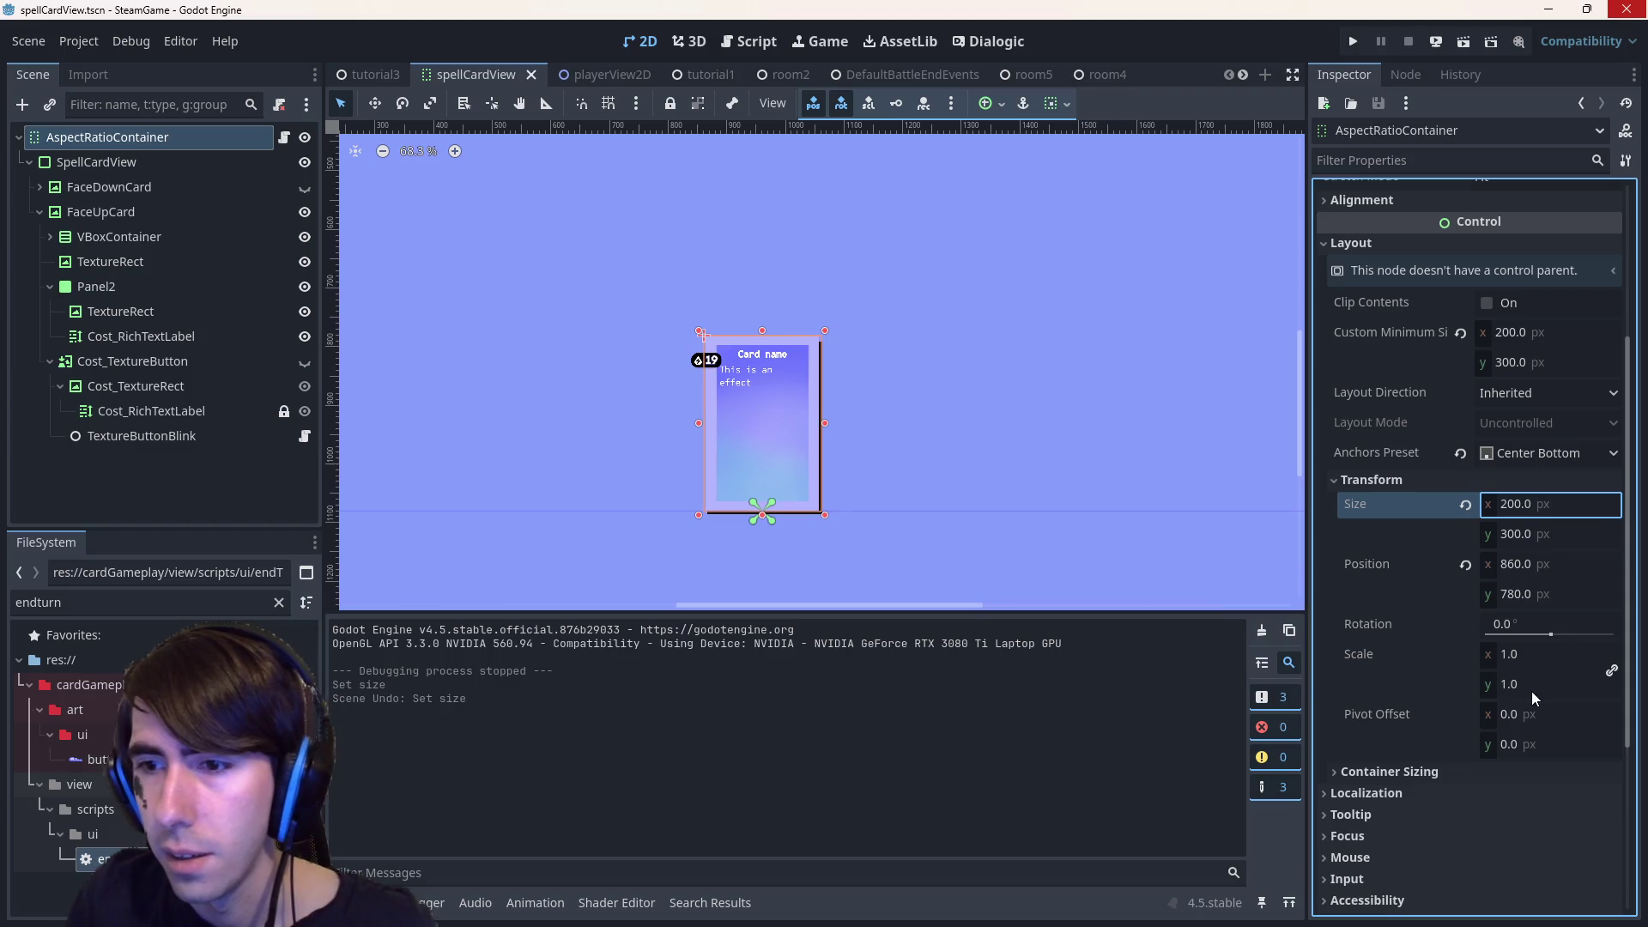
# Set the card's pivot offset to x 100, y 150 and save the scene
pyautogui.click(1556, 724)
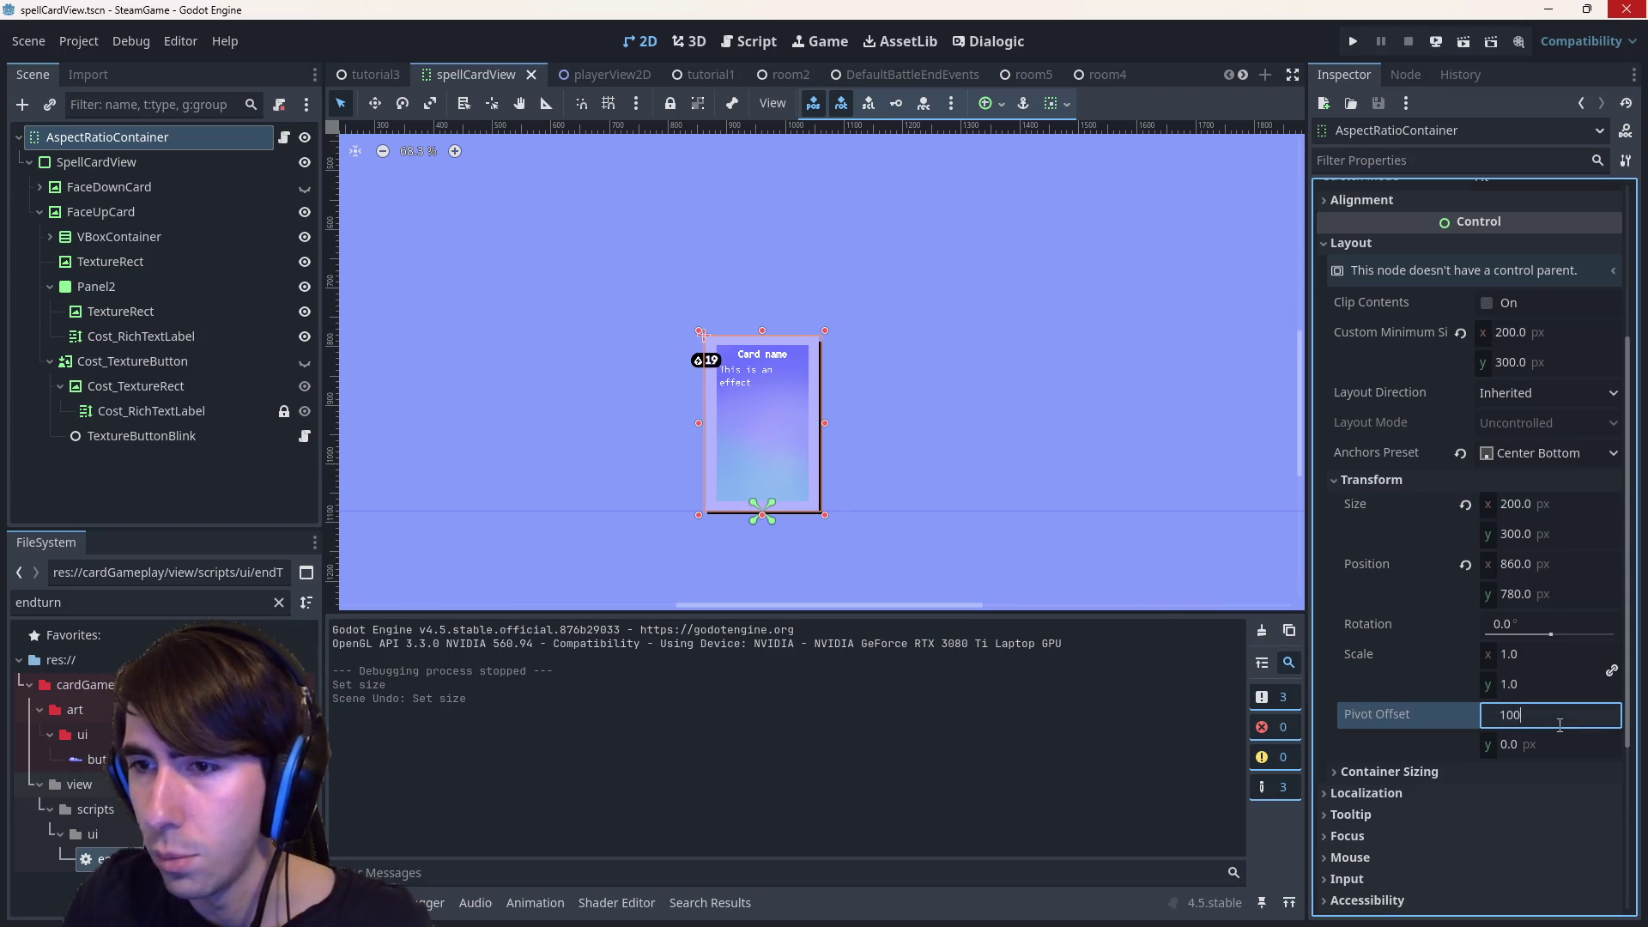
pyautogui.press('Tab')
pyautogui.write('150')
pyautogui.press('Return')
pyautogui.hotkey('ctrl', 's')
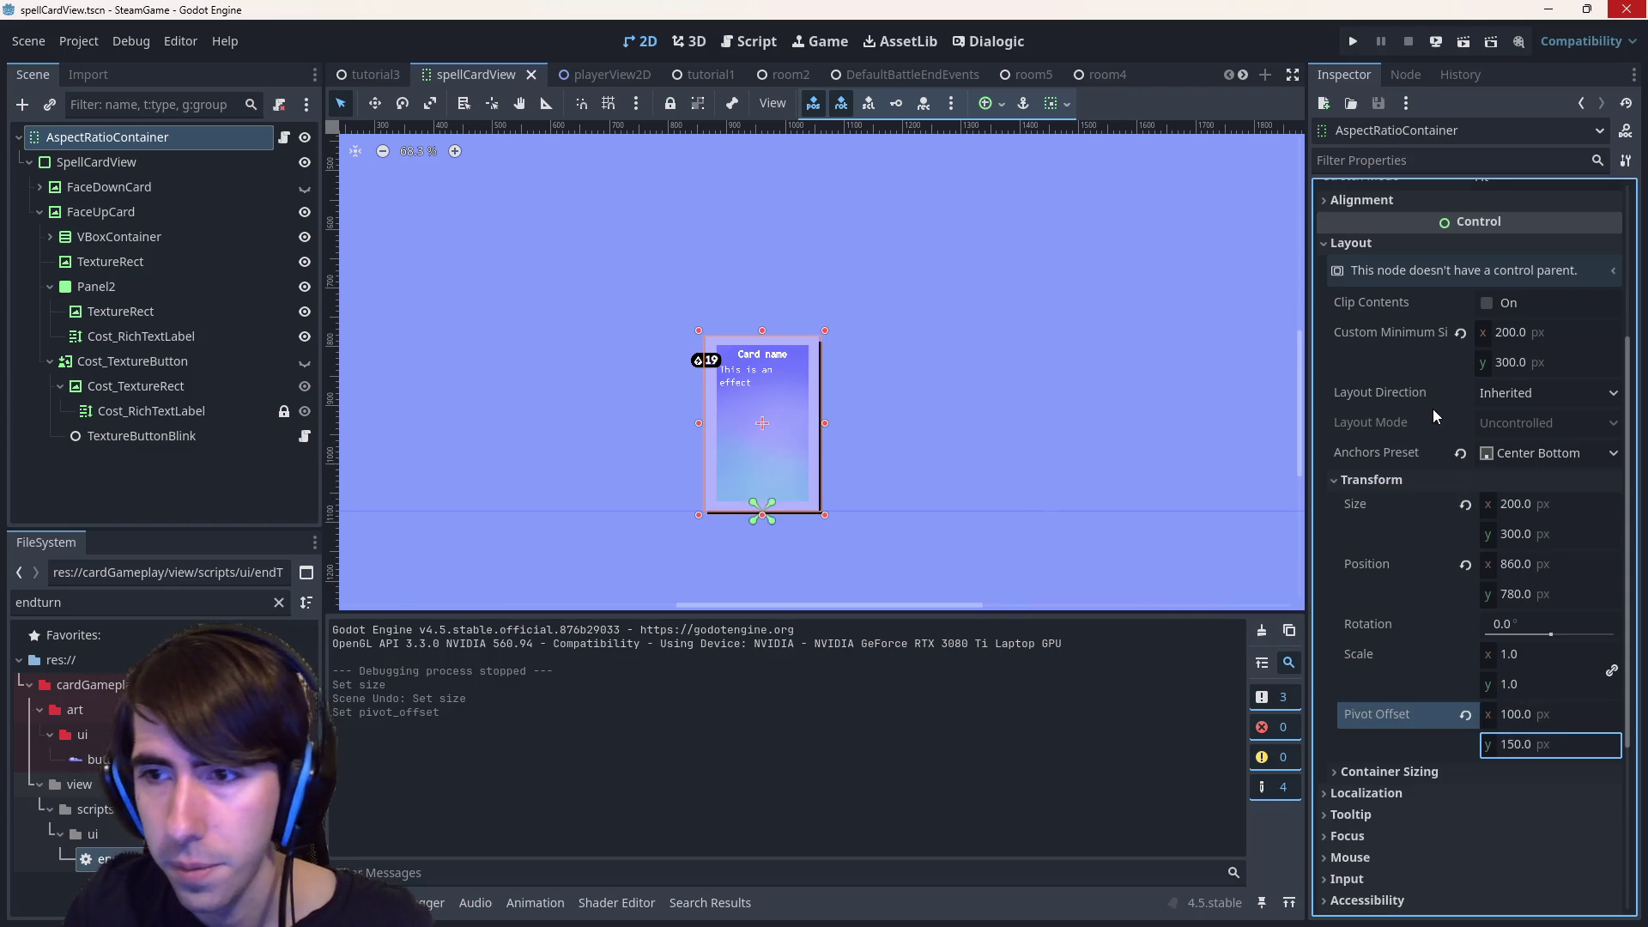
# Try and undo a 300 px width, then restore the 100 × 150 pivot and save
pyautogui.moveTo(1509, 495)
pyautogui.mouseDown()
pyautogui.moveTo(1529, 506)
pyautogui.moveTo(1507, 513)
pyautogui.mouseUp()
pyautogui.hotkey('ctrl', 'z')
pyautogui.click(1522, 505)
pyautogui.write('300')
pyautogui.press('Return')
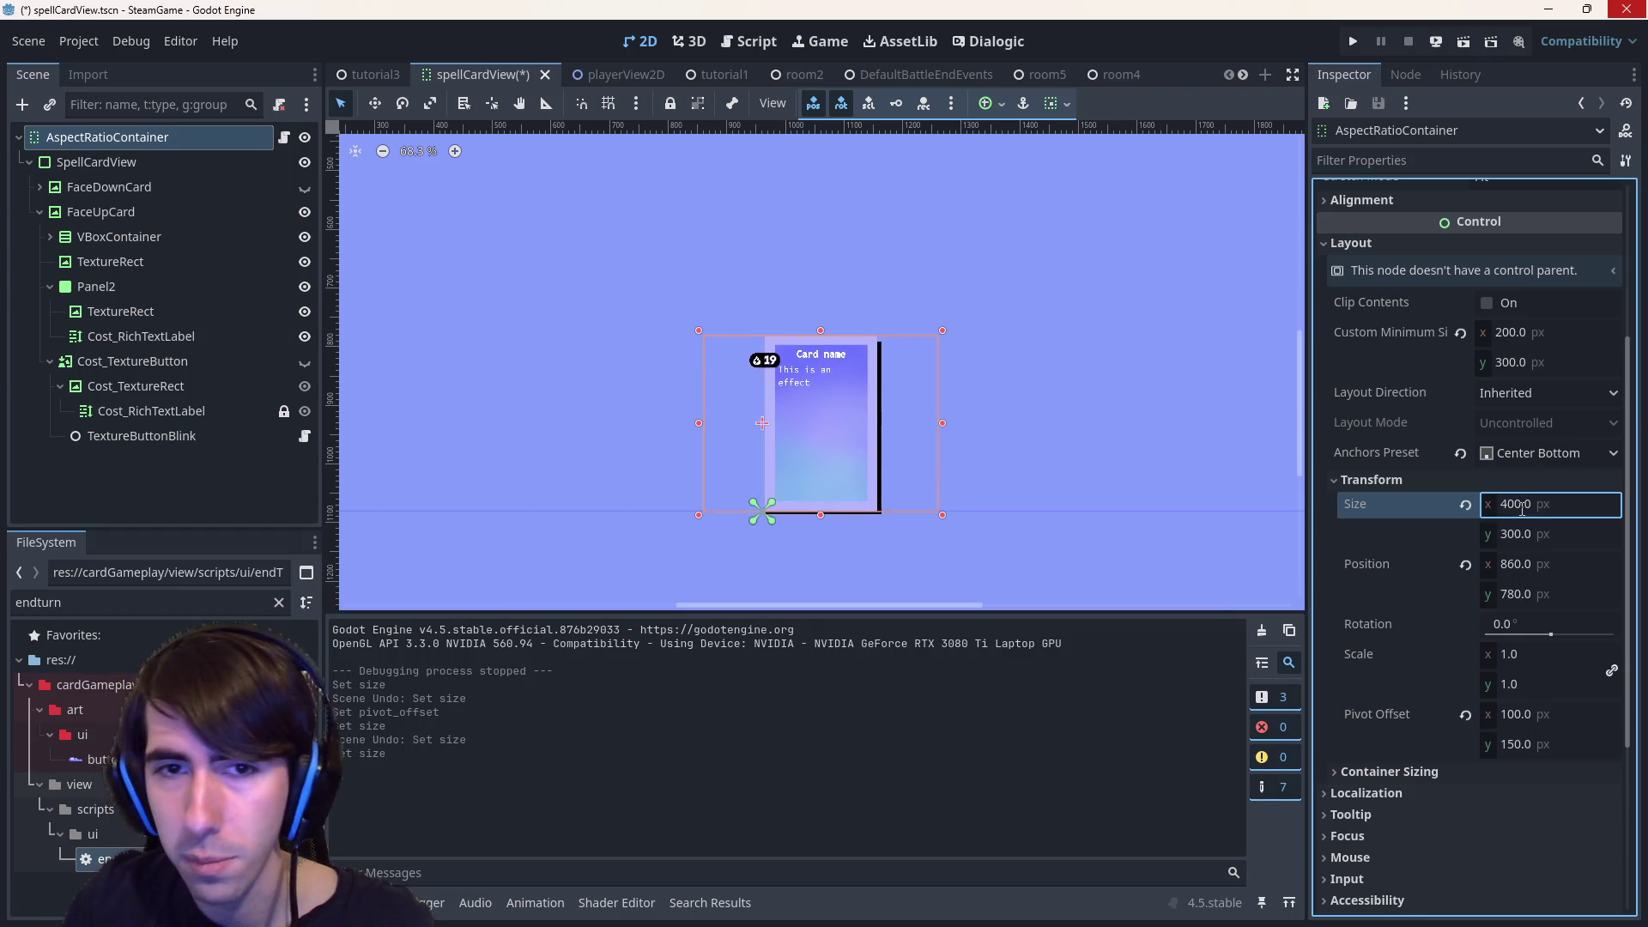
pyautogui.hotkey('ctrl', 'z')
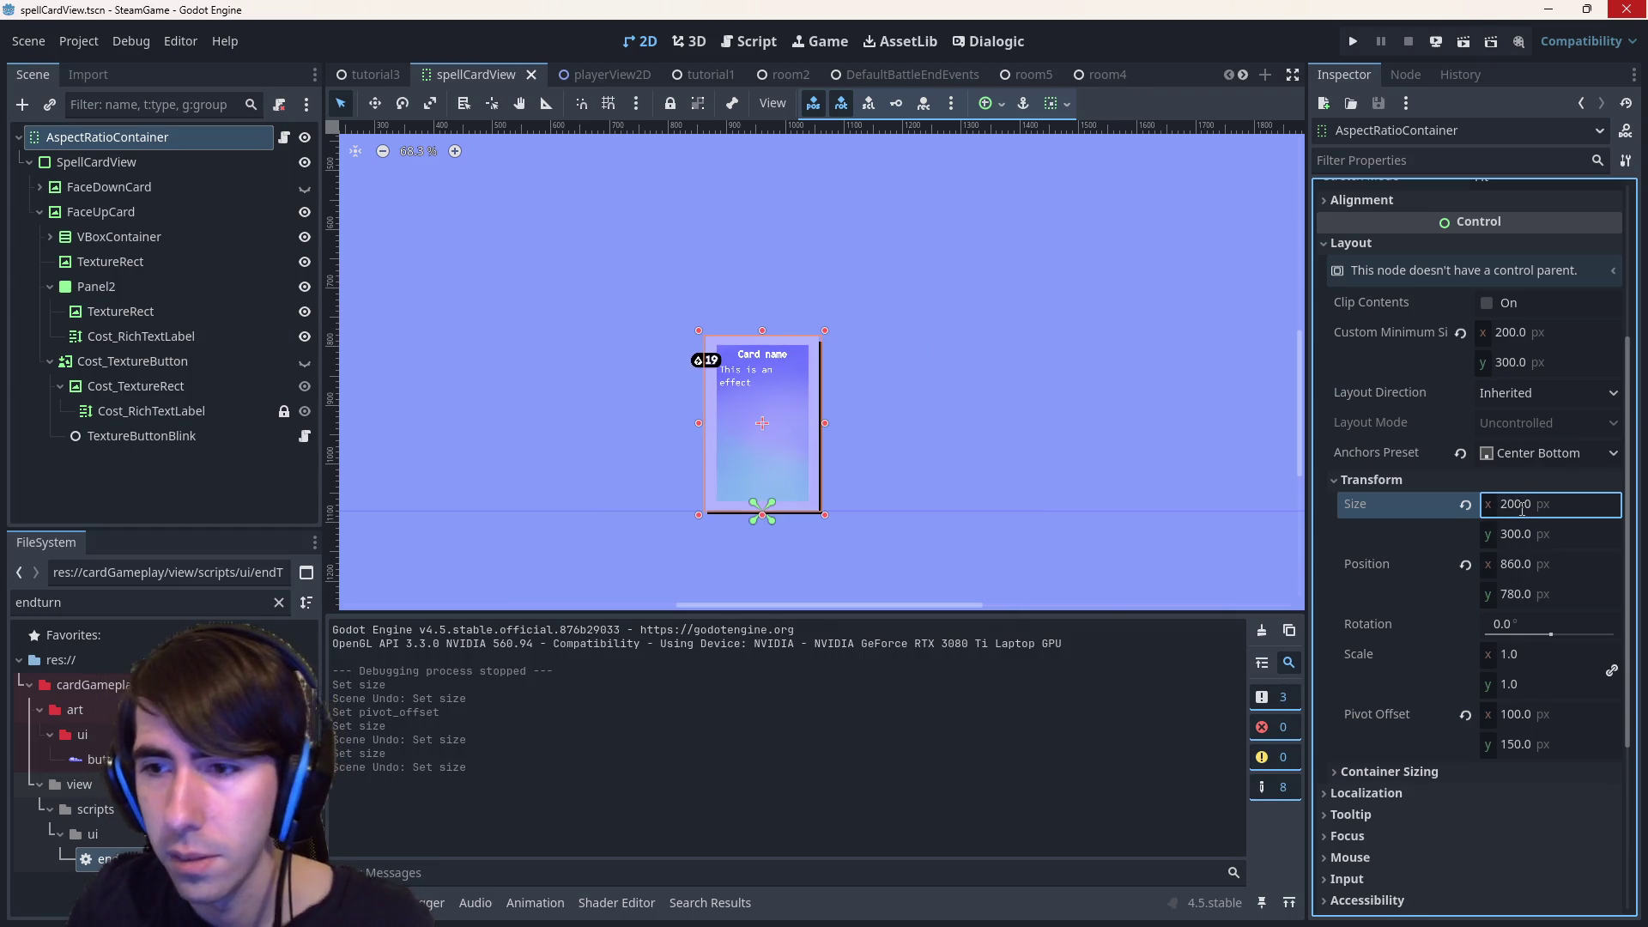
pyautogui.click(1465, 716)
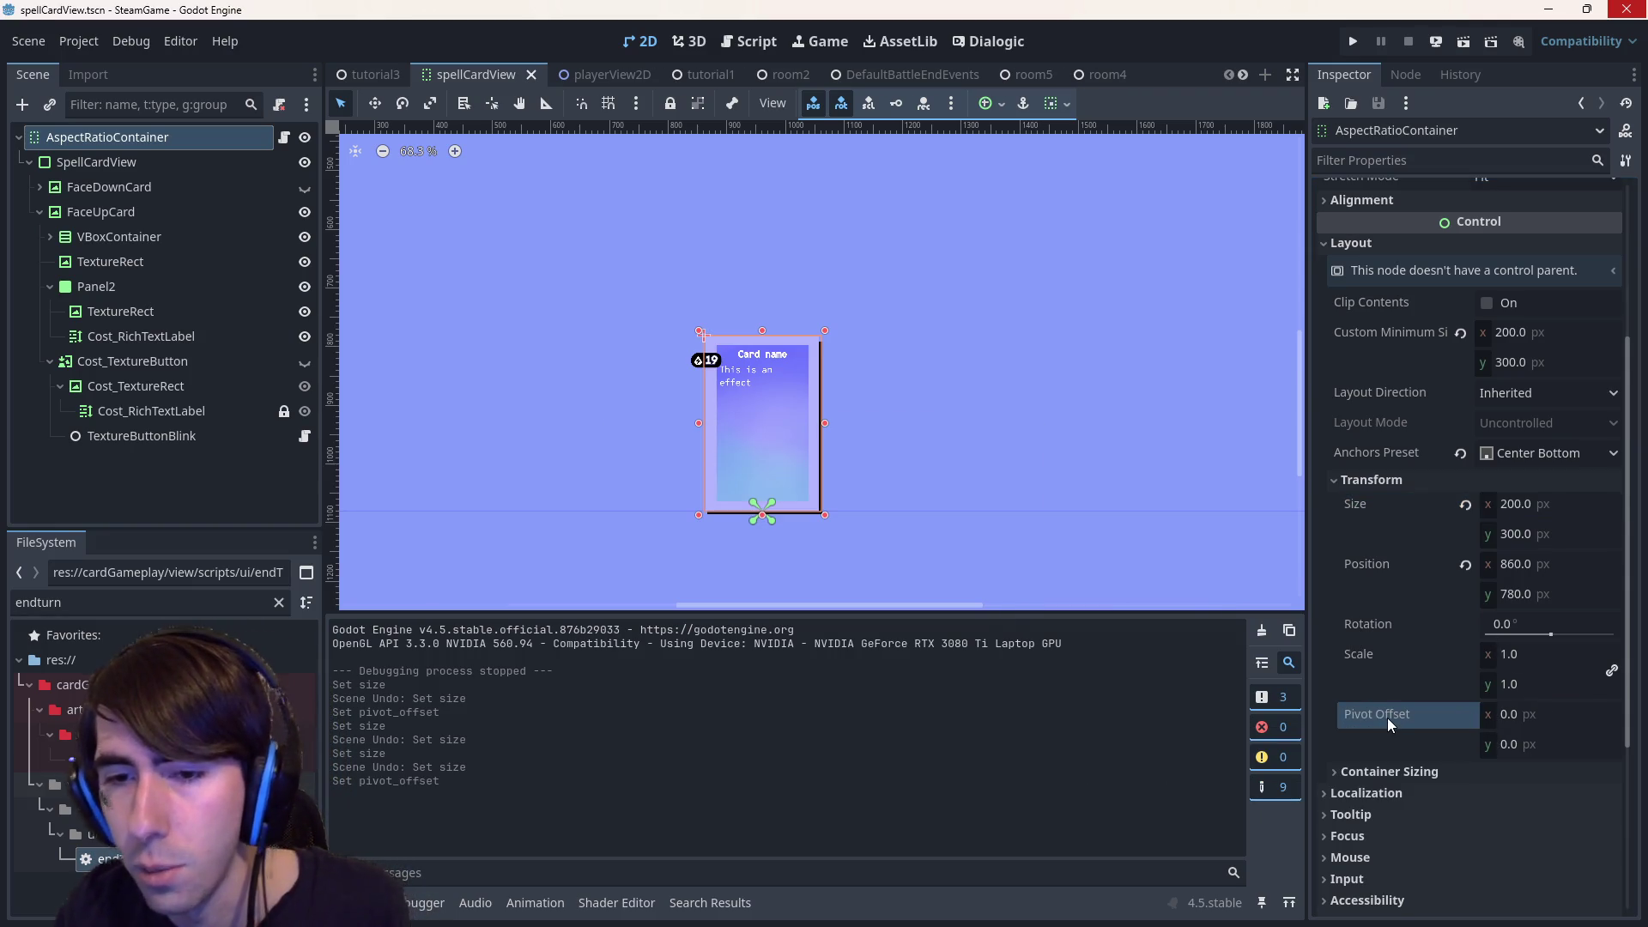
pyautogui.moveTo(1392, 728)
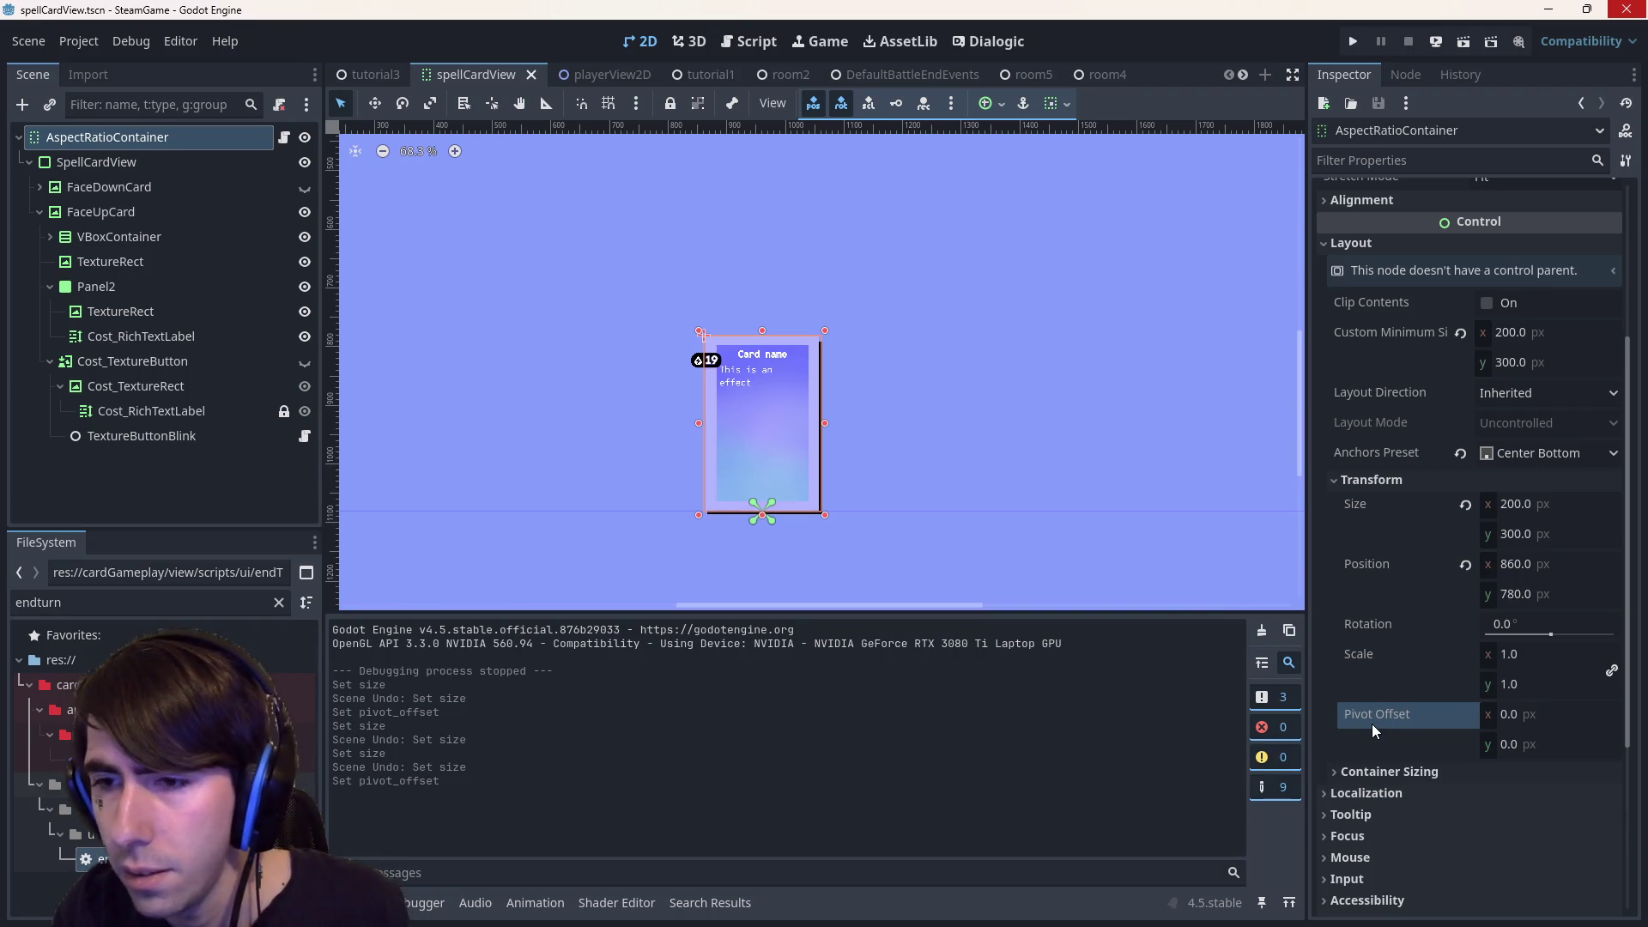
pyautogui.hotkey('ctrl', 'z')
pyautogui.hotkey('ctrl', 's')
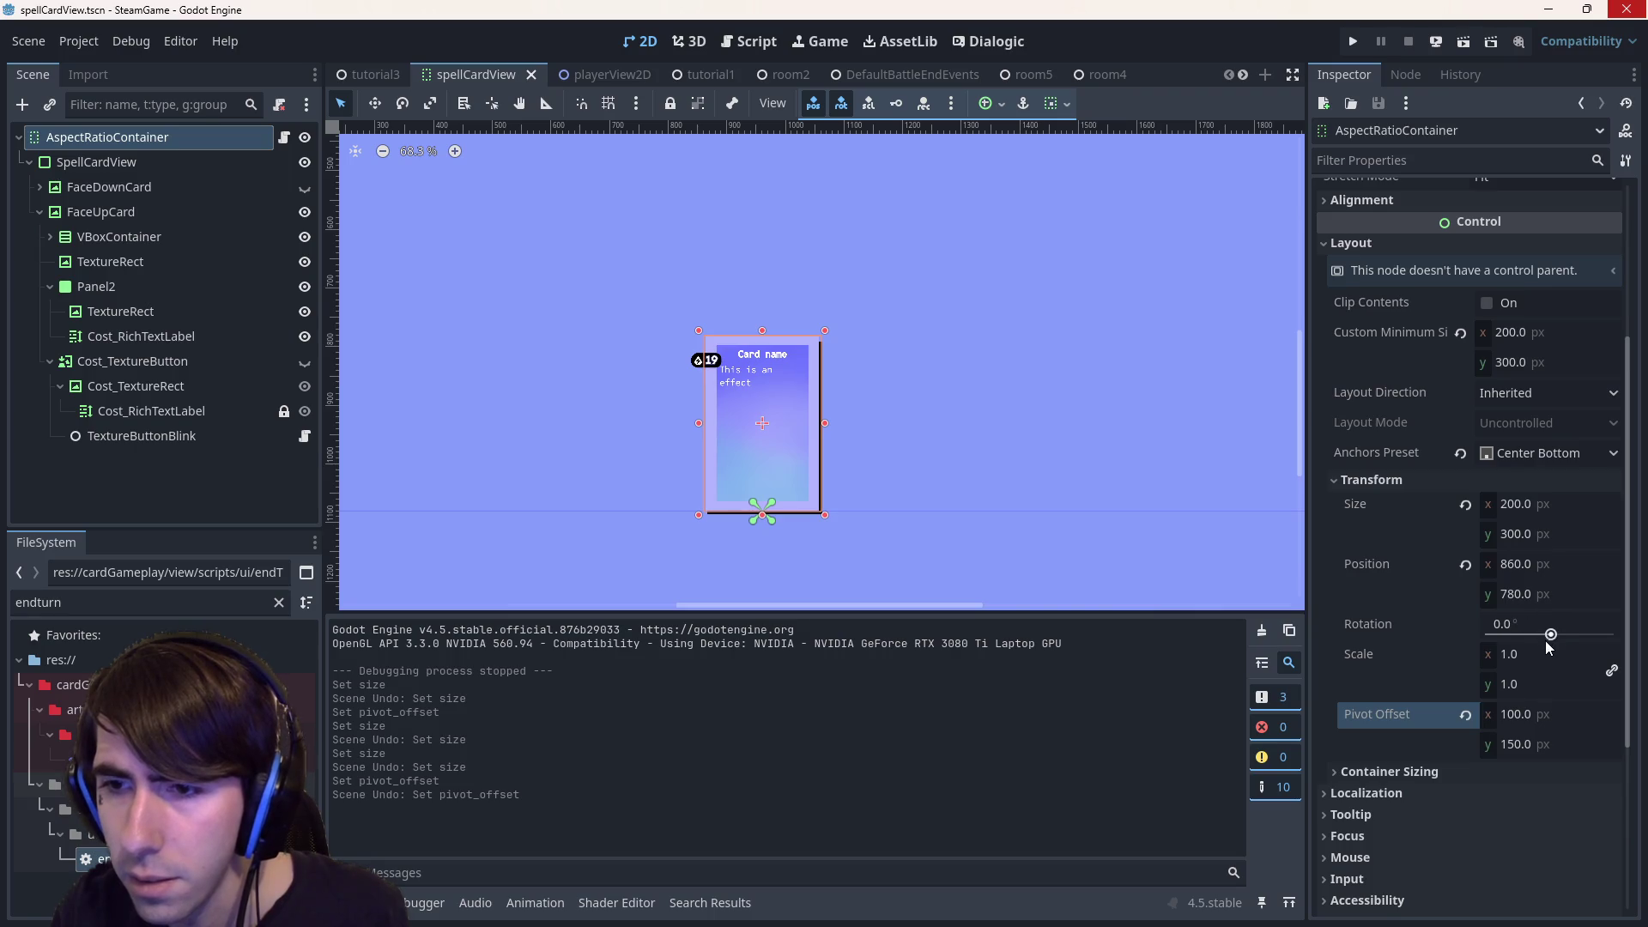
# Preview an enlarged card scale in the 2D view, undo it, and save the scene
pyautogui.click(758, 47)
pyautogui.click(639, 41)
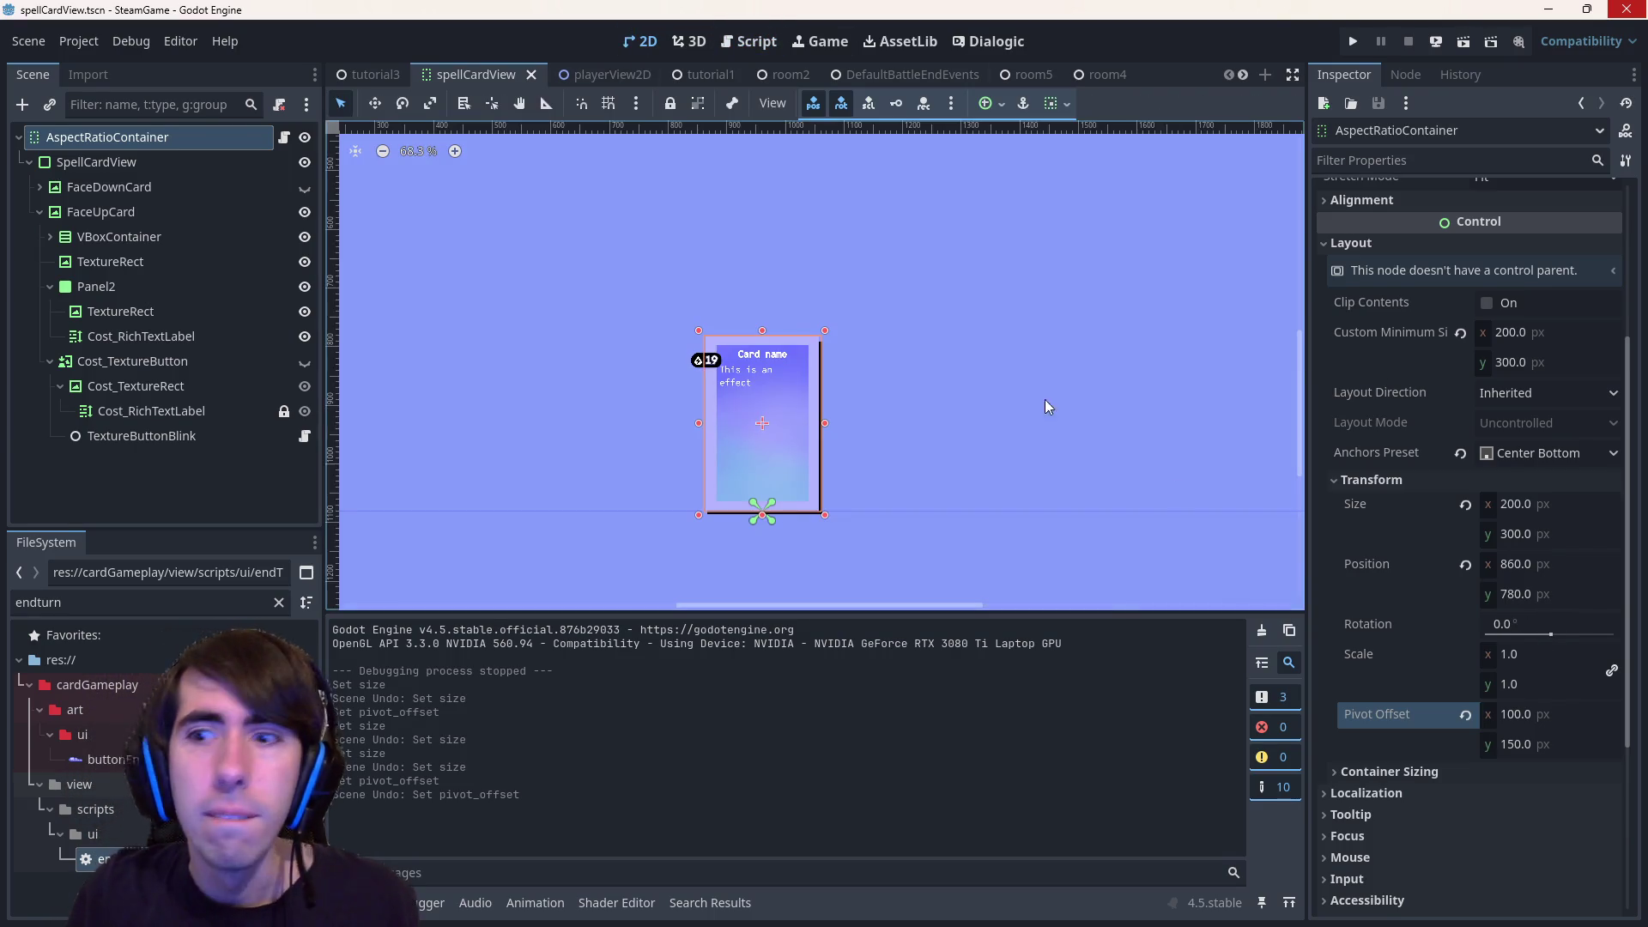
pyautogui.moveTo(1507, 657); pyautogui.dragTo(1644, 657)
pyautogui.hotkey('ctrl', 'z')
pyautogui.hotkey('ctrl', 's')
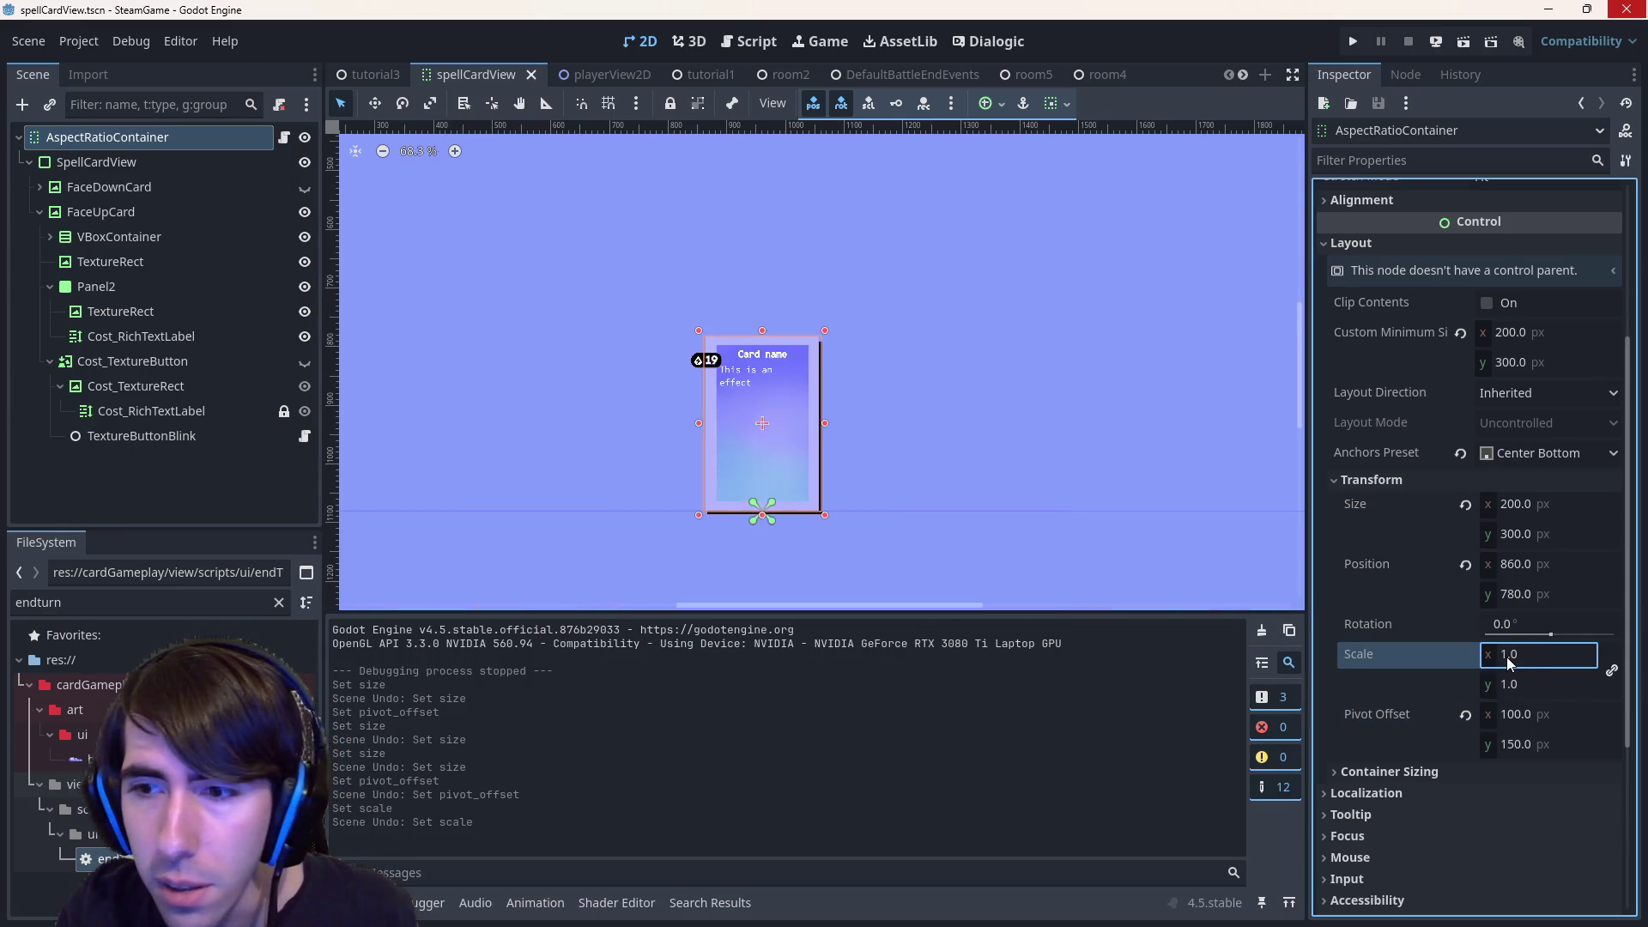
# In handSpellCardView.gd rename size to scale, delete pass, uncomment 'scale /= 2', and save
pyautogui.click(751, 41)
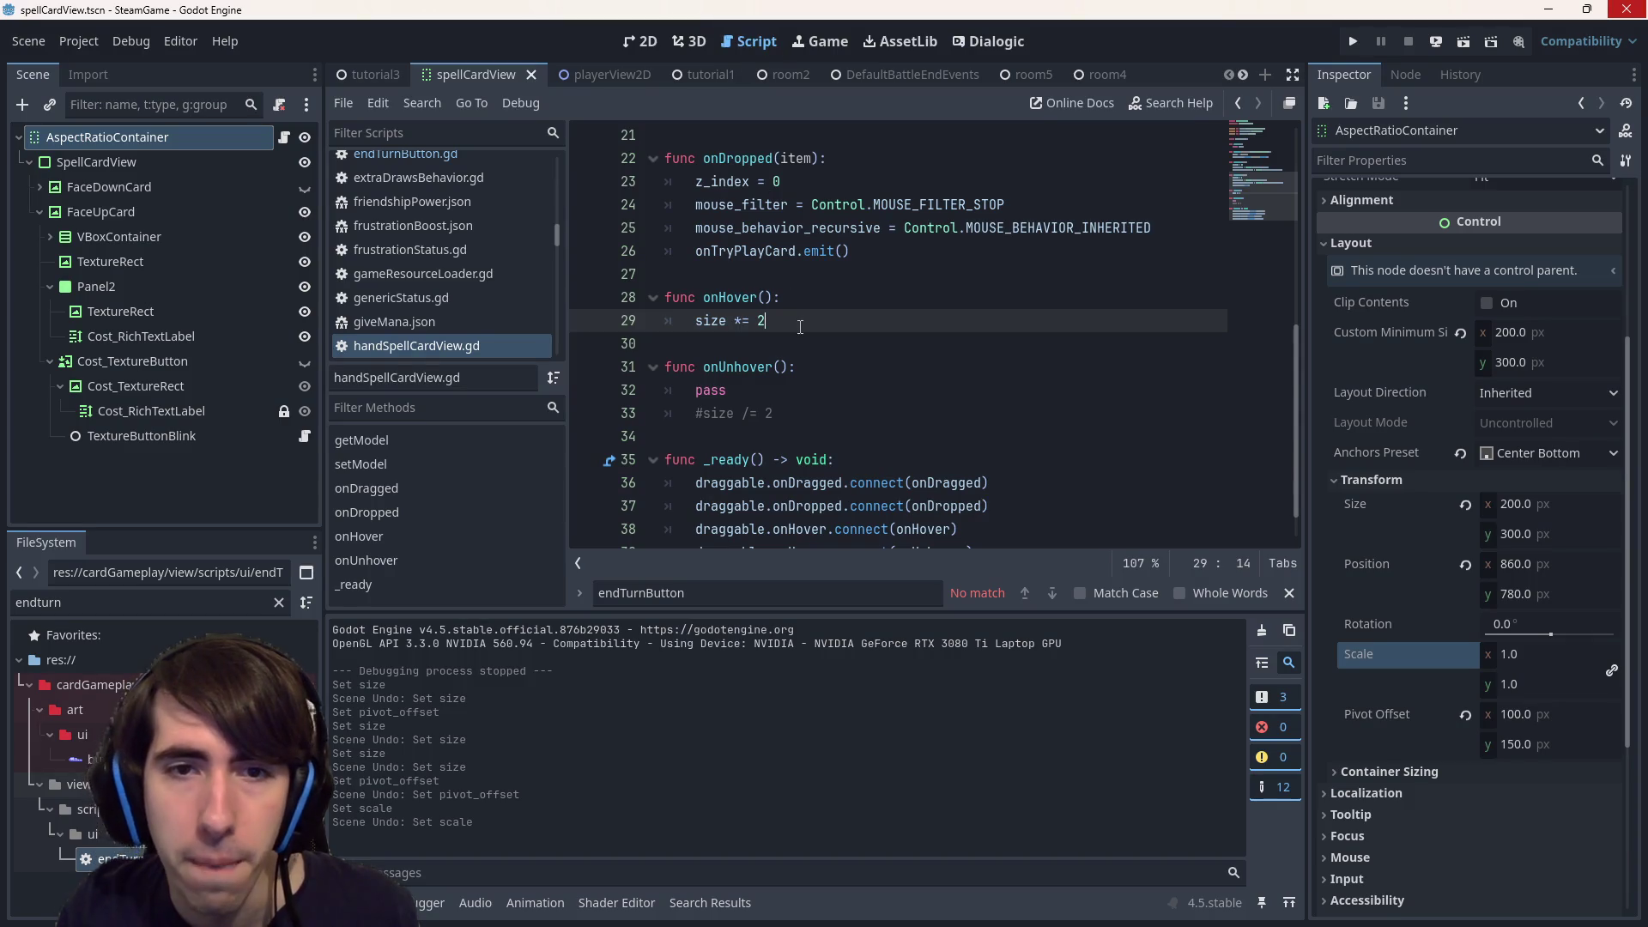
pyautogui.doubleClick(711, 320)
pyautogui.hotkey('ctrl', 'd')
pyautogui.write('scale')
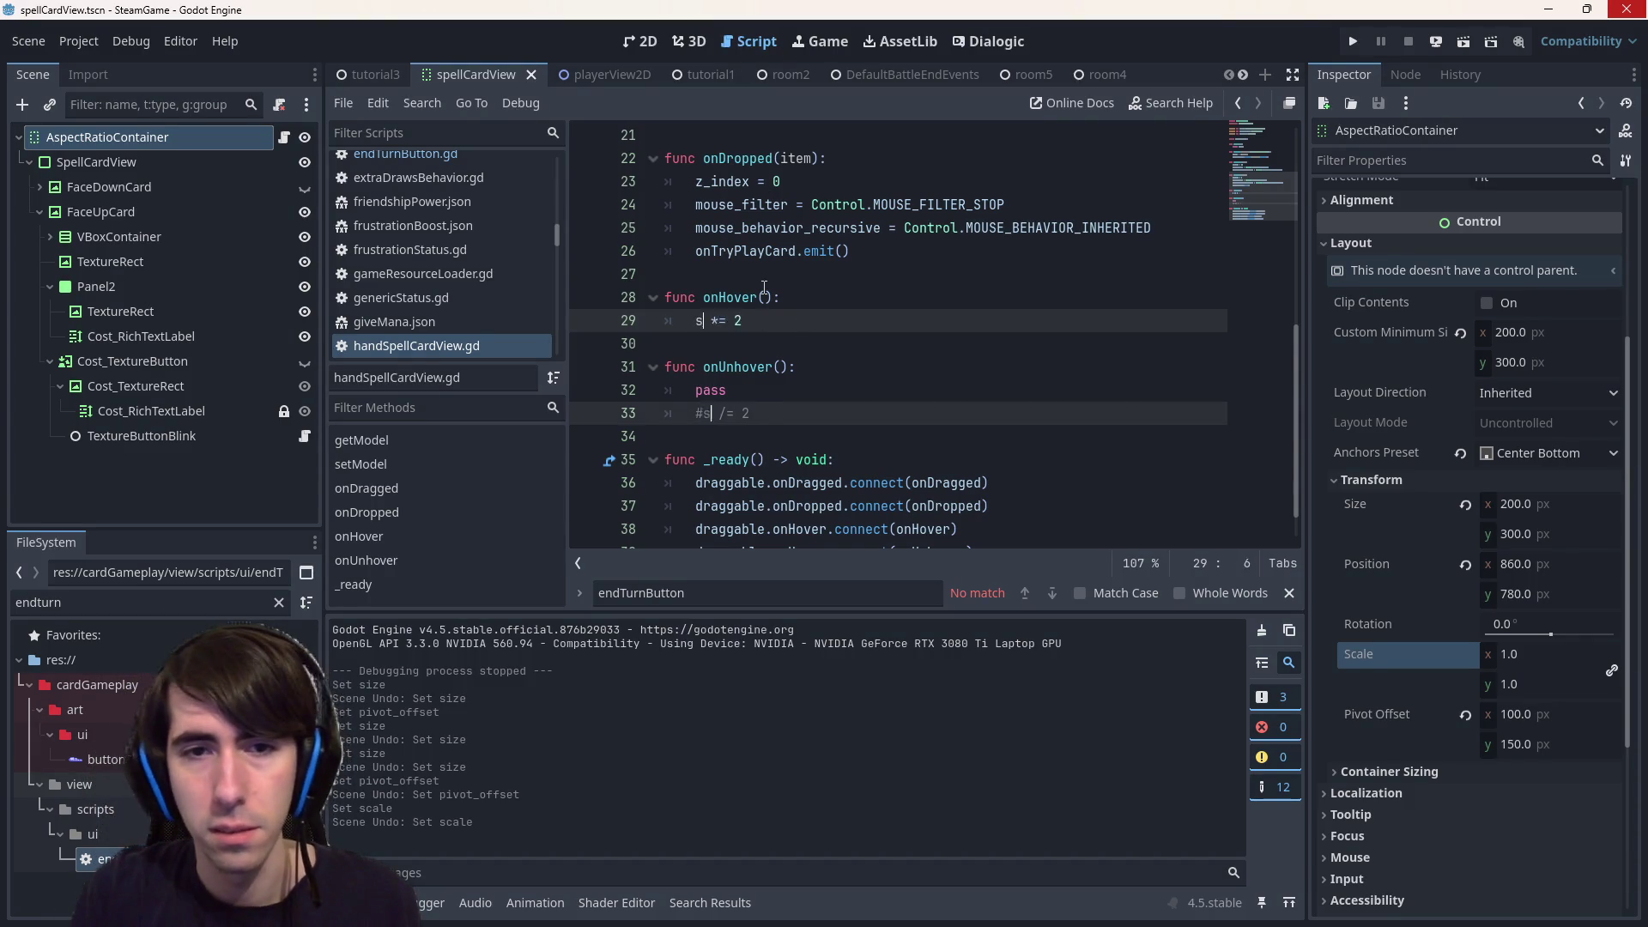
pyautogui.press('Escape')
pyautogui.tripleClick(711, 390)
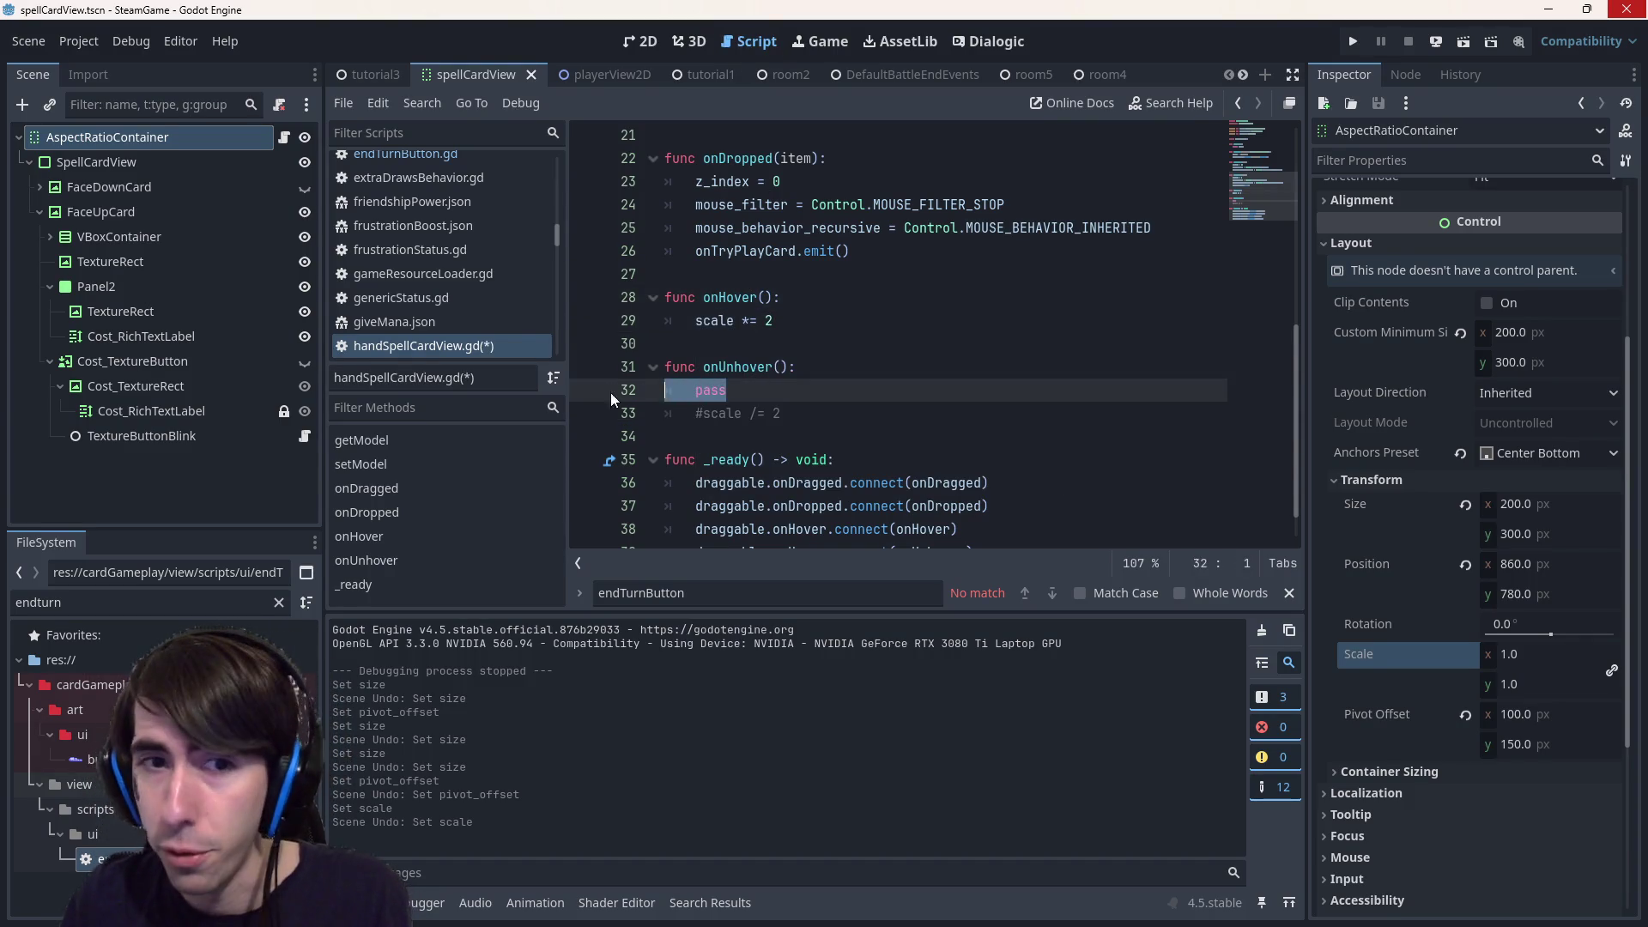
pyautogui.press('BackSpace')
pyautogui.press('BackSpace')
pyautogui.click(712, 390)
pyautogui.hotkey('ctrl', 'k')
pyautogui.click(774, 320)
pyautogui.hotkey('ctrl', 's')
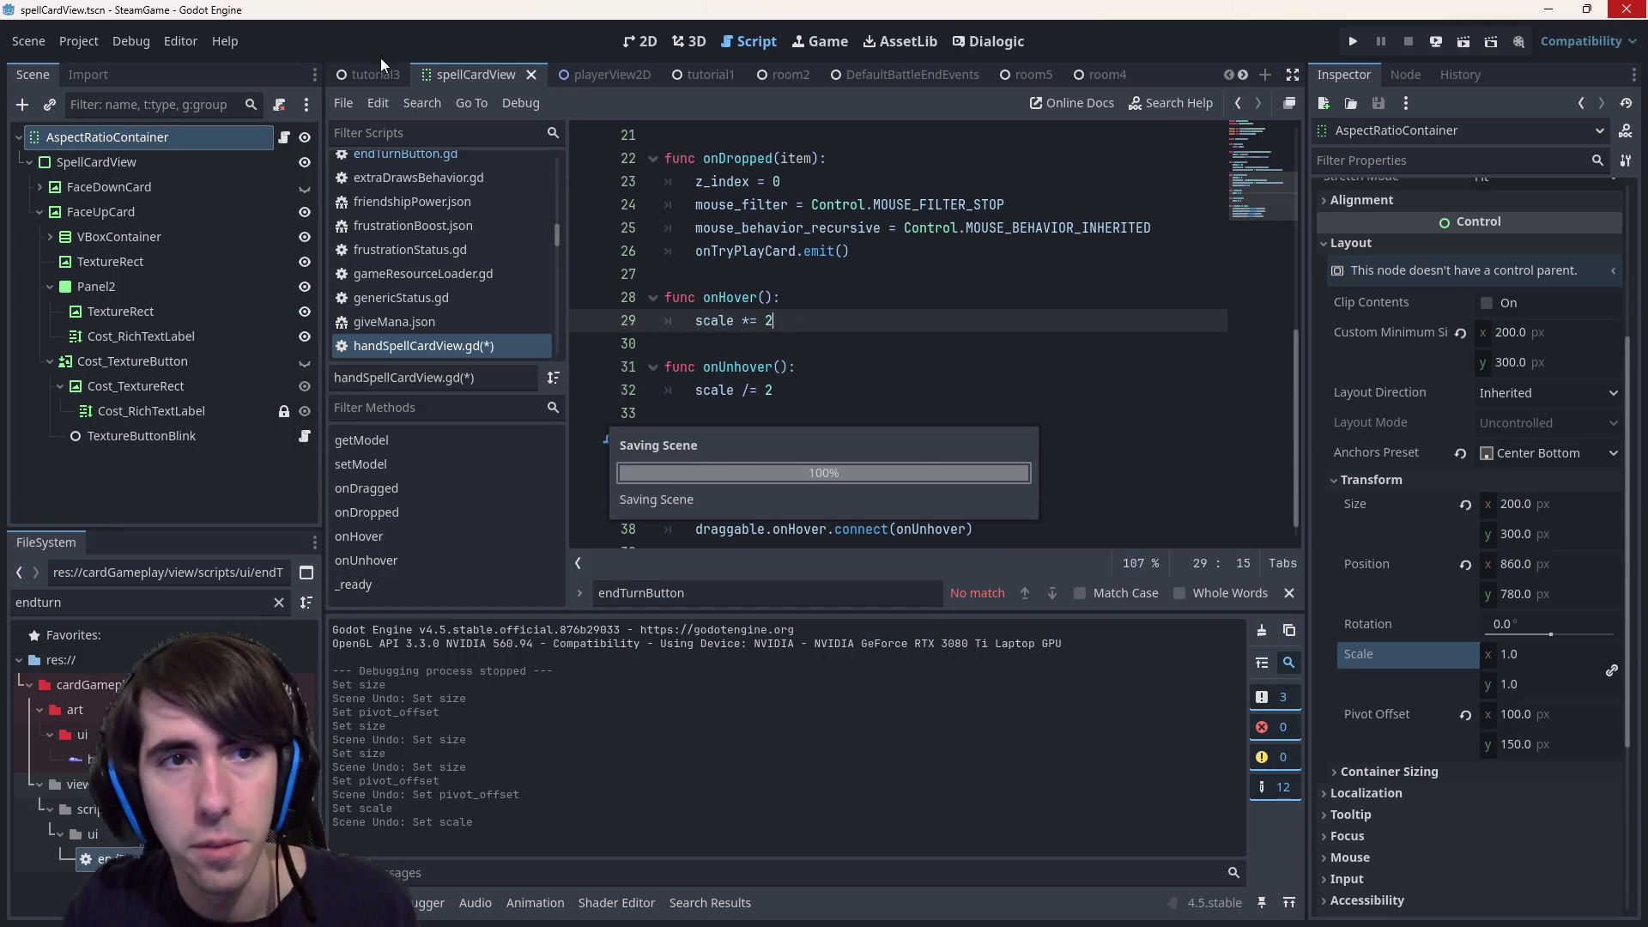
# Run the tutorial3 battle scene to test hovering, then close the game
pyautogui.click(373, 74)
pyautogui.click(1452, 37)
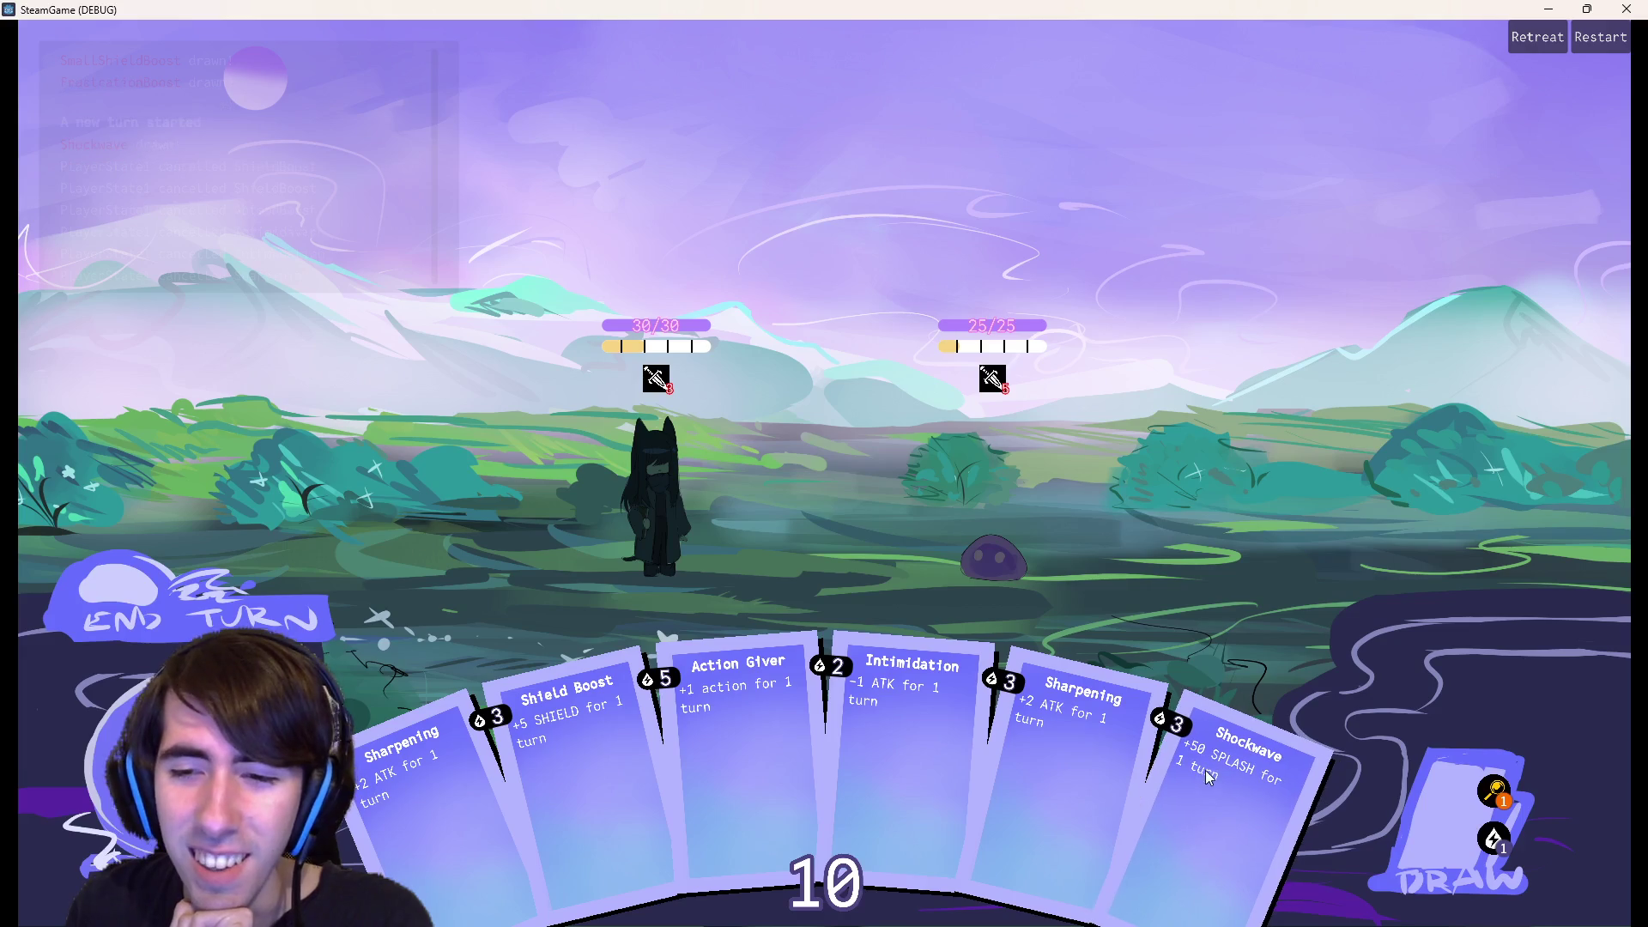
pyautogui.click(1628, 8)
# Add a 'pass' line back into onUnhover and test-run the hand's card hover enlargement
pyautogui.click(757, 390)
pyautogui.press('Up')
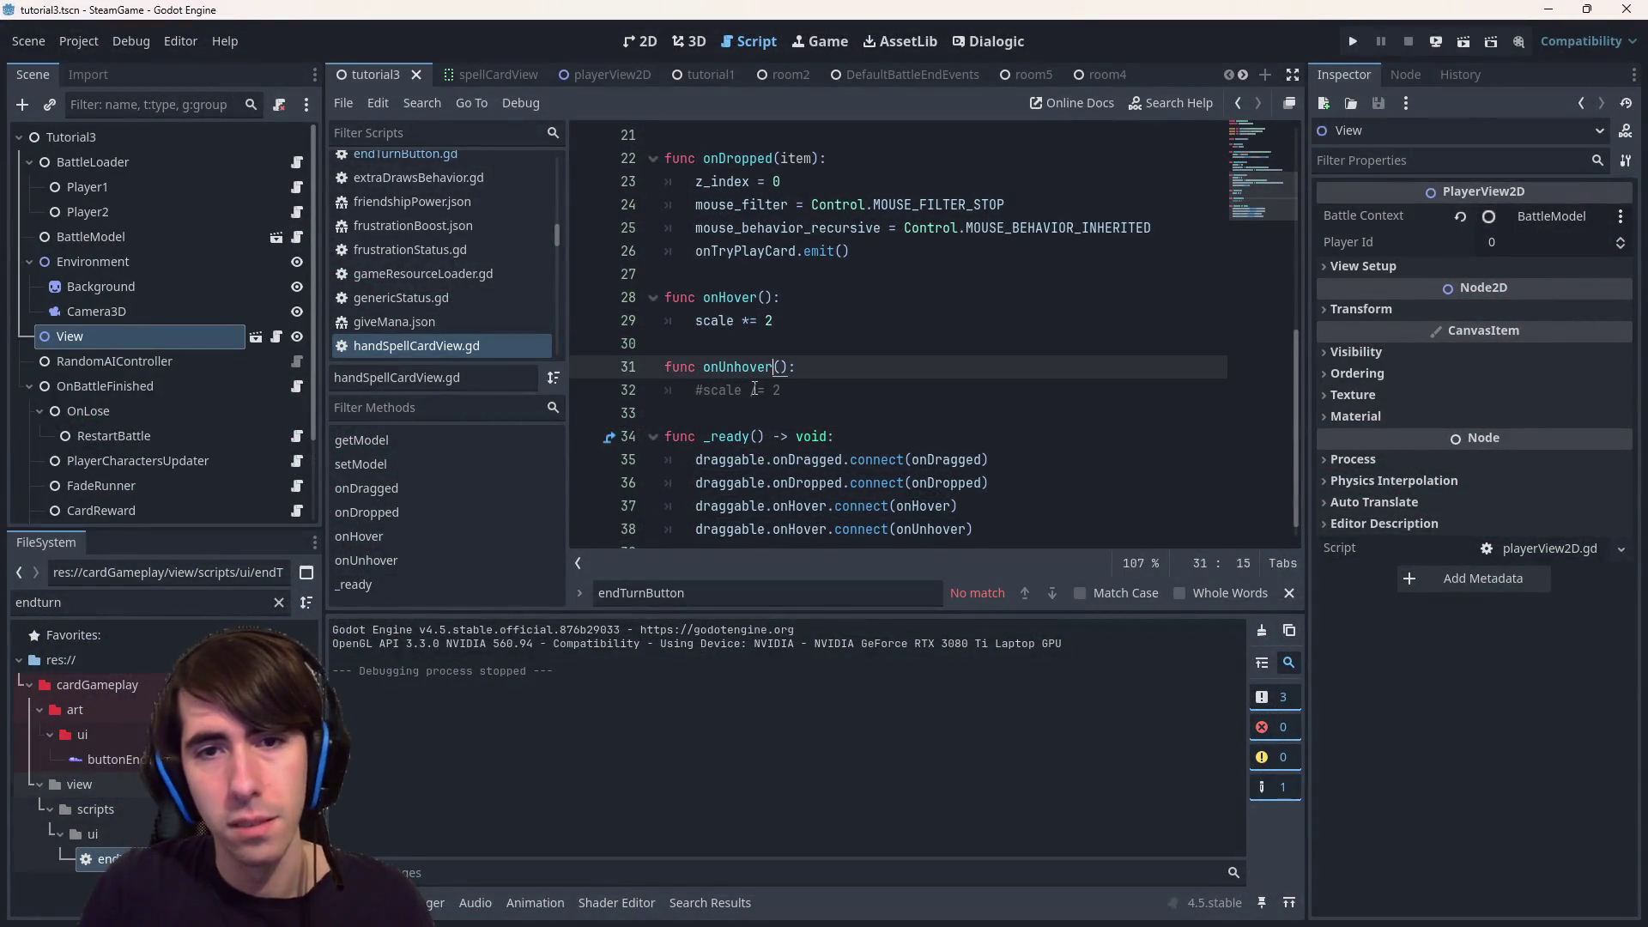
pyautogui.press('End')
pyautogui.press('Return')
pyautogui.write('pass')
pyautogui.click(1456, 46)
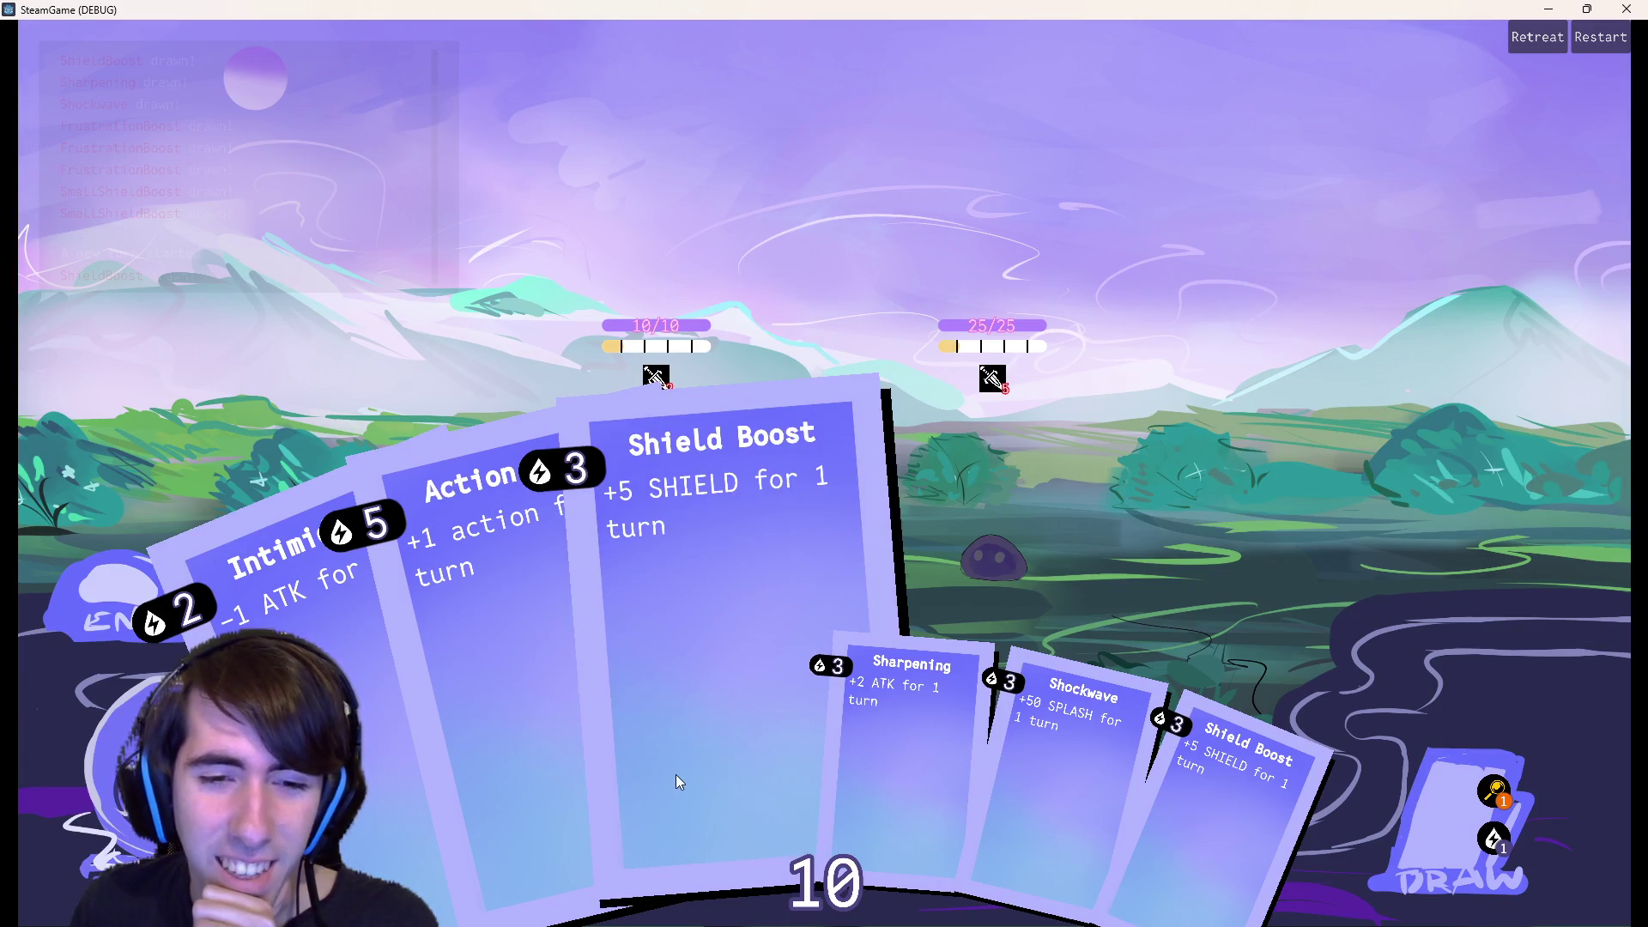
pyautogui.click(608, 786)
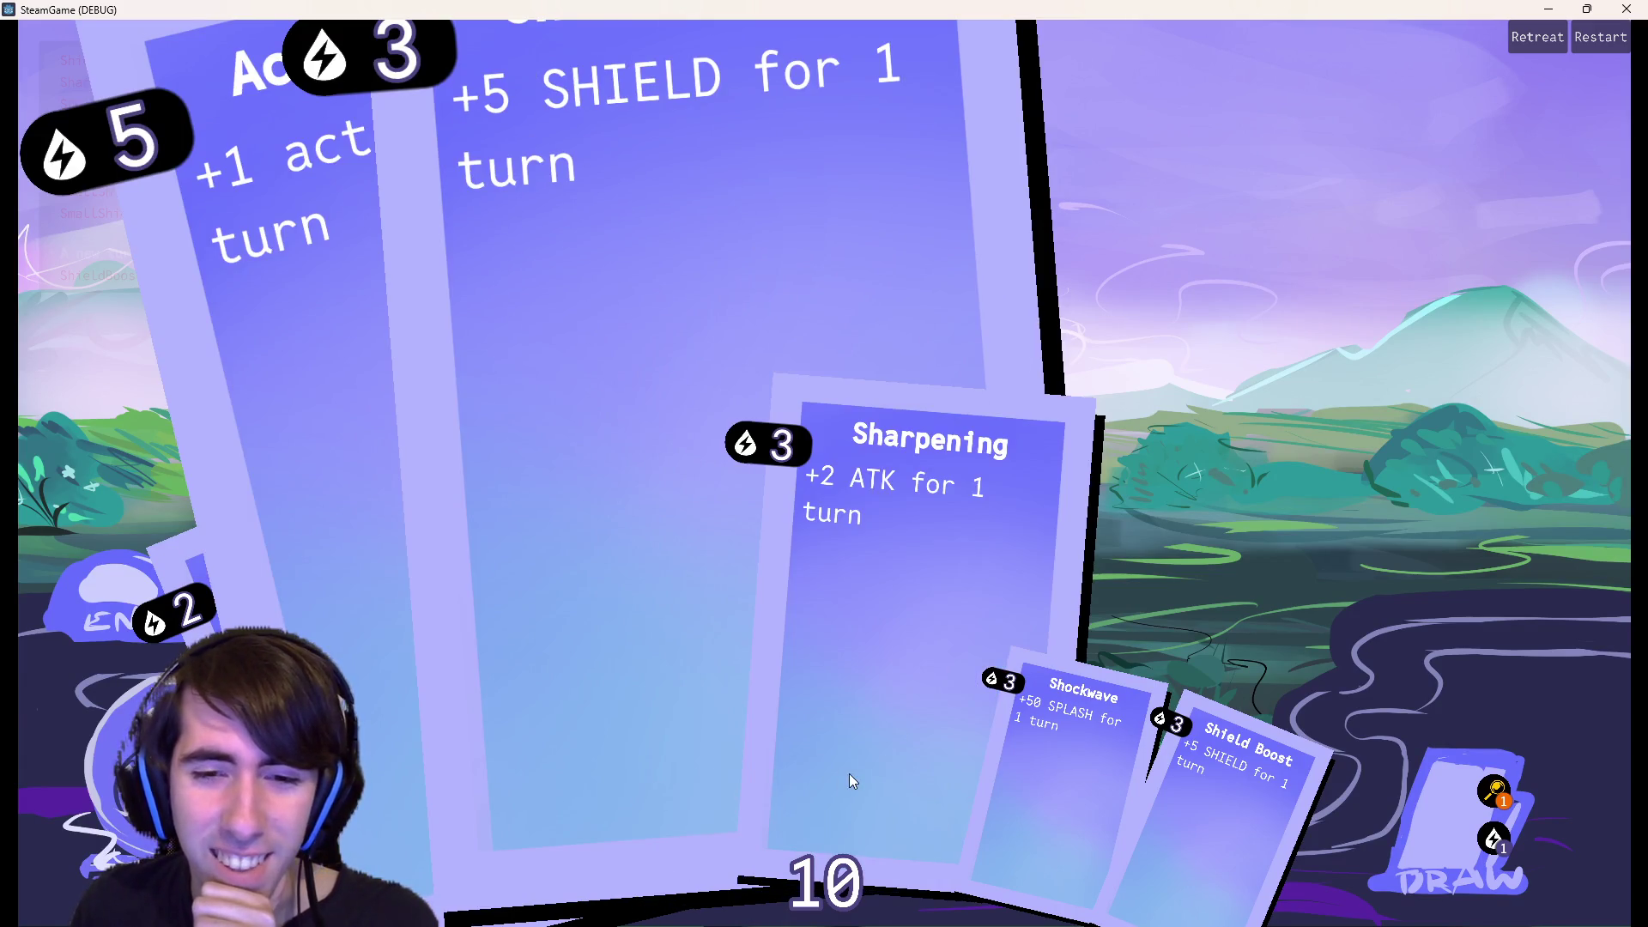
pyautogui.click(1633, 11)
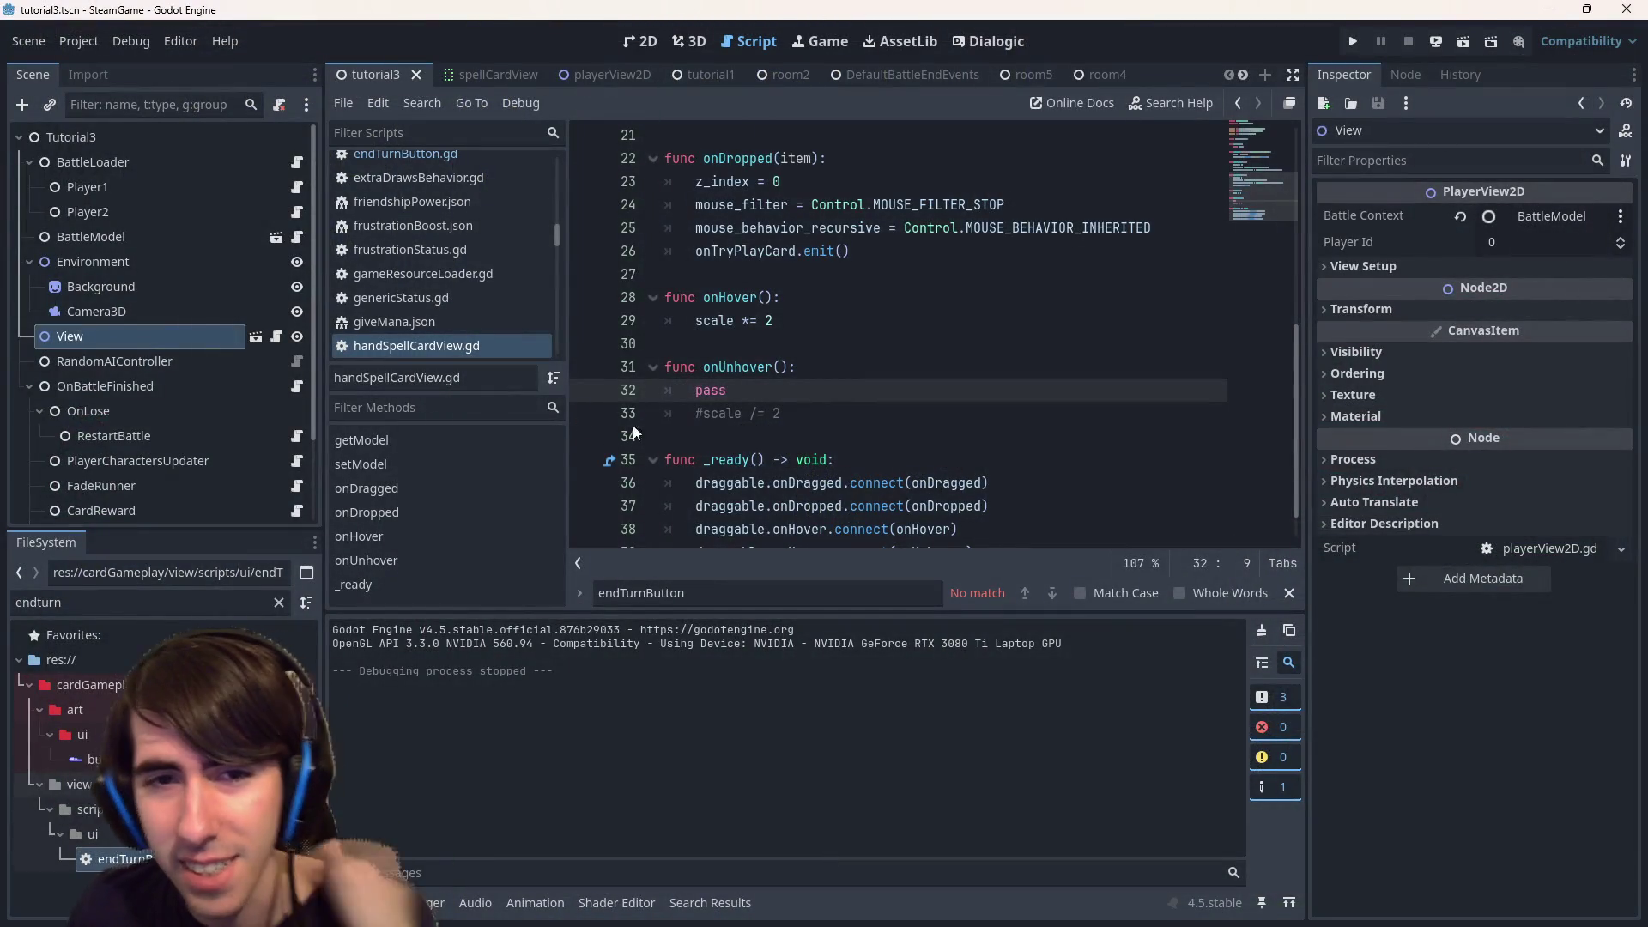
# Delete pass, uncomment 'scale /= 2', breakpoint the onUnhover scale line, and run the scene
pyautogui.hotkey('ctrl', 'shift', 'k')
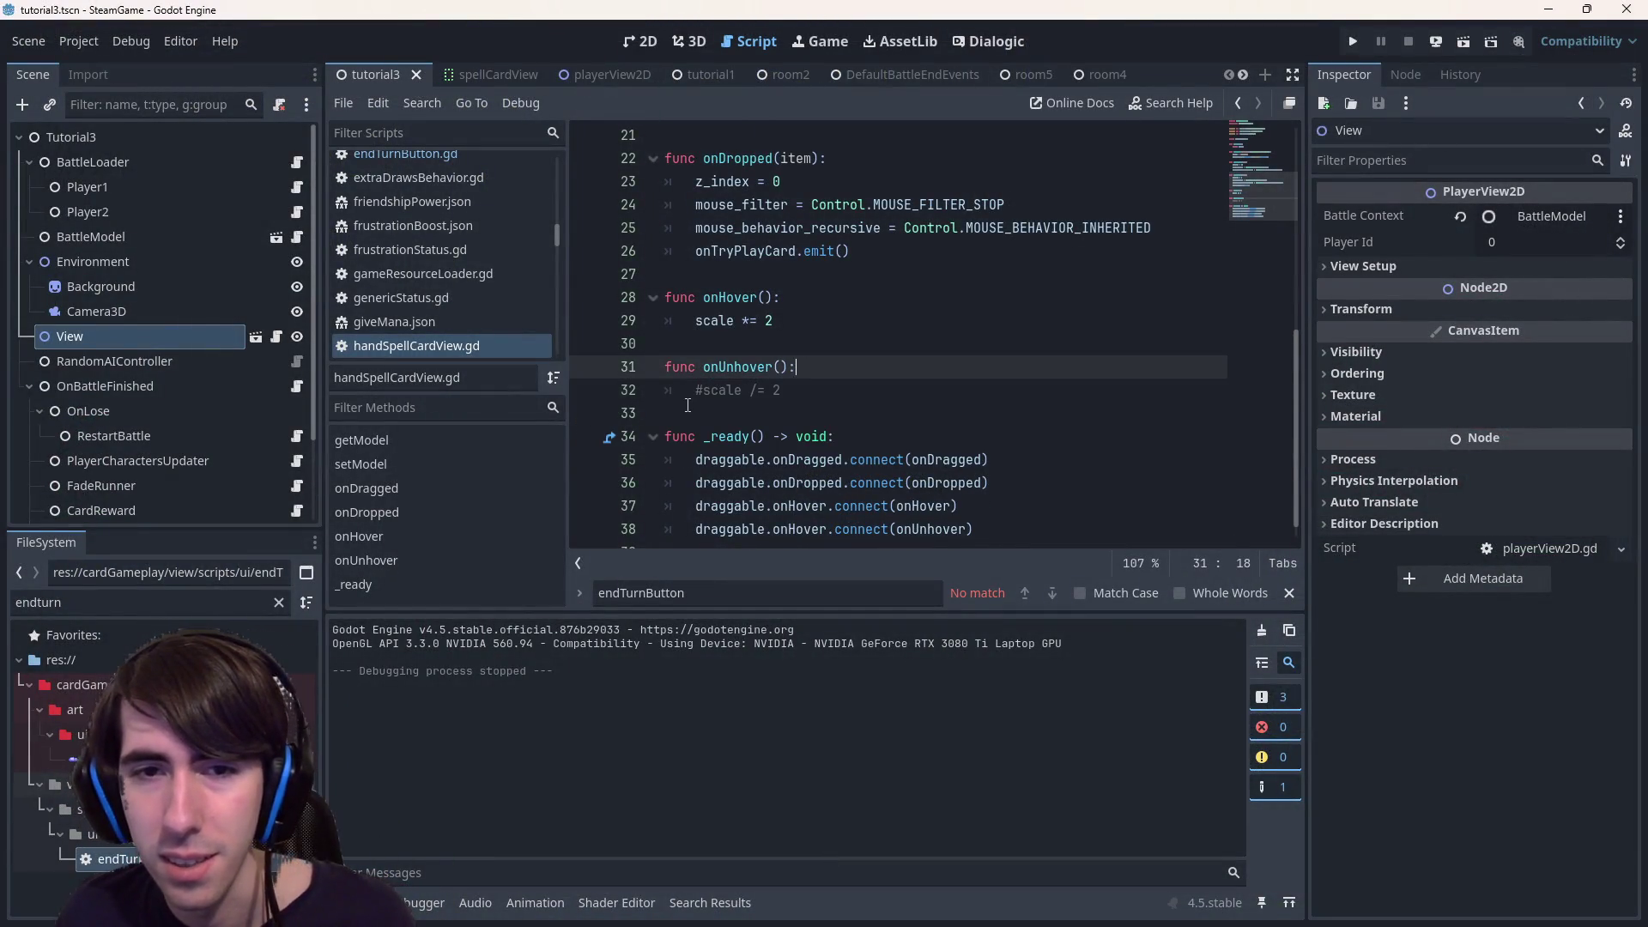
pyautogui.press('Down')
pyautogui.hotkey('ctrl', 'k')
pyautogui.click(586, 389)
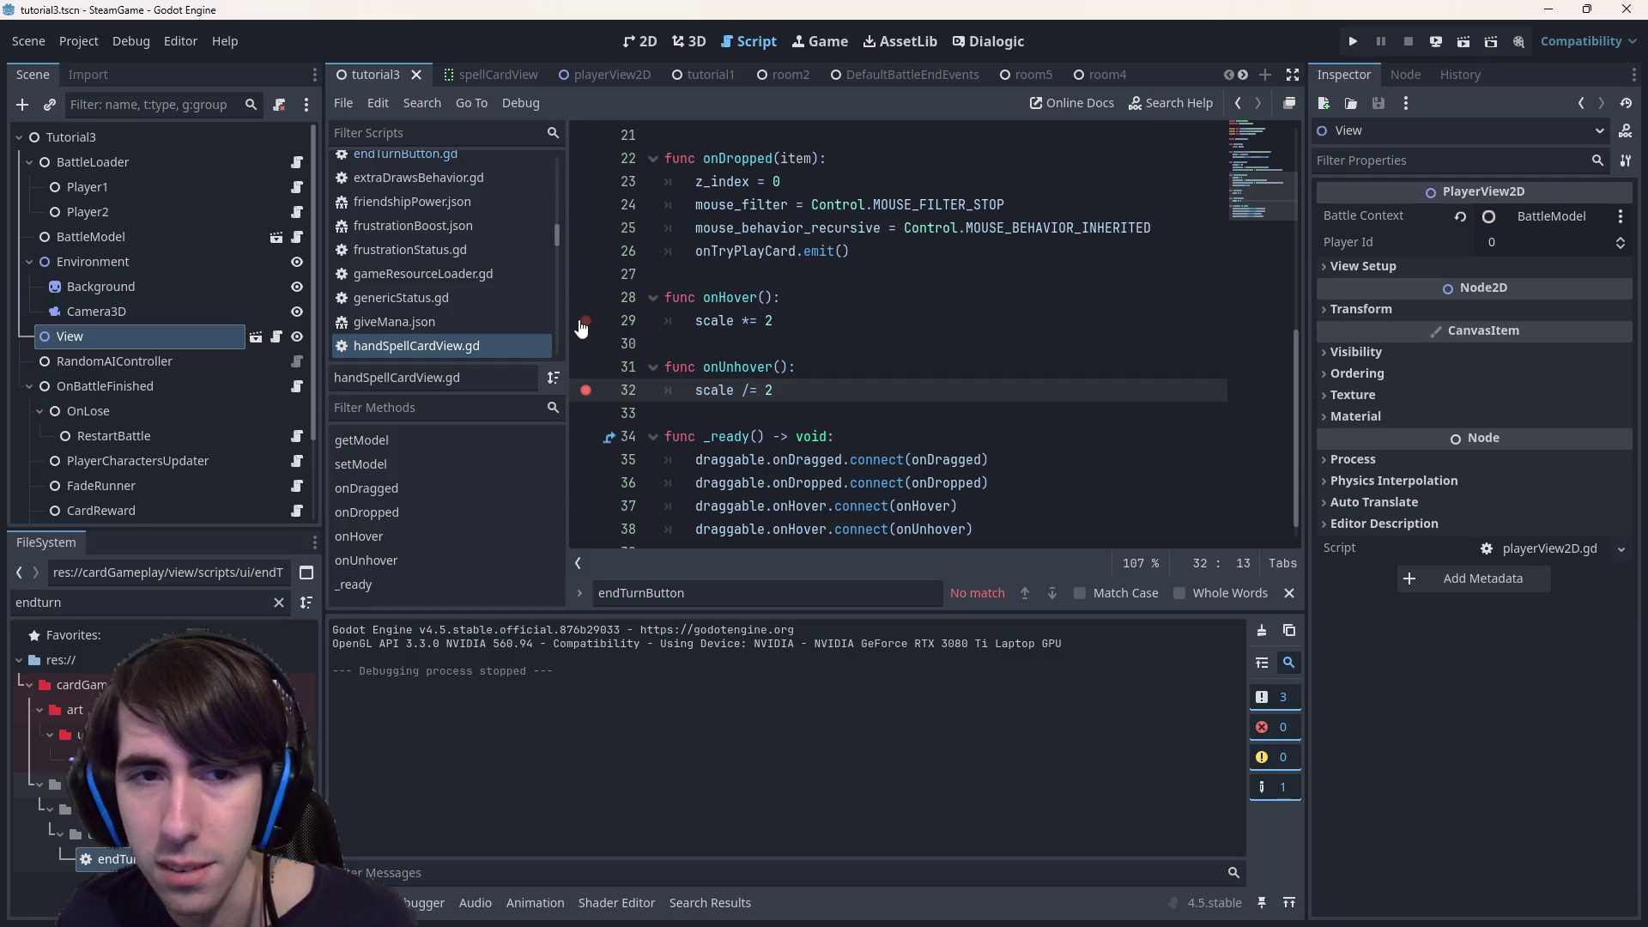
pyautogui.click(1458, 43)
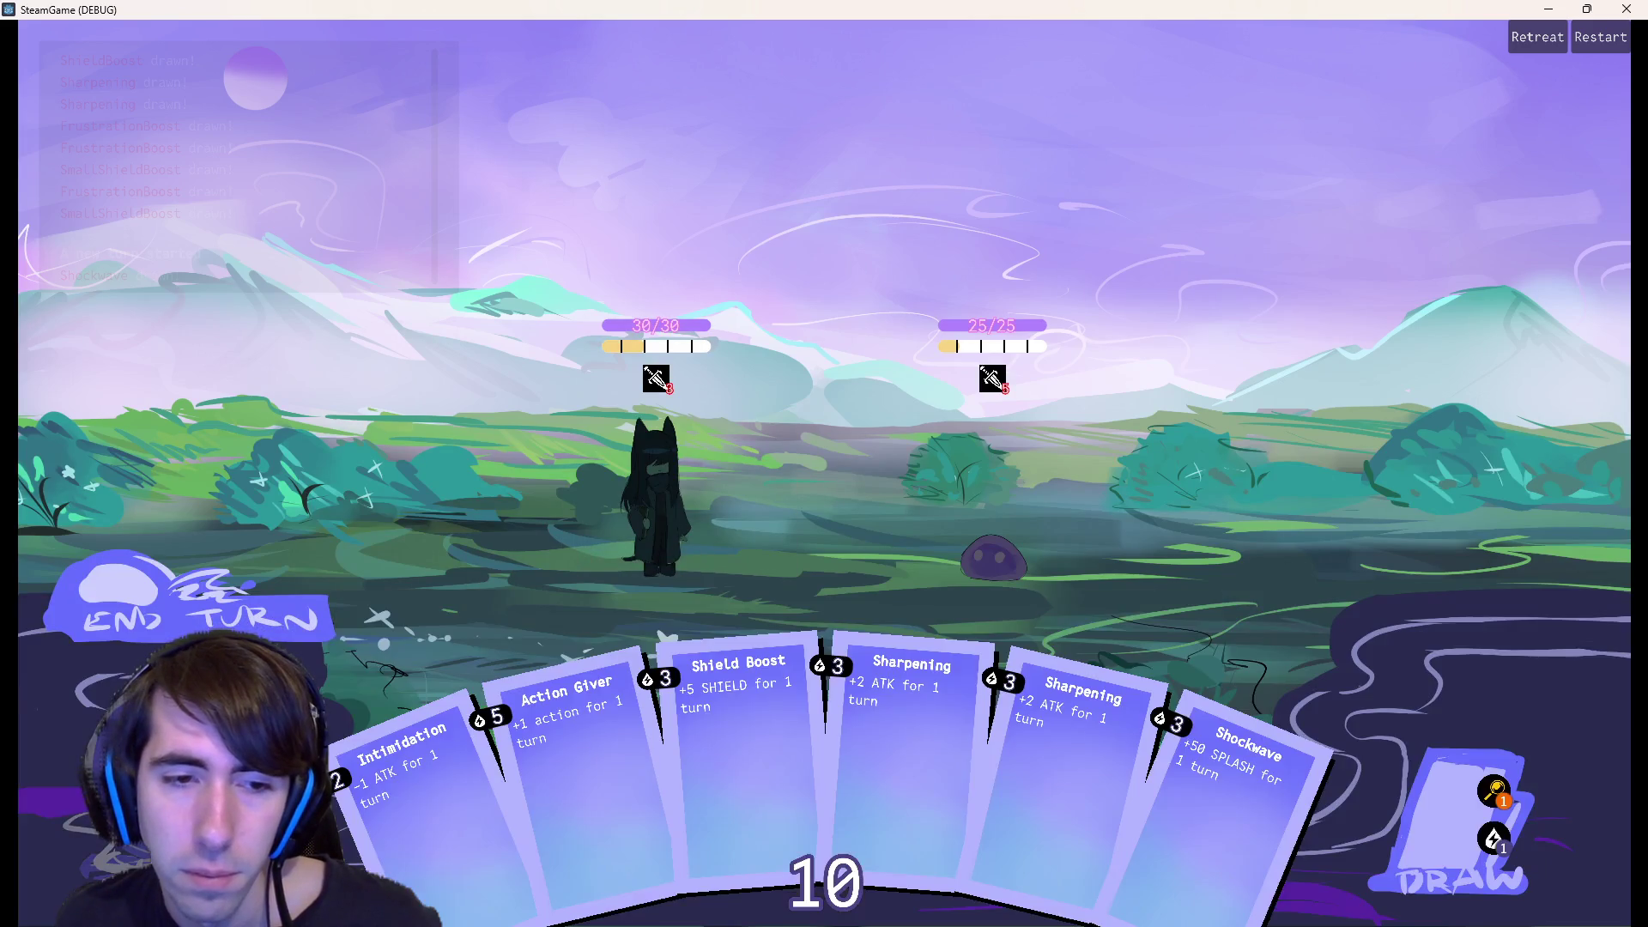
# Remove the line 29 onHover breakpoint and resume the game past the onUnhover break
pyautogui.moveTo(460, 793)
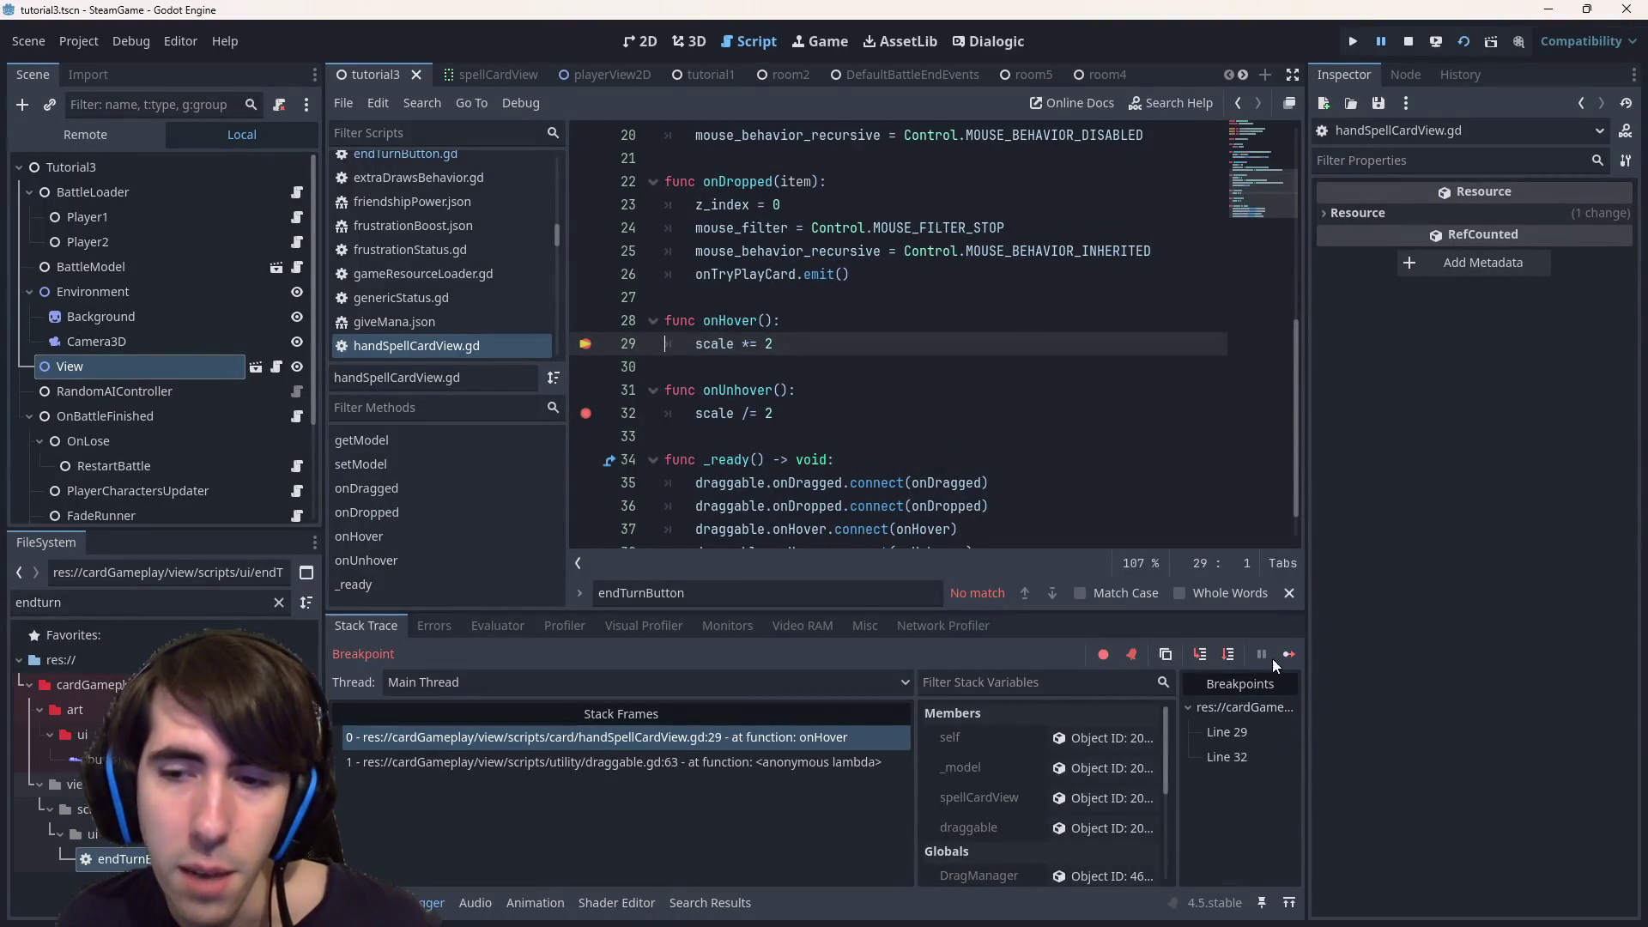
pyautogui.click(1297, 653)
pyautogui.click(585, 297)
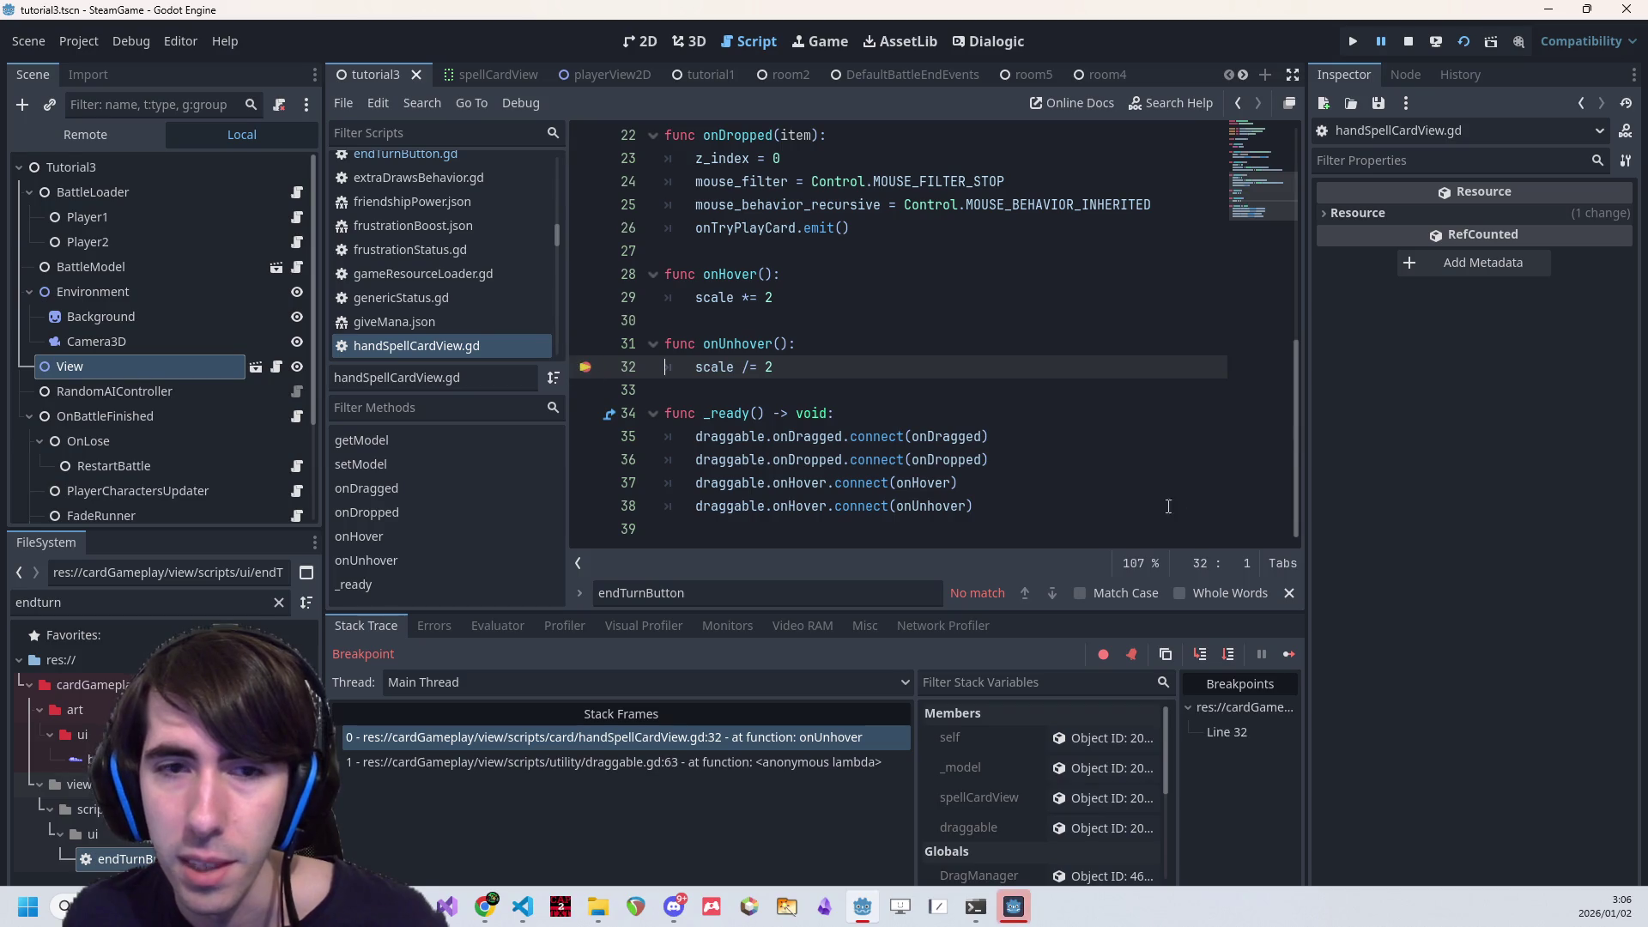
pyautogui.click(1282, 660)
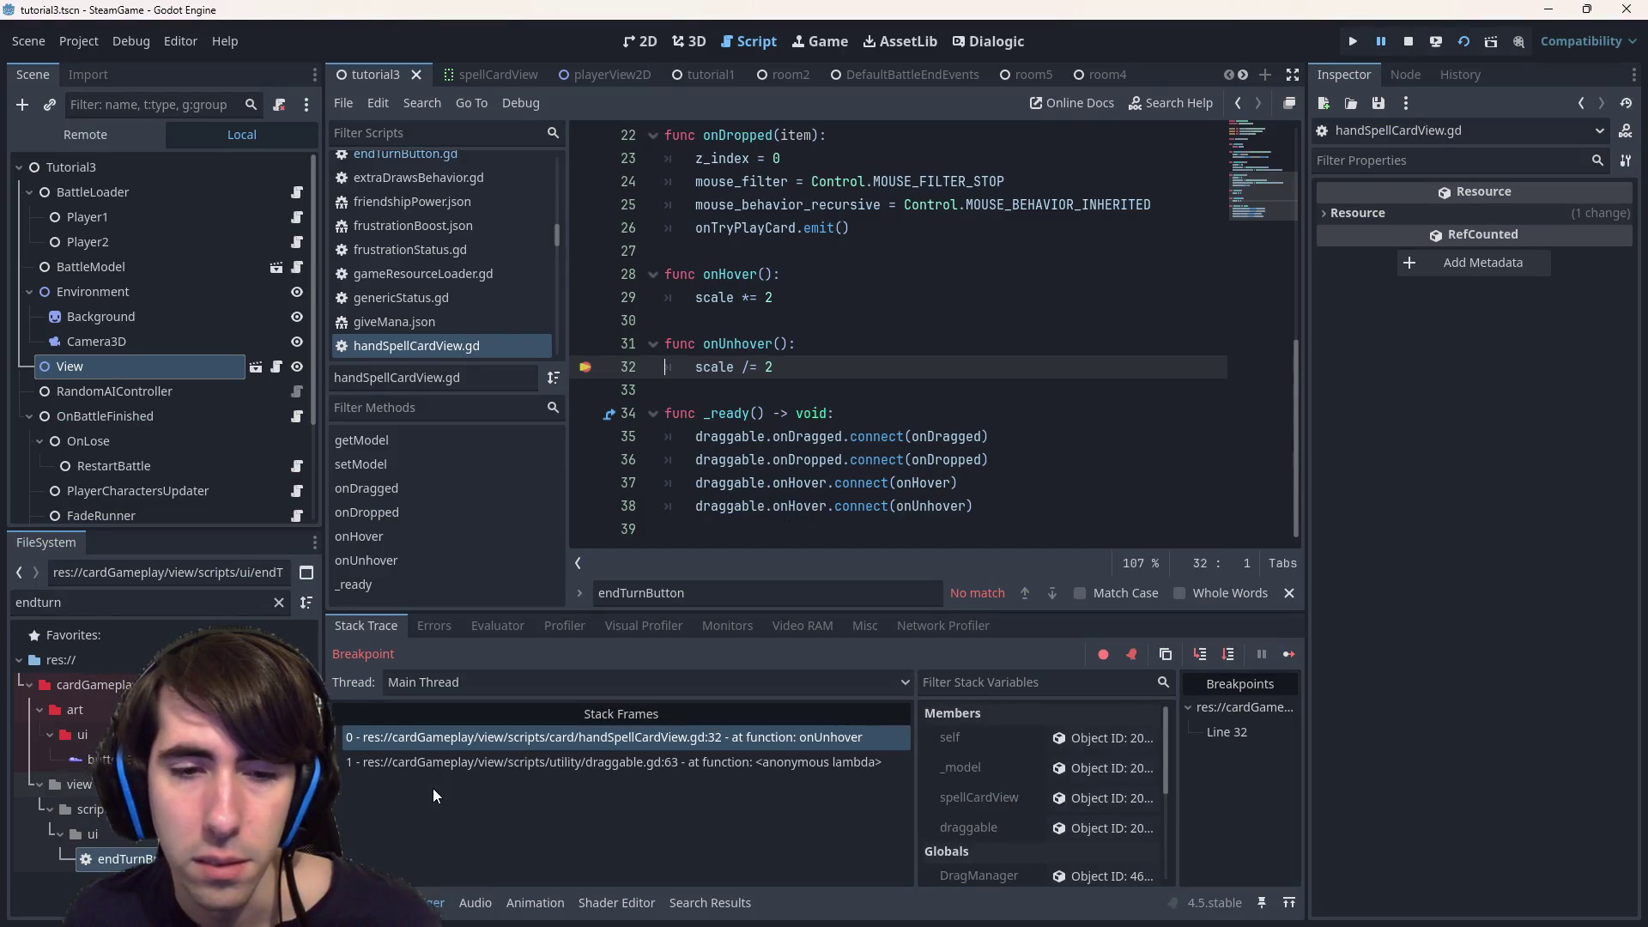
# Inspect the draggable.gd:63 stack frame, return to onUnhover, stop debugging, and select onHover on line 38
pyautogui.click(687, 762)
pyautogui.scroll(2, 789, 418)
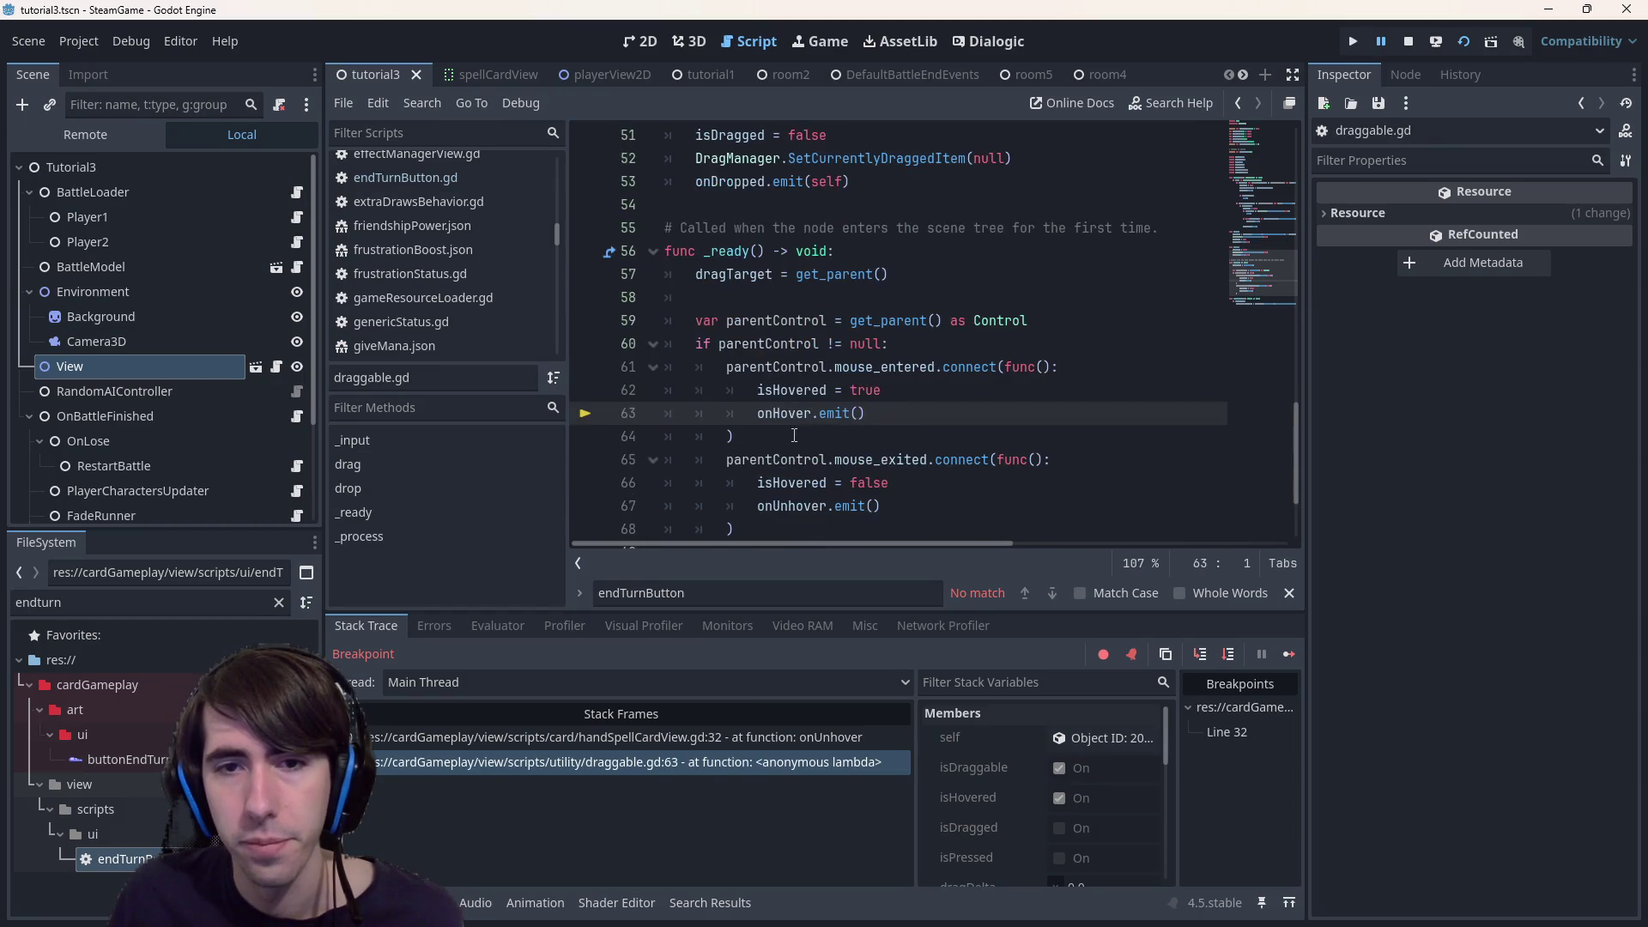
pyautogui.click(704, 736)
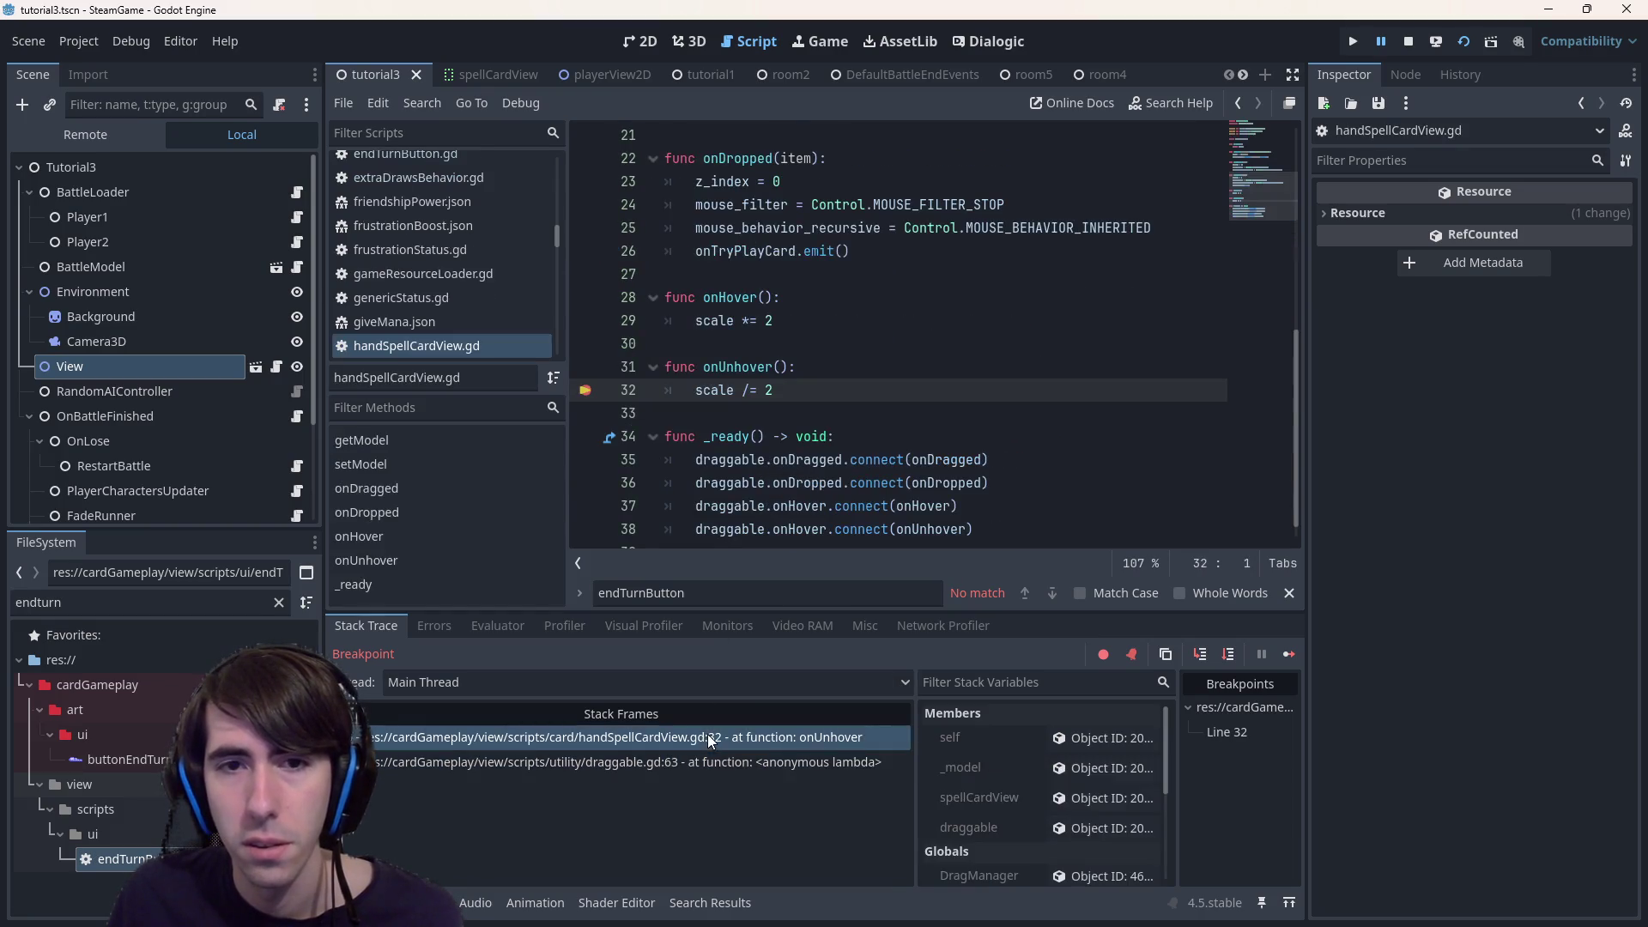
pyautogui.click(1410, 43)
pyautogui.click(797, 527)
pyautogui.doubleClick(797, 513)
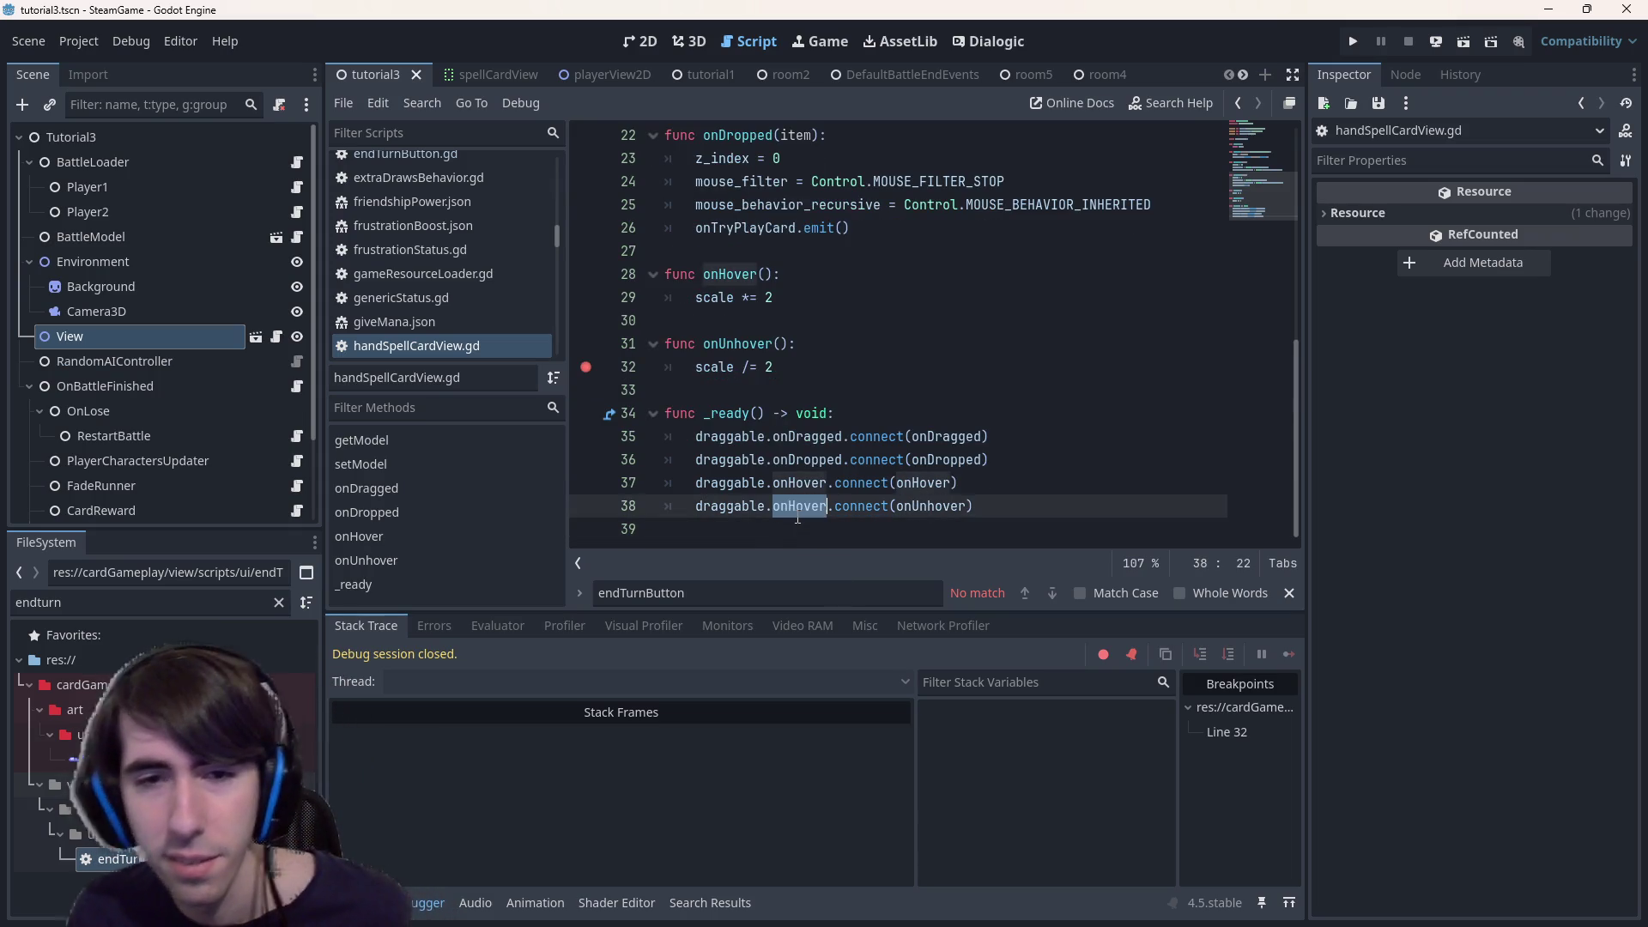
# Change line 38's onHover to onUnhover, save, remove the line 32 breakpoint, and test-run the game
pyautogui.write('onUnhover')
pyautogui.hotkey('ctrl', 's')
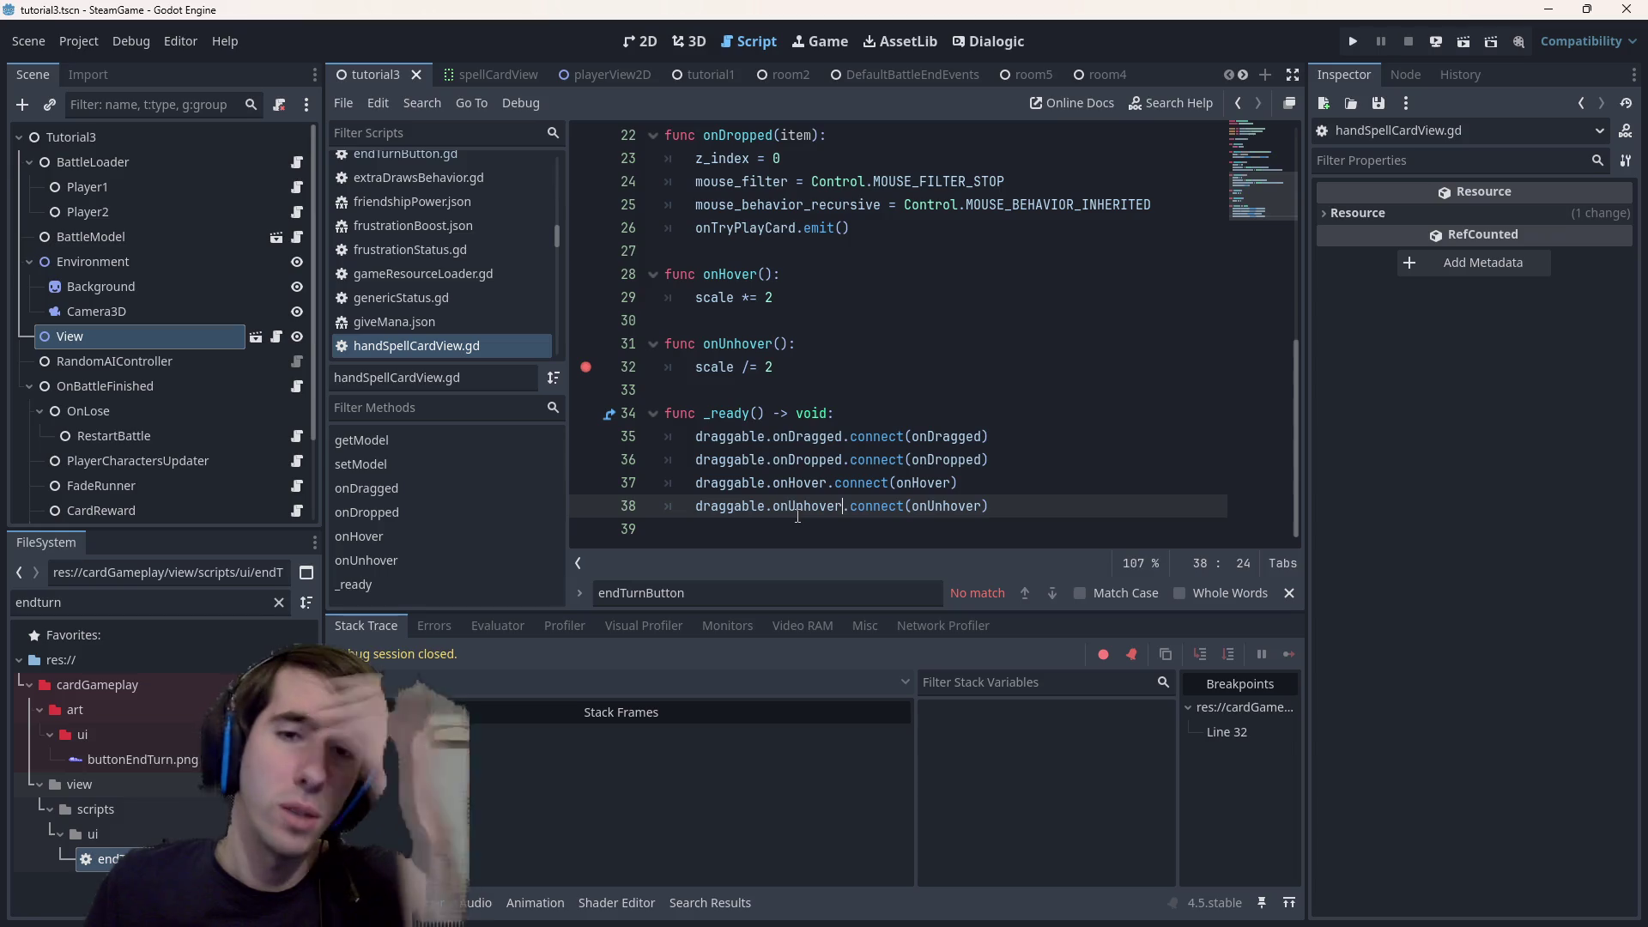
pyautogui.click(589, 368)
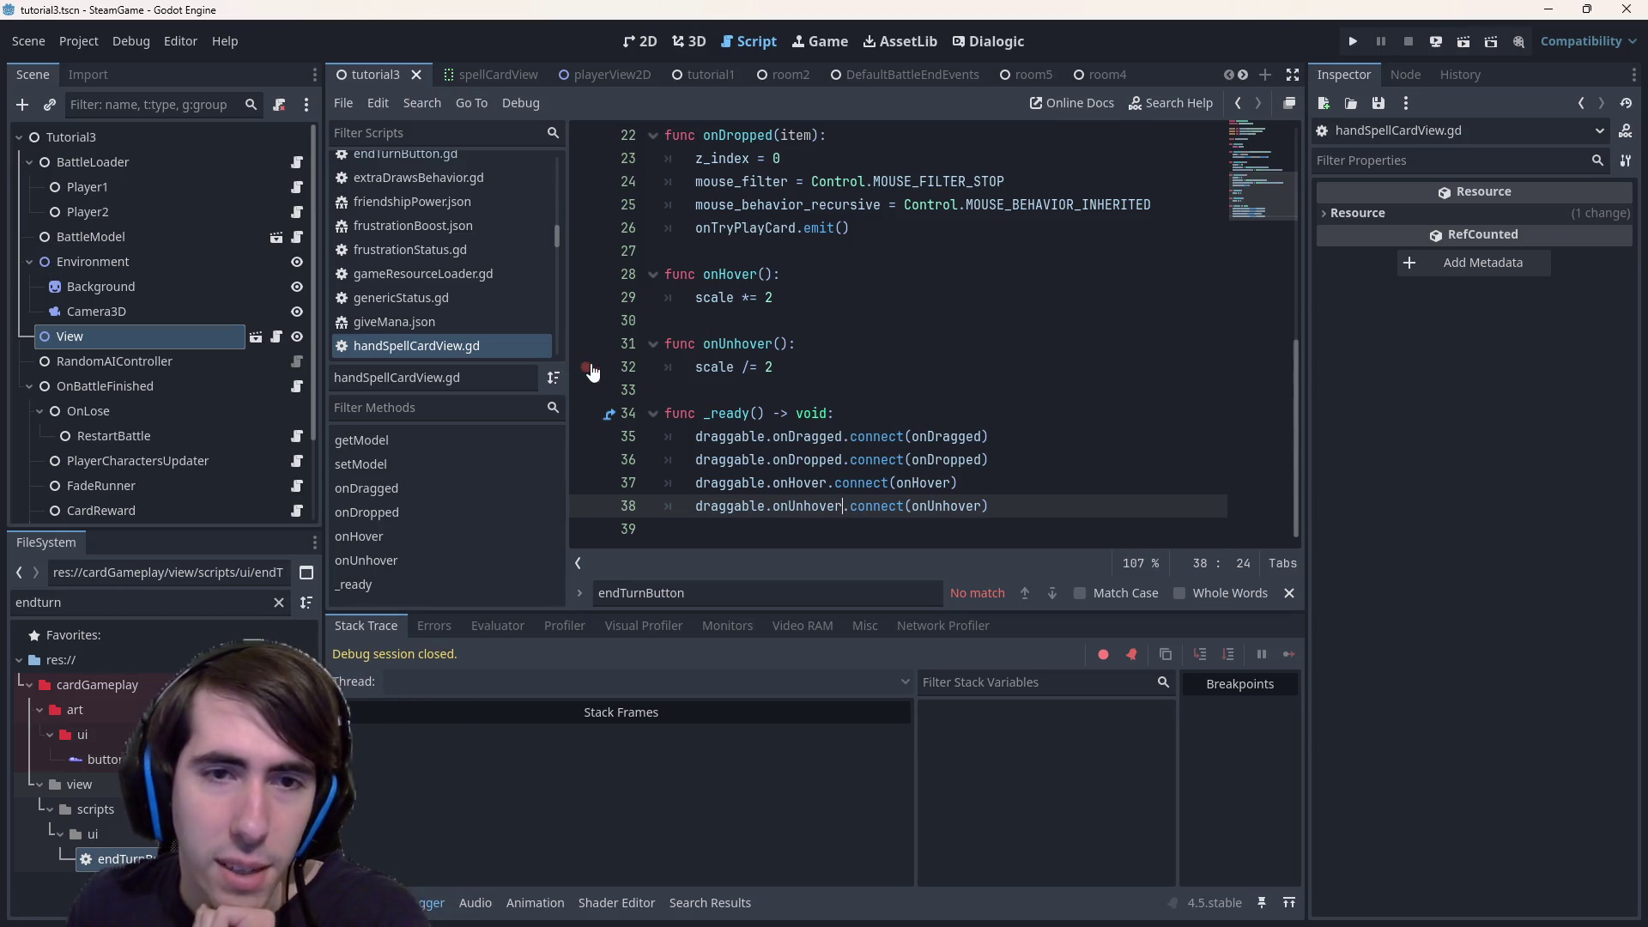
pyautogui.click(1465, 42)
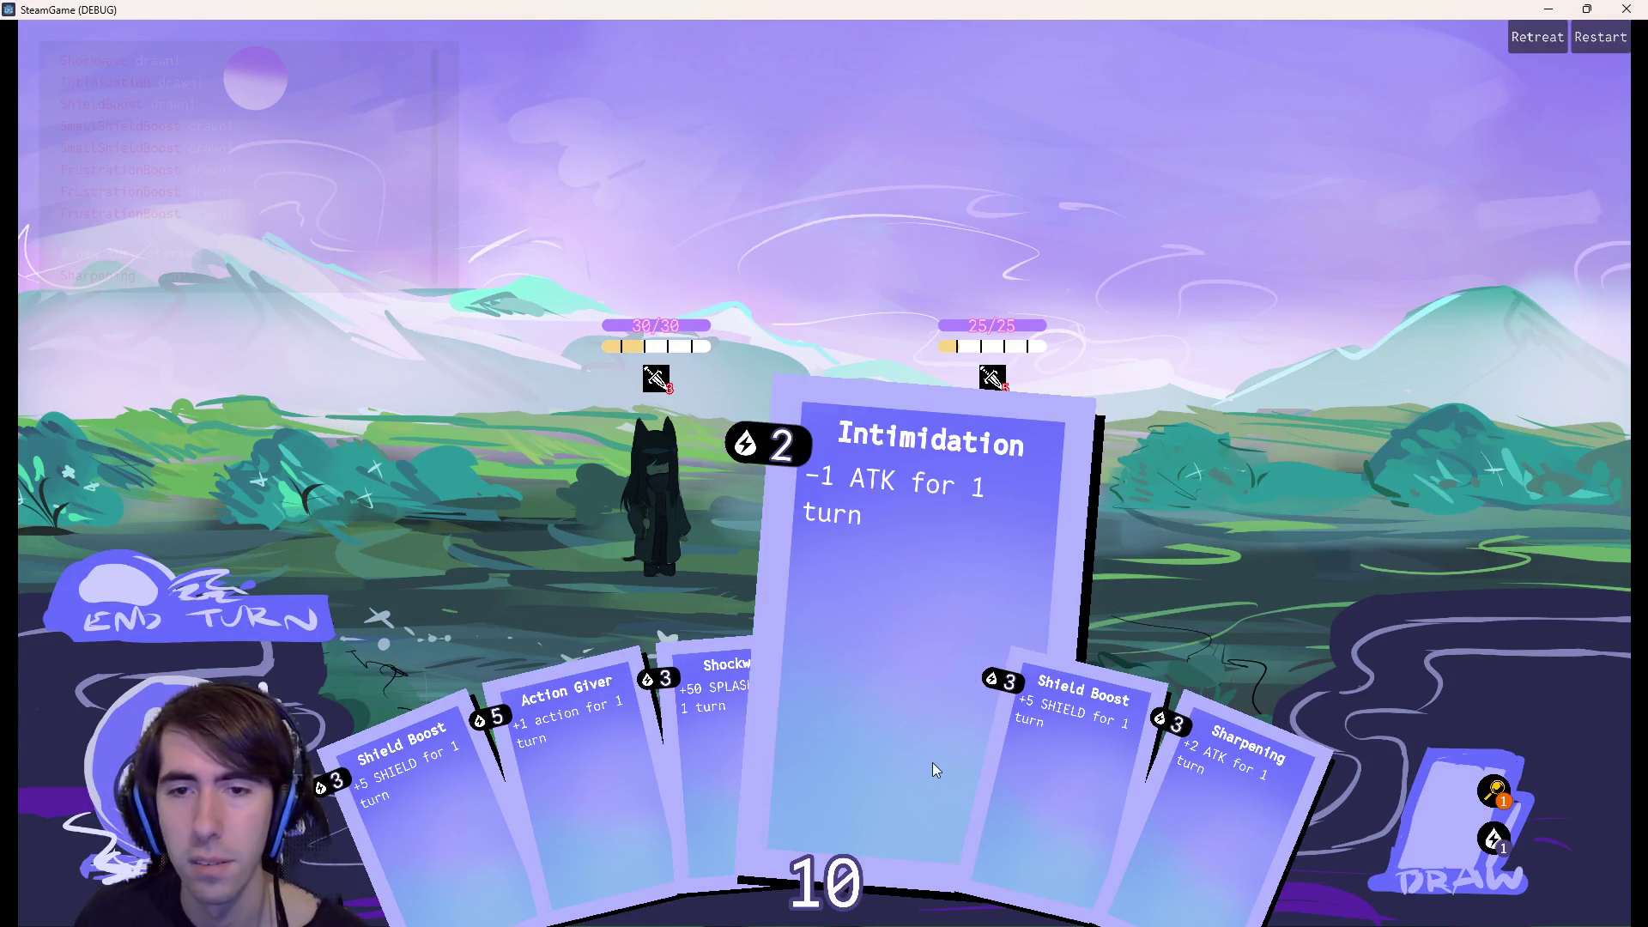
pyautogui.click(1626, 11)
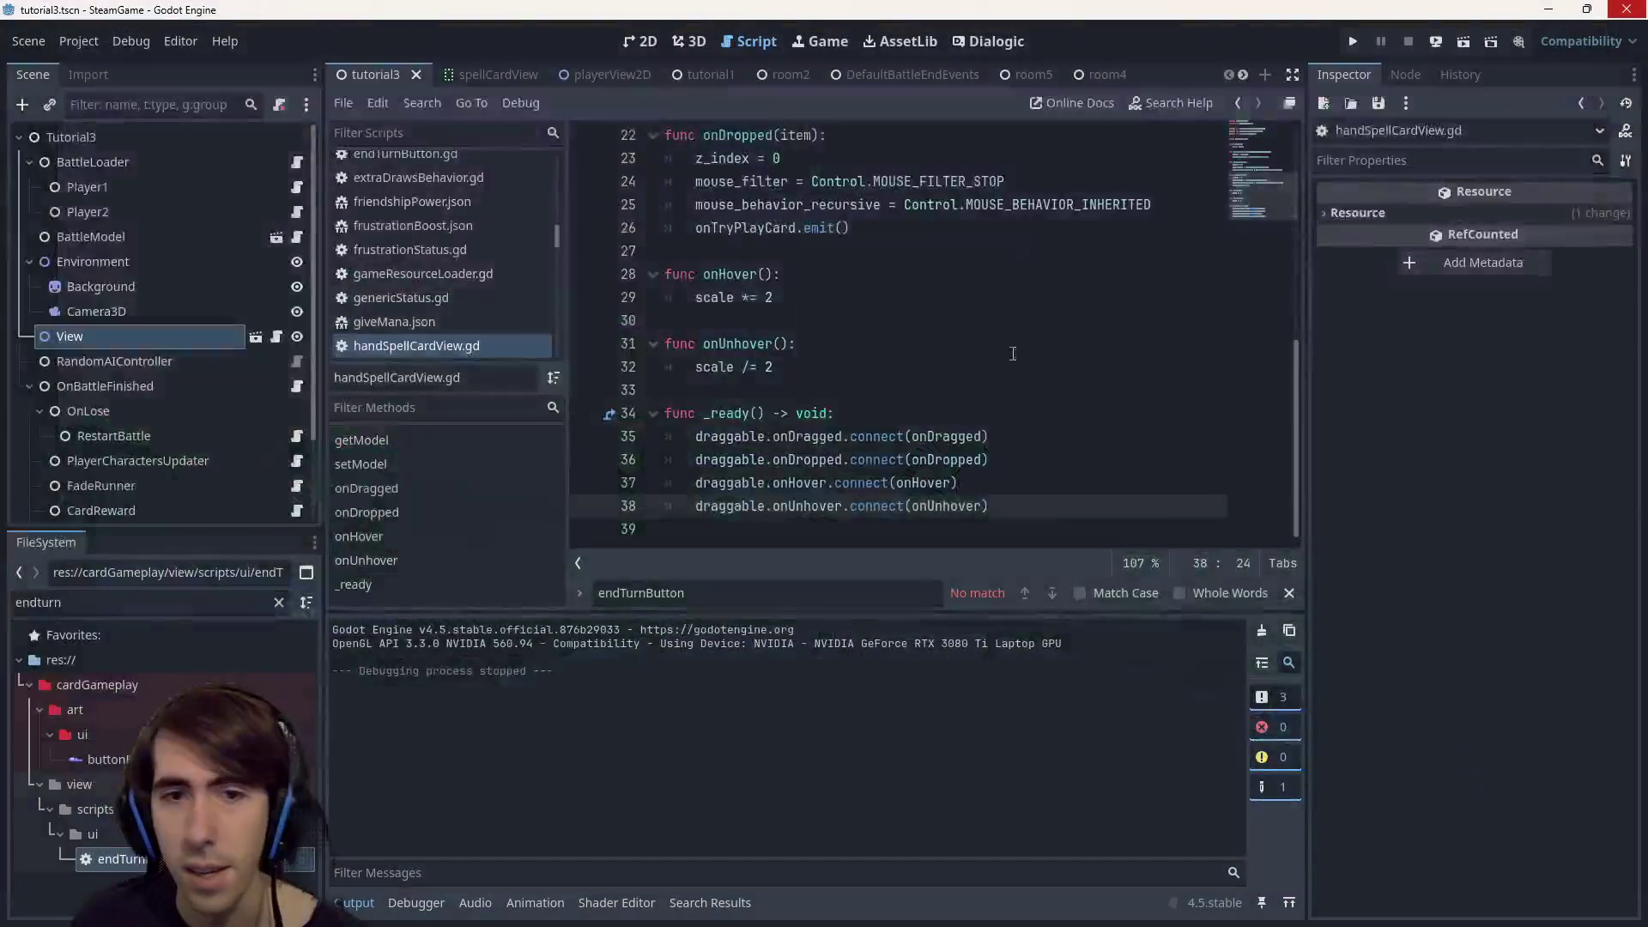
# Make the handlers 'scale *= 1.5' and 'scale /= 1.5', save, and run the game
pyautogui.click(781, 295)
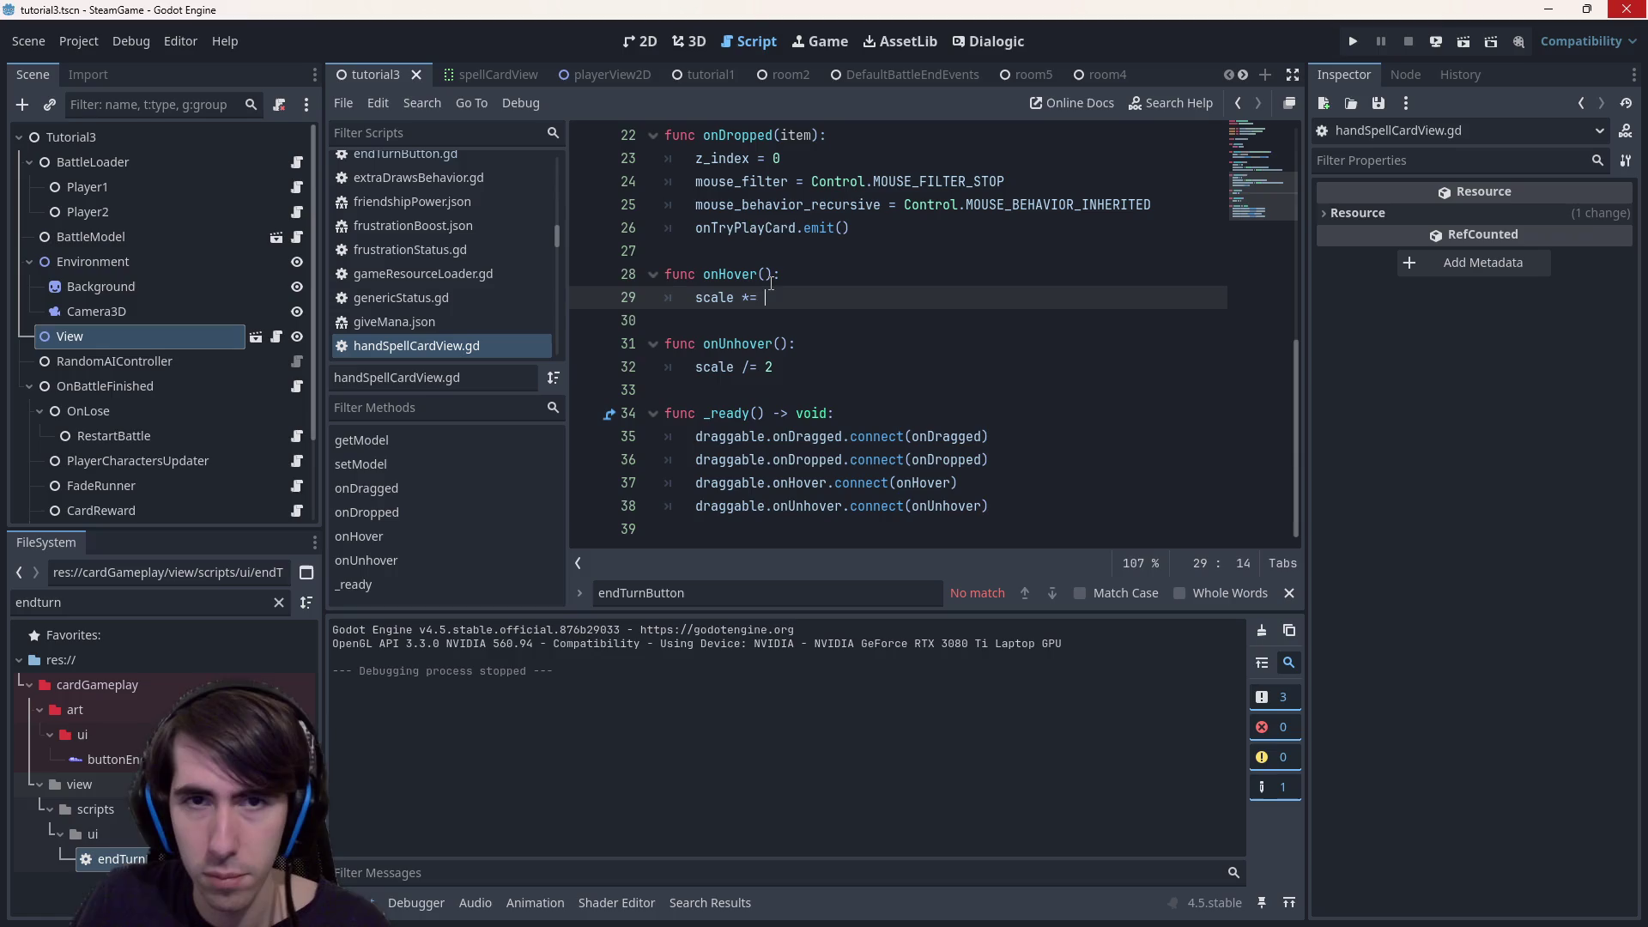
pyautogui.click(792, 389)
pyautogui.click(803, 366)
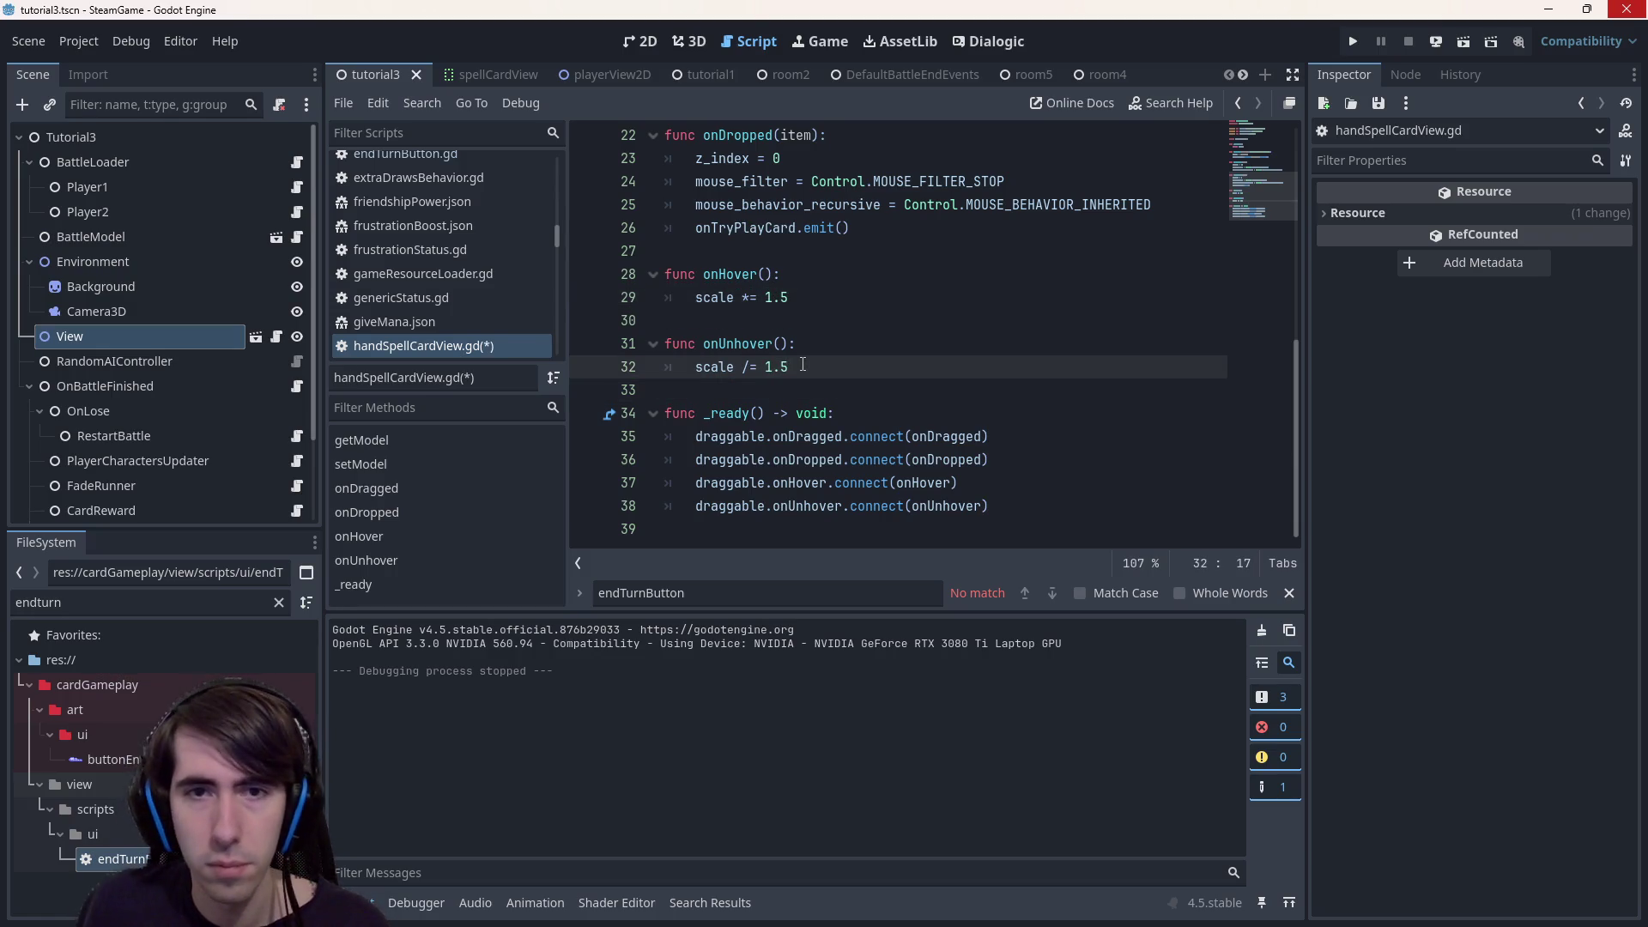
pyautogui.hotkey('ctrl', 's')
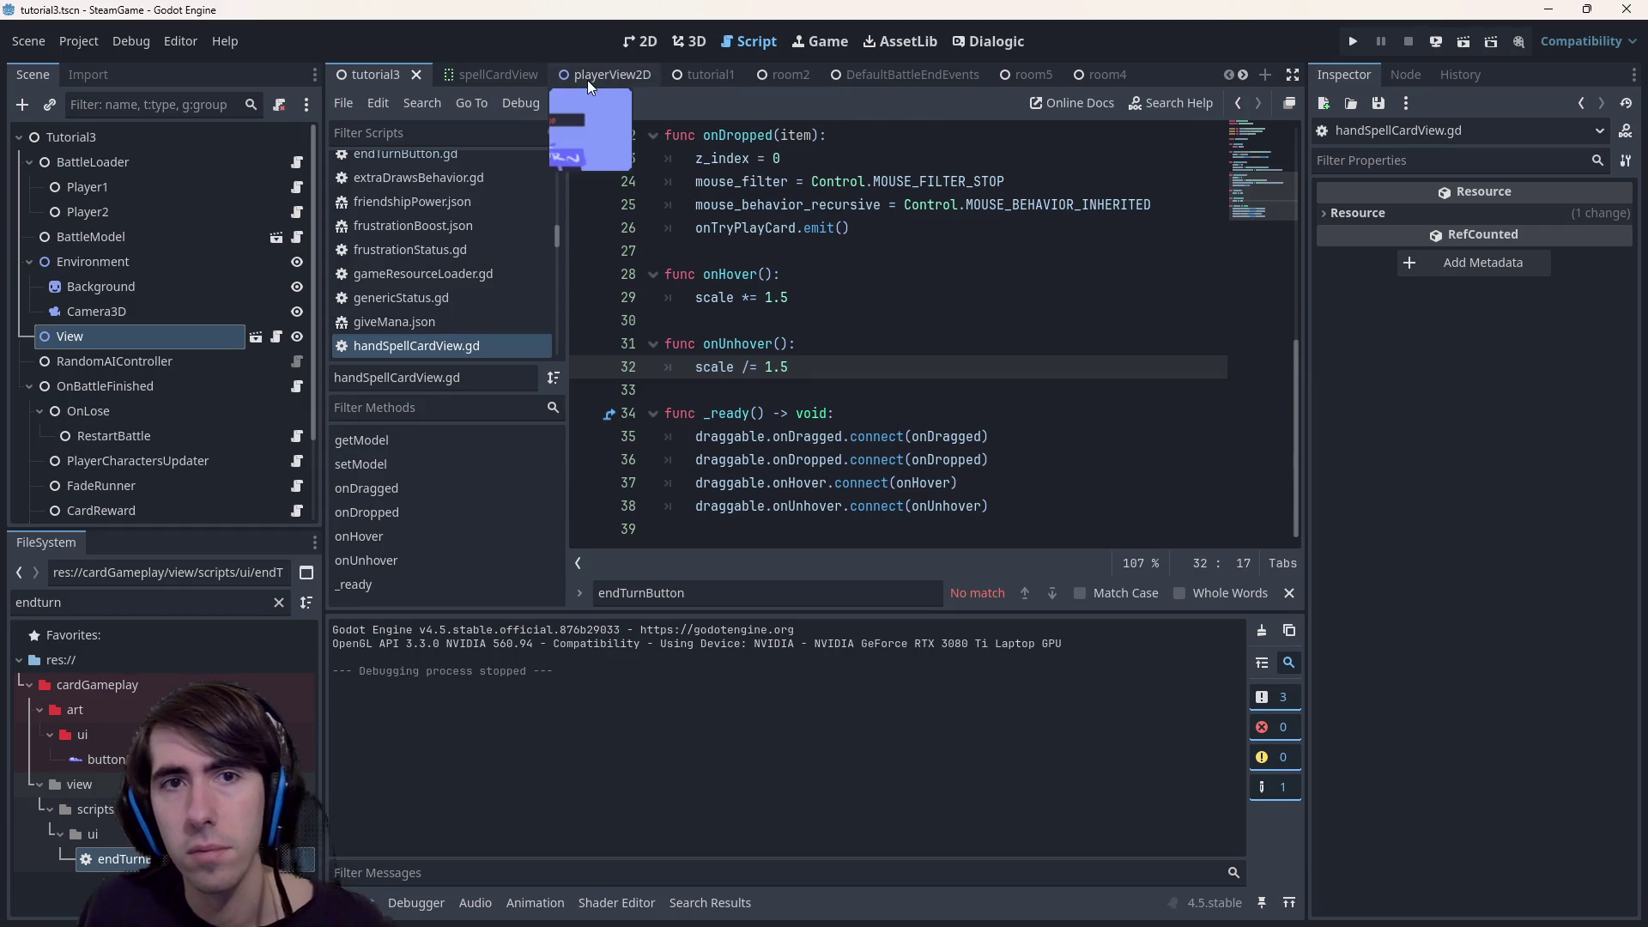
pyautogui.click(1465, 43)
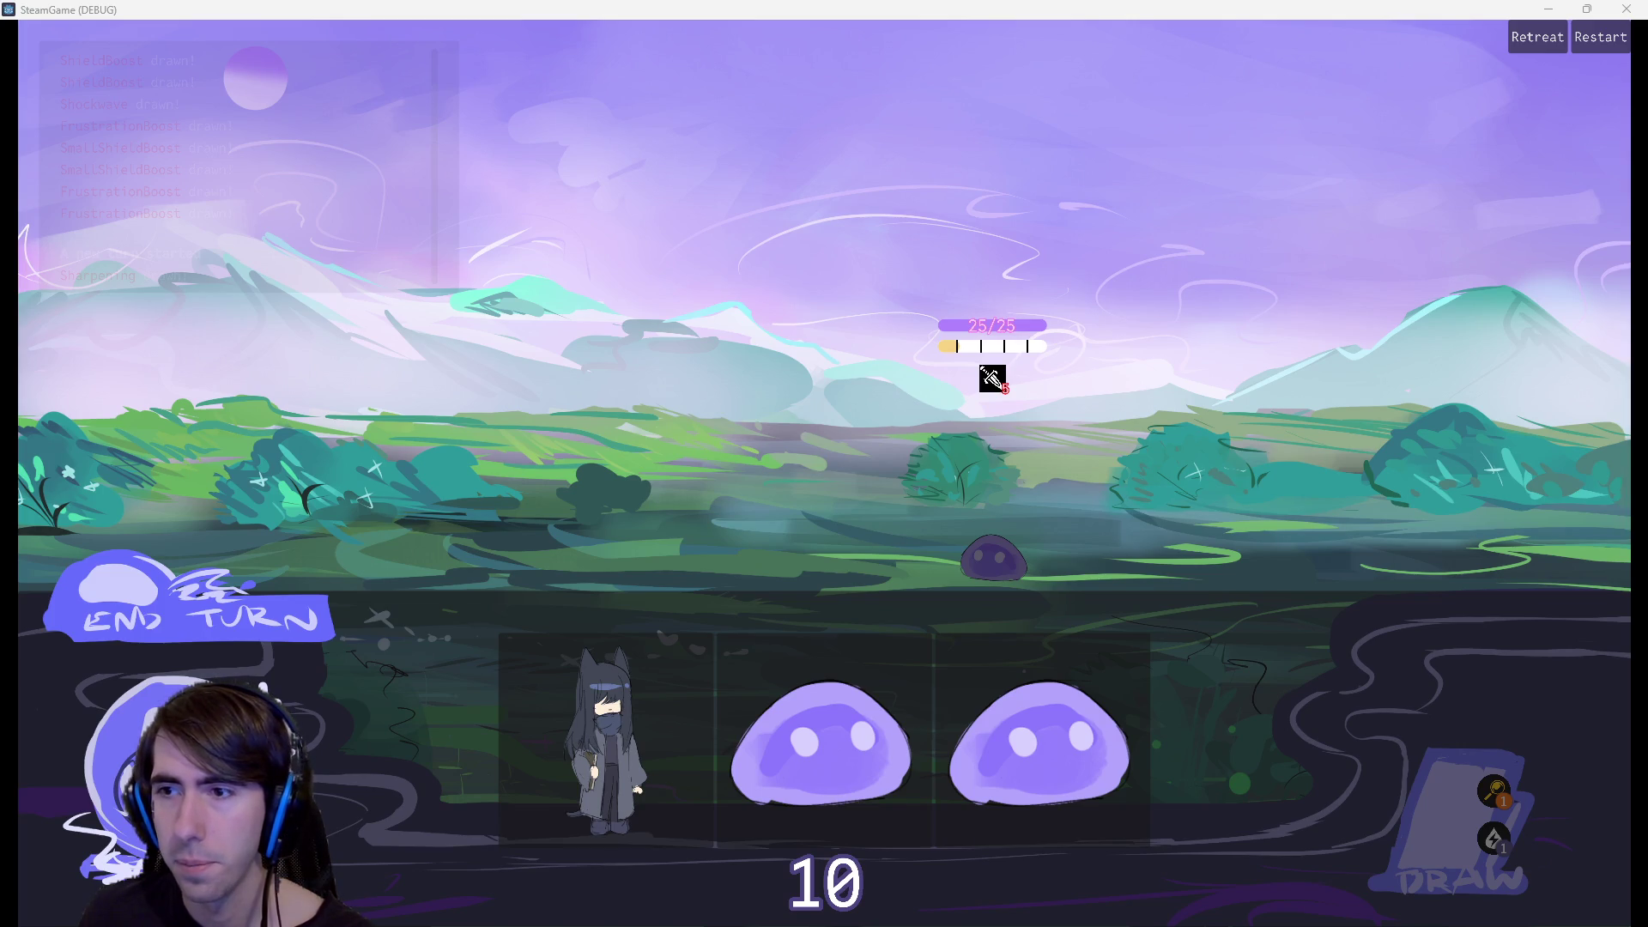
# Place the hero and two slimes, check cards enlarge 1.5× on hover, draw a card, close game
pyautogui.moveTo(615, 678); pyautogui.dragTo(667, 482)
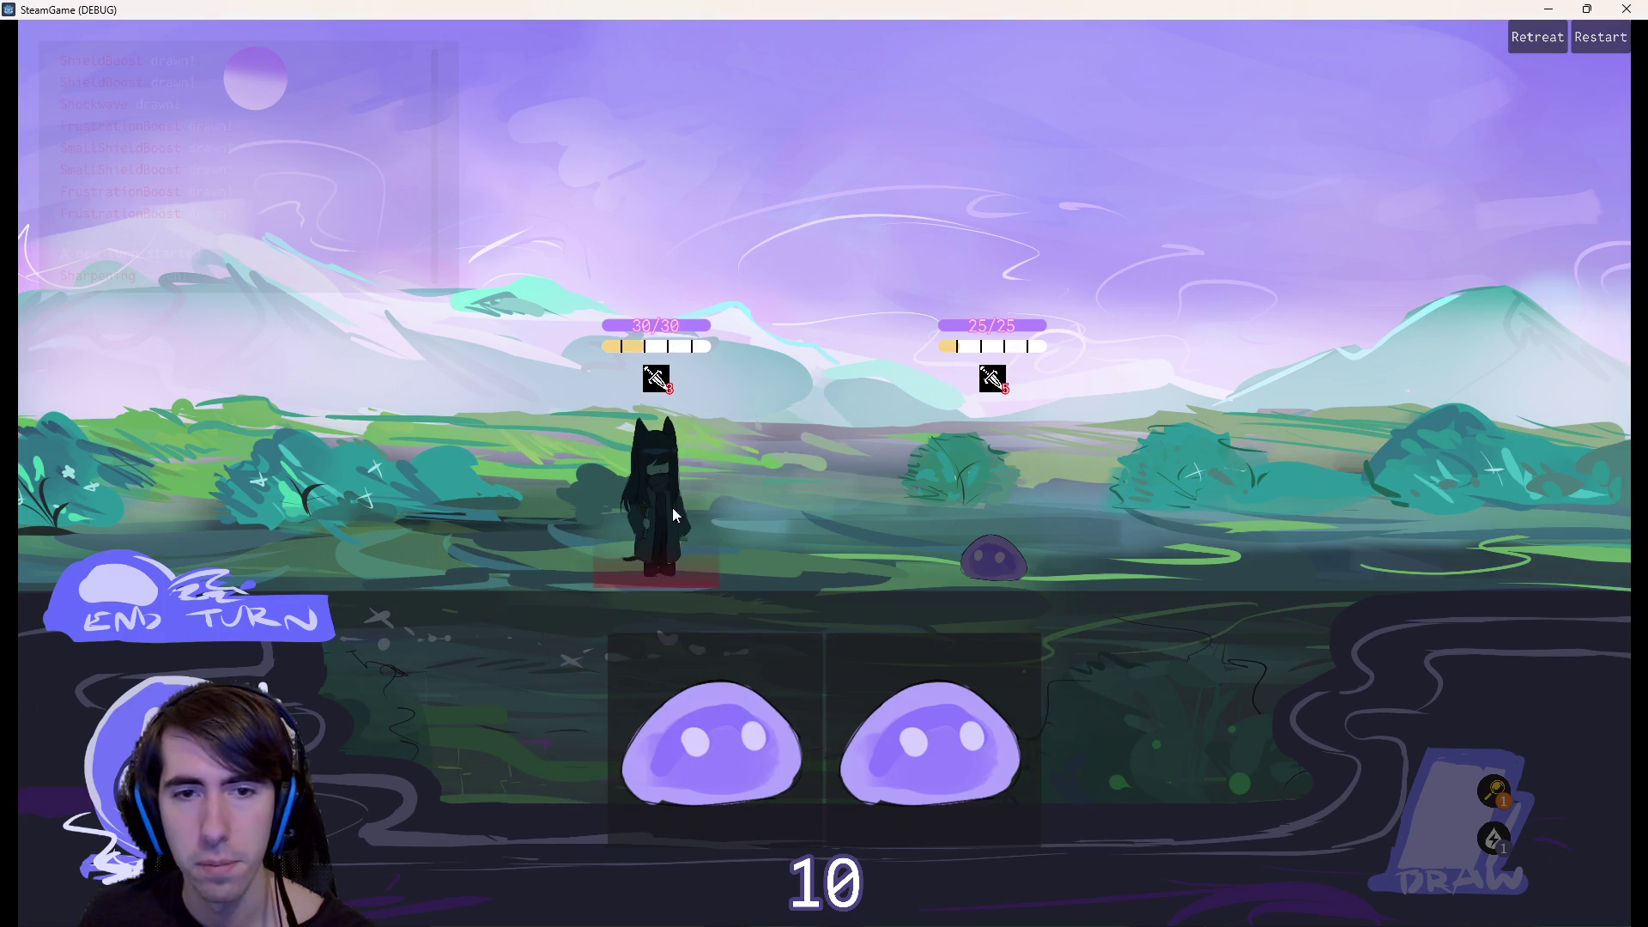
pyautogui.moveTo(712, 746); pyautogui.dragTo(528, 527)
pyautogui.moveTo(828, 746)
pyautogui.mouseDown()
pyautogui.moveTo(511, 532)
pyautogui.moveTo(465, 528)
pyautogui.moveTo(394, 466)
pyautogui.moveTo(403, 523)
pyautogui.mouseUp()
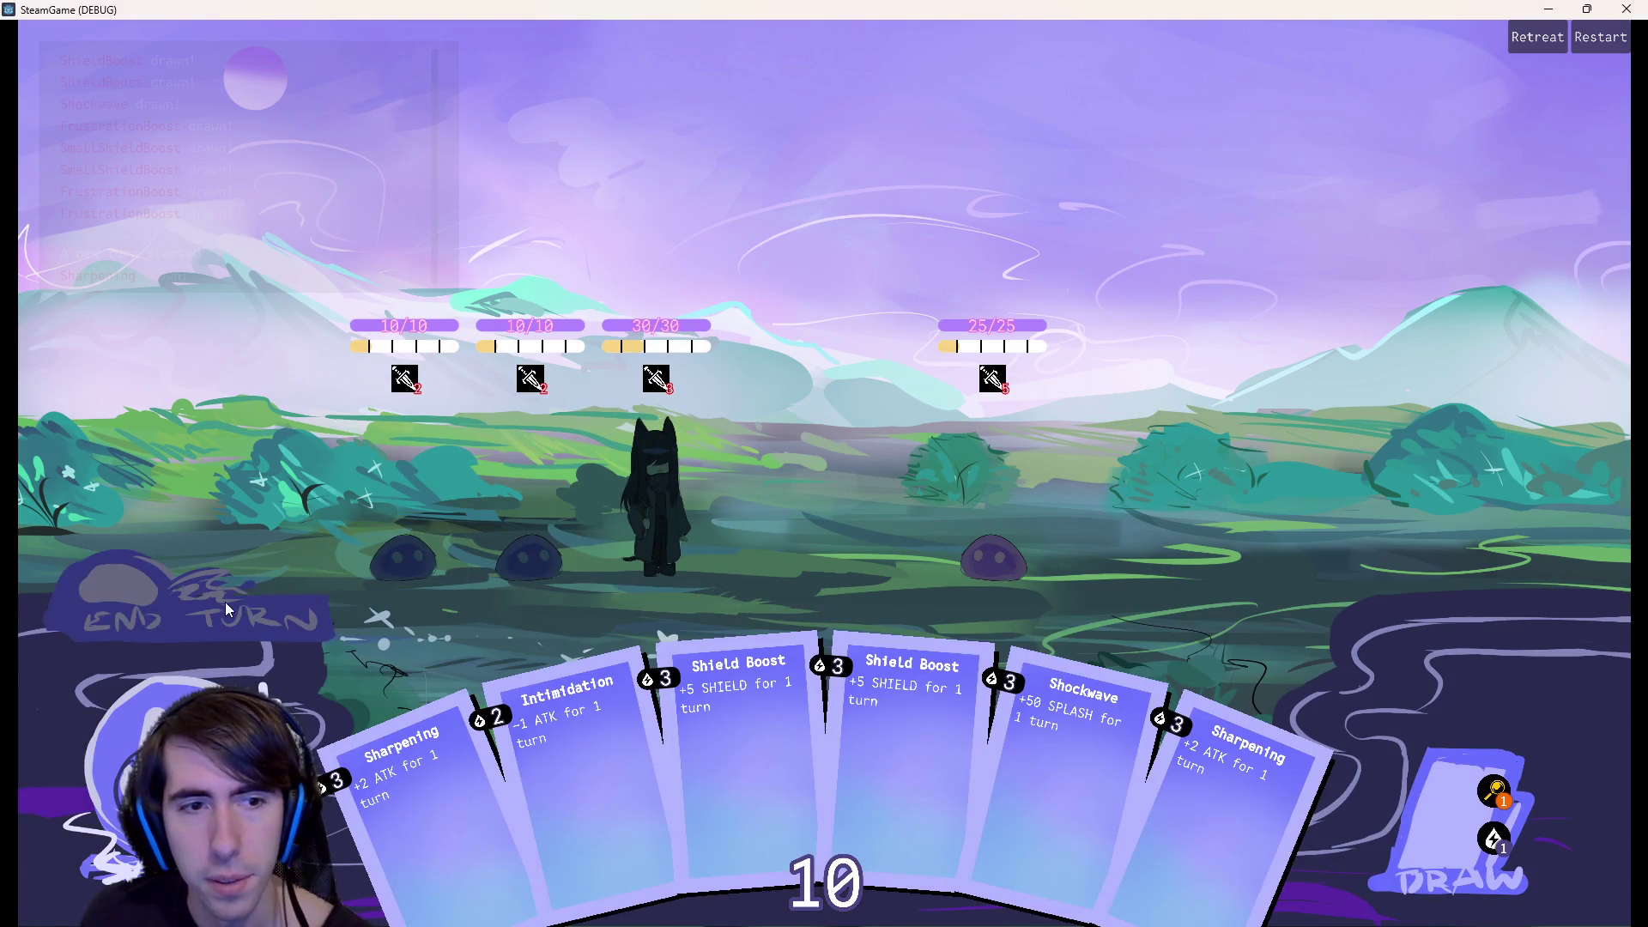
pyautogui.moveTo(371, 268)
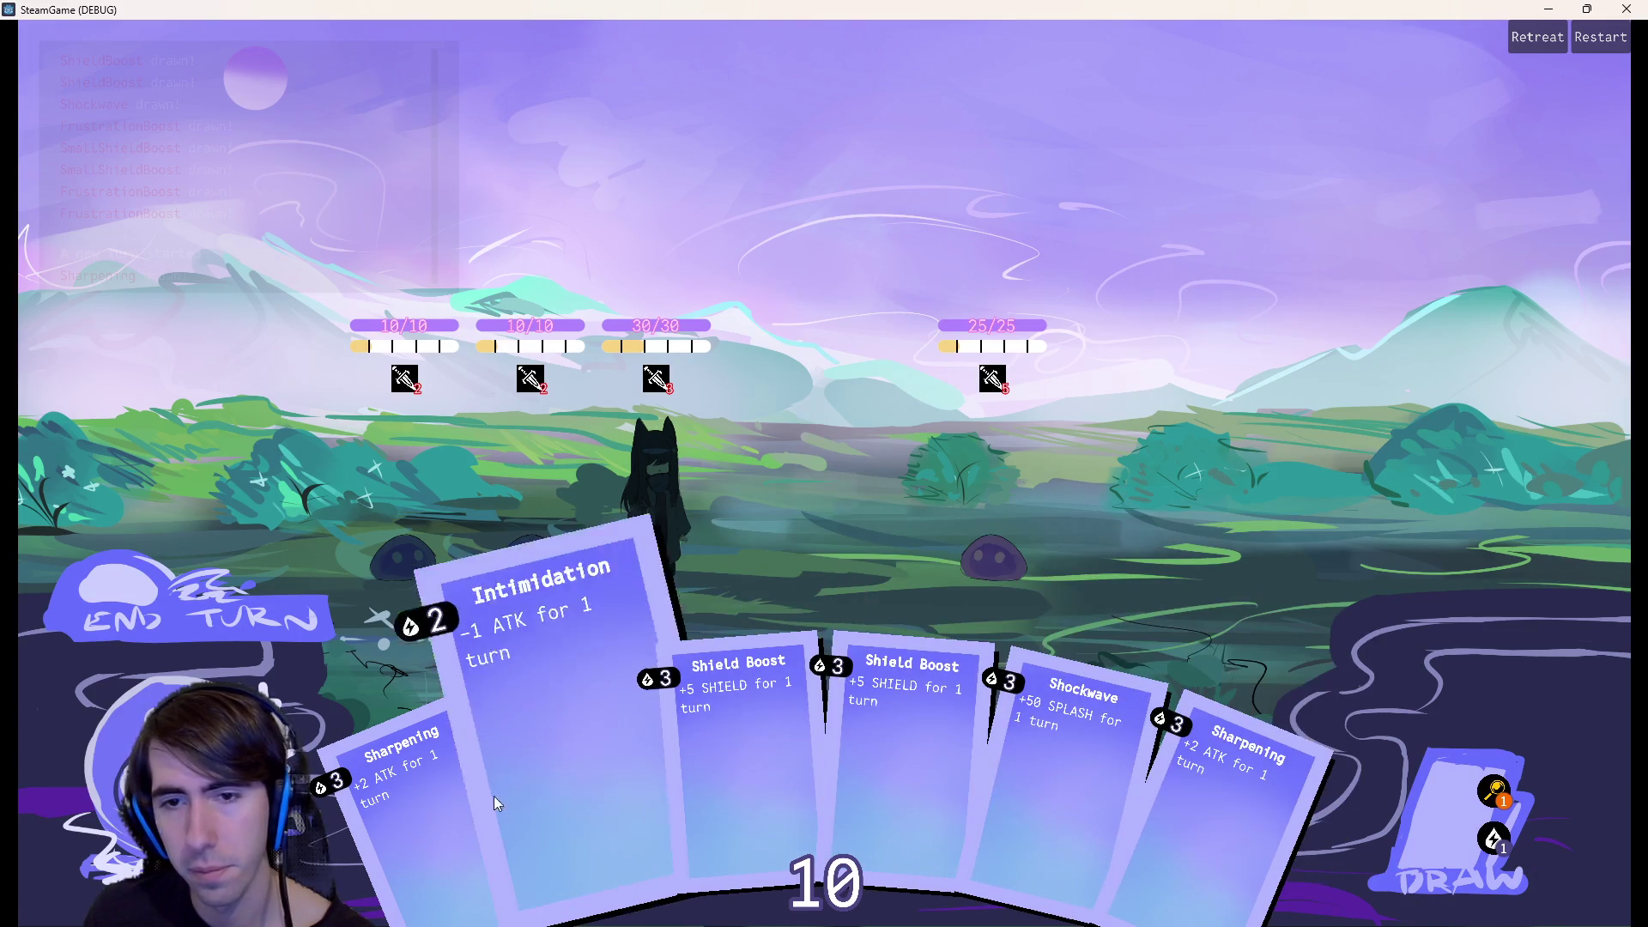
pyautogui.click(1450, 797)
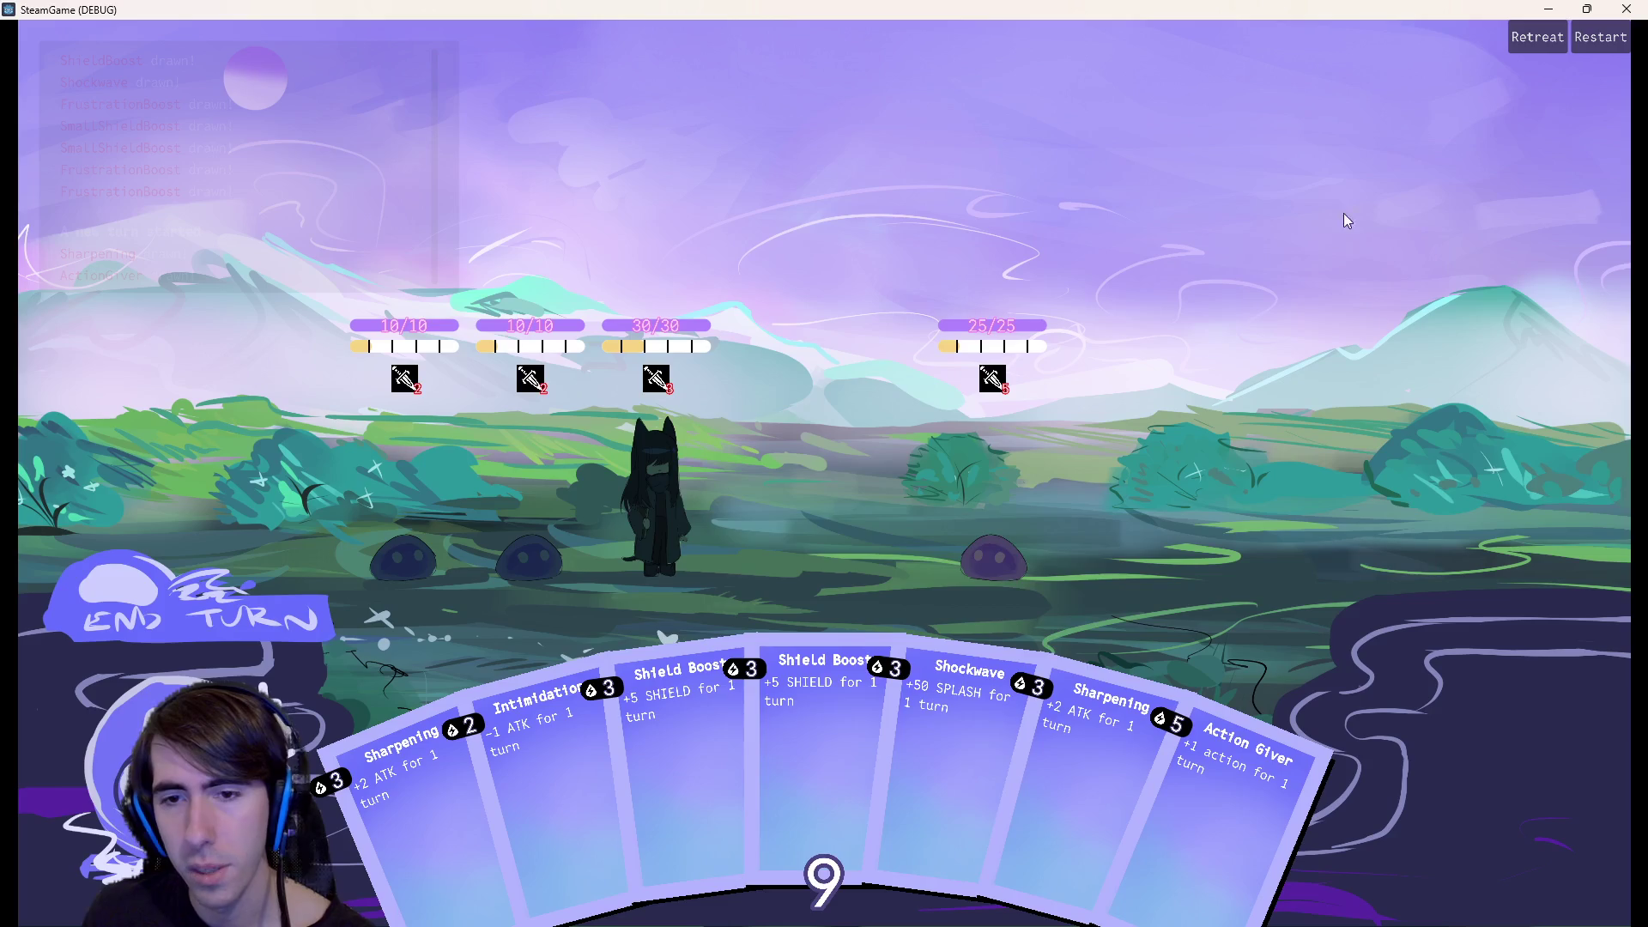
pyautogui.click(1625, 9)
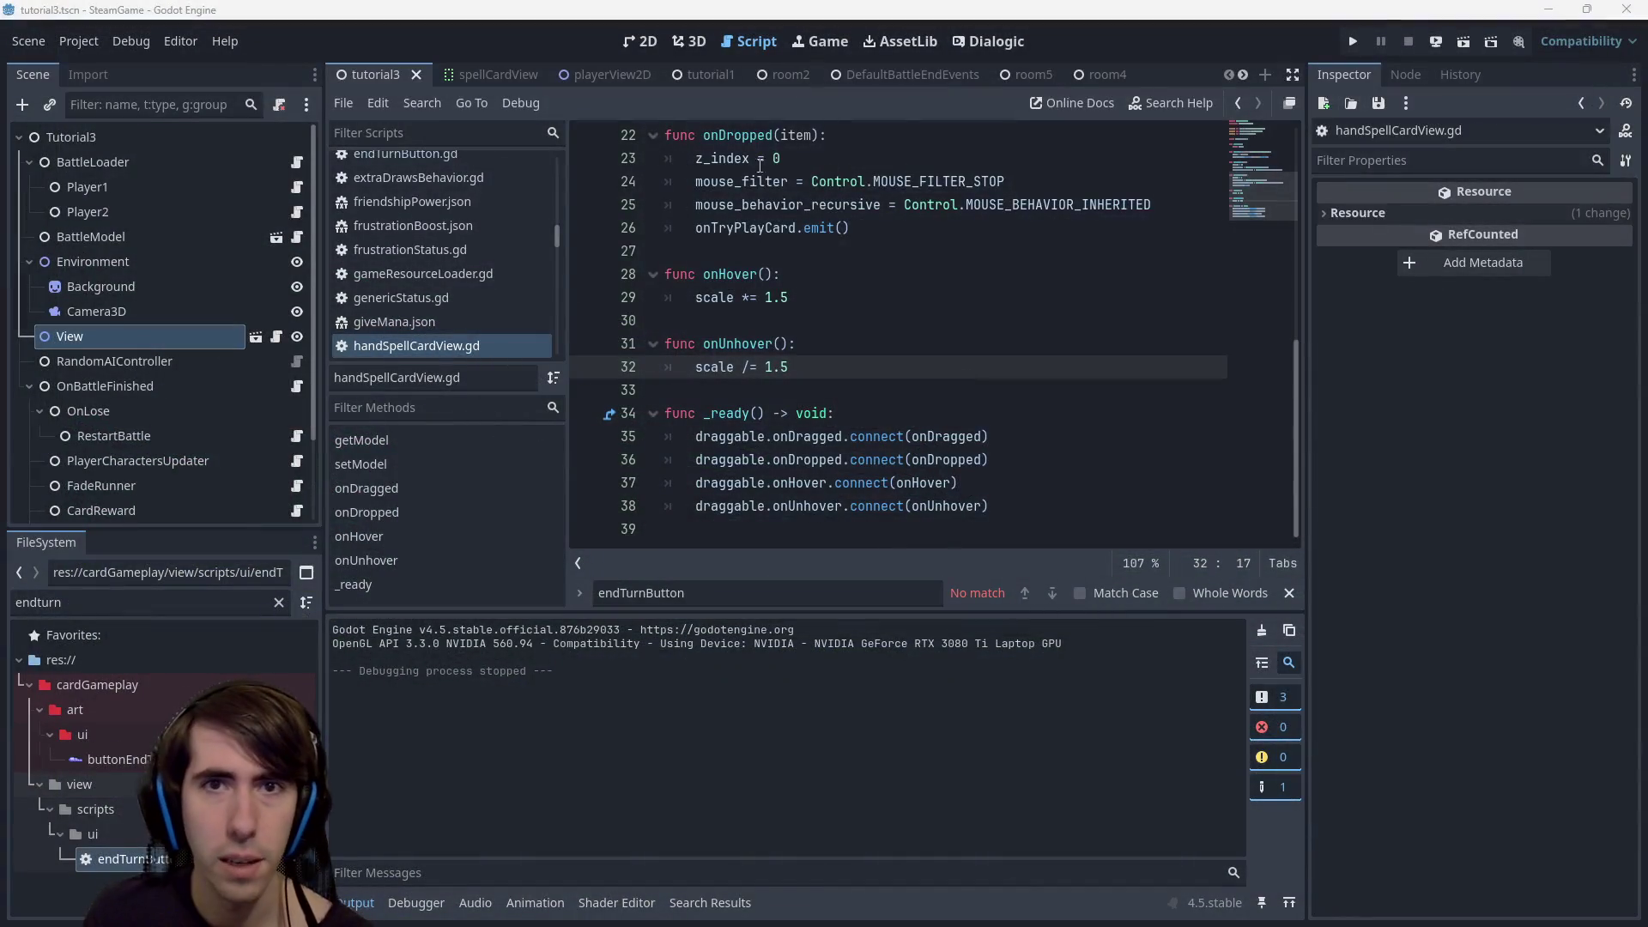
# Run the room5 scene and dismiss the opening dialogue to start the battle
pyautogui.click(1018, 77)
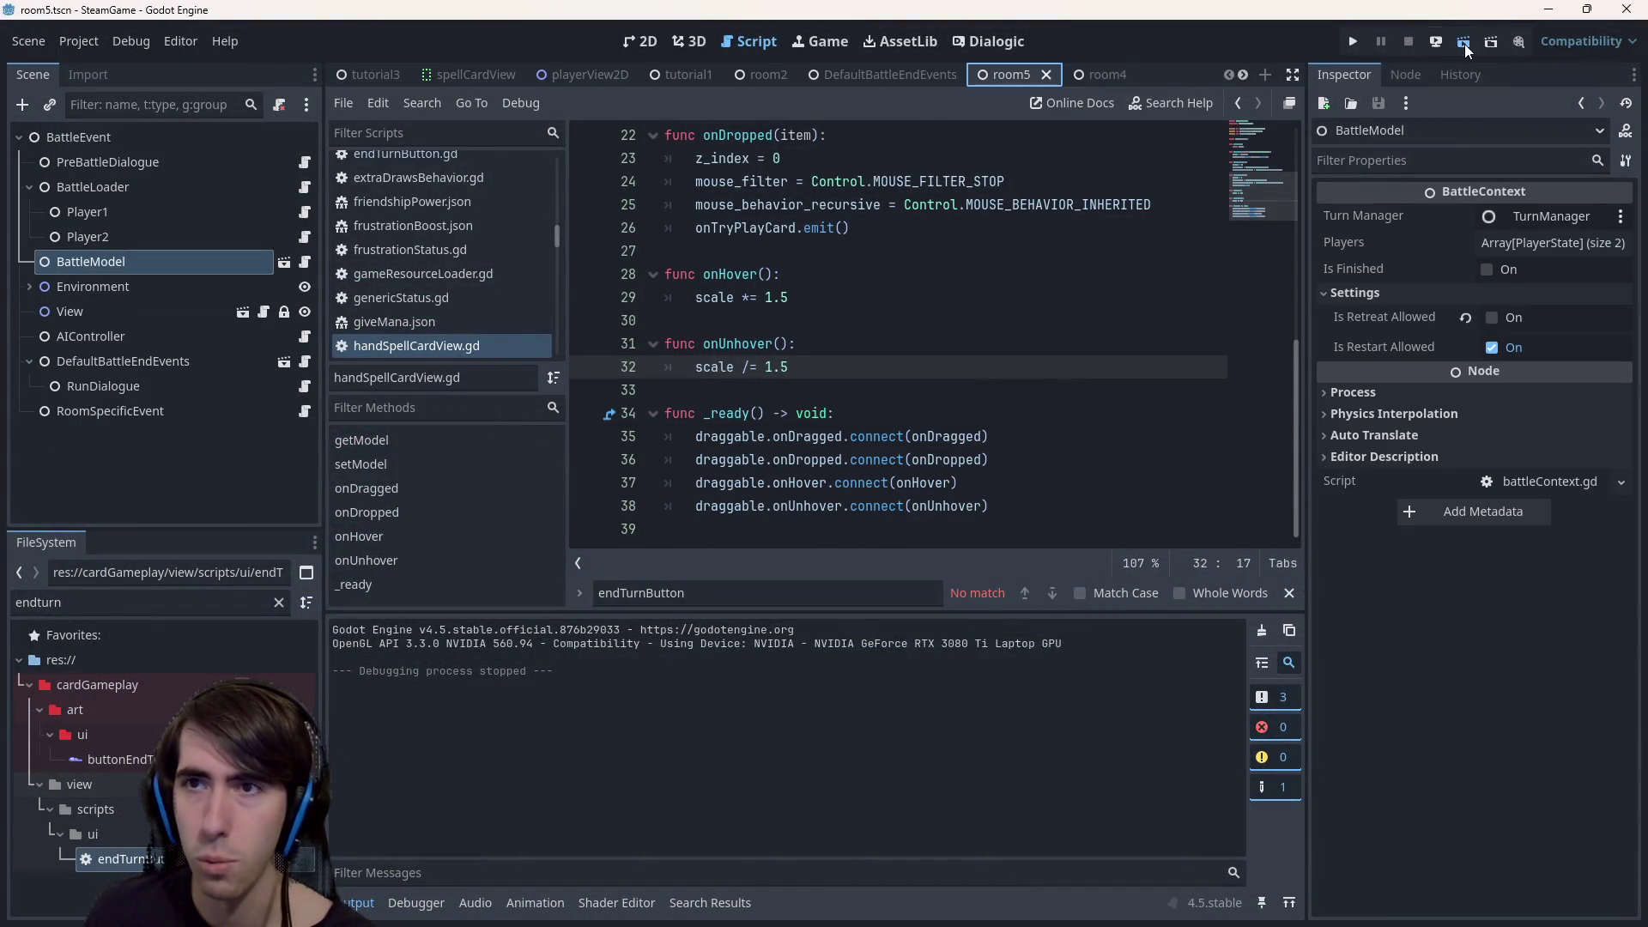
pyautogui.click(1464, 43)
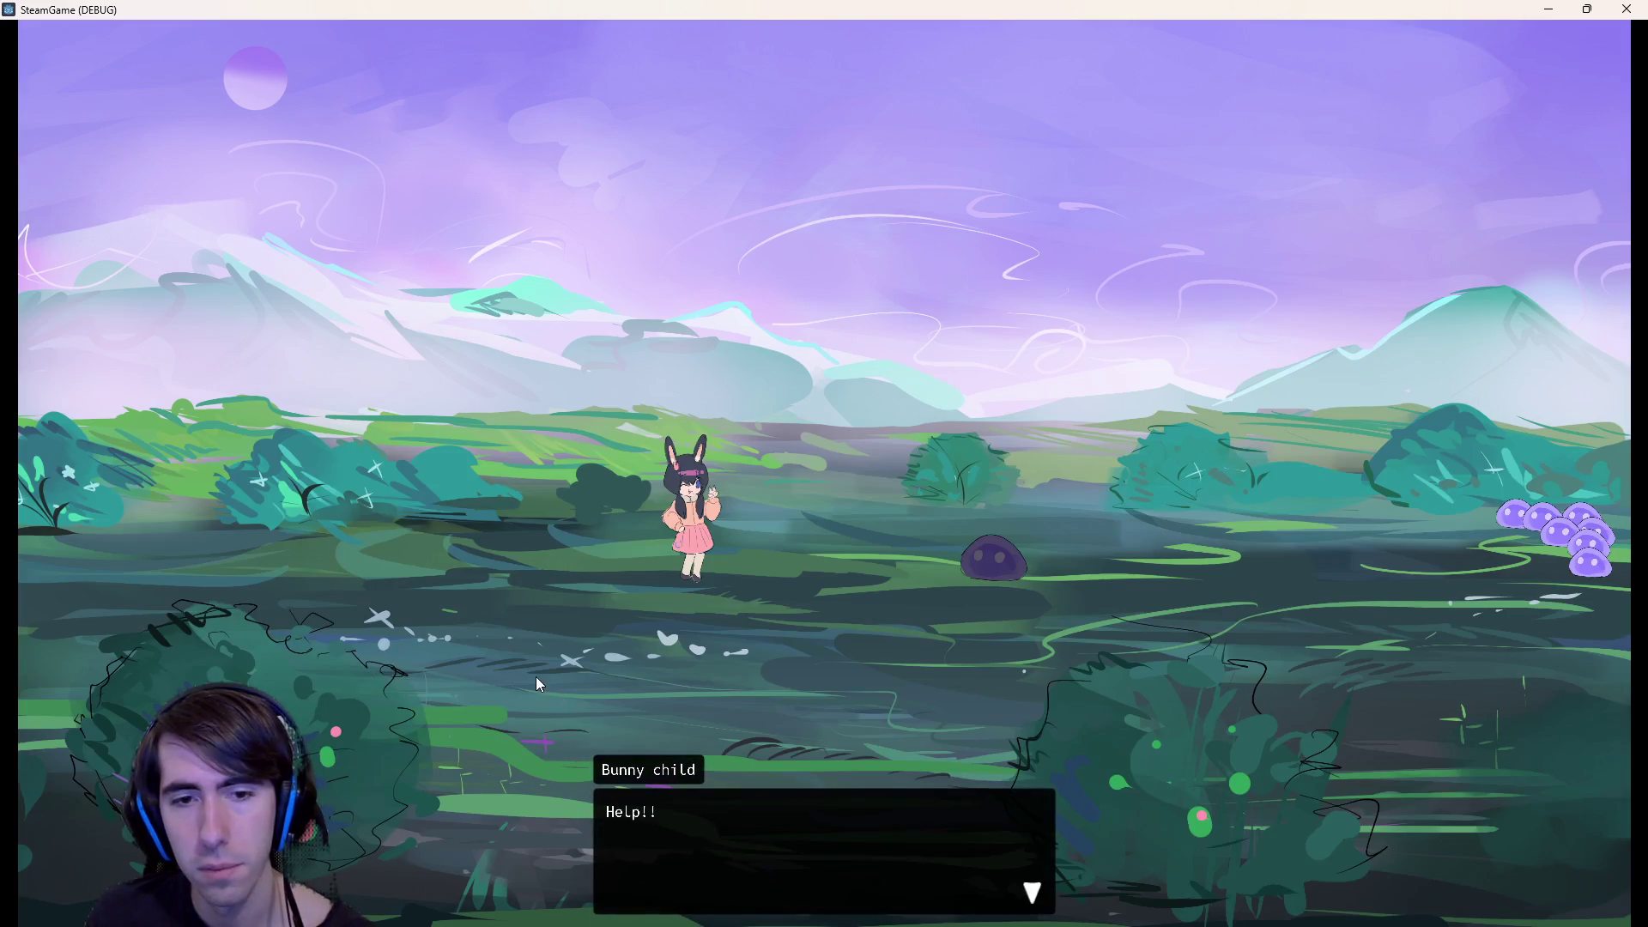
pyautogui.click(532, 670)
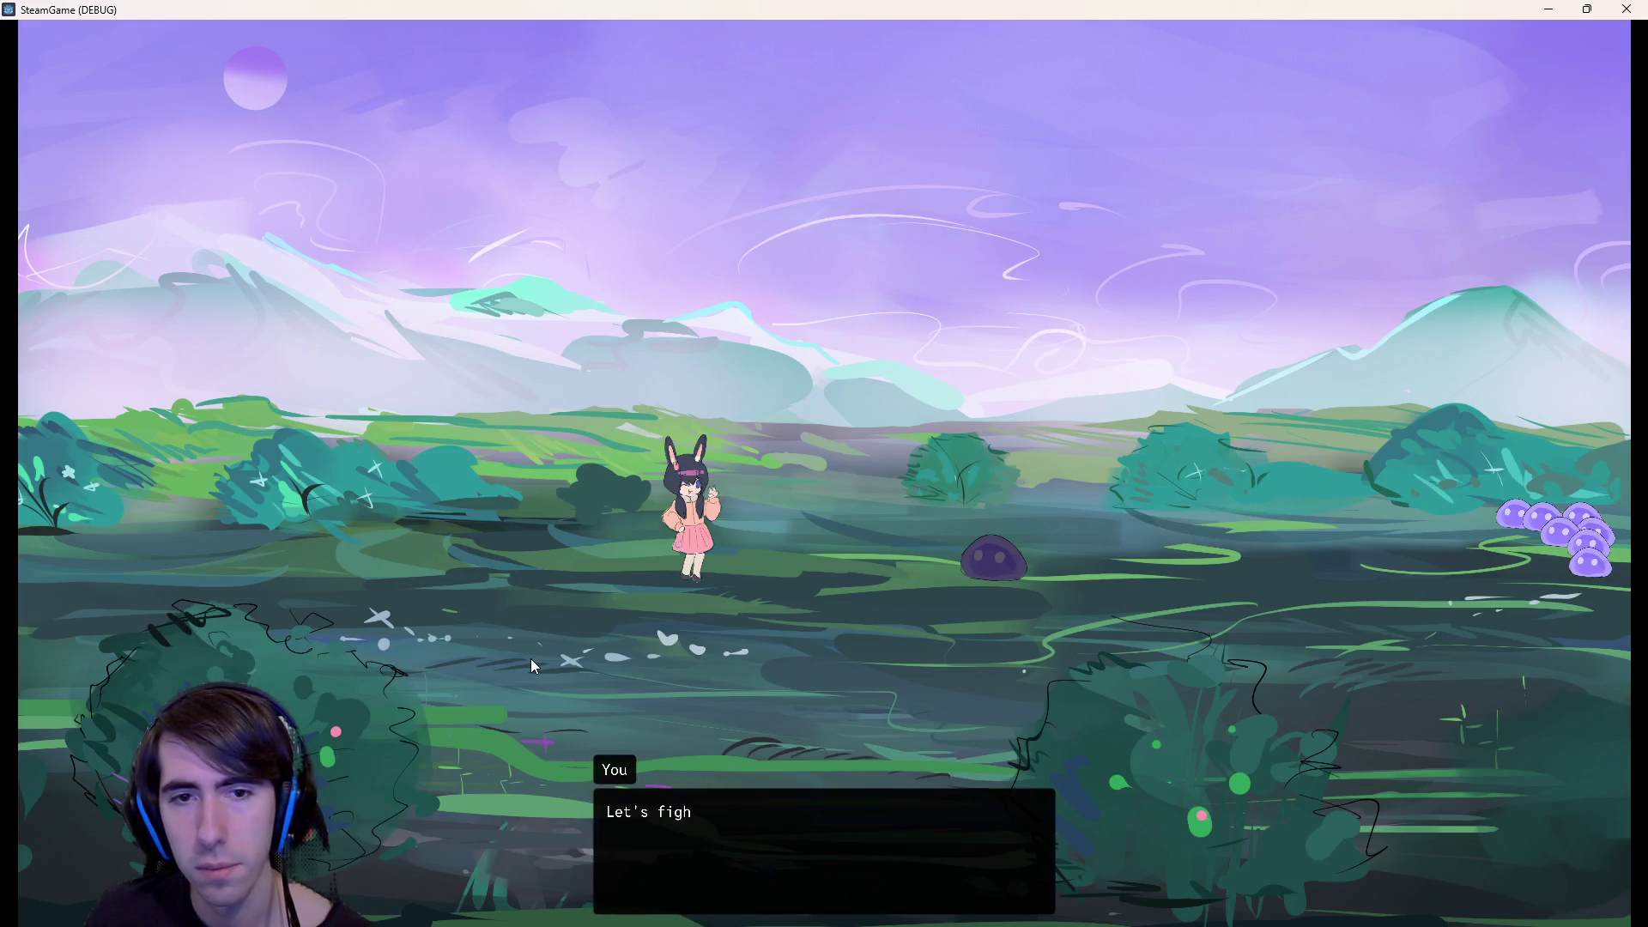
pyautogui.click(504, 632)
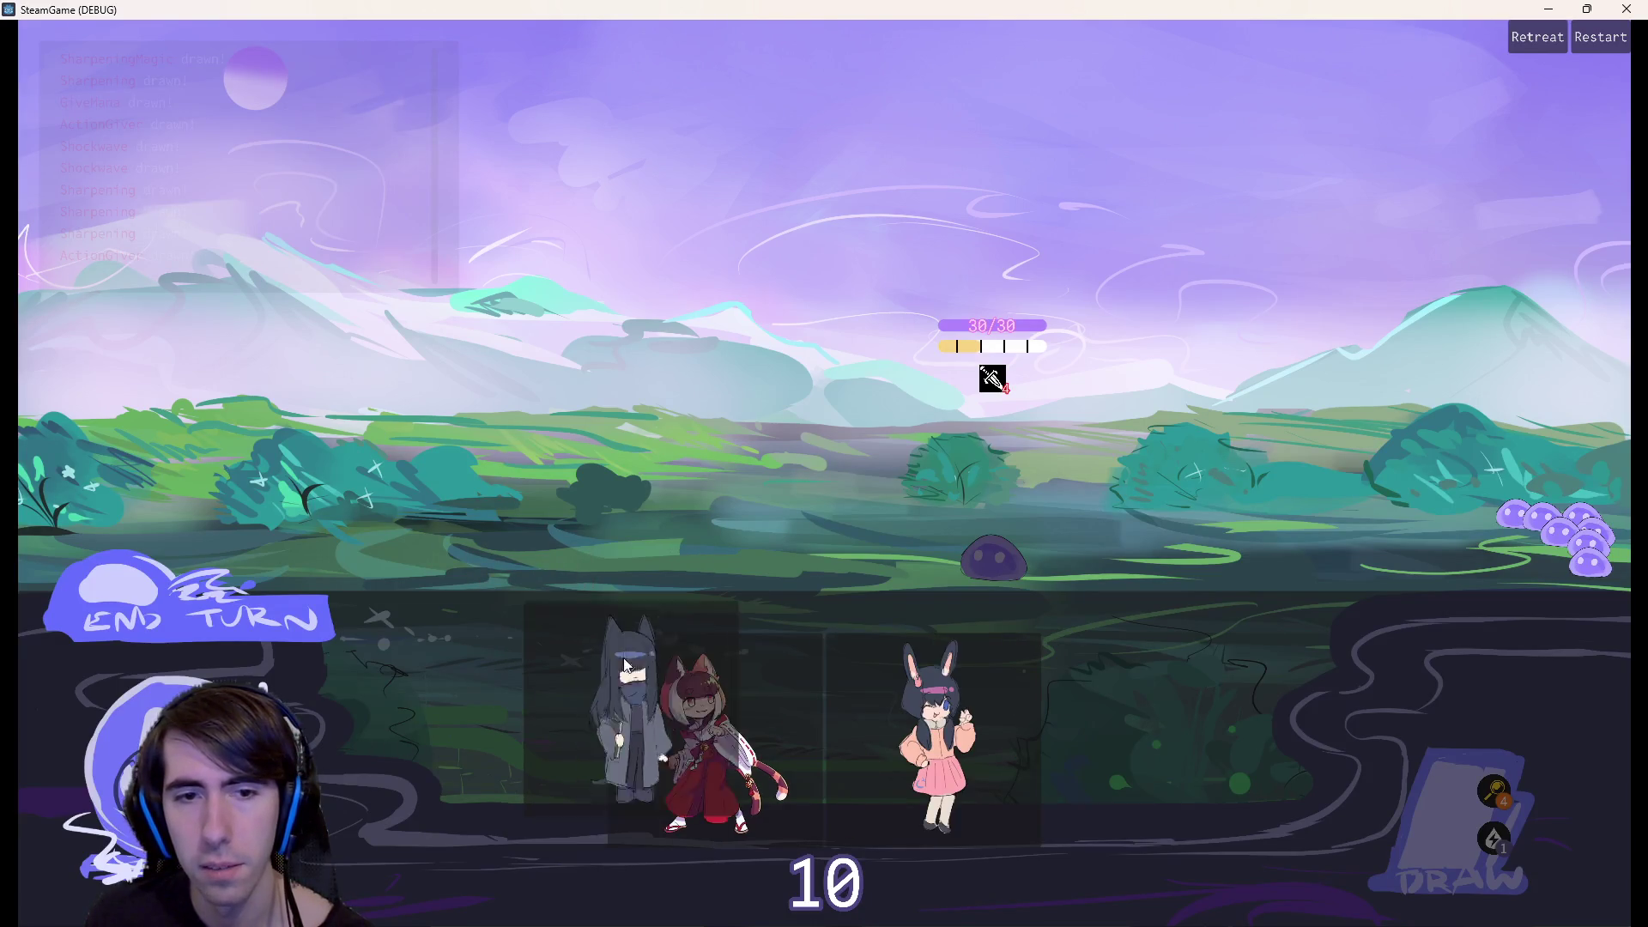
# Drag the cat girl and bunny girl onto the battlefield and draw a card
pyautogui.moveTo(699, 738); pyautogui.dragTo(533, 507)
pyautogui.moveTo(936, 738)
pyautogui.mouseDown()
pyautogui.moveTo(278, 475)
pyautogui.moveTo(259, 508)
pyautogui.mouseUp()
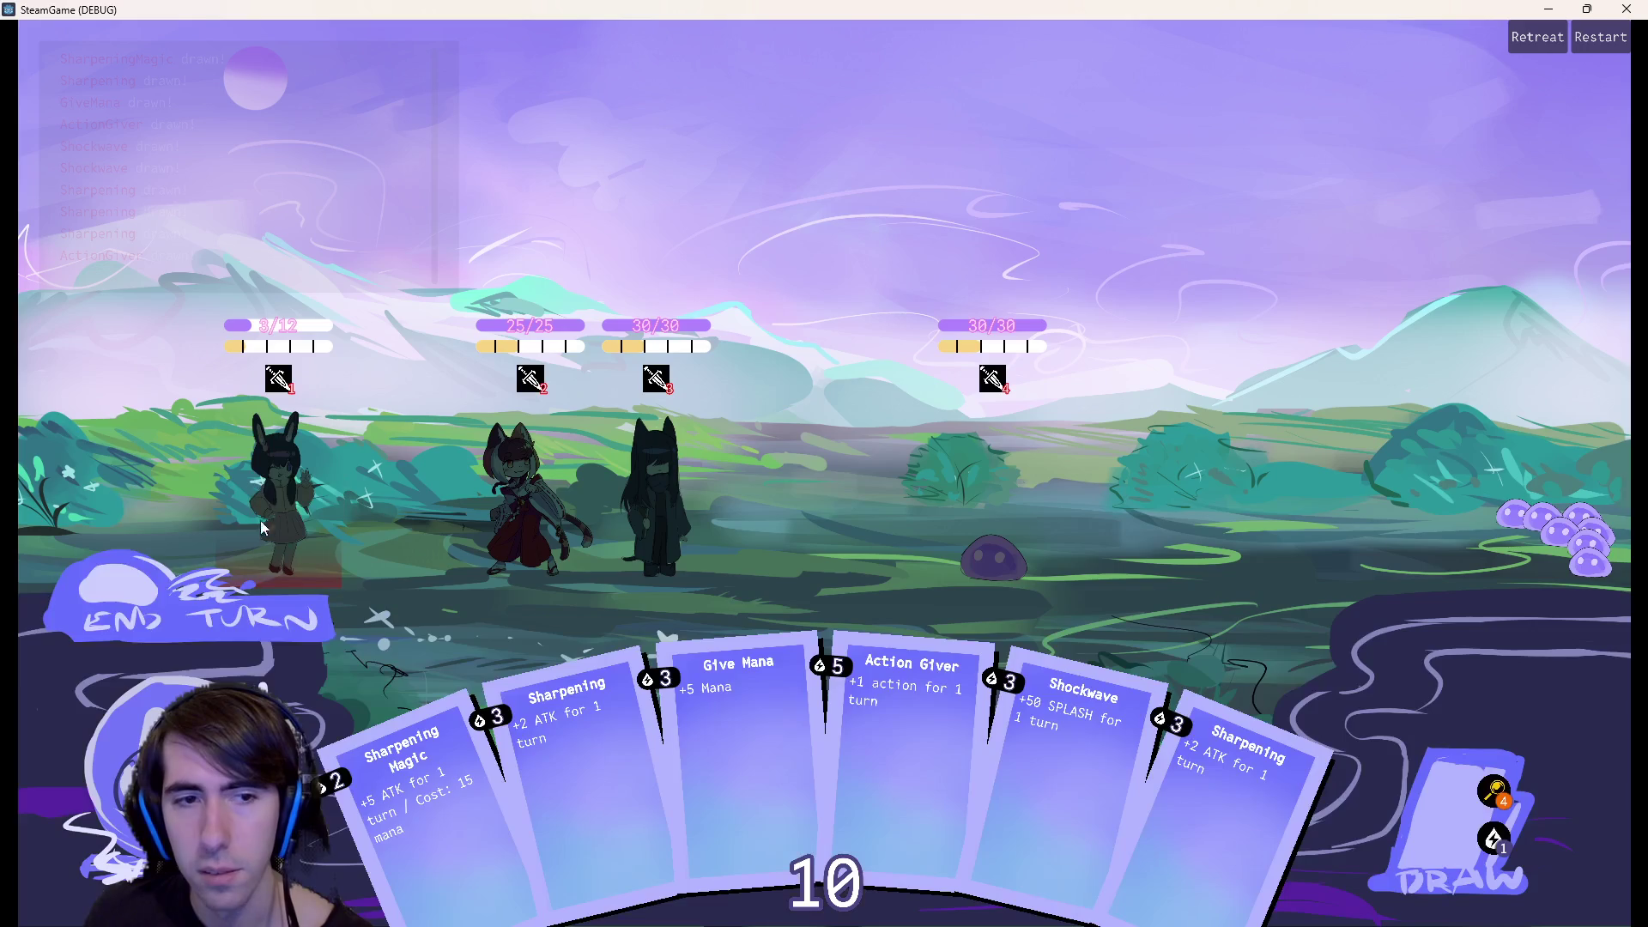
pyautogui.click(1426, 812)
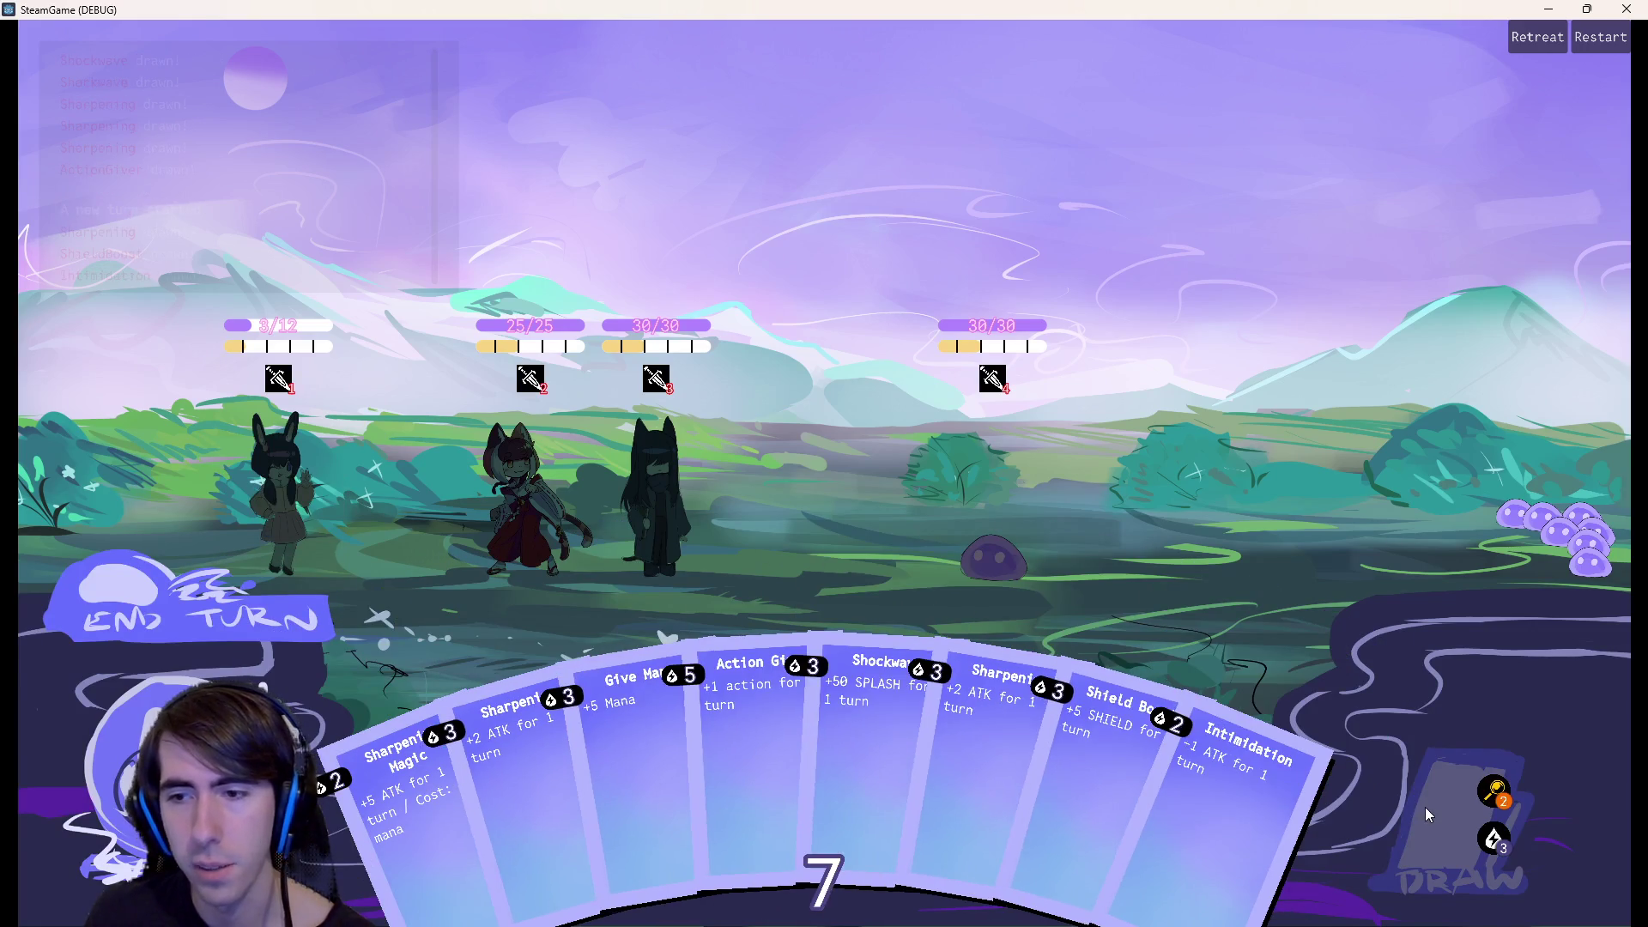
# Draw two more cards from the Draw pile, spending mana down to 0
pyautogui.click(1426, 812)
pyautogui.click(1425, 807)
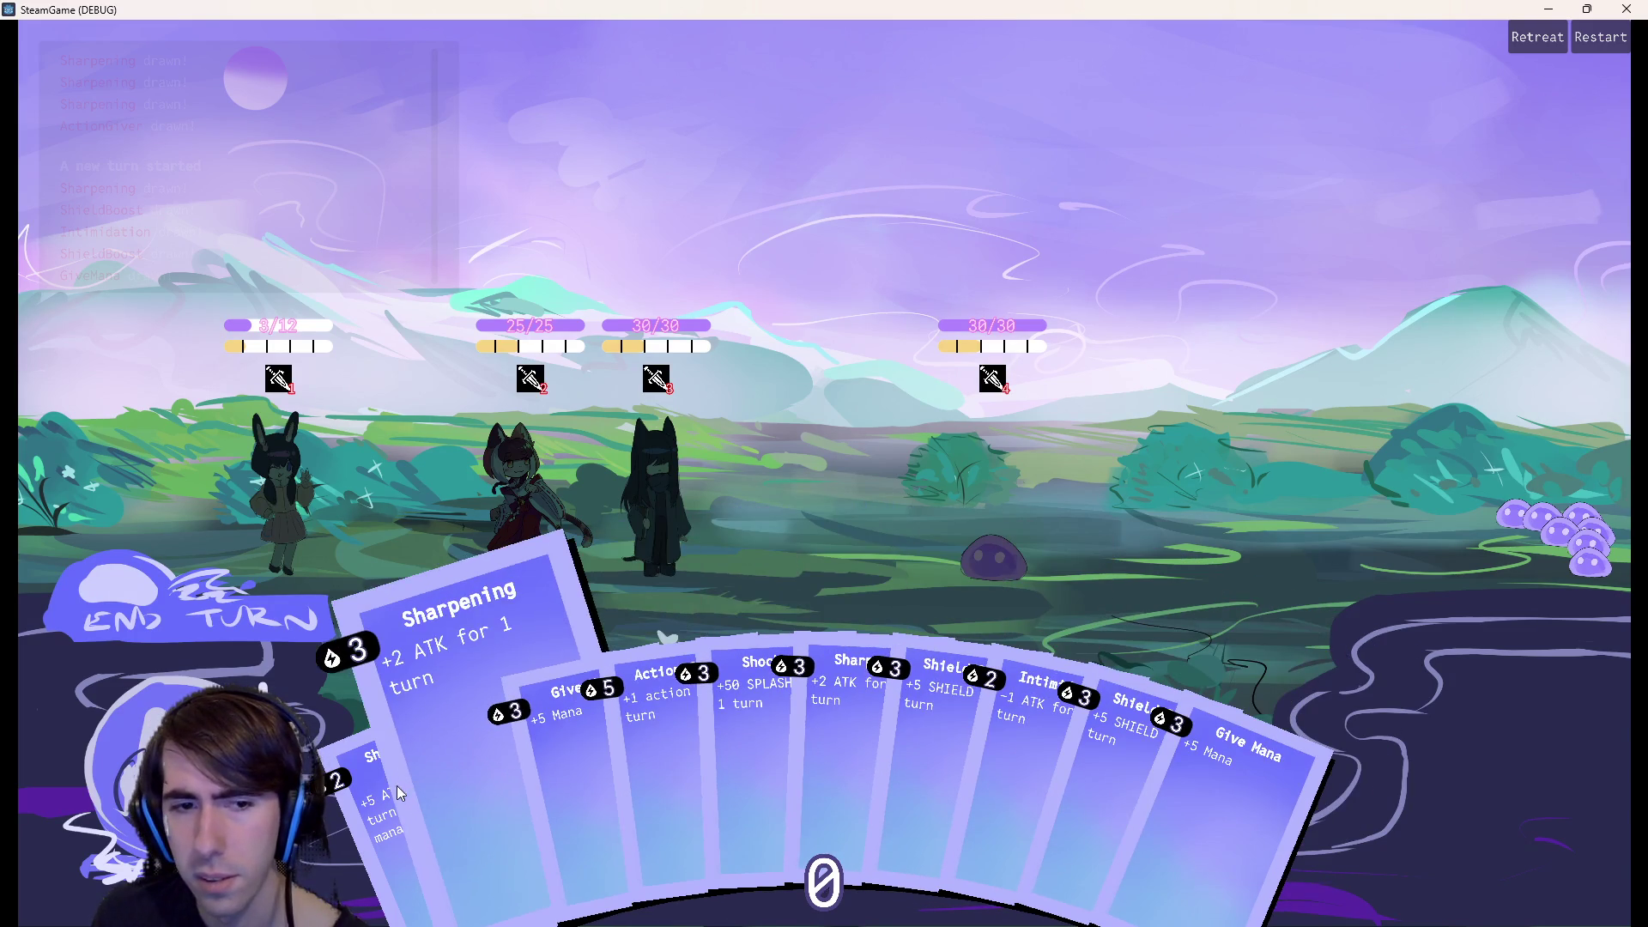
pyautogui.moveTo(446, 829)
pyautogui.mouseDown()
pyautogui.moveTo(481, 724)
pyautogui.moveTo(641, 718)
pyautogui.moveTo(604, 609)
pyautogui.moveTo(889, 585)
pyautogui.moveTo(708, 476)
pyautogui.moveTo(683, 689)
pyautogui.moveTo(625, 811)
pyautogui.moveTo(686, 586)
pyautogui.moveTo(714, 667)
pyautogui.moveTo(678, 767)
pyautogui.mouseUp()
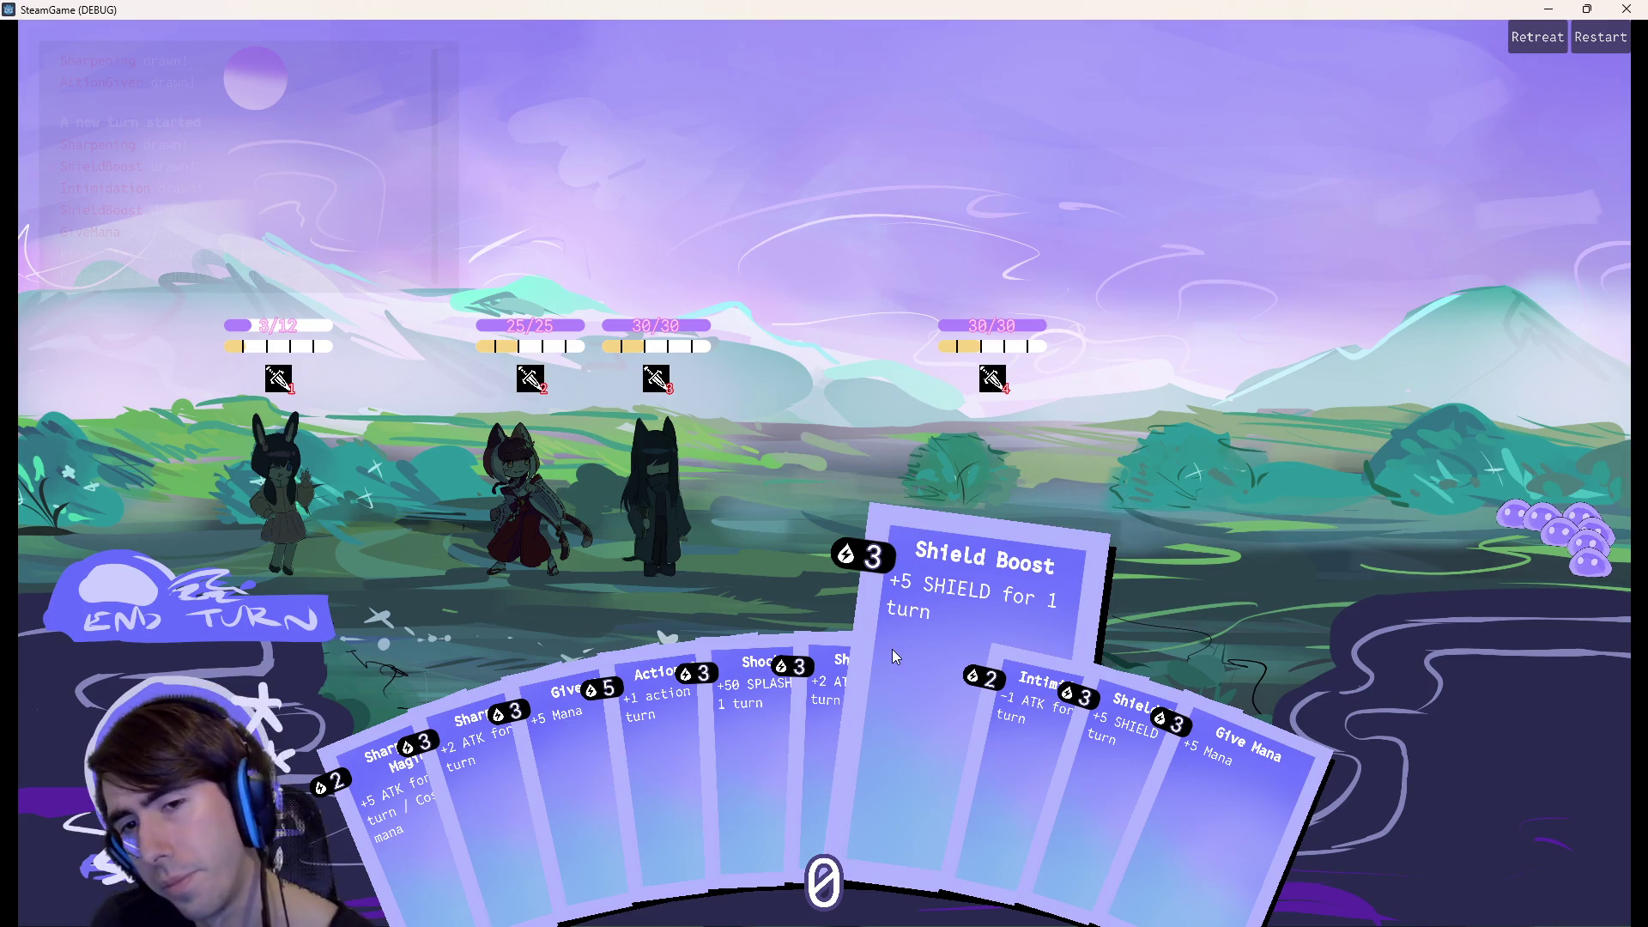
pyautogui.moveTo(914, 734)
pyautogui.mouseDown()
pyautogui.moveTo(928, 567)
pyautogui.moveTo(901, 729)
pyautogui.mouseUp()
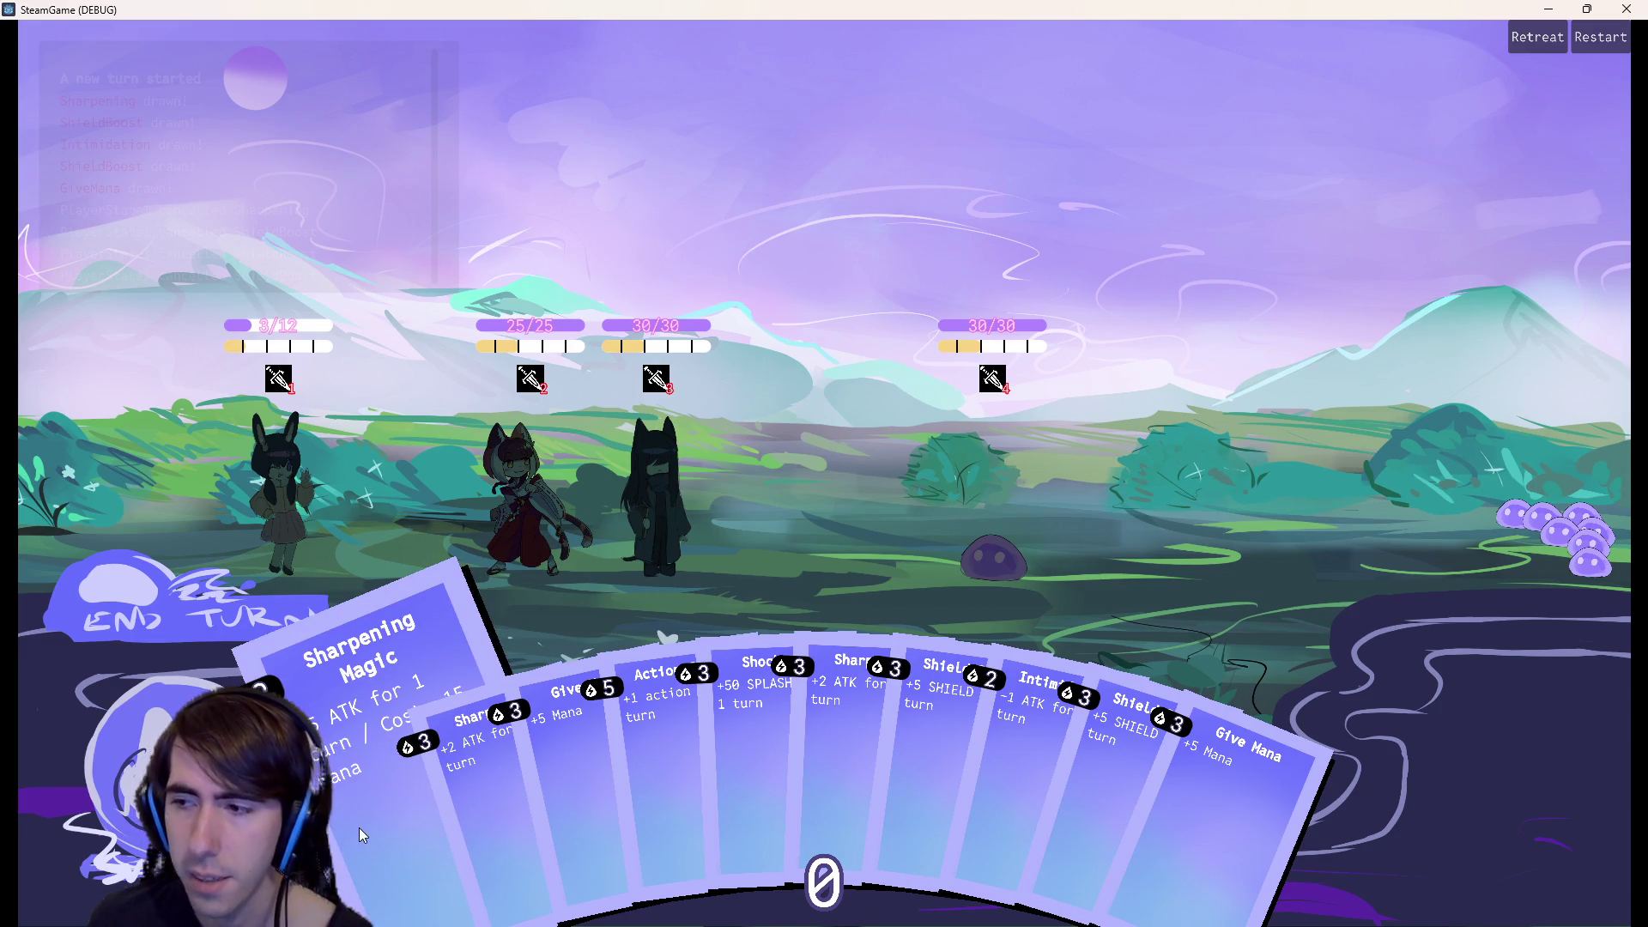
pyautogui.moveTo(334, 738)
pyautogui.mouseDown()
pyautogui.moveTo(412, 600)
pyautogui.moveTo(370, 480)
pyautogui.moveTo(379, 686)
pyautogui.moveTo(439, 846)
pyautogui.moveTo(424, 846)
pyautogui.moveTo(403, 568)
pyautogui.moveTo(481, 678)
pyautogui.mouseUp()
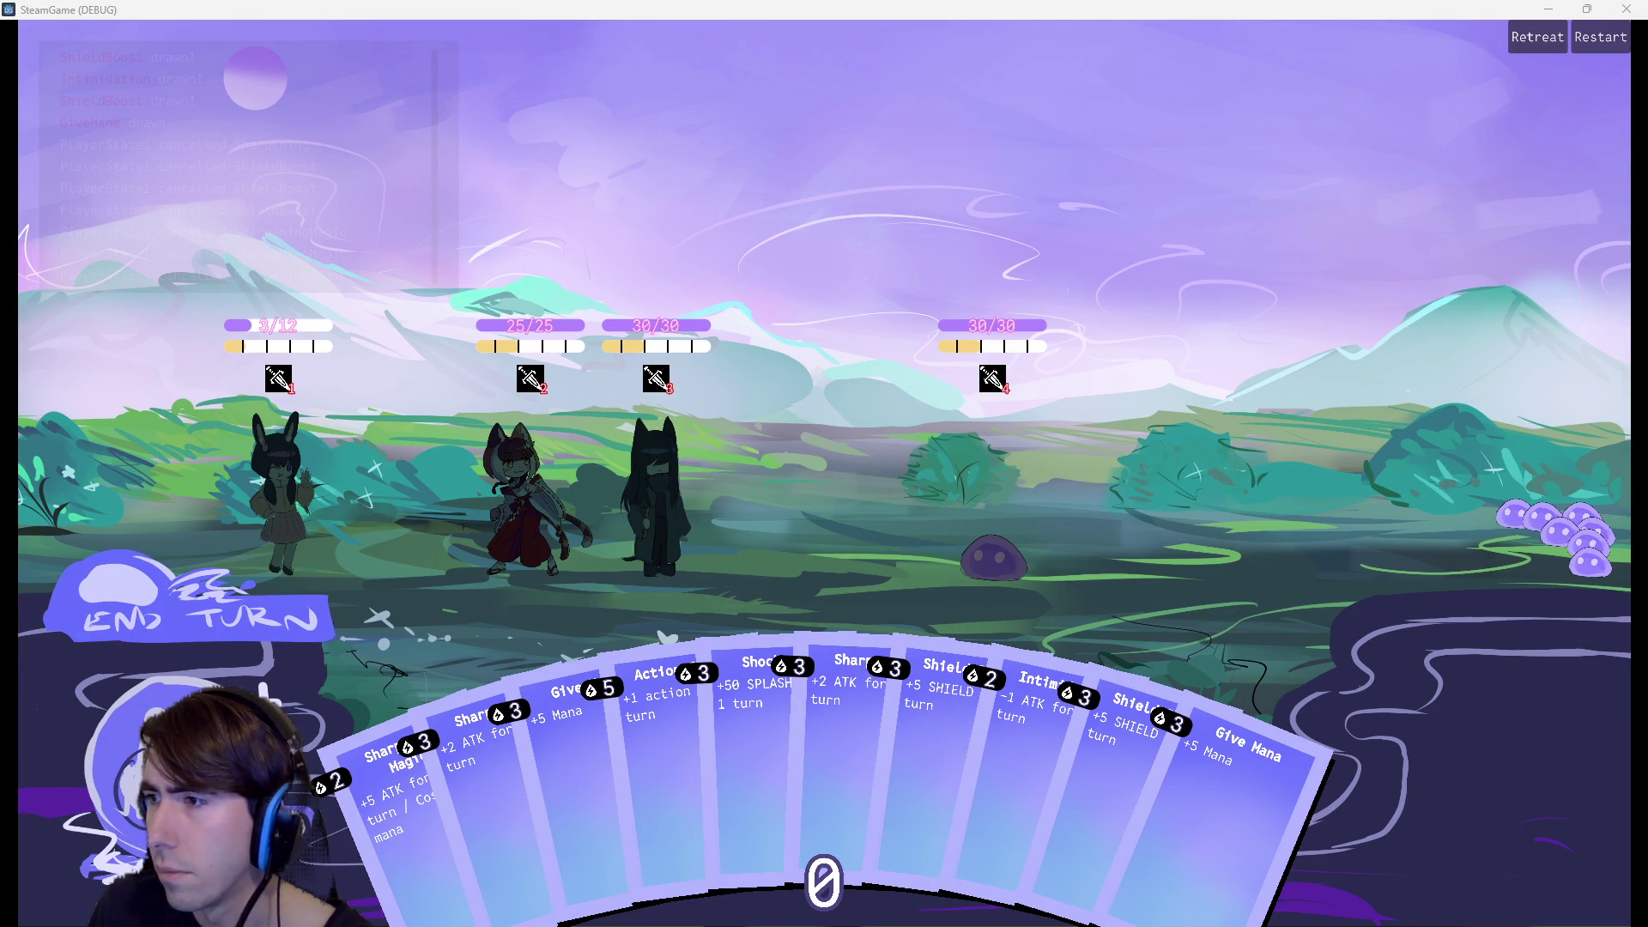
pyautogui.hotkey('alt', 'Tab')
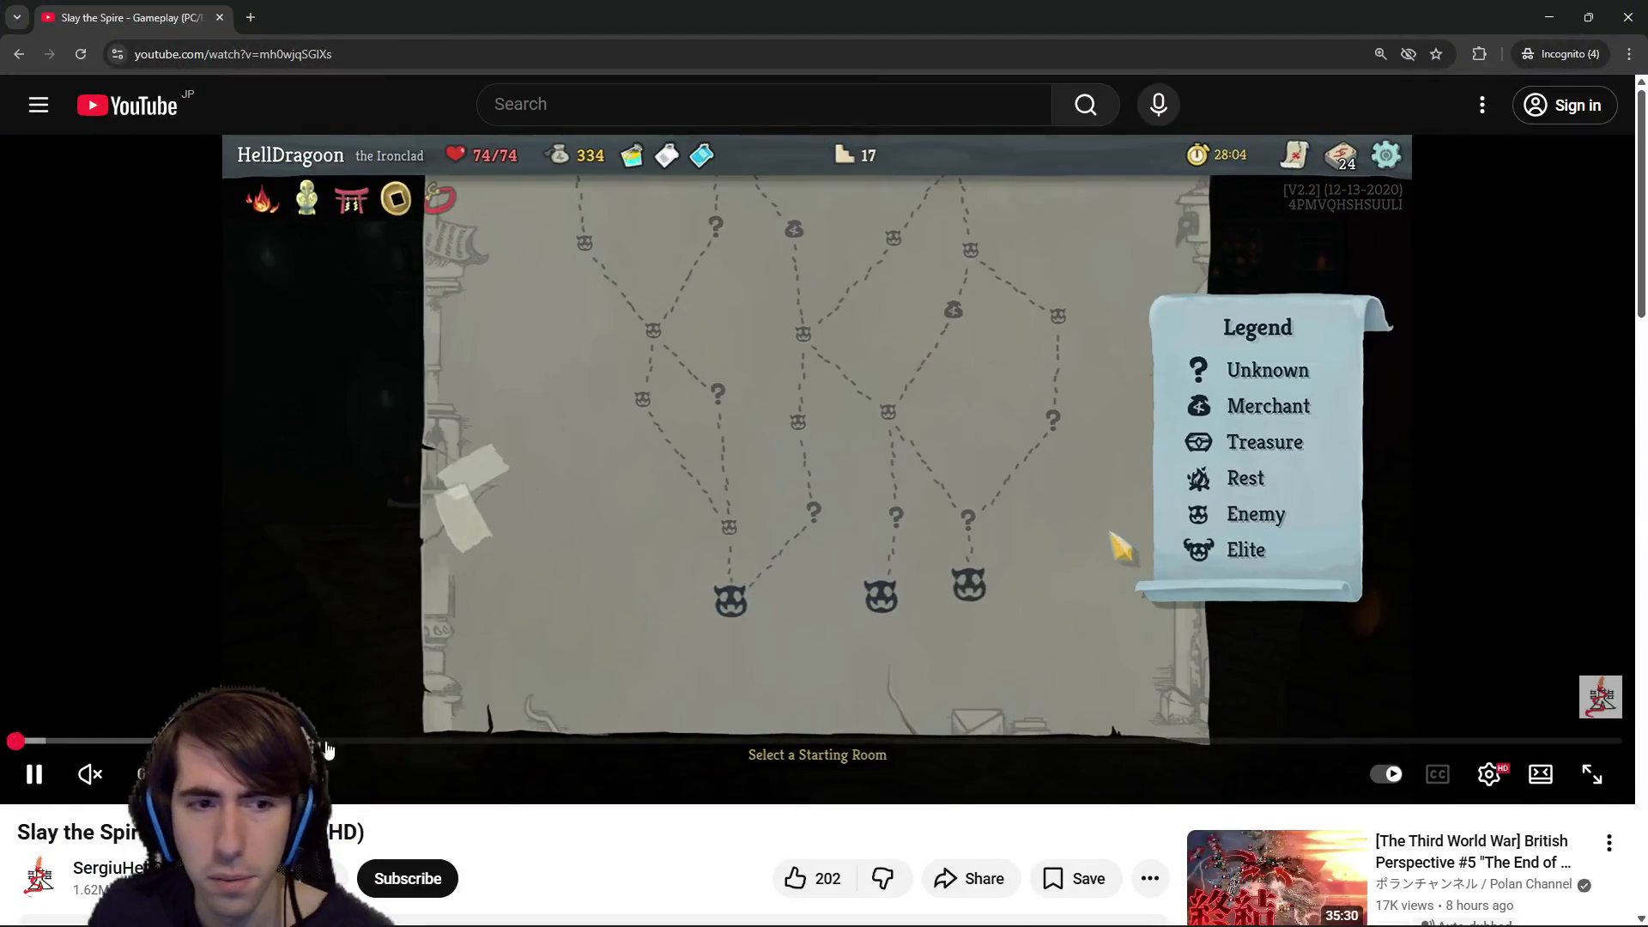
# Play the Slay the Spire video fullscreen and skip past the fights and rewards to the merchant shop
pyautogui.click(322, 740)
pyautogui.doubleClick(532, 470)
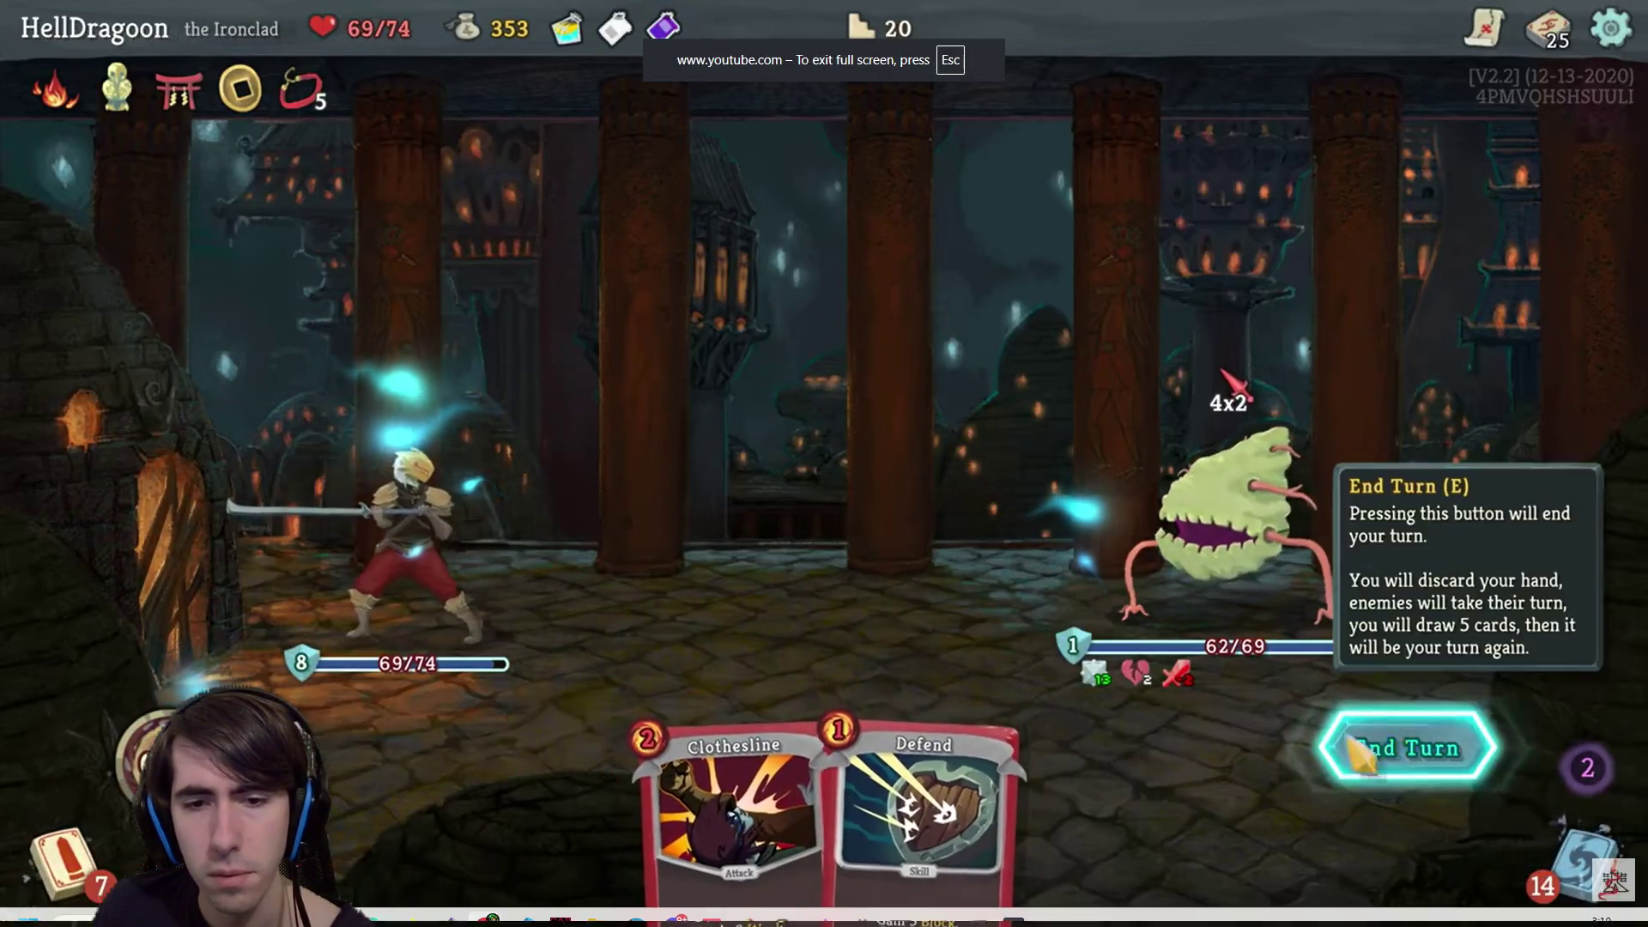
pyautogui.click(699, 871)
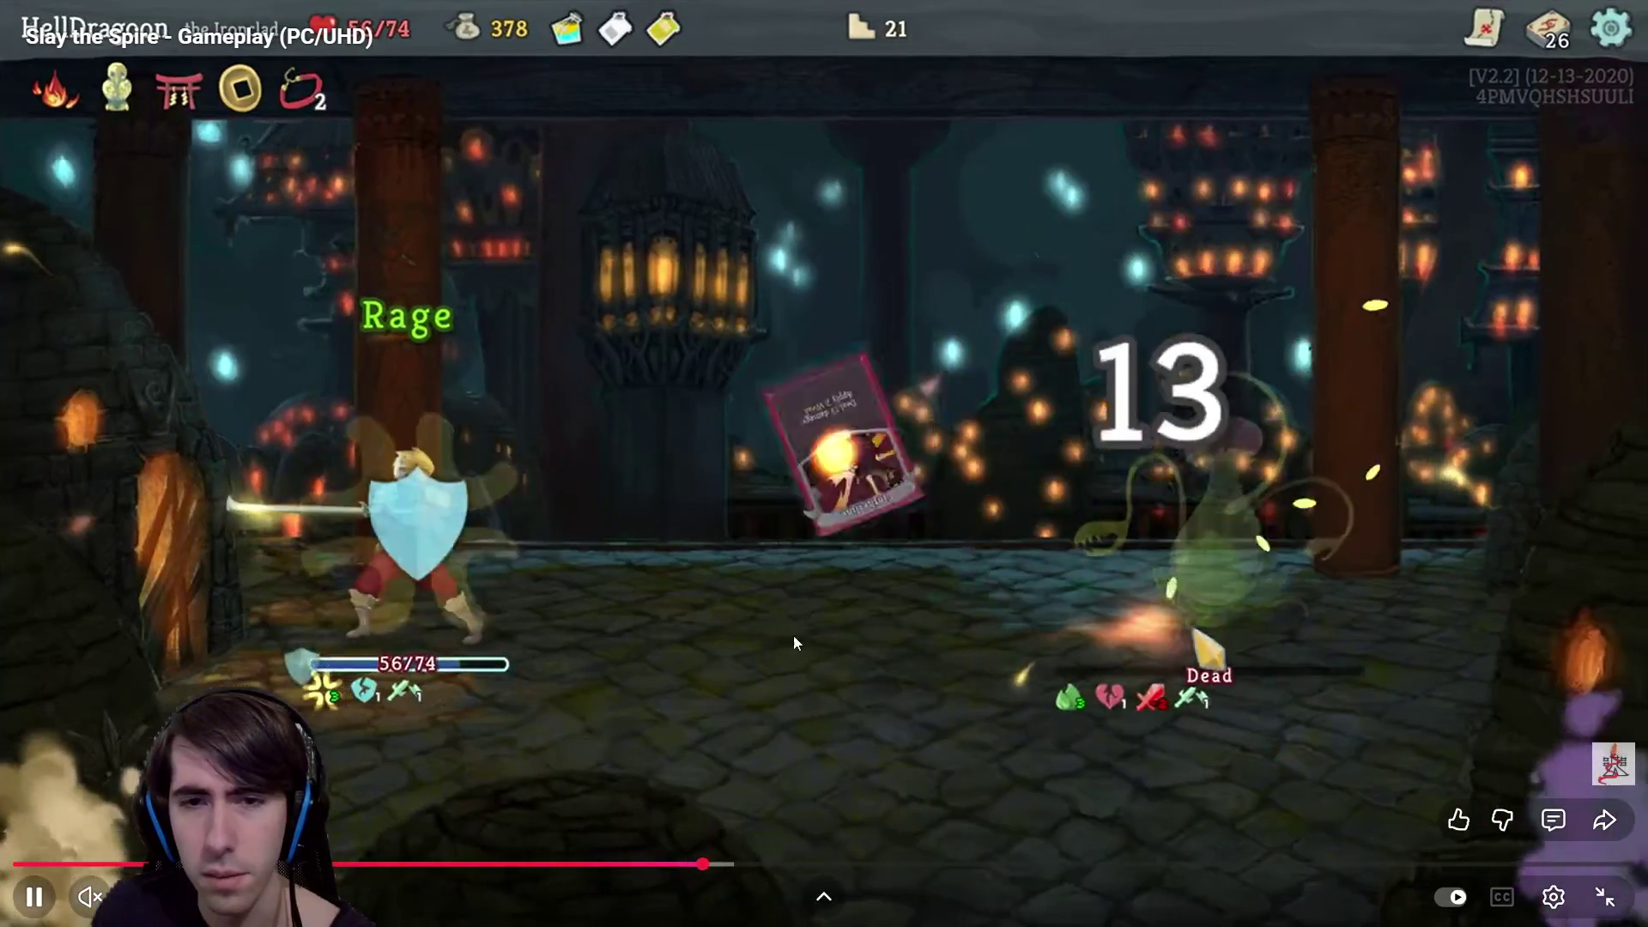
pyautogui.moveTo(690, 873); pyautogui.dragTo(695, 870)
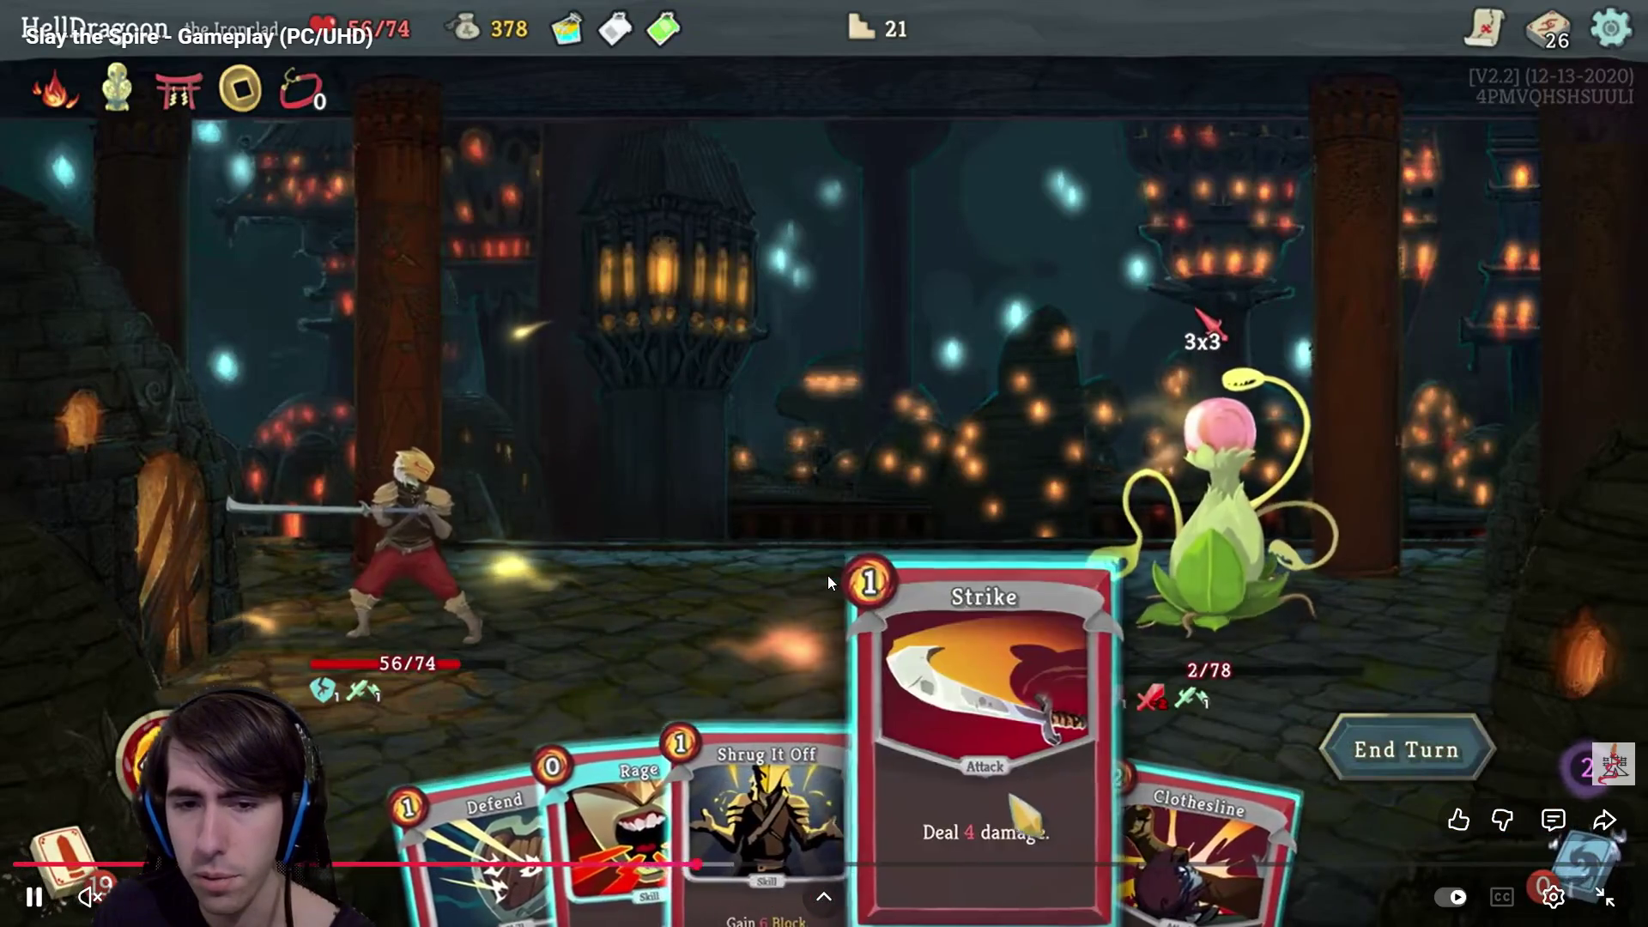
pyautogui.click(826, 575)
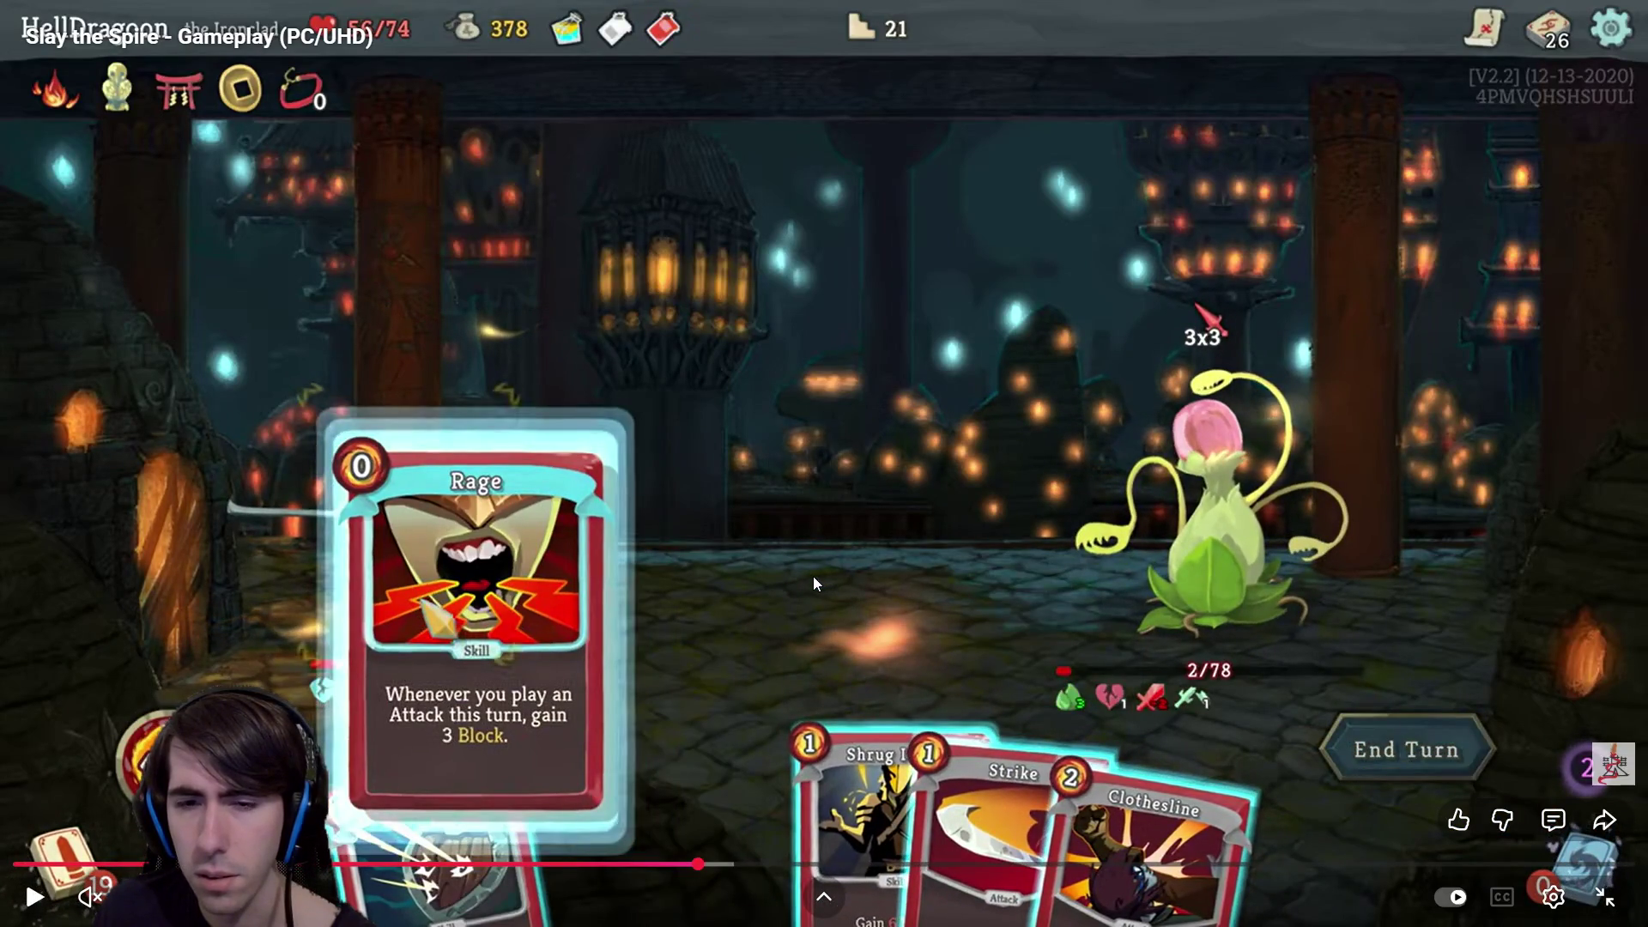
pyautogui.click(726, 585)
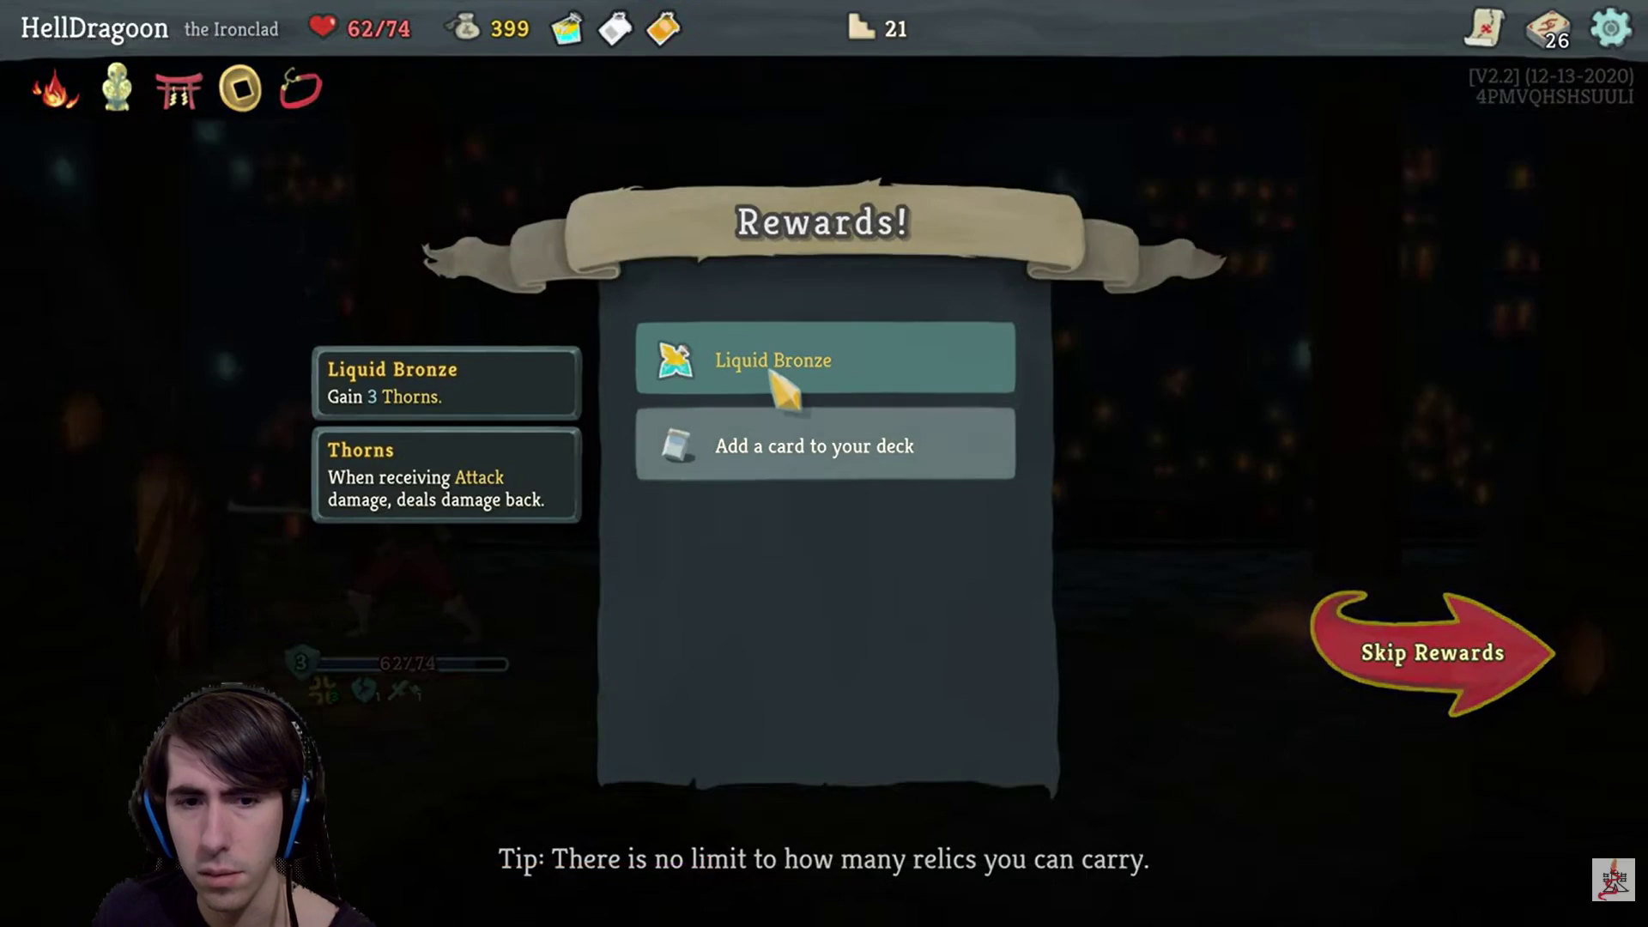
pyautogui.moveTo(712, 863); pyautogui.dragTo(804, 862)
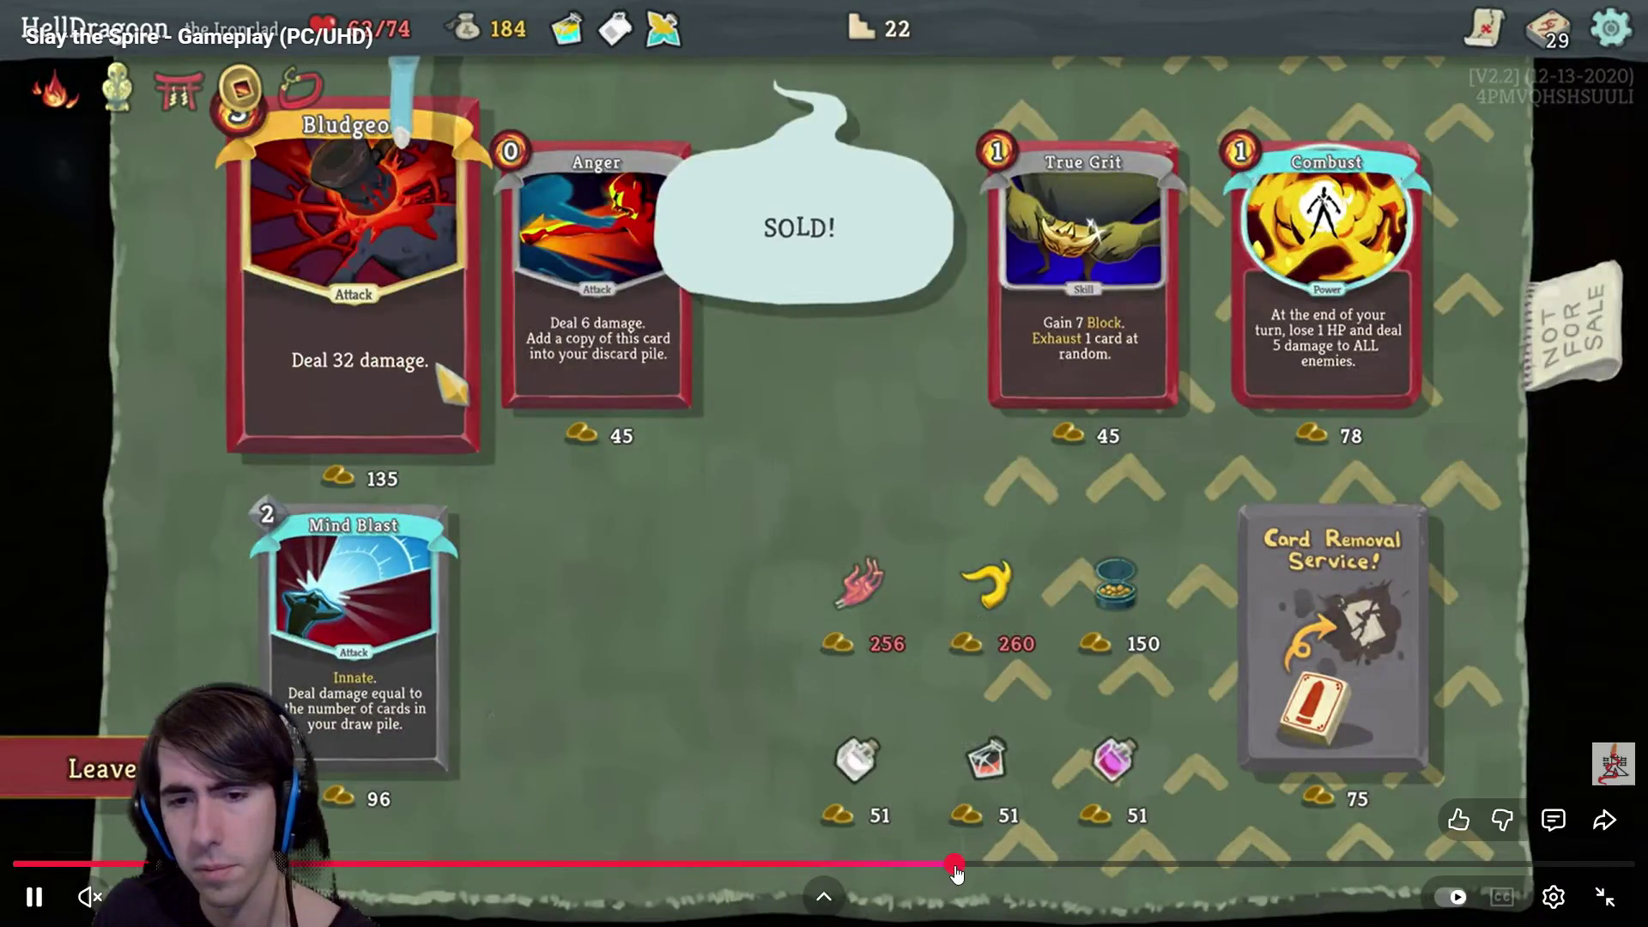
# Seek to a later fight, pausing on the Defend play and the Disarm card
pyautogui.click(956, 874)
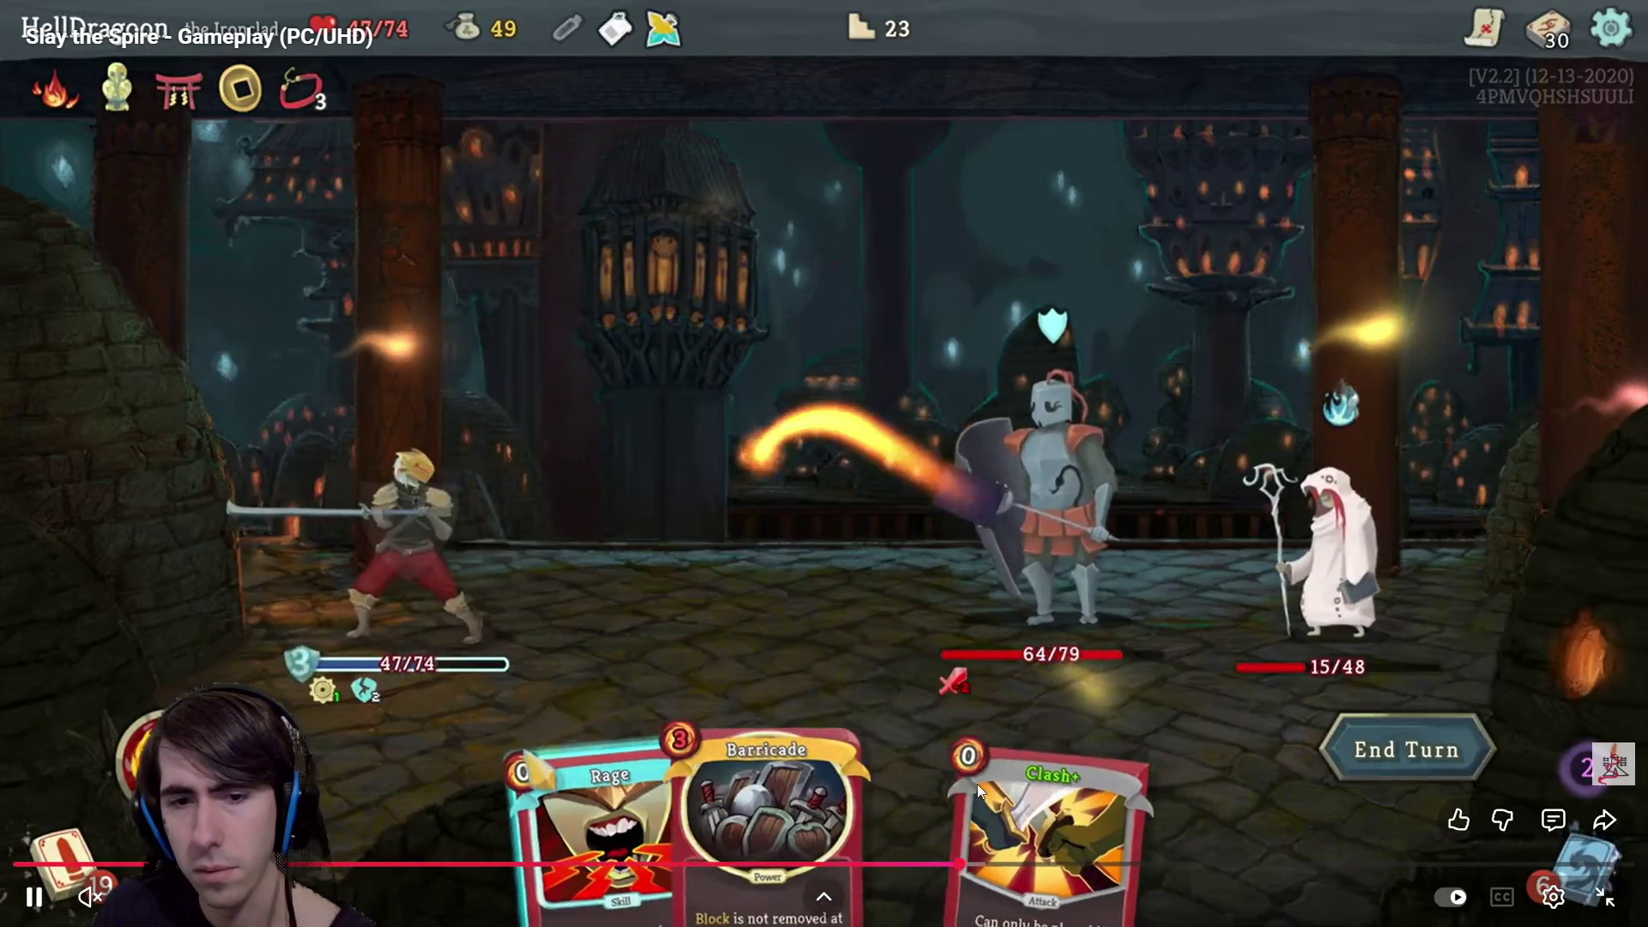
pyautogui.click(952, 865)
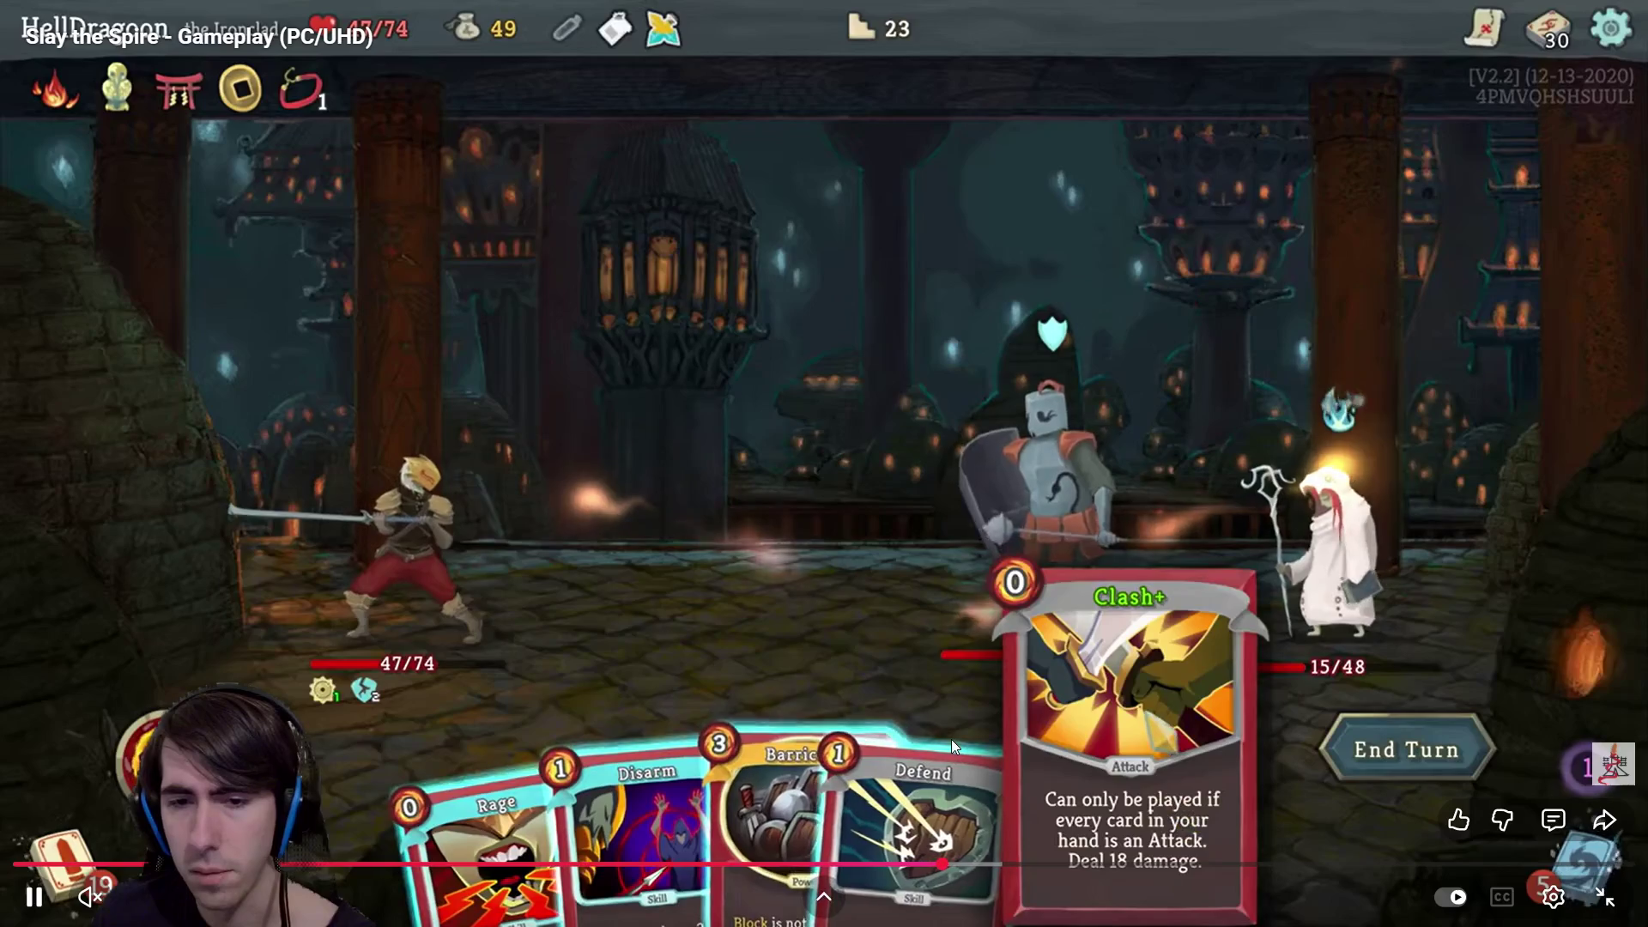
pyautogui.click(949, 737)
pyautogui.click(911, 723)
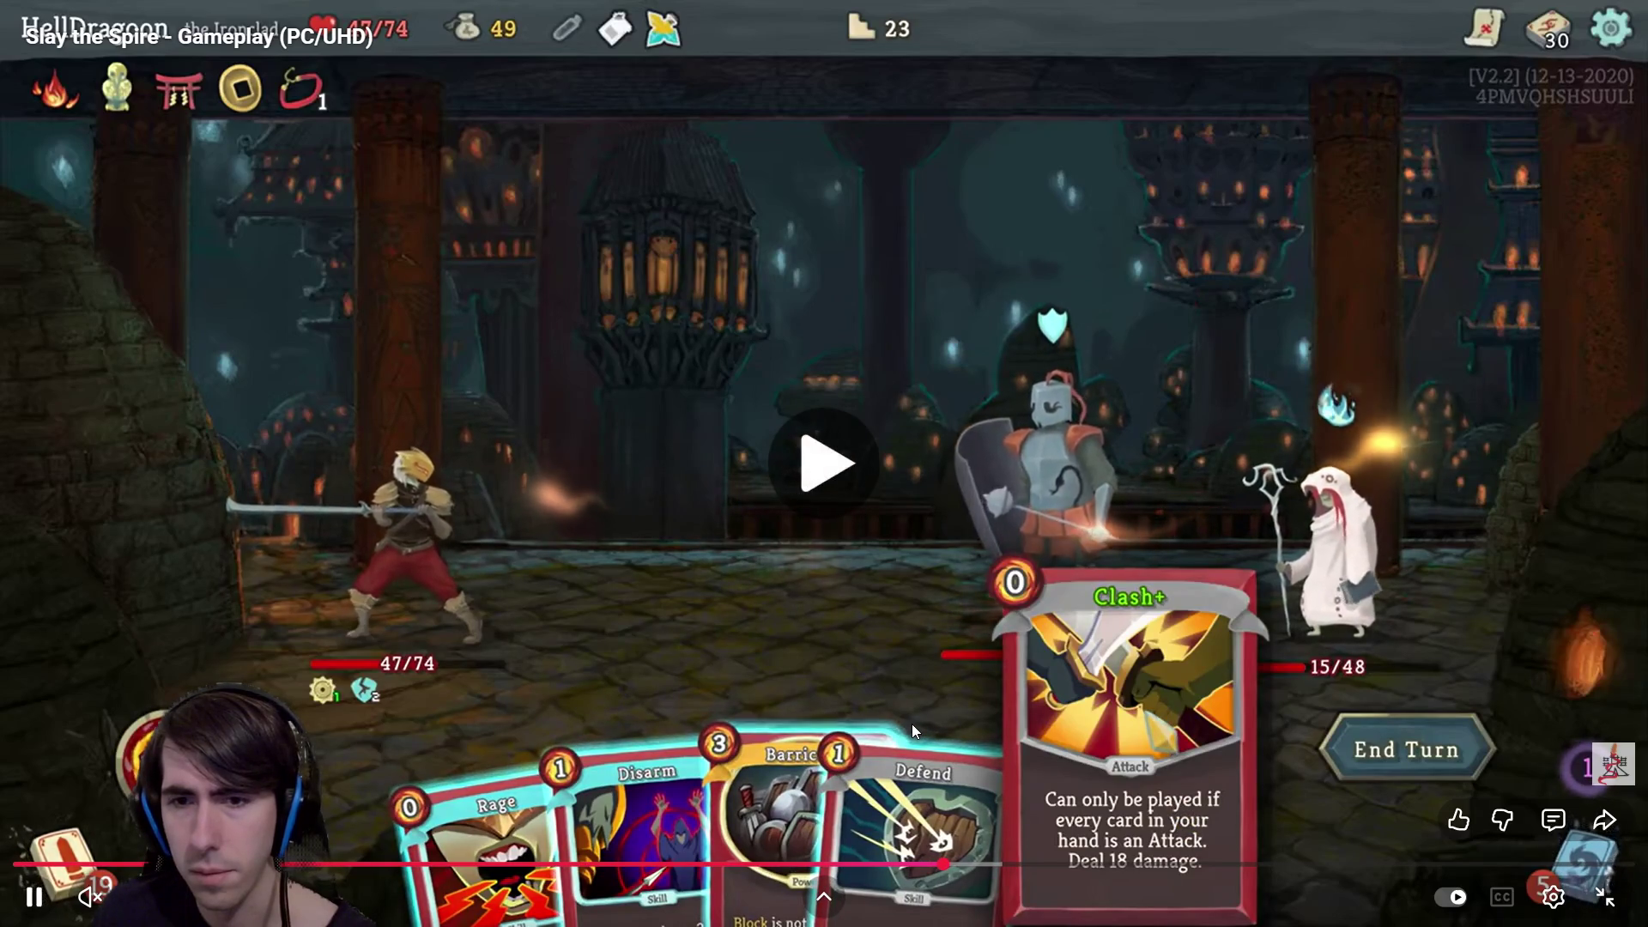
pyautogui.click(912, 724)
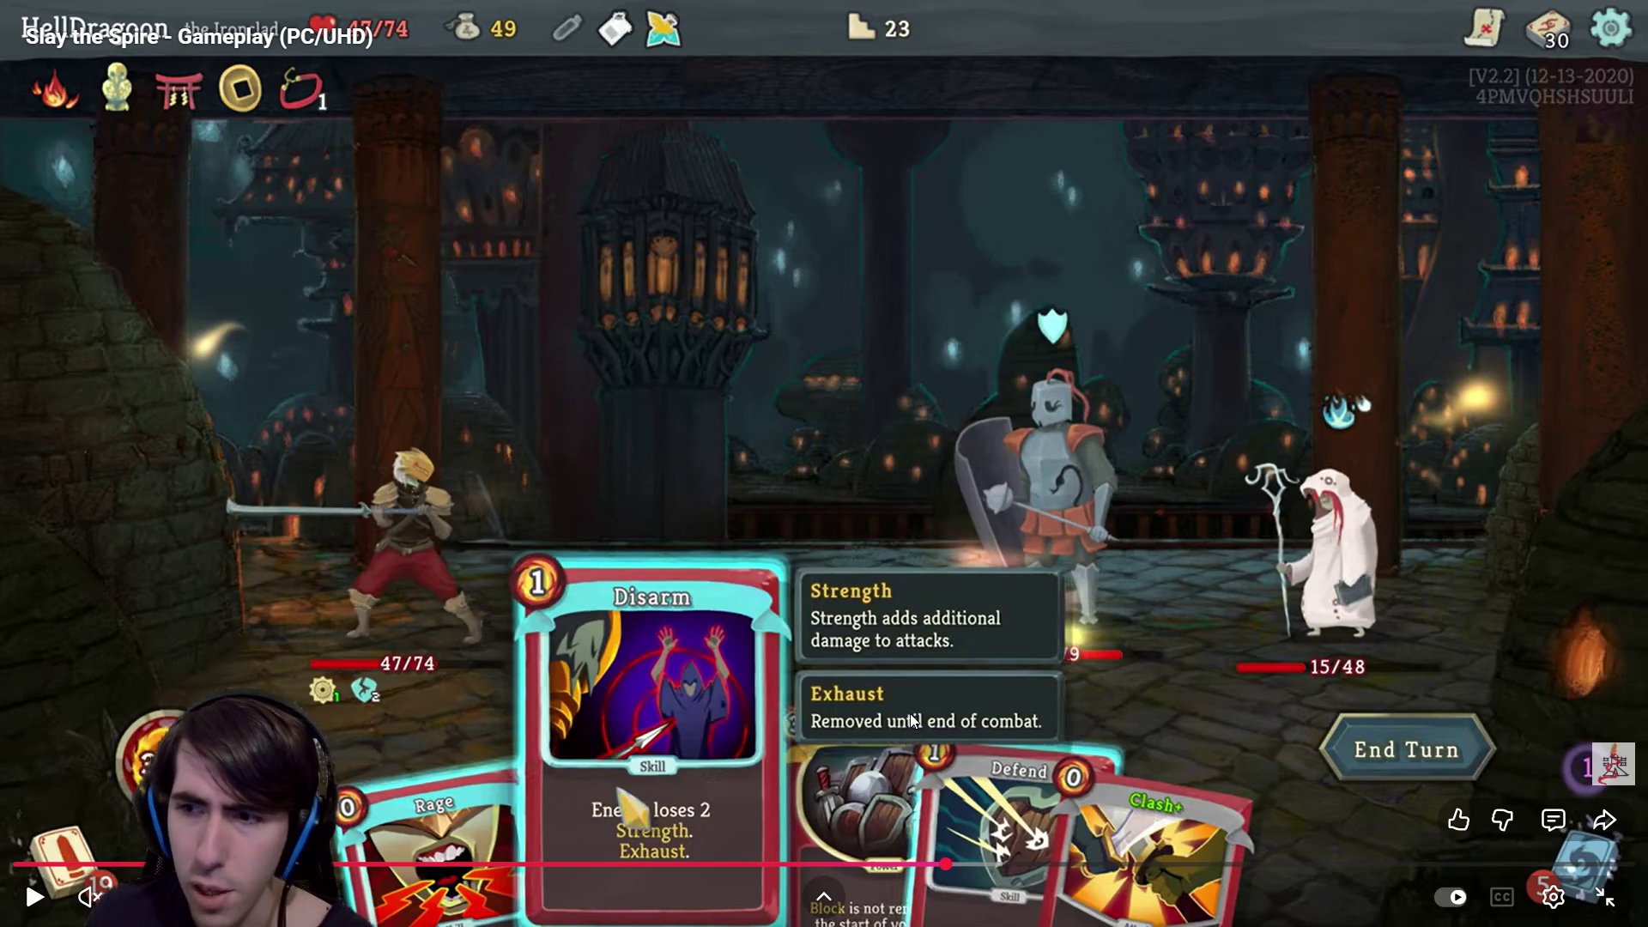
pyautogui.click(1004, 695)
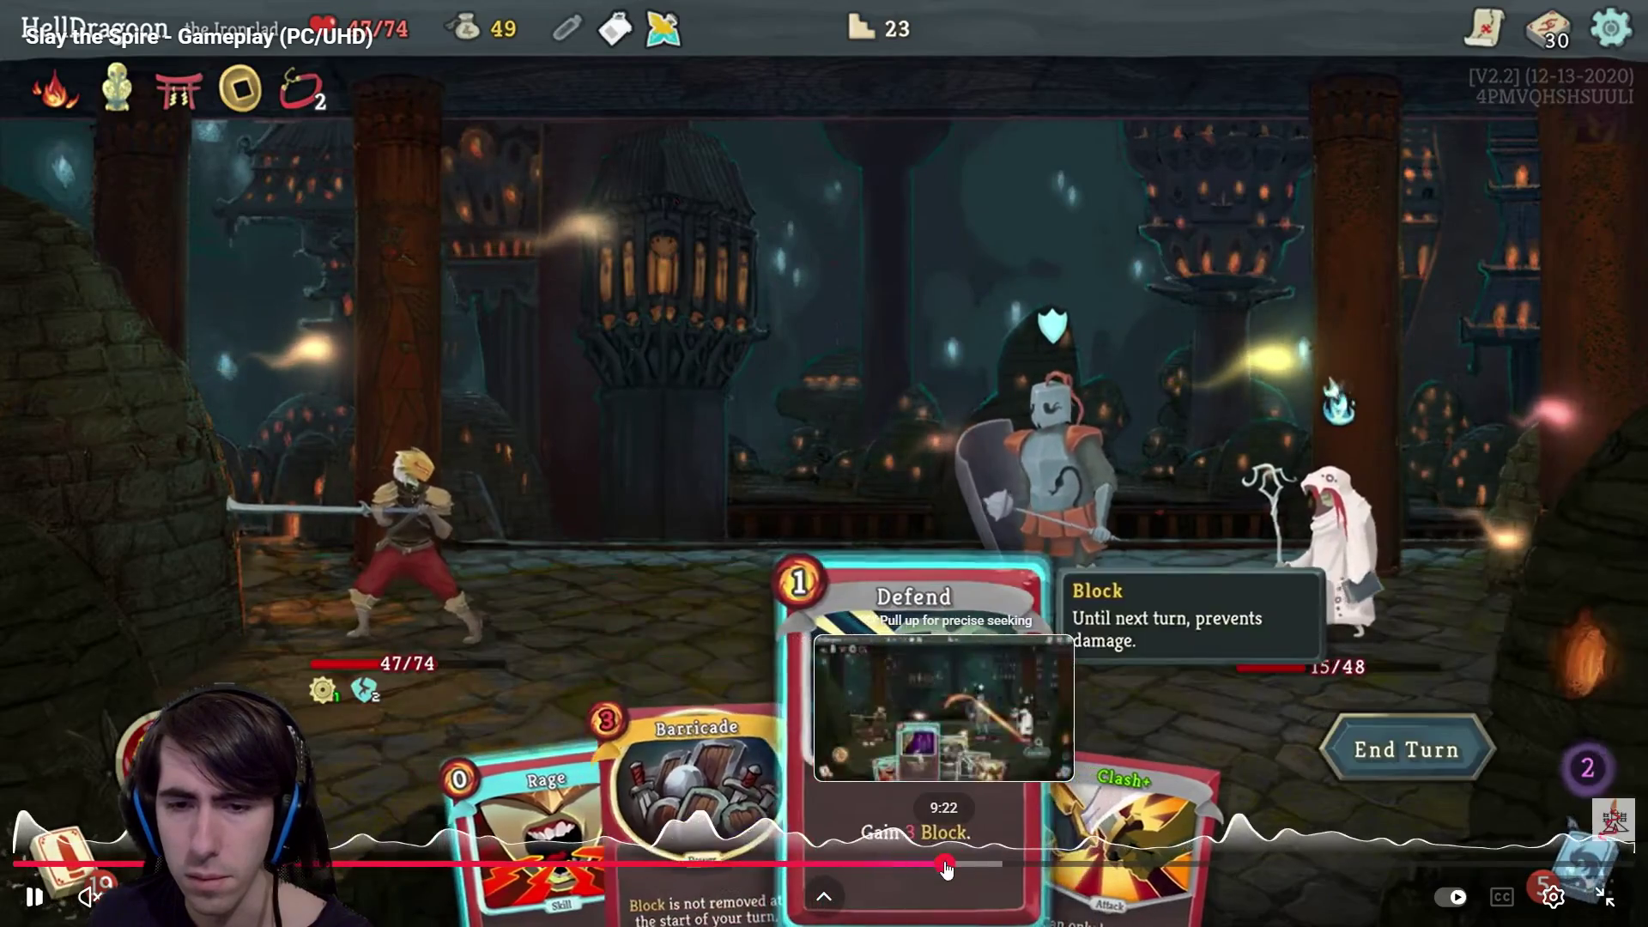
# Pause the video on the Trip card's Vulnerable tooltip and exit fullscreen
pyautogui.moveTo(895, 862); pyautogui.dragTo(1009, 850)
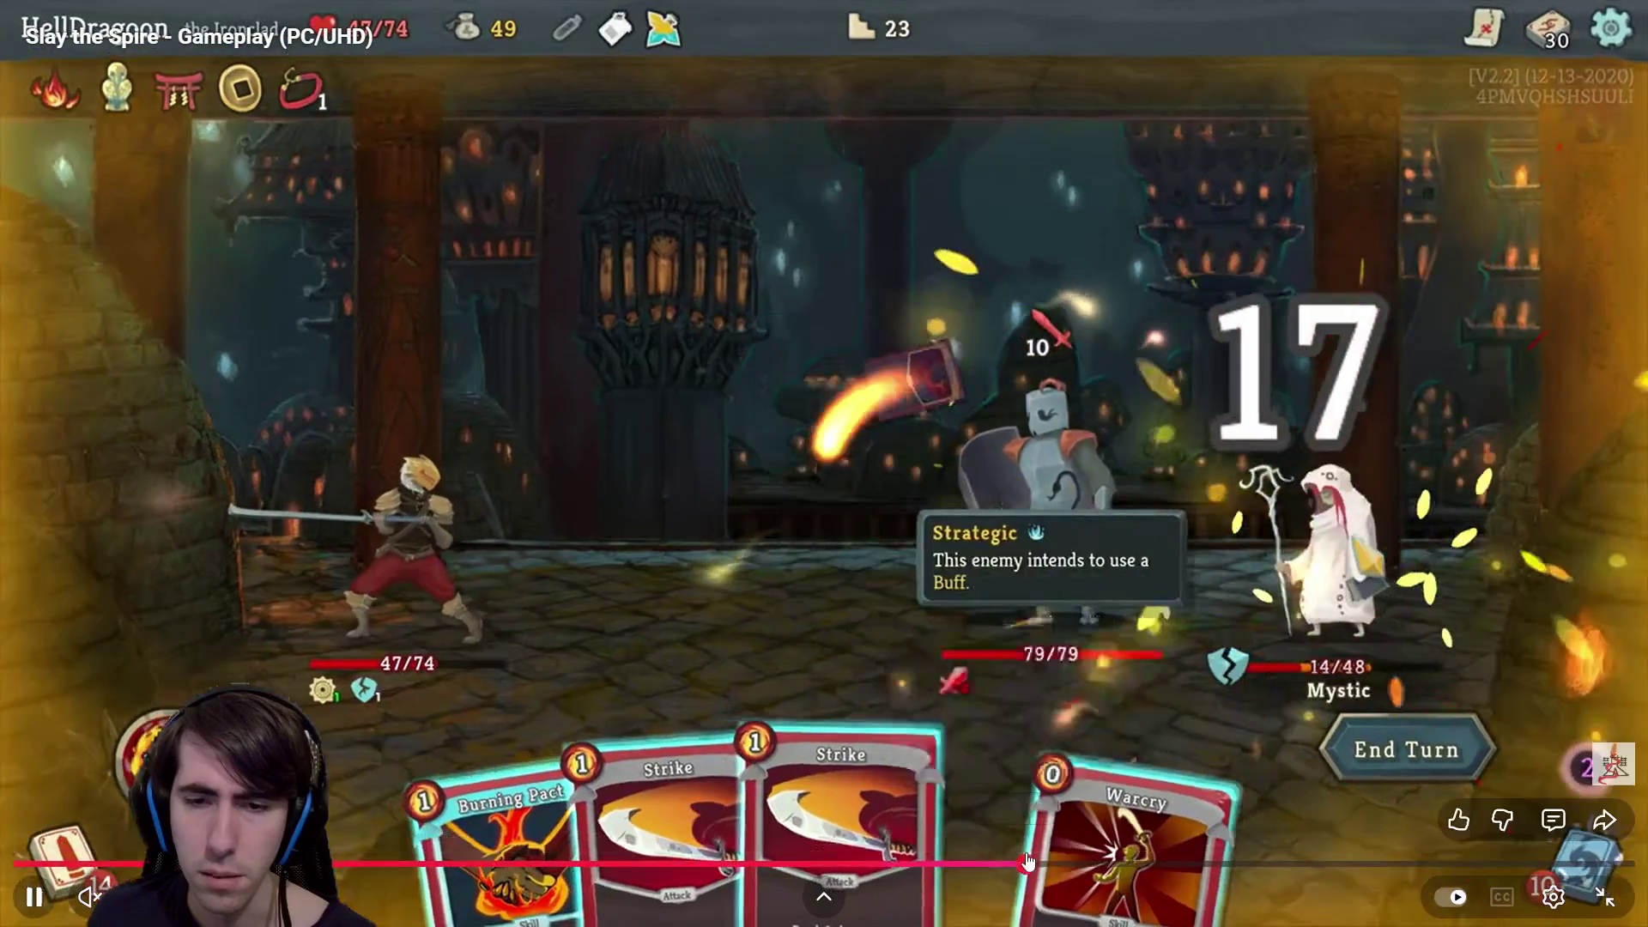
pyautogui.click(1028, 861)
pyautogui.click(887, 627)
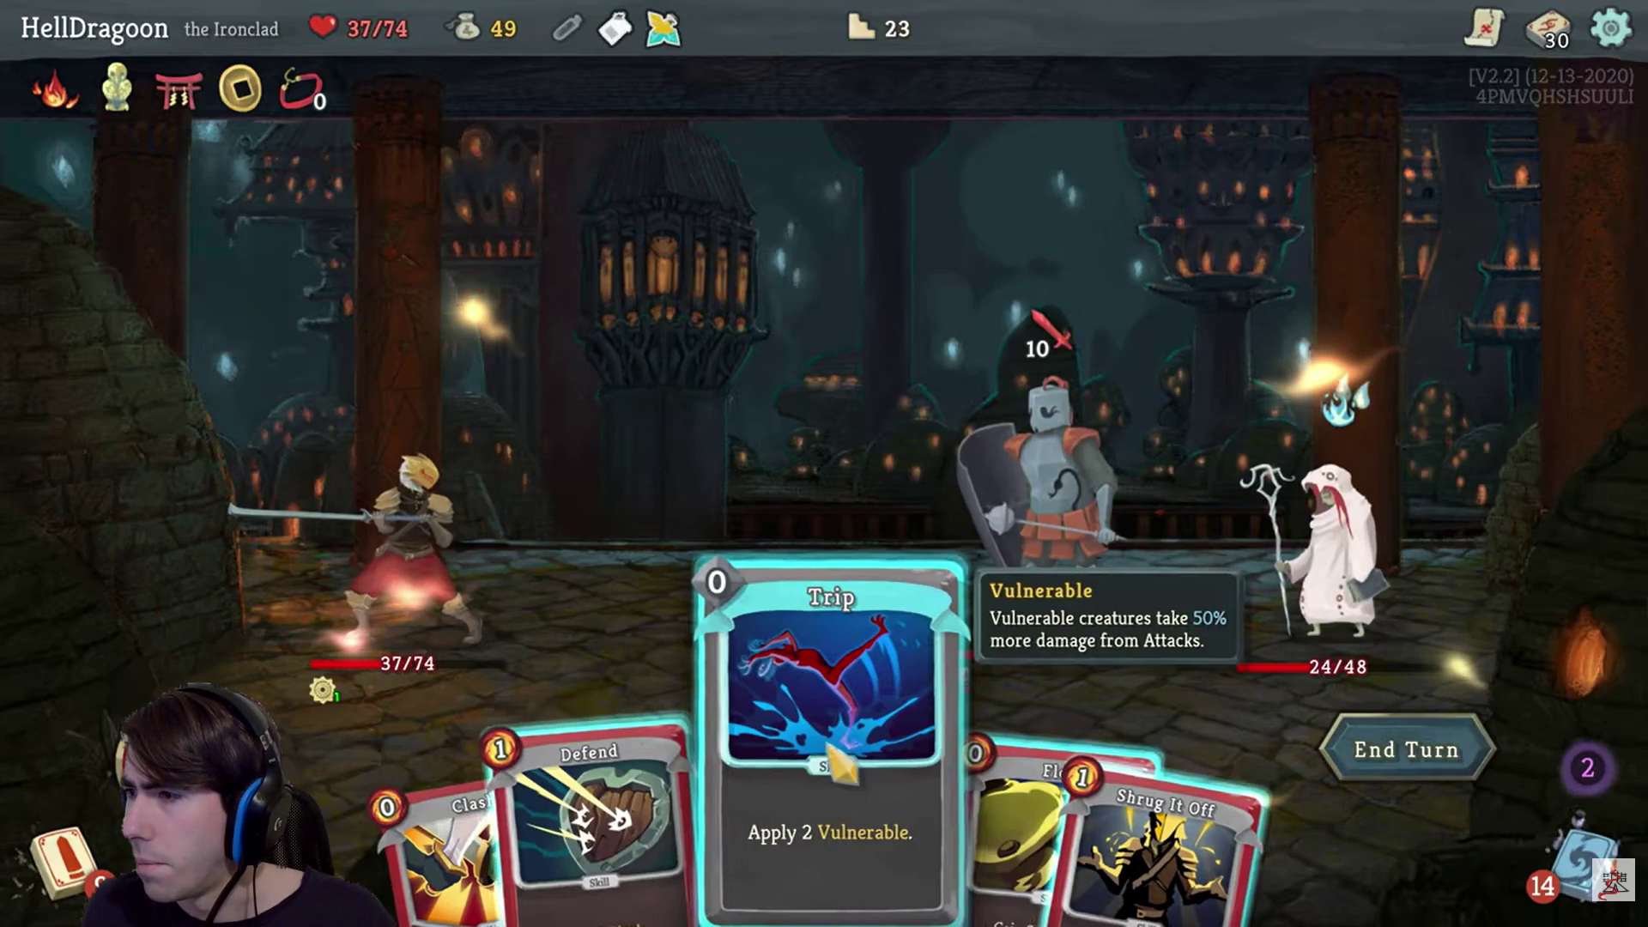
pyautogui.click(1268, 307)
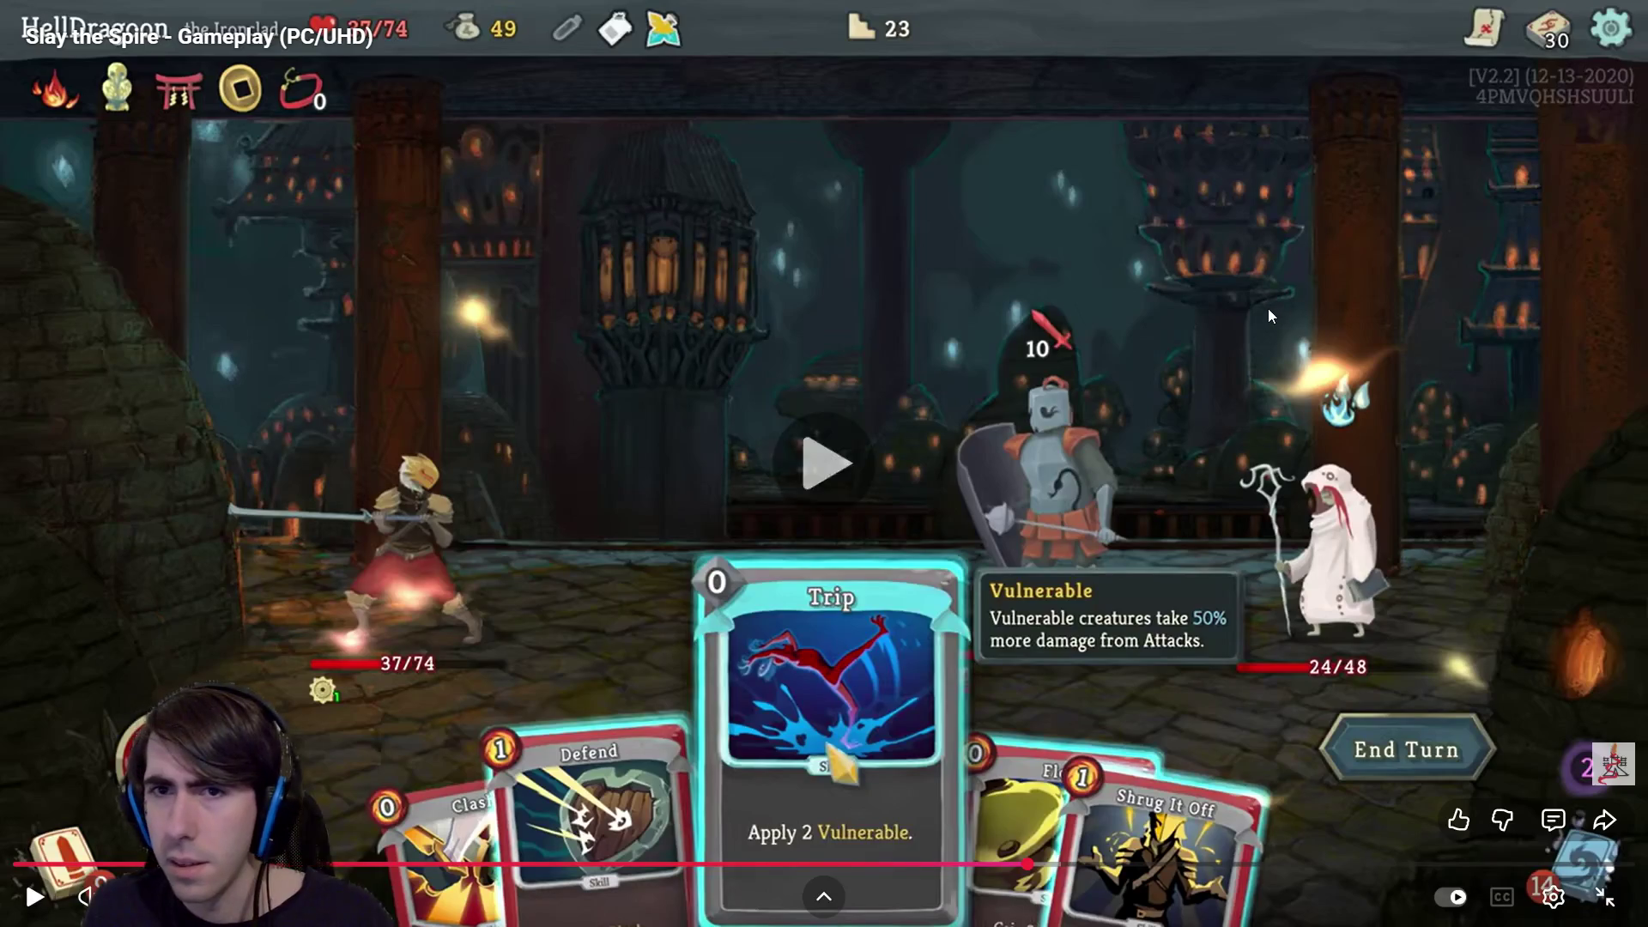
pyautogui.press('Escape')
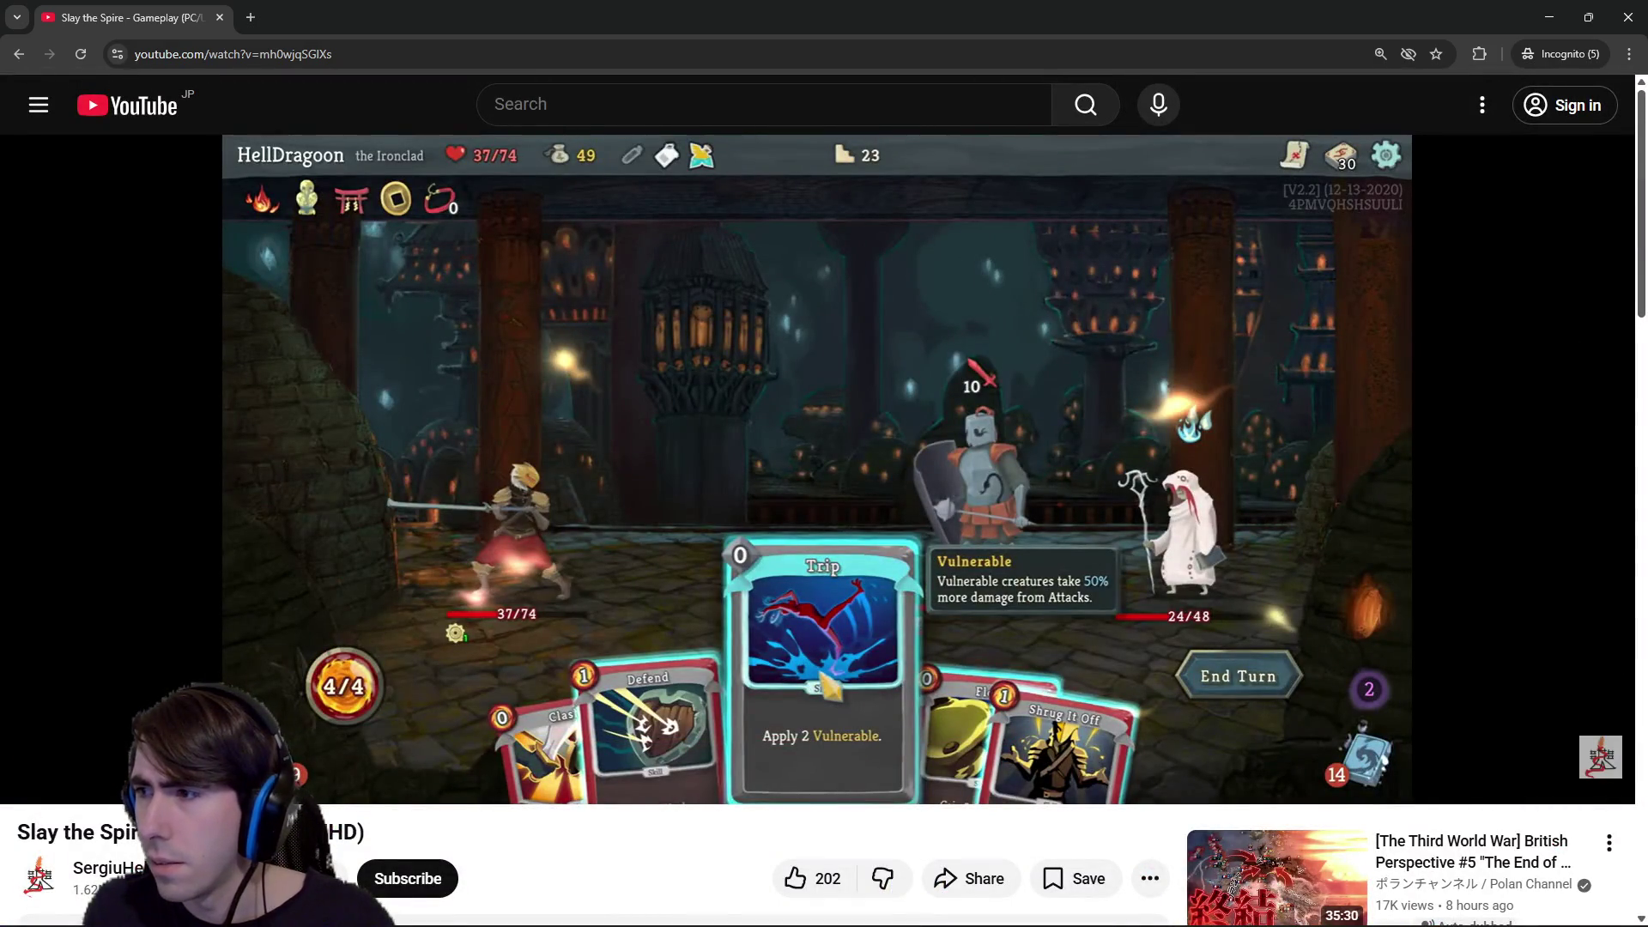
# Bring the Chaos Zero Nightmare review window forward, move it to the top, and play it fullscreen
pyautogui.hotkey('alt', 'Tab')
pyautogui.moveTo(887, 146)
pyautogui.mouseDown()
pyautogui.moveTo(826, 6)
pyautogui.moveTo(956, 237)
pyautogui.moveTo(806, 197)
pyautogui.moveTo(659, 198)
pyautogui.moveTo(652, 7)
pyautogui.mouseUp()
pyautogui.doubleClick(671, 413)
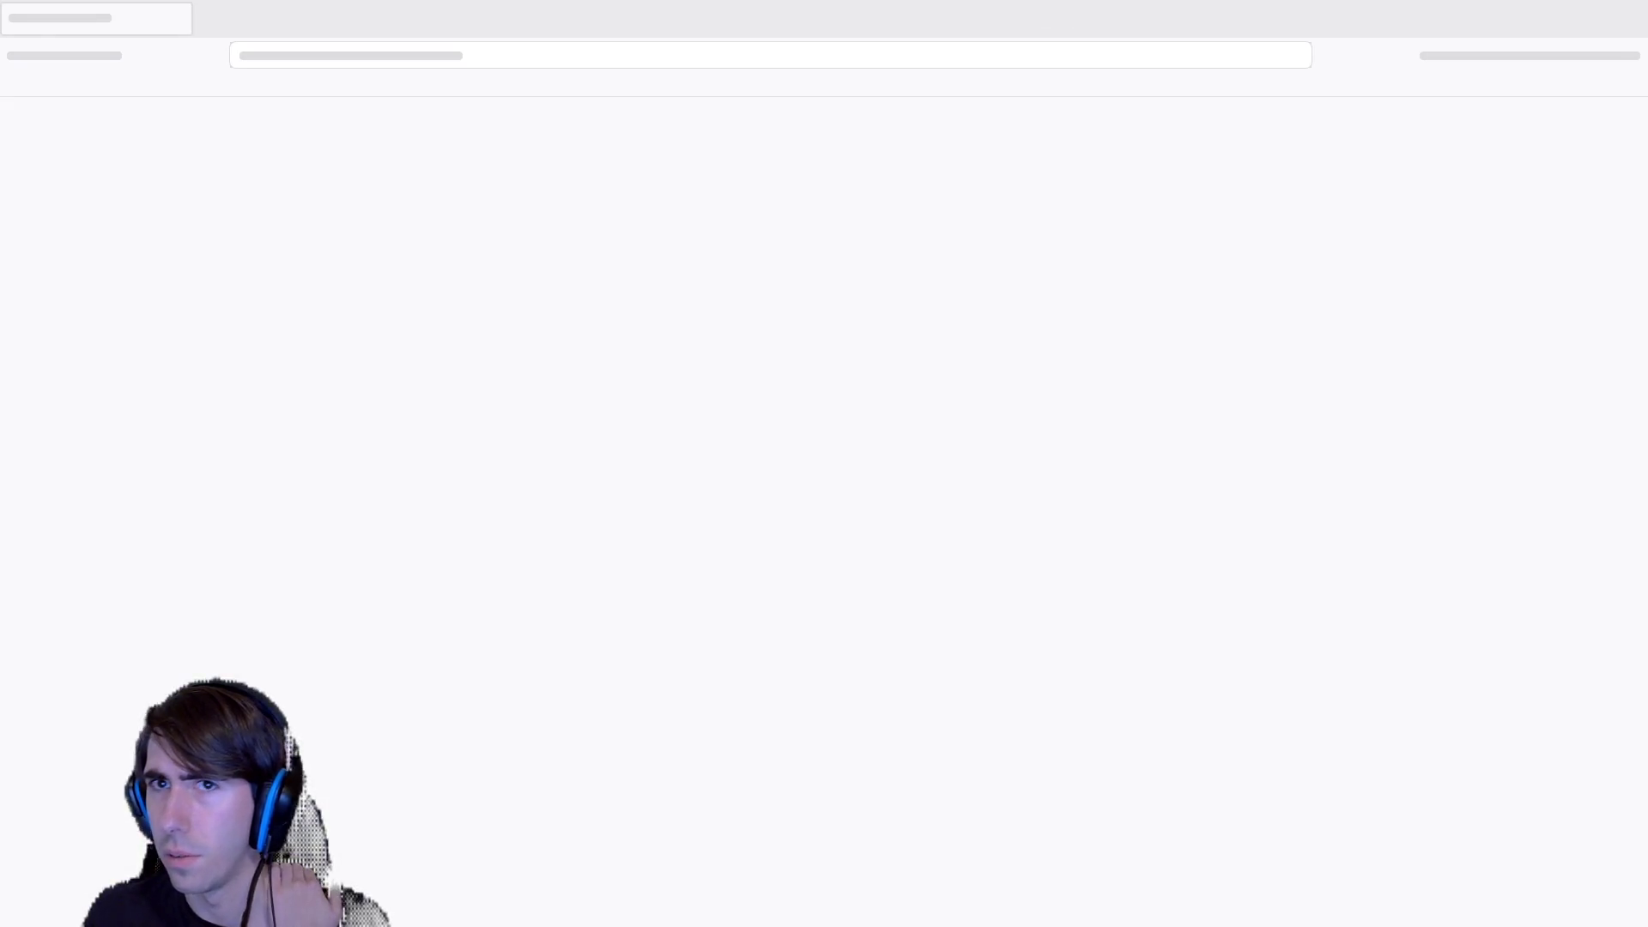
# Move the window aside and switch to the Chaos Zero Nightmare gameplay video
pyautogui.moveTo(1246, 9); pyautogui.dragTo(1647, 249)
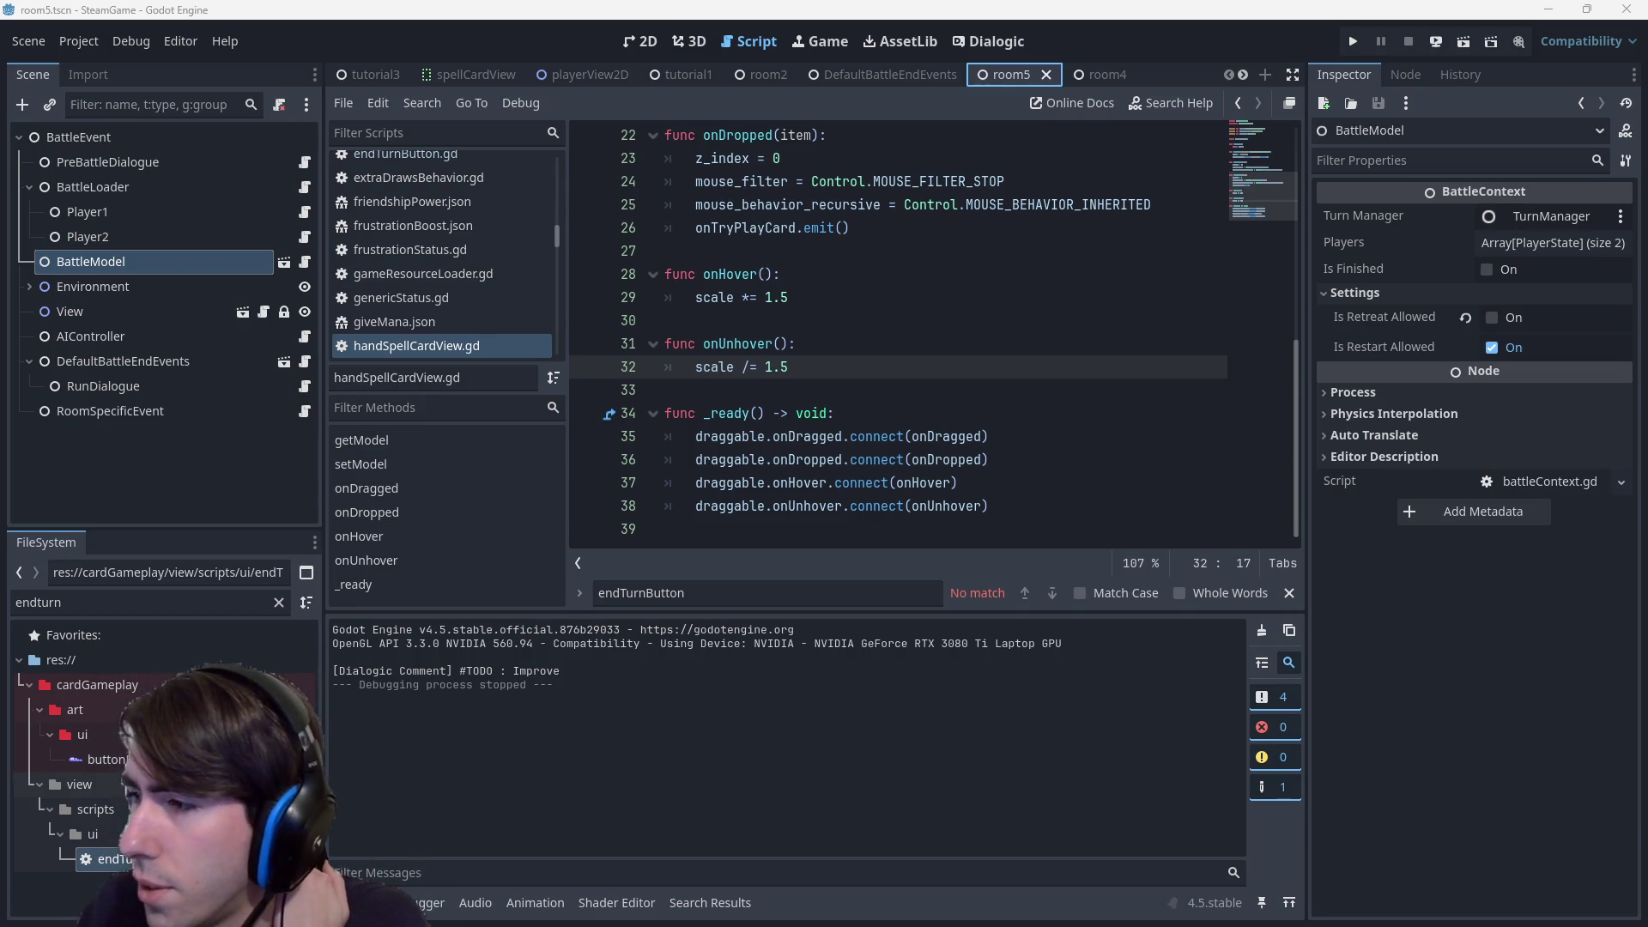
pyautogui.hotkey('alt', 'Tab')
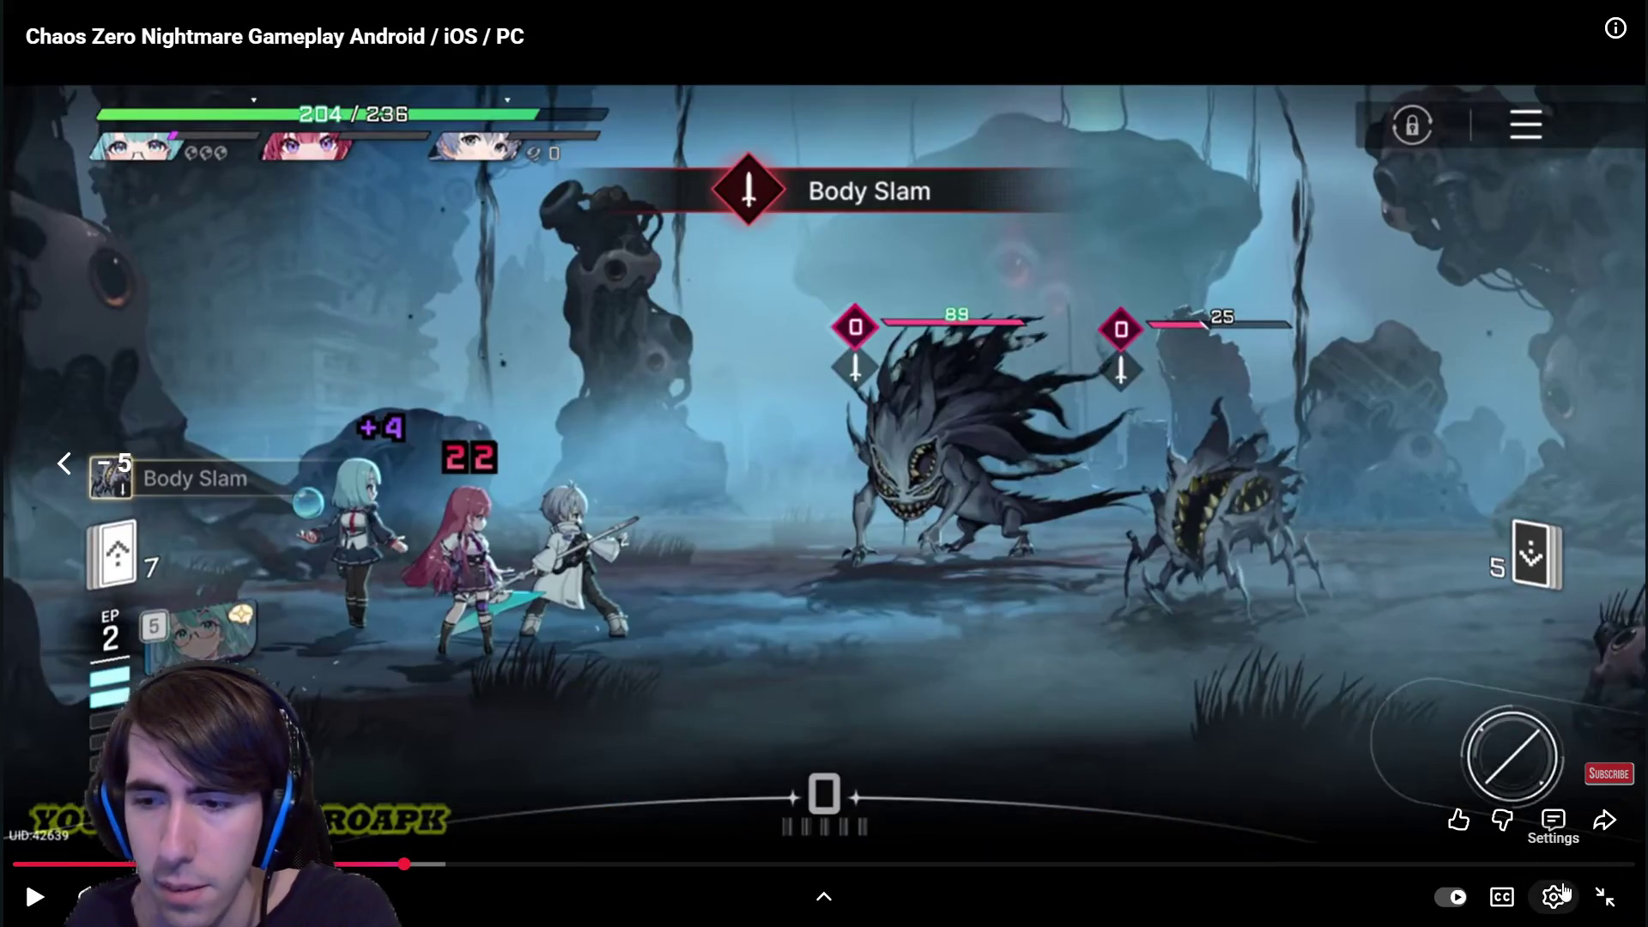
# Slow the gameplay video to 0.25 speed and pause it on the card attack
pyautogui.click(1553, 897)
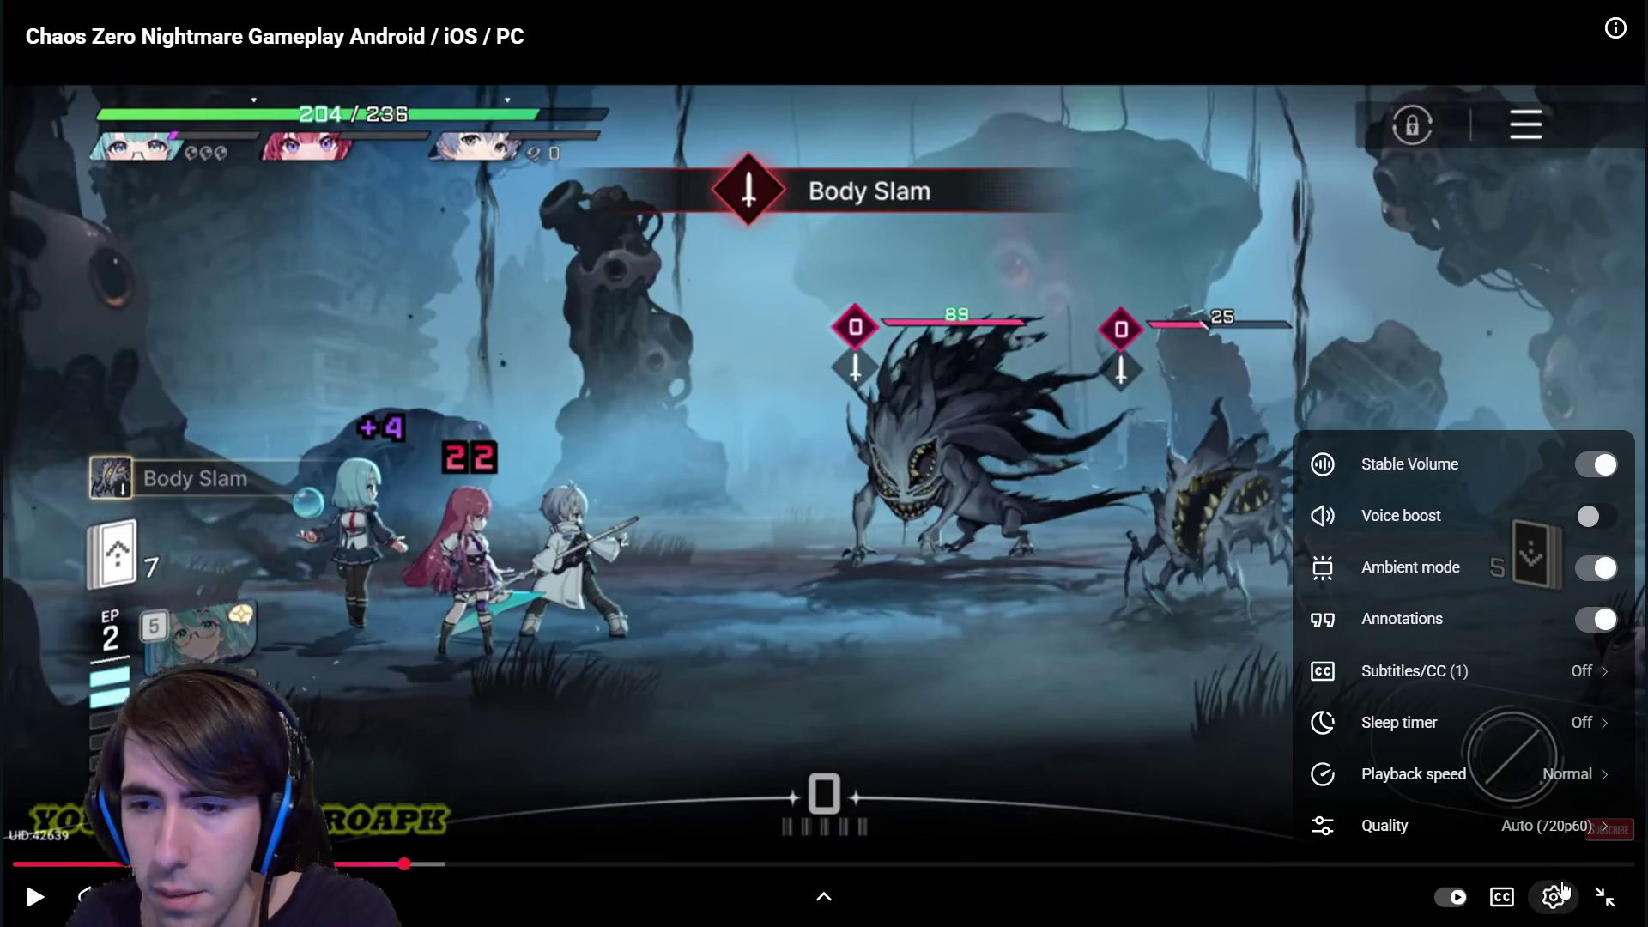
pyautogui.click(1464, 775)
pyautogui.click(1464, 645)
pyautogui.click(924, 516)
pyautogui.click(1048, 504)
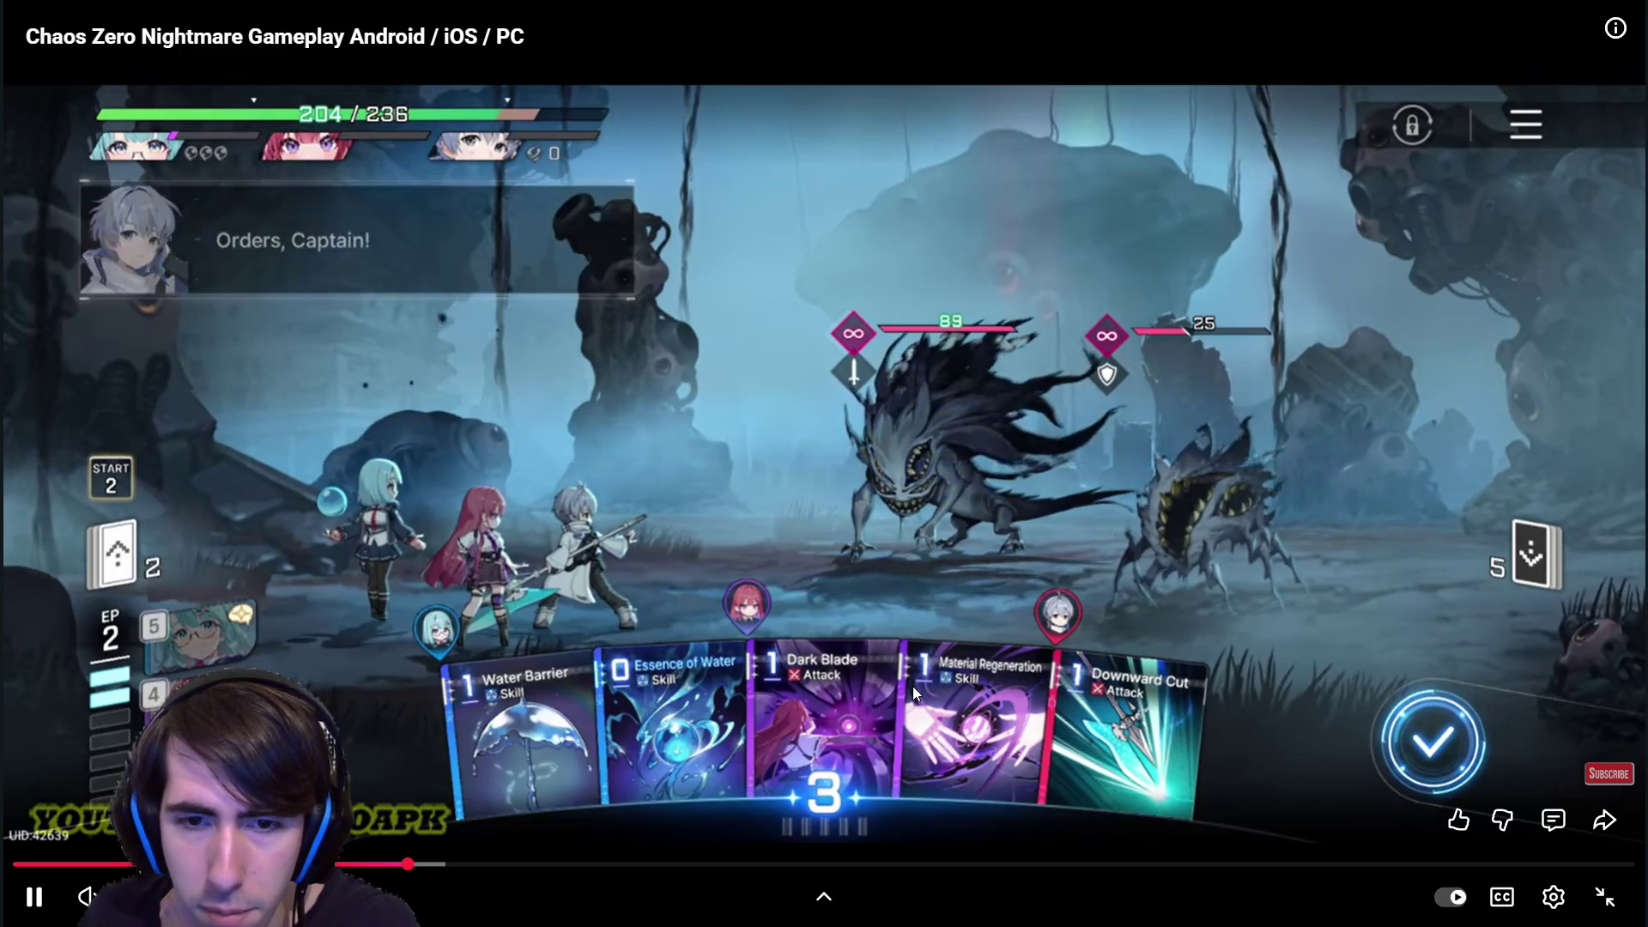
pyautogui.moveTo(894, 700)
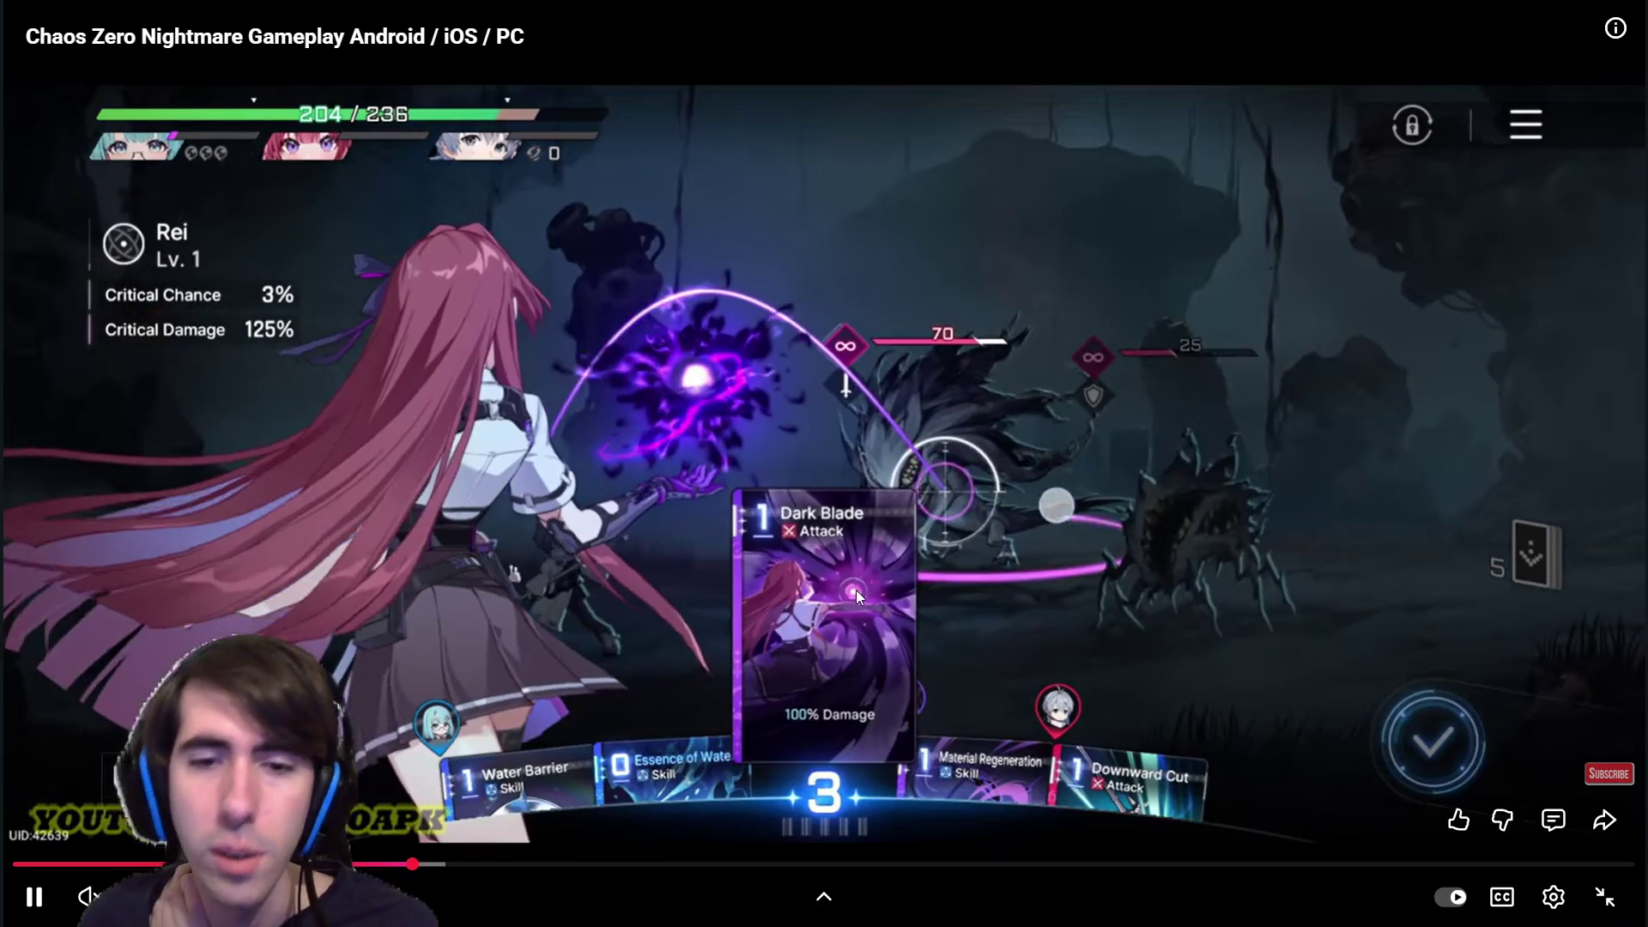
pyautogui.click(856, 590)
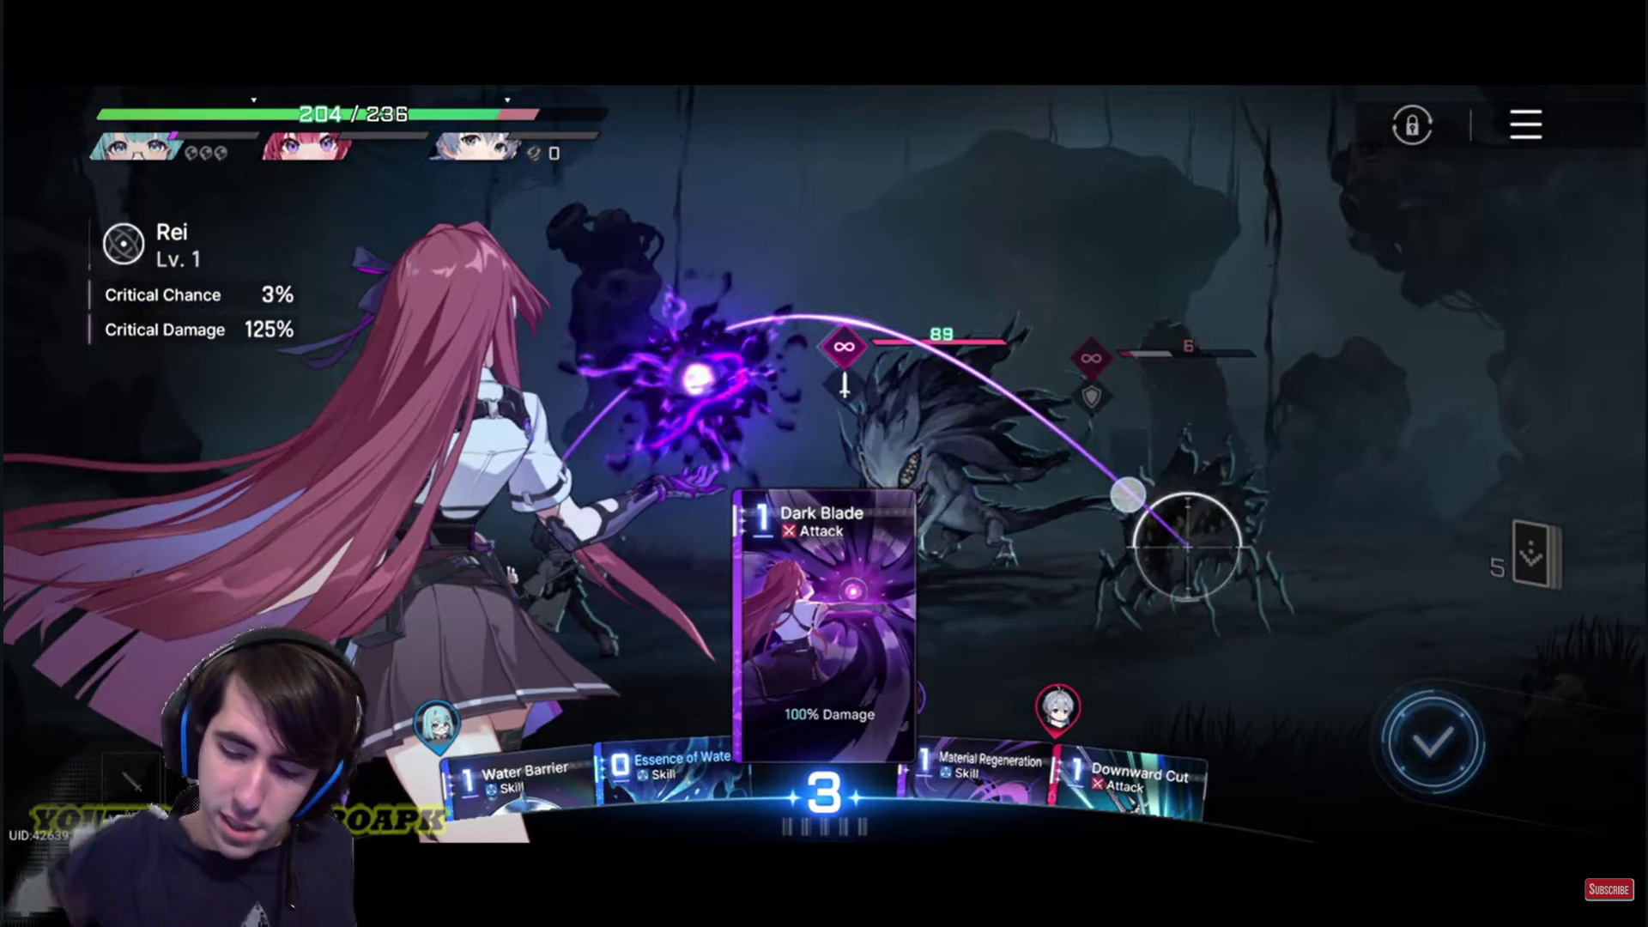
# Step back and forth around the Dark Blade card play, then exit fullscreen and minimize the browser
pyautogui.press('Left')
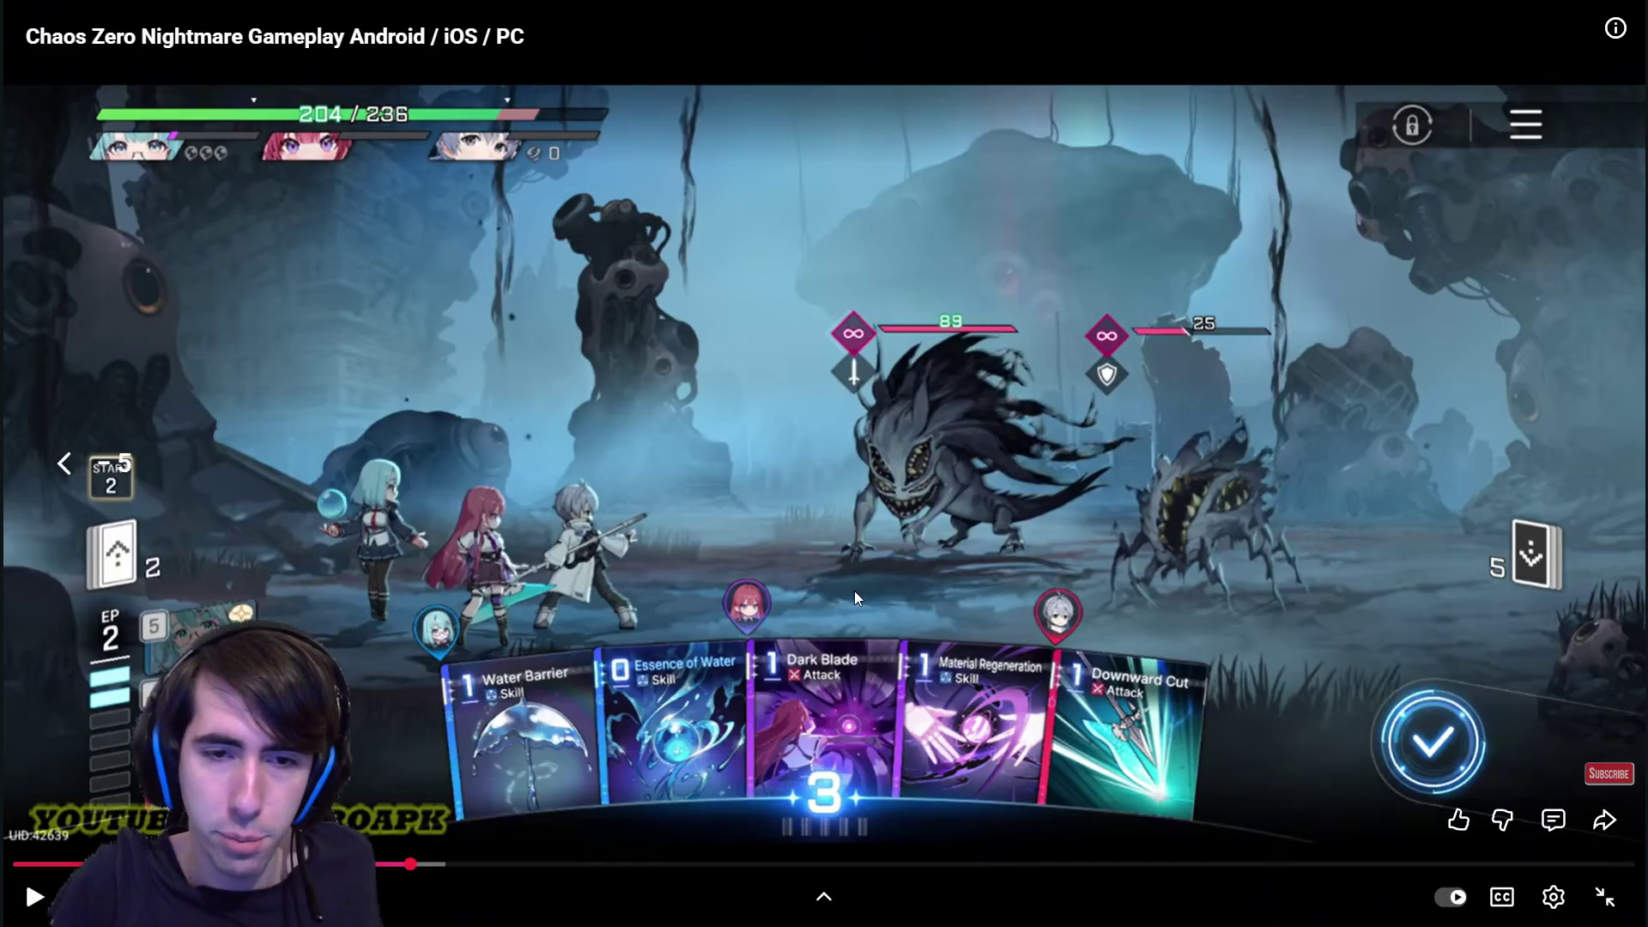
pyautogui.press('Right')
pyautogui.press('Left')
pyautogui.press('Right')
pyautogui.press('Left')
pyautogui.press('Right')
pyautogui.press('Left')
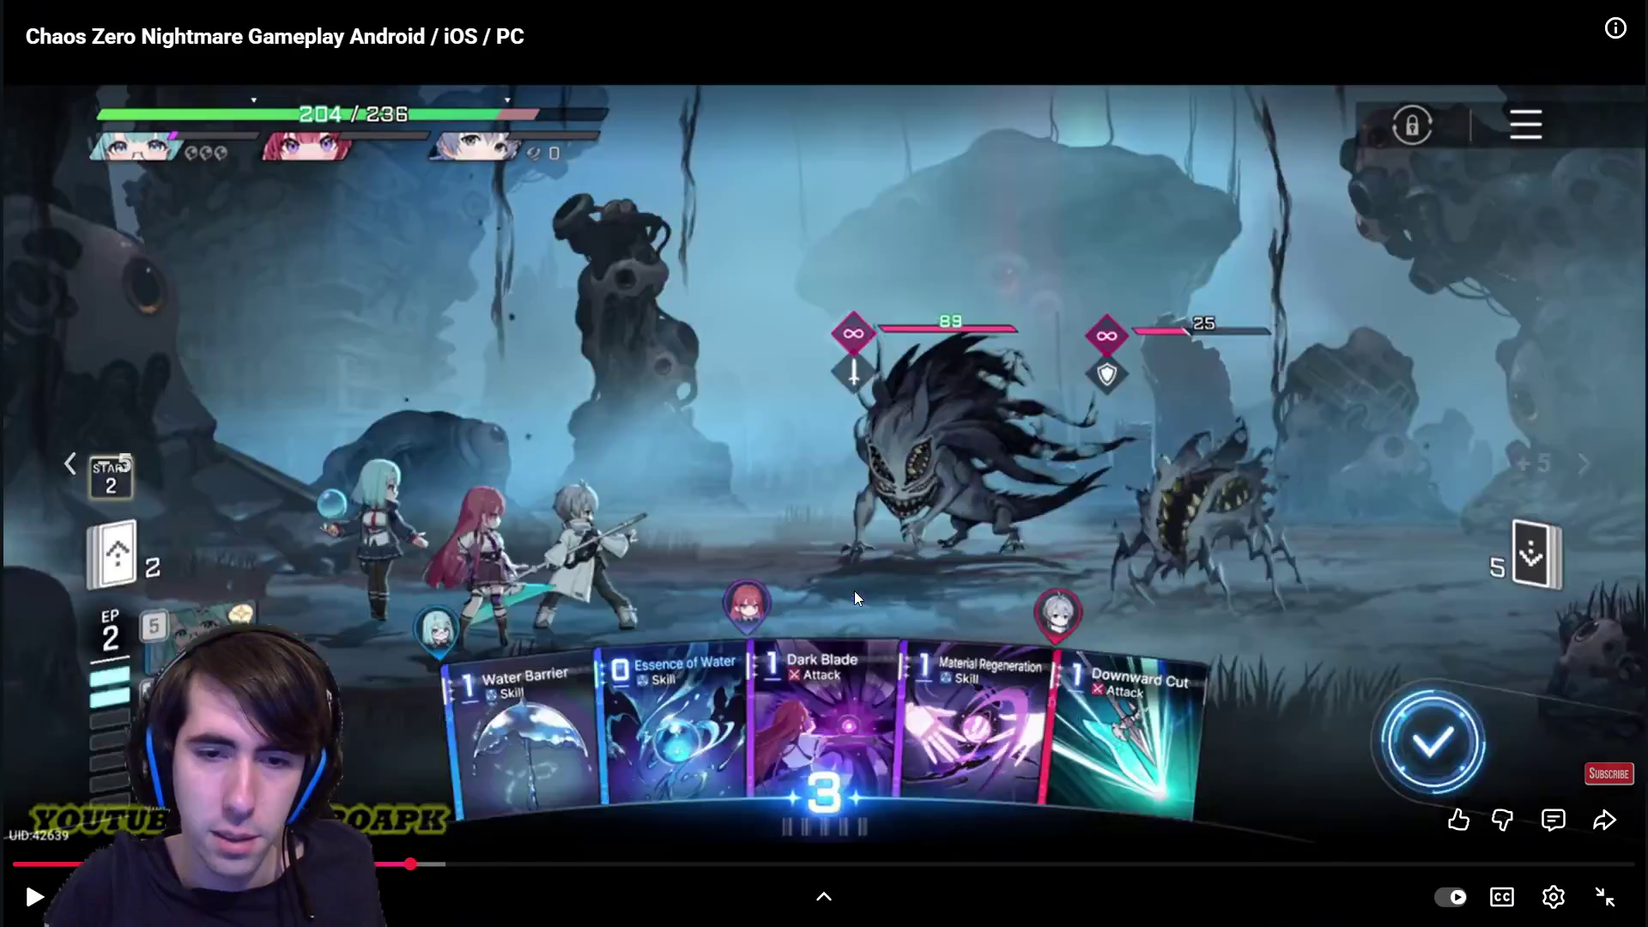
pyautogui.press('Right')
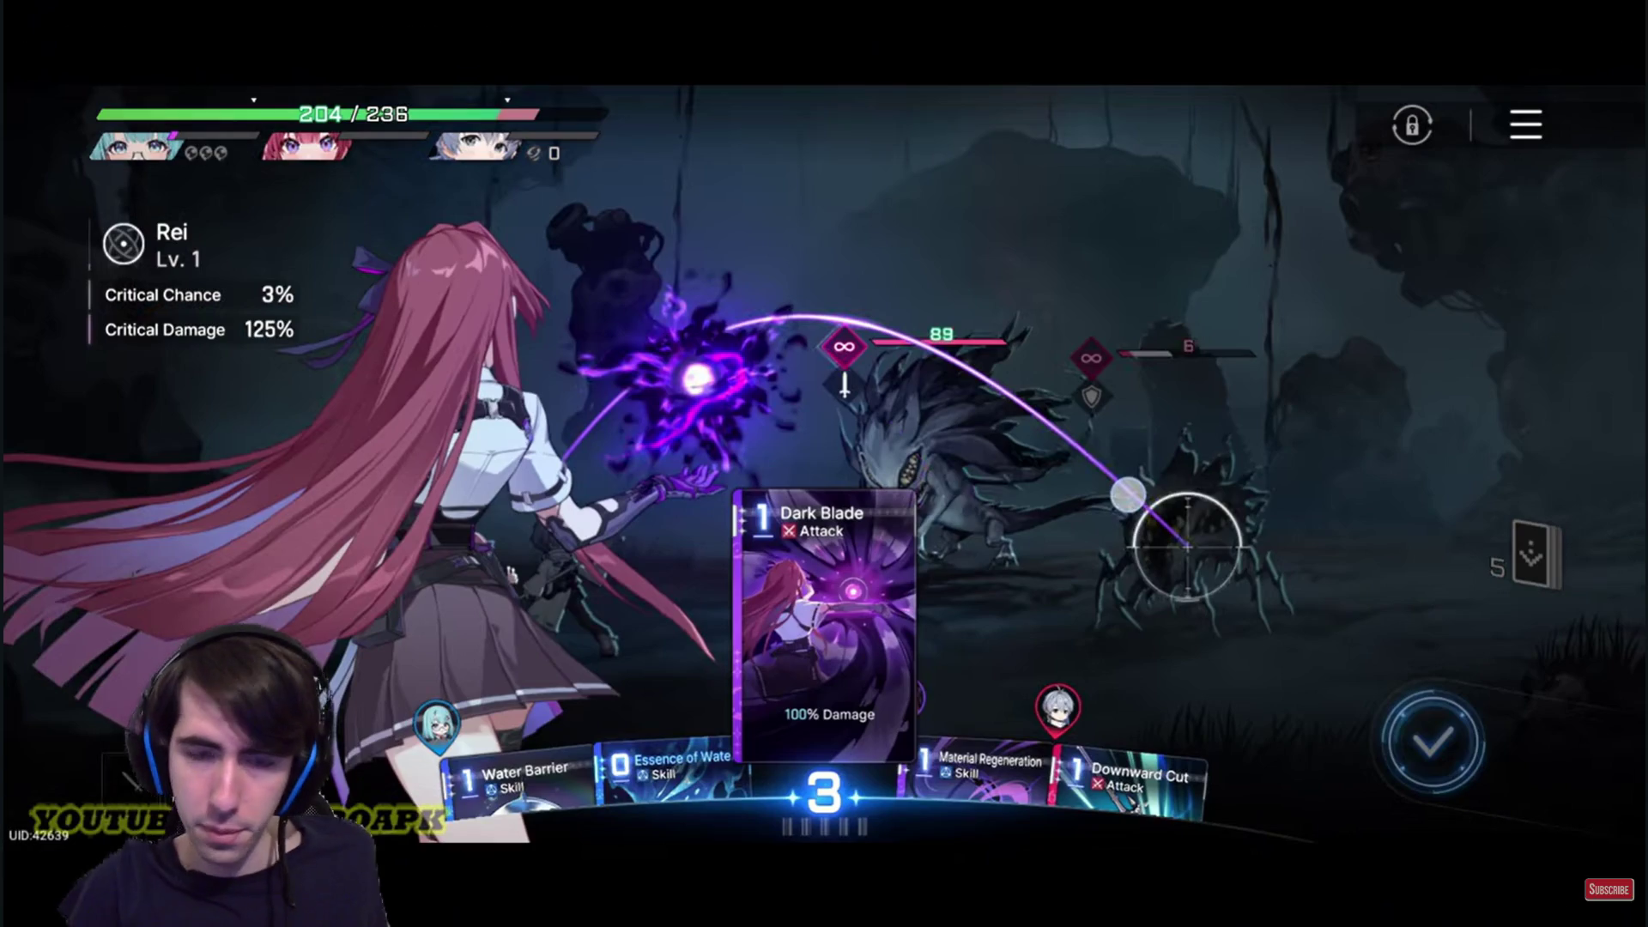
pyautogui.press('Left')
pyautogui.press('Right')
pyautogui.press('Left')
pyautogui.press('Right')
pyautogui.press('Left')
pyautogui.press('space')
pyautogui.press('Right')
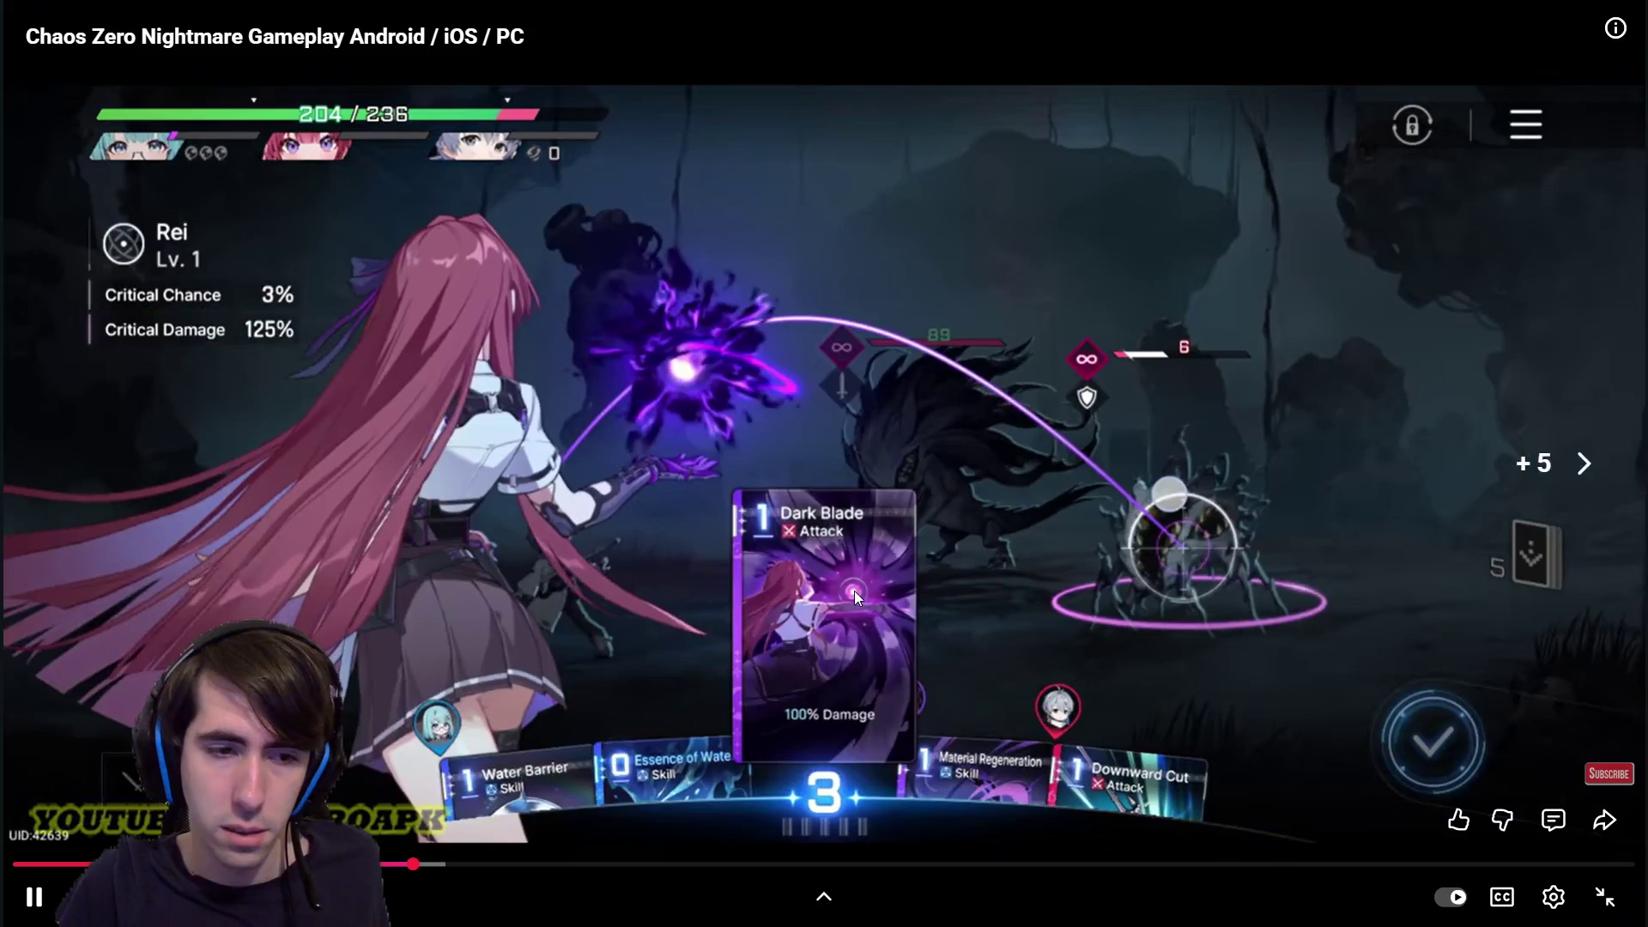
pyautogui.press('Left')
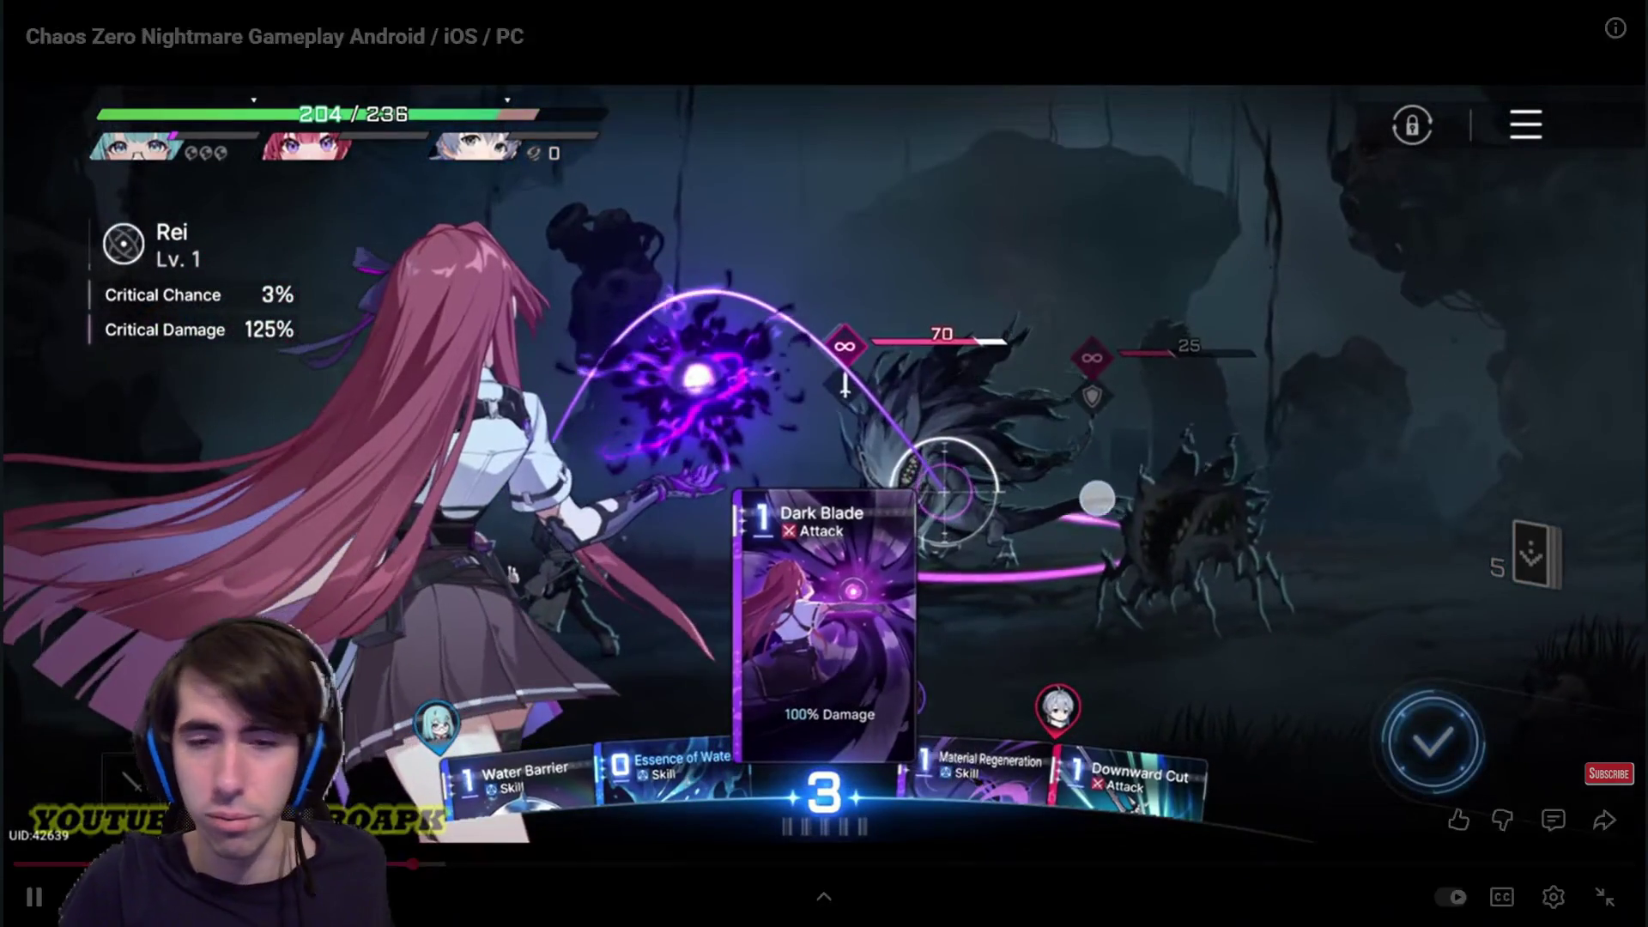
pyautogui.click(1608, 893)
pyautogui.press('super+Down')
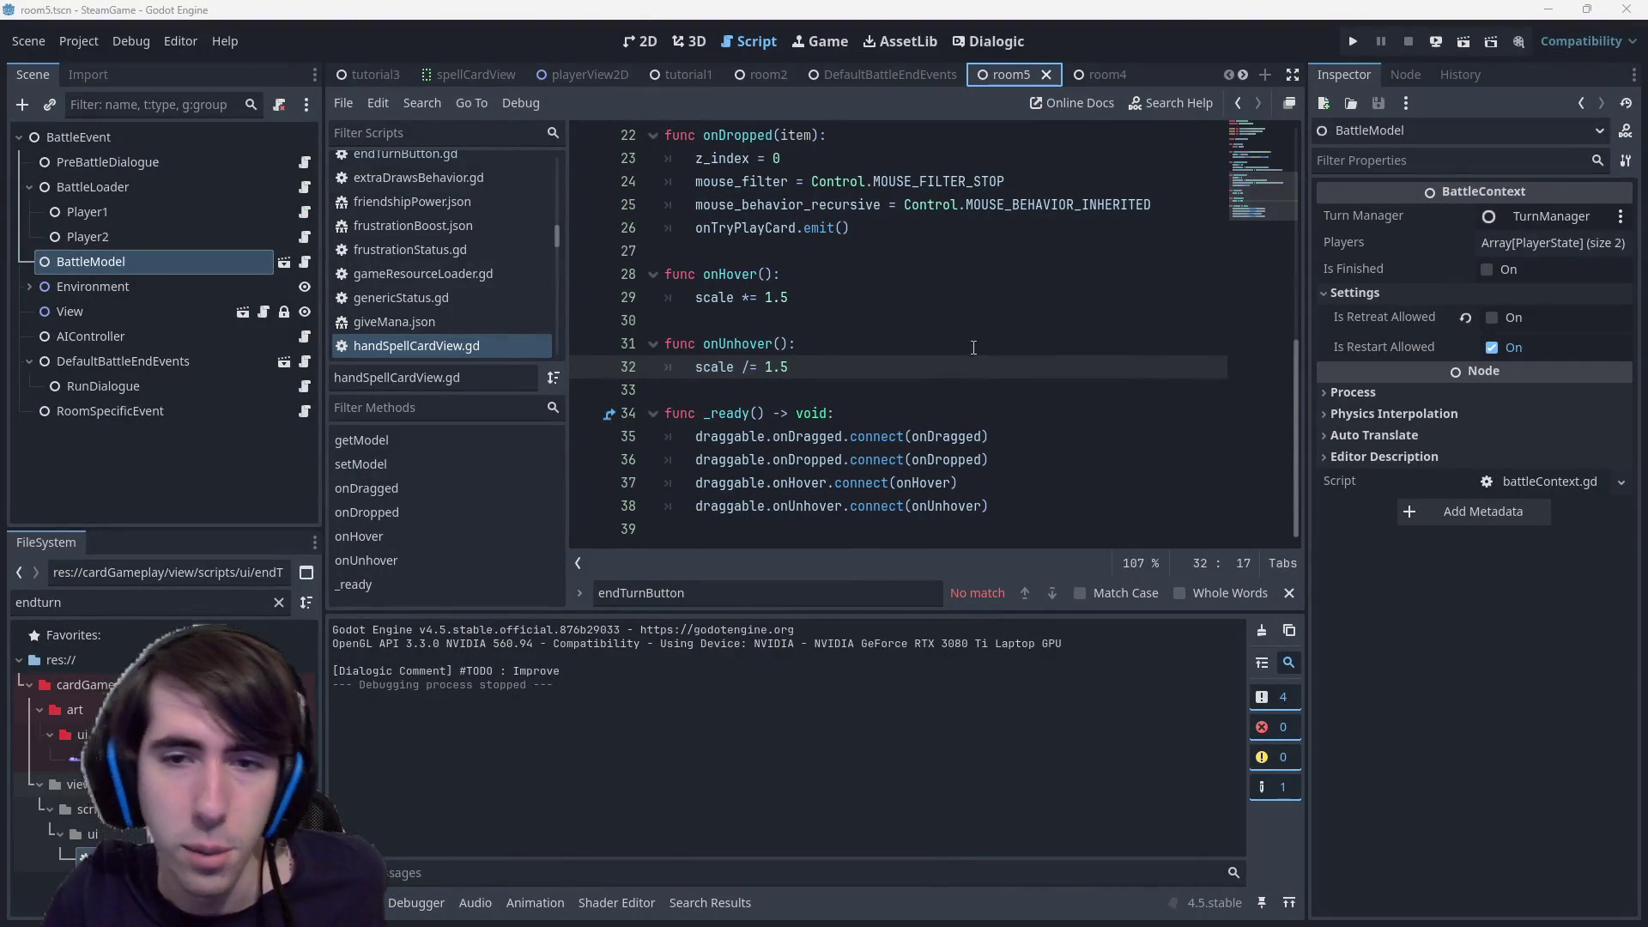
# Show the room5 battle scene in the 2D view and run it as the current scene
pyautogui.click(631, 43)
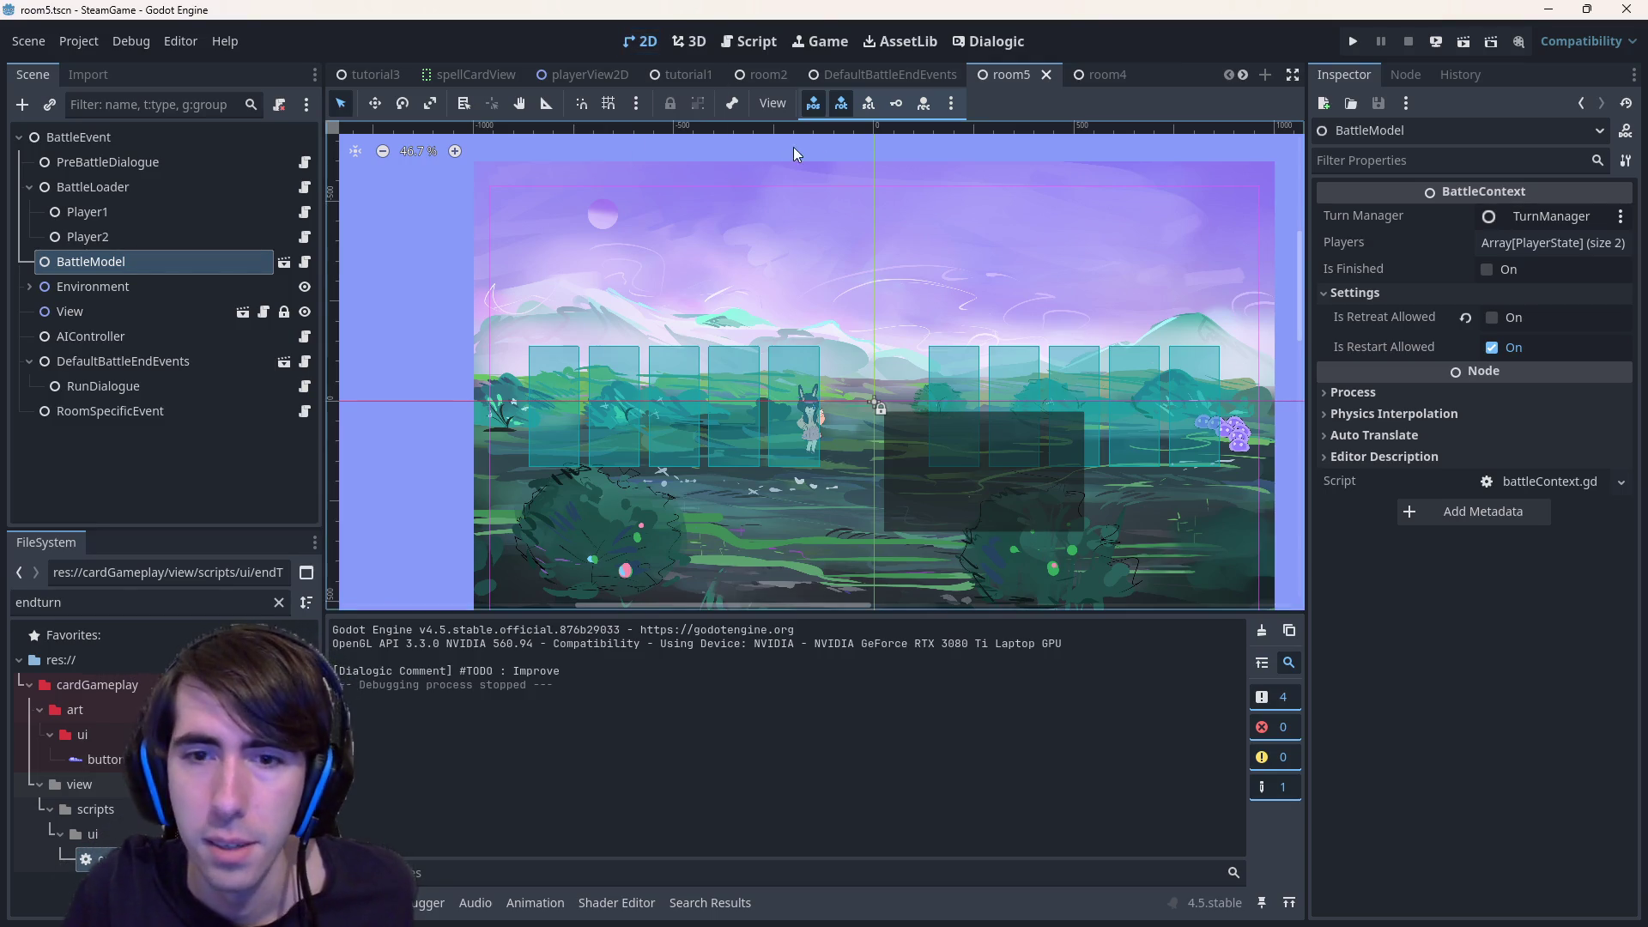
pyautogui.click(762, 43)
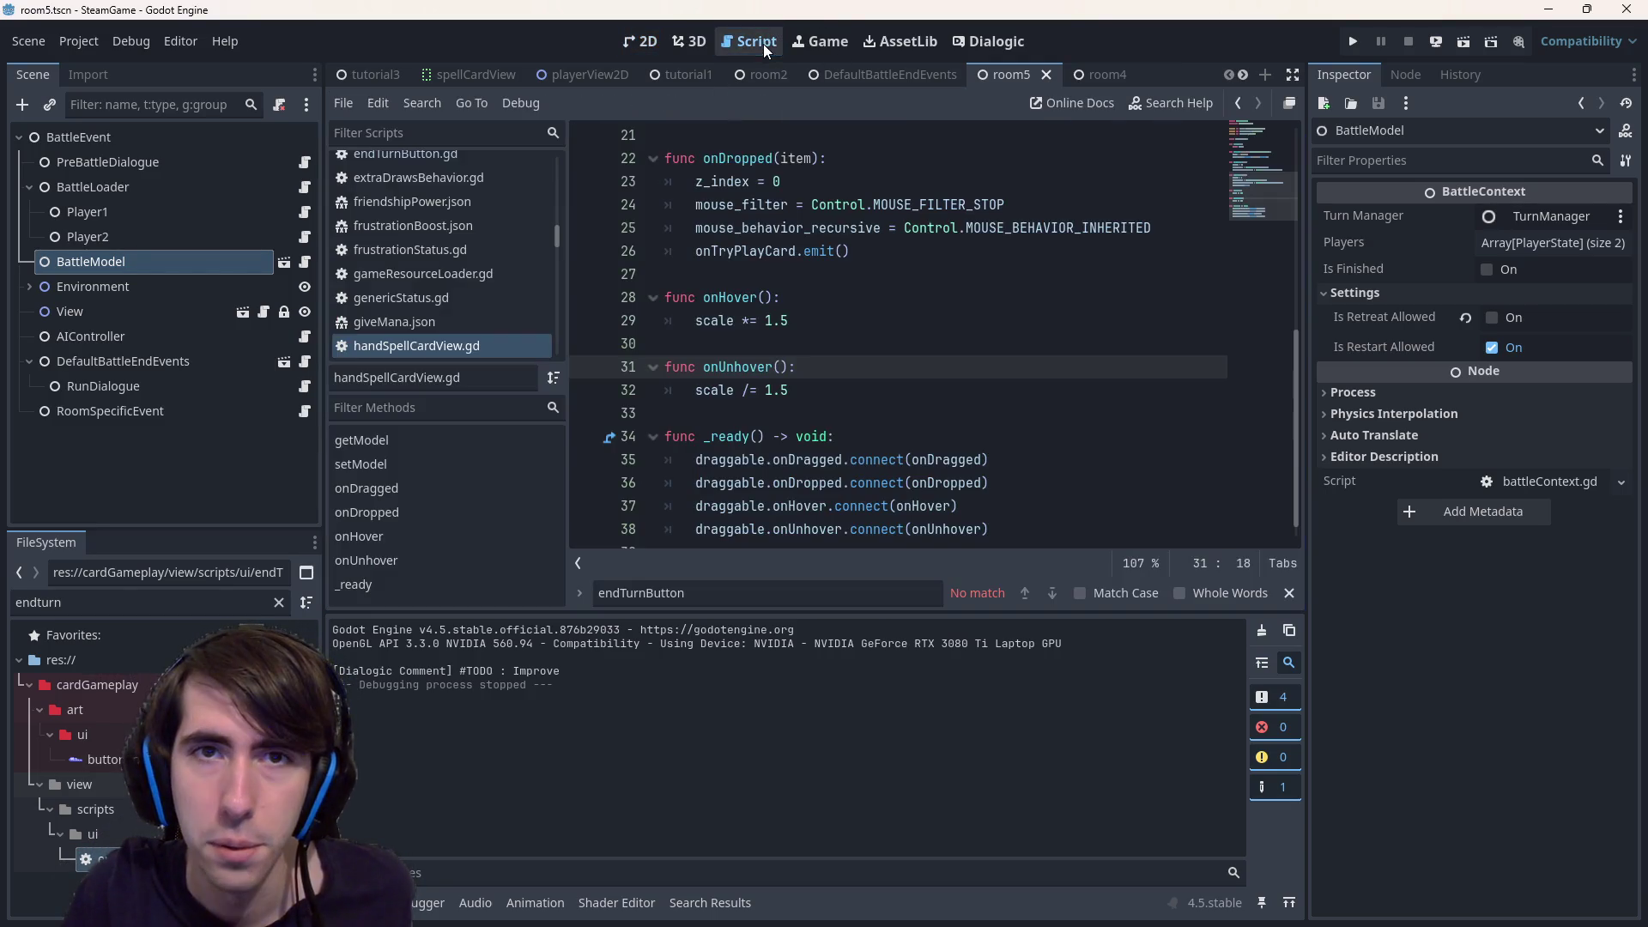
pyautogui.click(647, 50)
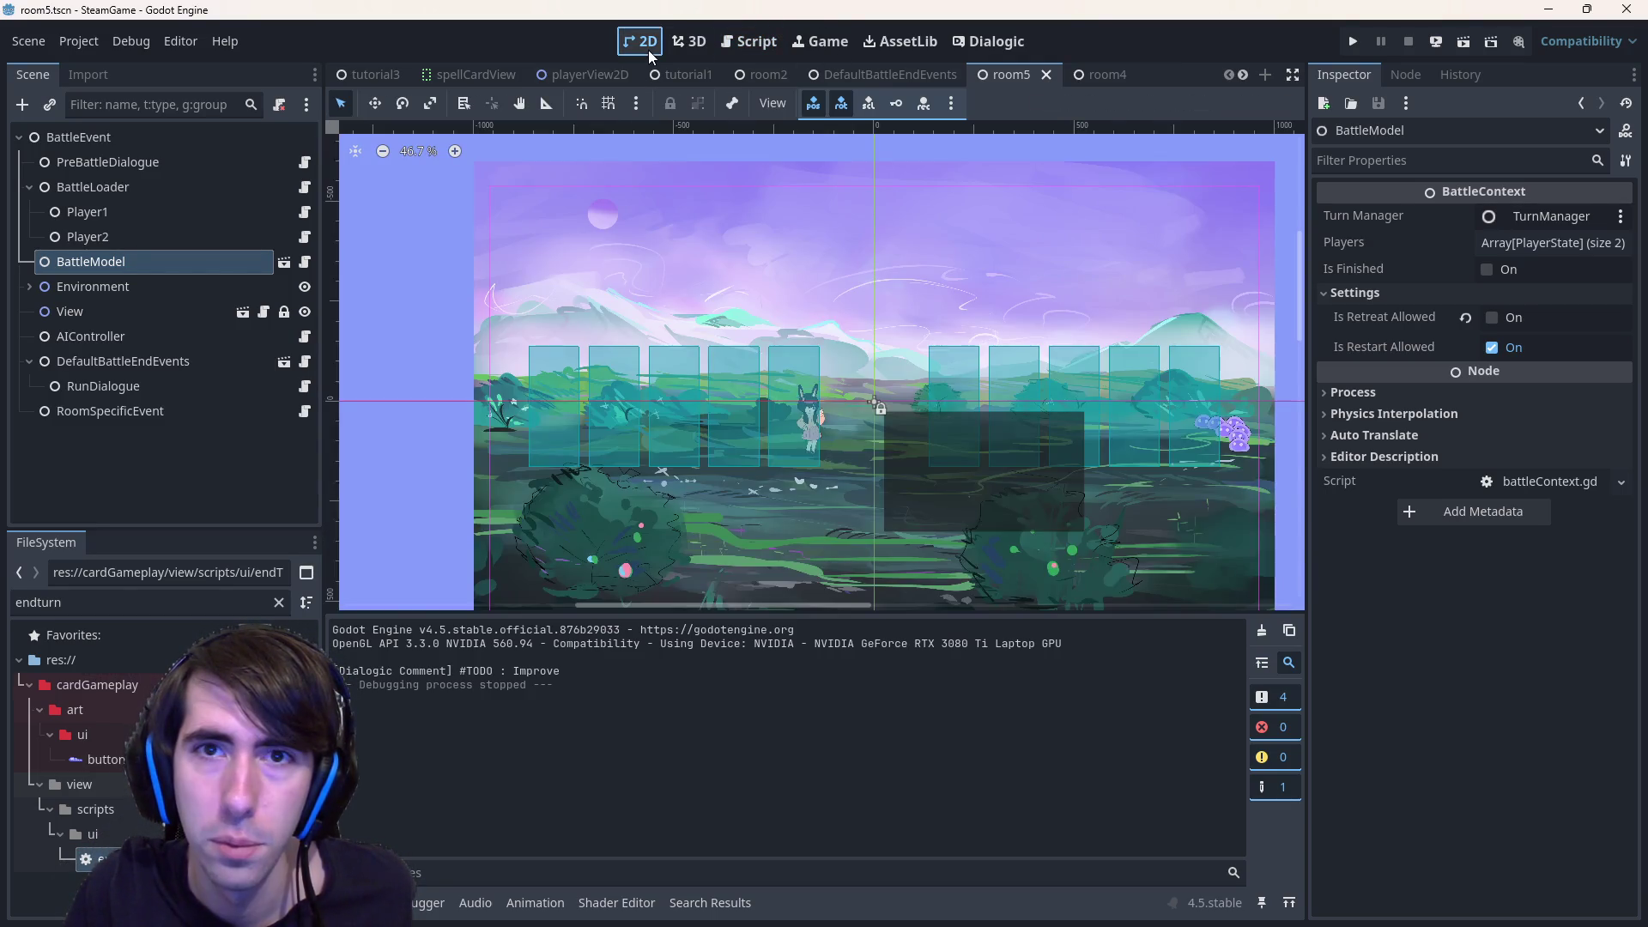
pyautogui.click(1461, 41)
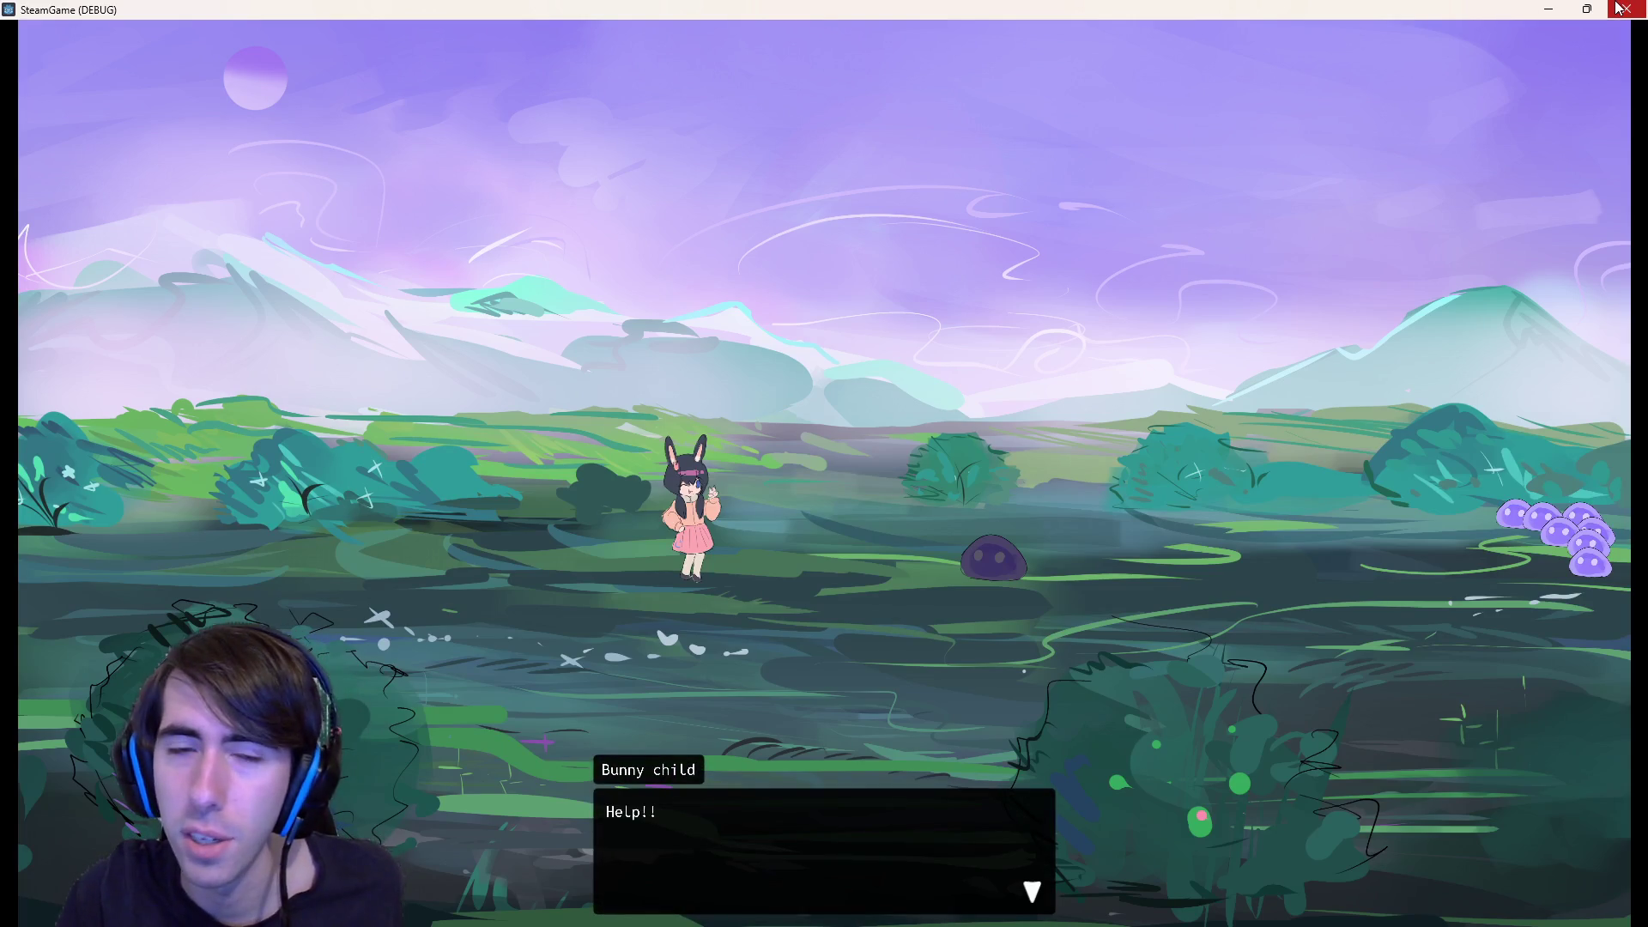
# Dismiss the opening dialogue and place the cat girl and wolf onto the battlefield
pyautogui.click(764, 591)
pyautogui.click(761, 585)
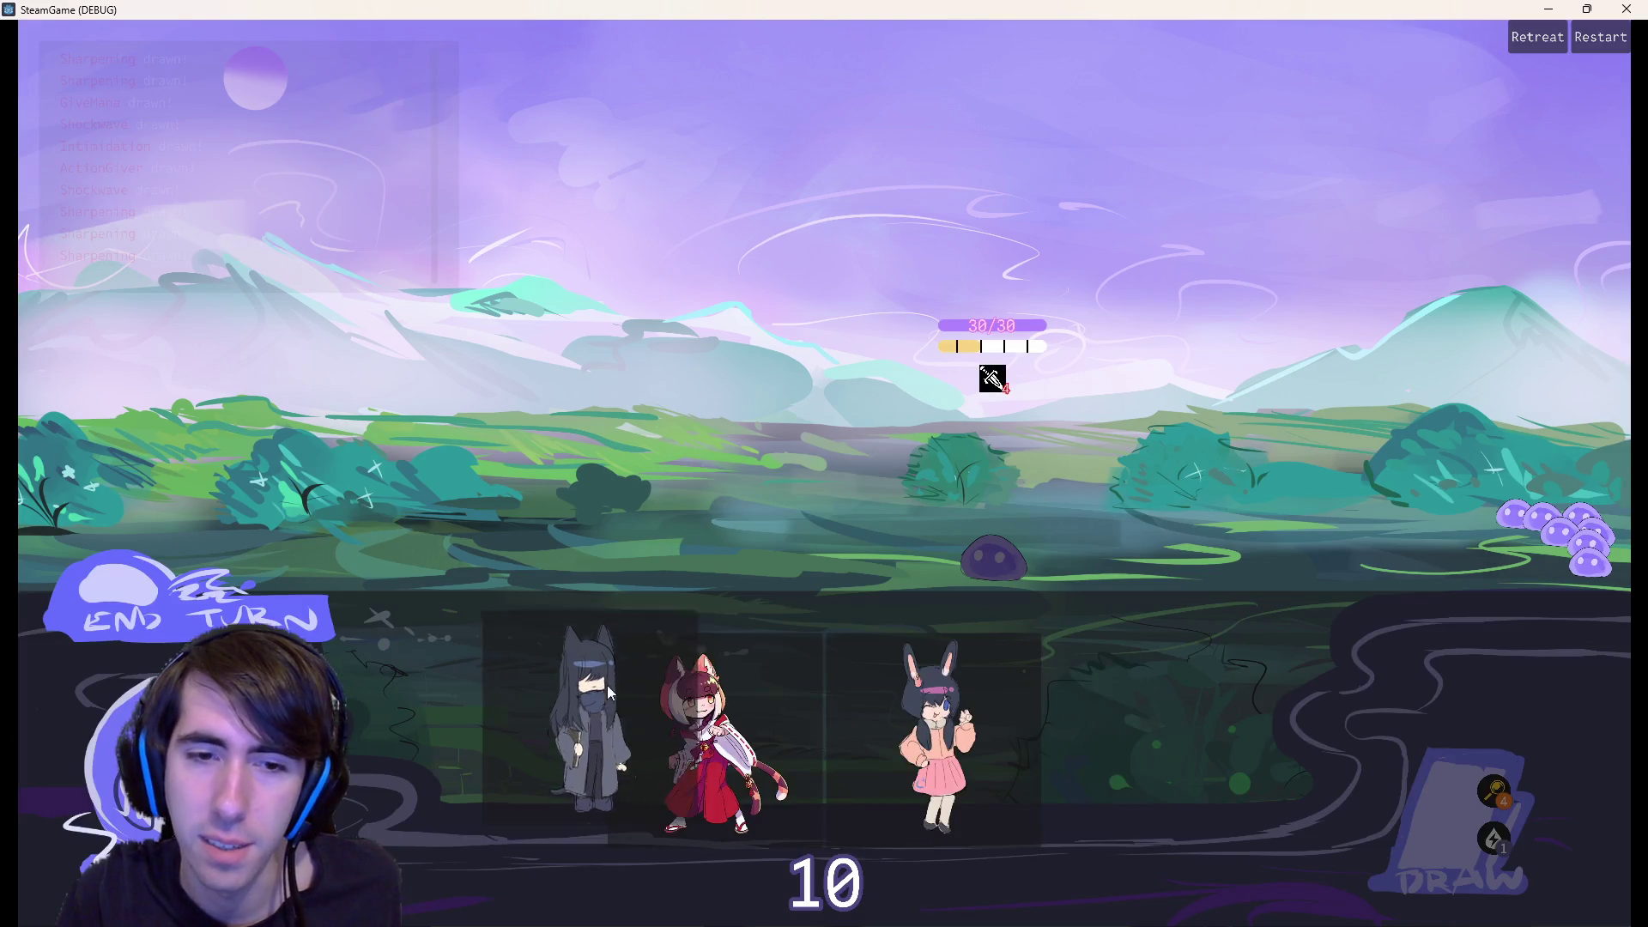
pyautogui.moveTo(606, 685)
pyautogui.mouseDown()
pyautogui.moveTo(723, 504)
pyautogui.moveTo(620, 448)
pyautogui.mouseUp()
pyautogui.moveTo(877, 677)
pyautogui.mouseDown()
pyautogui.moveTo(588, 489)
pyautogui.moveTo(545, 434)
pyautogui.mouseUp()
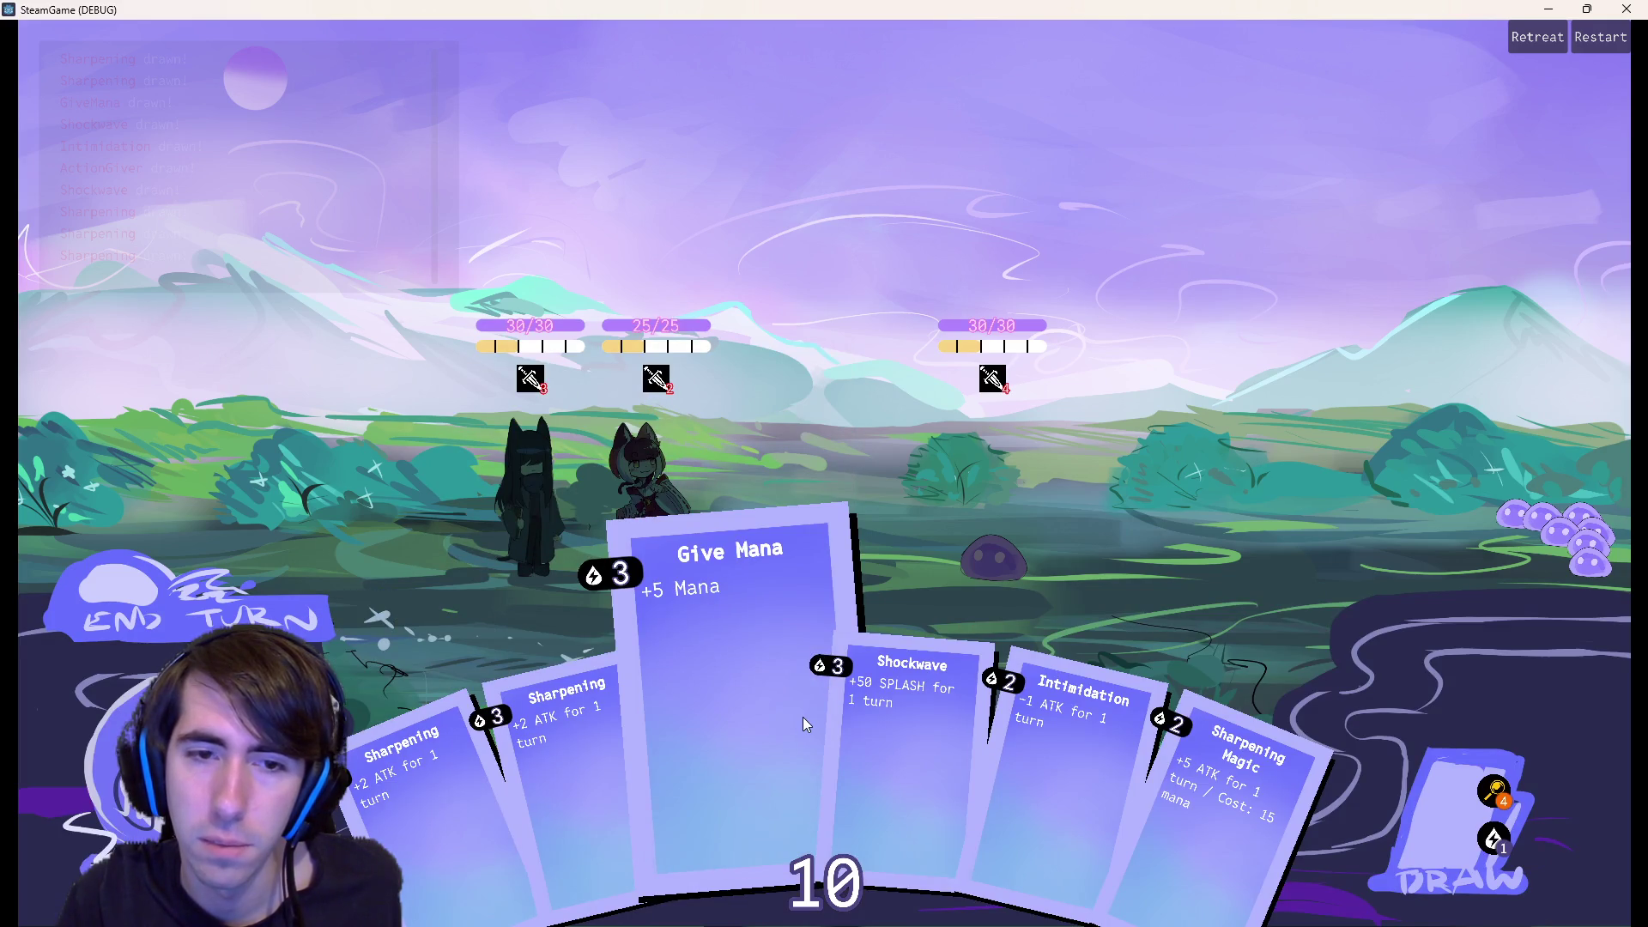
# Try playing Give Mana, draw the remaining pile into a ten-card hand, and close the game
pyautogui.moveTo(733, 729); pyautogui.dragTo(749, 471)
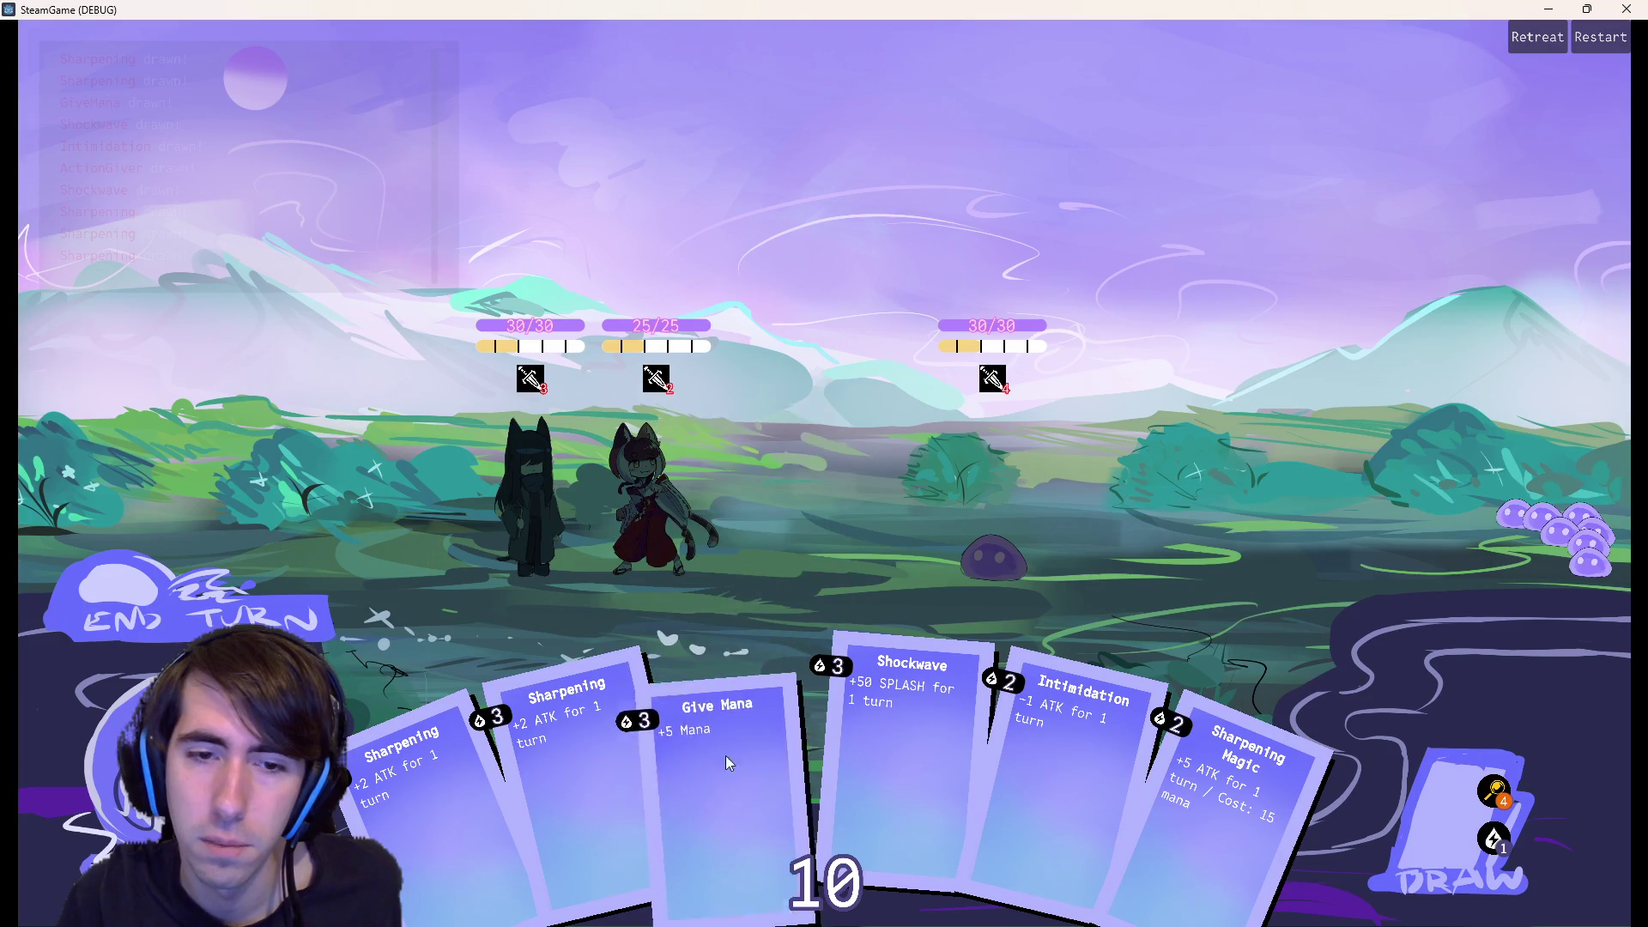
pyautogui.moveTo(736, 713)
pyautogui.mouseDown()
pyautogui.moveTo(729, 510)
pyautogui.moveTo(694, 695)
pyautogui.mouseUp()
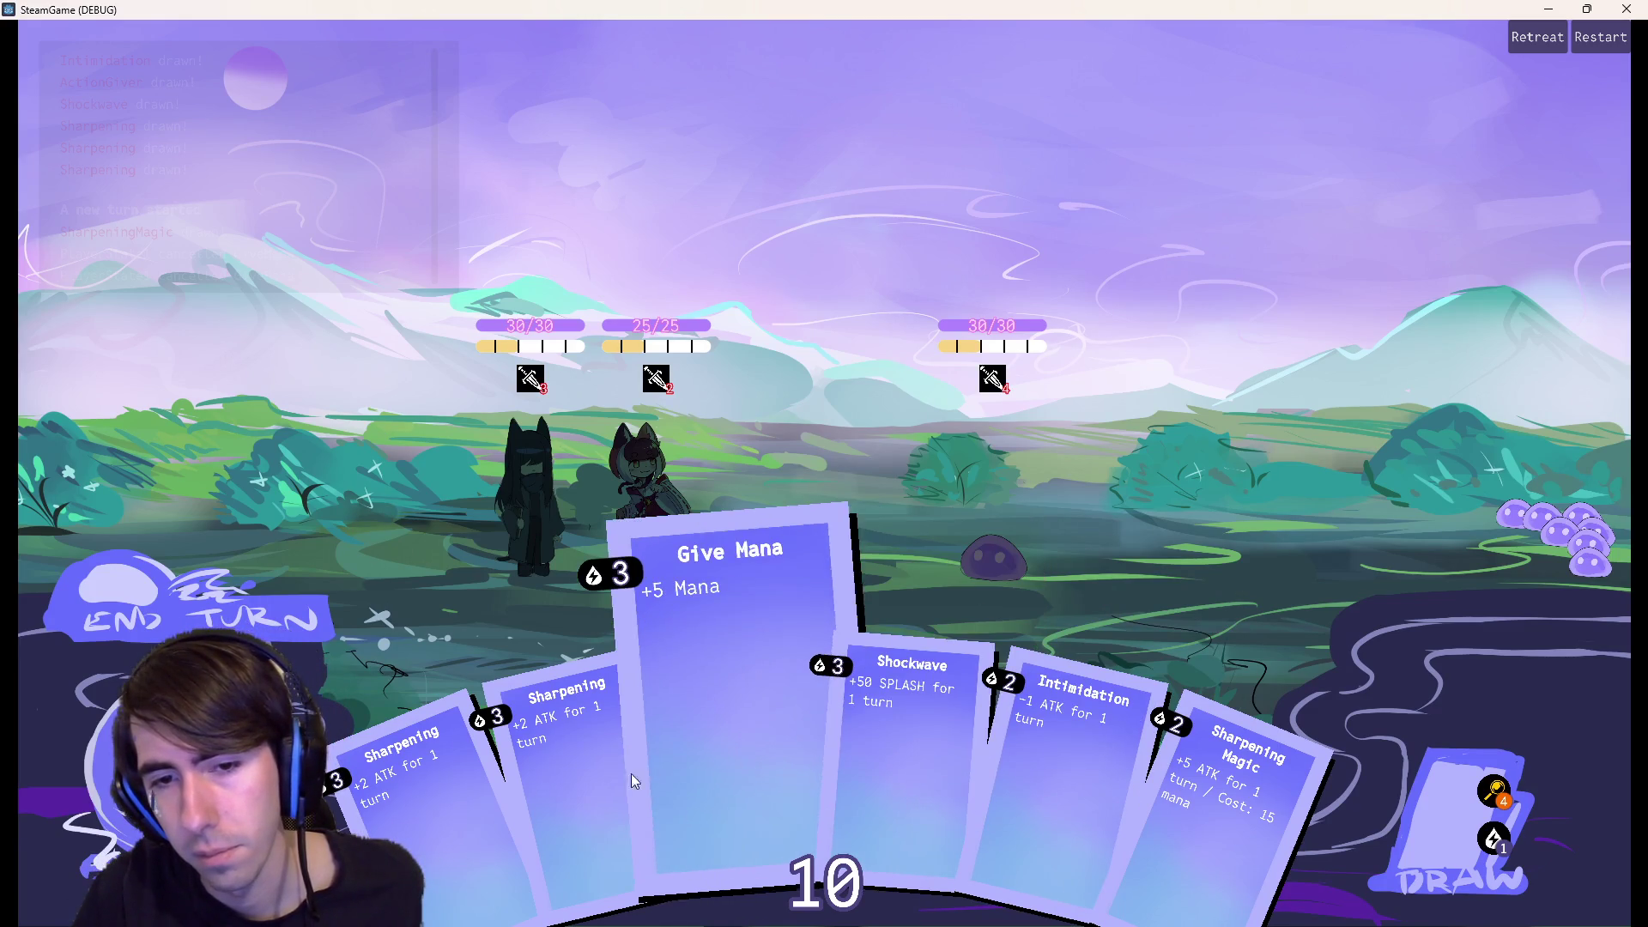
pyautogui.click(1459, 790)
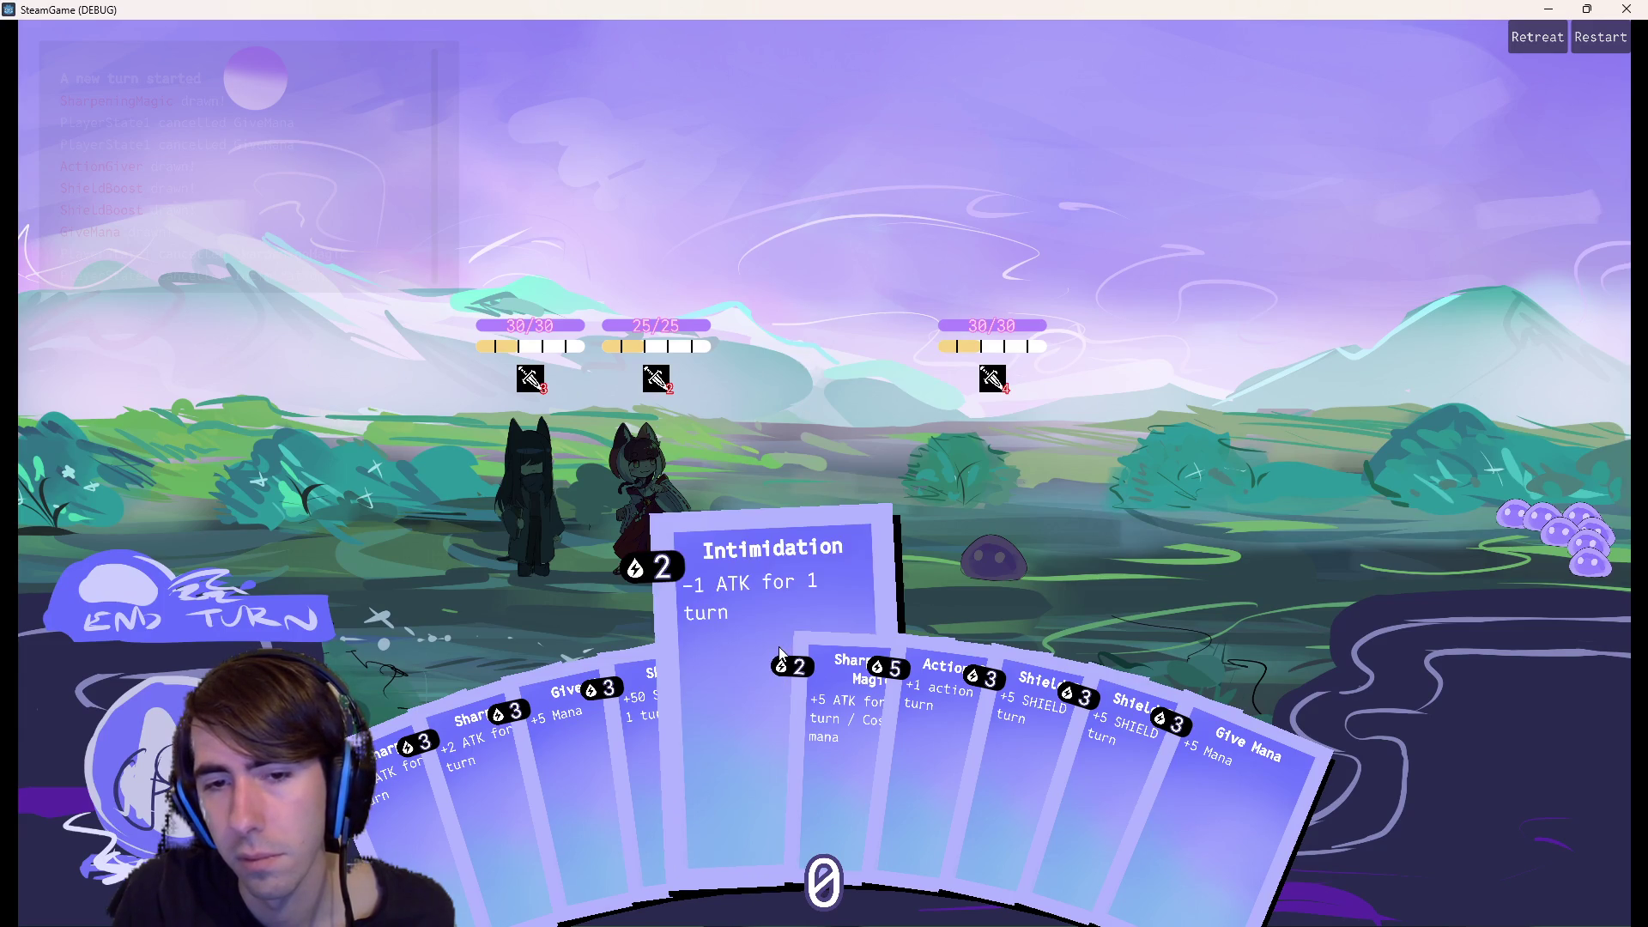
pyautogui.click(1618, 9)
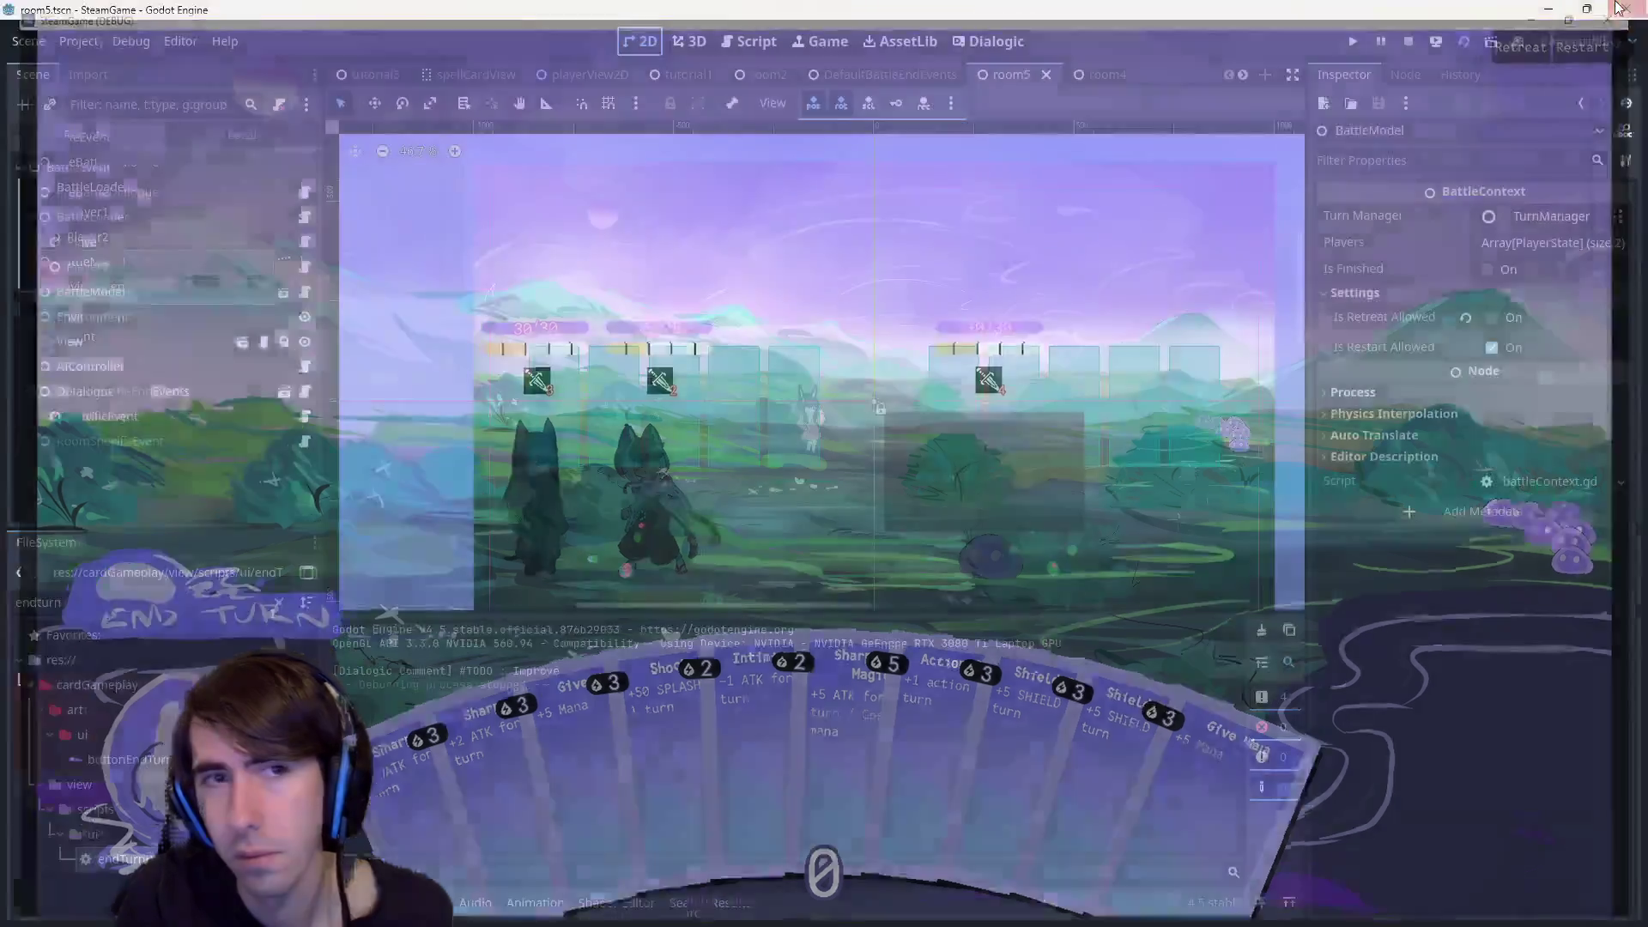
# Open the playerView2D scene from room5's View instance and its Hand node's handView.gd script
pyautogui.click(732, 46)
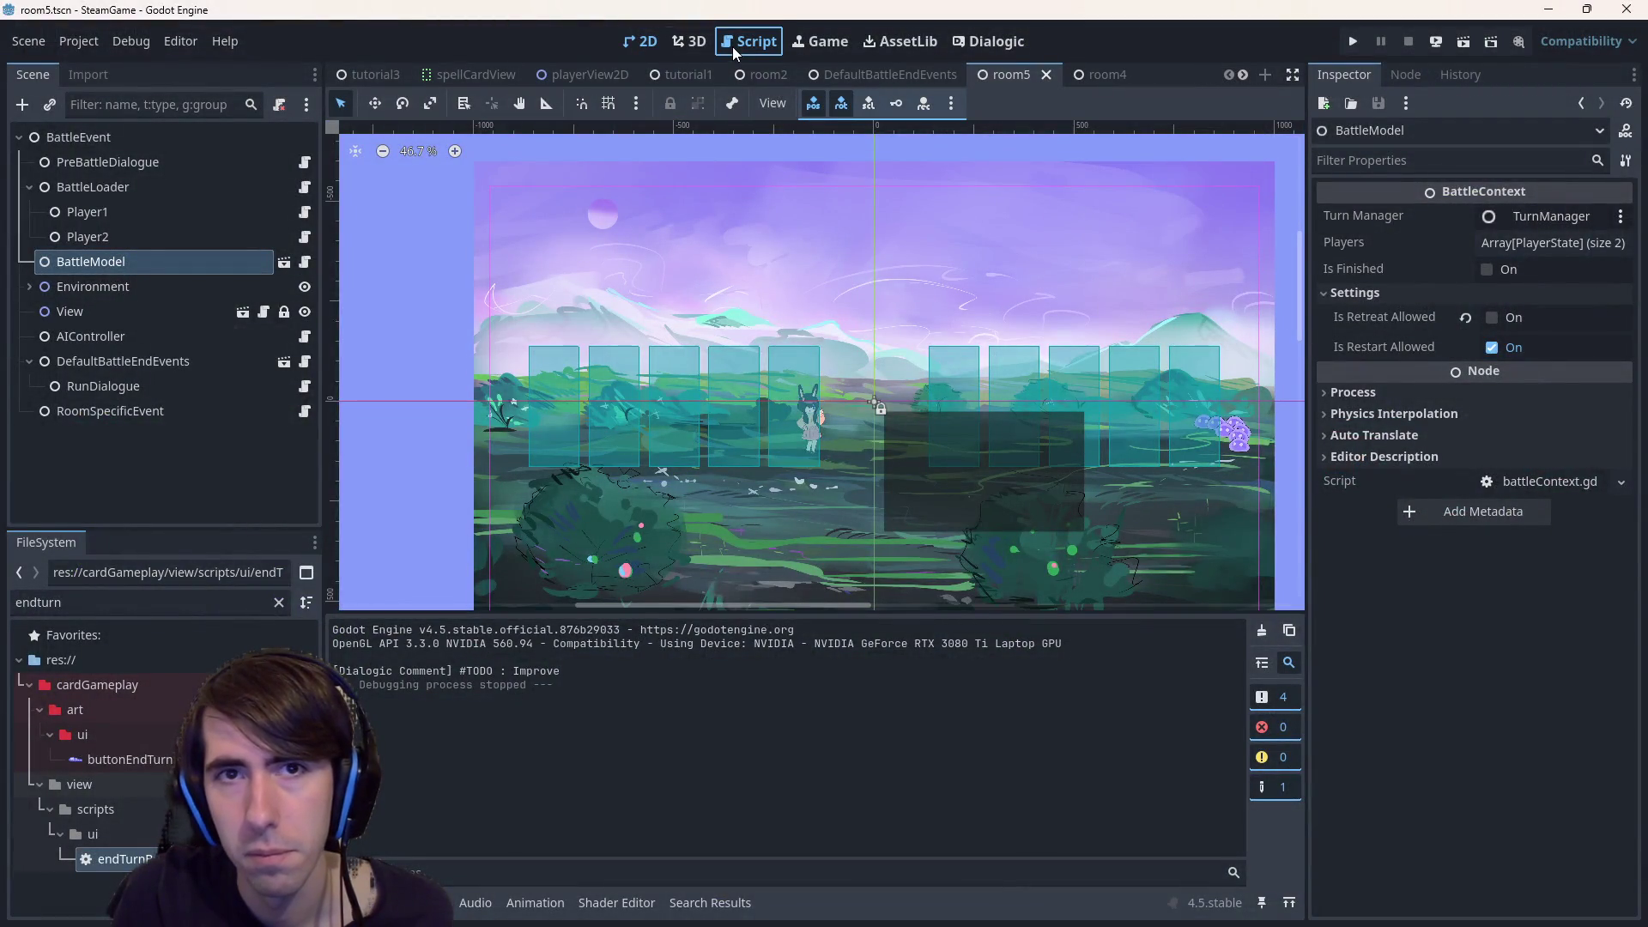
pyautogui.click(831, 366)
pyautogui.moveTo(830, 366); pyautogui.dragTo(664, 274)
pyautogui.scroll(7, 861, 385)
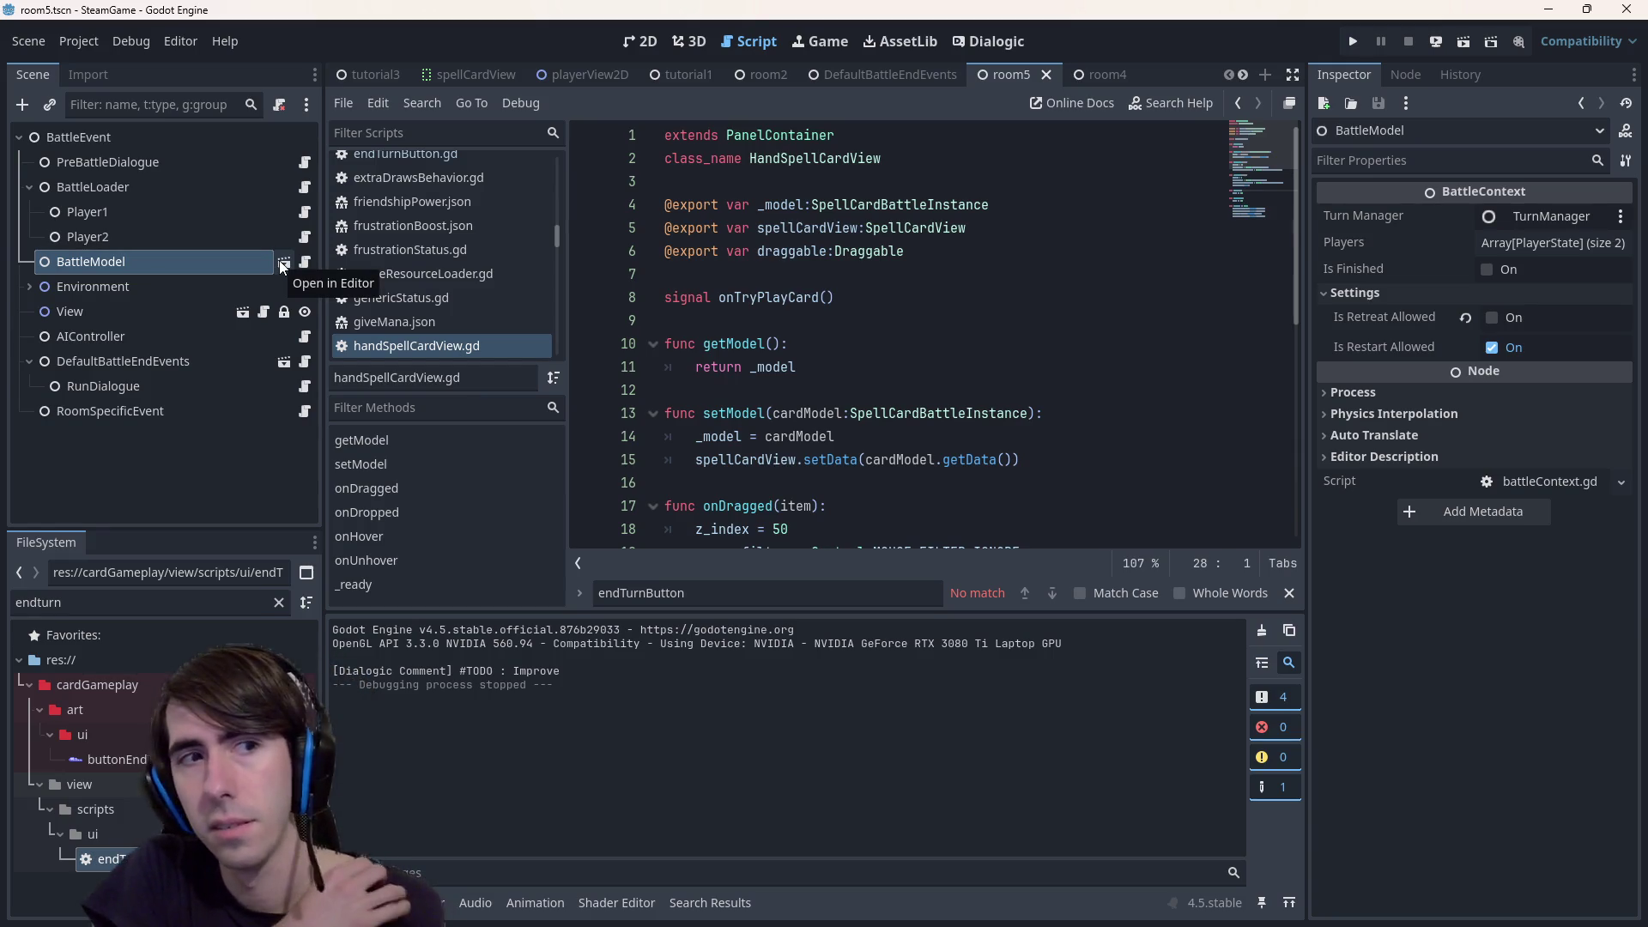
pyautogui.click(242, 312)
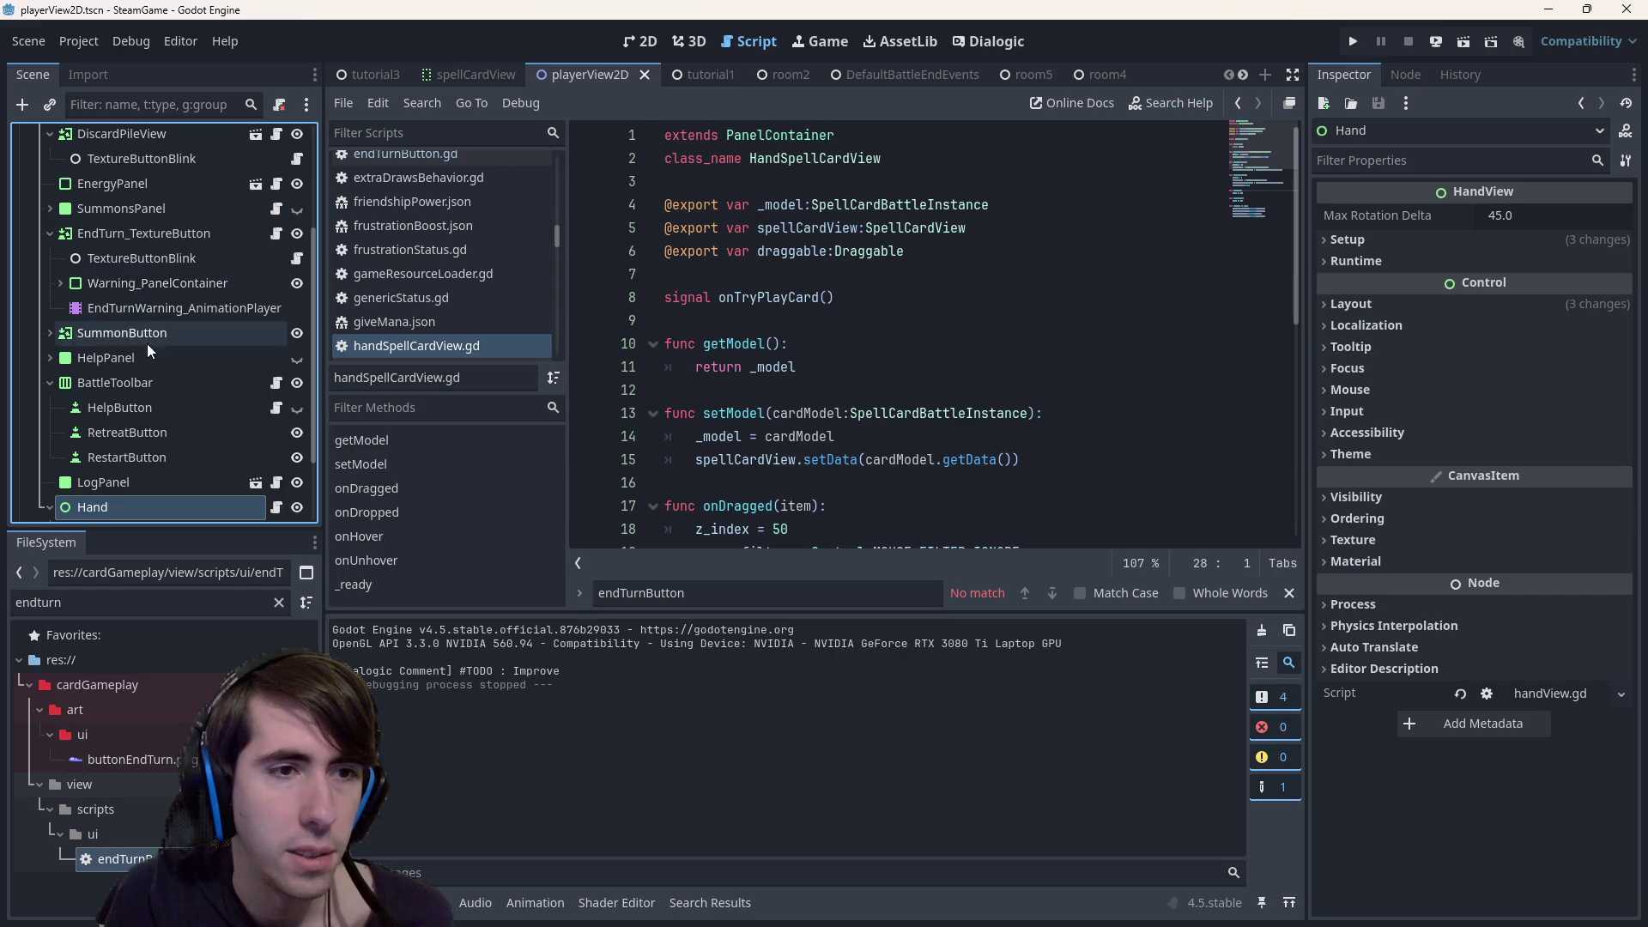
pyautogui.scroll(-2, 173, 445)
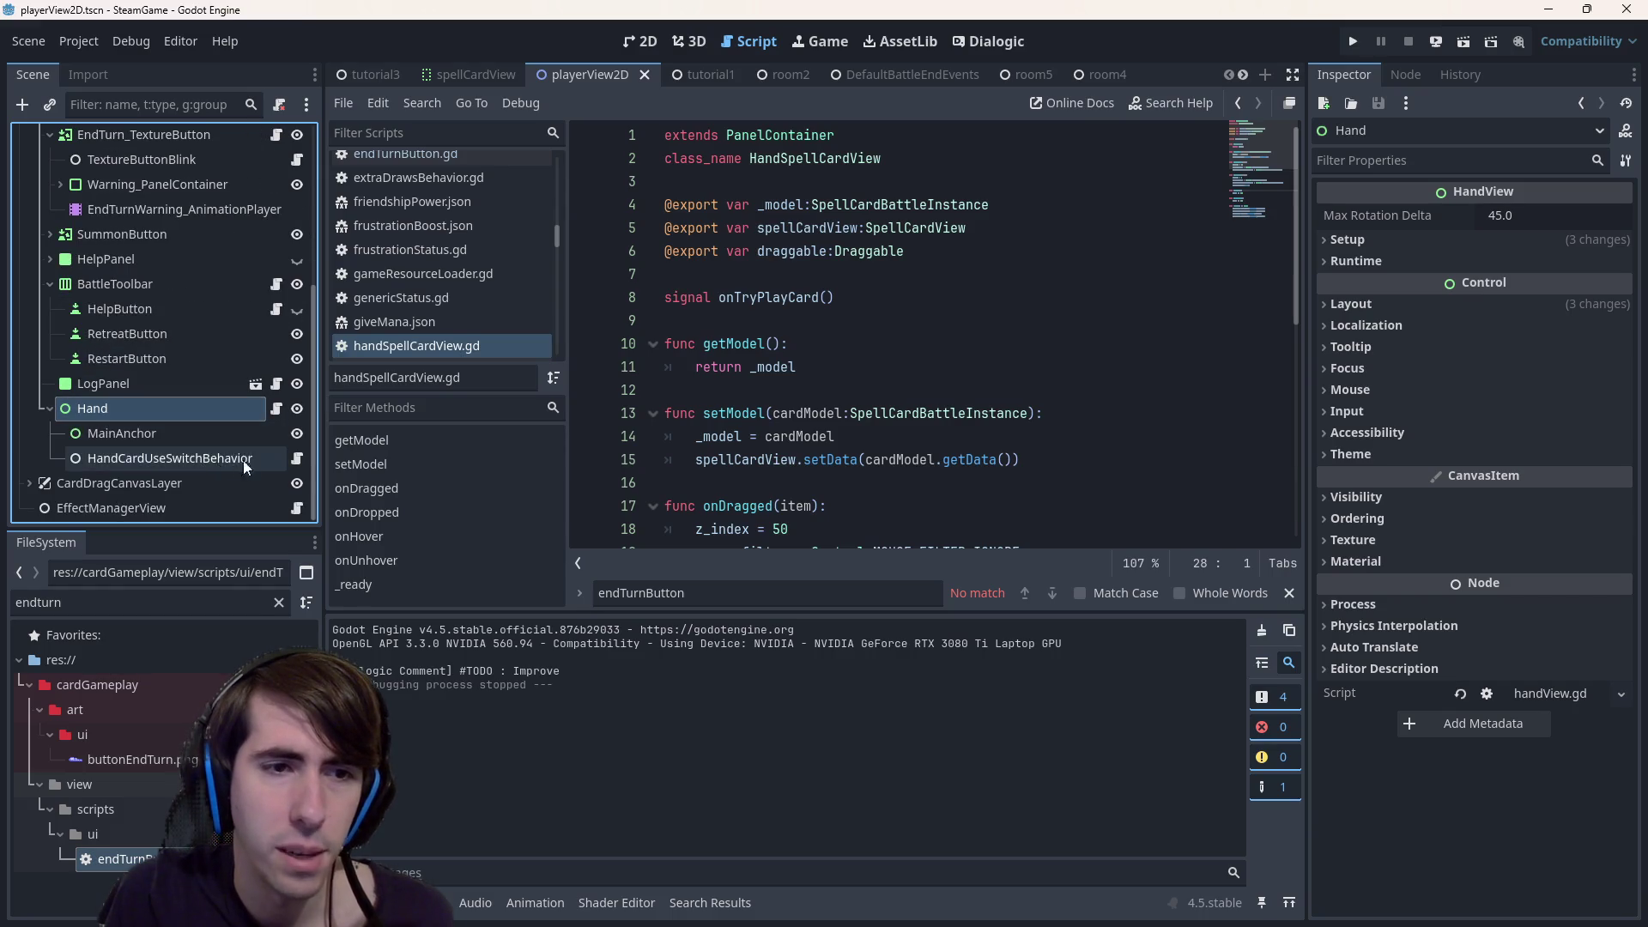
pyautogui.click(275, 408)
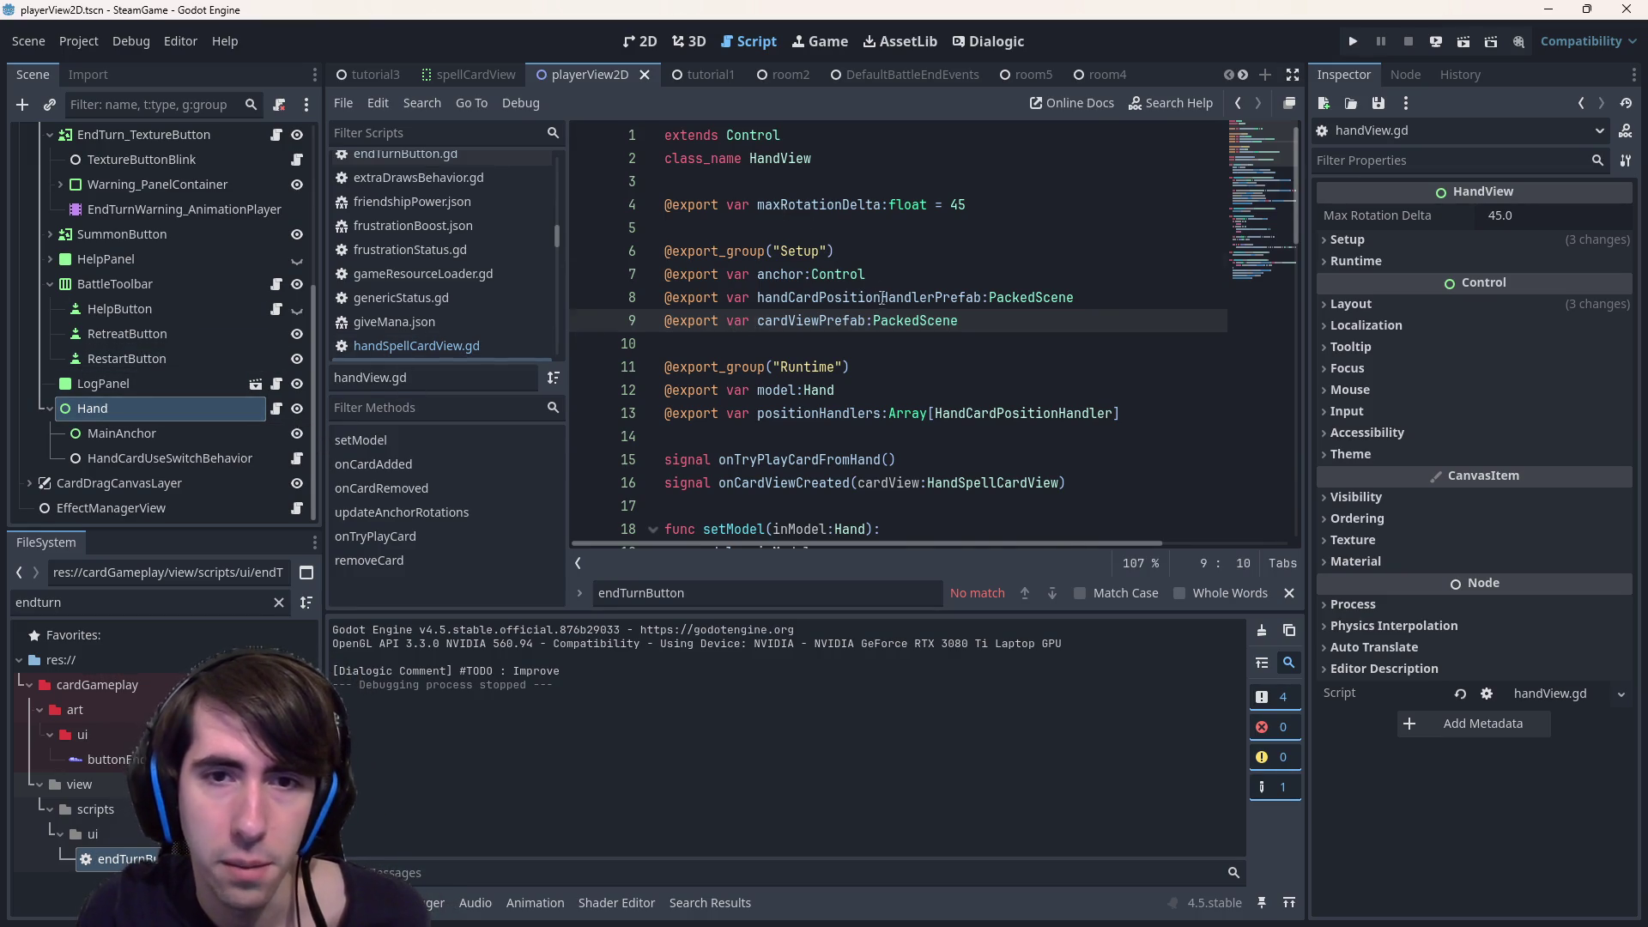
# Inspect the model, posHandler and newHandCardView variables in handView.gd
pyautogui.scroll(-2, 883, 297)
pyautogui.doubleClick(785, 251)
pyautogui.scroll(2, 790, 247)
pyautogui.scroll(-5, 791, 236)
pyautogui.scroll(-3, 791, 230)
pyautogui.scroll(3, 781, 243)
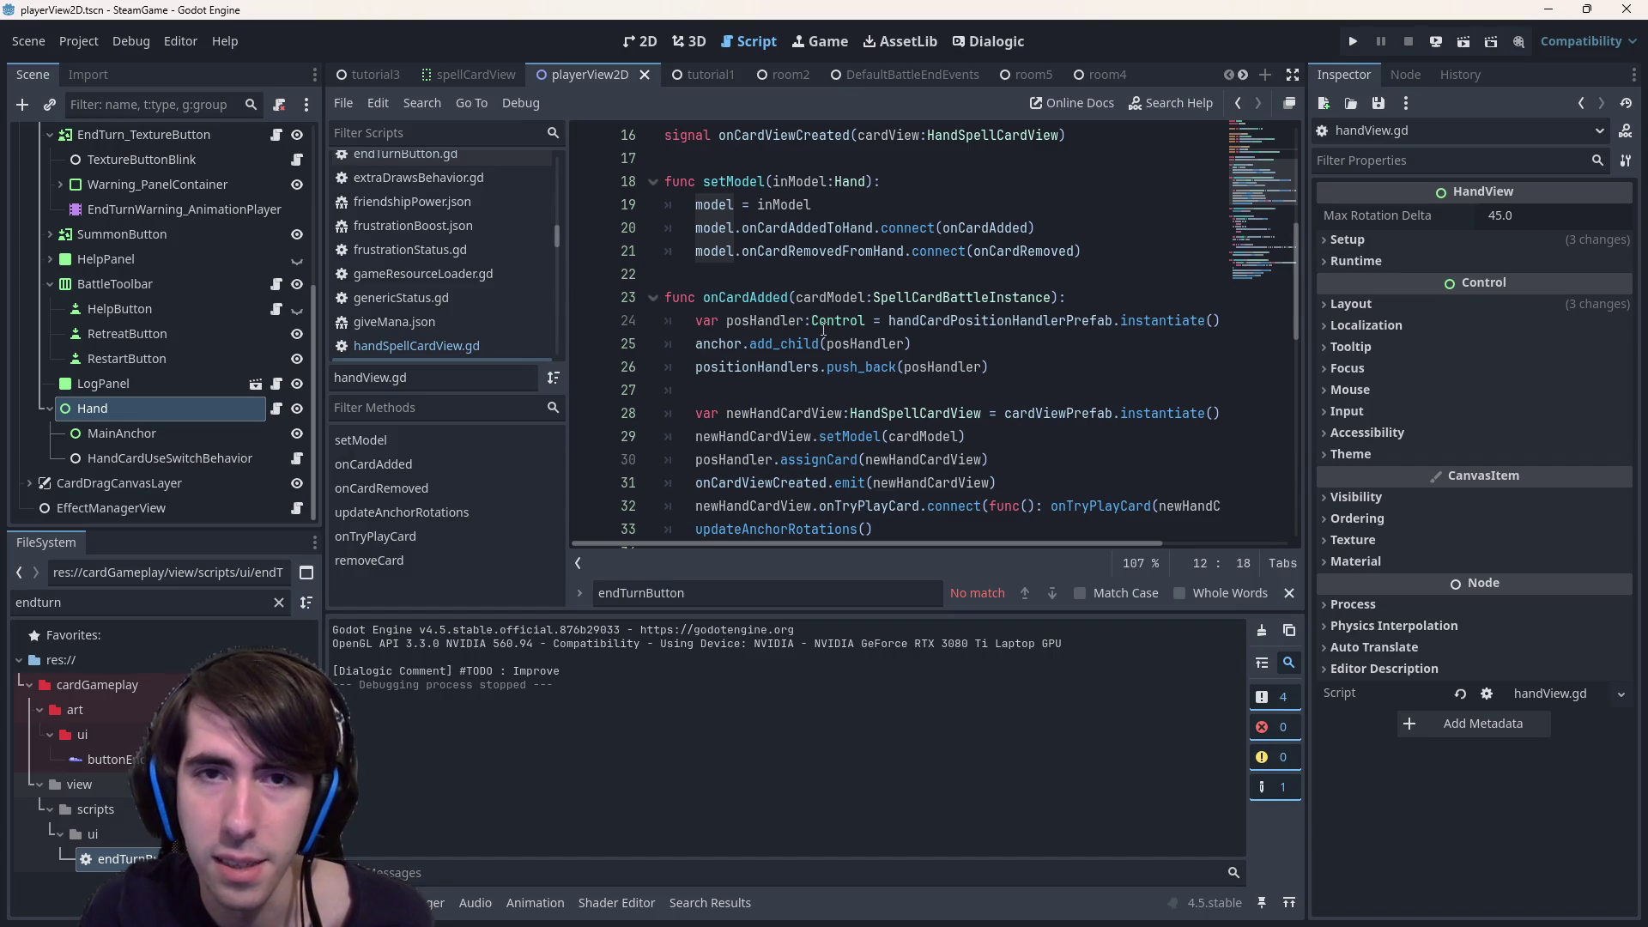
pyautogui.doubleClick(777, 320)
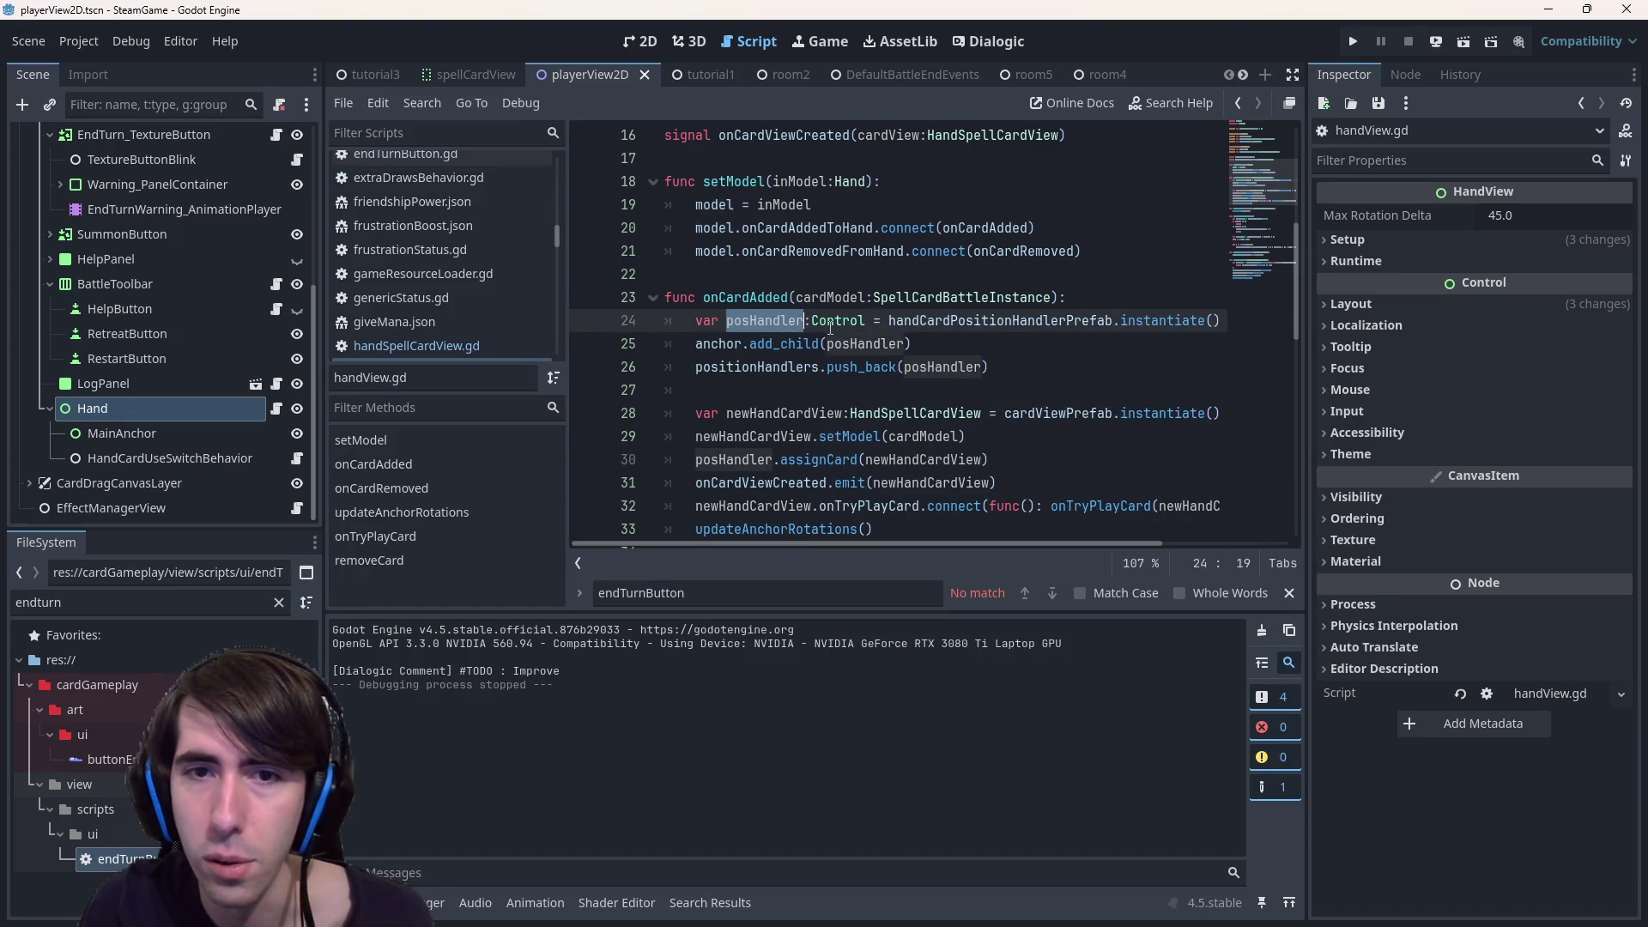
pyautogui.doubleClick(838, 413)
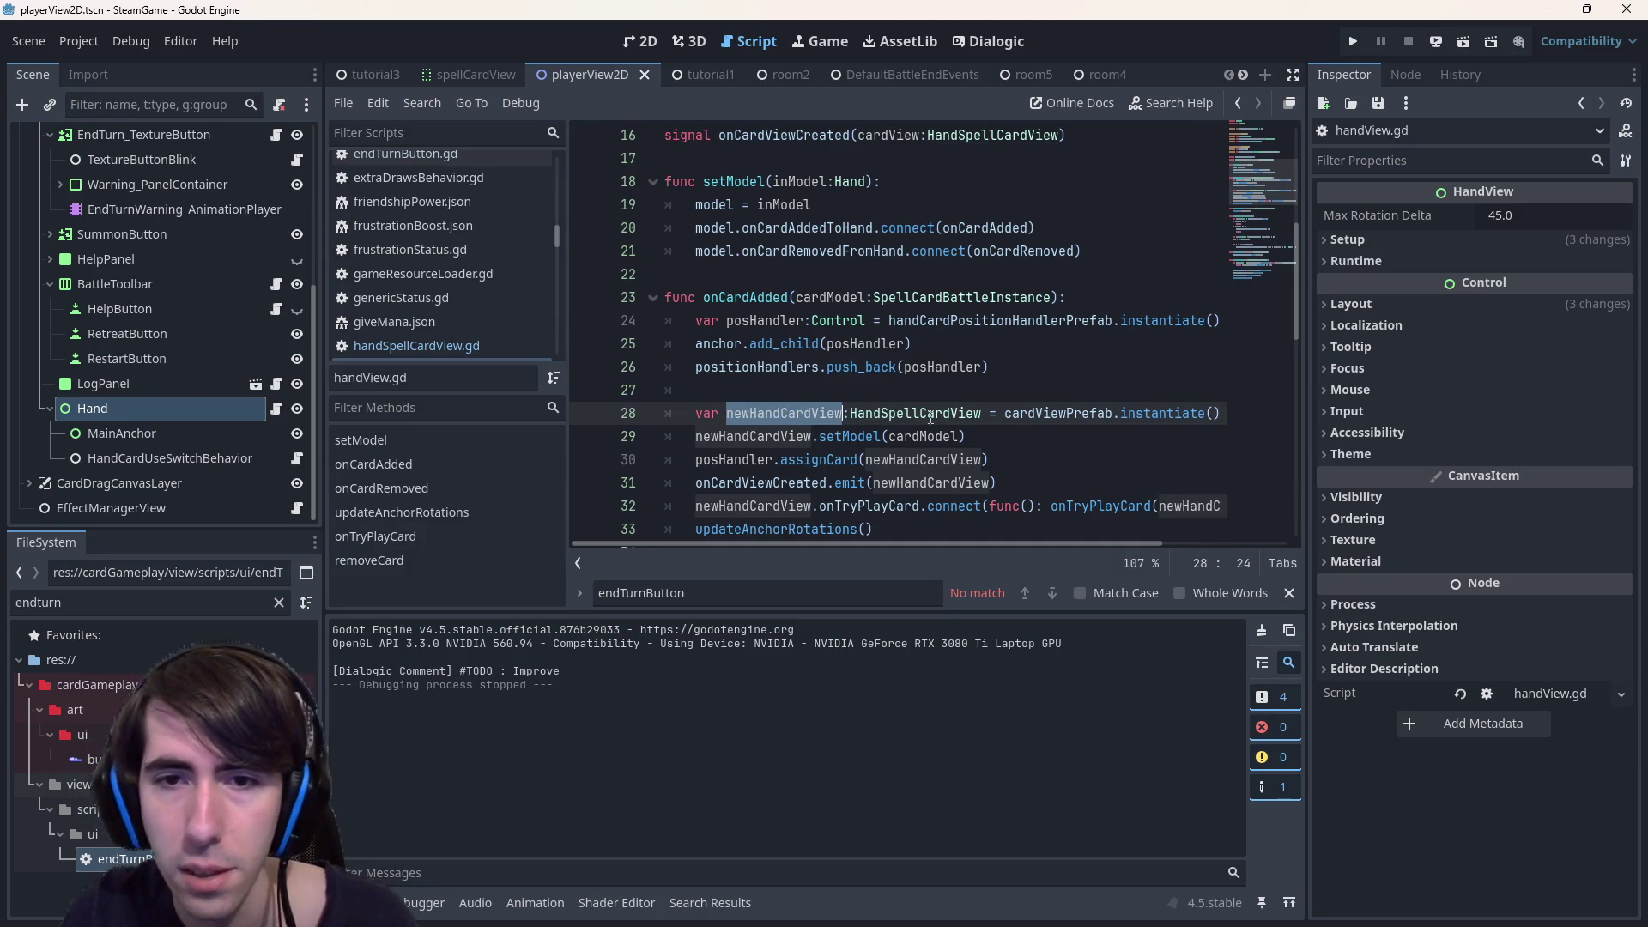
# Add 'newHandCardView.handView = self' after the setModel call, then open handSpellCardView.gd
pyautogui.click(1015, 433)
pyautogui.press('Return')
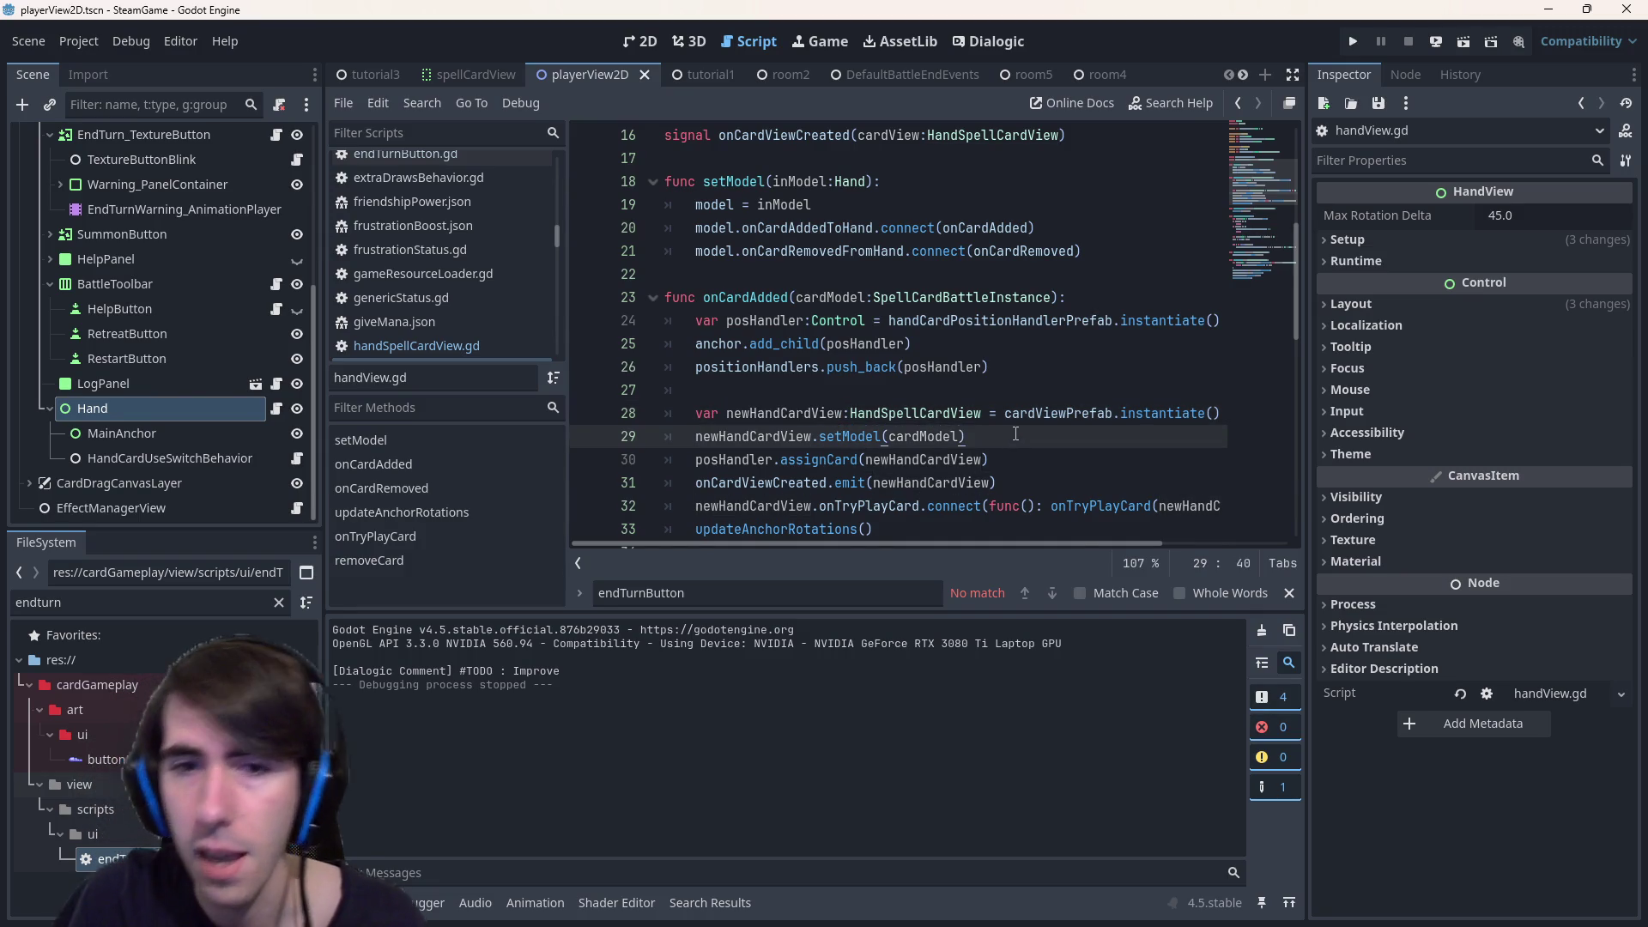
pyautogui.write('newHandCardView.')
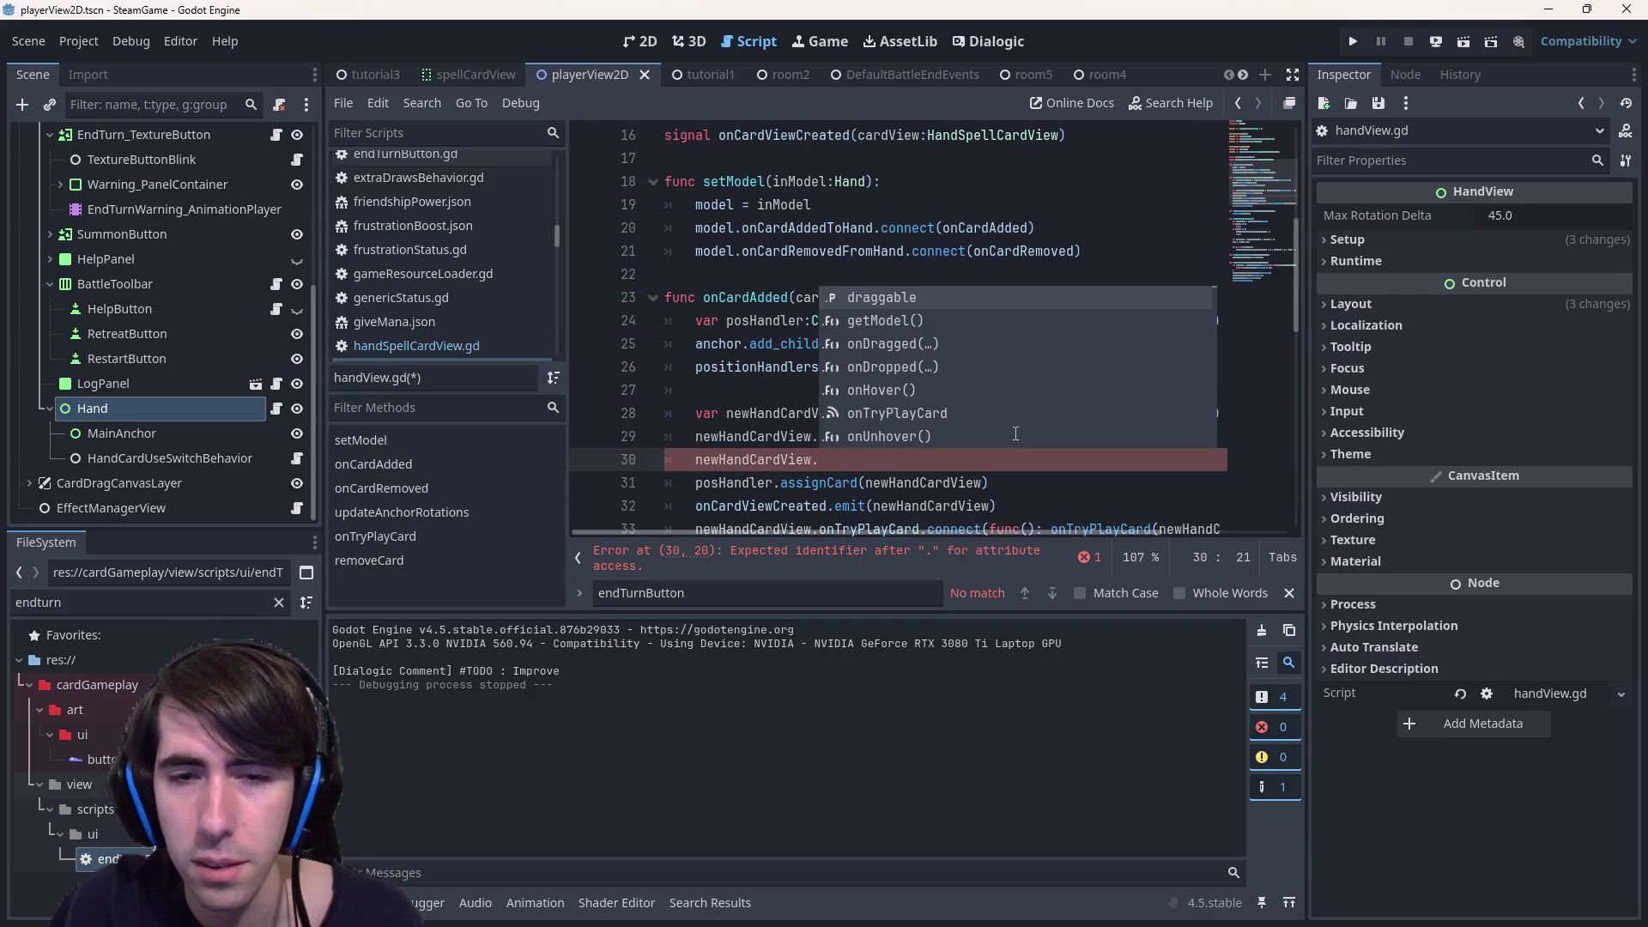
pyautogui.write('setHandView')
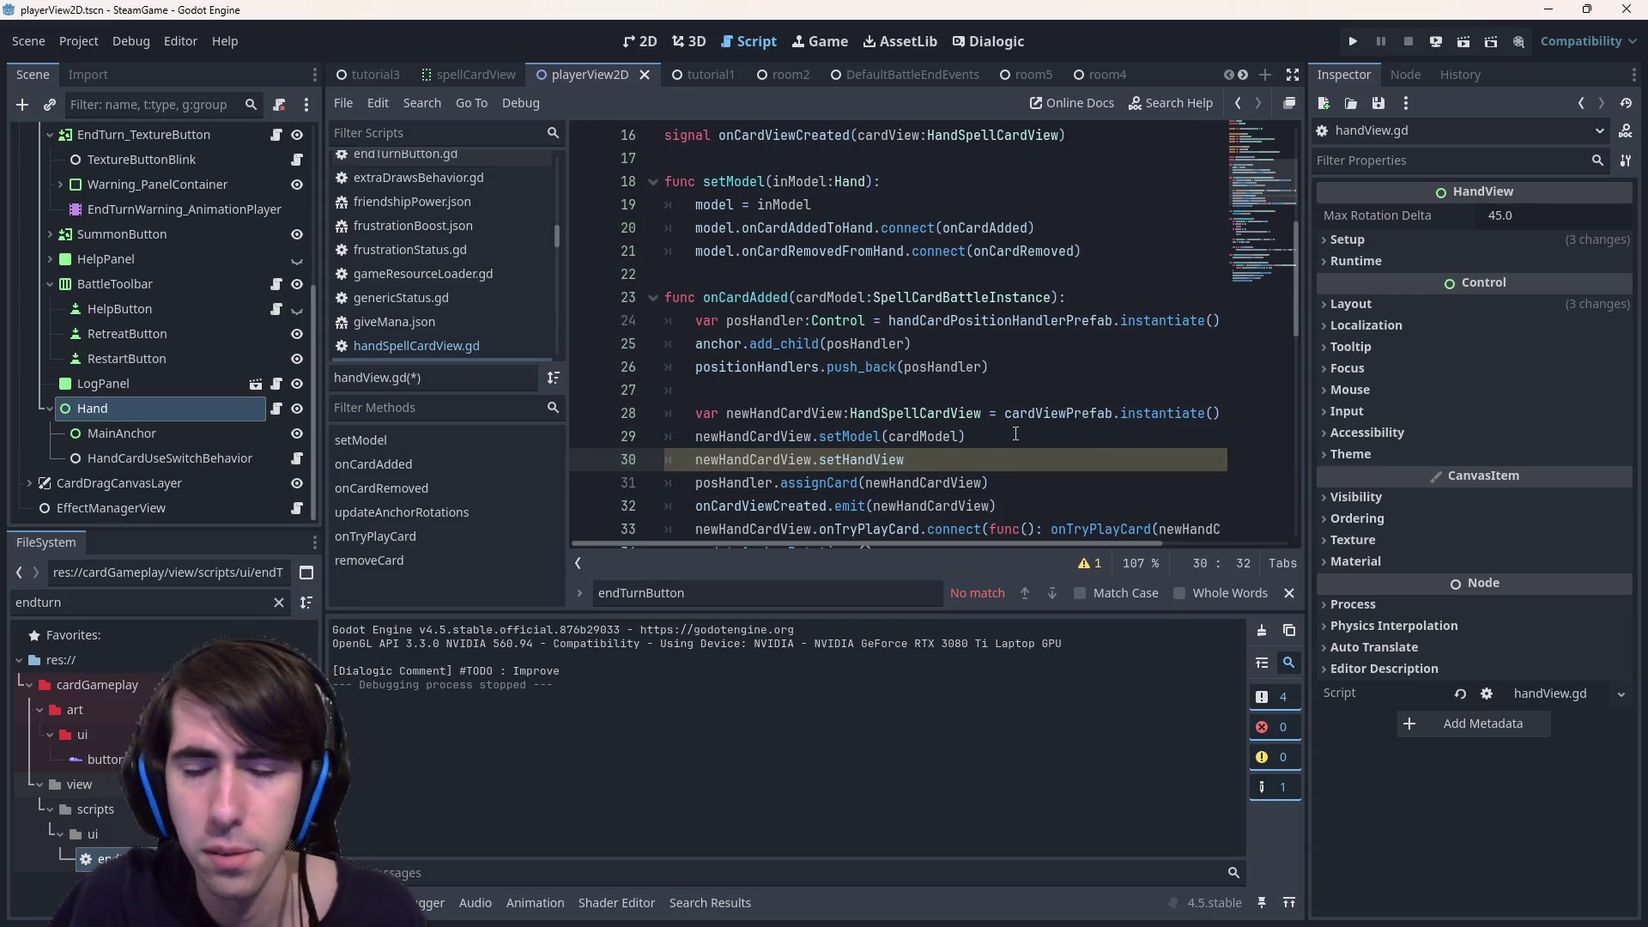
pyautogui.hotkey('ctrl', 'BackSpace')
pyautogui.write('han')
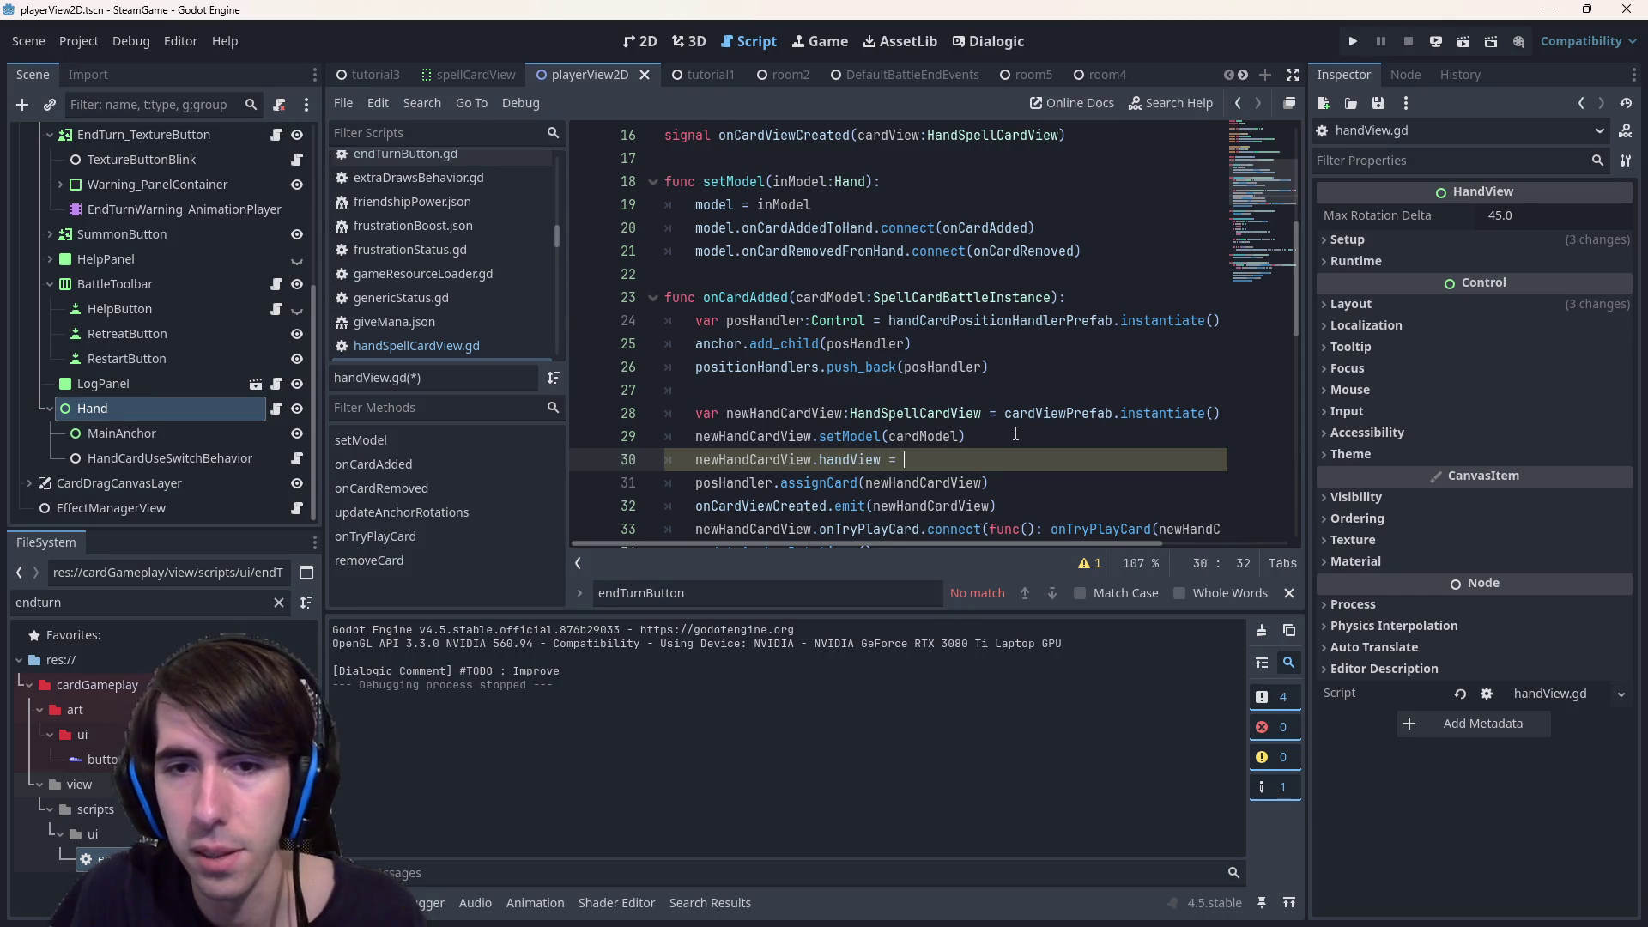
pyautogui.write('self')
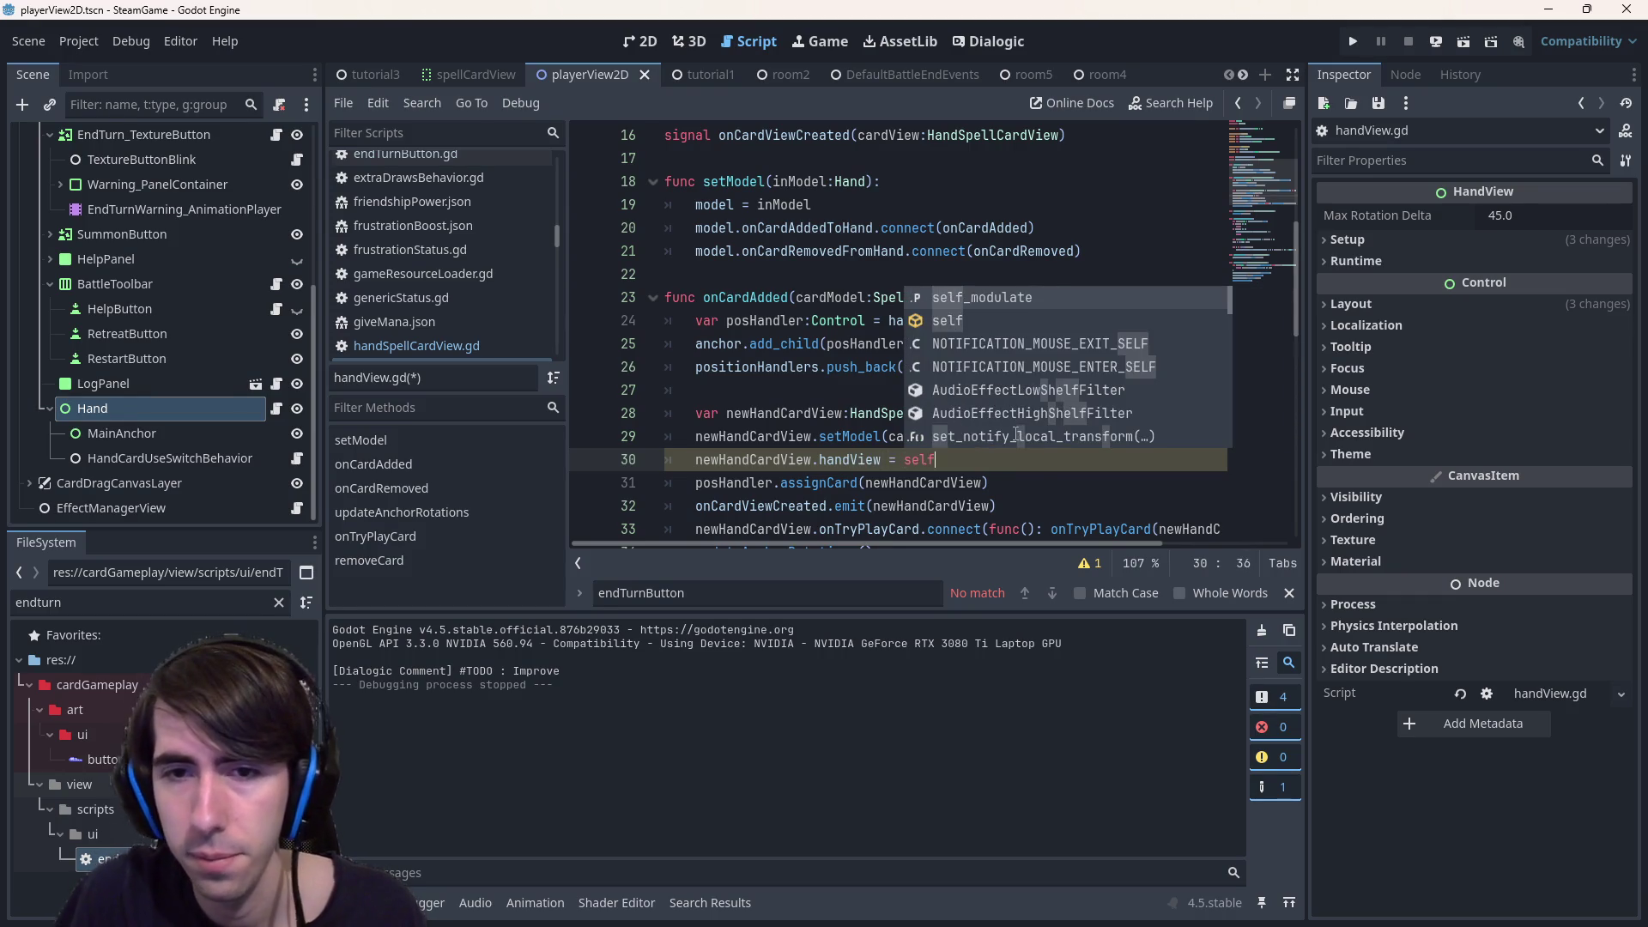
pyautogui.doubleClick(846, 460)
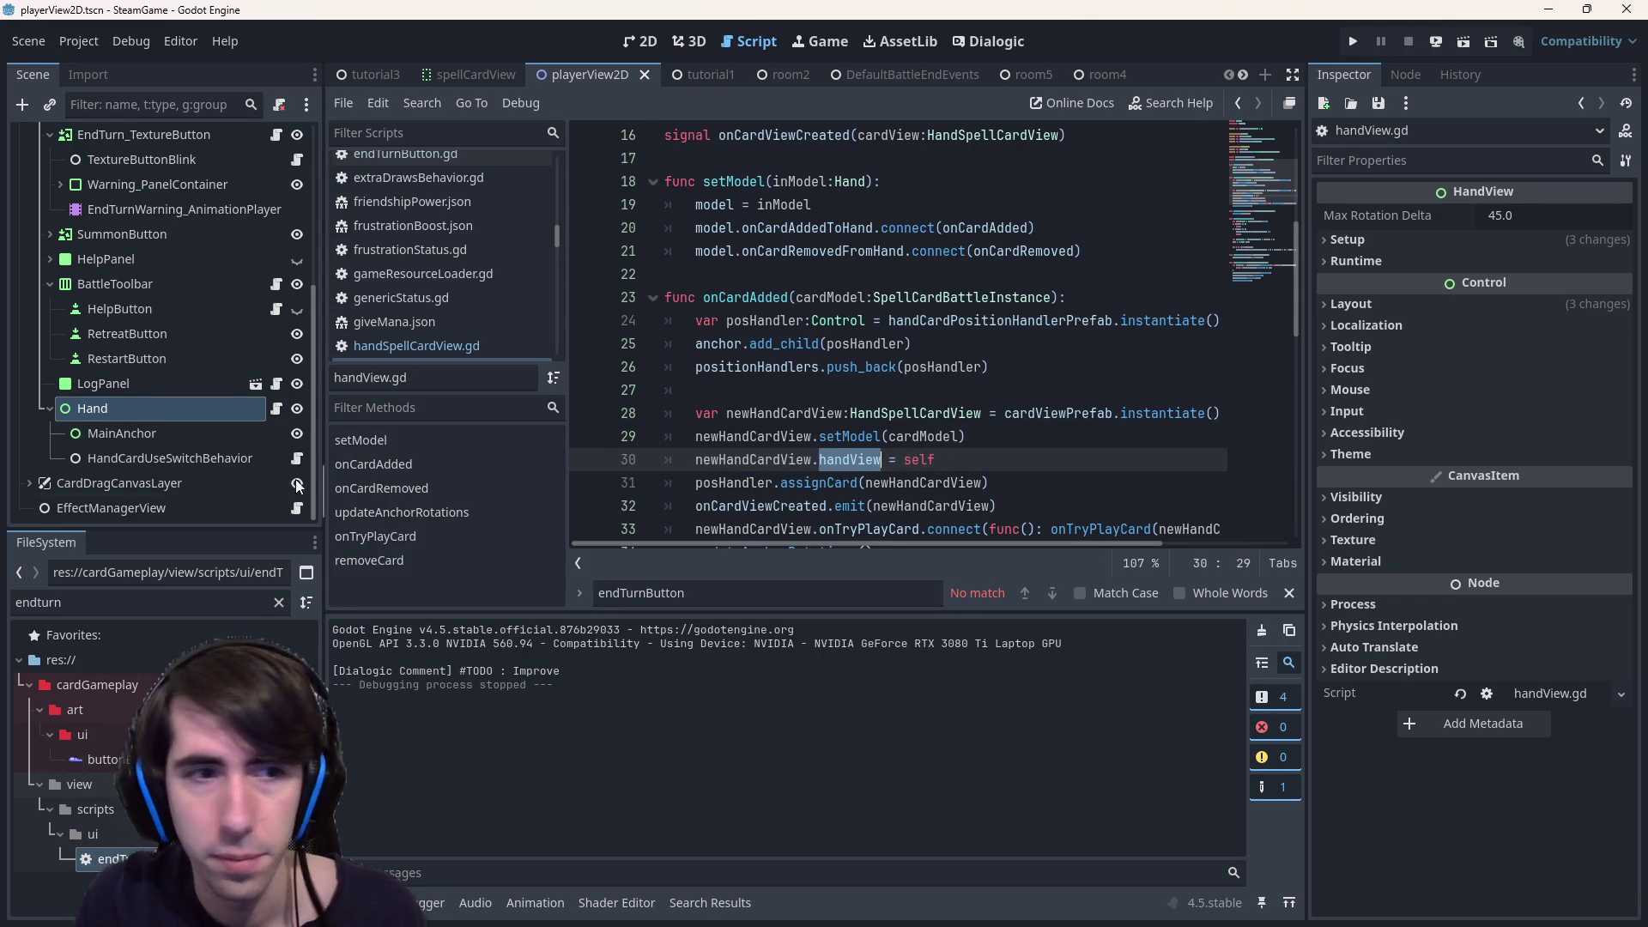
pyautogui.keyDown('ctrl'); pyautogui.click(901, 414); pyautogui.keyUp('ctrl')
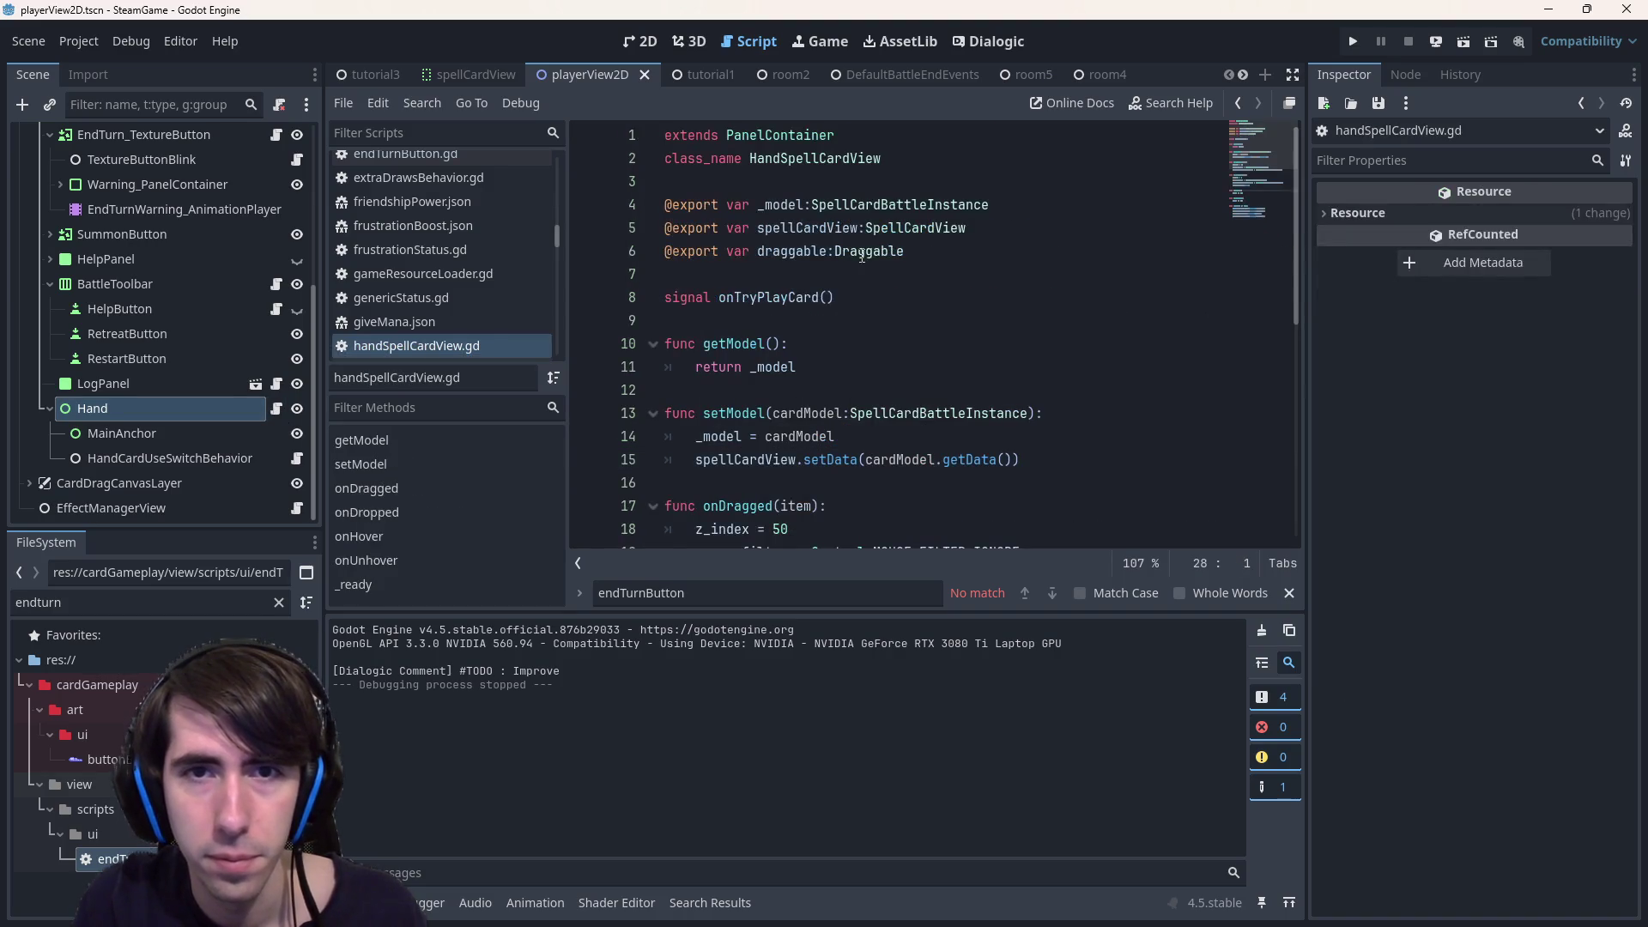
pyautogui.click(932, 251)
pyautogui.press('Return')
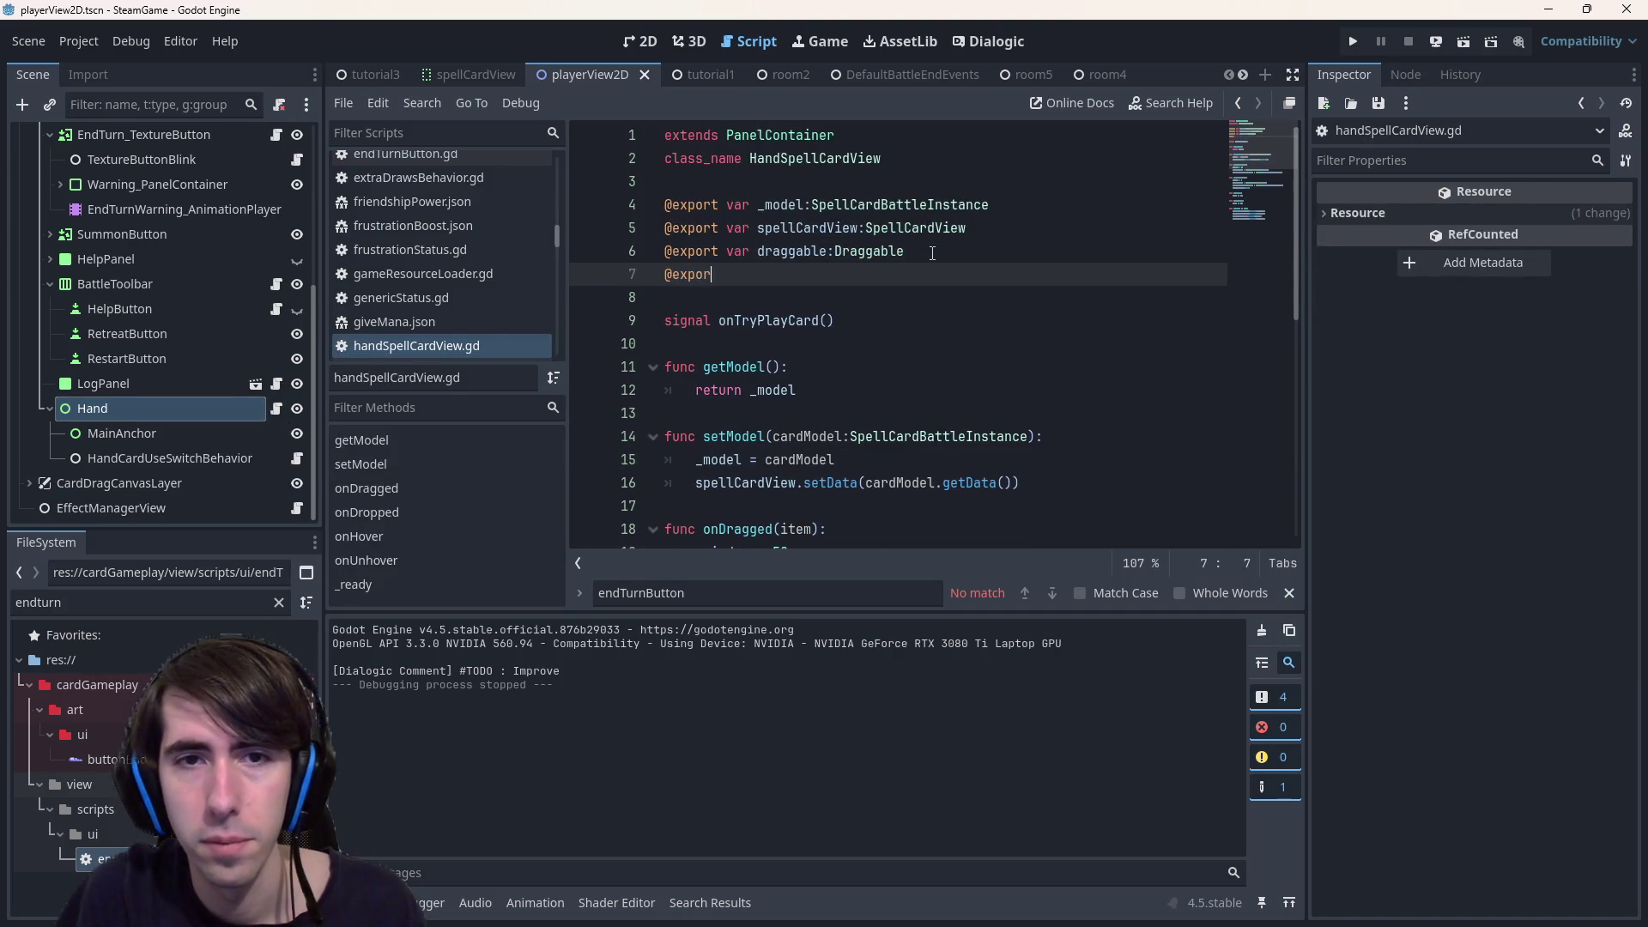
pyautogui.write('r handView:')
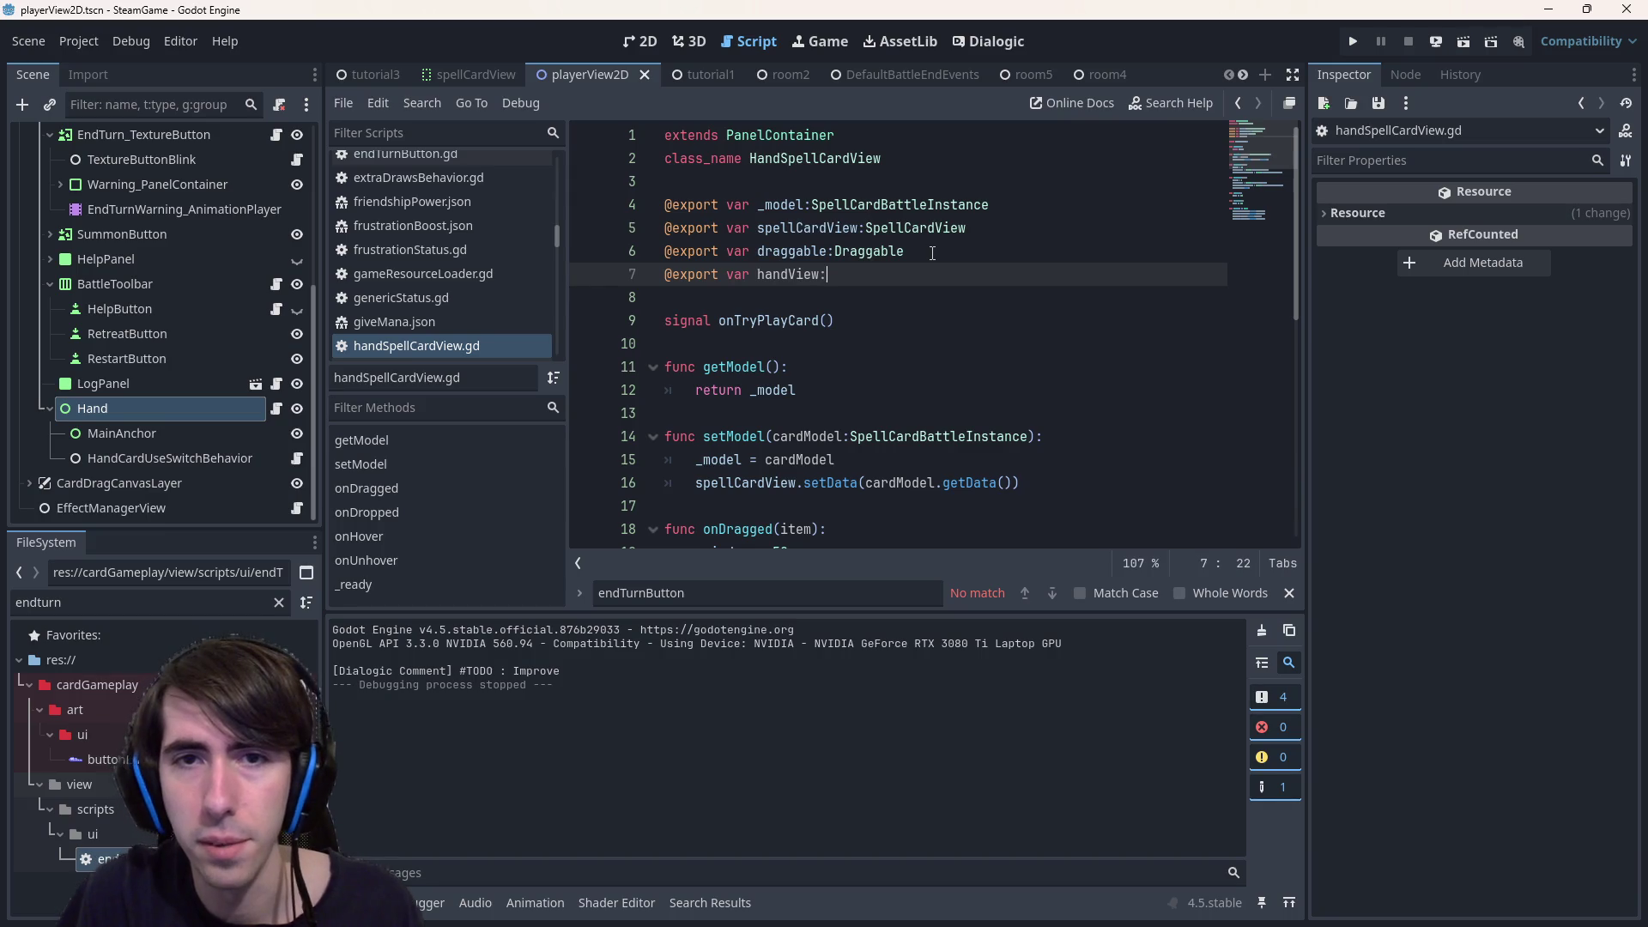
pyautogui.write('Hand')
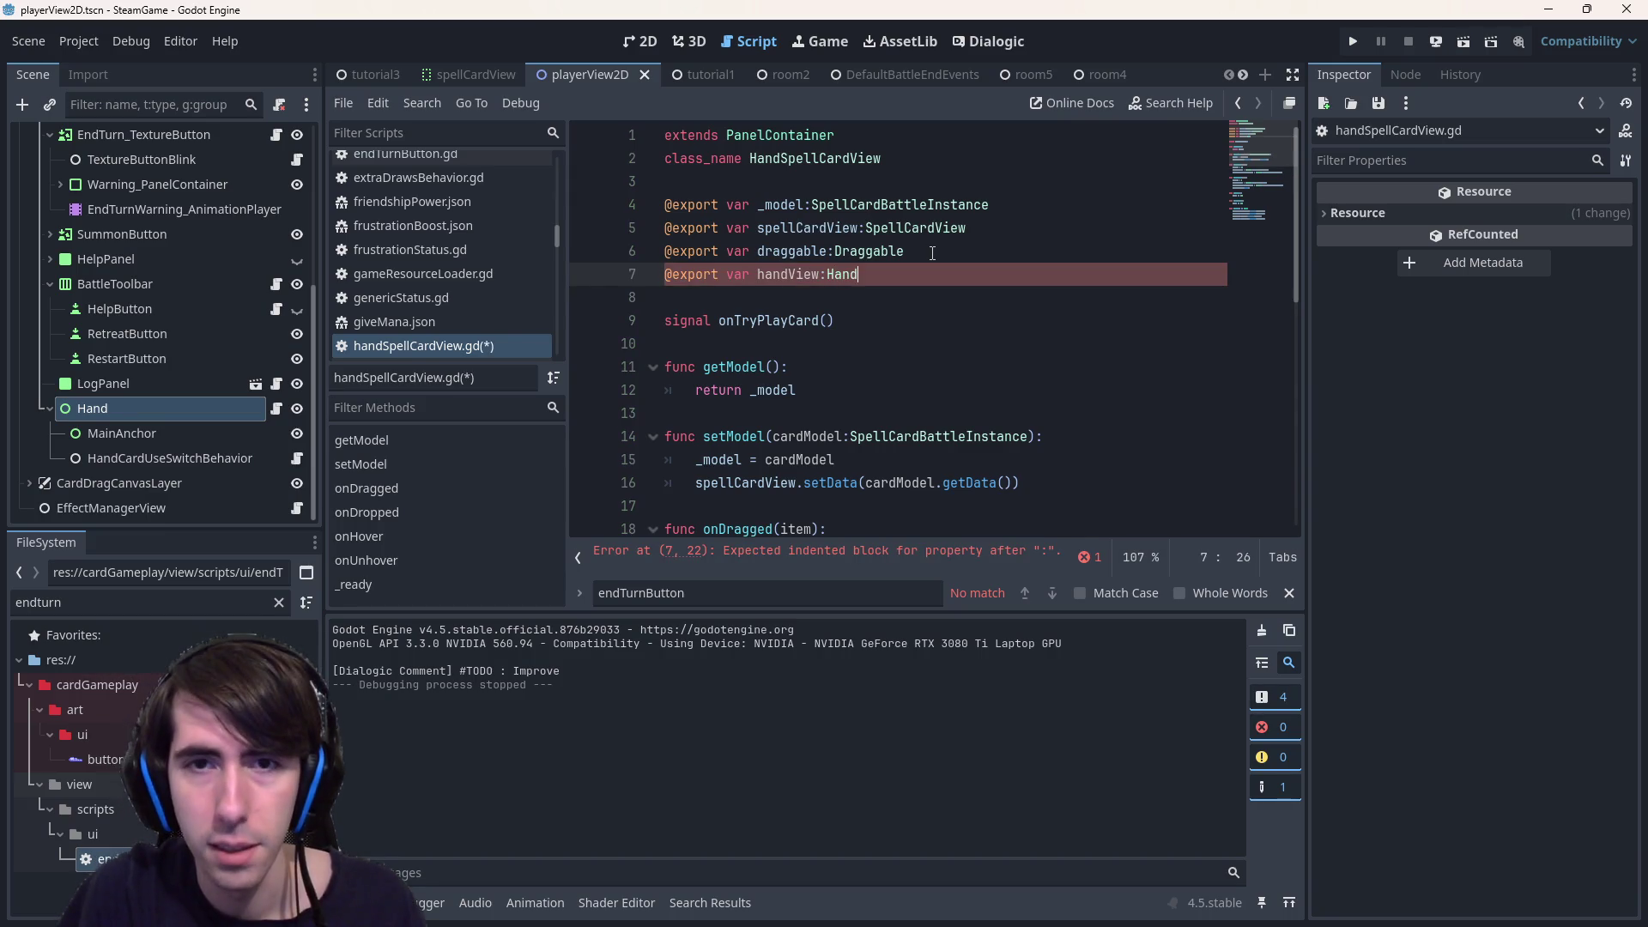
pyautogui.write('View')
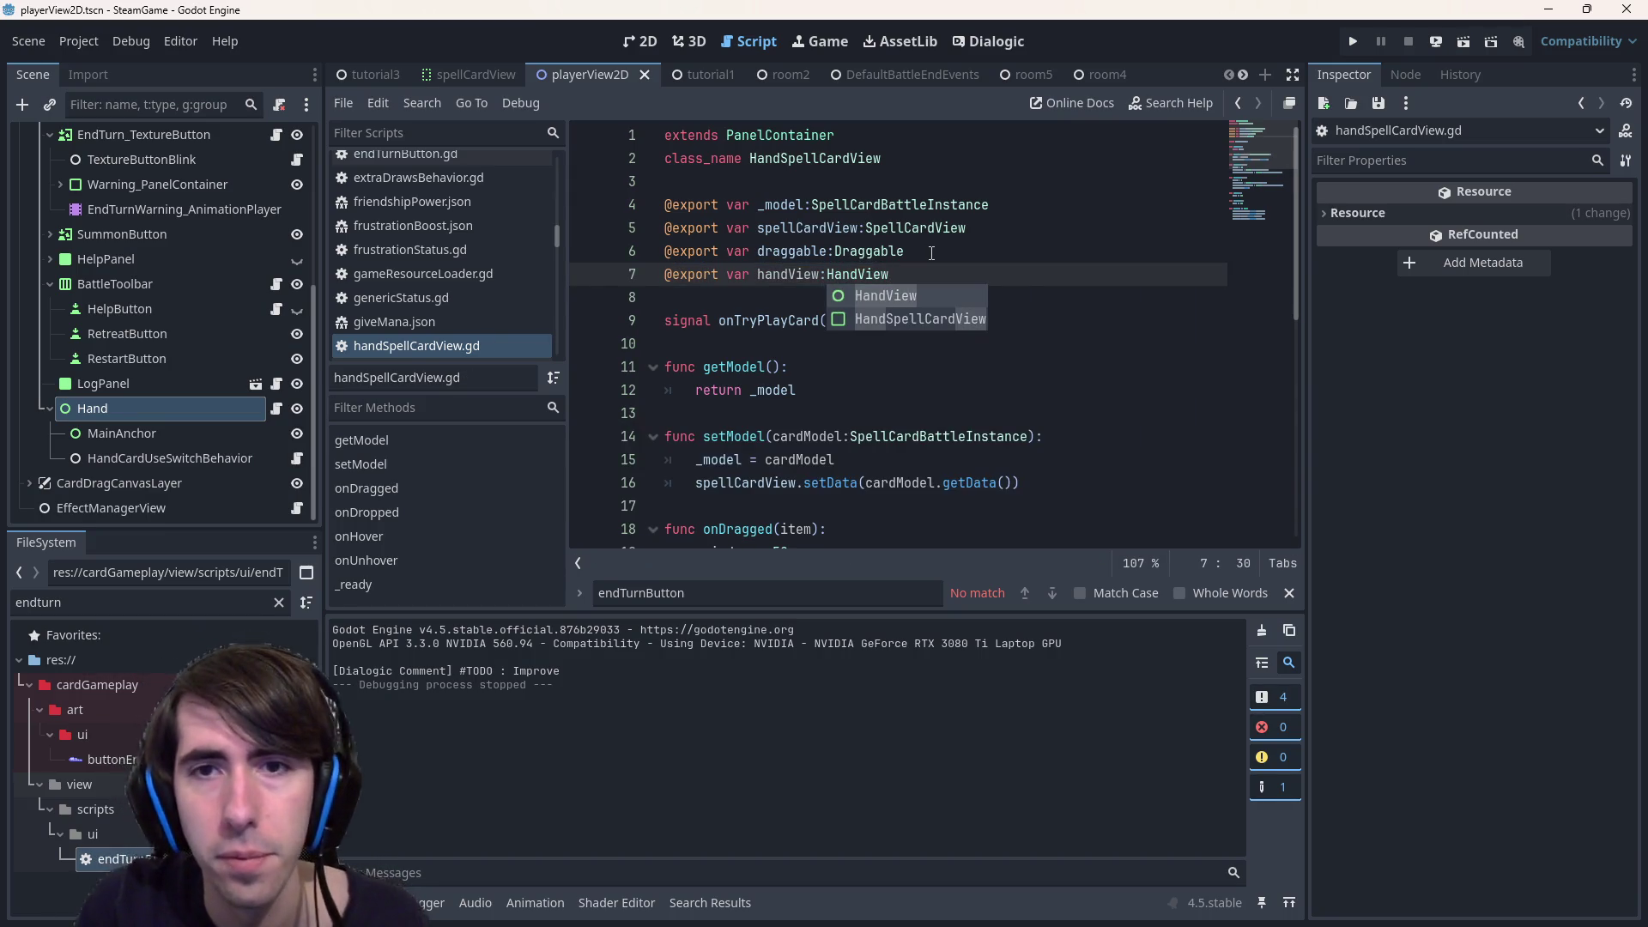
pyautogui.hotkey('alt', 'Up')
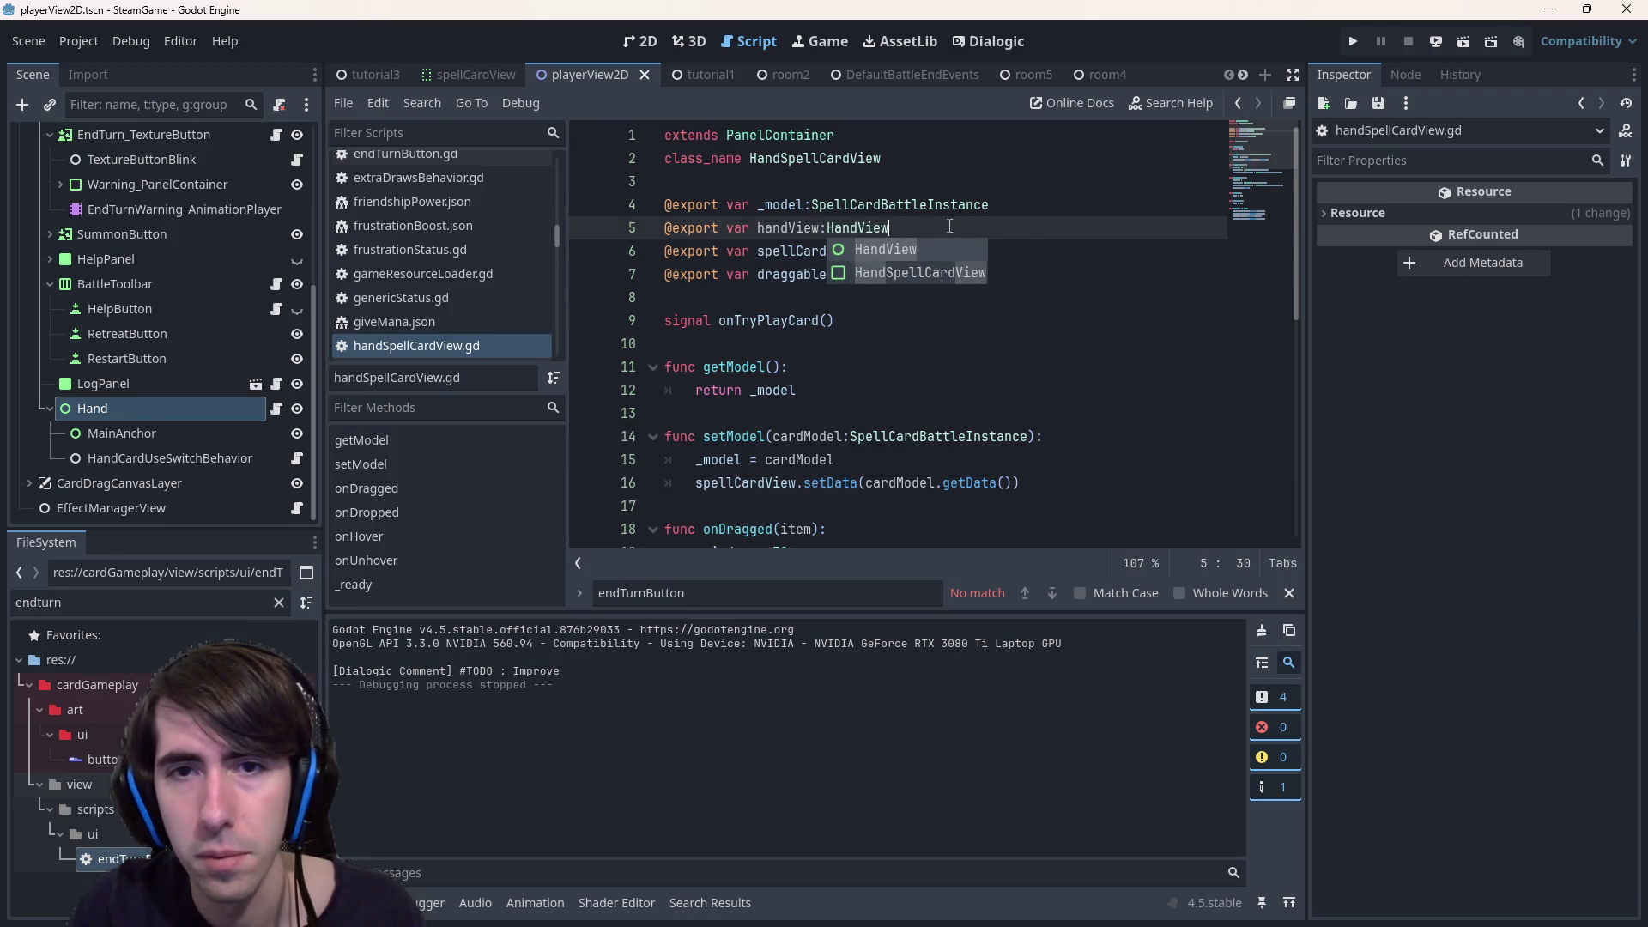
pyautogui.press('Escape')
# Check the handView and spellCardView declarations, then place the caret at the end of onHover
pyautogui.doubleClick(813, 250)
pyautogui.doubleClick(808, 229)
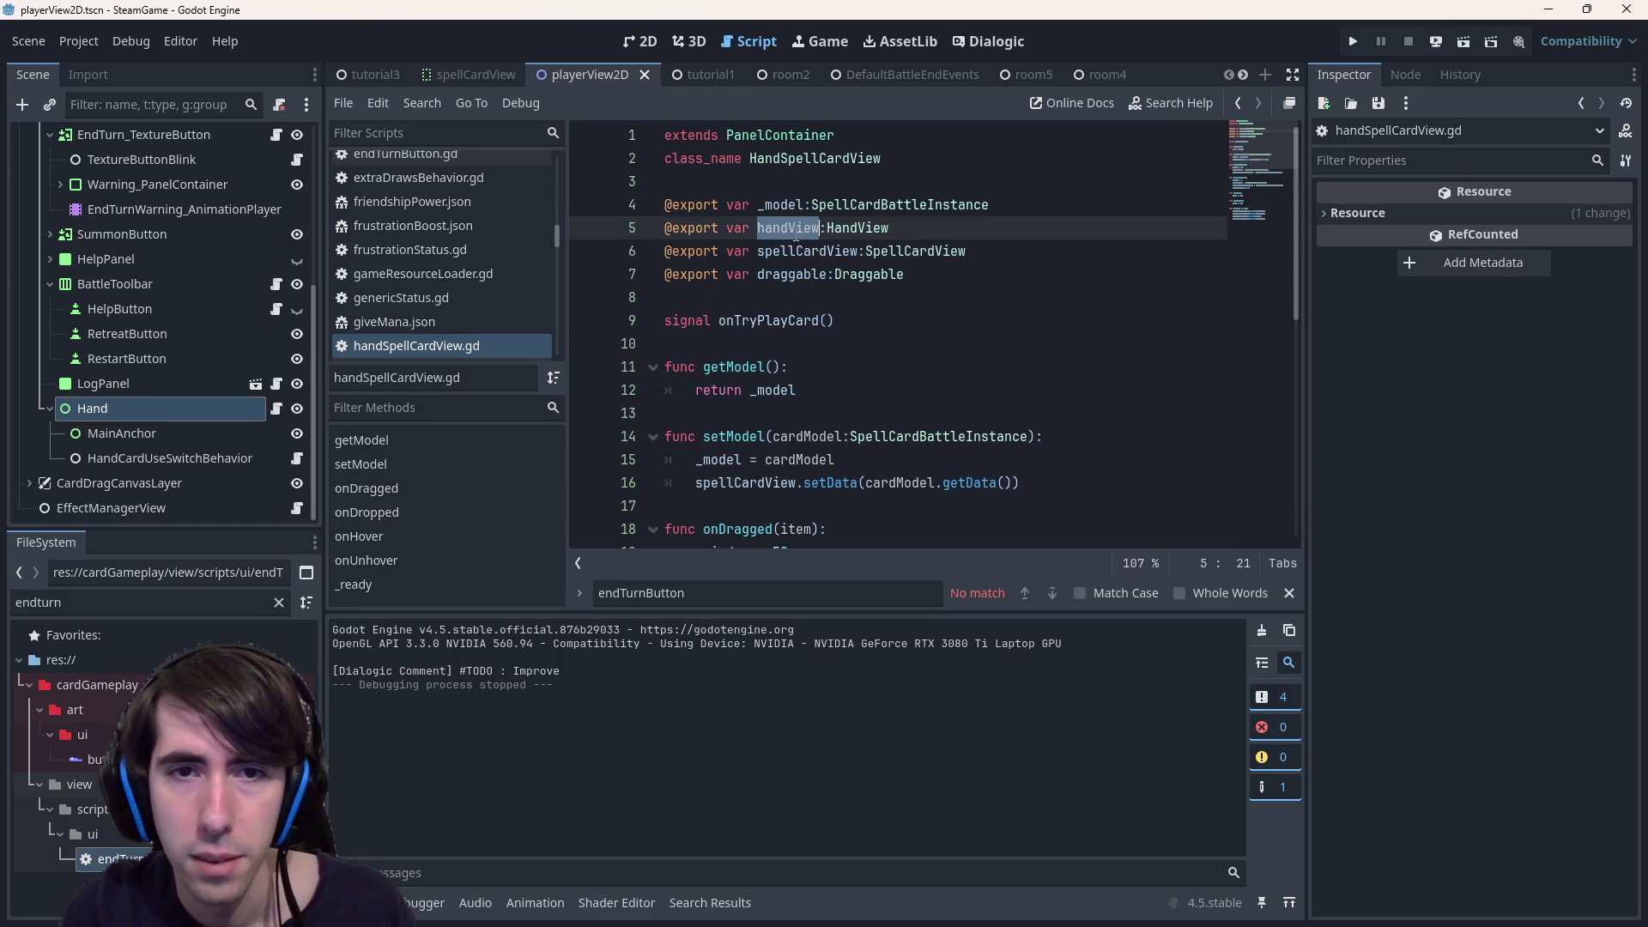
pyautogui.scroll(-2, 830, 329)
pyautogui.scroll(-3, 829, 329)
pyautogui.scroll(2, 829, 329)
pyautogui.scroll(3, 819, 331)
pyautogui.scroll(-7, 824, 327)
pyautogui.scroll(6, 832, 322)
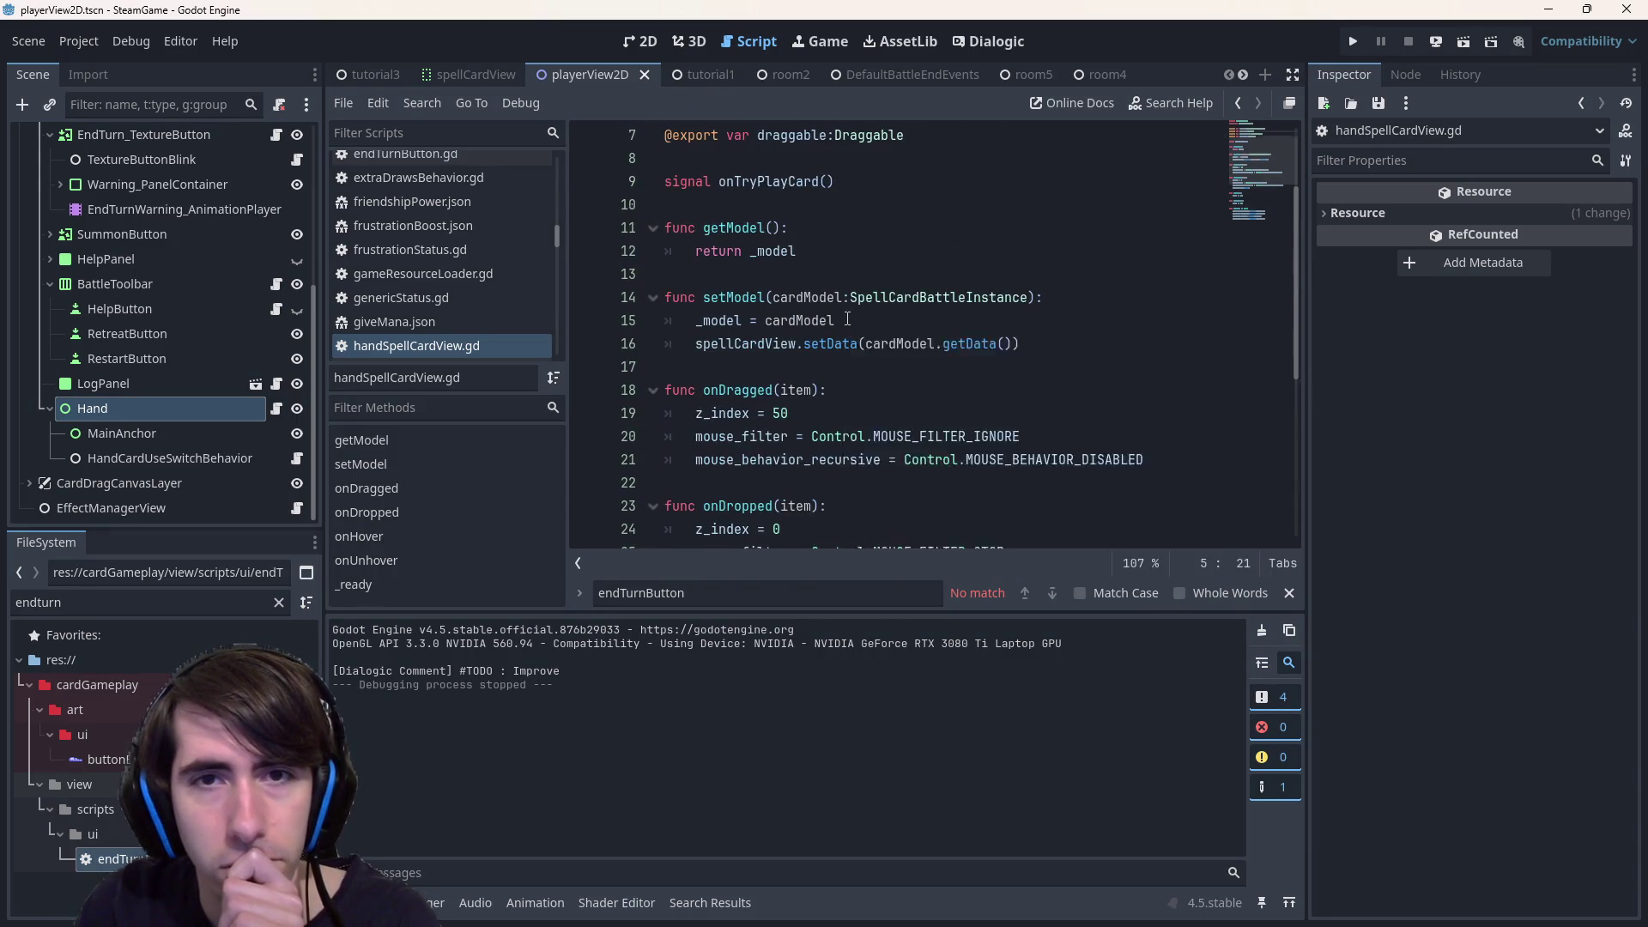
pyautogui.scroll(-4, 840, 319)
pyautogui.scroll(3, 845, 319)
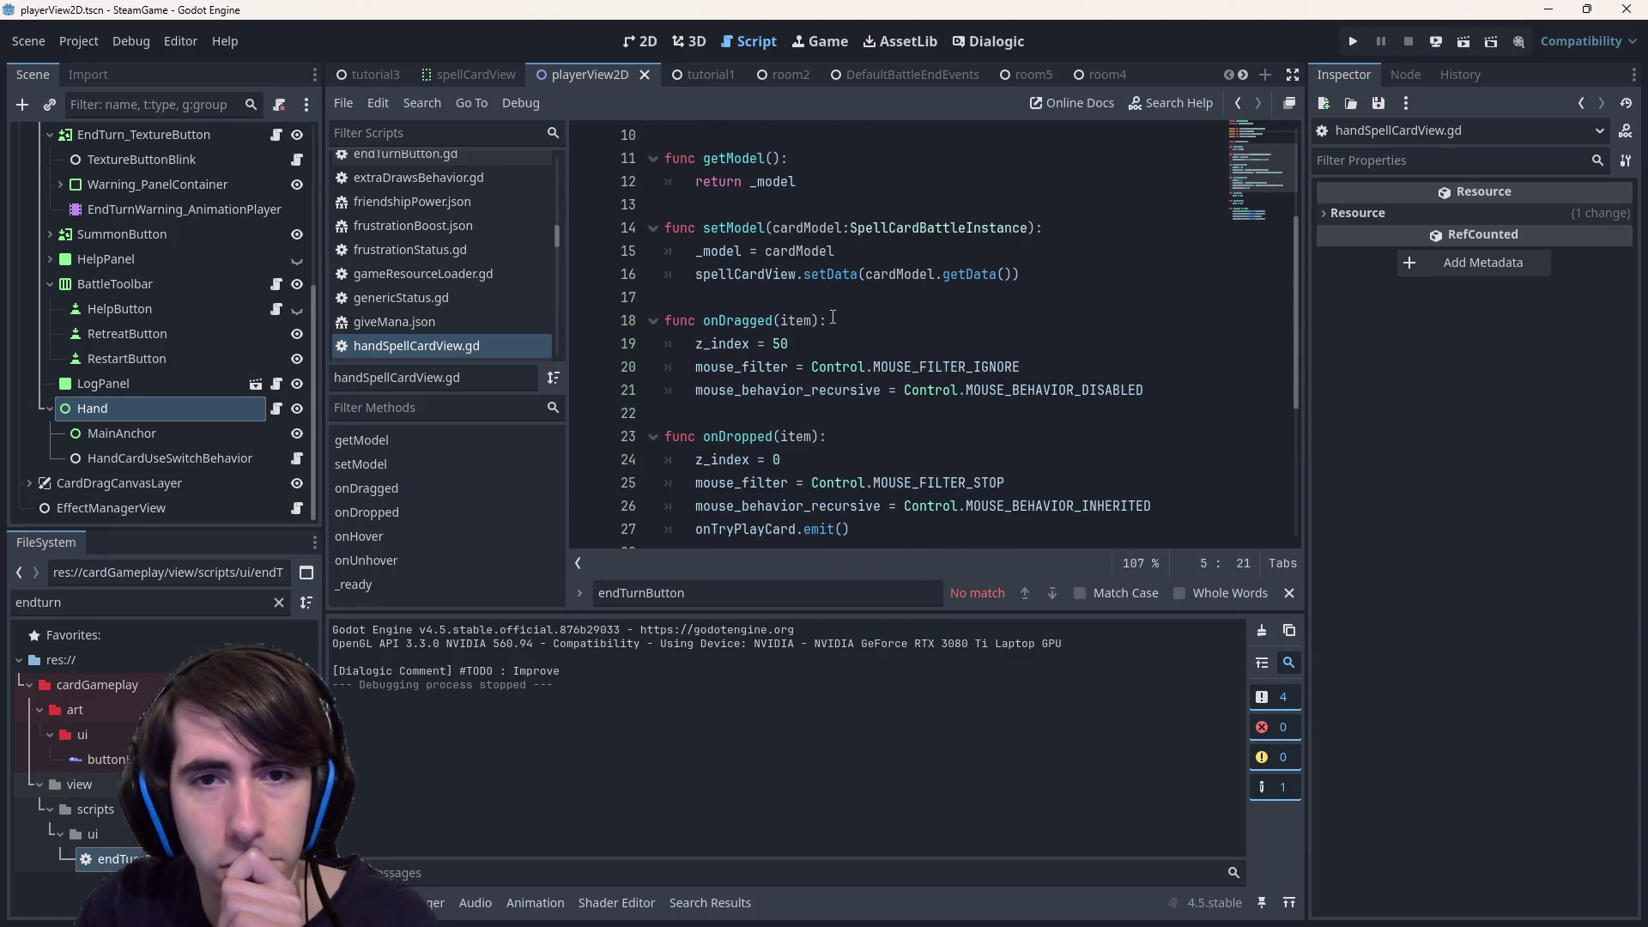
pyautogui.scroll(-4, 833, 319)
pyautogui.click(785, 278)
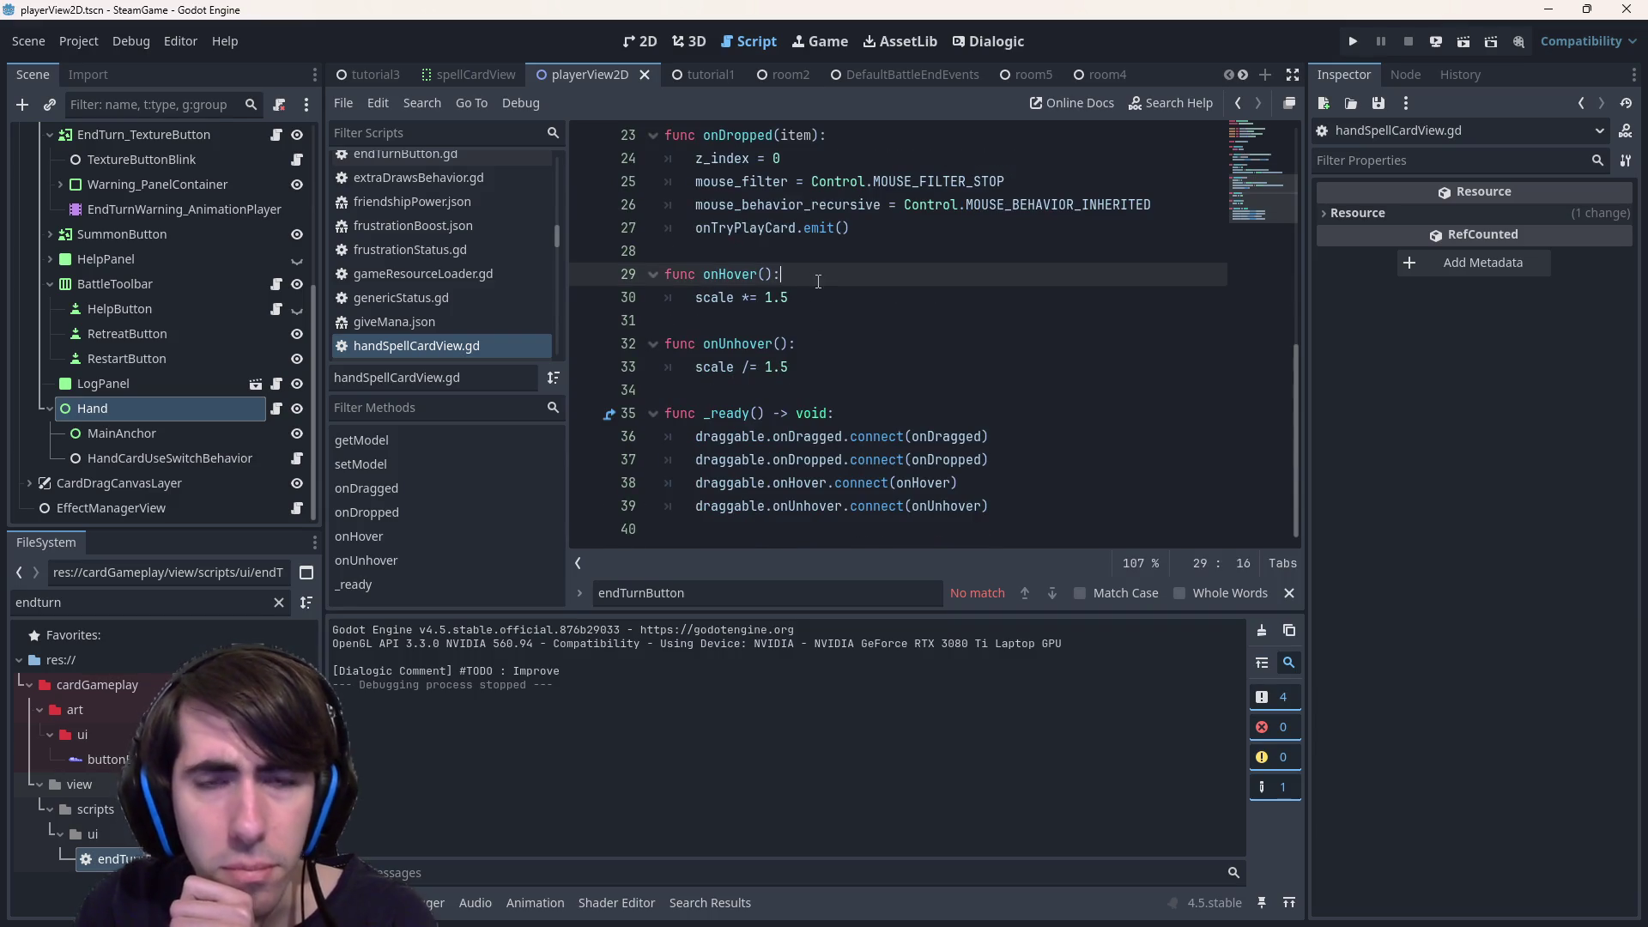
# Start a 'handView.' line inside onHover, then switch to the Hand node's handView.gd script
pyautogui.press('Return')
pyautogui.write('handView.')
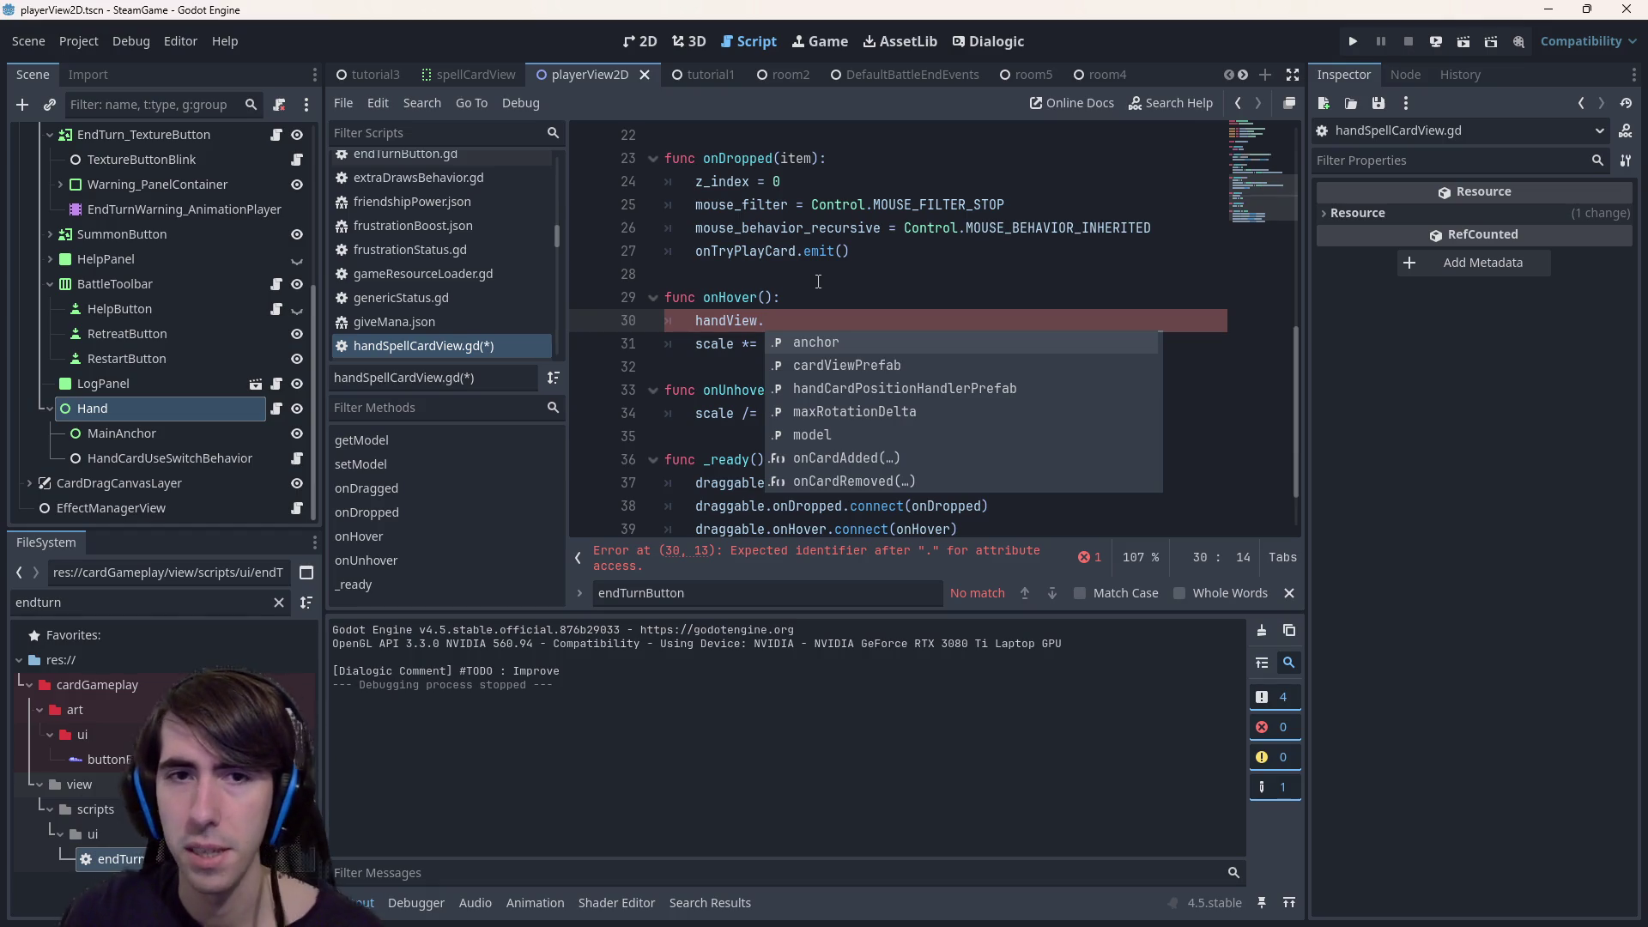
pyautogui.scroll(7, 818, 281)
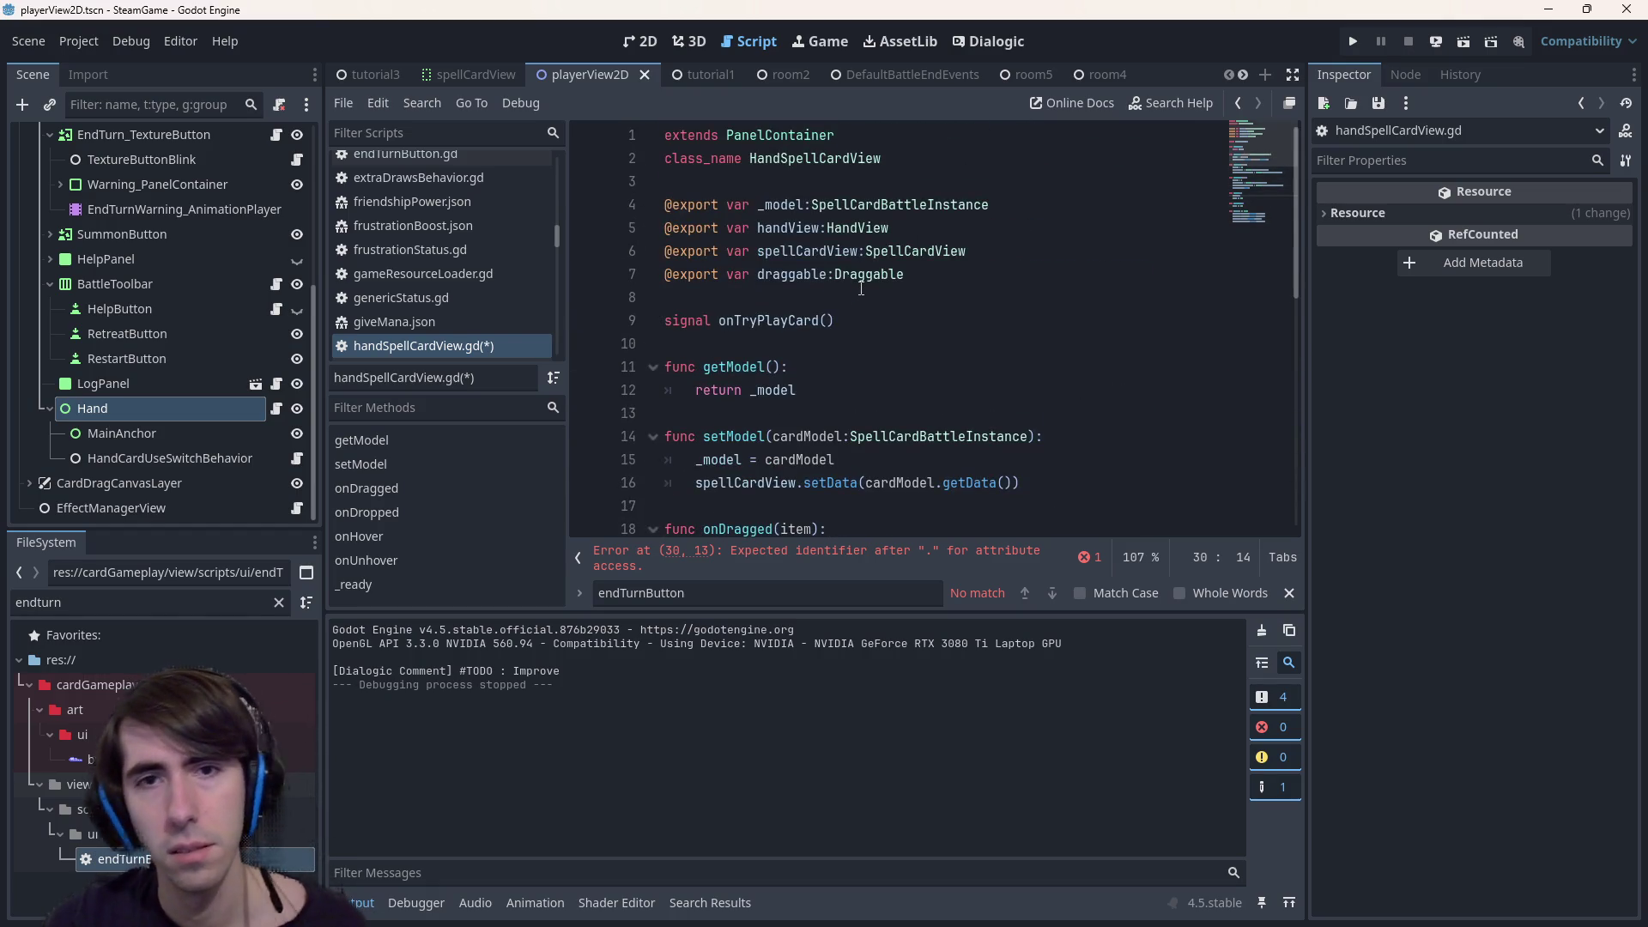
pyautogui.click(821, 320)
pyautogui.hotkey('shift', 'Home')
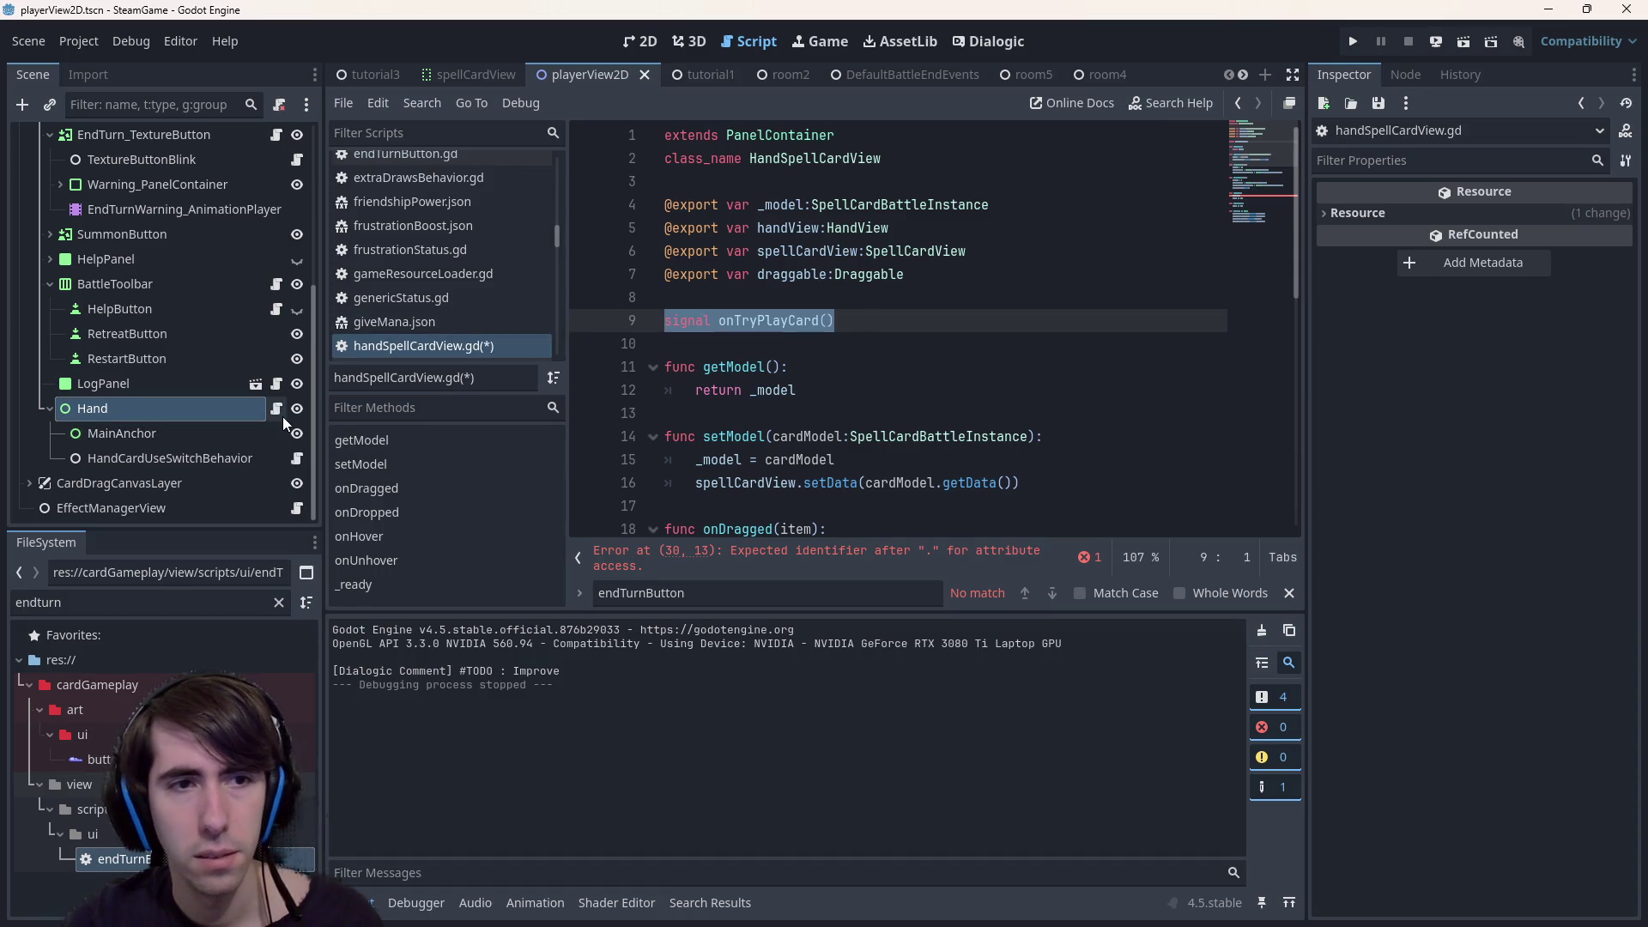
pyautogui.click(282, 415)
pyautogui.scroll(5, 820, 320)
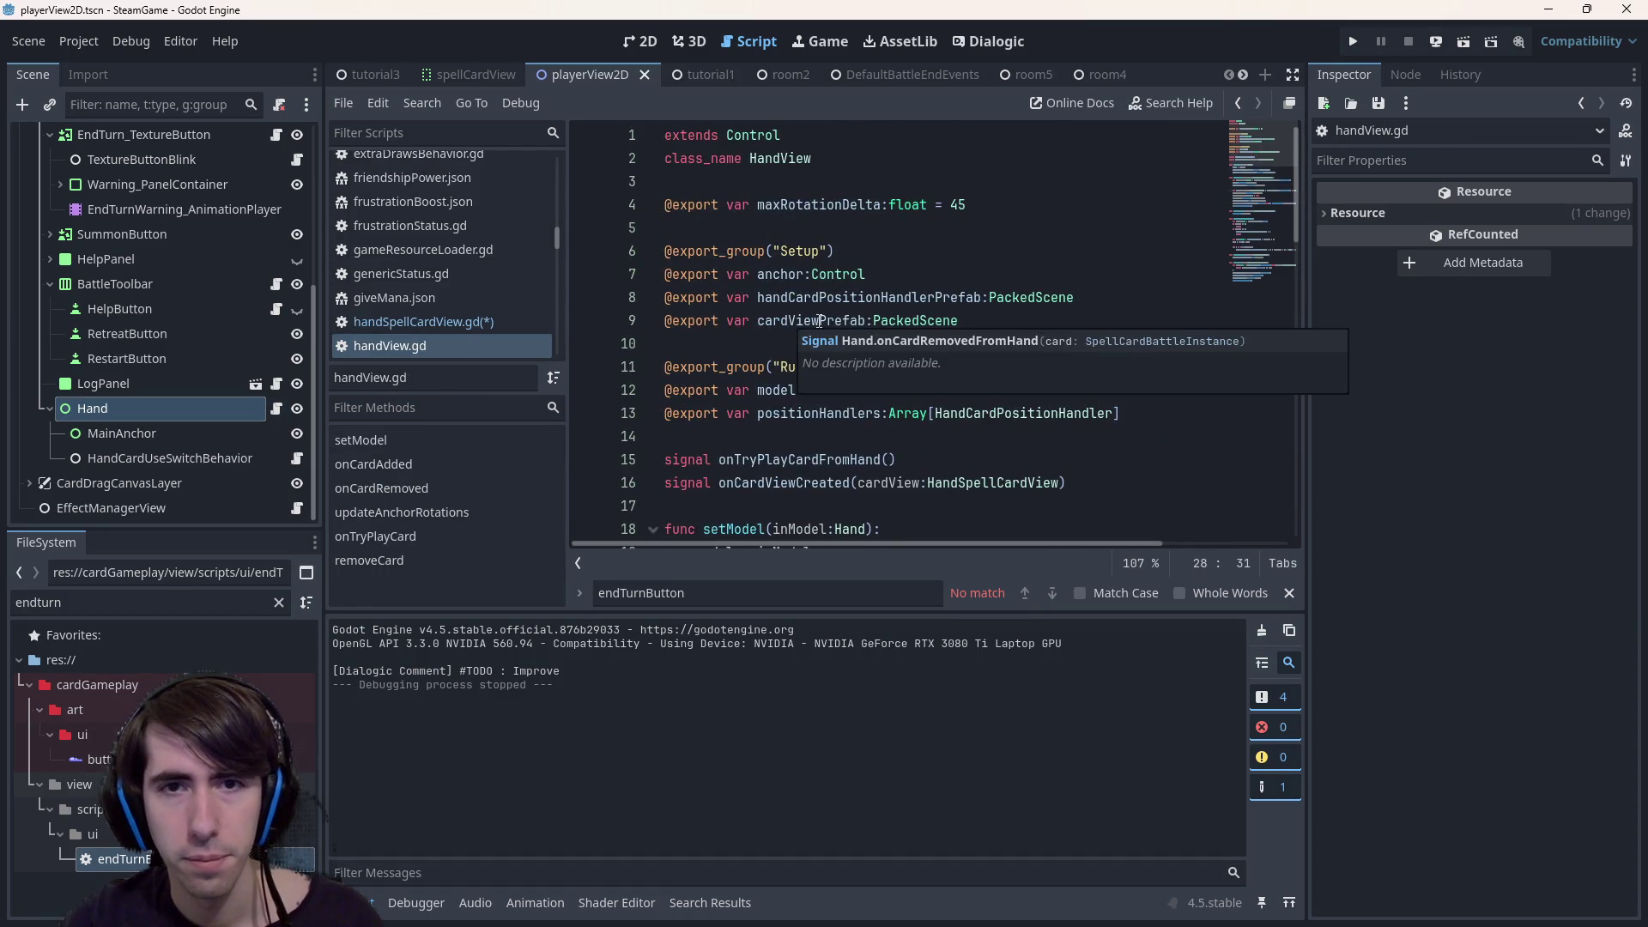
# Review the cardViewPrefab, posHandler and handView lines, then return to handSpellCardView.gd
pyautogui.click(821, 298)
pyautogui.scroll(-5, 821, 299)
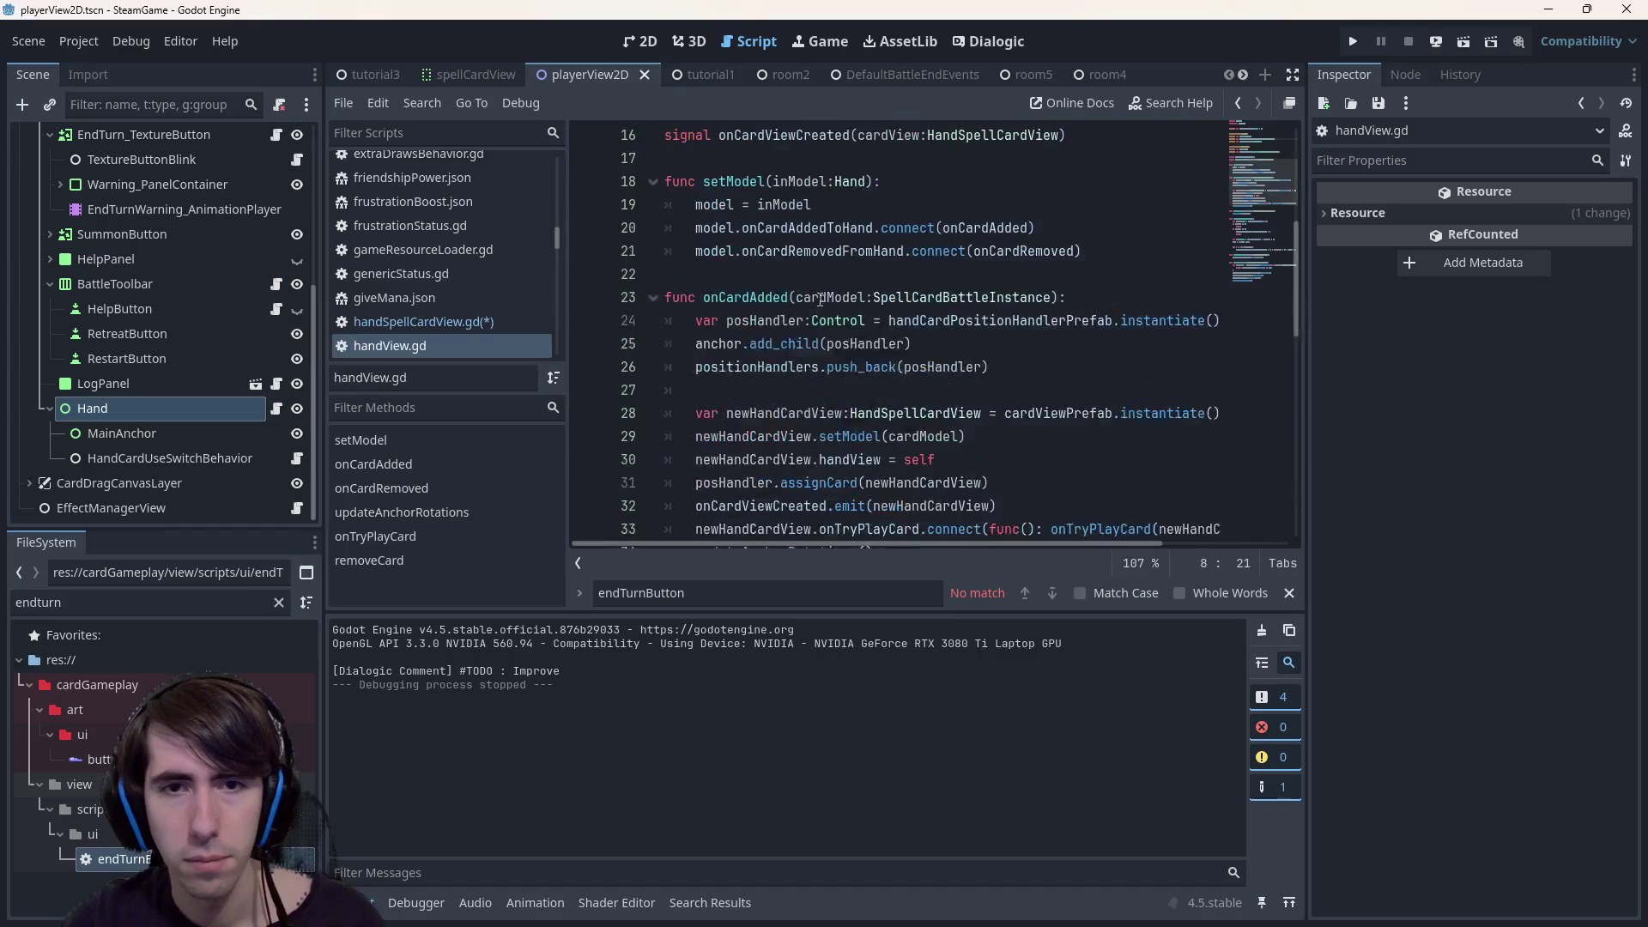
pyautogui.click(740, 343)
pyautogui.click(834, 316)
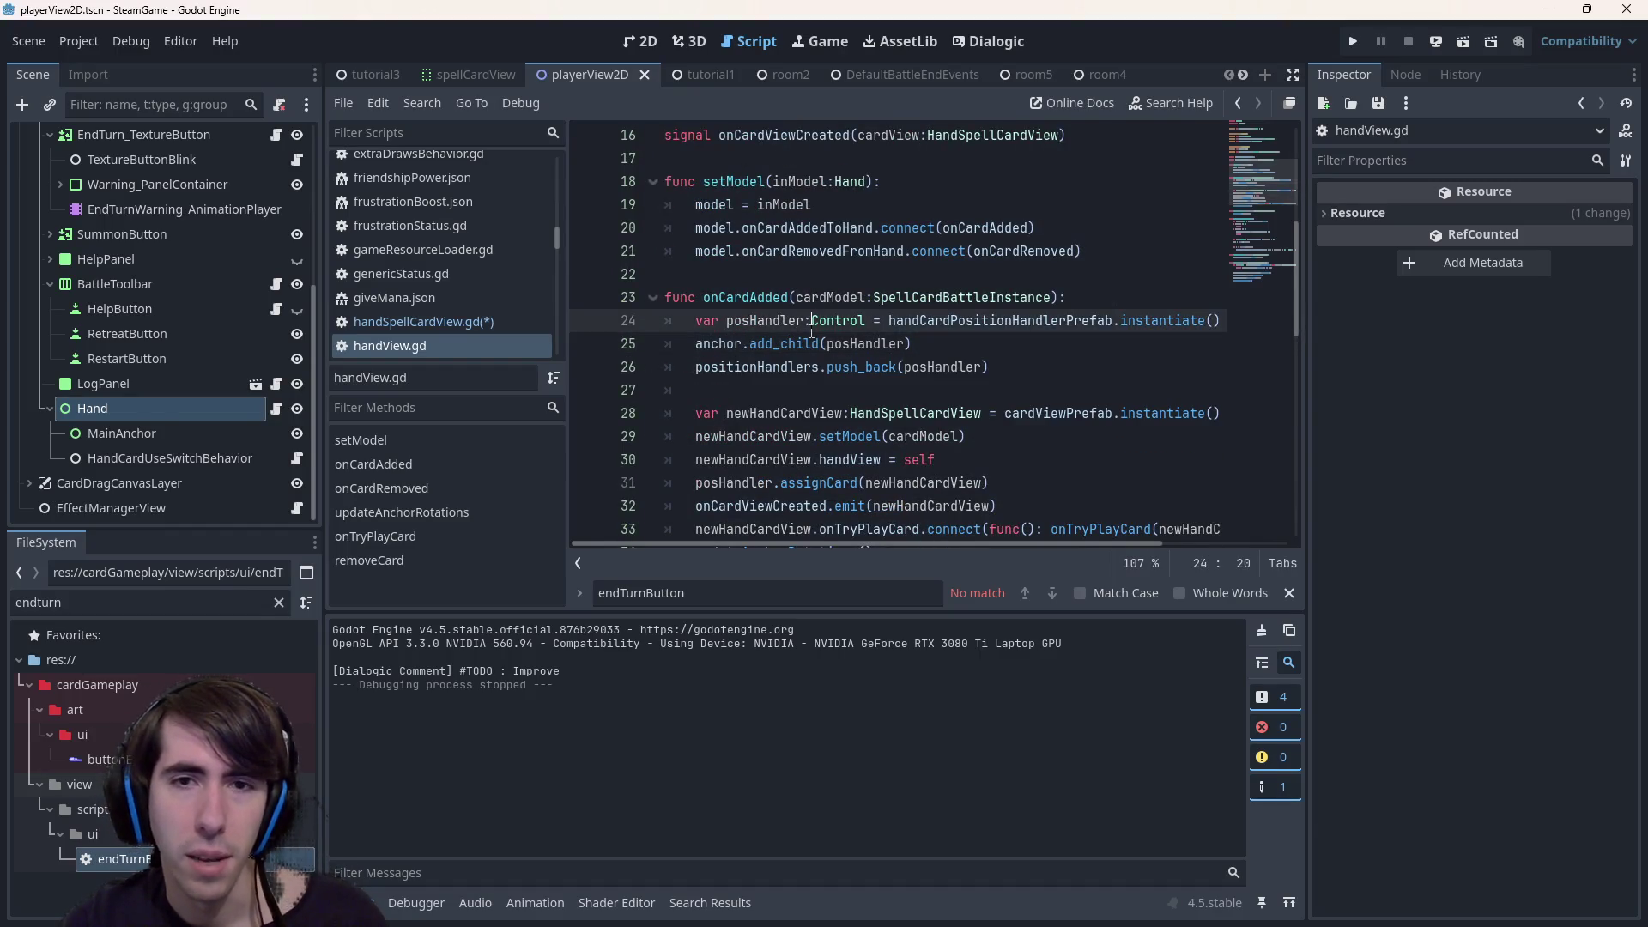
pyautogui.hotkey('alt', 'Left')
pyautogui.hotkey('alt', 'Left')
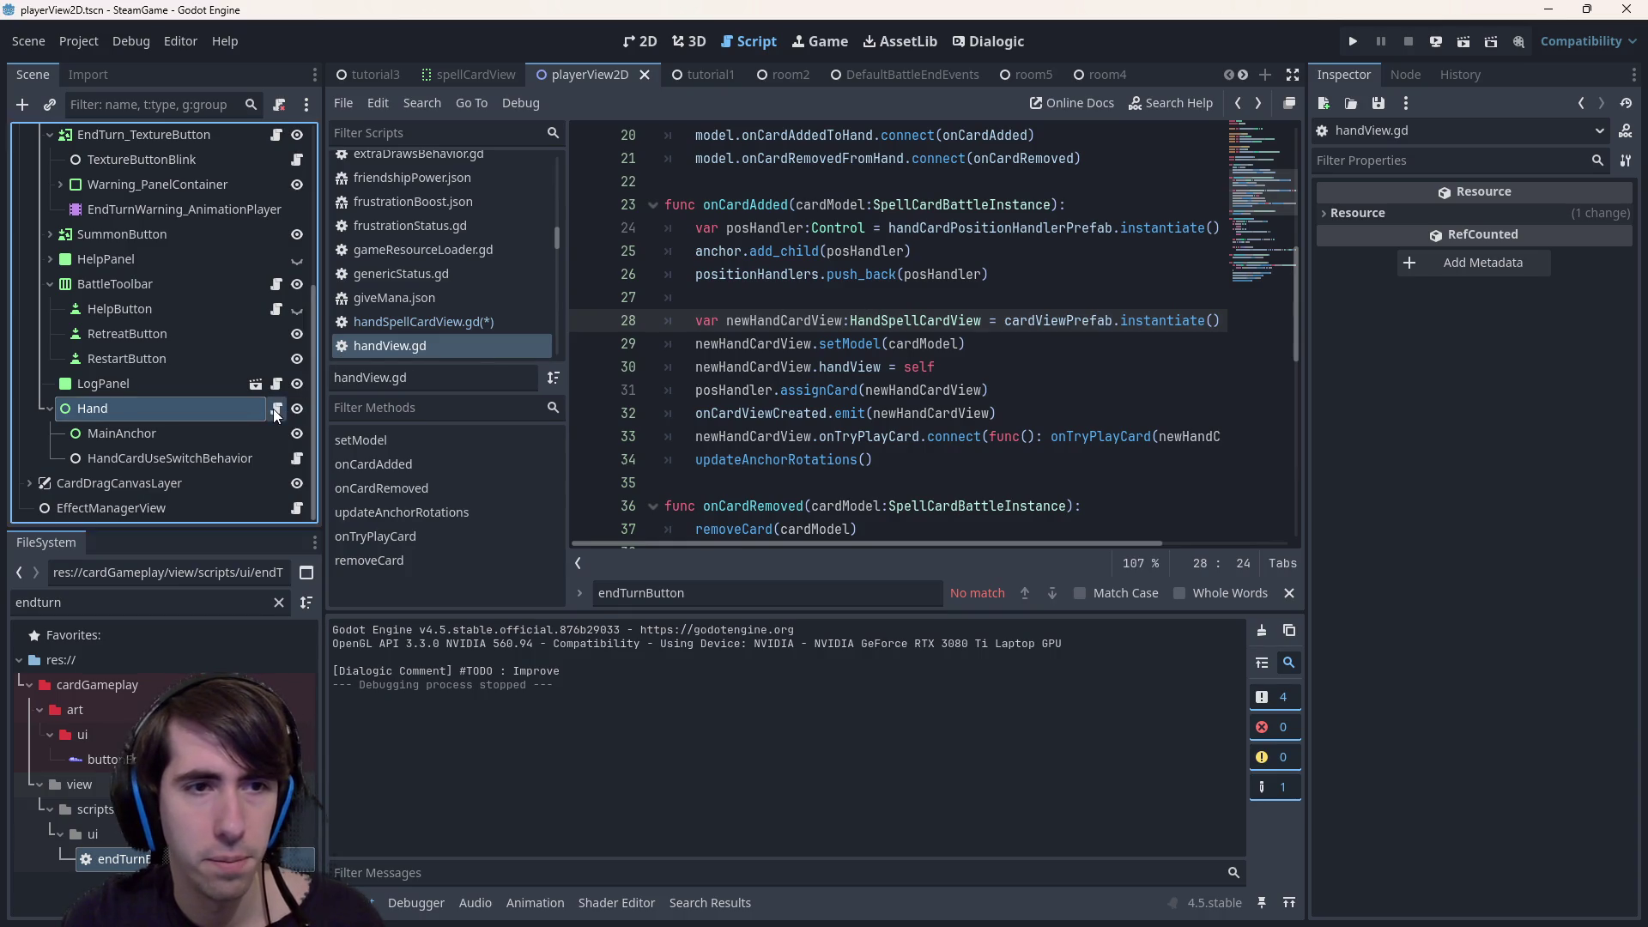
pyautogui.click(763, 366)
pyautogui.scroll(5, 974, 412)
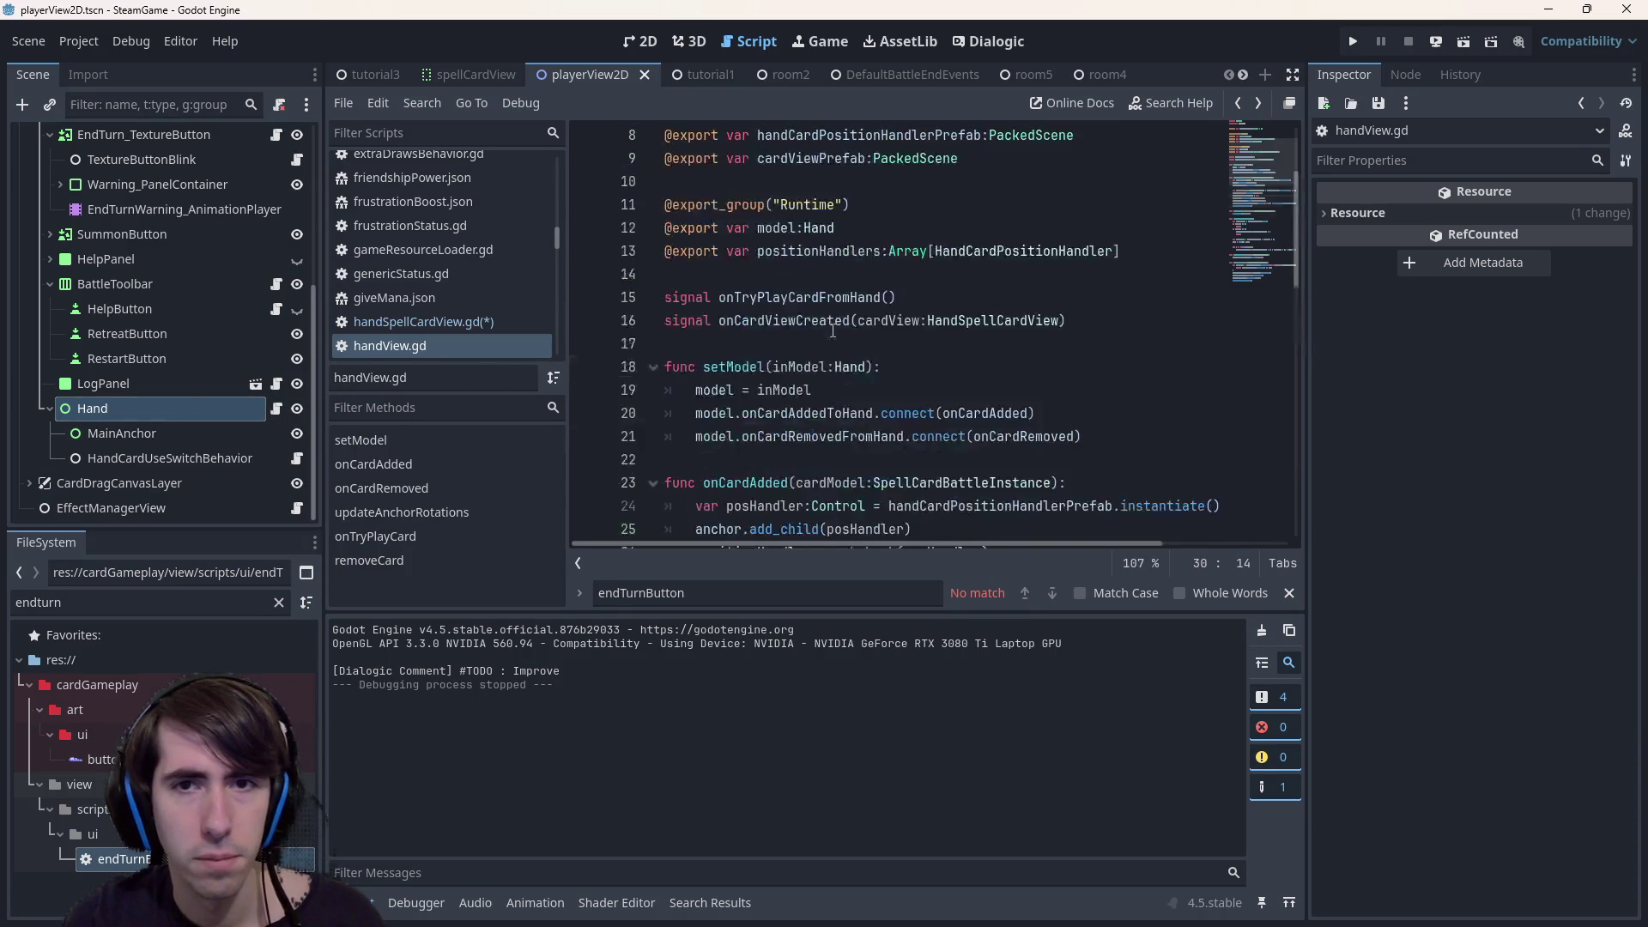
pyautogui.scroll(-4, 974, 413)
pyautogui.keyDown('ctrl'); pyautogui.click(915, 391); pyautogui.keyUp('ctrl')
pyautogui.scroll(-4, 923, 349)
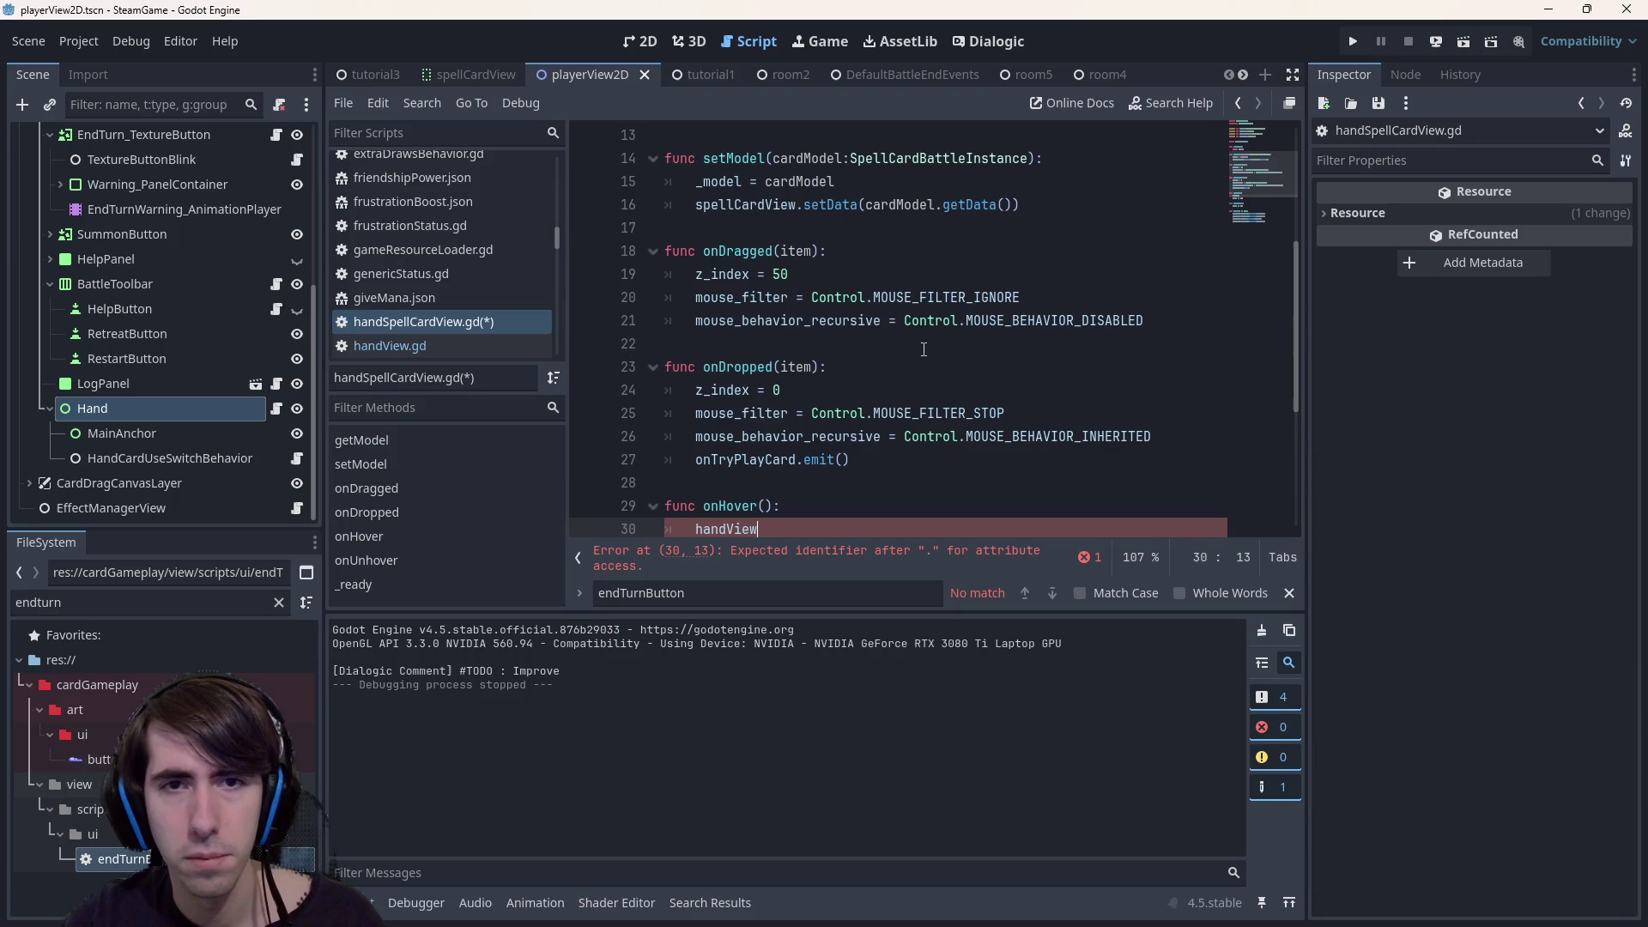
# Undo the unfinished handView. line, delete the handView export, tidy spacing and save handSpellCardView.gd
pyautogui.hotkey('ctrl', 'z')
pyautogui.hotkey('ctrl', 'z')
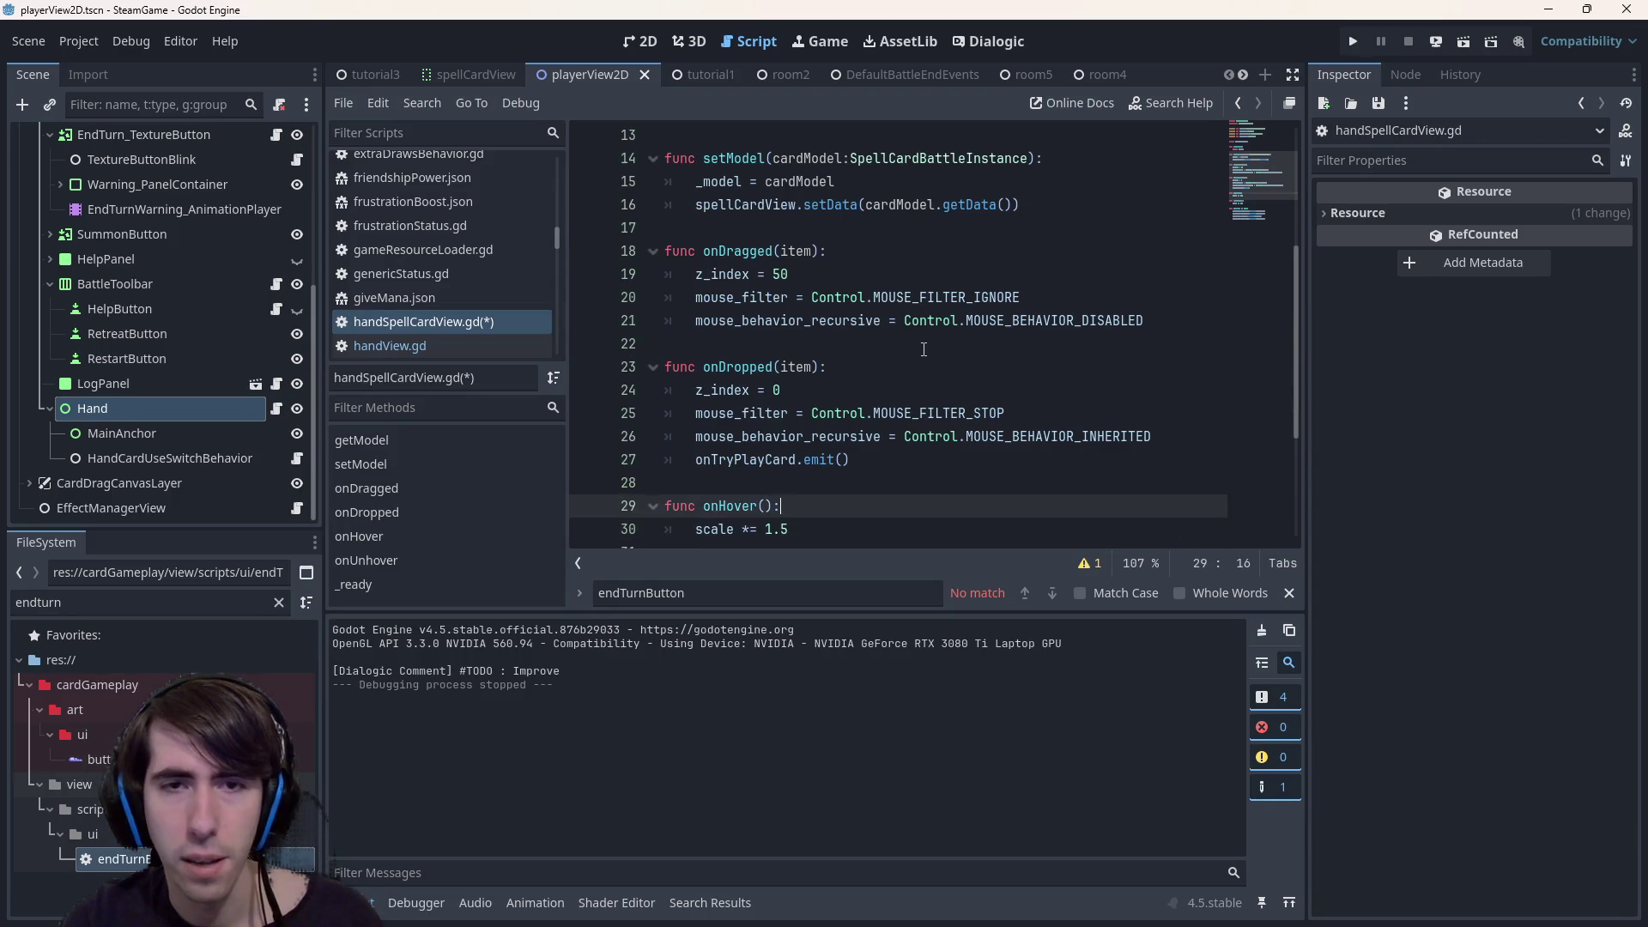
pyautogui.scroll(4, 924, 343)
pyautogui.click(610, 227)
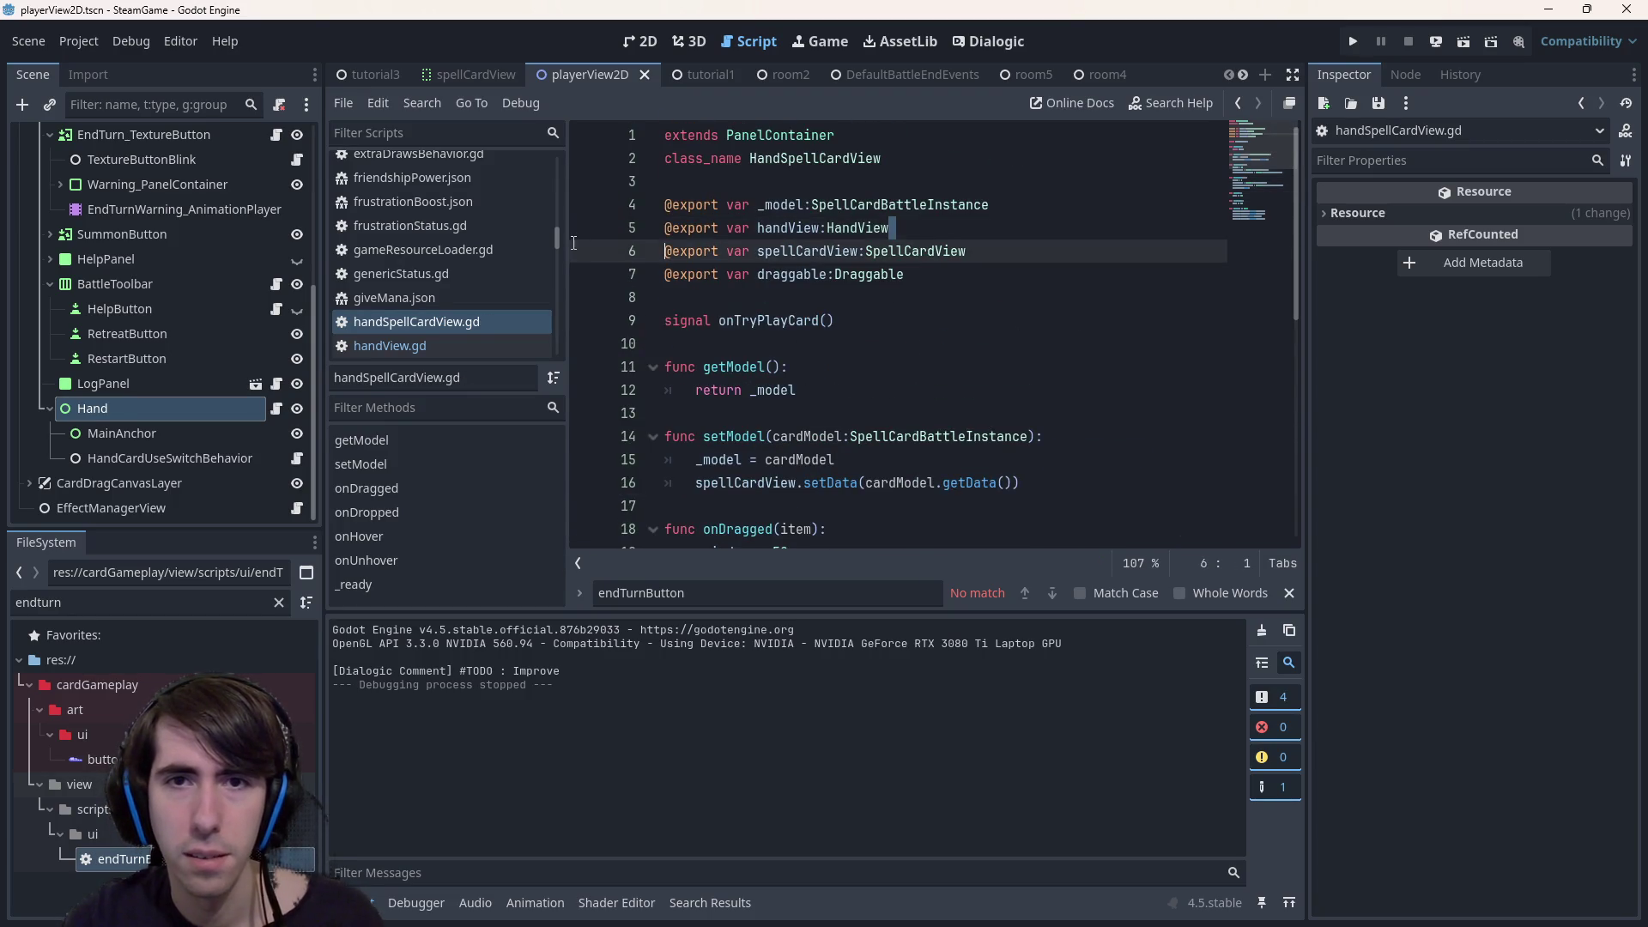
pyautogui.press('BackSpace')
pyautogui.press('BackSpace')
pyautogui.scroll(-1, 858, 343)
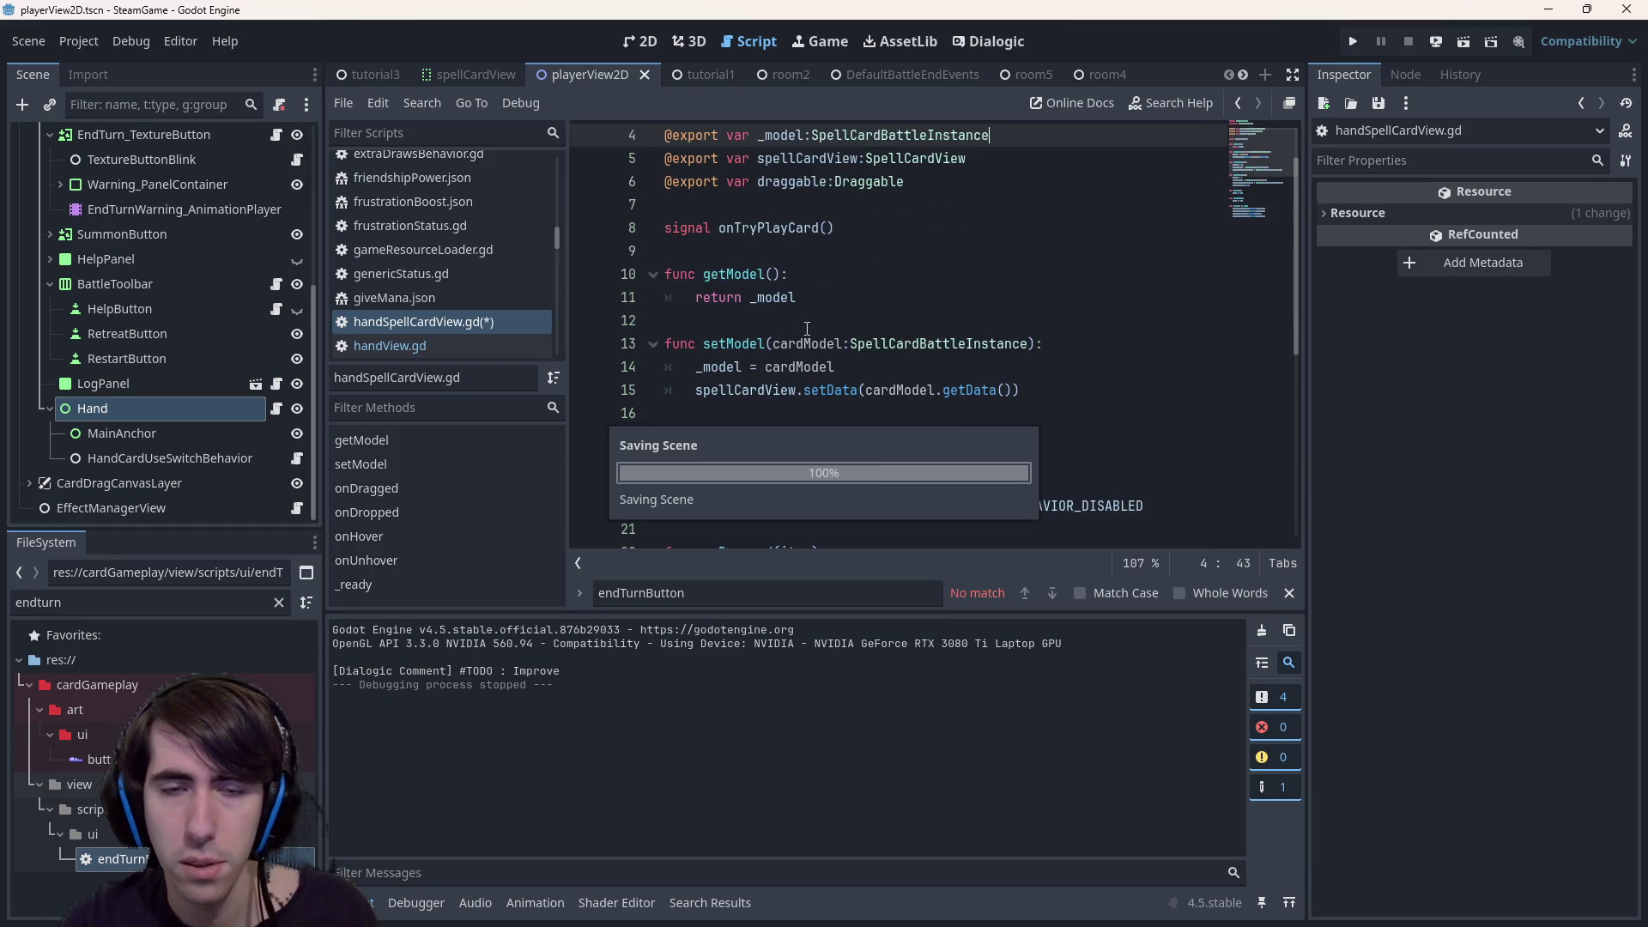
pyautogui.click(875, 215)
pyautogui.click(883, 226)
pyautogui.press('Return')
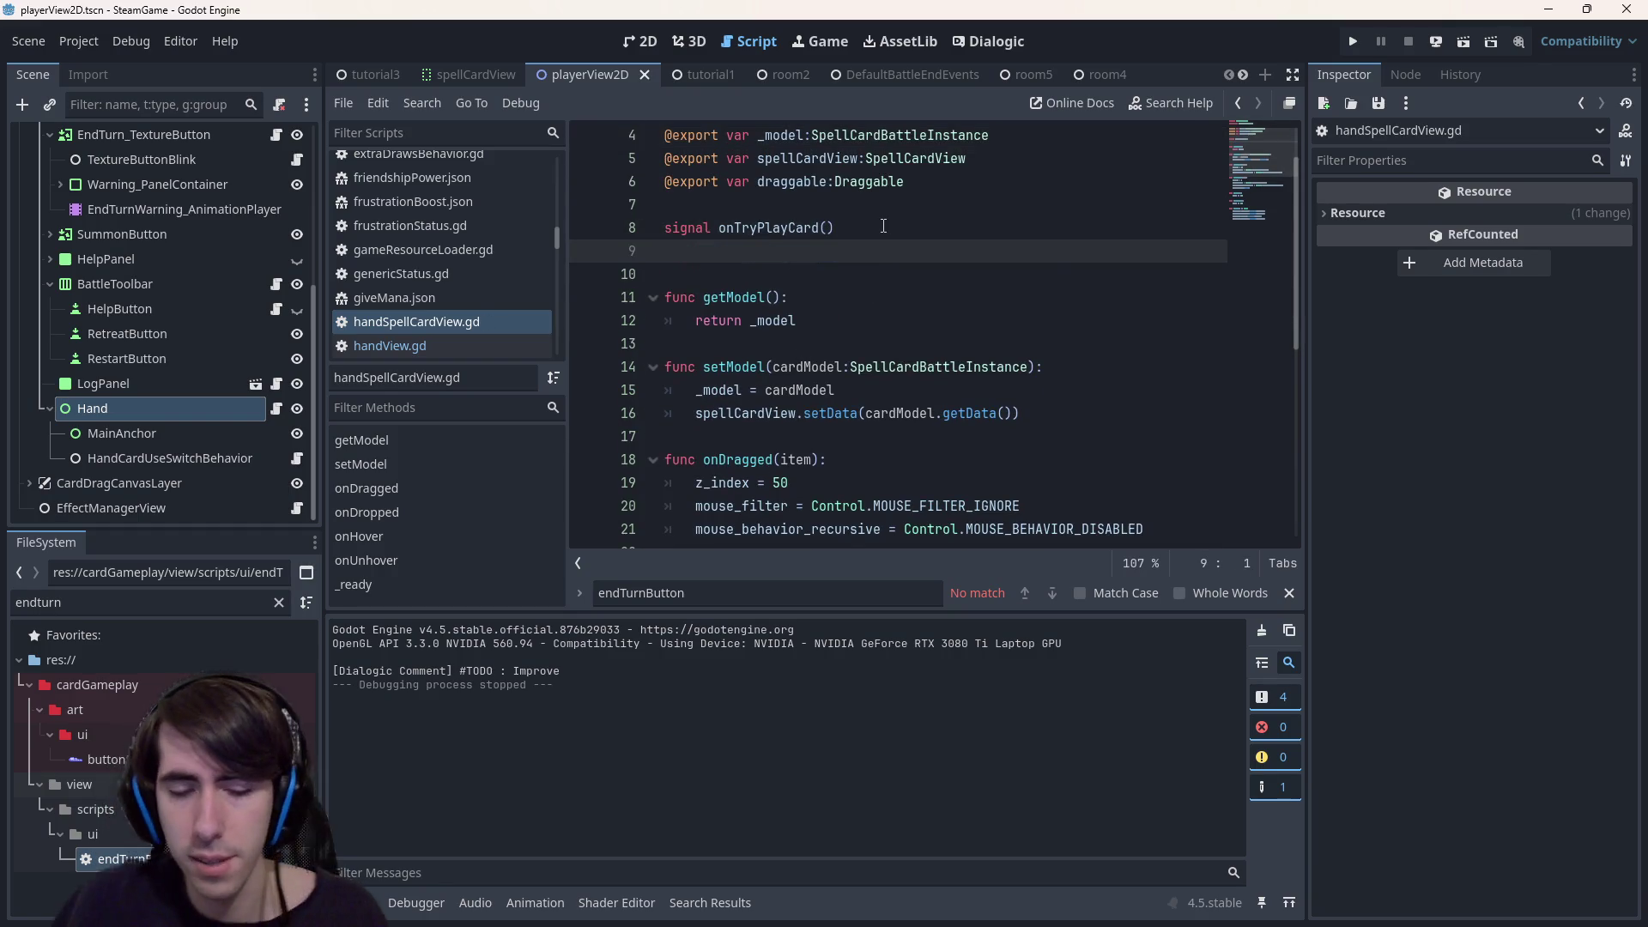
pyautogui.press('BackSpace')
pyautogui.hotkey('ctrl', 's')
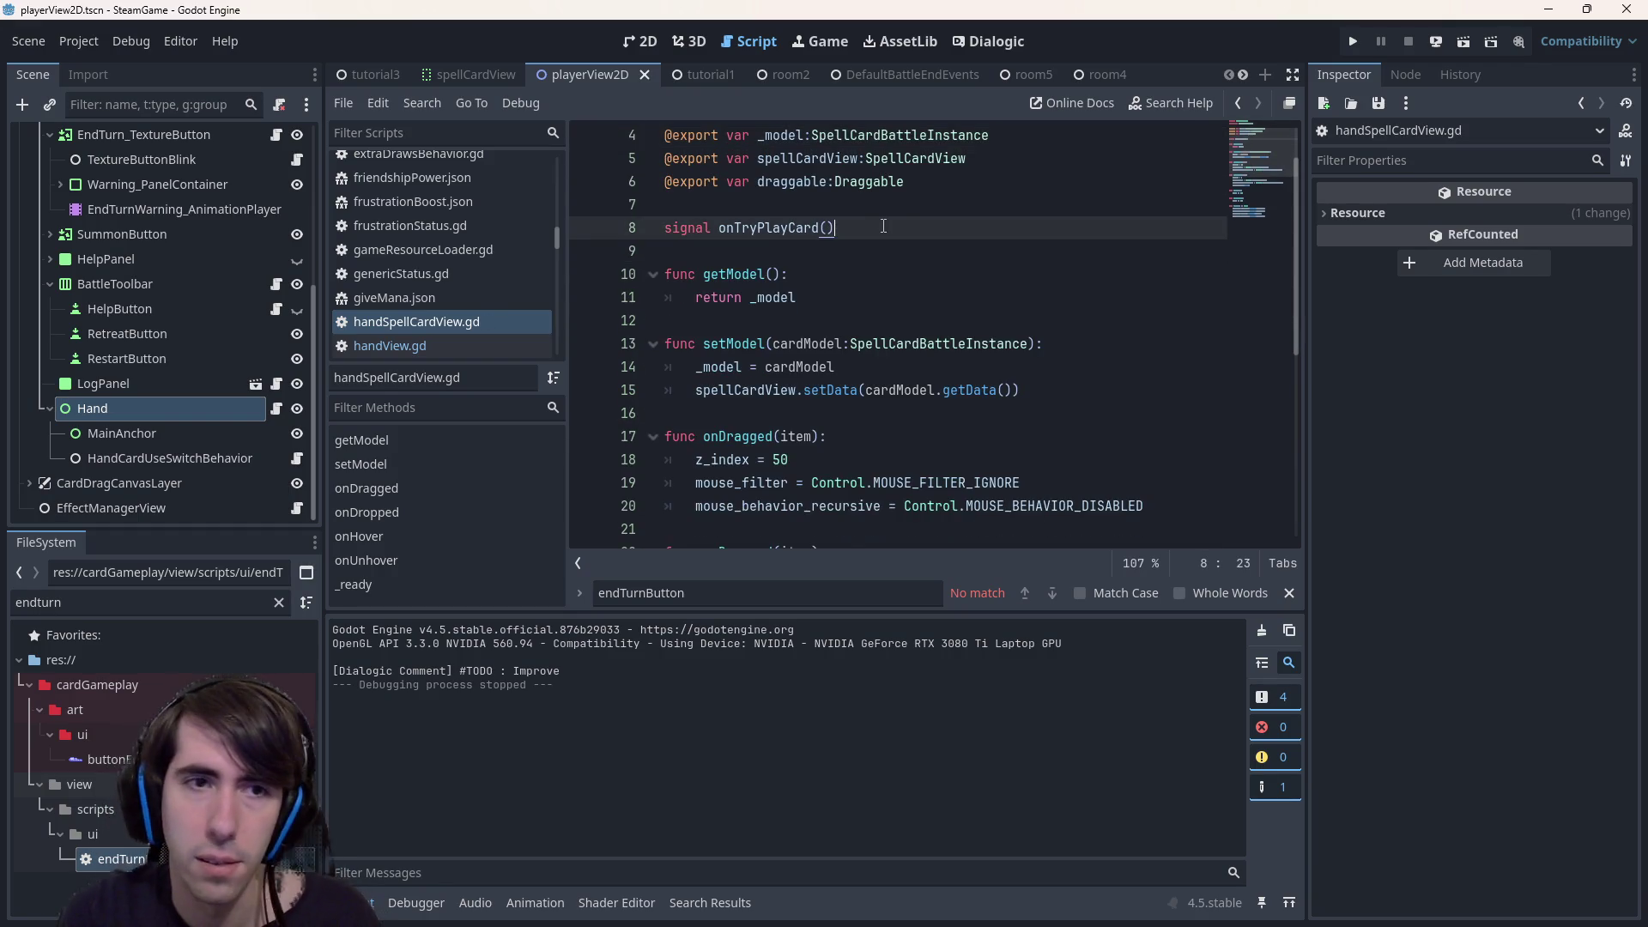
# Bring handView.gd back into the script editor
pyautogui.scroll(1, 824, 286)
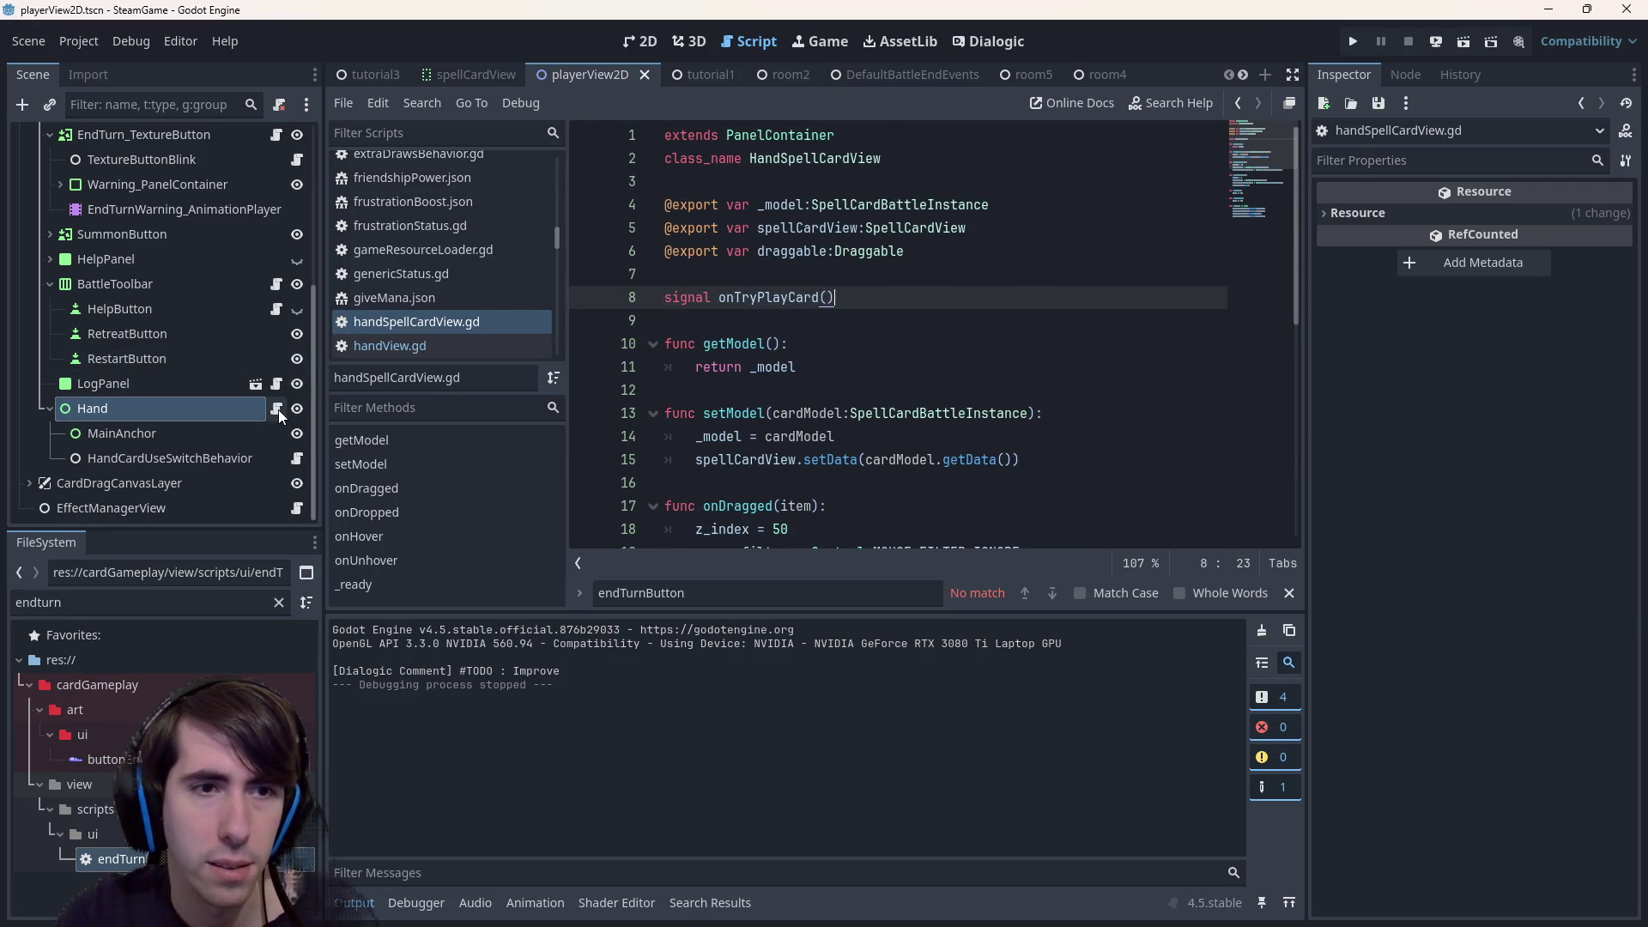
pyautogui.click(390, 345)
pyautogui.scroll(-1, 845, 352)
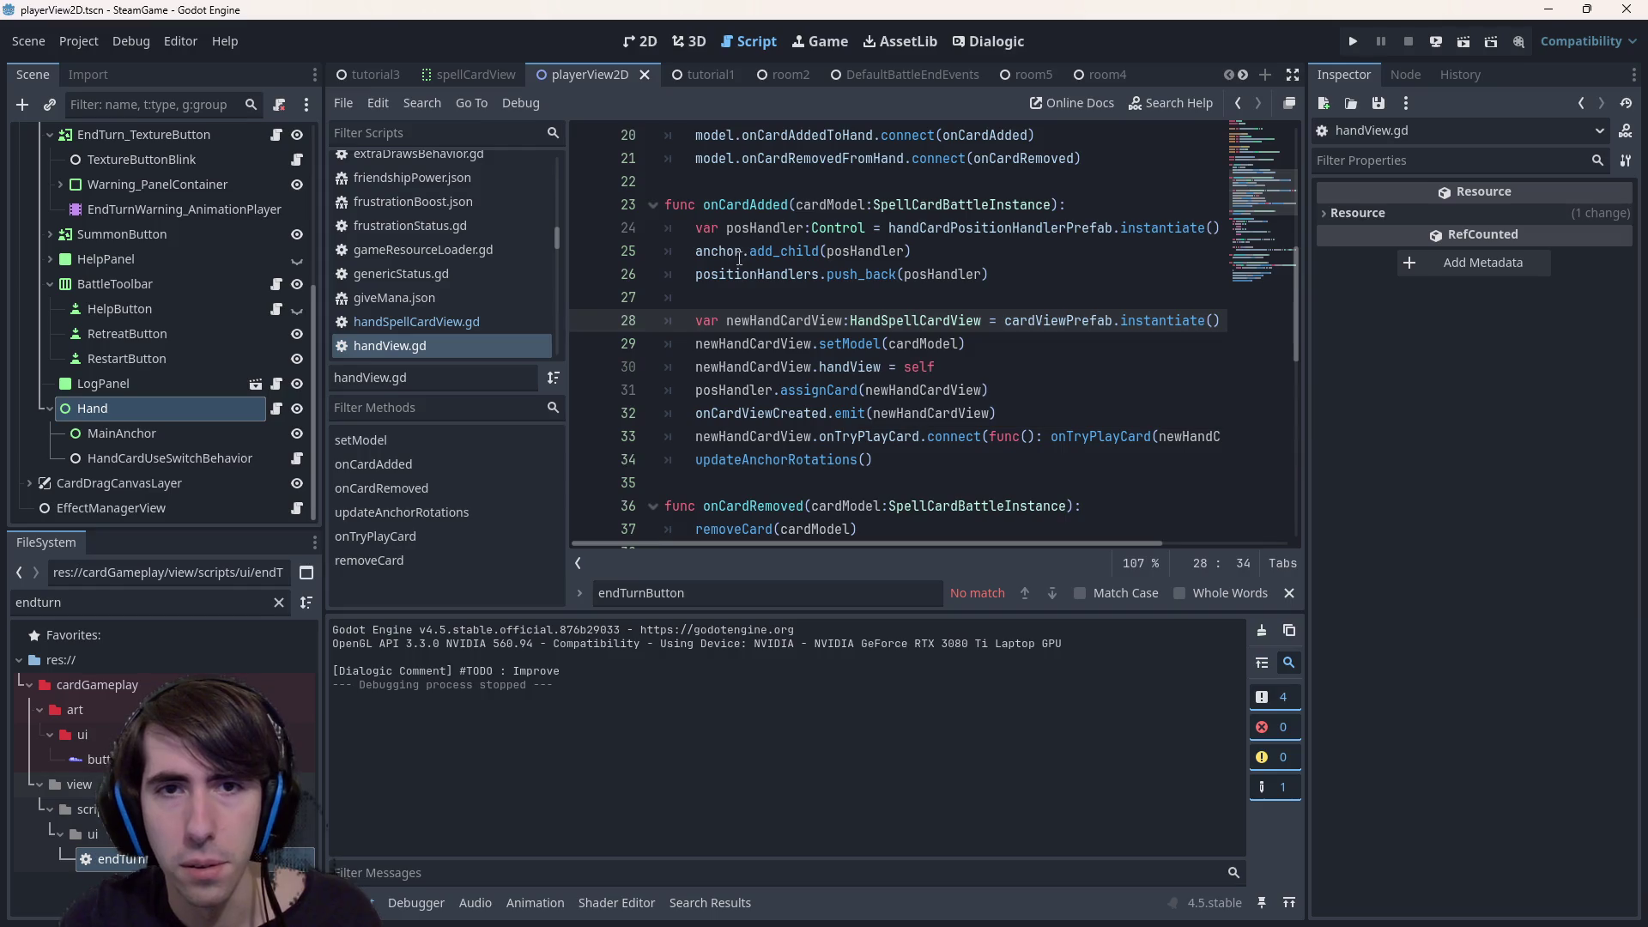
# In onCardAdded, add newHandCardView.draggable.onHover(func(): onCardHover(newHandCardView)) and save
pyautogui.doubleClick(797, 324)
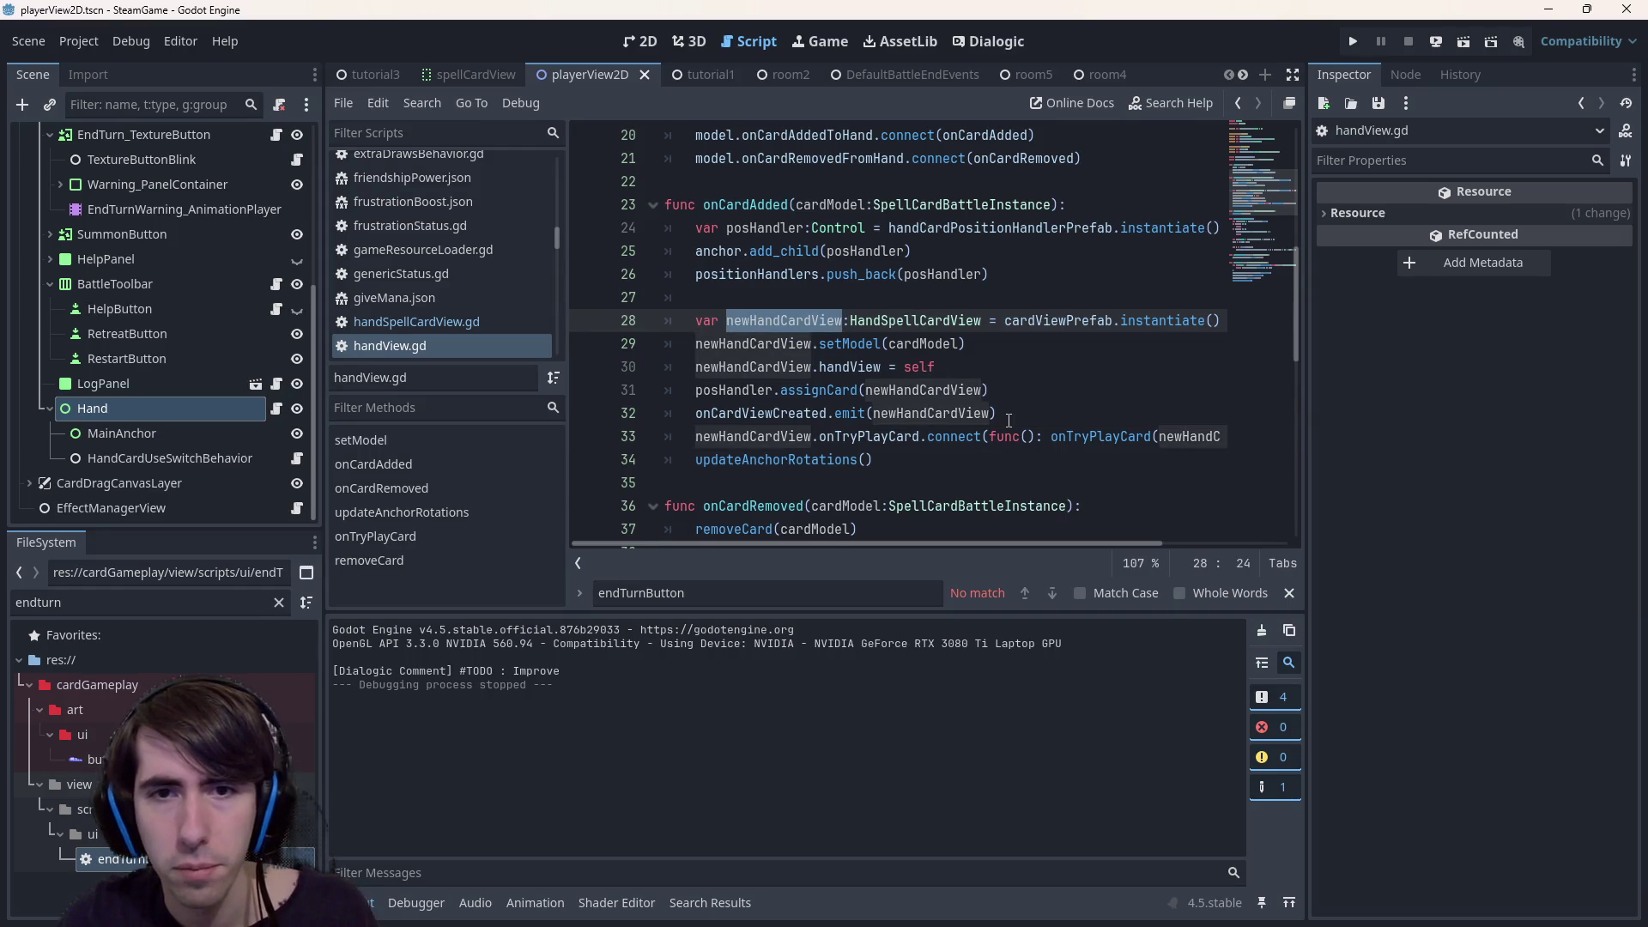
pyautogui.scroll(-1, 1008, 421)
pyautogui.click(1025, 319)
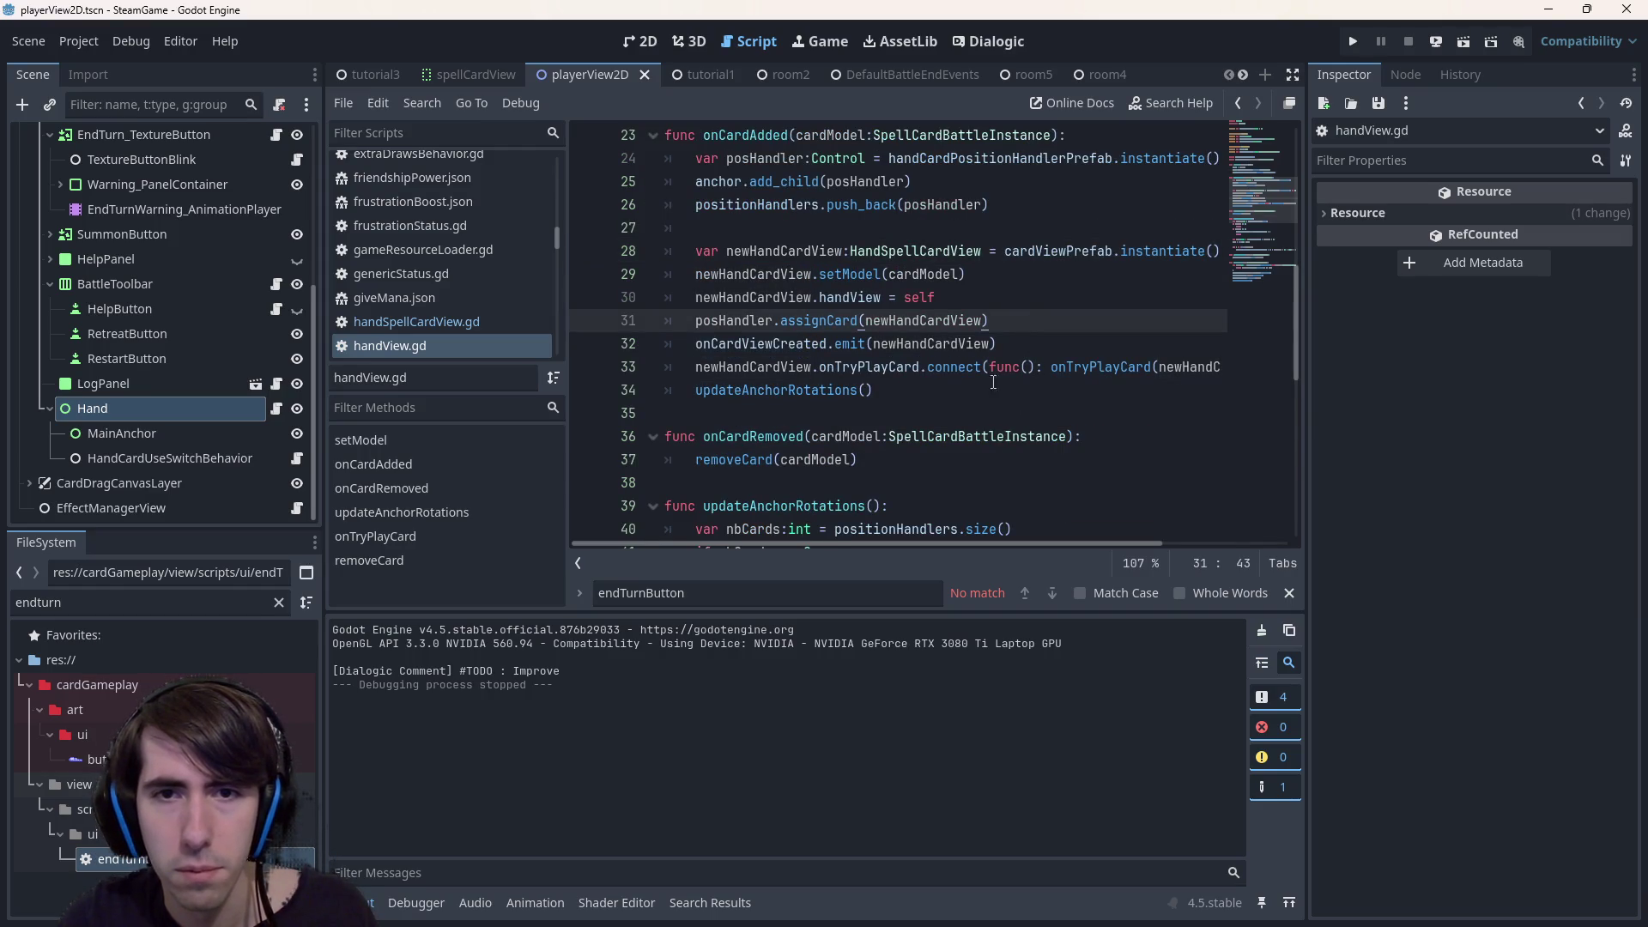
pyautogui.click(672, 385)
pyautogui.press('Return')
pyautogui.press('Up')
pyautogui.write('newHandCardView.')
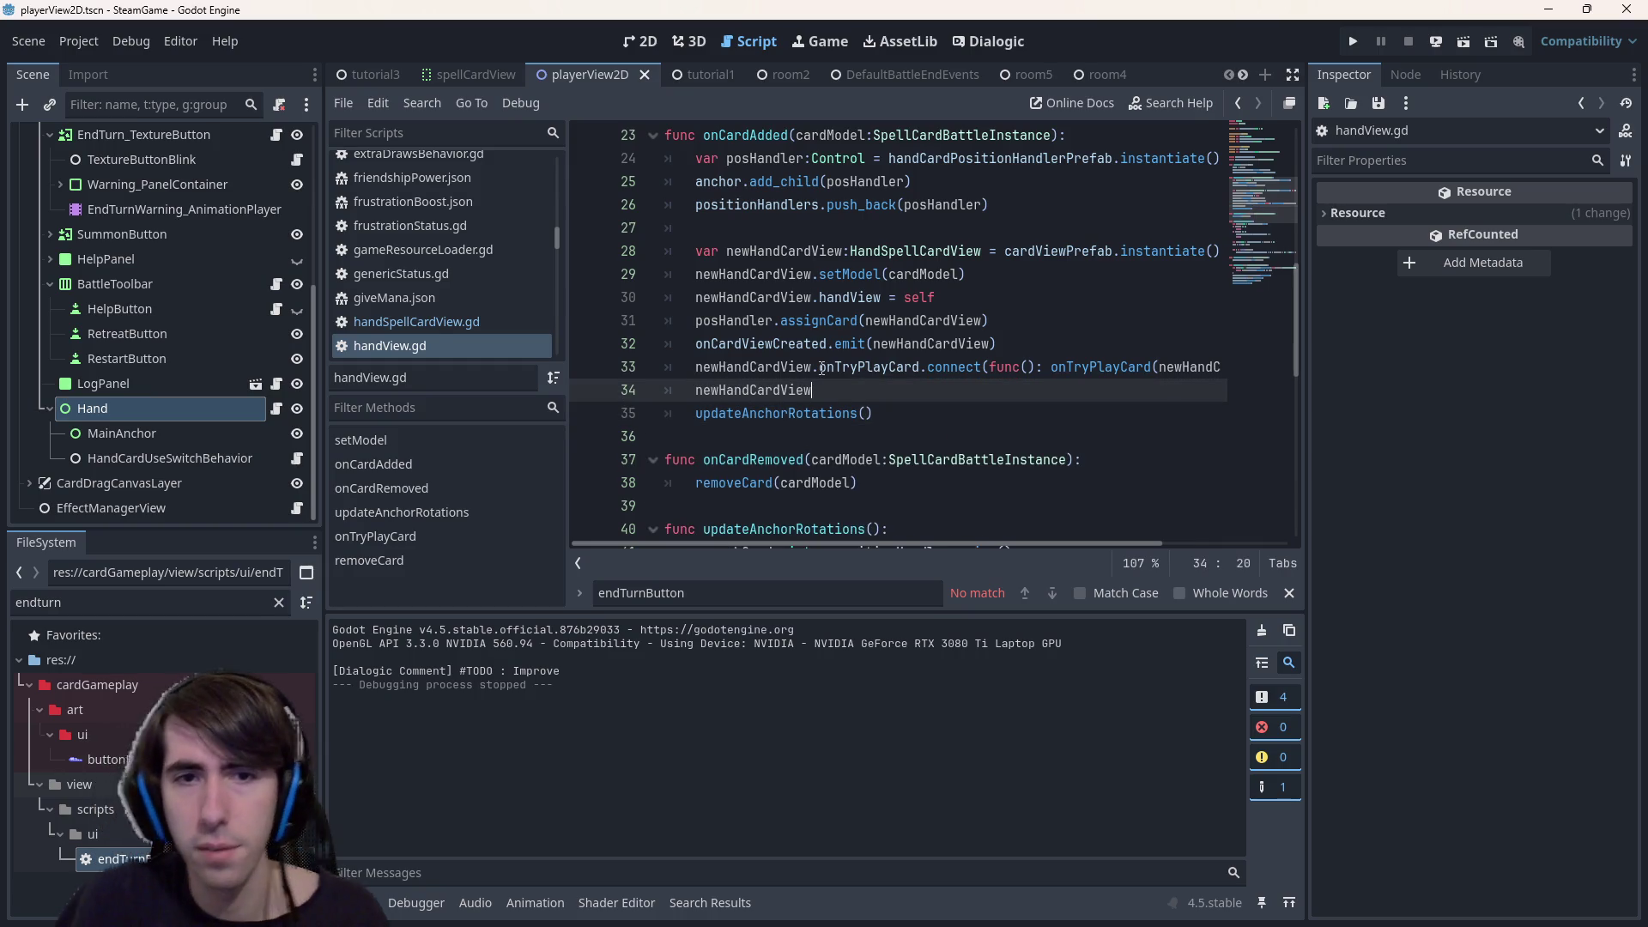
pyautogui.write('draggable = ')
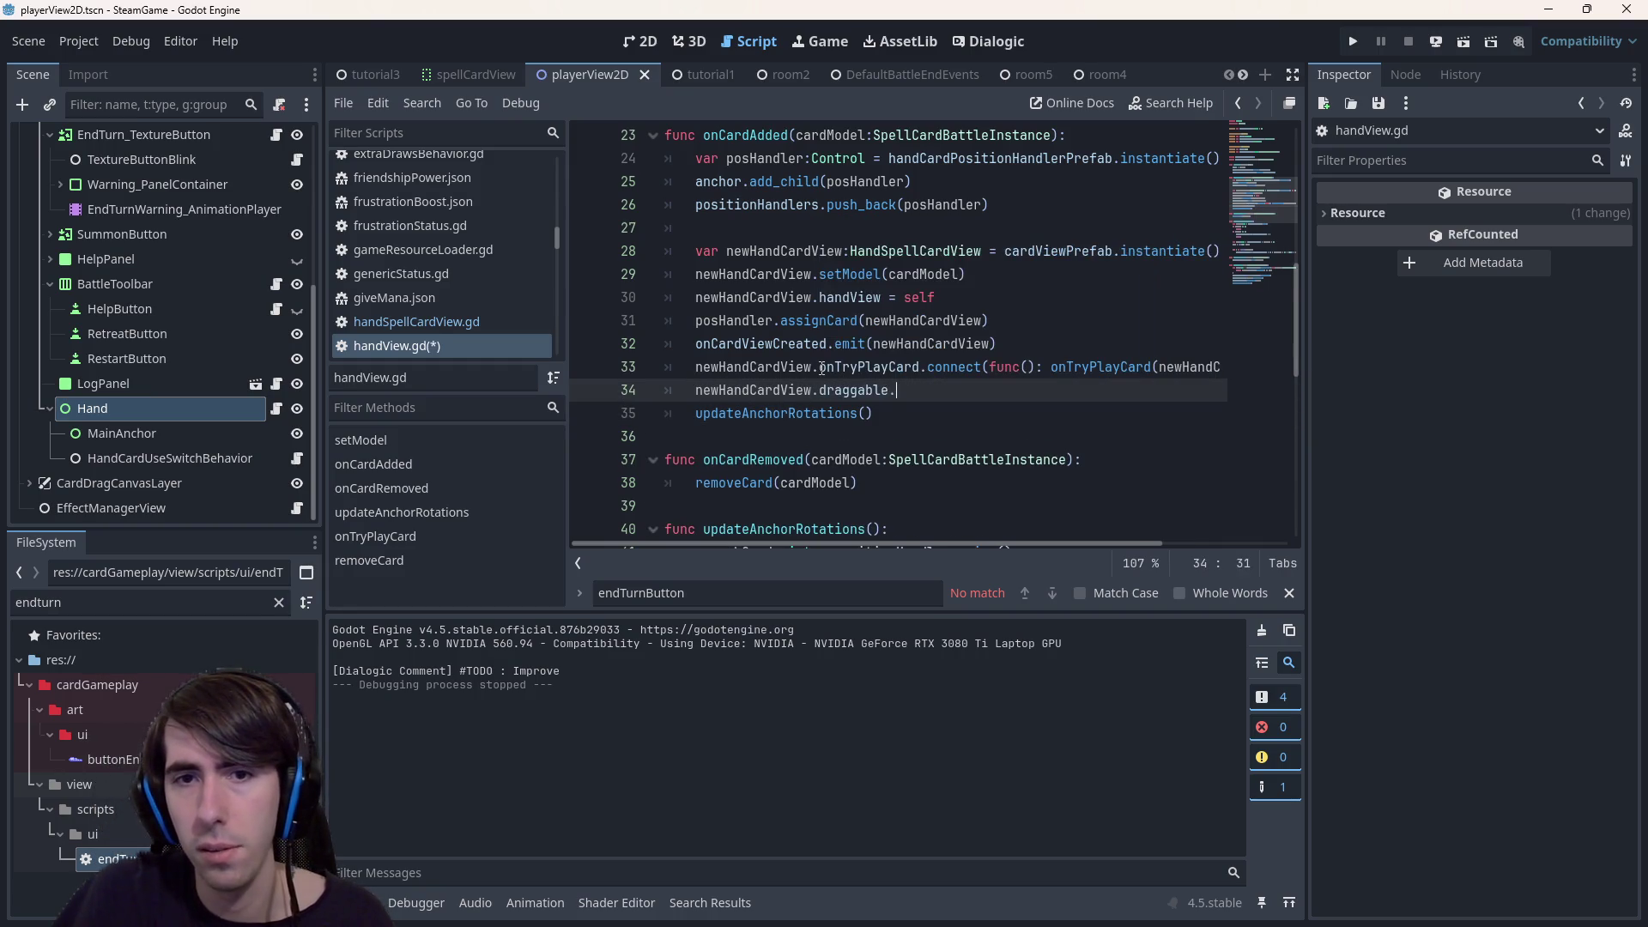
pyautogui.write('Hover')
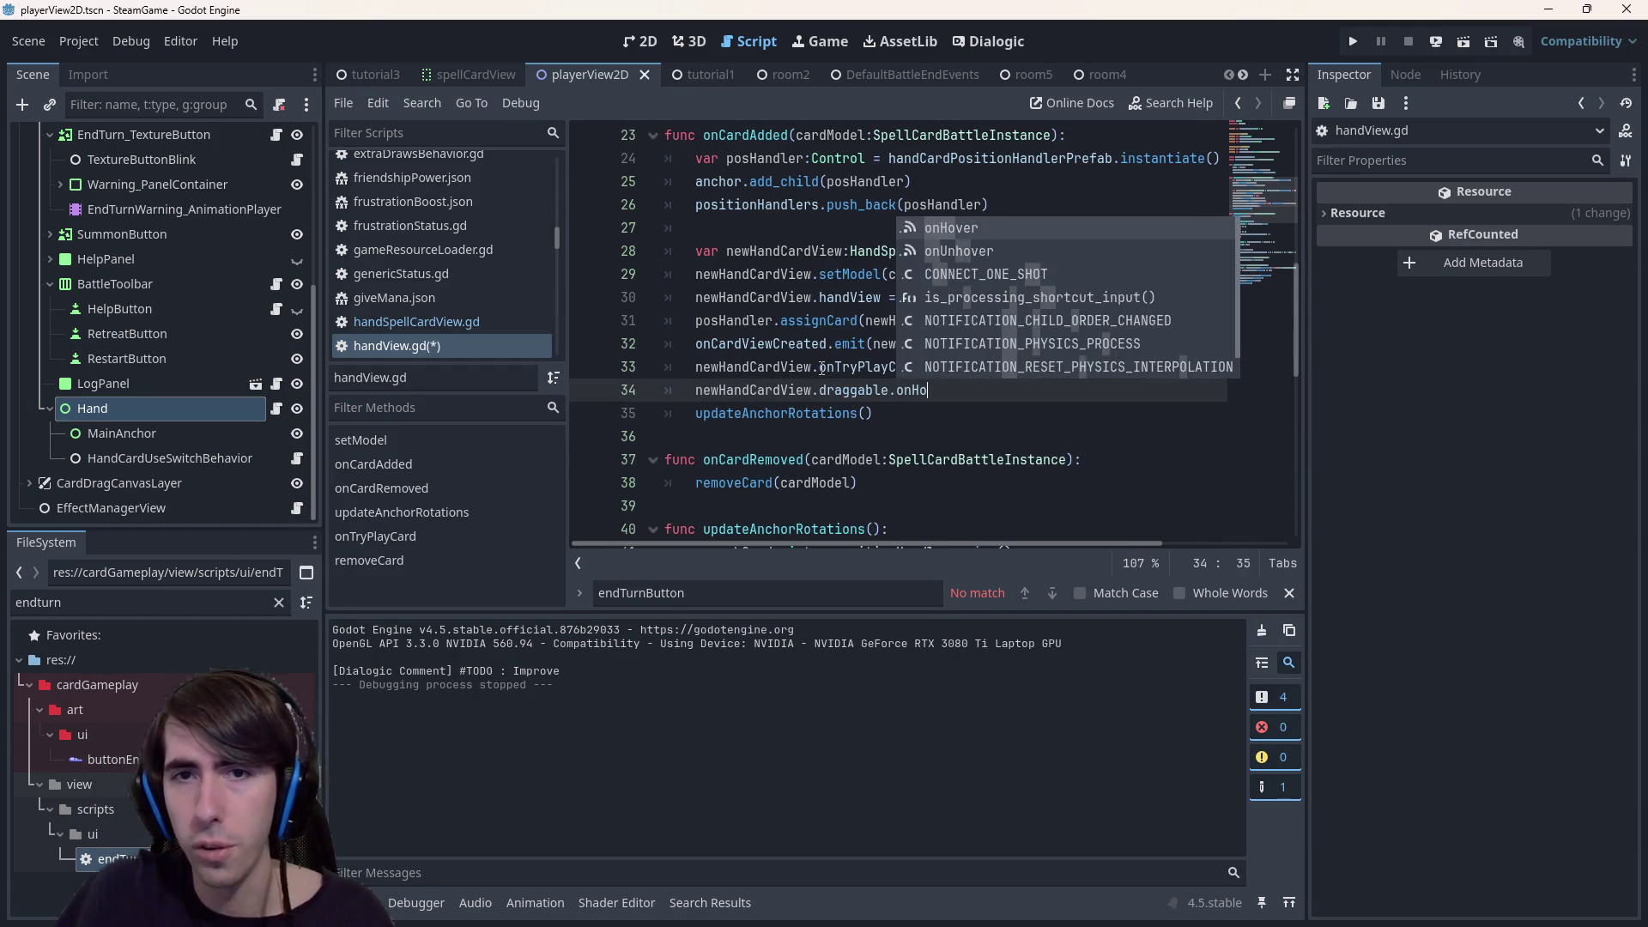
pyautogui.write('(func():')
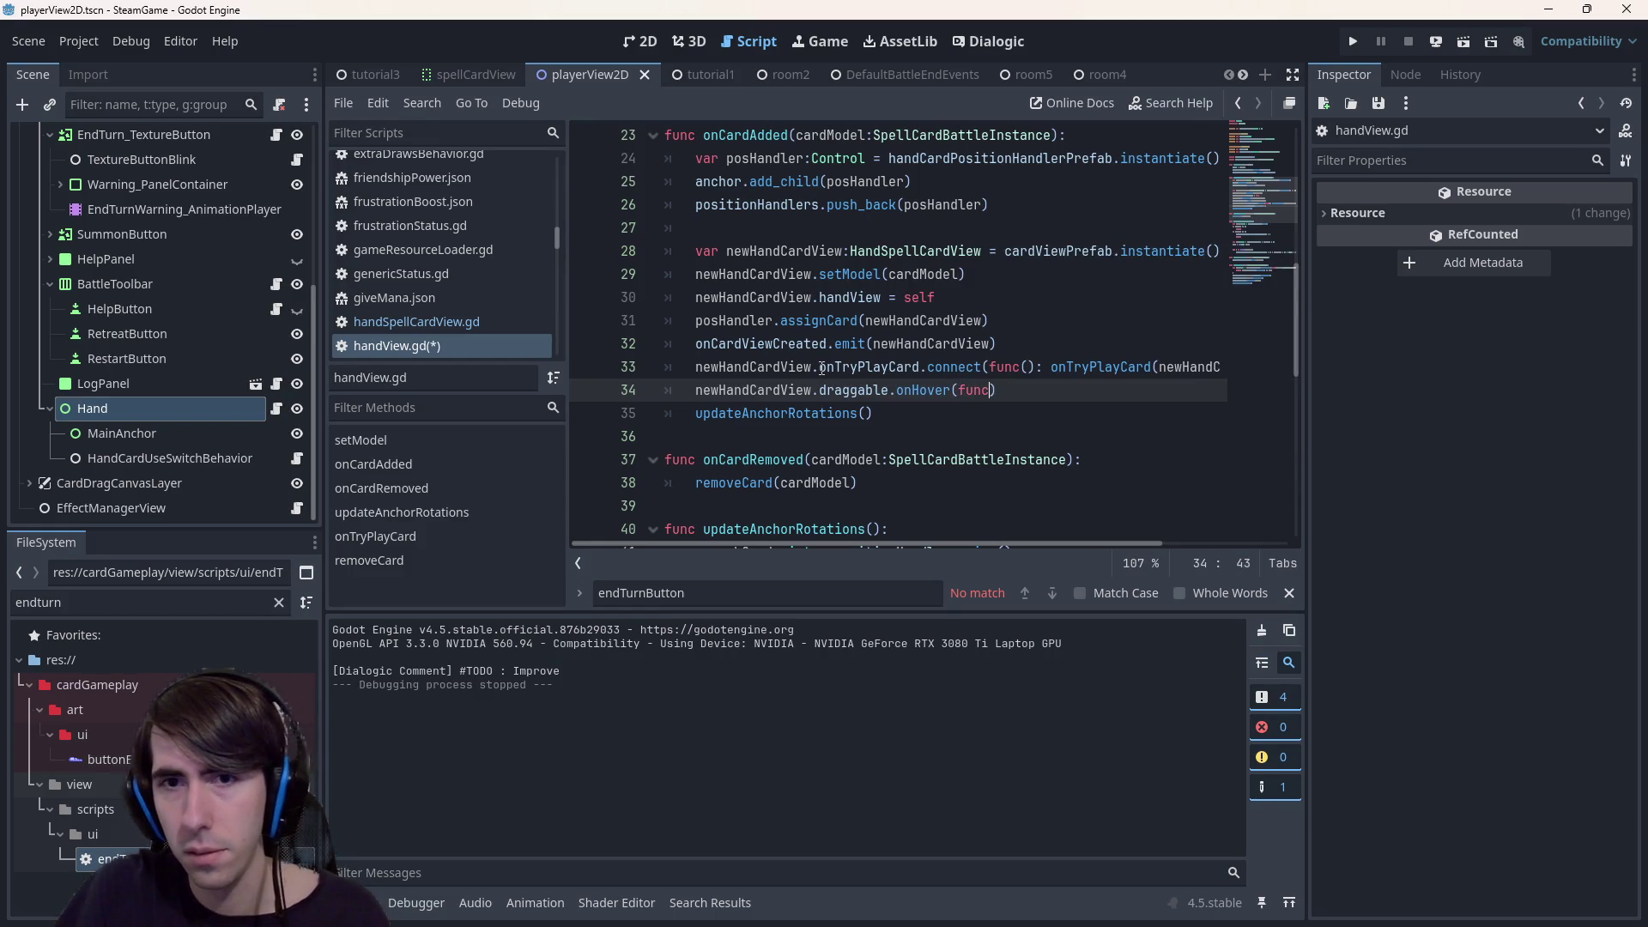
pyautogui.write(' onCardH')
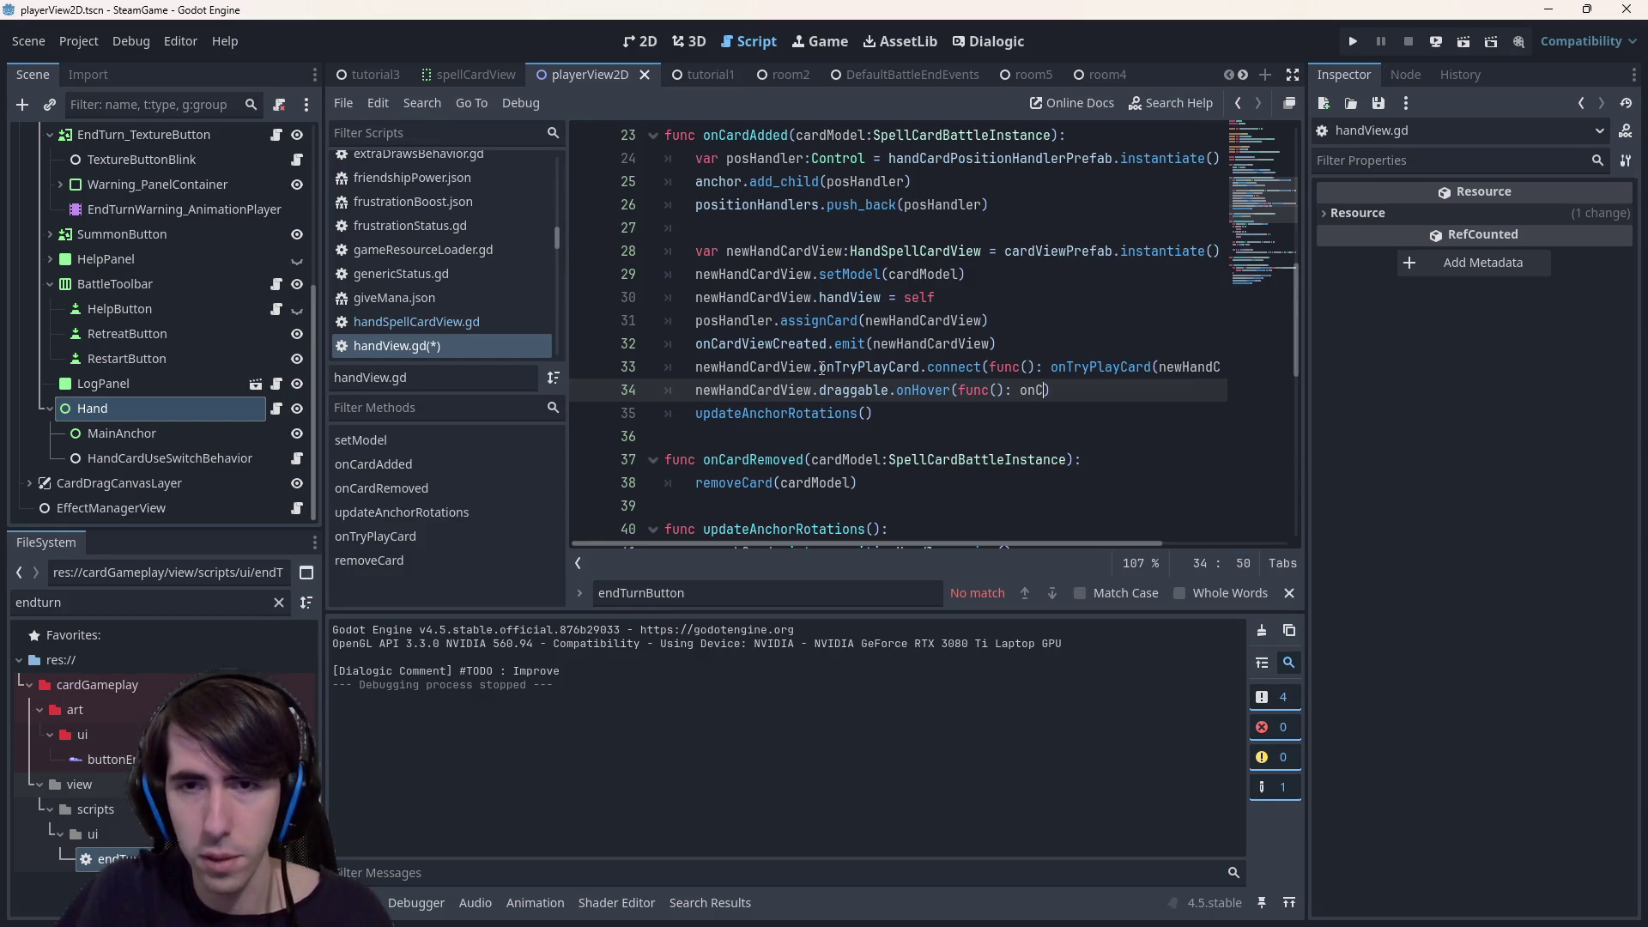
pyautogui.write('over(')
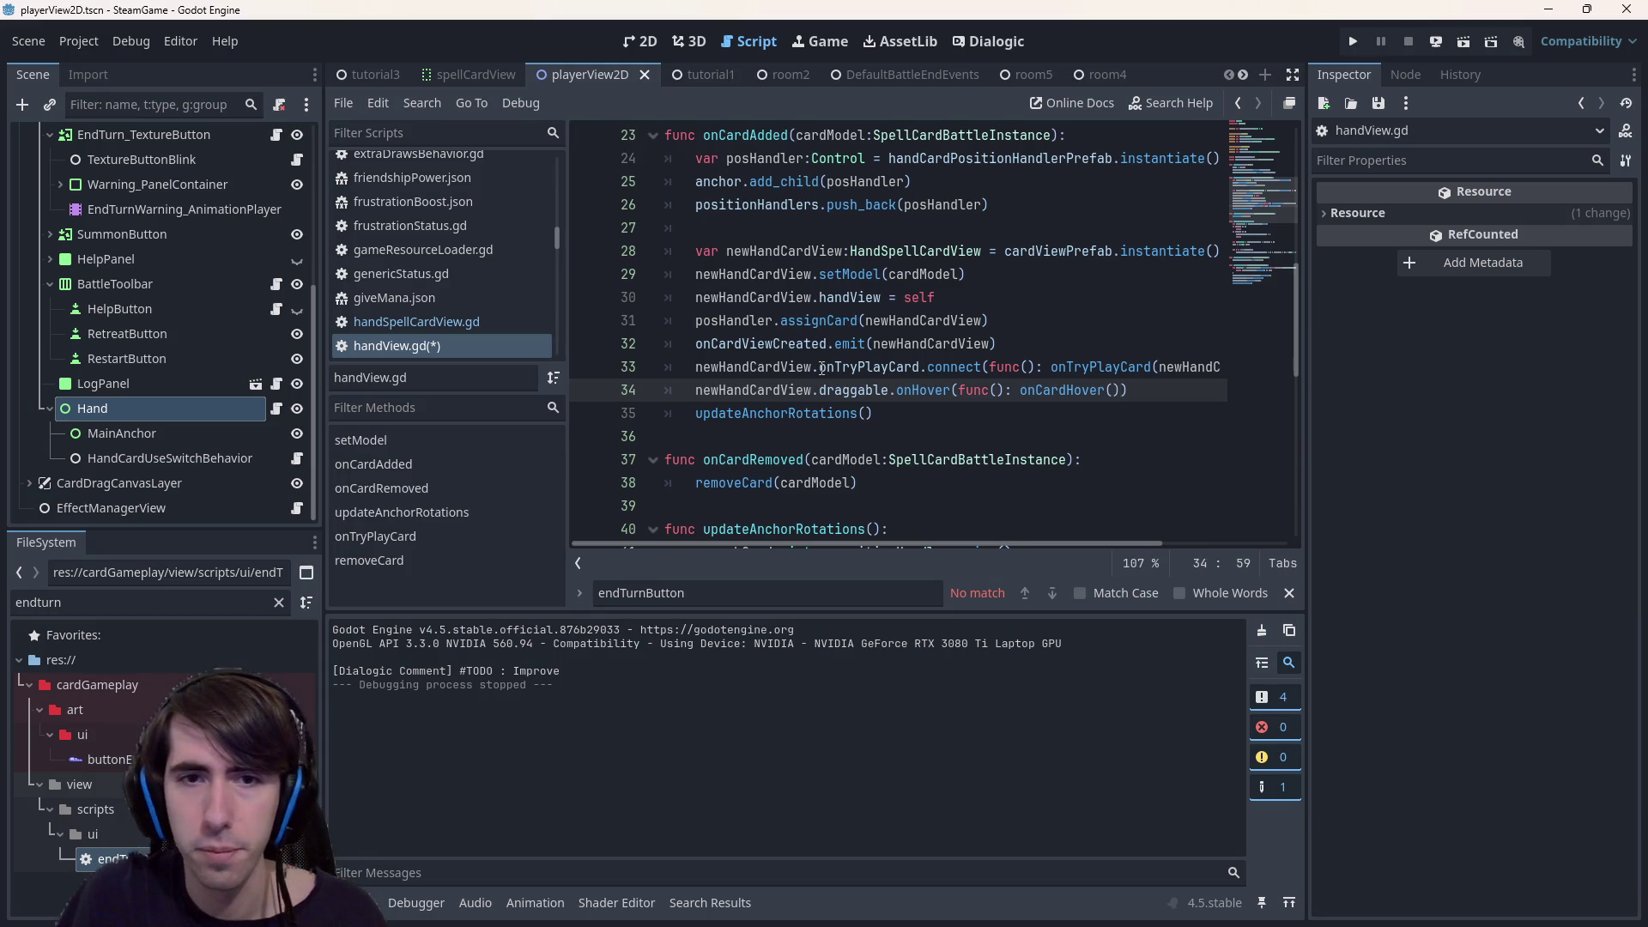
pyautogui.doubleClick(752, 389)
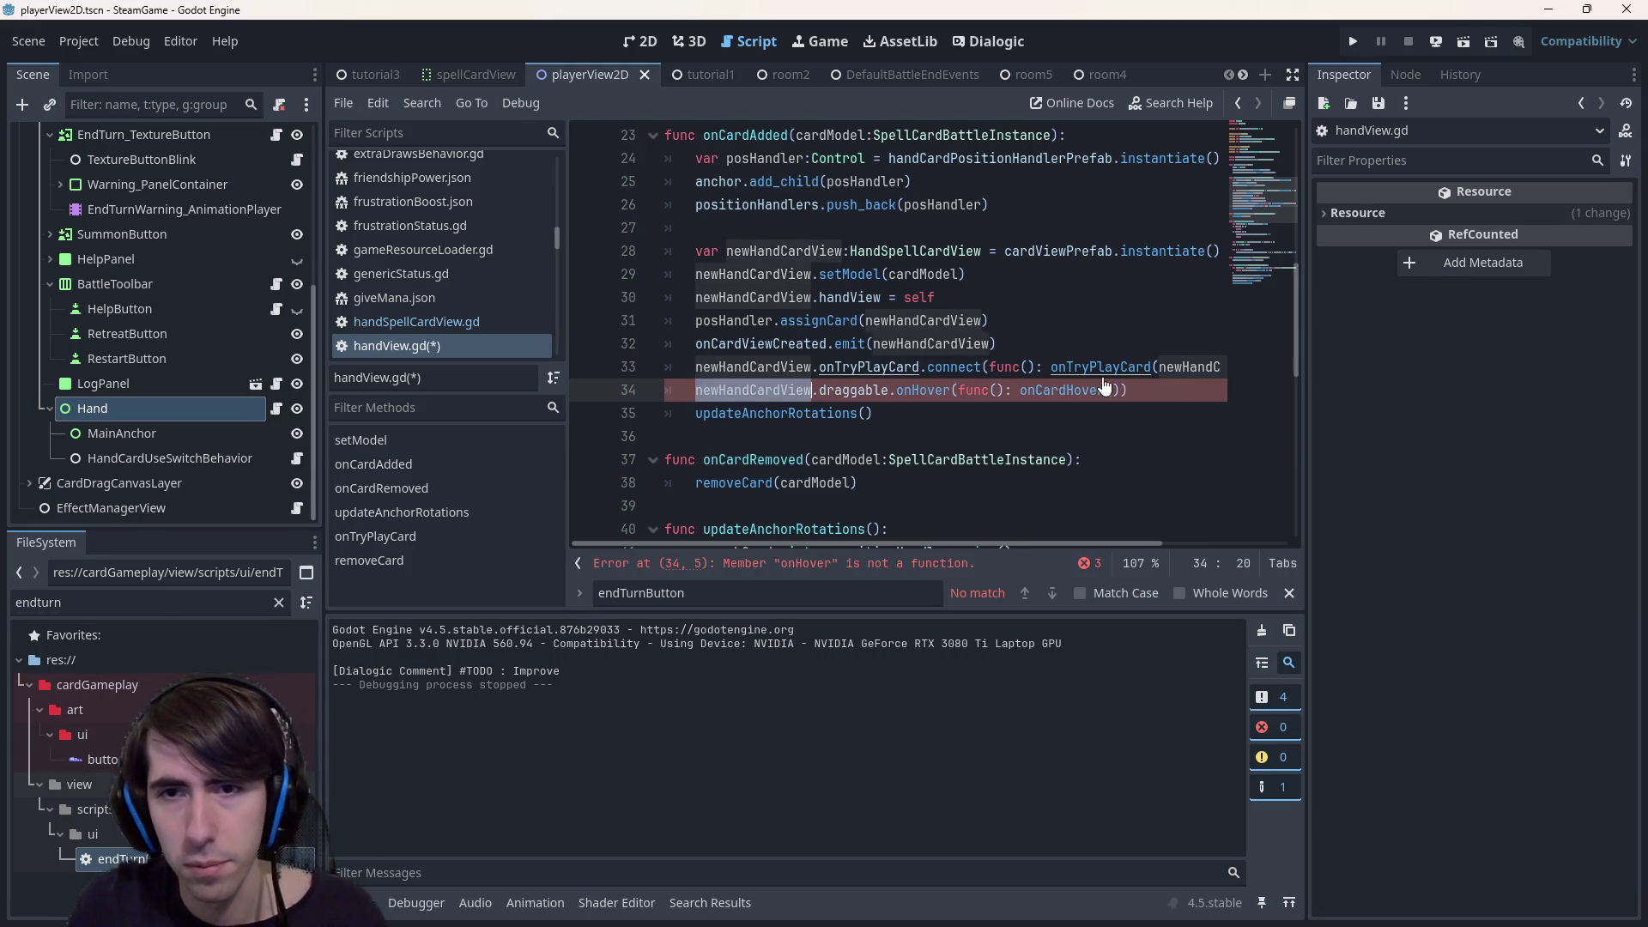
pyautogui.hotkey('ctrl', 'c')
pyautogui.click(1116, 390)
pyautogui.hotkey('ctrl', 'v')
pyautogui.hotkey('ctrl', 's')
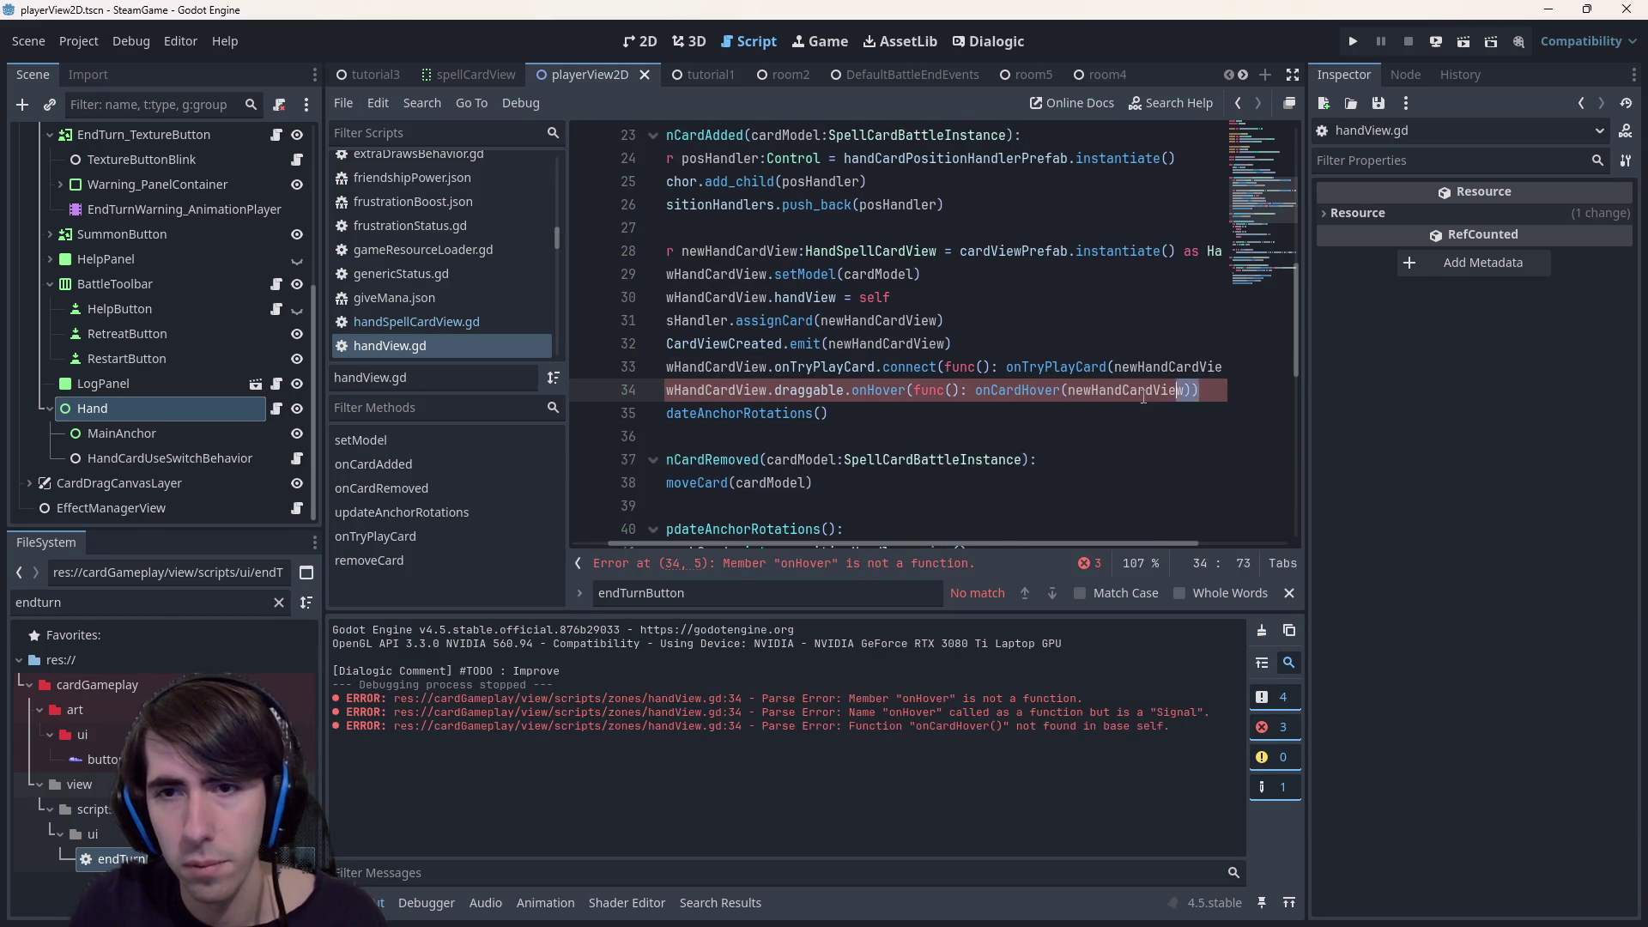
# Duplicate the hover line and change its signal to onUnhover
pyautogui.press('End')
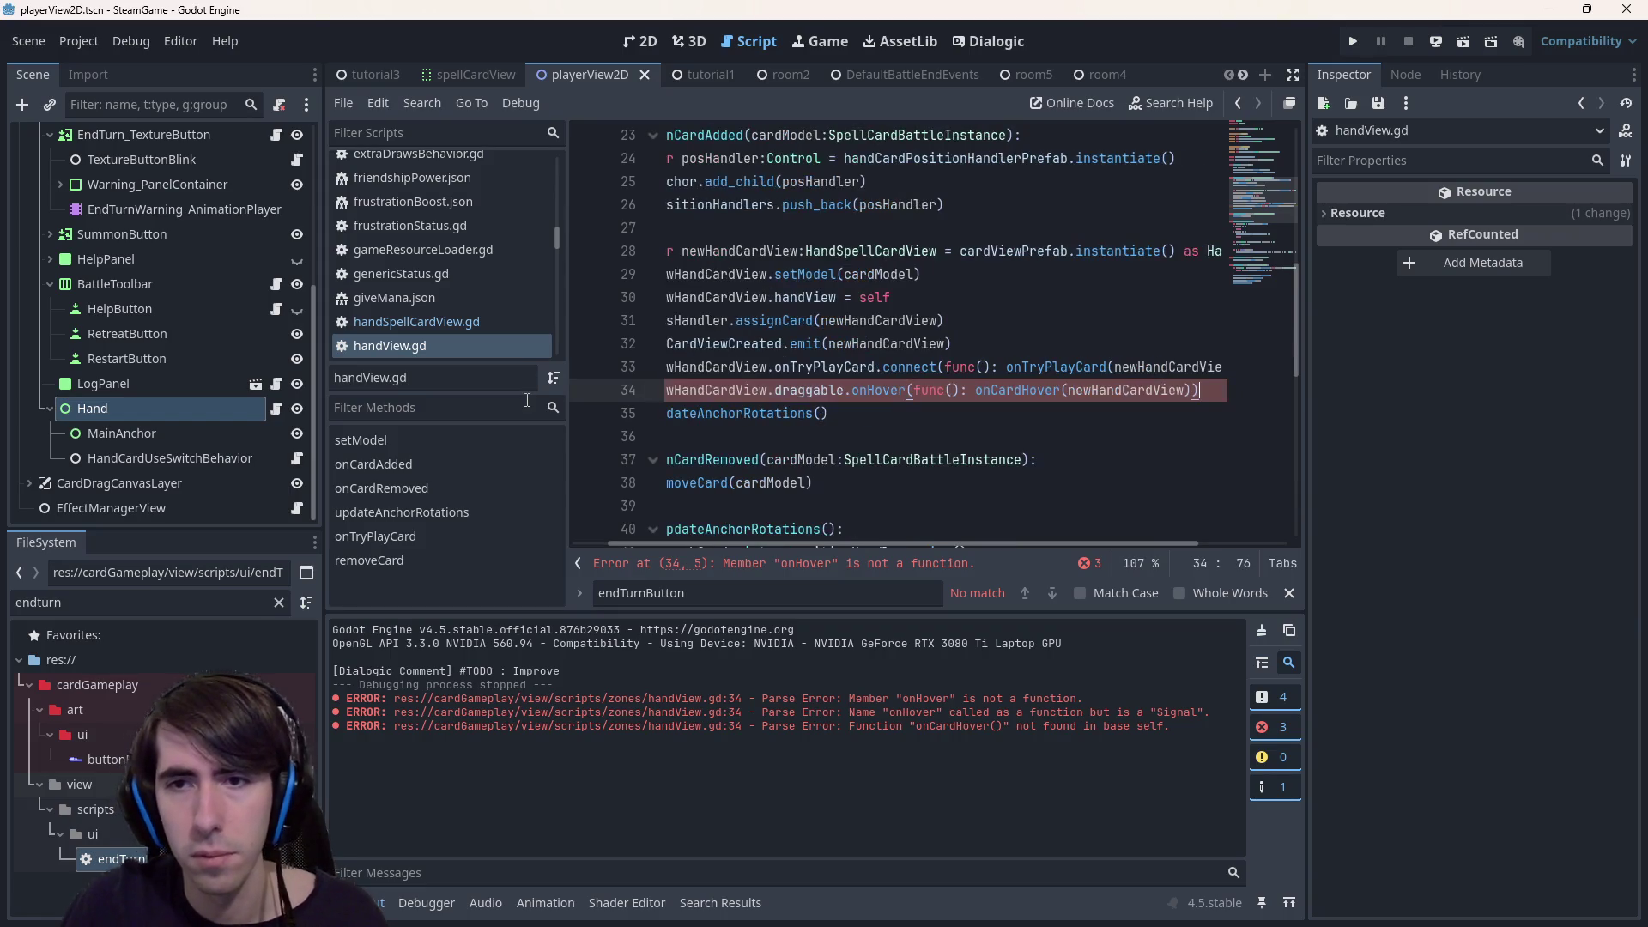
pyautogui.hotkey('ctrl', 'shift', 'd')
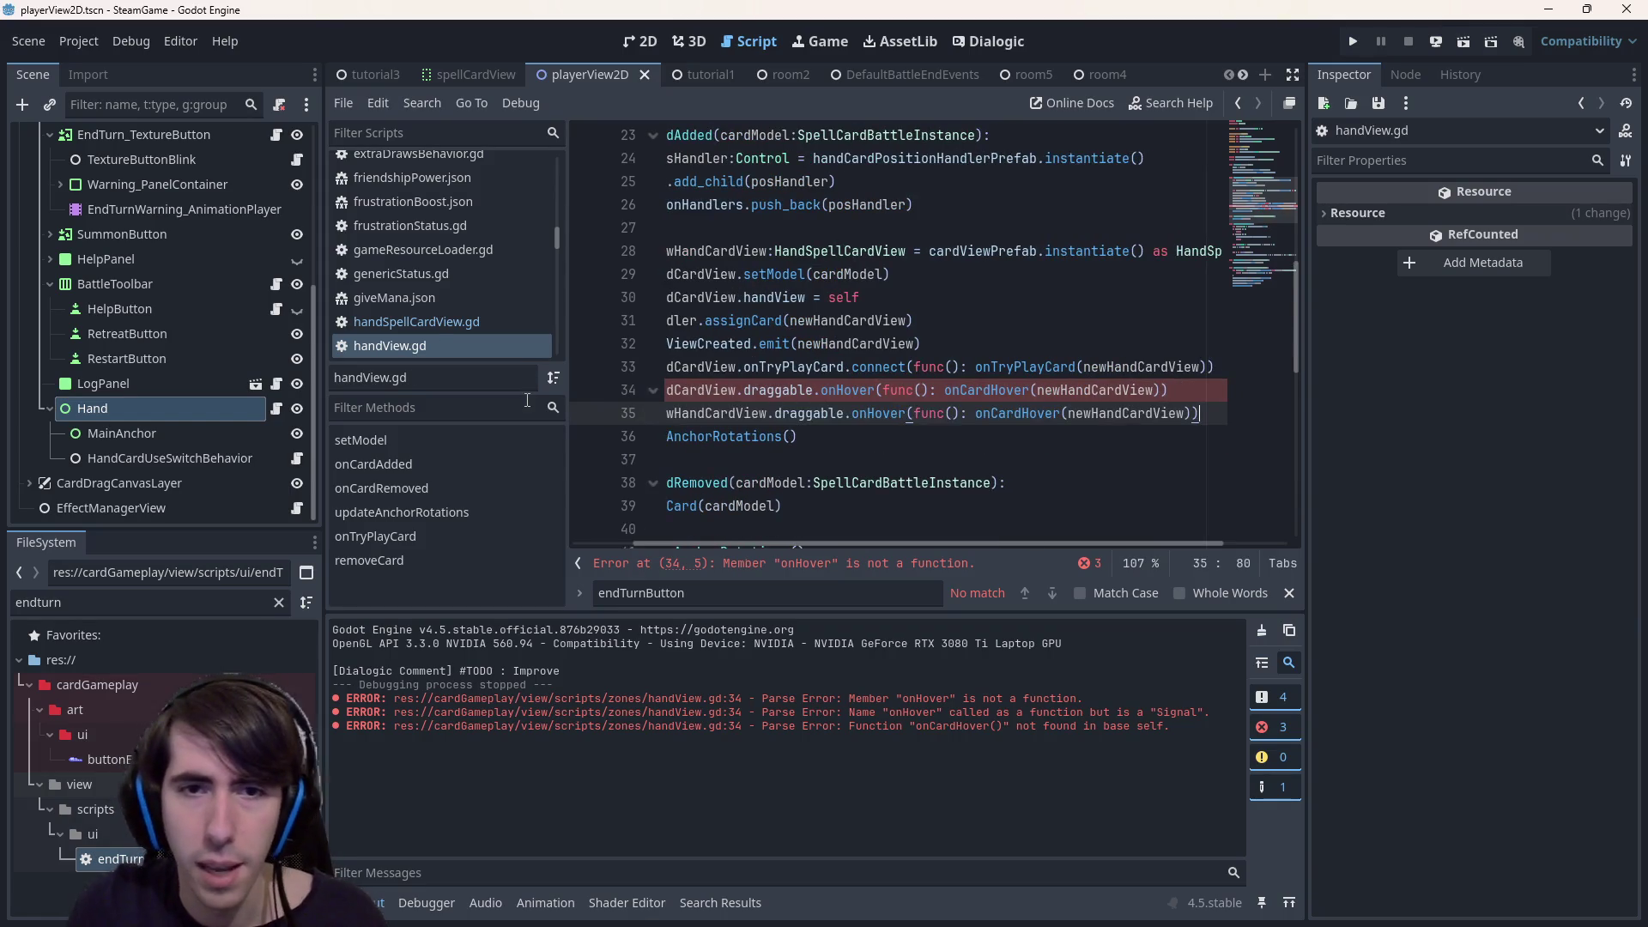
pyautogui.doubleClick(852, 411)
pyautogui.write('onH')
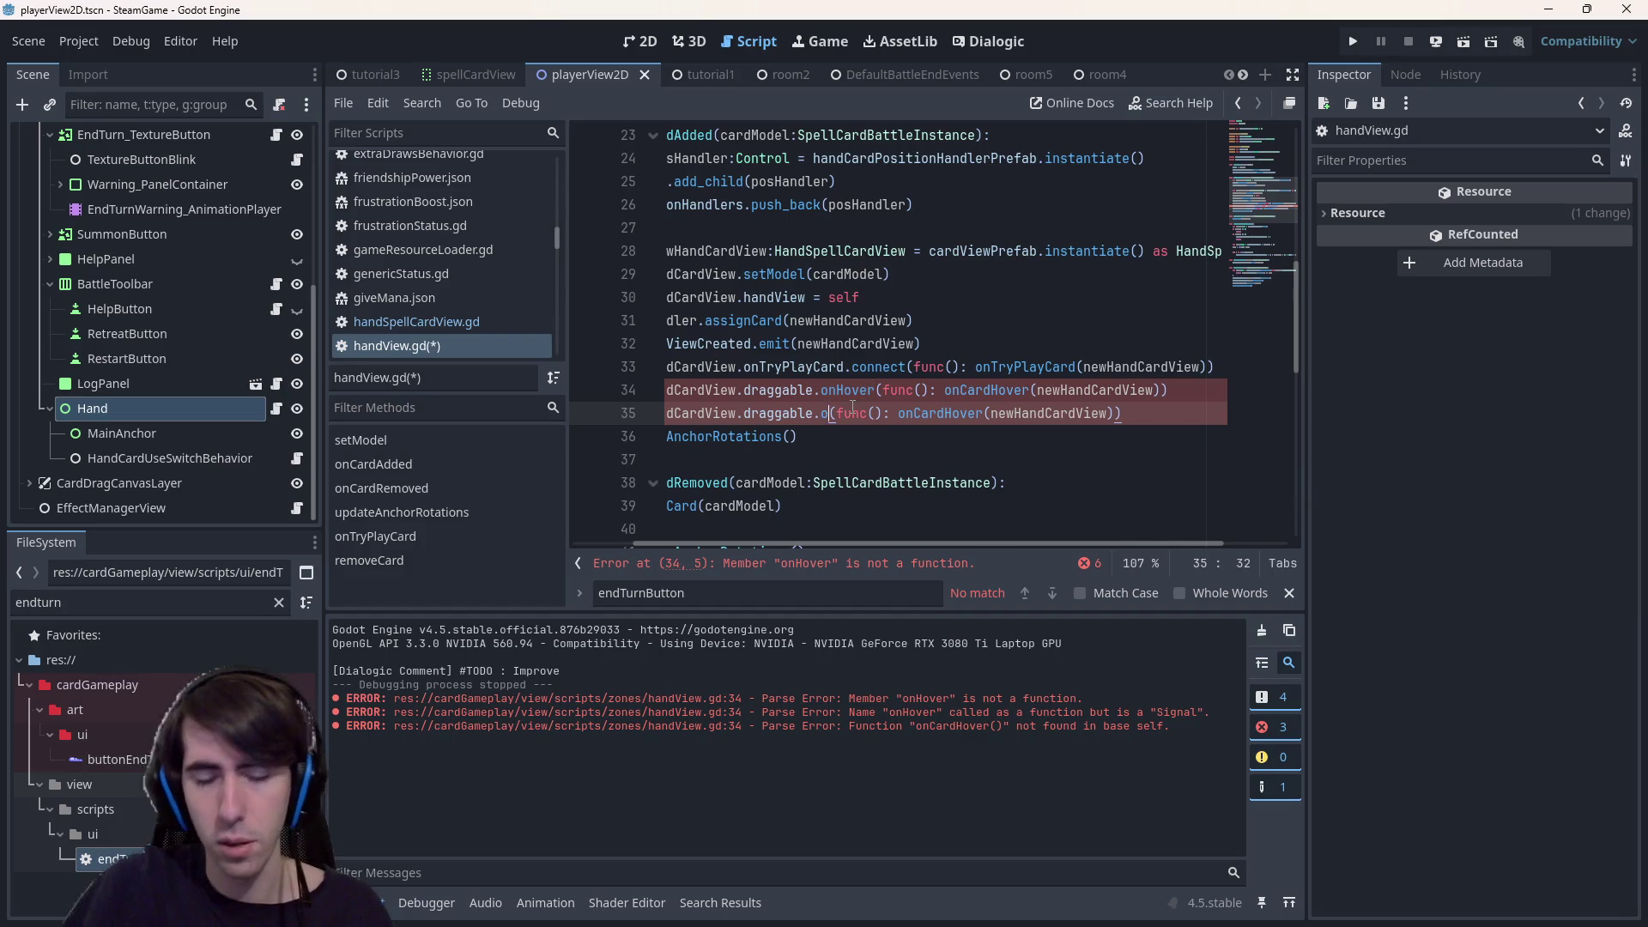
pyautogui.write('ur')
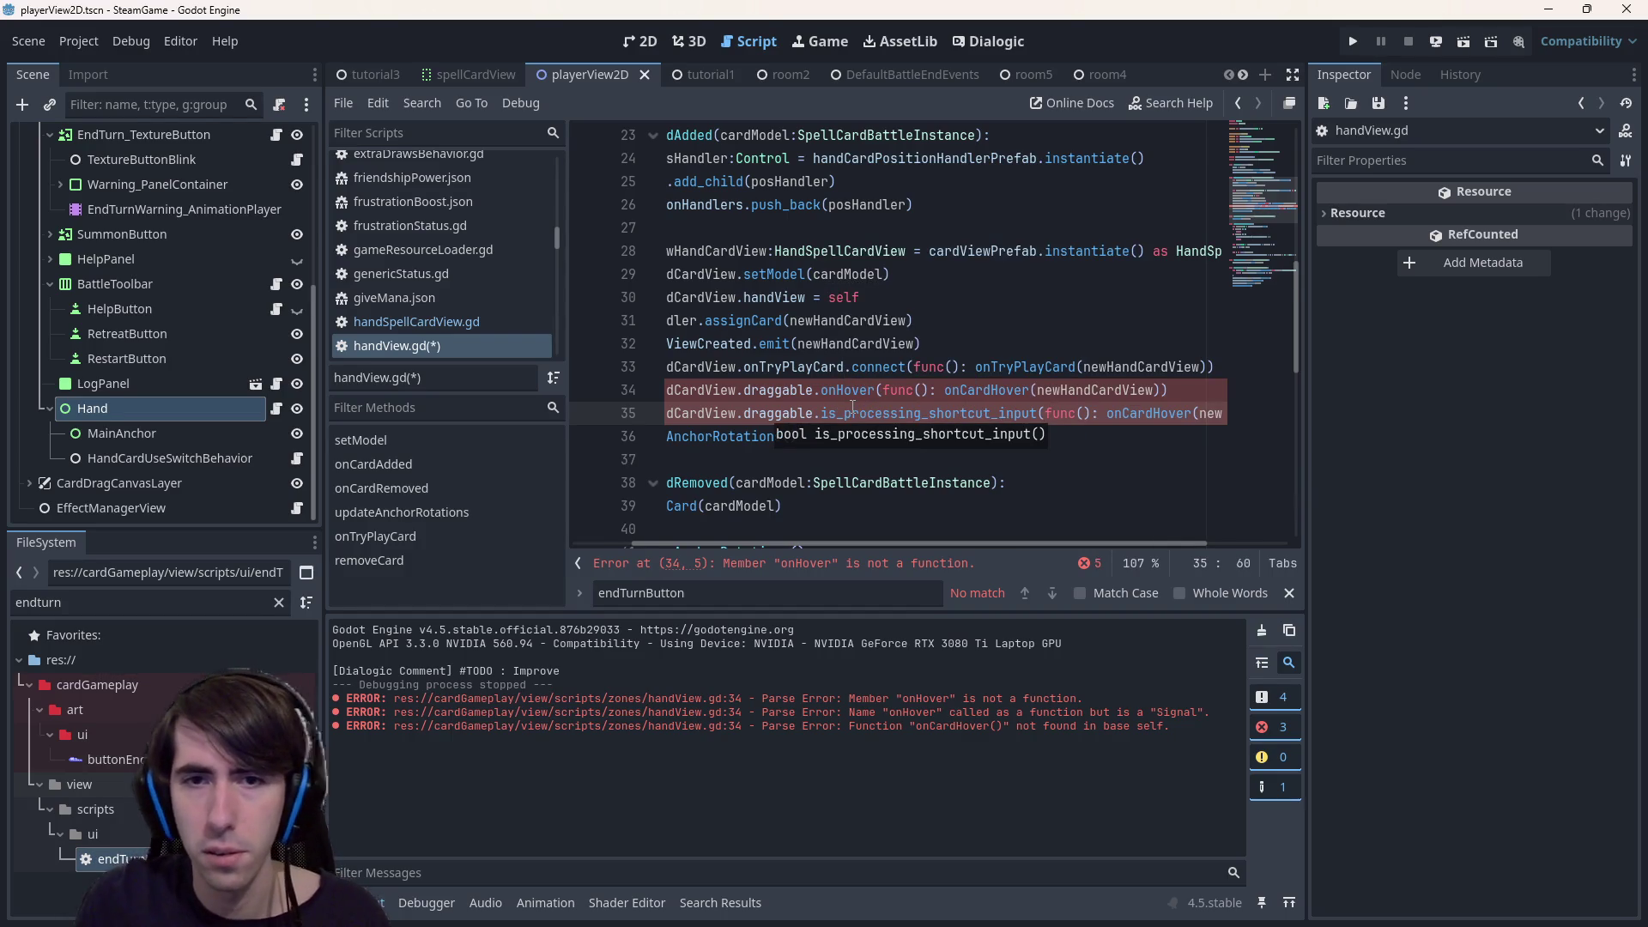
pyautogui.press('BackSpace')
pyautogui.press('BackSpace')
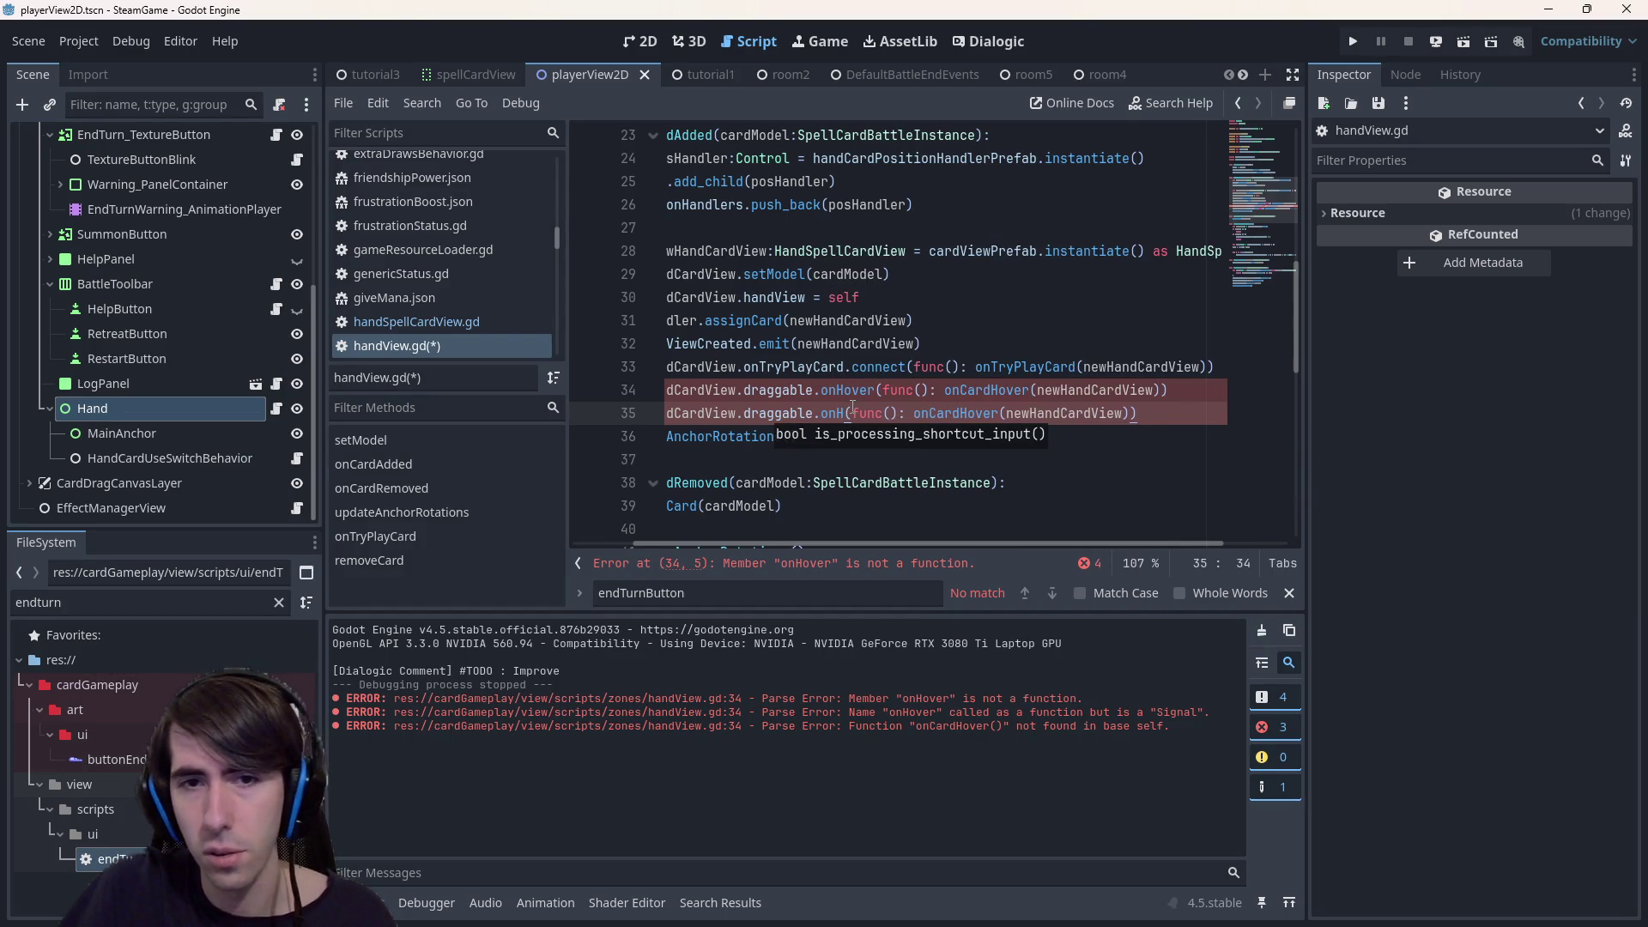
pyautogui.hotkey('ctrl', 'space')
pyautogui.press('Down')
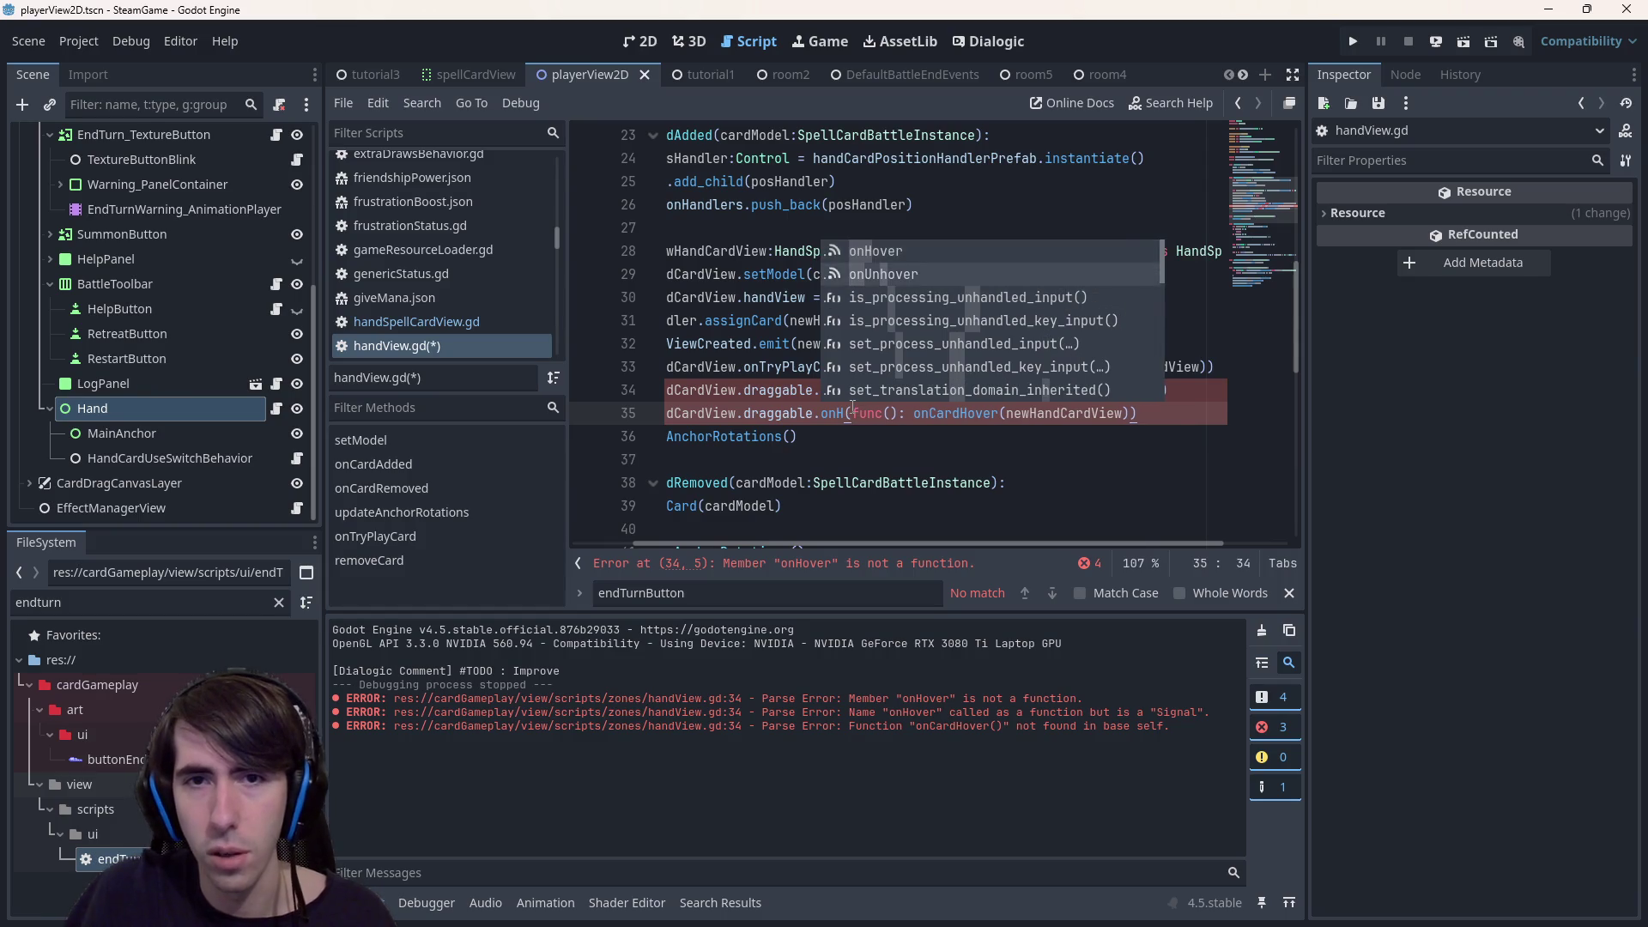
pyautogui.press('Return')
pyautogui.hotkey('ctrl', 's')
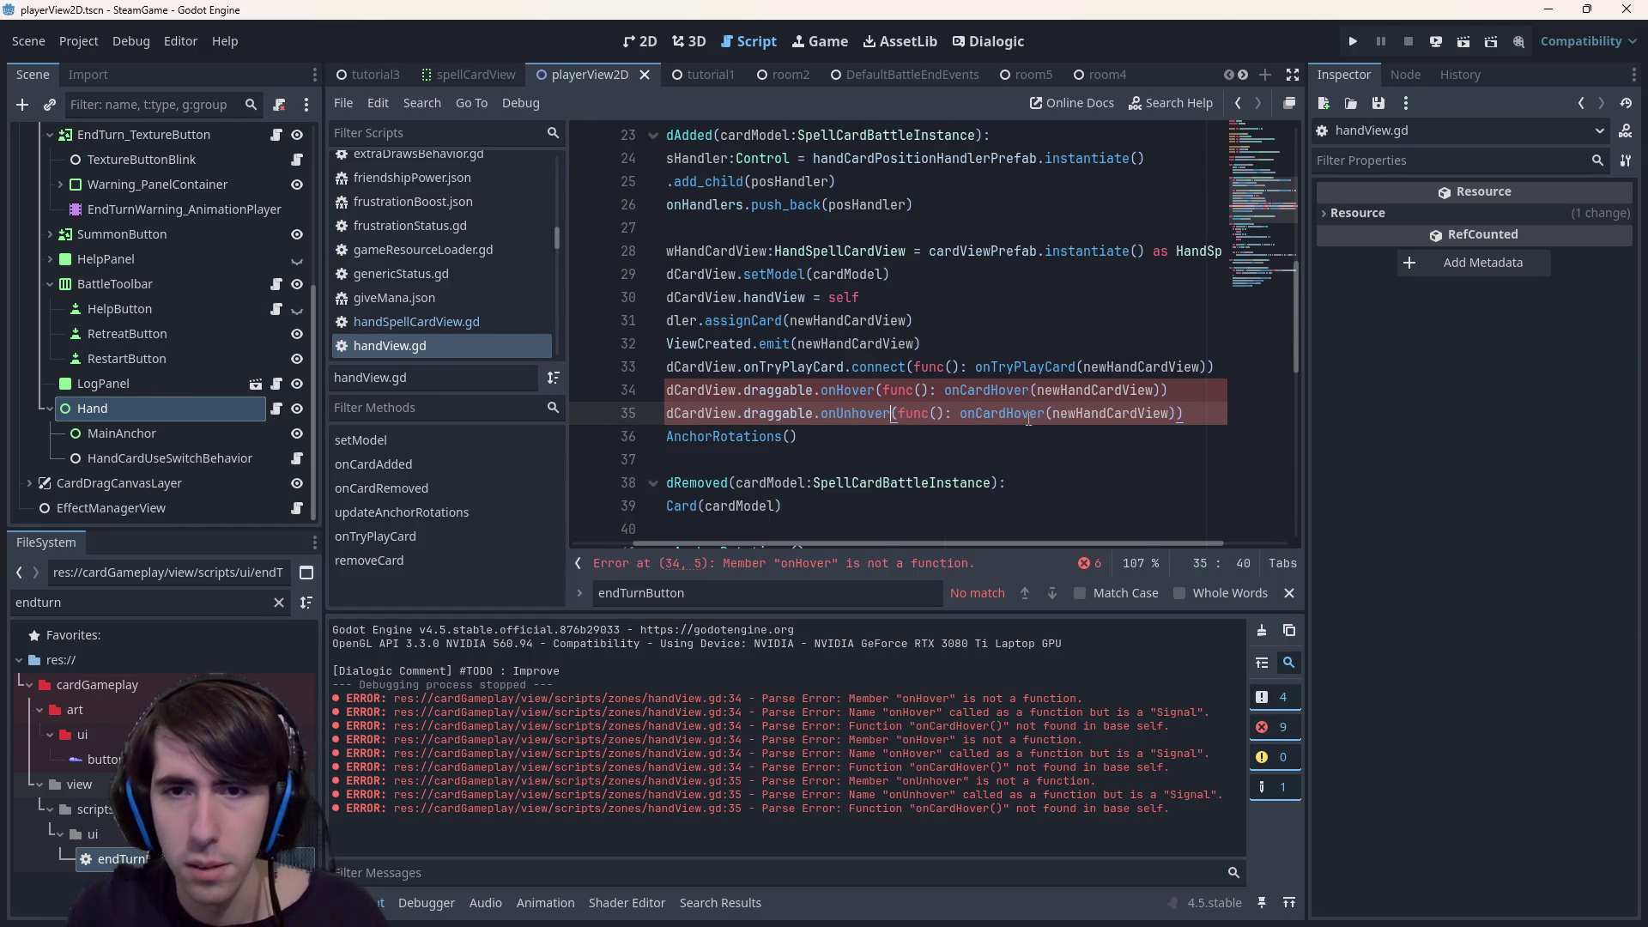
# Change the duplicated line's callback to onCardUnhover and save
pyautogui.press('Down')
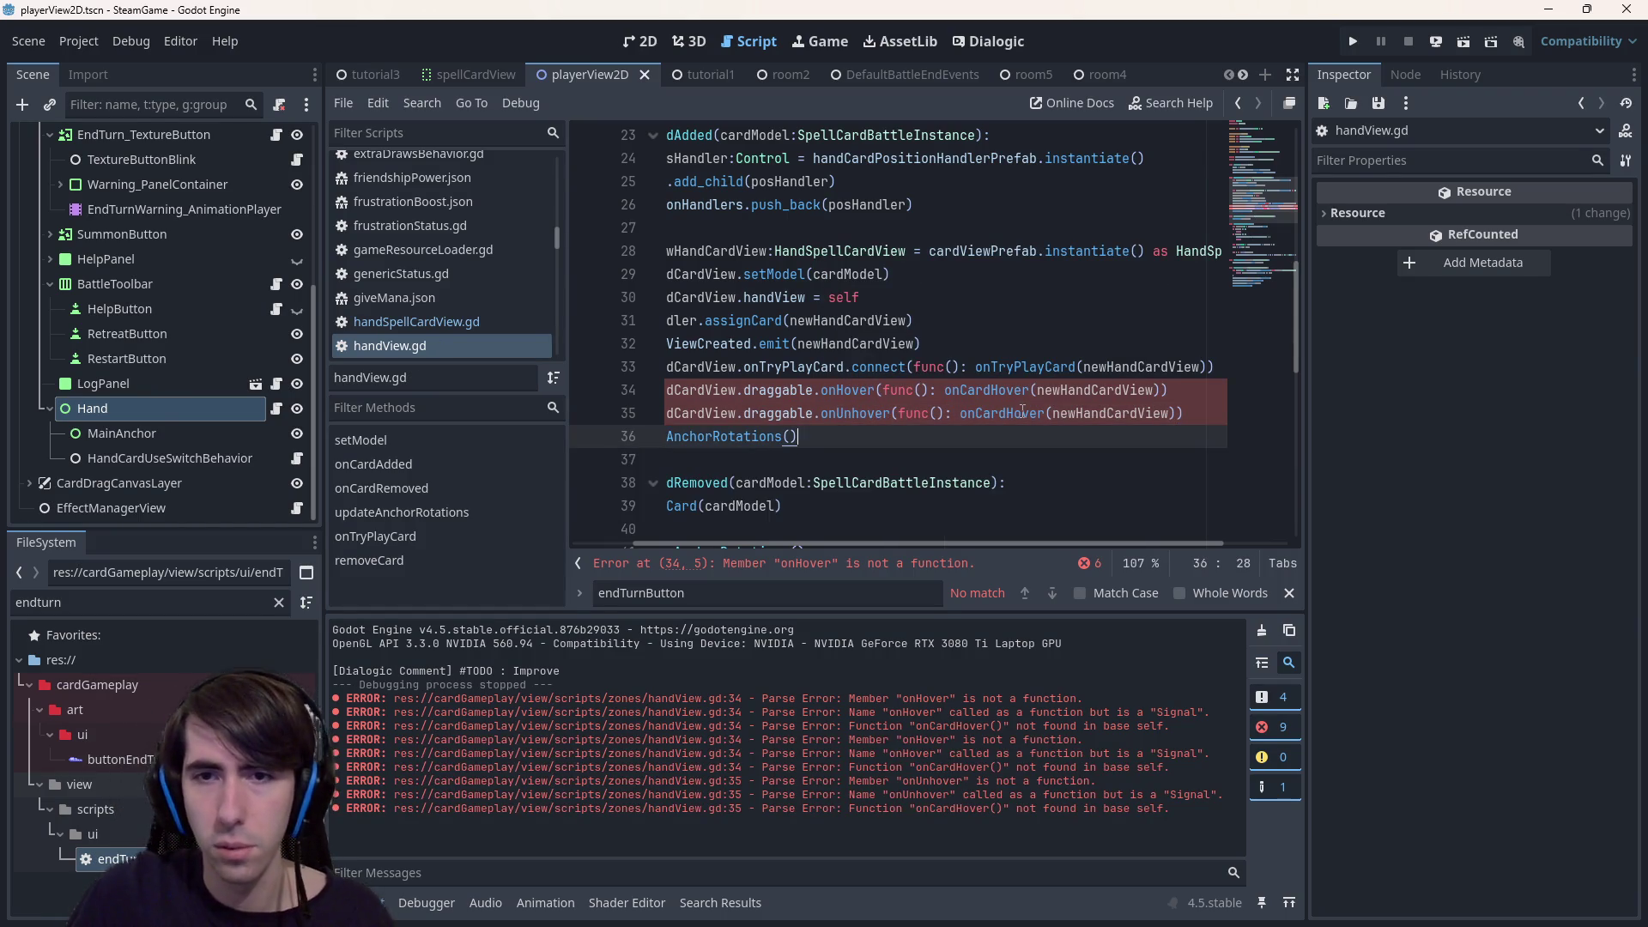
pyautogui.click(1023, 412)
pyautogui.press('BackSpace')
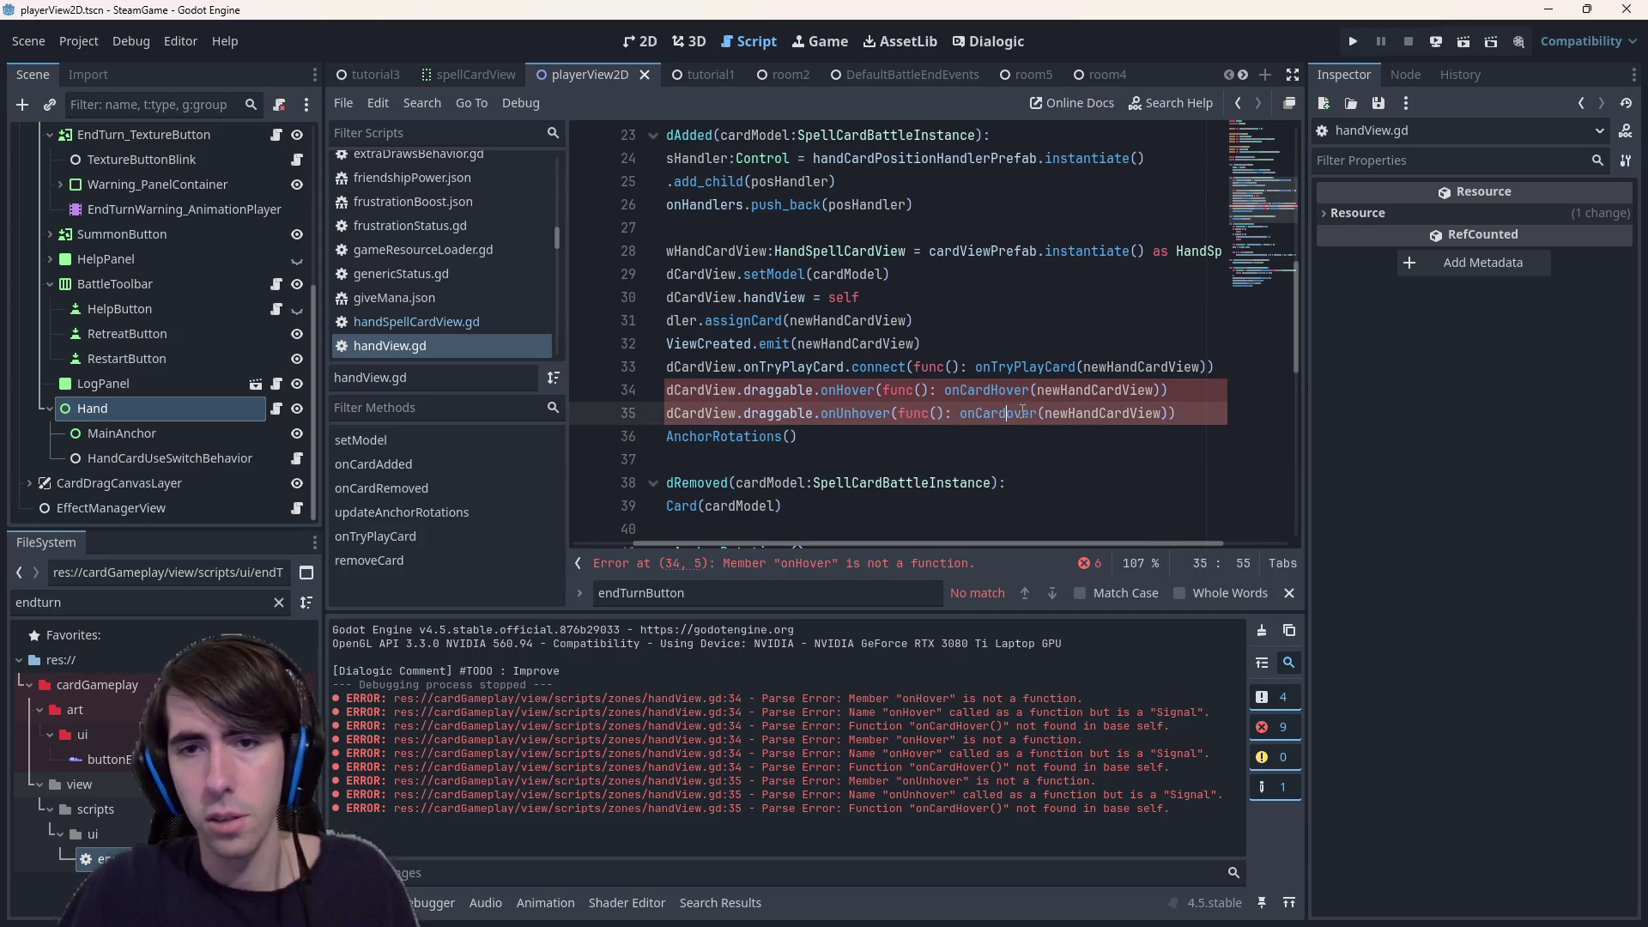
pyautogui.write('Unh')
pyautogui.hotkey('ctrl', 's')
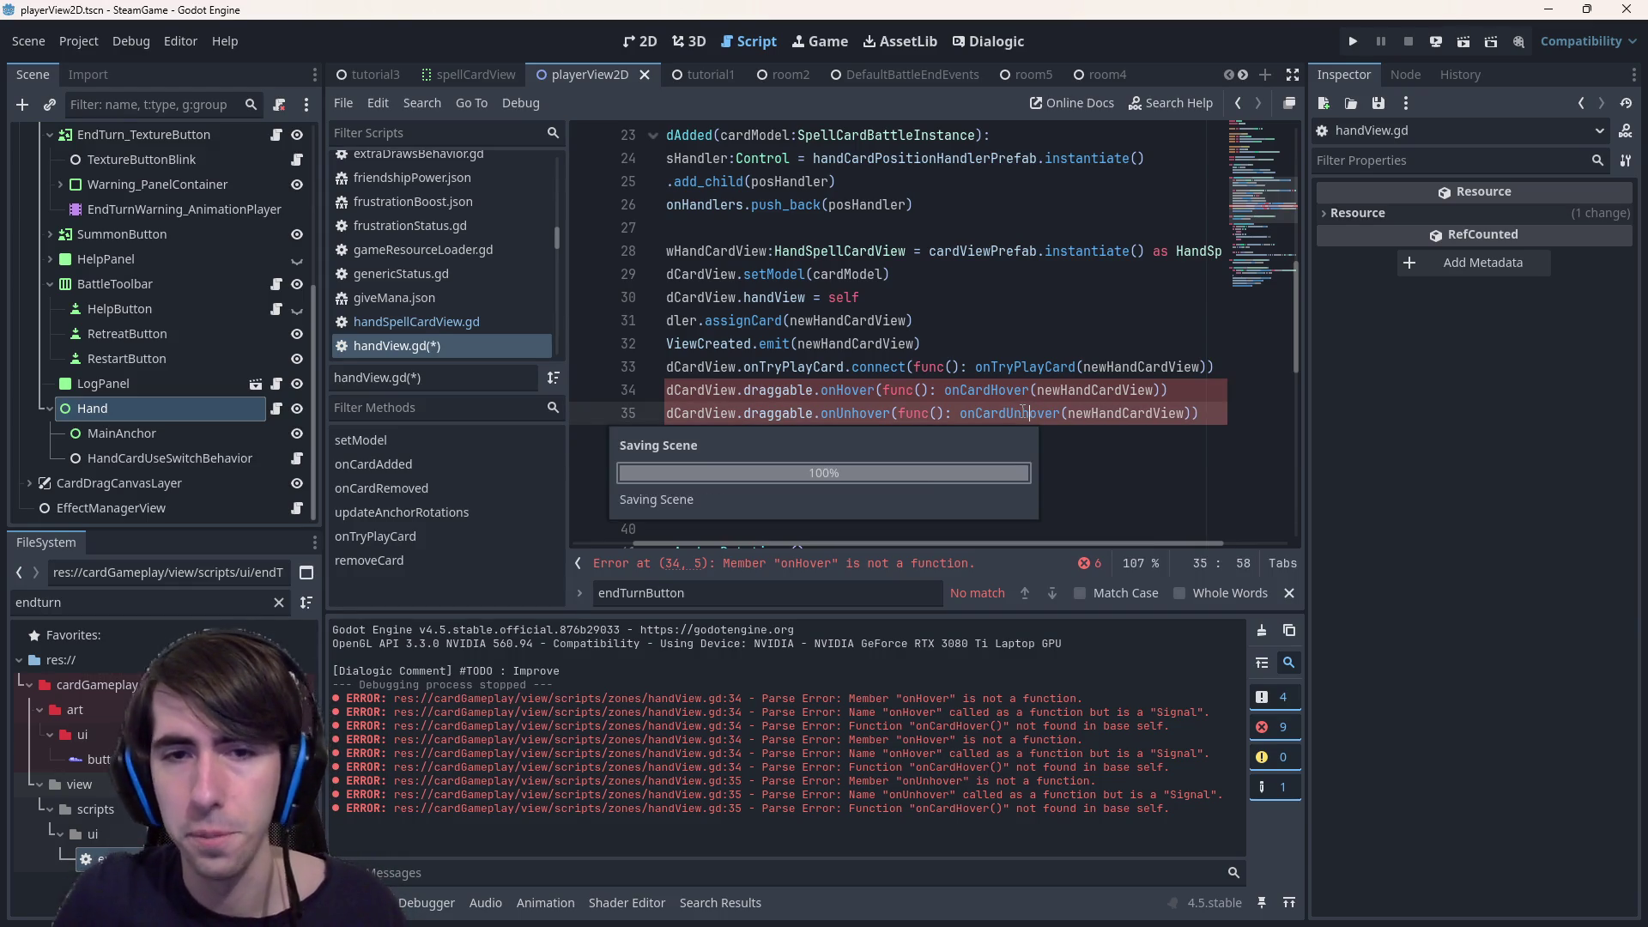
pyautogui.scroll(-1, 1031, 410)
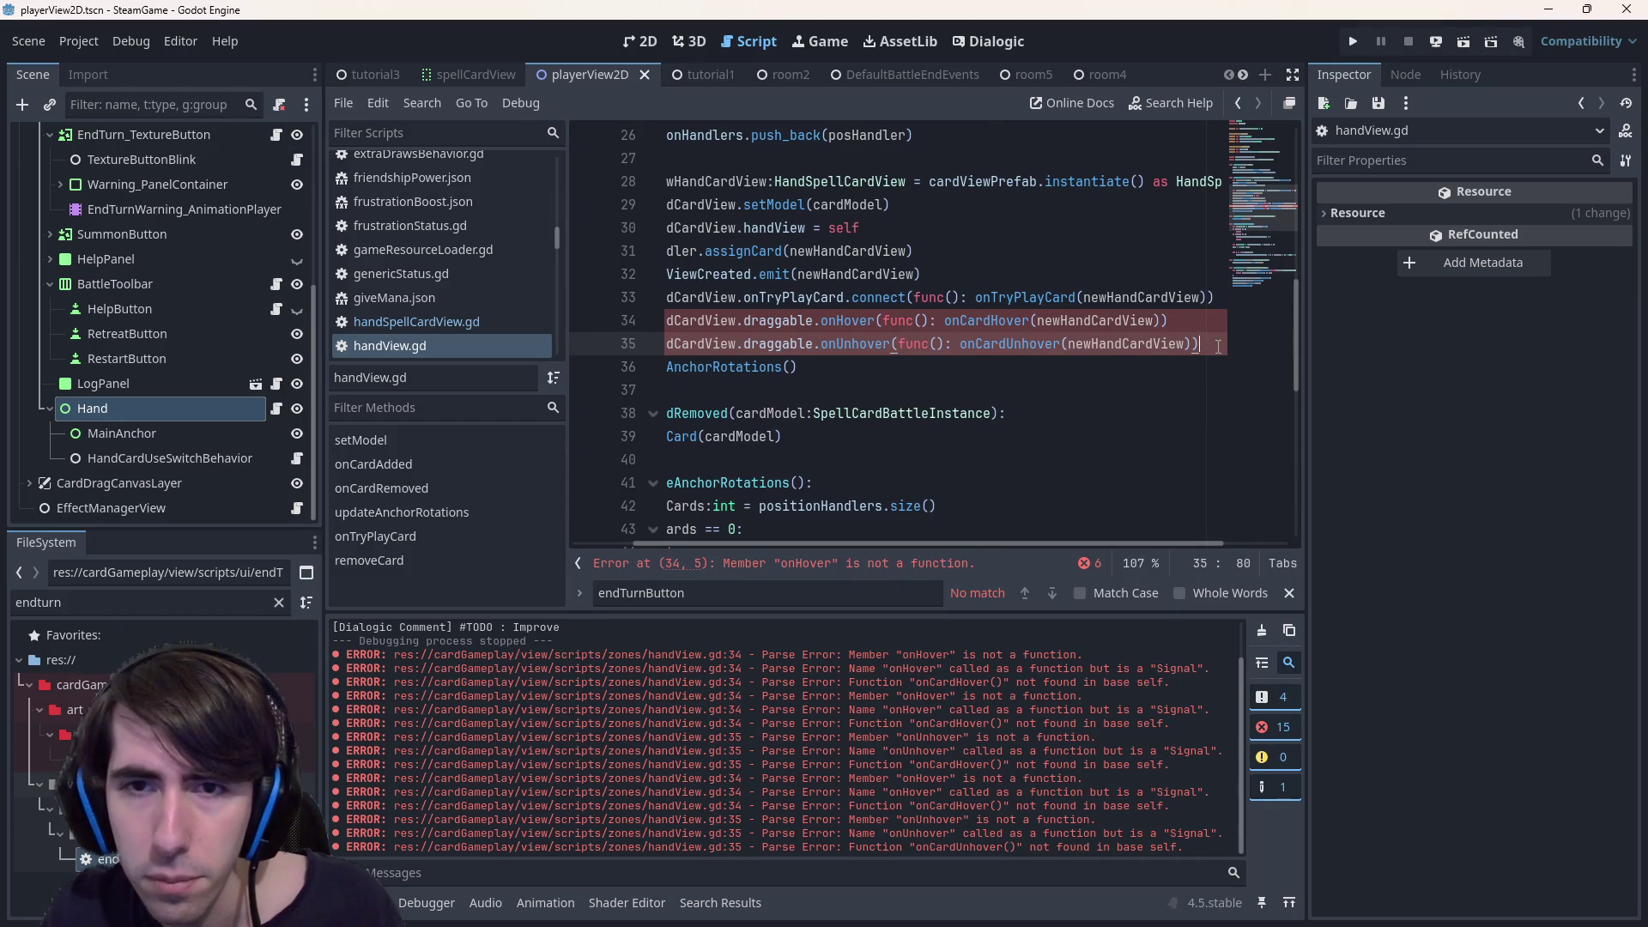
# Copy the two hover connection lines and paste them below onCardRemoved
pyautogui.moveTo(1218, 346); pyautogui.dragTo(584, 322)
pyautogui.scroll(-1, 837, 422)
pyautogui.scroll(-3, 837, 422)
pyautogui.scroll(4, 860, 343)
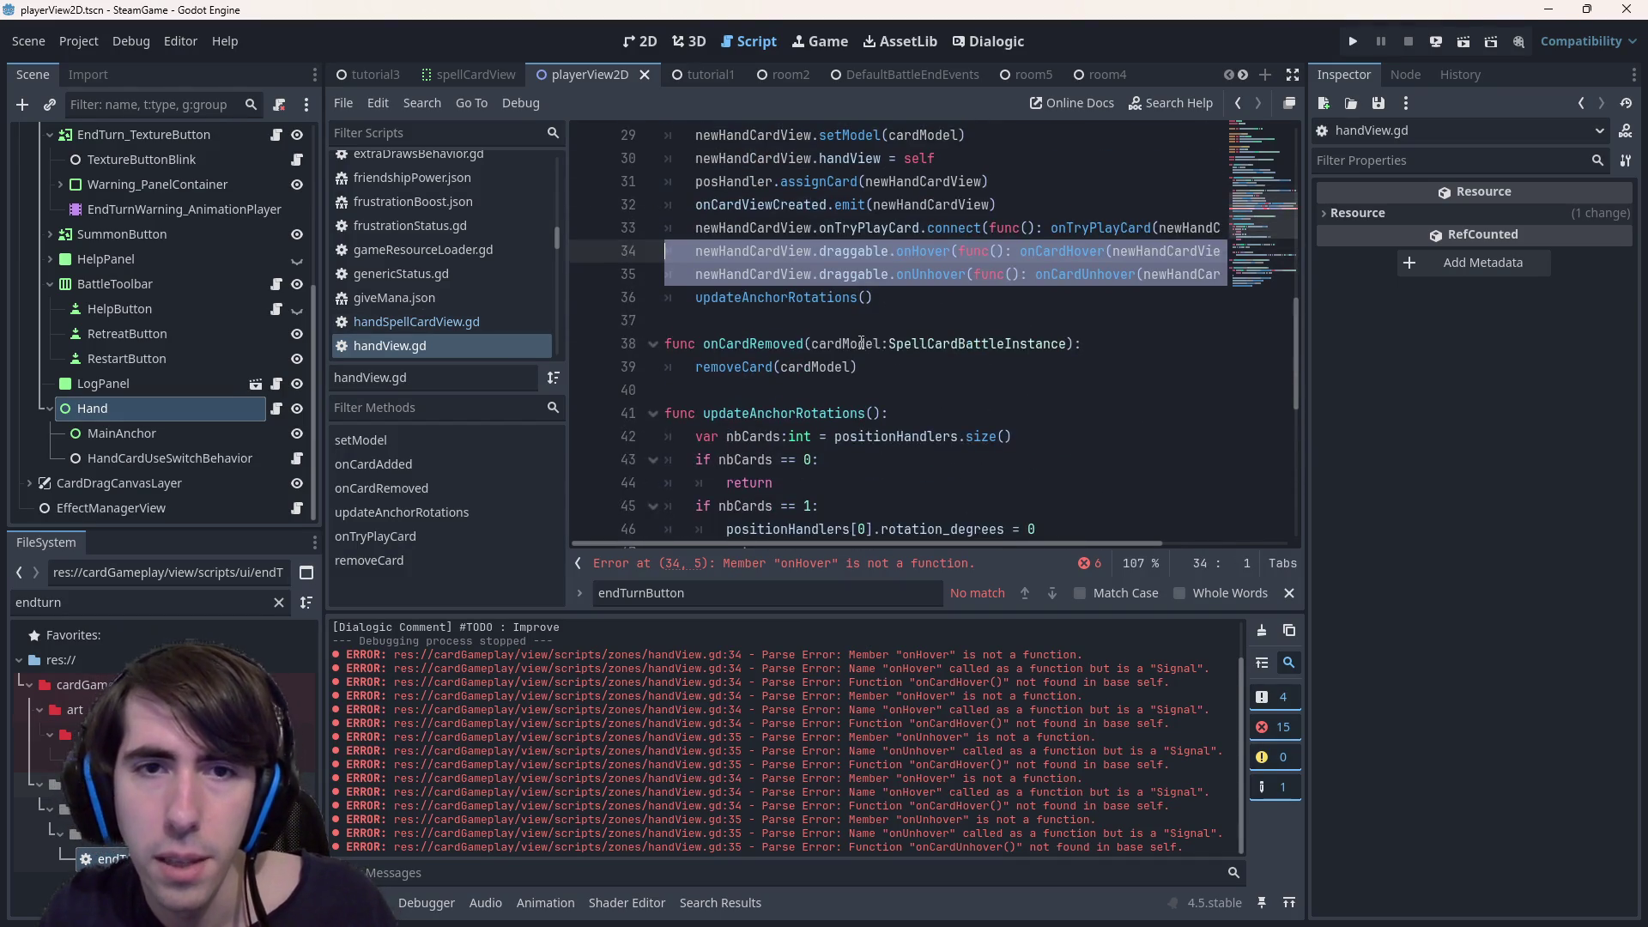
pyautogui.click(770, 394)
pyautogui.press('Return')
pyautogui.press('Return')
pyautogui.press('Up')
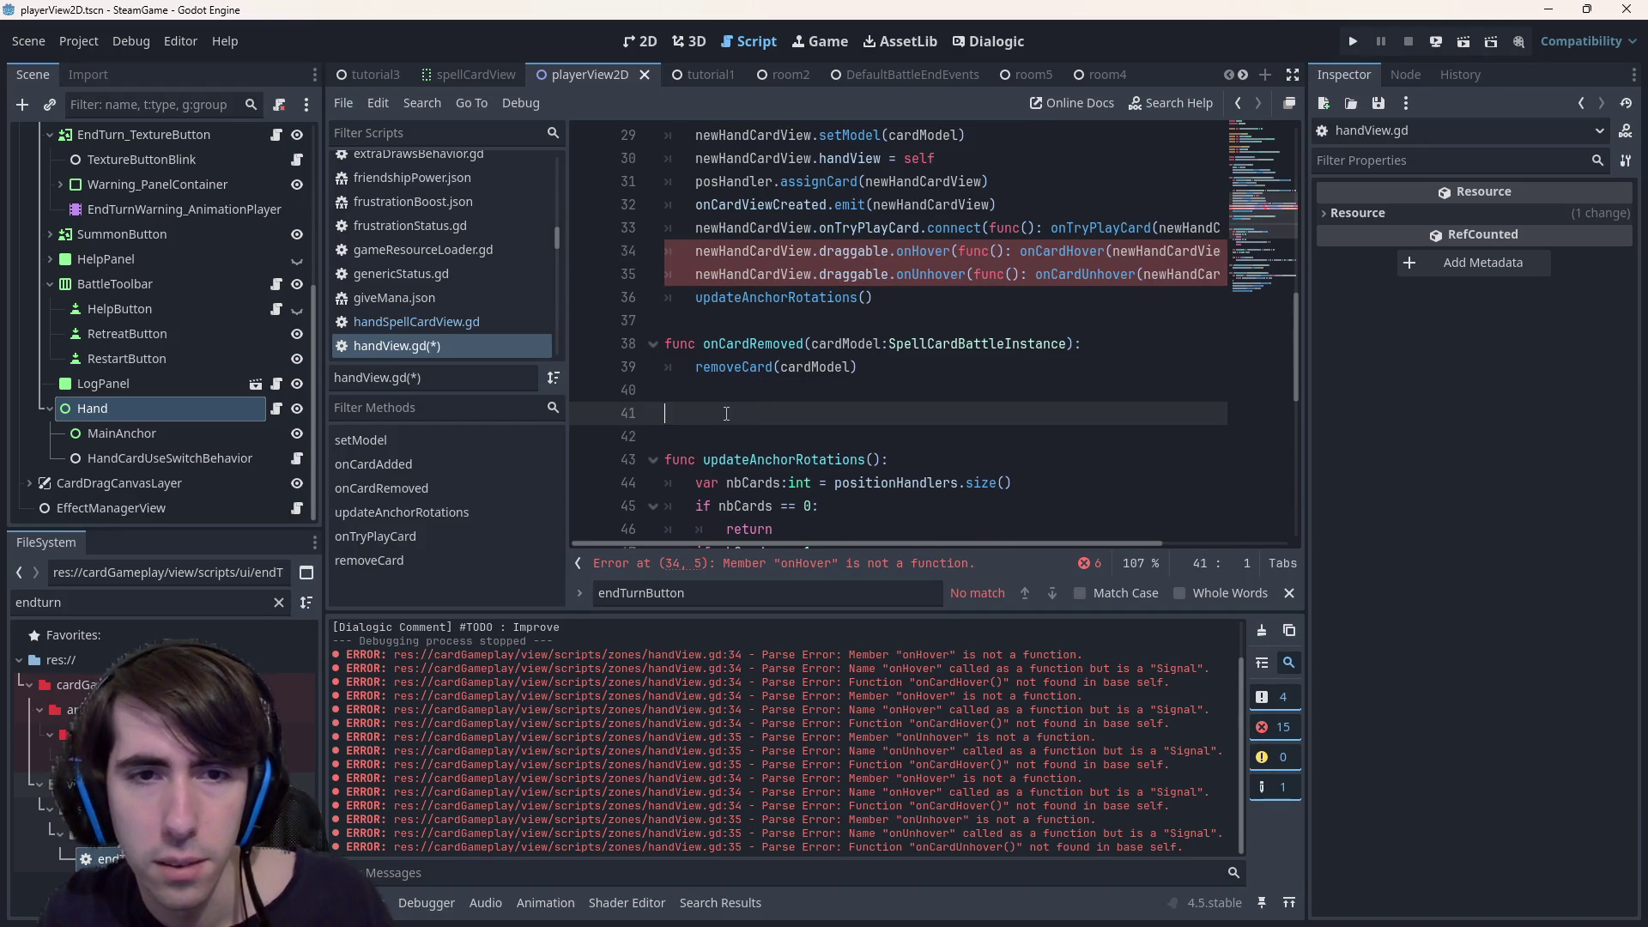
pyautogui.write('newHandCardView.draggable.onHover(func(): onCardHover(newHandCardView)) \tnewHandCardView.draggable.onUnhover(func(): onCardUnhover(newHandCardView))')
# Edit both pasted lines into 'func onHover(newHandCardView:)' and 'func onUnhover(newHandCardView:)' declarations
pyautogui.moveTo(831, 423); pyautogui.dragTo(573, 414)
pyautogui.press('Delete')
pyautogui.press('Delete')
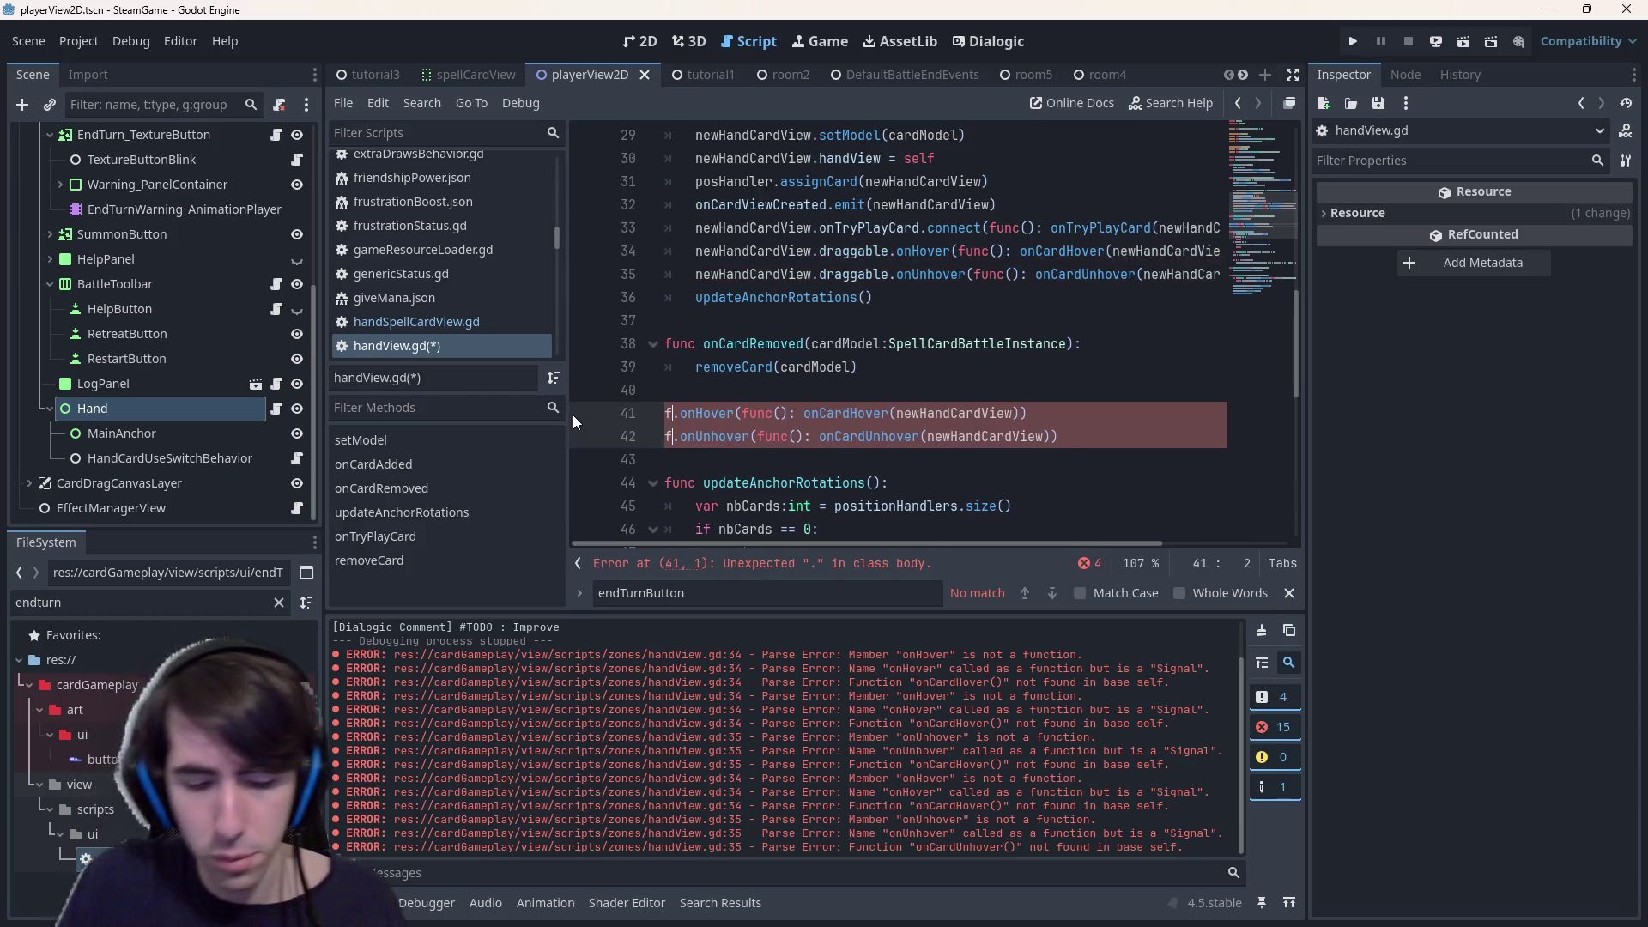
pyautogui.write('func')
pyautogui.hotkey('ctrl', 'Right')
pyautogui.press('Right')
pyautogui.hotkey('ctrl', 'shift', 'Right')
pyautogui.hotkey('ctrl', 'shift', 'Right')
pyautogui.hotkey('ctrl', 'shift', 'Right')
pyautogui.press('Delete')
pyautogui.press('Delete')
pyautogui.press('End')
pyautogui.press('BackSpace')
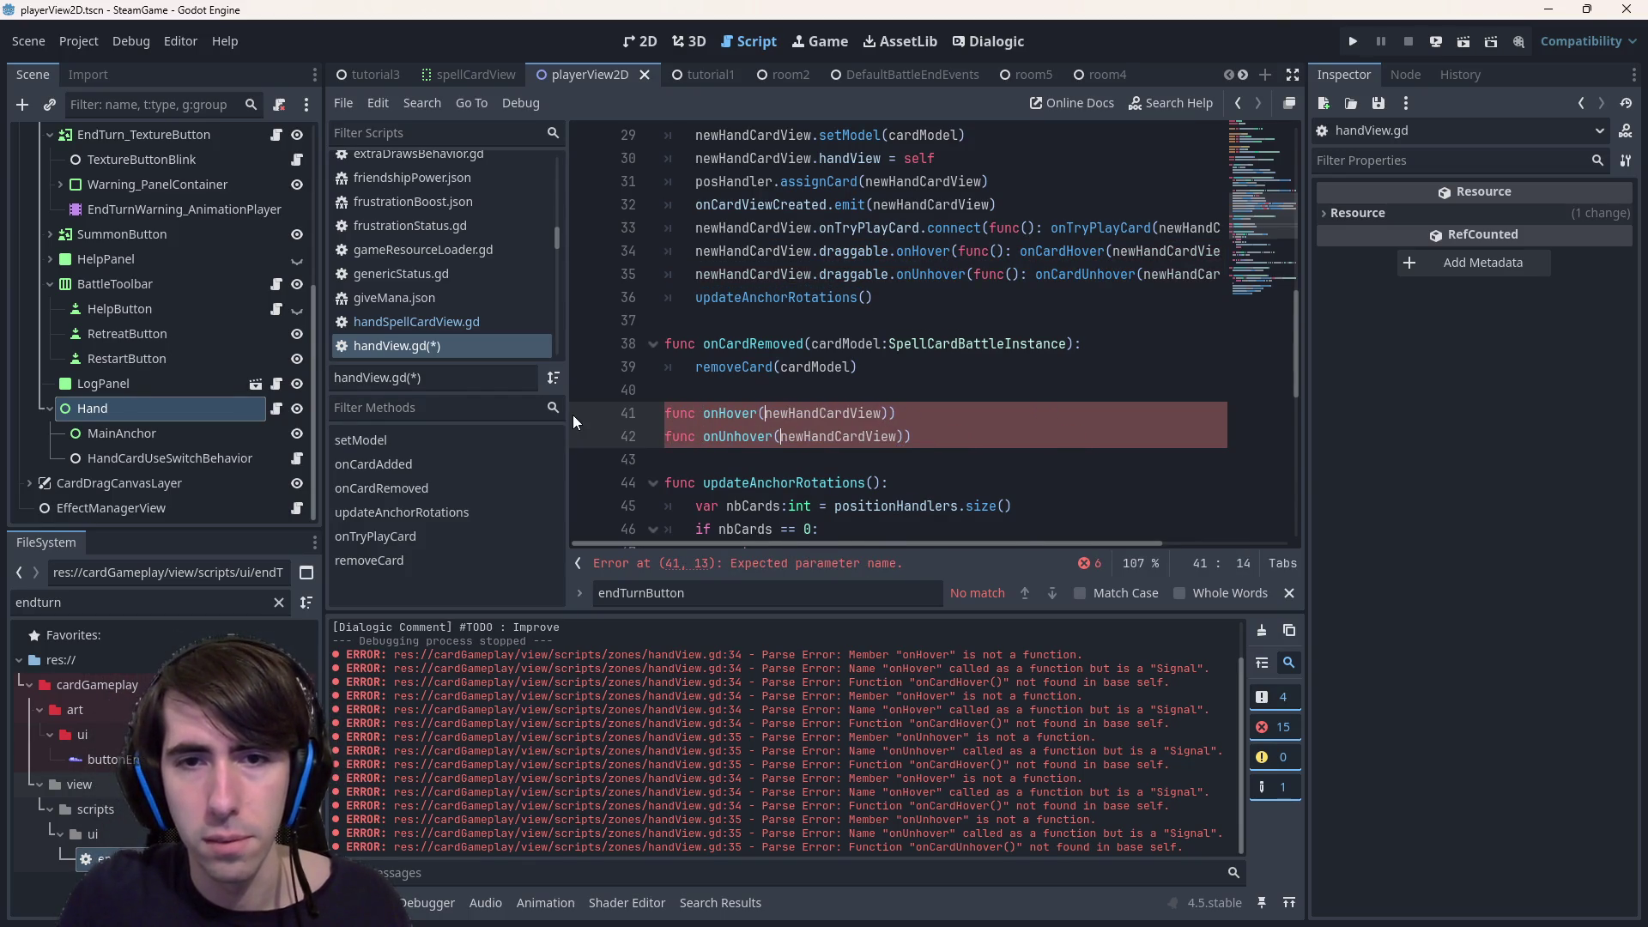
pyautogui.write(':')
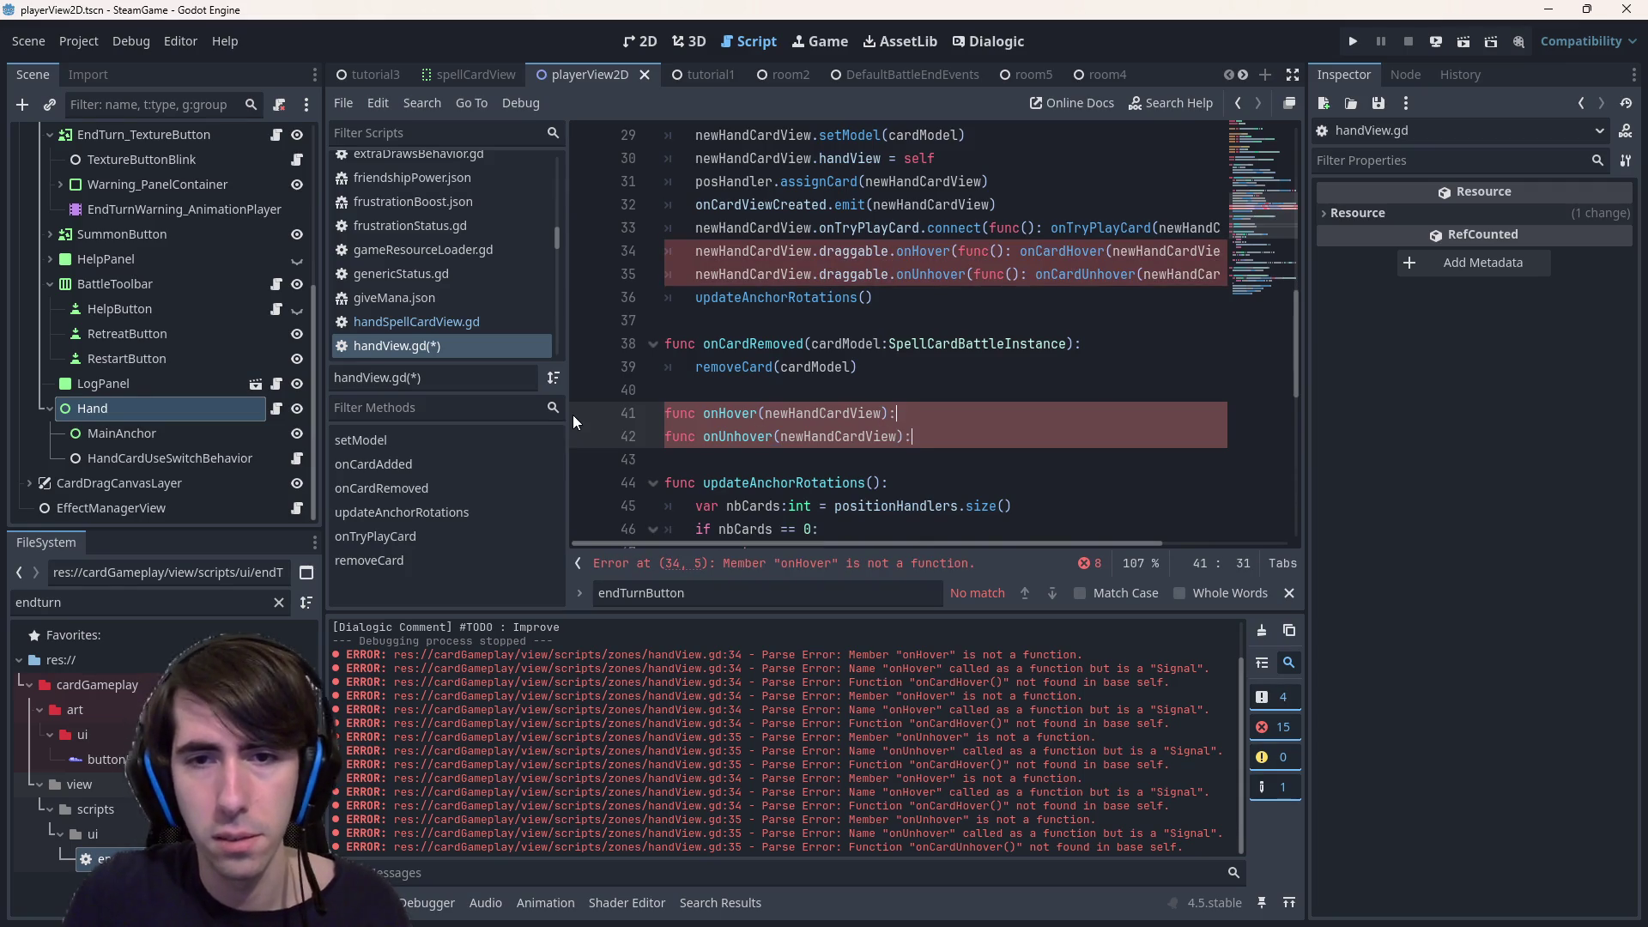
pyautogui.press('Left')
pyautogui.press('Left')
pyautogui.write(':')
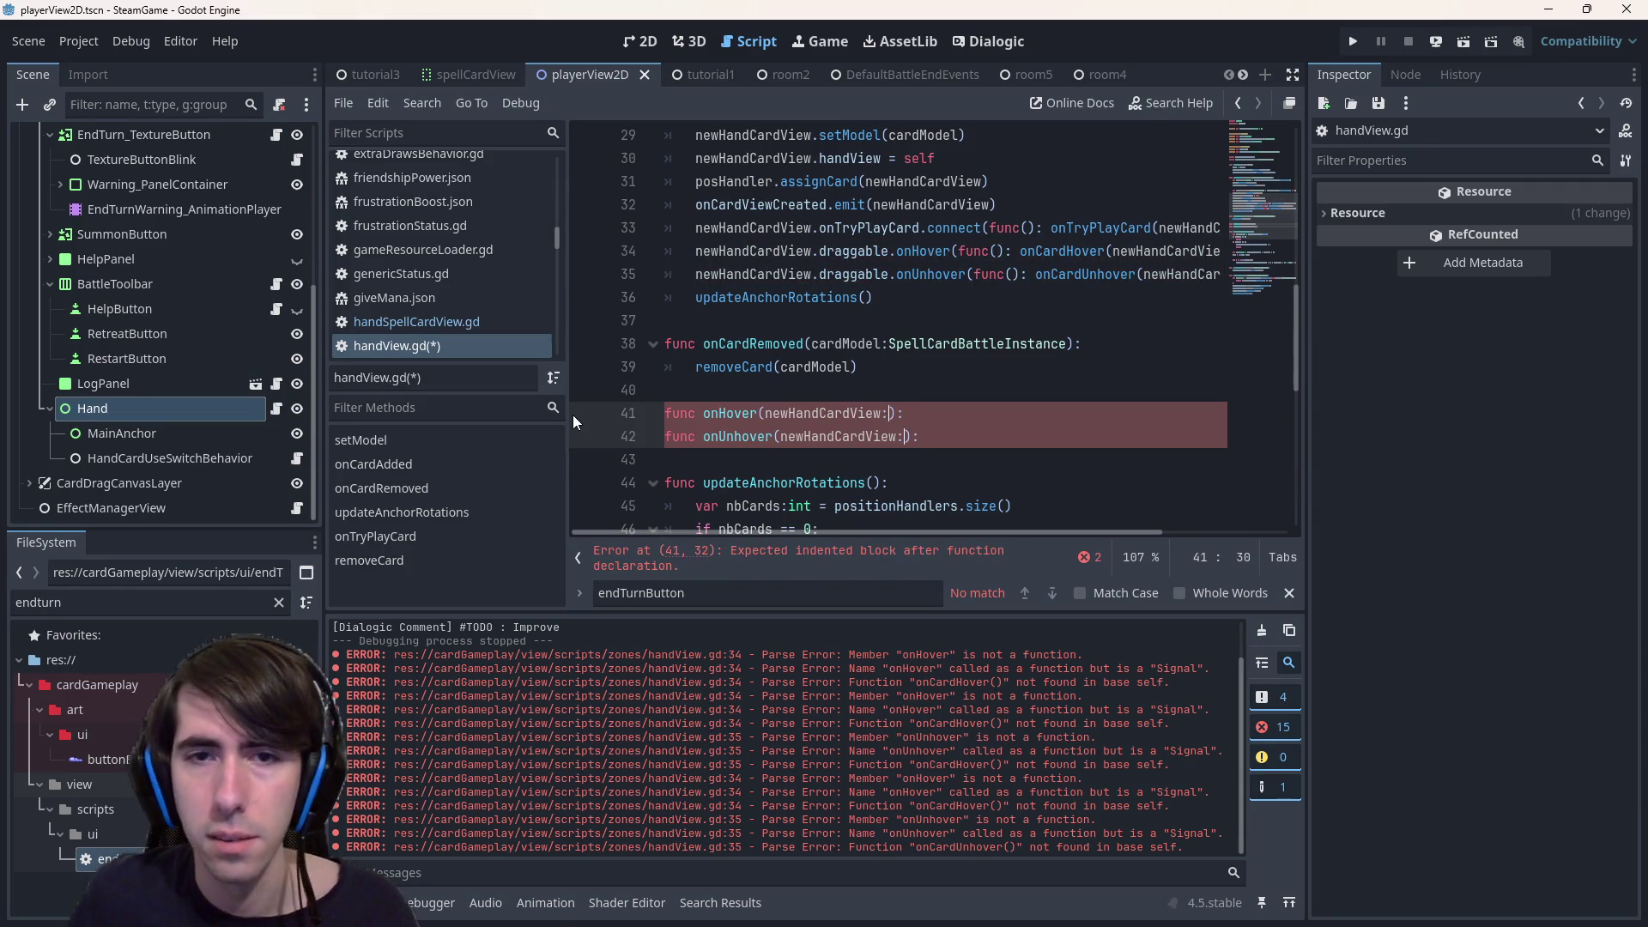
# Type both parameters as HandSpellCardView and begin indented function bodies
pyautogui.scroll(1, 961, 331)
pyautogui.doubleClick(920, 191)
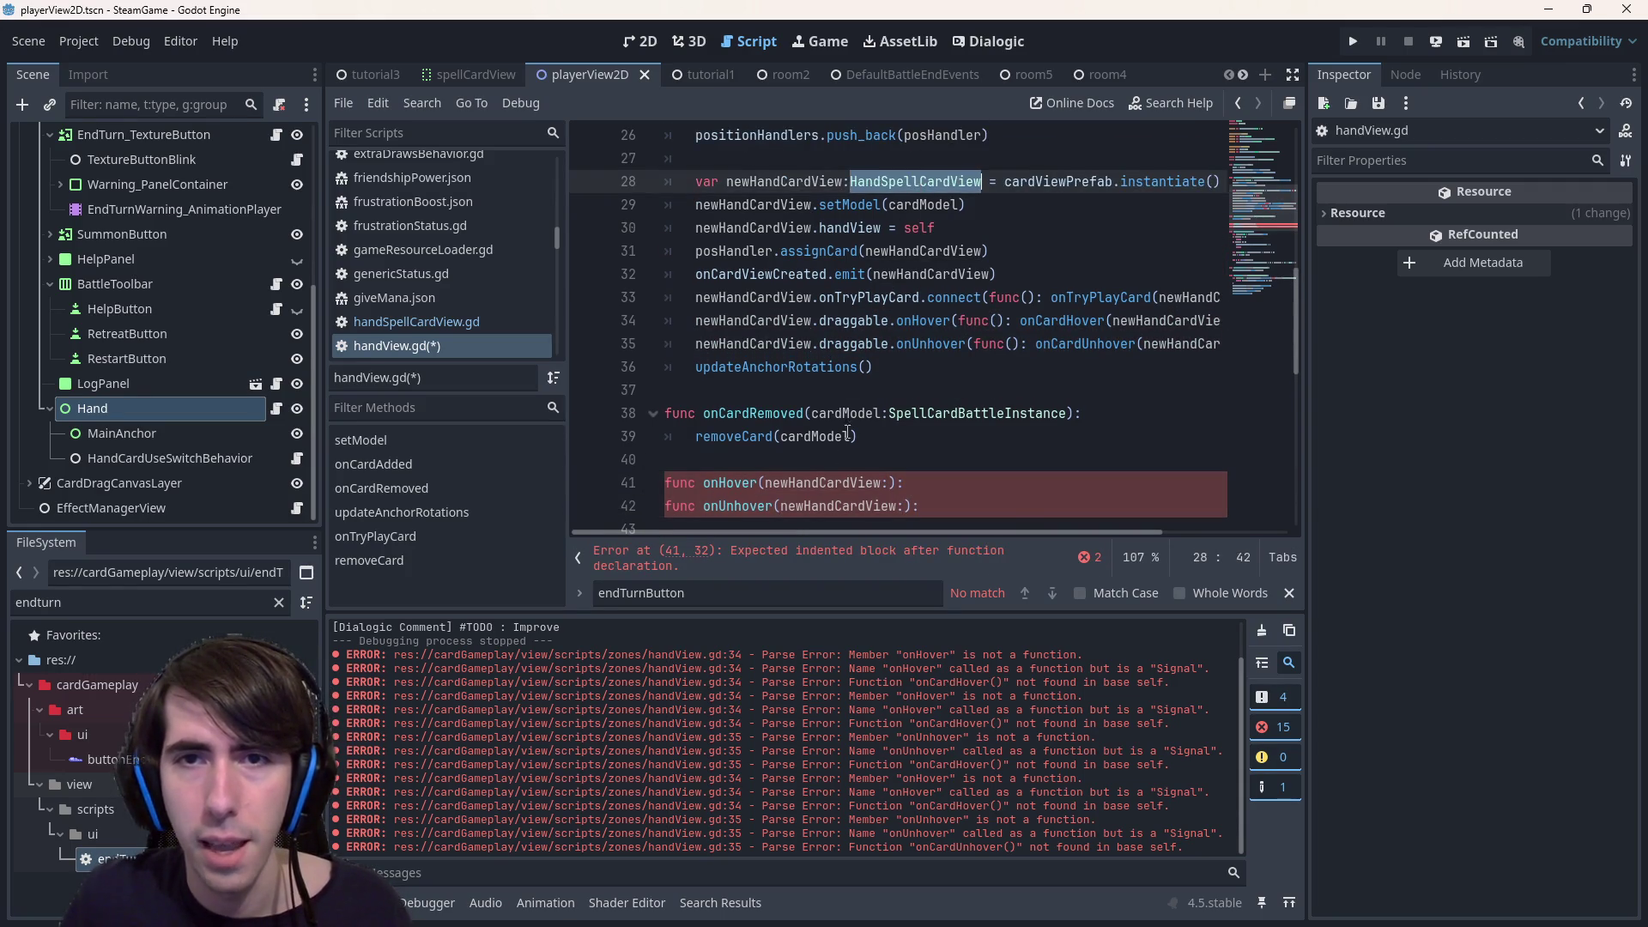
pyautogui.write('HandSpellCardView')
pyautogui.press('Right')
pyautogui.press('Return')
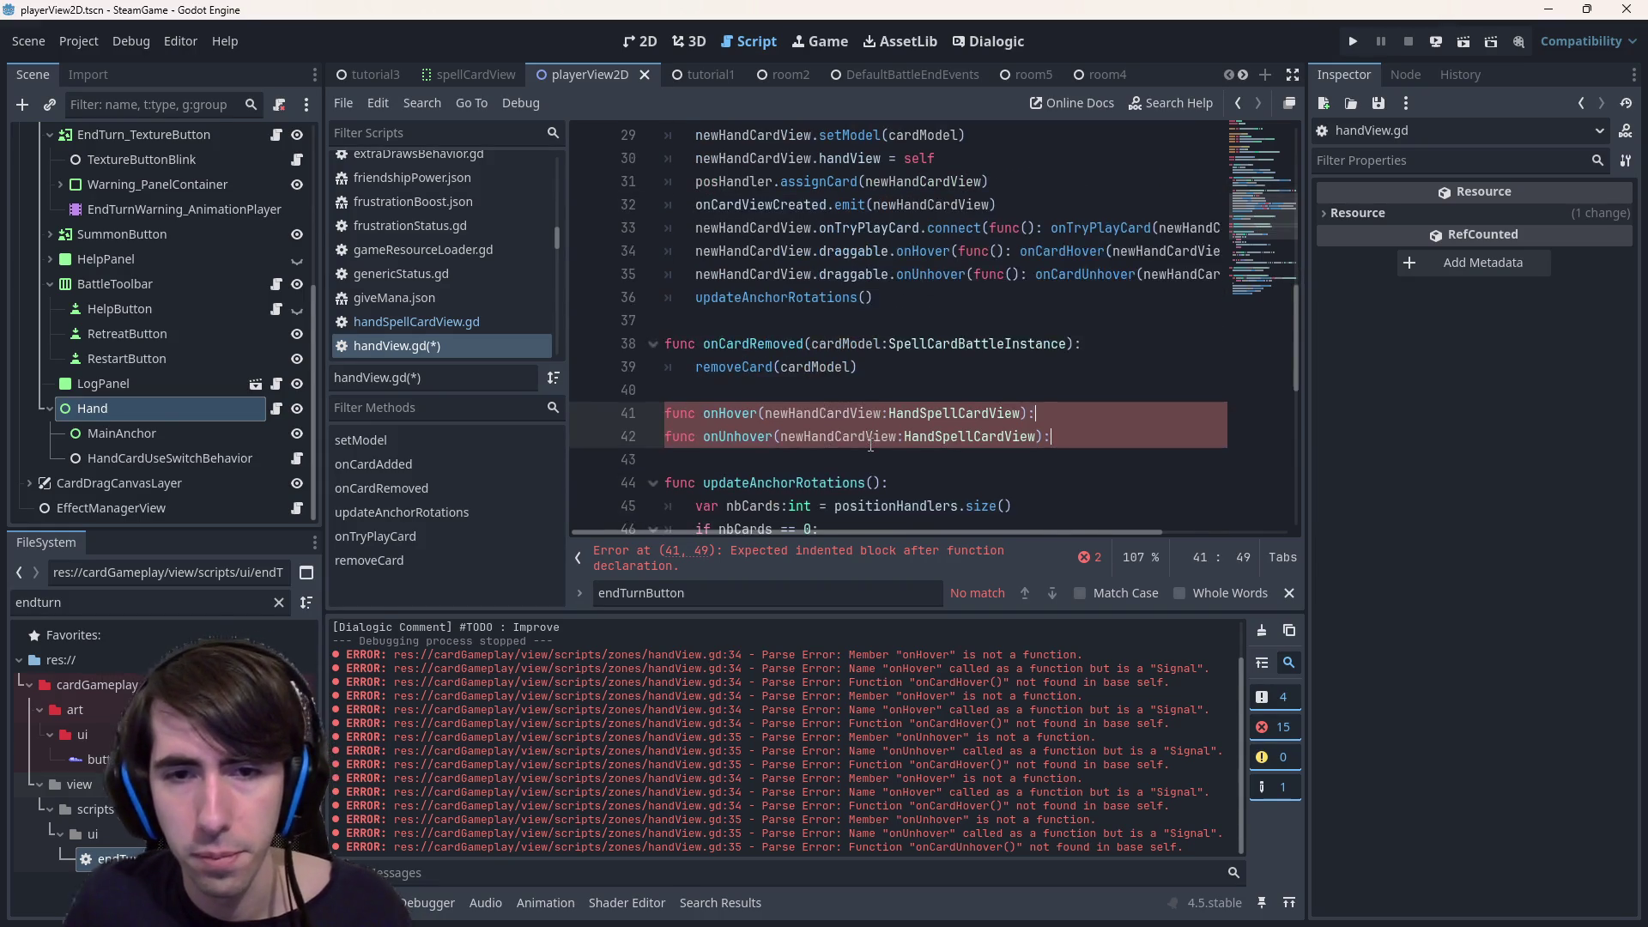